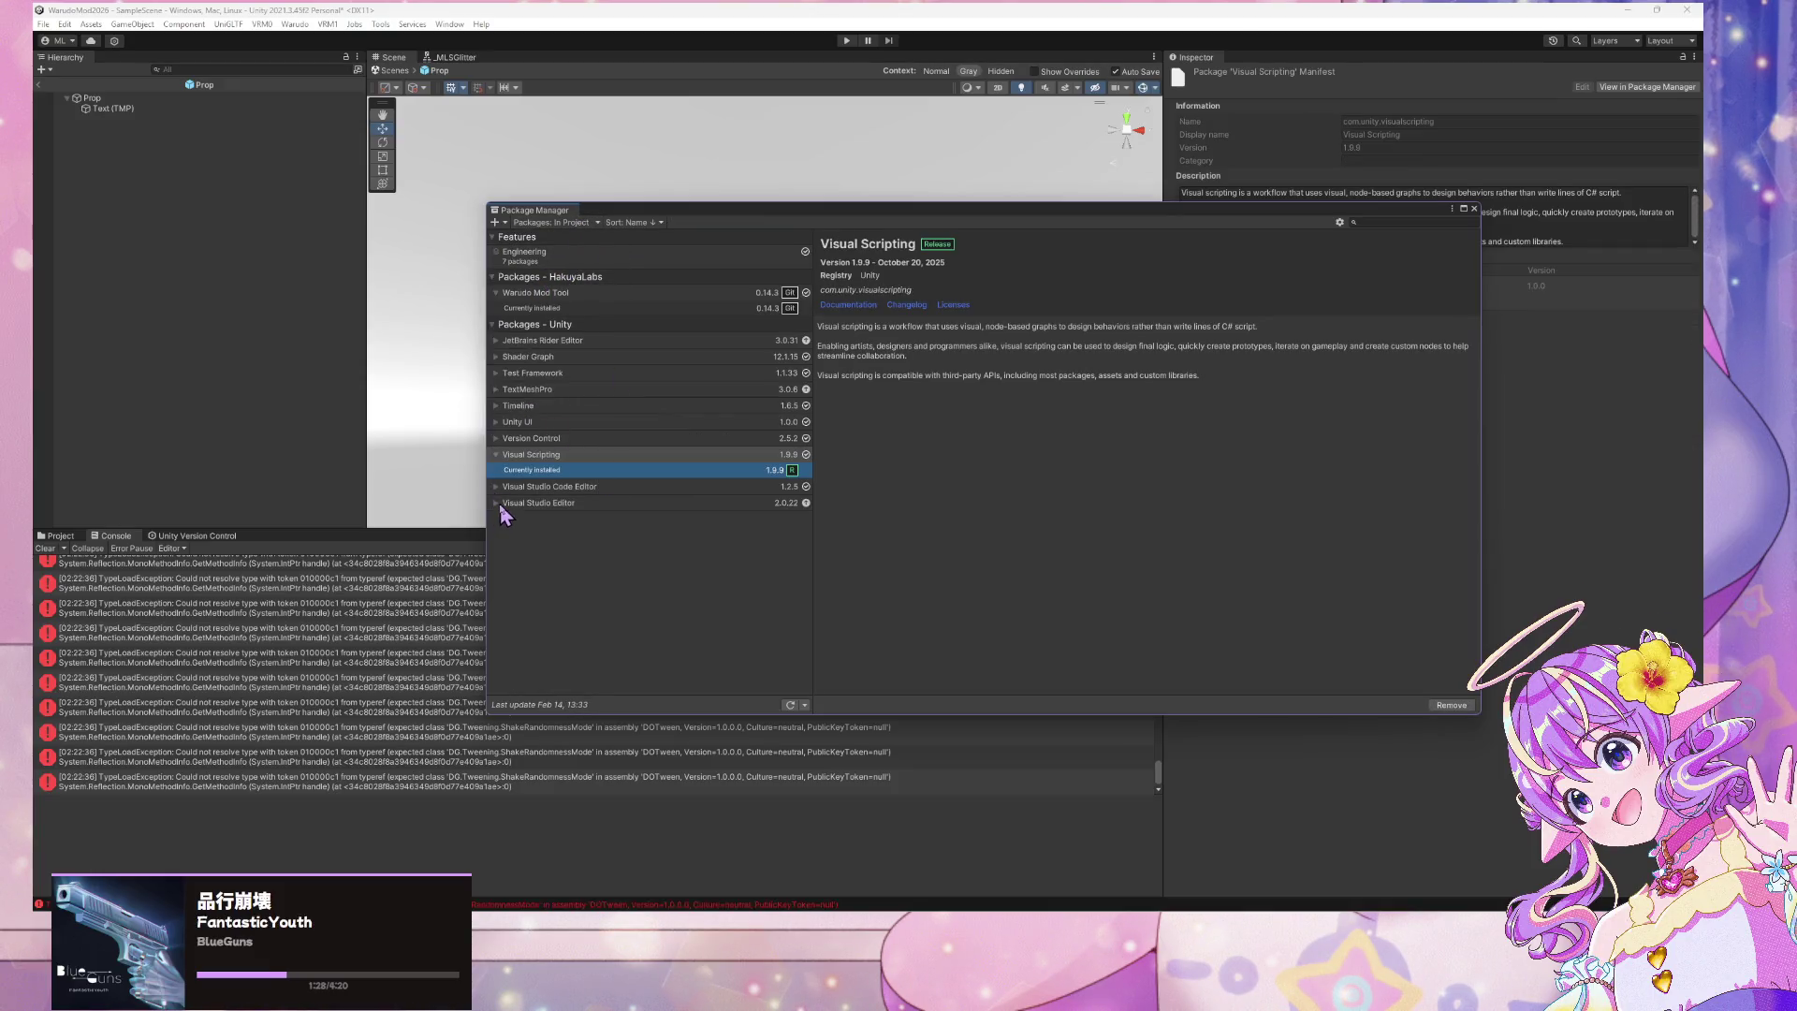
Inspect a console error's stack trace, then clear all errors from the Console
{"action": "left_click", "coordinate": [375, 713]}
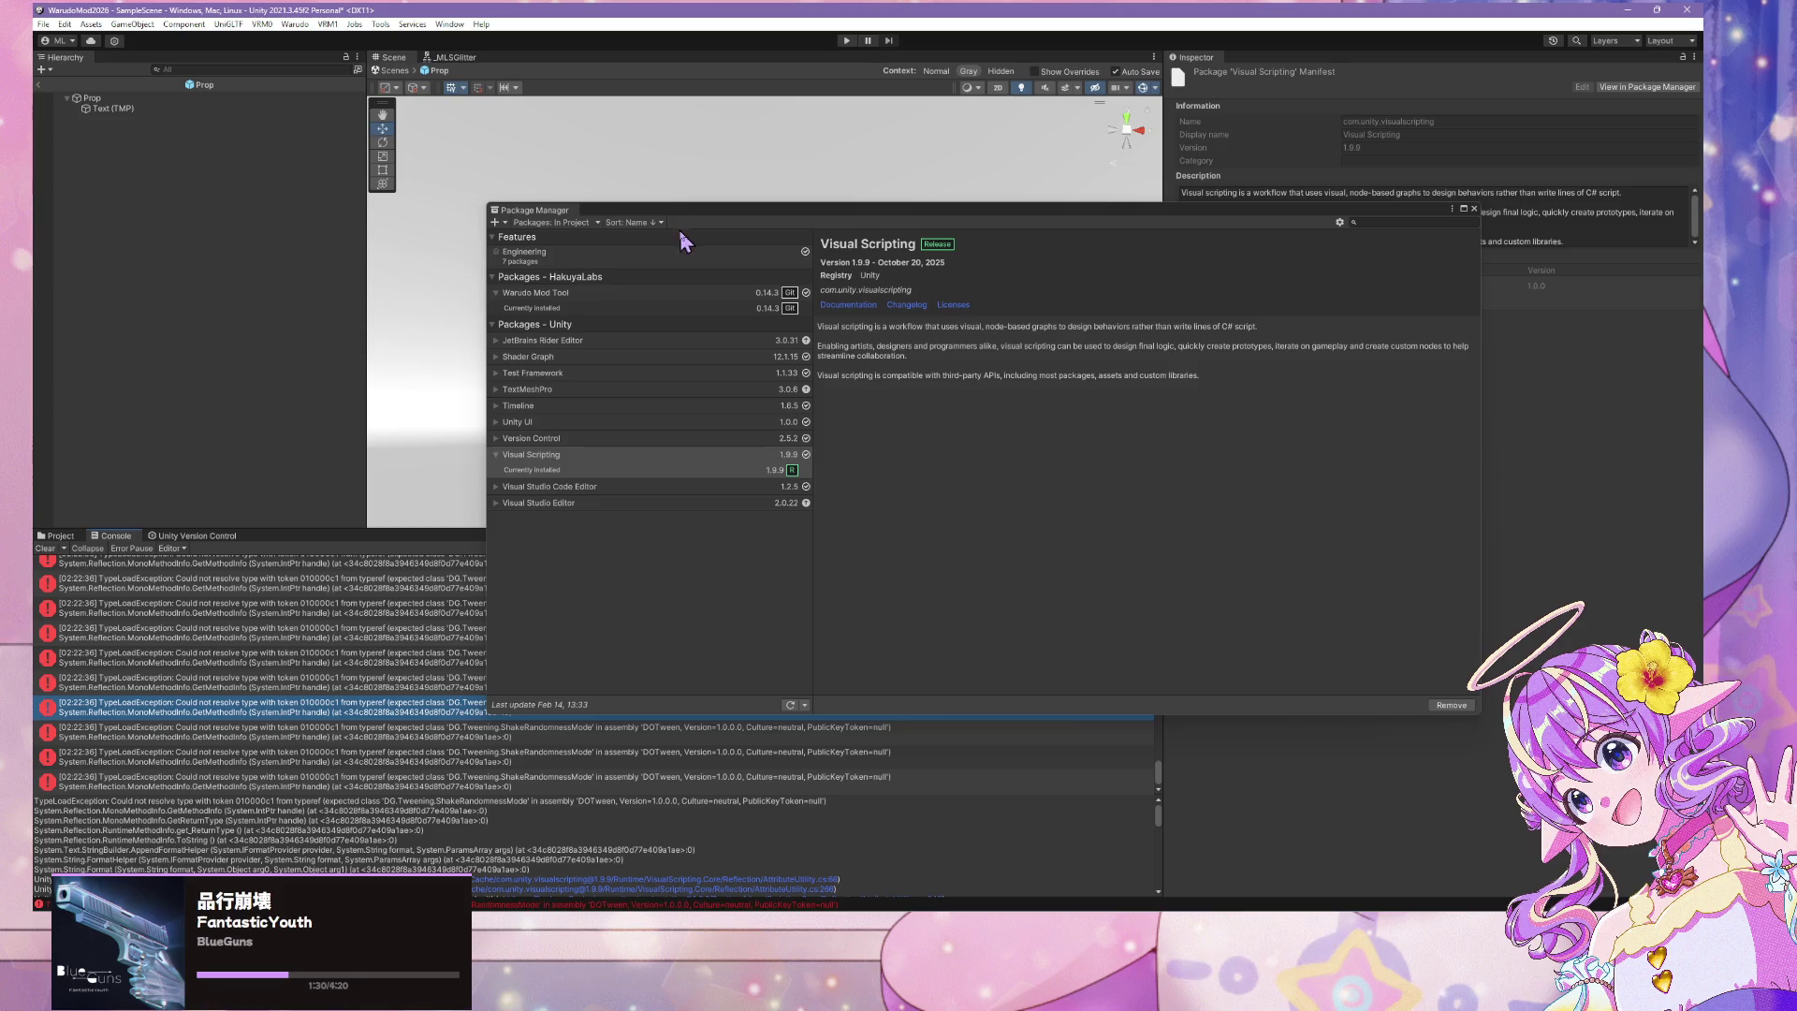
{"action": "mouse_move", "coordinate": [696, 224]}
{"action": "left_mouse_down"}
{"action": "mouse_move", "coordinate": [1133, 468]}
{"action": "mouse_move", "coordinate": [1119, 716]}
{"action": "mouse_move", "coordinate": [1135, 655]}
{"action": "left_mouse_up"}
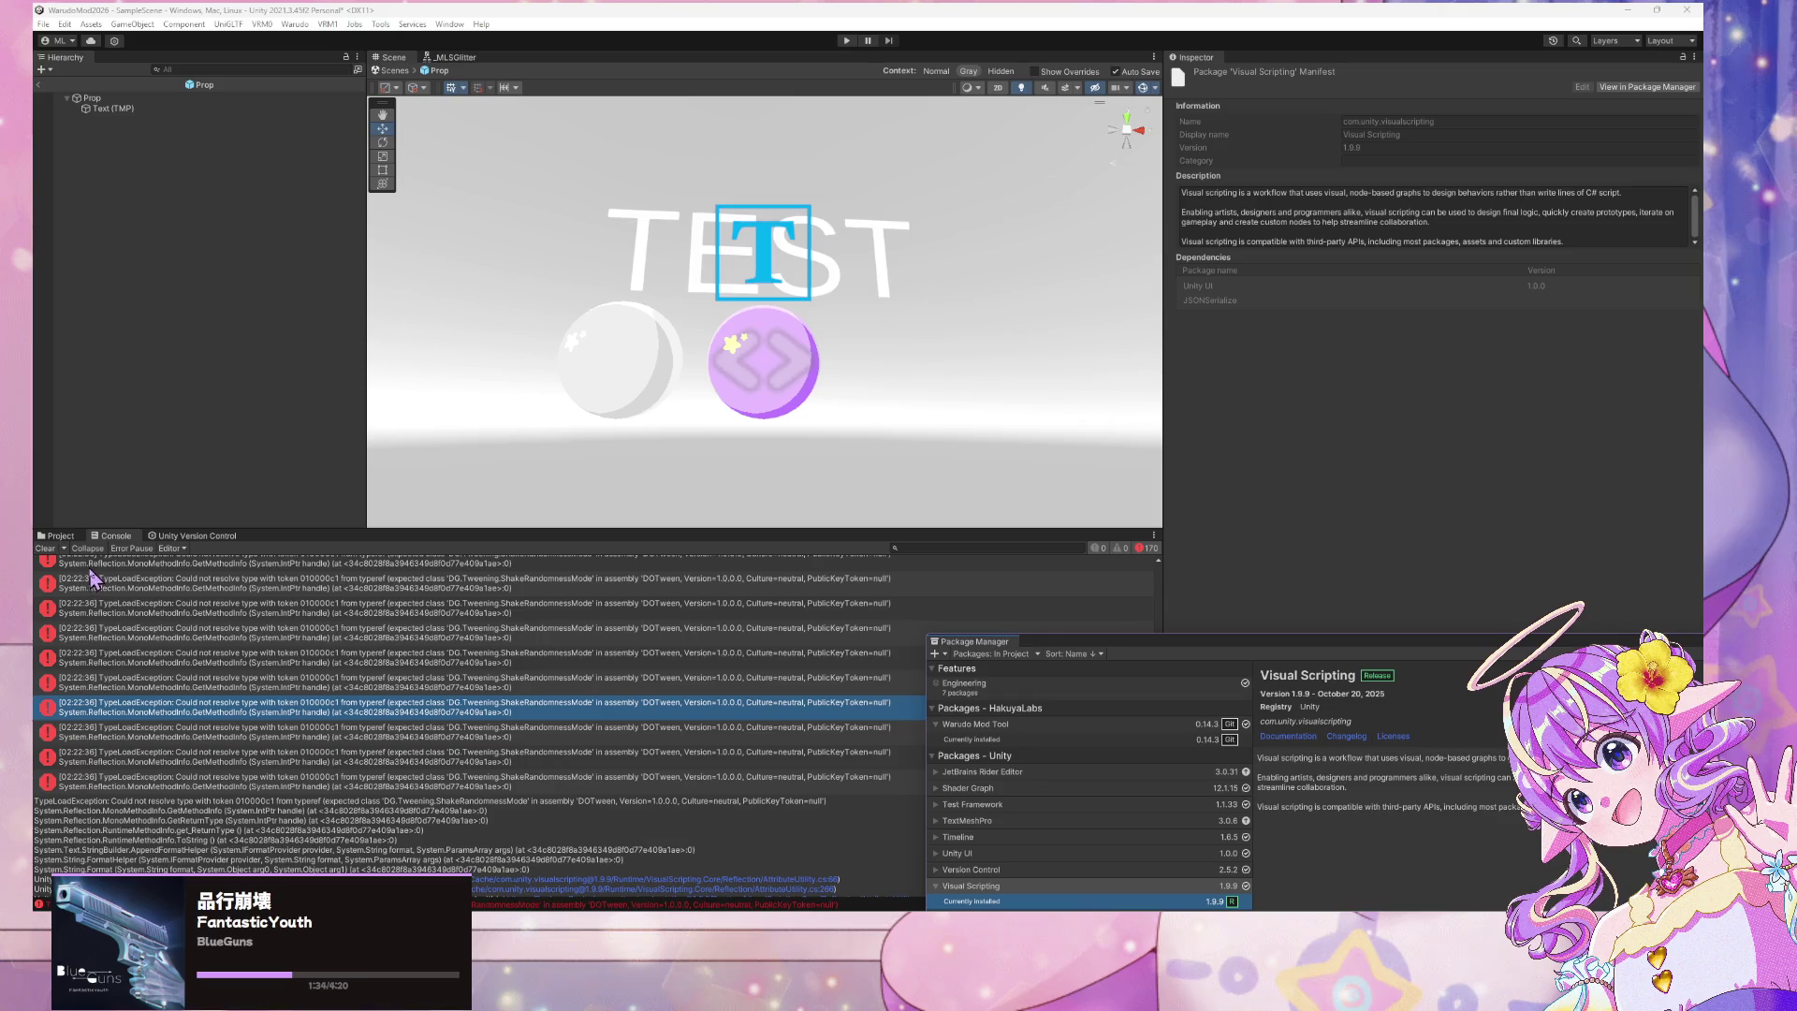
{"action": "left_click", "coordinate": [45, 549]}
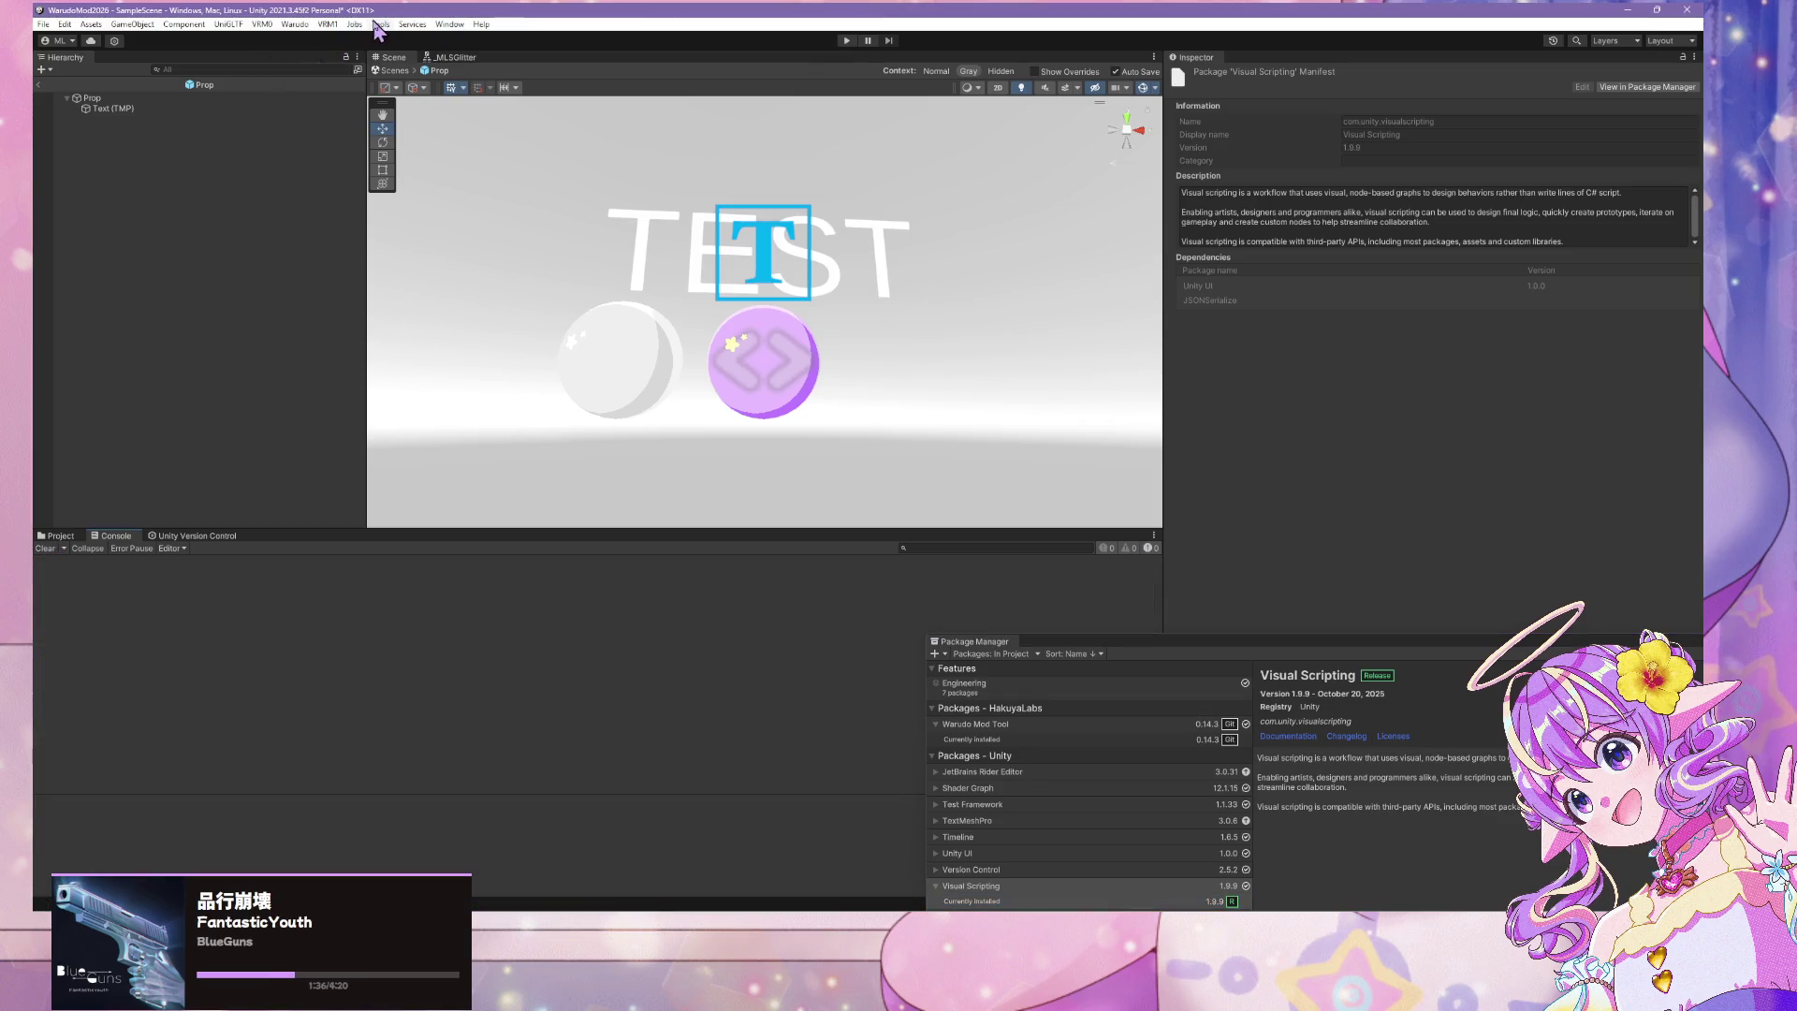
{"action": "left_click", "coordinate": [91, 25]}
{"action": "left_click_drag", "start_coordinate": [1102, 652], "coordinate": [1049, 285]}
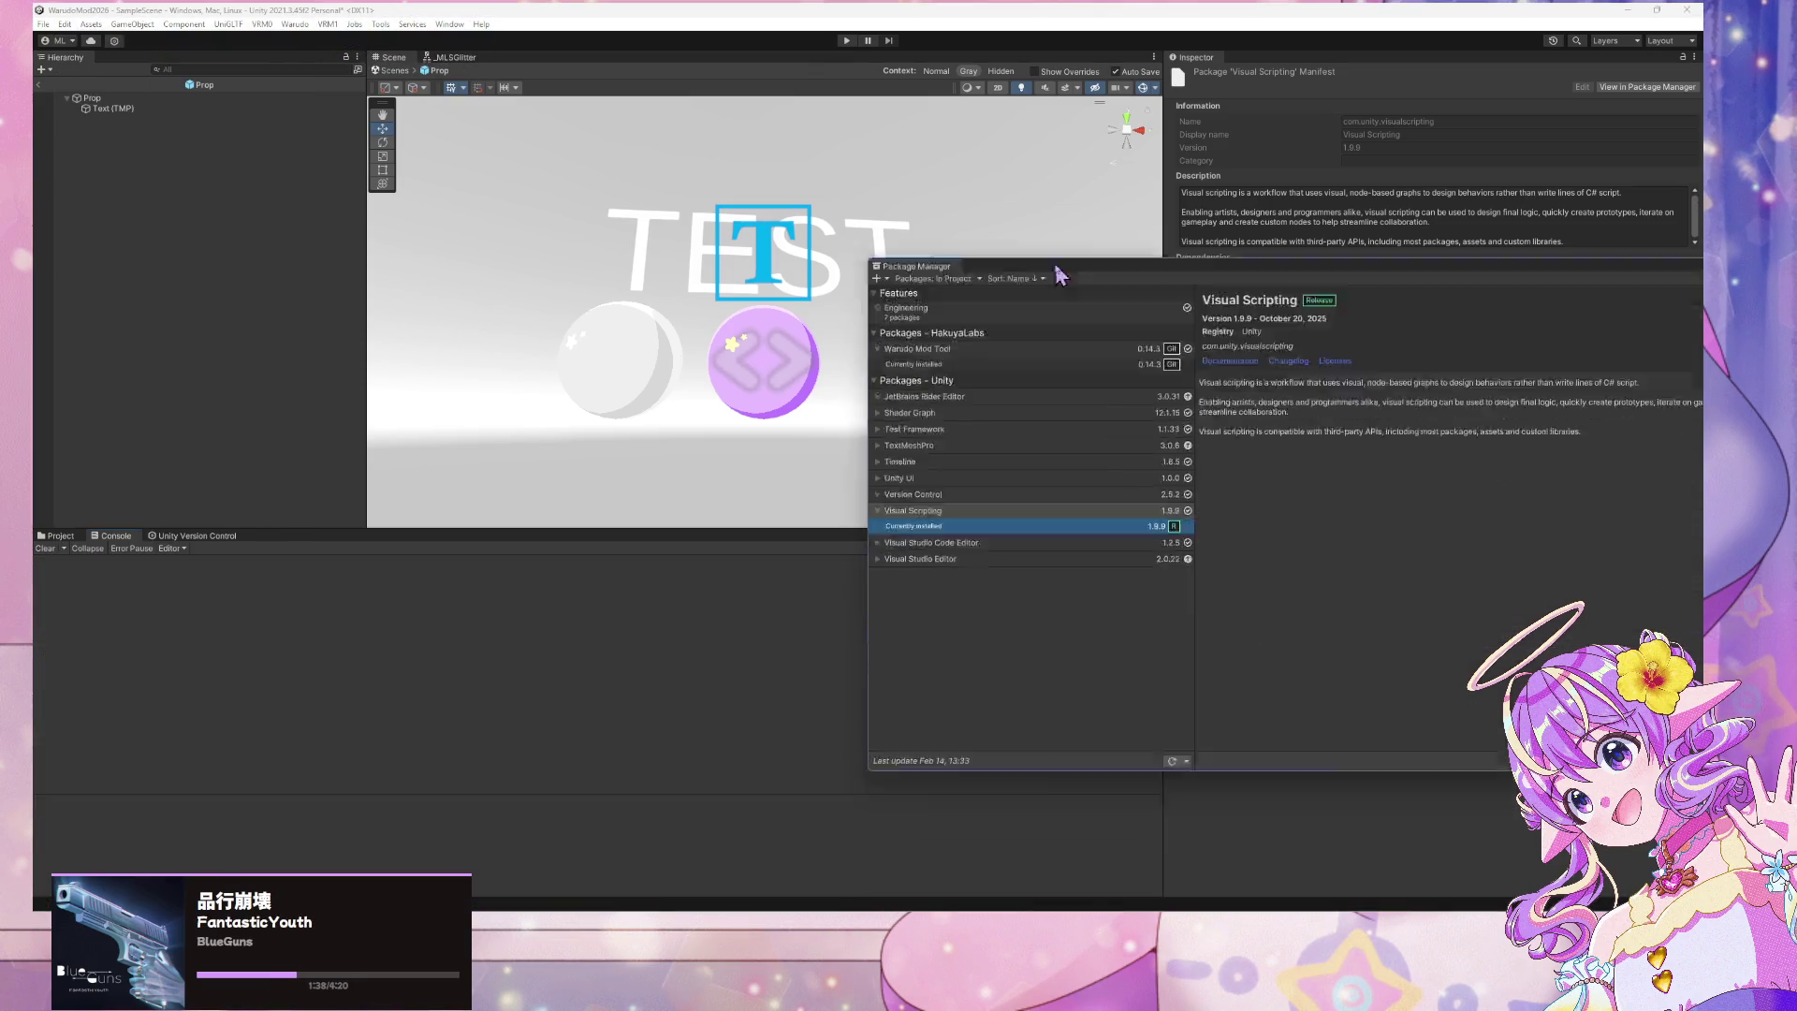
Select the purple Prop sphere and open its visual scripting graph with Edit Graph
{"action": "left_click", "coordinate": [43, 24]}
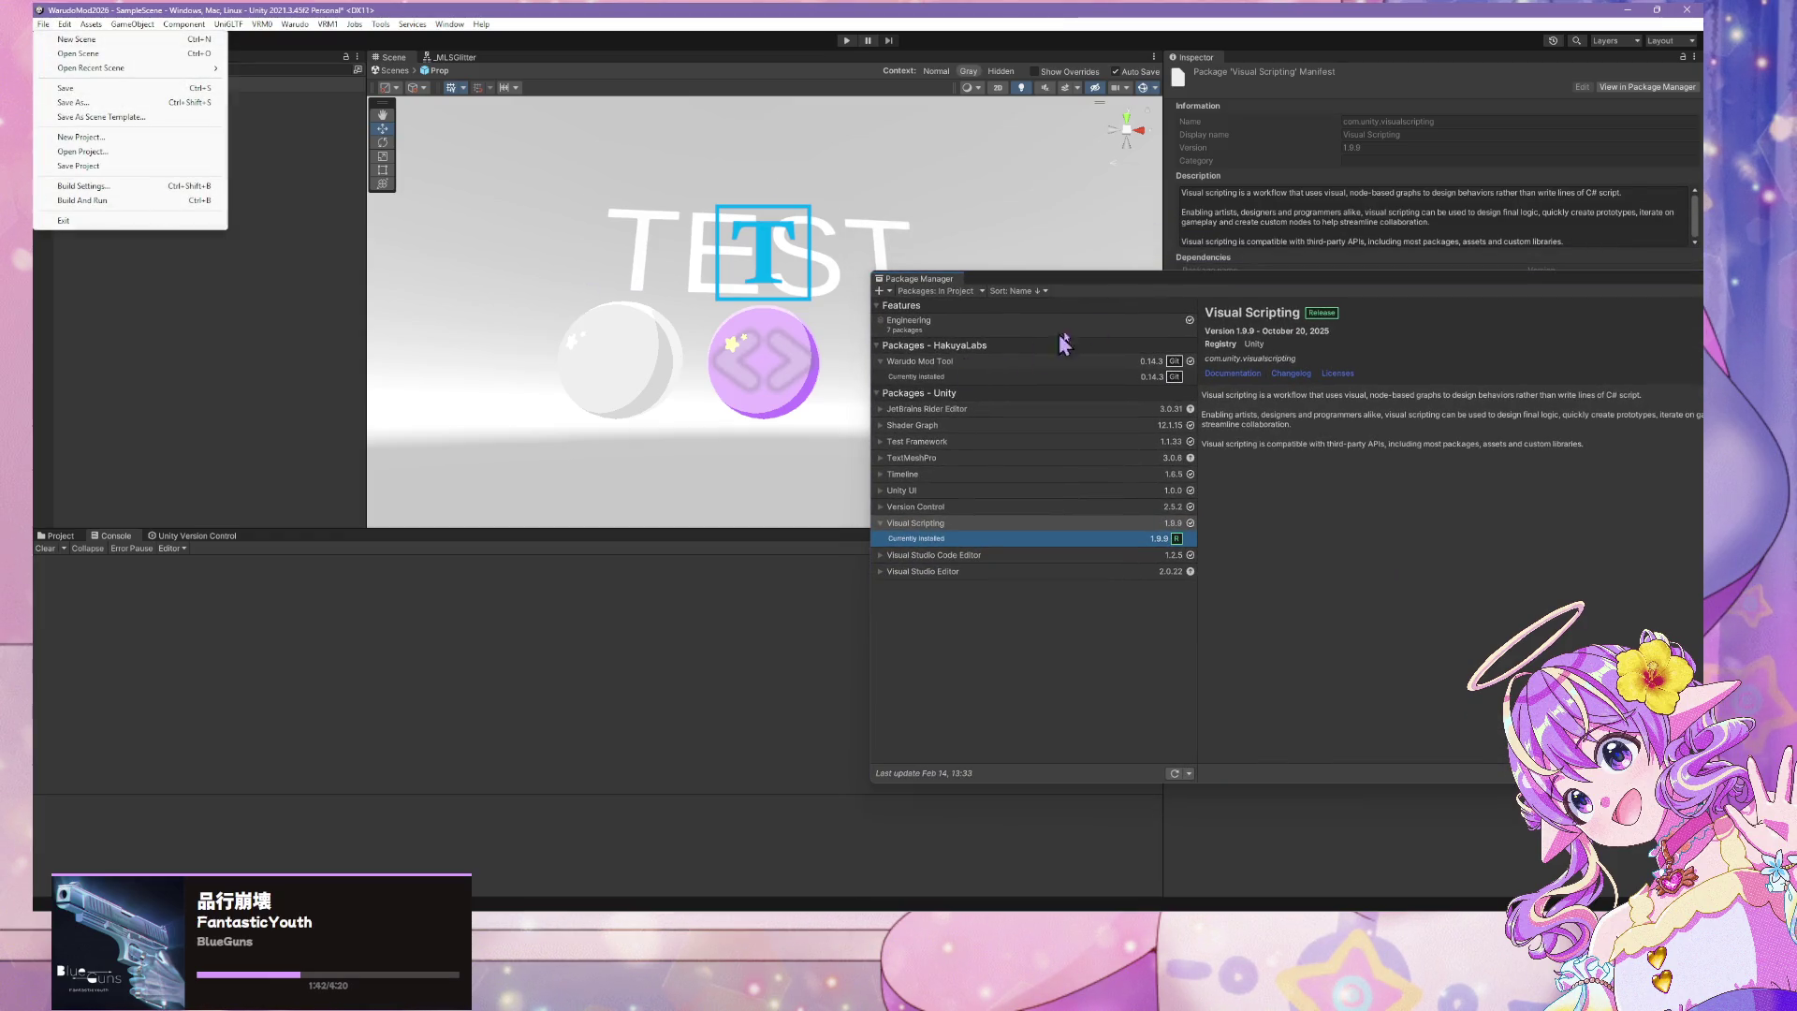
{"action": "left_click", "coordinate": [1211, 289]}
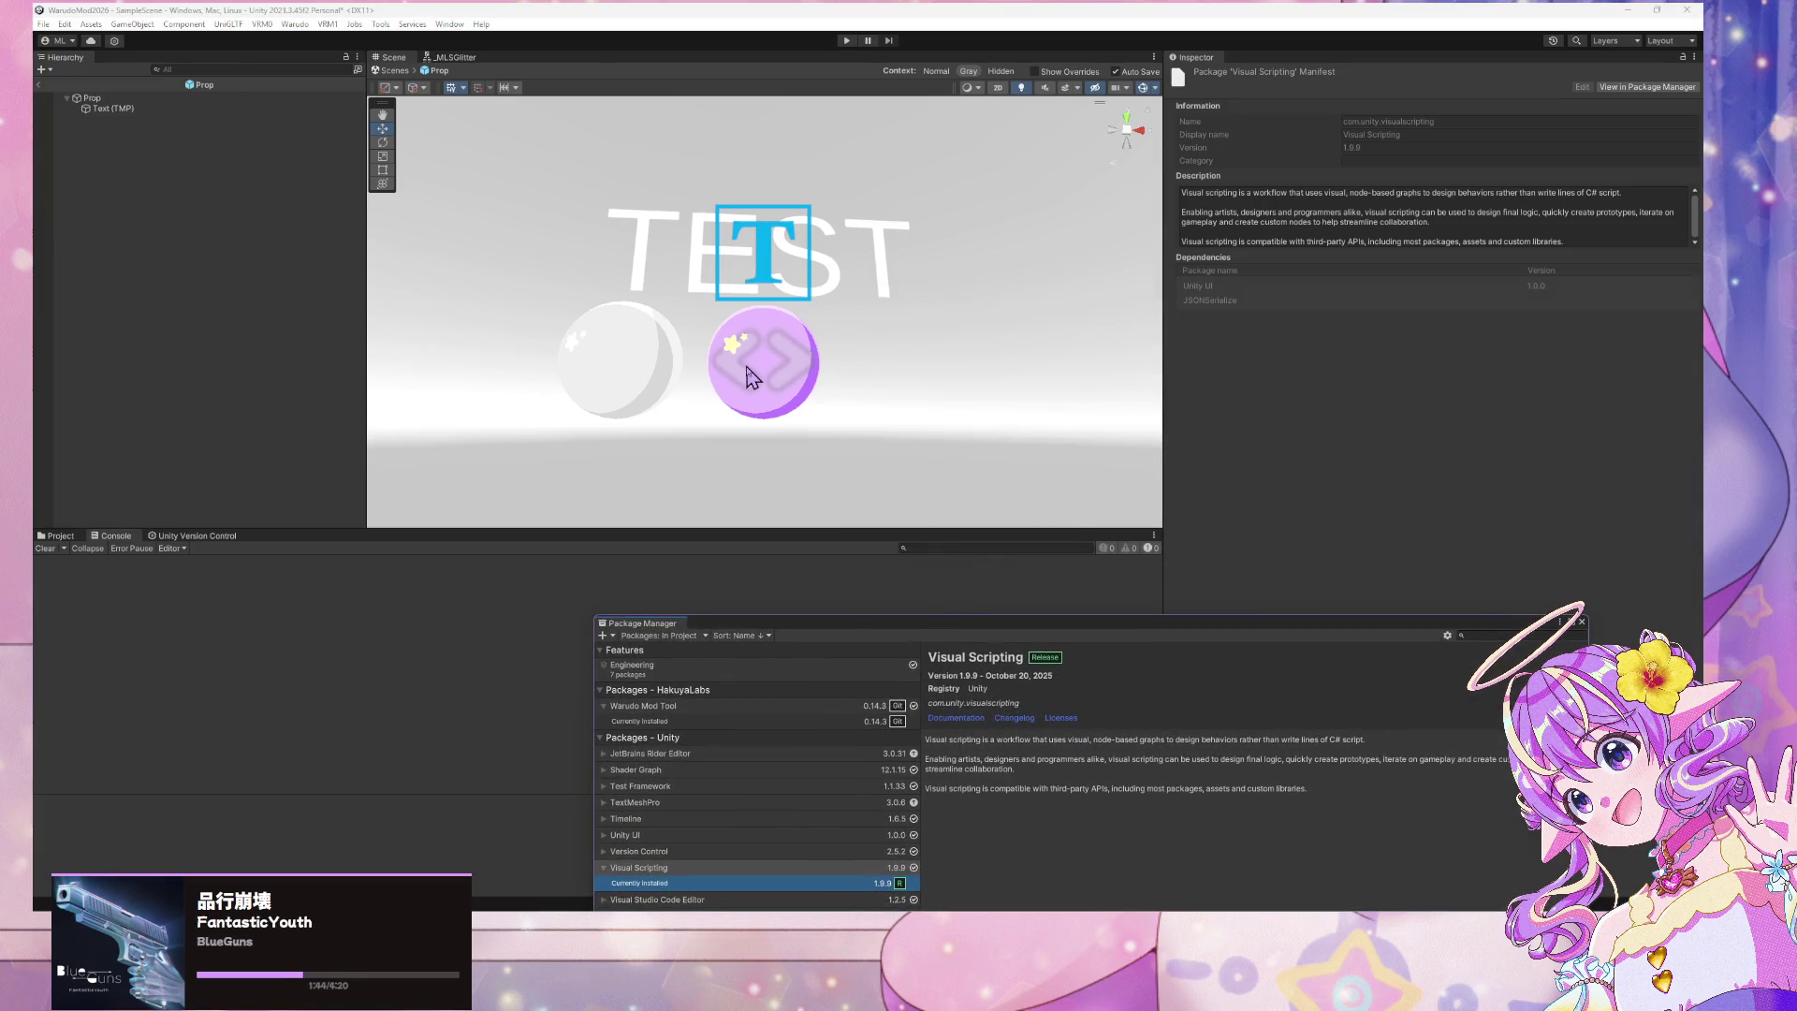
{"action": "left_click", "coordinate": [746, 379]}
{"action": "left_click", "coordinate": [1497, 505]}
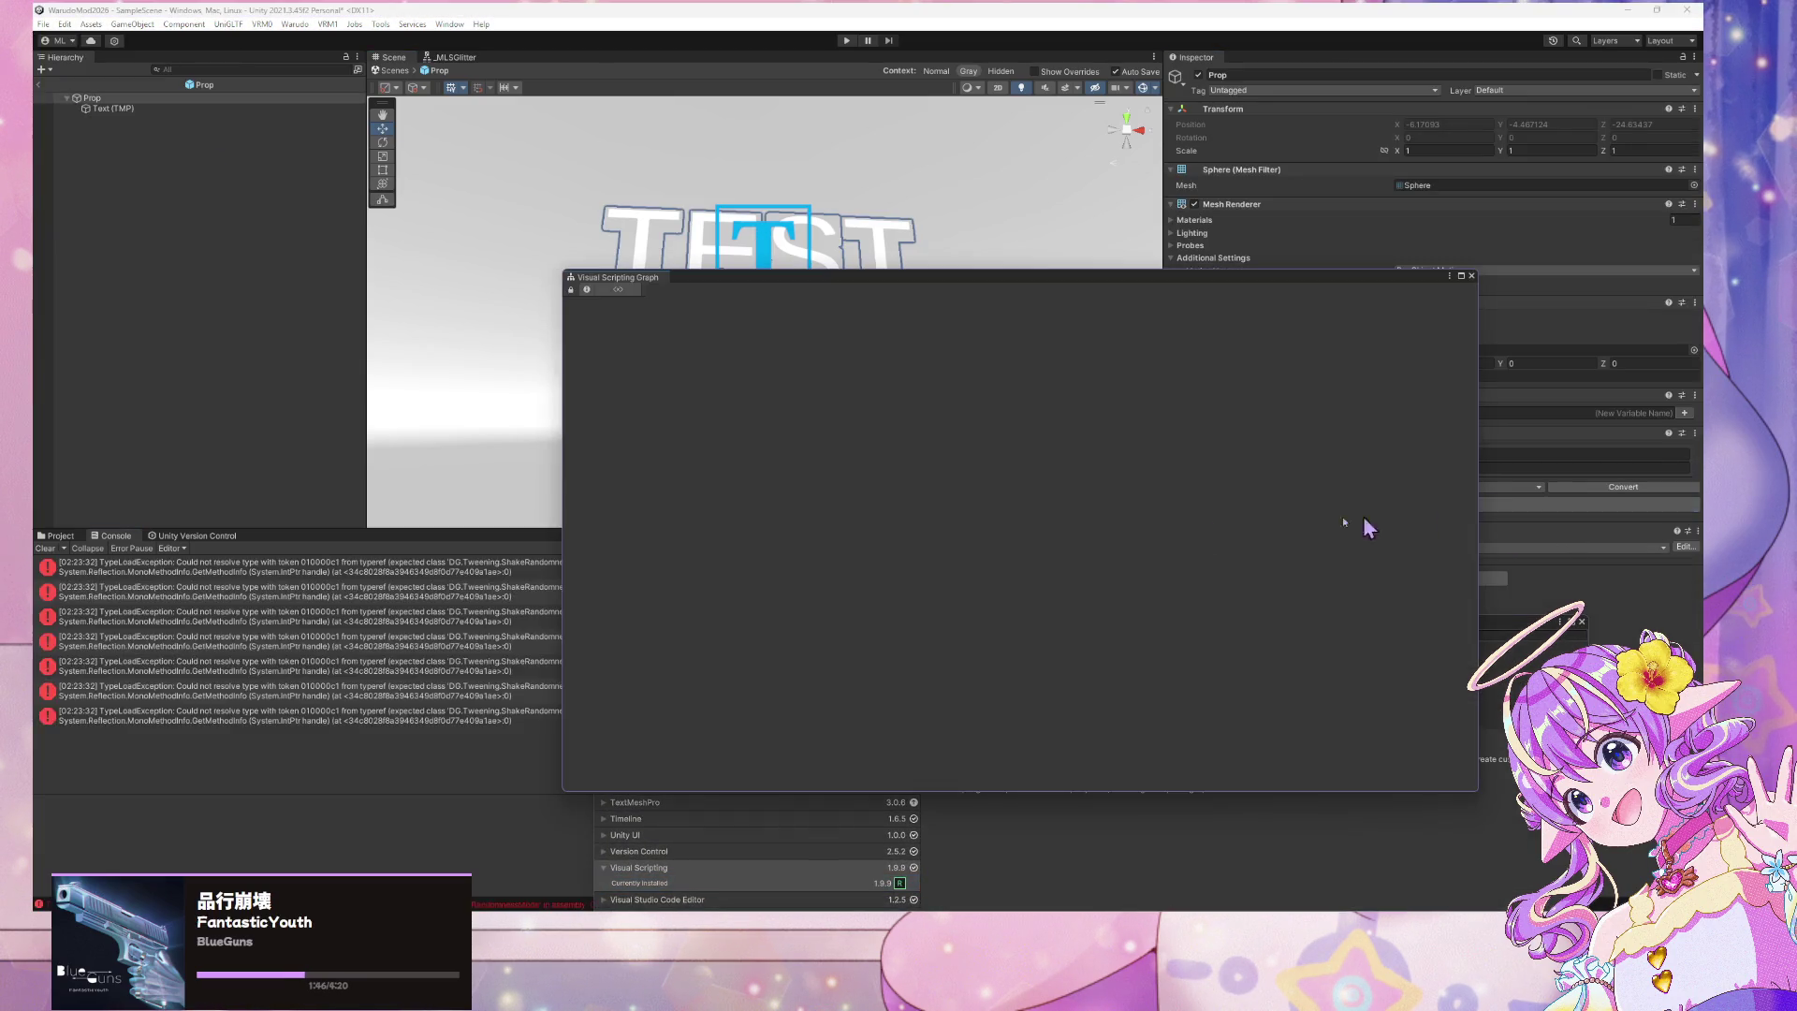
Close the empty visual scripting graph and reopen the Package Manager from the Window menu
{"action": "left_click", "coordinate": [327, 680]}
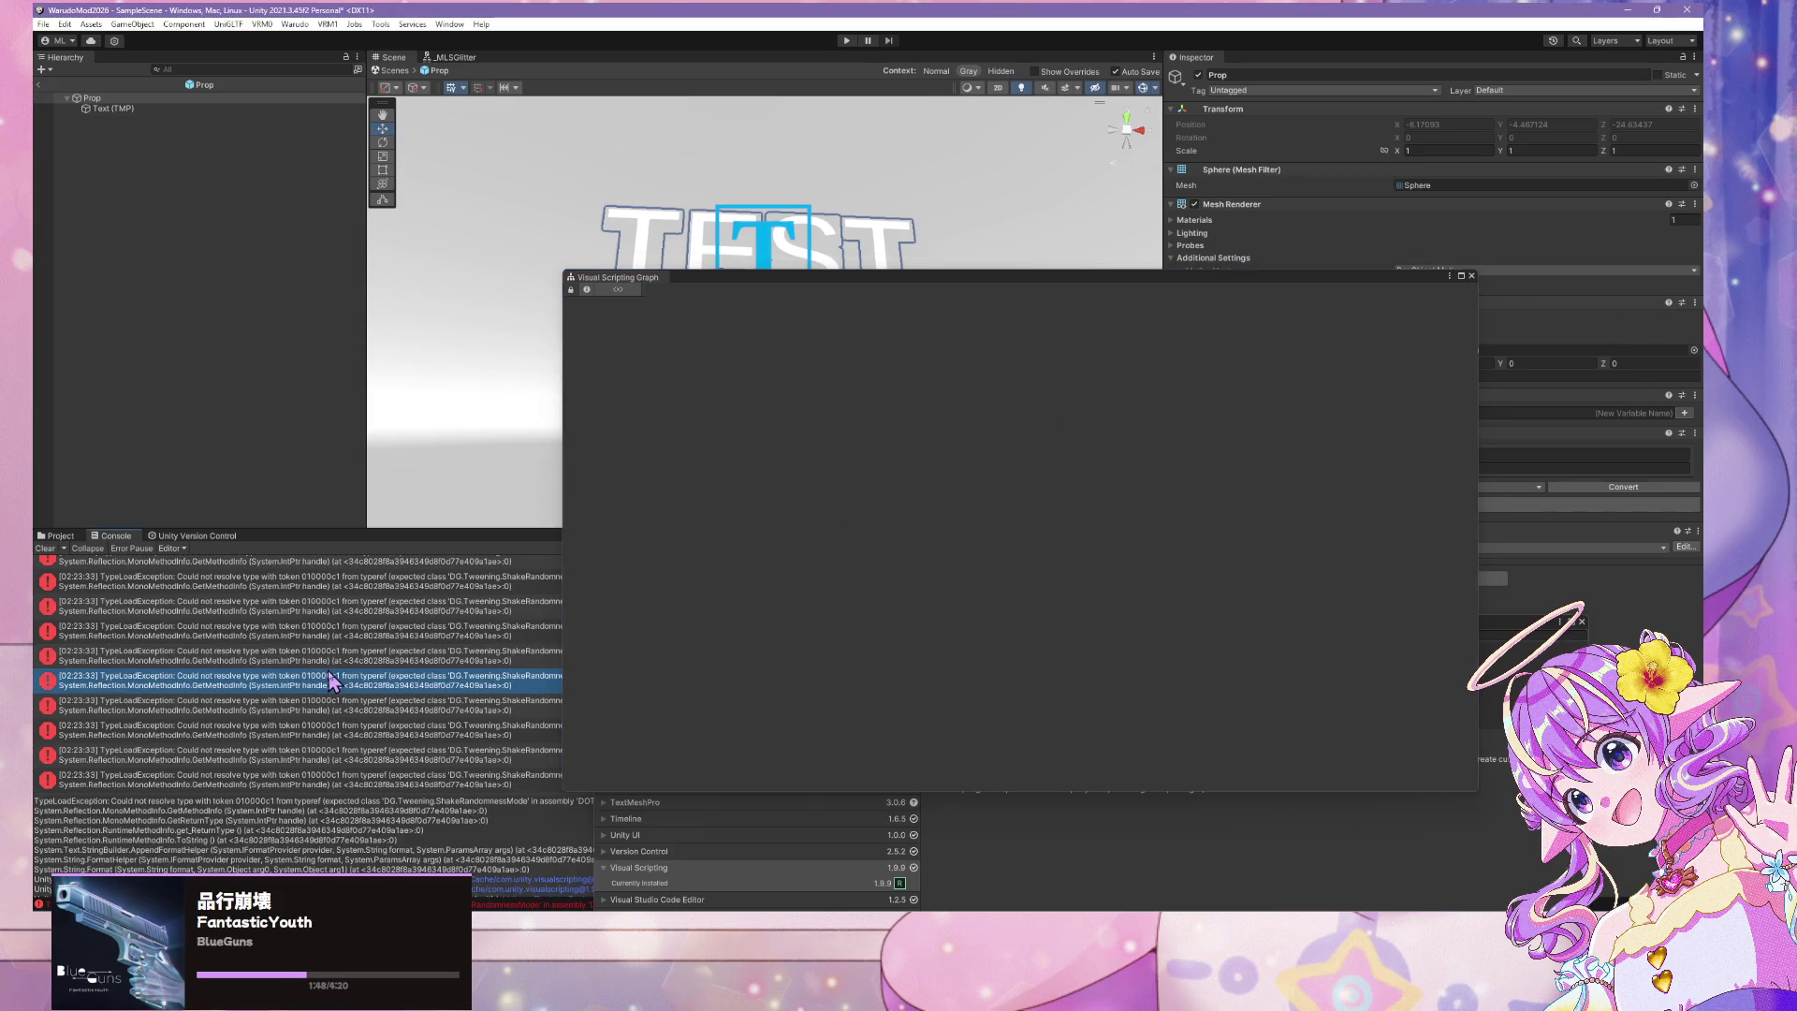
{"action": "left_click", "coordinate": [1471, 276]}
{"action": "left_click", "coordinate": [449, 25]}
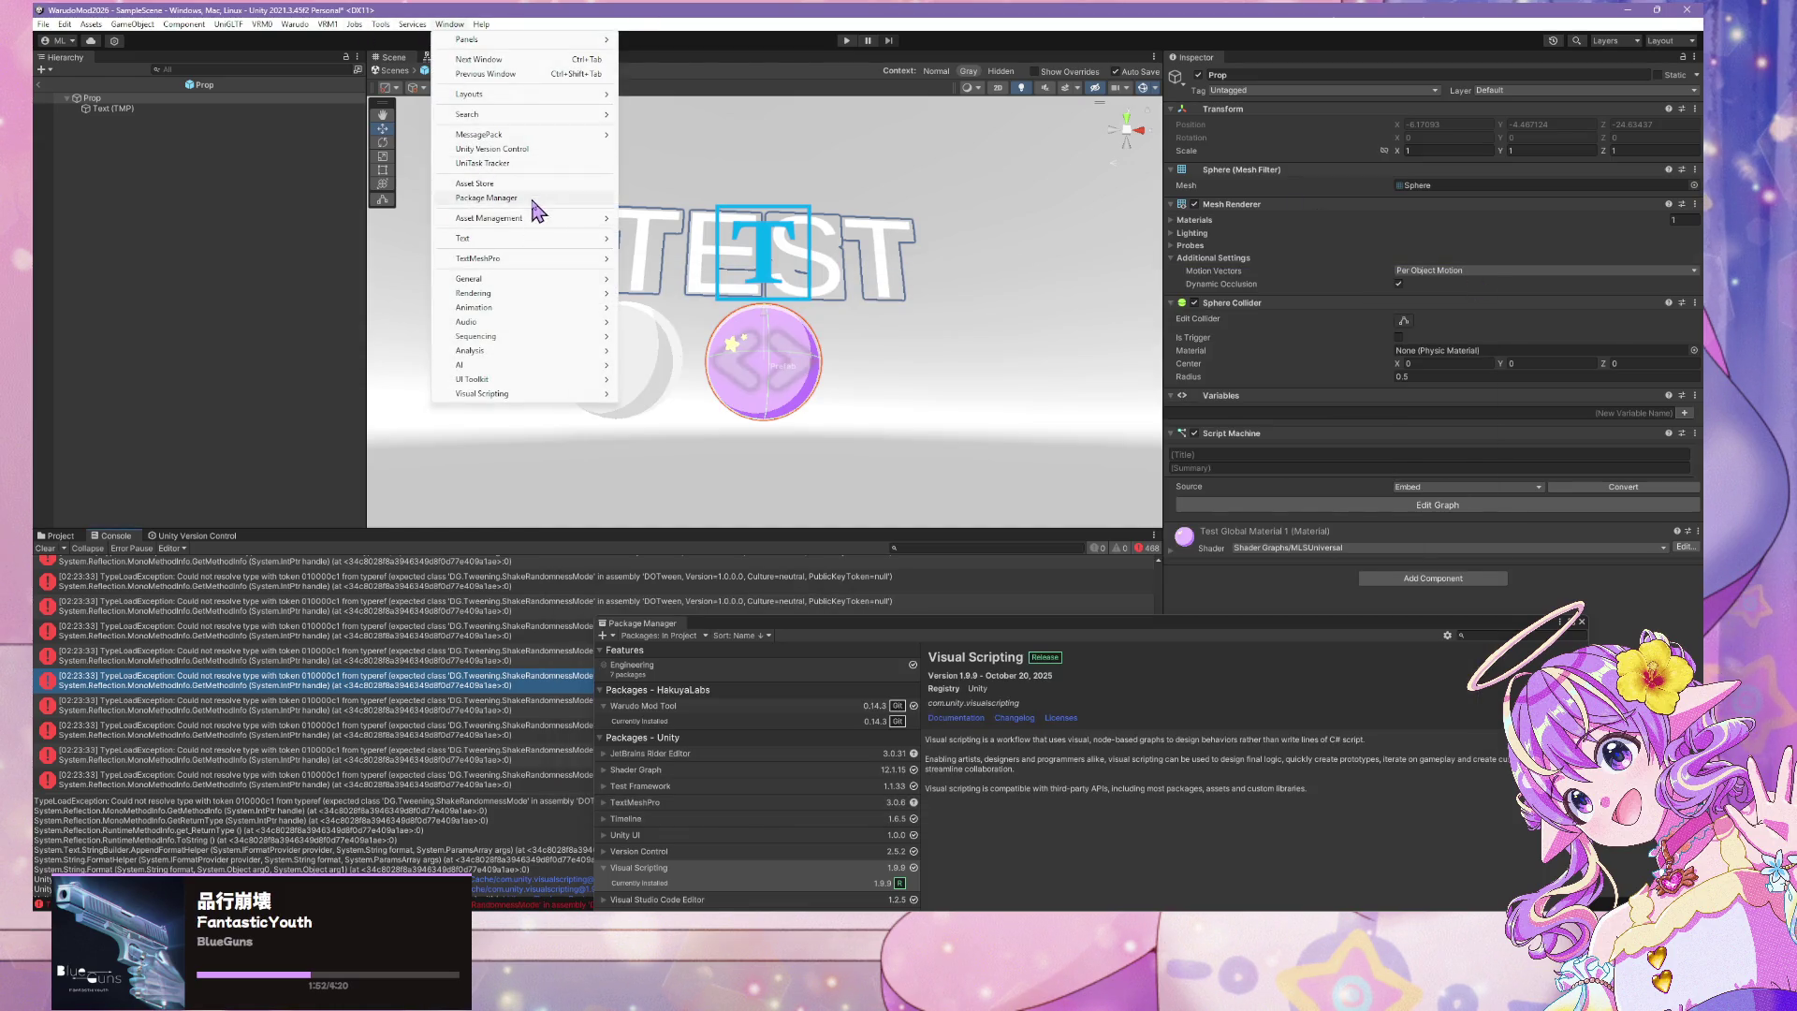
{"action": "left_click", "coordinate": [487, 197]}
Move the Package Manager up and right and open its + add-package dropdown
{"action": "left_click", "coordinate": [782, 607]}
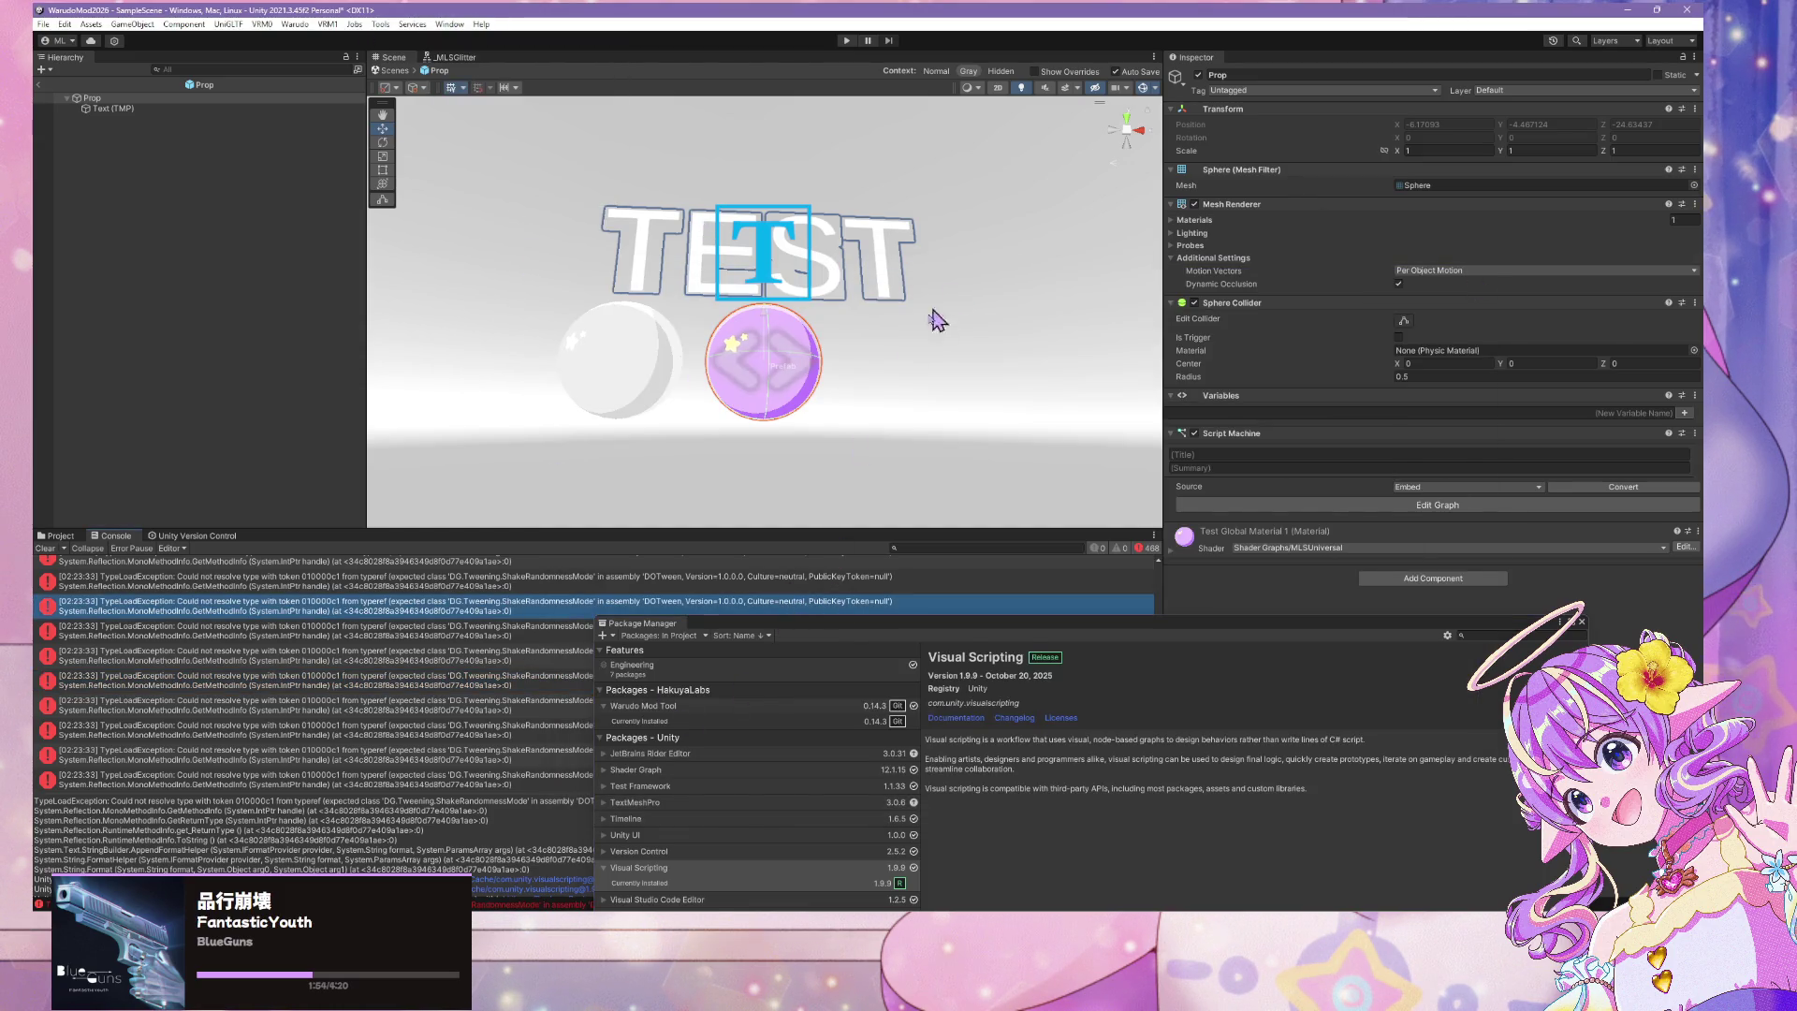
{"action": "left_click", "coordinate": [601, 636]}
{"action": "left_click_drag", "start_coordinate": [792, 620], "coordinate": [877, 310]}
{"action": "left_click", "coordinate": [697, 322]}
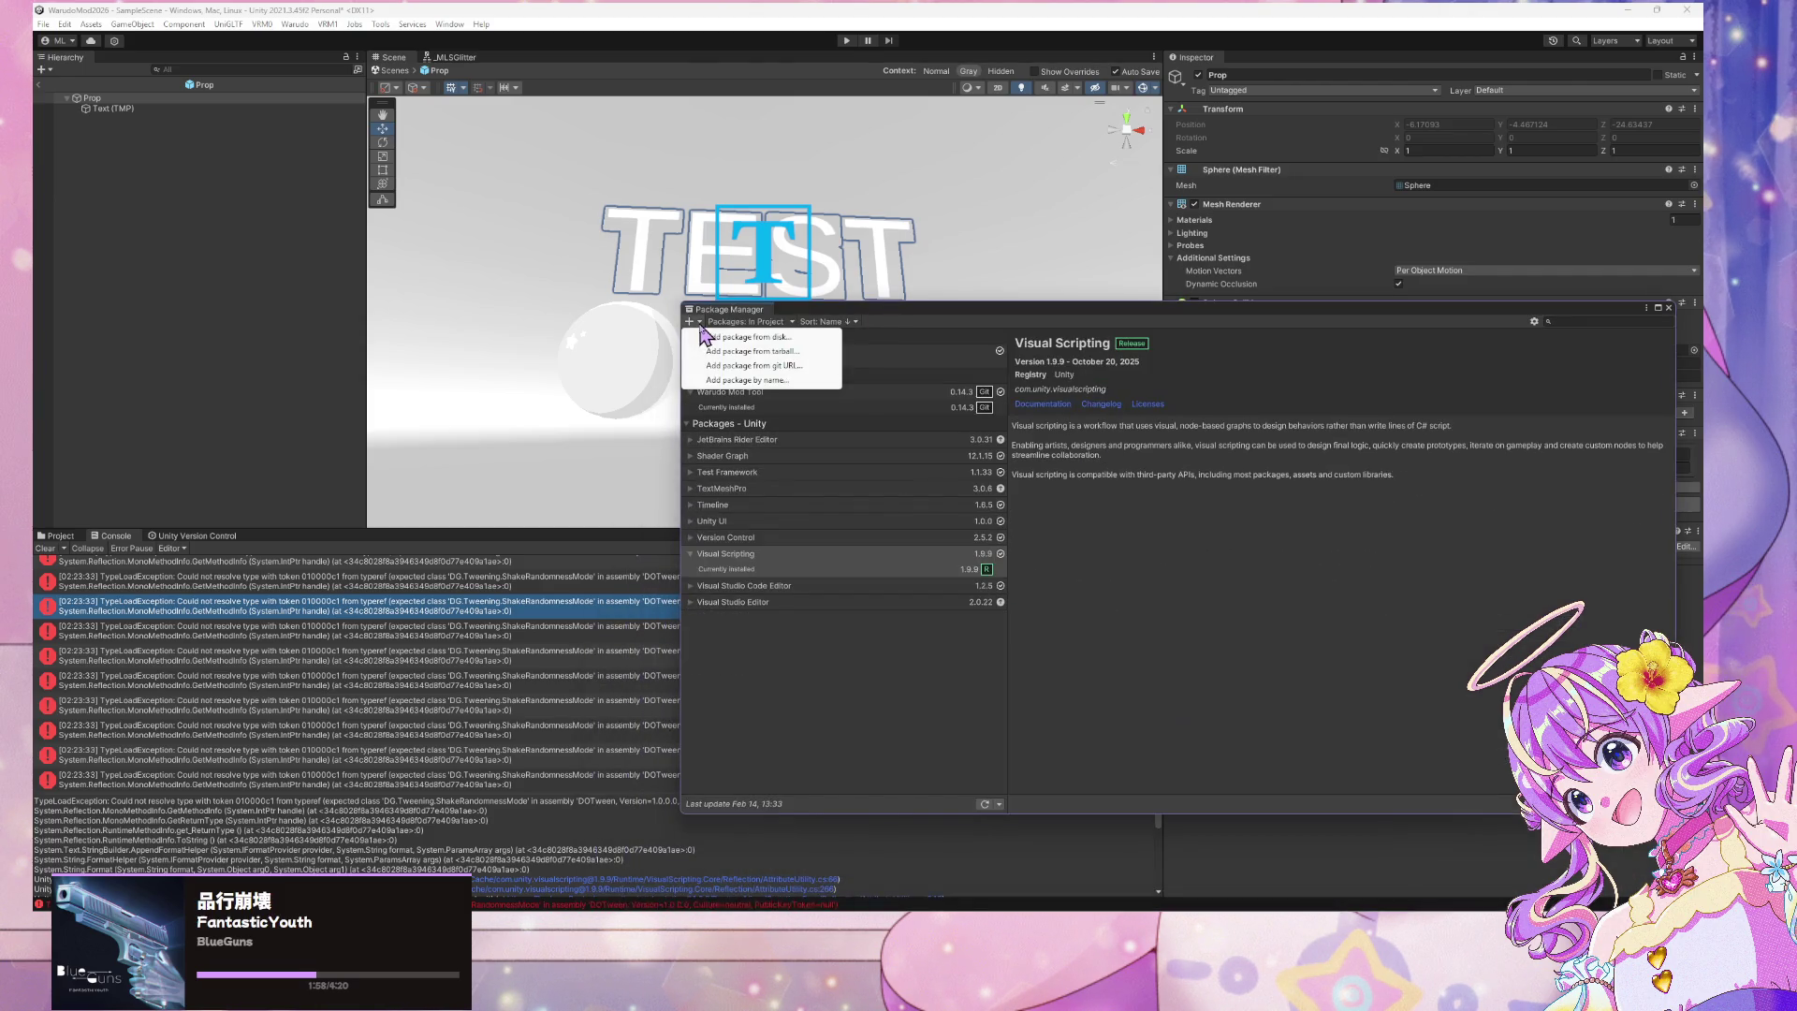
Switch the Package Manager source to My Assets and select DOTween Pro in the list
{"action": "left_click", "coordinate": [722, 336]}
{"action": "left_click", "coordinate": [766, 322]}
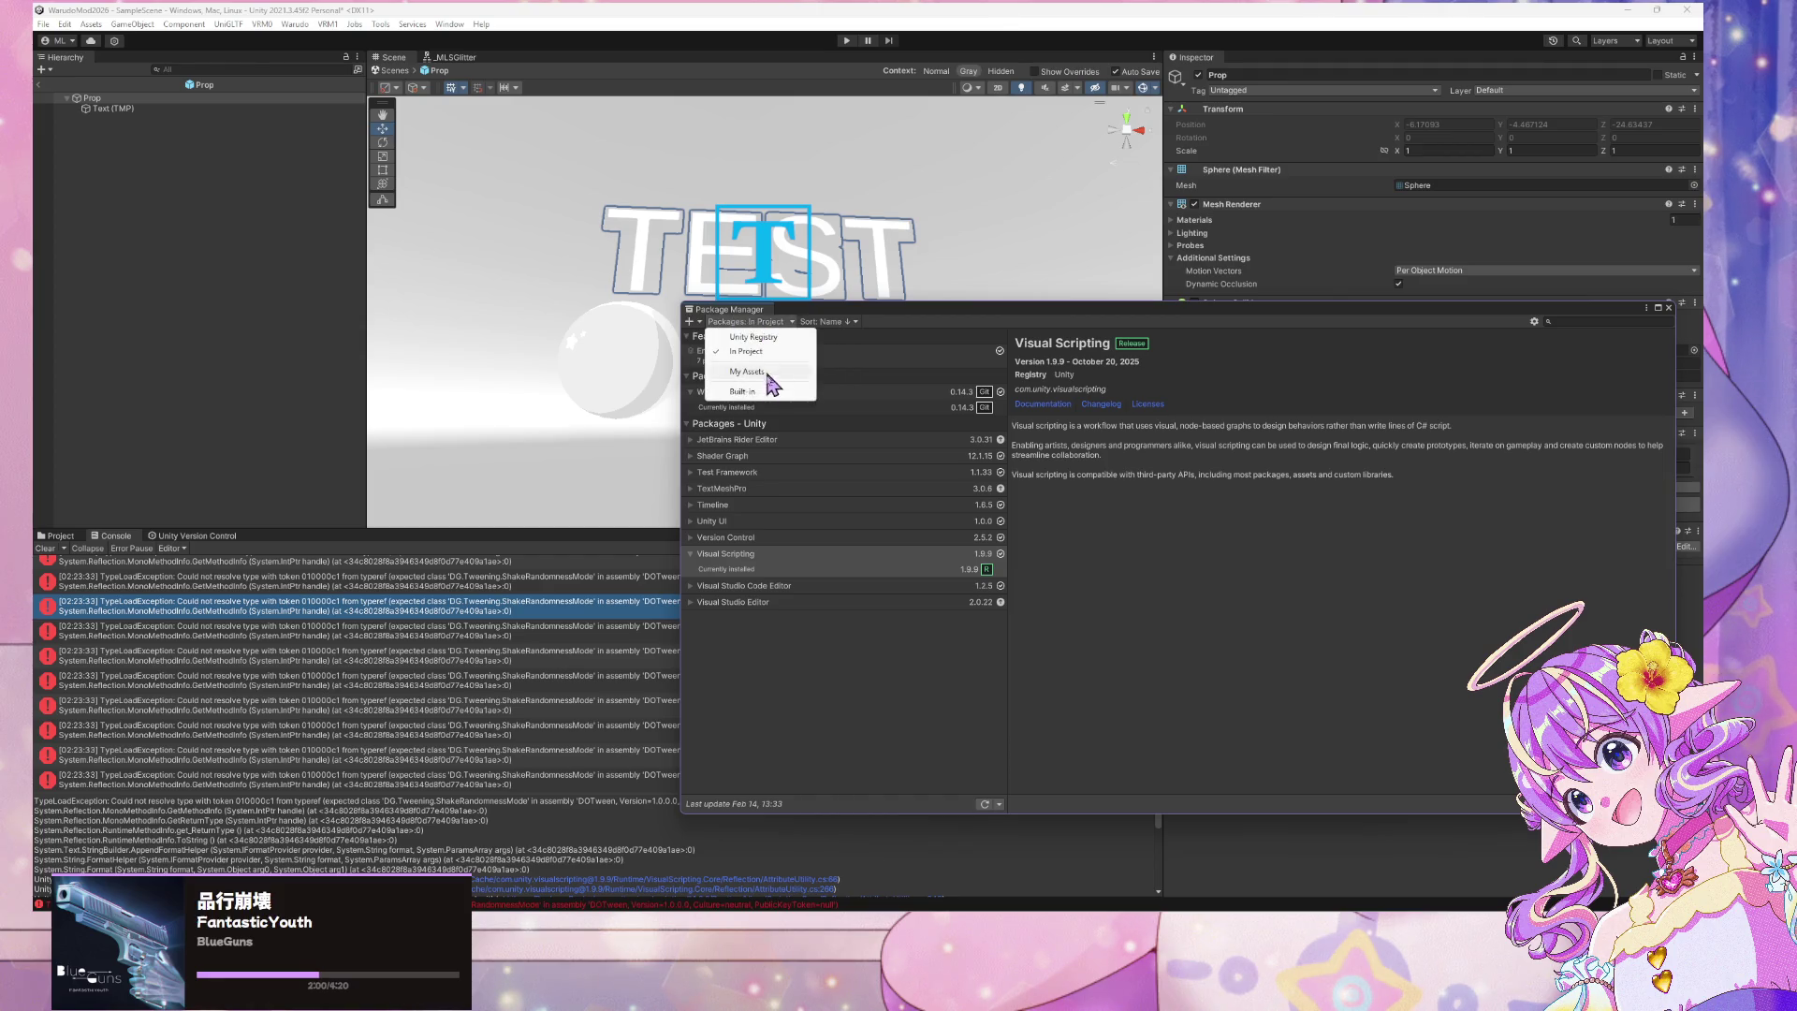
{"action": "left_click", "coordinate": [772, 374]}
{"action": "left_click", "coordinate": [694, 353]}
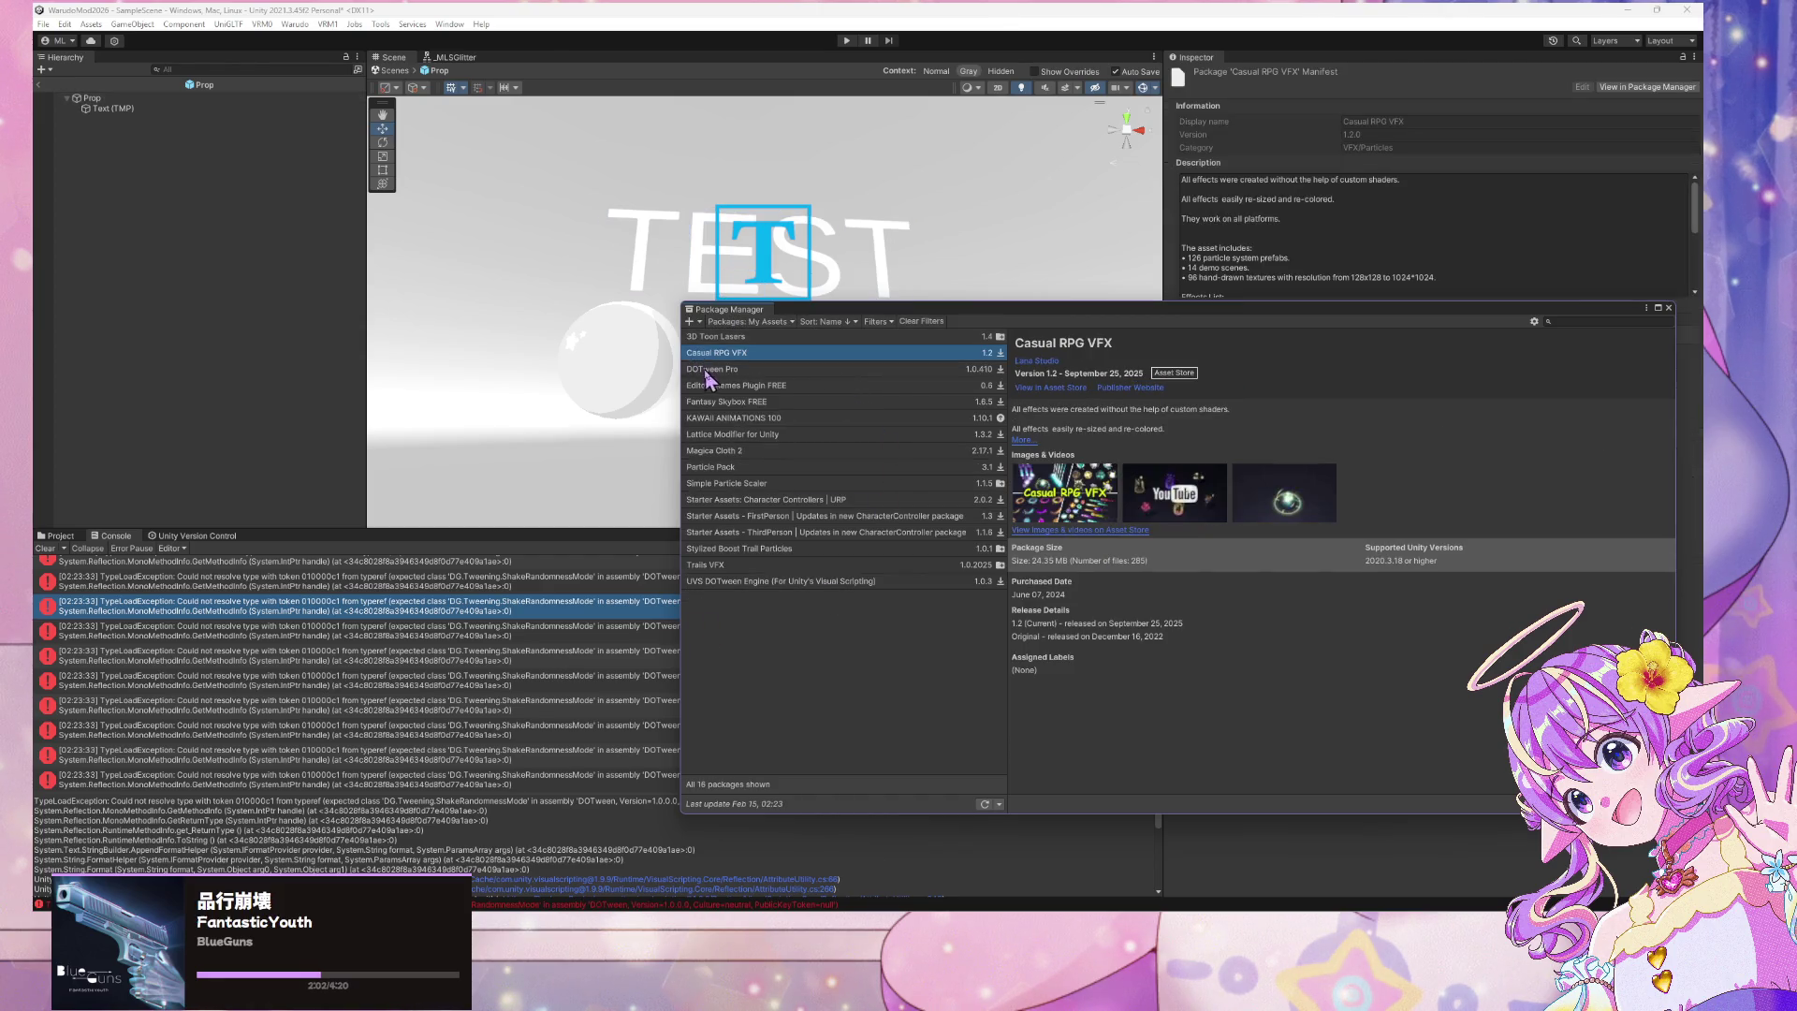
{"action": "left_click", "coordinate": [707, 370]}
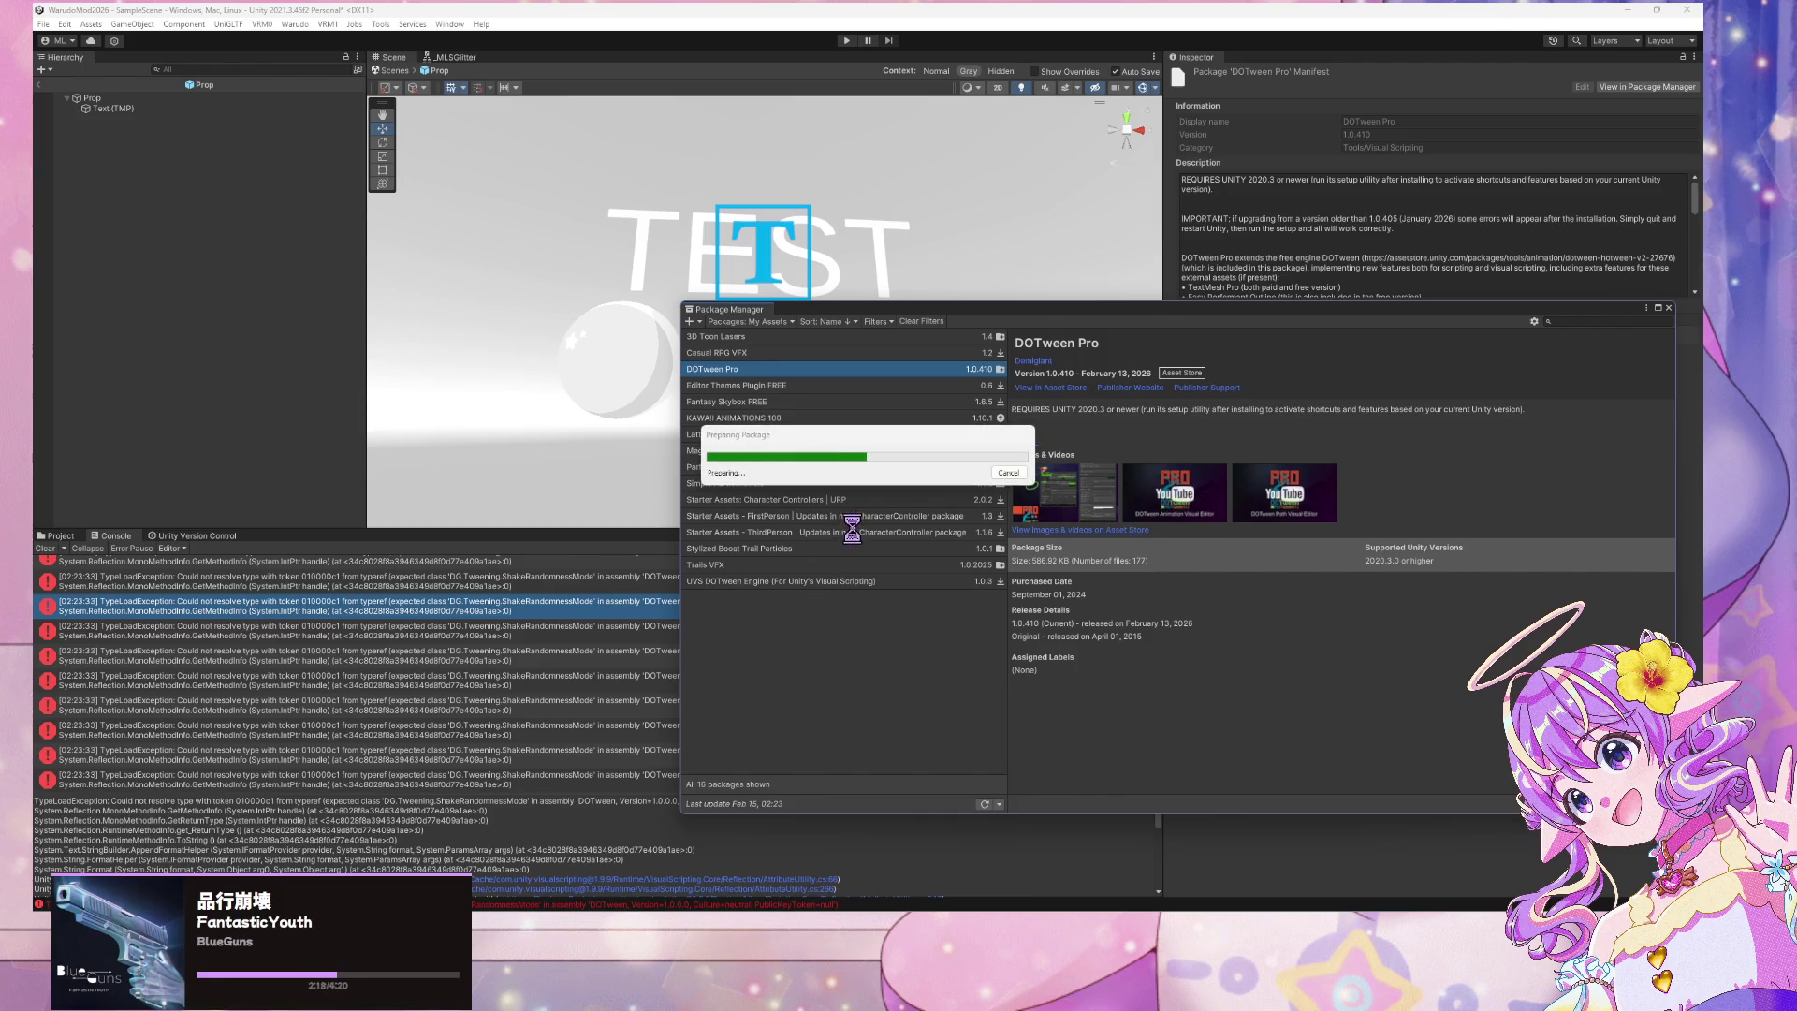
{"action": "scroll", "coordinate": [799, 352], "scroll_direction": "down", "scroll_amount": 10}
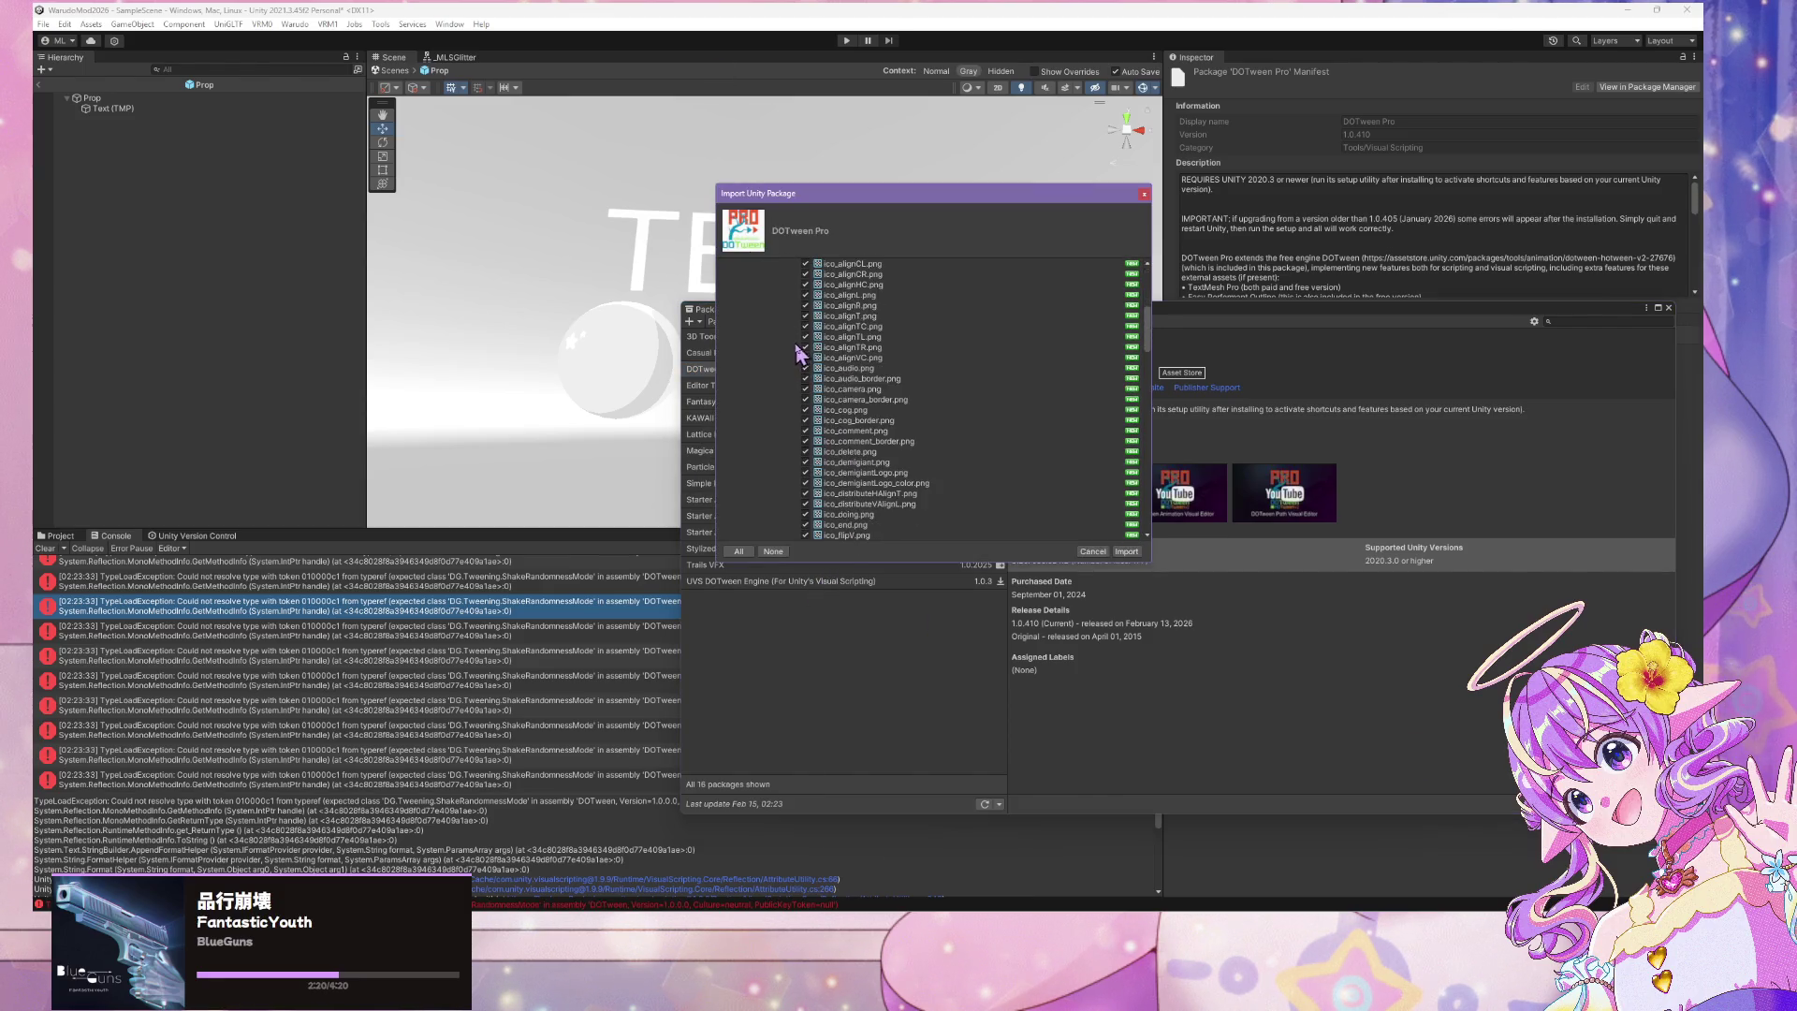
Confirm importing all DOTween Pro files and let Unity compile the C# scripts
{"action": "left_click", "coordinate": [1126, 551]}
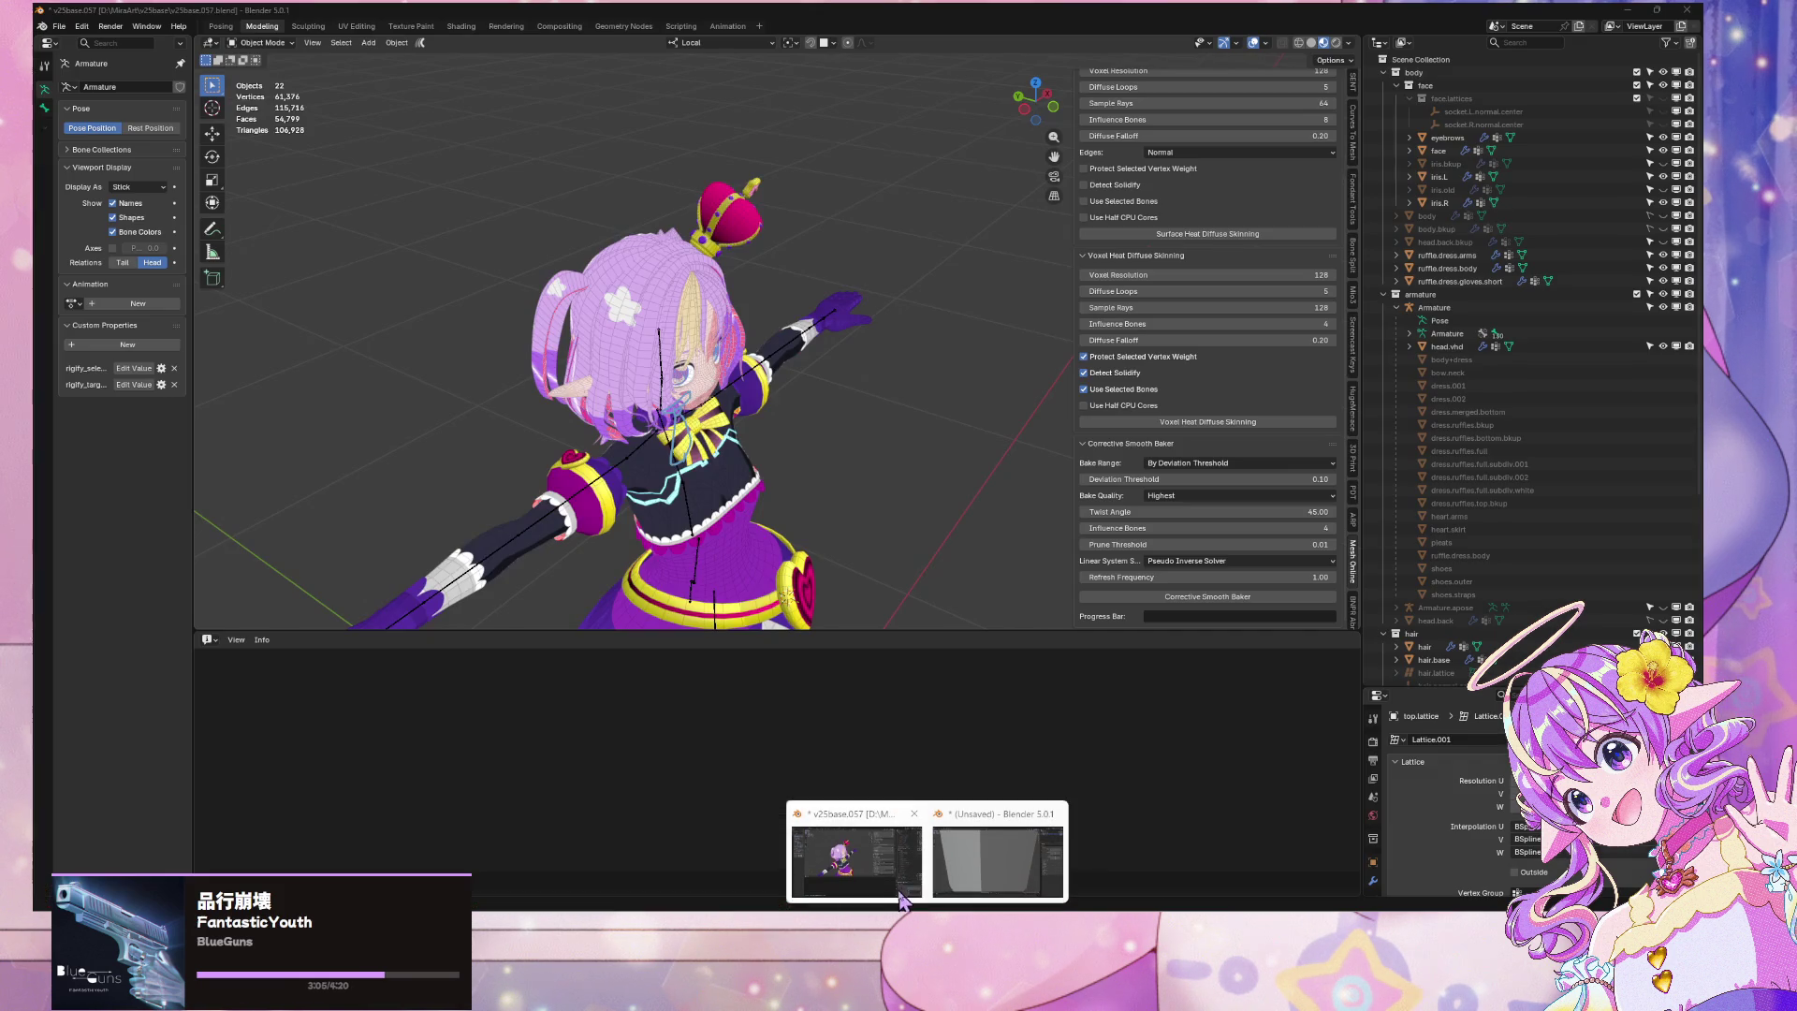
In Blender, snap to front view and orbit to see the character's side and back
{"action": "left_click", "coordinate": [901, 900]}
{"action": "key", "text": "KP_1"}
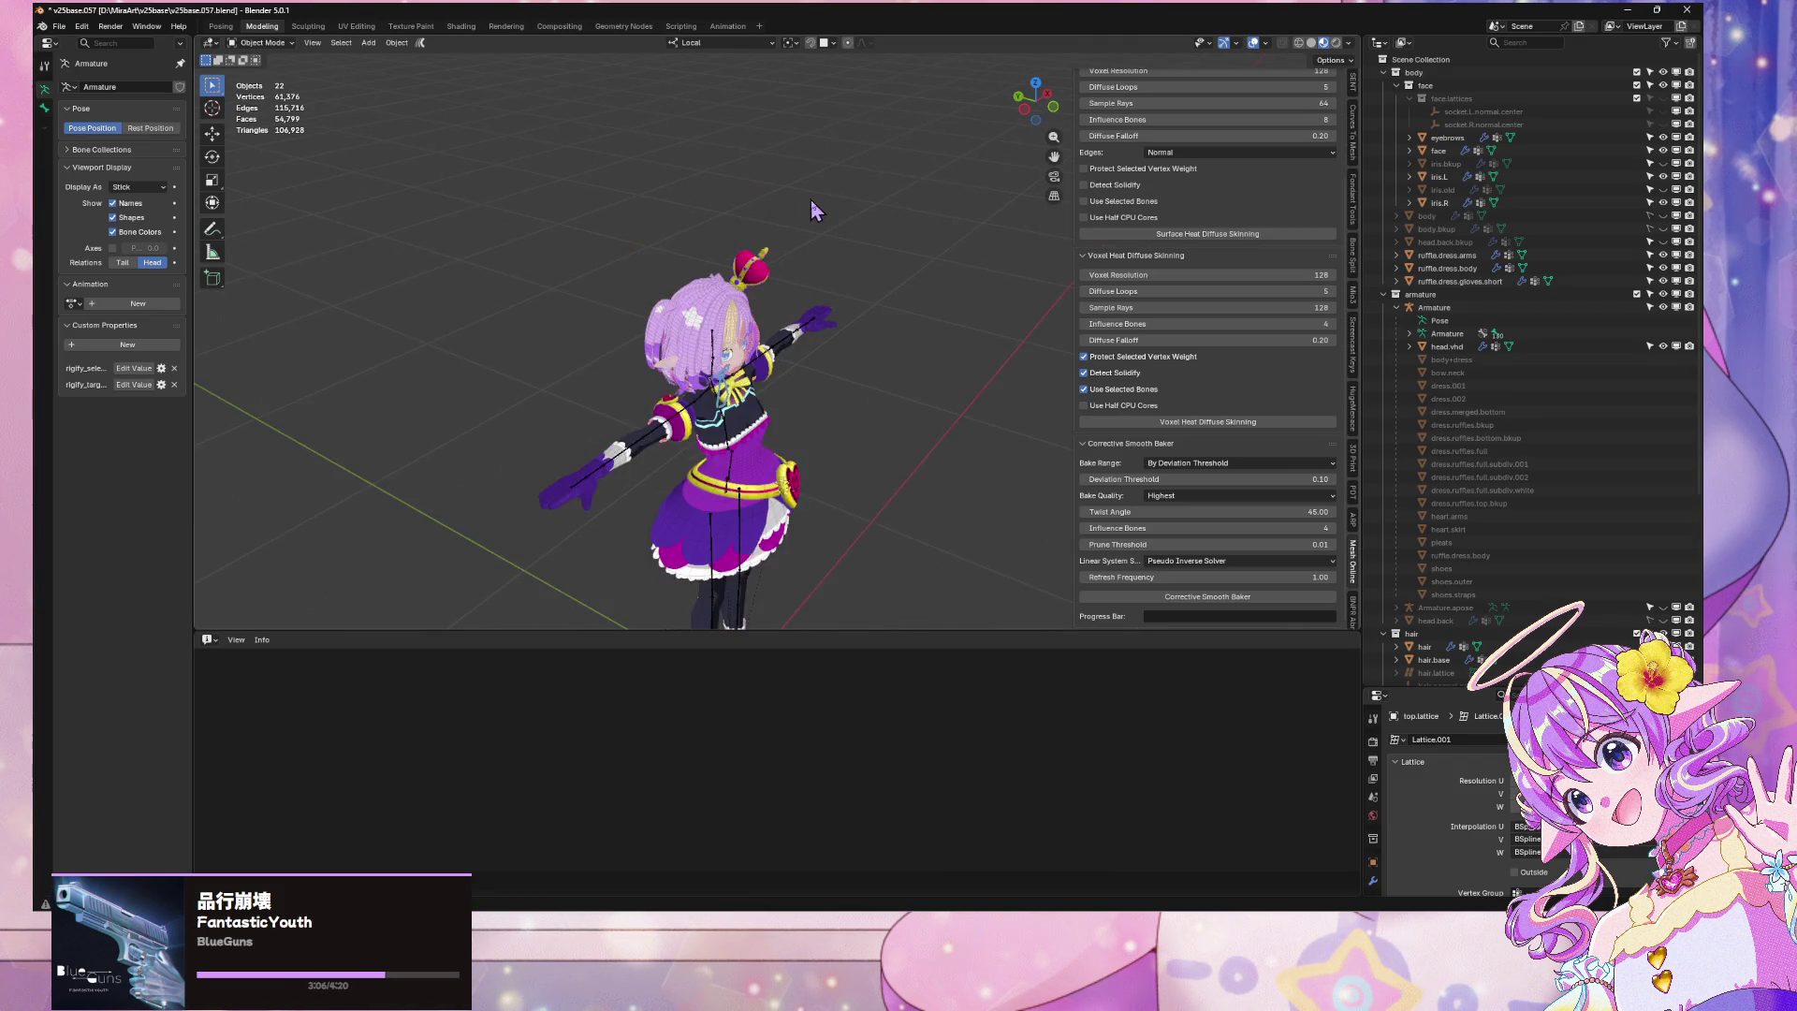
{"action": "mouse_move", "coordinate": [728, 173]}
{"action": "left_mouse_down"}
{"action": "mouse_move", "coordinate": [822, 154]}
{"action": "mouse_move", "coordinate": [693, 168]}
{"action": "mouse_move", "coordinate": [765, 177]}
{"action": "left_mouse_up"}
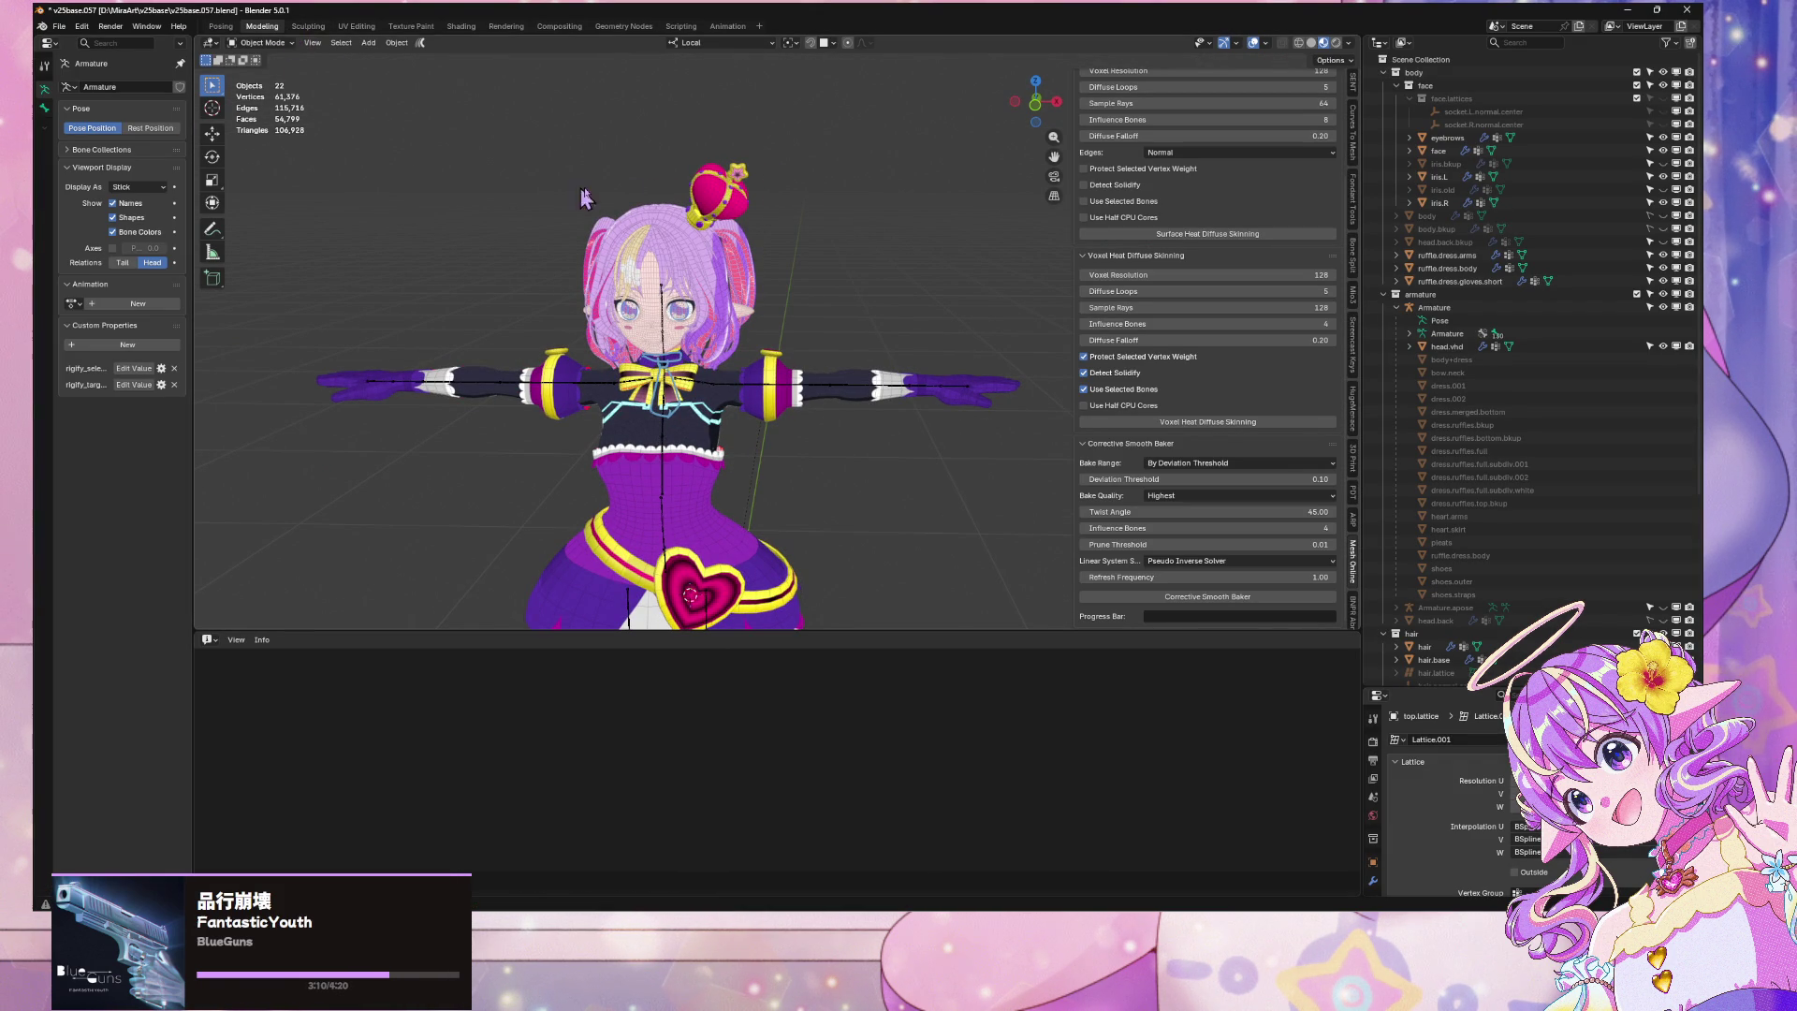
{"action": "scroll", "coordinate": [633, 200], "scroll_direction": "up", "scroll_amount": 4}
{"action": "scroll", "coordinate": [629, 194], "scroll_direction": "down", "scroll_amount": 4}
{"action": "mouse_move", "coordinate": [777, 384]}
{"action": "left_mouse_down"}
{"action": "mouse_move", "coordinate": [971, 341]}
{"action": "mouse_move", "coordinate": [1170, 341]}
{"action": "mouse_move", "coordinate": [842, 293]}
{"action": "mouse_move", "coordinate": [906, 331]}
{"action": "mouse_move", "coordinate": [847, 426]}
{"action": "mouse_move", "coordinate": [835, 352]}
{"action": "left_mouse_up"}
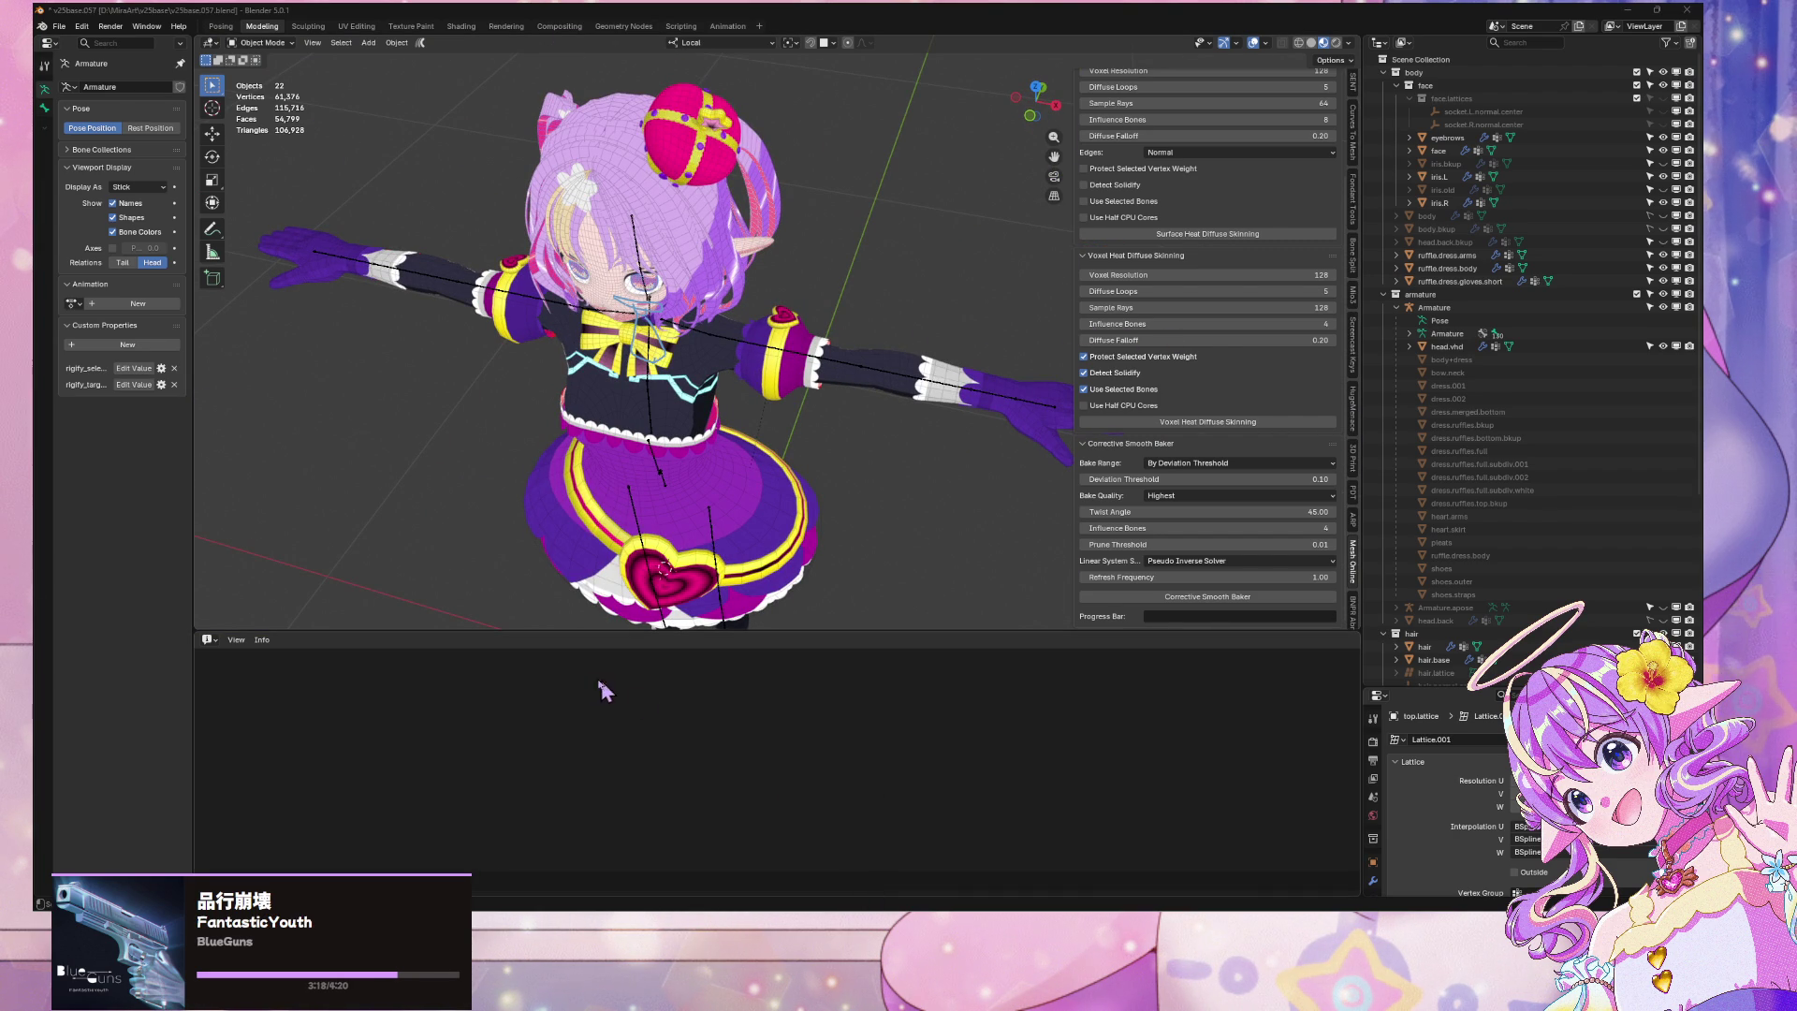
Bring Unity's compile progress and the Warudo preview window forward from the taskbar
{"action": "mouse_move", "coordinate": [1100, 992]}
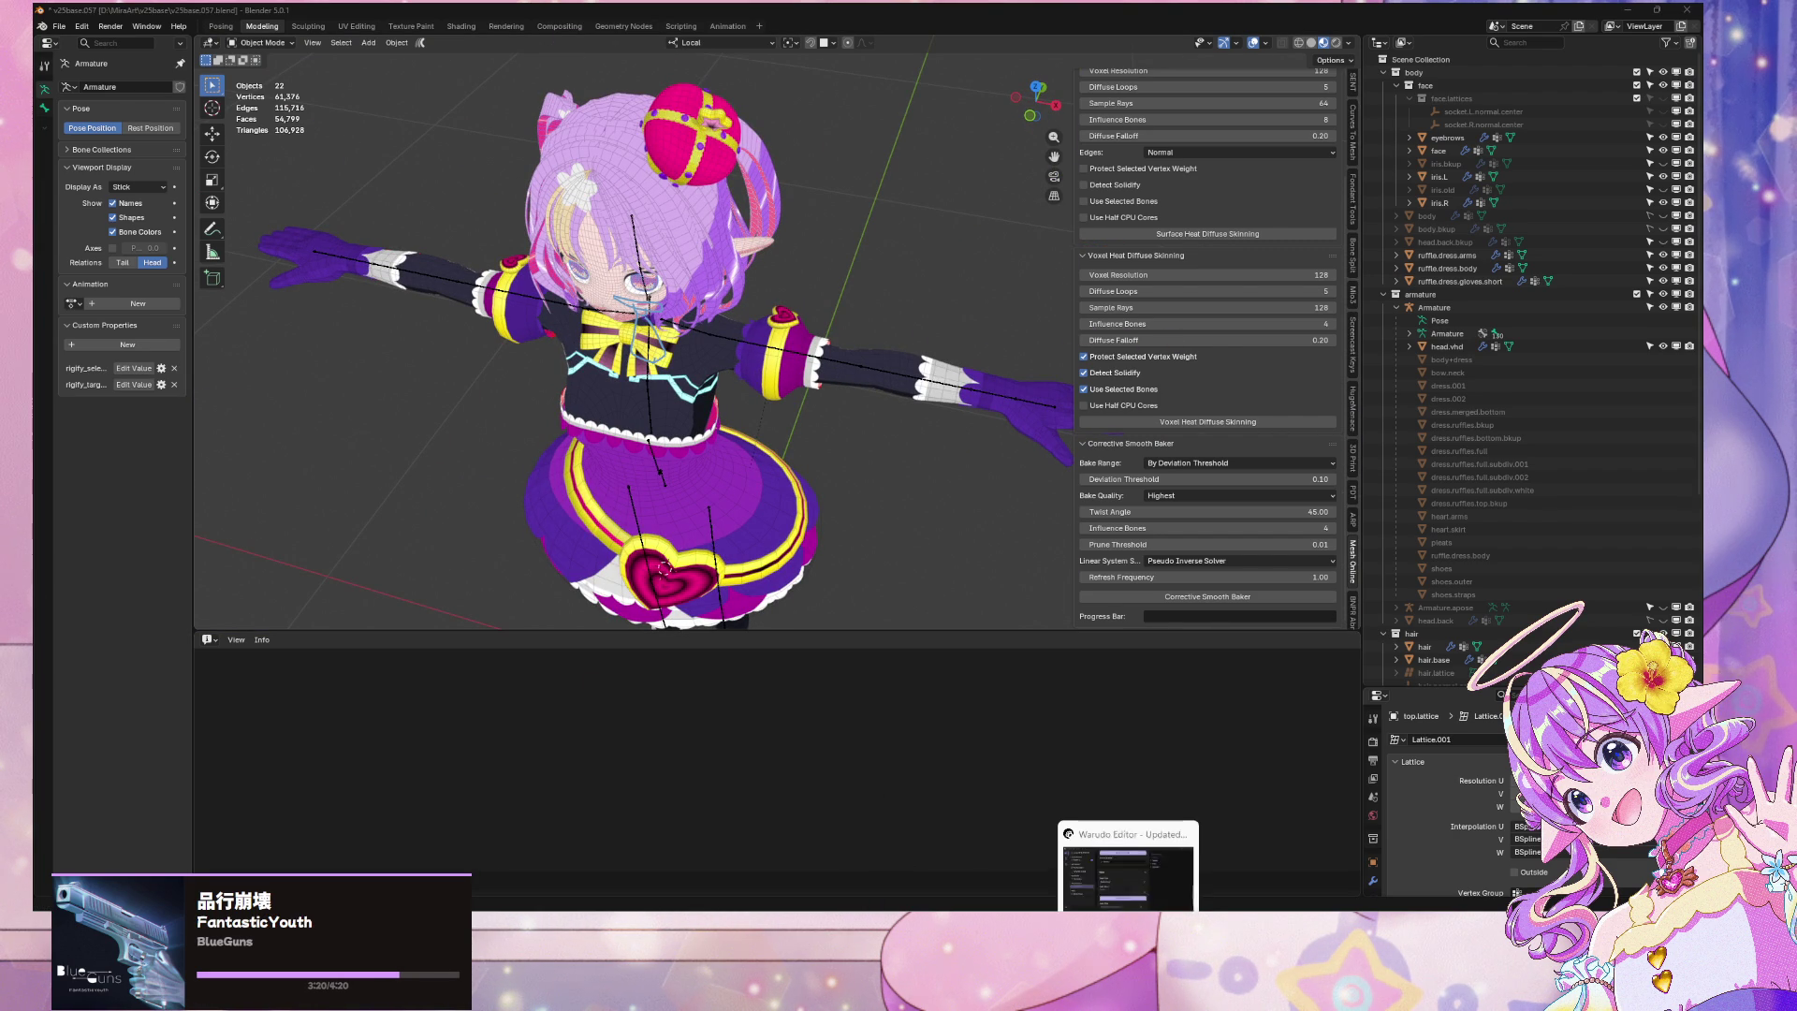
{"action": "mouse_move", "coordinate": [956, 992]}
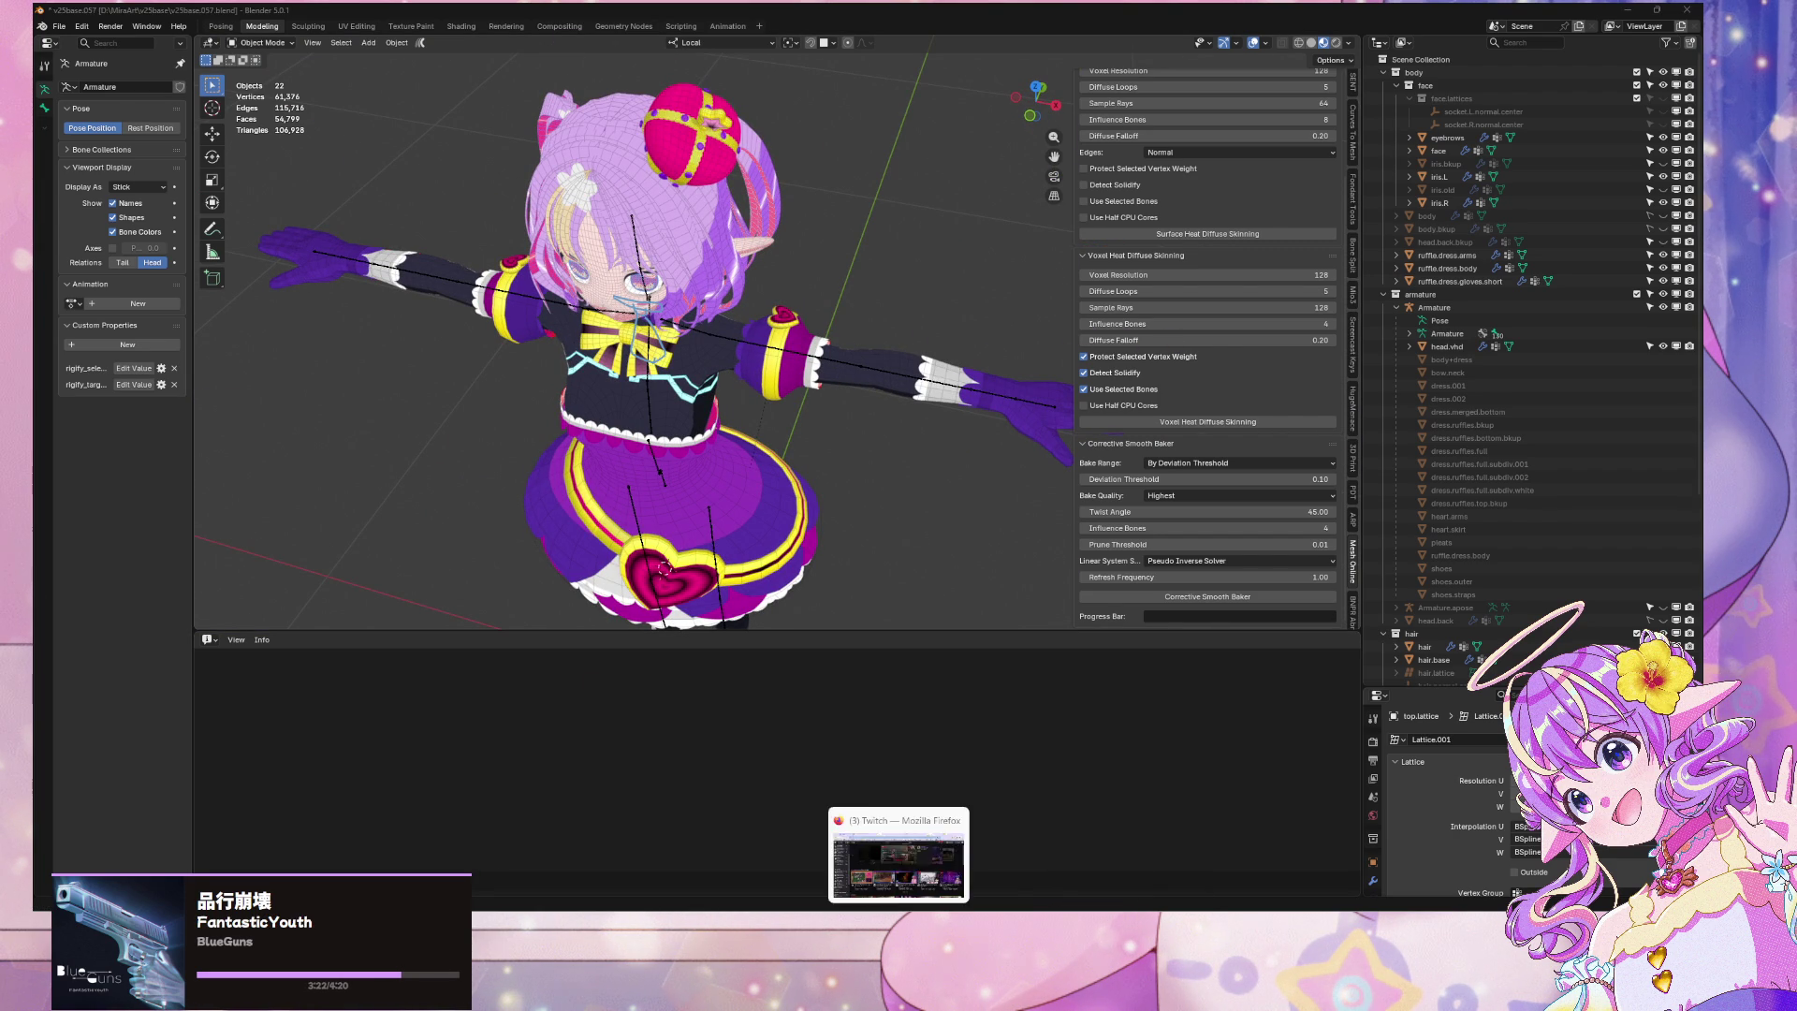
{"action": "mouse_move", "coordinate": [1043, 992]}
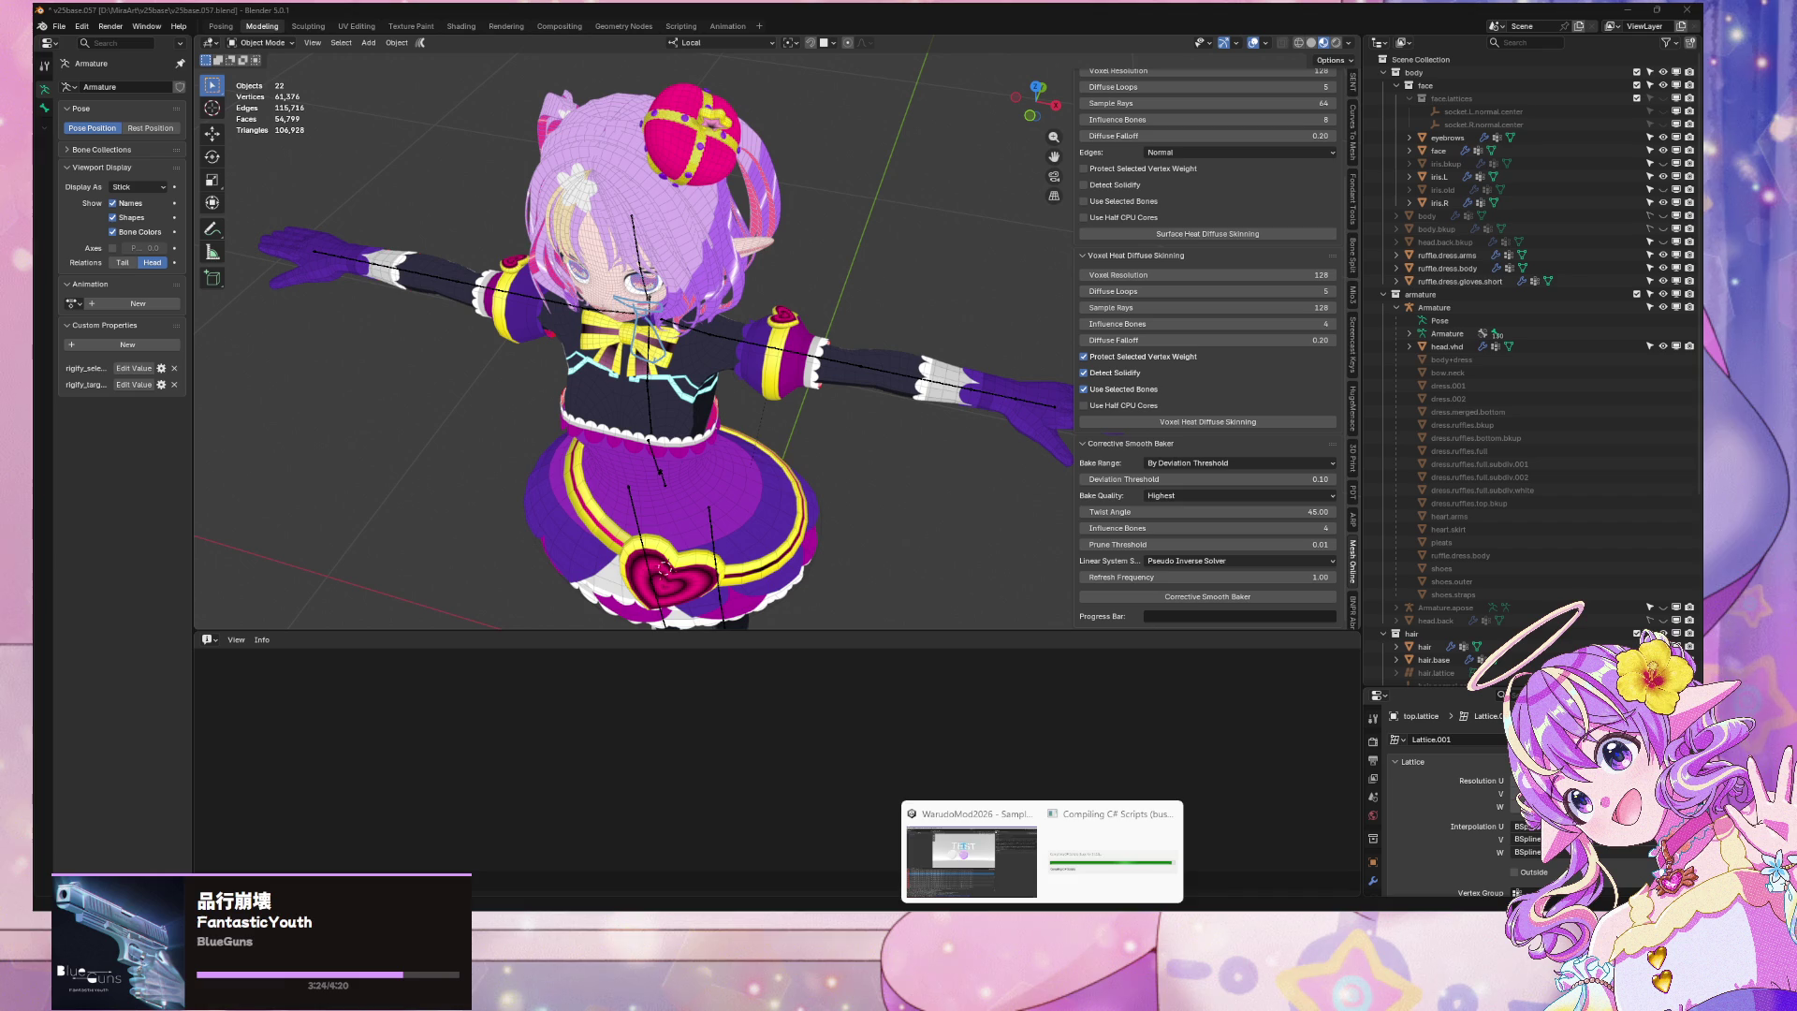
{"action": "left_click", "coordinate": [1072, 880]}
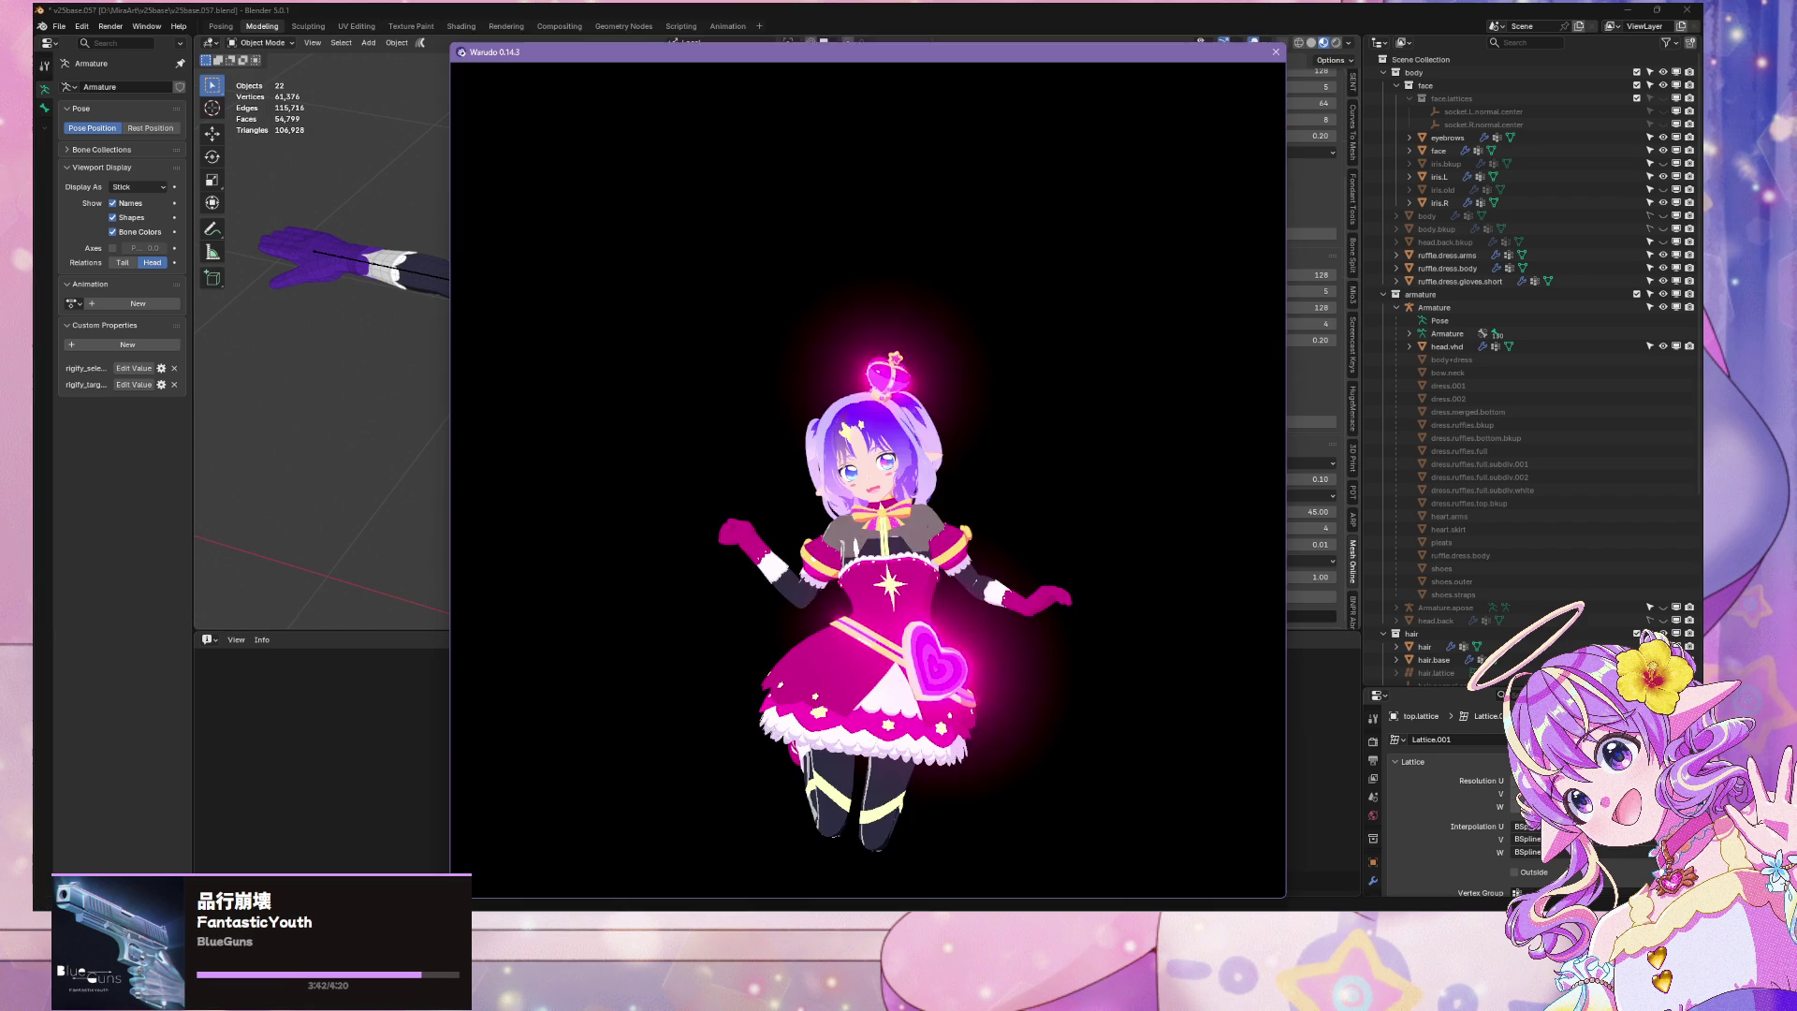
Select Character 1 and browse its Idle Animation gallery
{"action": "left_click", "coordinate": [828, 477]}
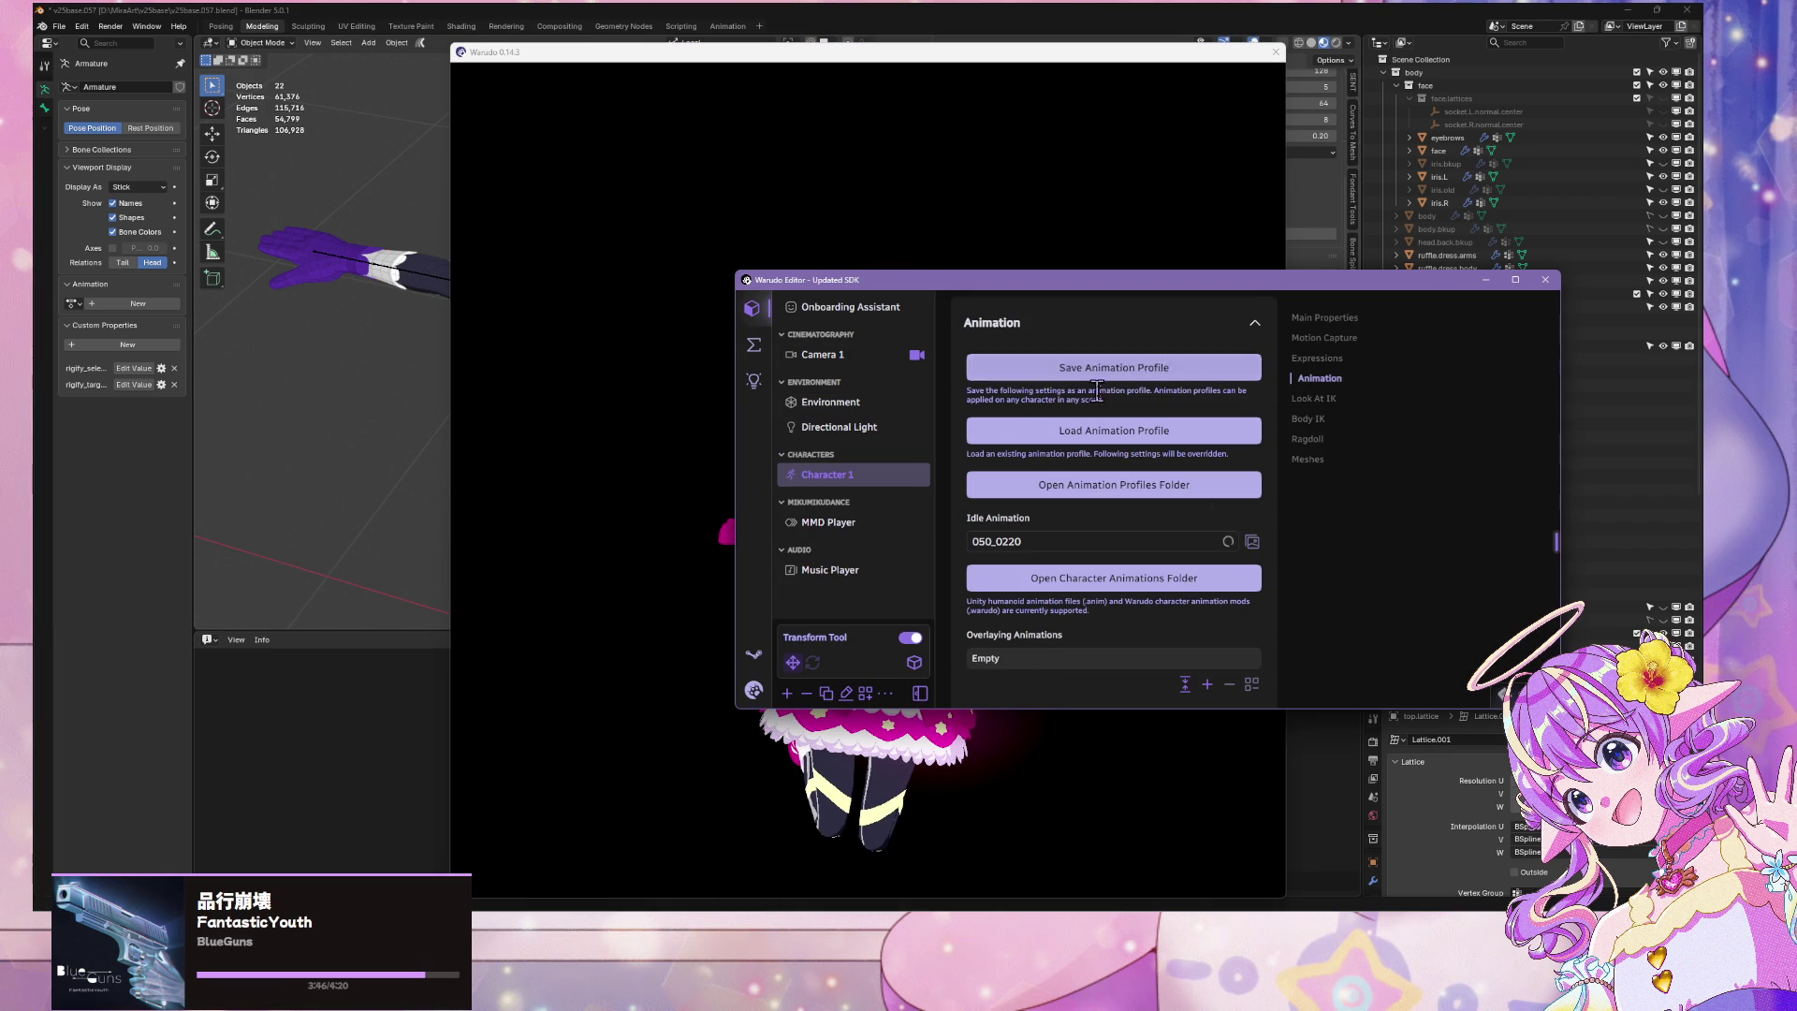
{"action": "left_click", "coordinate": [1253, 542]}
{"action": "scroll", "coordinate": [1253, 560], "scroll_direction": "up", "scroll_amount": 5}
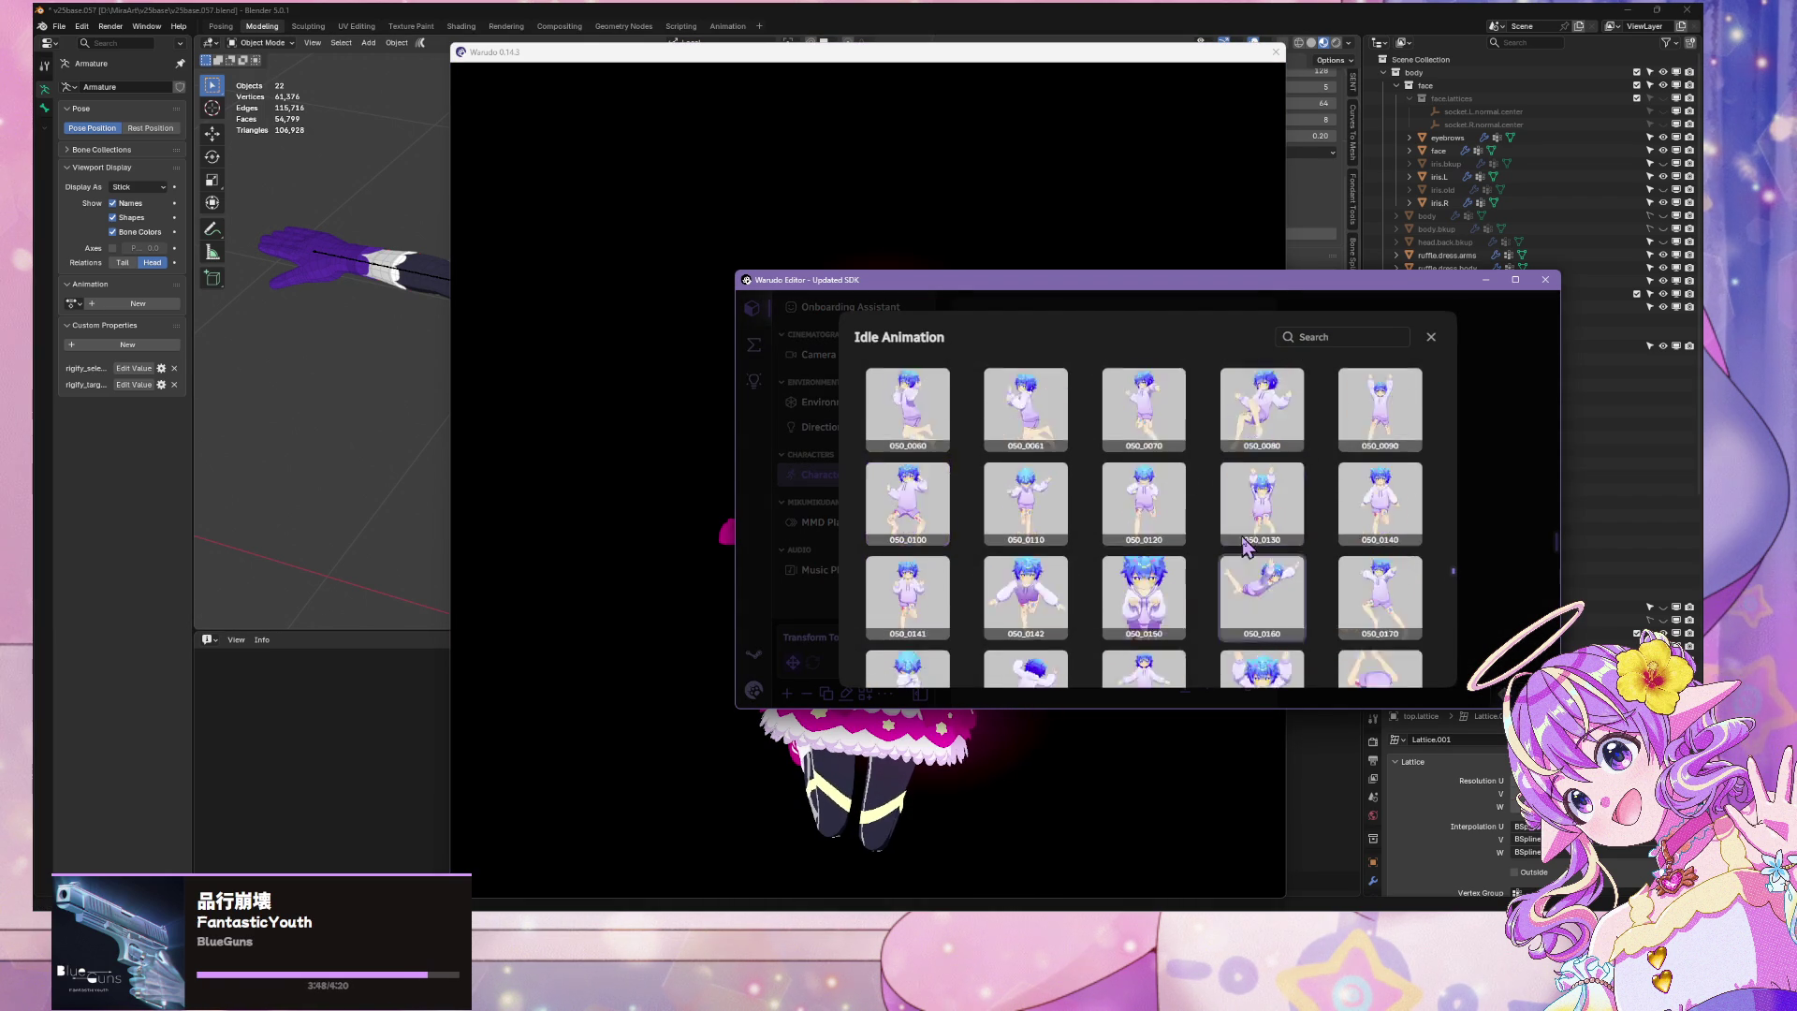
{"action": "scroll", "coordinate": [1248, 543], "scroll_direction": "up", "scroll_amount": 3}
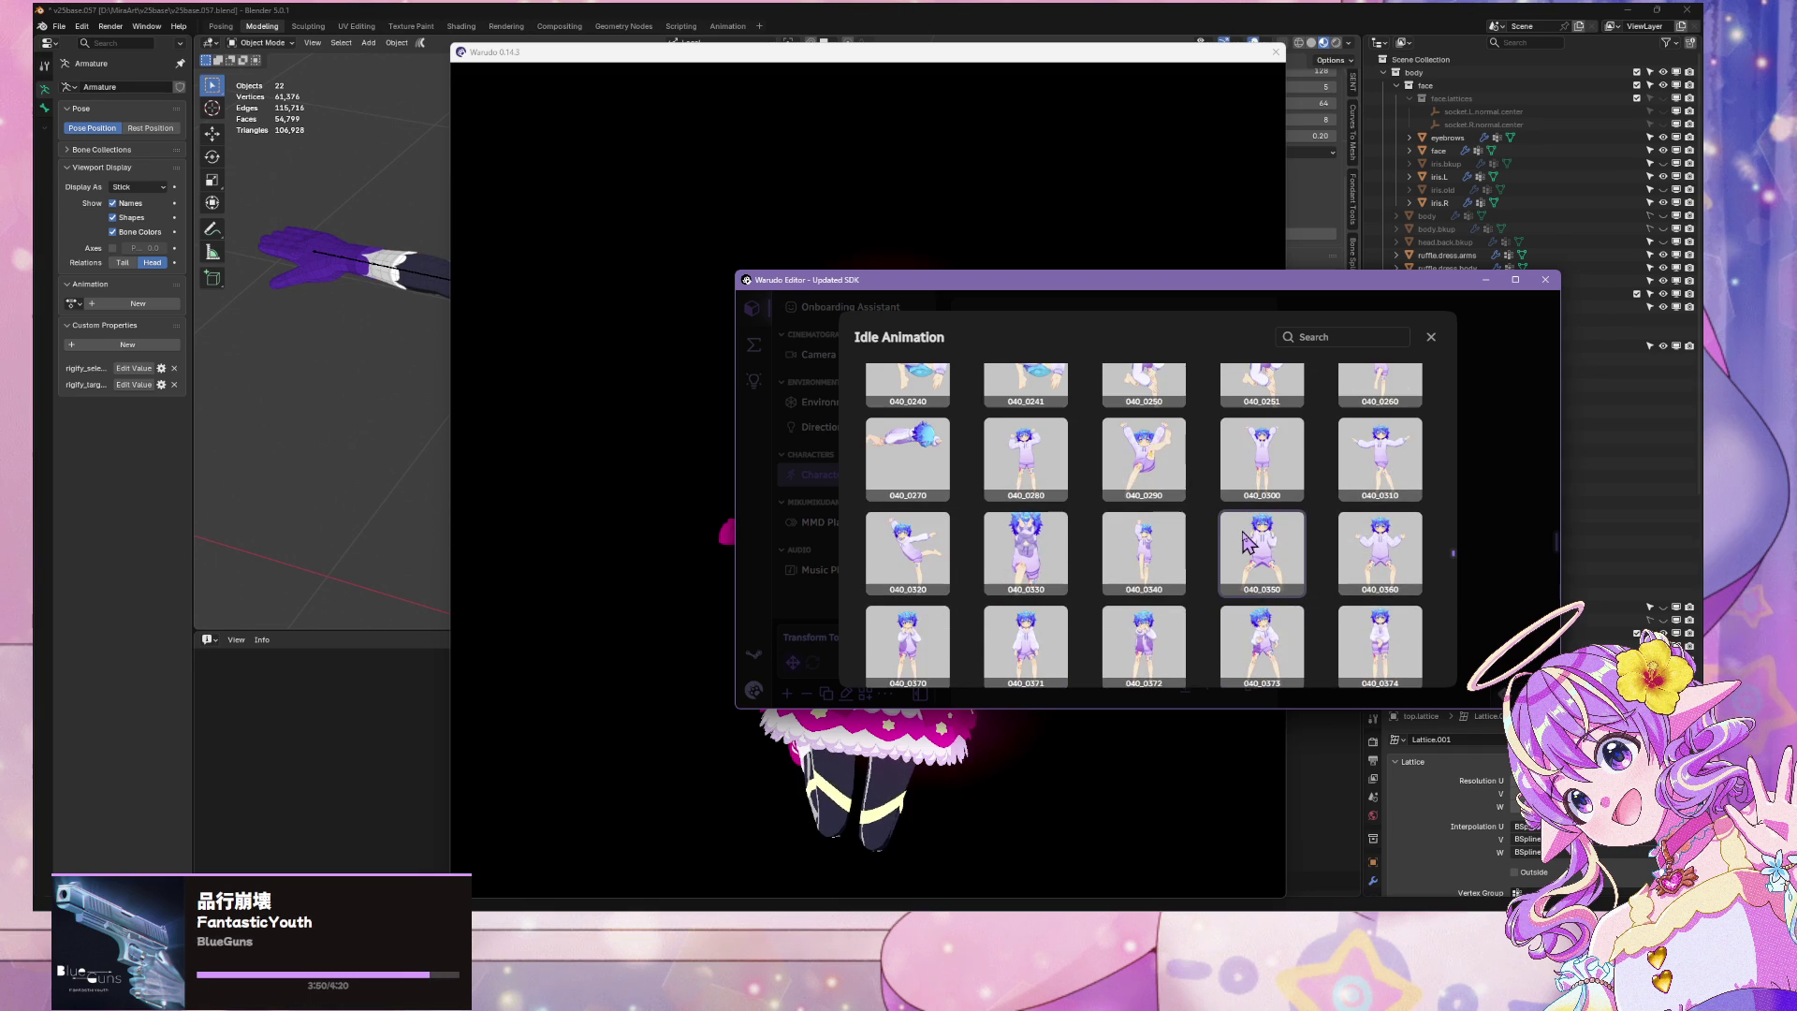
{"action": "scroll", "coordinate": [1249, 539], "scroll_direction": "up", "scroll_amount": 4}
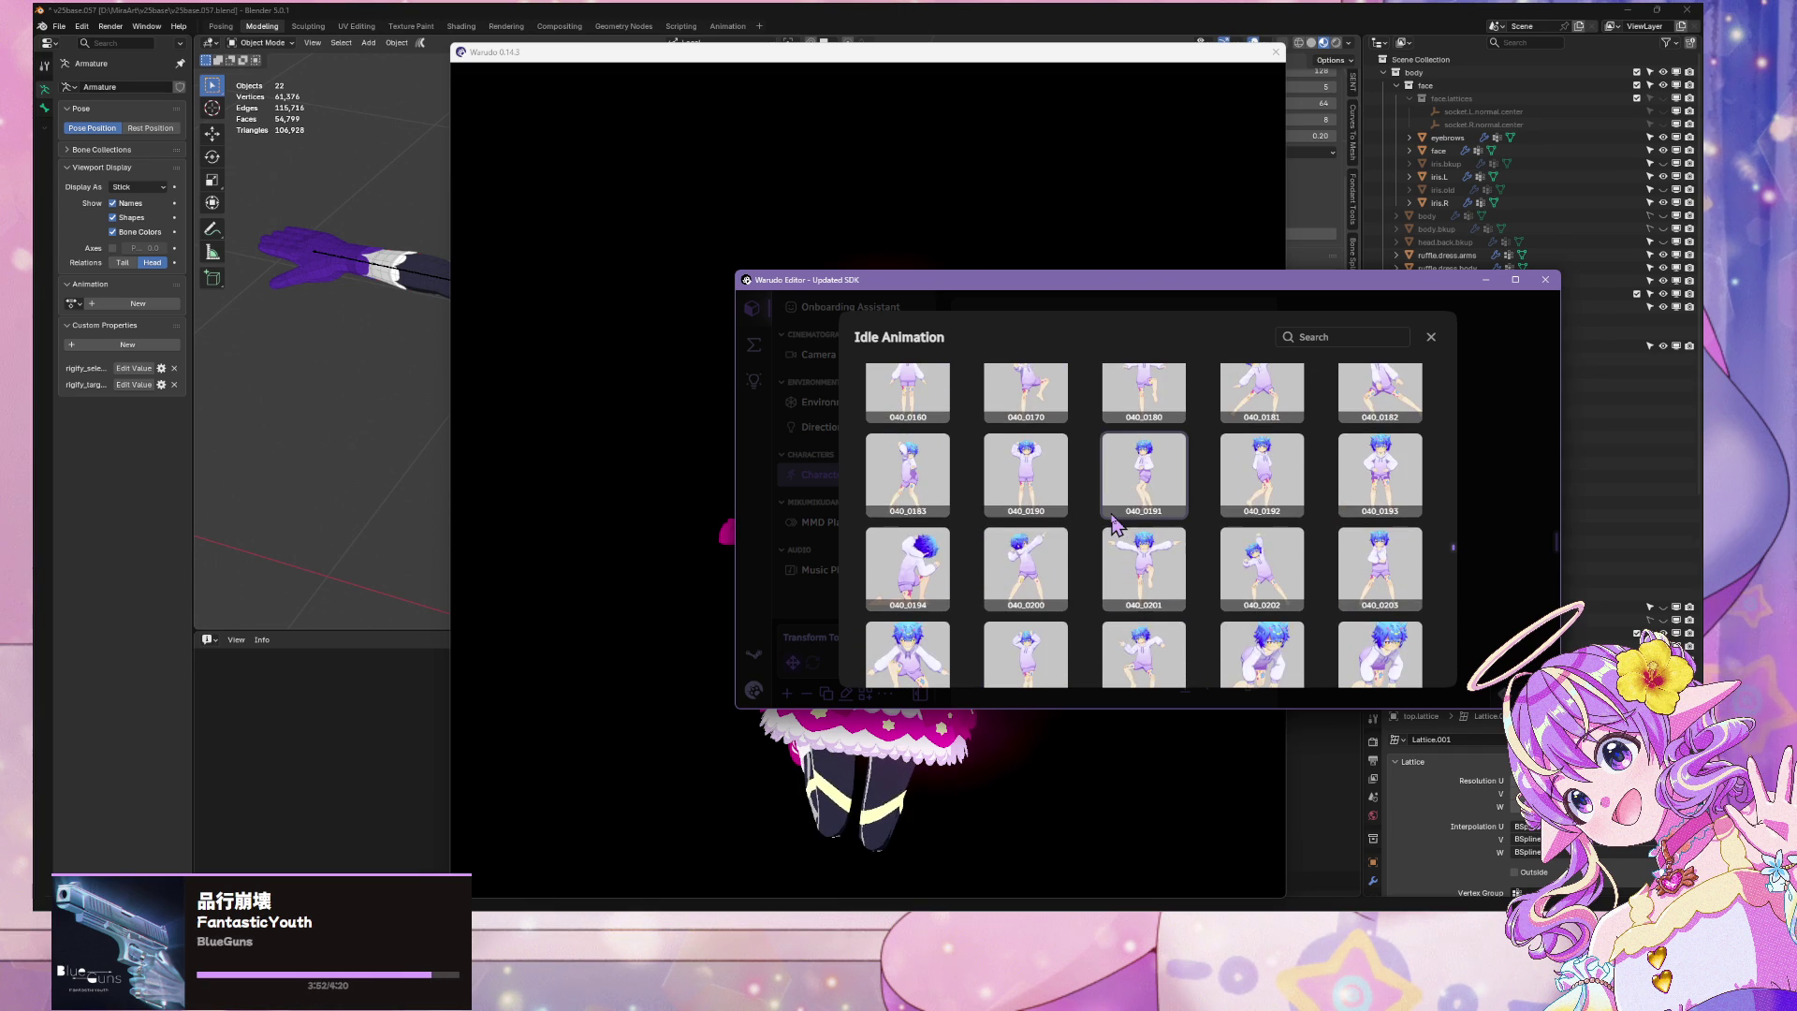
{"action": "scroll", "coordinate": [1130, 524], "scroll_direction": "up", "scroll_amount": 5}
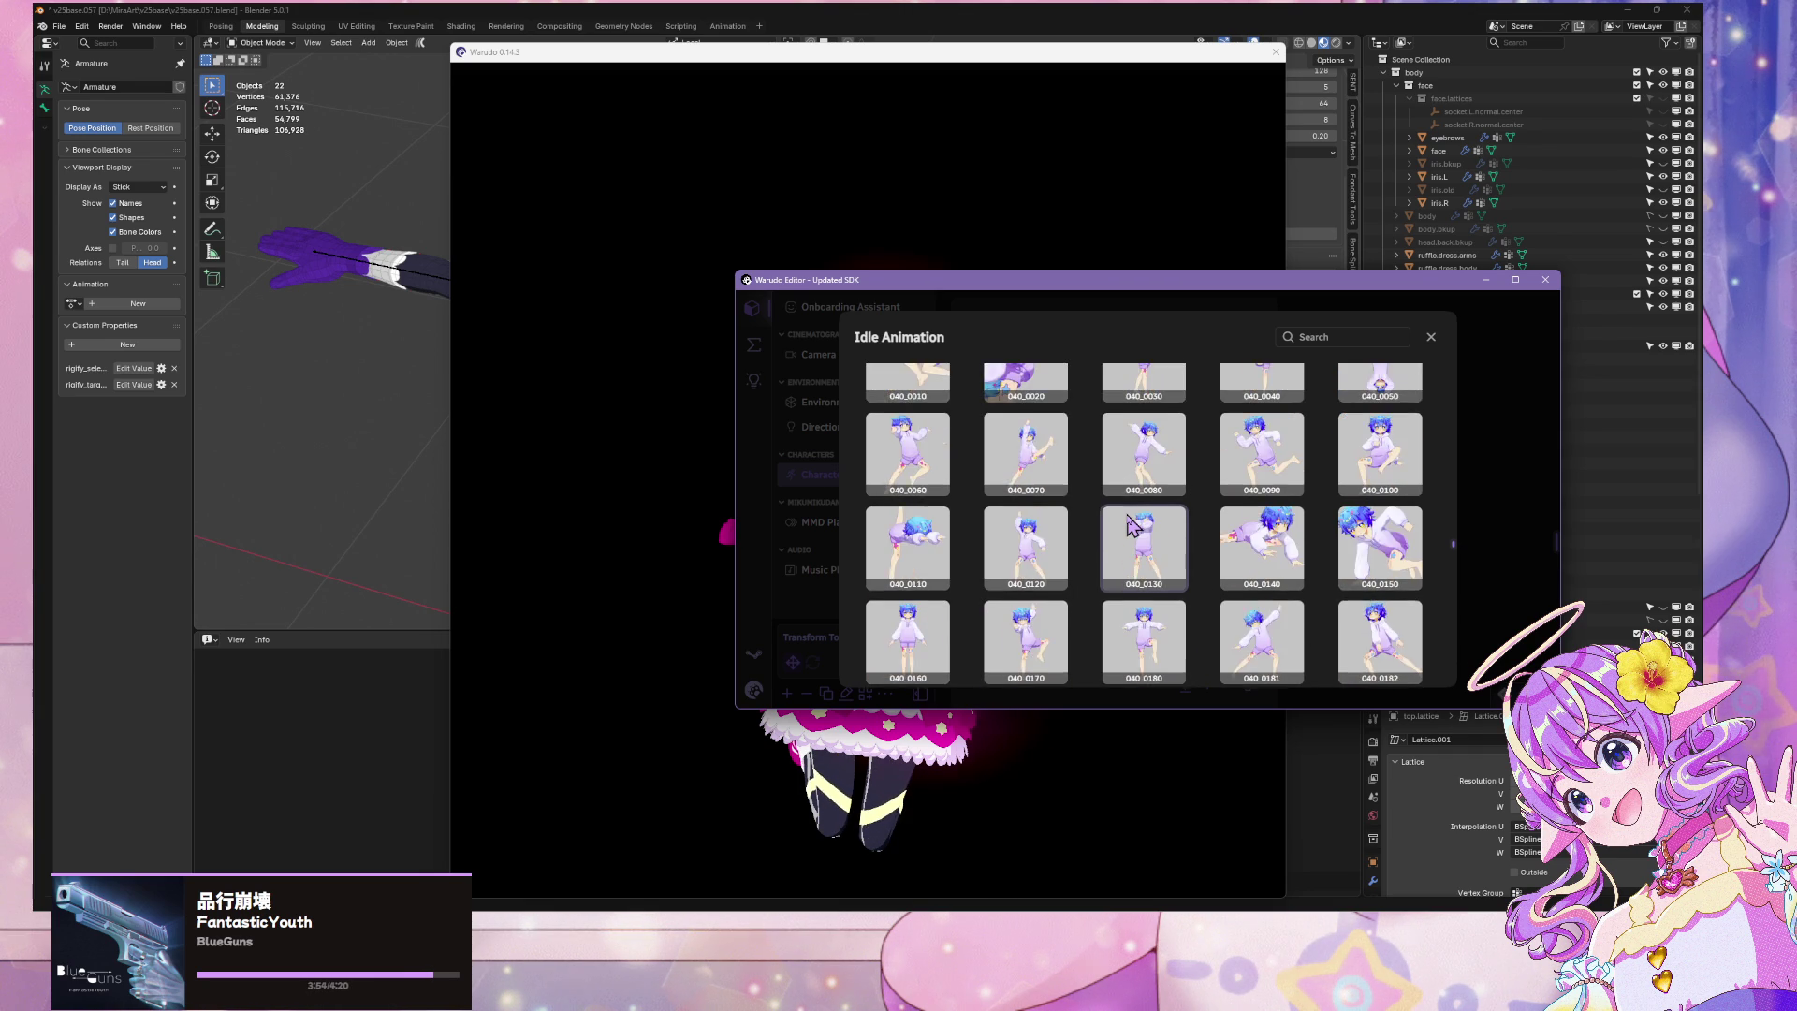
{"action": "scroll", "coordinate": [1130, 524], "scroll_direction": "up", "scroll_amount": 5}
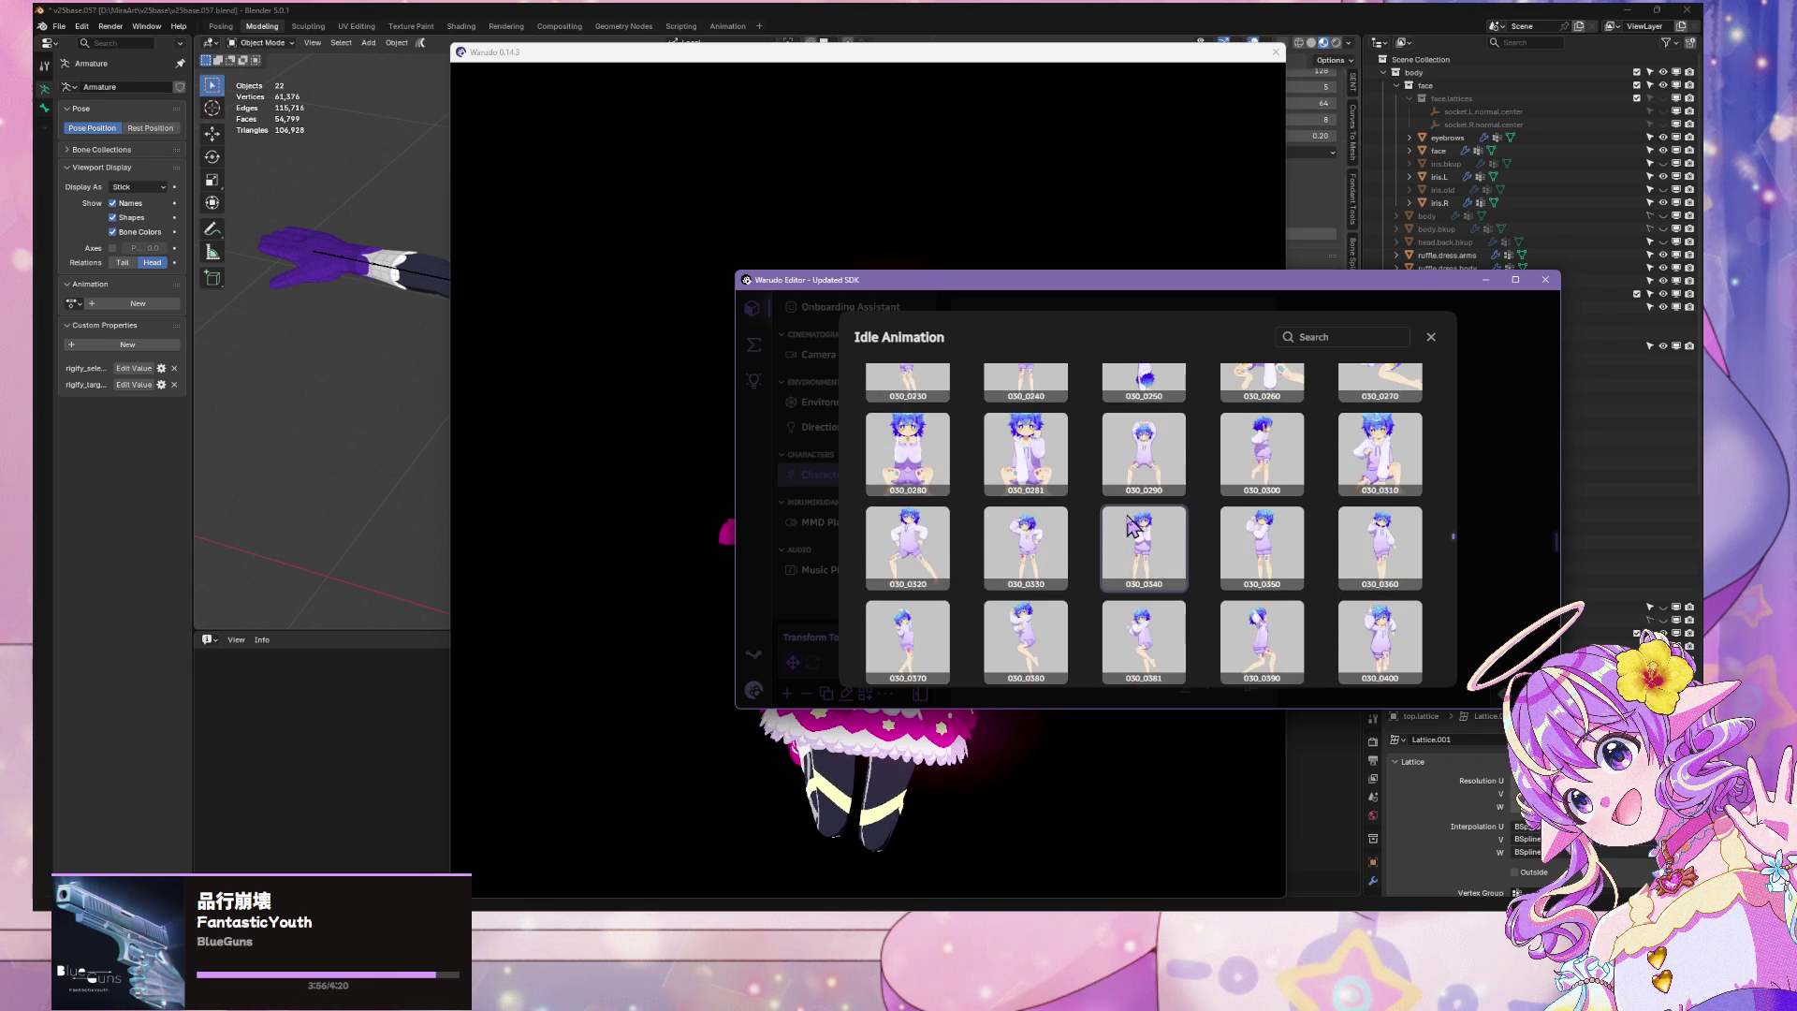
{"action": "scroll", "coordinate": [1129, 524], "scroll_direction": "up", "scroll_amount": 5}
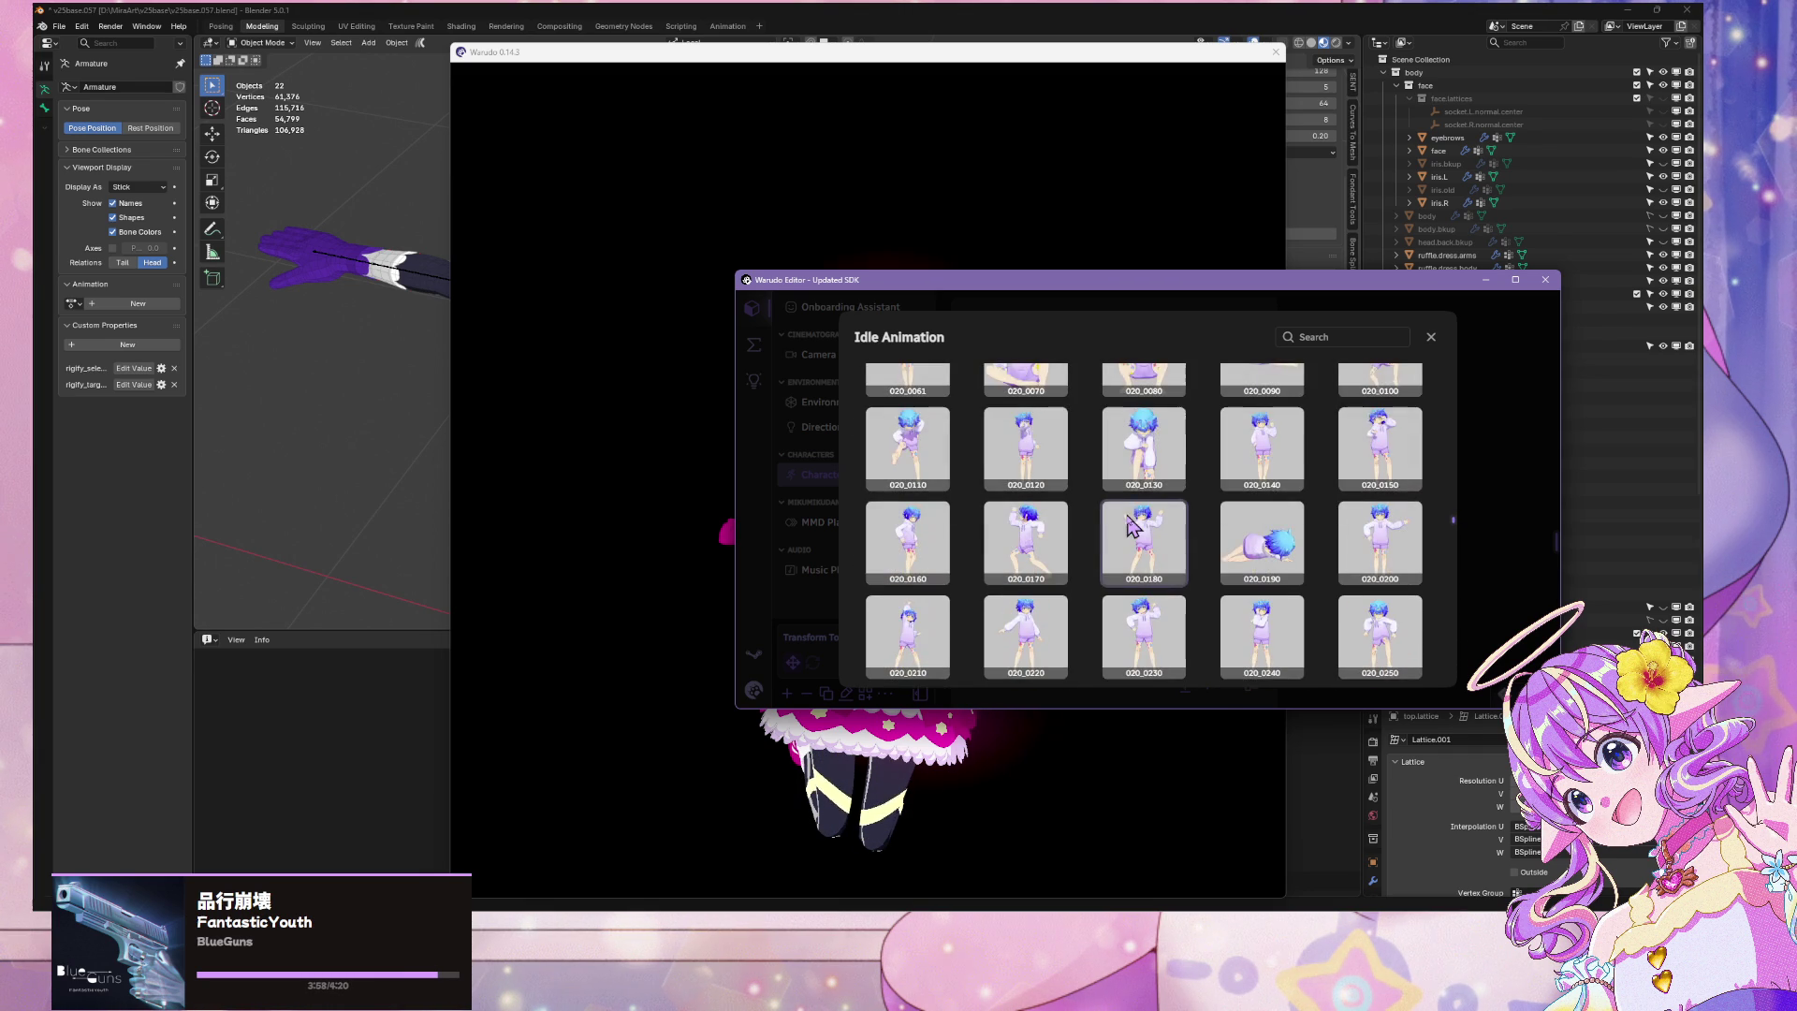
{"action": "scroll", "coordinate": [1130, 524], "scroll_direction": "up", "scroll_amount": 5}
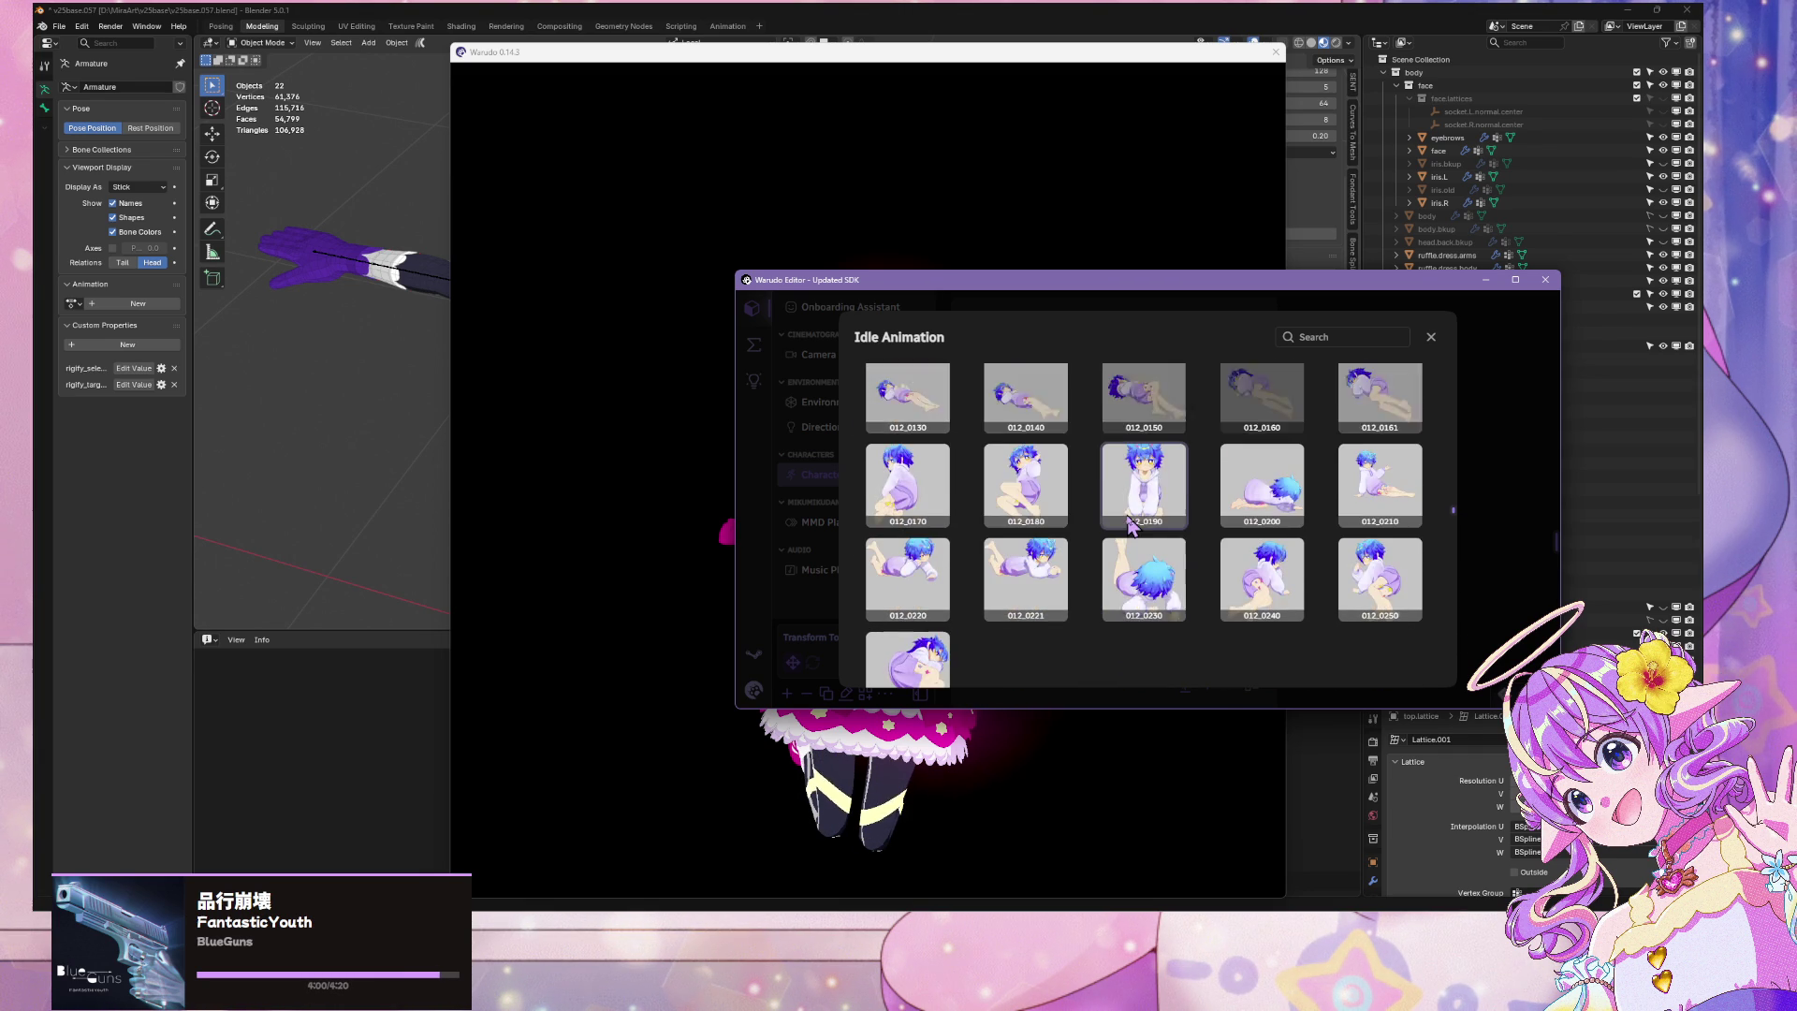
{"action": "scroll", "coordinate": [1130, 526], "scroll_direction": "up", "scroll_amount": 5}
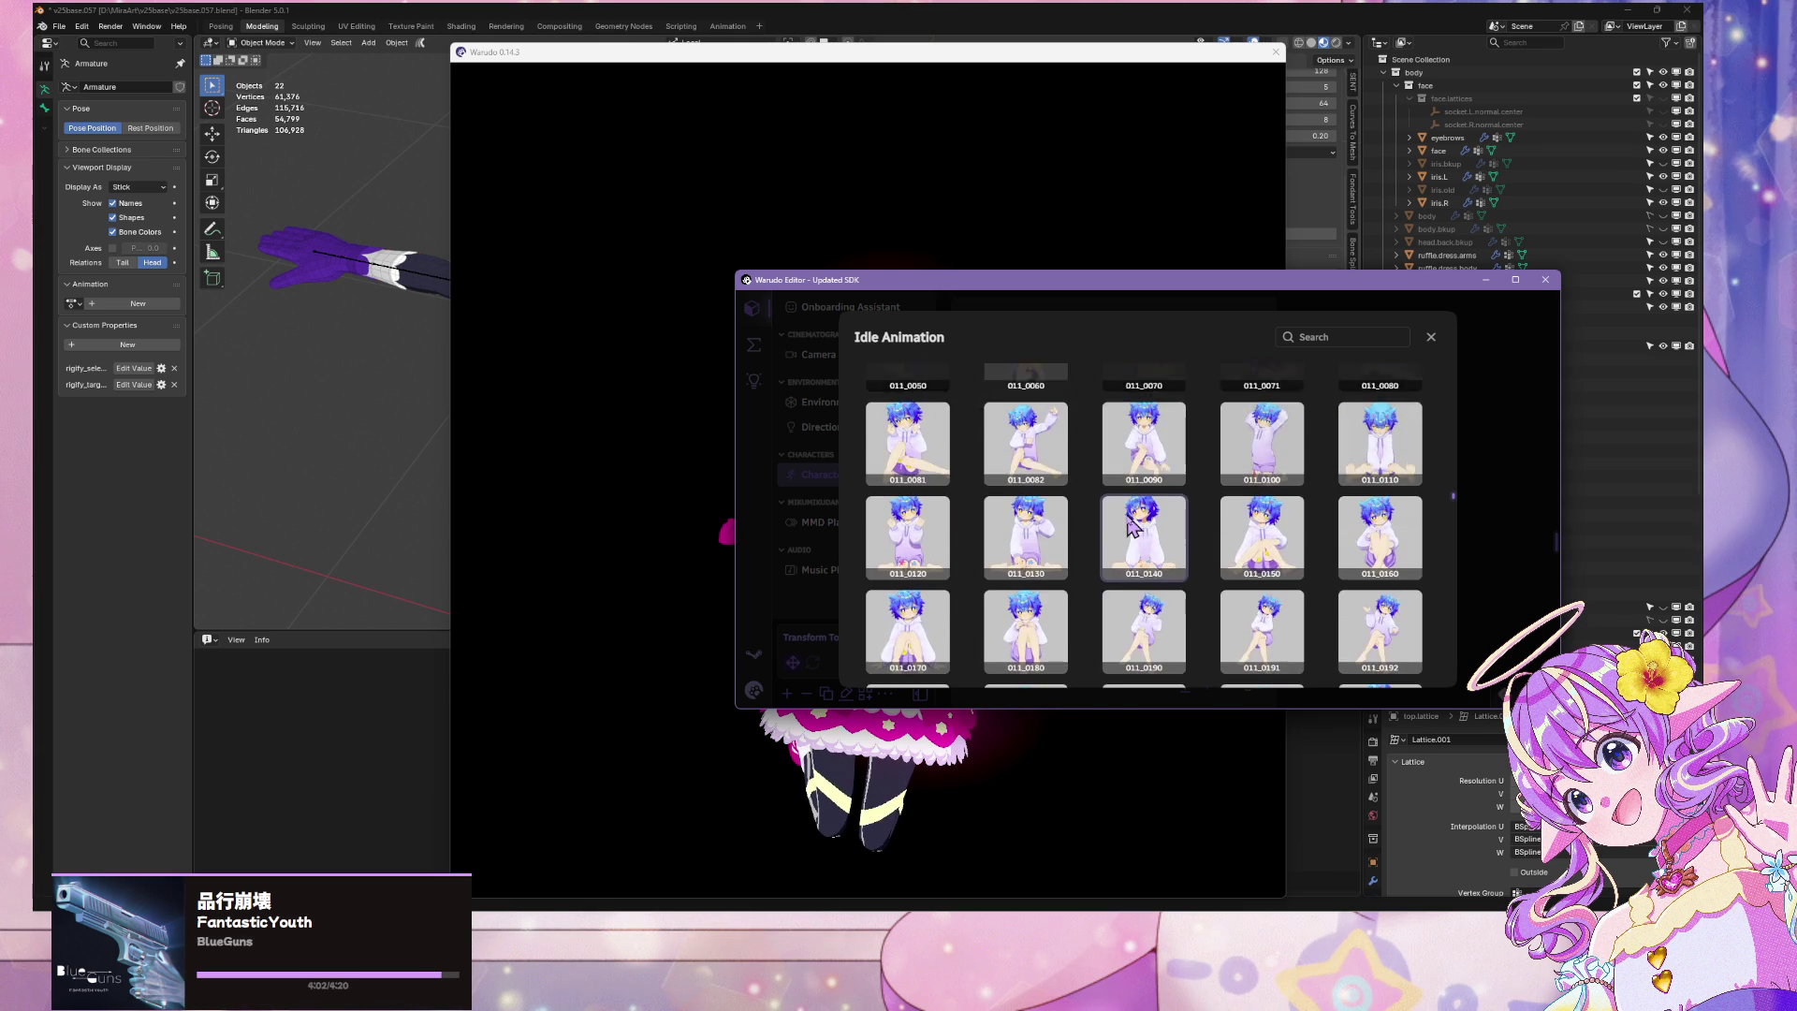
{"action": "scroll", "coordinate": [1131, 526], "scroll_direction": "up", "scroll_amount": 5}
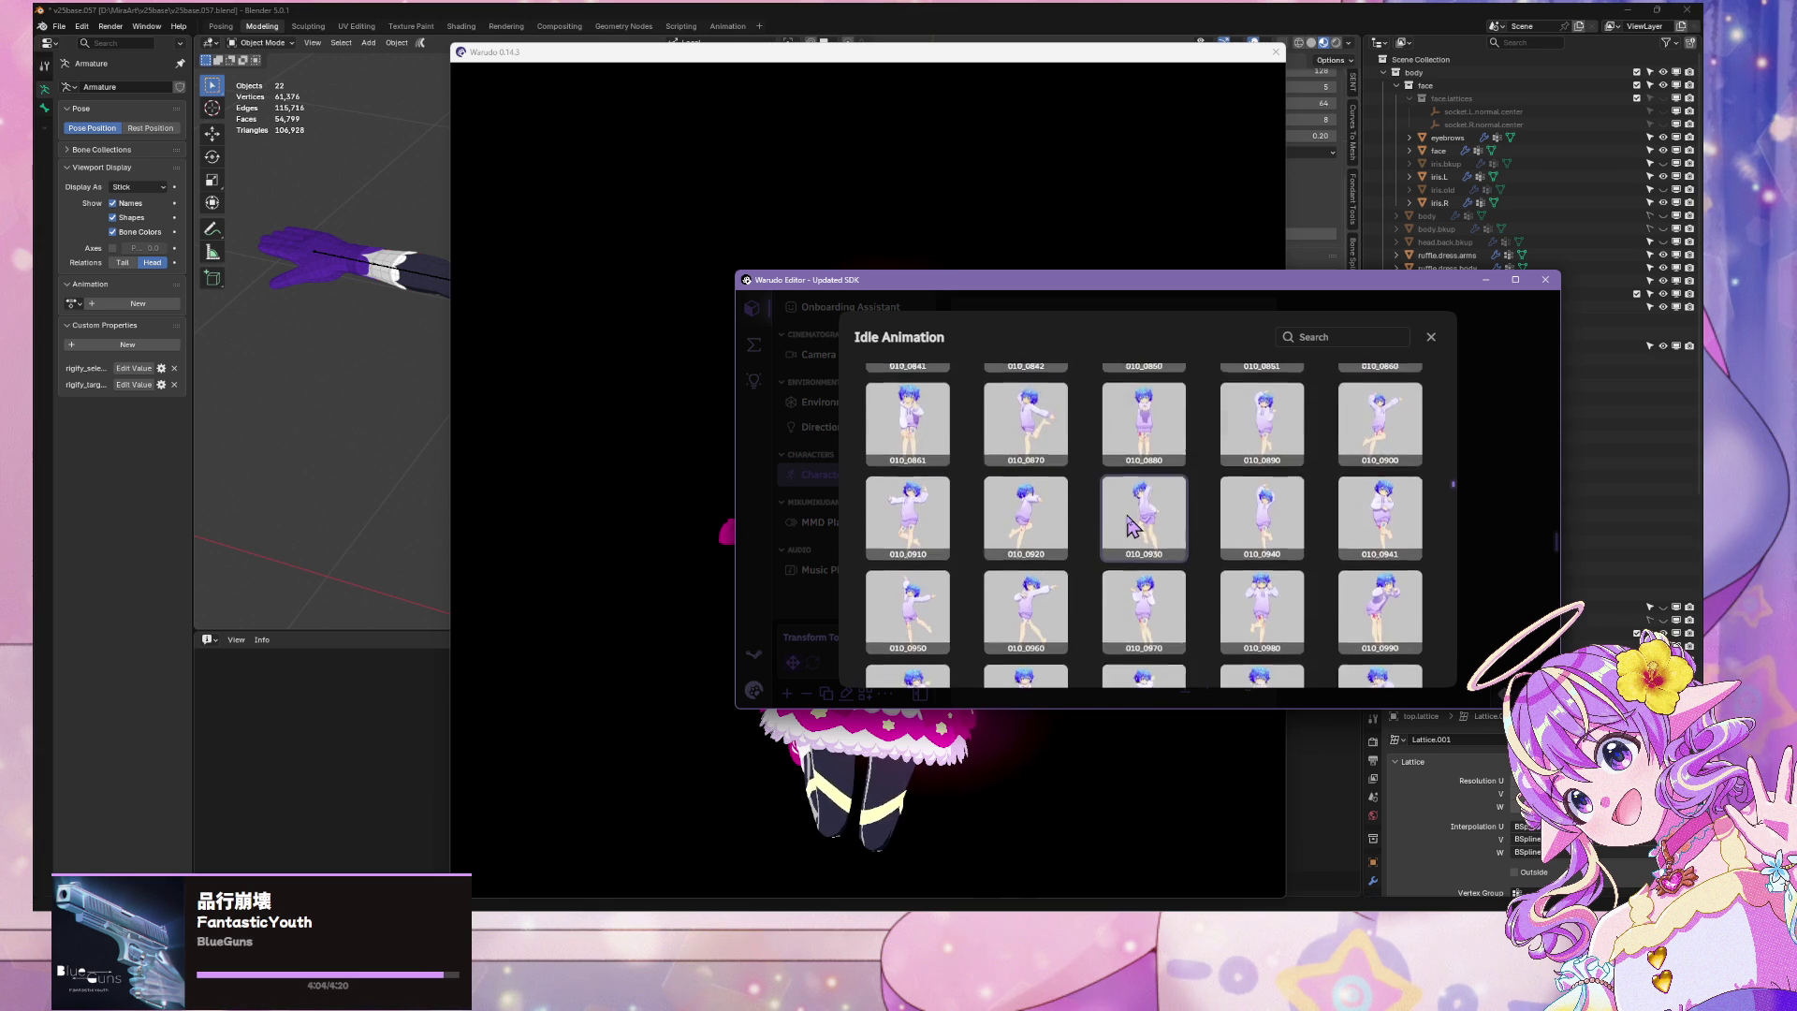
Choose idle animation 010_0861, view it in the character viewer, then return to Blender
{"action": "scroll", "coordinate": [1130, 524], "scroll_direction": "down", "scroll_amount": 1}
{"action": "left_click", "coordinate": [908, 487]}
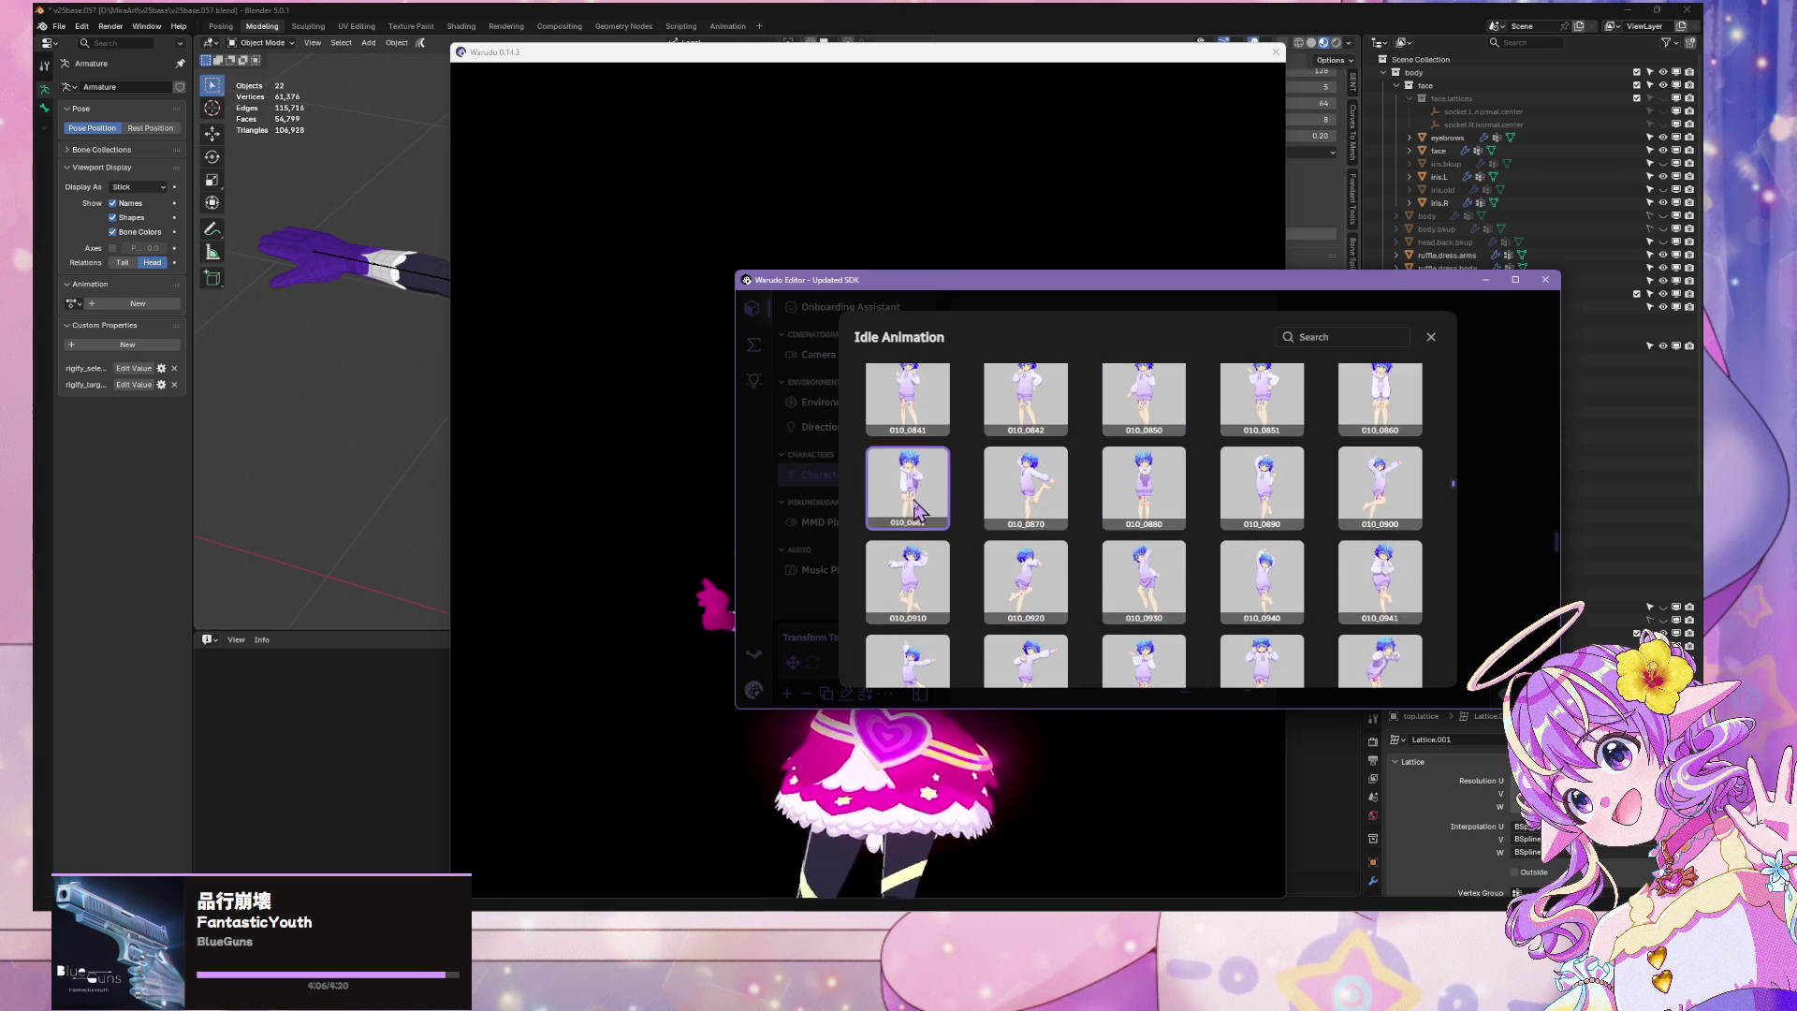
{"action": "left_click", "coordinate": [554, 457]}
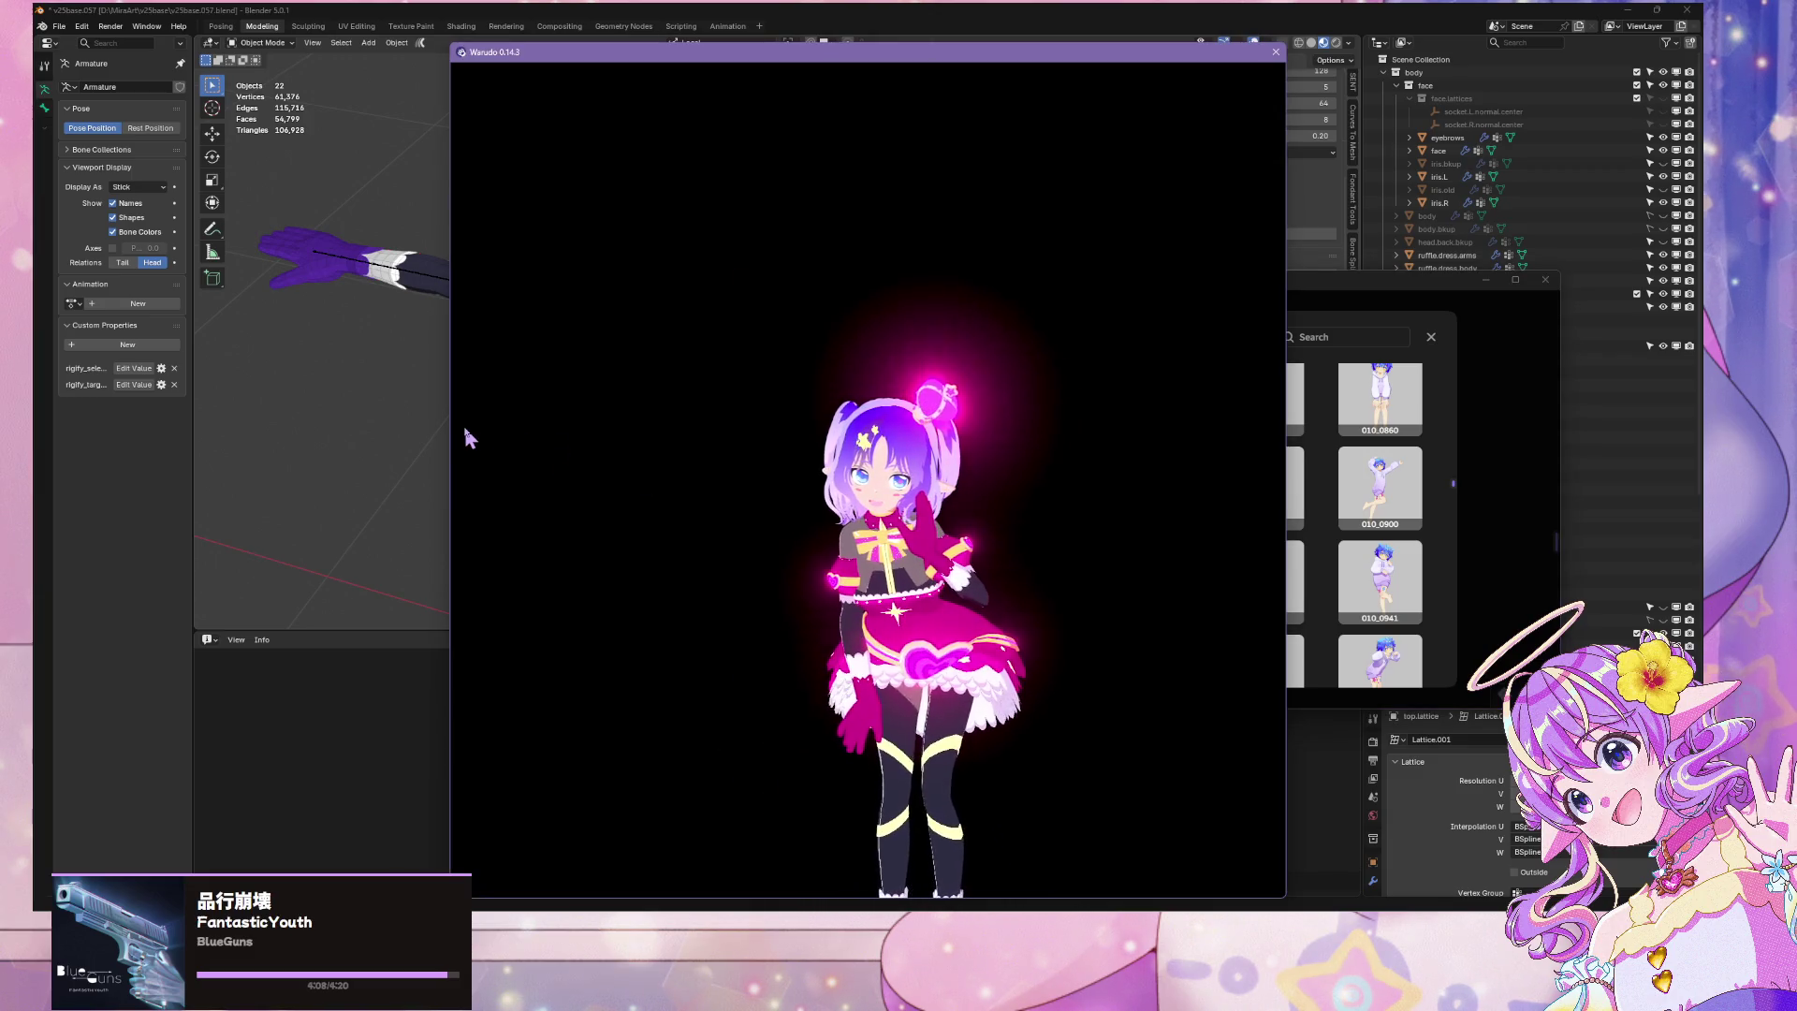
{"action": "left_click", "coordinate": [436, 423]}
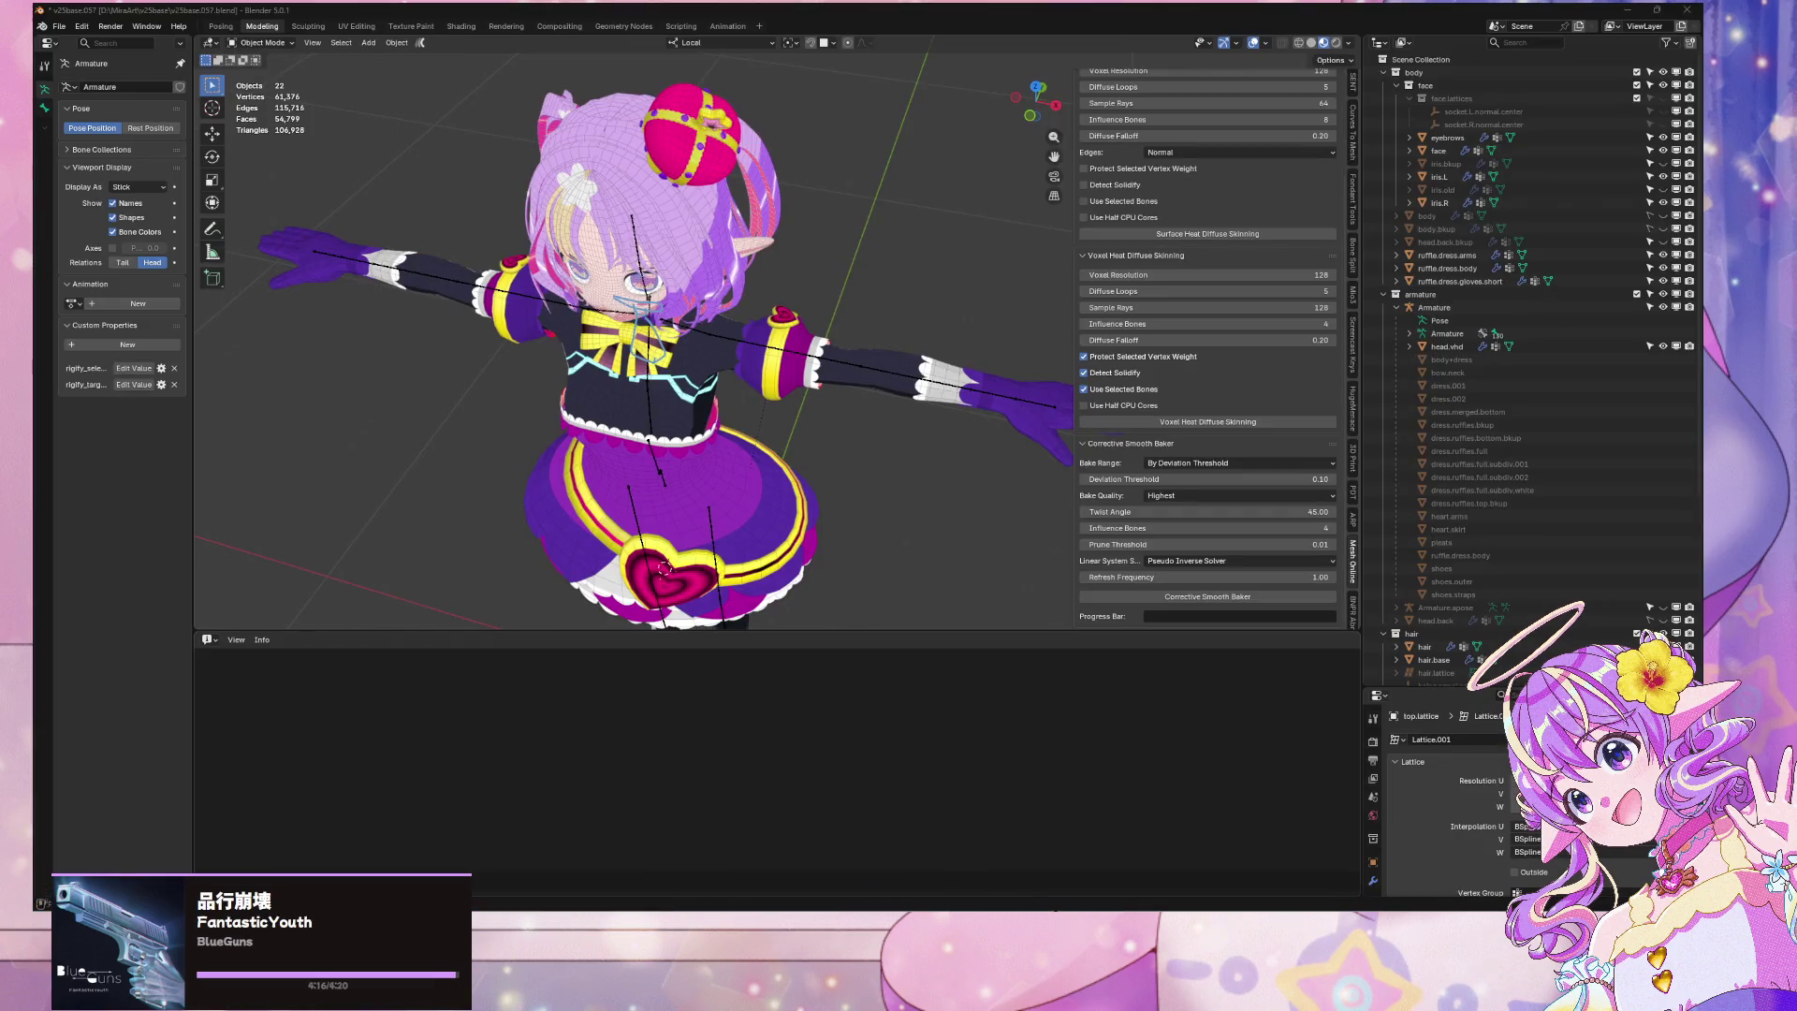
{"action": "left_click", "coordinate": [1074, 862]}
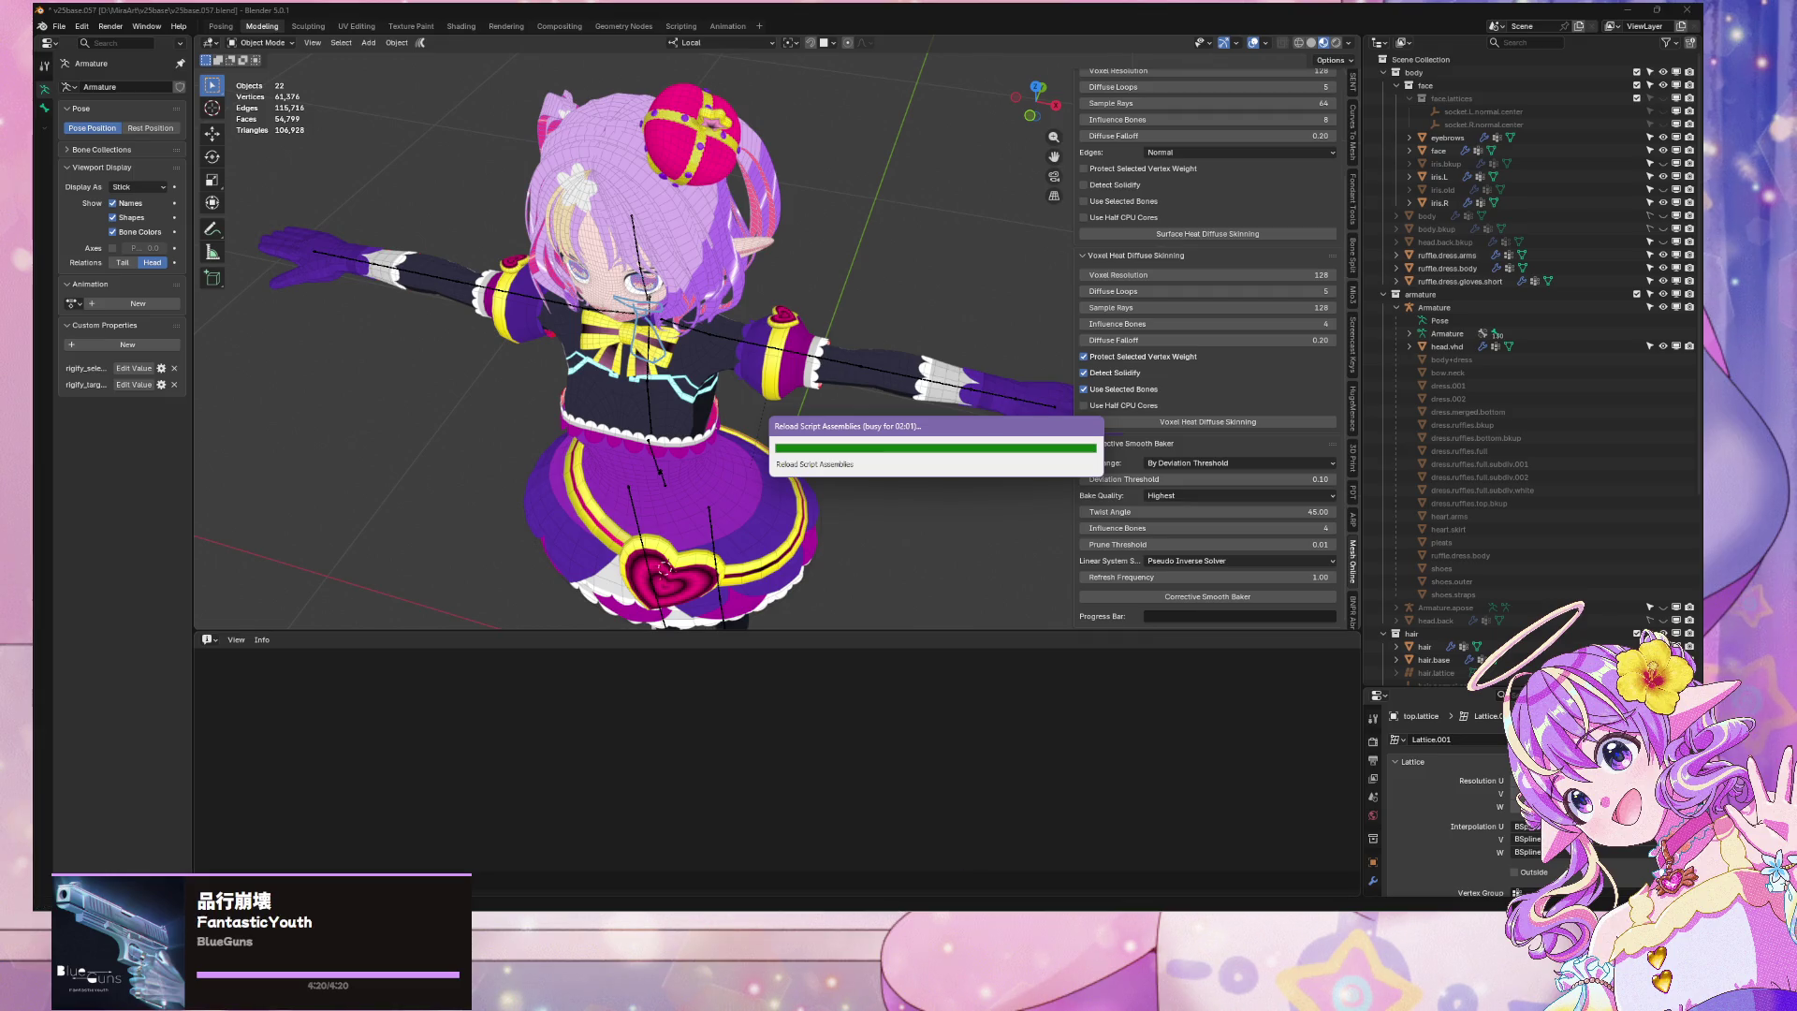
{"action": "key", "text": "alt+Tab"}
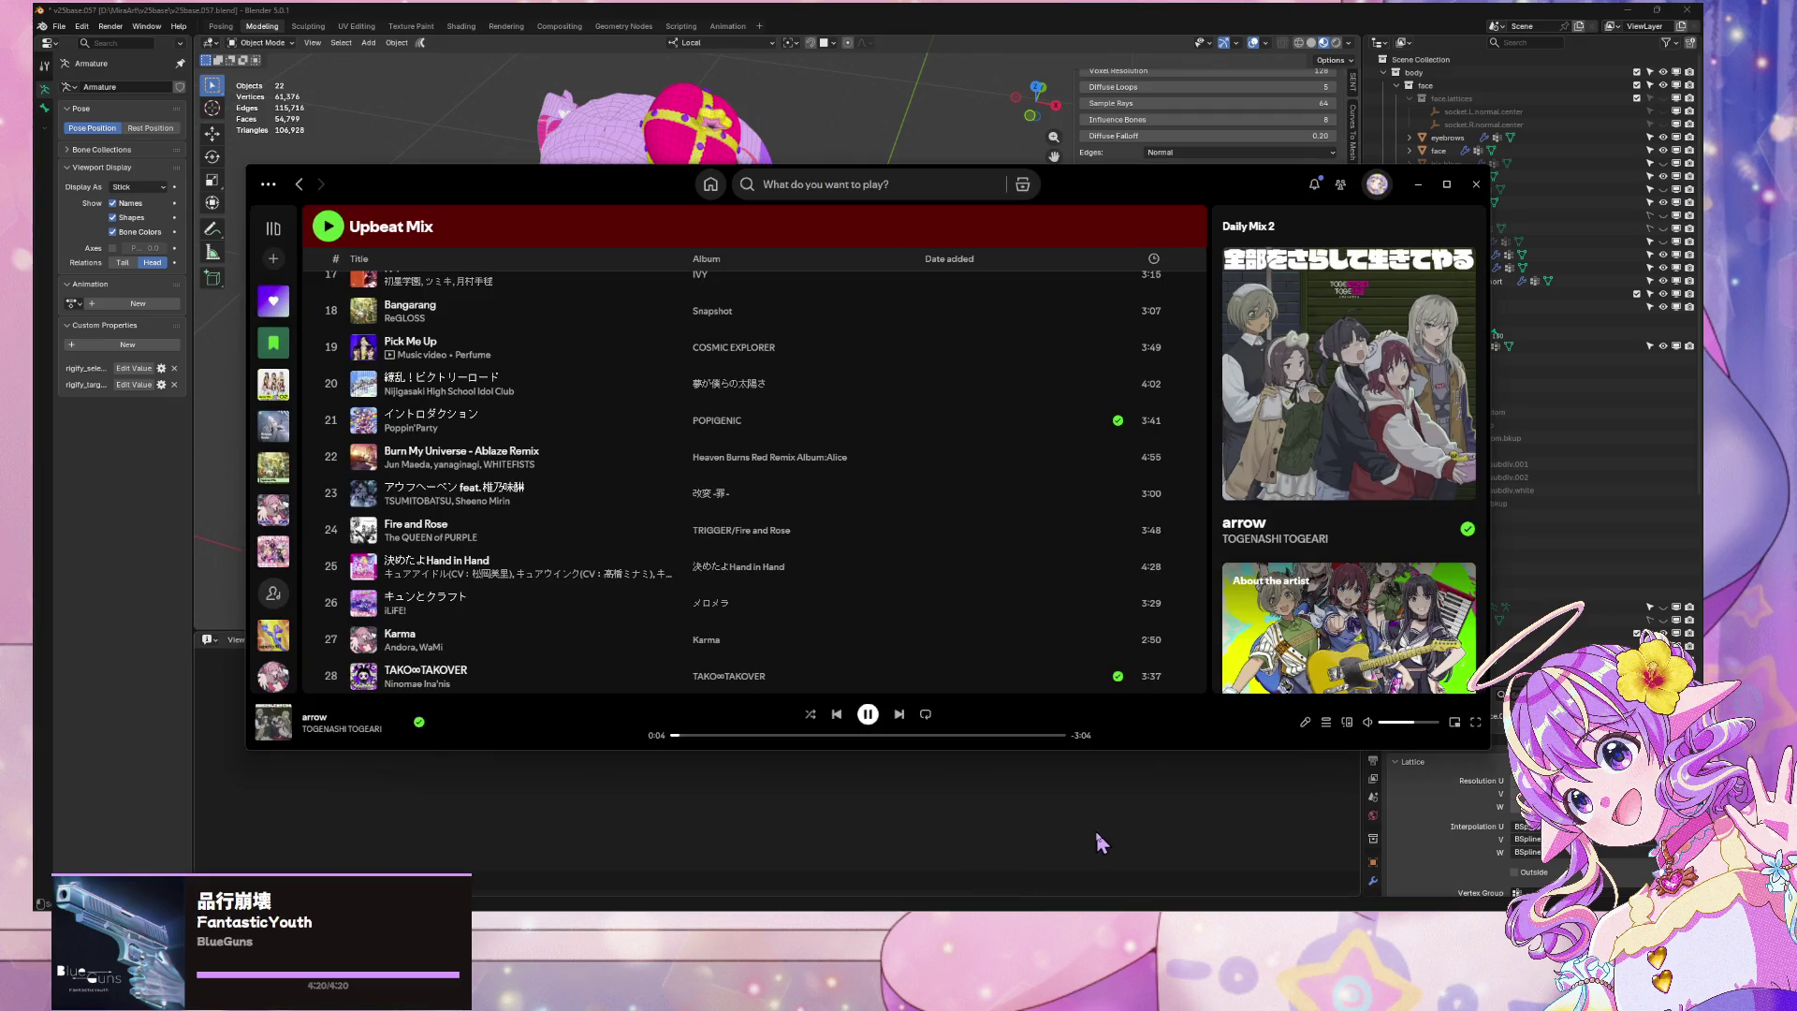
{"action": "left_click", "coordinate": [1103, 841]}
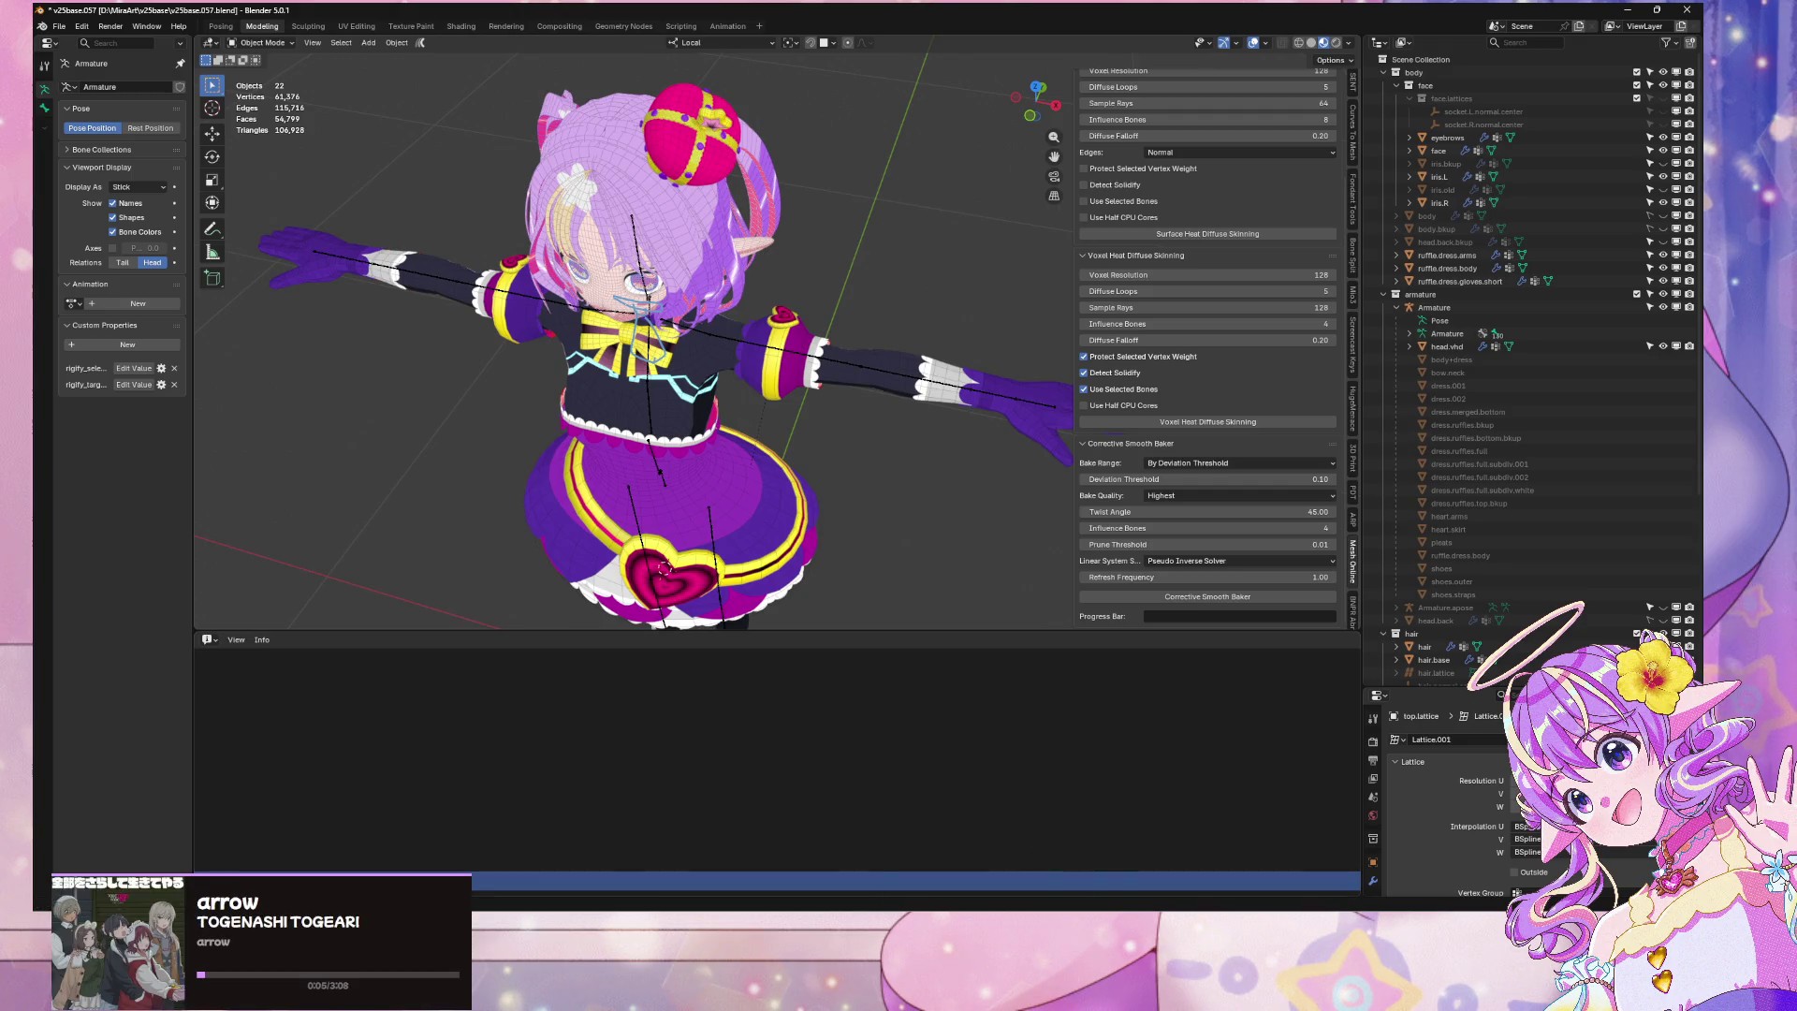
{"action": "mouse_move", "coordinate": [1042, 910]}
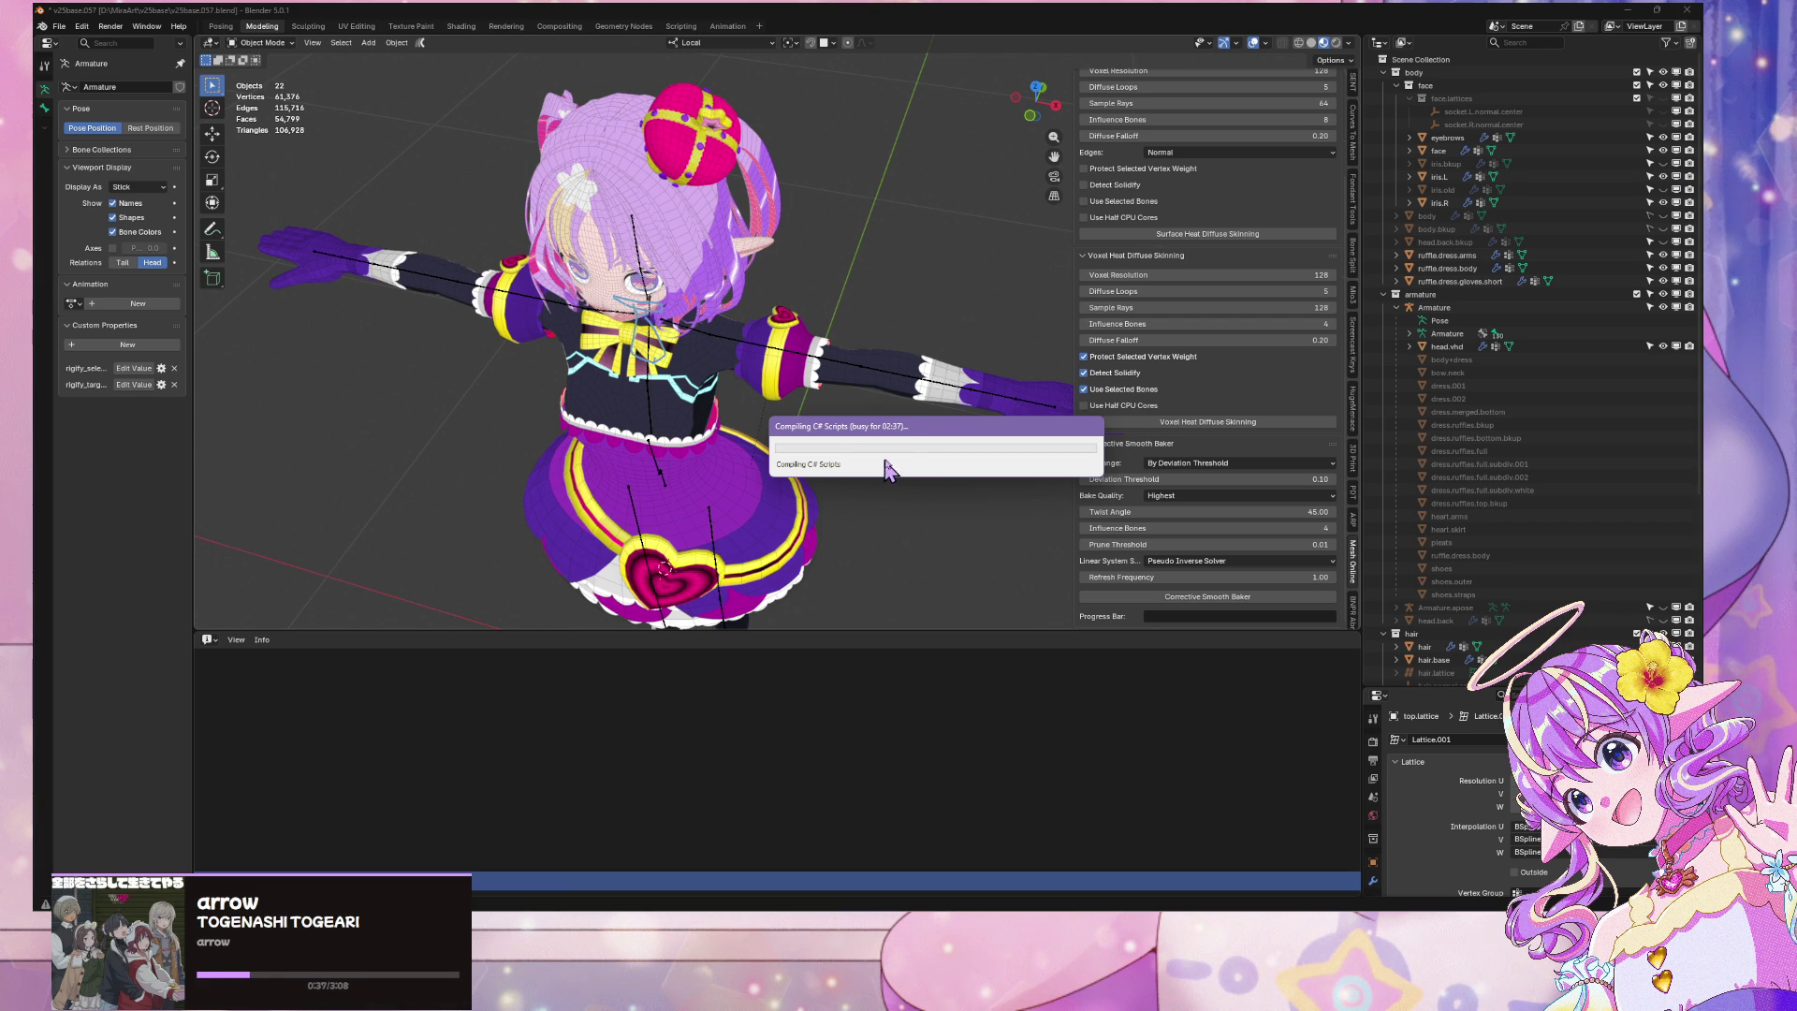
{"action": "left_click_drag", "start_coordinate": [925, 435], "coordinate": [906, 307]}
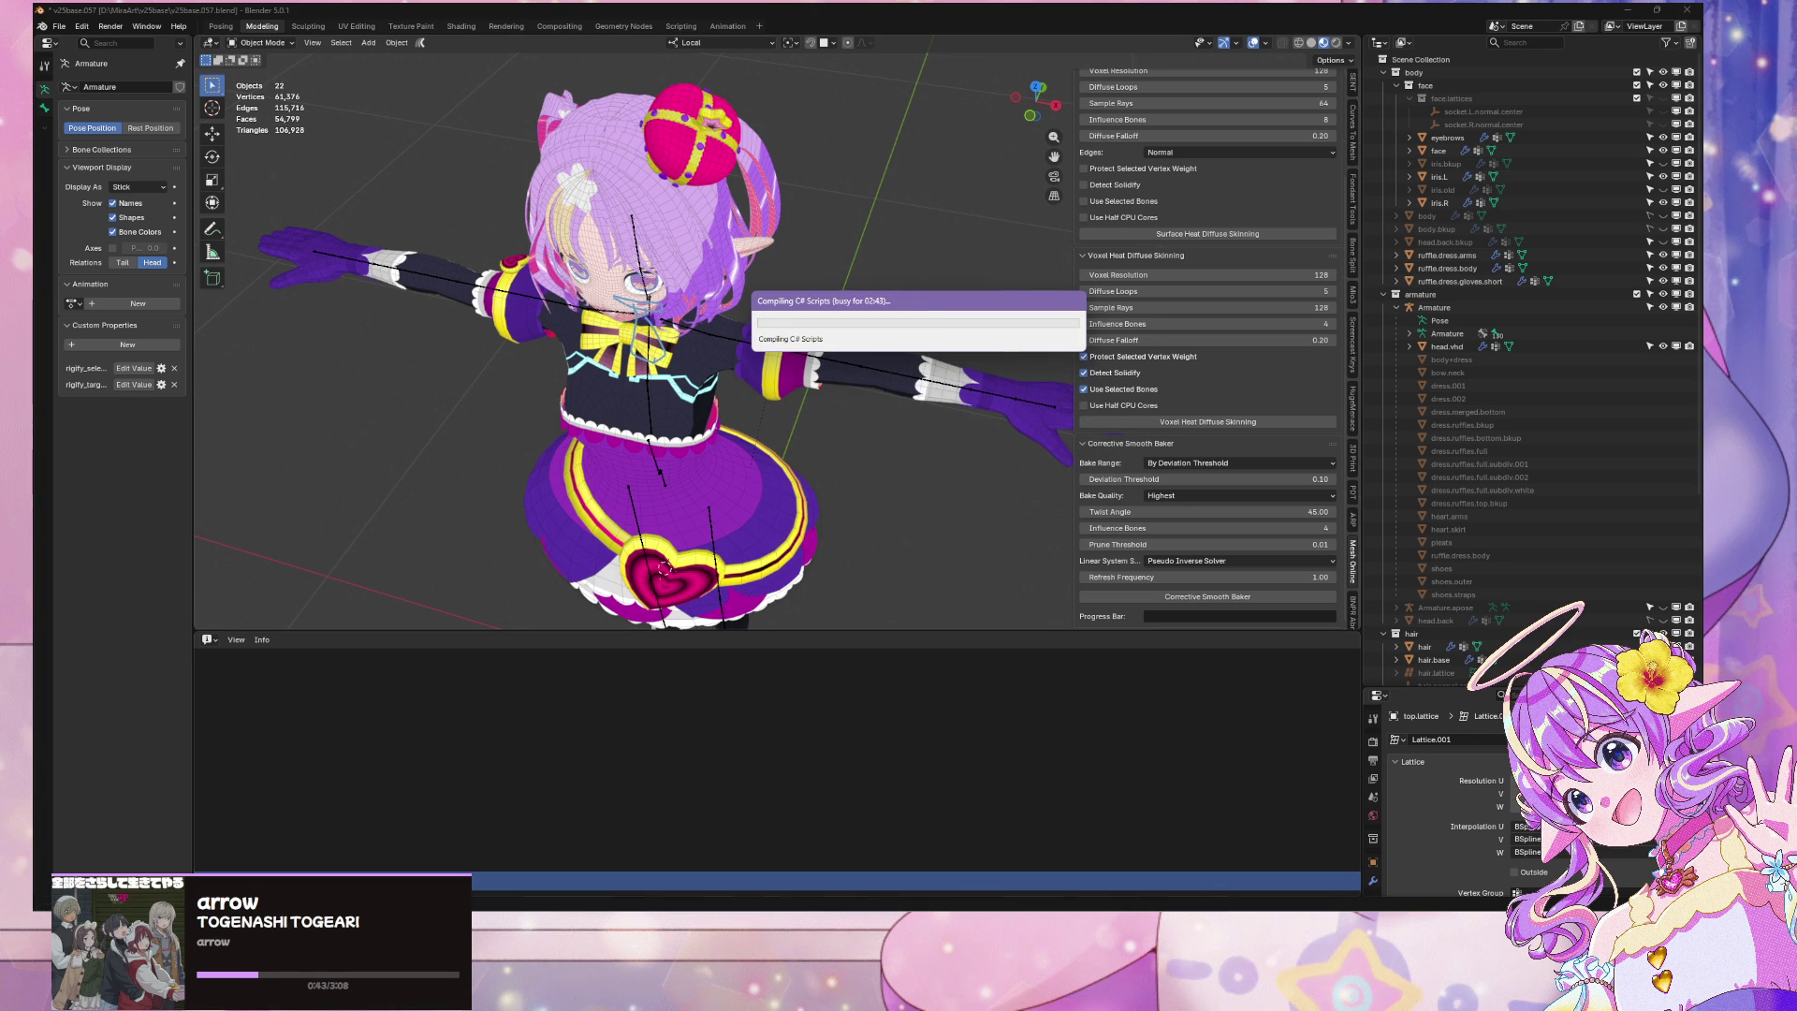
{"action": "mouse_move", "coordinate": [1042, 921]}
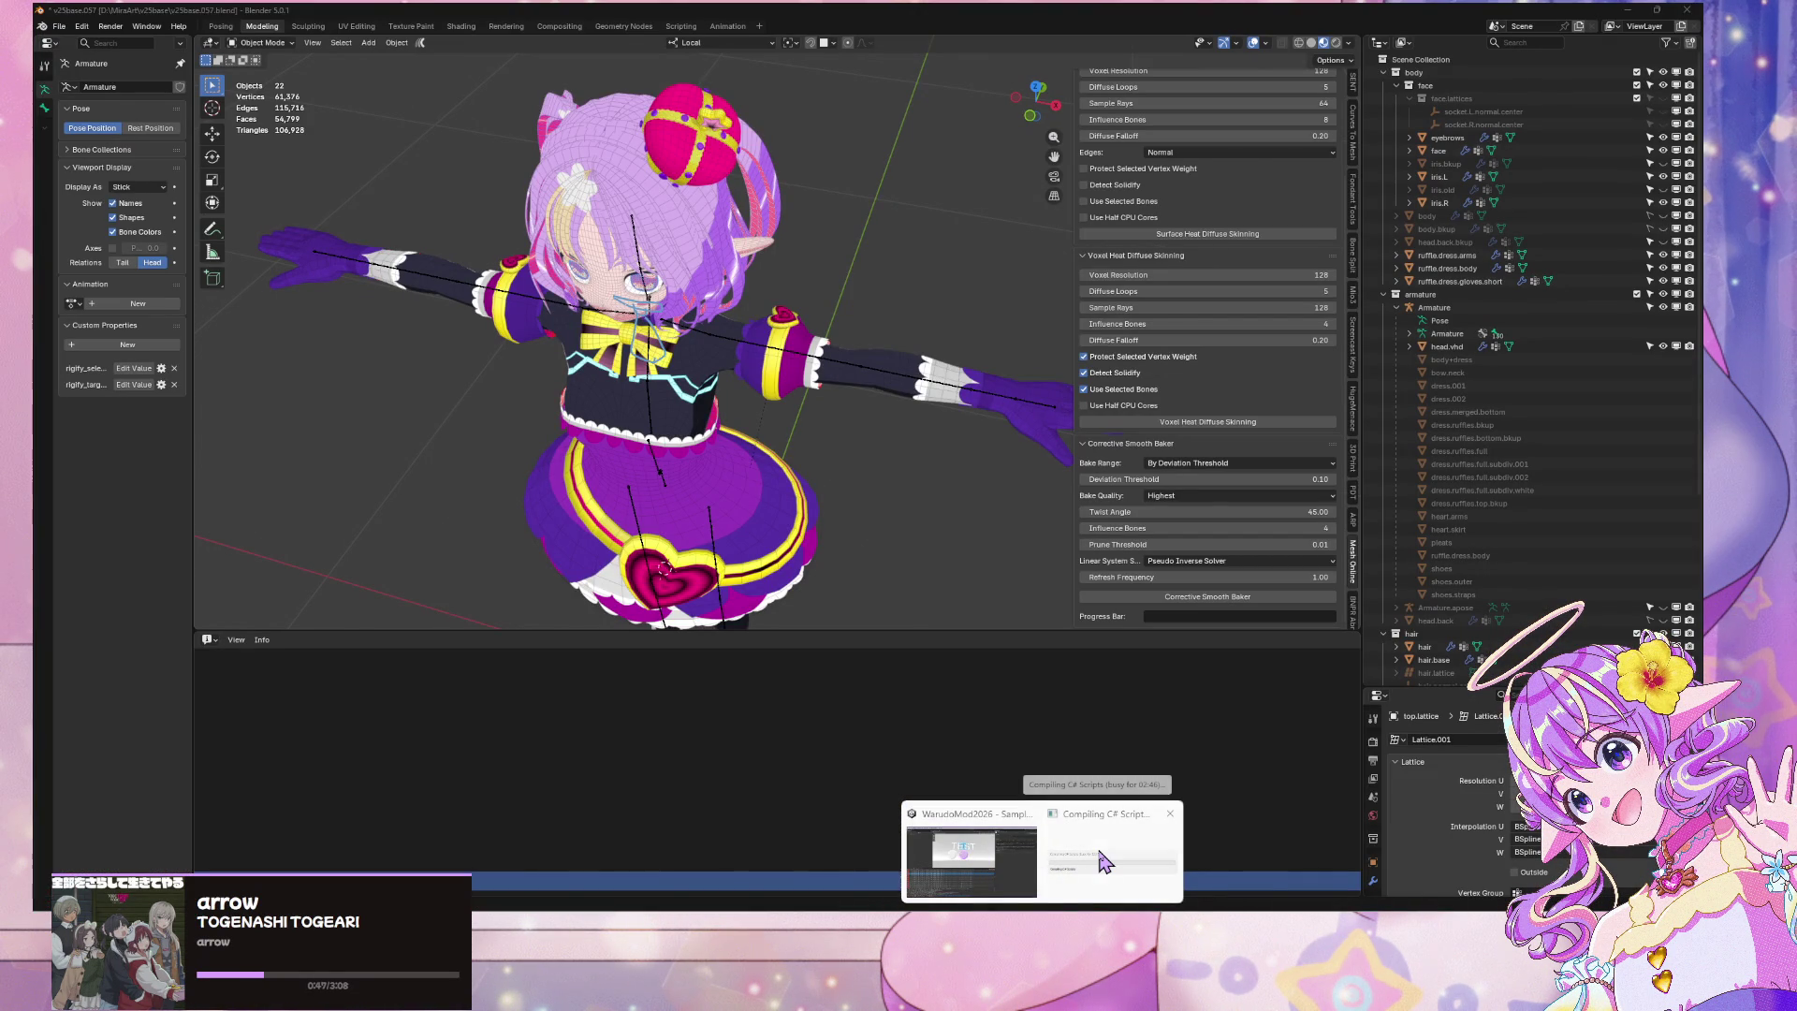
{"action": "left_click", "coordinate": [1102, 859]}
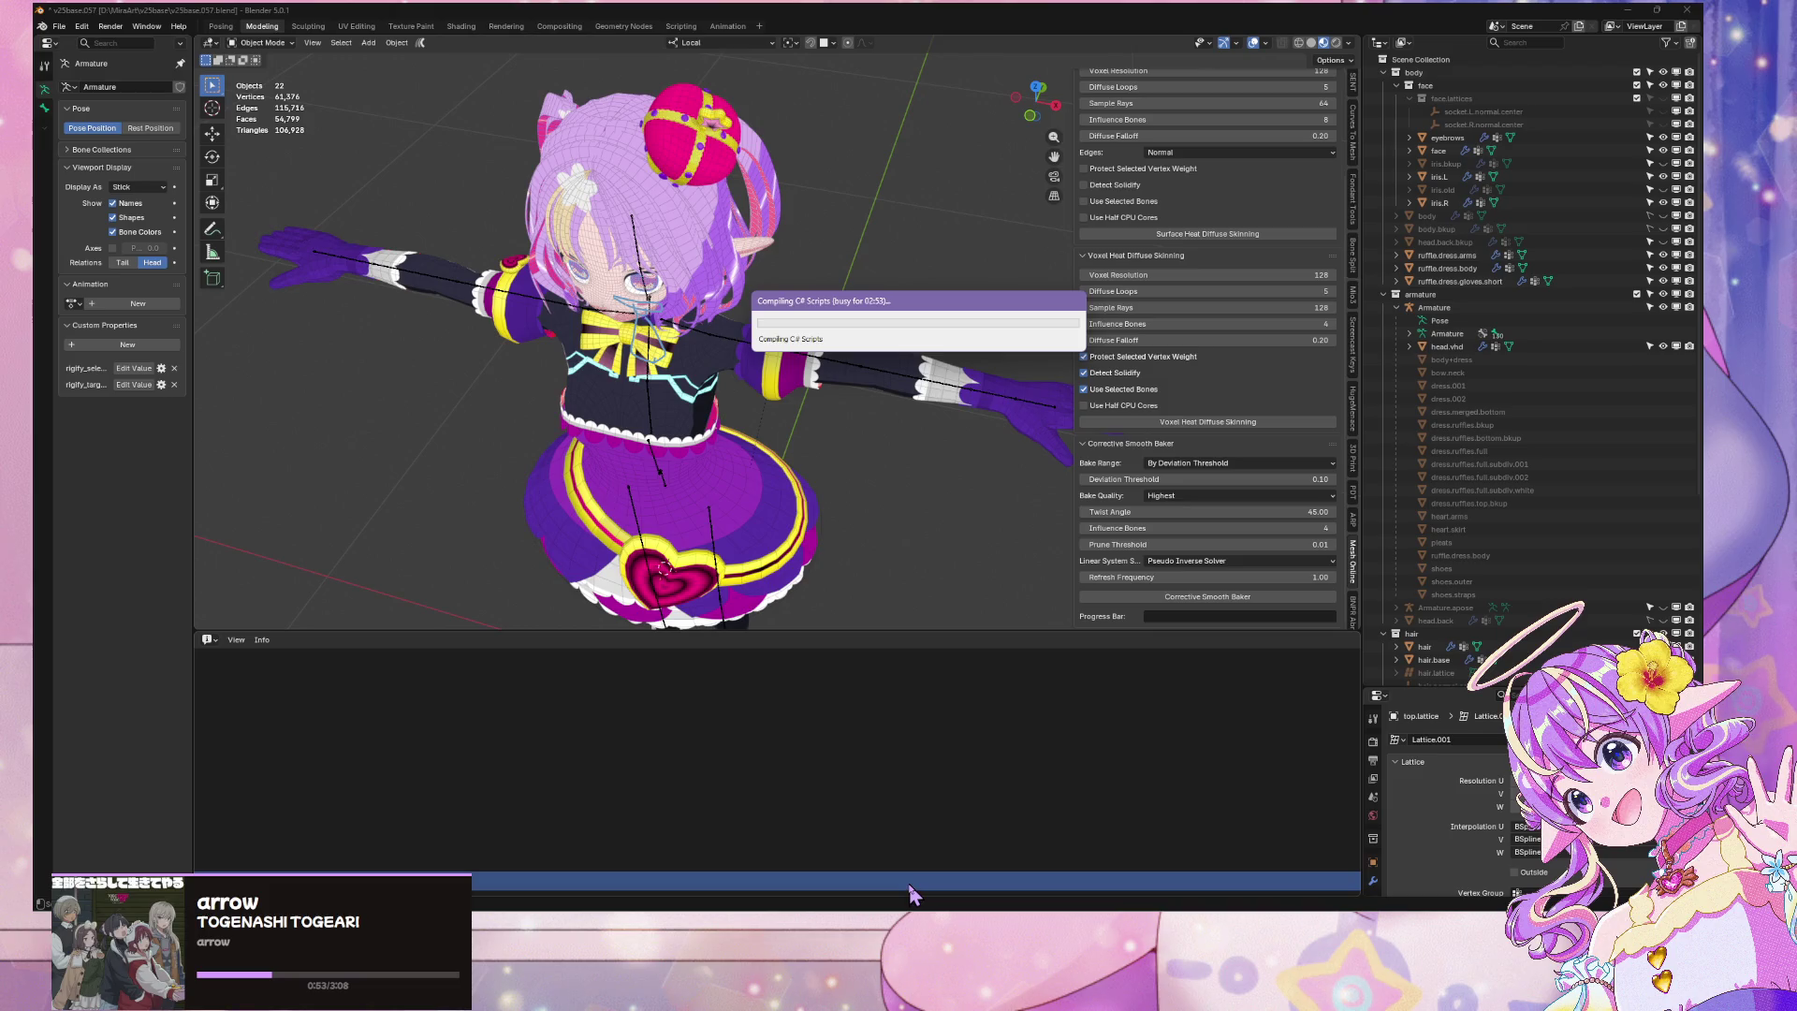
{"action": "key", "text": "KP_1"}
{"action": "scroll", "coordinate": [786, 338], "scroll_direction": "up", "scroll_amount": 4}
{"action": "key", "text": "KP_1"}
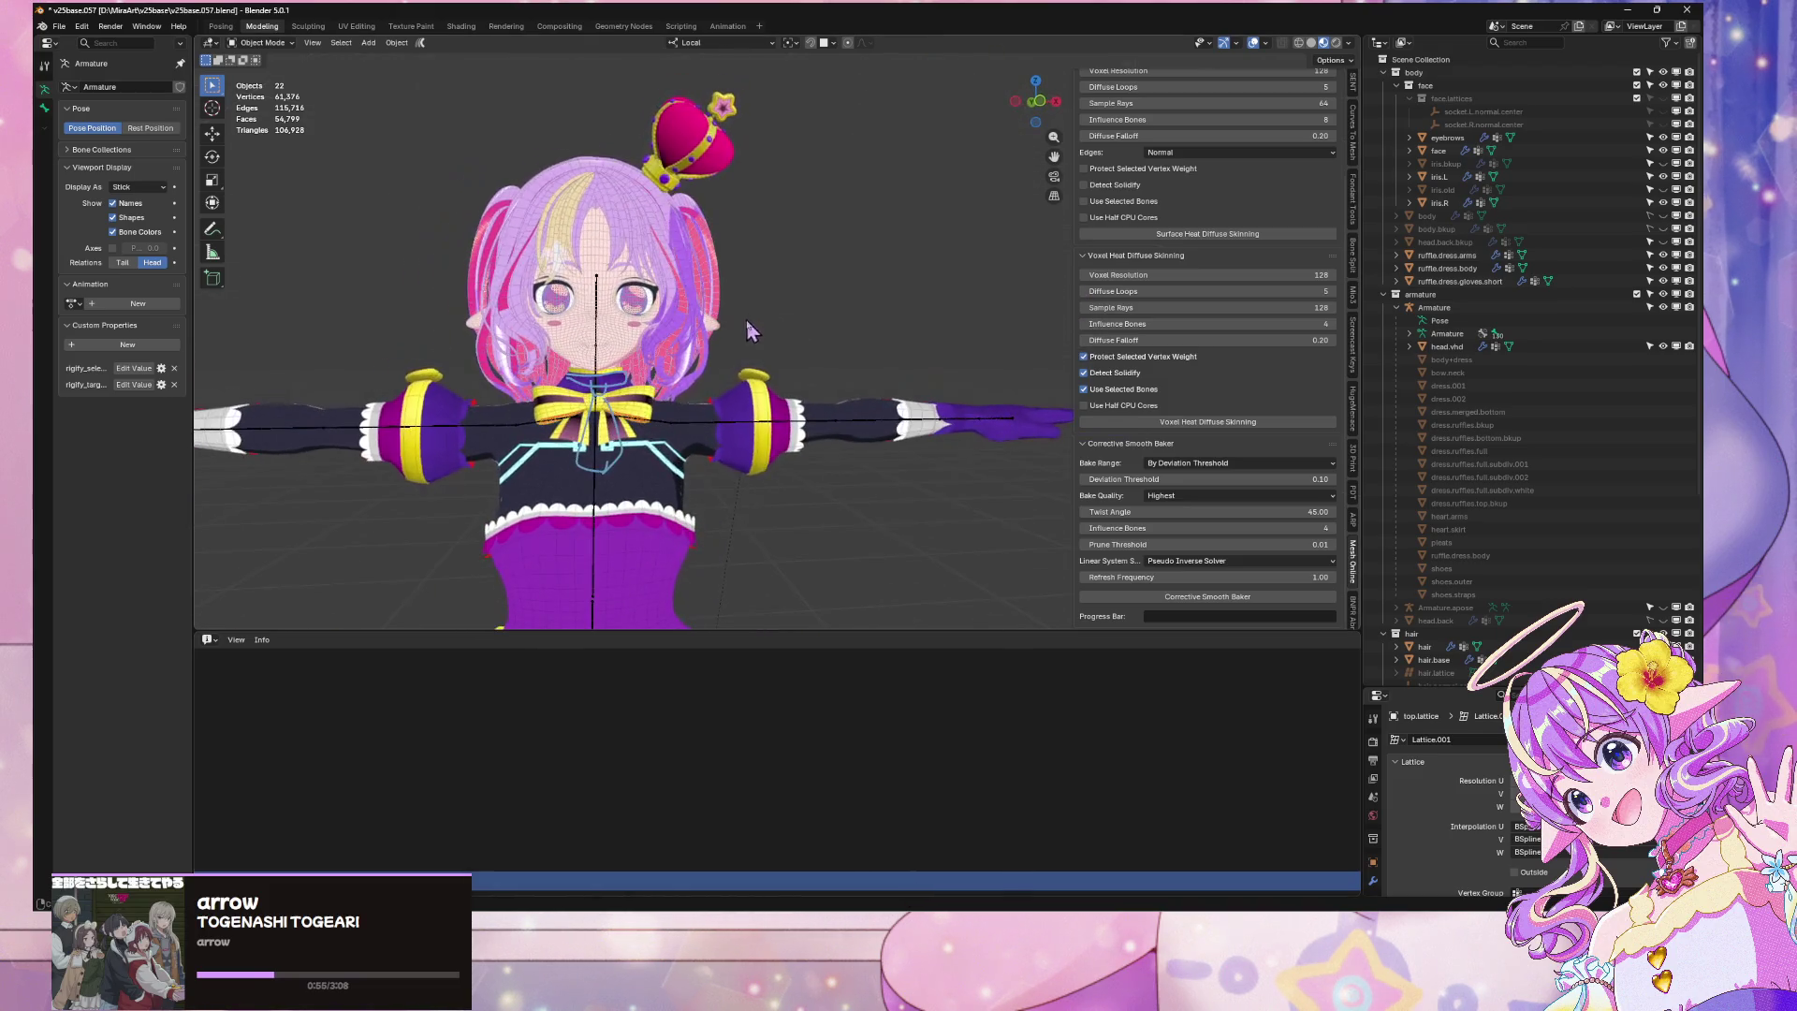
{"action": "key", "text": "KP_5"}
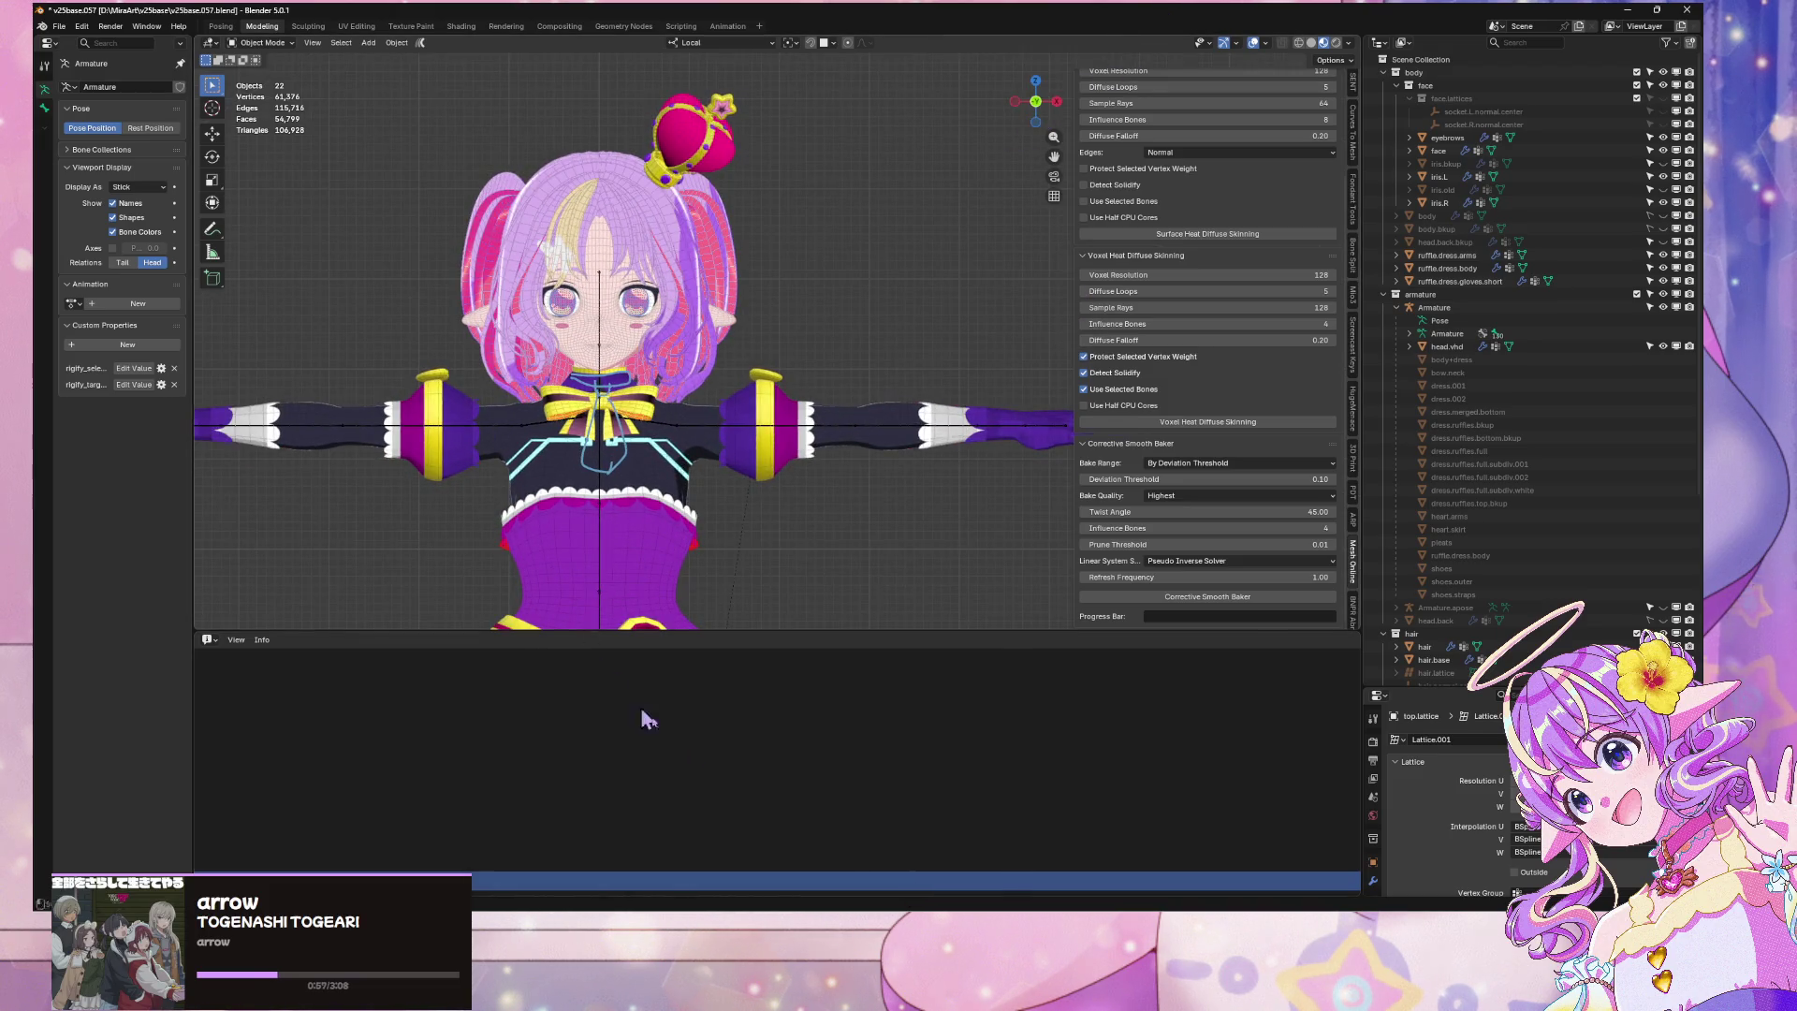
{"action": "key", "text": "Home"}
{"action": "mouse_move", "coordinate": [1071, 922]}
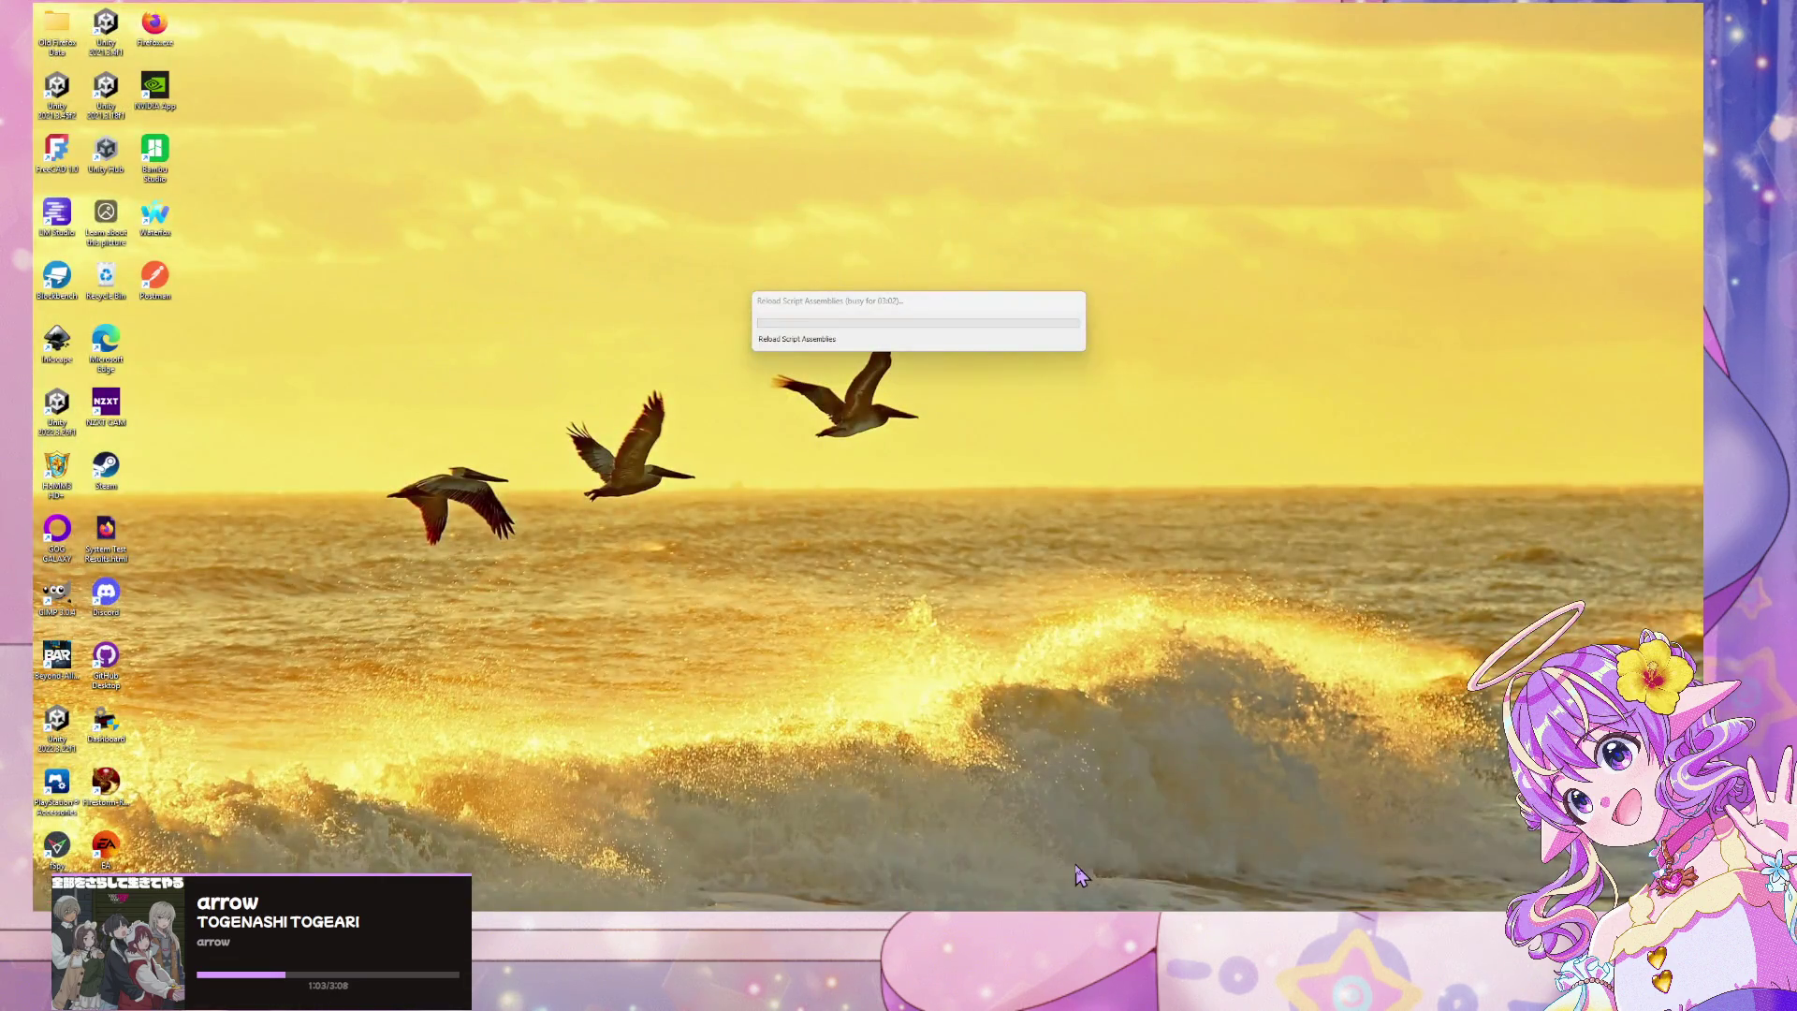
{"action": "left_click", "coordinate": [1081, 875]}
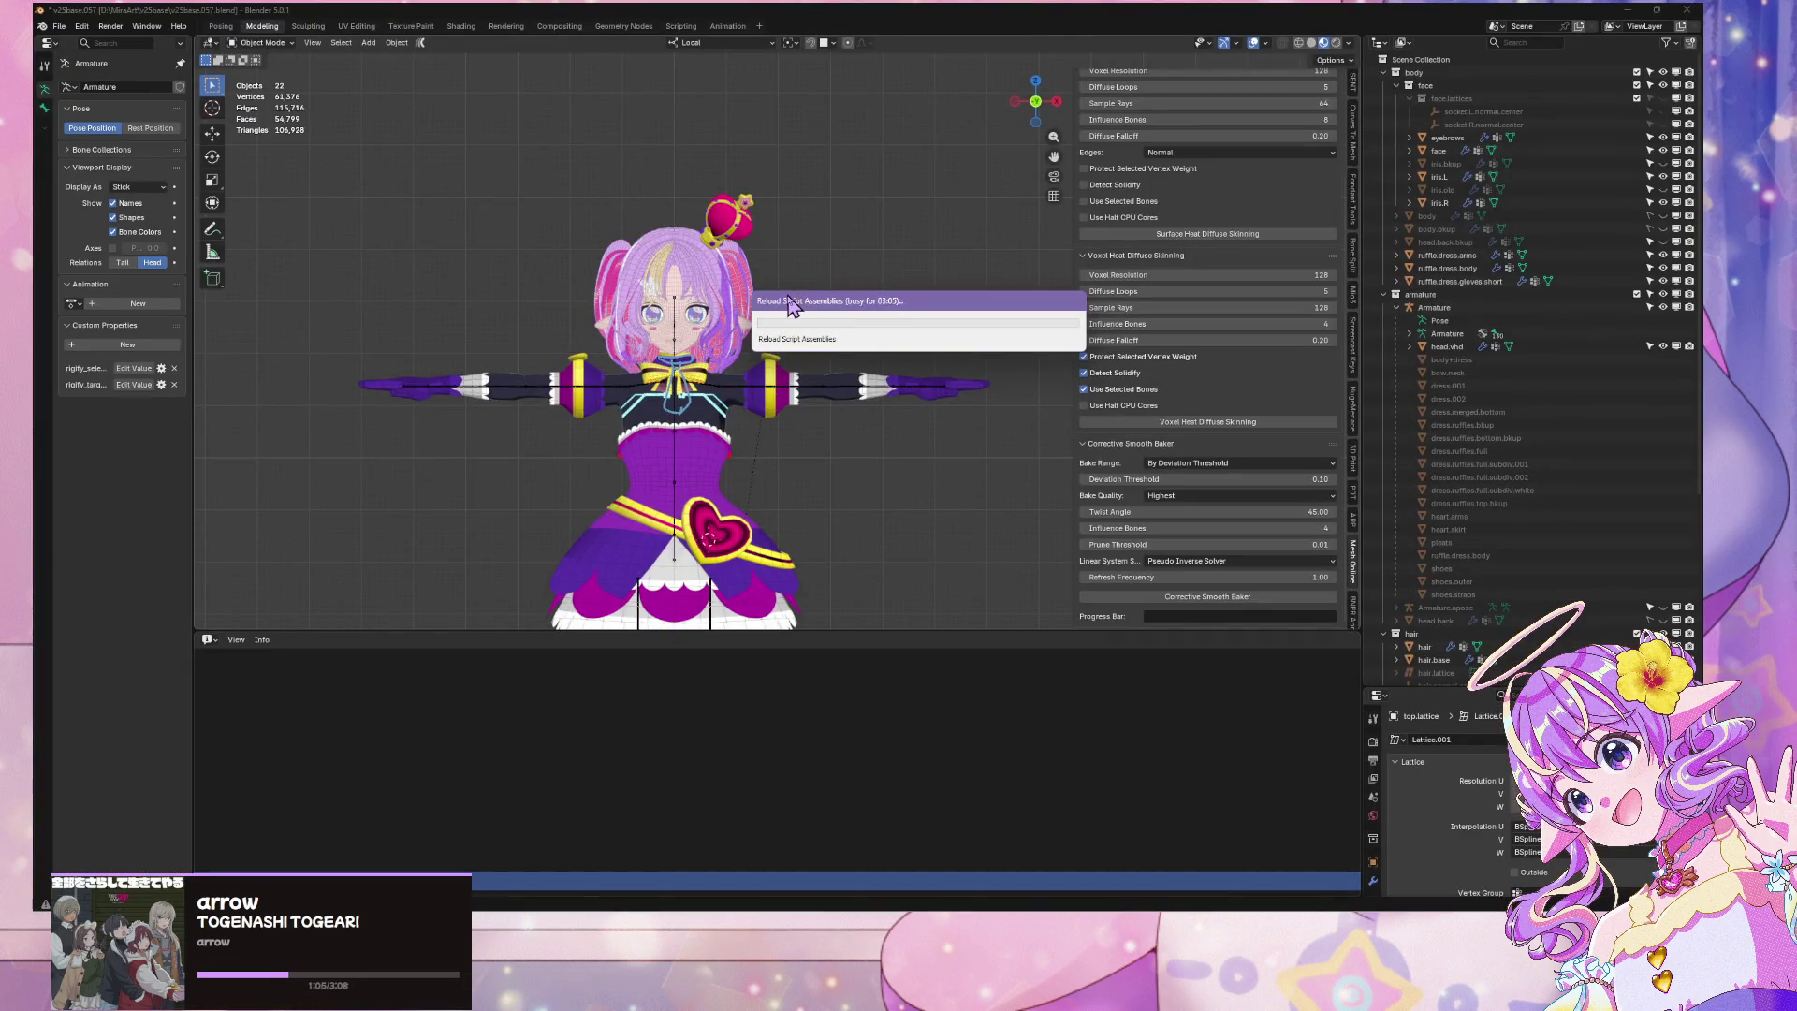
{"action": "mouse_move", "coordinate": [789, 304]}
{"action": "left_mouse_down"}
{"action": "mouse_move", "coordinate": [641, 277]}
{"action": "mouse_move", "coordinate": [1067, 344]}
{"action": "mouse_move", "coordinate": [793, 339]}
{"action": "left_mouse_up"}
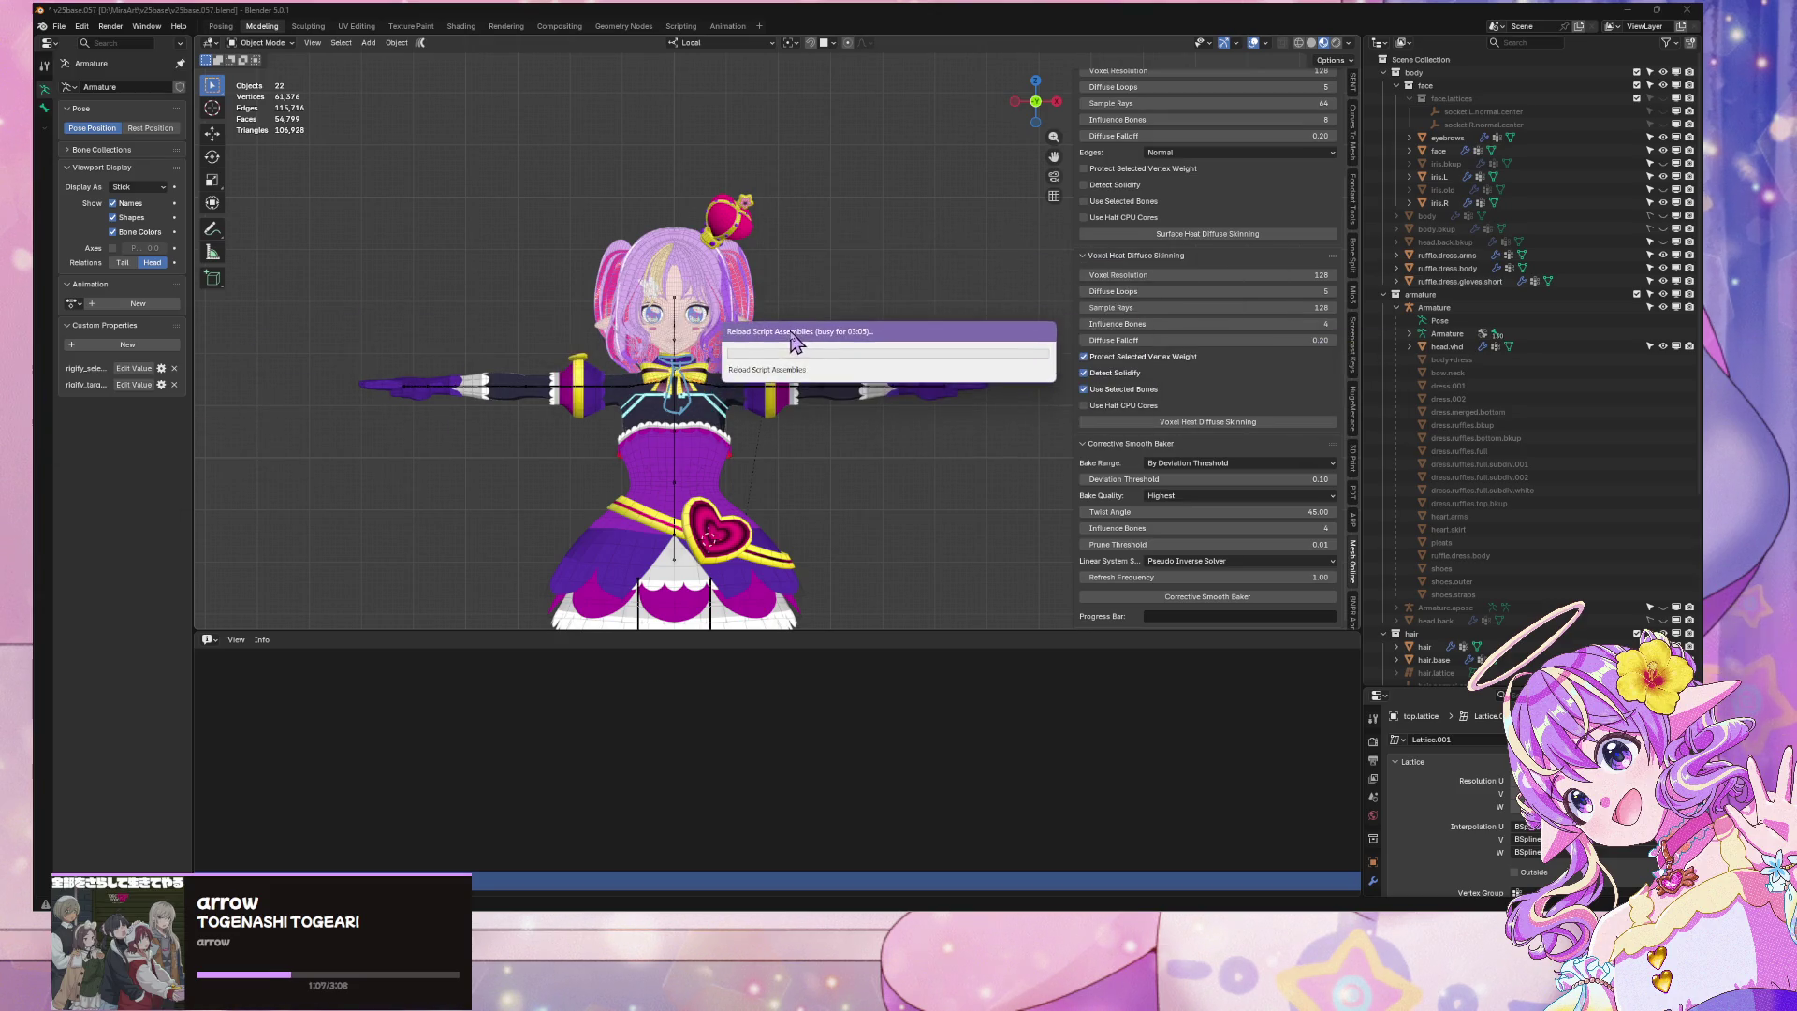
{"action": "scroll", "coordinate": [742, 465], "scroll_direction": "up", "scroll_amount": 6}
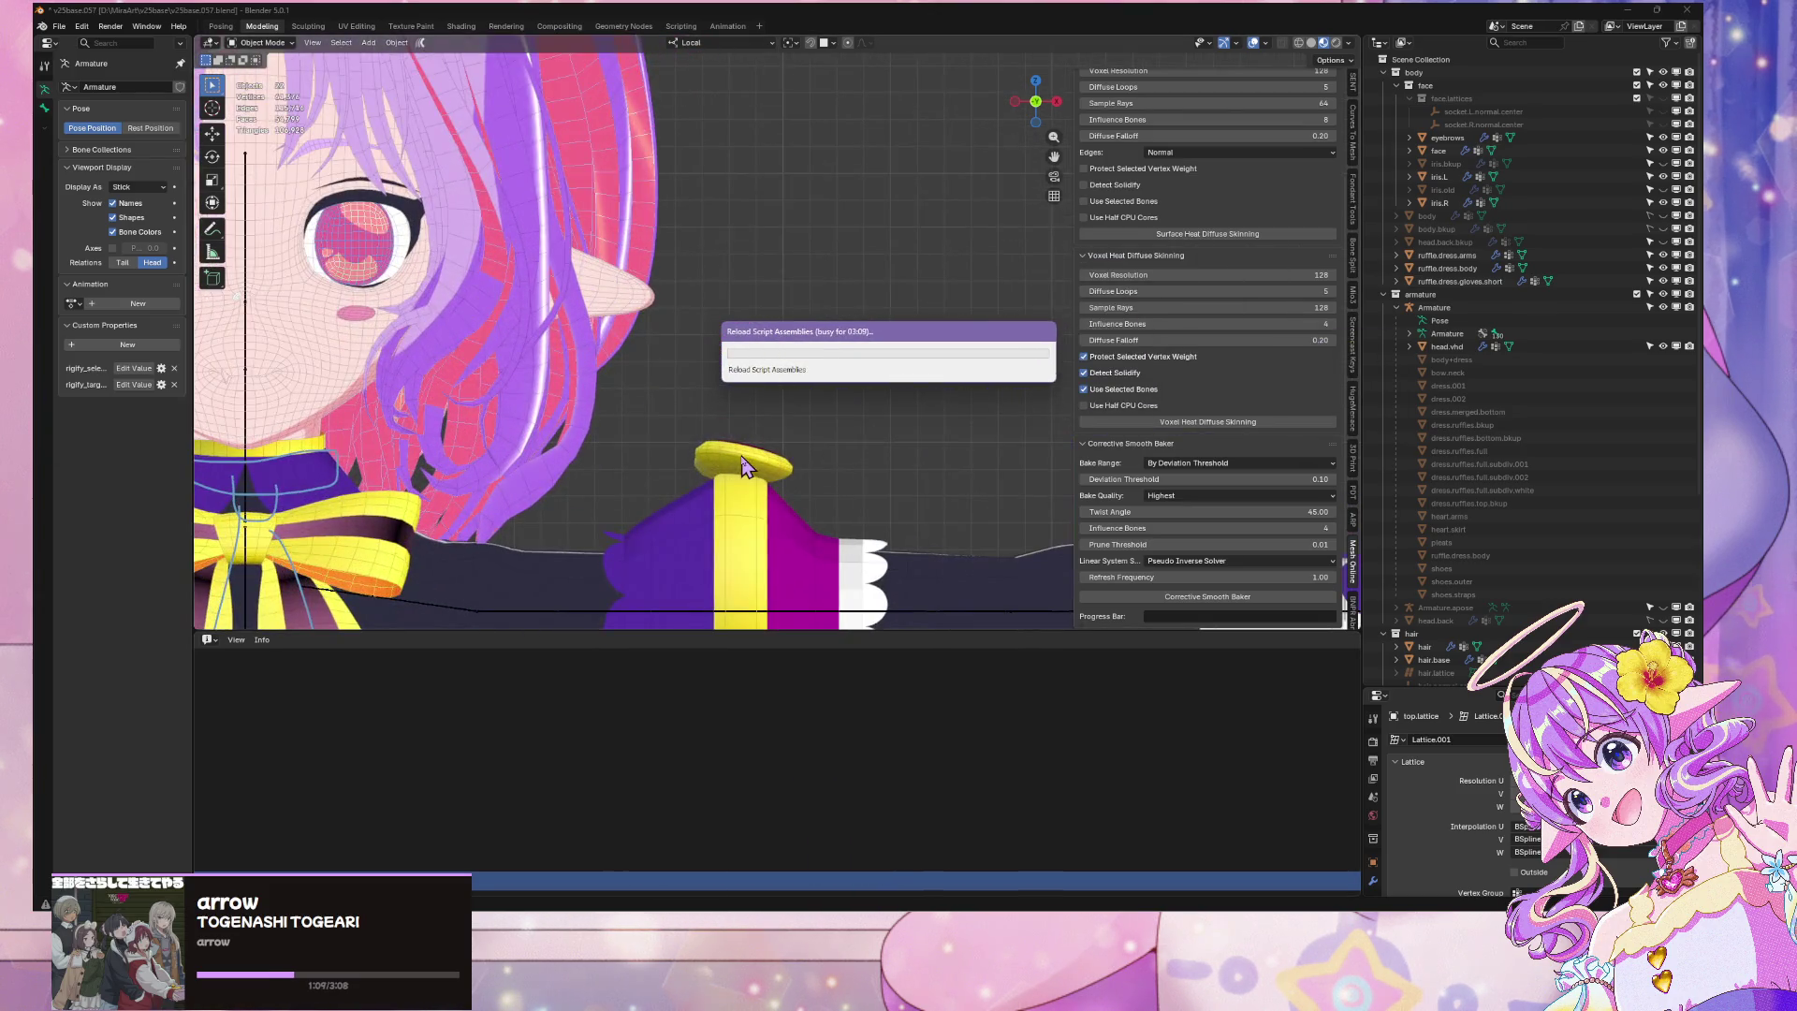
{"action": "scroll", "coordinate": [742, 465], "scroll_direction": "down", "scroll_amount": 6}
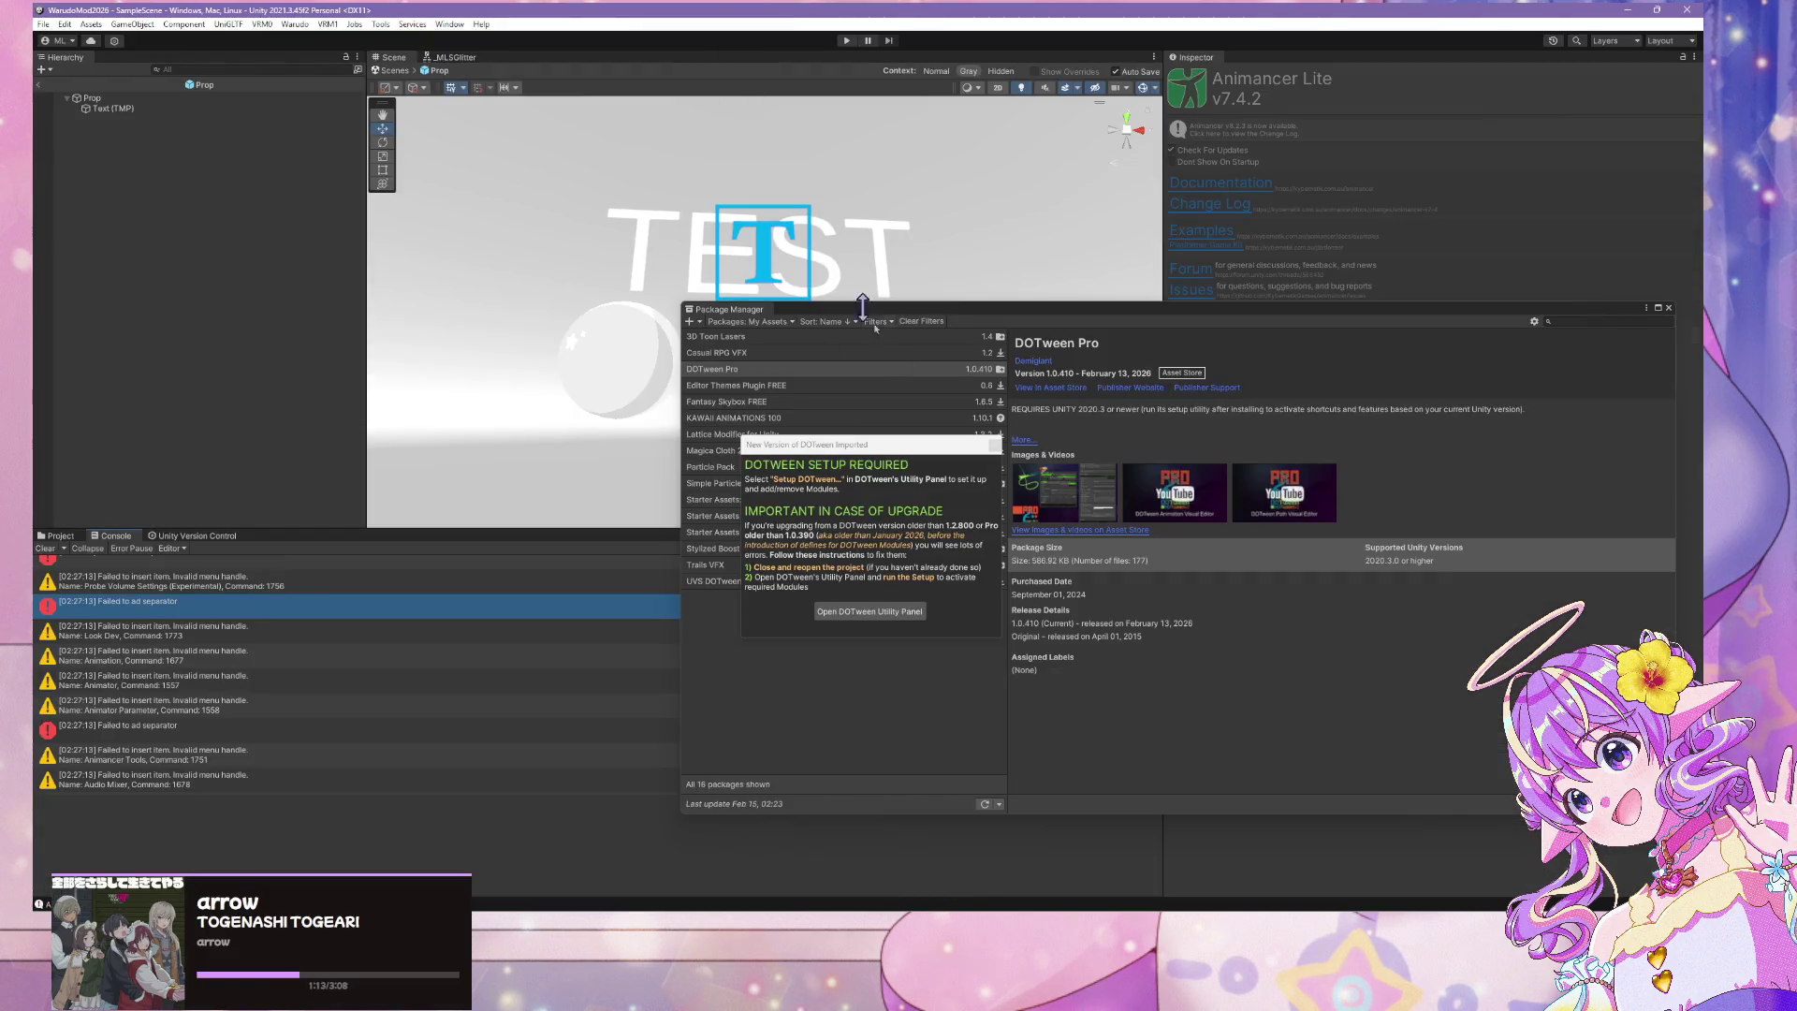
Dismiss the DOTween import notice, reposition the DOTween utility panel, and clear the console
{"action": "left_click", "coordinate": [881, 616]}
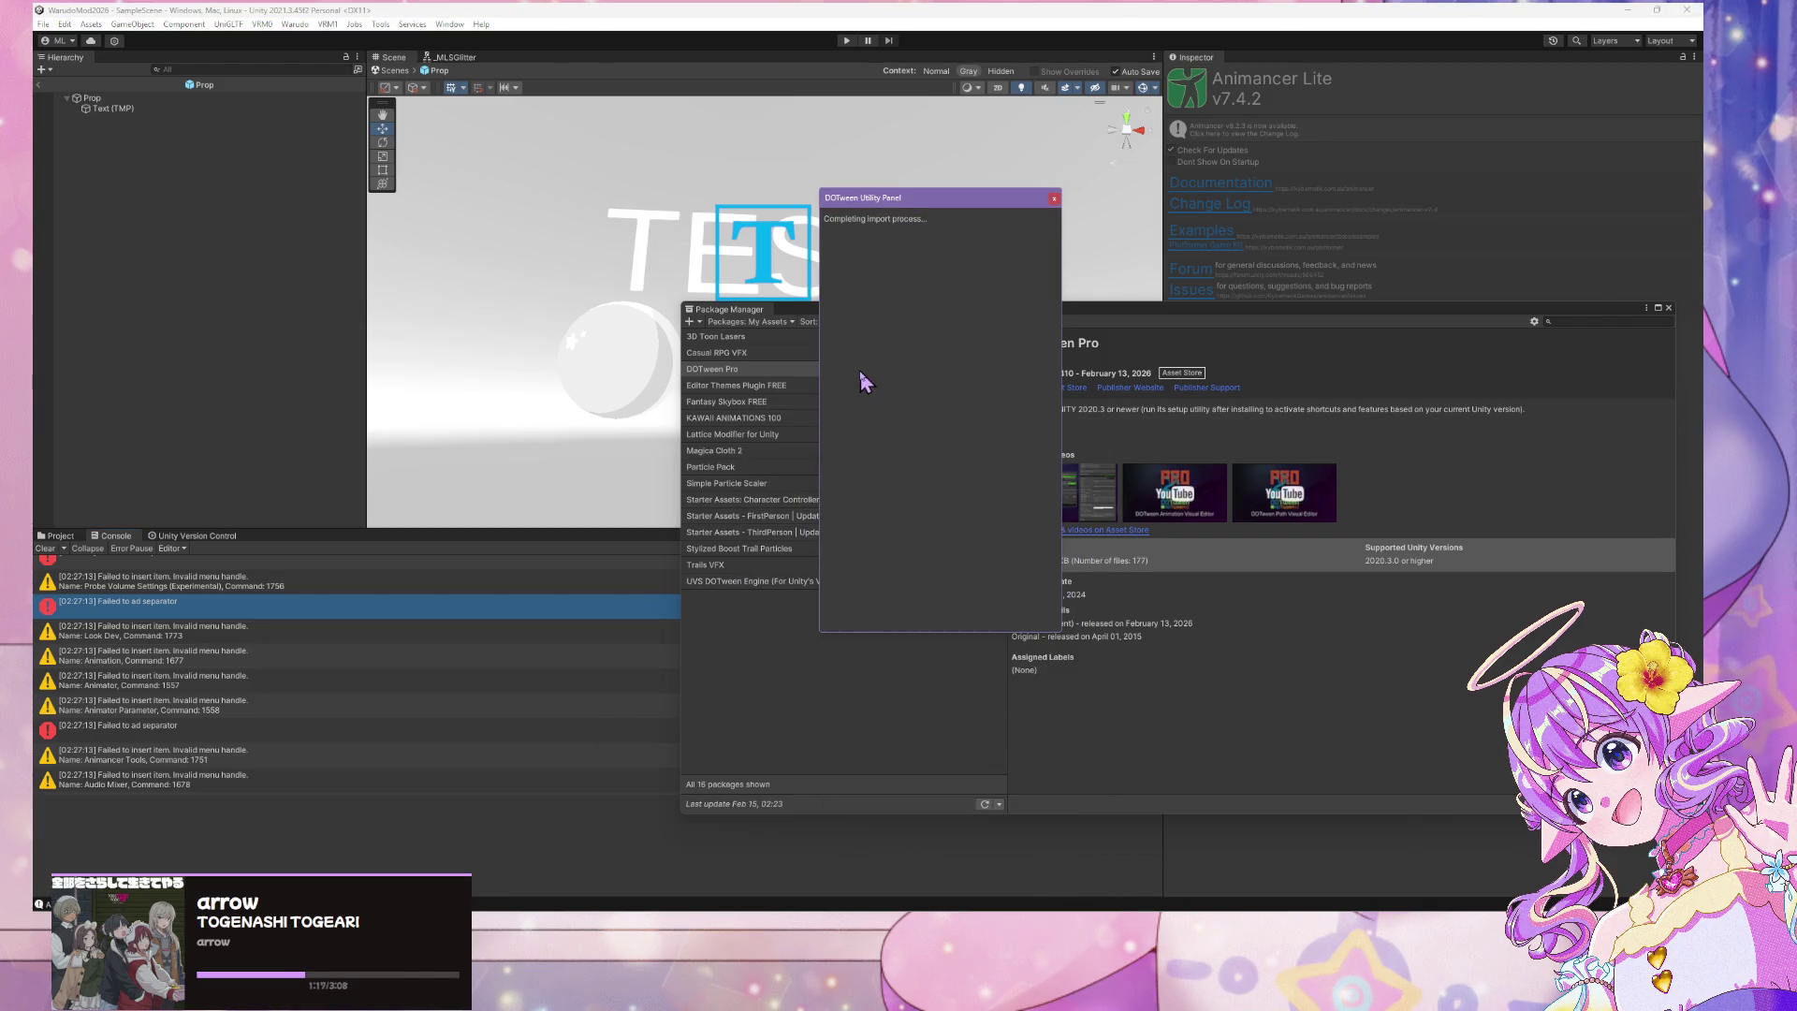
{"action": "mouse_move", "coordinate": [927, 202]}
{"action": "left_mouse_down"}
{"action": "mouse_move", "coordinate": [1334, 213]}
{"action": "mouse_move", "coordinate": [1149, 245]}
{"action": "left_mouse_up"}
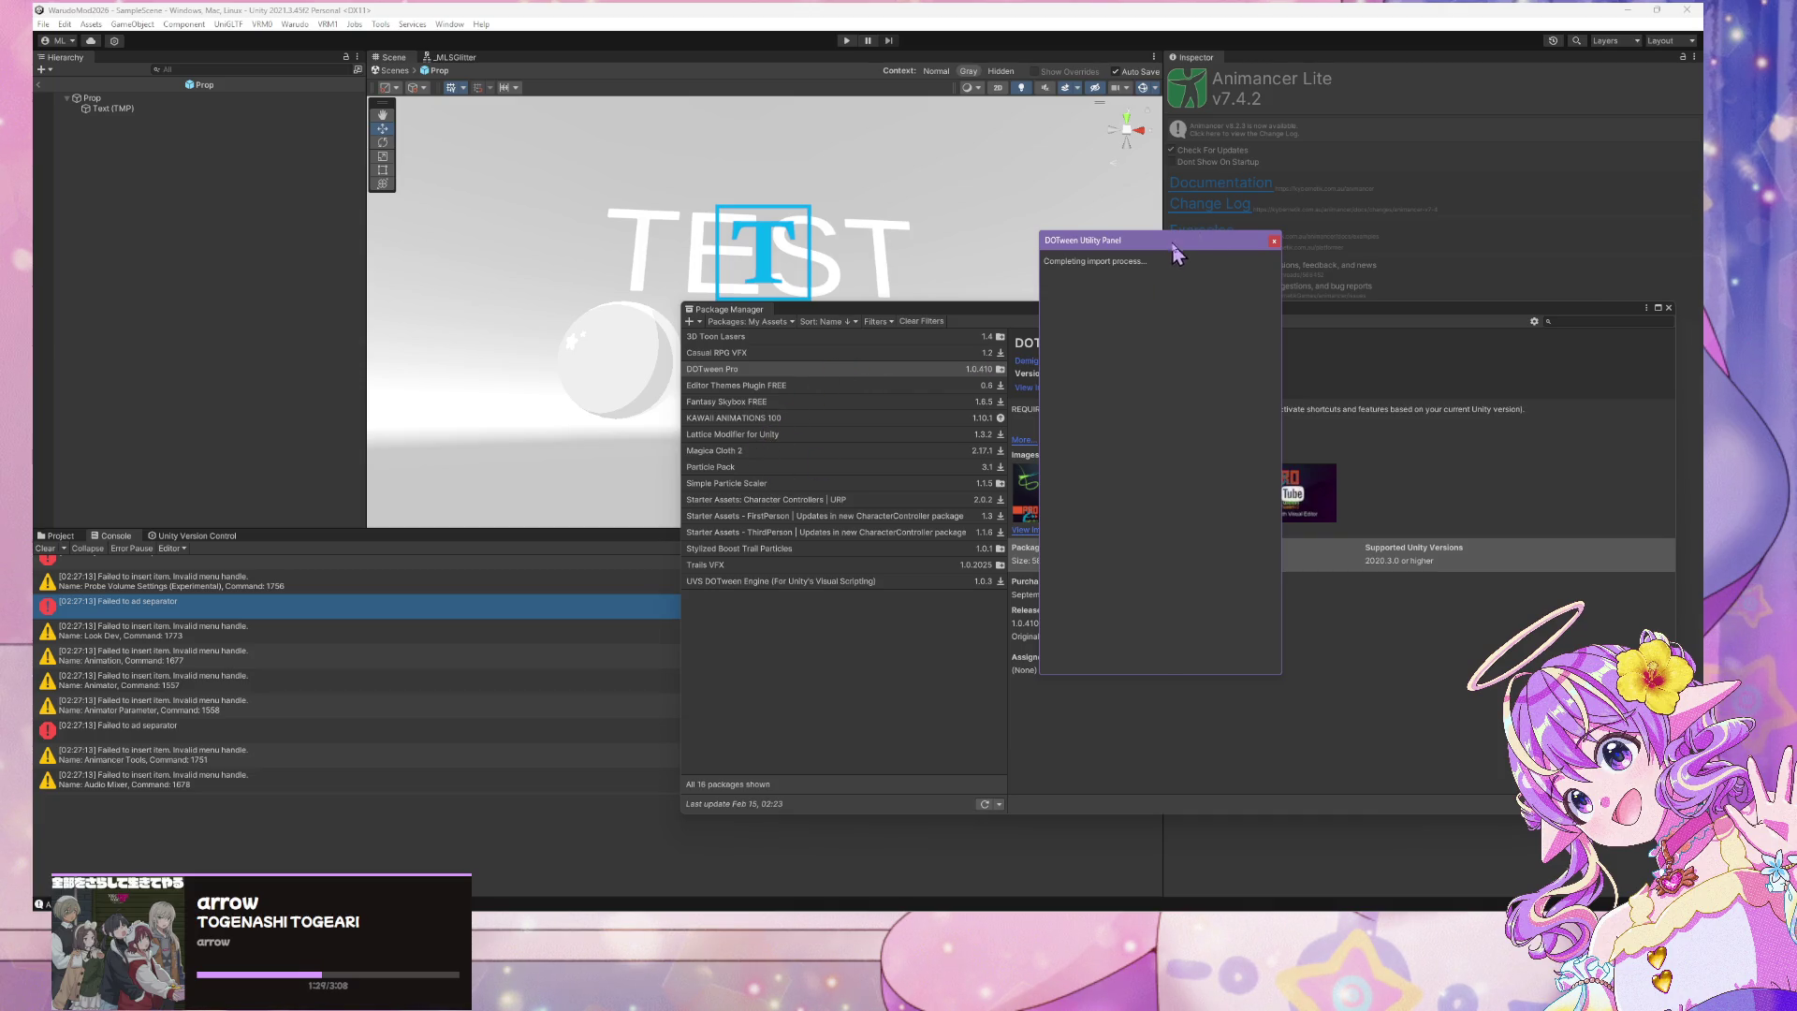
{"action": "mouse_move", "coordinate": [1174, 253]}
{"action": "left_mouse_down"}
{"action": "mouse_move", "coordinate": [838, 215]}
{"action": "mouse_move", "coordinate": [1016, 217]}
{"action": "left_mouse_up"}
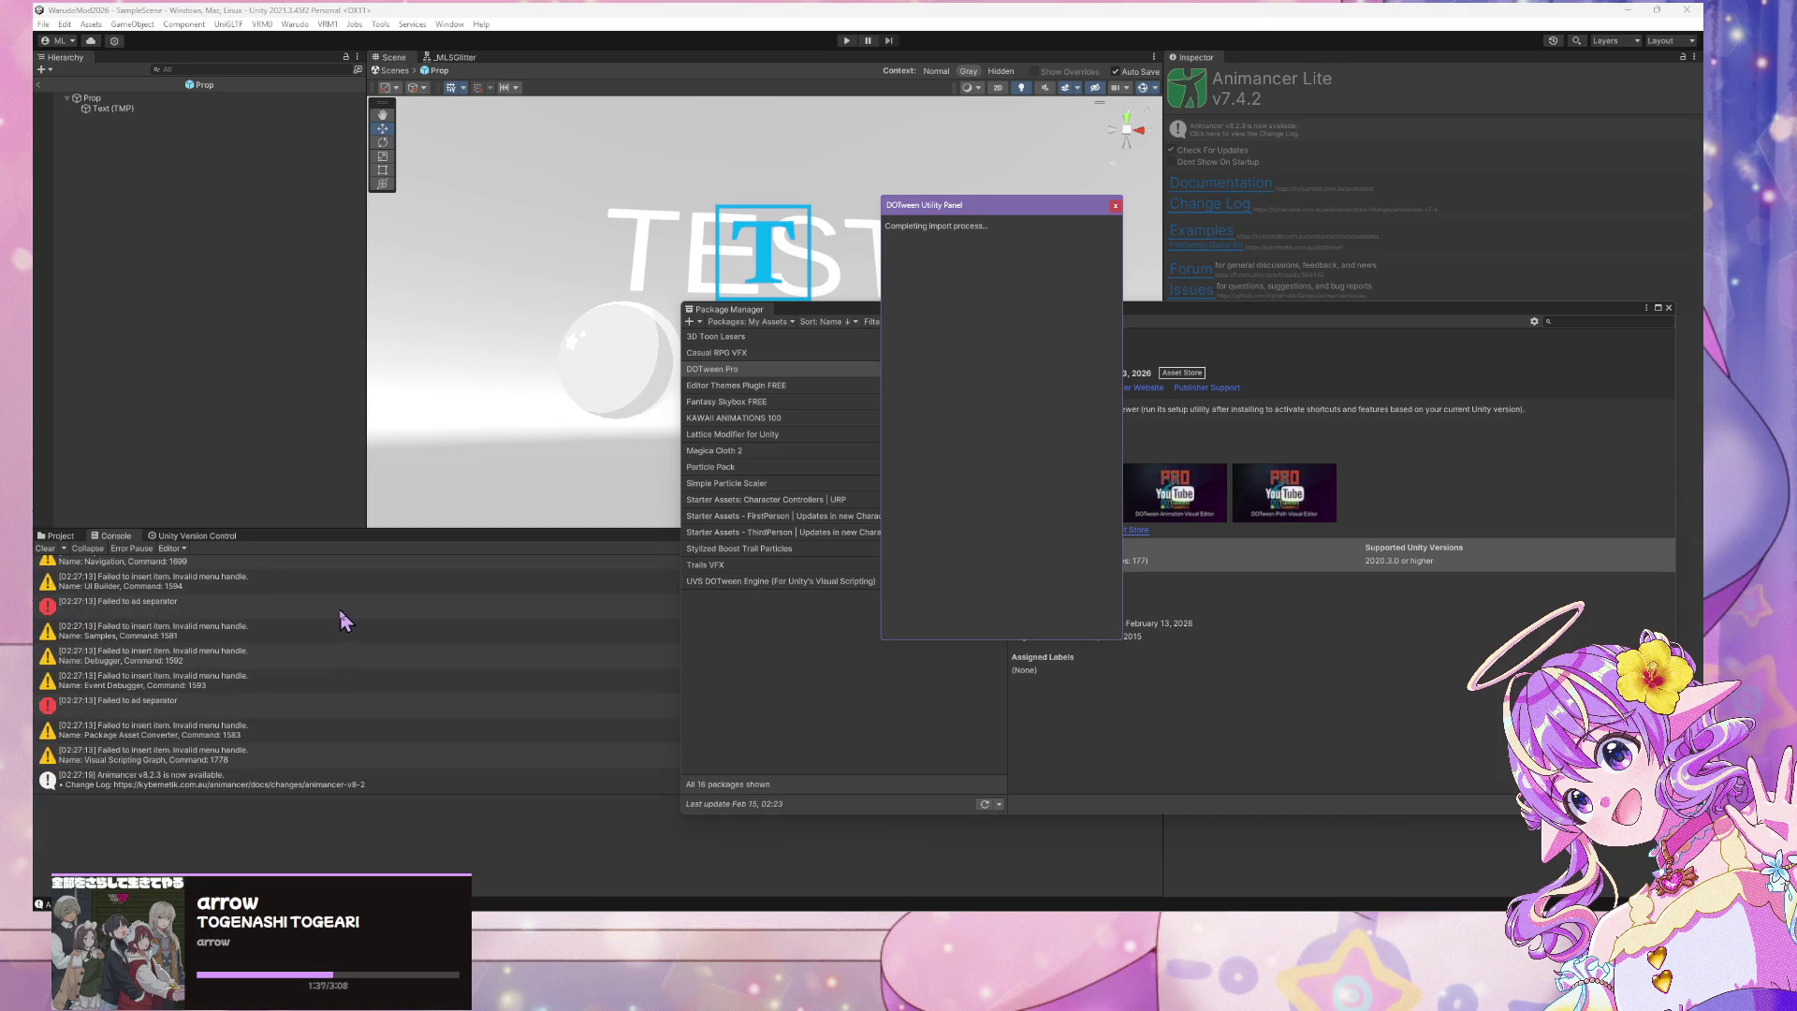
{"action": "left_click", "coordinate": [45, 548]}
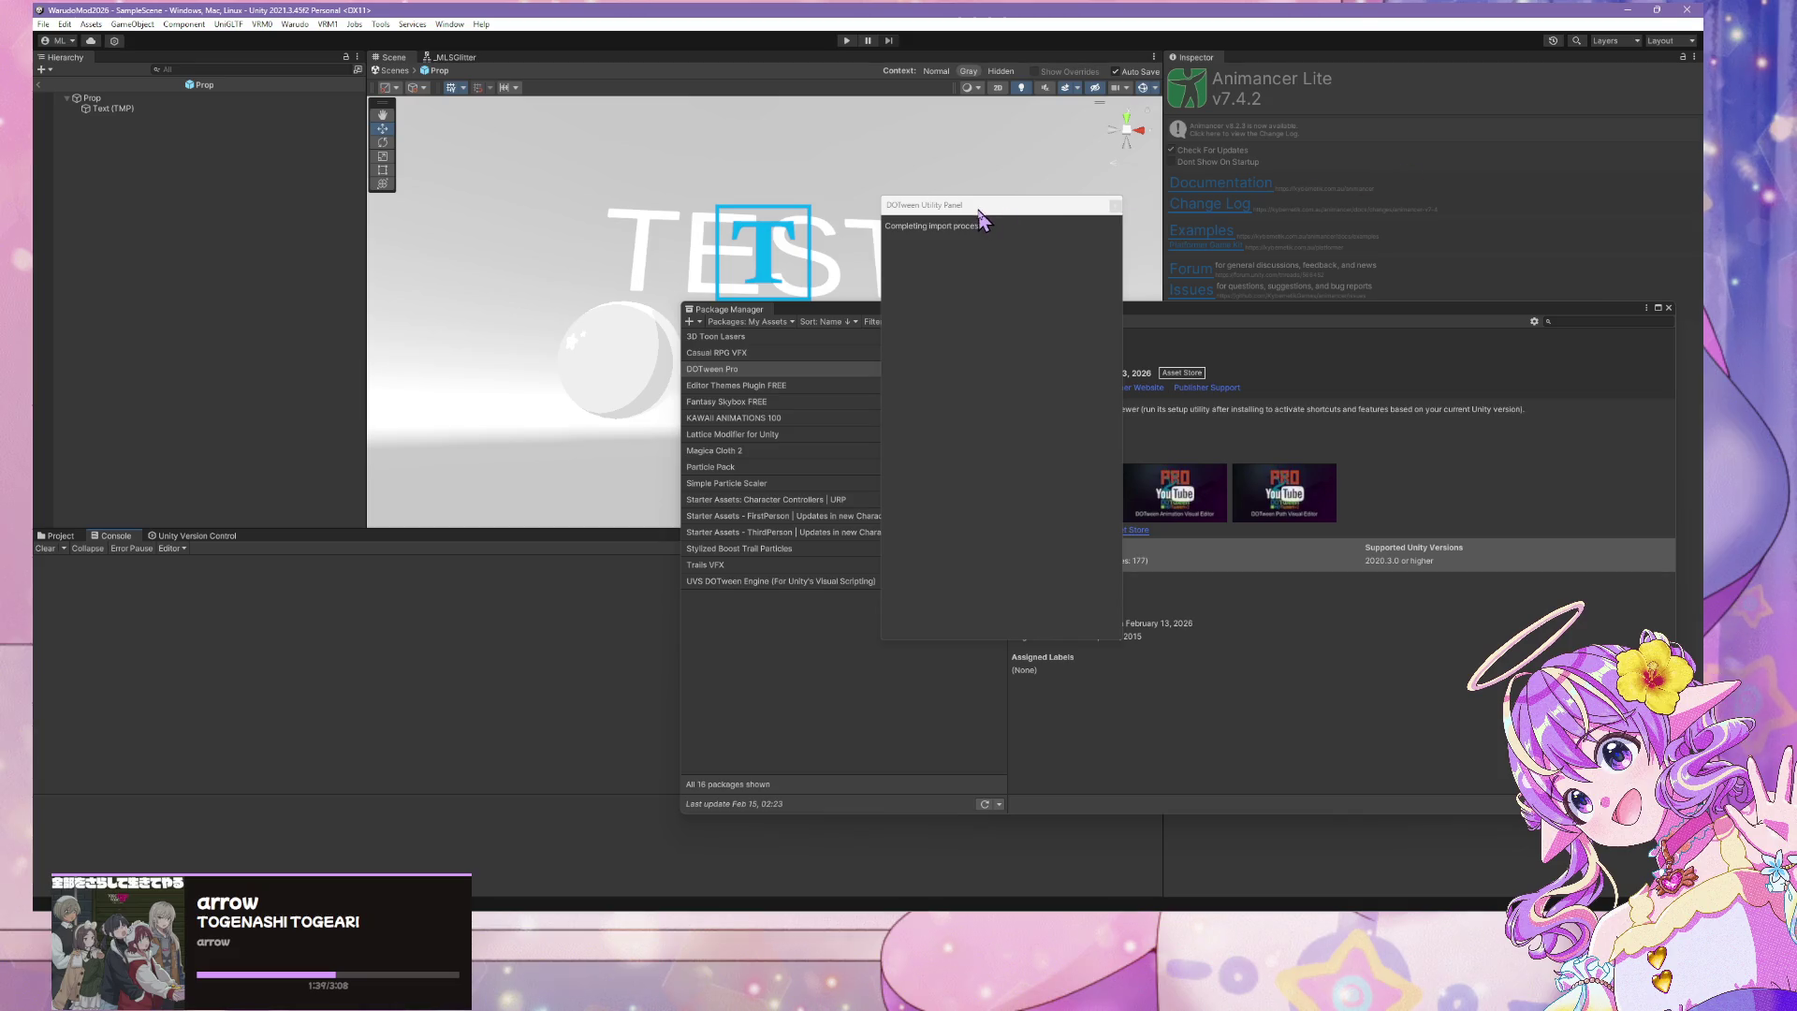
{"action": "left_click_drag", "start_coordinate": [962, 207], "coordinate": [1014, 202]}
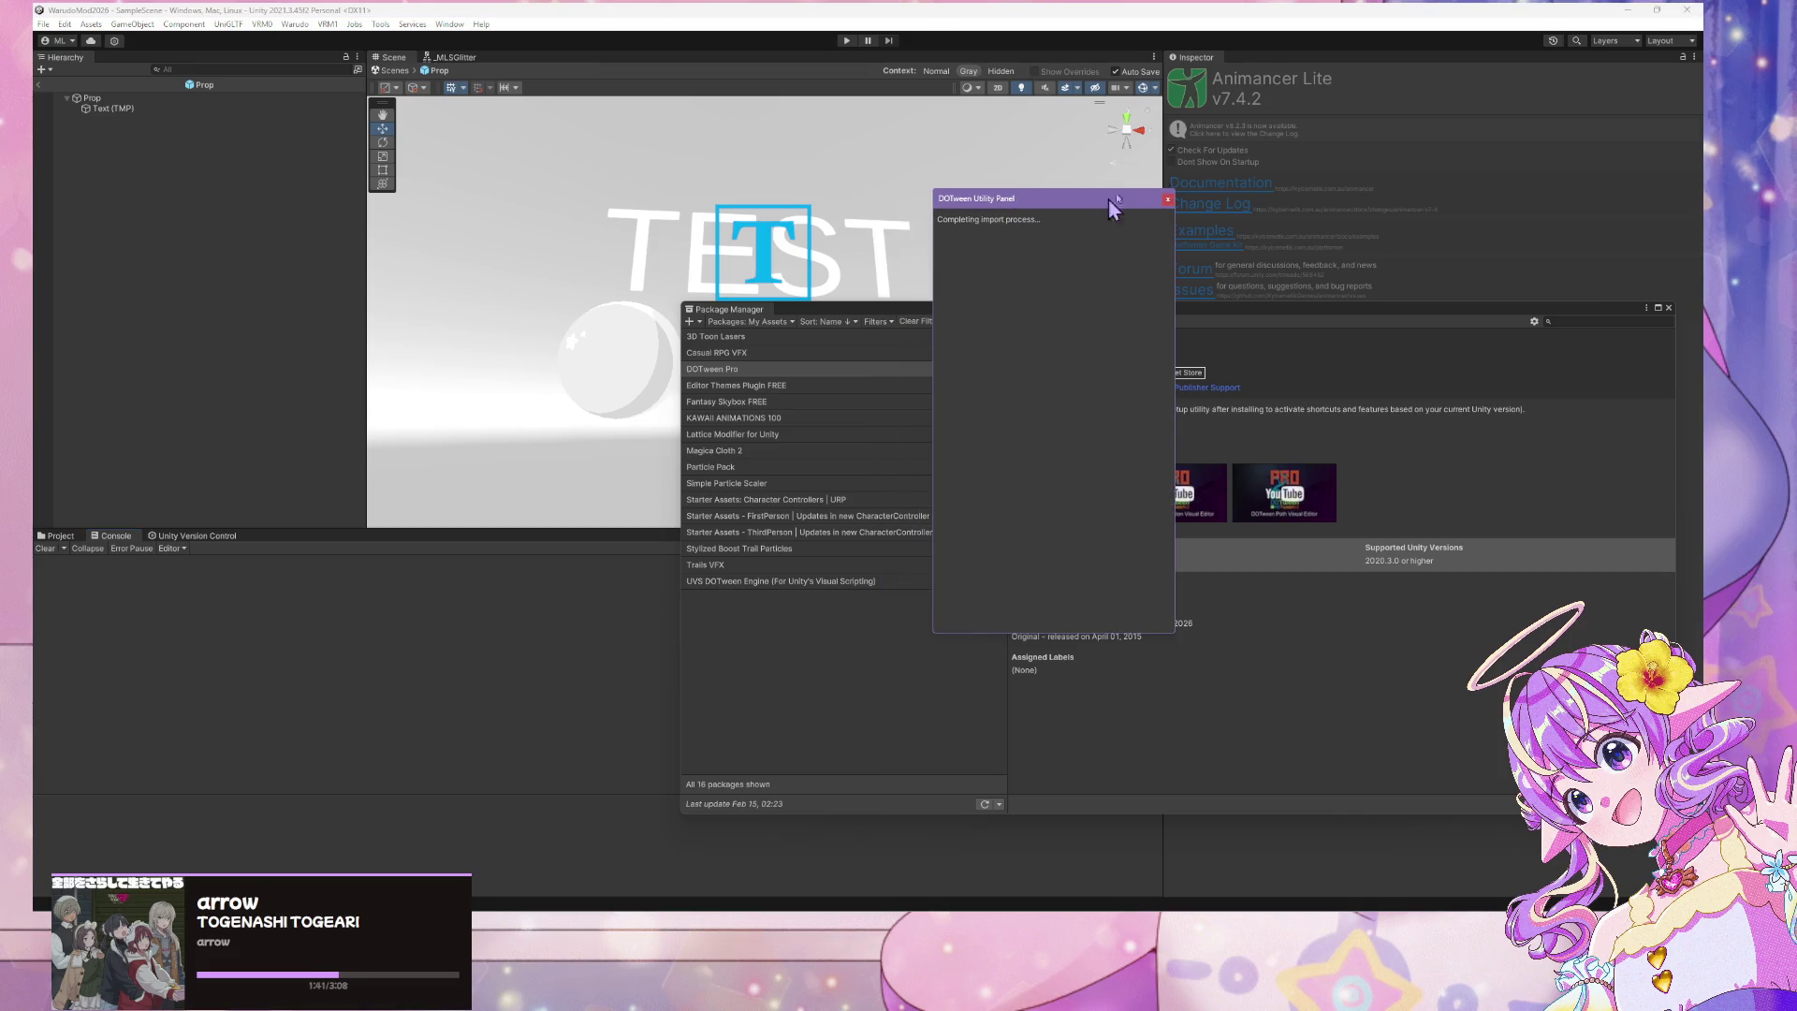
Look through the Warudo mod menu, then move the DOTween panel left to reveal DOTween Pro details
{"action": "left_click", "coordinate": [449, 25]}
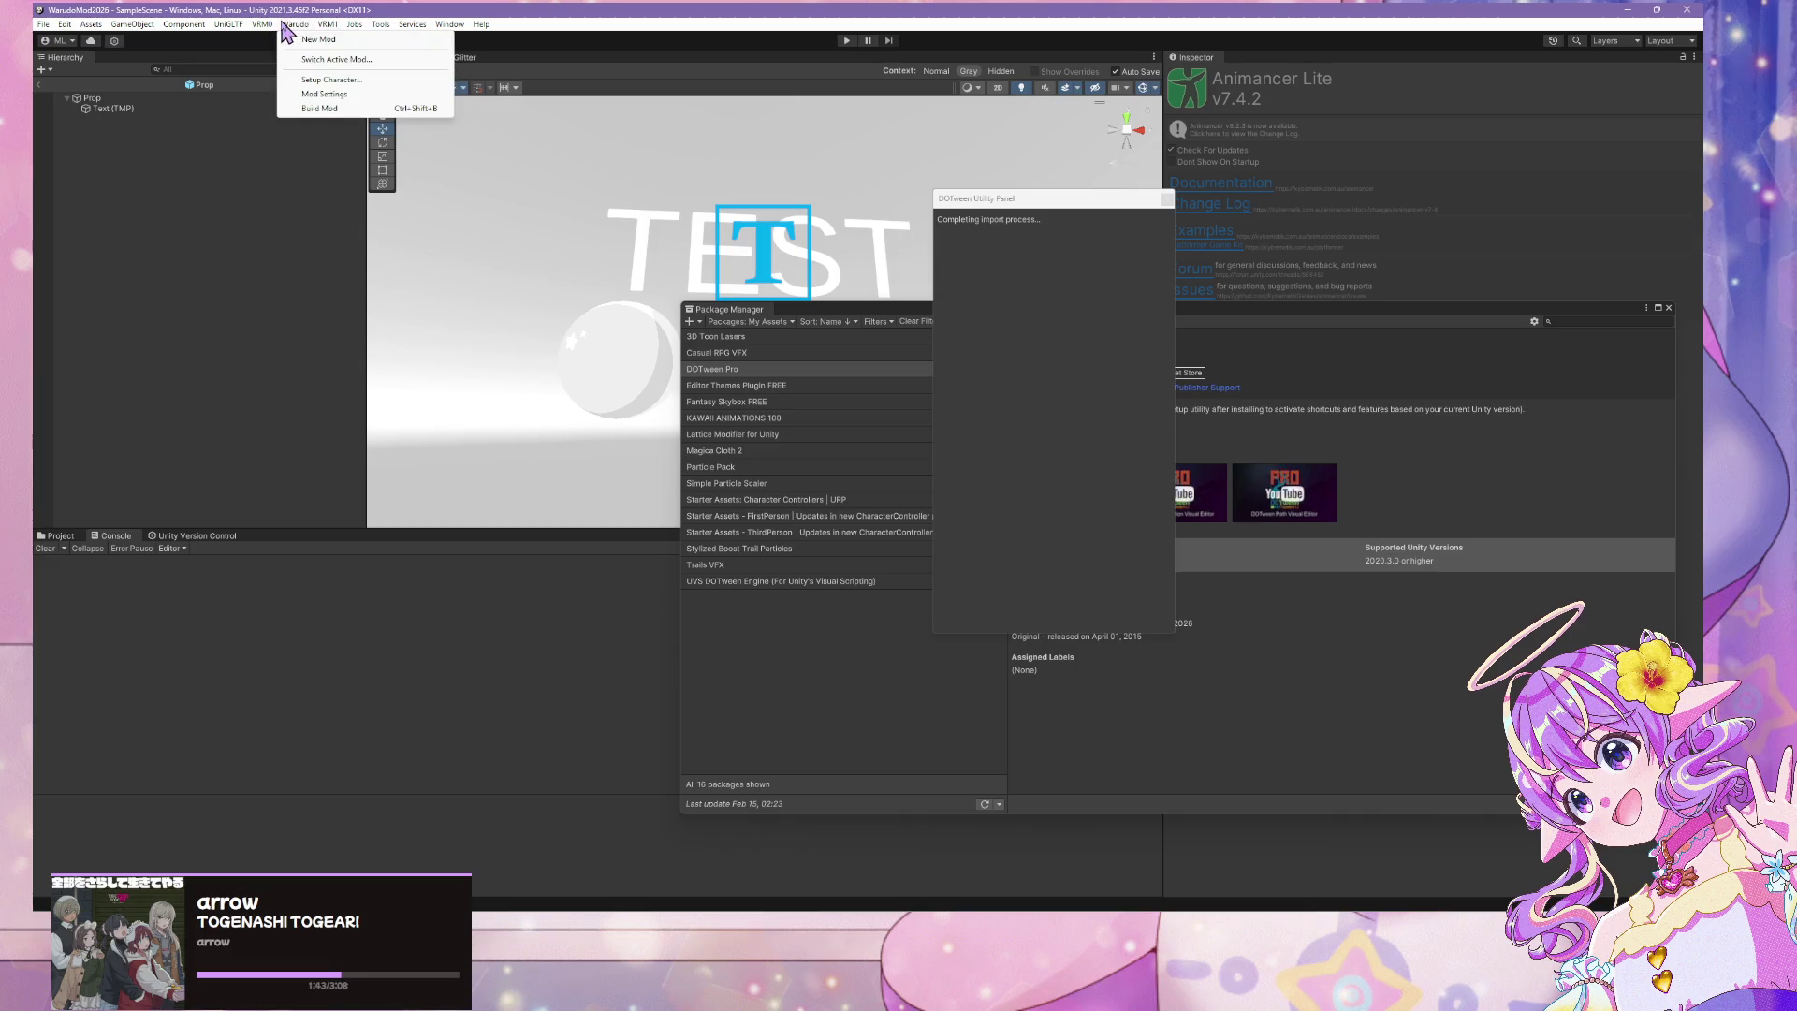
{"action": "mouse_move", "coordinate": [196, 26]}
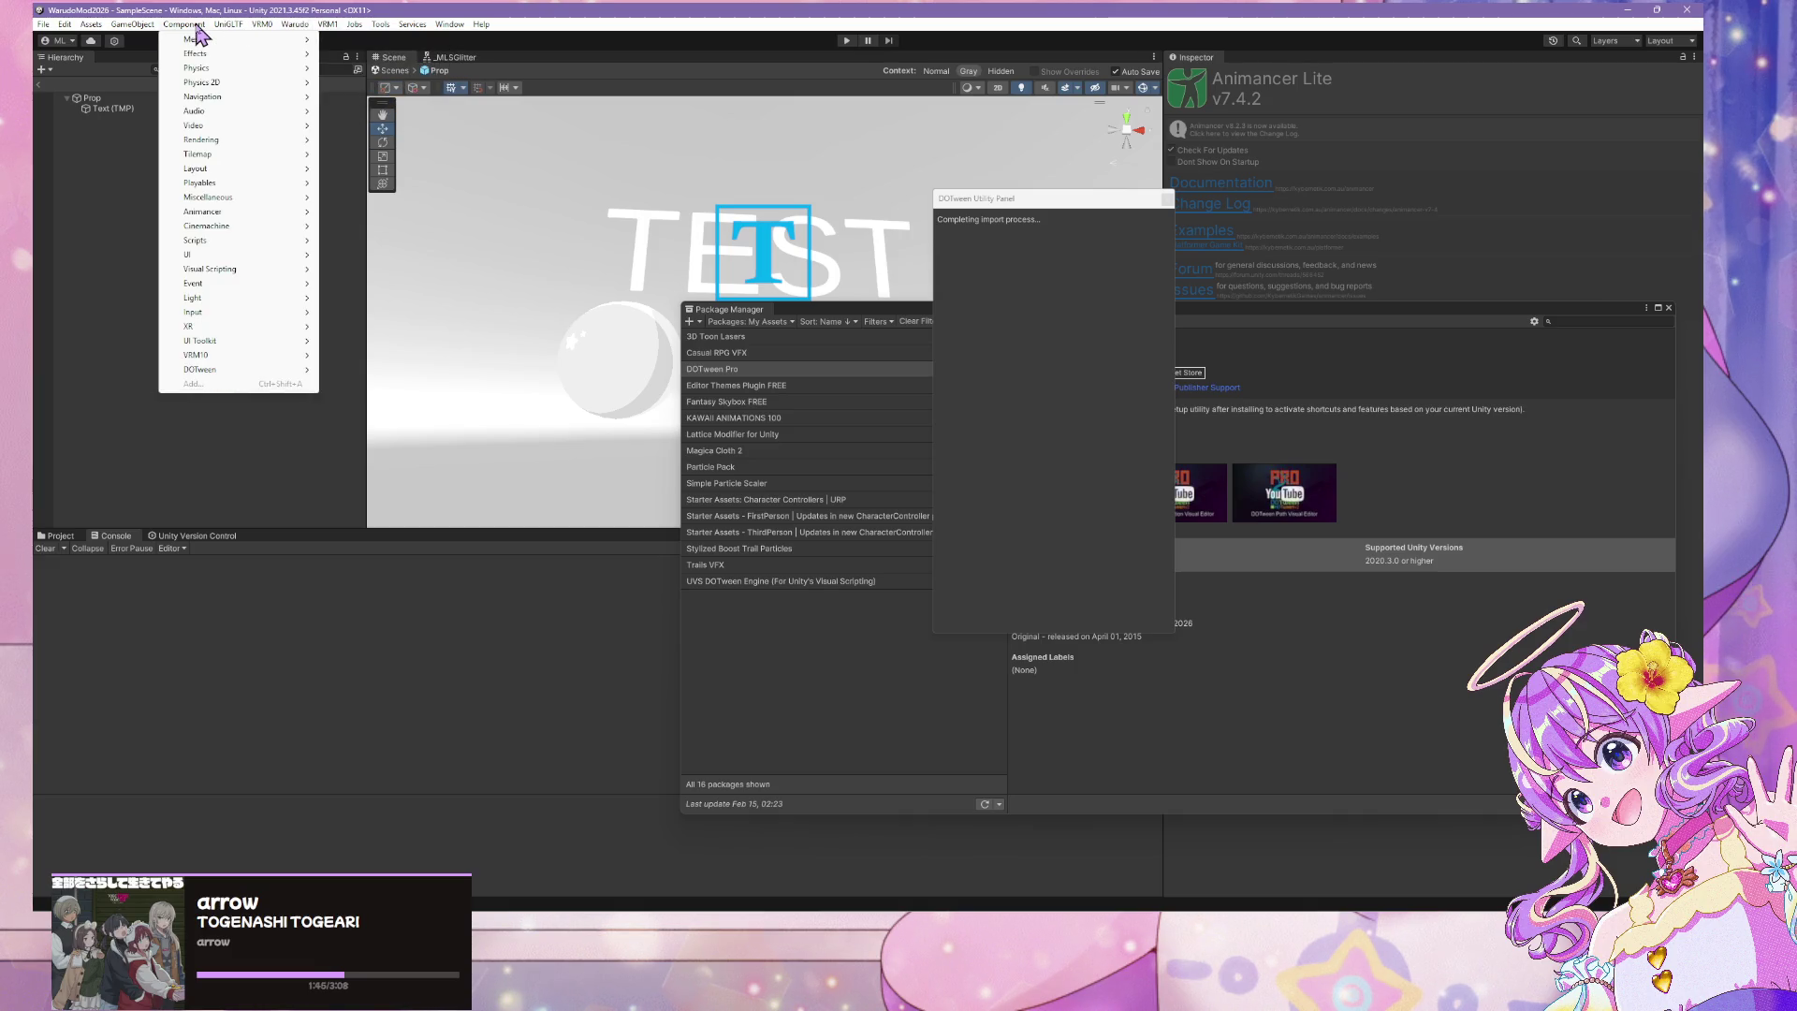
{"action": "mouse_move", "coordinate": [247, 373]}
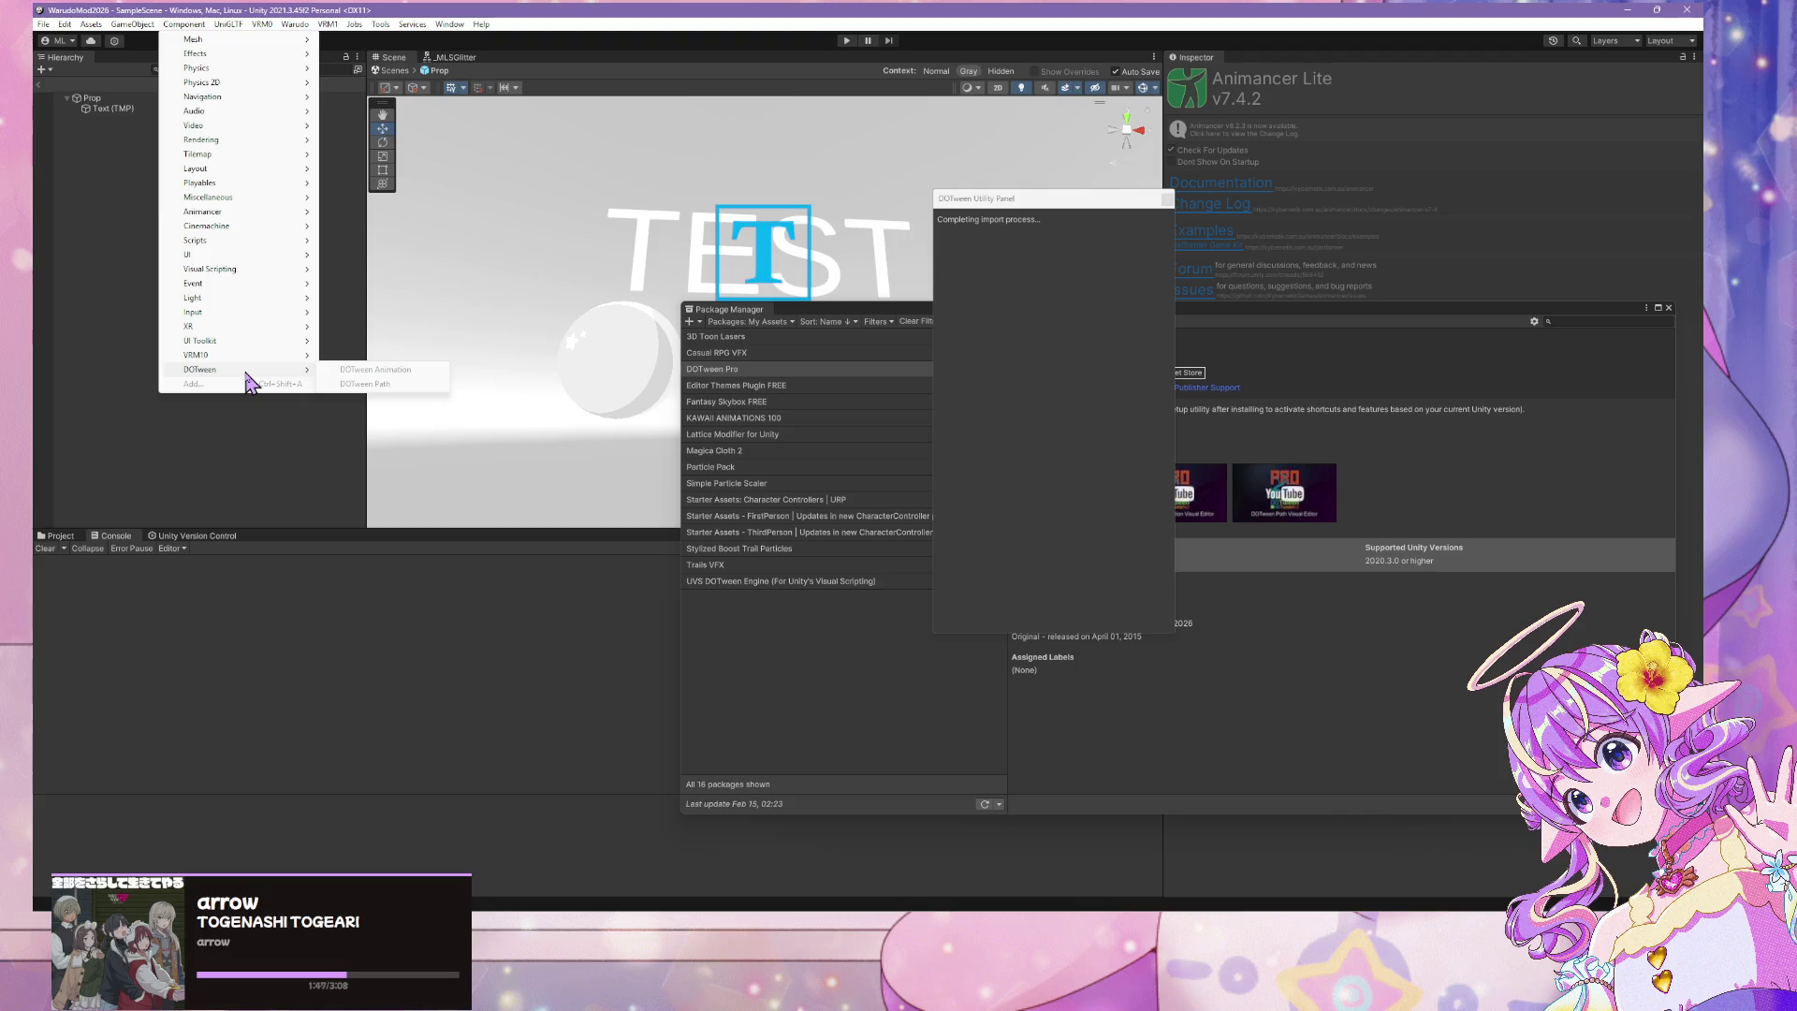
{"action": "left_click", "coordinate": [1114, 198]}
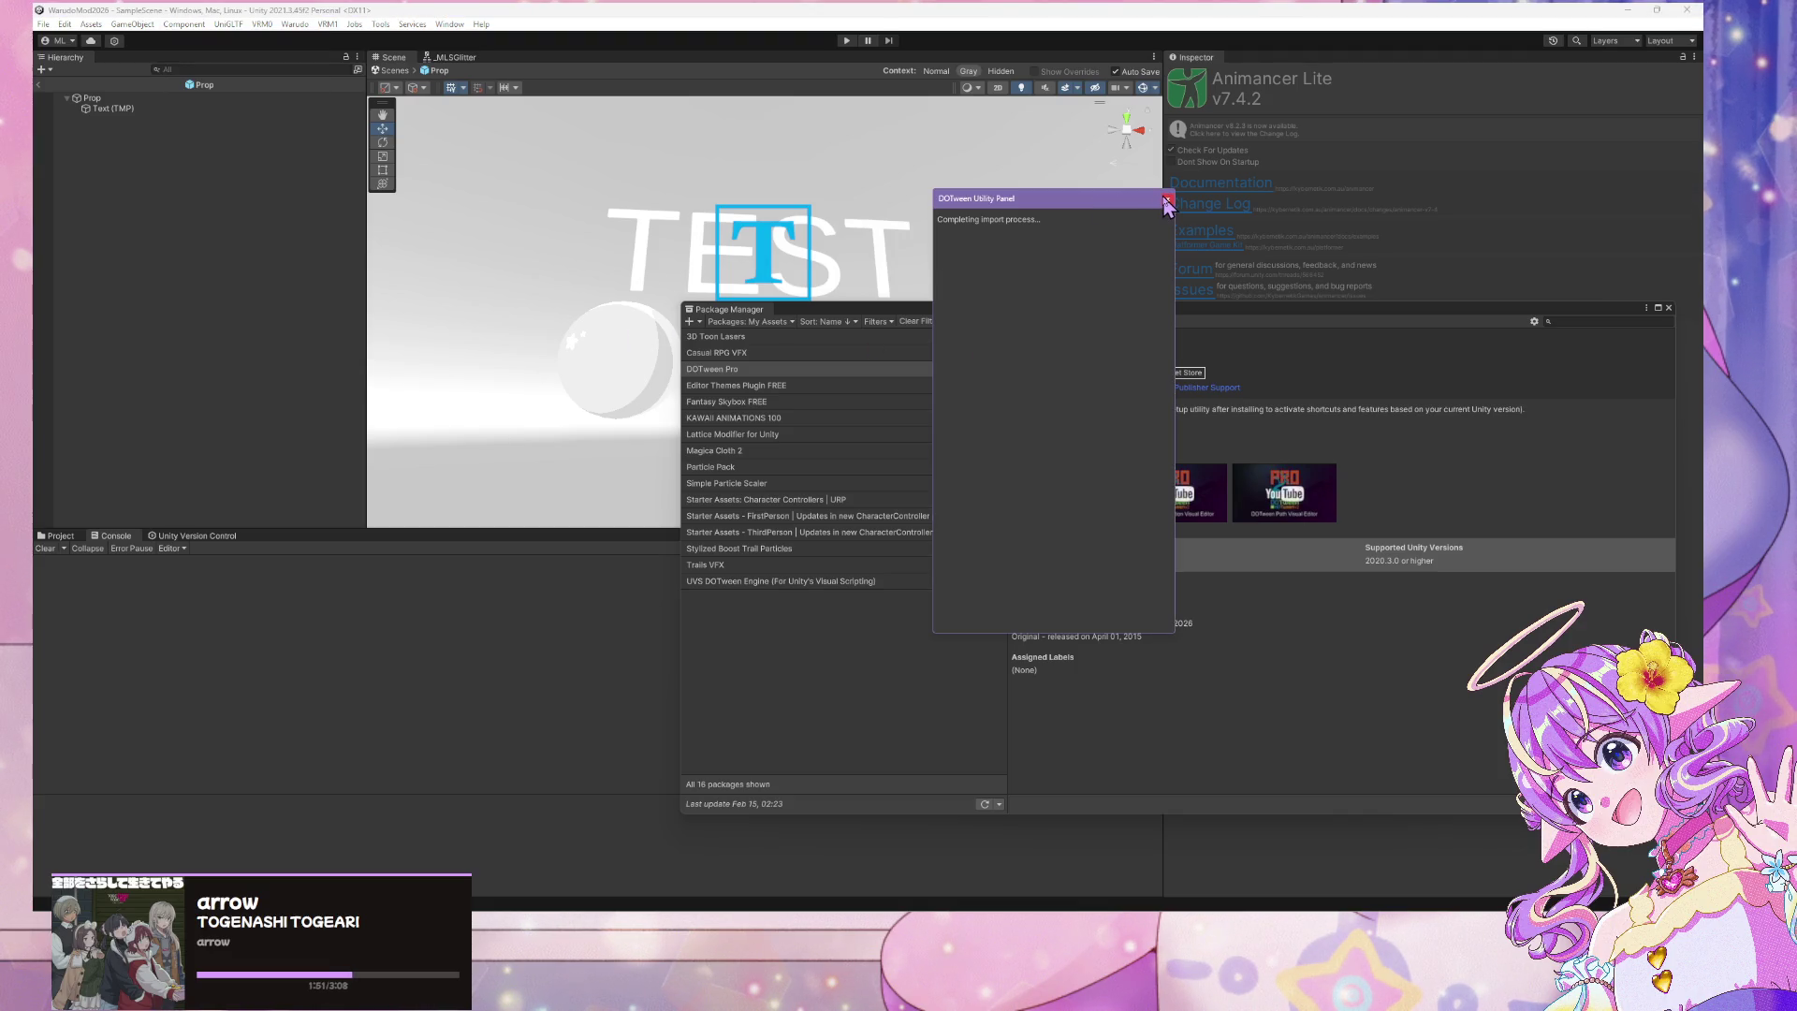
{"action": "mouse_move", "coordinate": [1163, 200]}
{"action": "left_mouse_down"}
{"action": "mouse_move", "coordinate": [730, 209]}
{"action": "mouse_move", "coordinate": [918, 241]}
{"action": "mouse_move", "coordinate": [840, 251]}
{"action": "mouse_move", "coordinate": [994, 271]}
{"action": "left_mouse_up"}
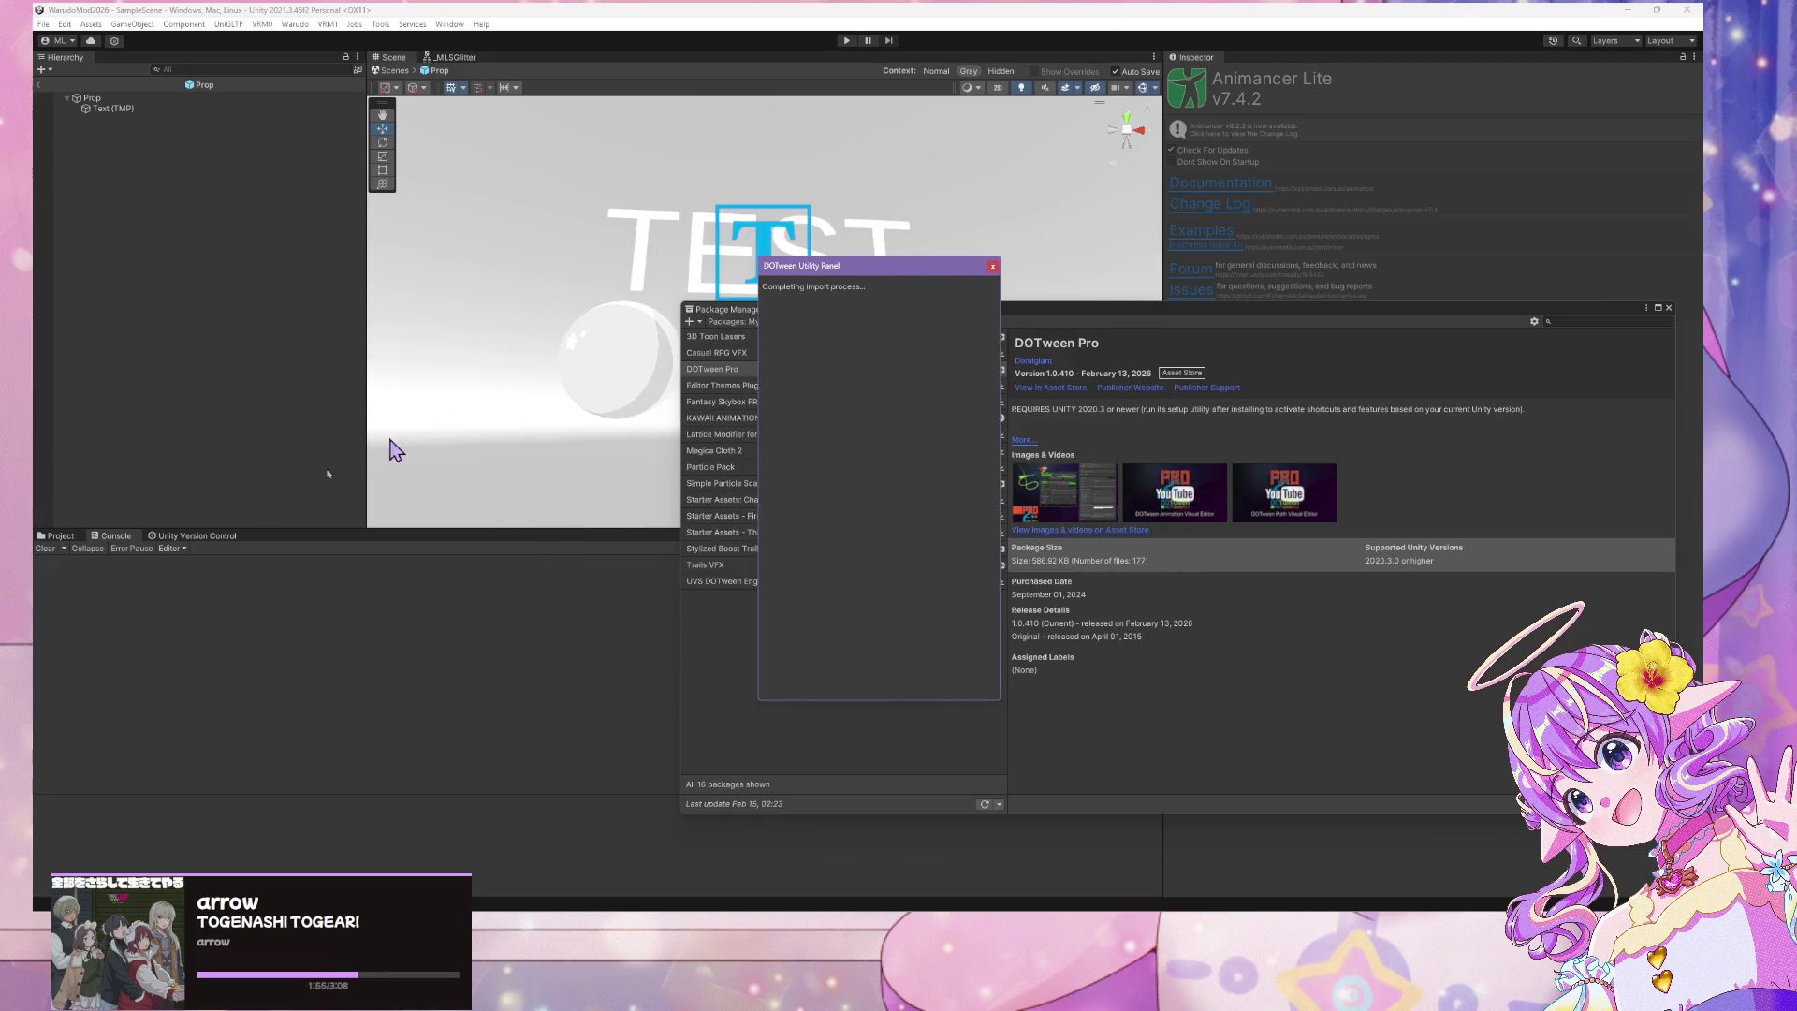
Select the Prop's Text (TMP) object, close the DOTween setup window, and start re-importing DOTween Pro
{"action": "left_click", "coordinate": [92, 97]}
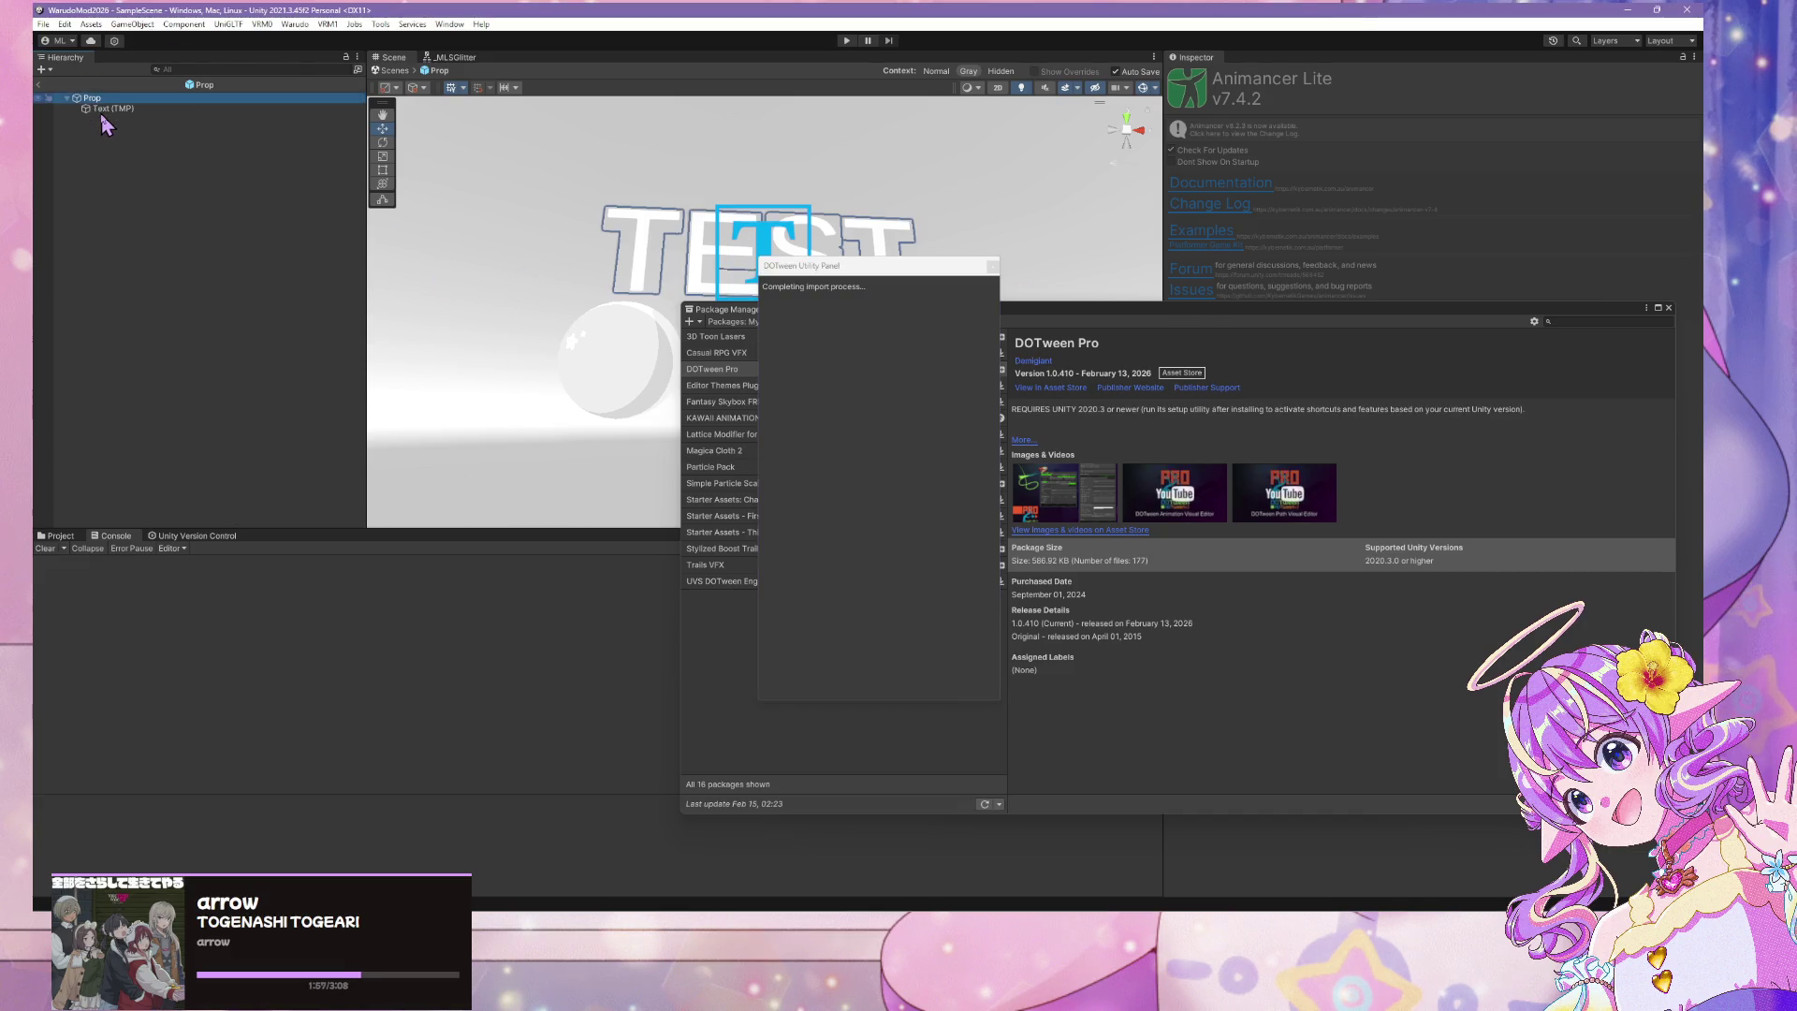
{"action": "left_click", "coordinate": [164, 110]}
{"action": "left_click", "coordinate": [822, 267]}
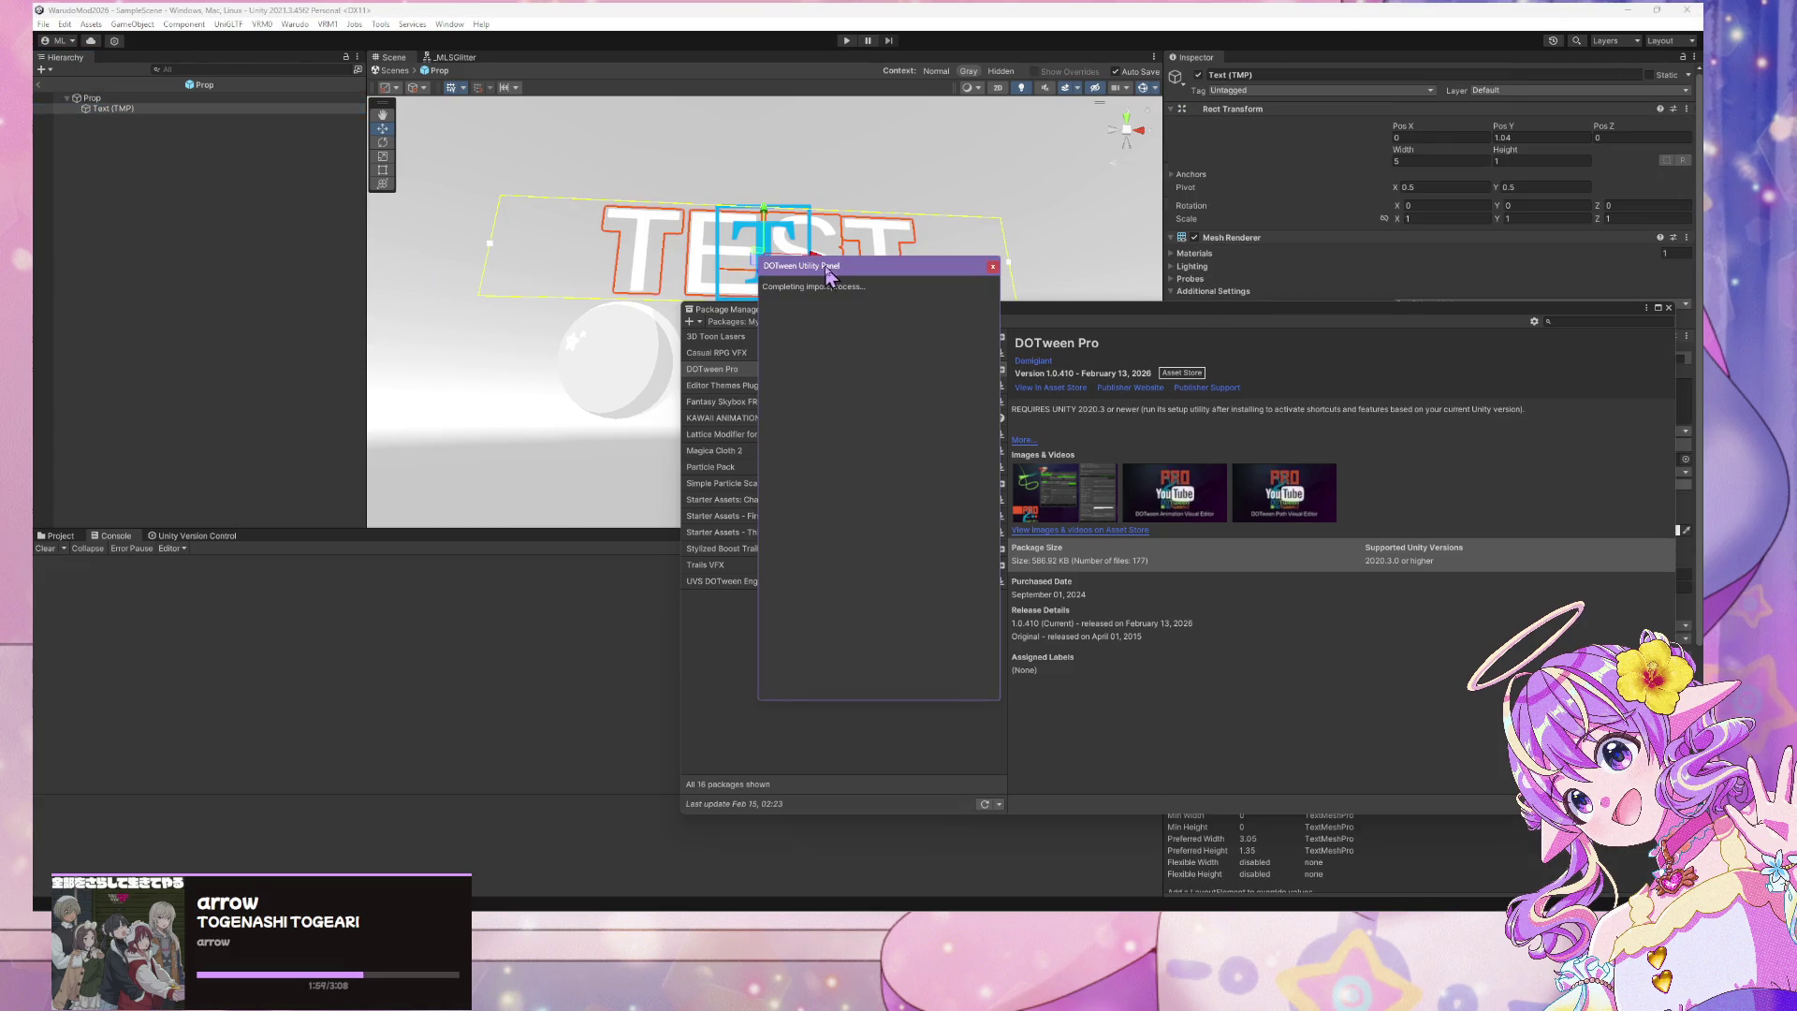
{"action": "left_click", "coordinate": [990, 268]}
{"action": "left_click_drag", "start_coordinate": [1138, 318], "coordinate": [968, 277]}
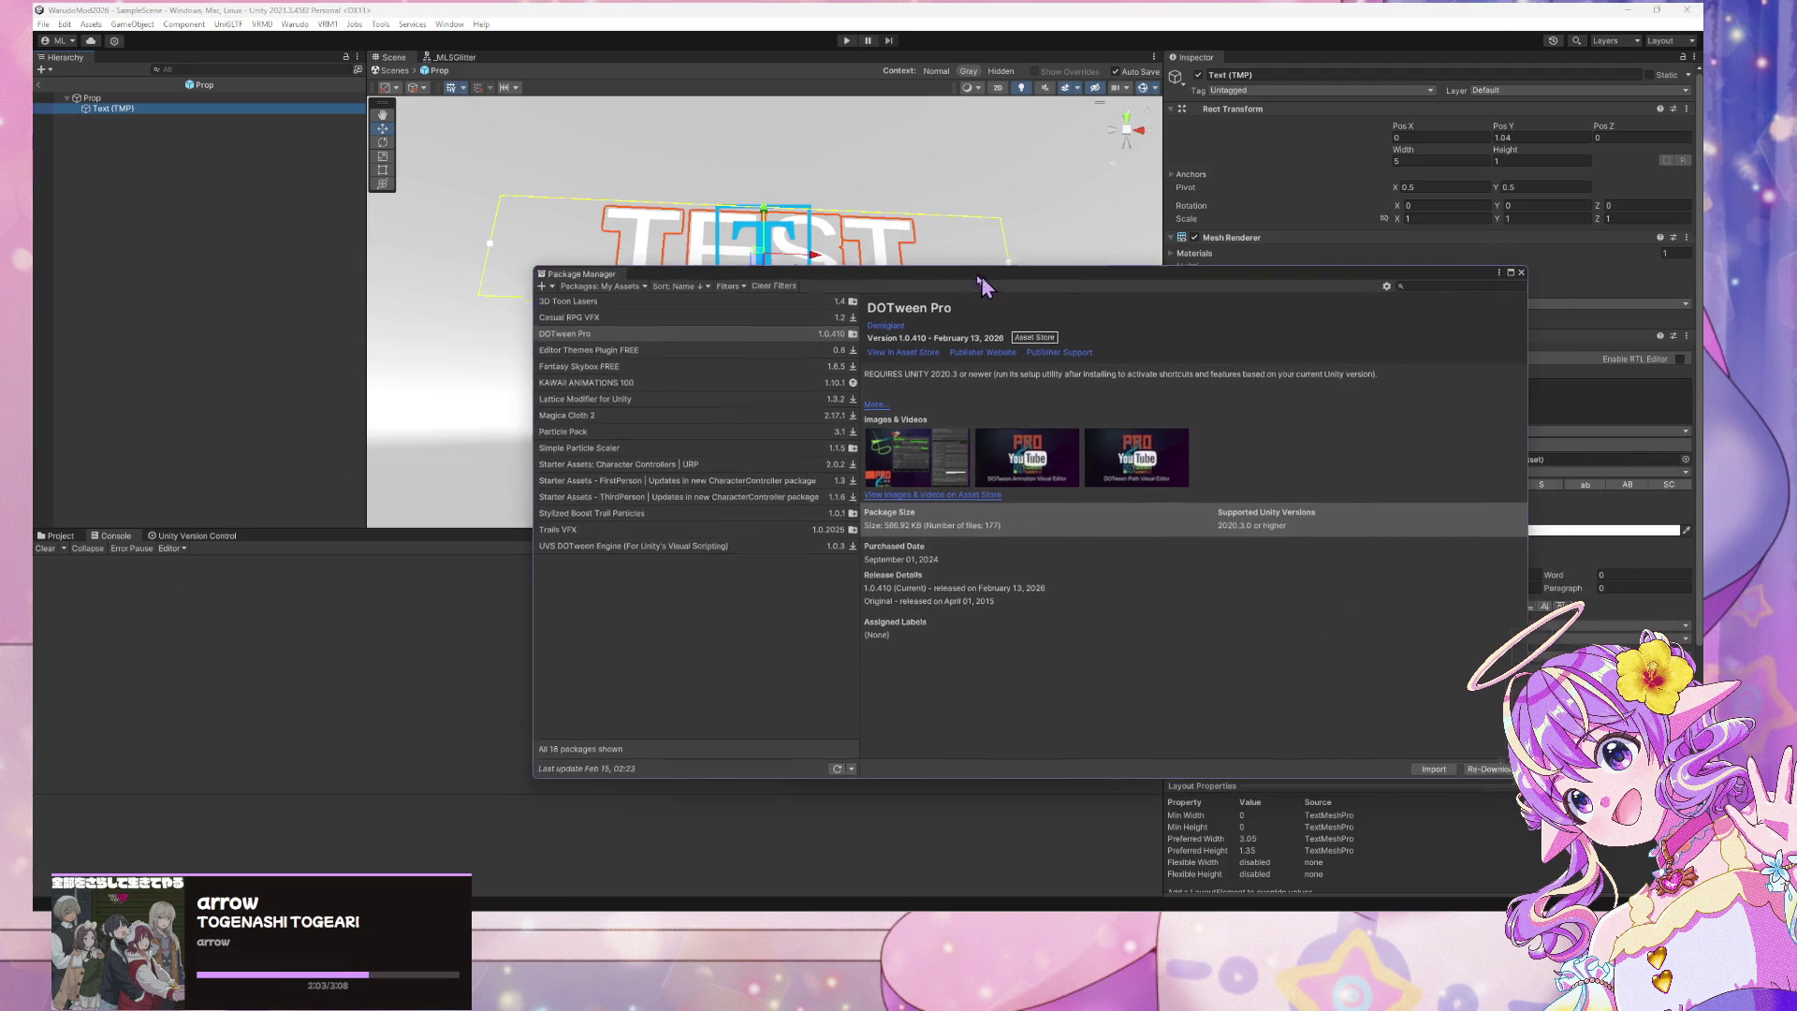
{"action": "left_click", "coordinate": [1409, 763]}
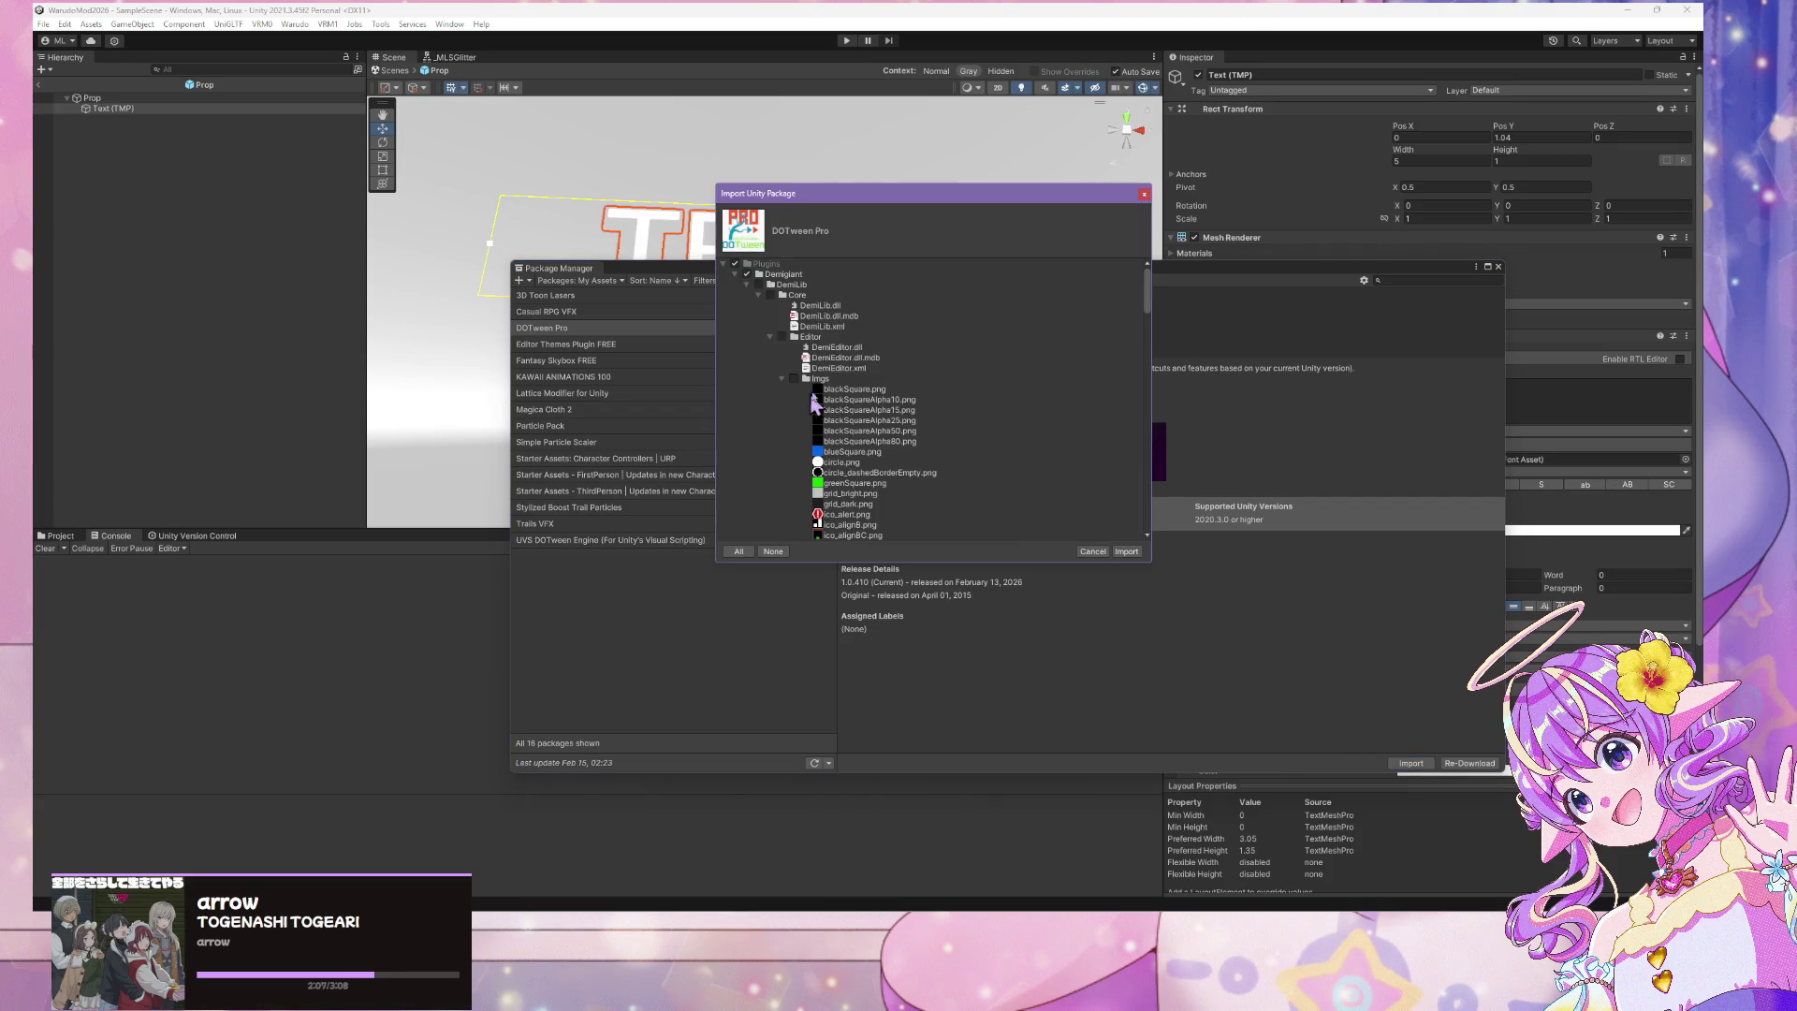
Review the DOTween Pro file list and confirm importing all files
{"action": "scroll", "coordinate": [870, 304], "scroll_direction": "down", "scroll_amount": 15}
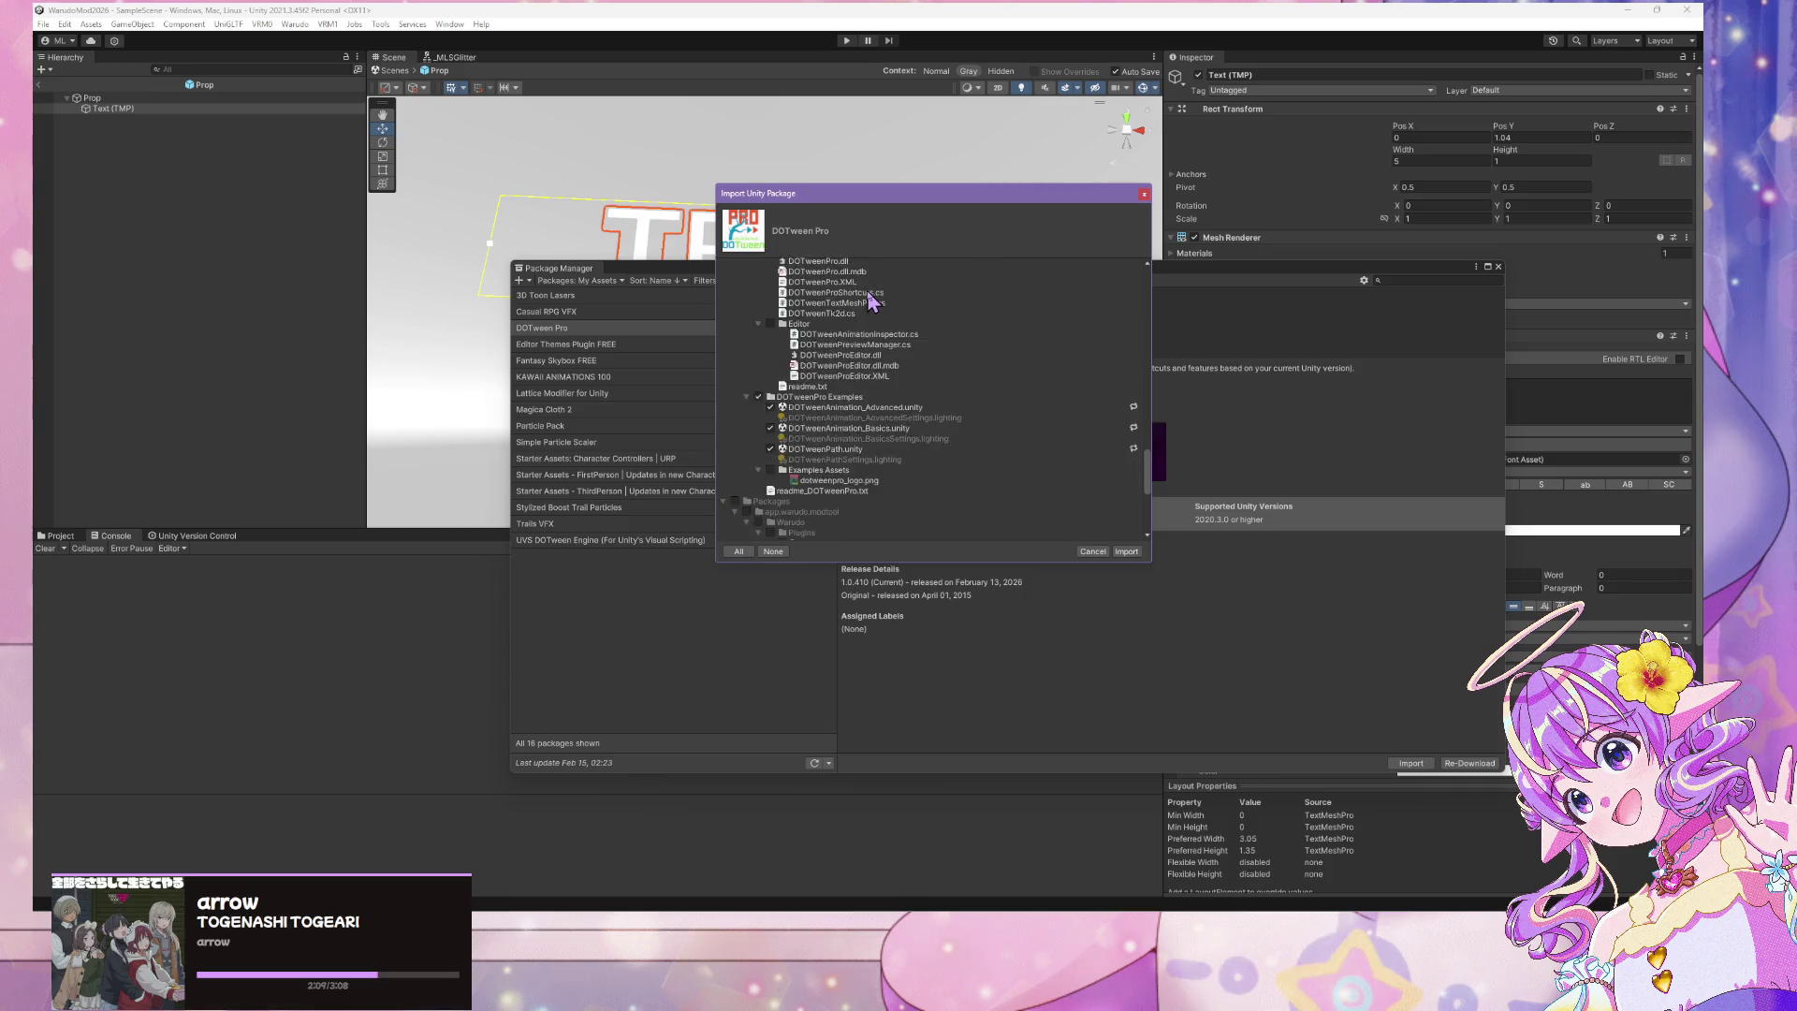
{"action": "scroll", "coordinate": [870, 299], "scroll_direction": "up", "scroll_amount": 3}
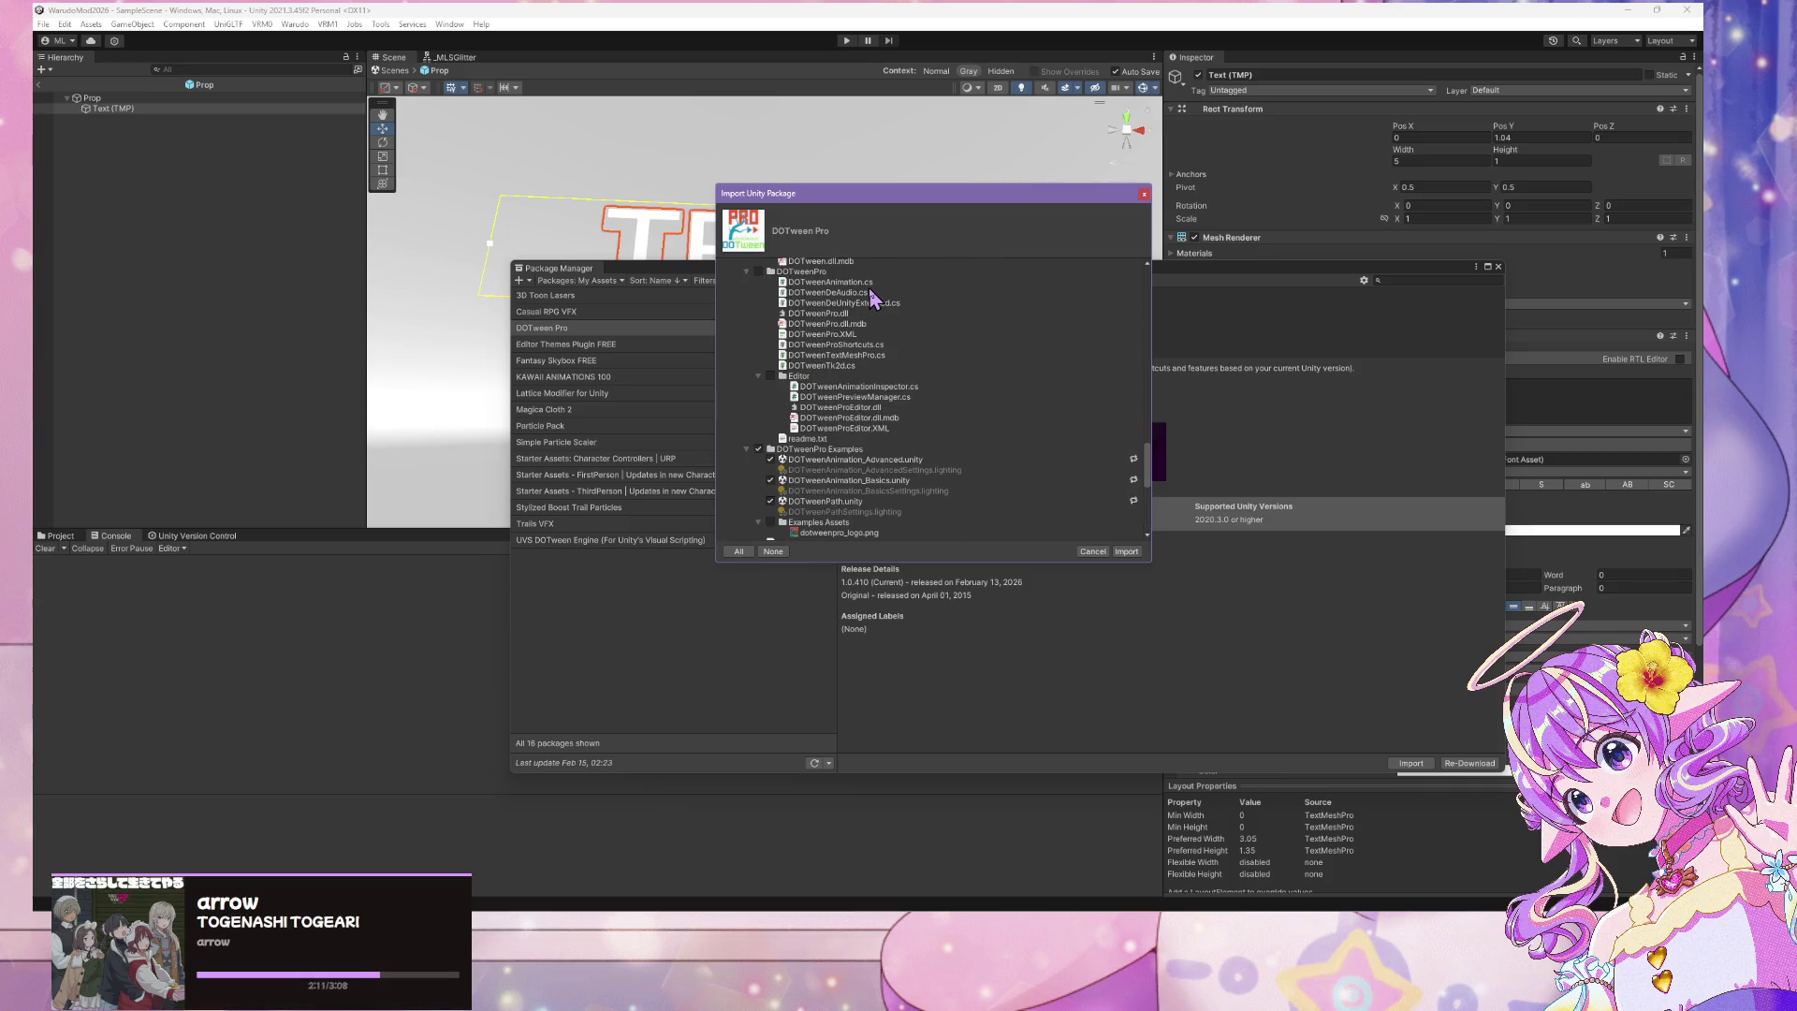
{"action": "scroll", "coordinate": [870, 299], "scroll_direction": "down", "scroll_amount": 3}
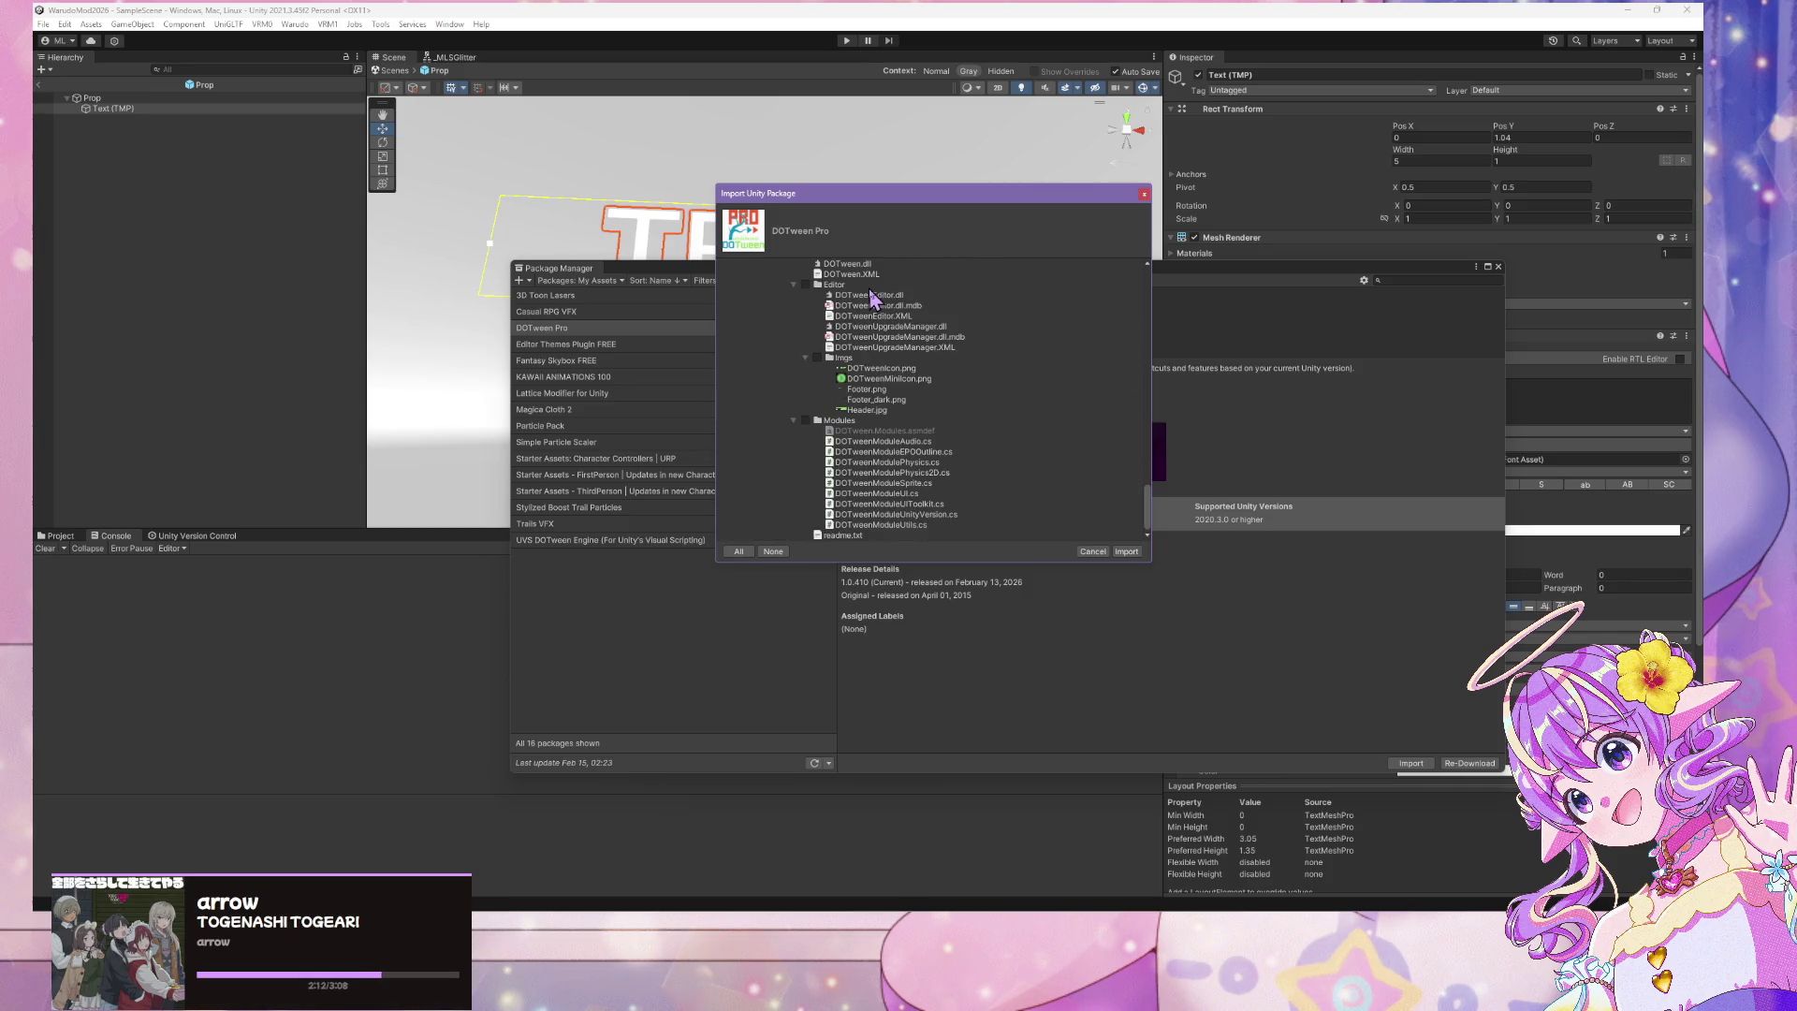
{"action": "left_click", "coordinate": [1127, 552]}
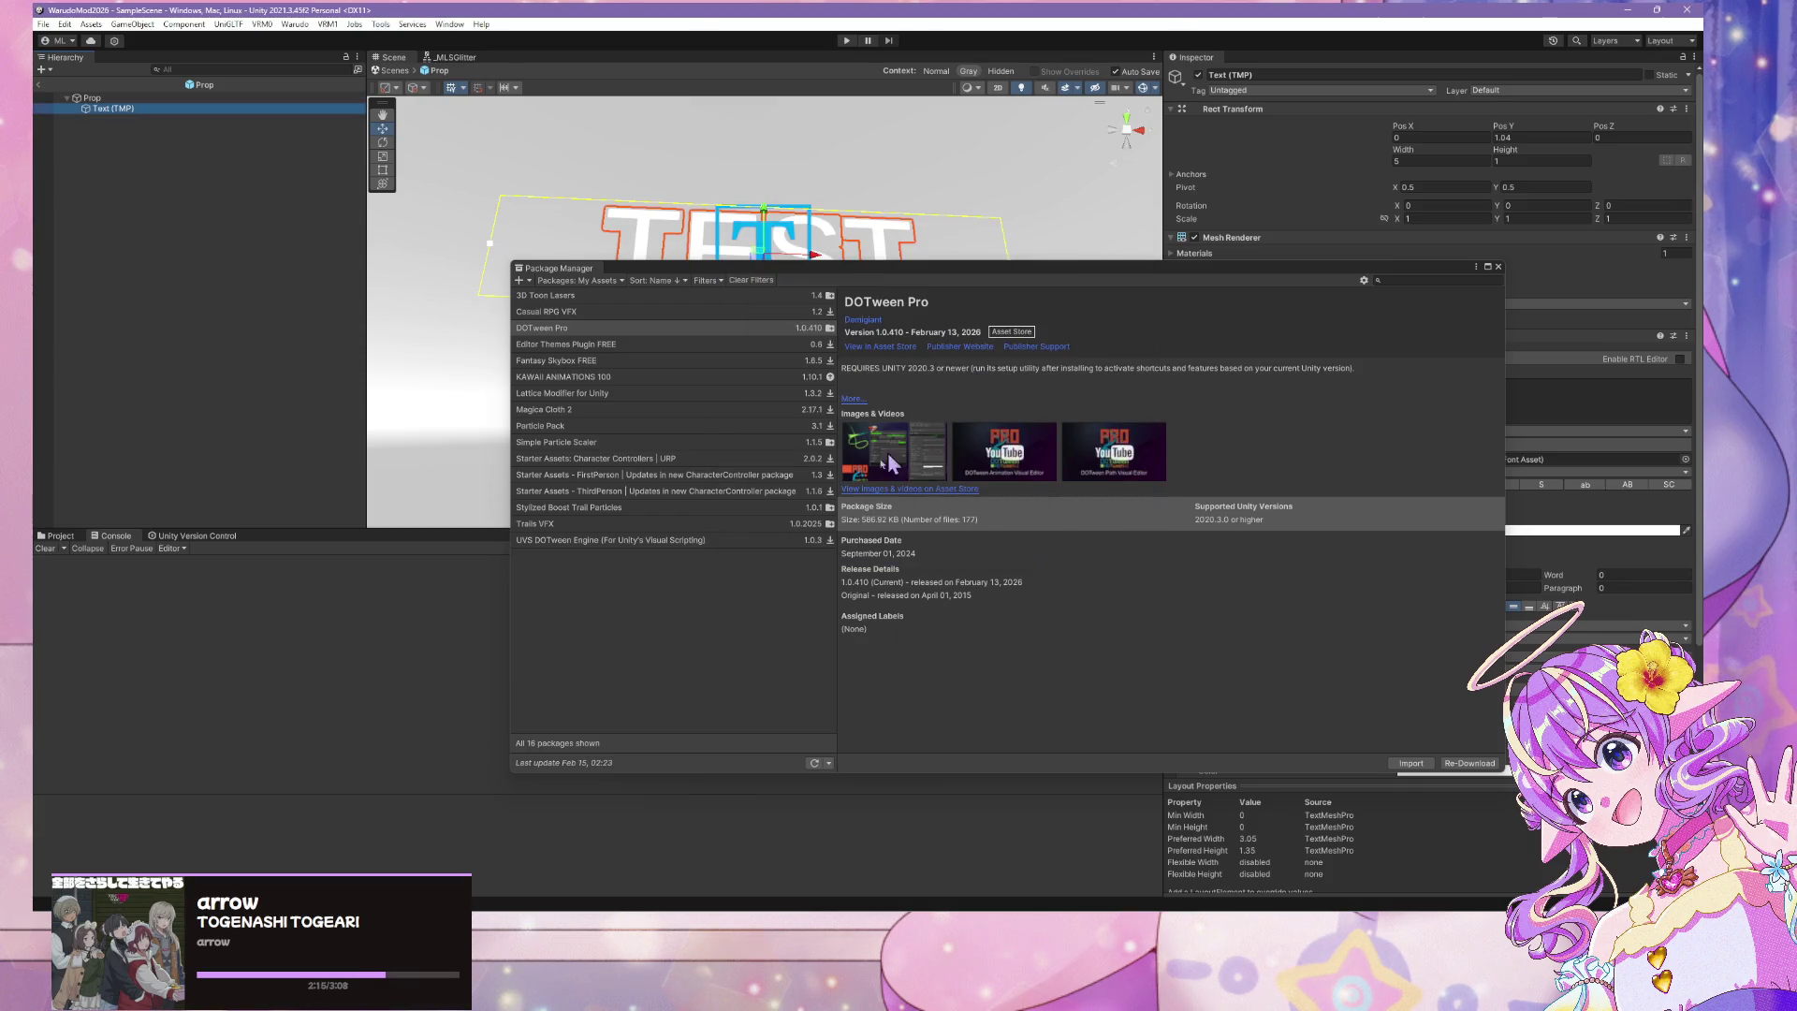
Glance at the Starter Assets and 3D Toon Lasers details, return to DOTween Pro, and close the Package Manager
{"action": "left_click", "coordinate": [695, 475]}
{"action": "left_click", "coordinate": [670, 492]}
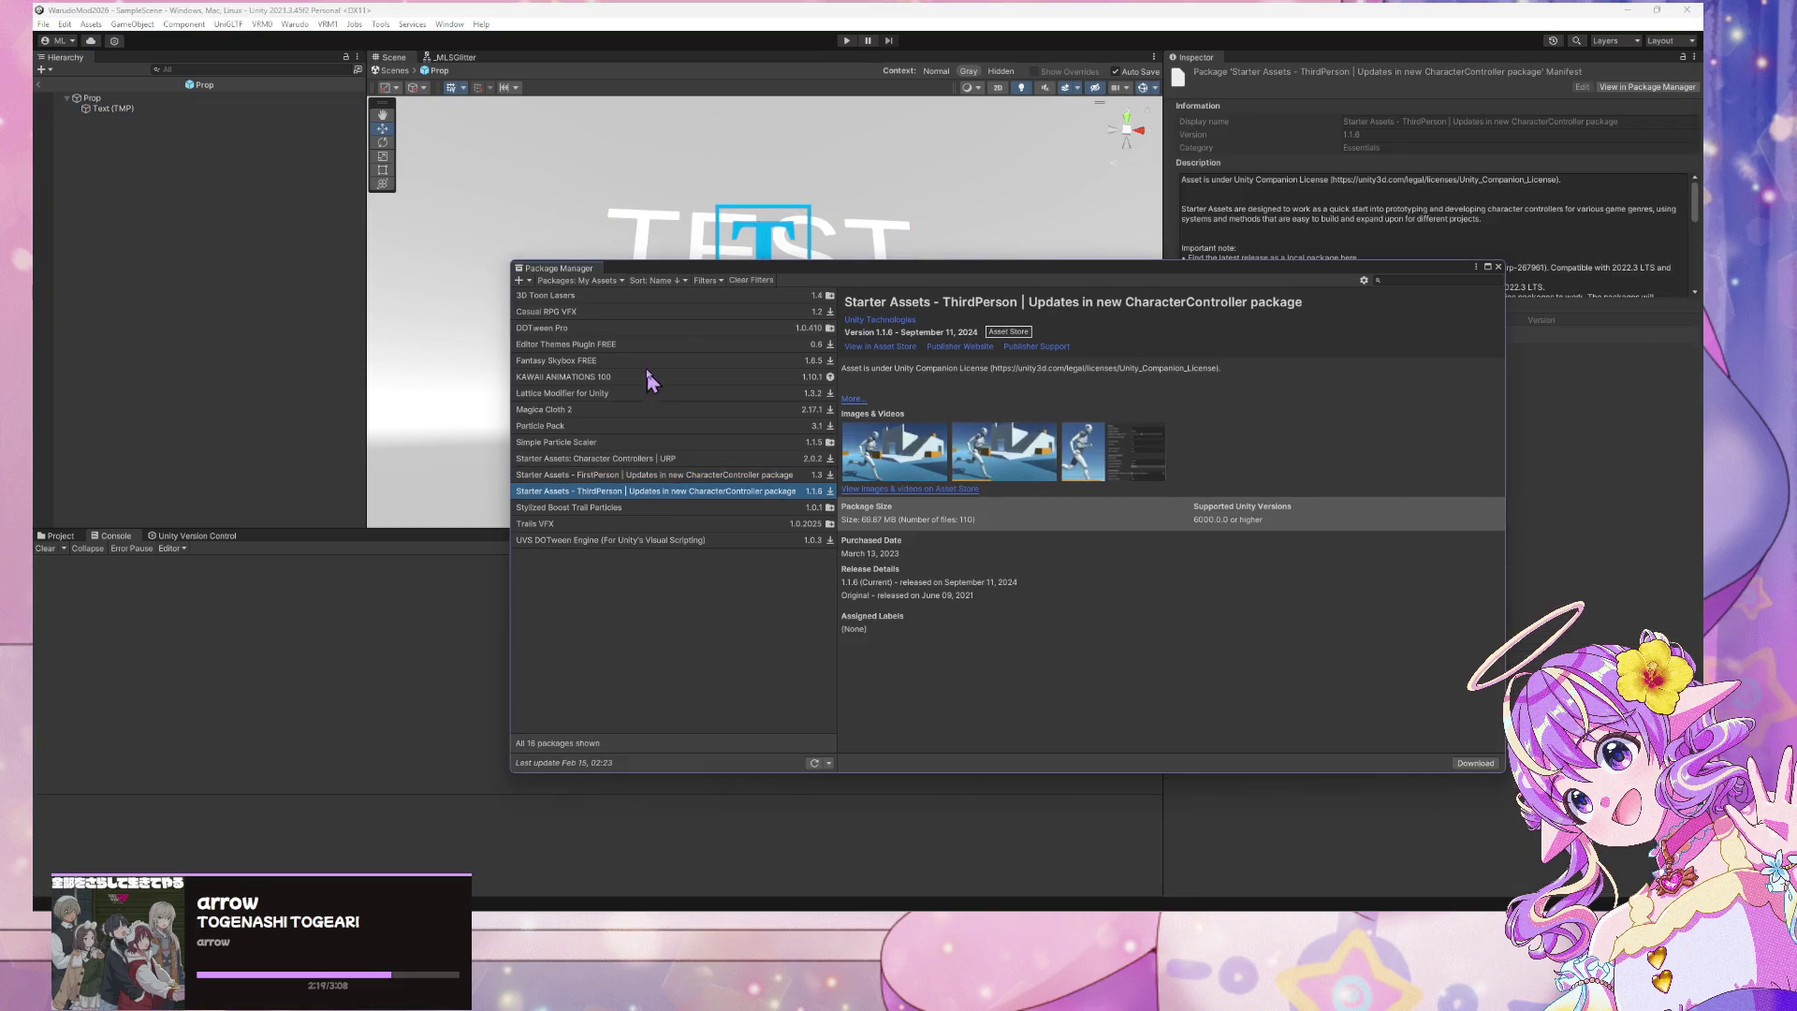
{"action": "left_click", "coordinate": [674, 297]}
{"action": "left_click", "coordinate": [739, 329]}
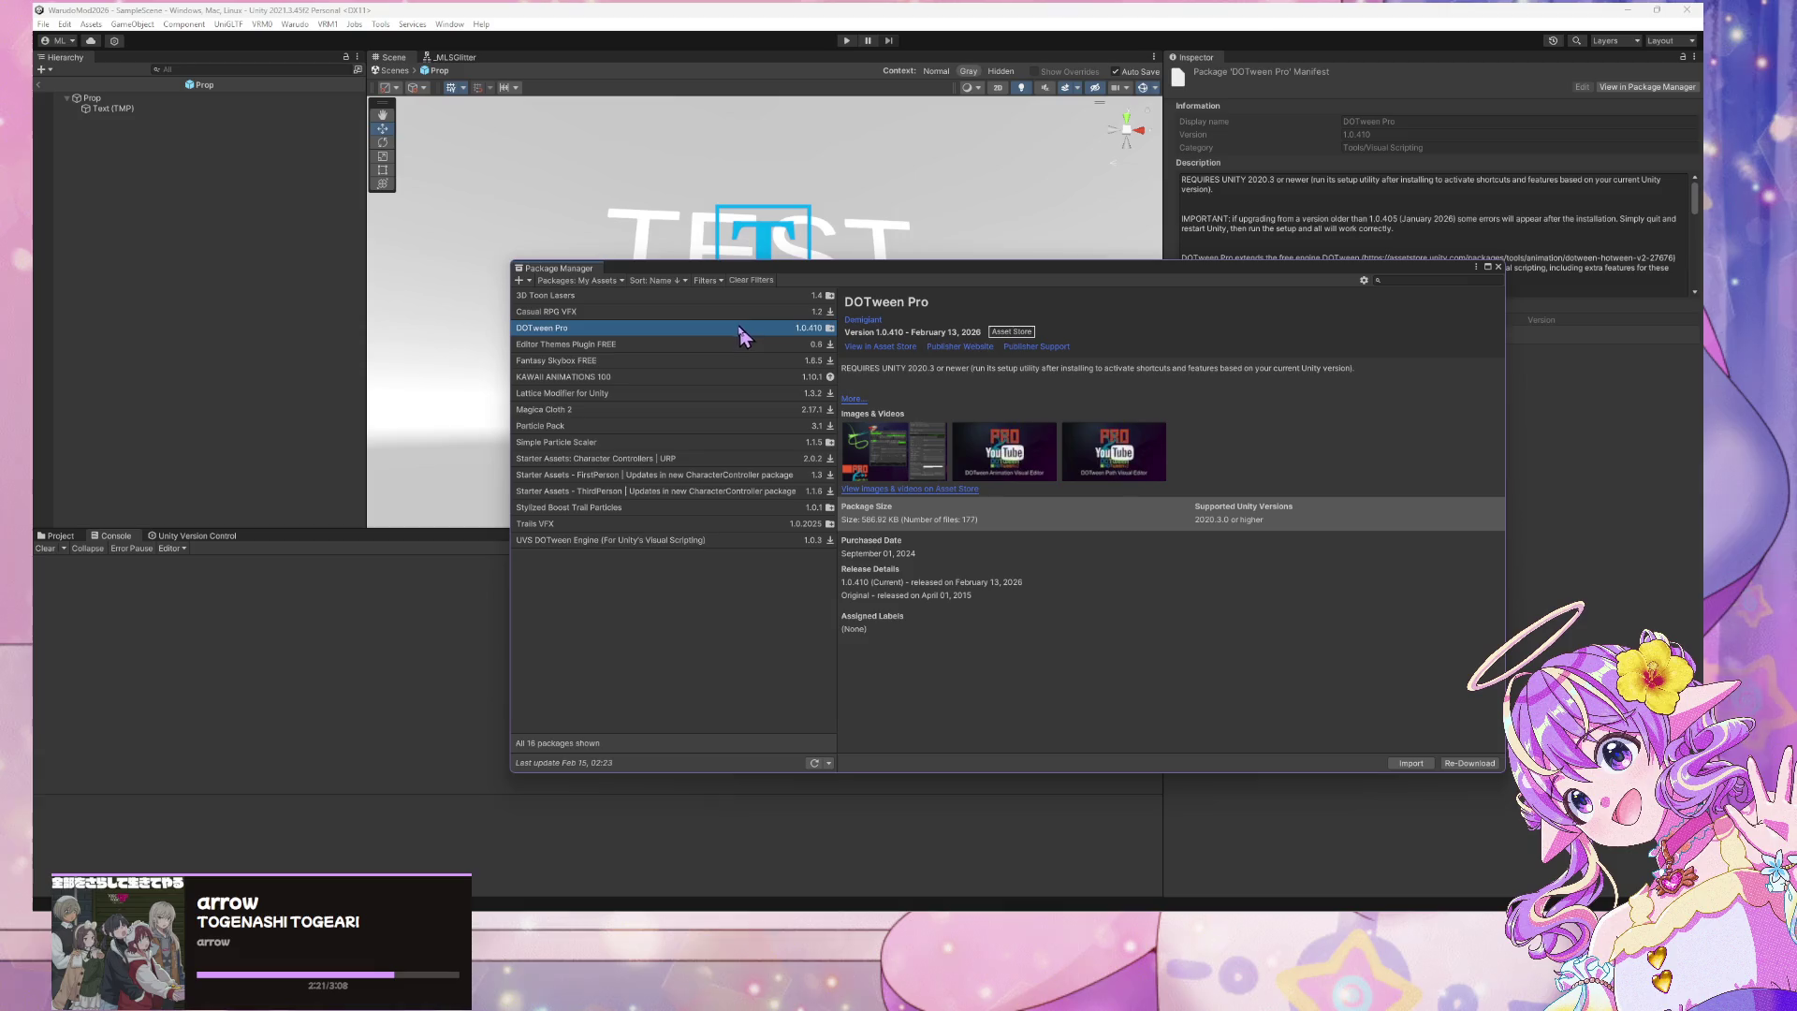
{"action": "left_click", "coordinate": [1498, 267]}
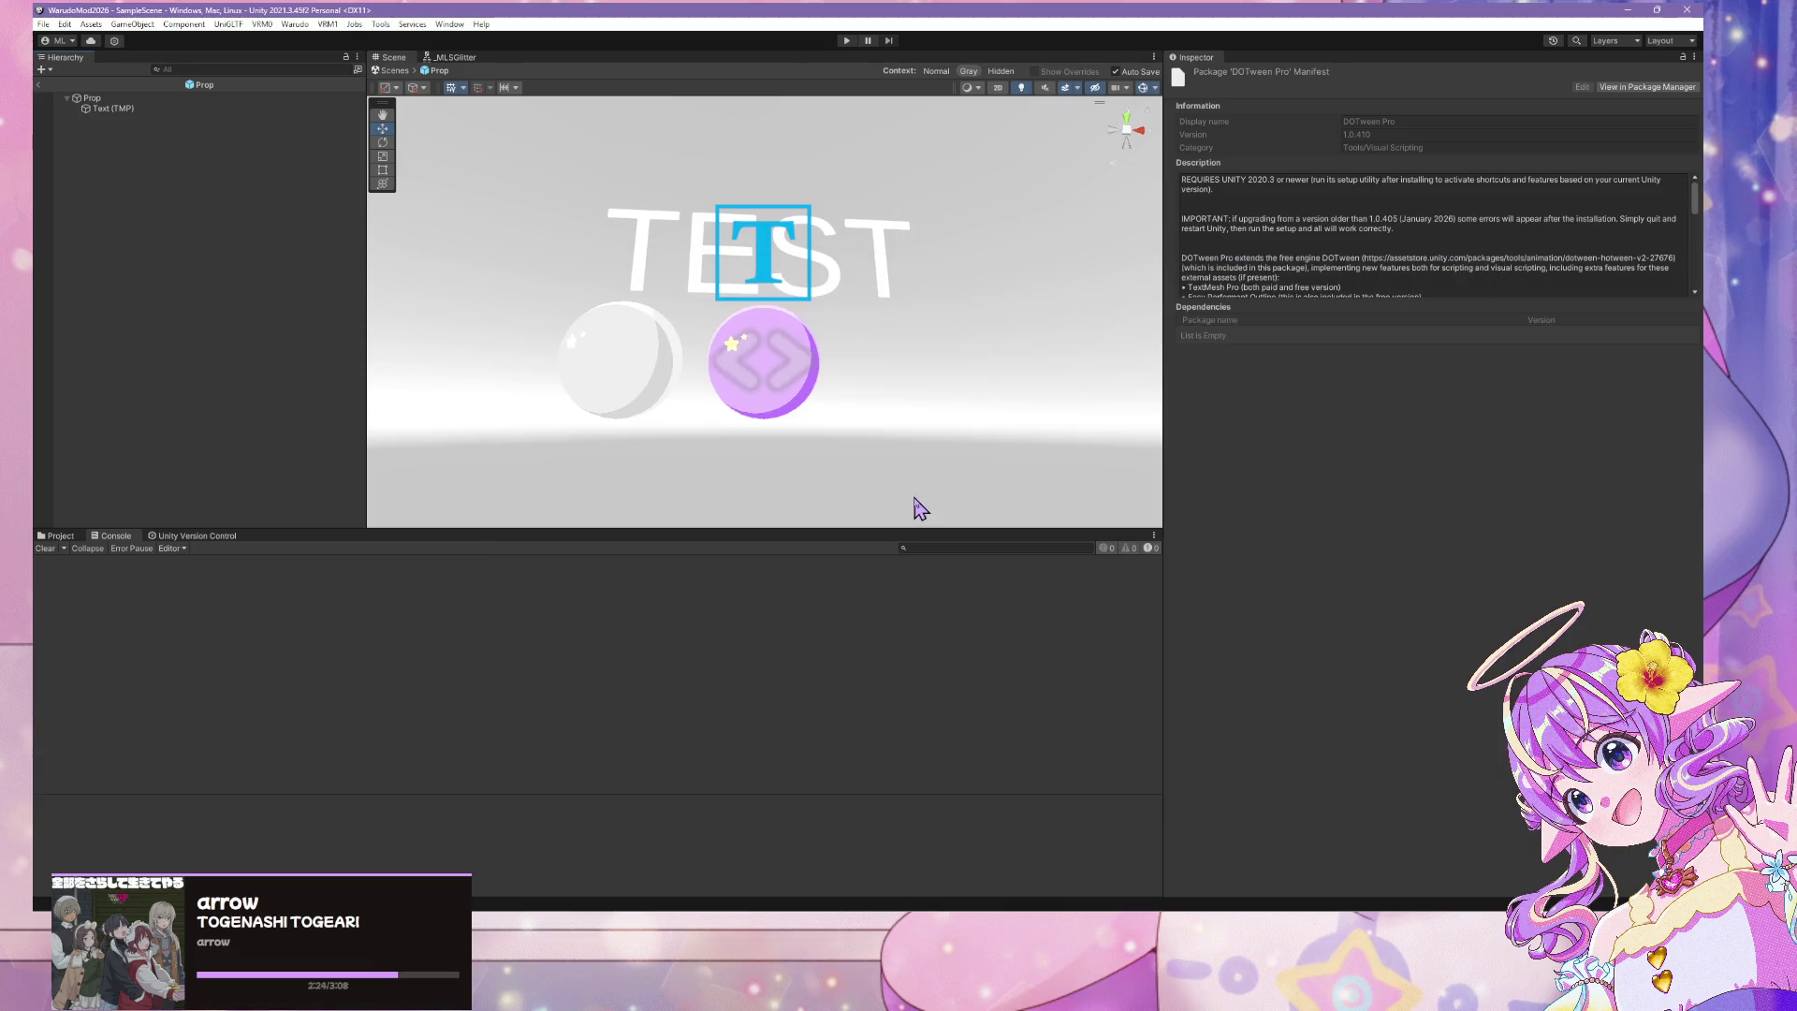
Select the Prop object, open its Script Machine graph, and recentre the On Start and On Update nodes
{"action": "left_click", "coordinate": [117, 108]}
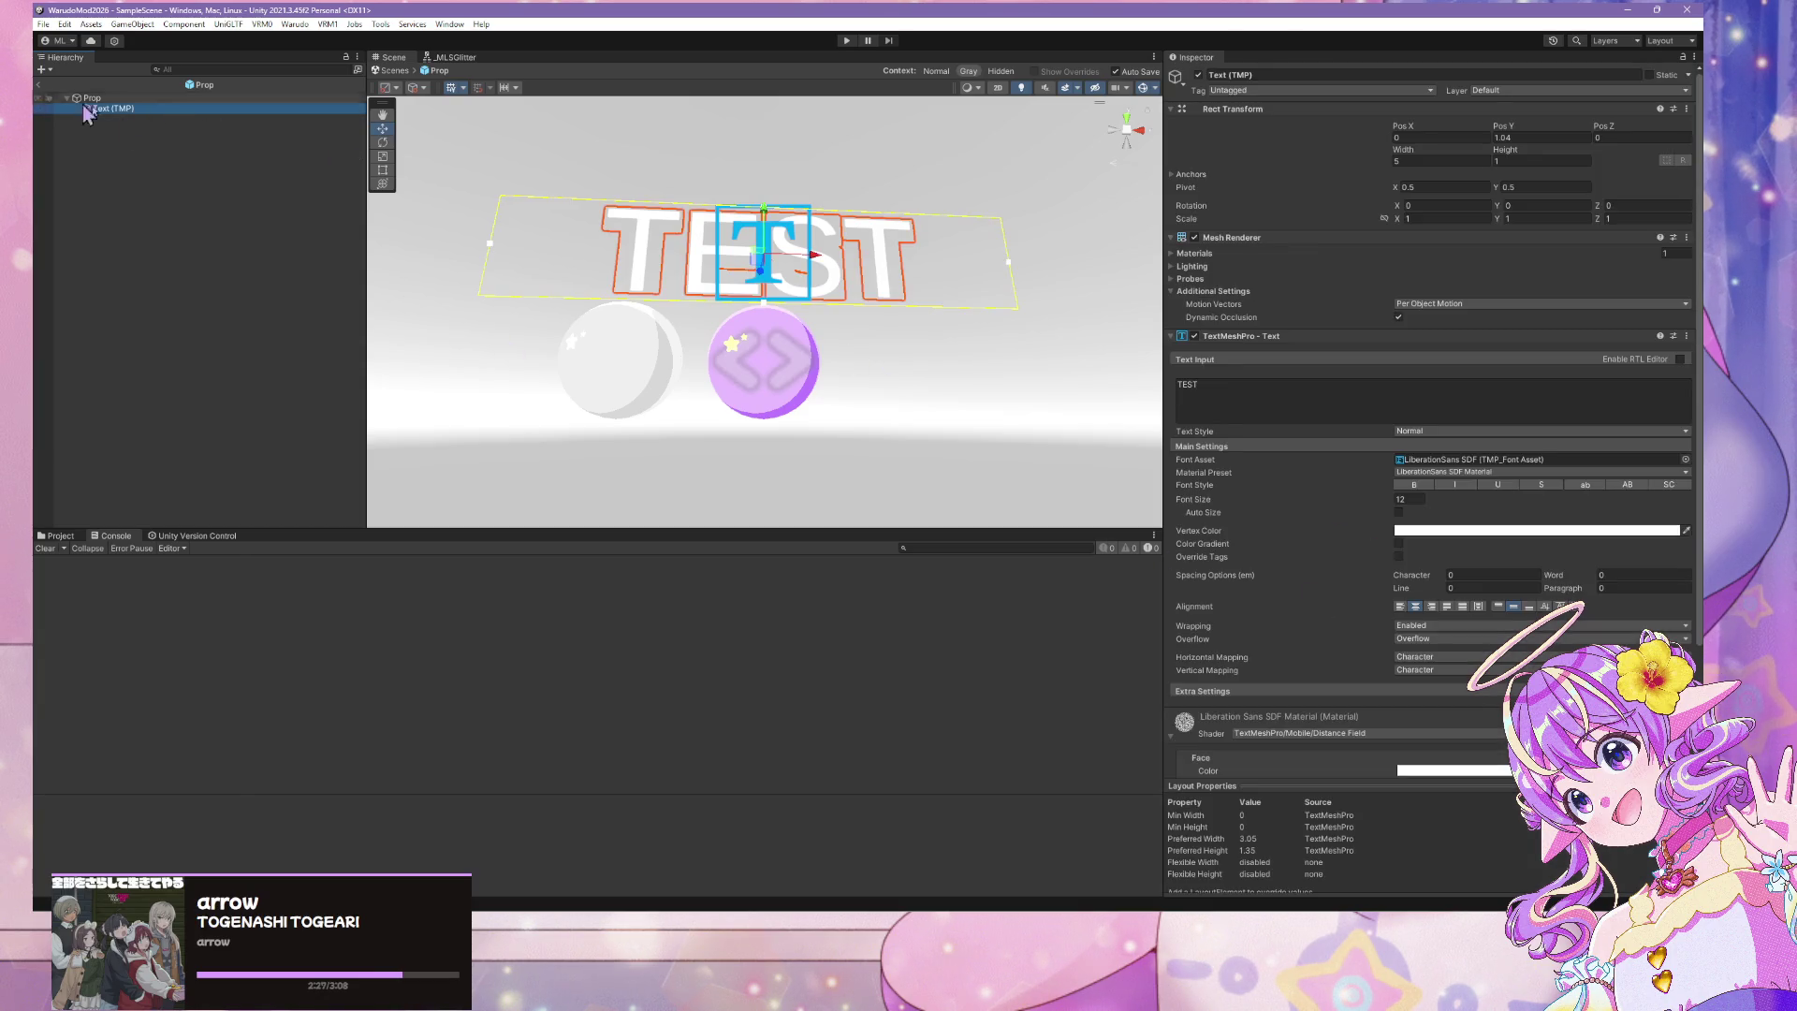
{"action": "left_click", "coordinate": [150, 98]}
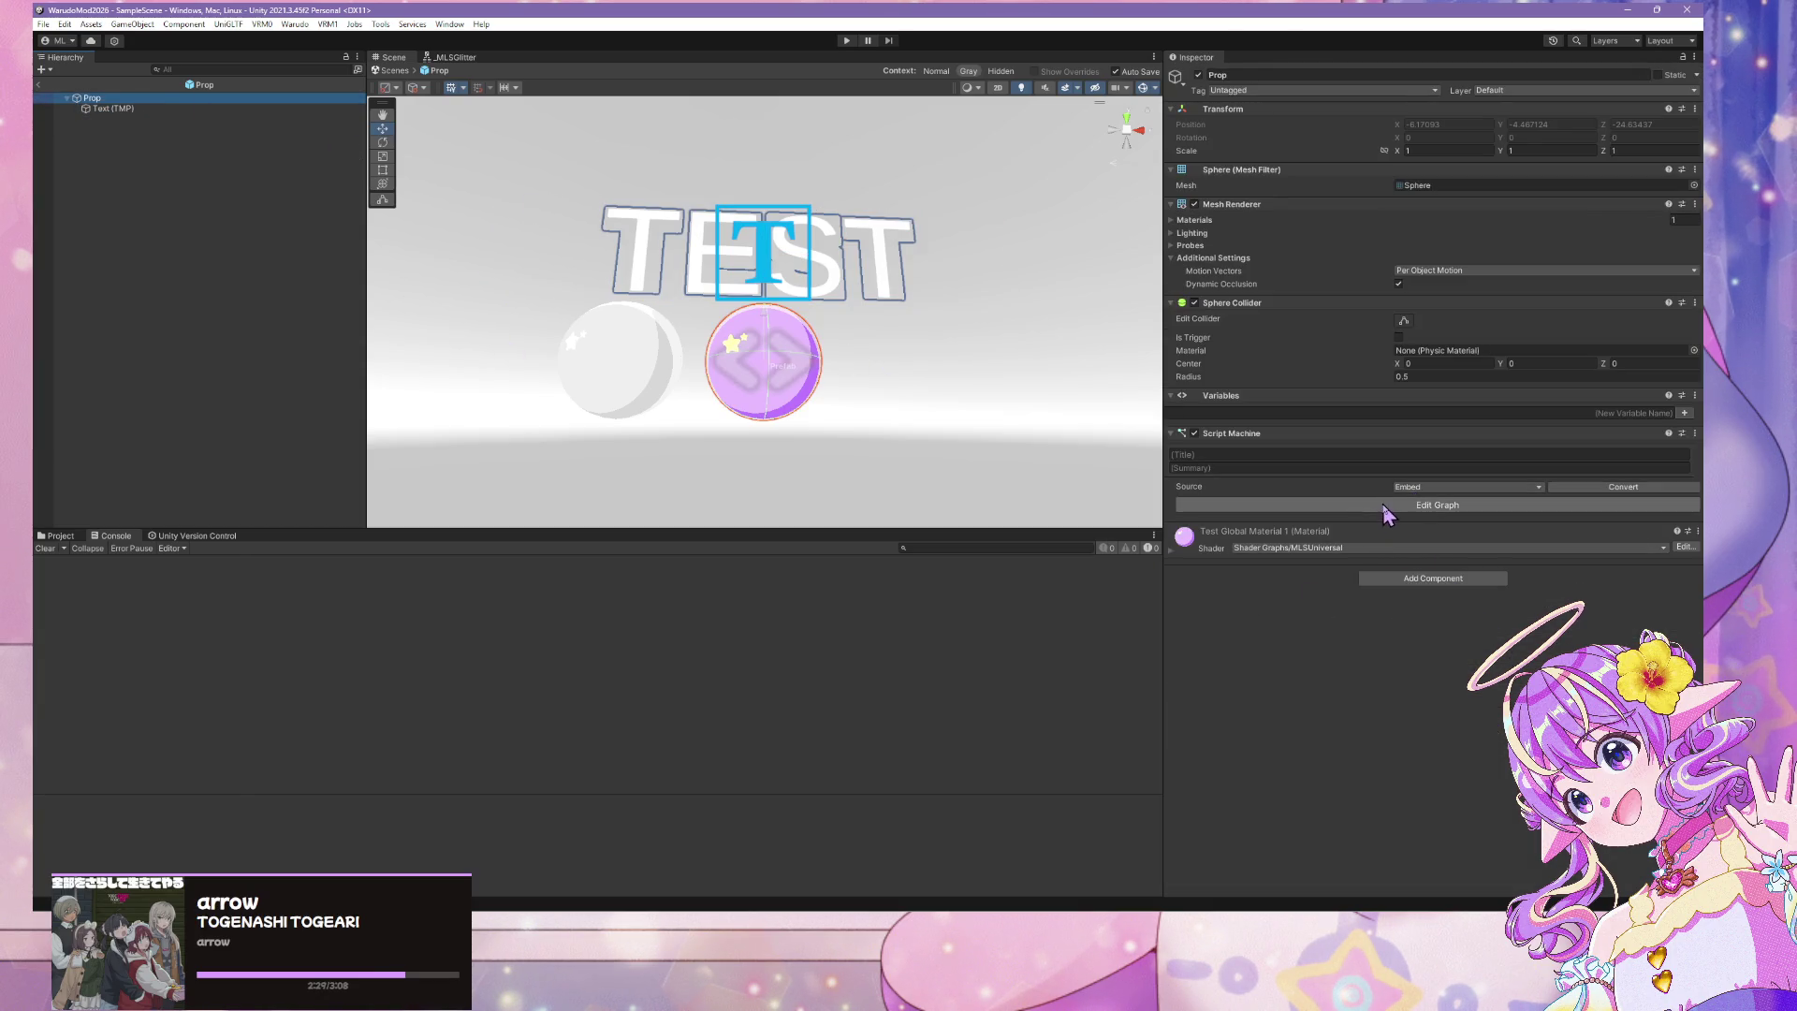
{"action": "left_click", "coordinate": [1390, 505]}
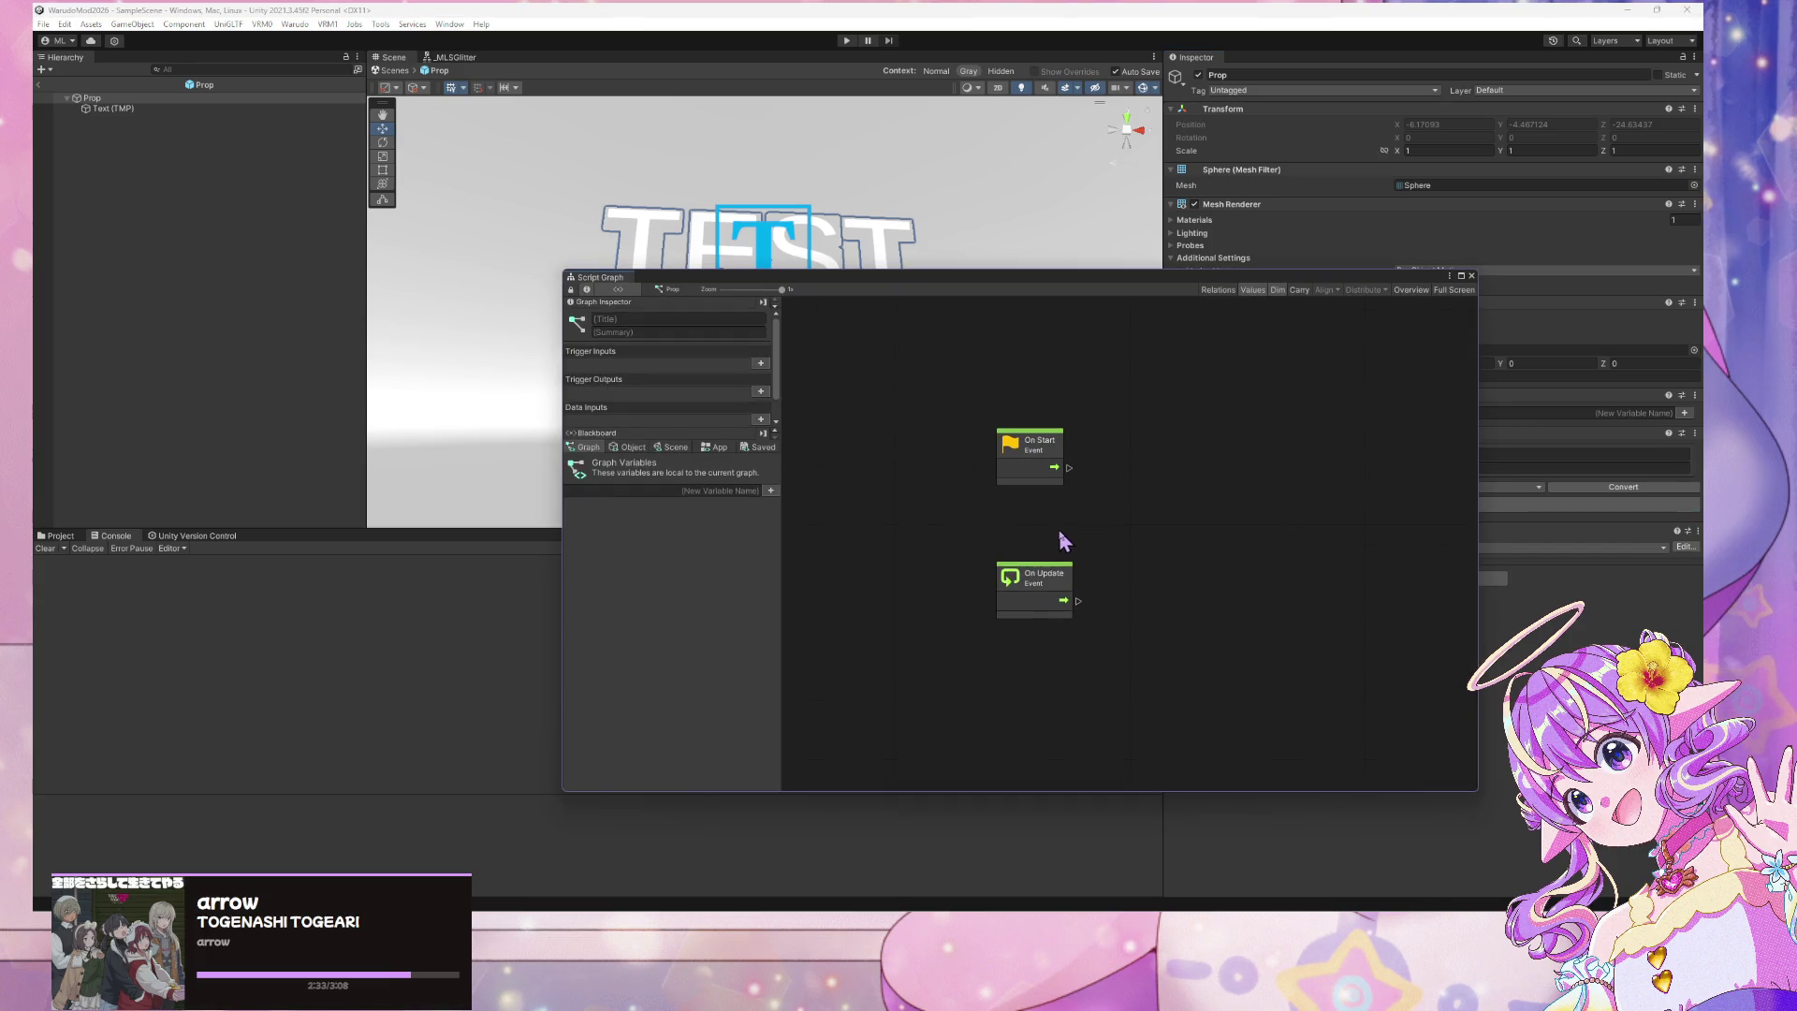
{"action": "scroll", "coordinate": [1059, 529], "scroll_direction": "up", "scroll_amount": 1}
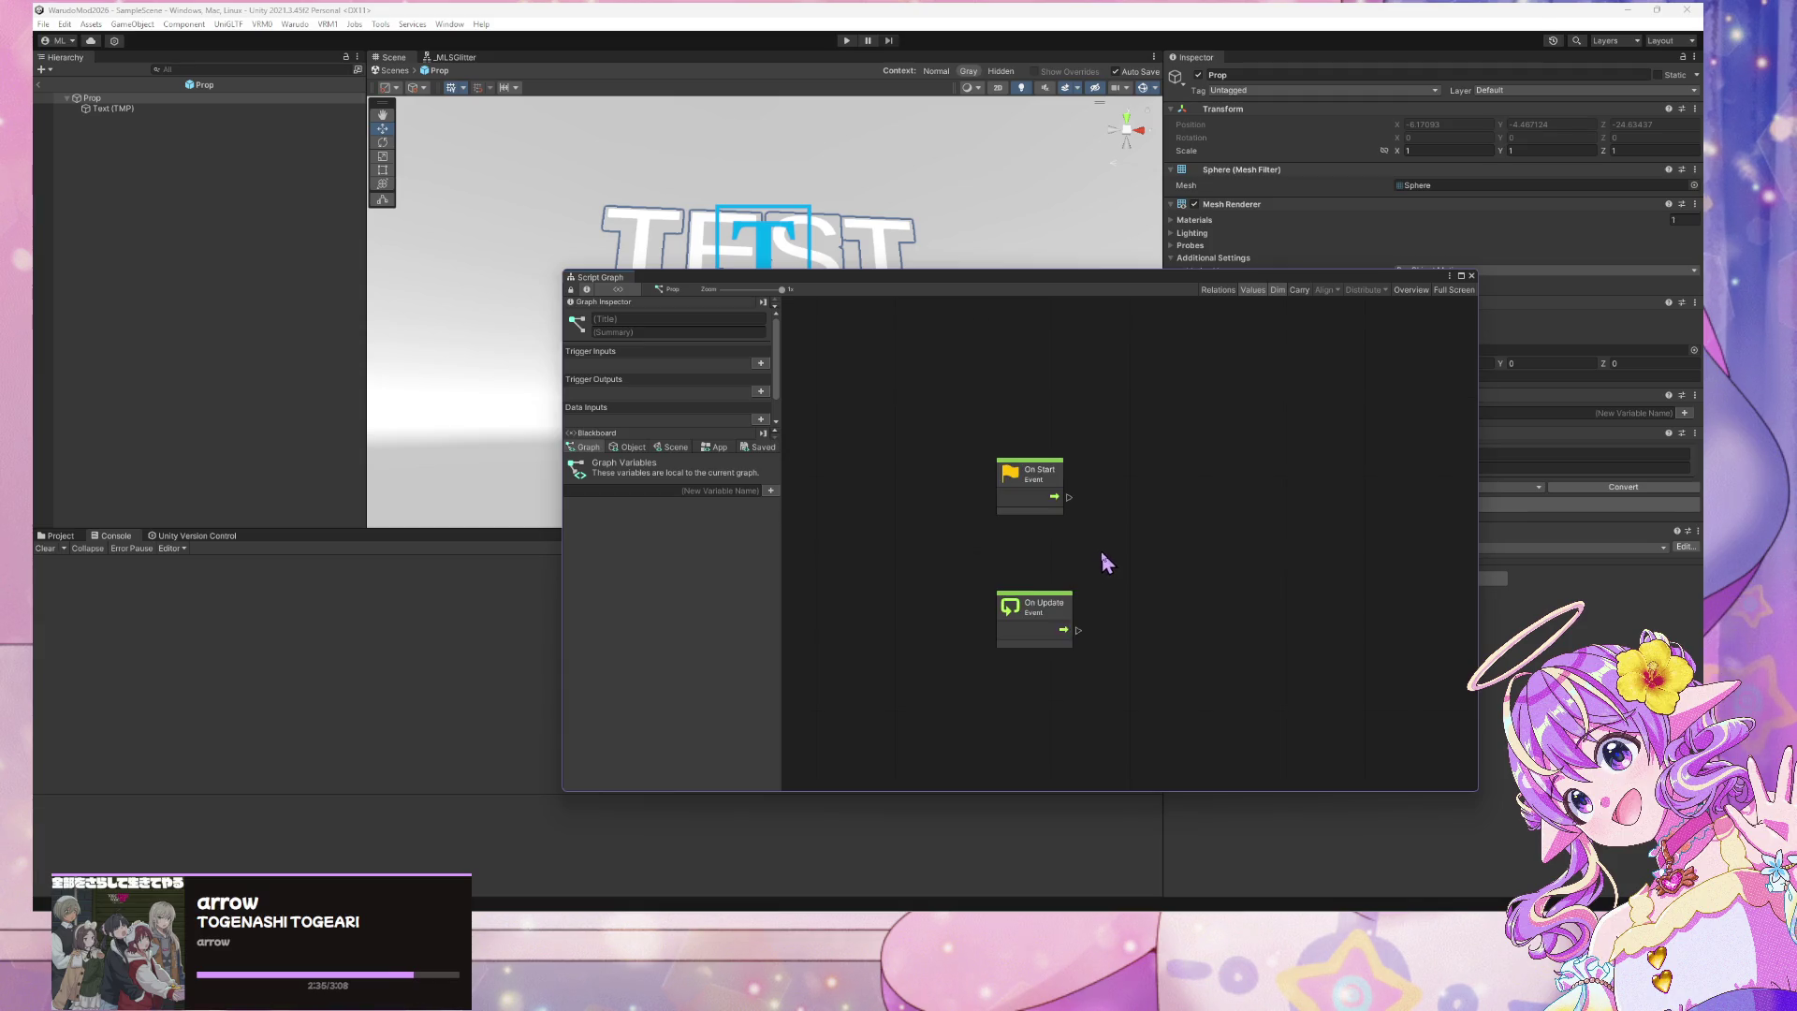
{"action": "left_click_drag", "start_coordinate": [1215, 538], "coordinate": [1151, 481]}
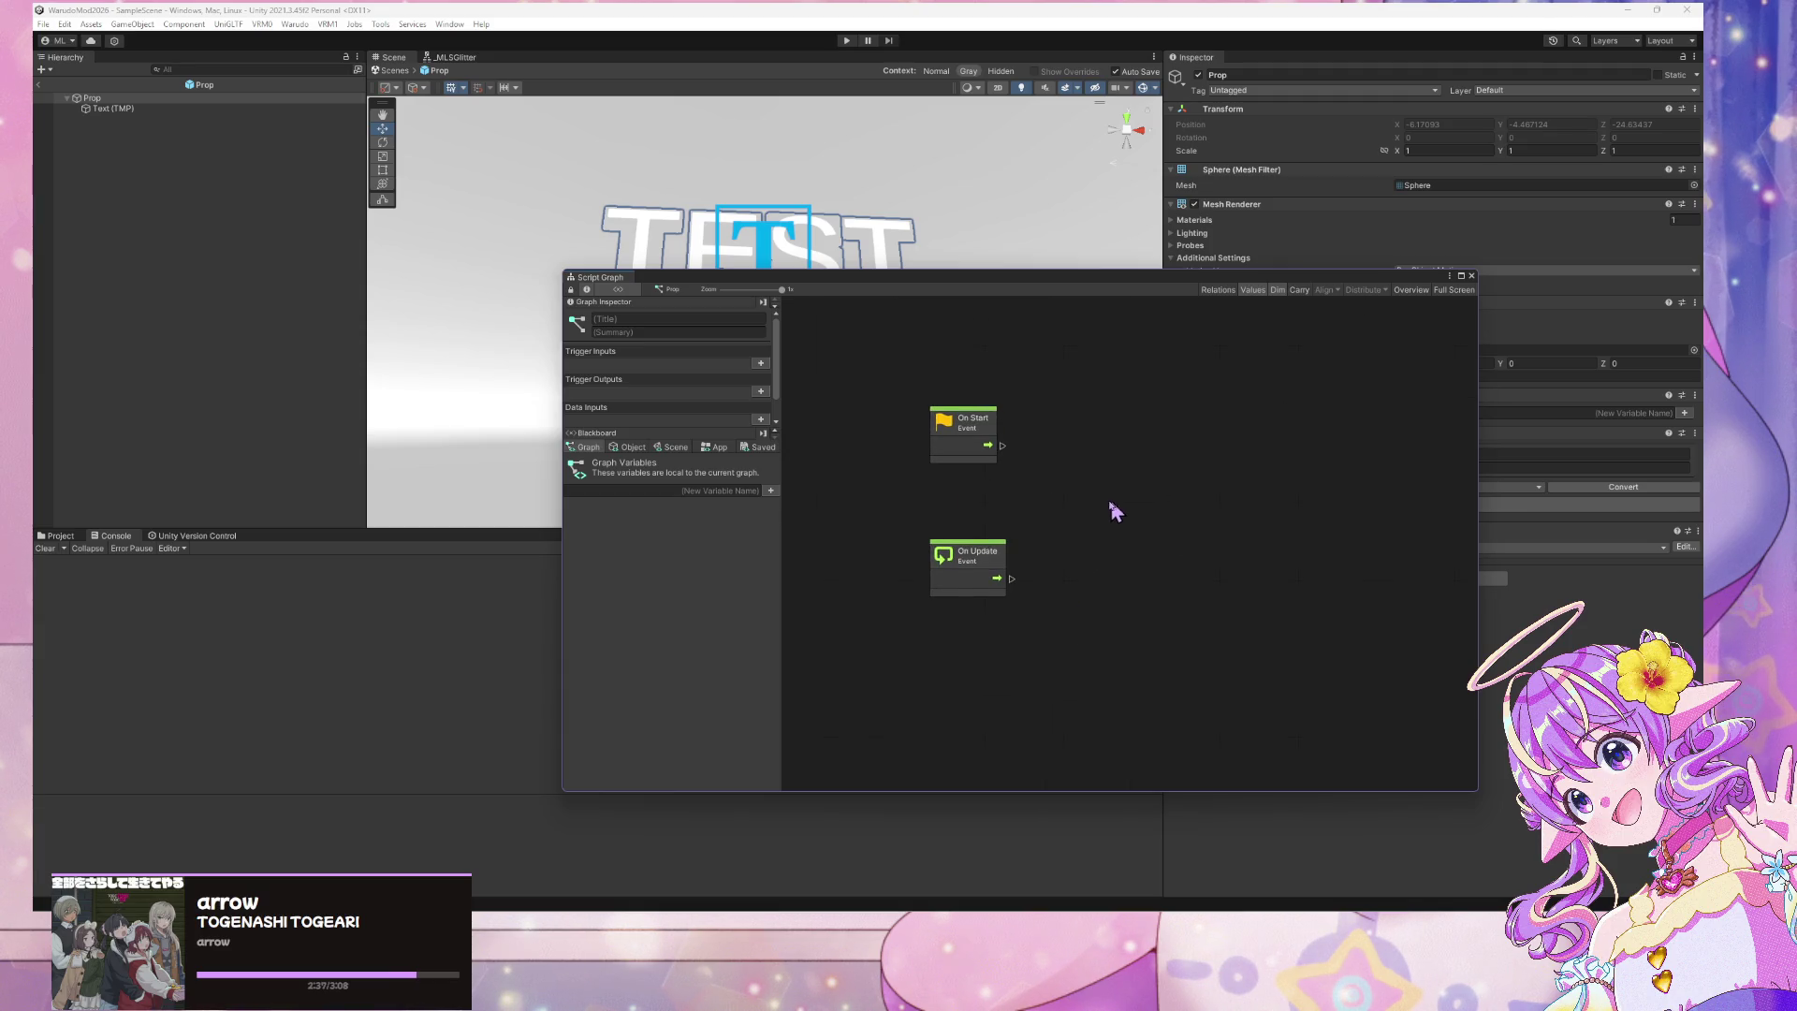
Move the Script Graph window lower and check the Blackboard's Object and Graph variable tabs
{"action": "scroll", "coordinate": [1107, 511], "scroll_direction": "left", "scroll_amount": 1}
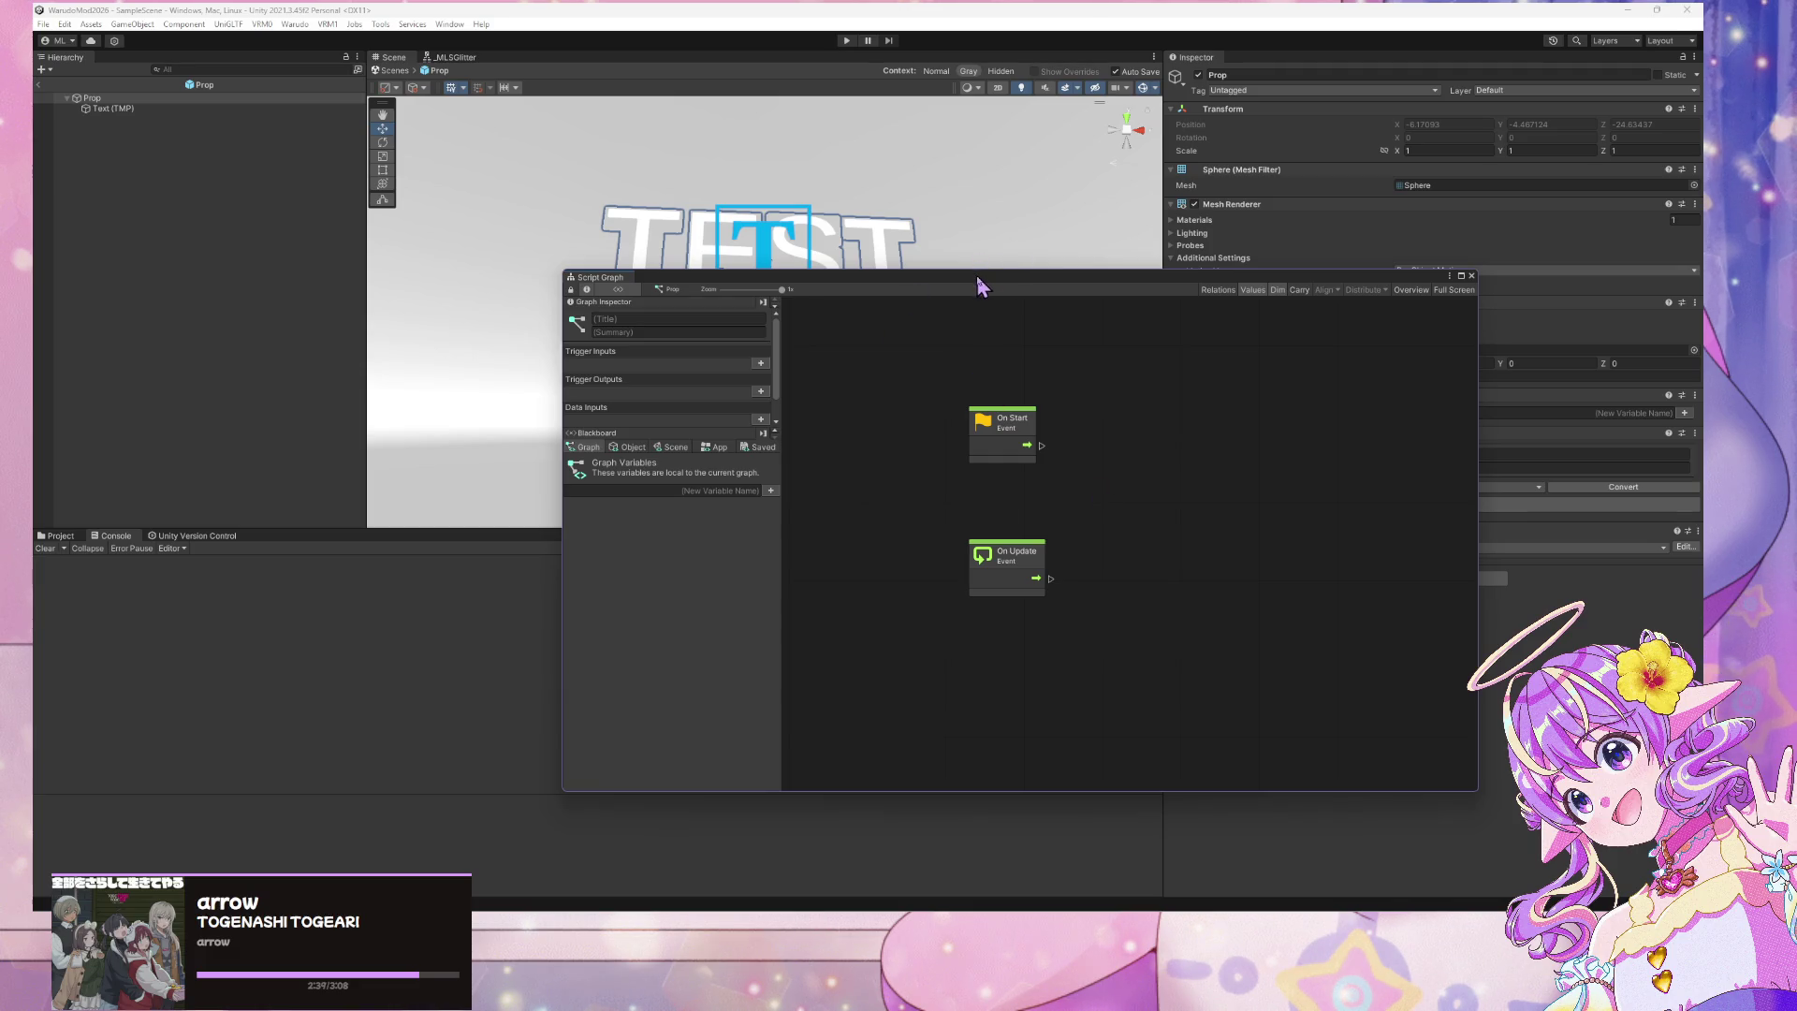
{"action": "mouse_move", "coordinate": [978, 284]}
{"action": "left_mouse_down"}
{"action": "mouse_move", "coordinate": [822, 333]}
{"action": "mouse_move", "coordinate": [960, 354]}
{"action": "left_mouse_up"}
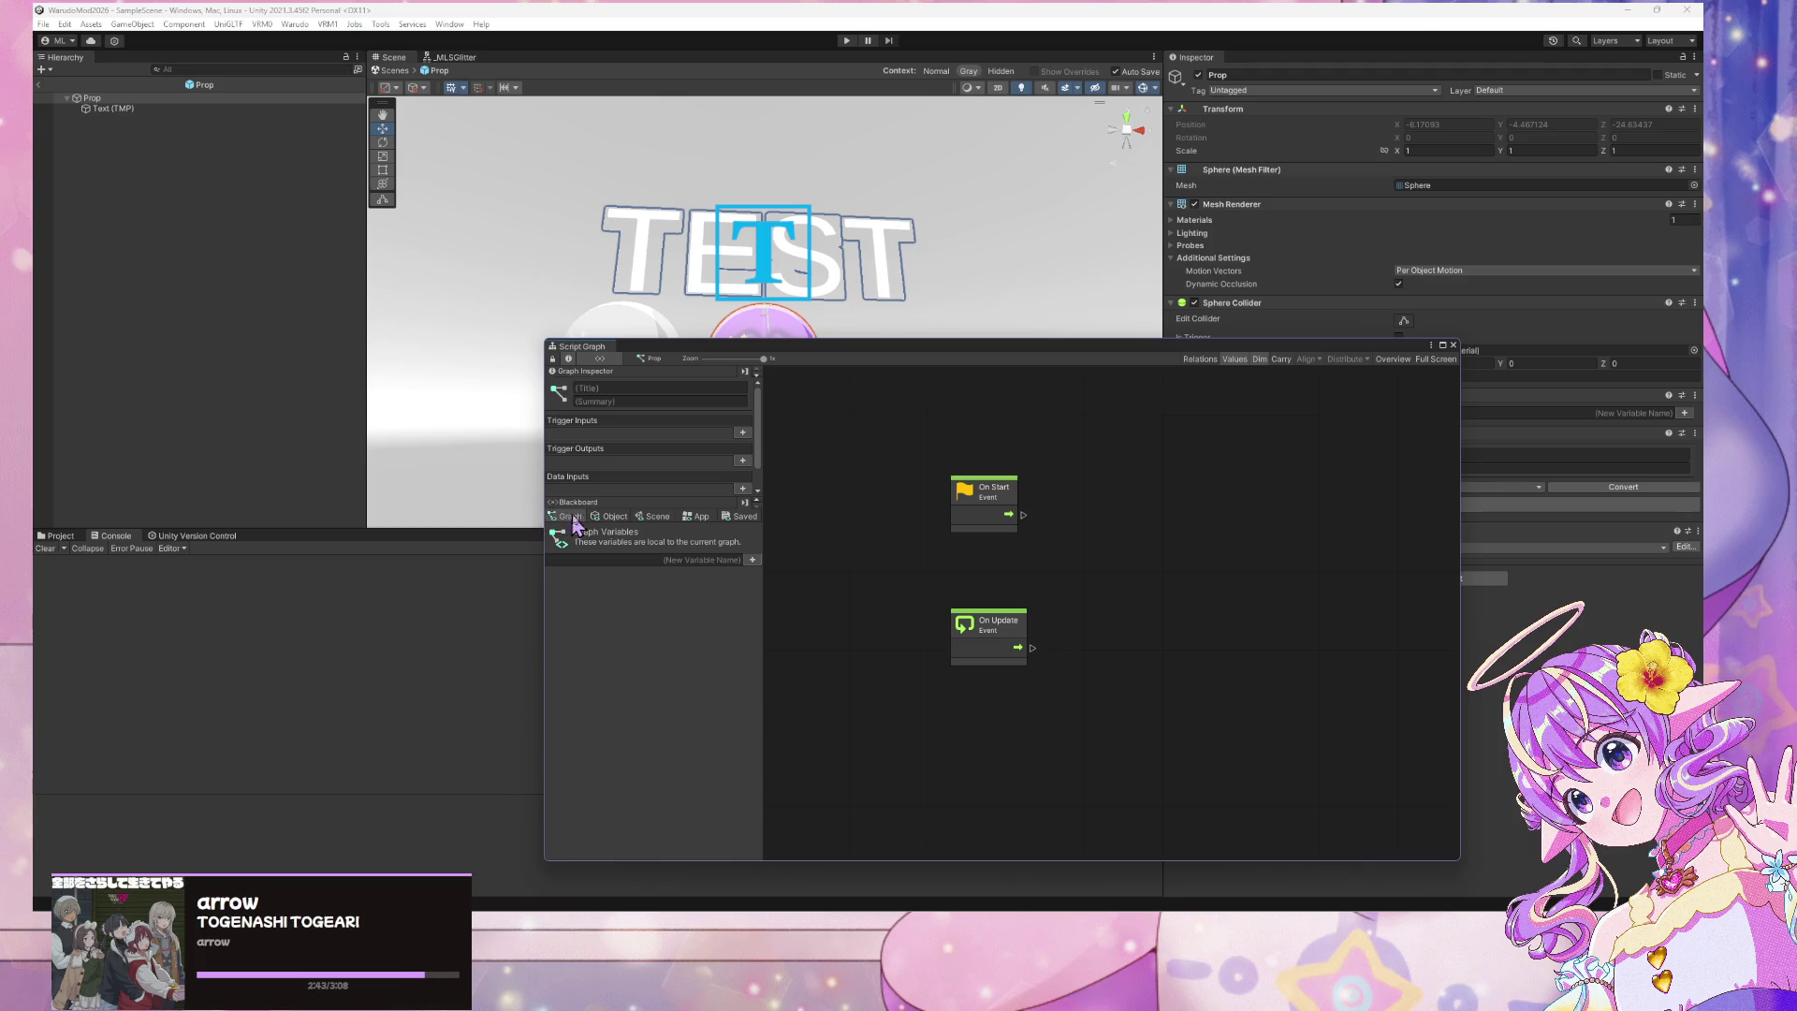
{"action": "left_click", "coordinate": [610, 516]}
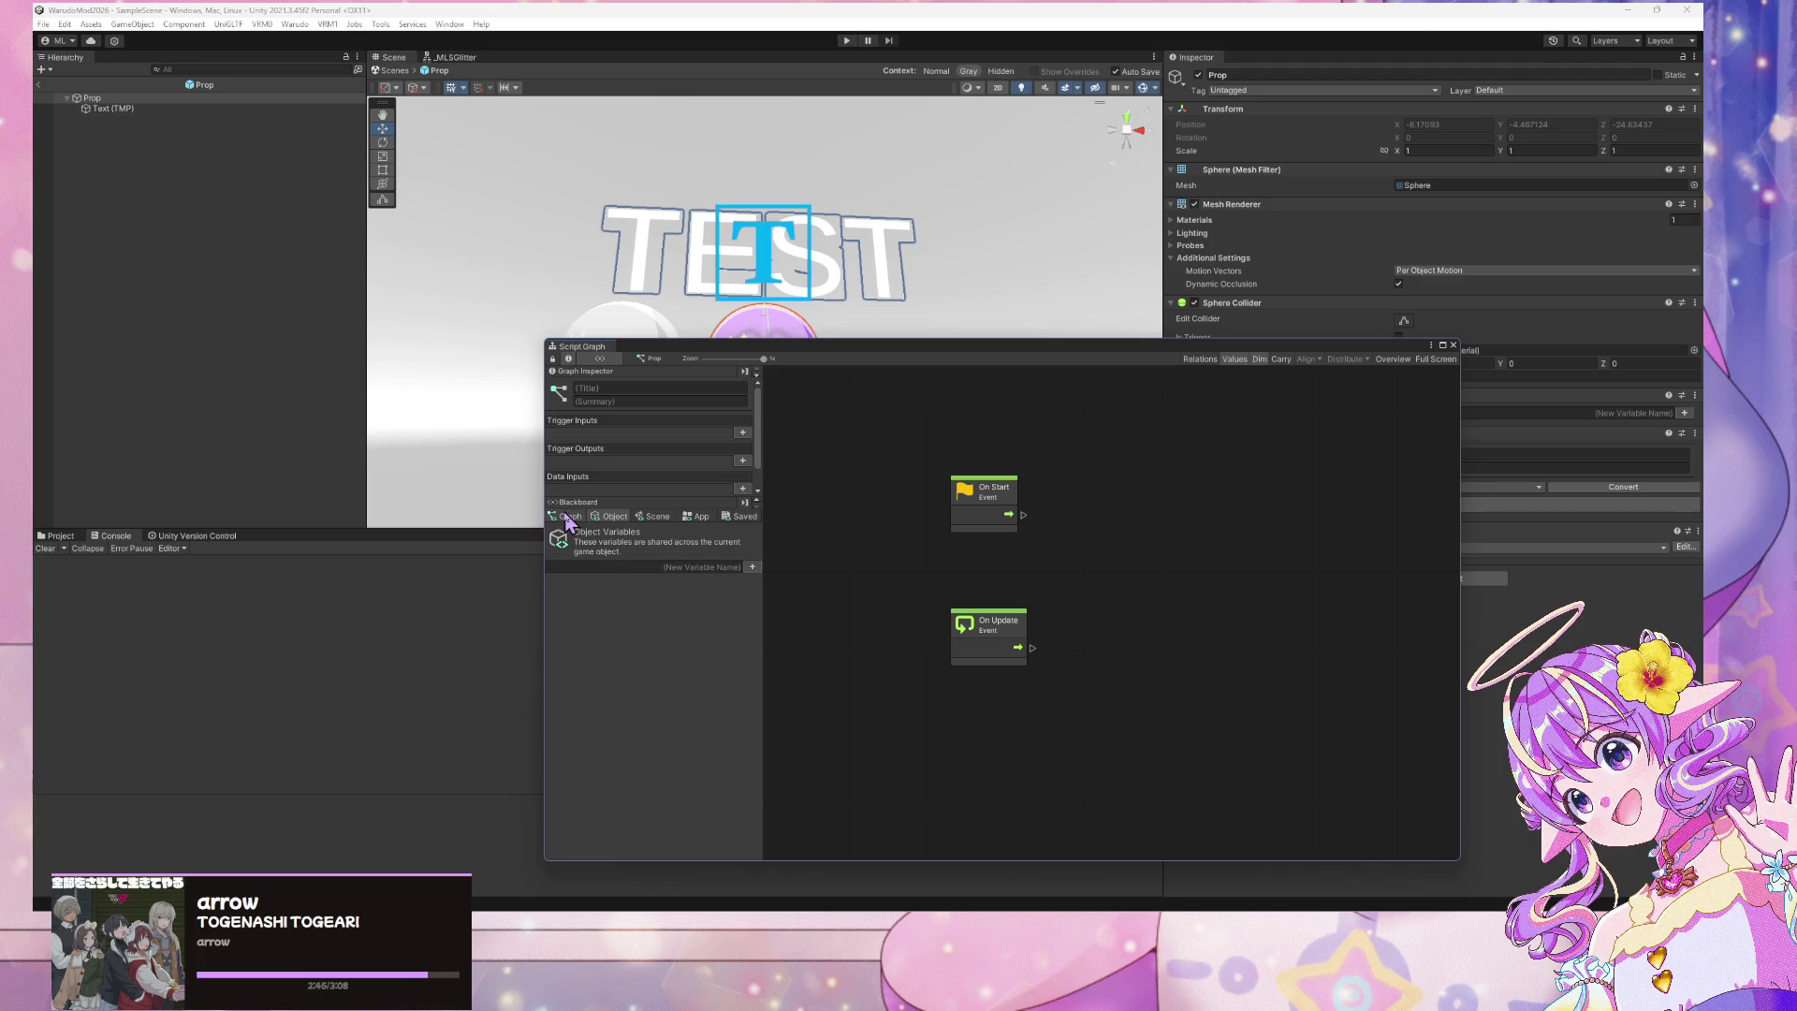
{"action": "left_click", "coordinate": [567, 516]}
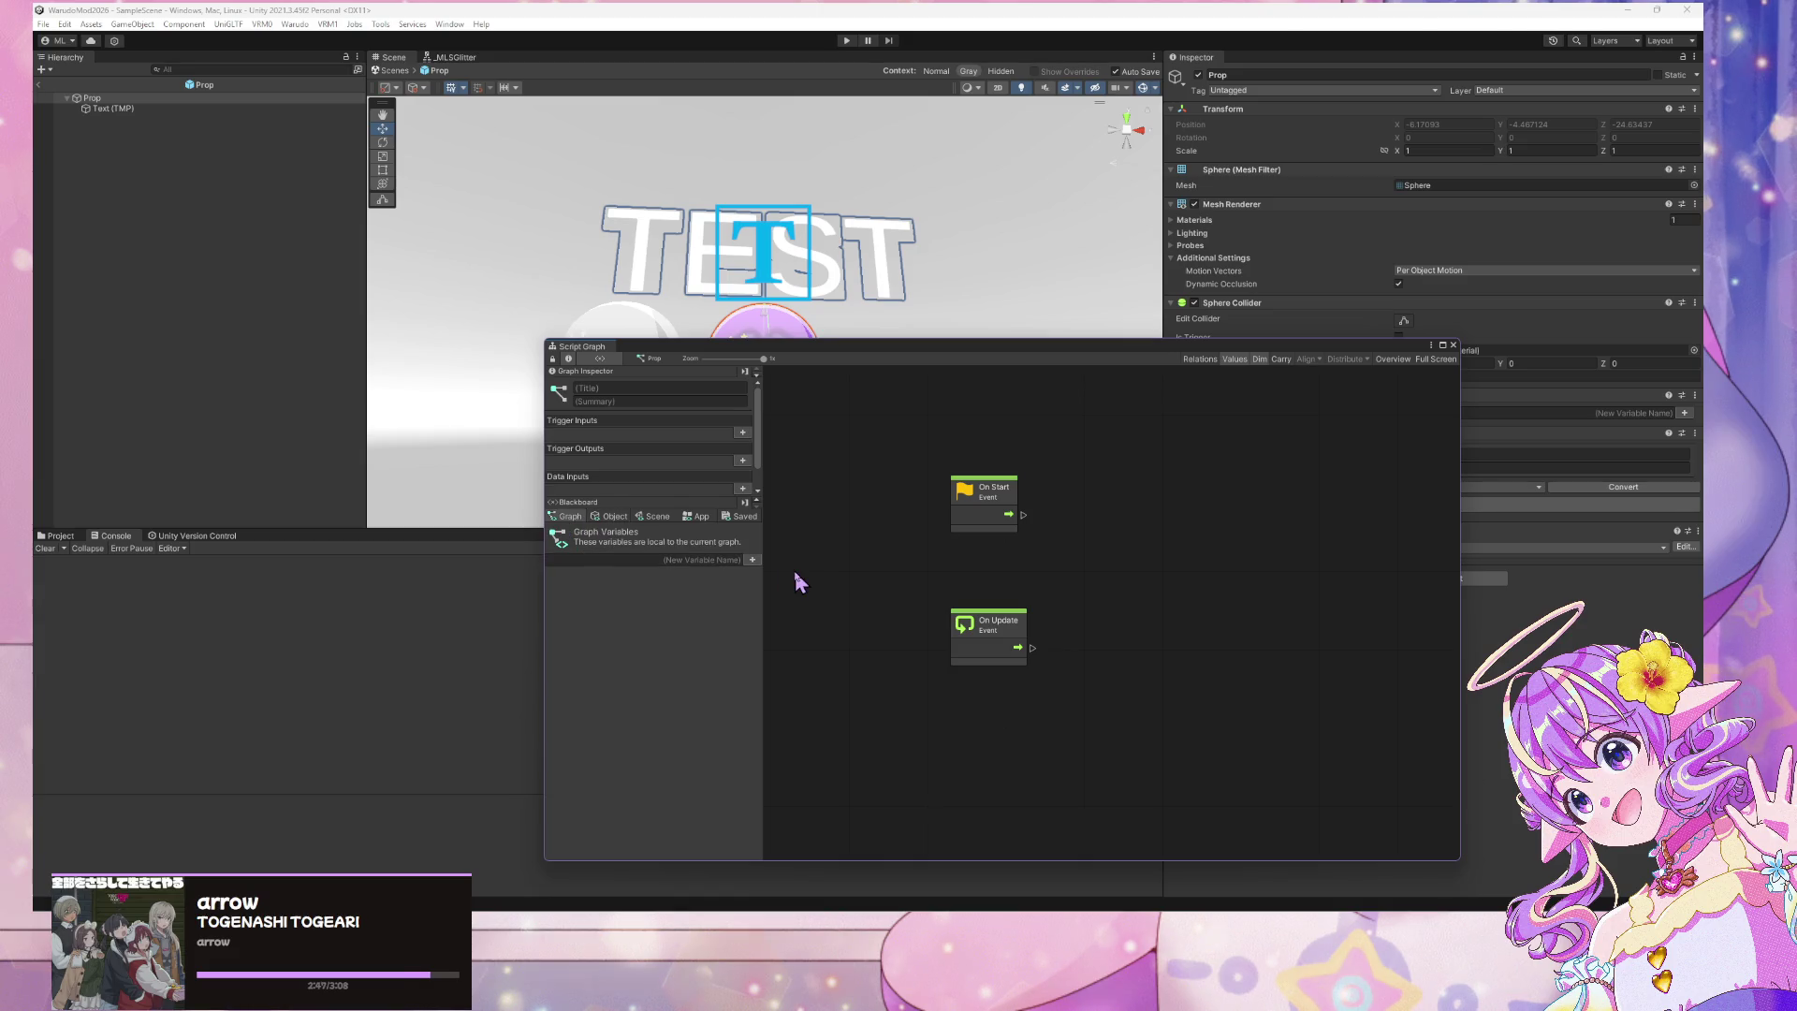
{"action": "left_click", "coordinate": [615, 517]}
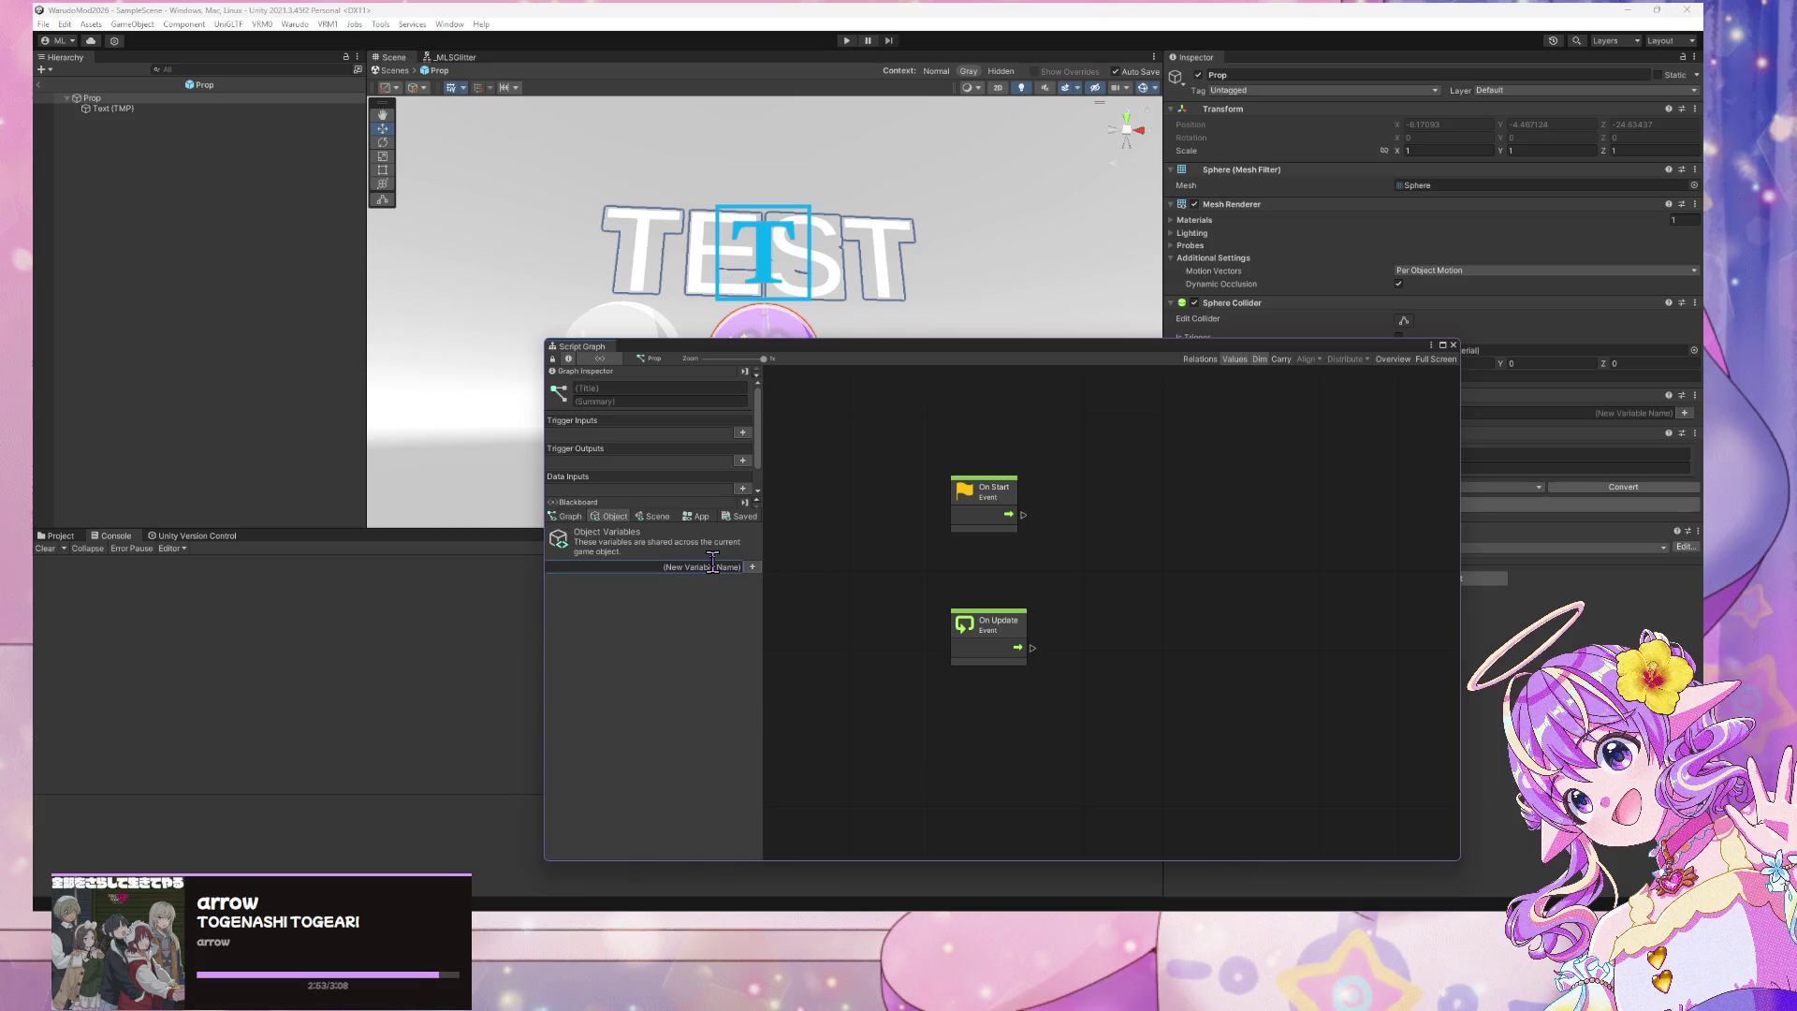
Add an object variable named Text in the Blackboard and give it a Text Mesh type
{"action": "type", "text": "t"}
{"action": "type", "text": "M"}
{"action": "key", "text": "Return"}
{"action": "left_click", "coordinate": [624, 583]}
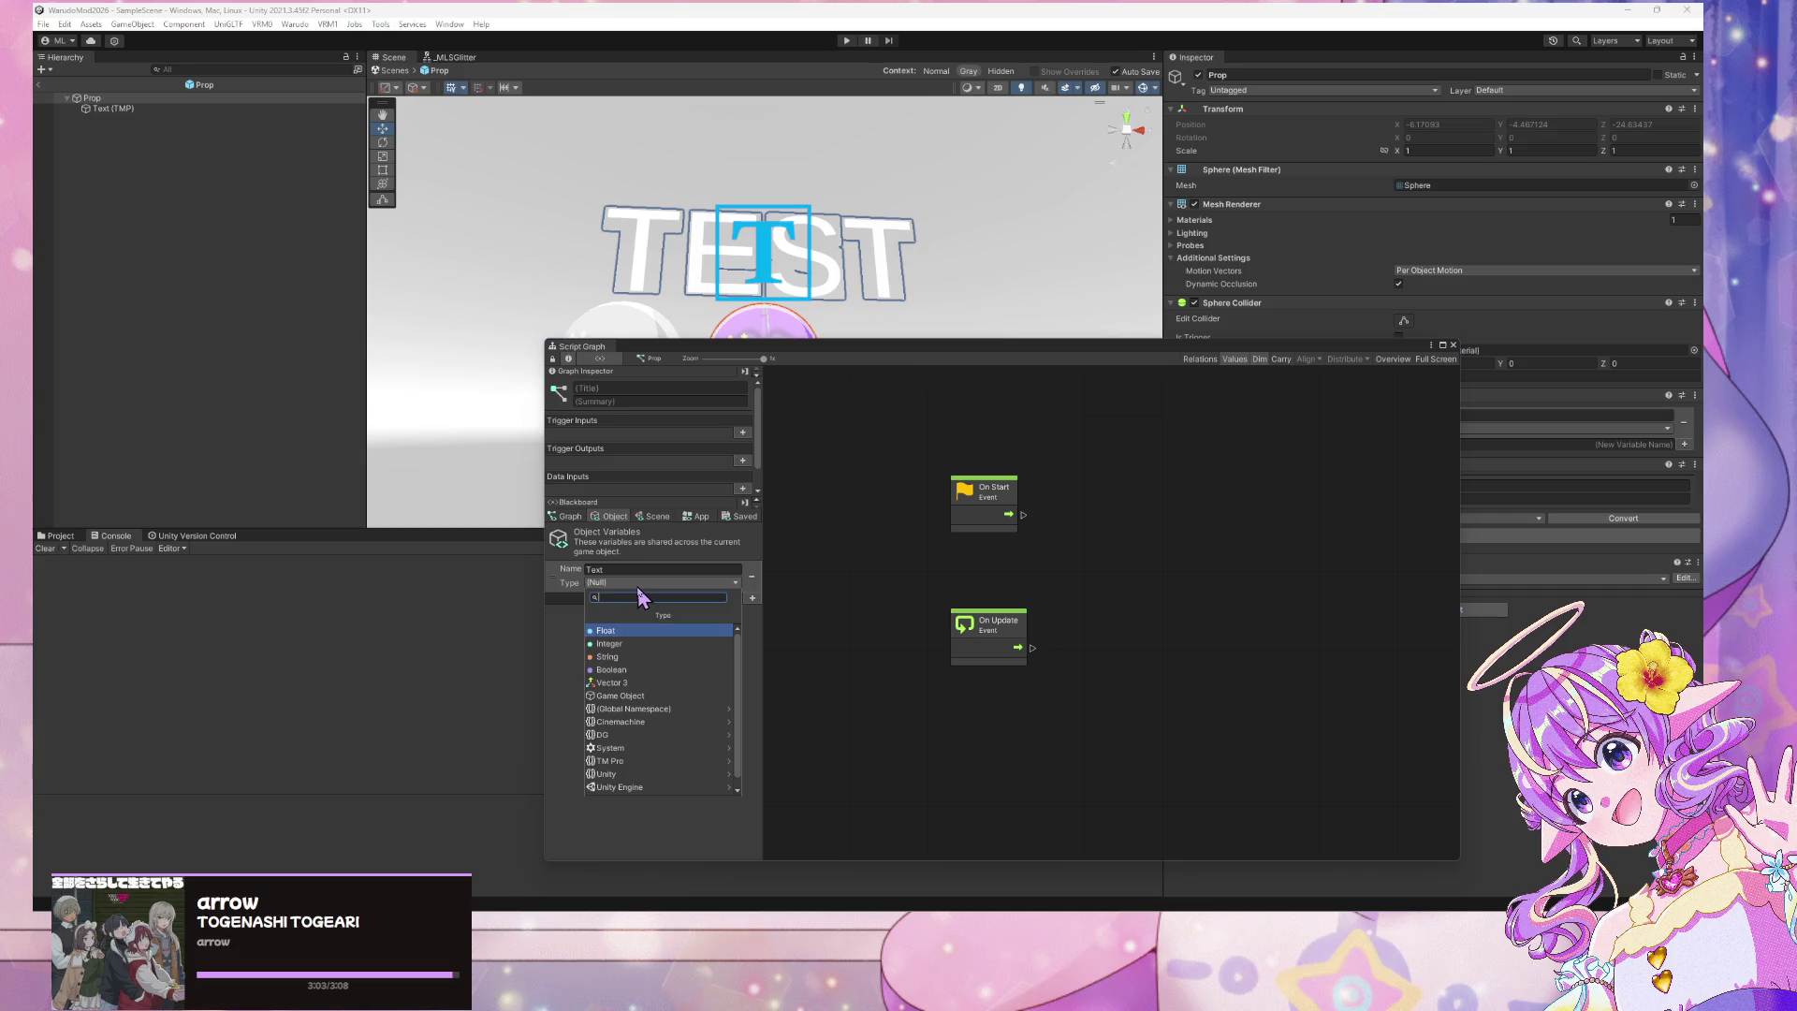
{"action": "type", "text": "text"}
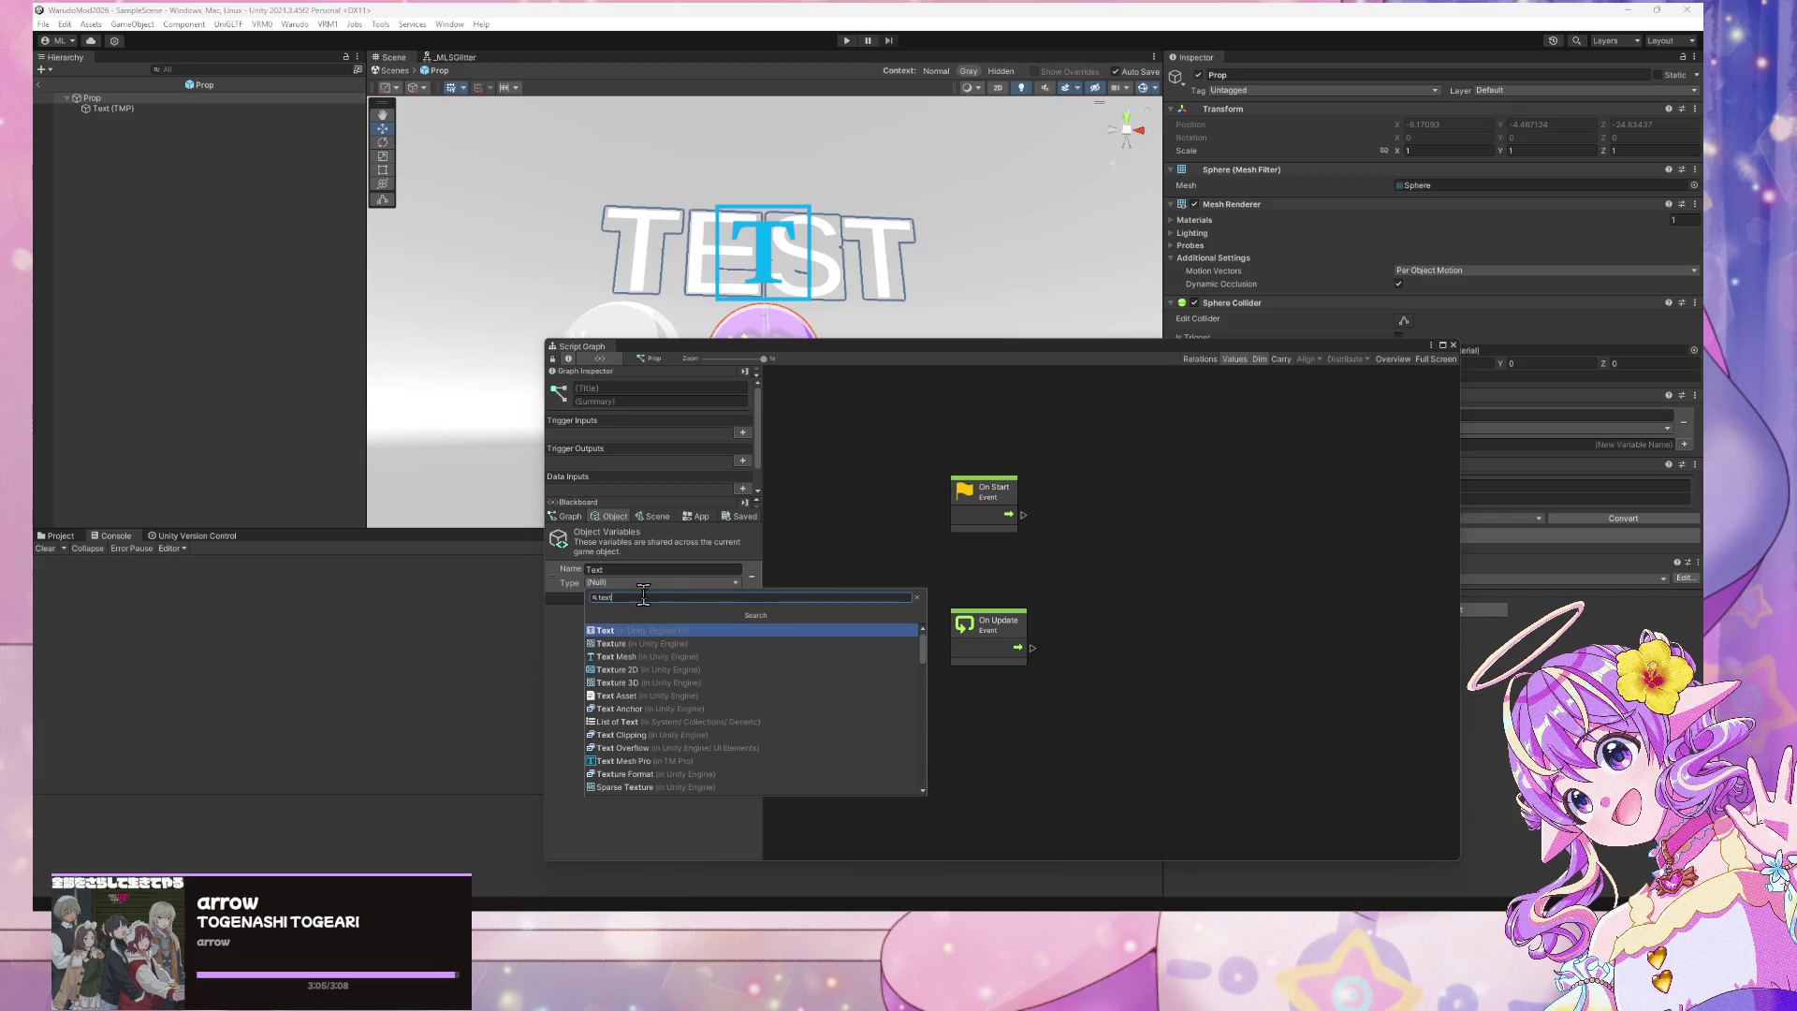
{"action": "left_click", "coordinate": [659, 656]}
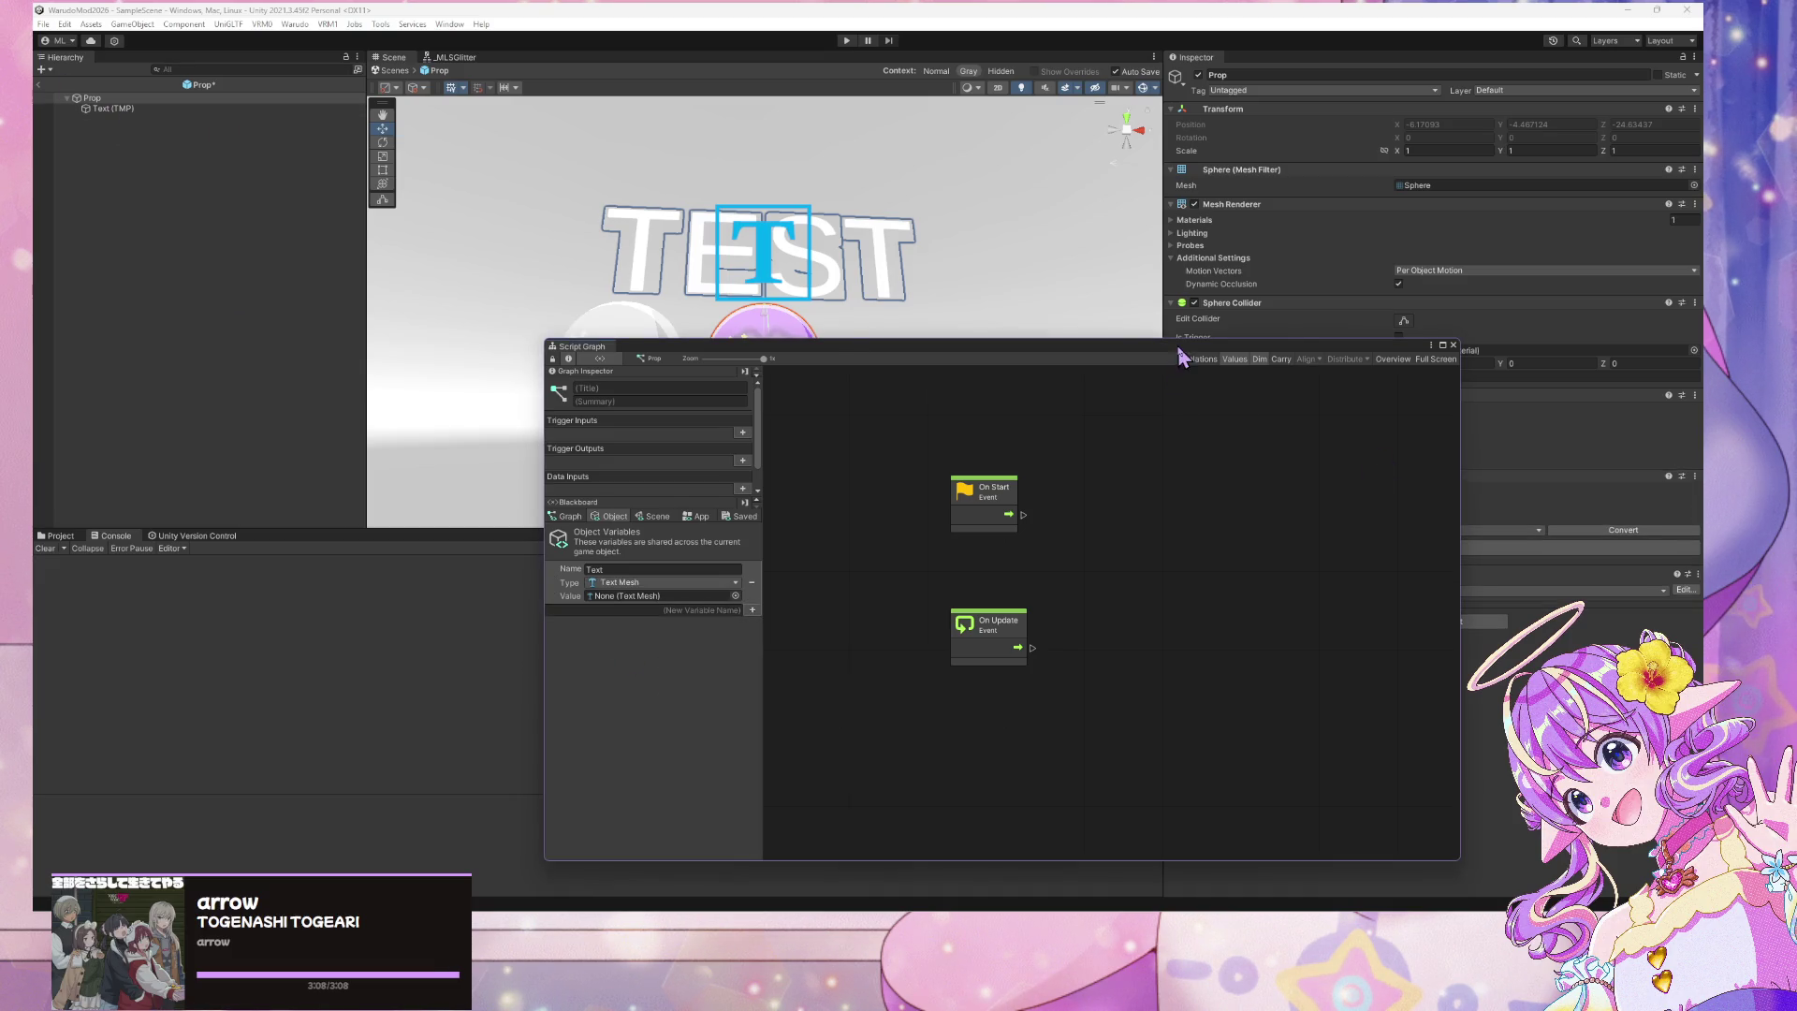
Change Text's type to Text Mesh Pro, assign Text (TMP) as its value, and add a Get Variable node
{"action": "mouse_move", "coordinate": [1179, 350]}
{"action": "left_mouse_down"}
{"action": "mouse_move", "coordinate": [758, 261]}
{"action": "mouse_move", "coordinate": [819, 364]}
{"action": "left_mouse_up"}
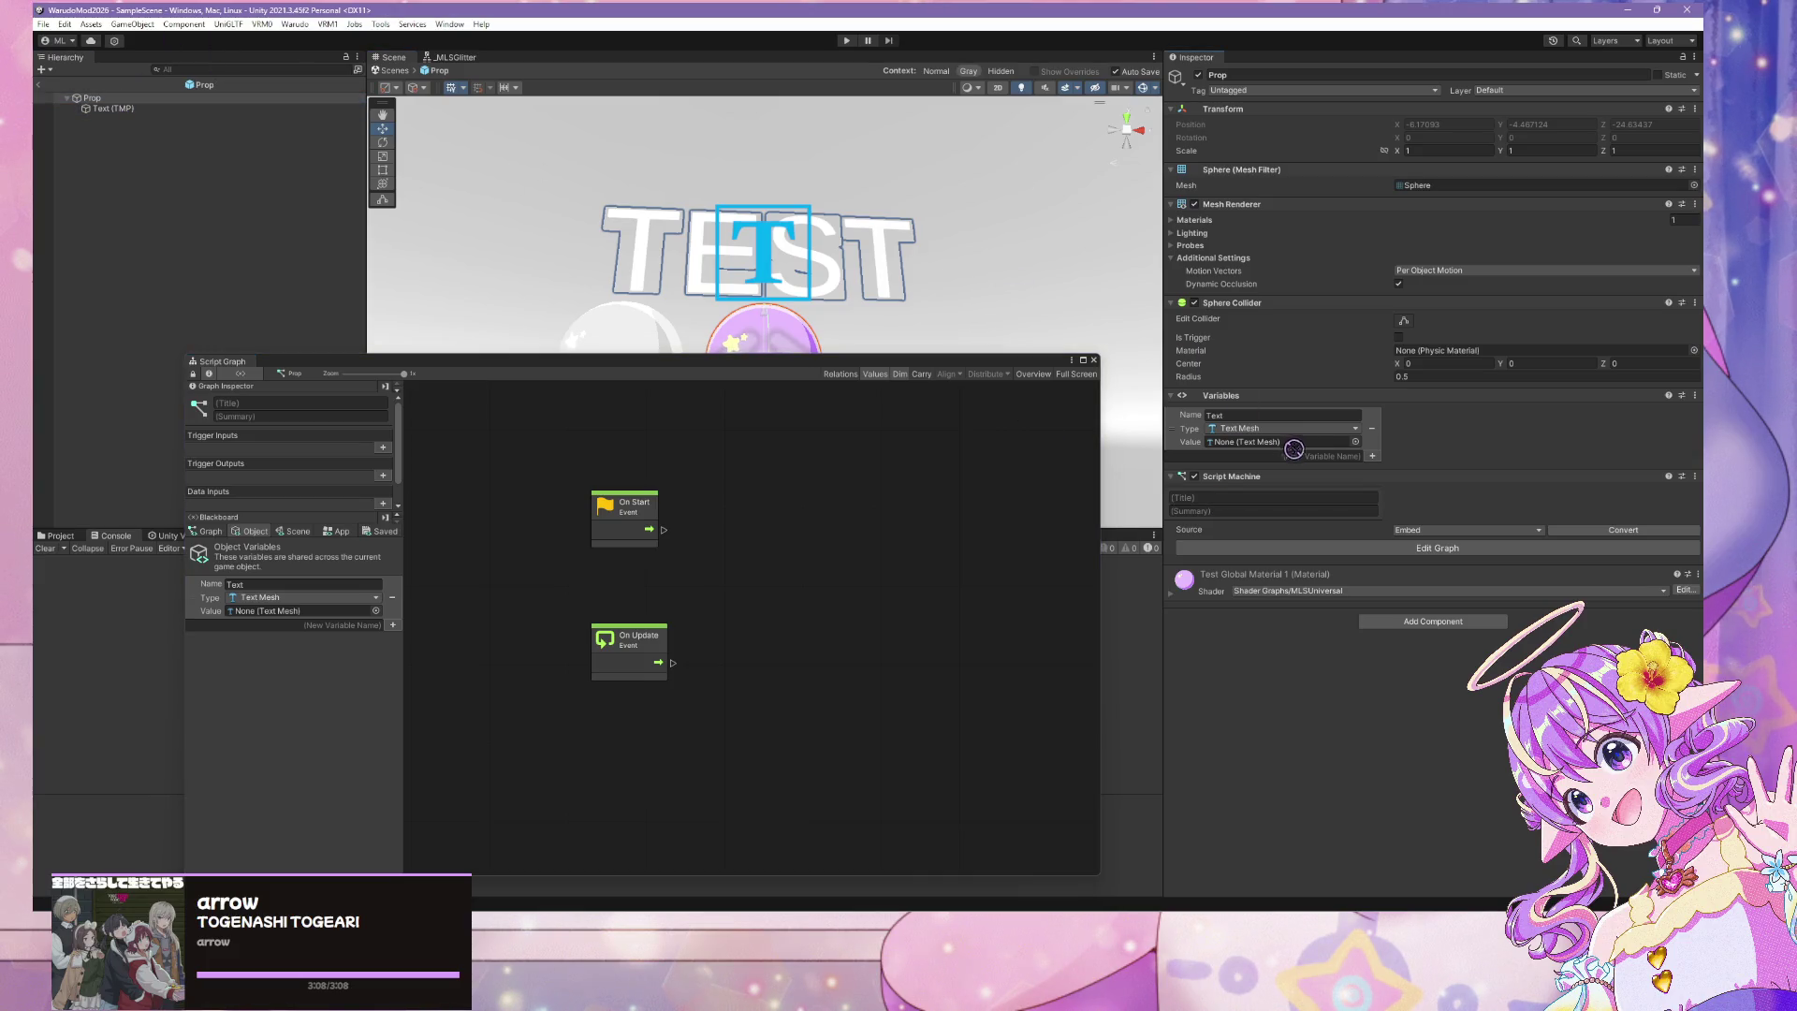
{"action": "mouse_move", "coordinate": [91, 98]}
{"action": "left_mouse_down"}
{"action": "mouse_move", "coordinate": [229, 173]}
{"action": "mouse_move", "coordinate": [206, 142]}
{"action": "mouse_move", "coordinate": [858, 730]}
{"action": "left_mouse_up"}
{"action": "left_click", "coordinate": [376, 599]}
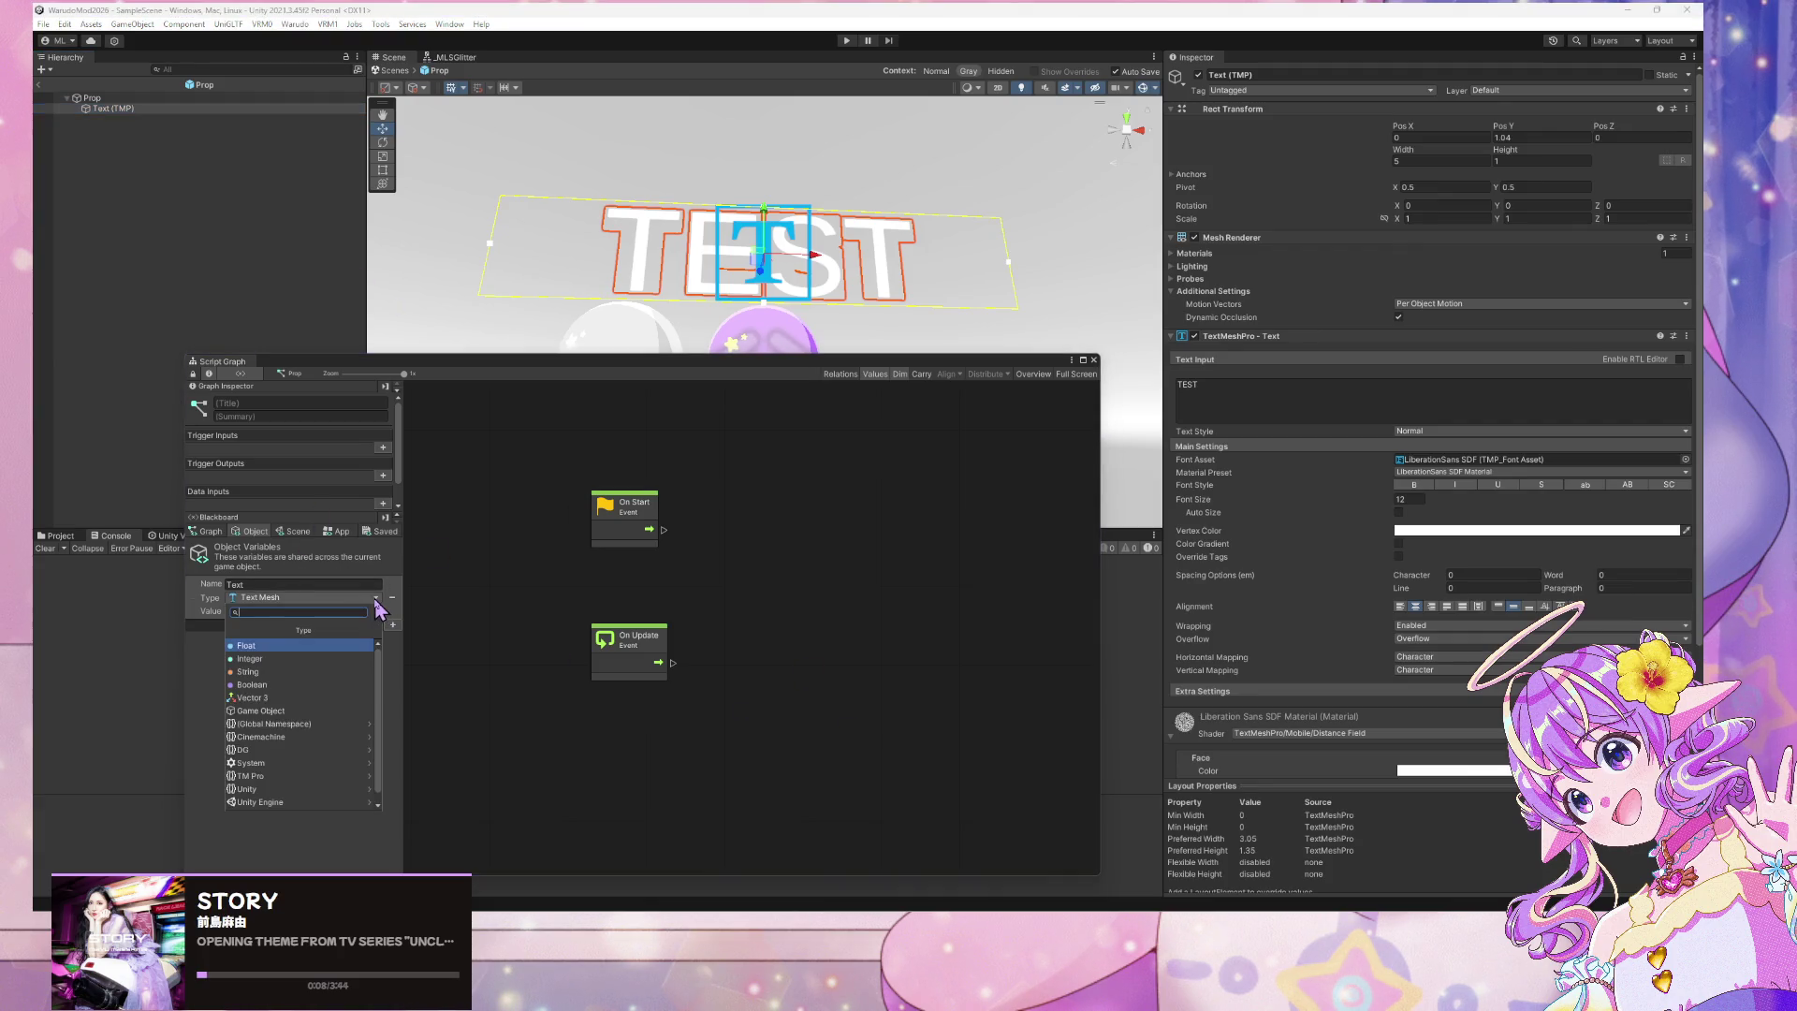
{"action": "type", "text": "text mes"}
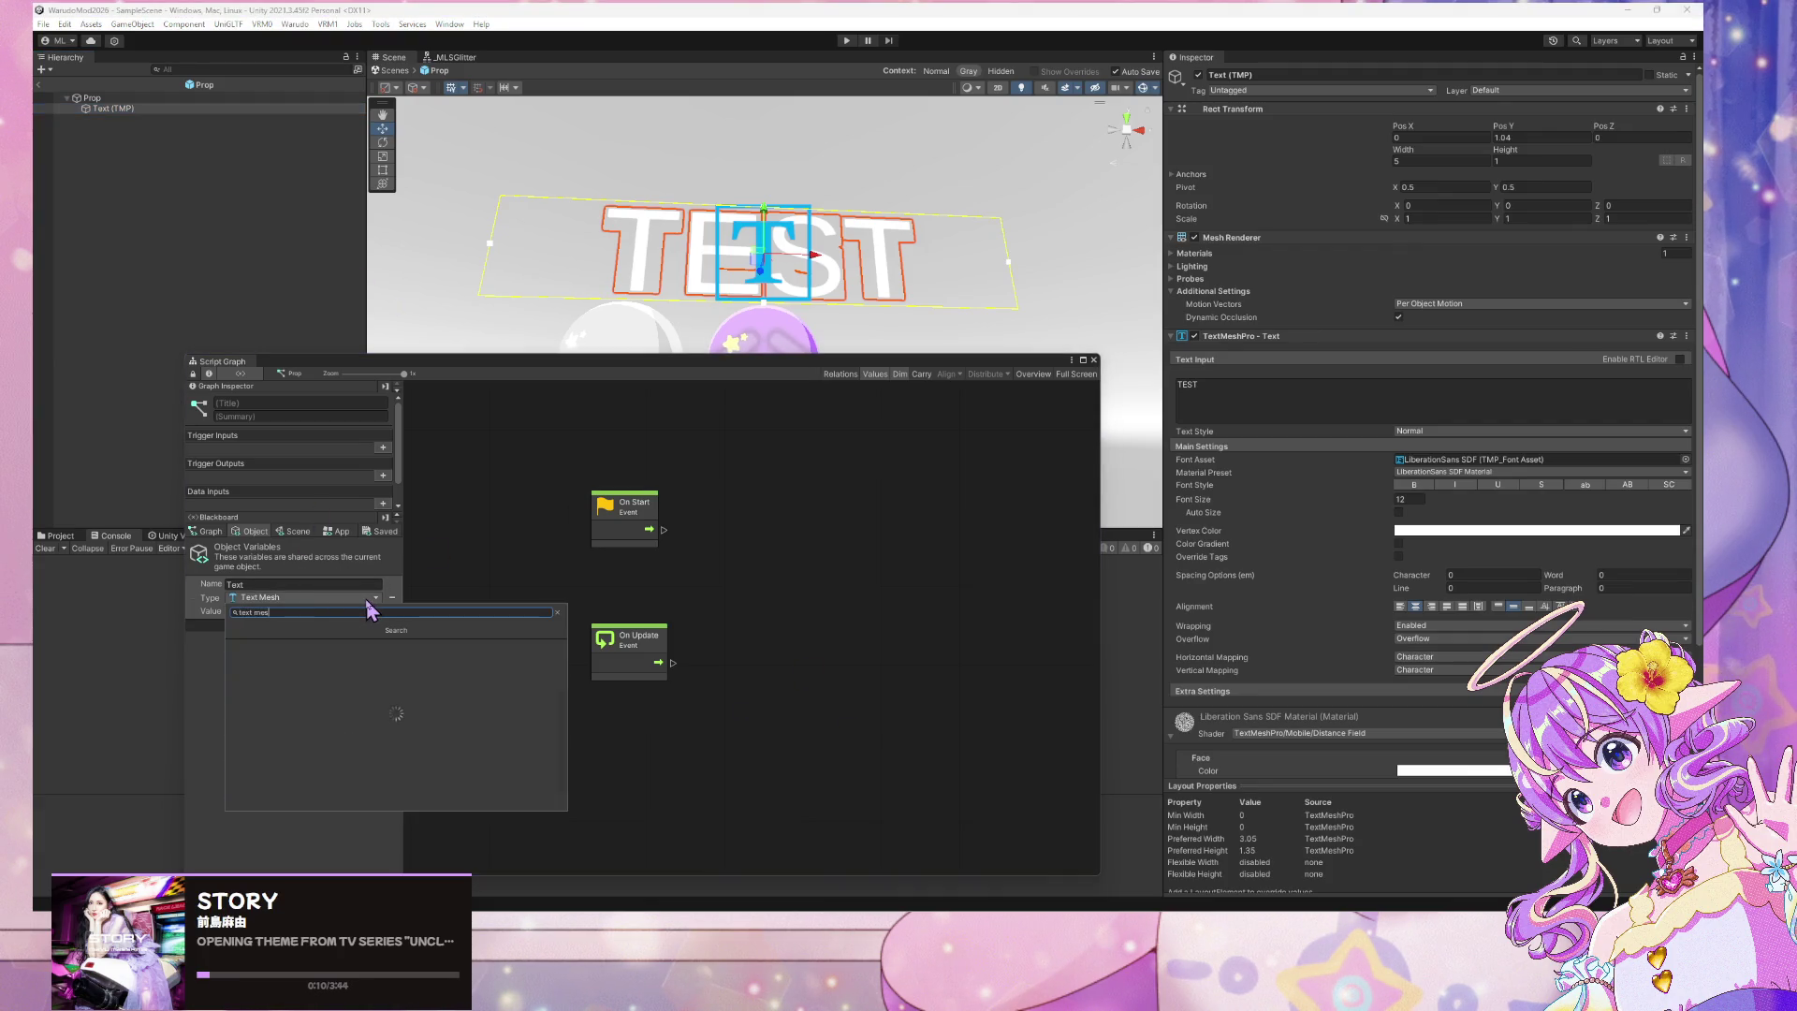
{"action": "type", "text": "h pro"}
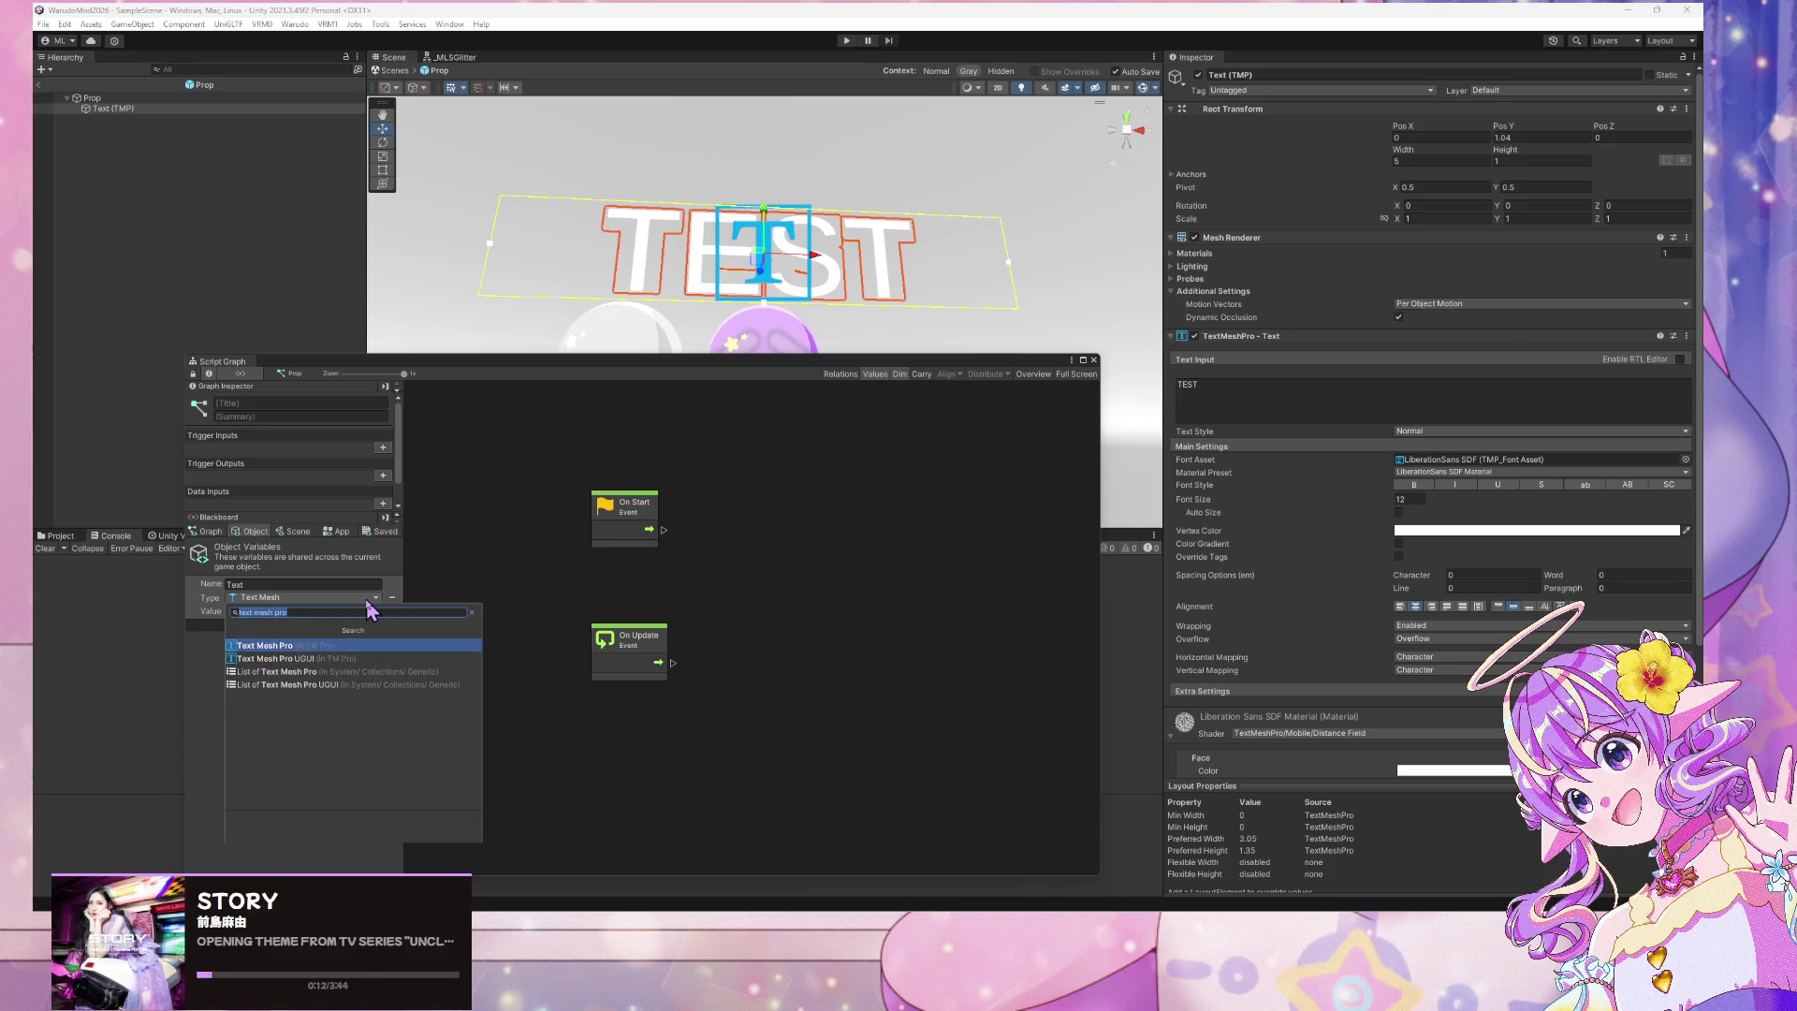
{"action": "key", "text": "Return"}
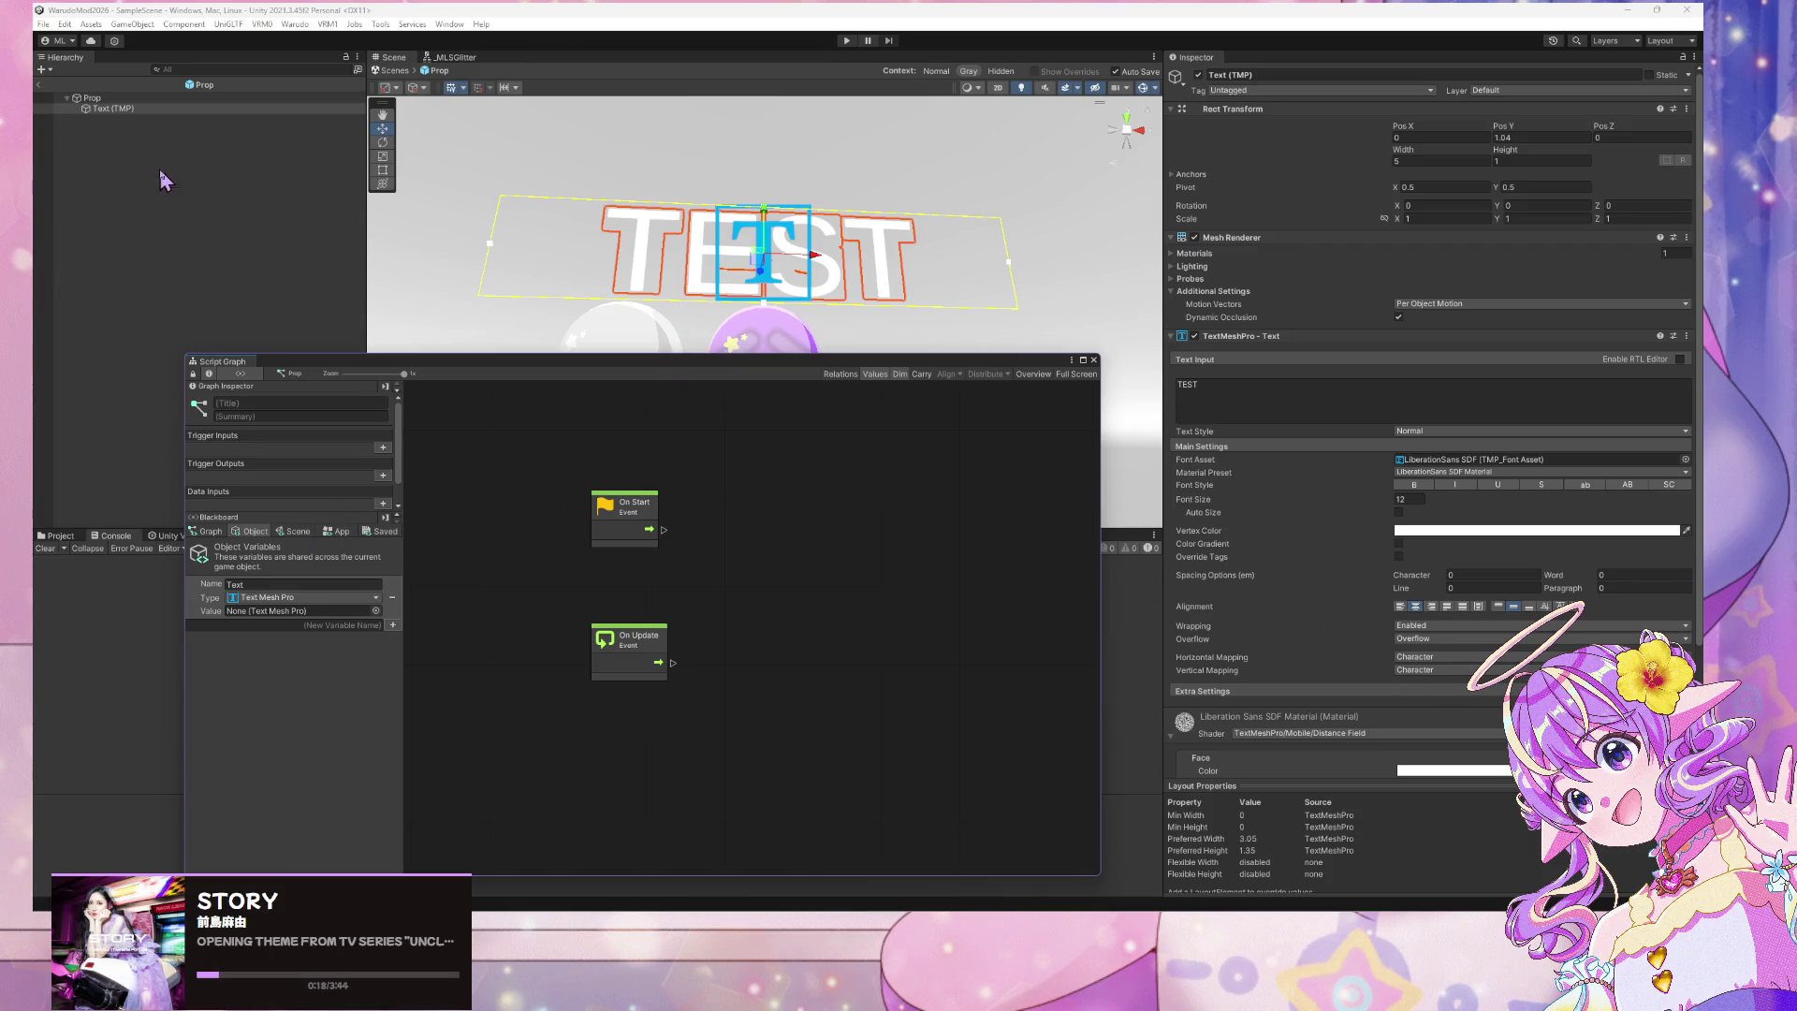
{"action": "left_click_drag", "start_coordinate": [112, 110], "coordinate": [289, 615]}
{"action": "left_click_drag", "start_coordinate": [587, 362], "coordinate": [917, 266]}
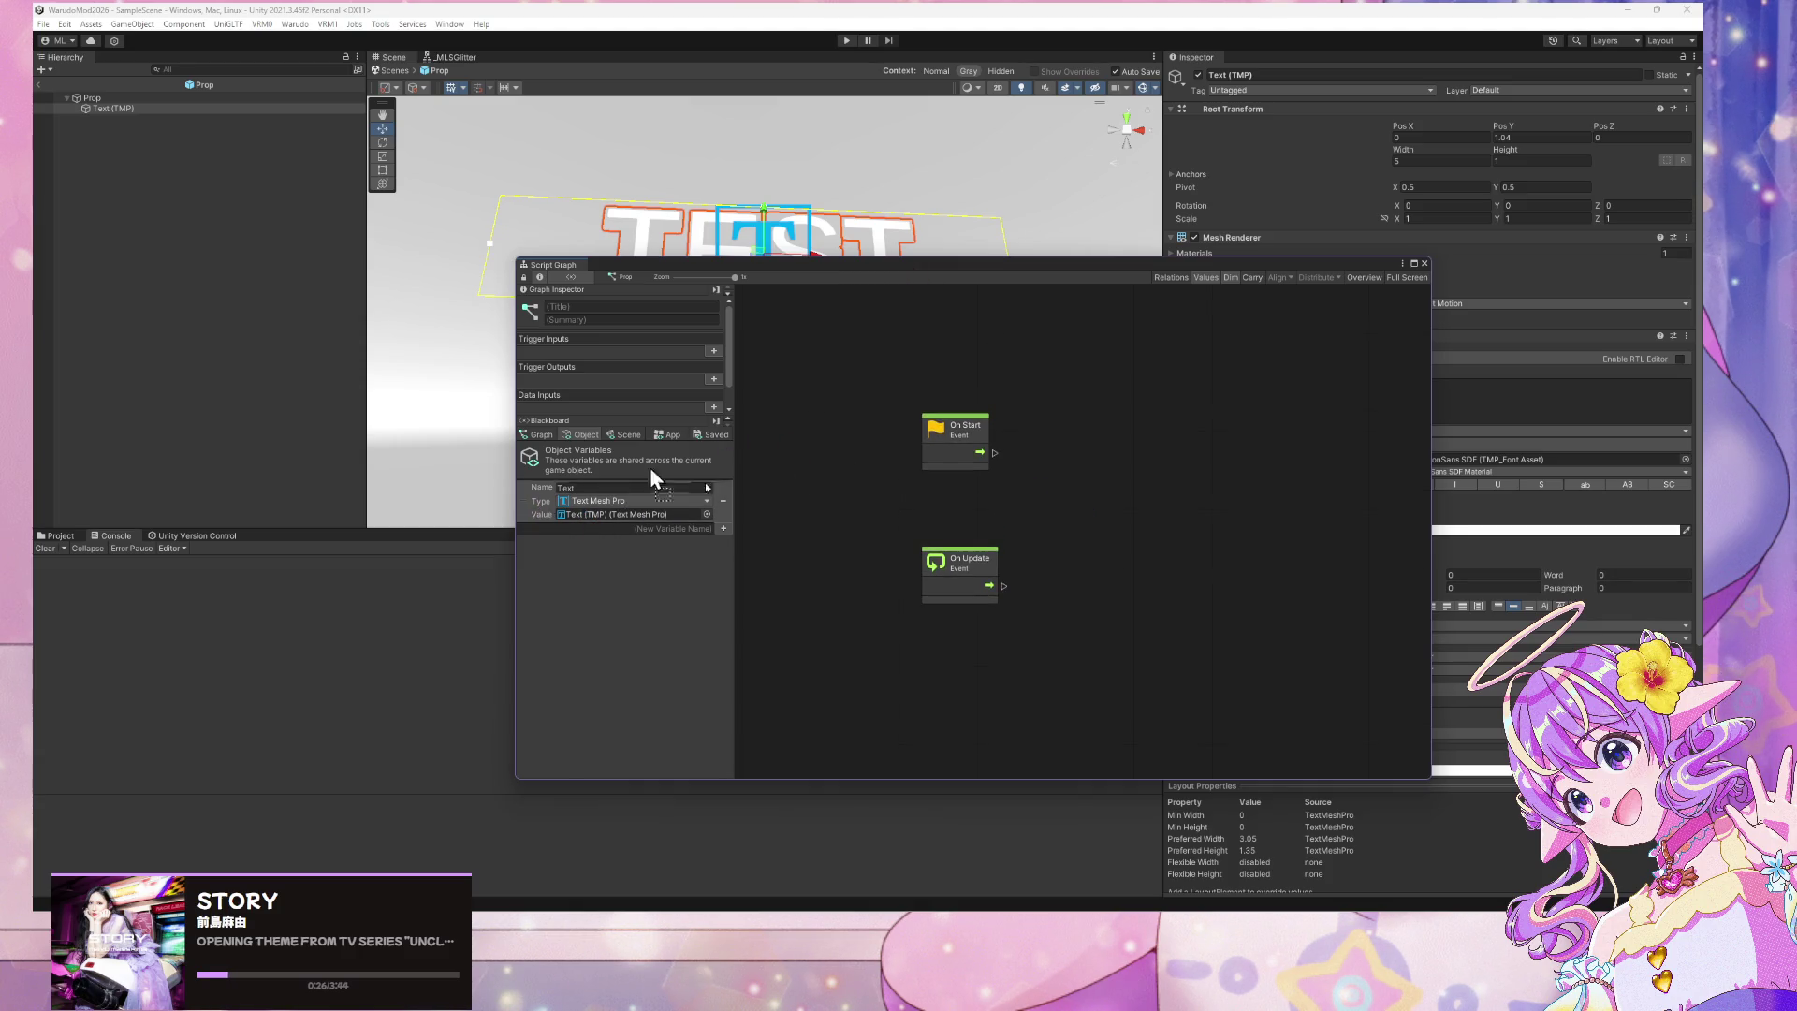
{"action": "mouse_move", "coordinate": [650, 470]}
{"action": "left_mouse_down"}
{"action": "mouse_move", "coordinate": [1071, 465]}
{"action": "mouse_move", "coordinate": [1051, 497]}
{"action": "mouse_move", "coordinate": [1058, 468]}
{"action": "left_mouse_up"}
Set the Get Variable node to Object scope and move it and the On Update node
{"action": "left_click", "coordinate": [1131, 417]}
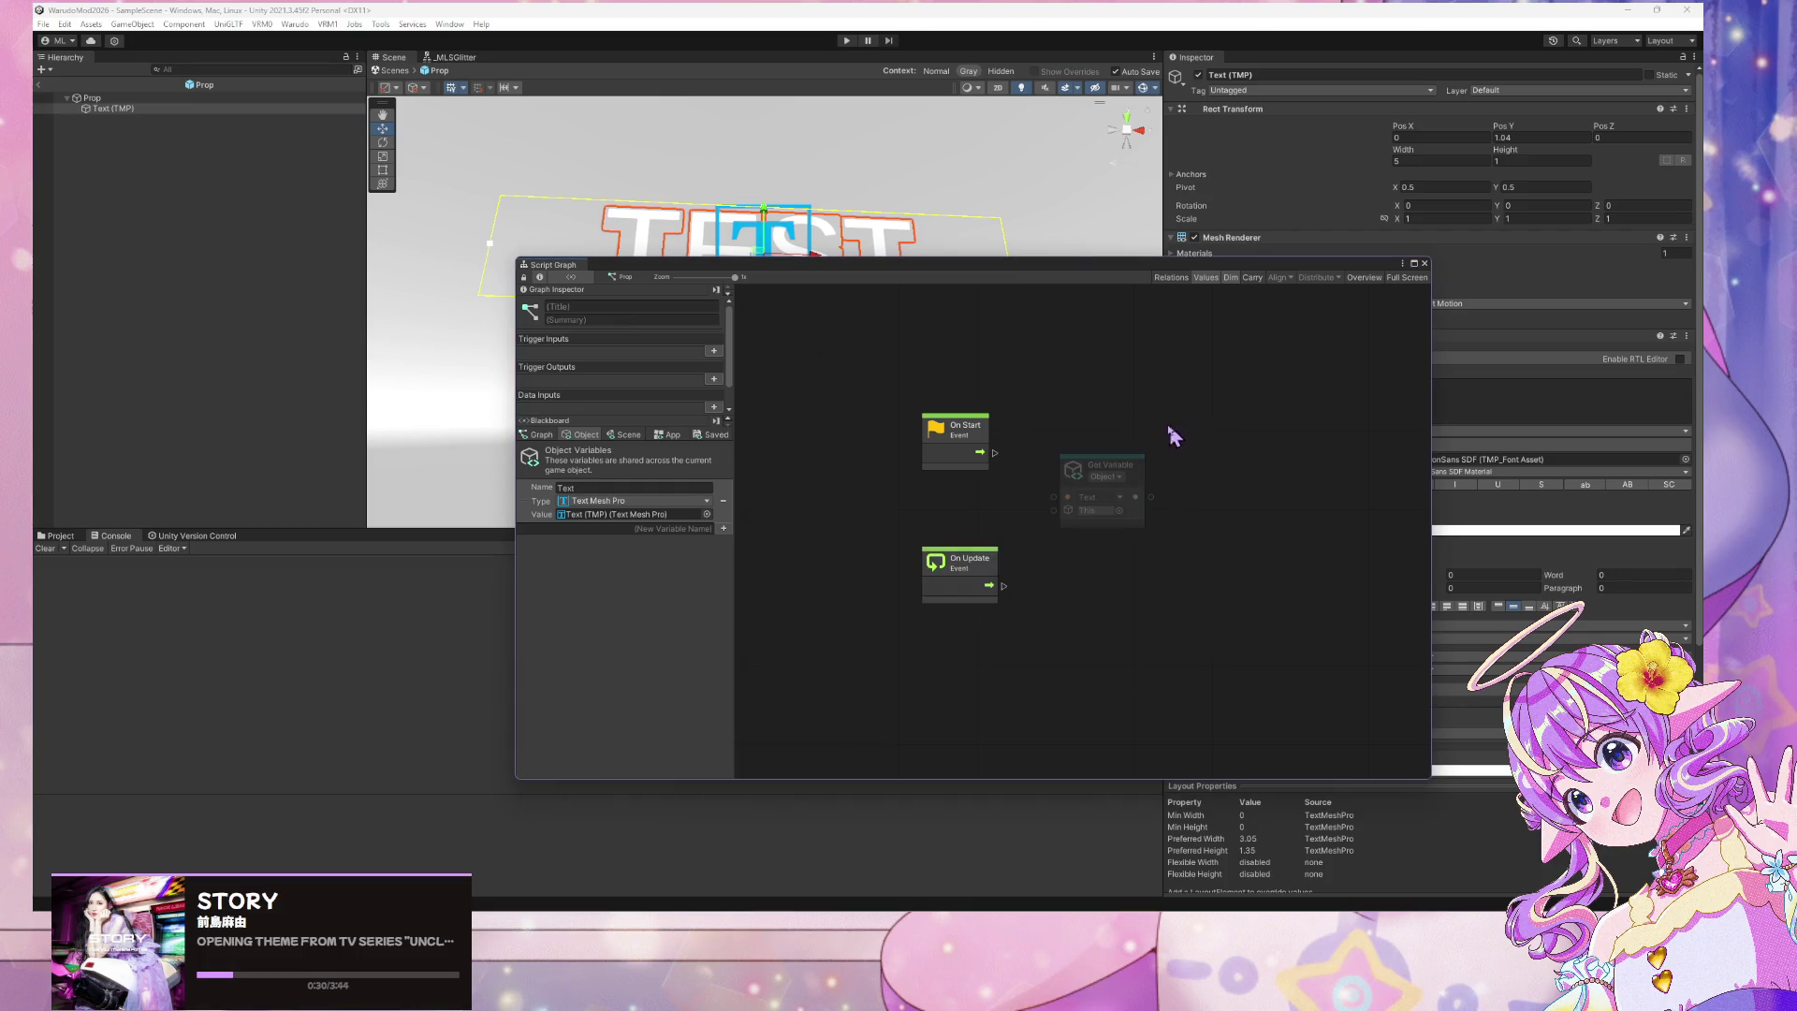
{"action": "left_click", "coordinate": [1107, 477]}
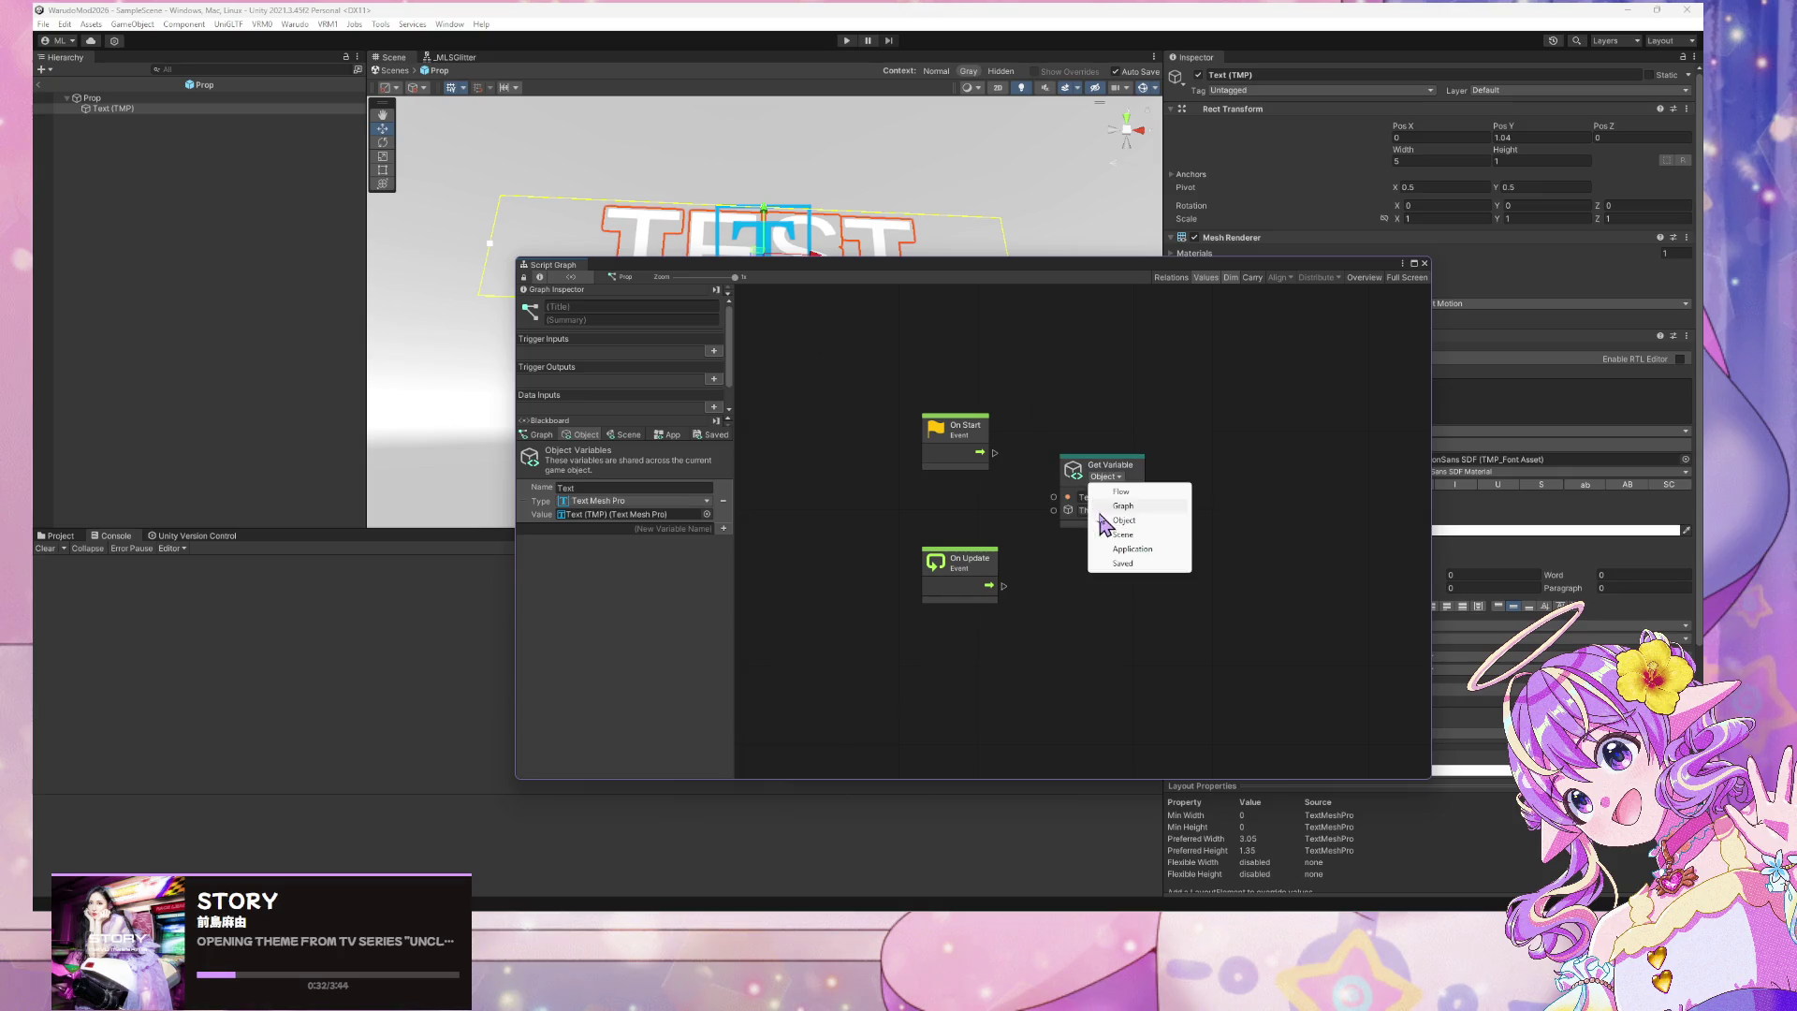
{"action": "left_click", "coordinate": [1116, 486]}
{"action": "left_click", "coordinate": [1108, 477]}
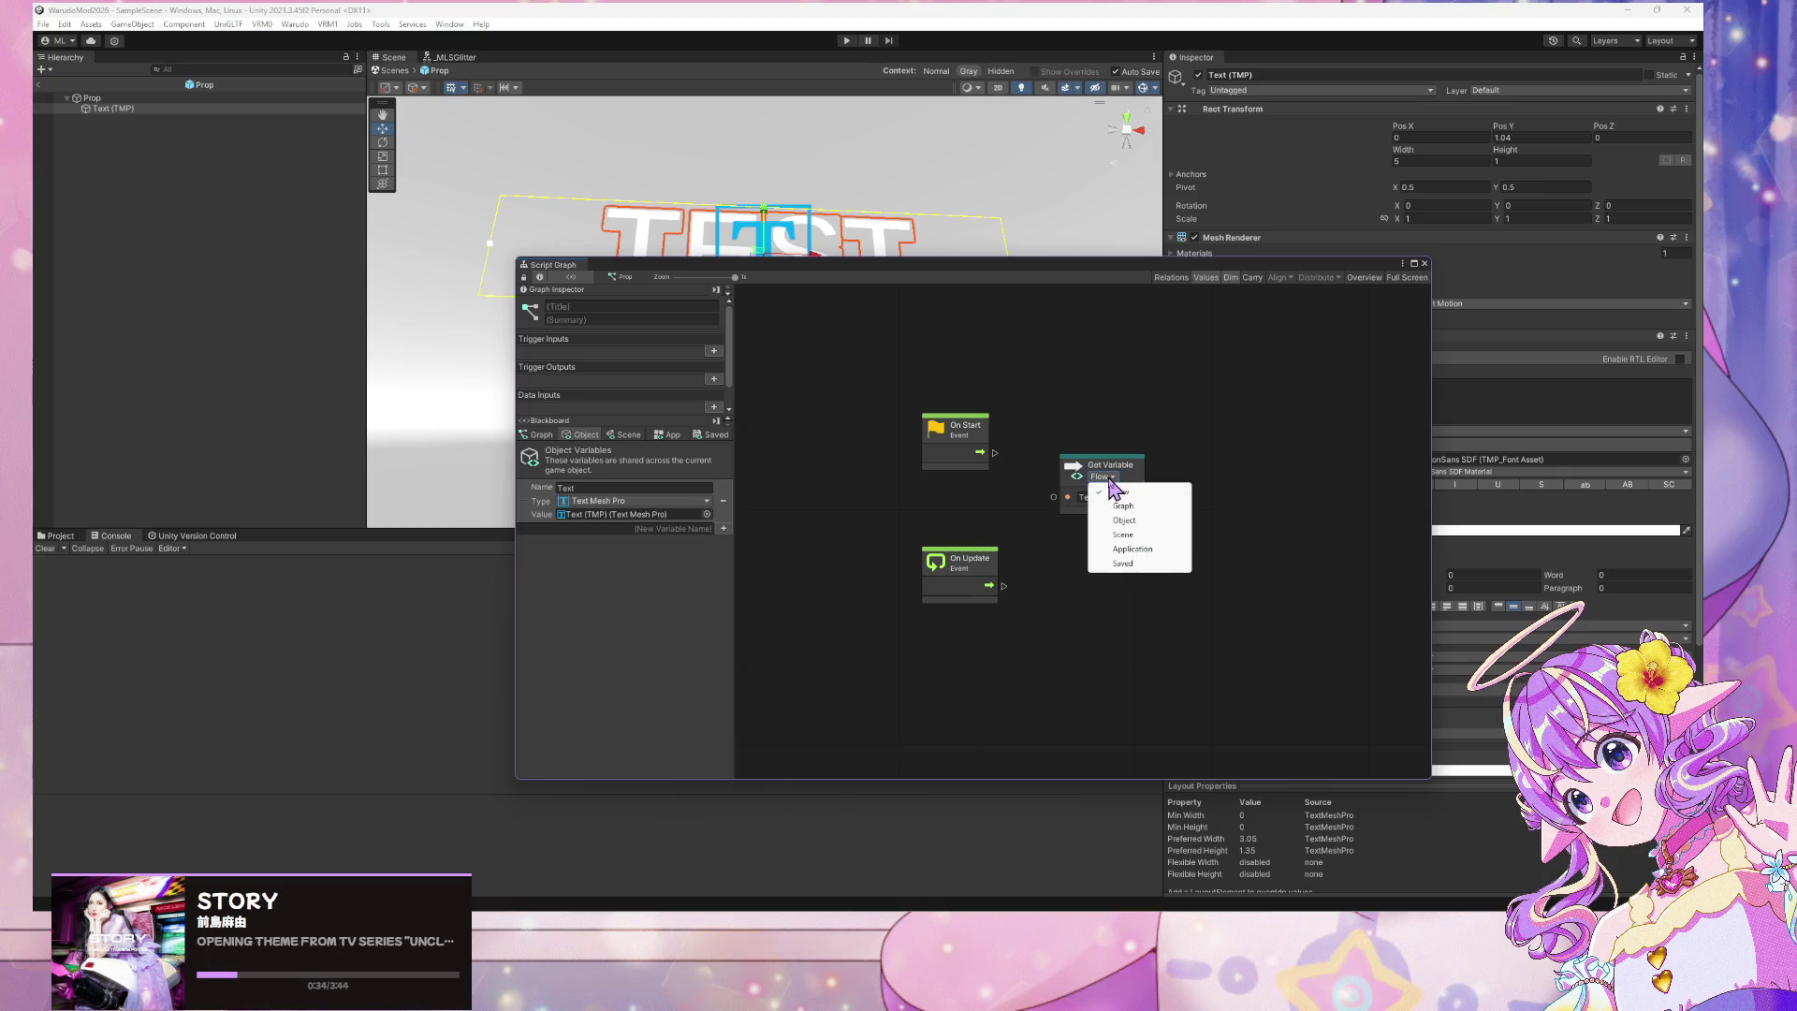
{"action": "left_click", "coordinate": [1134, 506]}
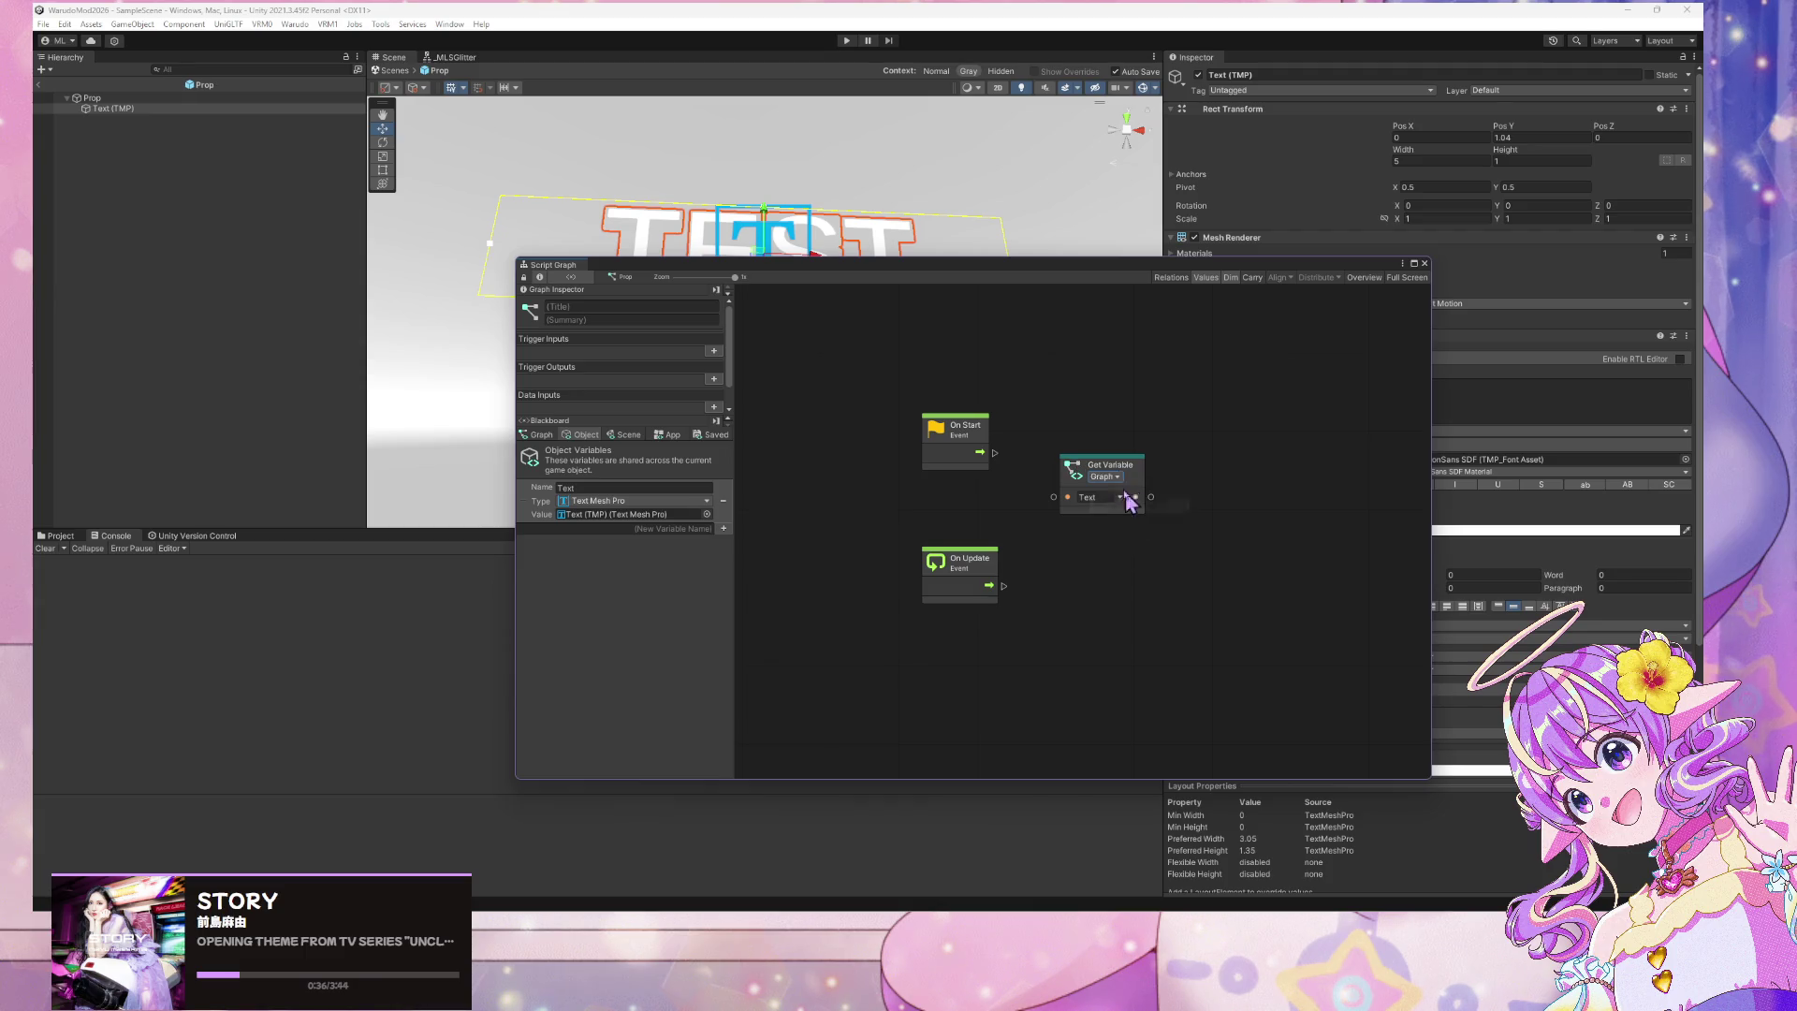
{"action": "left_click", "coordinate": [1102, 477]}
{"action": "left_click", "coordinate": [1123, 521]}
{"action": "left_click_drag", "start_coordinate": [1126, 479], "coordinate": [1087, 507]}
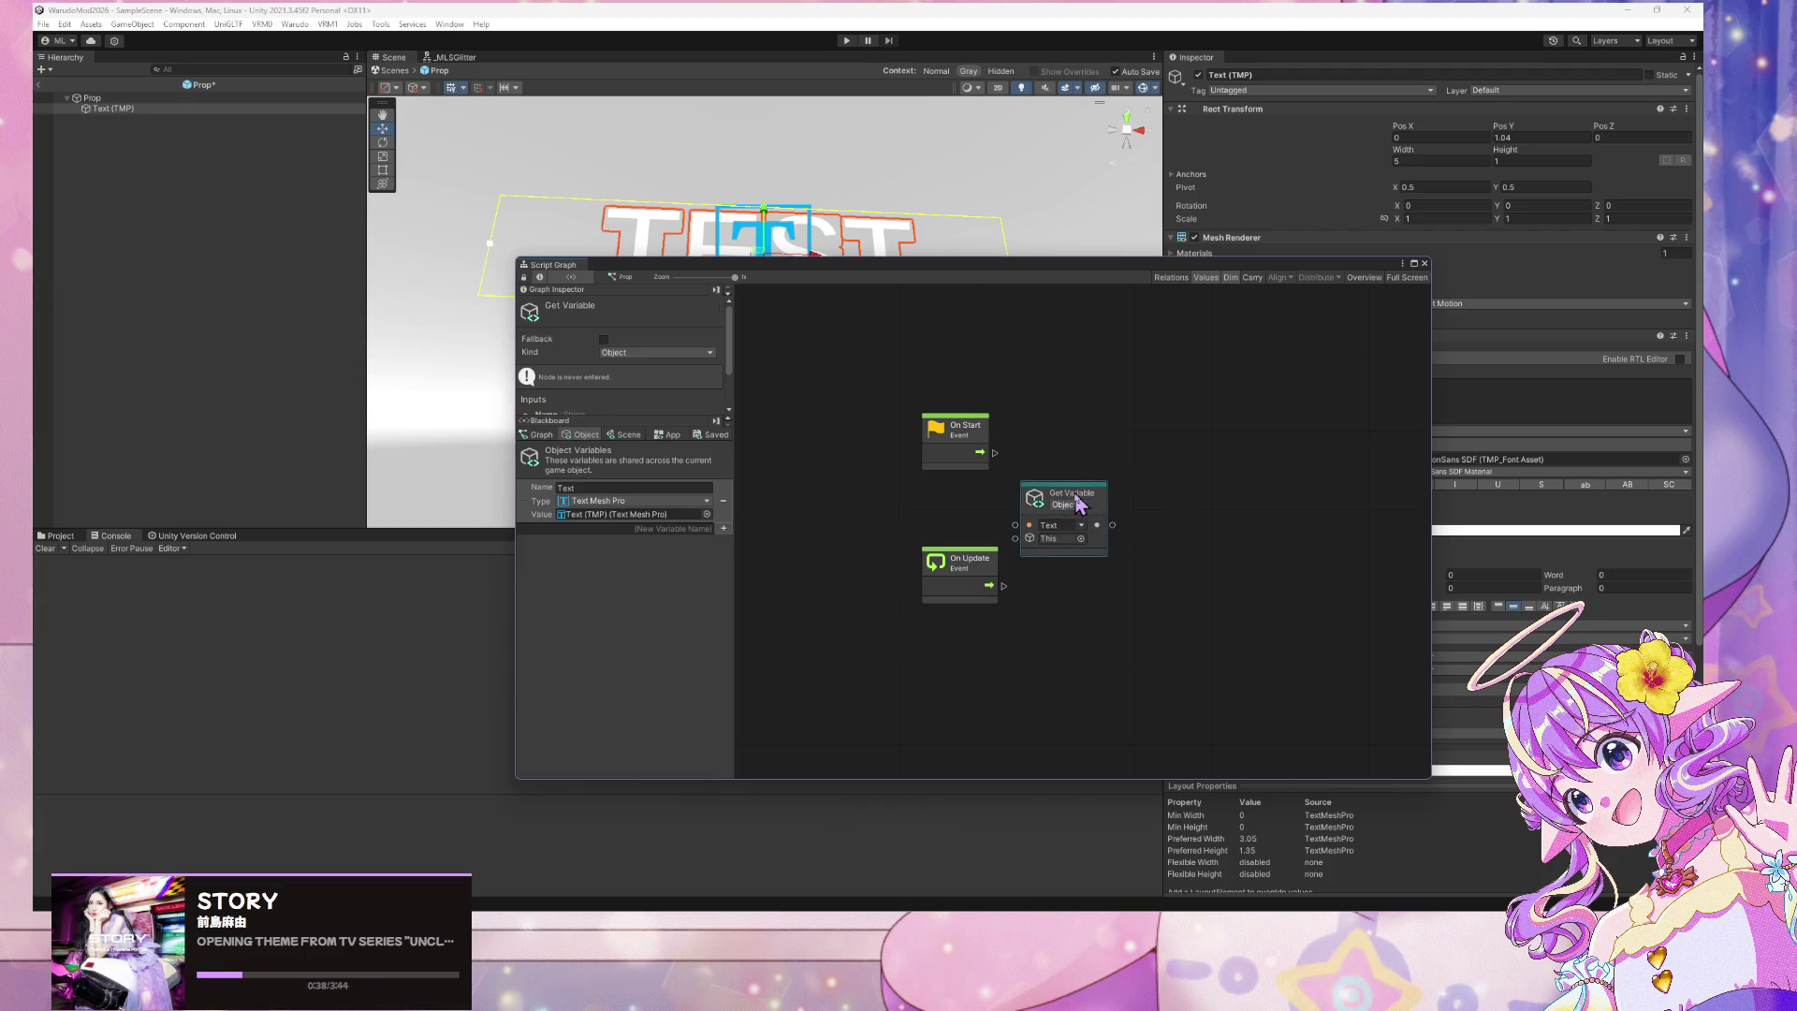
{"action": "left_click_drag", "start_coordinate": [974, 562], "coordinate": [983, 648]}
{"action": "left_click", "coordinate": [1064, 422]}
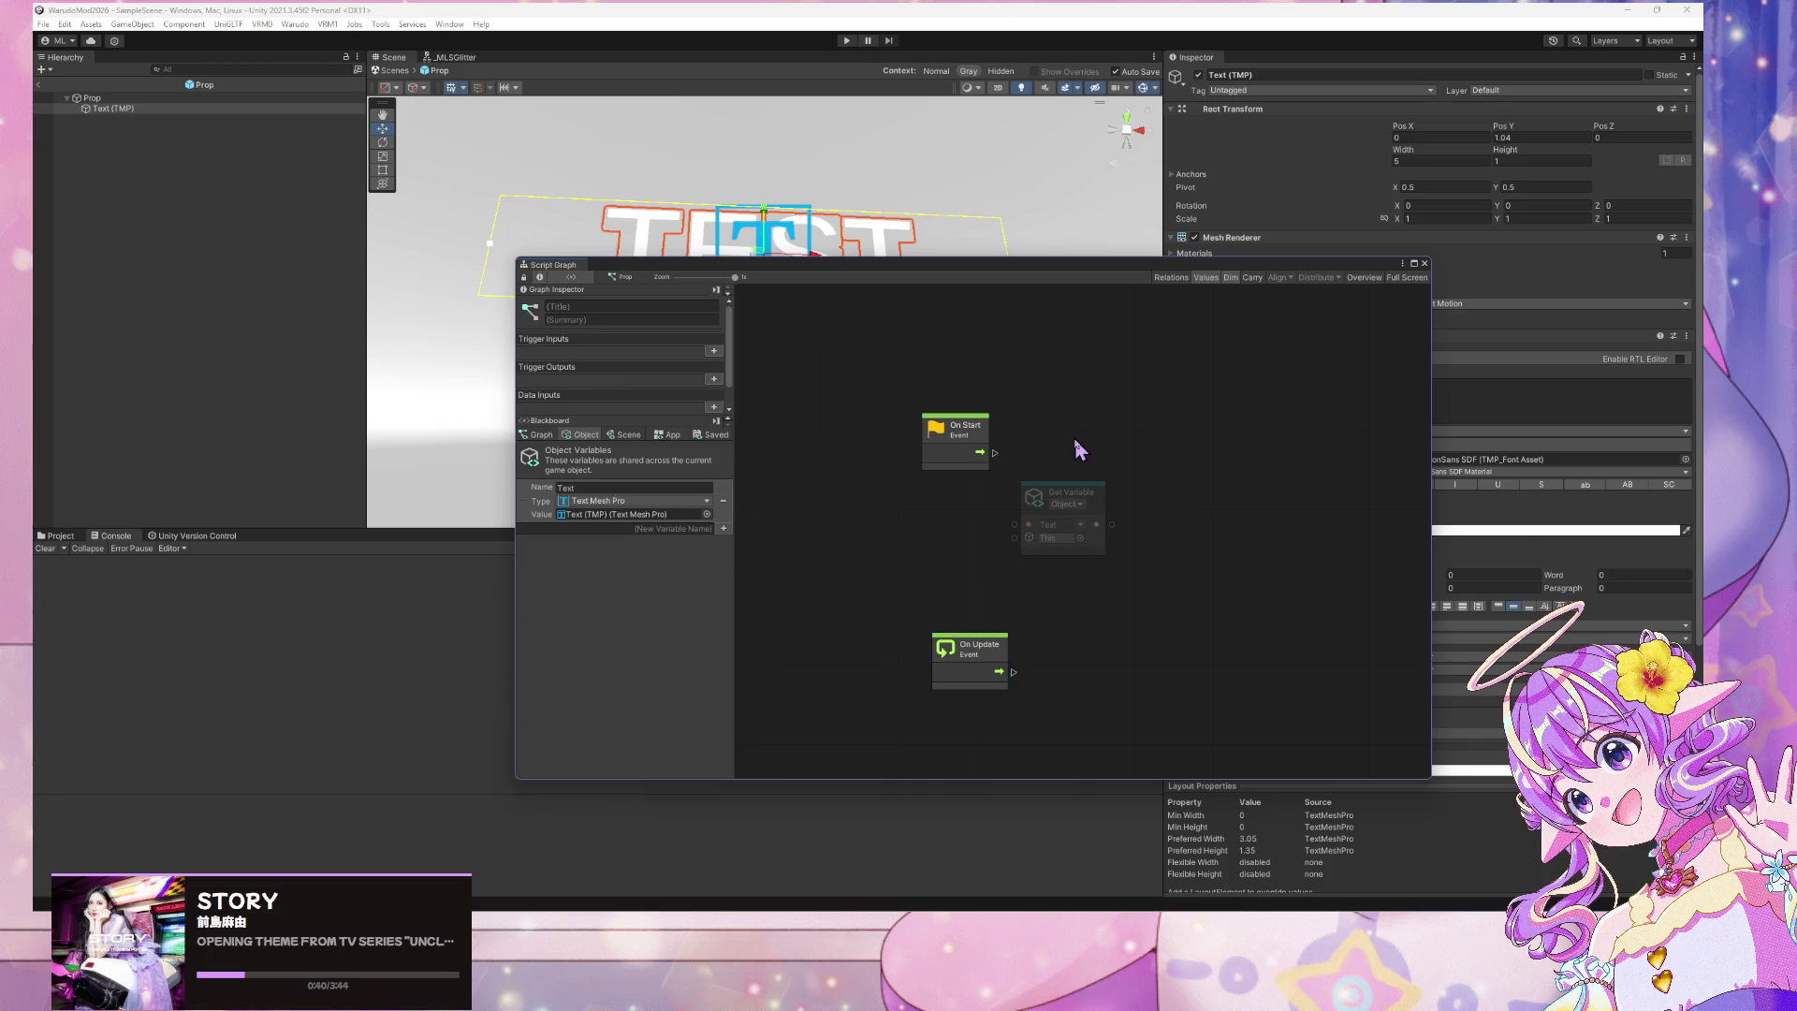
Add a Set Variable node for Text and connect On Start to it
{"action": "right_click", "coordinate": [1105, 417]}
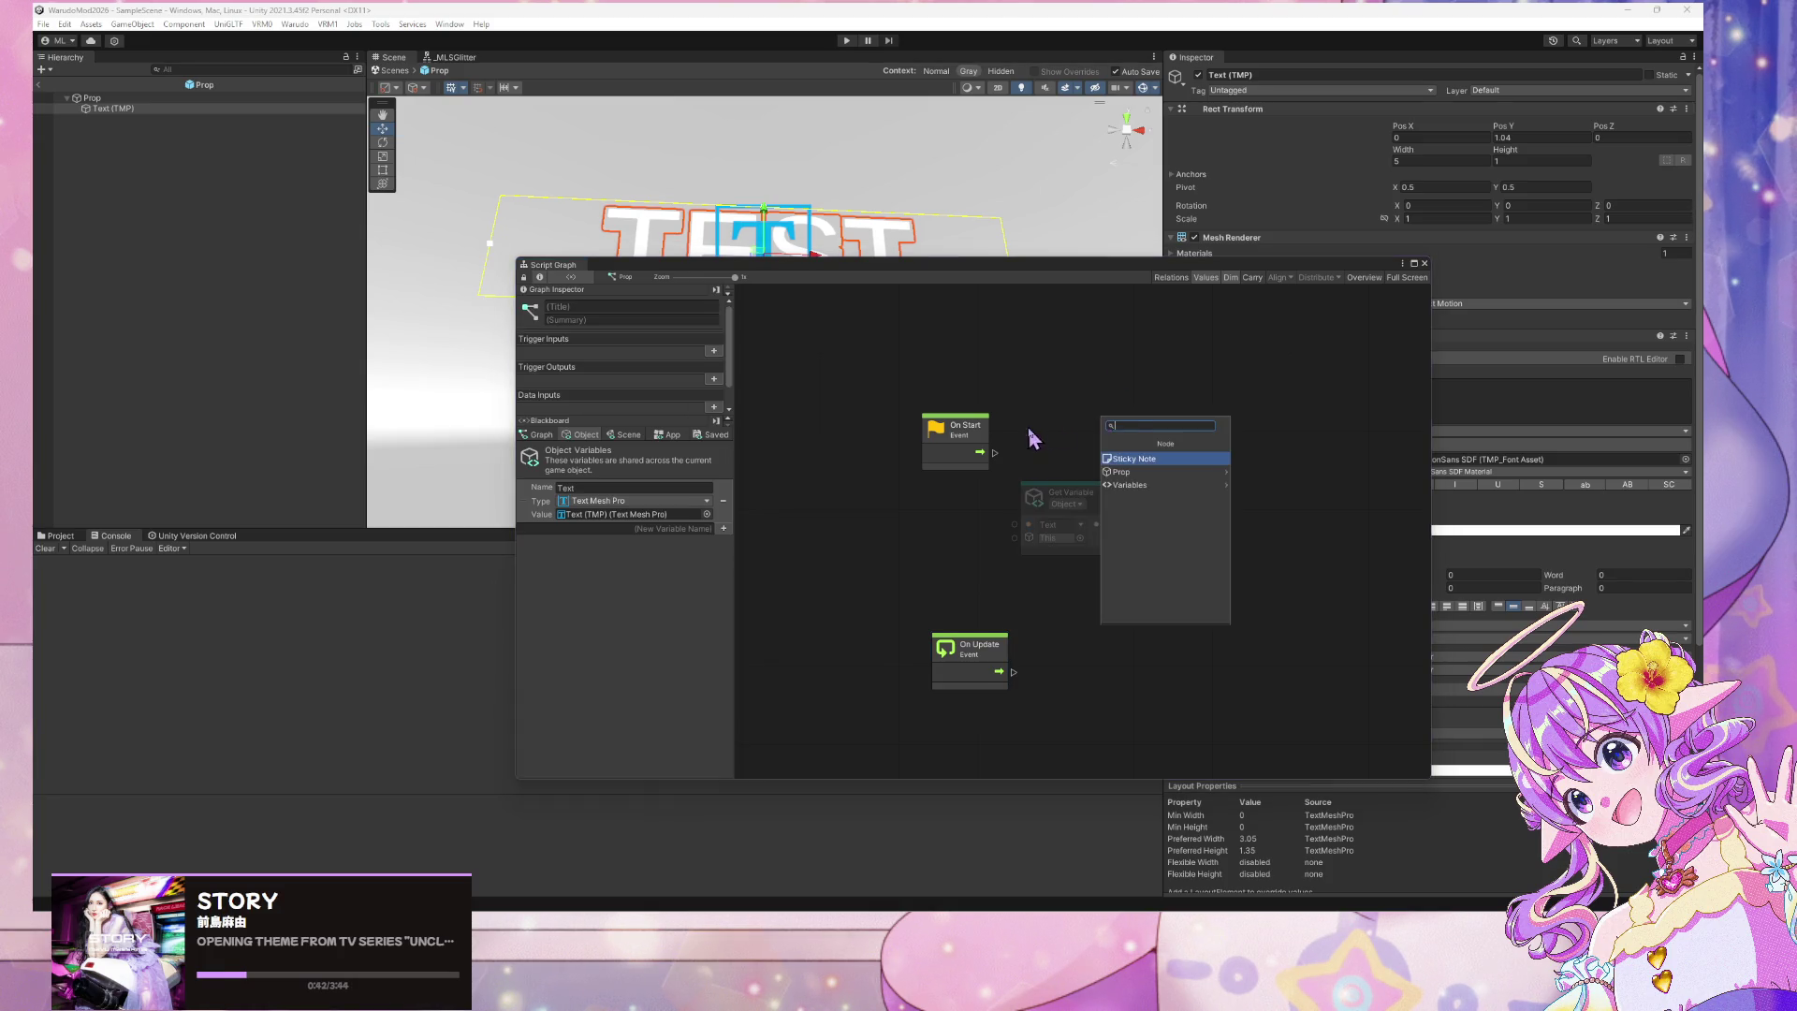
{"action": "type", "text": "text ge"}
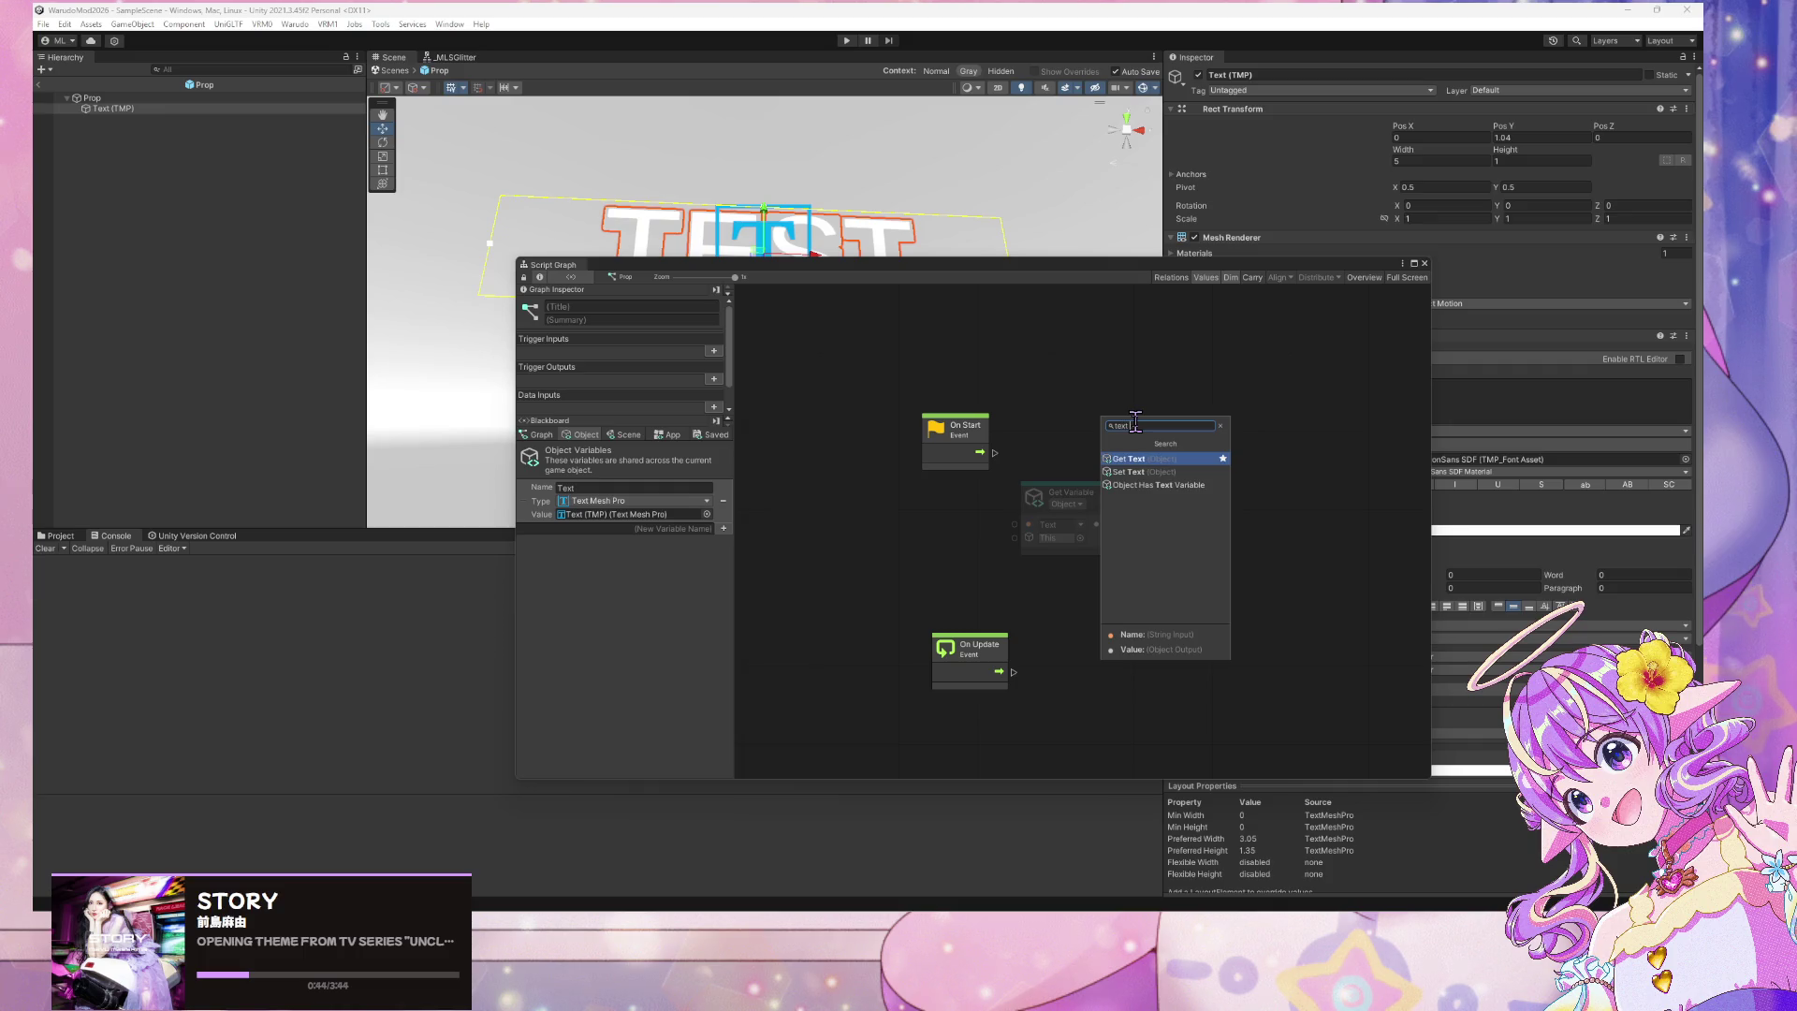
{"action": "key", "text": "BackSpace"}
{"action": "key", "text": "BackSpace"}
{"action": "key", "text": "BackSpace"}
{"action": "left_click", "coordinate": [1134, 472]}
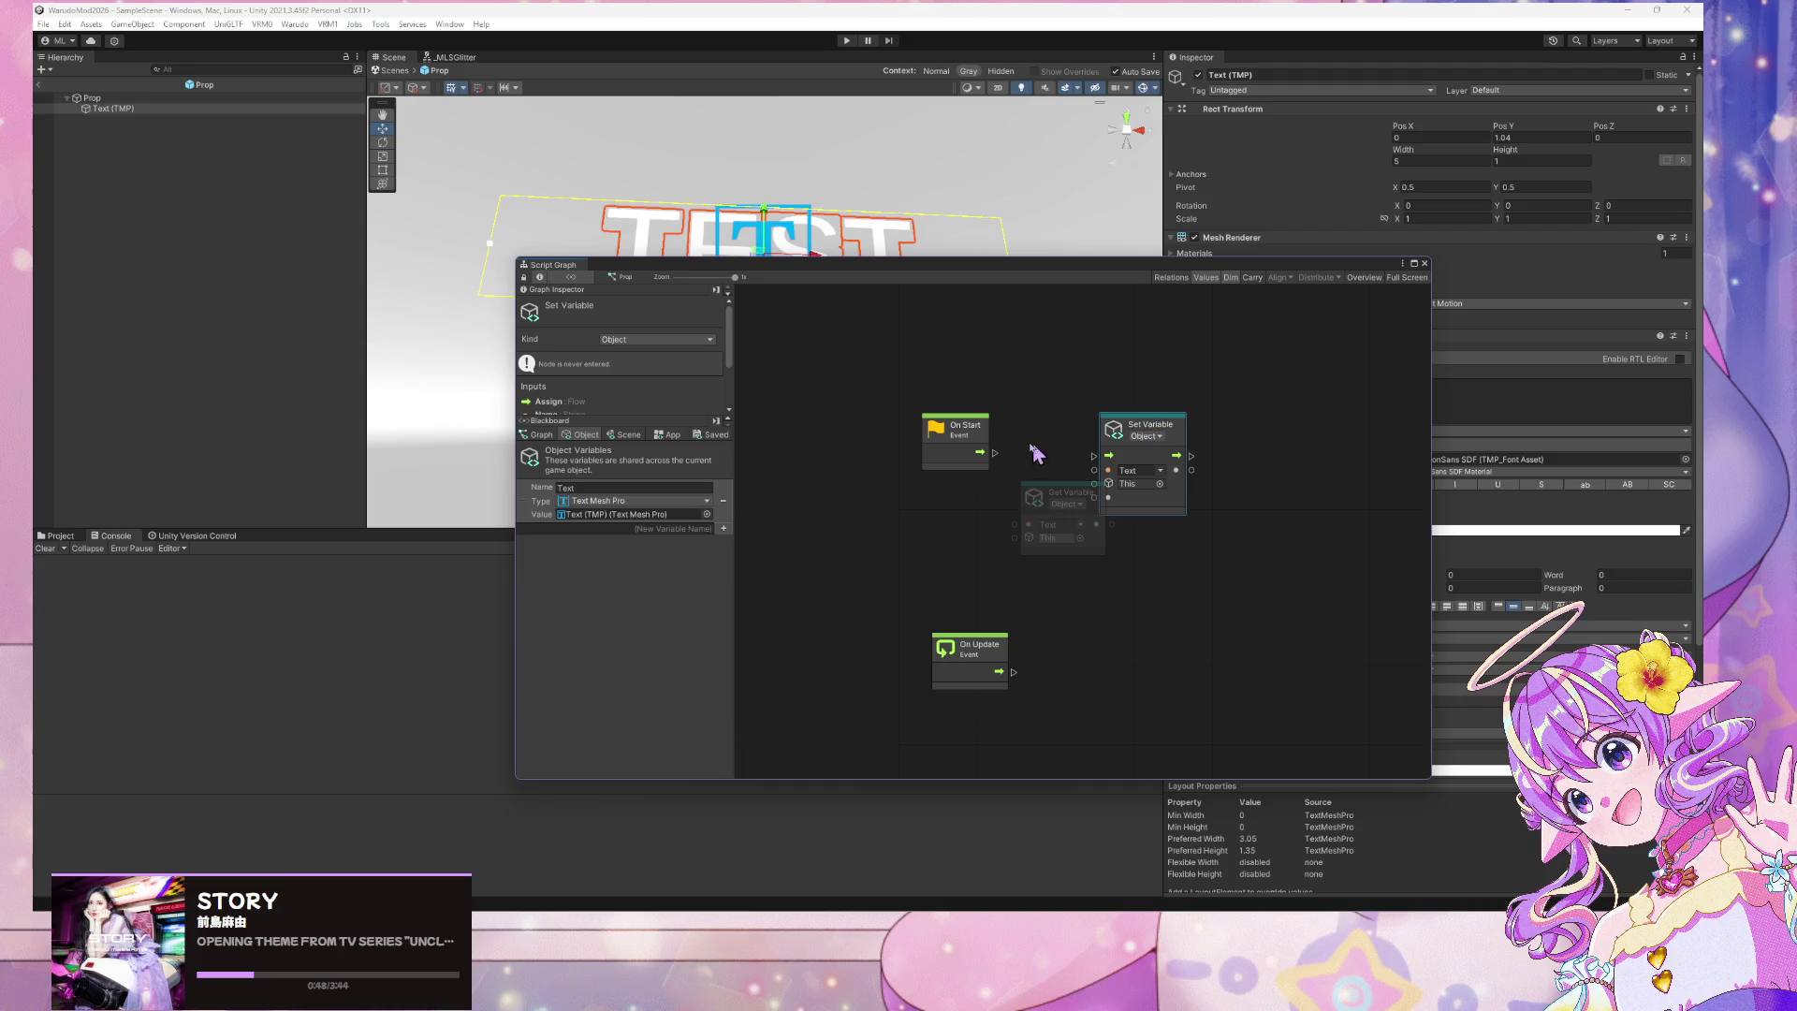
{"action": "mouse_move", "coordinate": [998, 454]}
{"action": "left_mouse_down"}
{"action": "mouse_move", "coordinate": [1093, 456]}
{"action": "mouse_move", "coordinate": [973, 503]}
{"action": "mouse_move", "coordinate": [1031, 521]}
{"action": "mouse_move", "coordinate": [1094, 469]}
{"action": "left_mouse_up"}
Try feeding a string into Set Variable, then delete the Set Variable node
{"action": "left_click", "coordinate": [1140, 666]}
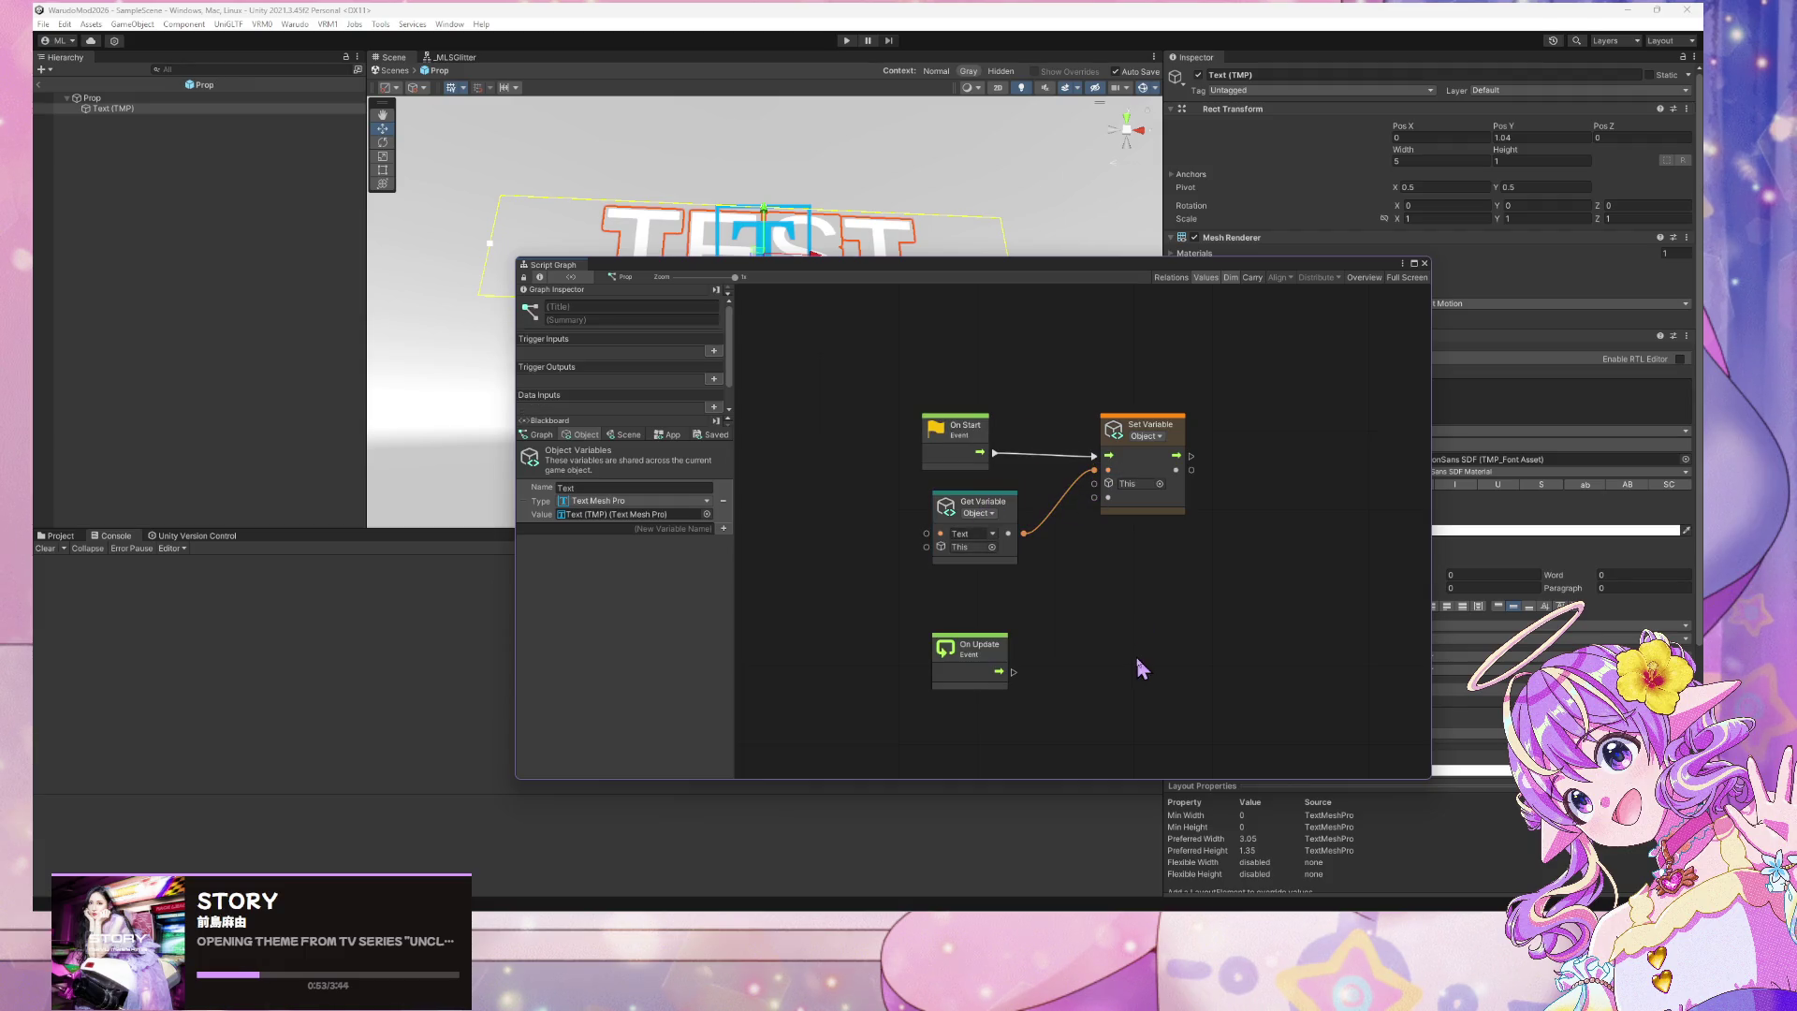
{"action": "right_click", "coordinate": [1075, 590]}
{"action": "type", "text": "strin"}
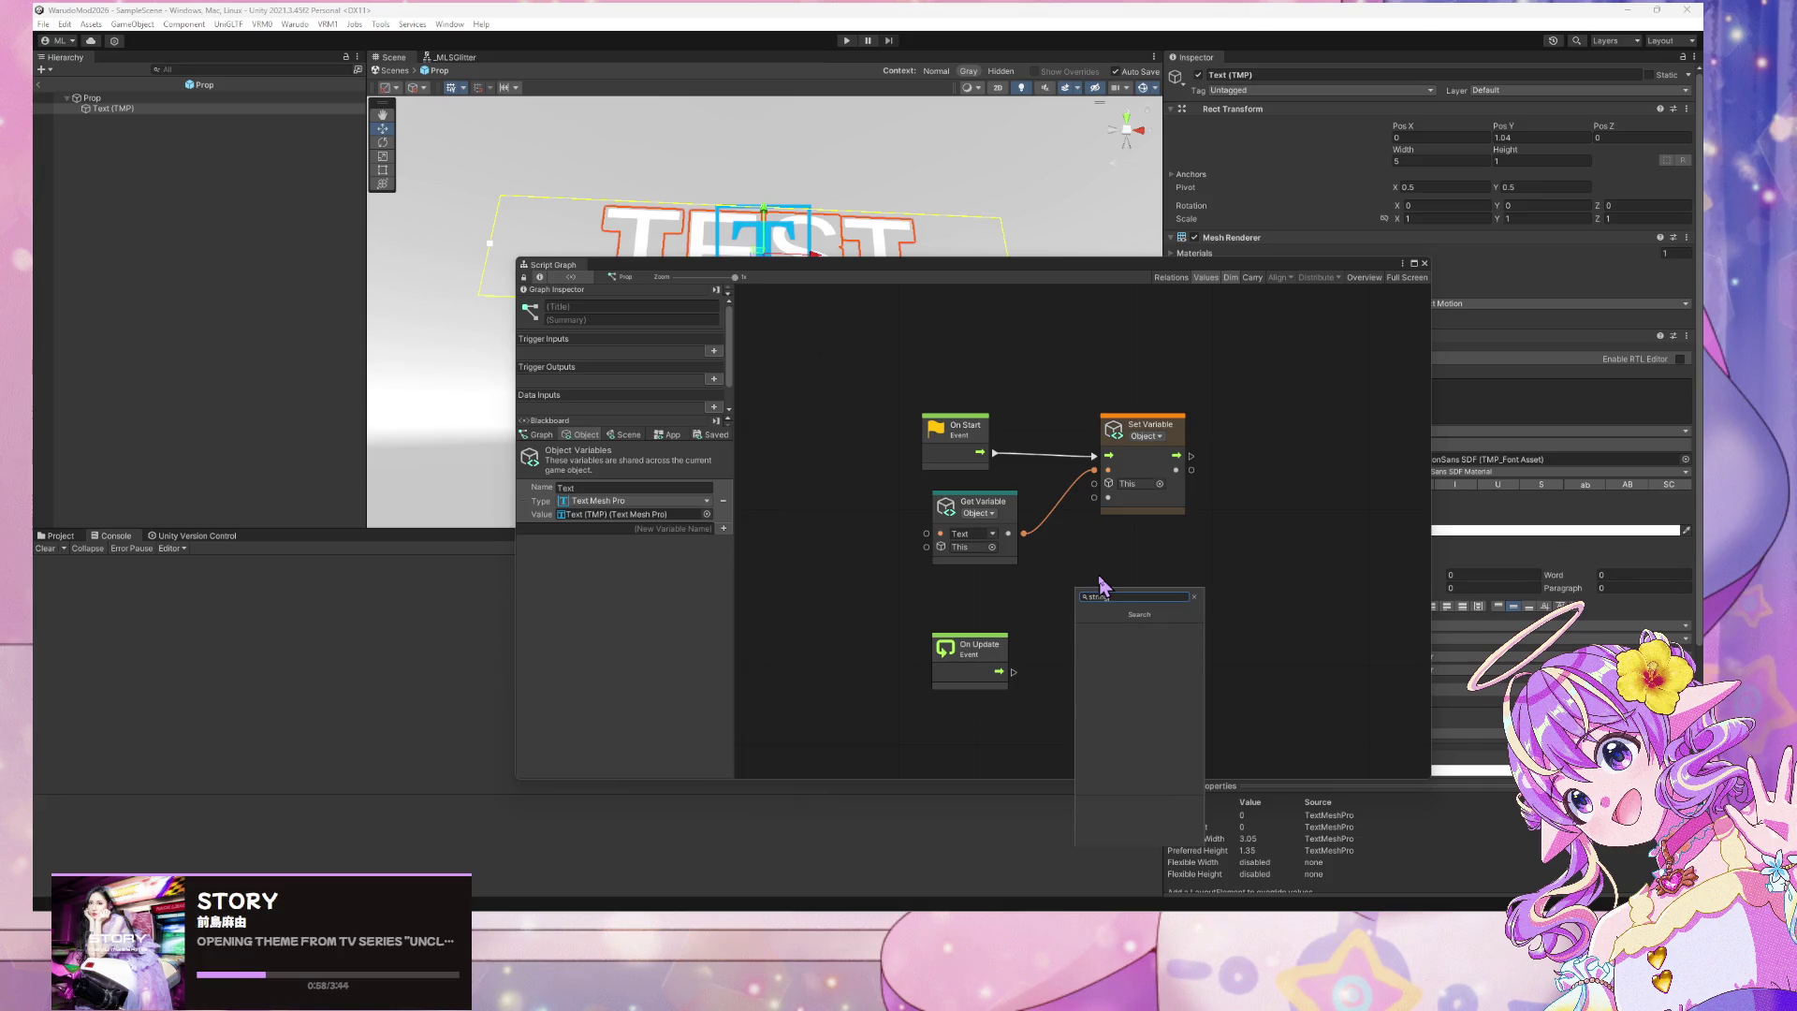
{"action": "key", "text": "BackSpace"}
{"action": "key", "text": "BackSpace"}
{"action": "key", "text": "BackSpace"}
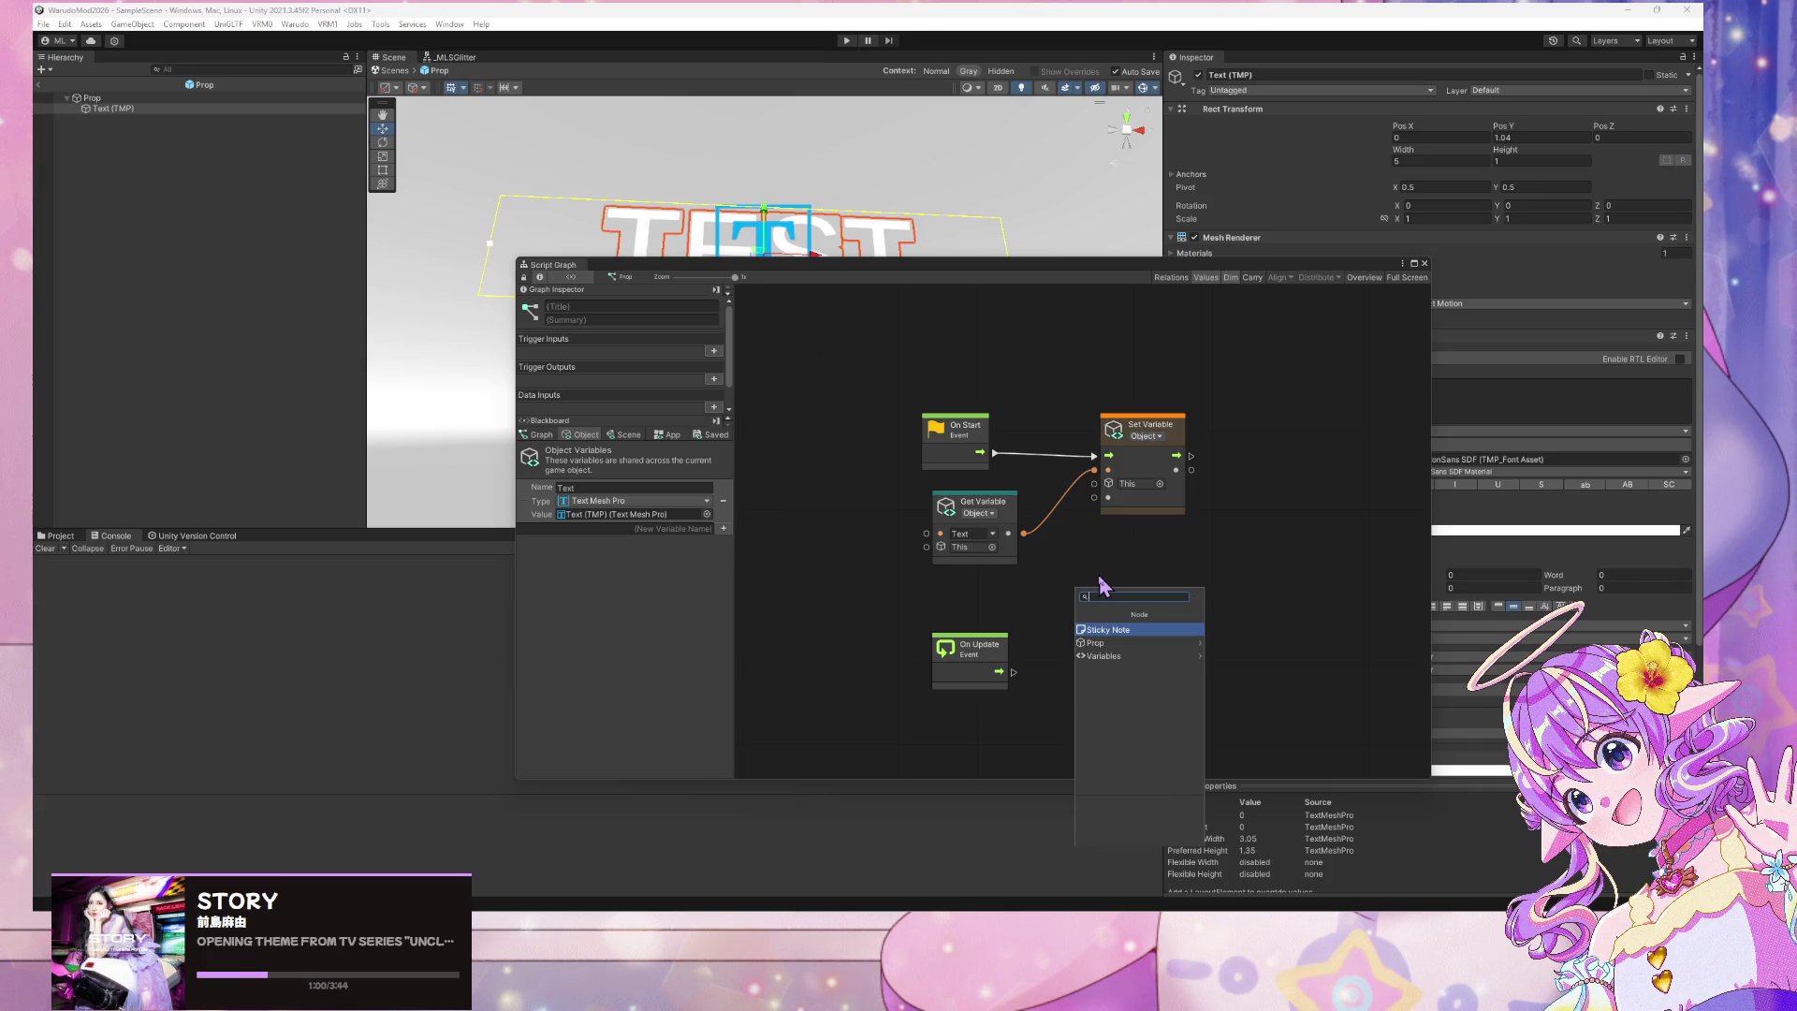
{"action": "key", "text": "Escape"}
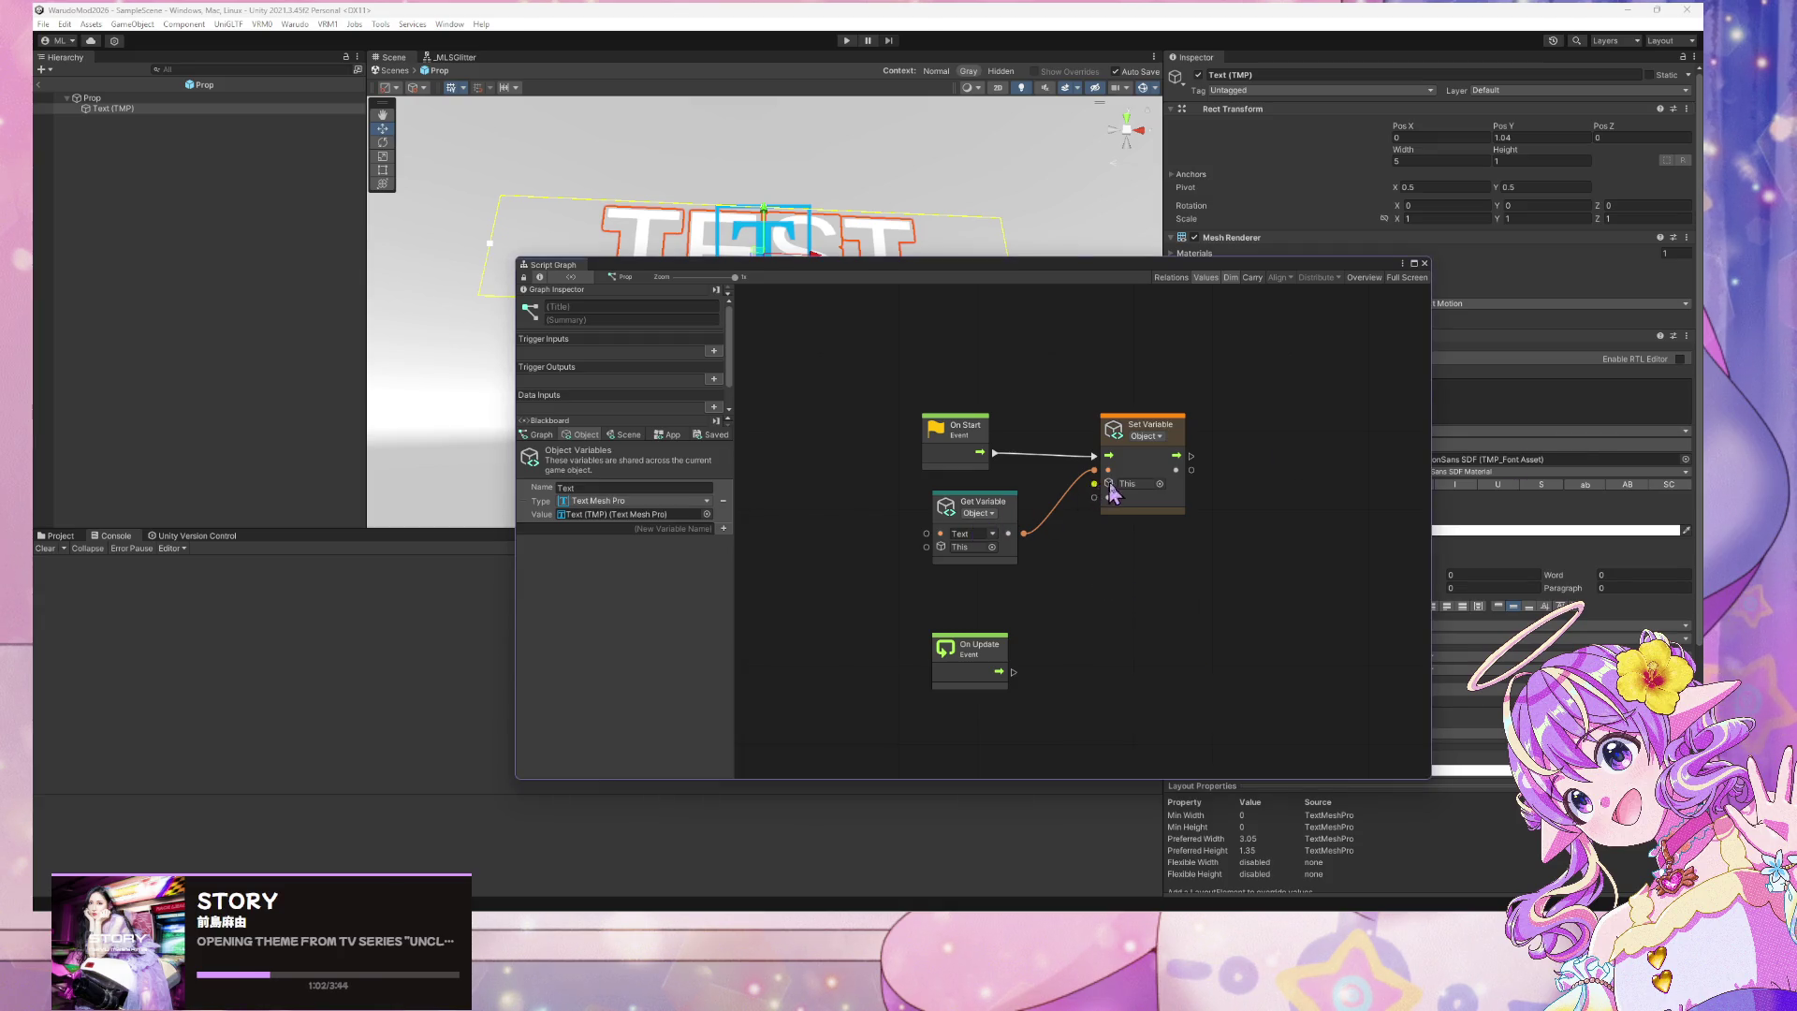
{"action": "left_click_drag", "start_coordinate": [1094, 497], "coordinate": [1054, 581]}
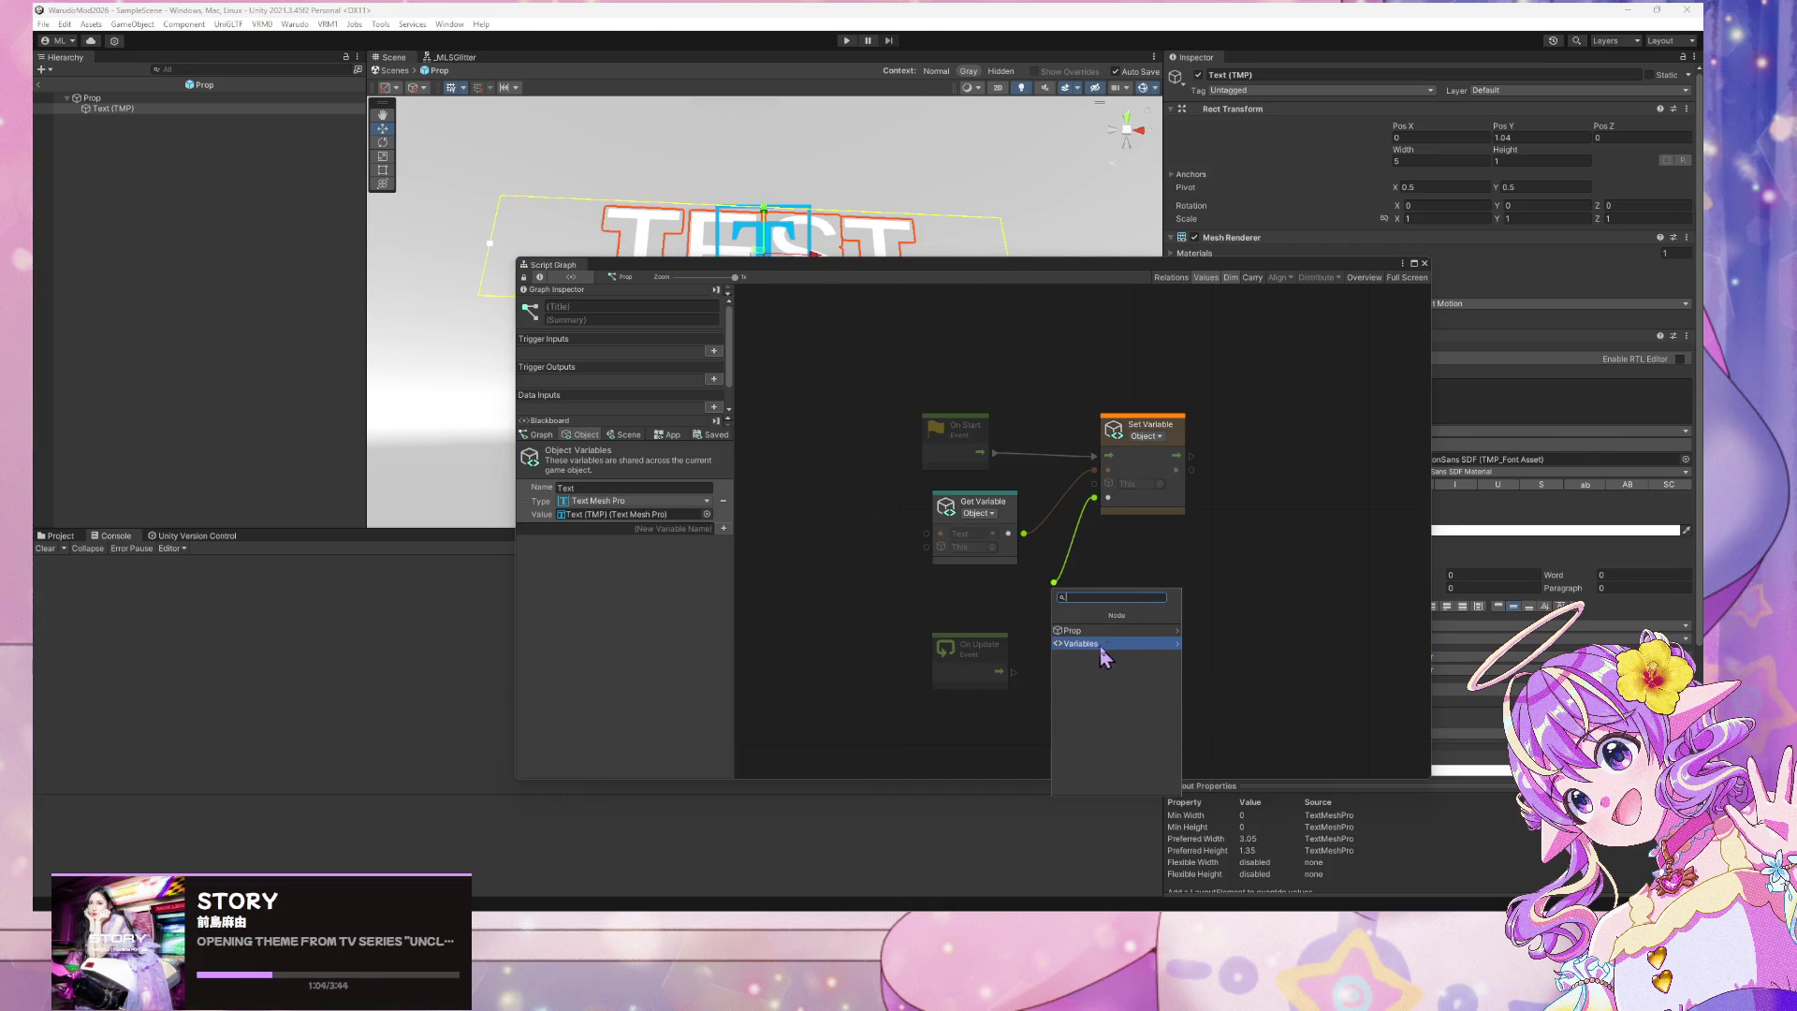
{"action": "left_click", "coordinate": [1101, 646]}
{"action": "left_click", "coordinate": [1061, 614]}
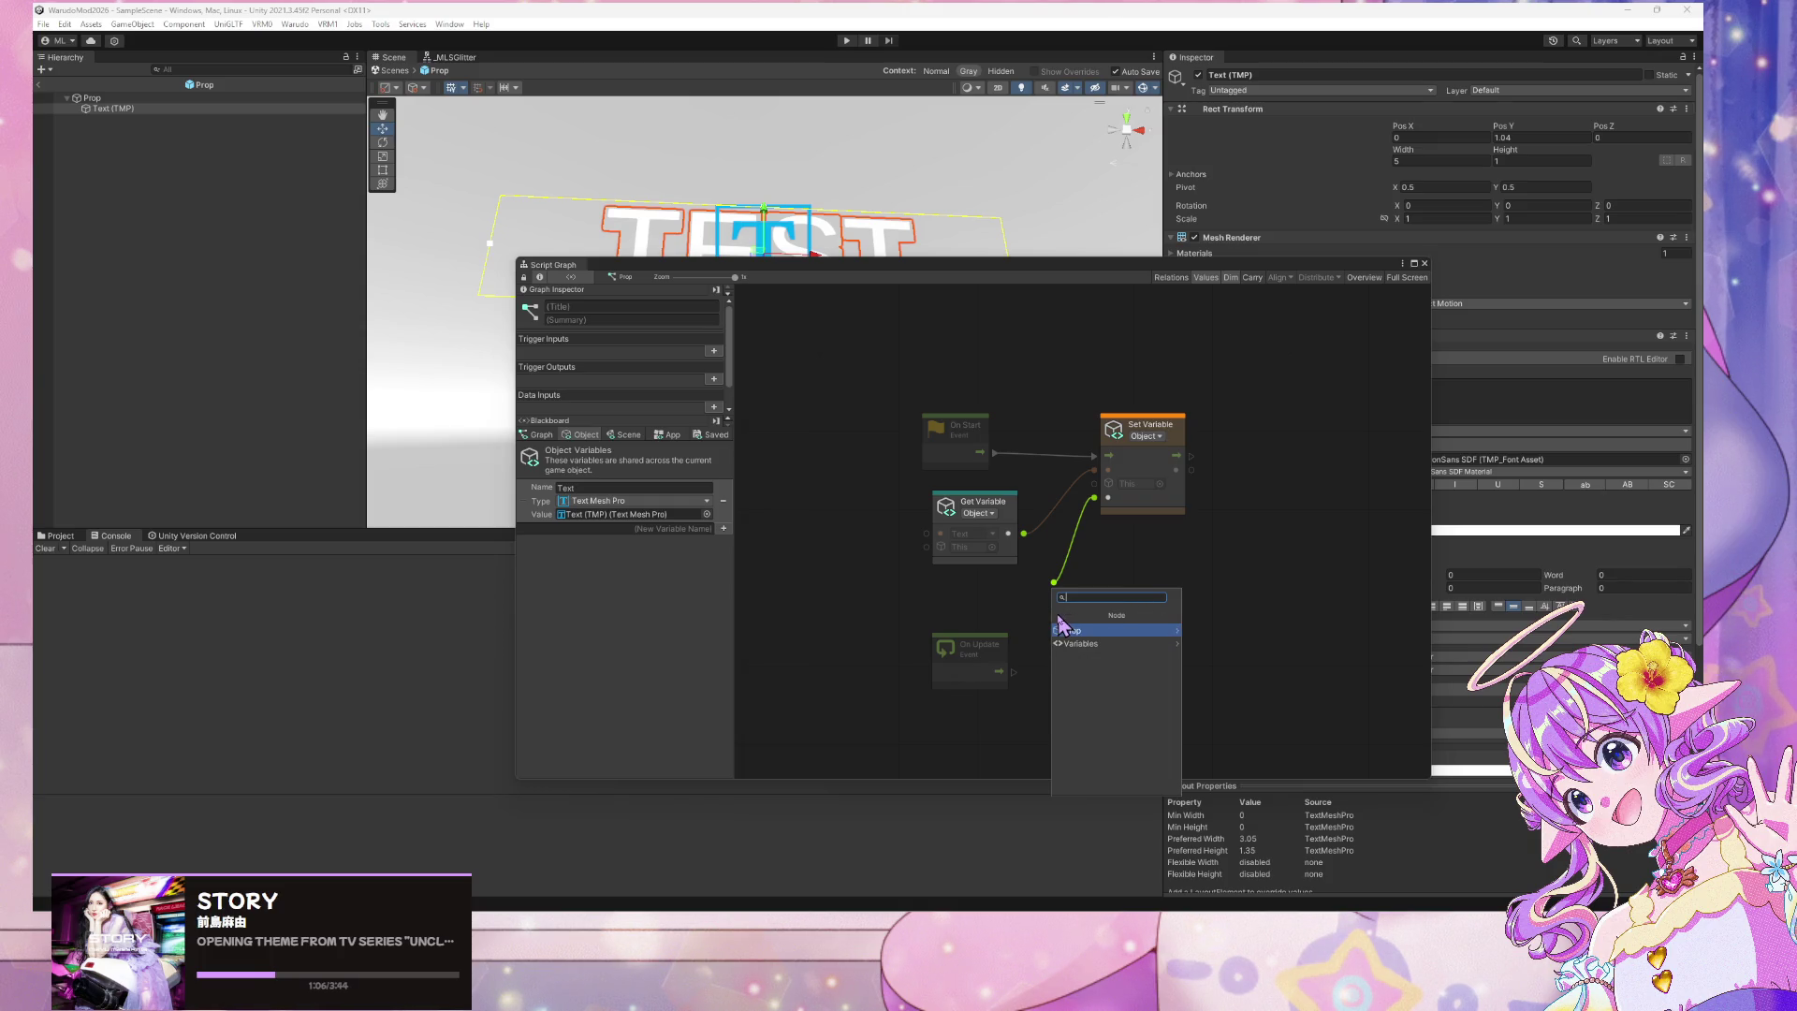
{"action": "left_click", "coordinate": [1077, 548]}
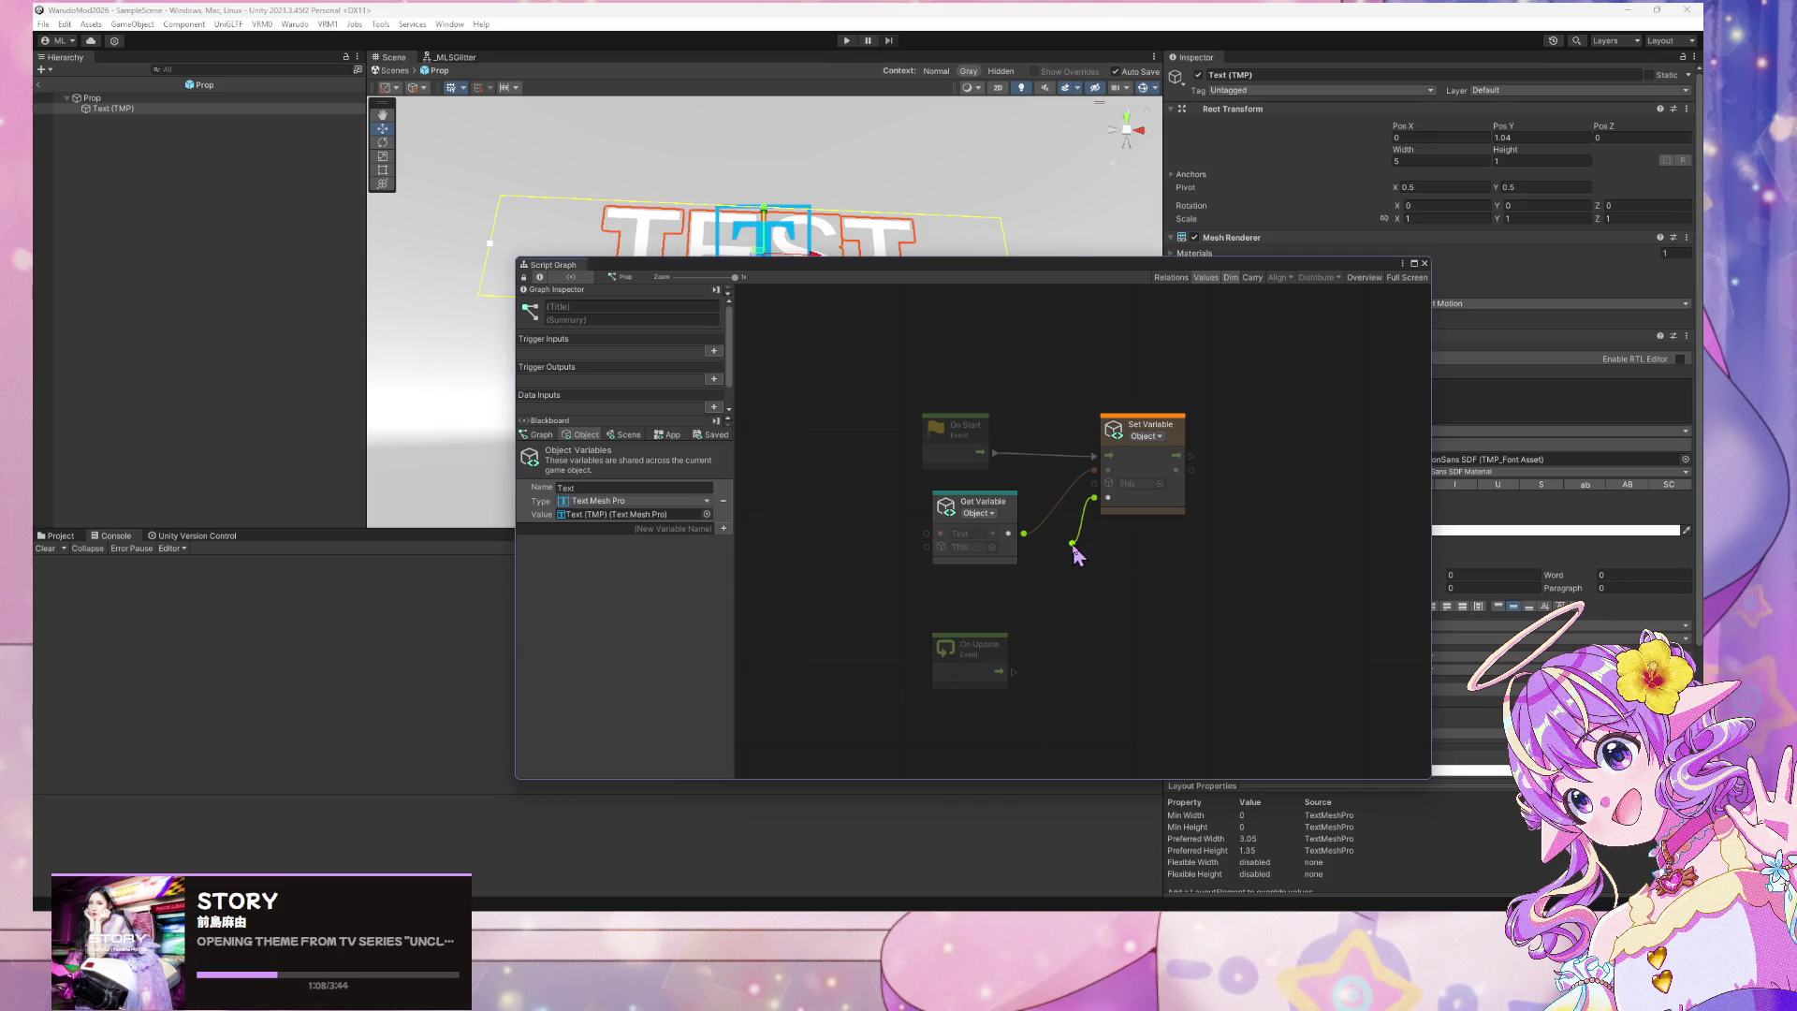
{"action": "left_click", "coordinate": [1086, 557]}
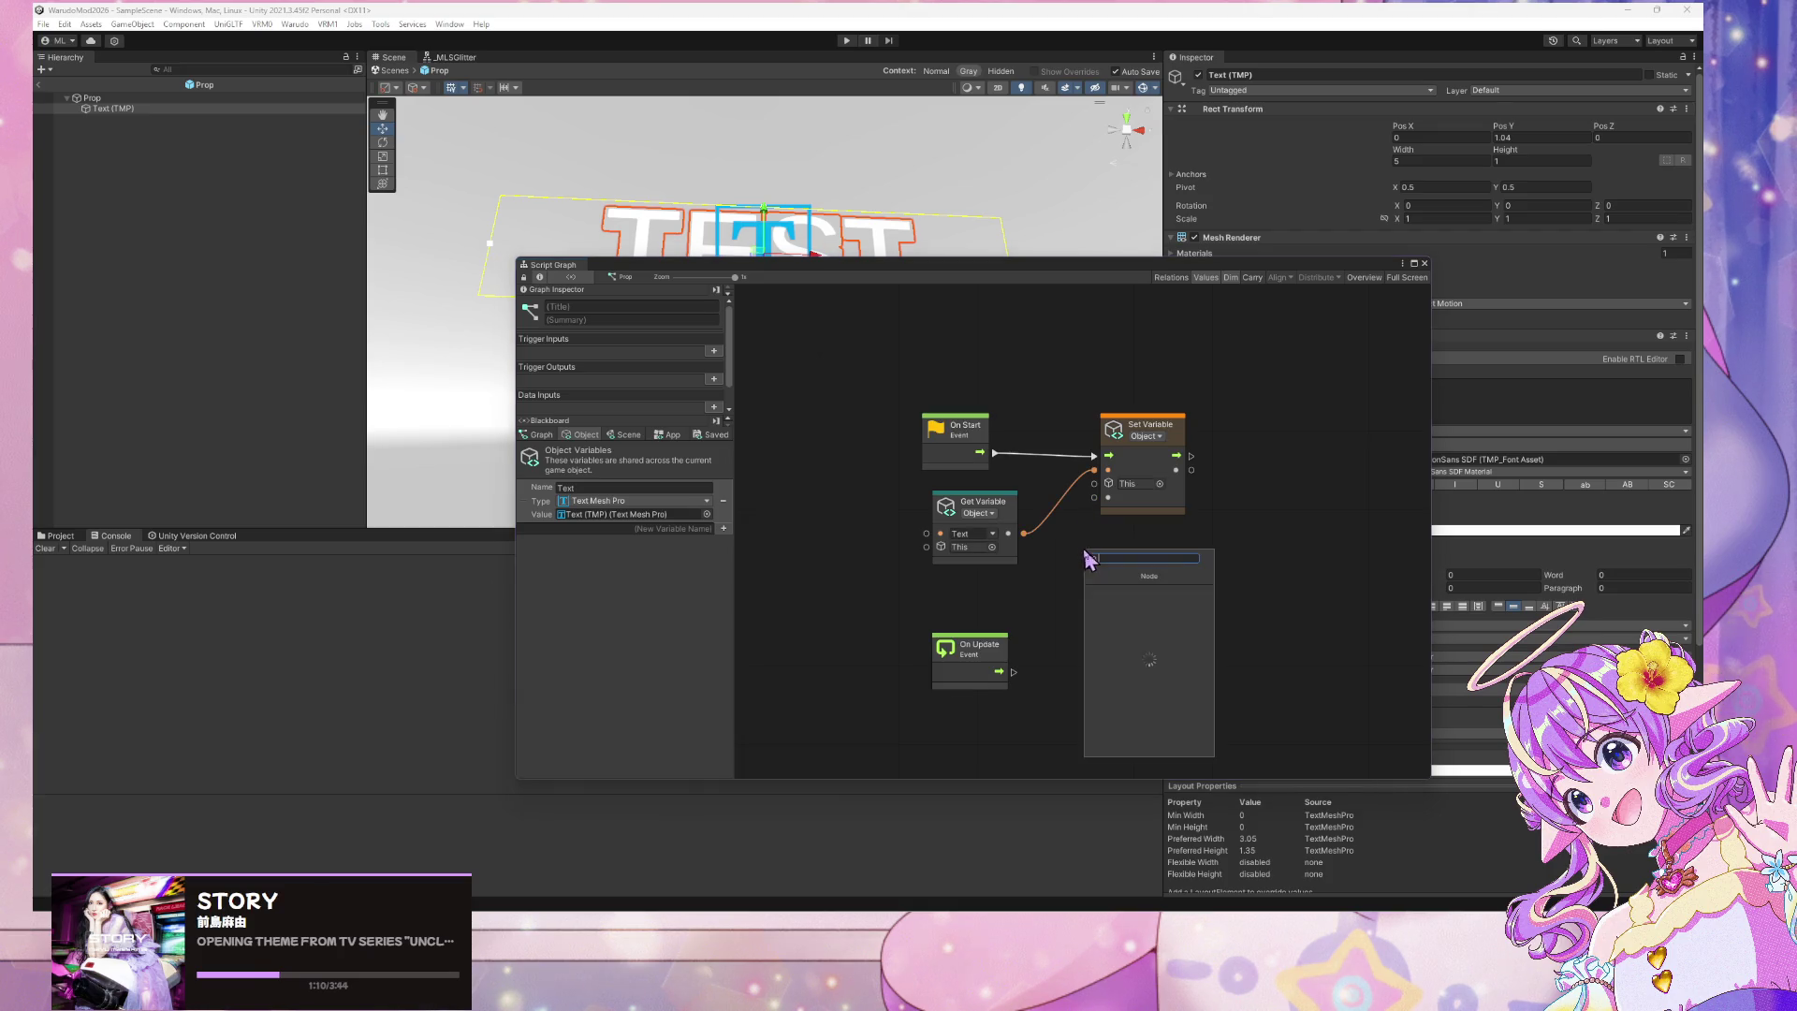
{"action": "left_click_drag", "start_coordinate": [1156, 431], "coordinate": [1194, 401]}
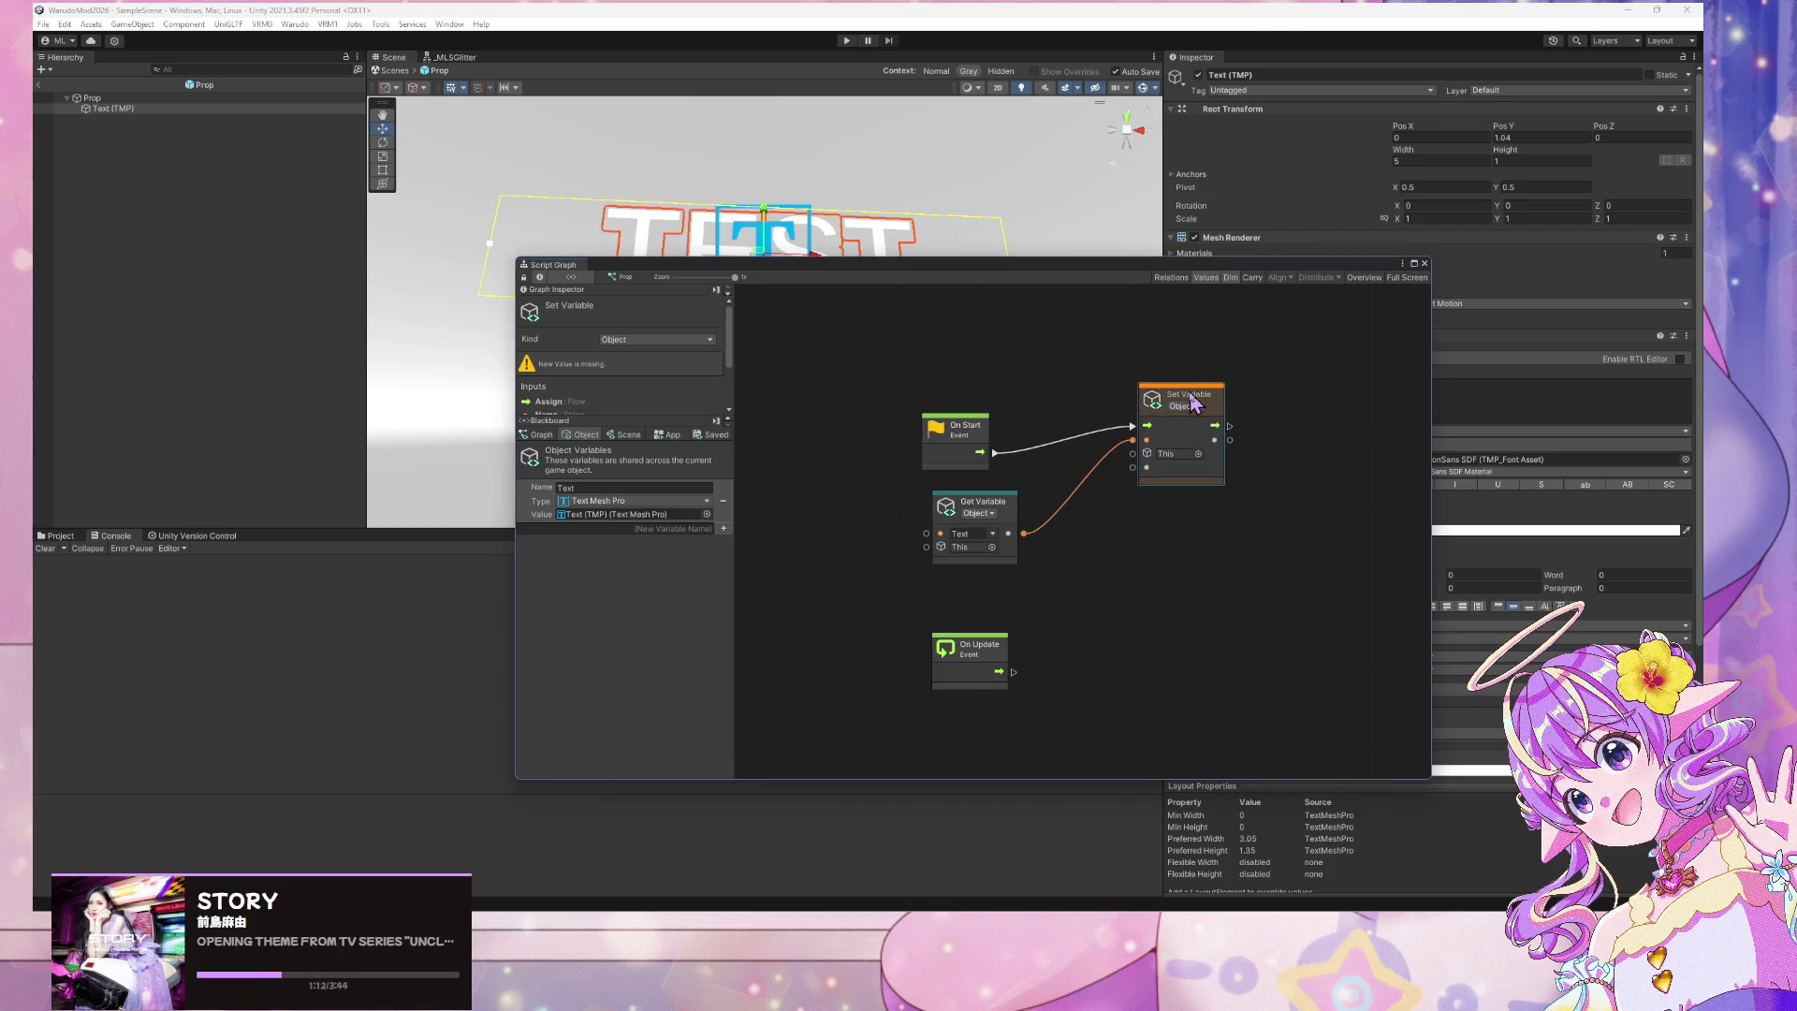
{"action": "key", "text": "Delete"}
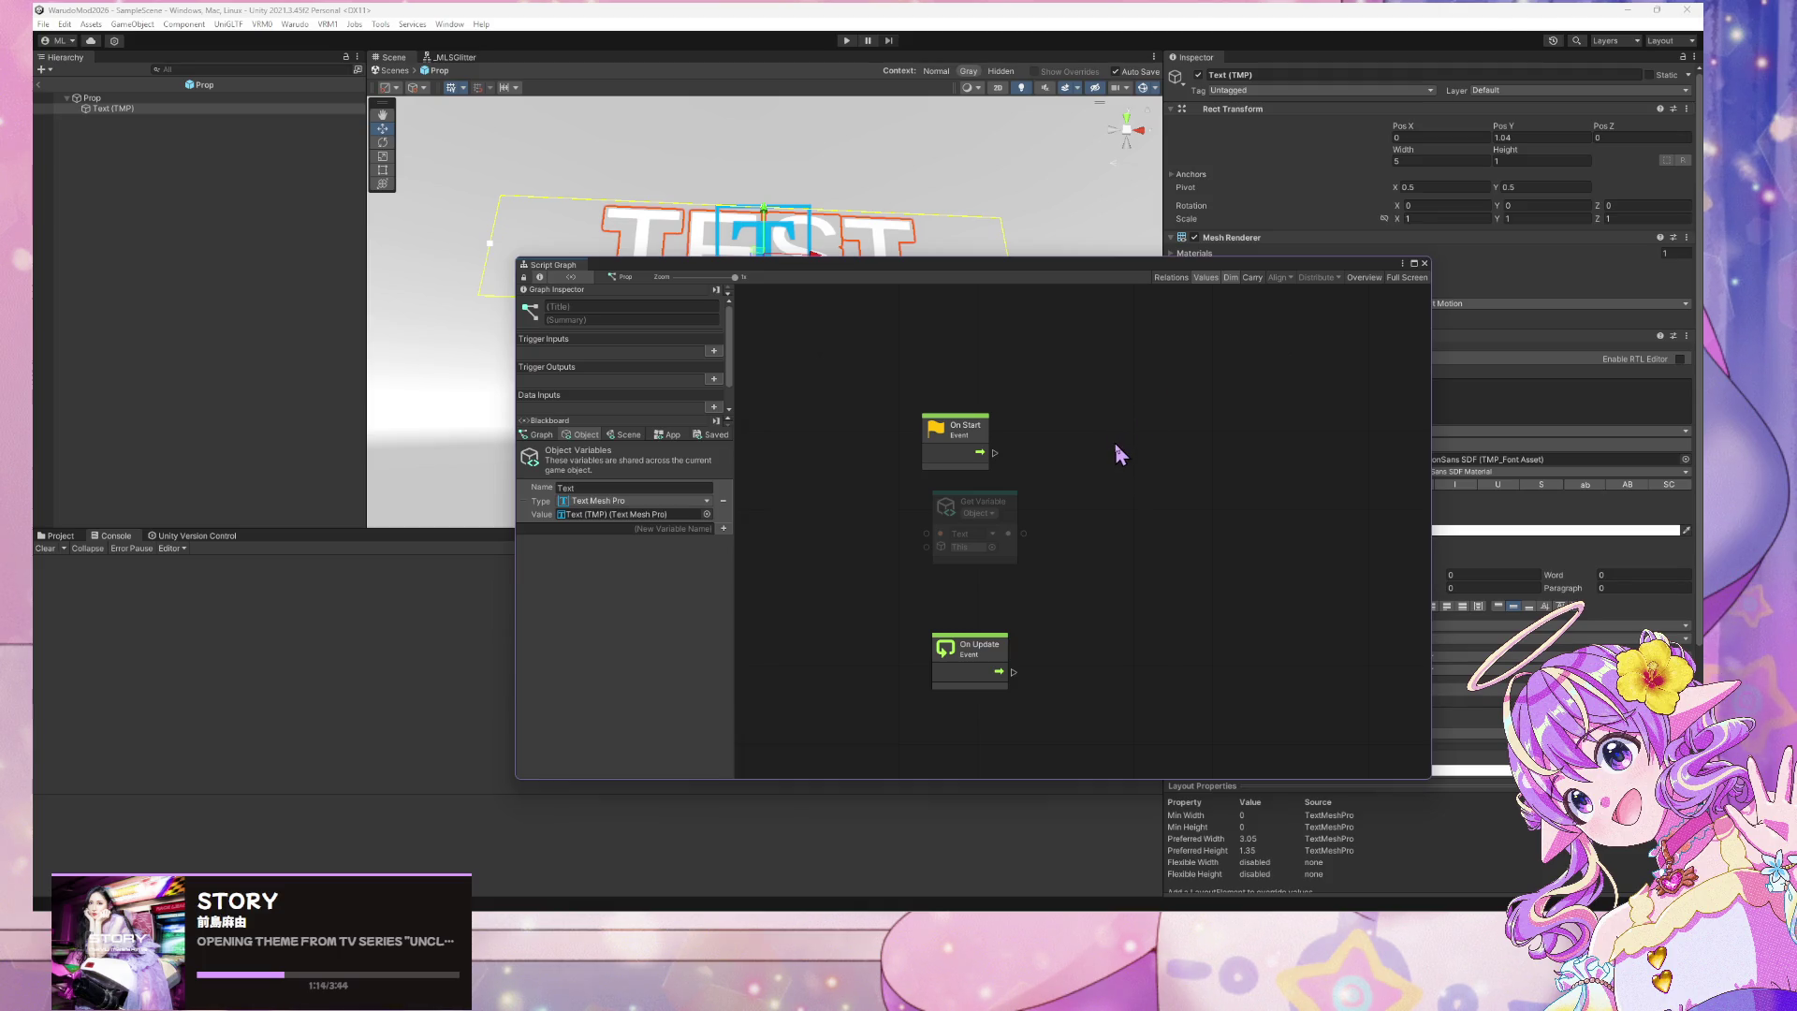
{"action": "right_click", "coordinate": [1048, 496]}
{"action": "type", "text": "t"}
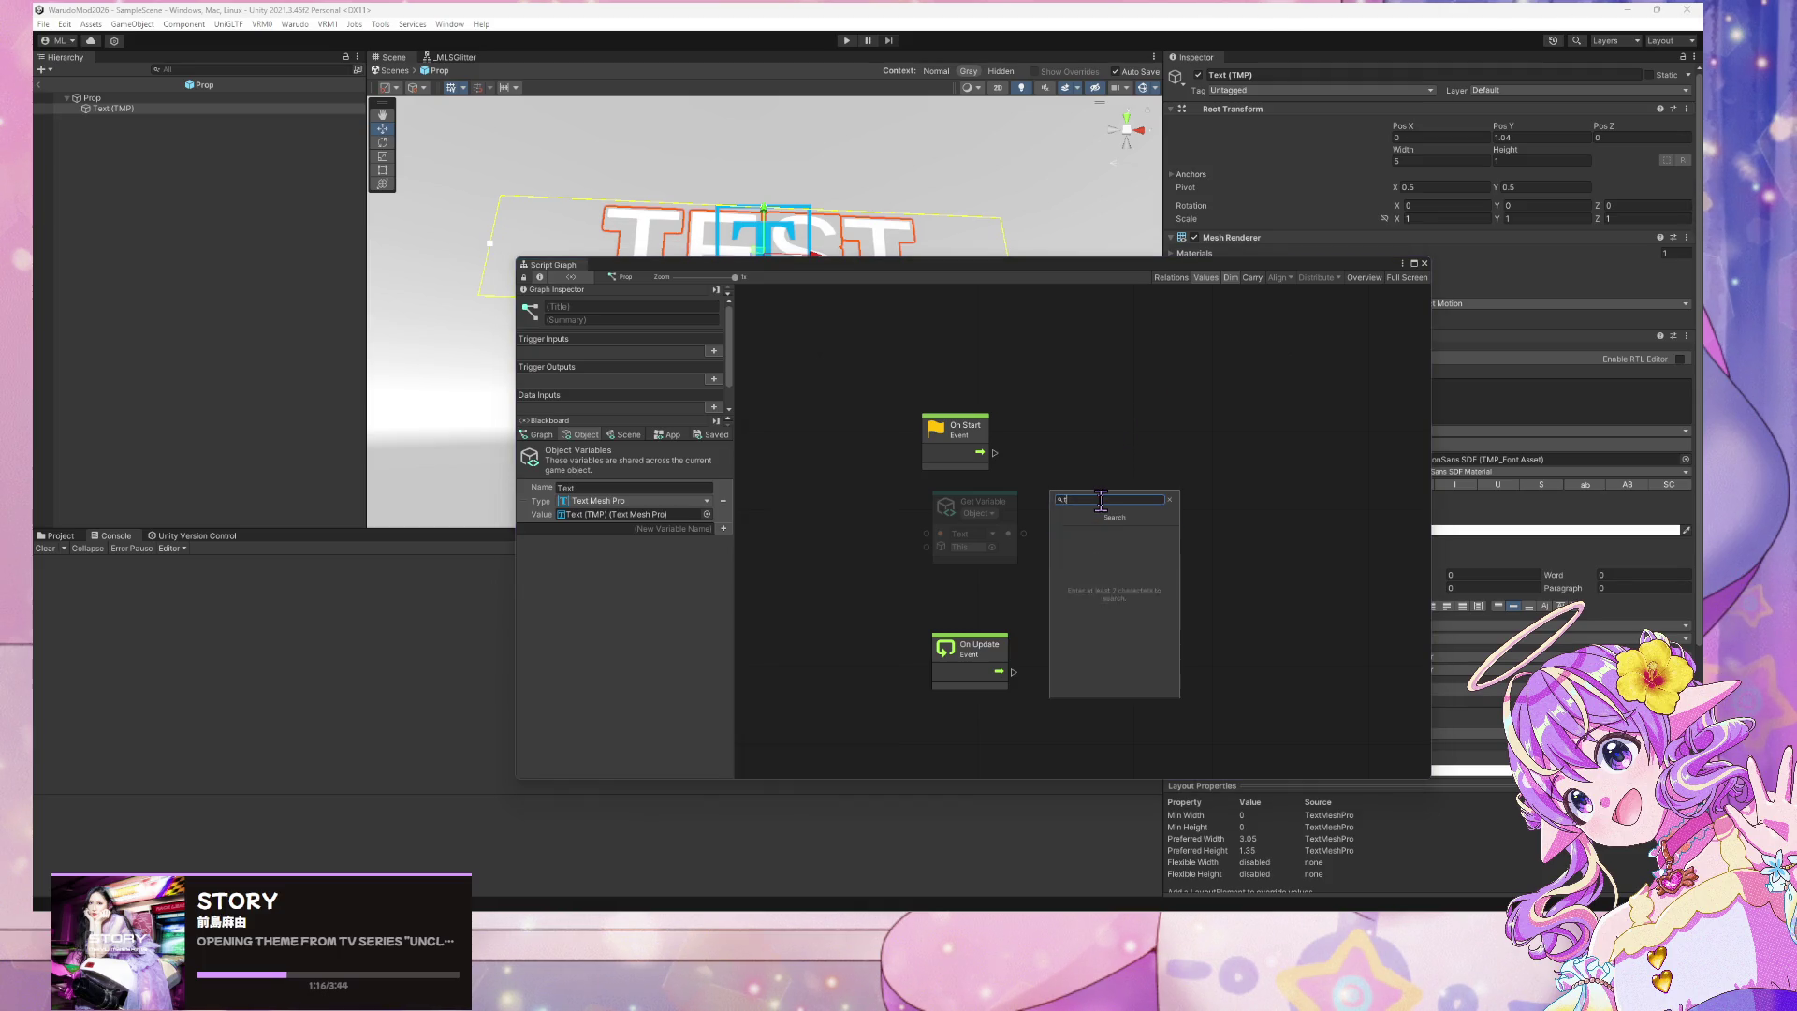
{"action": "type", "text": "ext me"}
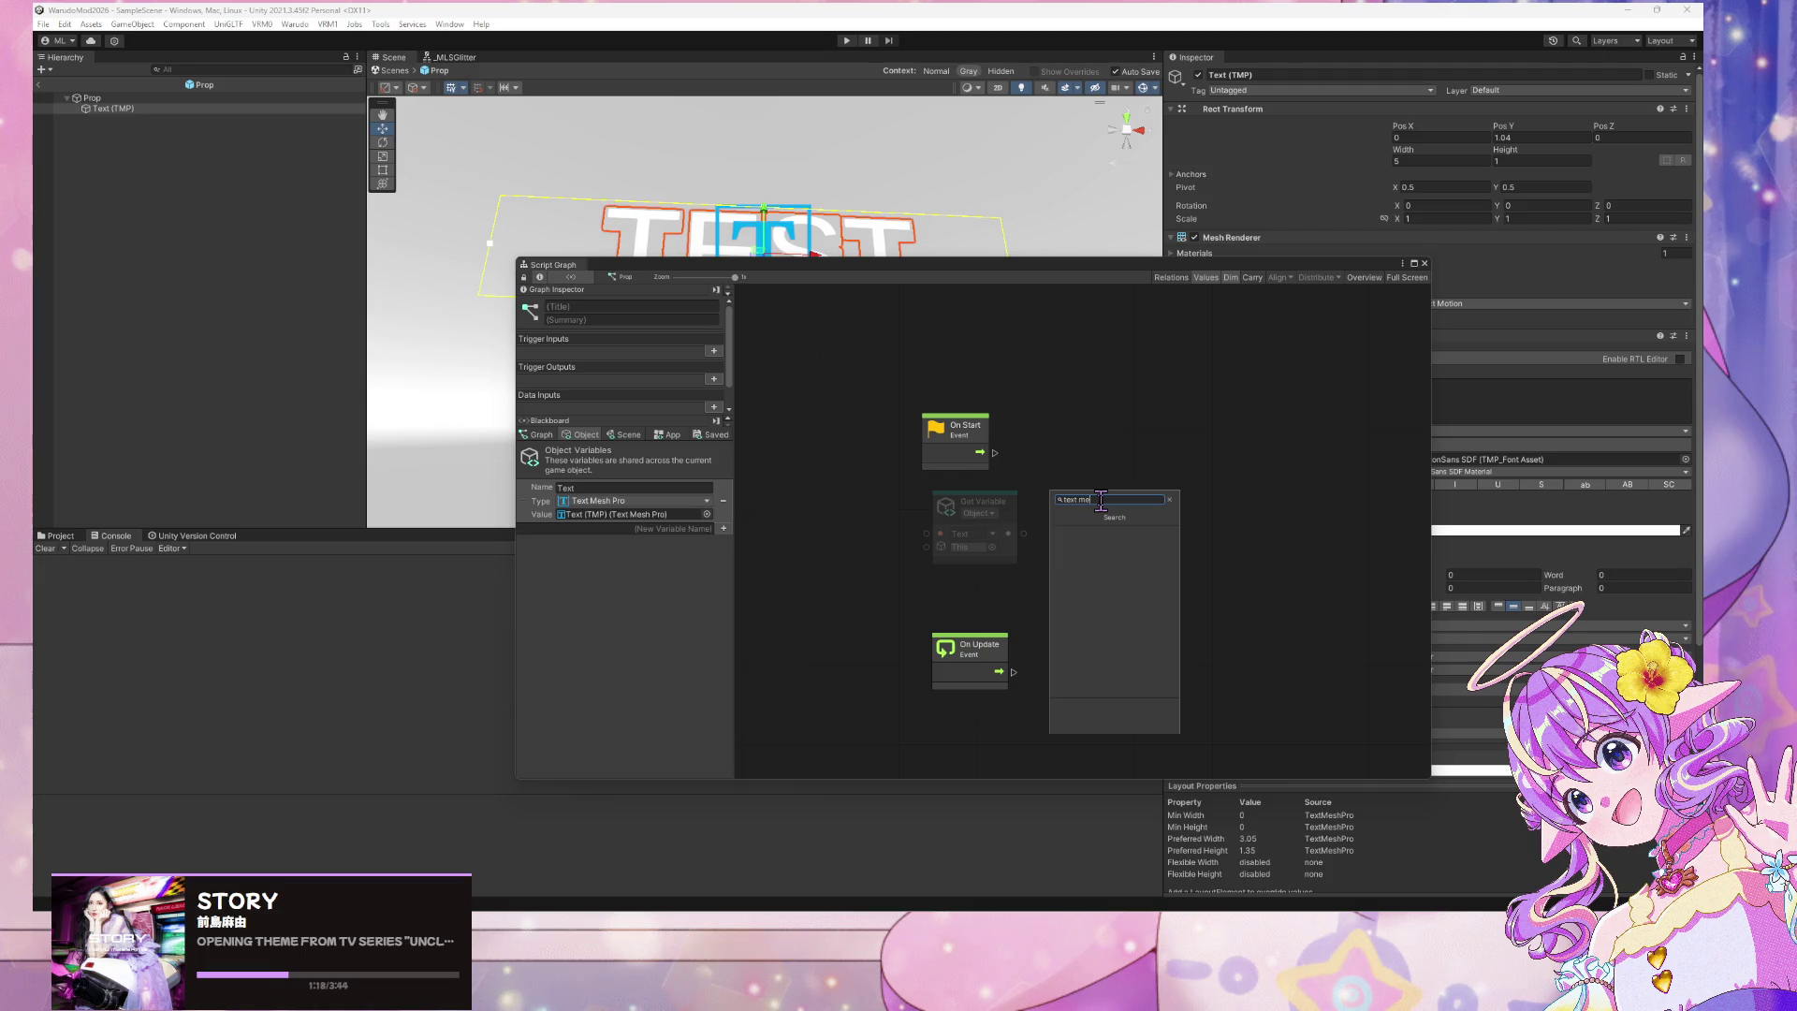
{"action": "key", "text": "BackSpace"}
{"action": "key", "text": "BackSpace"}
{"action": "key", "text": "BackSpace"}
{"action": "key", "text": "Down"}
{"action": "key", "text": "Down"}
{"action": "key", "text": "Up"}
{"action": "key", "text": "Up"}
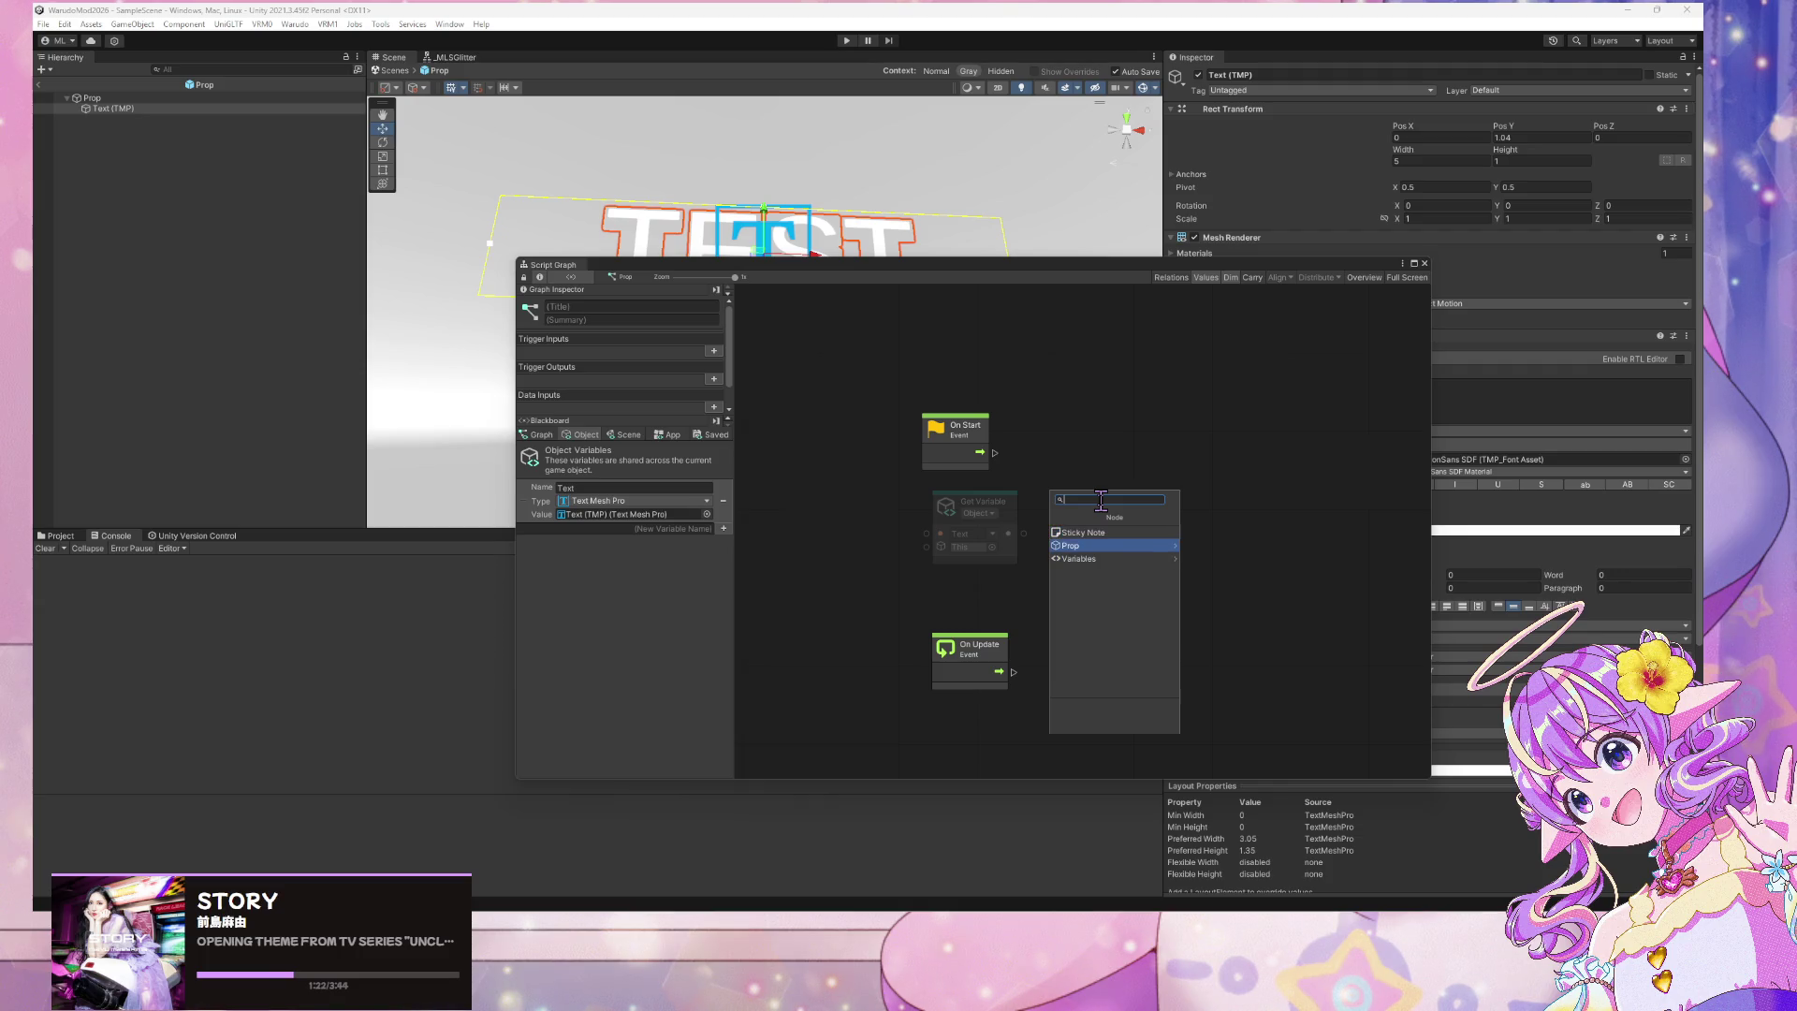
{"action": "key", "text": "Escape"}
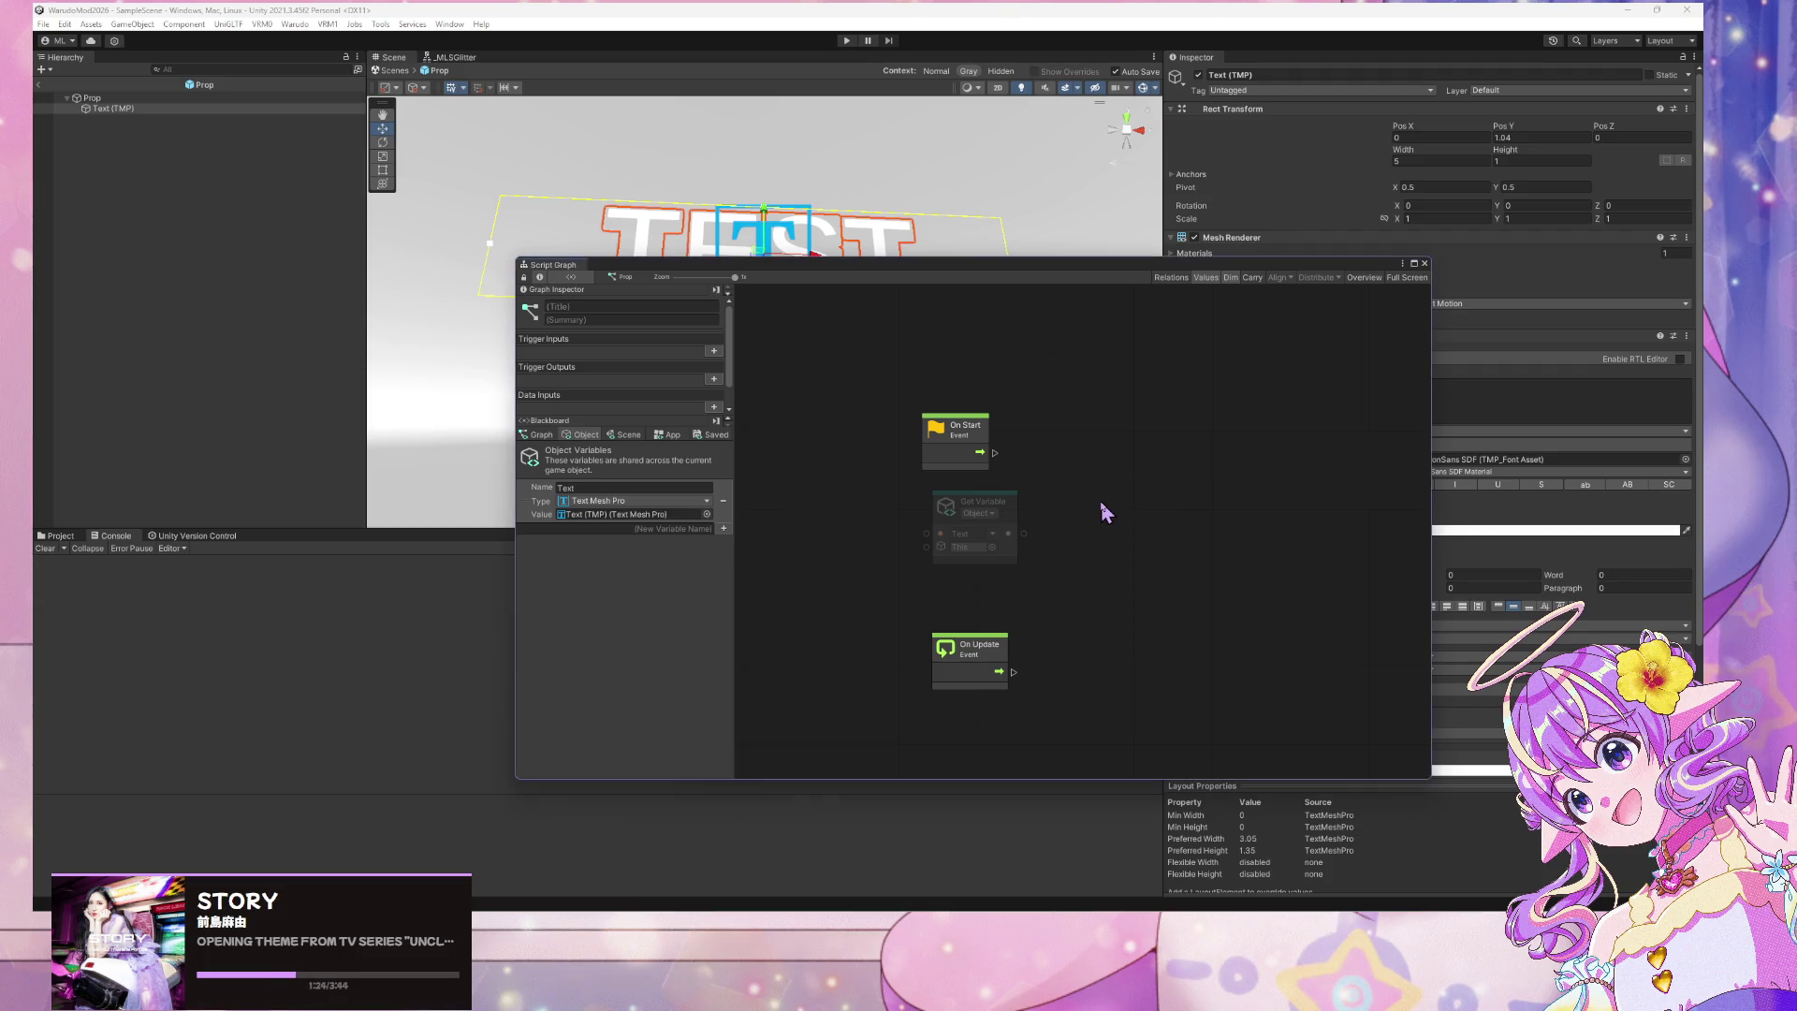
{"action": "left_click", "coordinate": [945, 435]}
{"action": "left_click_drag", "start_coordinate": [945, 435], "coordinate": [964, 435]}
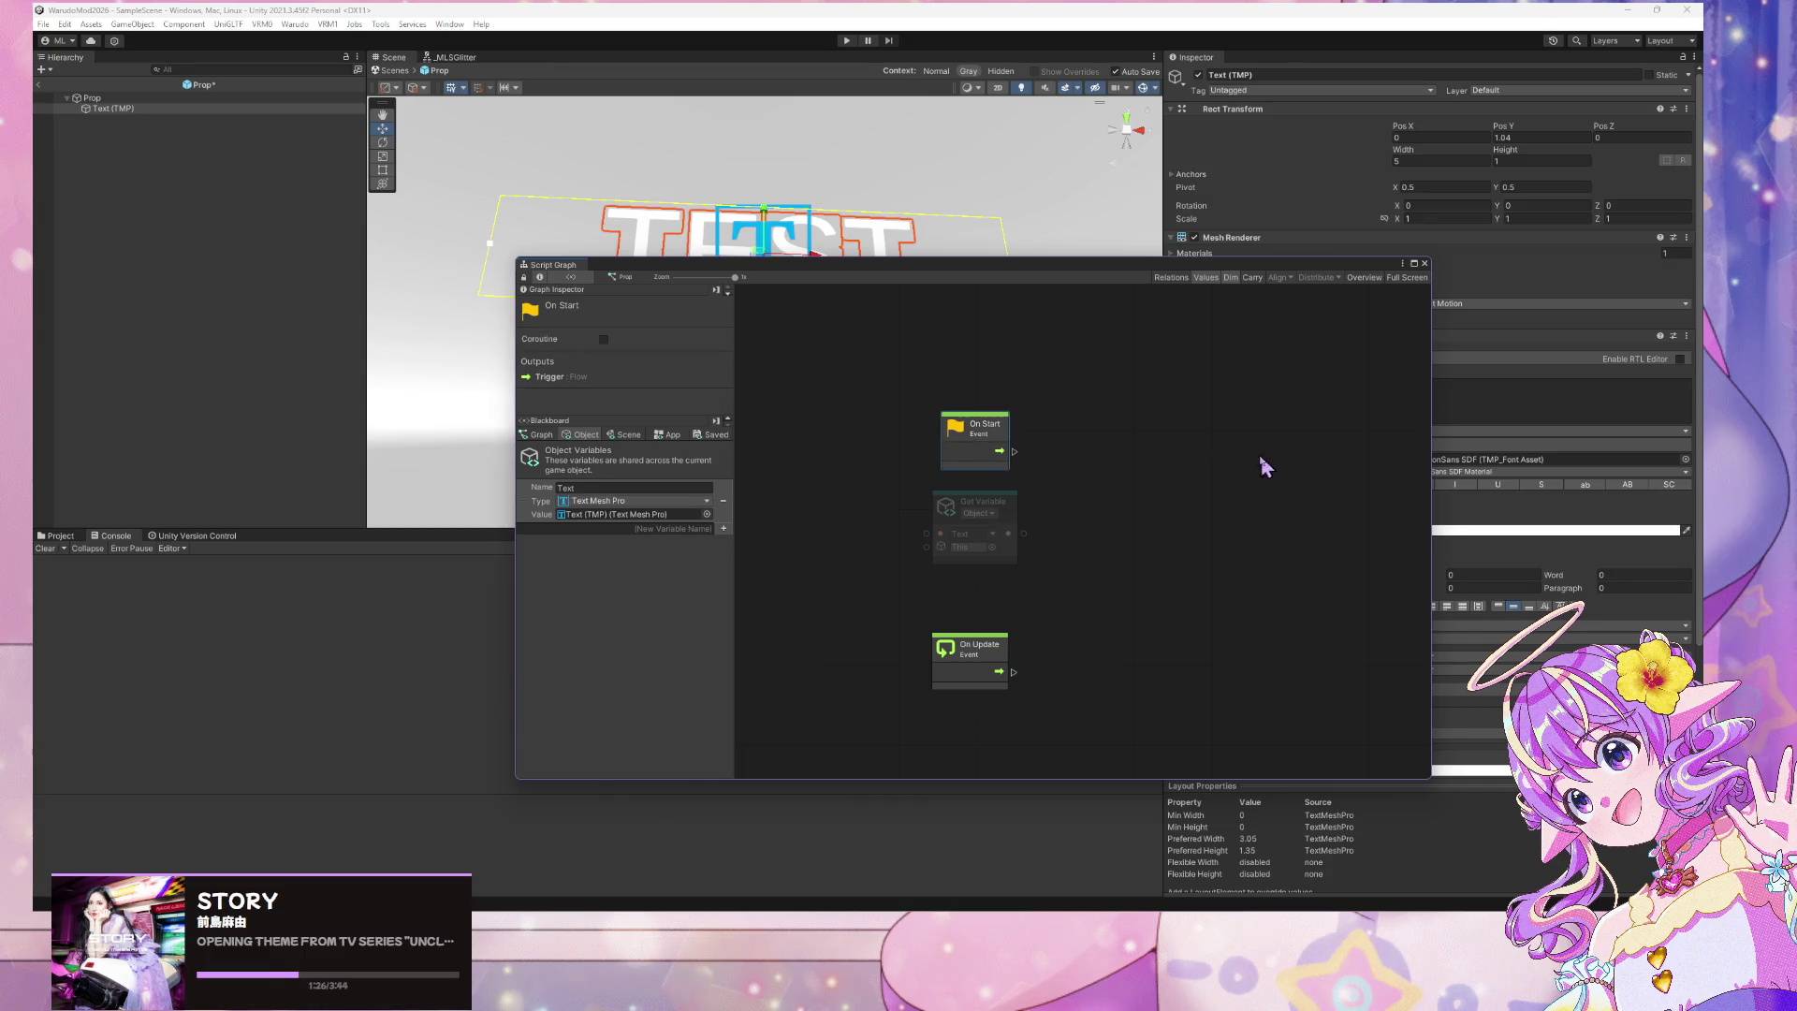
{"action": "right_click", "coordinate": [1102, 437]}
{"action": "left_click", "coordinate": [1212, 439]}
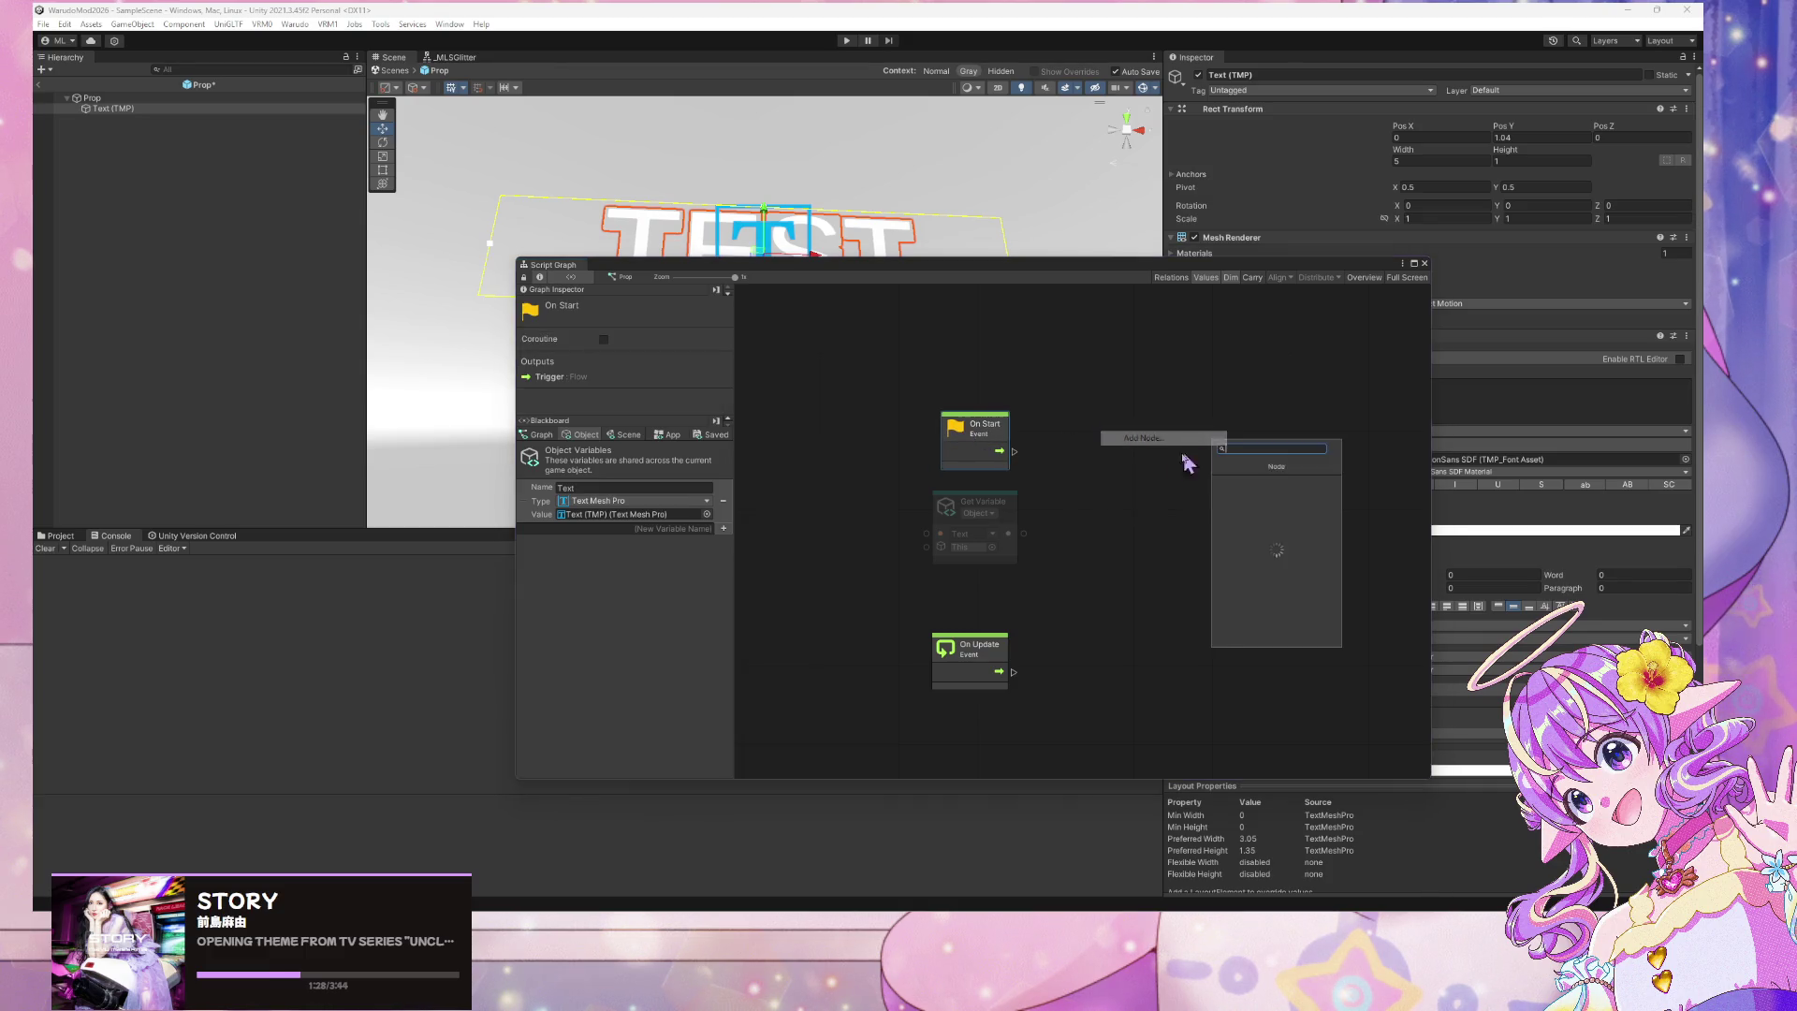
{"action": "left_click", "coordinate": [1129, 496]}
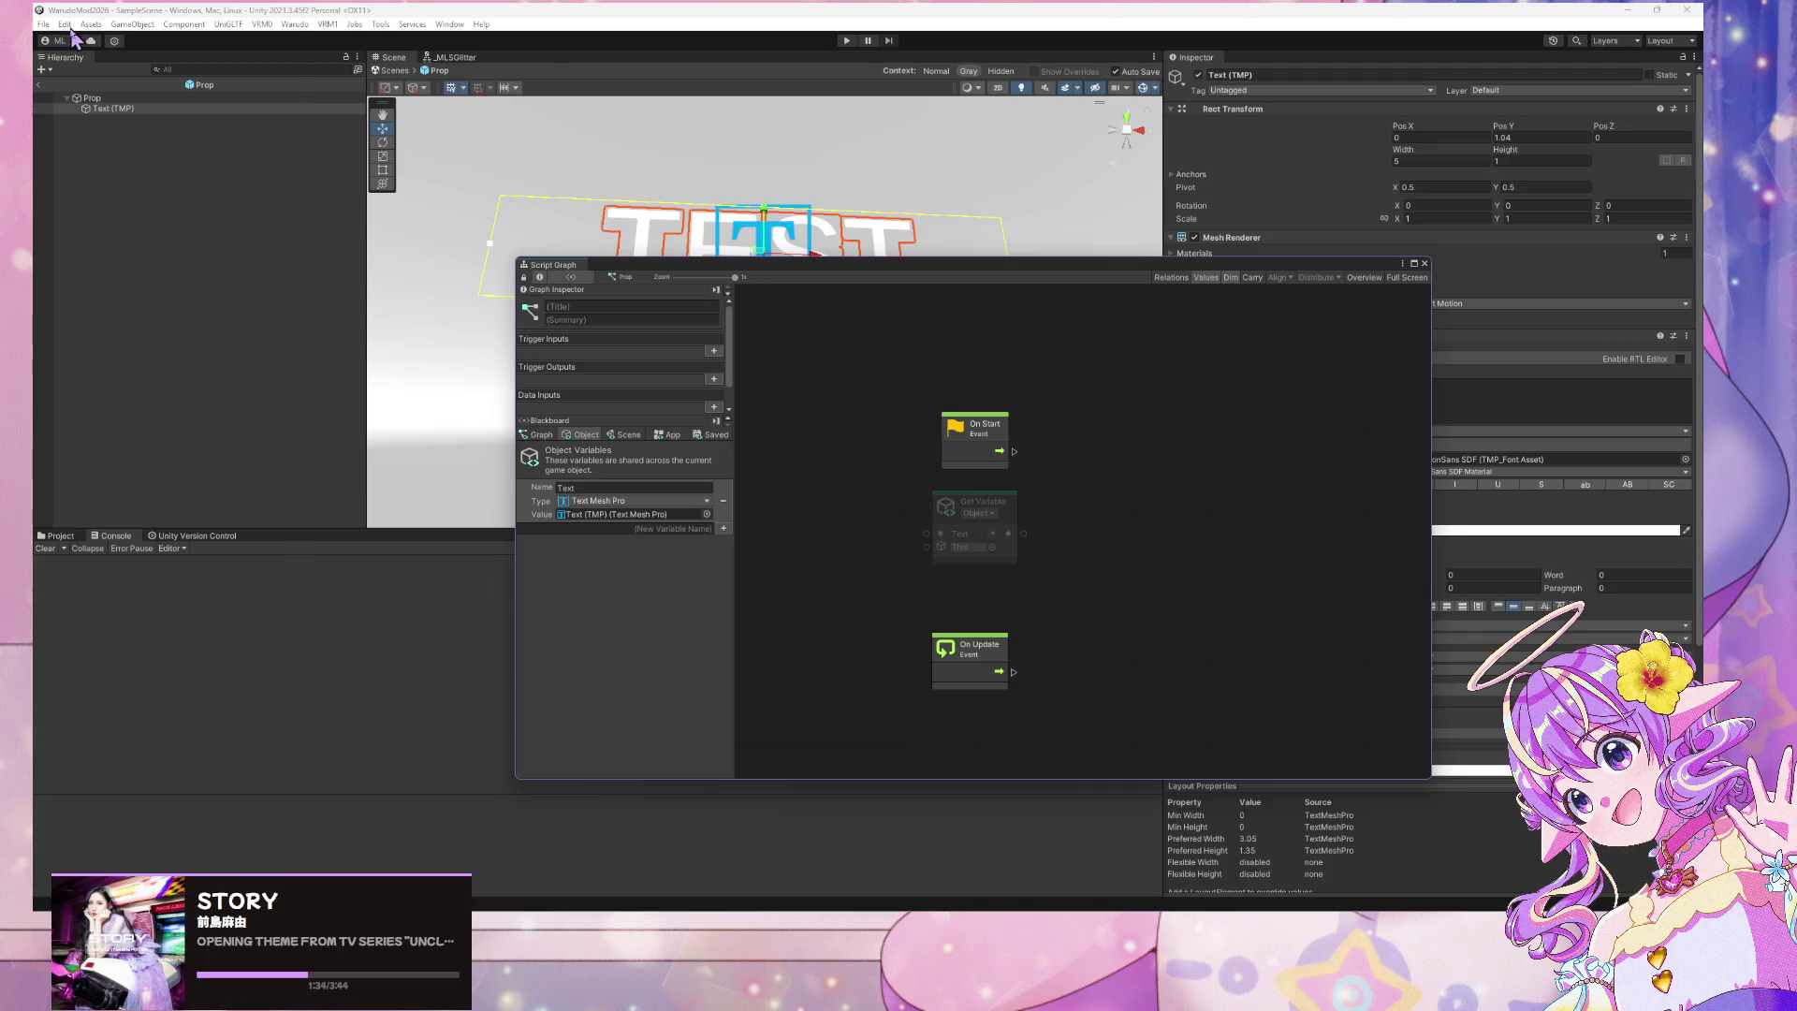
Open Preferences and filter by 'visual' to show the Visual Scripting settings
{"action": "left_click", "coordinate": [66, 24]}
{"action": "left_click", "coordinate": [141, 479]}
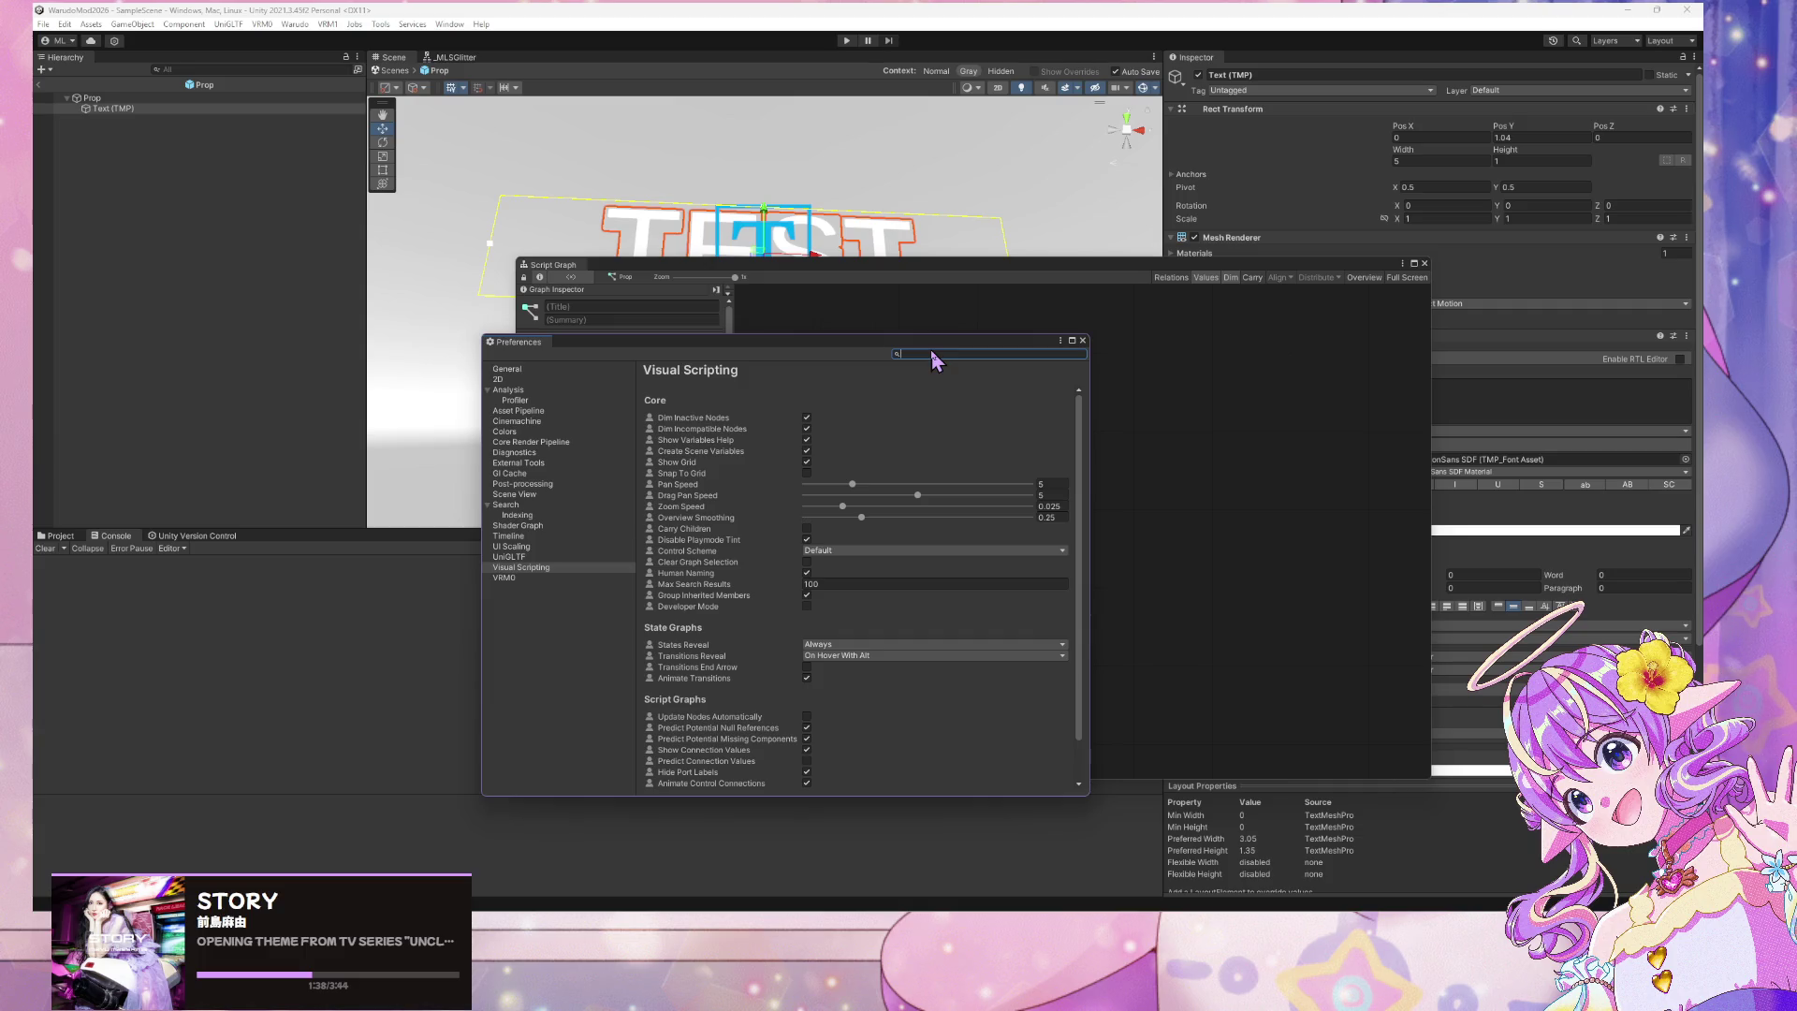
{"action": "type", "text": "visual"}
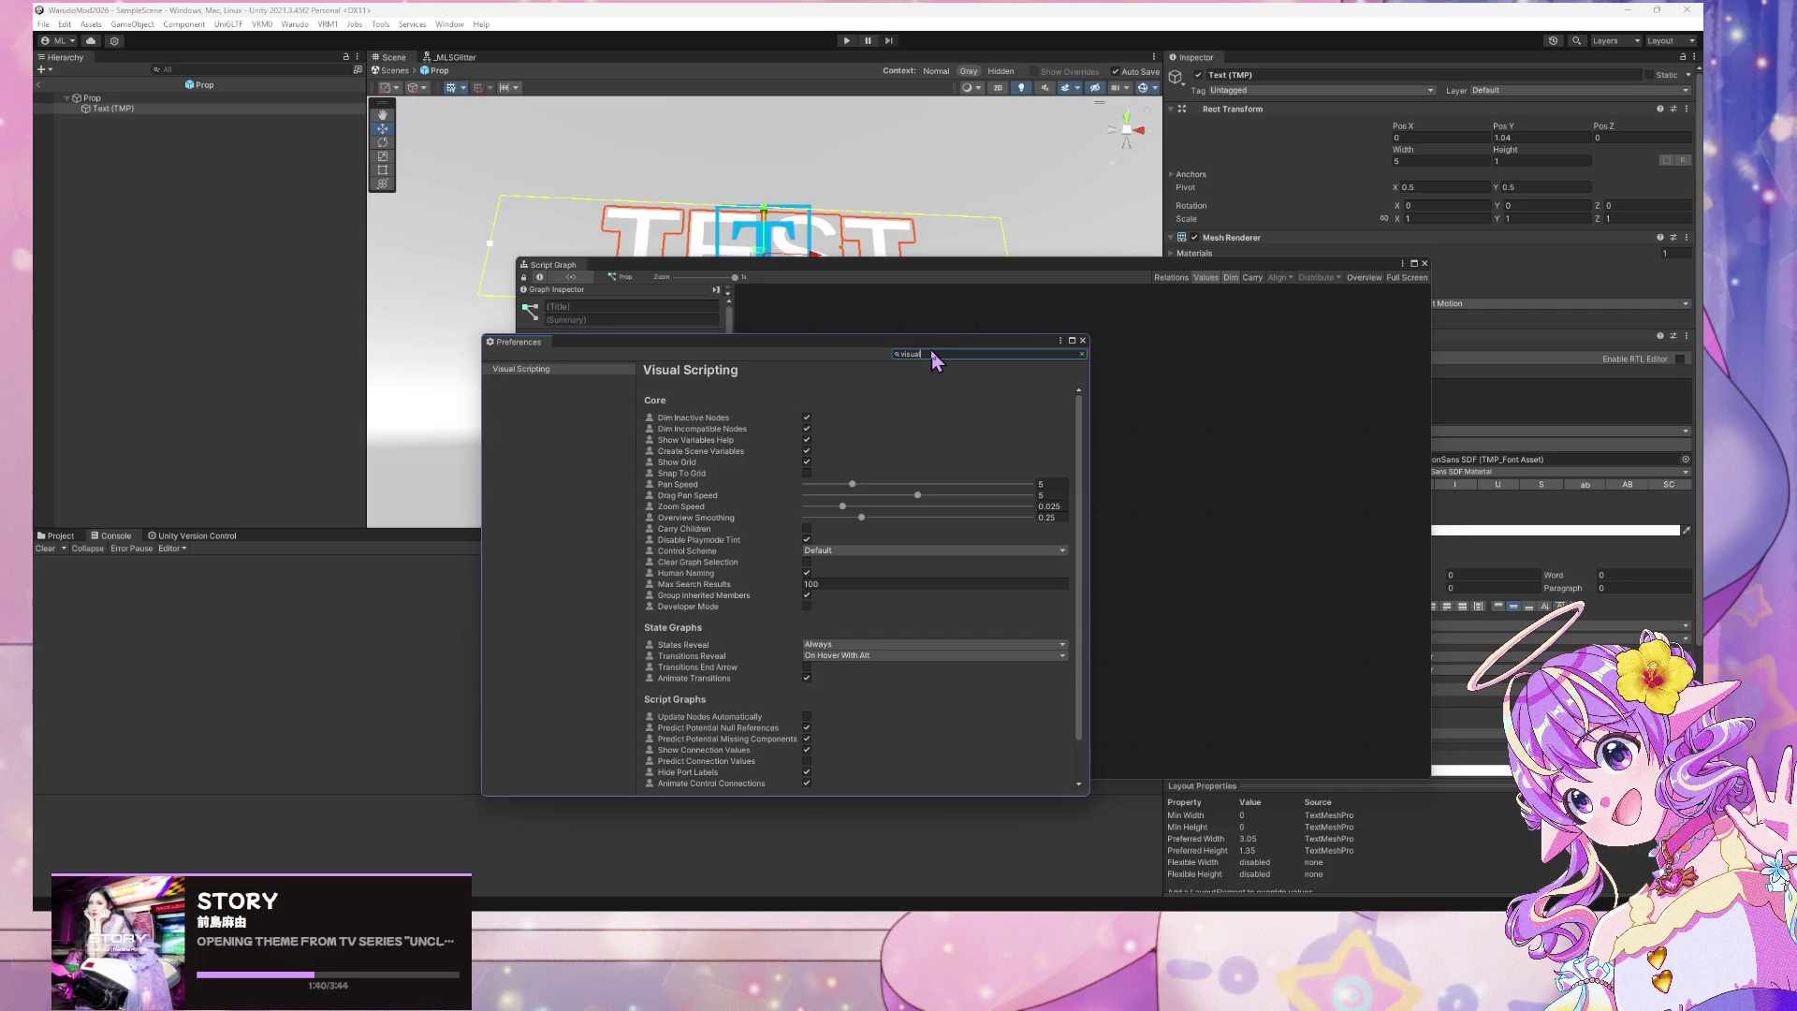
{"action": "left_click", "coordinate": [520, 369]}
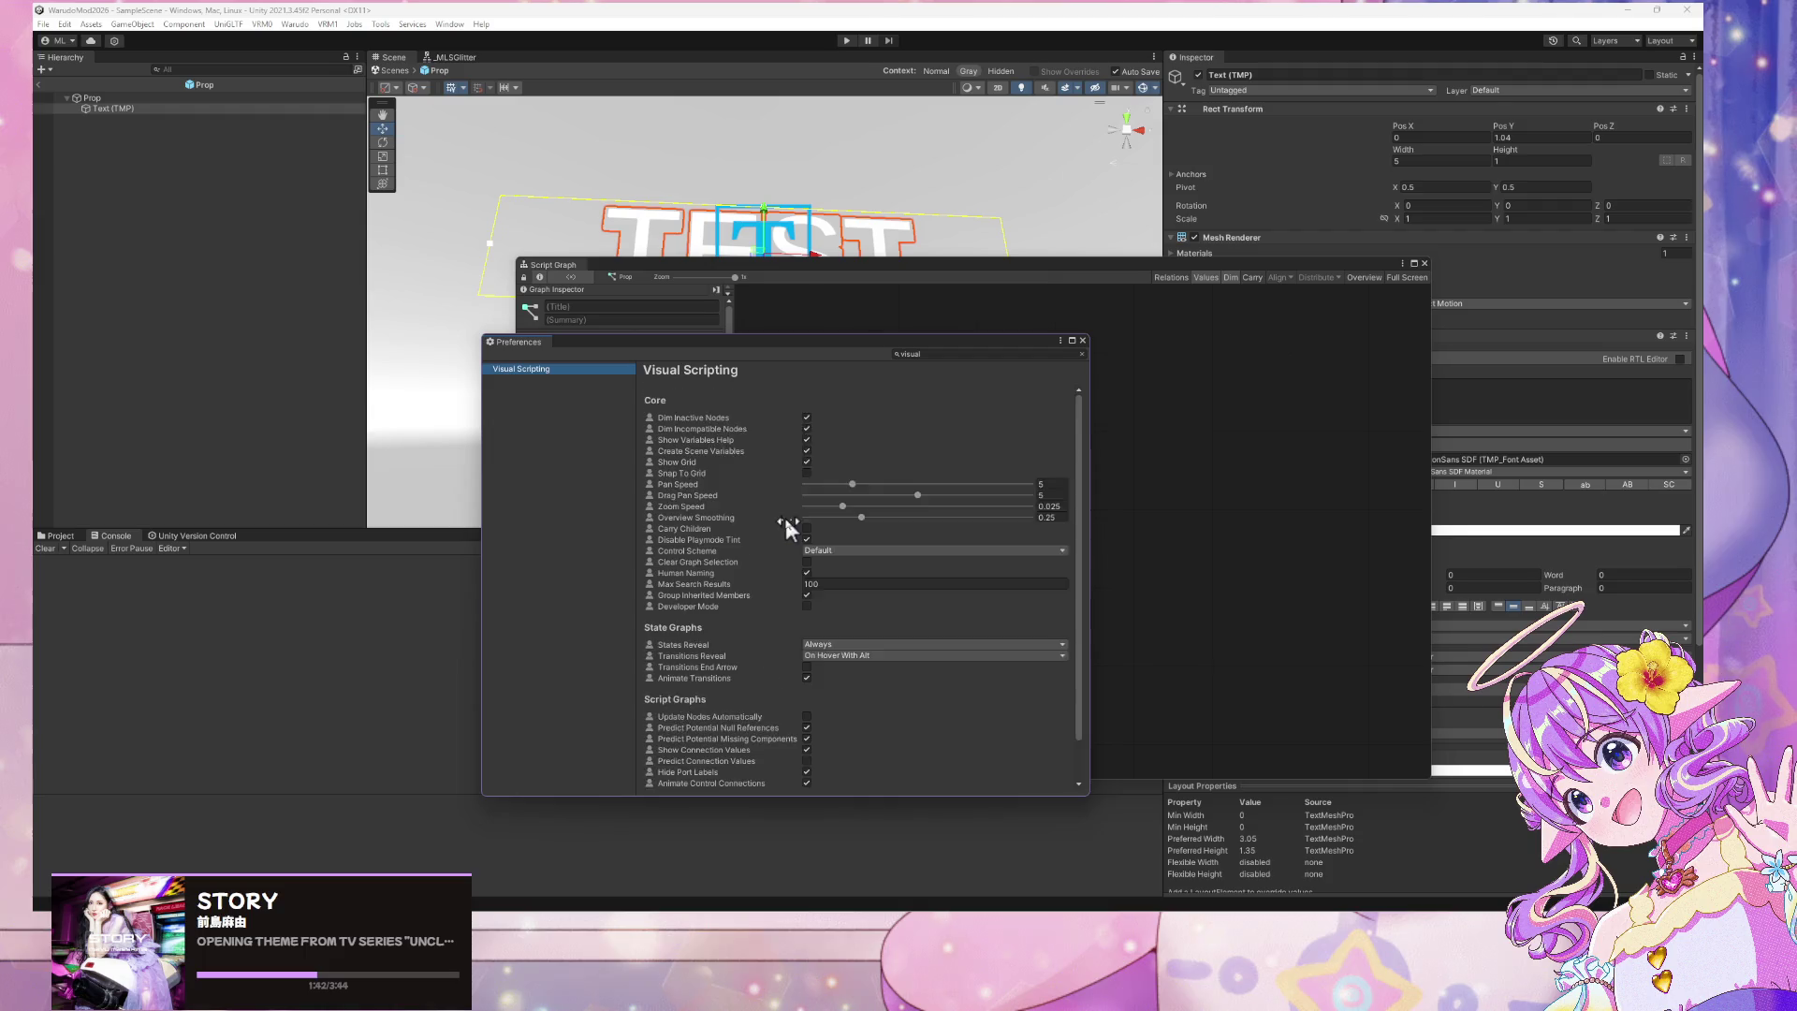
{"action": "scroll", "coordinate": [783, 513], "scroll_direction": "down", "scroll_amount": 2}
{"action": "scroll", "coordinate": [771, 543], "scroll_direction": "up", "scroll_amount": 2}
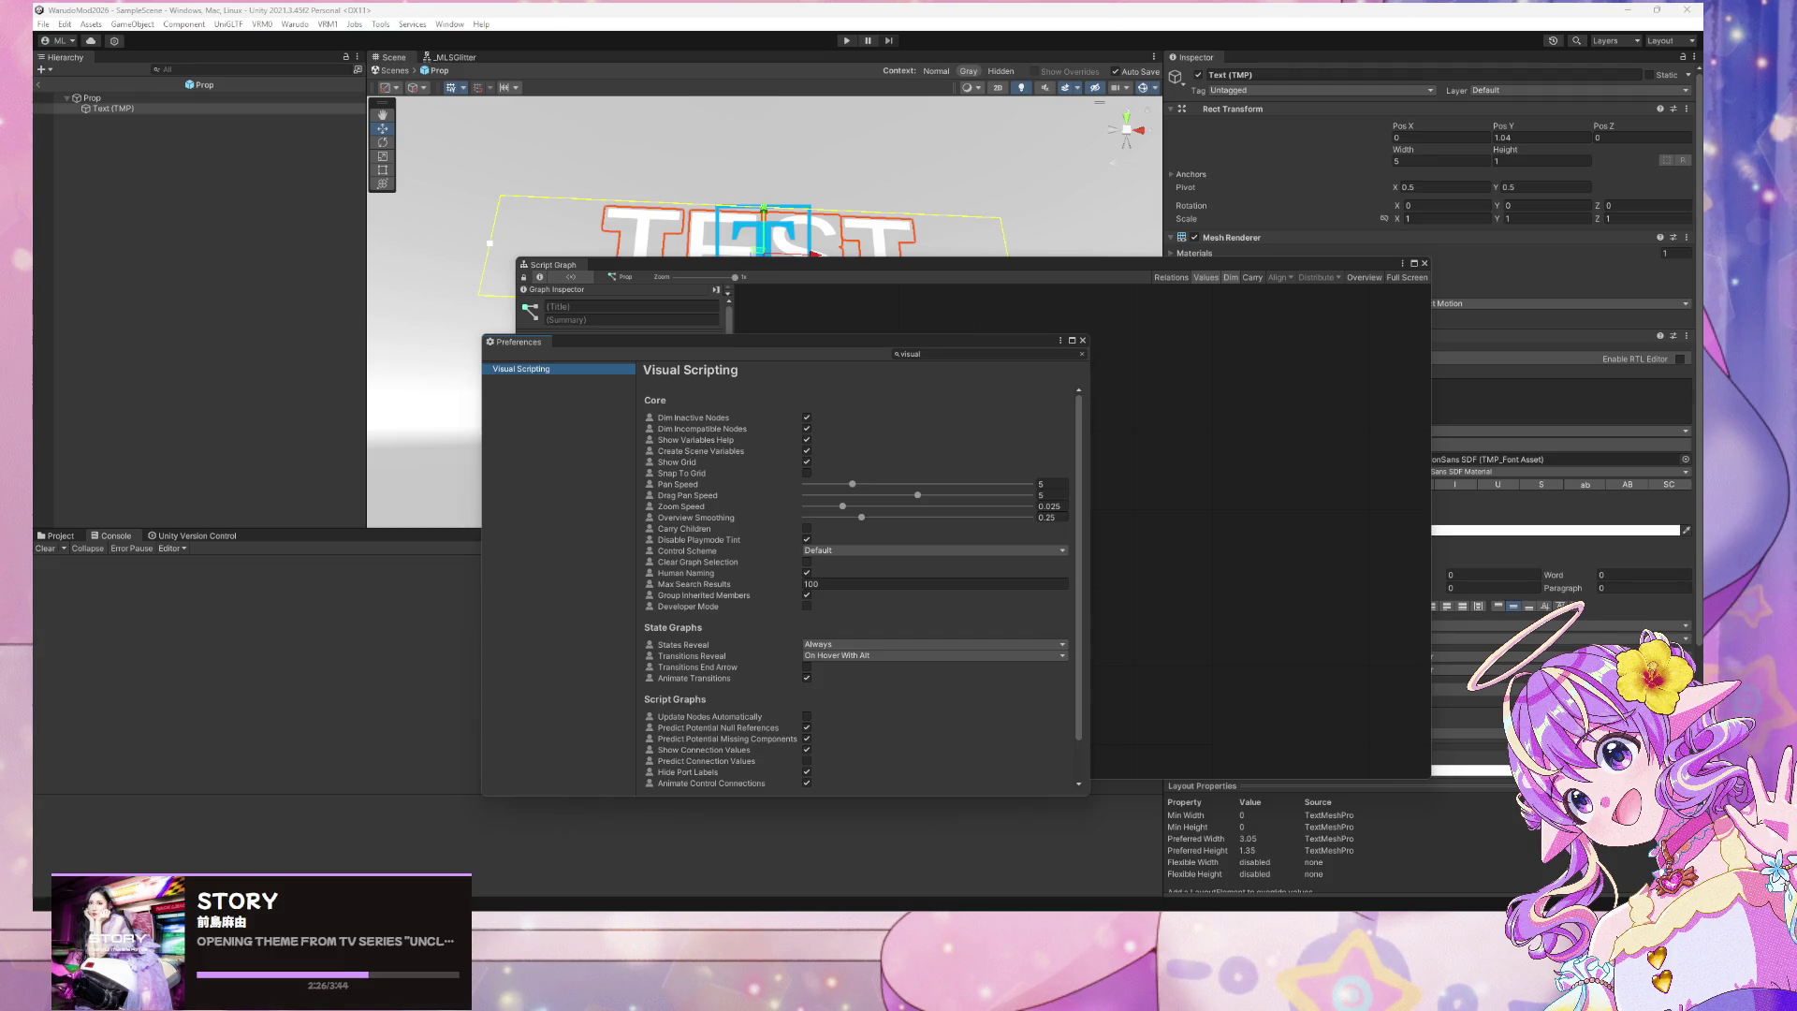
Clear the search filter and view the full Visual Scripting preferences page
{"action": "left_click", "coordinate": [940, 354]}
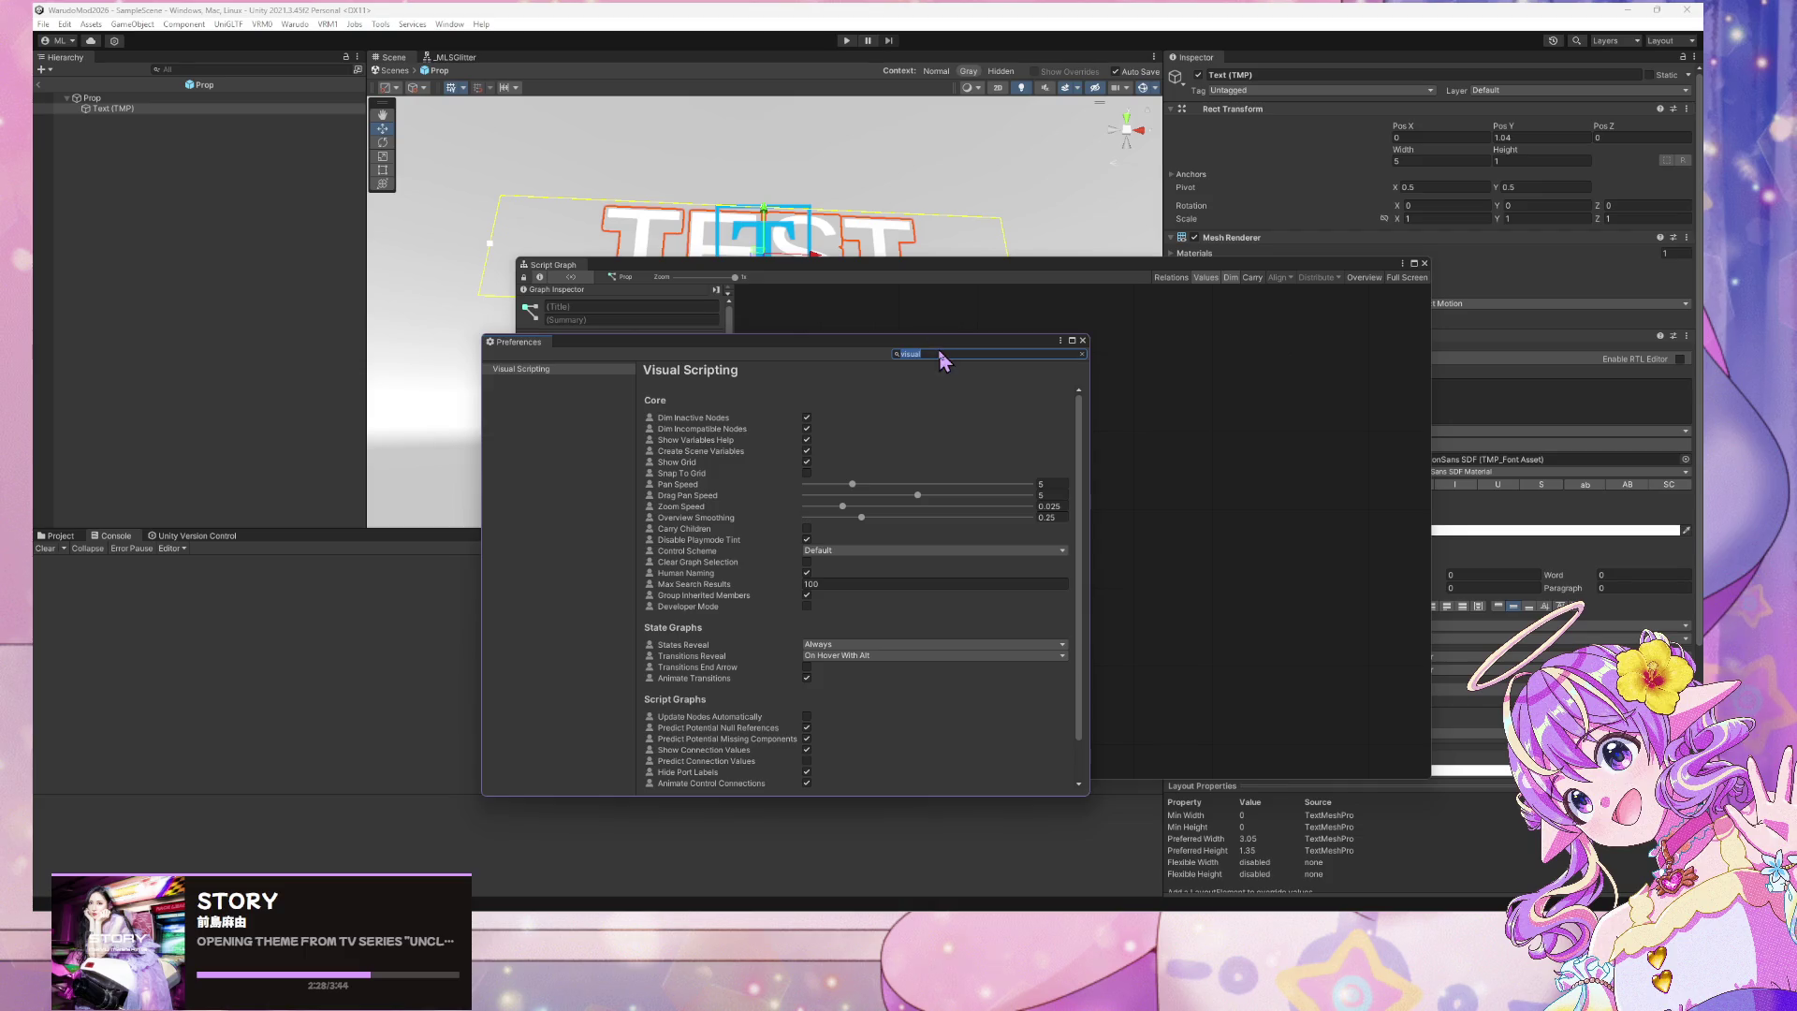
{"action": "key", "text": "BackSpace"}
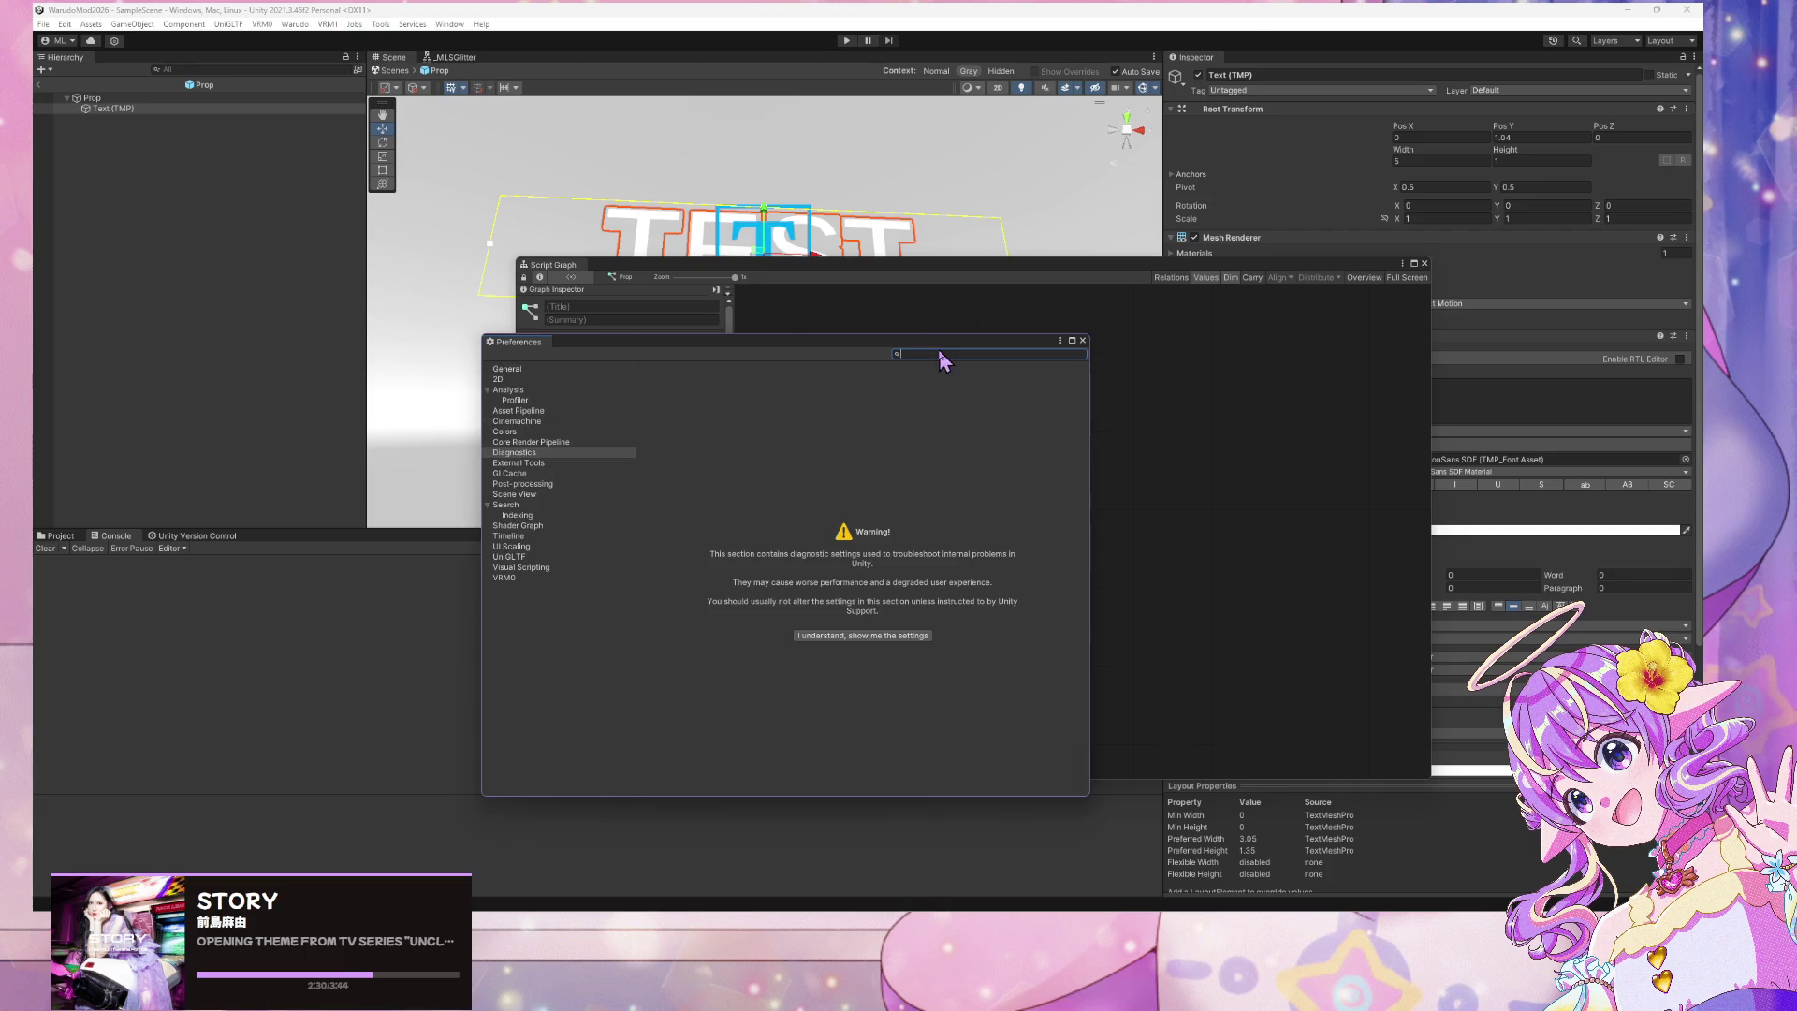
{"action": "left_click", "coordinate": [519, 567]}
{"action": "scroll", "coordinate": [711, 529], "scroll_direction": "down", "scroll_amount": 1}
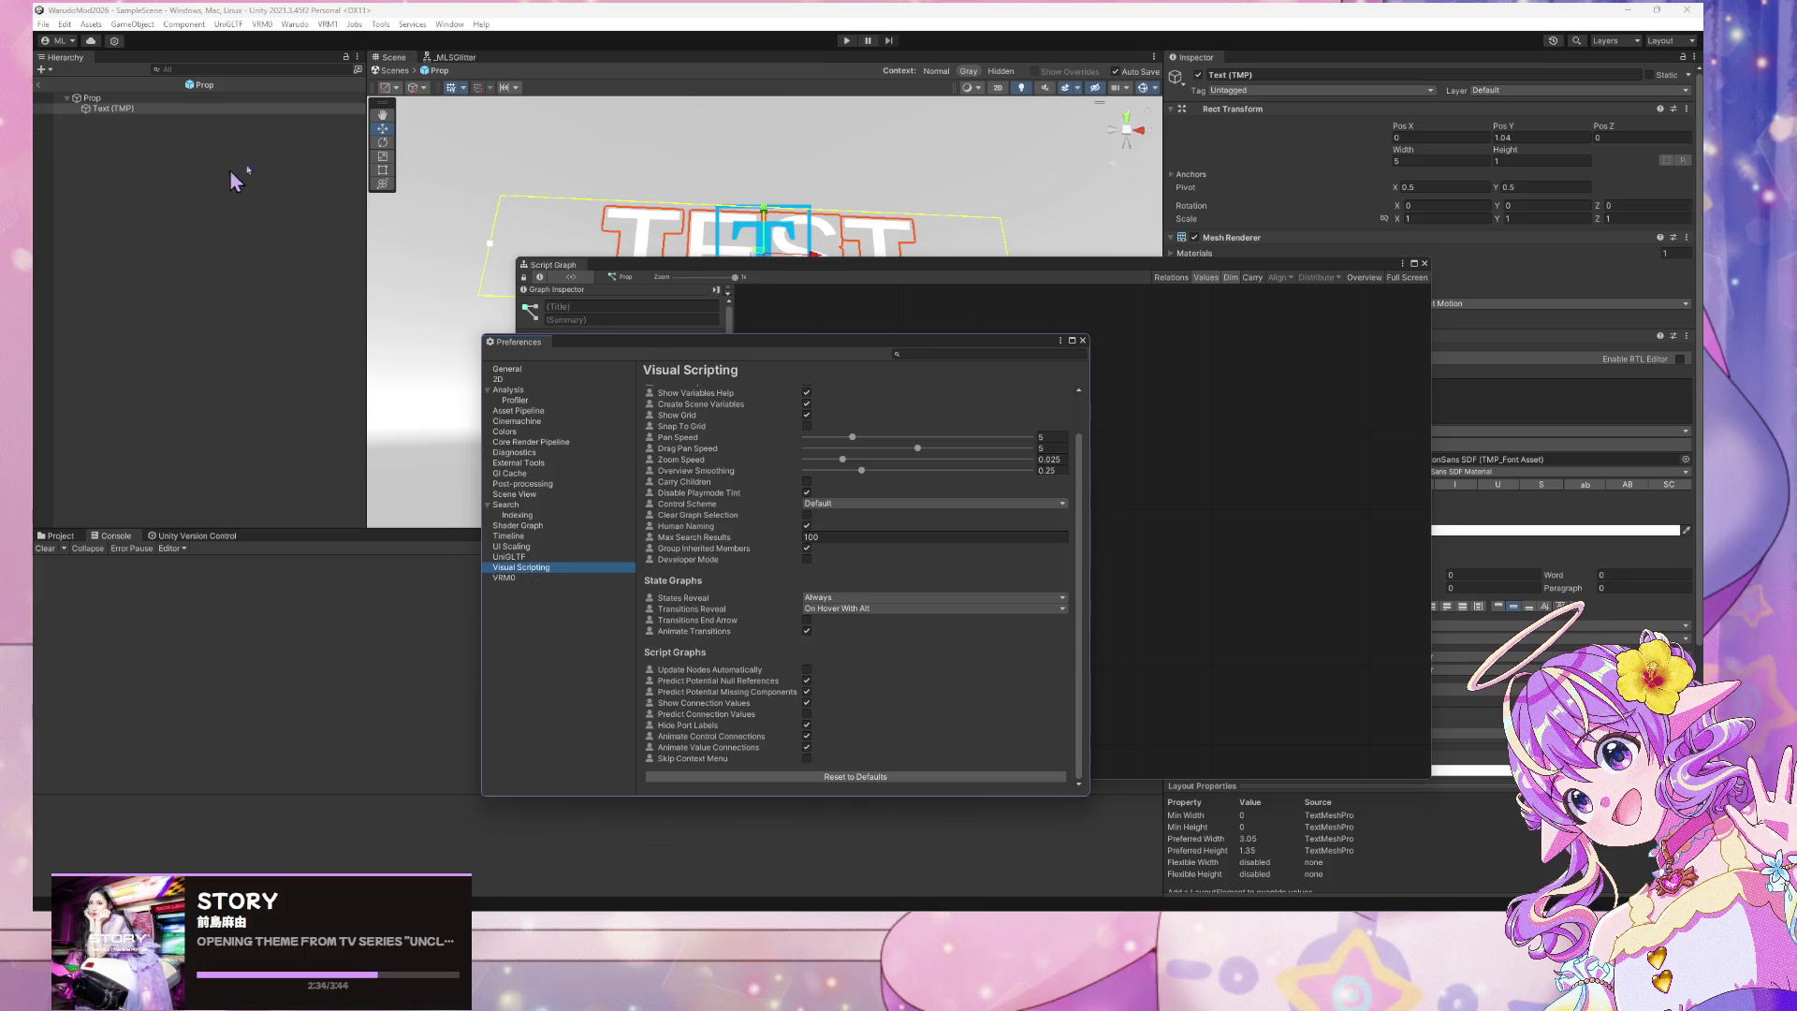
{"action": "left_click", "coordinate": [65, 24]}
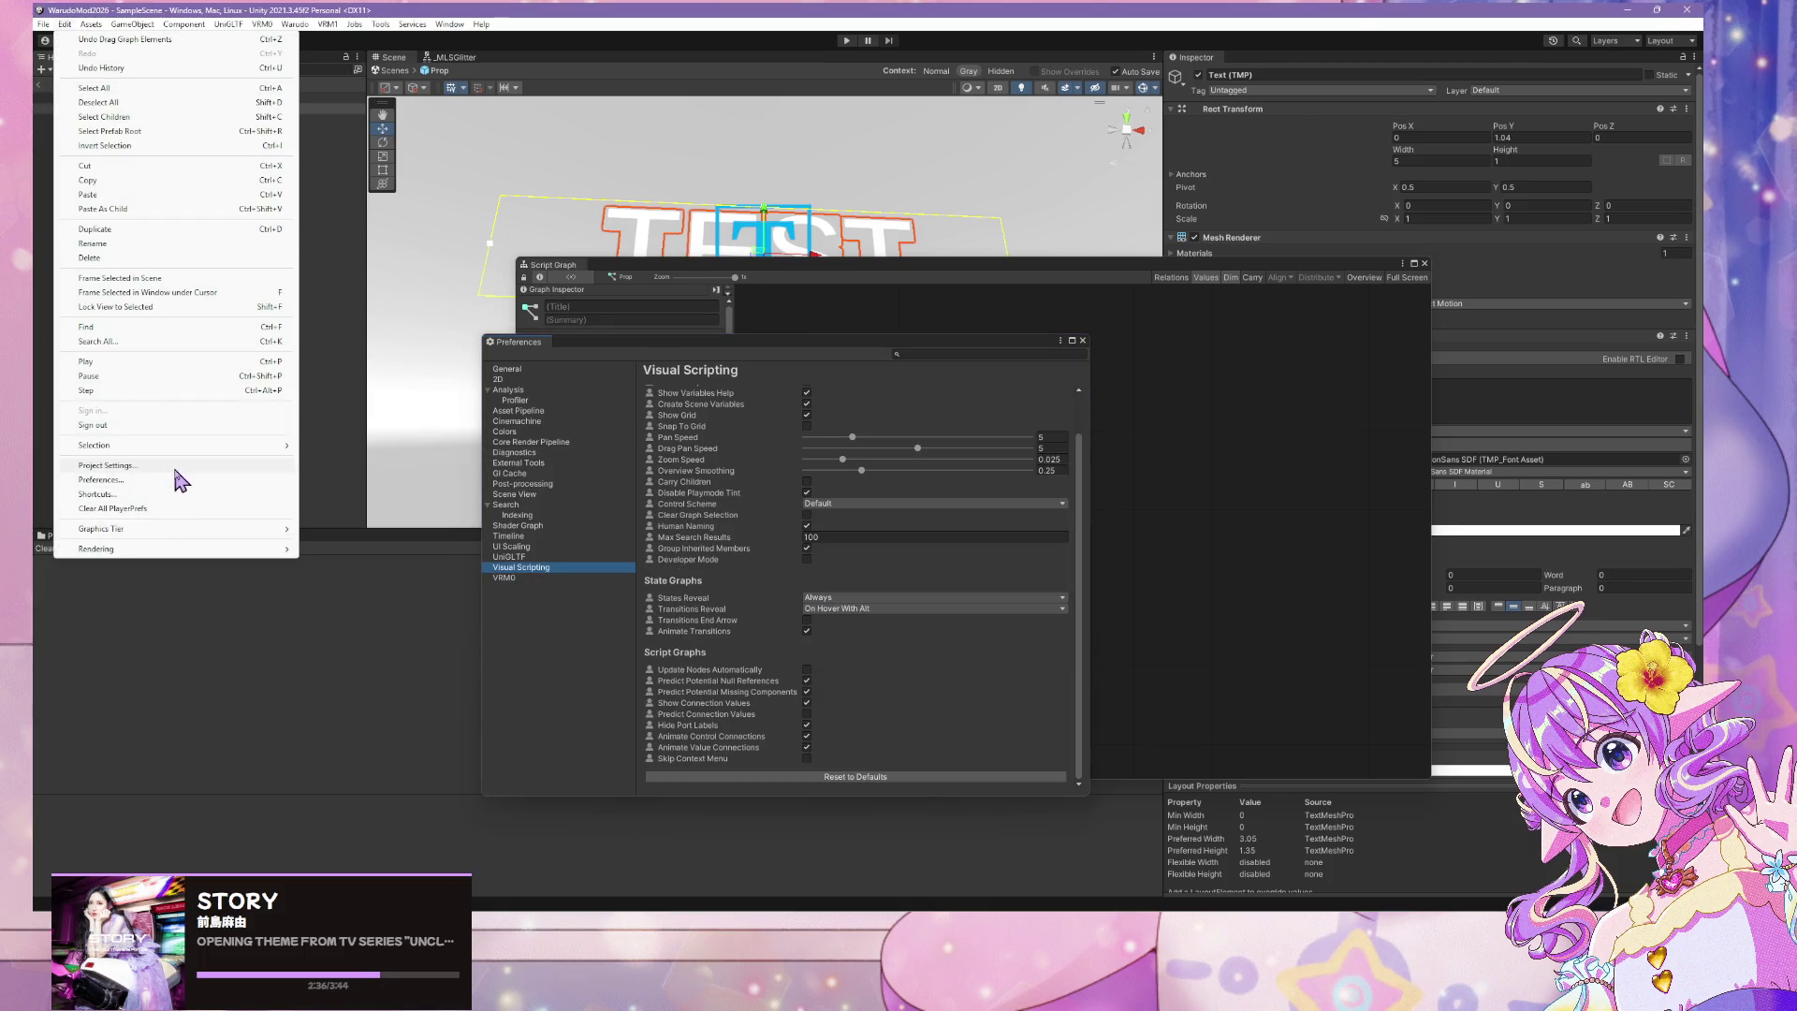
Regenerate Nodes from the Visual Scripting page of Project Settings
{"action": "left_click", "coordinate": [176, 467]}
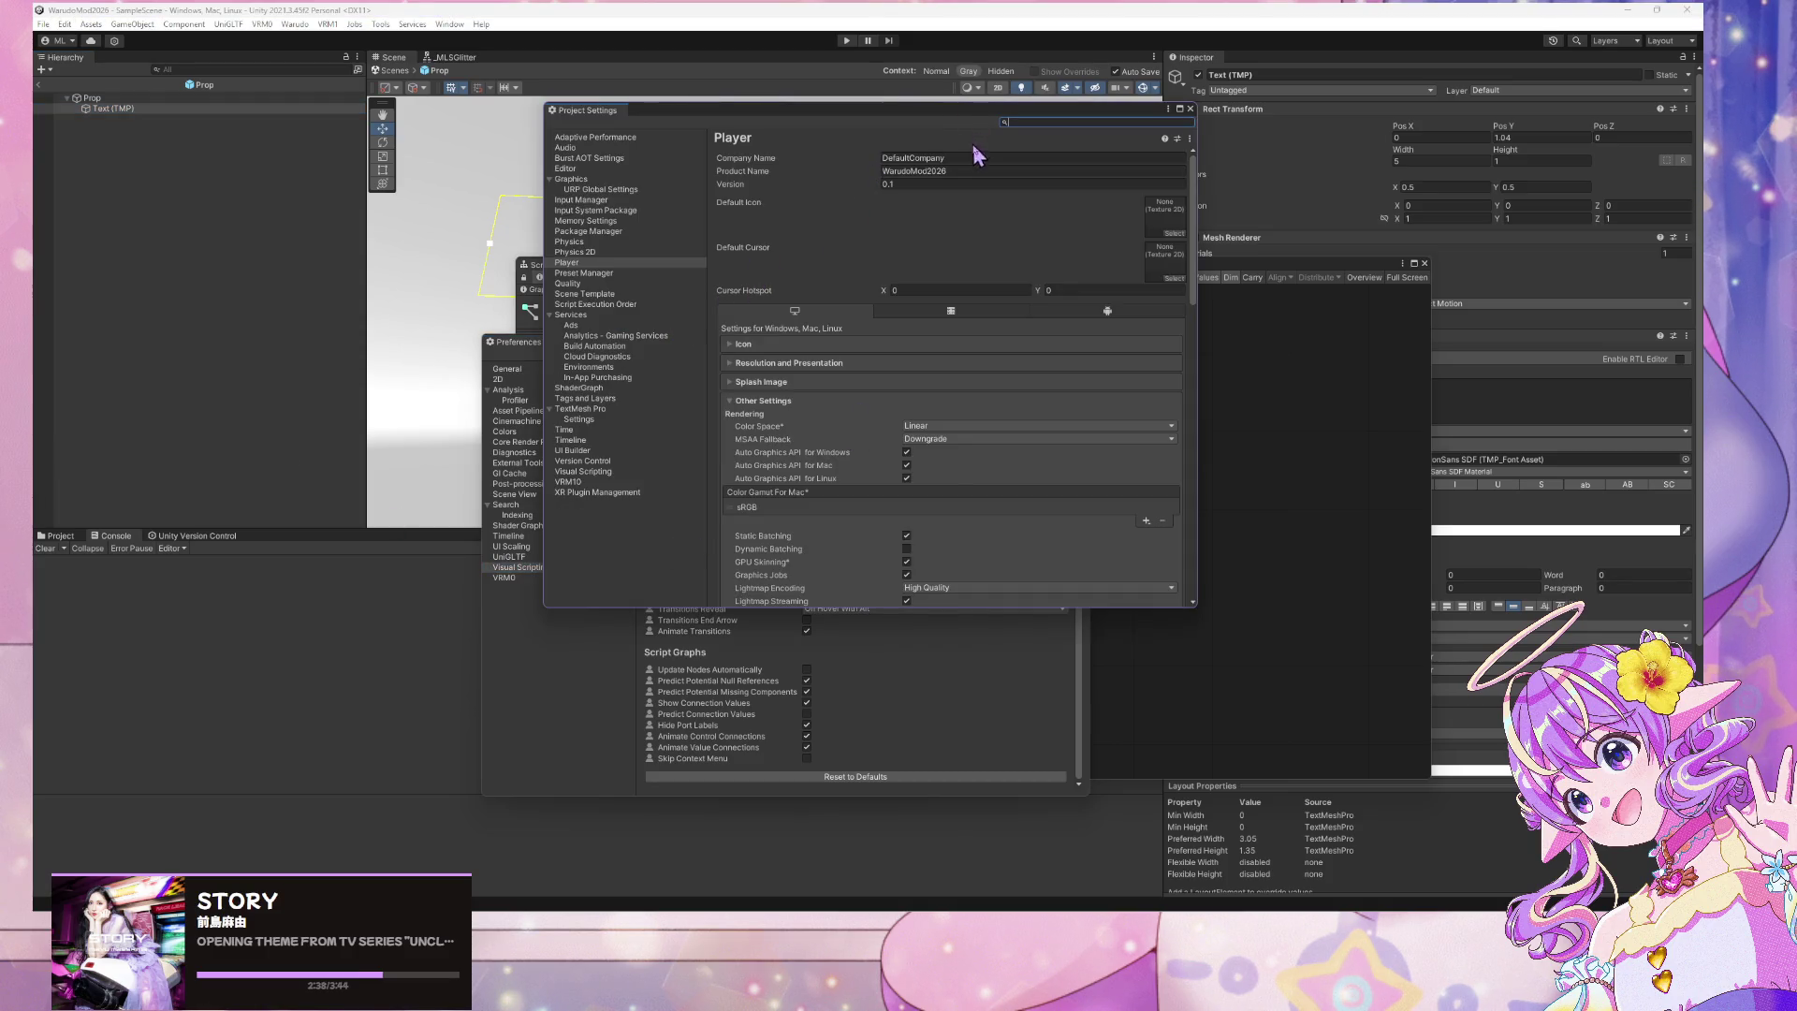
{"action": "left_click", "coordinate": [591, 471]}
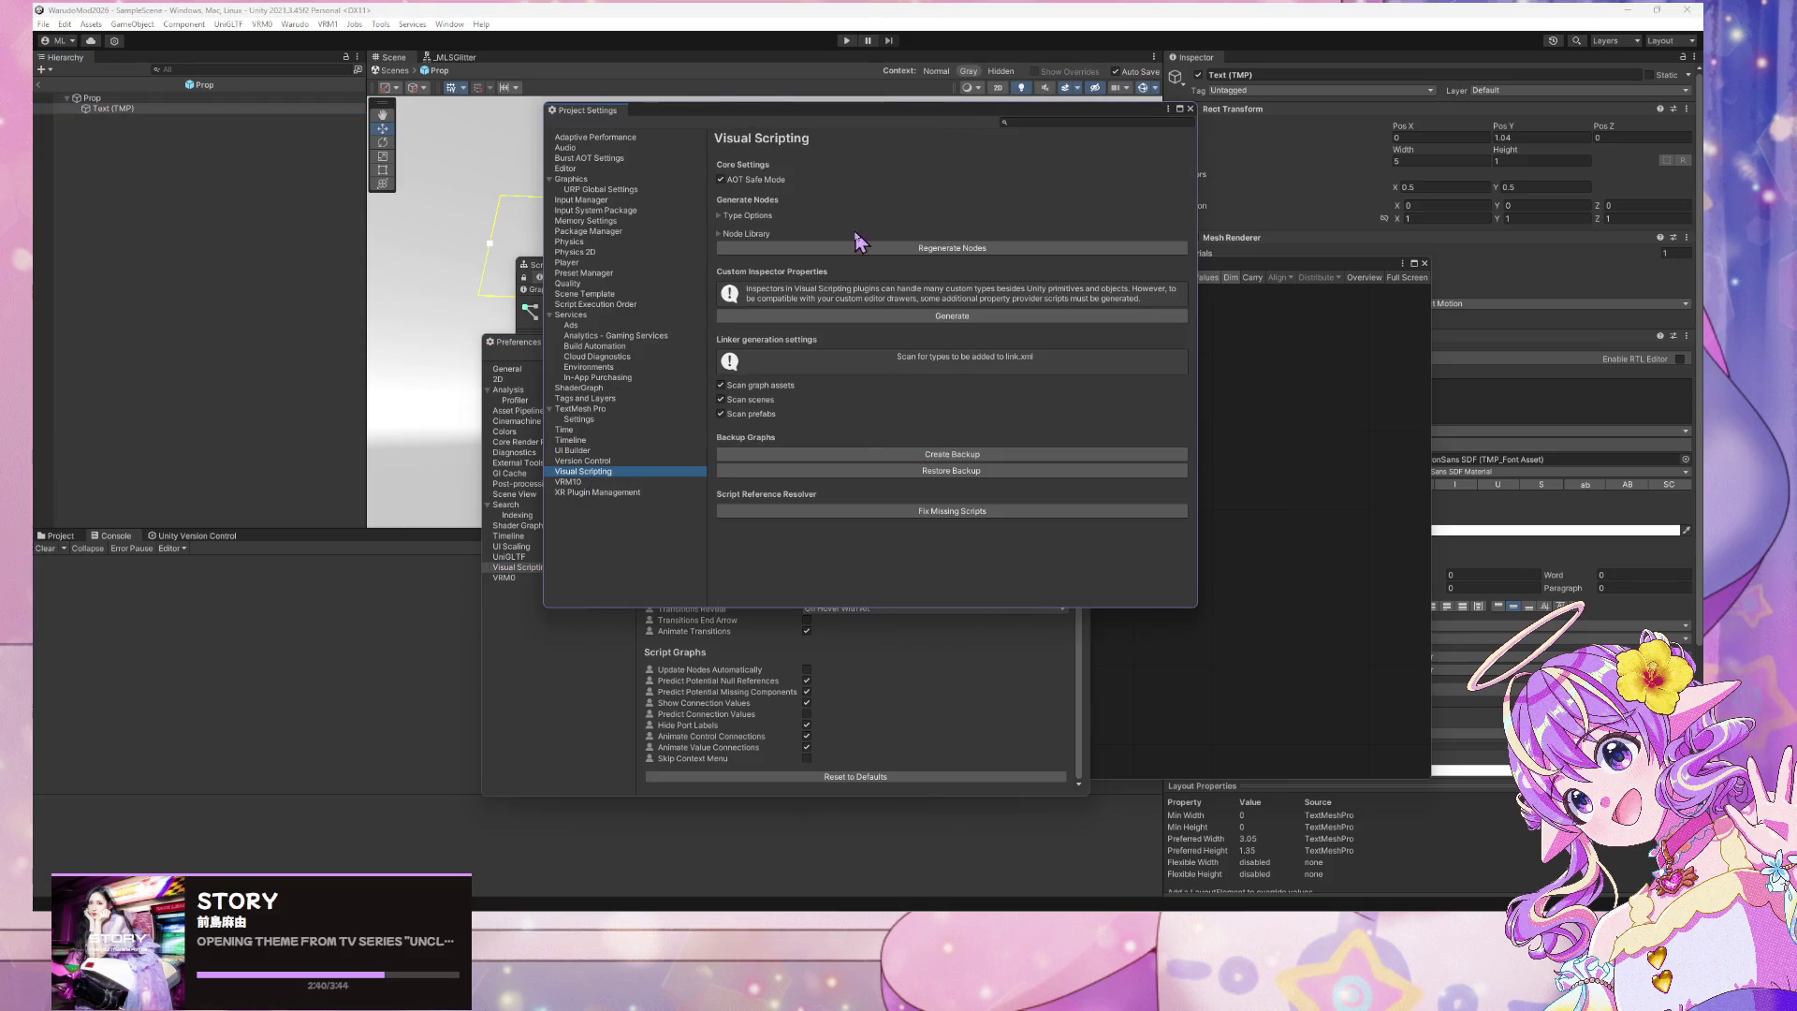
{"action": "left_click", "coordinate": [721, 215]}
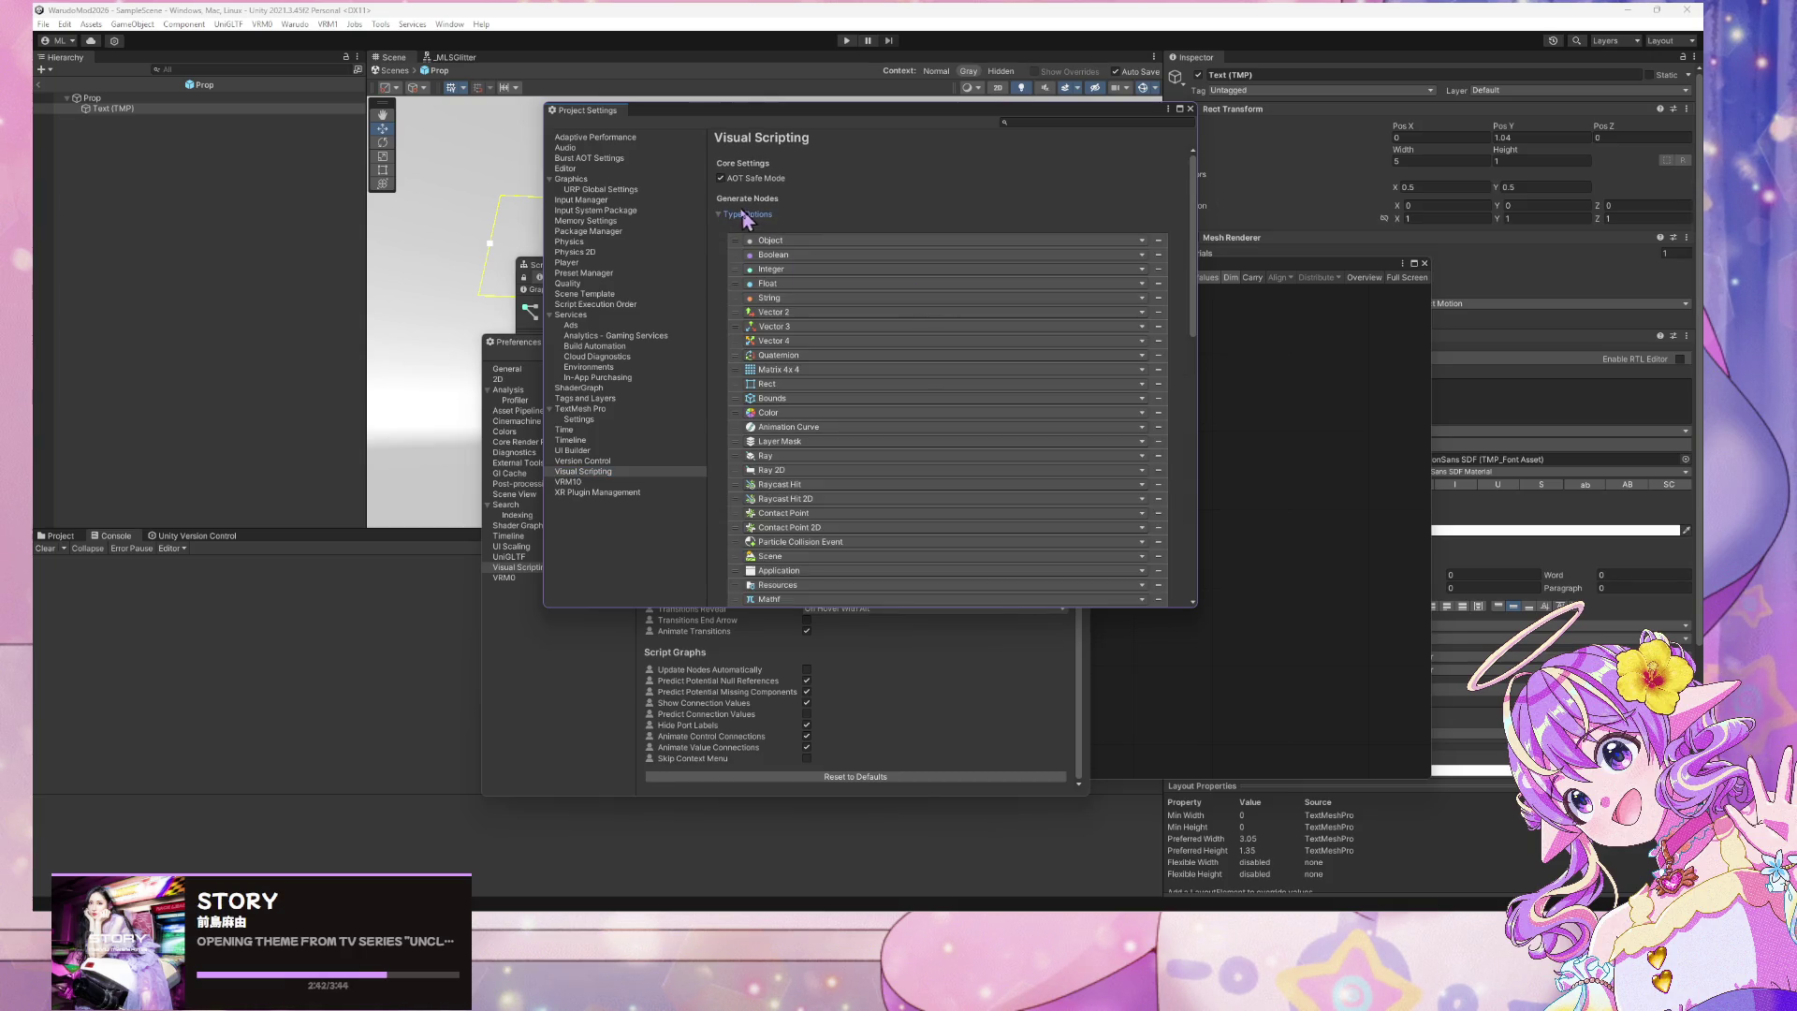
{"action": "left_click", "coordinate": [722, 215]}
{"action": "left_click", "coordinate": [1026, 249]}
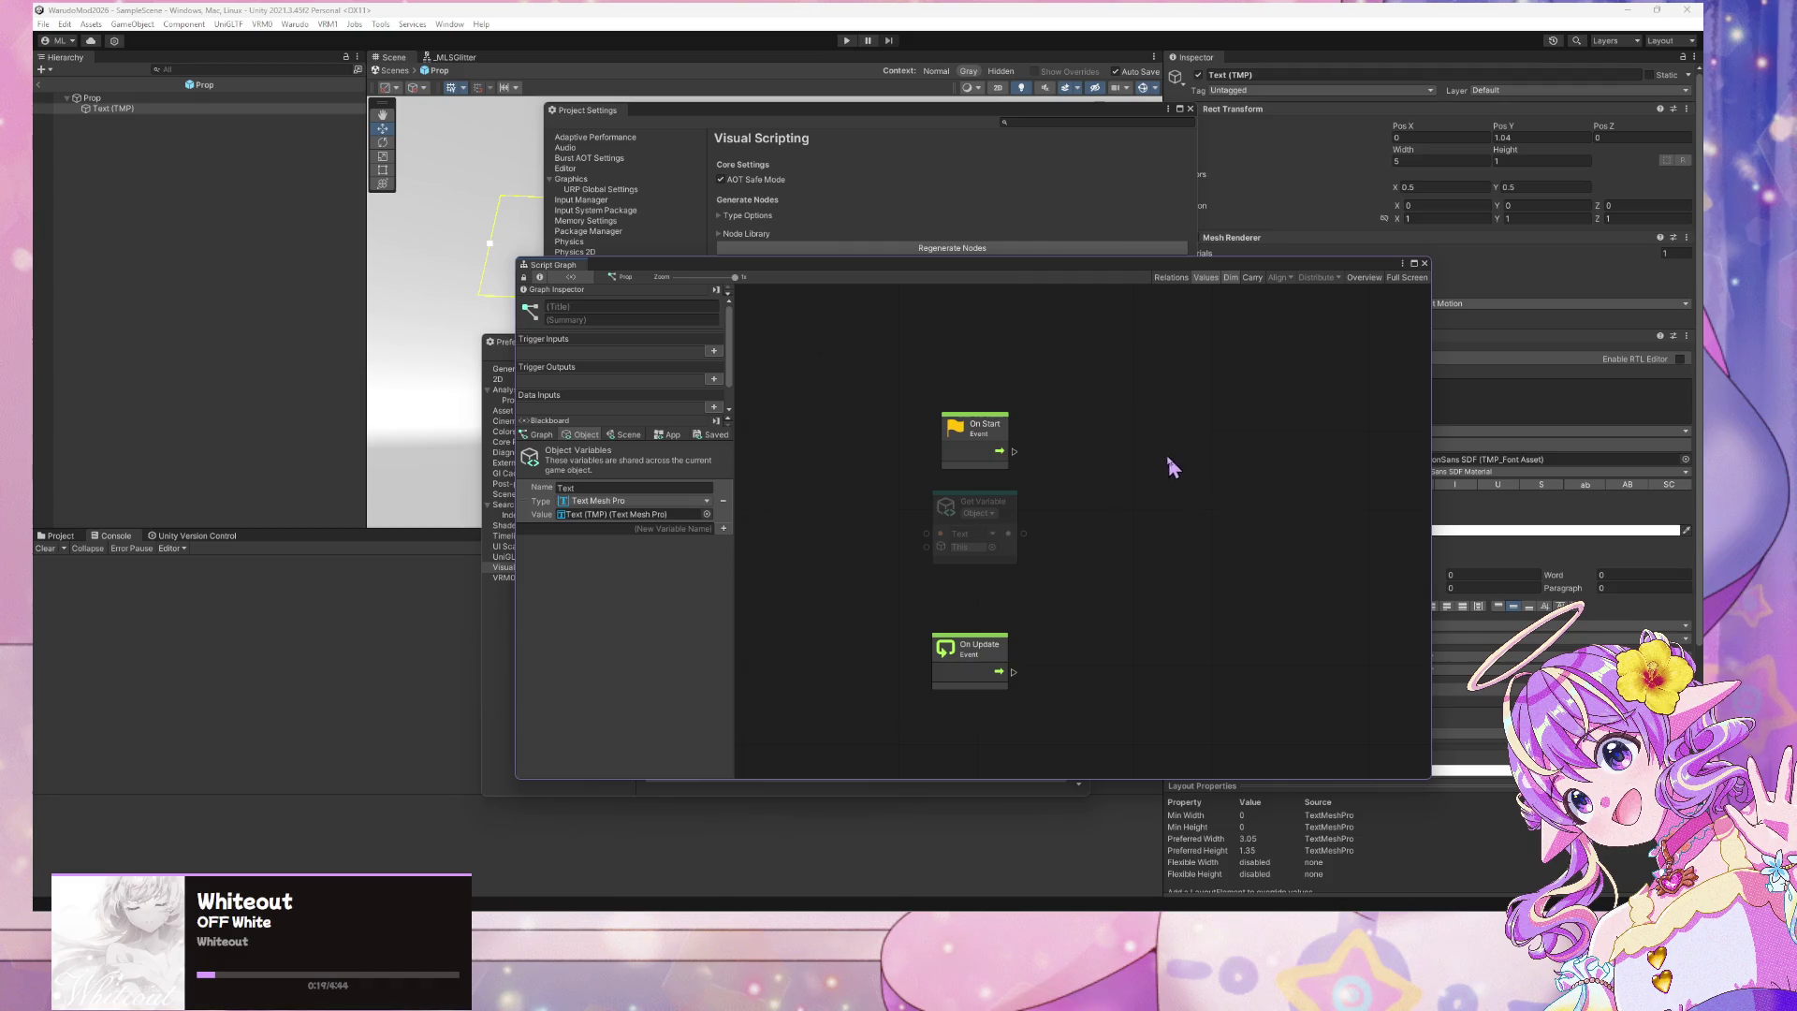
Add a Text Mesh Pro Set Text (Source Text) node via 'ext mesh pro' and 'set text' searches
{"action": "right_click", "coordinate": [1035, 445]}
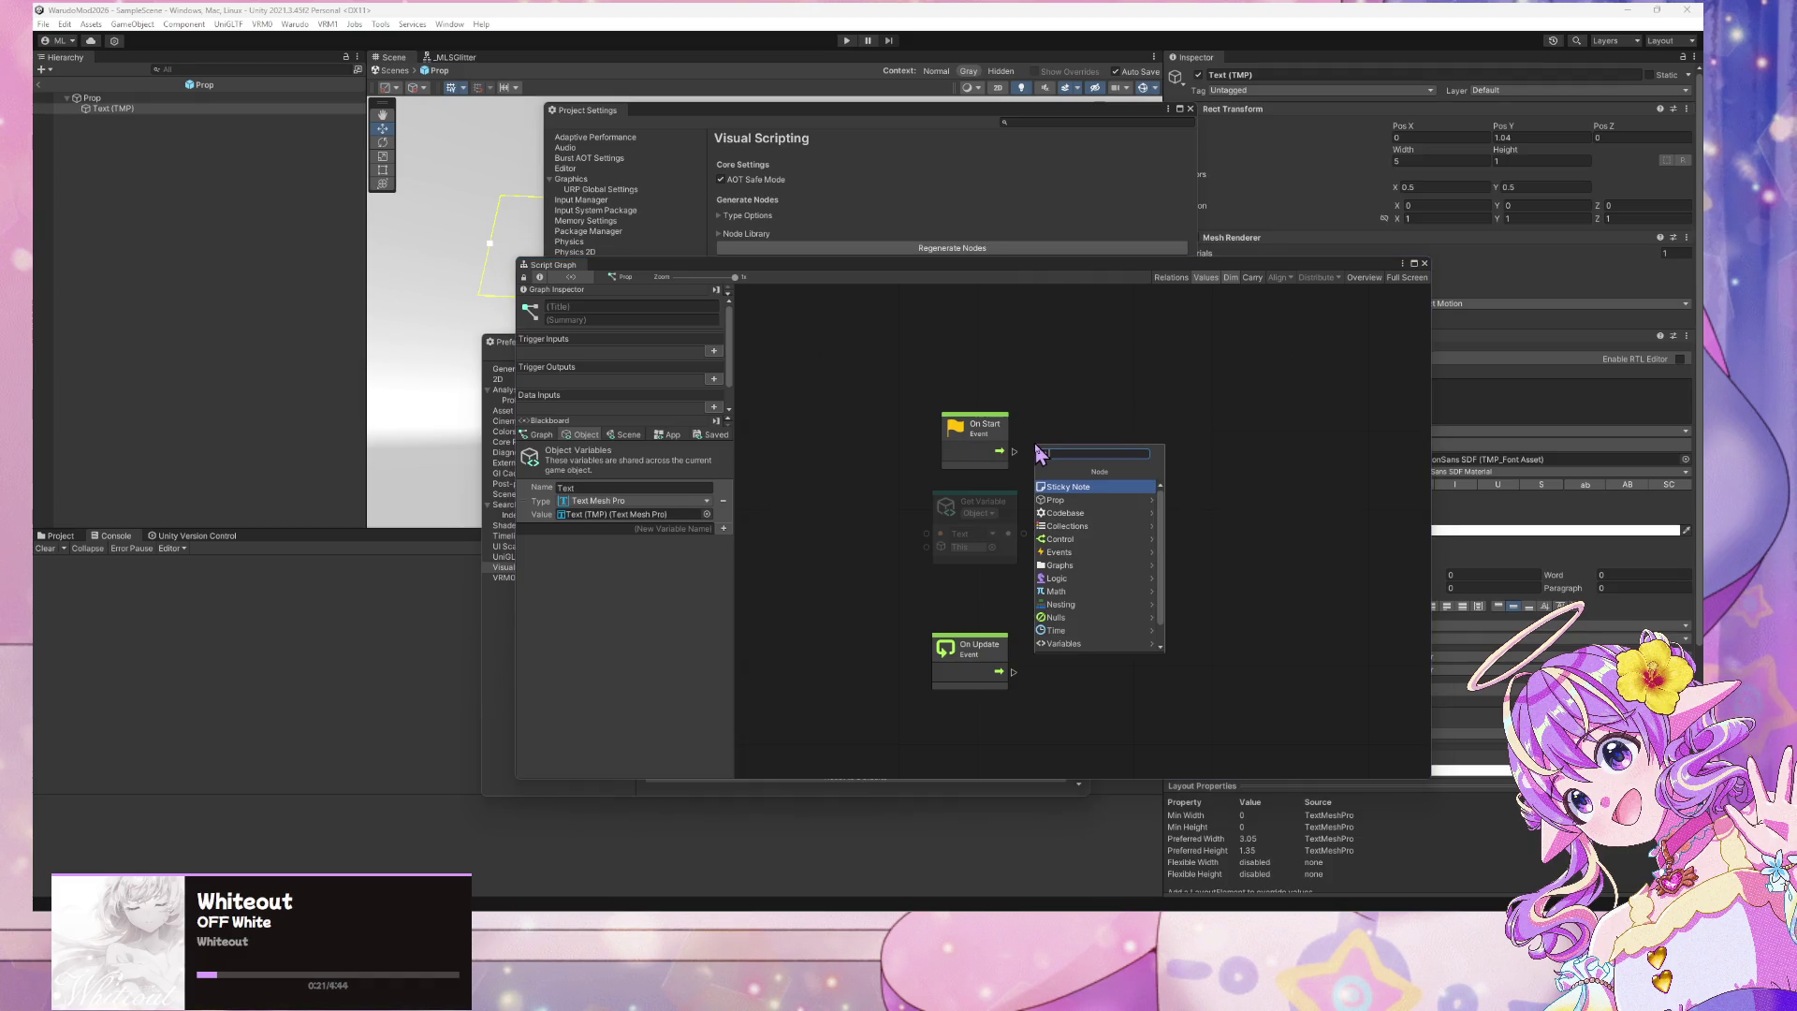
{"action": "left_click_drag", "start_coordinate": [973, 506], "coordinate": [1094, 501]}
{"action": "left_click", "coordinate": [1265, 407]}
{"action": "right_click", "coordinate": [1130, 414]}
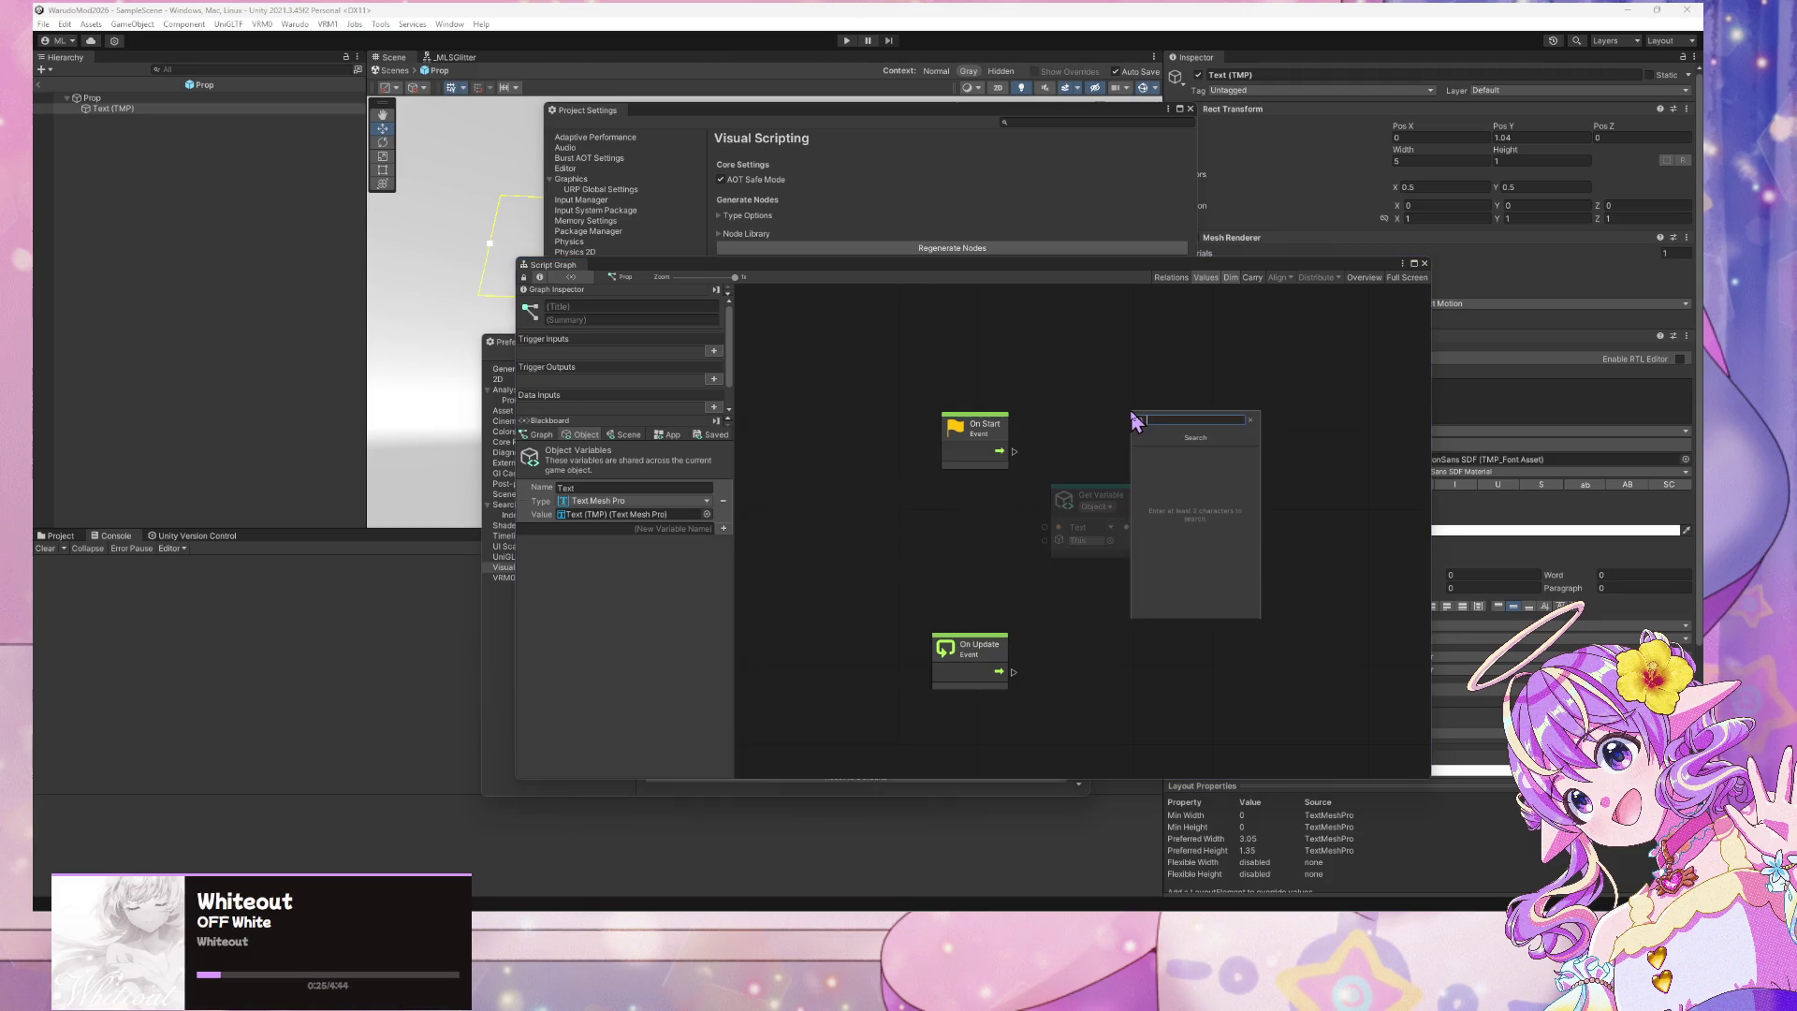
{"action": "type", "text": "text mes"}
{"action": "type", "text": "h pro"}
{"action": "key", "text": "Return"}
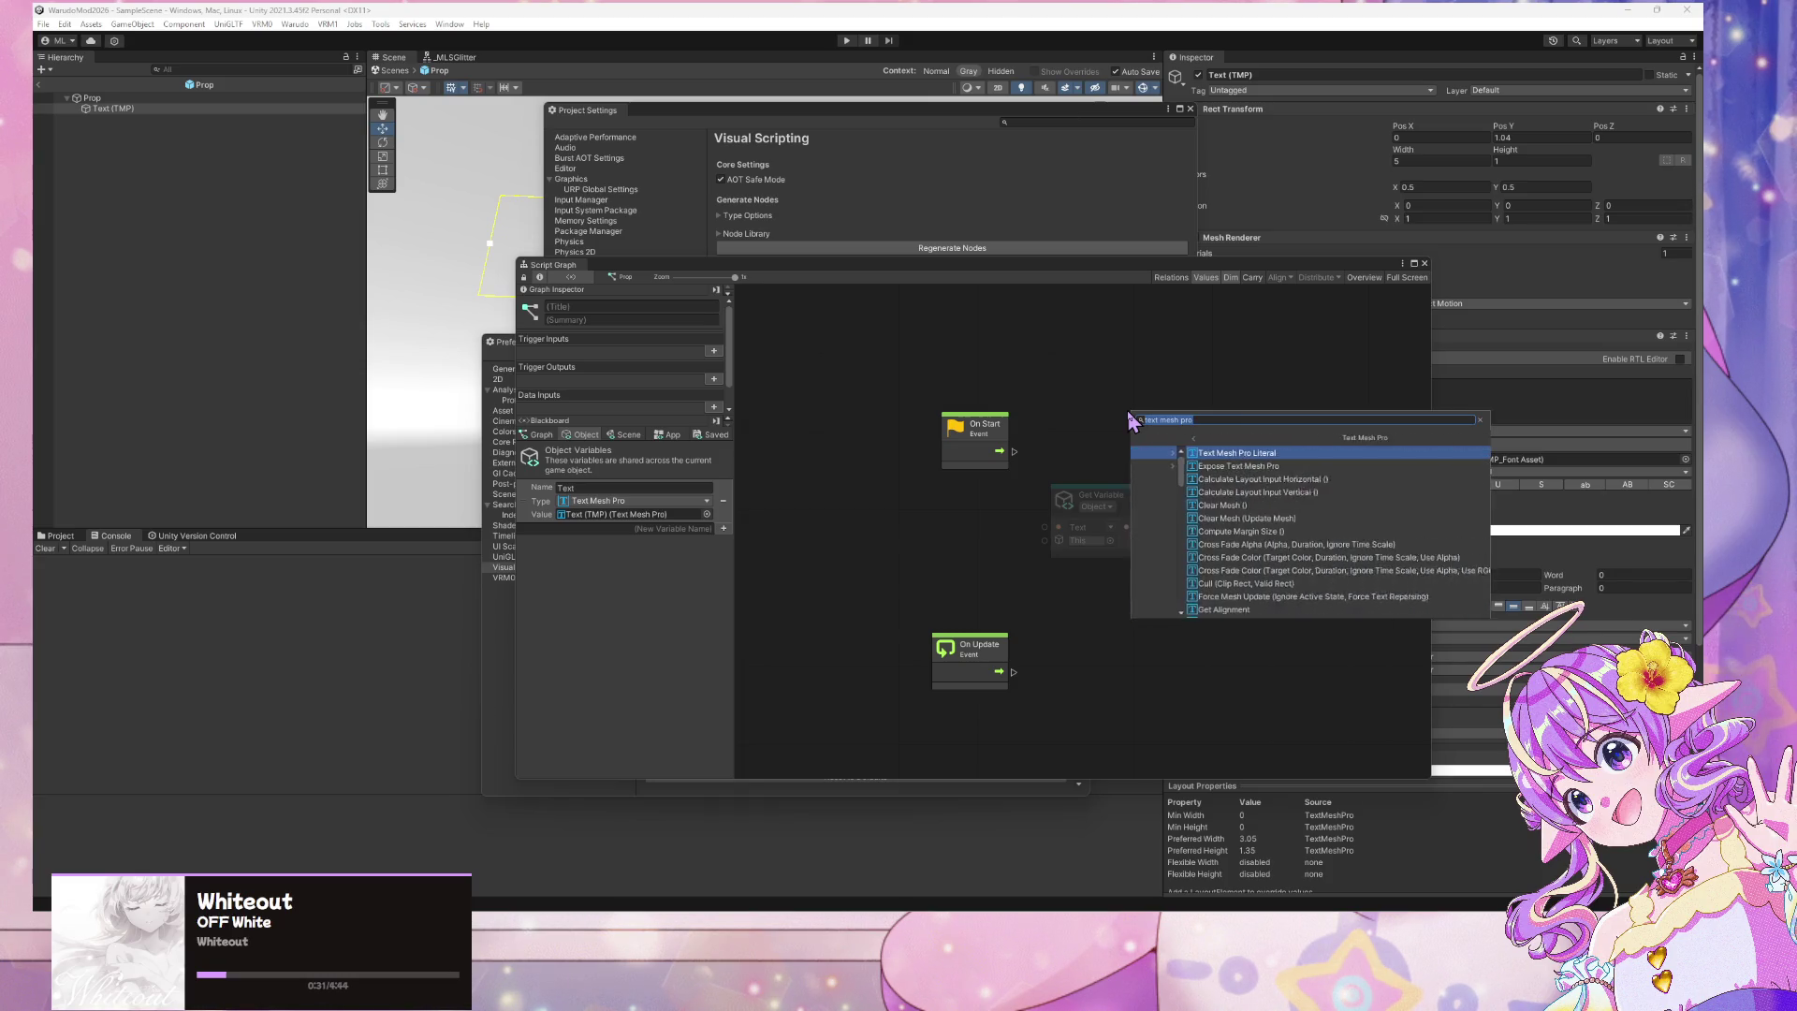
{"action": "key", "text": "Down"}
{"action": "key", "text": "Down"}
{"action": "key", "text": "Down"}
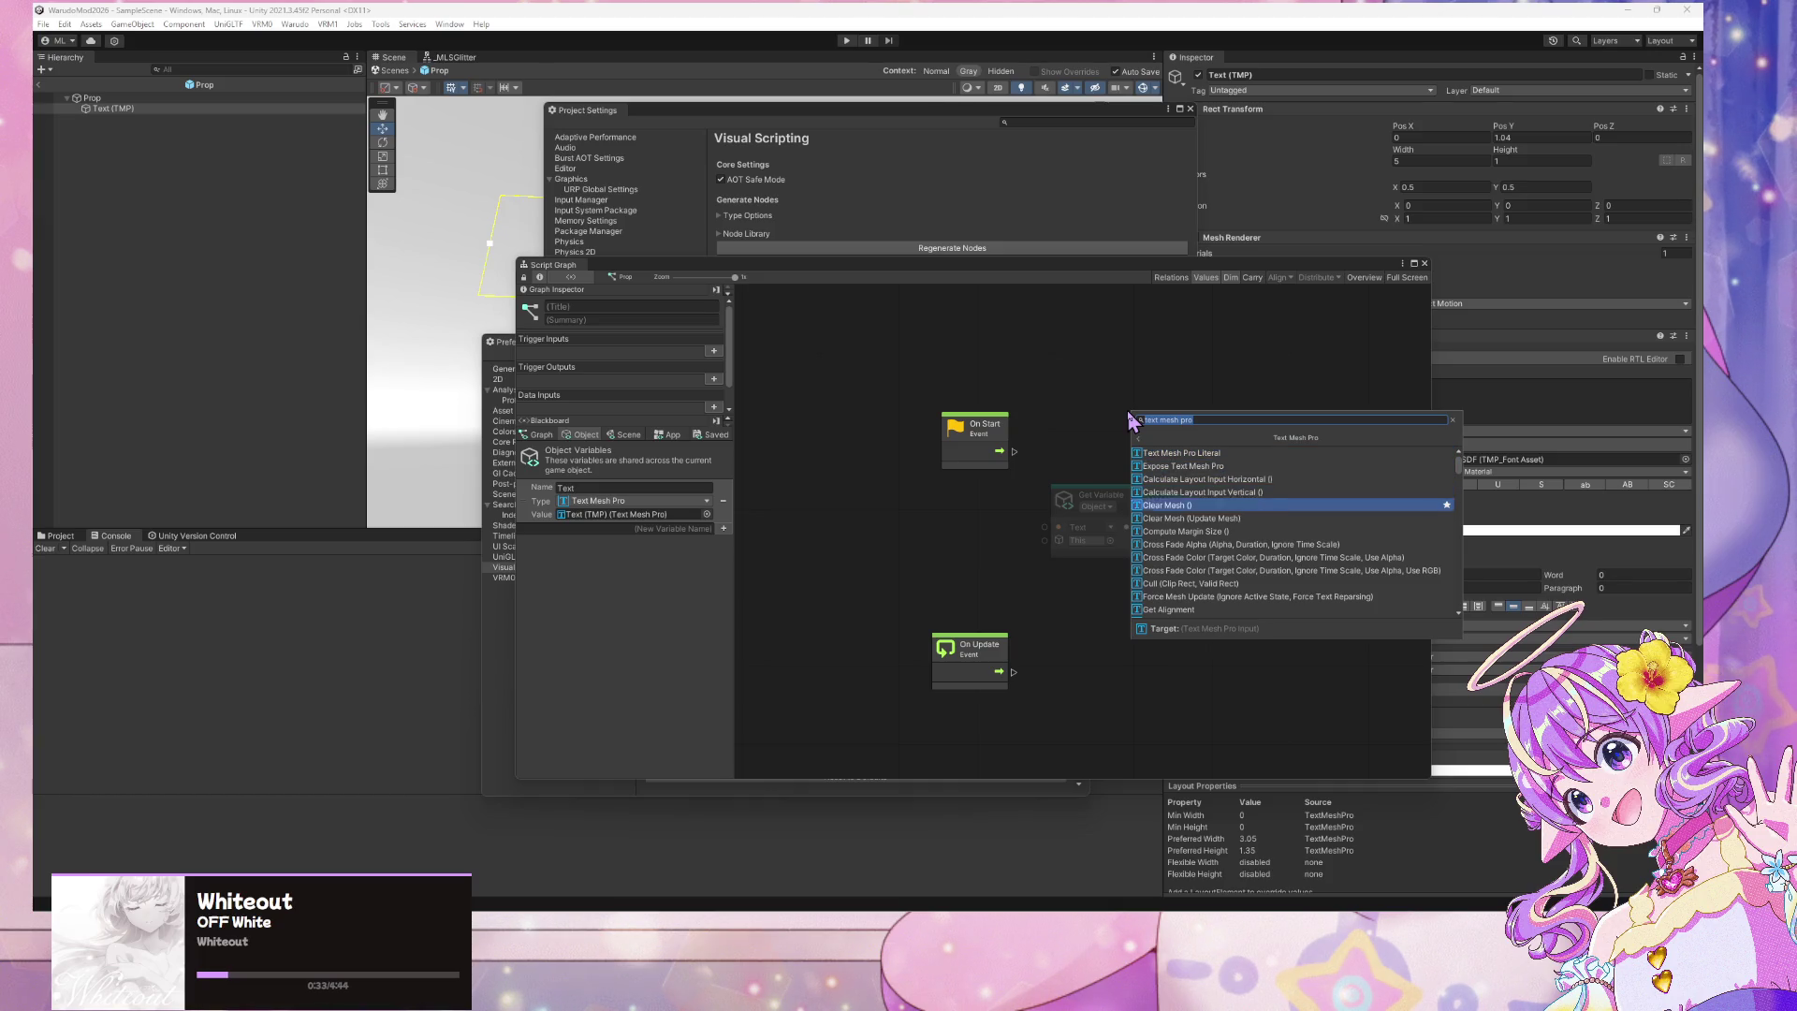
{"action": "key", "text": "Down"}
{"action": "key", "text": "Down"}
{"action": "key", "text": "Down"}
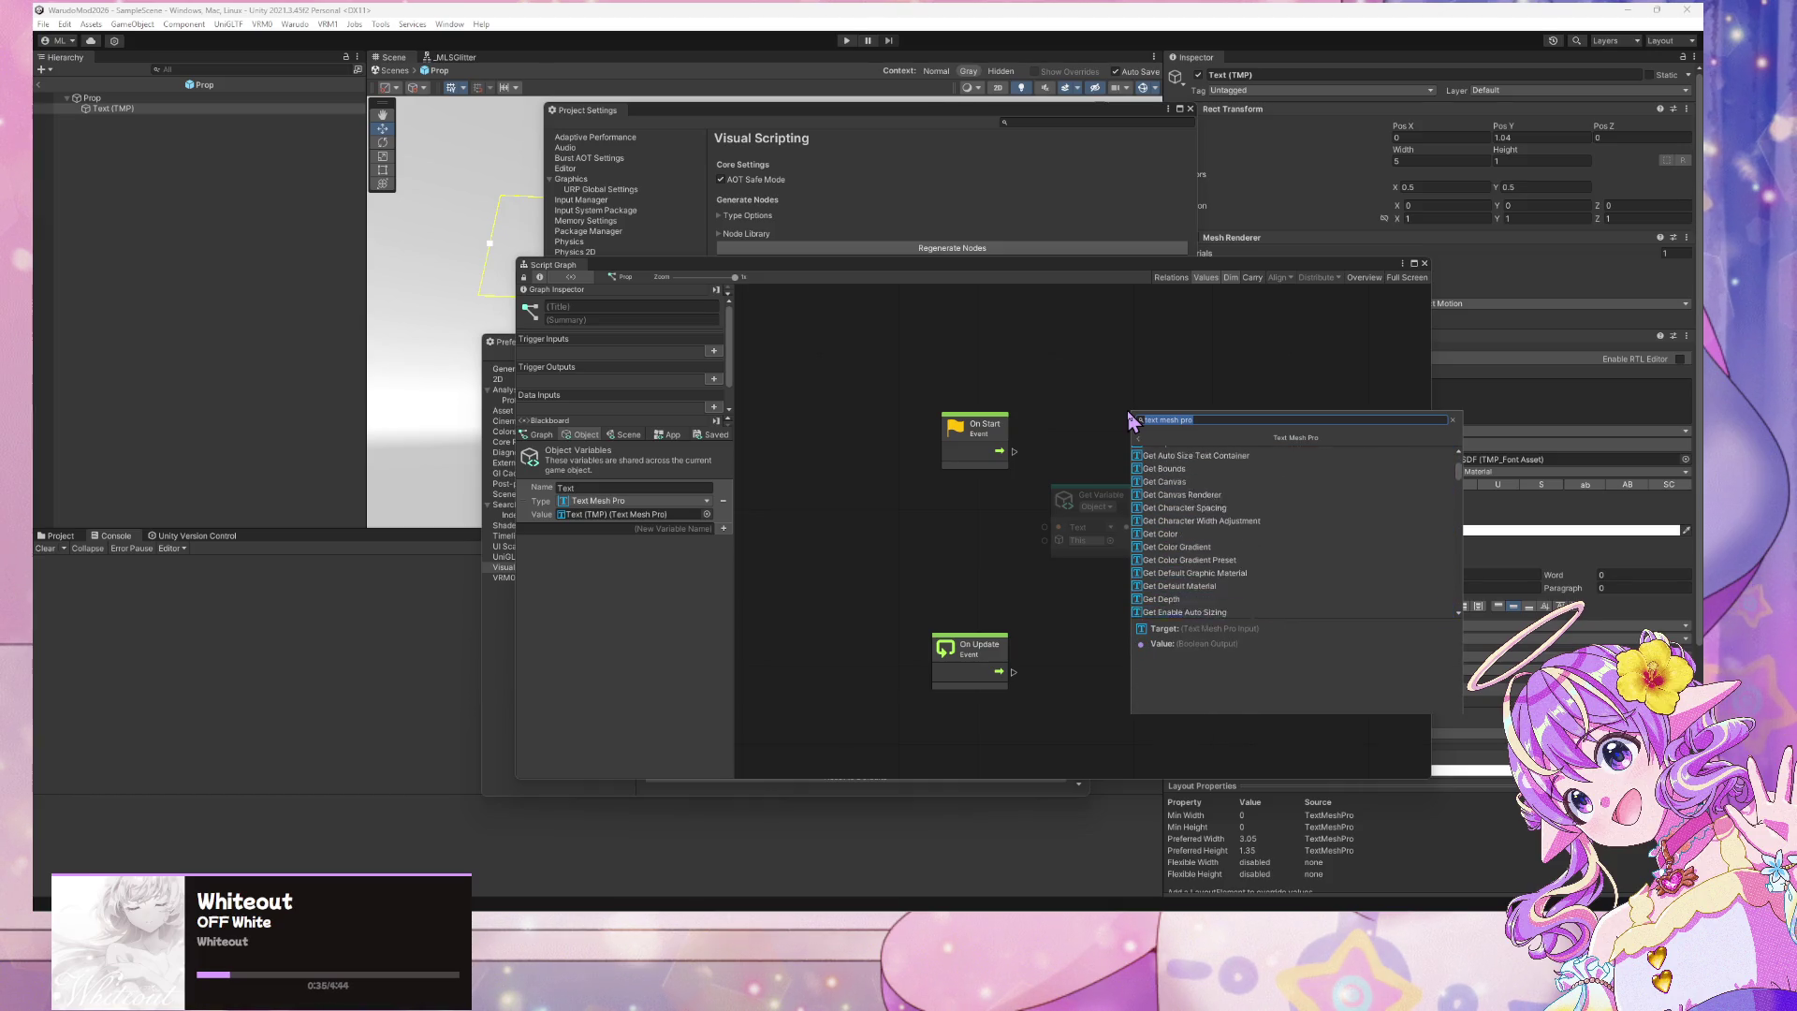
{"action": "key", "text": "Down"}
{"action": "key", "text": "Down"}
{"action": "key", "text": "Down"}
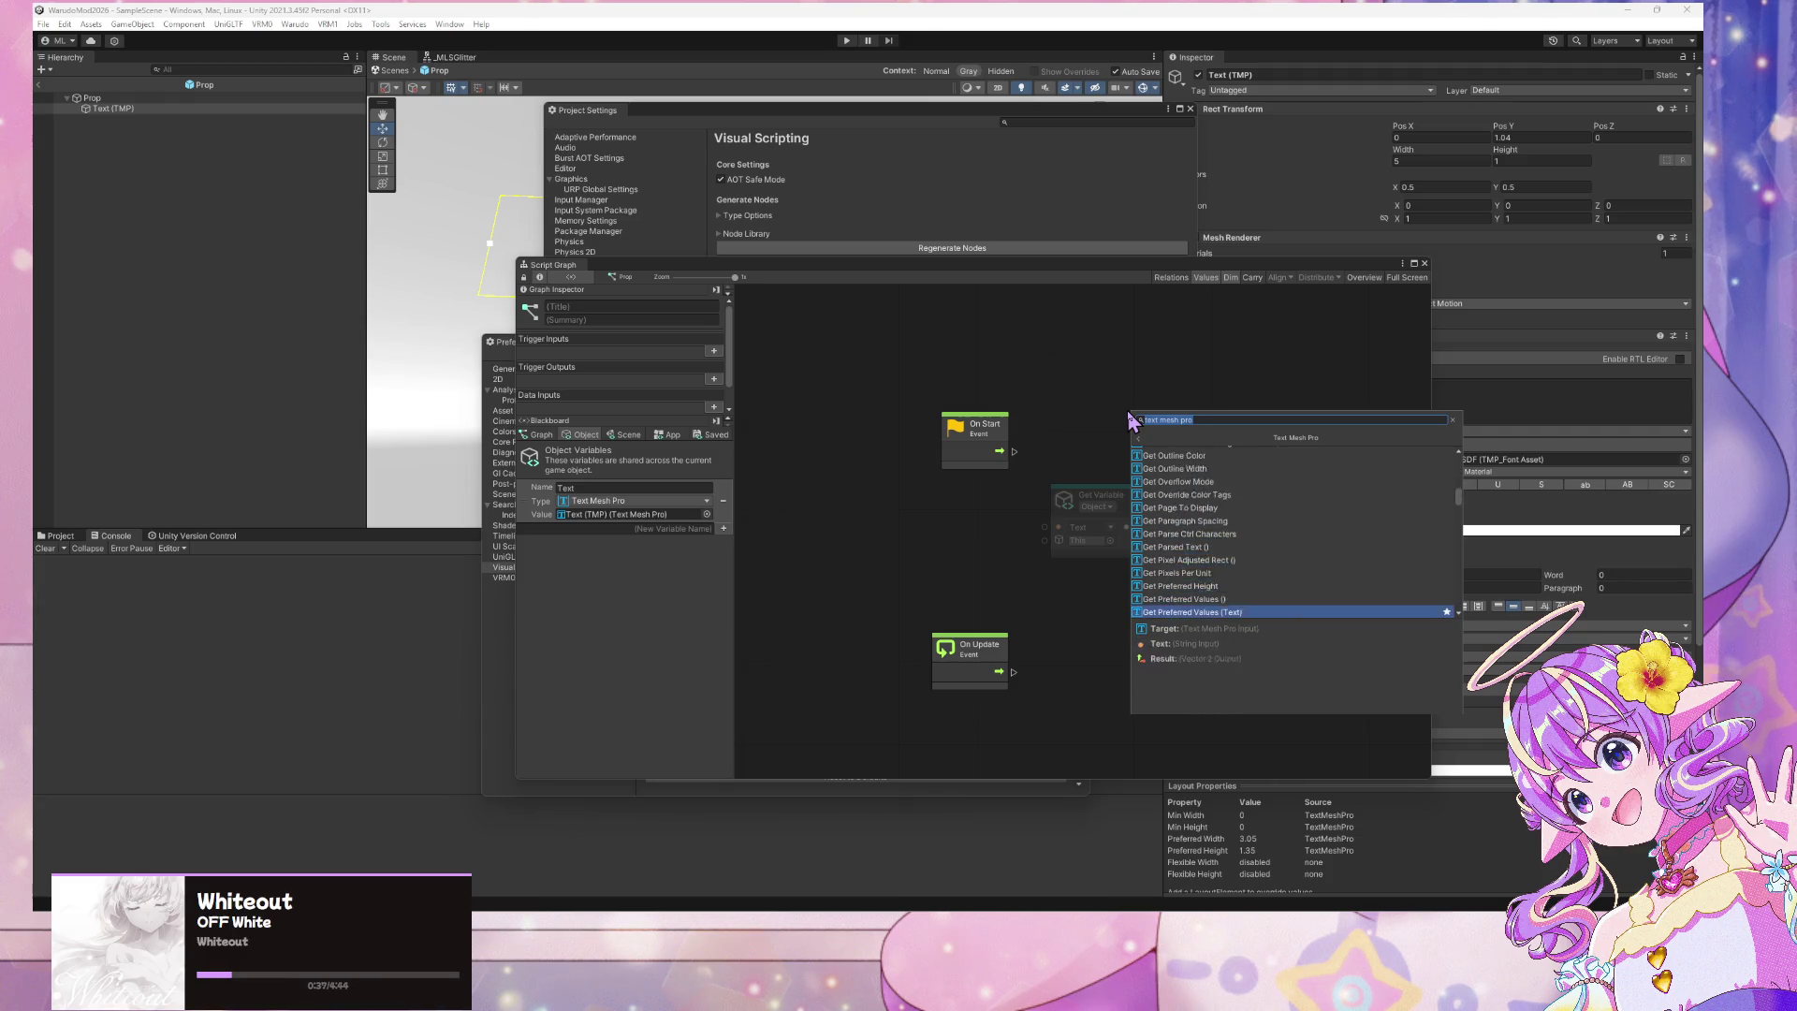
{"action": "type", "text": "set text"}
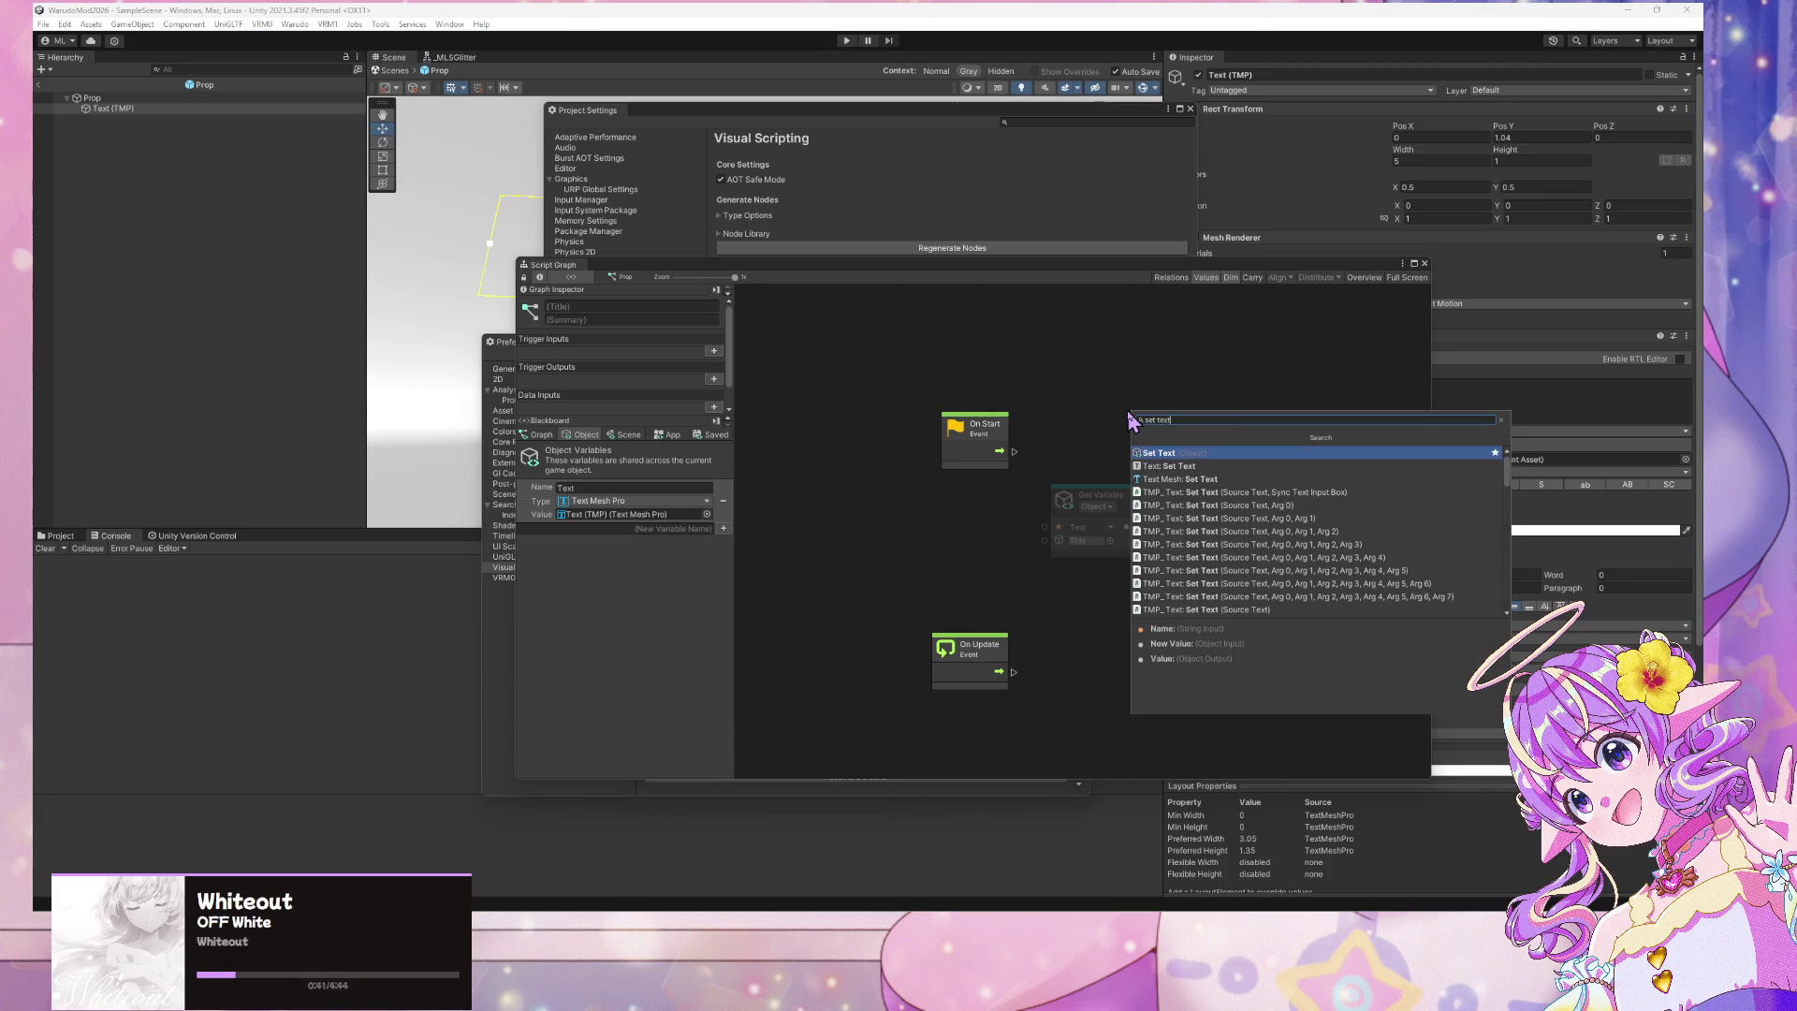
{"action": "key", "text": "Down"}
{"action": "key", "text": "Down"}
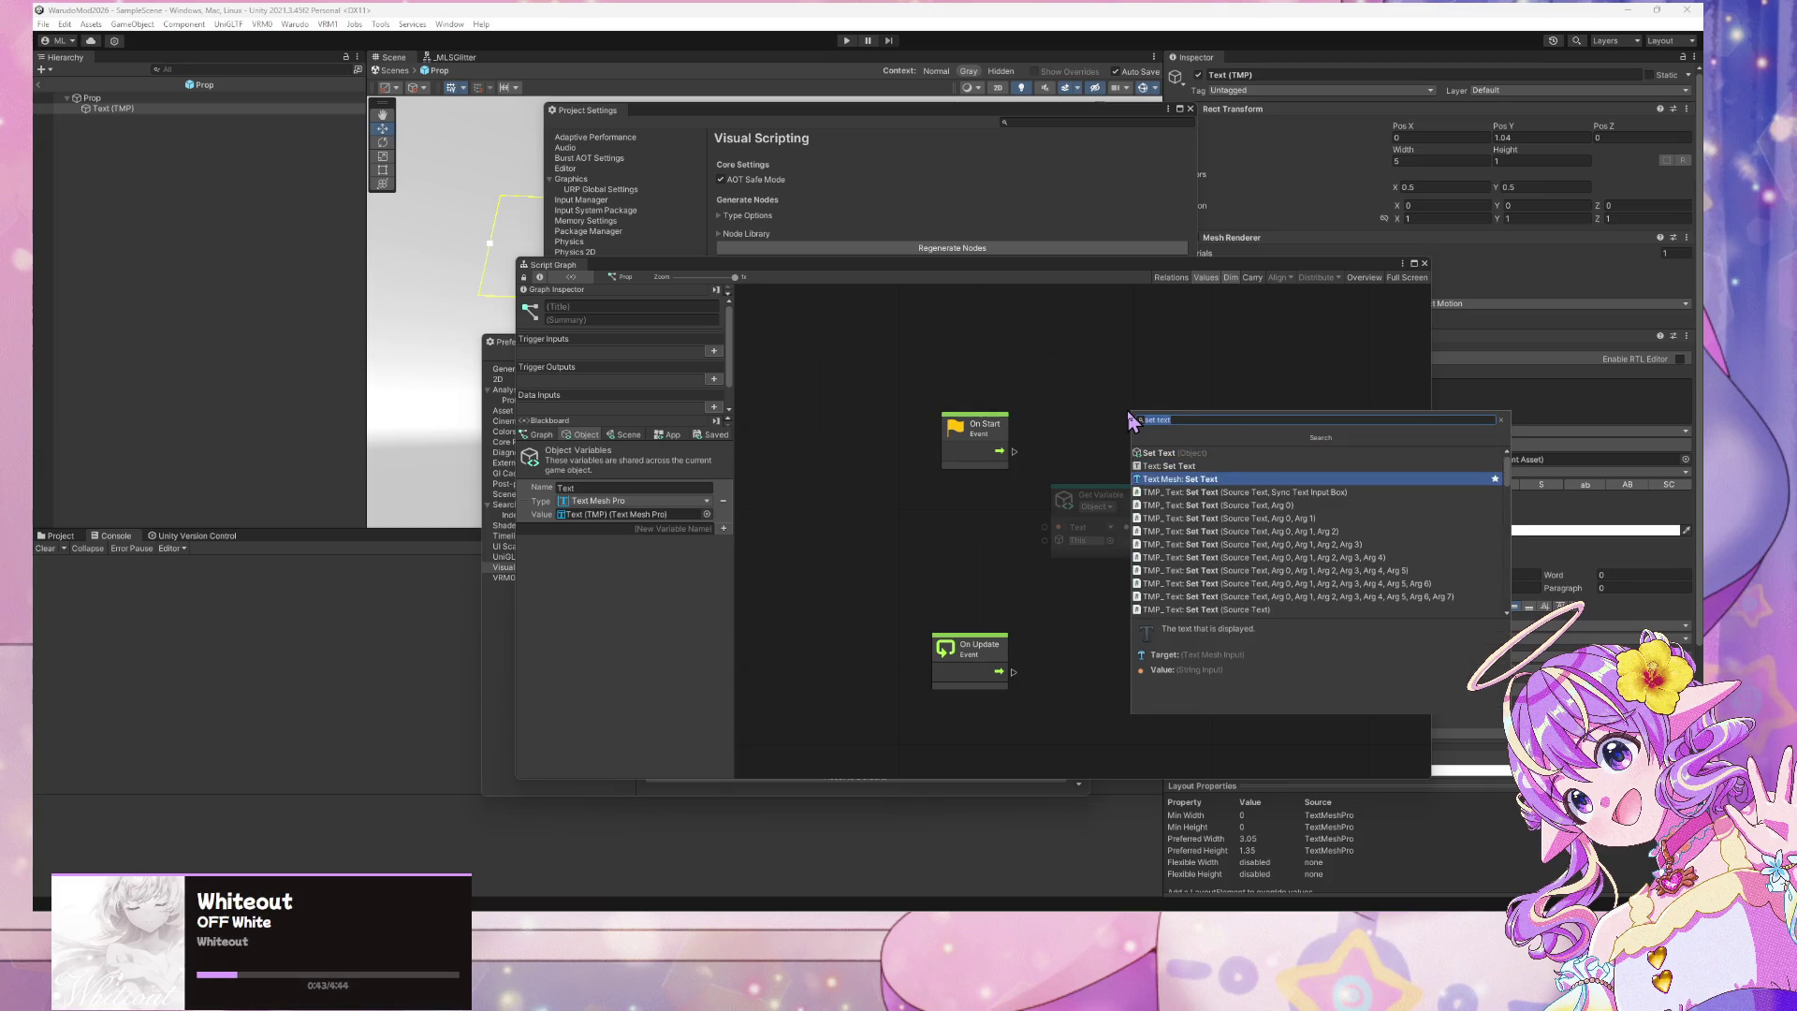
{"action": "scroll", "coordinate": [1320, 552], "scroll_direction": "down", "scroll_amount": 3}
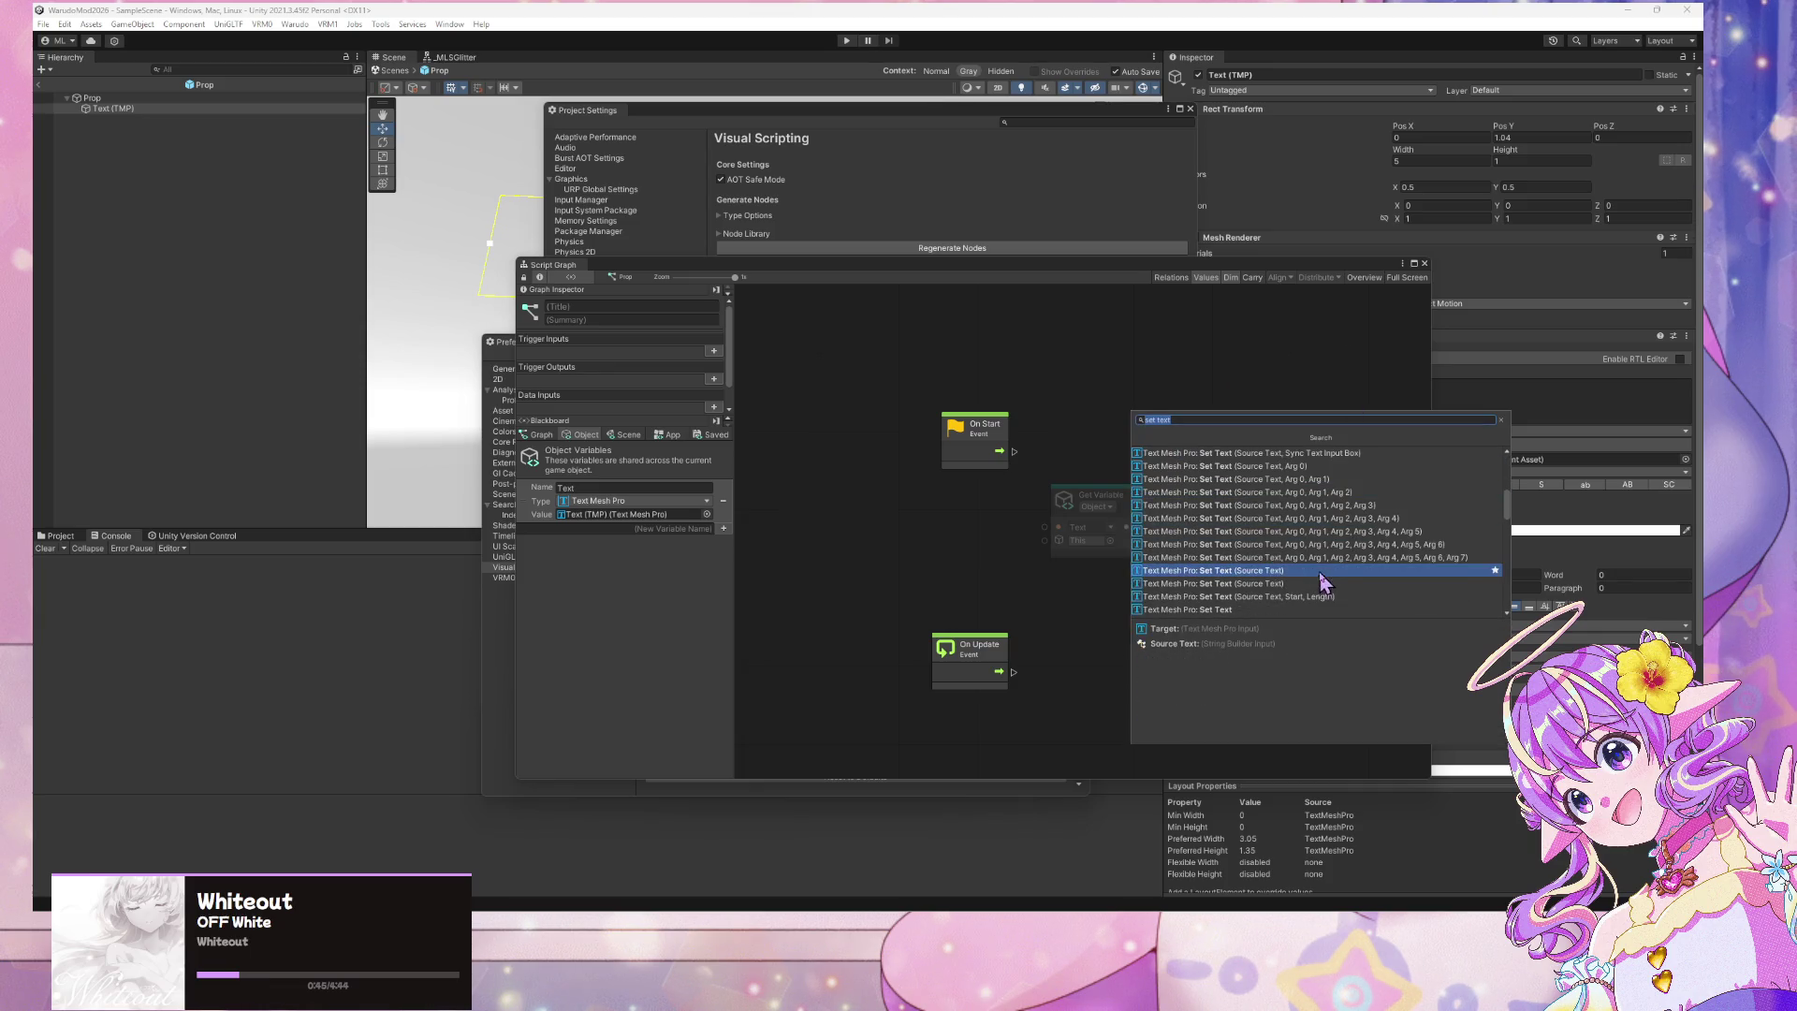
{"action": "left_click", "coordinate": [1317, 572]}
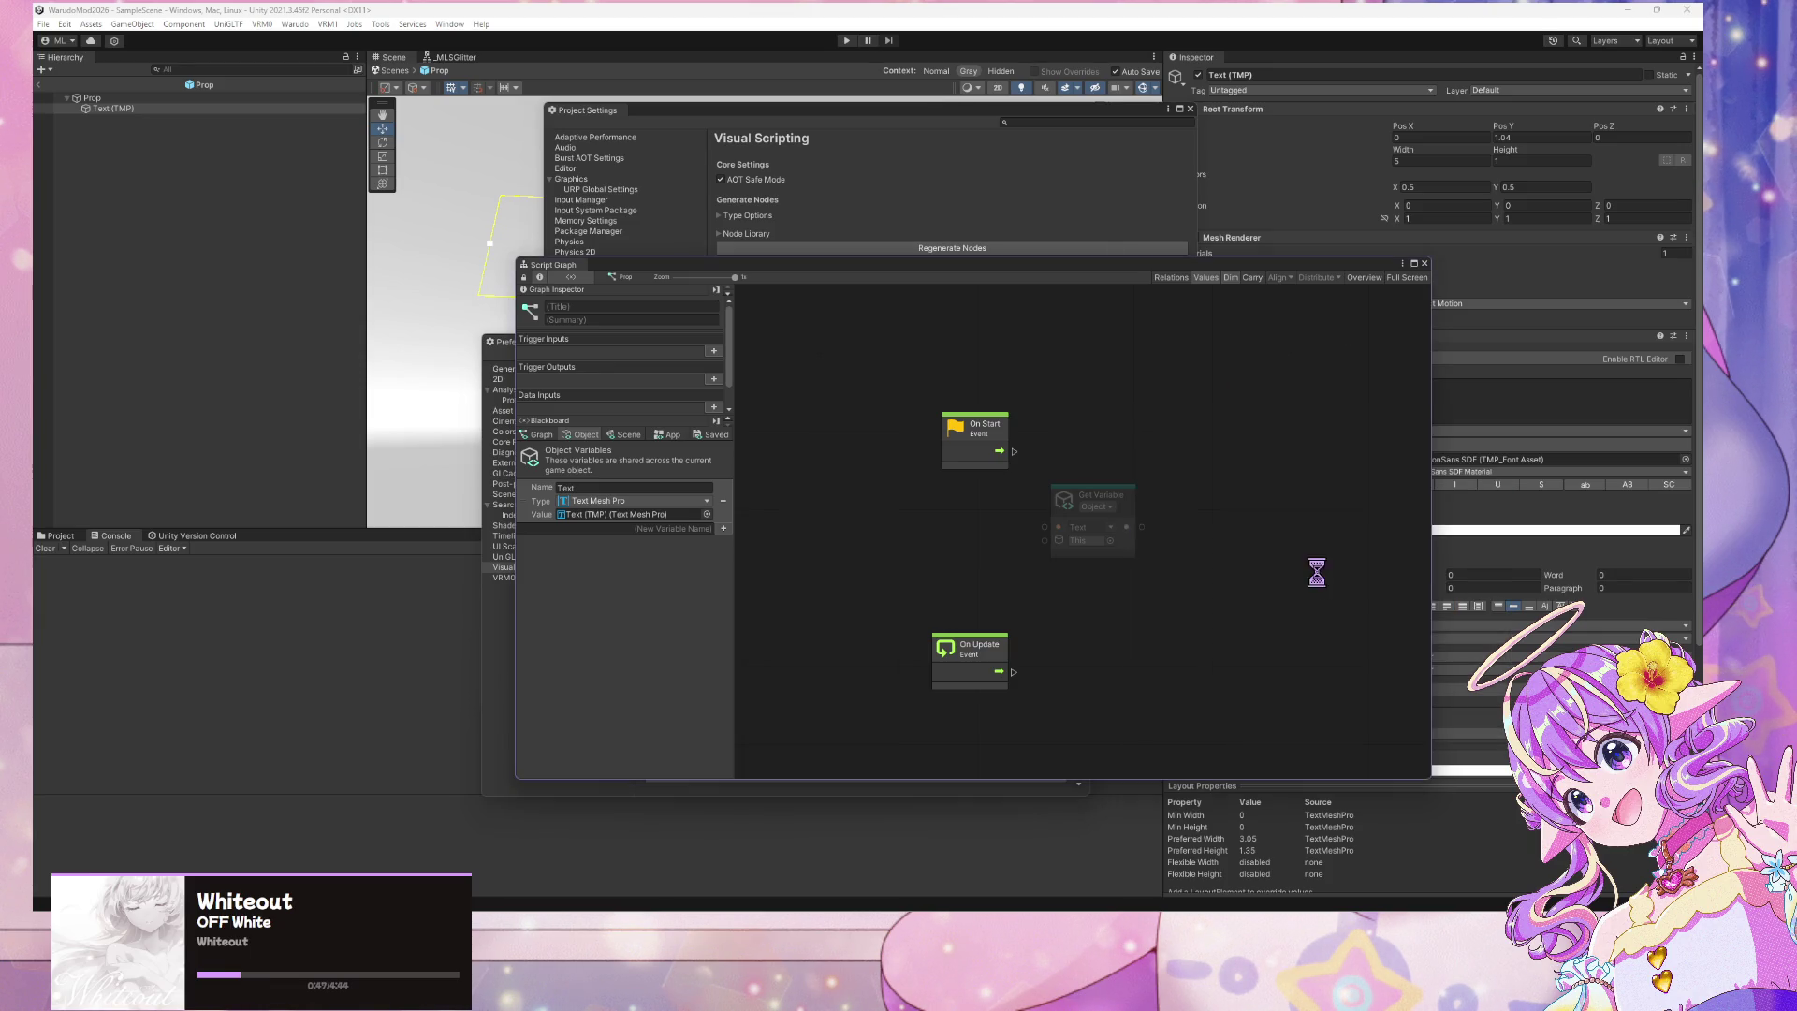
Wire On Start into Set Text and Get Variable's Text output into its target
{"action": "mouse_move", "coordinate": [1017, 460]}
{"action": "left_mouse_down"}
{"action": "mouse_move", "coordinate": [1111, 451]}
{"action": "mouse_move", "coordinate": [1051, 418]}
{"action": "mouse_move", "coordinate": [1137, 436]}
{"action": "mouse_move", "coordinate": [1229, 382]}
{"action": "left_mouse_up"}
{"action": "left_click", "coordinate": [1208, 404]}
{"action": "left_click_drag", "start_coordinate": [1143, 526], "coordinate": [1141, 428]}
{"action": "left_click_drag", "start_coordinate": [1095, 496], "coordinate": [1041, 480]}
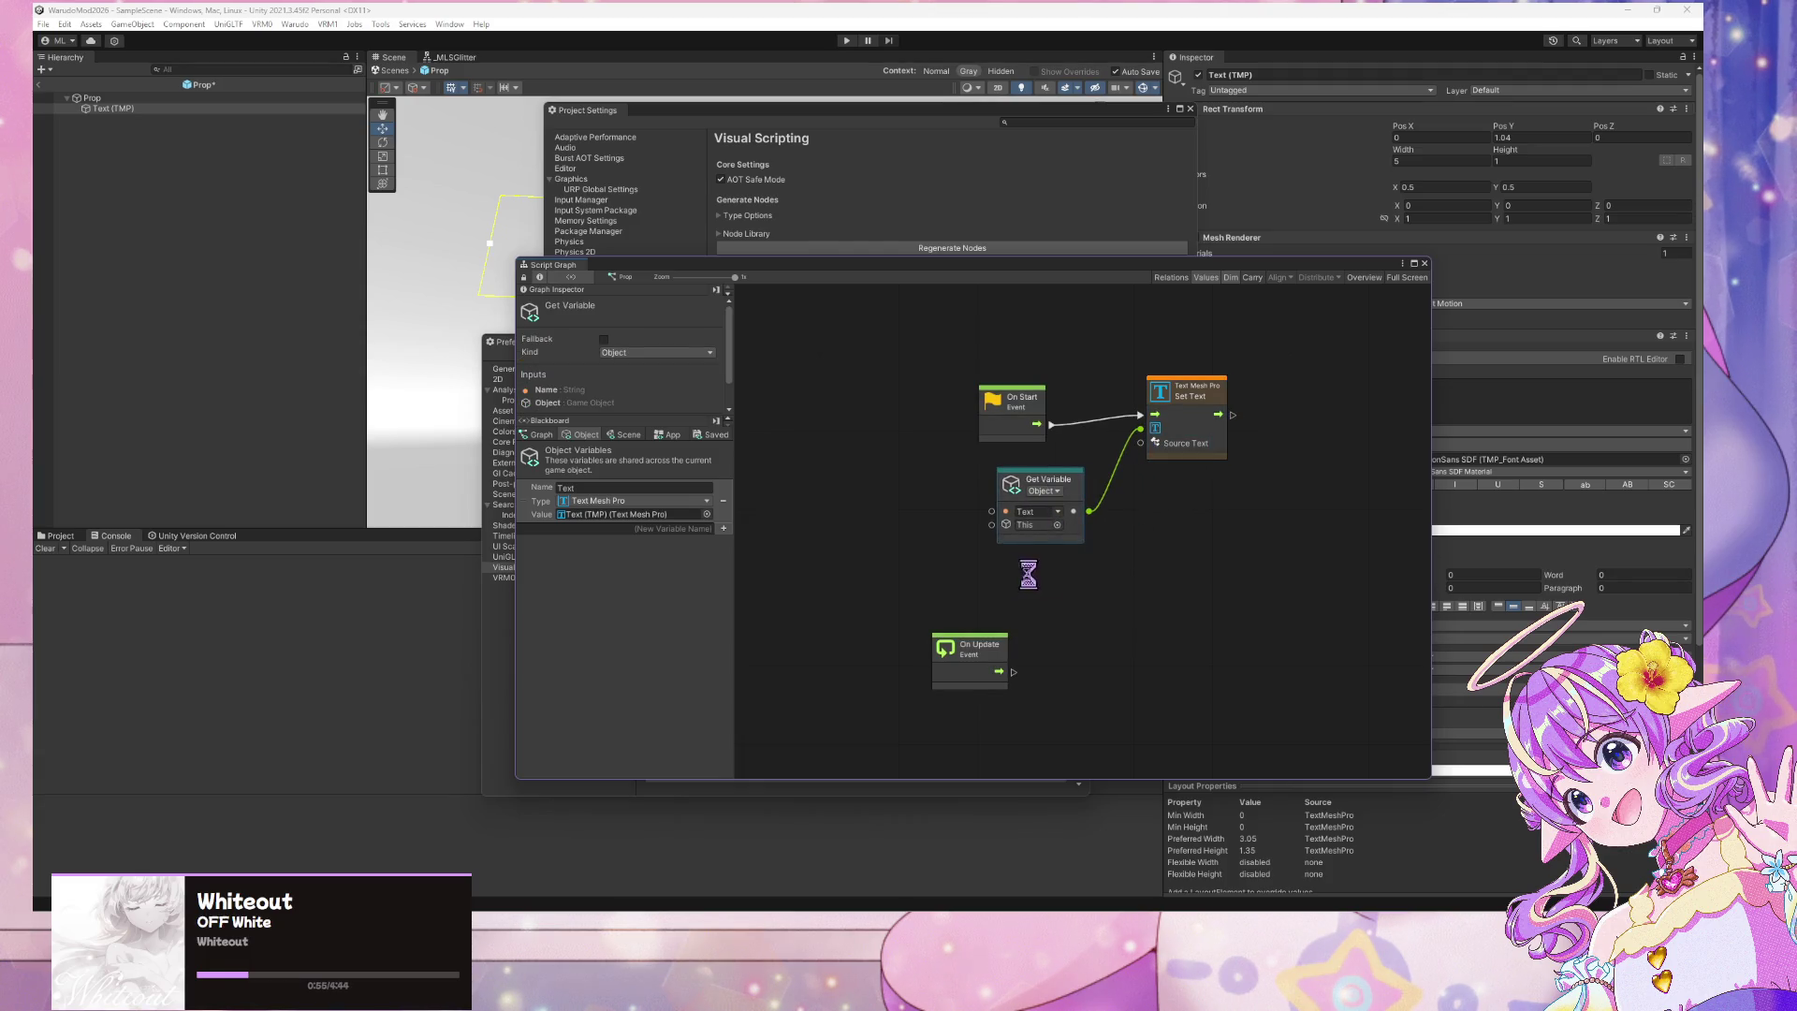
{"action": "left_click", "coordinate": [954, 491]}
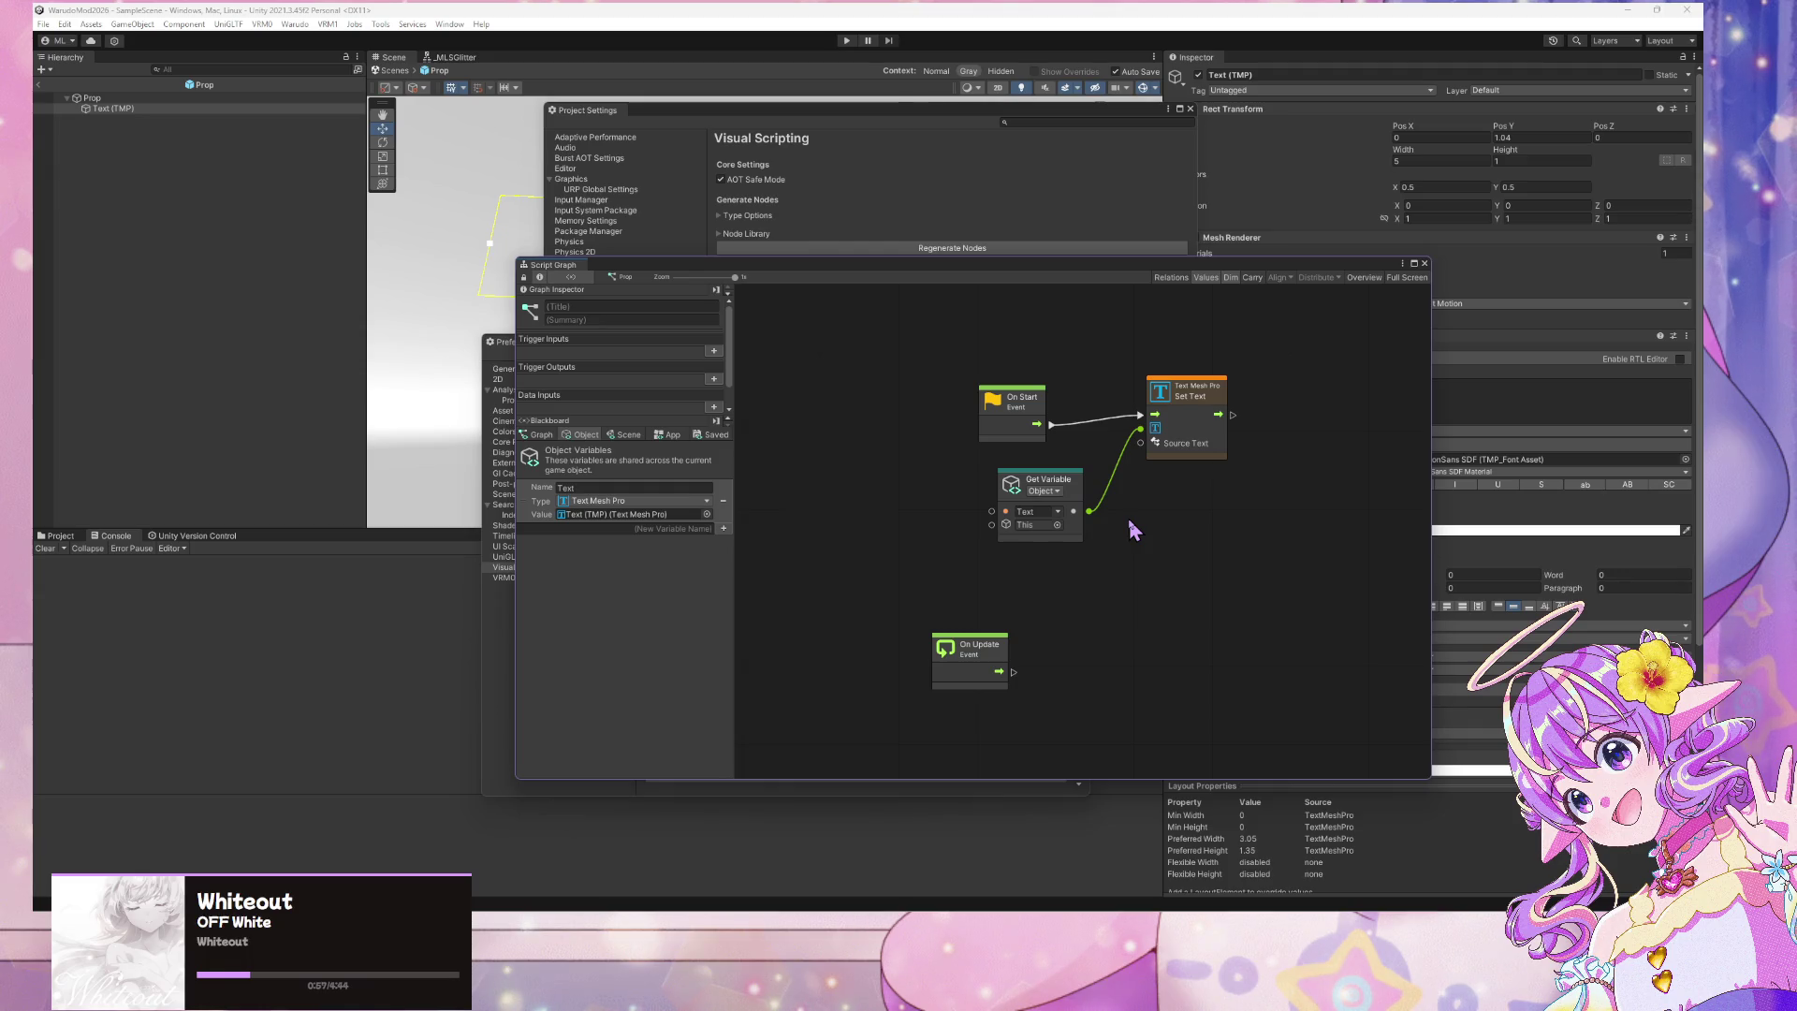
Add a String Literal node with value CHANGED and drag a connection from its output
{"action": "right_click", "coordinate": [1156, 545]}
{"action": "type", "text": "str"}
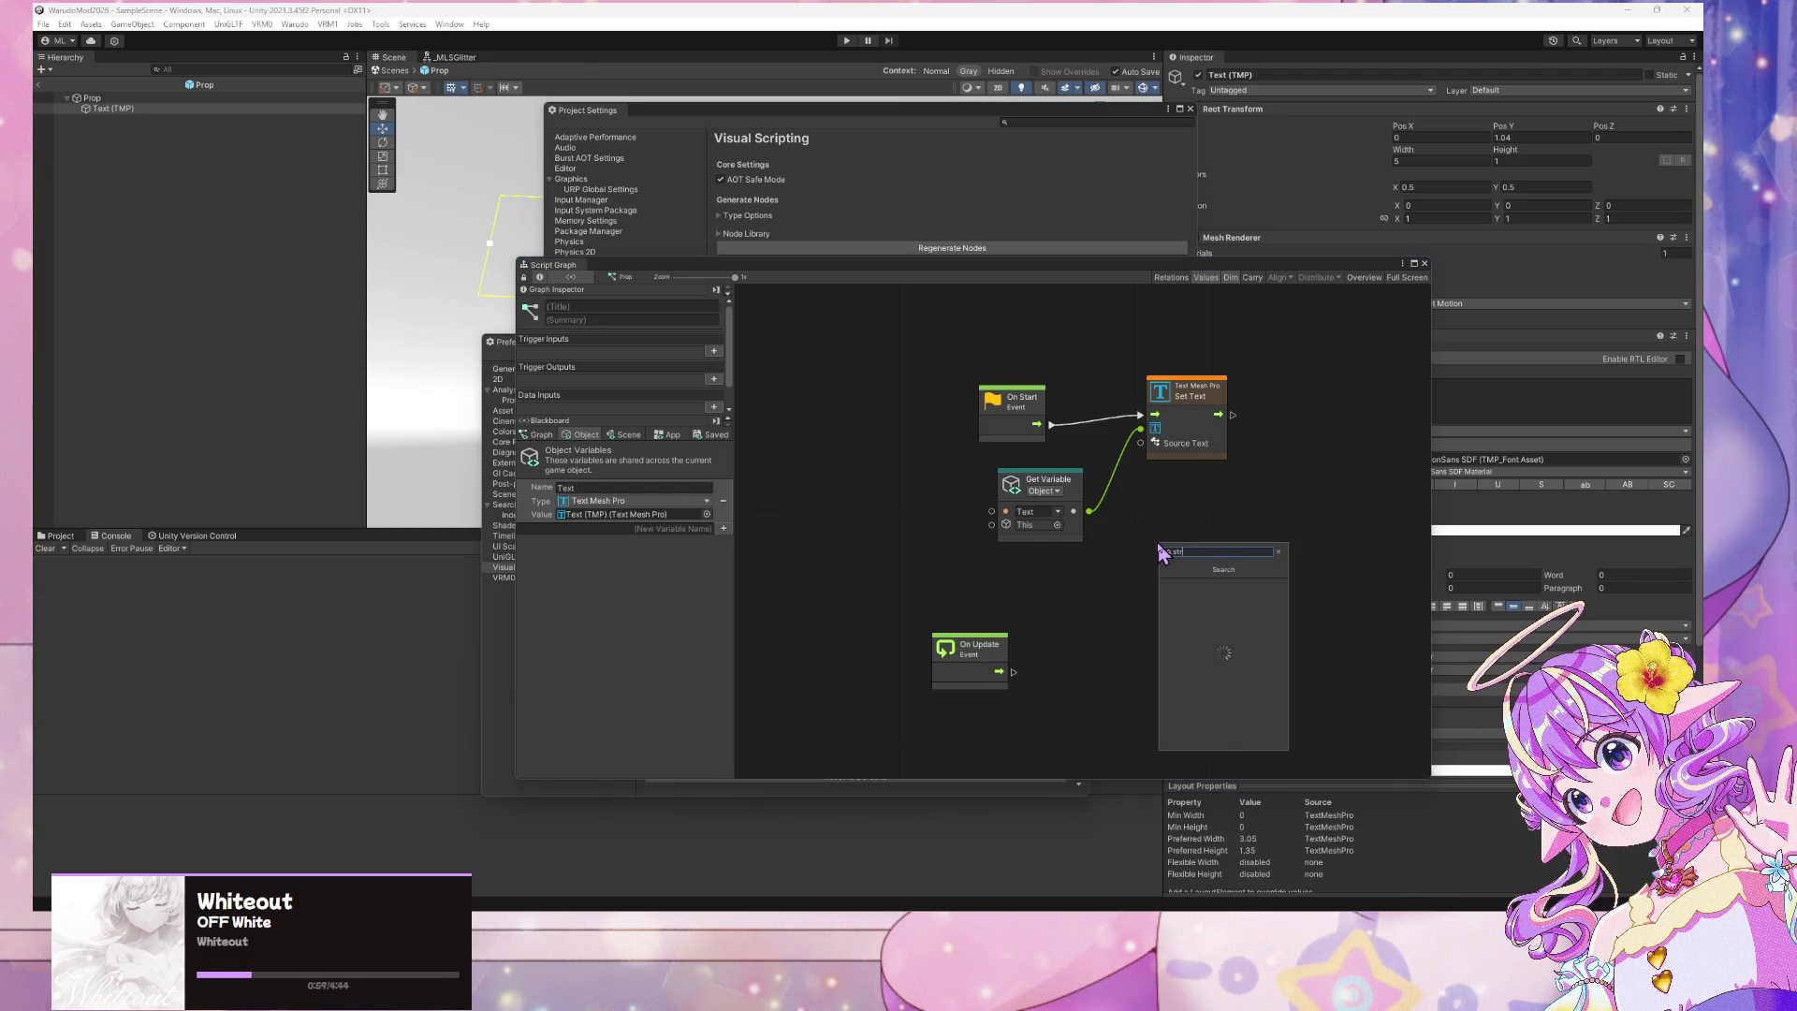
{"action": "key", "text": "Return"}
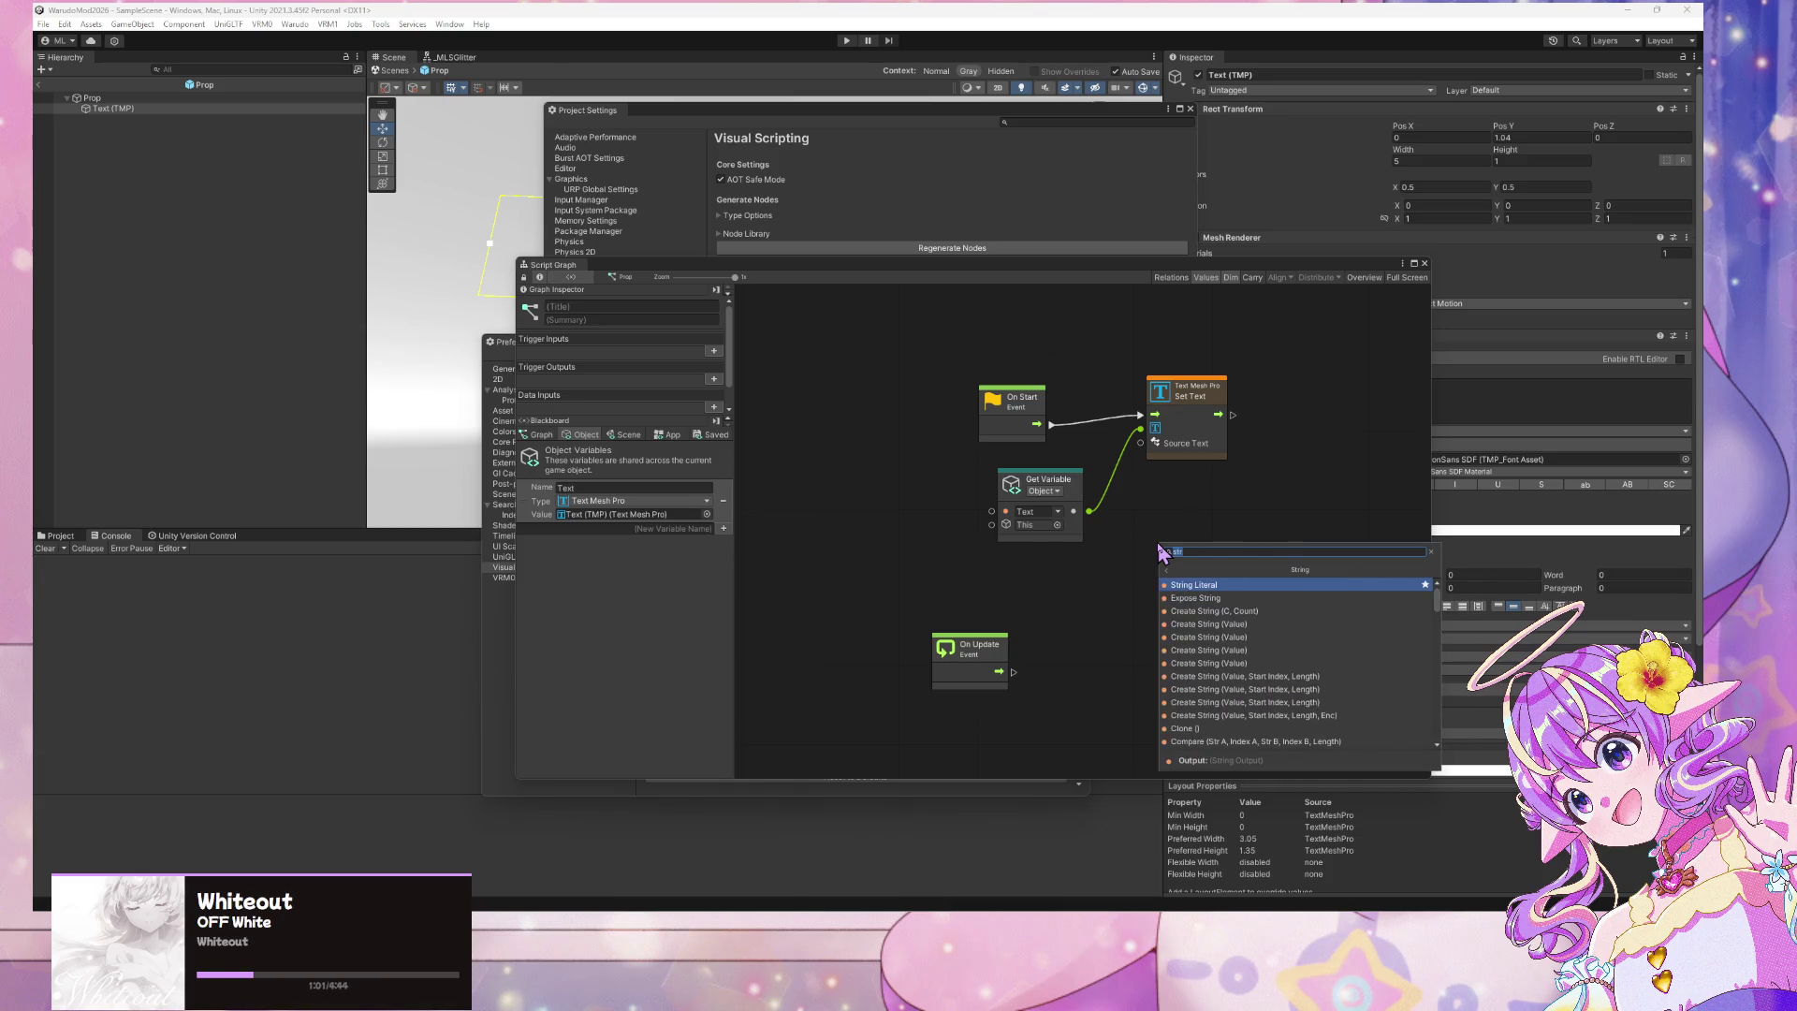
{"action": "key", "text": "Return"}
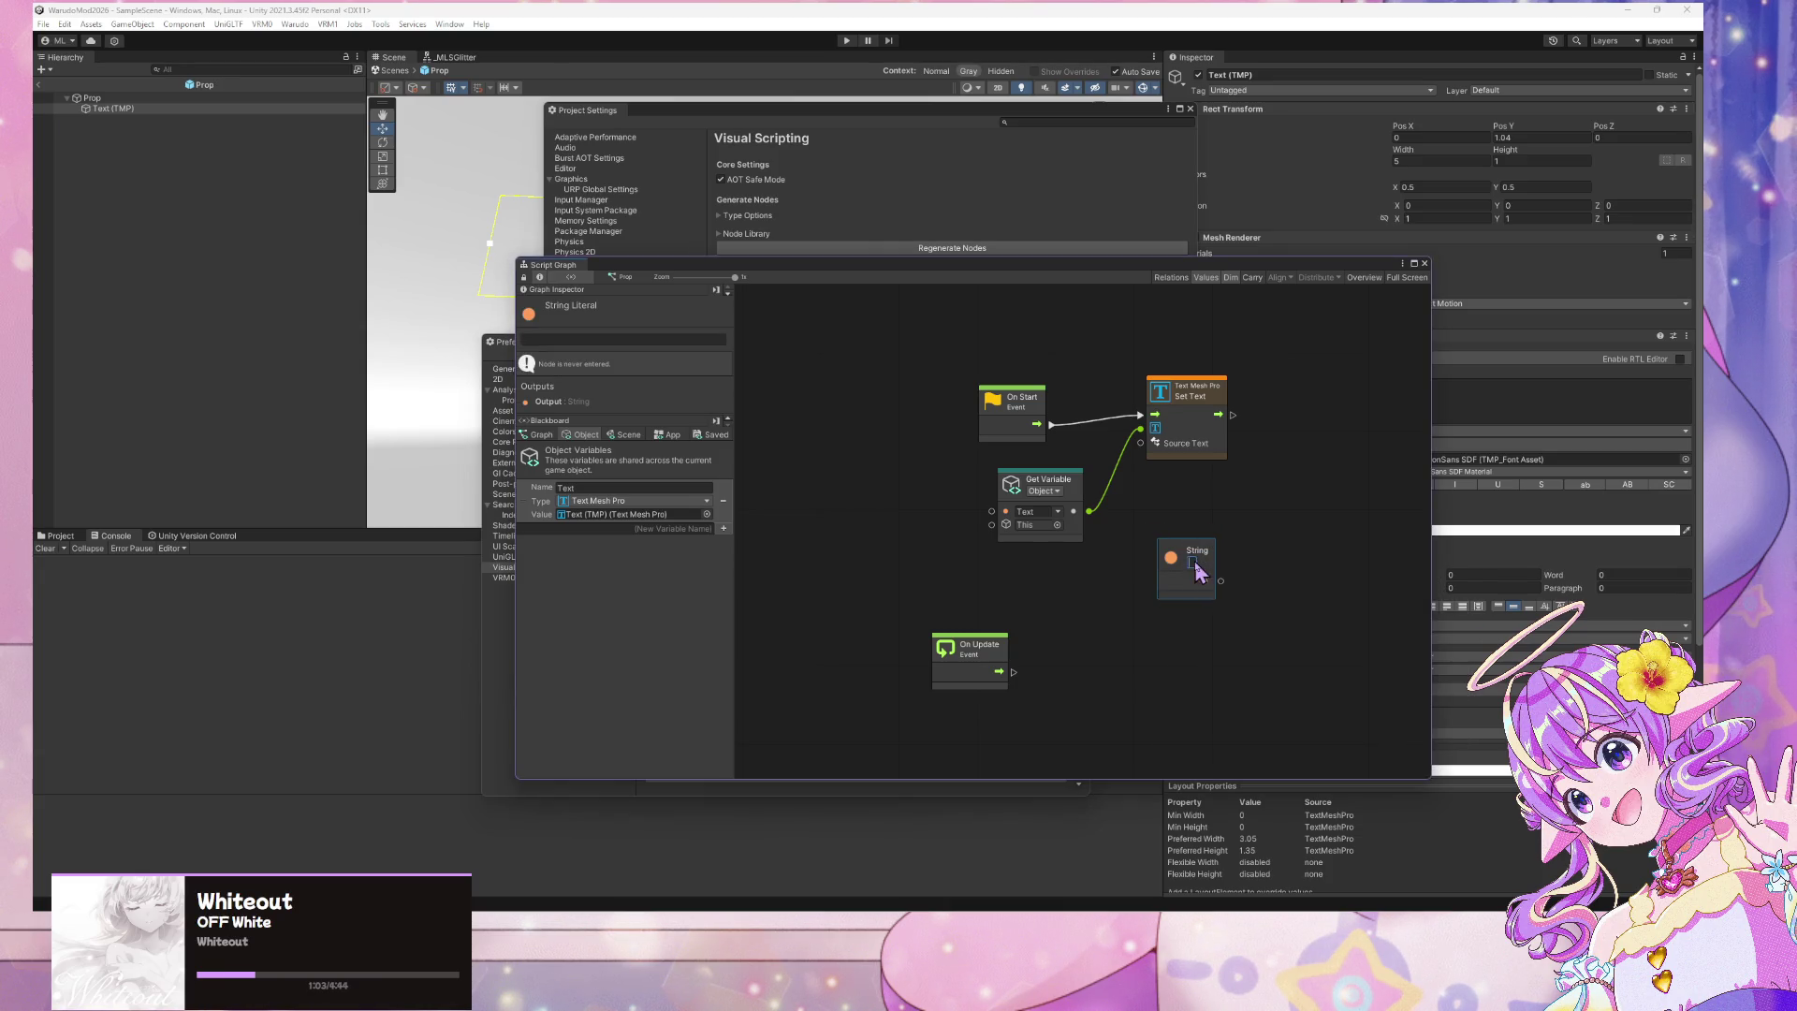
{"action": "type", "text": "CHANGED"}
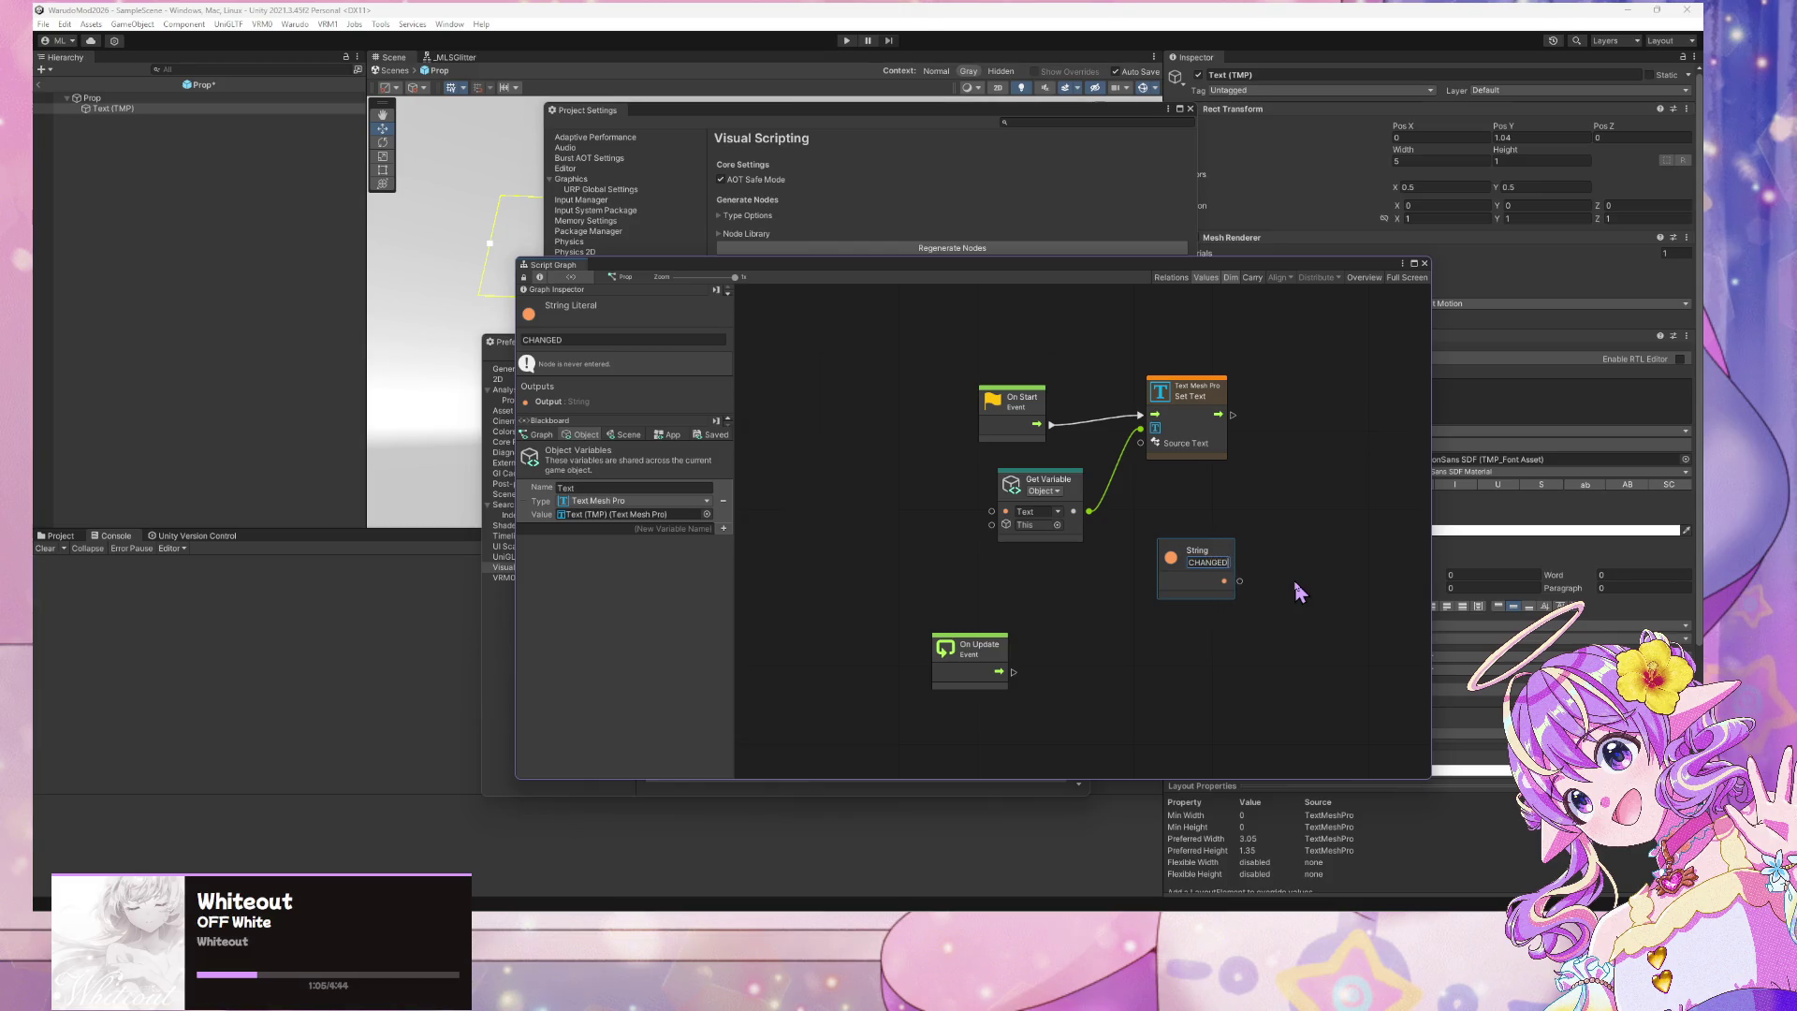
{"action": "mouse_move", "coordinate": [1240, 580]}
{"action": "left_mouse_down"}
{"action": "mouse_move", "coordinate": [1143, 403]}
{"action": "mouse_move", "coordinate": [1356, 465]}
{"action": "mouse_move", "coordinate": [1362, 446]}
{"action": "mouse_move", "coordinate": [1248, 470]}
{"action": "mouse_move", "coordinate": [1269, 479]}
{"action": "left_mouse_up"}
{"action": "right_click", "coordinate": [1297, 415]}
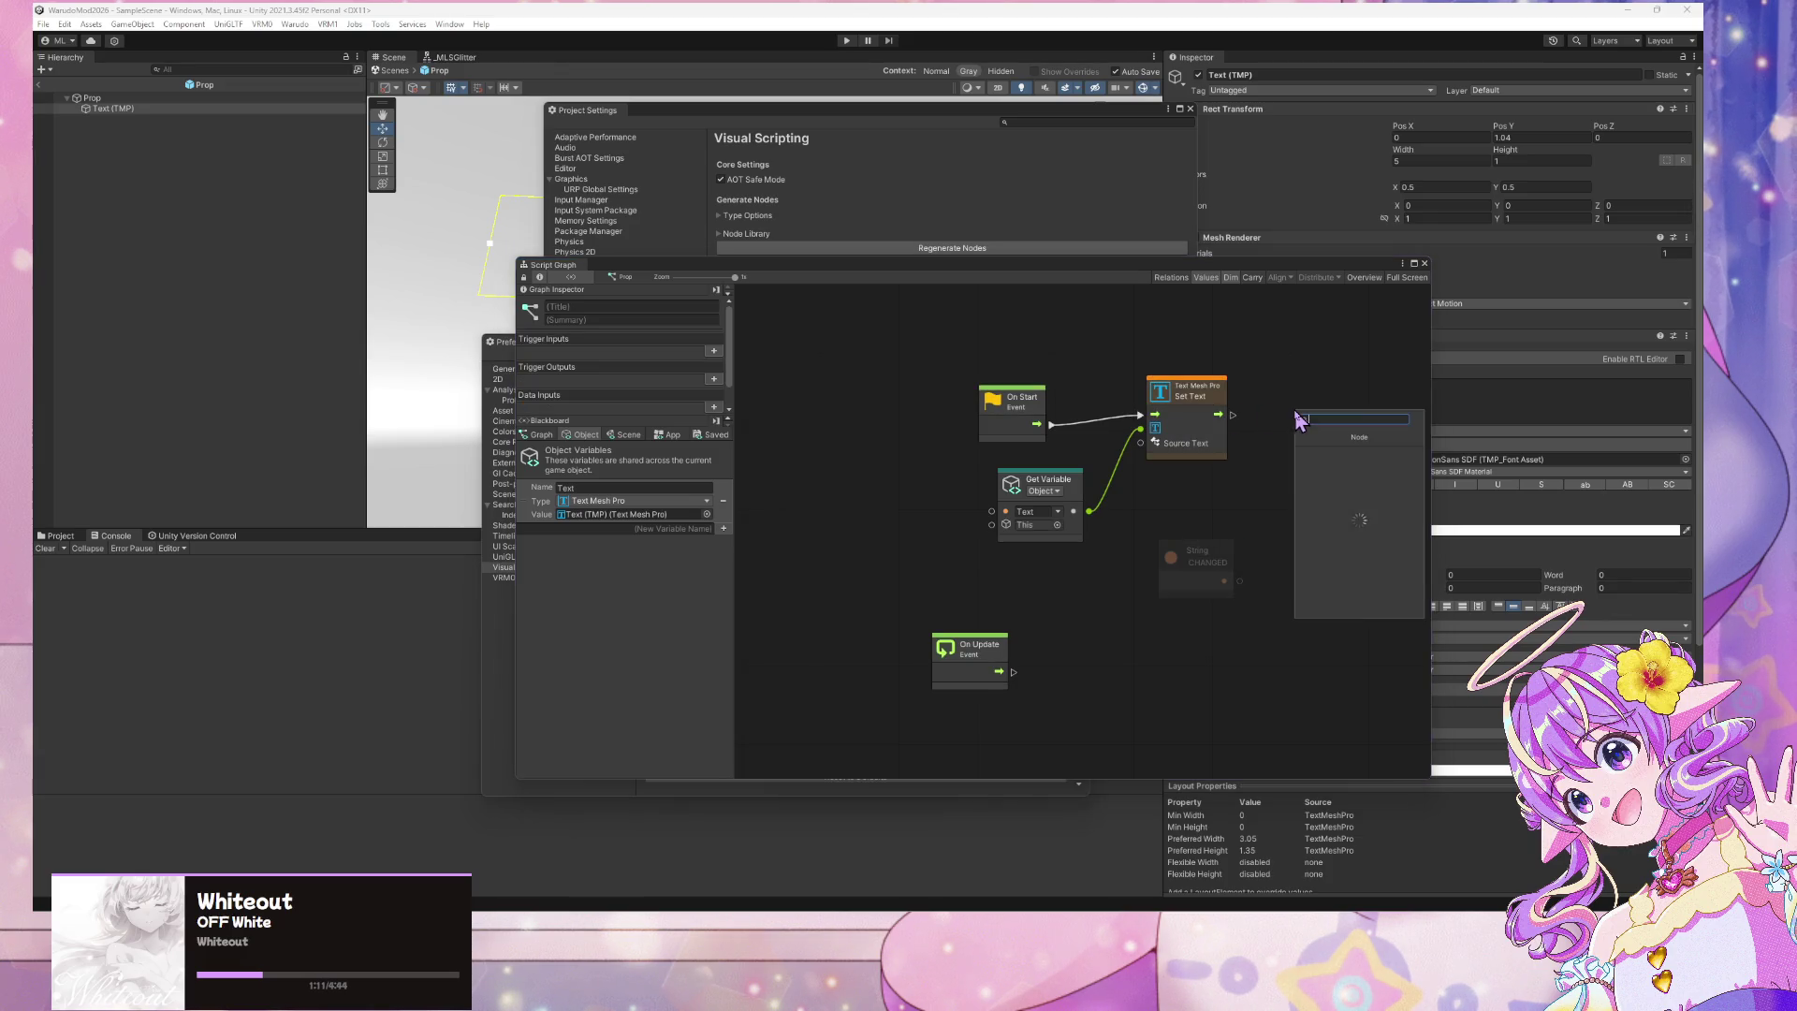
Add the Text Mesh Pro Set Text (Source Text, Arg0) node via a 'settext mesh pro' search
{"action": "type", "text": "set"}
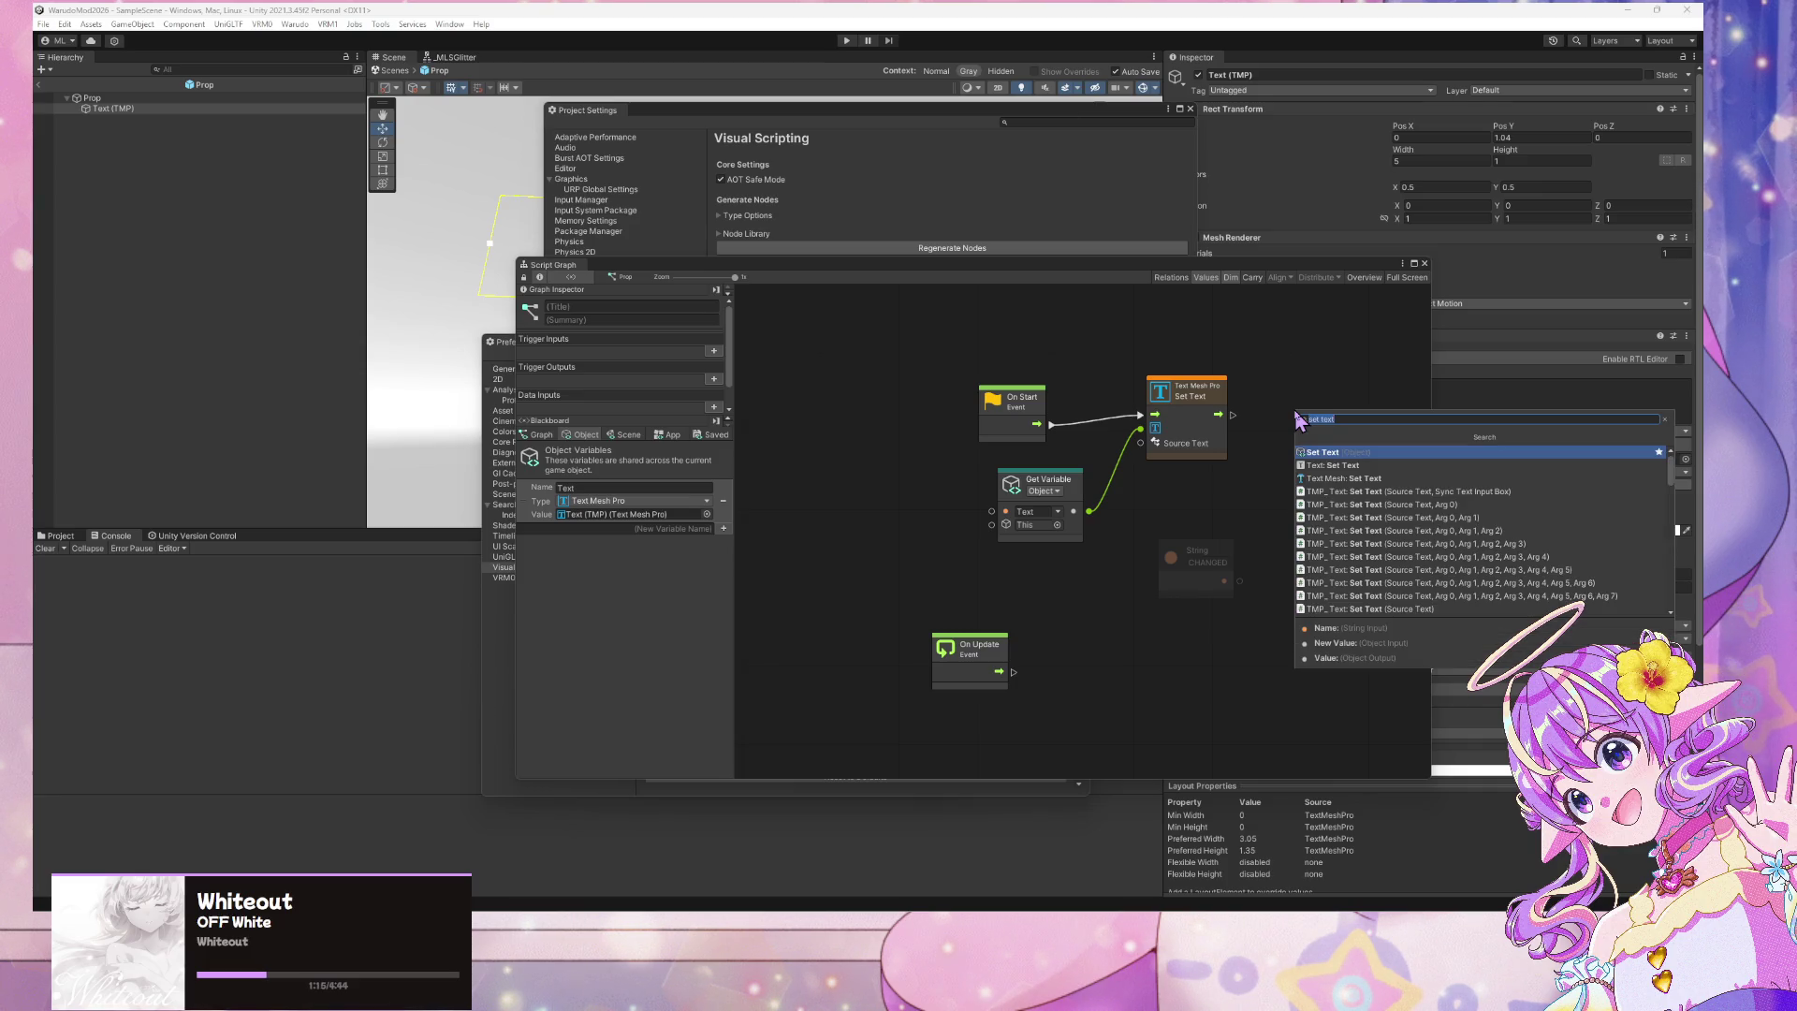
{"action": "type", "text": "text"}
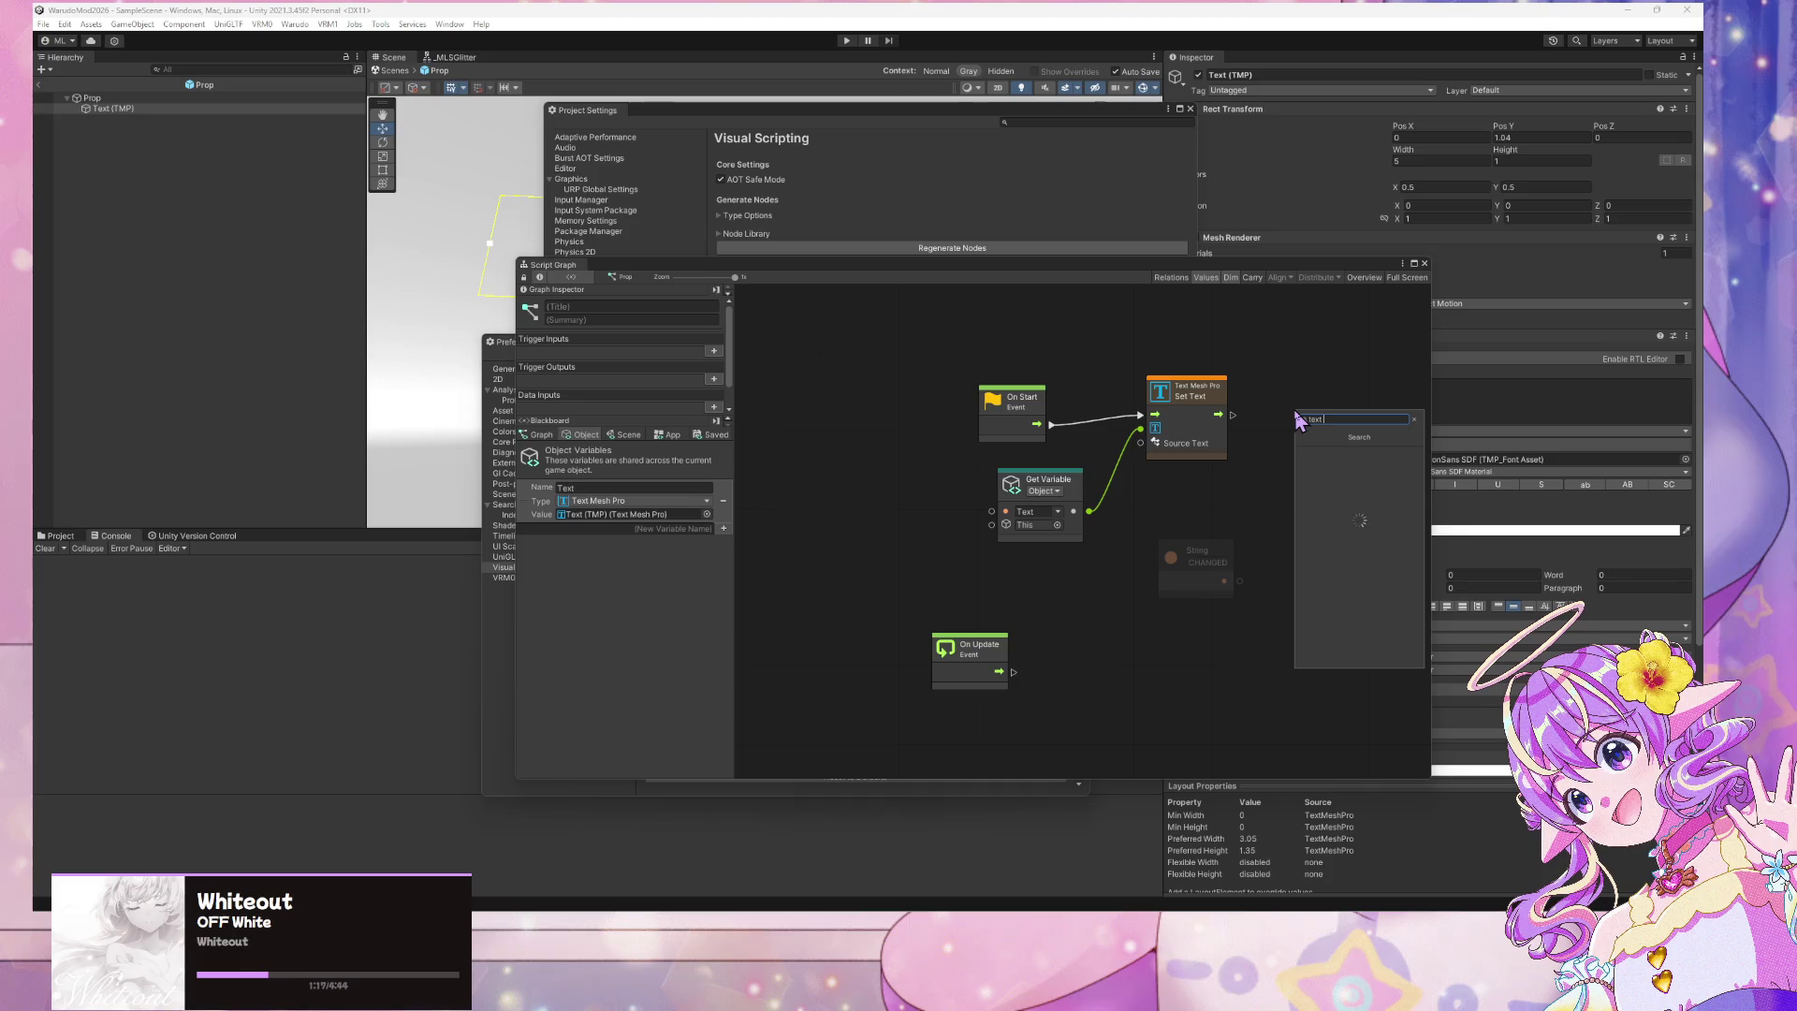
{"action": "type", "text": " mesh pro"}
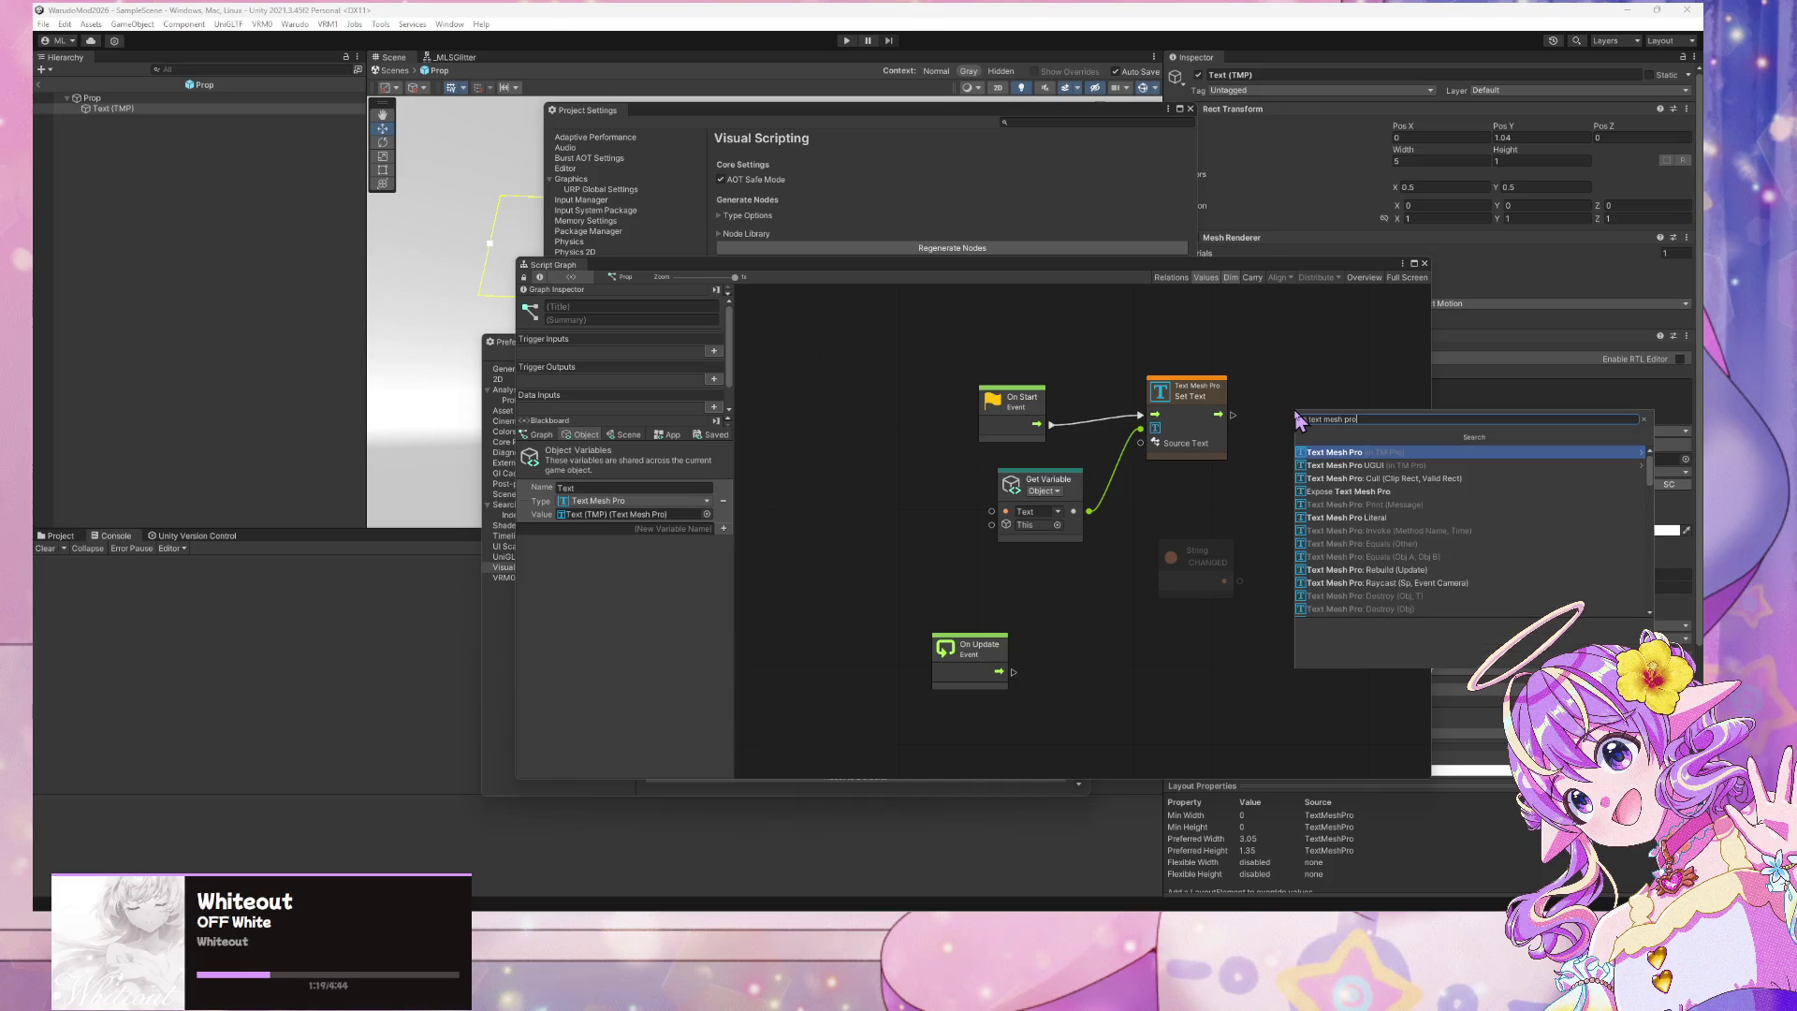
{"action": "scroll", "coordinate": [1438, 508], "scroll_direction": "down", "scroll_amount": 1}
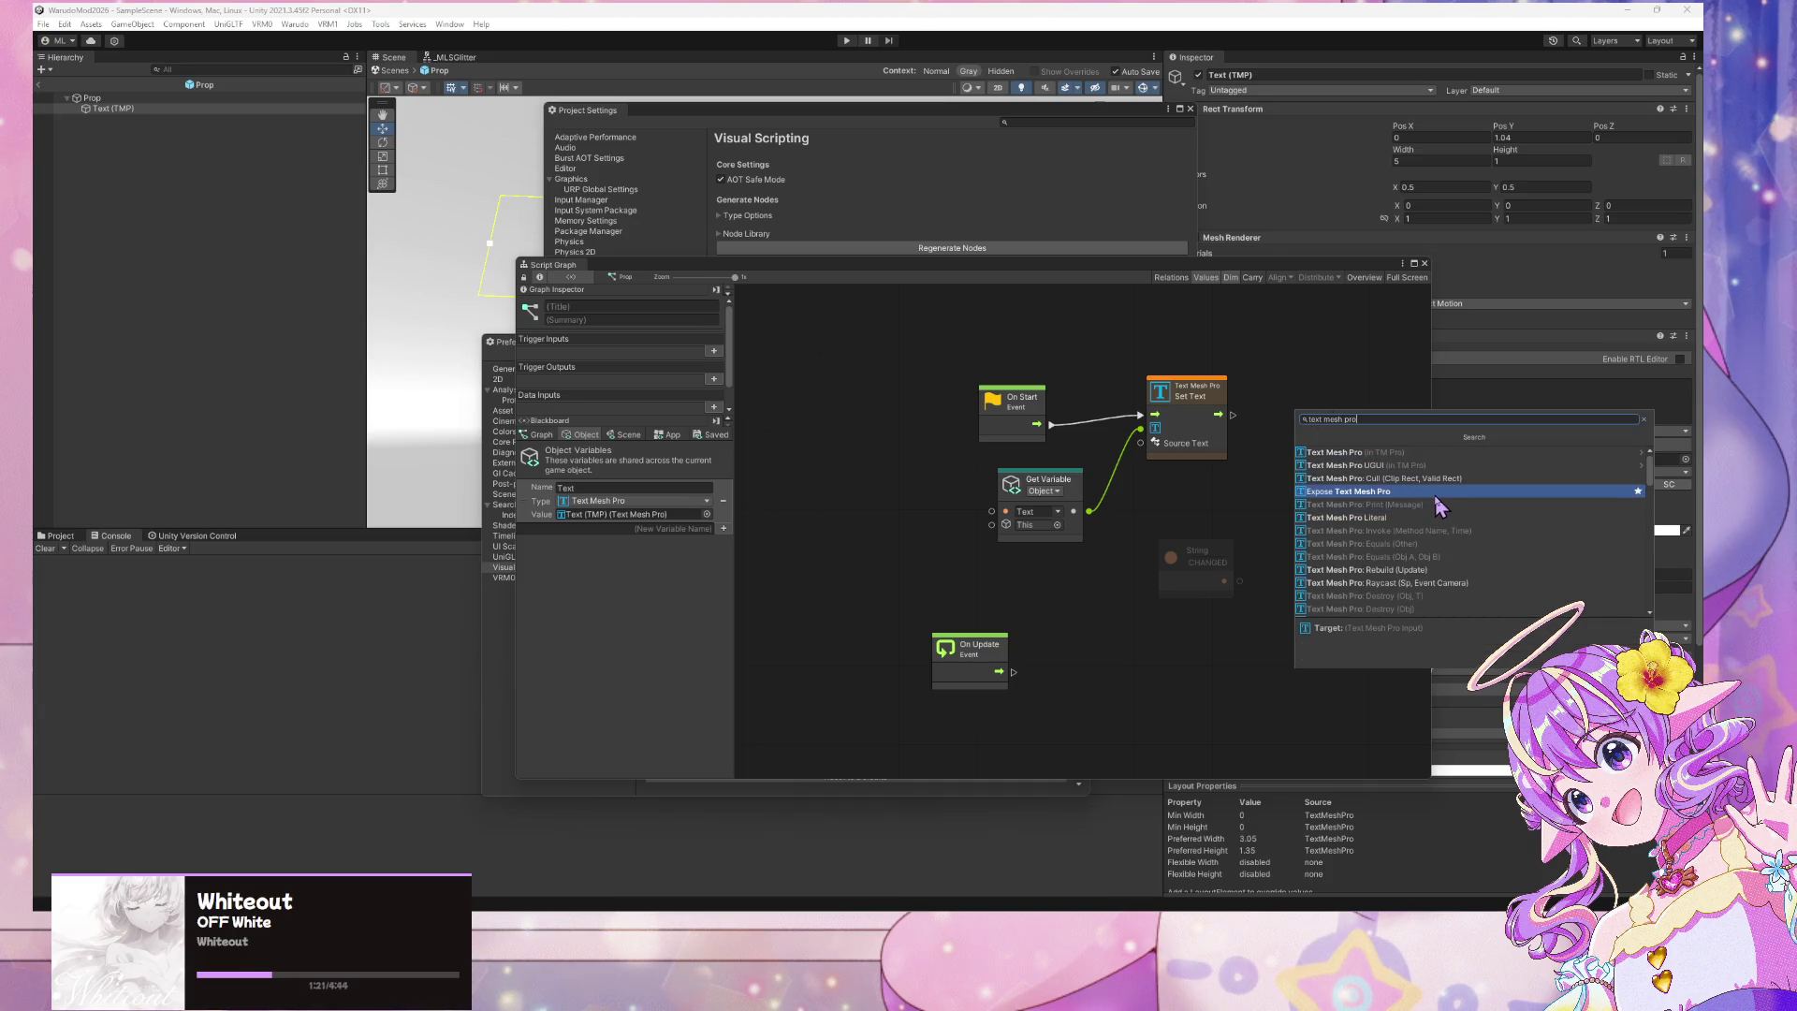
{"action": "scroll", "coordinate": [1441, 506], "scroll_direction": "down", "scroll_amount": 5}
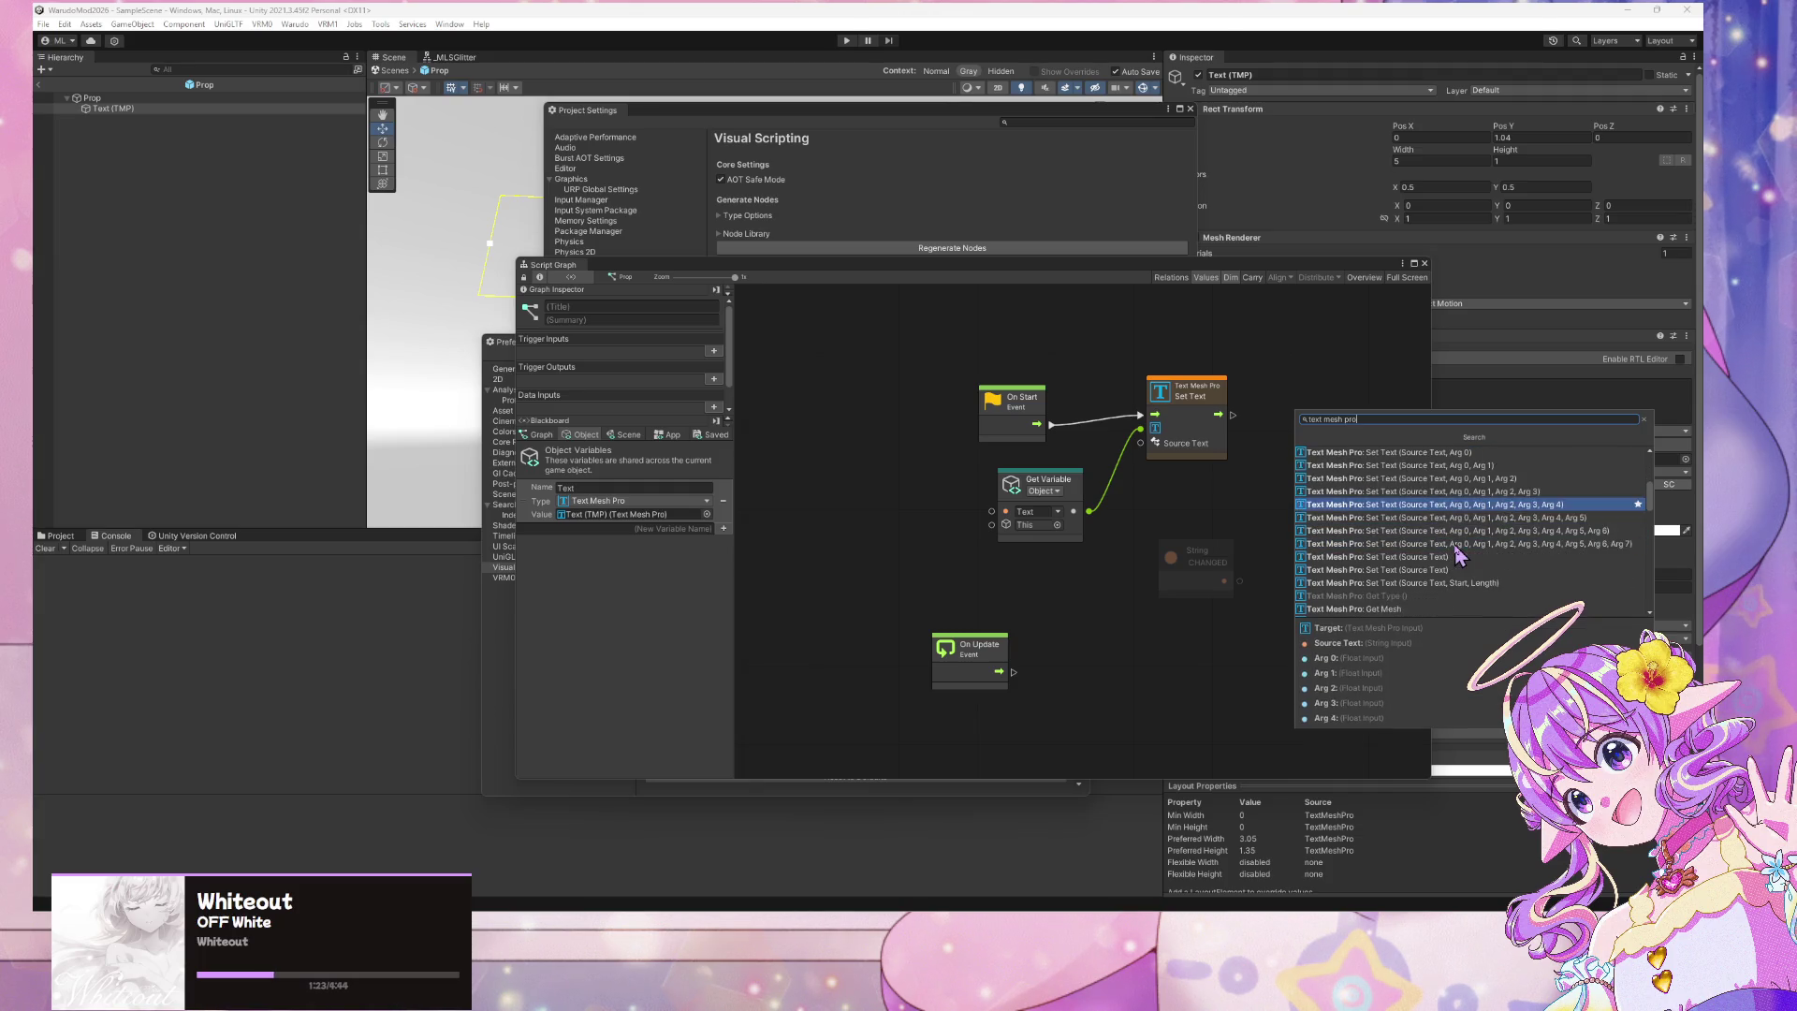
{"action": "scroll", "coordinate": [1444, 503], "scroll_direction": "up", "scroll_amount": 1}
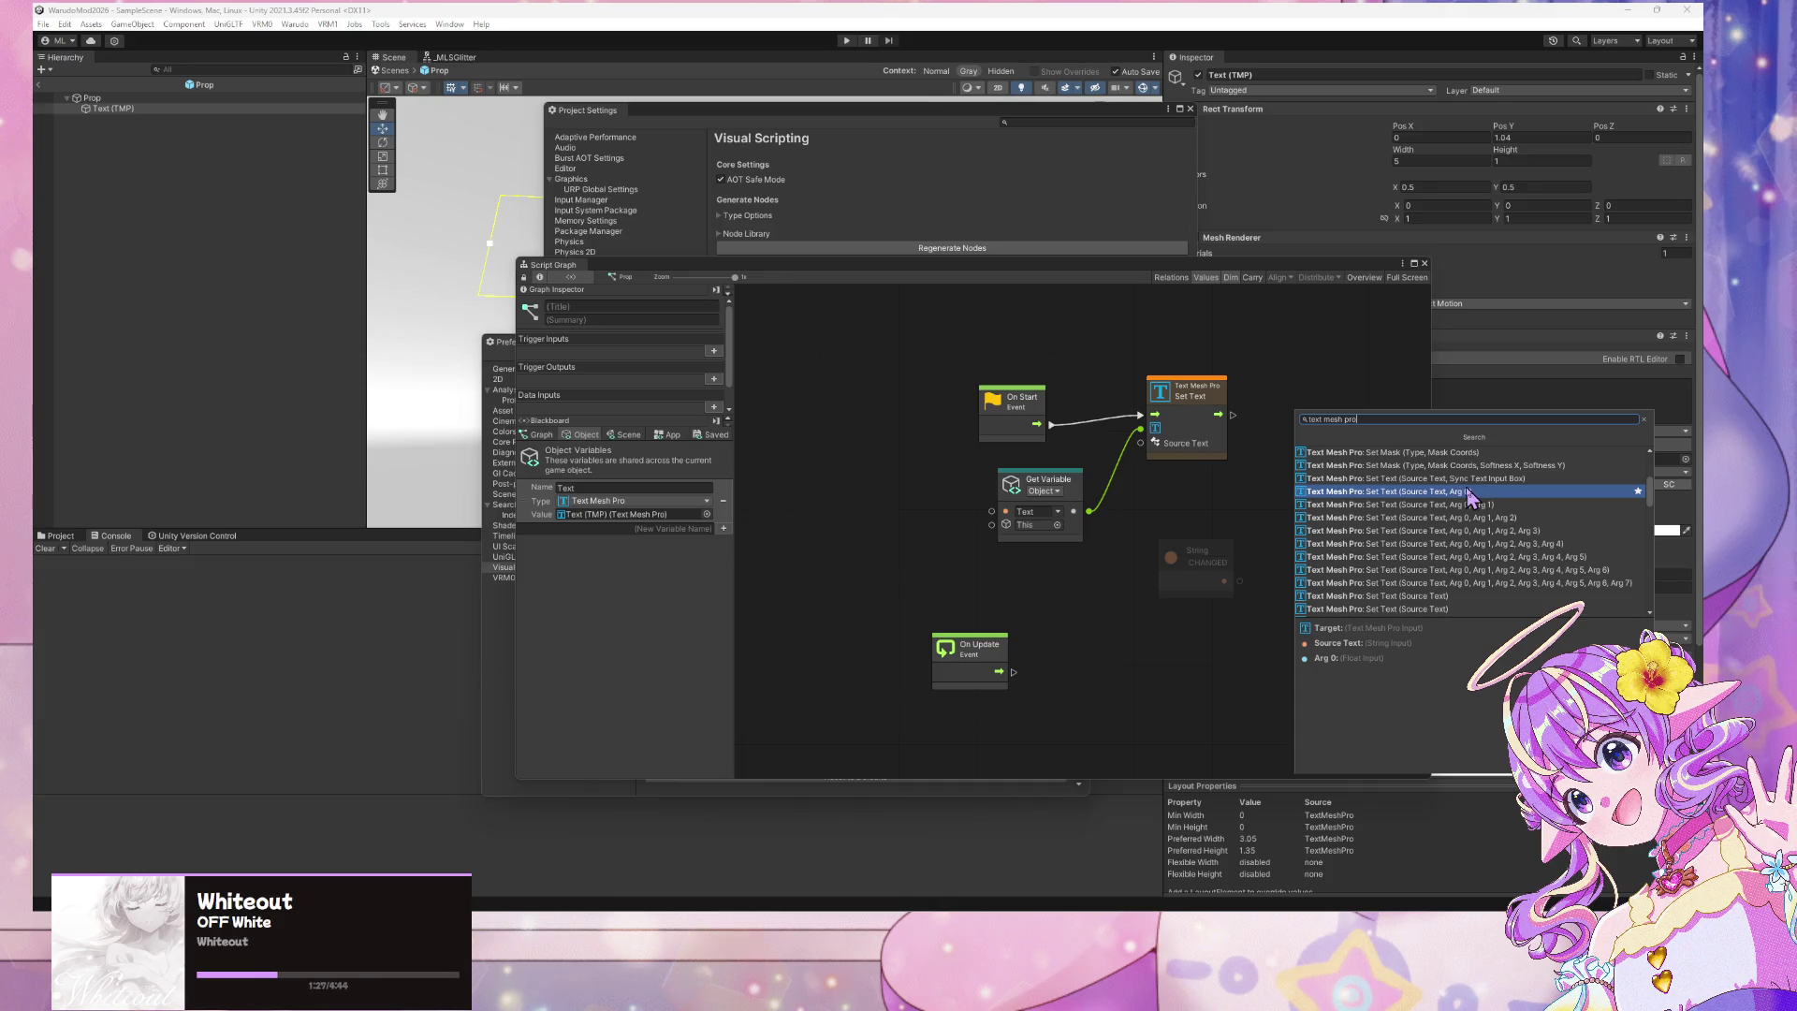
{"action": "left_click", "coordinate": [1469, 496]}
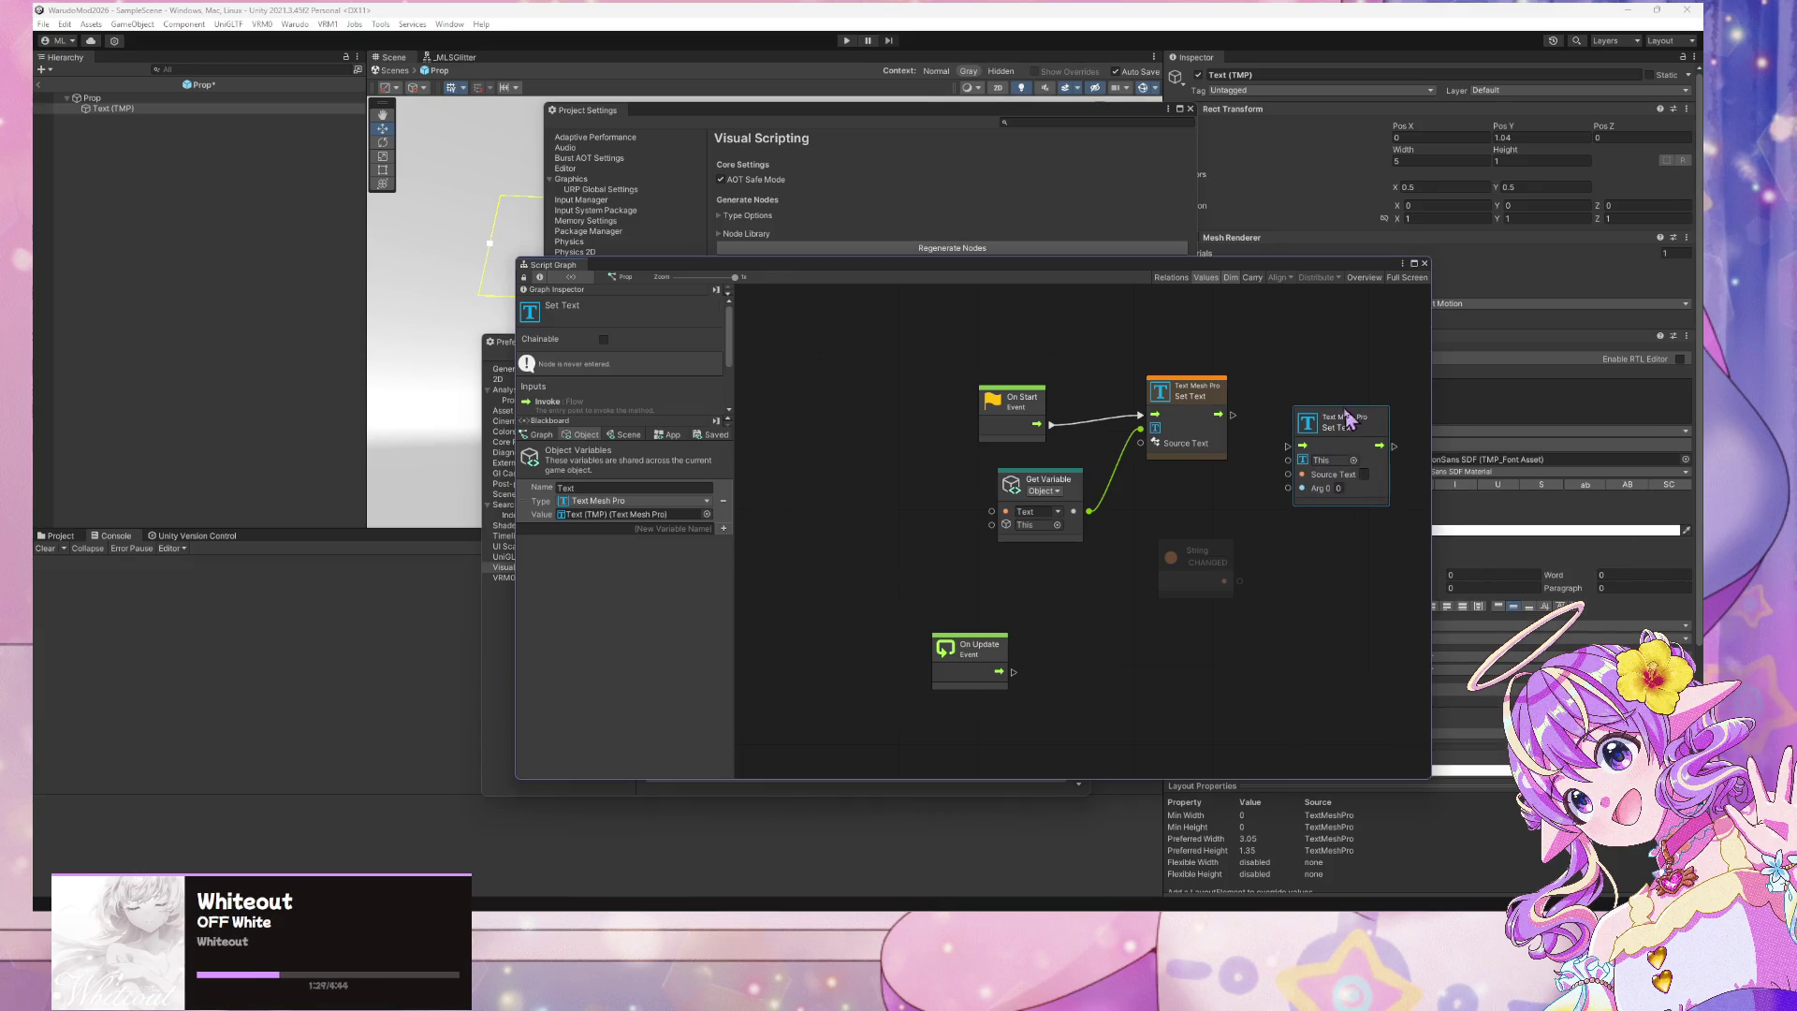
Wire CHANGED, On Start and the Text variable into the new node; delete the old Set Text
{"action": "left_click_drag", "start_coordinate": [1224, 581], "coordinate": [1289, 476]}
{"action": "left_click_drag", "start_coordinate": [1338, 421], "coordinate": [1280, 446]}
{"action": "left_click_drag", "start_coordinate": [1169, 384], "coordinate": [1202, 363]}
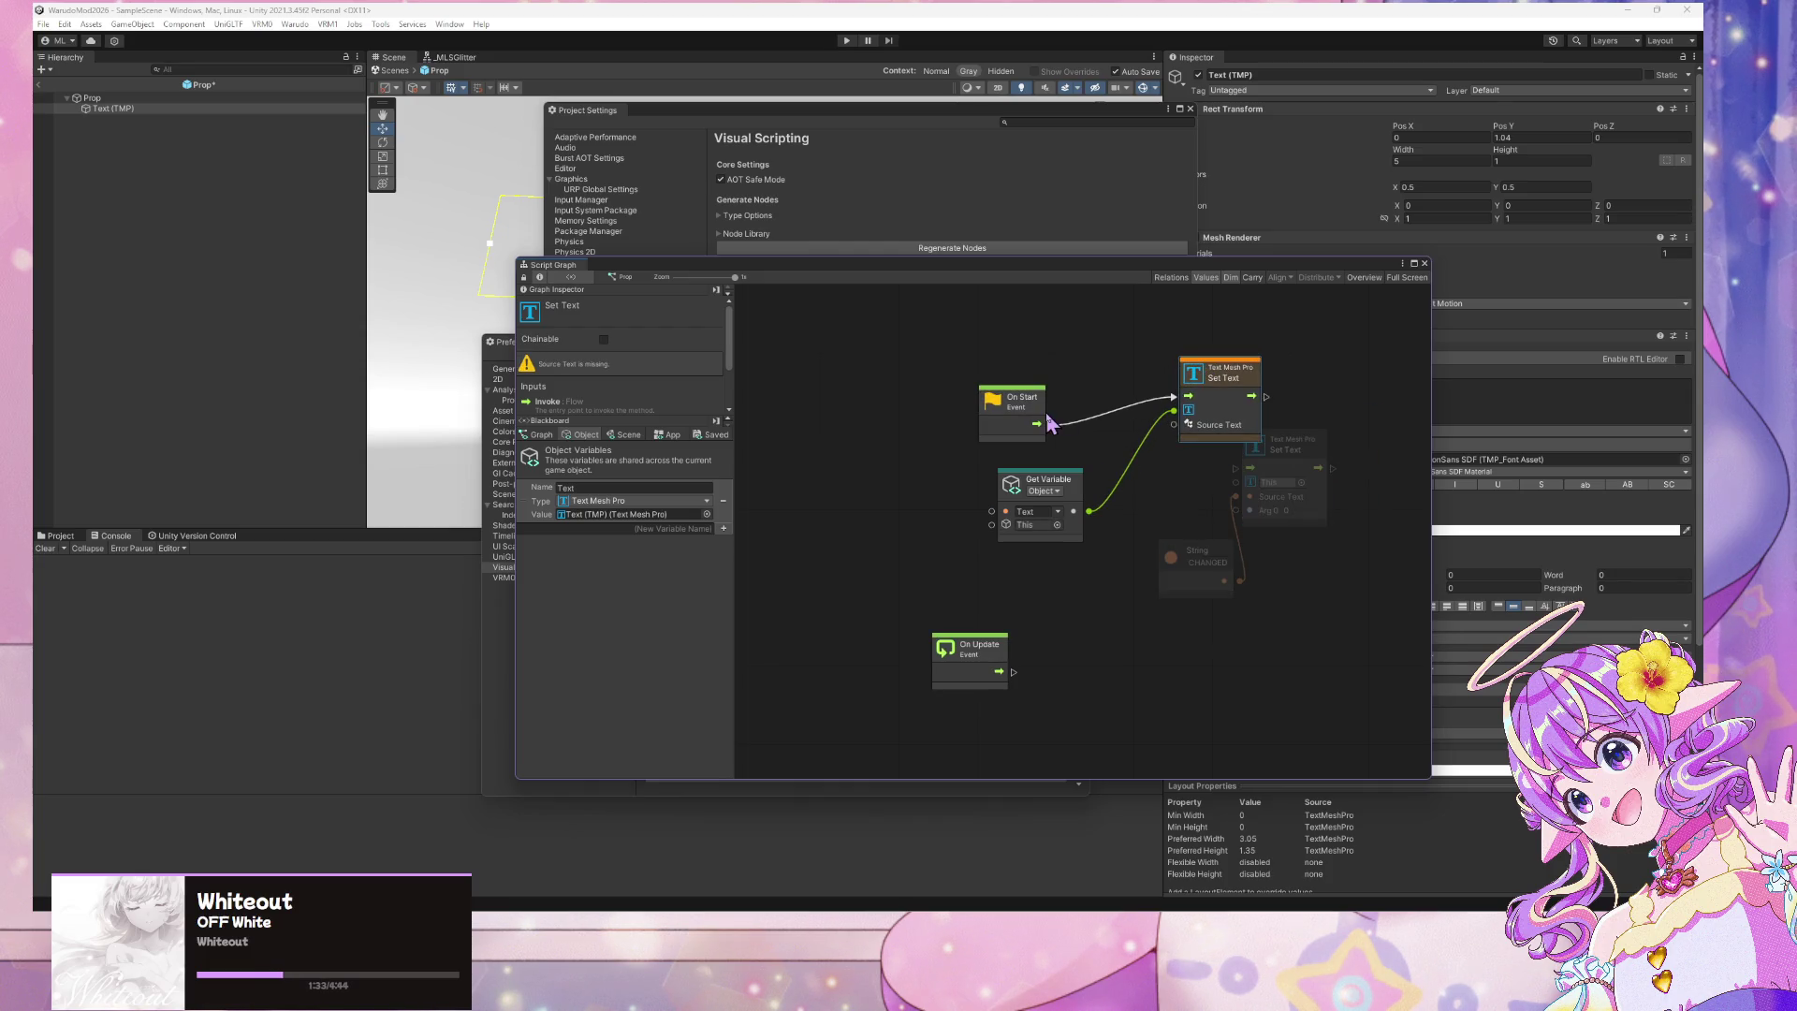
{"action": "mouse_move", "coordinate": [1050, 423]}
{"action": "left_mouse_down"}
{"action": "mouse_move", "coordinate": [1114, 458]}
{"action": "mouse_move", "coordinate": [1235, 468]}
{"action": "left_mouse_up"}
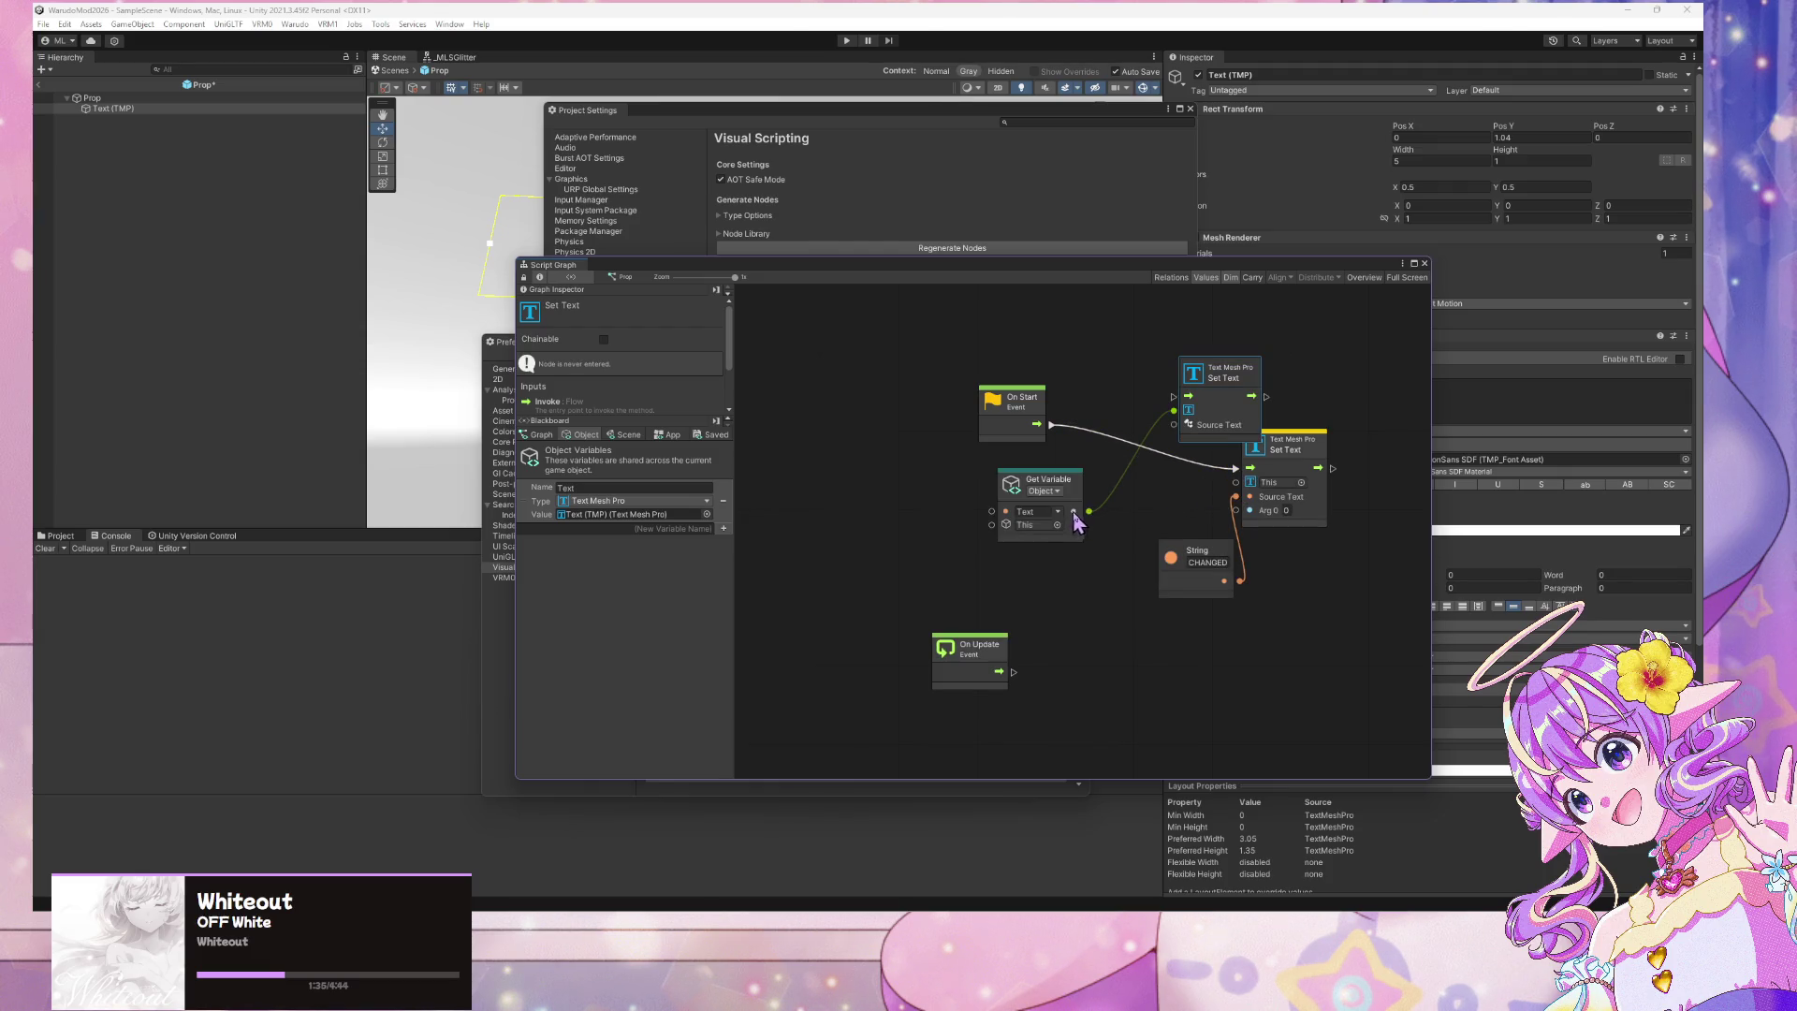
{"action": "mouse_move", "coordinate": [1076, 522]}
{"action": "left_mouse_down"}
{"action": "mouse_move", "coordinate": [1059, 514]}
{"action": "mouse_move", "coordinate": [1247, 496]}
{"action": "mouse_move", "coordinate": [1210, 449]}
{"action": "mouse_move", "coordinate": [1246, 378]}
{"action": "left_mouse_up"}
{"action": "left_click", "coordinate": [1221, 394]}
{"action": "key", "text": "Delete"}
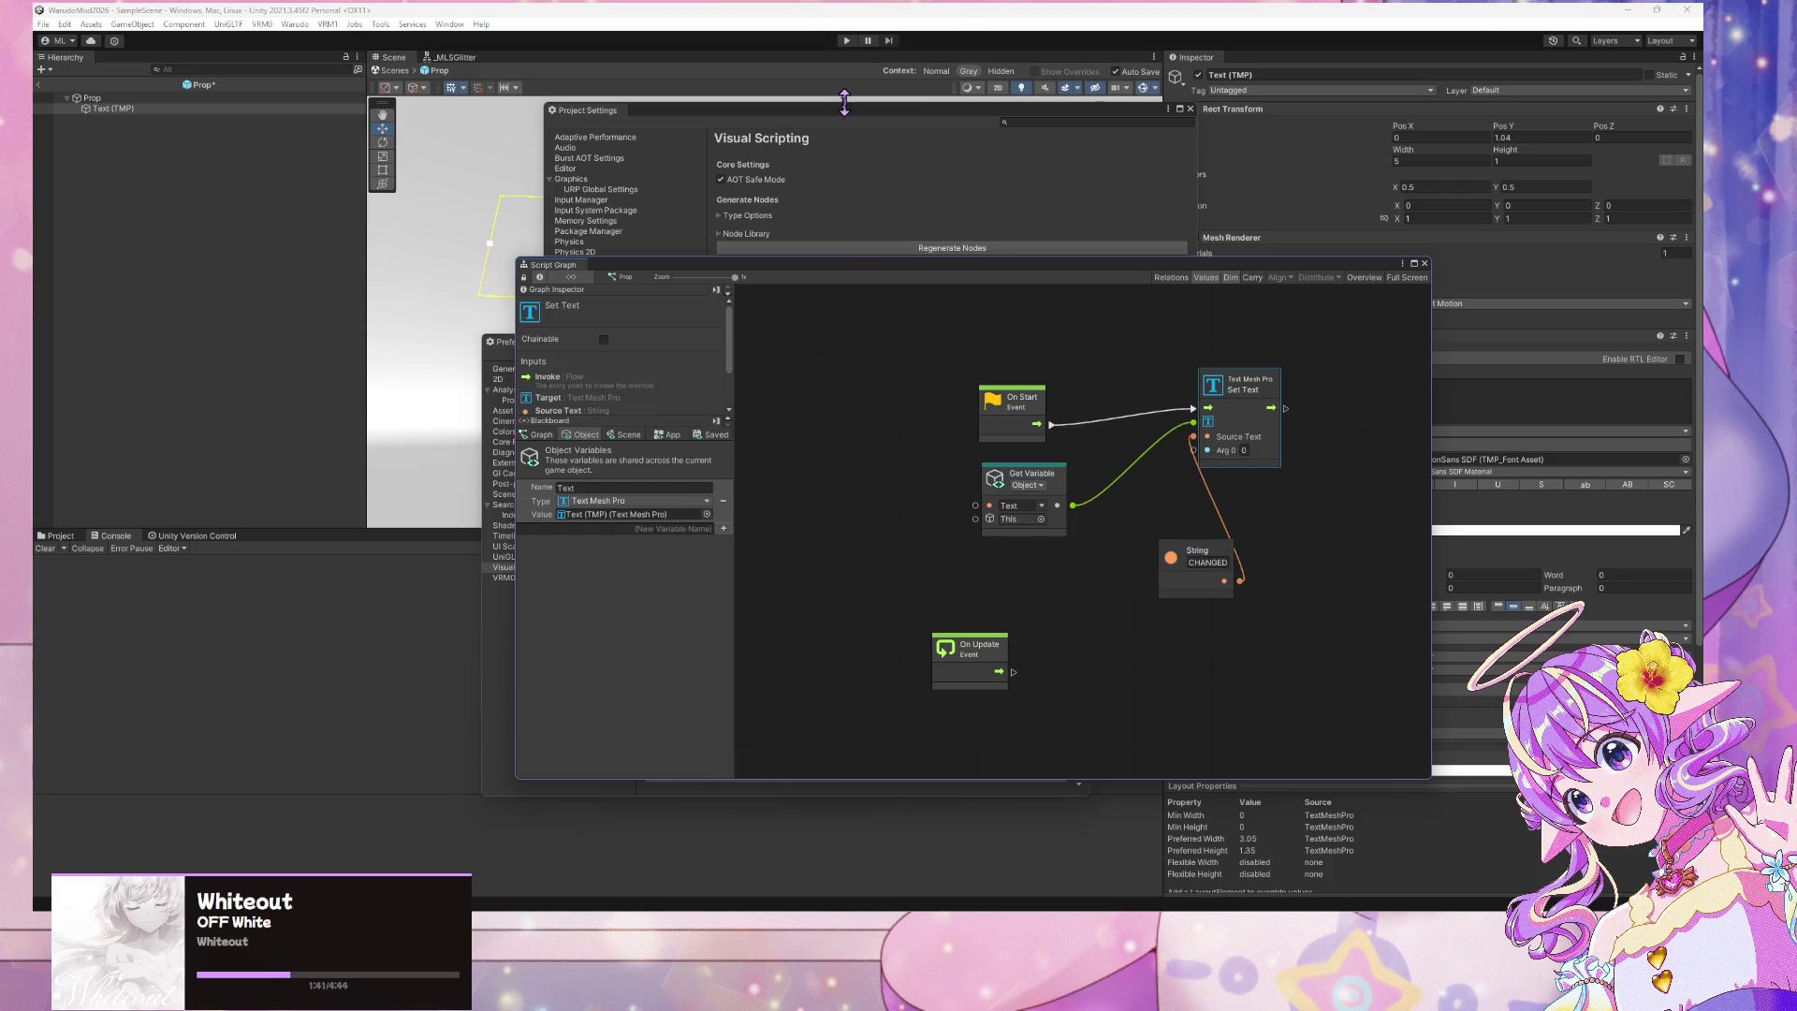
Close the Project Settings window
{"action": "left_click", "coordinate": [845, 107]}
{"action": "left_click_drag", "start_coordinate": [844, 106], "coordinate": [845, 150]}
{"action": "left_click", "coordinate": [400, 84]}
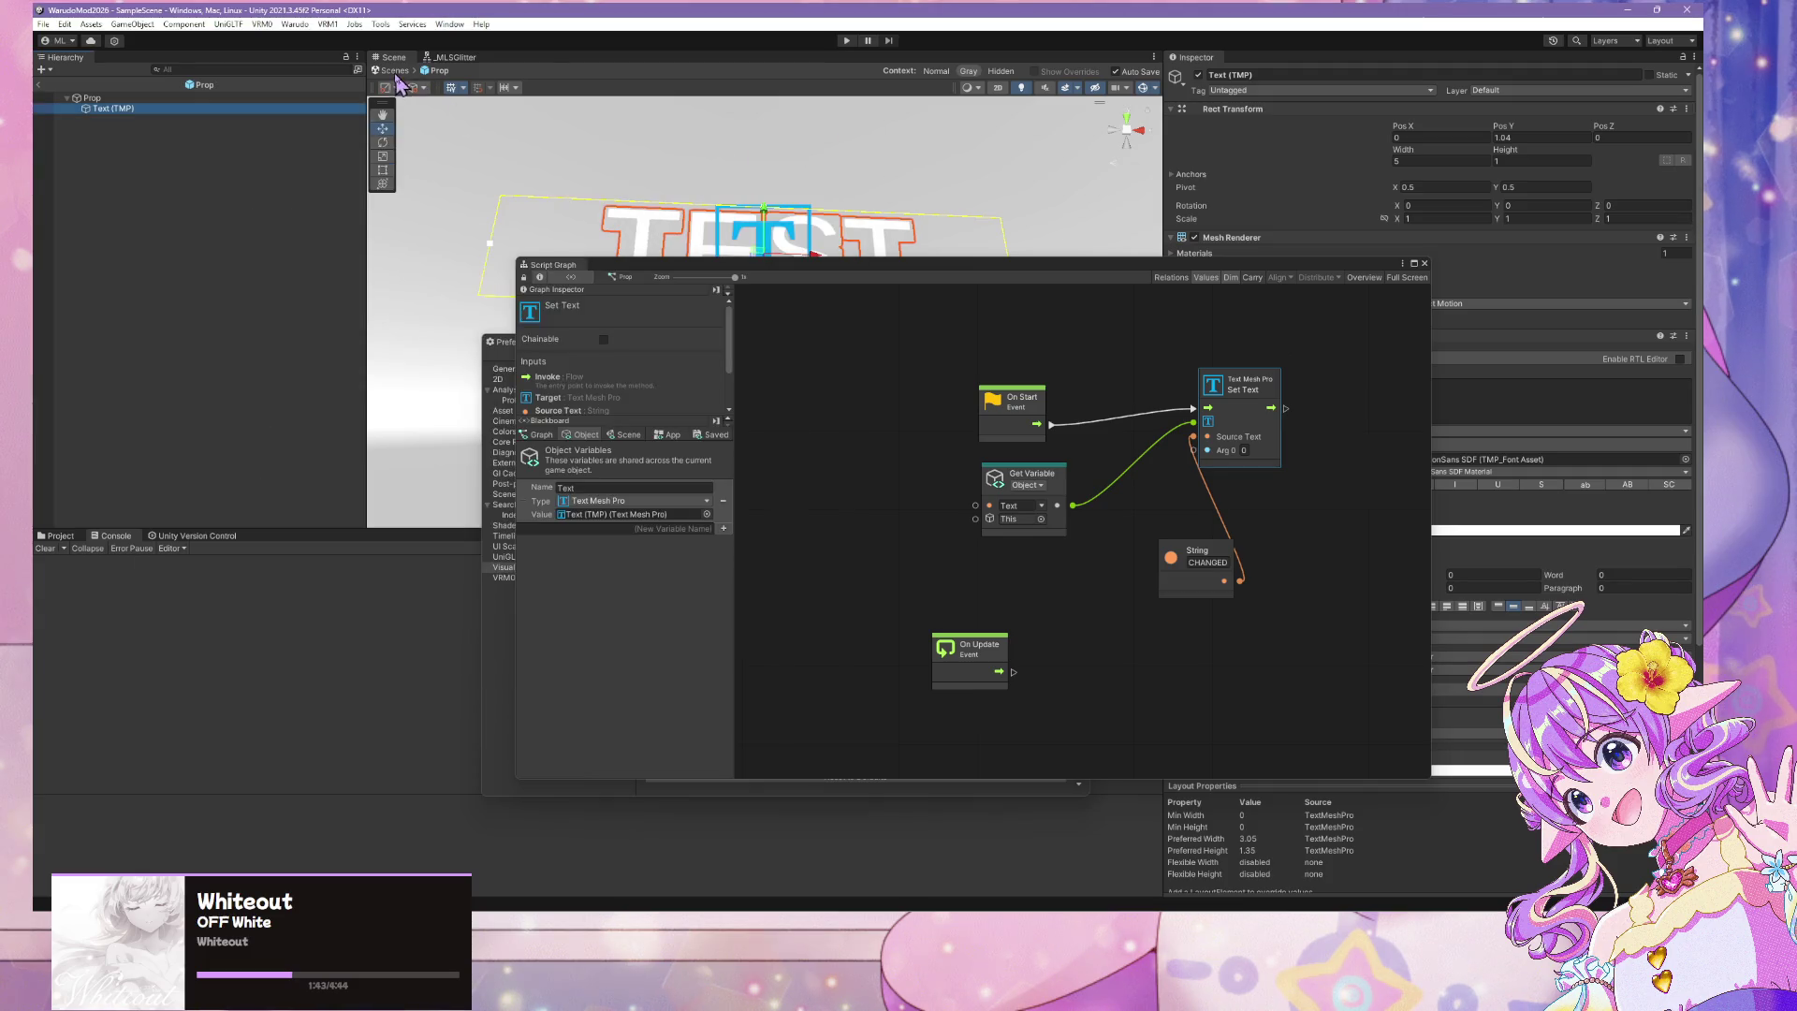
Exit prefab mode and select the Prop object in the scene
{"action": "left_click", "coordinate": [396, 73]}
{"action": "left_click", "coordinate": [816, 265]}
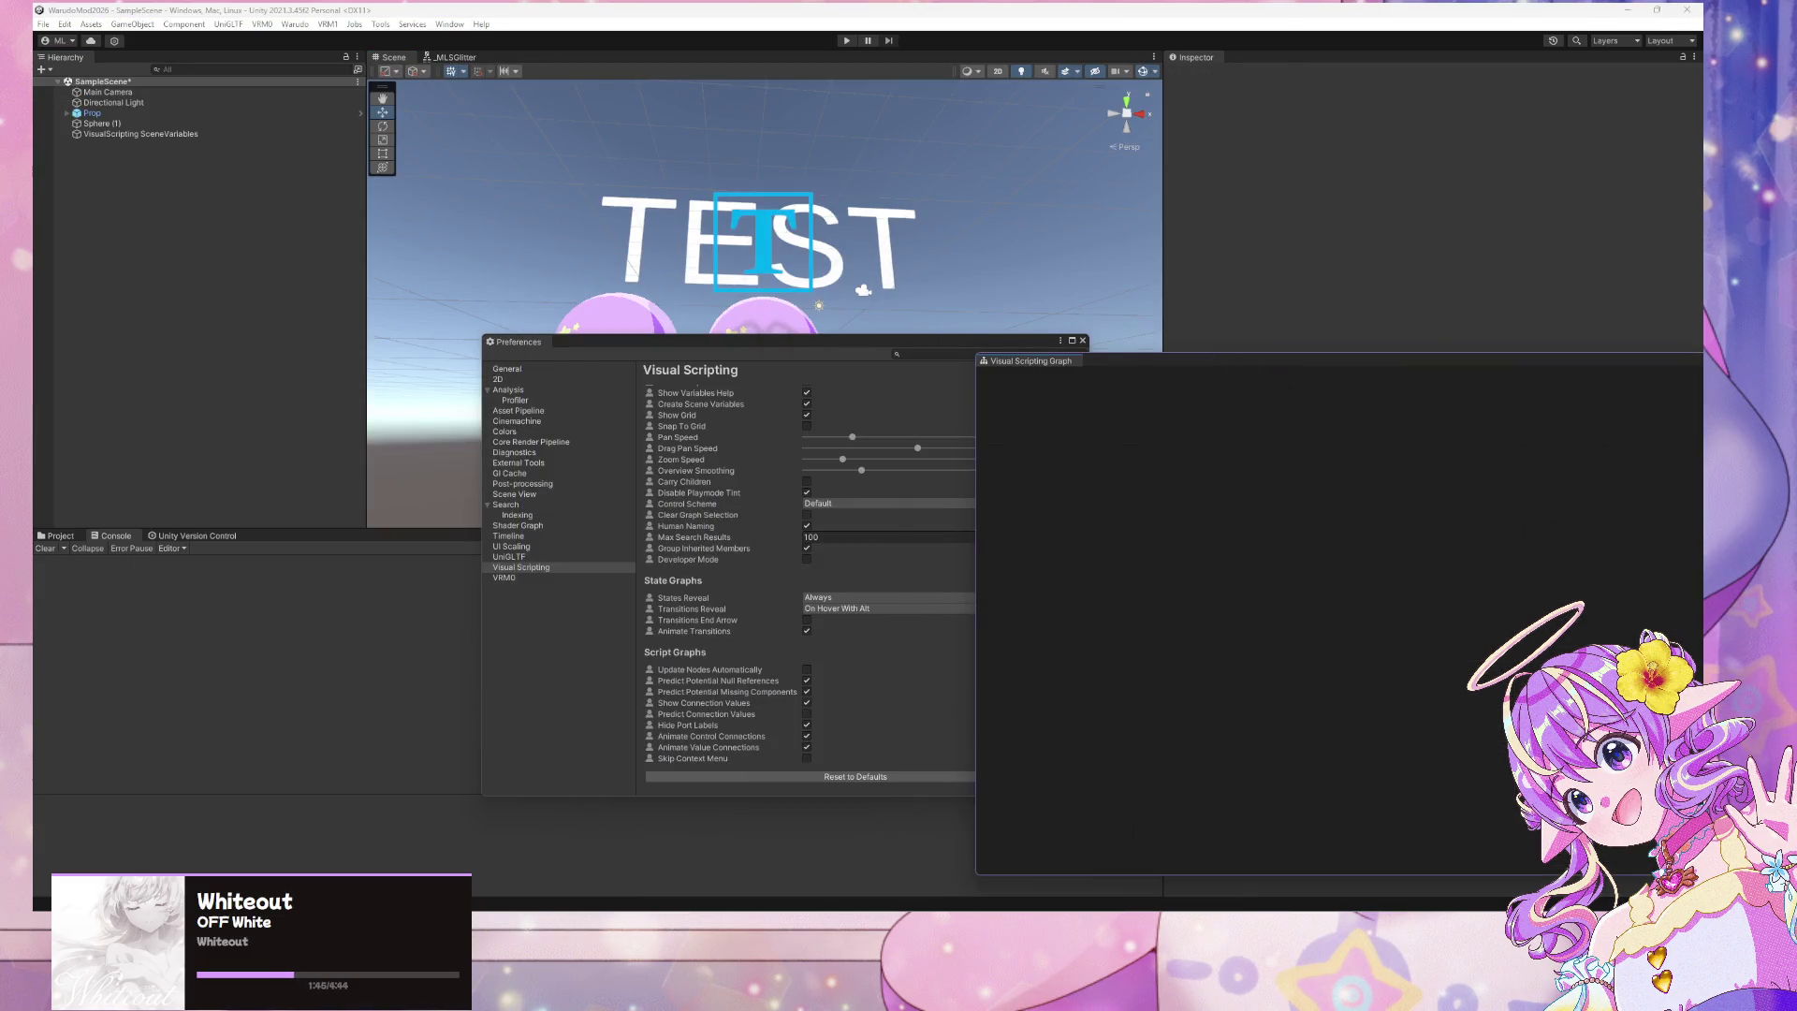
{"action": "left_click", "coordinate": [92, 113]}
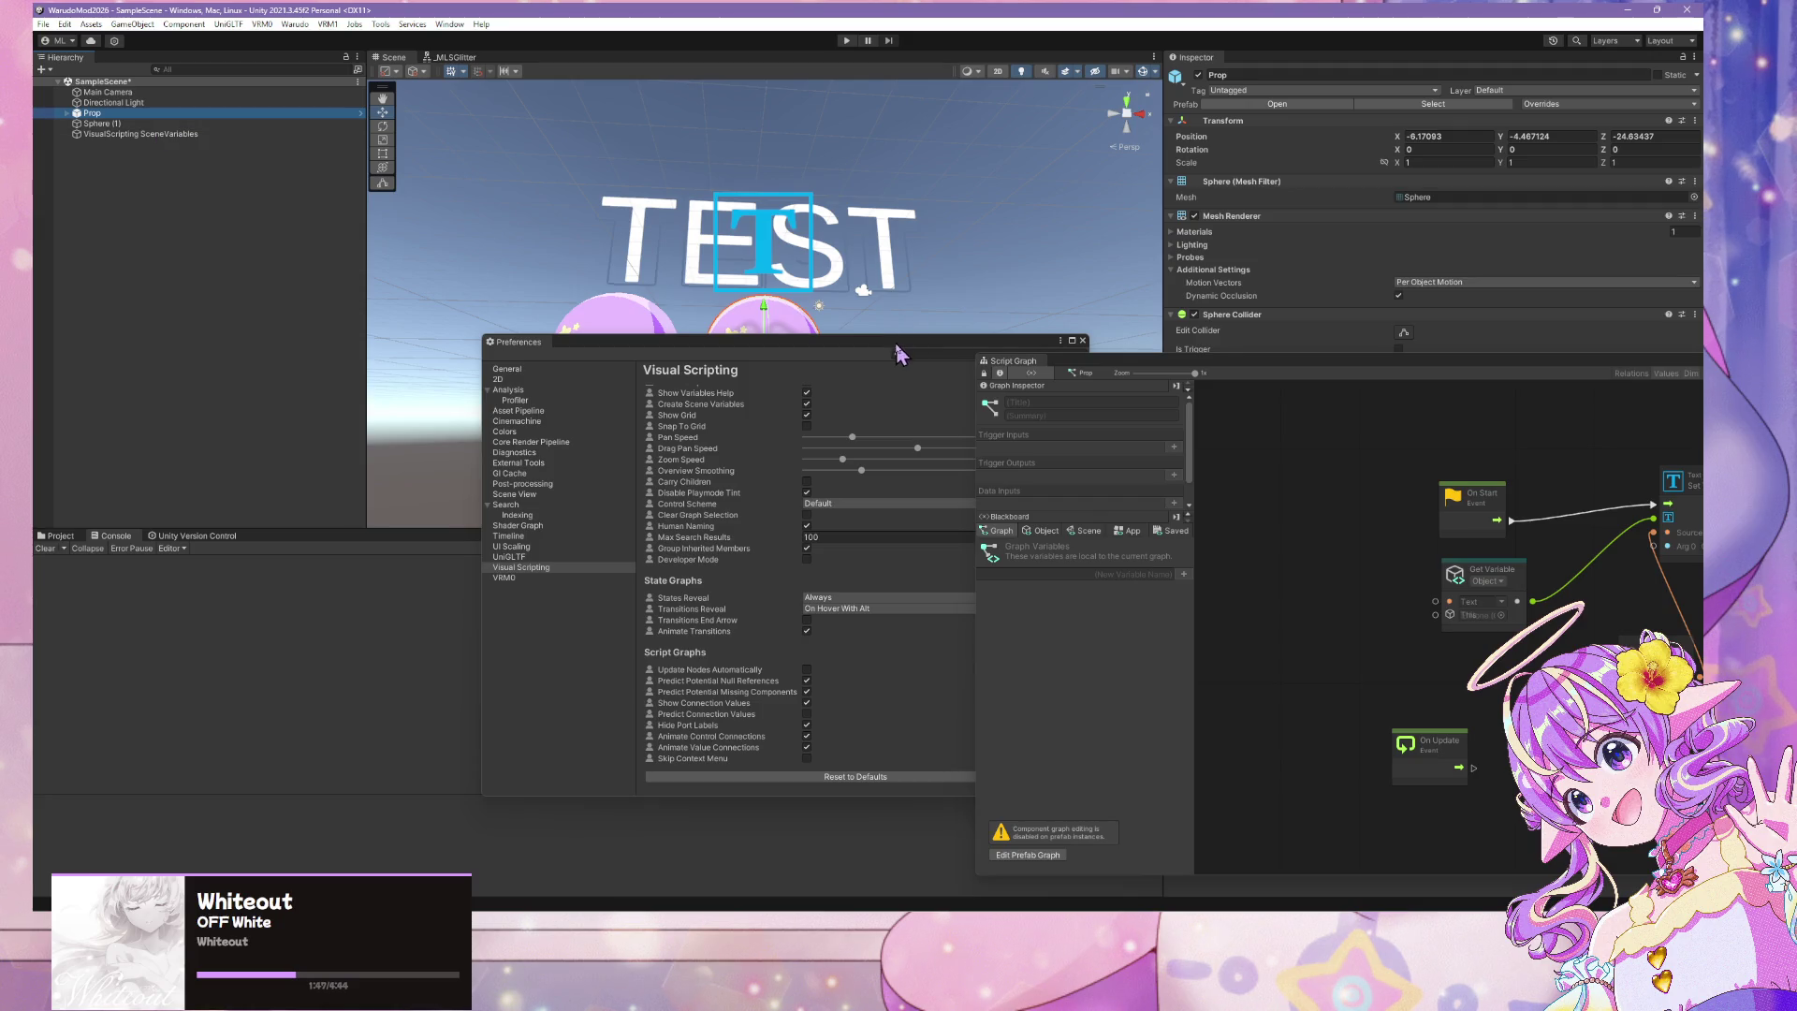
{"action": "left_click_drag", "start_coordinate": [898, 342], "coordinate": [538, 499]}
Run Play mode, confirm the Scene view shows CHANGED, then stop playback
{"action": "left_click", "coordinate": [847, 40]}
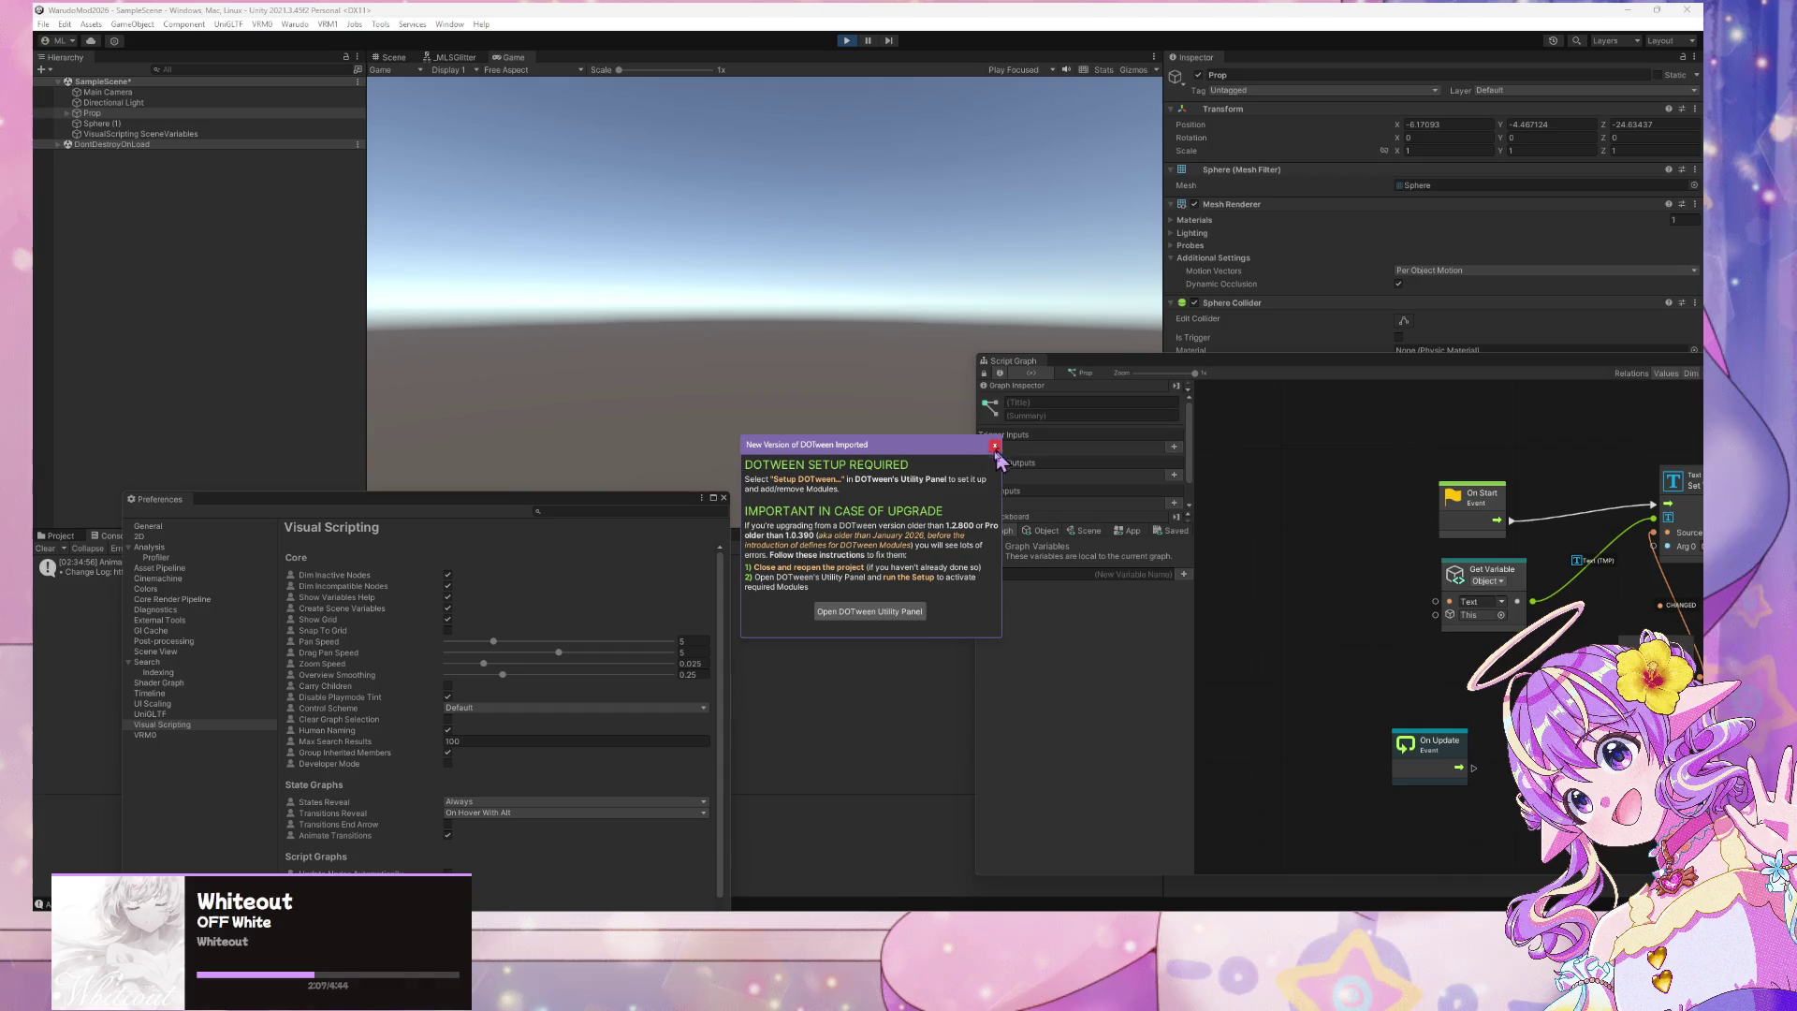
{"action": "left_click", "coordinate": [899, 613]}
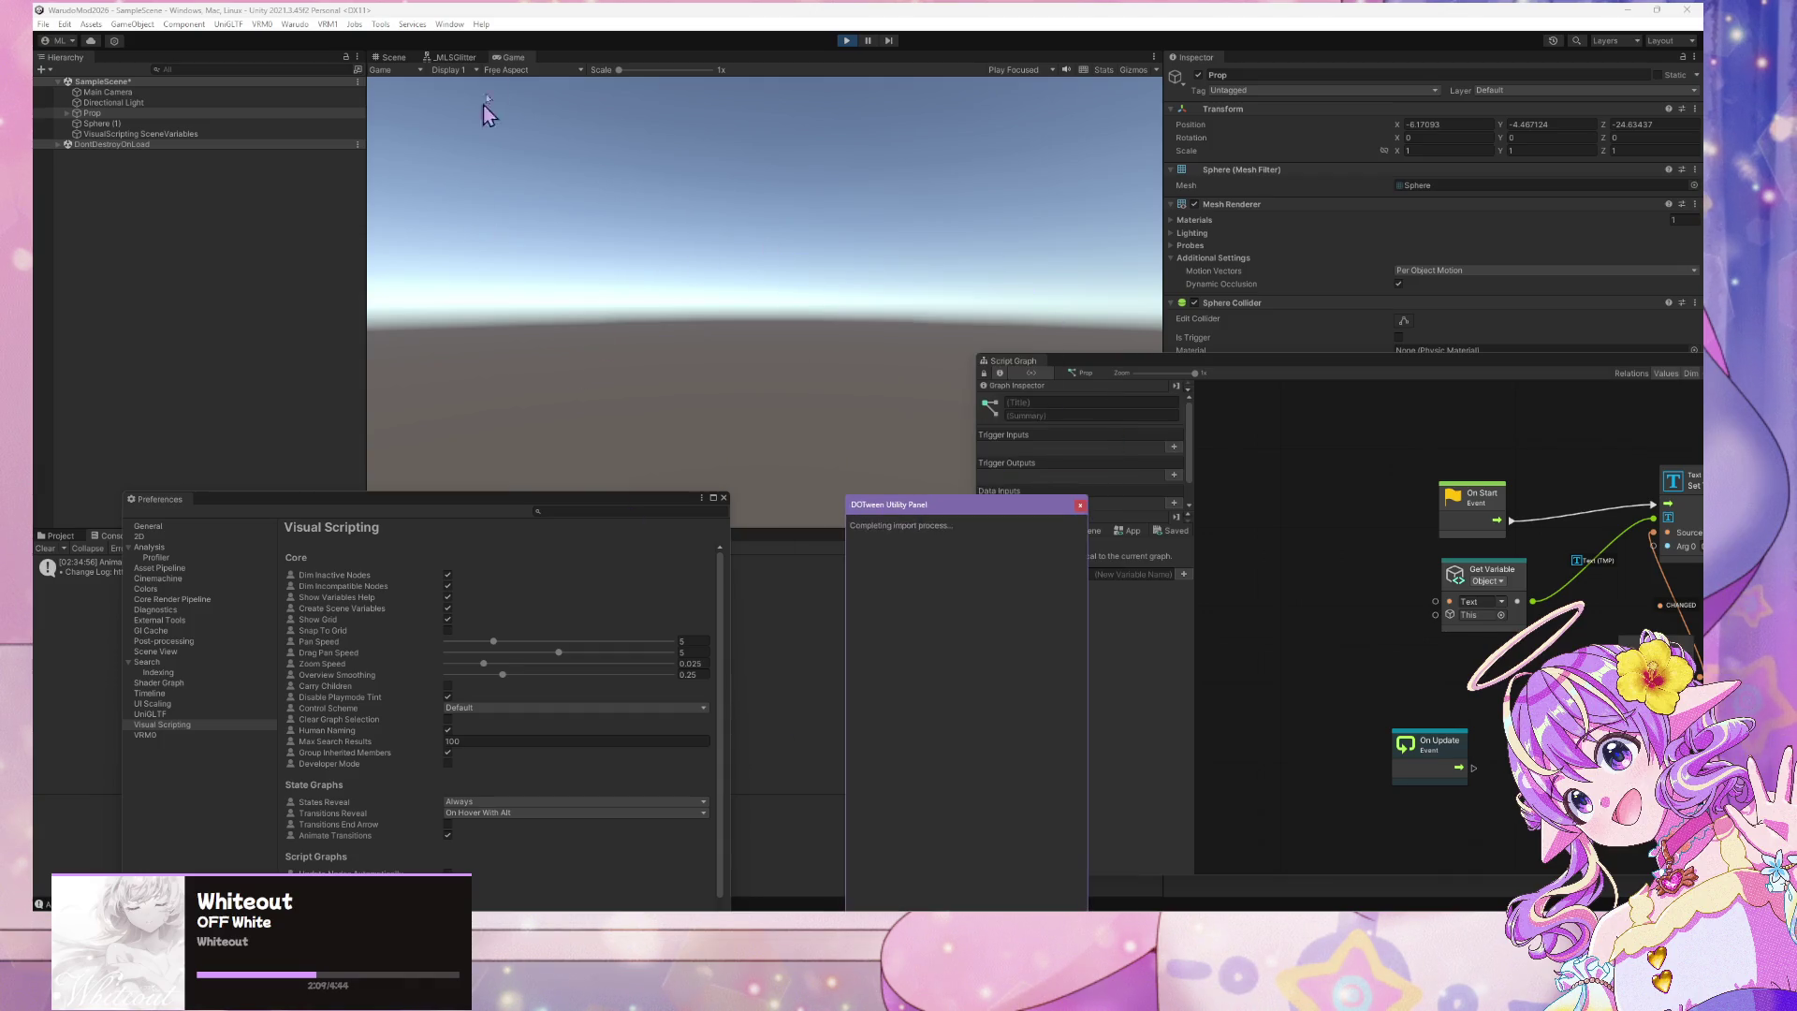
{"action": "left_click", "coordinate": [388, 57]}
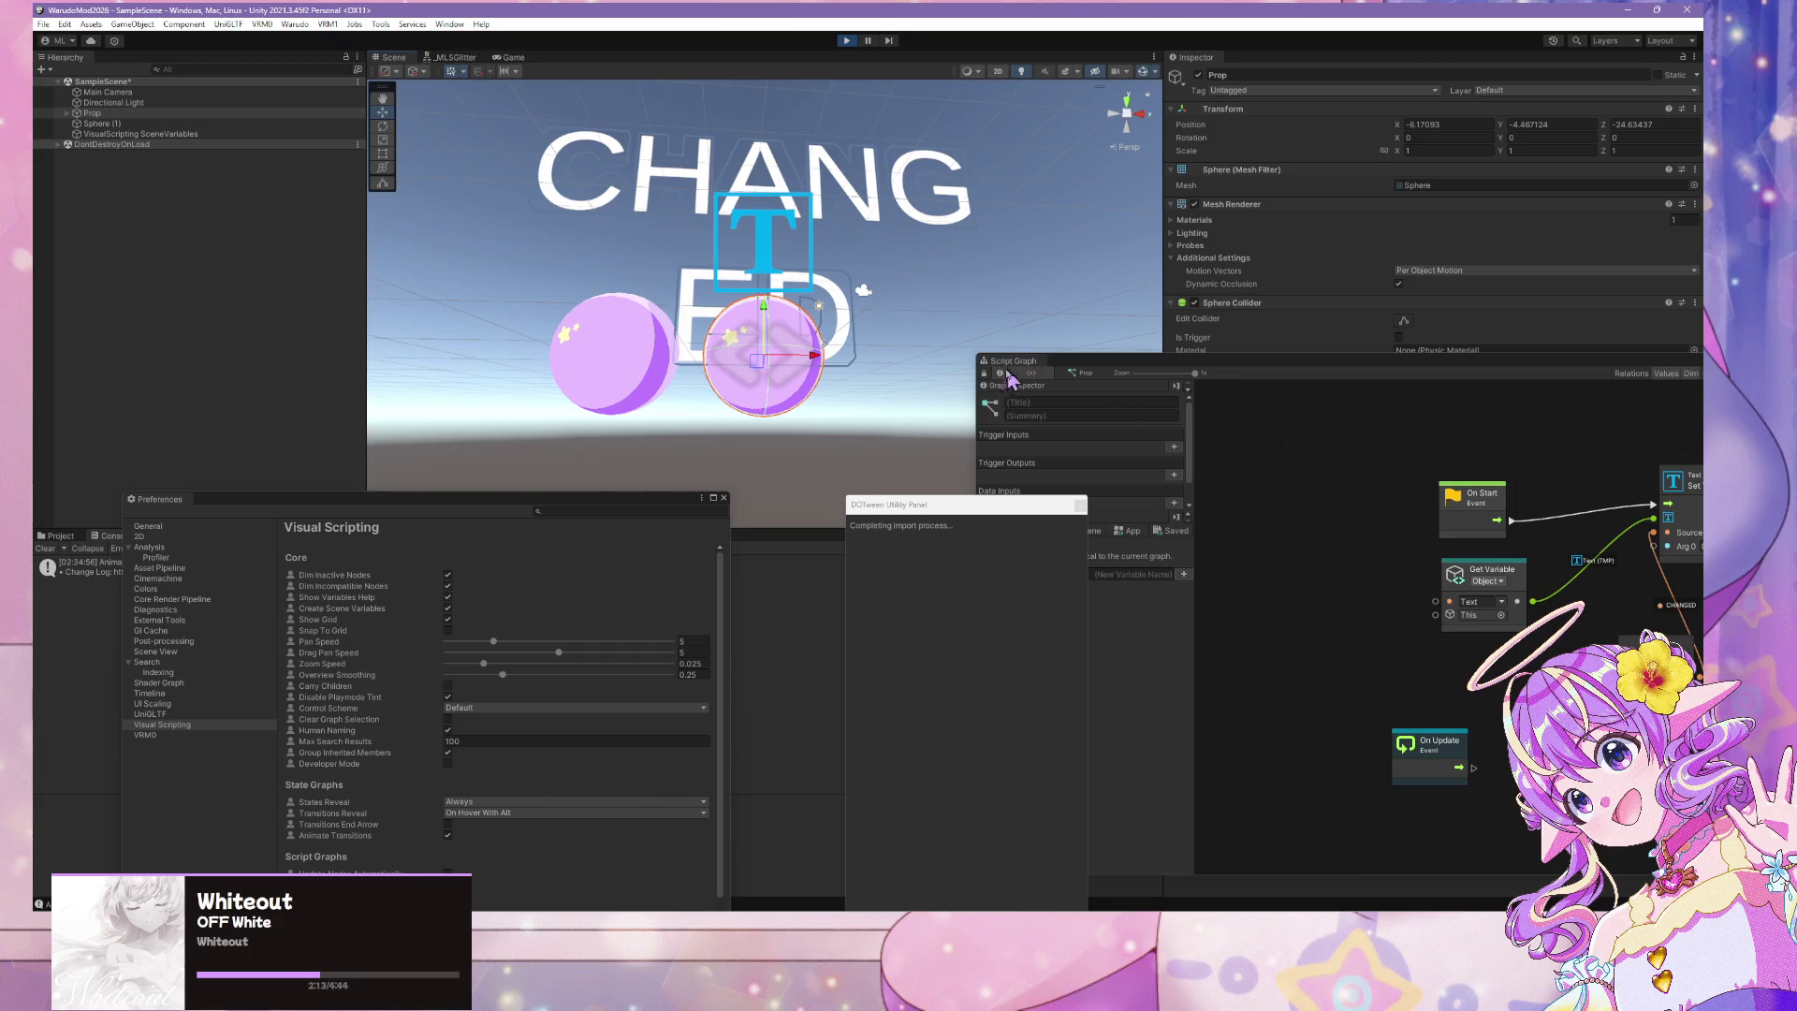
{"action": "left_click", "coordinate": [846, 42]}
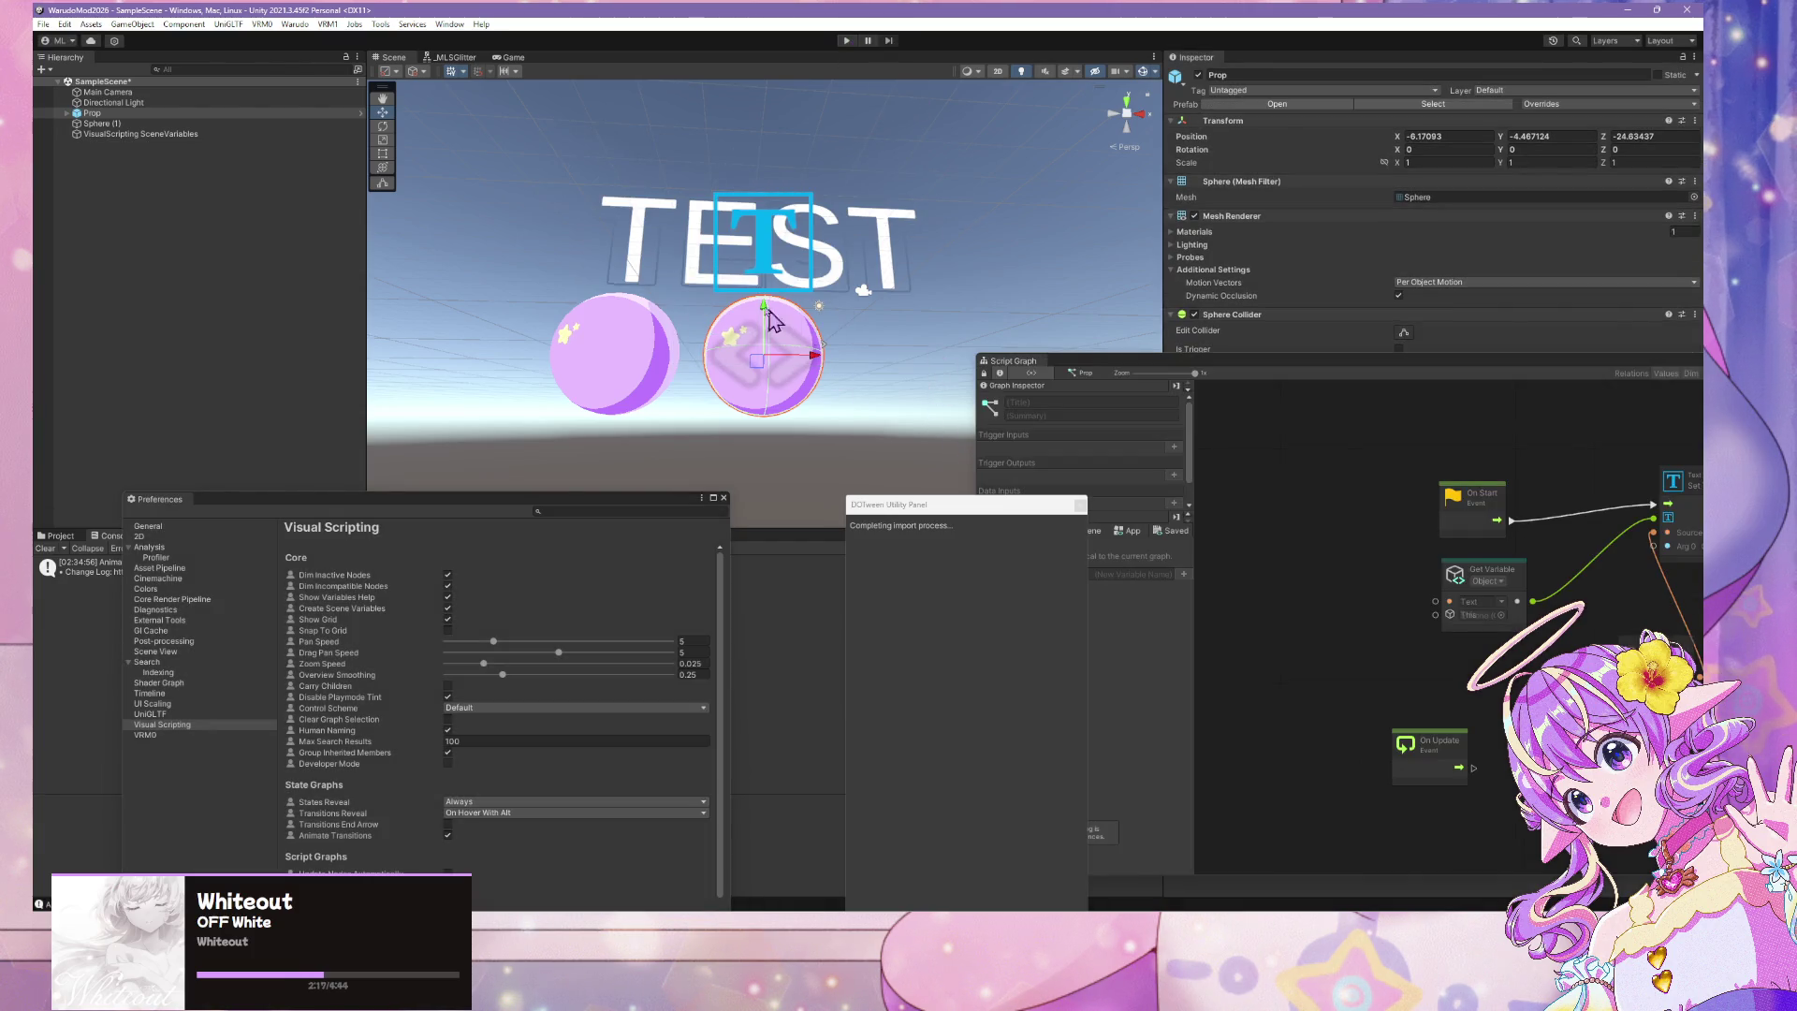
{"action": "left_click_drag", "start_coordinate": [469, 498], "coordinate": [1173, 388]}
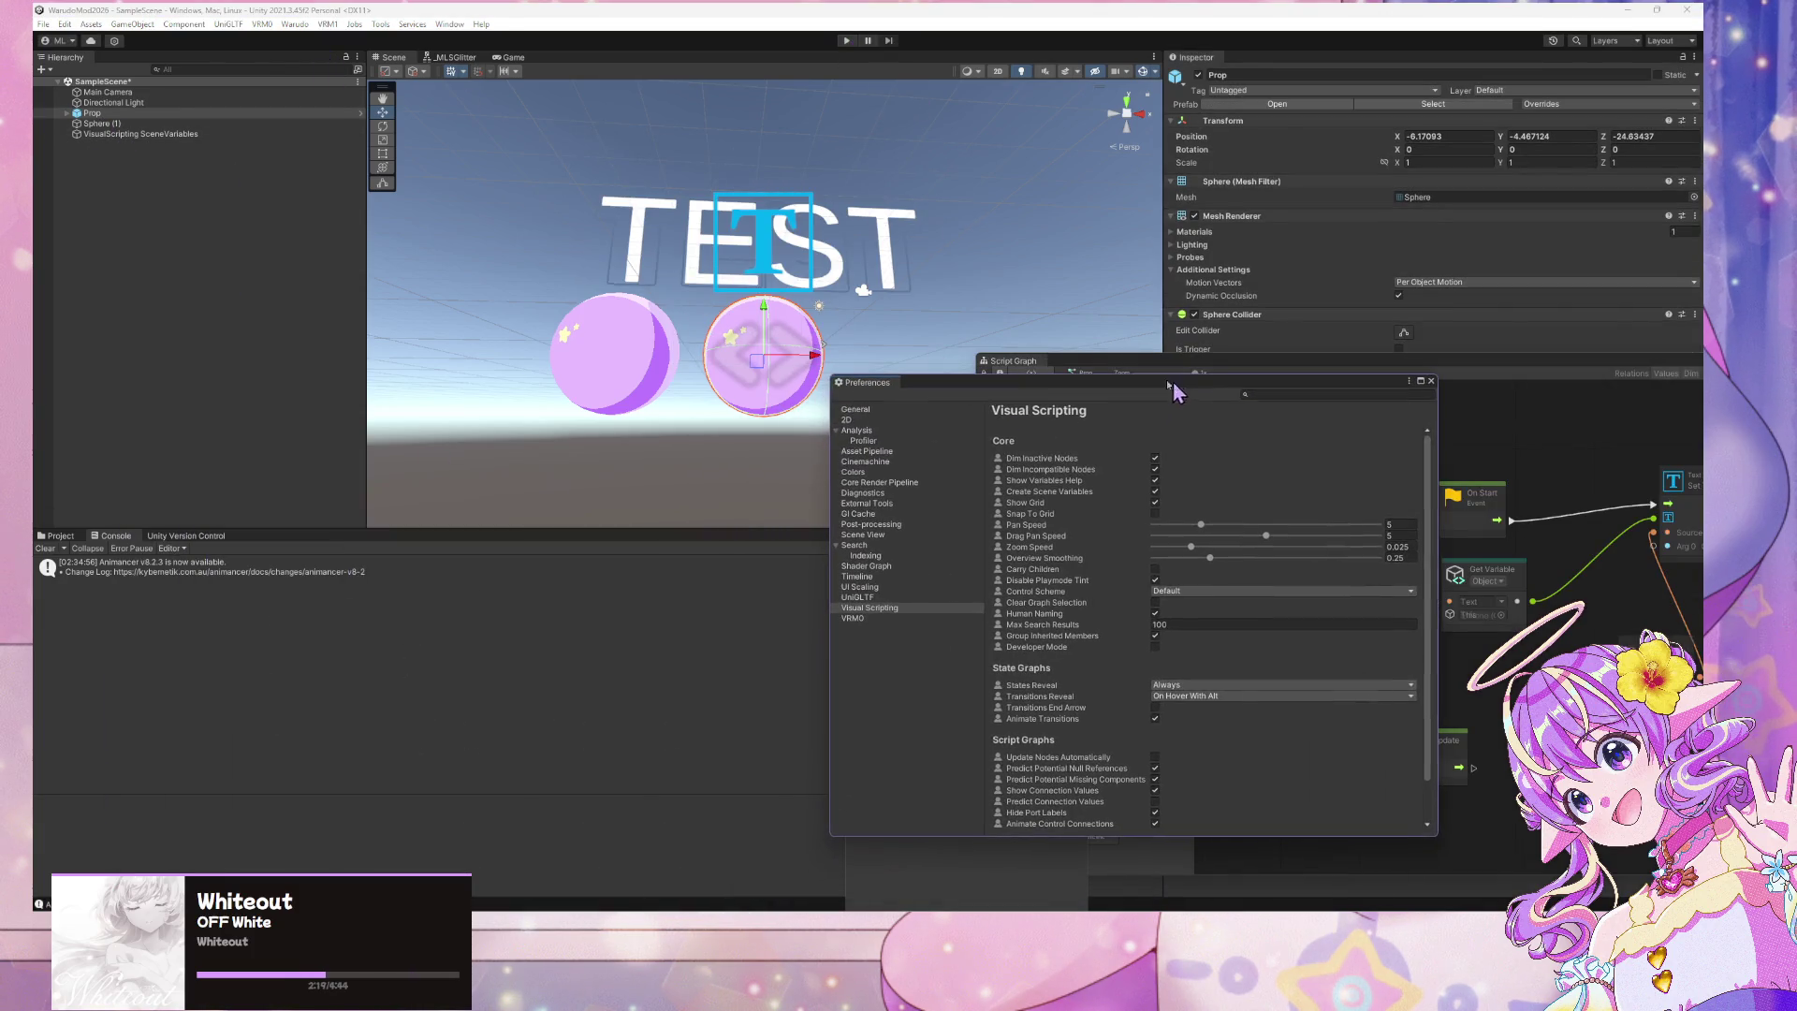
{"action": "left_click", "coordinate": [295, 24]}
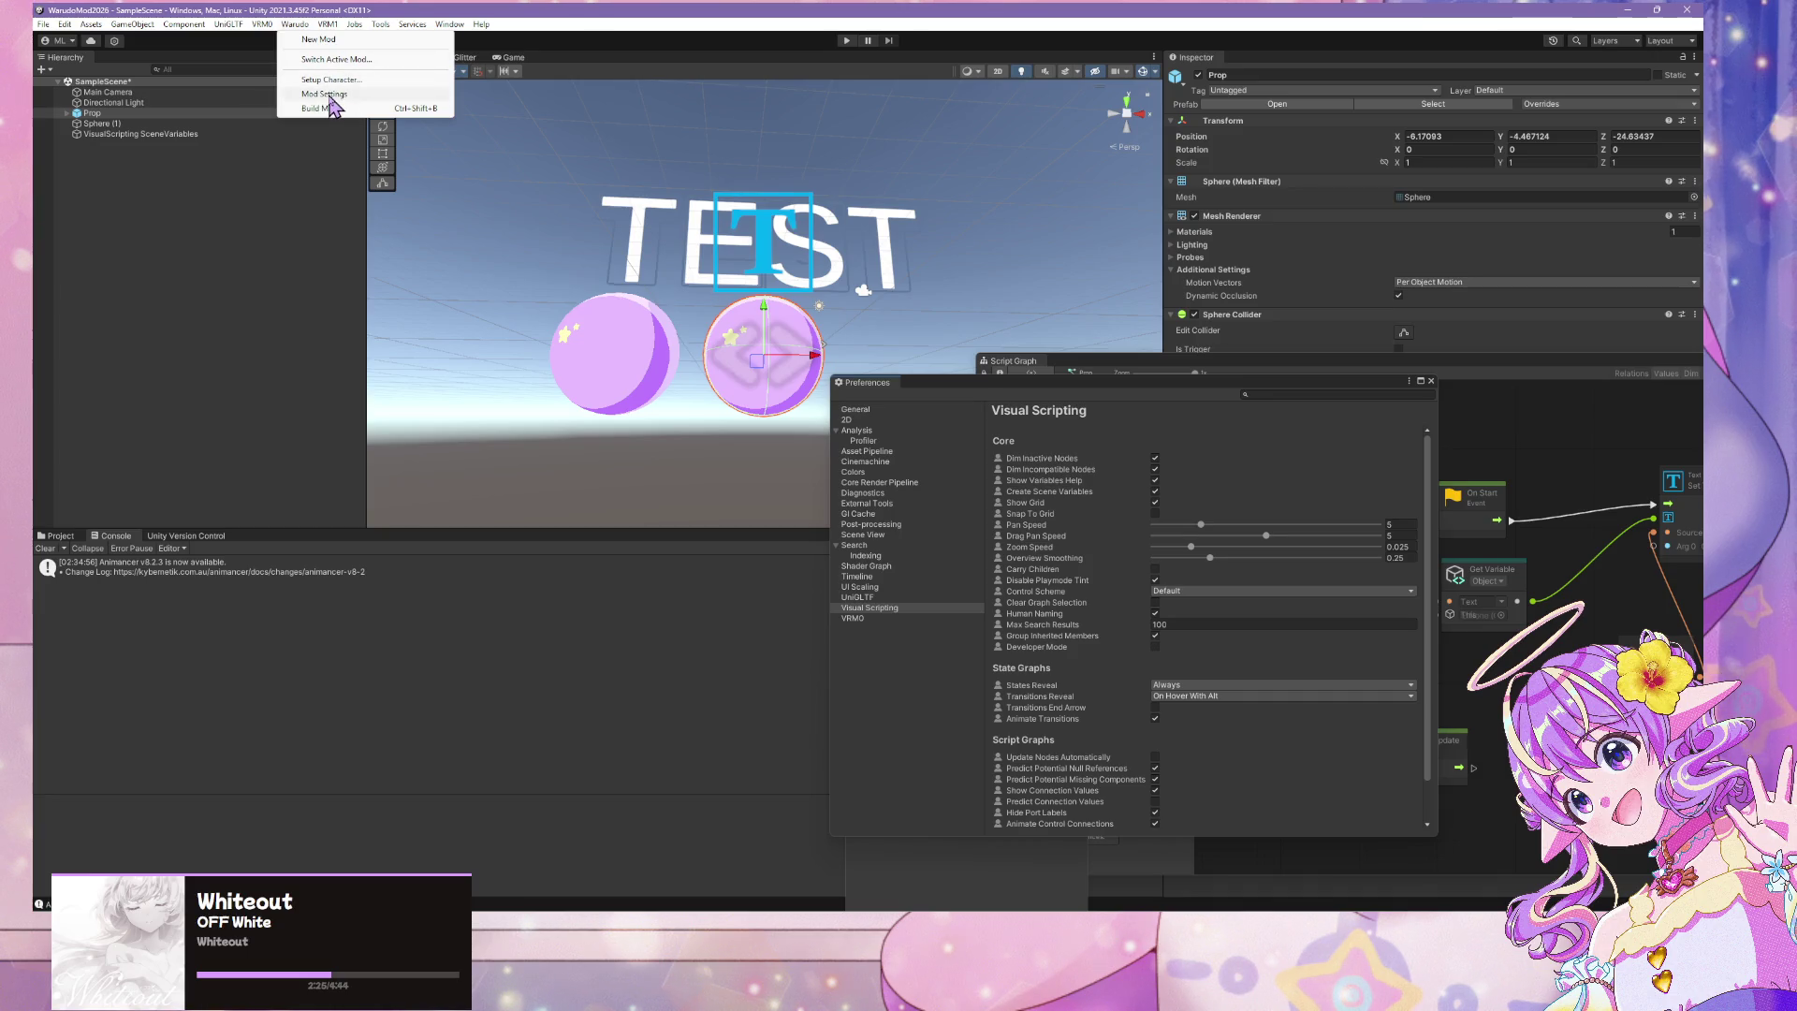
Set the Mod Export Directory in Mod Settings to Warudo's StreamingAssets\Props folder
{"action": "left_click", "coordinate": [328, 94]}
{"action": "left_click", "coordinate": [915, 651]}
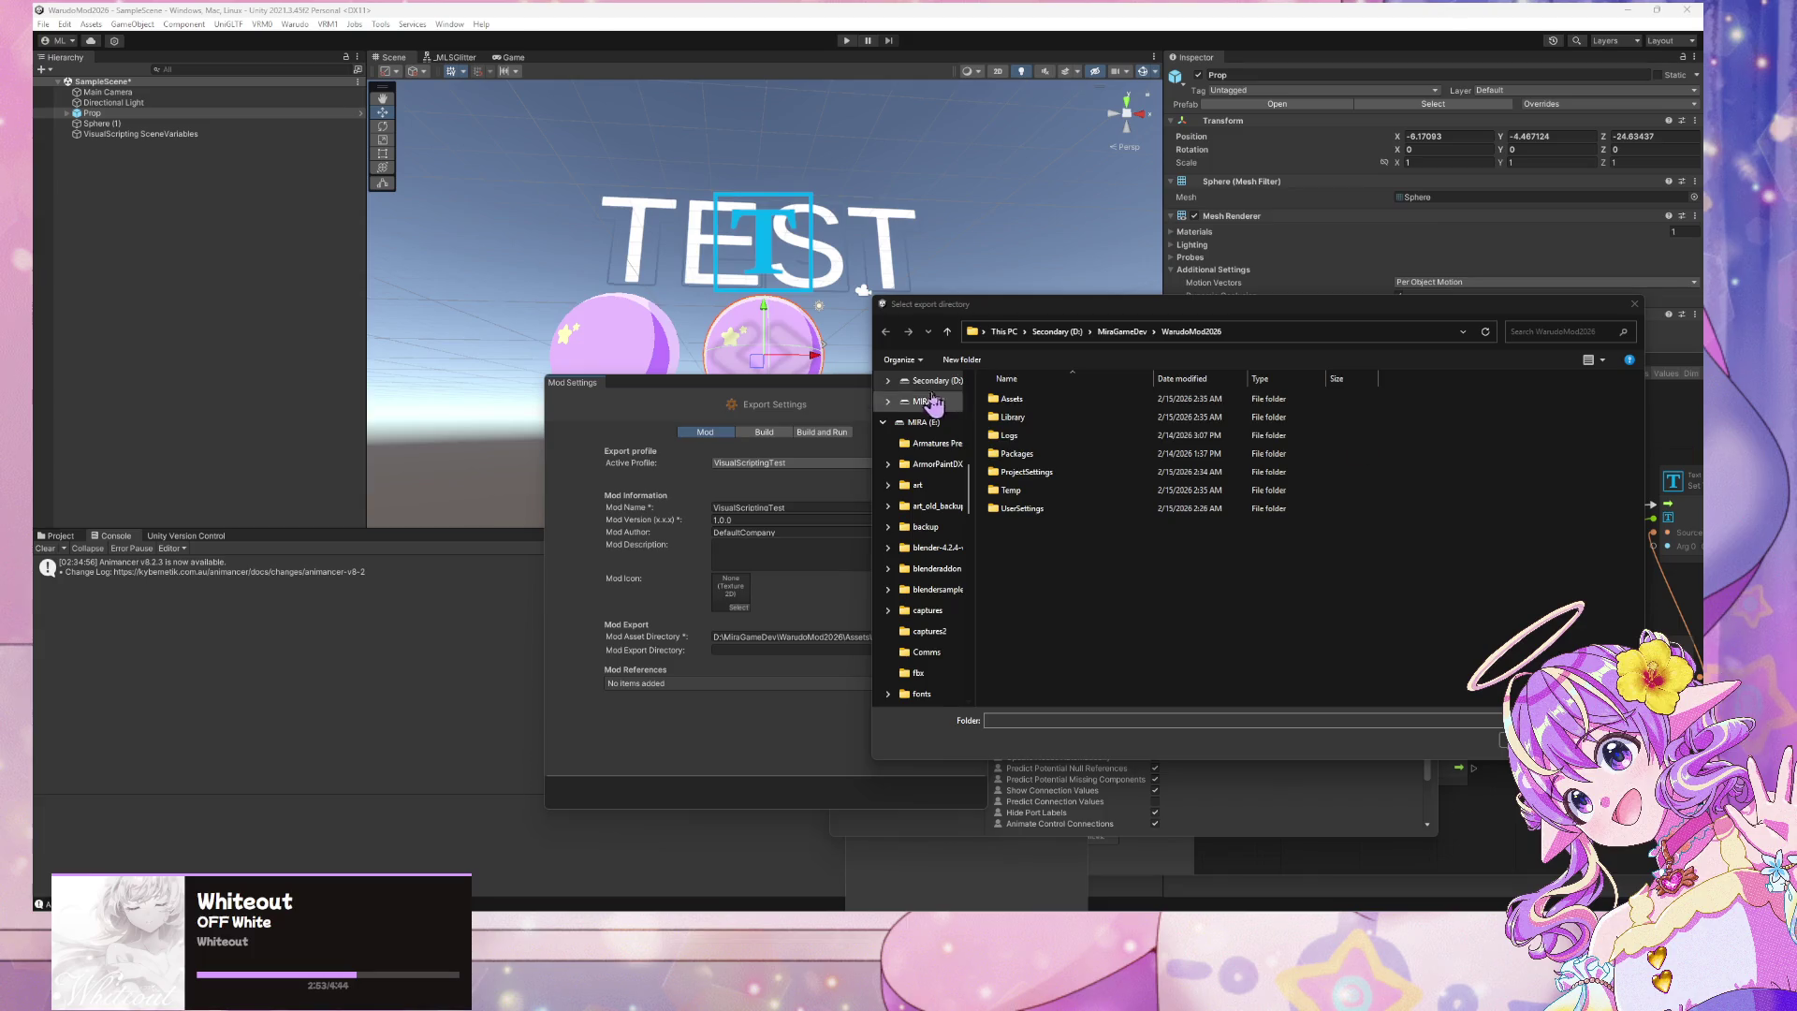
{"action": "scroll", "coordinate": [912, 450], "scroll_direction": "up", "scroll_amount": 10}
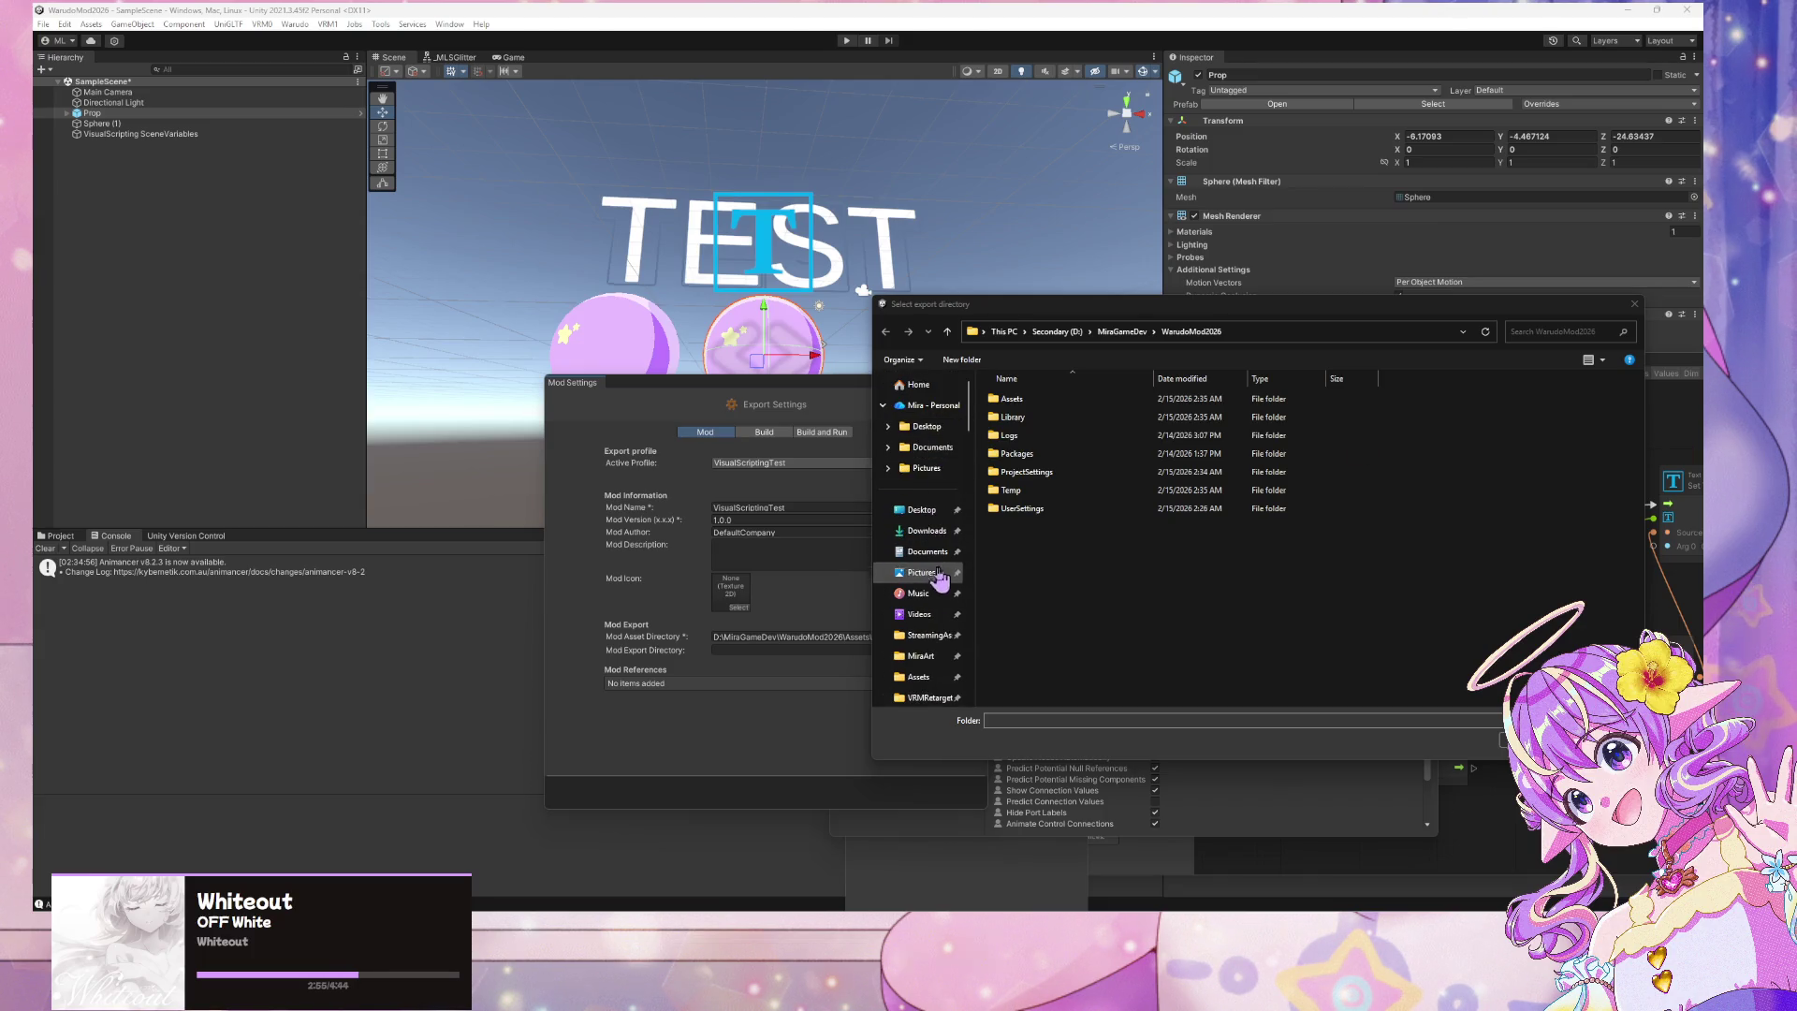
{"action": "left_click", "coordinate": [927, 636]}
{"action": "scroll", "coordinate": [1112, 540], "scroll_direction": "down", "scroll_amount": 3}
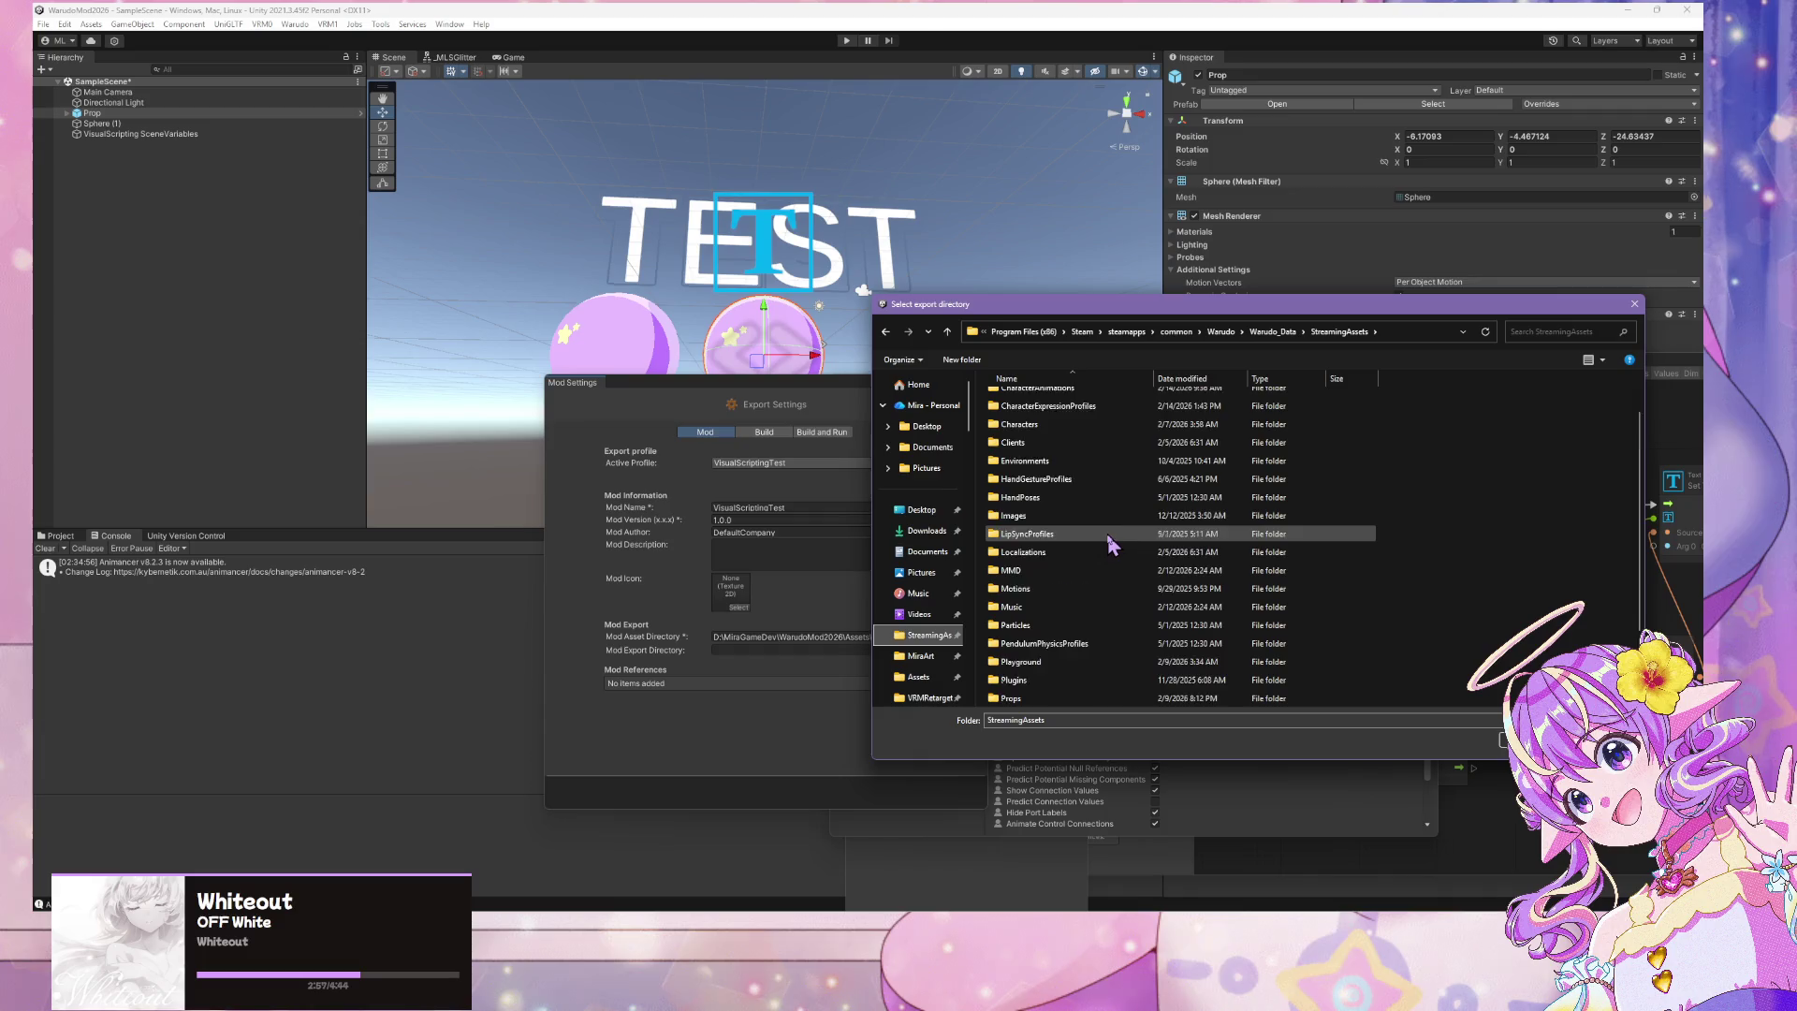
{"action": "double_click", "coordinate": [1055, 611]}
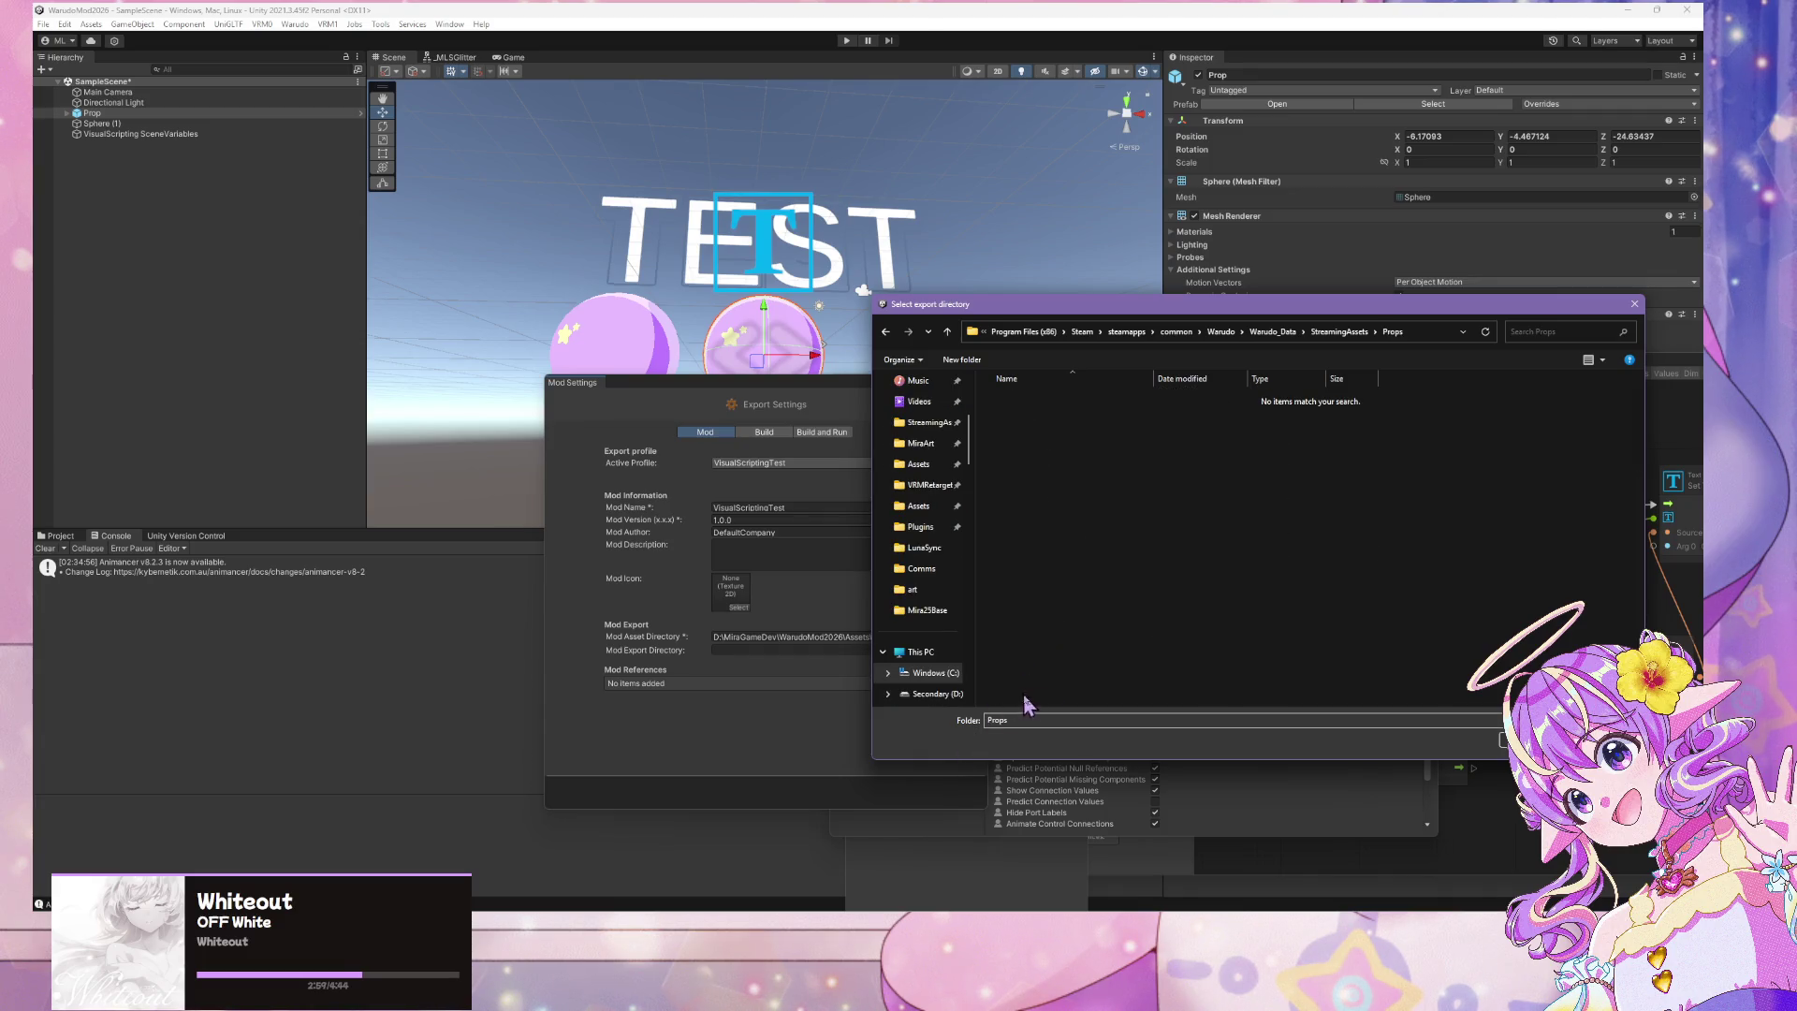
{"action": "key", "text": "Return"}
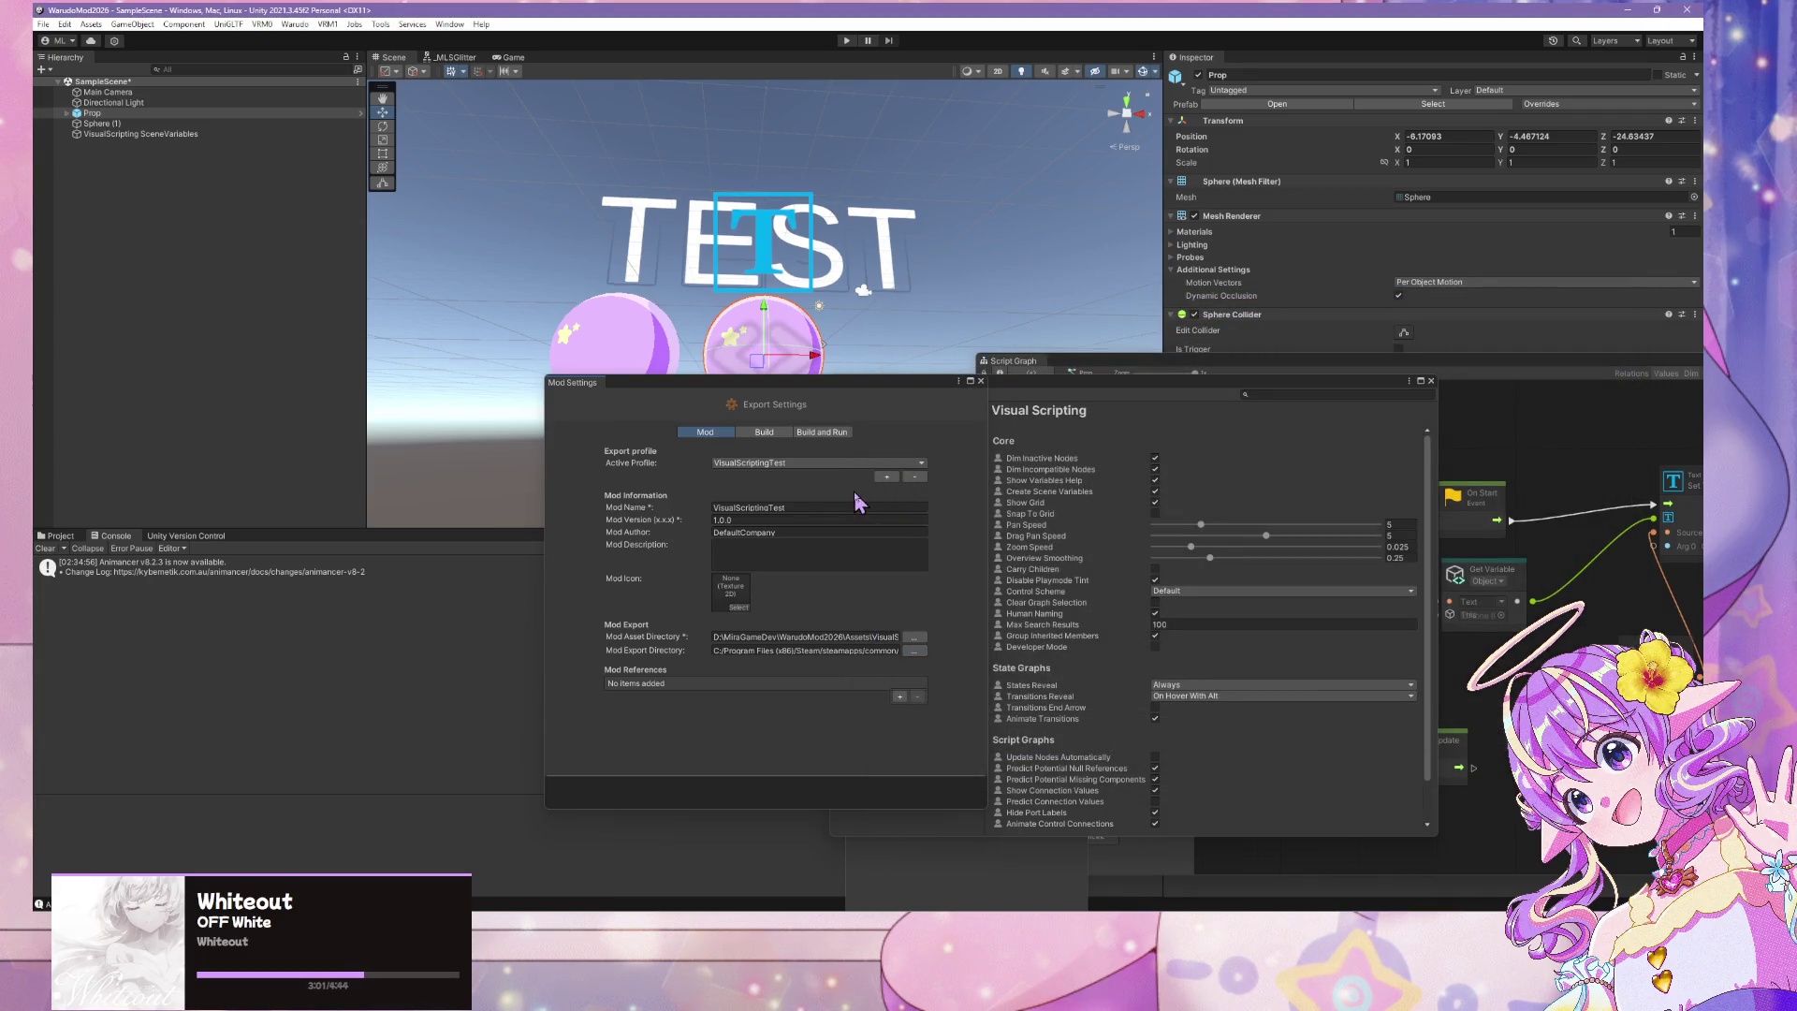
{"action": "left_click", "coordinate": [312, 23]}
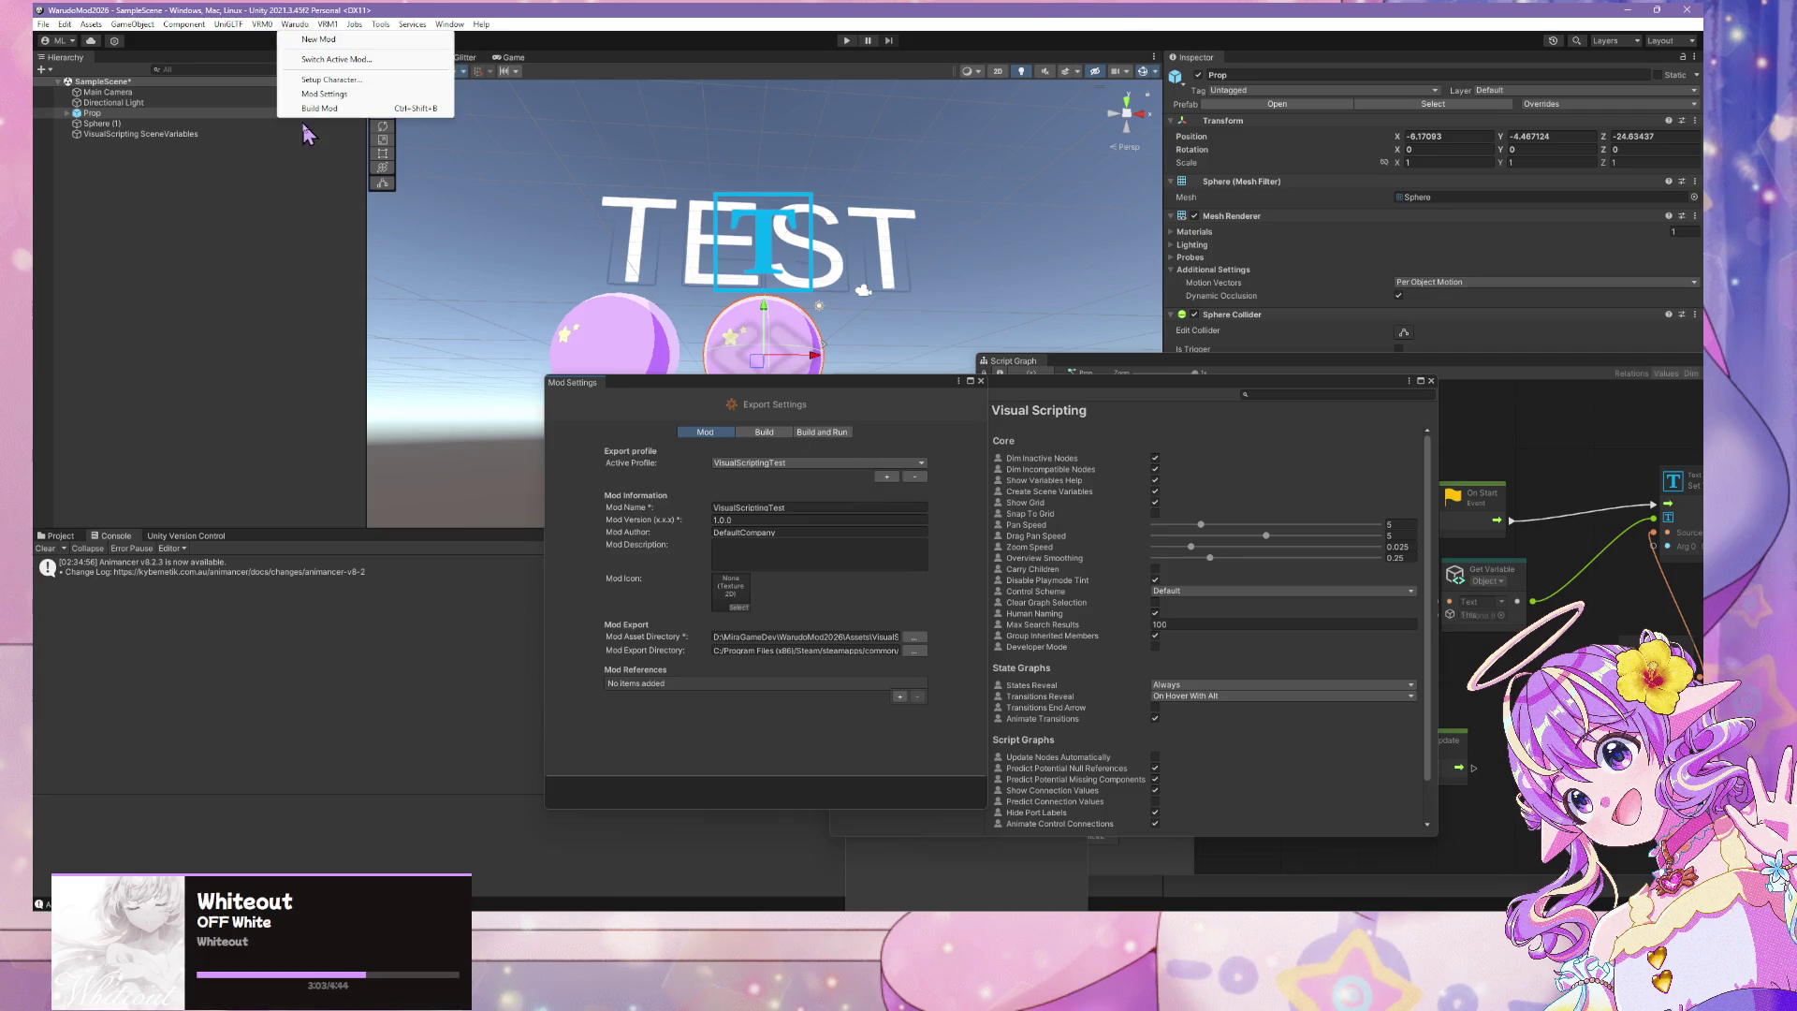
Run Warudo > Build Mod and follow the asset bundle build progress
{"action": "left_click", "coordinate": [323, 108]}
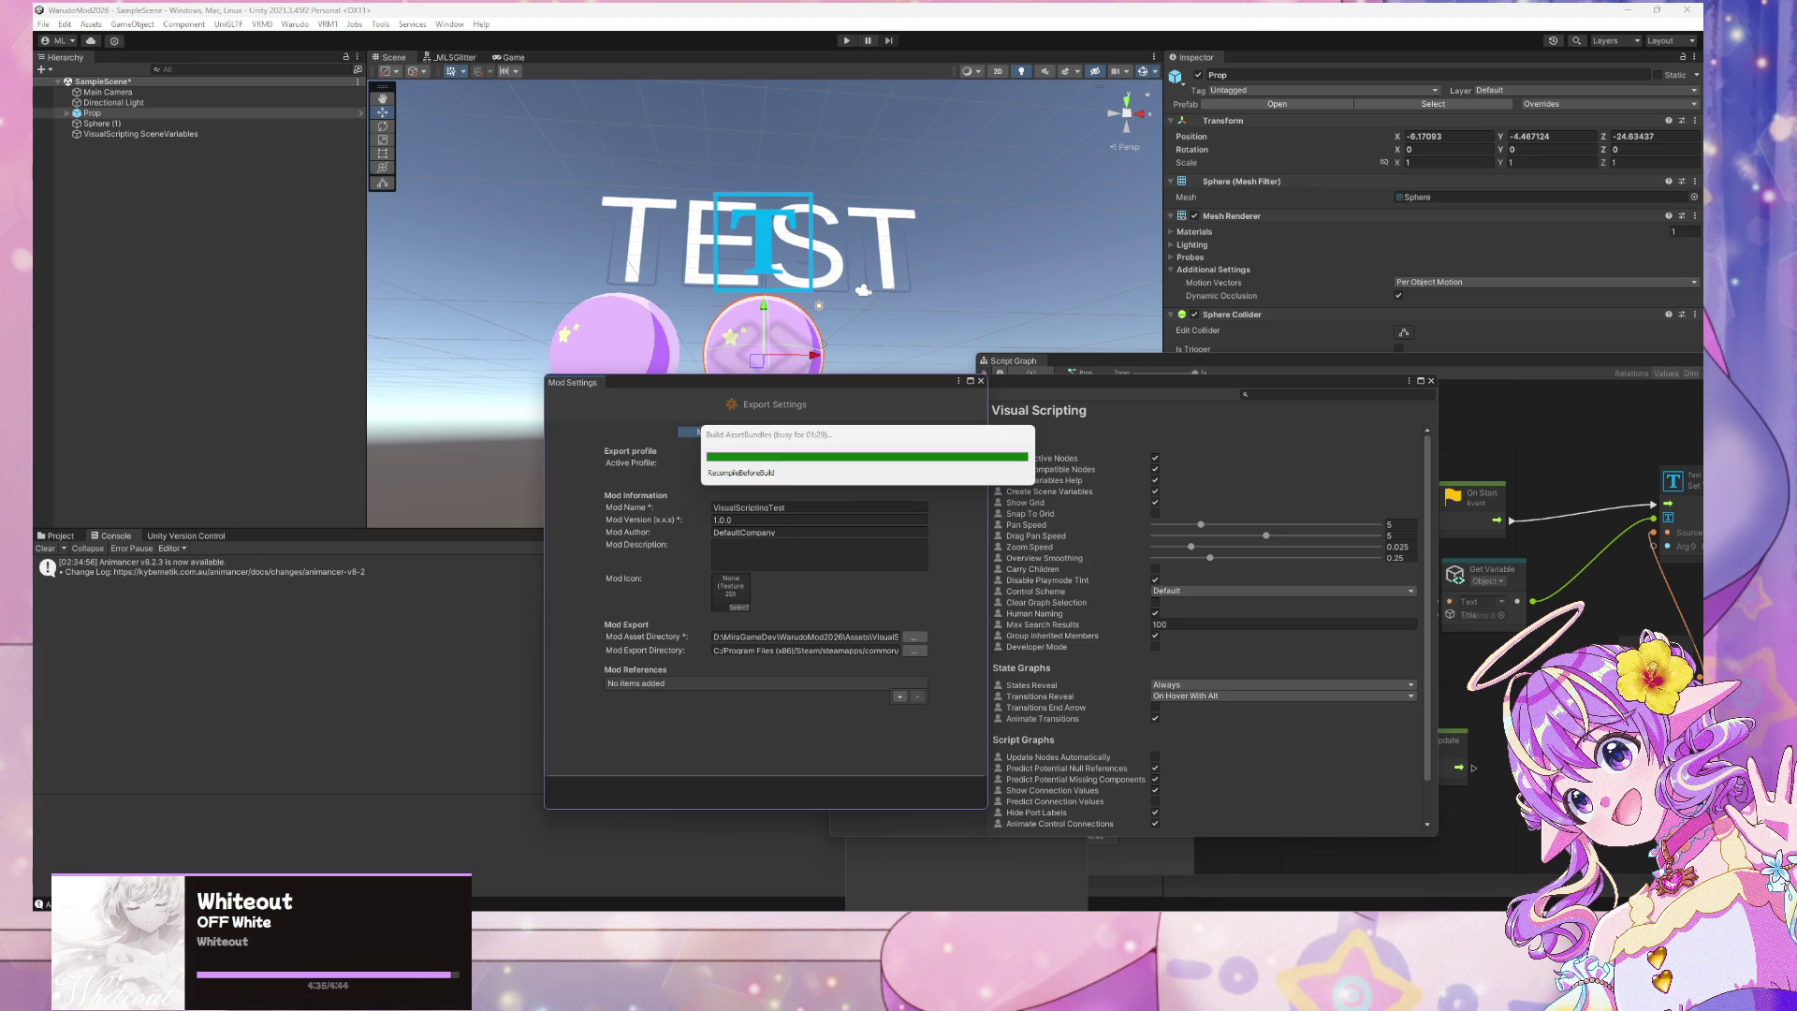
{"action": "left_click", "coordinate": [890, 437]}
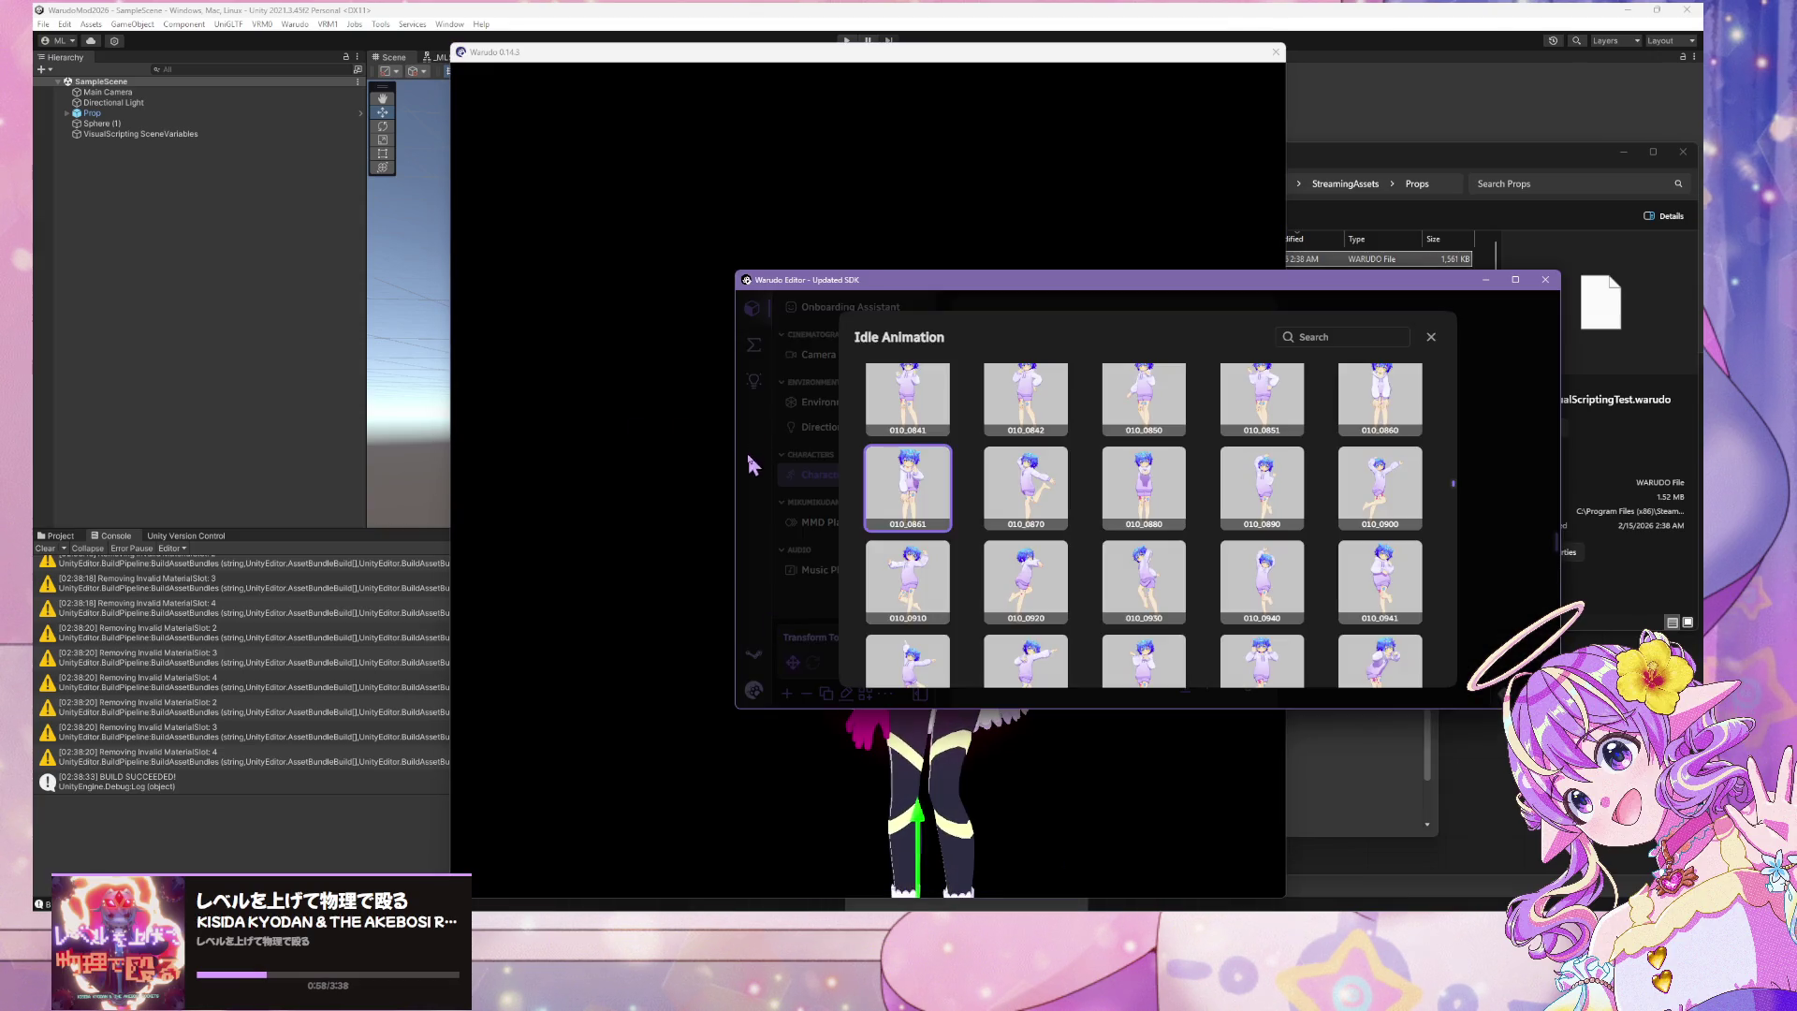
Add a new prop in Warudo with VisualScriptingTest as its source
{"action": "left_click", "coordinate": [753, 465]}
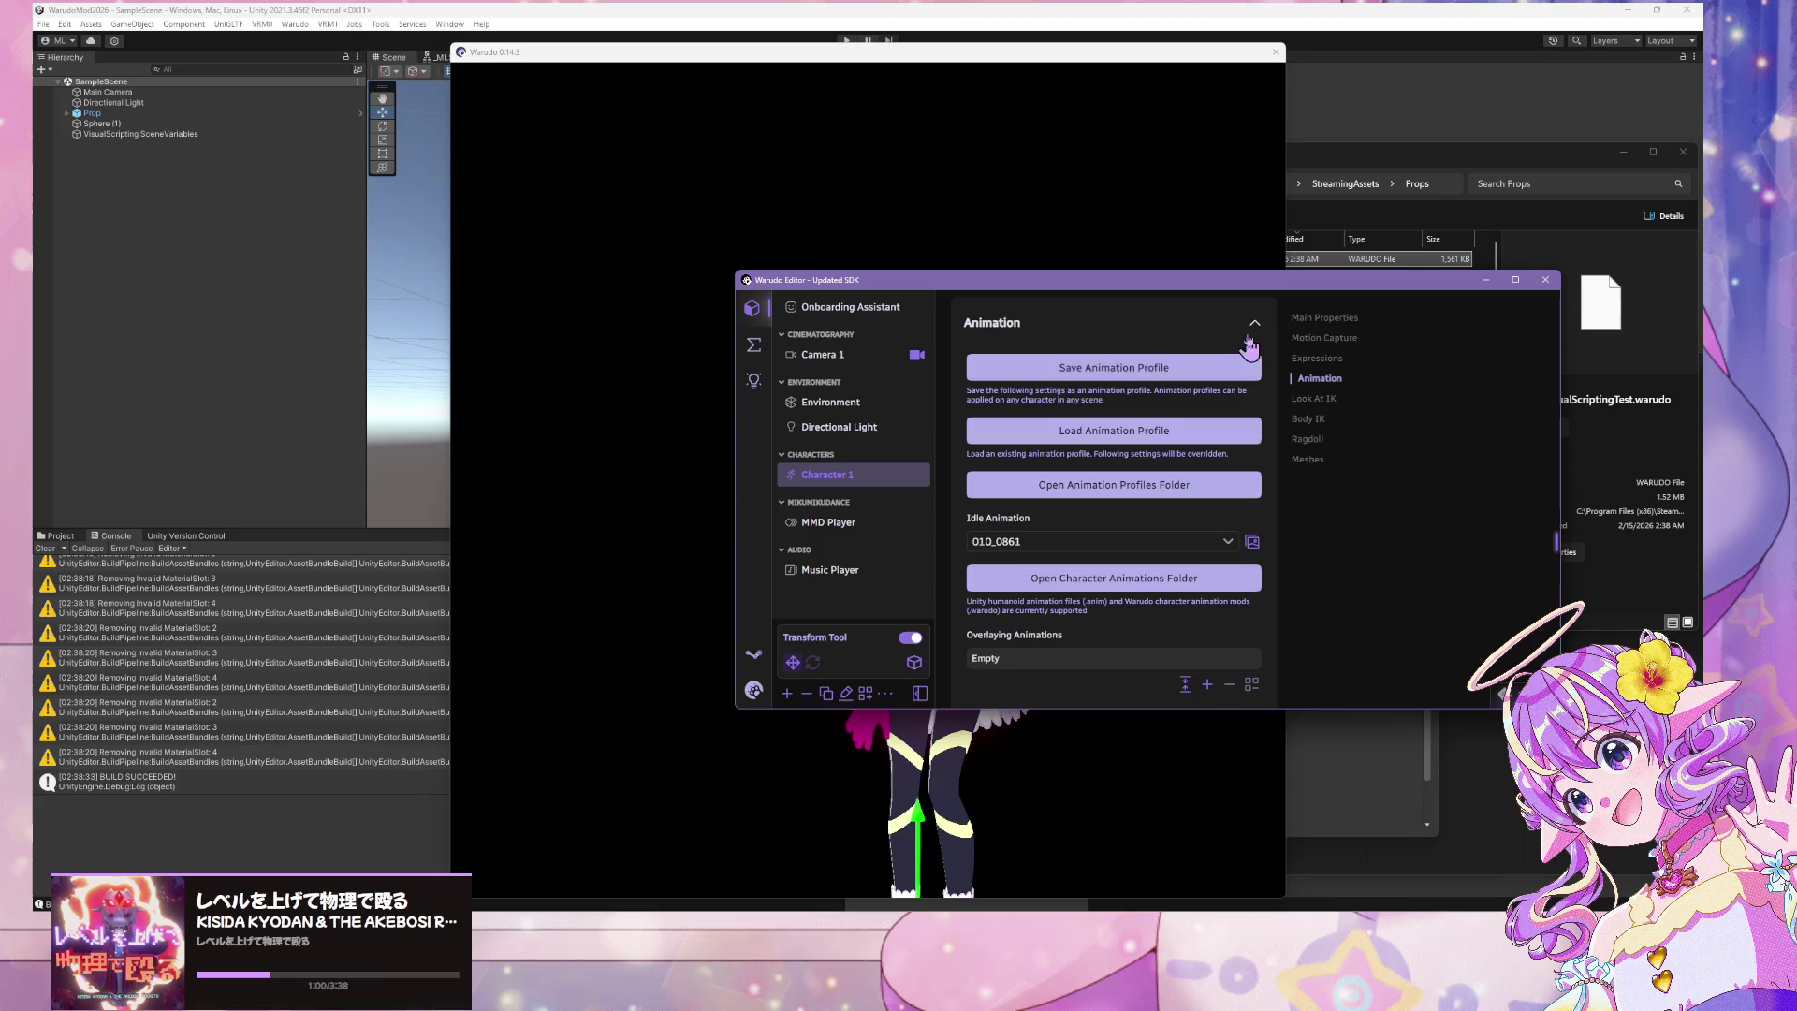
{"action": "left_click", "coordinate": [787, 694]}
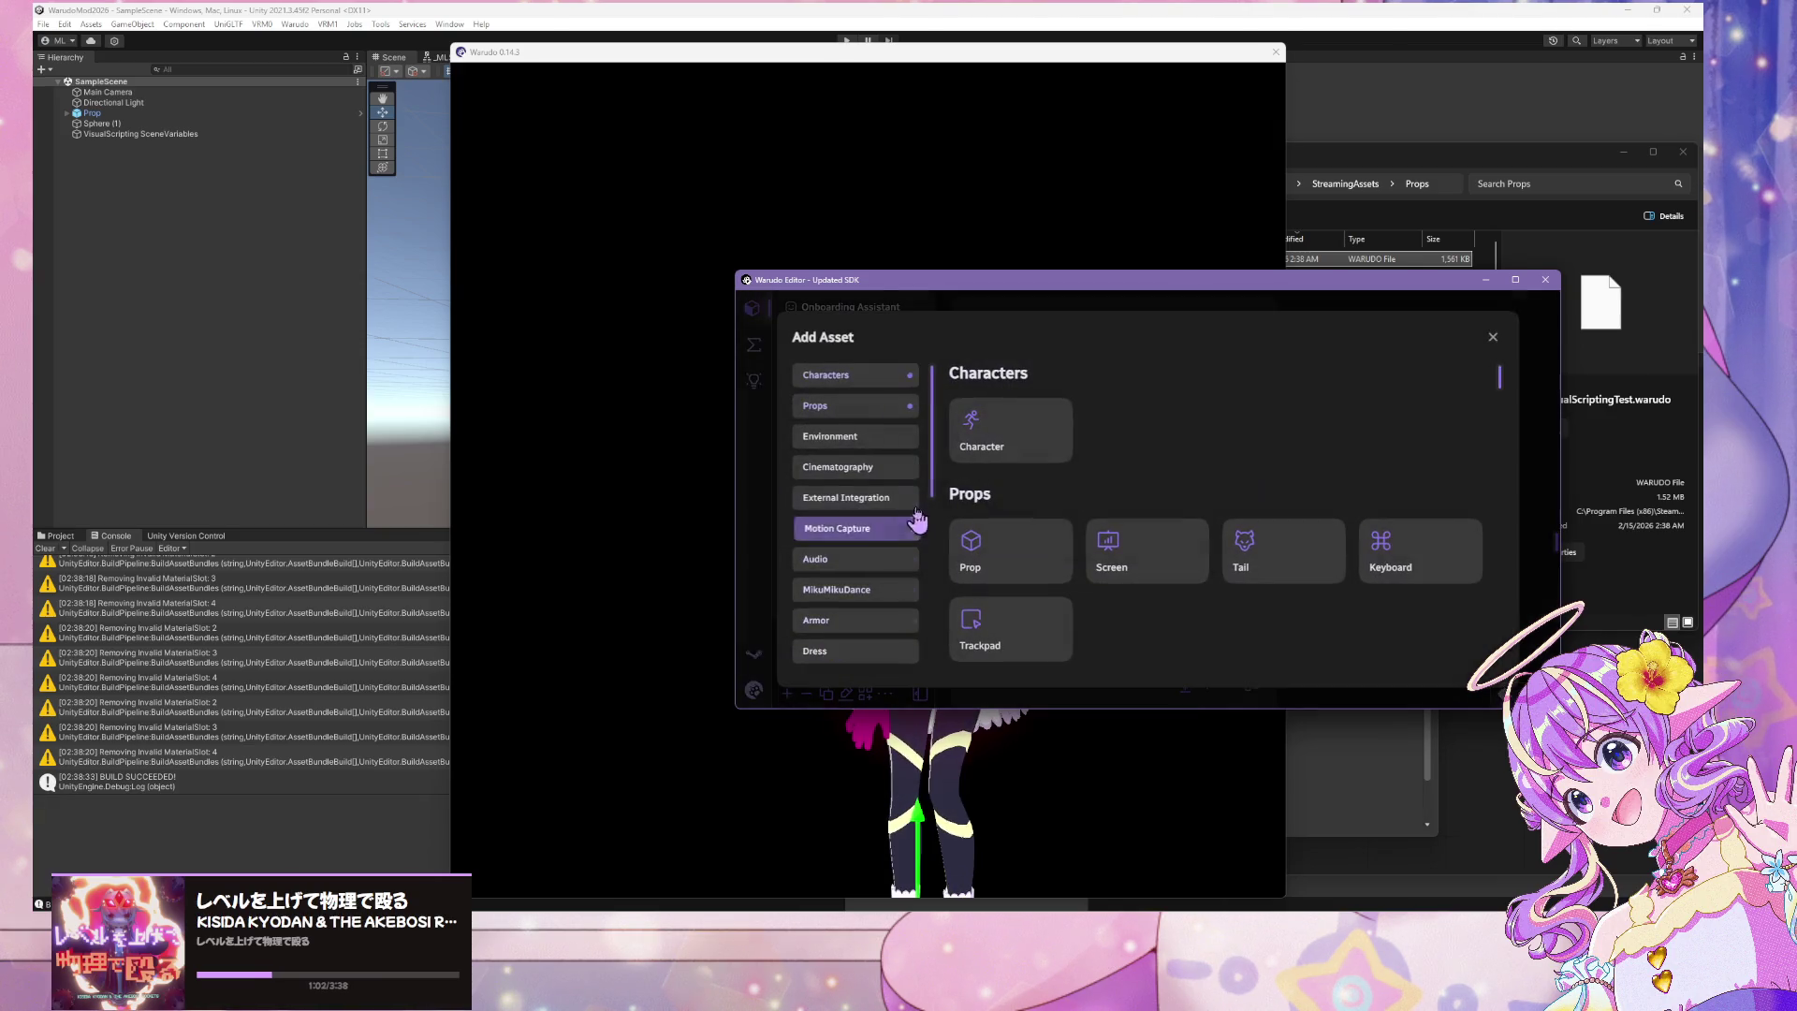
{"action": "scroll", "coordinate": [870, 468], "scroll_direction": "down", "scroll_amount": 10}
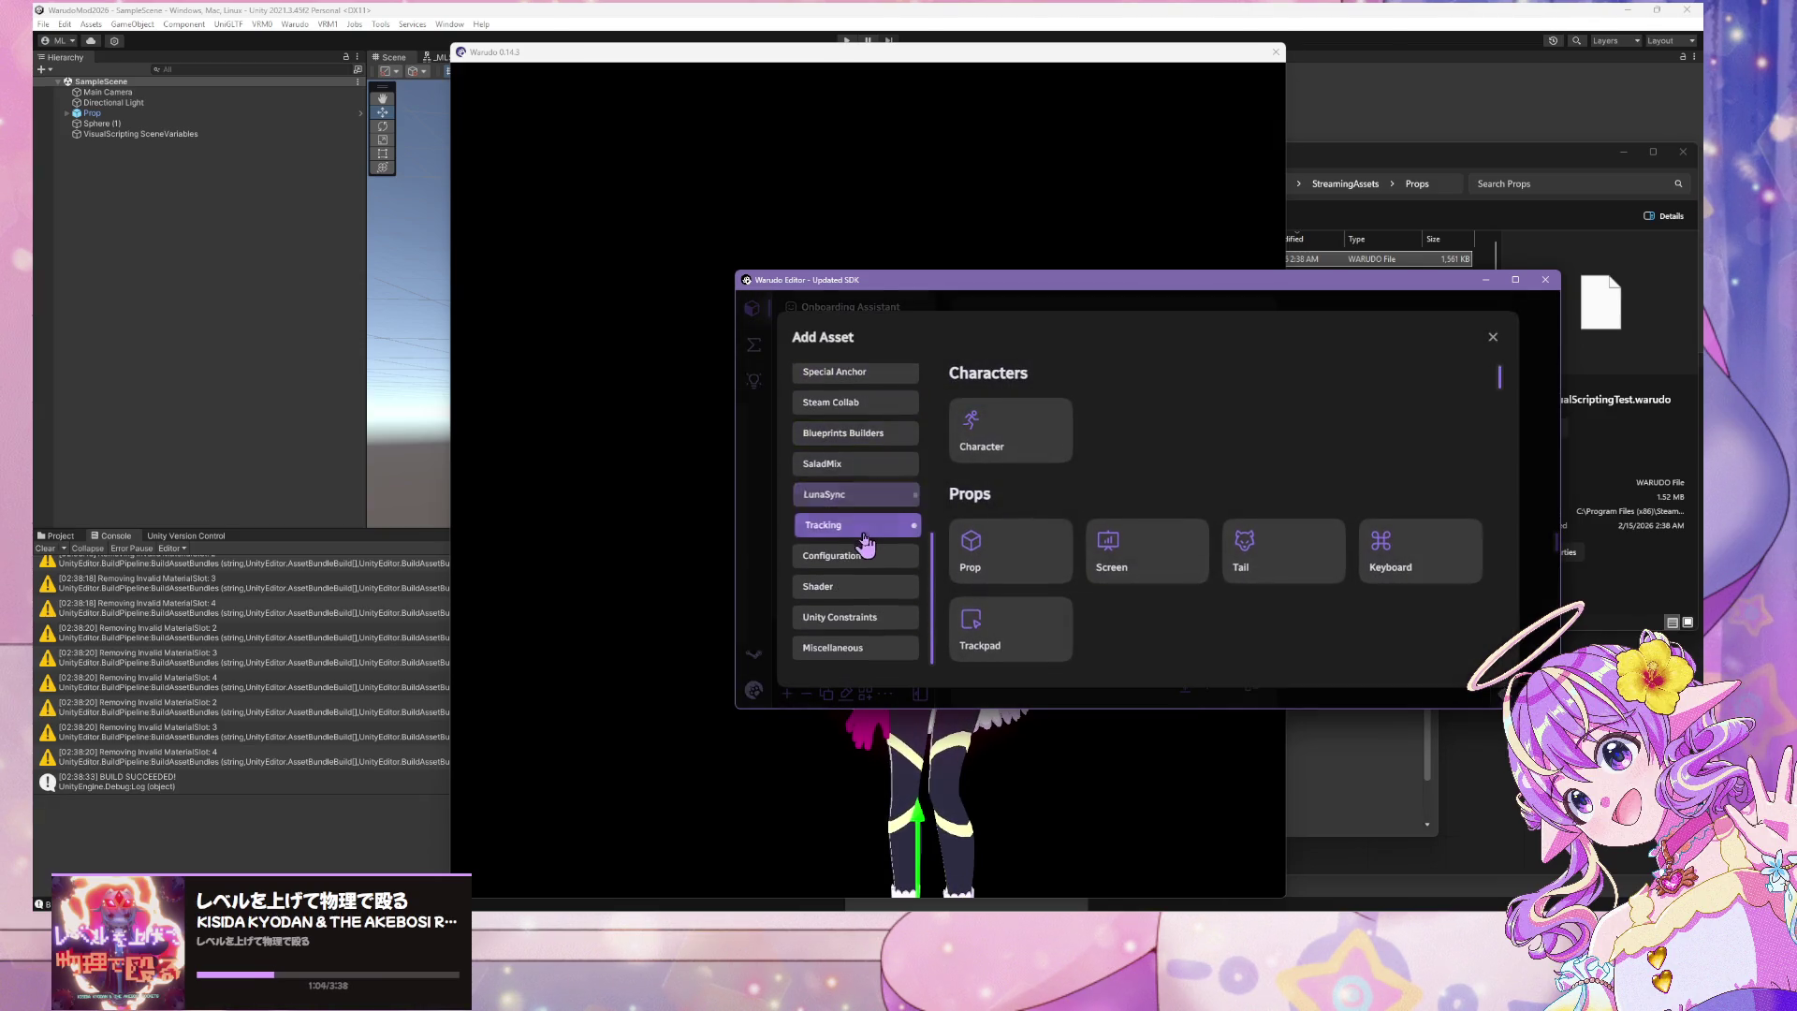
{"action": "scroll", "coordinate": [1010, 505], "scroll_direction": "down", "scroll_amount": 2}
{"action": "scroll", "coordinate": [1011, 505], "scroll_direction": "up", "scroll_amount": 1}
{"action": "left_click", "coordinate": [1002, 491]}
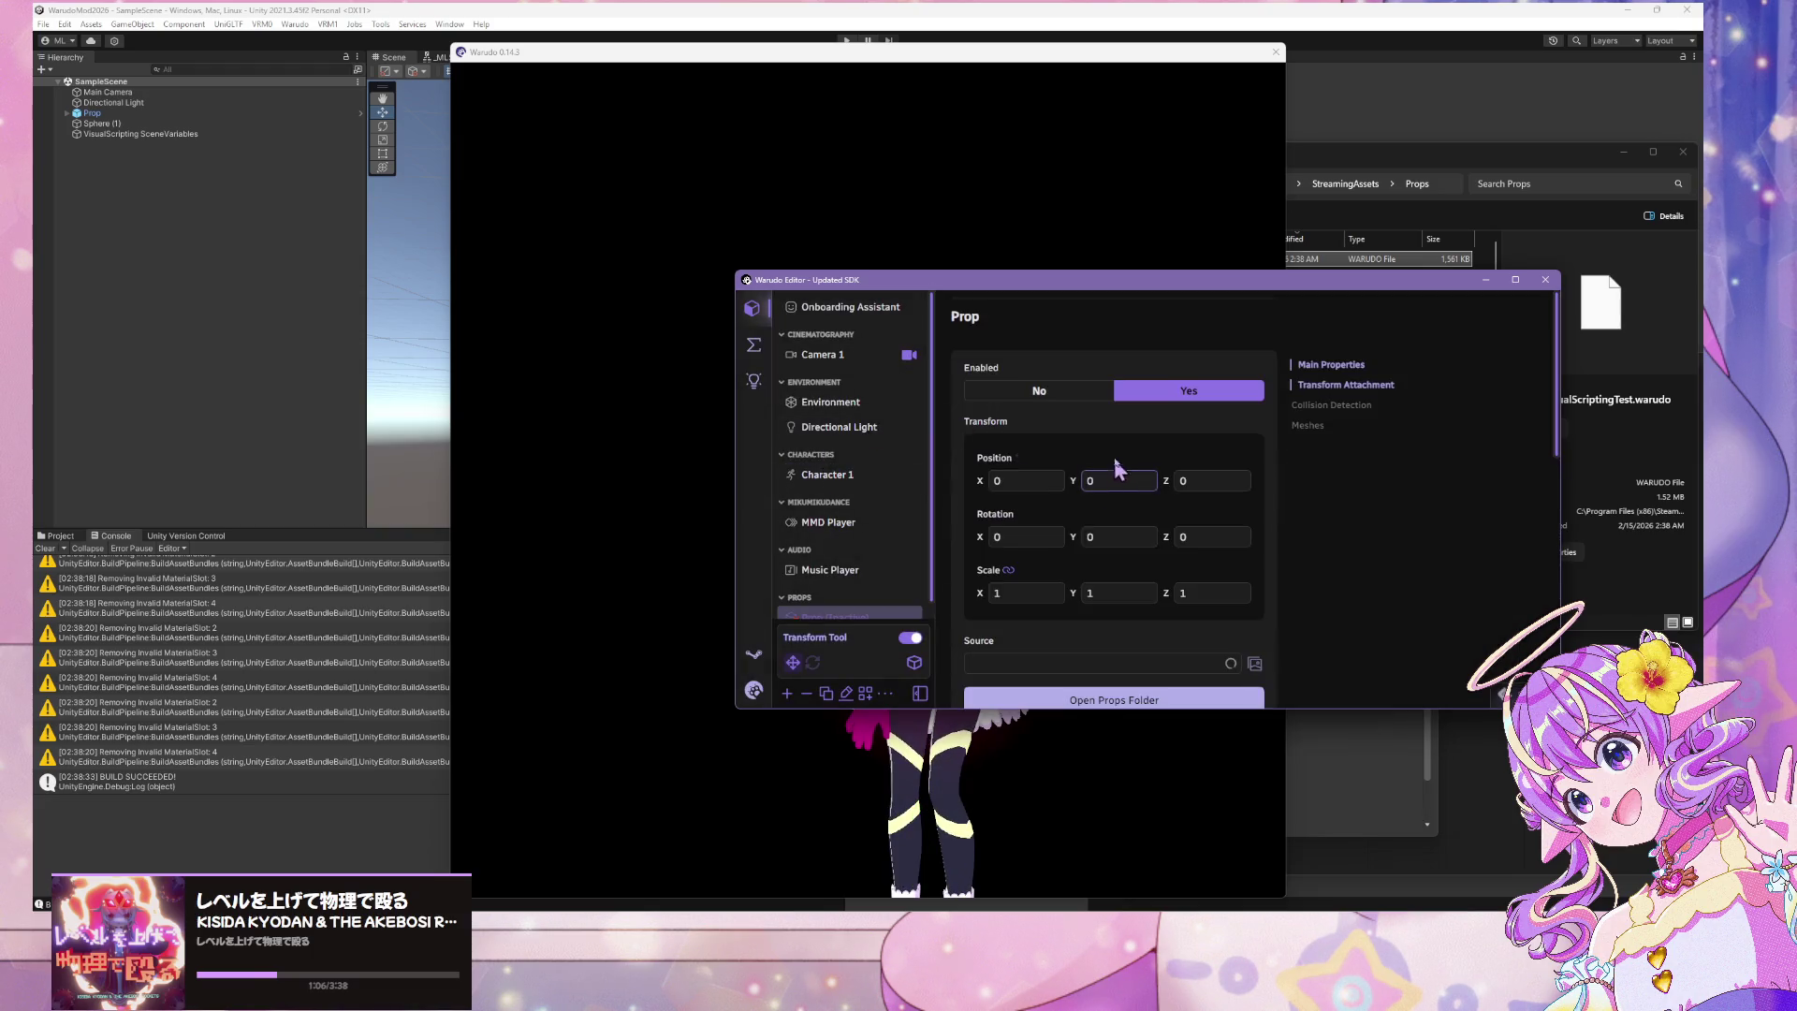
{"action": "scroll", "coordinate": [1118, 468], "scroll_direction": "down", "scroll_amount": 2}
{"action": "left_click", "coordinate": [1029, 533]}
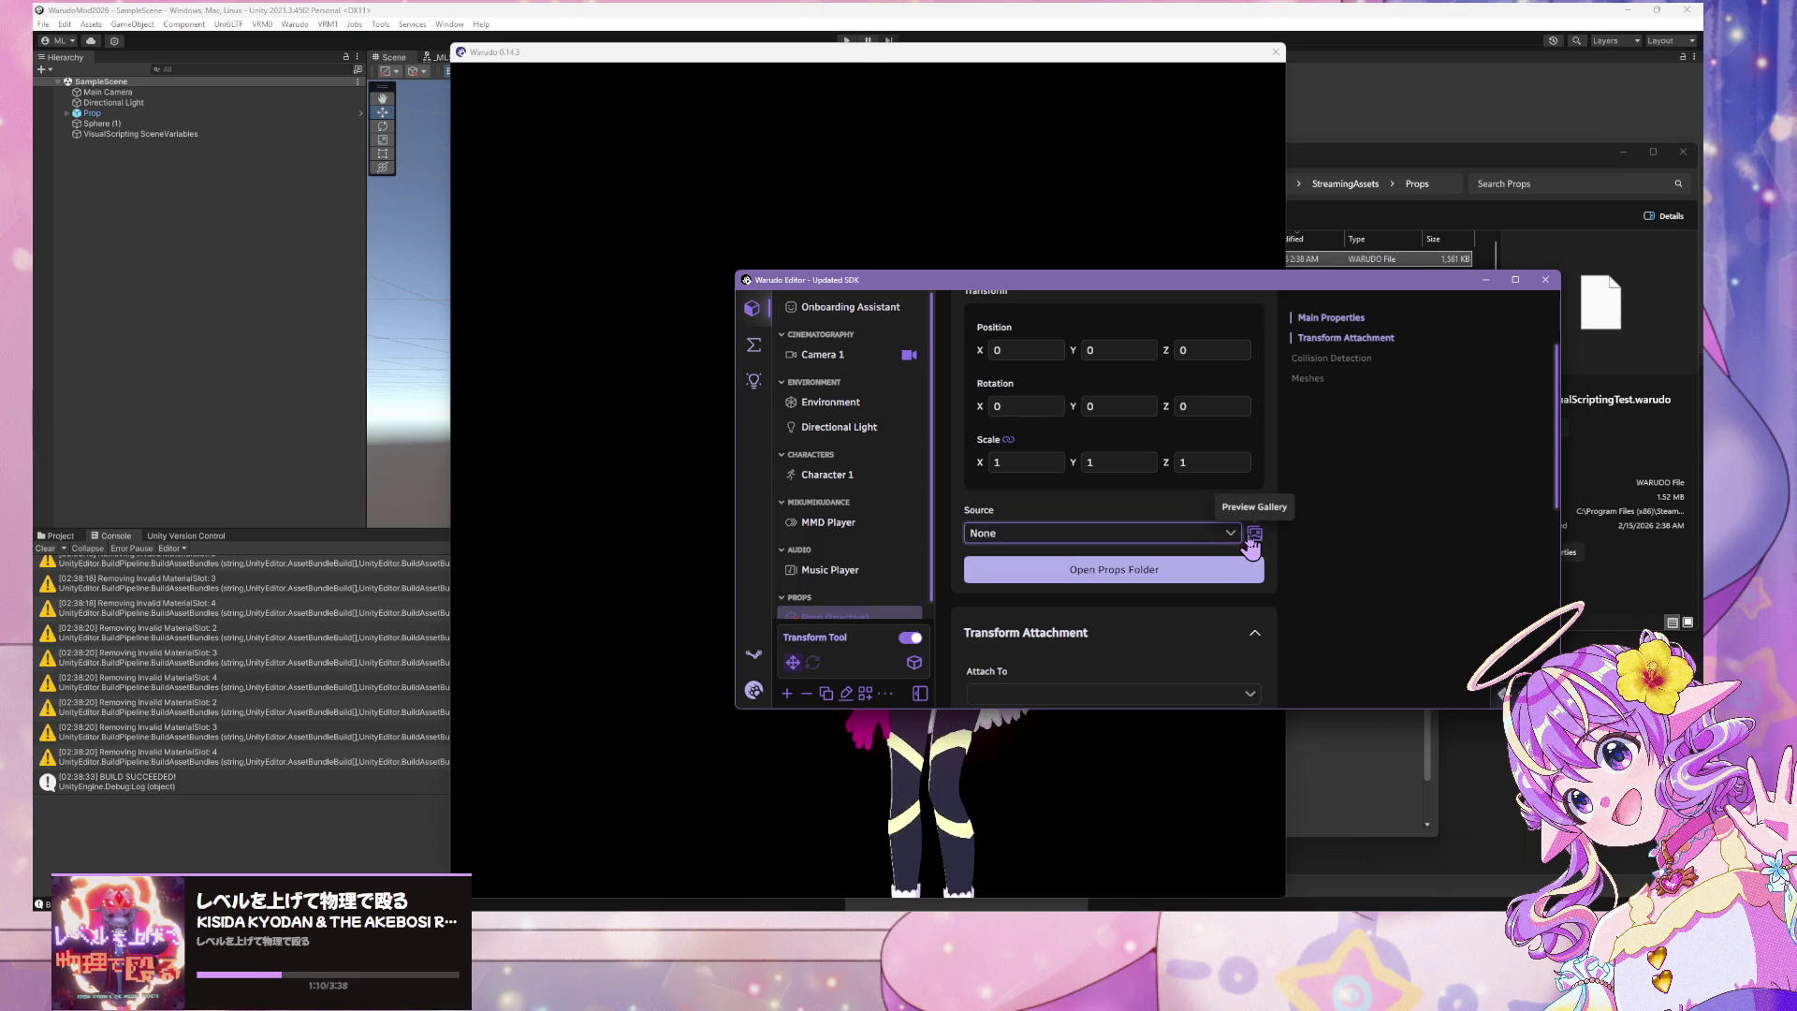
{"action": "left_click", "coordinate": [1253, 539]}
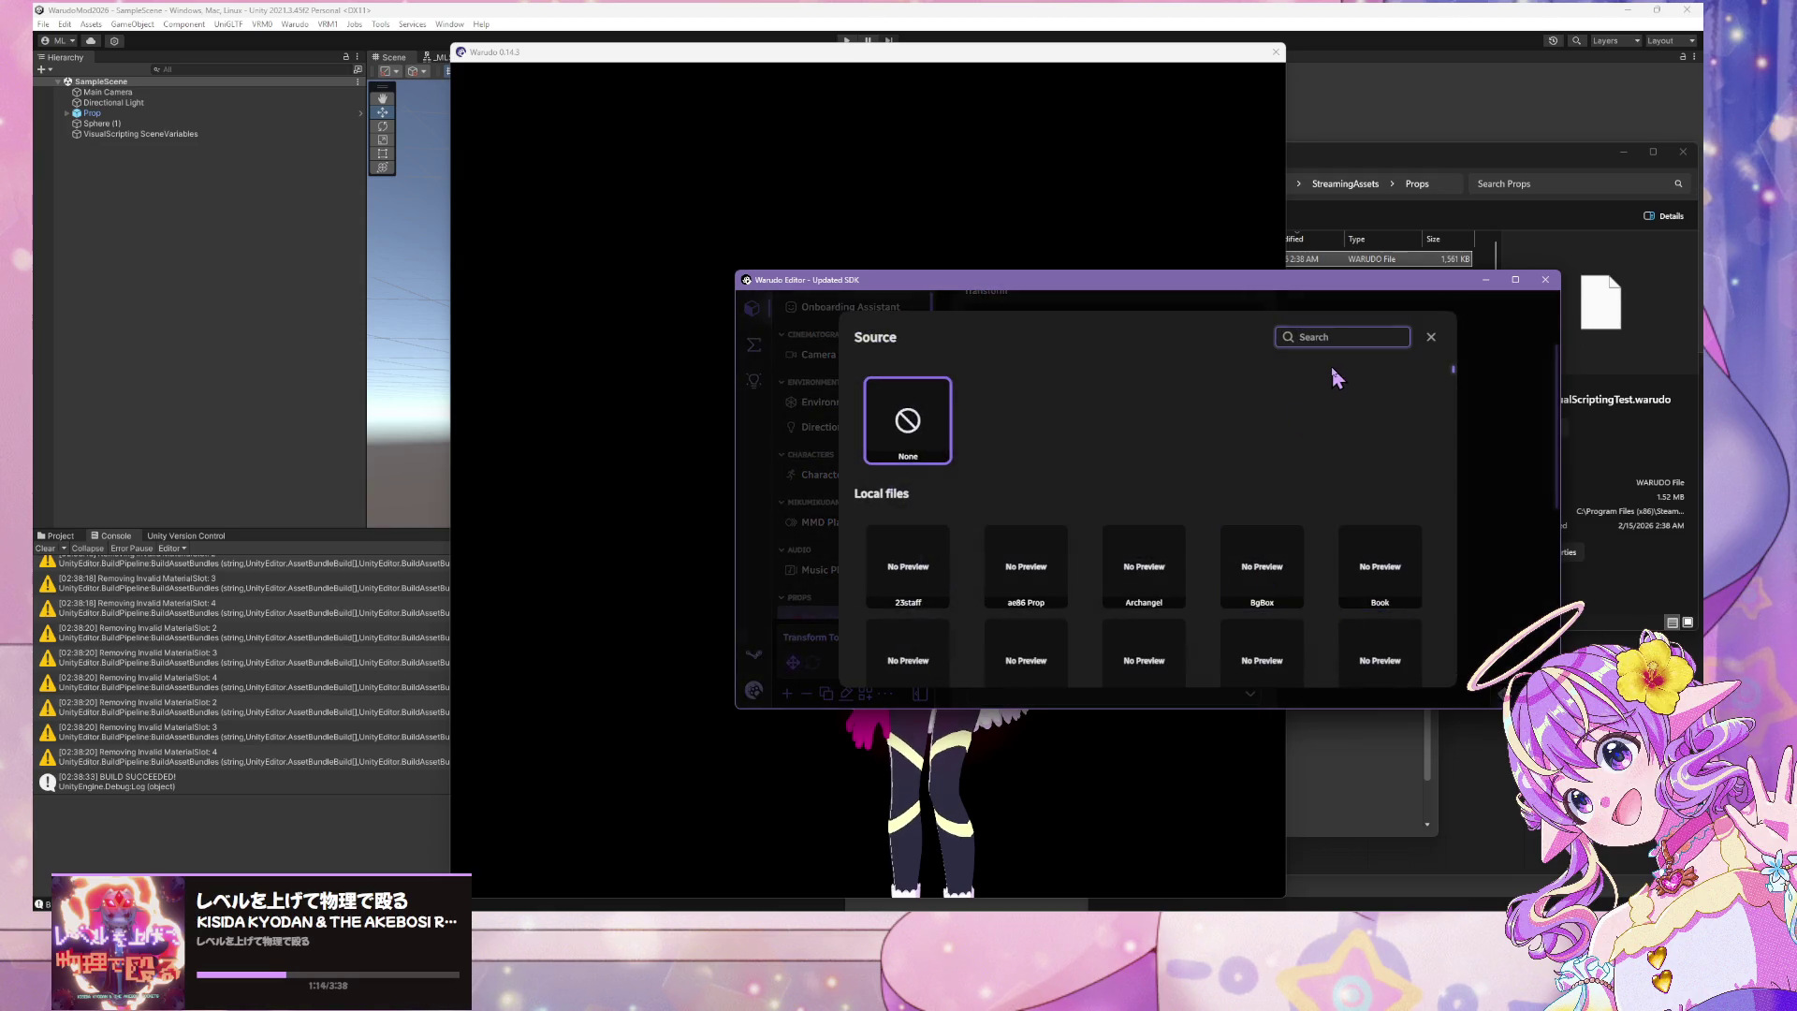
{"action": "type", "text": "test"}
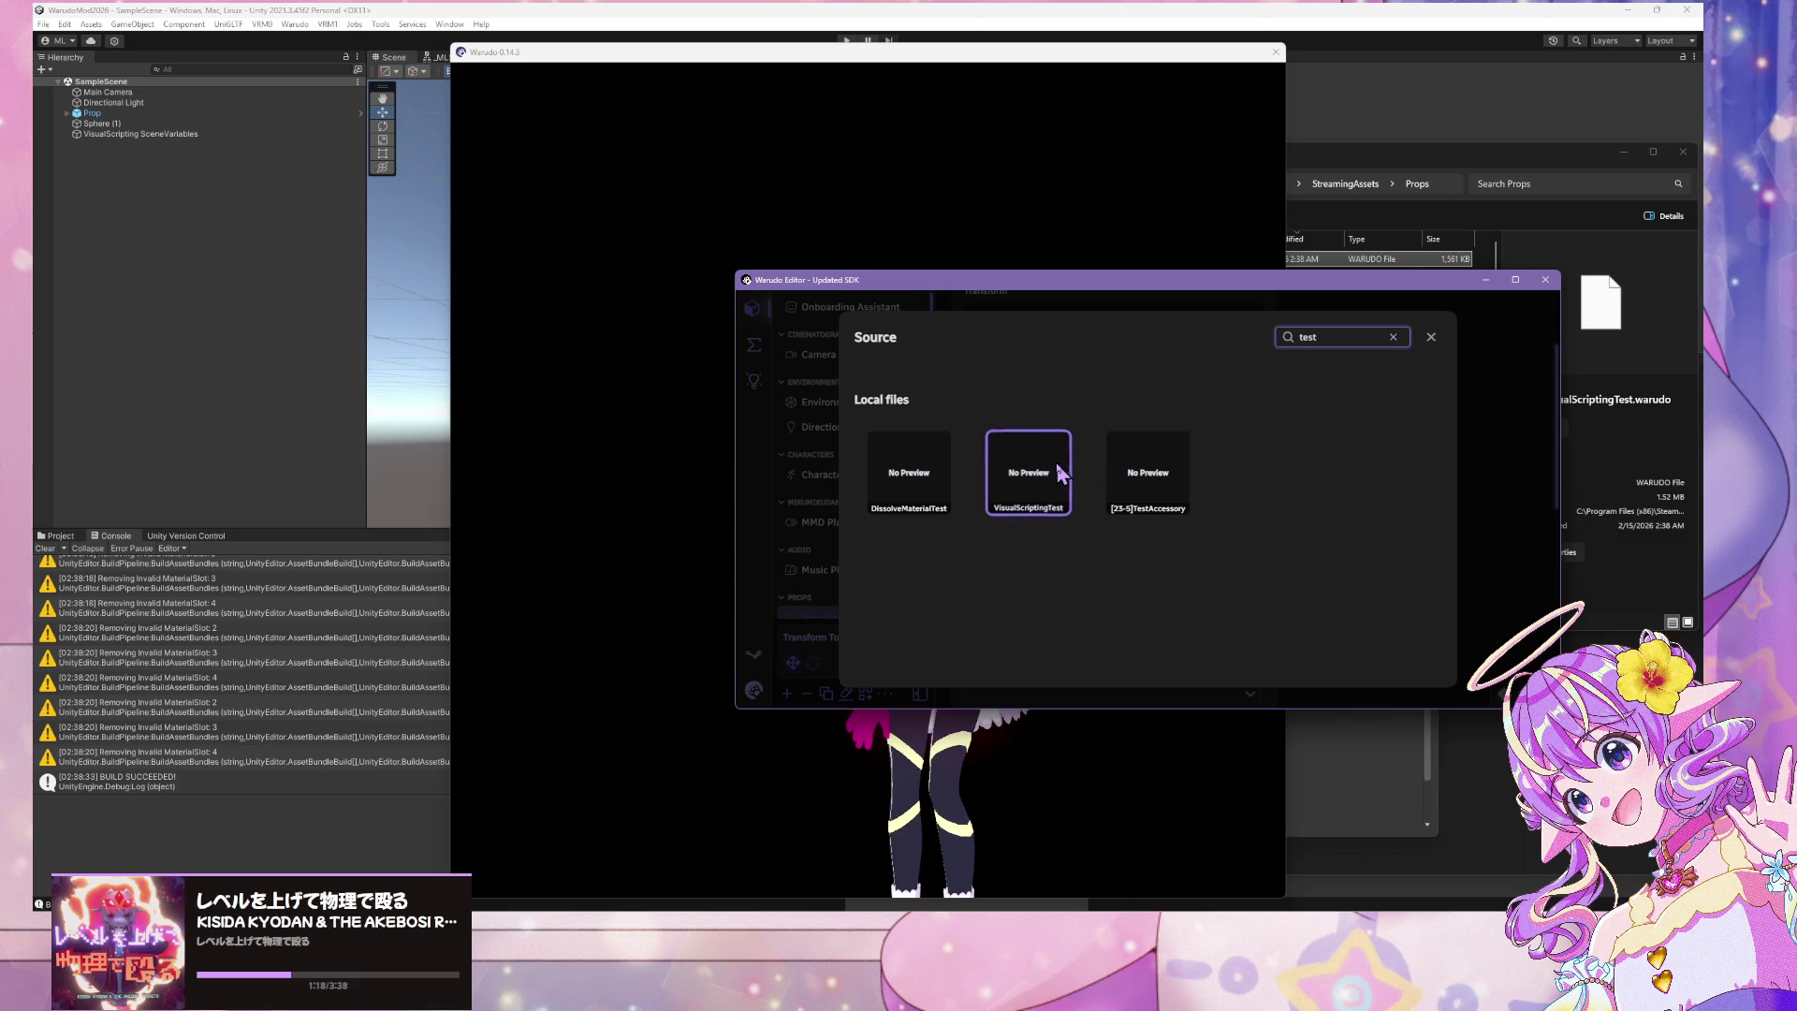
{"action": "left_click", "coordinate": [1028, 470]}
{"action": "left_click", "coordinate": [690, 374]}
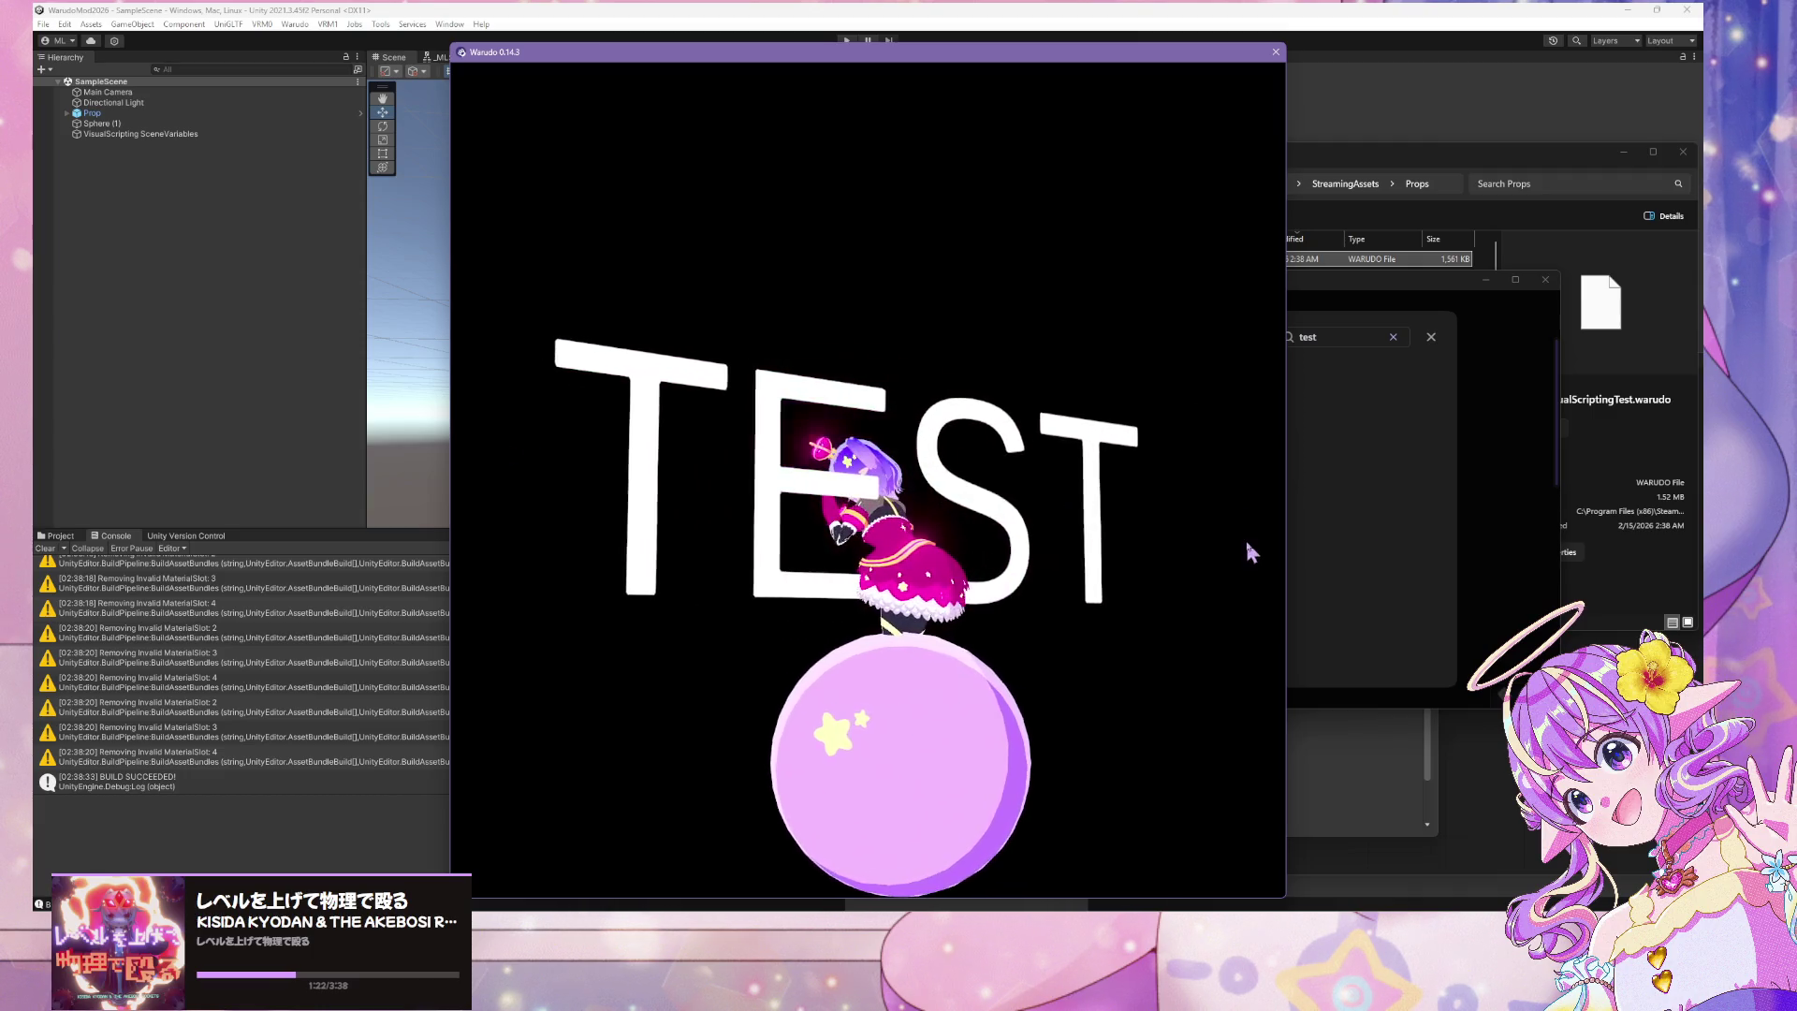
View the TEST prop with its transform gizmo, then switch back to Unity
{"action": "left_click", "coordinate": [1480, 565]}
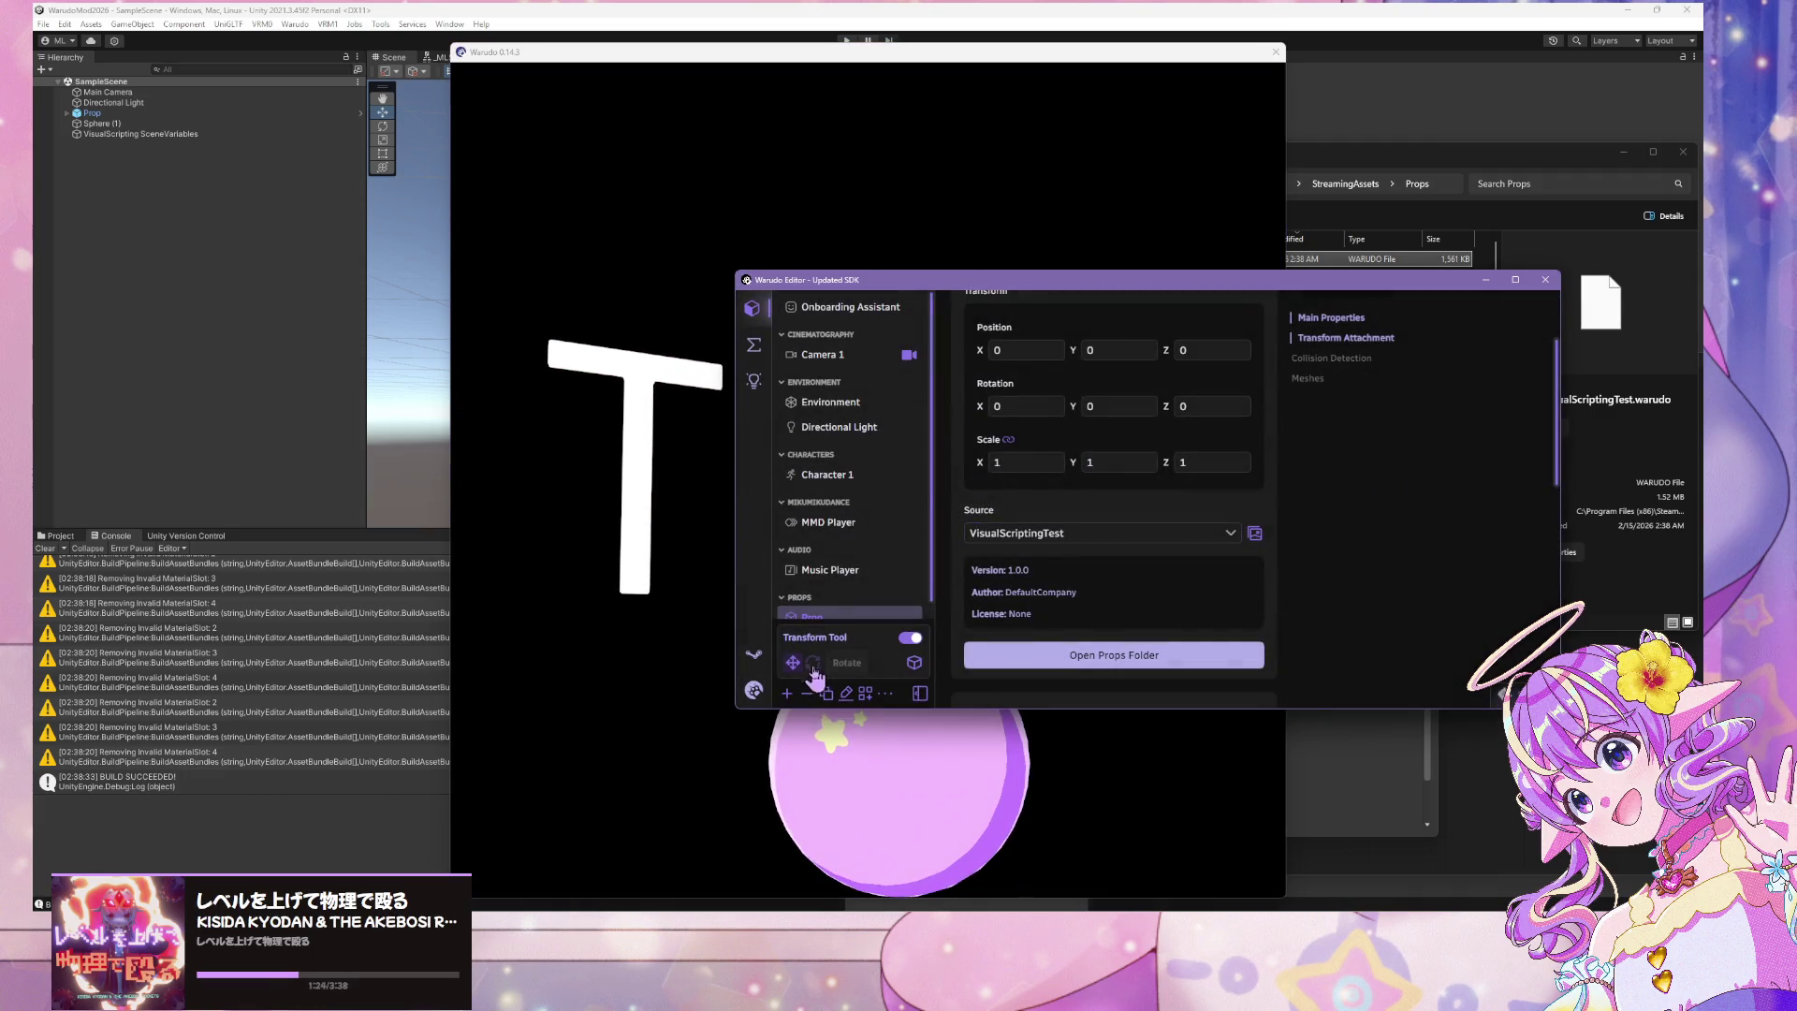
{"action": "left_click", "coordinate": [658, 639]}
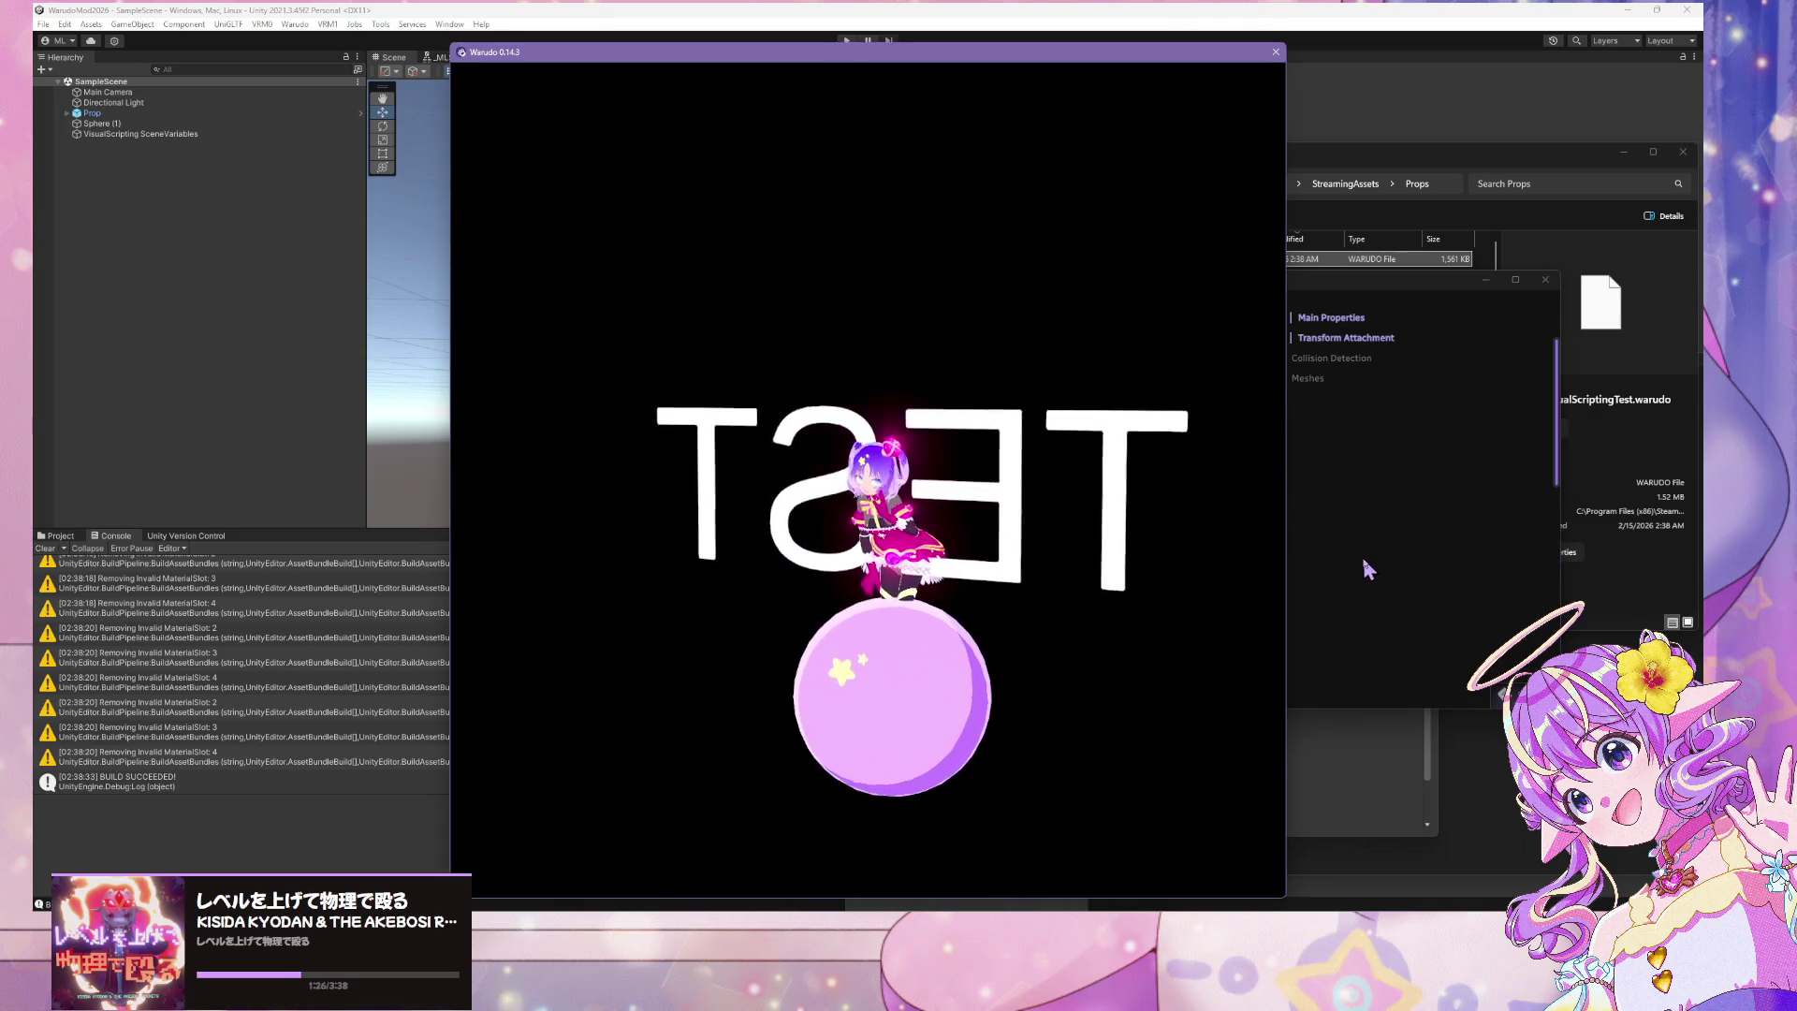
{"action": "left_click", "coordinate": [1252, 562]}
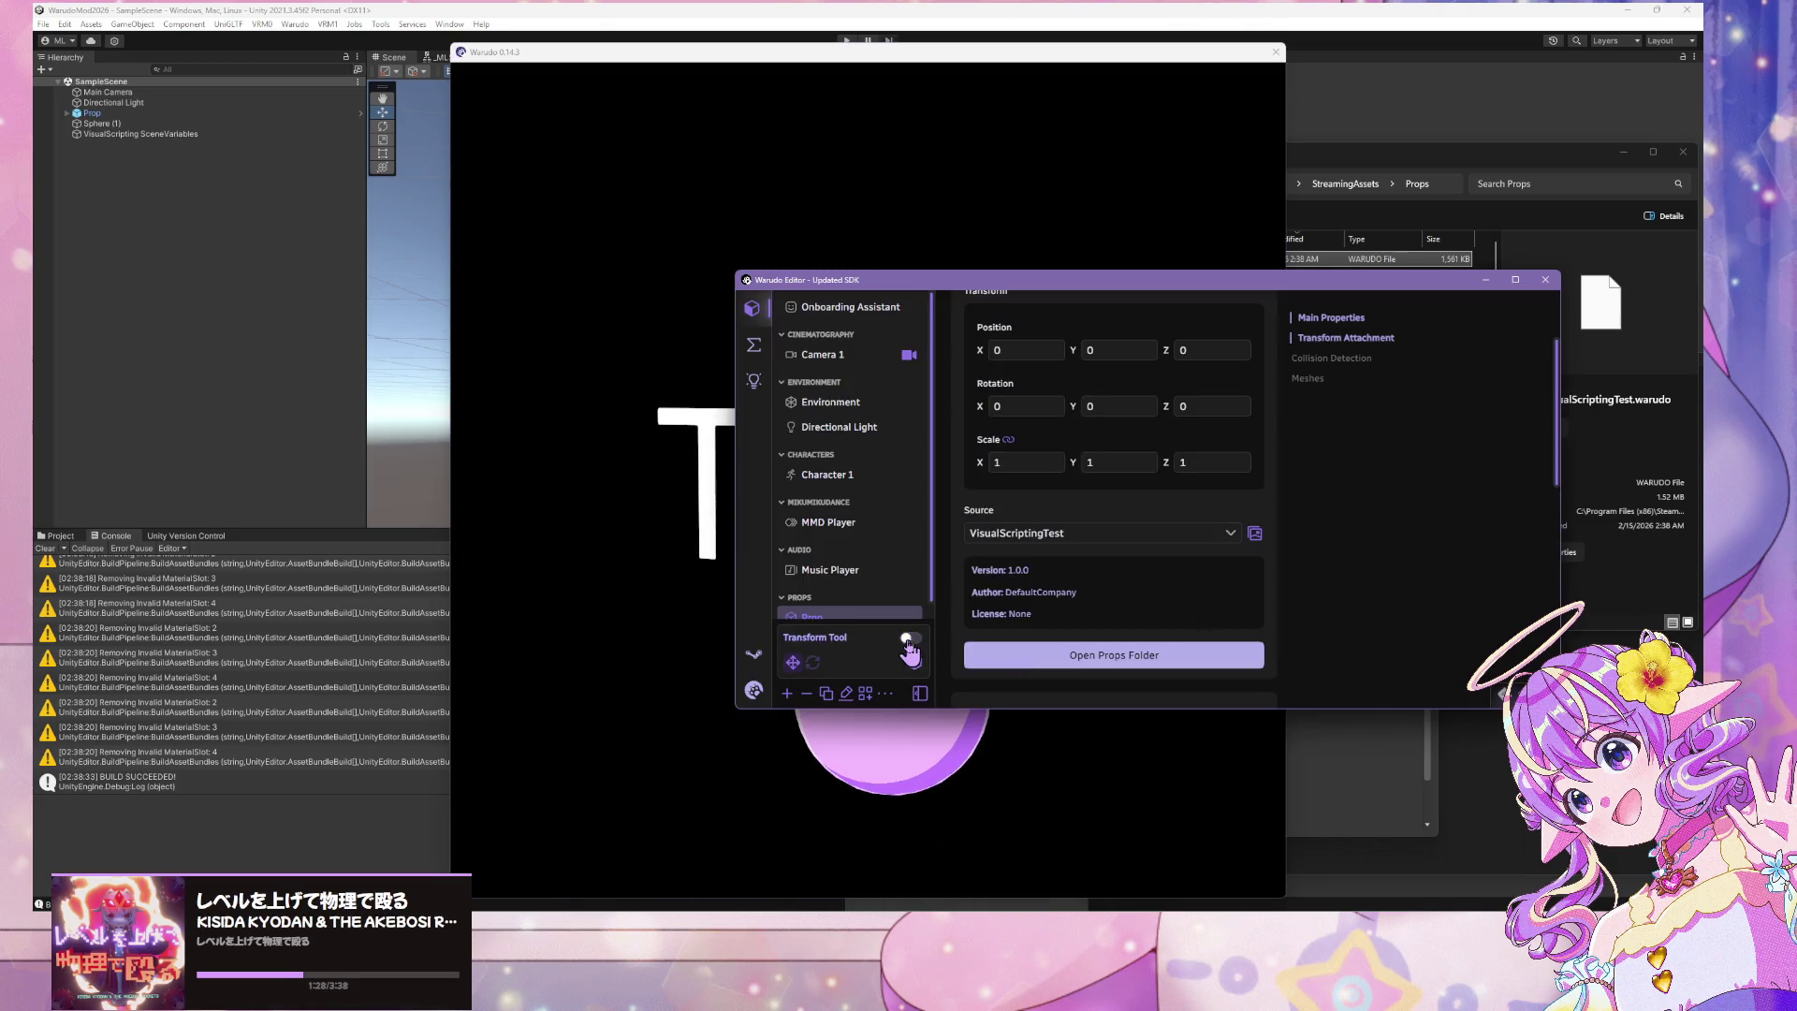
{"action": "left_click", "coordinate": [666, 683]}
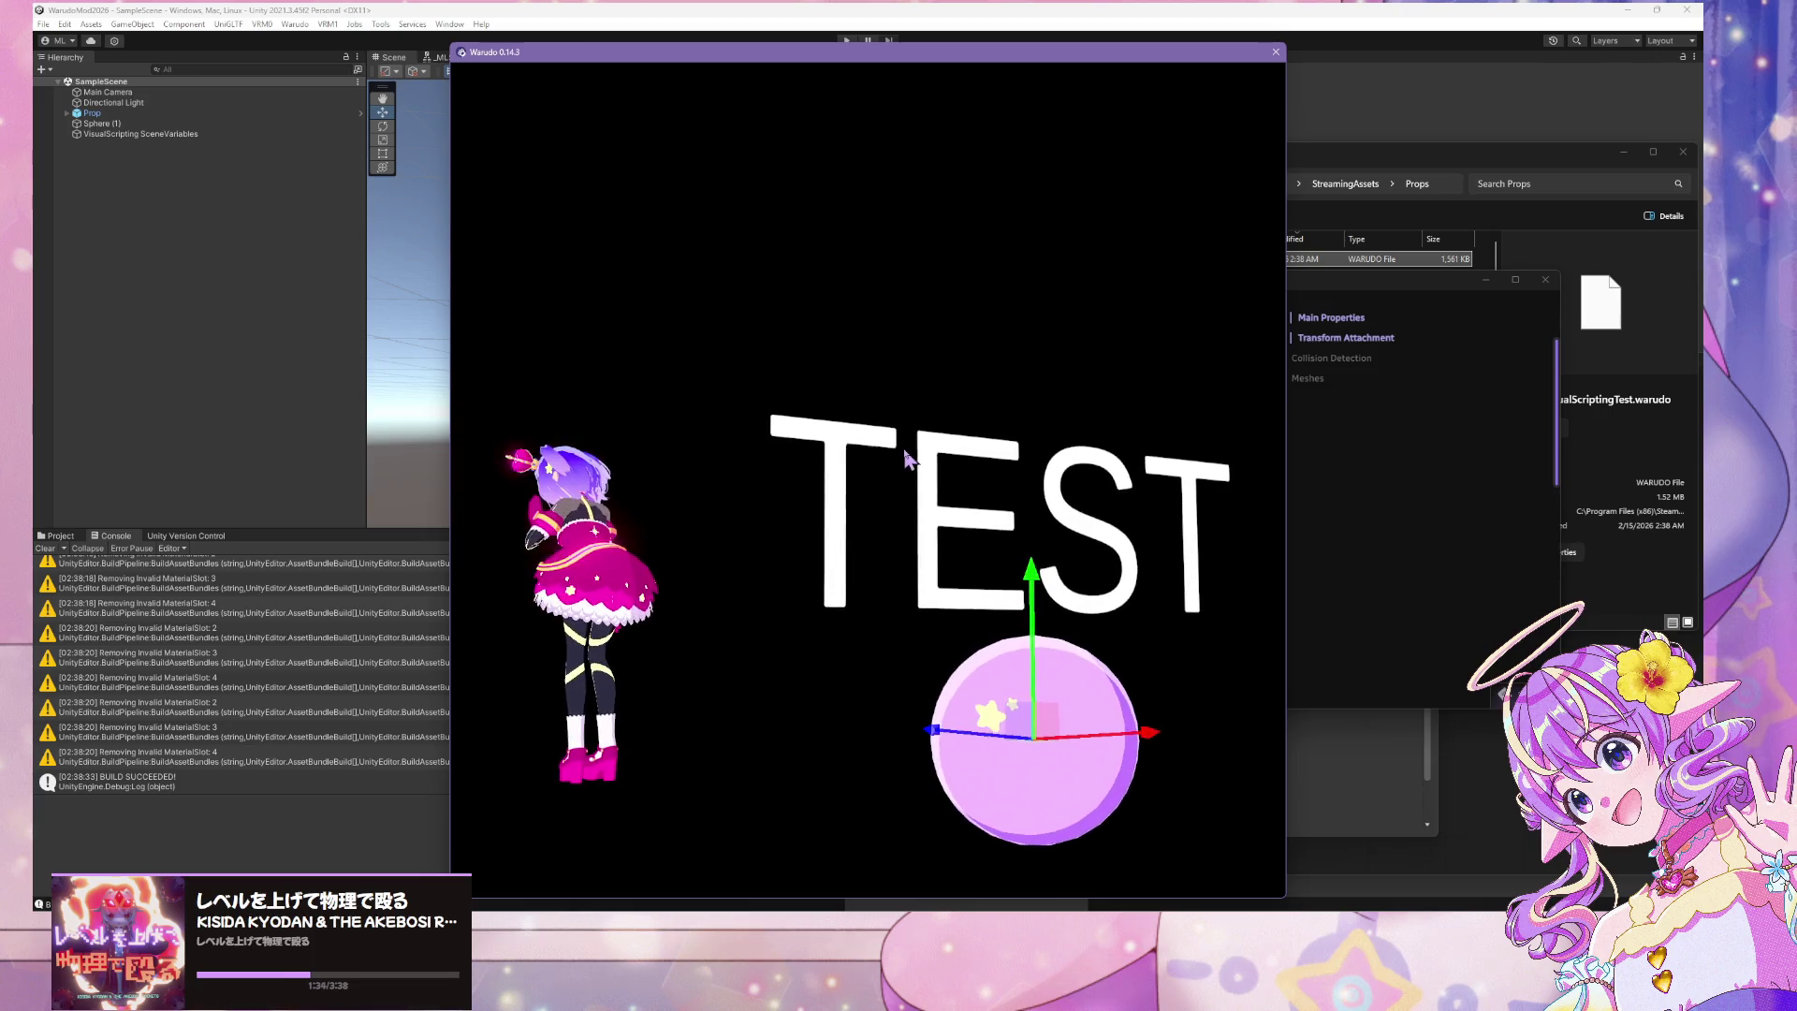
{"action": "key", "text": "alt+Tab"}
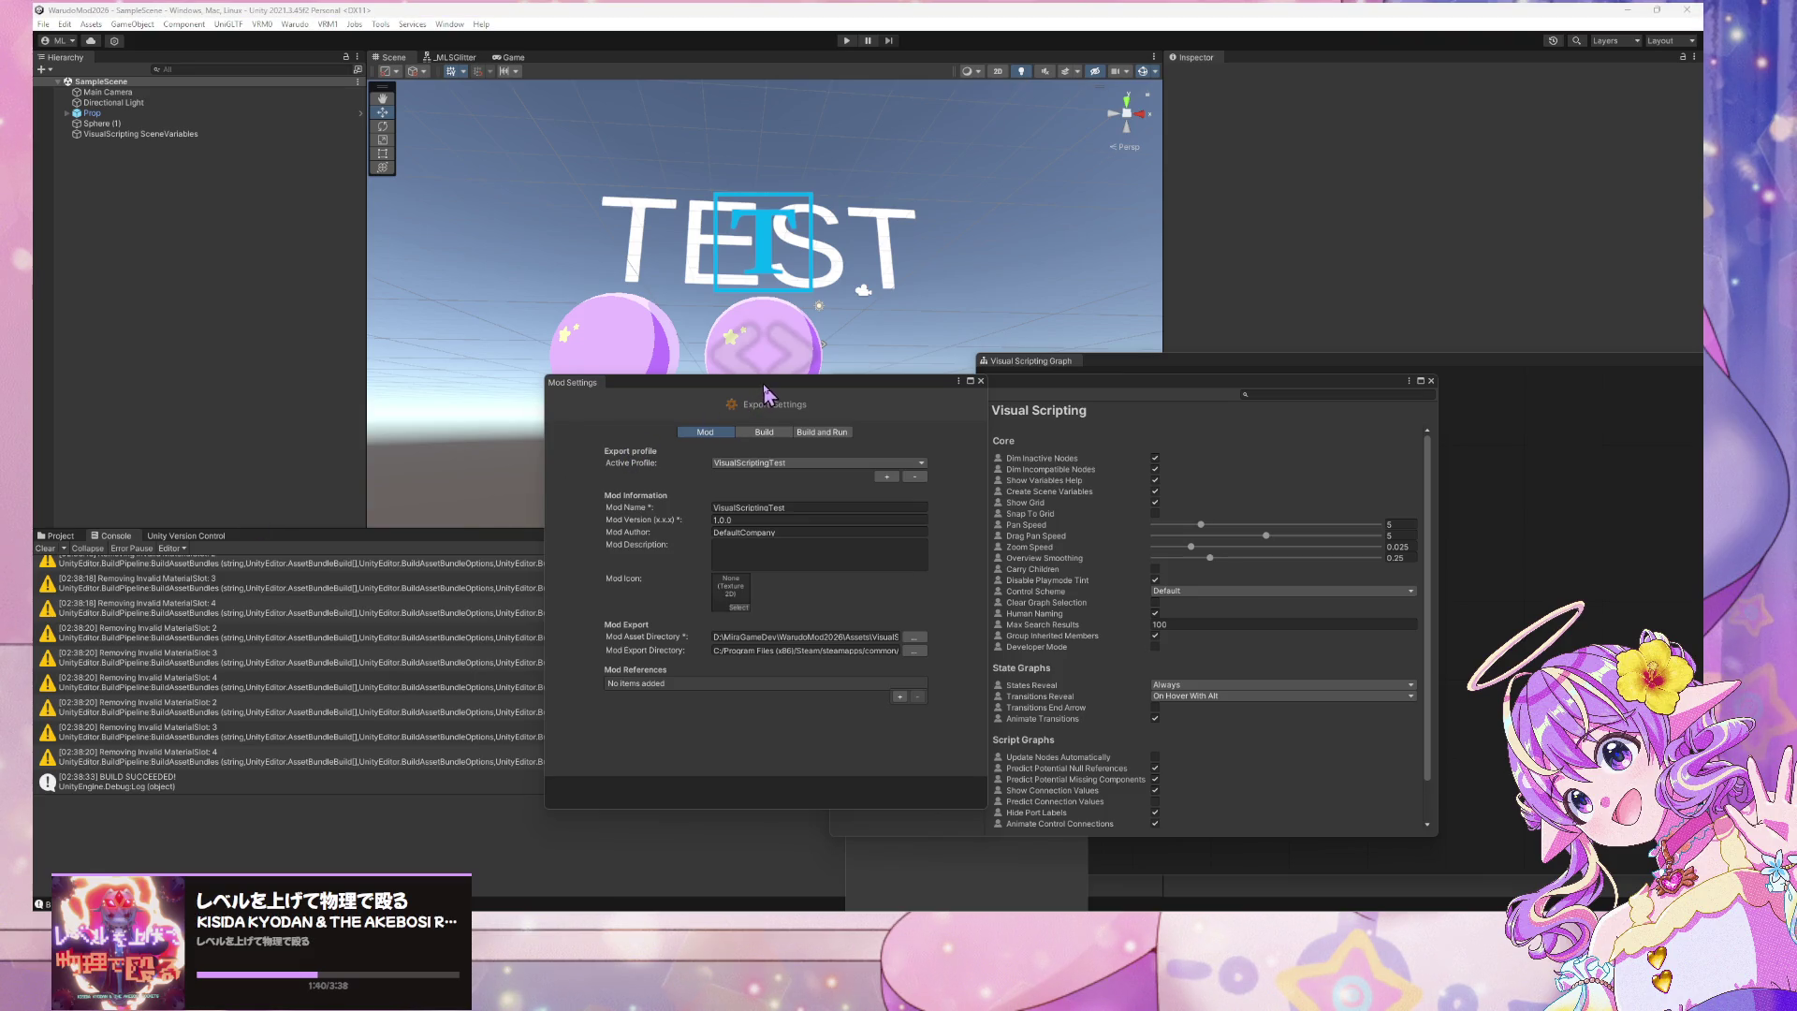
Move the script graph and Mod Settings windows aside, then open and close the New Mod window
{"action": "left_click_drag", "start_coordinate": [762, 384], "coordinate": [1172, 440]}
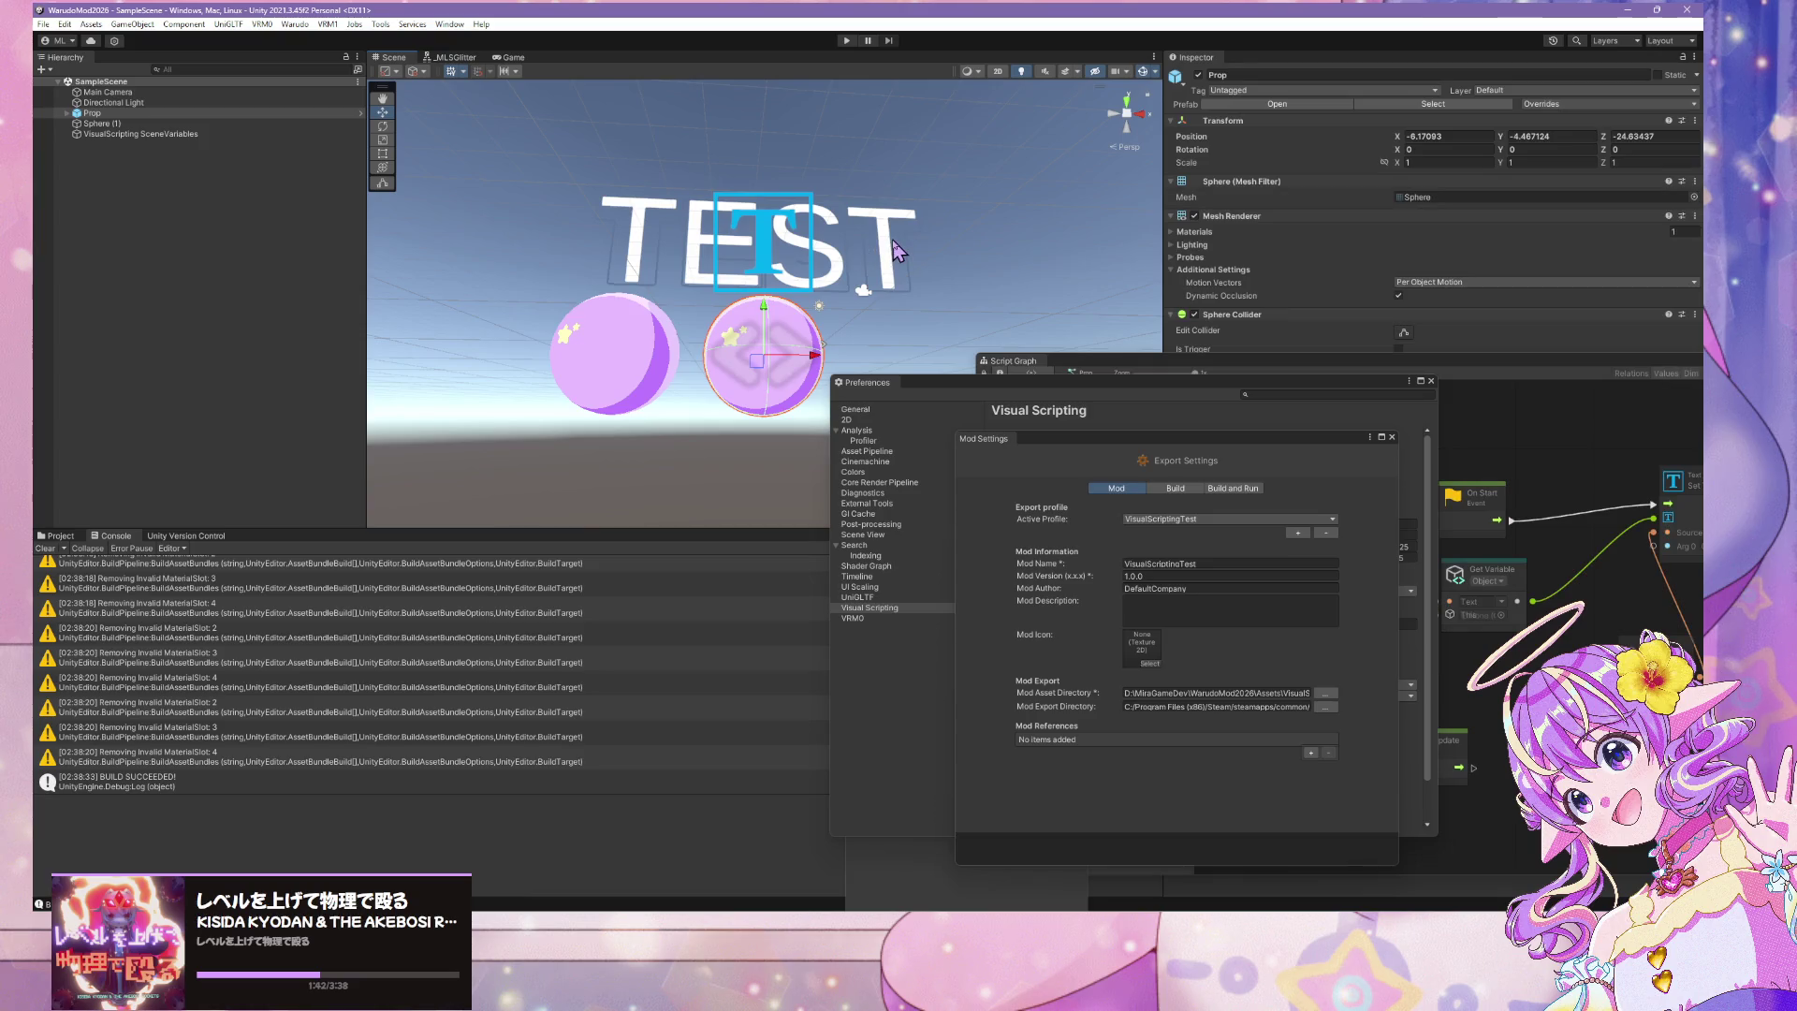
{"action": "left_click", "coordinate": [777, 262]}
{"action": "left_click", "coordinate": [1337, 373]}
{"action": "left_click_drag", "start_coordinate": [1336, 373], "coordinate": [499, 520]}
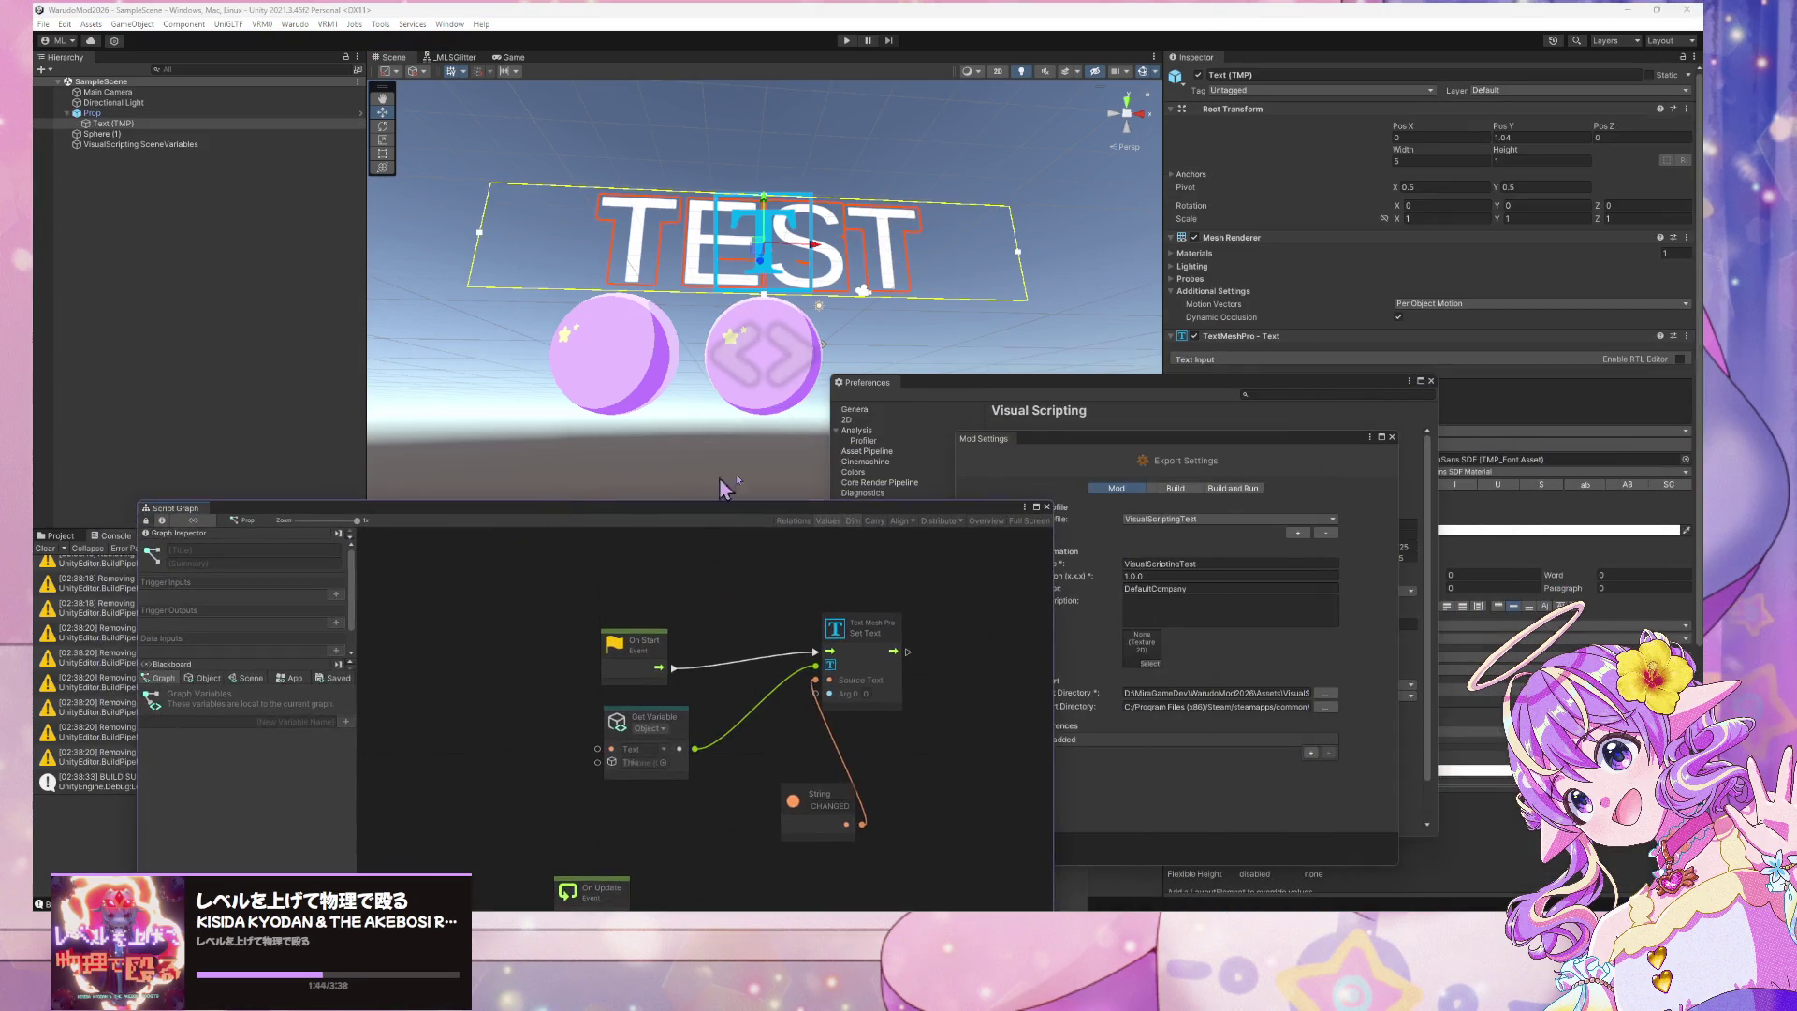
{"action": "left_click_drag", "start_coordinate": [1212, 391], "coordinate": [1295, 478]}
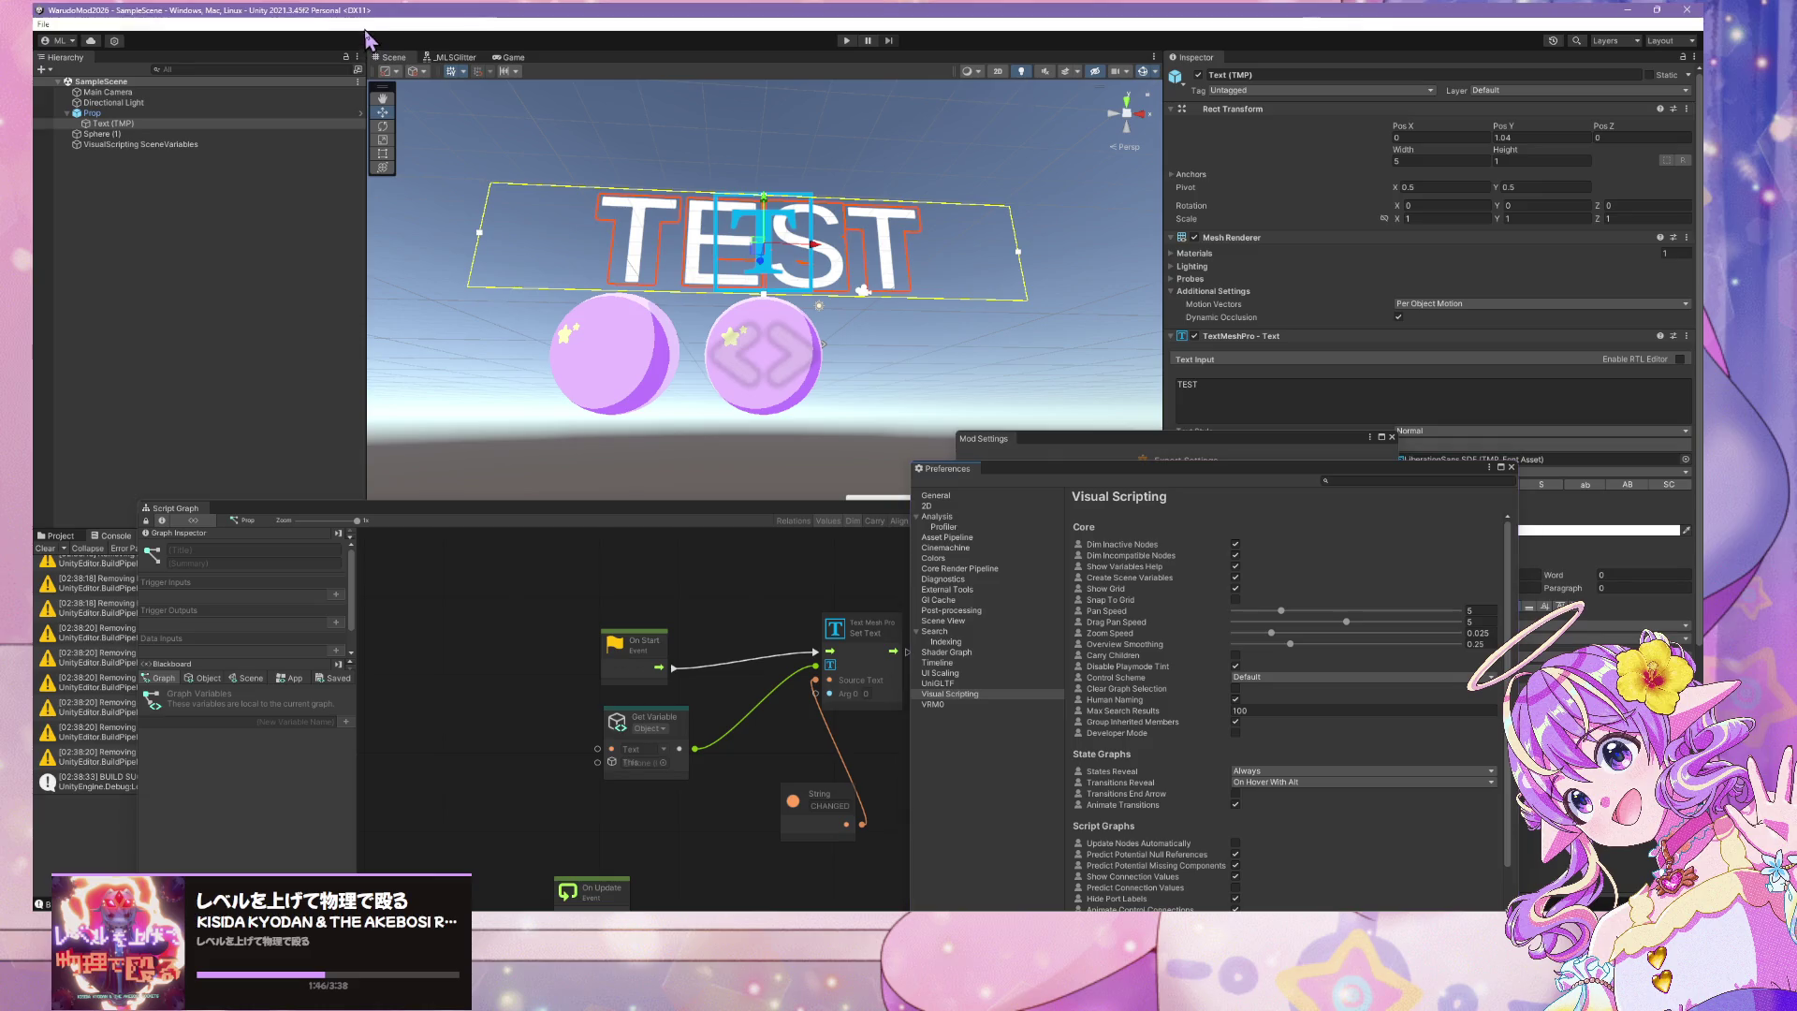
{"action": "left_click", "coordinate": [326, 24]}
{"action": "left_click", "coordinate": [325, 94]}
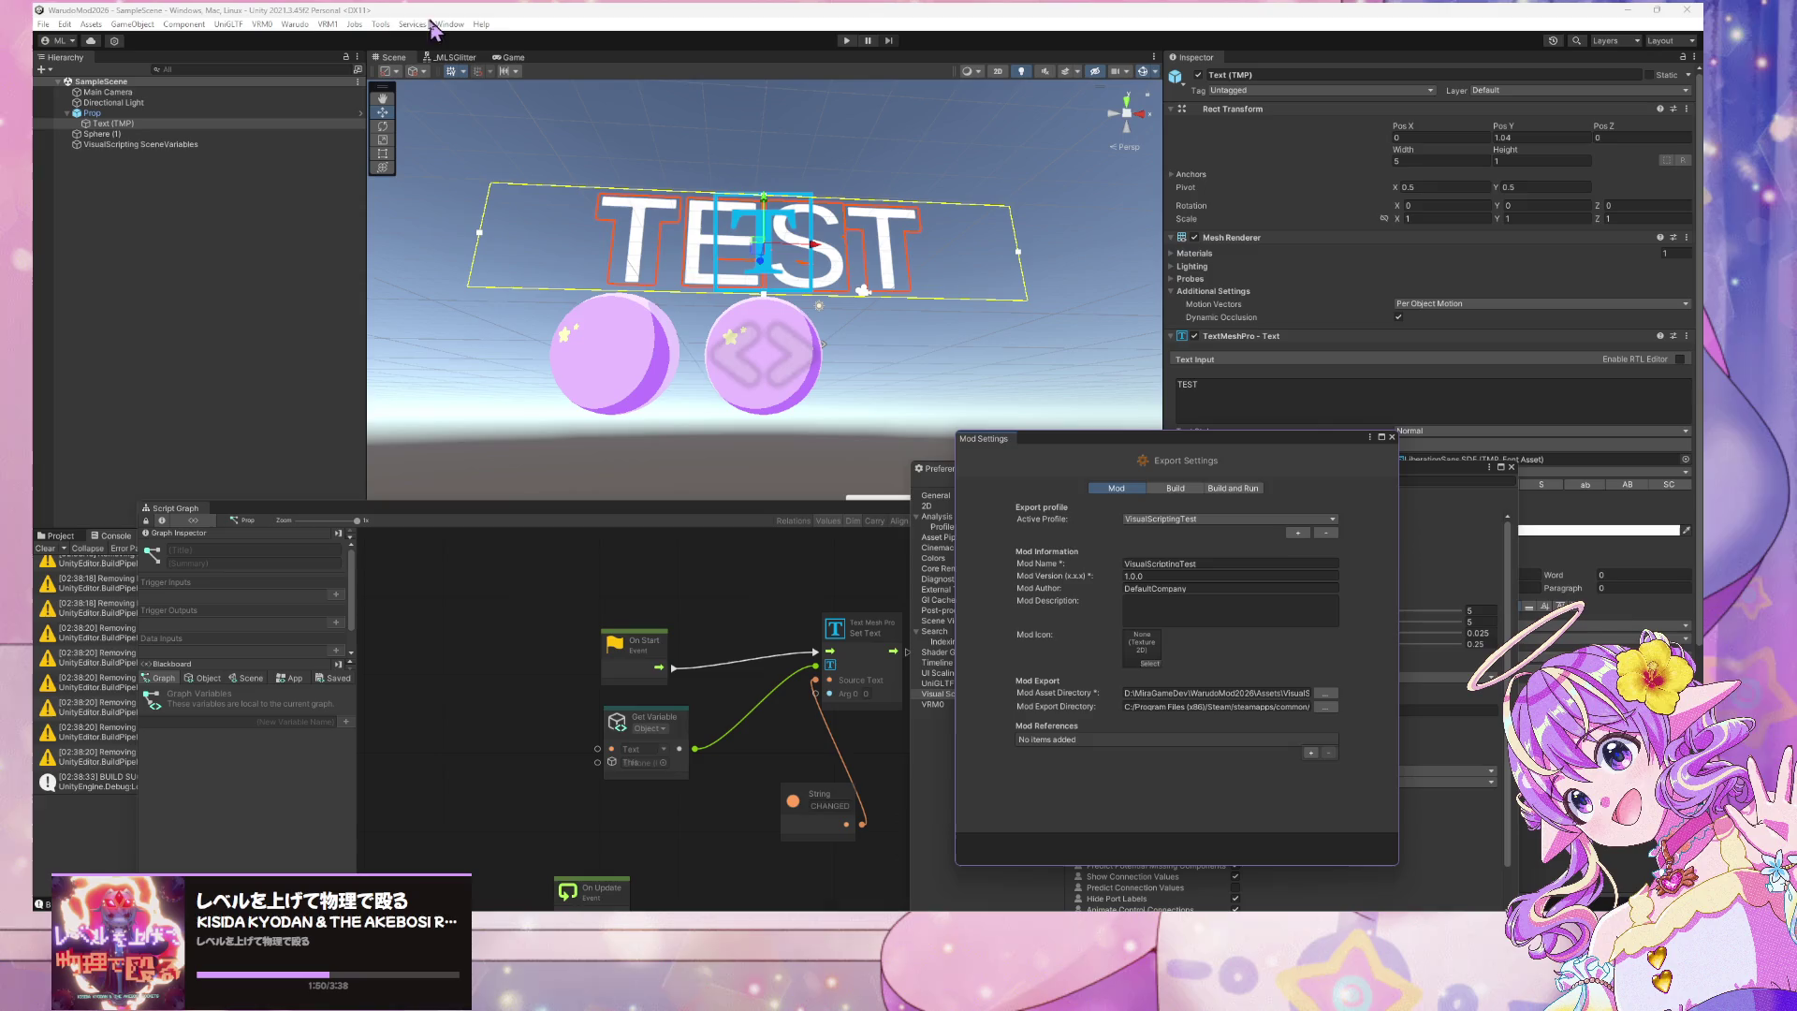
{"action": "left_click", "coordinate": [298, 25]}
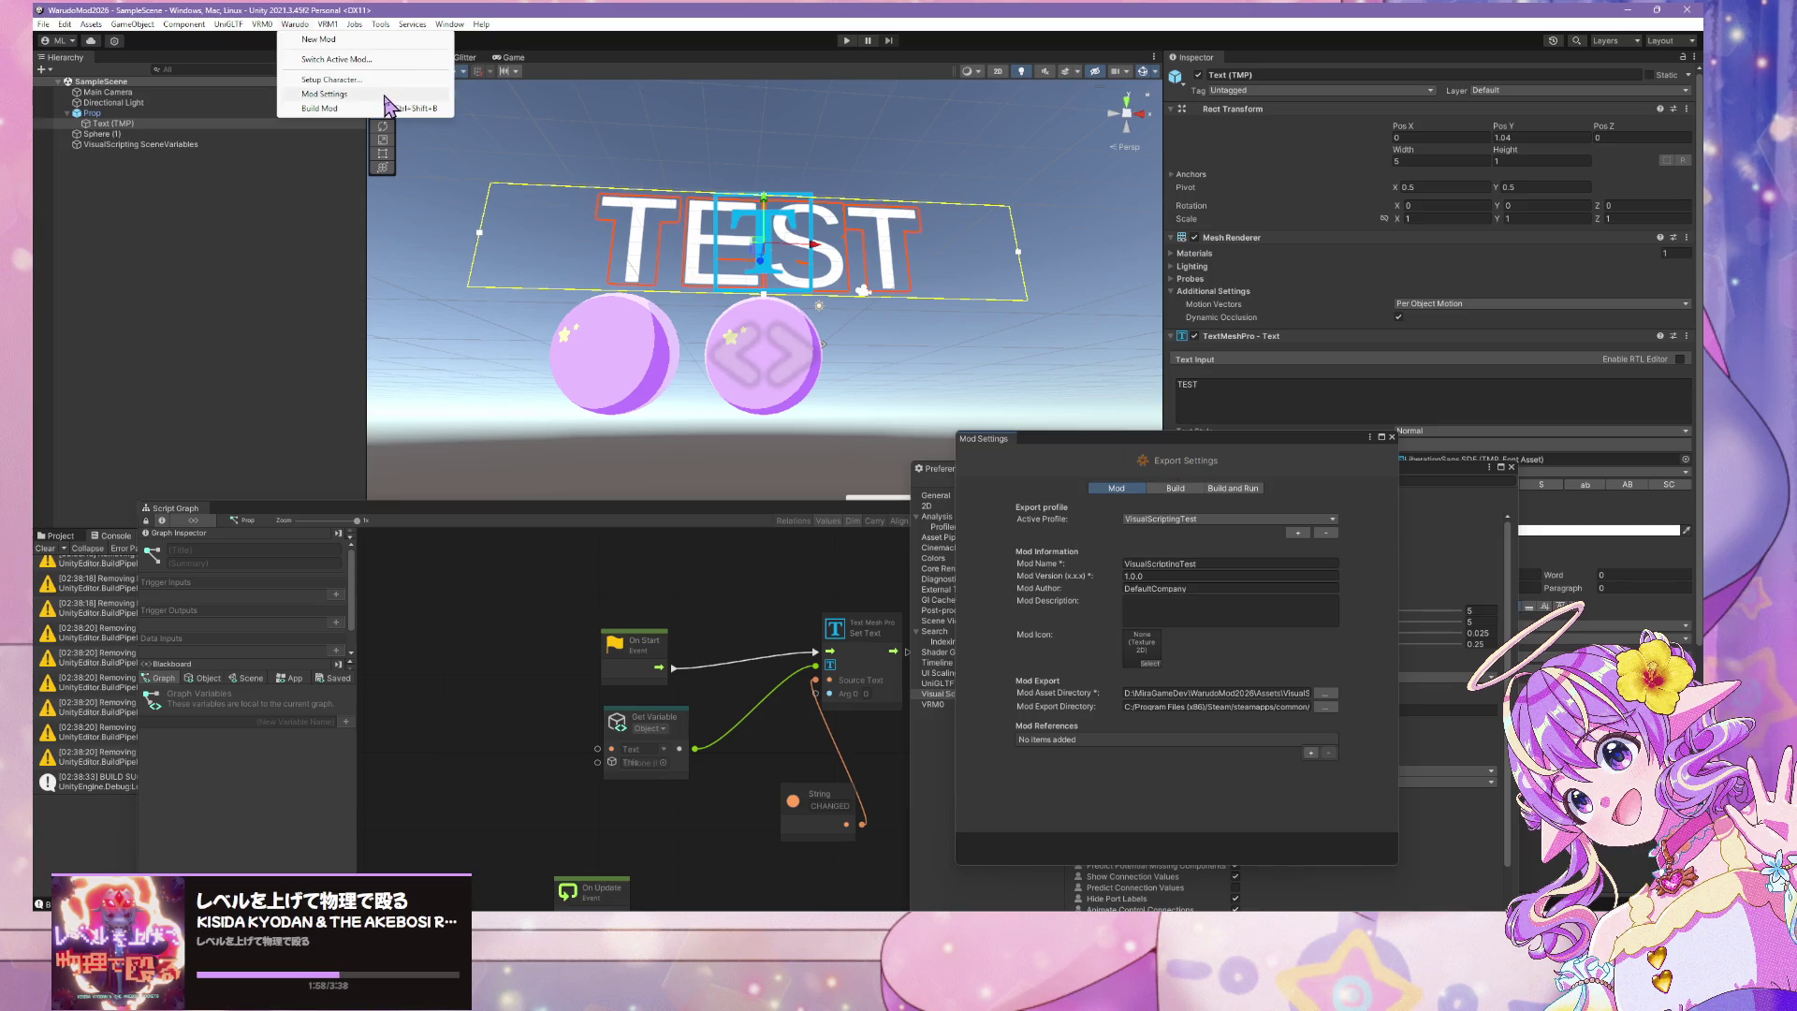
{"action": "left_click", "coordinate": [375, 41]}
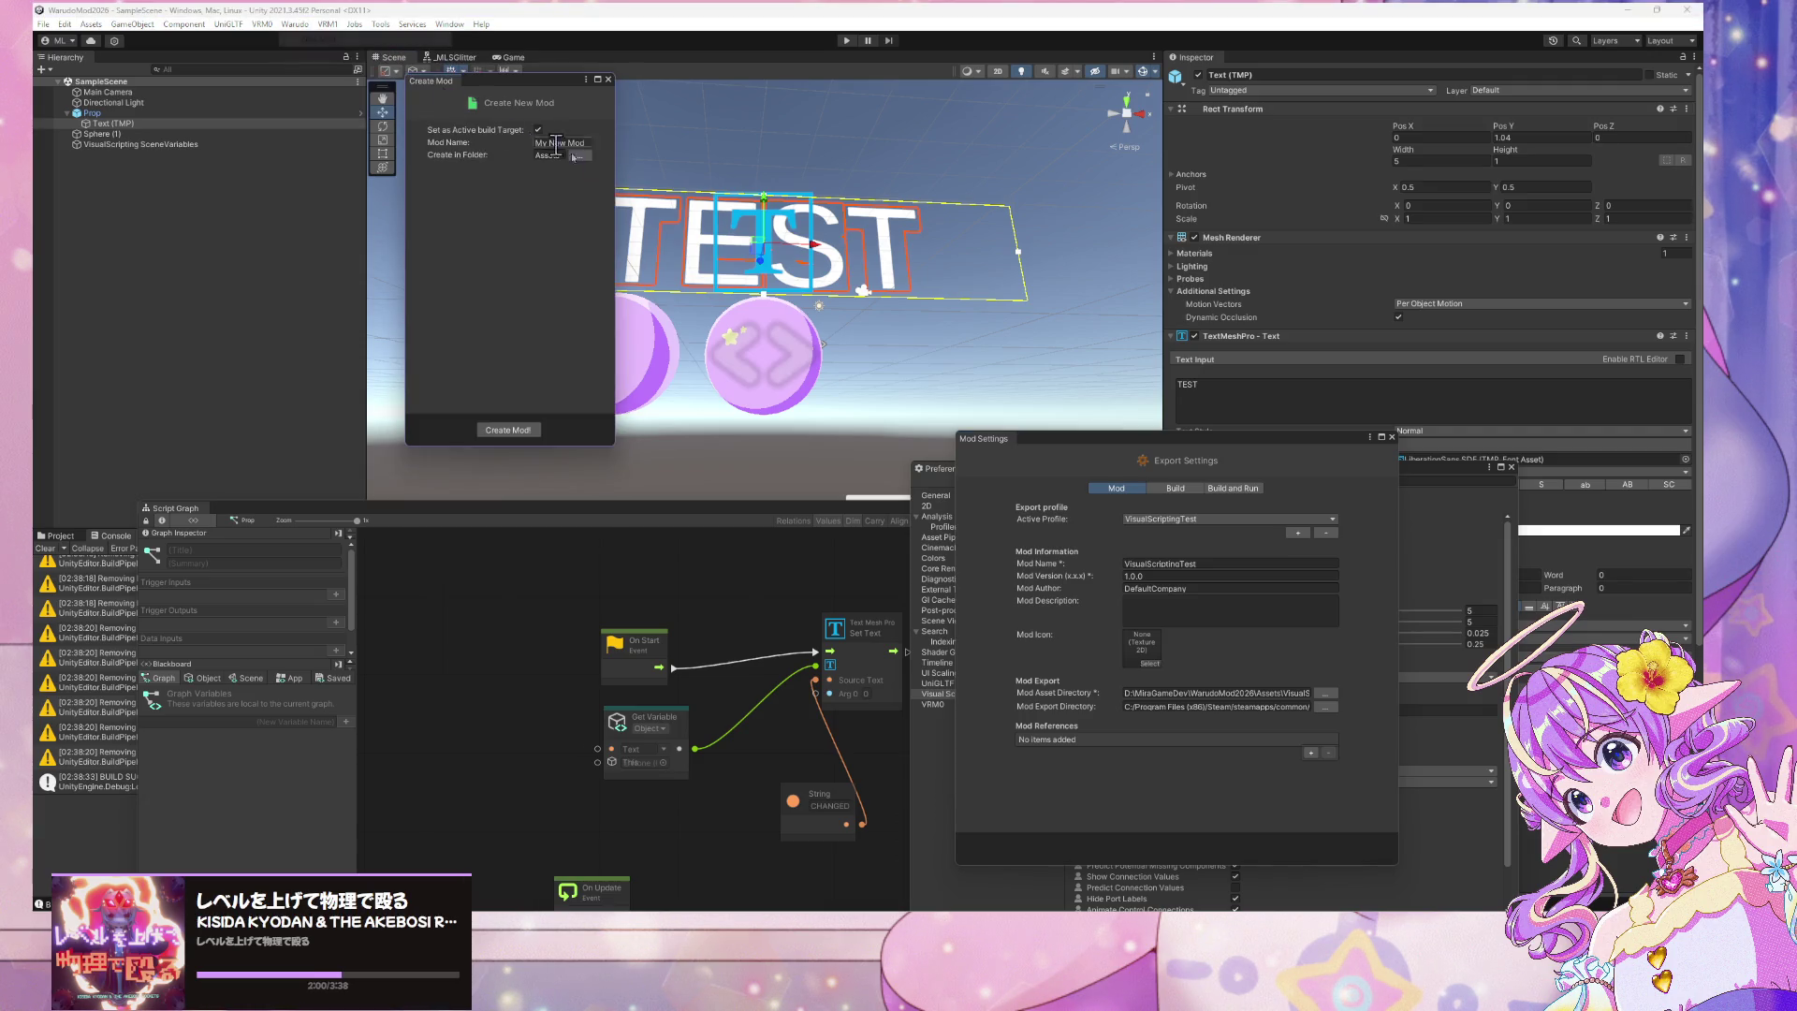
{"action": "left_click", "coordinate": [609, 80]}
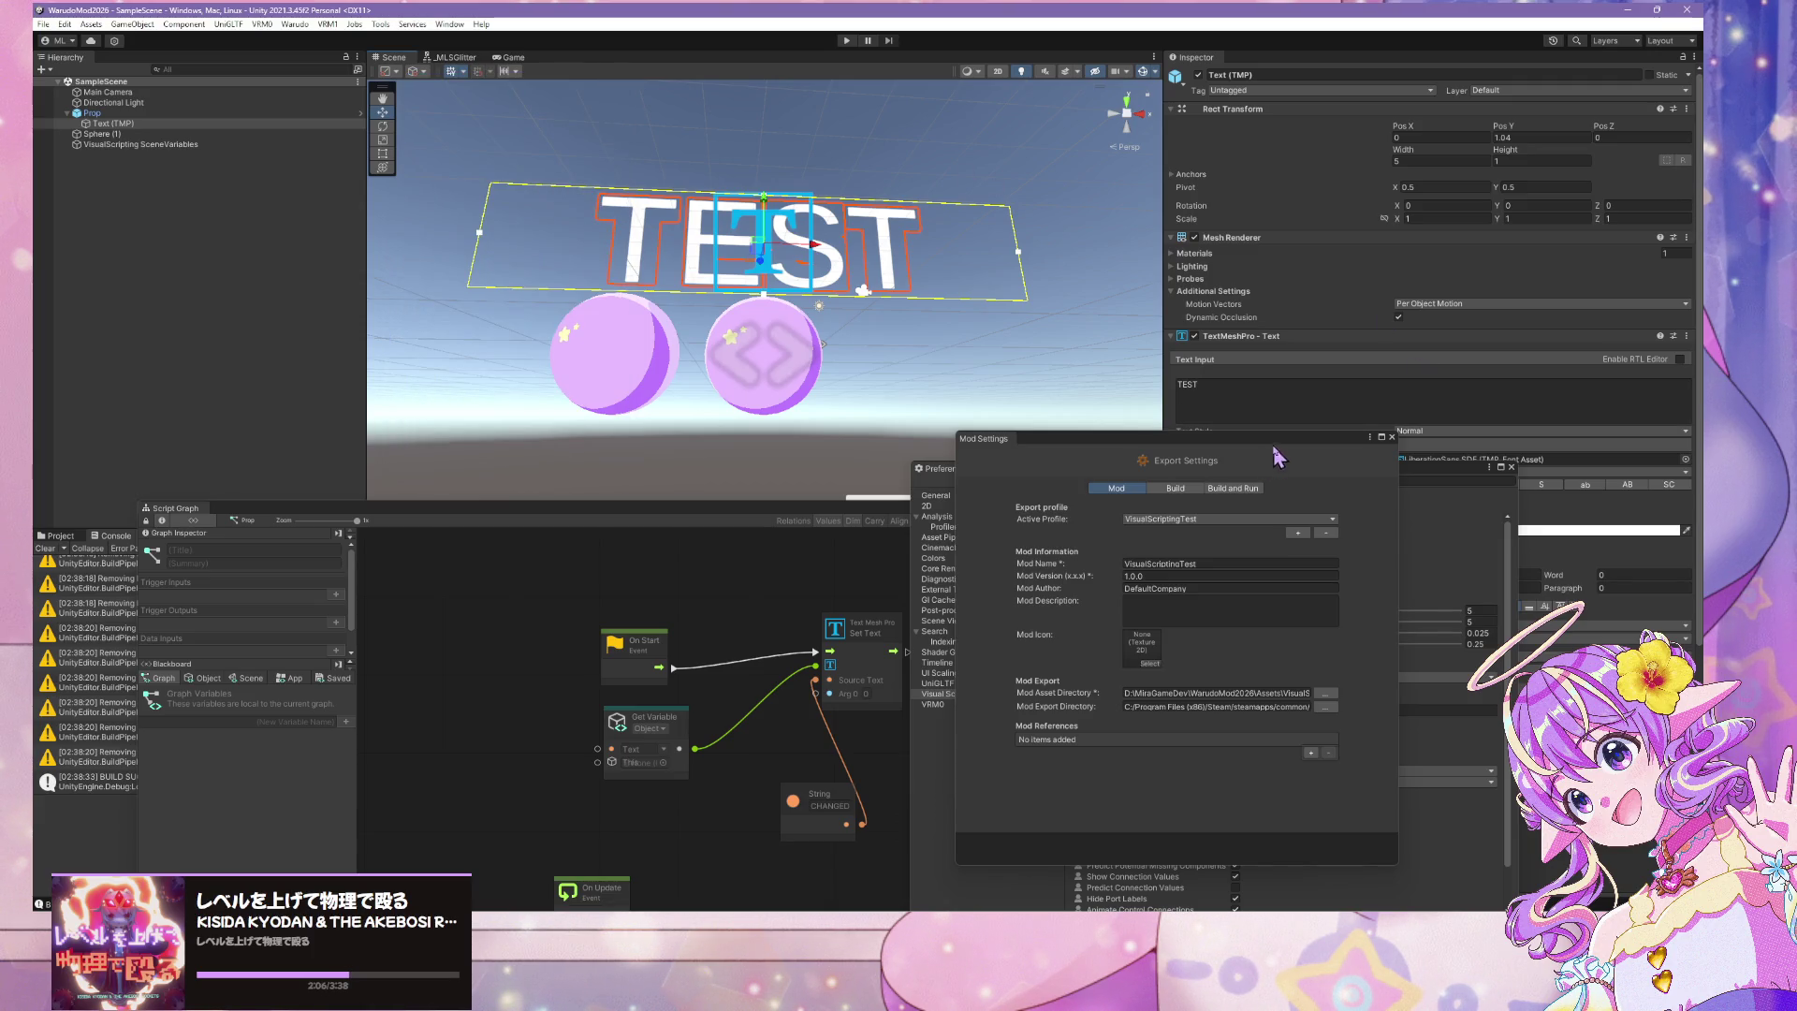
Close the Preferences and Mod Settings windows and re-center the script graph window
{"action": "left_click_drag", "start_coordinate": [1348, 436], "coordinate": [1109, 567]}
{"action": "left_click_drag", "start_coordinate": [1265, 482], "coordinate": [619, 487]}
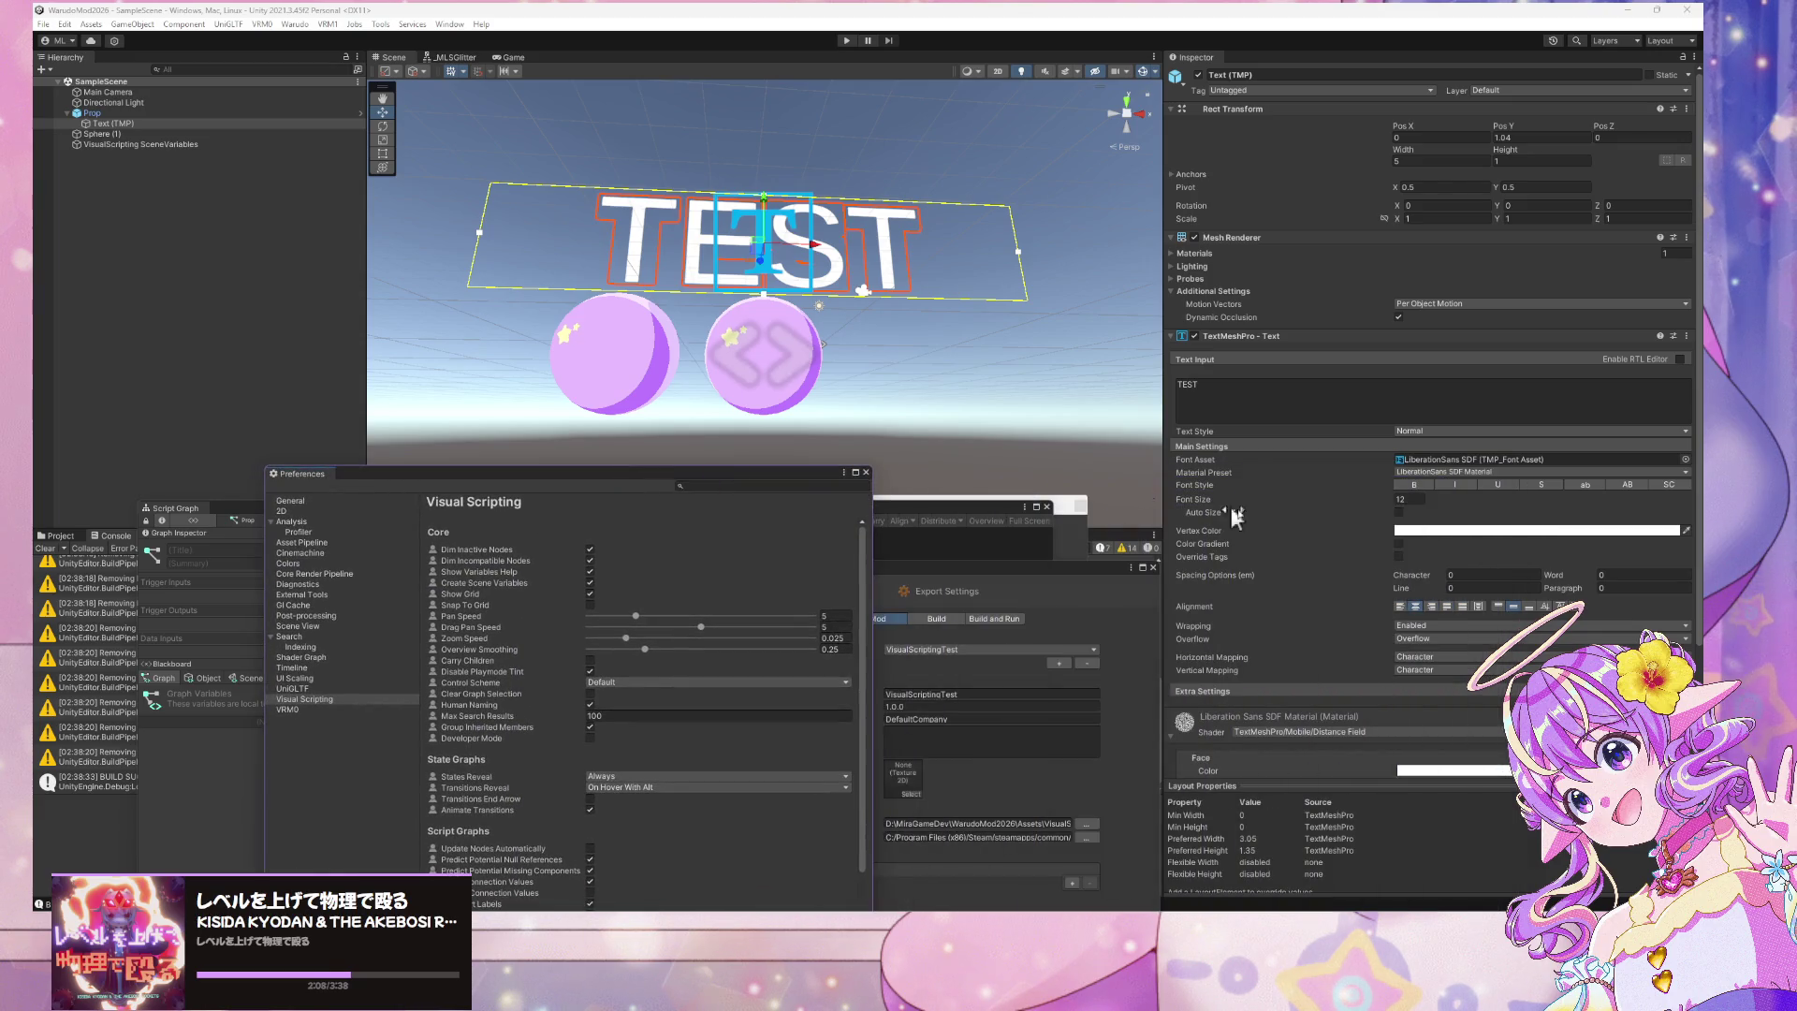
{"action": "scroll", "coordinate": [1381, 487], "scroll_direction": "down", "scroll_amount": 3}
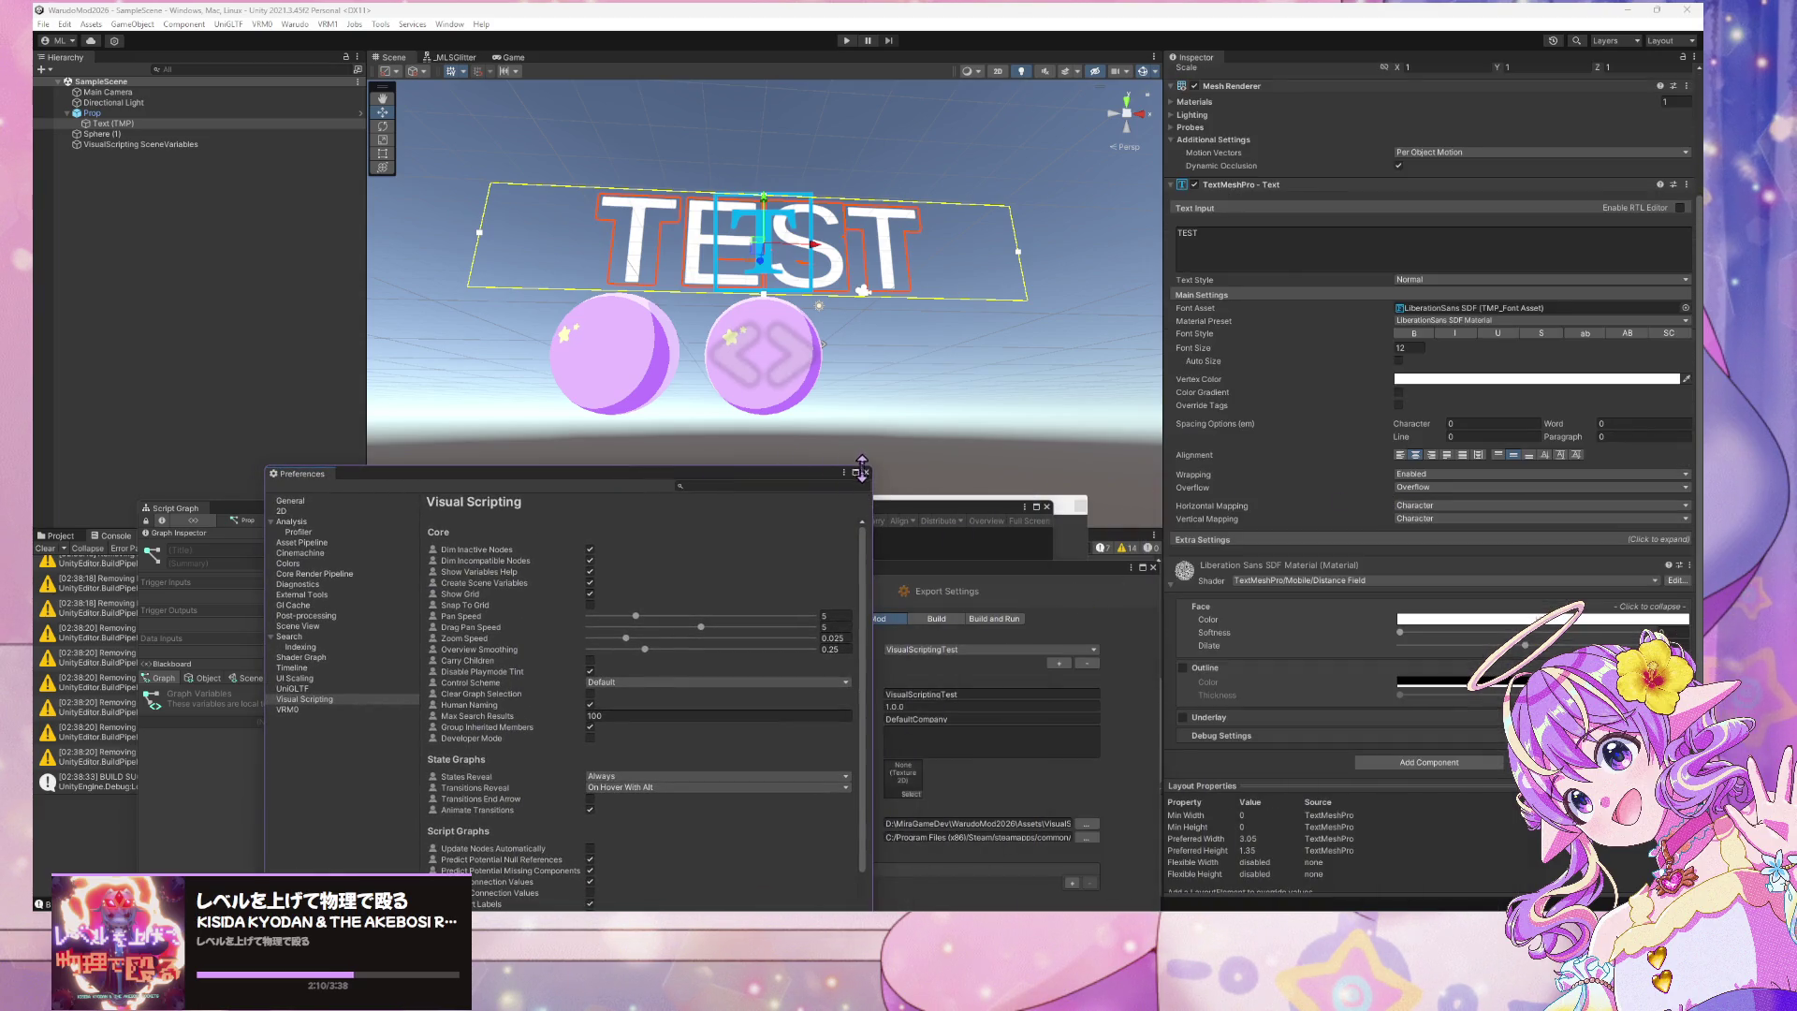
{"action": "left_click", "coordinate": [866, 473]}
{"action": "left_click", "coordinate": [1154, 567]}
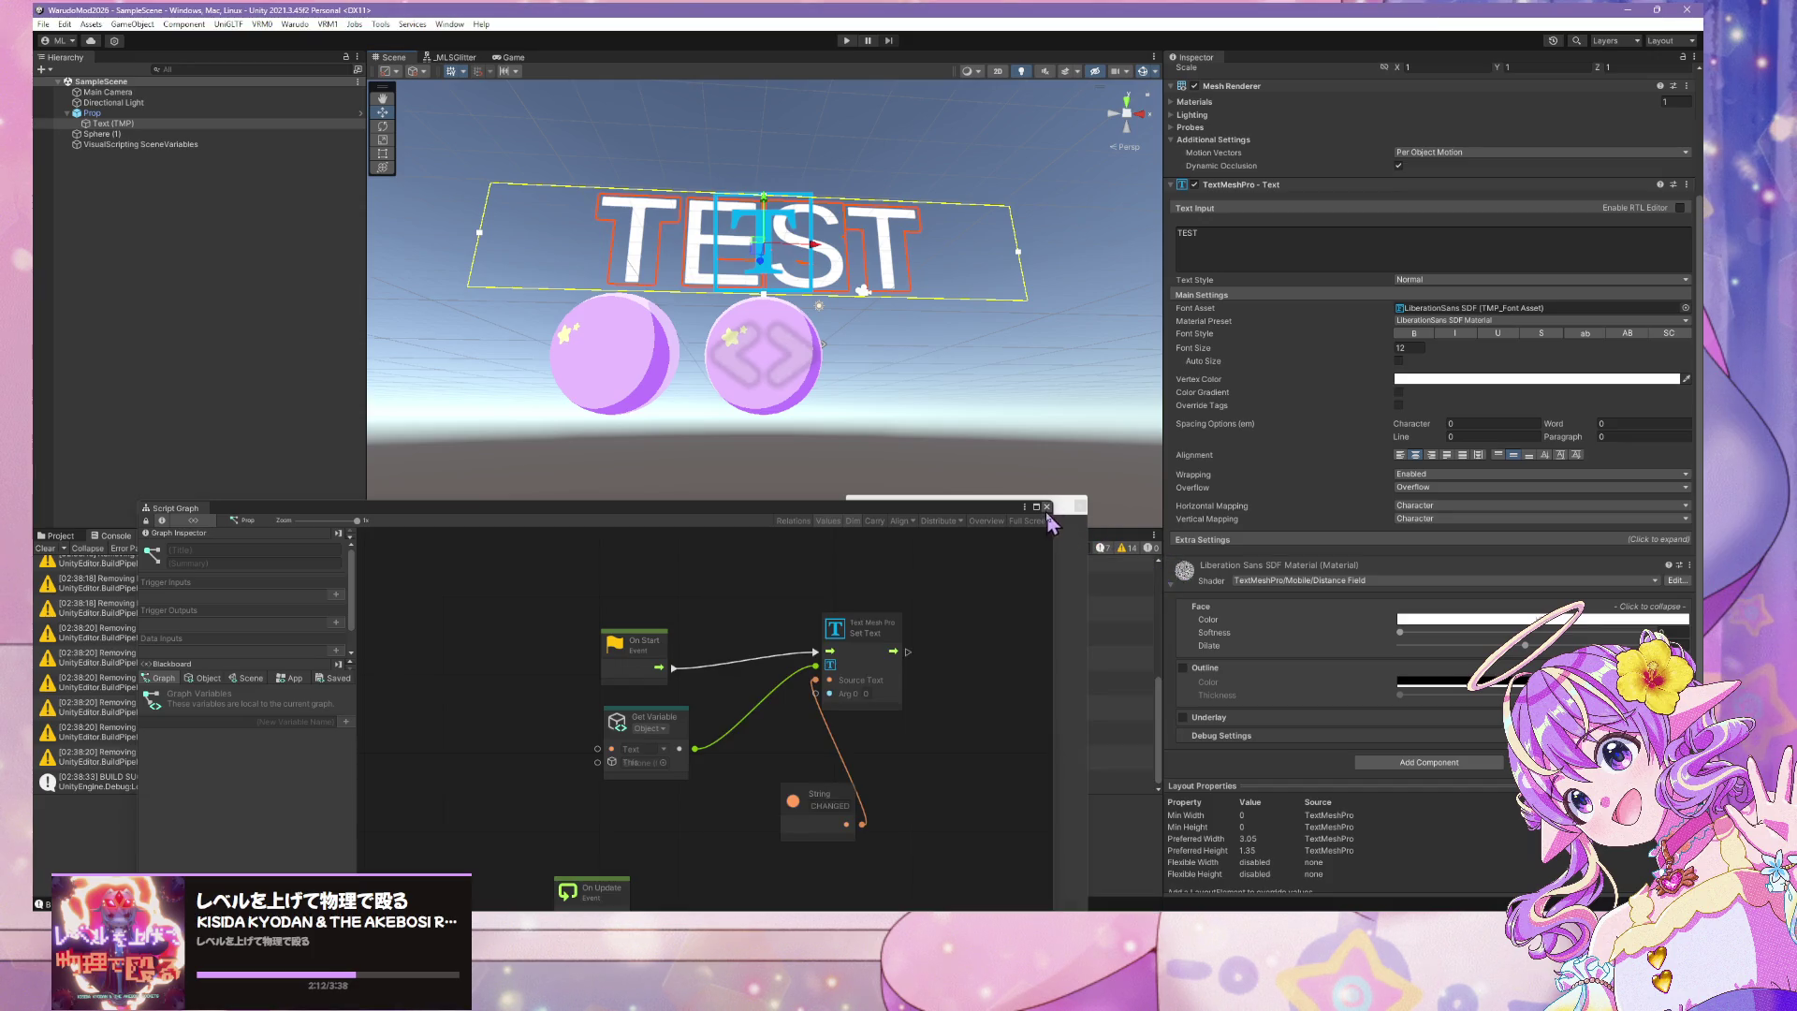
{"action": "left_click_drag", "start_coordinate": [1044, 513], "coordinate": [1055, 162]}
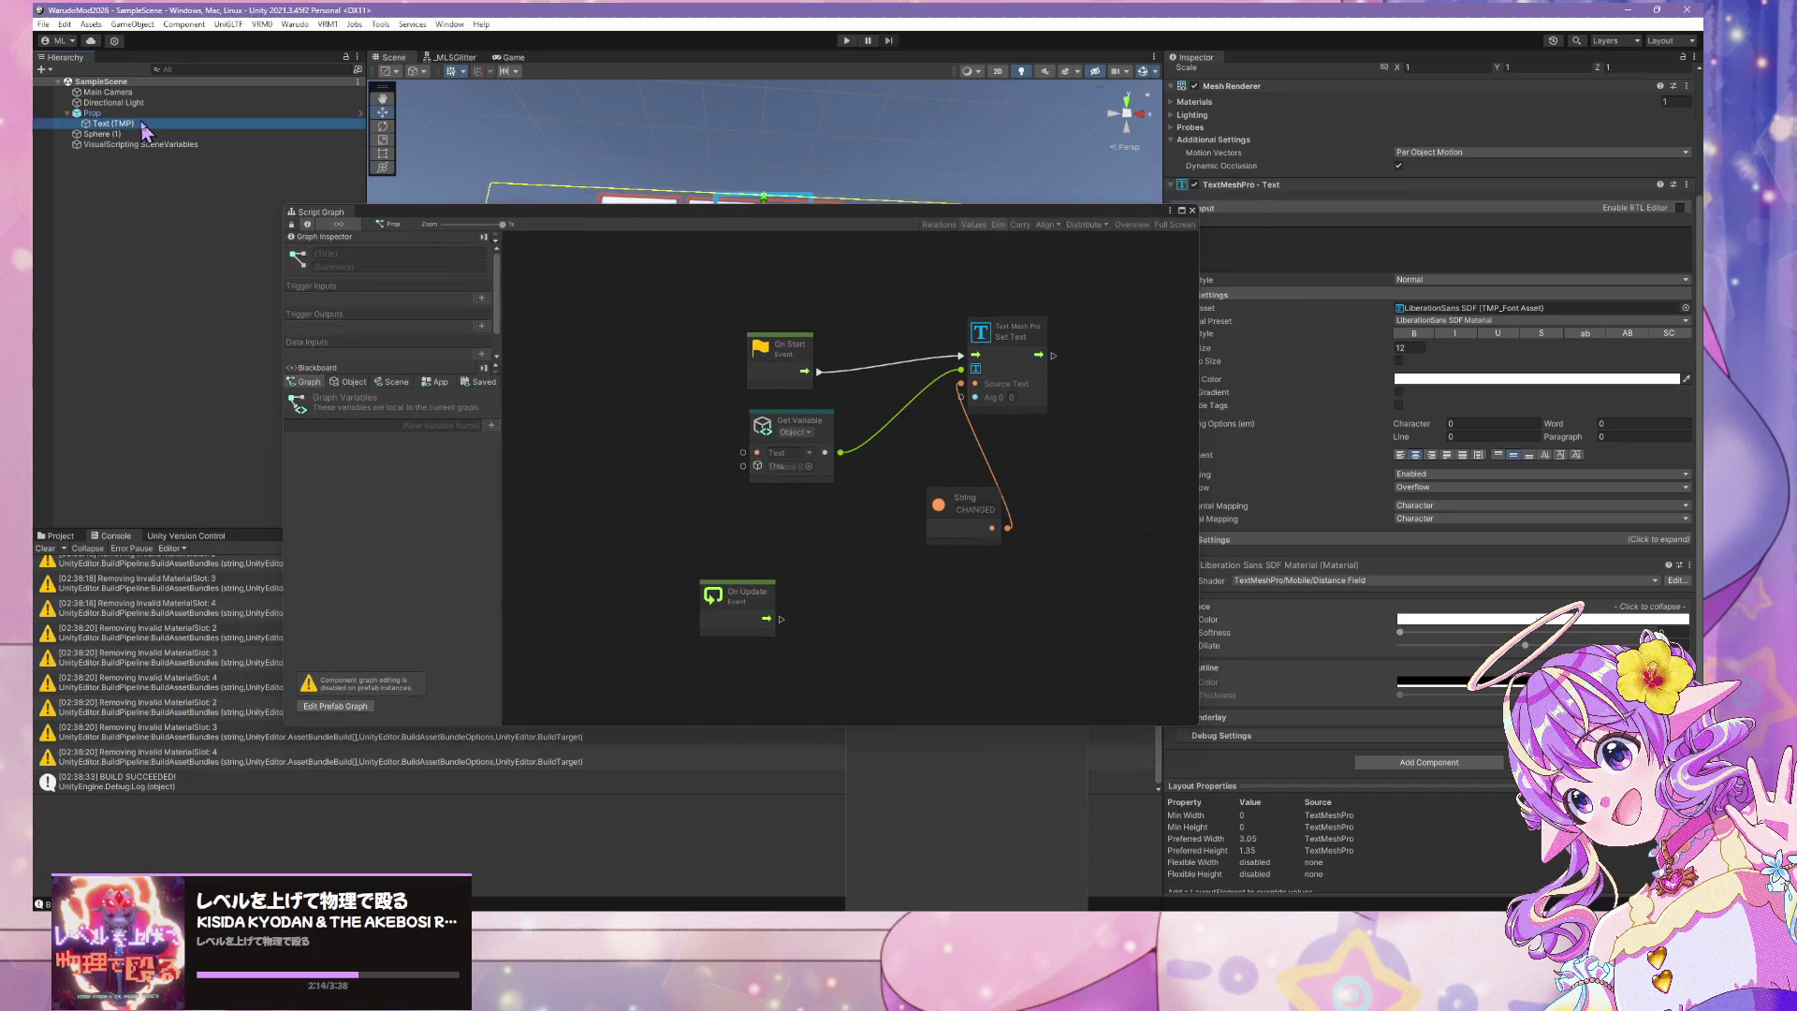
Open the Prop's Variables component script in Visual Studio Code, just once
{"action": "left_click", "coordinate": [98, 113]}
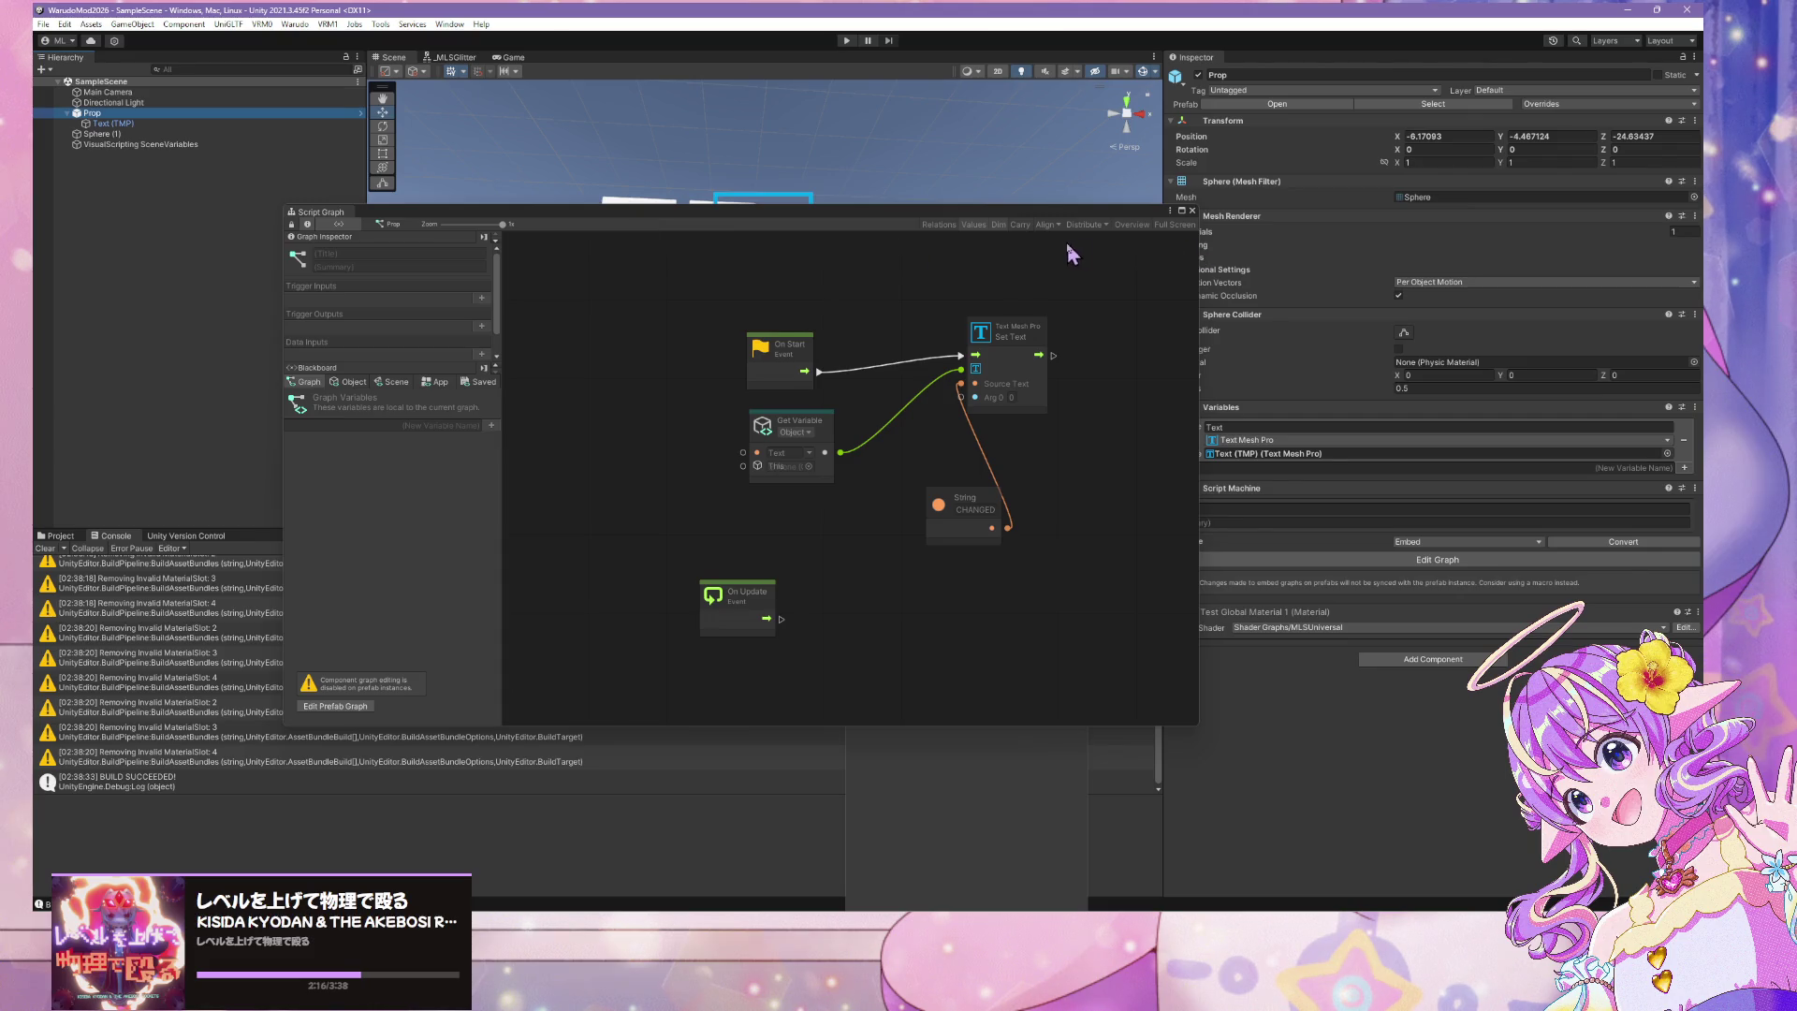
{"action": "left_click", "coordinate": [1695, 408]}
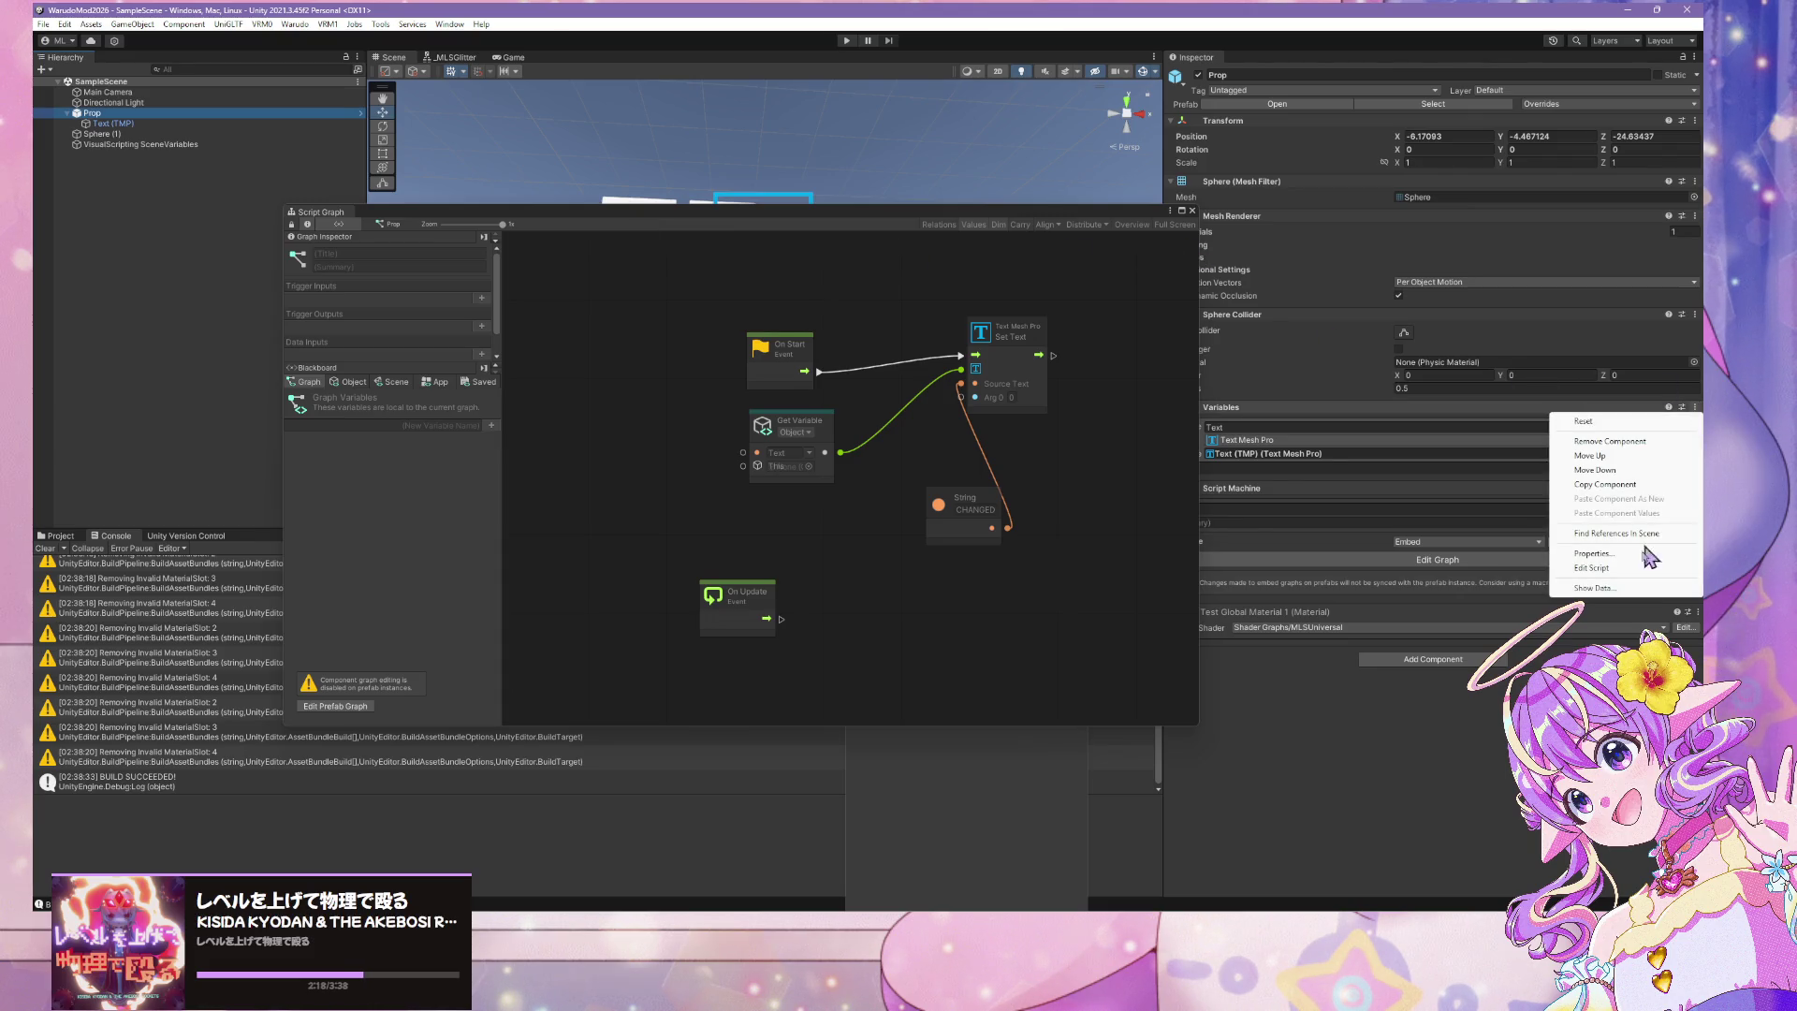
{"action": "left_click", "coordinate": [1106, 214]}
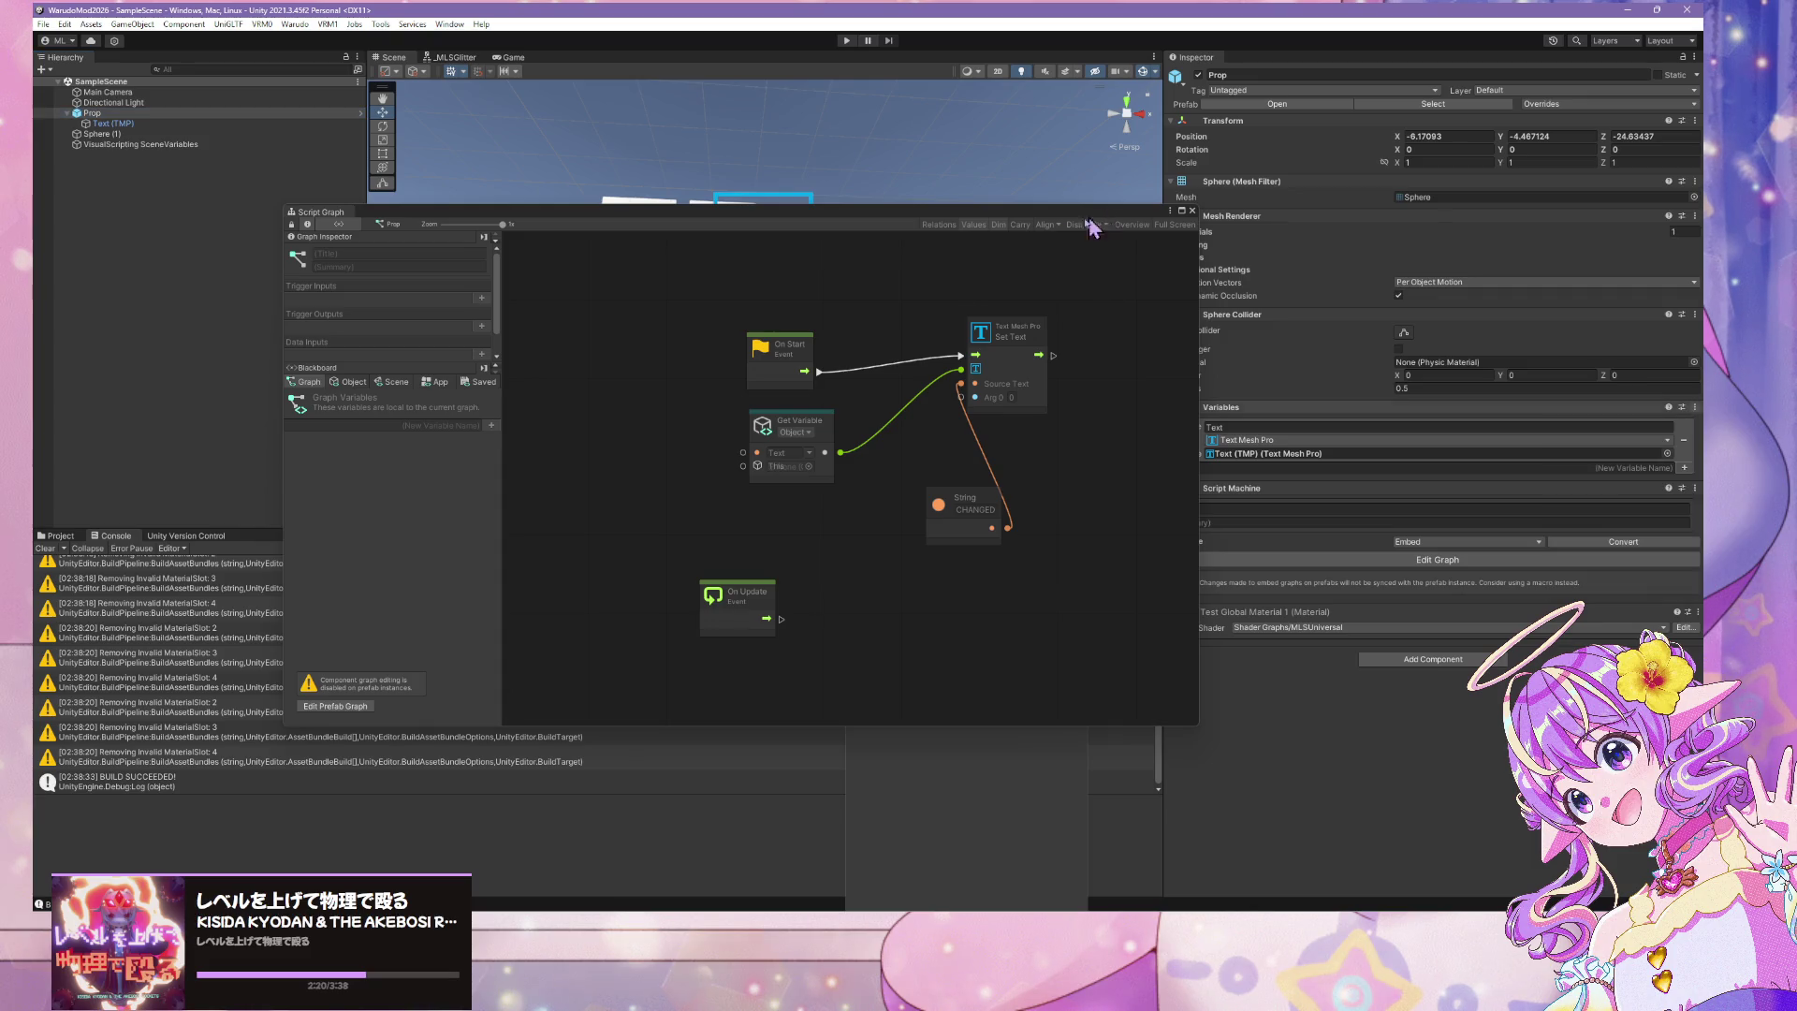
{"action": "left_click_drag", "start_coordinate": [1106, 214], "coordinate": [799, 320]}
{"action": "left_click", "coordinate": [1696, 408]}
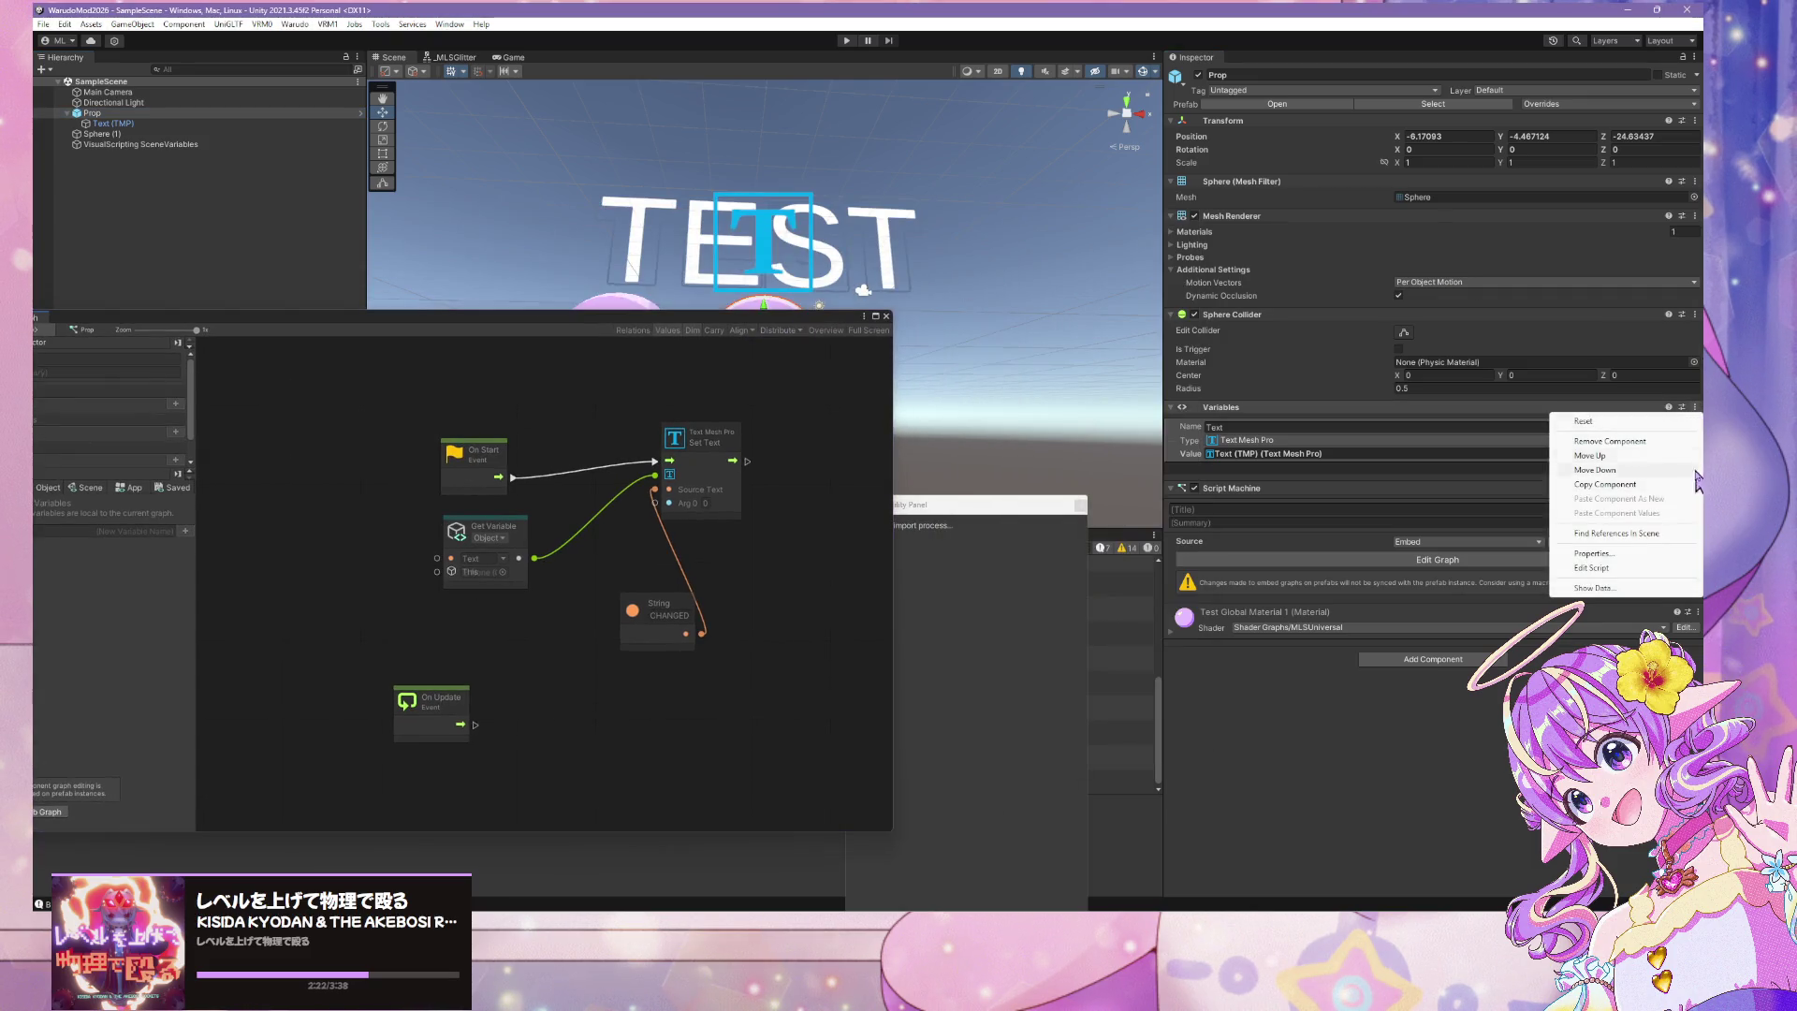
{"action": "left_click", "coordinate": [1640, 571]}
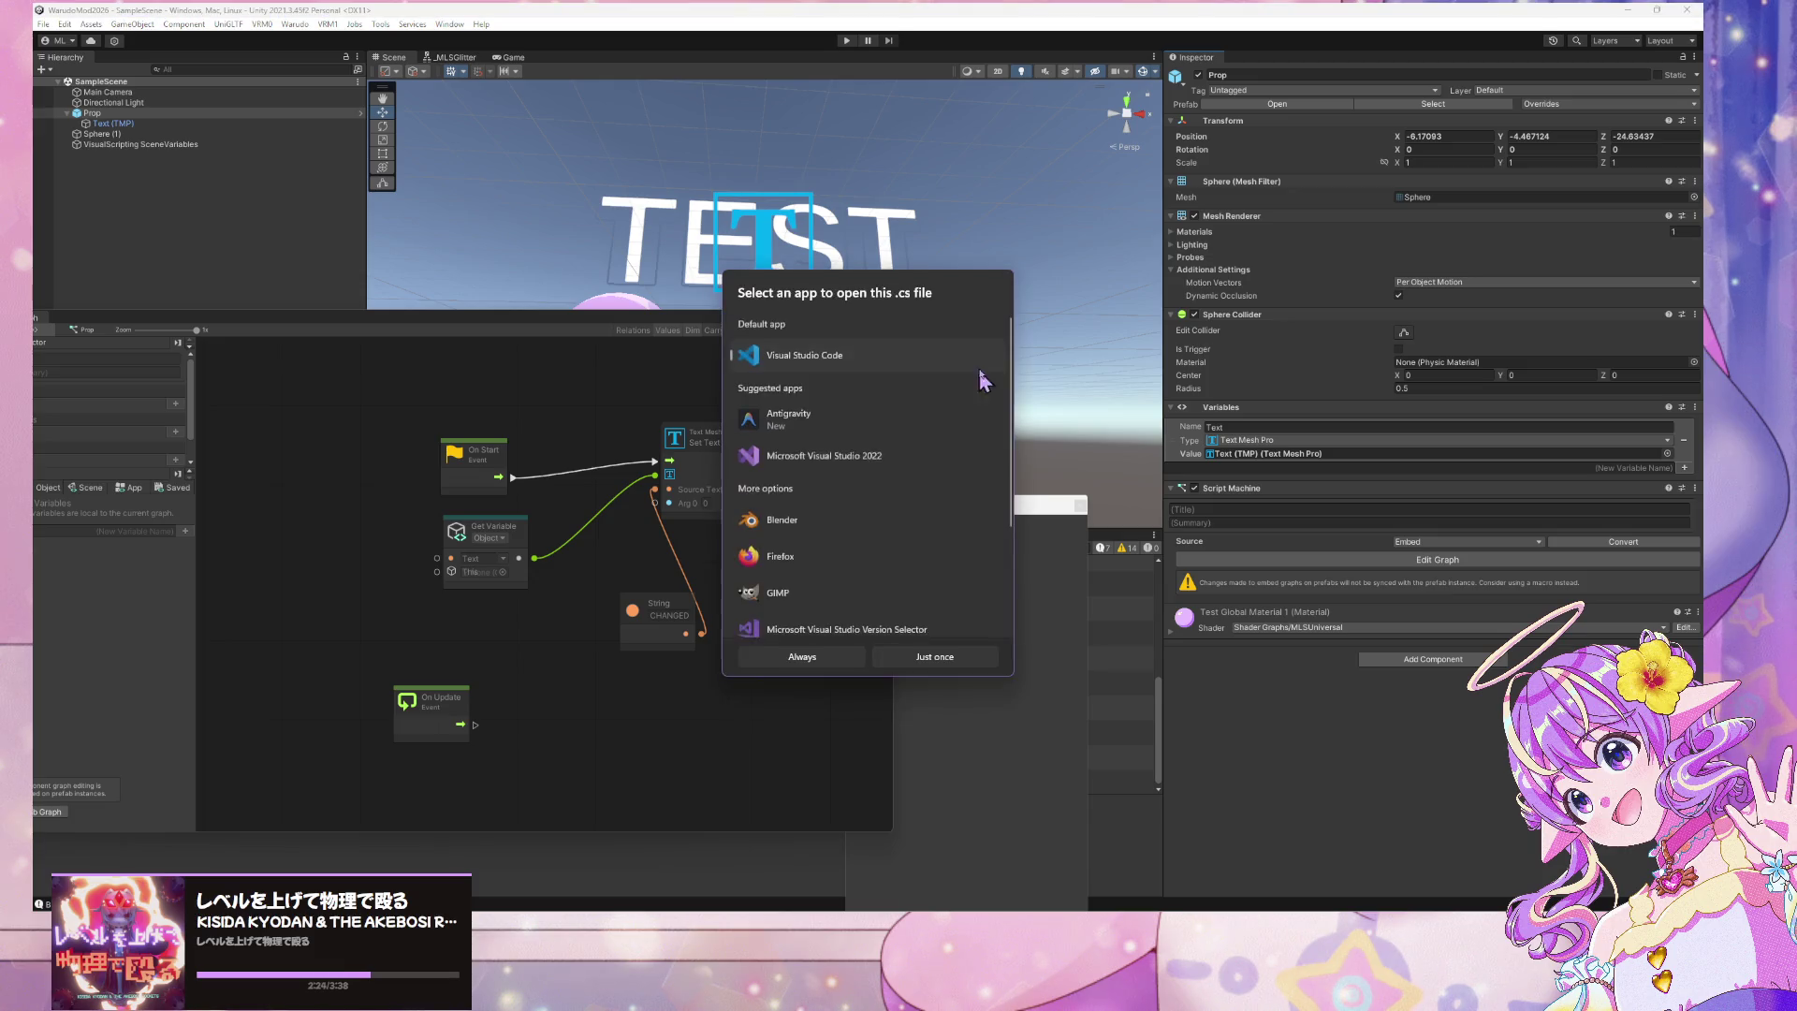
{"action": "left_click", "coordinate": [893, 655]}
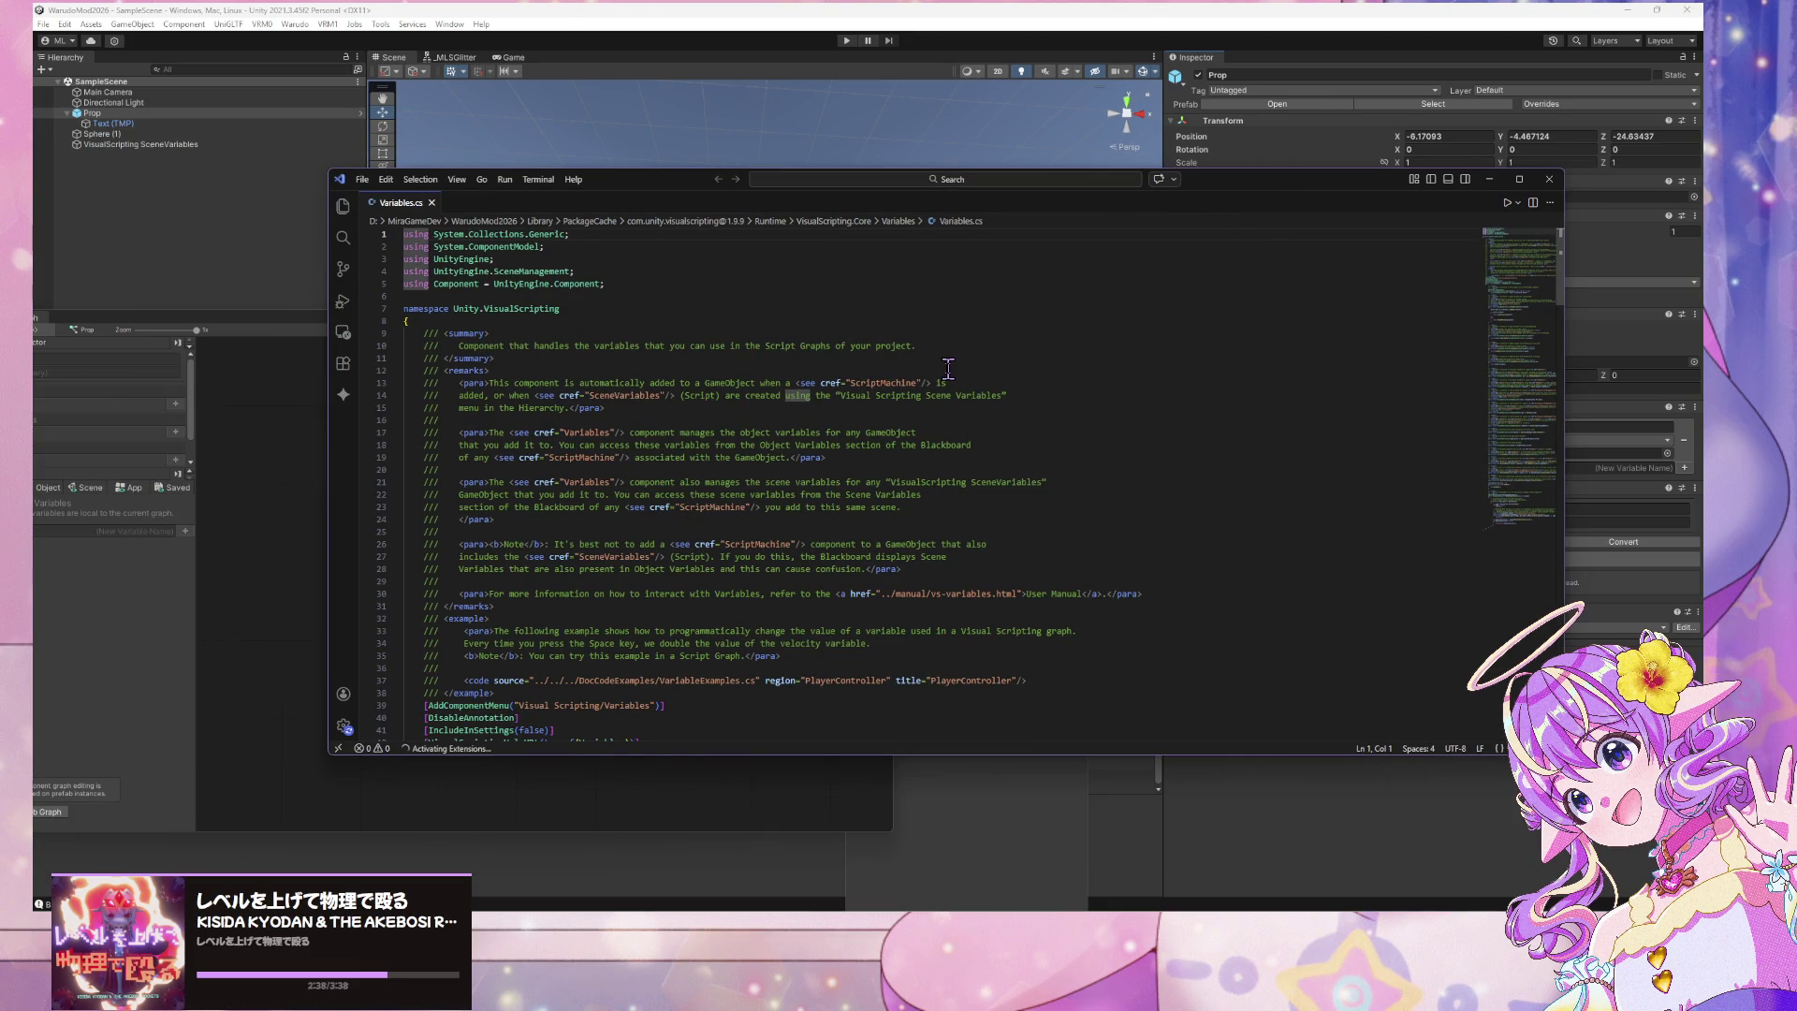
Scroll through Variables.cs, place the caret on line 4, then minimize VS Code back to Unity
{"action": "scroll", "coordinate": [948, 368], "scroll_direction": "down", "scroll_amount": 7}
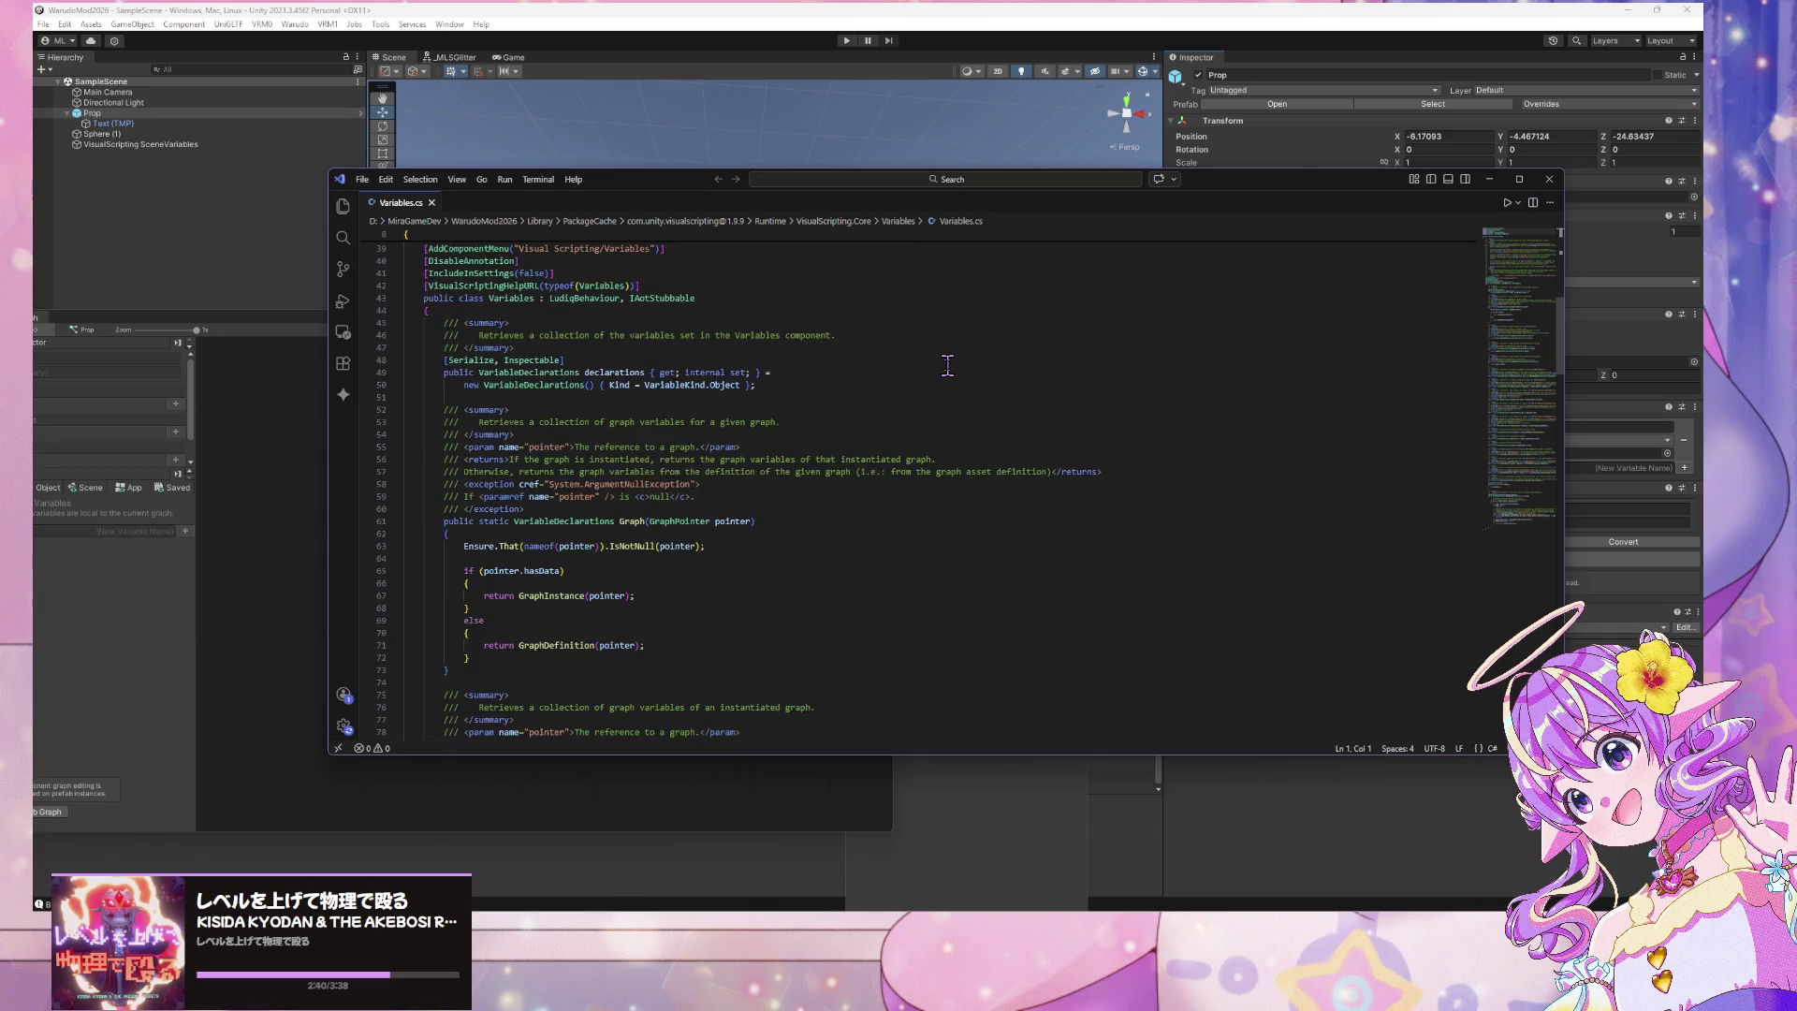
{"action": "scroll", "coordinate": [948, 368], "scroll_direction": "up", "scroll_amount": 7}
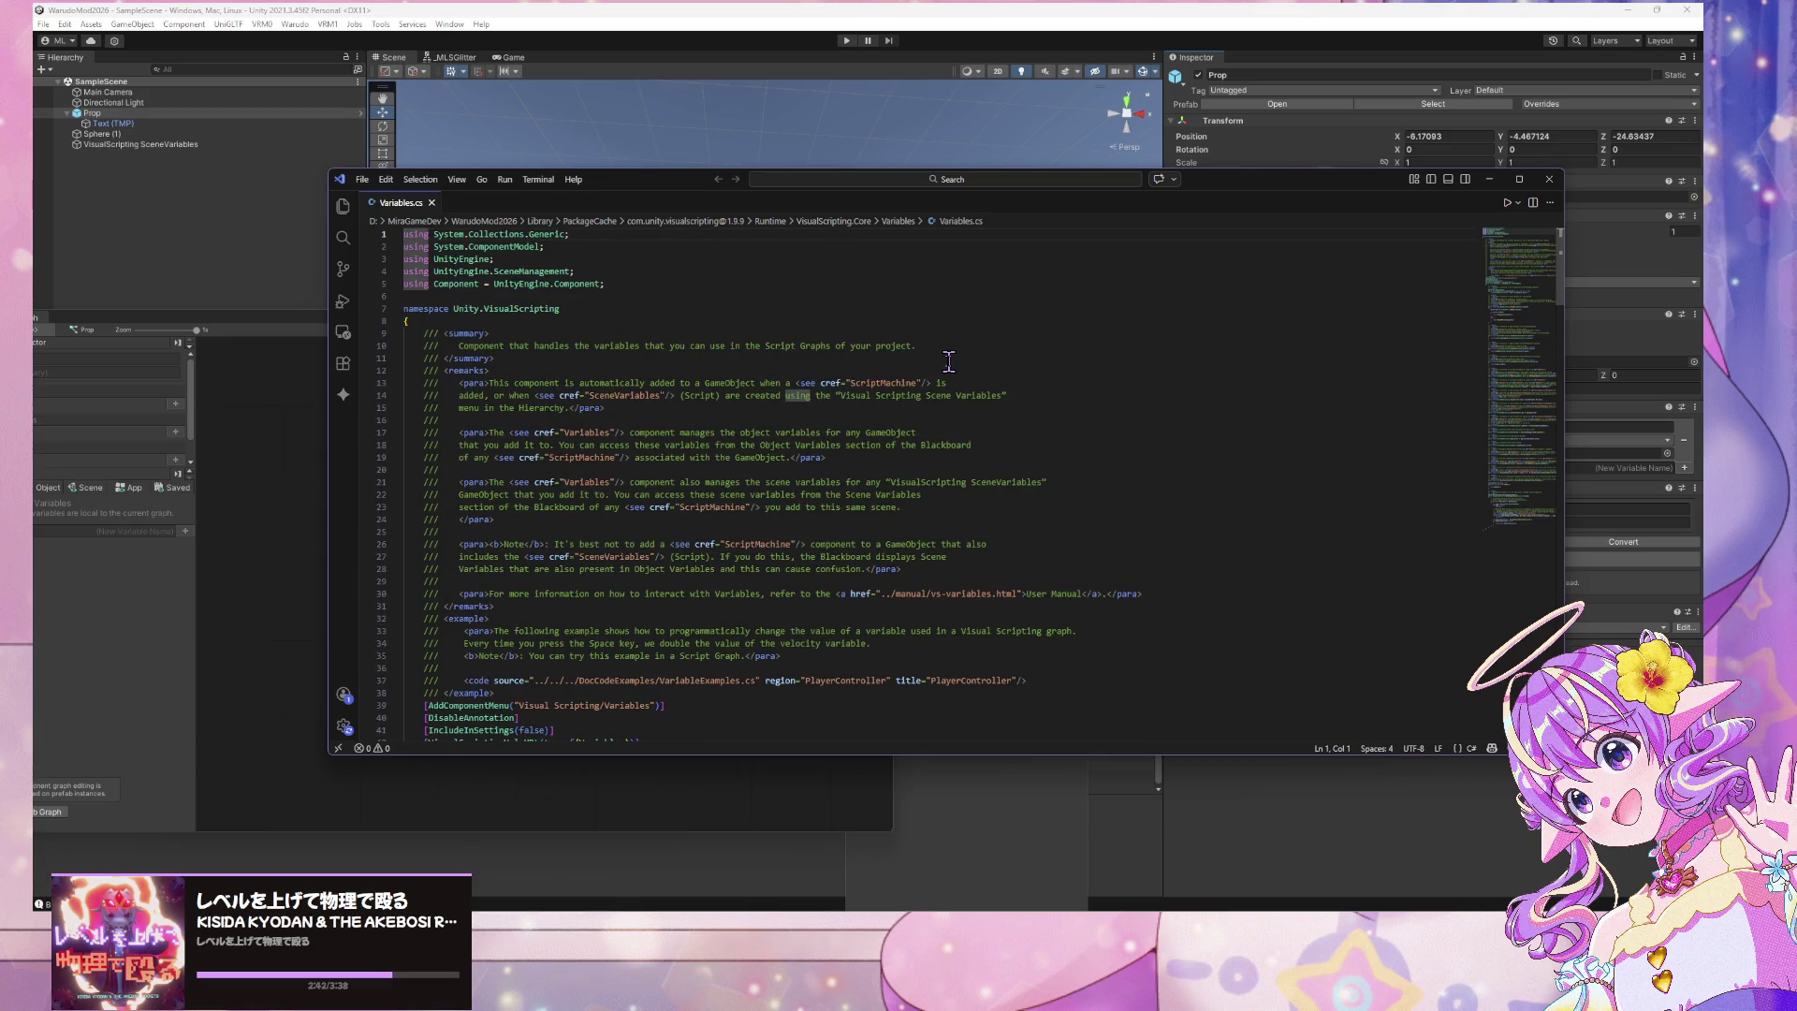
{"action": "scroll", "coordinate": [948, 362], "scroll_direction": "down", "scroll_amount": 20}
{"action": "scroll", "coordinate": [949, 362], "scroll_direction": "down", "scroll_amount": 8}
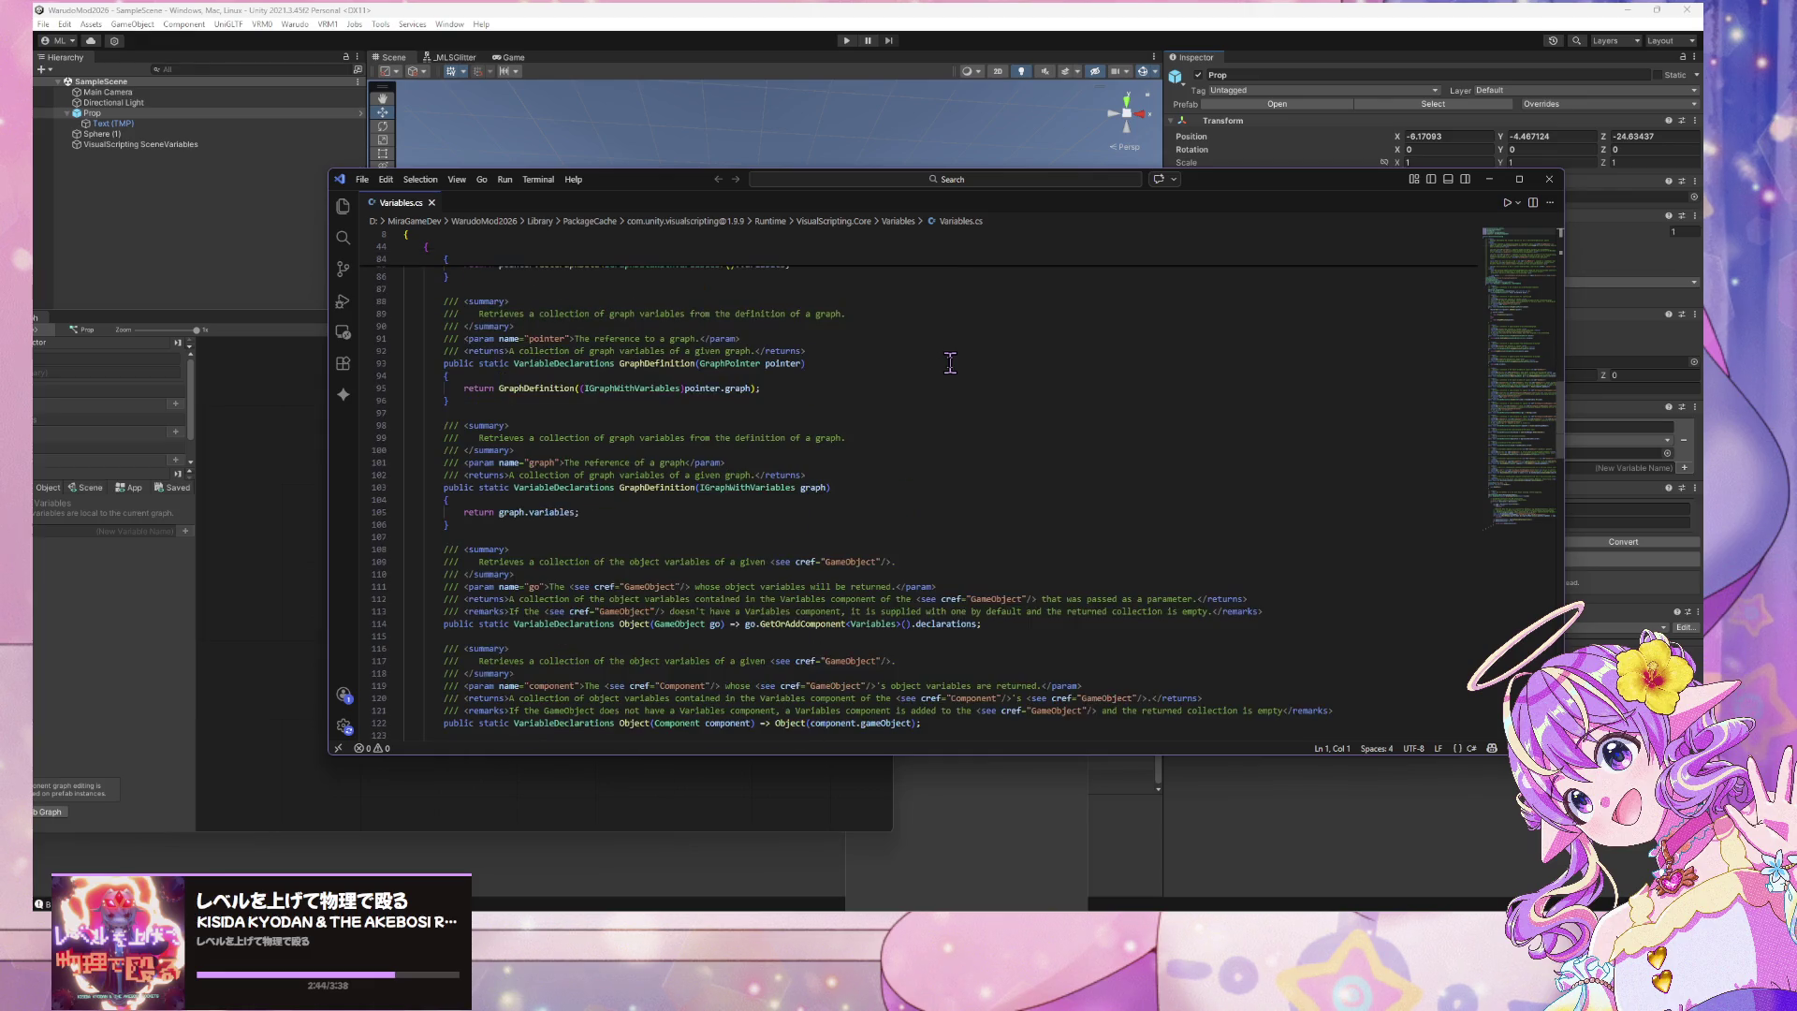
{"action": "scroll", "coordinate": [949, 362], "scroll_direction": "down", "scroll_amount": 7}
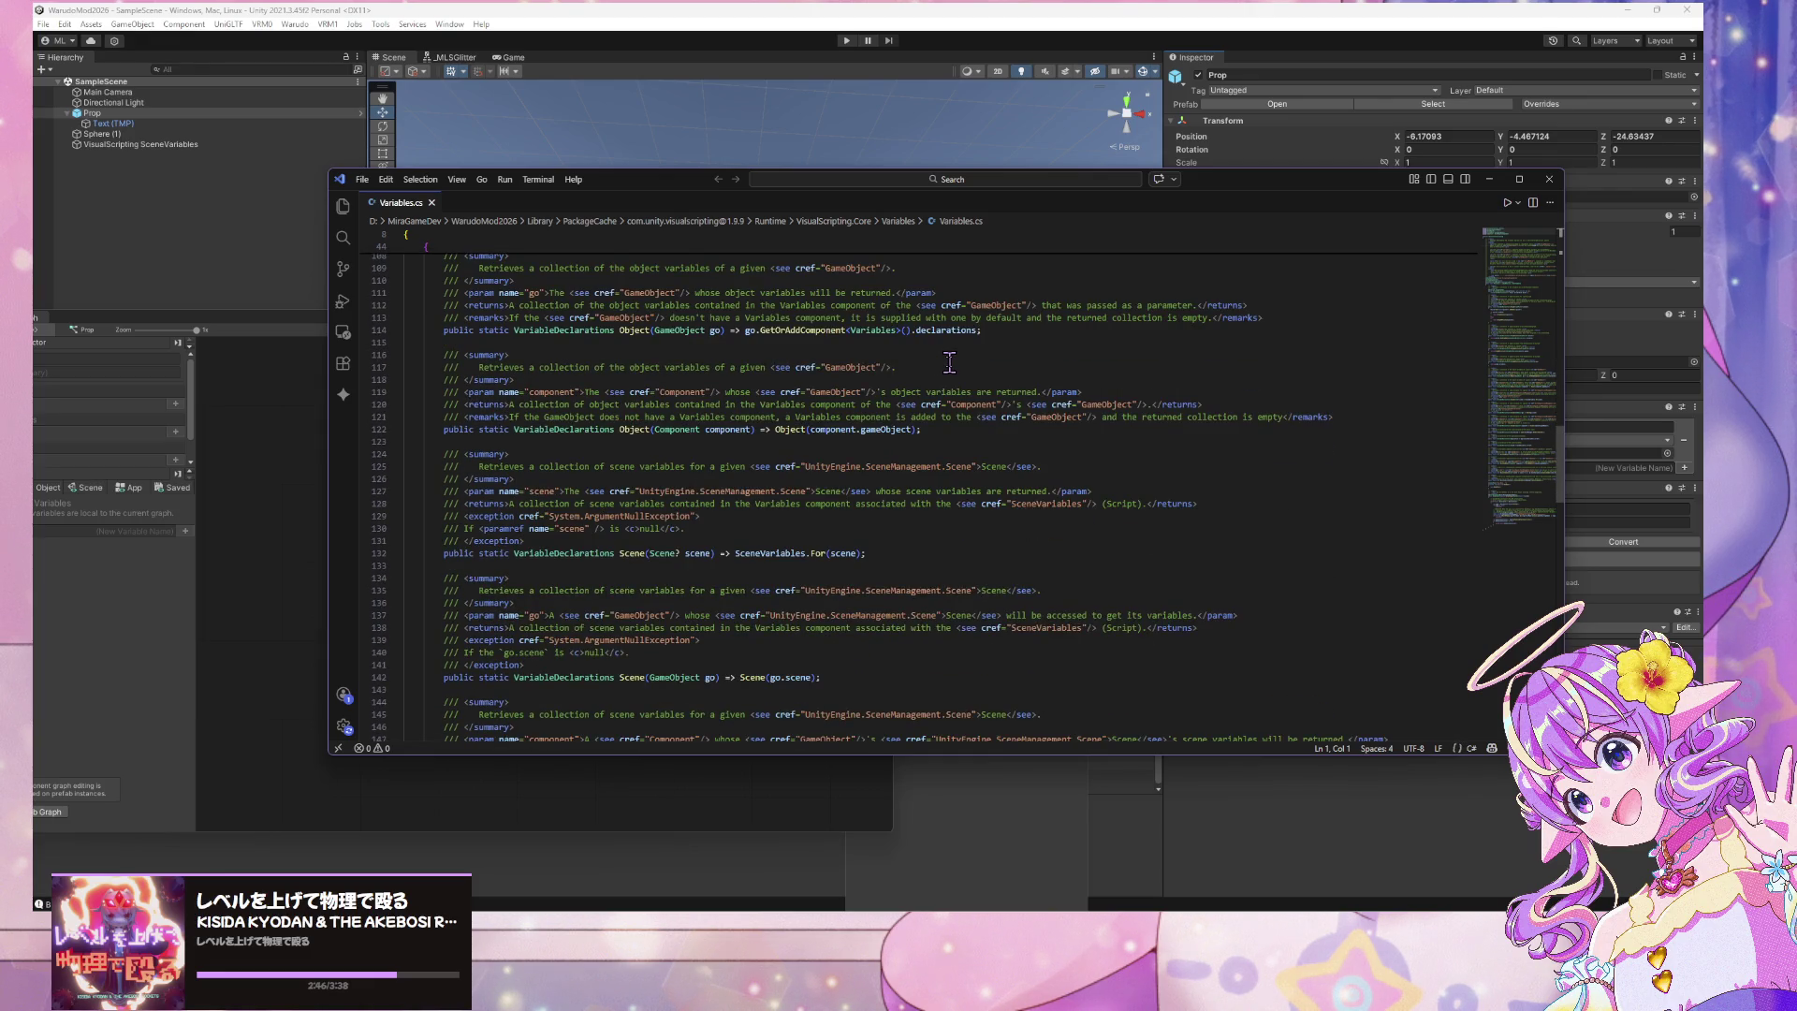
{"action": "scroll", "coordinate": [949, 362], "scroll_direction": "up", "scroll_amount": 20}
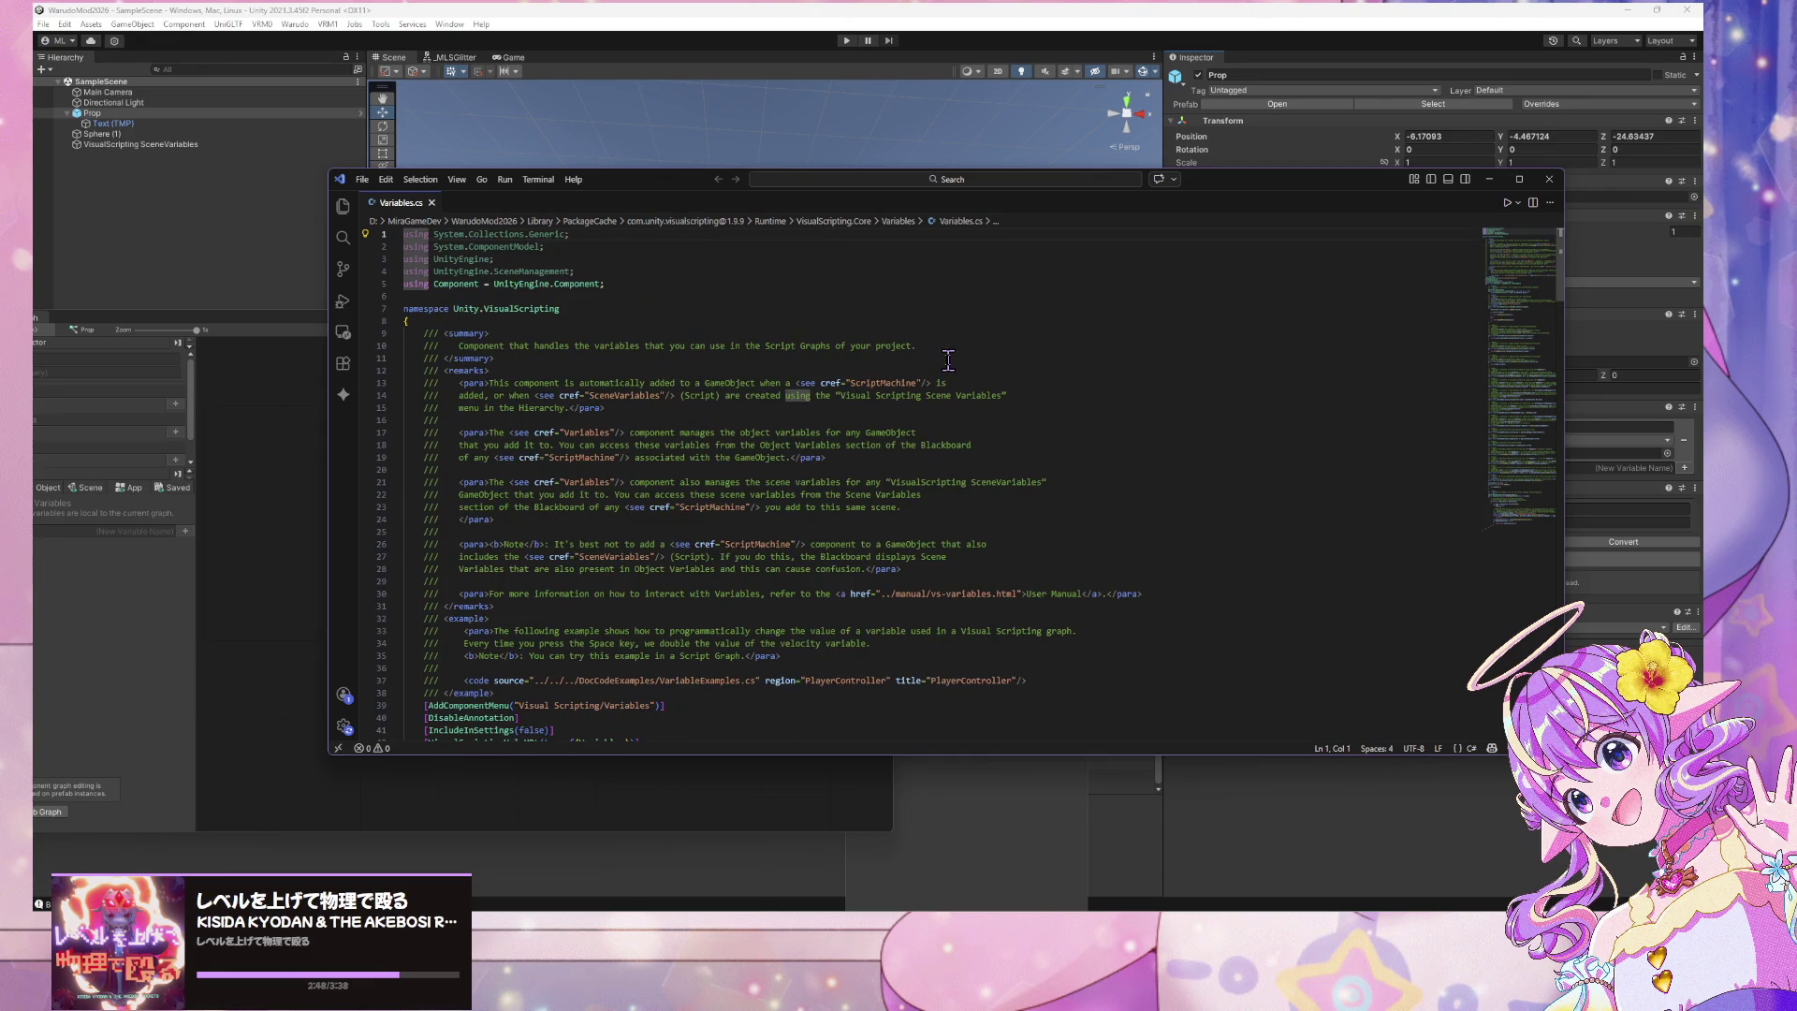
{"action": "left_click", "coordinate": [533, 270]}
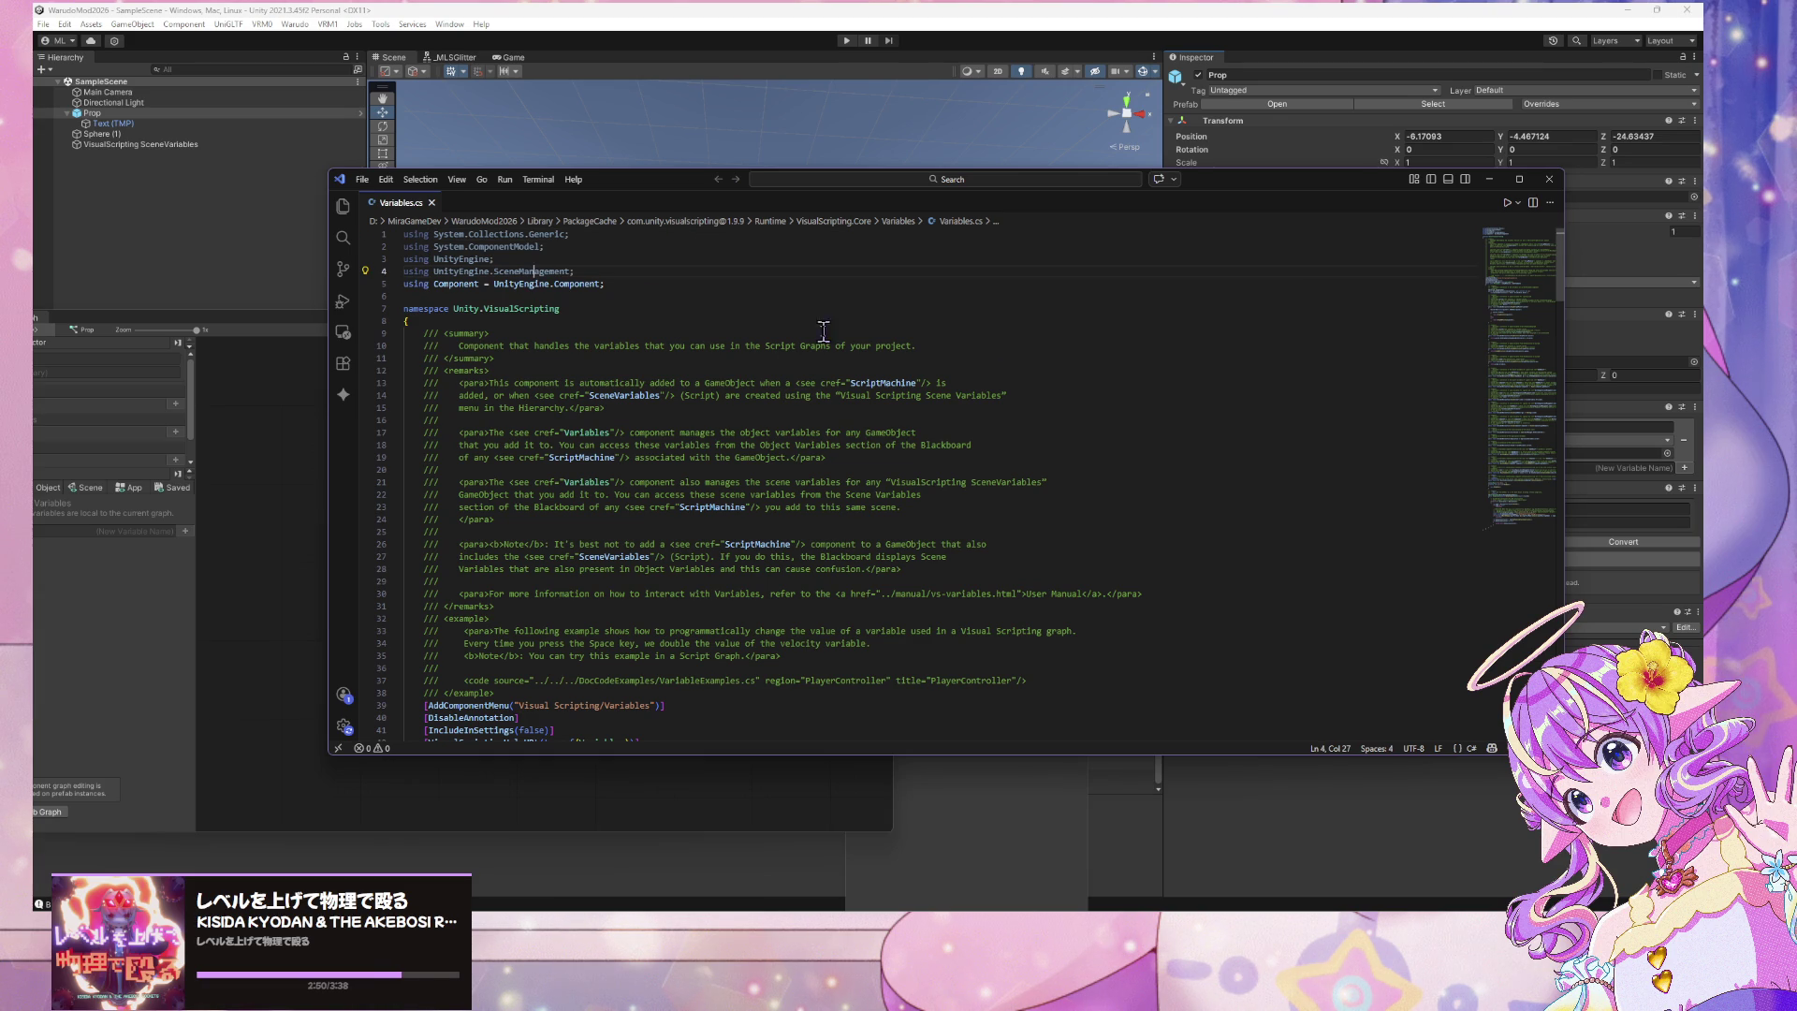
{"action": "left_click", "coordinate": [1489, 179]}
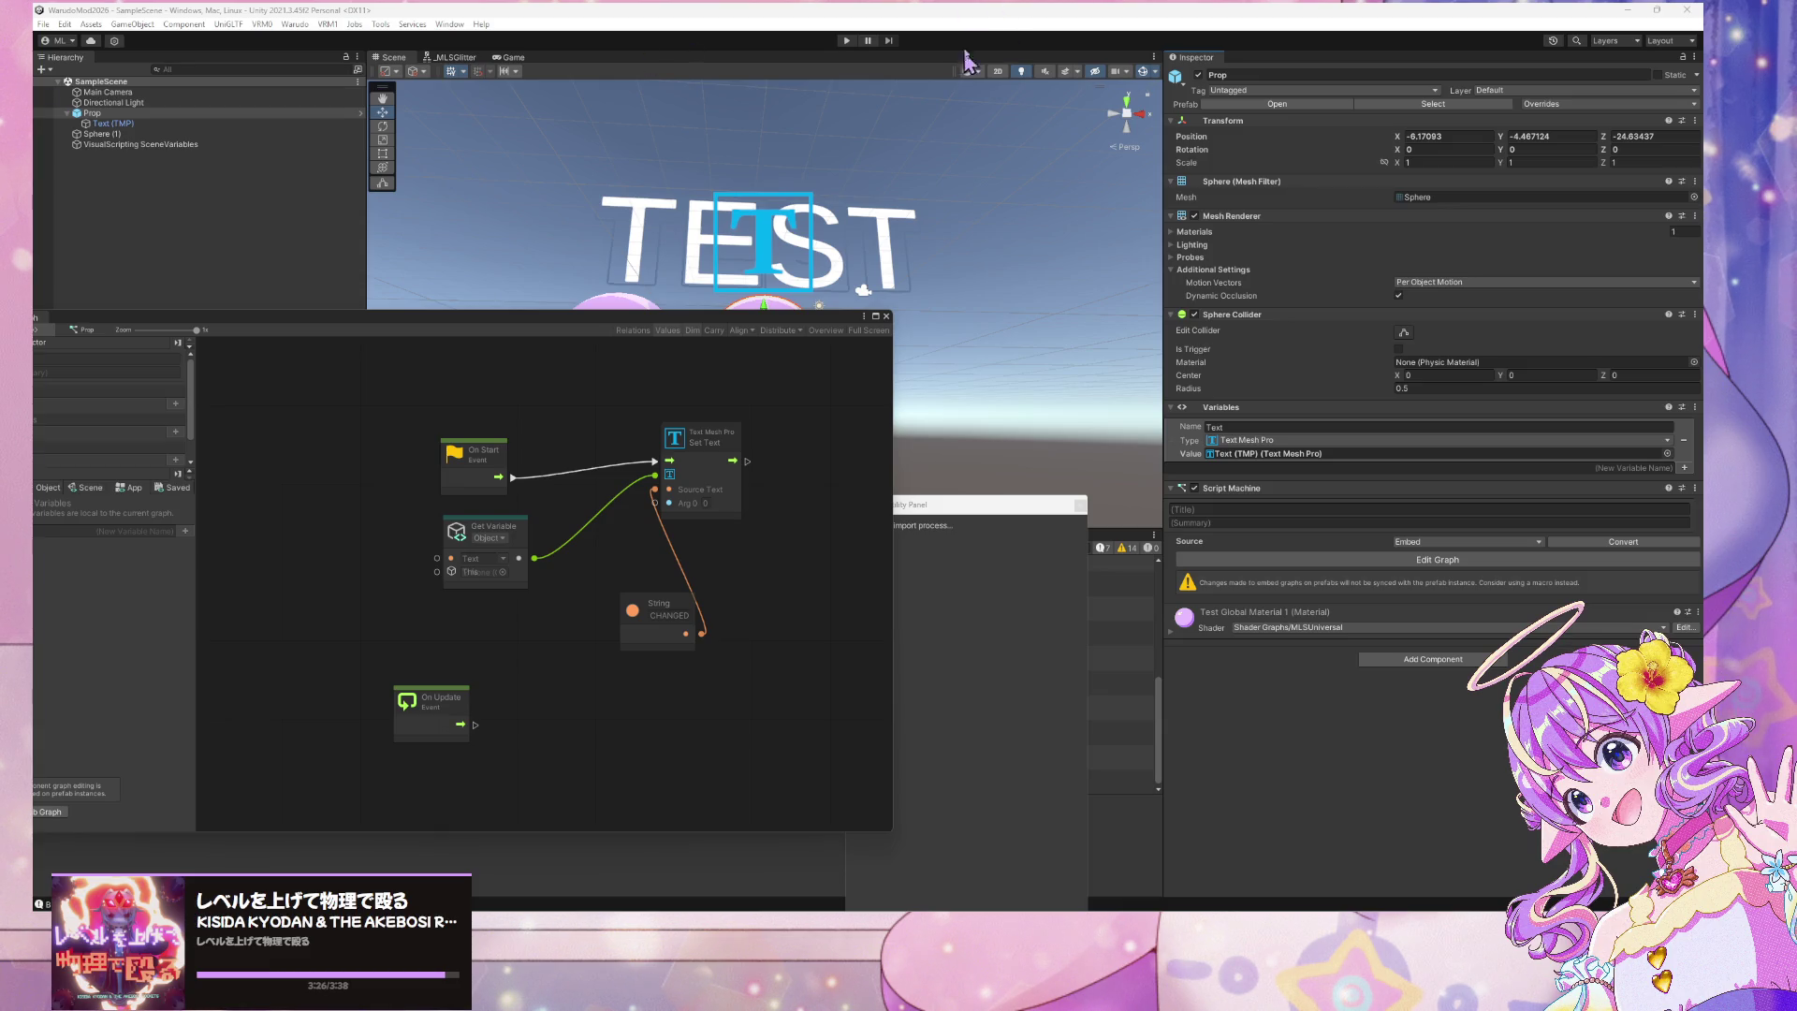
{"action": "left_click_drag", "start_coordinate": [822, 323], "coordinate": [1034, 291]}
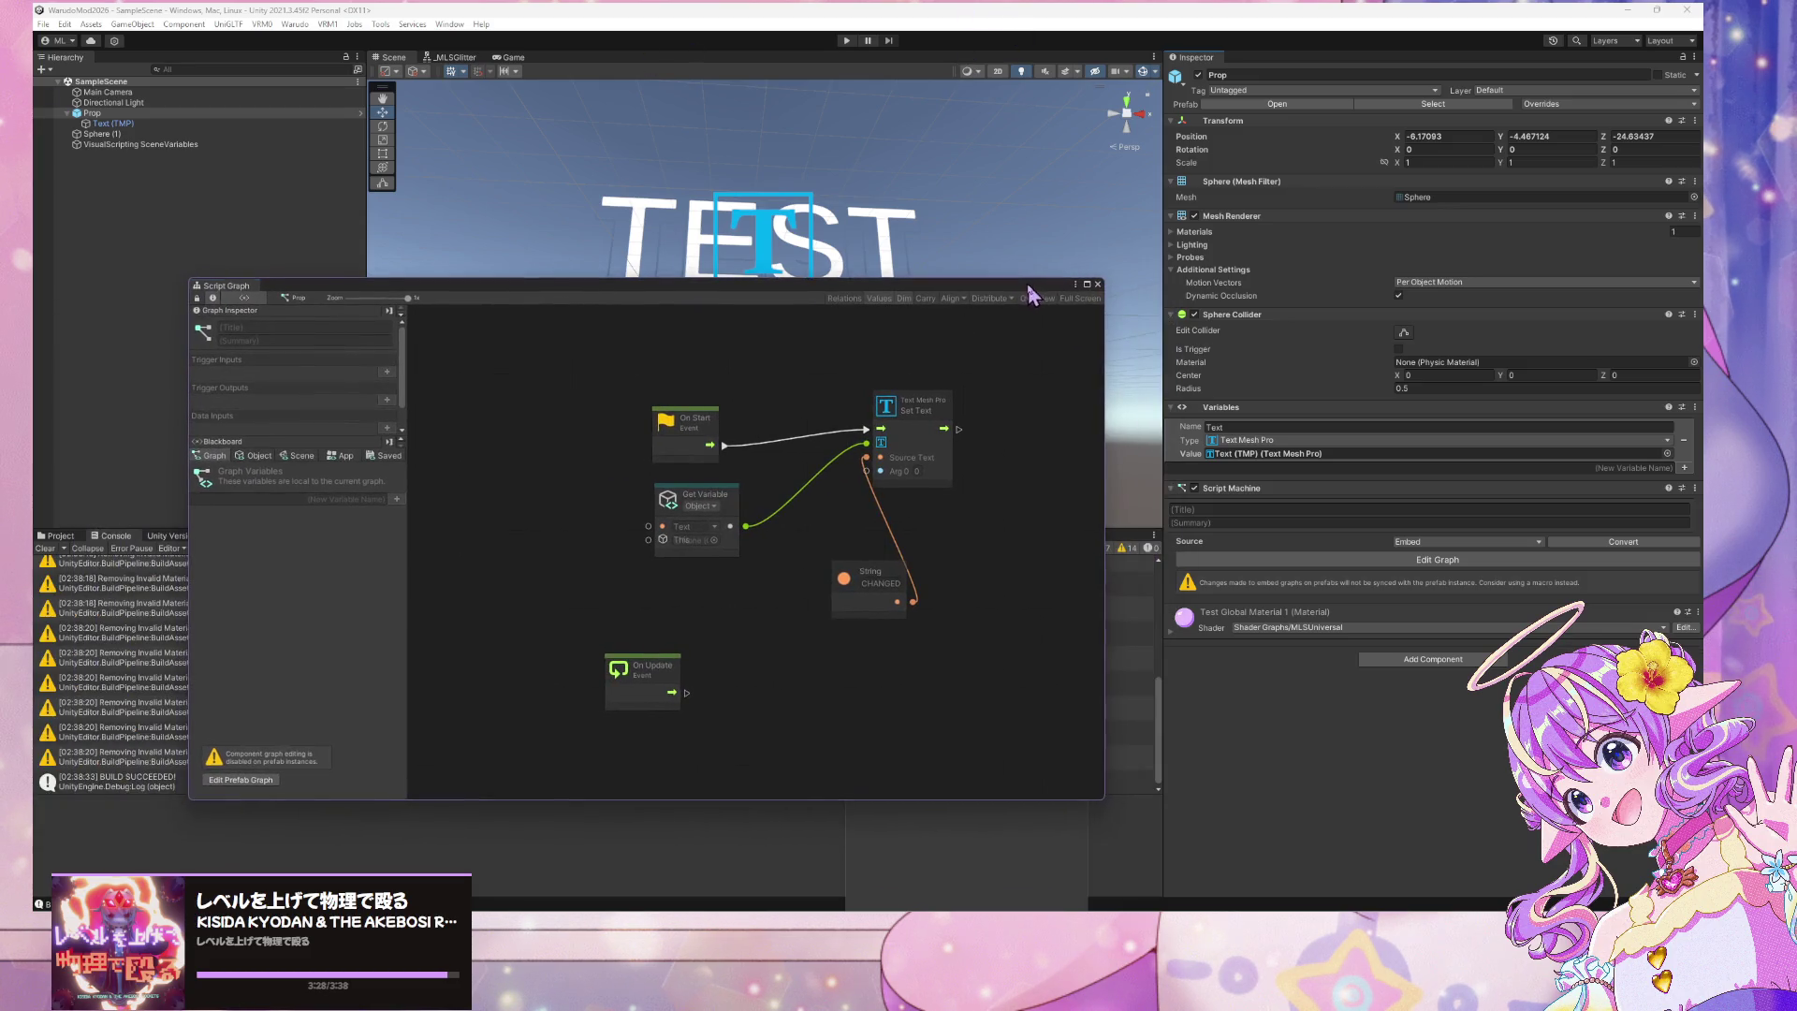
{"action": "left_click", "coordinate": [1694, 488]}
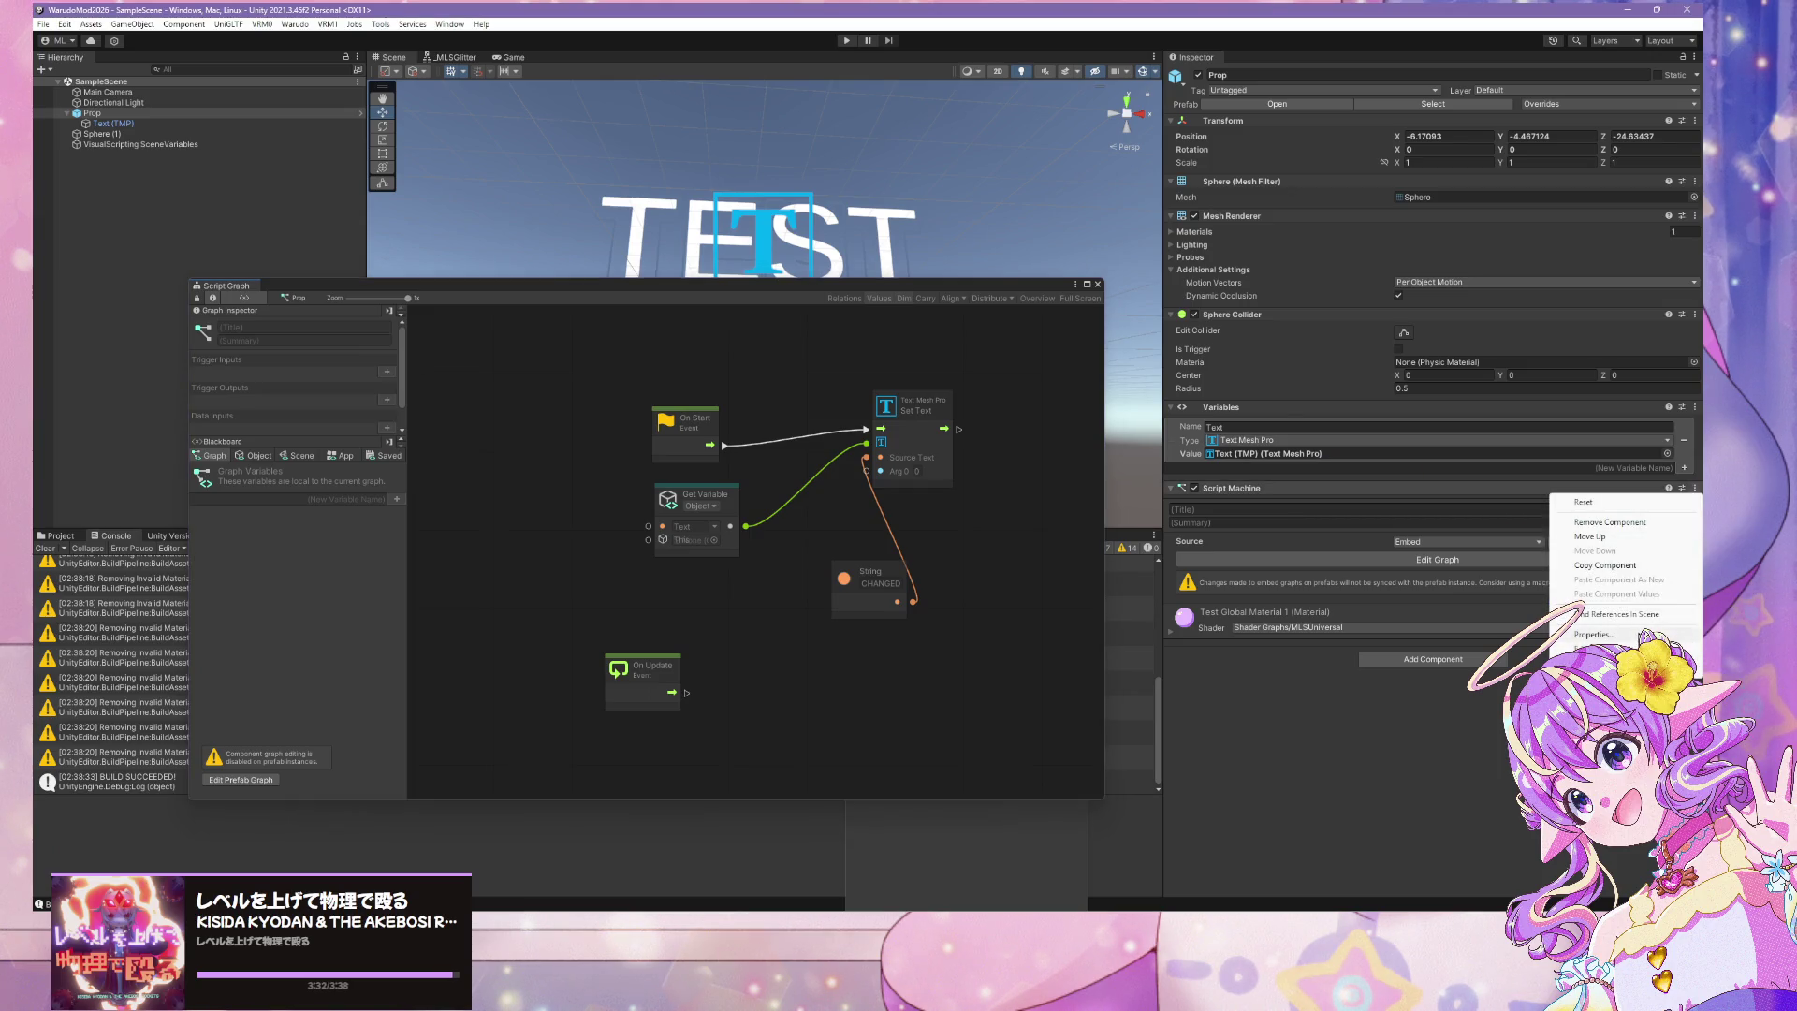
{"action": "left_click", "coordinate": [1593, 634]}
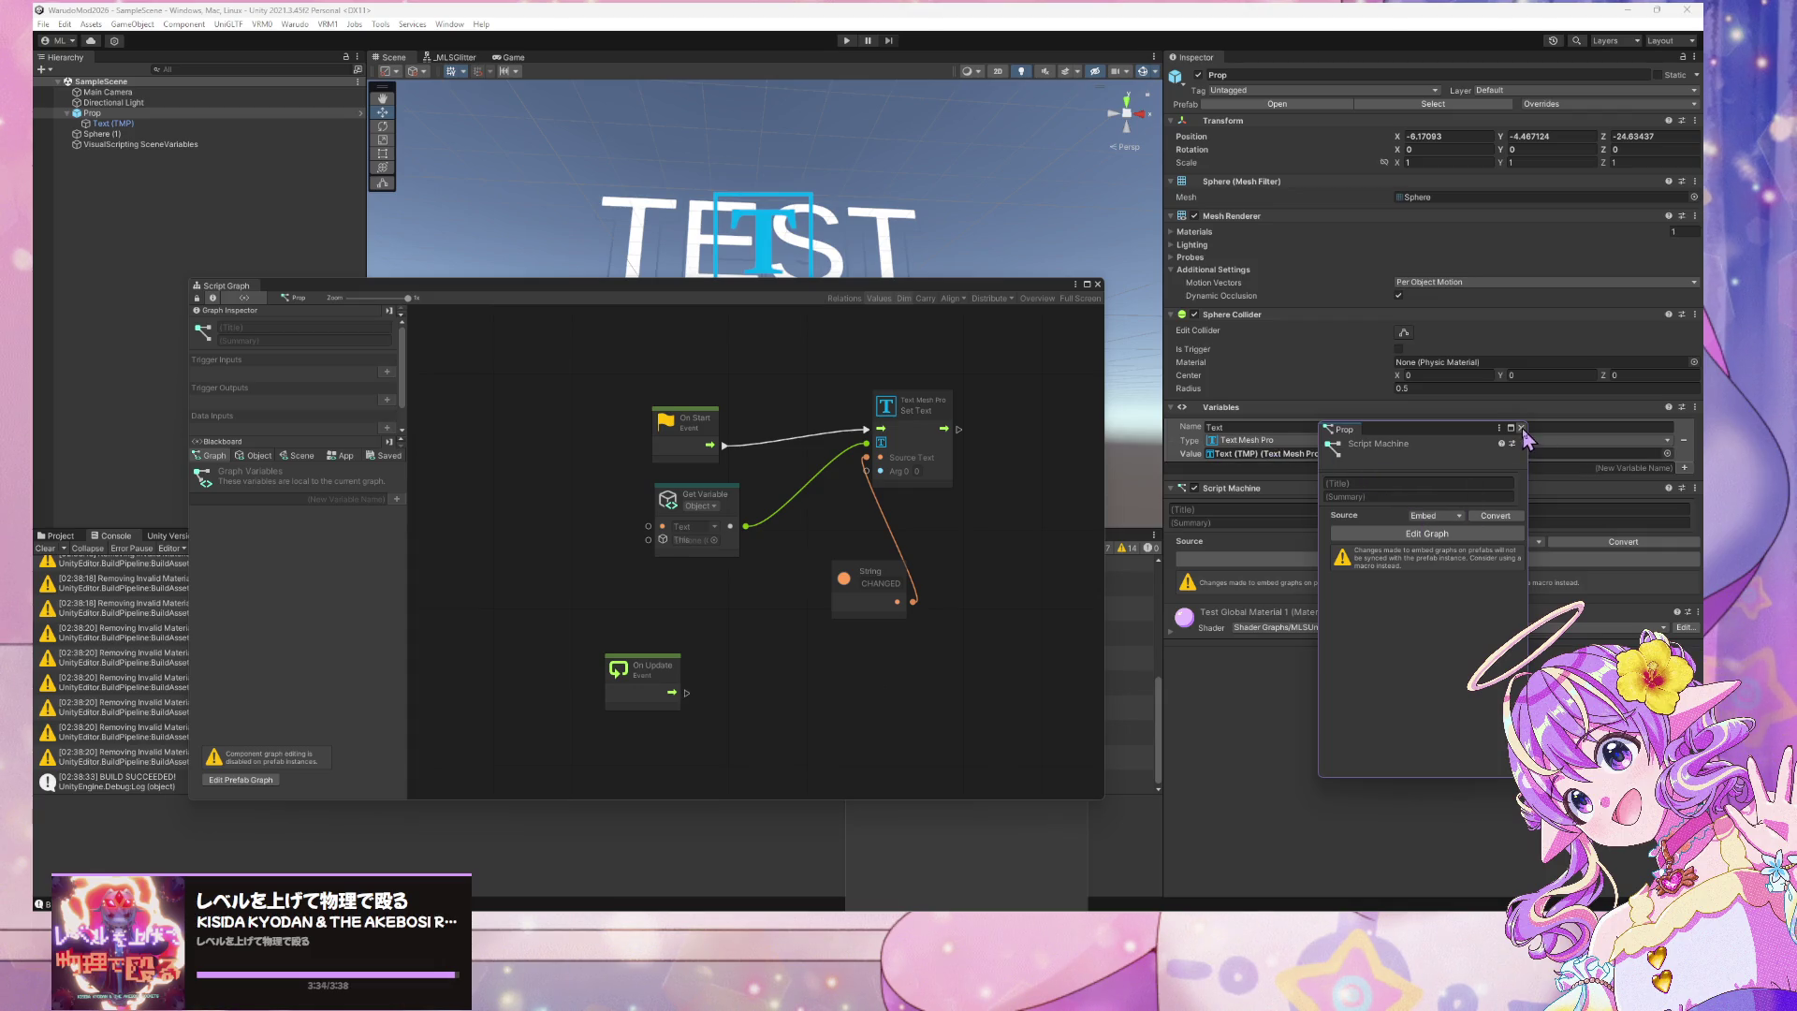
{"action": "left_click", "coordinate": [1521, 428]}
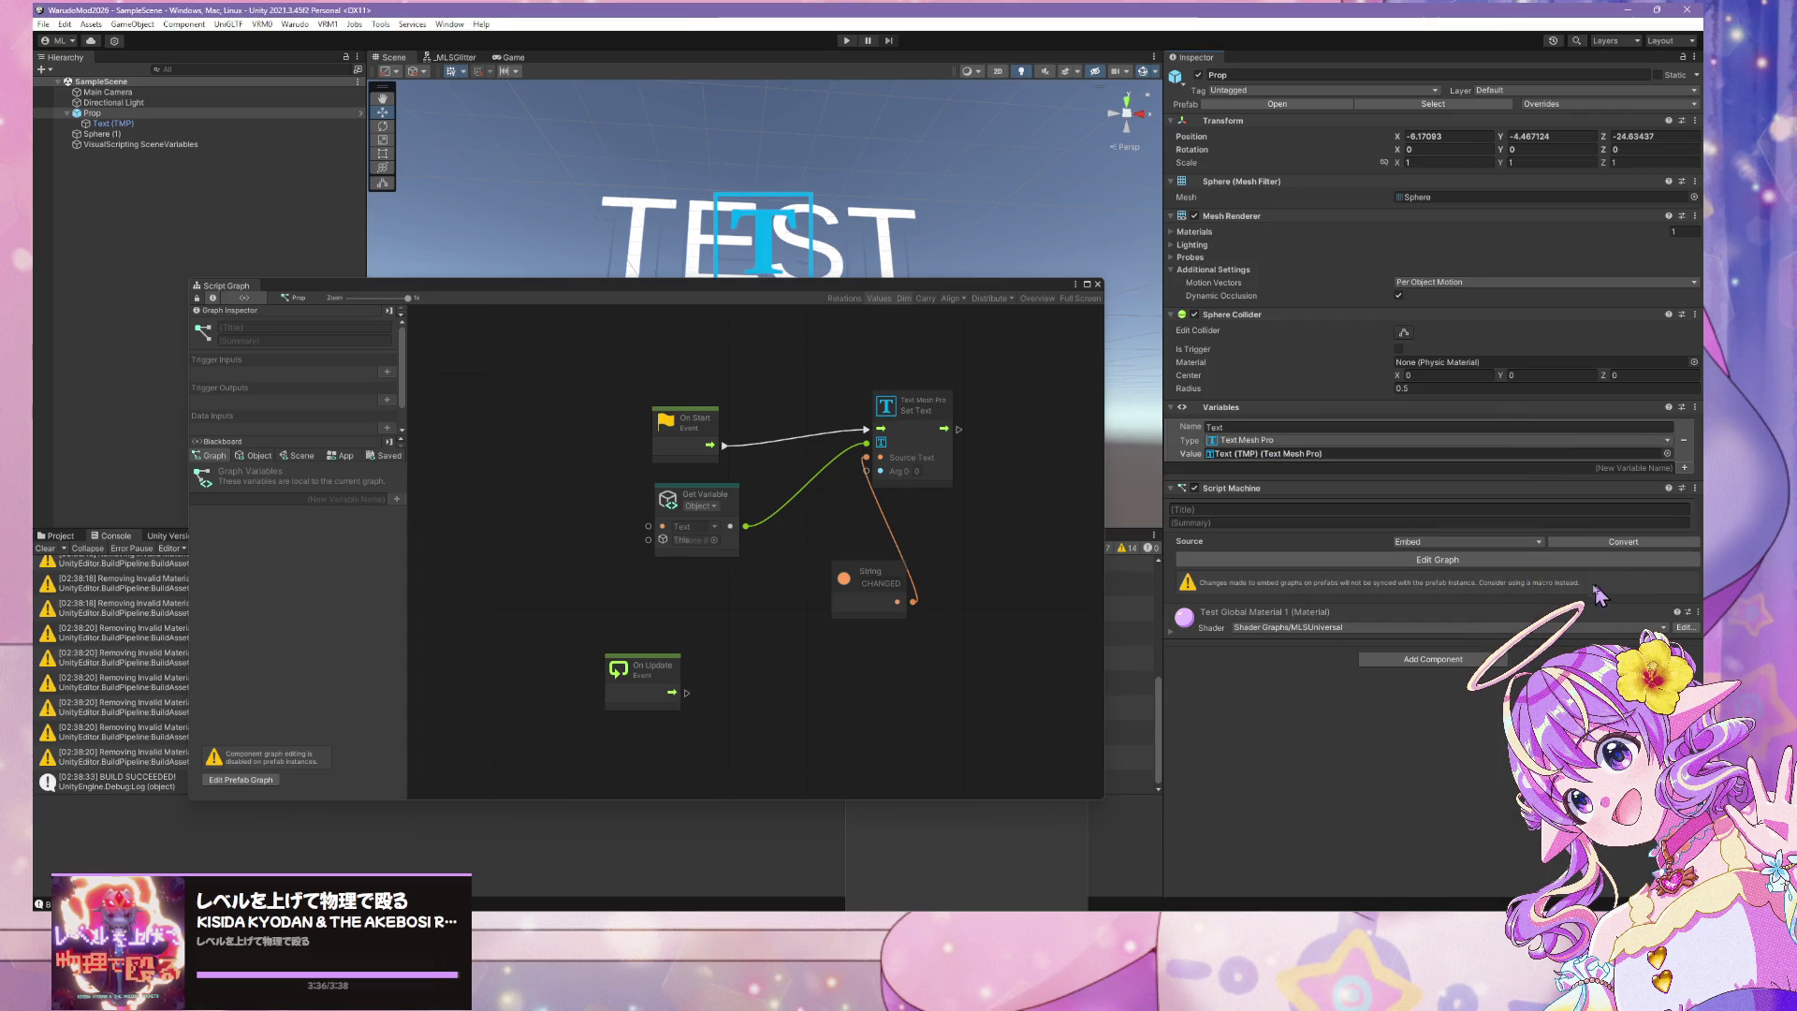
{"action": "left_click", "coordinate": [921, 909]}
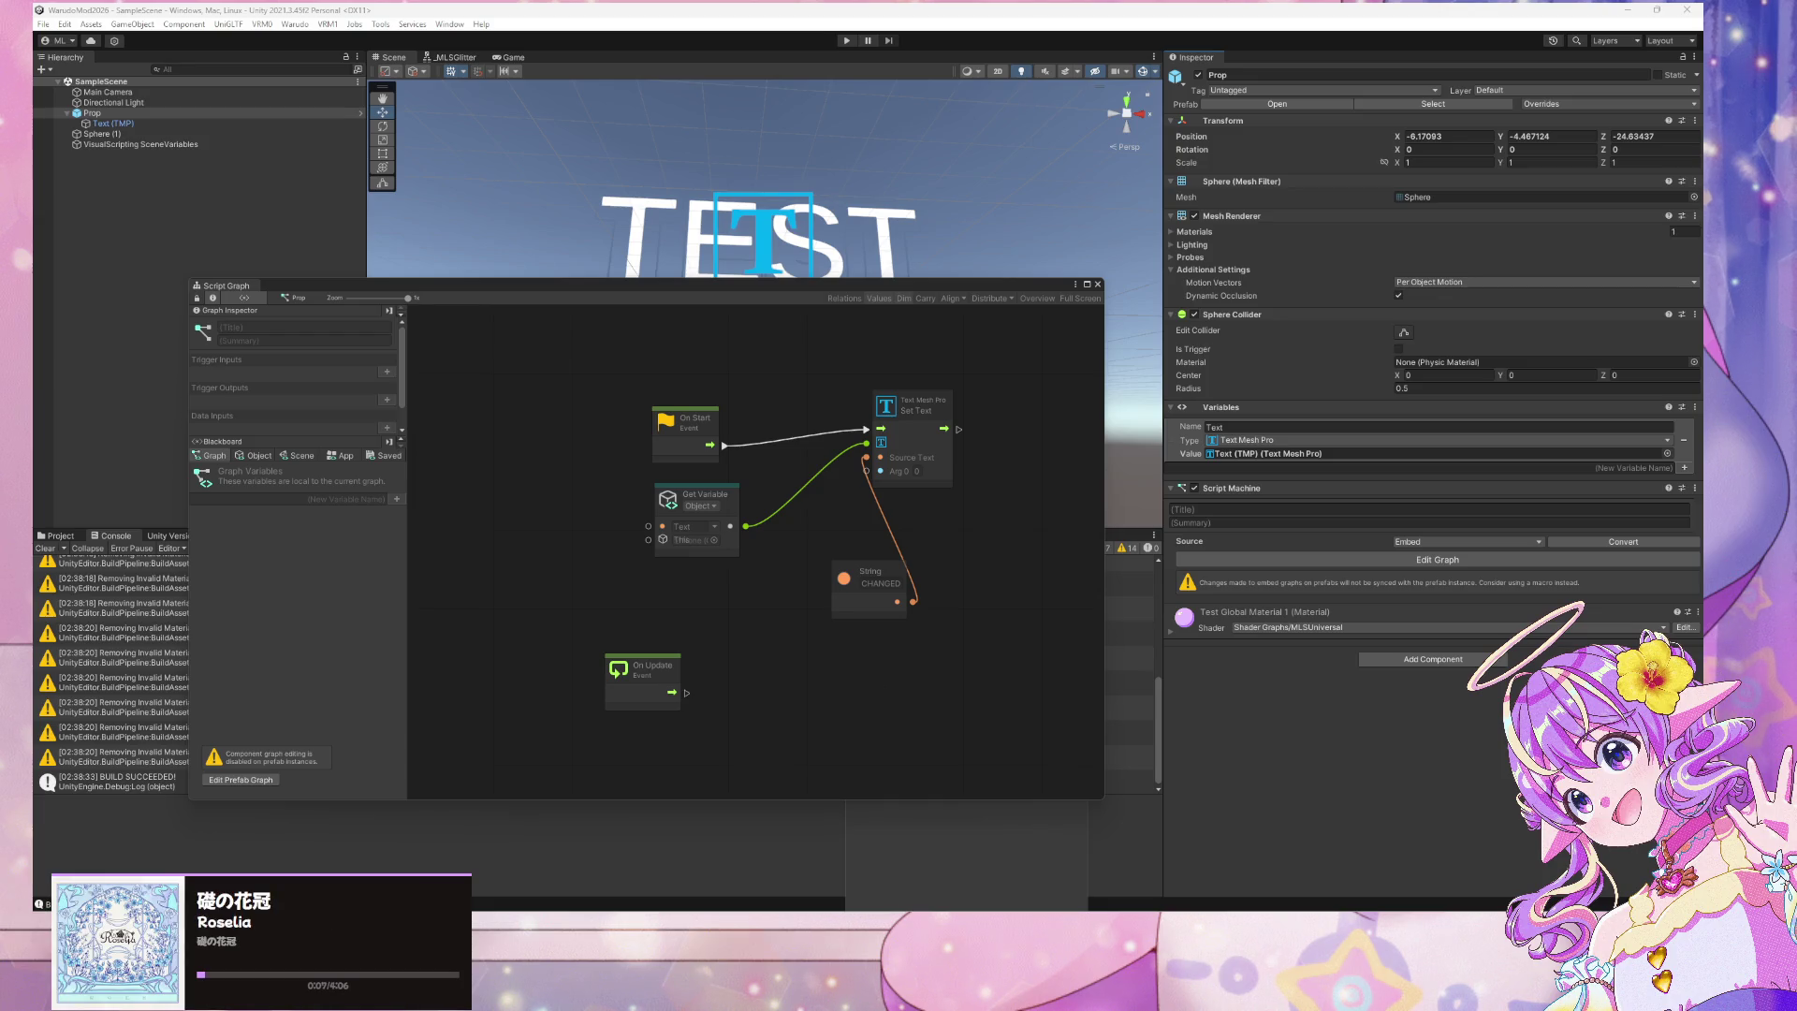
{"action": "key", "text": "alt+Tab"}
Browse the handbook's Unity & Warudo SDK Installation and Prop Mod guides
{"action": "scroll", "coordinate": [716, 440], "scroll_direction": "down", "scroll_amount": 5}
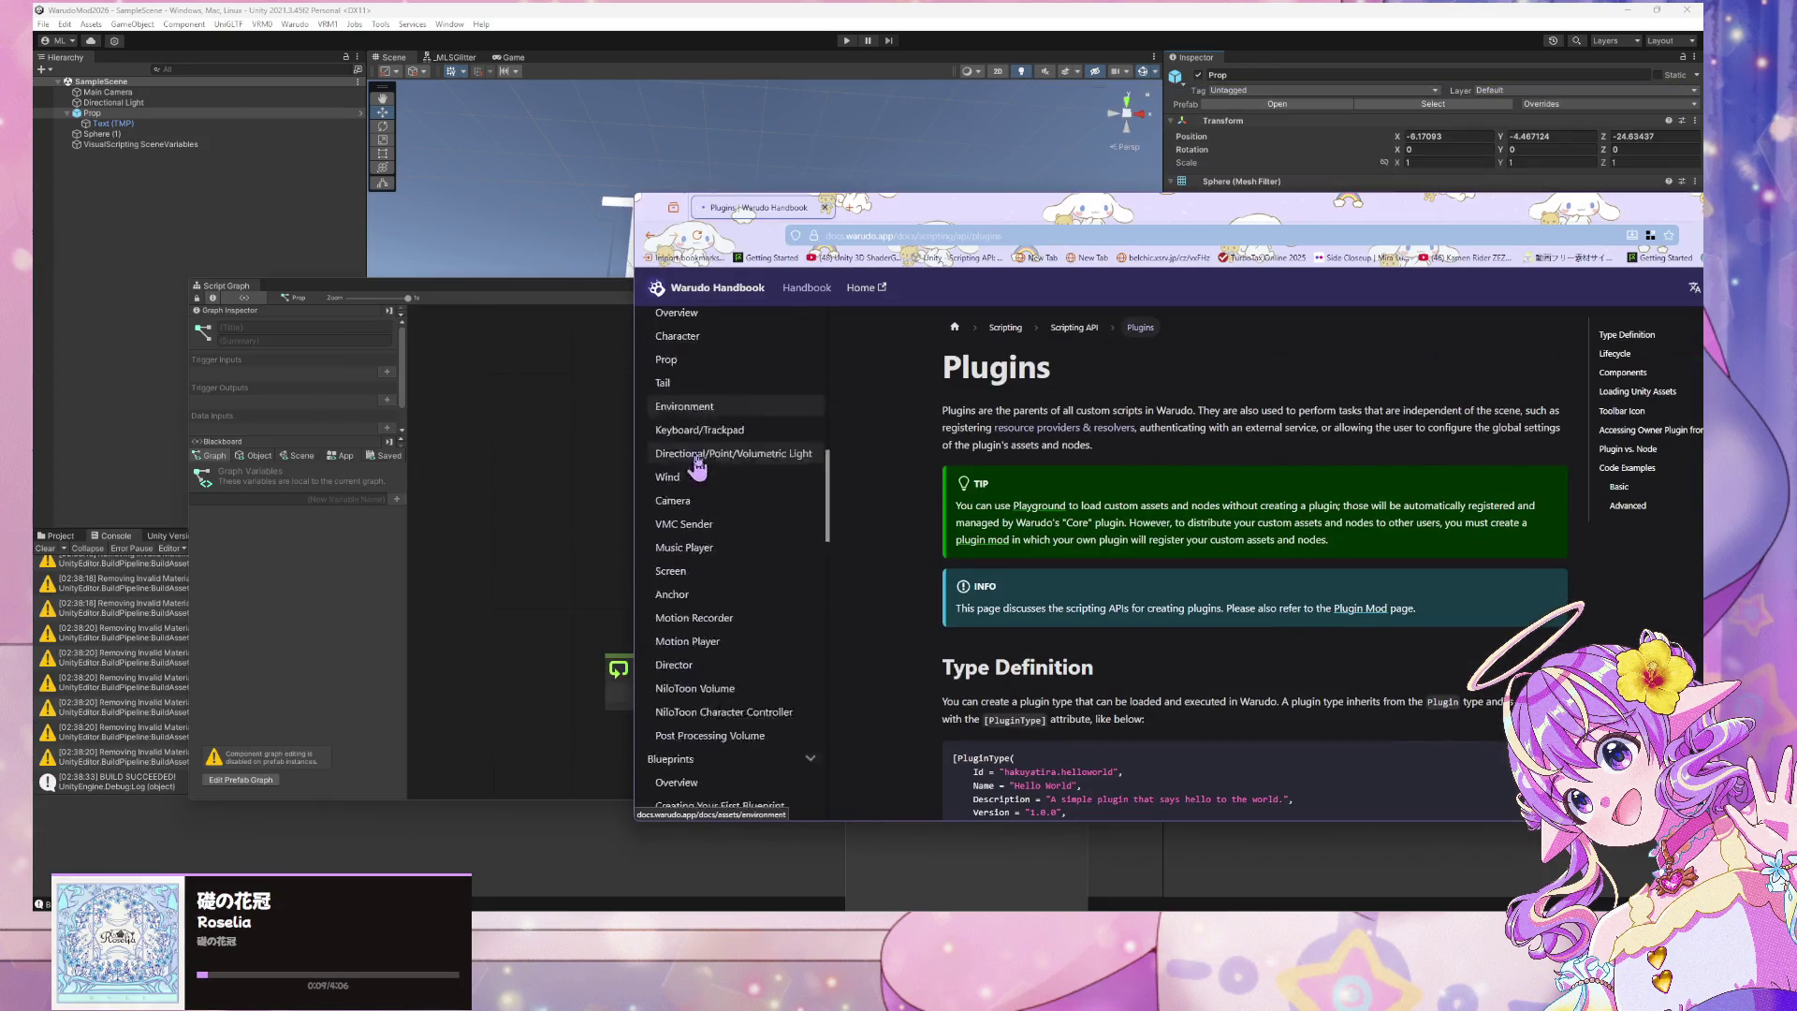
{"action": "scroll", "coordinate": [716, 439], "scroll_direction": "down", "scroll_amount": 5}
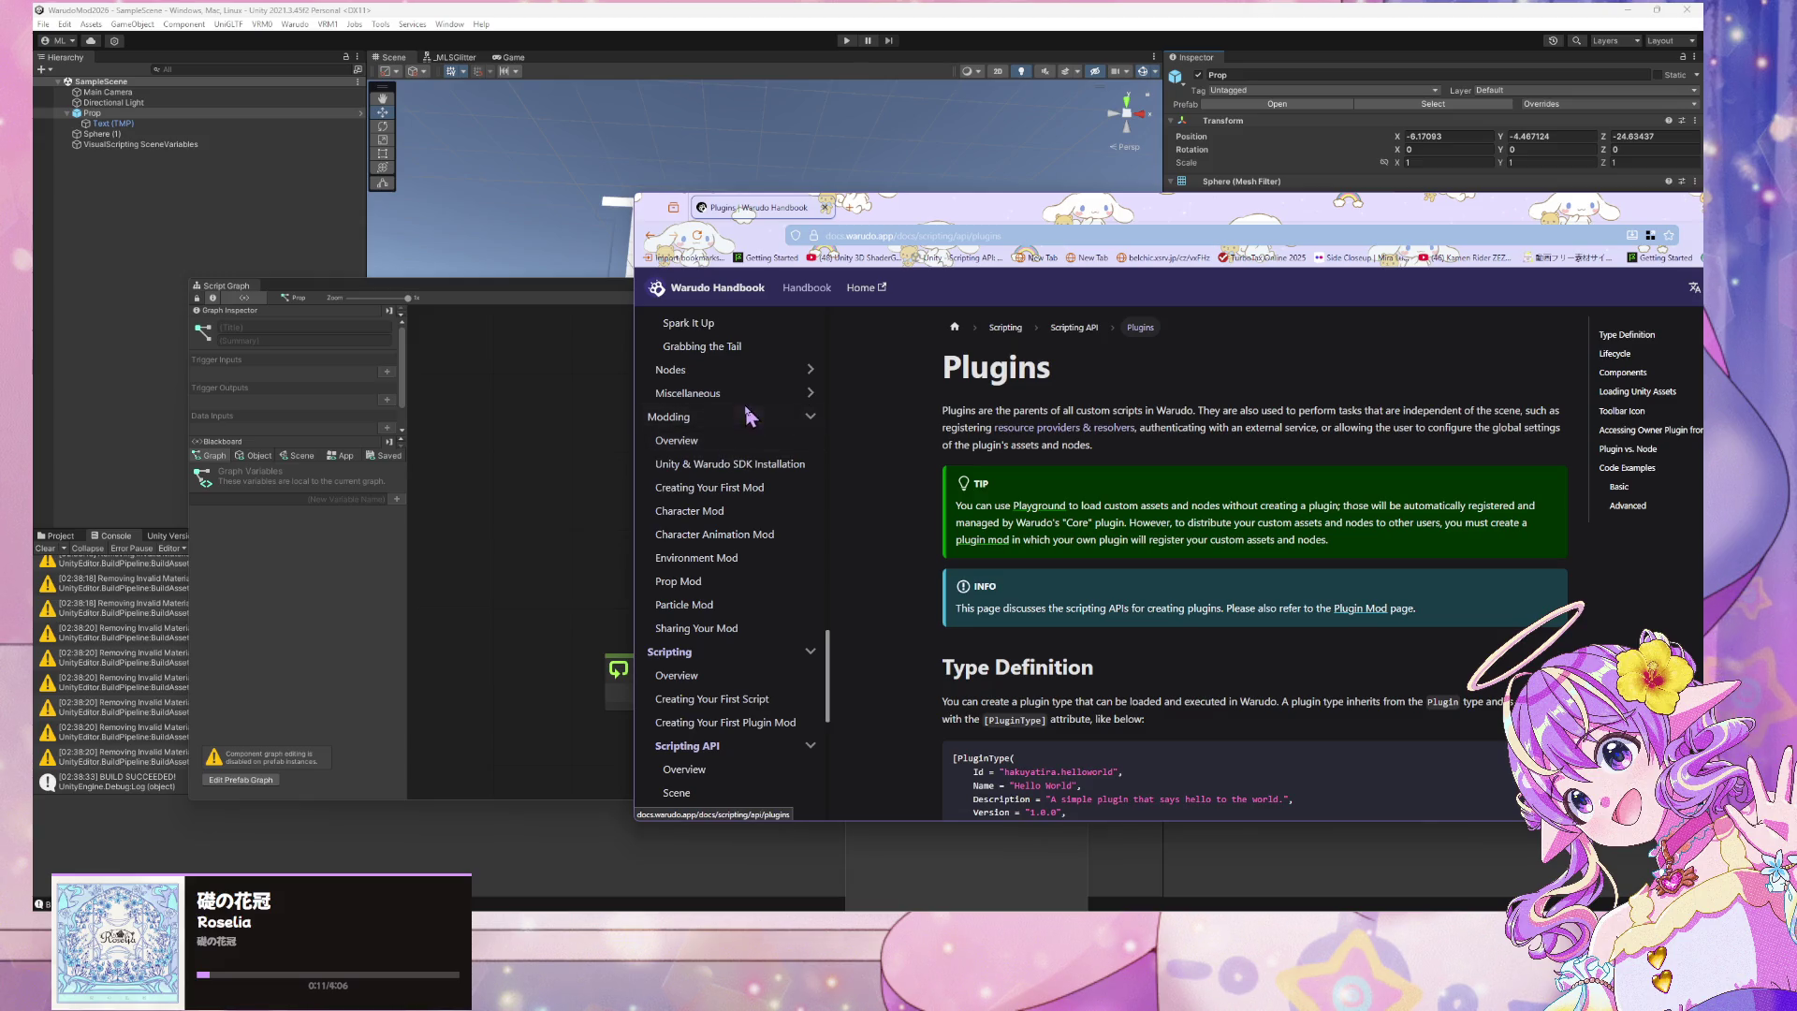
{"action": "left_click", "coordinate": [753, 465]}
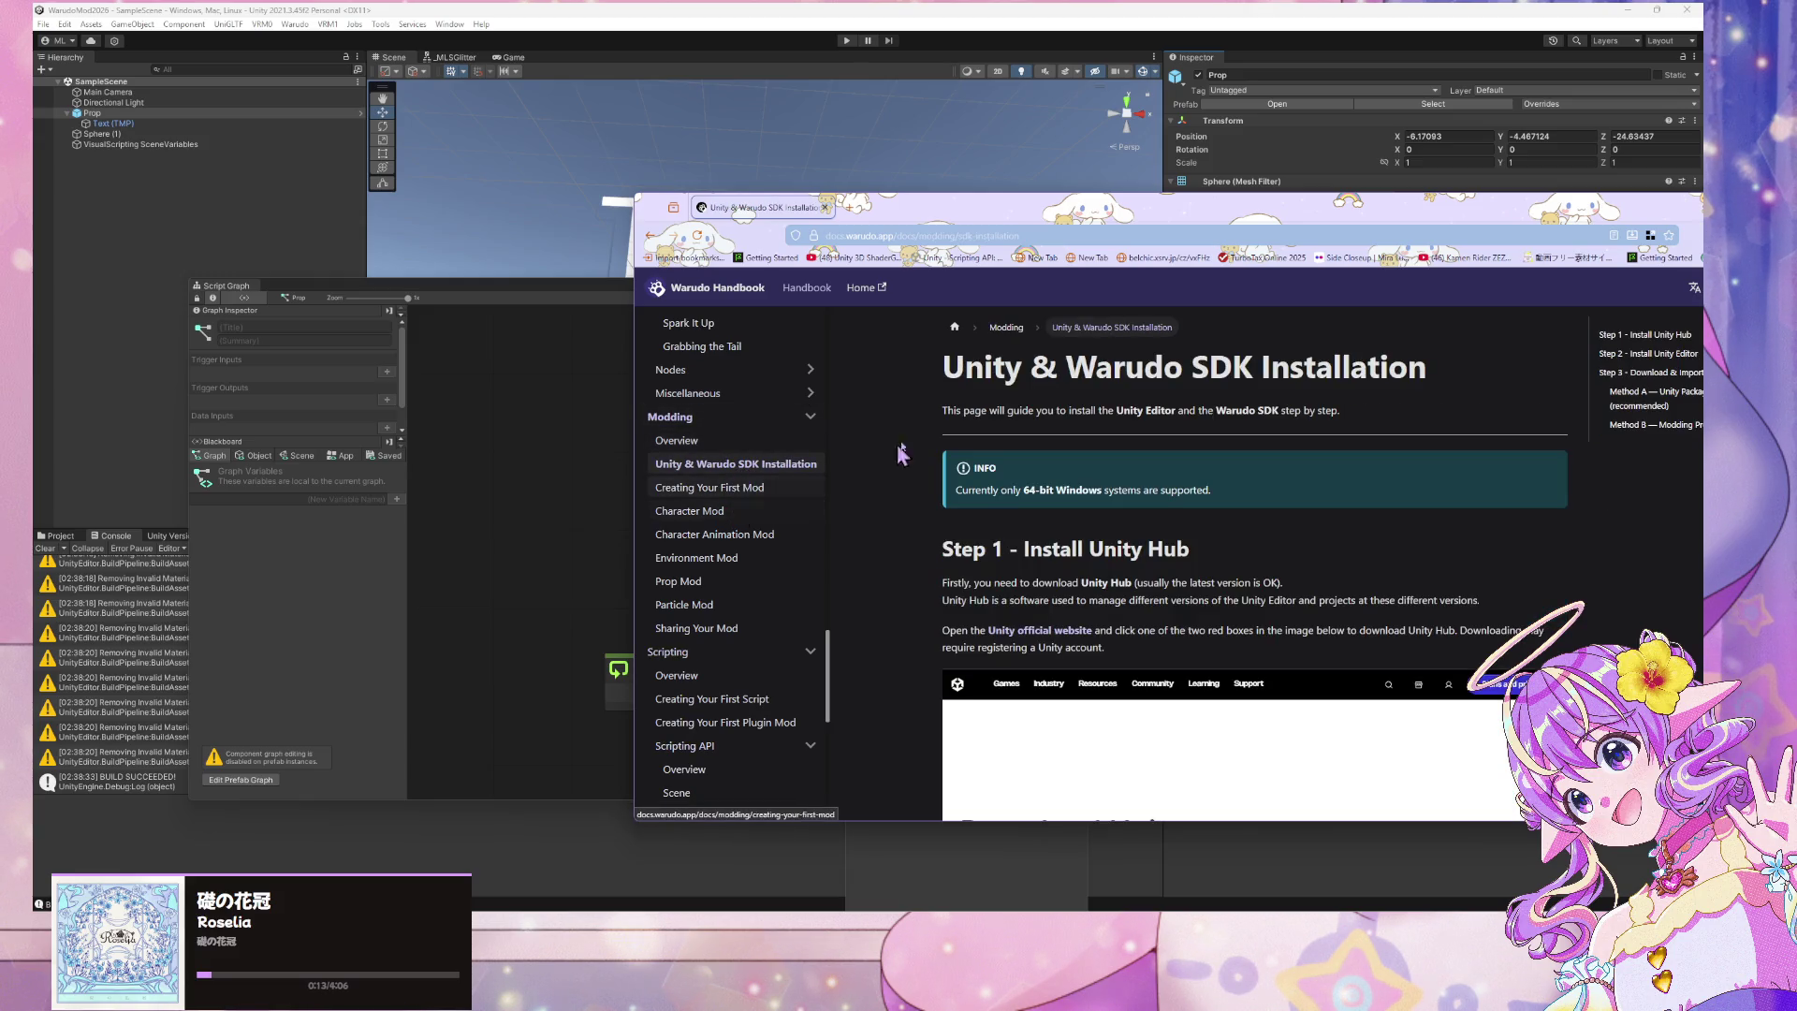
{"action": "scroll", "coordinate": [978, 377], "scroll_direction": "down", "scroll_amount": 10}
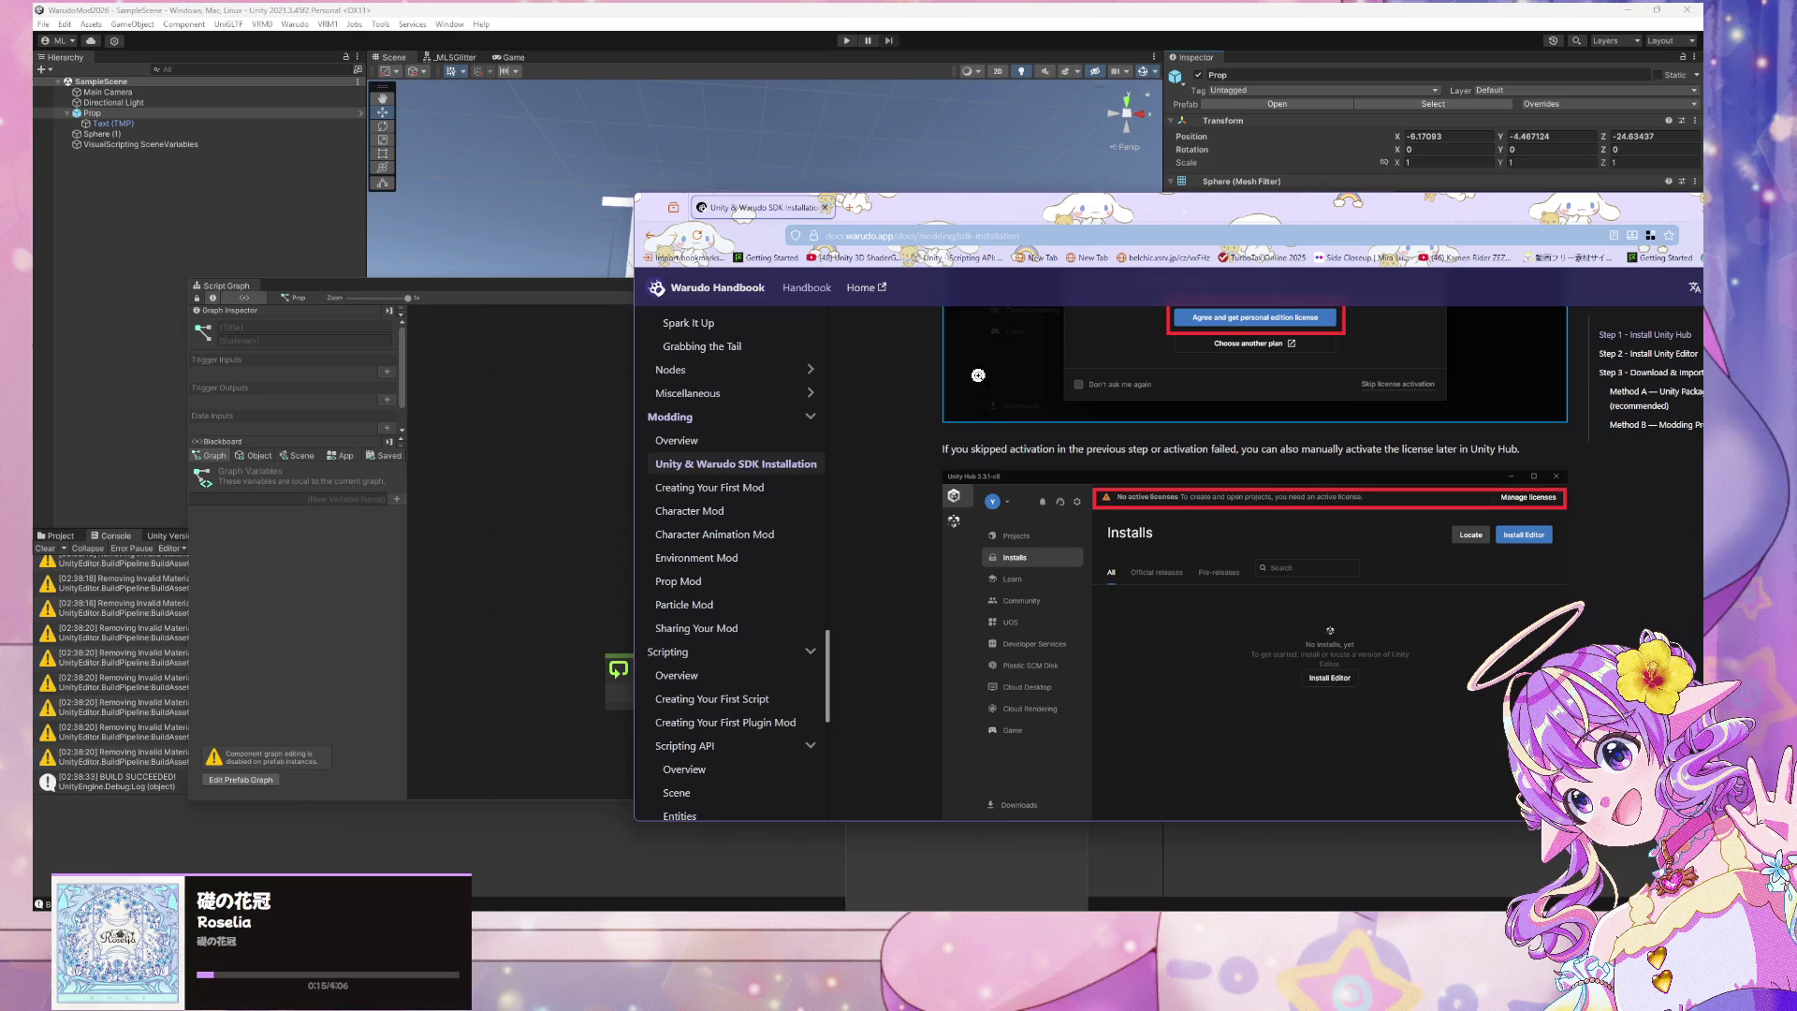
{"action": "scroll", "coordinate": [978, 376], "scroll_direction": "down", "scroll_amount": 8}
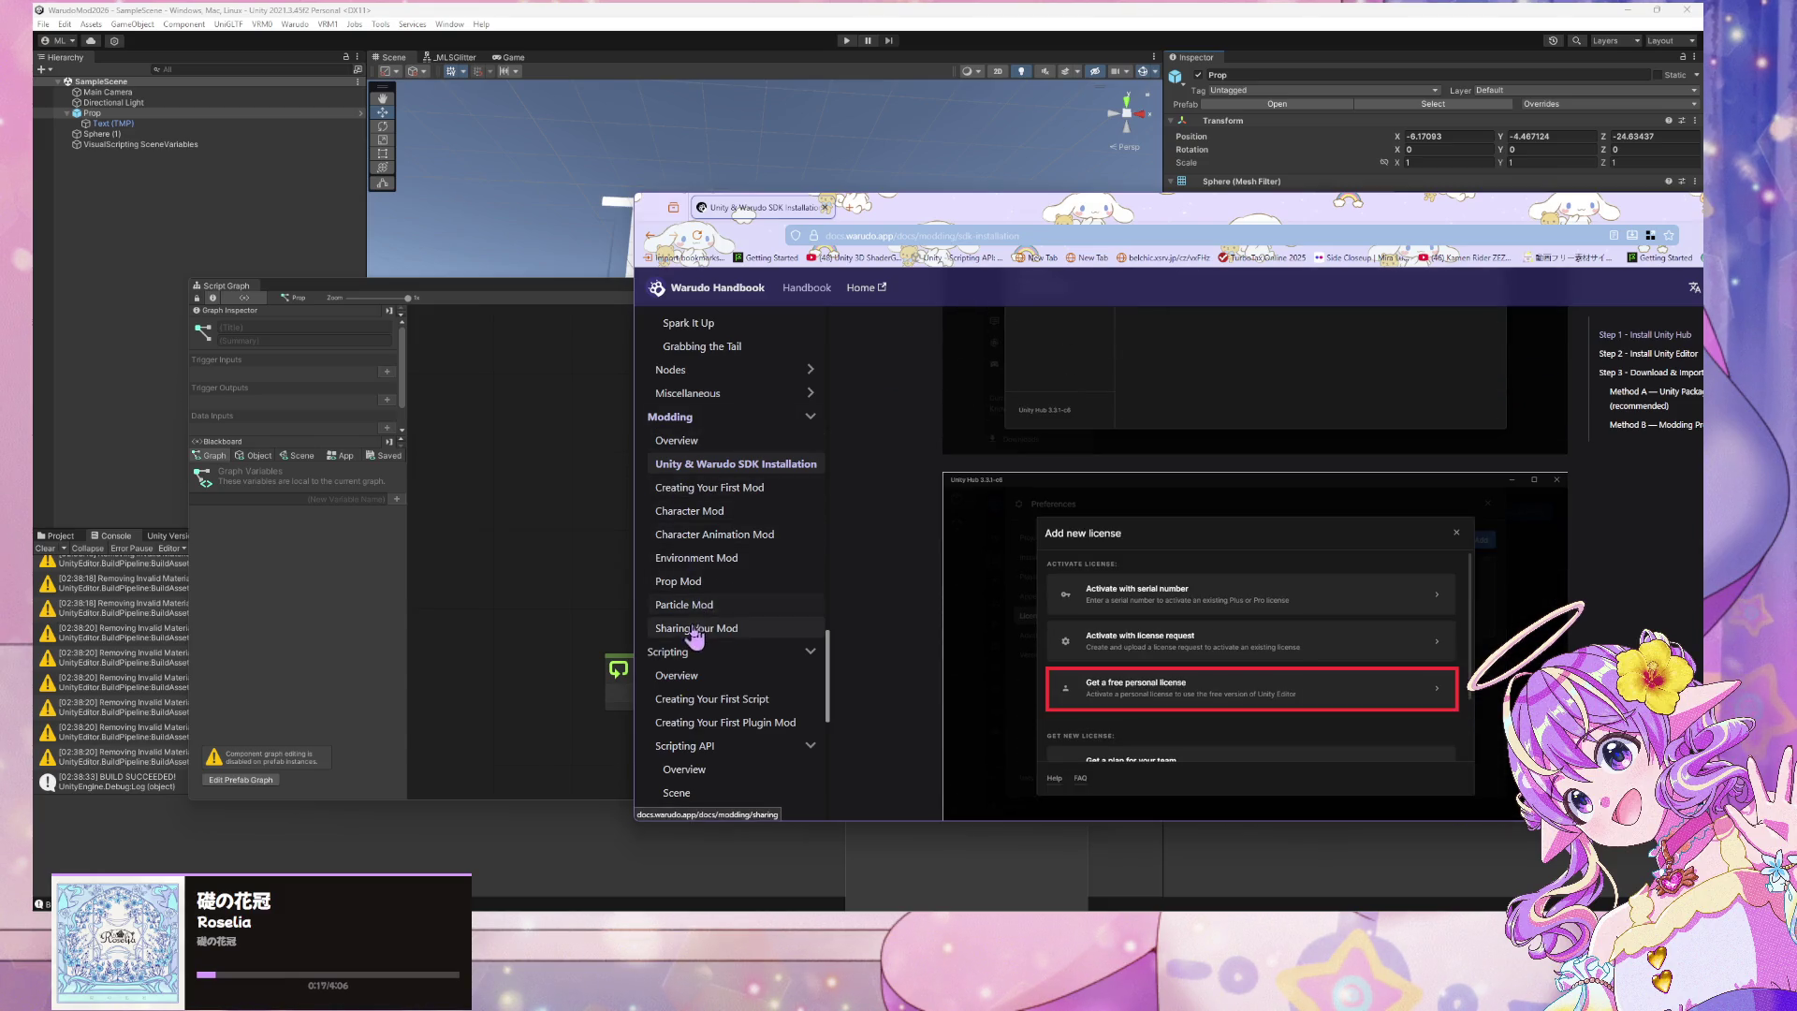
{"action": "left_click", "coordinate": [697, 583]}
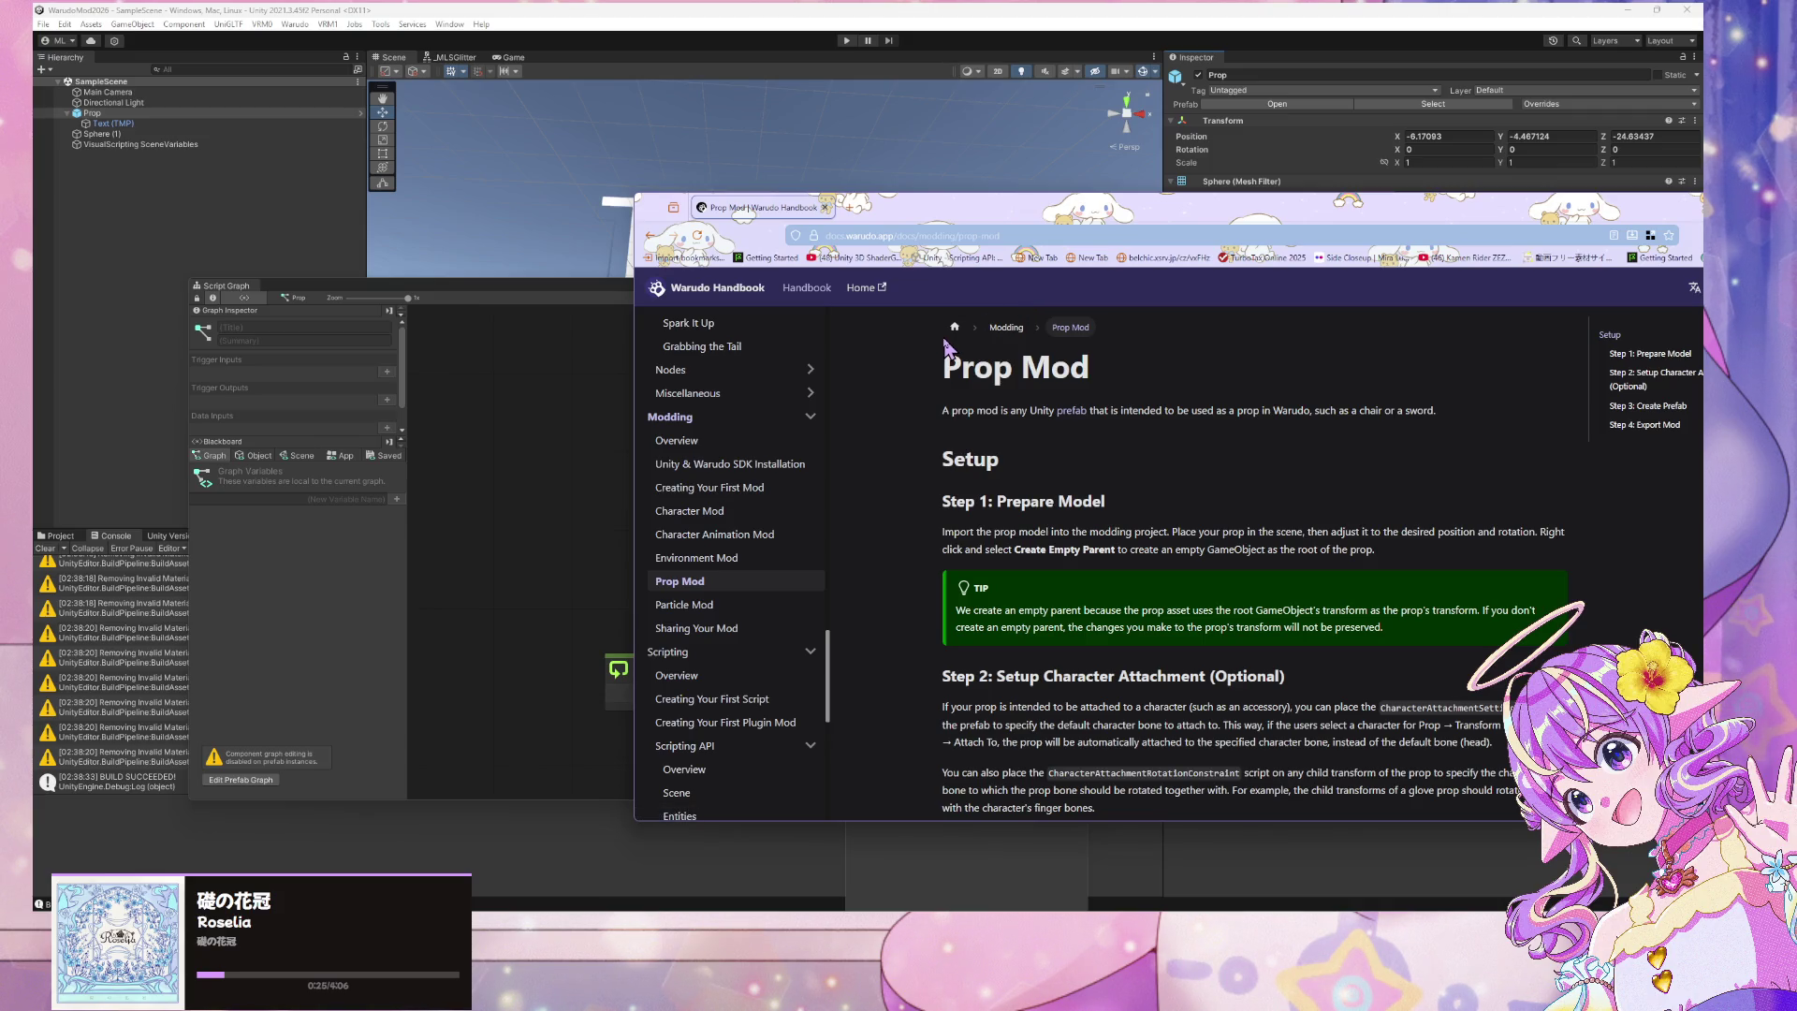
Look through the Scripting Overview, Creating Your First Script and Creating Your First Plugin Mod pages
{"action": "scroll", "coordinate": [943, 342], "scroll_direction": "down", "scroll_amount": 5}
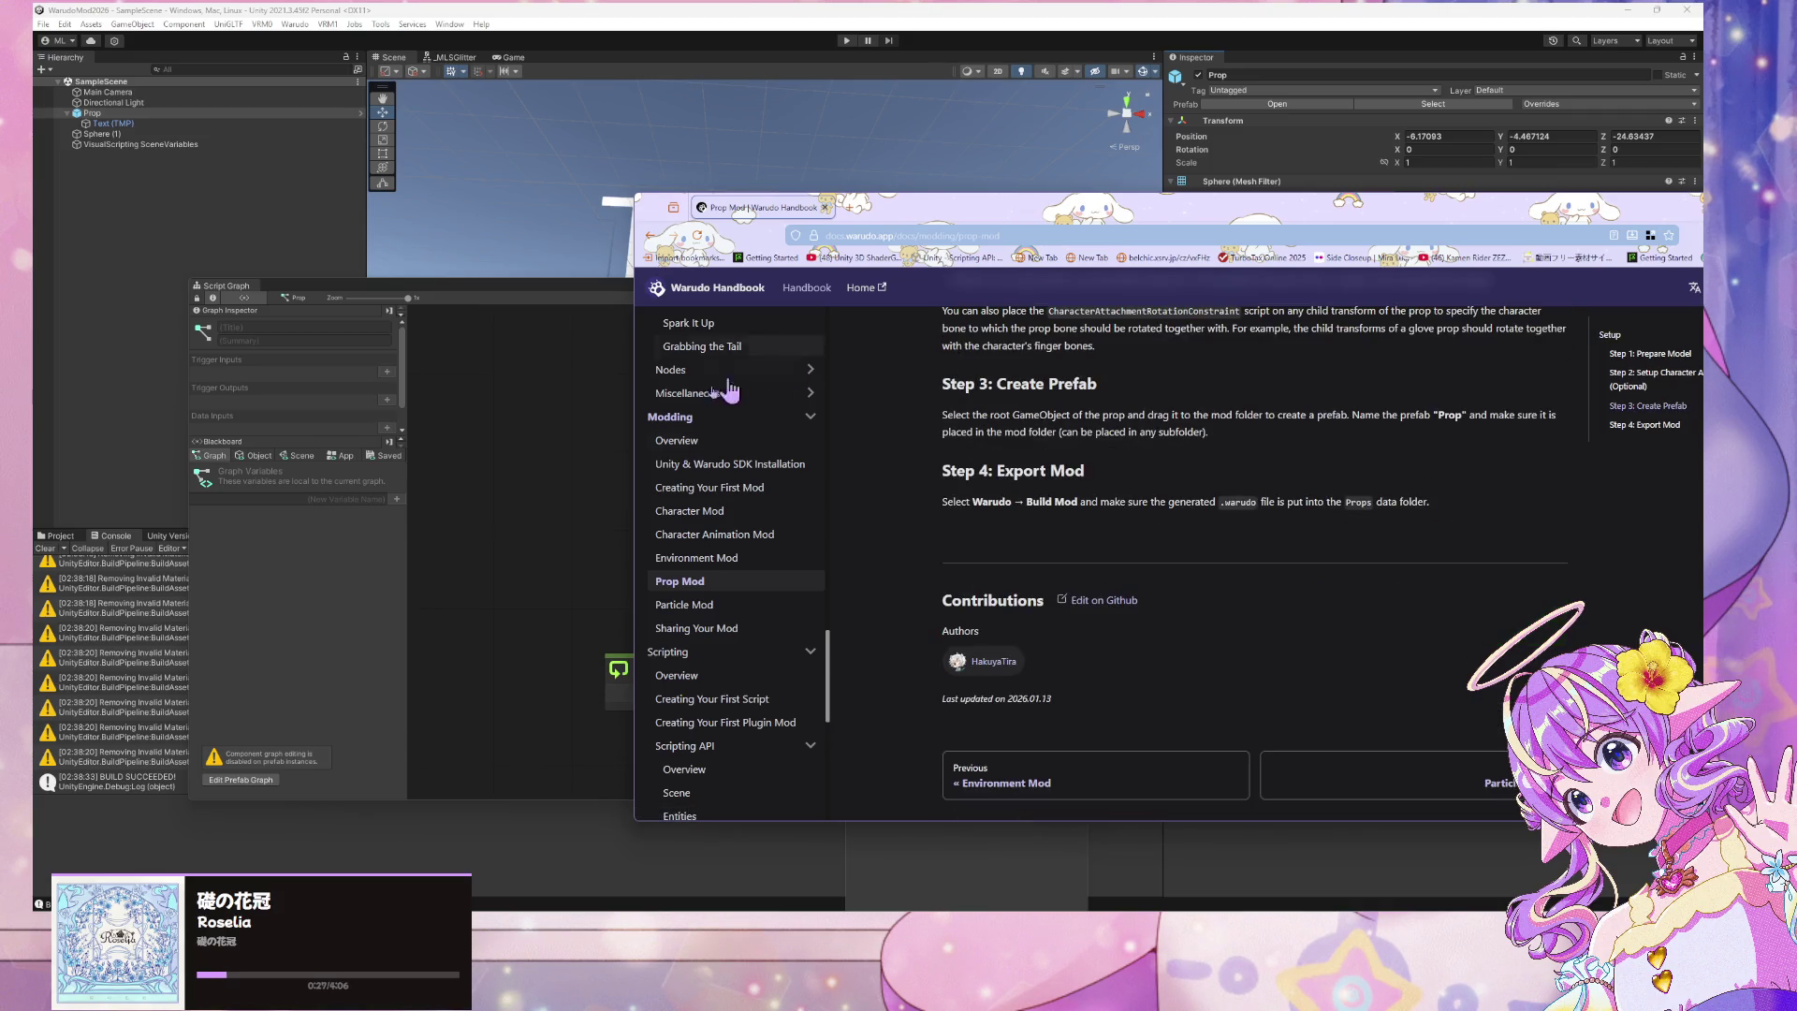
{"action": "scroll", "coordinate": [723, 506], "scroll_direction": "down", "scroll_amount": 2}
{"action": "left_click", "coordinate": [716, 513]}
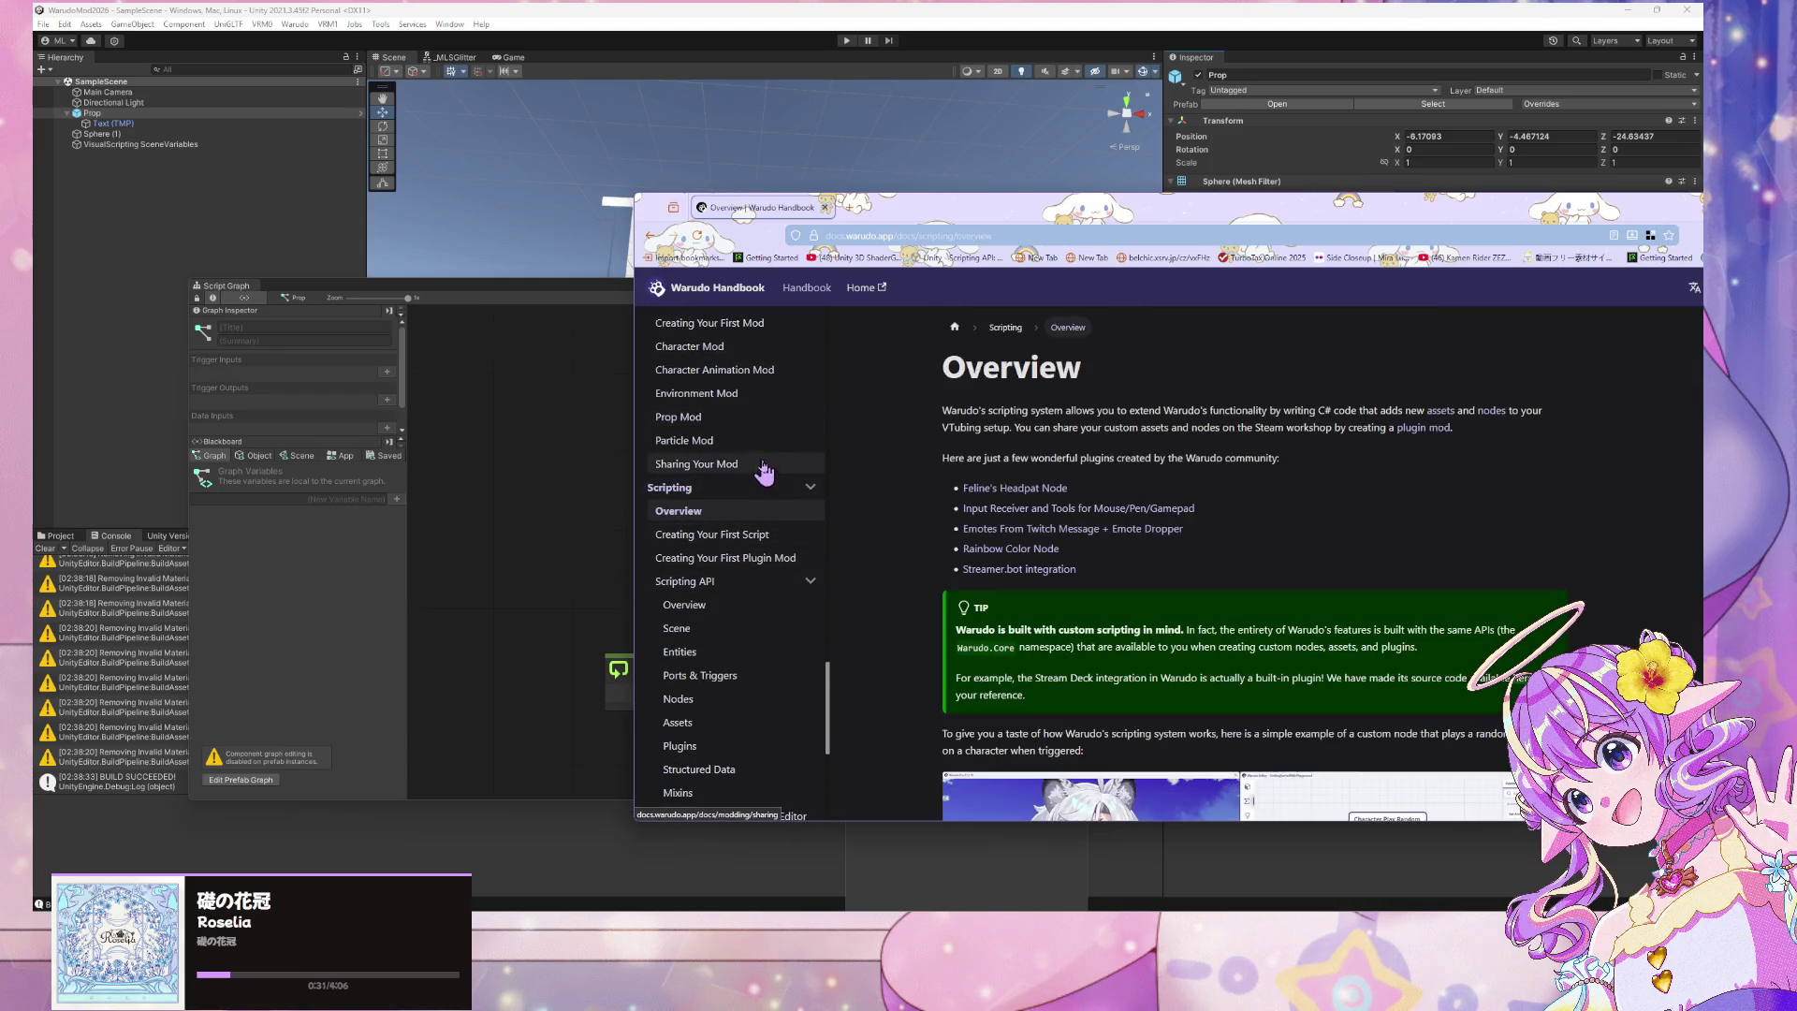
{"action": "scroll", "coordinate": [976, 421], "scroll_direction": "down", "scroll_amount": 3}
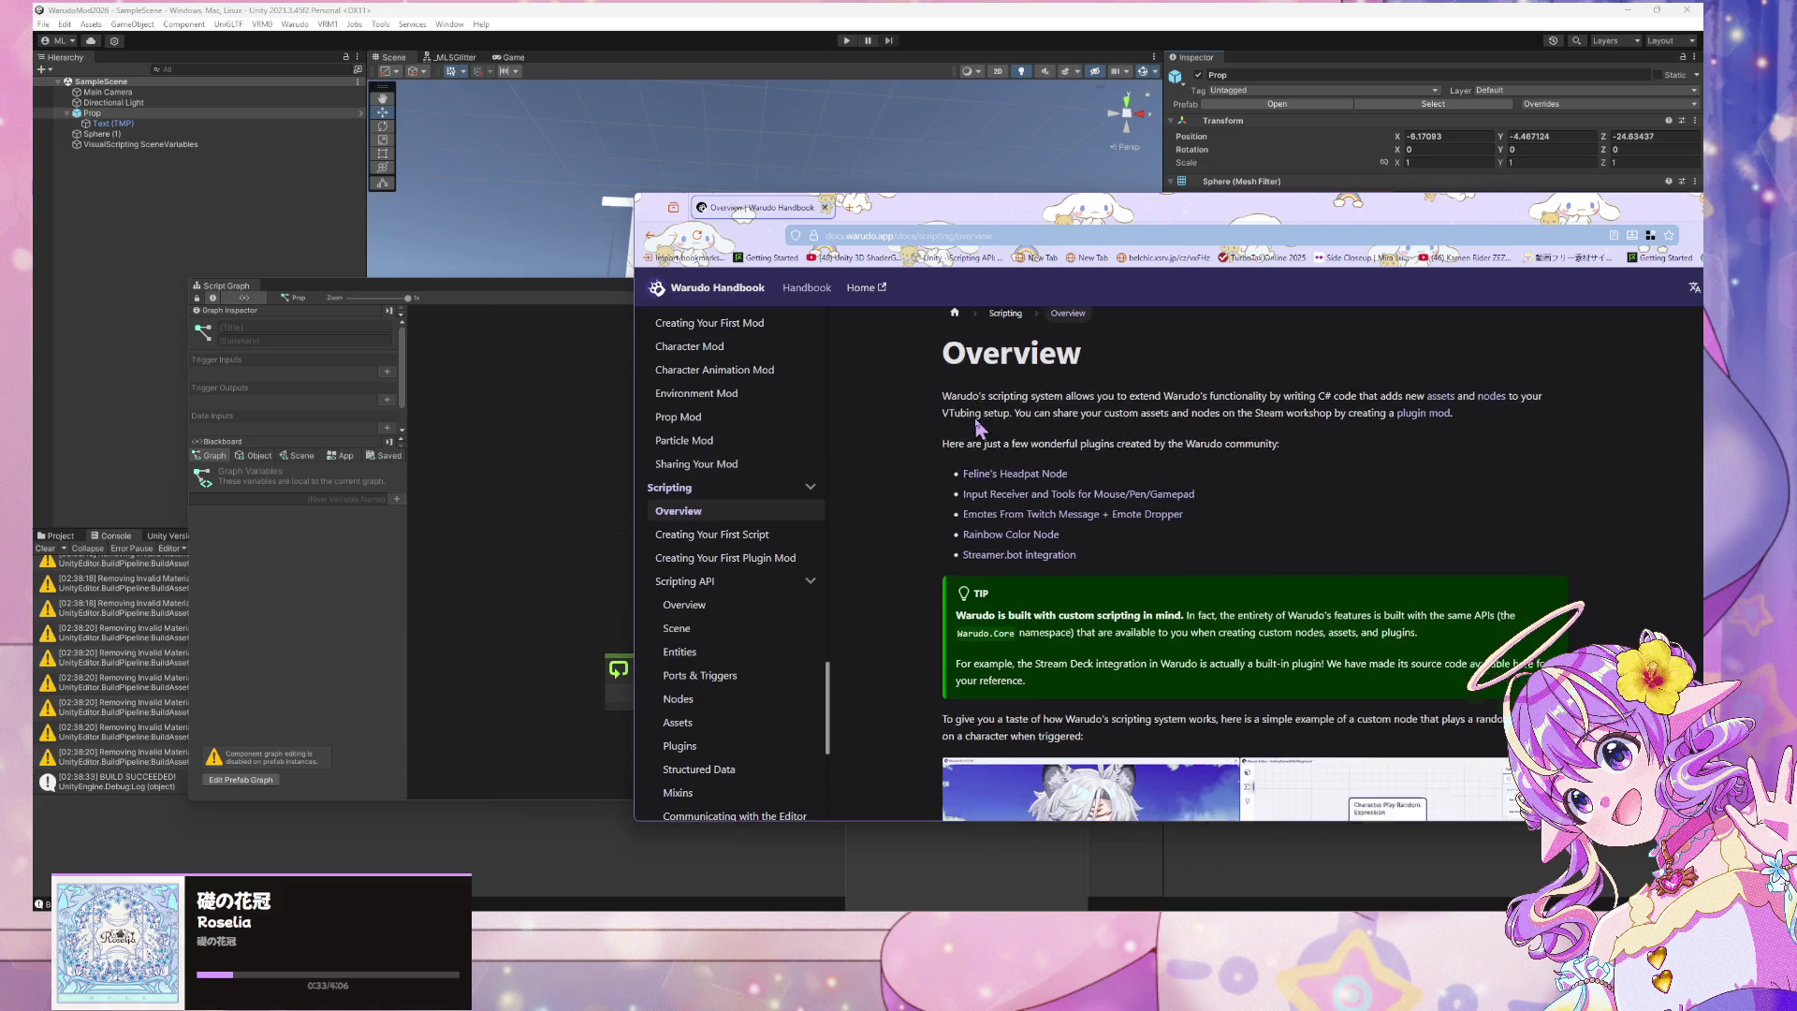
{"action": "scroll", "coordinate": [974, 418], "scroll_direction": "down", "scroll_amount": 4}
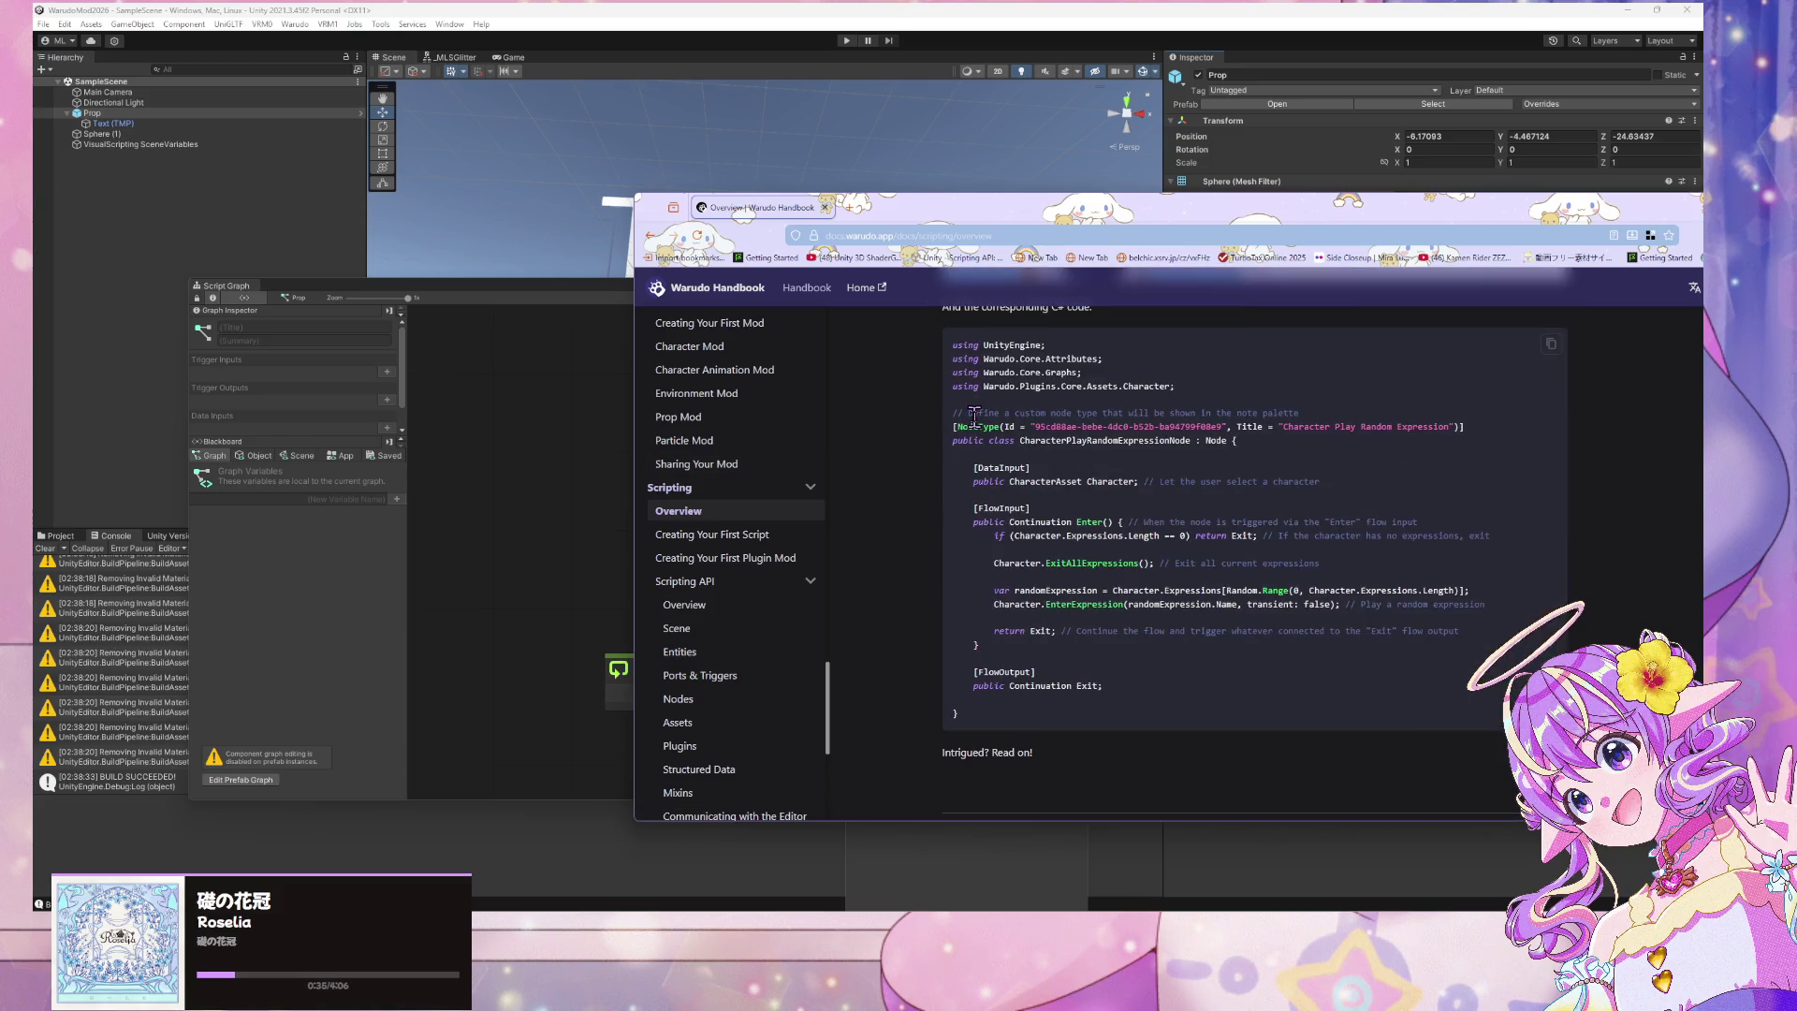
{"action": "left_click", "coordinate": [749, 515]}
{"action": "left_click", "coordinate": [725, 536]}
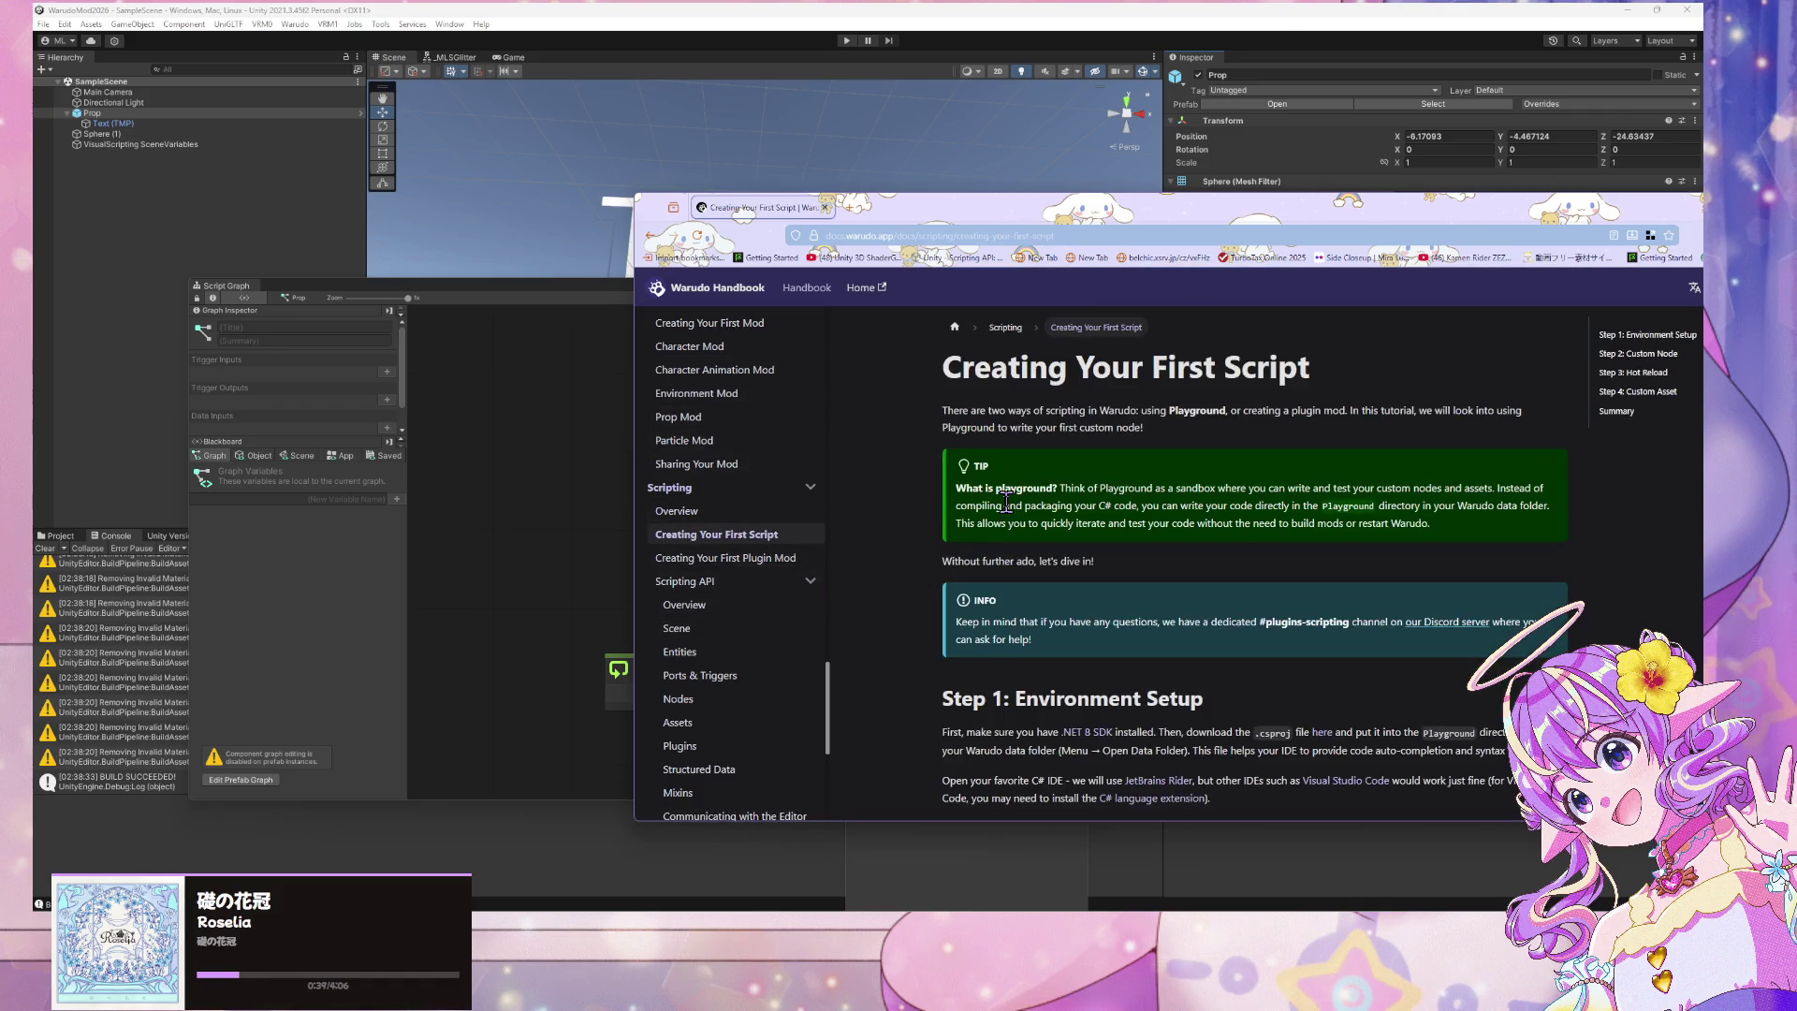
{"action": "scroll", "coordinate": [1006, 503], "scroll_direction": "down", "scroll_amount": 4}
{"action": "left_click", "coordinate": [739, 558]}
Open the Scripting API Overview page and scroll through it
{"action": "scroll", "coordinate": [994, 531], "scroll_direction": "down", "scroll_amount": 3}
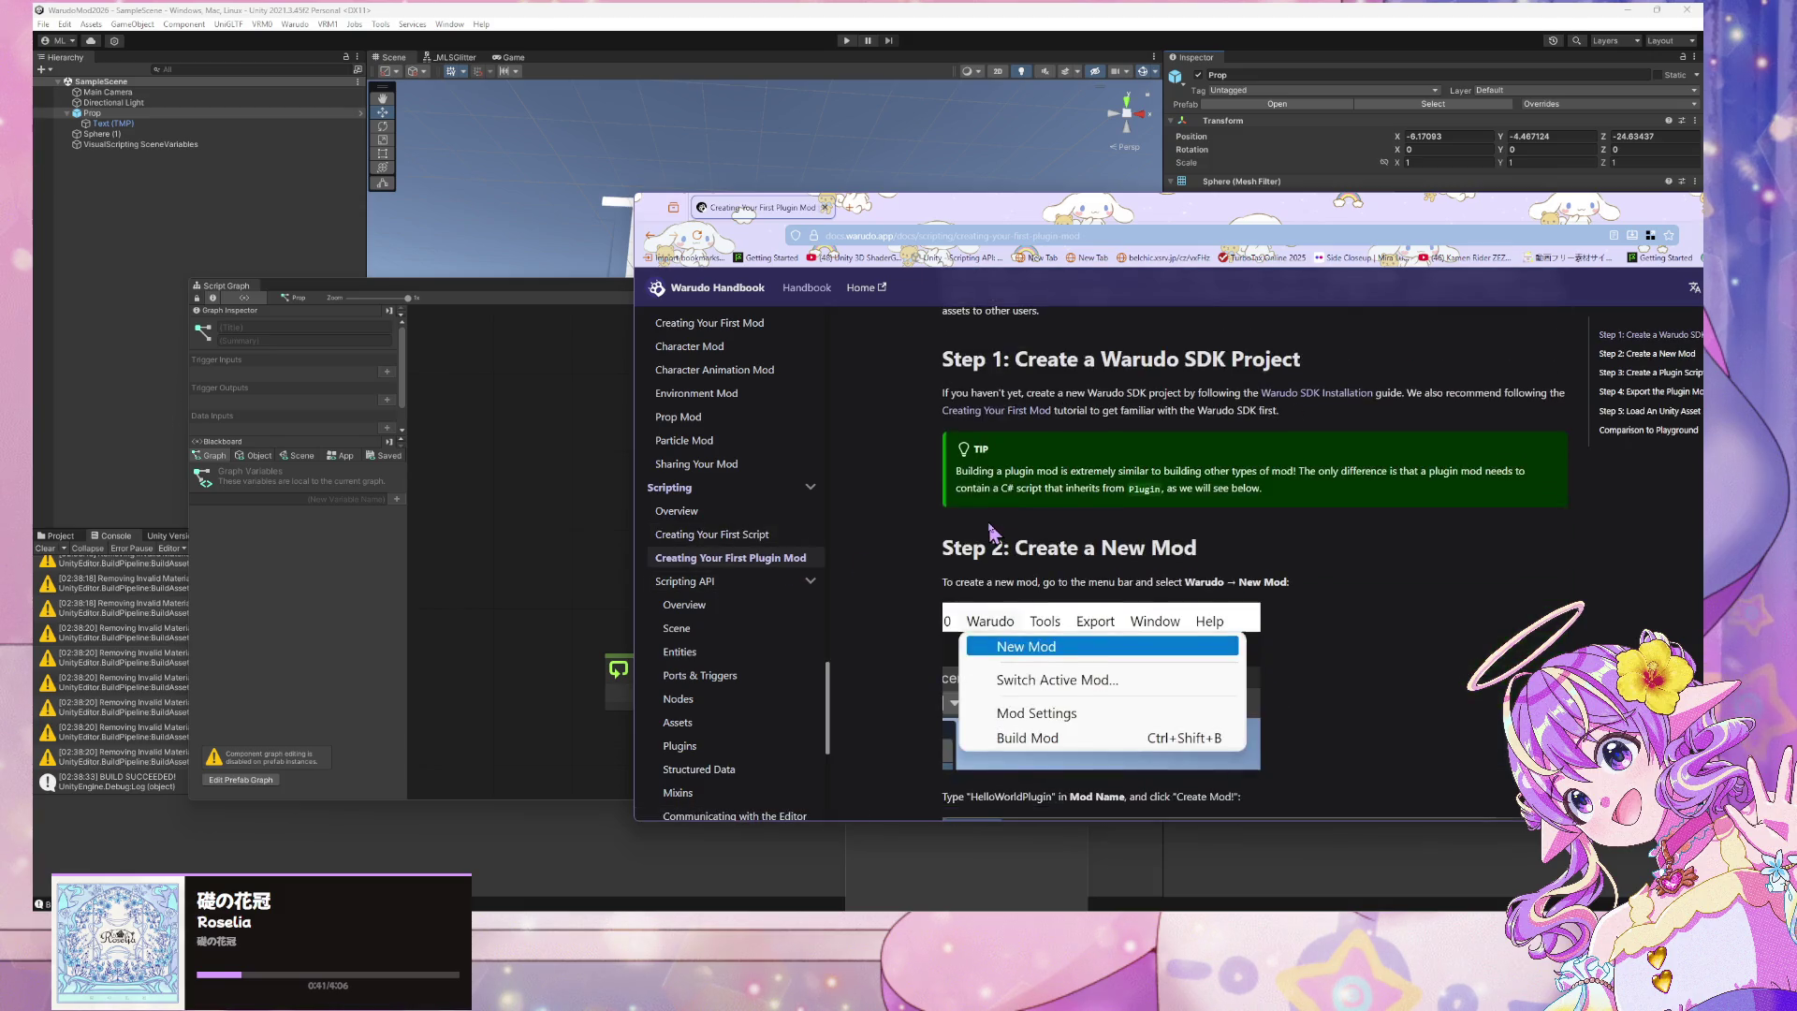
{"action": "scroll", "coordinate": [992, 531], "scroll_direction": "up", "scroll_amount": 2}
{"action": "scroll", "coordinate": [936, 543], "scroll_direction": "down", "scroll_amount": 2}
{"action": "left_click", "coordinate": [683, 605]}
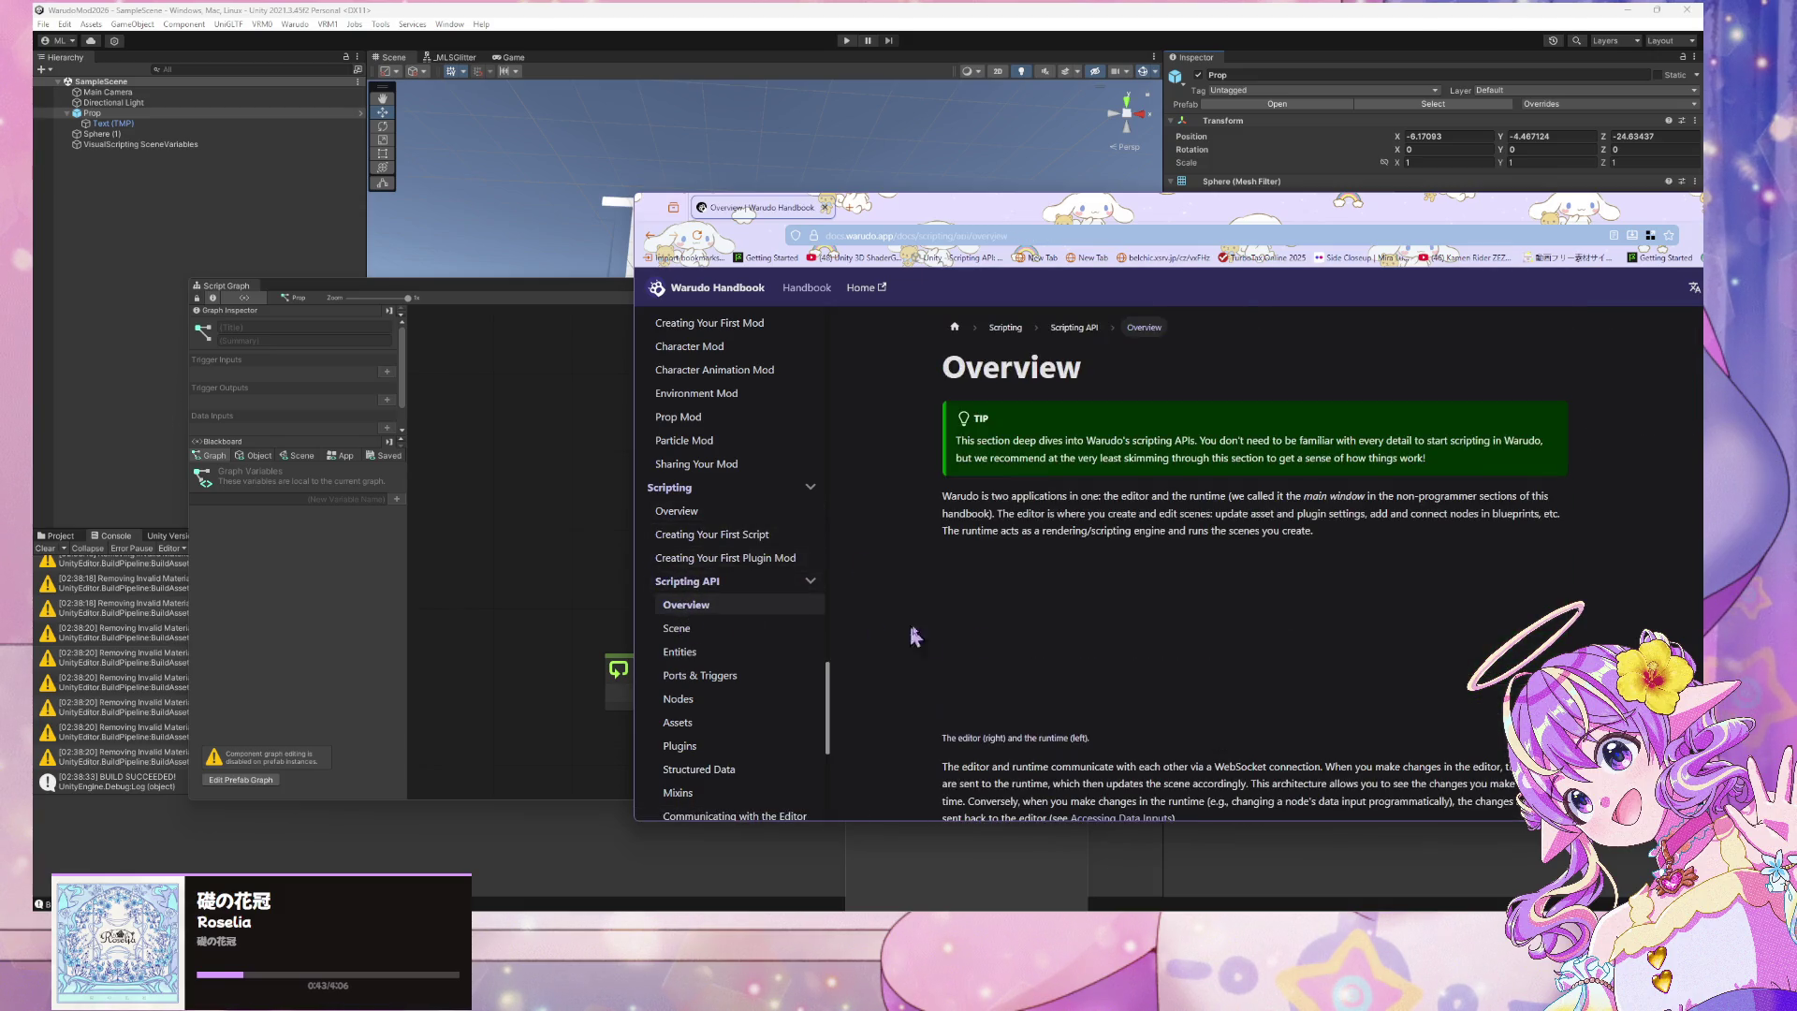
{"action": "scroll", "coordinate": [910, 623], "scroll_direction": "down", "scroll_amount": 3}
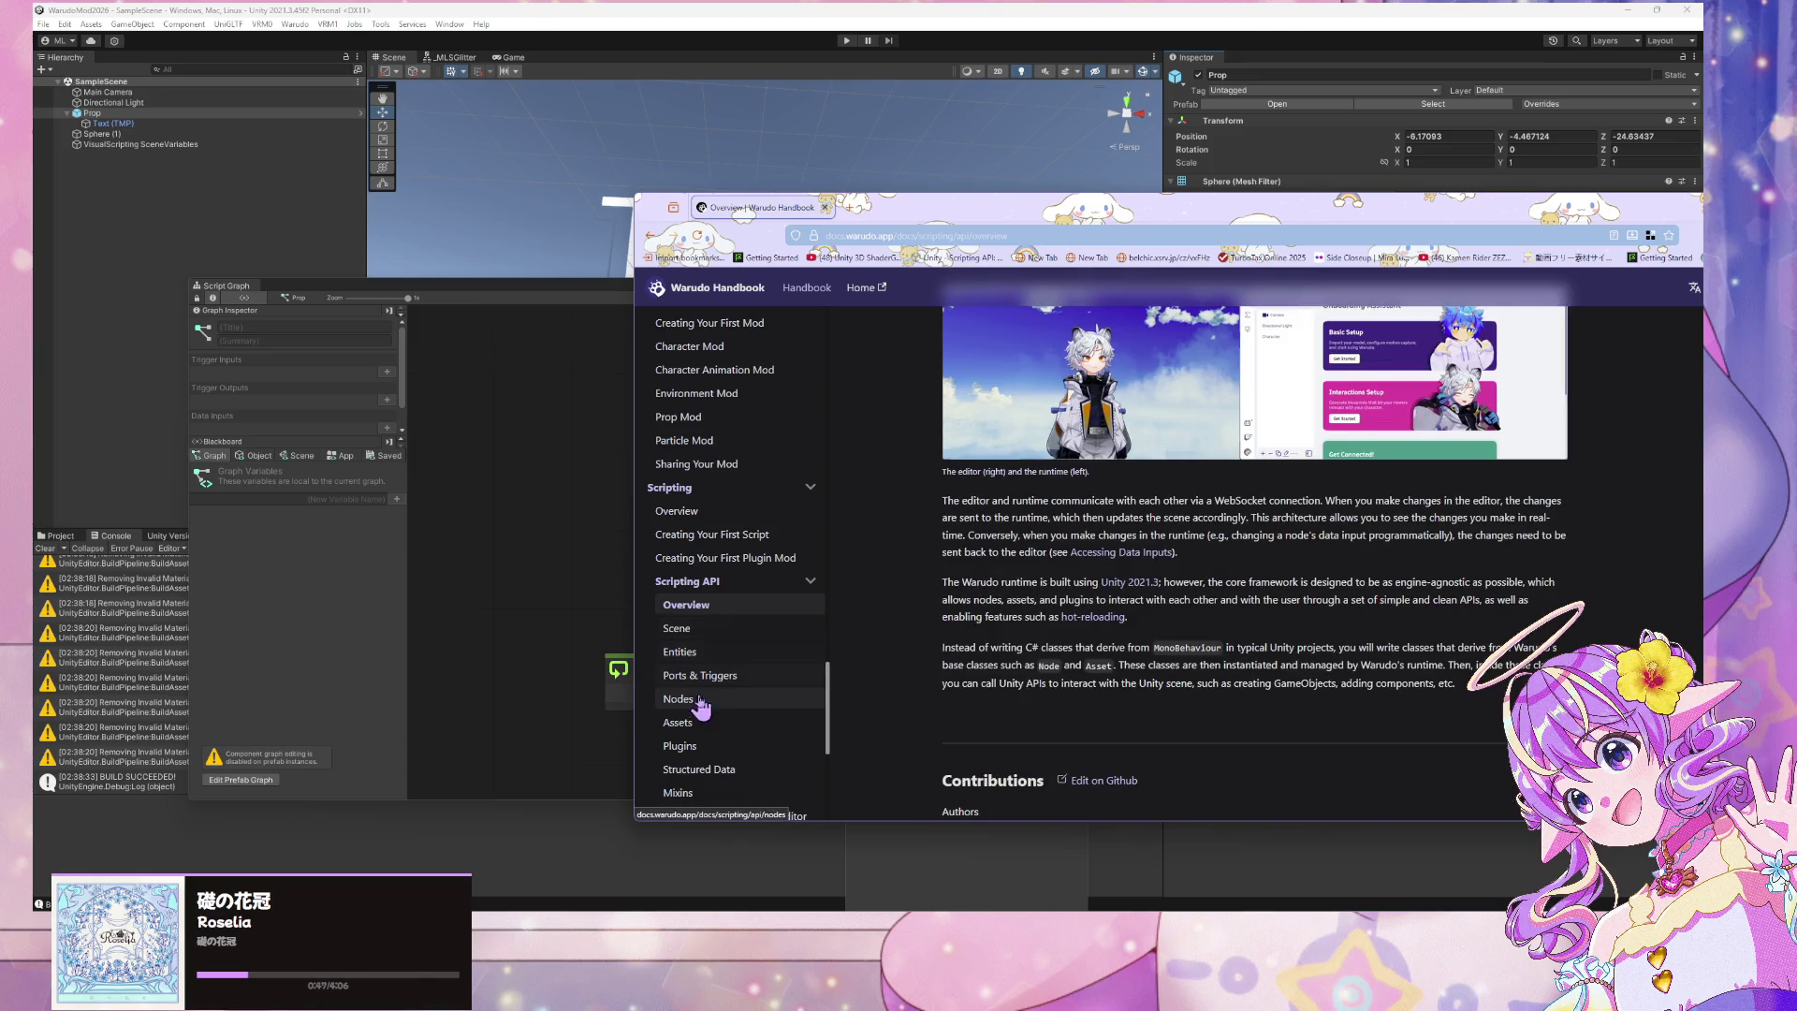
{"action": "scroll", "coordinate": [972, 453], "scroll_direction": "up", "scroll_amount": 1}
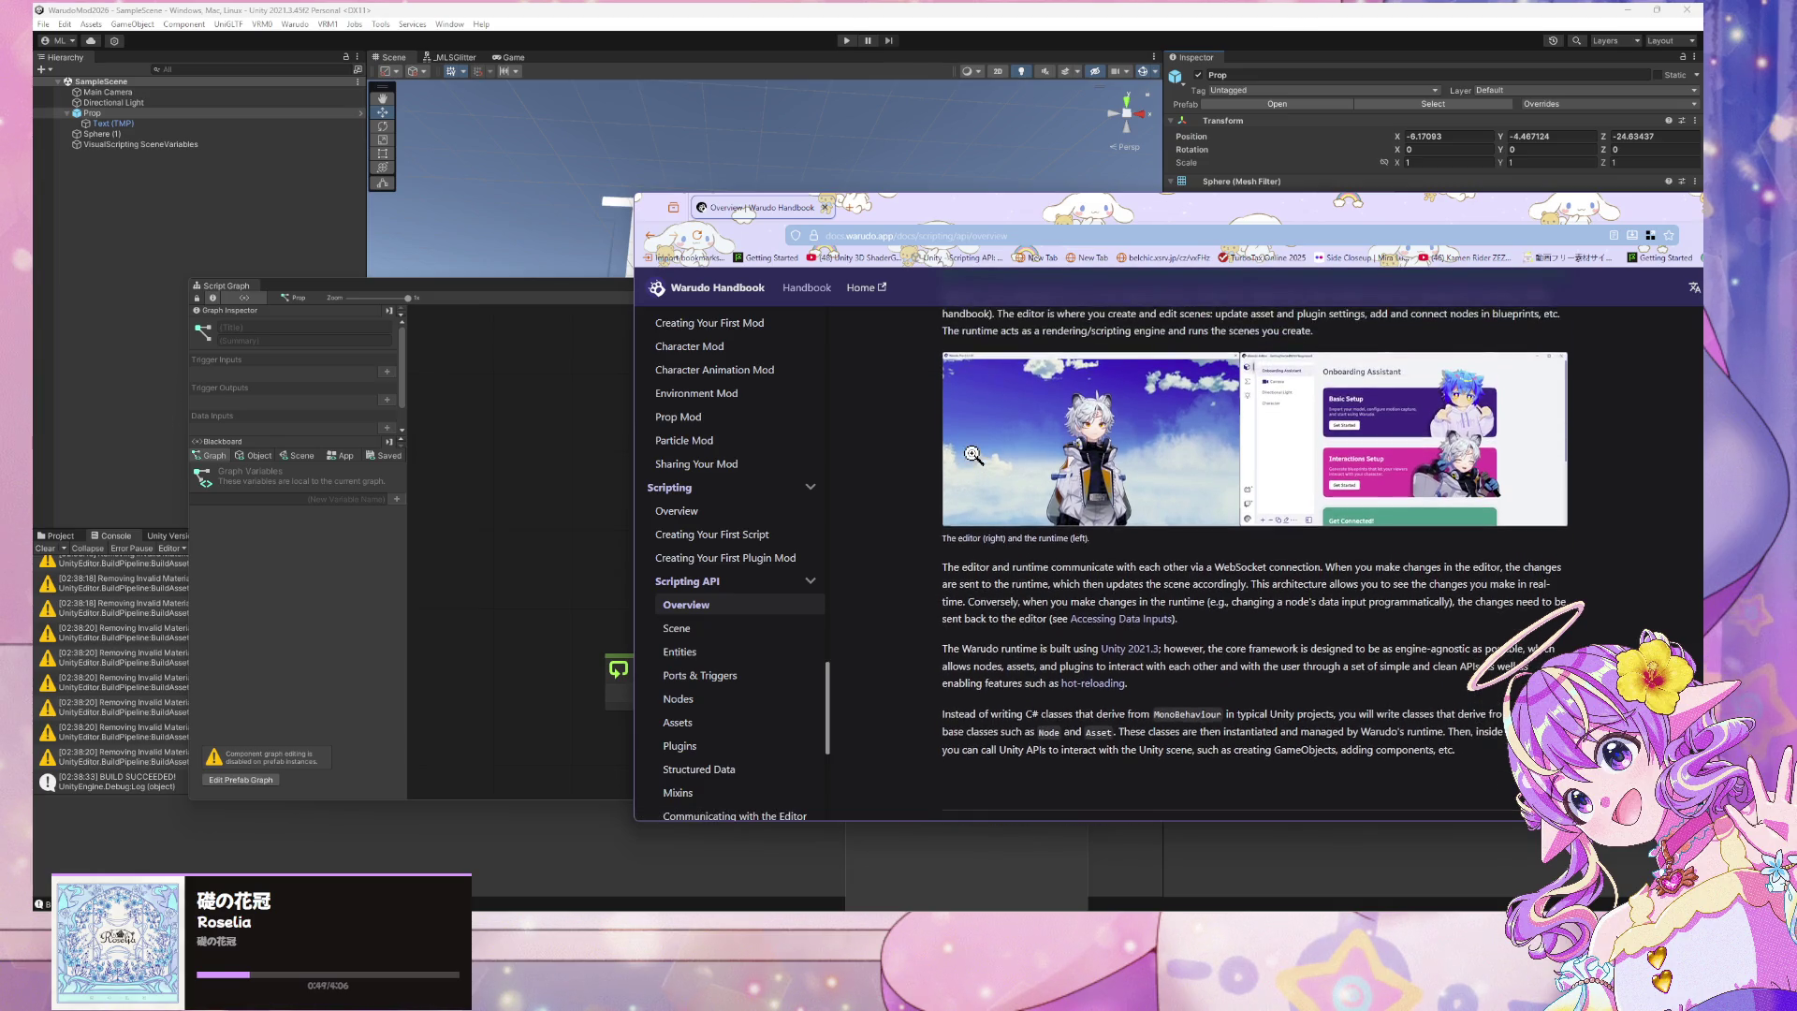
{"action": "scroll", "coordinate": [974, 454], "scroll_direction": "up", "scroll_amount": 2}
{"action": "scroll", "coordinate": [971, 453], "scroll_direction": "down", "scroll_amount": 2}
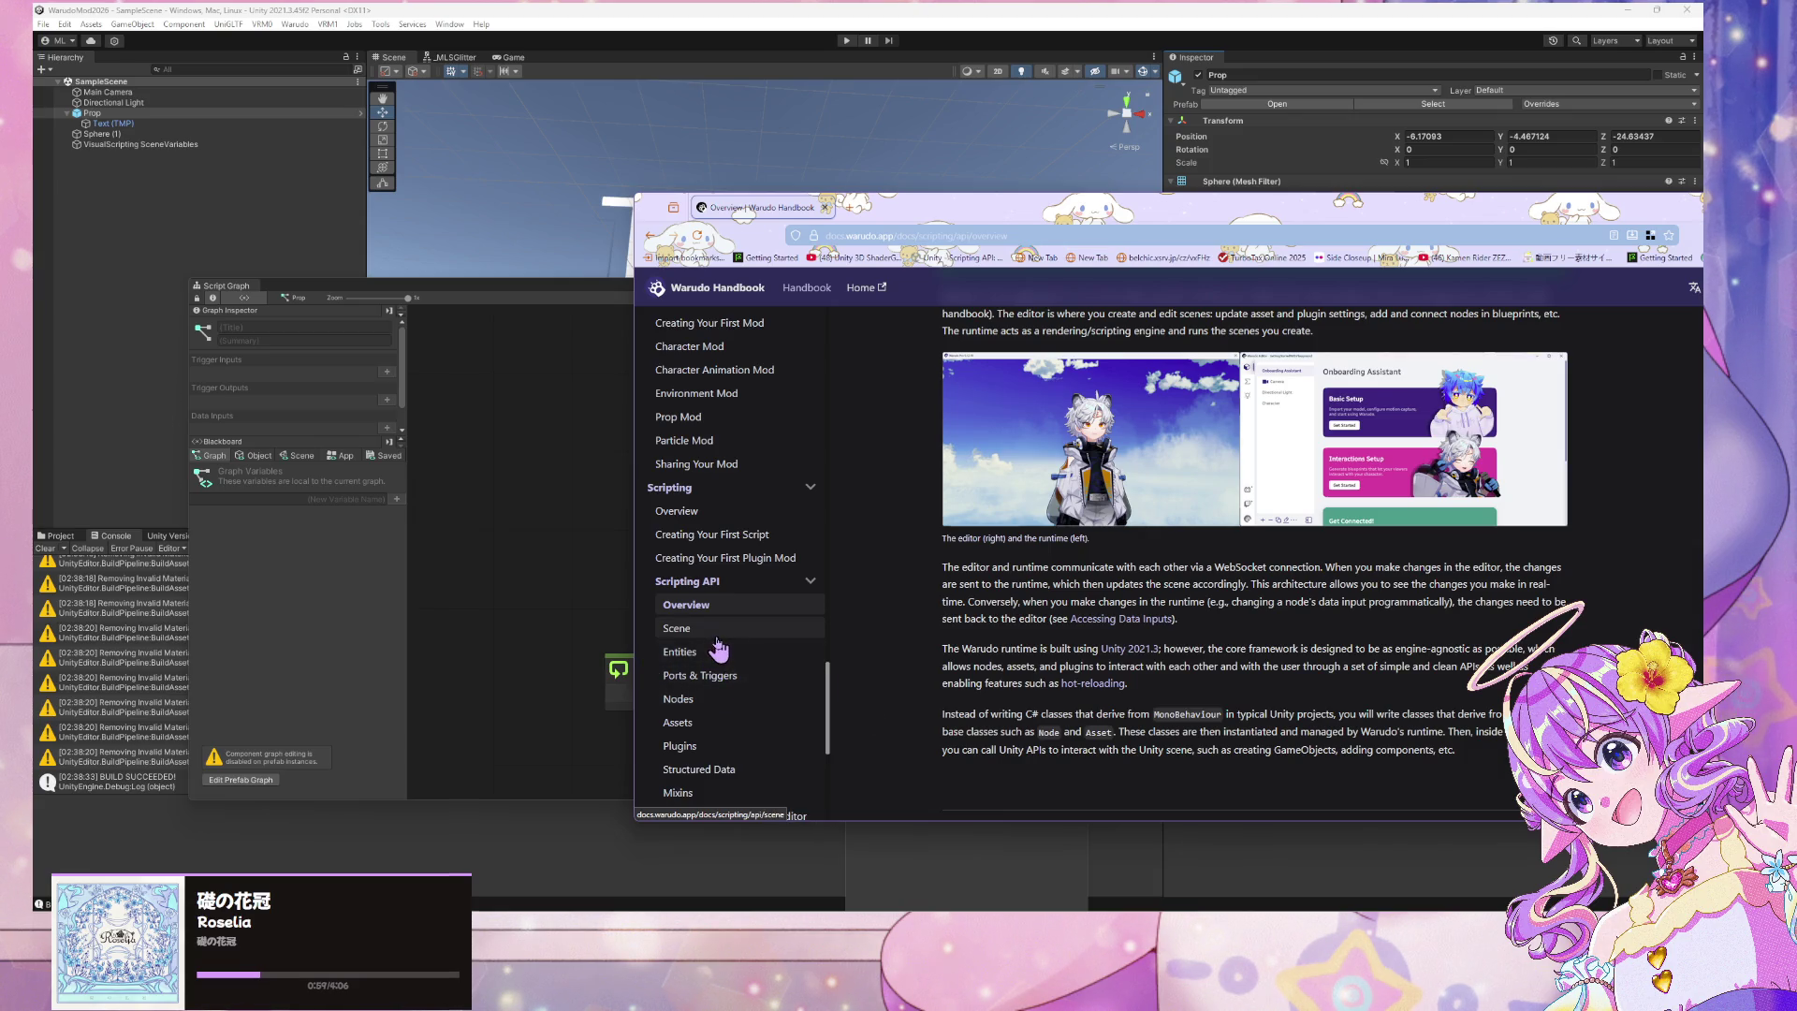
{"action": "left_click", "coordinate": [717, 637]}
{"action": "left_click", "coordinate": [697, 655]}
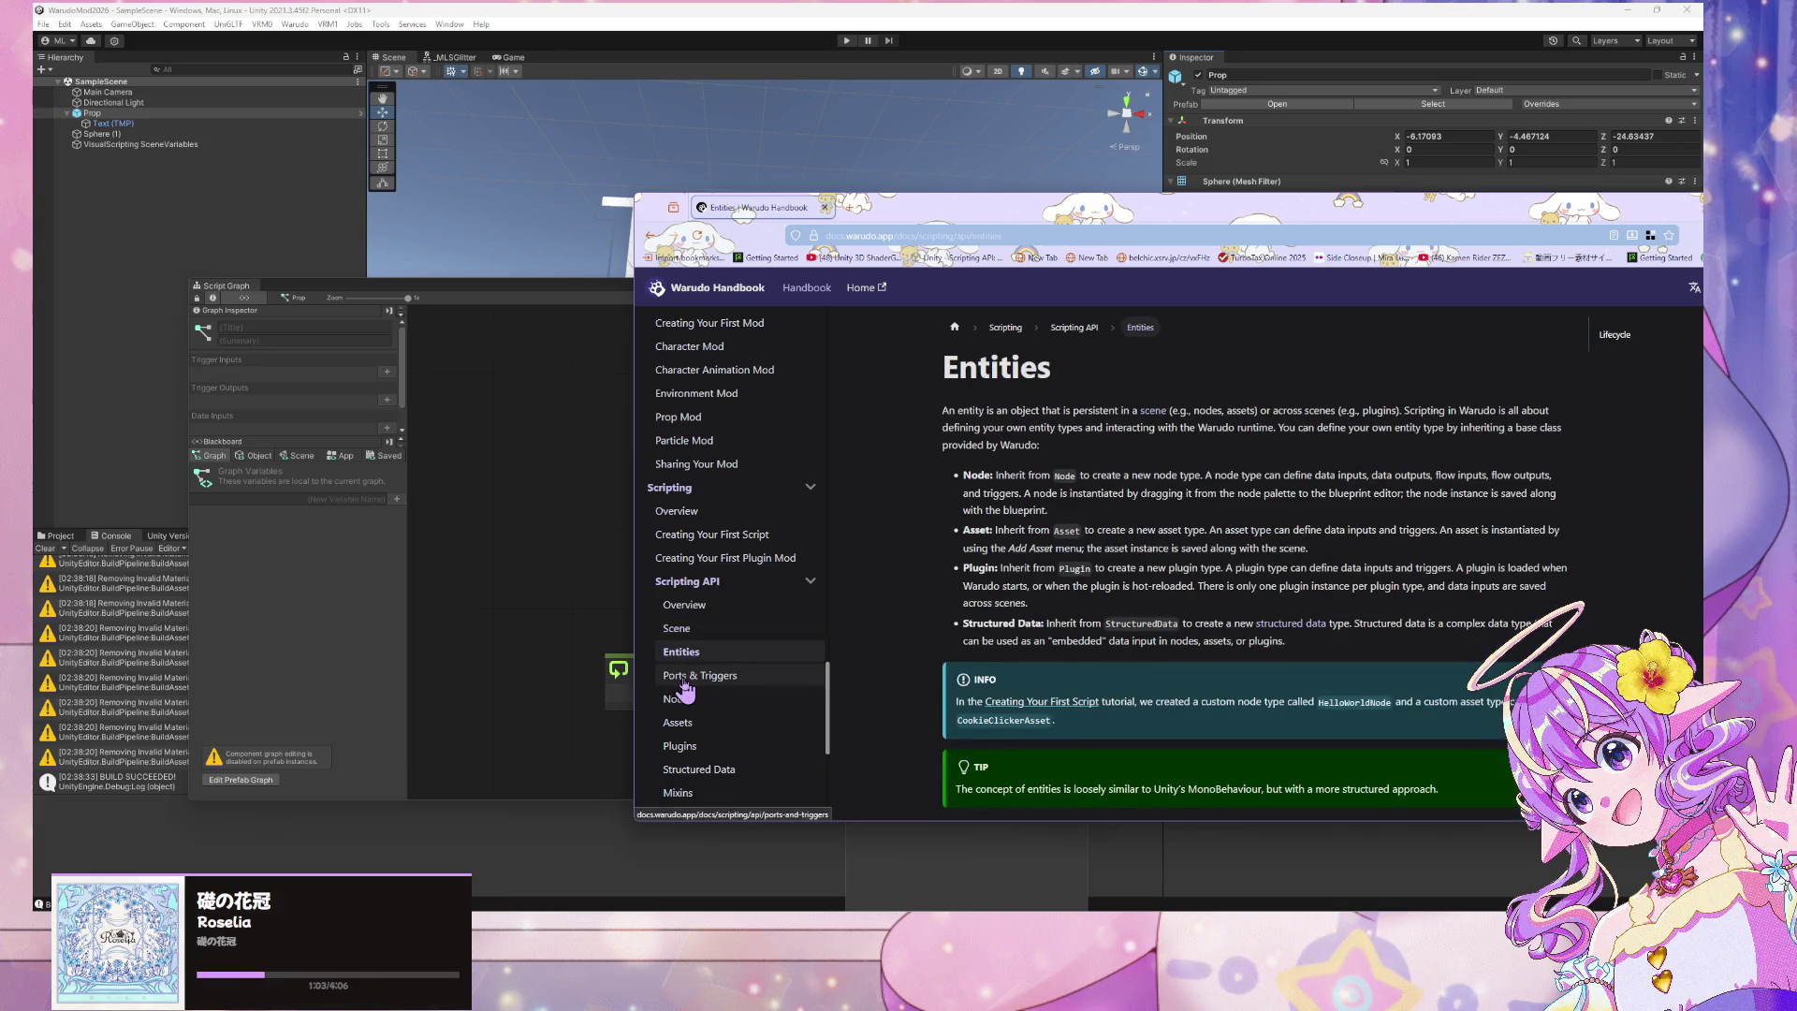
{"action": "left_click", "coordinate": [684, 681]}
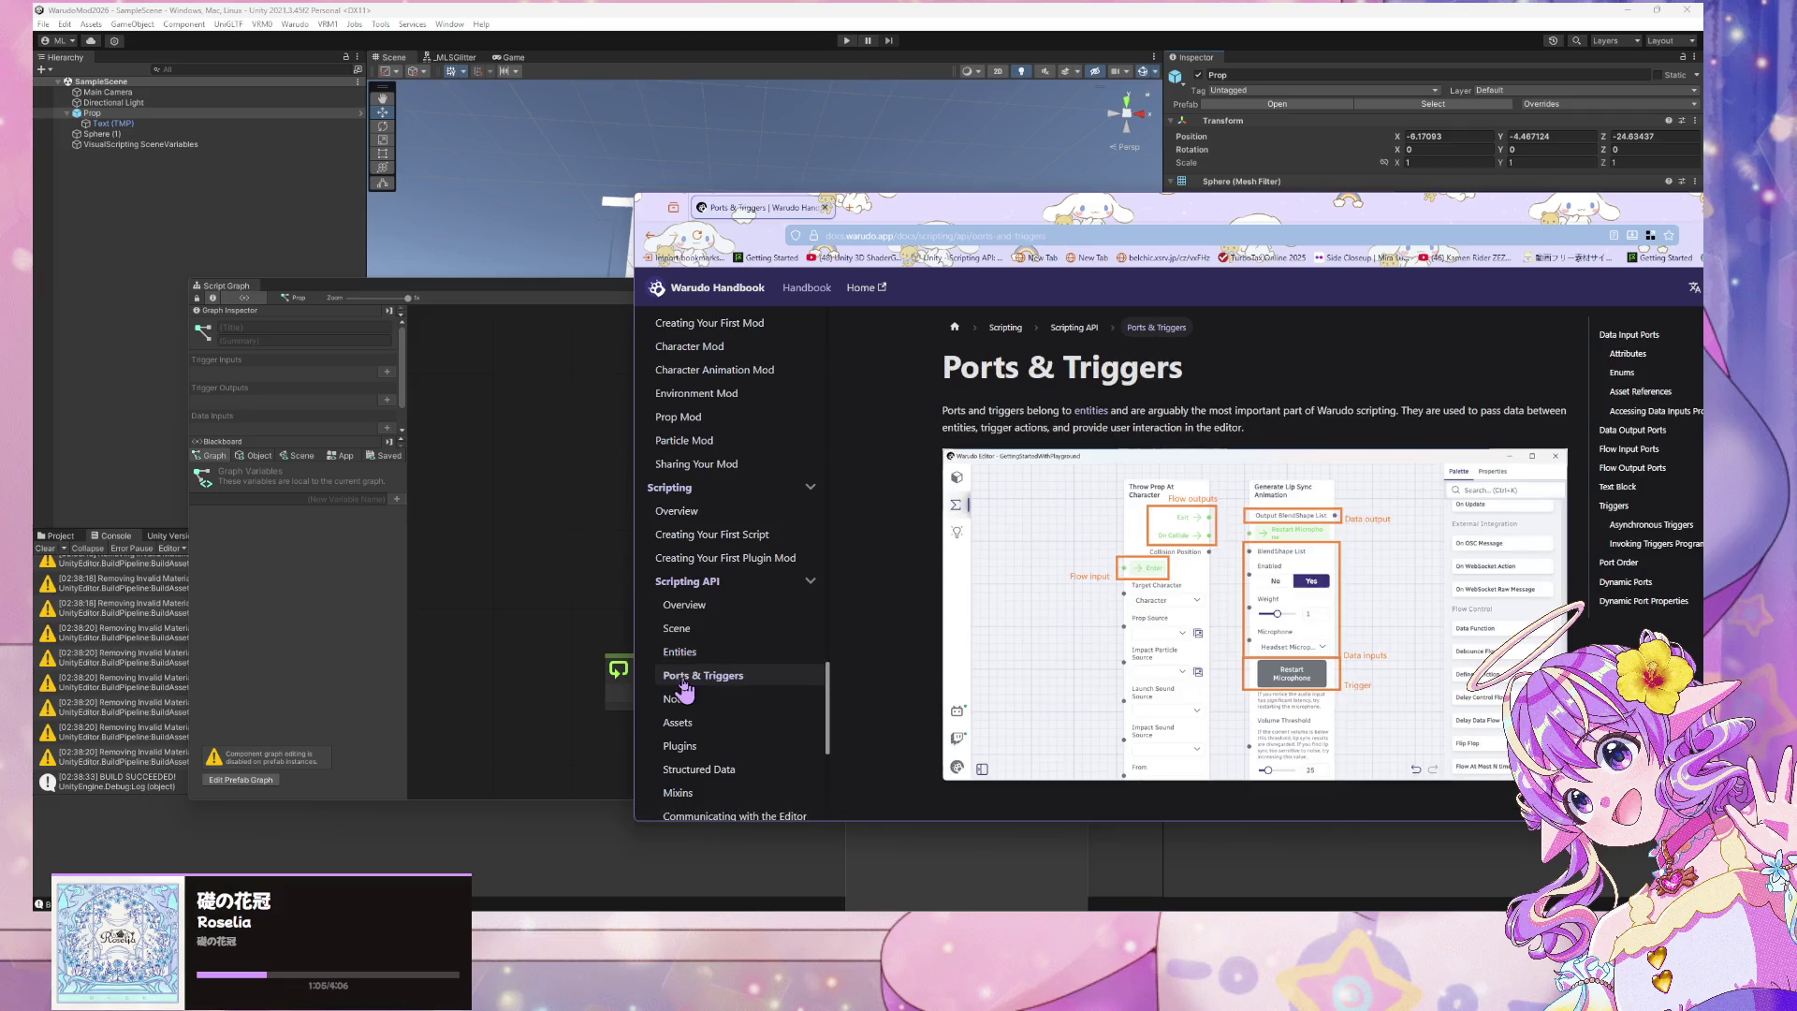
{"action": "scroll", "coordinate": [1037, 469], "scroll_direction": "down", "scroll_amount": 3}
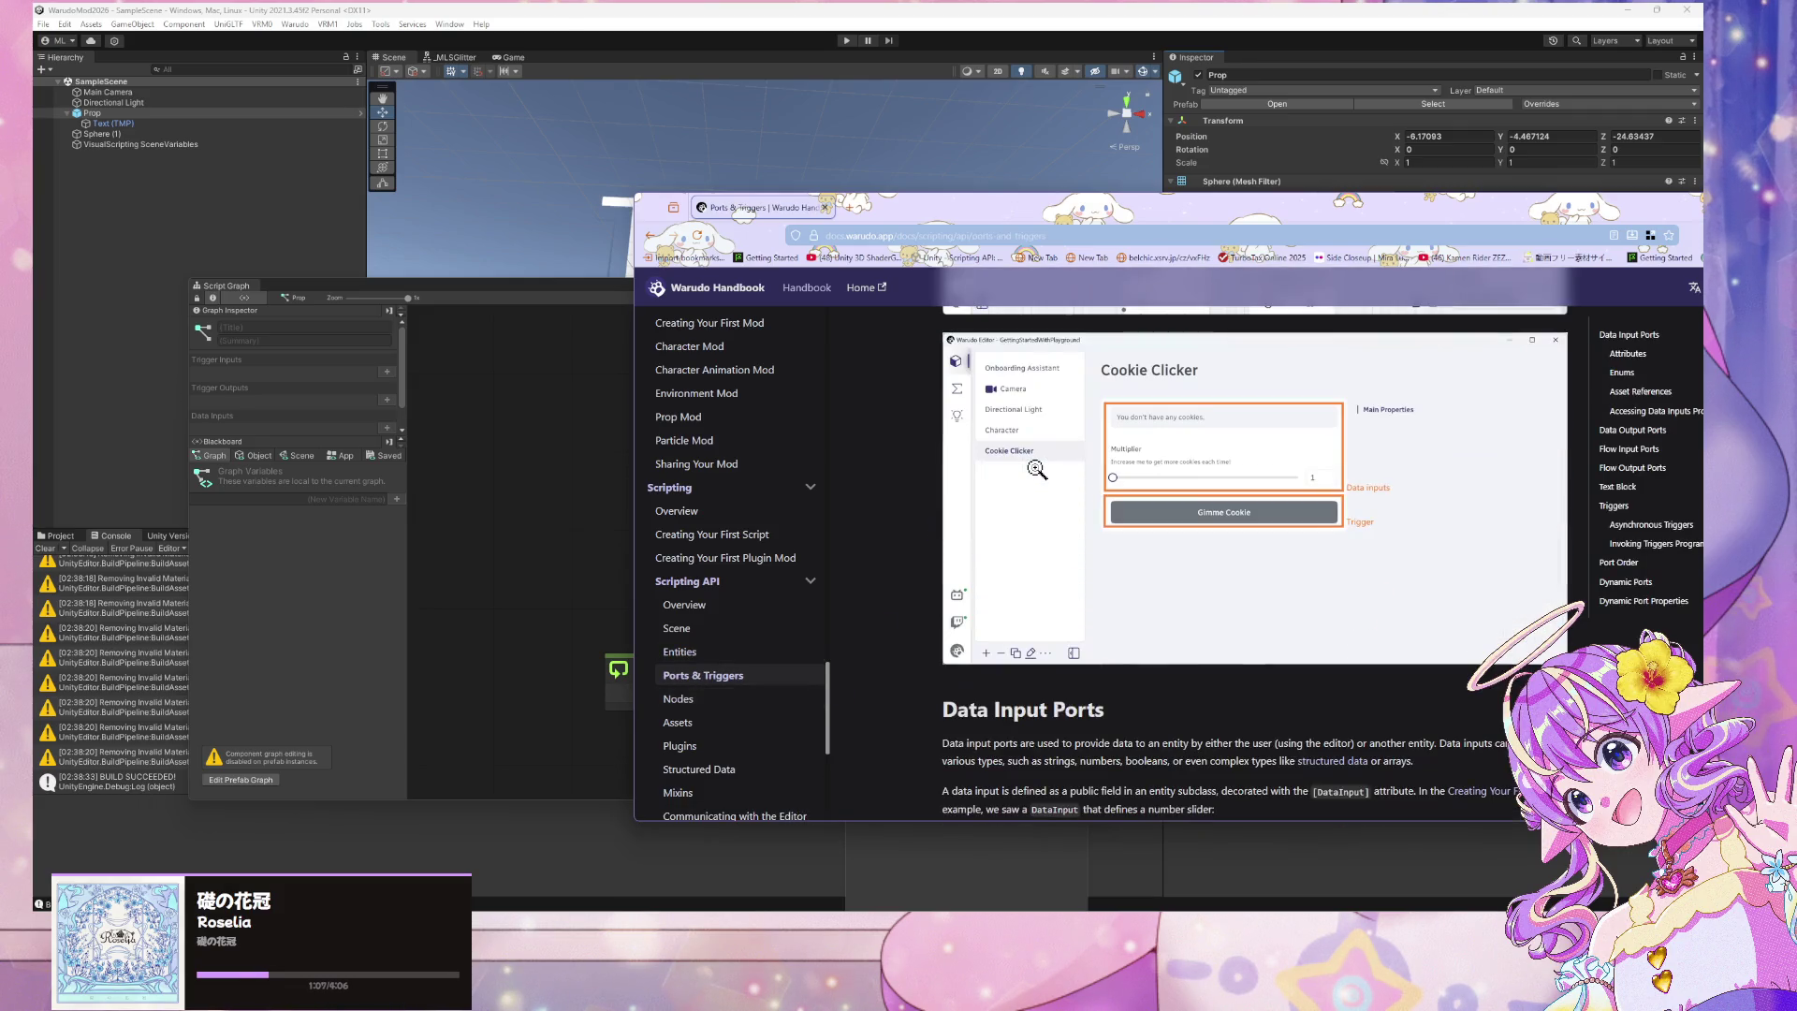
{"action": "left_click", "coordinate": [711, 700]}
{"action": "left_click", "coordinate": [715, 725]}
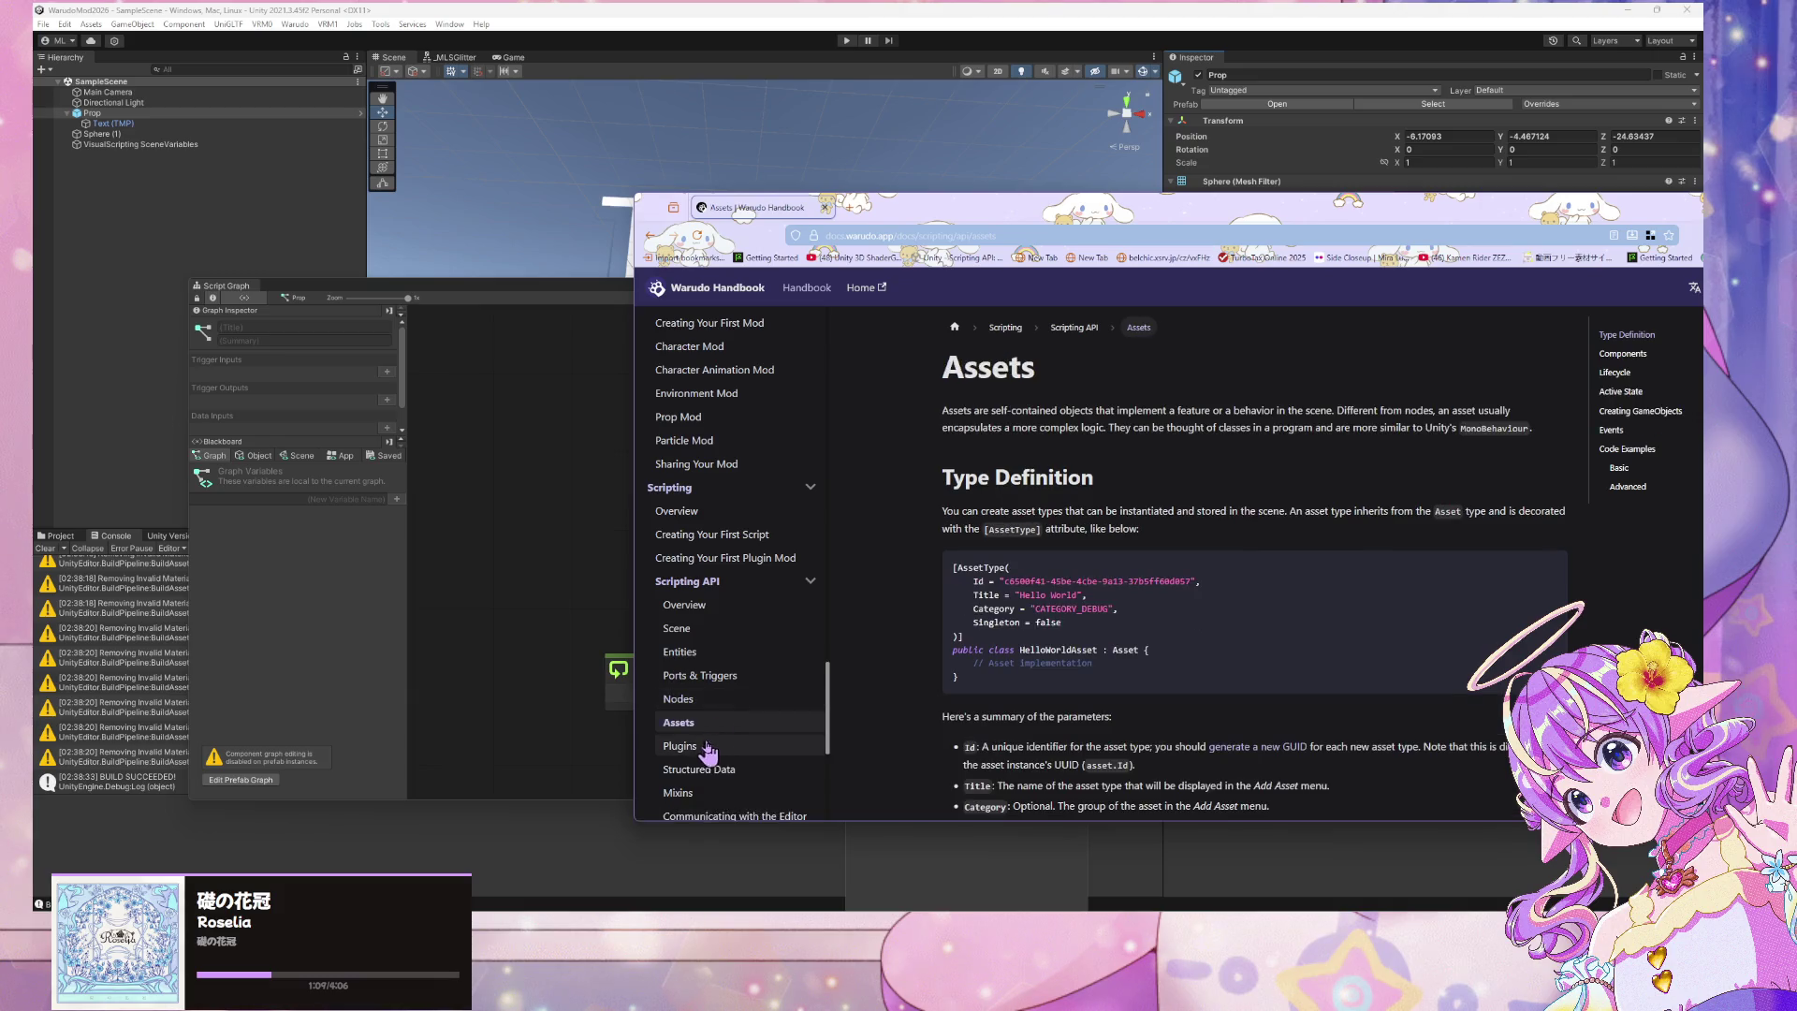
{"action": "left_click", "coordinate": [719, 745]}
{"action": "scroll", "coordinate": [725, 655], "scroll_direction": "down", "scroll_amount": 3}
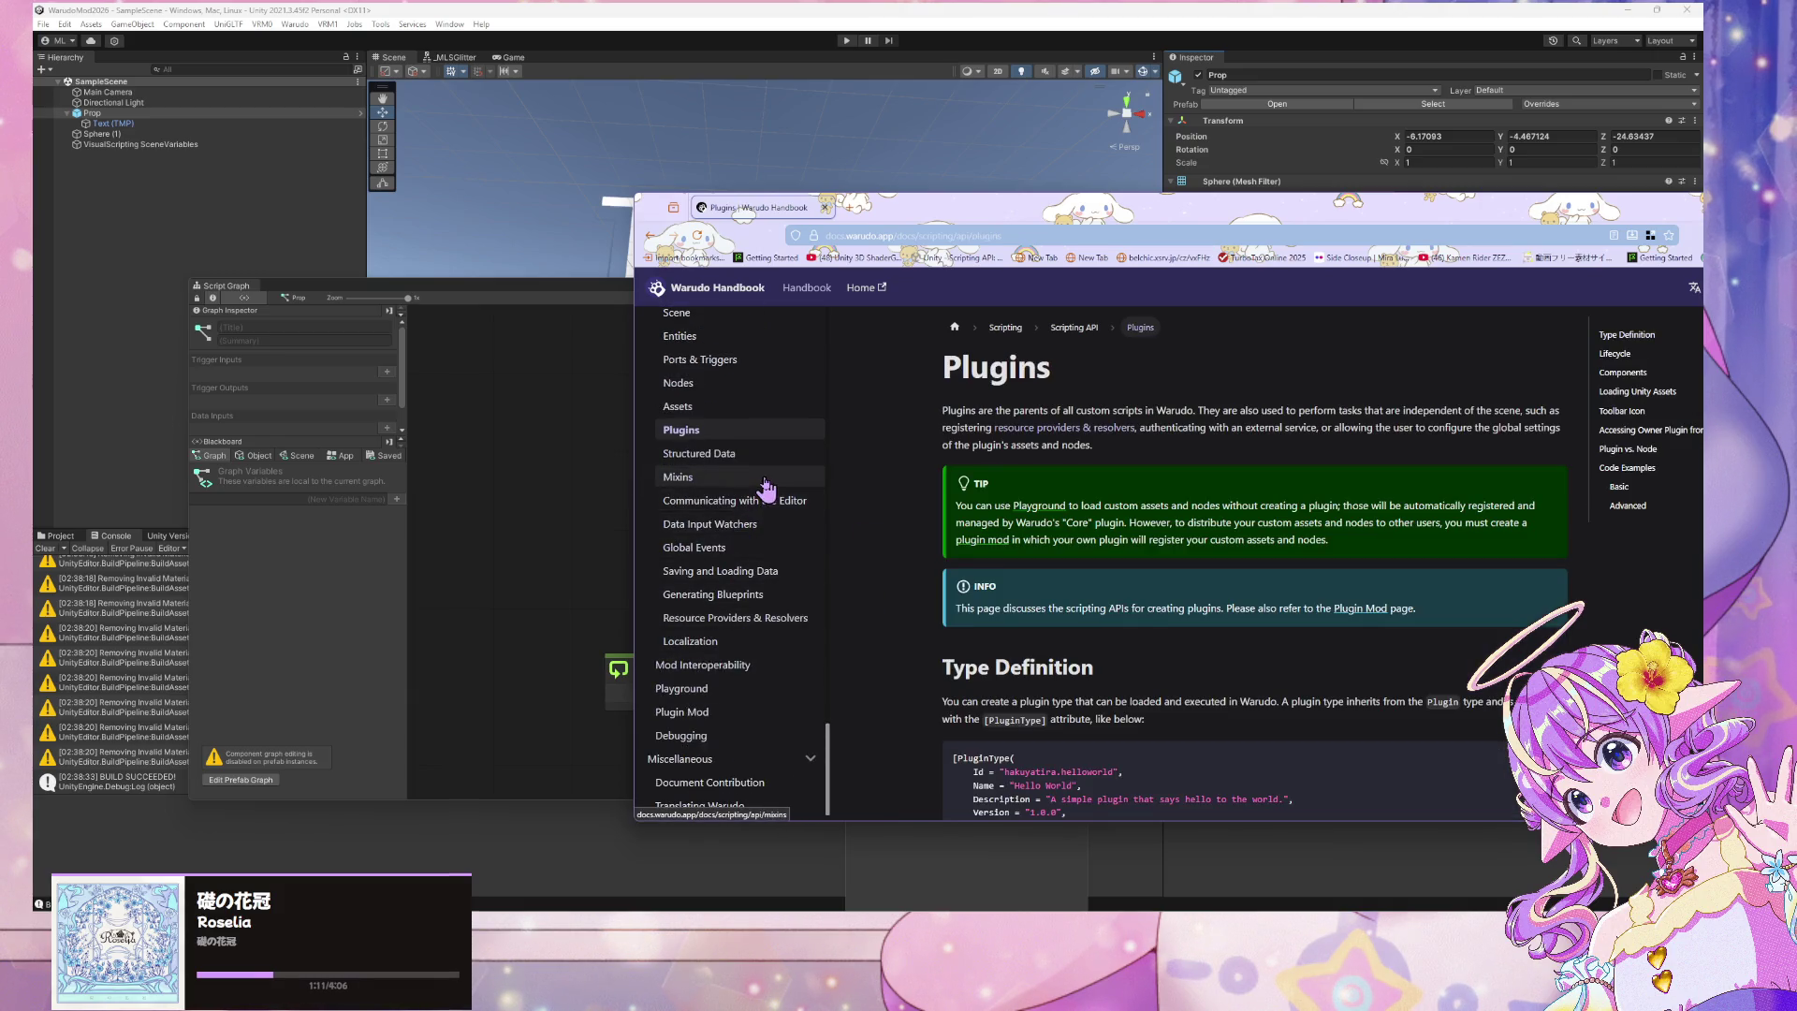
{"action": "left_click", "coordinate": [762, 478]}
{"action": "left_click", "coordinate": [758, 454]}
{"action": "left_click", "coordinate": [744, 502]}
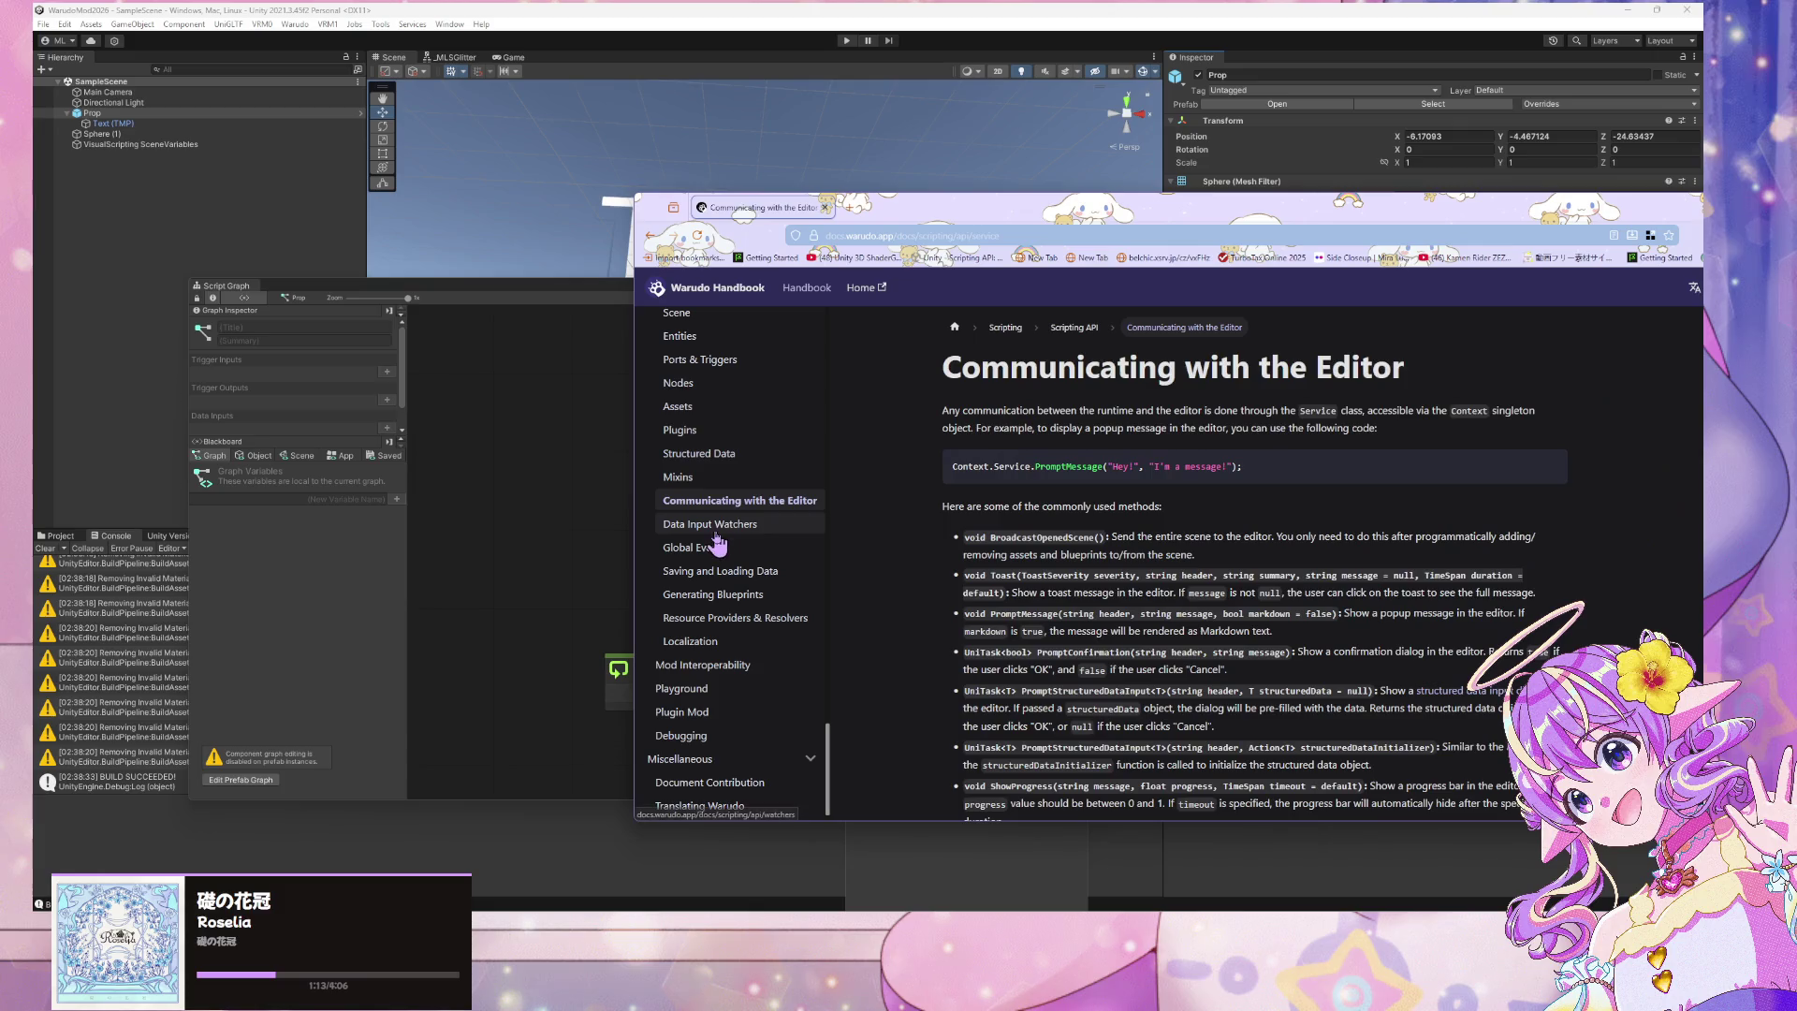
{"action": "left_click", "coordinate": [713, 525]}
{"action": "left_click", "coordinate": [695, 550]}
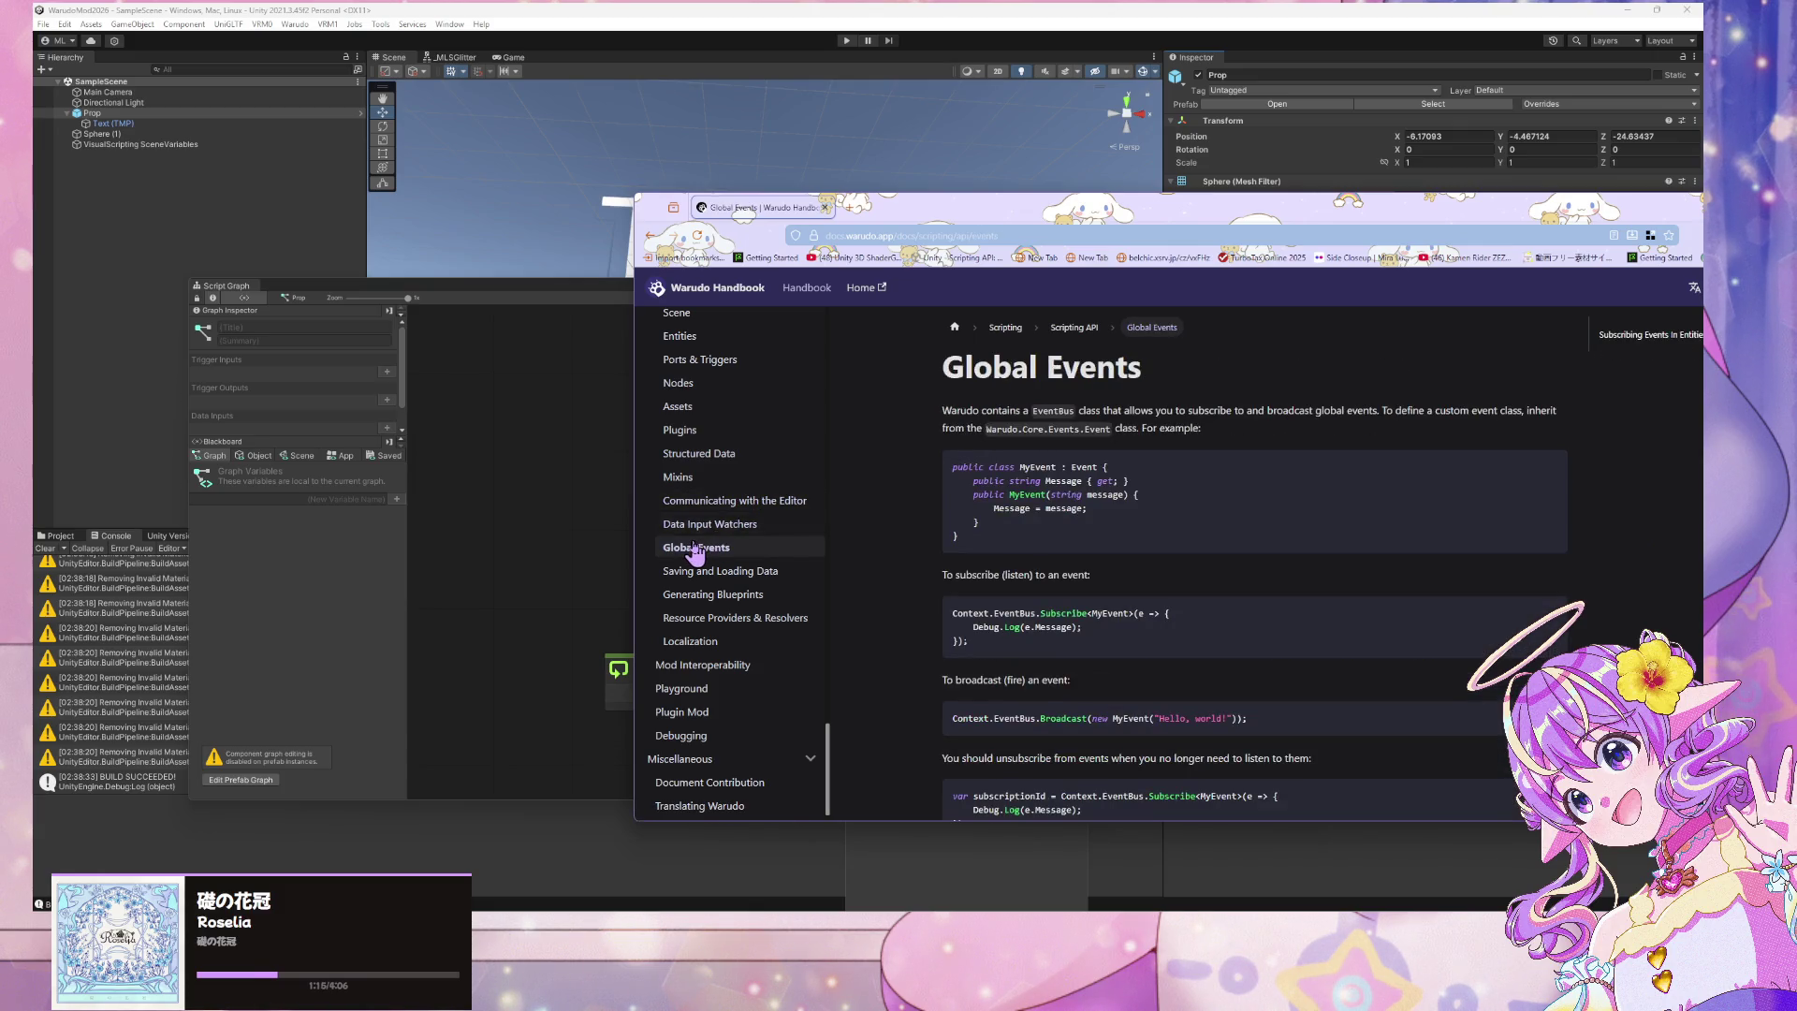
{"action": "left_click", "coordinate": [693, 572]}
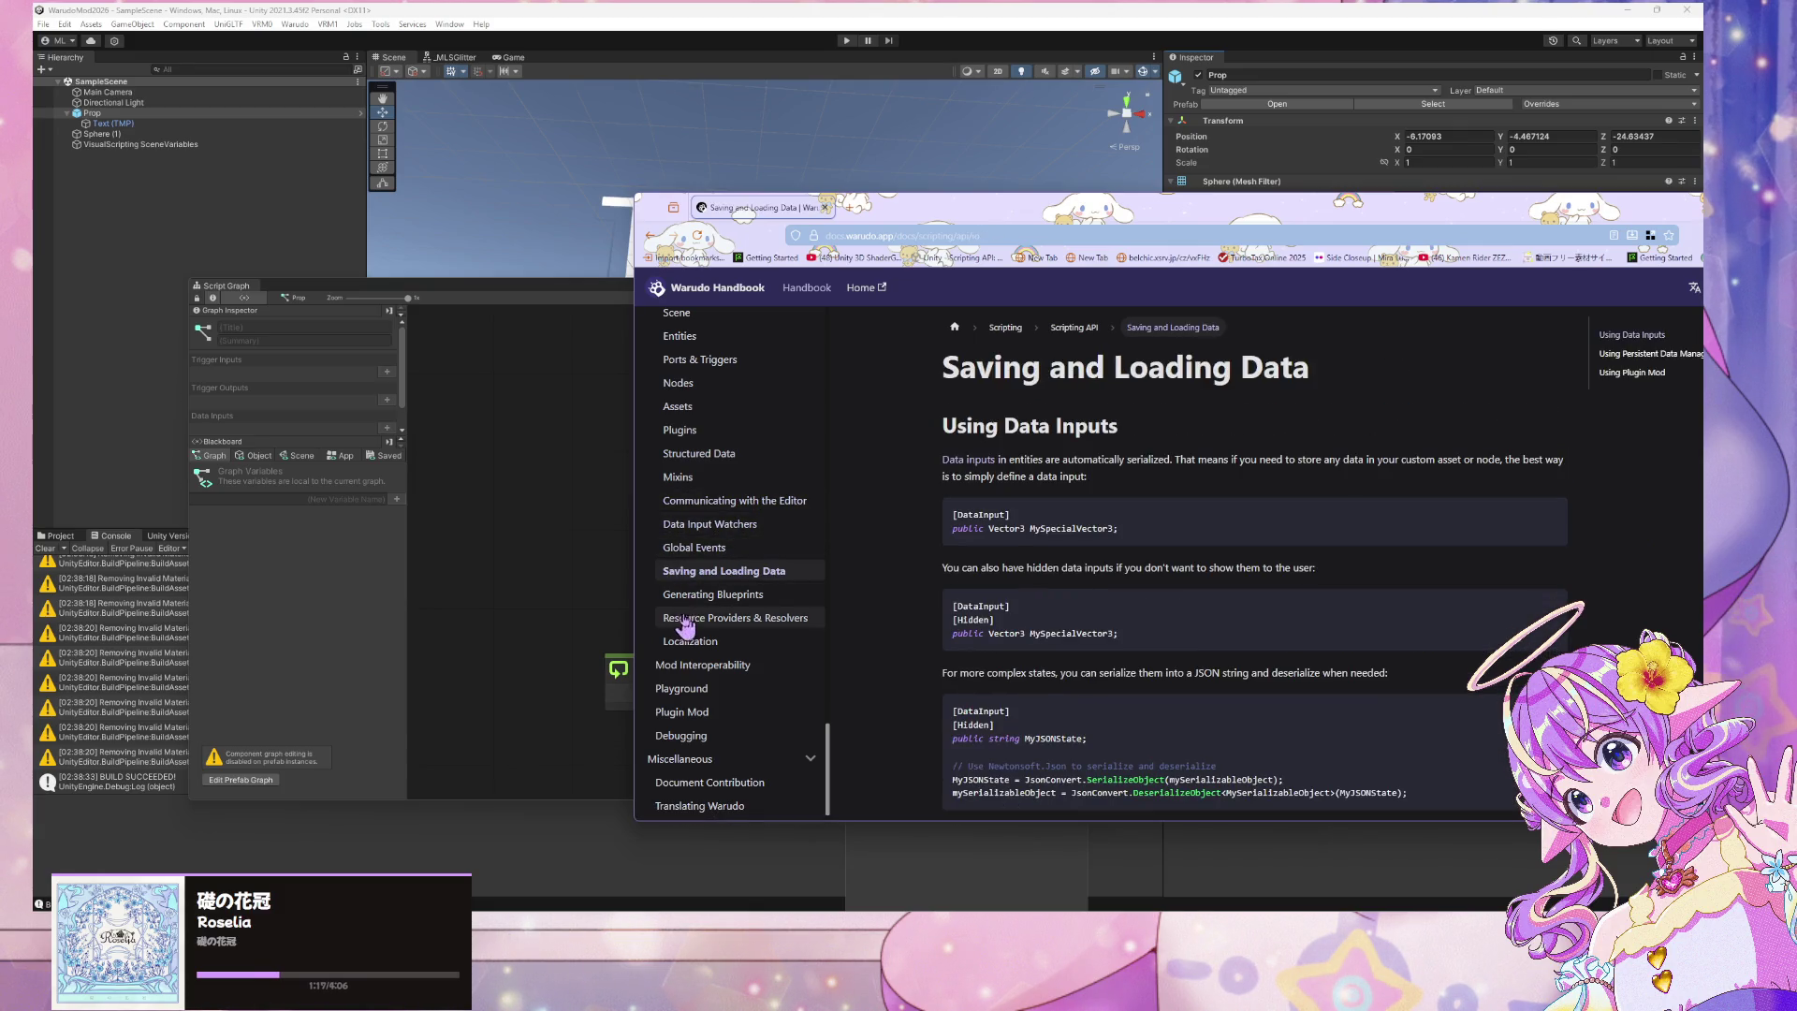
{"action": "left_click", "coordinate": [697, 596]}
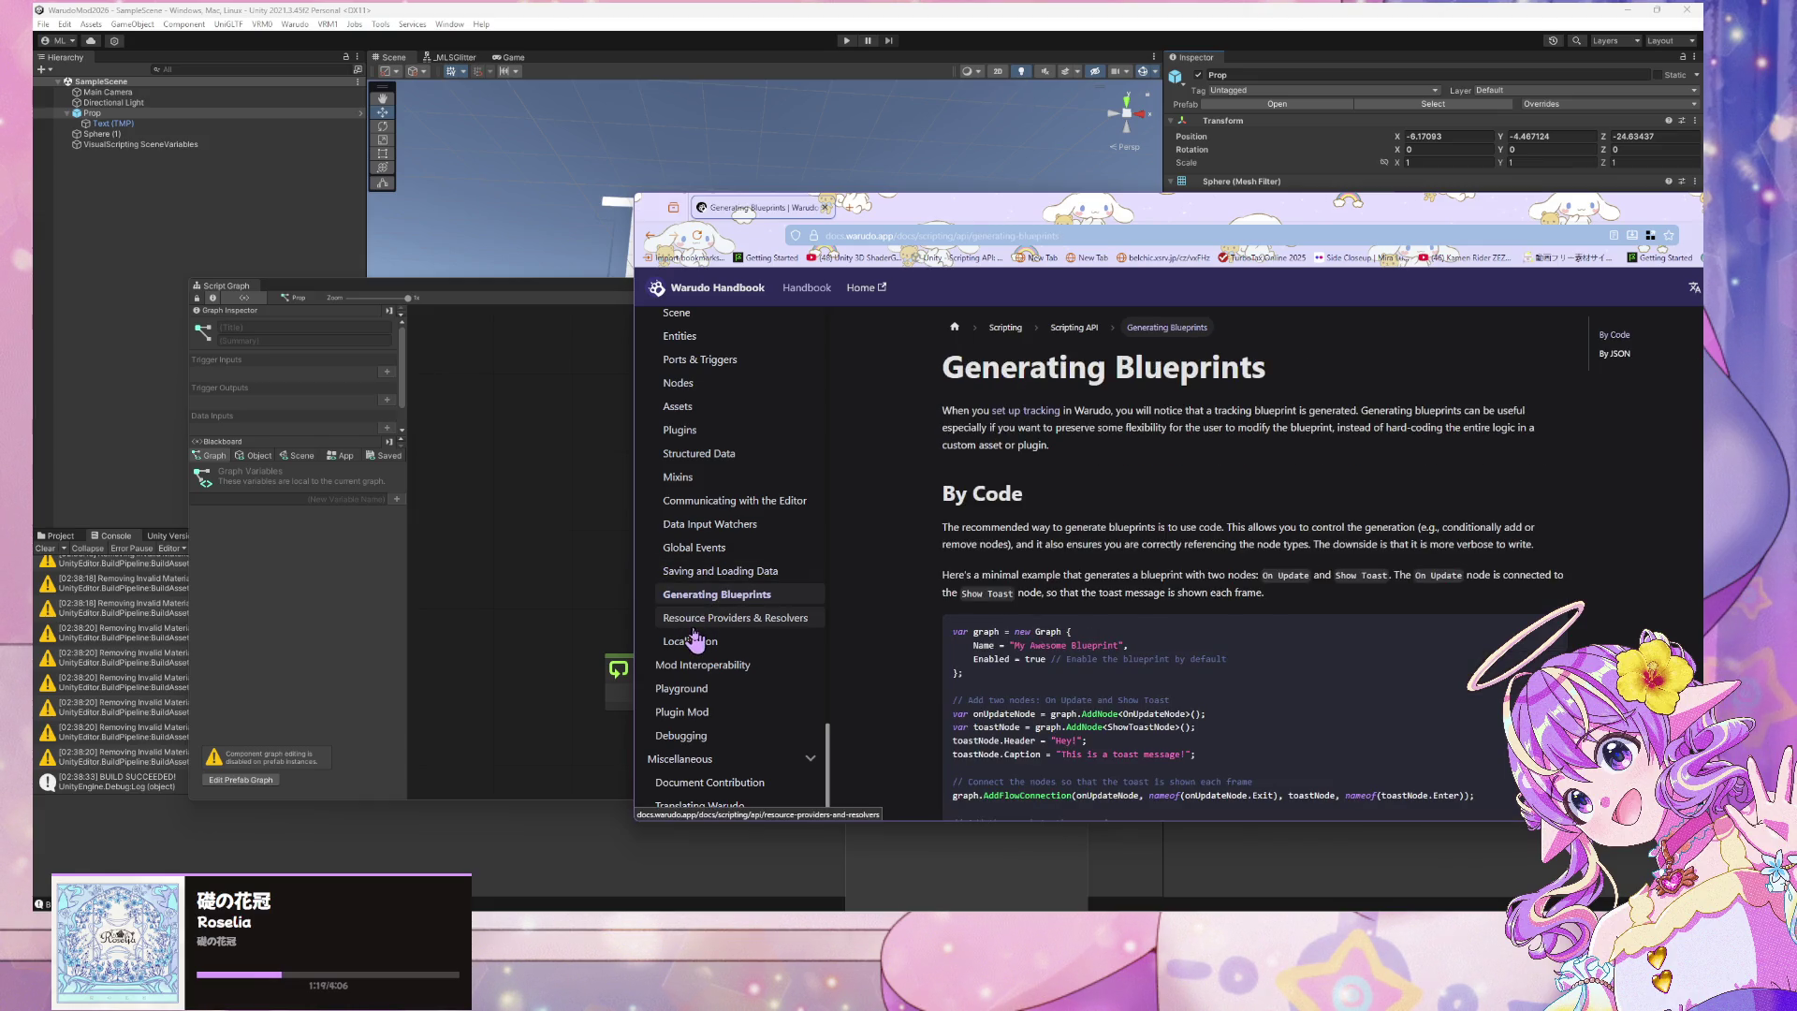
{"action": "left_click", "coordinate": [694, 629]}
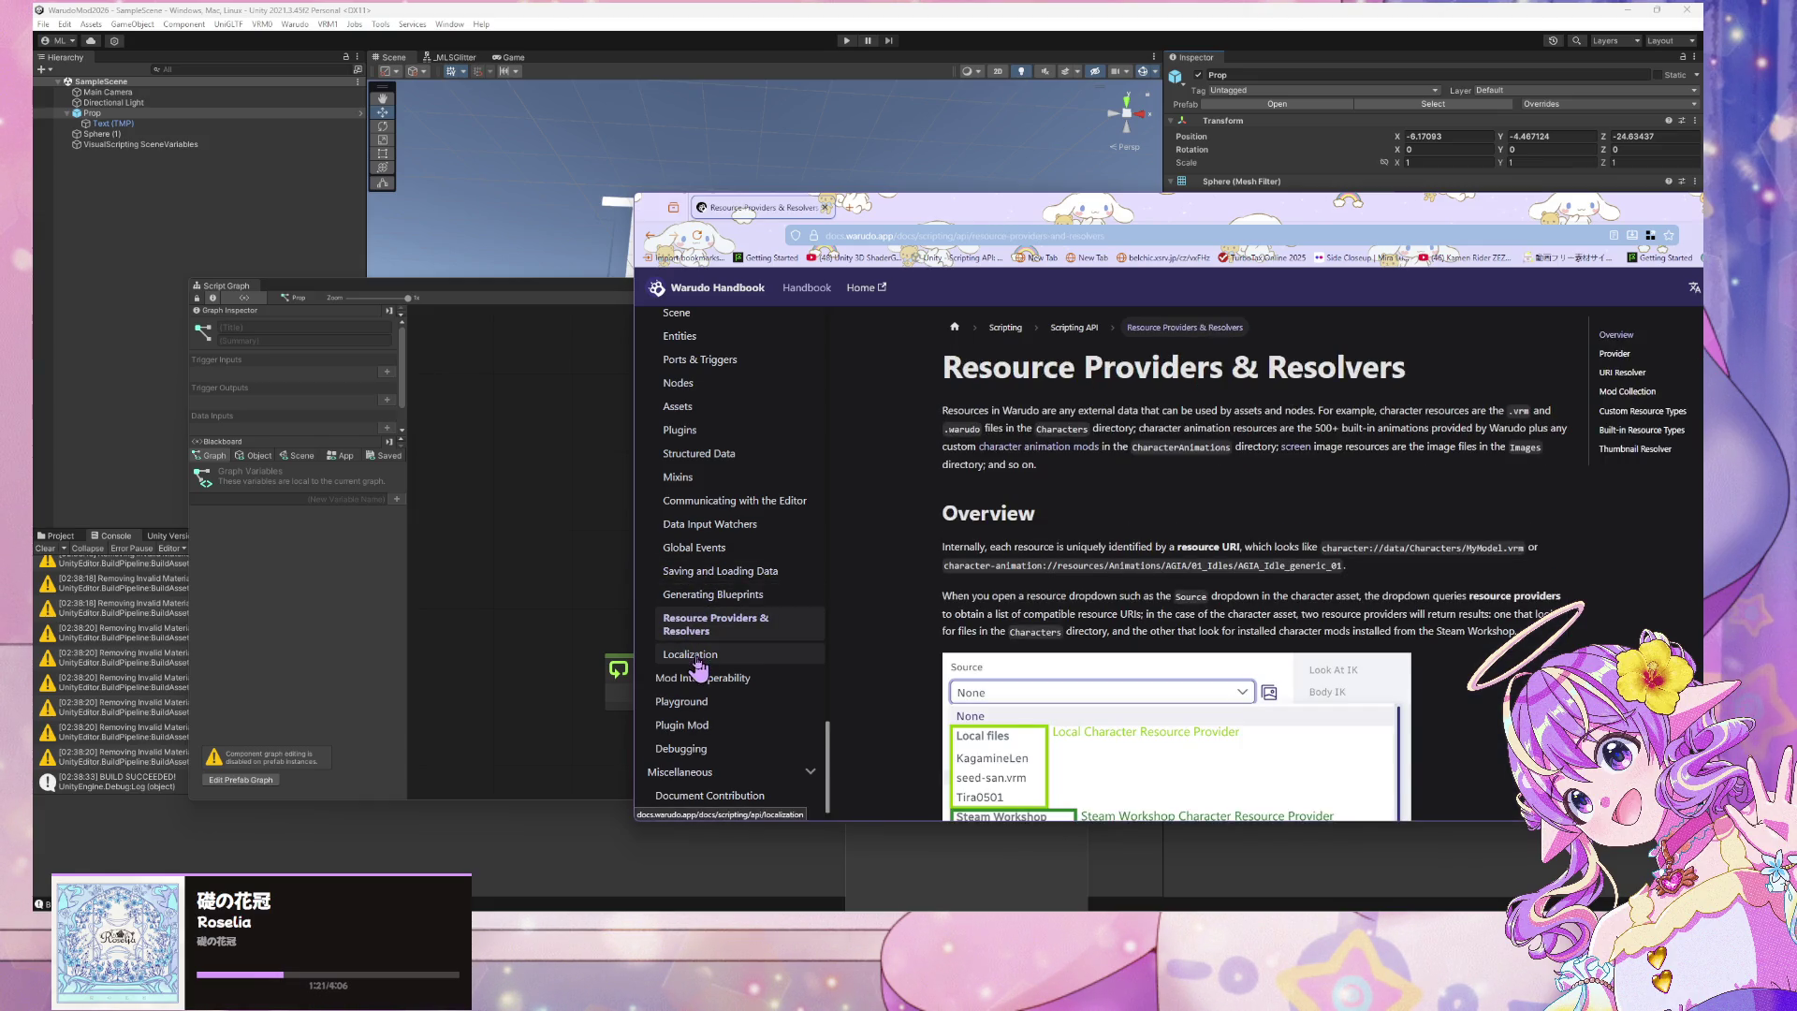
{"action": "scroll", "coordinate": [955, 326], "scroll_direction": "down", "scroll_amount": 8}
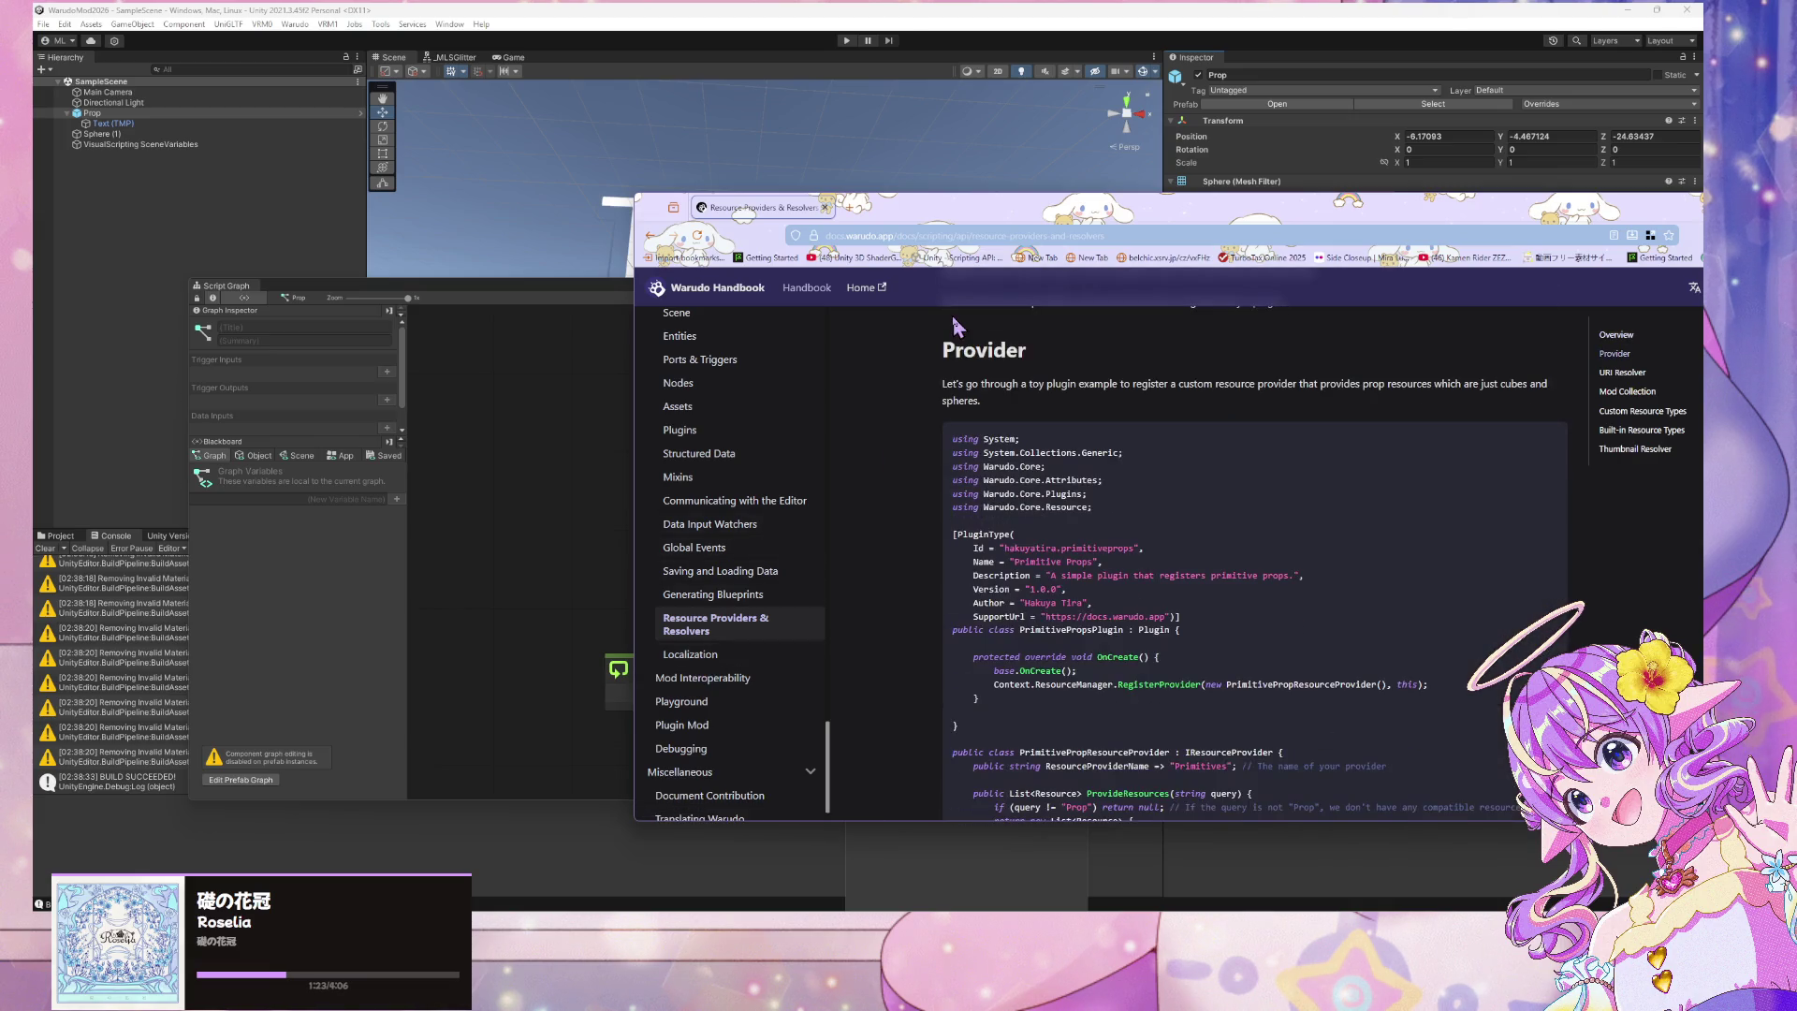
{"action": "scroll", "coordinate": [956, 325], "scroll_direction": "down", "scroll_amount": 10}
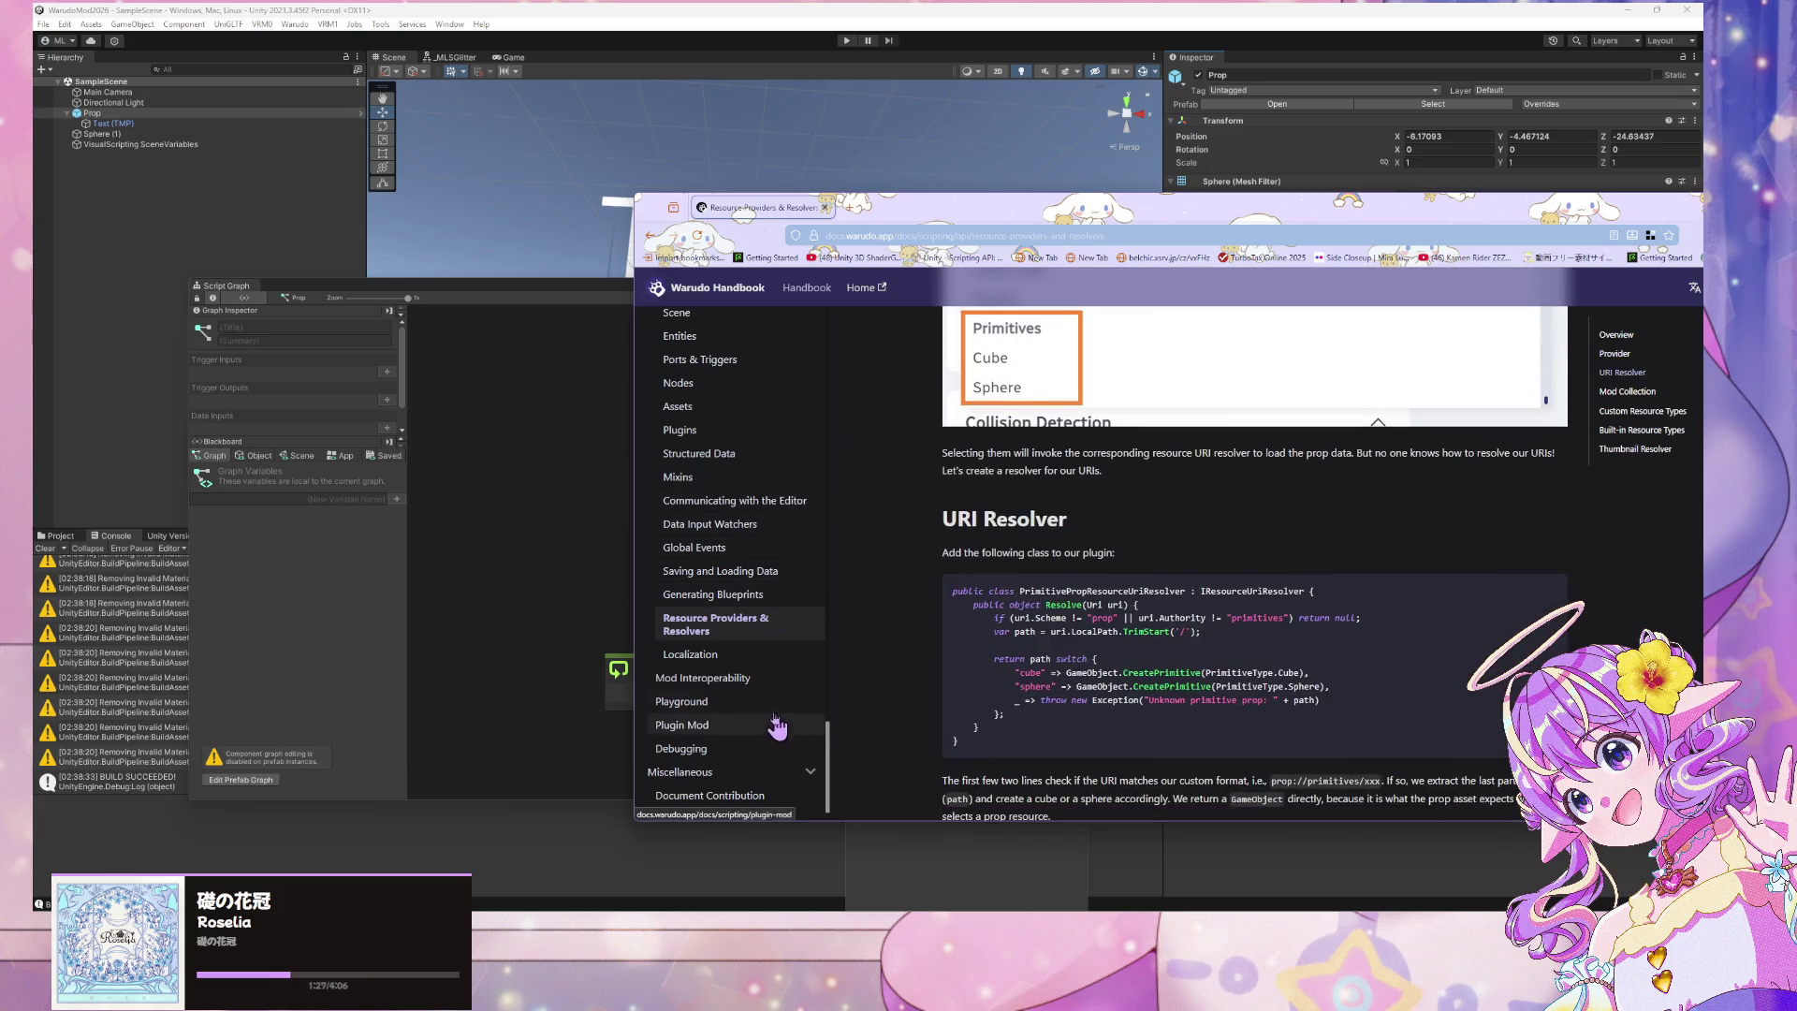
{"action": "left_click", "coordinate": [749, 656]}
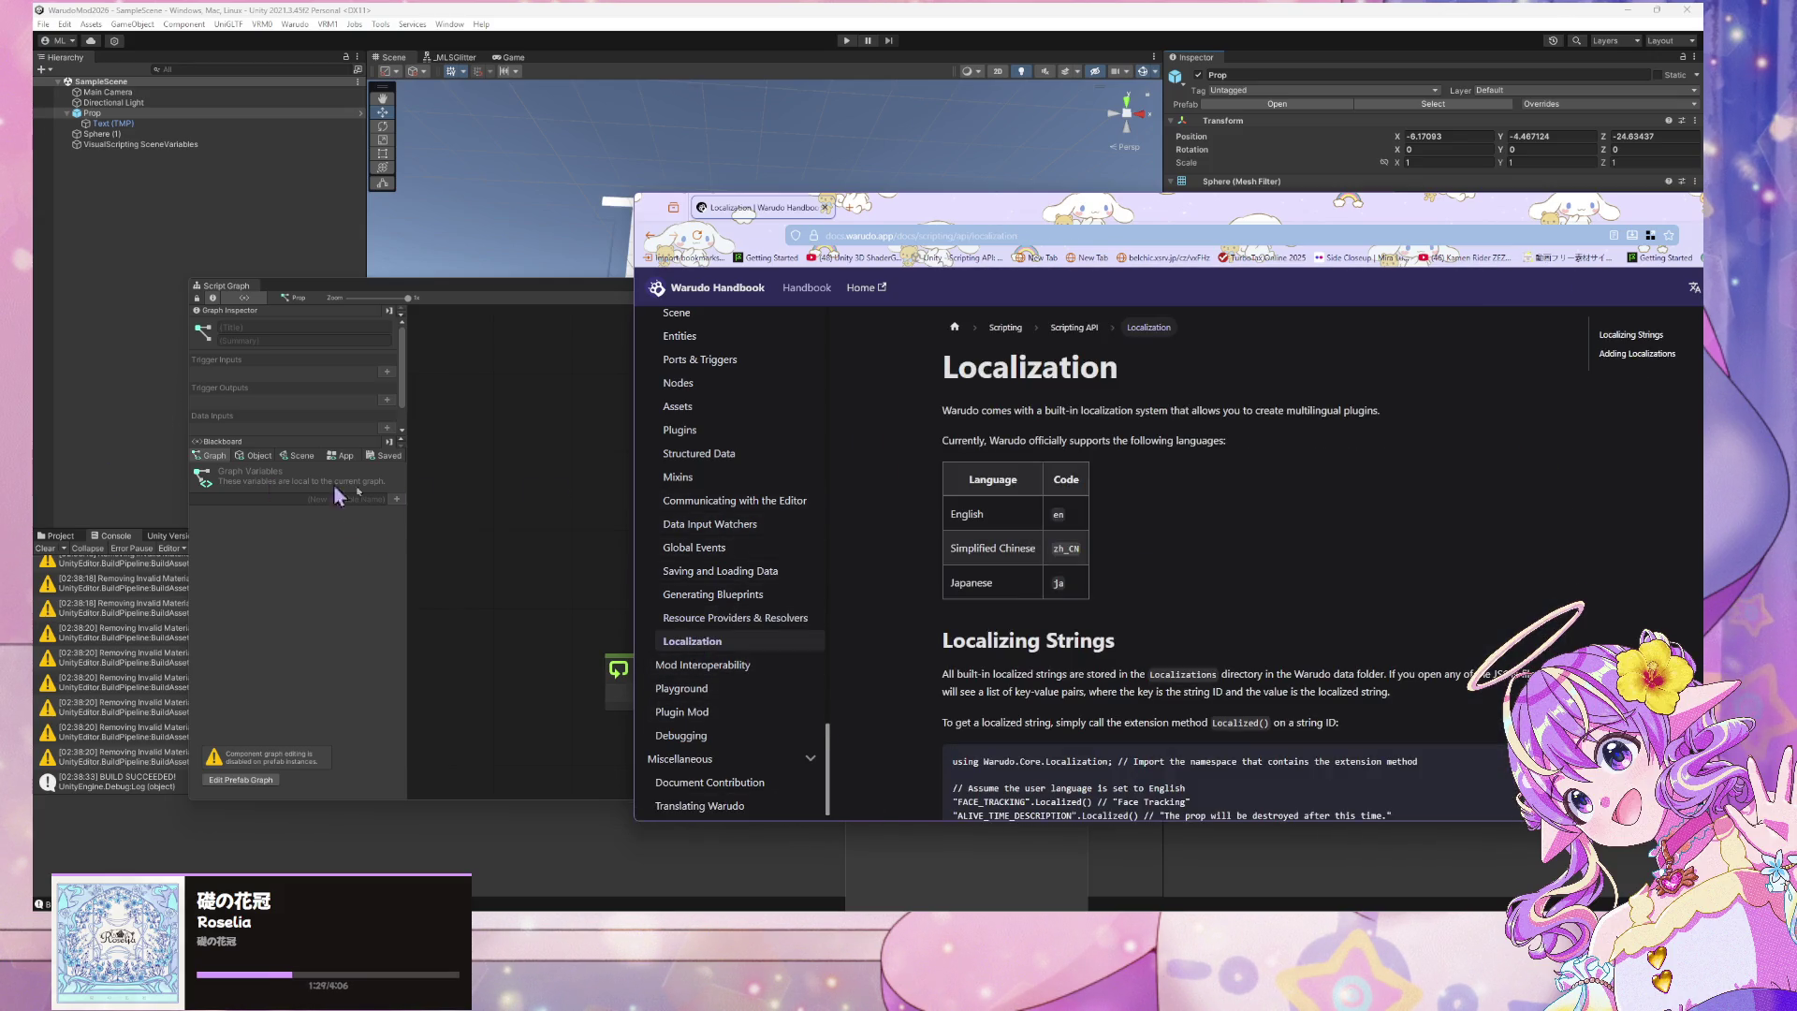
Browse the Mod Interoperability and Playground docs pages
{"action": "scroll", "coordinate": [852, 385], "scroll_direction": "down", "scroll_amount": 6}
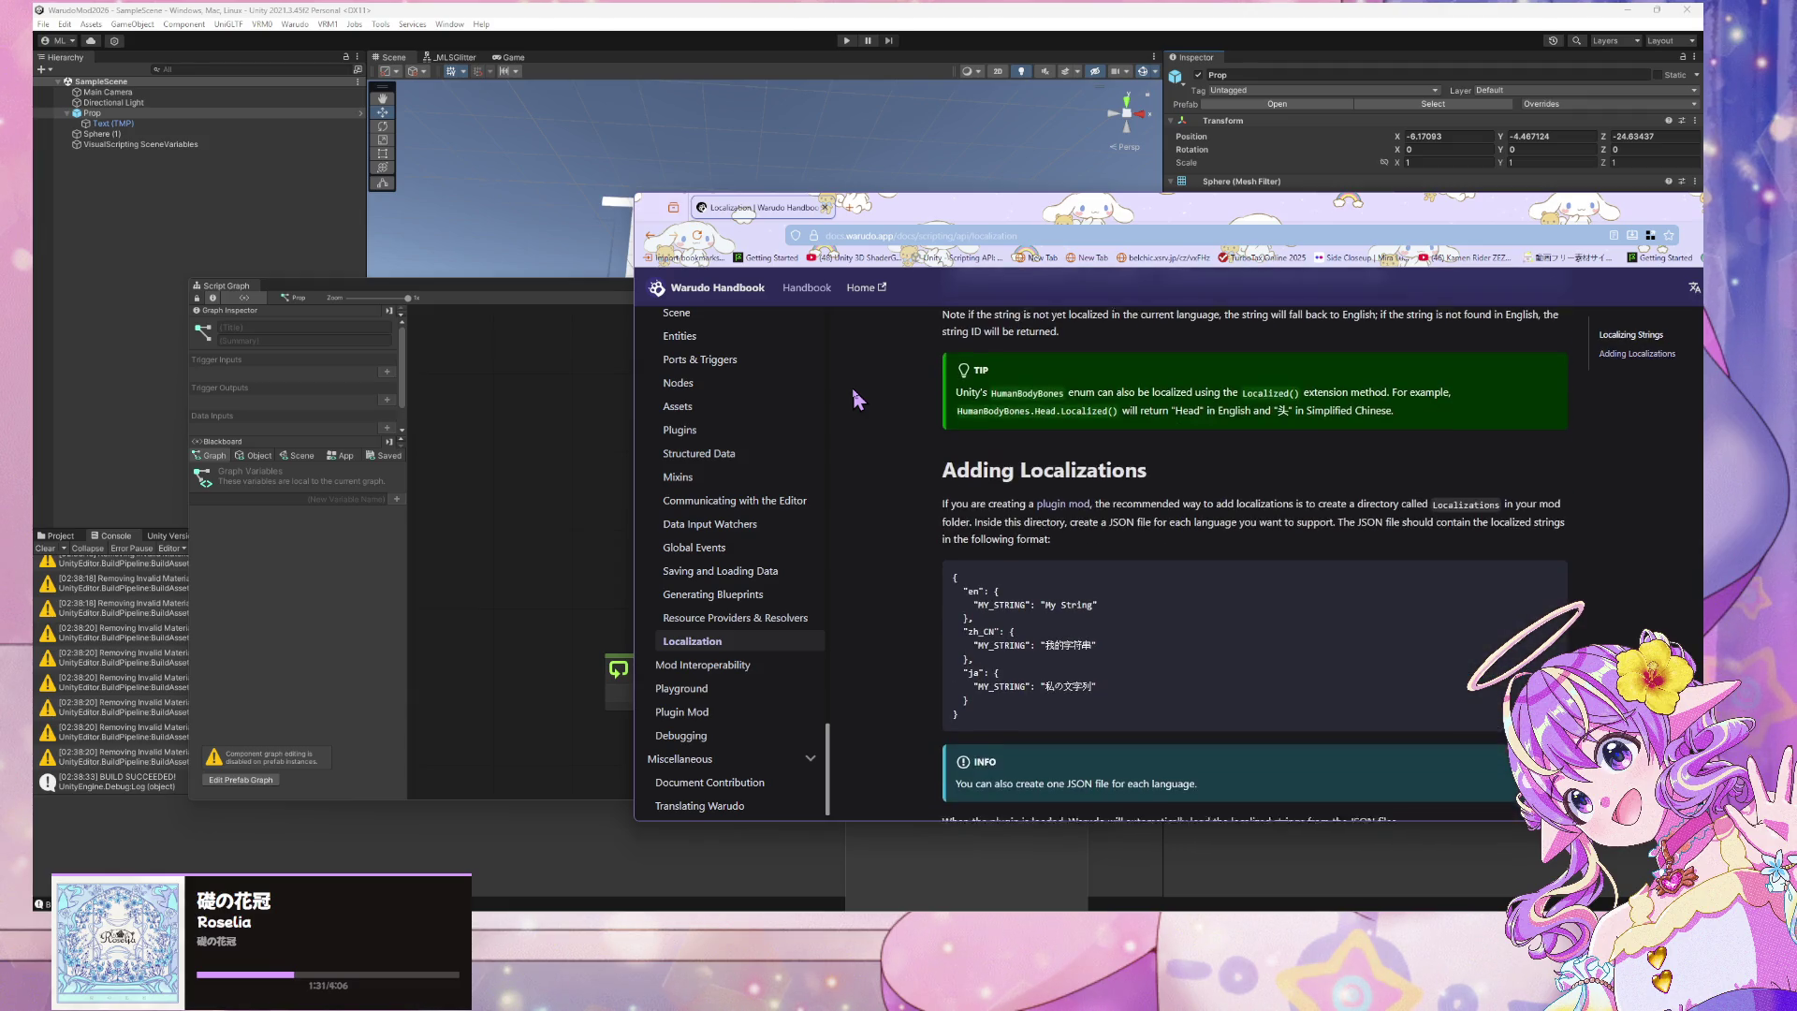
{"action": "scroll", "coordinate": [856, 400], "scroll_direction": "down", "scroll_amount": 5}
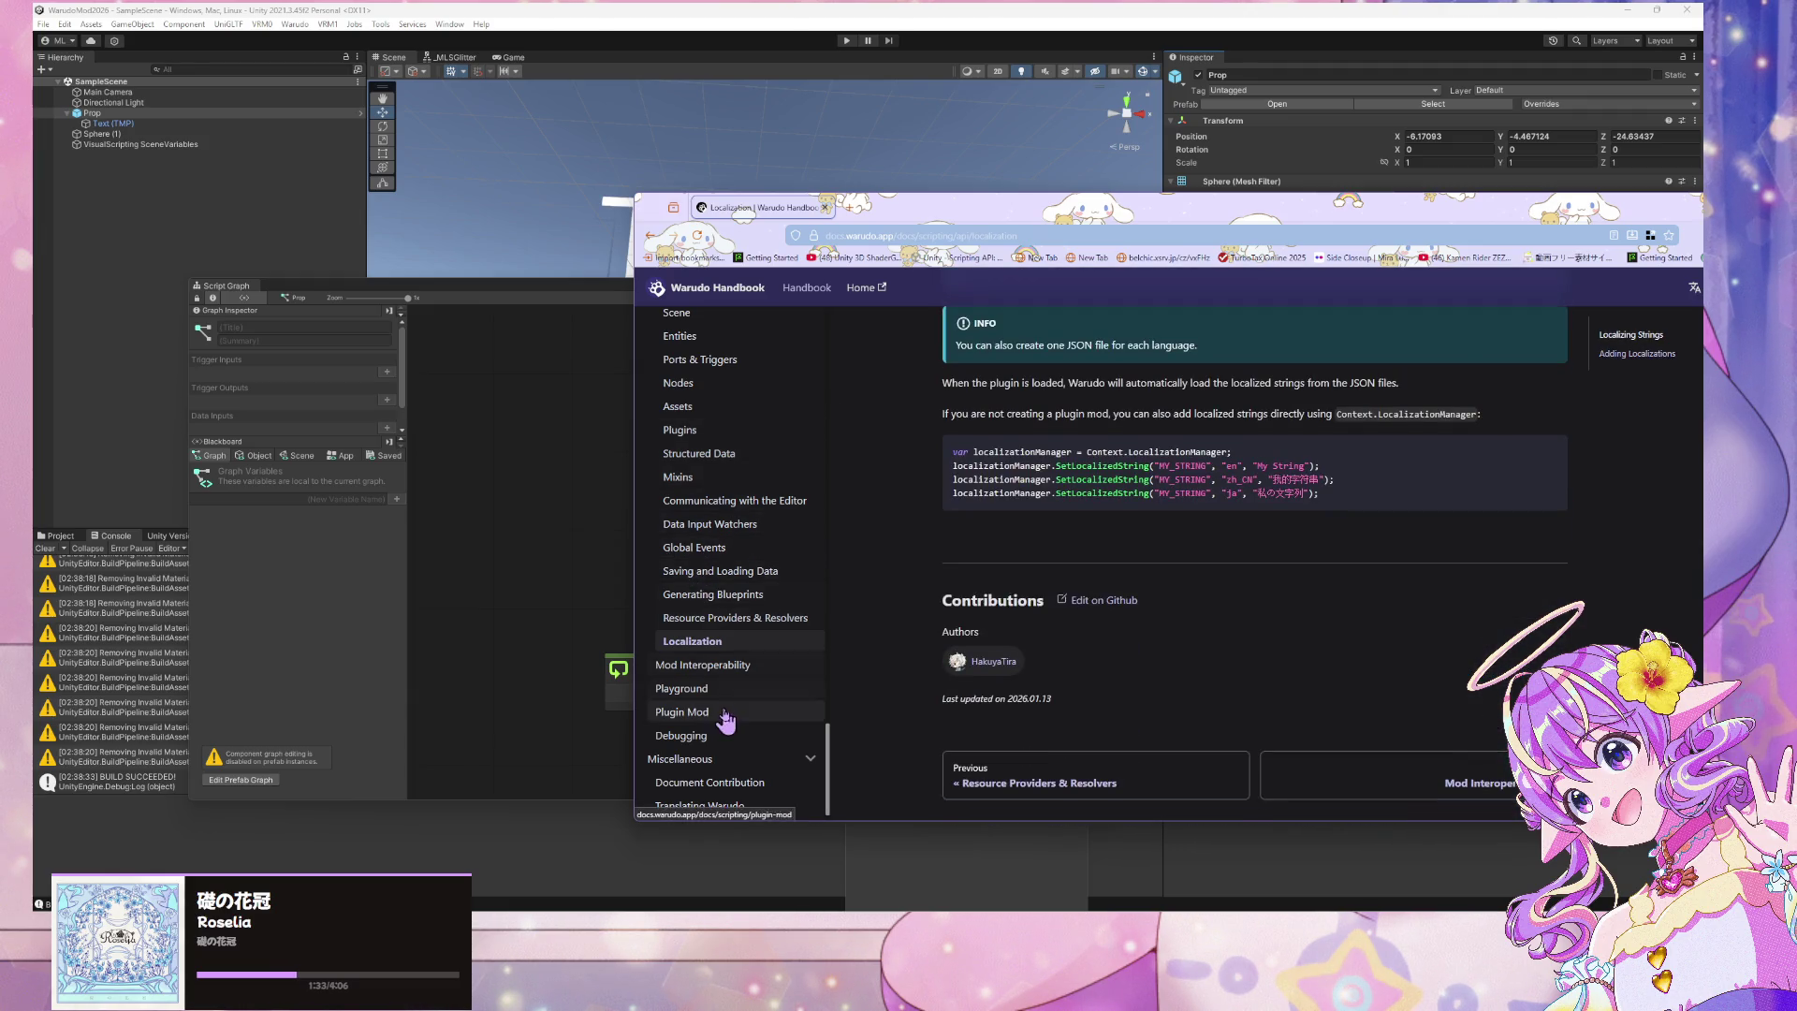
{"action": "left_click", "coordinate": [728, 666]}
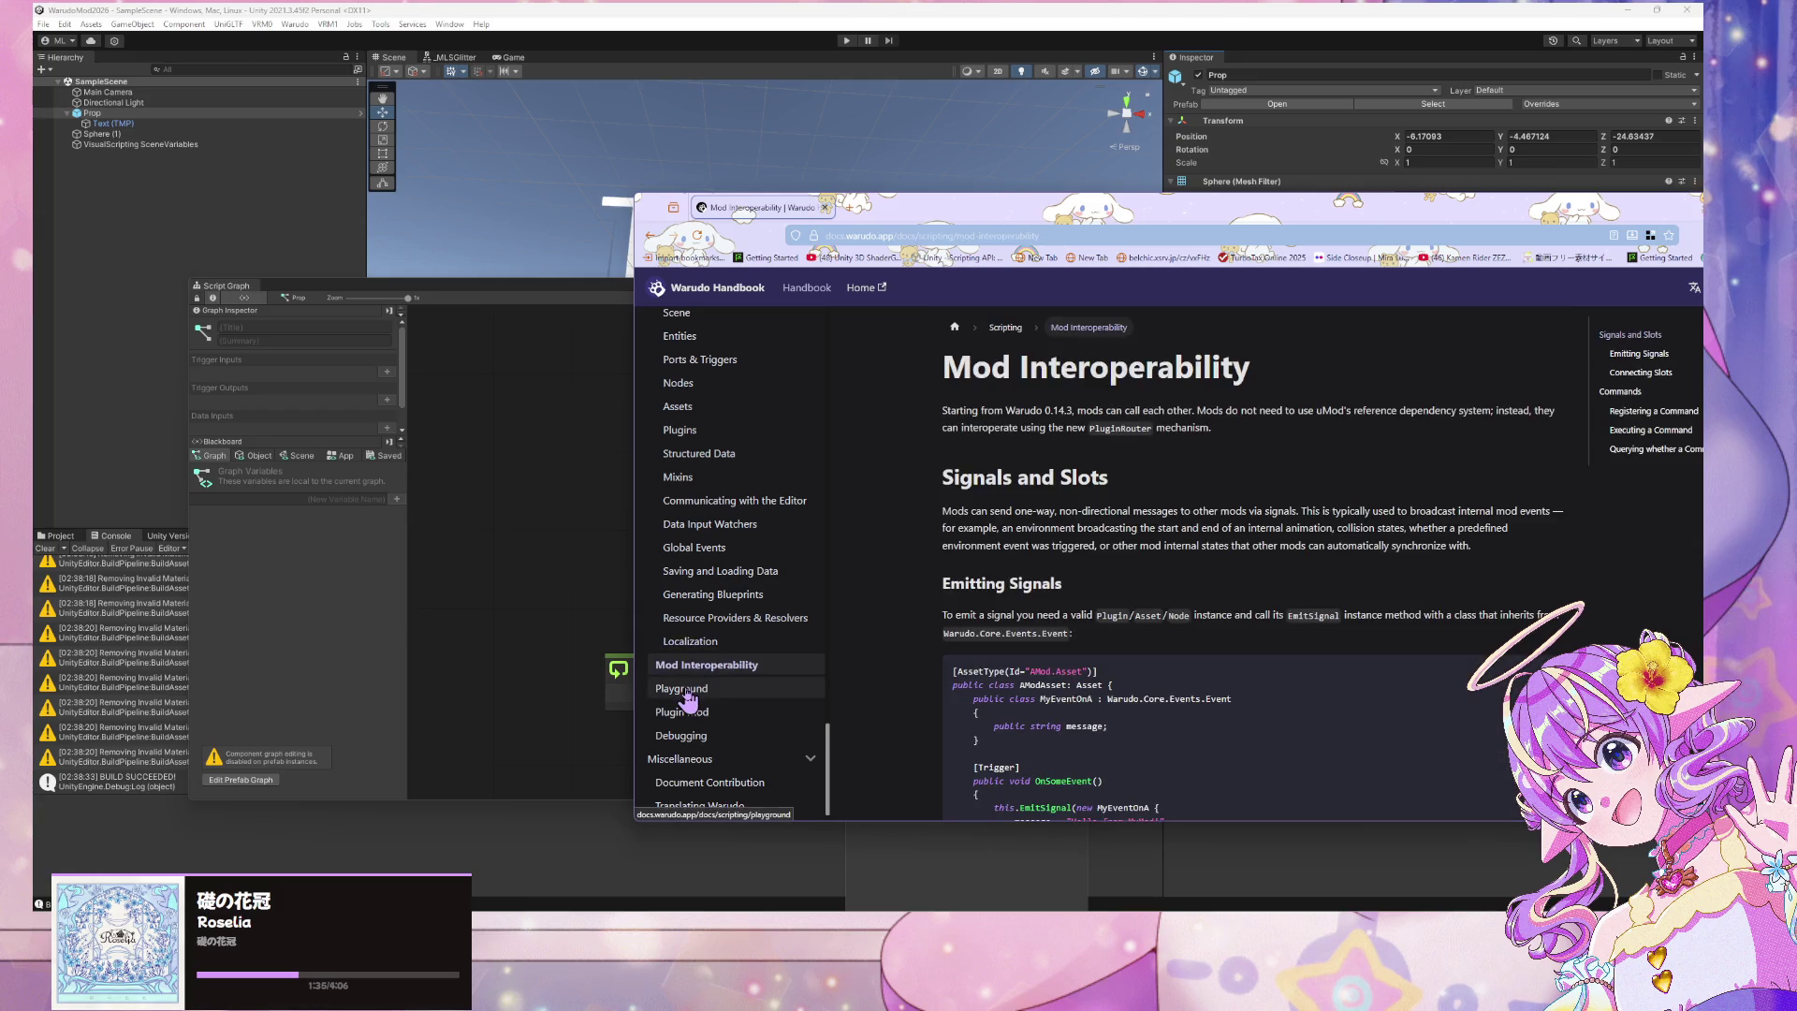
{"action": "left_click", "coordinate": [683, 690]}
{"action": "scroll", "coordinate": [747, 453], "scroll_direction": "down", "scroll_amount": 4}
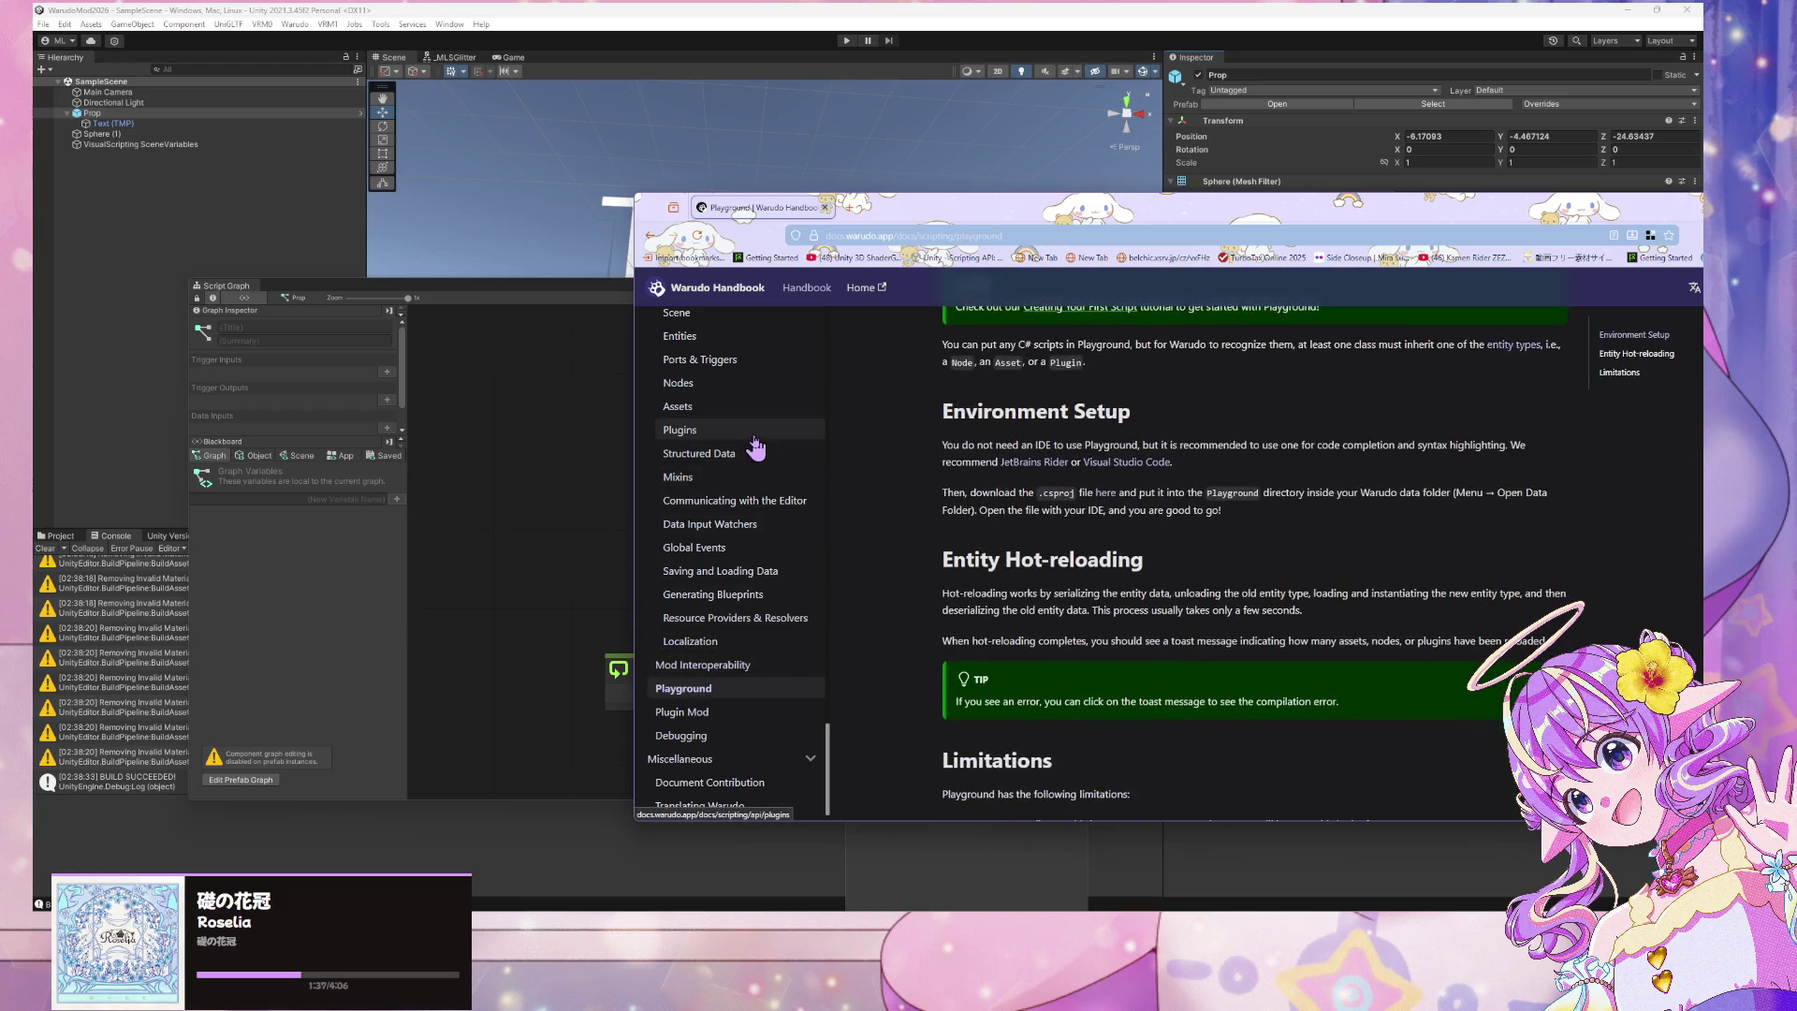
{"action": "scroll", "coordinate": [756, 449], "scroll_direction": "up", "scroll_amount": 2}
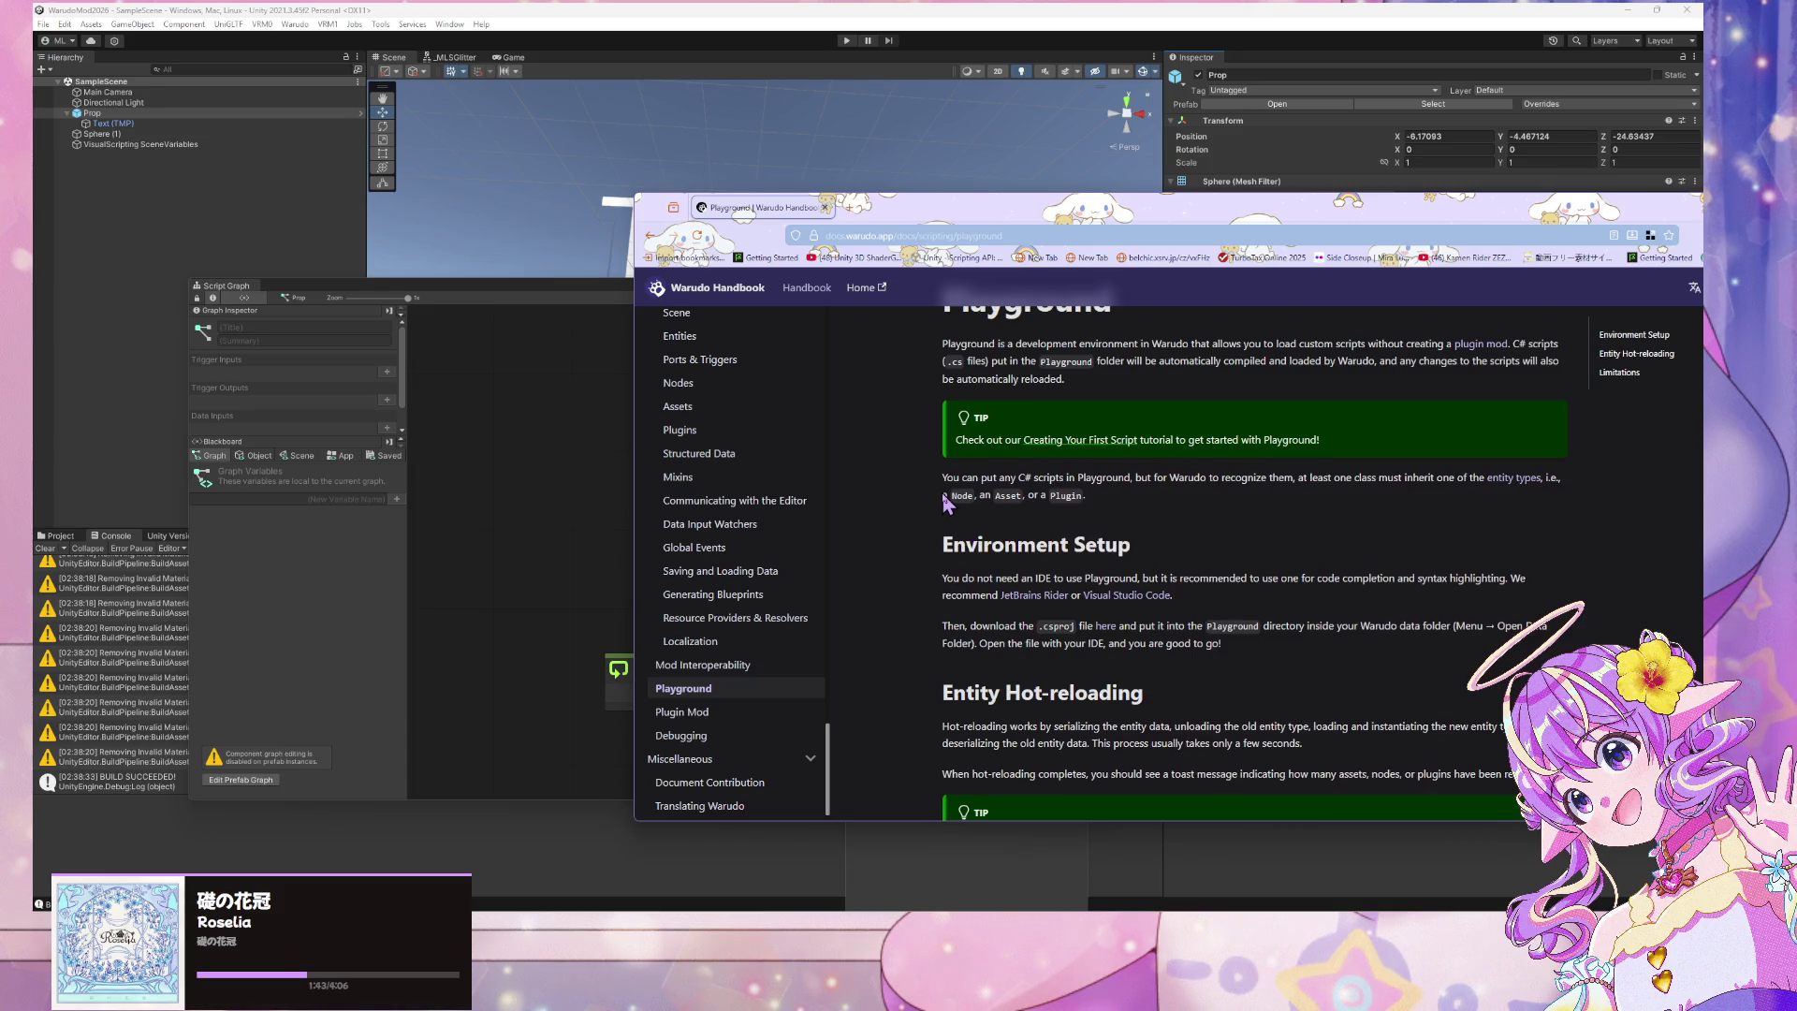
{"action": "scroll", "coordinate": [942, 496], "scroll_direction": "down", "scroll_amount": 2}
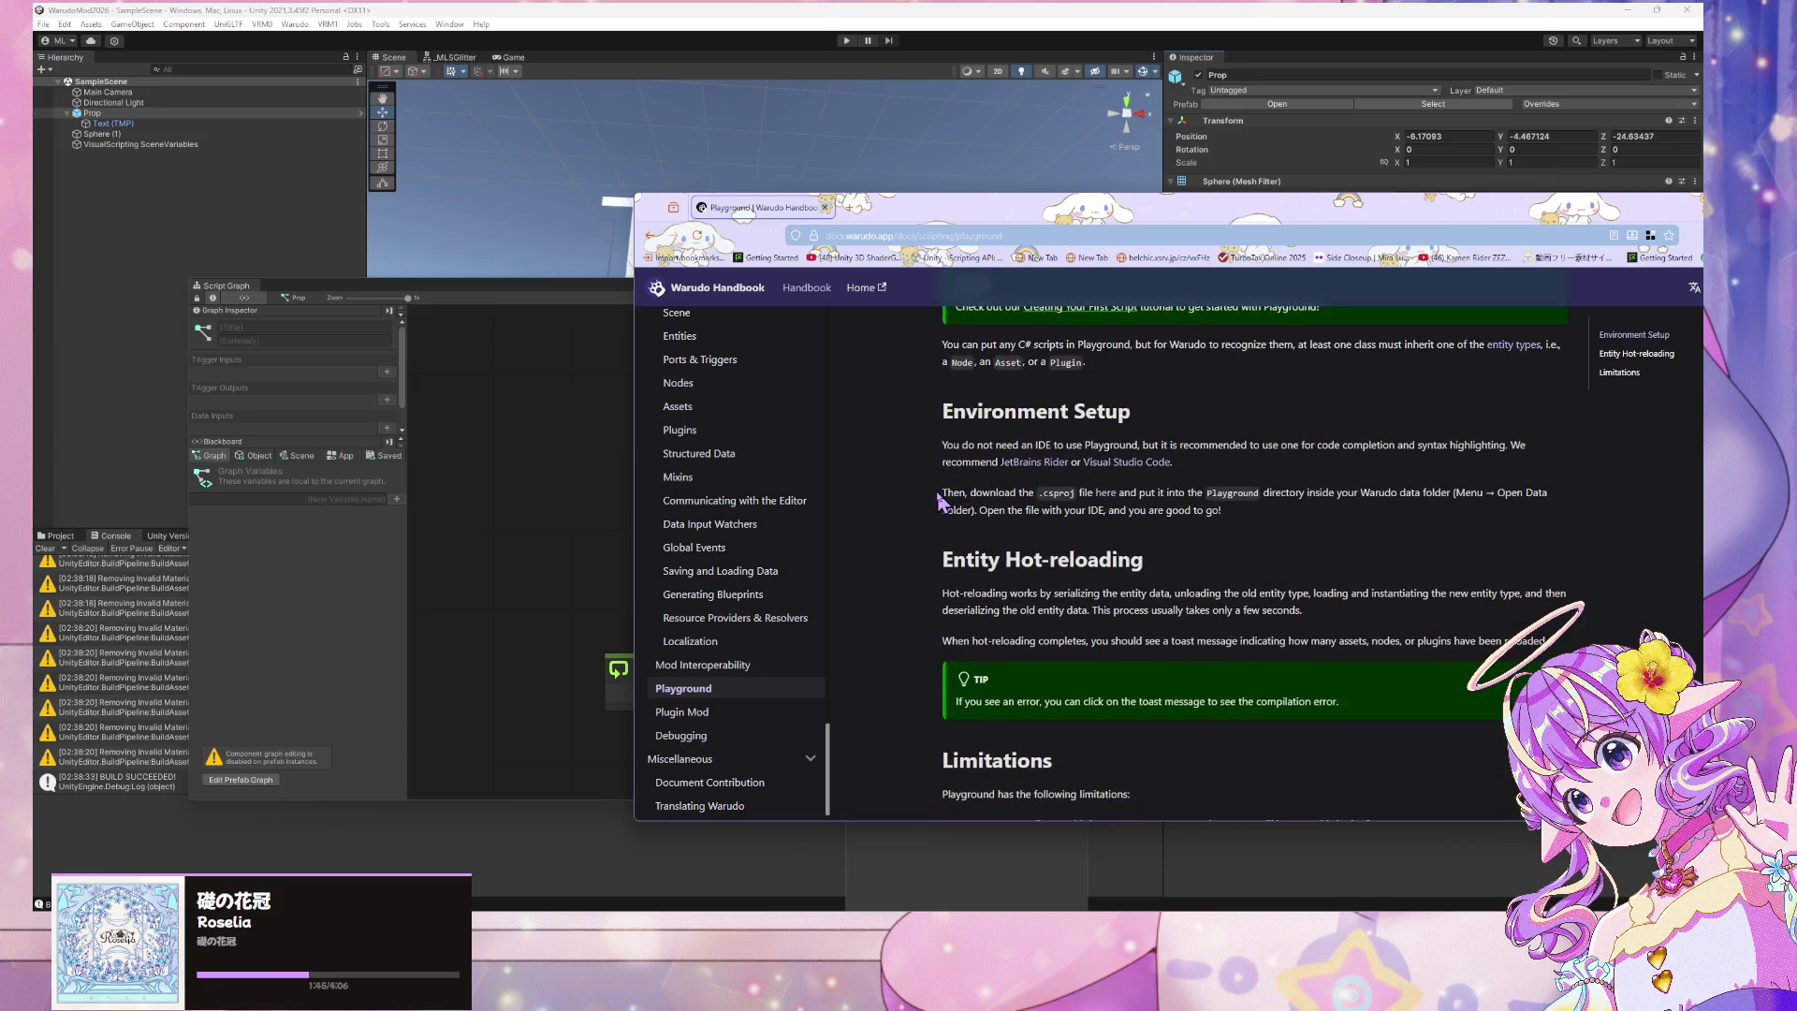
Read the Debugging page's Enable Full Build Logs advice, then return to Unity
{"action": "left_click", "coordinate": [711, 728]}
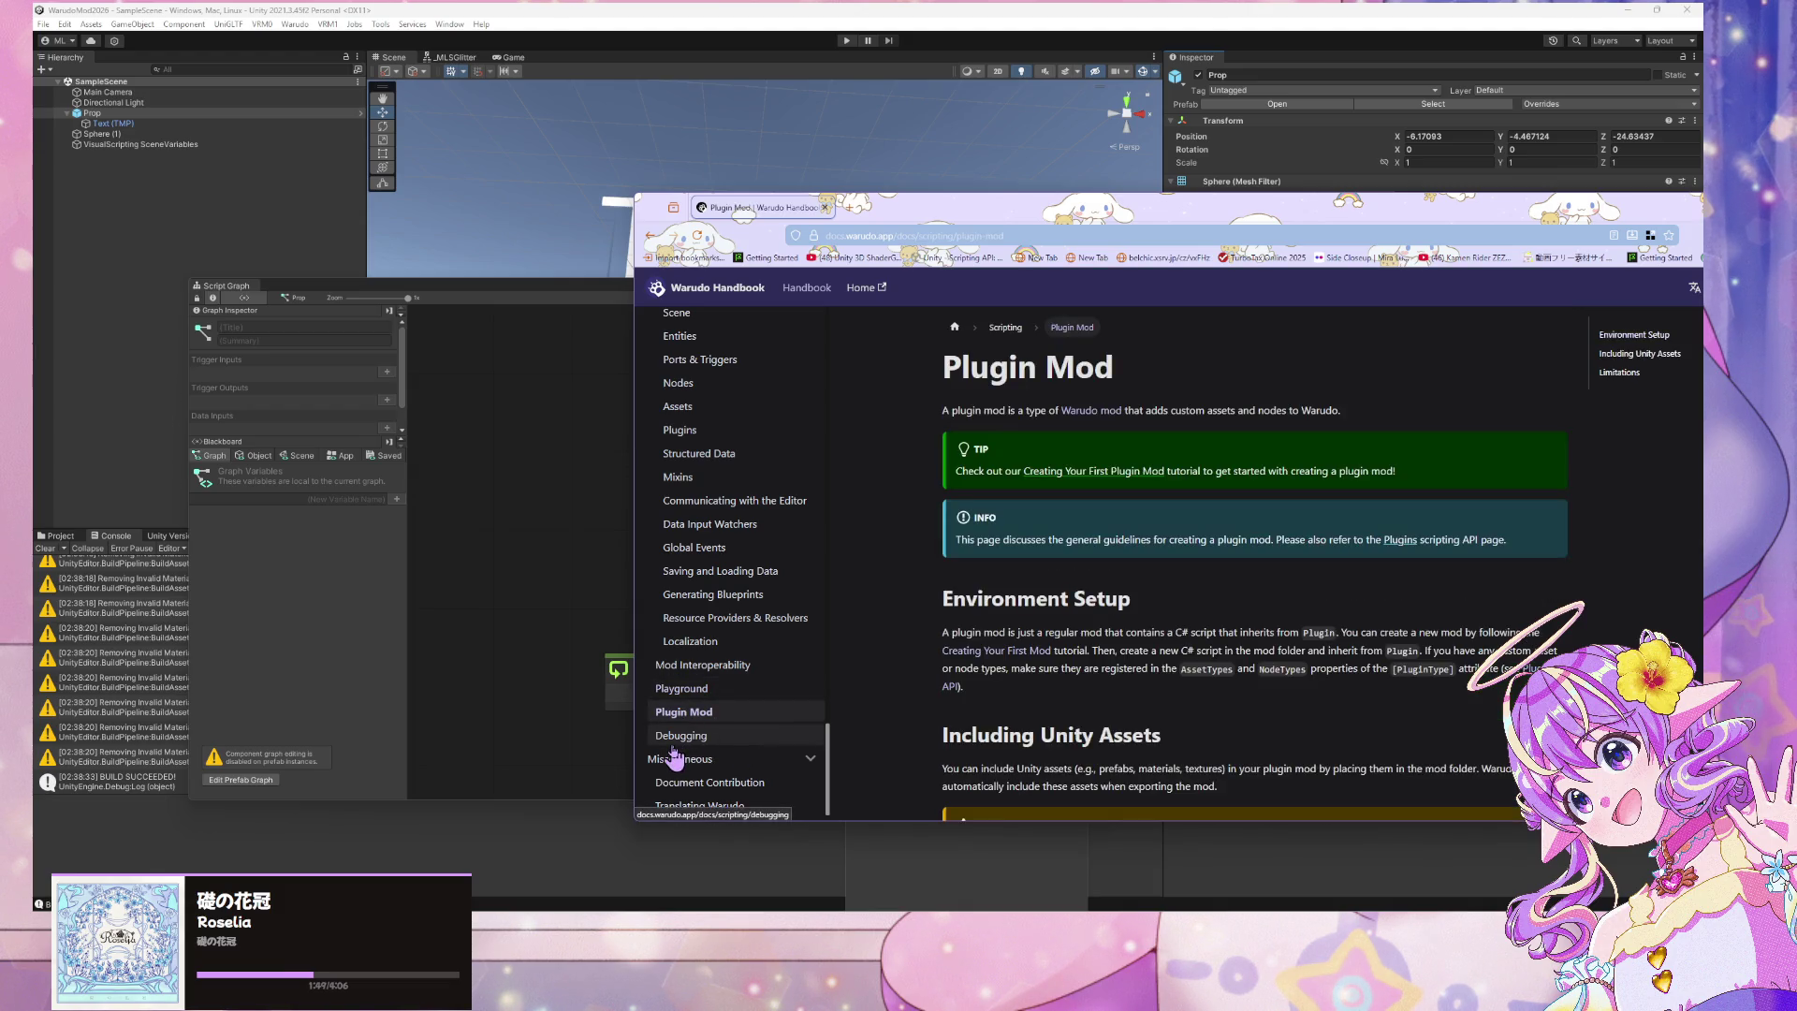
{"action": "scroll", "coordinate": [996, 574], "scroll_direction": "down", "scroll_amount": 5}
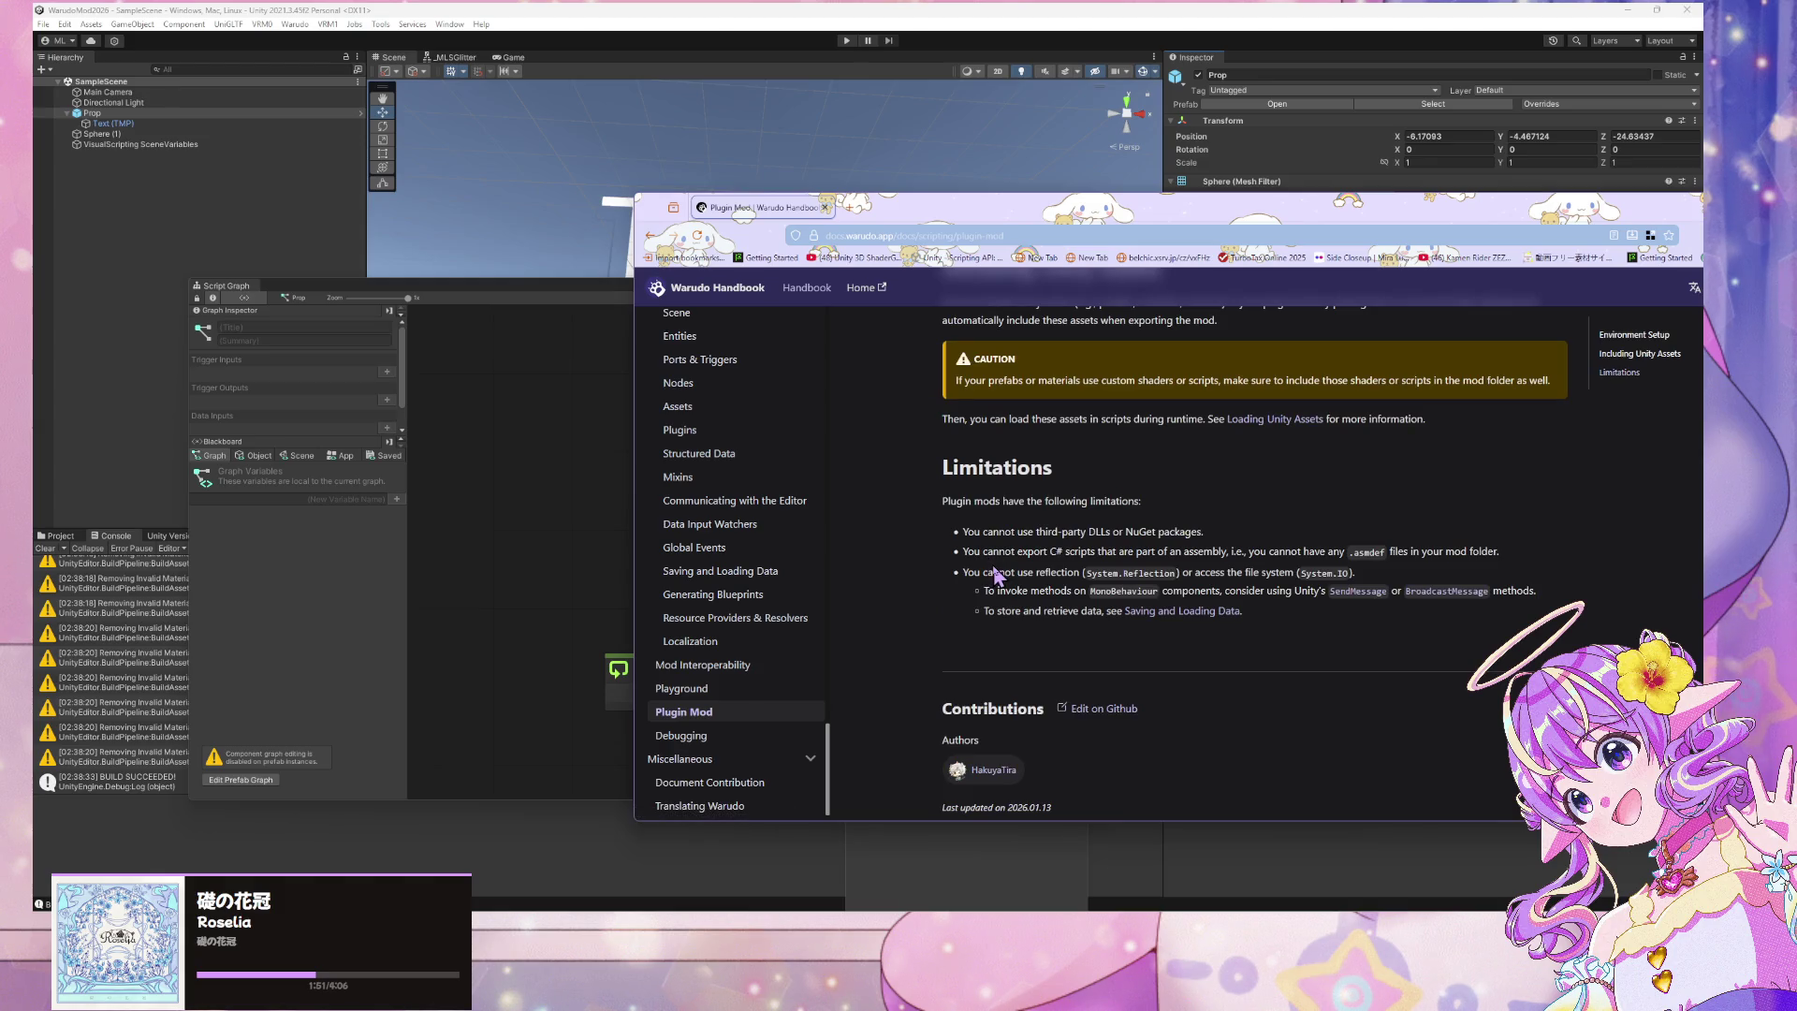
{"action": "left_click", "coordinate": [682, 735]}
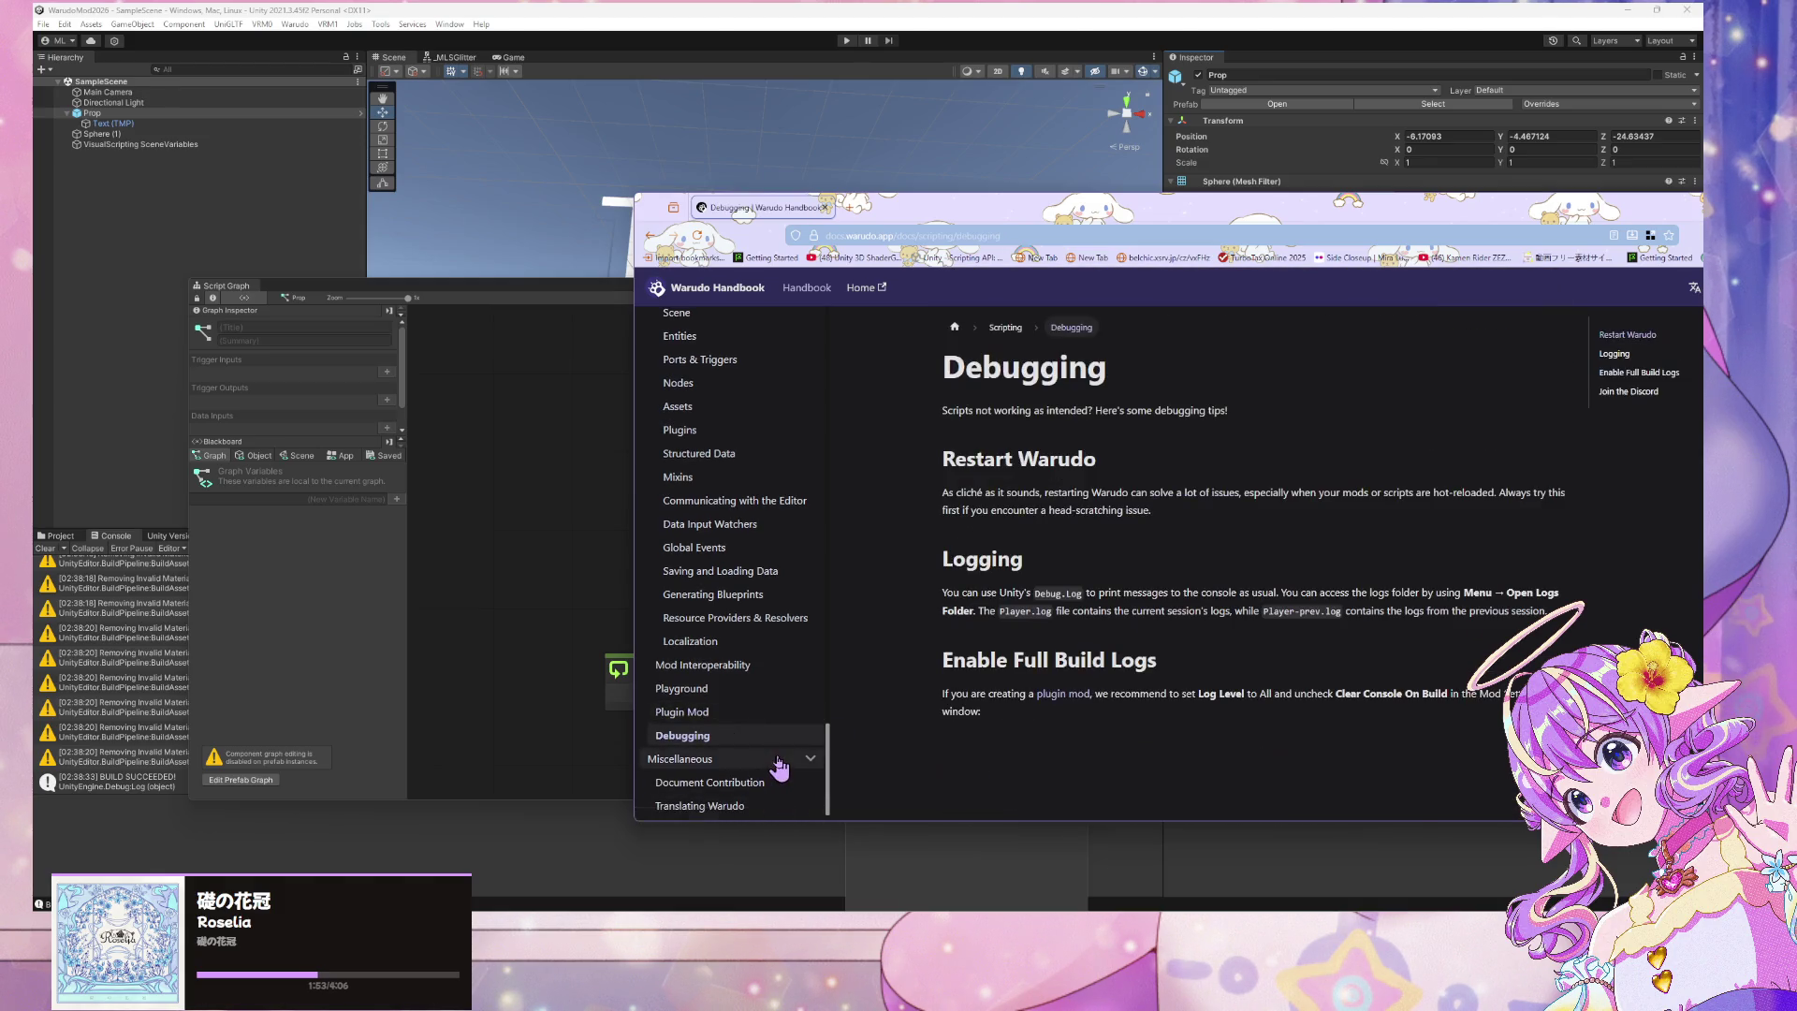
{"action": "scroll", "coordinate": [1062, 636], "scroll_direction": "down", "scroll_amount": 4}
{"action": "scroll", "coordinate": [1074, 622], "scroll_direction": "up", "scroll_amount": 3}
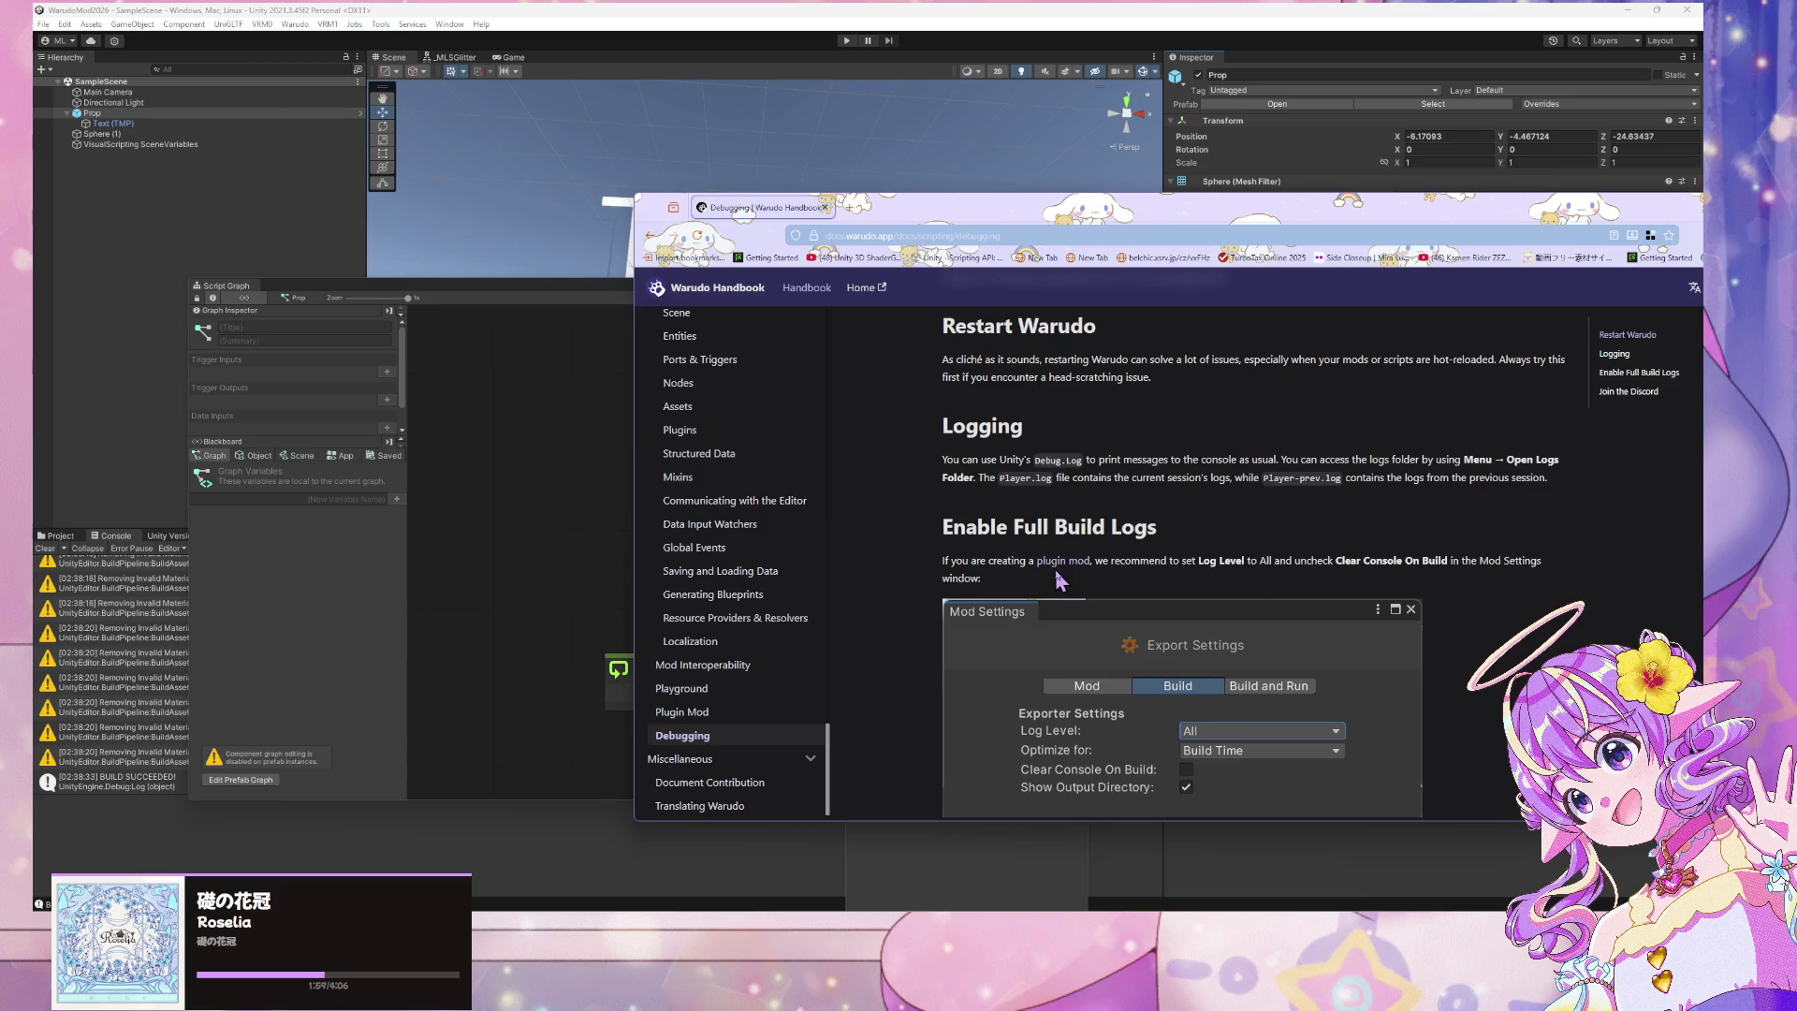
{"action": "left_click", "coordinate": [413, 30]}
Set the mod's build Log Level to All in Mod Settings, keeping Build Time optimization
{"action": "left_click", "coordinate": [413, 28]}
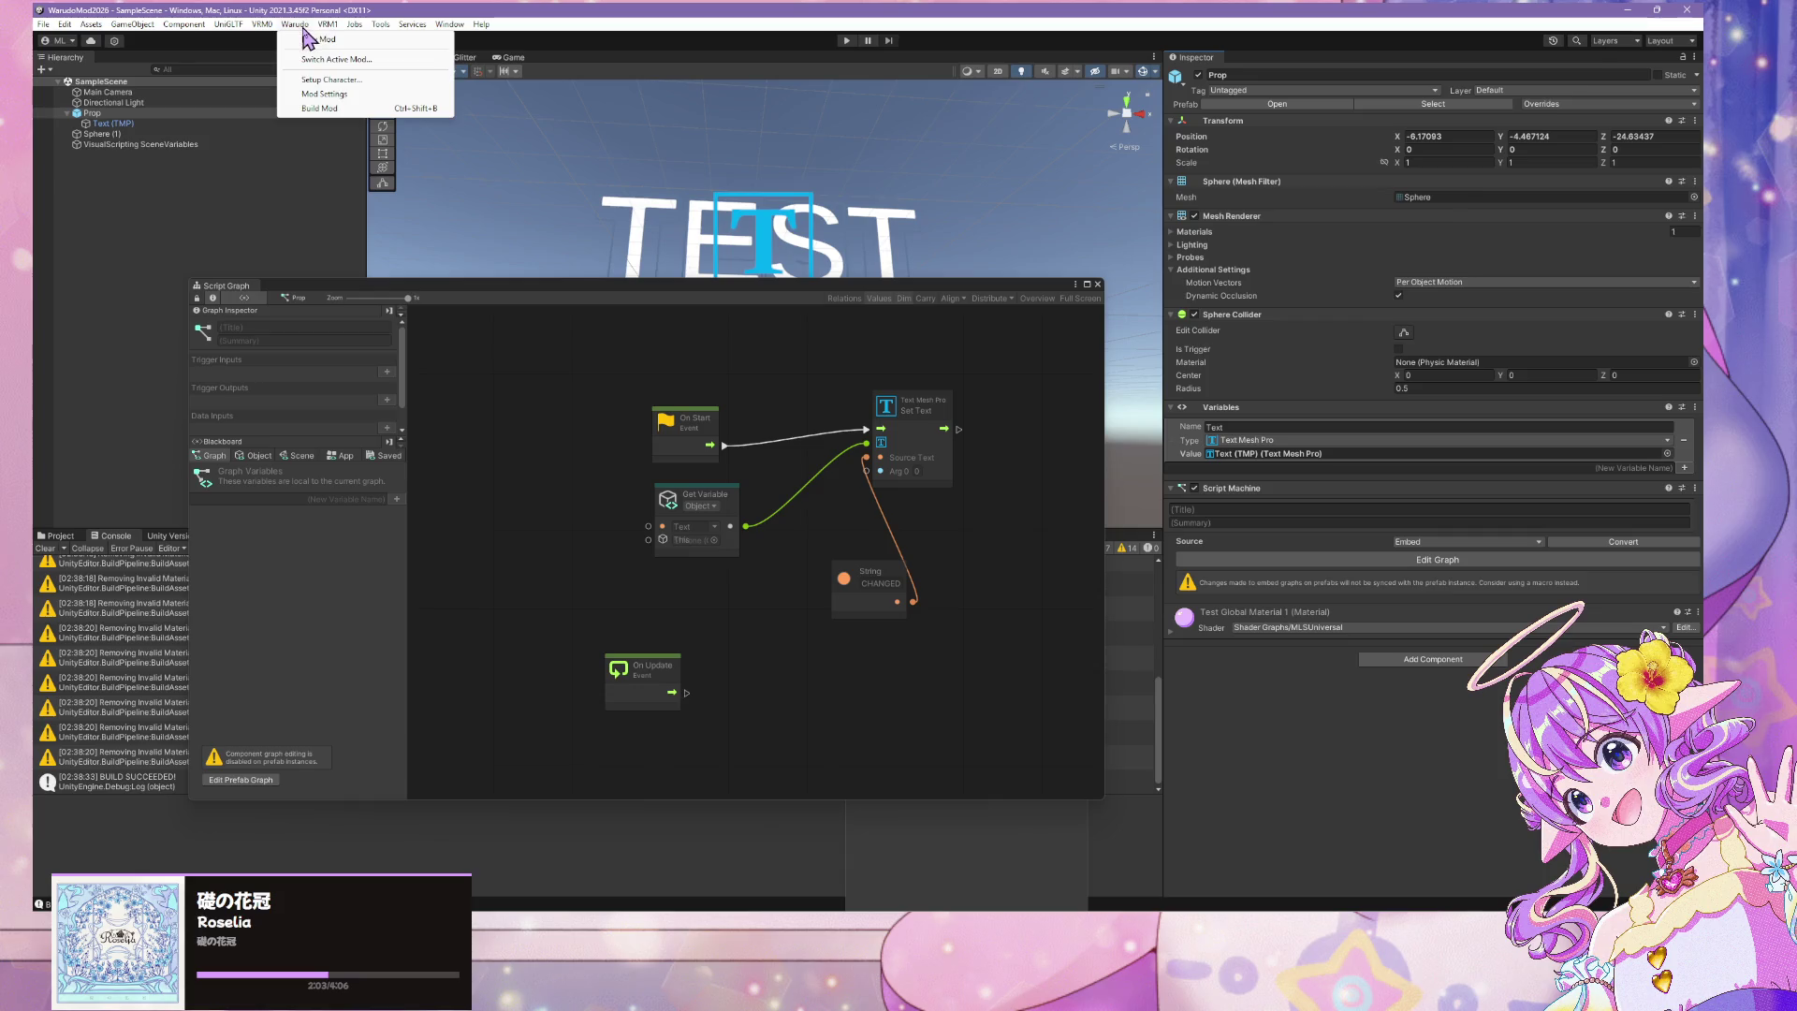
{"action": "left_click", "coordinate": [346, 90]}
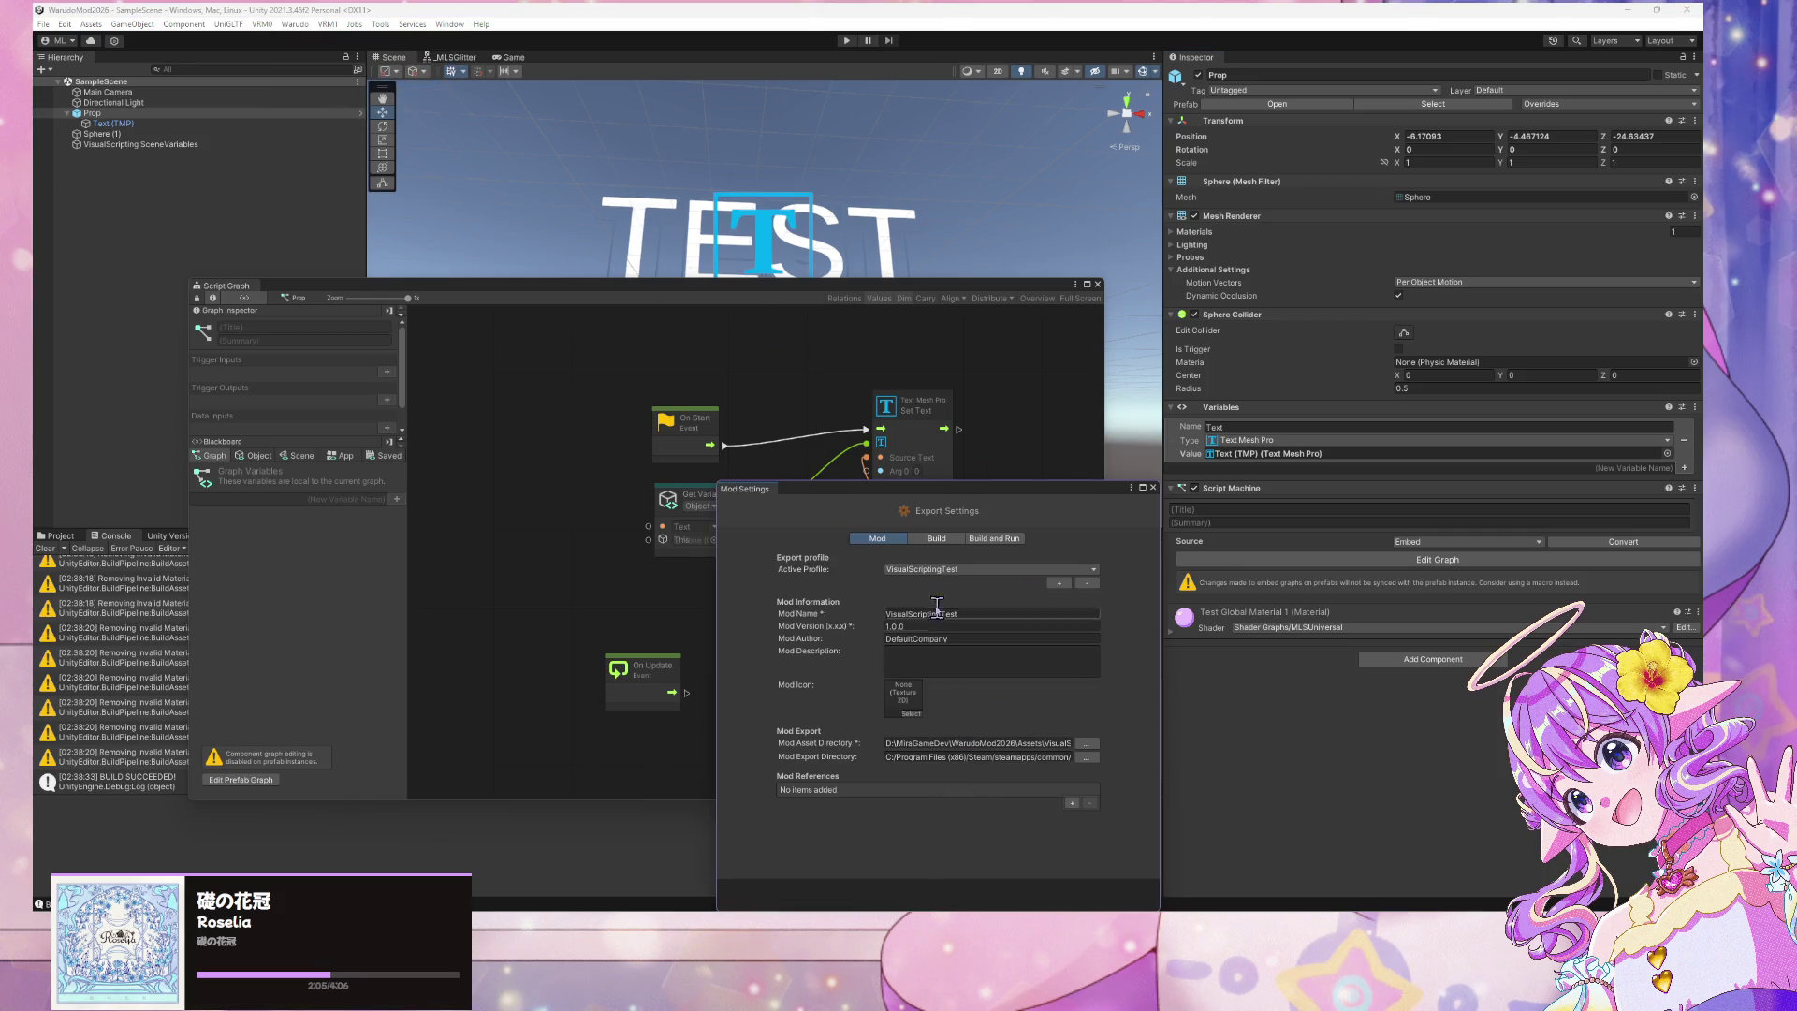
{"action": "left_click", "coordinate": [936, 539]}
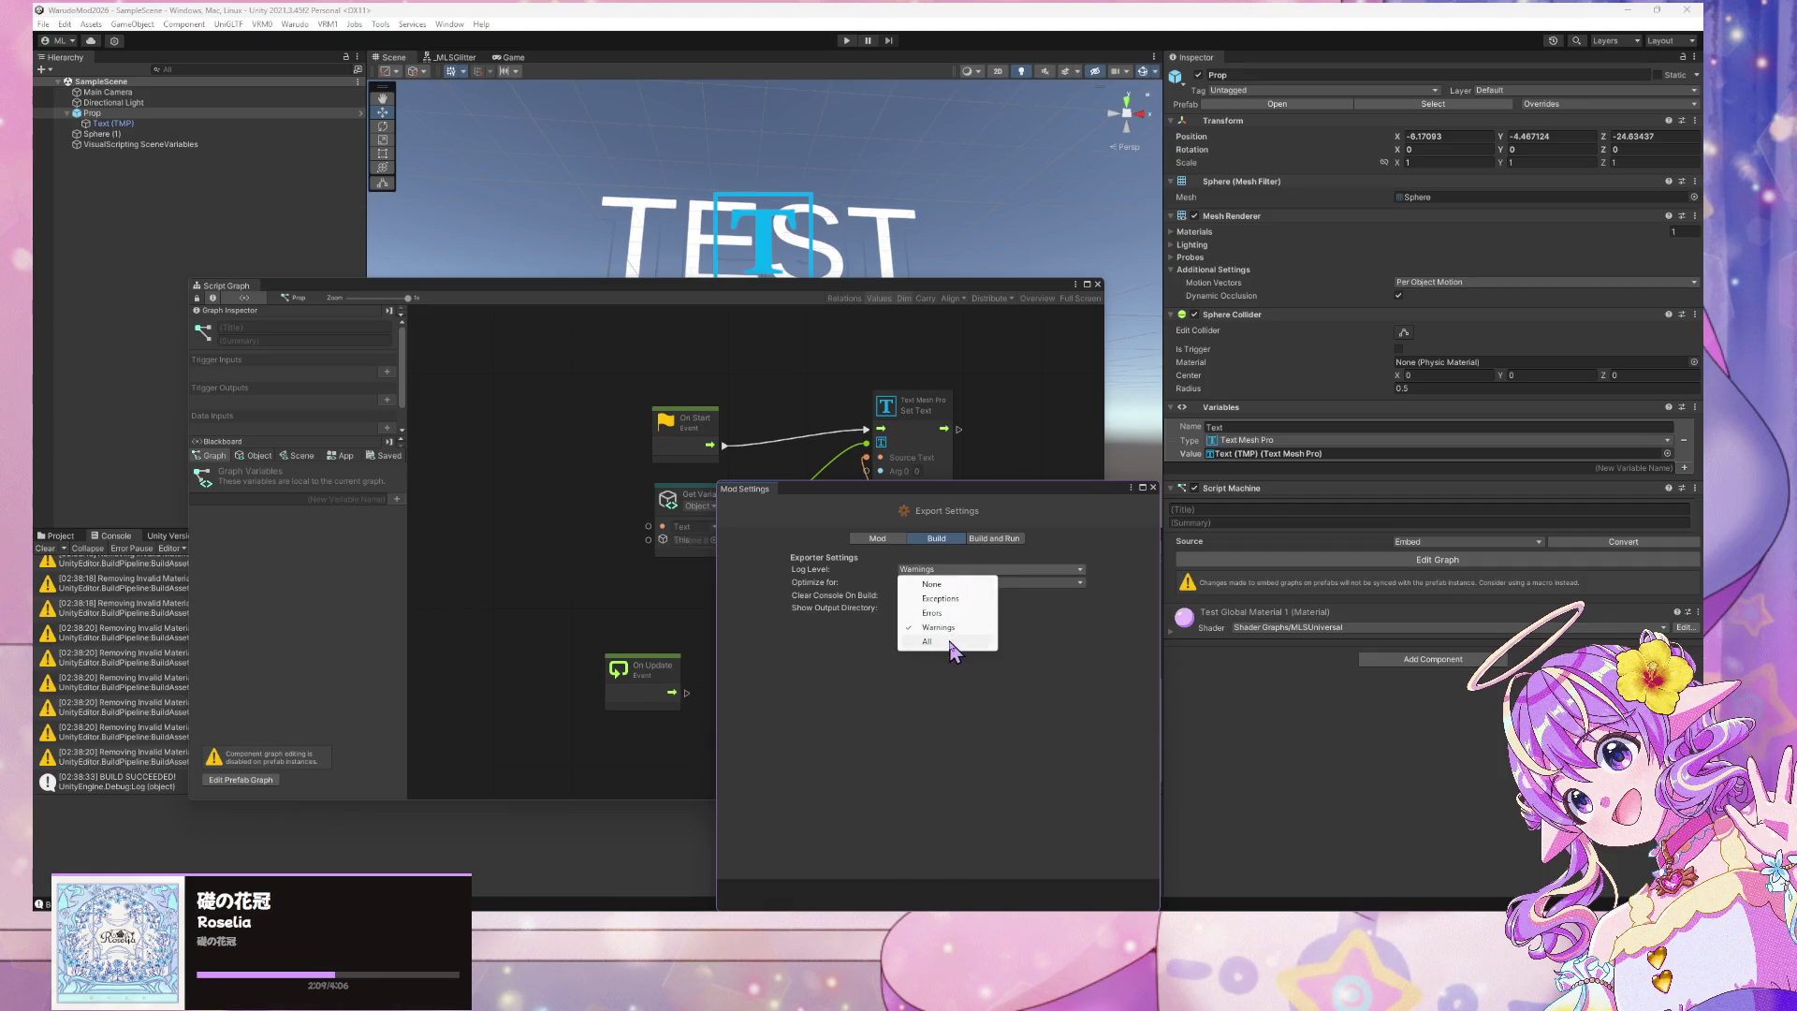
{"action": "left_click", "coordinate": [950, 641]}
{"action": "left_click", "coordinate": [978, 584]}
{"action": "left_click", "coordinate": [1003, 681]}
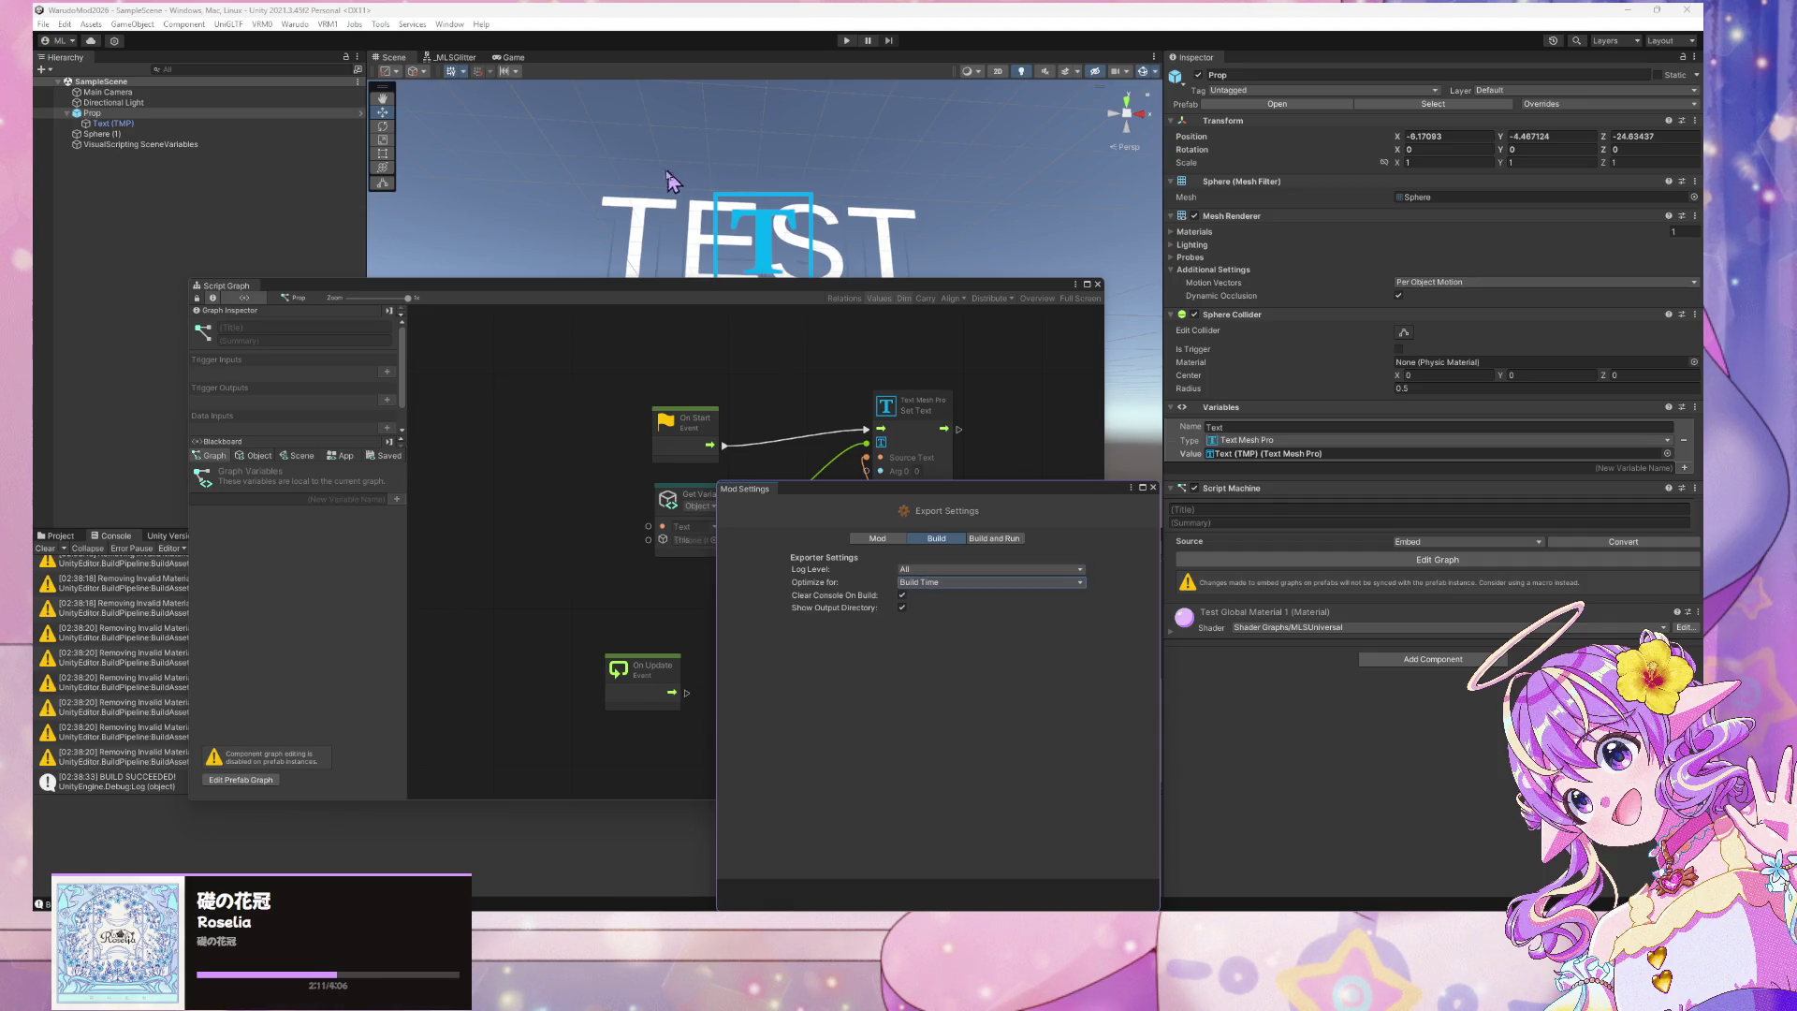
{"action": "left_click_drag", "start_coordinate": [754, 291], "coordinate": [1041, 285]}
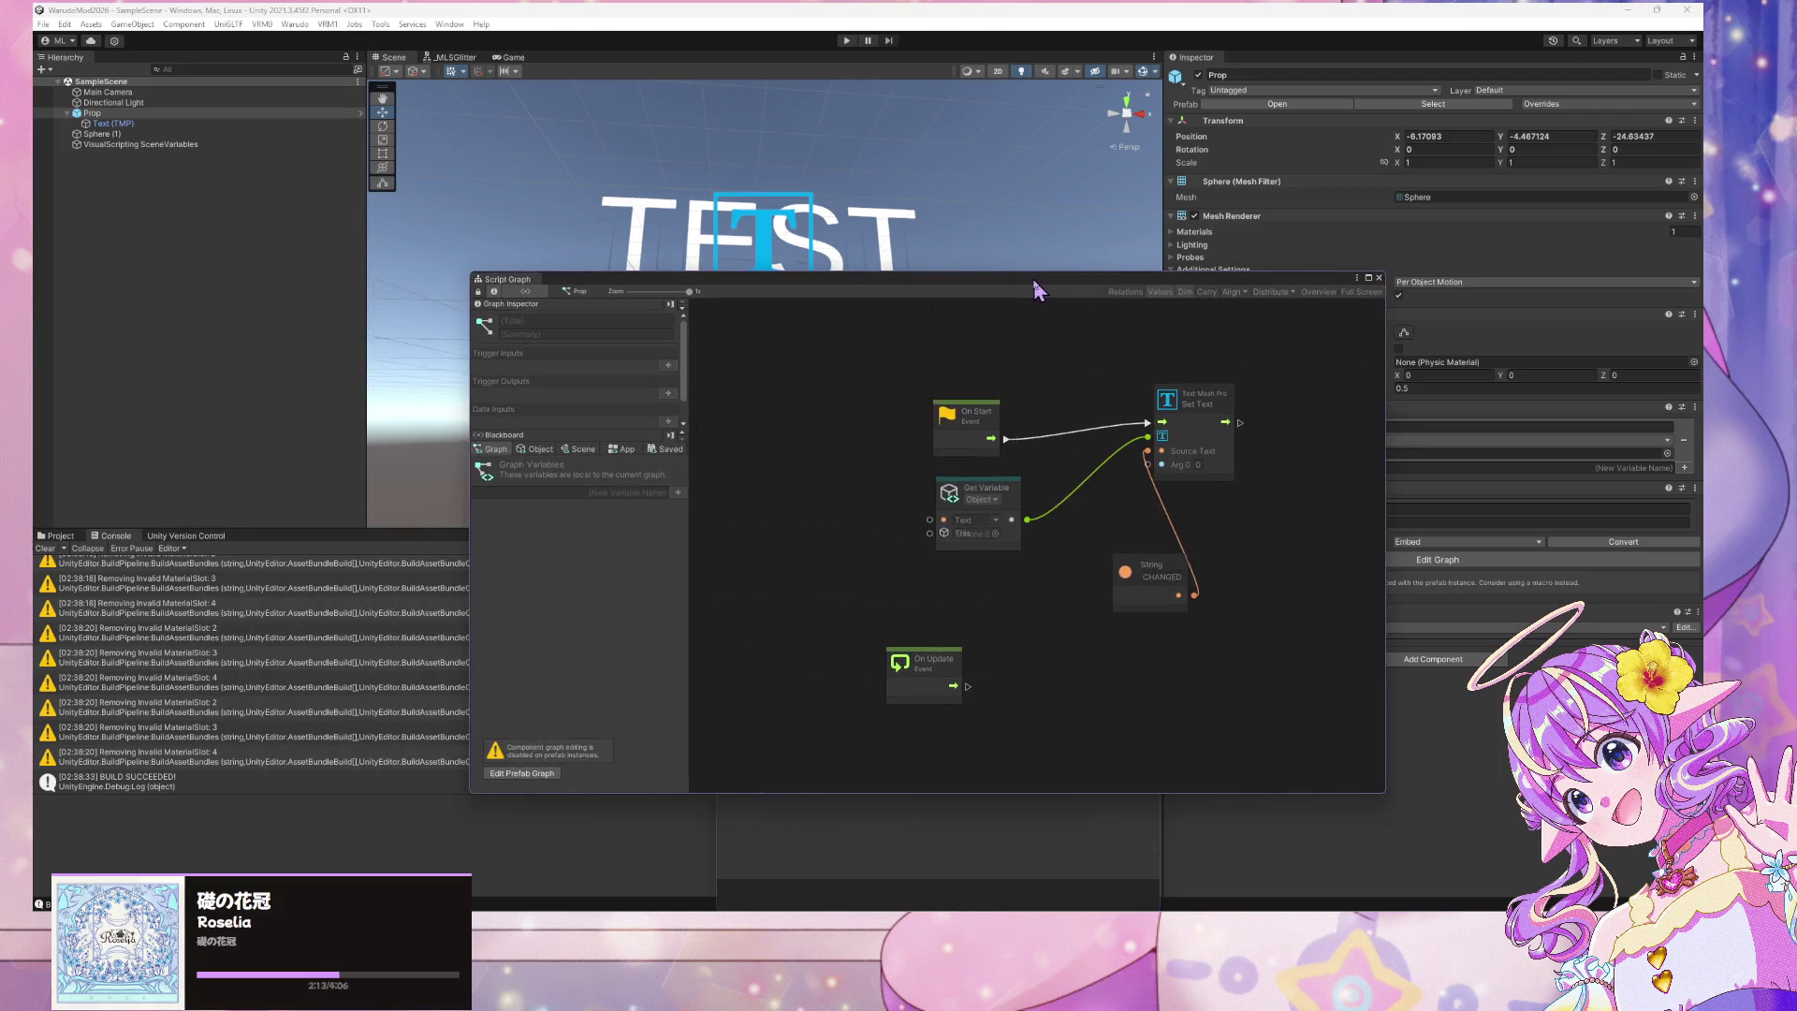
Clear the console and start Warudo > Build Mod
{"action": "left_click", "coordinate": [296, 25]}
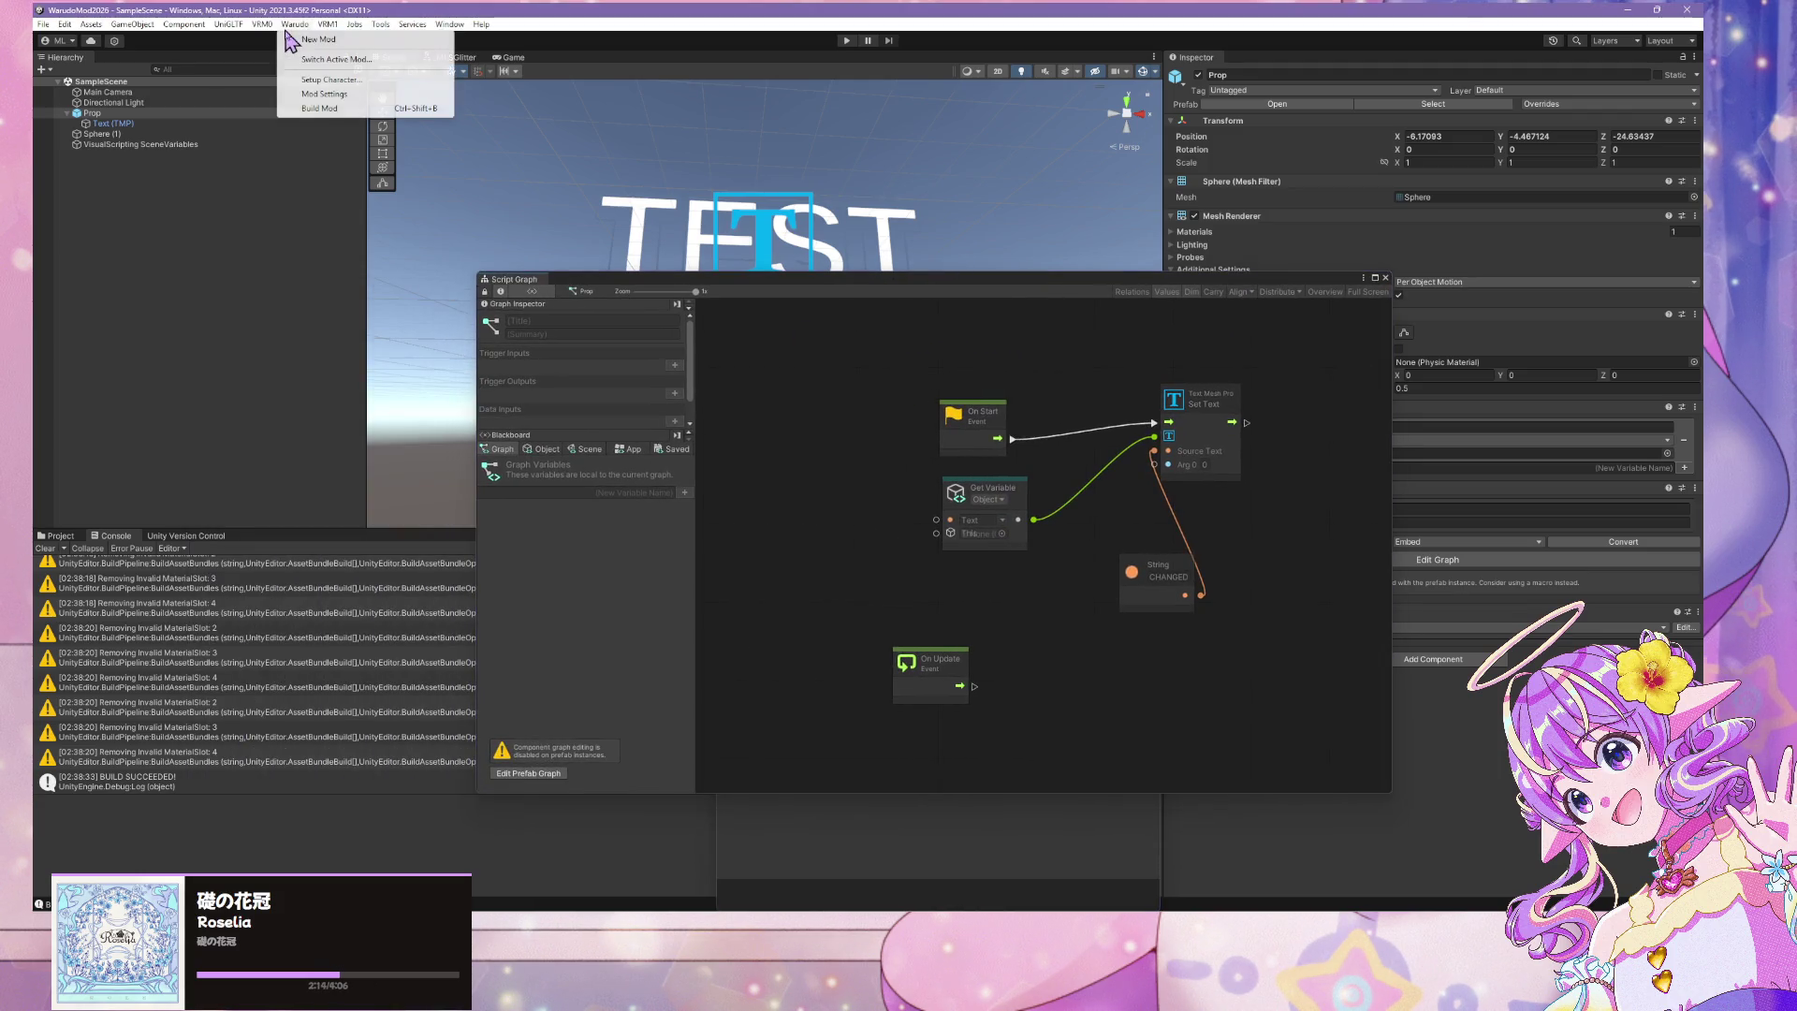
{"action": "left_click", "coordinate": [45, 548]}
{"action": "left_click", "coordinate": [297, 26]}
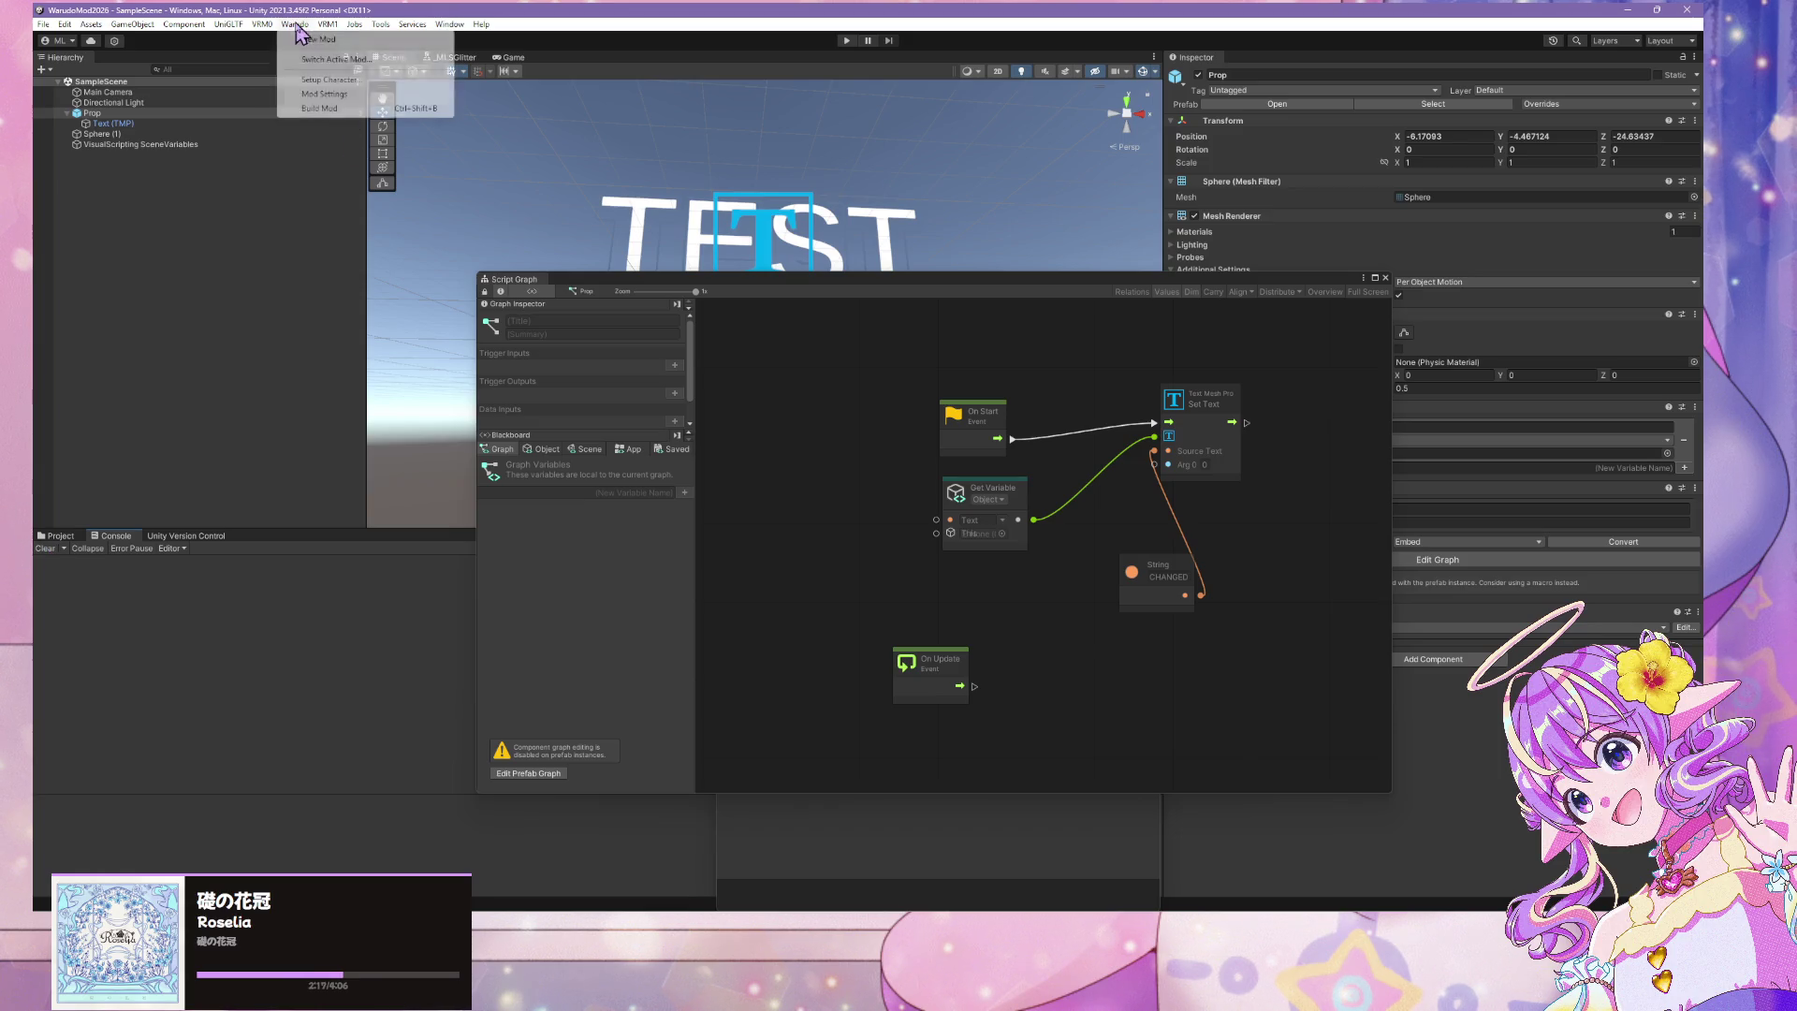
{"action": "left_click", "coordinate": [319, 109]}
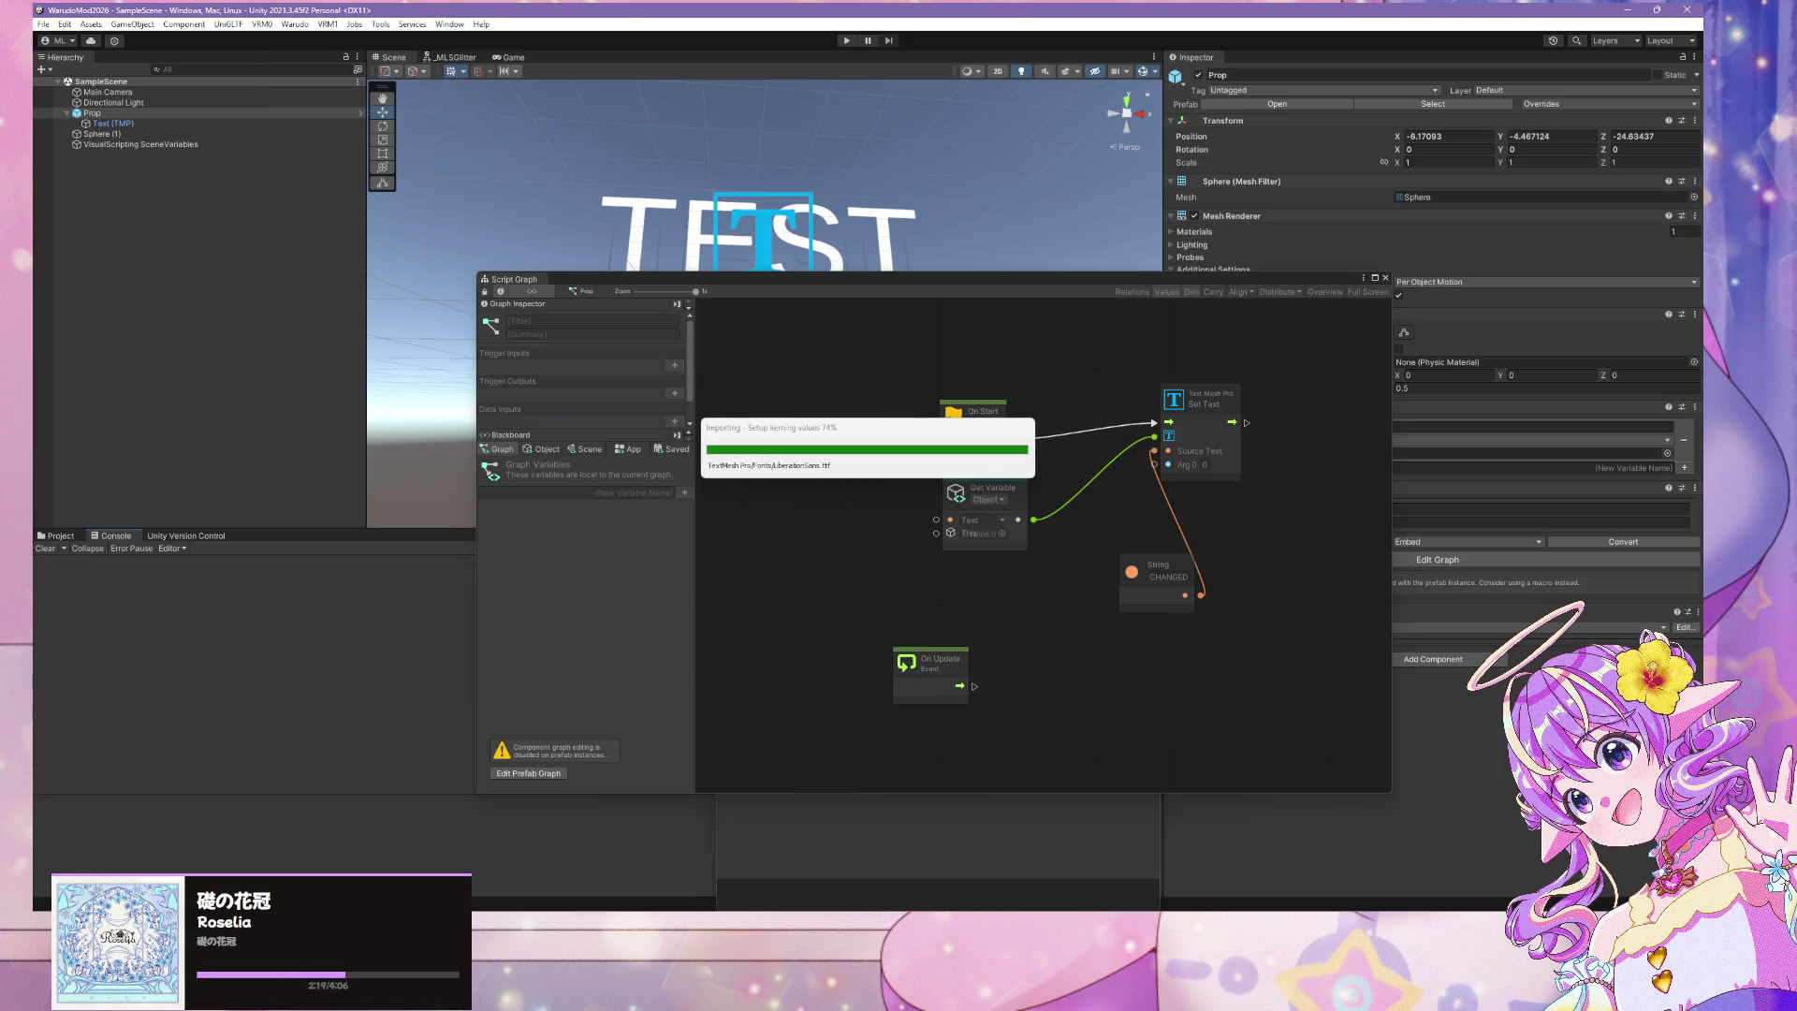
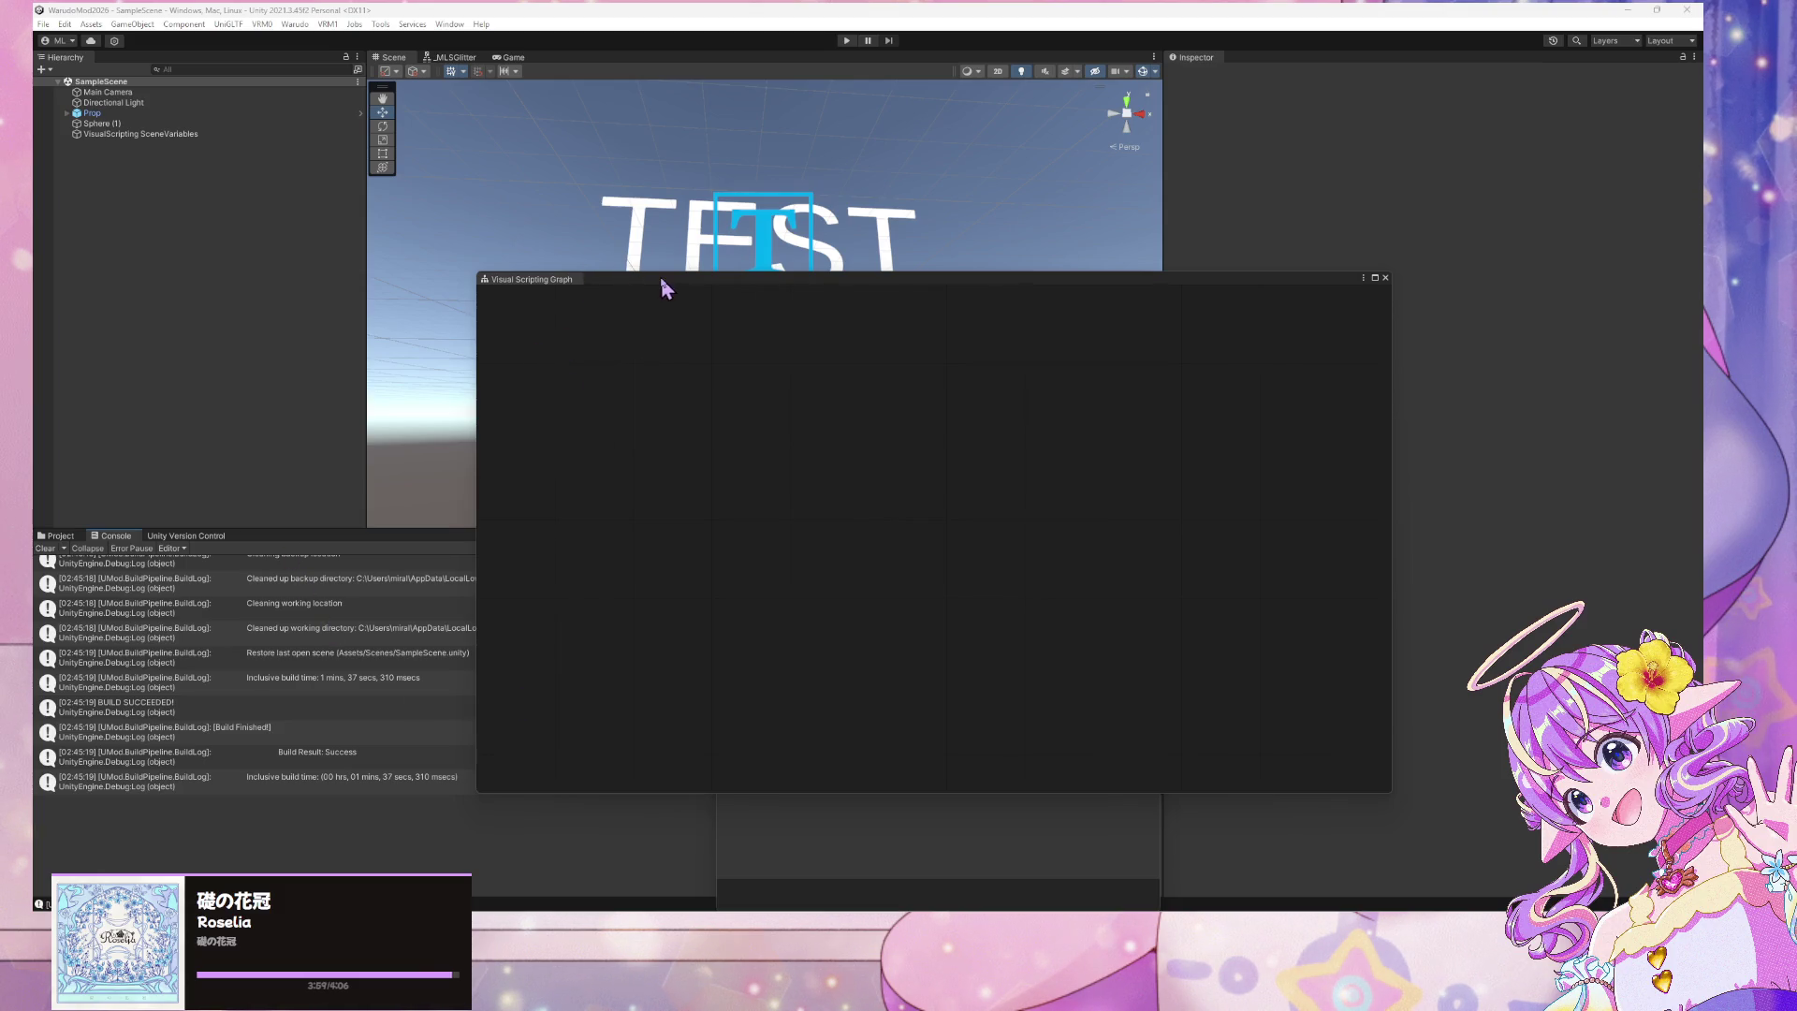
Move the empty Visual Scripting Graph window aside and review the Console's BUILD SUCCEEDED lines
{"action": "left_click_drag", "start_coordinate": [665, 279], "coordinate": [956, 321]}
{"action": "scroll", "coordinate": [306, 749], "scroll_direction": "up", "scroll_amount": 3}
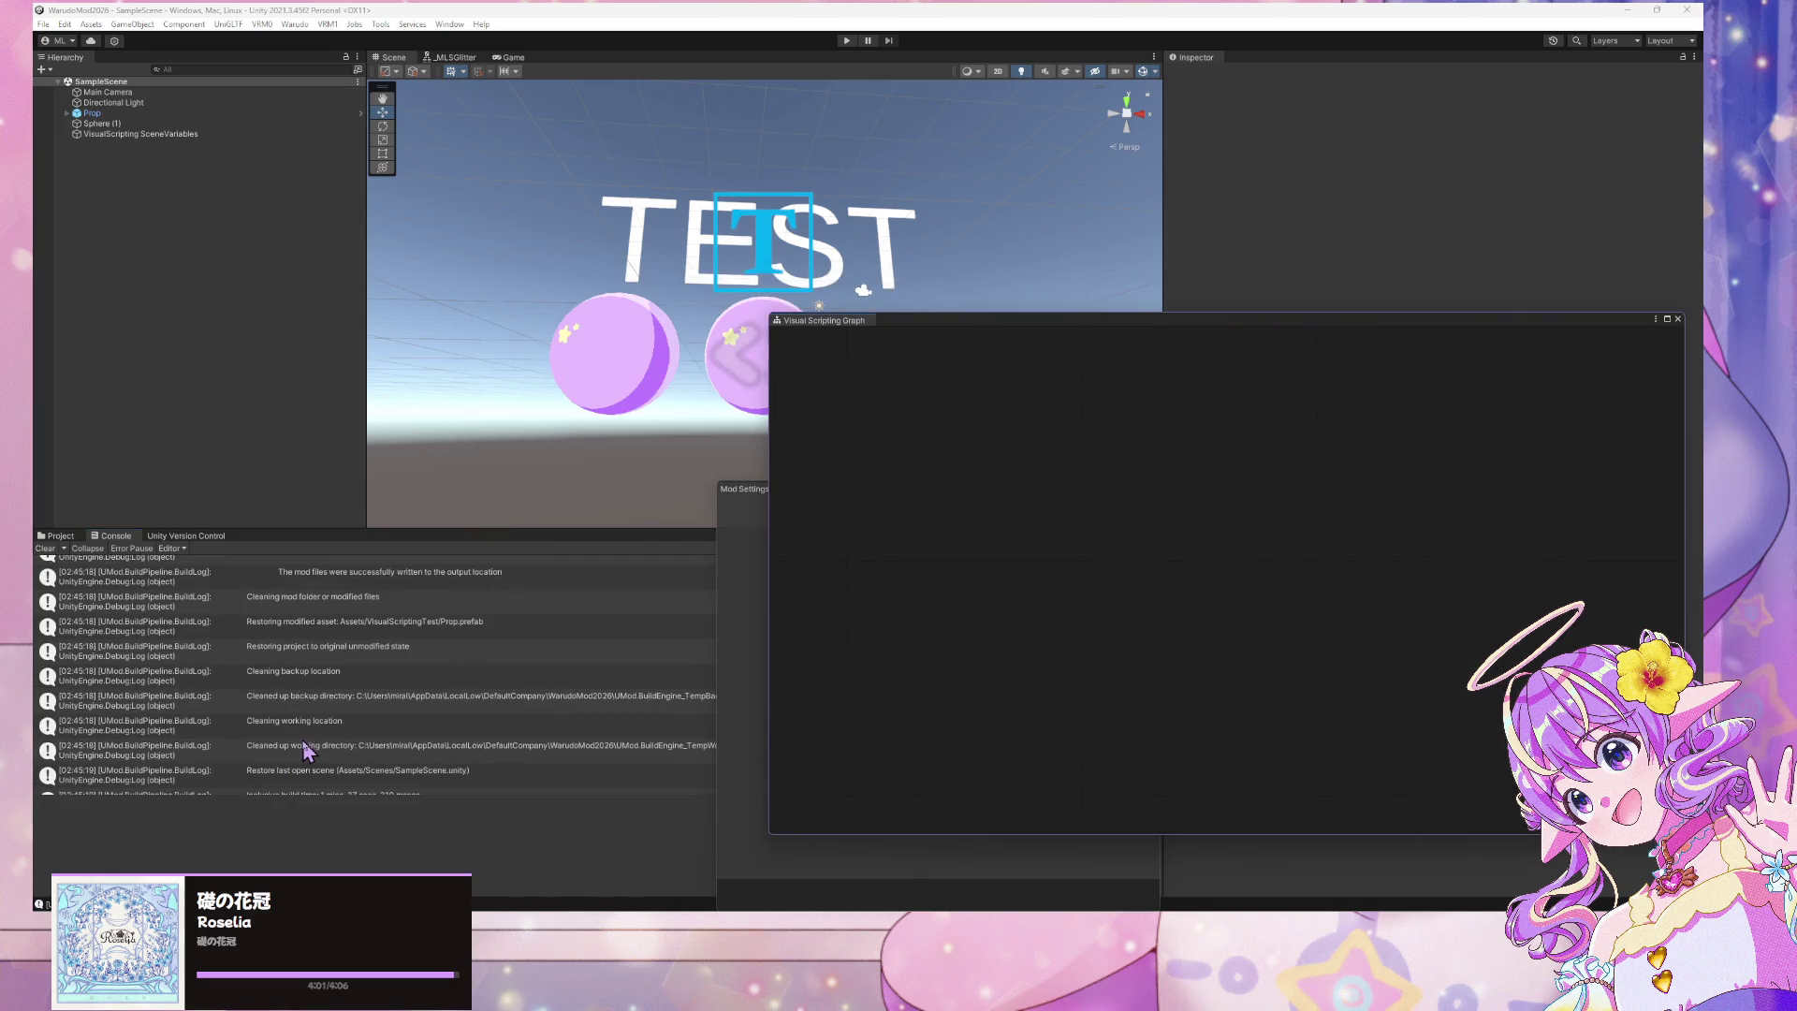
{"action": "scroll", "coordinate": [305, 743], "scroll_direction": "up", "scroll_amount": 5}
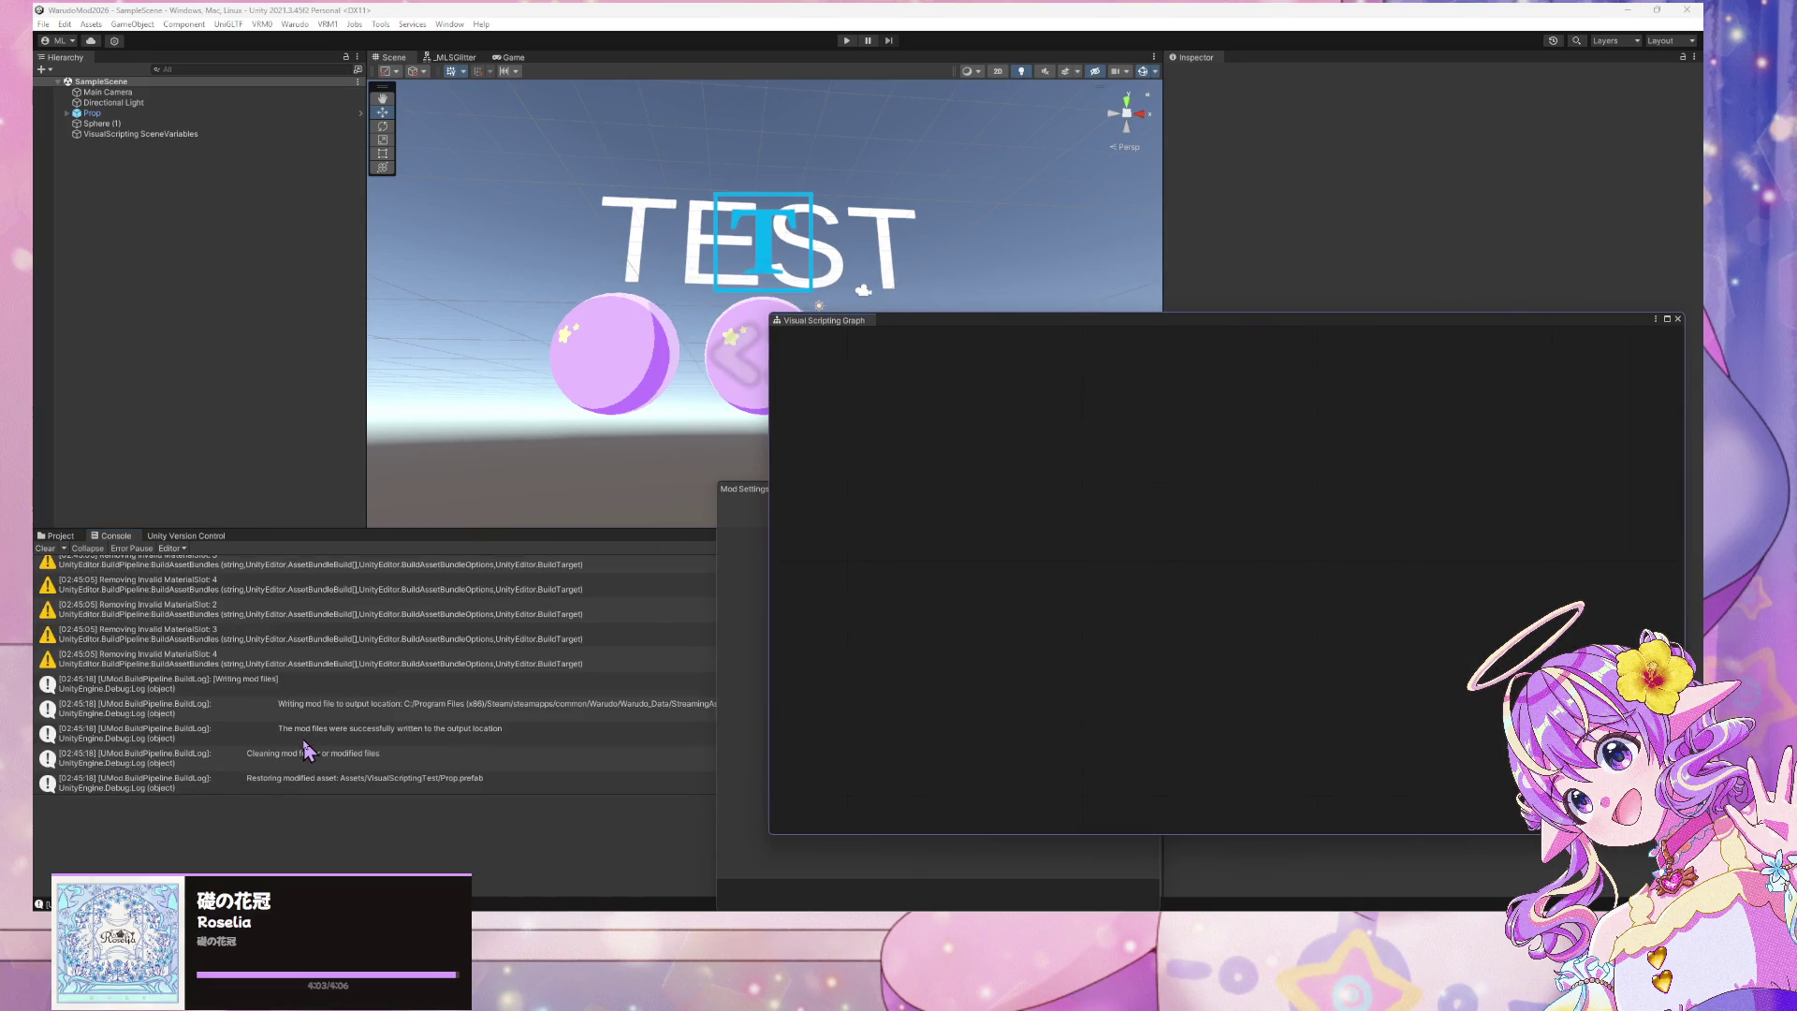
{"action": "scroll", "coordinate": [305, 749], "scroll_direction": "up", "scroll_amount": 10}
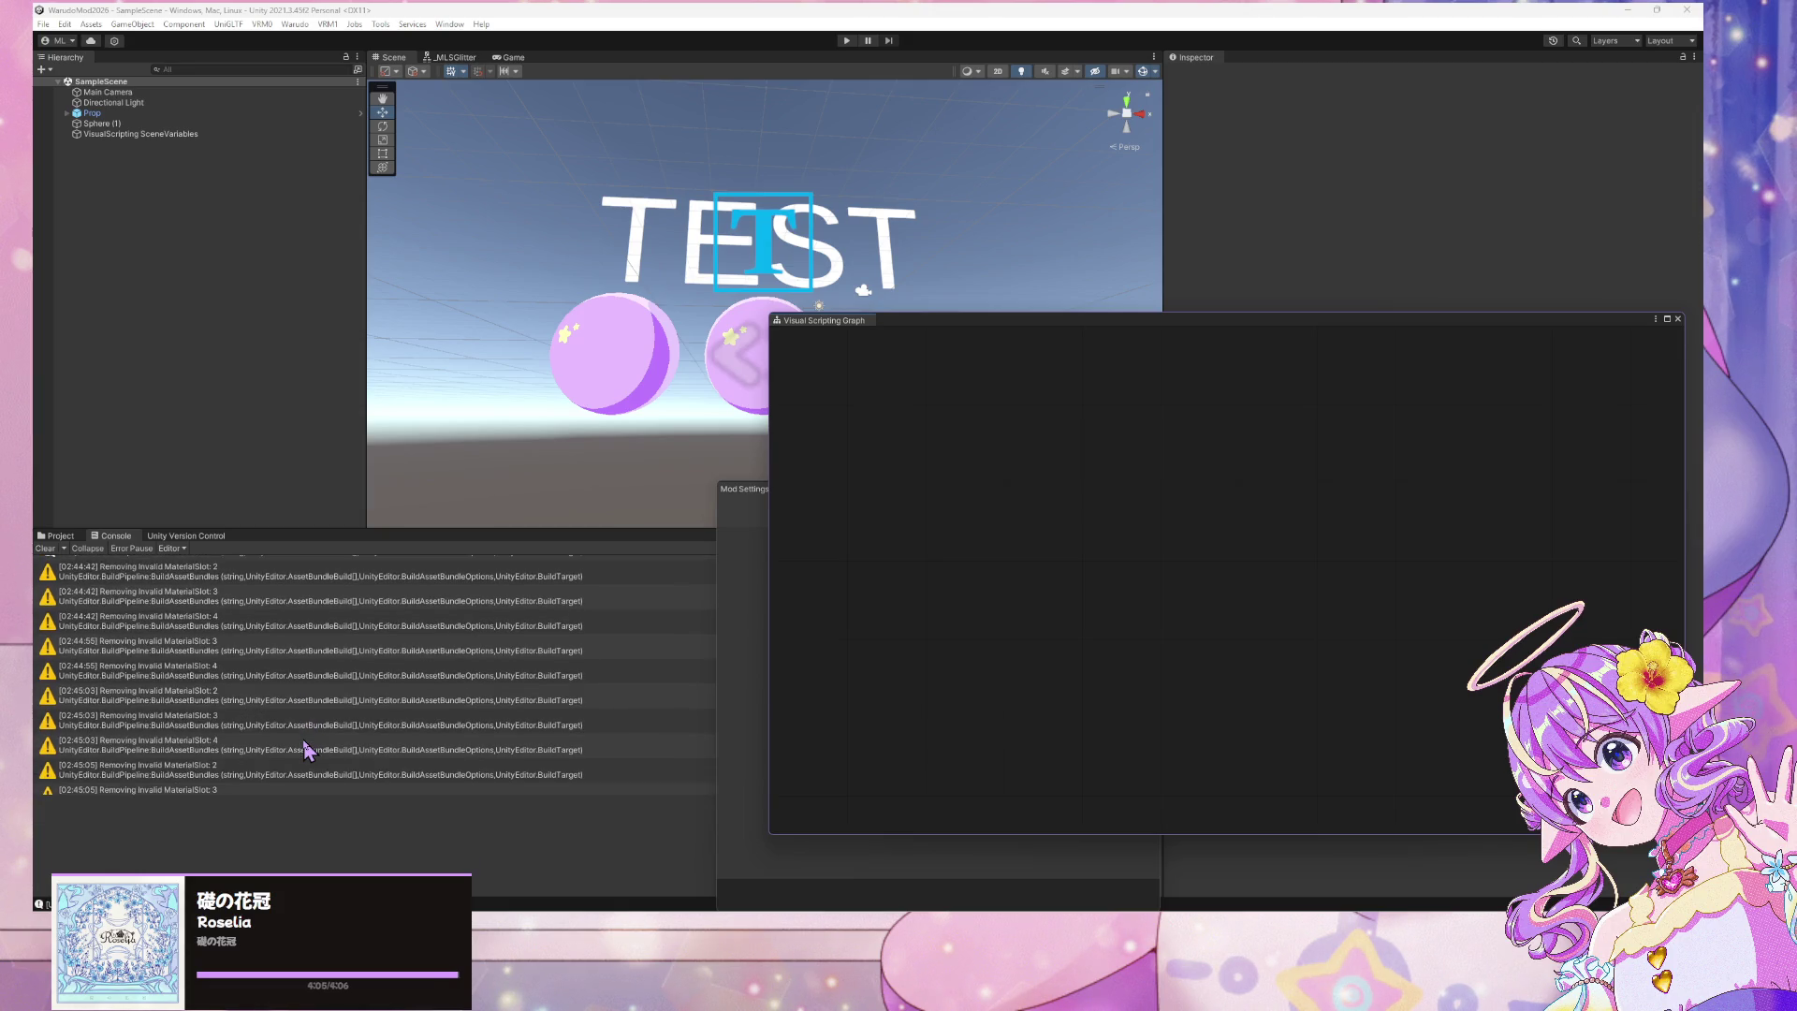
{"action": "scroll", "coordinate": [305, 749], "scroll_direction": "down", "scroll_amount": 15}
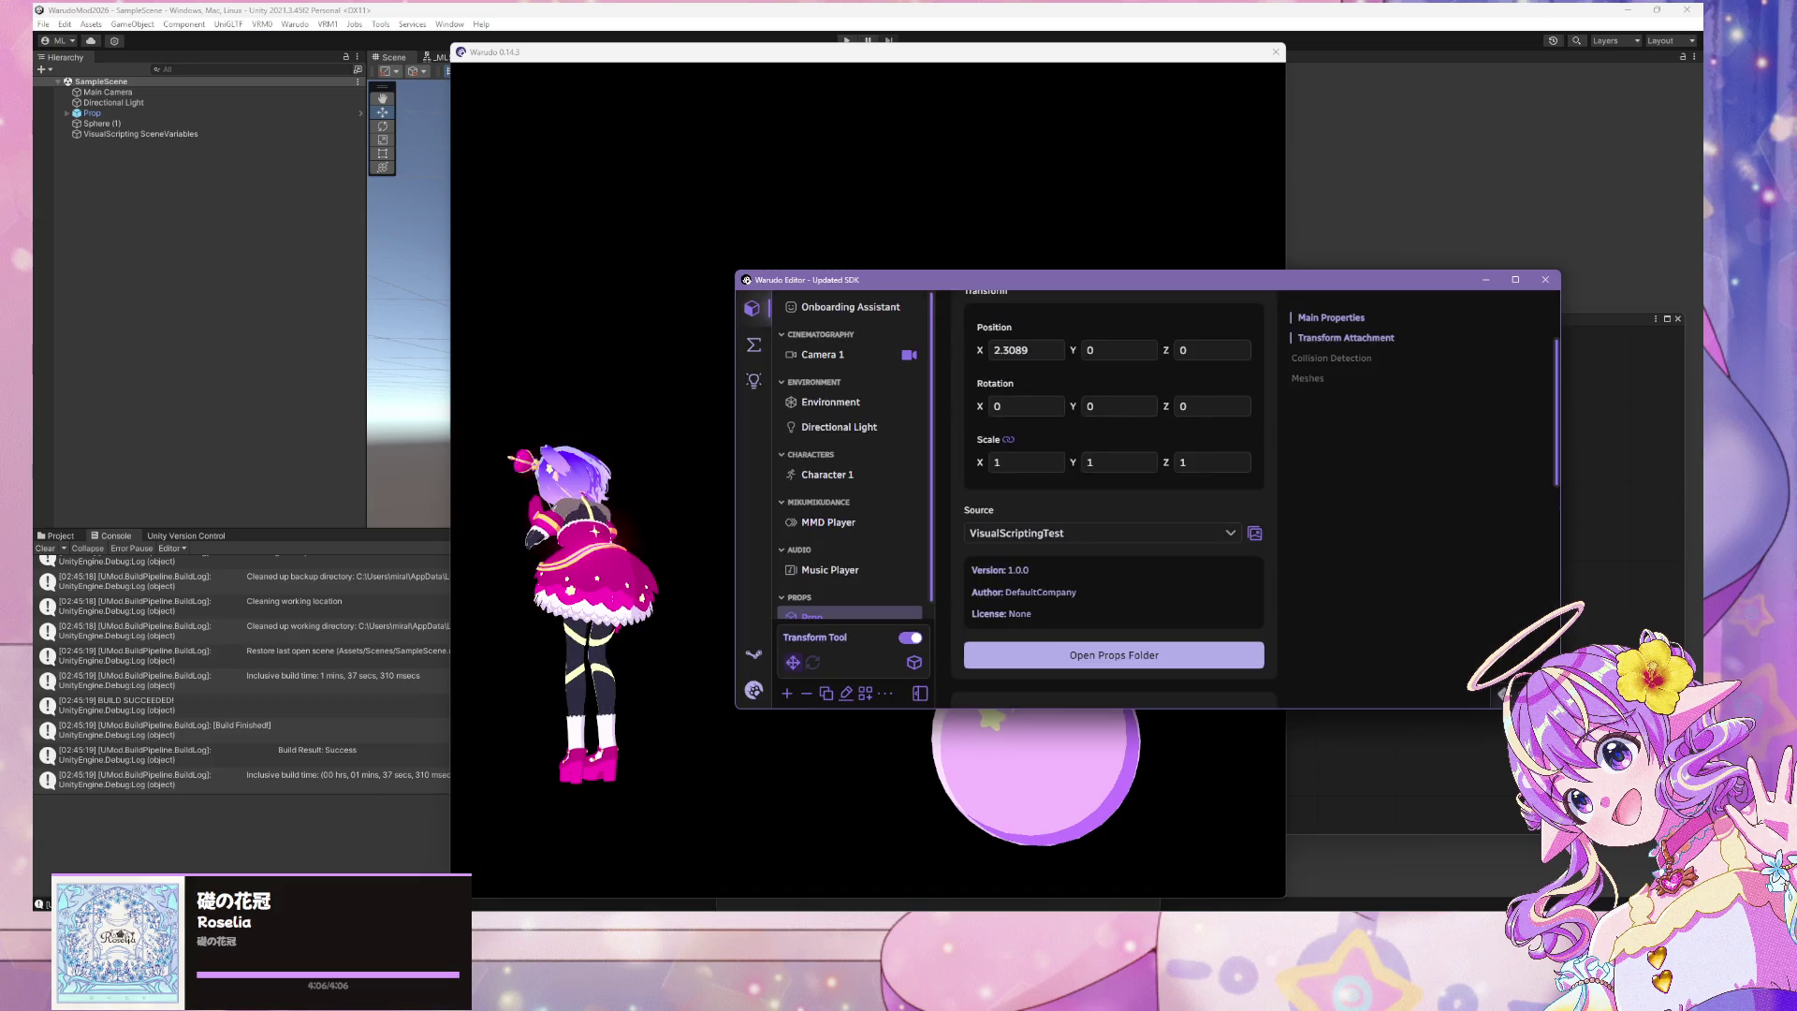
Zoom the Warudo viewport to inspect the TEST text and sphere, then return to Unity
{"action": "scroll", "coordinate": [707, 670], "scroll_direction": "up", "scroll_amount": 2}
{"action": "scroll", "coordinate": [1071, 723], "scroll_direction": "down", "scroll_amount": 3}
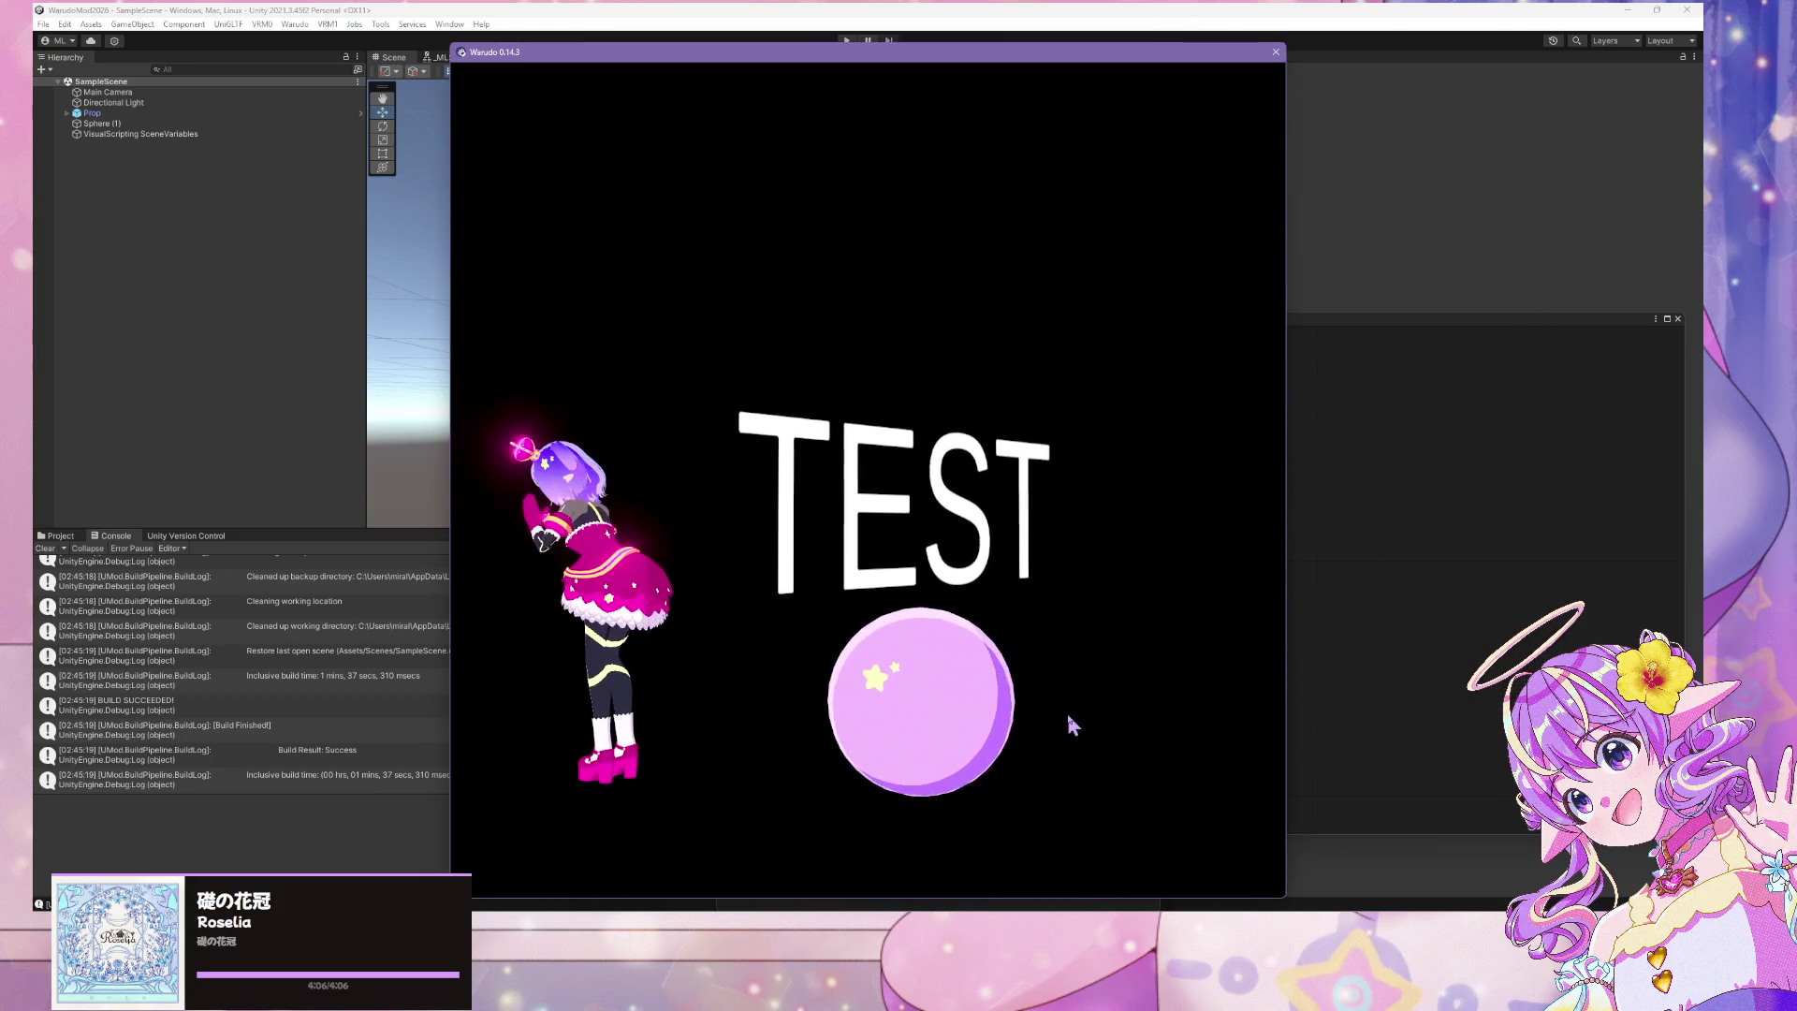
{"action": "left_click", "coordinate": [141, 276]}
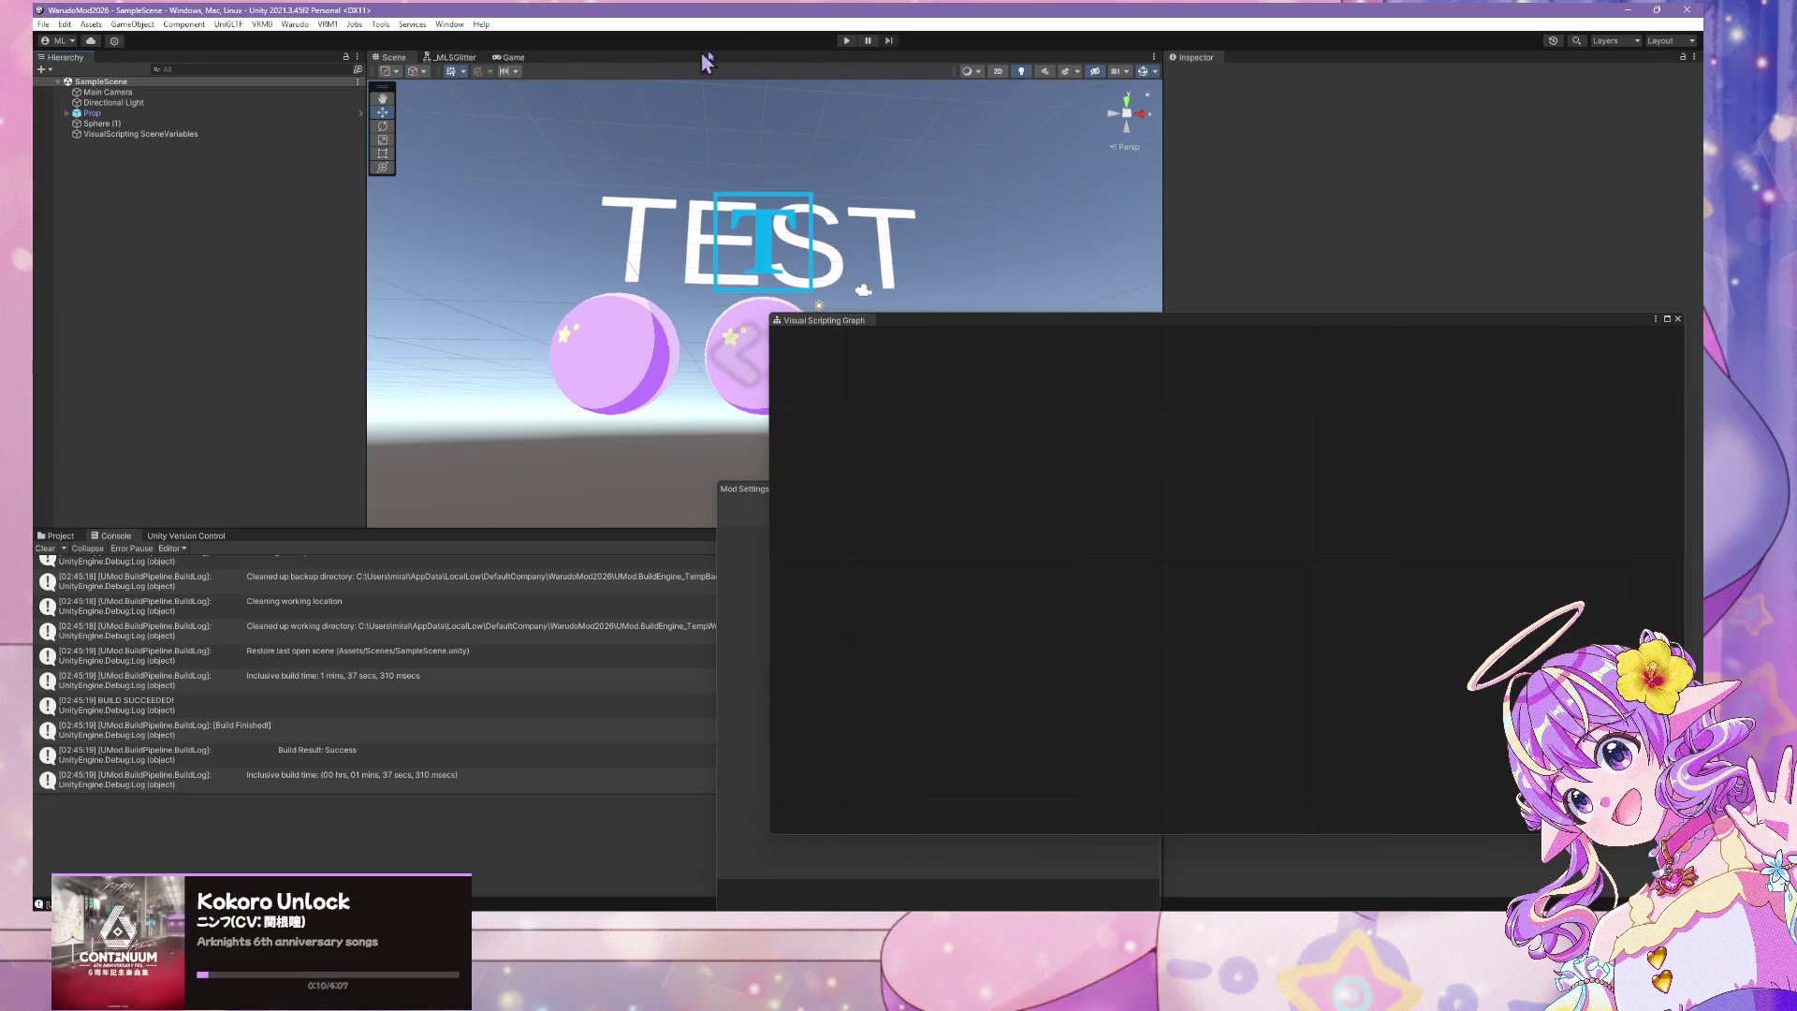
Play the scene, dismiss the DOTween notice, confirm the text reads CHANGED, then stop playing
{"action": "left_click", "coordinate": [848, 41]}
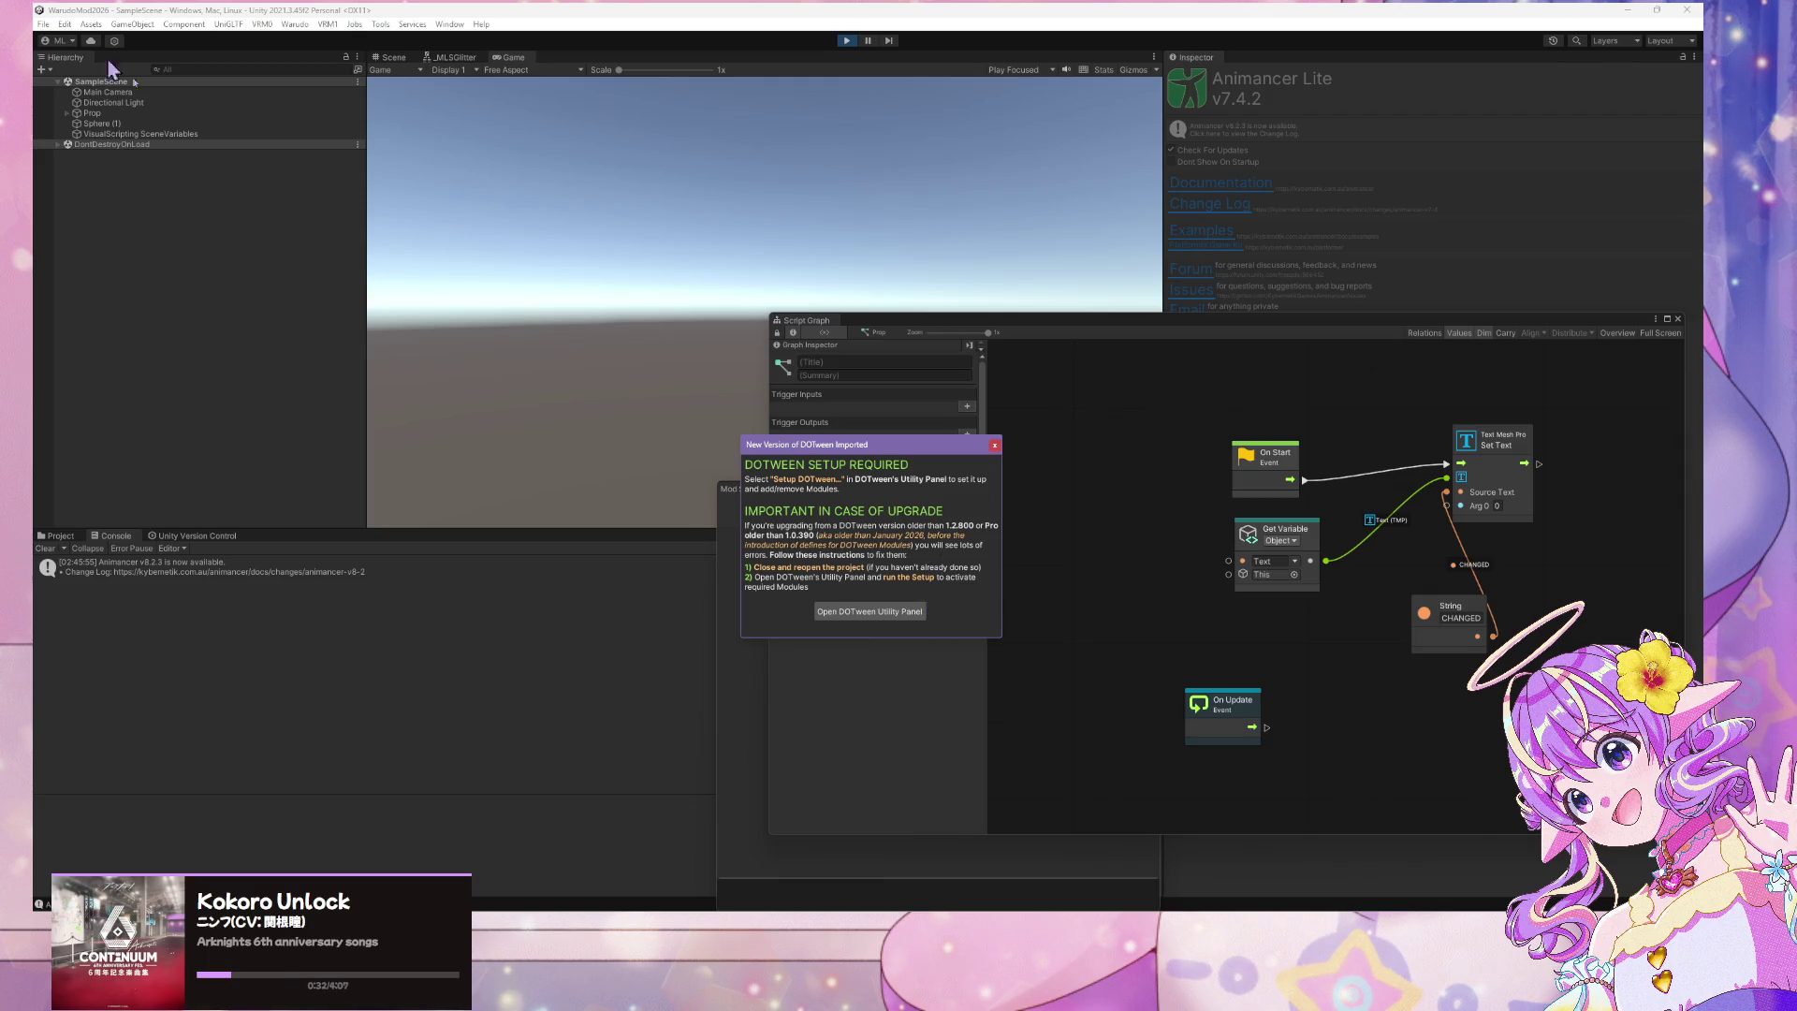
{"action": "left_click", "coordinate": [871, 612]}
{"action": "left_click_drag", "start_coordinate": [950, 506], "coordinate": [1069, 498]}
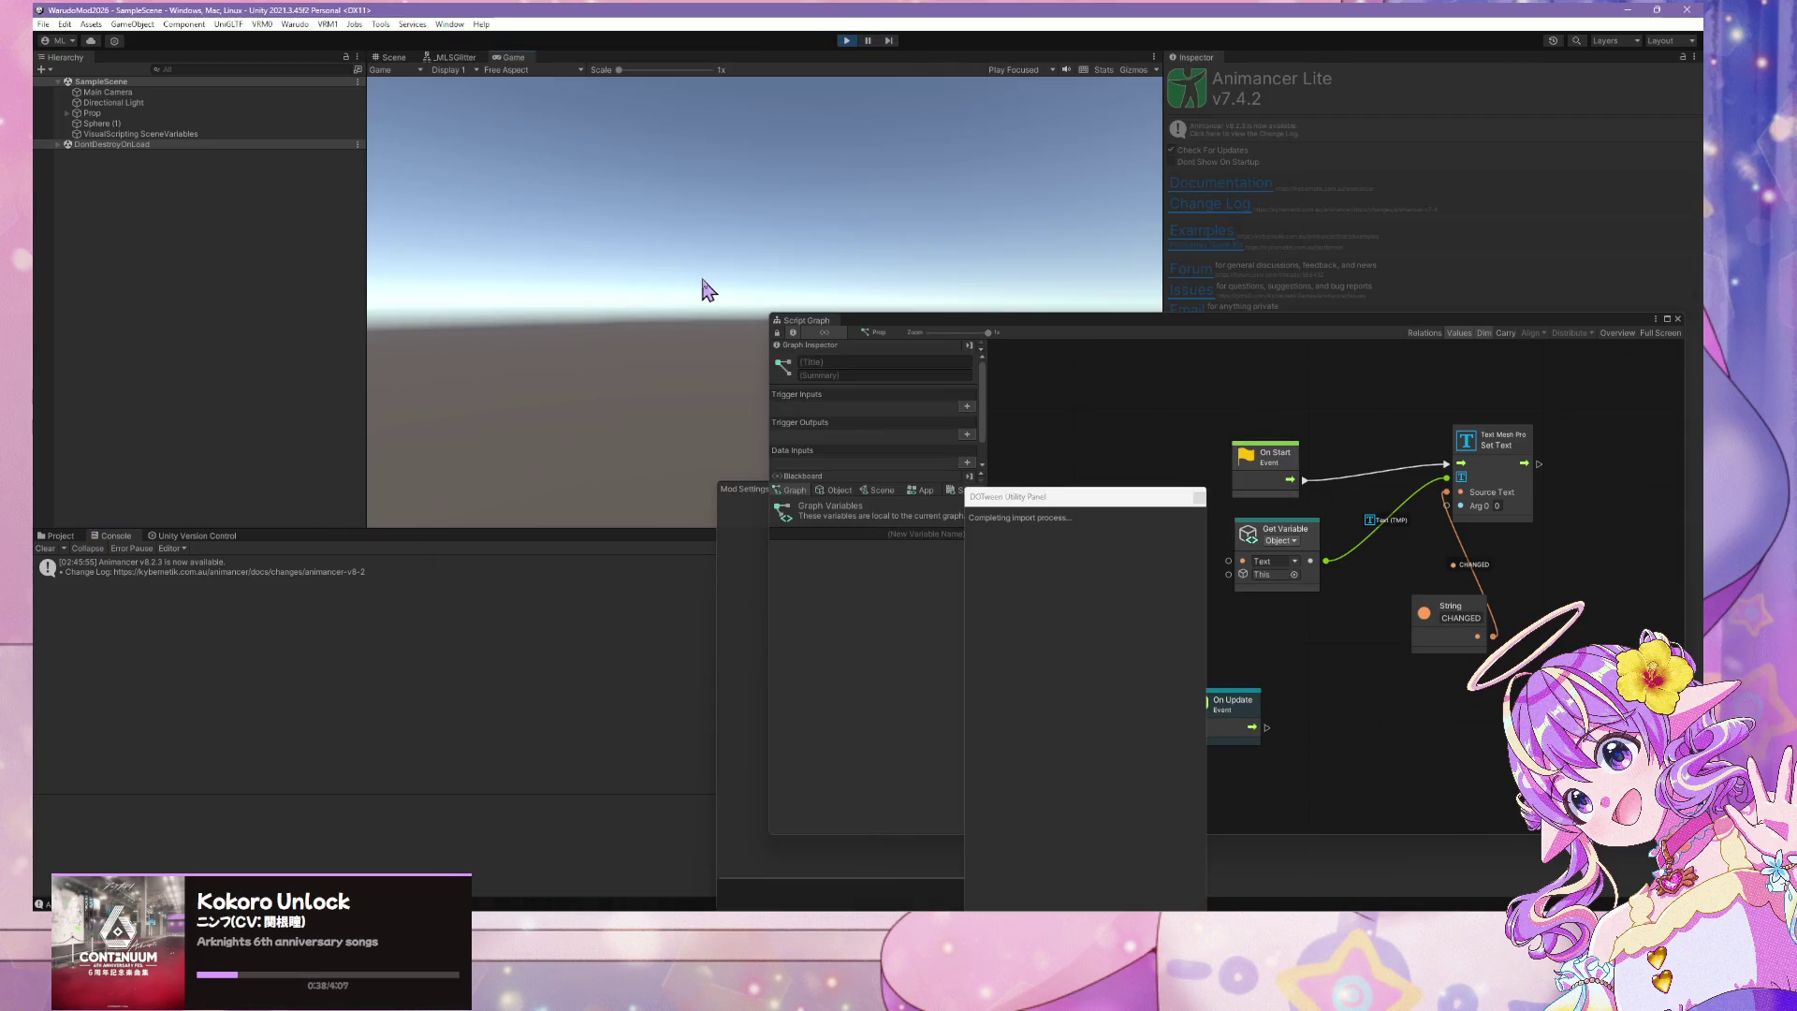
{"action": "left_click", "coordinate": [397, 58]}
{"action": "mouse_move", "coordinate": [658, 178]}
{"action": "left_mouse_down"}
{"action": "mouse_move", "coordinate": [413, 97]}
{"action": "mouse_move", "coordinate": [494, 145]}
{"action": "left_mouse_up"}
{"action": "left_click", "coordinate": [846, 41]}
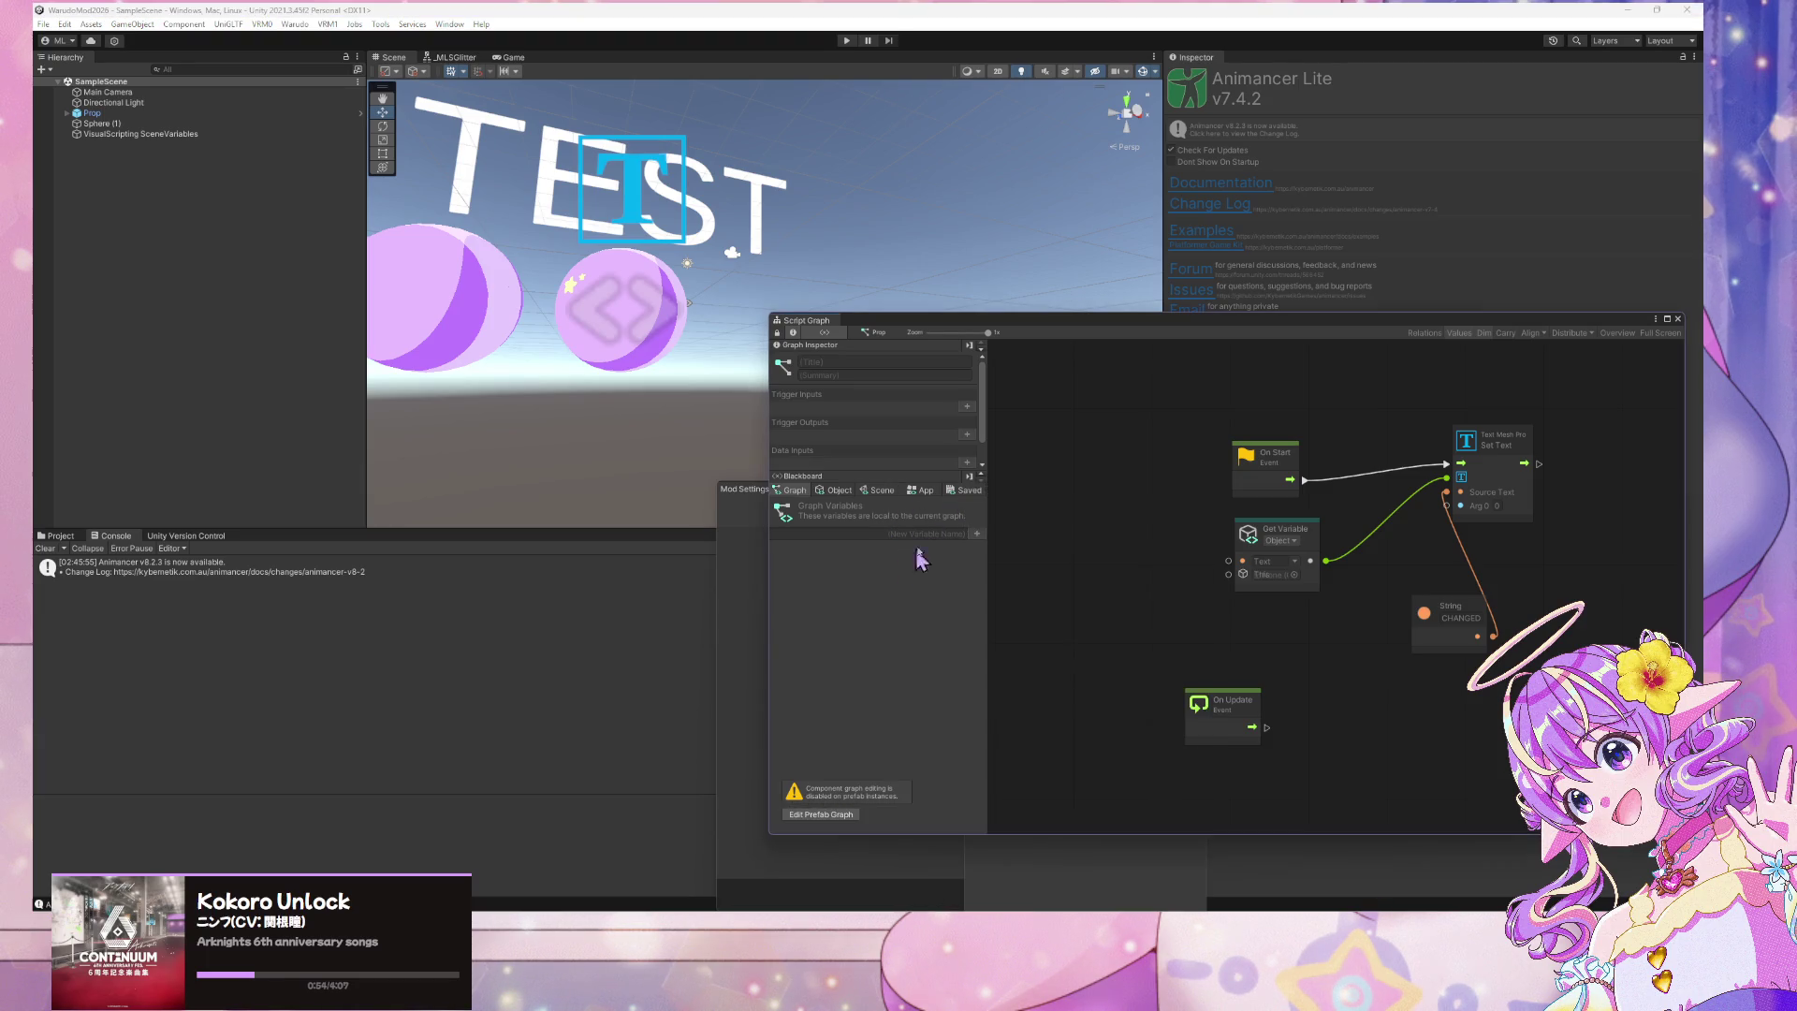
Move the Script Graph aside and delete the Prop object with its TEST text
{"action": "left_click_drag", "start_coordinate": [1000, 323], "coordinate": [1193, 328]}
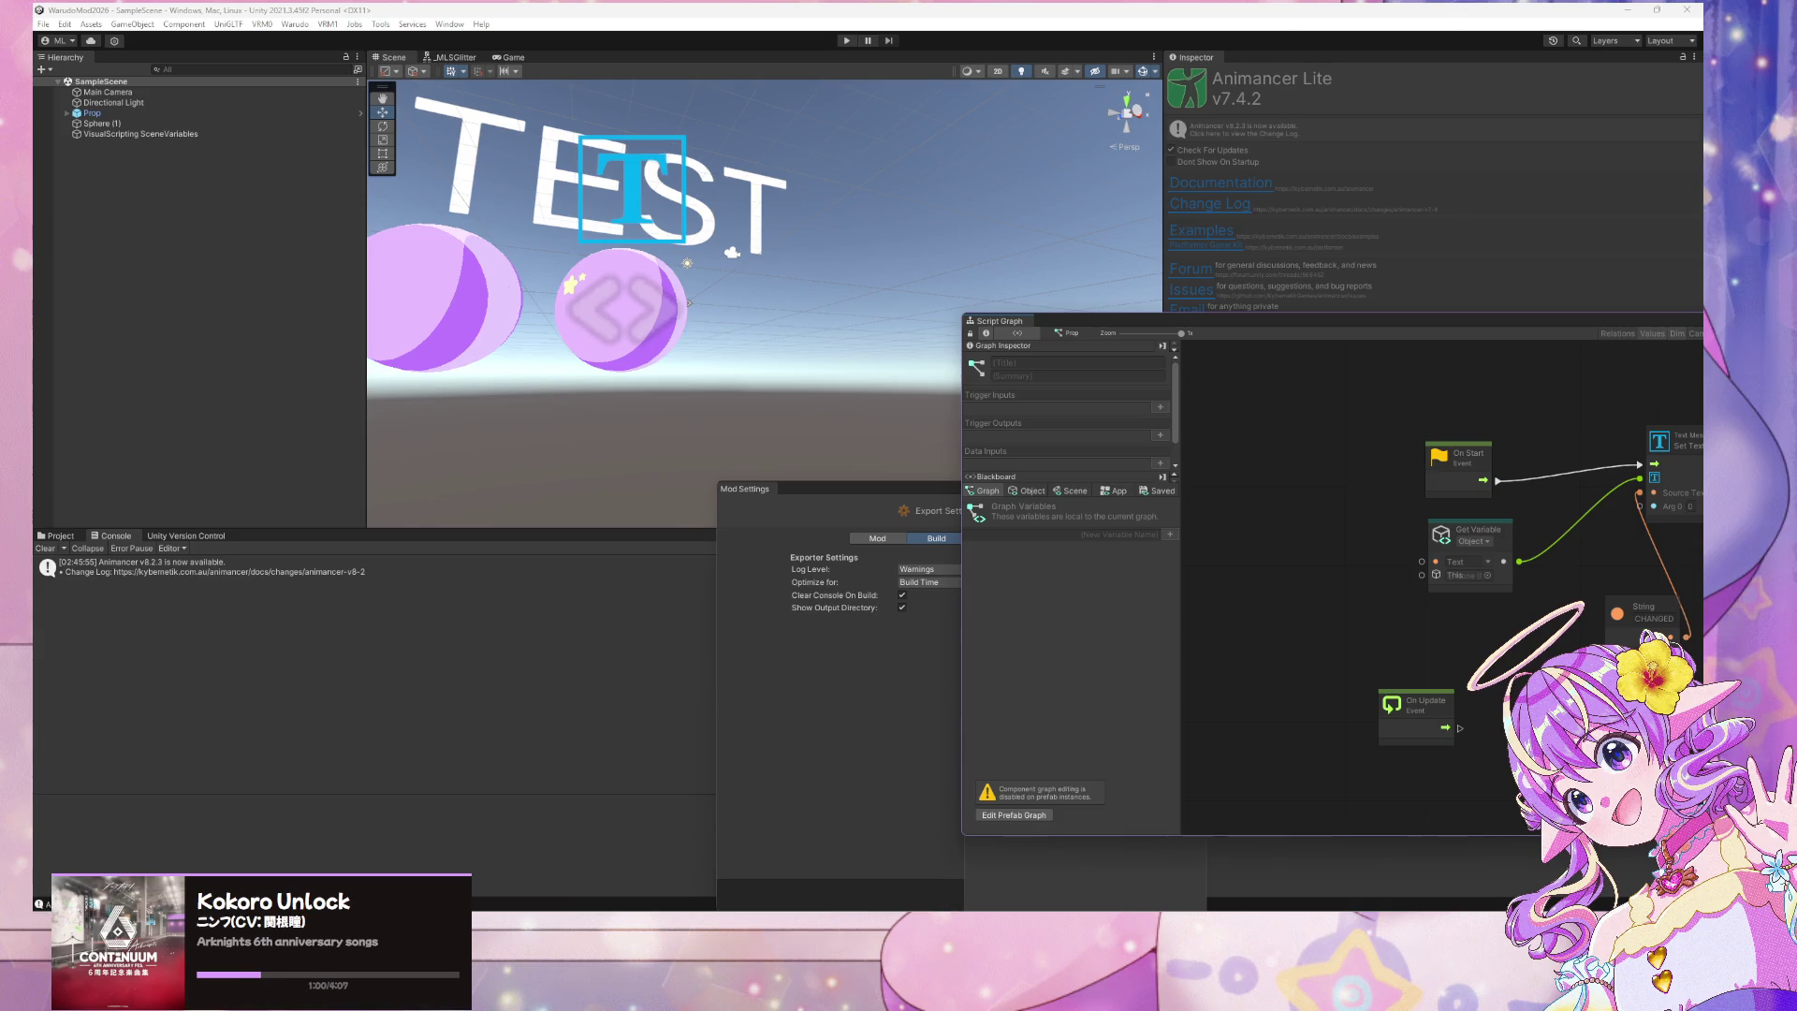
{"action": "mouse_move", "coordinate": [1171, 927]}
{"action": "left_click_drag", "start_coordinate": [663, 384], "coordinate": [702, 192]}
{"action": "scroll", "coordinate": [622, 273], "scroll_direction": "up", "scroll_amount": 3}
{"action": "scroll", "coordinate": [652, 286], "scroll_direction": "down", "scroll_amount": 2}
{"action": "left_click", "coordinate": [92, 112]}
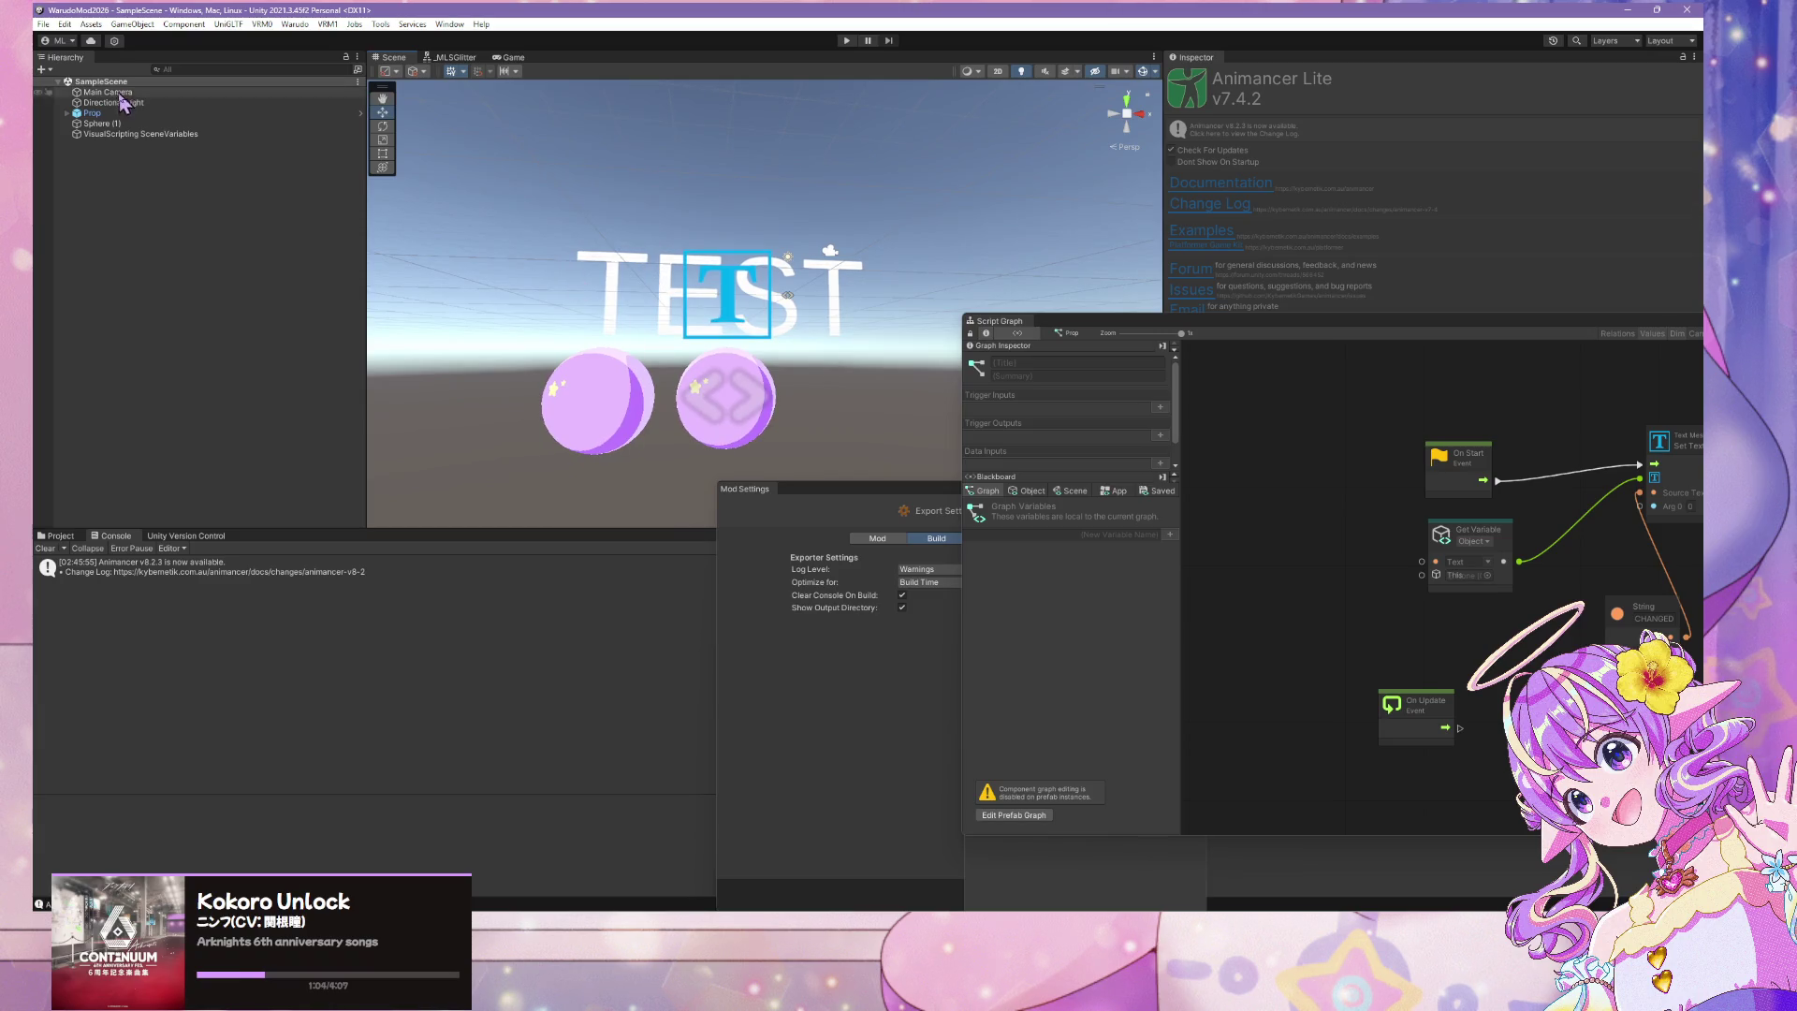
{"action": "left_click", "coordinate": [66, 112]}
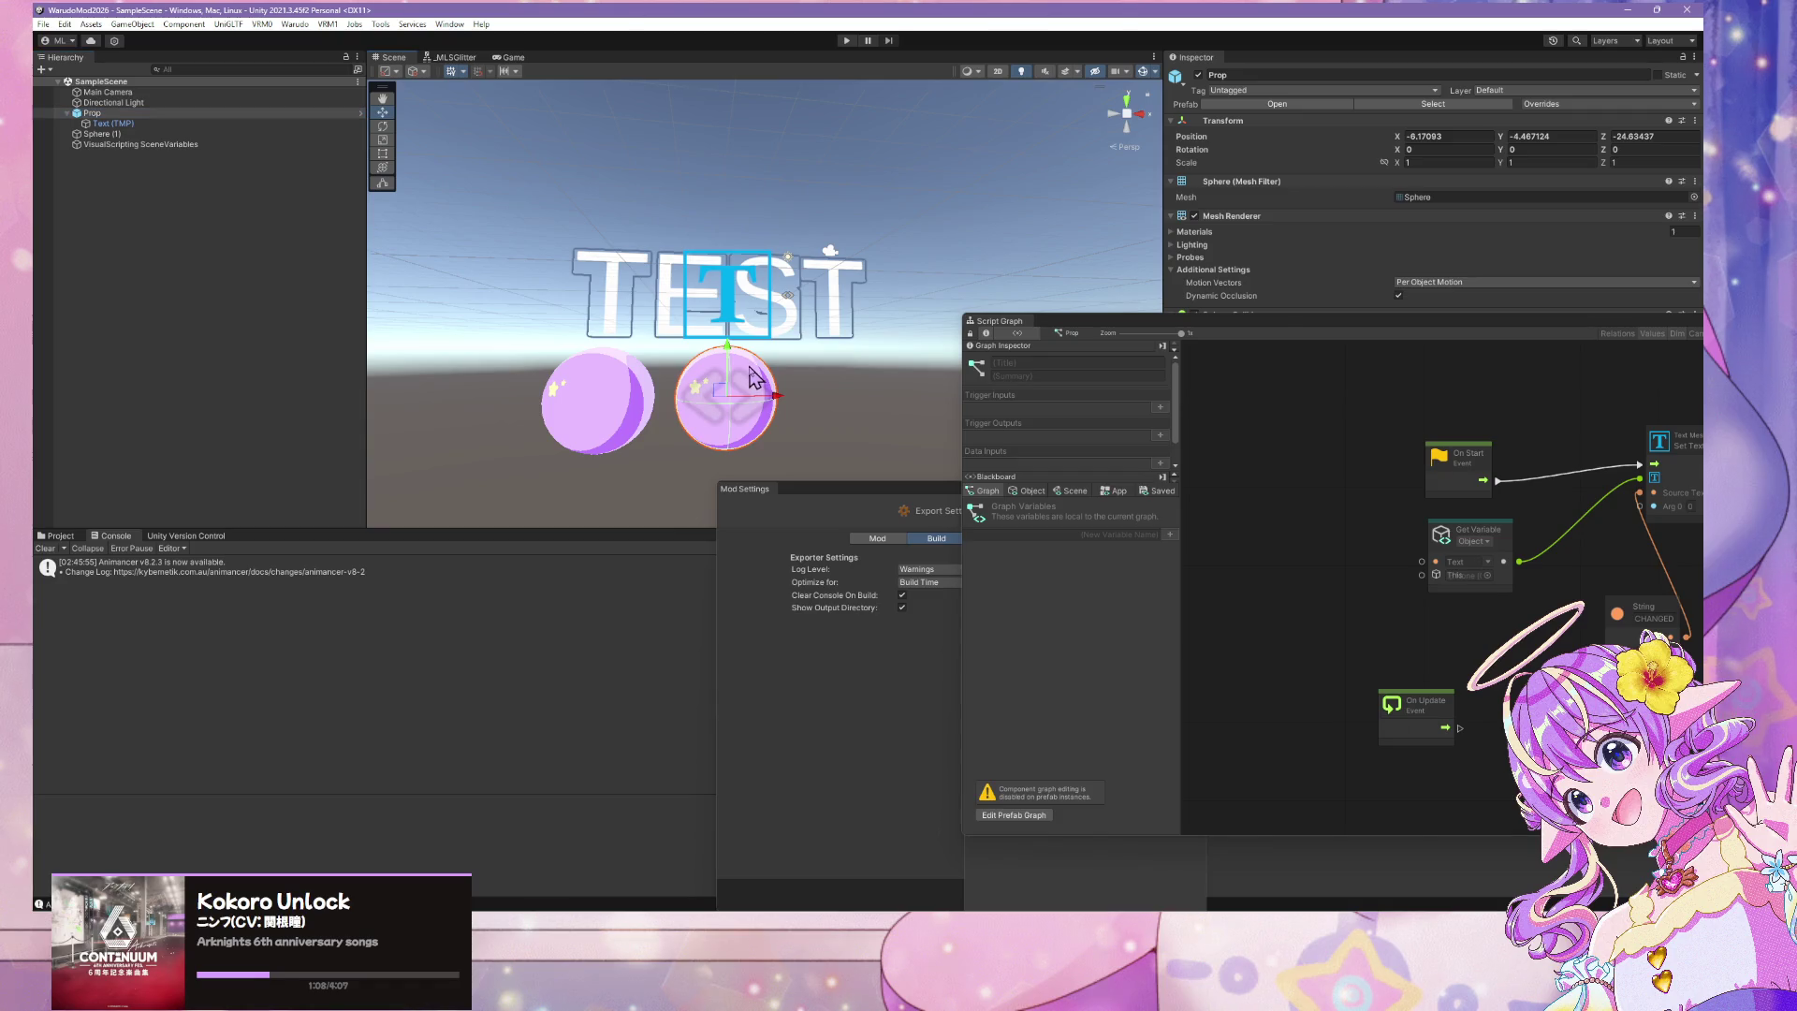
{"action": "key", "text": "Delete"}
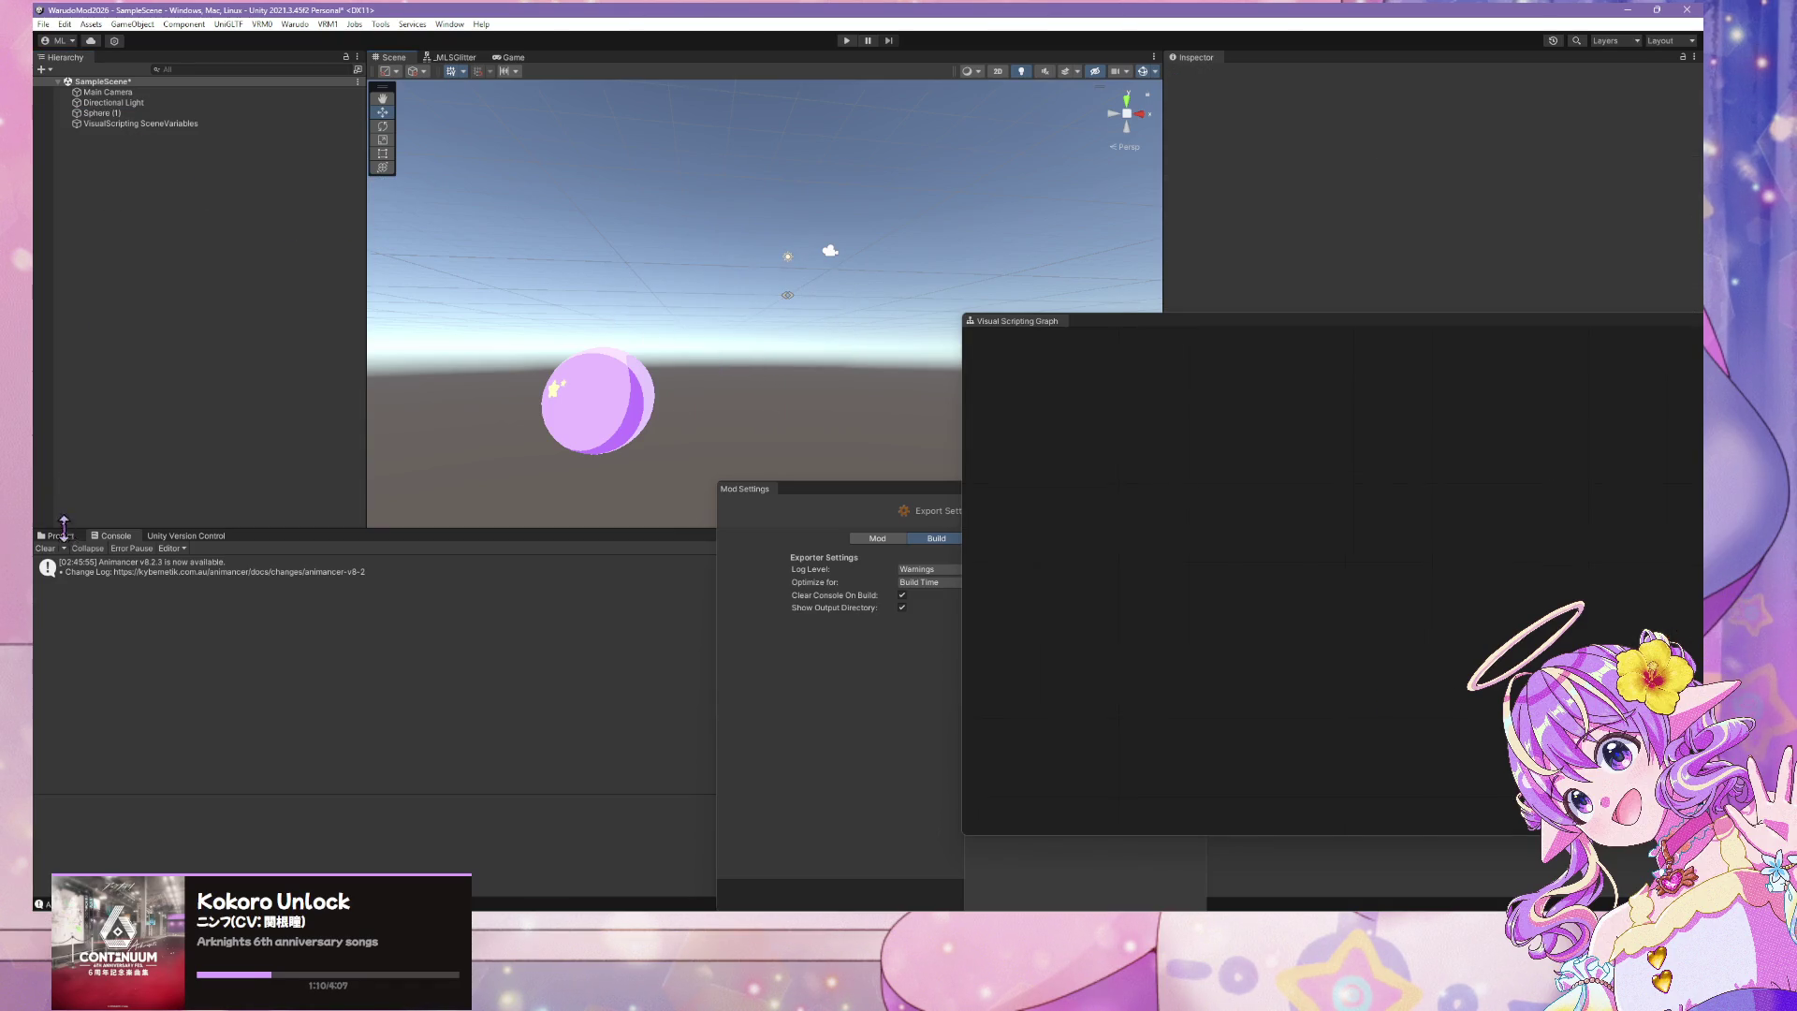
Show the project assets, select Sphere (1), and bring the Mod Settings window forward
{"action": "left_click", "coordinate": [58, 536]}
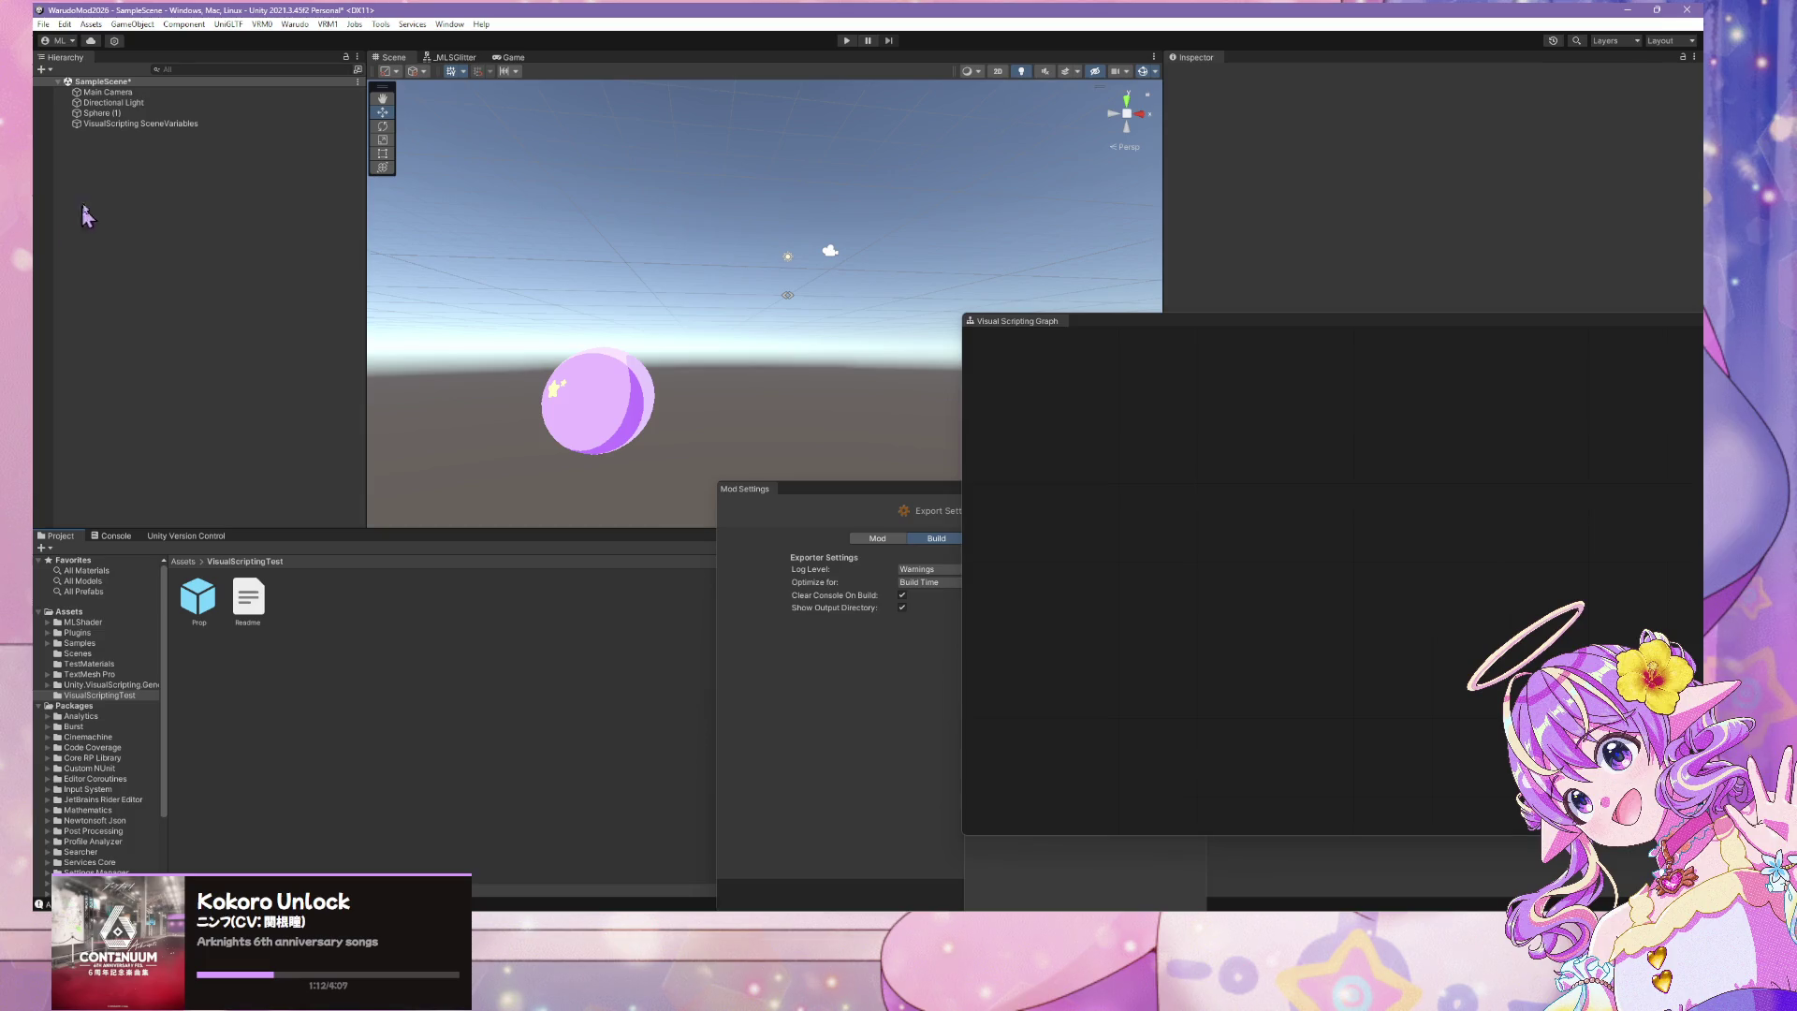
{"action": "left_click", "coordinate": [176, 113]}
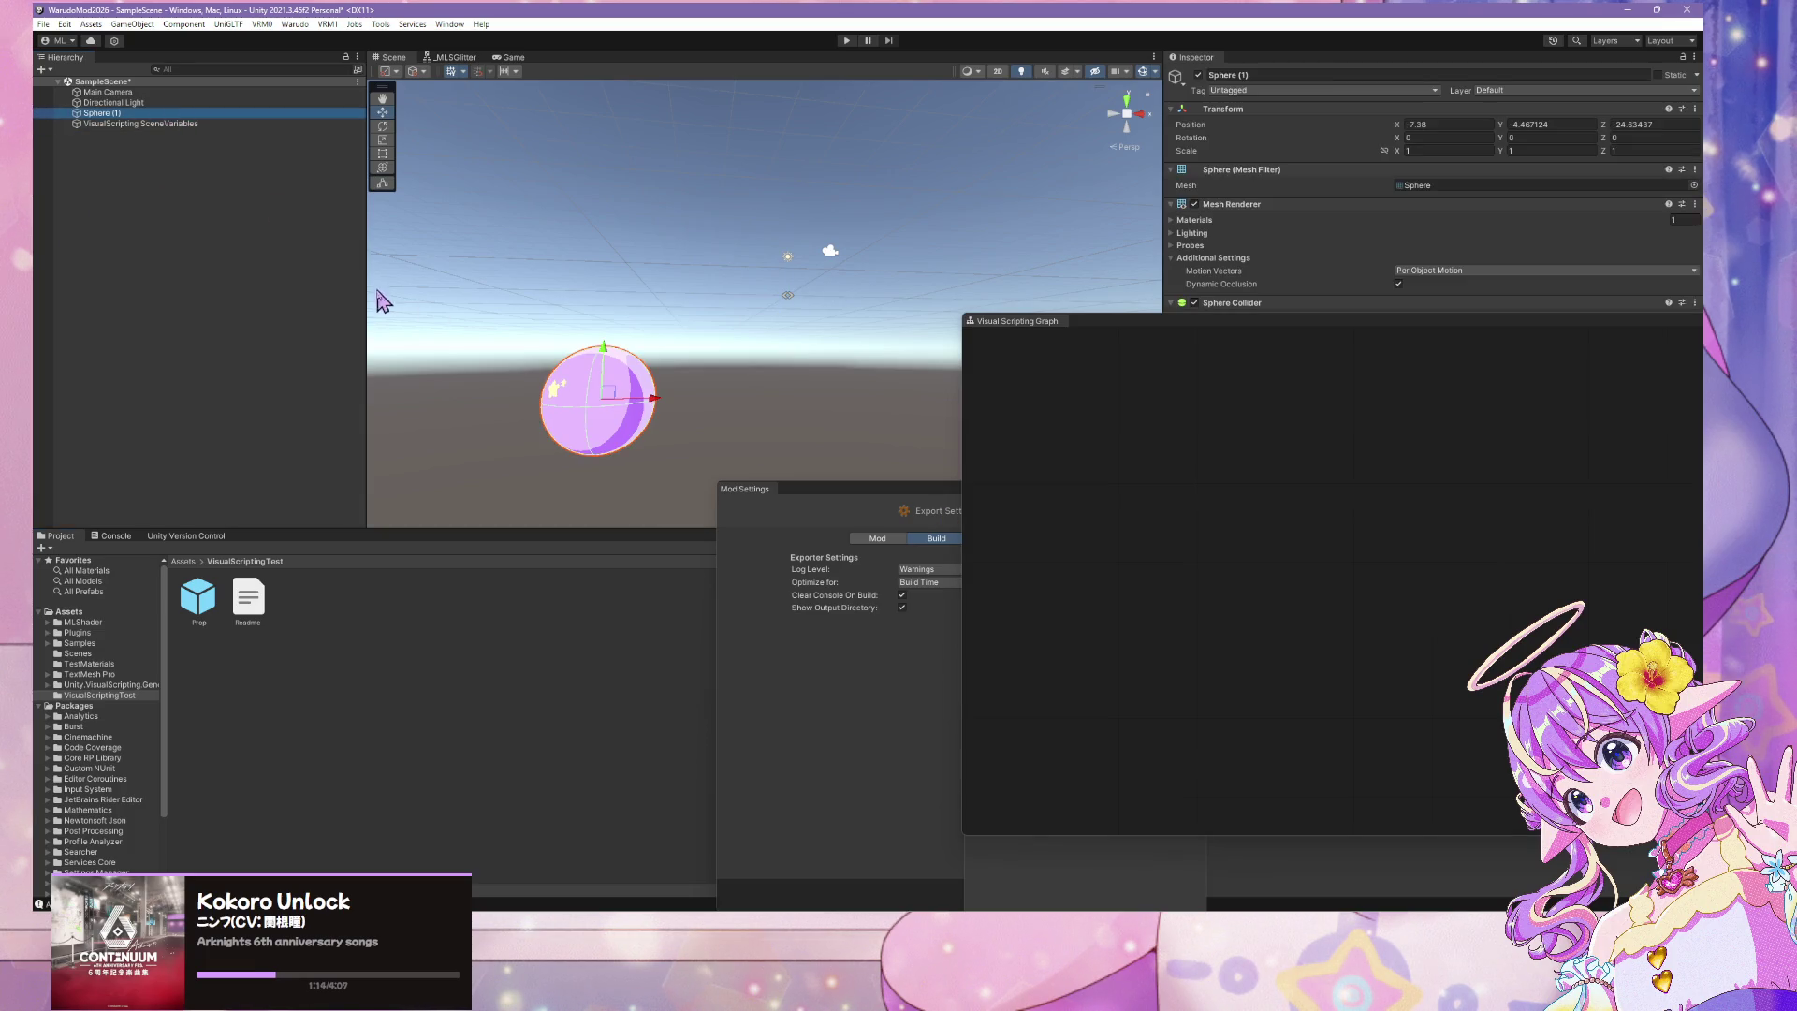
{"action": "mouse_move", "coordinate": [381, 292]}
{"action": "left_mouse_down"}
{"action": "mouse_move", "coordinate": [656, 281]}
{"action": "mouse_move", "coordinate": [614, 293]}
{"action": "mouse_move", "coordinate": [612, 378]}
{"action": "mouse_move", "coordinate": [581, 345]}
{"action": "mouse_move", "coordinate": [598, 323]}
{"action": "left_mouse_up"}
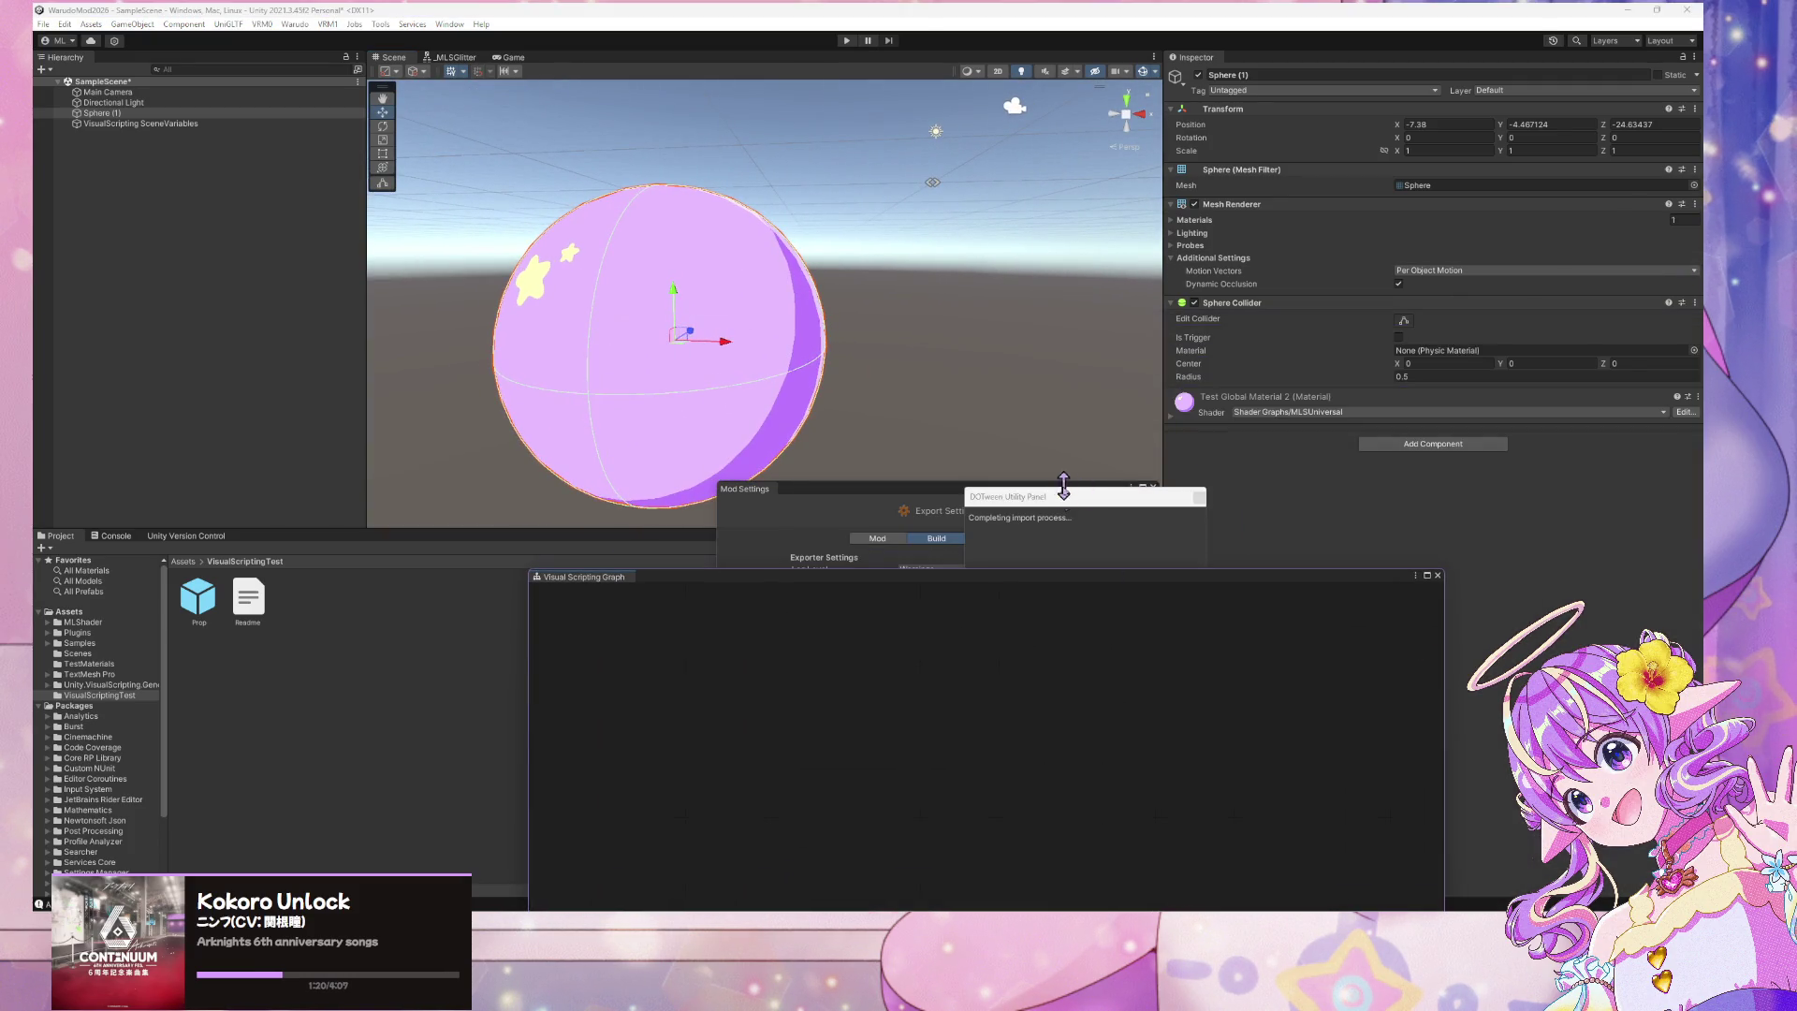
{"action": "left_click_drag", "start_coordinate": [842, 490], "coordinate": [883, 491]}
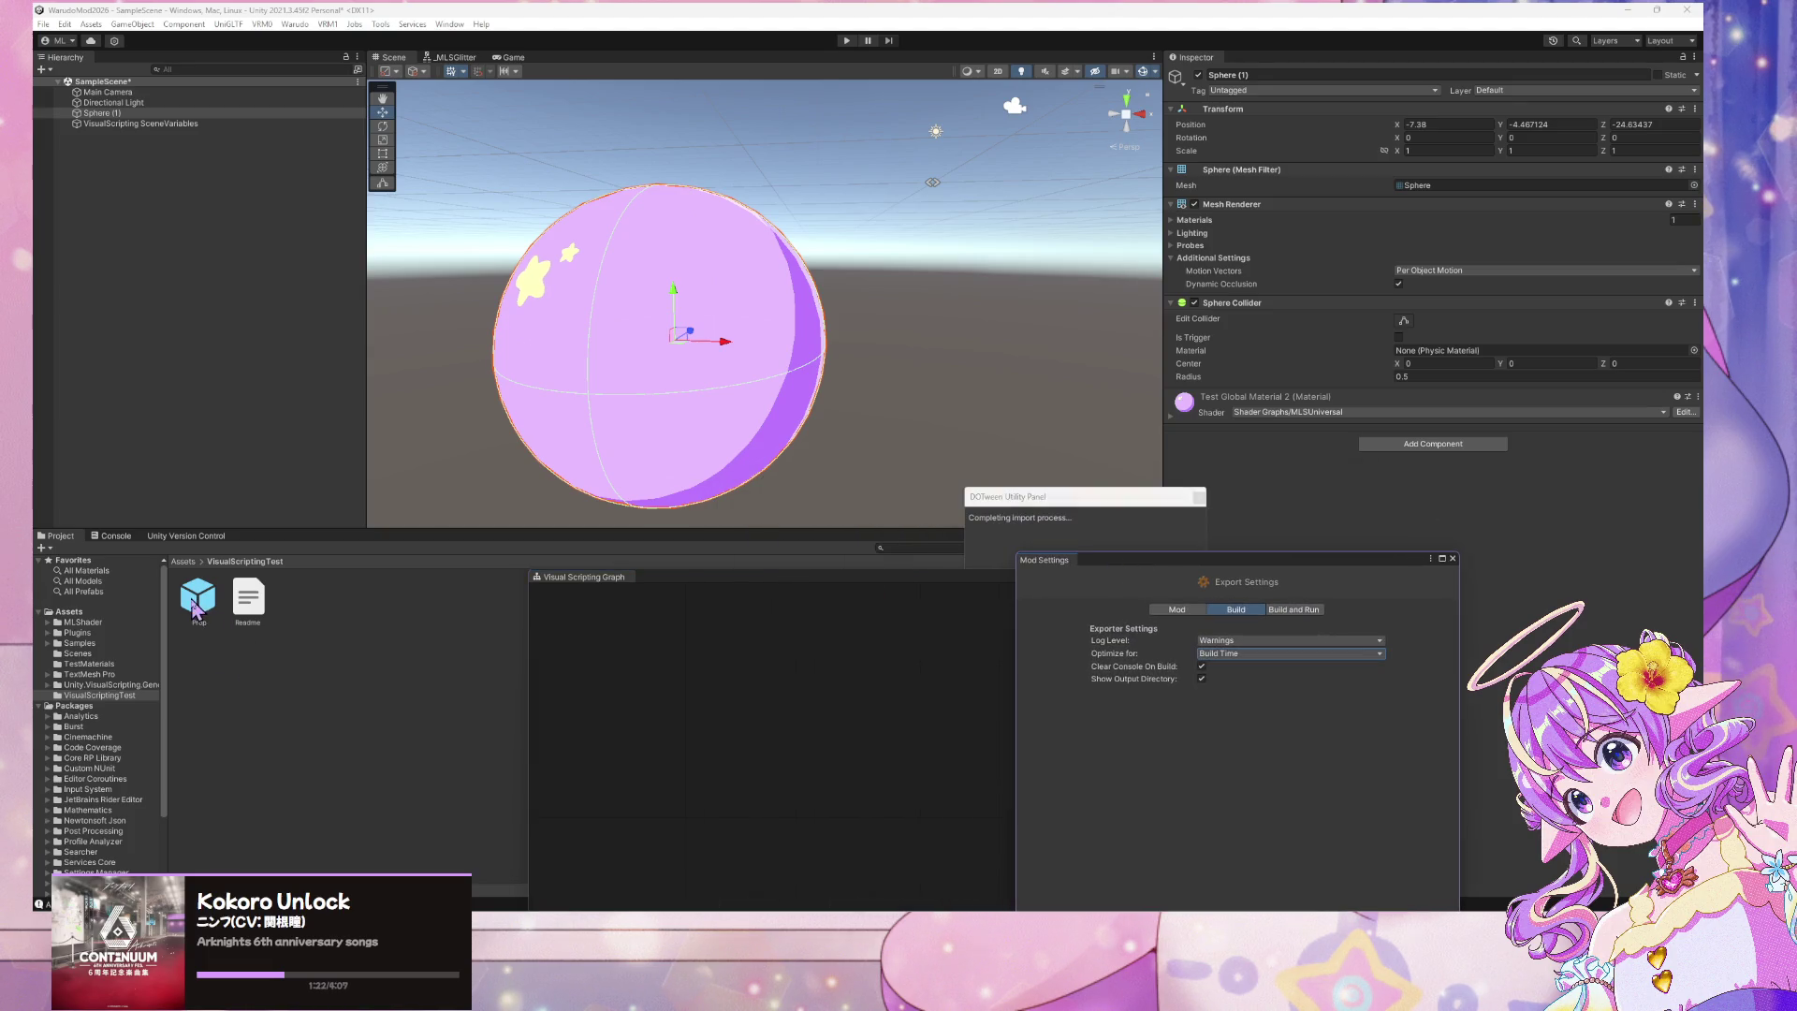
Open the Prop script graph, then add and remove a stray Script Execution component
{"action": "double_click", "coordinate": [198, 603]}
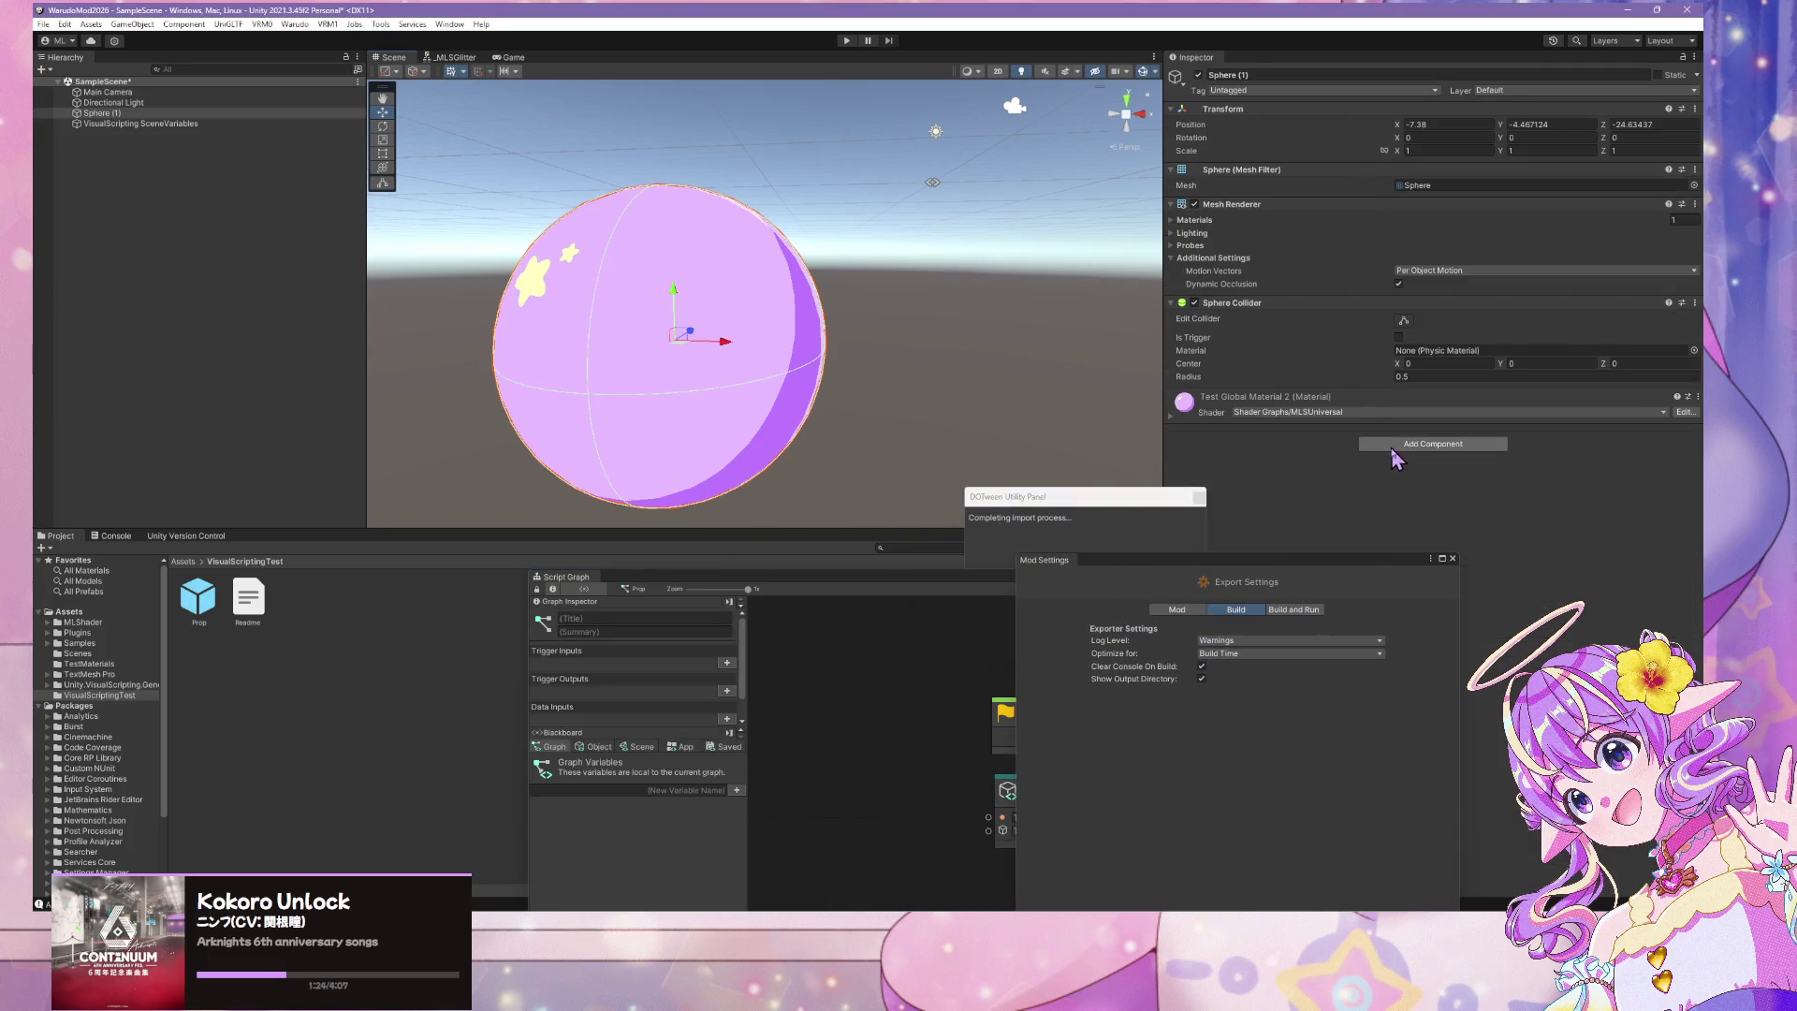
{"action": "left_click", "coordinate": [1433, 444]}
{"action": "type", "text": "script"}
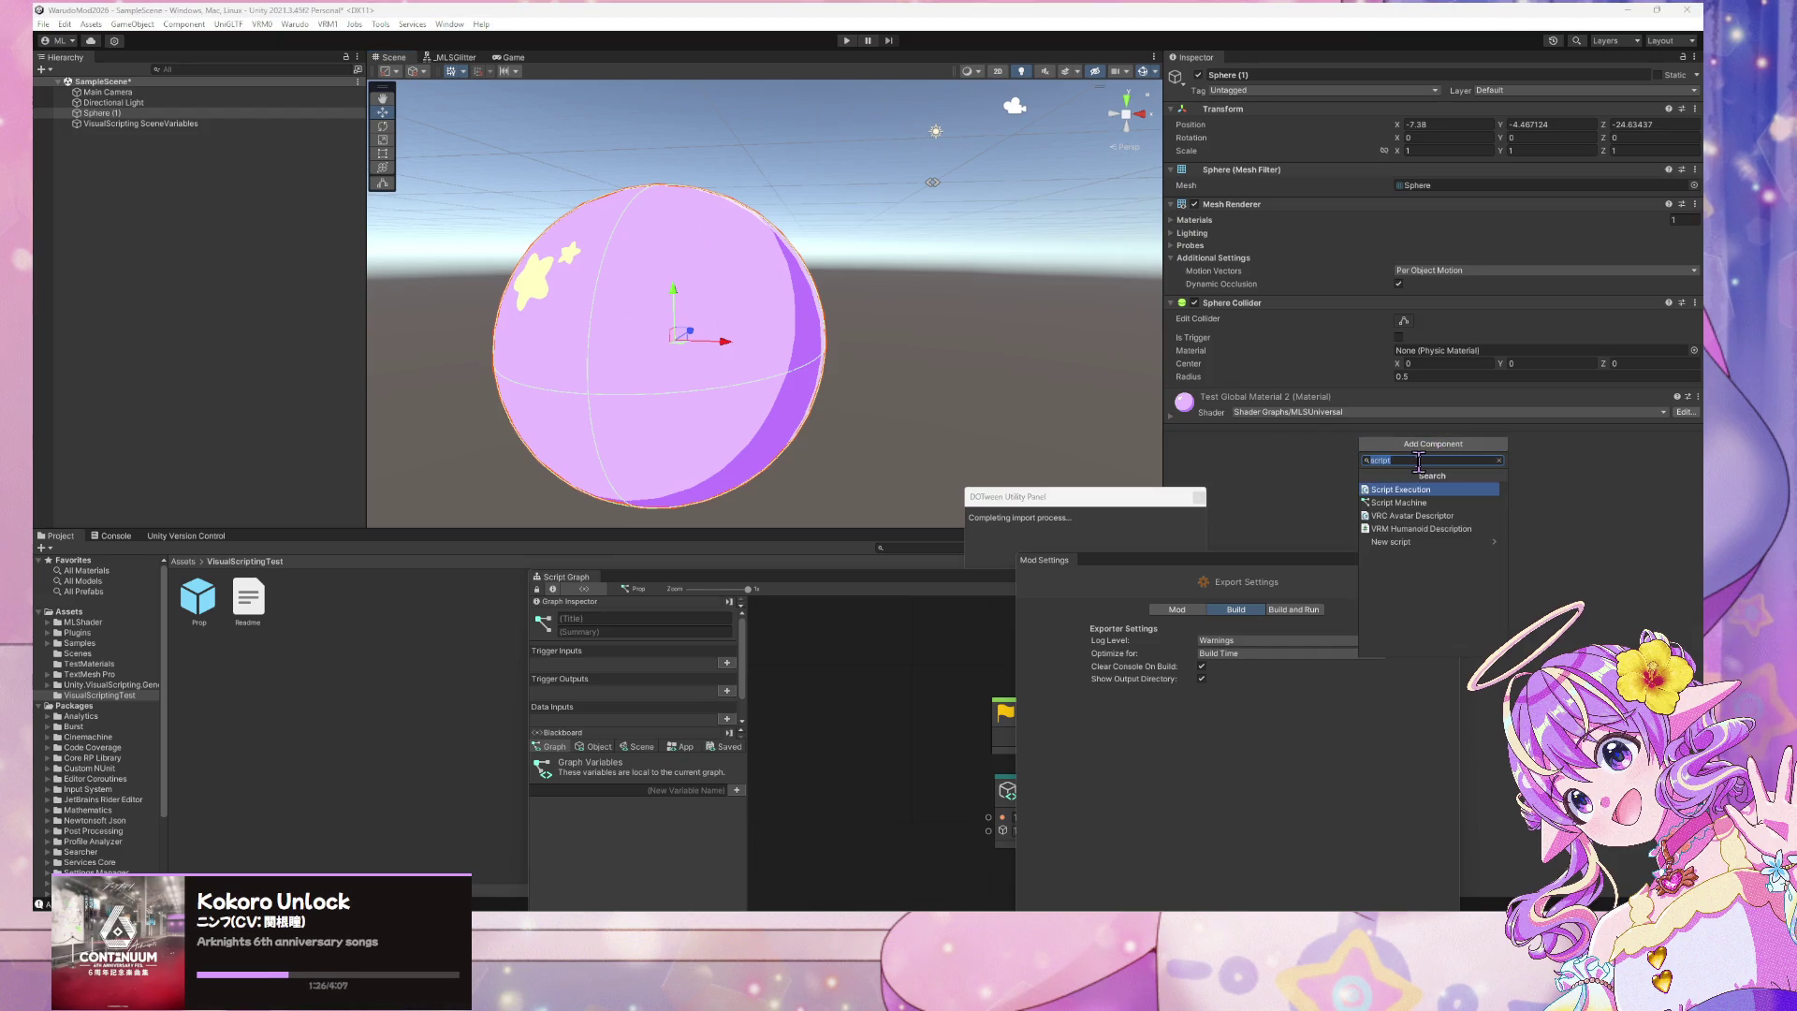
{"action": "type", "text": "mono"}
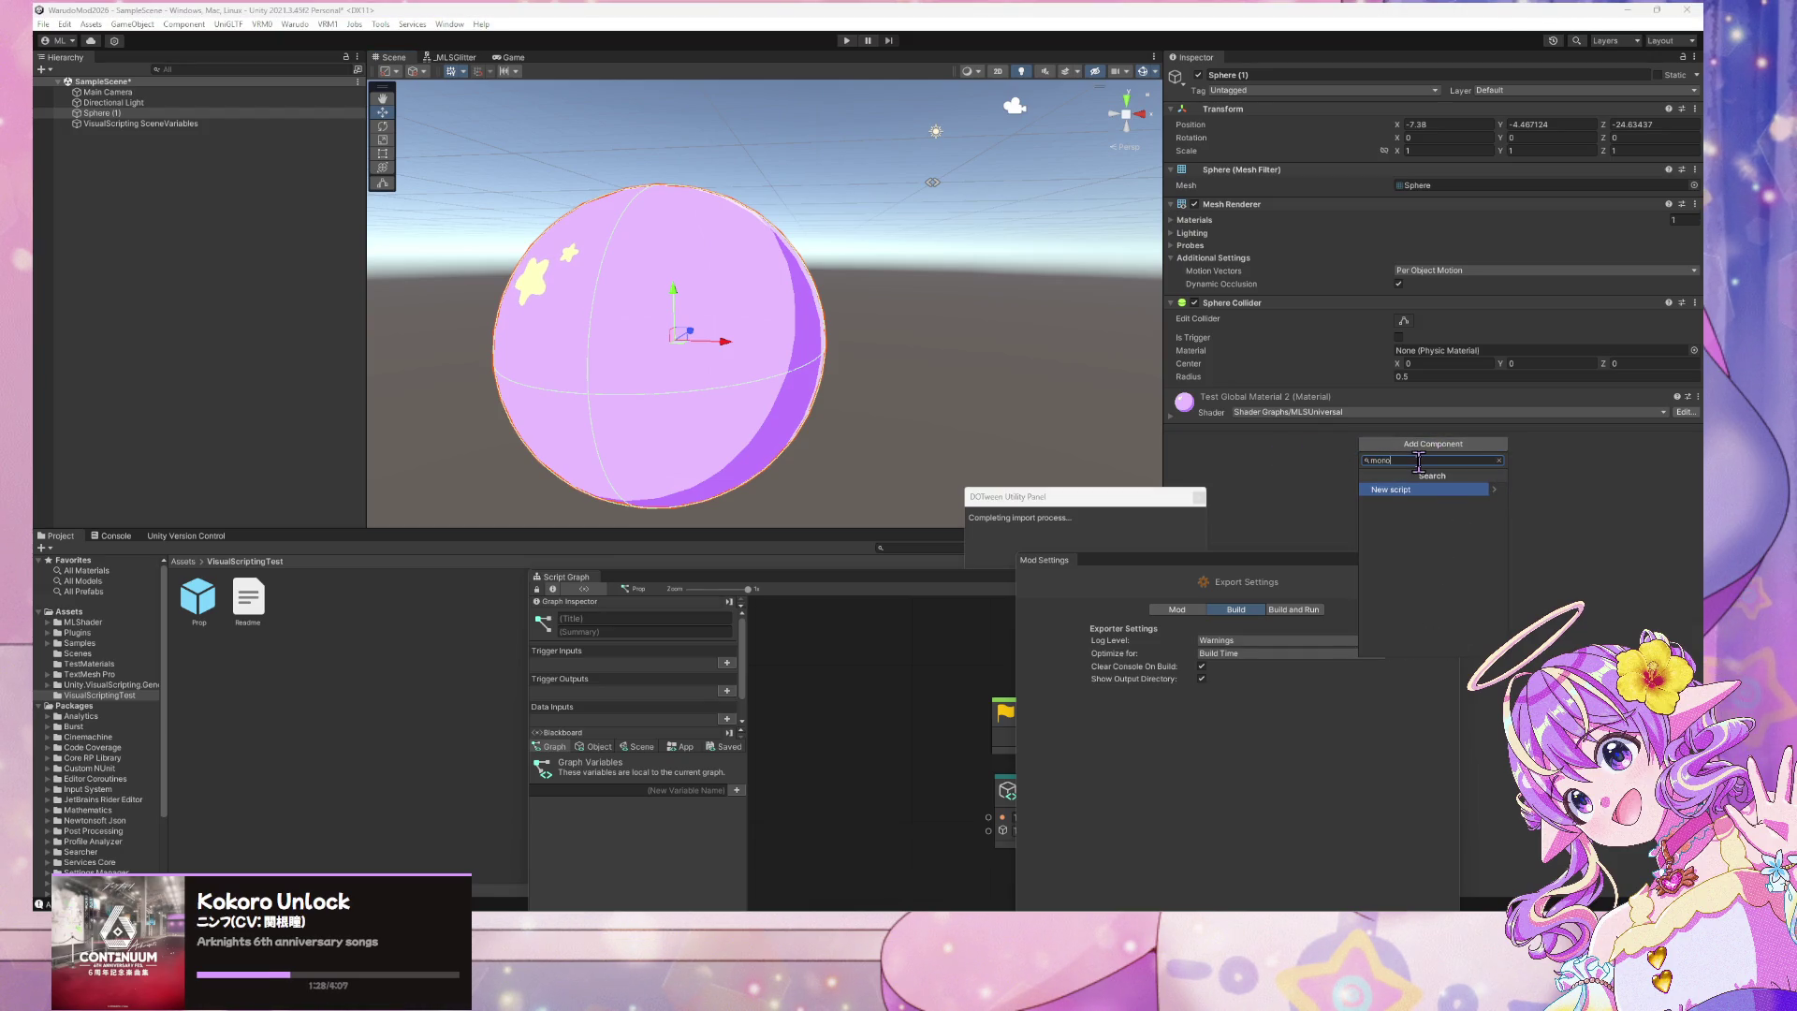
{"action": "key", "text": "BackSpace"}
{"action": "key", "text": "BackSpace"}
{"action": "key", "text": "BackSpace"}
{"action": "key", "text": "BackSpace"}
{"action": "type", "text": "script"}
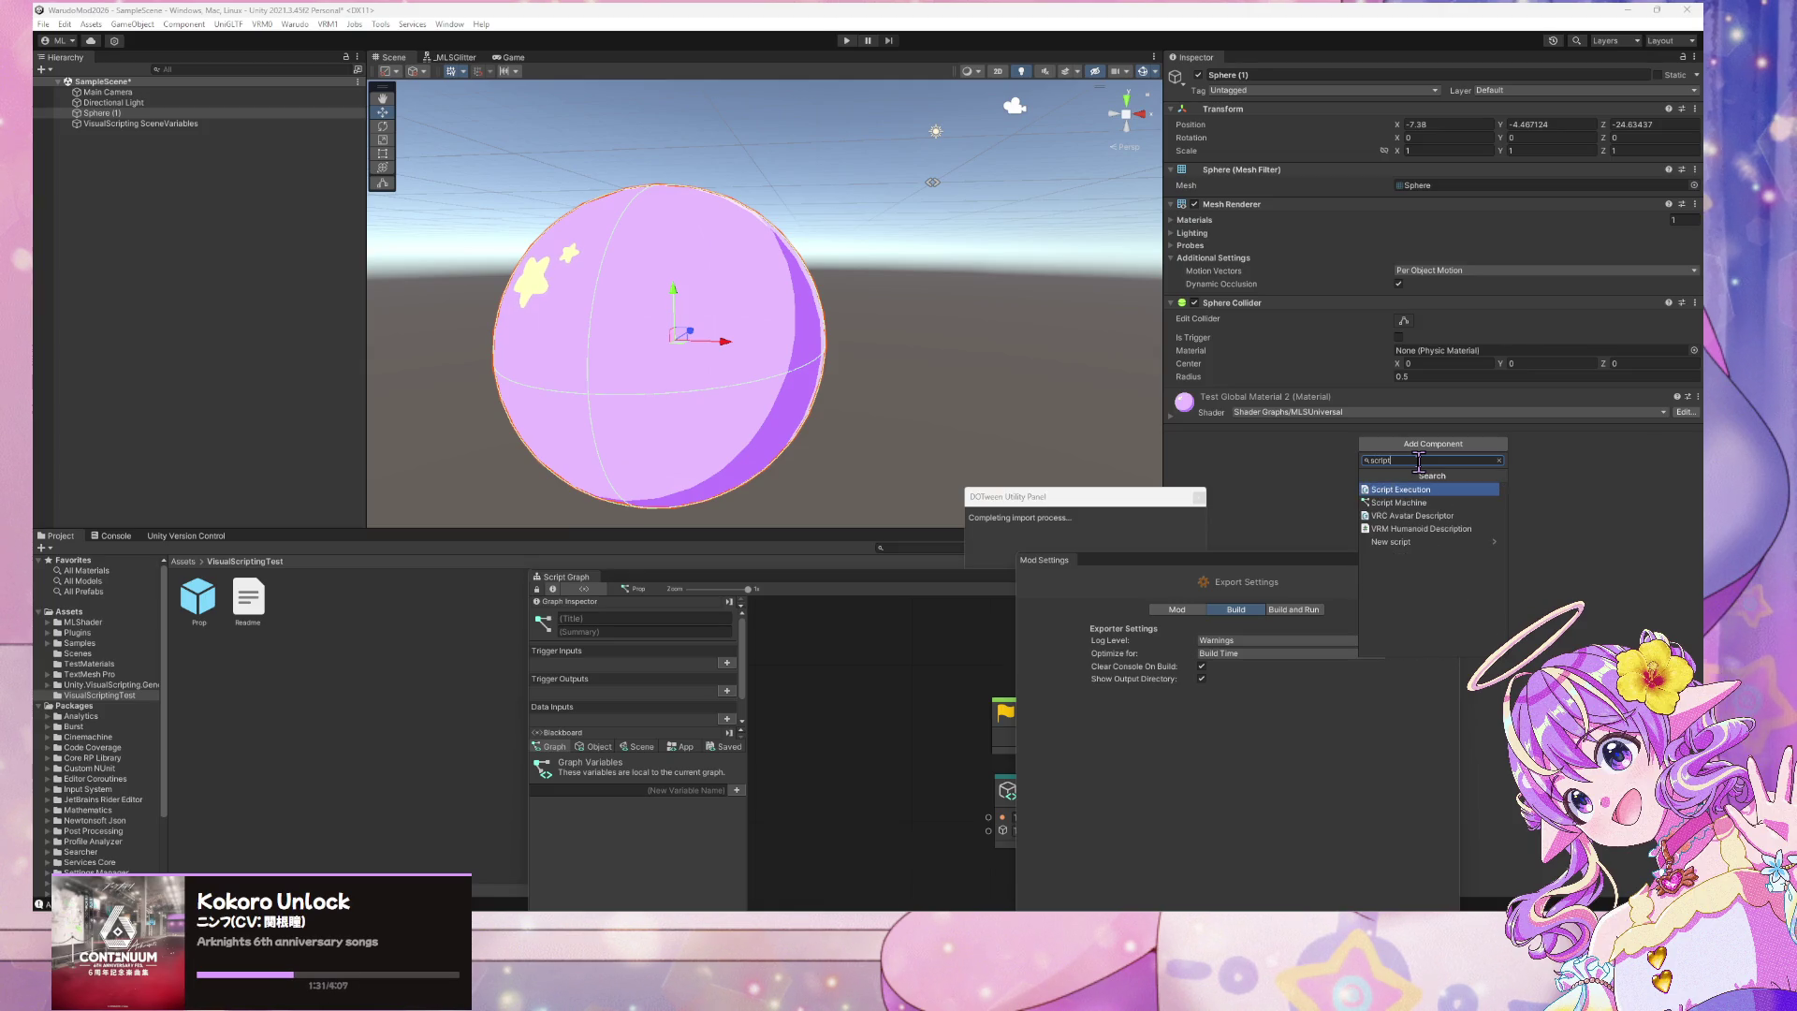
{"action": "key", "text": "Return"}
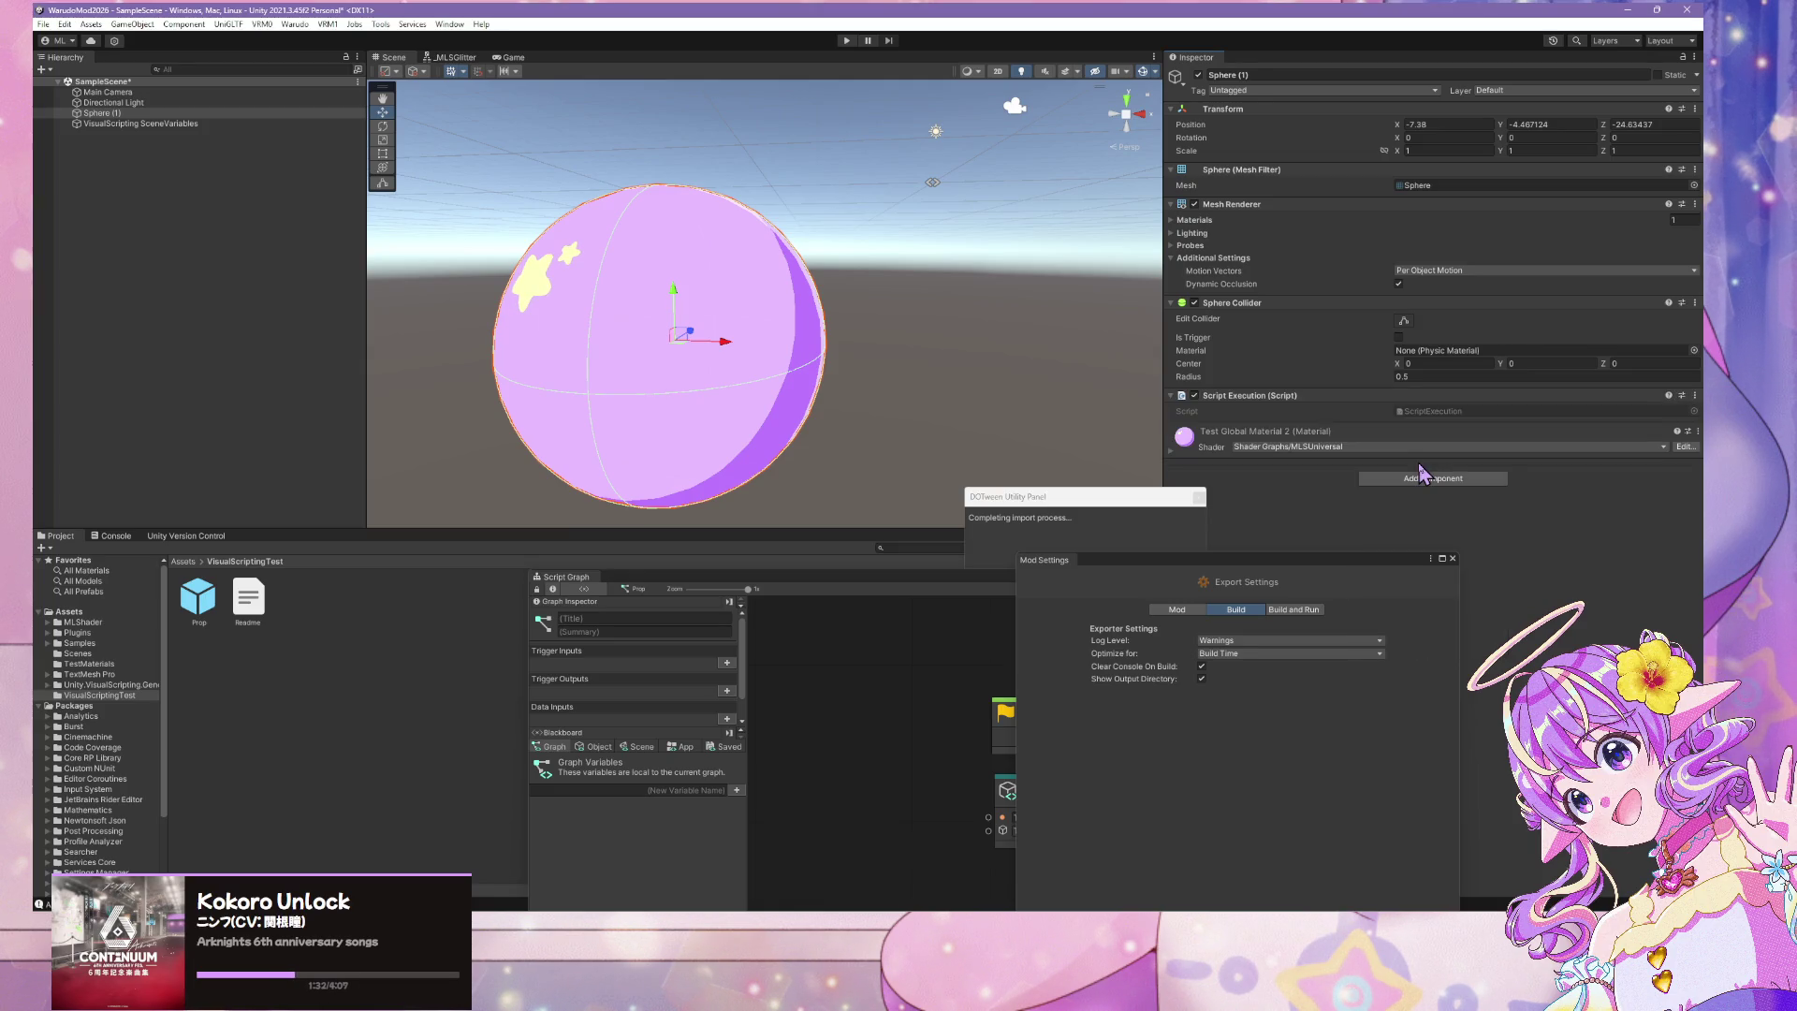
{"action": "left_click", "coordinate": [1695, 396]}
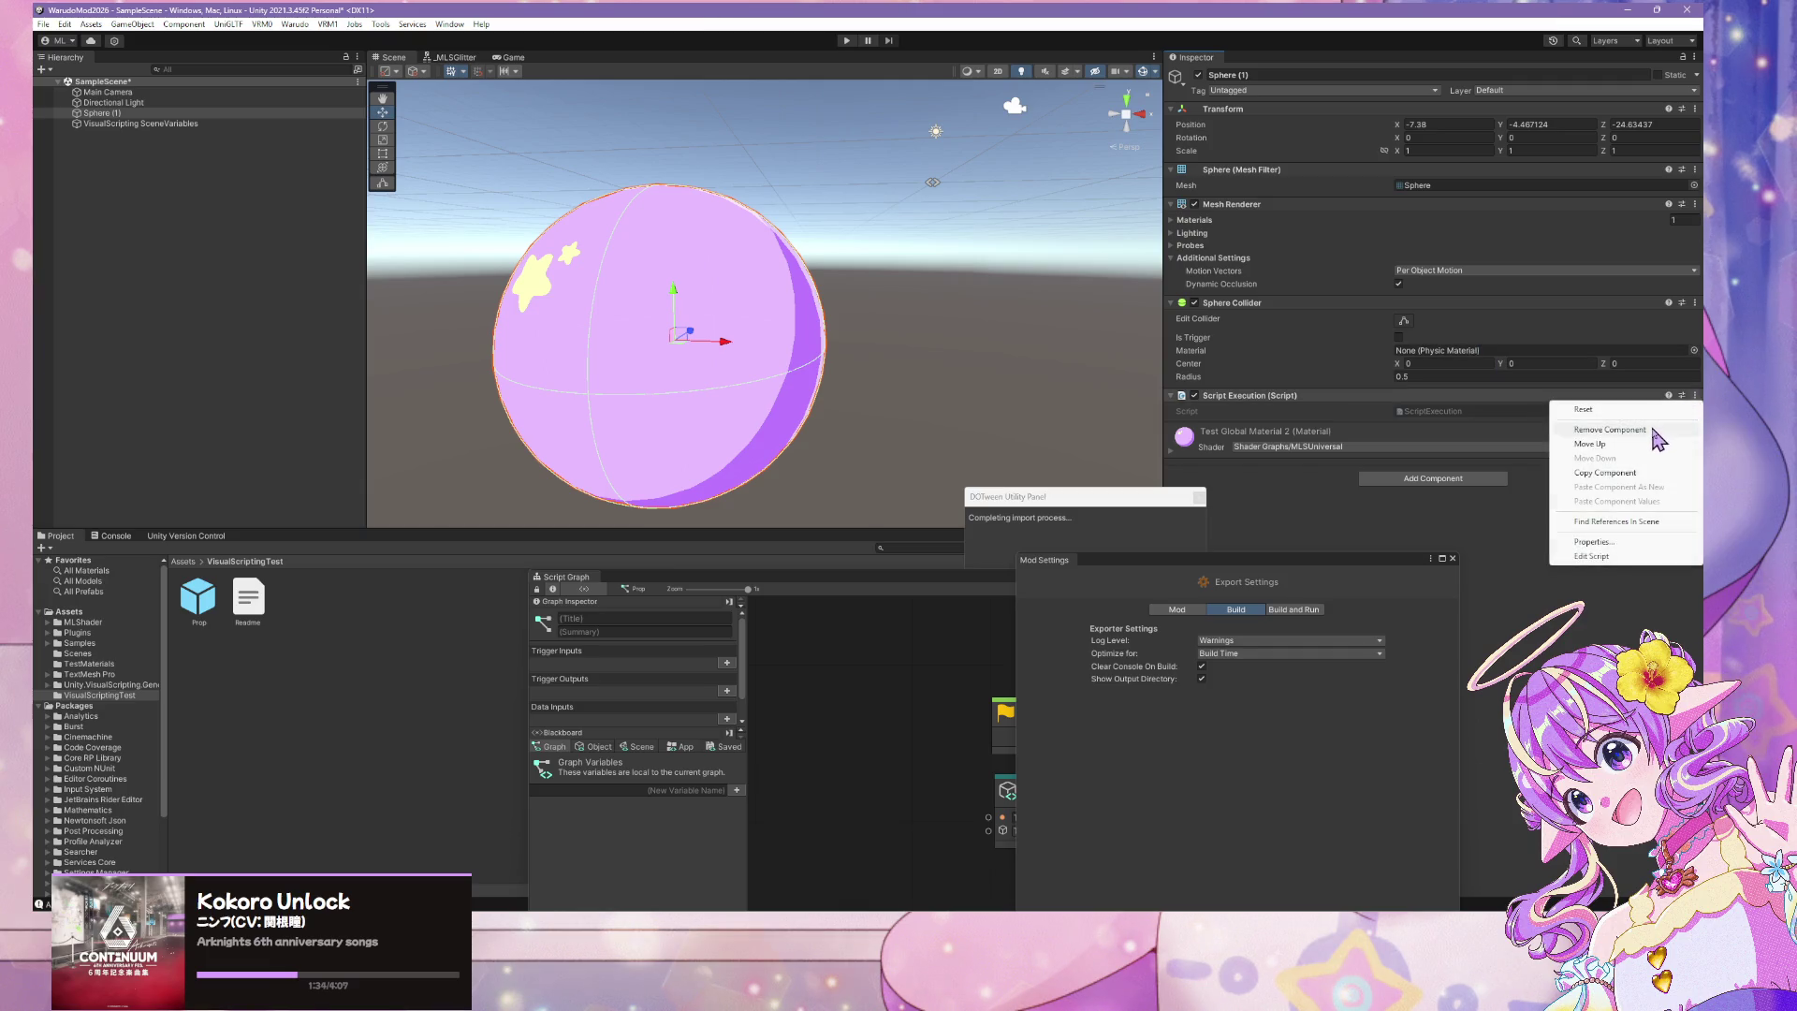
{"action": "left_click", "coordinate": [1609, 429]}
Search Add Component for the new script option and start a new script
{"action": "left_click", "coordinate": [1432, 444]}
{"action": "type", "text": "scr"}
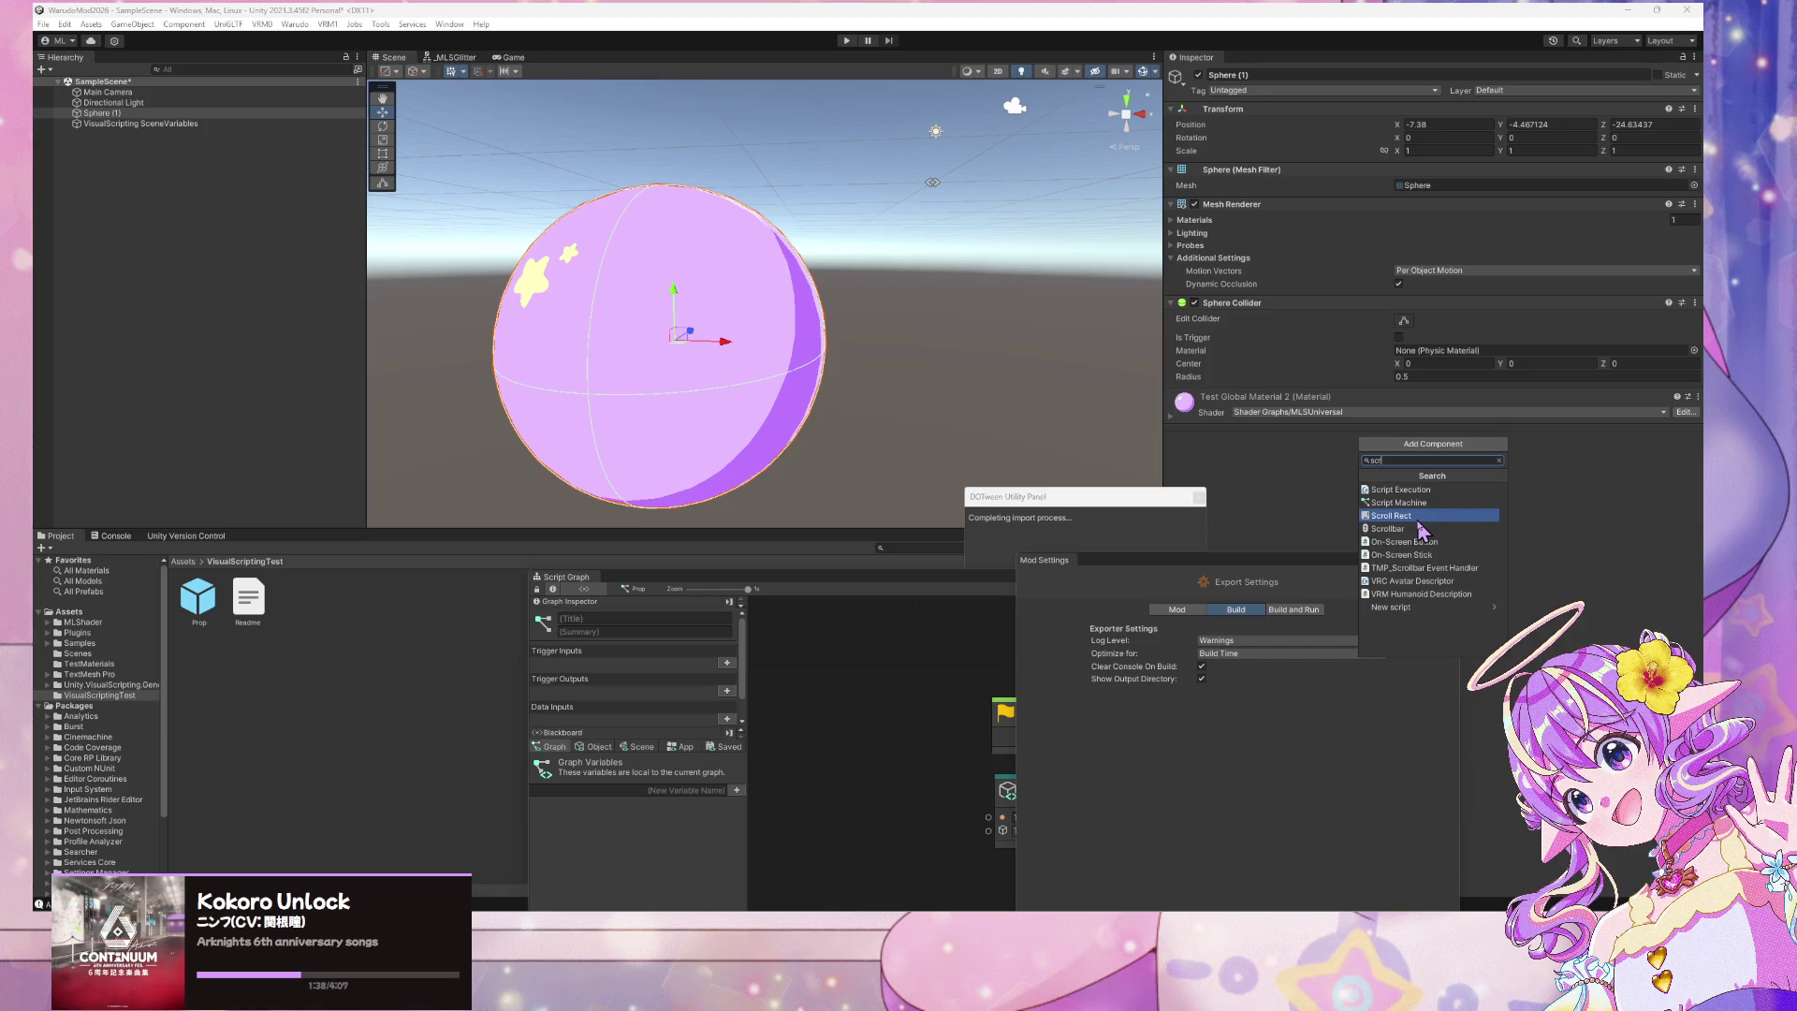
{"action": "type", "text": "ipt"}
{"action": "key", "text": "Down"}
{"action": "key", "text": "Down"}
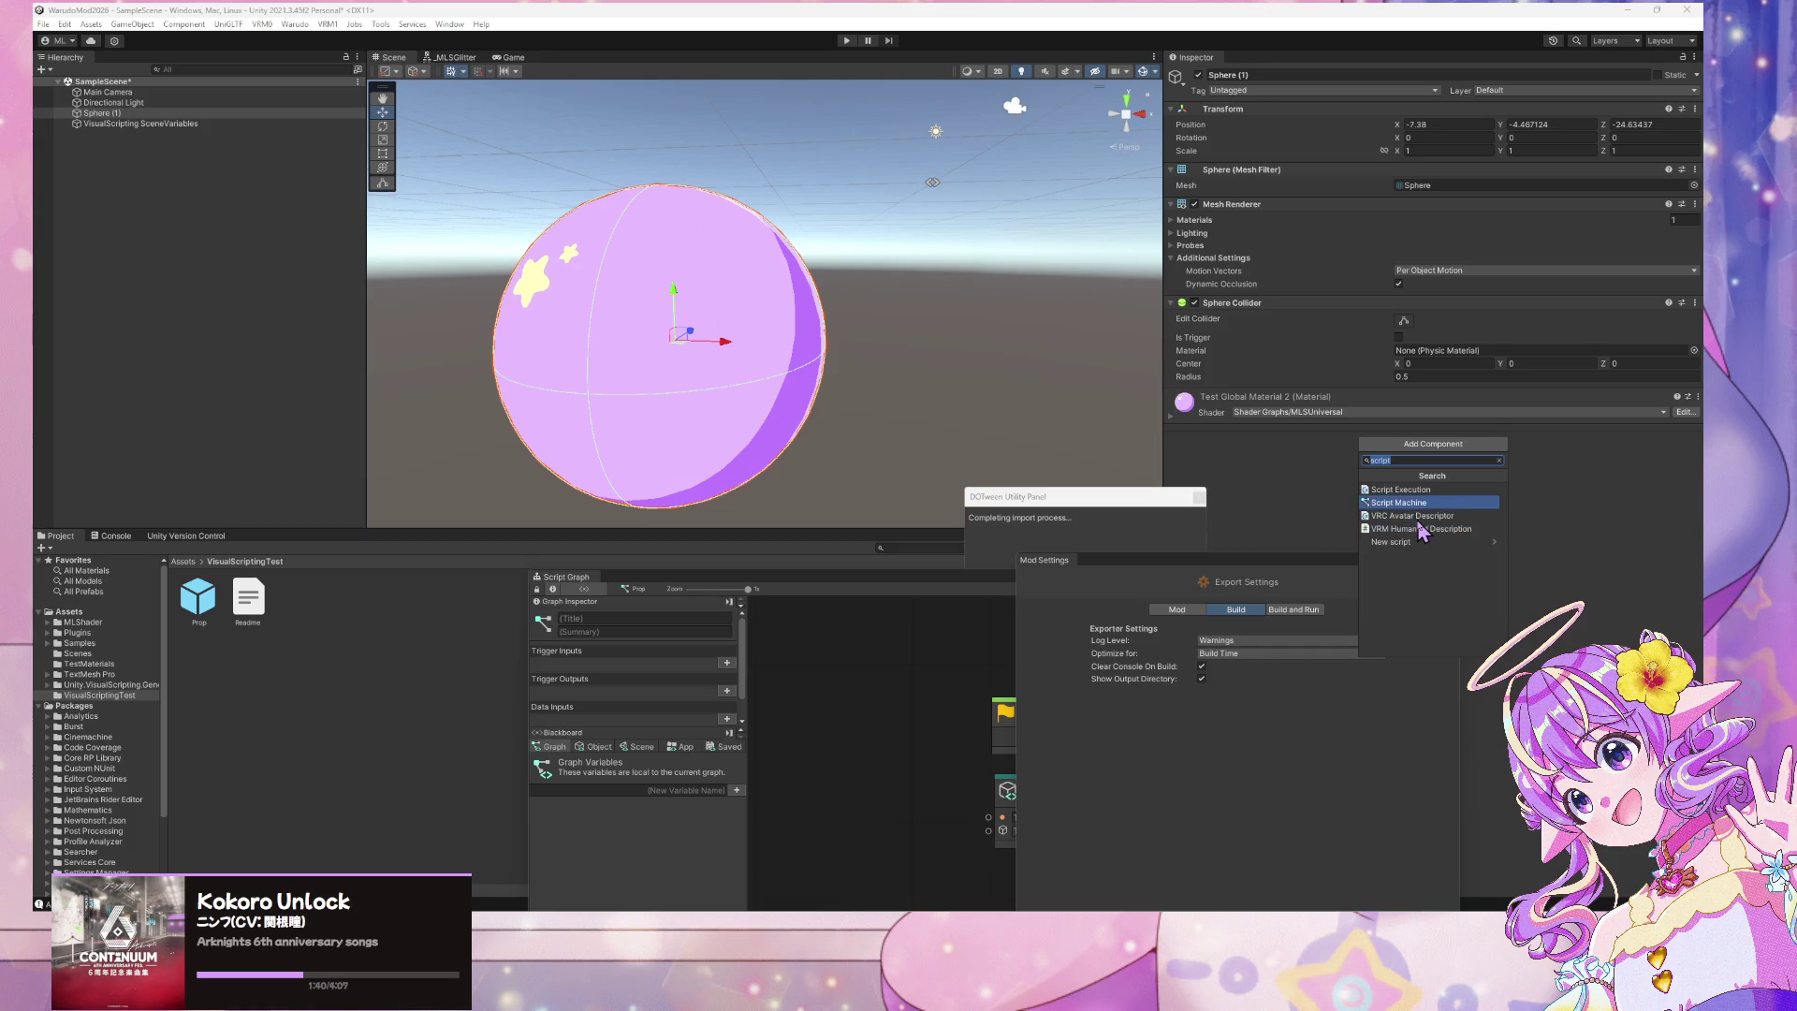
{"action": "key", "text": "Right"}
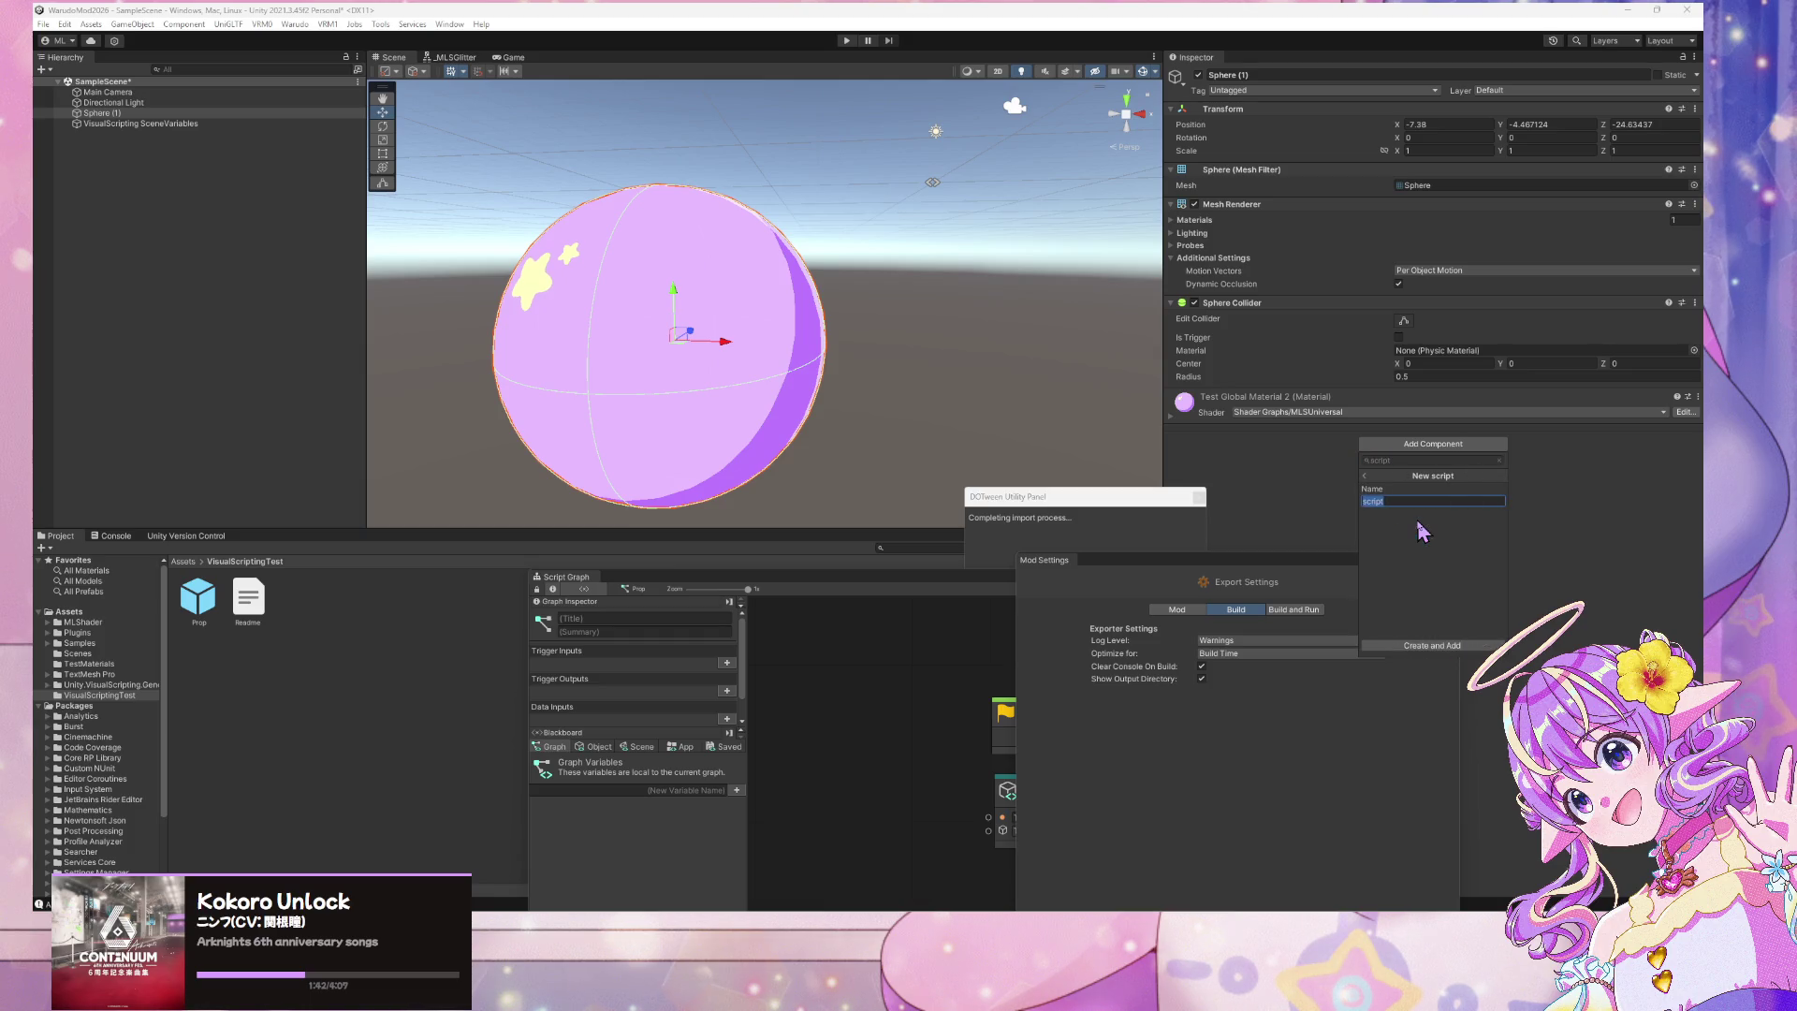
{"action": "key", "text": "Left"}
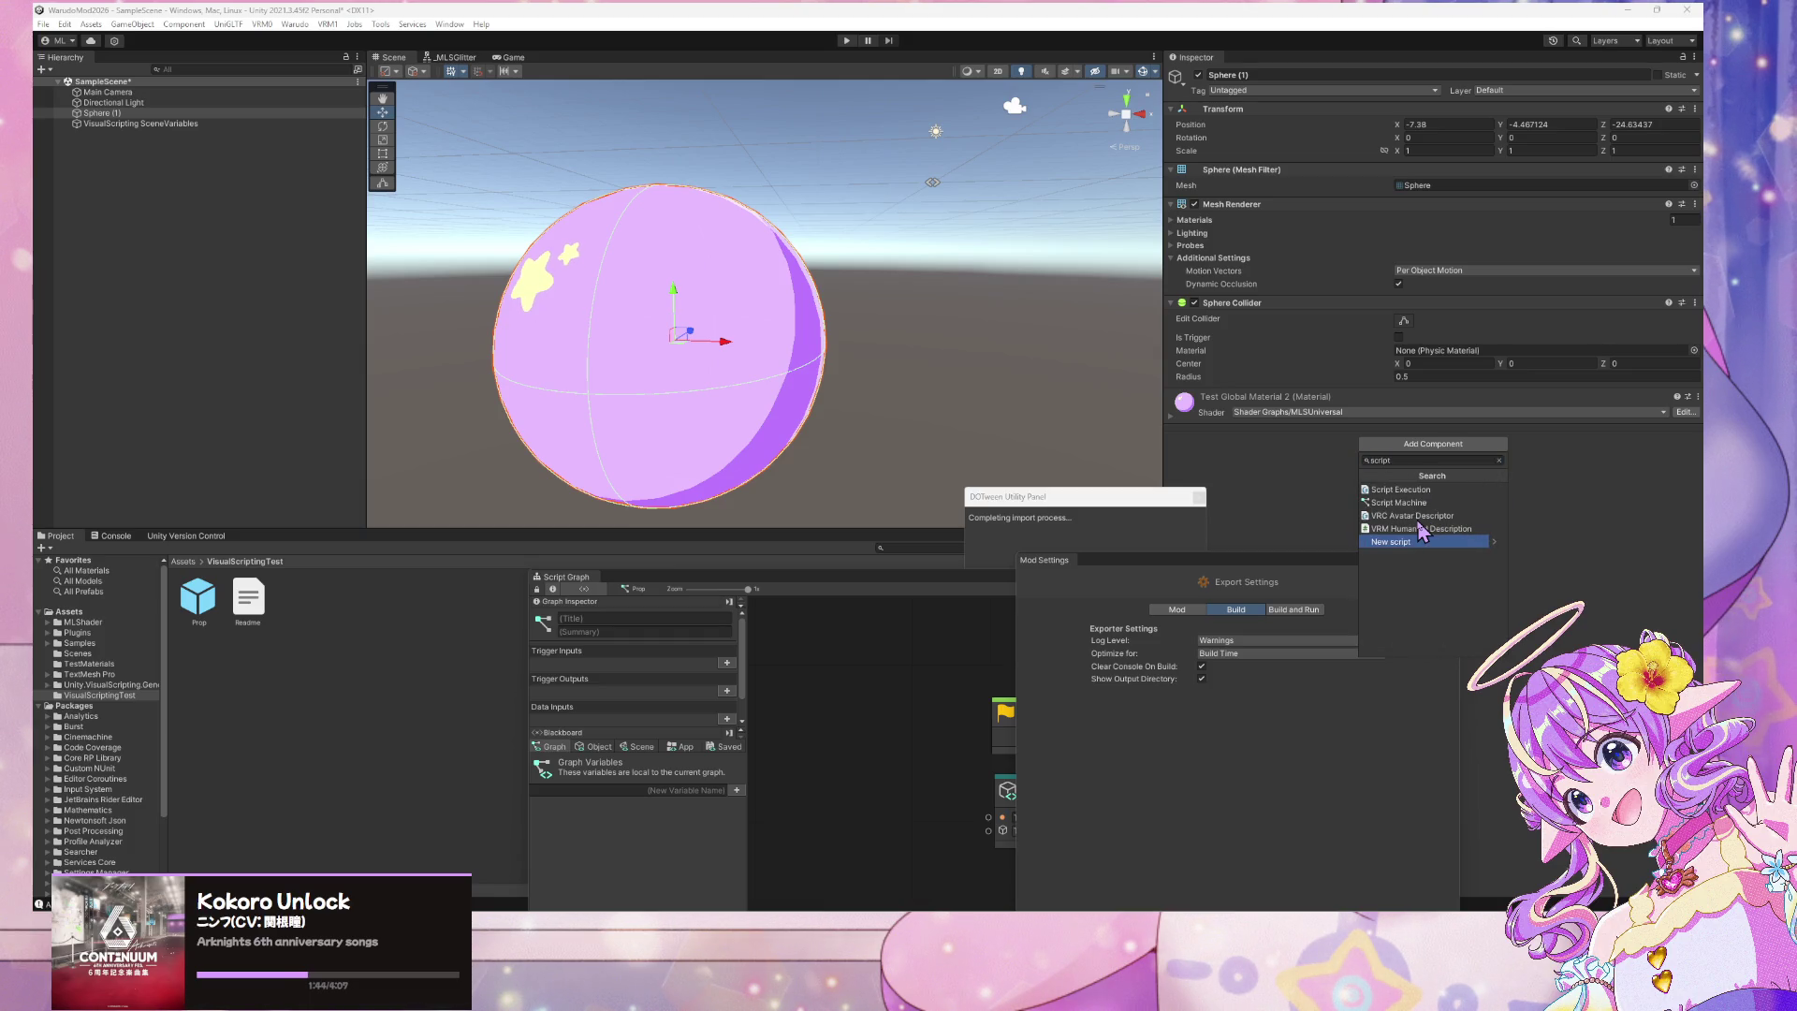
{"action": "left_click", "coordinate": [1410, 464]}
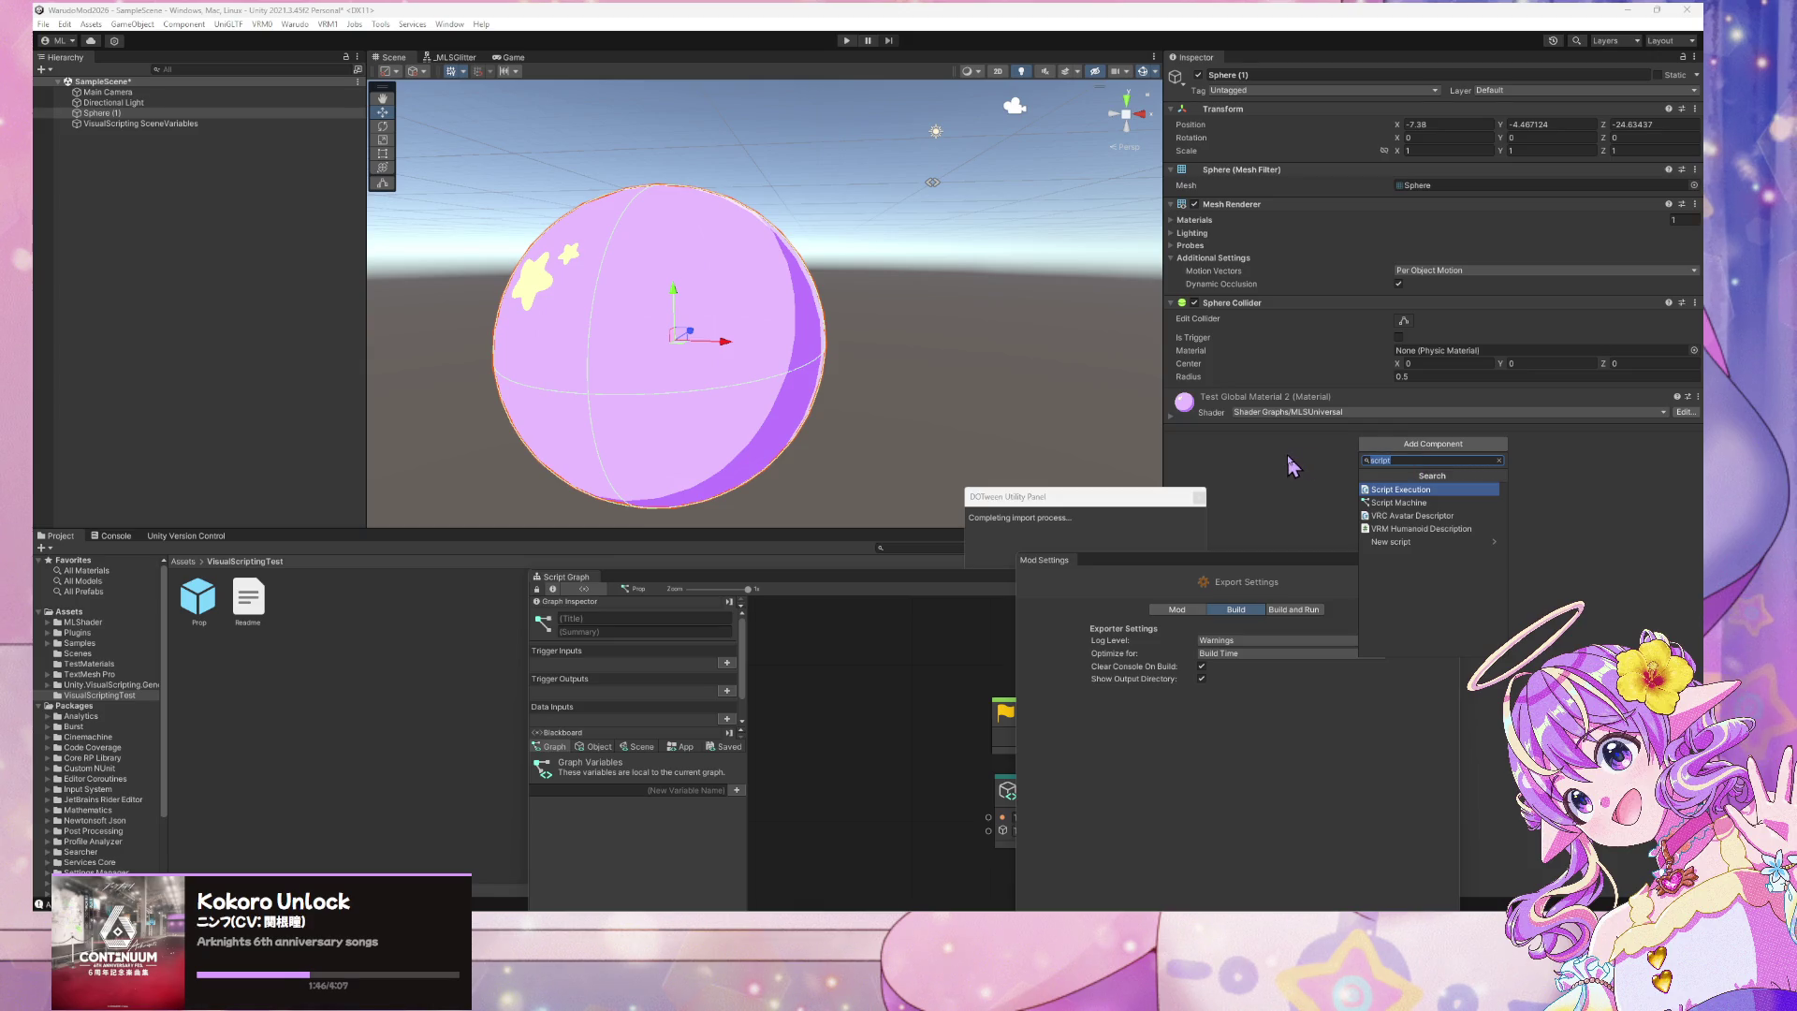
{"action": "type", "text": "mono"}
{"action": "key", "text": "Return"}
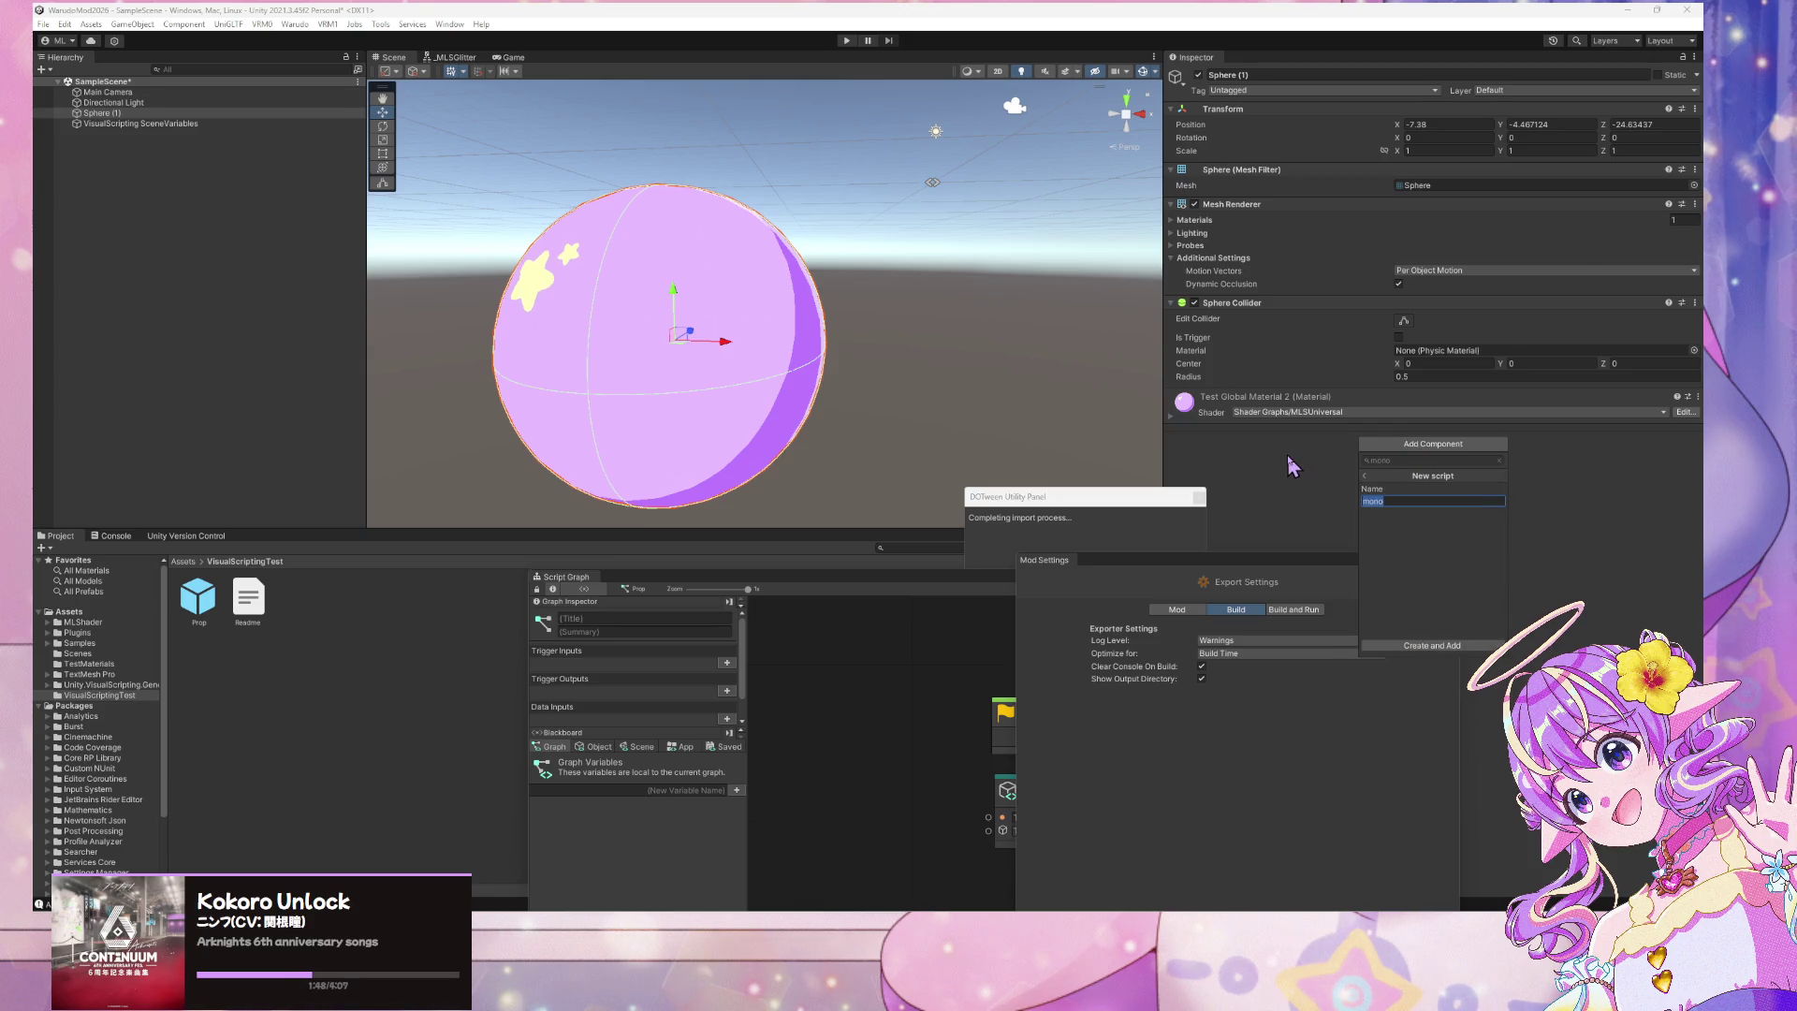
Name the new script GlobalMaterialOverlayChangeTest and create and attach it to the sphere
{"action": "key", "text": "End"}
{"action": "key", "text": "BackSpace"}
{"action": "key", "text": "BackSpace"}
{"action": "key", "text": "BackSpace"}
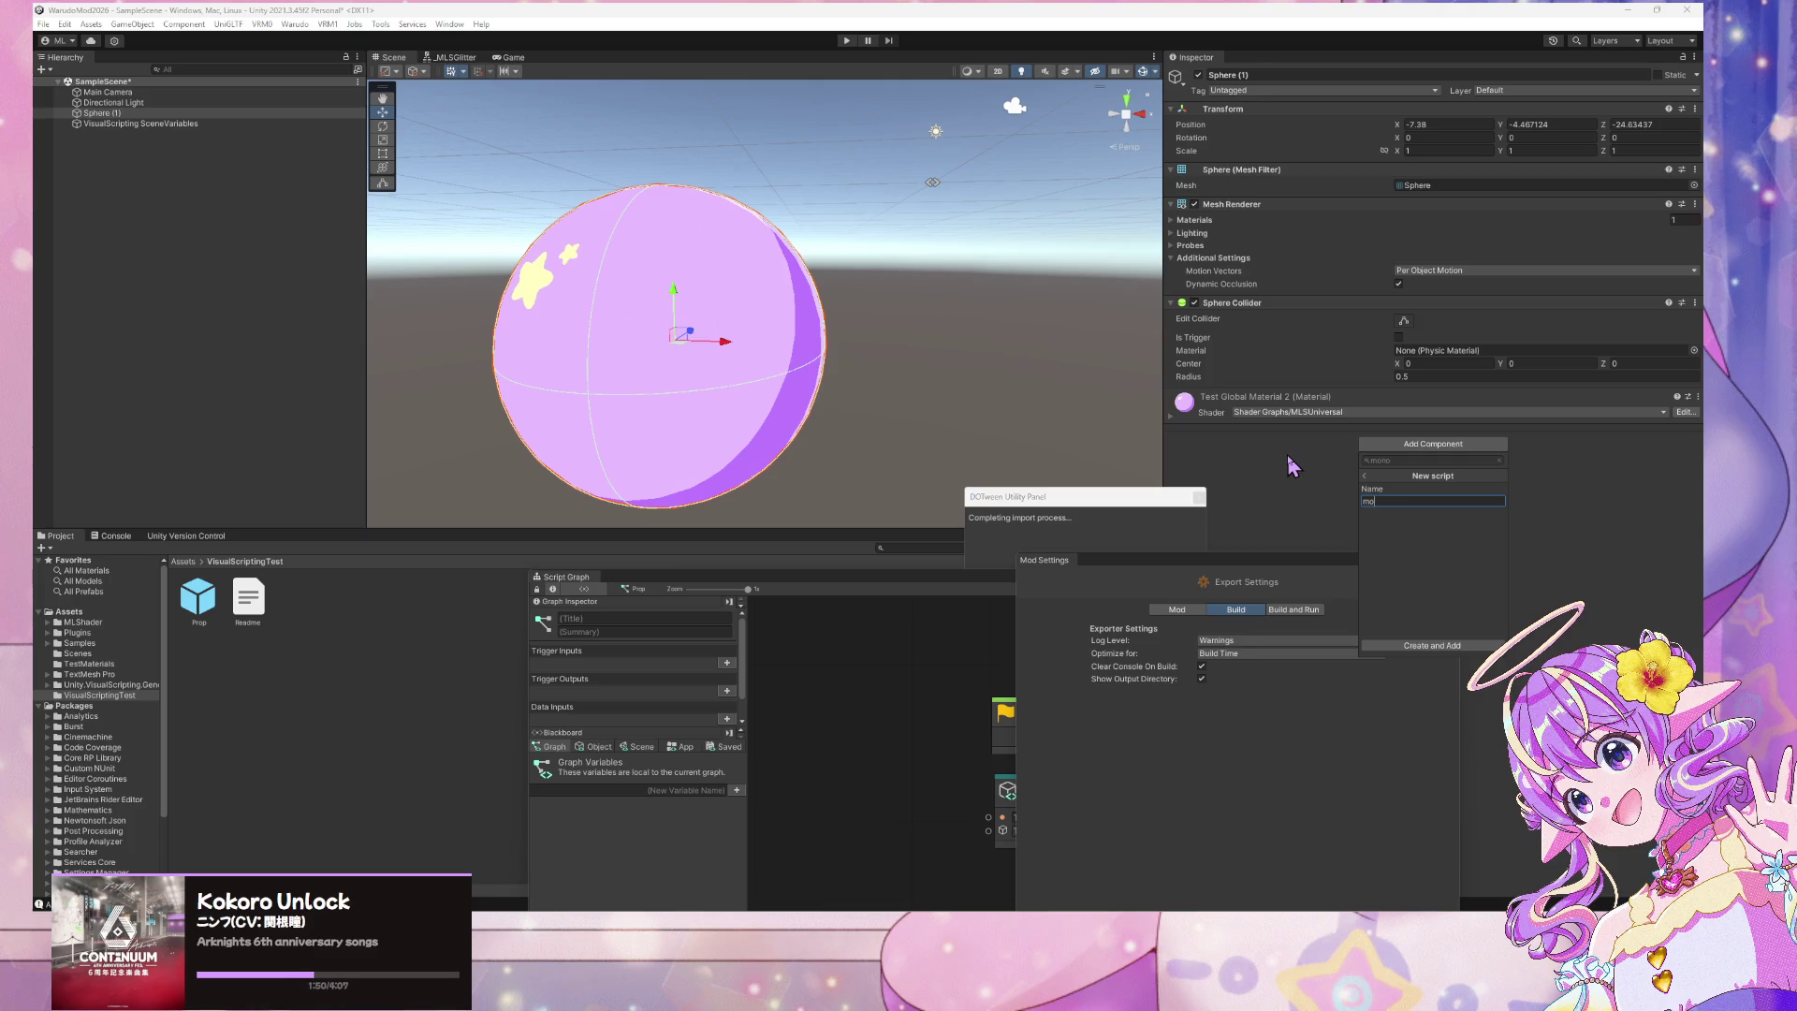
{"action": "type", "text": "Global"}
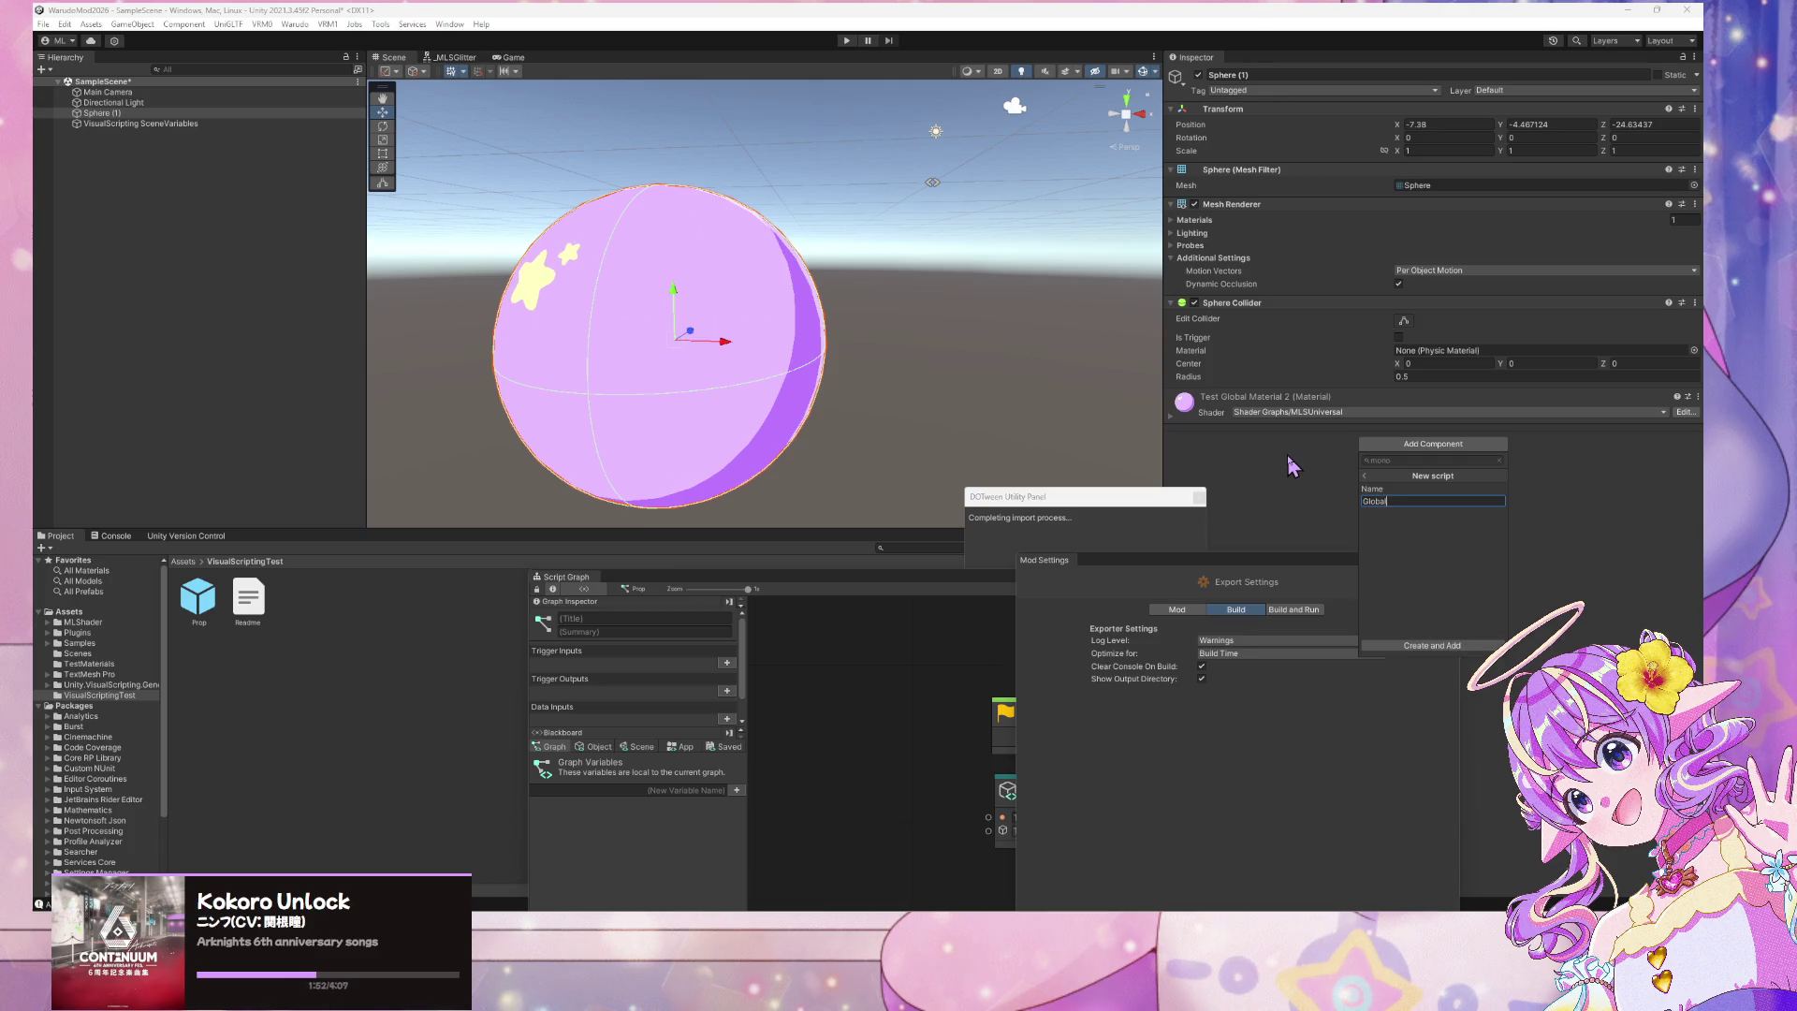
{"action": "type", "text": "BaterialC"}
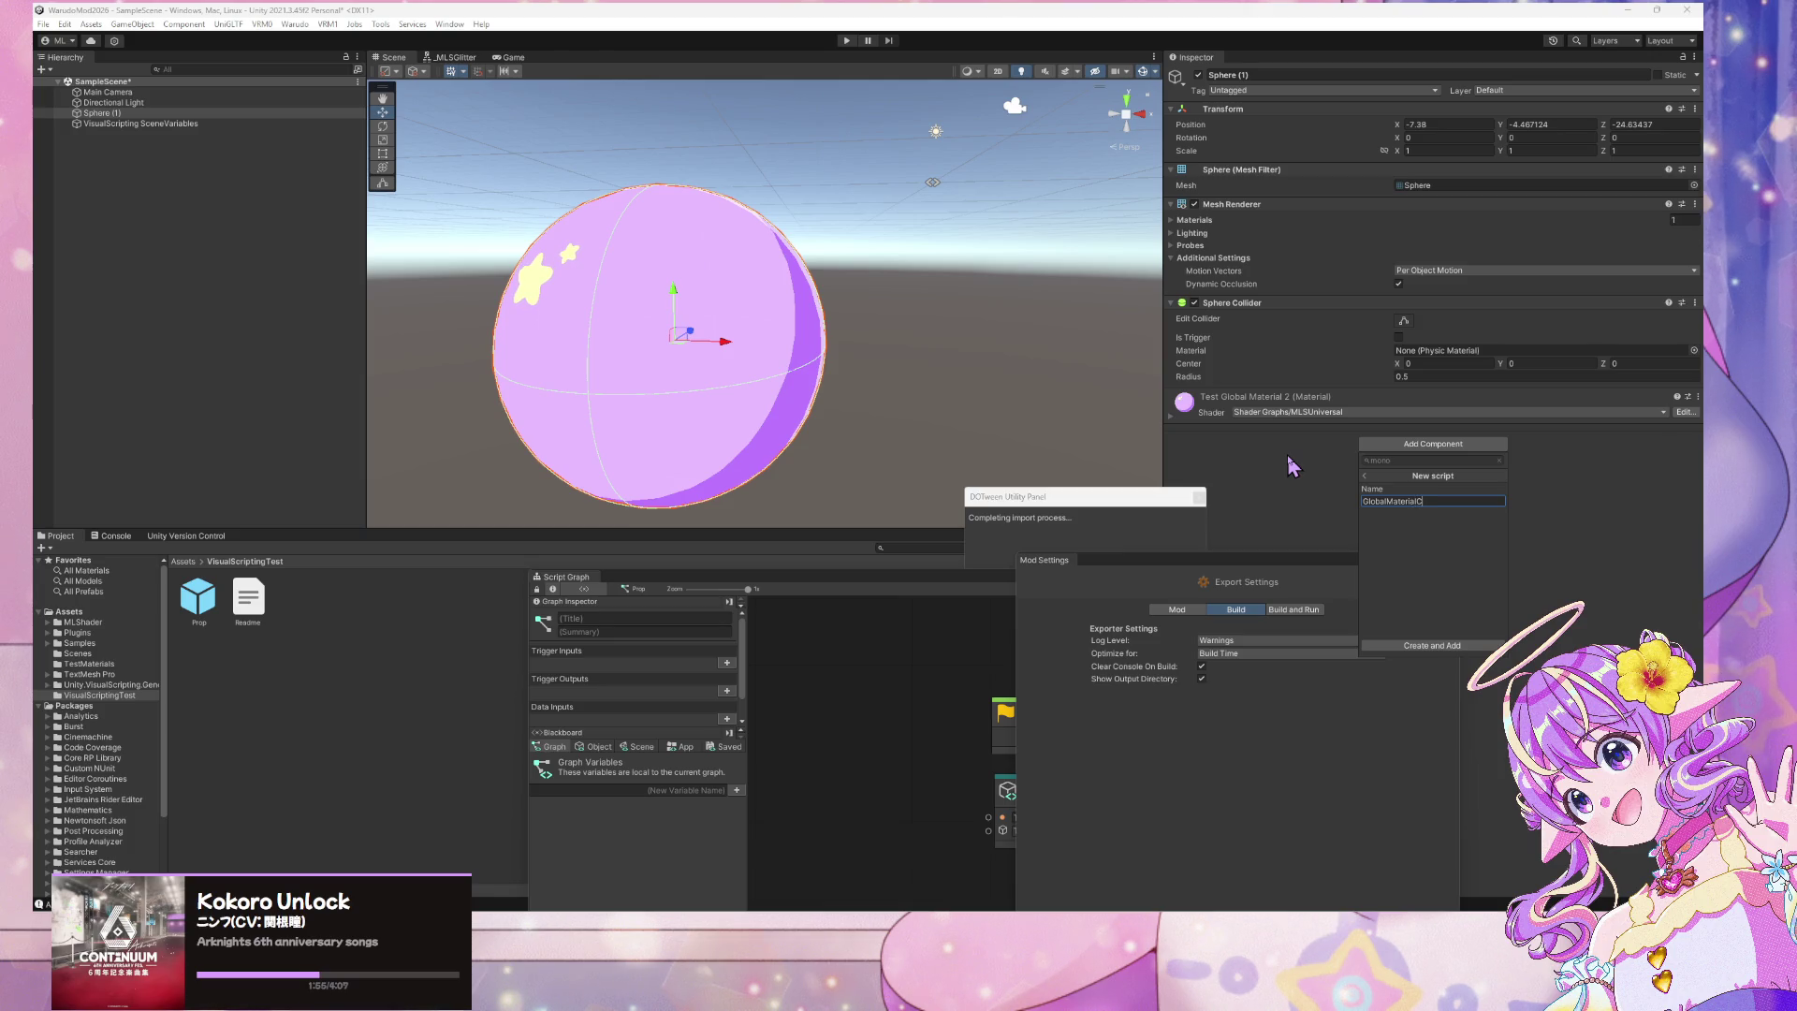
{"action": "key", "text": "BackSpace"}
{"action": "type", "text": "OverlayC"}
{"action": "type", "text": "hange"}
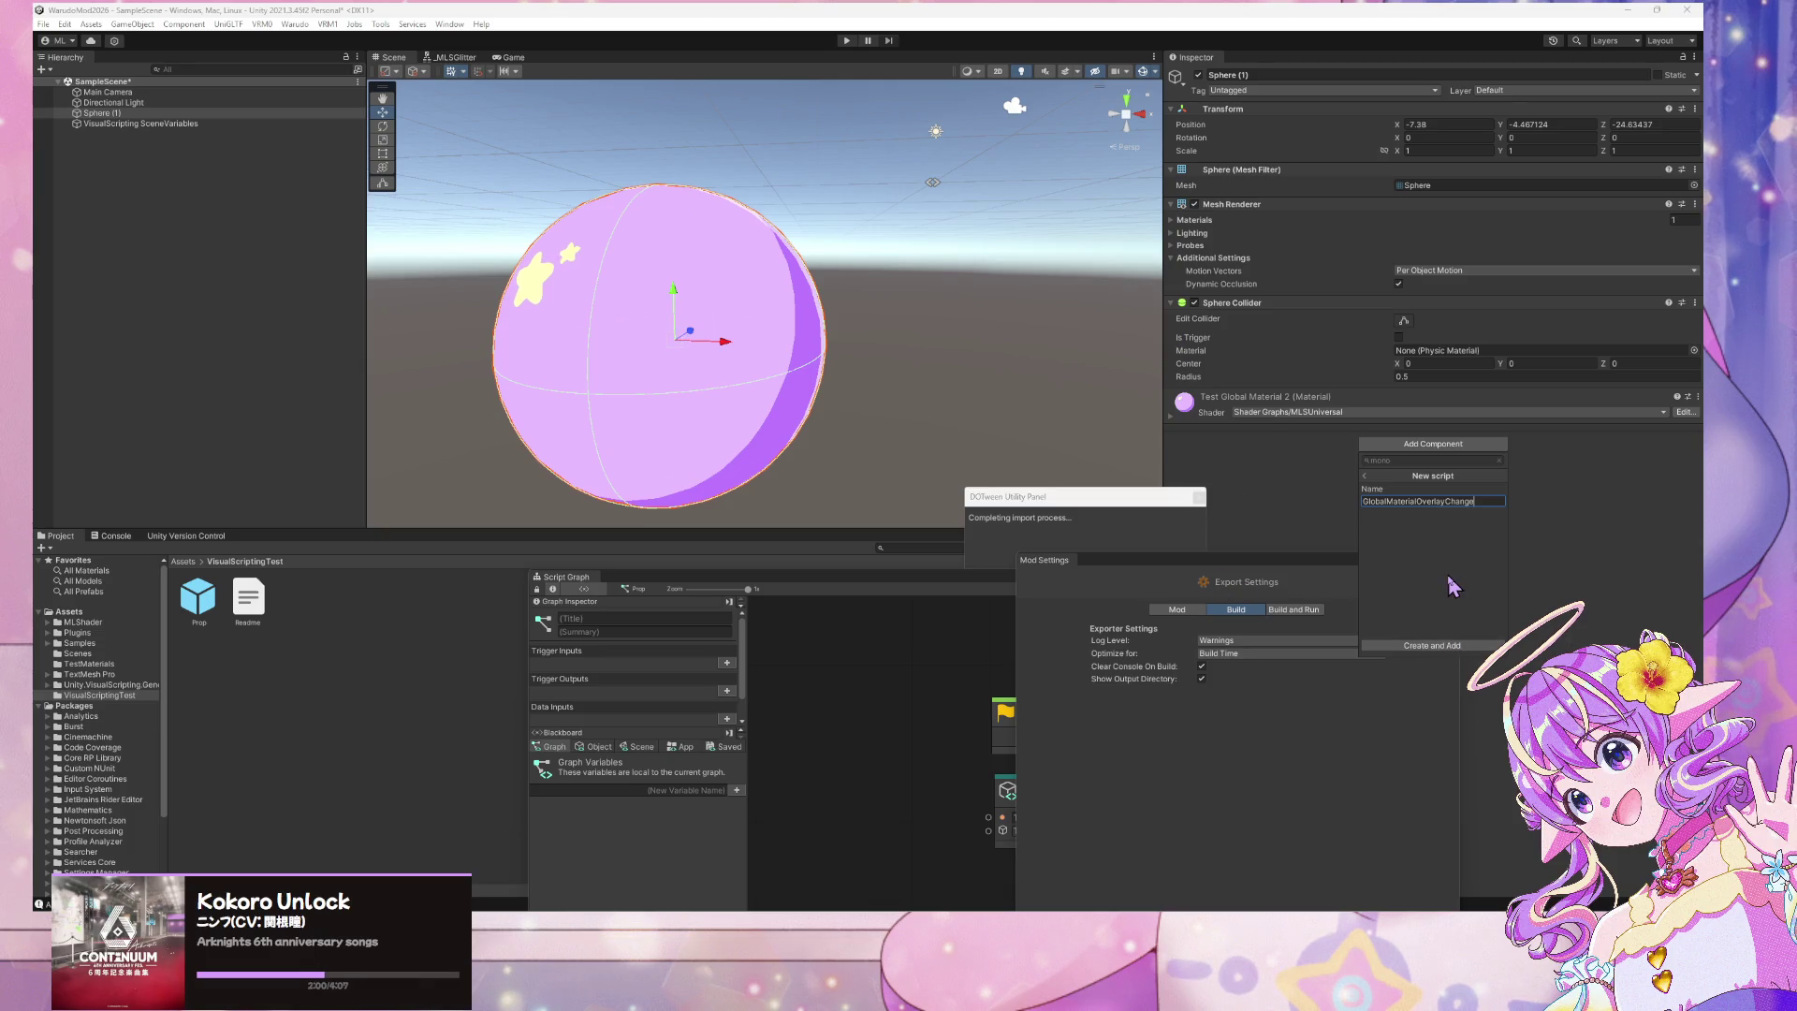
{"action": "type", "text": "Test"}
{"action": "left_click", "coordinate": [1454, 646]}
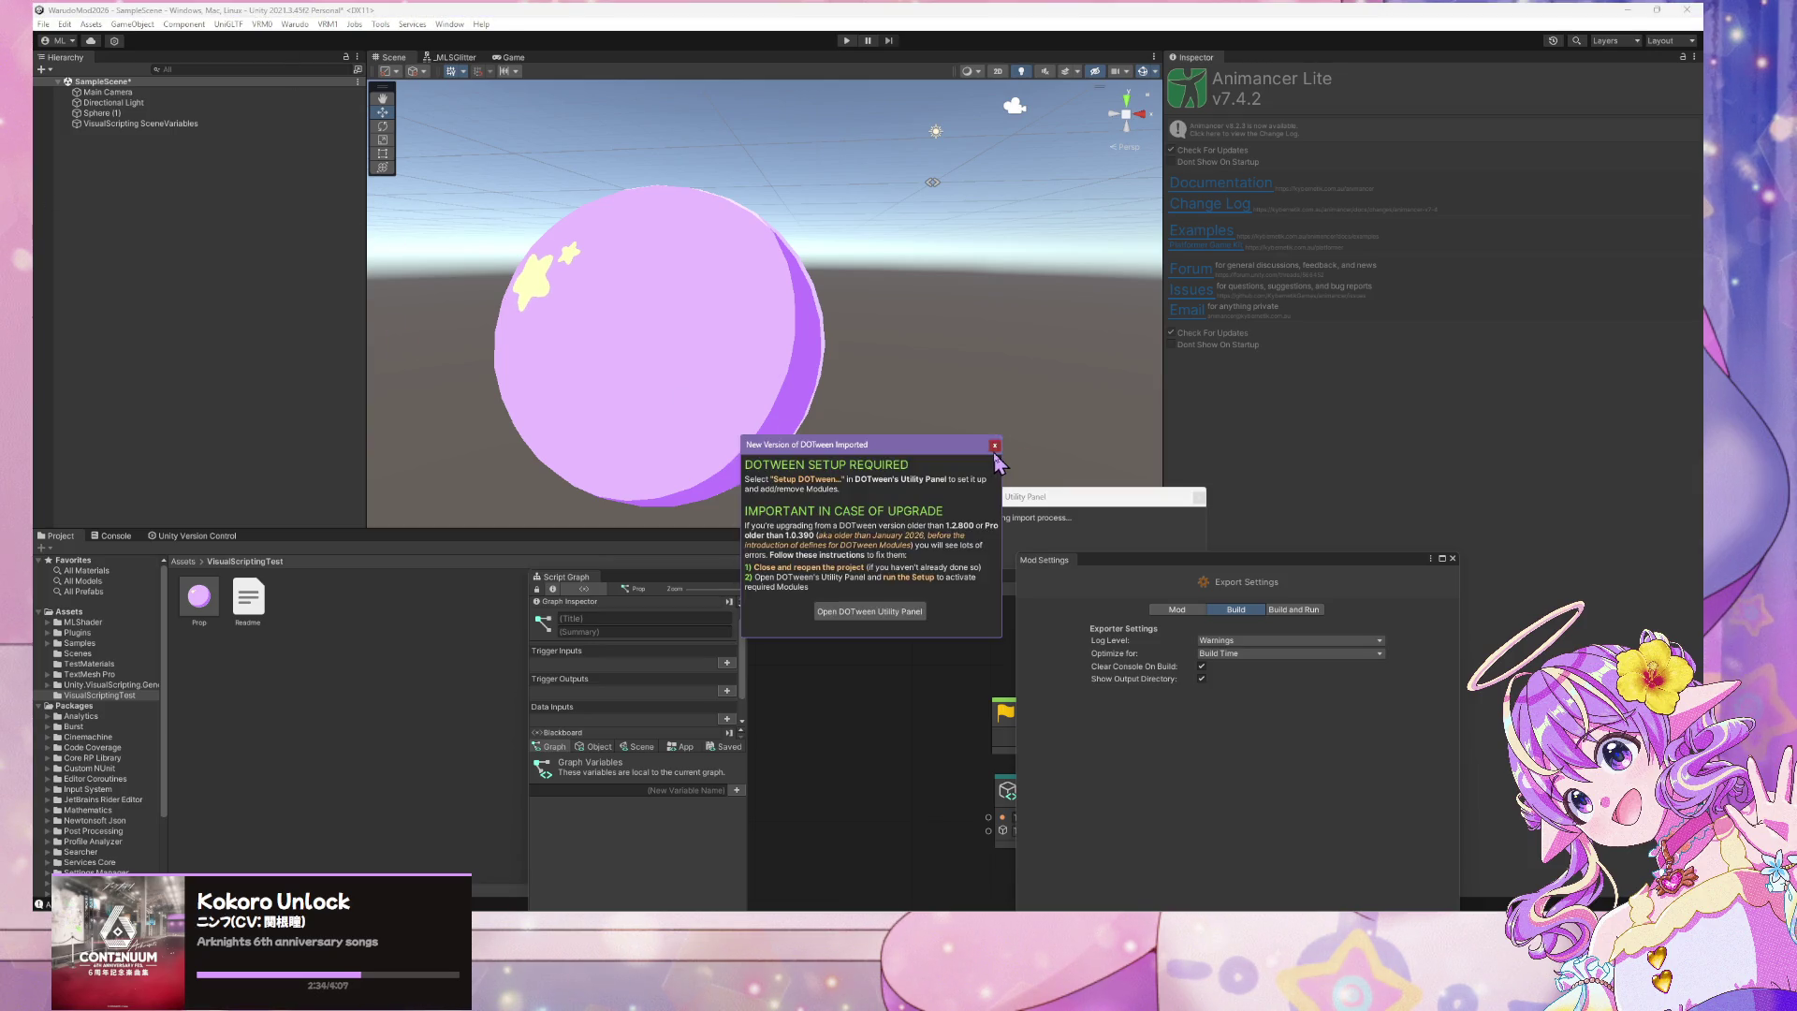
Close the DOTween panel, quit the editor, and save SampleScene at the prompt
{"action": "mouse_move", "coordinate": [996, 451]}
{"action": "left_mouse_down"}
{"action": "mouse_move", "coordinate": [943, 771]}
{"action": "mouse_move", "coordinate": [1111, 702]}
{"action": "left_mouse_up"}
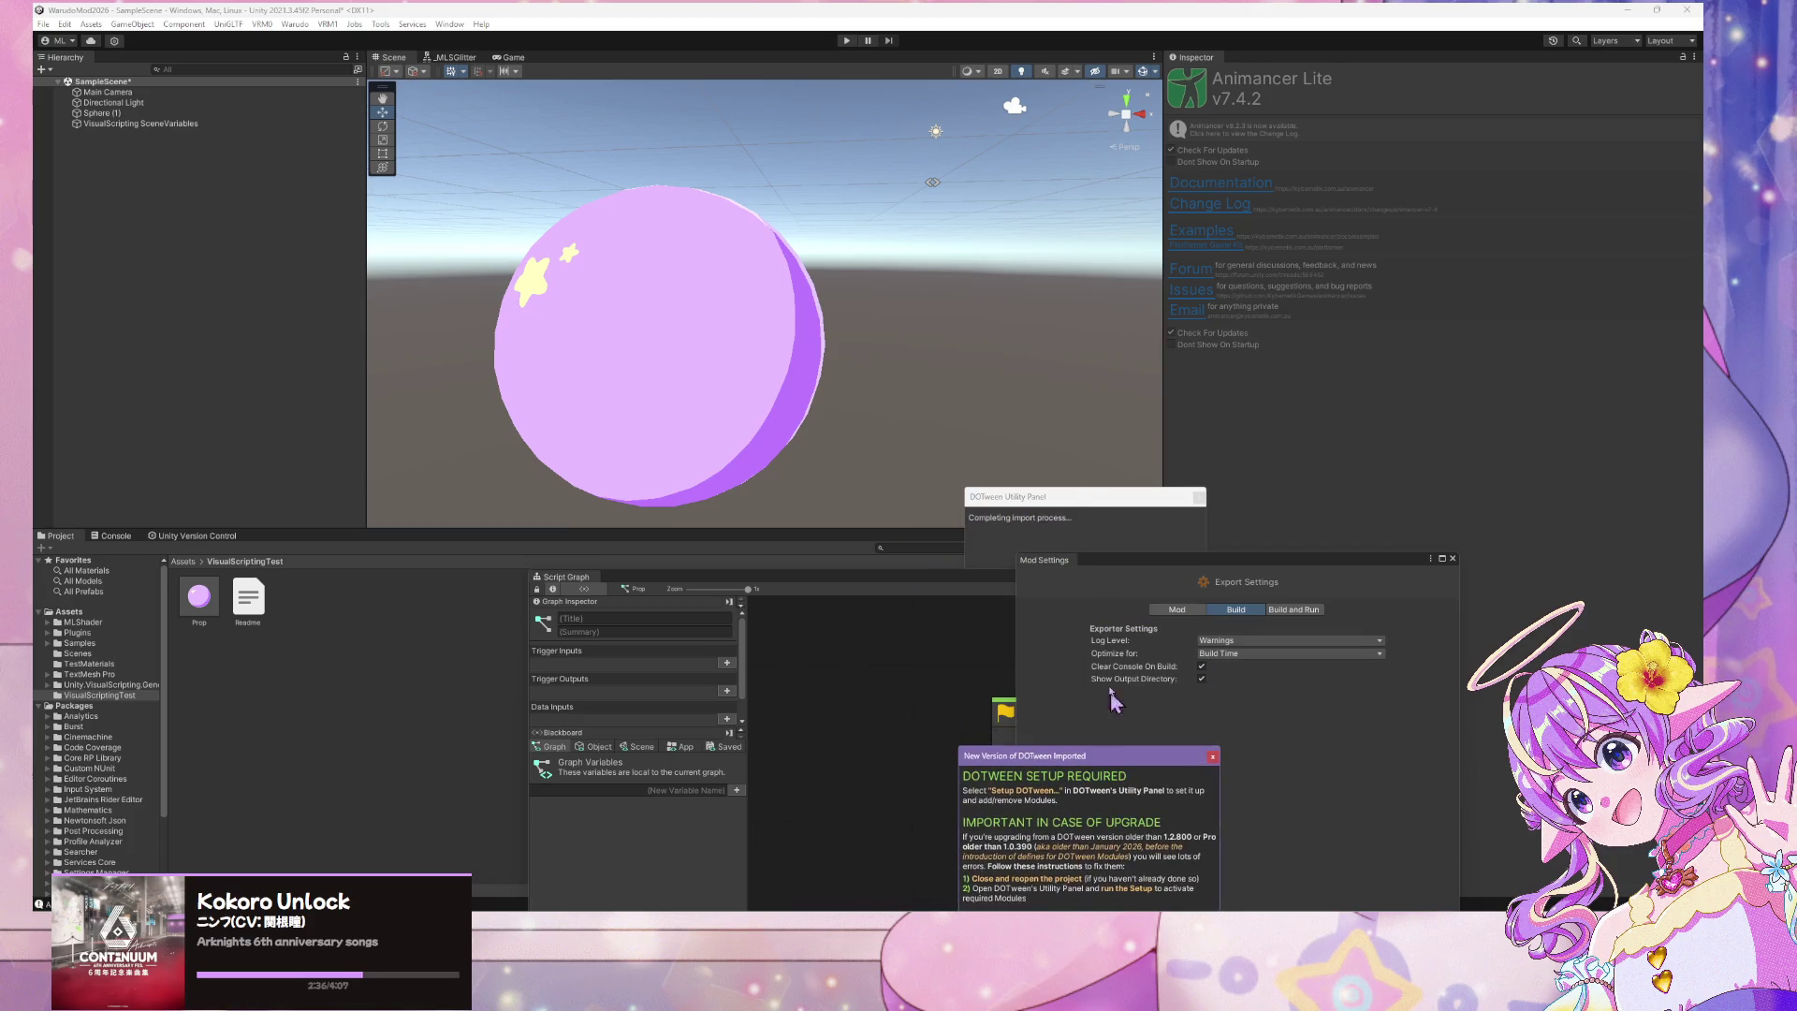
{"action": "left_click", "coordinate": [1197, 498]}
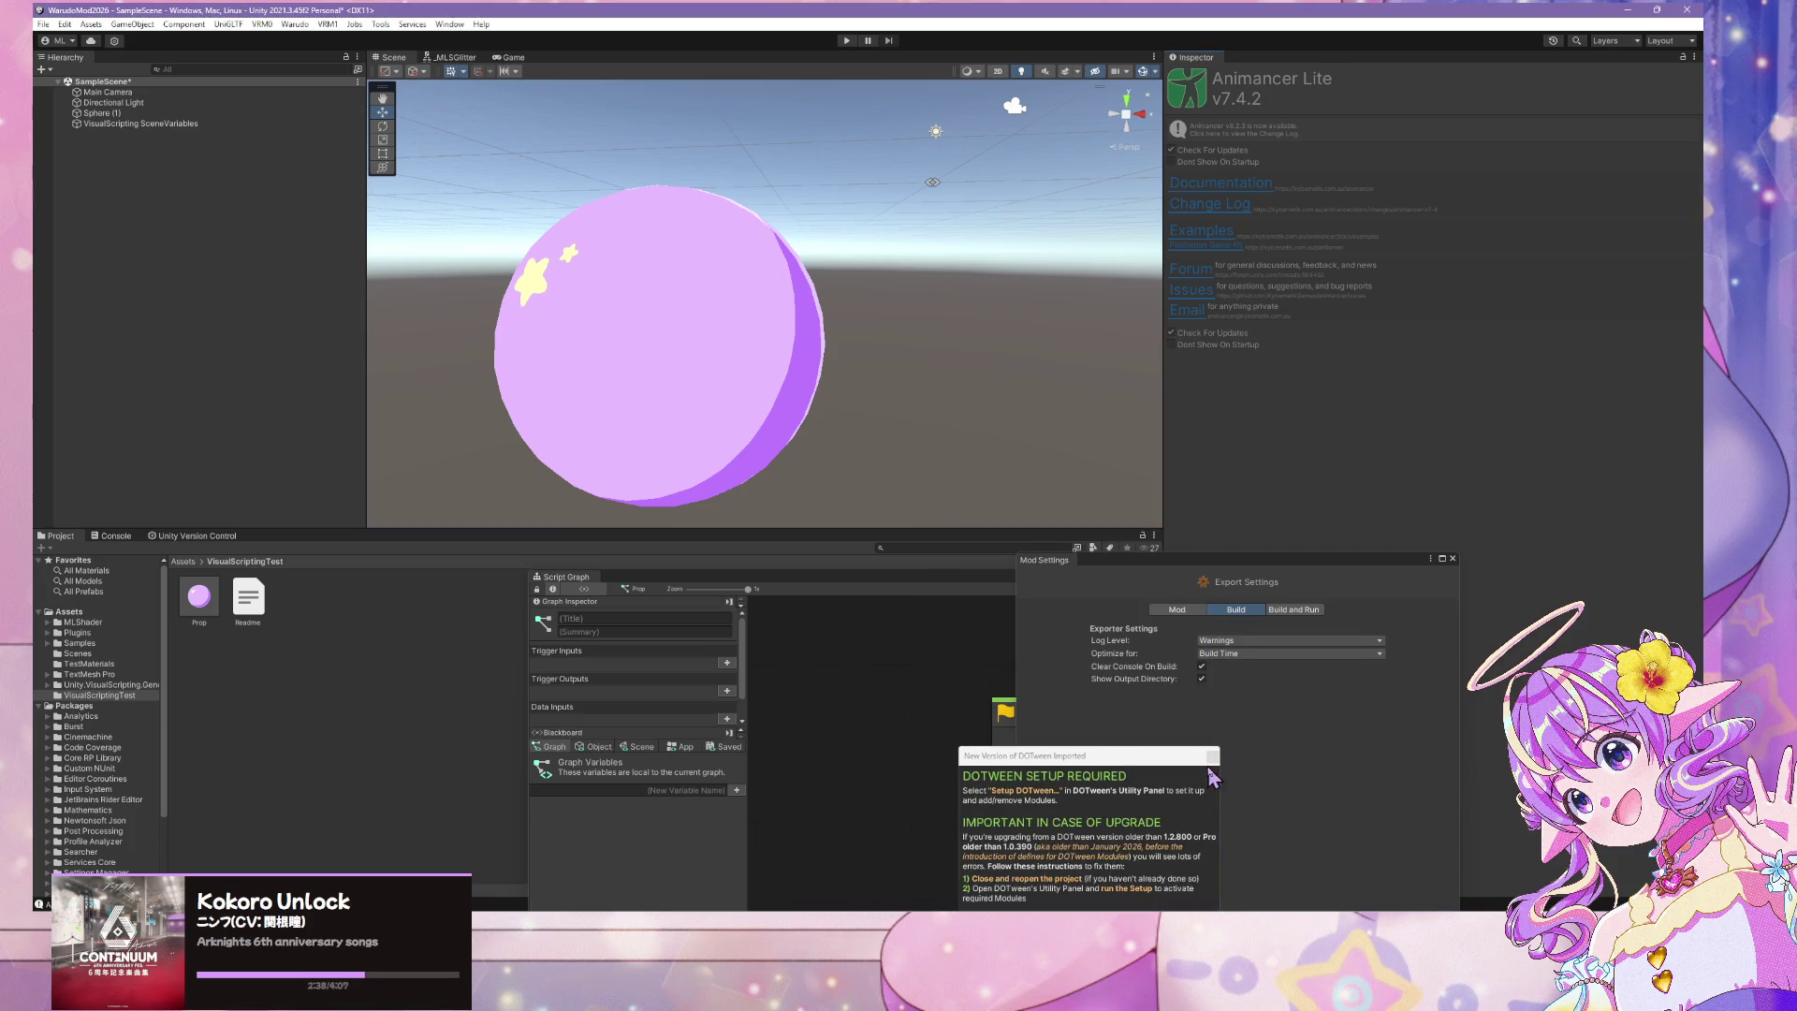
{"action": "left_click", "coordinate": [1687, 9]}
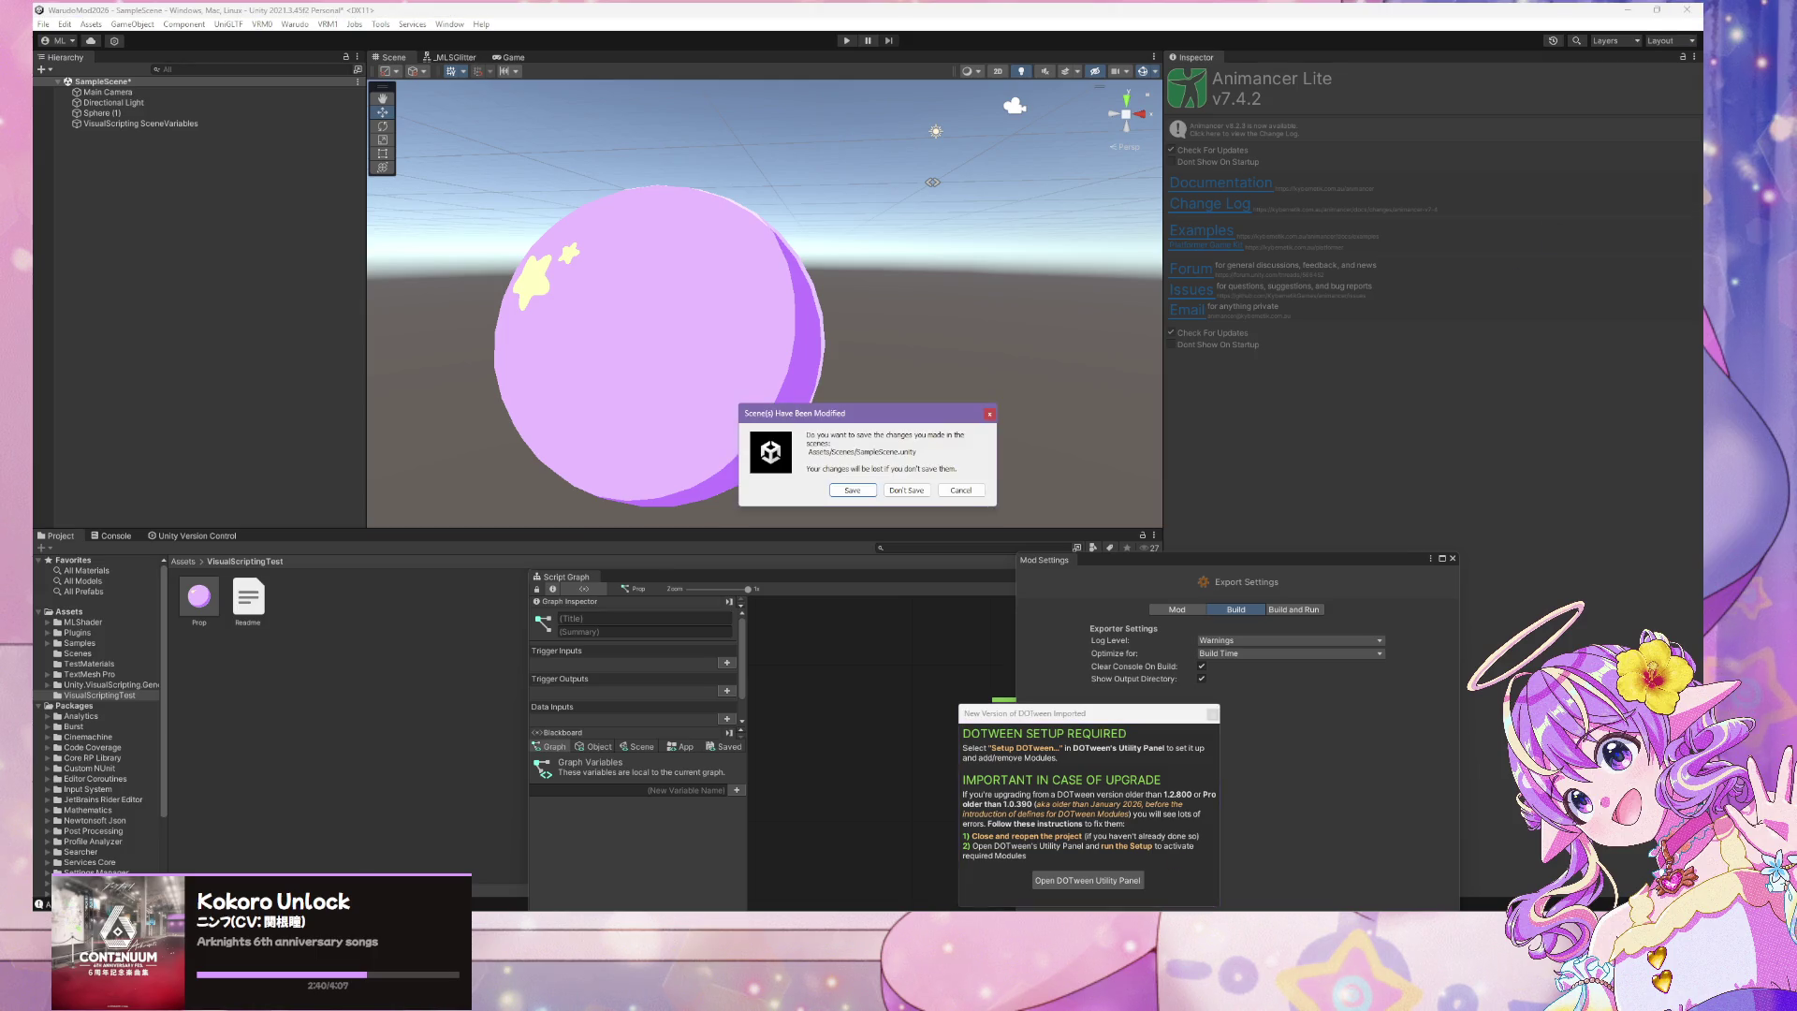
{"action": "left_click", "coordinate": [869, 488]}
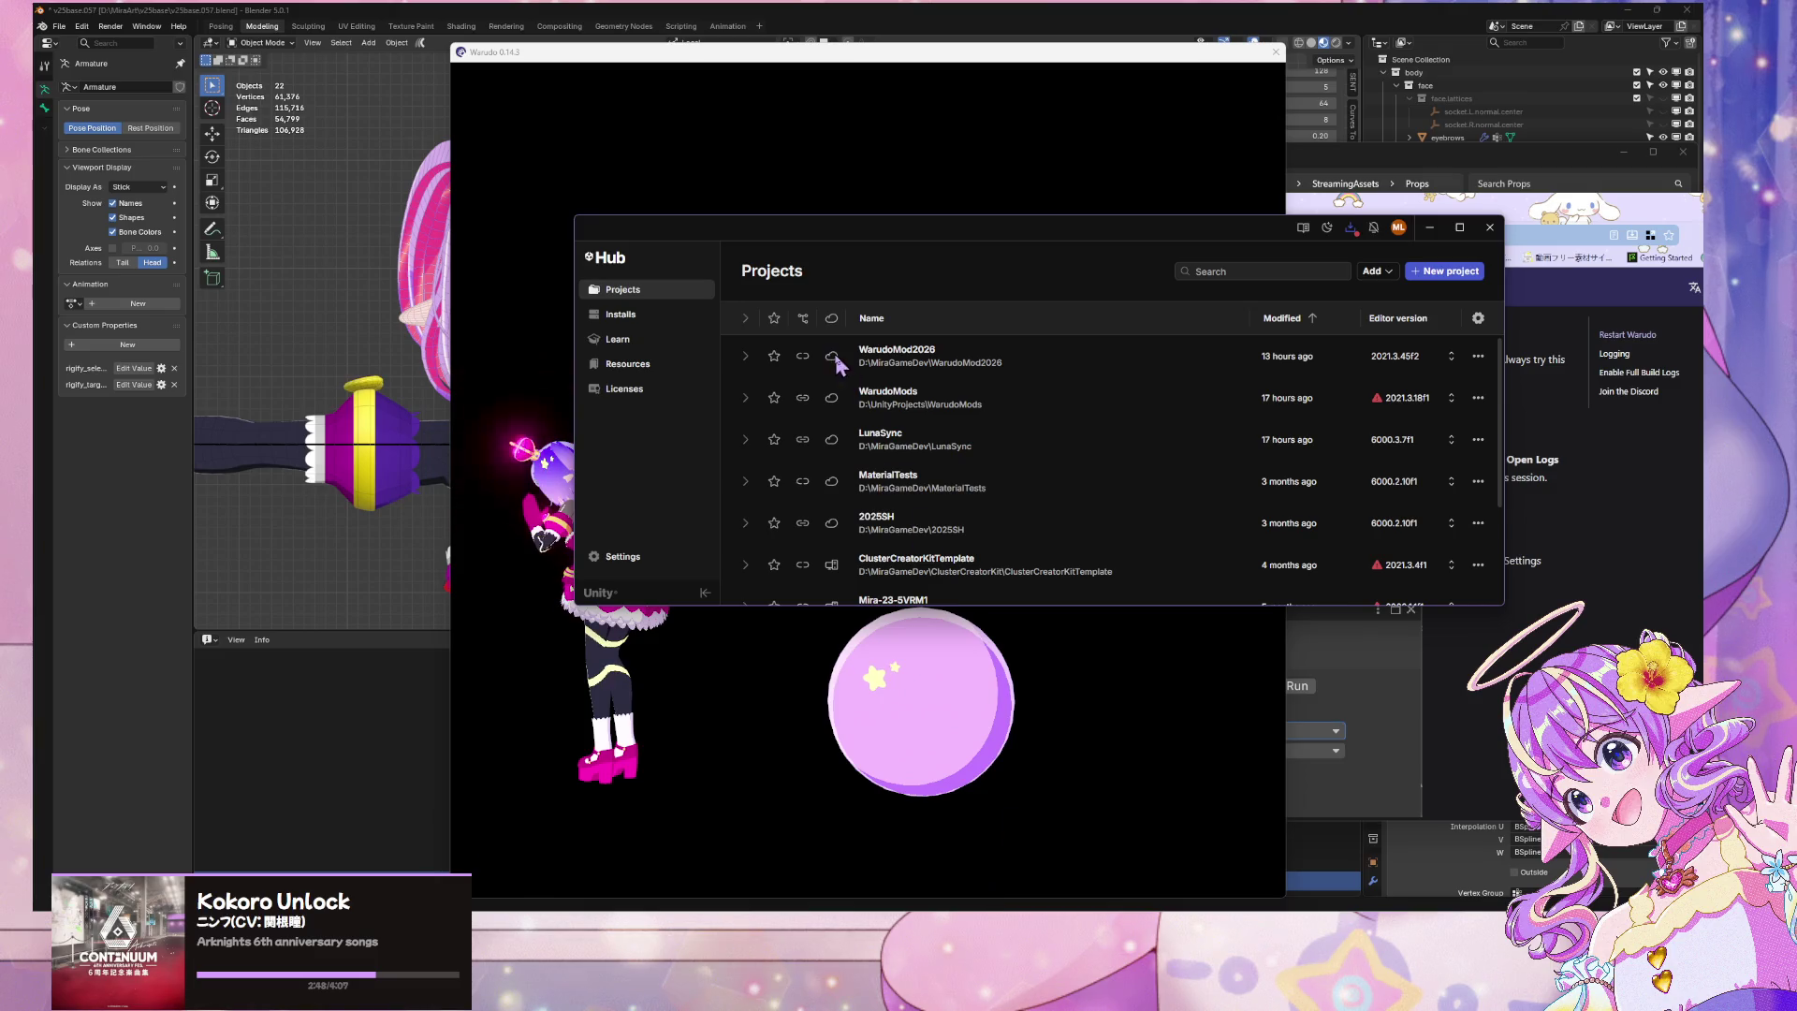
Open the WarudoMod2026 project from Unity Hub's Projects list
{"action": "left_click", "coordinate": [1119, 360]}
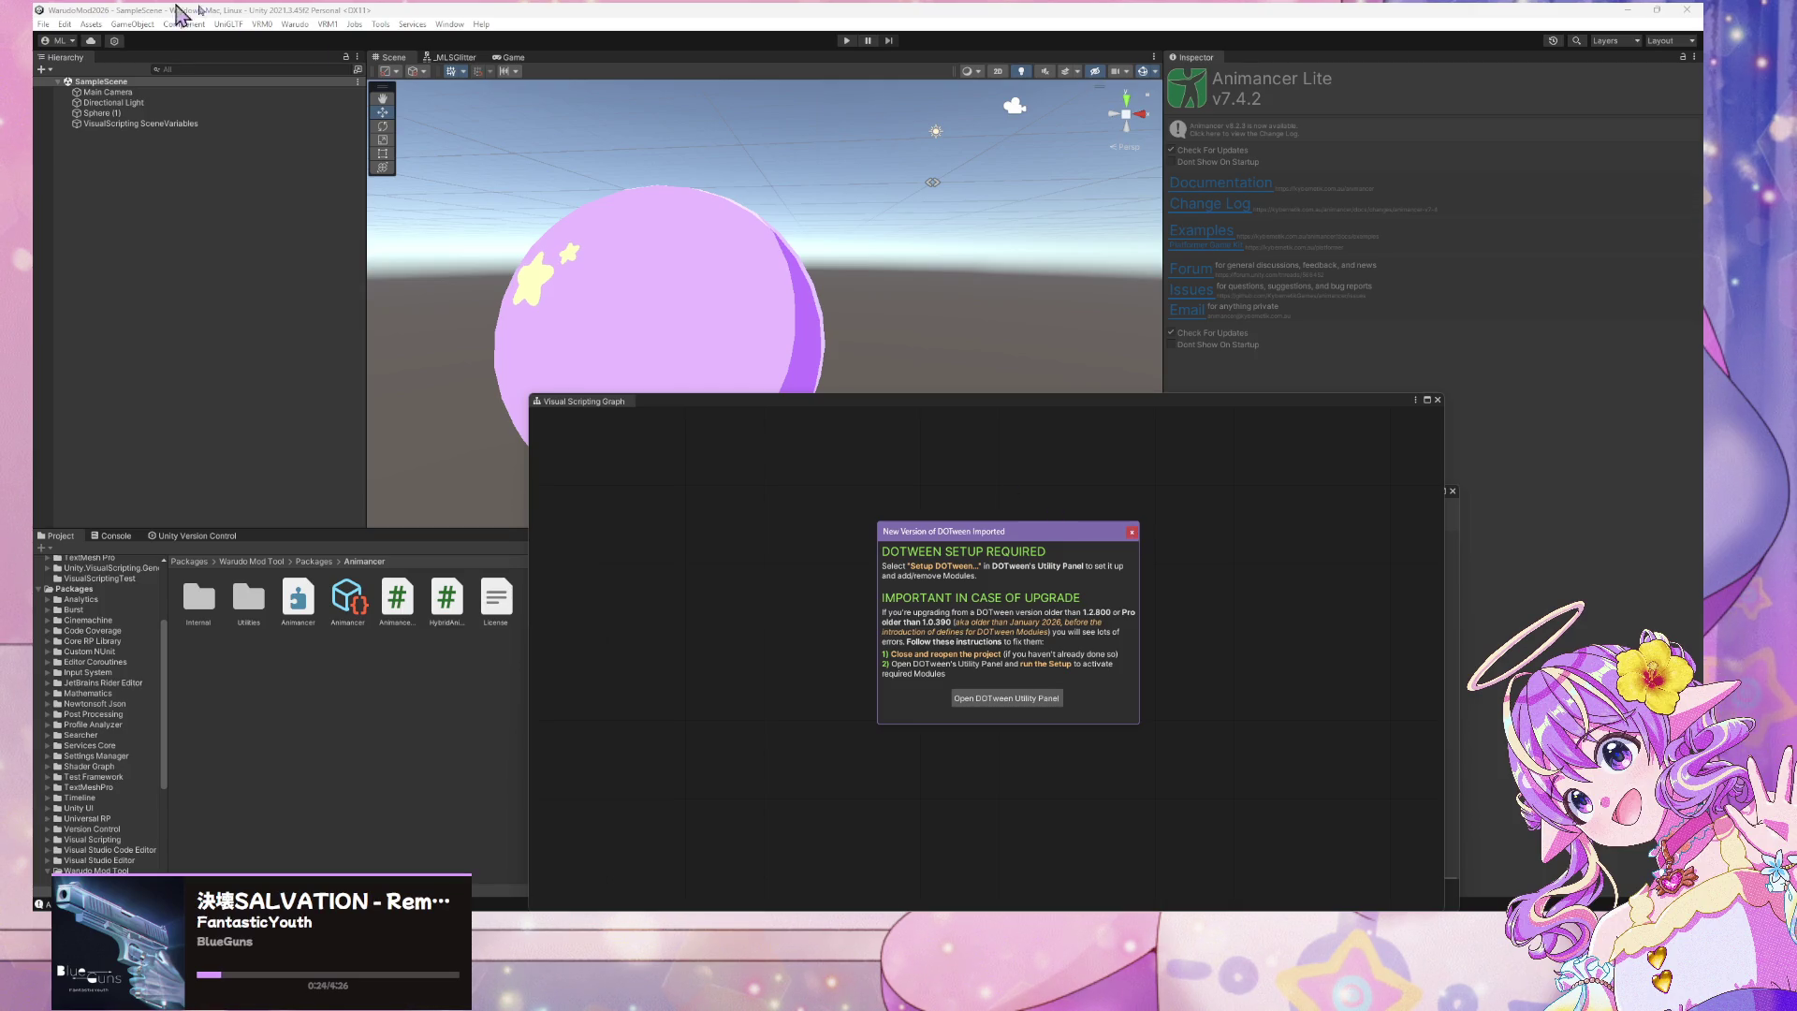
Dismiss the DOTween Utility Panel, close the Visual Scripting Graph, and move Mod Settings up-left
{"action": "left_click", "coordinate": [972, 700]}
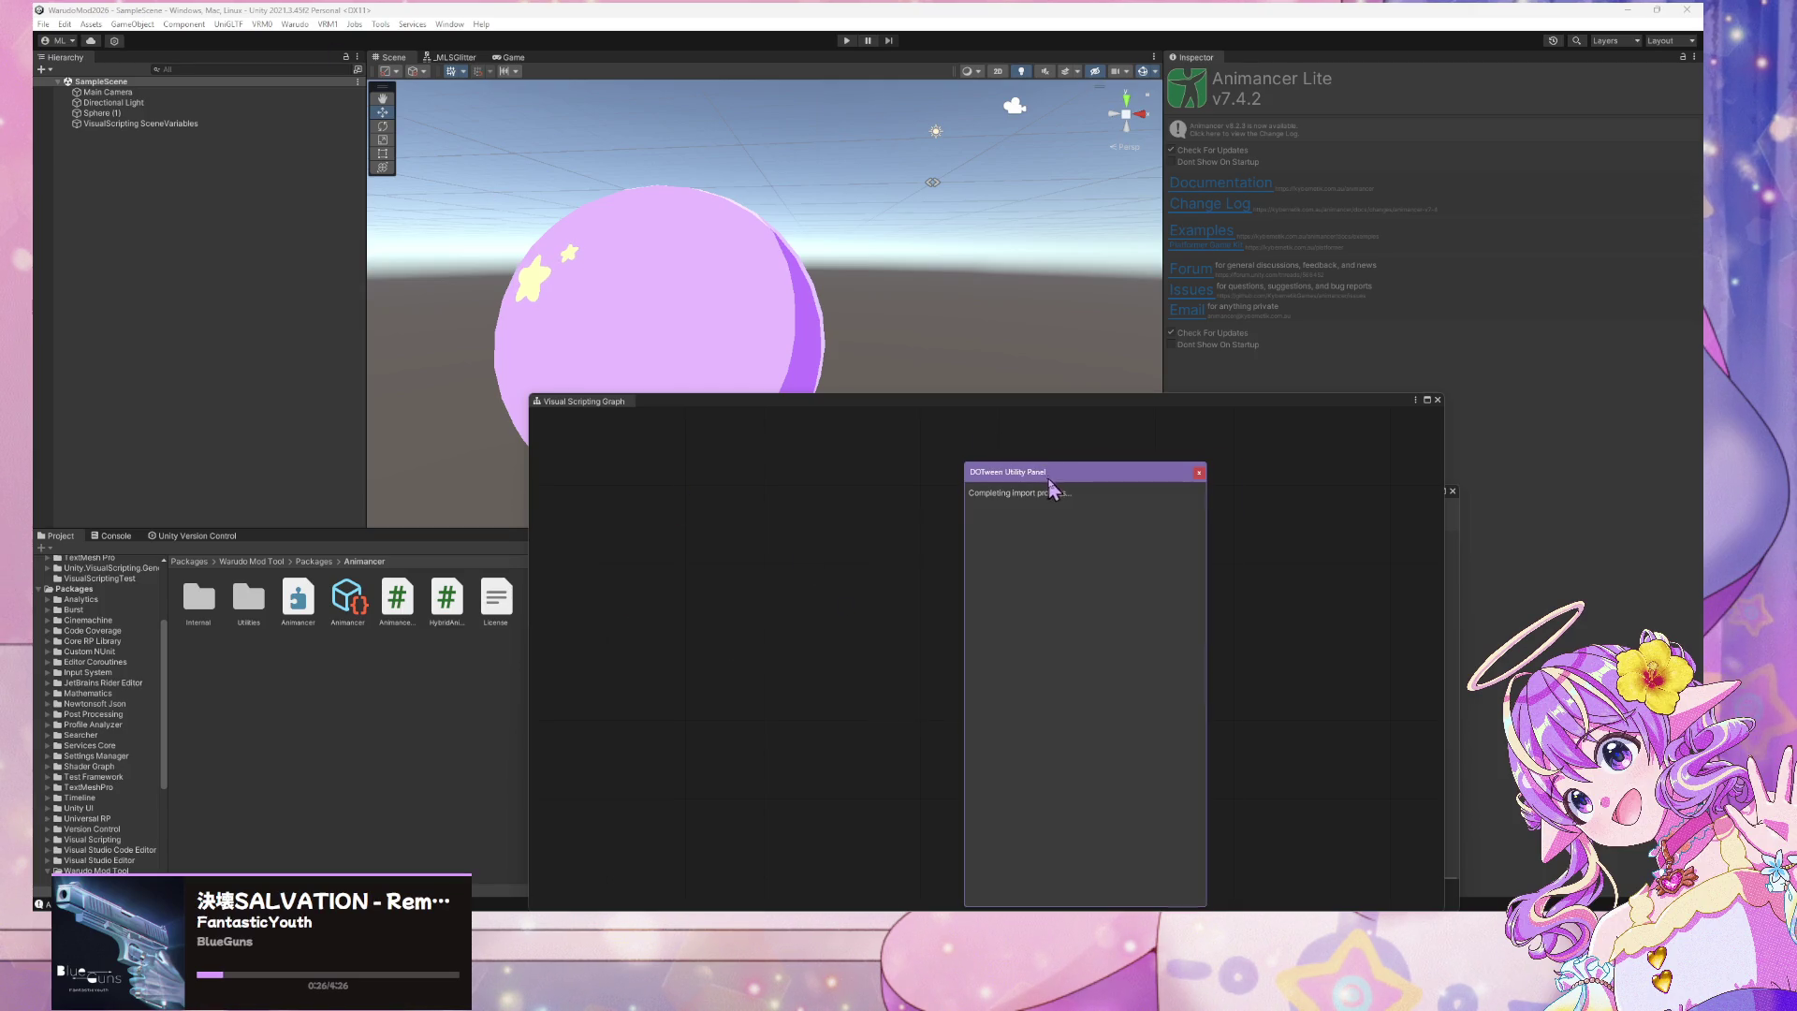
{"action": "mouse_move", "coordinate": [1050, 480]}
{"action": "left_mouse_down"}
{"action": "mouse_move", "coordinate": [1115, 396]}
{"action": "mouse_move", "coordinate": [1204, 390]}
{"action": "mouse_move", "coordinate": [1105, 271]}
{"action": "left_mouse_up"}
{"action": "left_click", "coordinate": [1263, 390]}
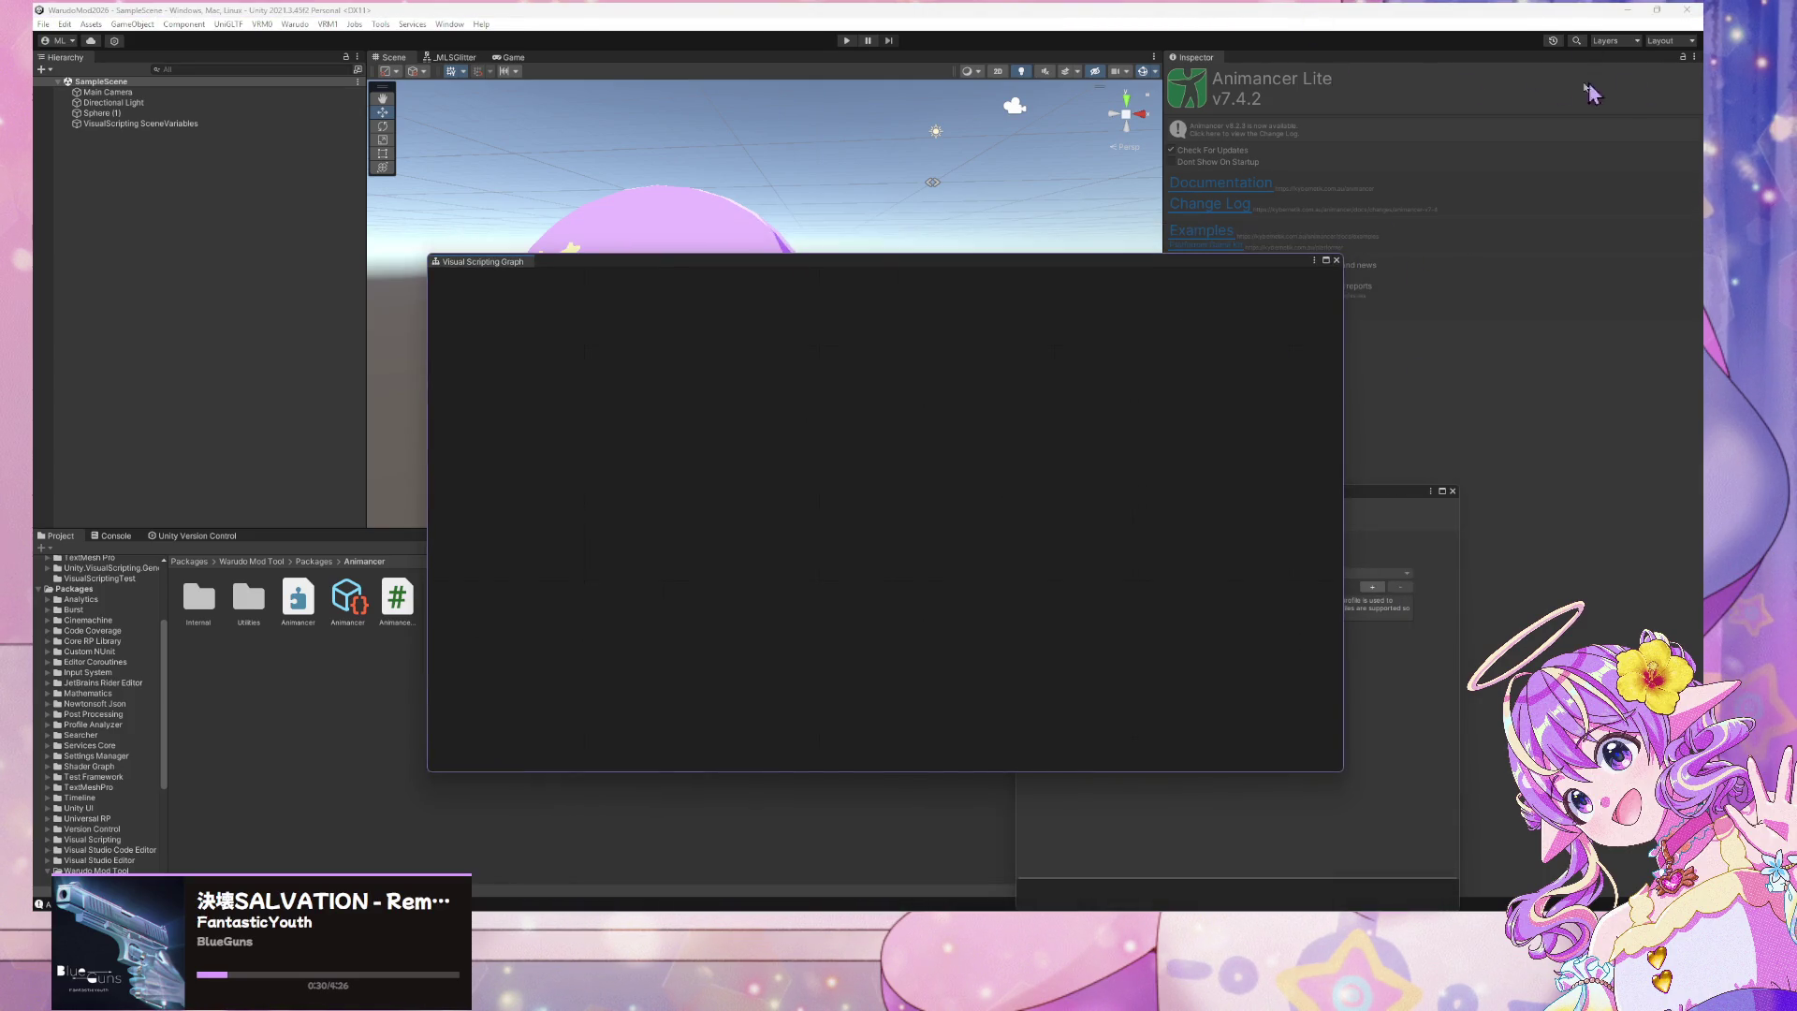
{"action": "left_click", "coordinate": [1335, 261]}
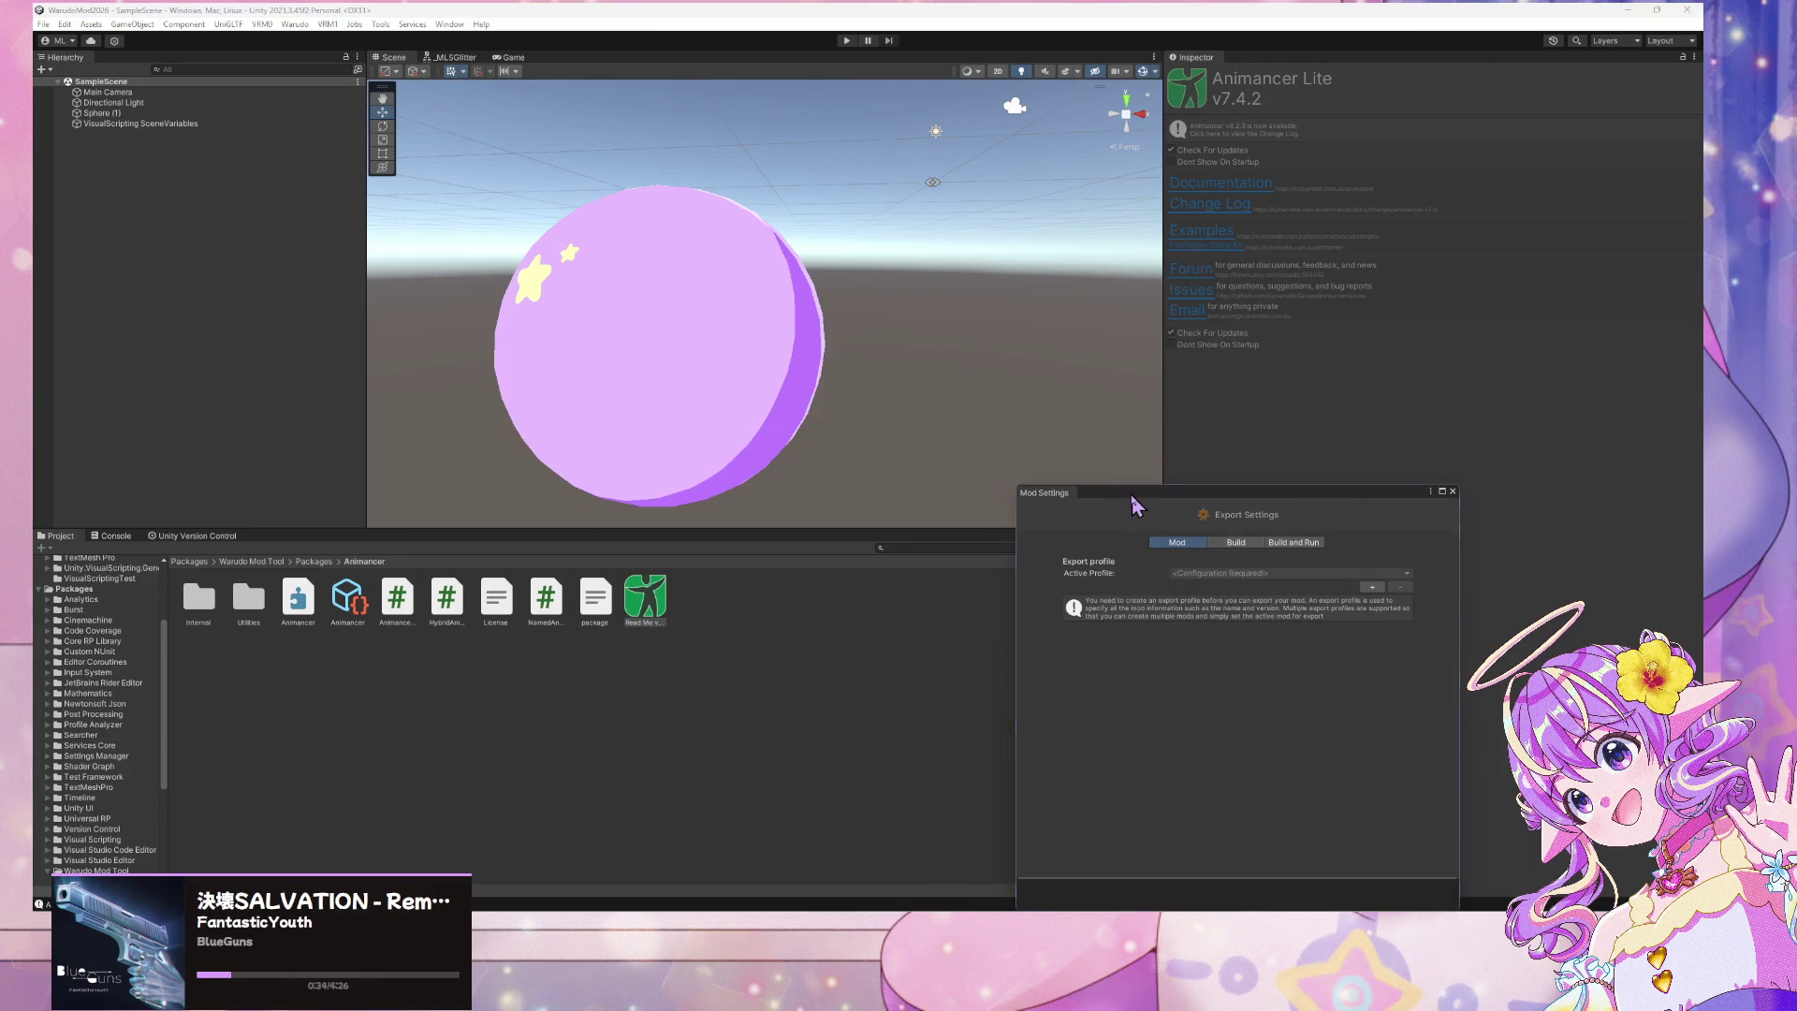
{"action": "left_click_drag", "start_coordinate": [1135, 498], "coordinate": [974, 424]}
{"action": "left_click", "coordinate": [103, 113]}
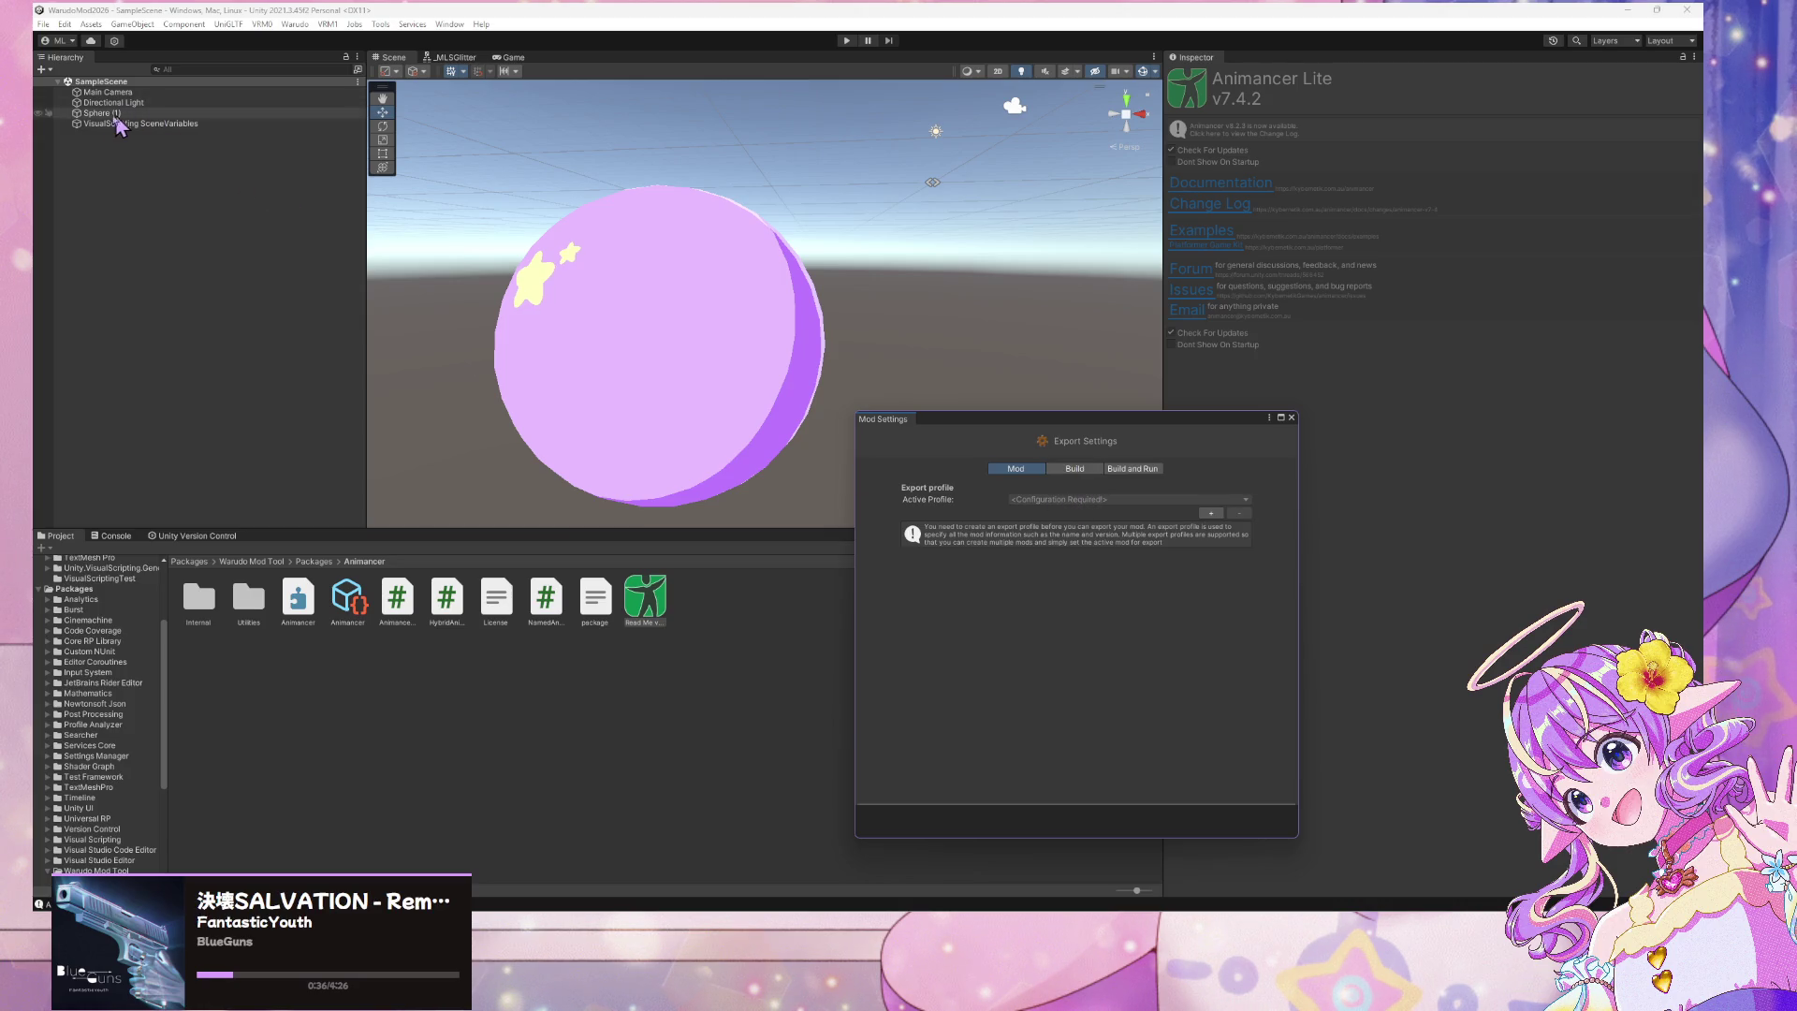
Set Test Global Material 2's Base Shadow Color to magenta in the colour picker
{"action": "scroll", "coordinate": [109, 602], "scroll_direction": "up", "scroll_amount": 5}
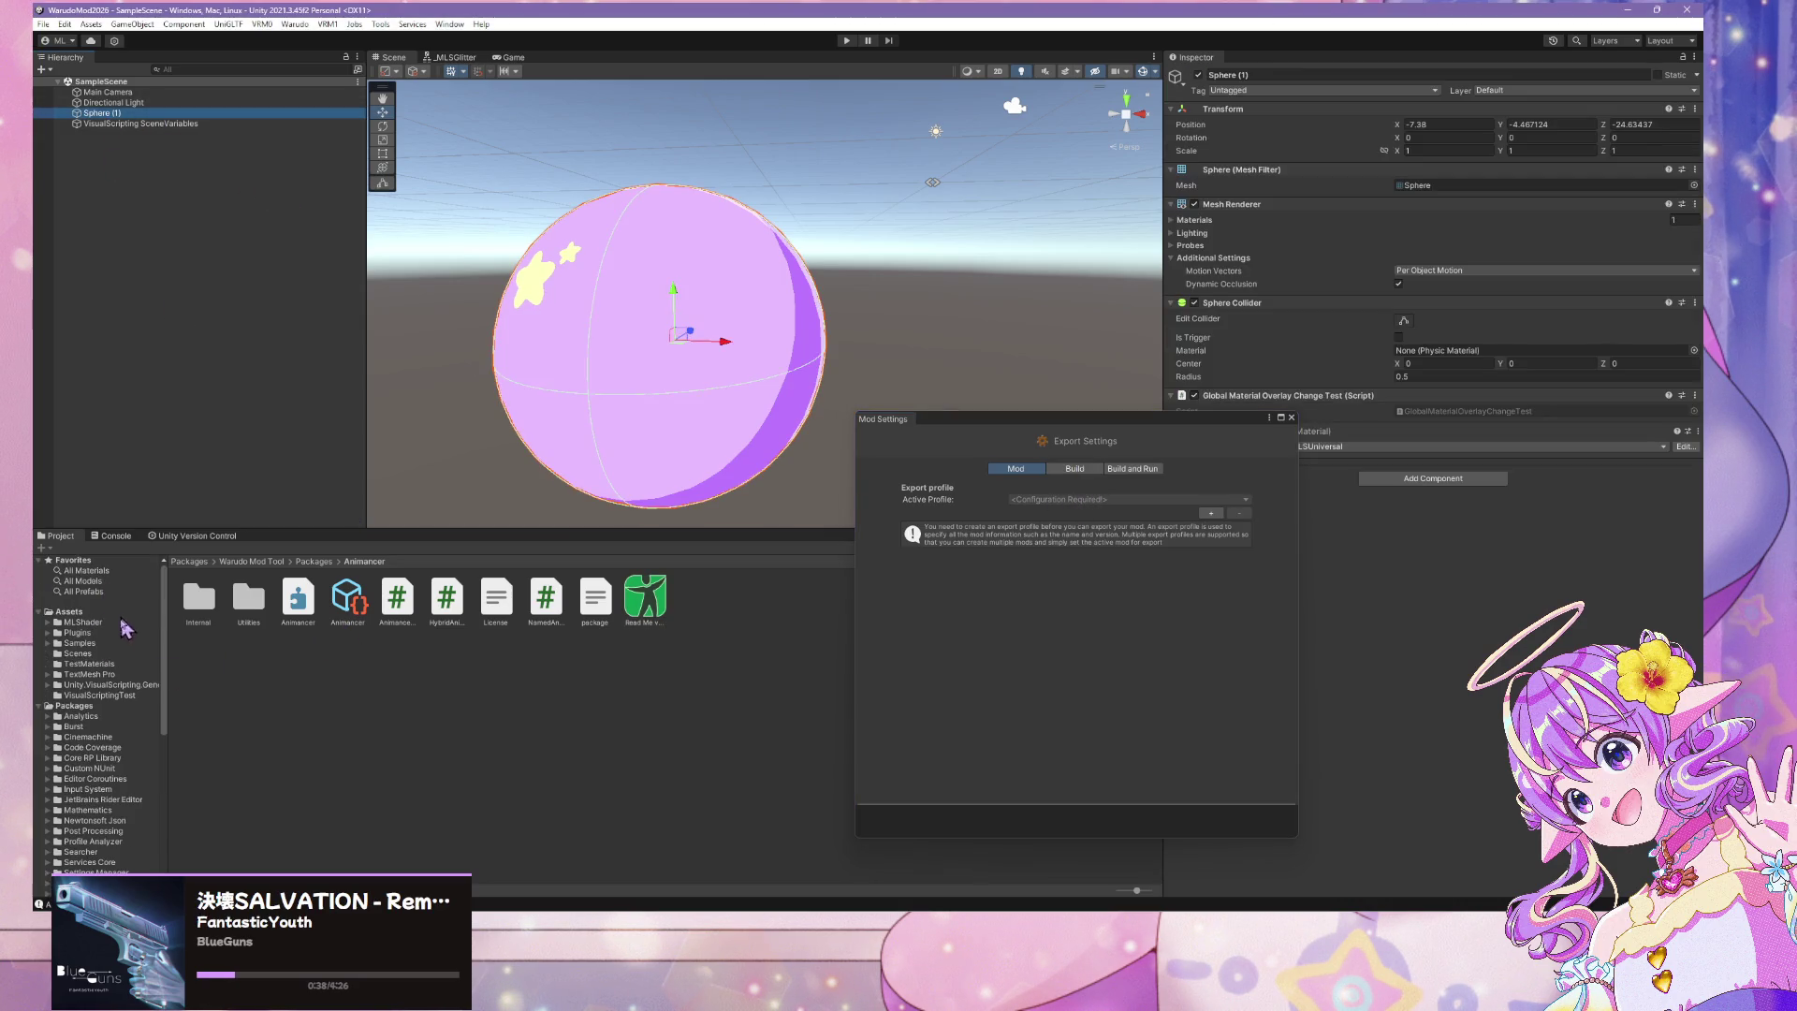
{"action": "left_click", "coordinate": [115, 697]}
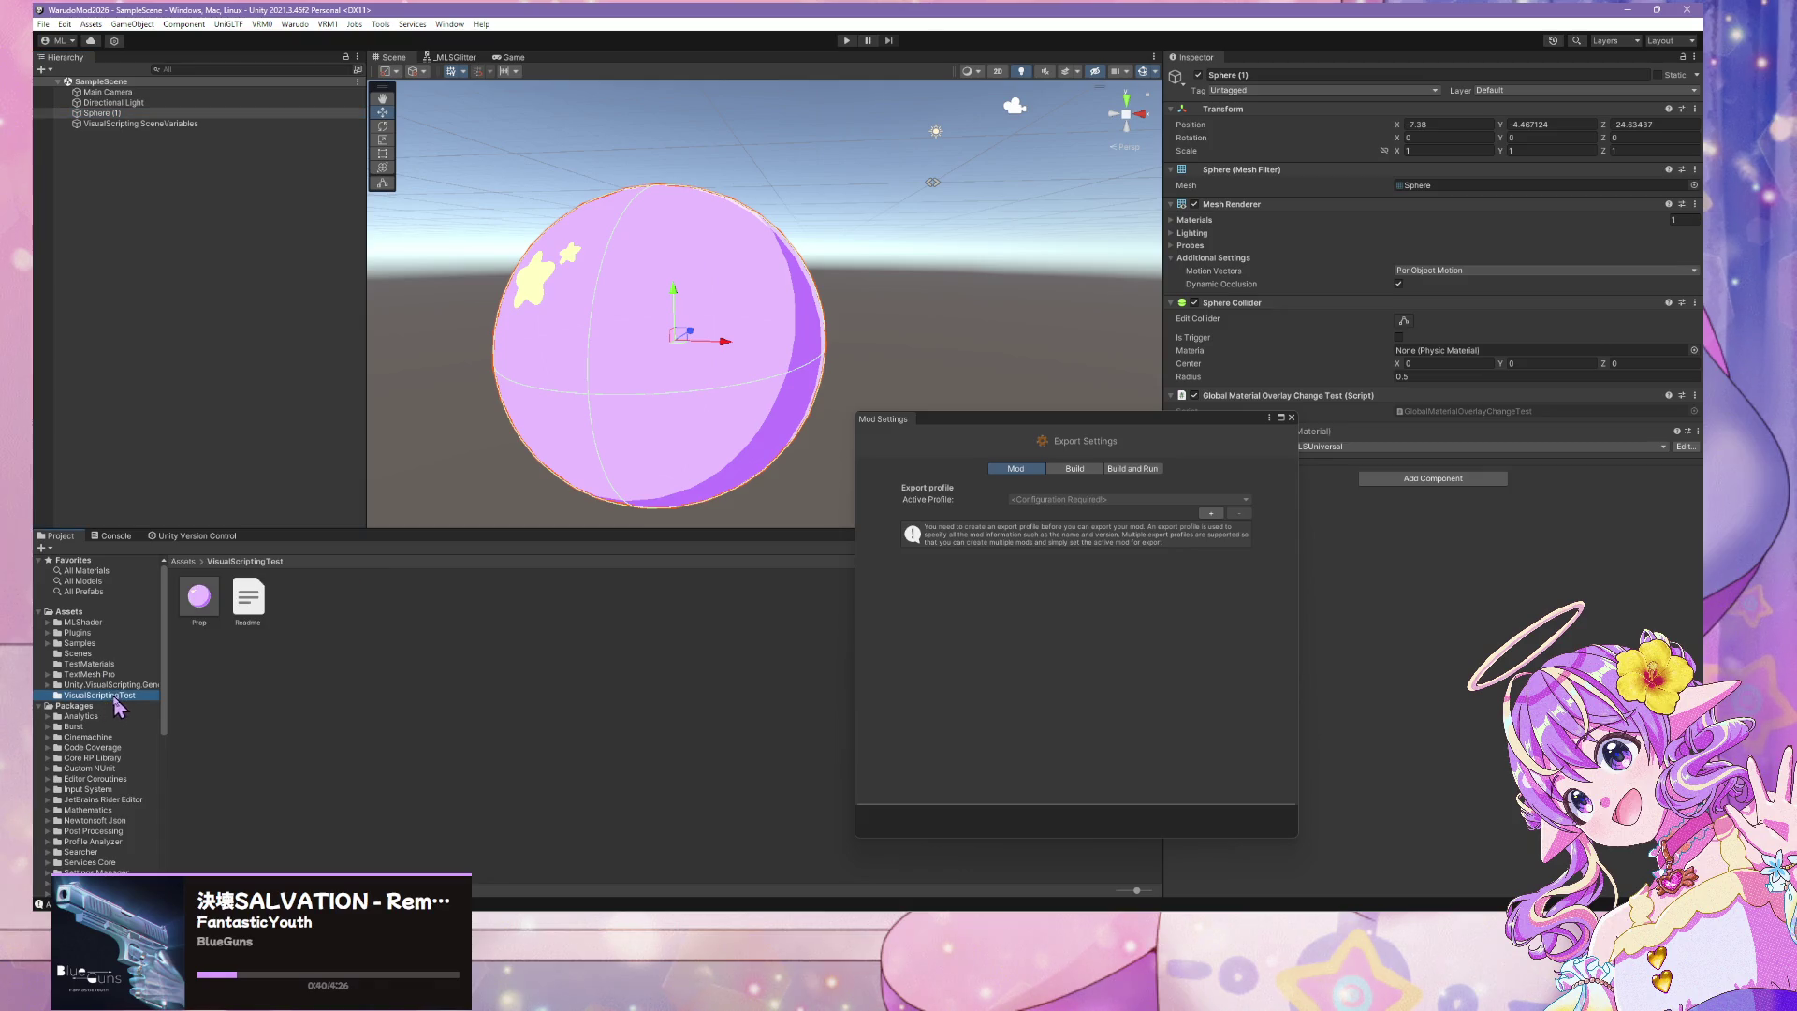
{"action": "left_click", "coordinate": [196, 593]}
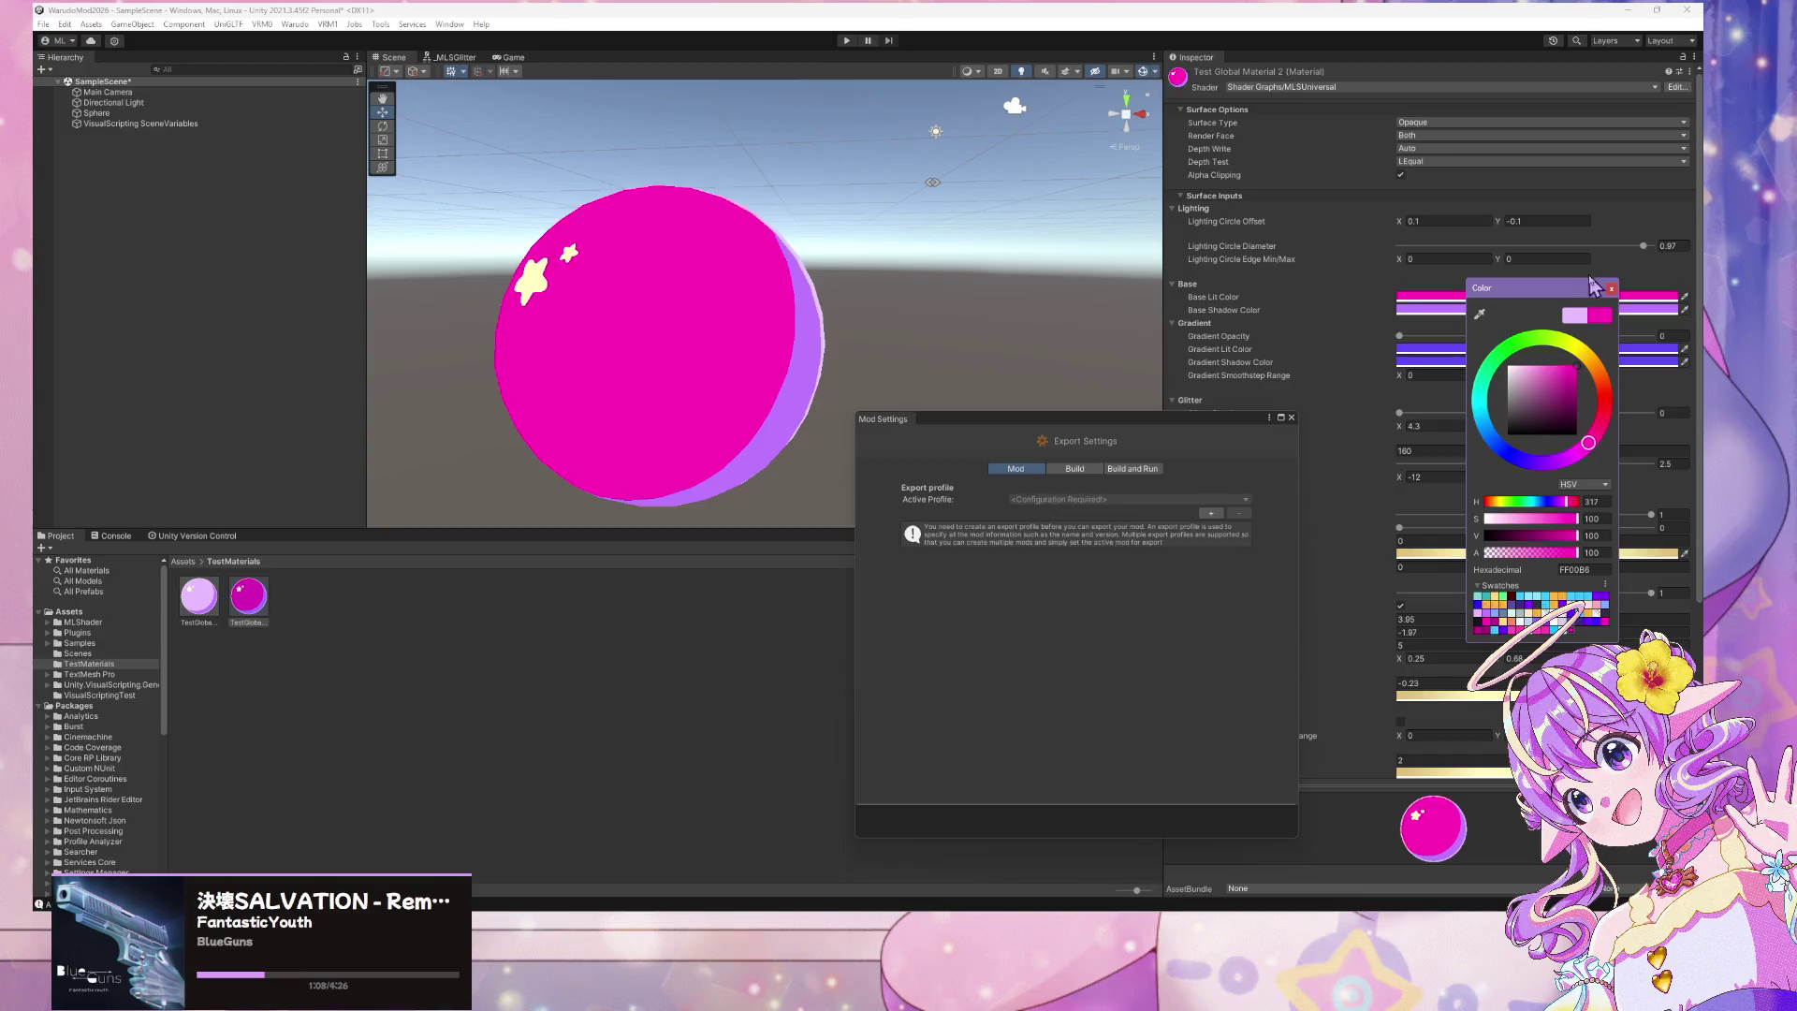
{"action": "left_click", "coordinate": [1611, 288]}
{"action": "left_click", "coordinate": [1549, 309]}
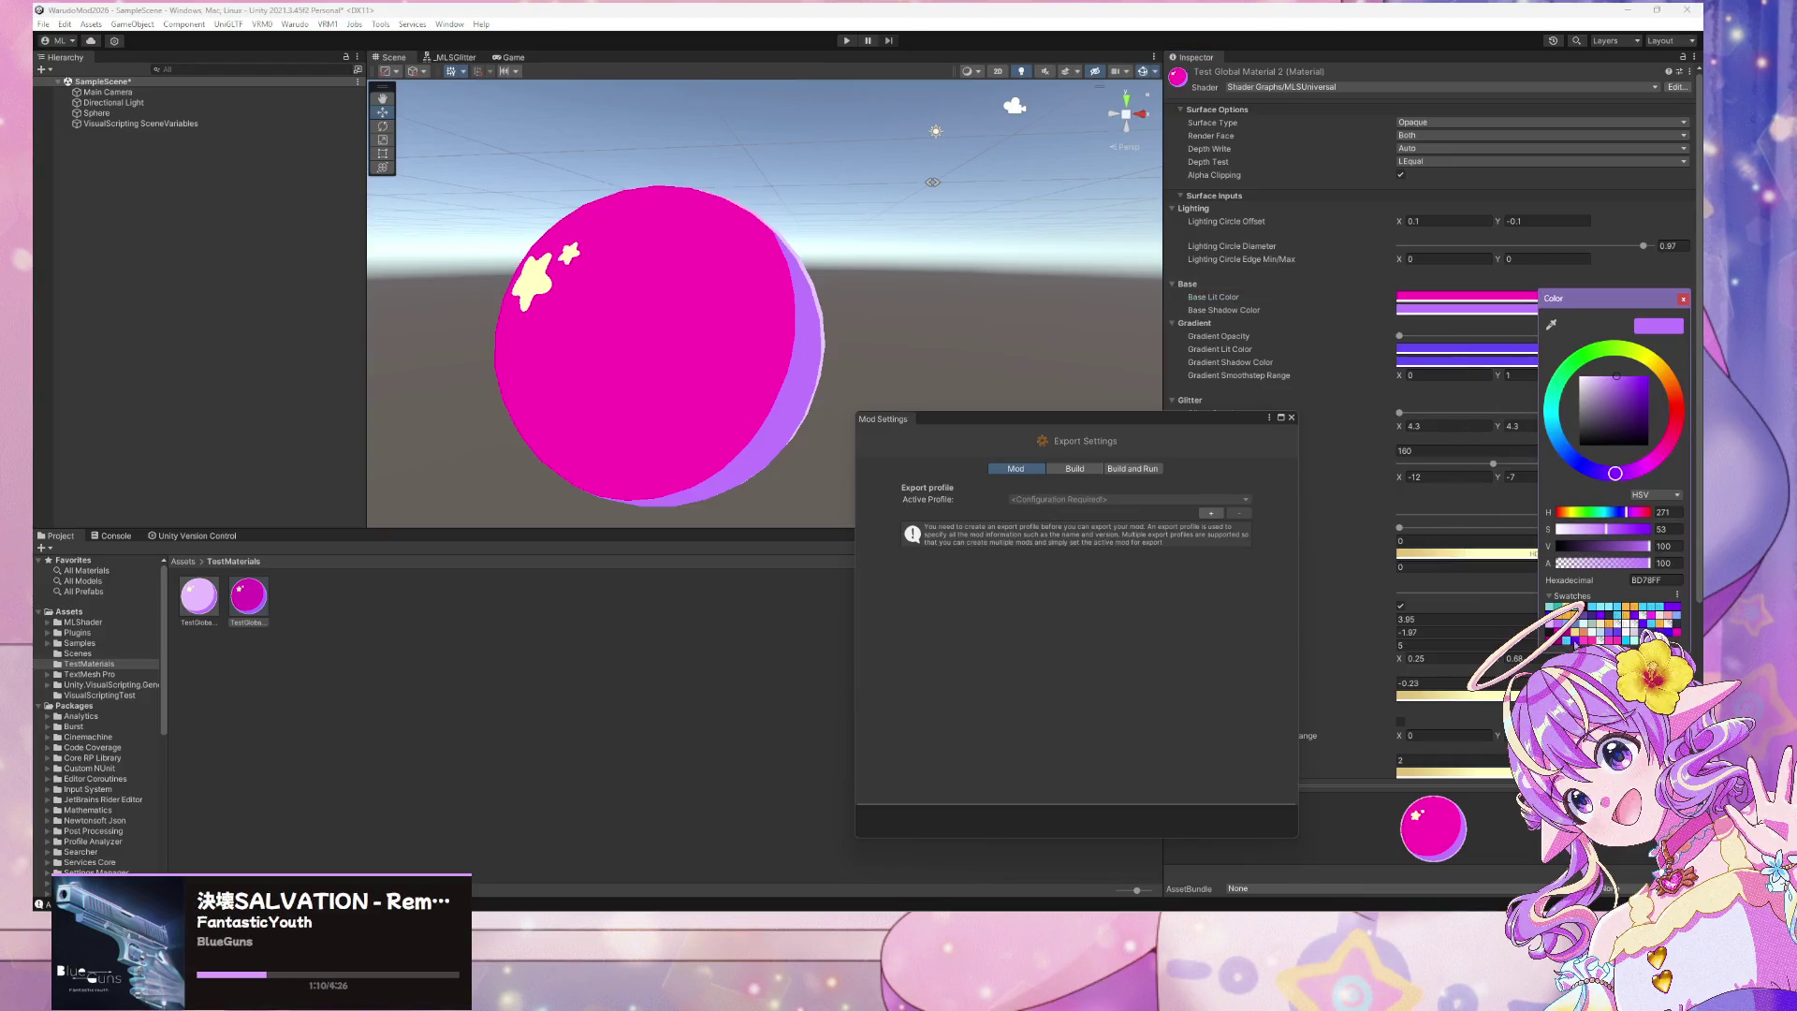
{"action": "left_click", "coordinate": [1569, 640]}
{"action": "left_click", "coordinate": [1682, 298]}
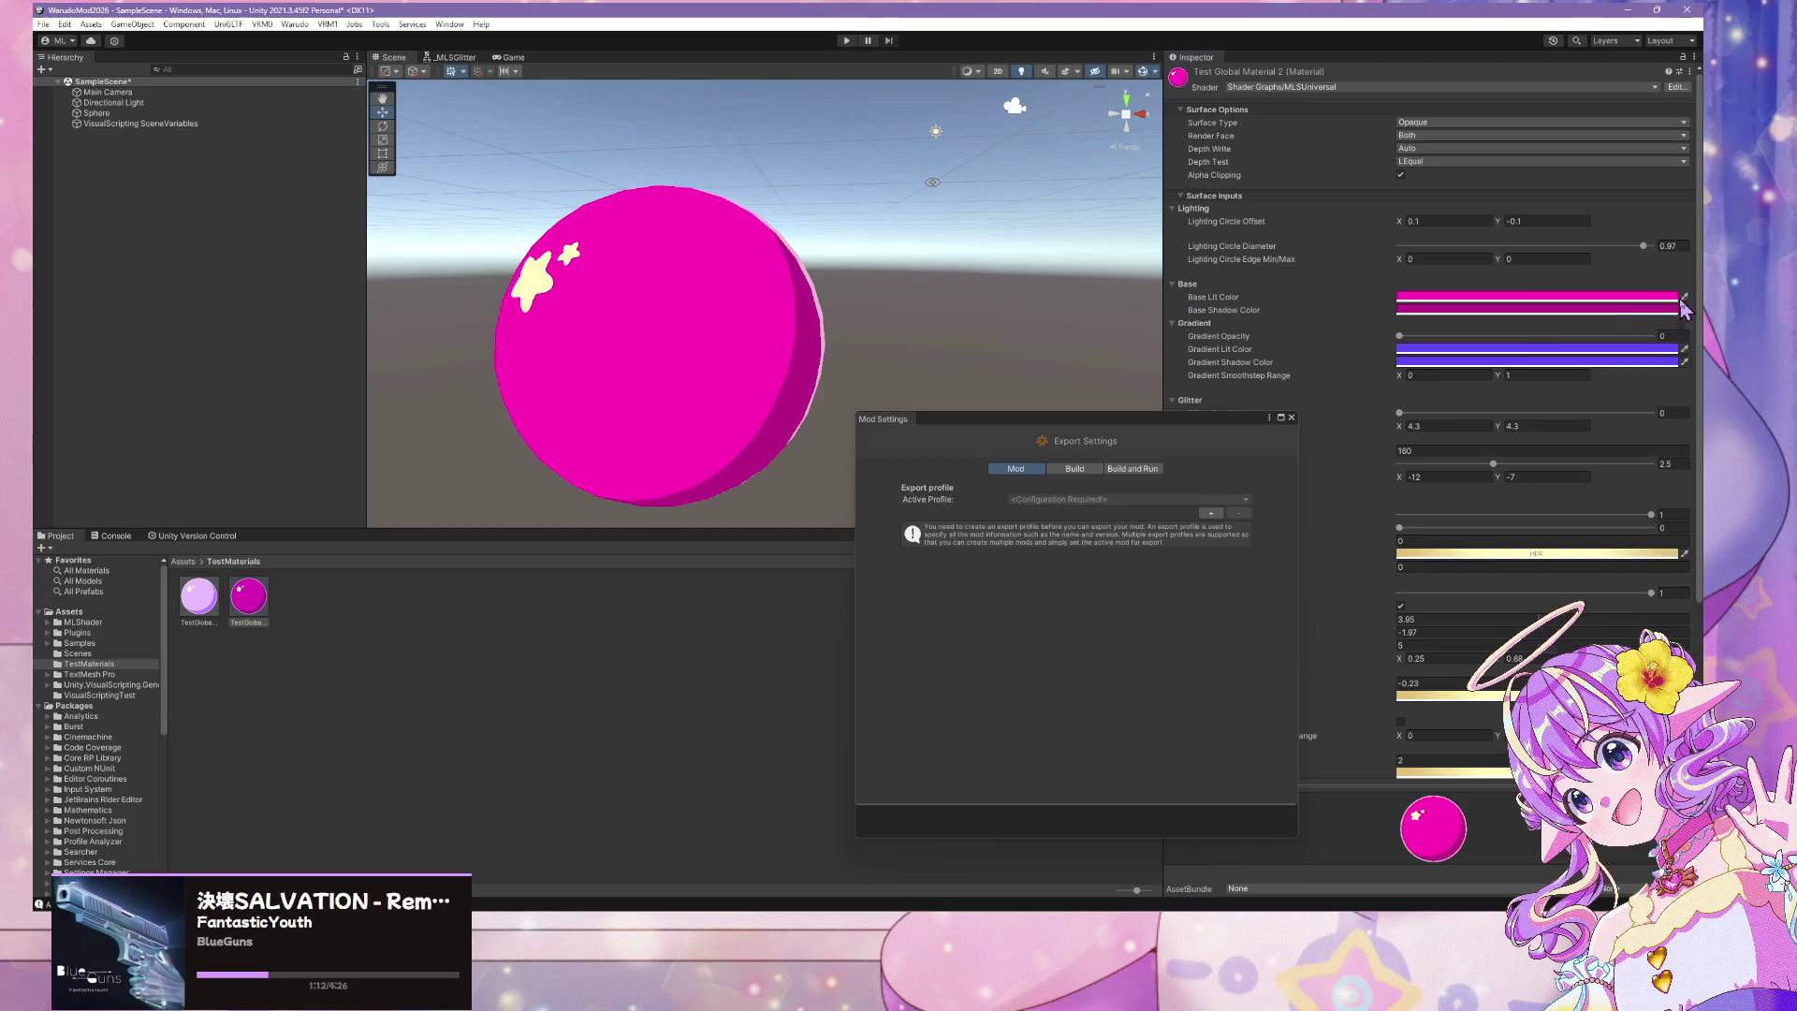
{"action": "scroll", "coordinate": [1568, 315], "scroll_direction": "down", "scroll_amount": 5}
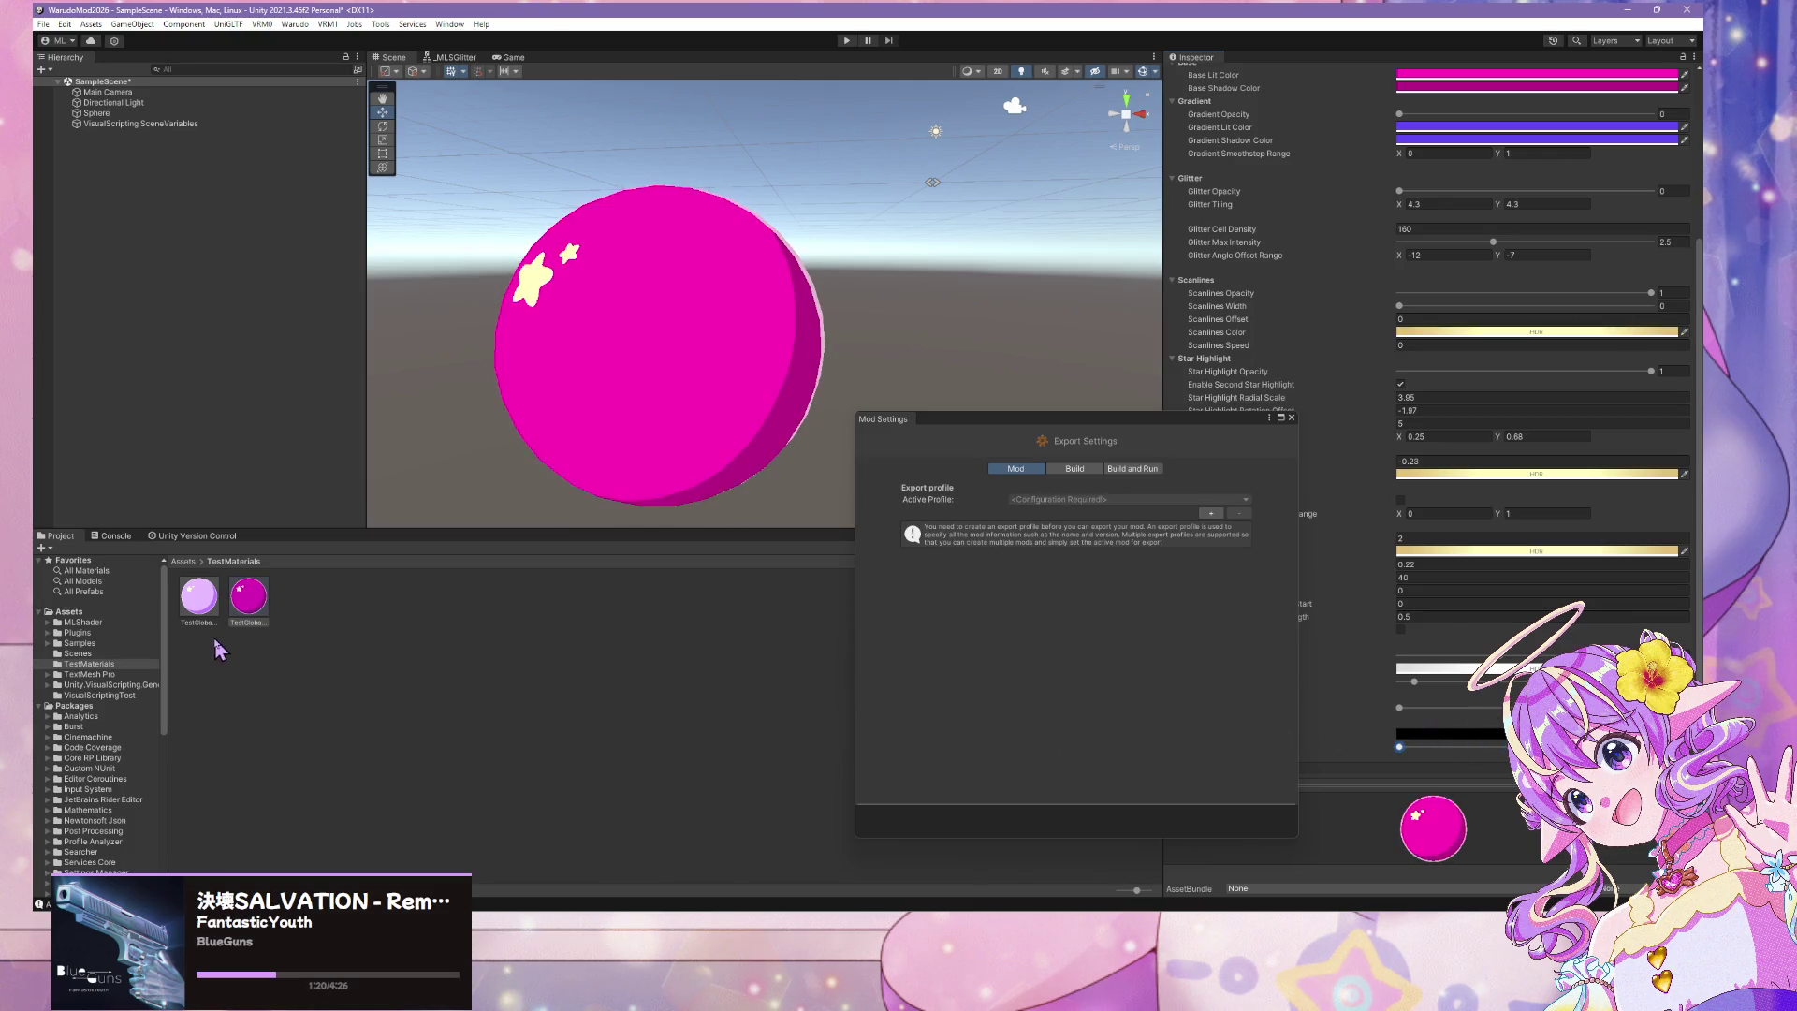
{"action": "left_click", "coordinate": [122, 114]}
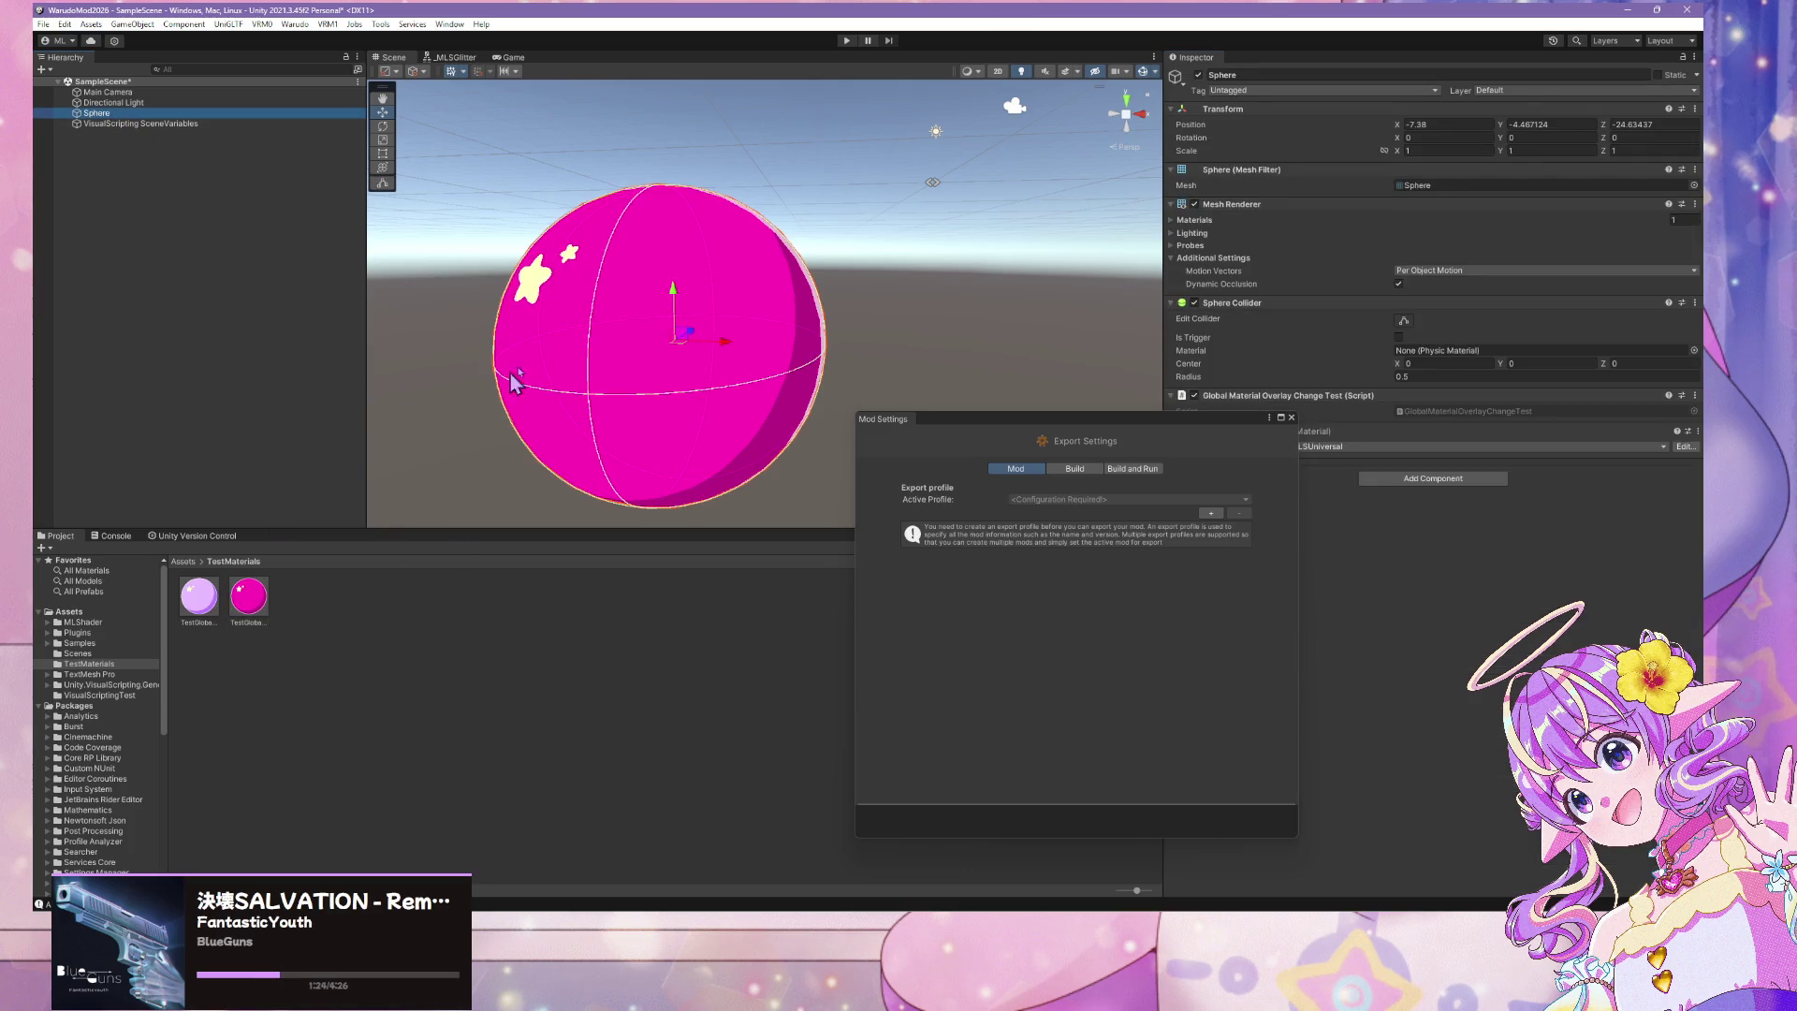
Duplicate the sphere and drag the lilac material onto one copy
{"action": "scroll", "coordinate": [813, 272], "scroll_direction": "down", "scroll_amount": 5}
{"action": "scroll", "coordinate": [813, 272], "scroll_direction": "up", "scroll_amount": 1}
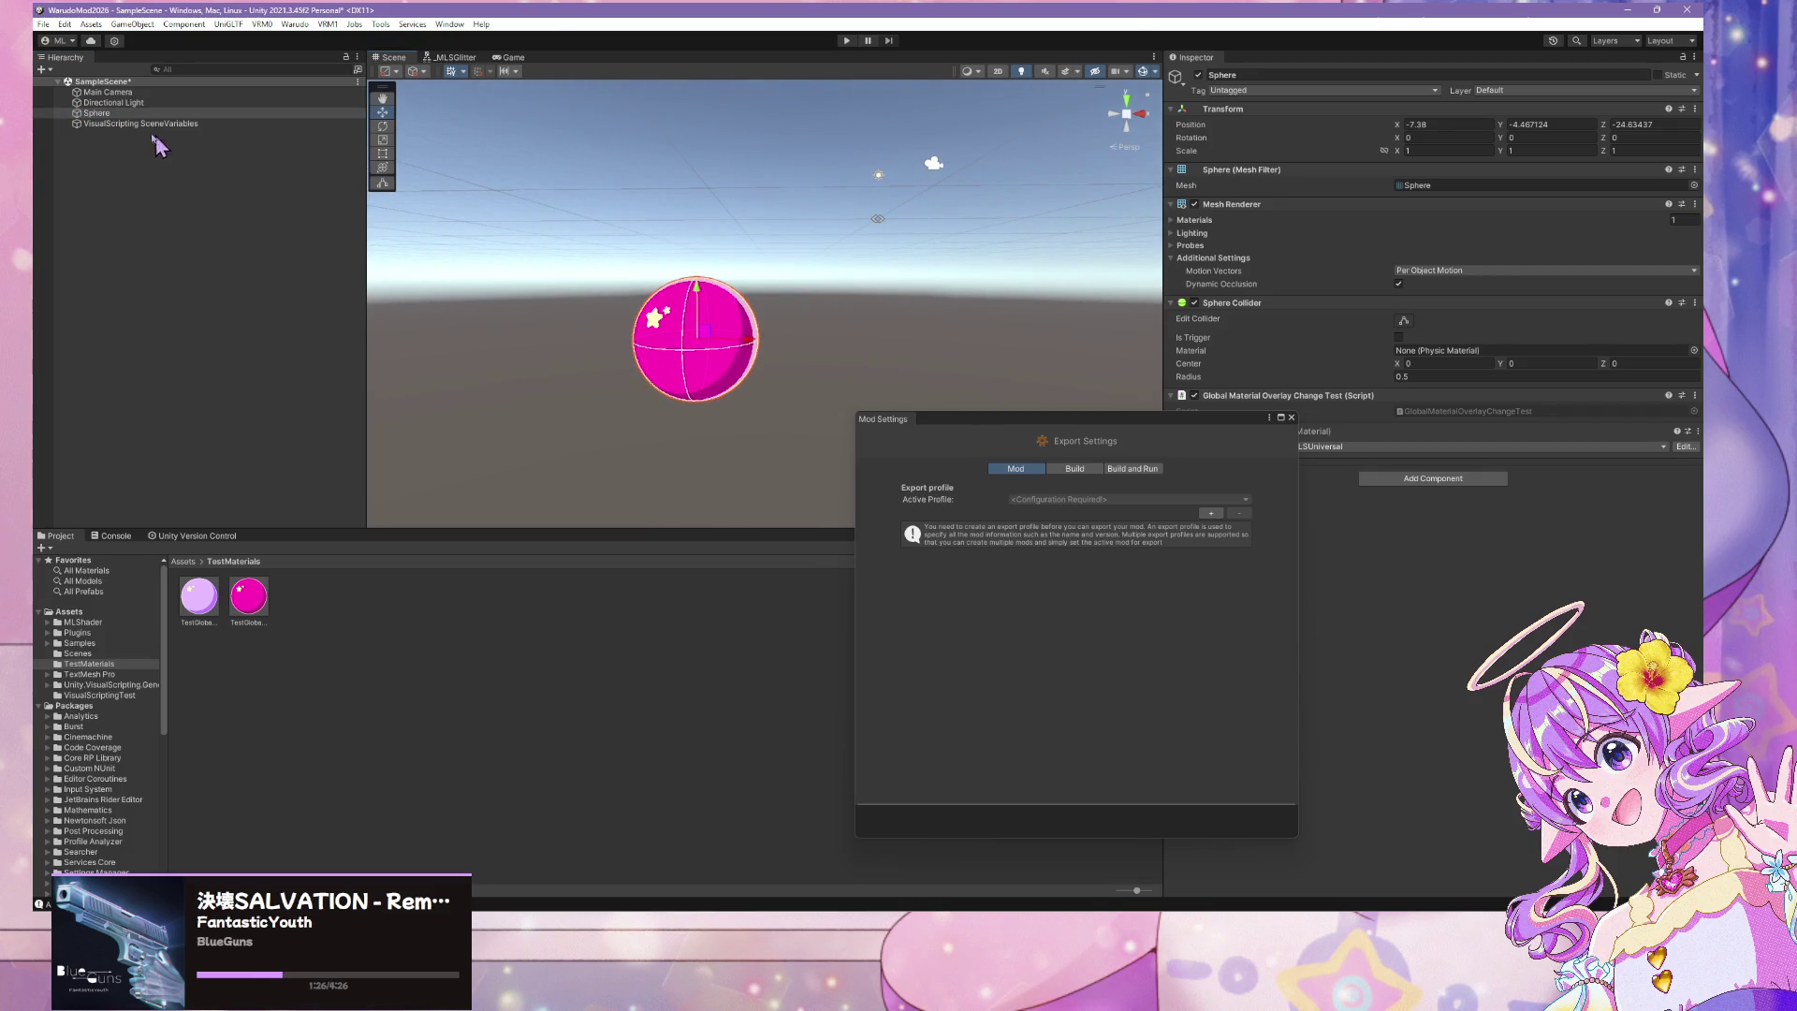
{"action": "left_click", "coordinate": [154, 114]}
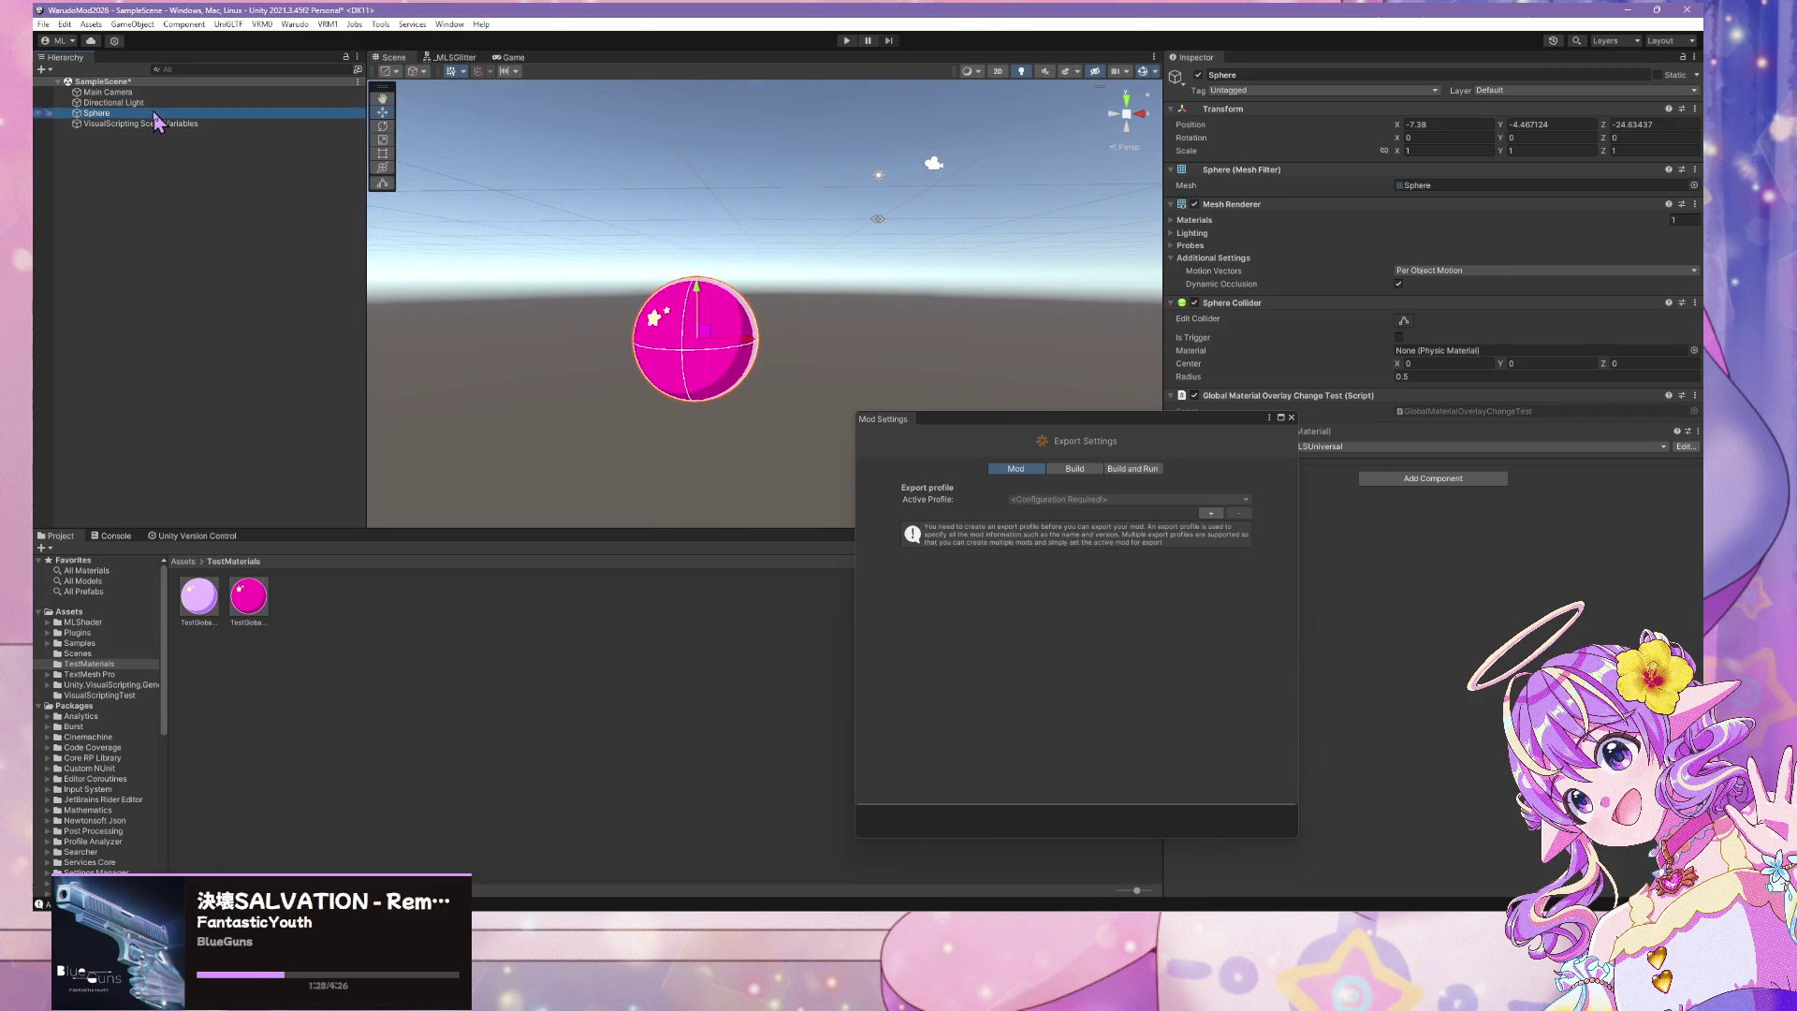
{"action": "left_click_drag", "start_coordinate": [155, 122], "coordinate": [99, 138]}
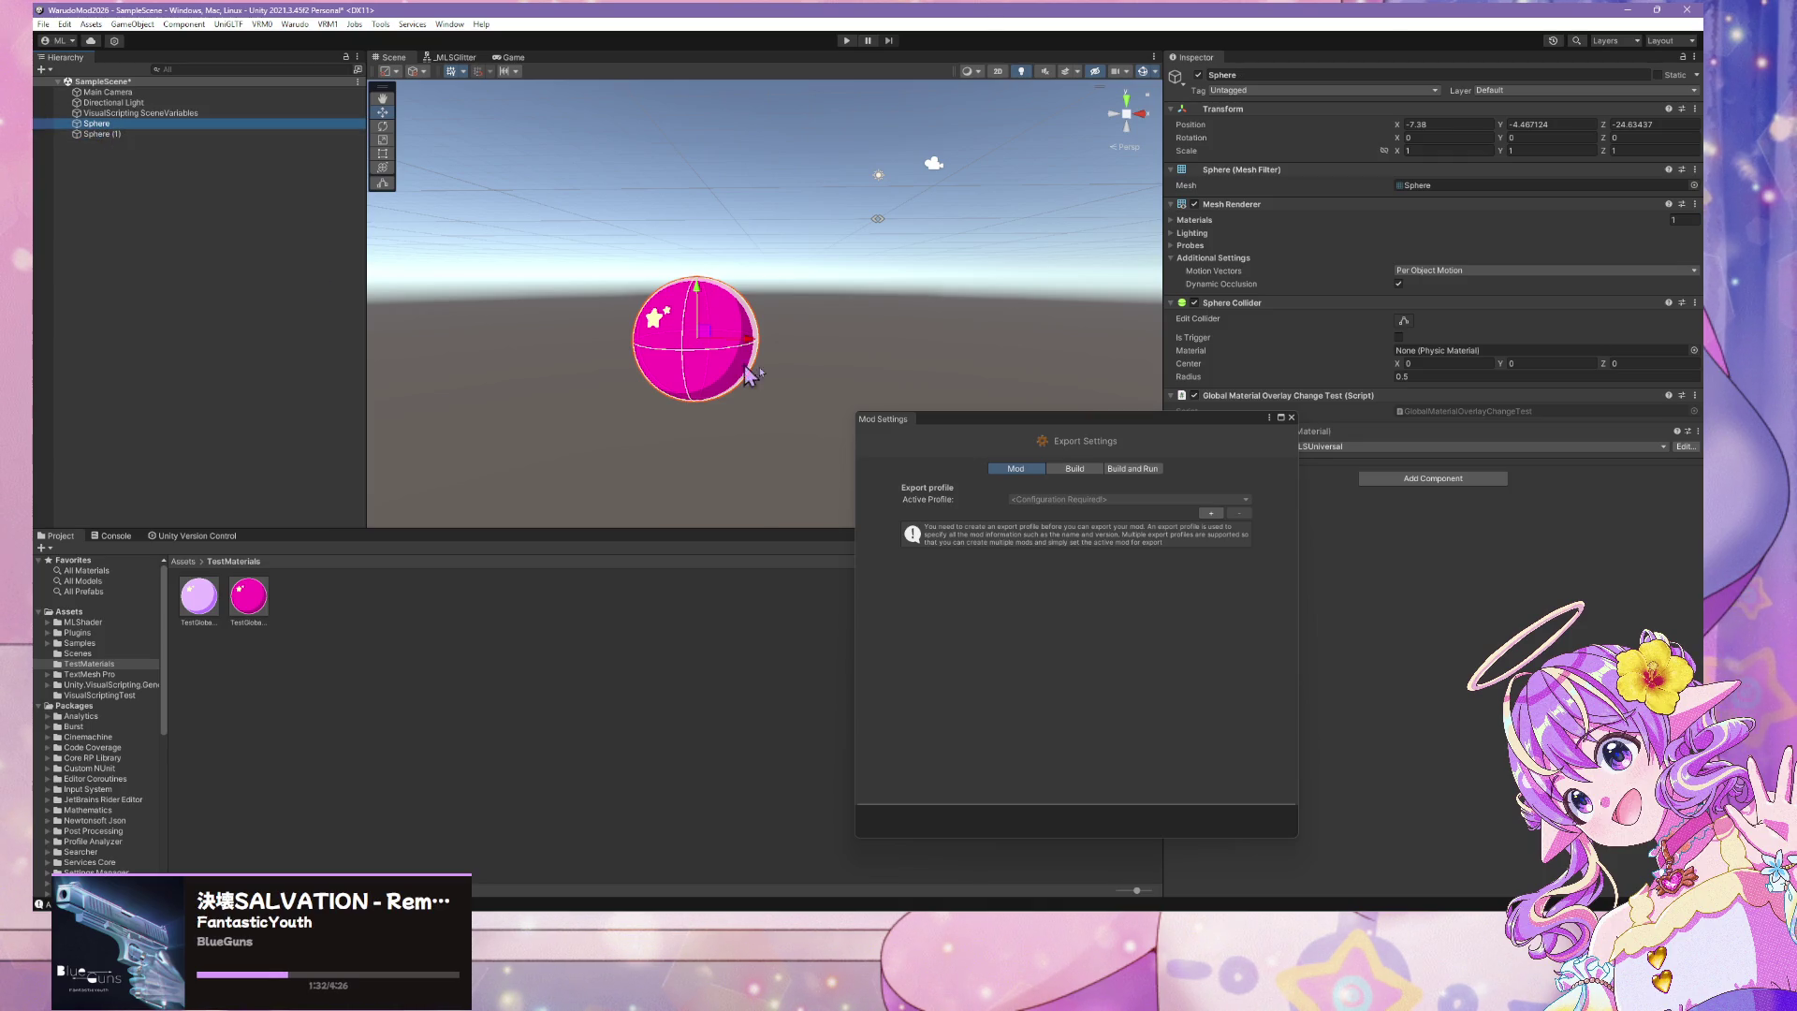
{"action": "left_click", "coordinate": [231, 646]}
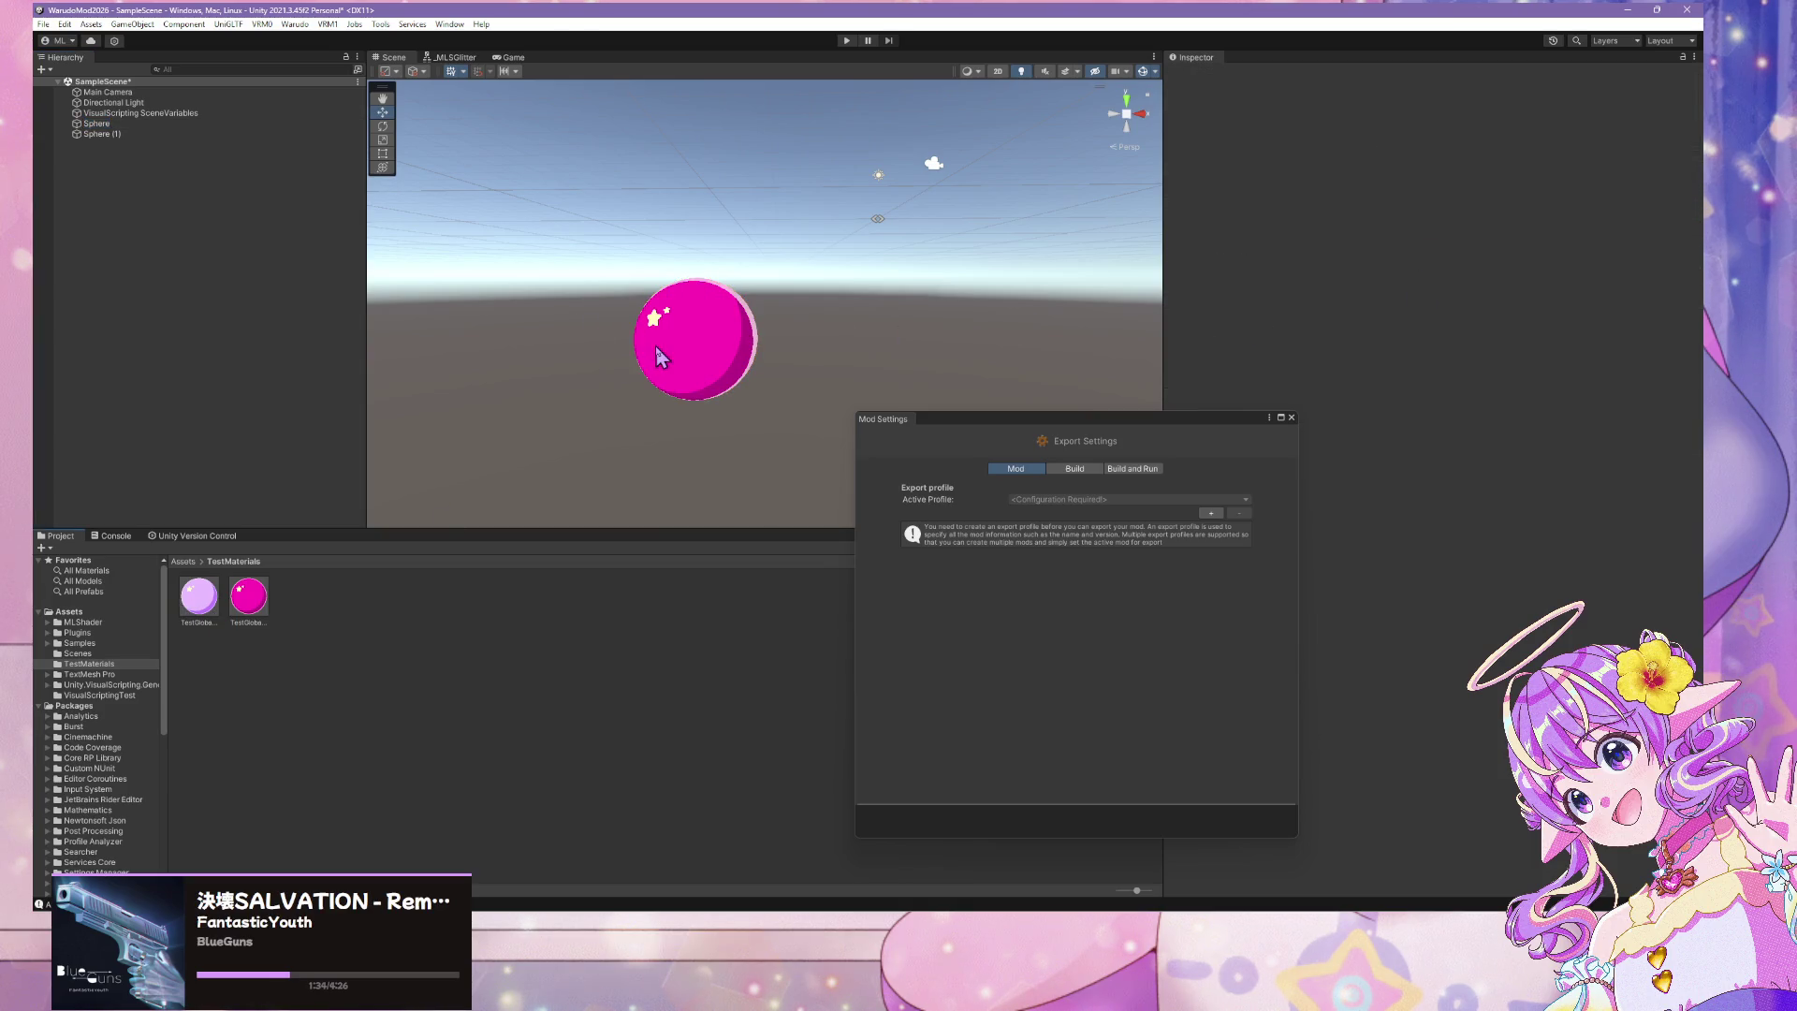
{"action": "left_click", "coordinate": [150, 124]}
{"action": "mouse_move", "coordinate": [193, 609]}
{"action": "left_mouse_down"}
{"action": "mouse_move", "coordinate": [784, 337]}
{"action": "mouse_move", "coordinate": [720, 360]}
{"action": "mouse_move", "coordinate": [876, 339]}
{"action": "left_mouse_up"}
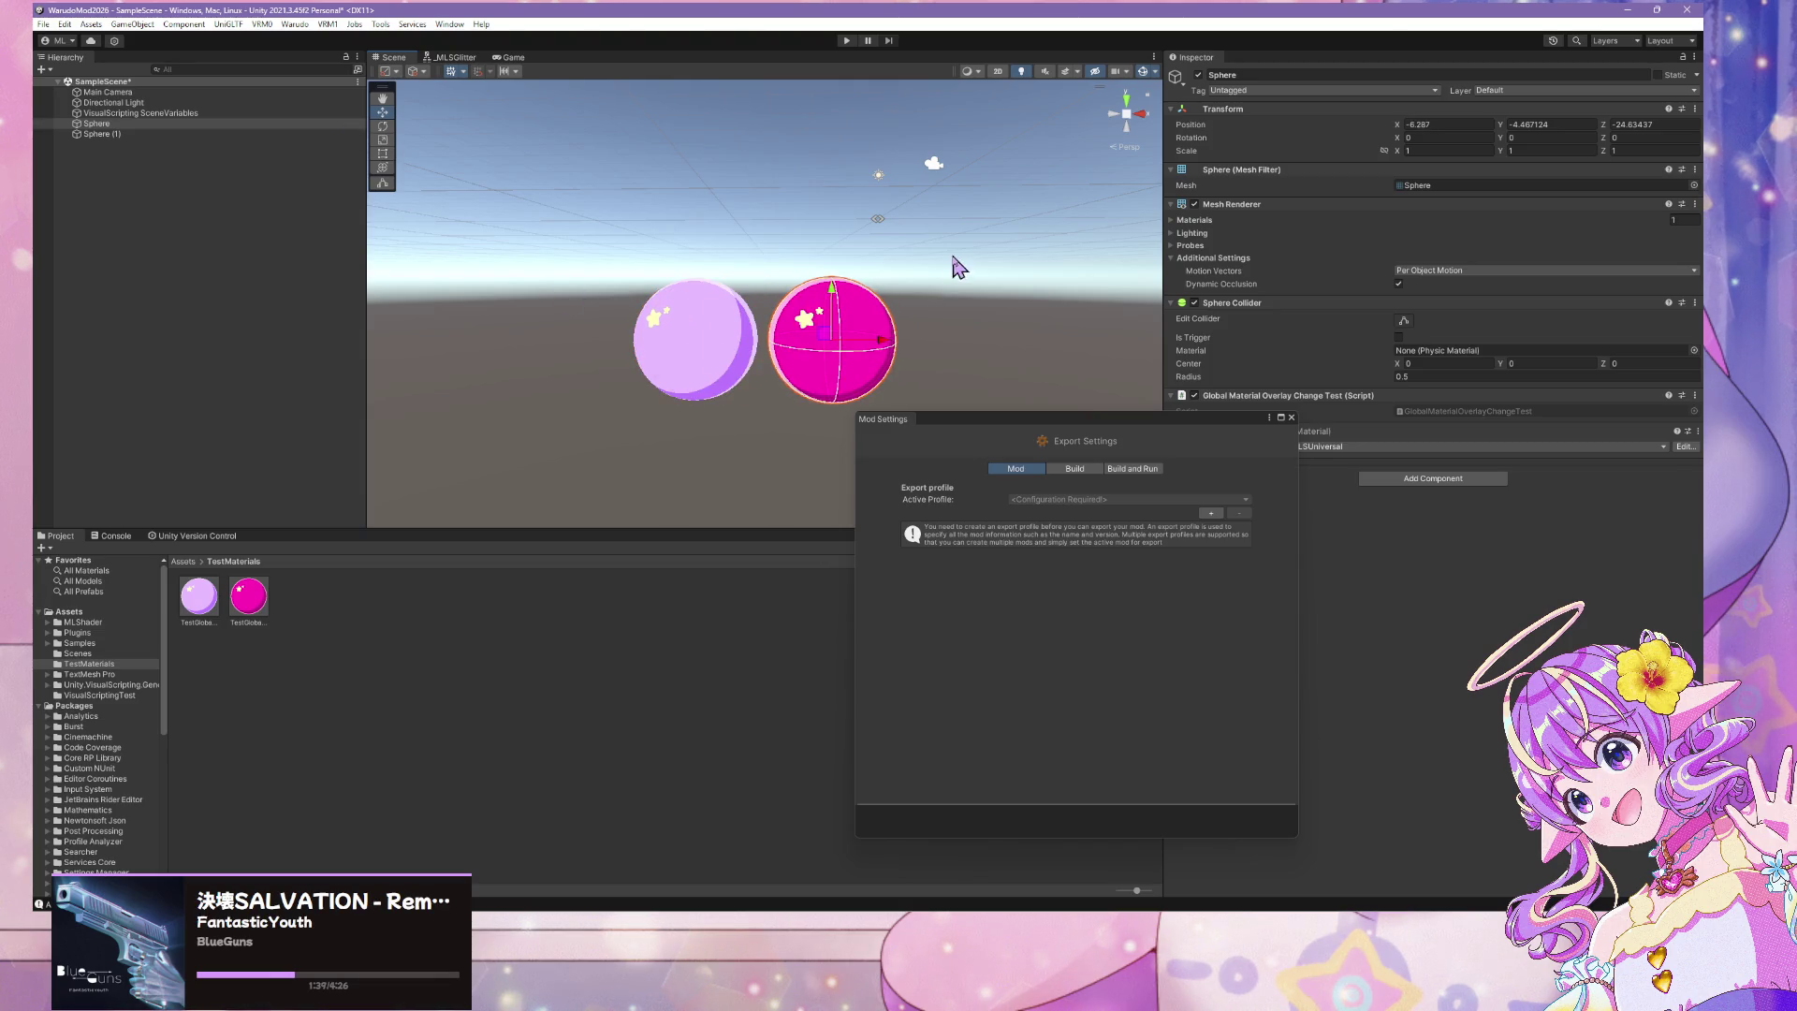
Test the lilac material's Global Color Overlay Opacity slider, then select both spheres
{"action": "left_click", "coordinate": [236, 126]}
{"action": "left_click_drag", "start_coordinate": [1135, 419], "coordinate": [948, 601]}
{"action": "left_click", "coordinate": [213, 599]}
{"action": "scroll", "coordinate": [1422, 711], "scroll_direction": "down", "scroll_amount": 10}
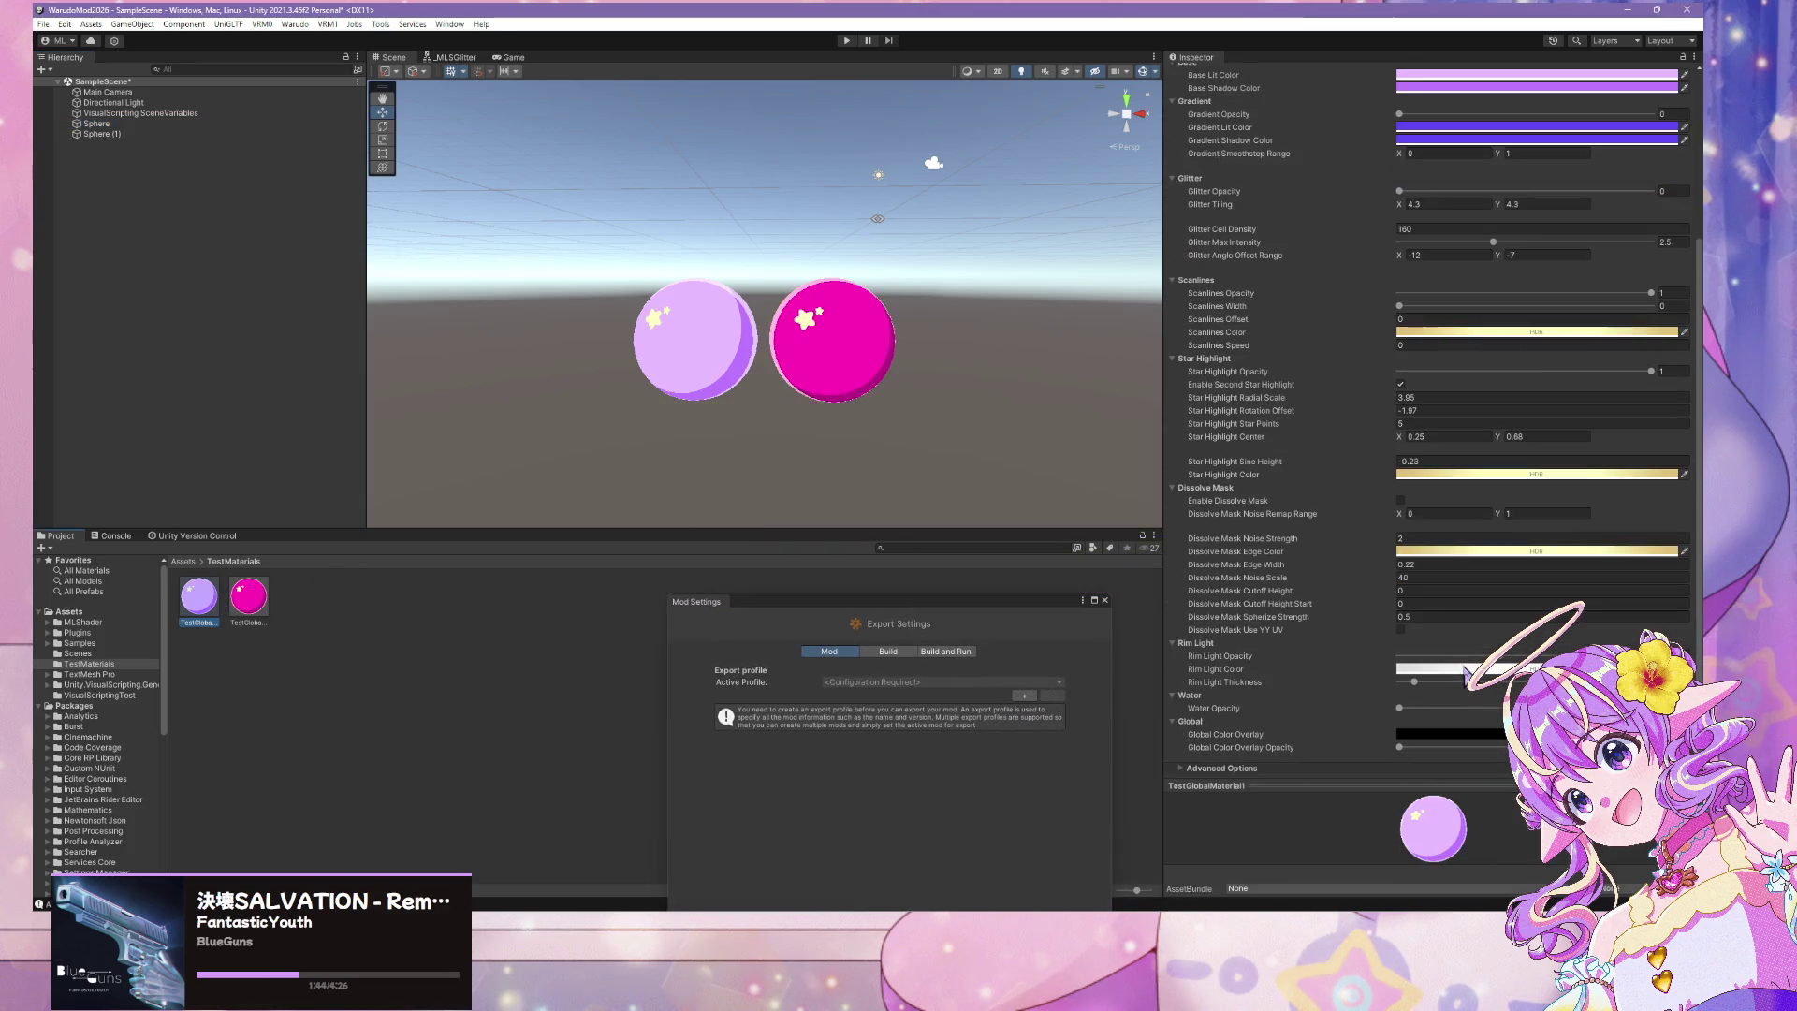
{"action": "mouse_move", "coordinate": [1399, 747]}
{"action": "left_mouse_down"}
{"action": "mouse_move", "coordinate": [1652, 749]}
{"action": "mouse_move", "coordinate": [1404, 748]}
{"action": "left_mouse_up"}
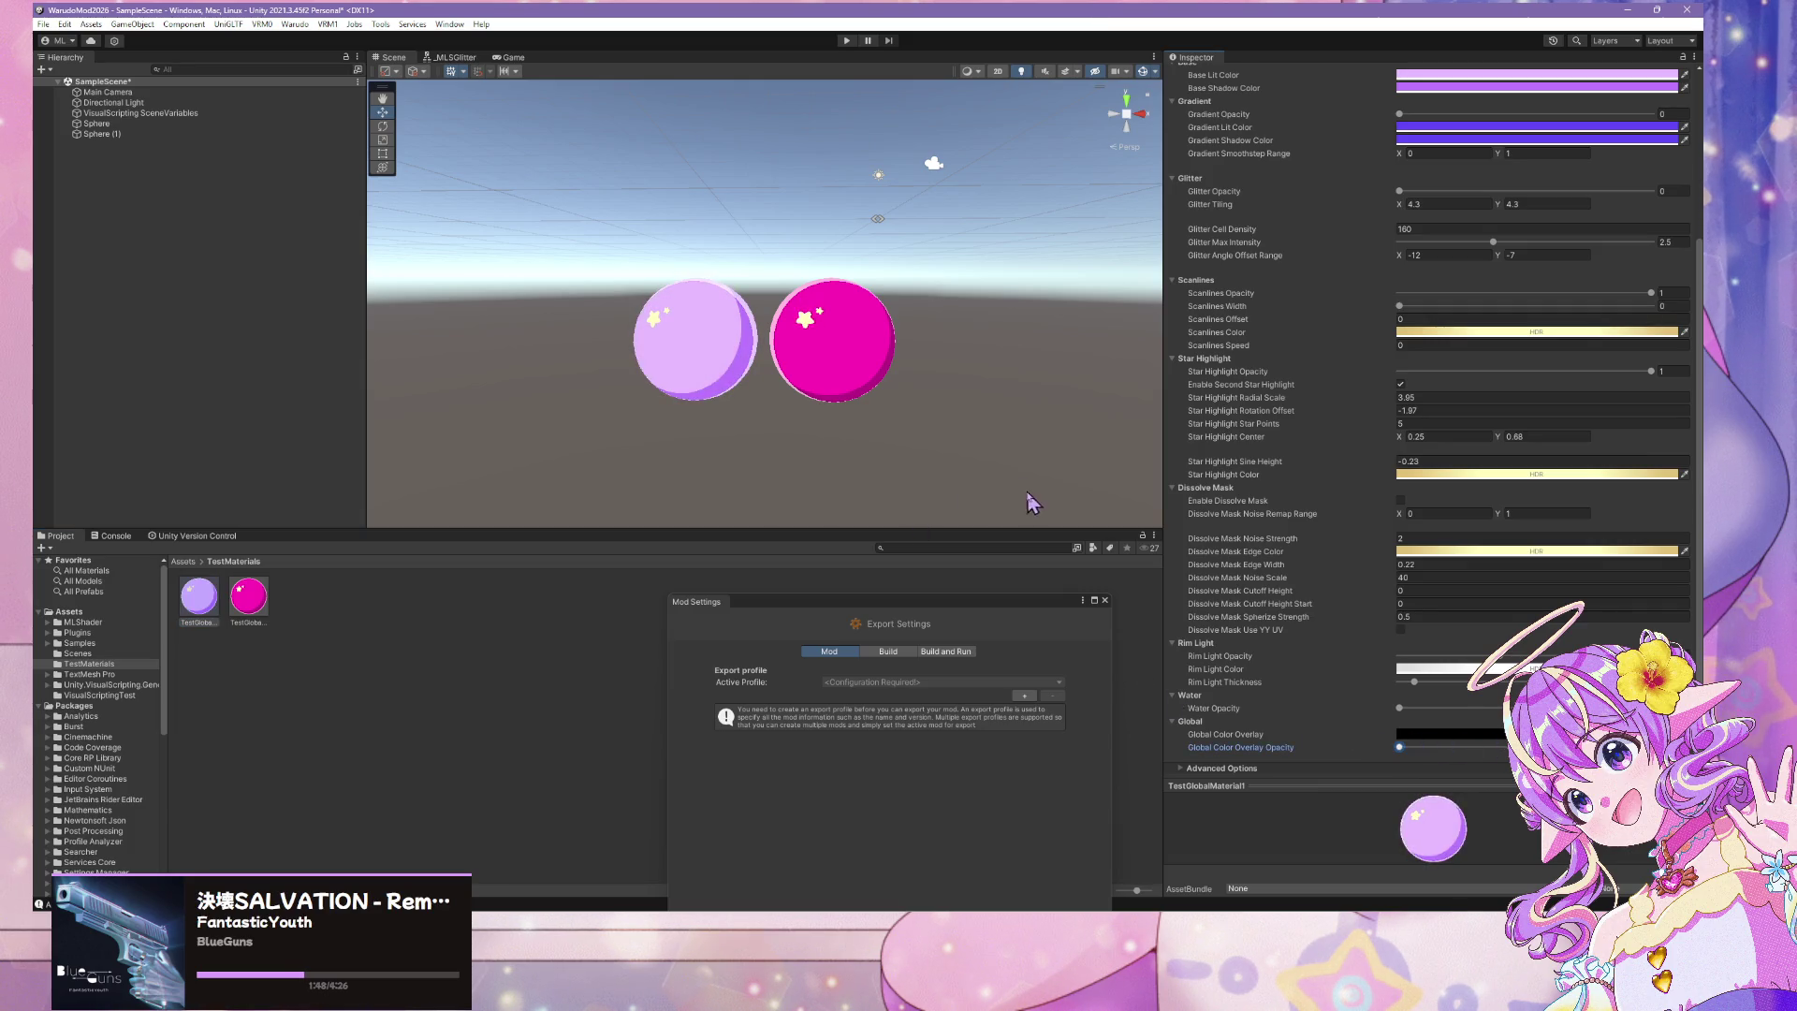
{"action": "left_click", "coordinate": [112, 124]}
{"action": "left_click", "coordinate": [122, 135], "text": "shift"}
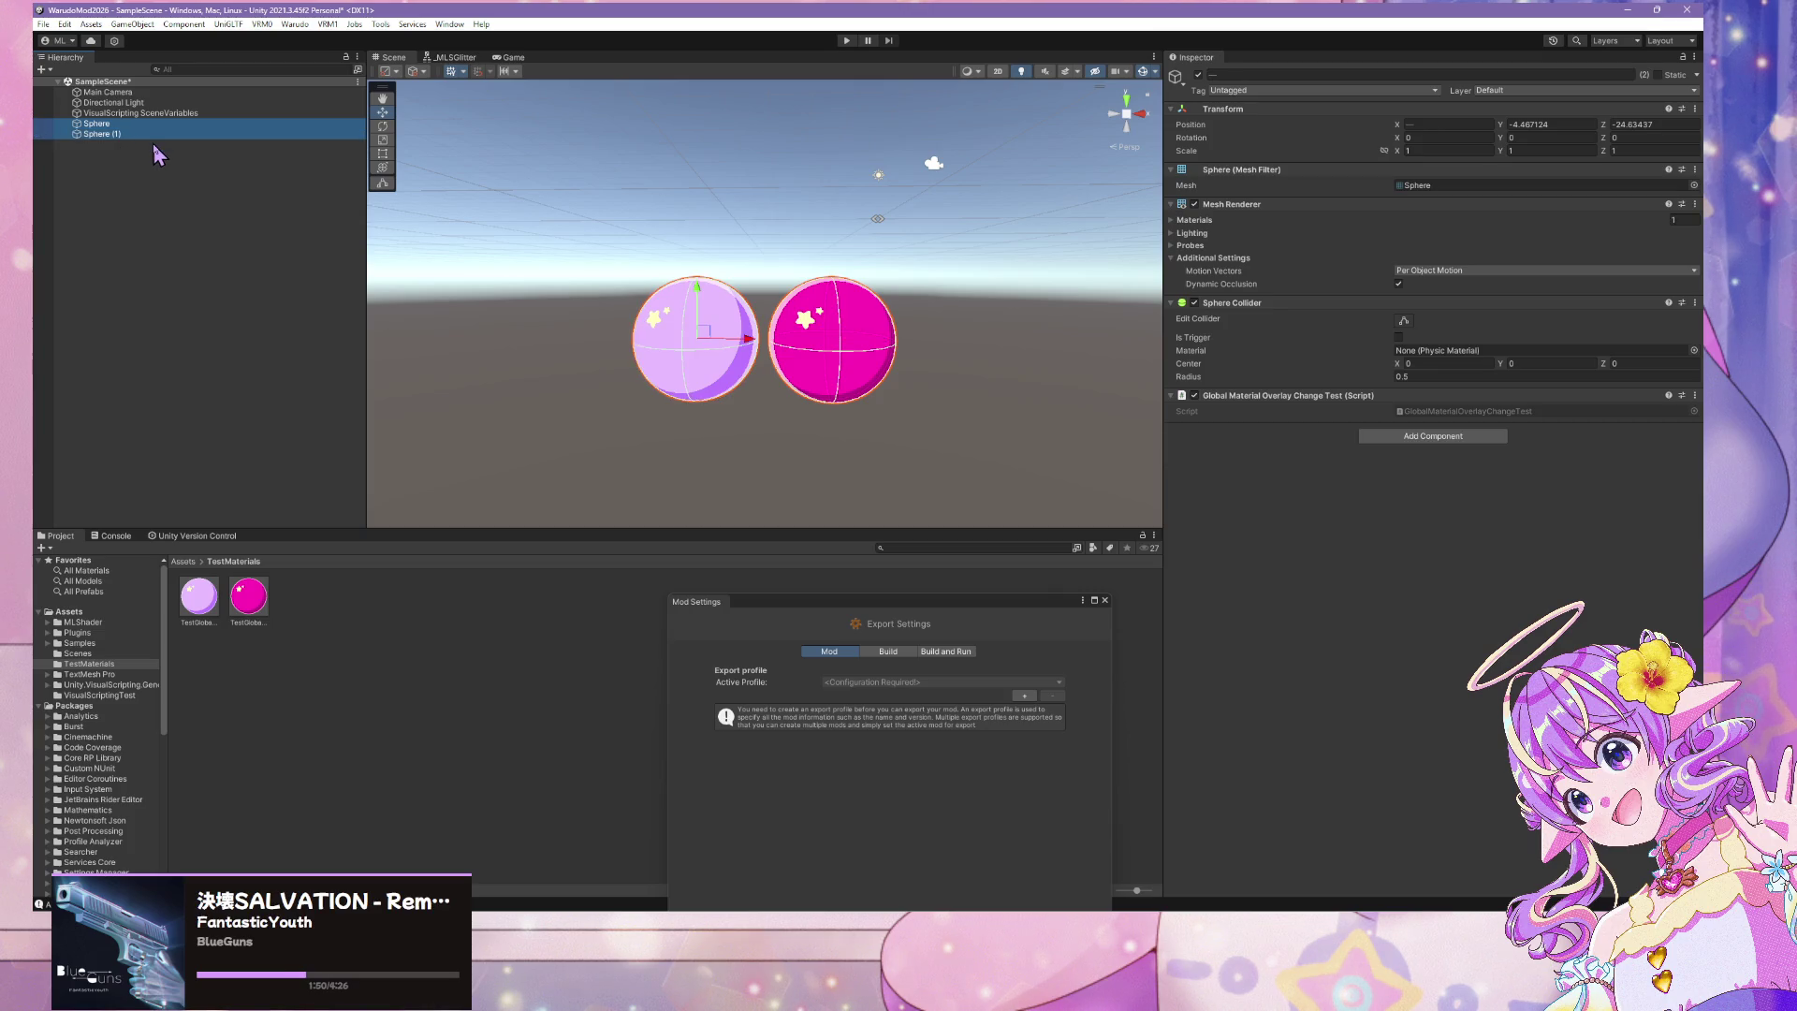
Group both spheres under an empty parent named Prop and save it as a prefab in VisualScriptingTest
{"action": "right_click", "coordinate": [157, 128]}
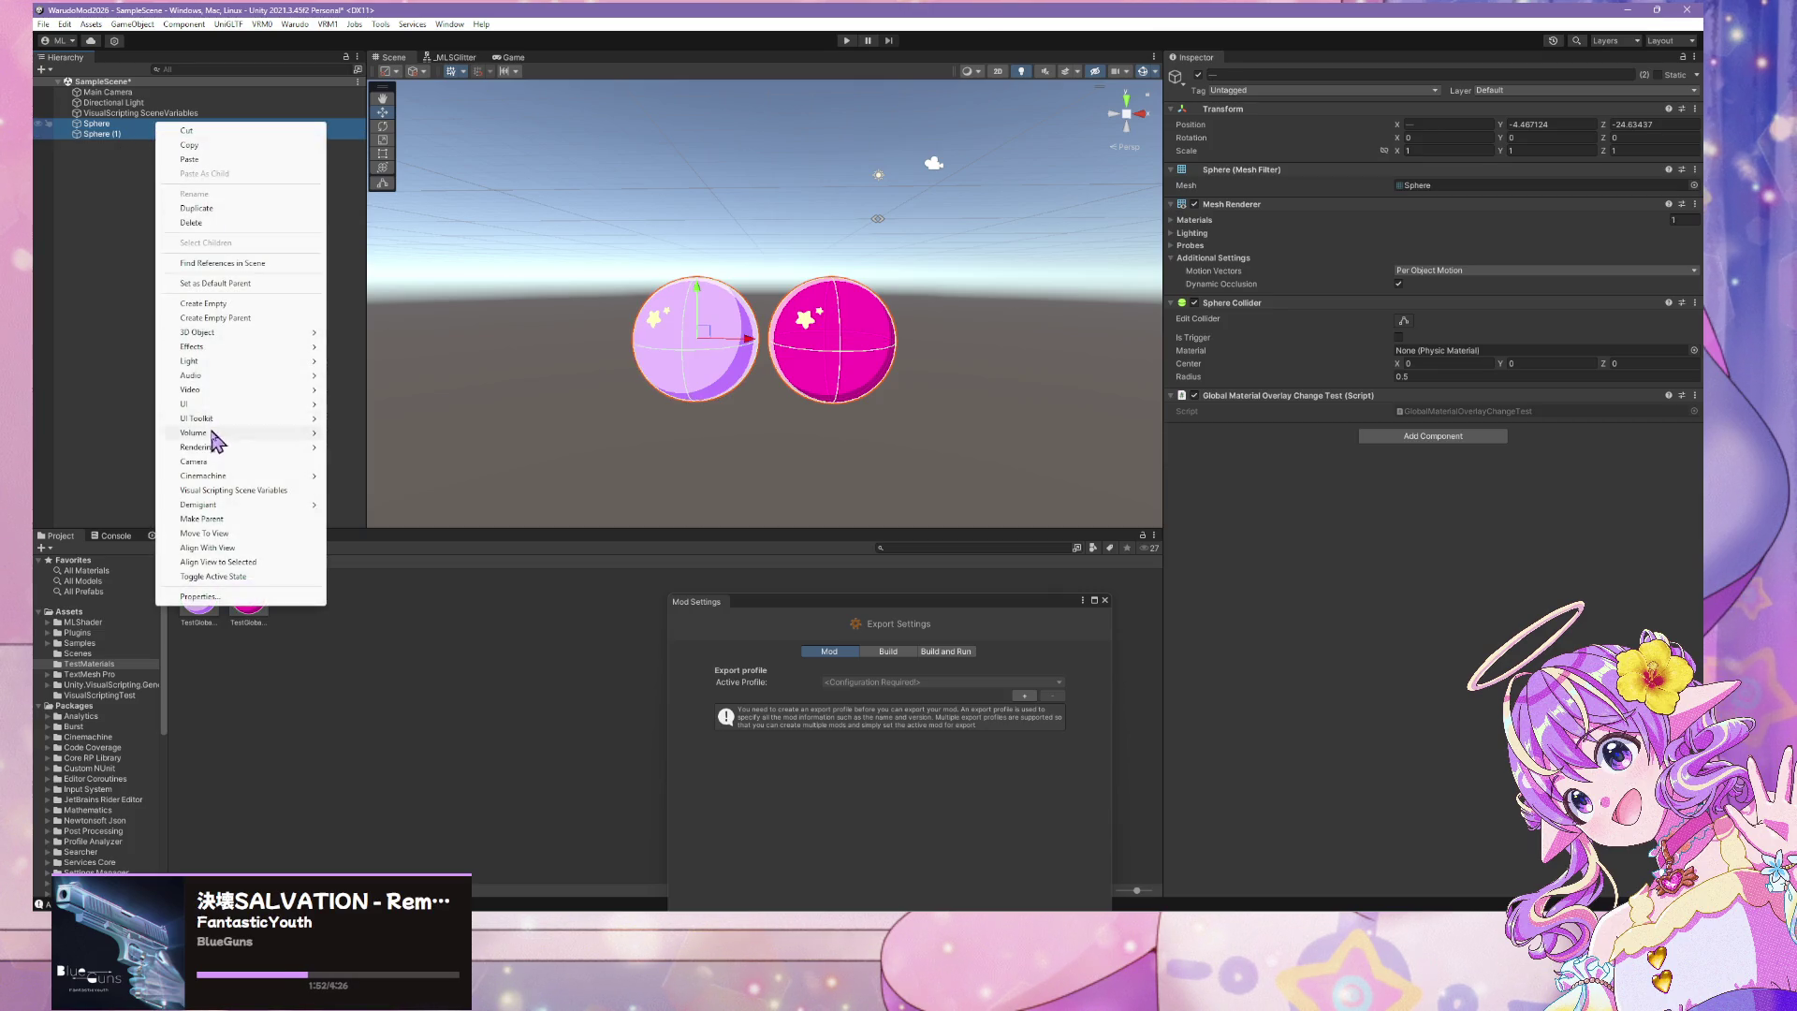
{"action": "left_click", "coordinate": [234, 318]}
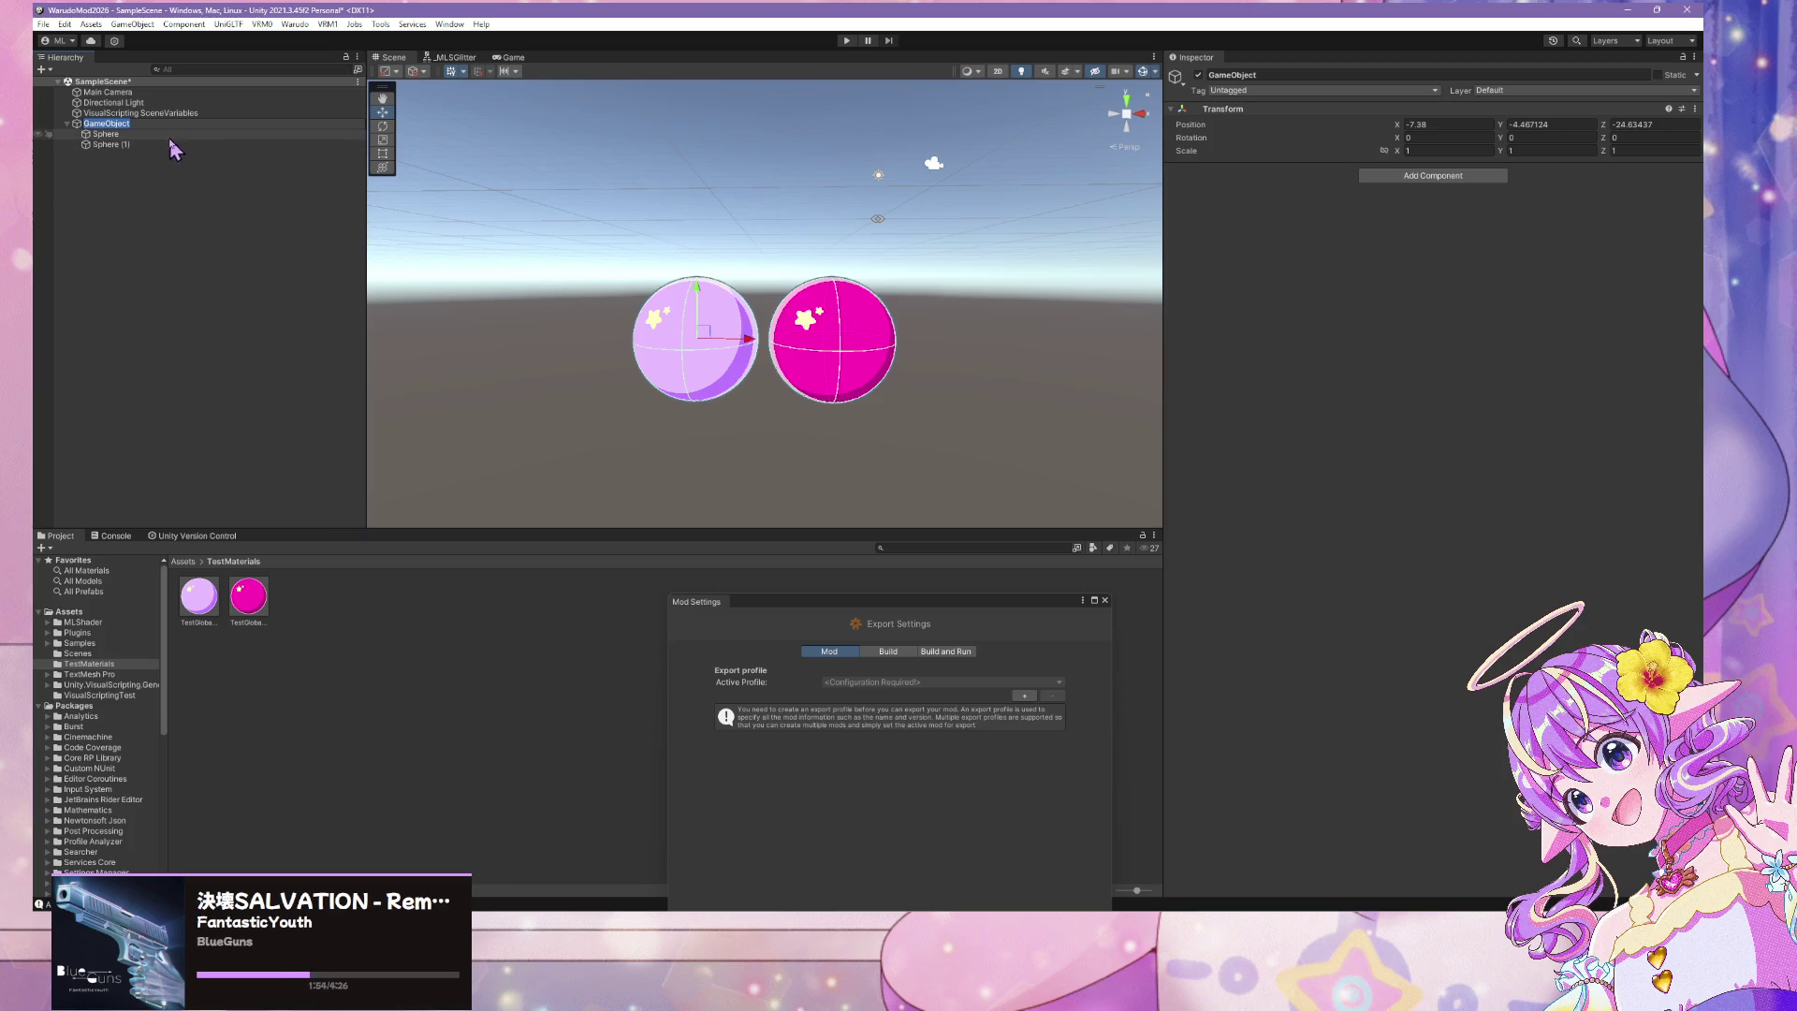
{"action": "left_click", "coordinate": [165, 209]}
{"action": "left_click", "coordinate": [118, 126]}
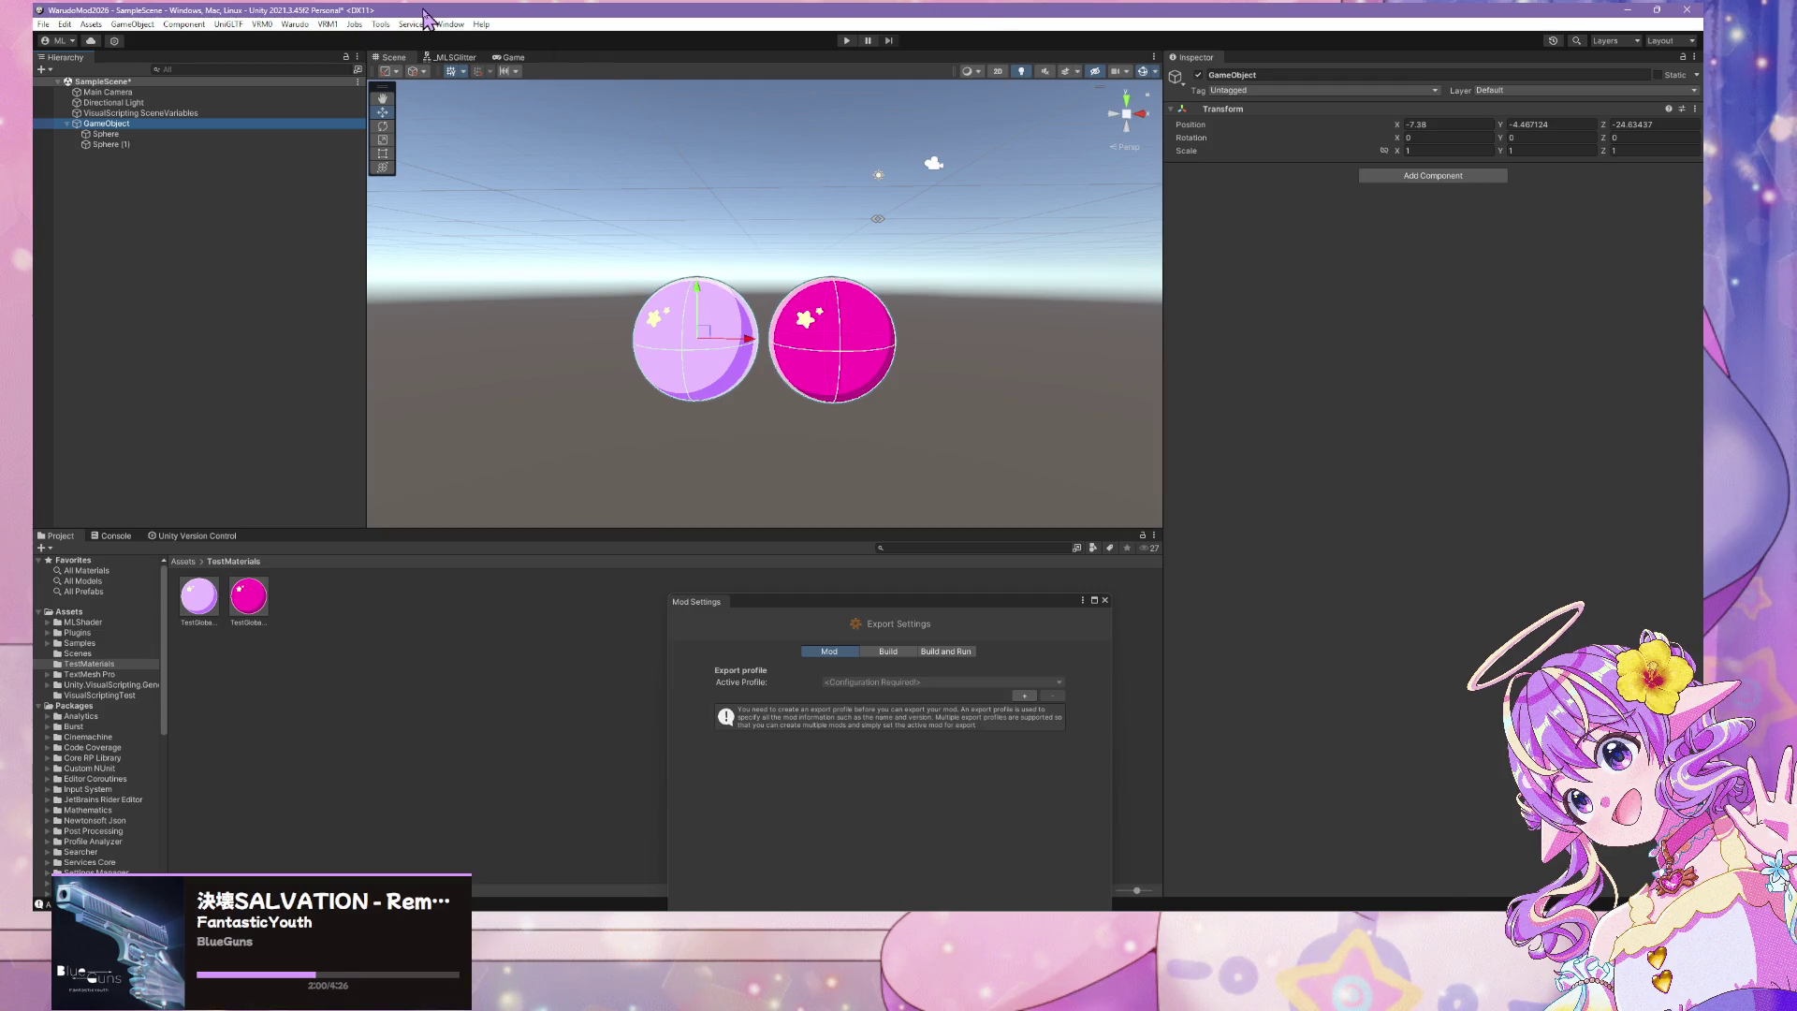
{"action": "left_click", "coordinate": [173, 121]}
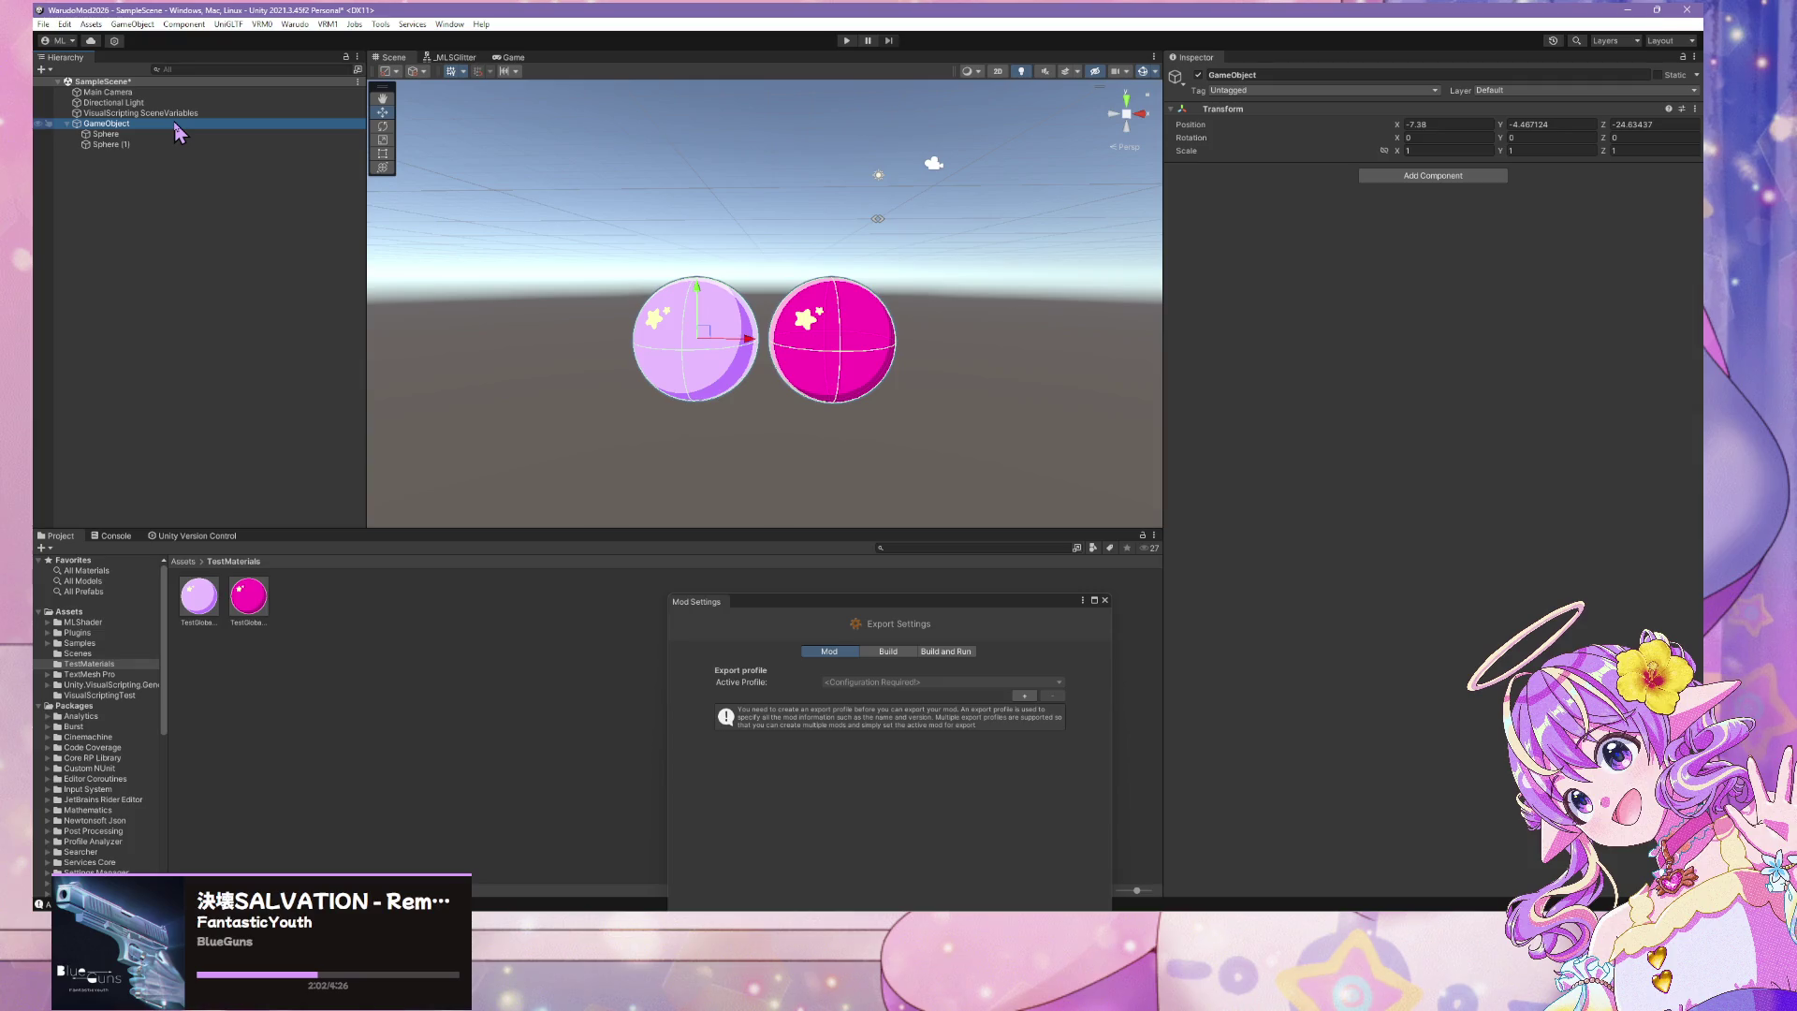
{"action": "type", "text": "P"}
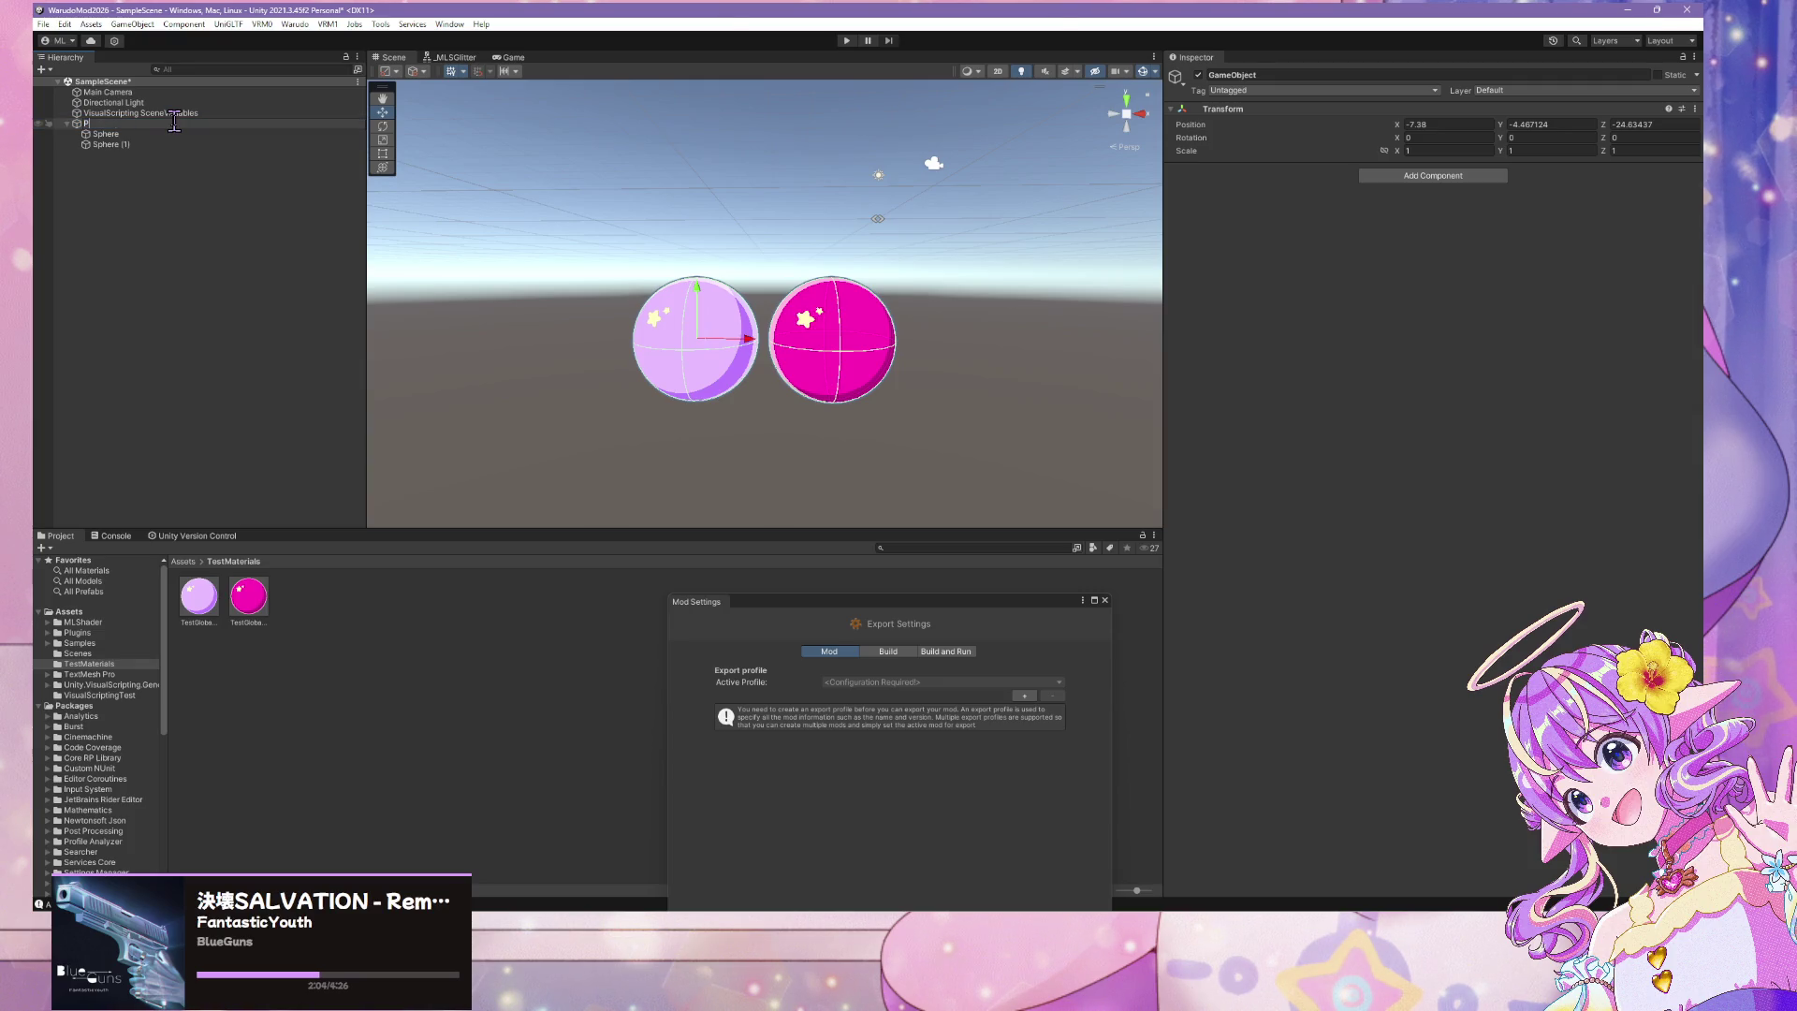
{"action": "type", "text": "rop"}
{"action": "key", "text": "Return"}
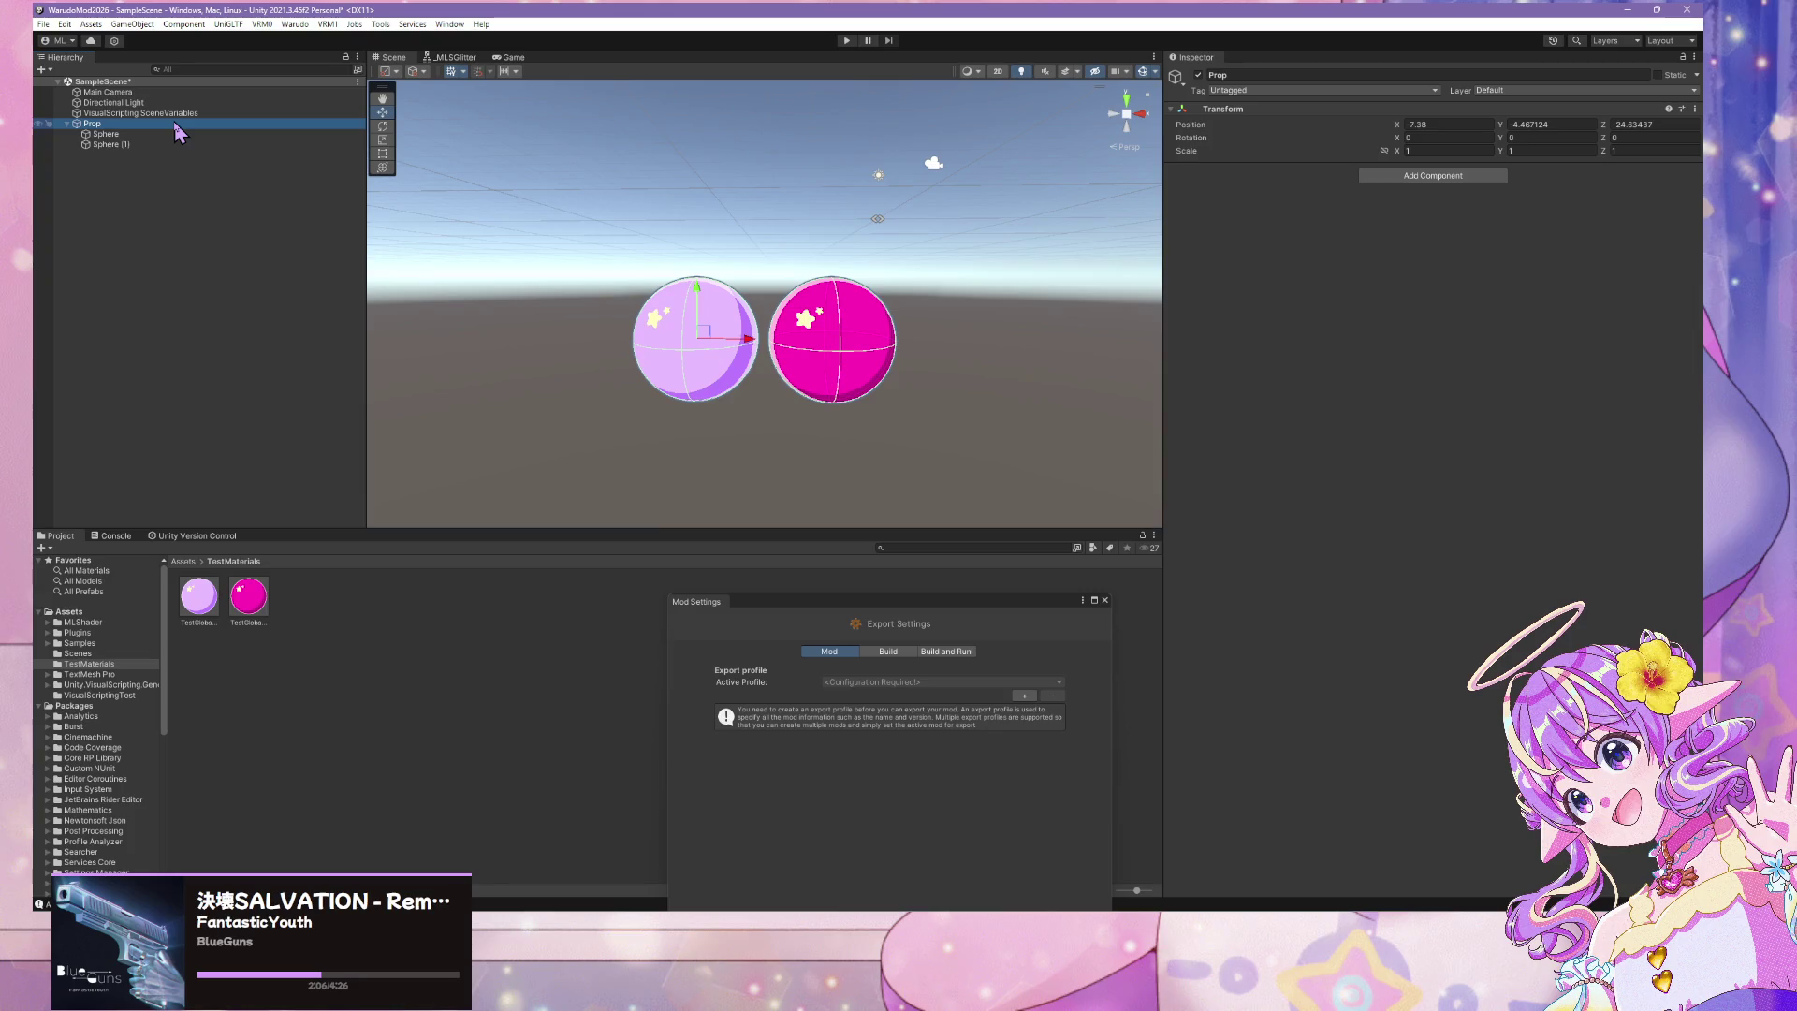
{"action": "left_click", "coordinate": [124, 695]}
{"action": "mouse_move", "coordinate": [91, 123]}
{"action": "left_mouse_down"}
{"action": "mouse_move", "coordinate": [131, 177]}
{"action": "mouse_move", "coordinate": [249, 609]}
{"action": "left_mouse_up"}
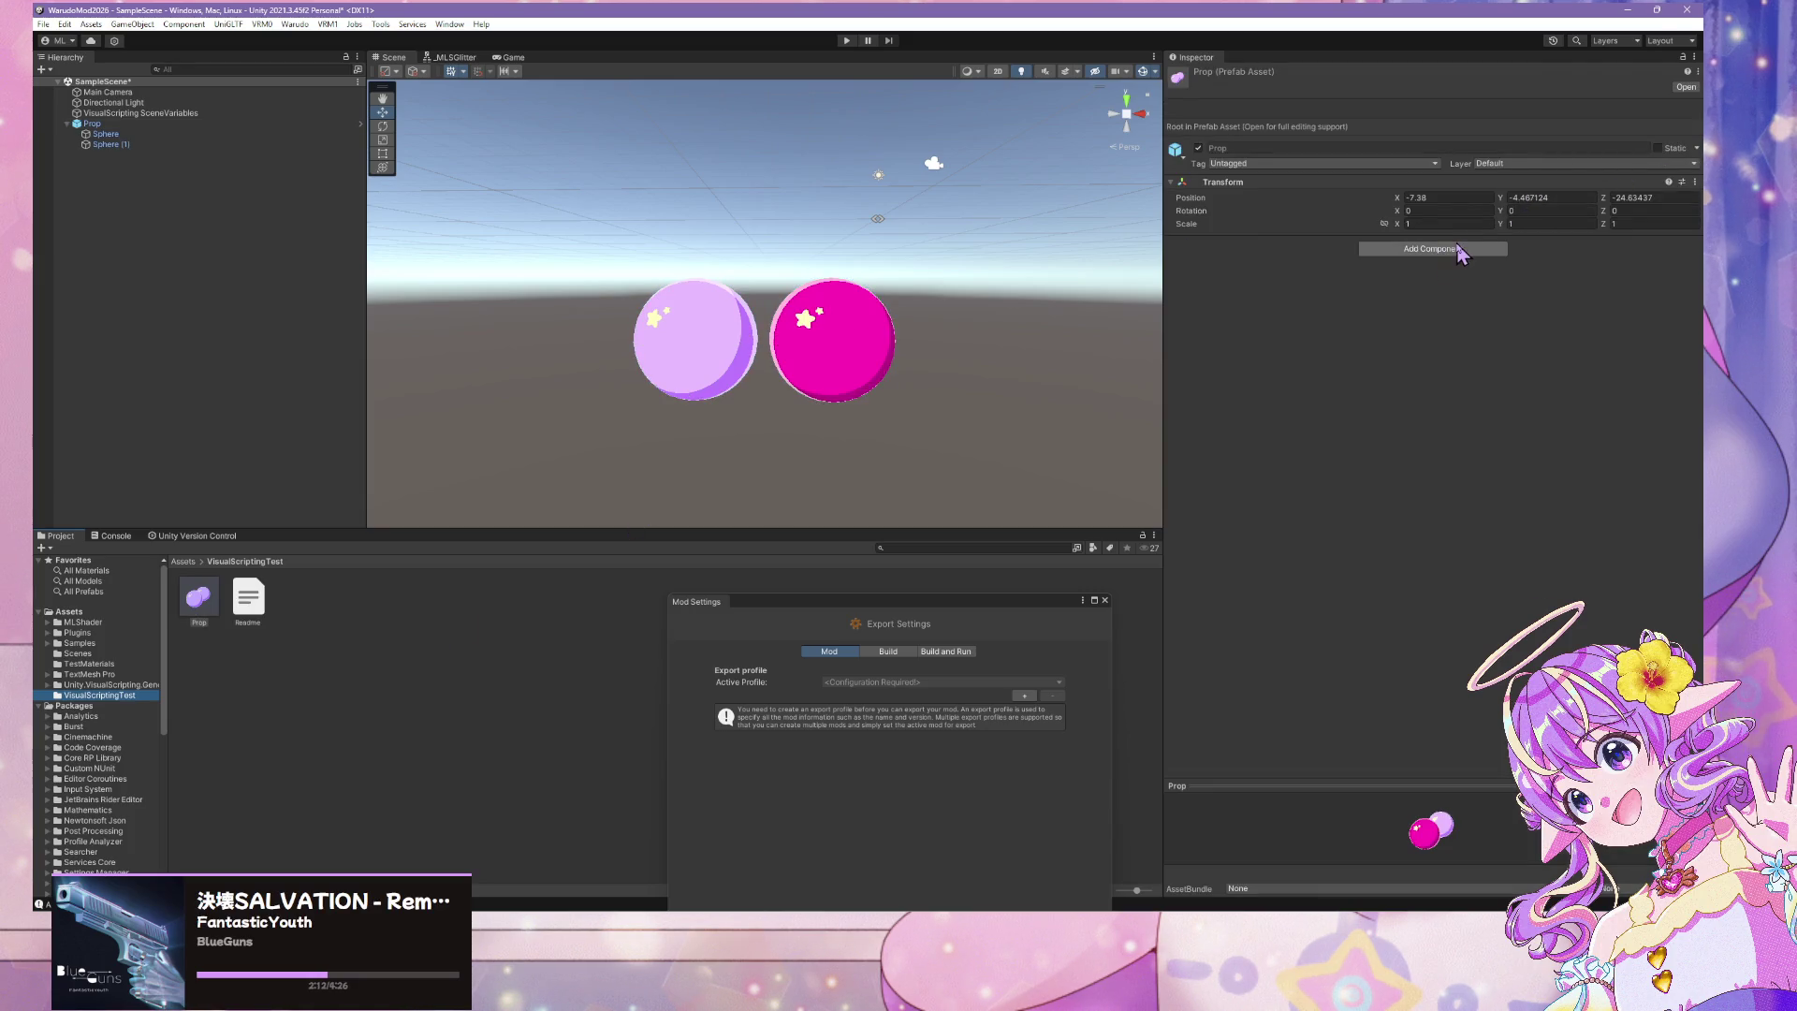
Add a new script component named TestGlobalMaterial to Prop through Add Component
{"action": "left_click", "coordinate": [1441, 249]}
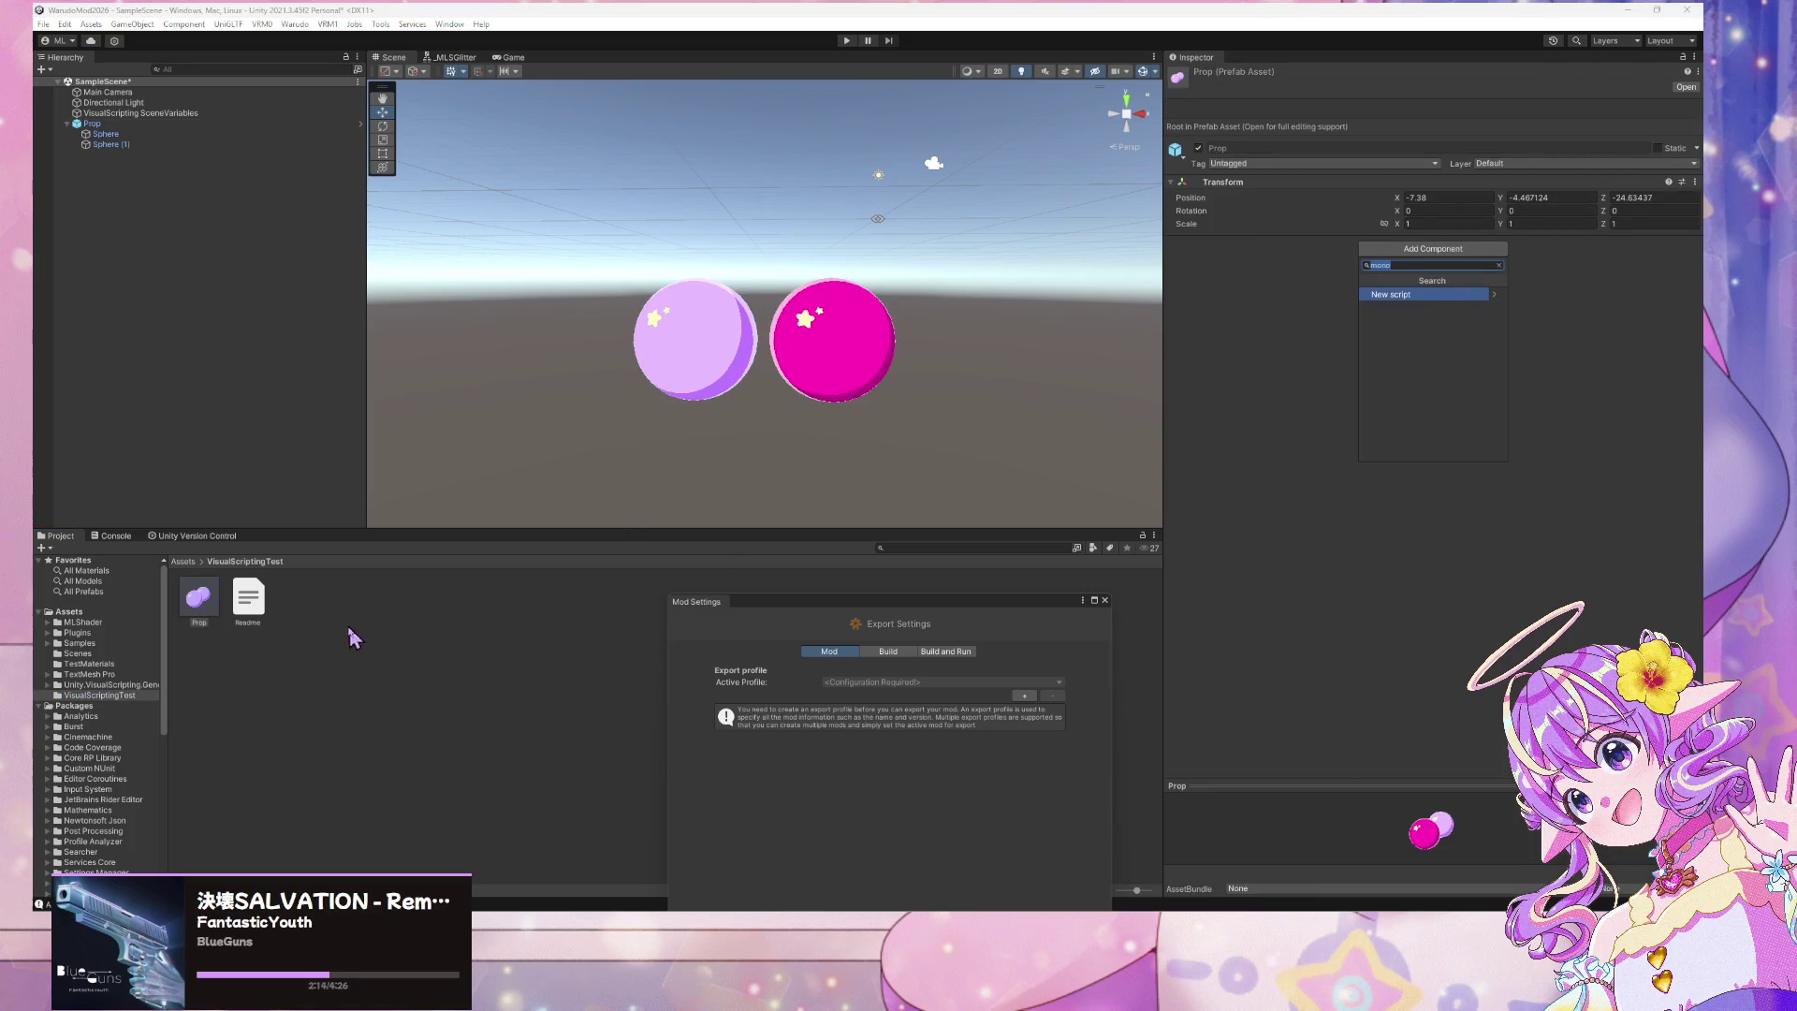
{"action": "left_click", "coordinate": [1424, 296]}
{"action": "type", "text": "TestGlobalMaterial"}
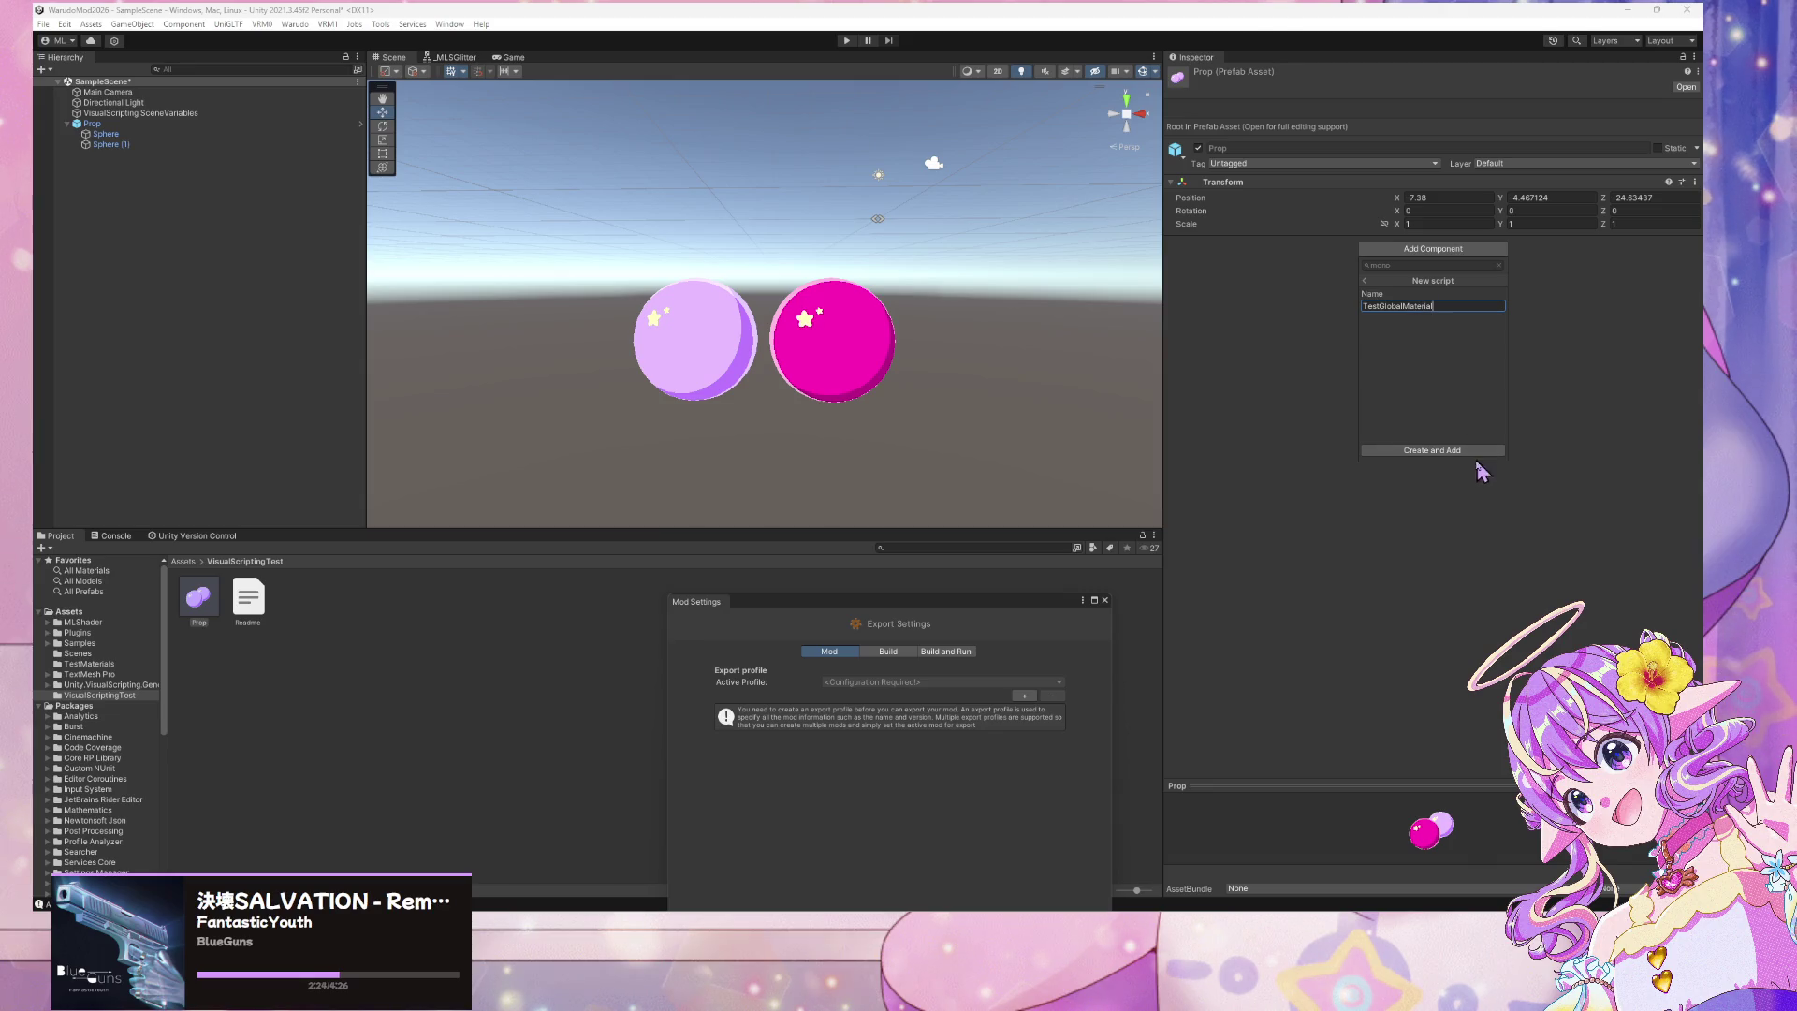
{"action": "left_click", "coordinate": [1476, 450]}
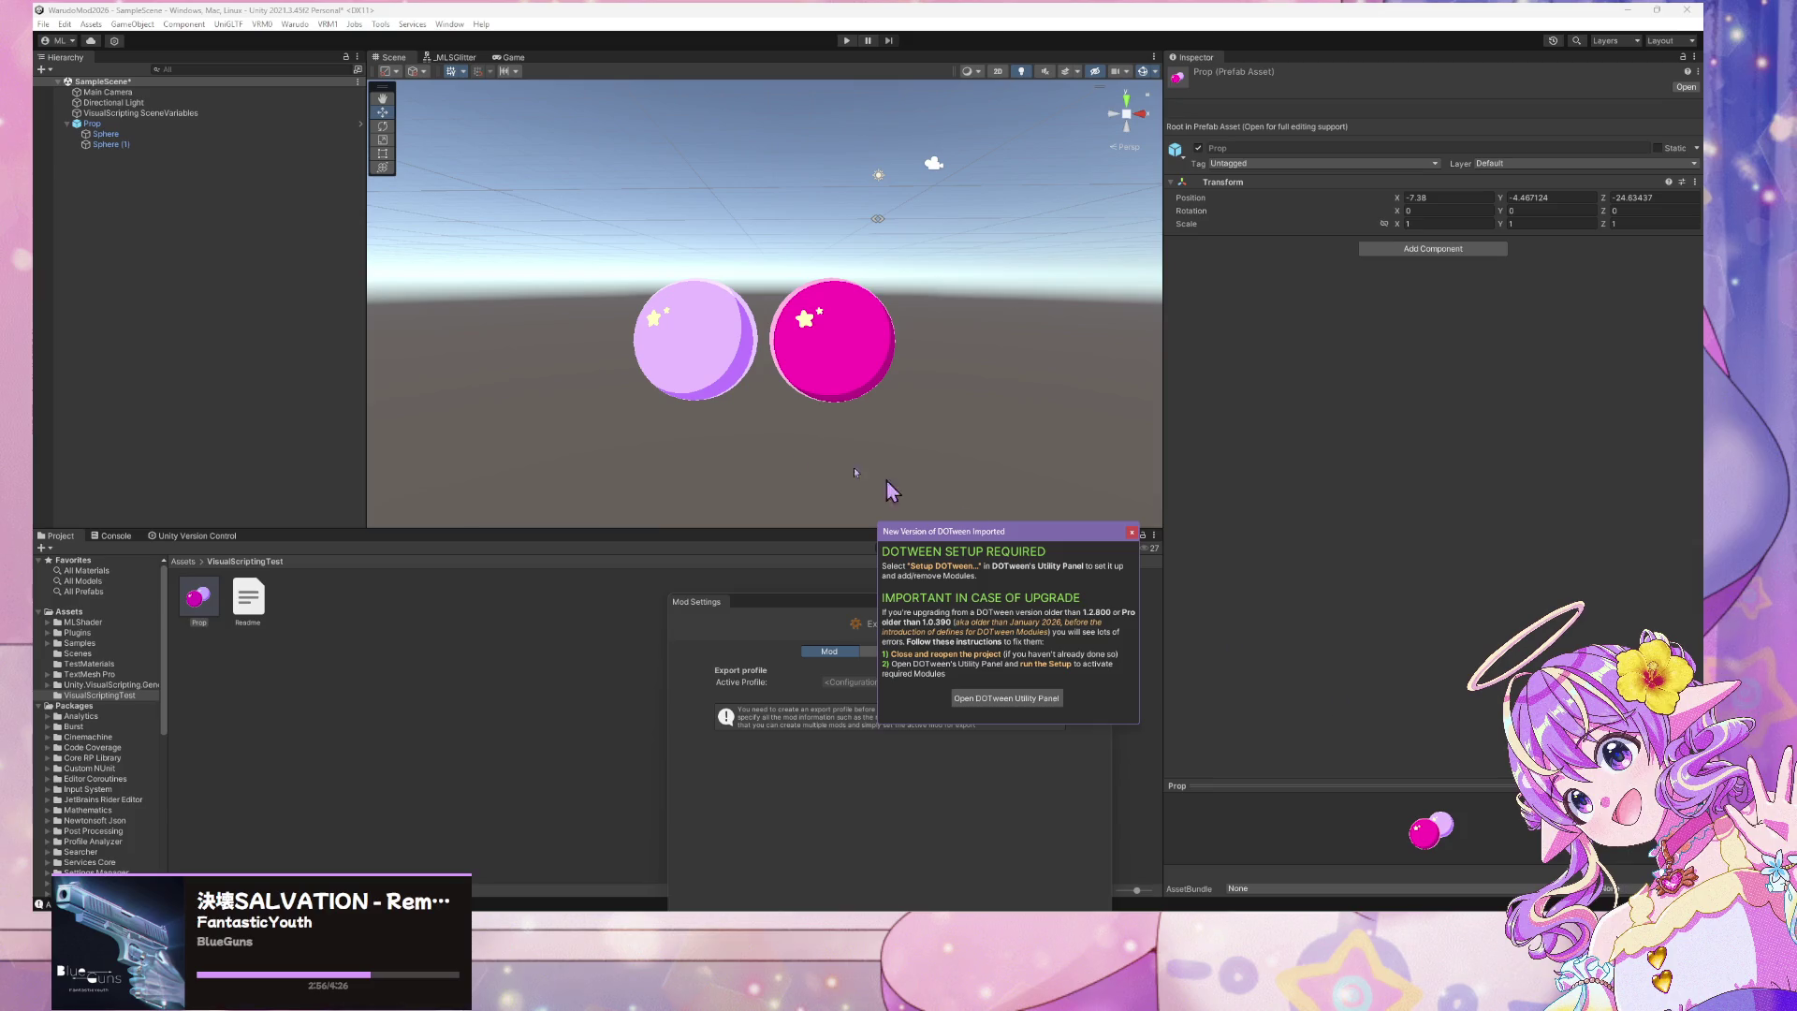
{"action": "left_click", "coordinate": [1408, 251]}
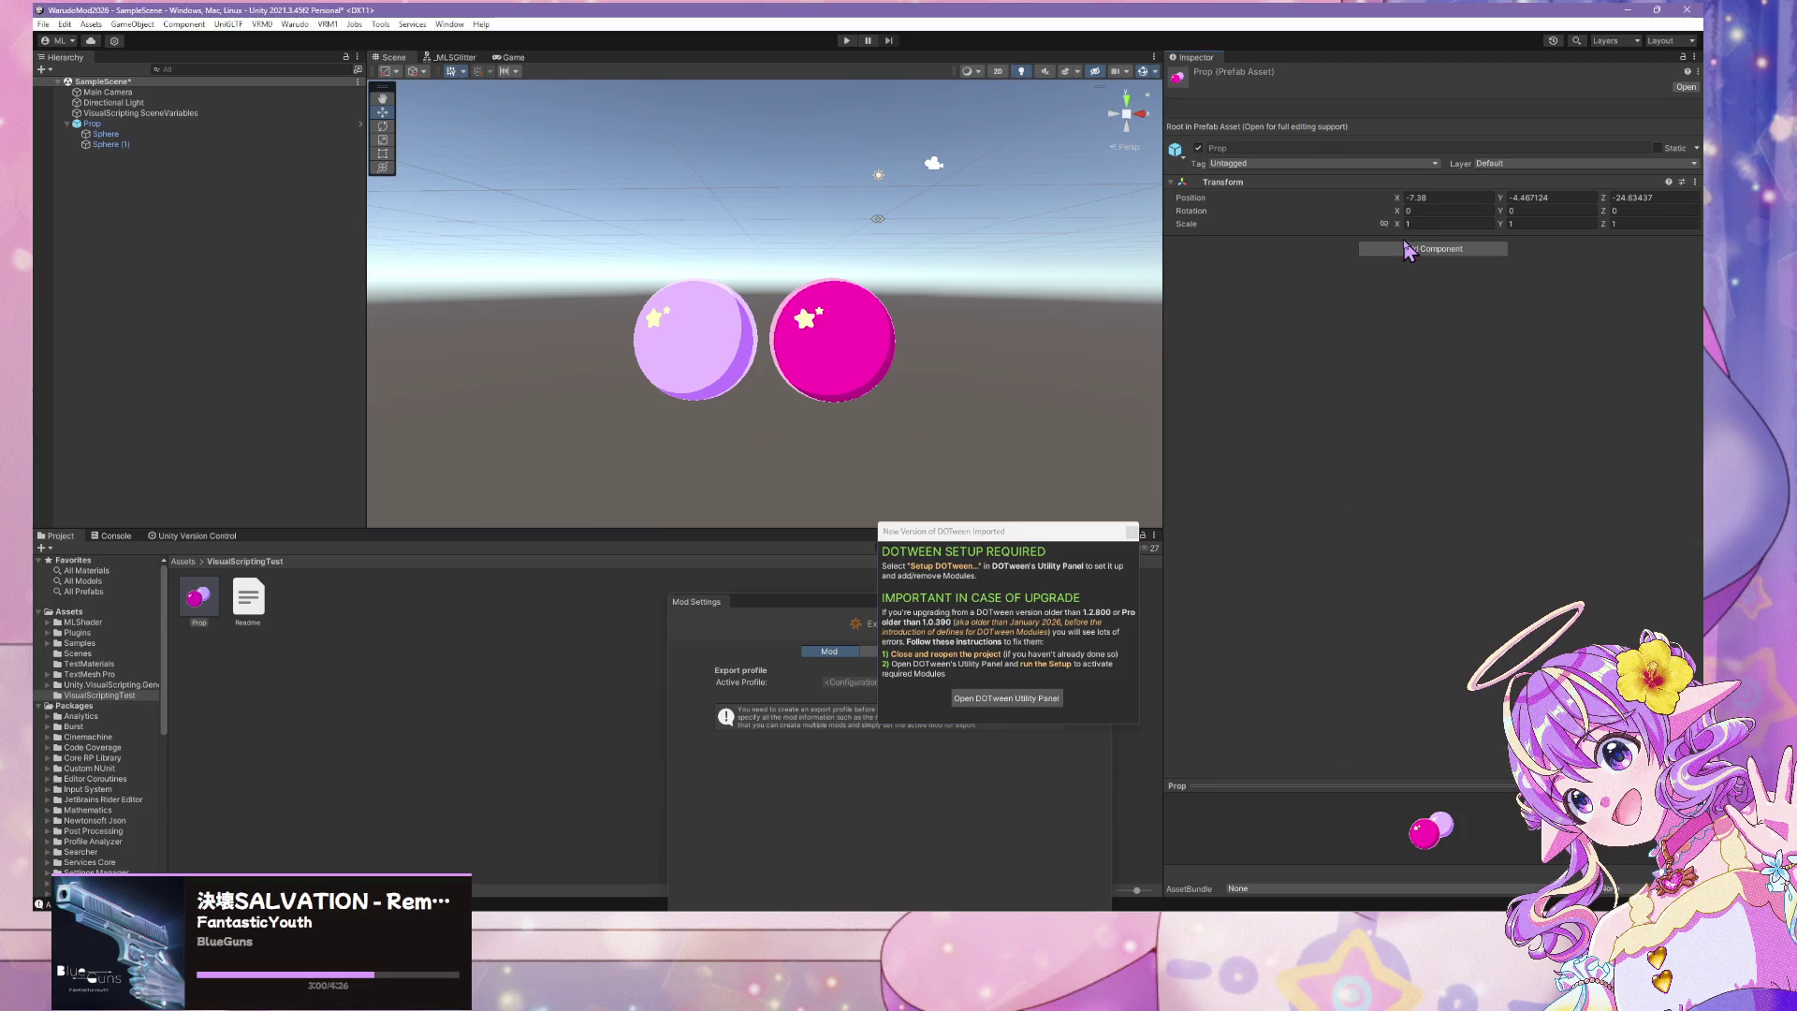
Create a new C# script named TestGlobalMaterial in the VisualScriptingTest folder
{"action": "left_click", "coordinate": [1408, 251]}
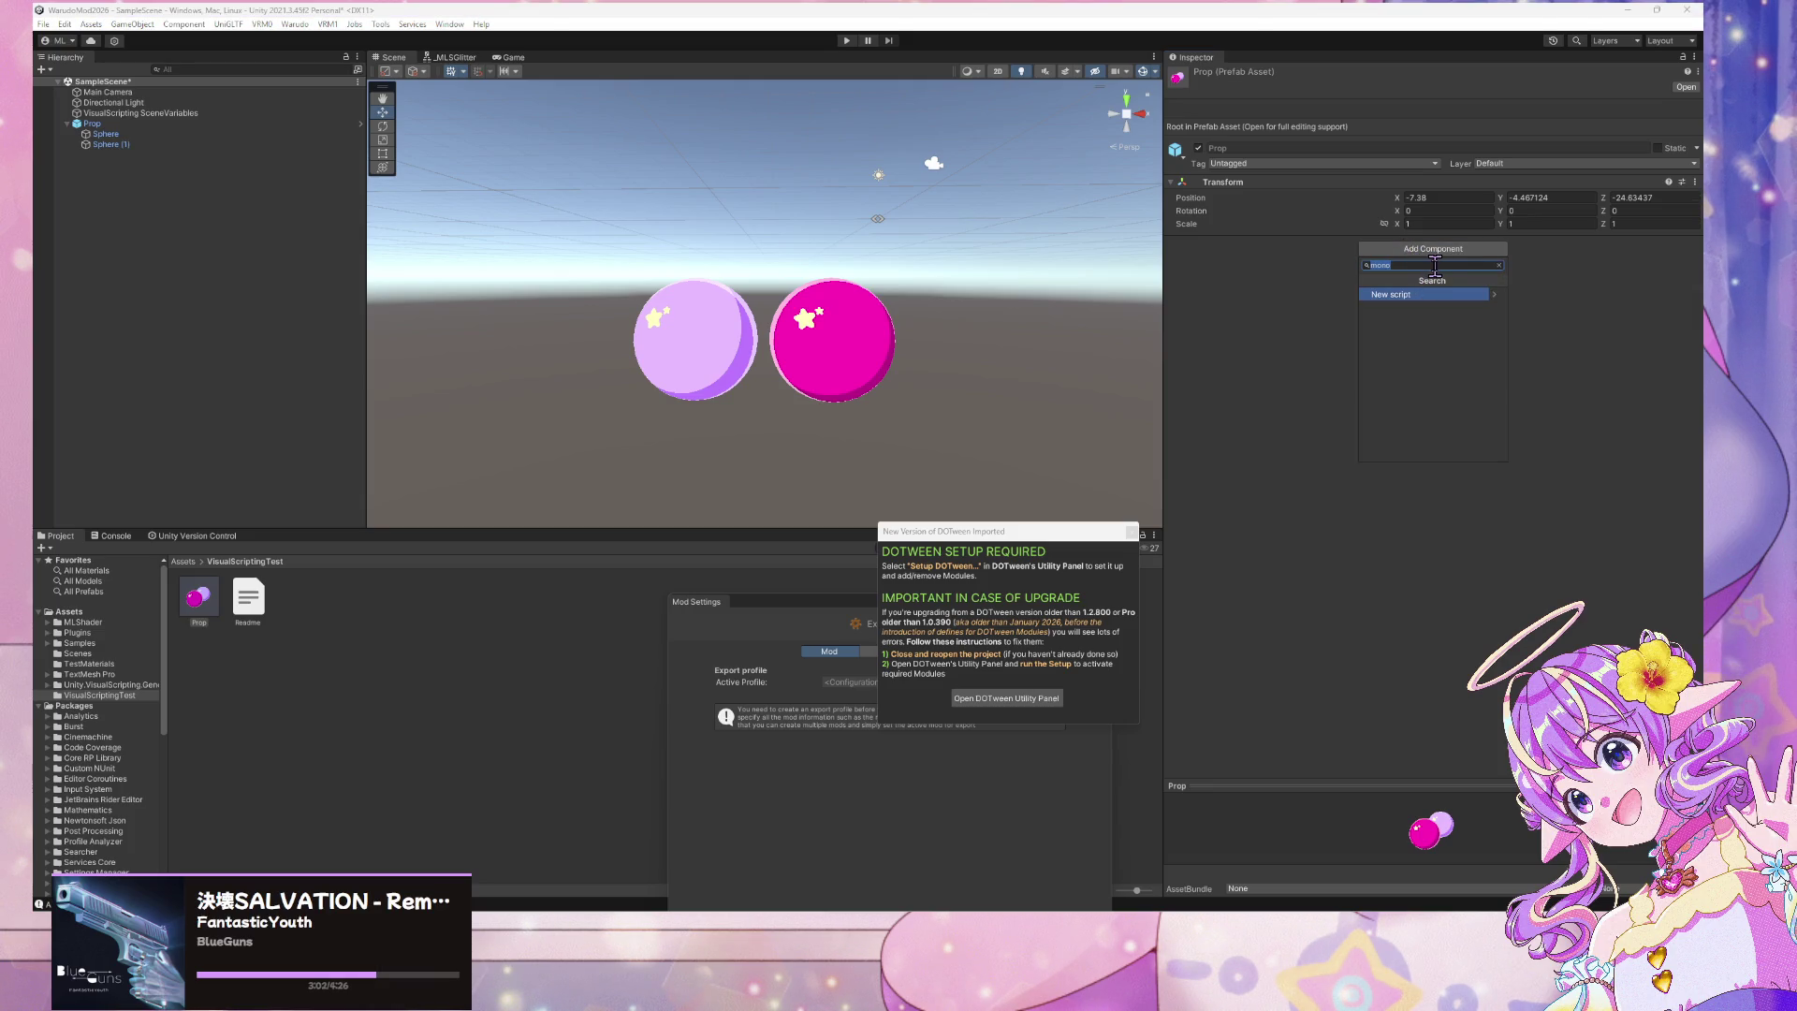
{"action": "key", "text": "BackSpace"}
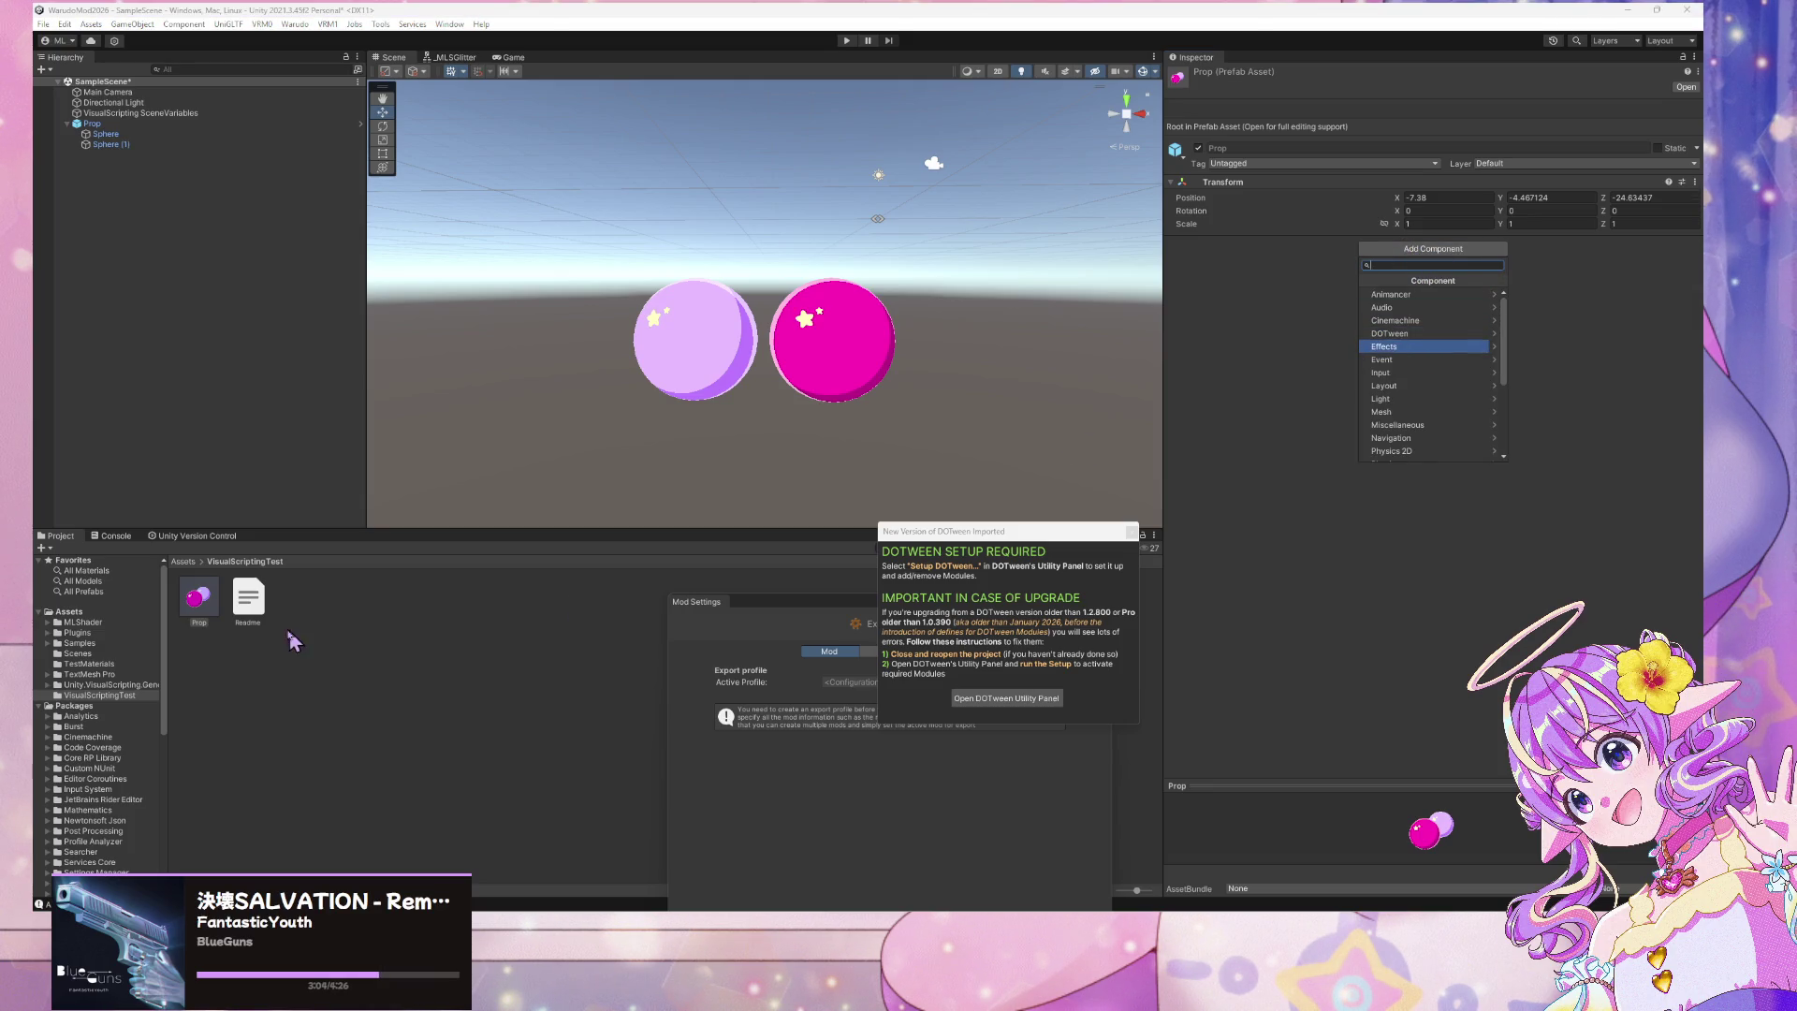
{"action": "left_click", "coordinate": [310, 621]}
{"action": "right_click", "coordinate": [310, 622]}
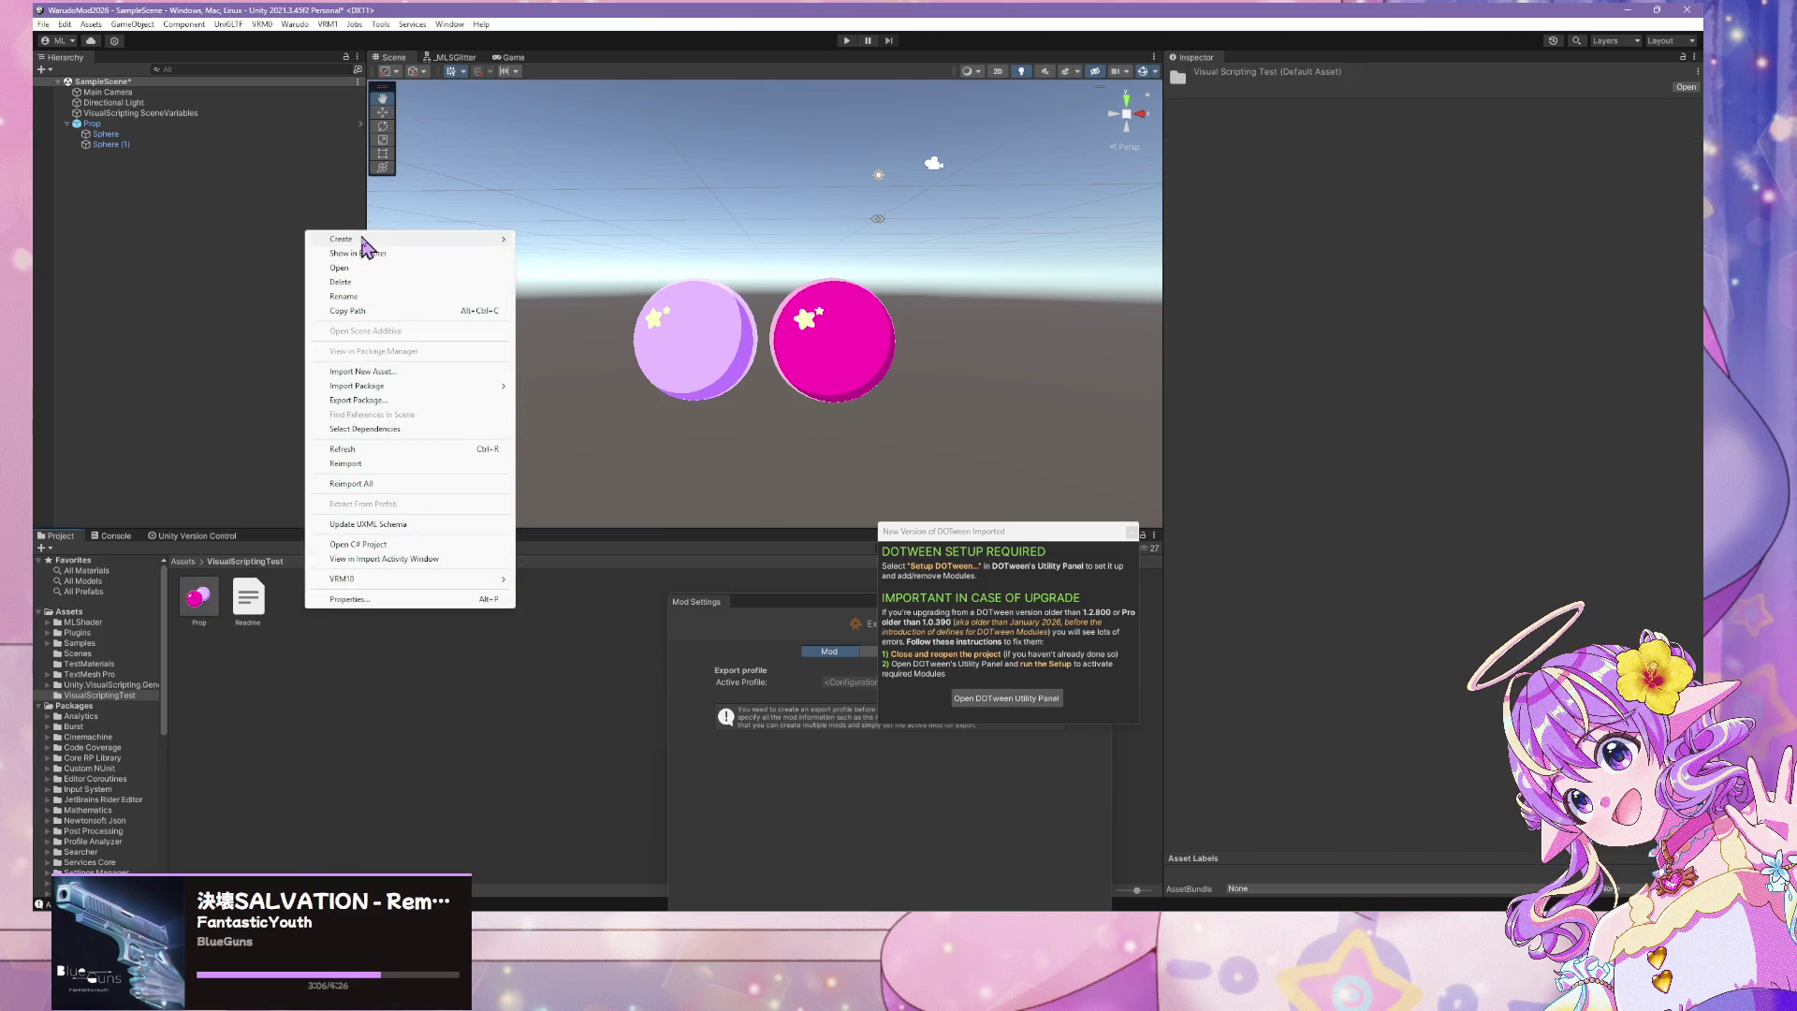
{"action": "mouse_move", "coordinate": [411, 239]}
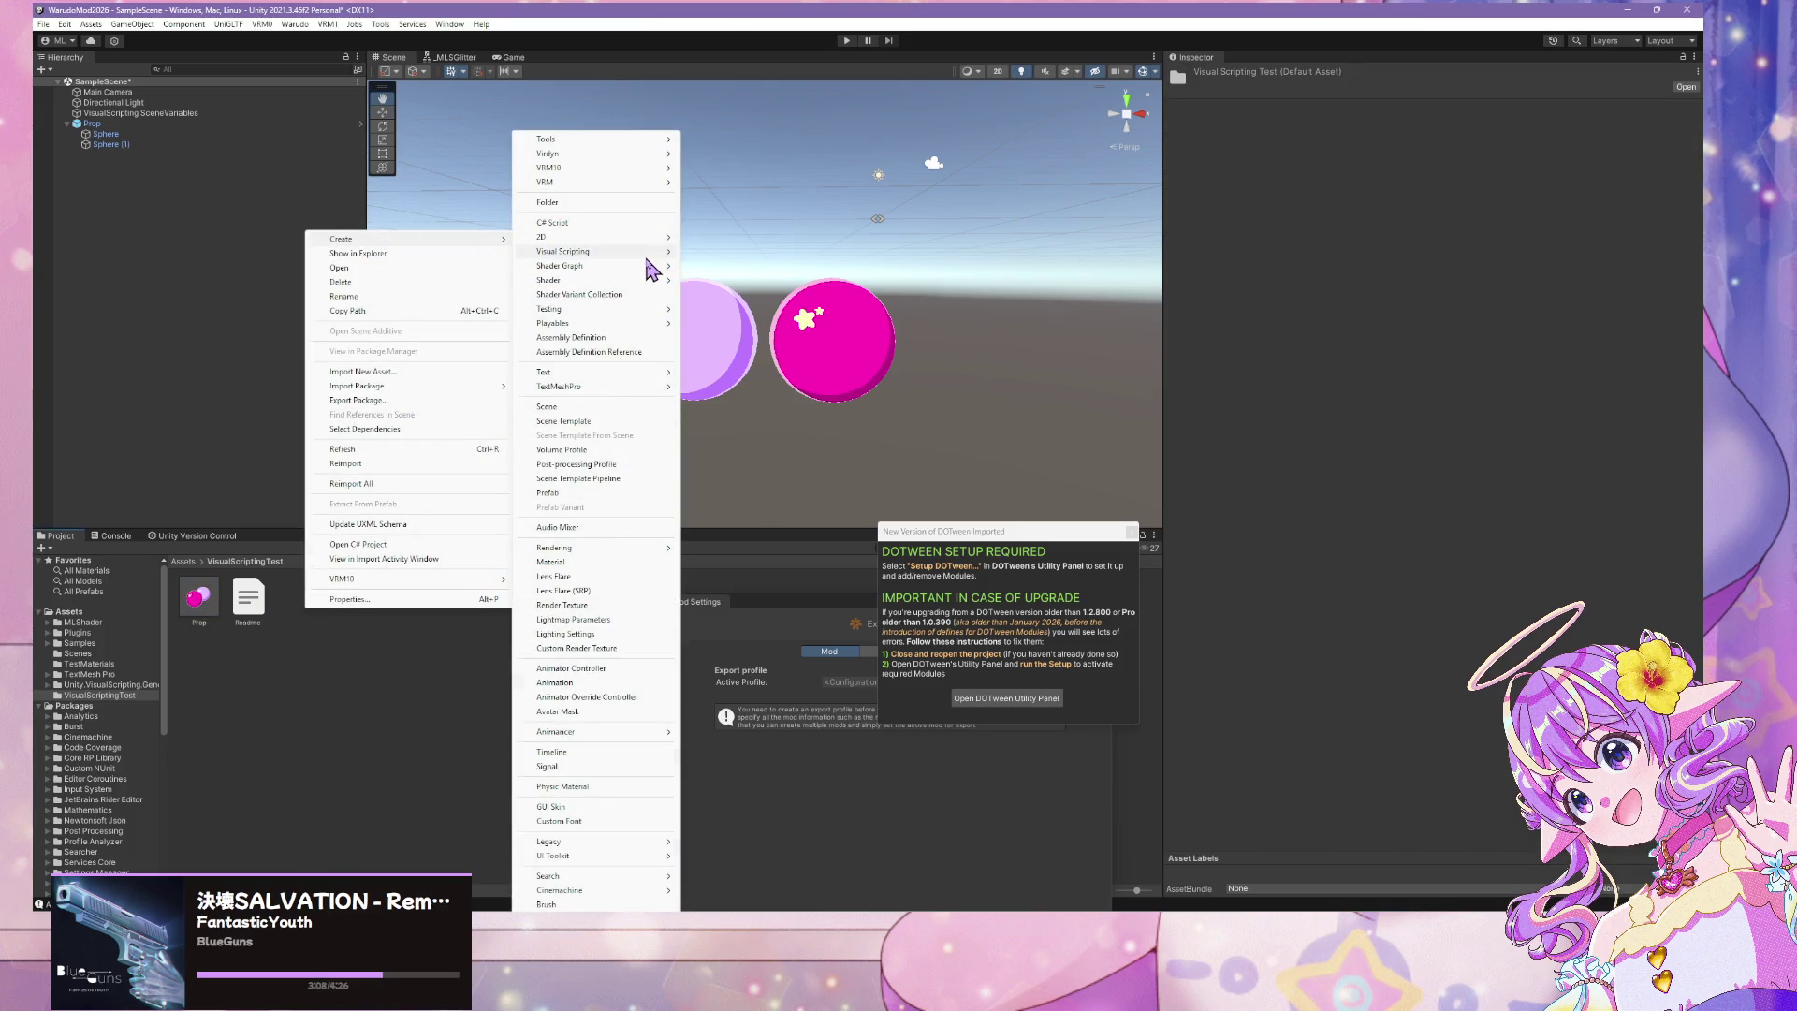
{"action": "left_click", "coordinate": [632, 220]}
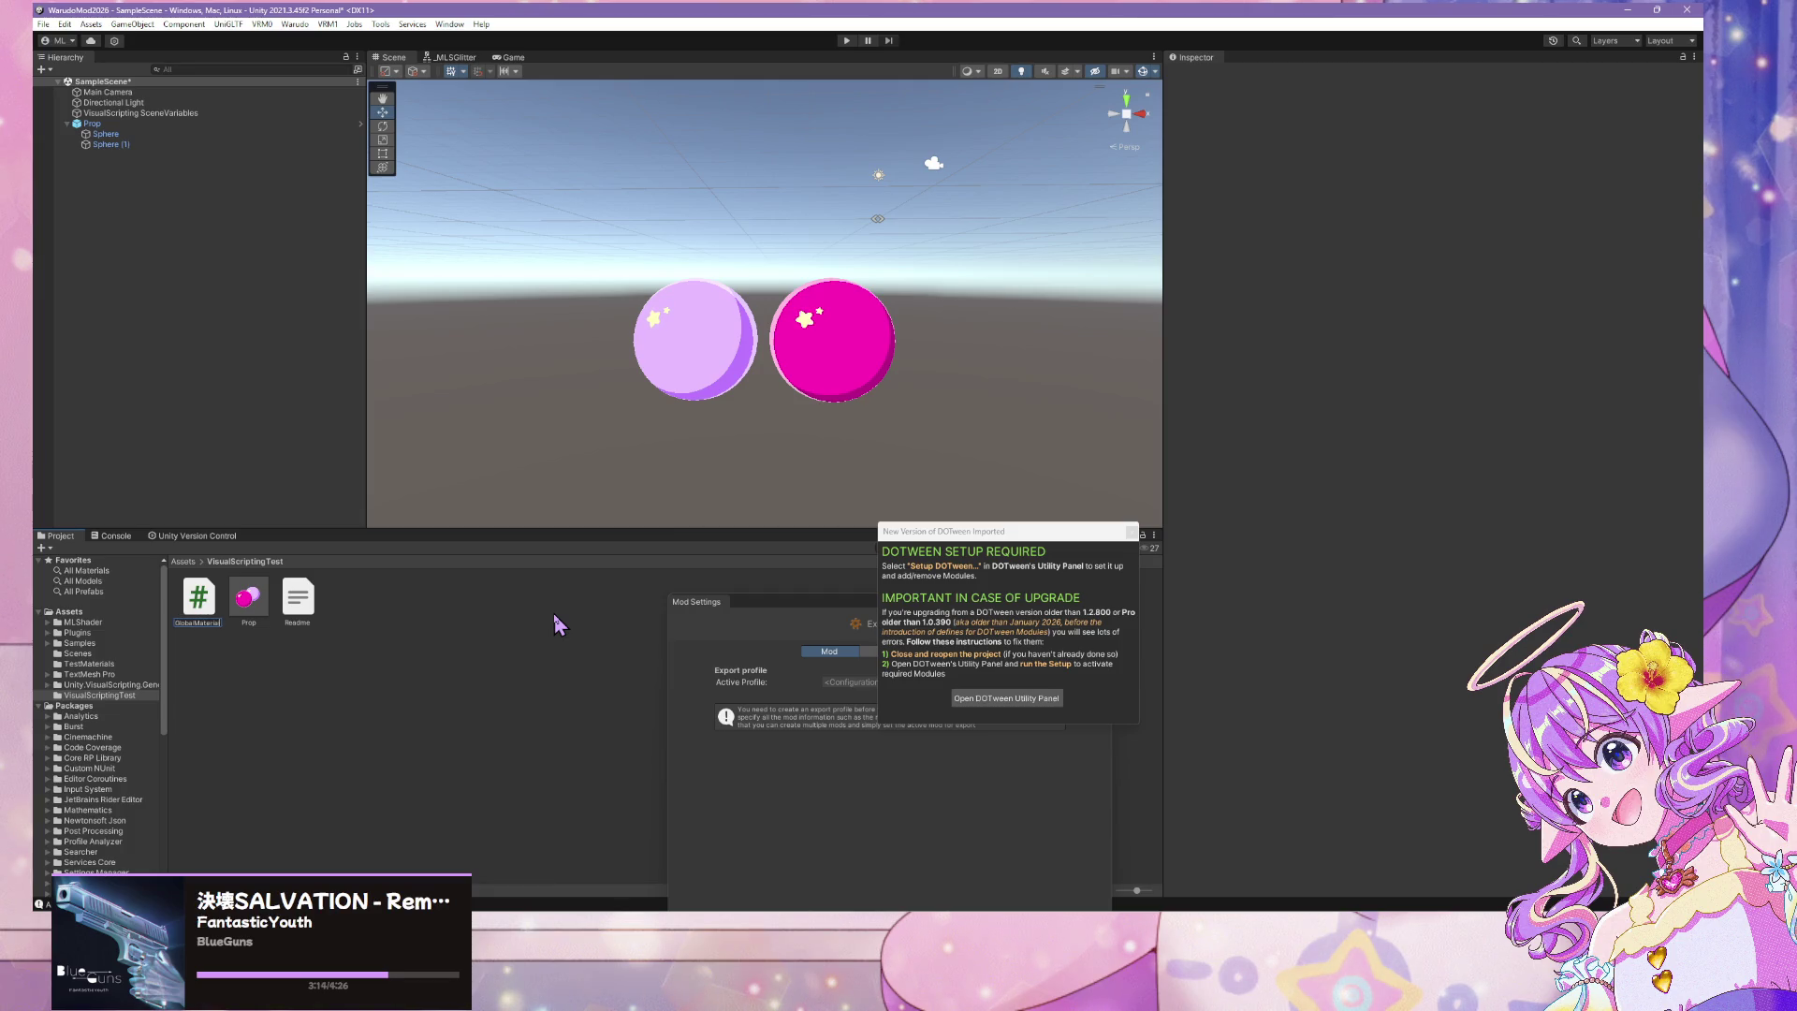
{"action": "key", "text": "Return"}
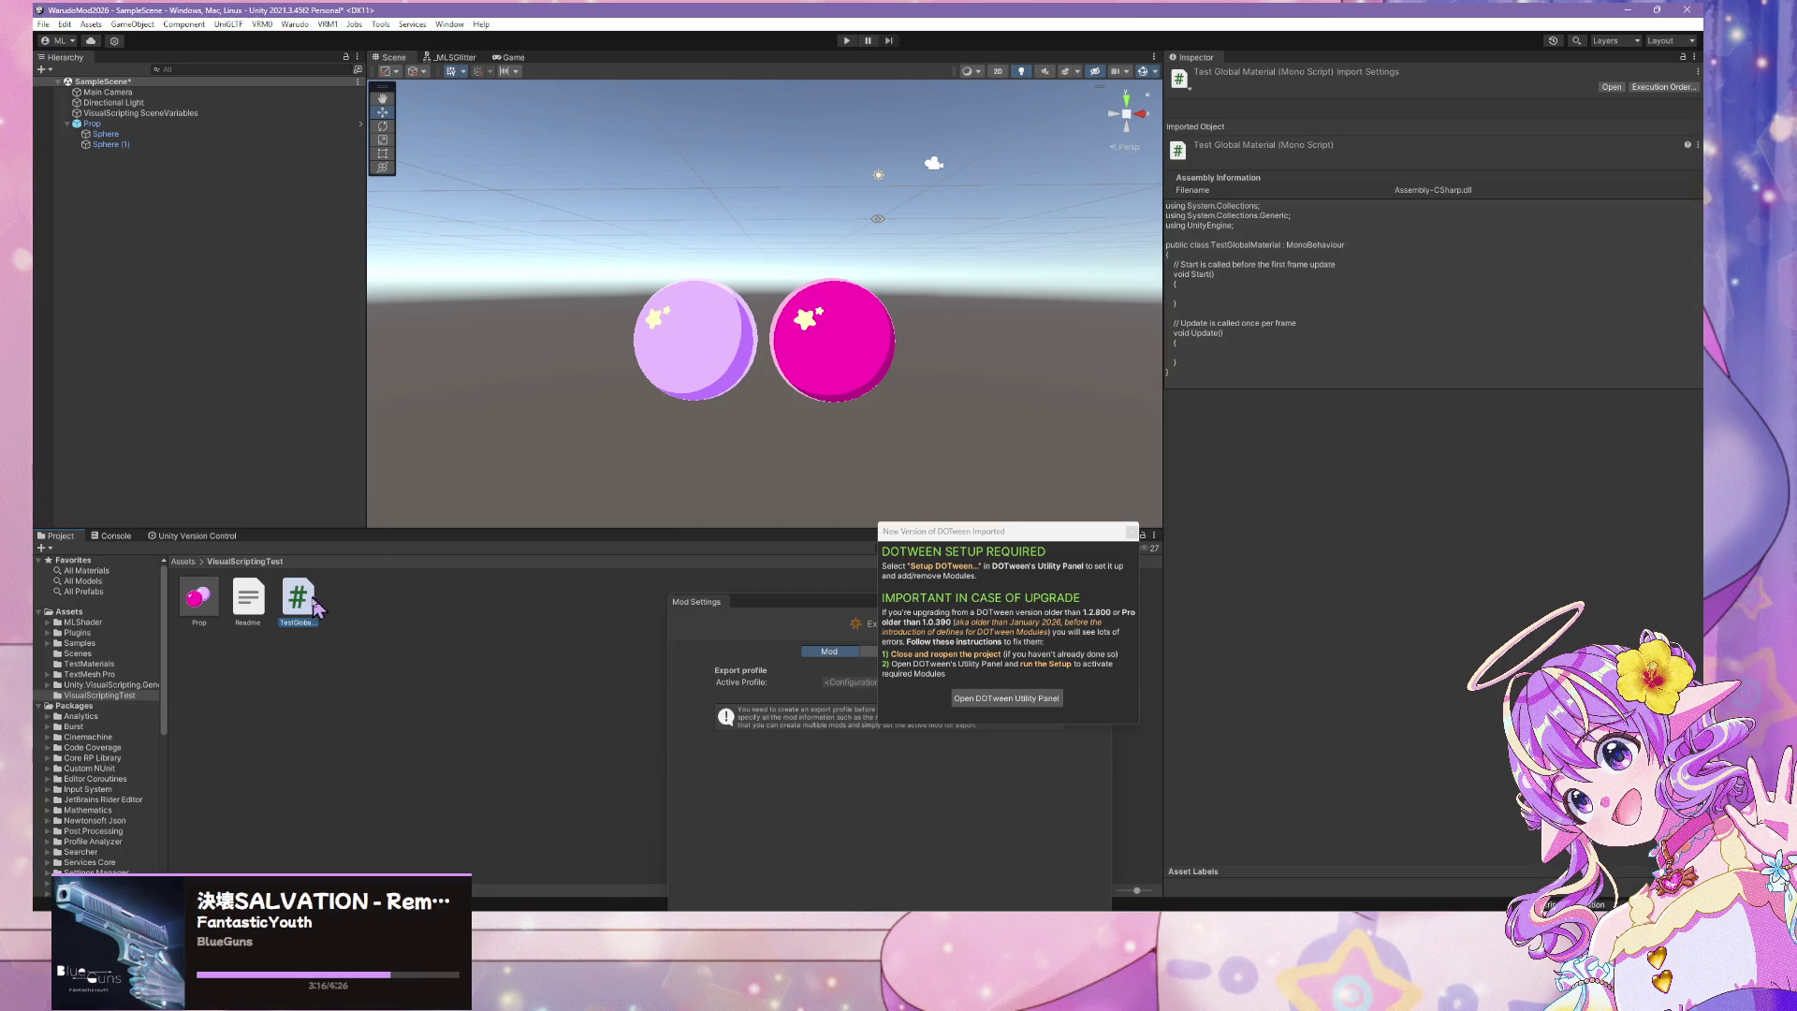
Attach the TestGlobalMaterial script to Prop by dropping it onto the Inspector
{"action": "left_click", "coordinate": [101, 123]}
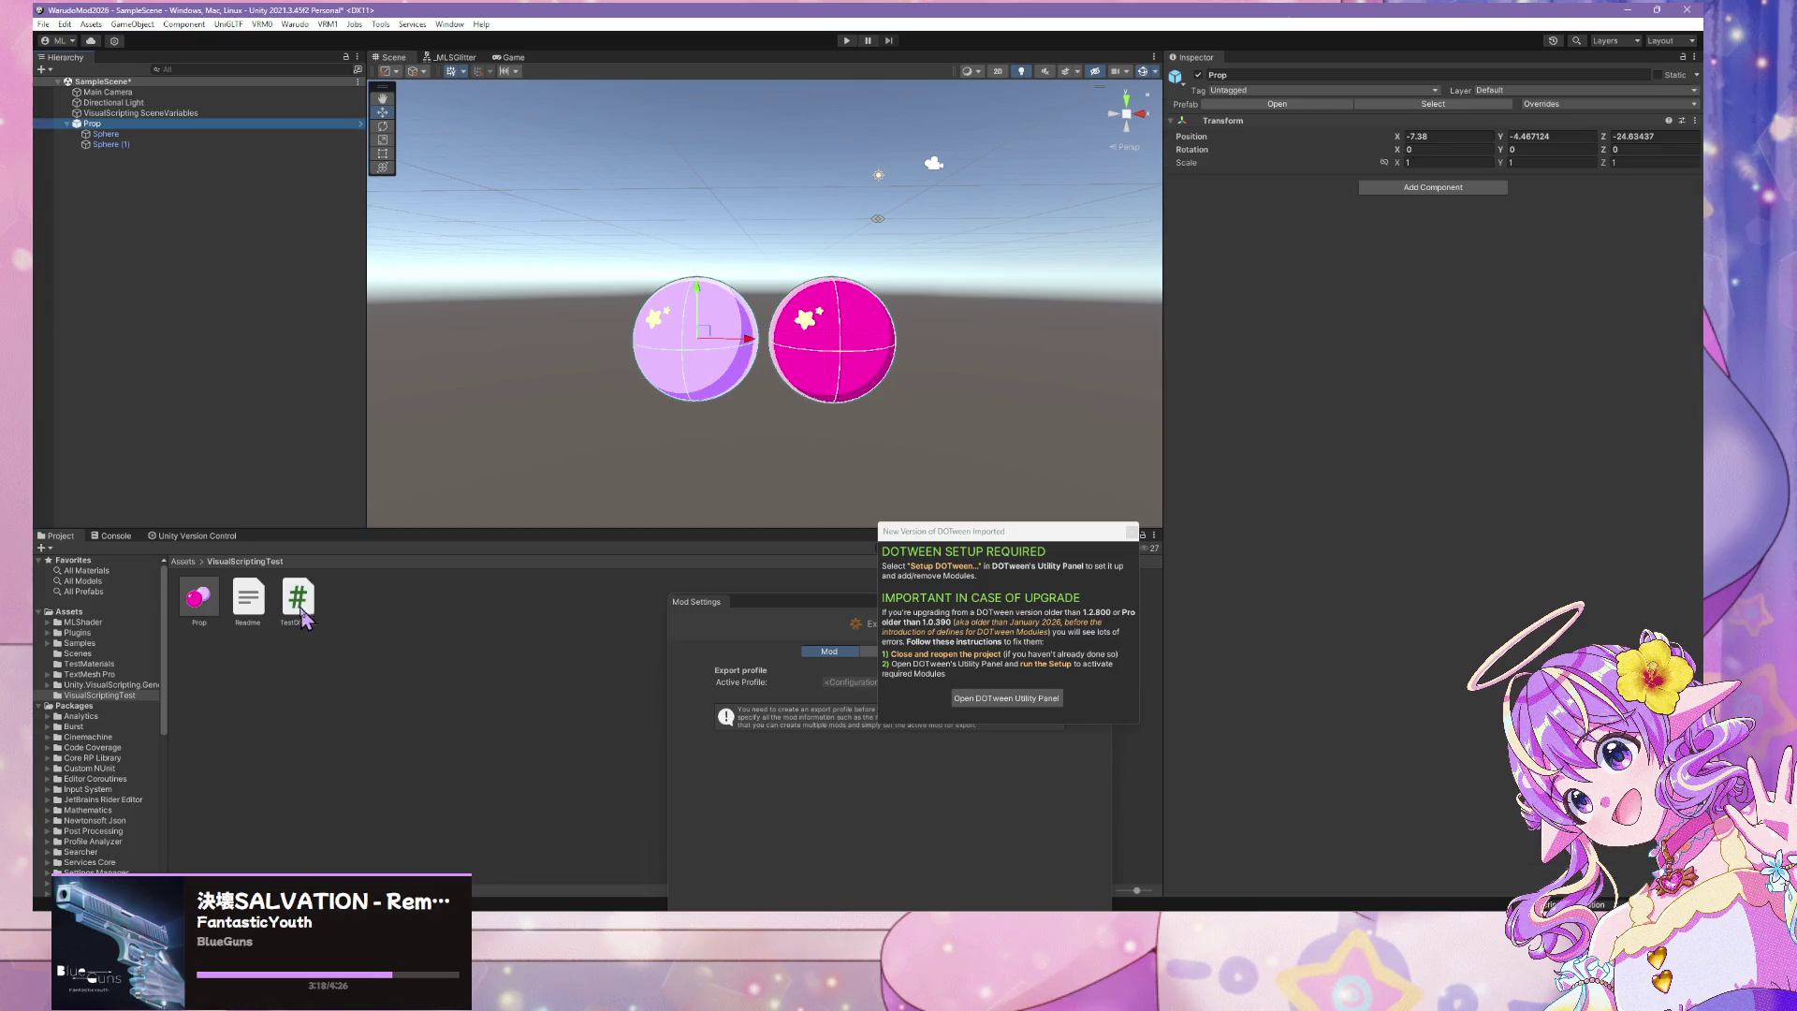
{"action": "mouse_move", "coordinate": [304, 618]}
{"action": "left_mouse_down"}
{"action": "mouse_move", "coordinate": [1396, 240]}
{"action": "mouse_move", "coordinate": [1400, 321]}
{"action": "left_mouse_up"}
{"action": "left_click", "coordinate": [1429, 200]}
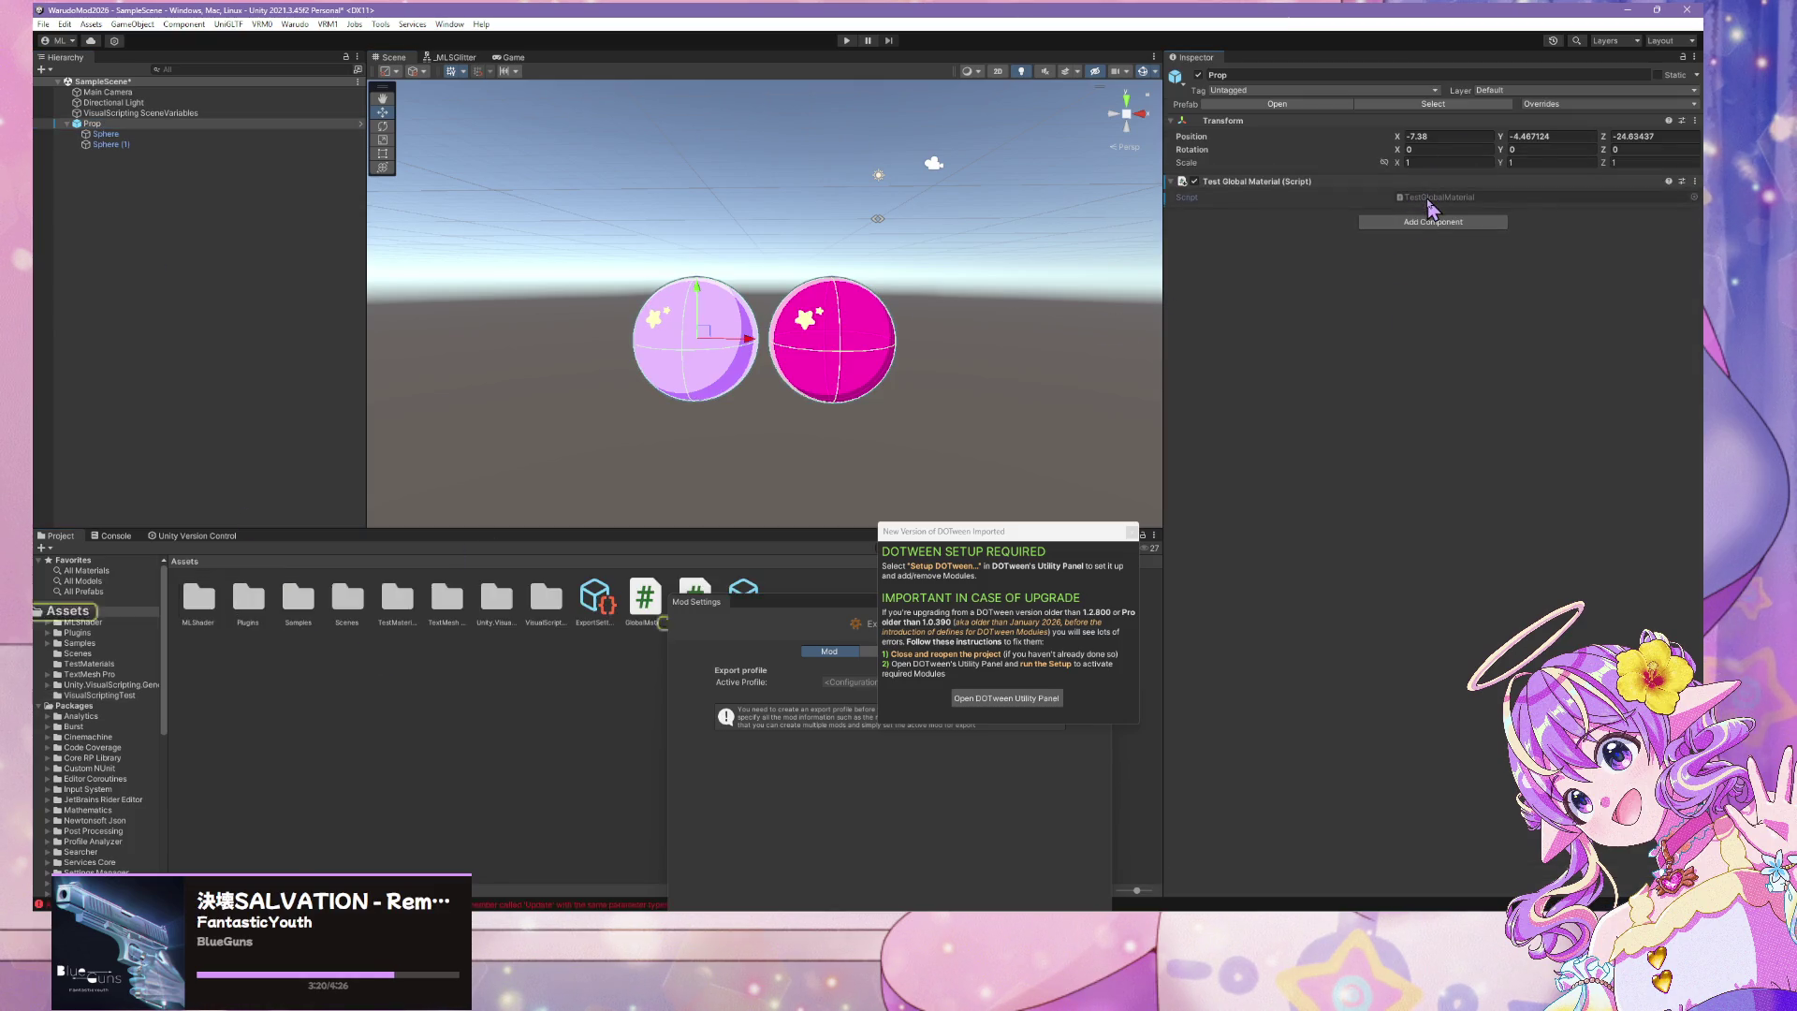
Open TestGlobalMaterial.cs in VS Code and move the editor and mod export windows aside
{"action": "double_click", "coordinate": [1429, 199]}
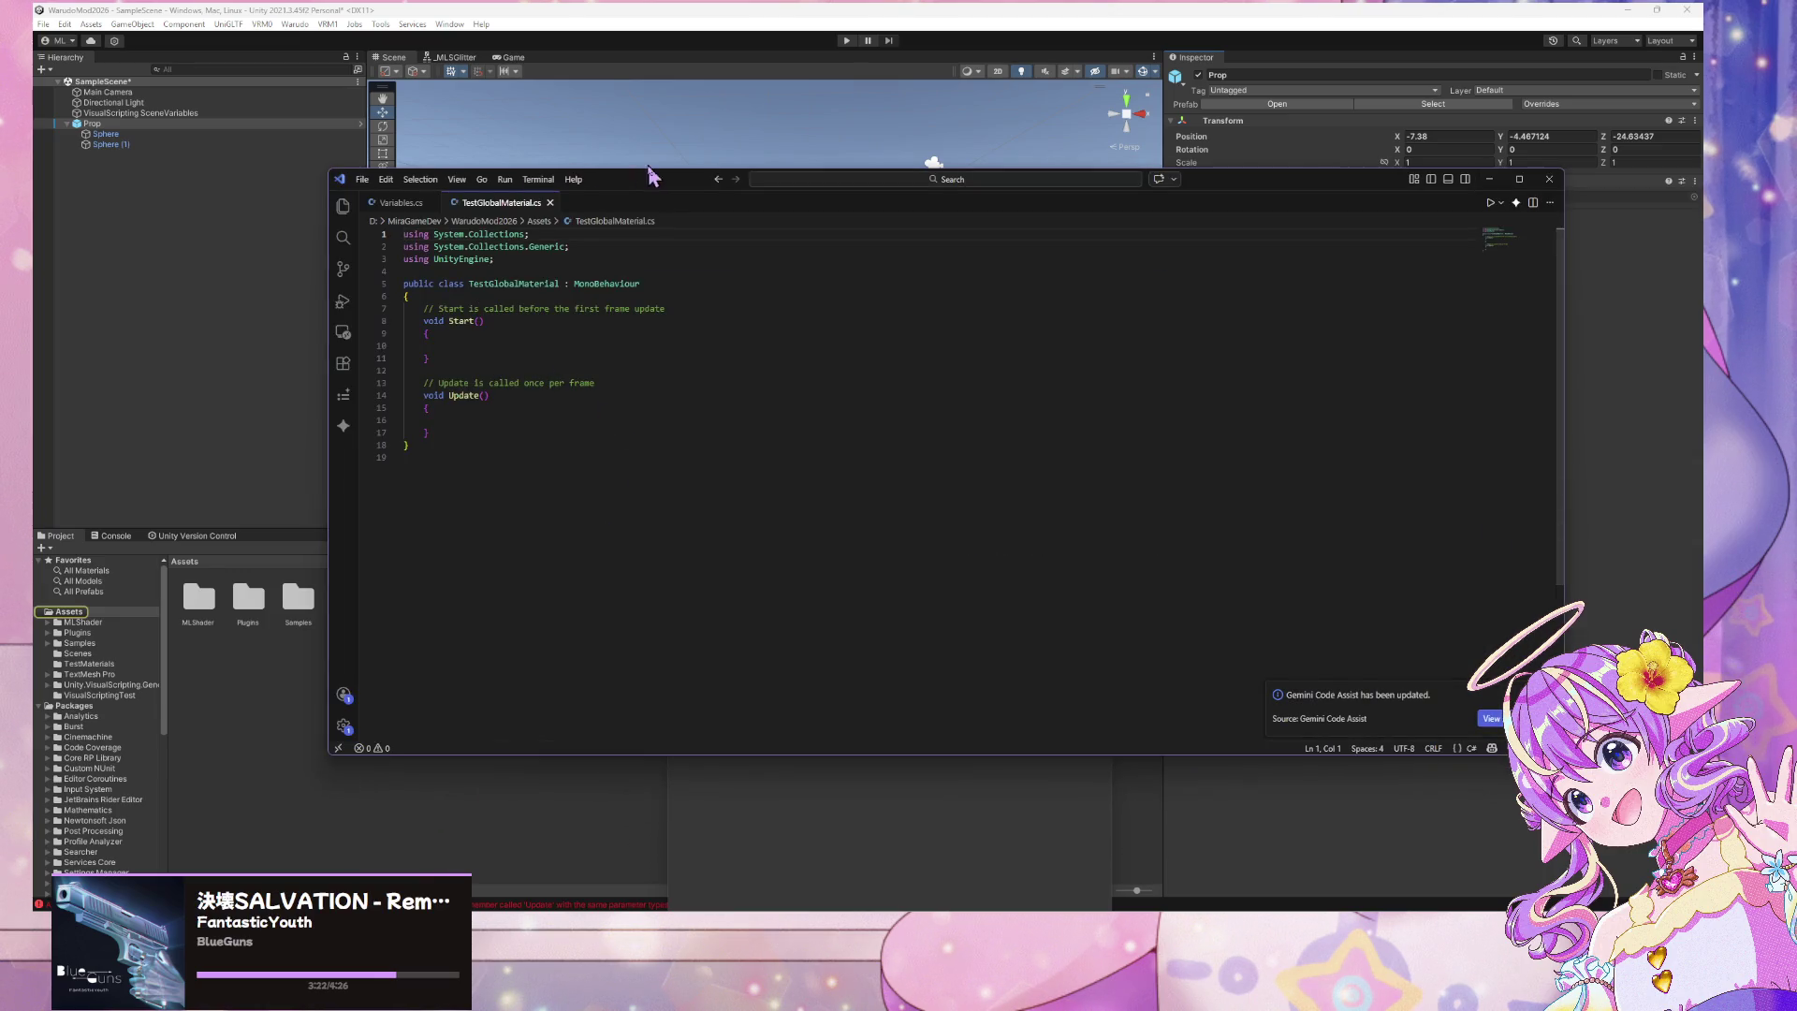
{"action": "left_click_drag", "start_coordinate": [652, 175], "coordinate": [1436, 361]}
{"action": "left_click", "coordinate": [772, 618]}
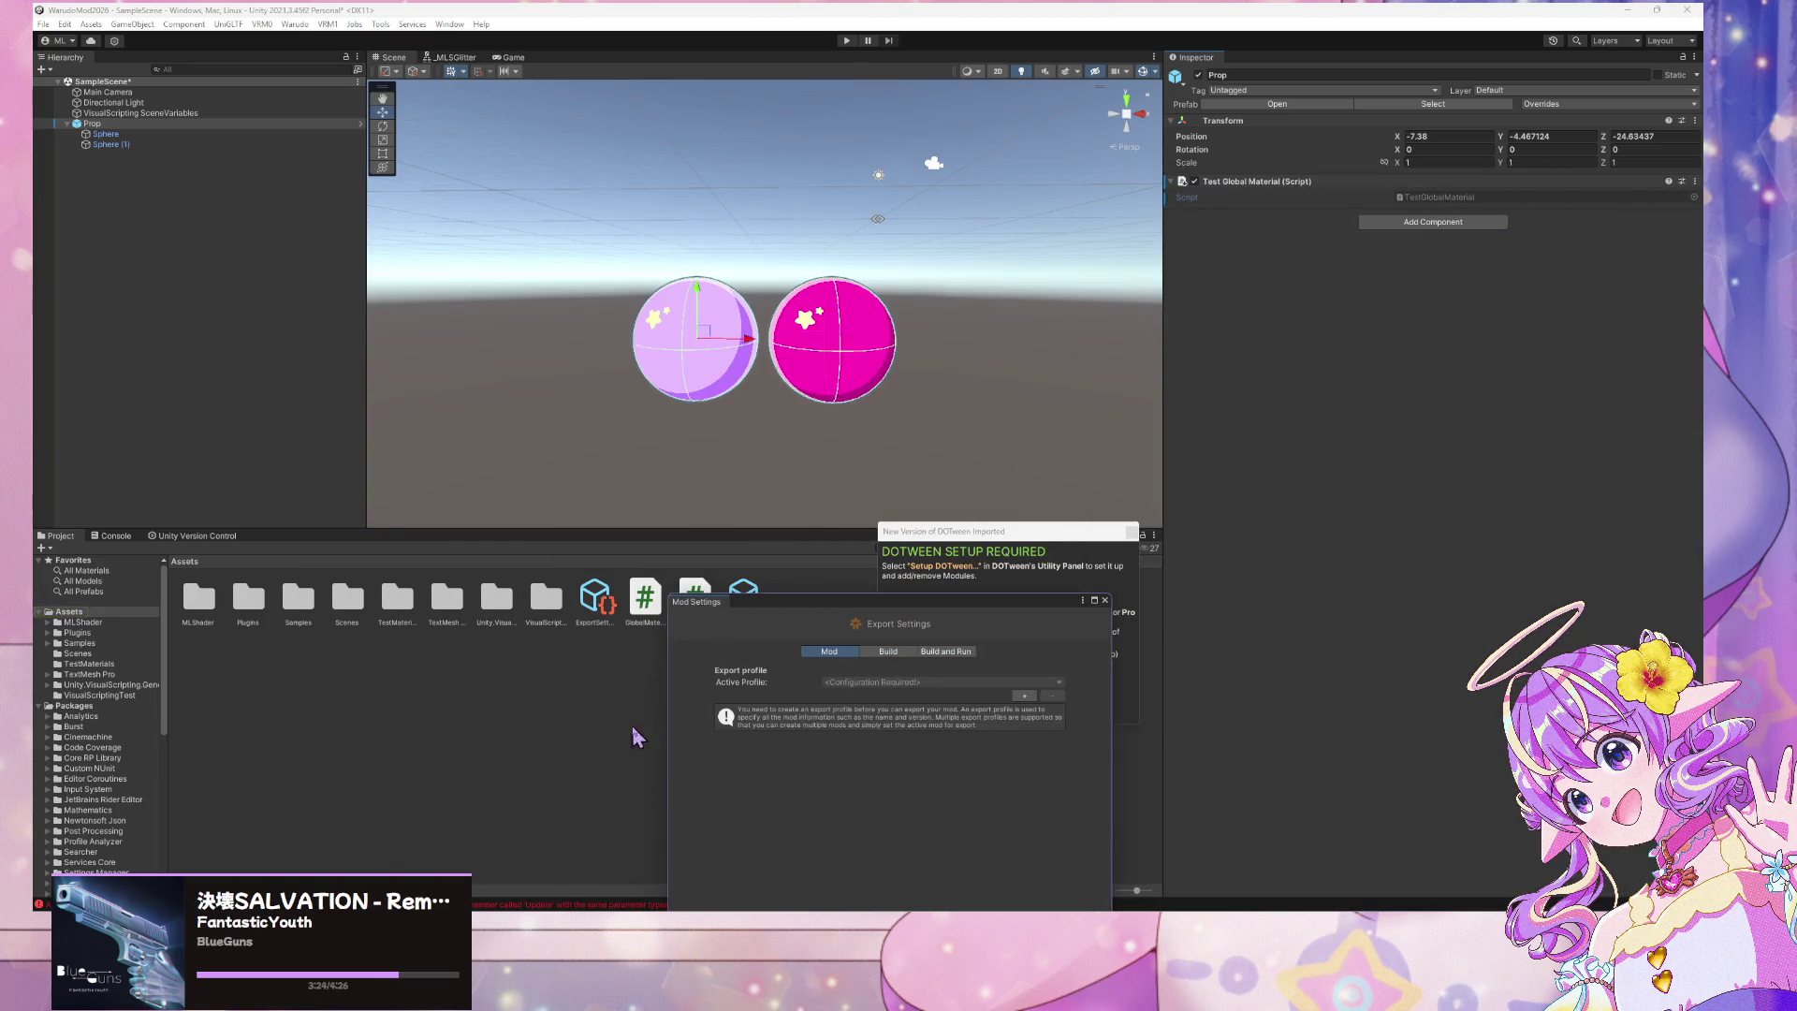
{"action": "left_click_drag", "start_coordinate": [763, 610], "coordinate": [664, 790]}
Delete the old GlobalMaterialOverlayChangeTest script from the project
{"action": "left_click", "coordinate": [632, 608]}
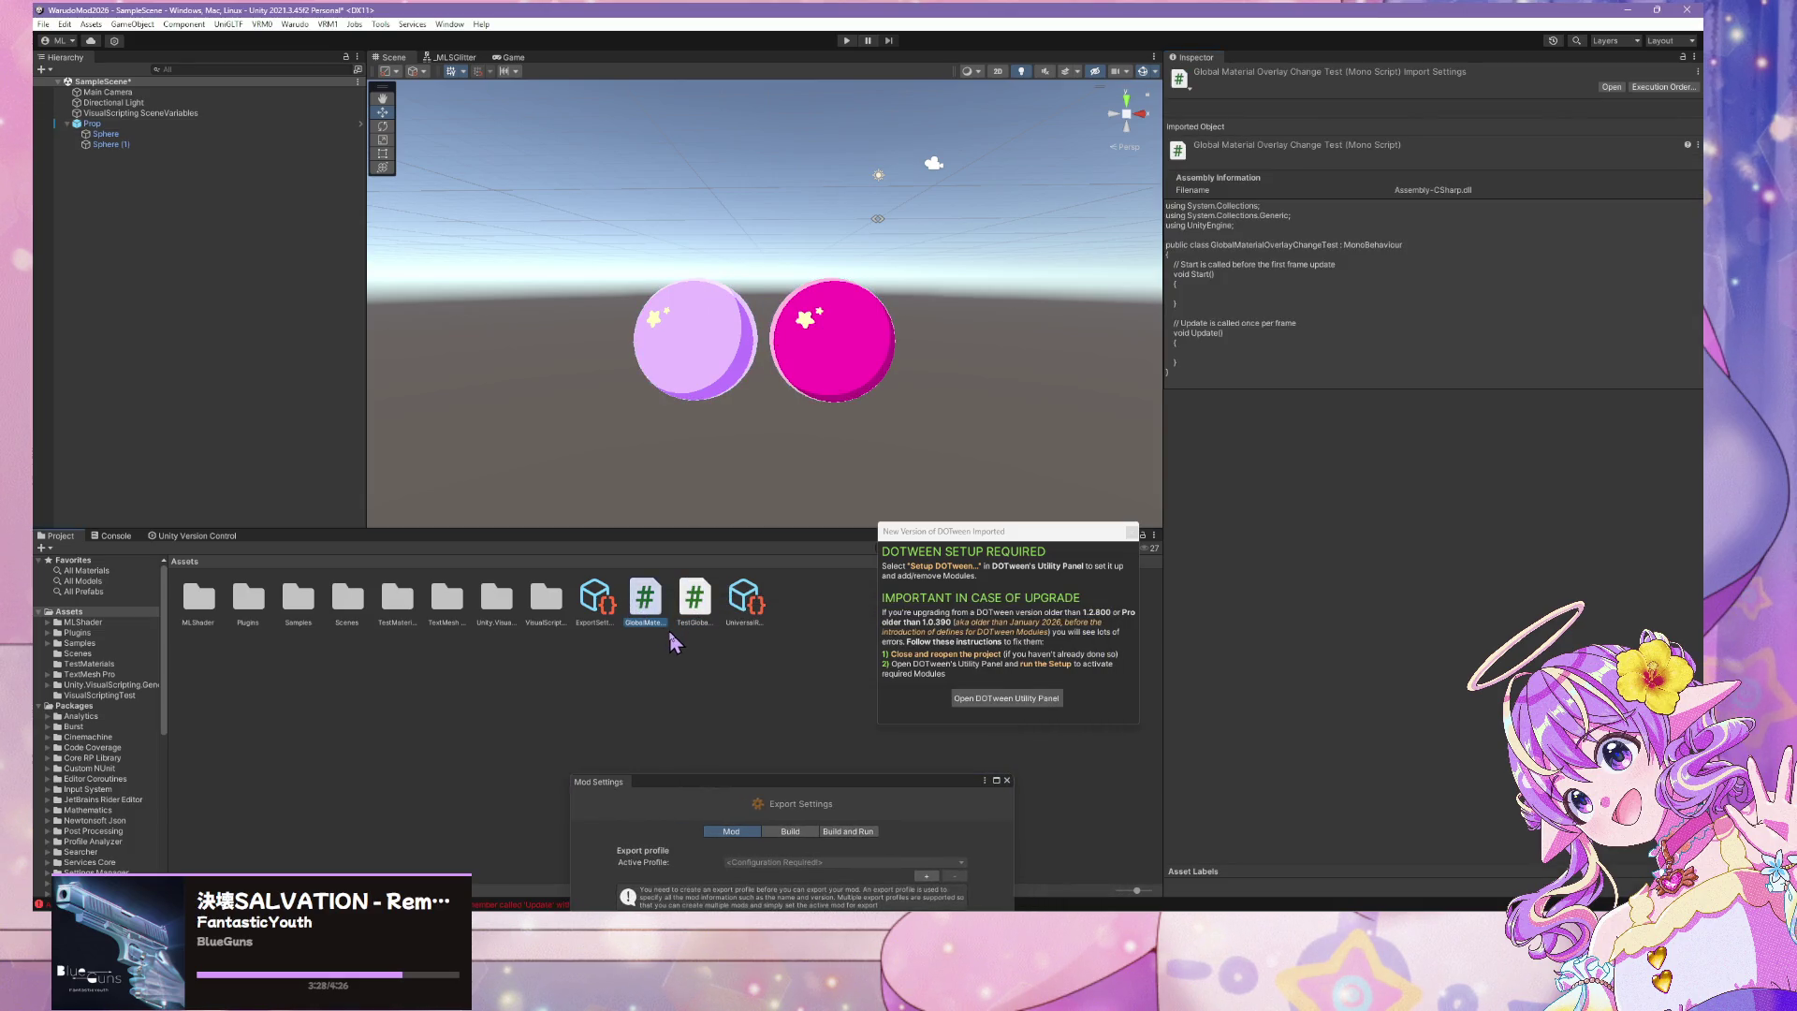
{"action": "left_click", "coordinate": [694, 605]}
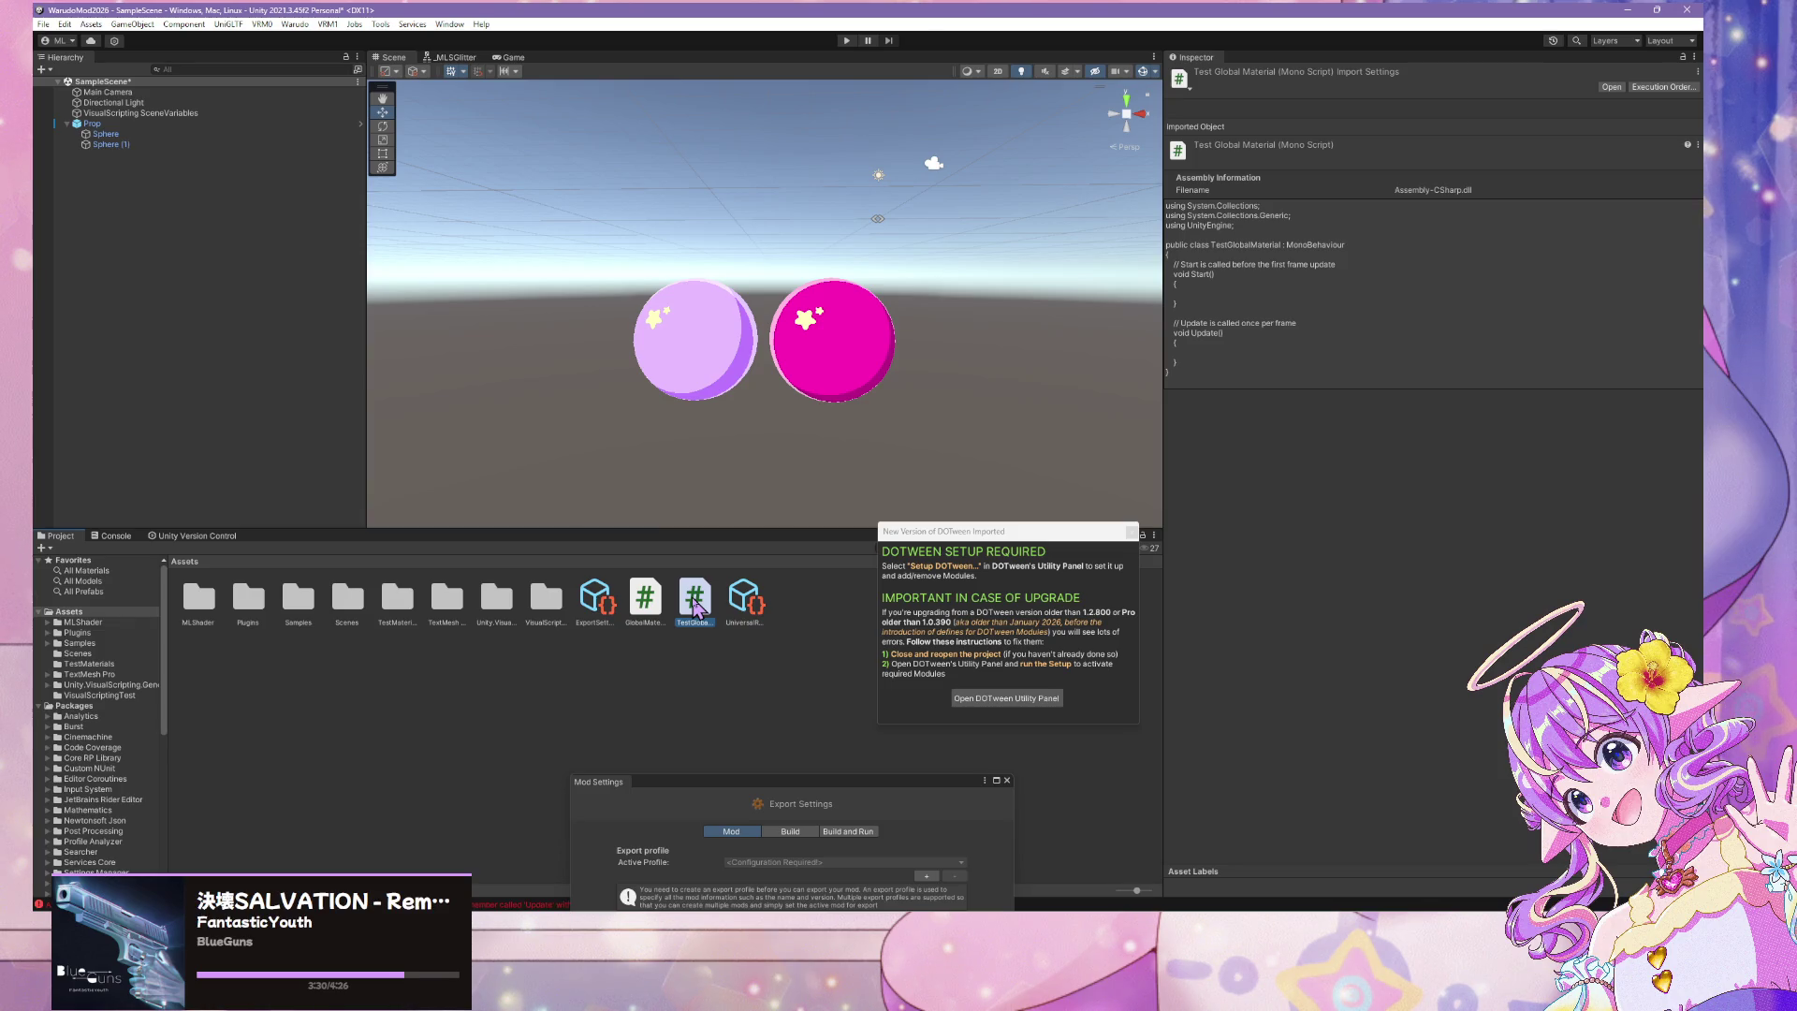
{"action": "left_click", "coordinate": [645, 599]}
{"action": "key", "text": "Delete"}
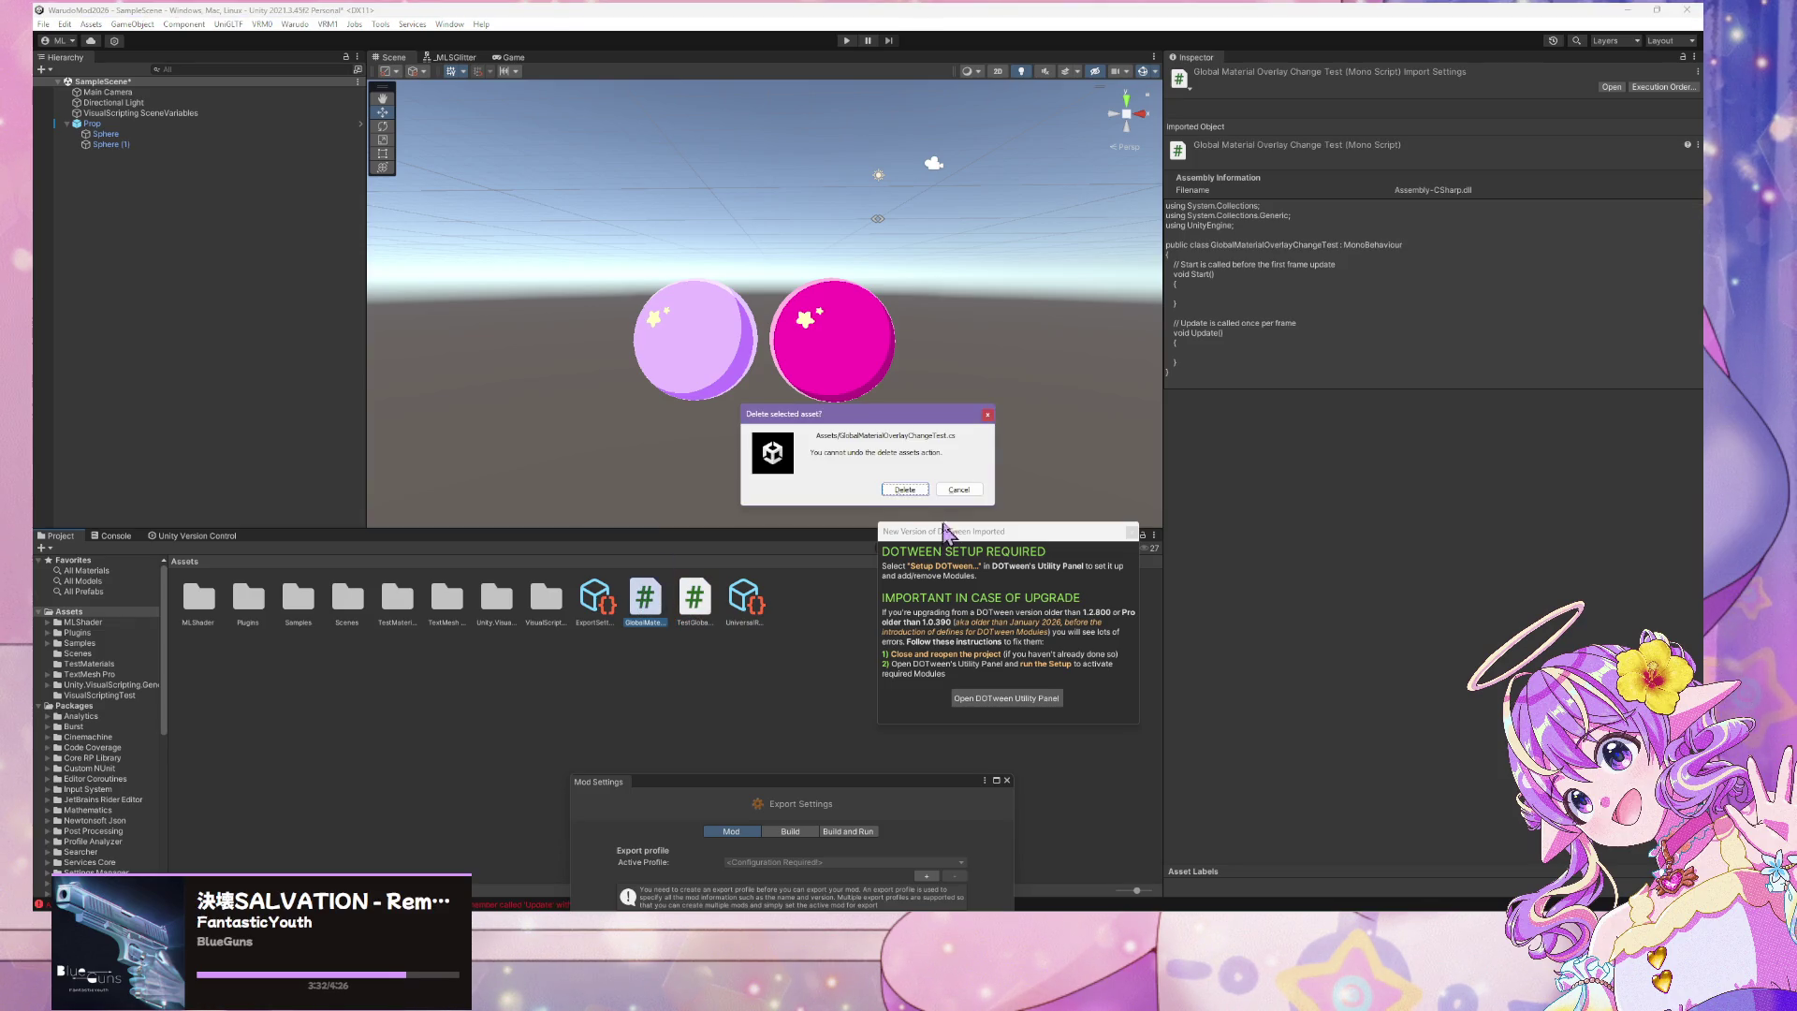
{"action": "left_click", "coordinate": [902, 490]}
{"action": "left_click", "coordinate": [1198, 880]}
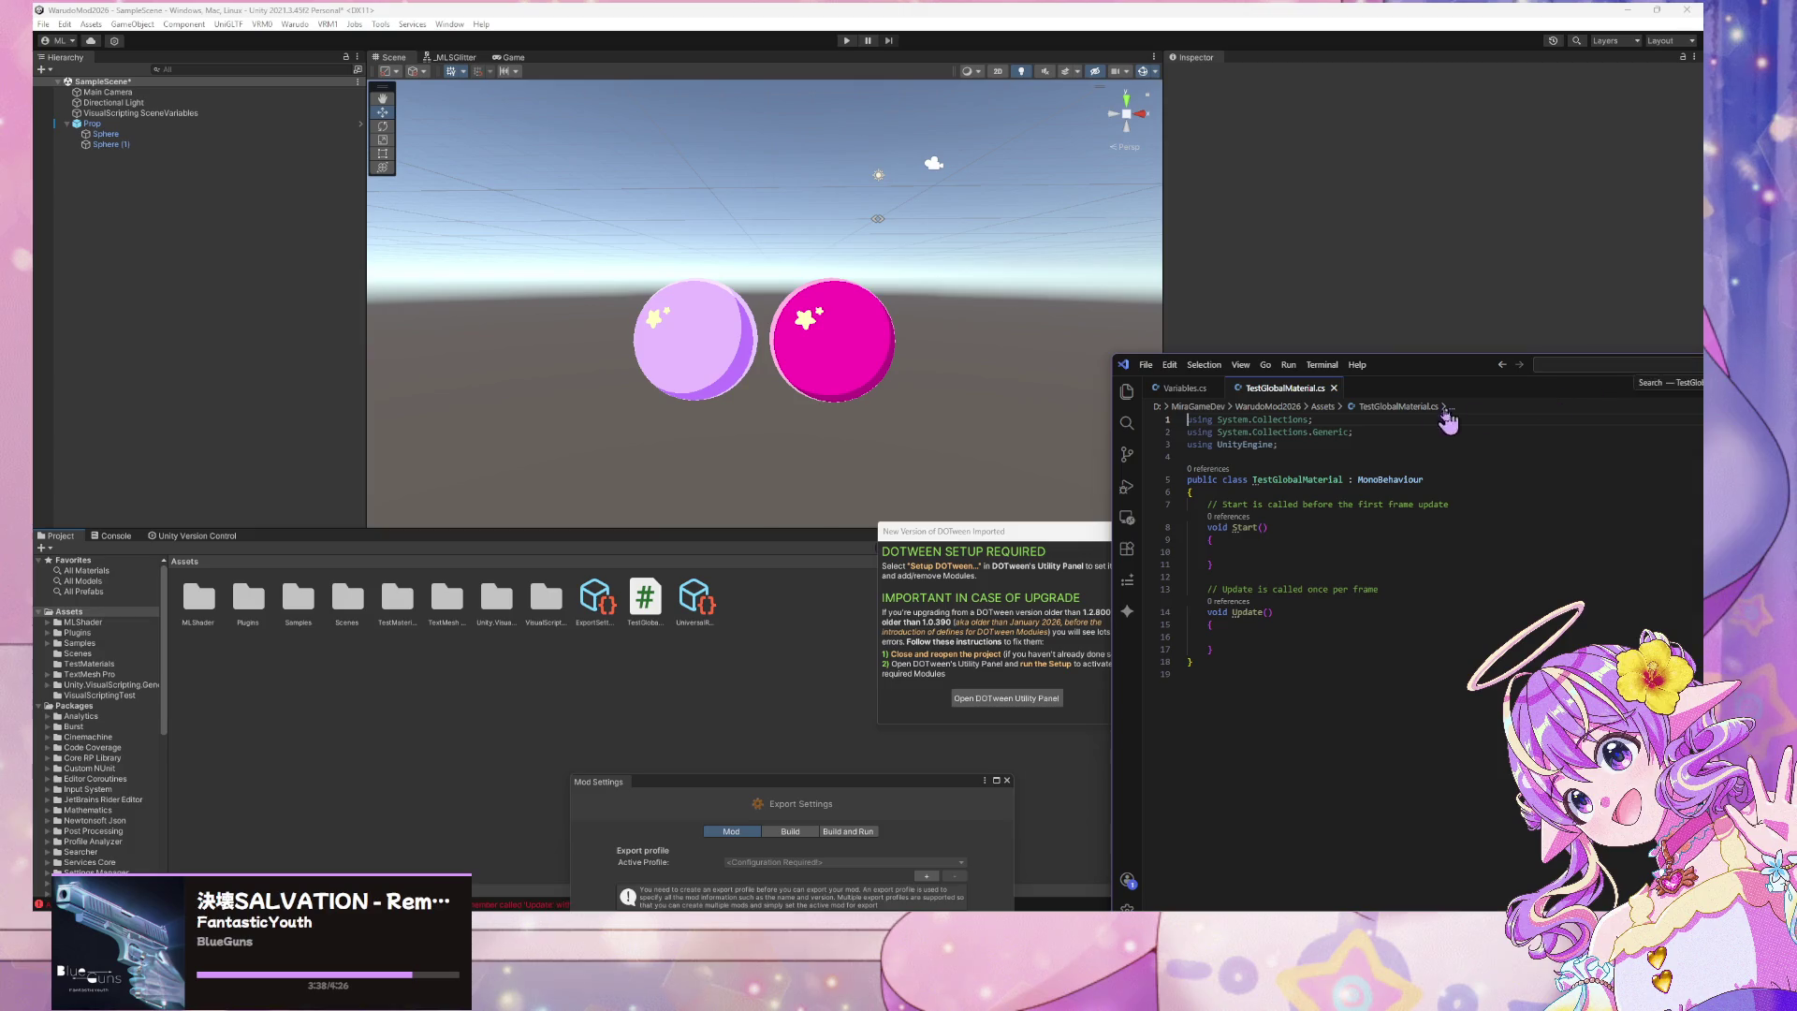
Enlarge the TestGlobalMaterial.cs VS Code window and show VS Code's recent folders list
{"action": "left_click_drag", "start_coordinate": [1446, 367], "coordinate": [847, 205]}
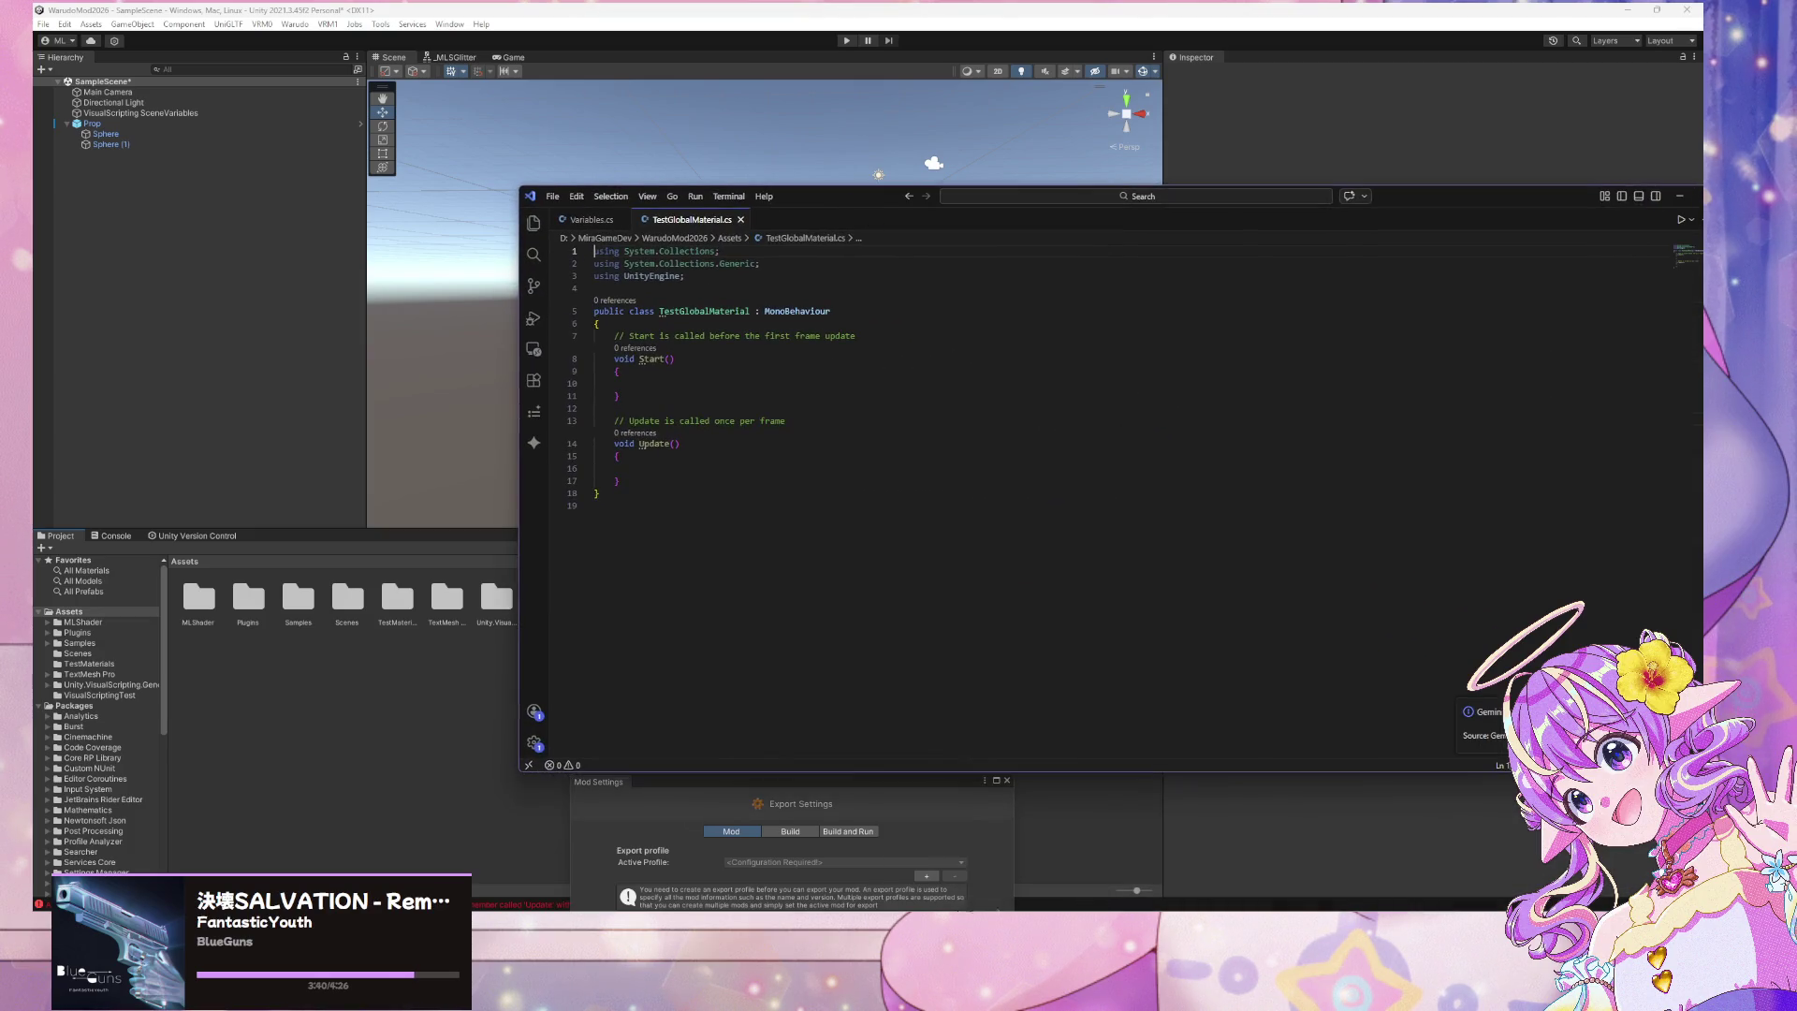
{"action": "mouse_move", "coordinate": [1143, 936]}
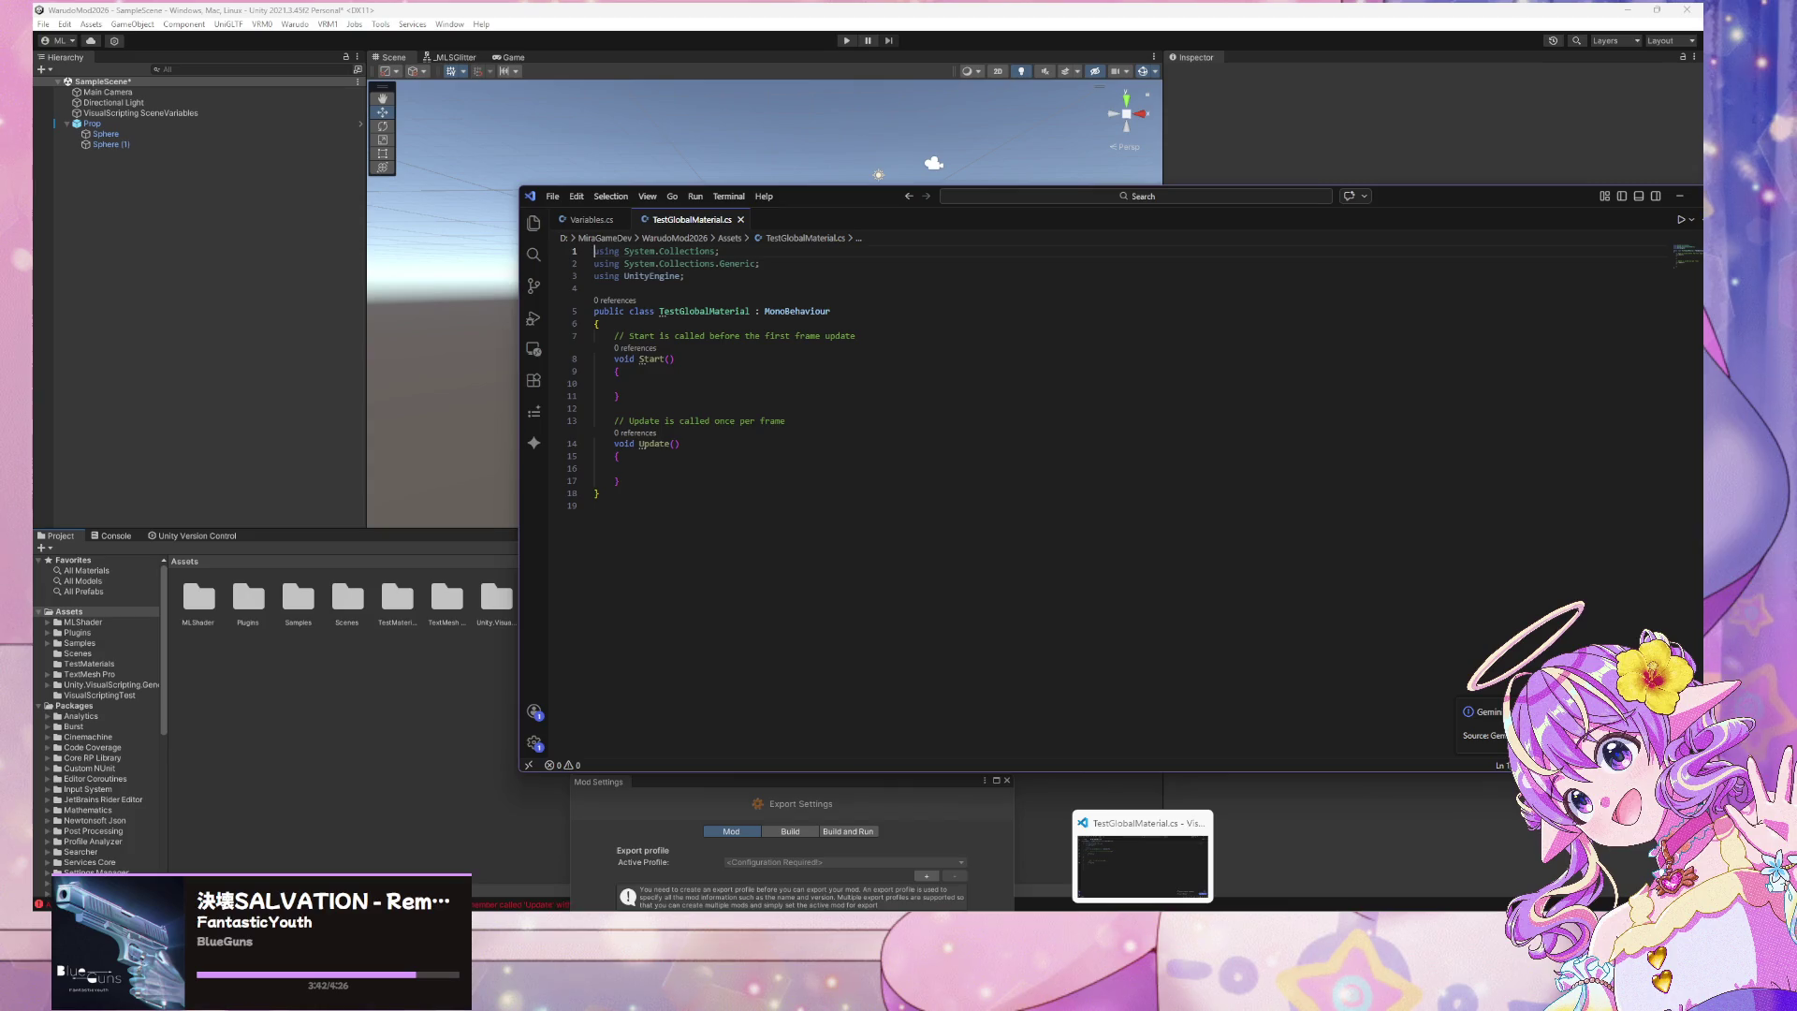
{"action": "right_click", "coordinate": [1142, 1001]}
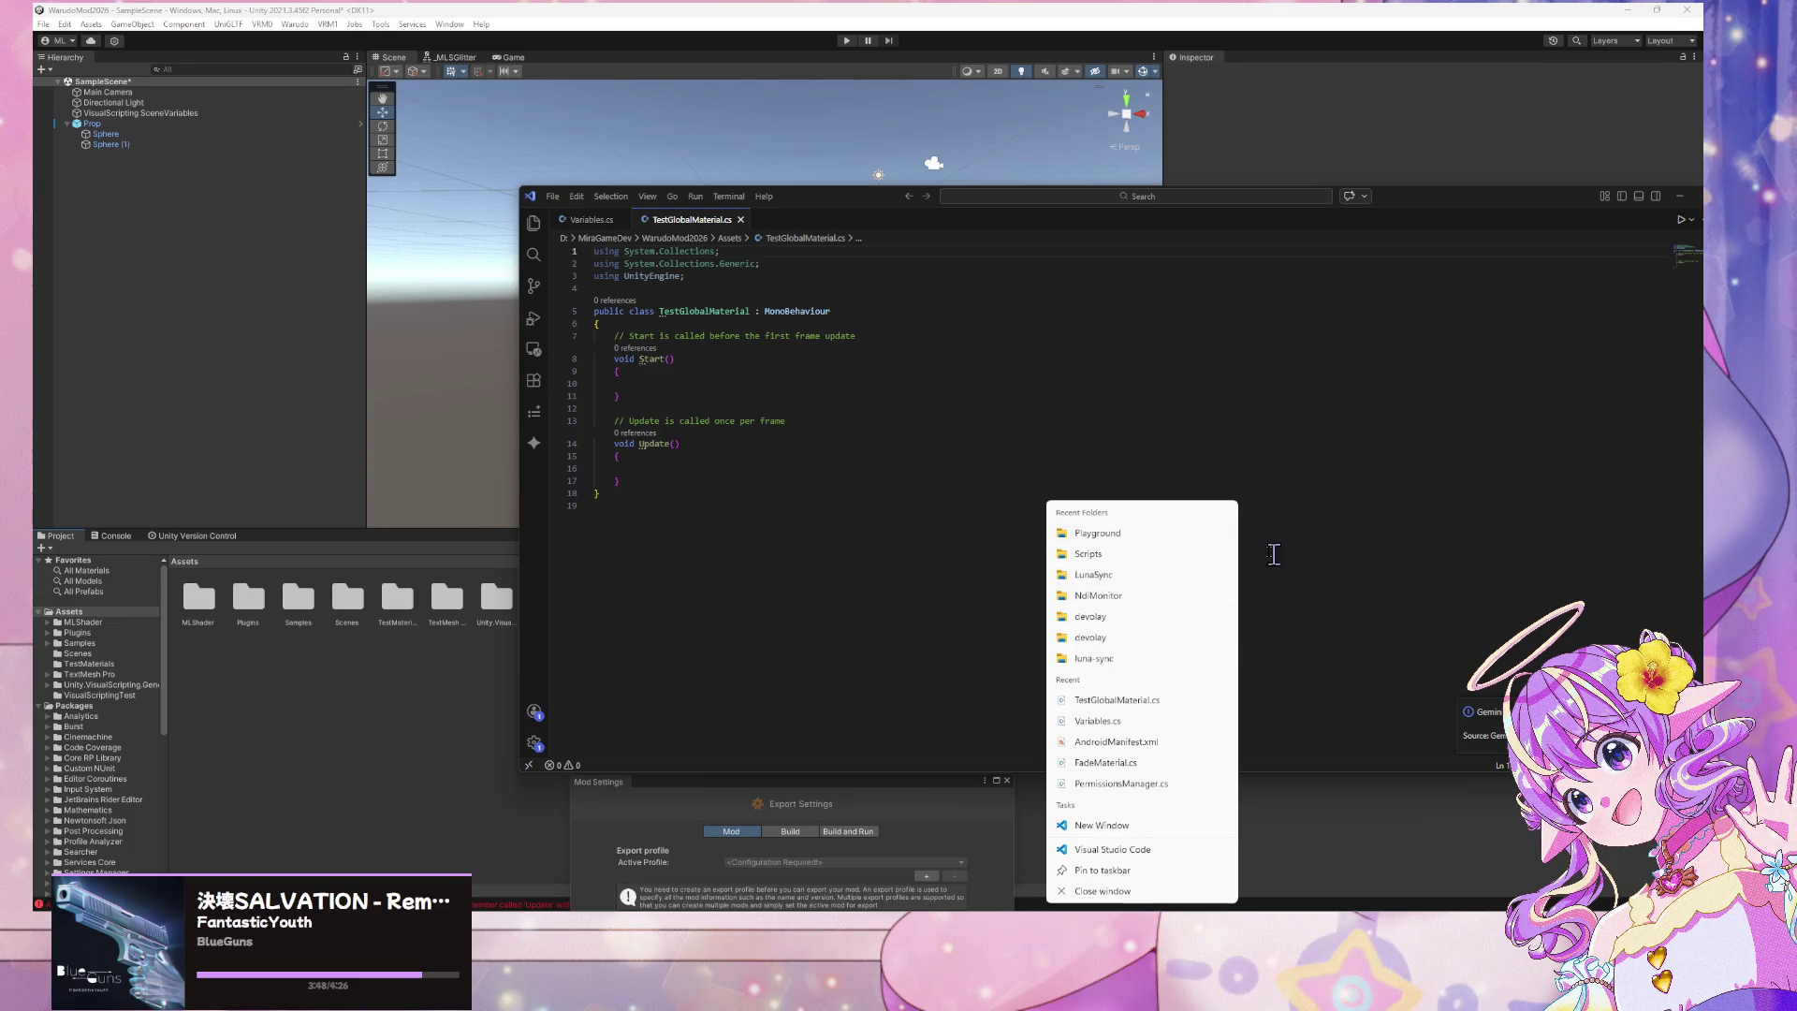
Open the recent Playground folder in a second VS Code window, beside TestGlobalMaterial.cs
{"action": "left_click", "coordinate": [1090, 532]}
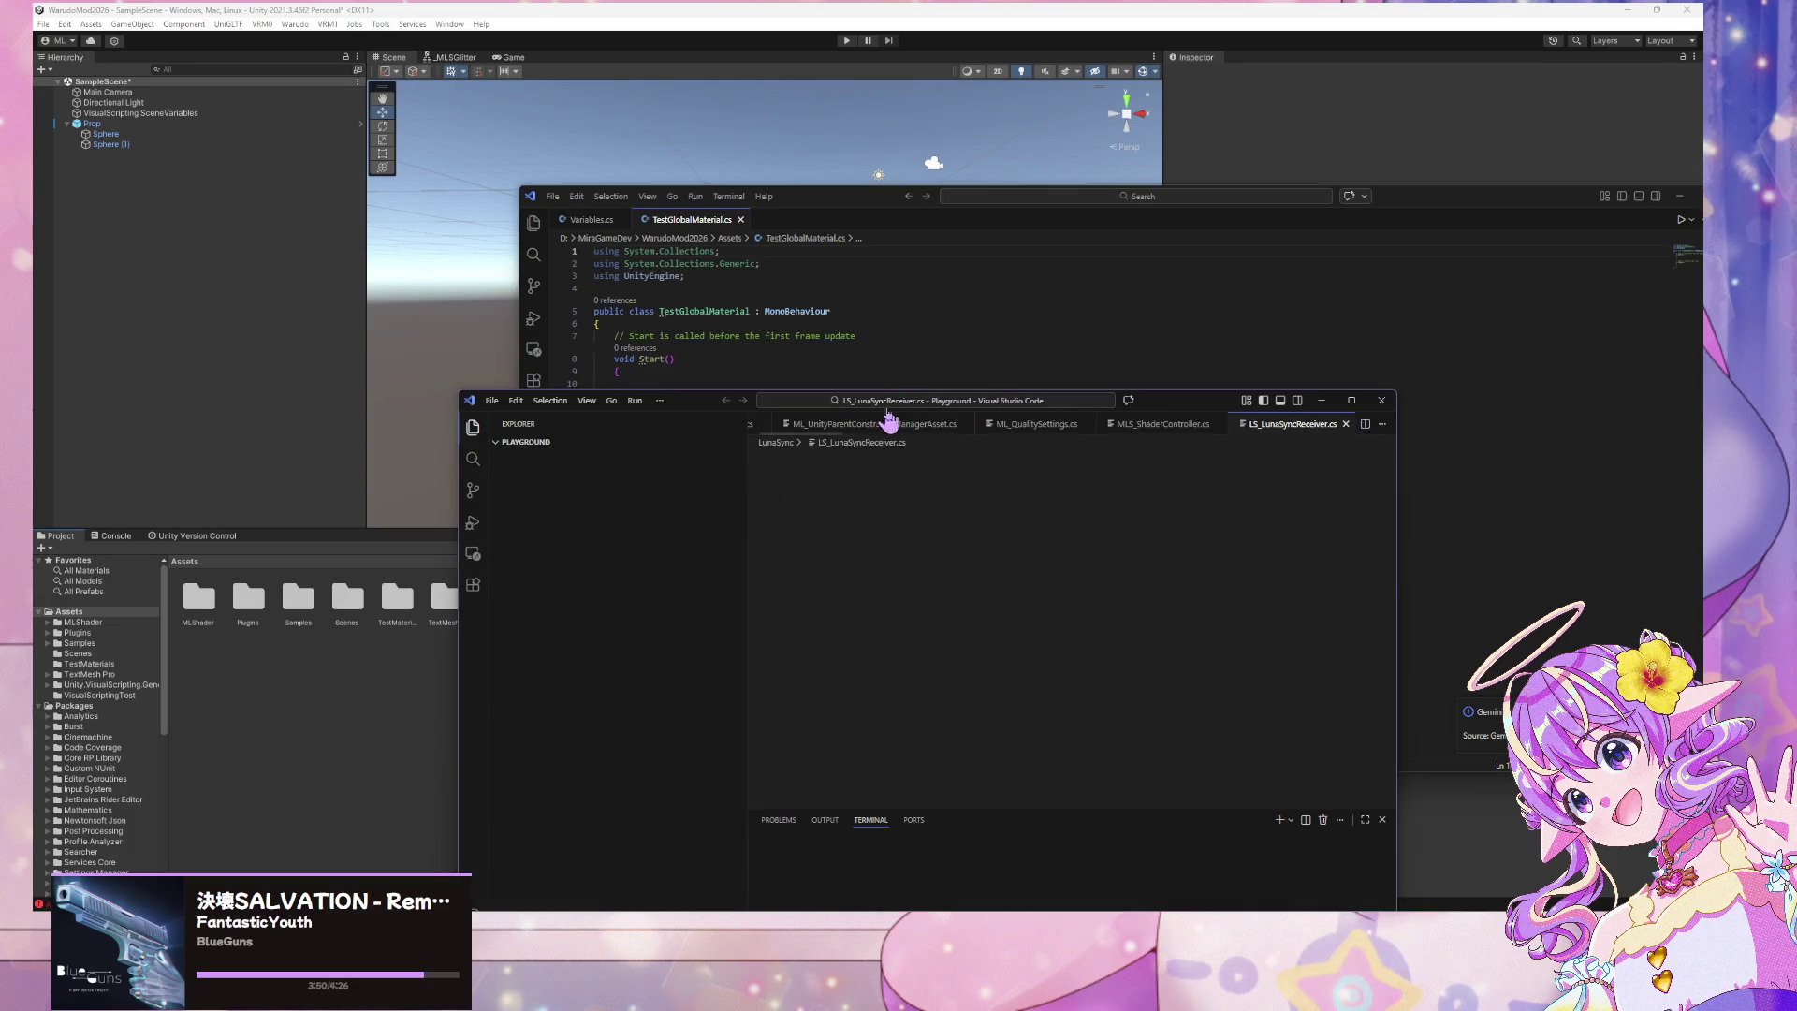
{"action": "mouse_move", "coordinate": [709, 402]}
{"action": "left_mouse_down"}
{"action": "mouse_move", "coordinate": [591, 382]}
{"action": "mouse_move", "coordinate": [383, 257]}
{"action": "left_mouse_up"}
{"action": "left_click", "coordinate": [1172, 281]}
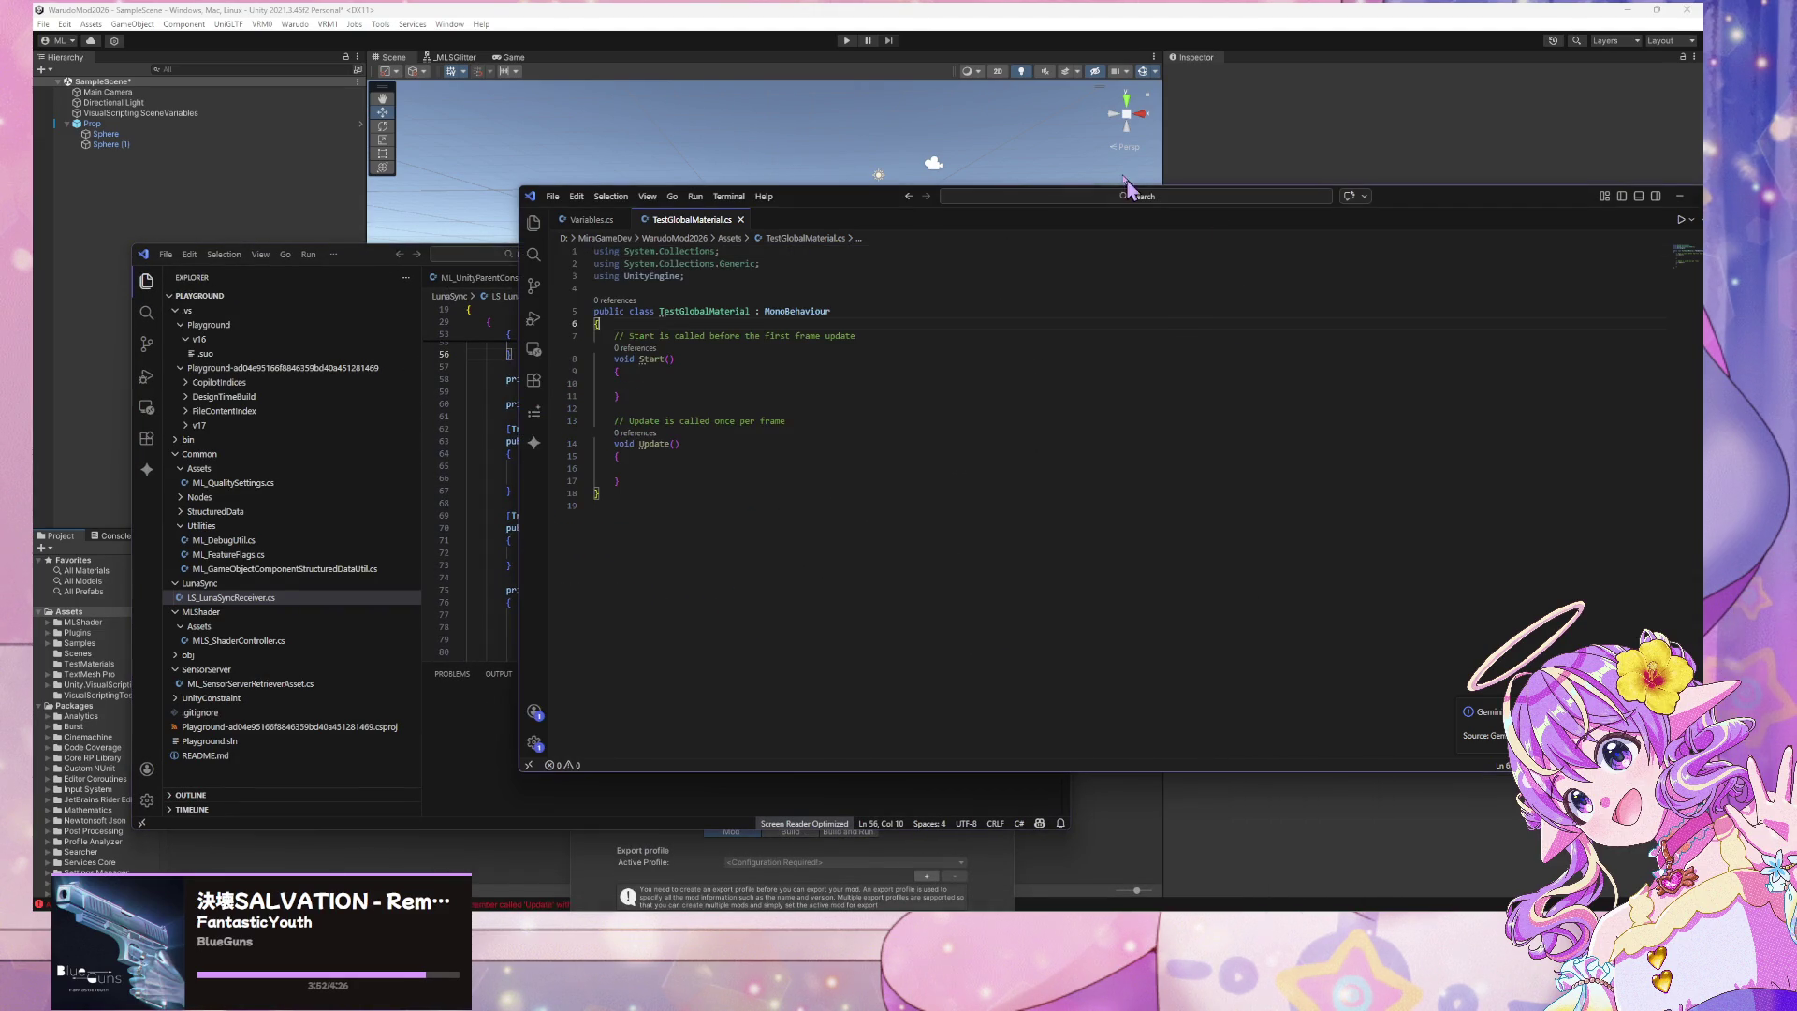
{"action": "left_click_drag", "start_coordinate": [520, 187], "coordinate": [845, 168]}
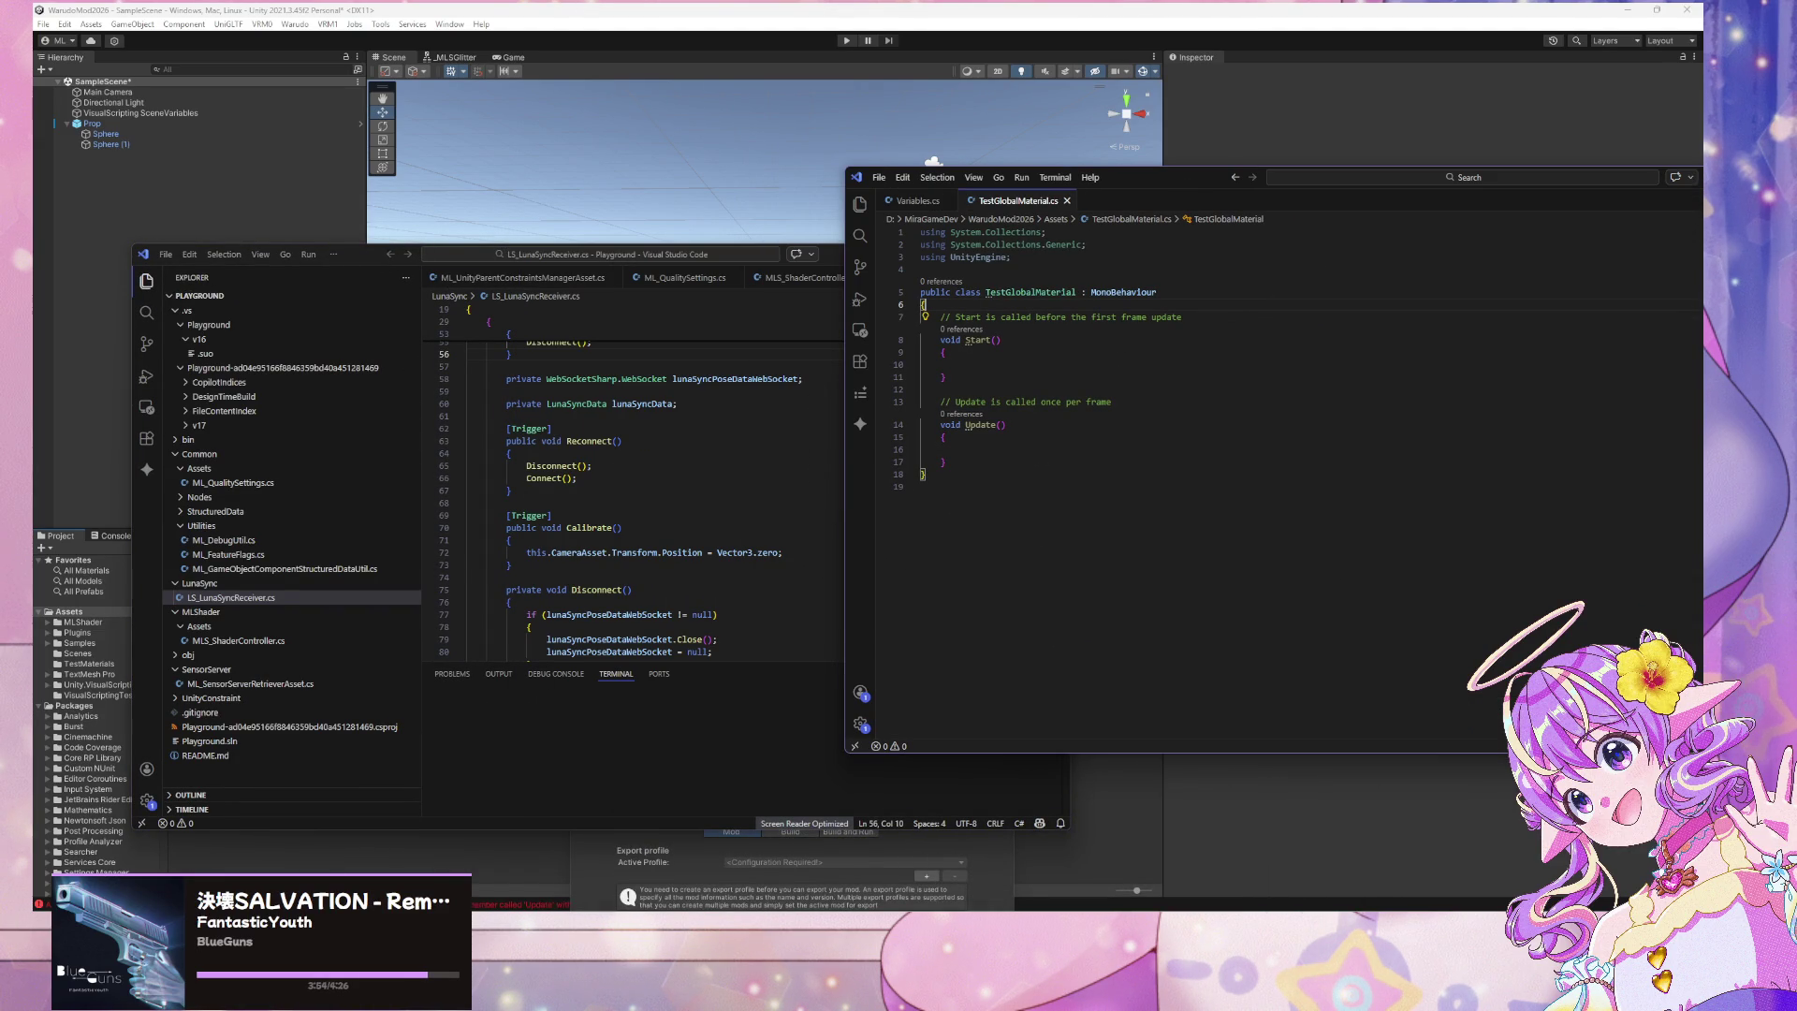
Bring Firefox to the front over the editors, reposition it, and start a new tab
{"action": "mouse_move", "coordinate": [885, 922]}
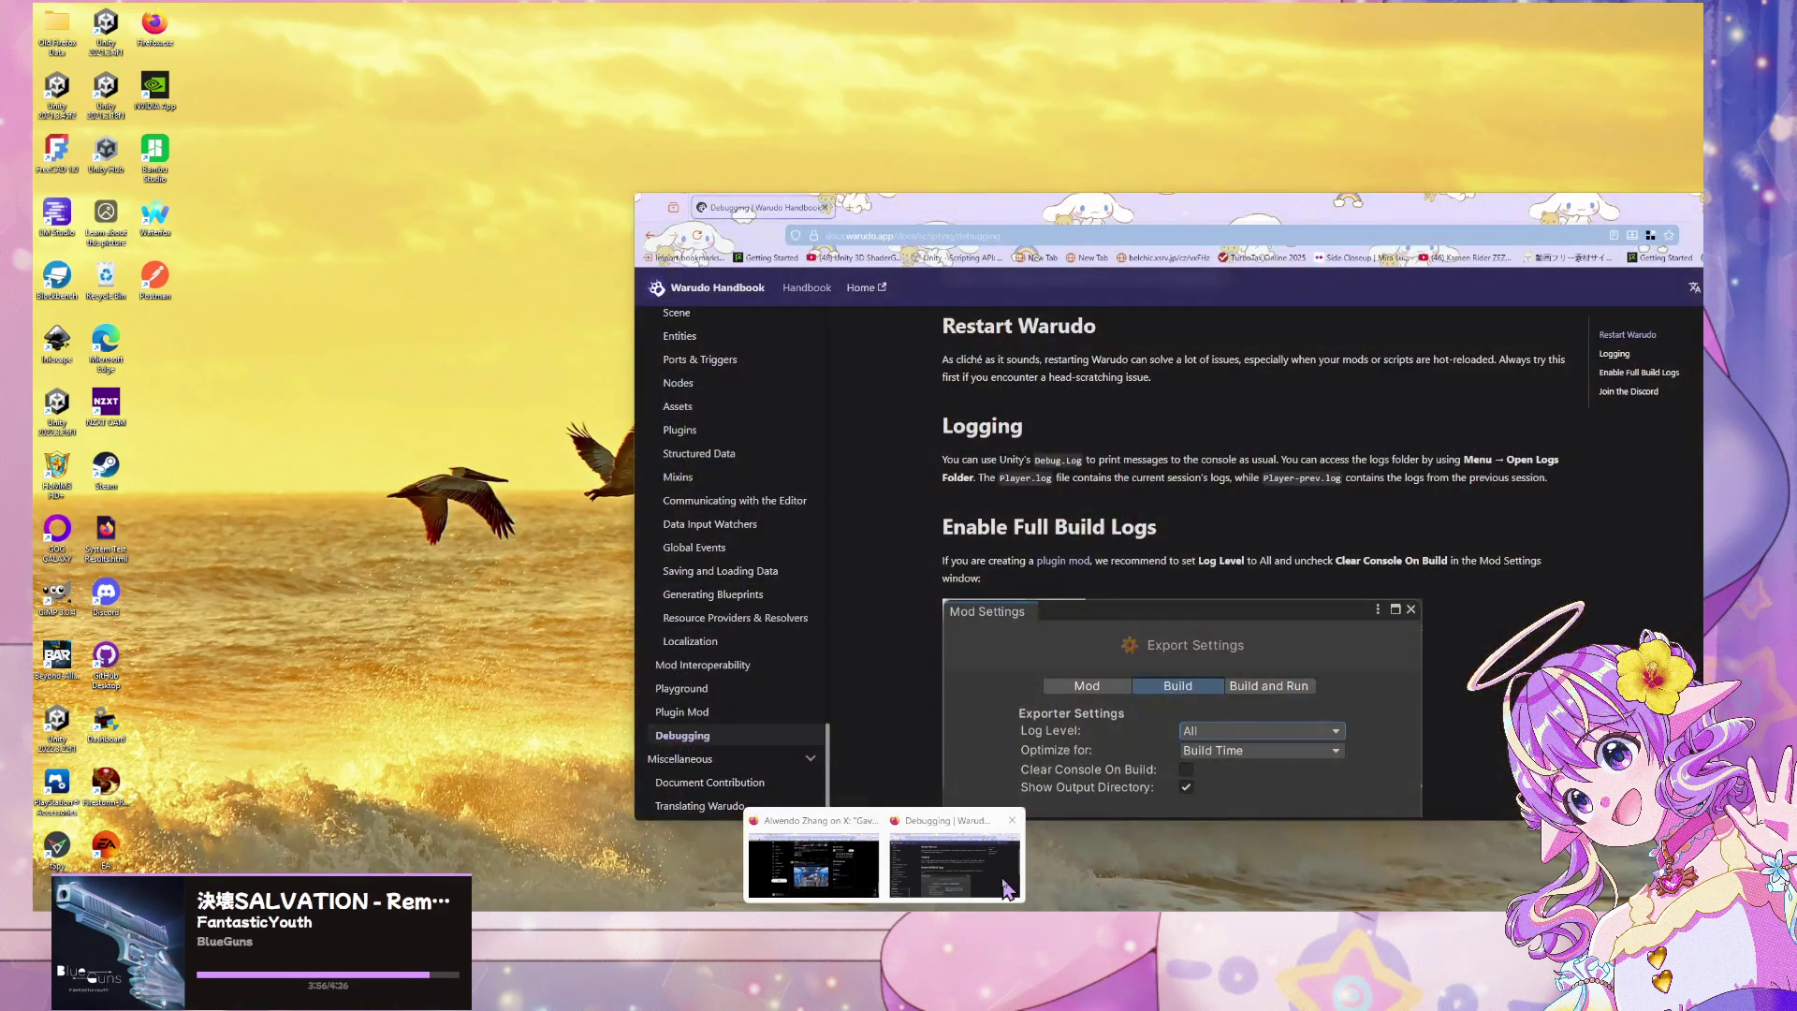
{"action": "left_click", "coordinate": [1006, 887]}
{"action": "mouse_move", "coordinate": [897, 220]}
{"action": "left_mouse_down"}
{"action": "mouse_move", "coordinate": [943, 301]}
{"action": "mouse_move", "coordinate": [635, 128]}
{"action": "left_mouse_up"}
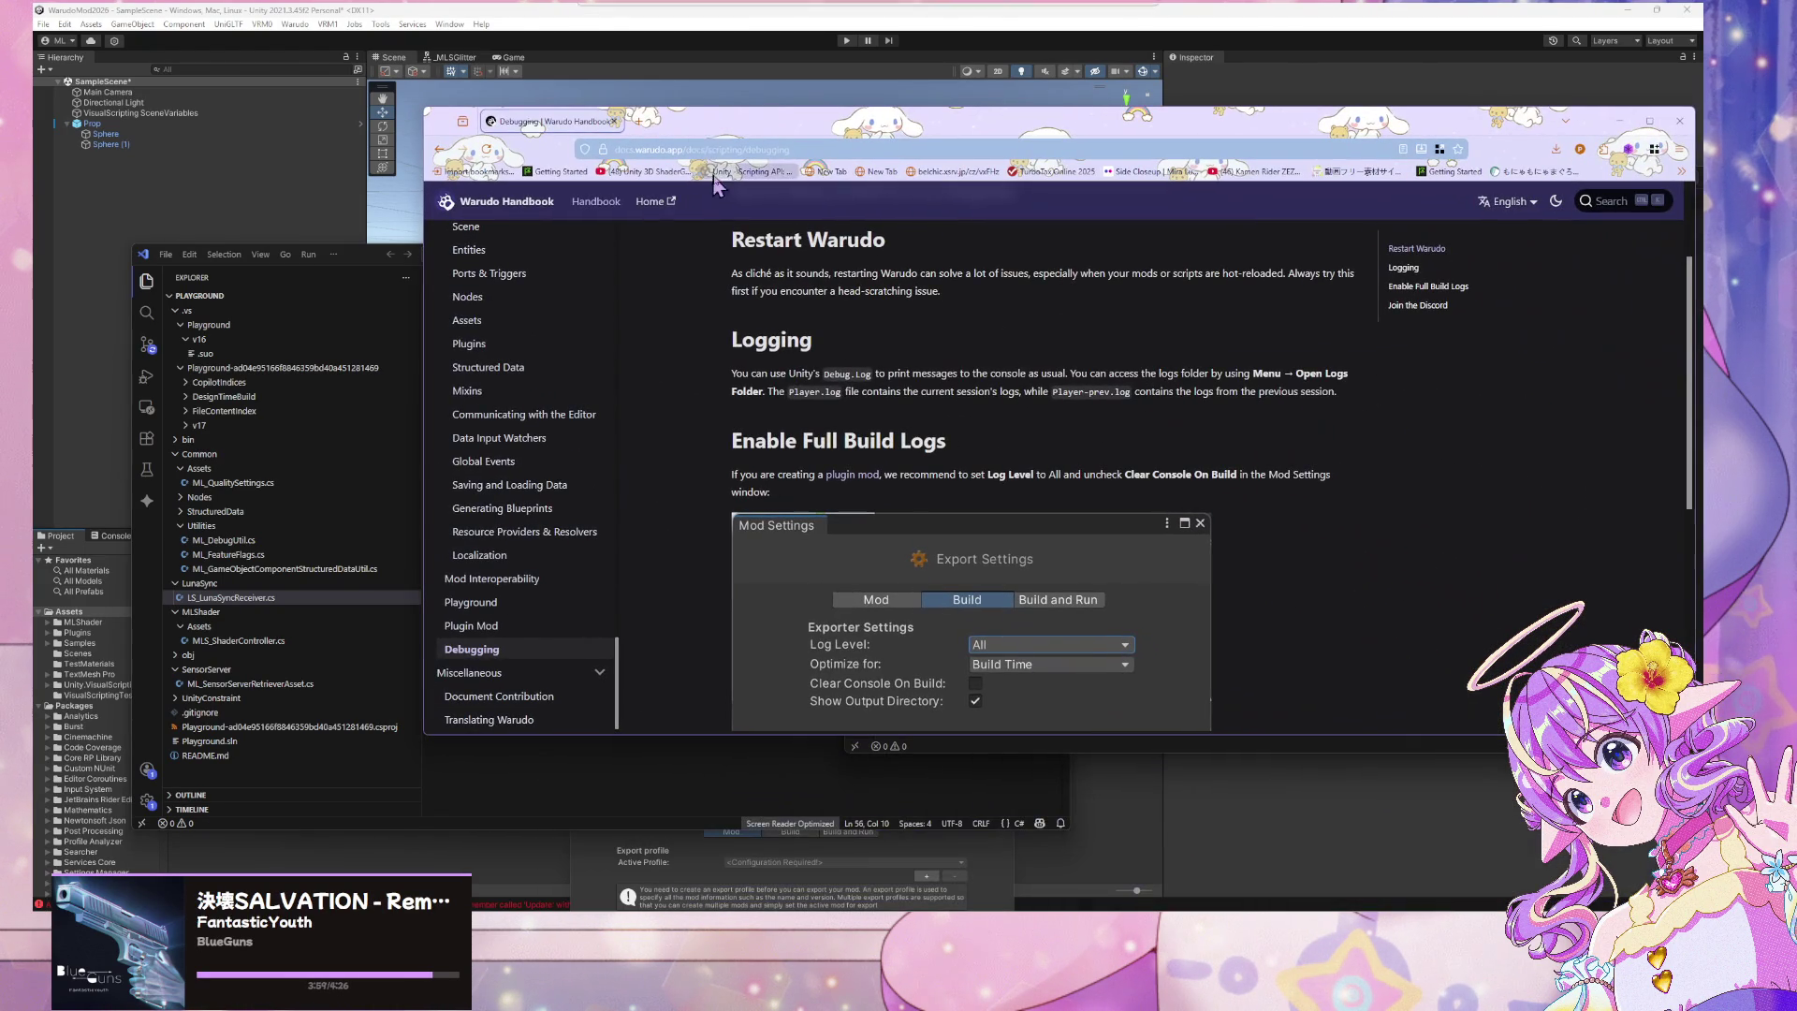
{"action": "left_click", "coordinate": [636, 123]}
Search 'unity global material variable' and open the forum thread on shader global variables
{"action": "type", "text": "unity"}
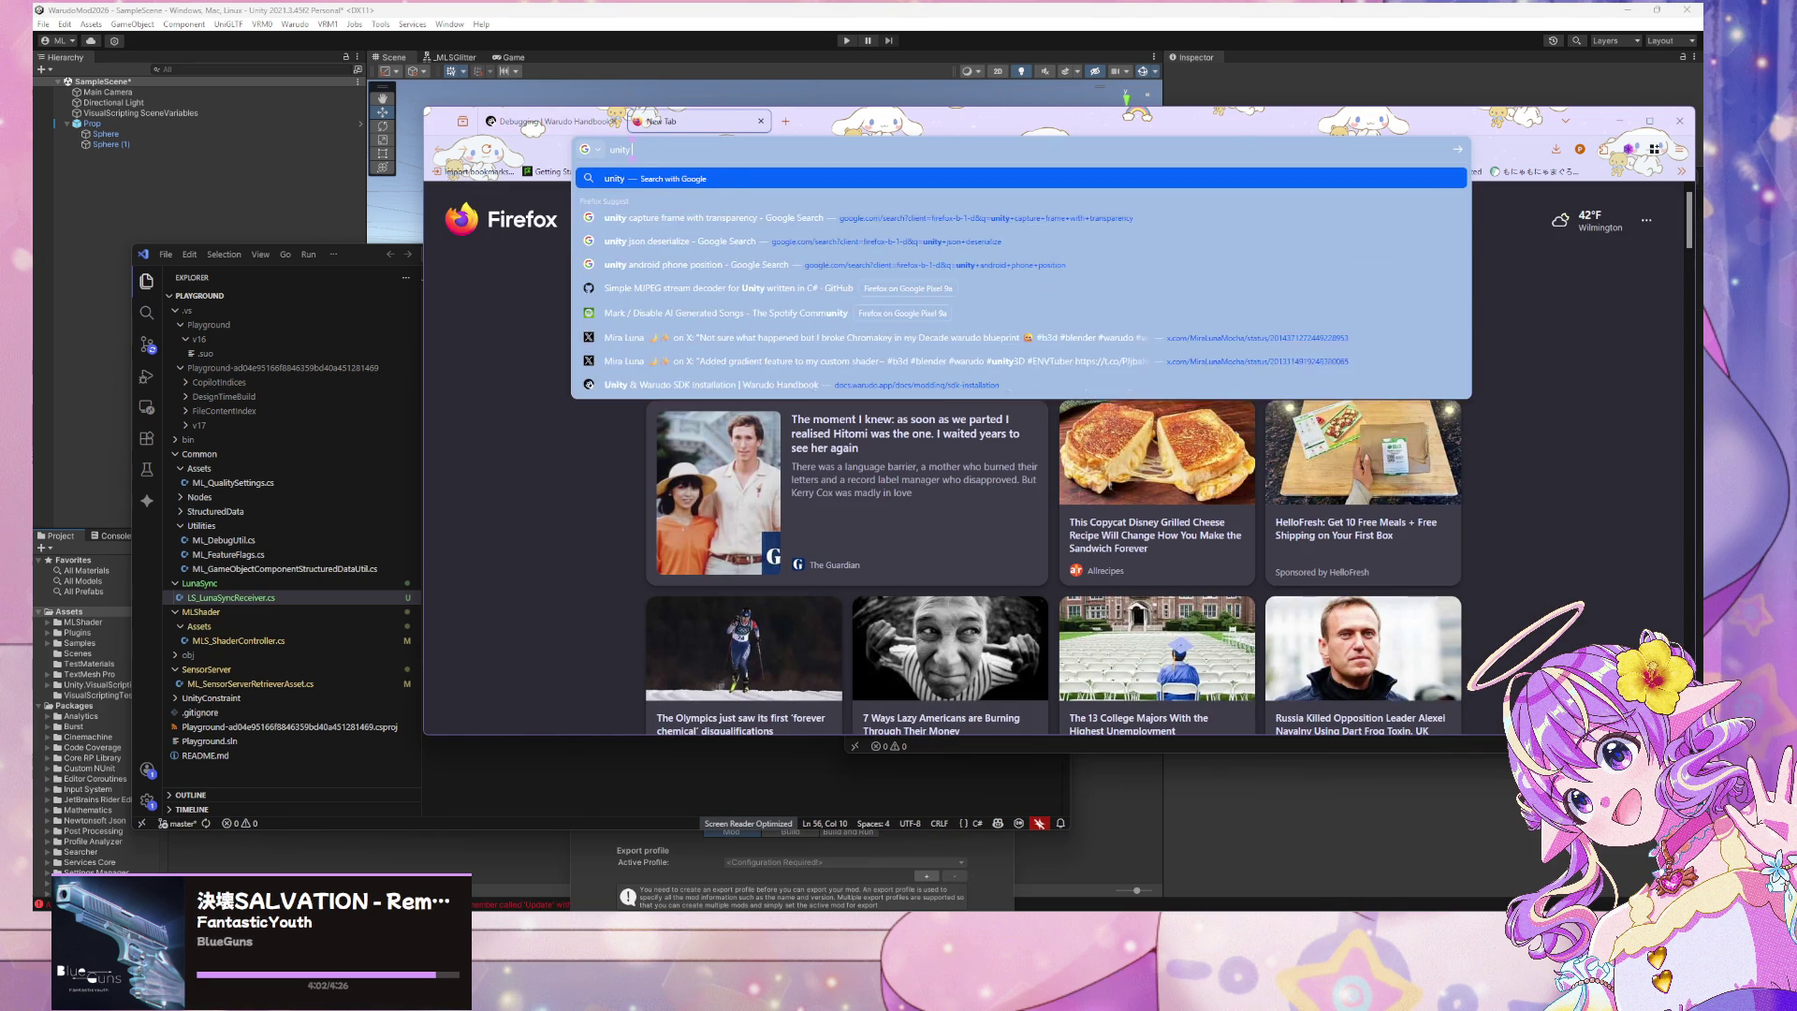
{"action": "type", "text": " global materi"}
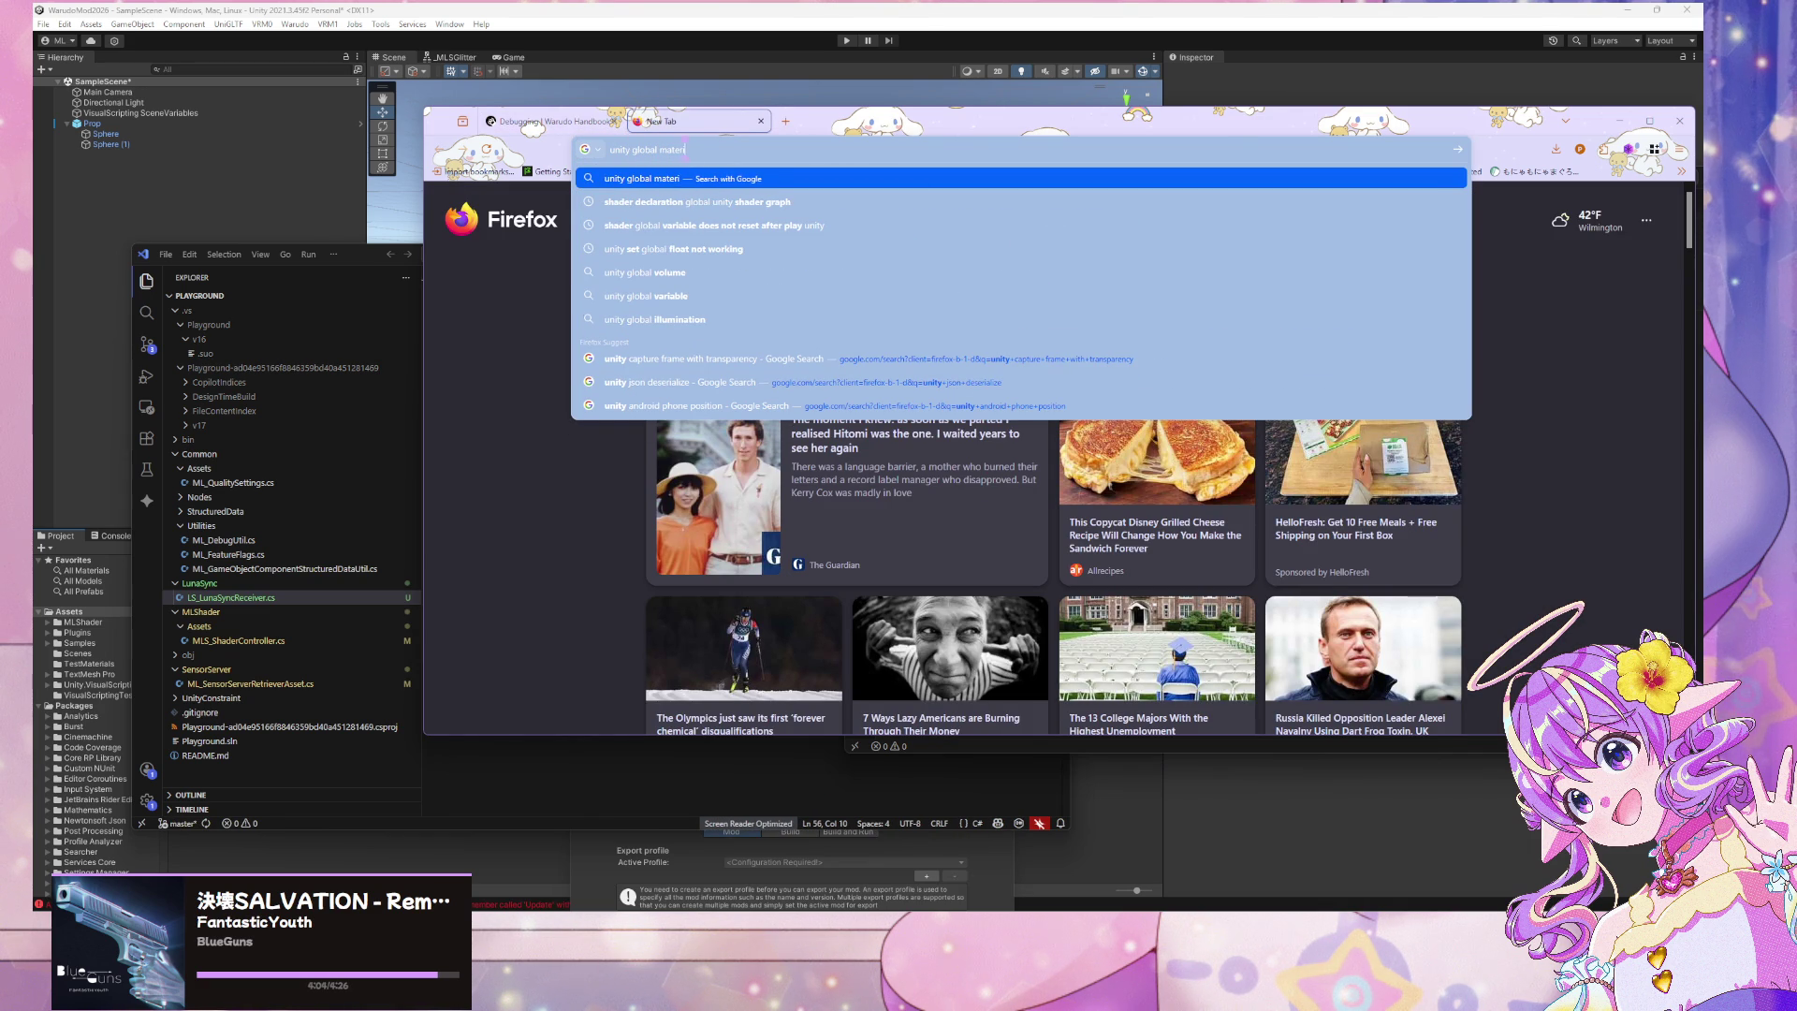
{"action": "type", "text": "al variab"}
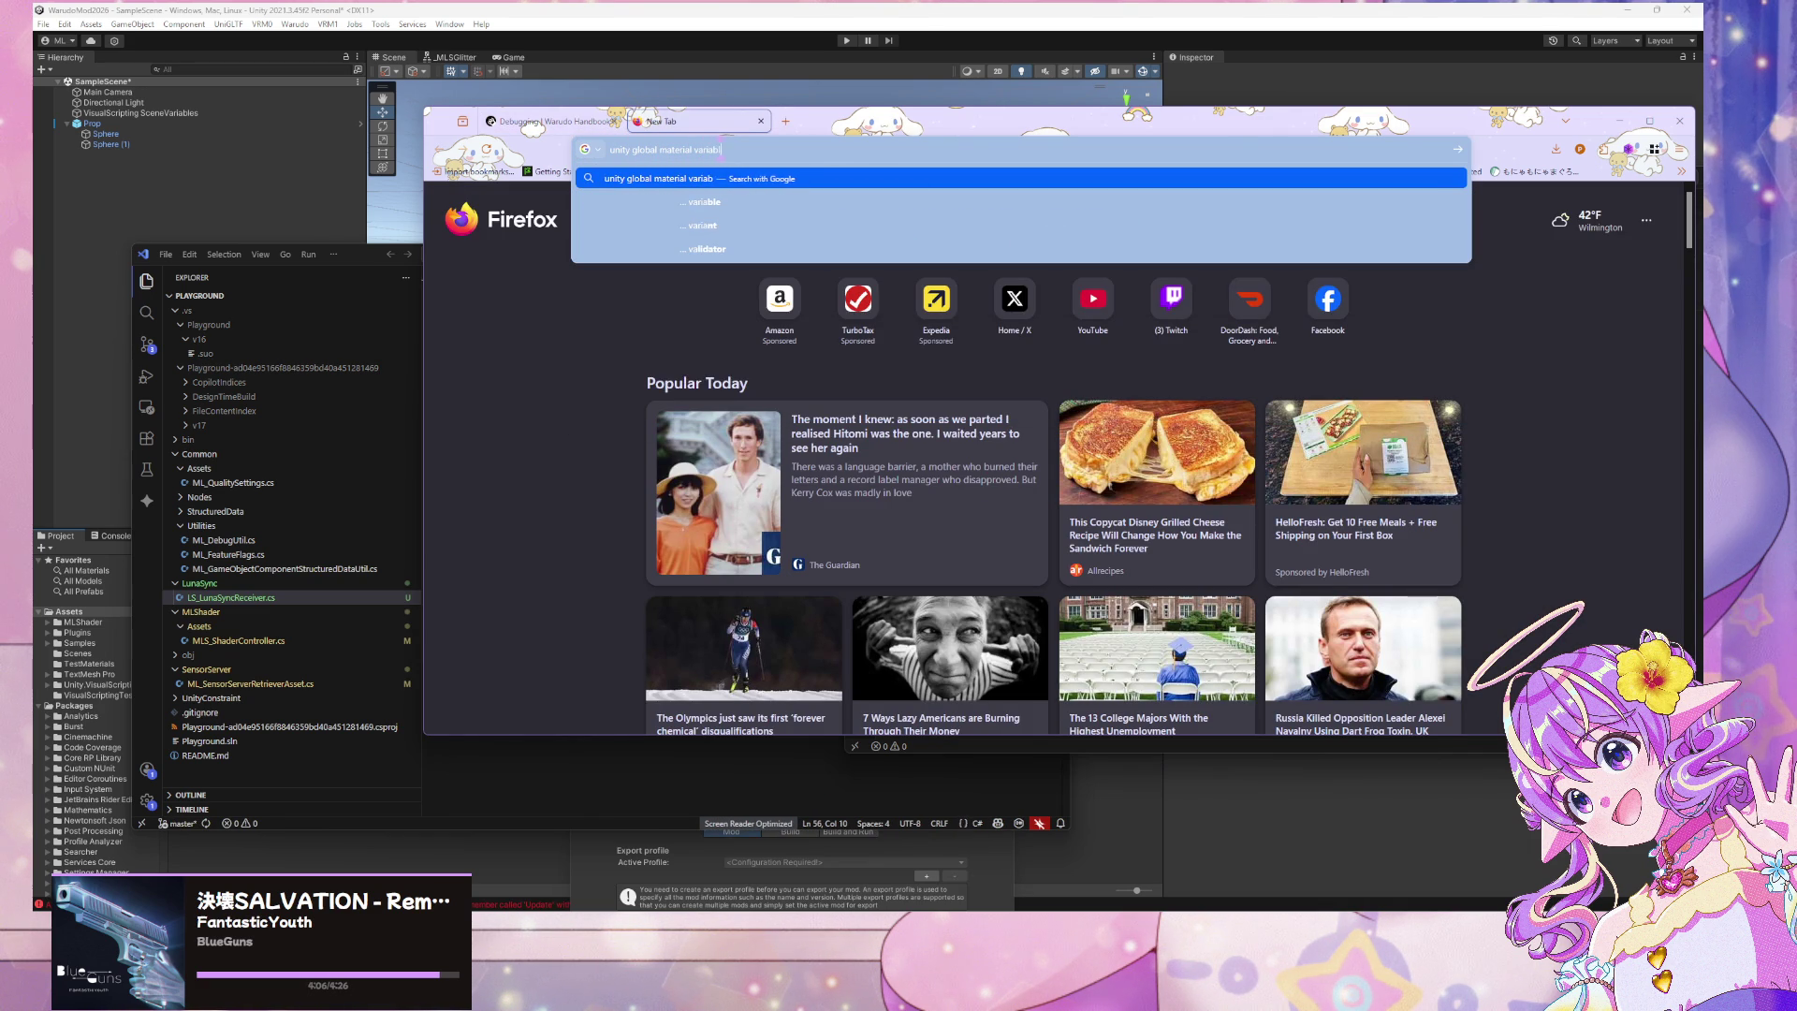
{"action": "type", "text": "le"}
{"action": "key", "text": "Return"}
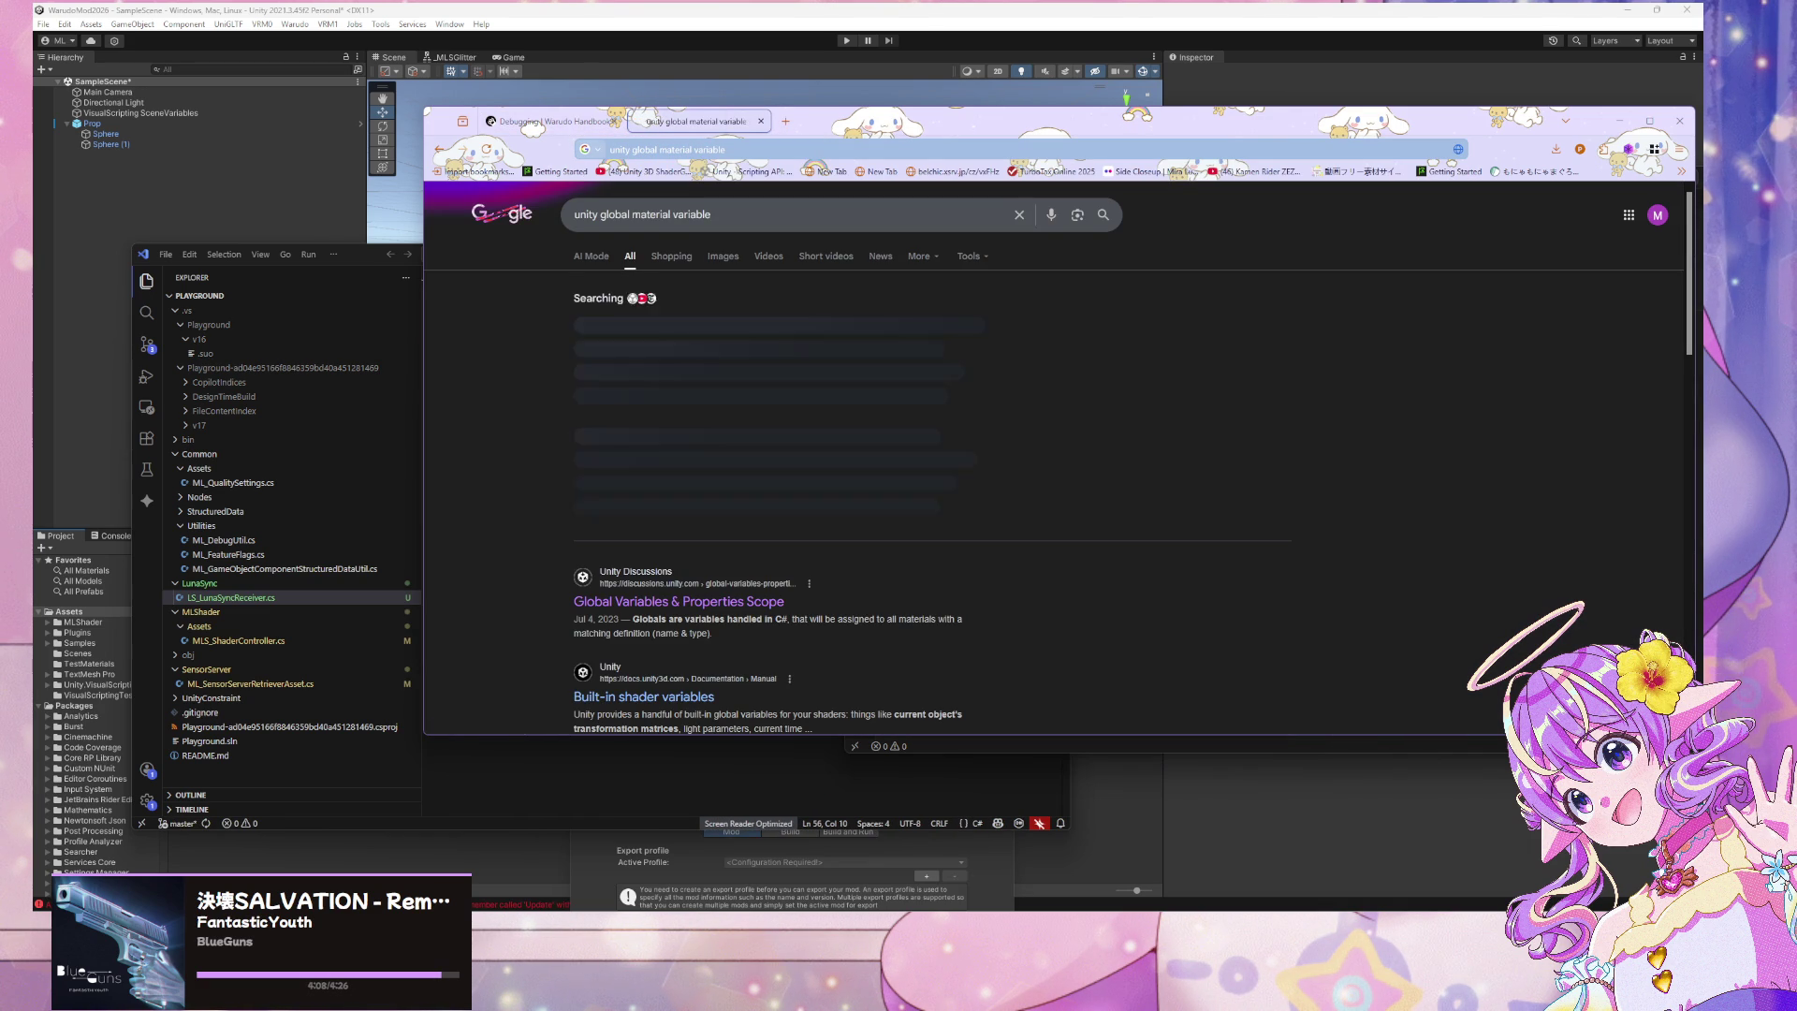
{"action": "scroll", "coordinate": [810, 568], "scroll_direction": "down", "scroll_amount": 2}
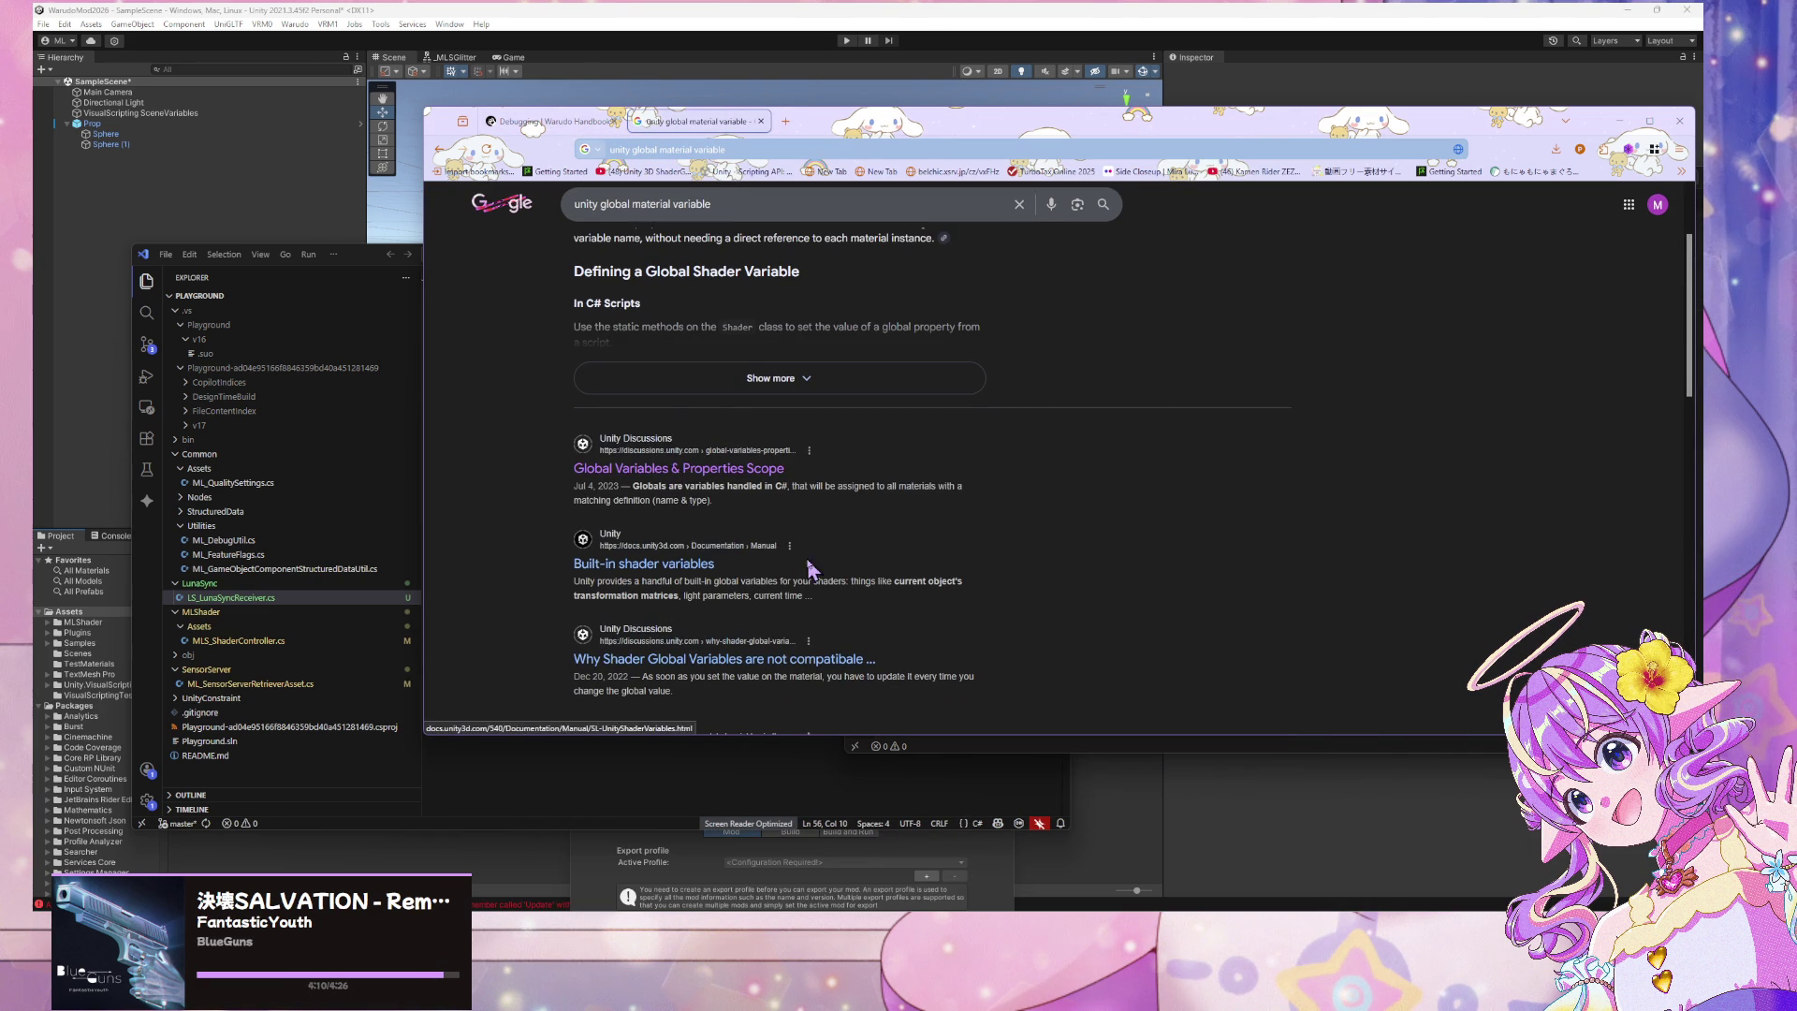
{"action": "scroll", "coordinate": [767, 374], "scroll_direction": "down", "scroll_amount": 3}
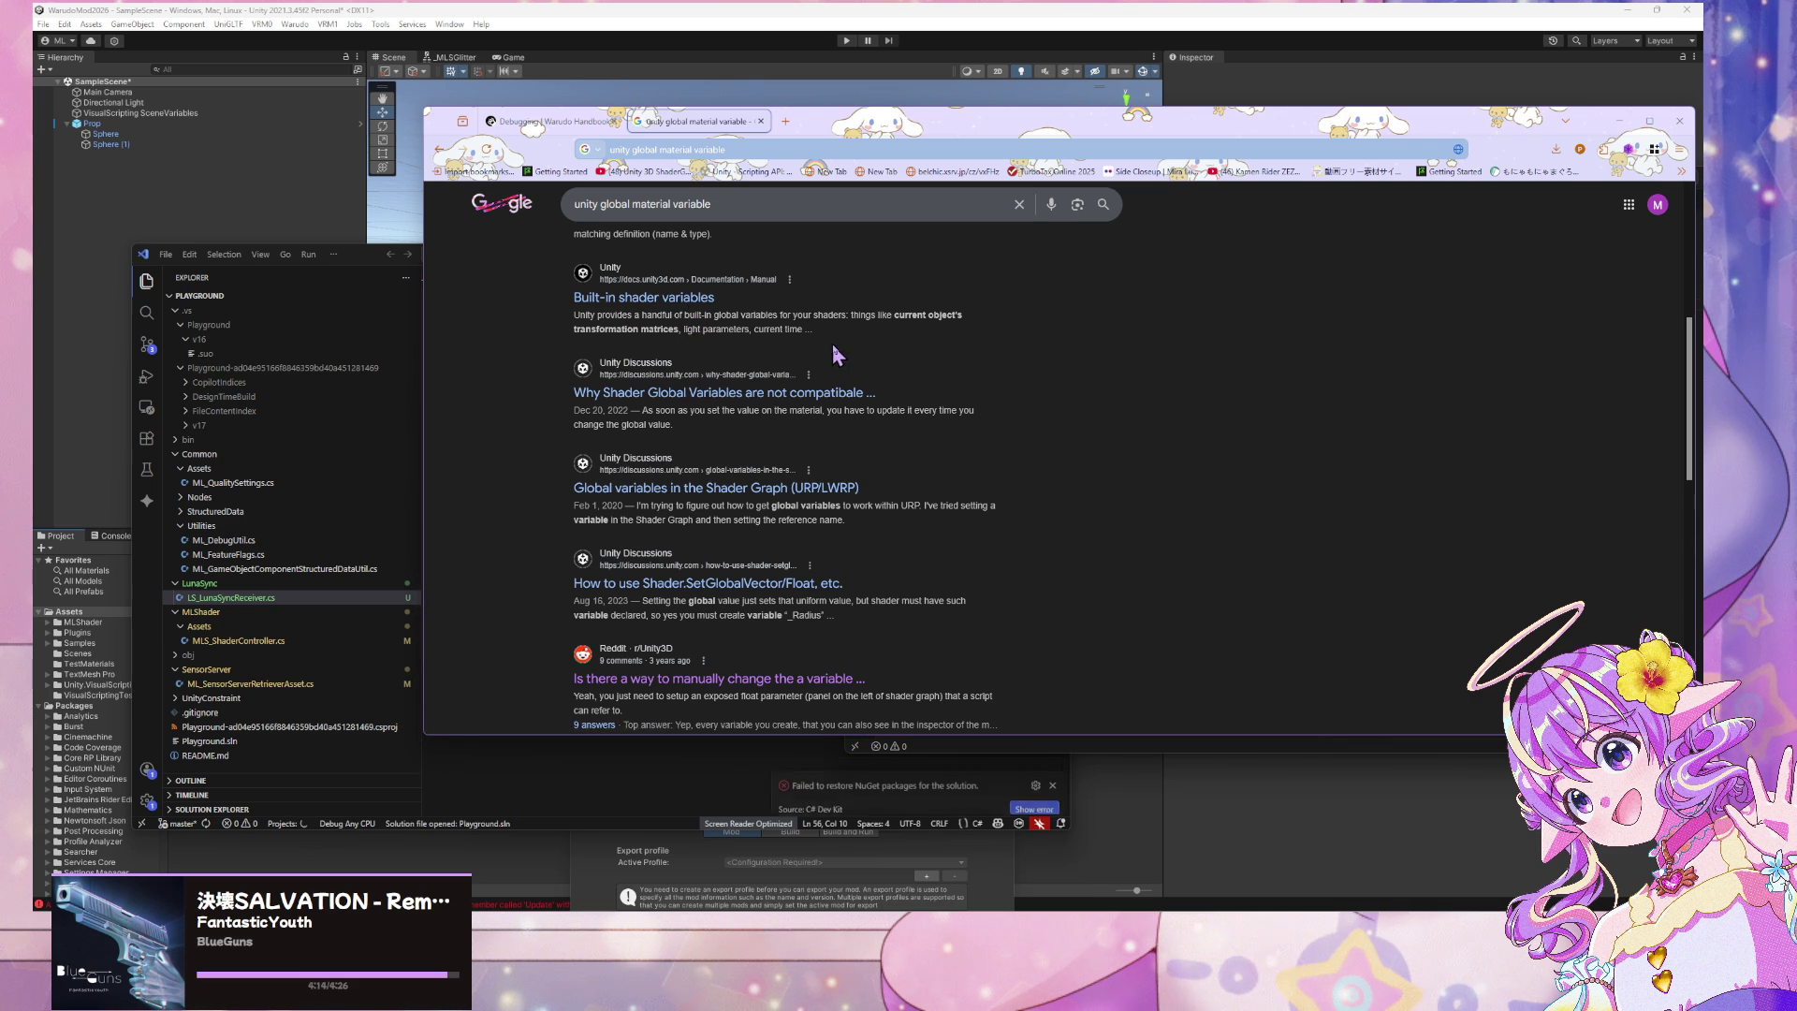
{"action": "scroll", "coordinate": [880, 360], "scroll_direction": "up", "scroll_amount": 4}
{"action": "scroll", "coordinate": [879, 360], "scroll_direction": "down", "scroll_amount": 3}
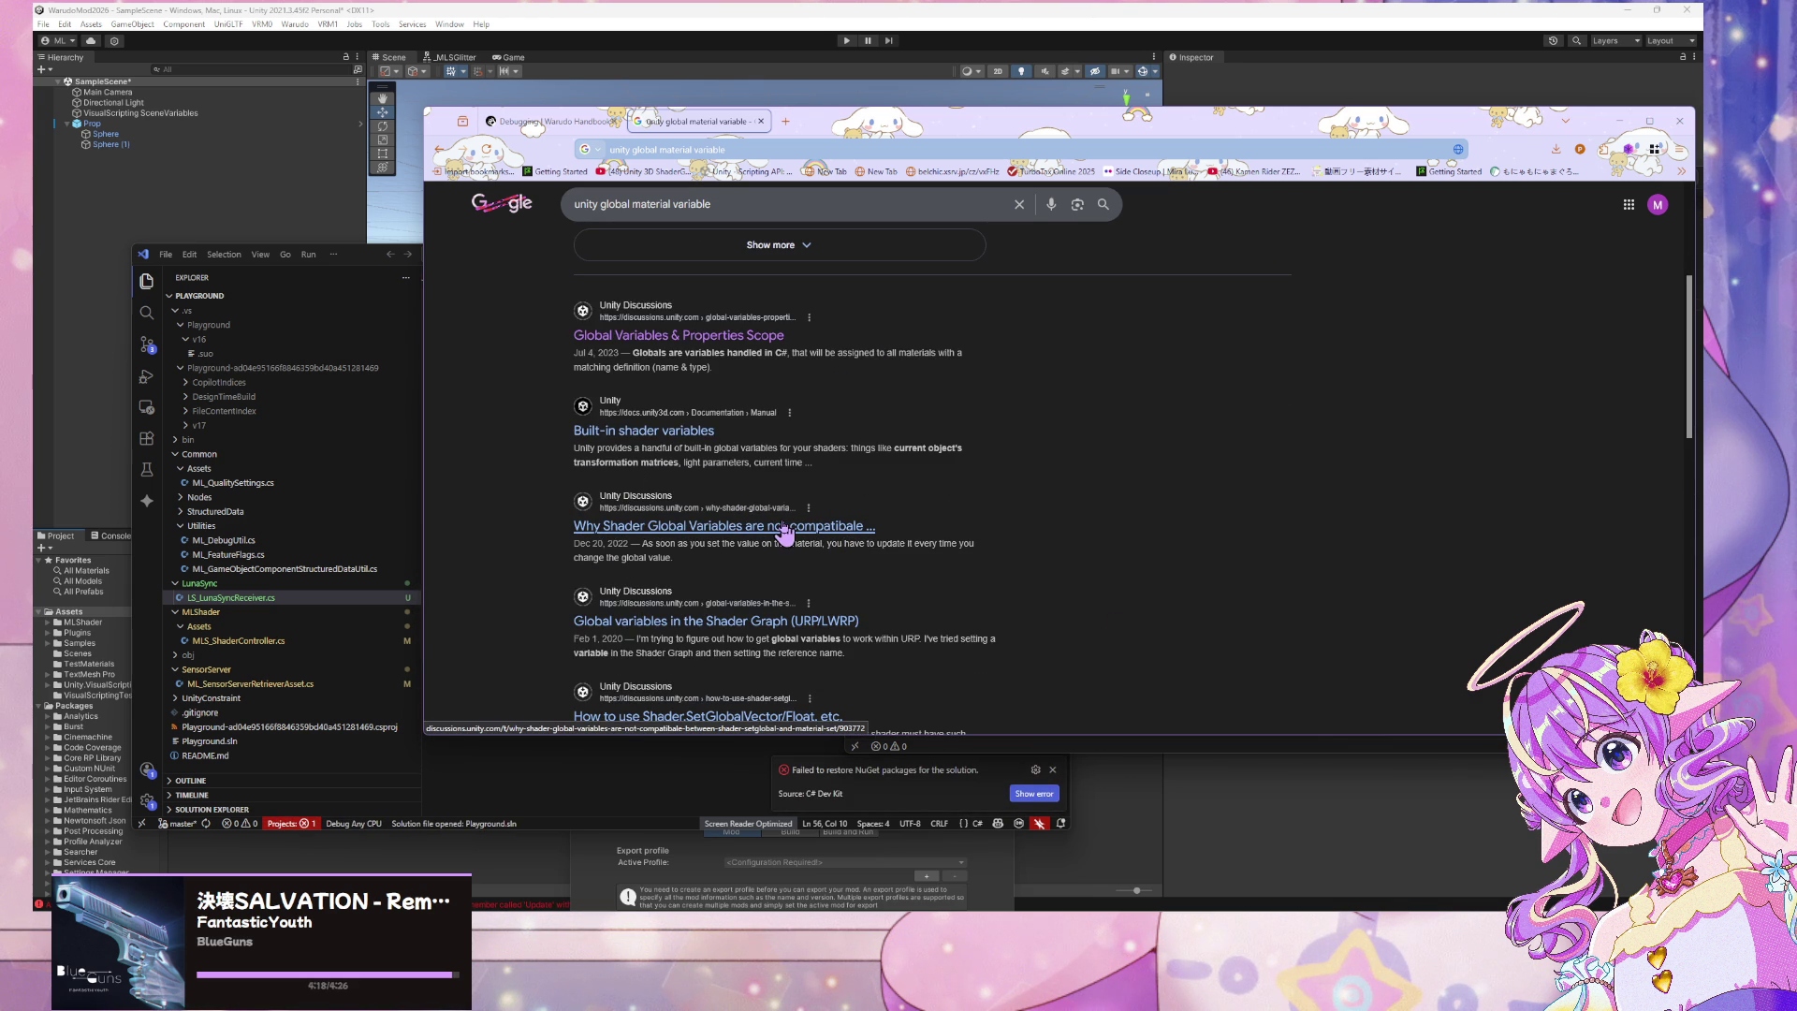
{"action": "left_click", "coordinate": [786, 525]}
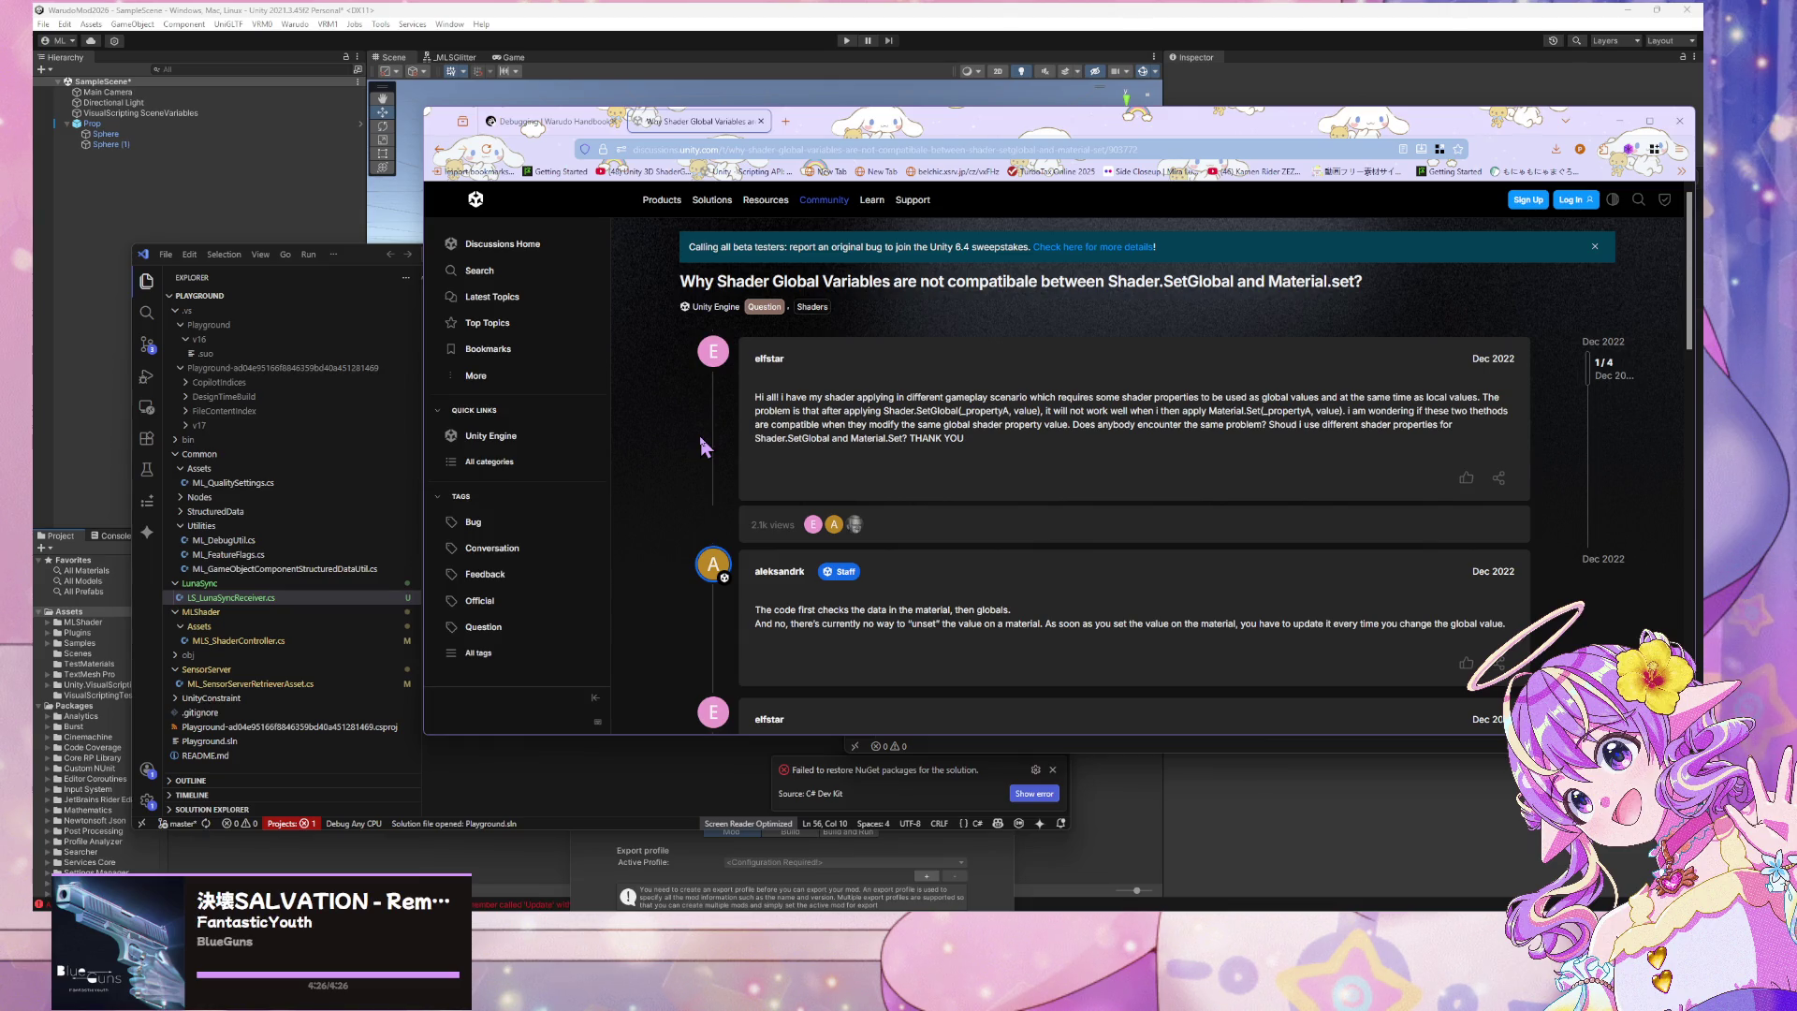
{"action": "left_click_drag", "start_coordinate": [754, 606], "coordinate": [1164, 708]}
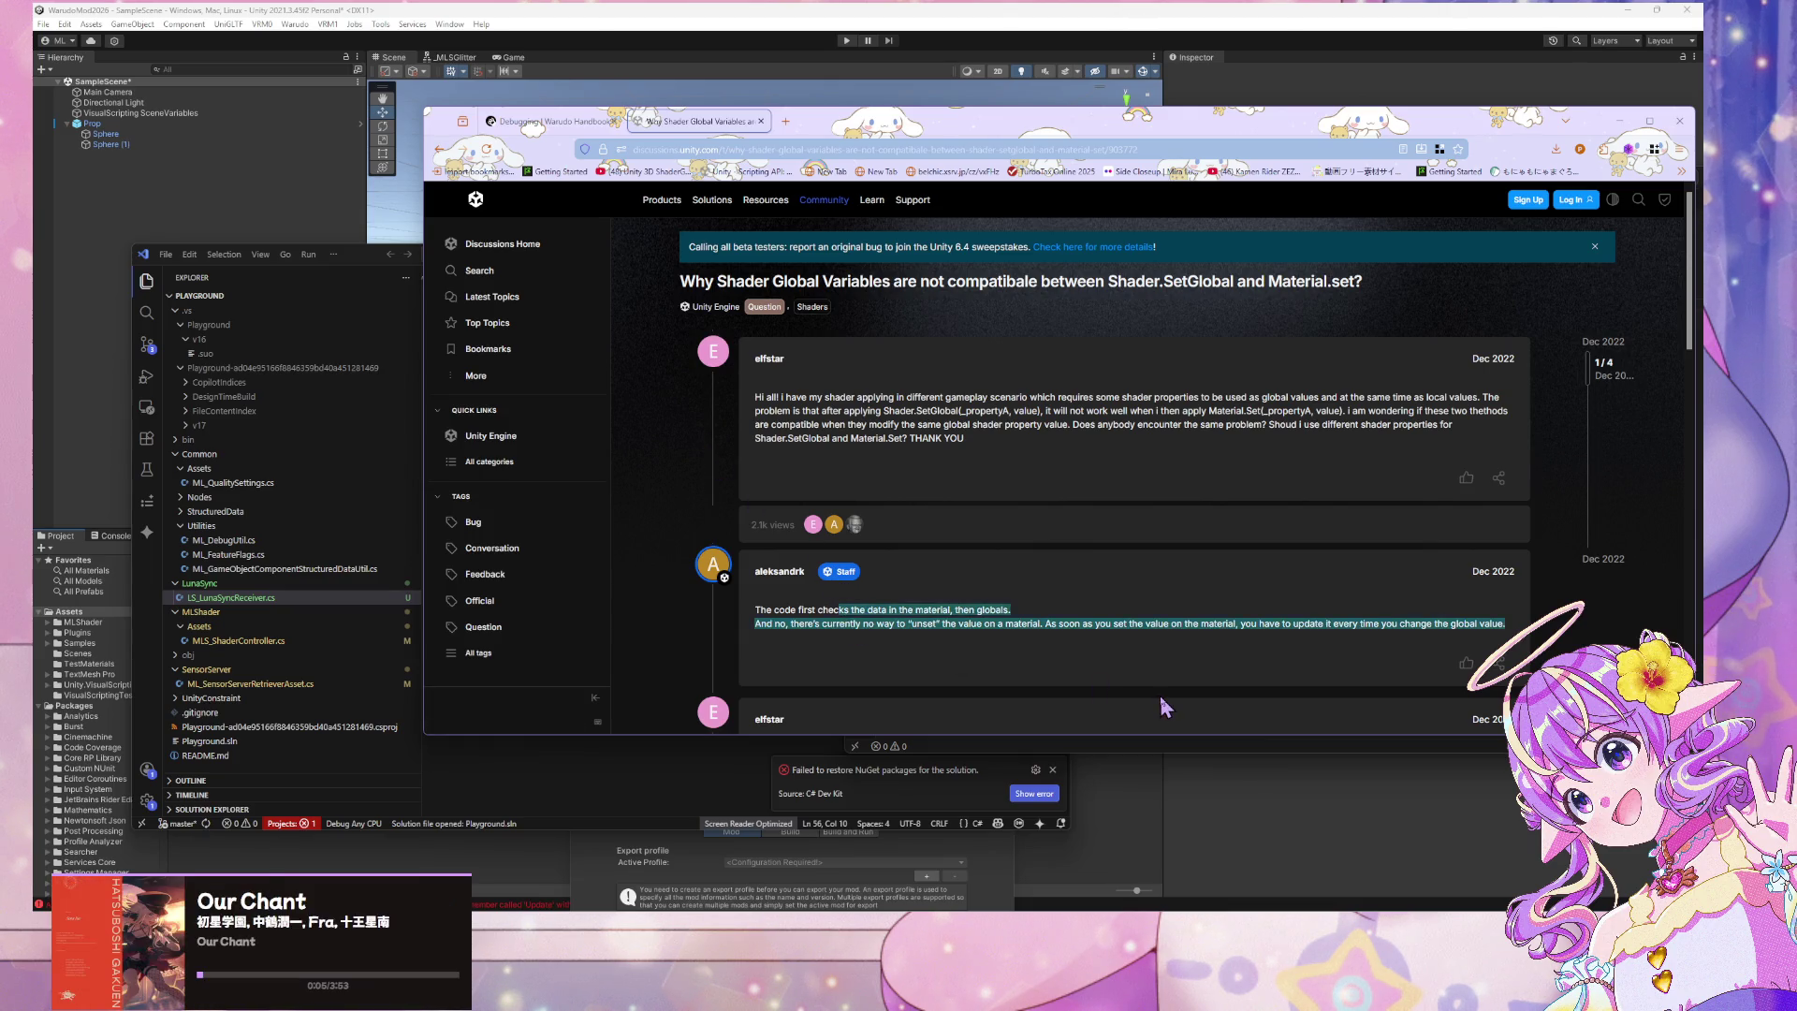
{"action": "left_click", "coordinate": [1164, 707]}
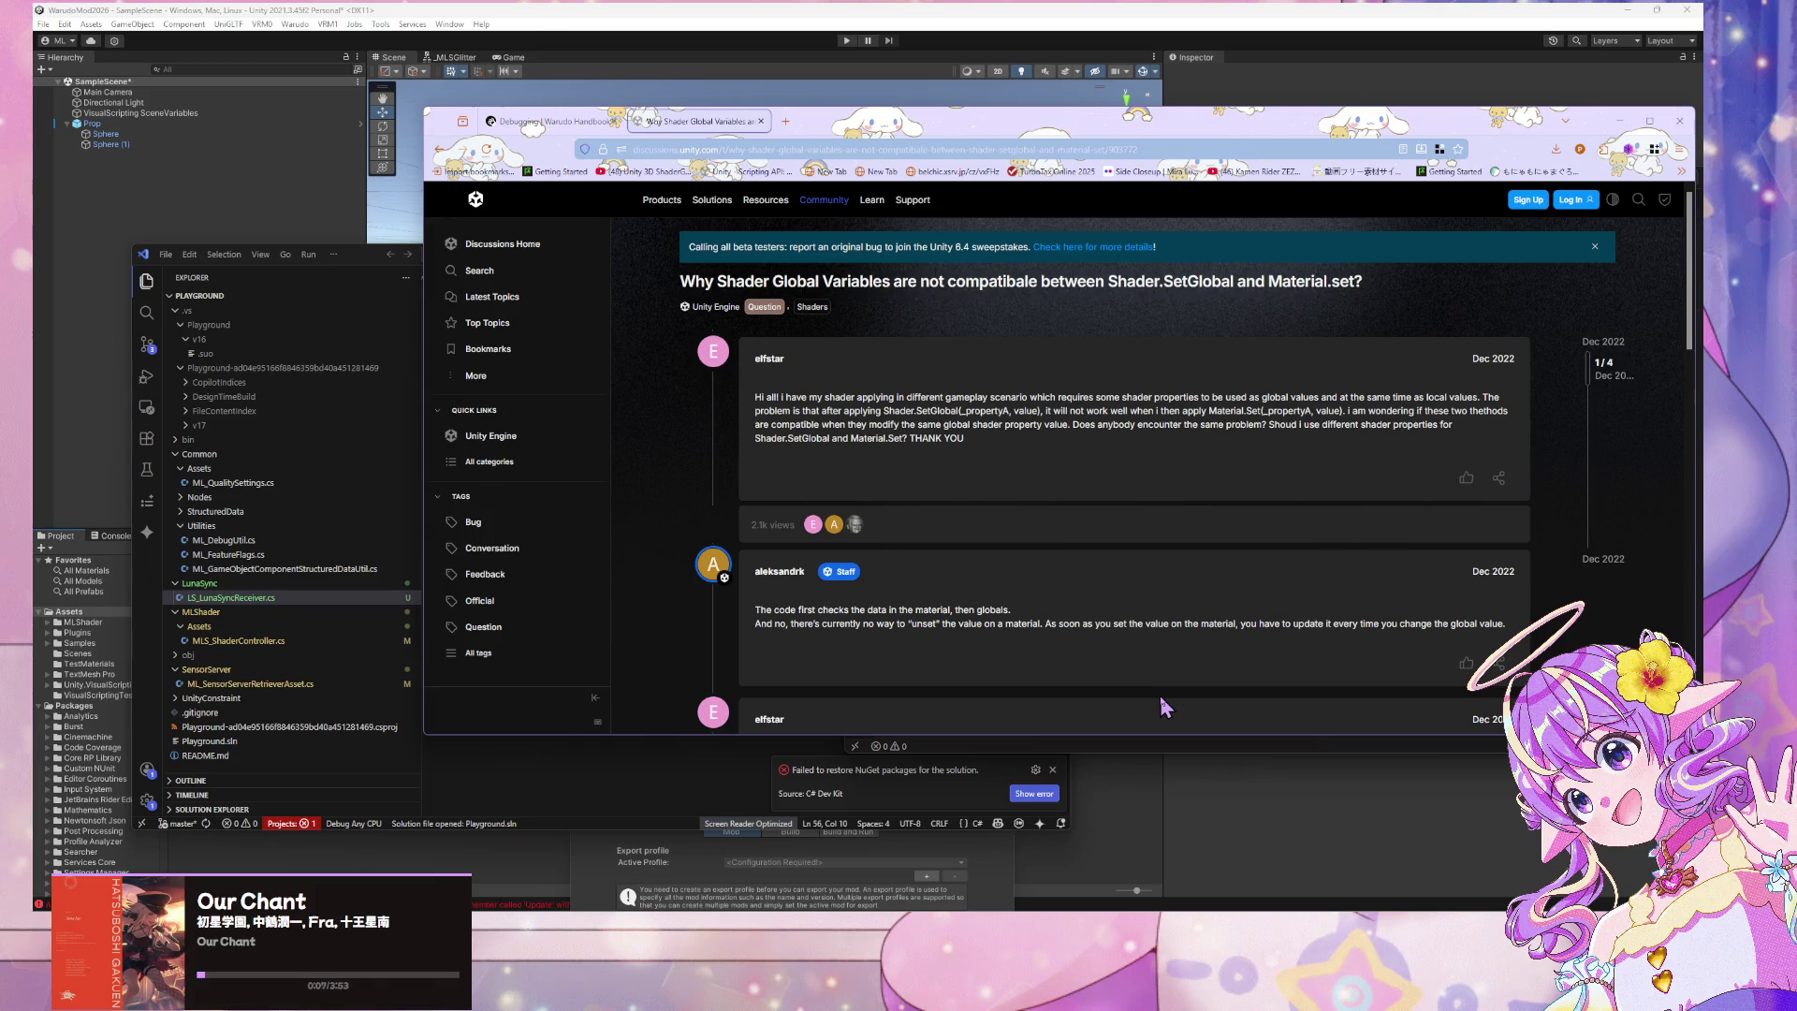
{"action": "scroll", "coordinate": [900, 418], "scroll_direction": "down", "scroll_amount": 3}
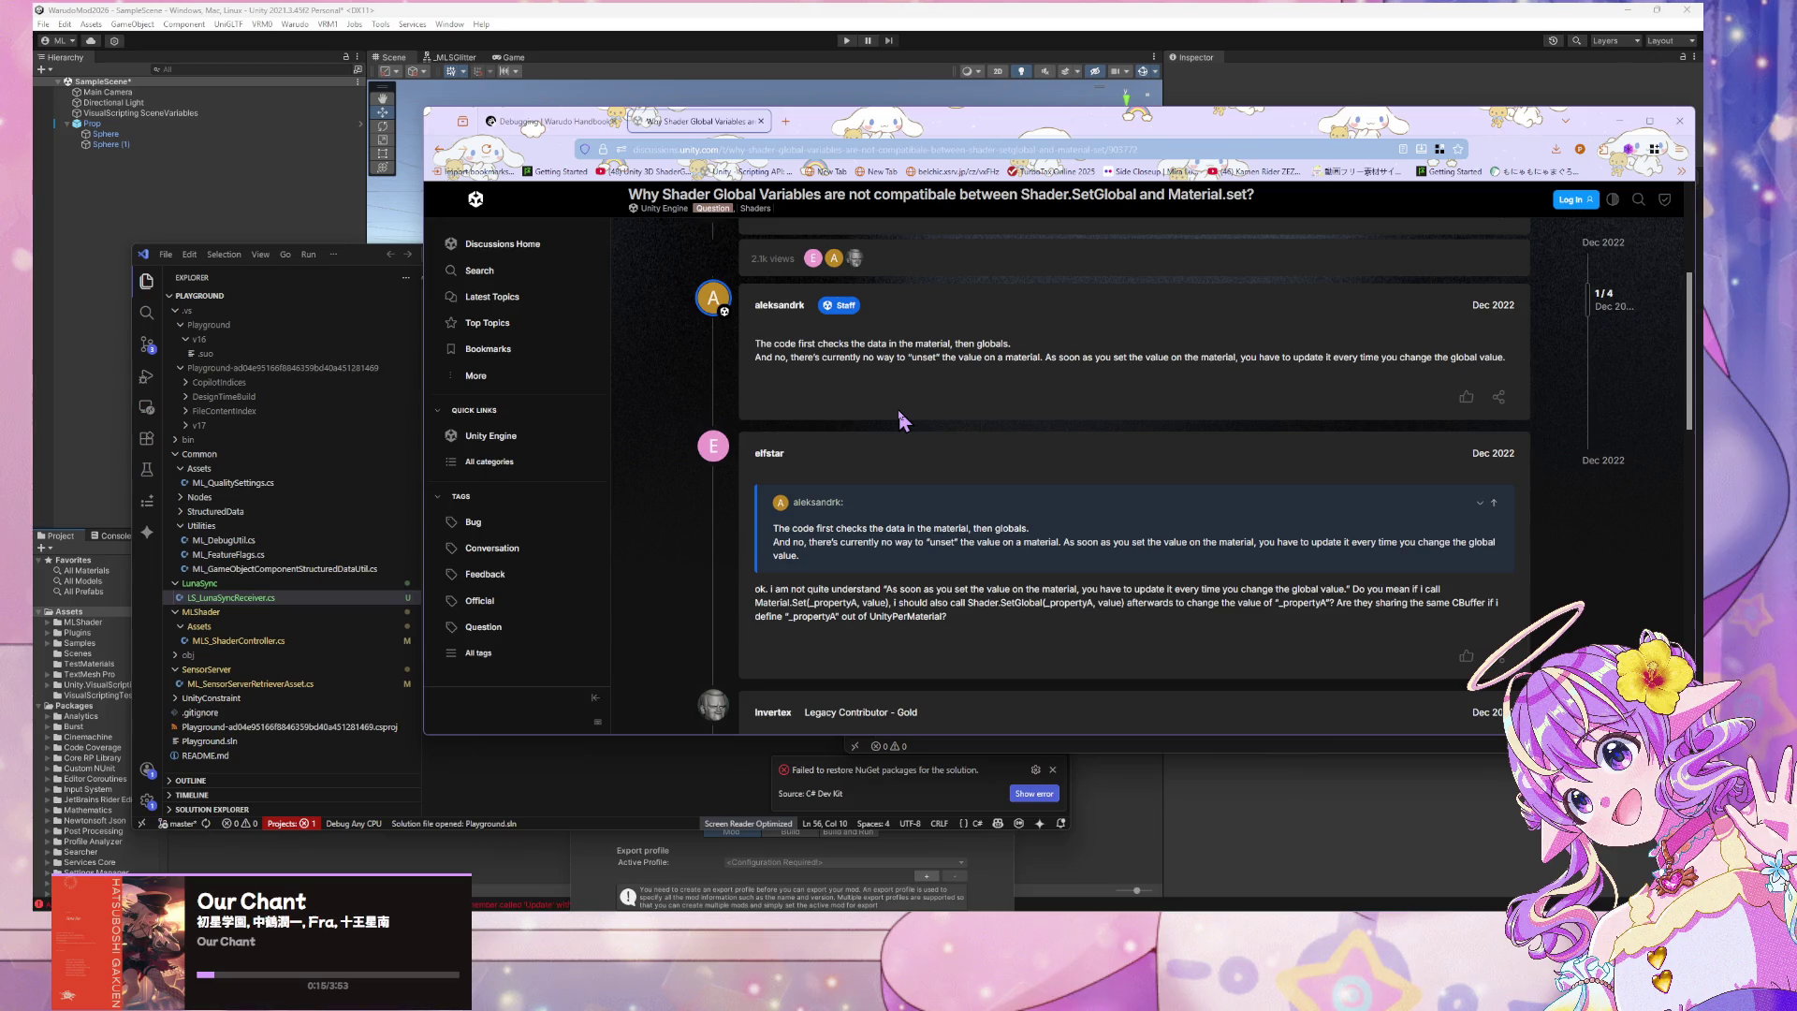
{"action": "scroll", "coordinate": [901, 420], "scroll_direction": "down", "scroll_amount": 2}
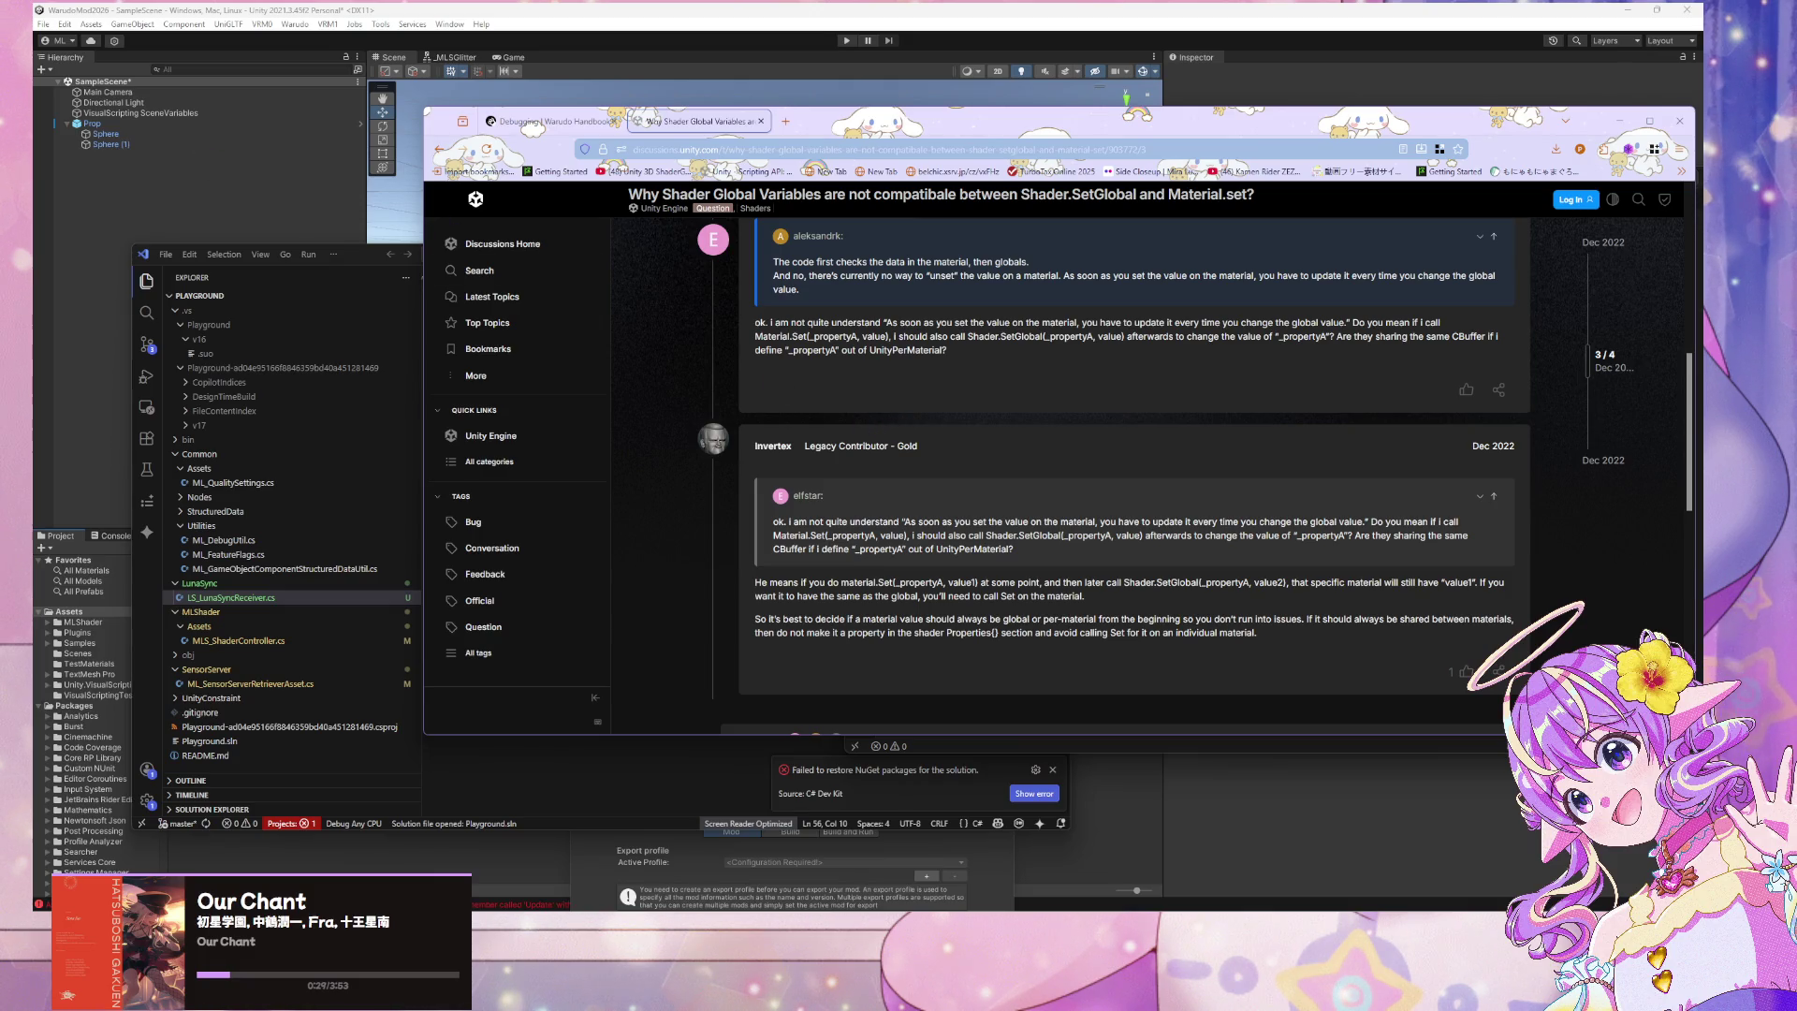
{"action": "scroll", "coordinate": [1083, 344], "scroll_direction": "up", "scroll_amount": 10}
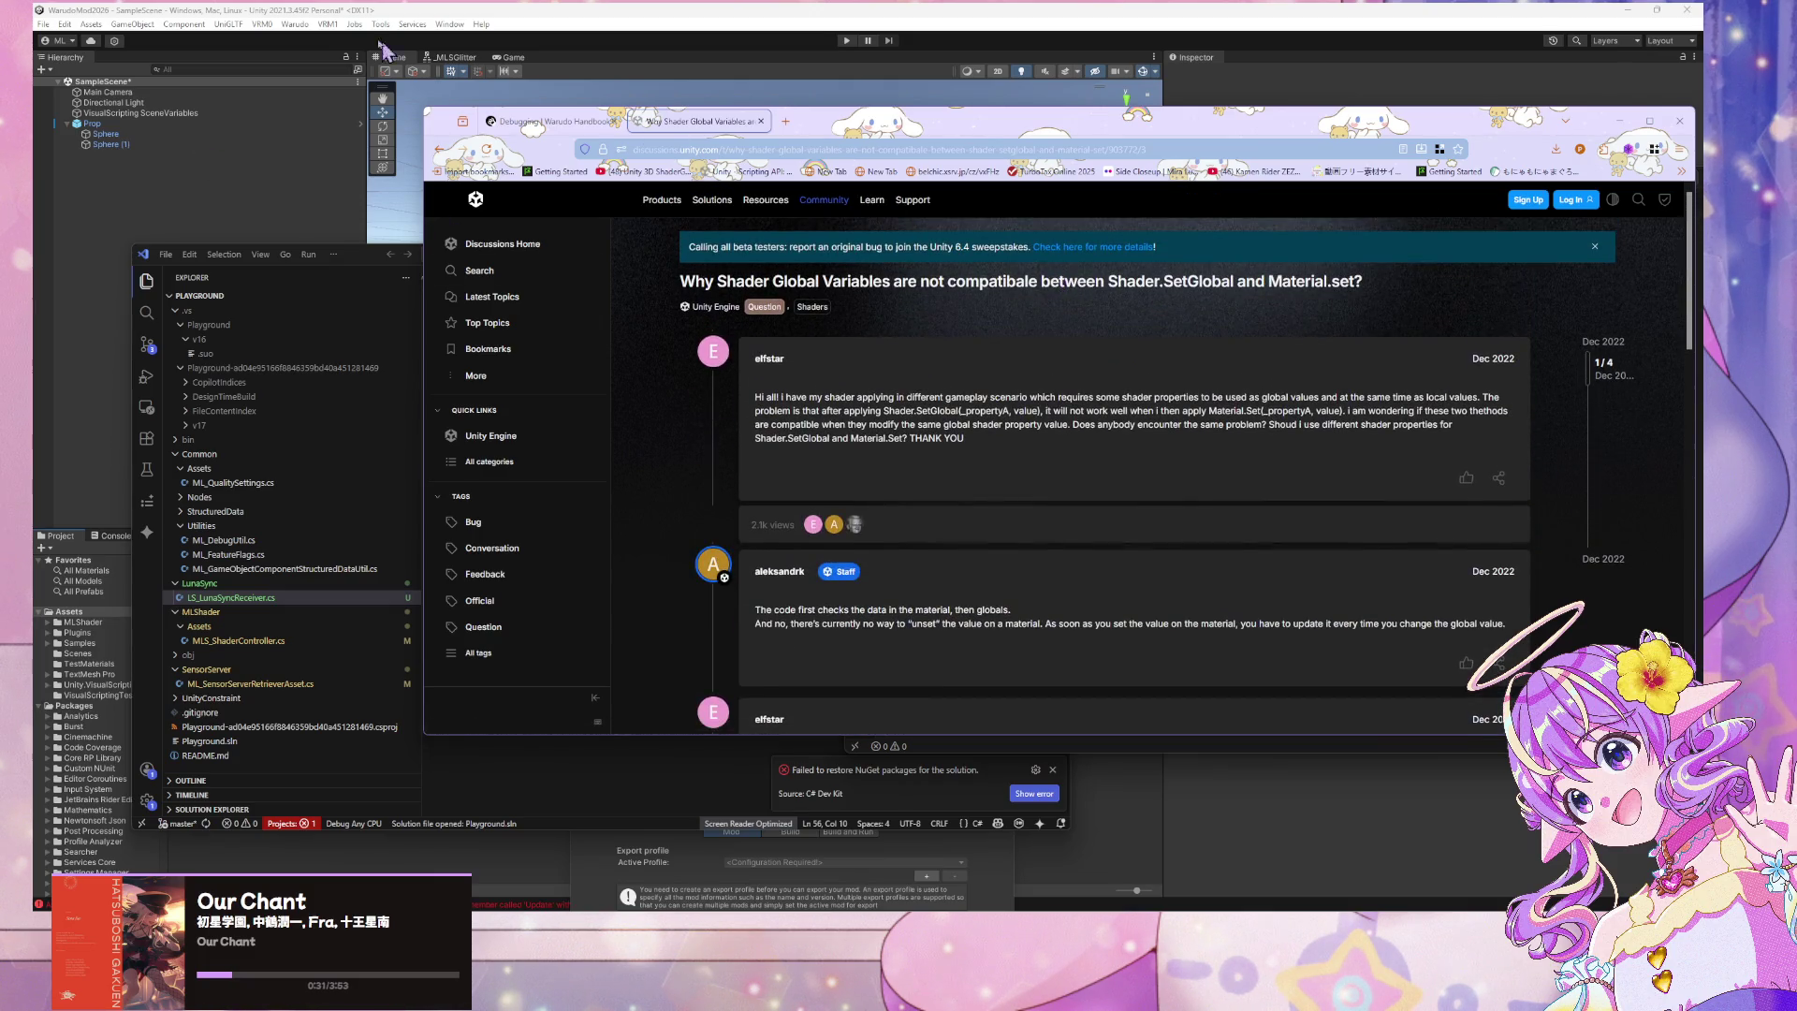
{"action": "left_click", "coordinate": [439, 150]}
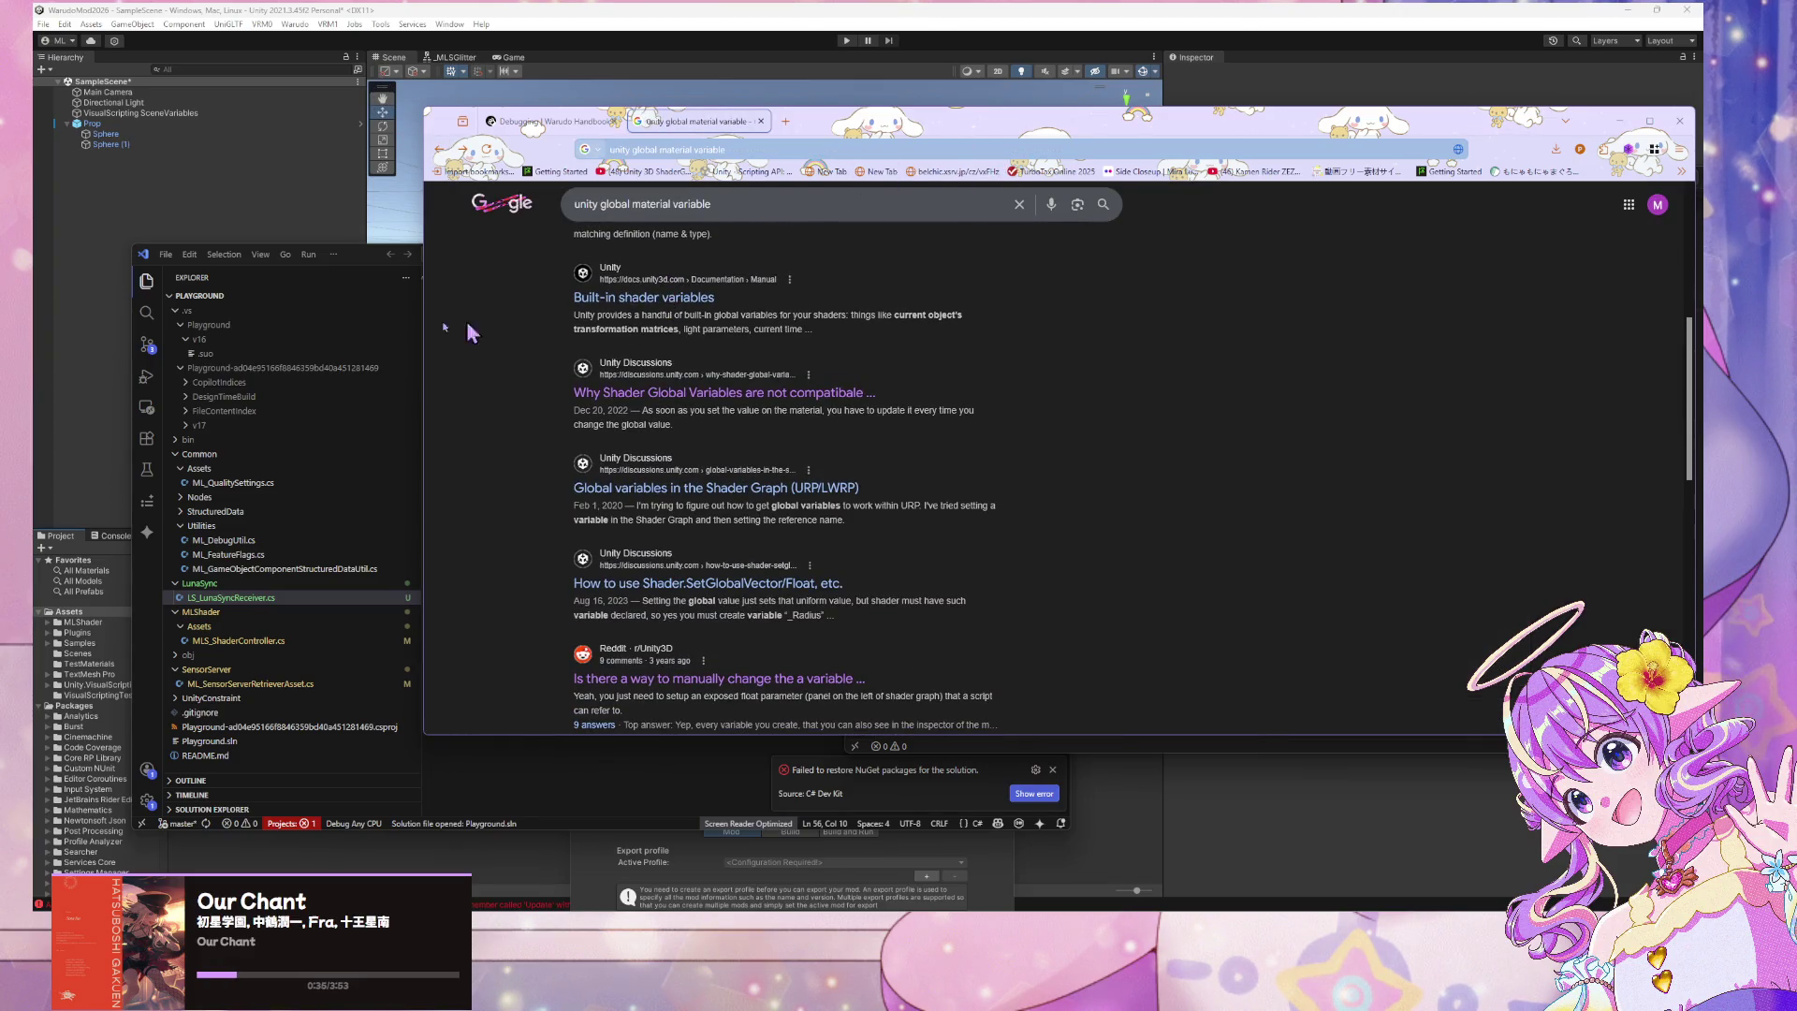
{"action": "left_click", "coordinate": [739, 597]}
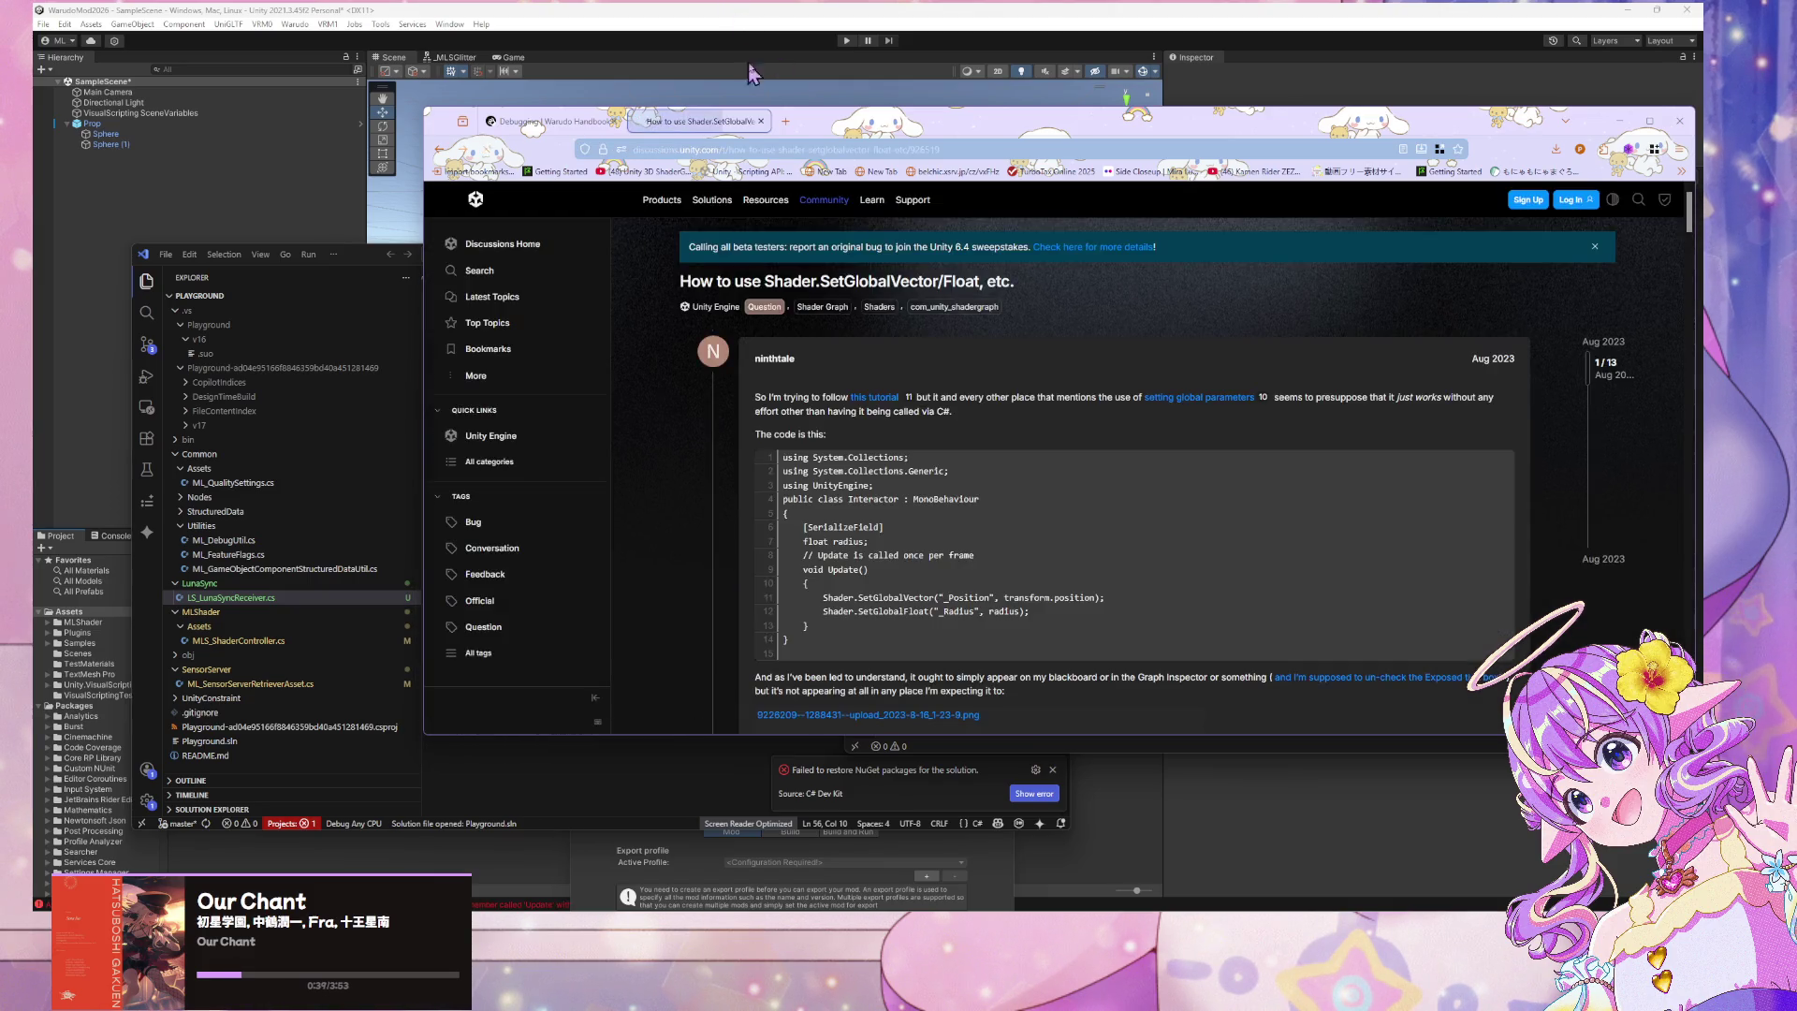
Scroll the thread and highlight Qriva's advice to declare _Radius in the shader
{"action": "scroll", "coordinate": [1113, 447], "scroll_direction": "down", "scroll_amount": 4}
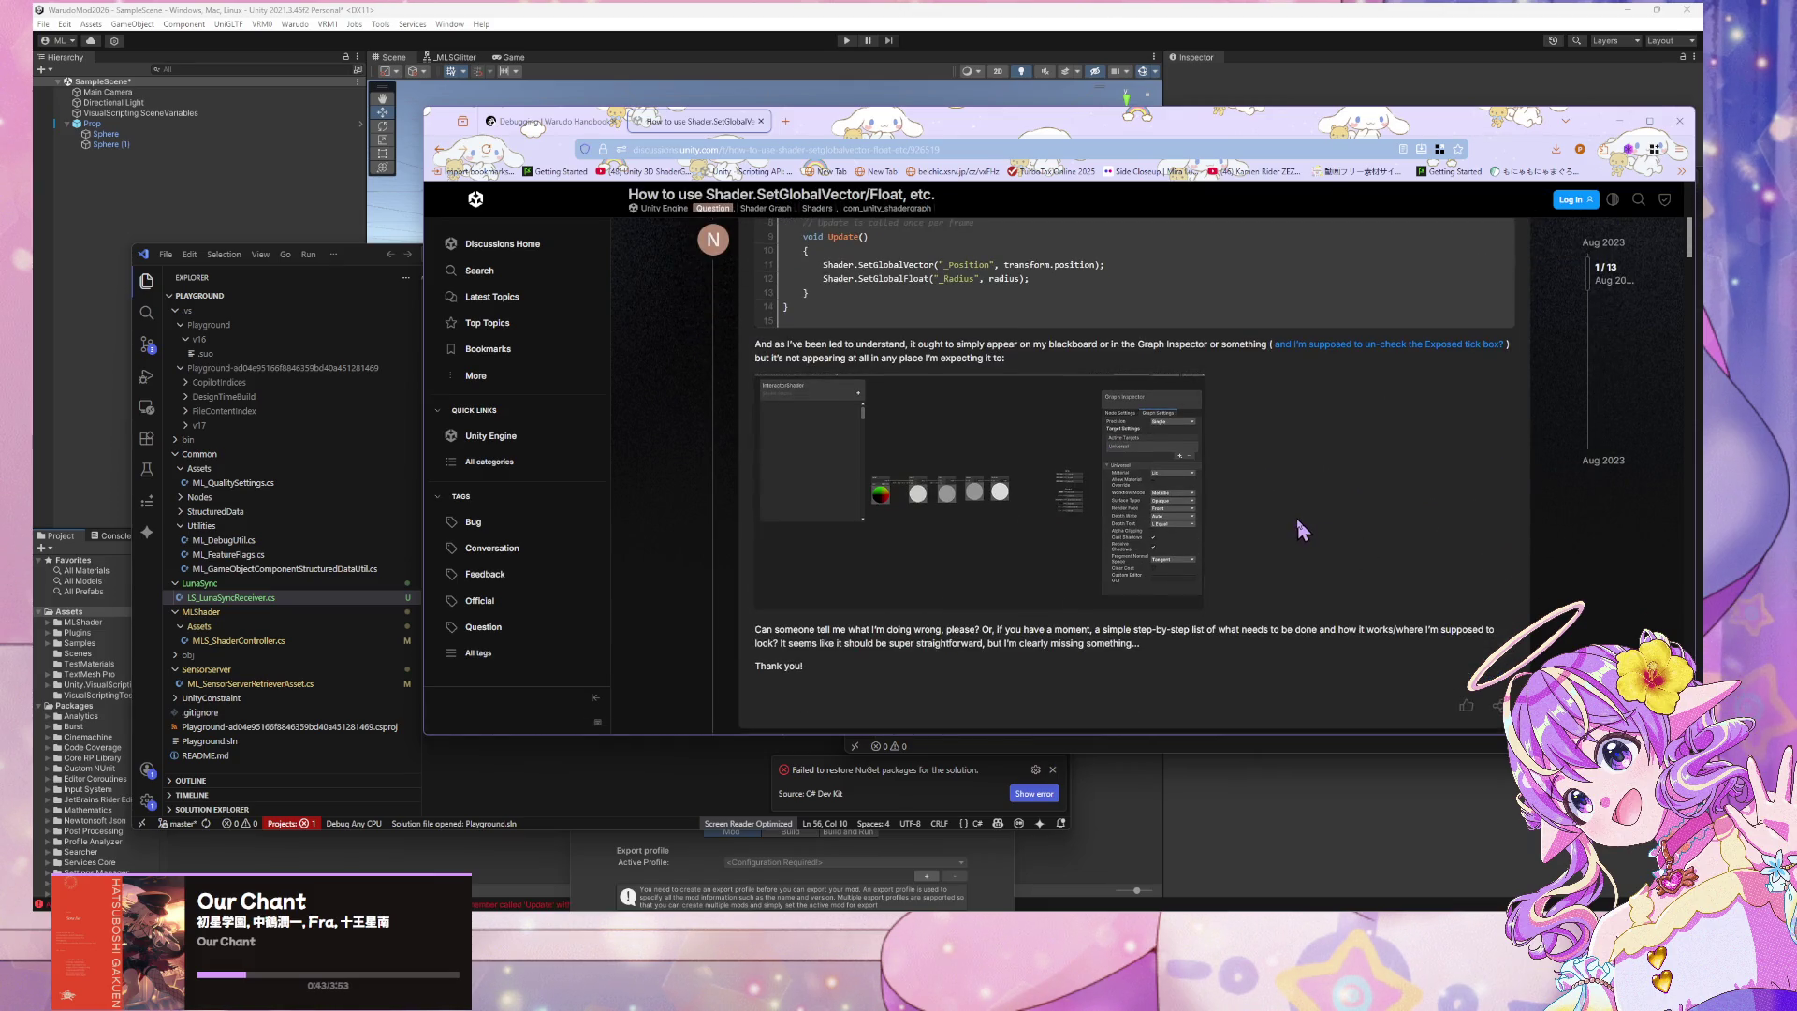
{"action": "scroll", "coordinate": [1299, 530], "scroll_direction": "down", "scroll_amount": 4}
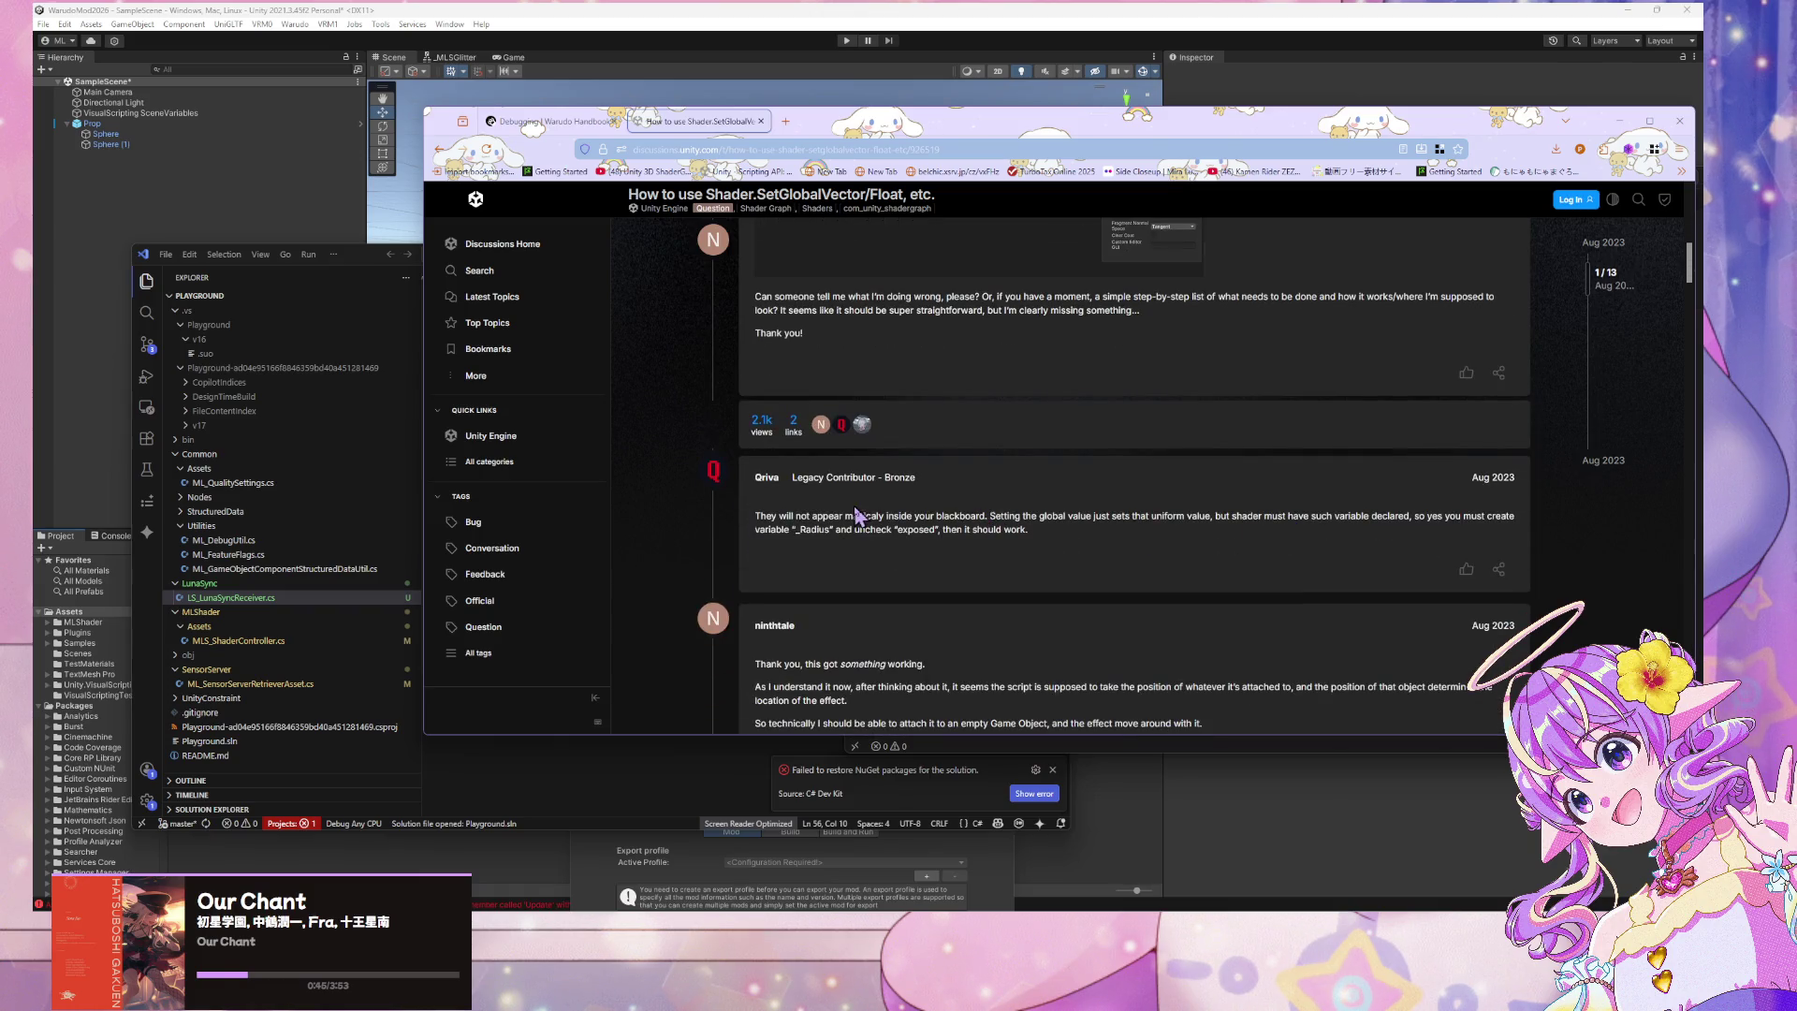
{"action": "left_click_drag", "start_coordinate": [844, 517], "coordinate": [1083, 566]}
{"action": "left_click", "coordinate": [1083, 567]}
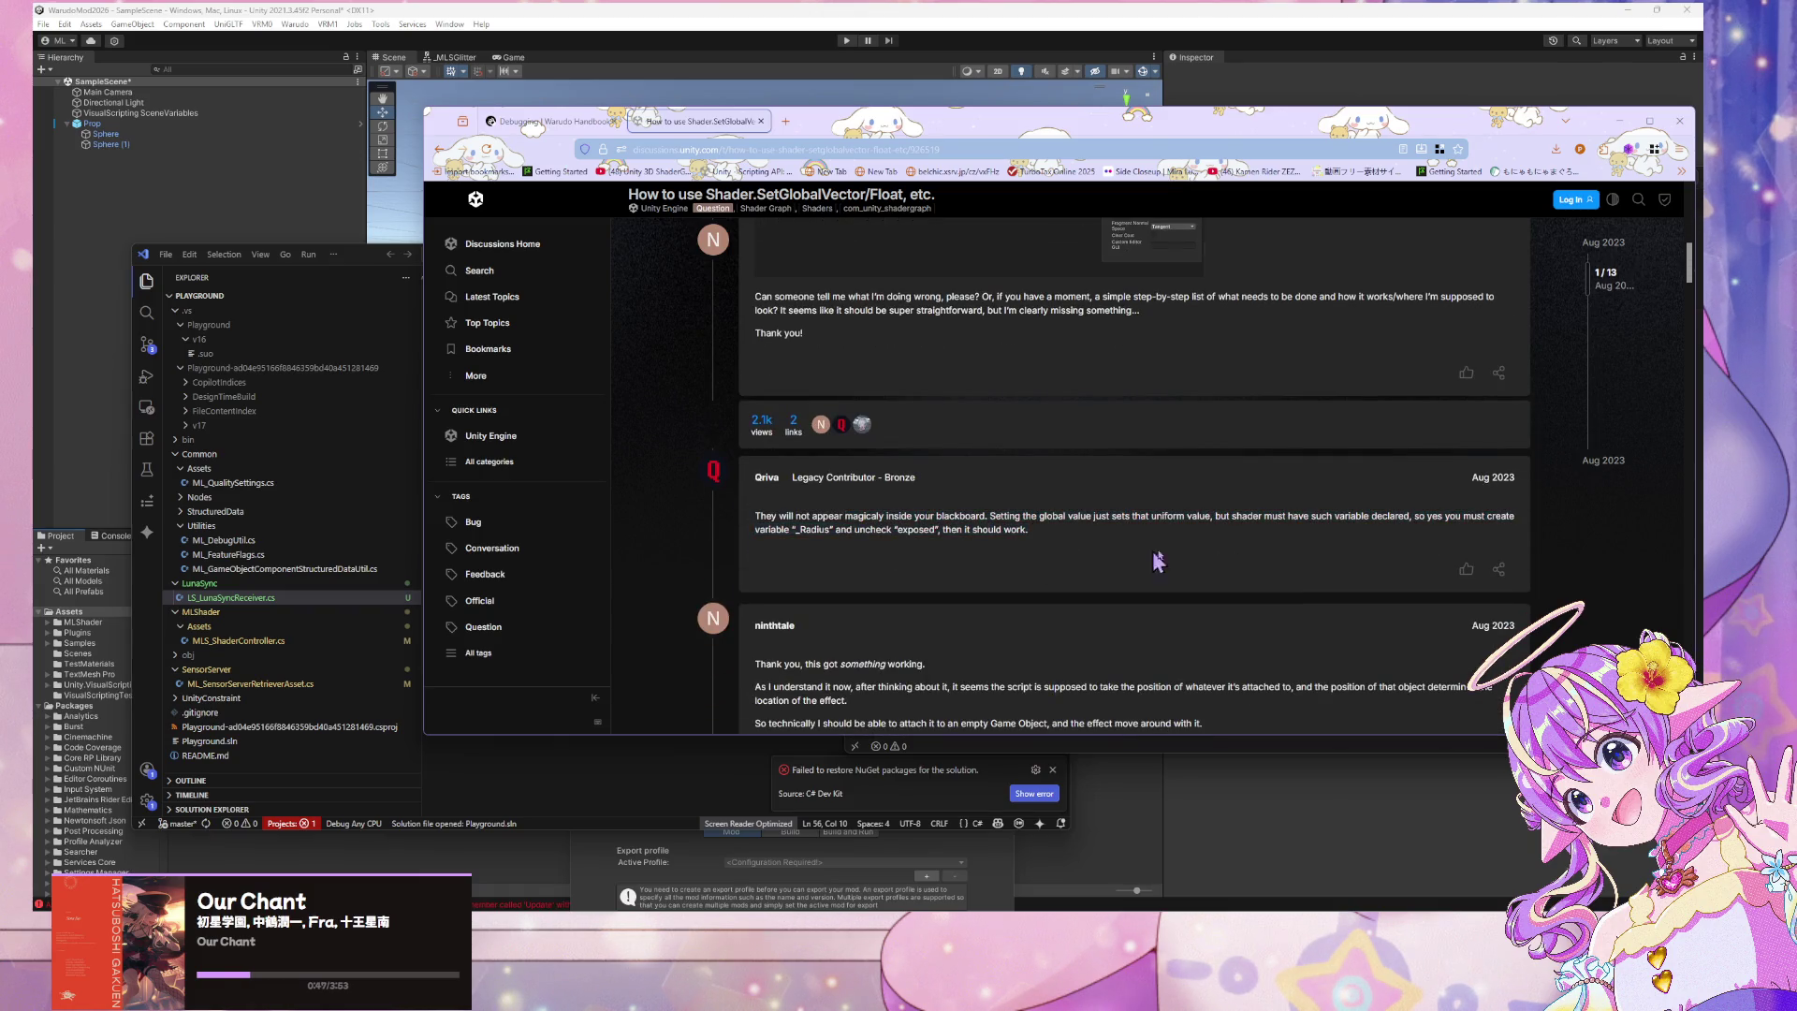
{"action": "mouse_move", "coordinate": [1248, 514]}
{"action": "left_mouse_down"}
{"action": "mouse_move", "coordinate": [1222, 561]}
{"action": "mouse_move", "coordinate": [1074, 590]}
{"action": "left_mouse_up"}
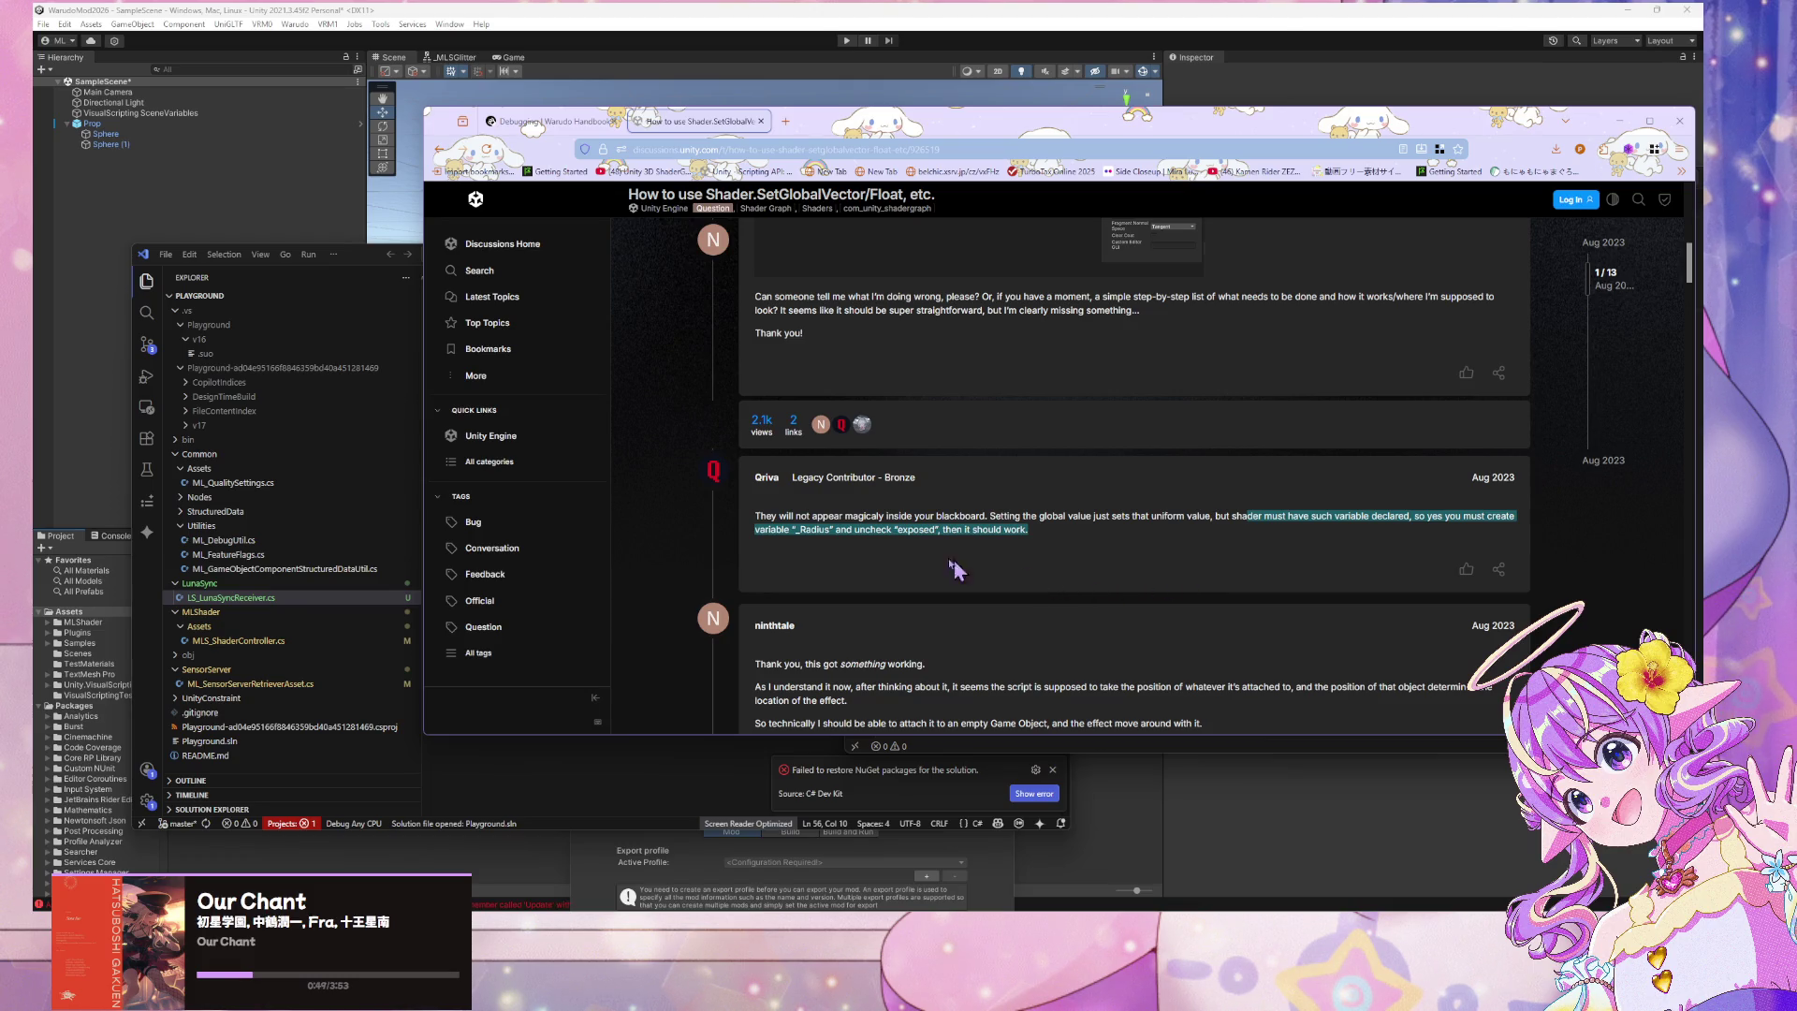
Scroll further down and highlight the first lines of Qriva's quoted reply
{"action": "scroll", "coordinate": [848, 528], "scroll_direction": "down", "scroll_amount": 2}
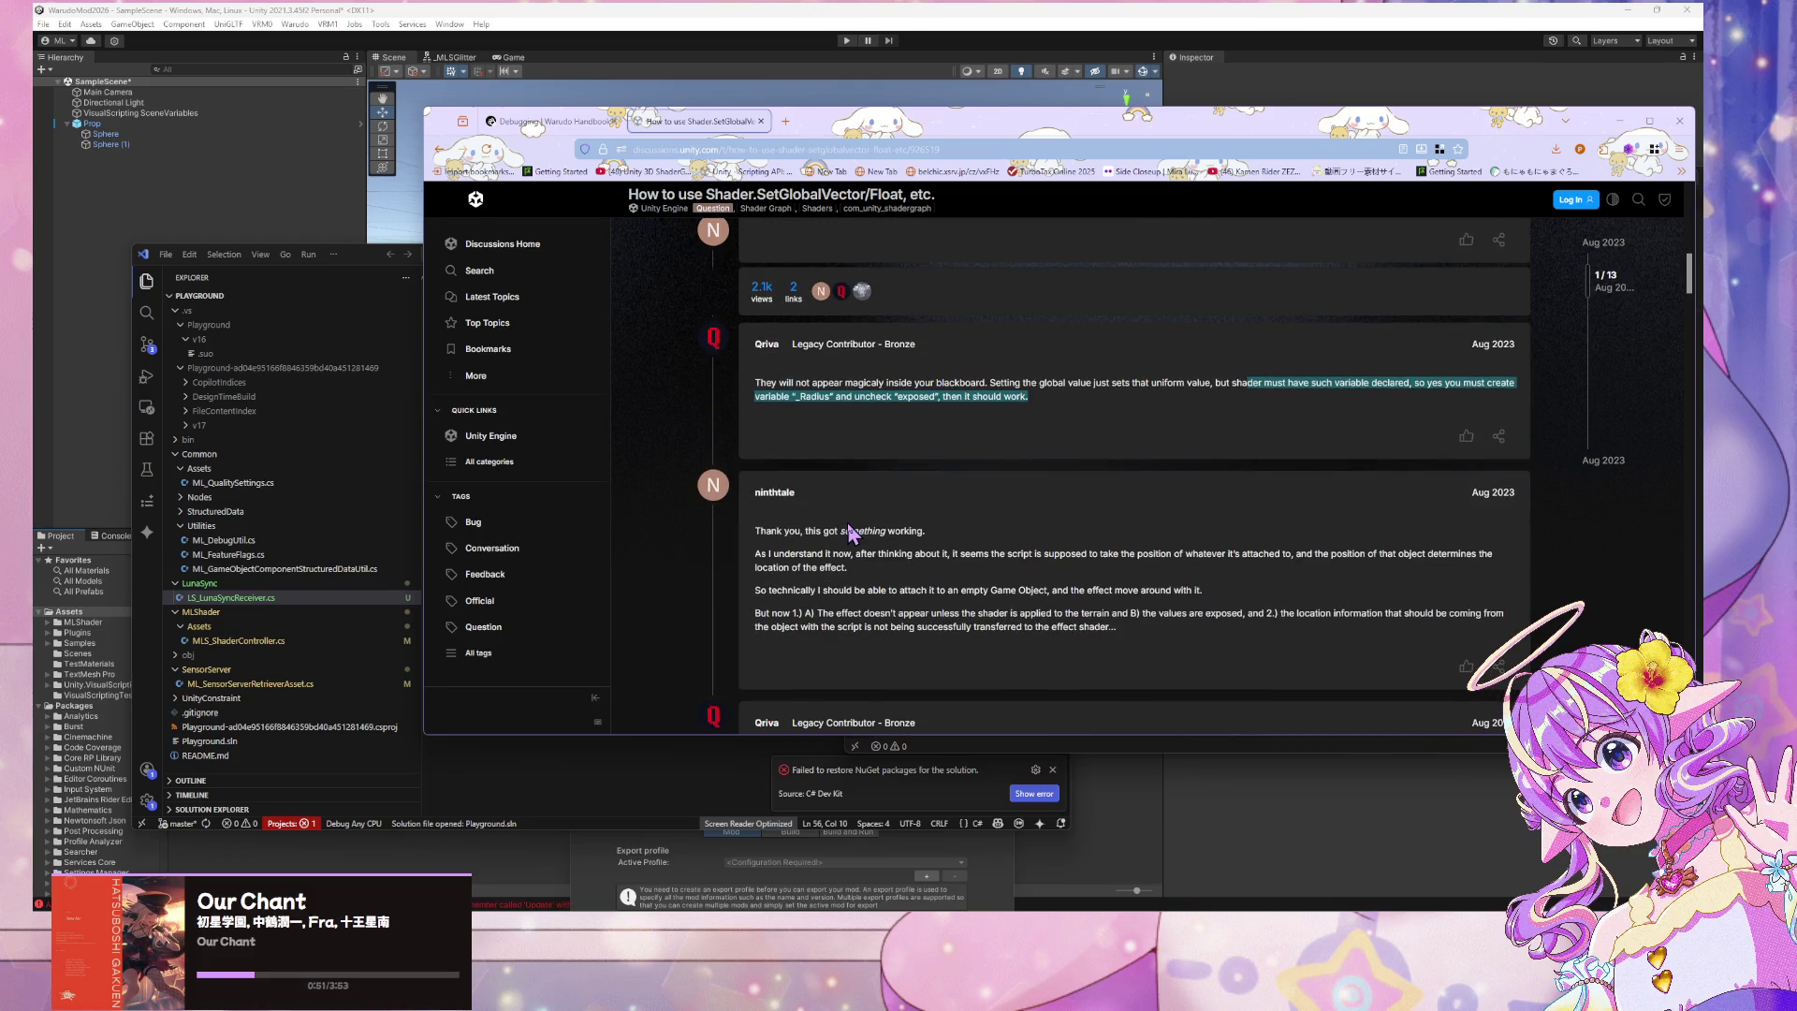
{"action": "scroll", "coordinate": [847, 525], "scroll_direction": "down", "scroll_amount": 4}
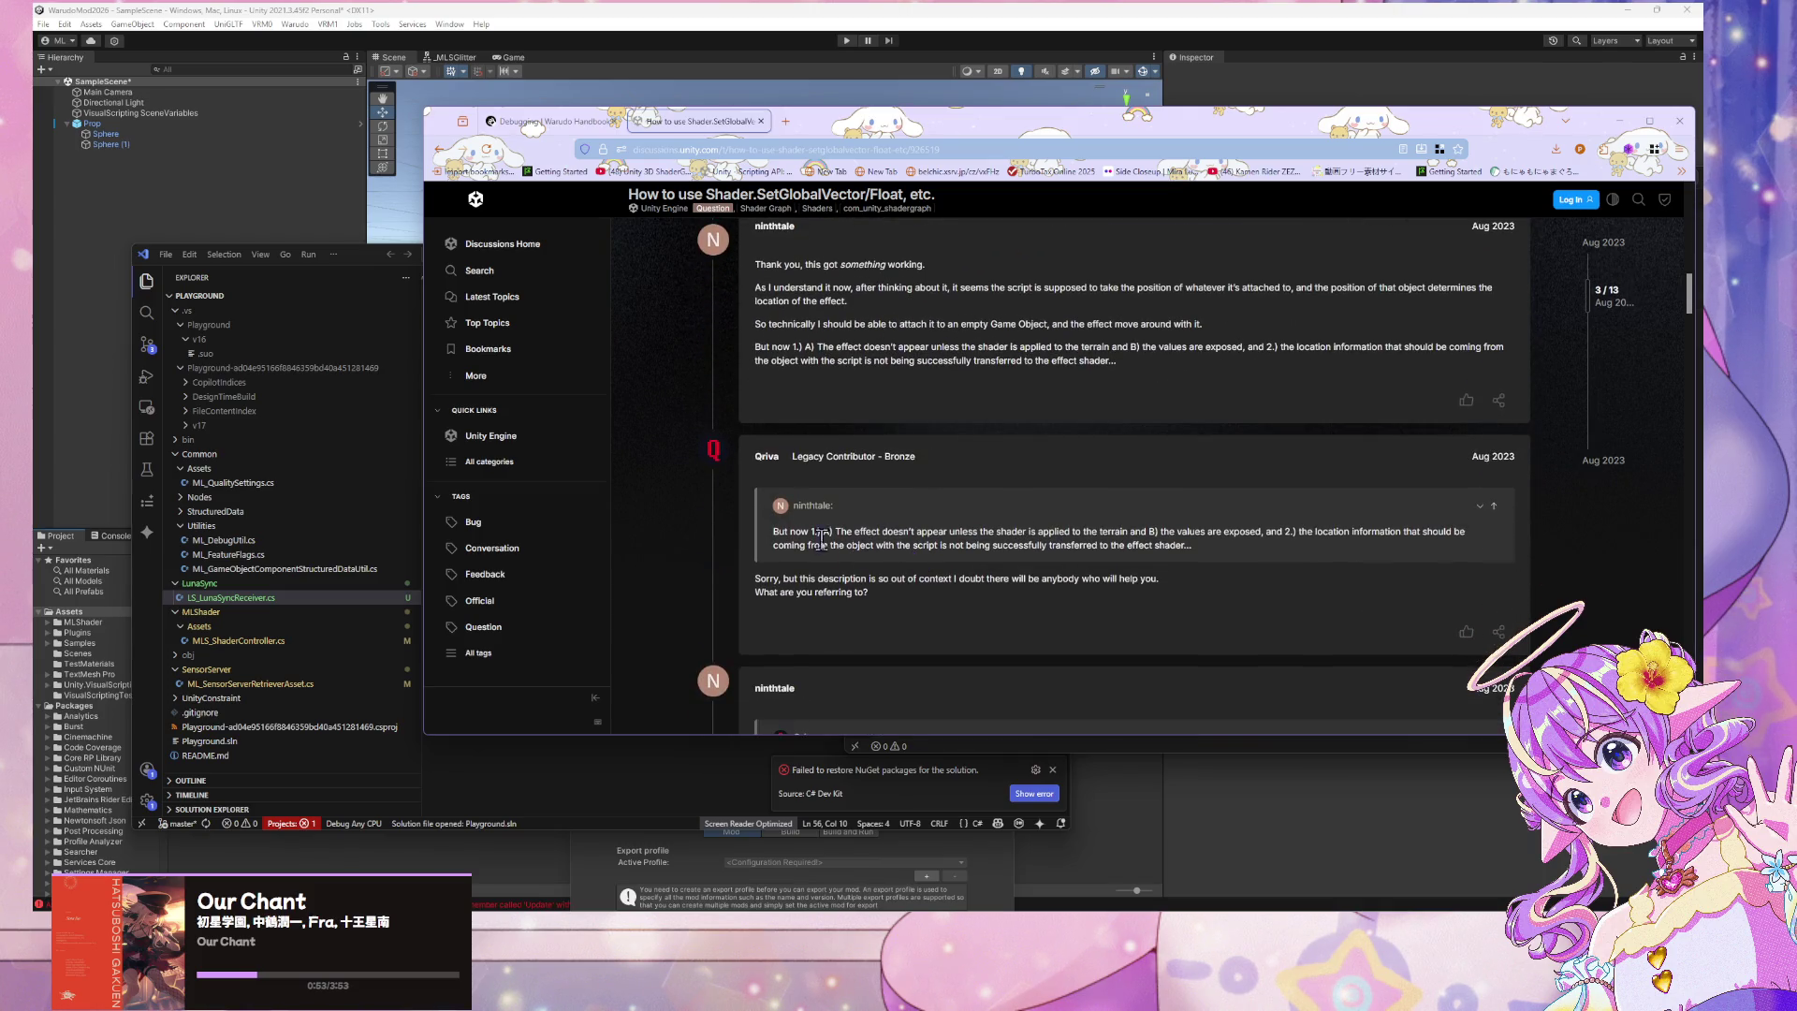
{"action": "scroll", "coordinate": [795, 539], "scroll_direction": "down", "scroll_amount": 7}
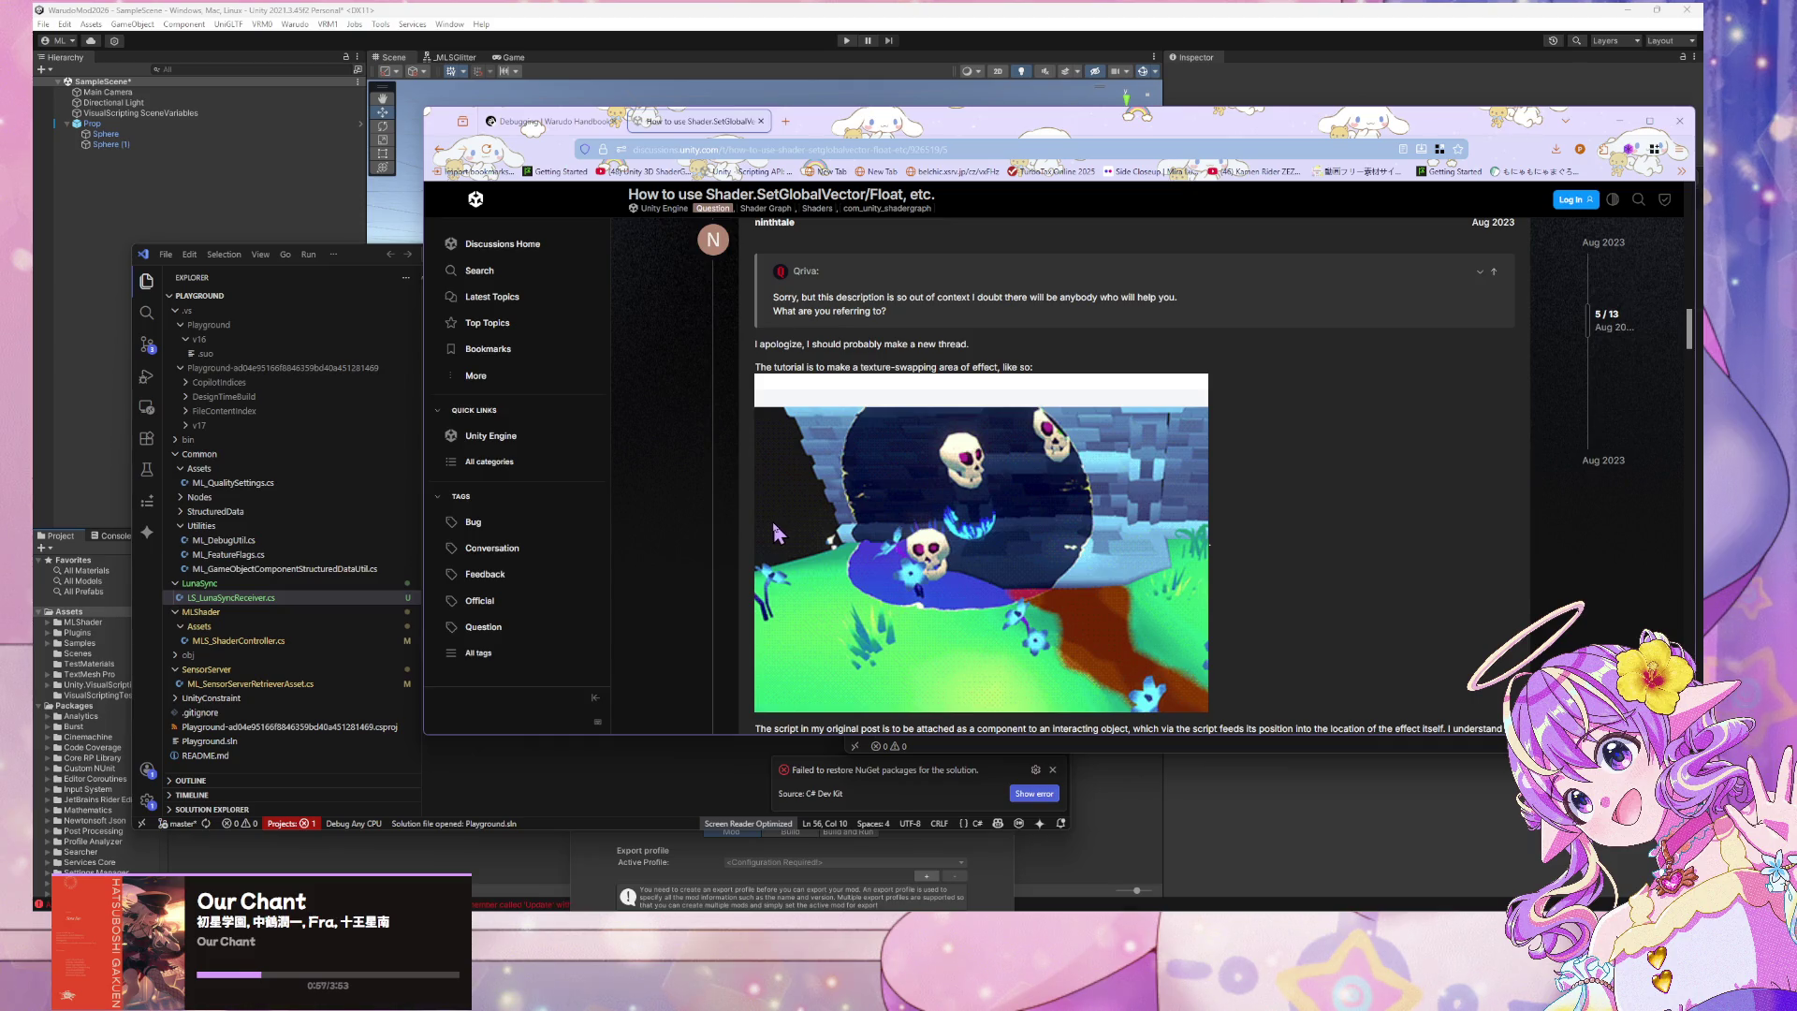
{"action": "scroll", "coordinate": [770, 537], "scroll_direction": "down", "scroll_amount": 4}
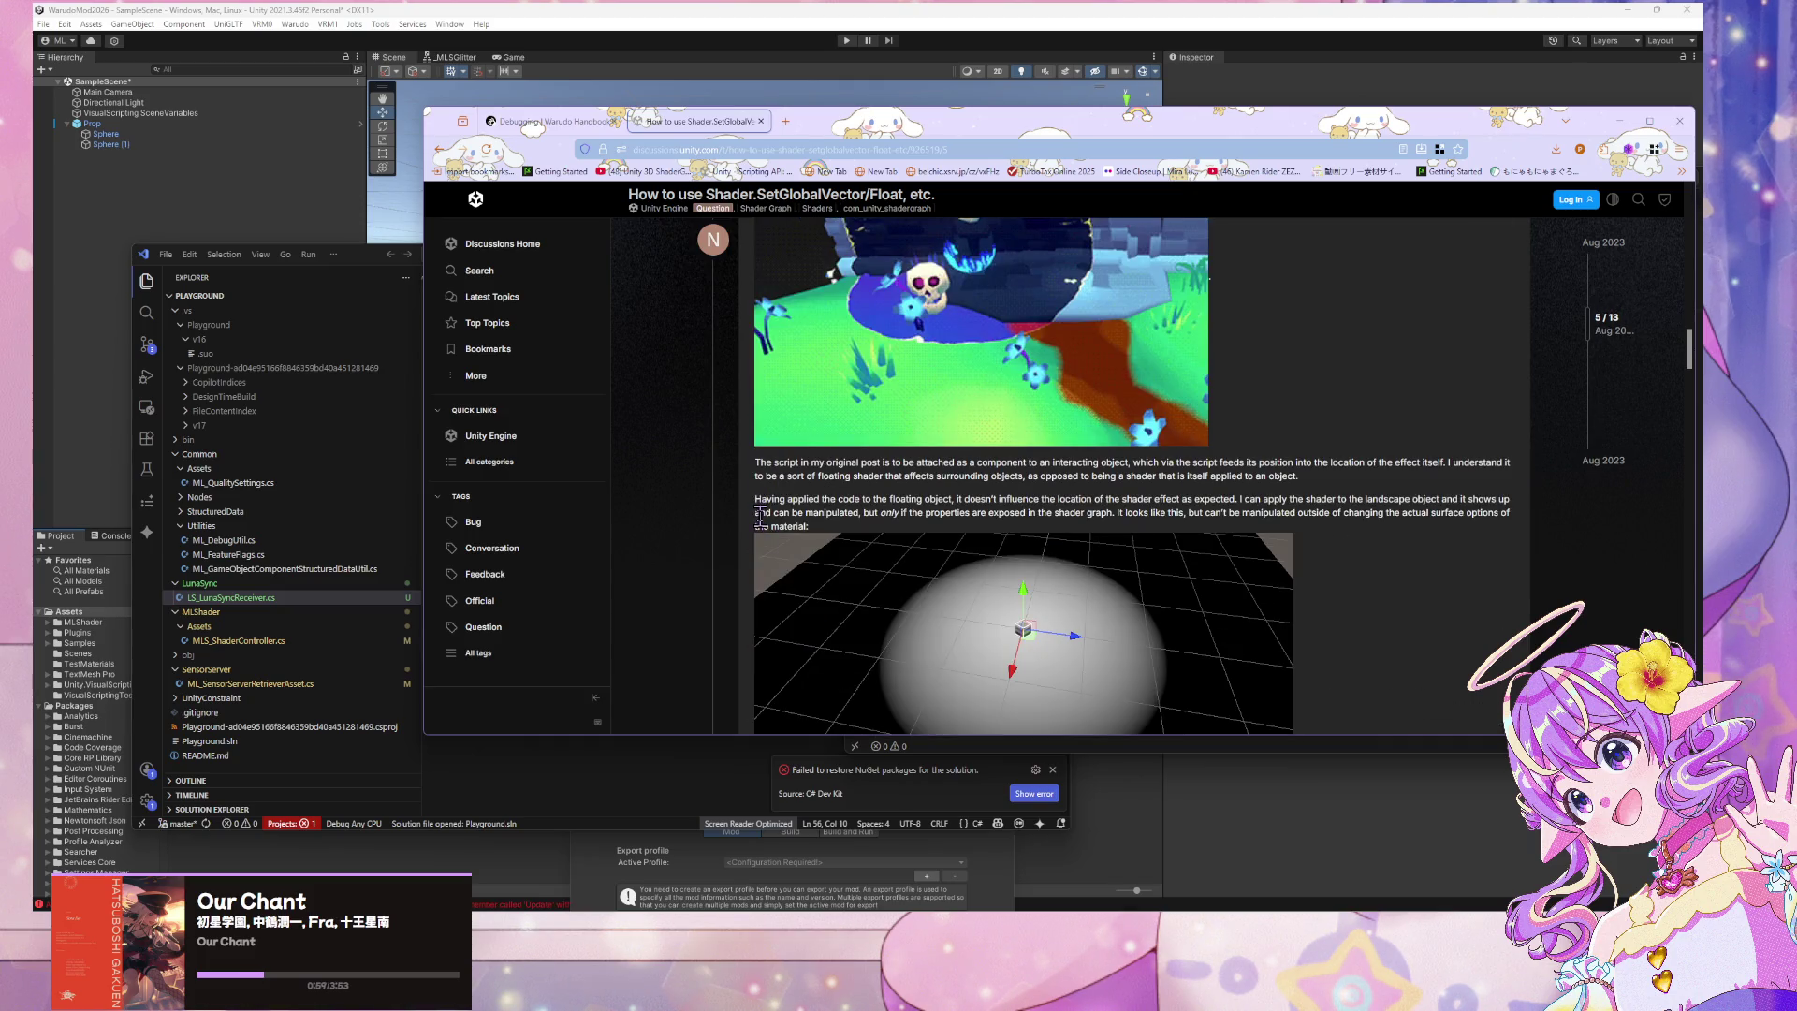
{"action": "scroll", "coordinate": [761, 517], "scroll_direction": "down", "scroll_amount": 5}
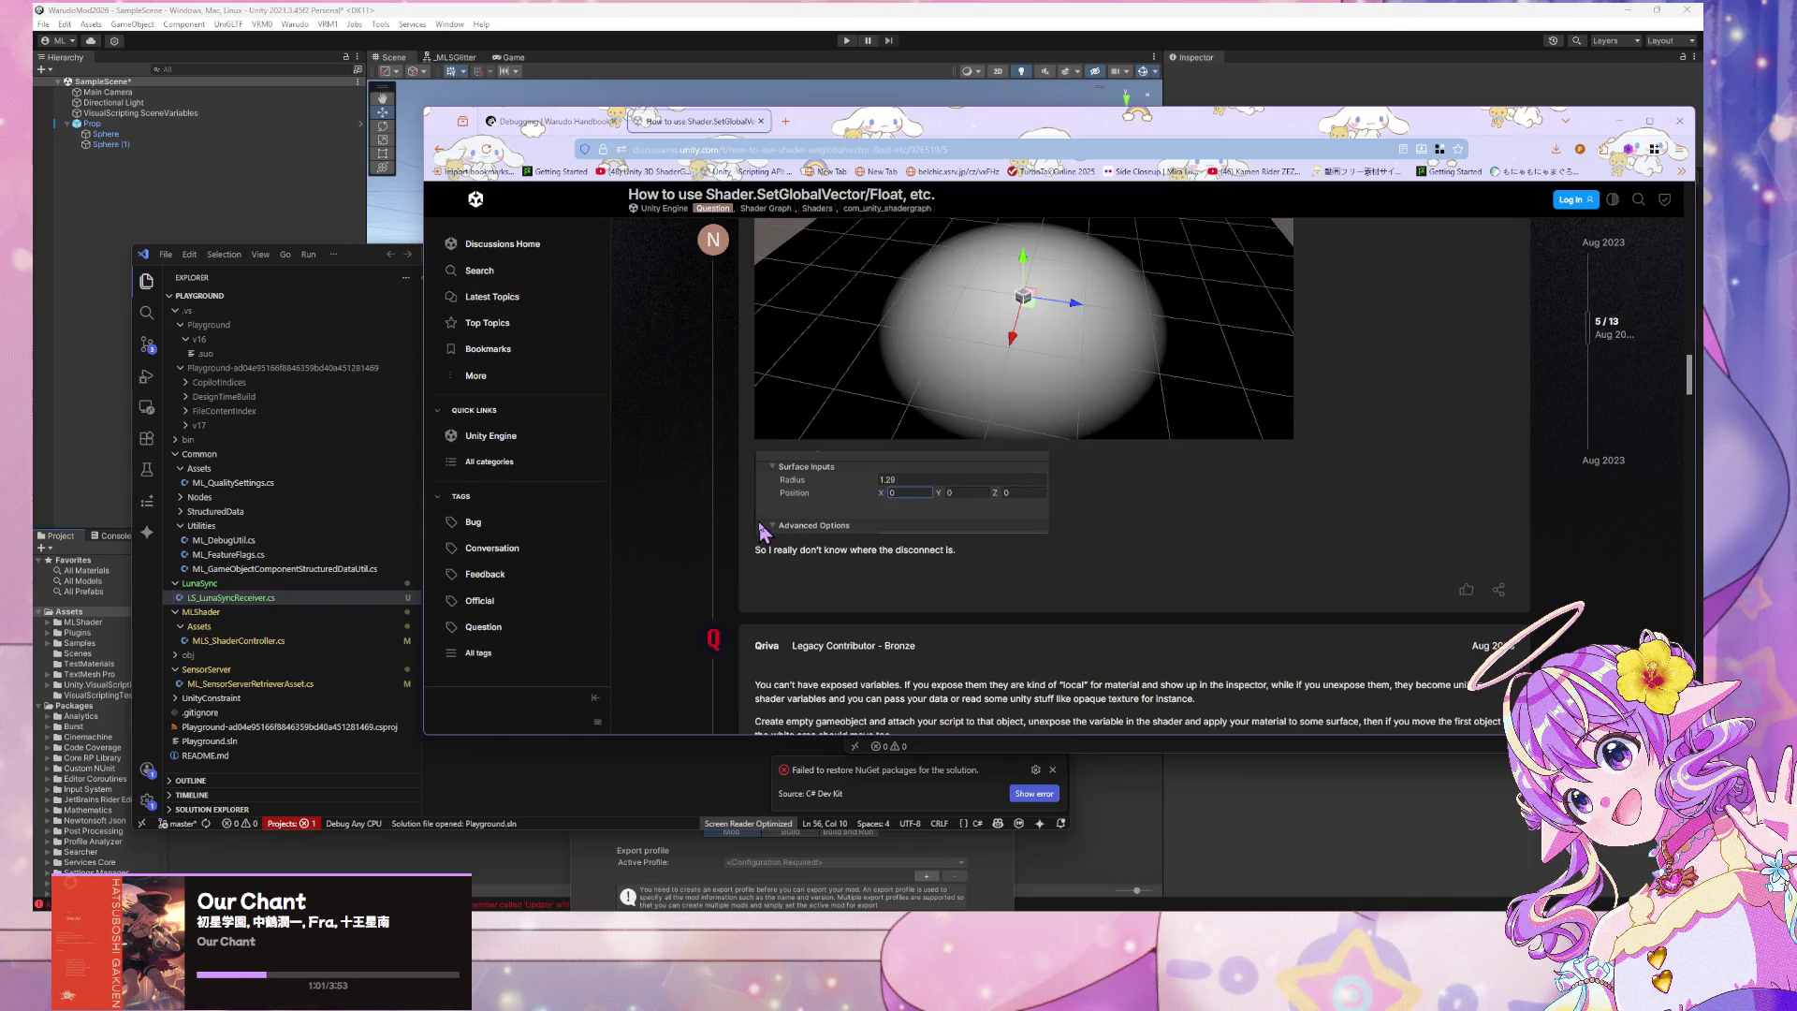
{"action": "scroll", "coordinate": [763, 533], "scroll_direction": "down", "scroll_amount": 6}
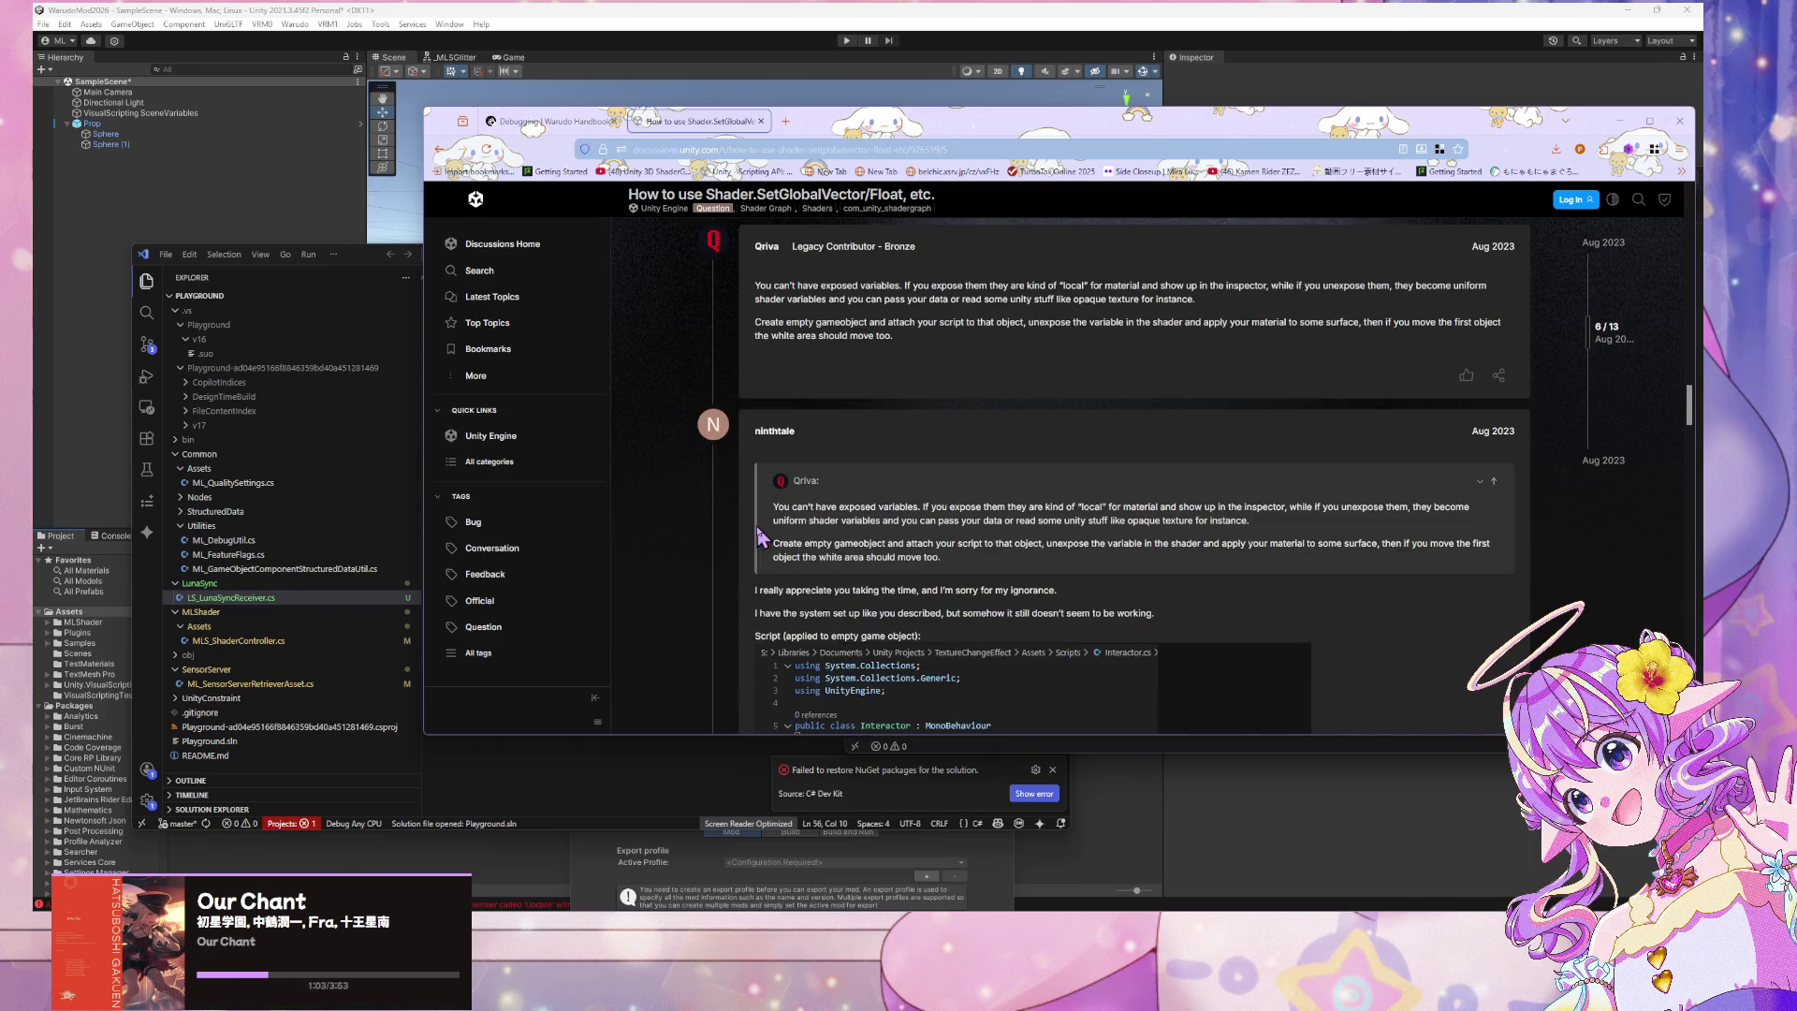
{"action": "scroll", "coordinate": [761, 536], "scroll_direction": "down", "scroll_amount": 3}
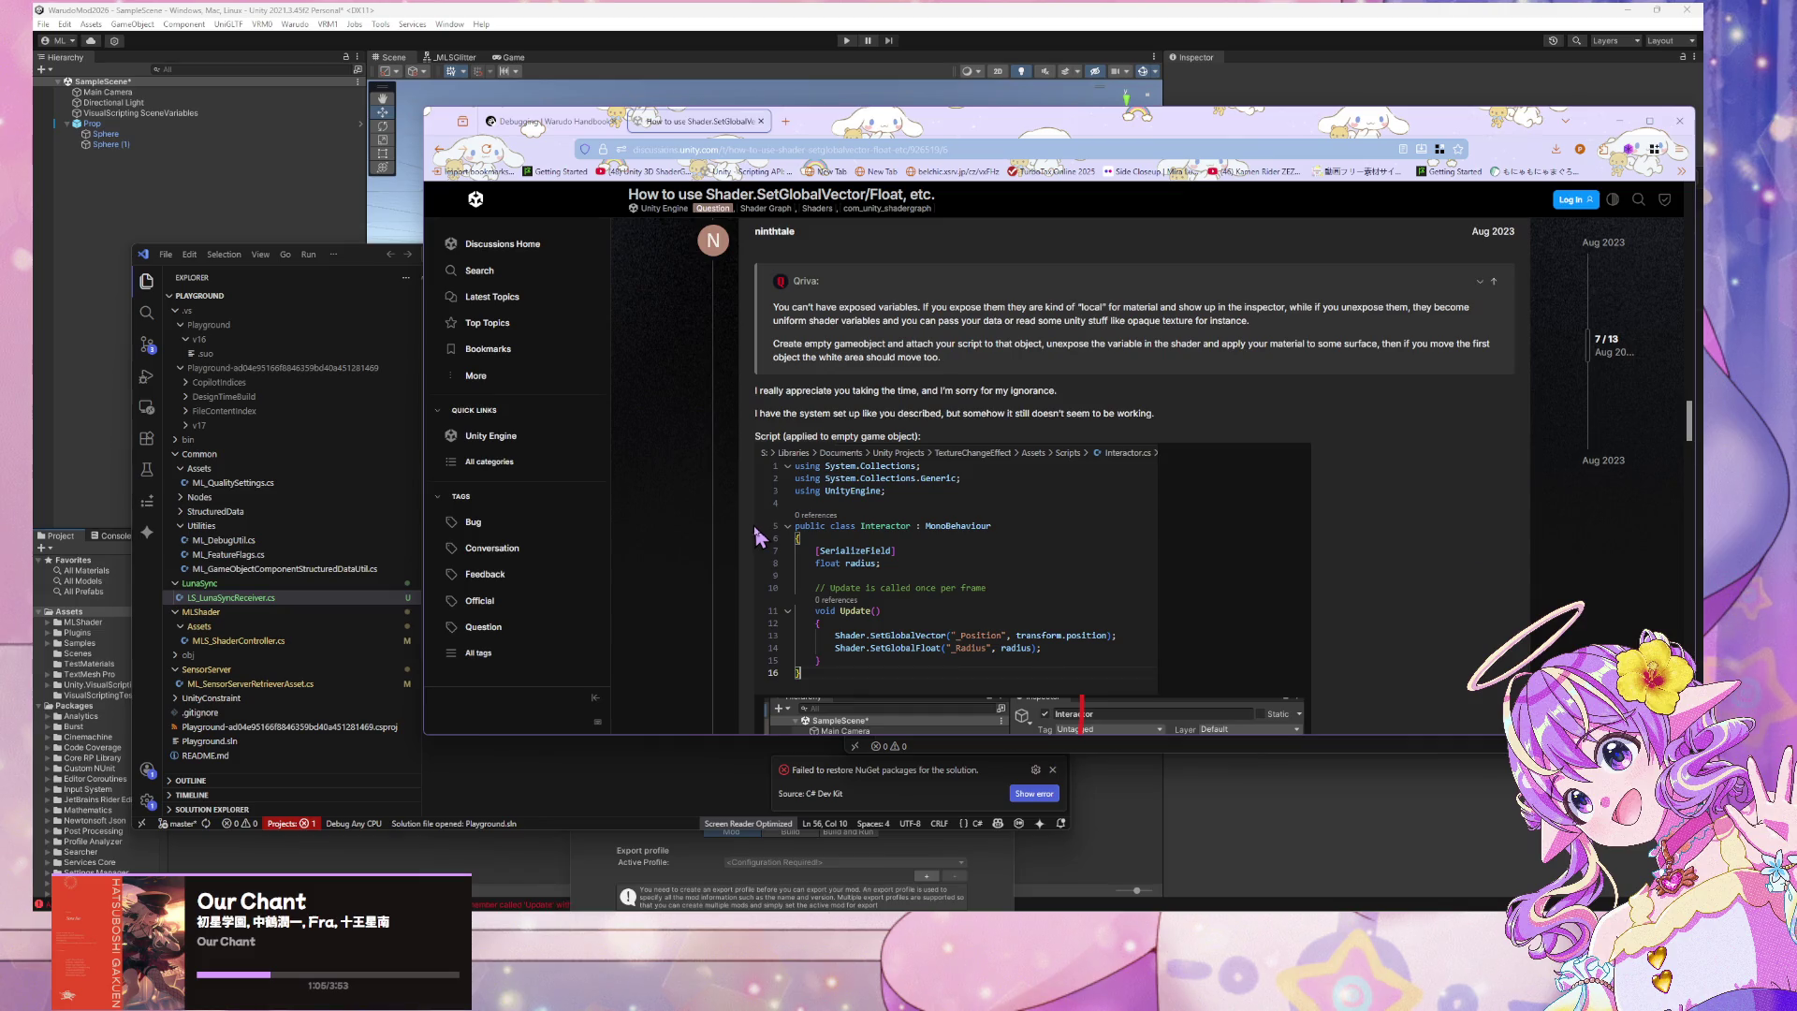
{"action": "left_click_drag", "start_coordinate": [856, 323], "coordinate": [1114, 307]}
{"action": "left_click", "coordinate": [1109, 307]}
Scroll to the ExecuteInEditMode answer and move the forum window aside to uncover the code
{"action": "scroll", "coordinate": [887, 499], "scroll_direction": "down", "scroll_amount": 5}
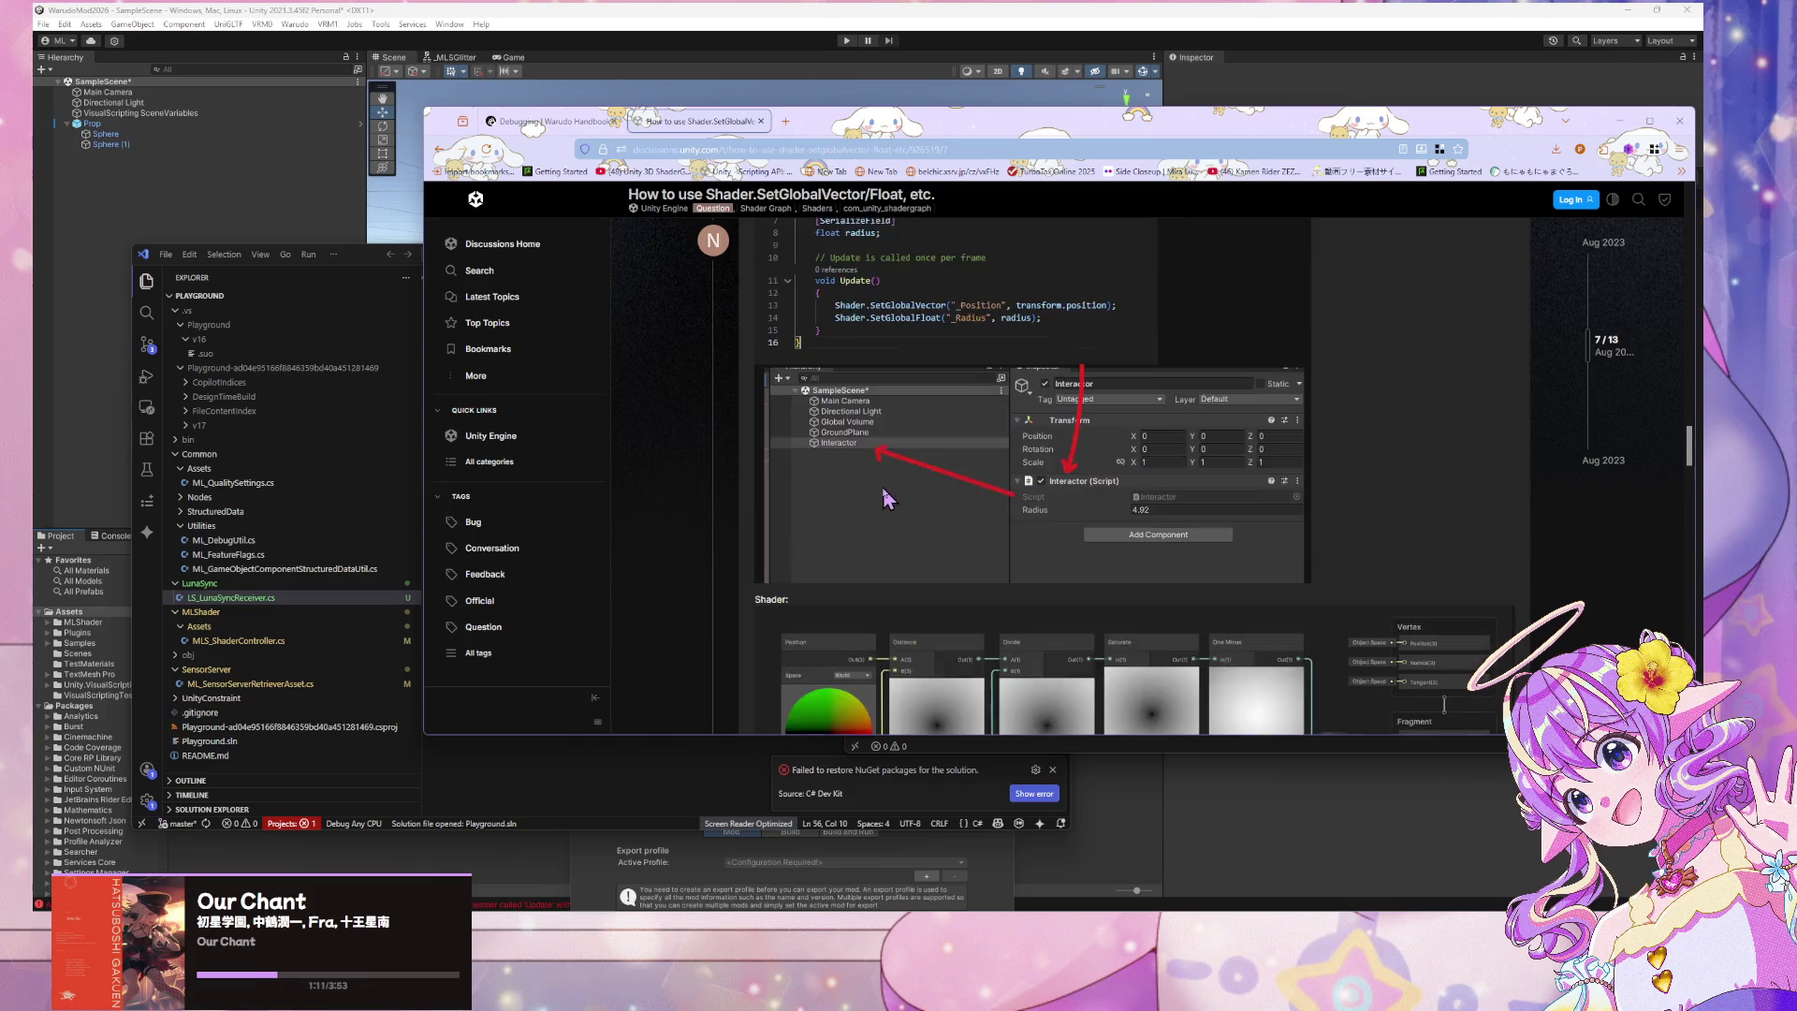
{"action": "scroll", "coordinate": [885, 500], "scroll_direction": "down", "scroll_amount": 7}
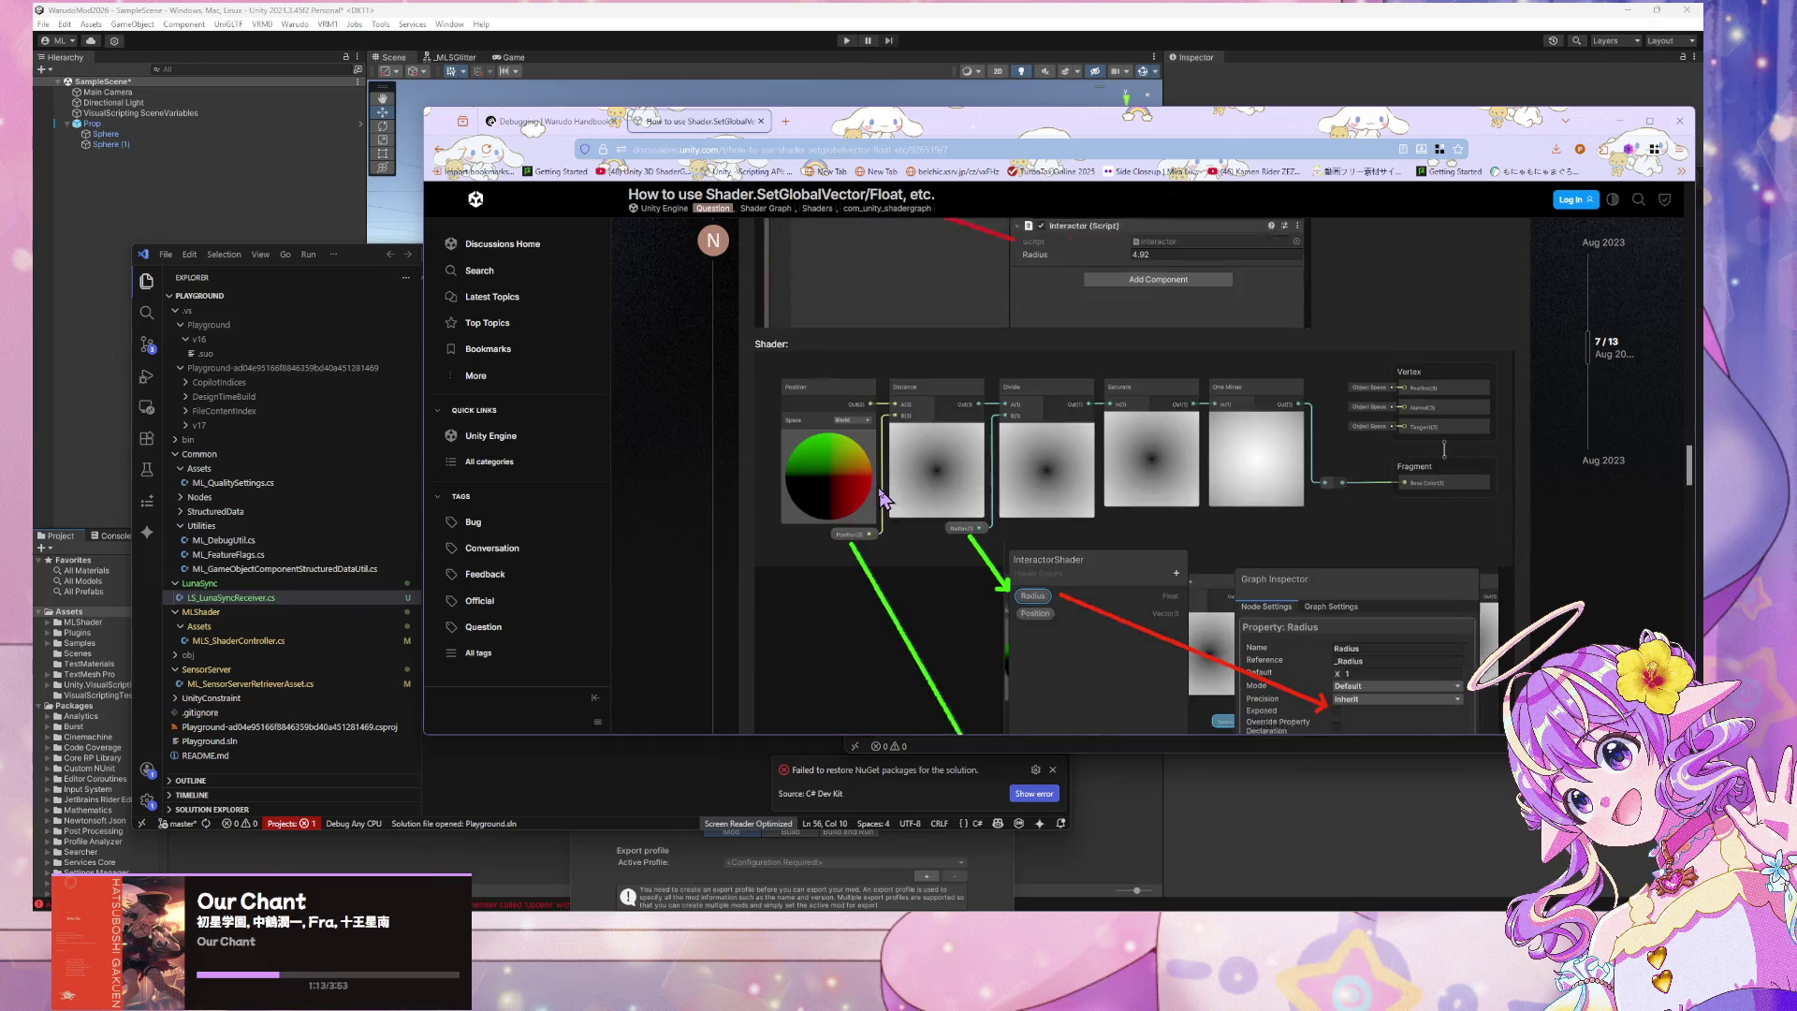
{"action": "scroll", "coordinate": [868, 502], "scroll_direction": "up", "scroll_amount": 3}
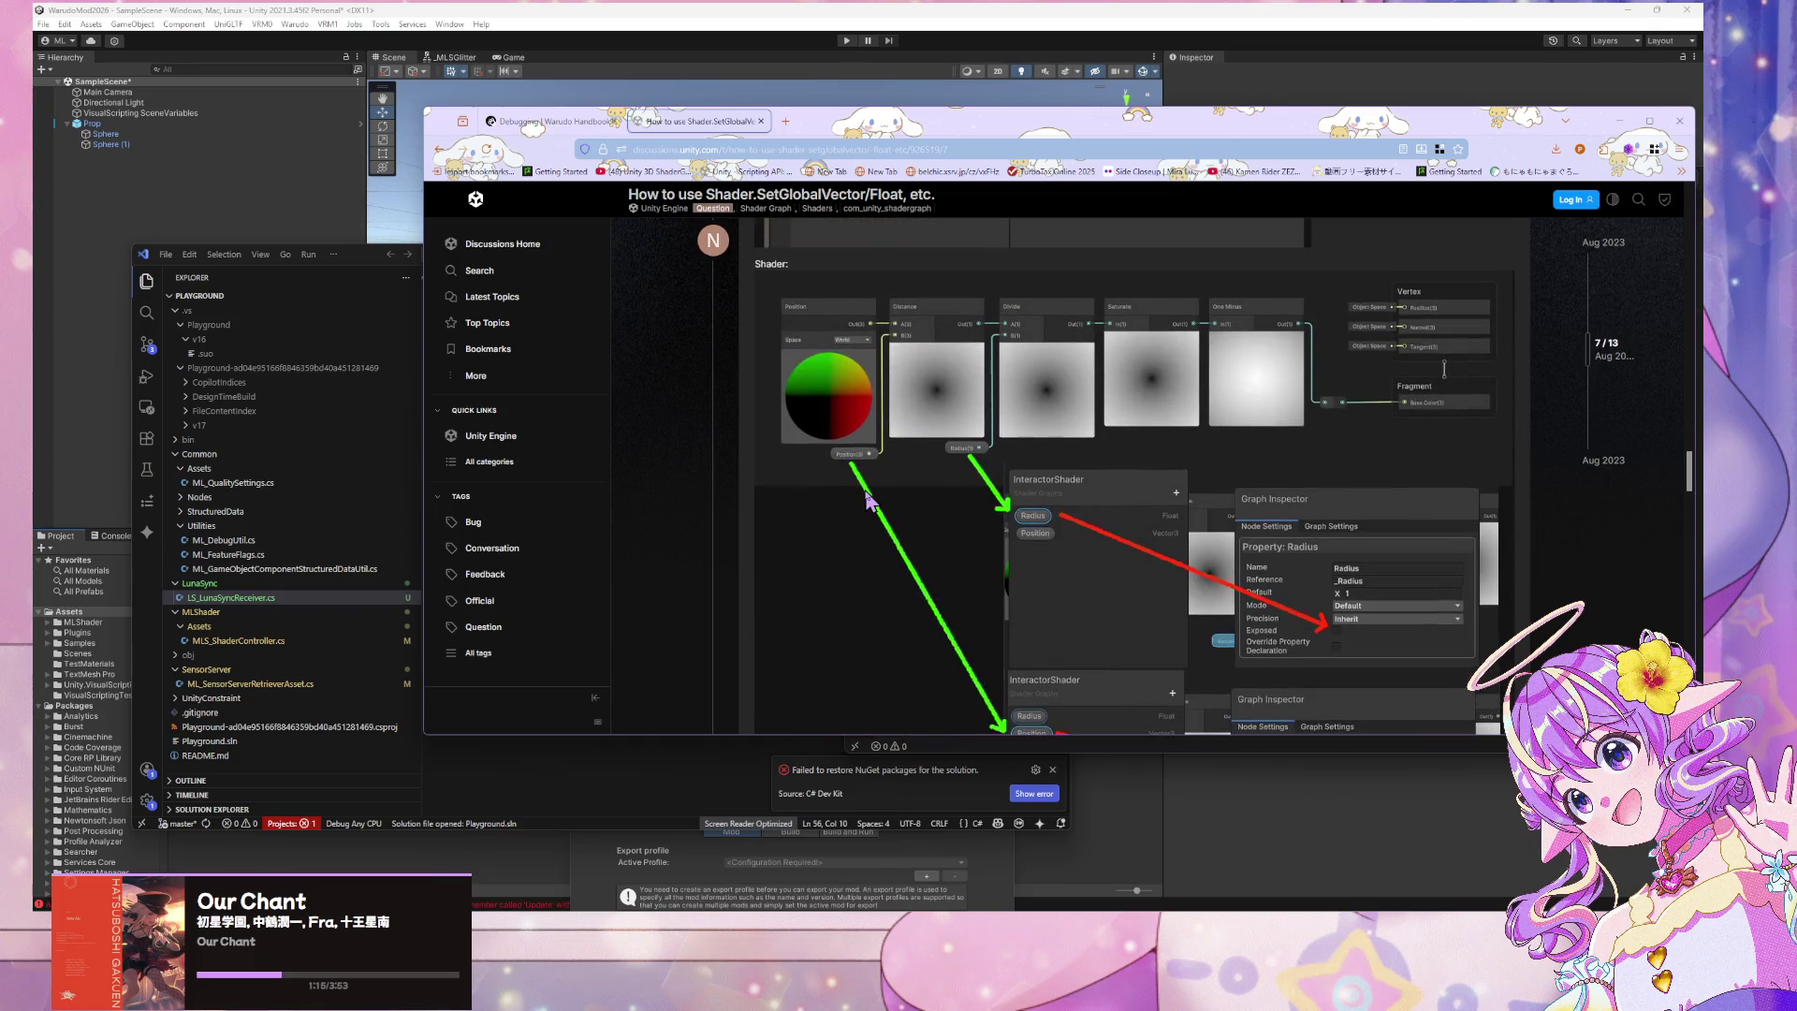
{"action": "scroll", "coordinate": [868, 502], "scroll_direction": "down", "scroll_amount": 10}
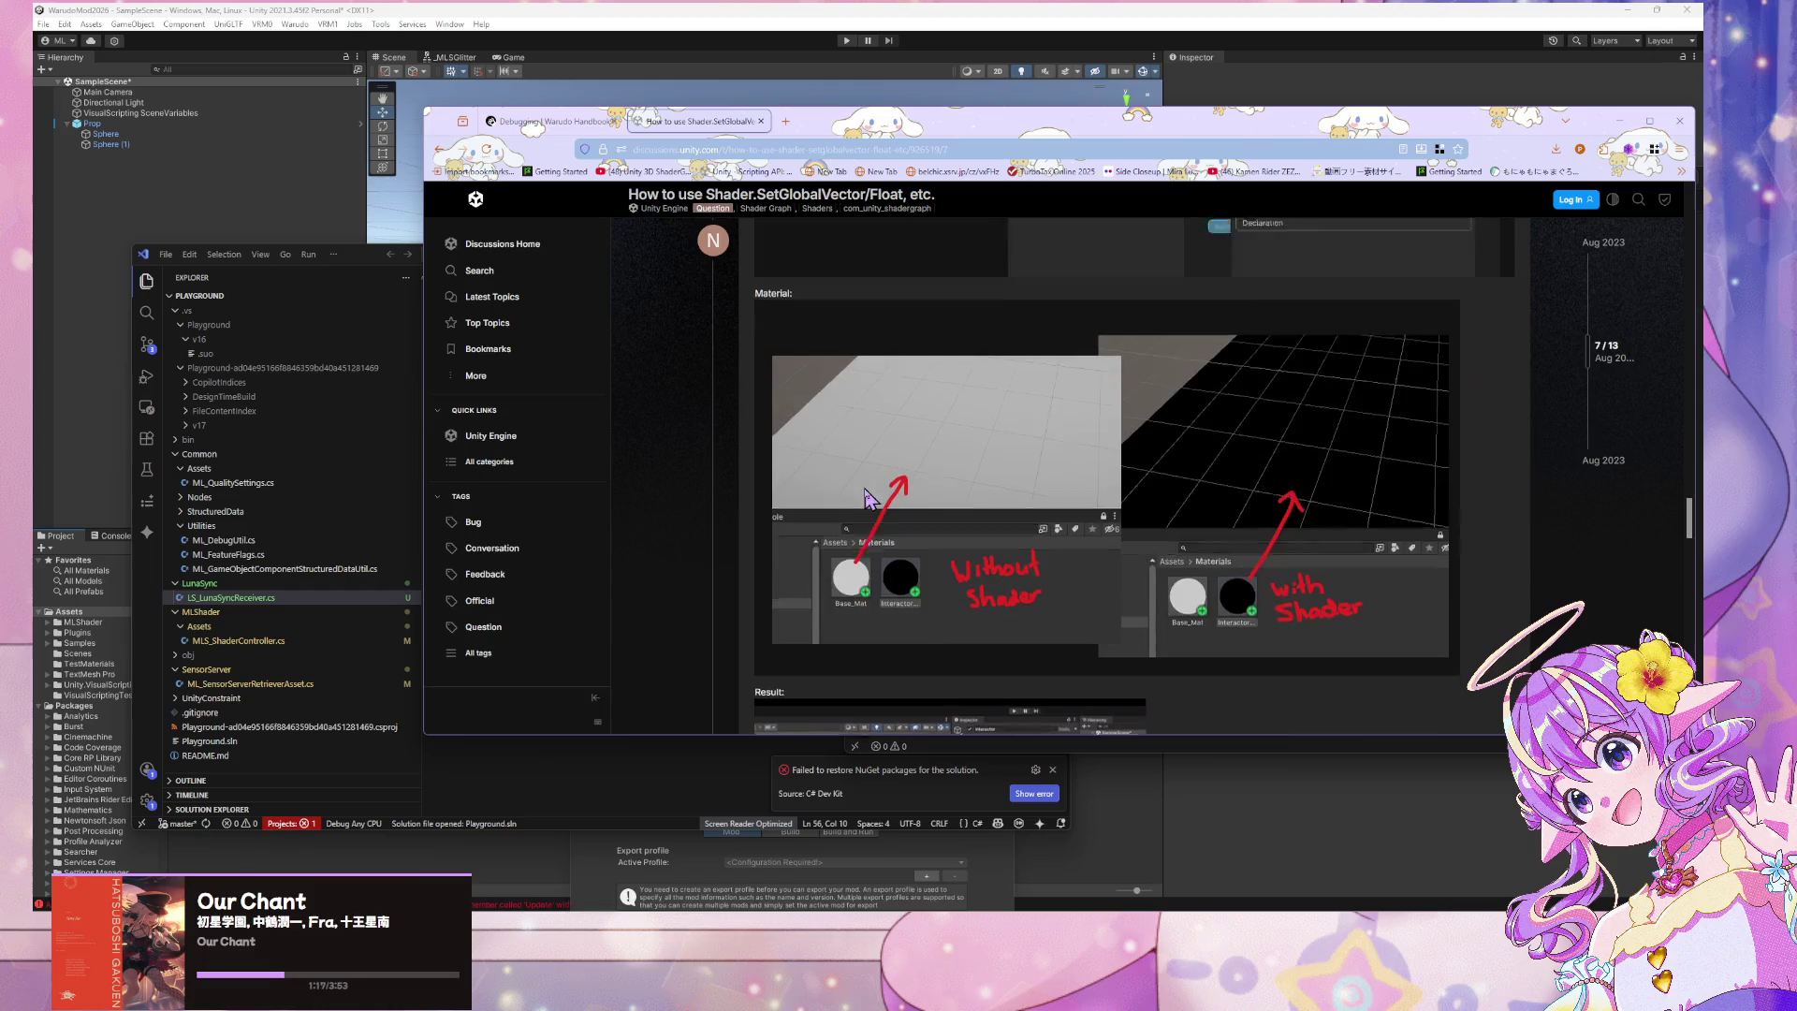
{"action": "scroll", "coordinate": [869, 502], "scroll_direction": "down", "scroll_amount": 1}
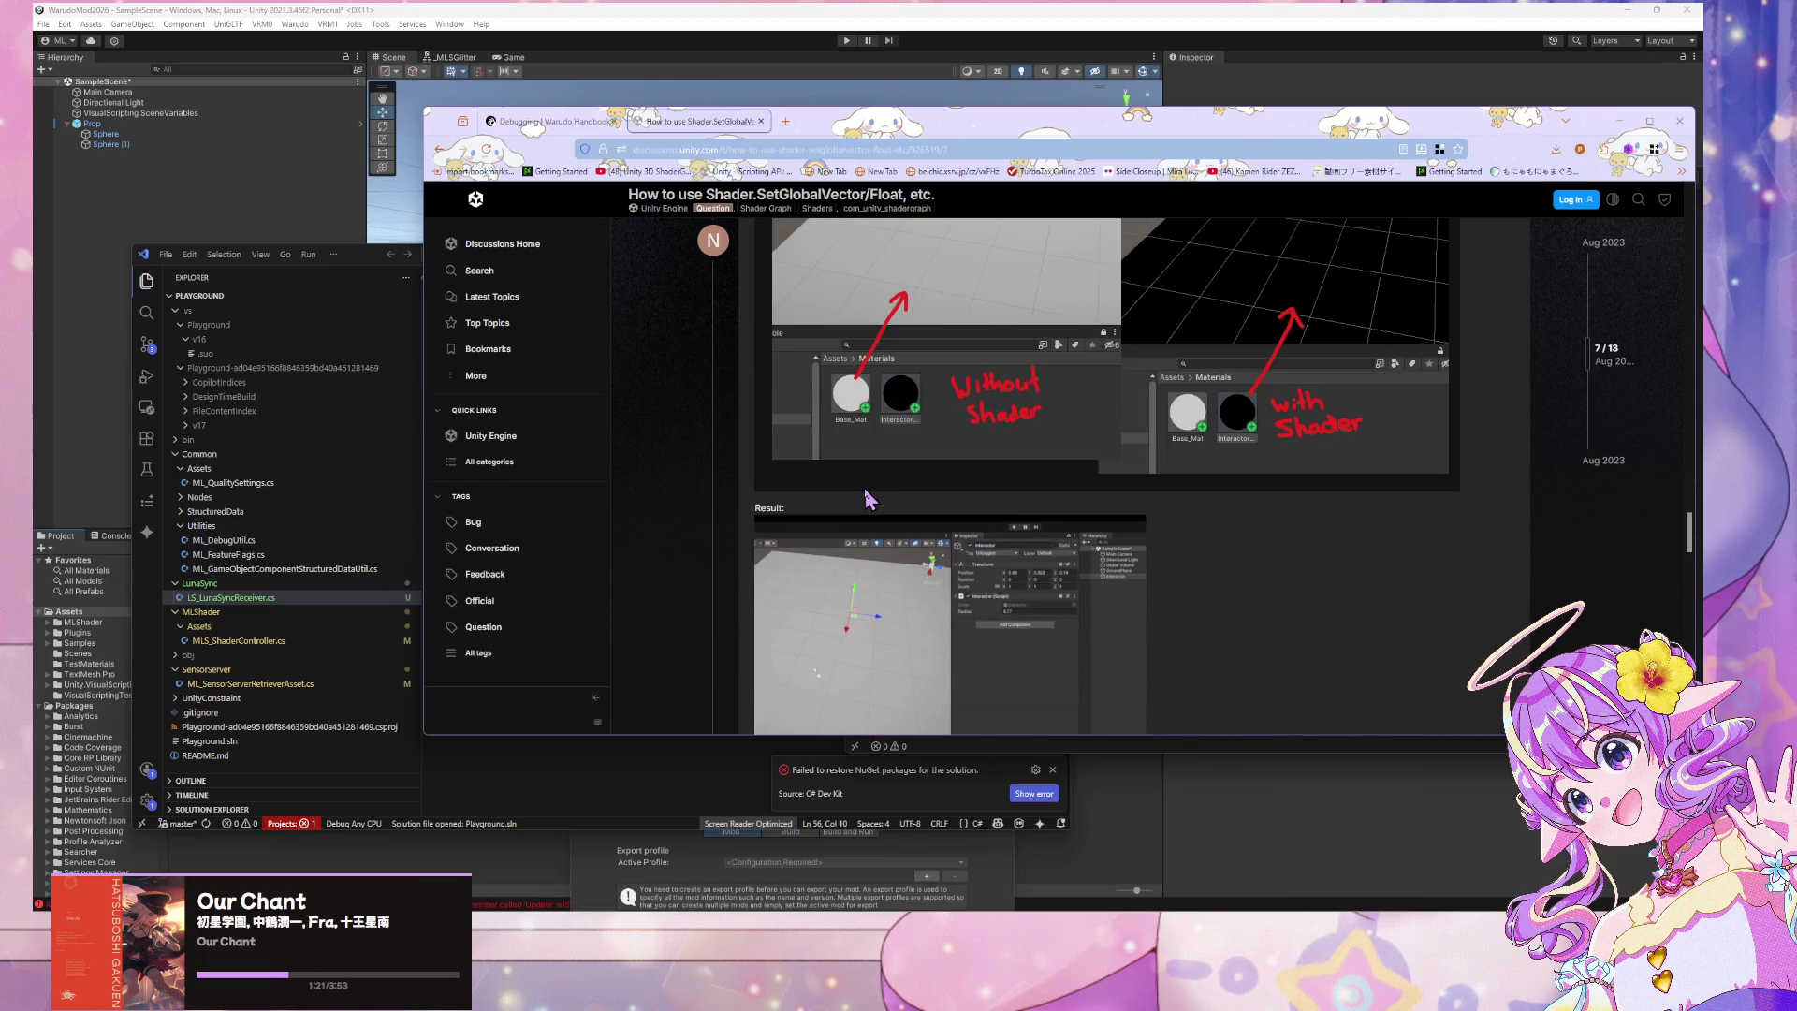
{"action": "scroll", "coordinate": [868, 502], "scroll_direction": "down", "scroll_amount": 6}
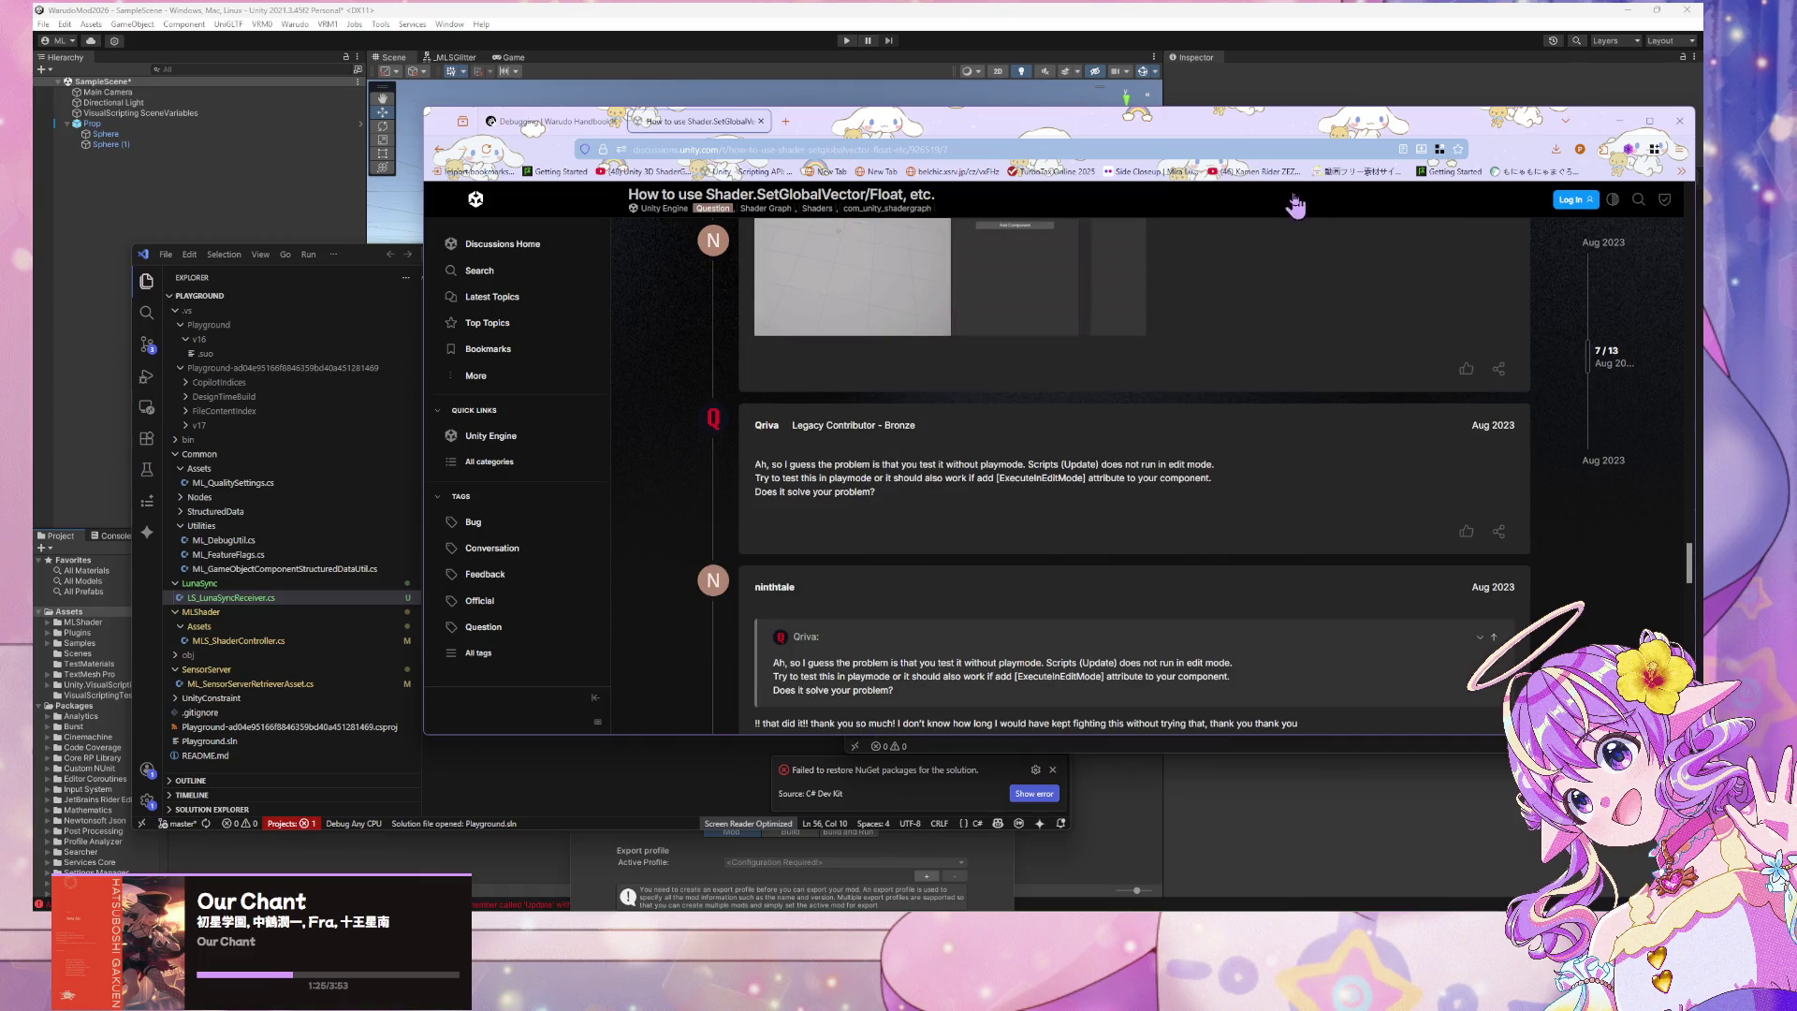
{"action": "left_click_drag", "start_coordinate": [1495, 135], "coordinate": [1214, 326]}
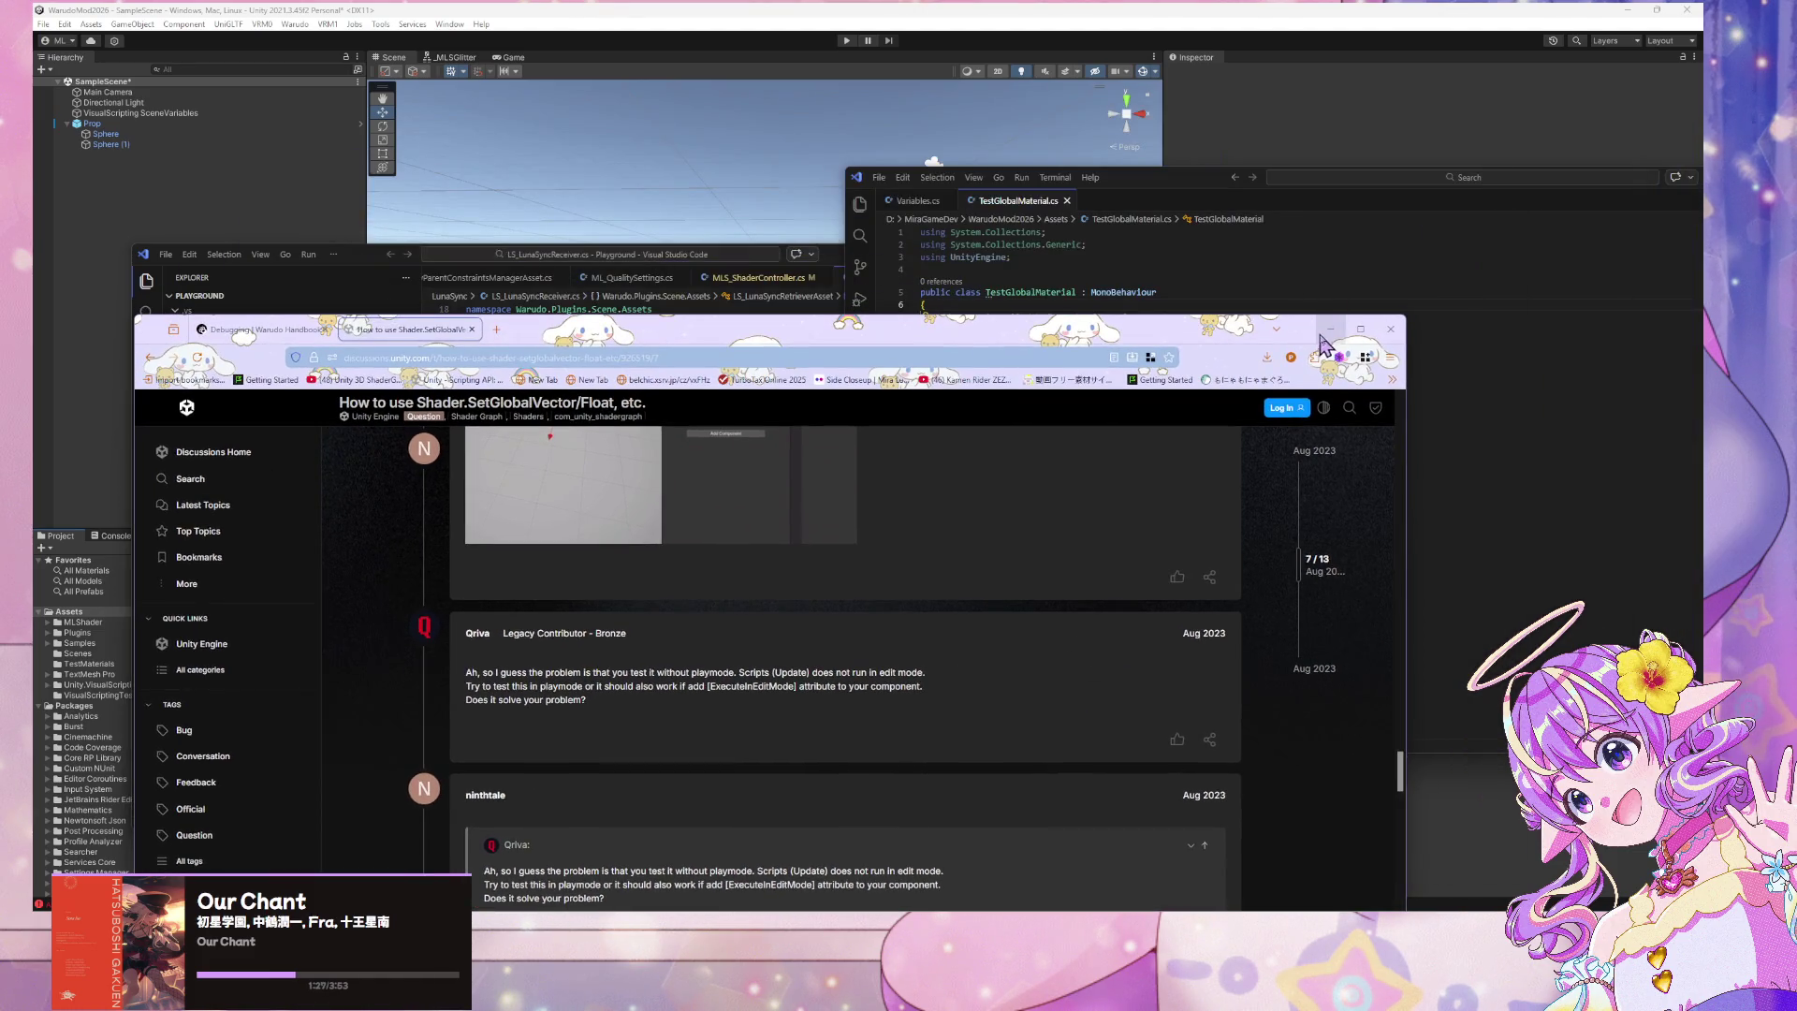
Minimize the browser, reposition the Playground code window, then restore the thread near its opening post
{"action": "left_click", "coordinate": [1333, 326]}
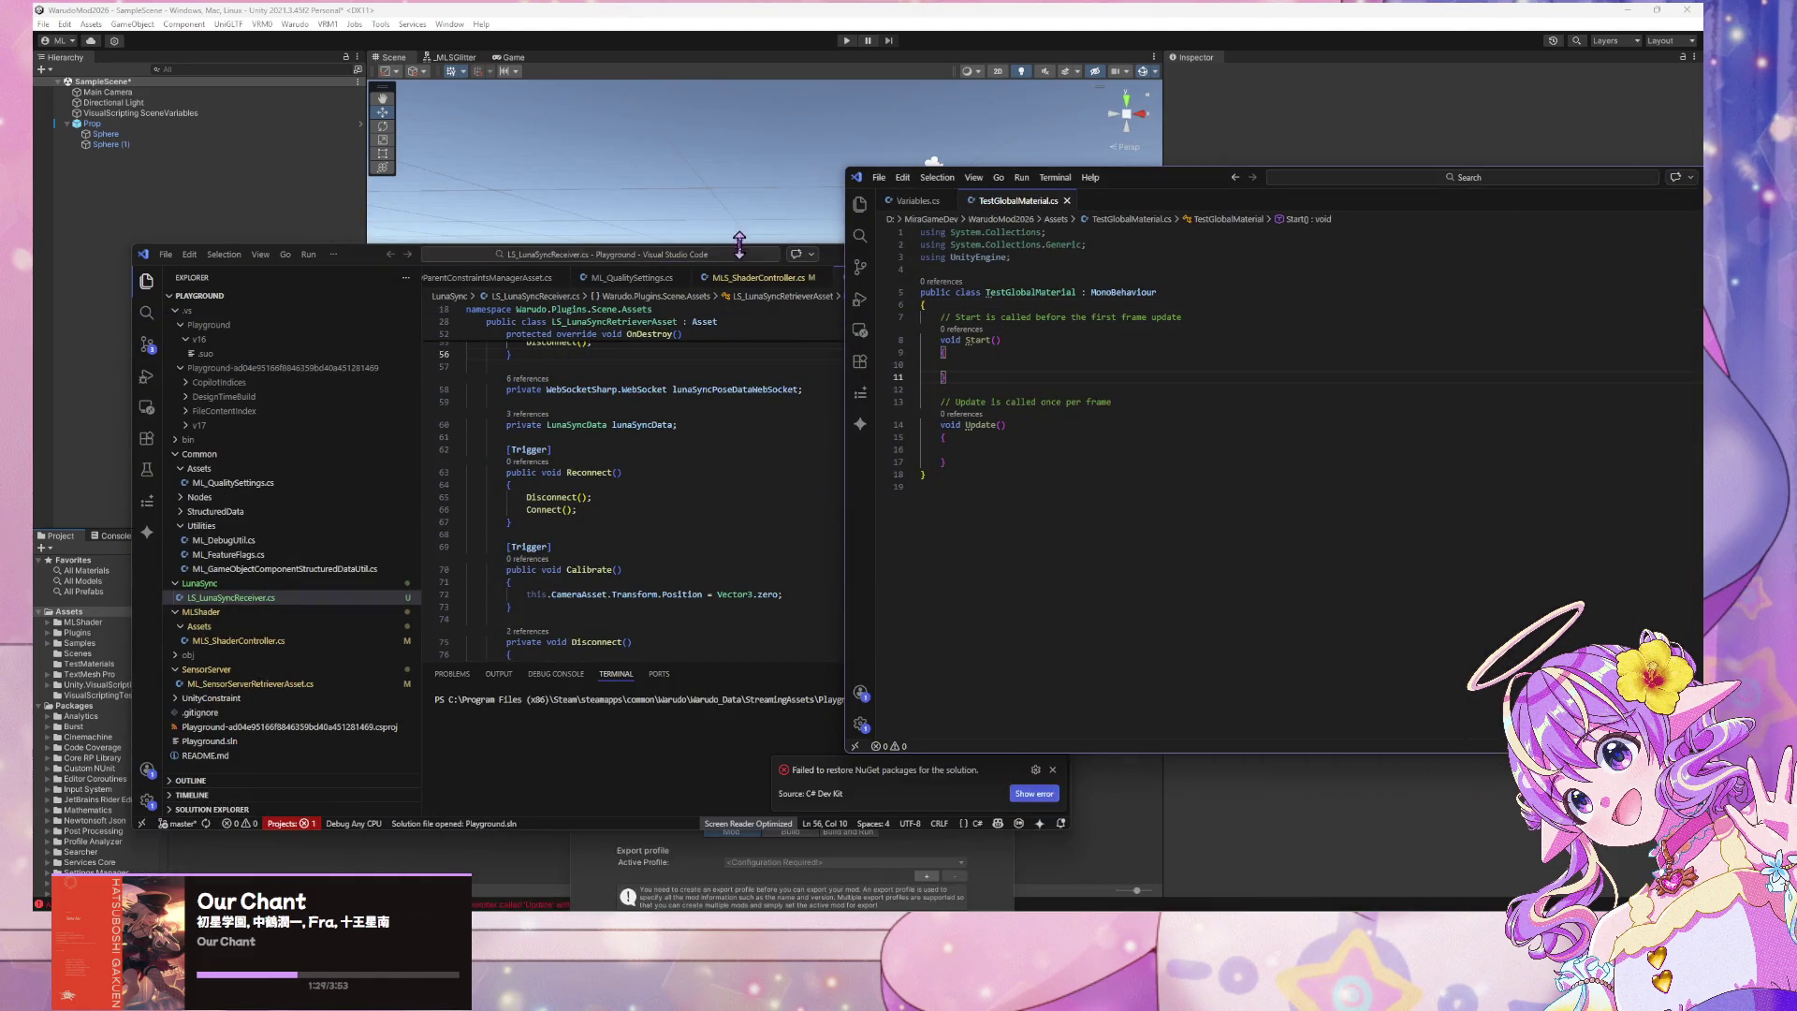
{"action": "mouse_move", "coordinate": [842, 259]}
{"action": "left_mouse_down"}
{"action": "mouse_move", "coordinate": [965, 624]}
{"action": "mouse_move", "coordinate": [1000, 505]}
{"action": "left_mouse_up"}
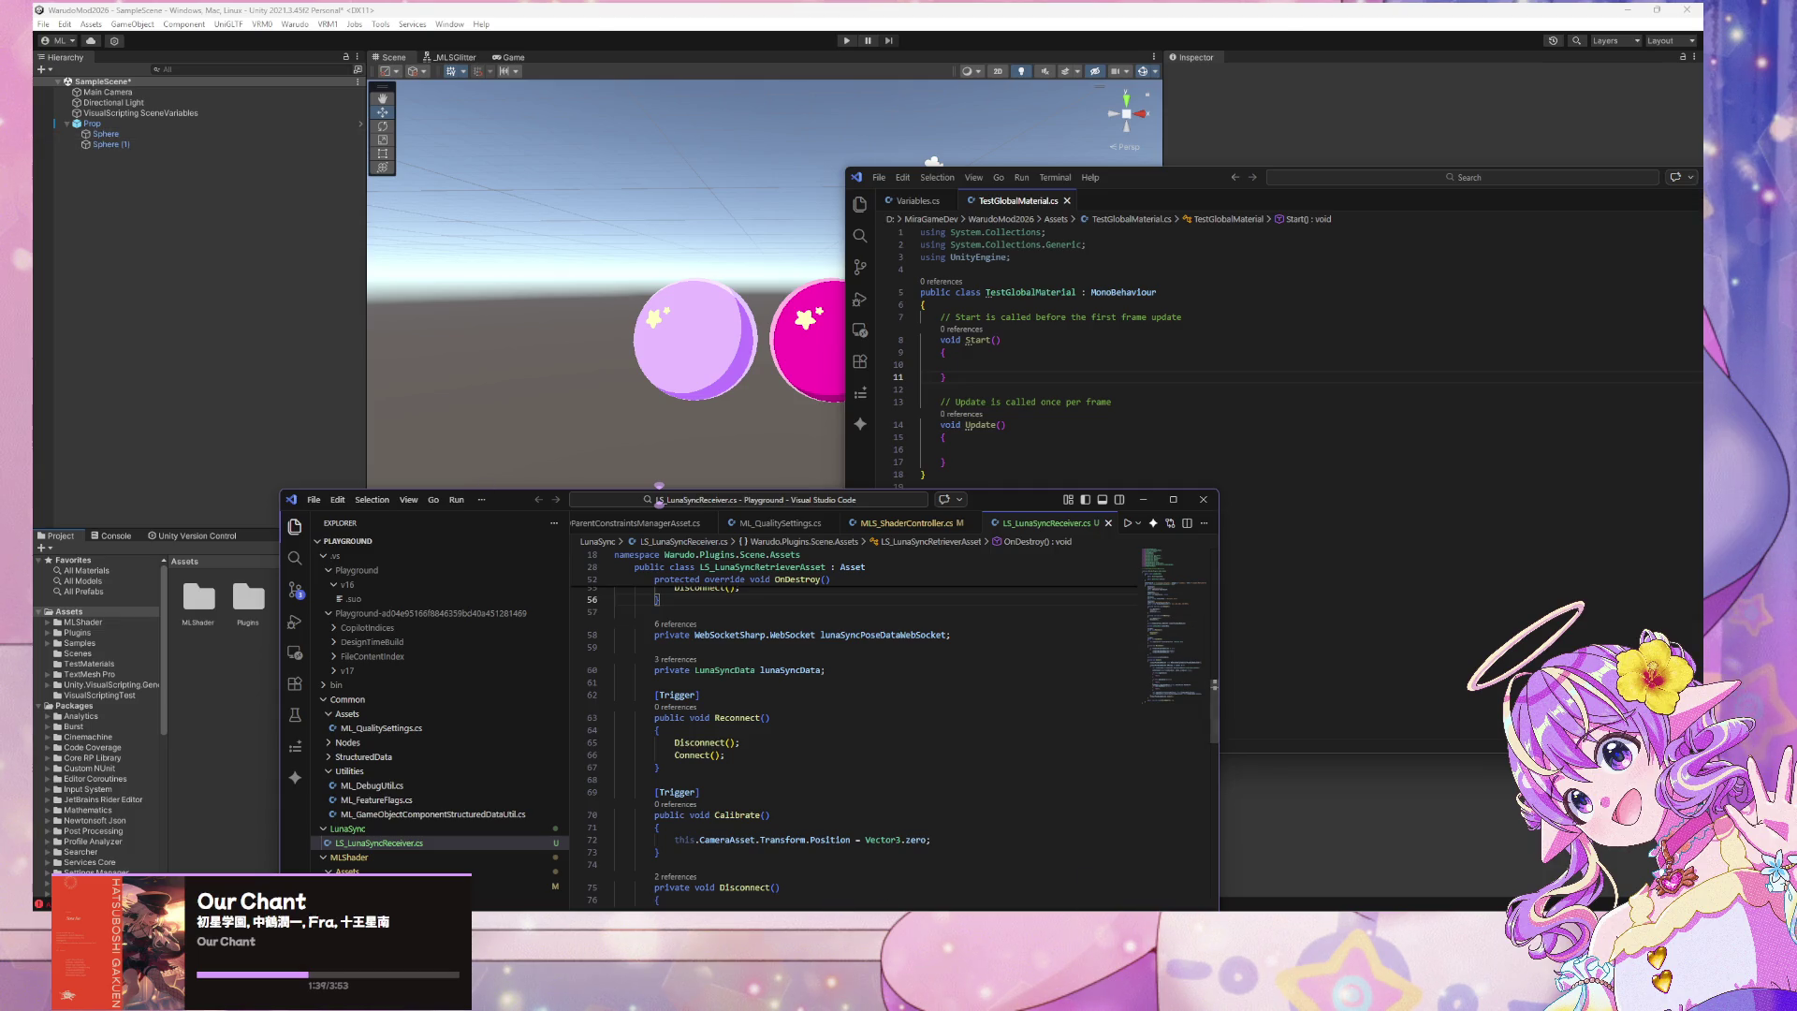
{"action": "mouse_move", "coordinate": [885, 916]}
{"action": "left_click", "coordinate": [955, 875]}
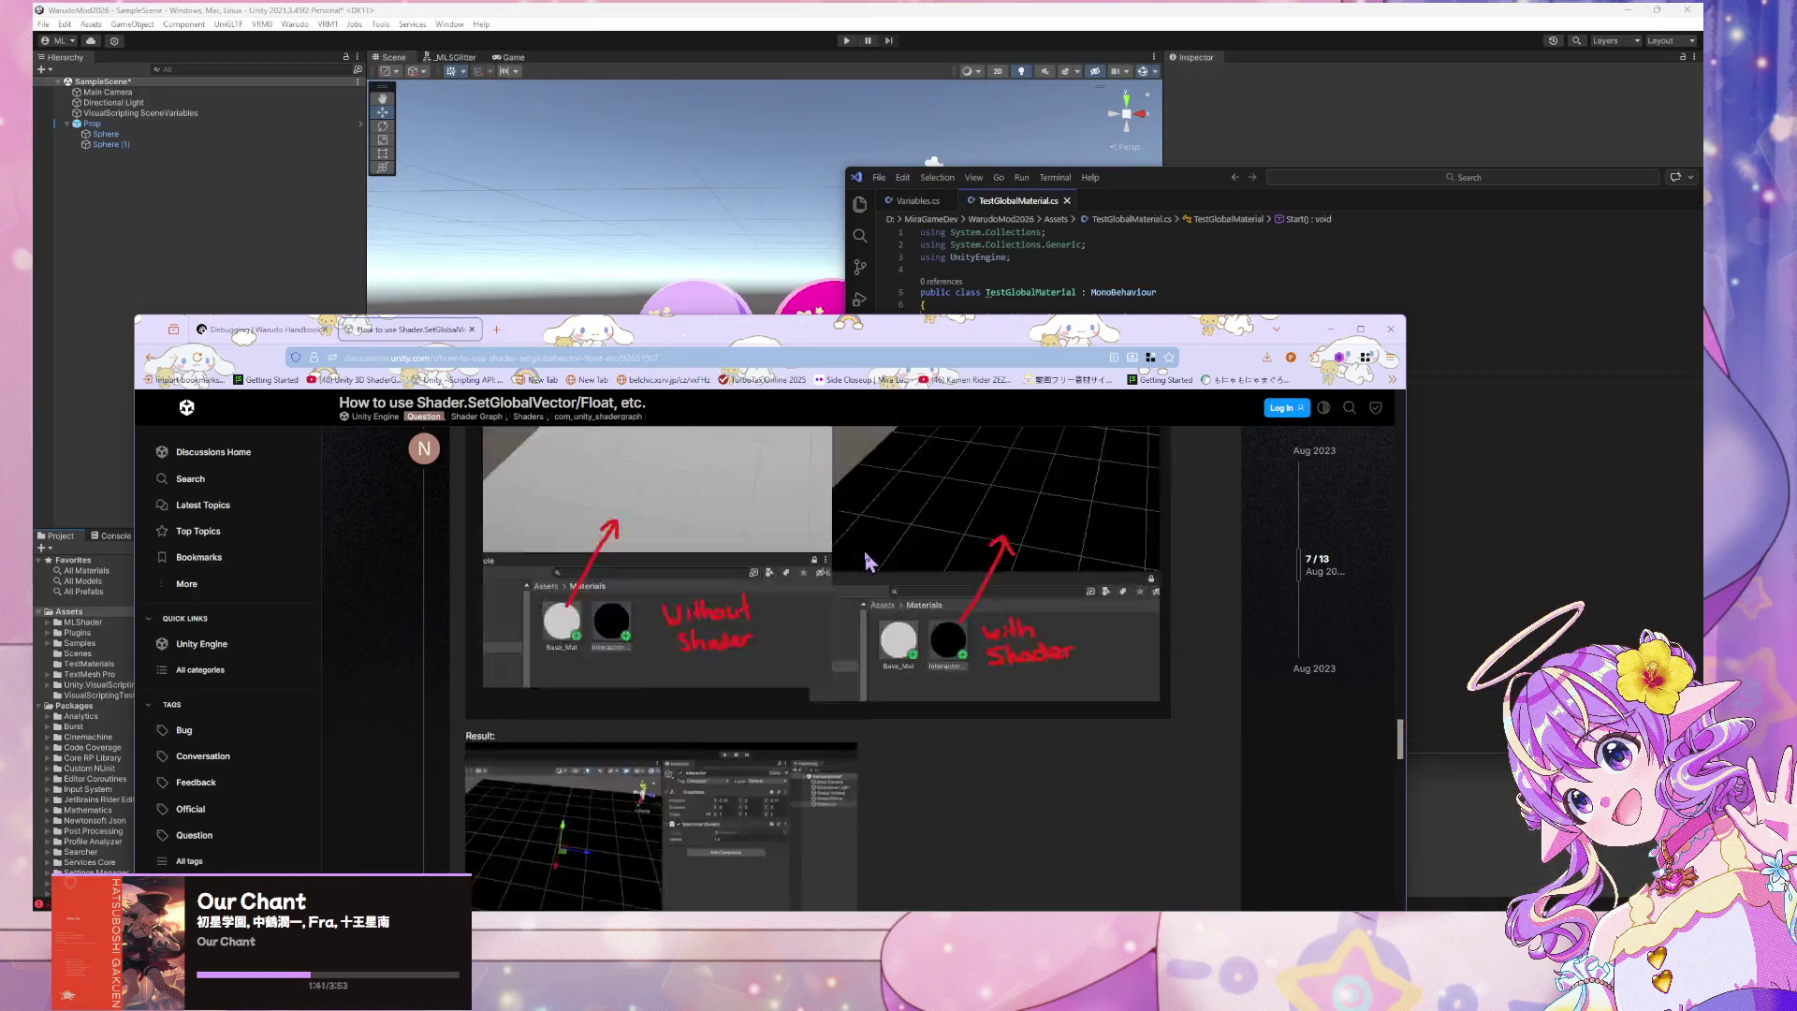
{"action": "scroll", "coordinate": [876, 552], "scroll_direction": "up", "scroll_amount": 20}
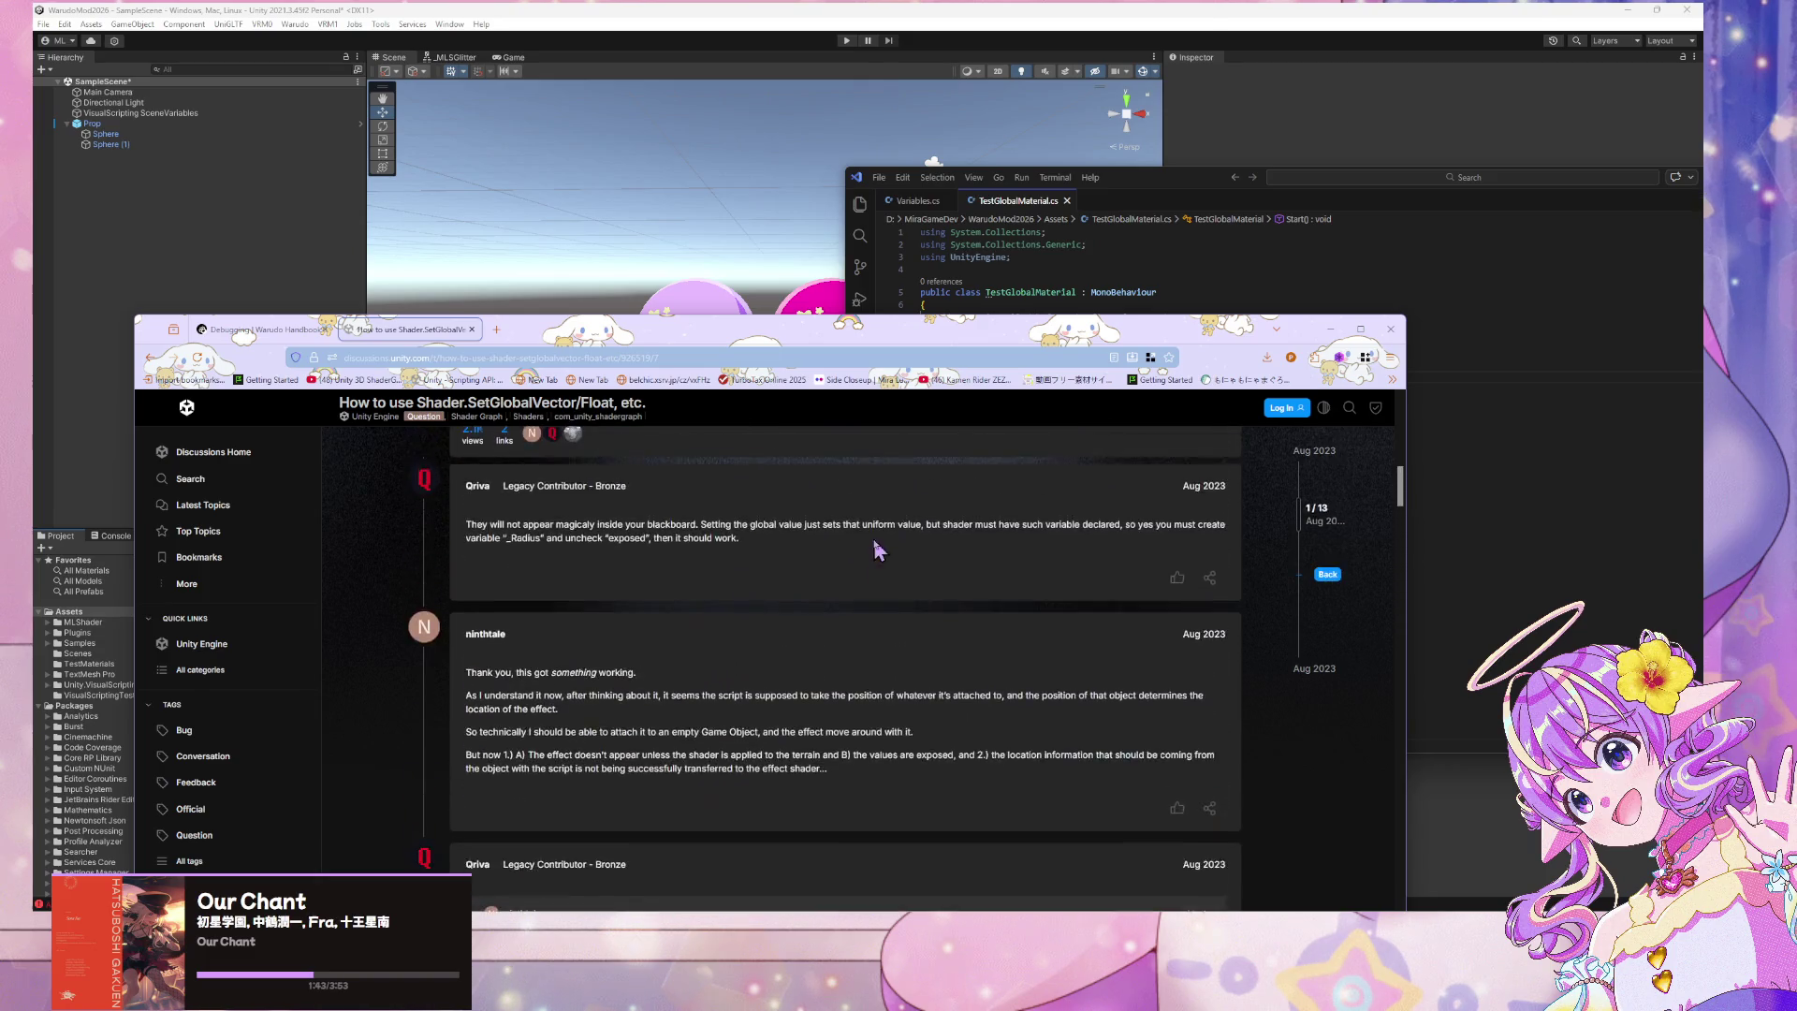
{"action": "scroll", "coordinate": [877, 548], "scroll_direction": "up", "scroll_amount": 3}
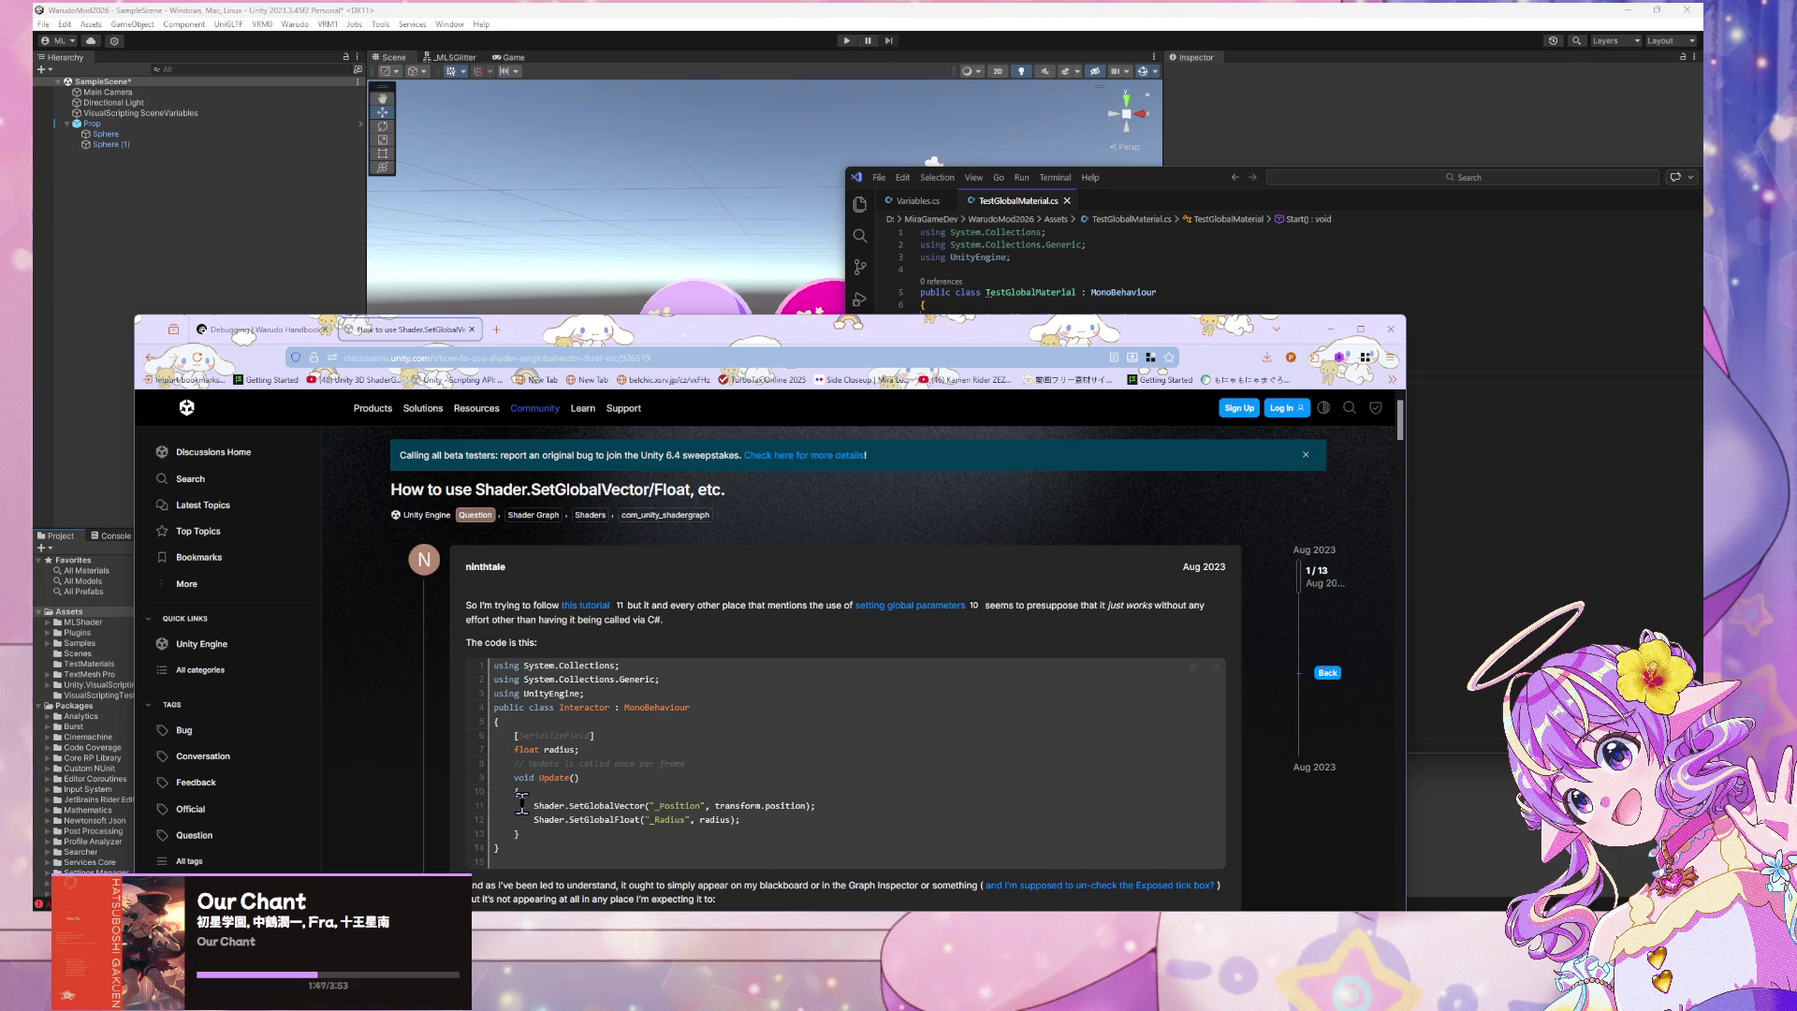
Open and read the Shader.SetGlobalVector documentation linked from the thread
{"action": "scroll", "coordinate": [732, 557], "scroll_direction": "down", "scroll_amount": 3}
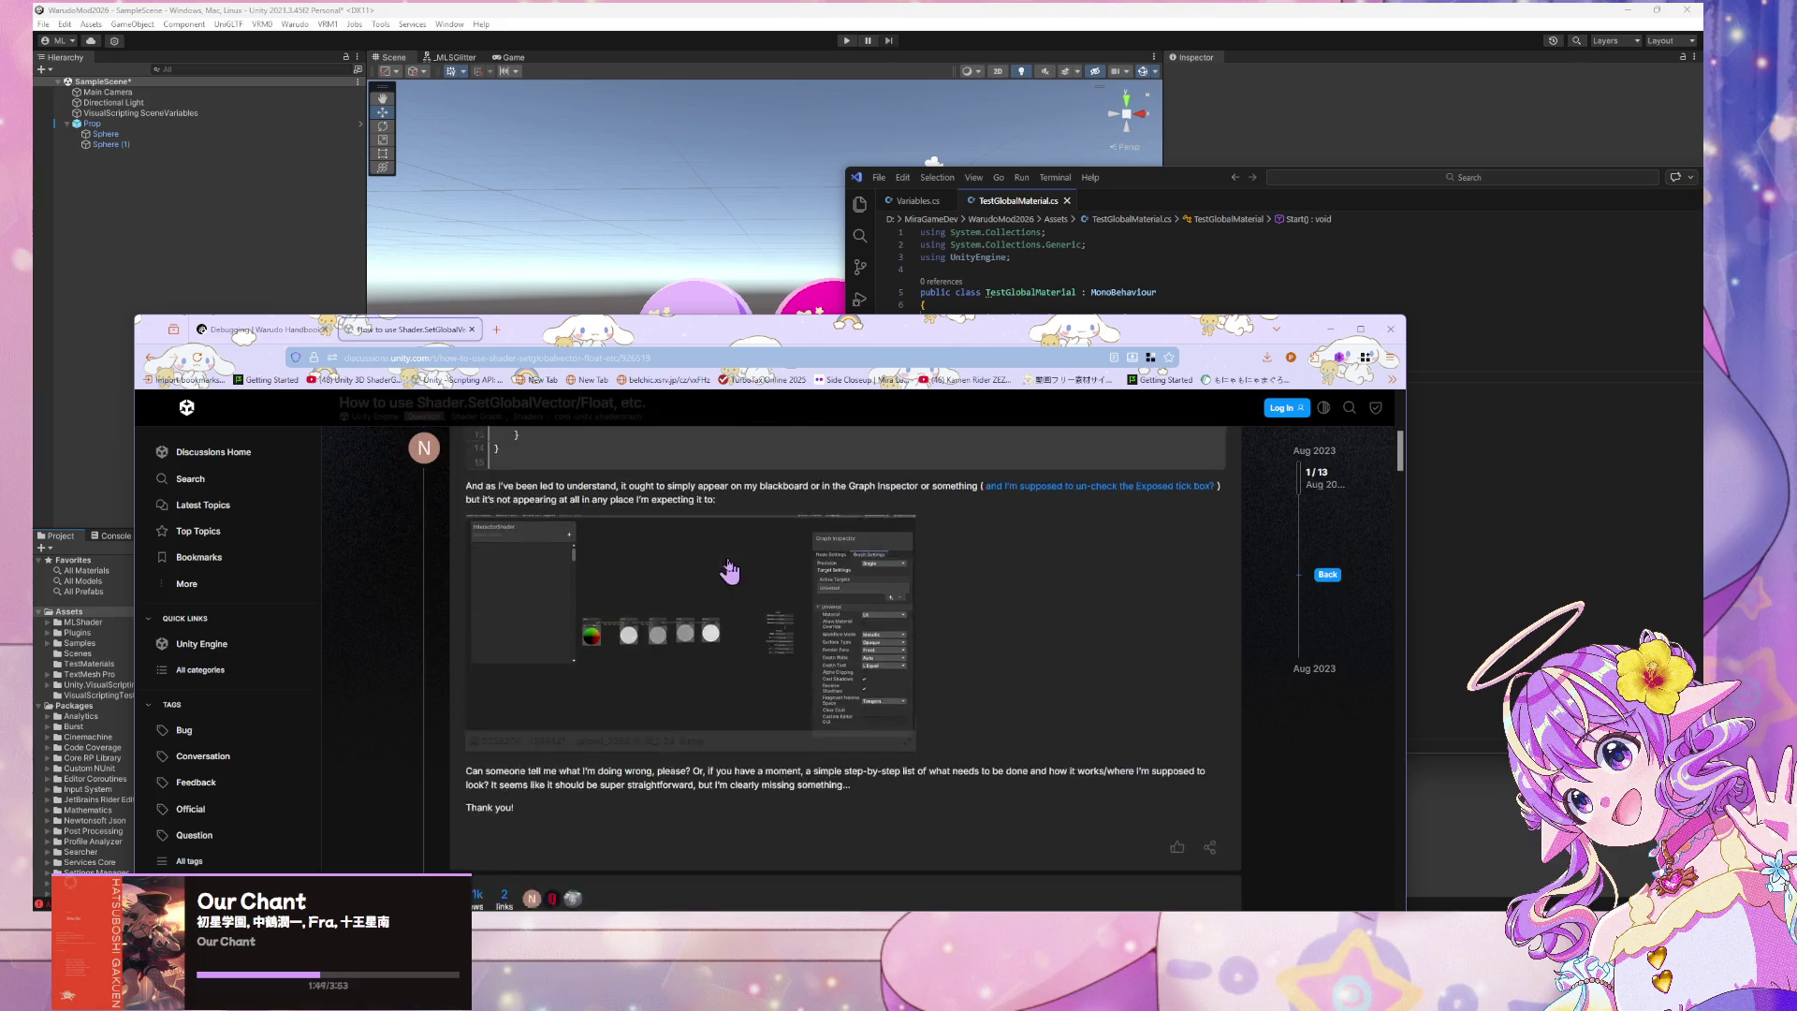
{"action": "left_click_drag", "start_coordinate": [736, 556], "coordinate": [535, 540]}
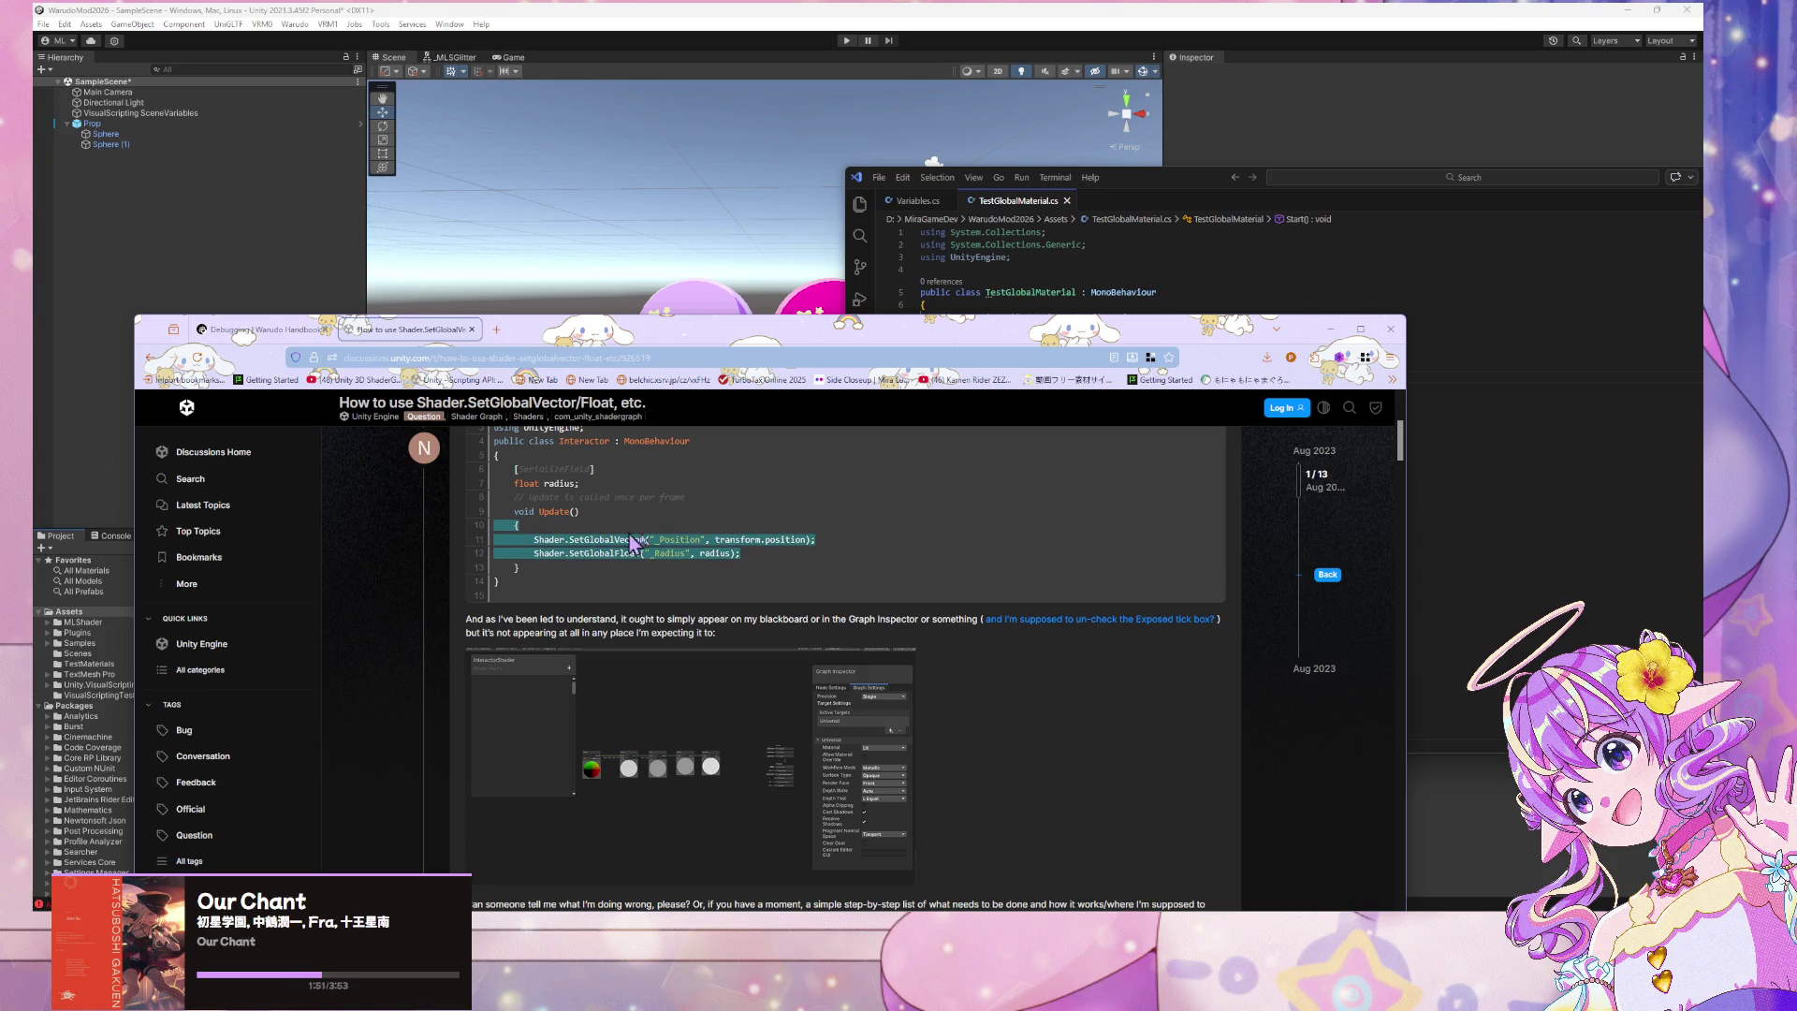
{"action": "left_click", "coordinate": [638, 545]}
{"action": "scroll", "coordinate": [686, 550], "scroll_direction": "up", "scroll_amount": 2}
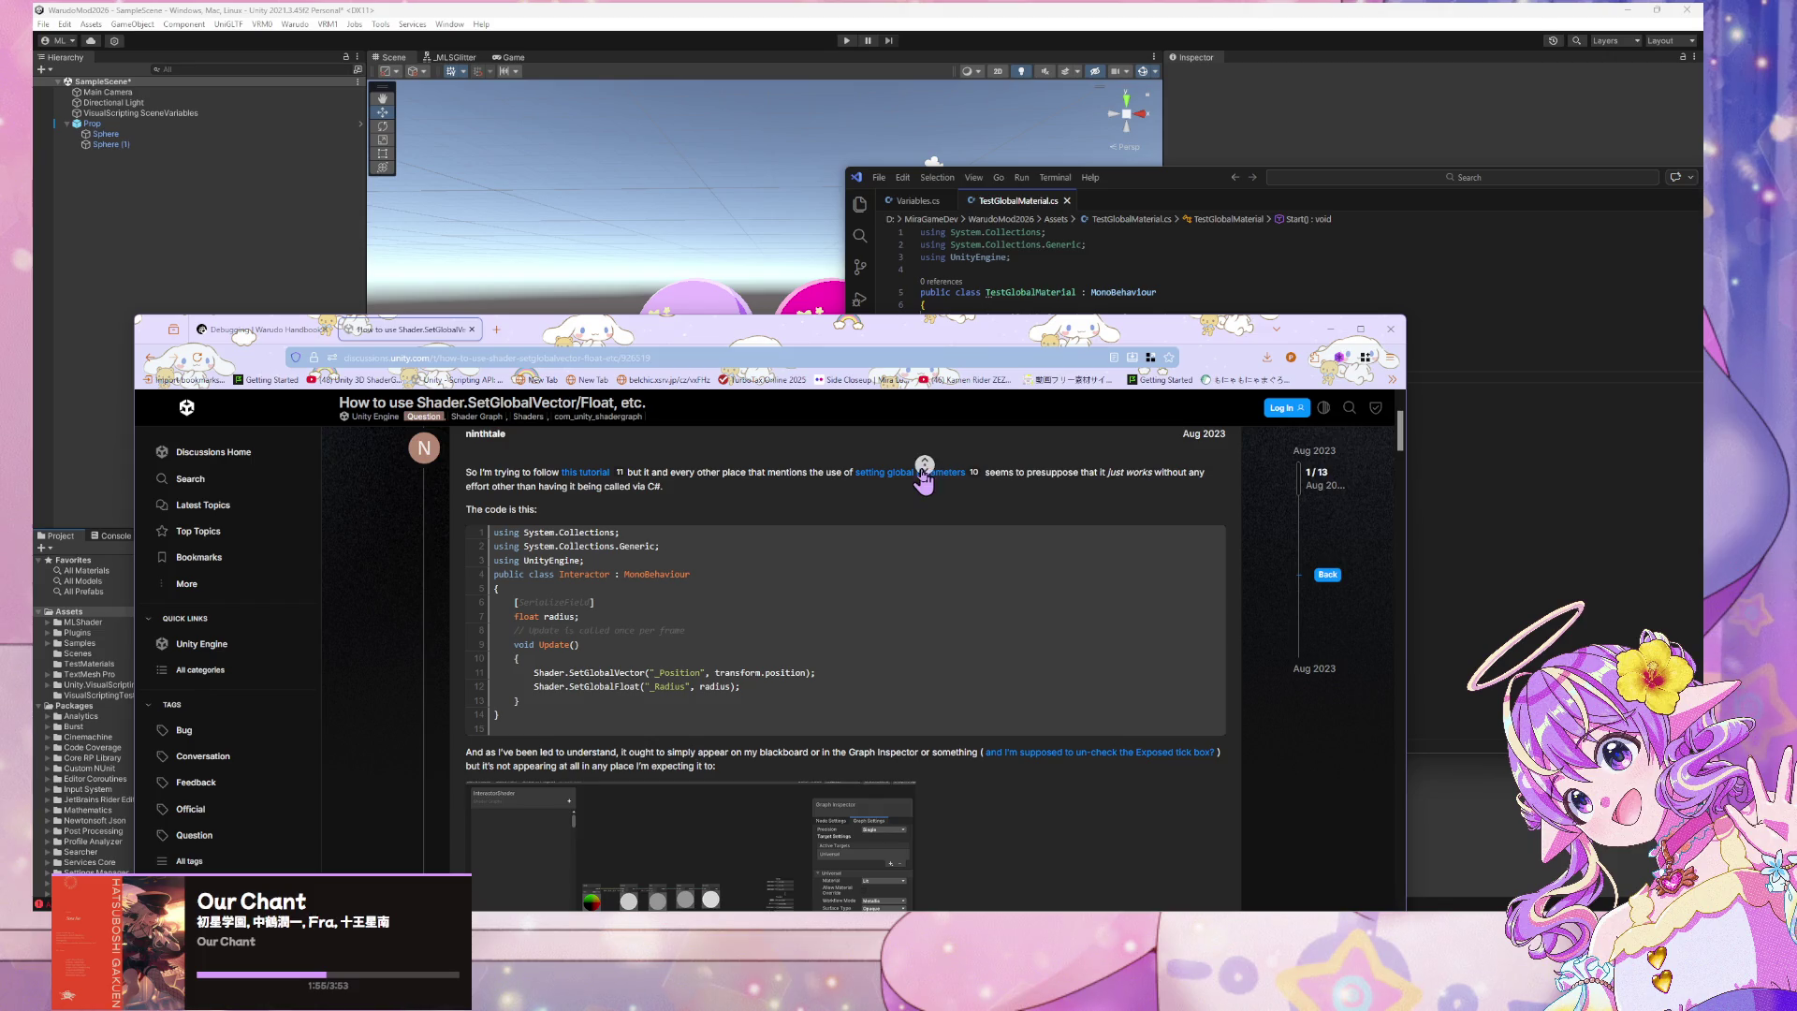
{"action": "left_click", "coordinate": [894, 483]}
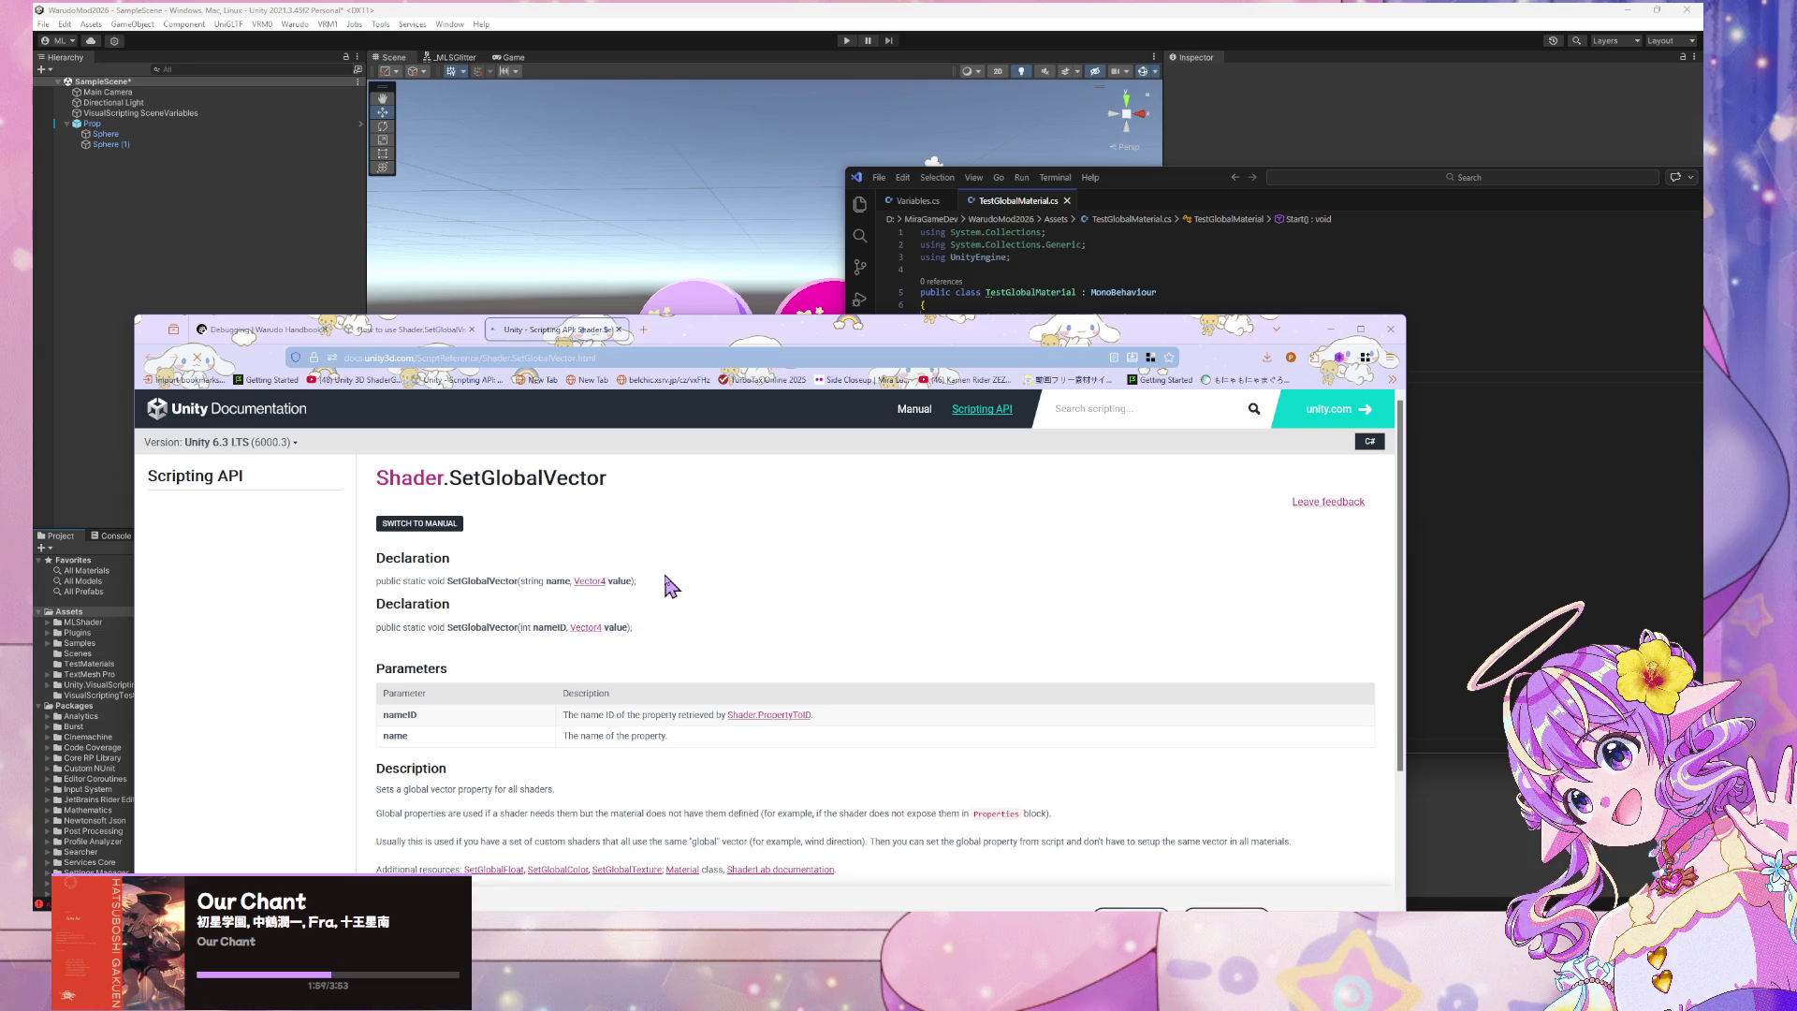
{"action": "scroll", "coordinate": [668, 587], "scroll_direction": "down", "scroll_amount": 2}
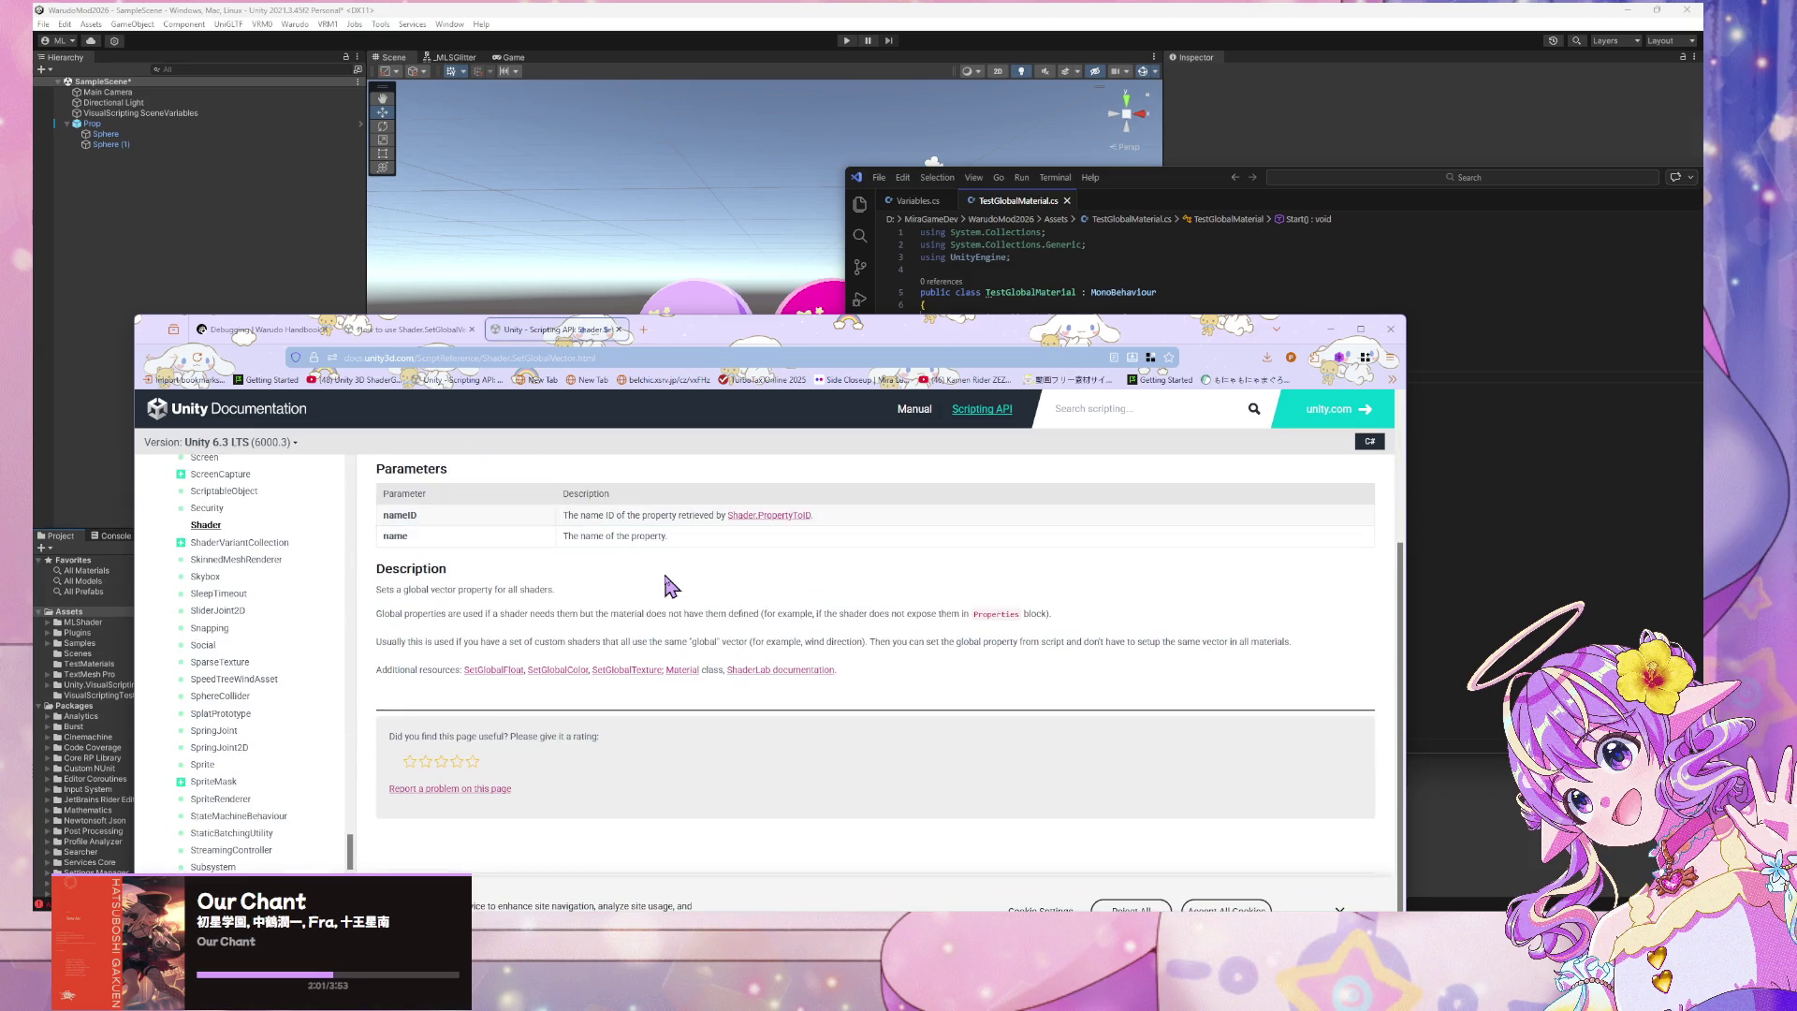
Select the Shader.SetGlobalFloat("_Radius", radius) line in the question's code sample
{"action": "left_click", "coordinate": [401, 333]}
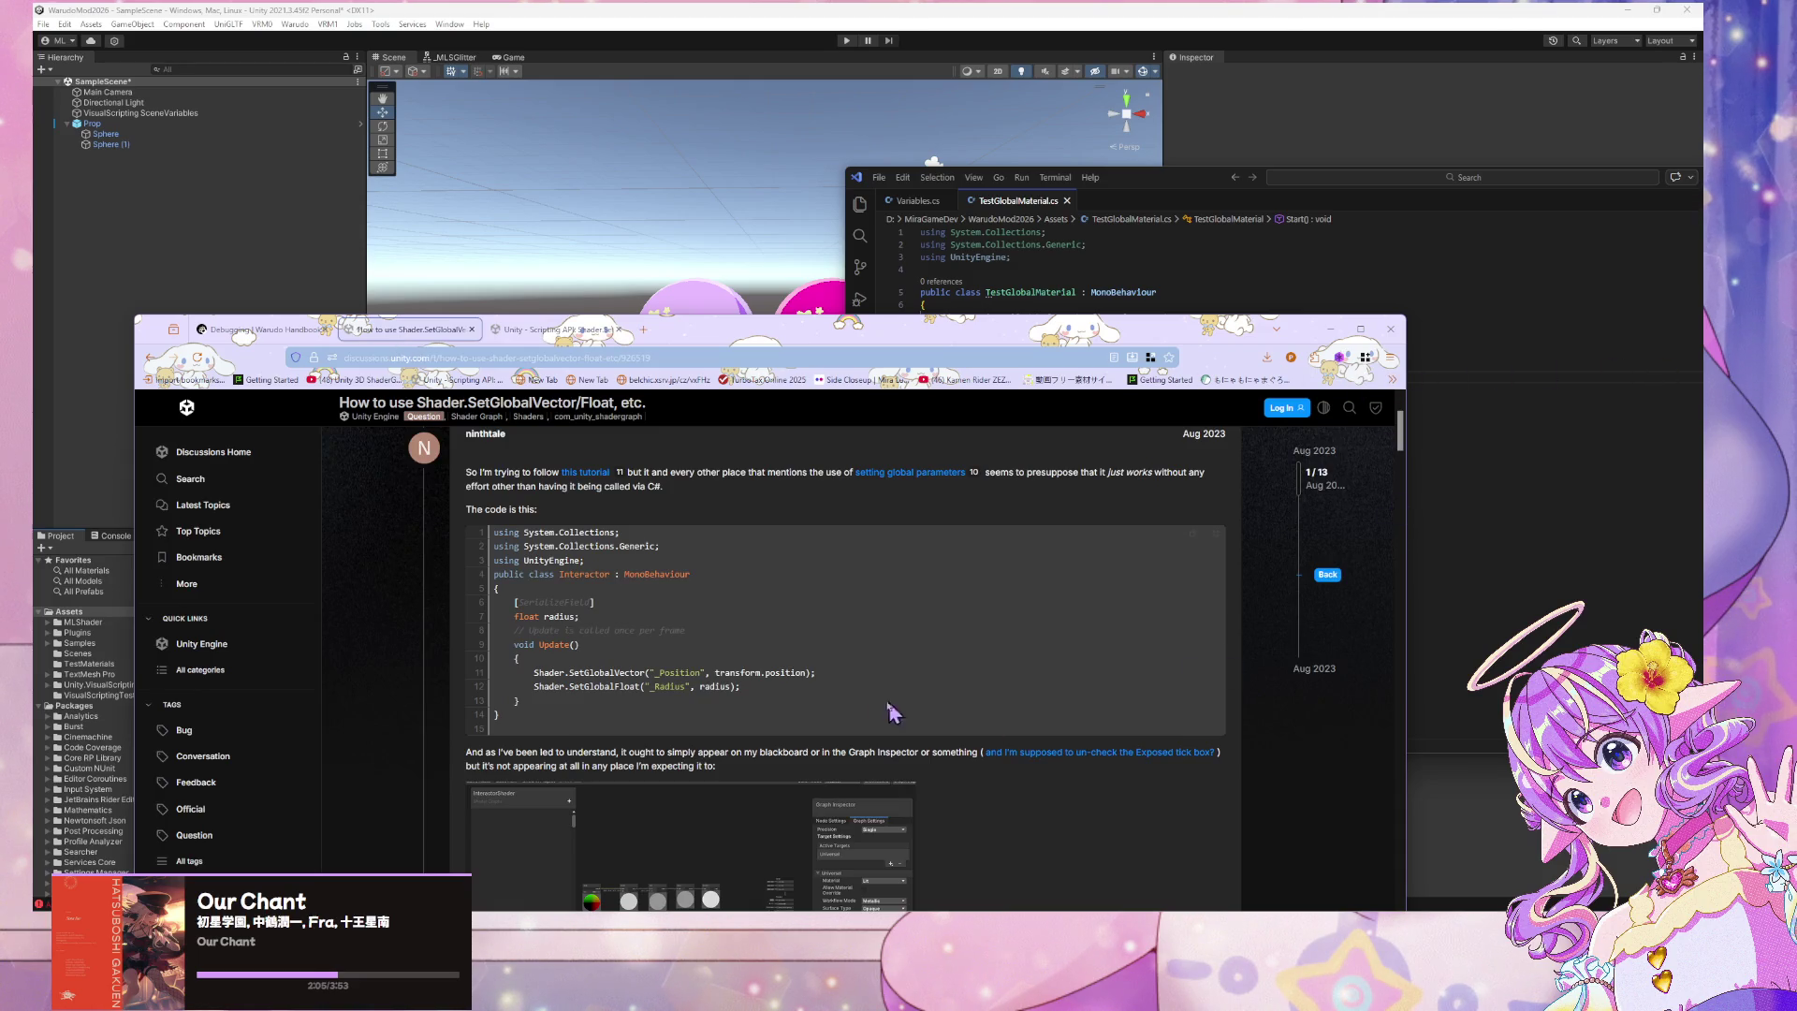
{"action": "left_click_drag", "start_coordinate": [741, 687], "coordinate": [534, 692]}
{"action": "key", "text": "ctrl+c"}
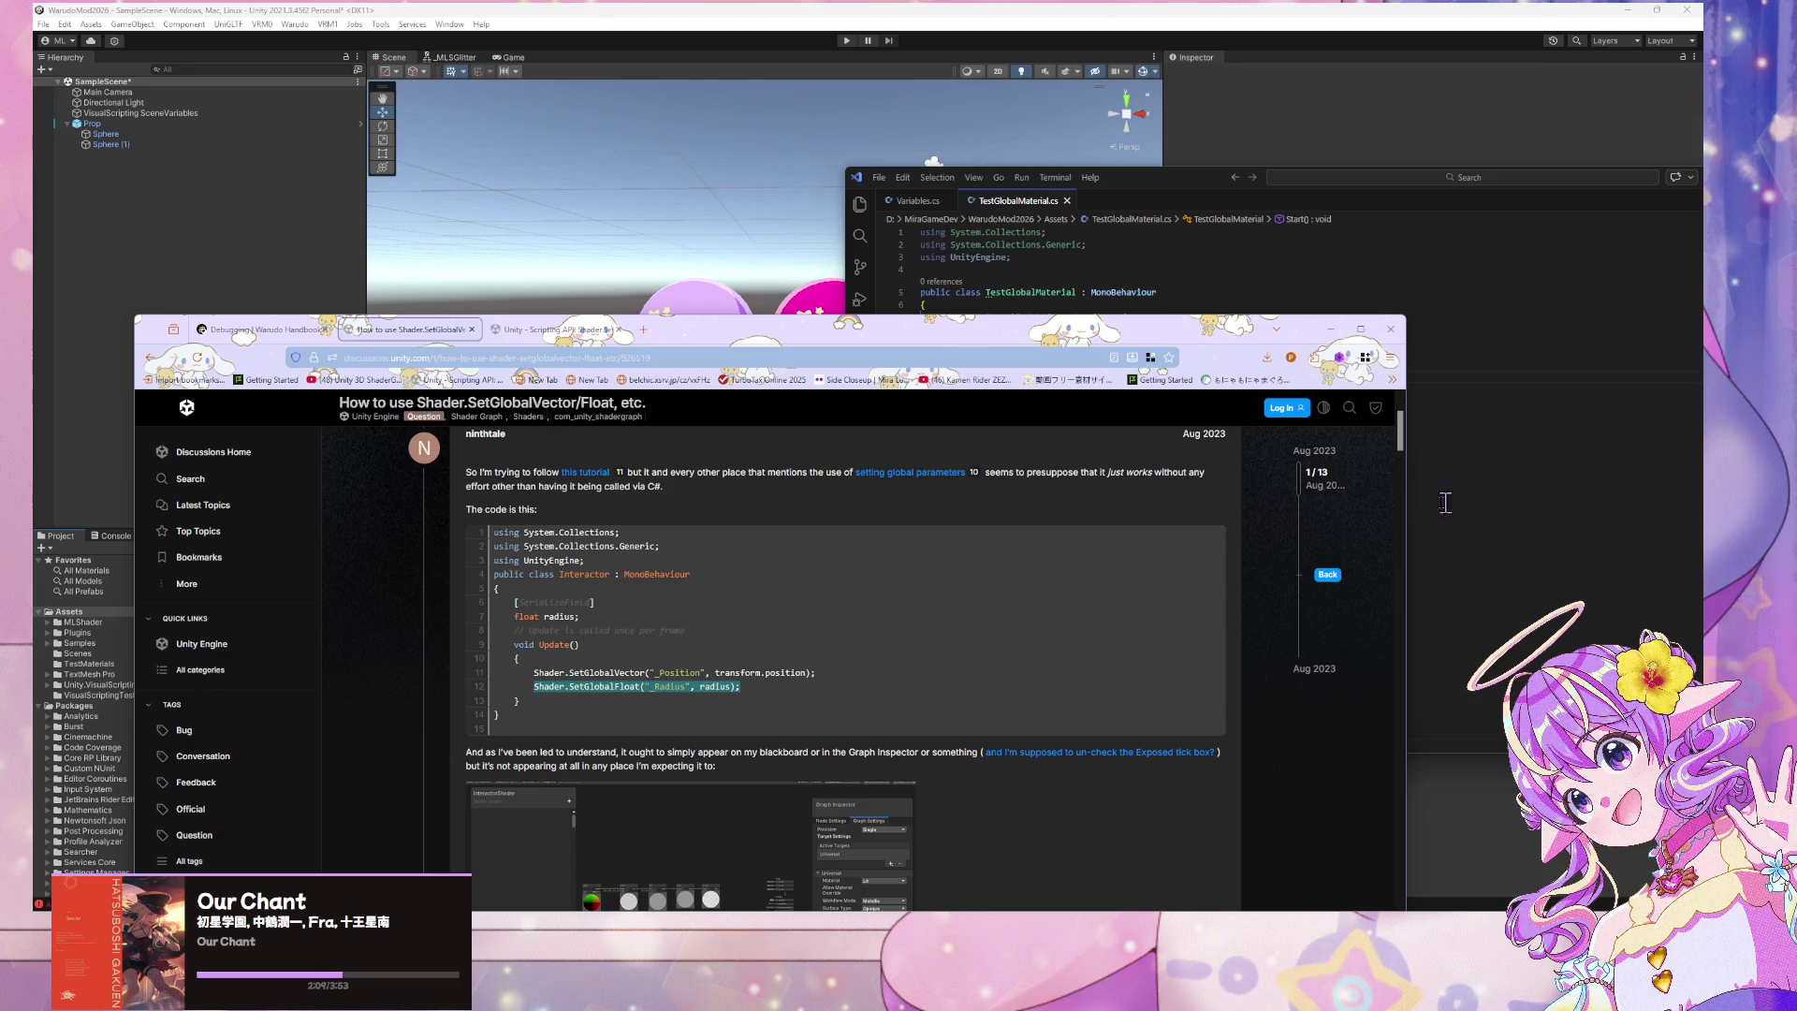
{"action": "left_click", "coordinate": [1474, 503]}
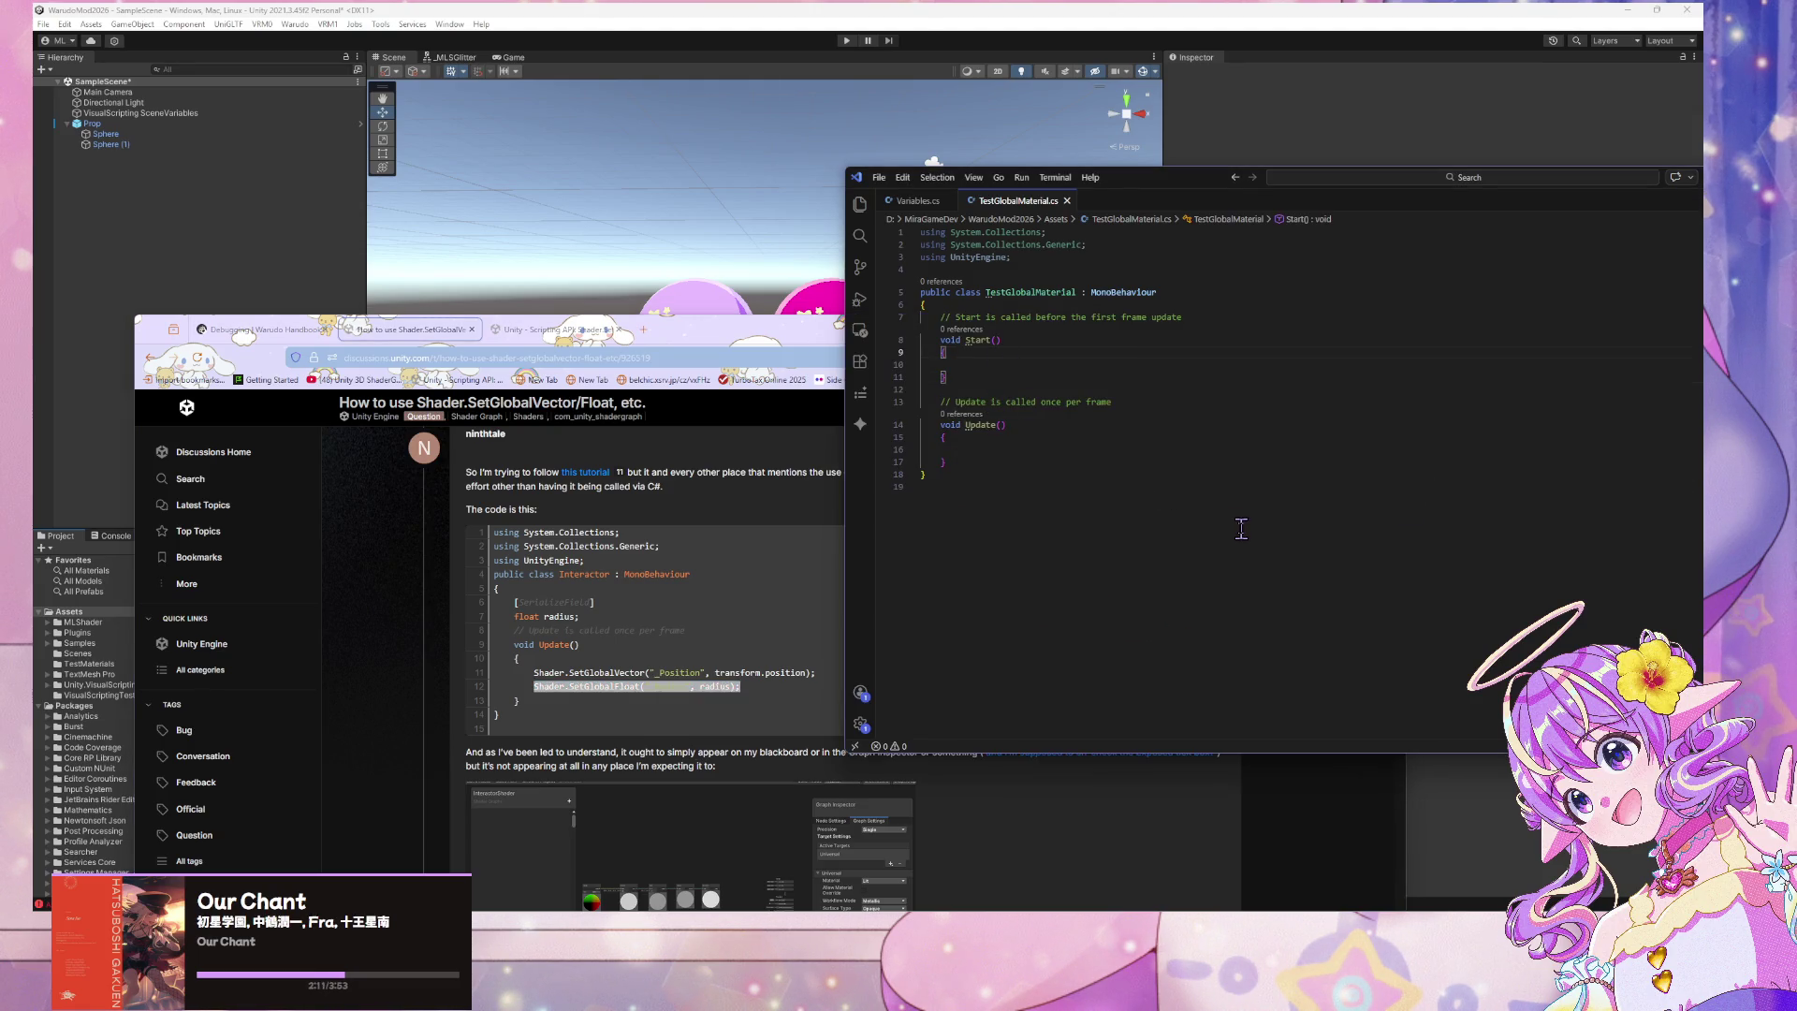
Paste Shader.SetGlobalFloat("_Radius", radius) into Start() of TestGlobalMaterial.cs and select '_Radius'
{"action": "left_click", "coordinate": [978, 364]}
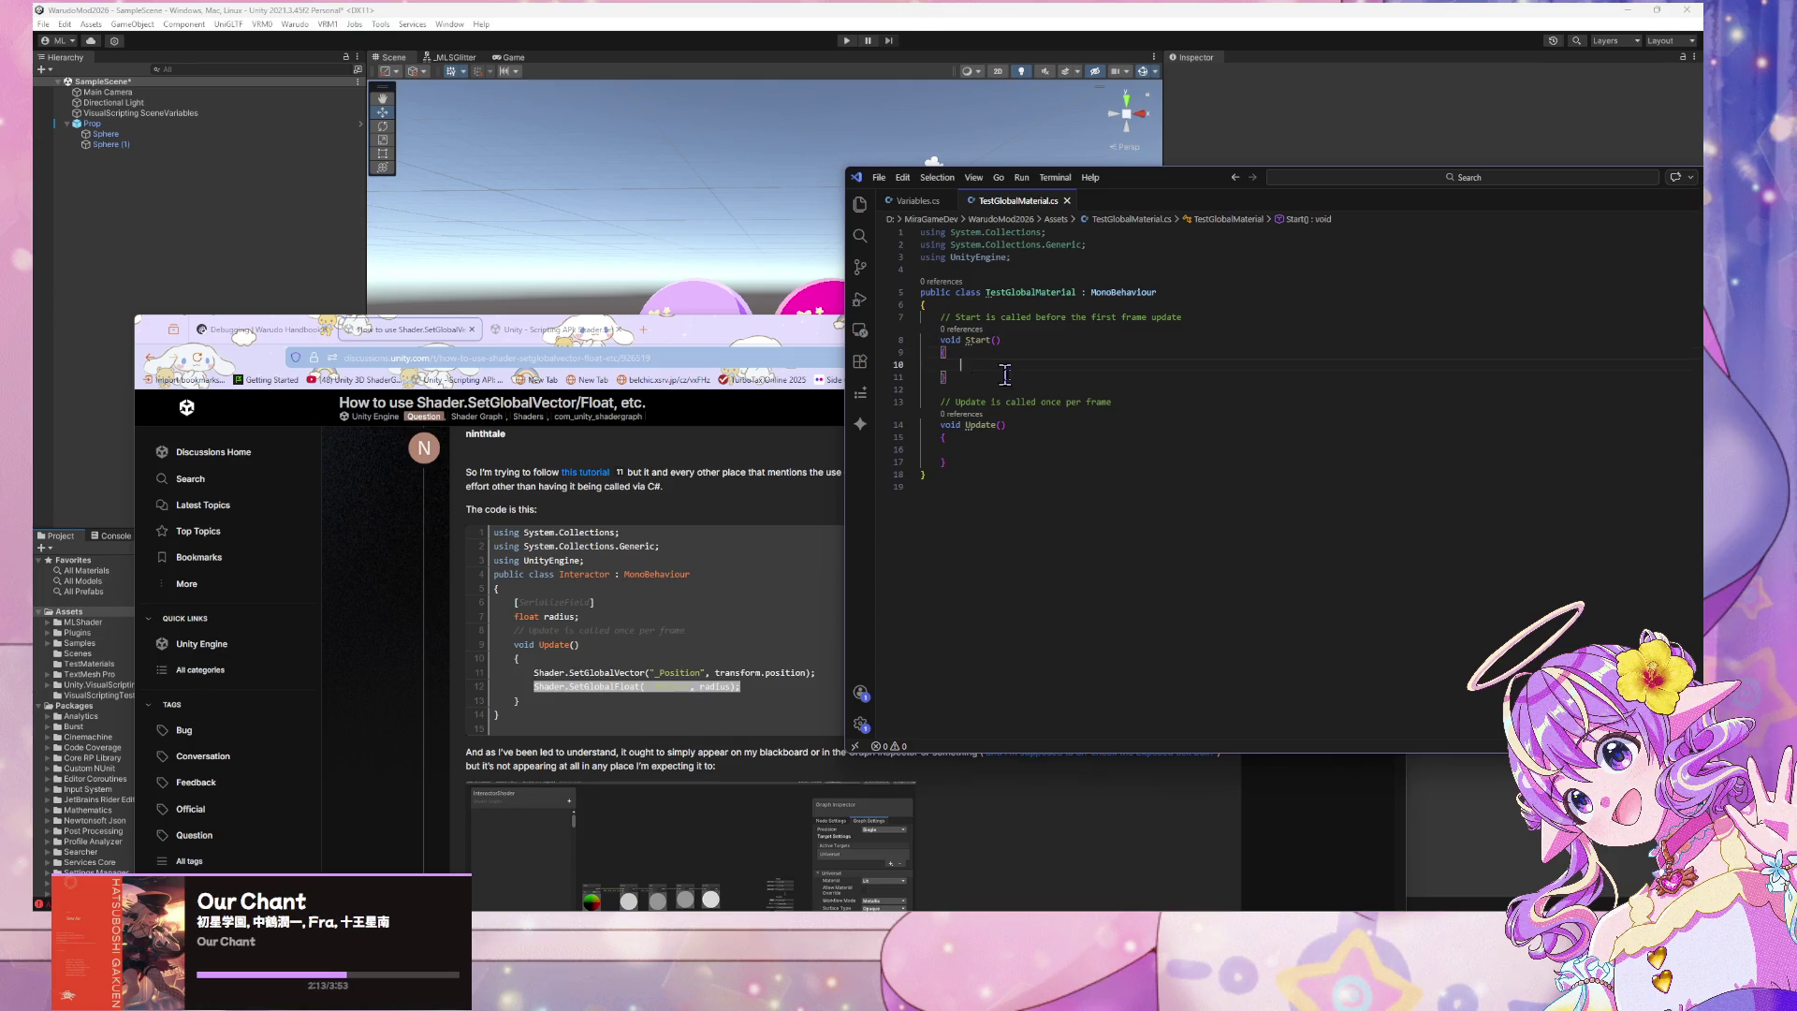
{"action": "key", "text": "ctrl+v"}
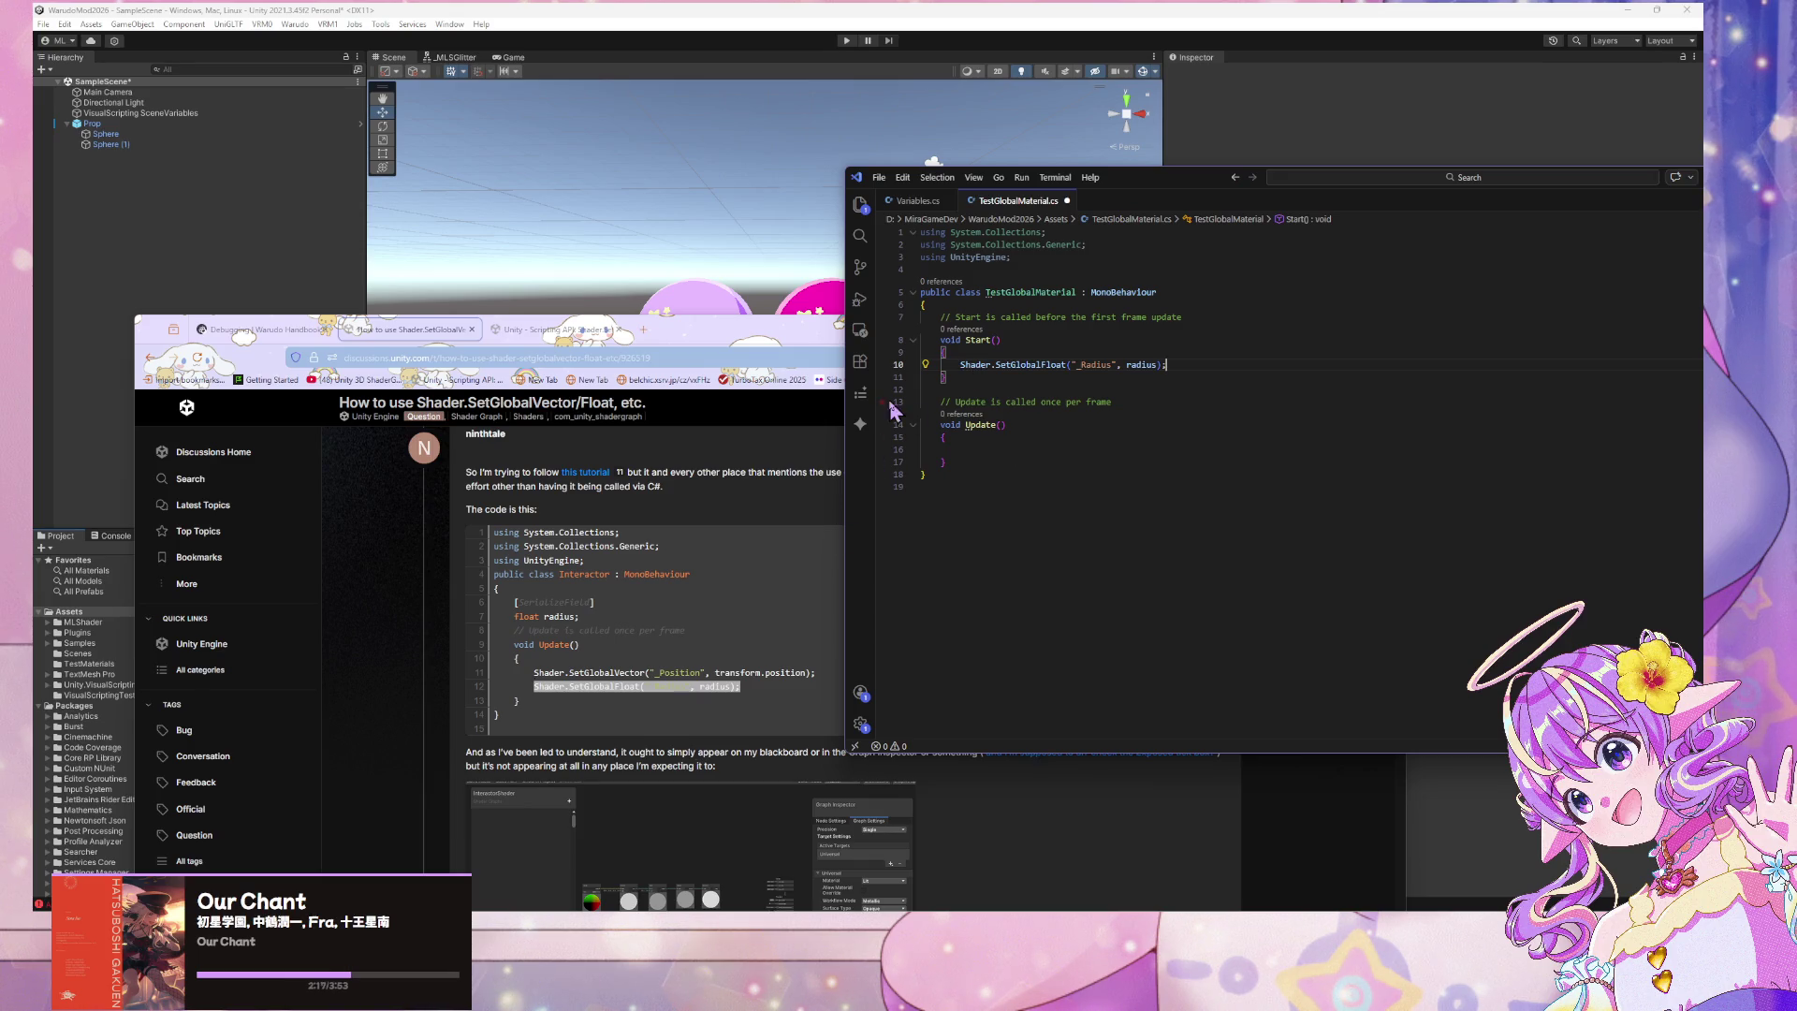
{"action": "double_click", "coordinate": [1095, 364]}
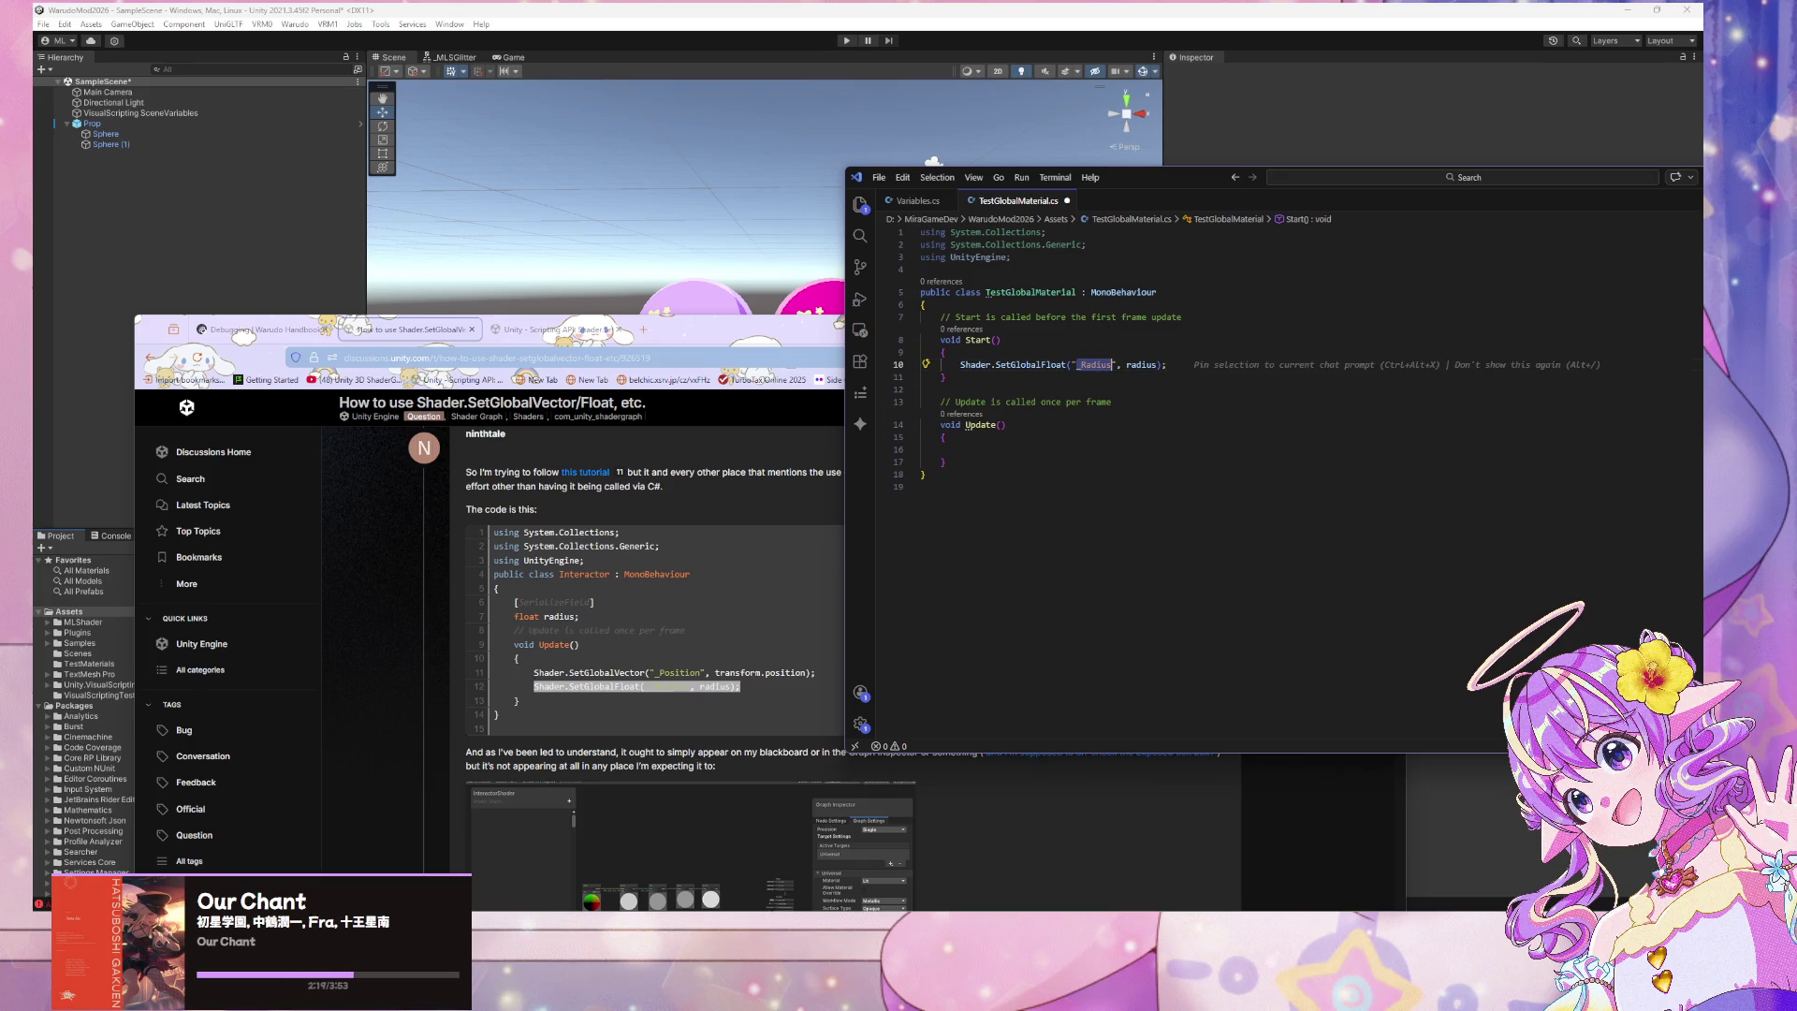
{"action": "left_click", "coordinate": [409, 14]}
{"action": "left_click", "coordinate": [132, 136]}
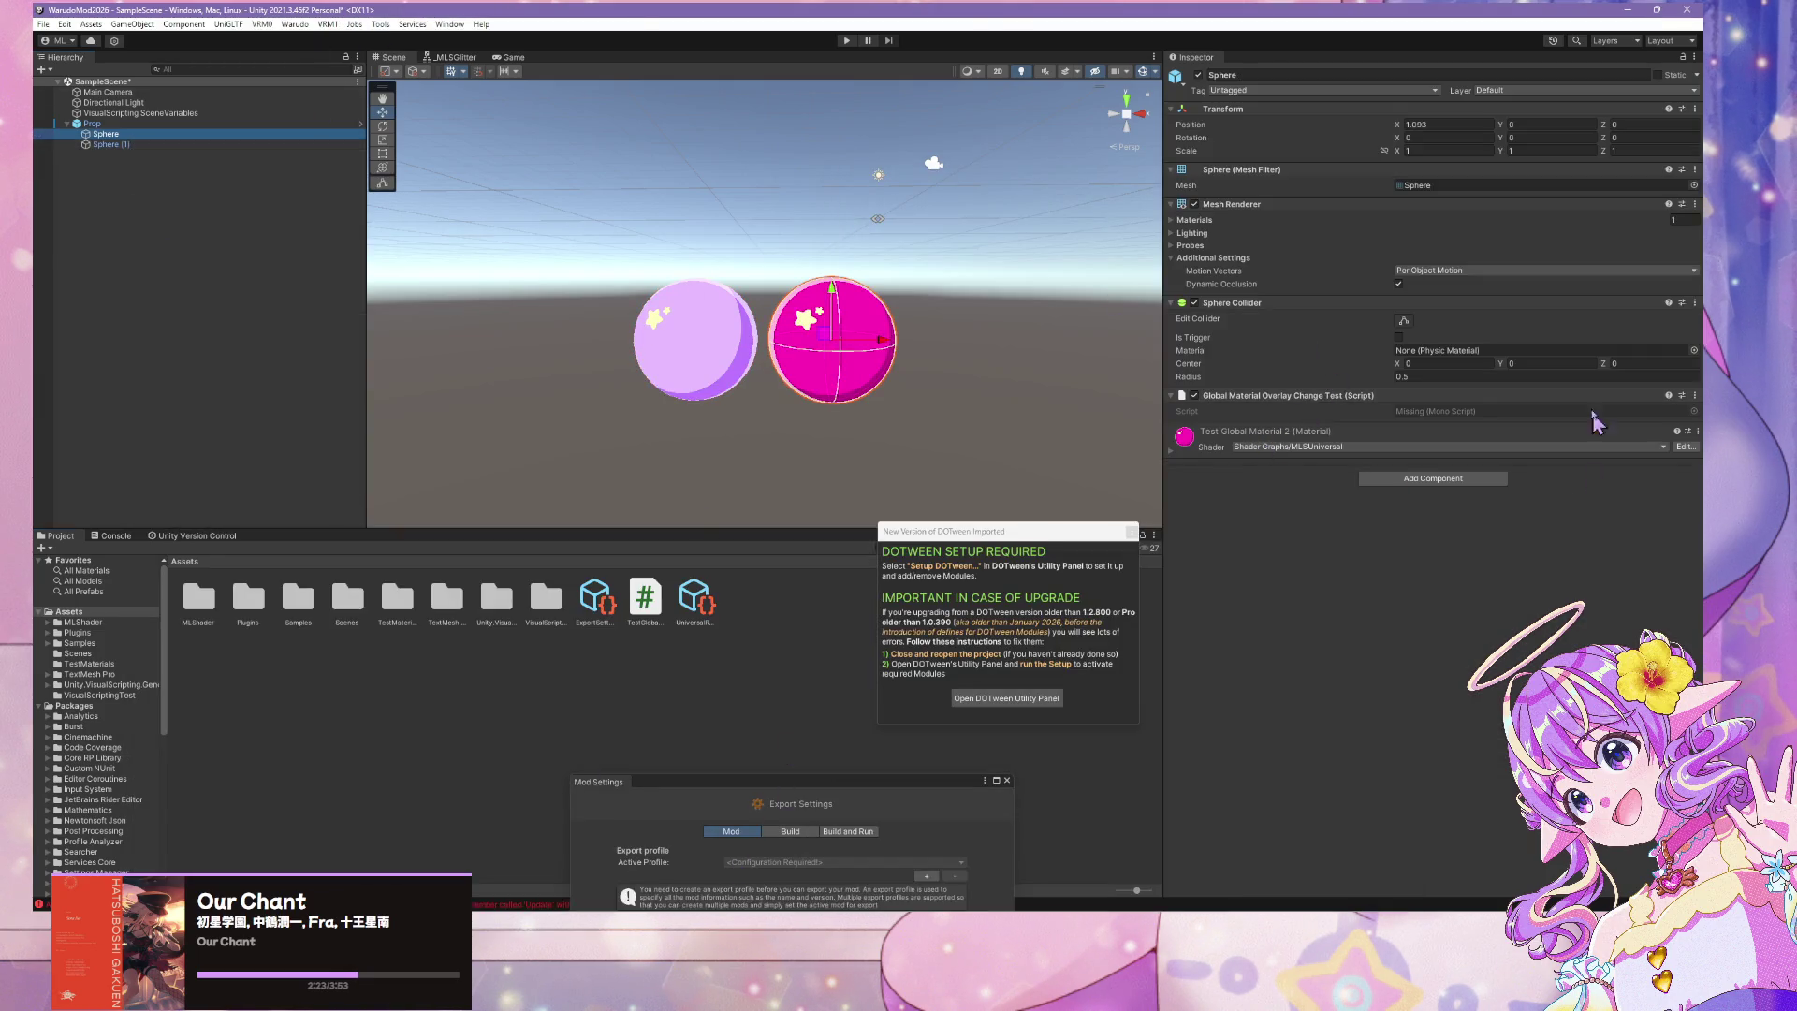
Open the Sphere's MLSUniversal shader graph and check Global Color Overlay Opacity's reference name
{"action": "left_click", "coordinate": [1685, 446]}
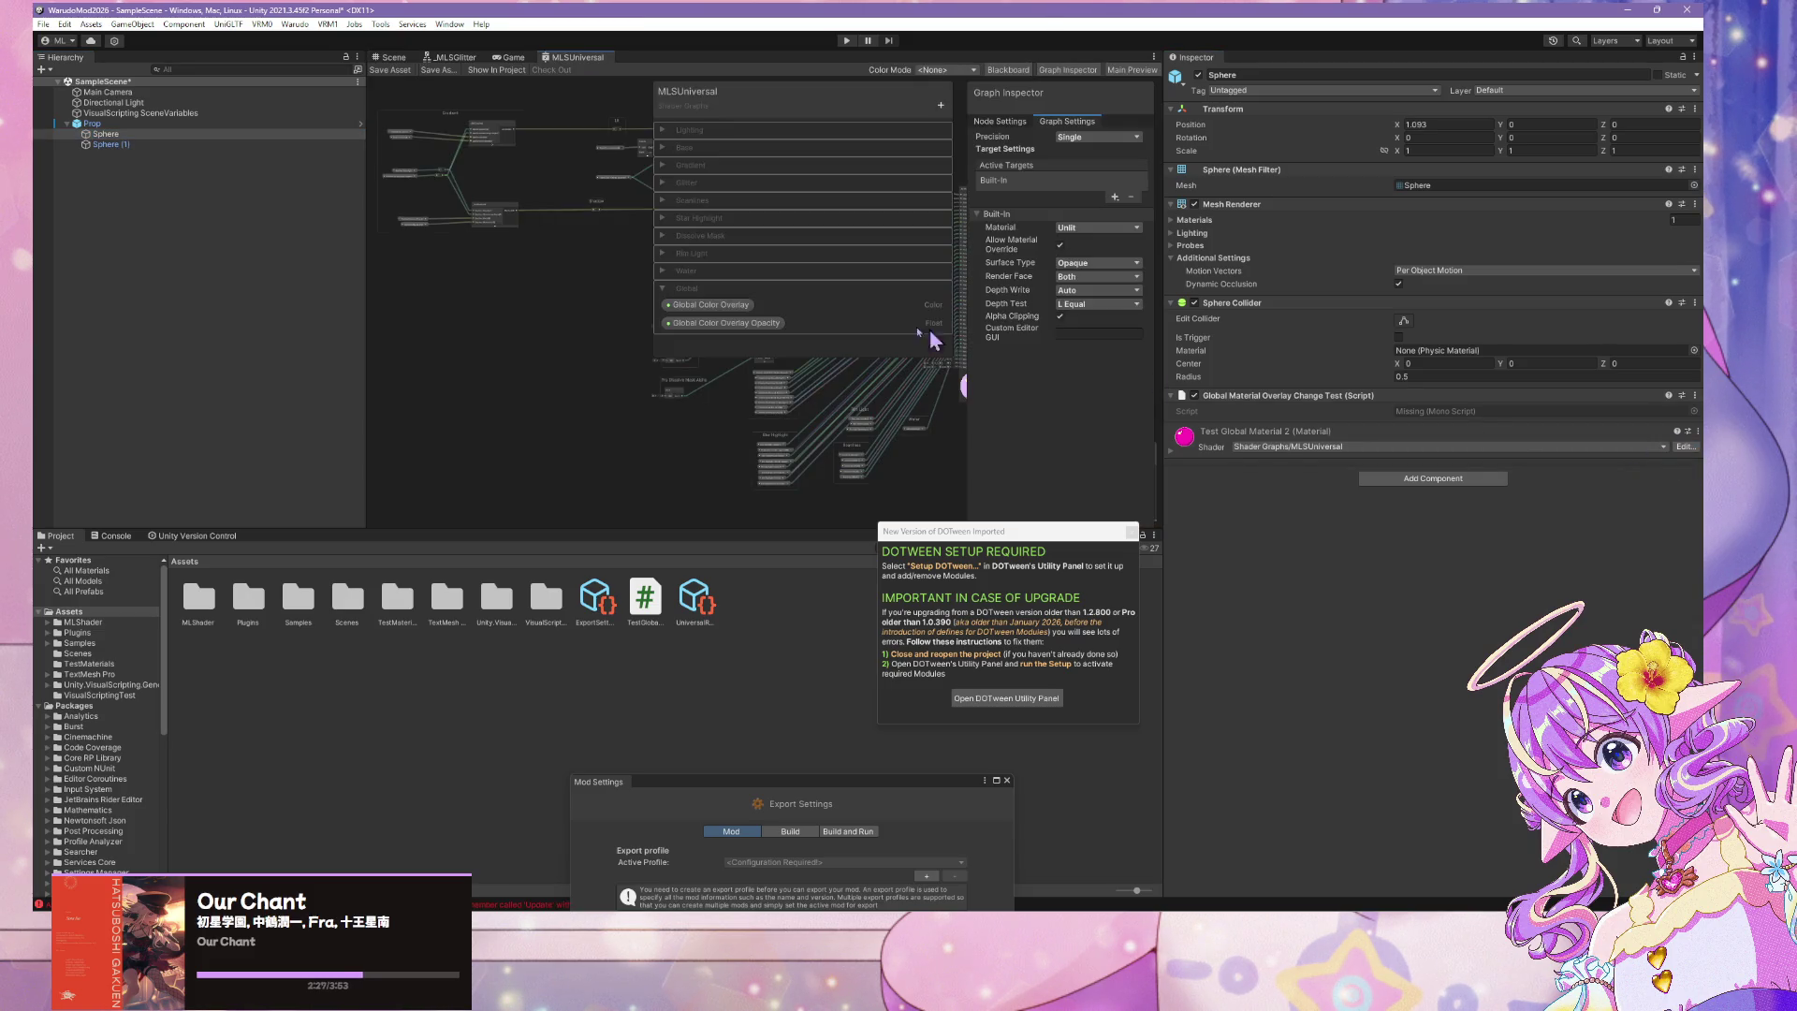
{"action": "left_click", "coordinate": [707, 288]}
{"action": "left_click", "coordinate": [711, 323]}
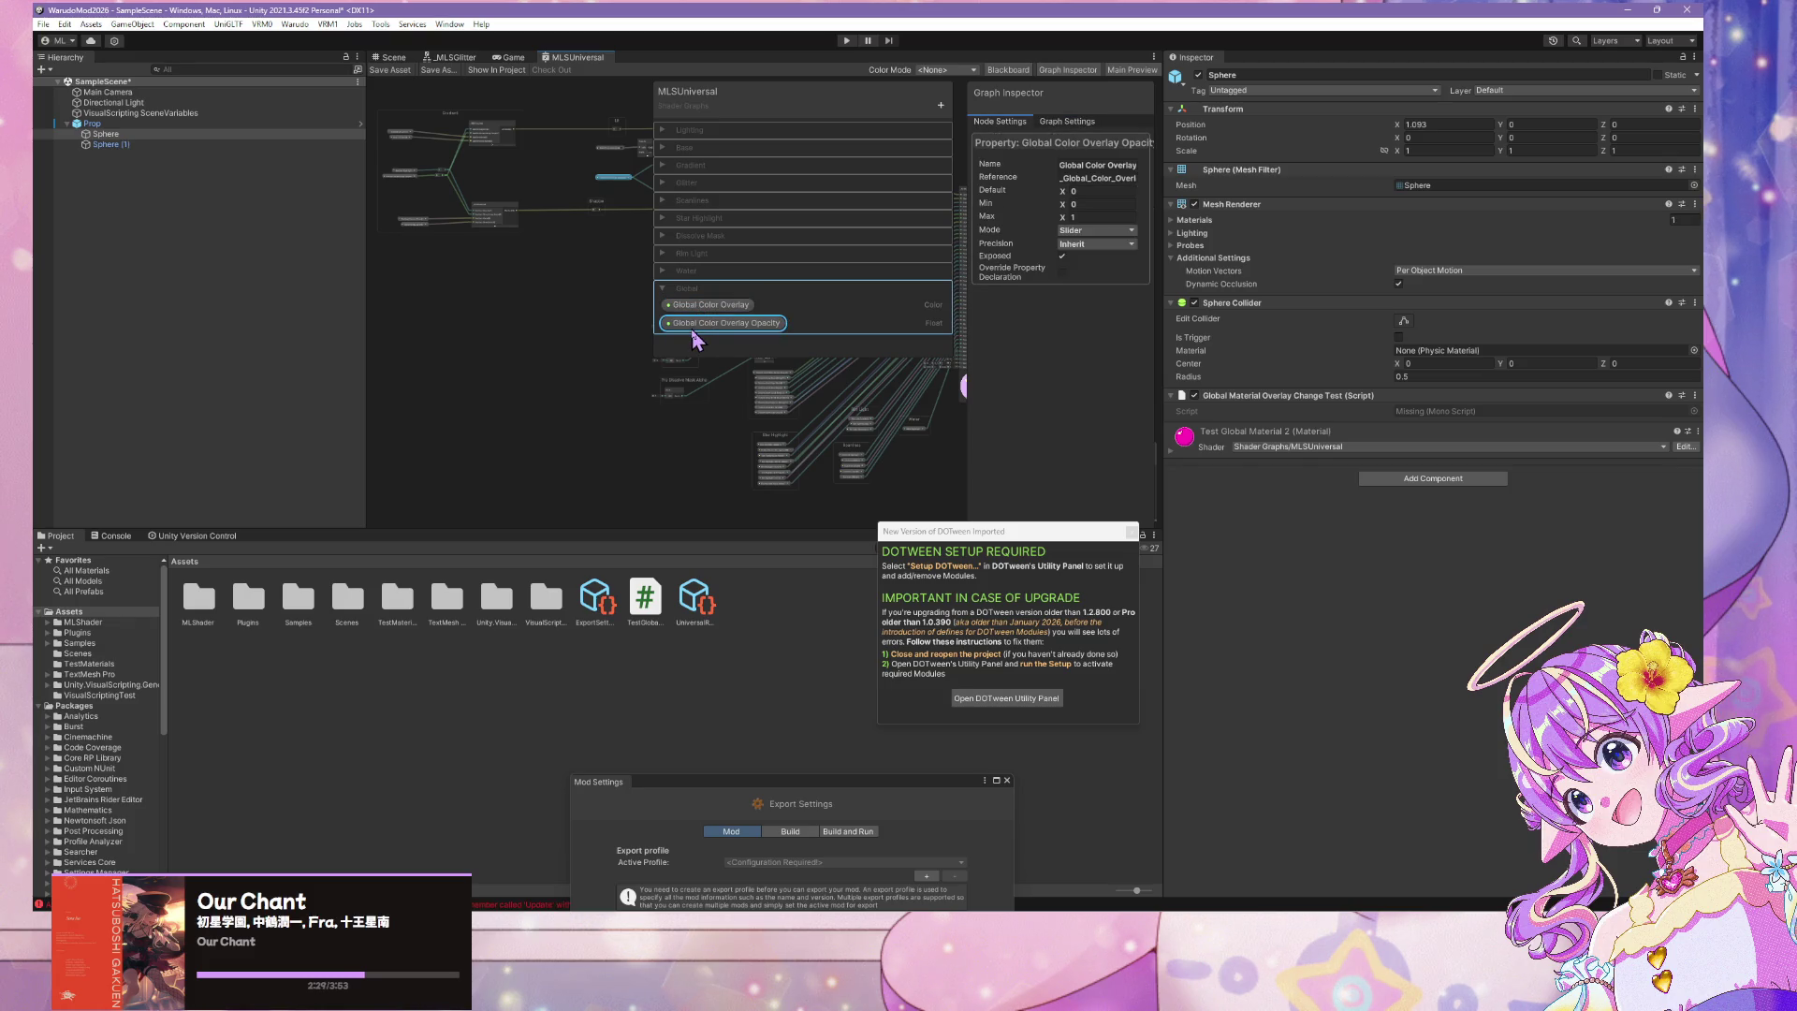
{"action": "left_click", "coordinate": [1076, 178]}
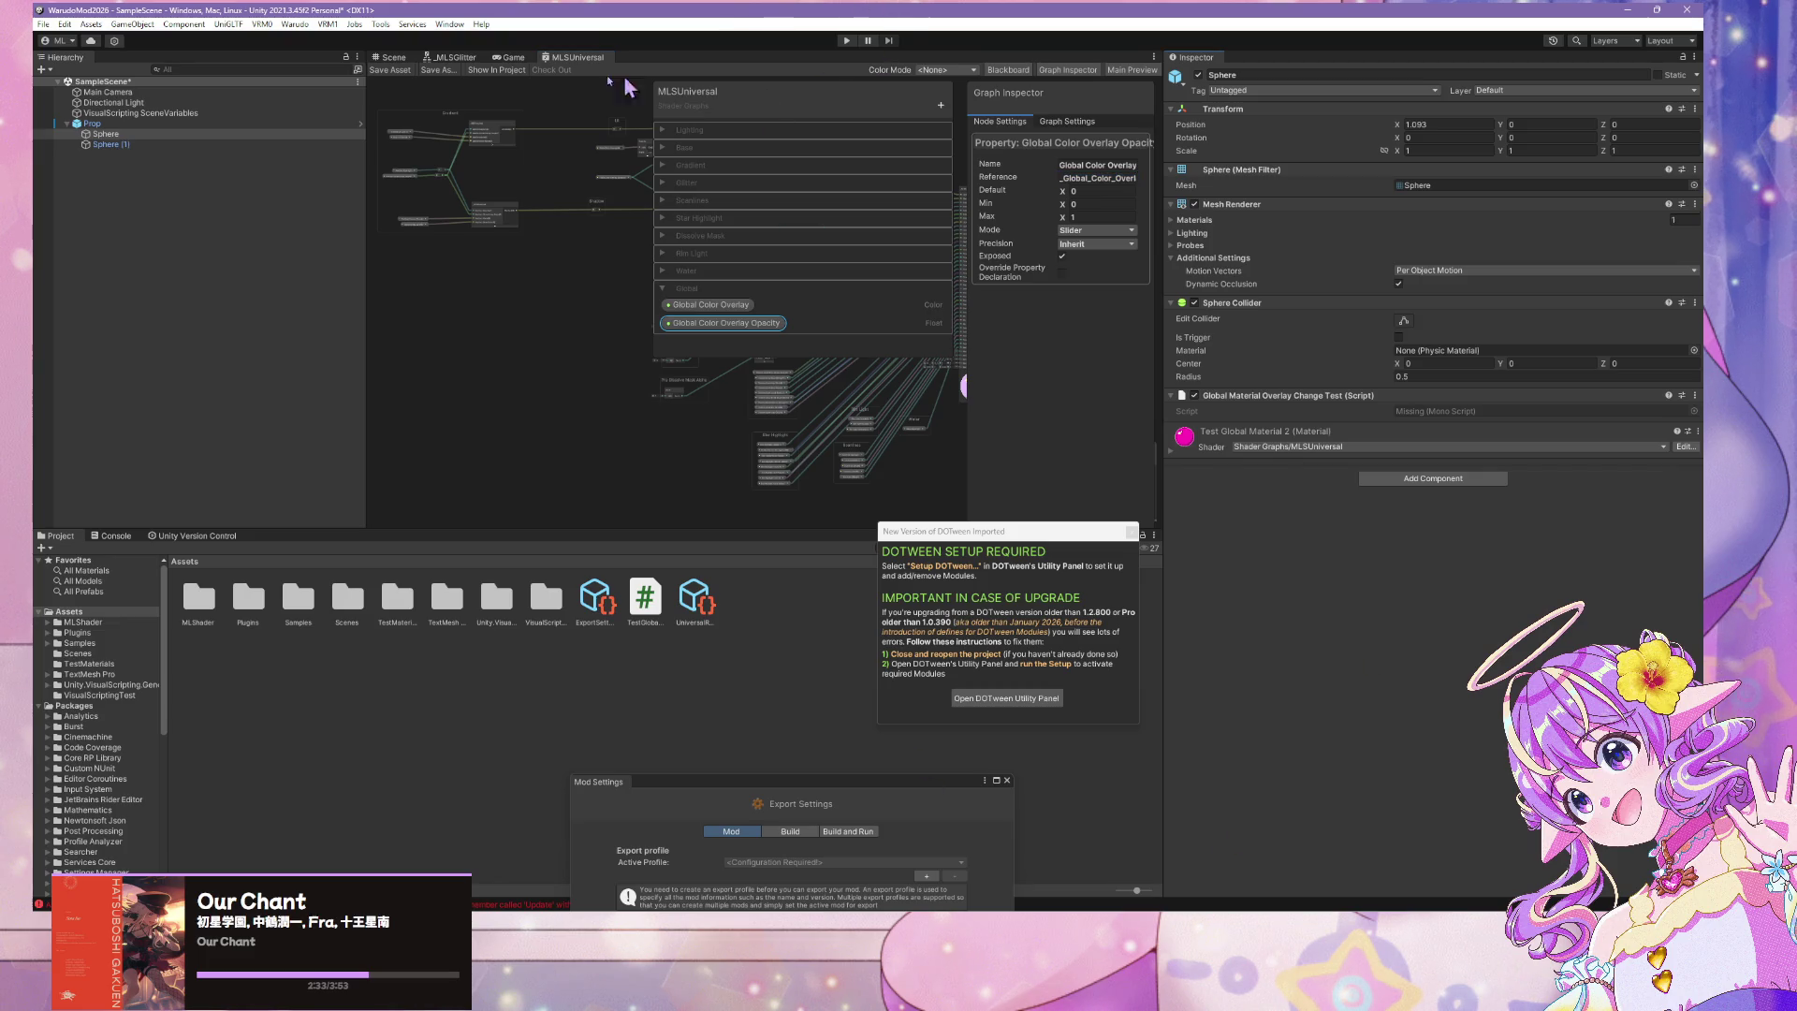
Select the Prop object and go back to the Scene view
{"action": "left_click", "coordinate": [122, 134]}
{"action": "left_click", "coordinate": [120, 126]}
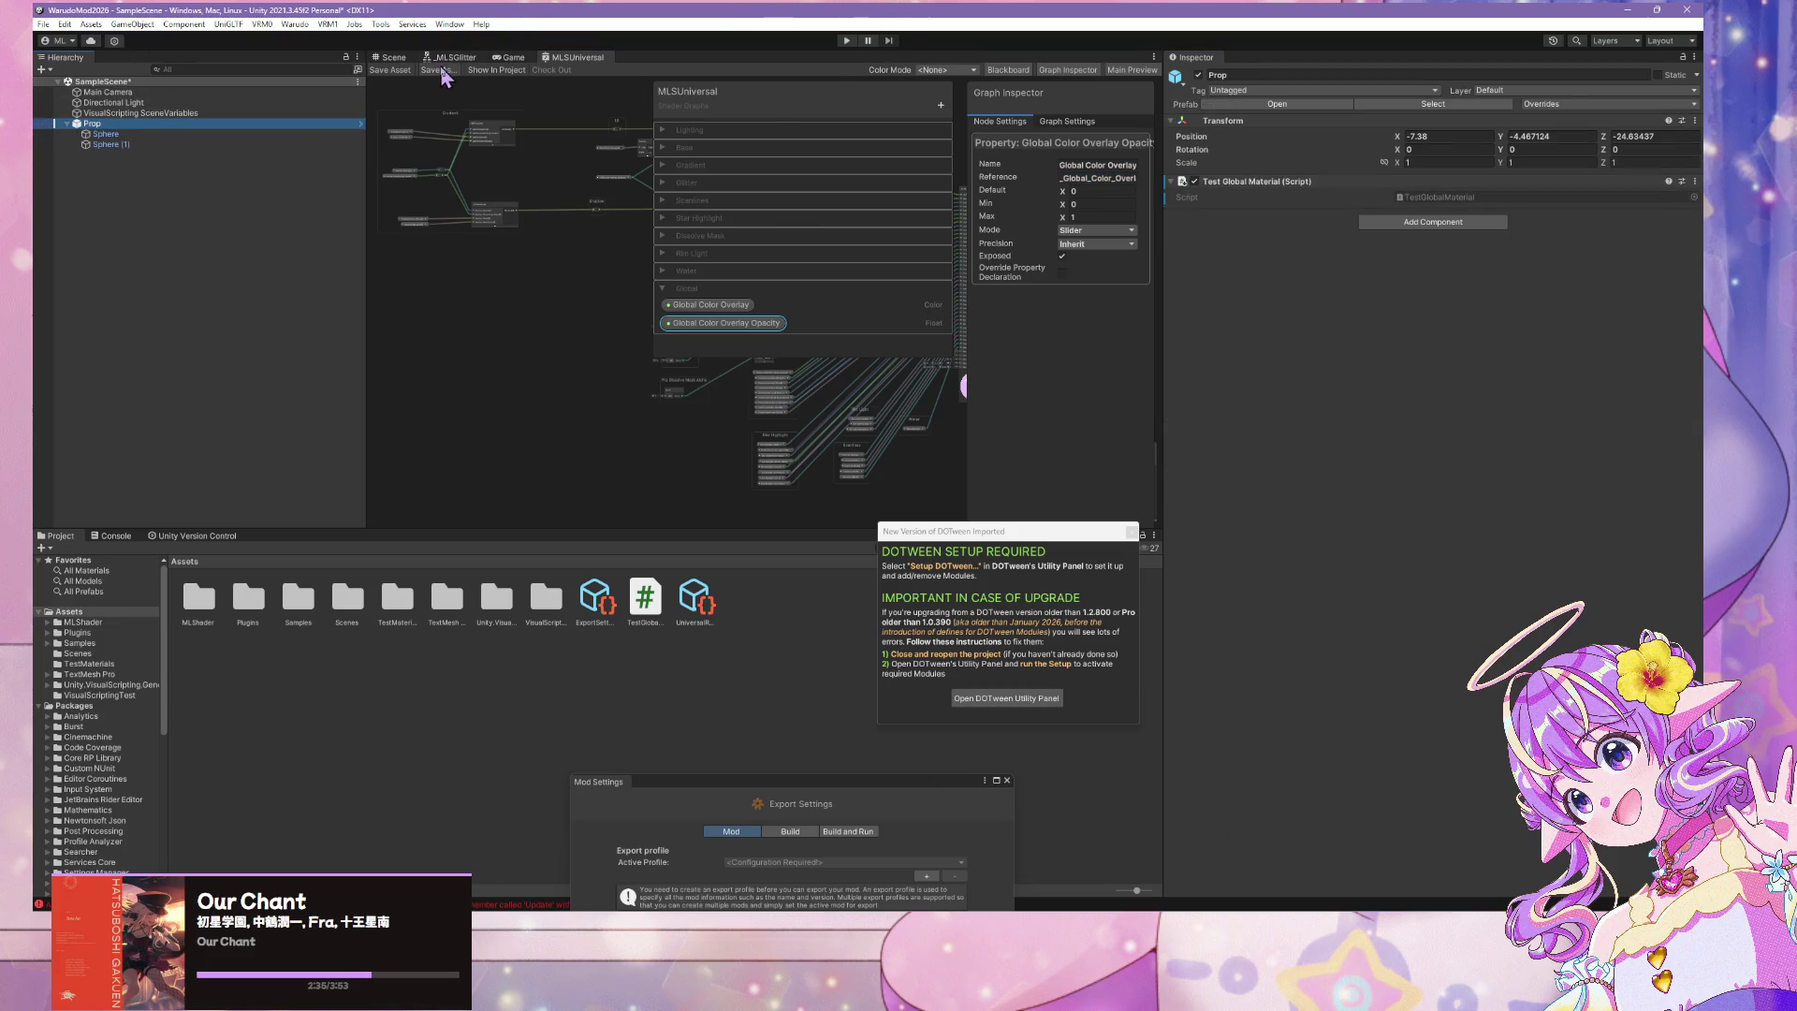
{"action": "left_click", "coordinate": [389, 57]}
{"action": "left_click", "coordinate": [328, 28]}
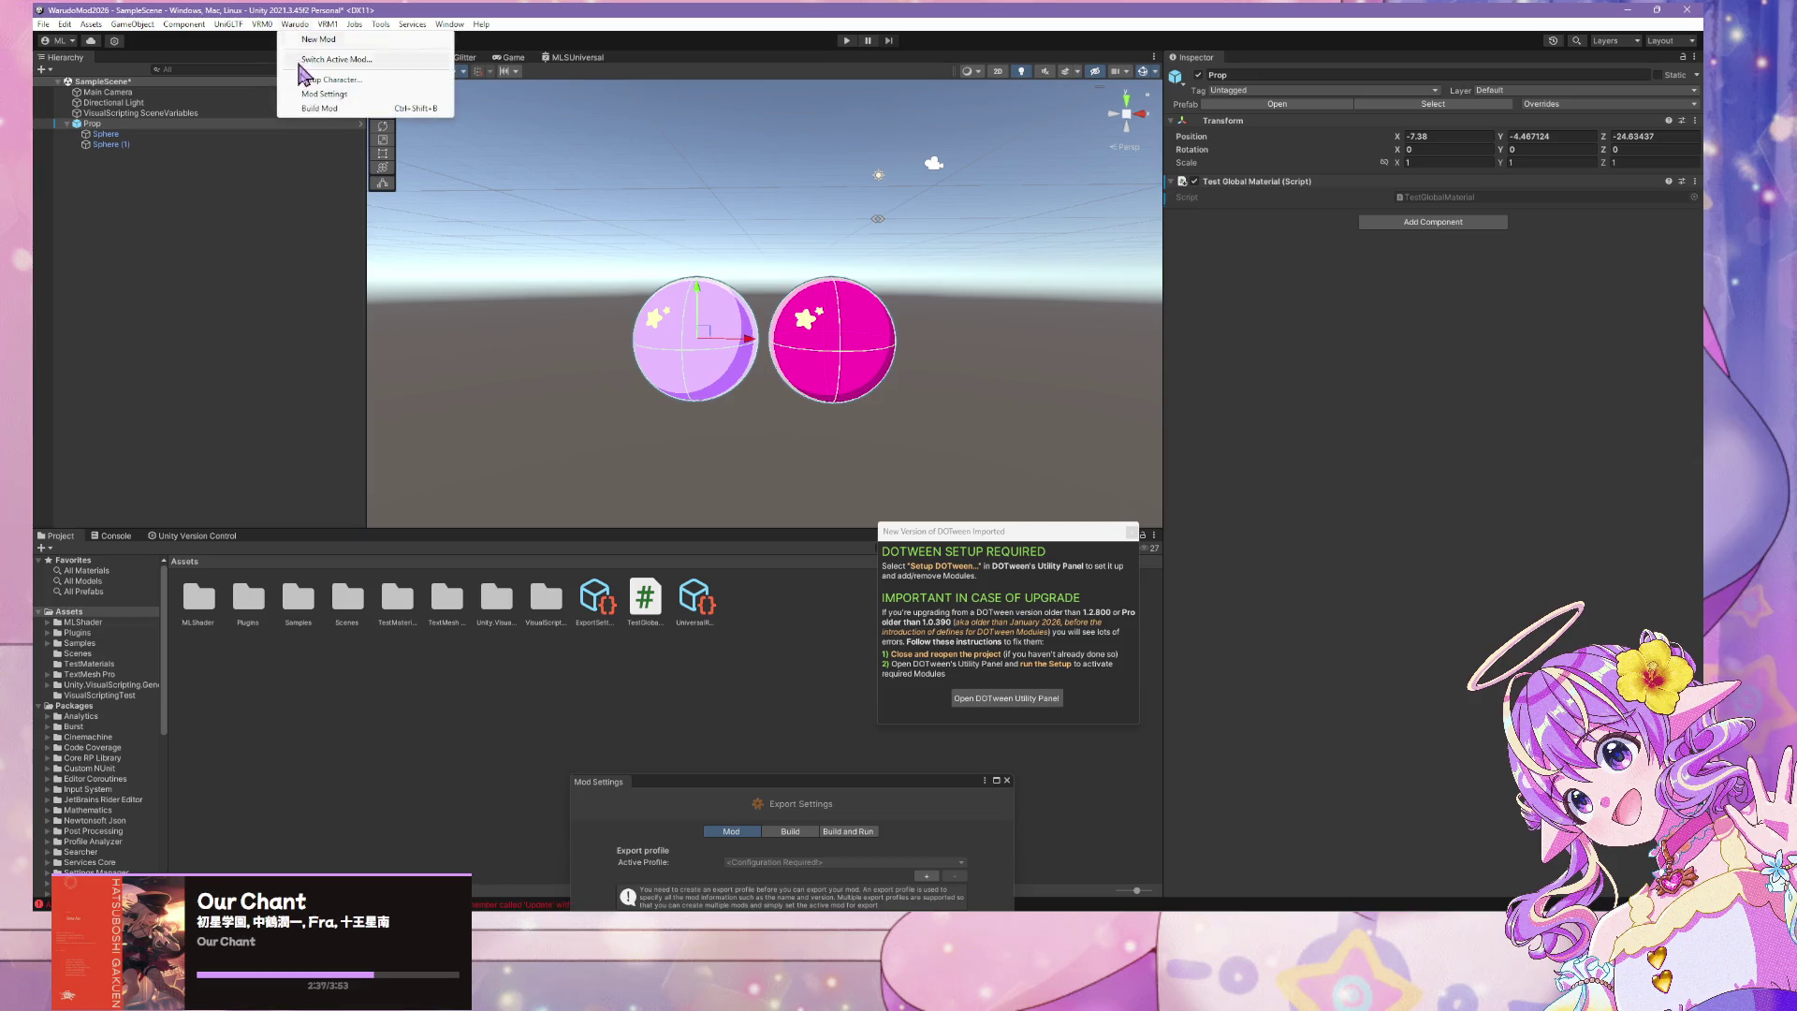
Create a new mod export profile with Assets/VisualScriptingTest as its asset directory
{"action": "left_click", "coordinate": [342, 113]}
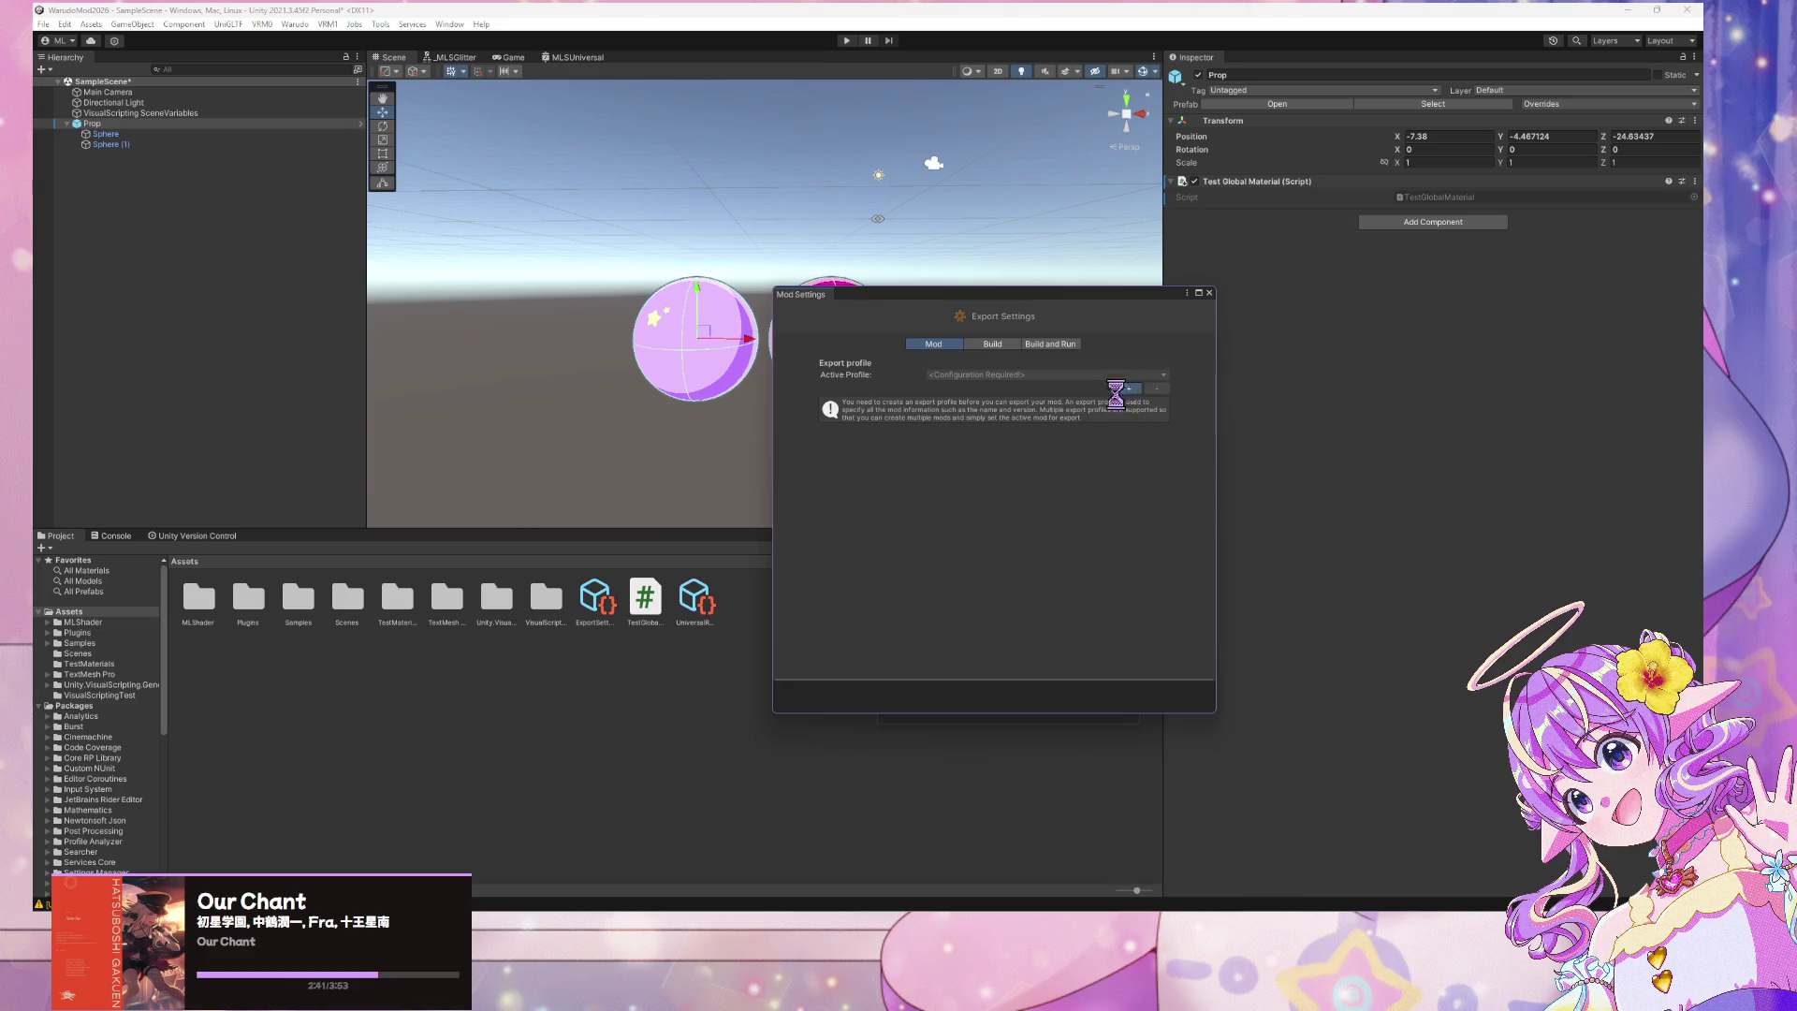
{"action": "left_click", "coordinate": [1129, 389]}
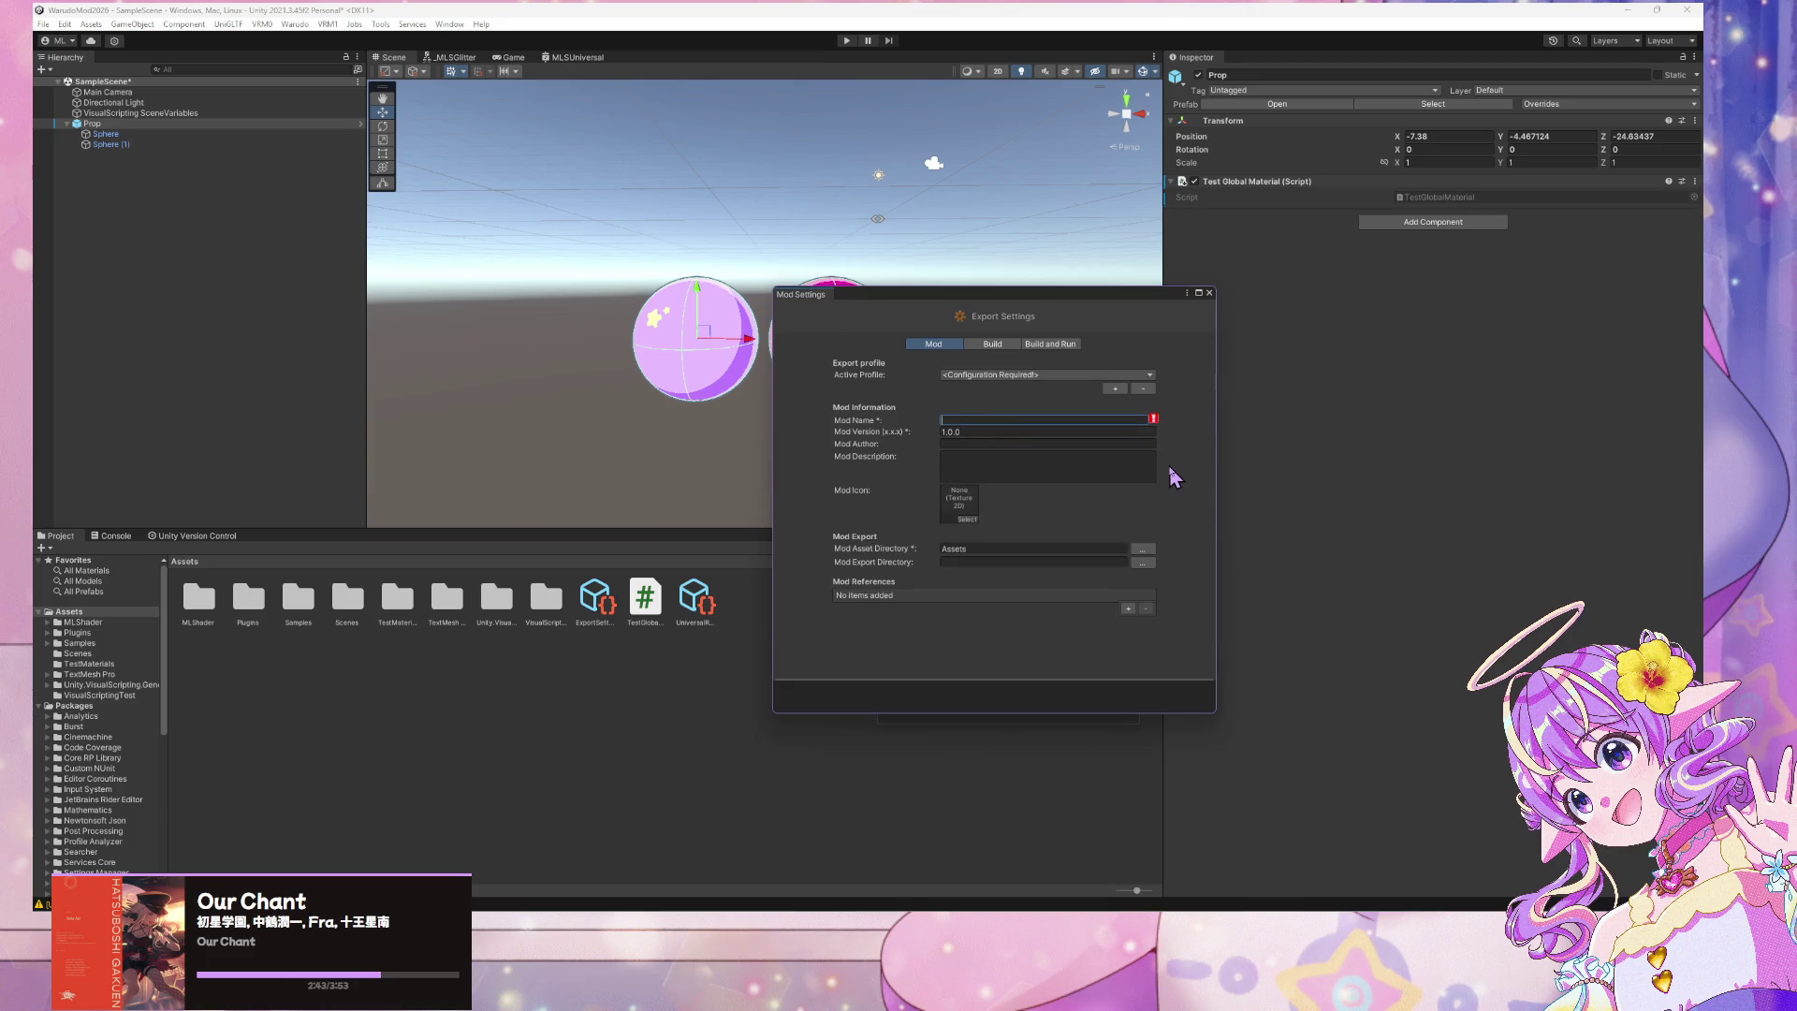
{"action": "type", "text": "GlobalVariableMateiralTest"}
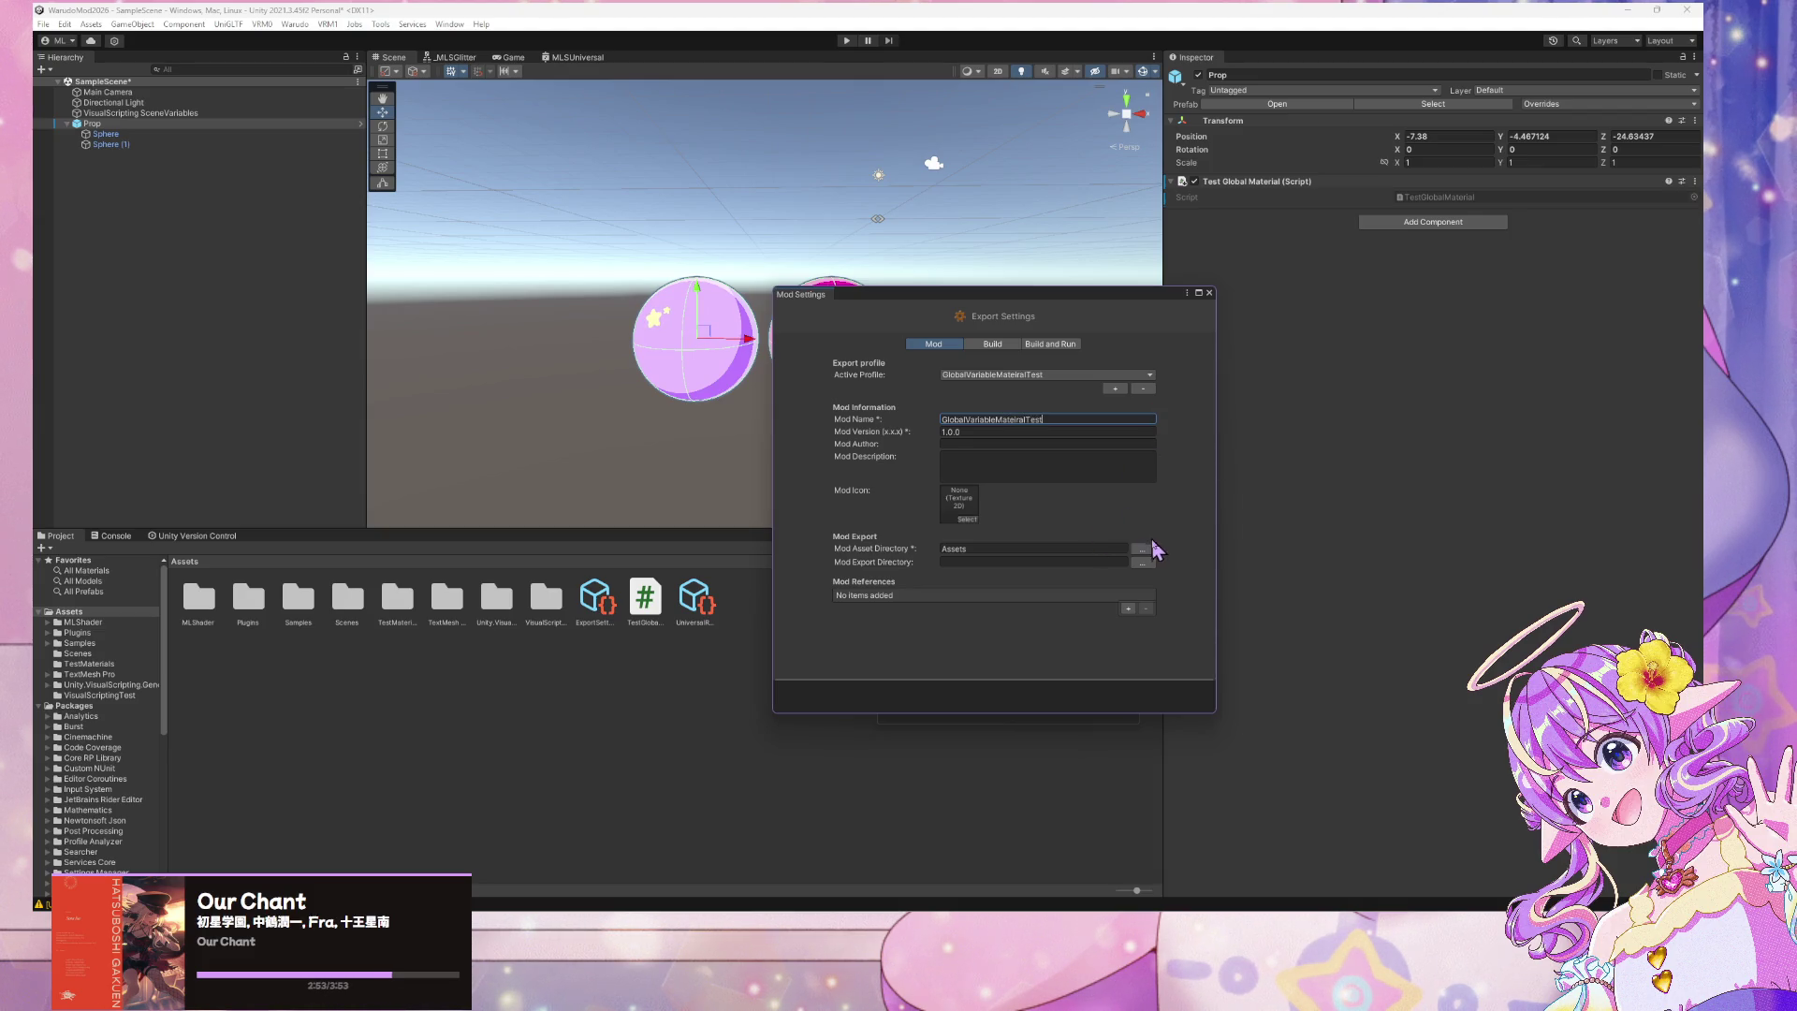
{"action": "left_click", "coordinate": [1143, 549]}
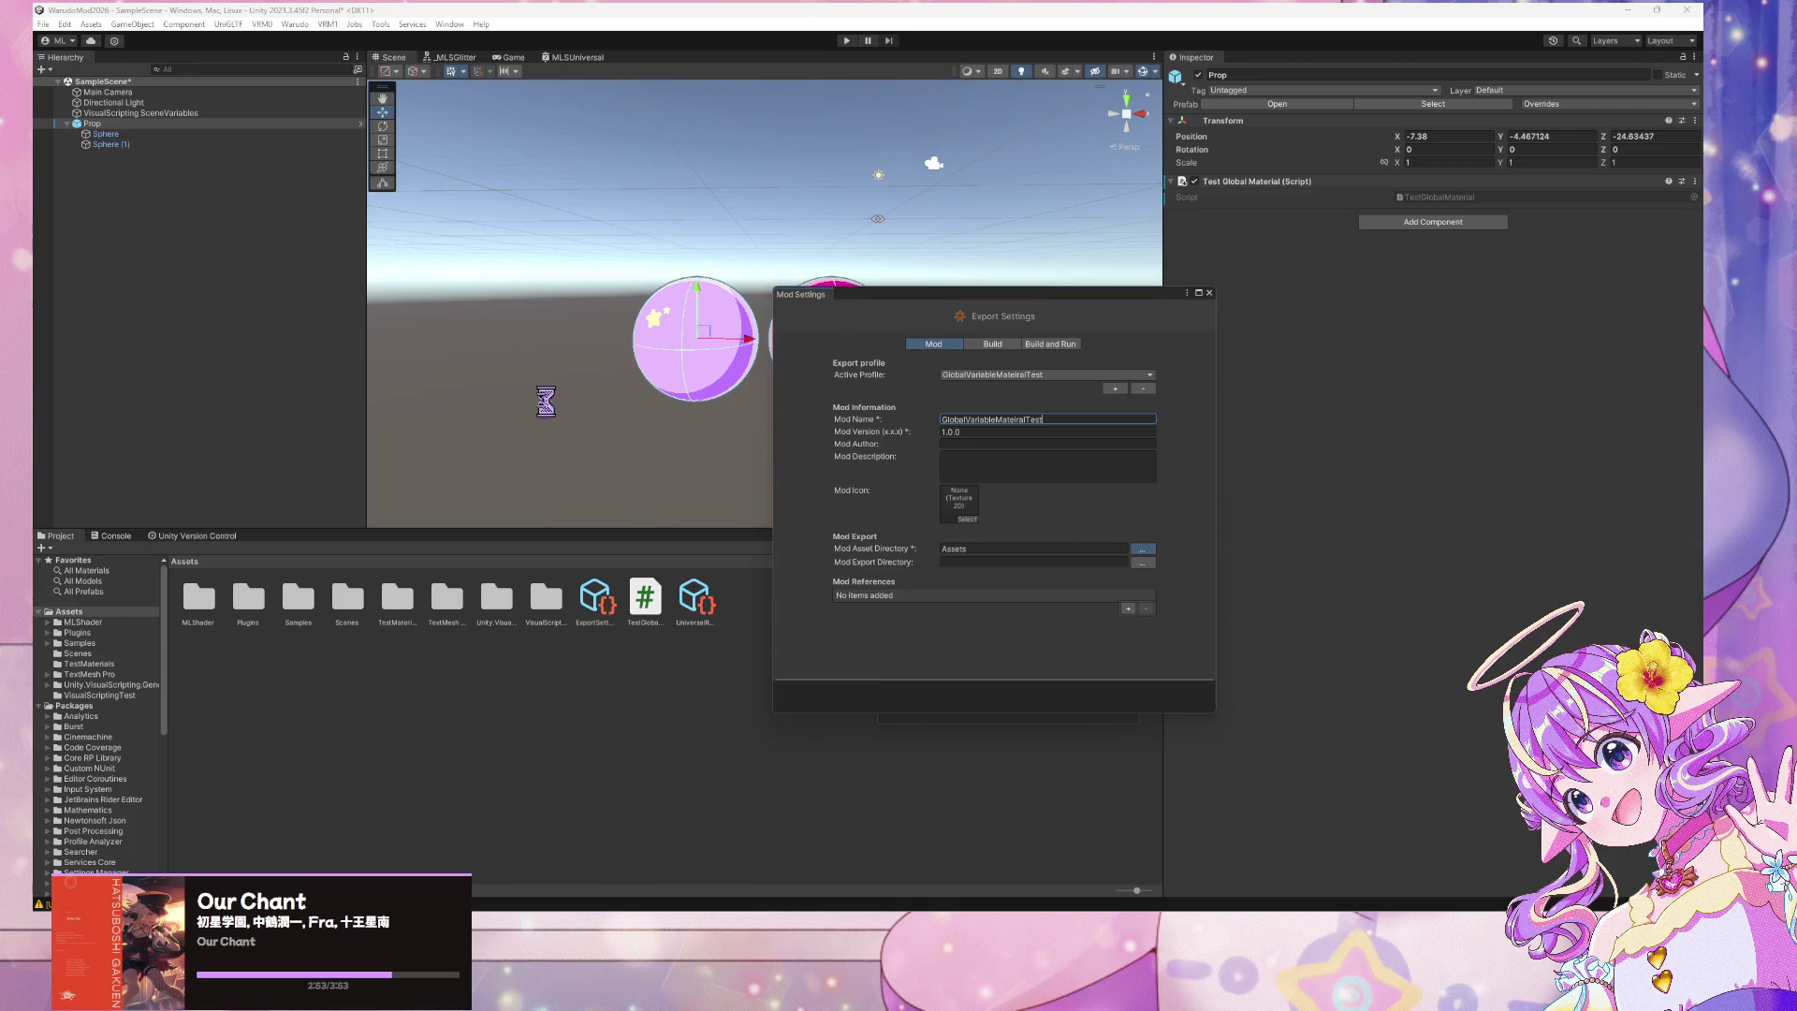
{"action": "double_click", "coordinate": [1039, 526]}
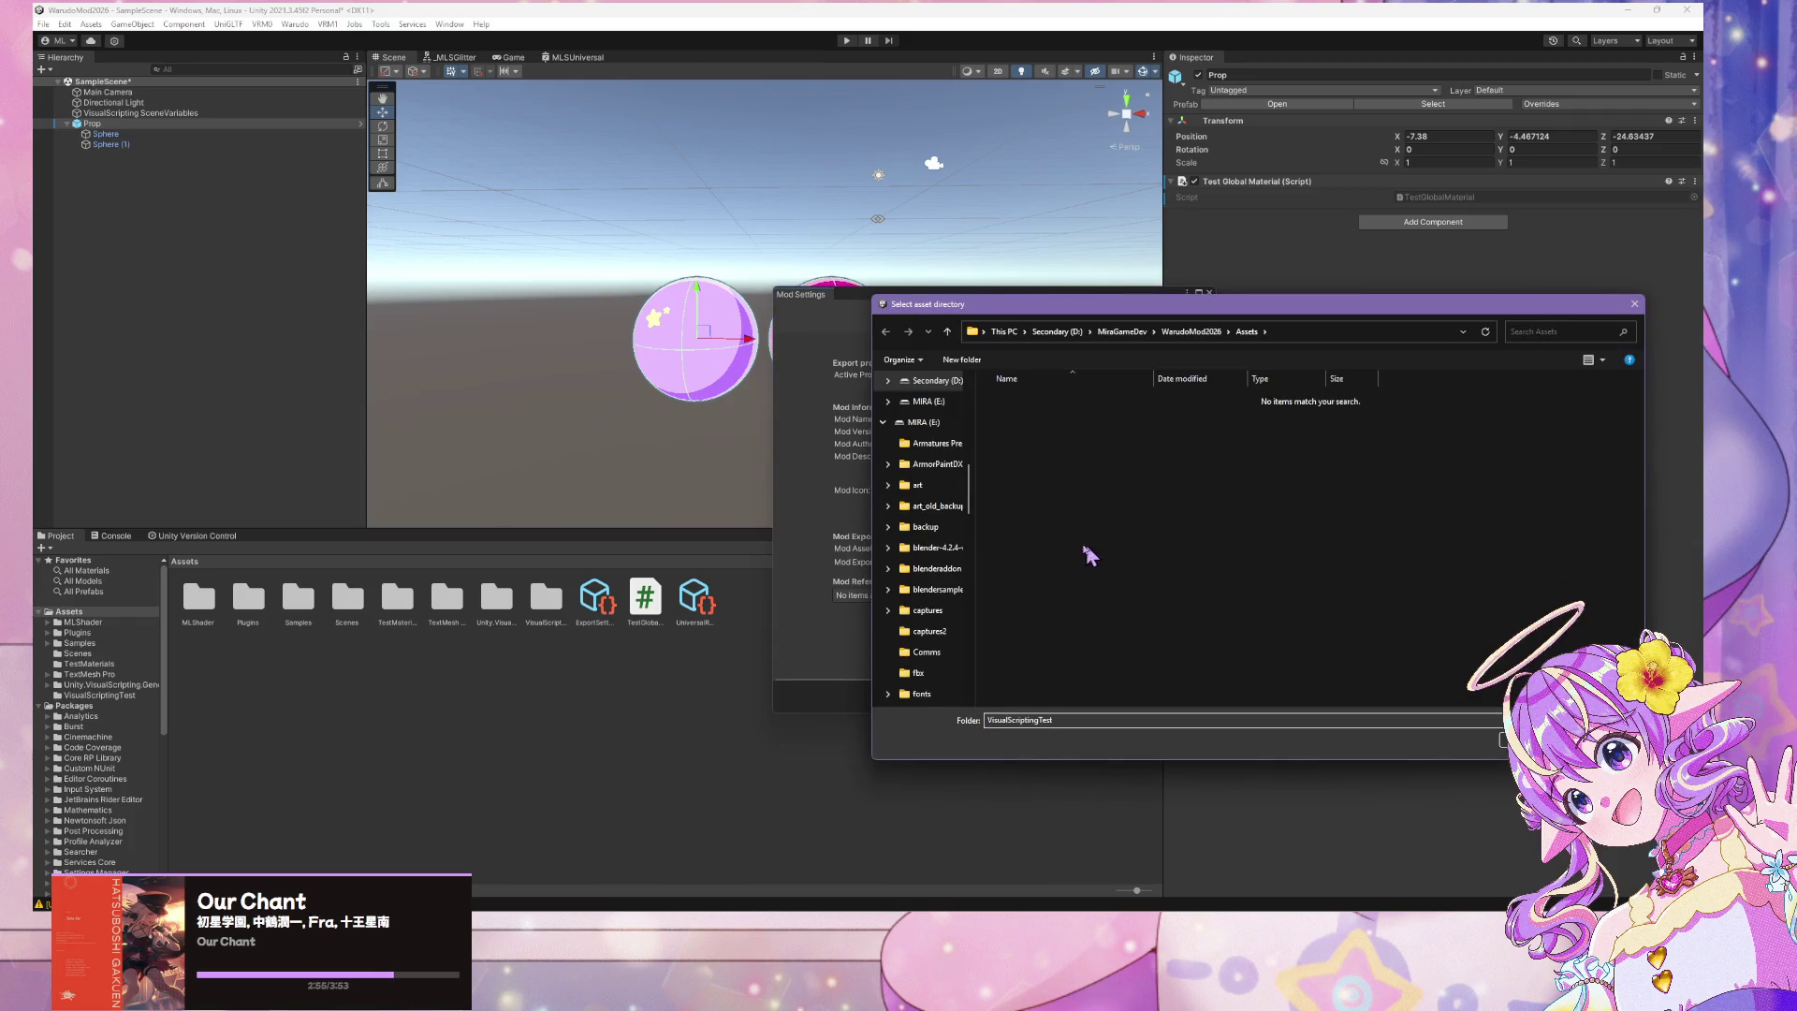
{"action": "left_click", "coordinate": [1445, 739]}
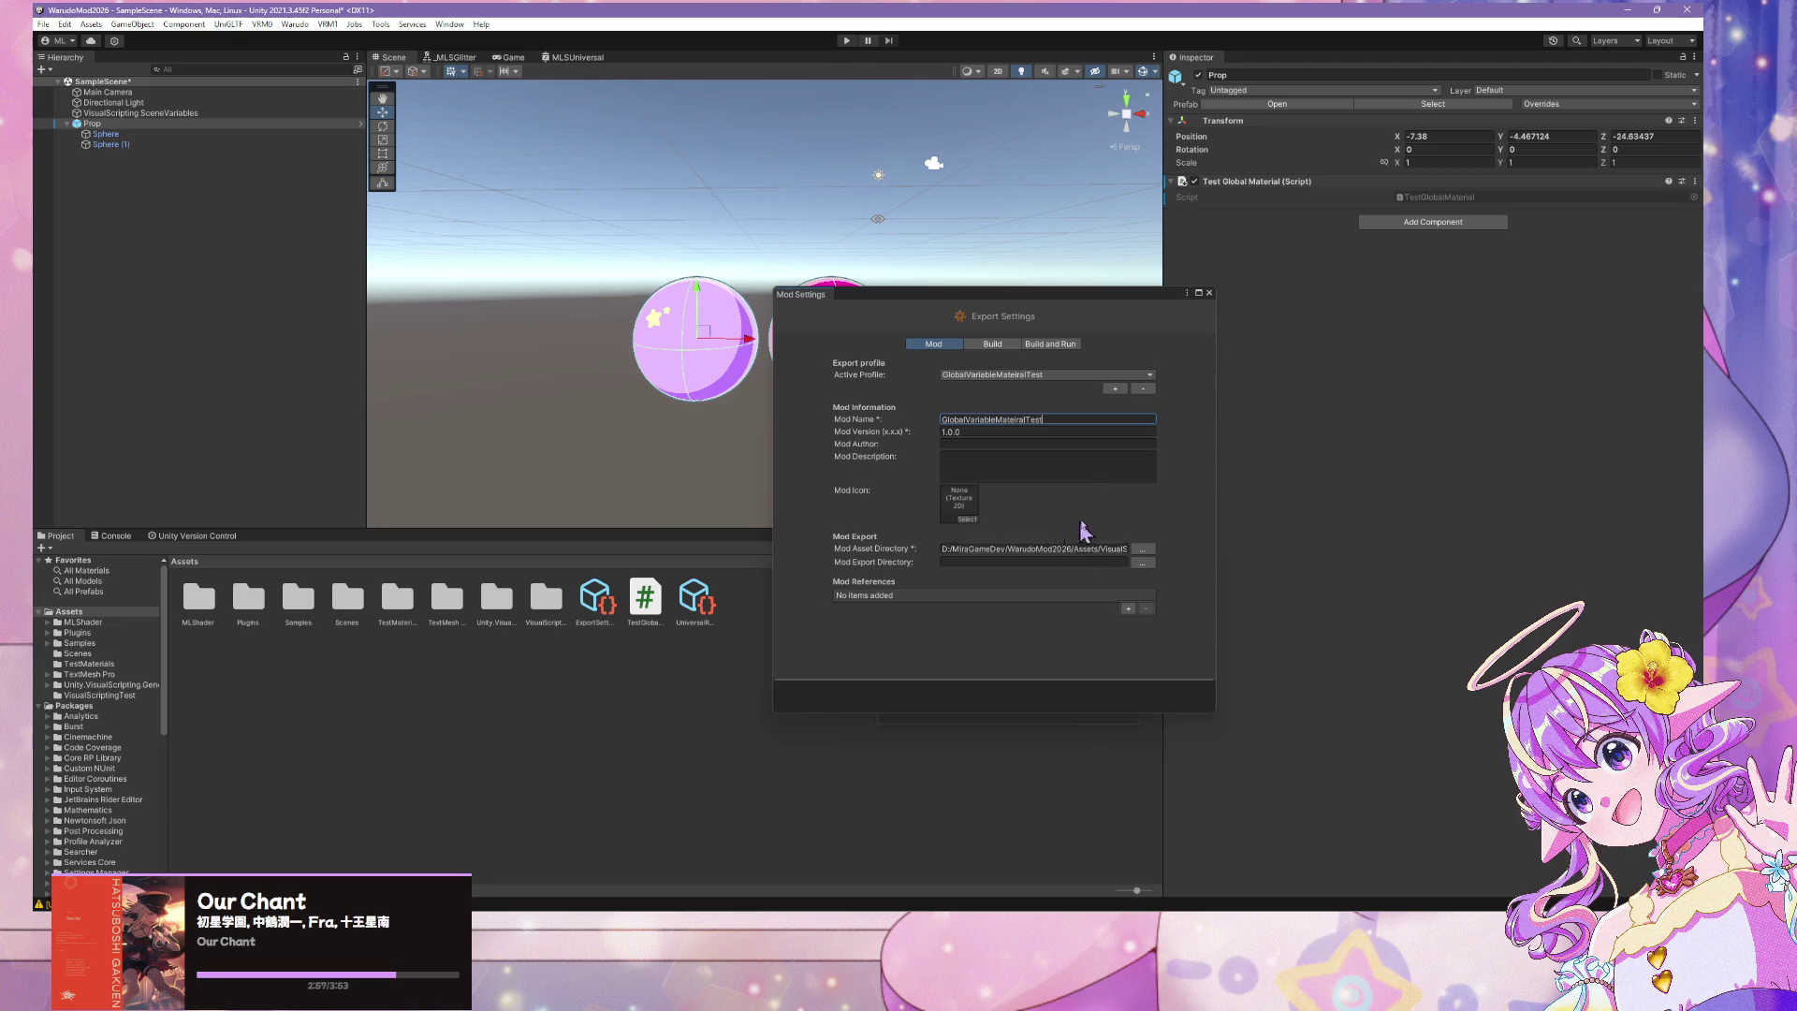
Set the mod export directory to Warudo's StreamingAssets/Props folder
{"action": "left_click", "coordinate": [1136, 561]}
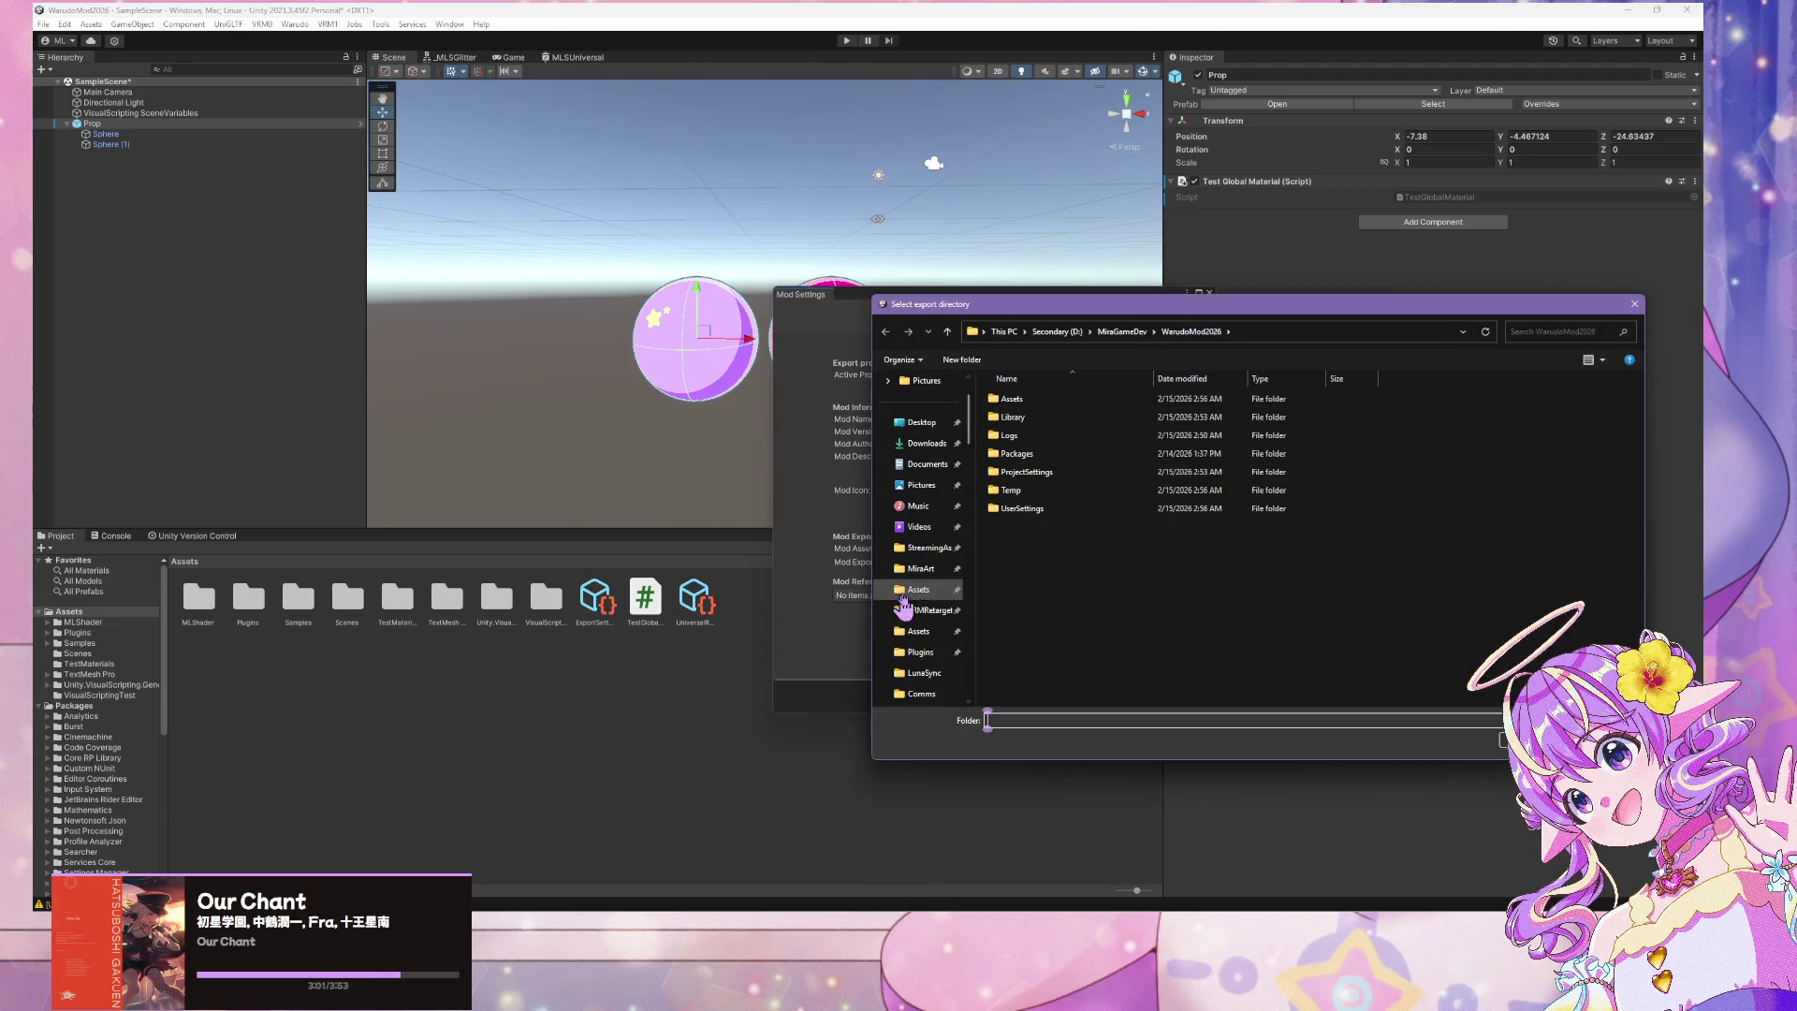
{"action": "left_click", "coordinate": [930, 547]}
{"action": "scroll", "coordinate": [1049, 505], "scroll_direction": "down", "scroll_amount": 2}
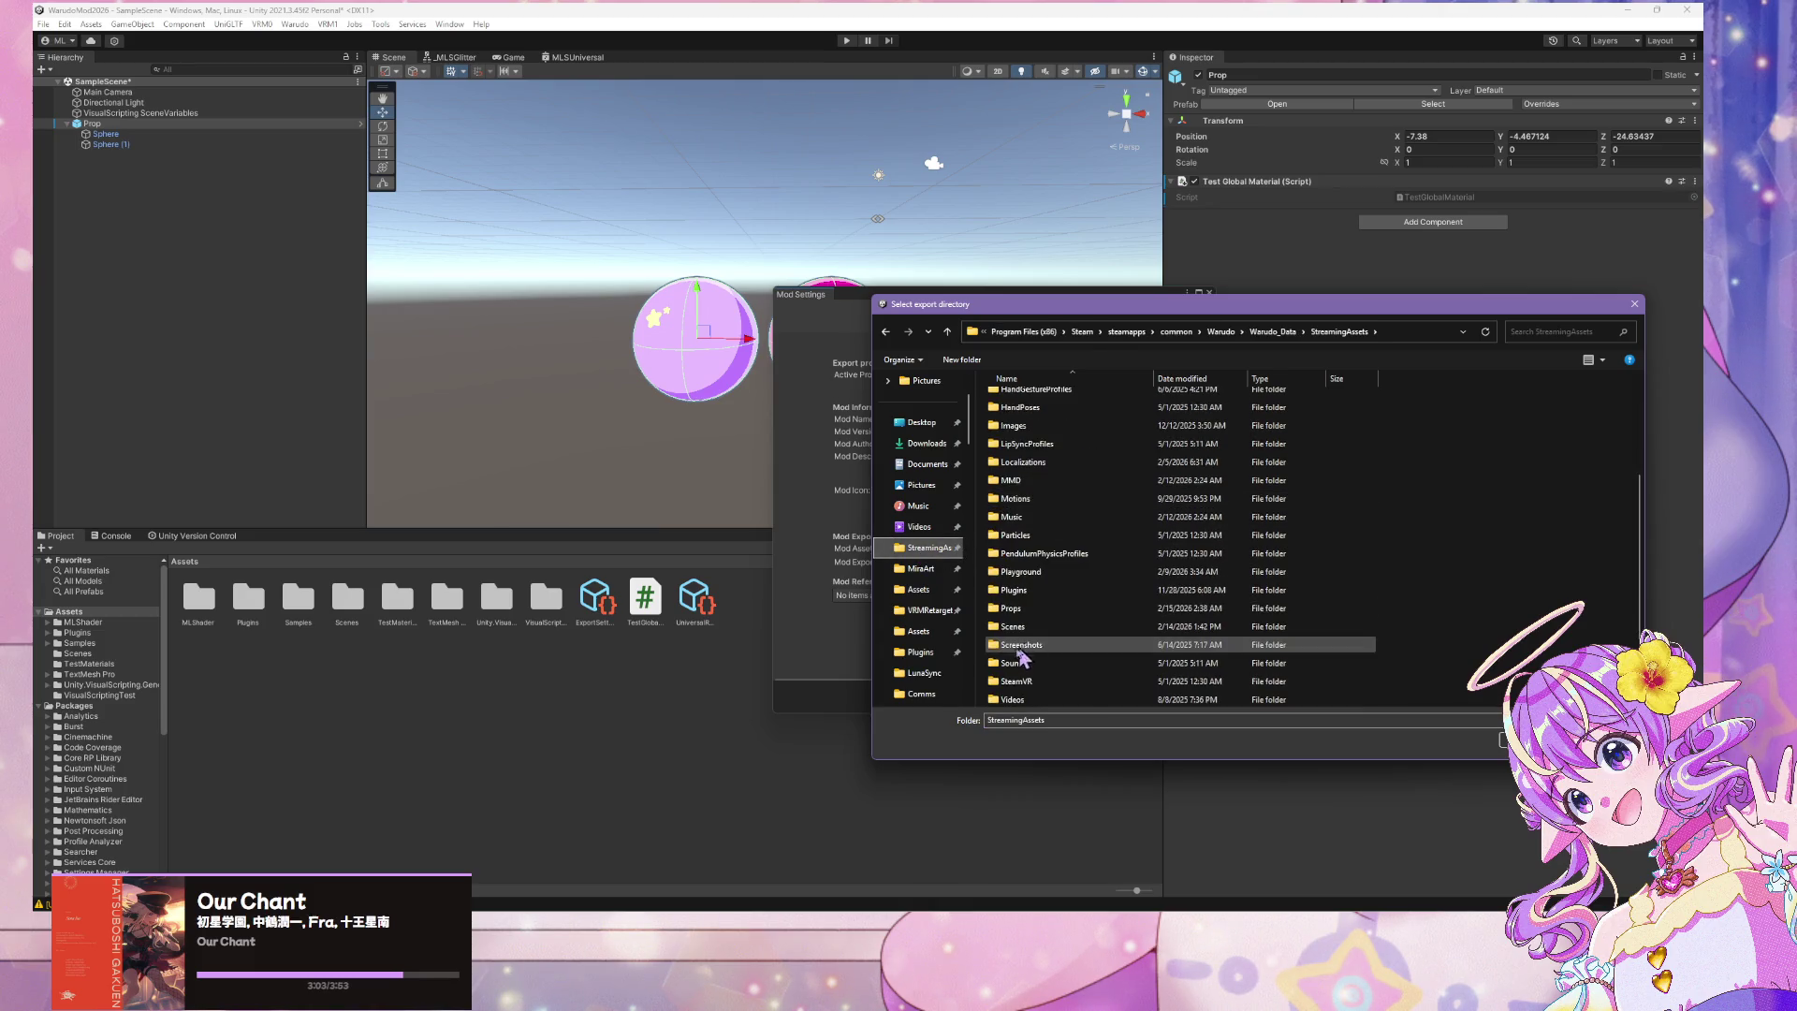
{"action": "double_click", "coordinate": [1015, 642]}
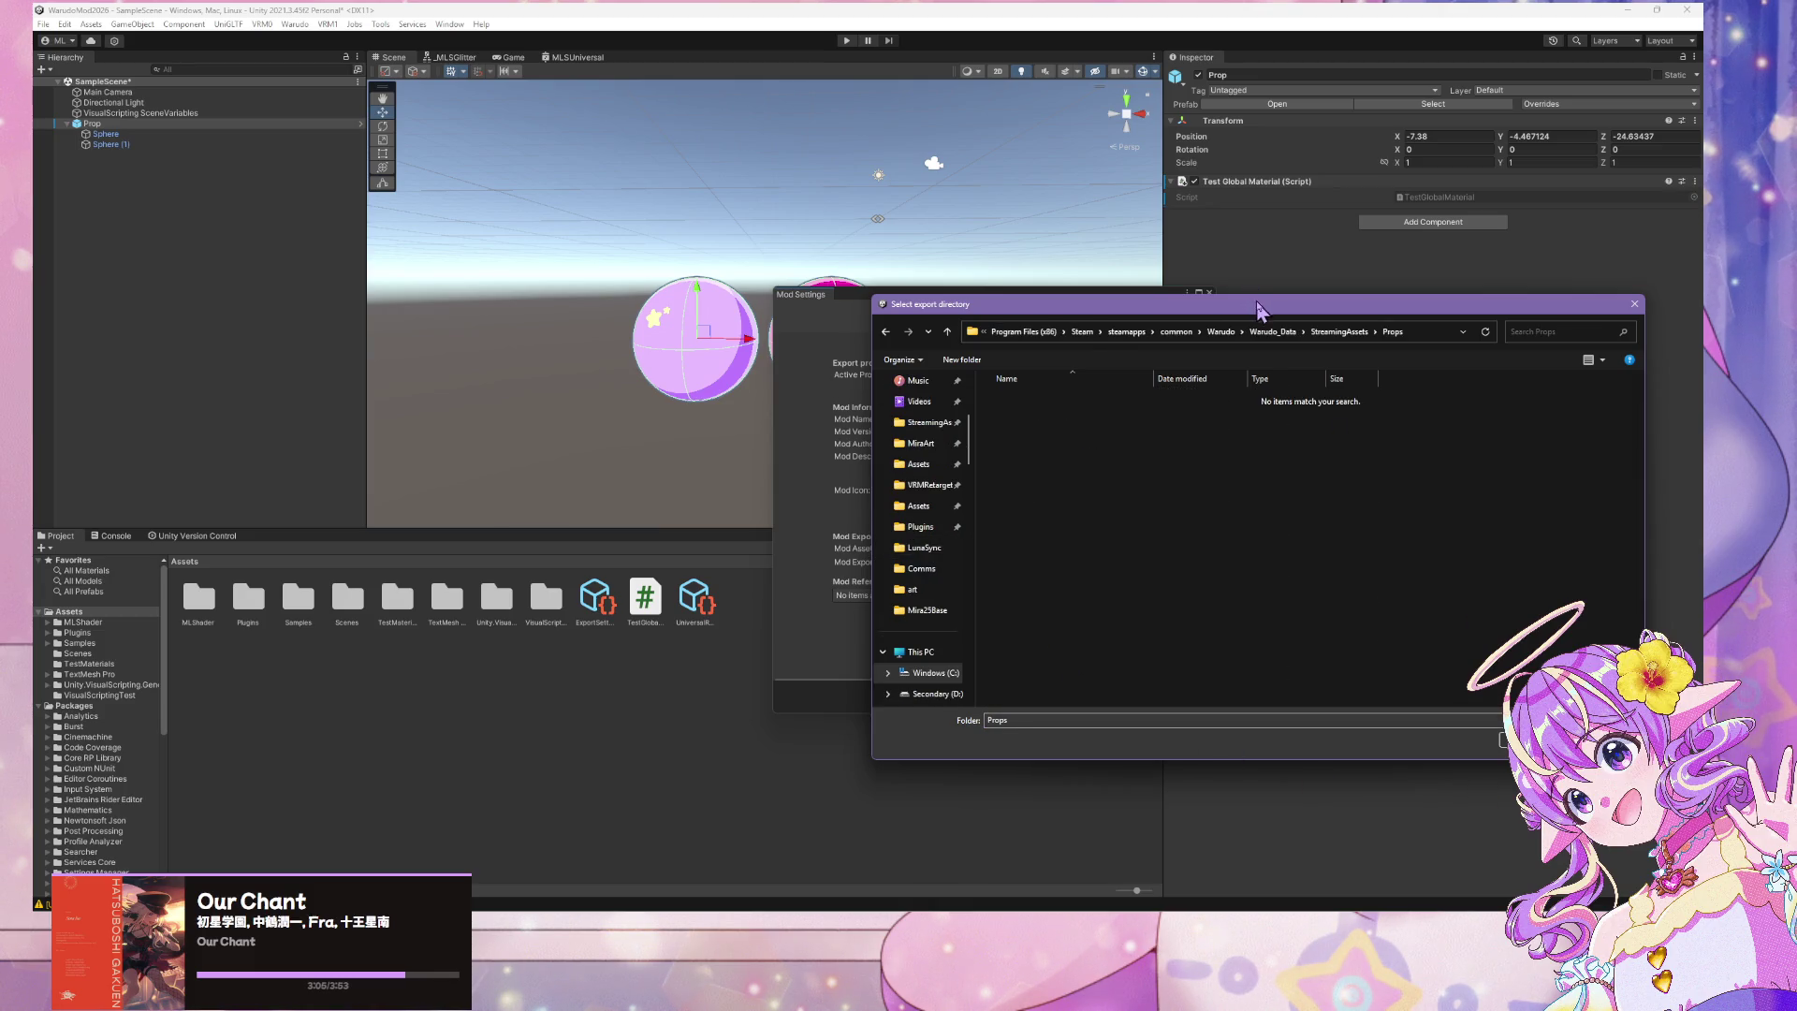
{"action": "mouse_move", "coordinate": [1275, 313]}
{"action": "left_mouse_down"}
{"action": "mouse_move", "coordinate": [1101, 391]}
{"action": "mouse_move", "coordinate": [460, 291]}
{"action": "mouse_move", "coordinate": [470, 229]}
{"action": "left_mouse_up"}
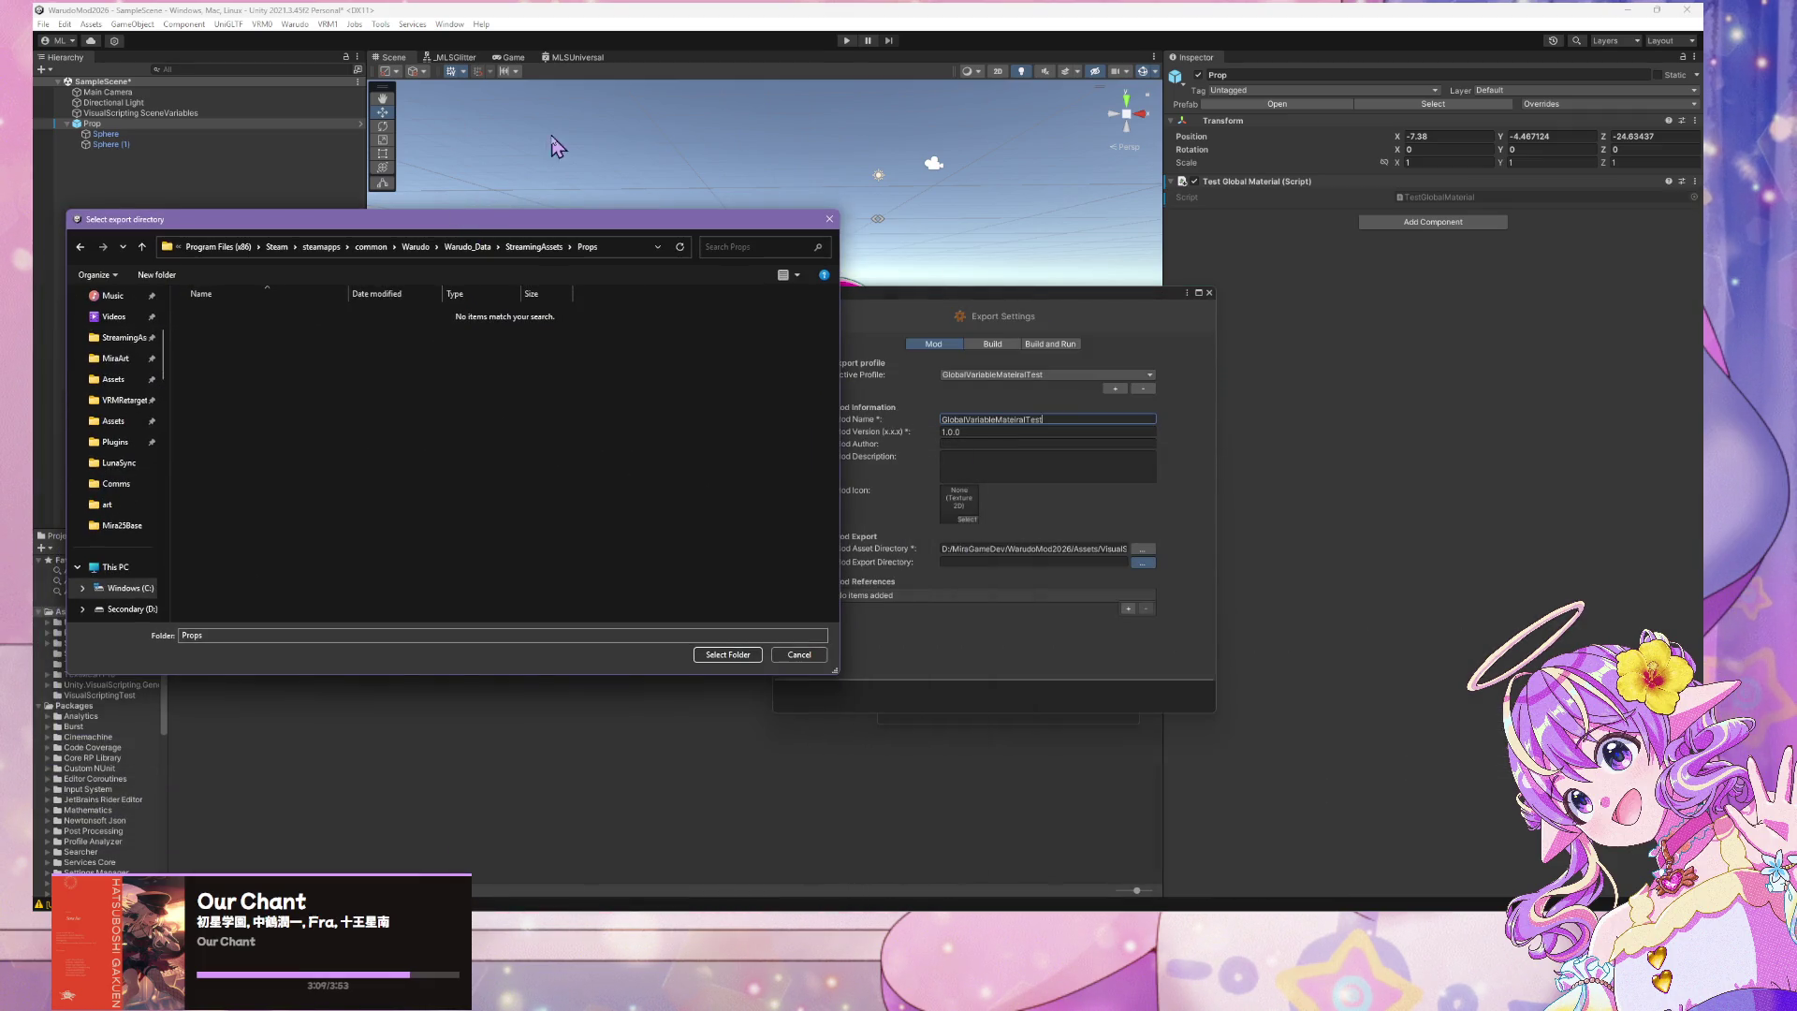
{"action": "left_click_drag", "start_coordinate": [437, 257], "coordinate": [437, 263]}
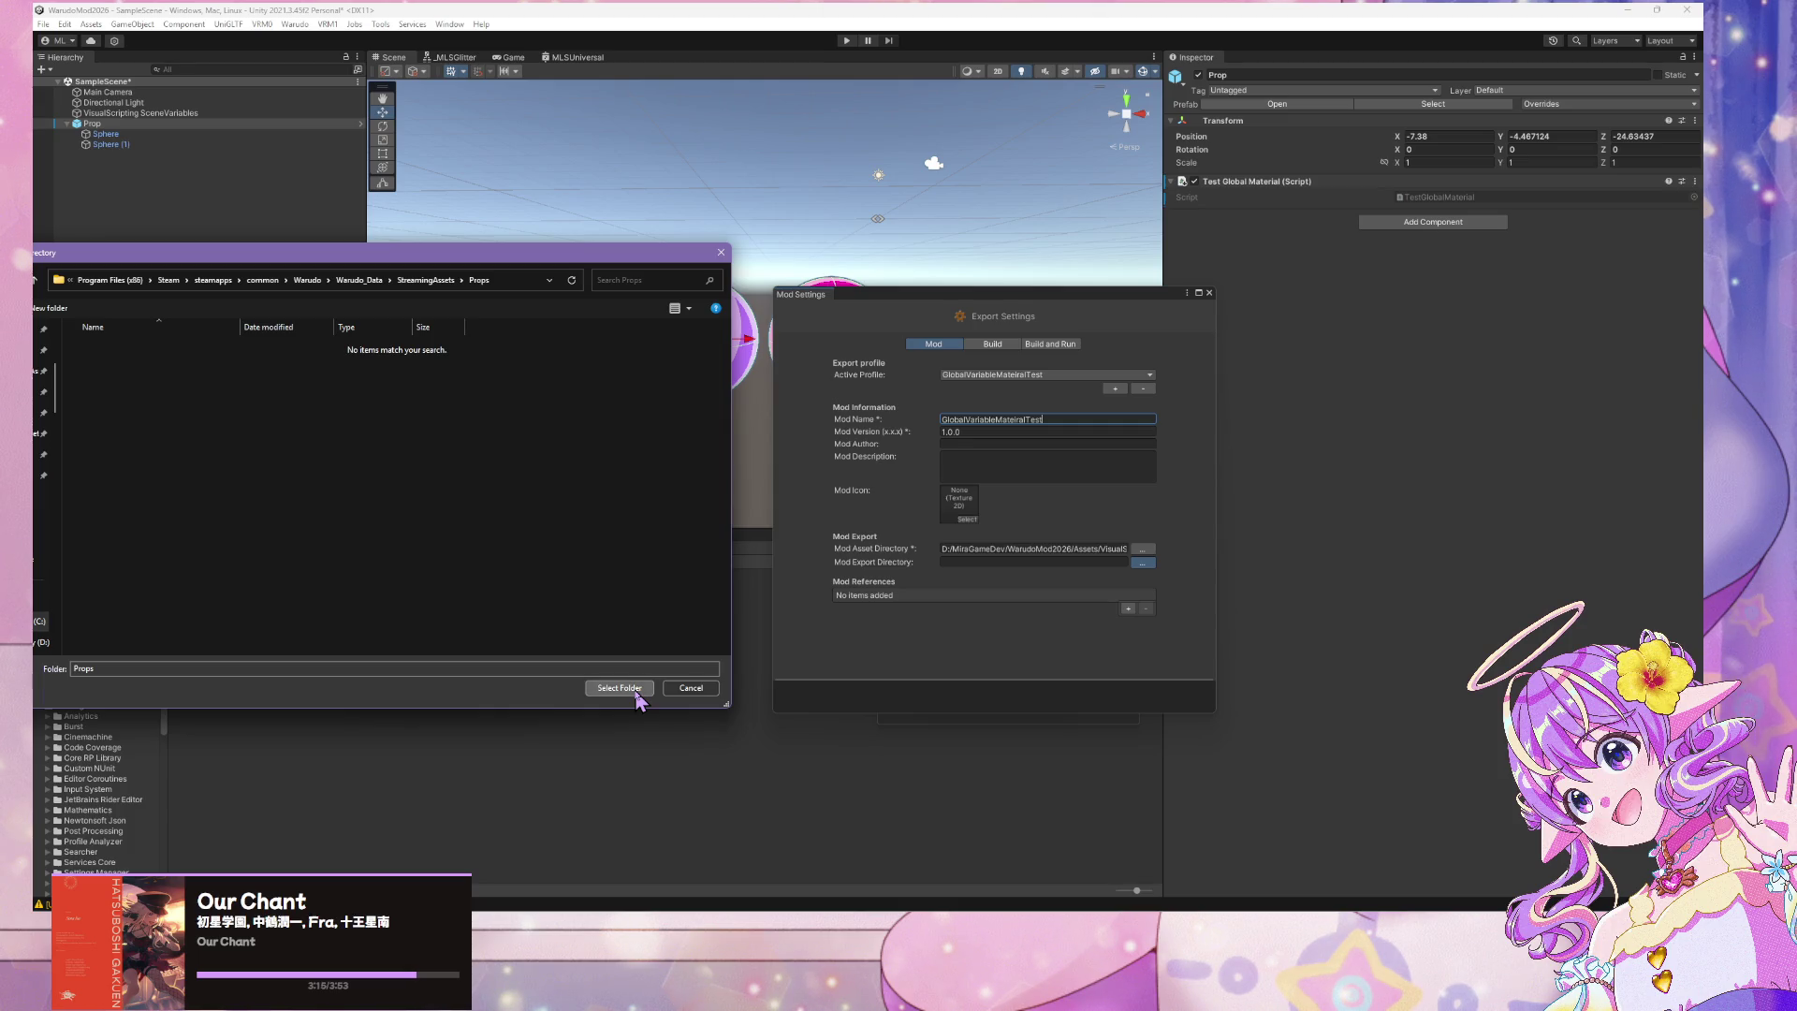
{"action": "left_click", "coordinate": [620, 688]}
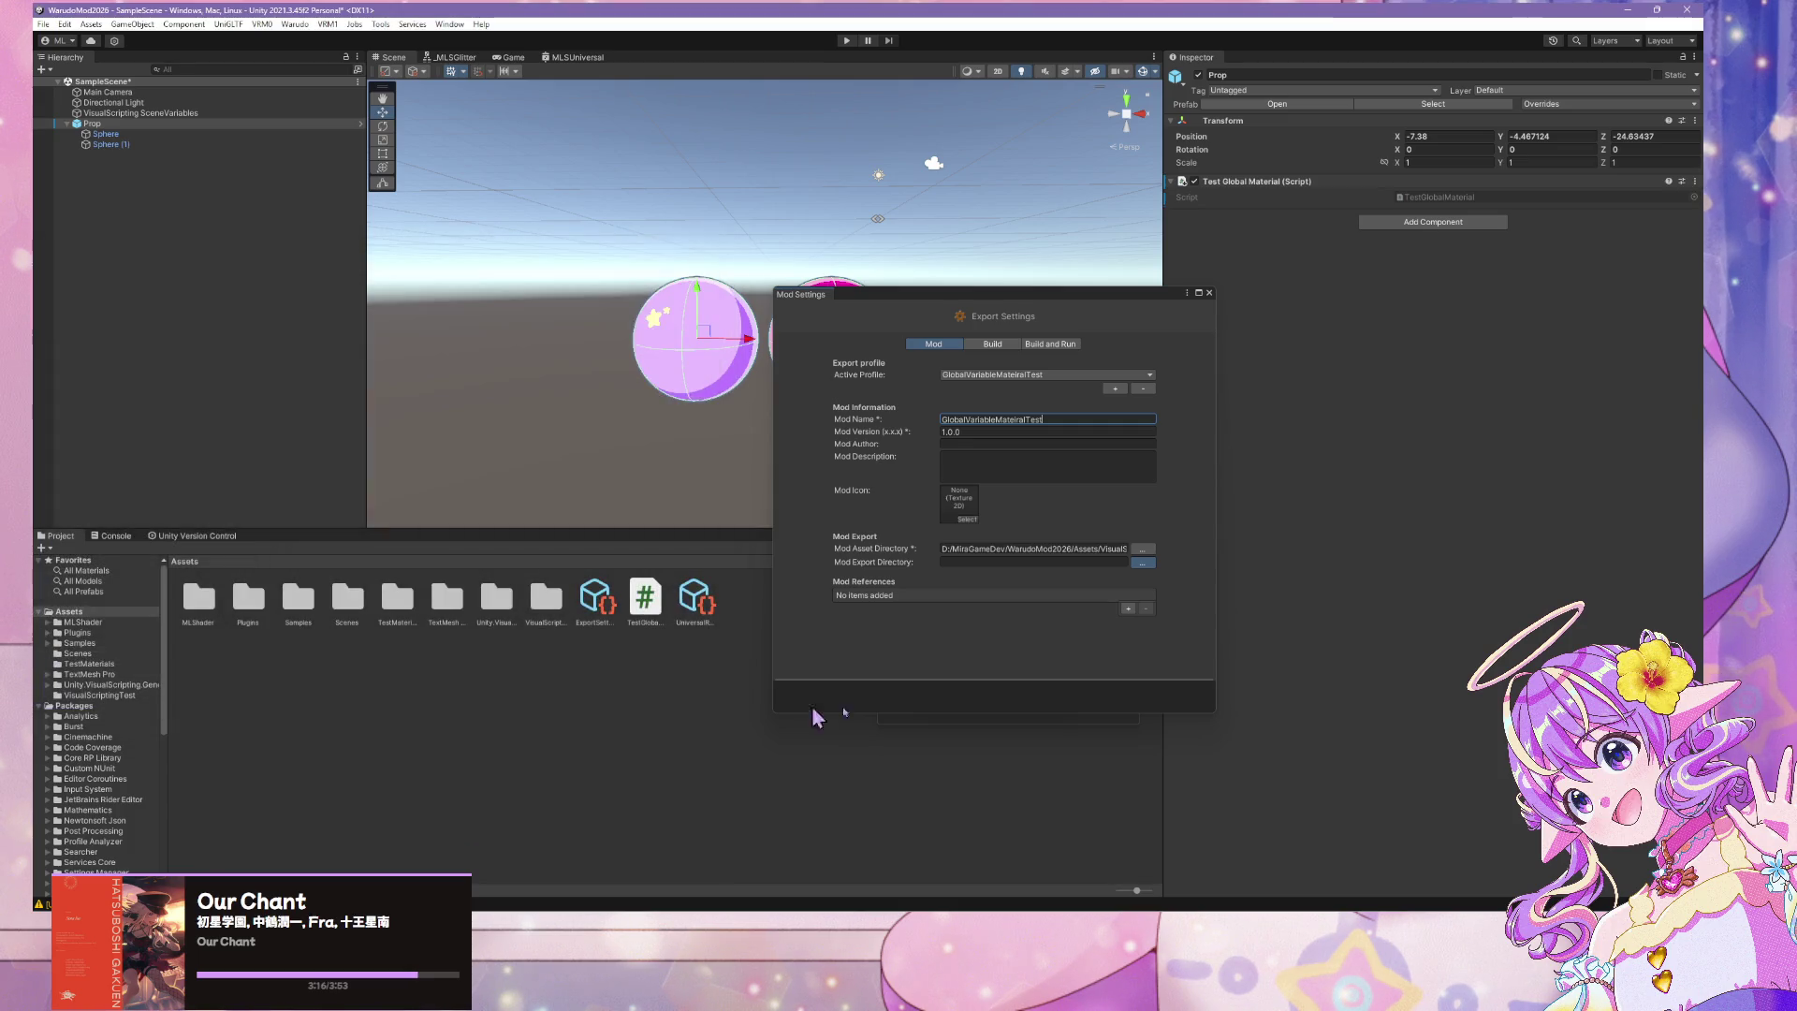
Start the Warudo mod build, saving the modified scene first
{"action": "left_click", "coordinate": [295, 24]}
{"action": "left_click", "coordinate": [341, 109]}
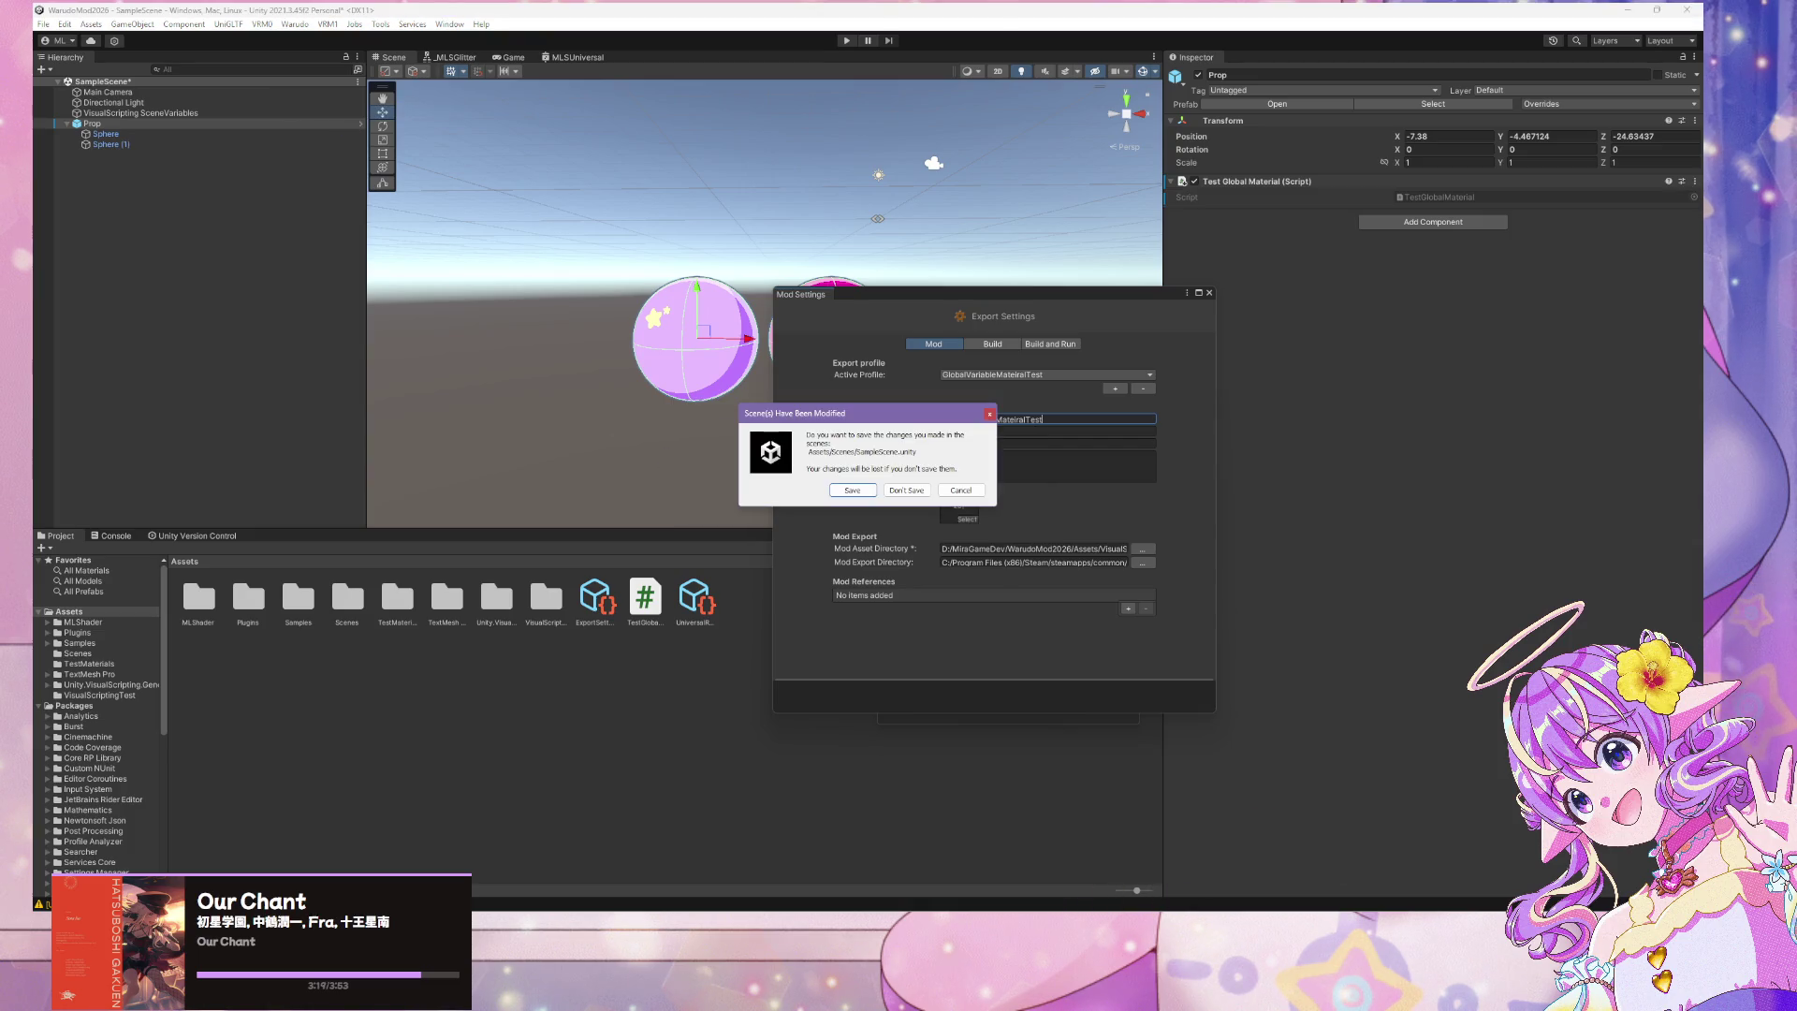
{"action": "left_click", "coordinate": [851, 489]}
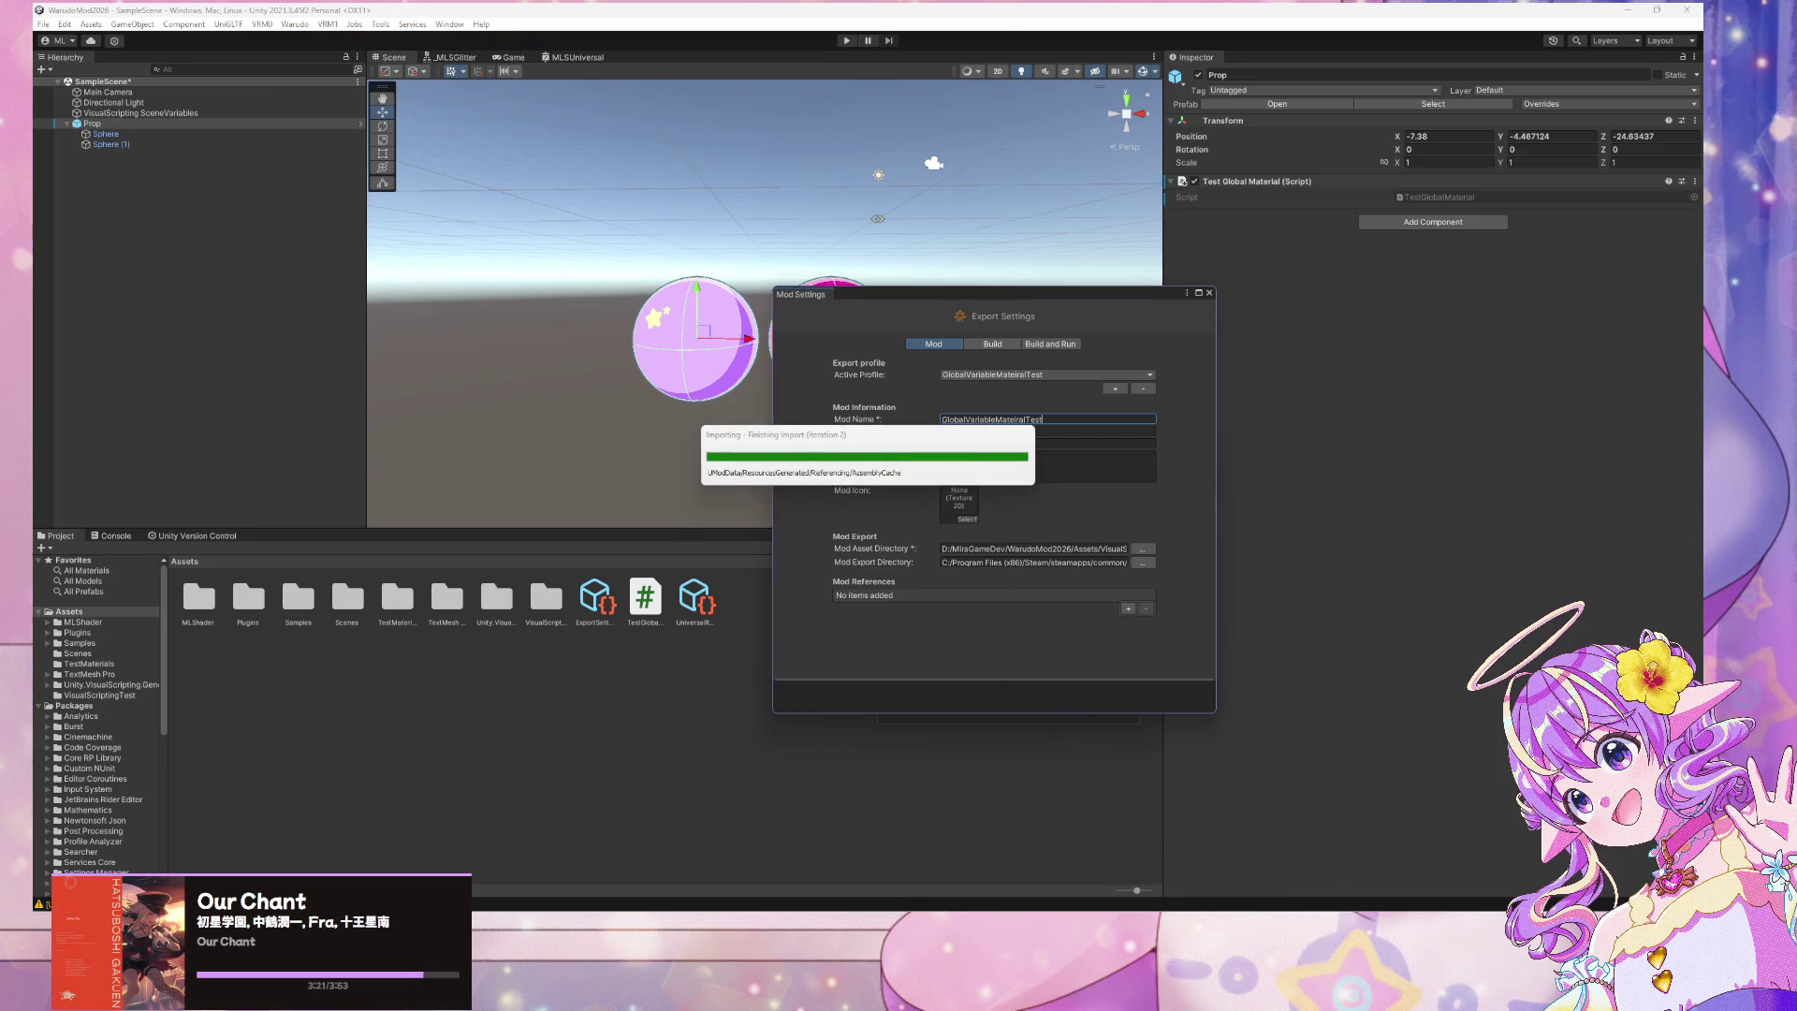
{"action": "mouse_move", "coordinate": [1143, 910]}
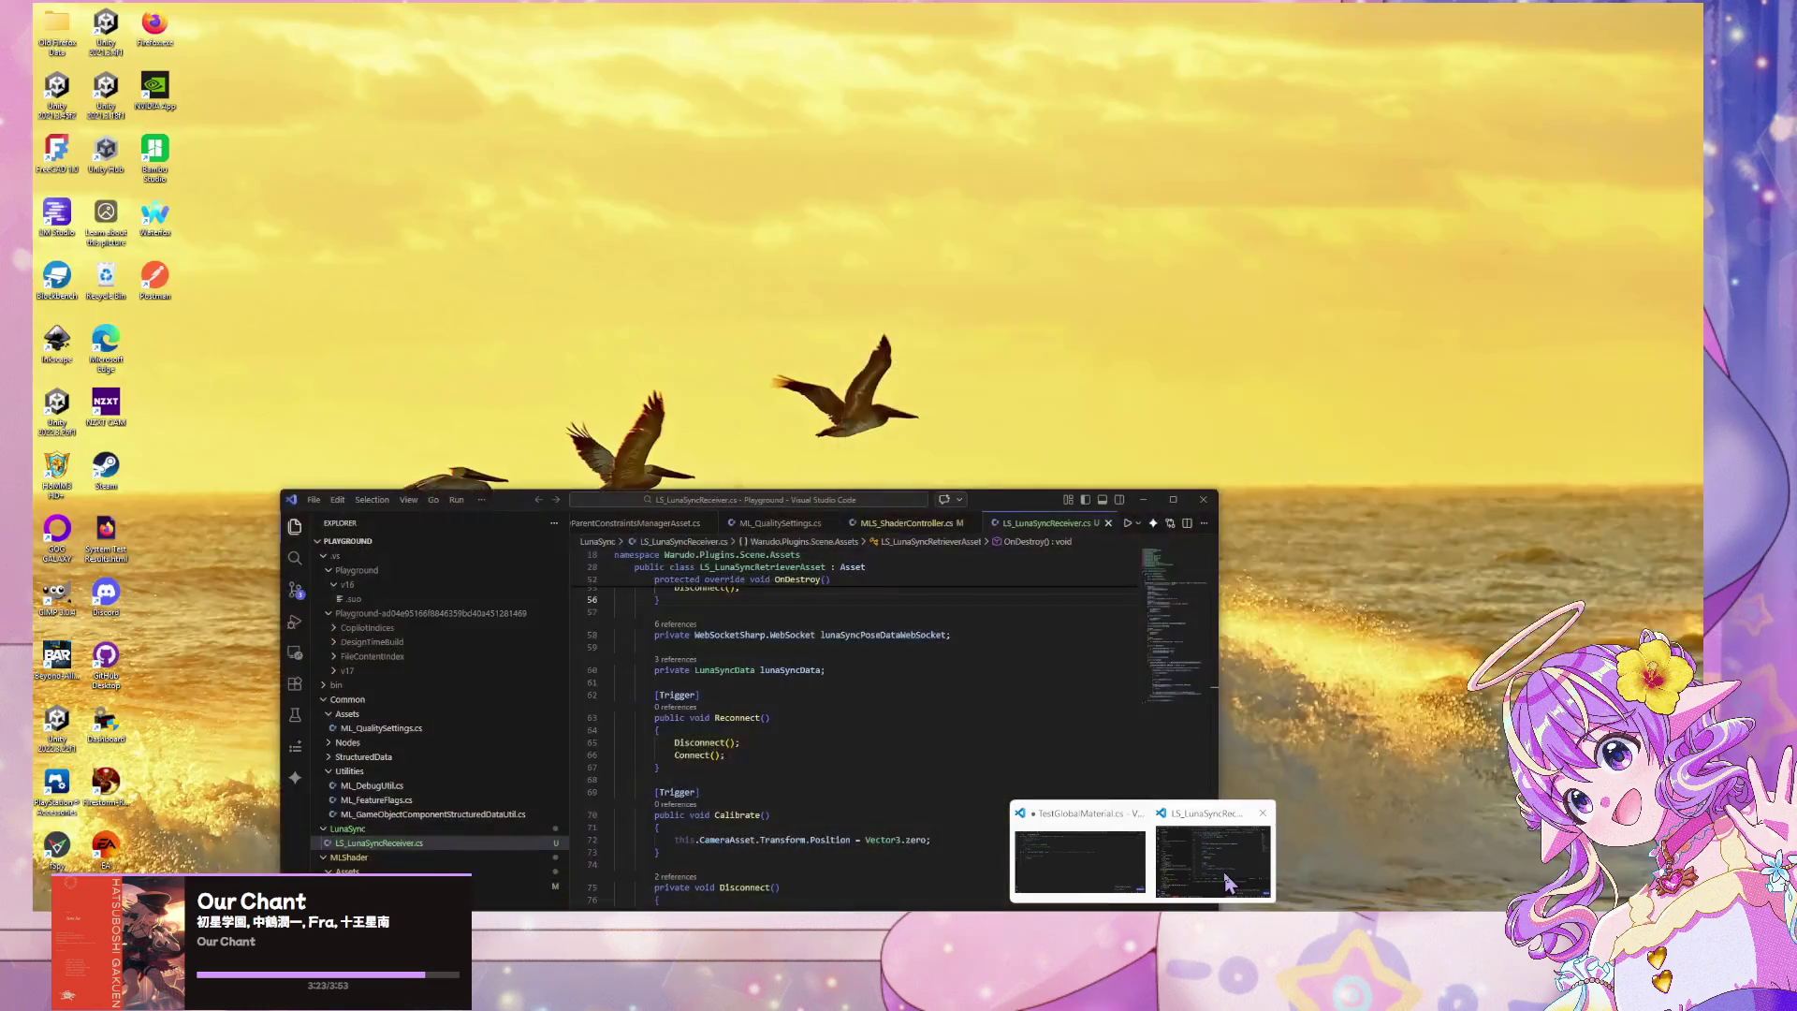
Open MLS_ShaderController.cs in Visual Studio Code and look through its code
{"action": "left_click", "coordinate": [1229, 882]}
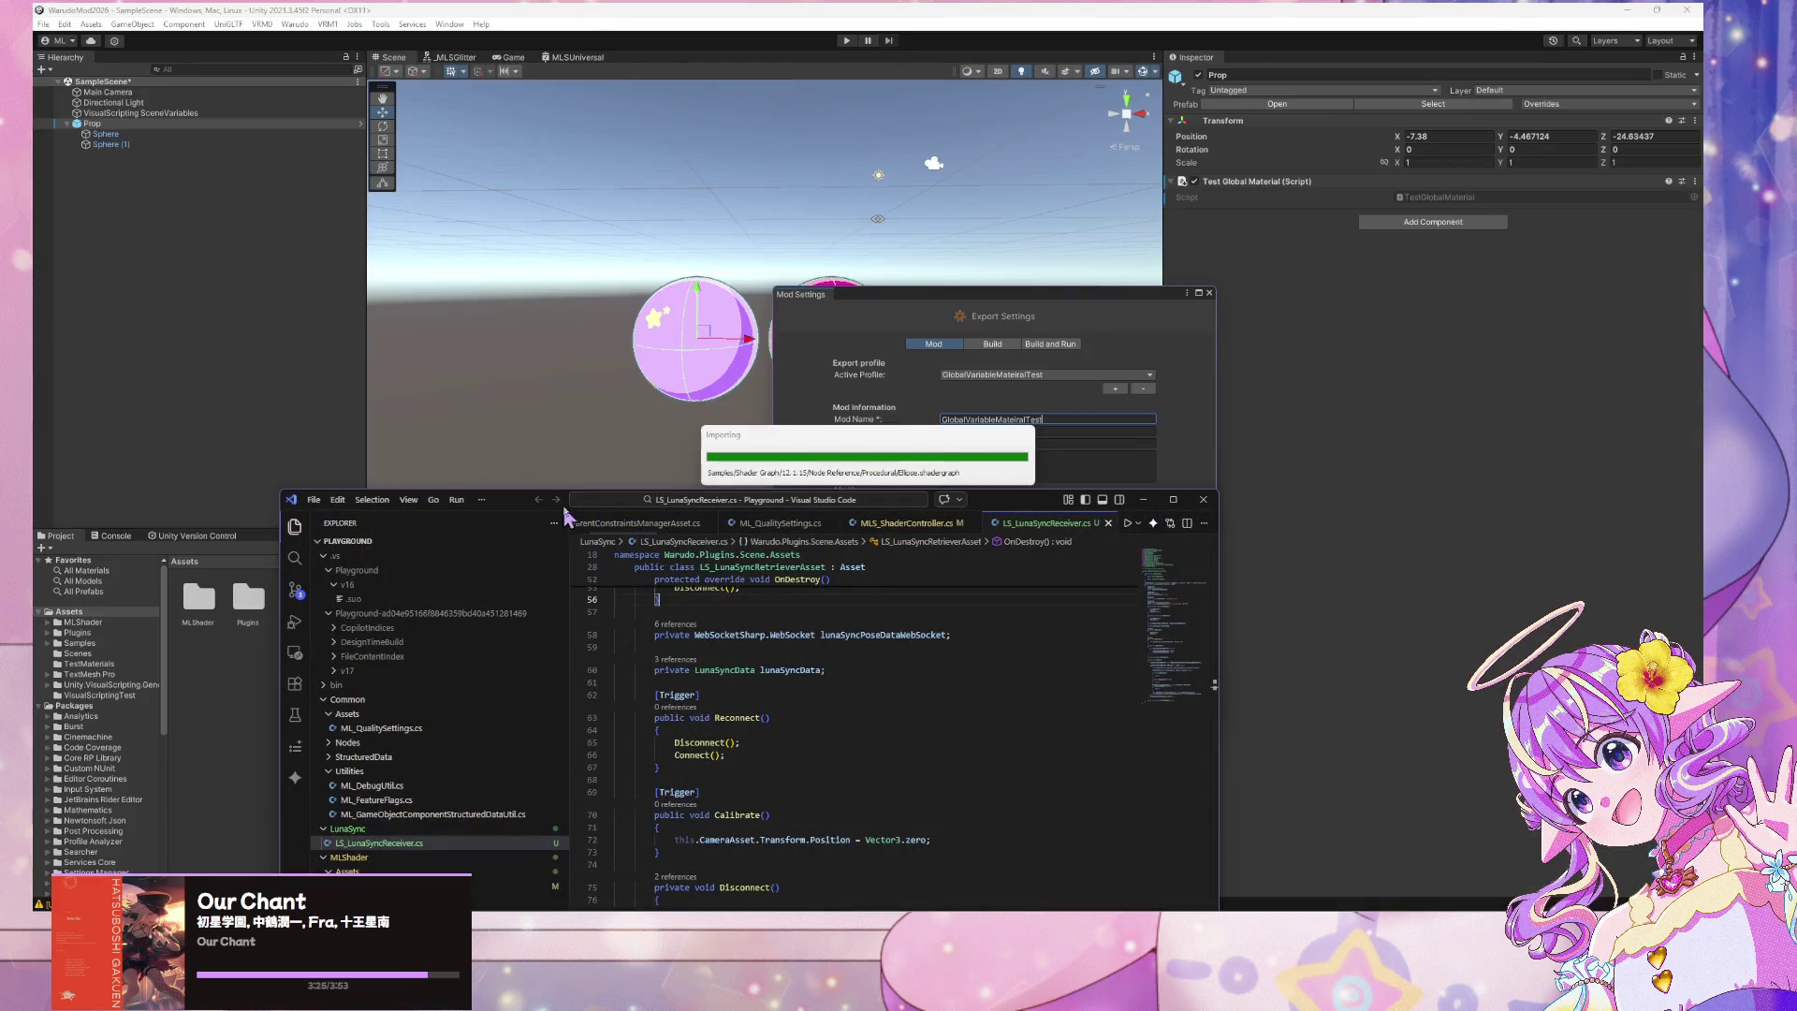
{"action": "mouse_move", "coordinate": [496, 500]}
{"action": "left_mouse_down"}
{"action": "mouse_move", "coordinate": [649, 51]}
{"action": "mouse_move", "coordinate": [784, 159]}
{"action": "left_mouse_up"}
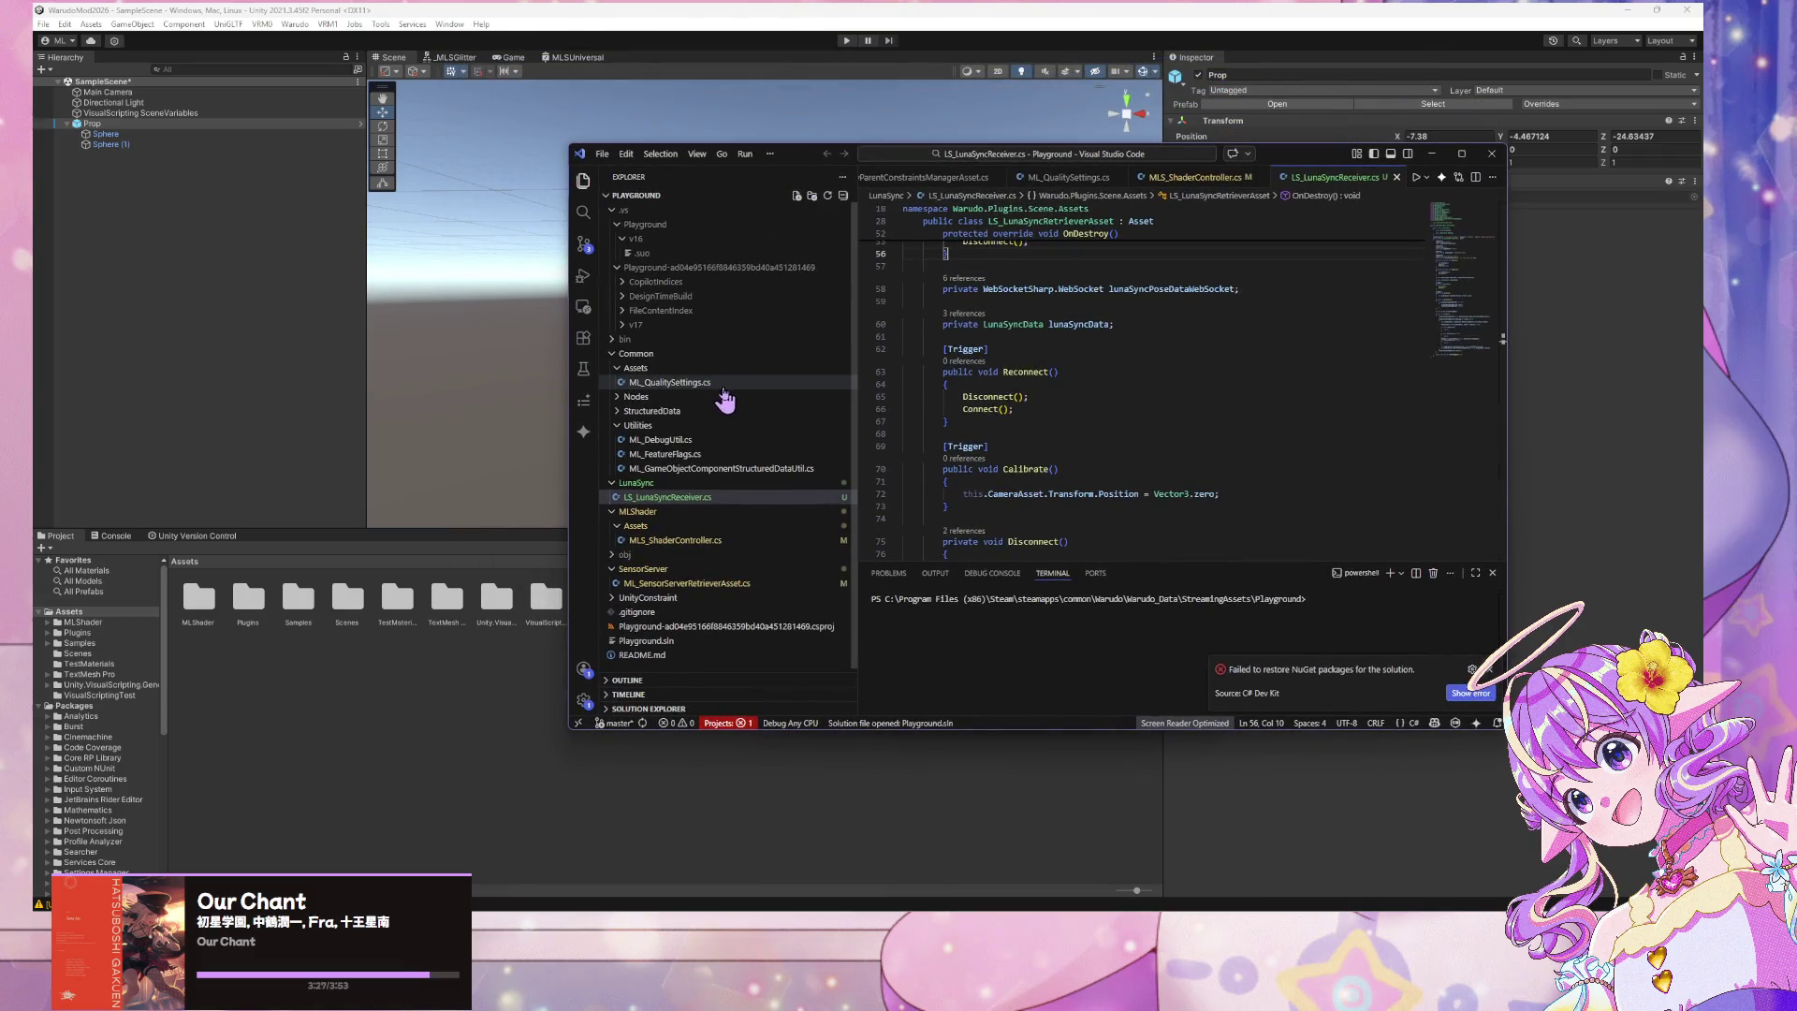
{"action": "left_click", "coordinate": [716, 468]}
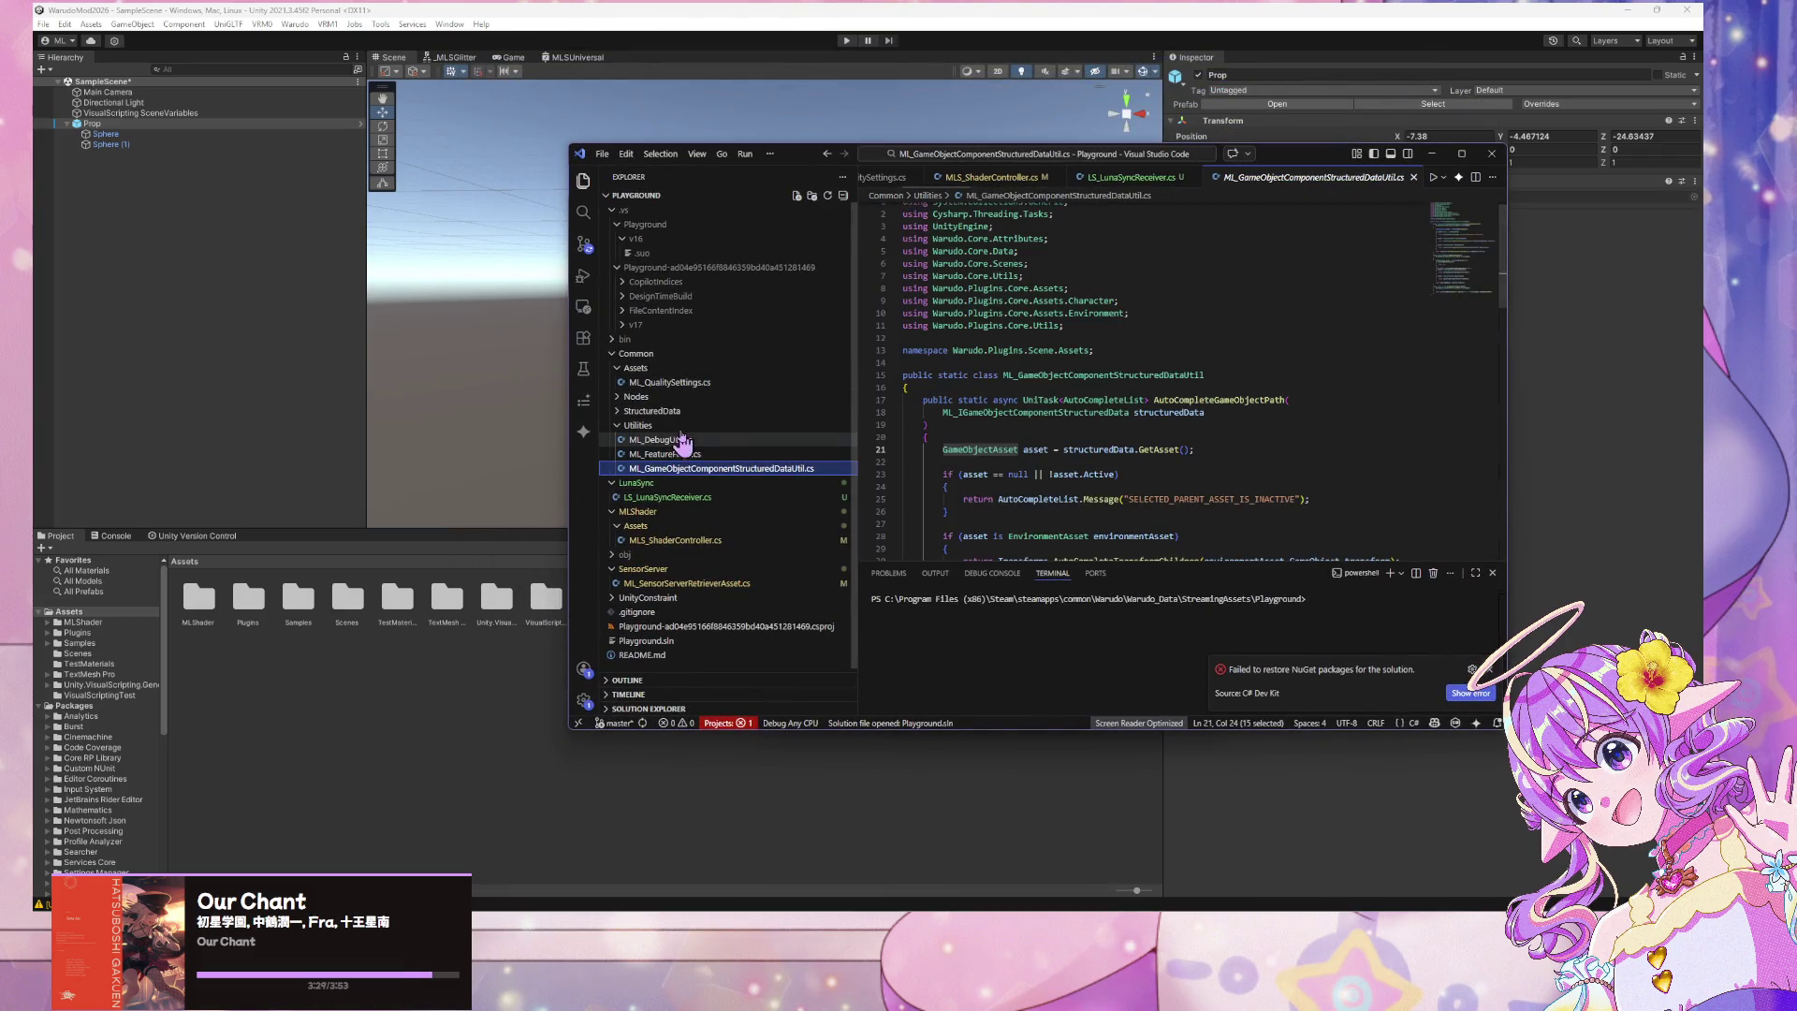
{"action": "left_click", "coordinate": [690, 539]}
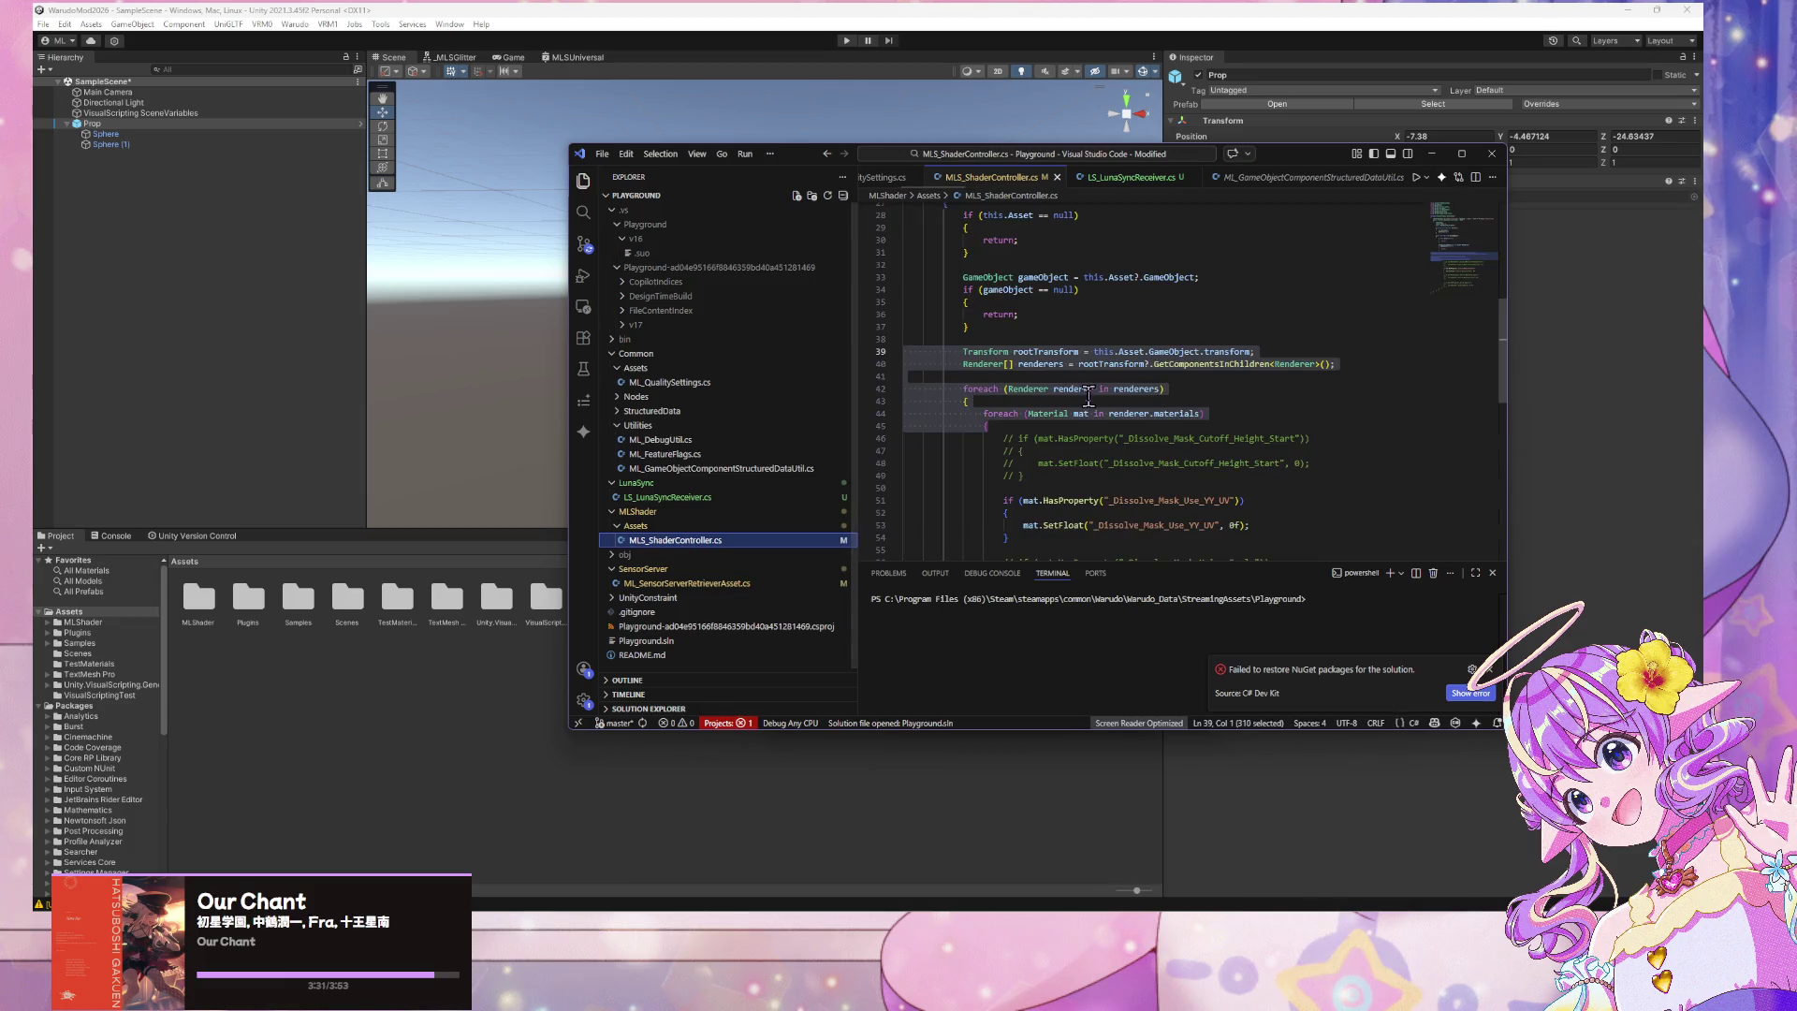
{"action": "scroll", "coordinate": [1087, 397], "scroll_direction": "up", "scroll_amount": 2}
{"action": "scroll", "coordinate": [1088, 397], "scroll_direction": "up", "scroll_amount": 7}
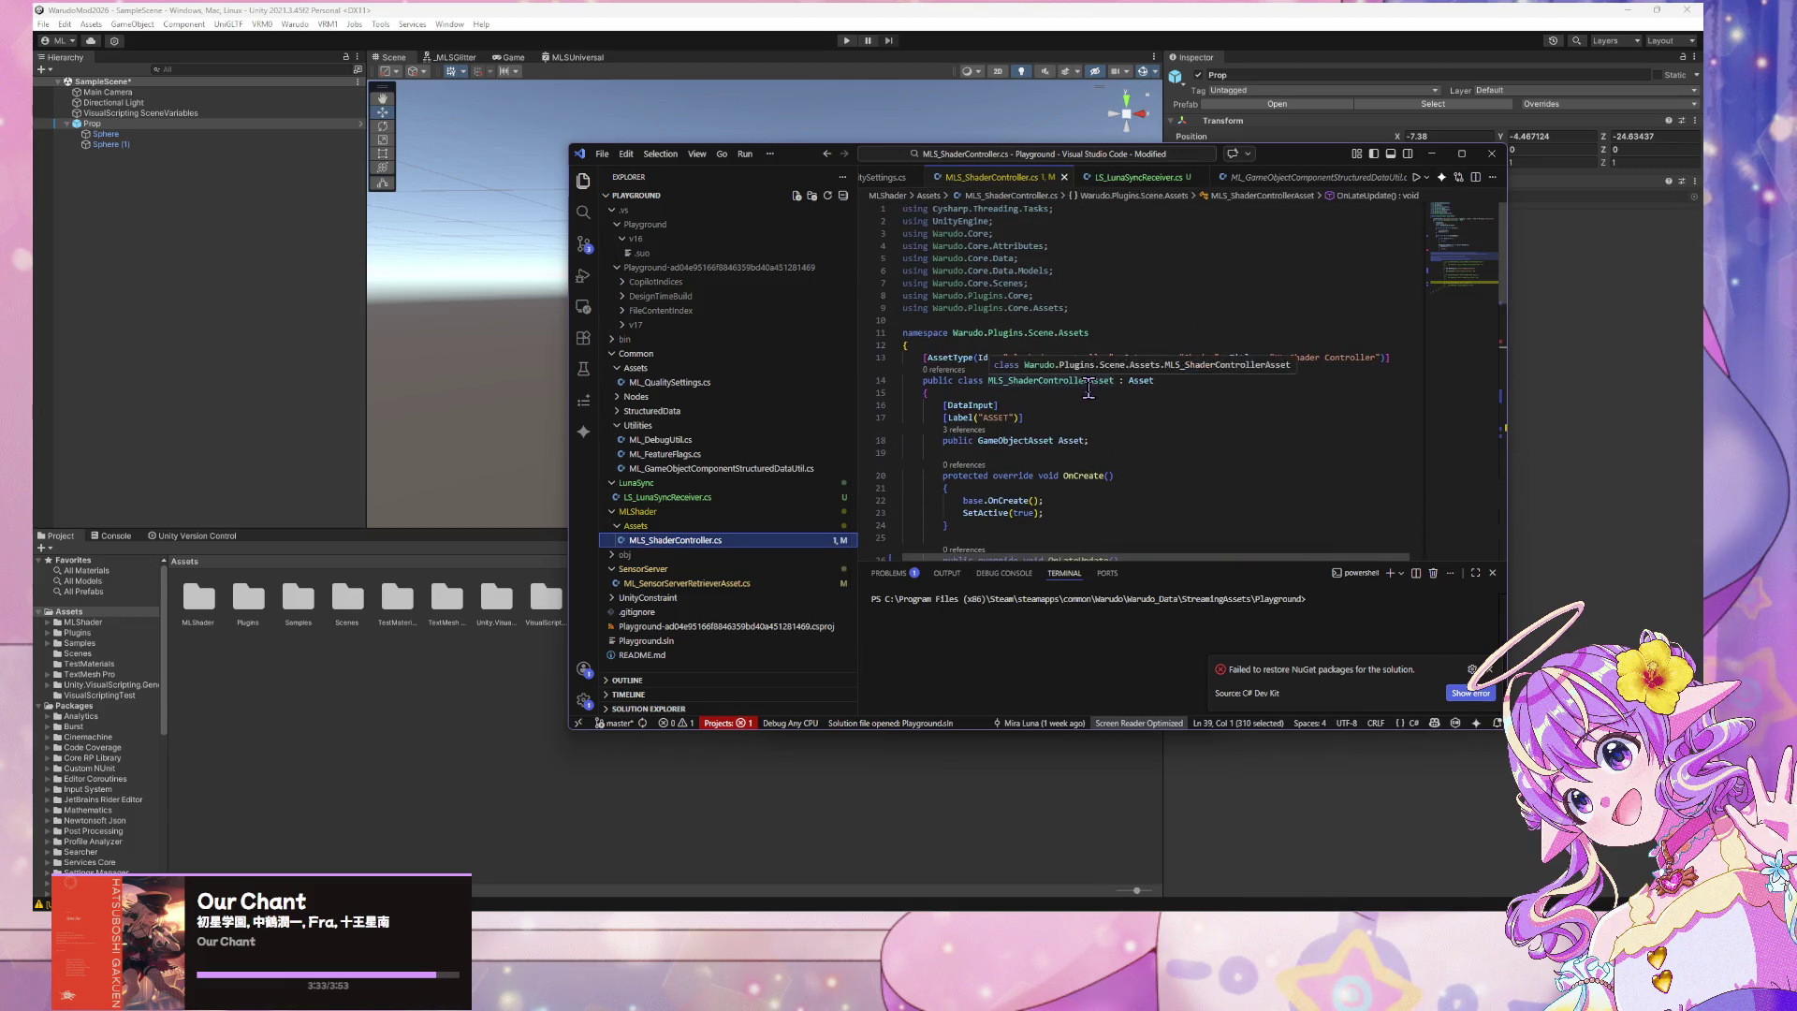
{"action": "scroll", "coordinate": [1087, 391], "scroll_direction": "down", "scroll_amount": 2}
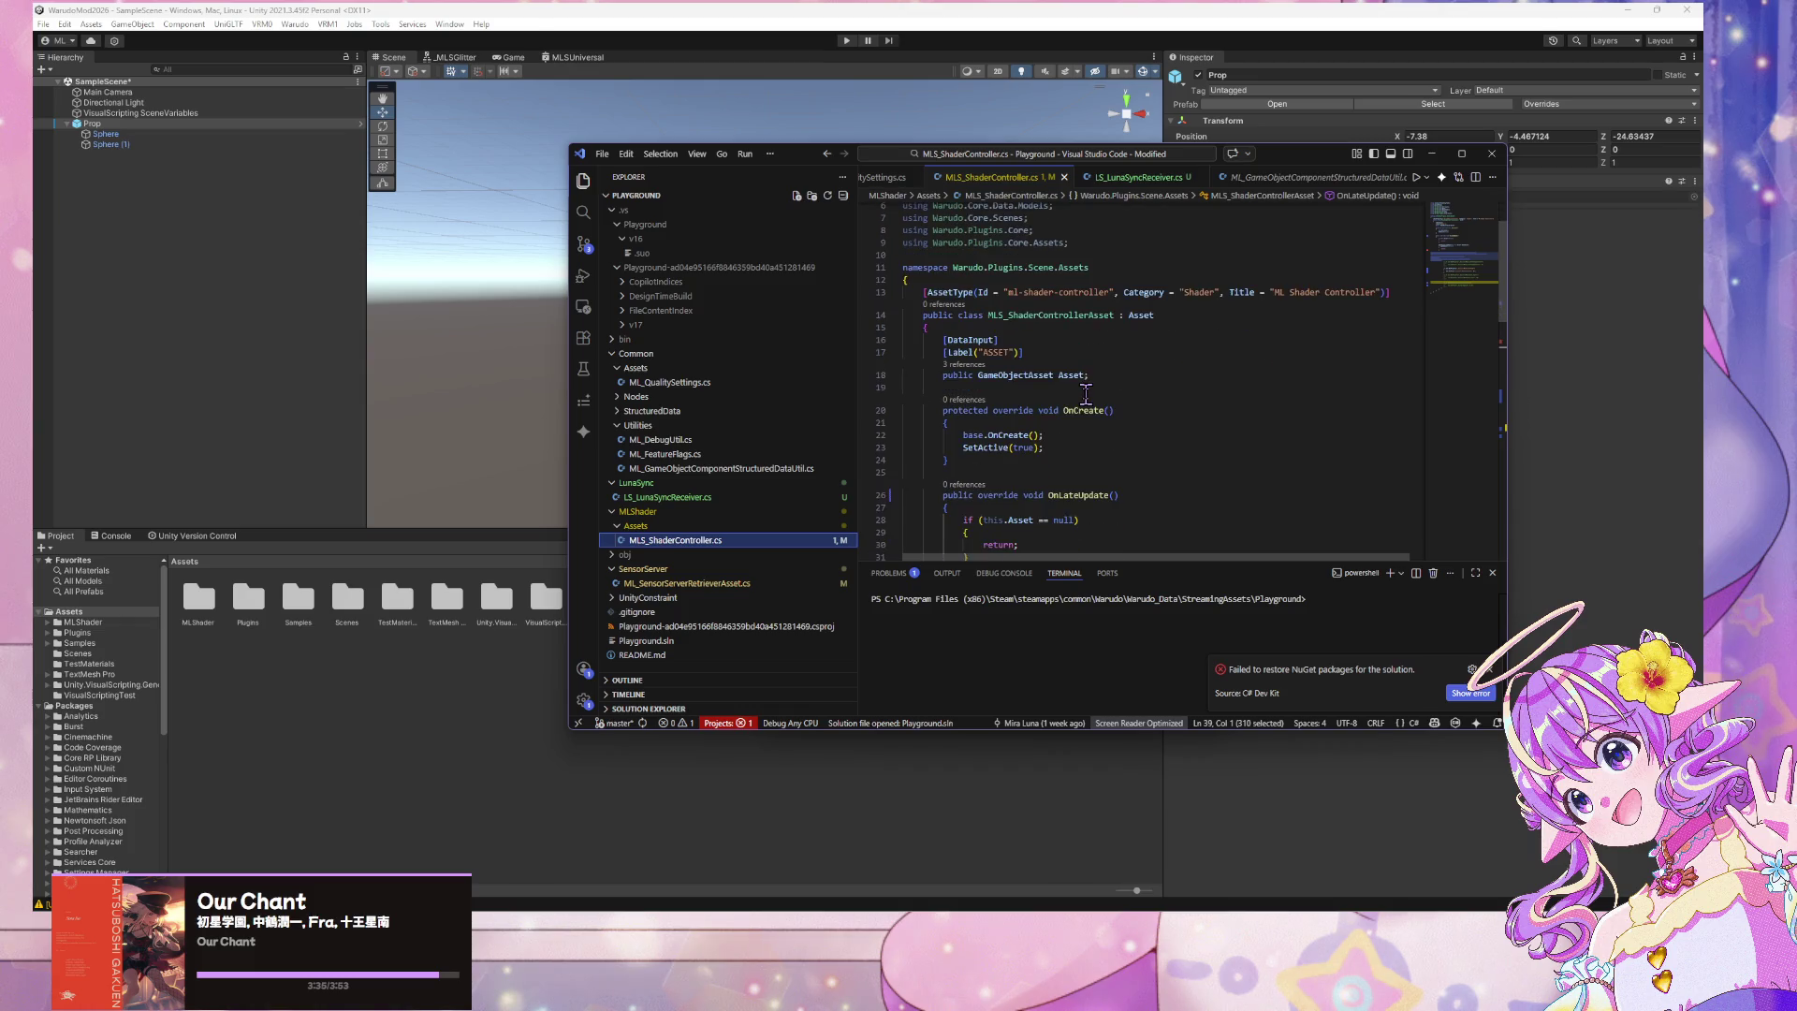
{"action": "scroll", "coordinate": [1083, 392], "scroll_direction": "down", "scroll_amount": 10}
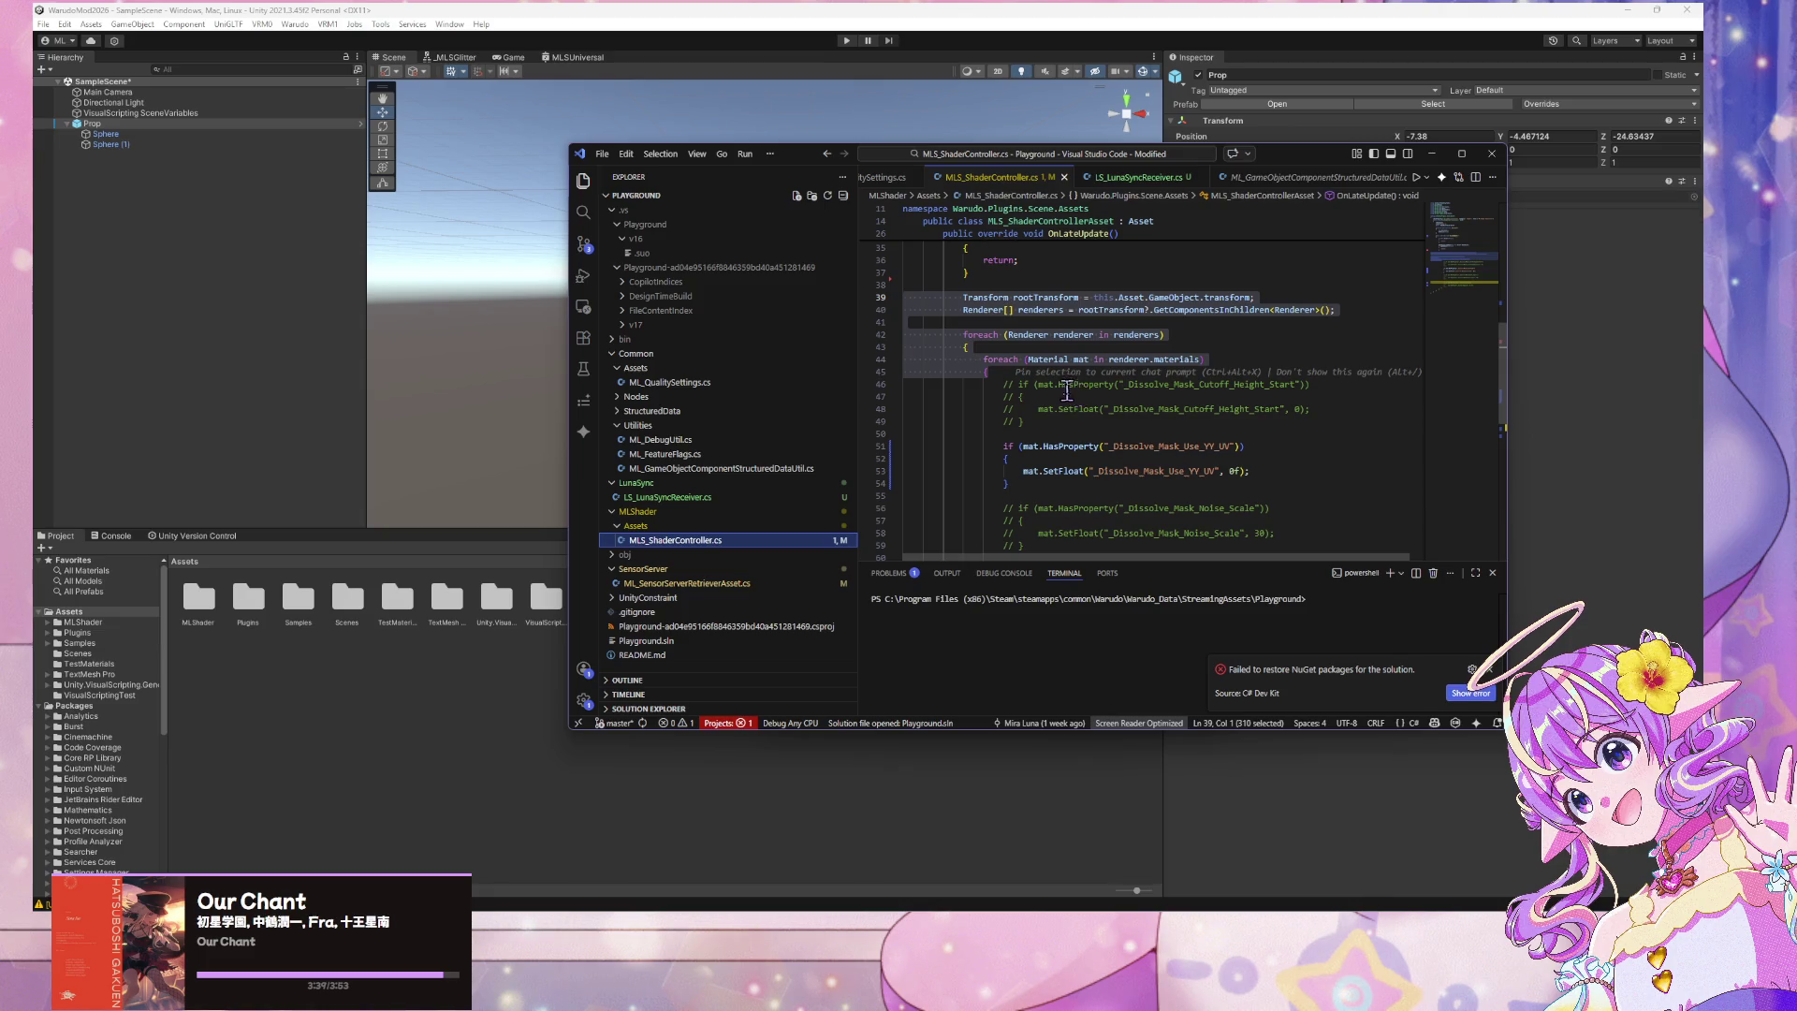
{"action": "scroll", "coordinate": [1066, 391], "scroll_direction": "up", "scroll_amount": 6}
{"action": "scroll", "coordinate": [1064, 391], "scroll_direction": "down", "scroll_amount": 1}
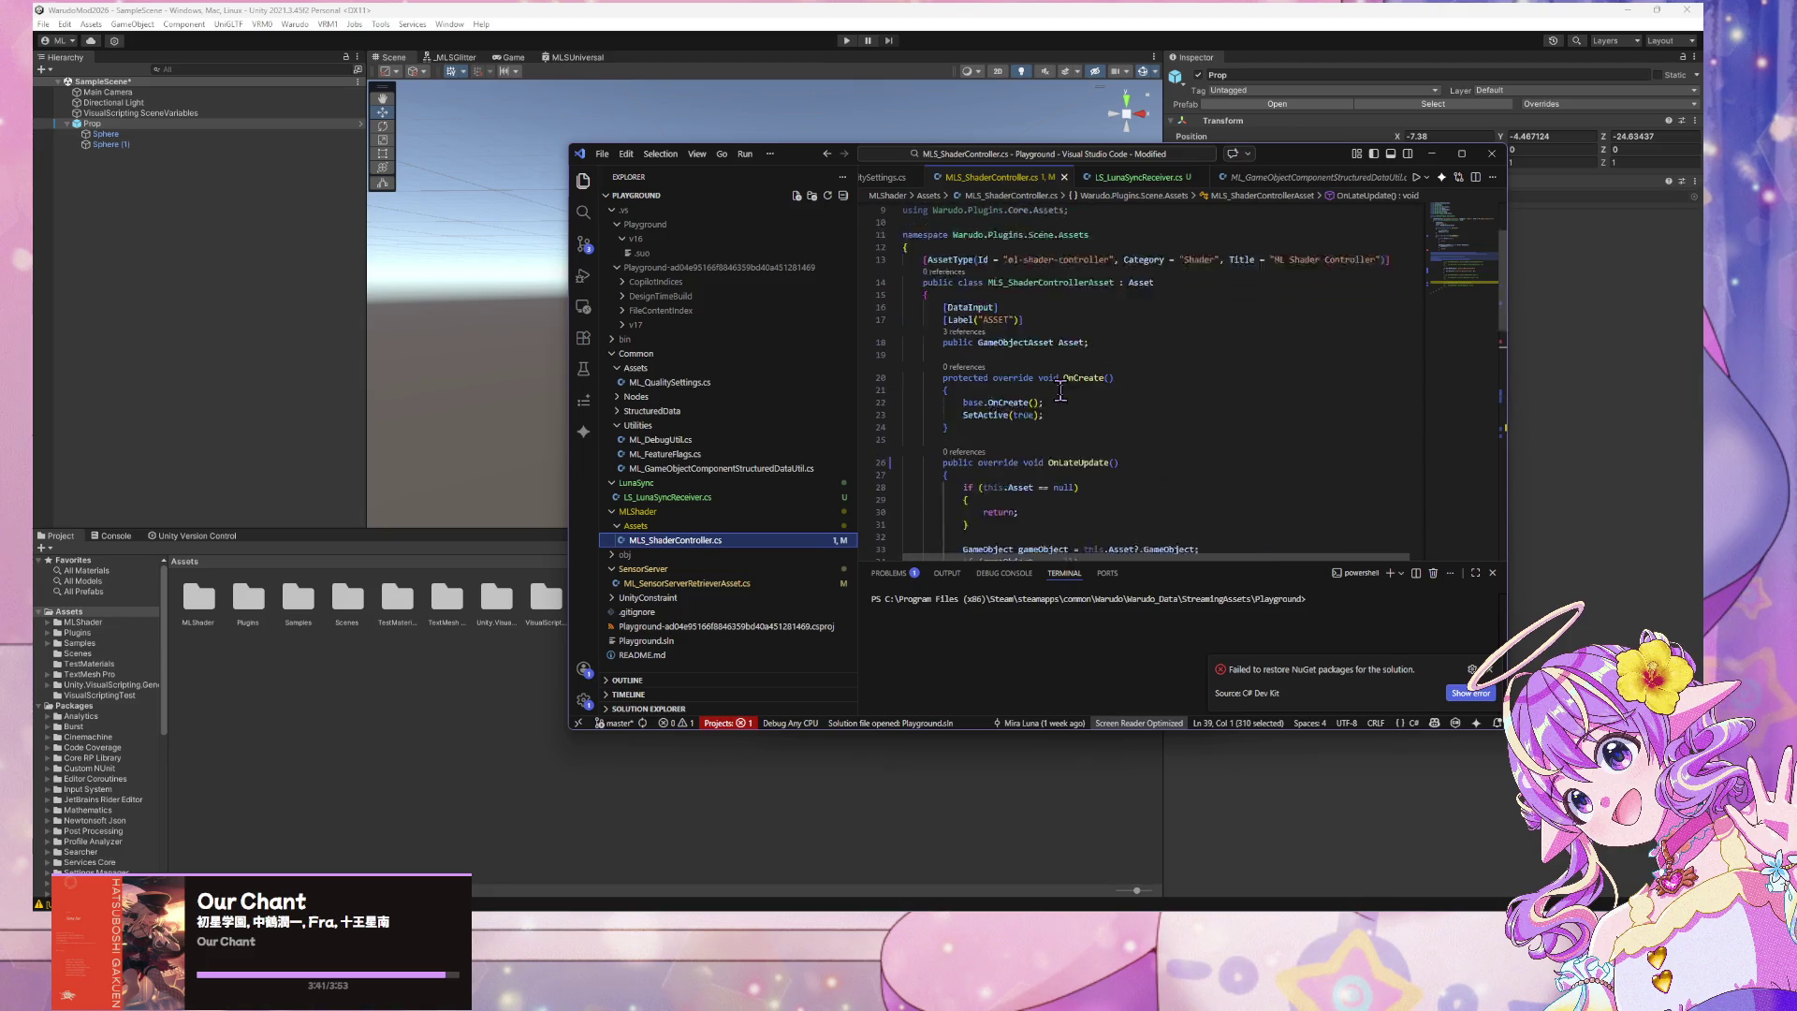
{"action": "scroll", "coordinate": [1061, 391], "scroll_direction": "up", "scroll_amount": 1}
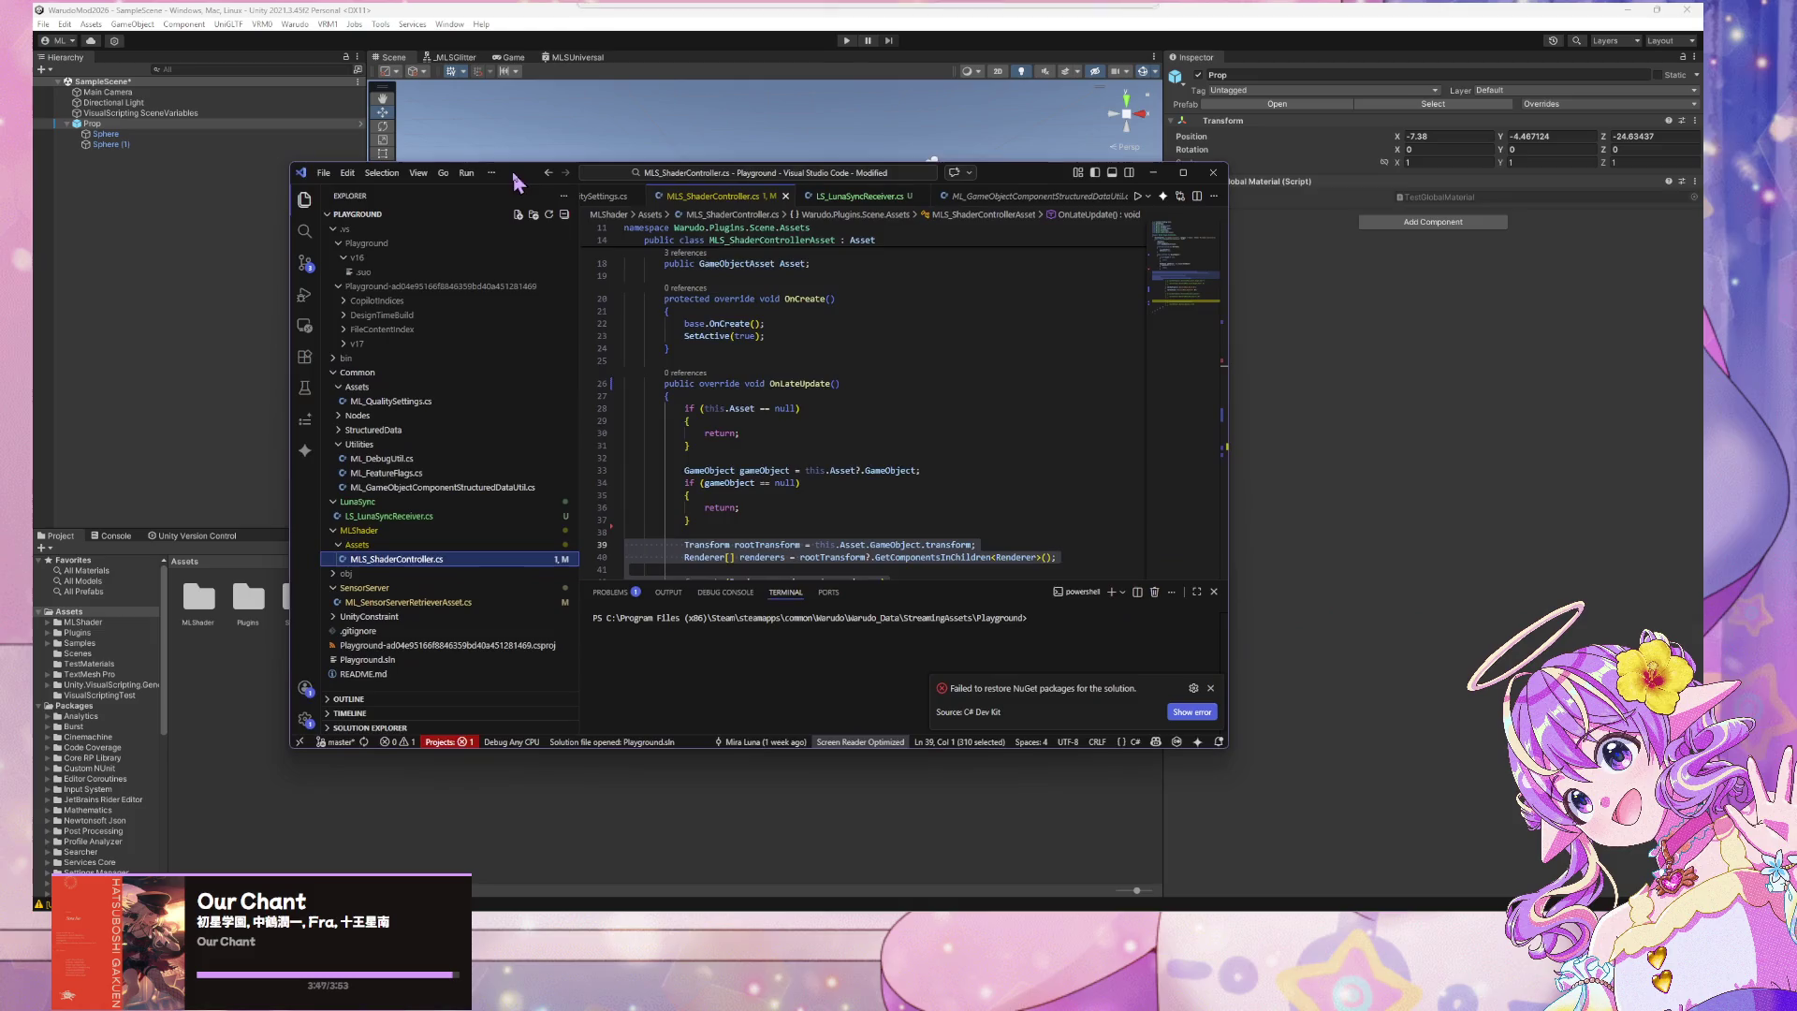
{"action": "left_click_drag", "start_coordinate": [1291, 154], "coordinate": [1013, 172]}
{"action": "scroll", "coordinate": [879, 438], "scroll_direction": "up", "scroll_amount": 3}
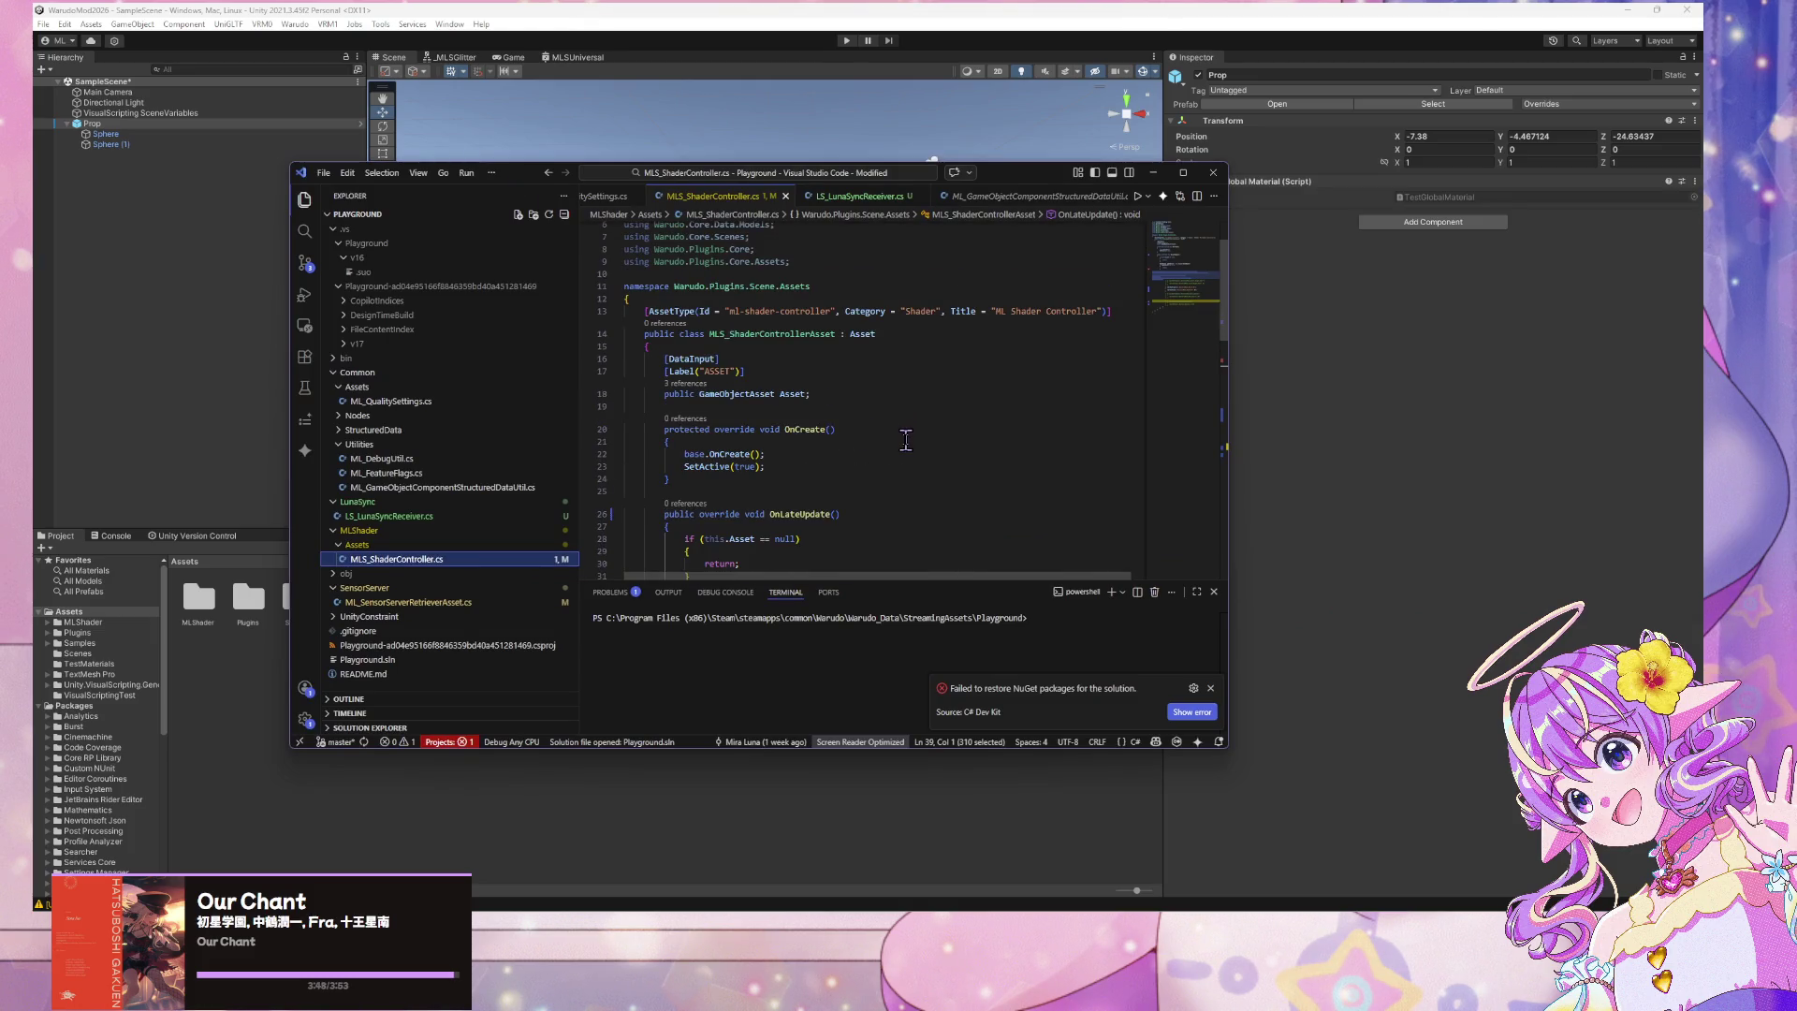
Add a Shader.SetGlobalFloat("_MLShaderController_GlobalFloat", 1f) line after SetActive(true) in OnCreate
{"action": "left_click", "coordinate": [813, 442]}
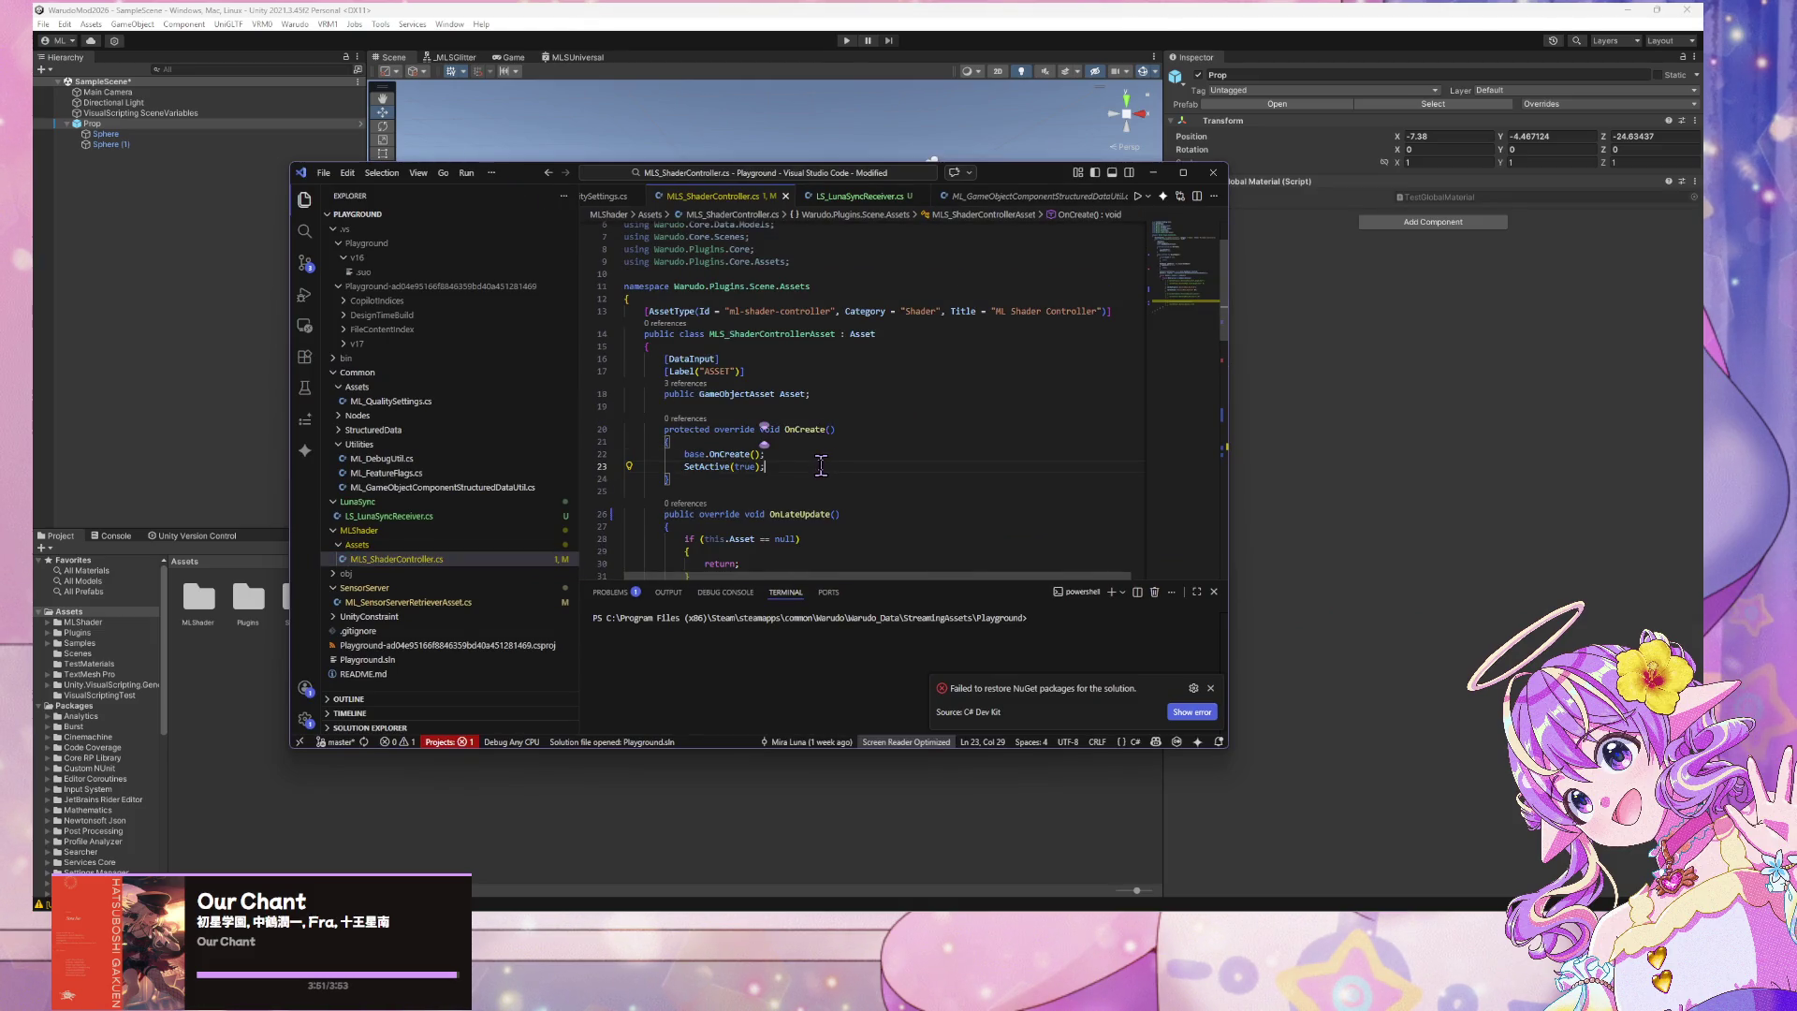
{"action": "key", "text": "Return"}
{"action": "type", "text": "S"}
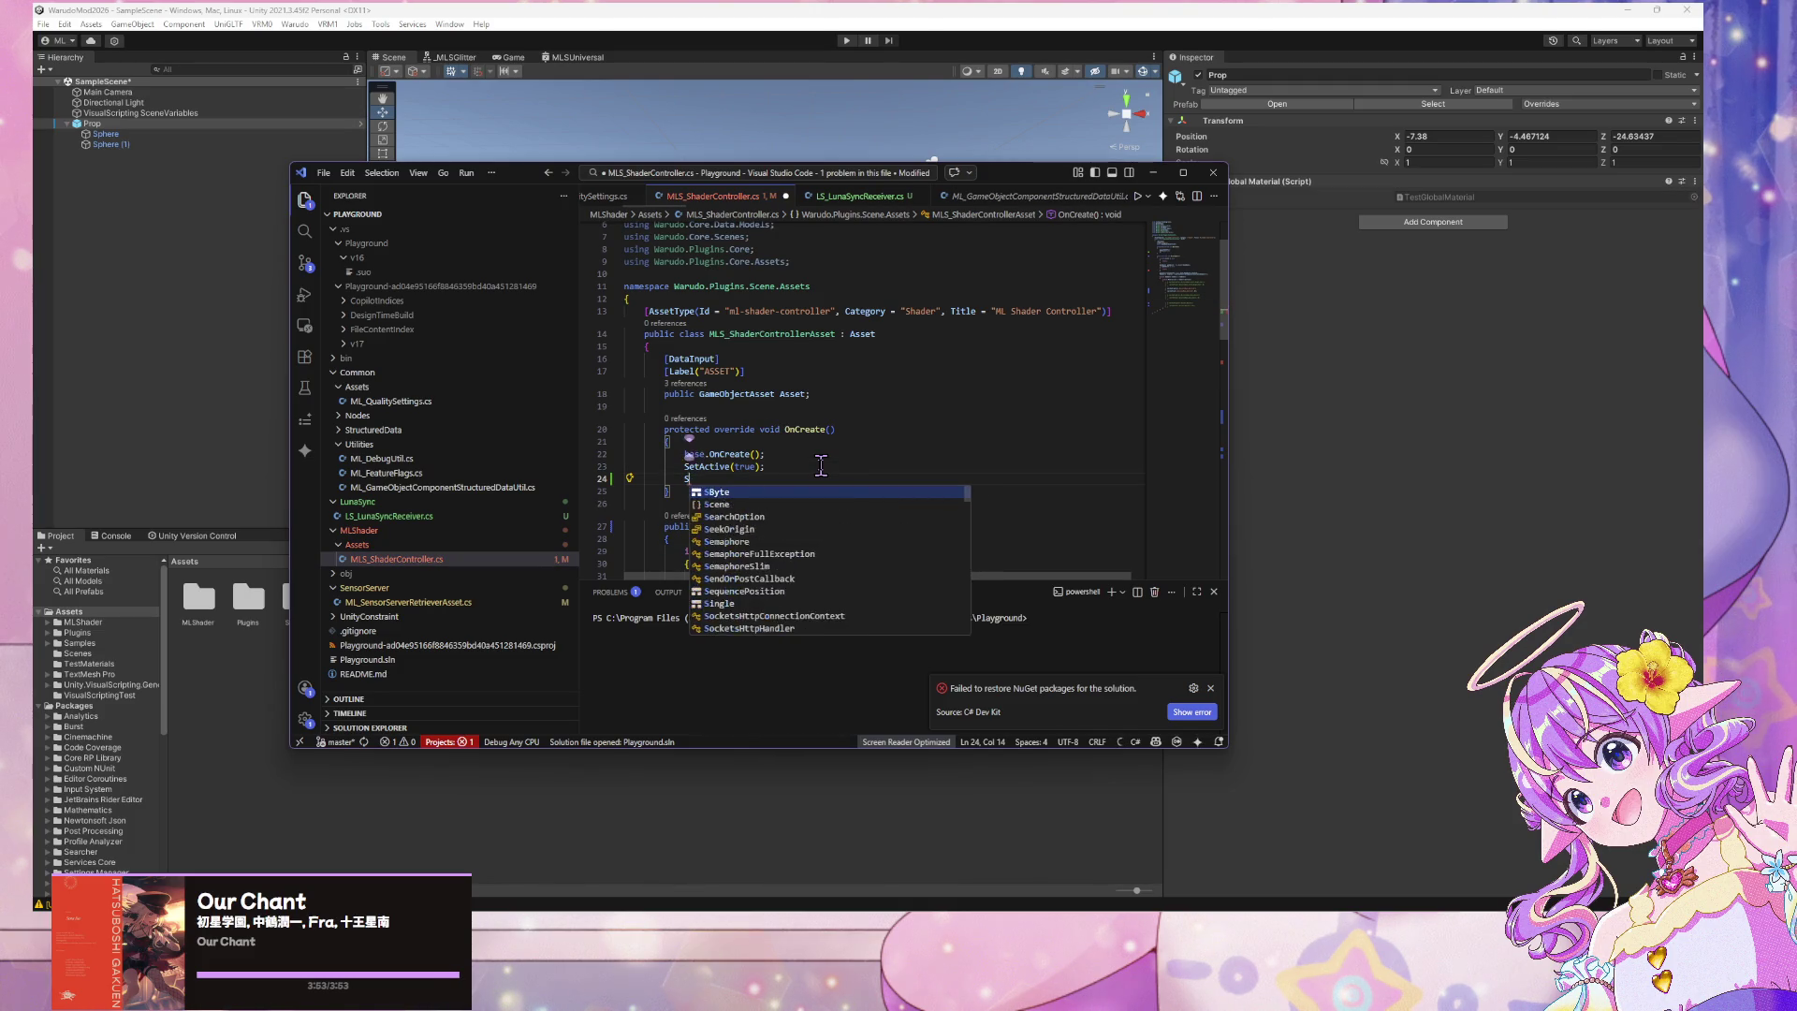
{"action": "type", "text": "hader"}
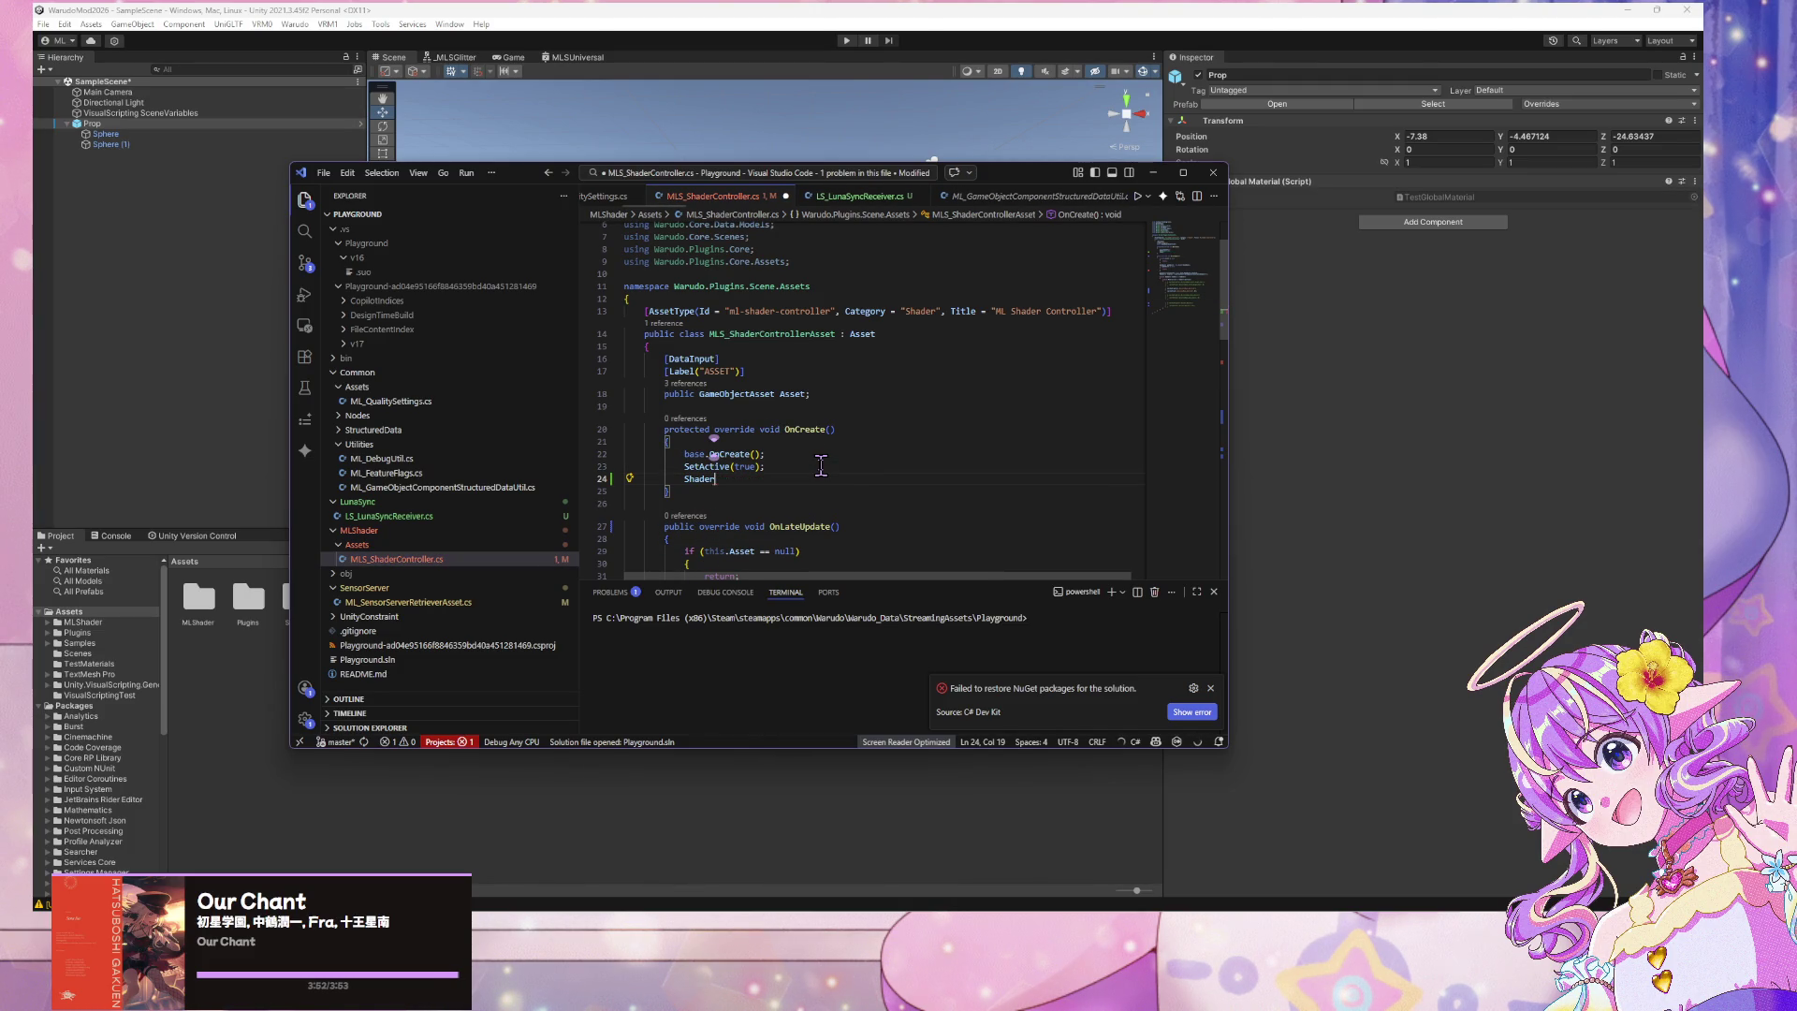
{"action": "type", "text": ".set"}
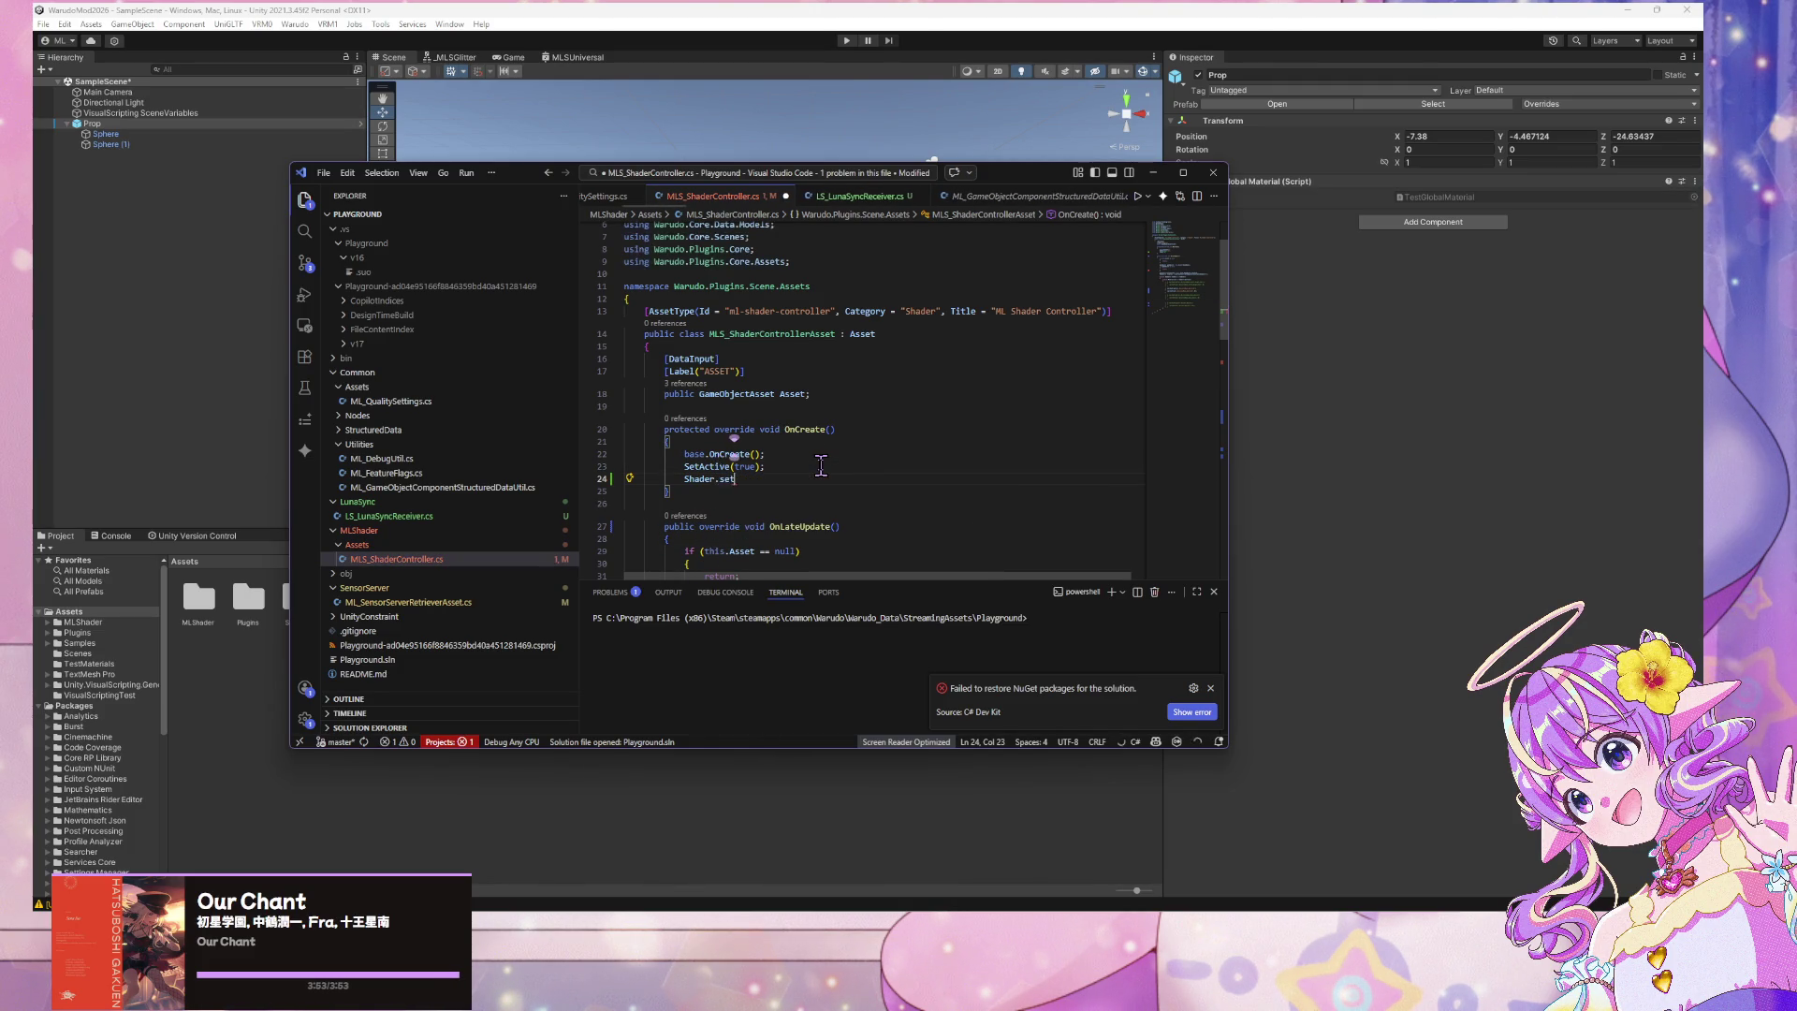
{"action": "key", "text": "Tab"}
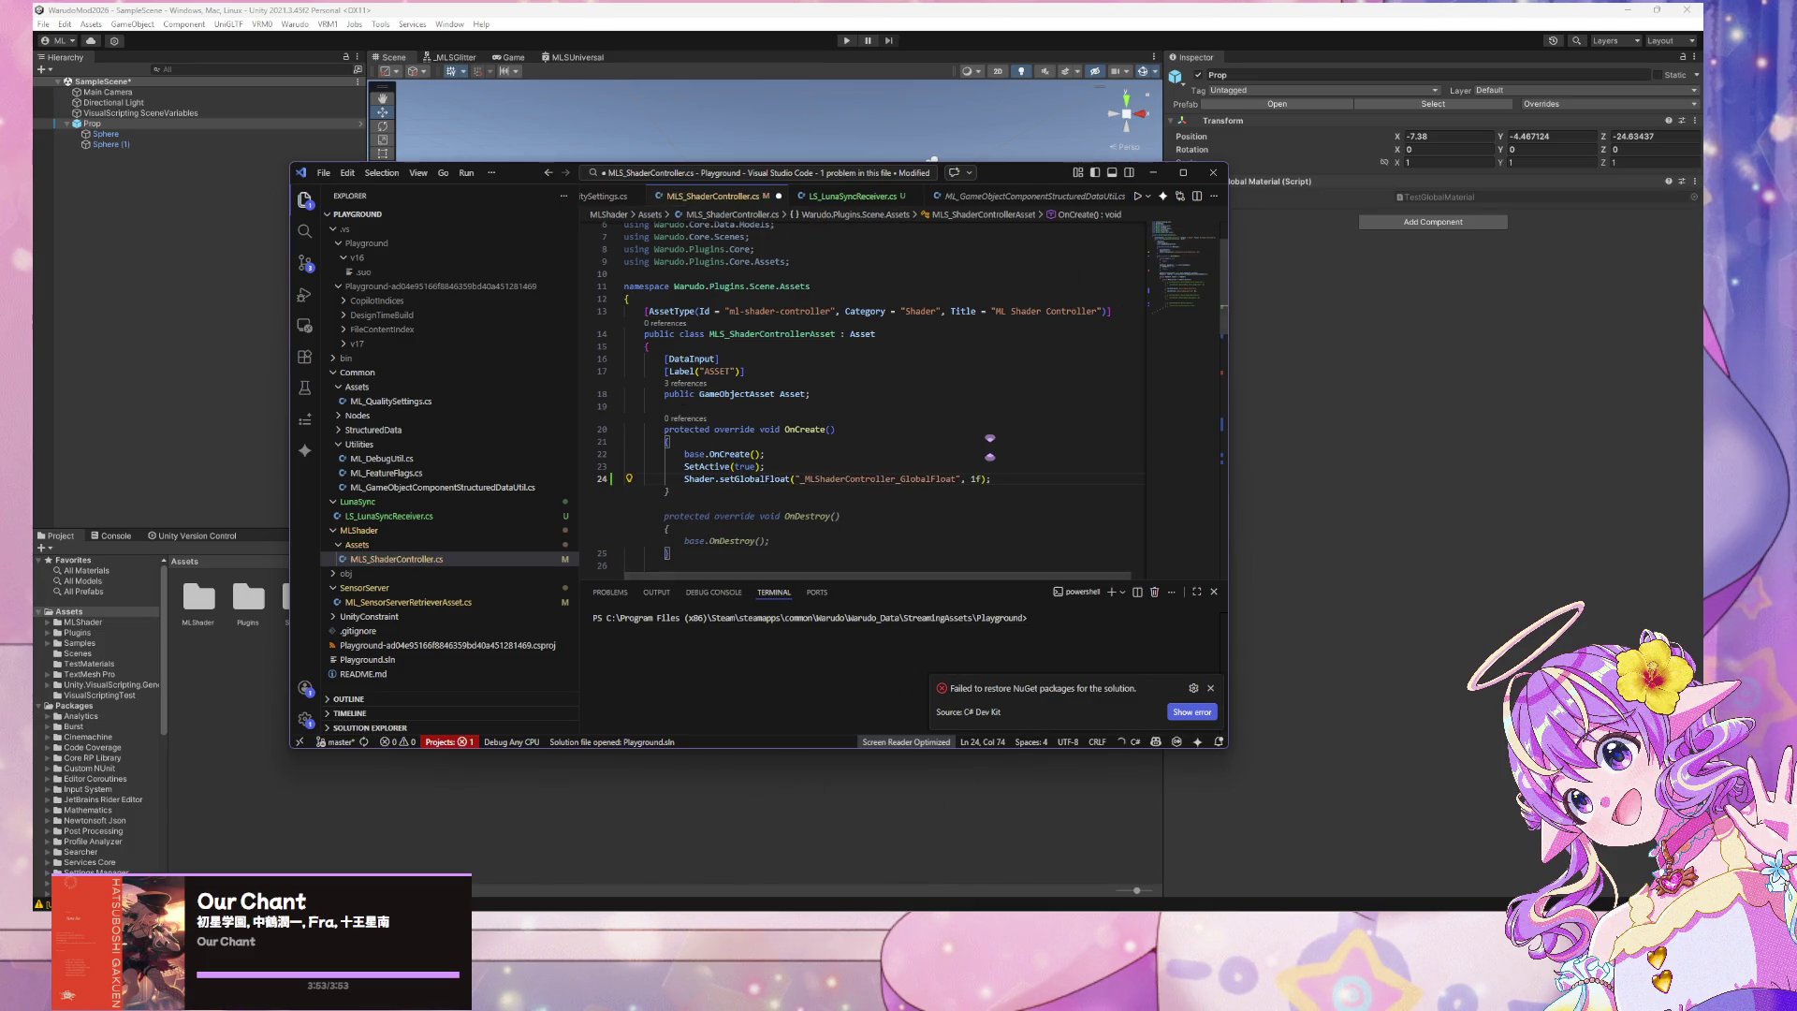
{"action": "mouse_move", "coordinate": [885, 927]}
{"action": "left_click", "coordinate": [917, 873]}
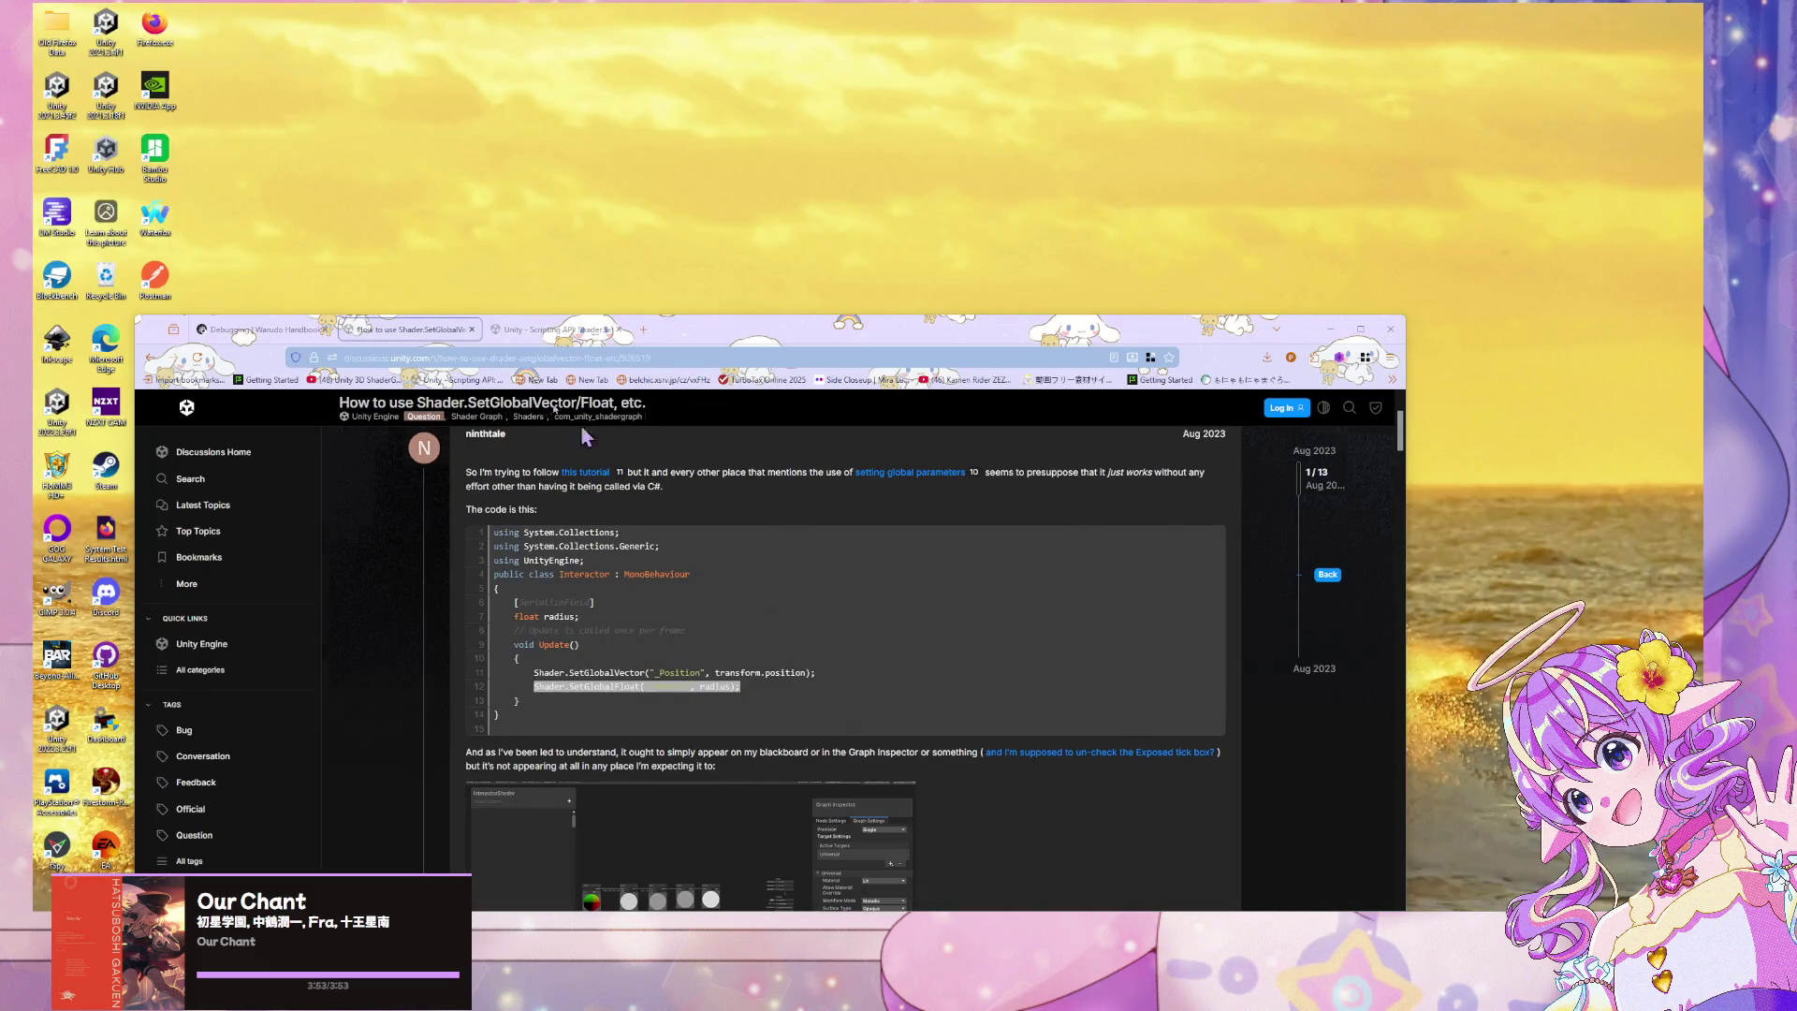
Browse the Unity Scripting API Shader page to the SetGlobalFloat reference and its example
{"action": "left_click", "coordinate": [562, 331]}
{"action": "scroll", "coordinate": [777, 580], "scroll_direction": "up", "scroll_amount": 3}
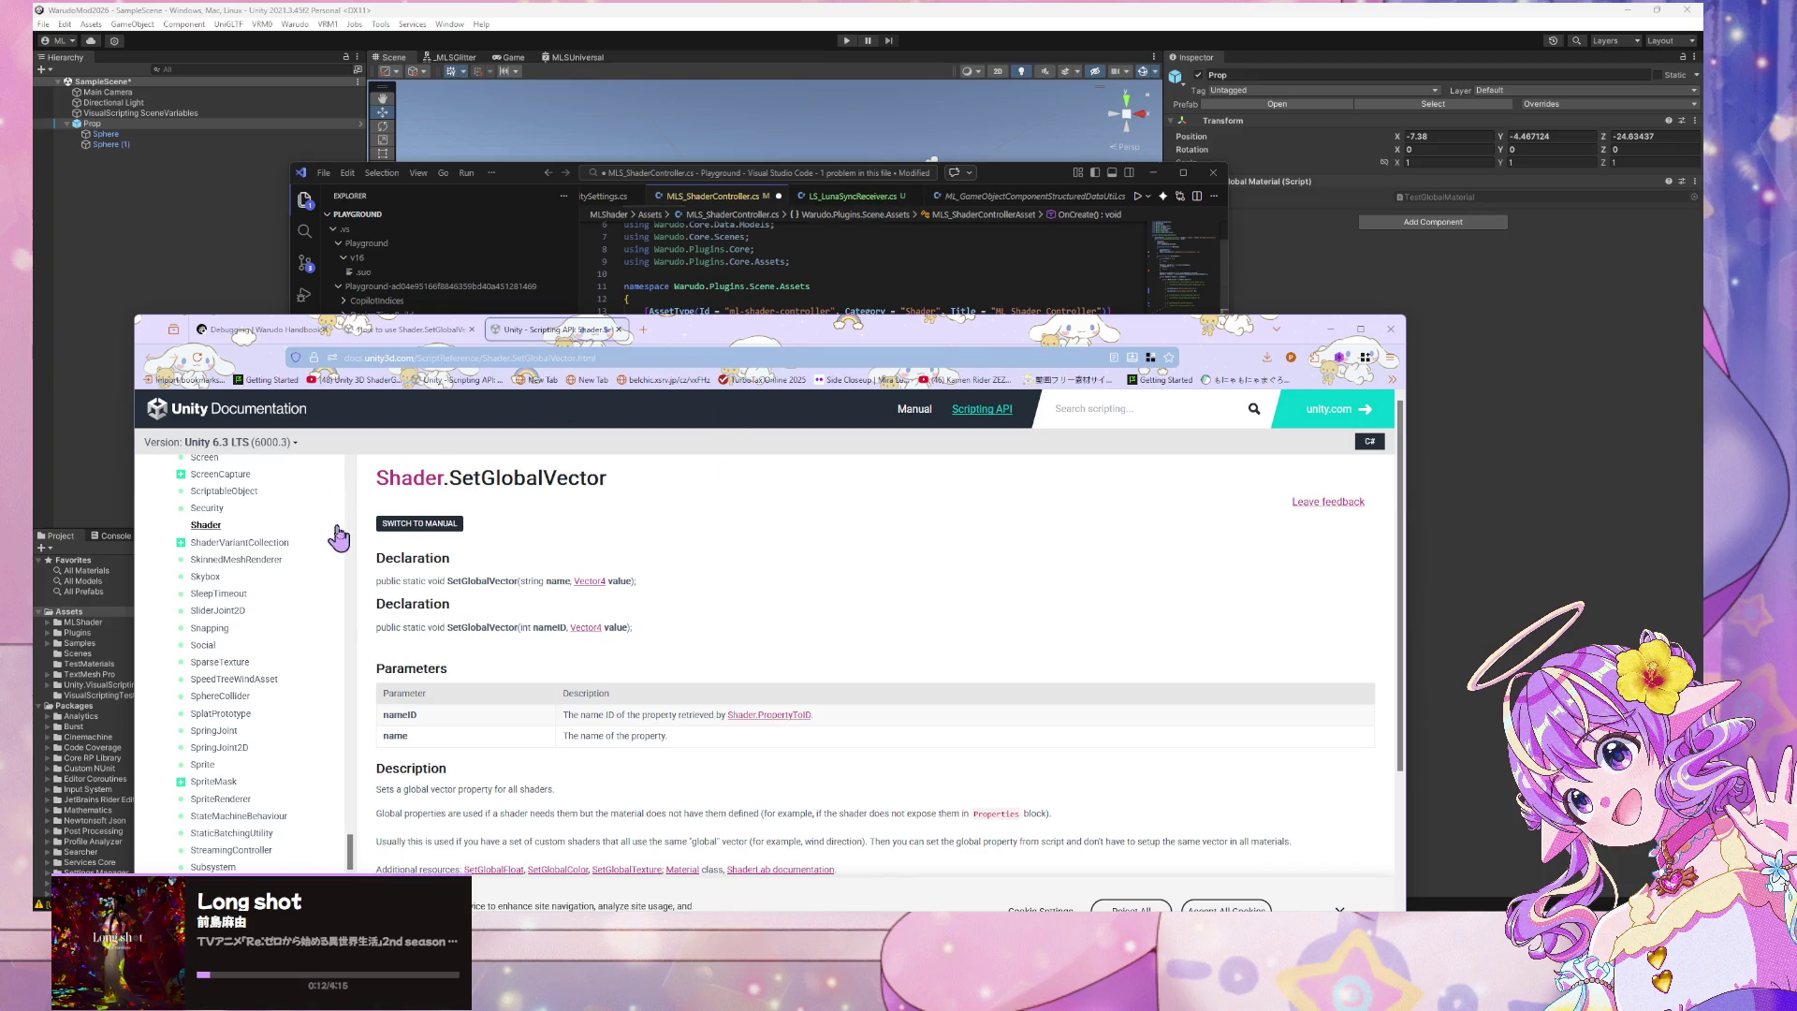
{"action": "scroll", "coordinate": [279, 608], "scroll_direction": "down", "scroll_amount": 6}
{"action": "scroll", "coordinate": [278, 611], "scroll_direction": "down", "scroll_amount": 3}
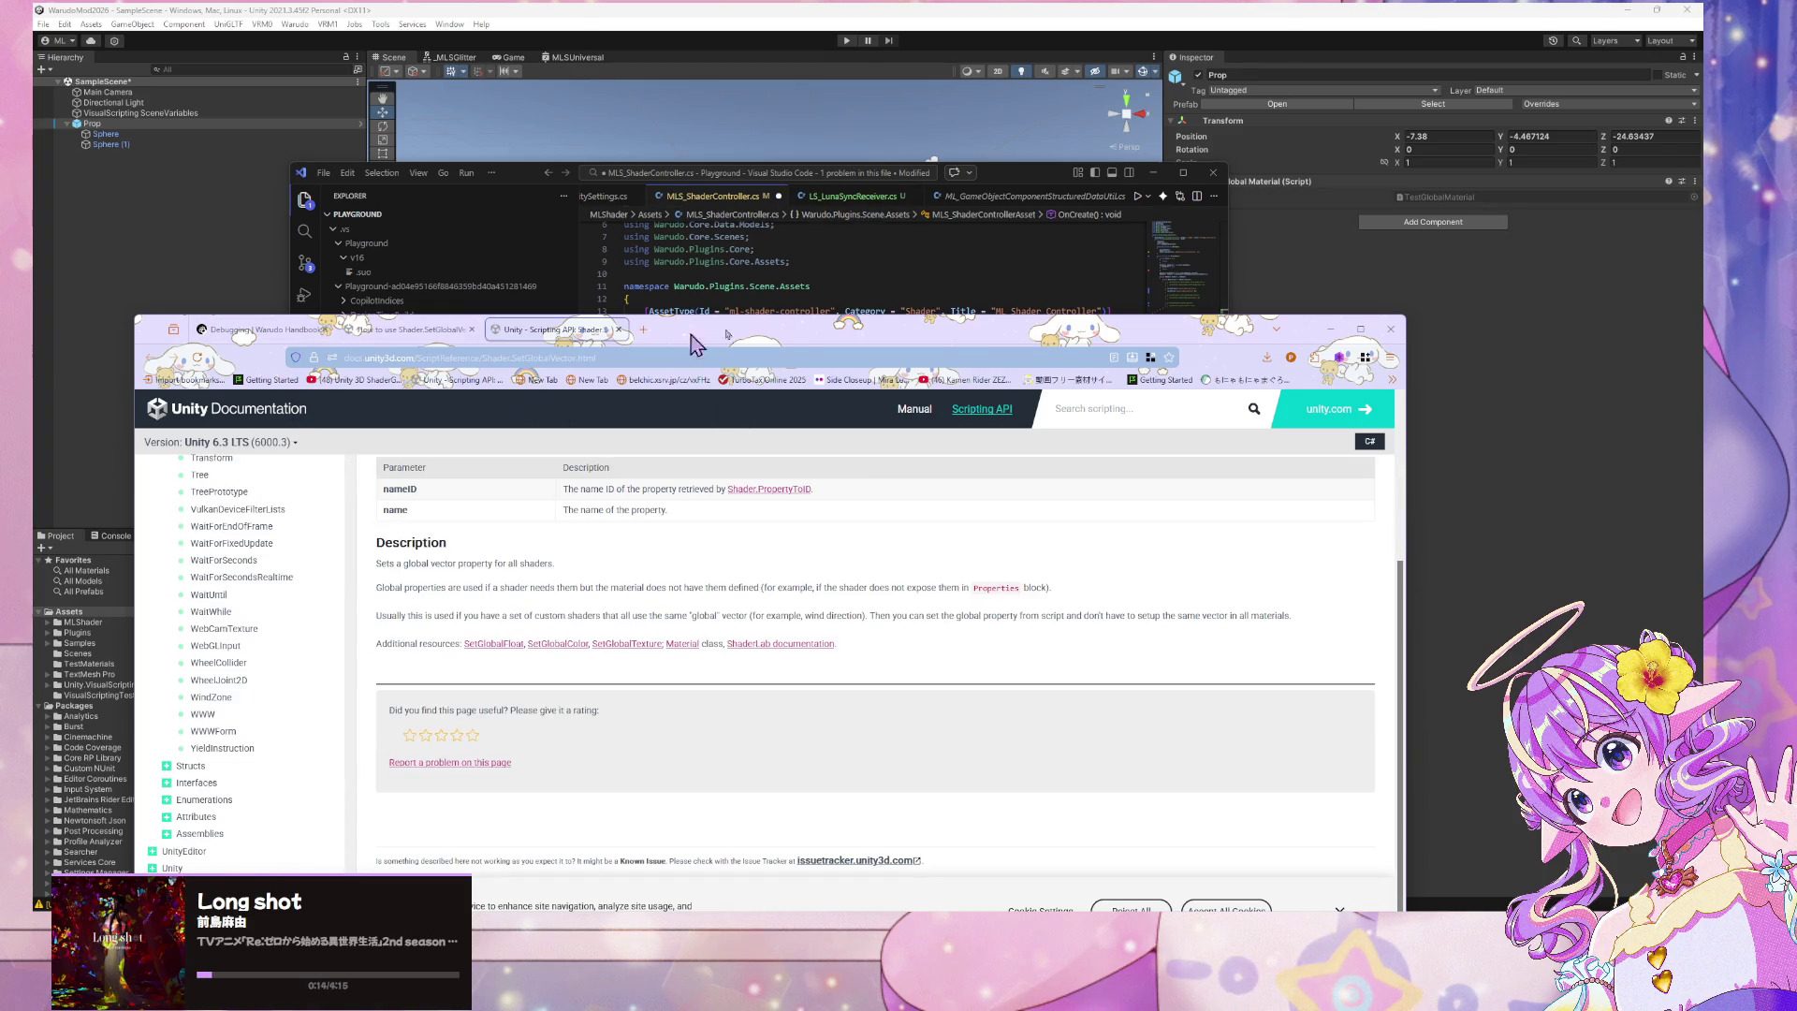
{"action": "left_click_drag", "start_coordinate": [922, 329], "coordinate": [1125, 70]}
{"action": "scroll", "coordinate": [577, 401], "scroll_direction": "up", "scroll_amount": 3}
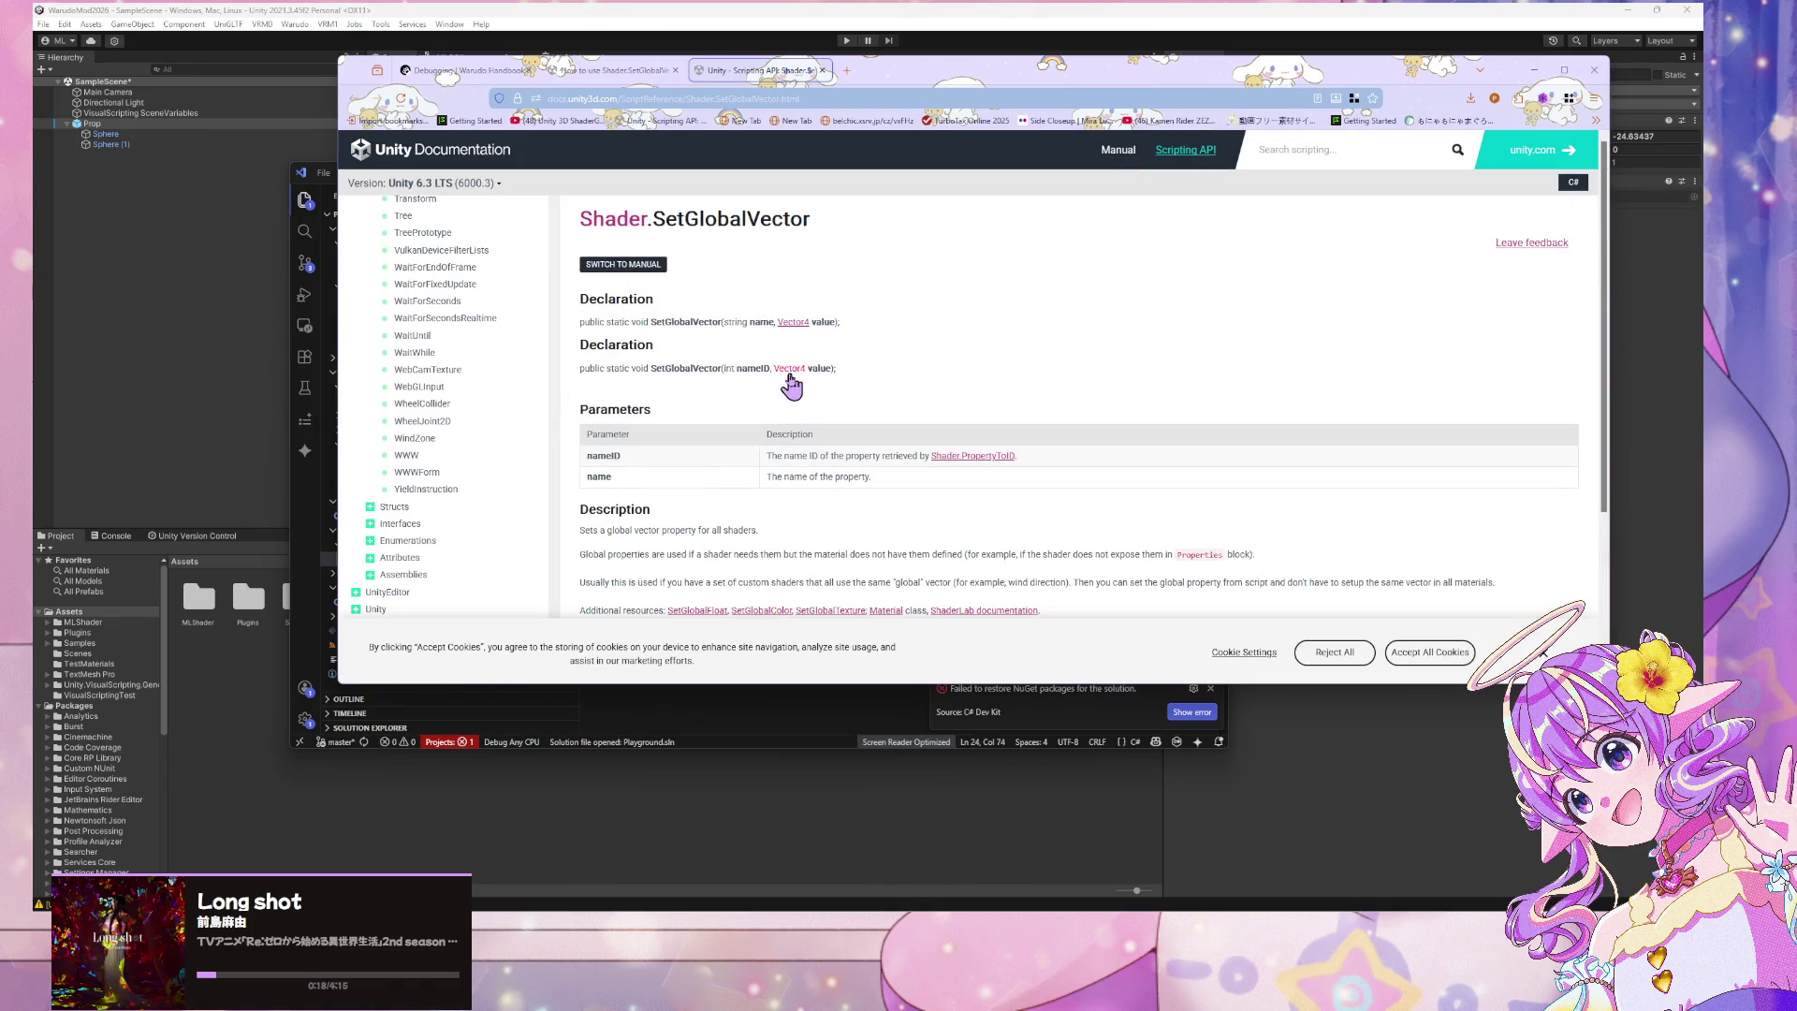
{"action": "scroll", "coordinate": [436, 369], "scroll_direction": "down", "scroll_amount": 3}
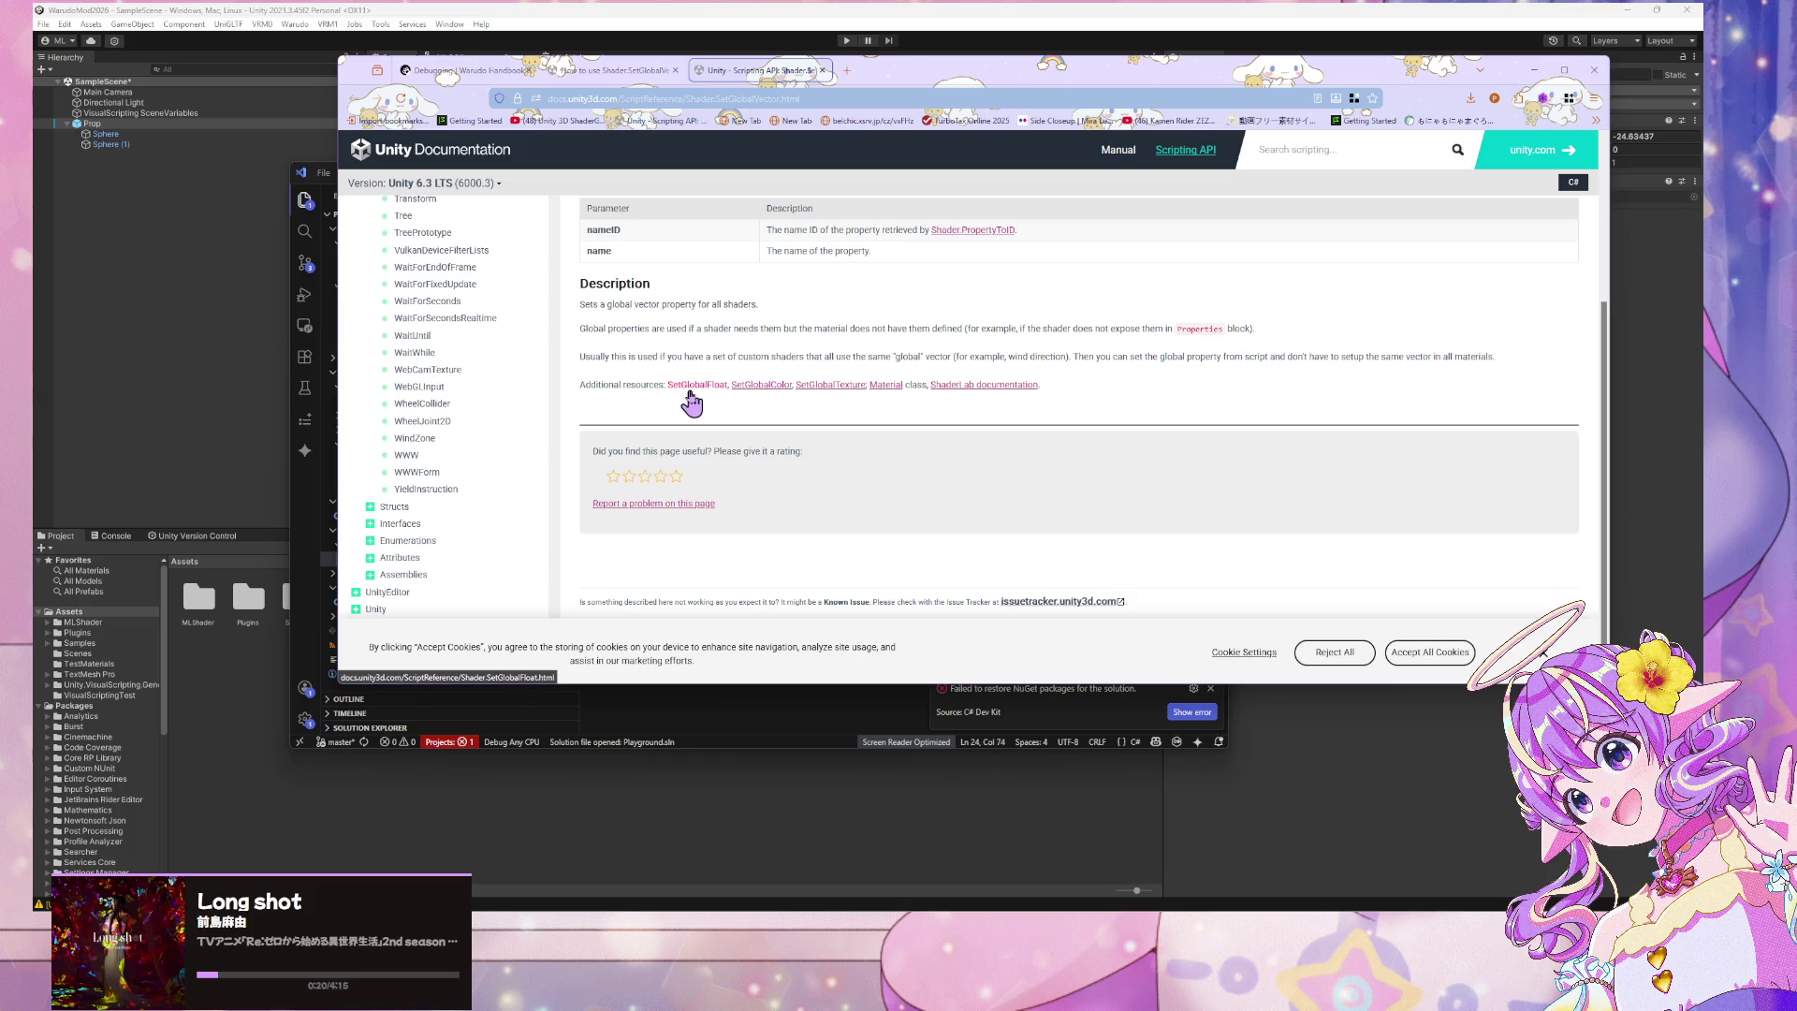
{"action": "left_click", "coordinate": [932, 506]}
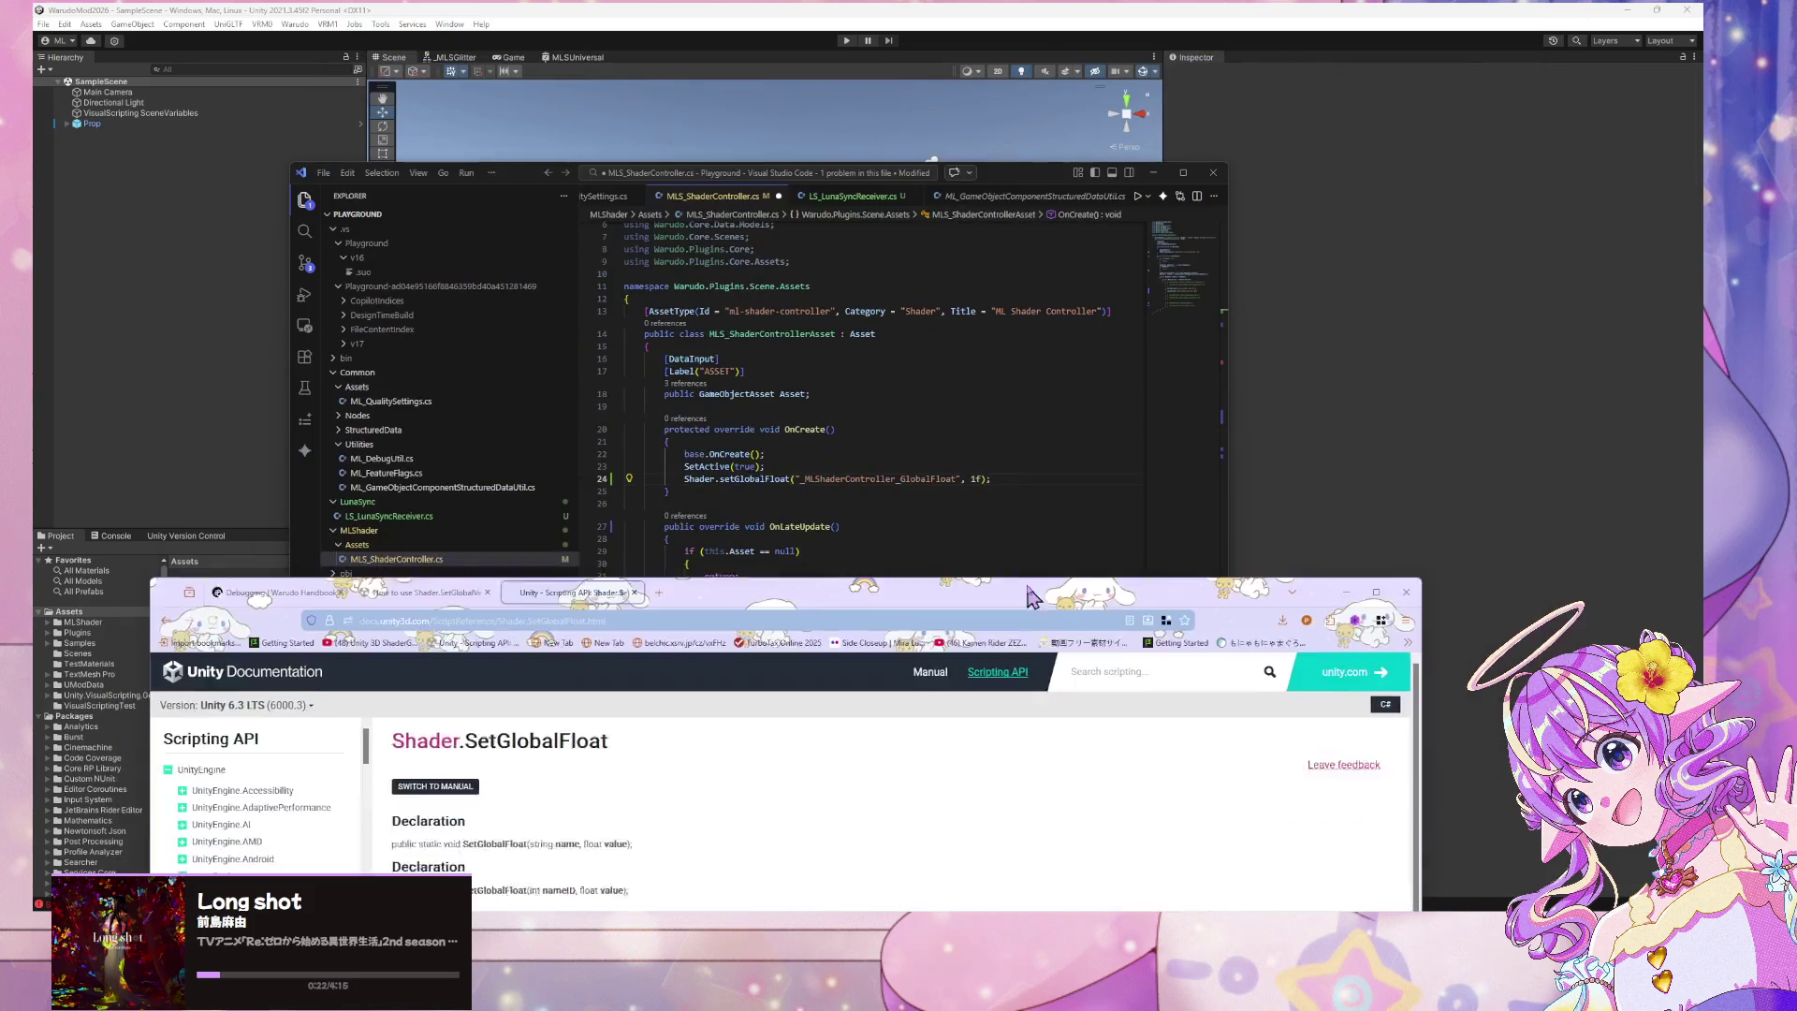
Select the '_MLShaderController_GlobalFloat' name on line 24, comparing it with the docs example
{"action": "left_click", "coordinate": [931, 506]}
{"action": "left_click", "coordinate": [947, 478]}
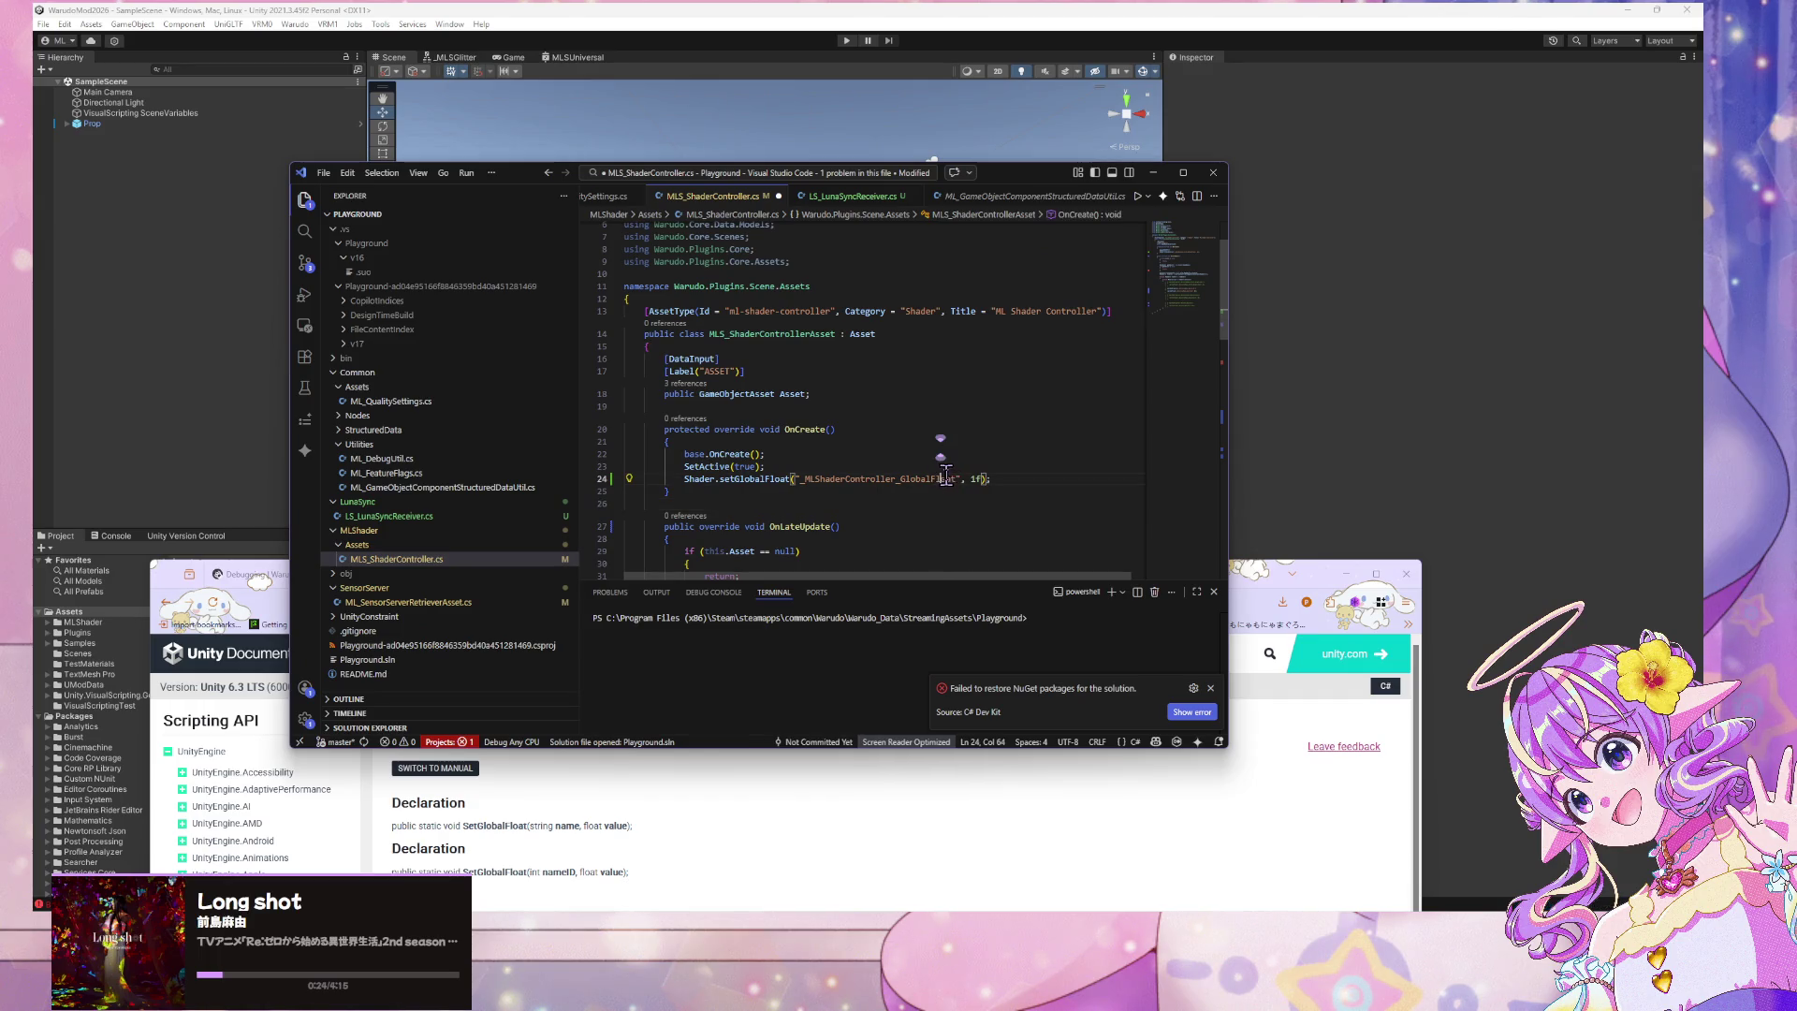
{"action": "left_click_drag", "start_coordinate": [954, 478], "coordinate": [830, 479]}
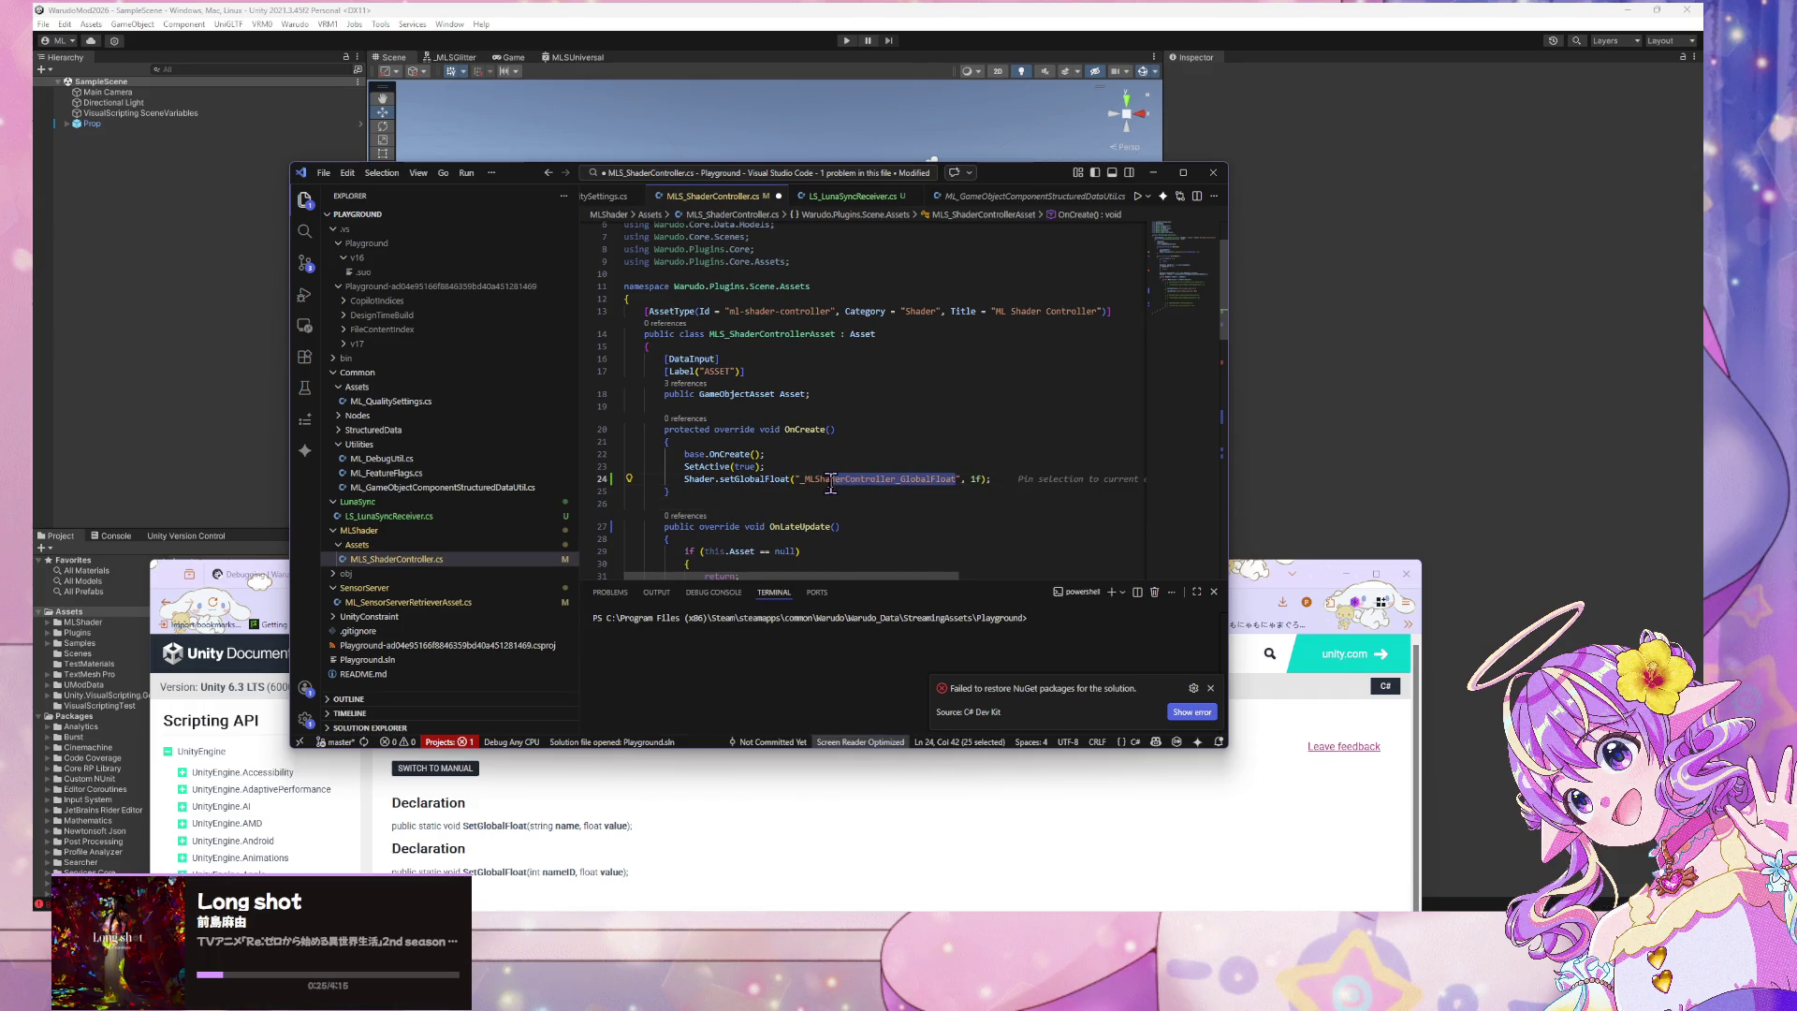
{"action": "left_click", "coordinate": [723, 478]}
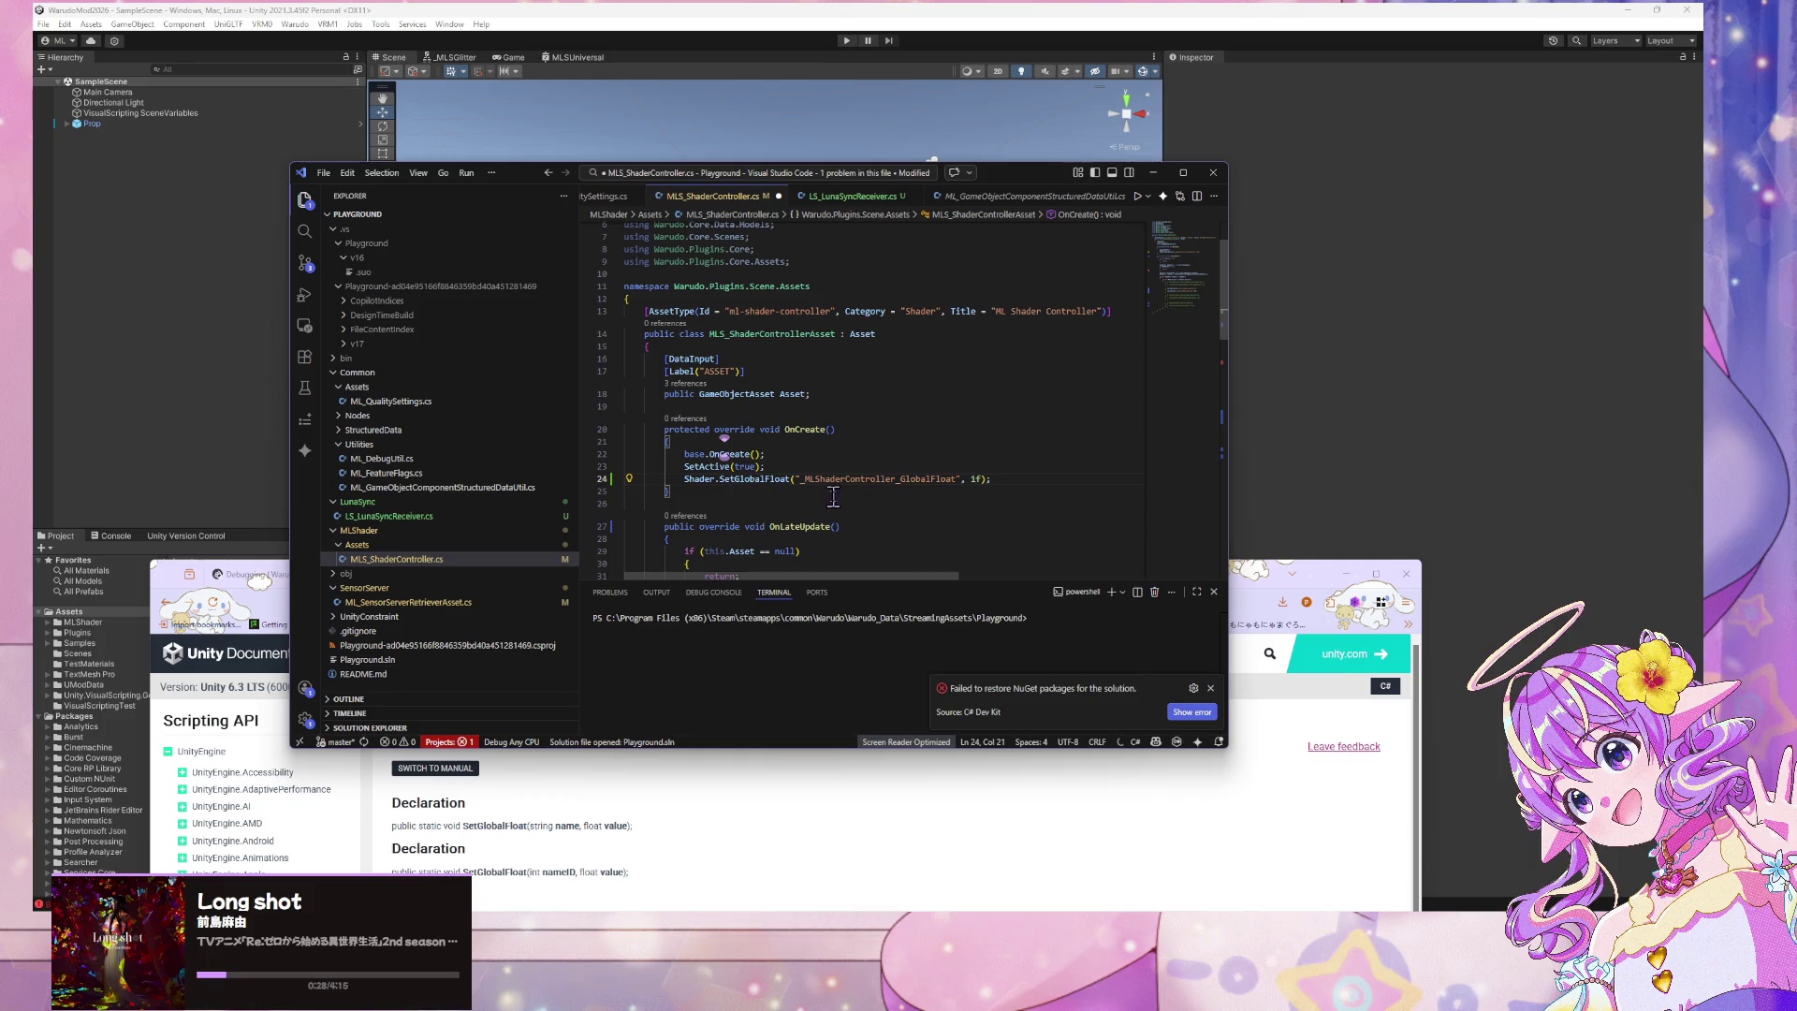
{"action": "double_click", "coordinate": [873, 478]}
{"action": "key", "text": "alt+Tab"}
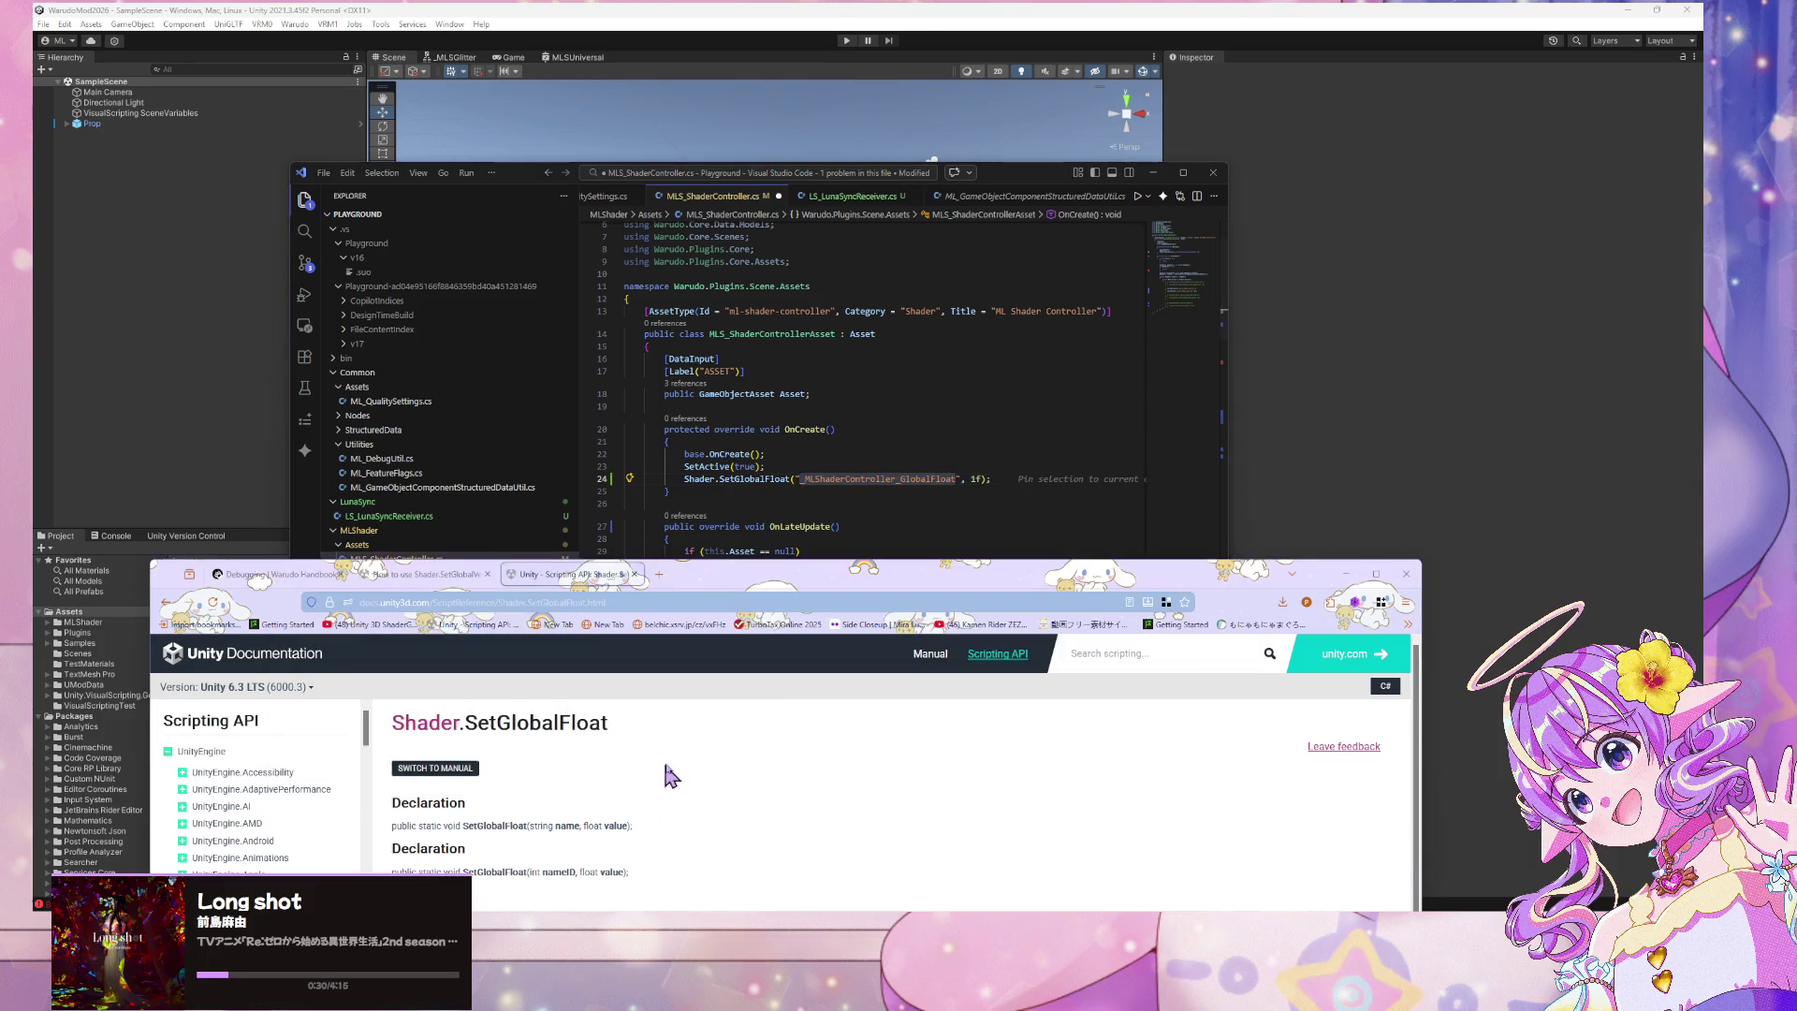
{"action": "scroll", "coordinate": [811, 689], "scroll_direction": "down", "scroll_amount": 5}
{"action": "left_click", "coordinate": [842, 468]}
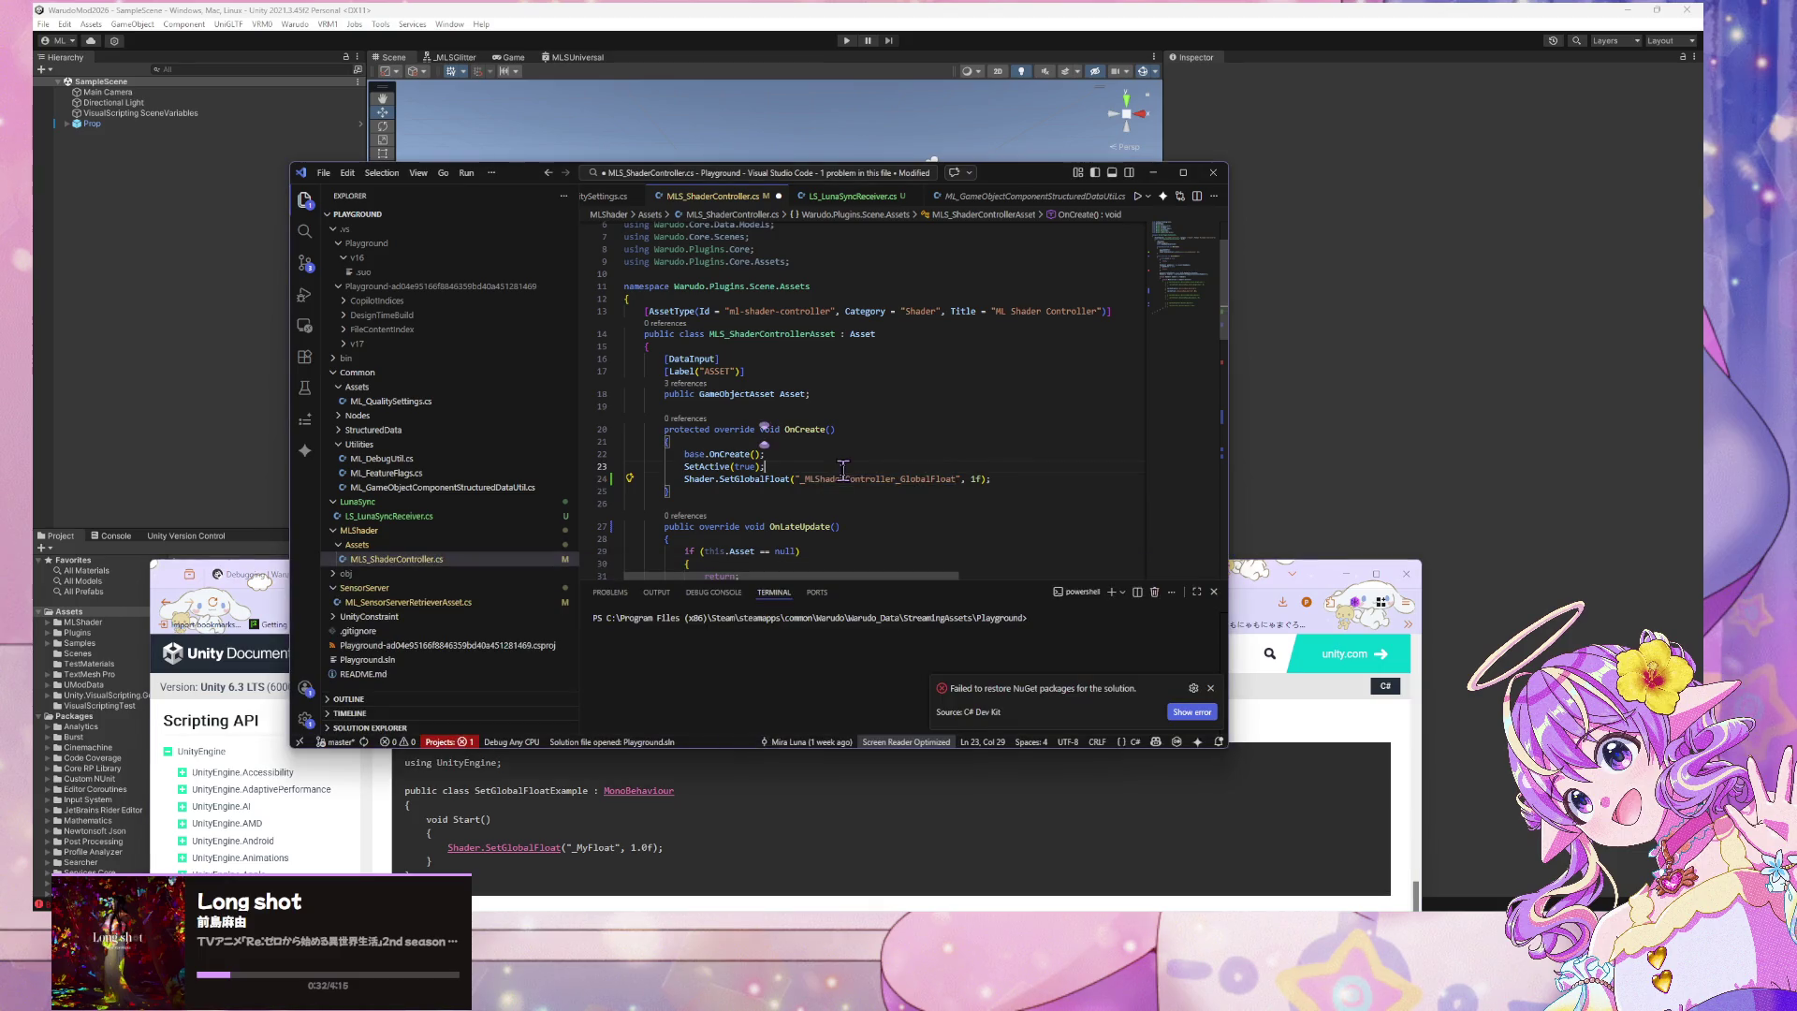
{"action": "left_click_drag", "start_coordinate": [957, 479], "coordinate": [826, 478]}
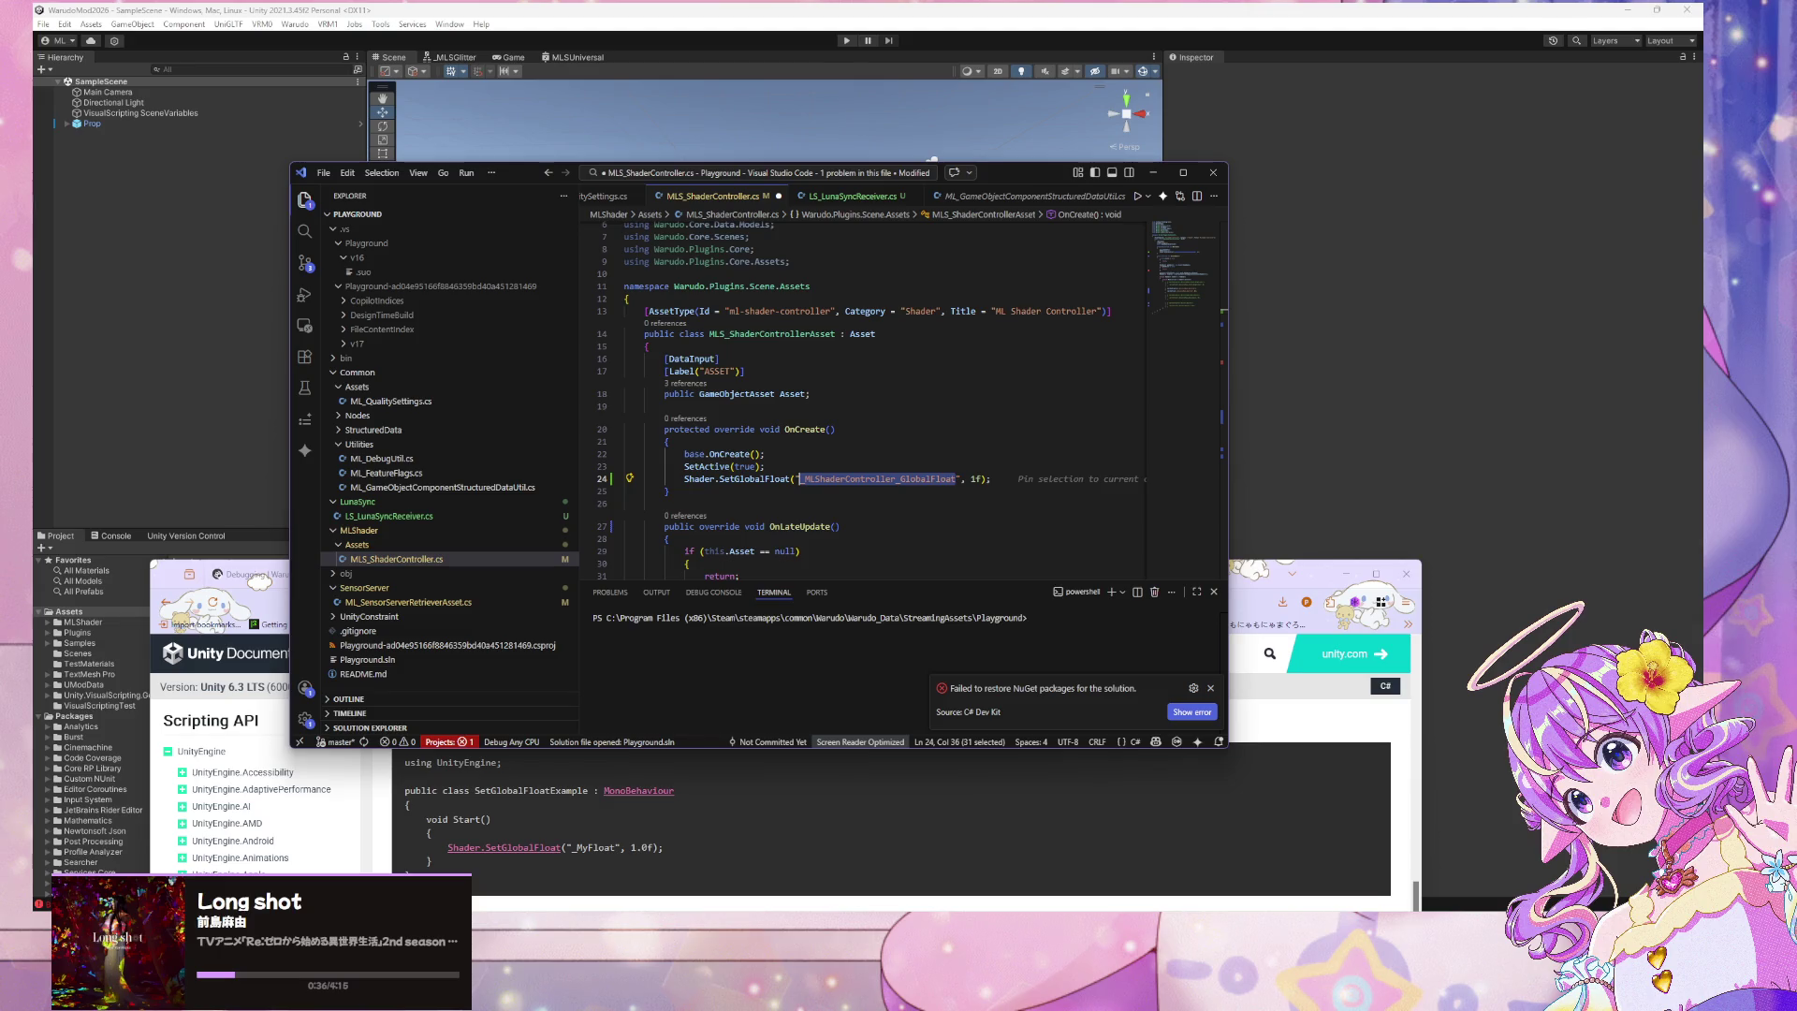
{"action": "mouse_move", "coordinate": [1180, 908]}
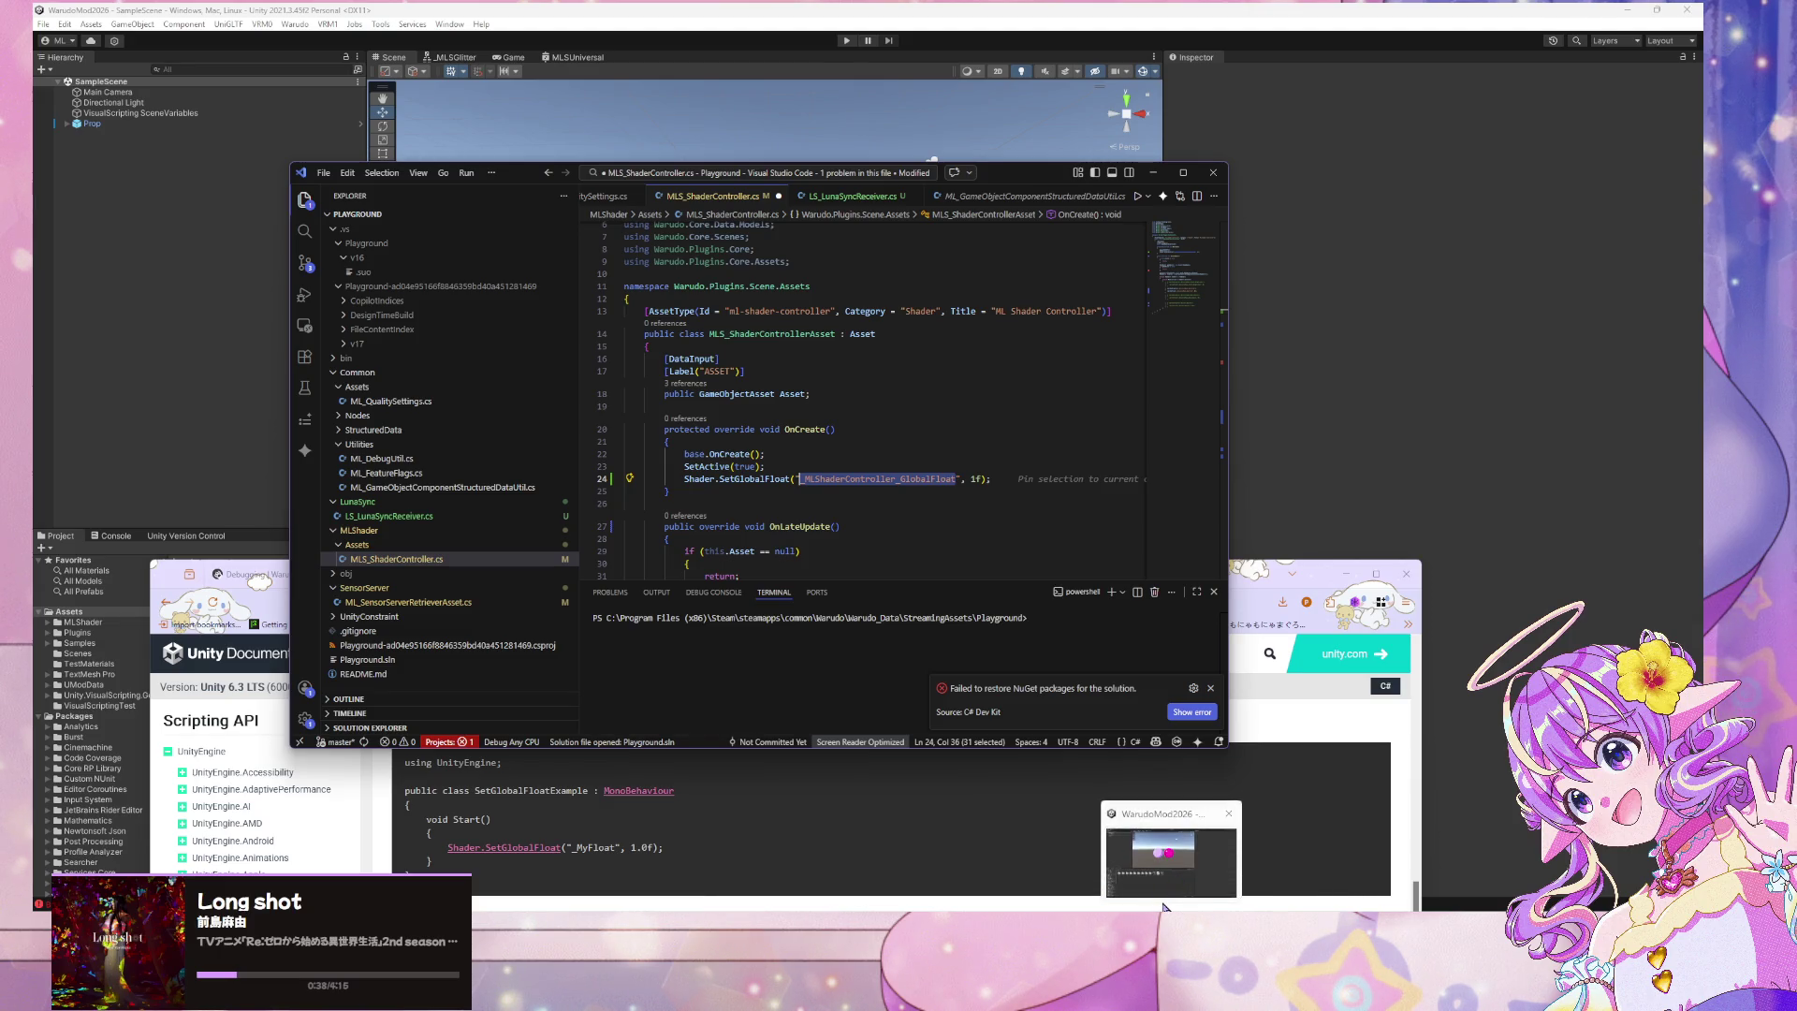
{"action": "left_click", "coordinate": [1171, 861]}
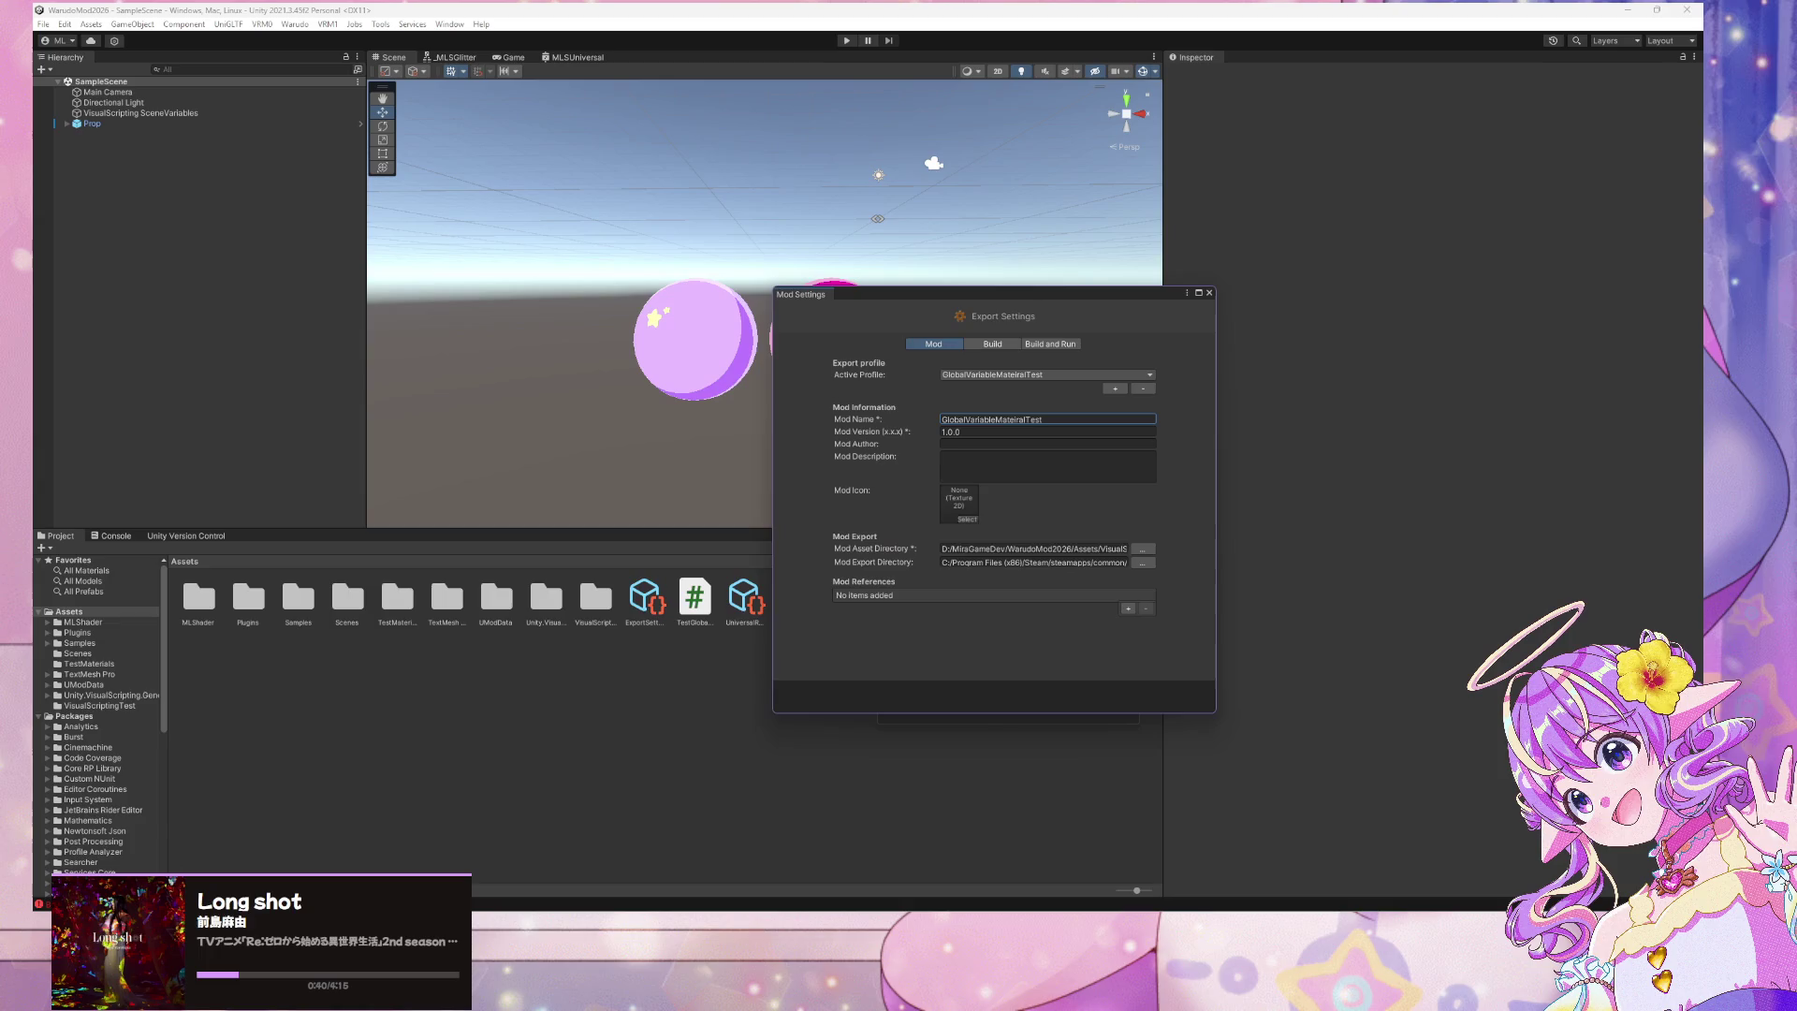
Remove the Test Global Material component from Prop, leaving only its Transform
{"action": "key", "text": "alt+Tab"}
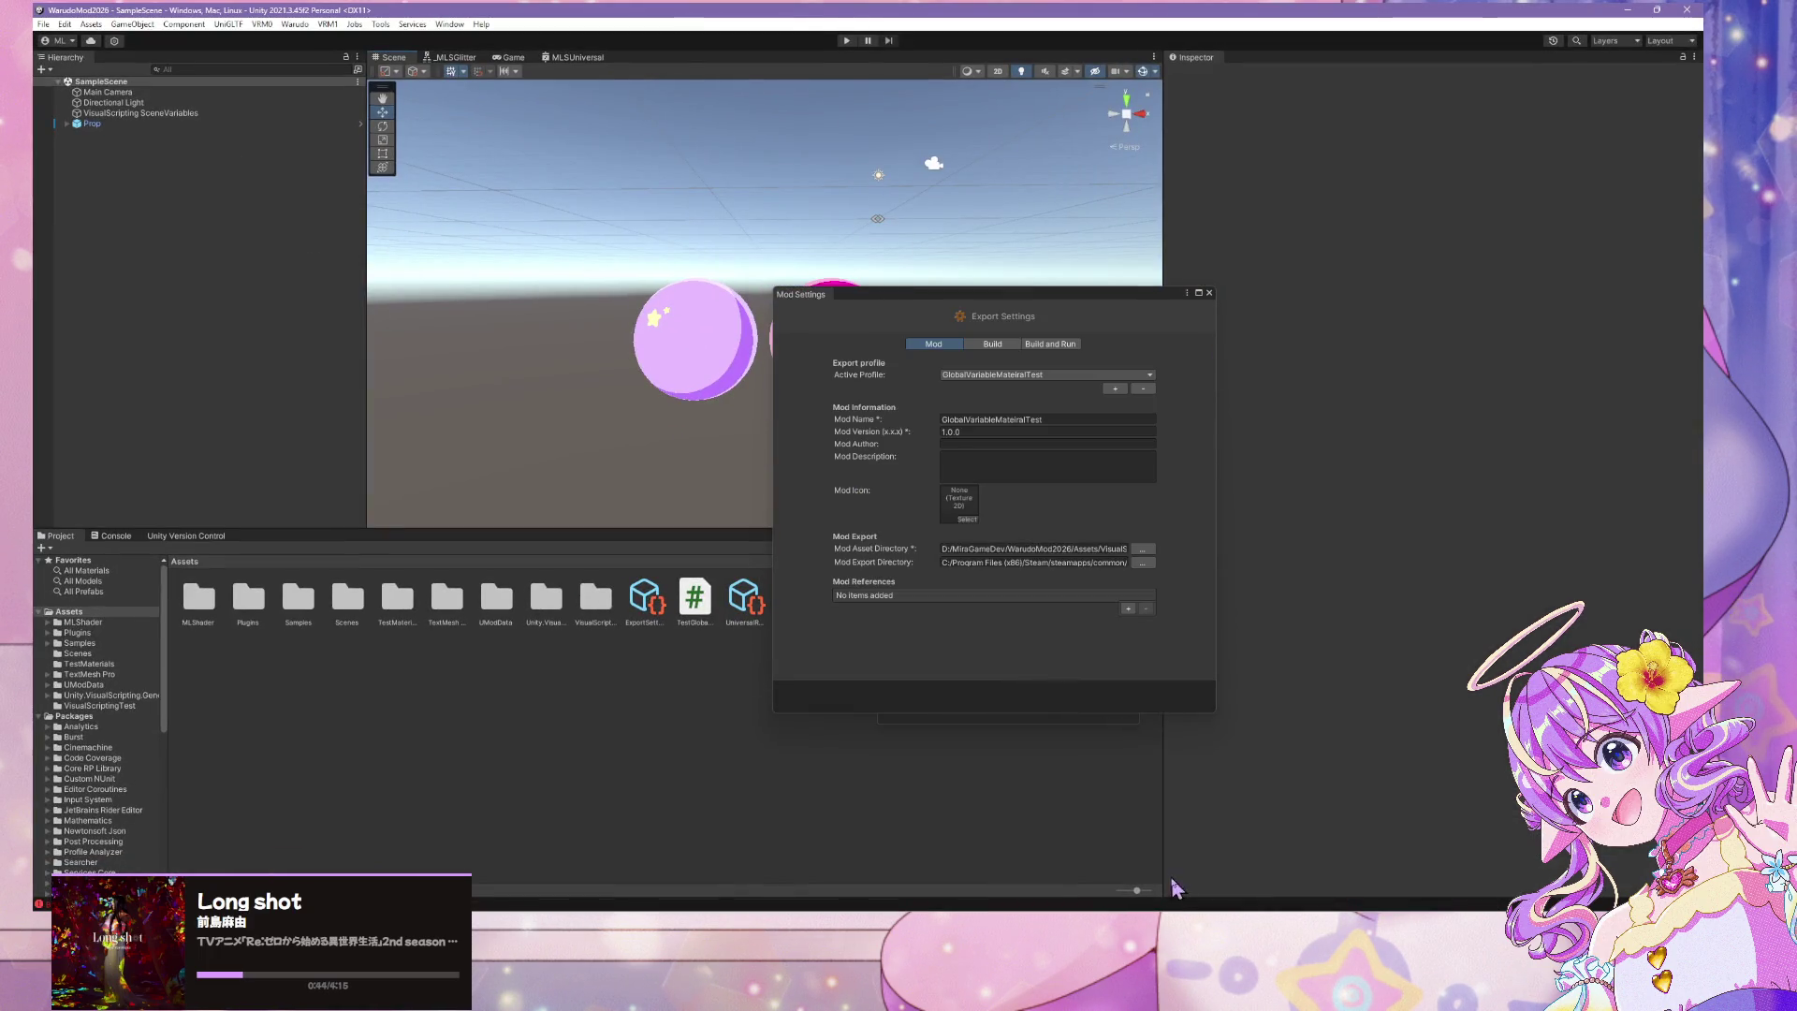
{"action": "mouse_move", "coordinate": [943, 311]}
{"action": "left_mouse_down"}
{"action": "mouse_move", "coordinate": [1497, 309]}
{"action": "mouse_move", "coordinate": [1253, 277]}
{"action": "left_mouse_up"}
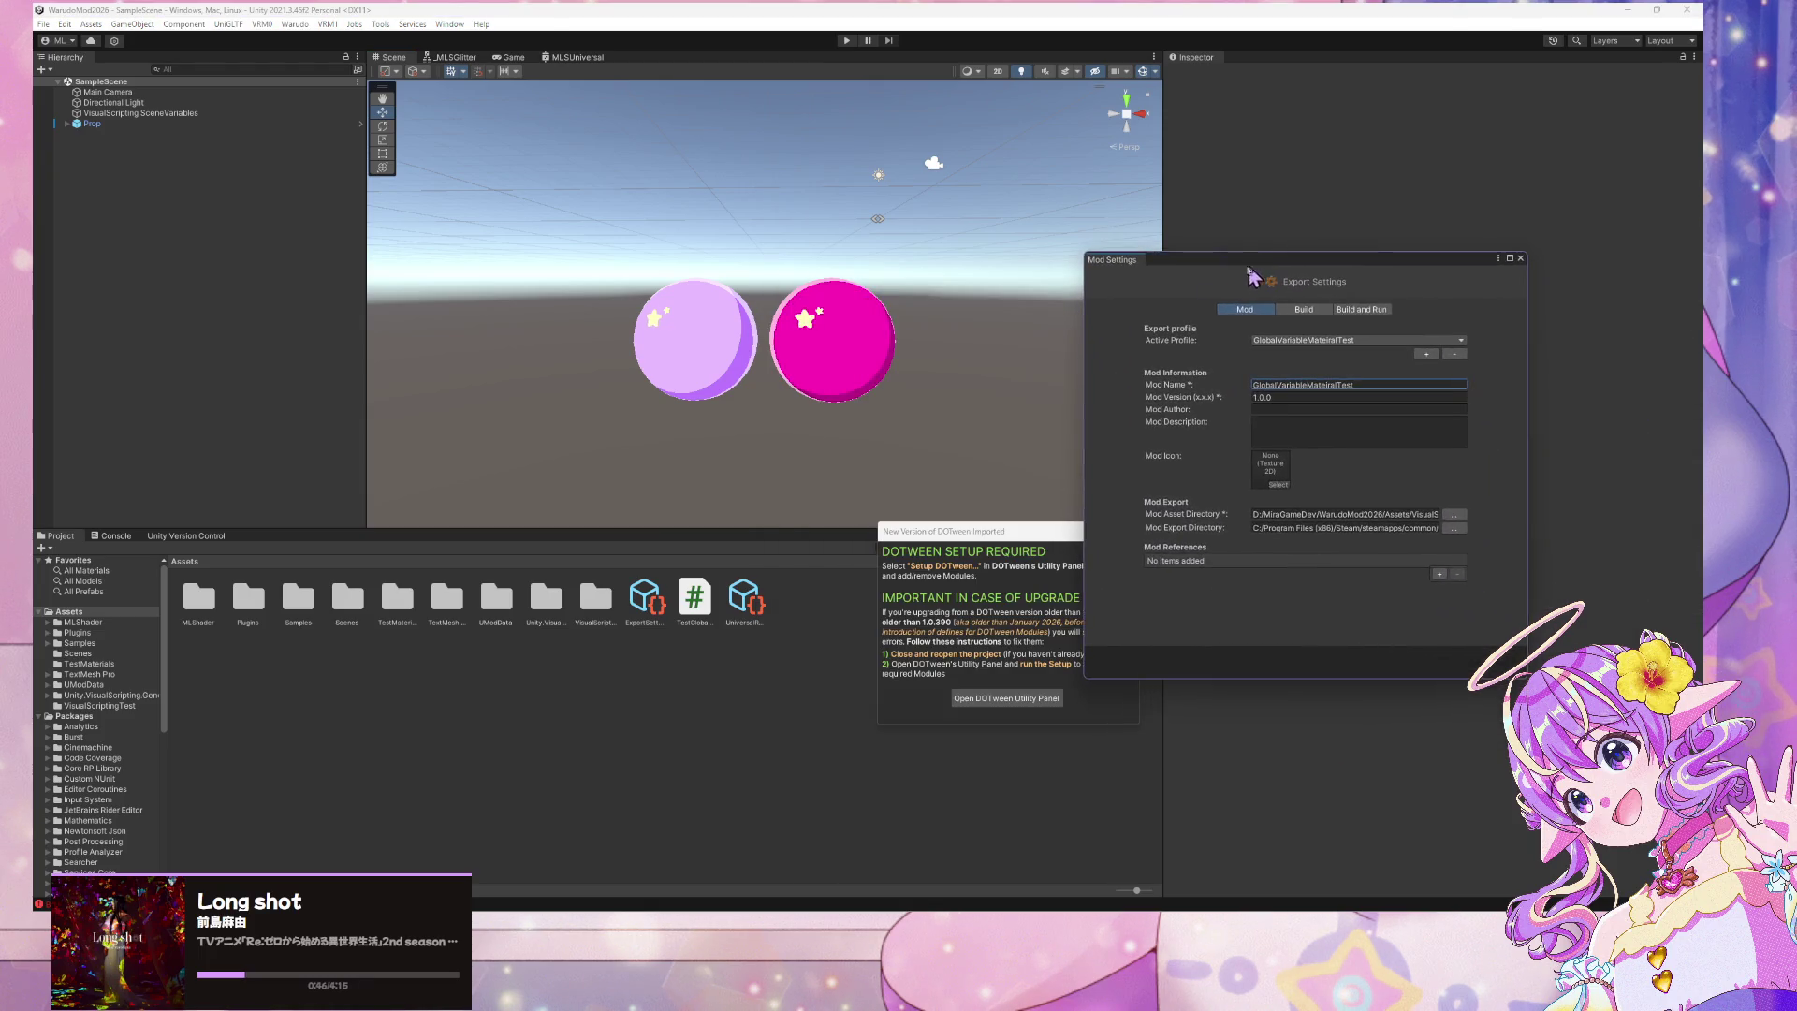
{"action": "left_click", "coordinate": [89, 125]}
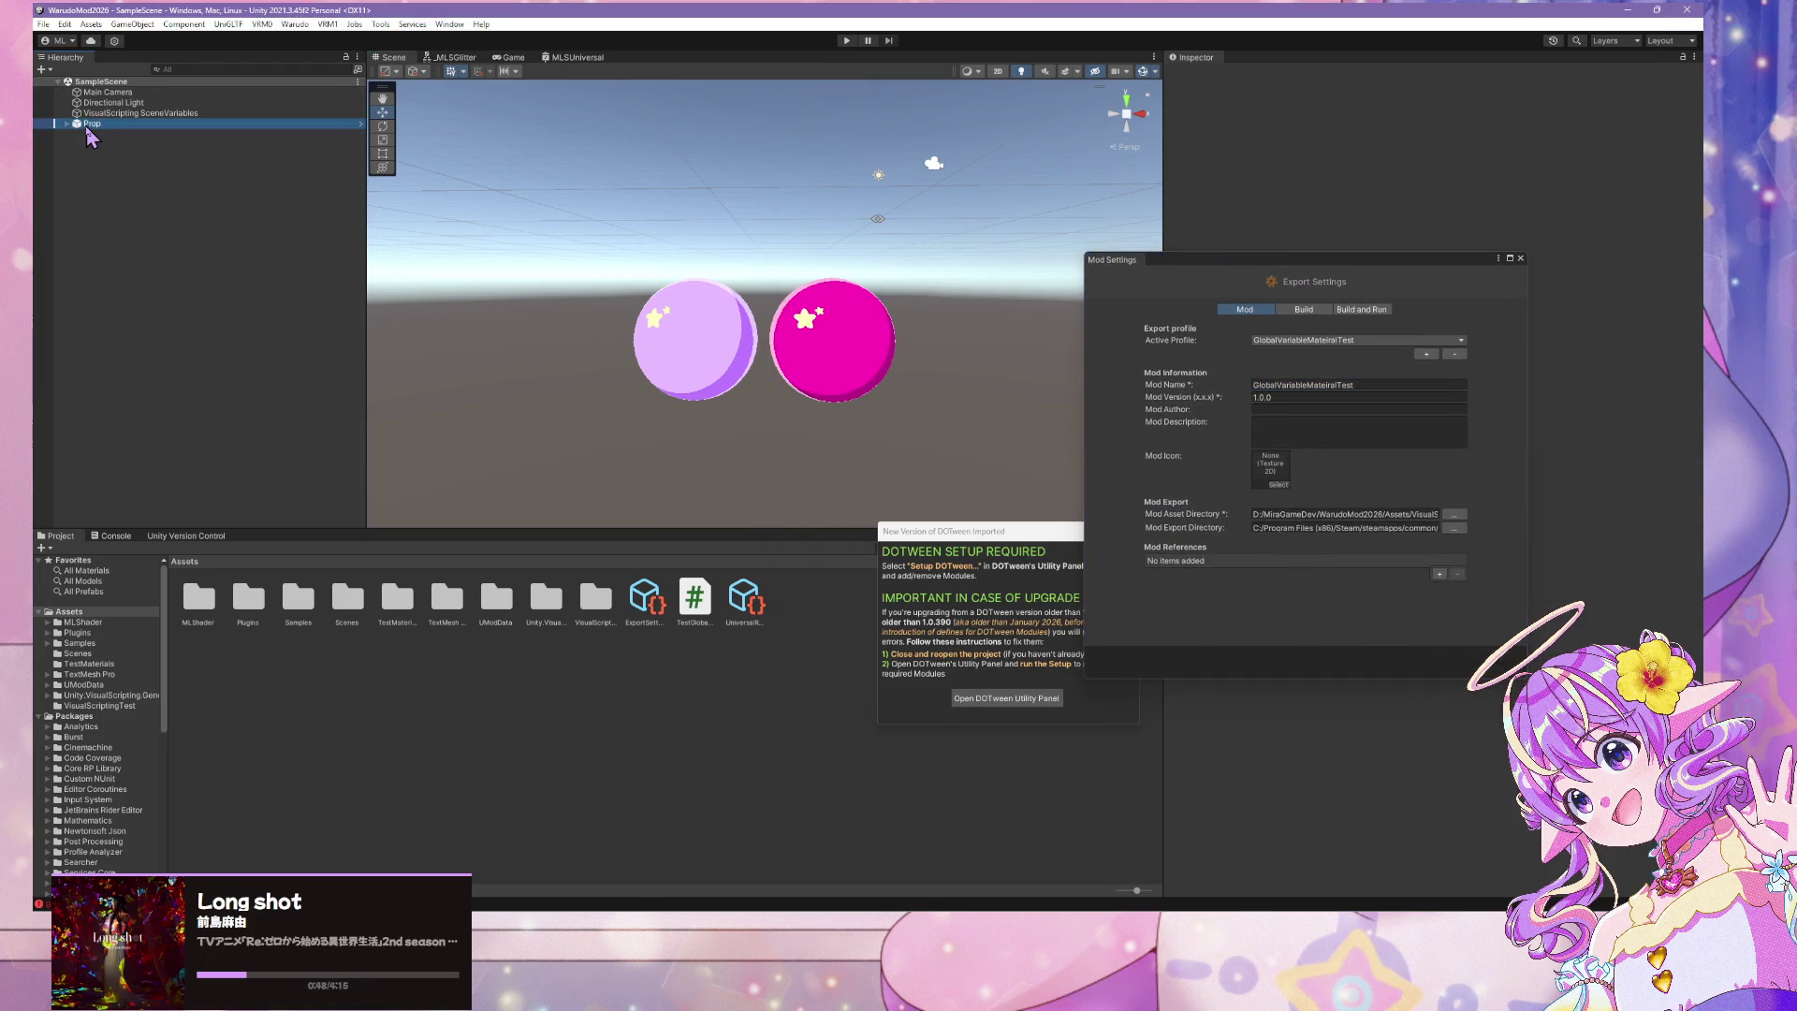
{"action": "left_click_drag", "start_coordinate": [1231, 265], "coordinate": [928, 226]}
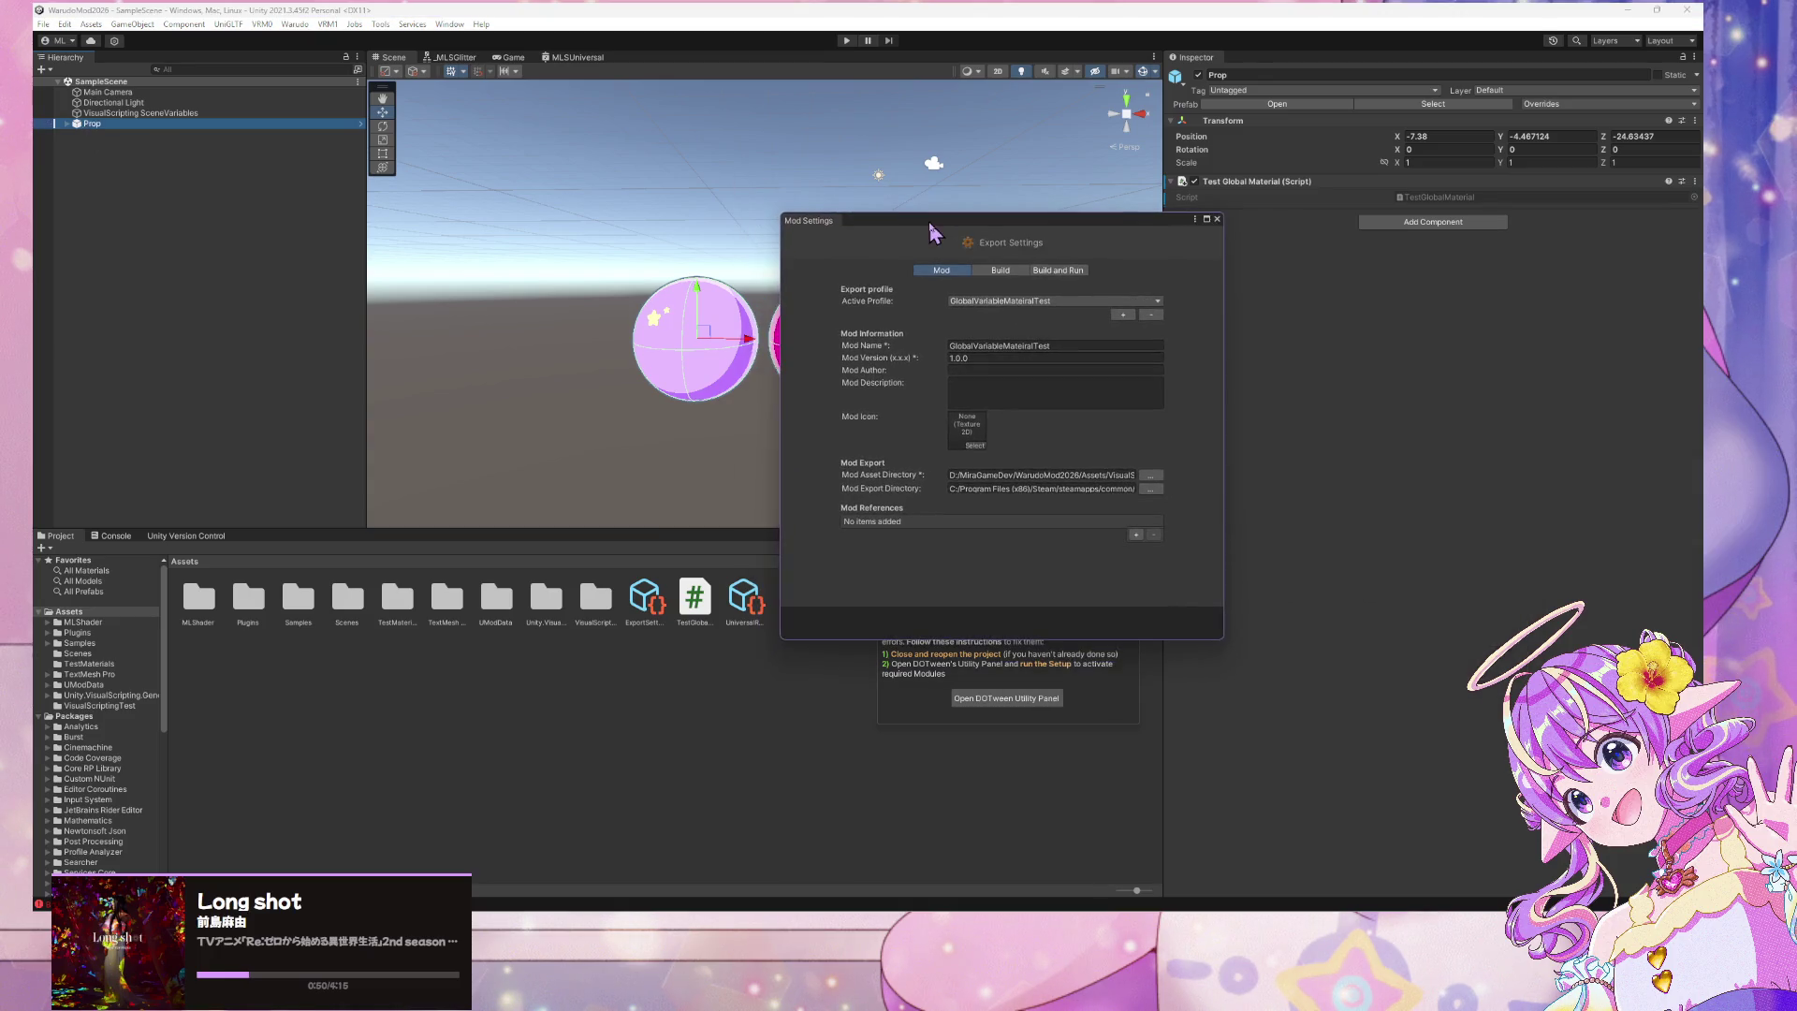
{"action": "left_click", "coordinate": [1694, 182]}
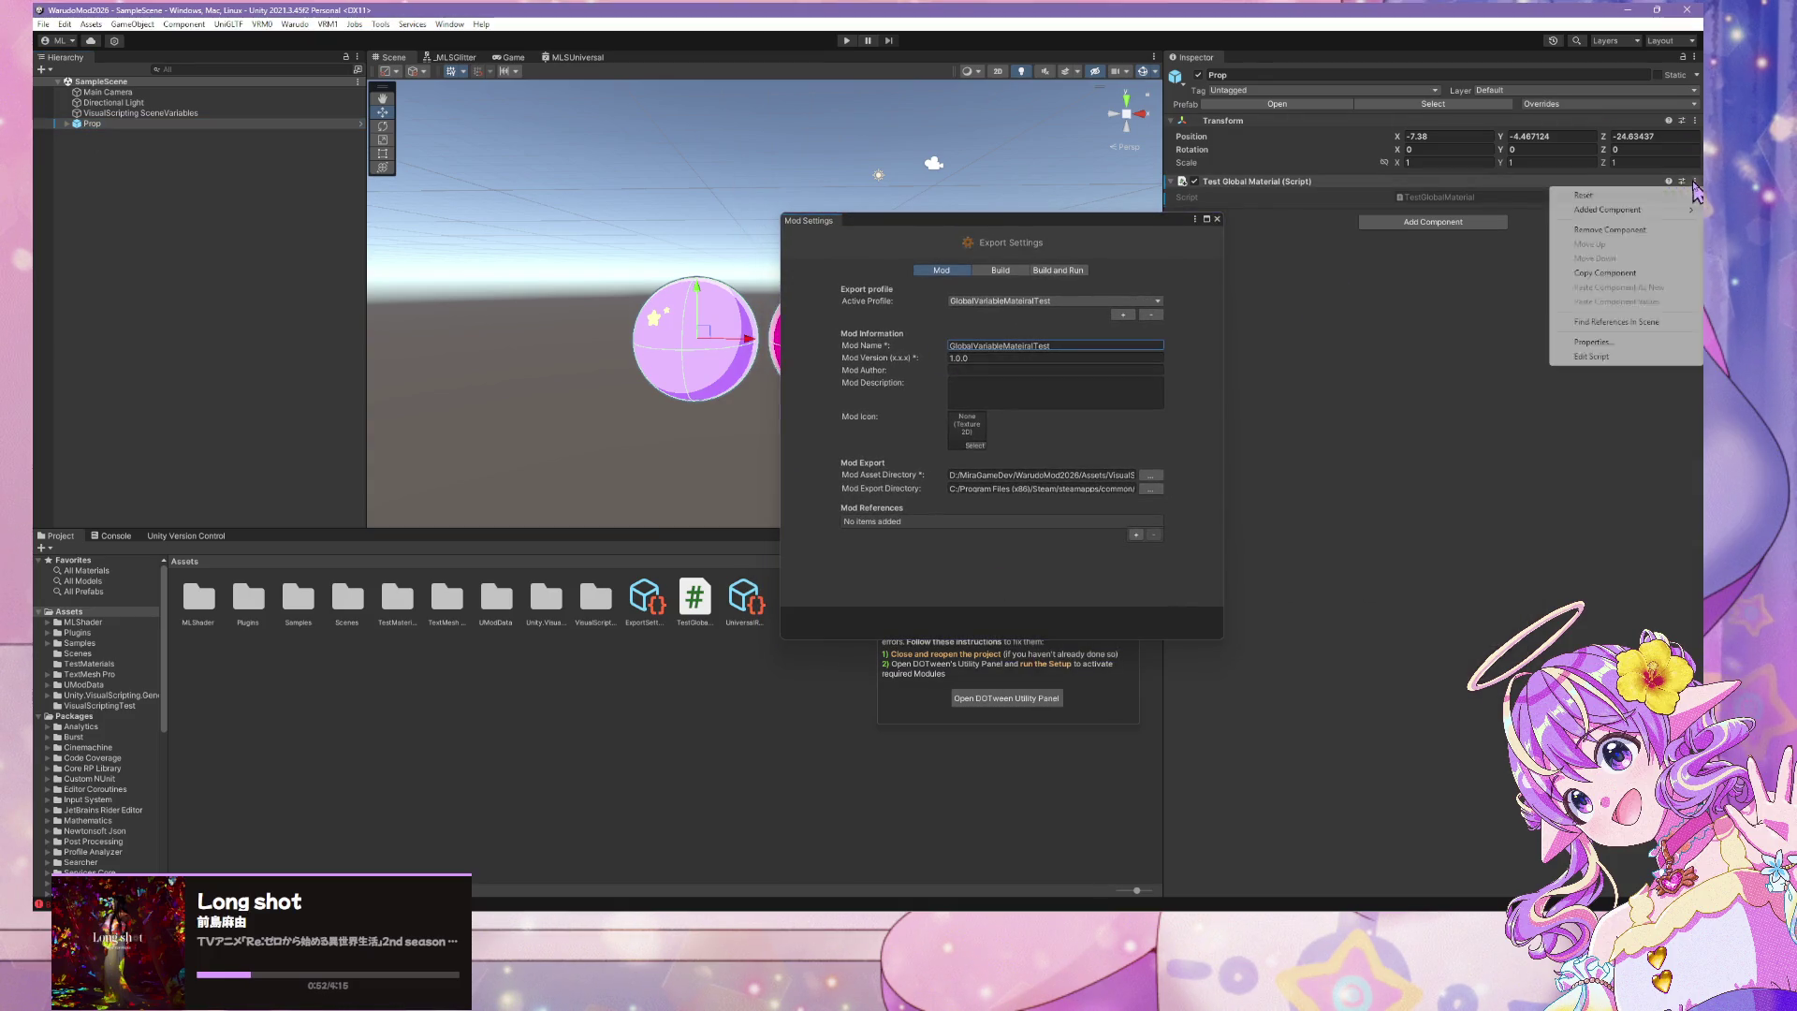
{"action": "left_click", "coordinate": [1591, 229]}
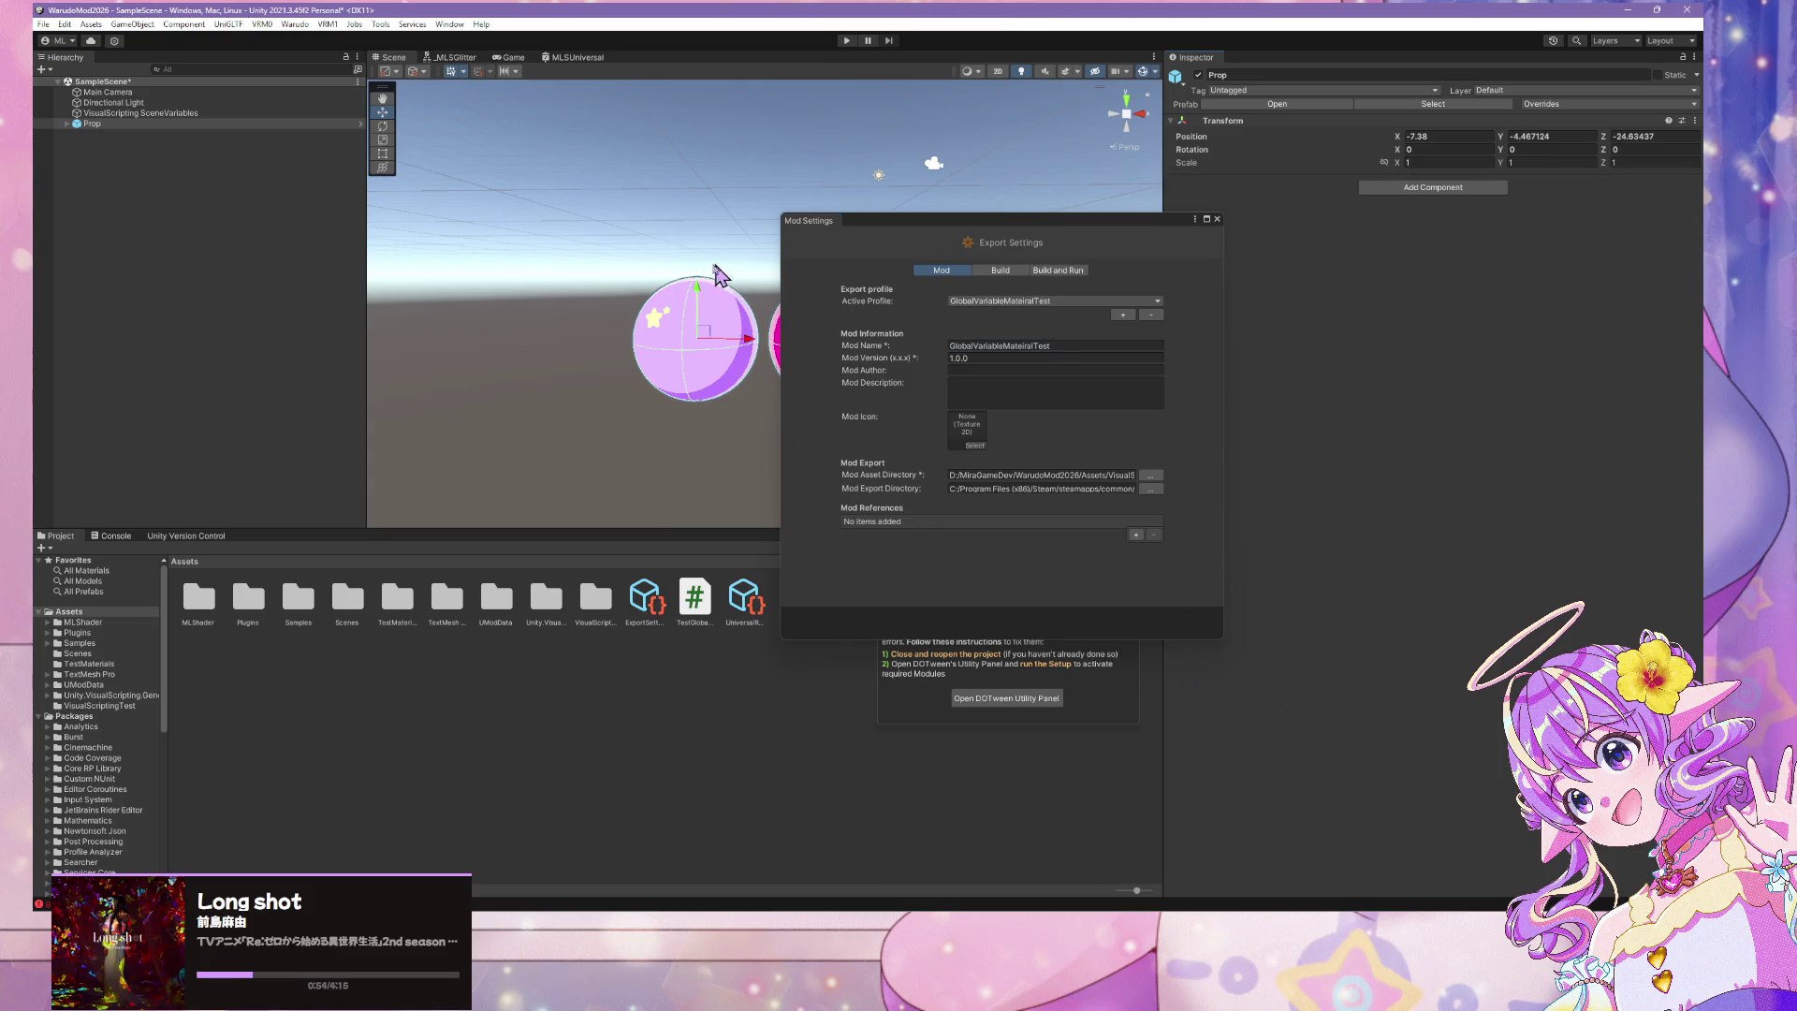
{"action": "left_click", "coordinate": [689, 348]}
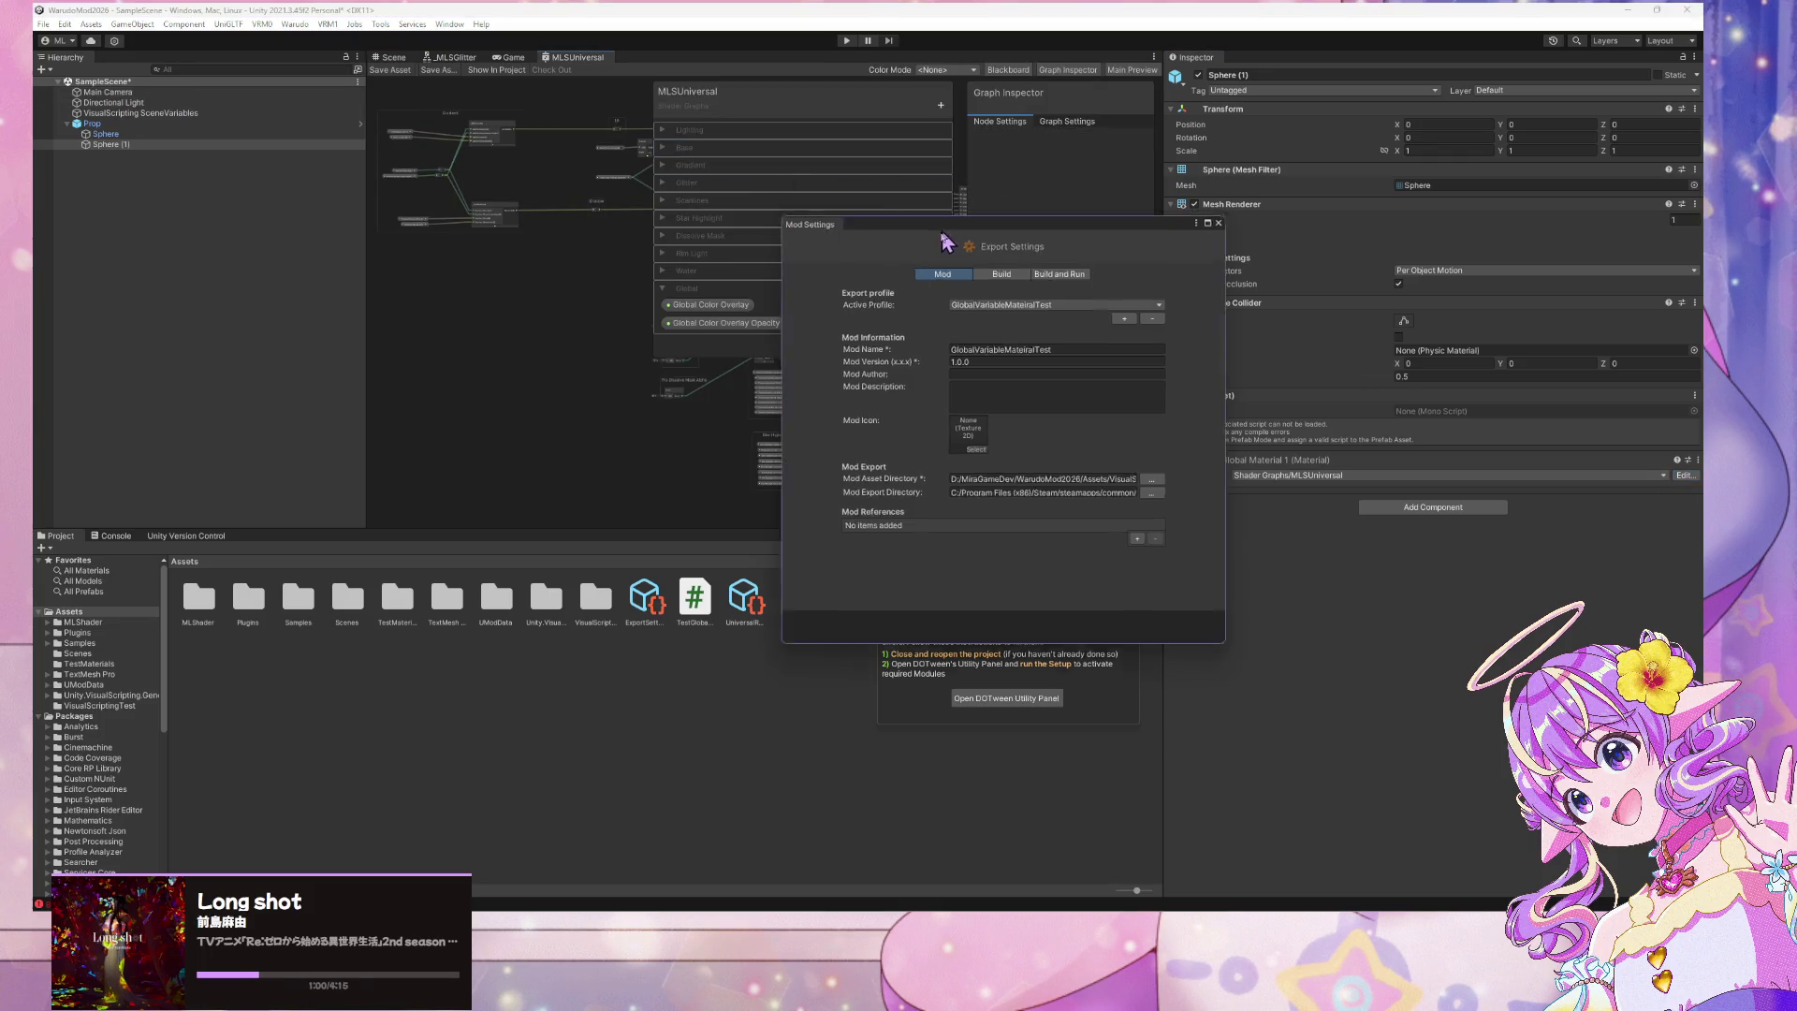
Enable Override Property Declaration on the Global Color Overlay Opacity property
{"action": "left_click_drag", "start_coordinate": [934, 224], "coordinate": [1293, 446]}
{"action": "left_click", "coordinate": [711, 306]}
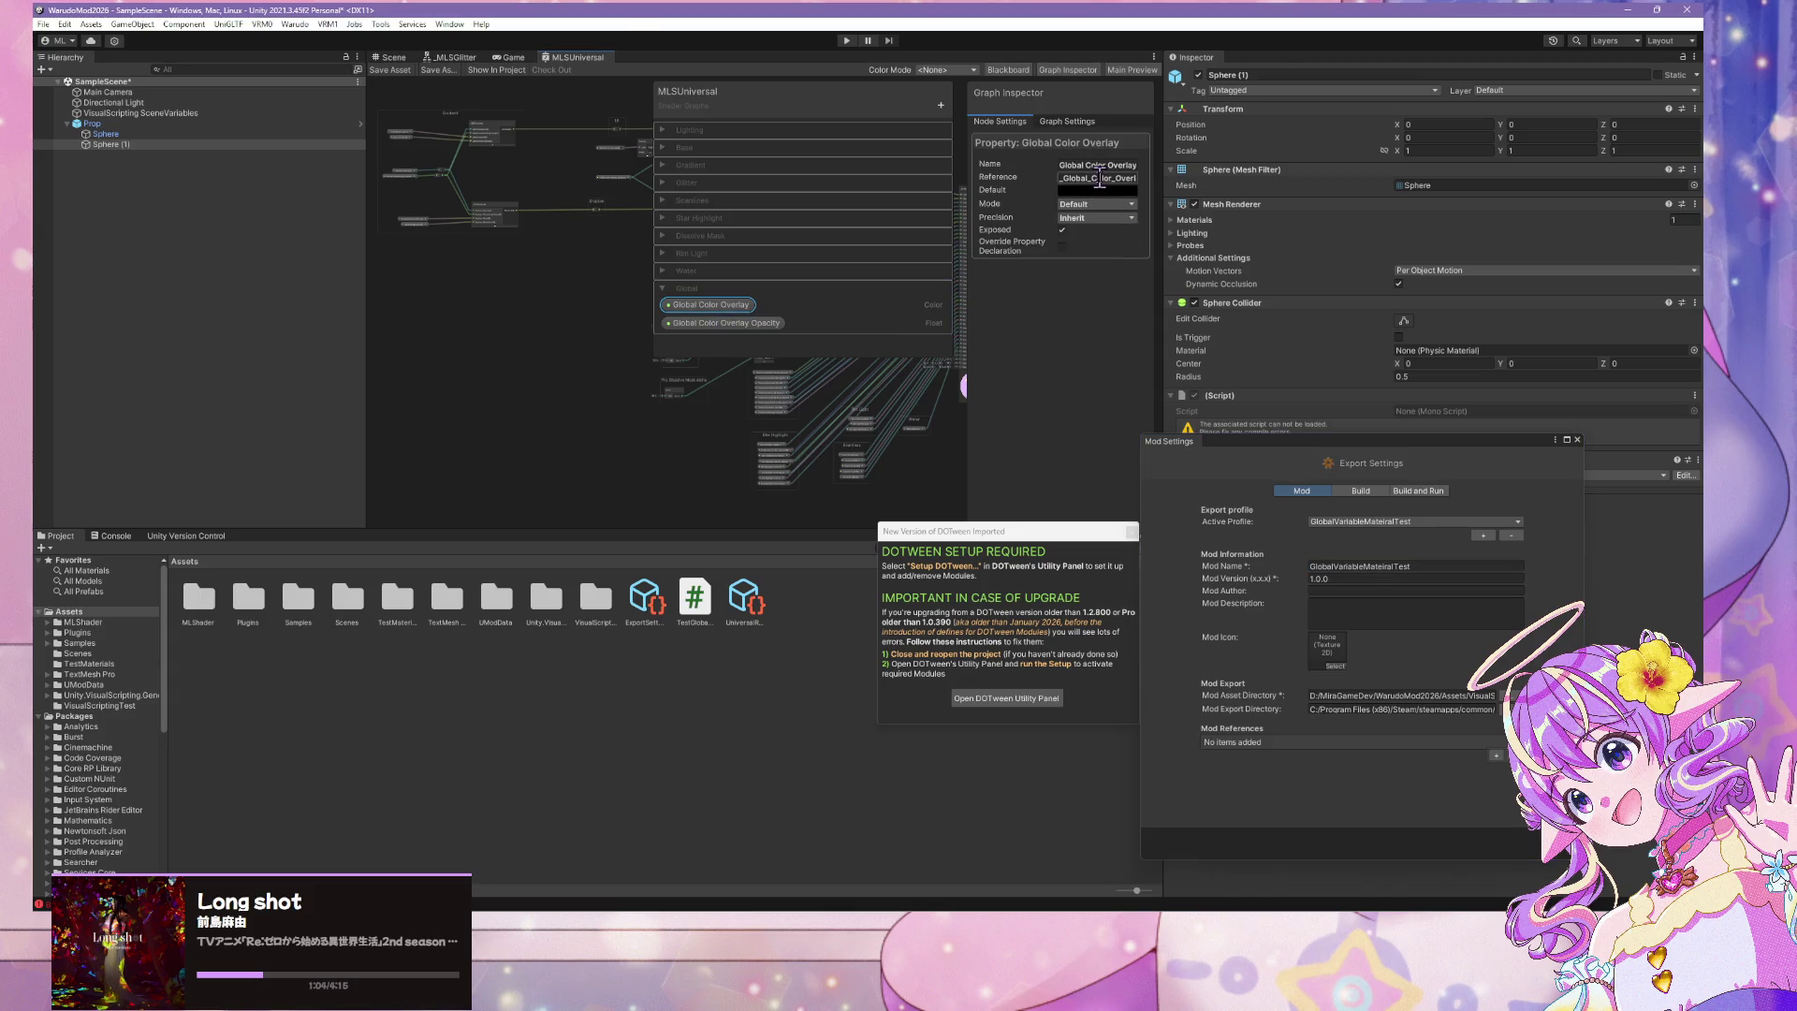
{"action": "left_click", "coordinate": [735, 323]}
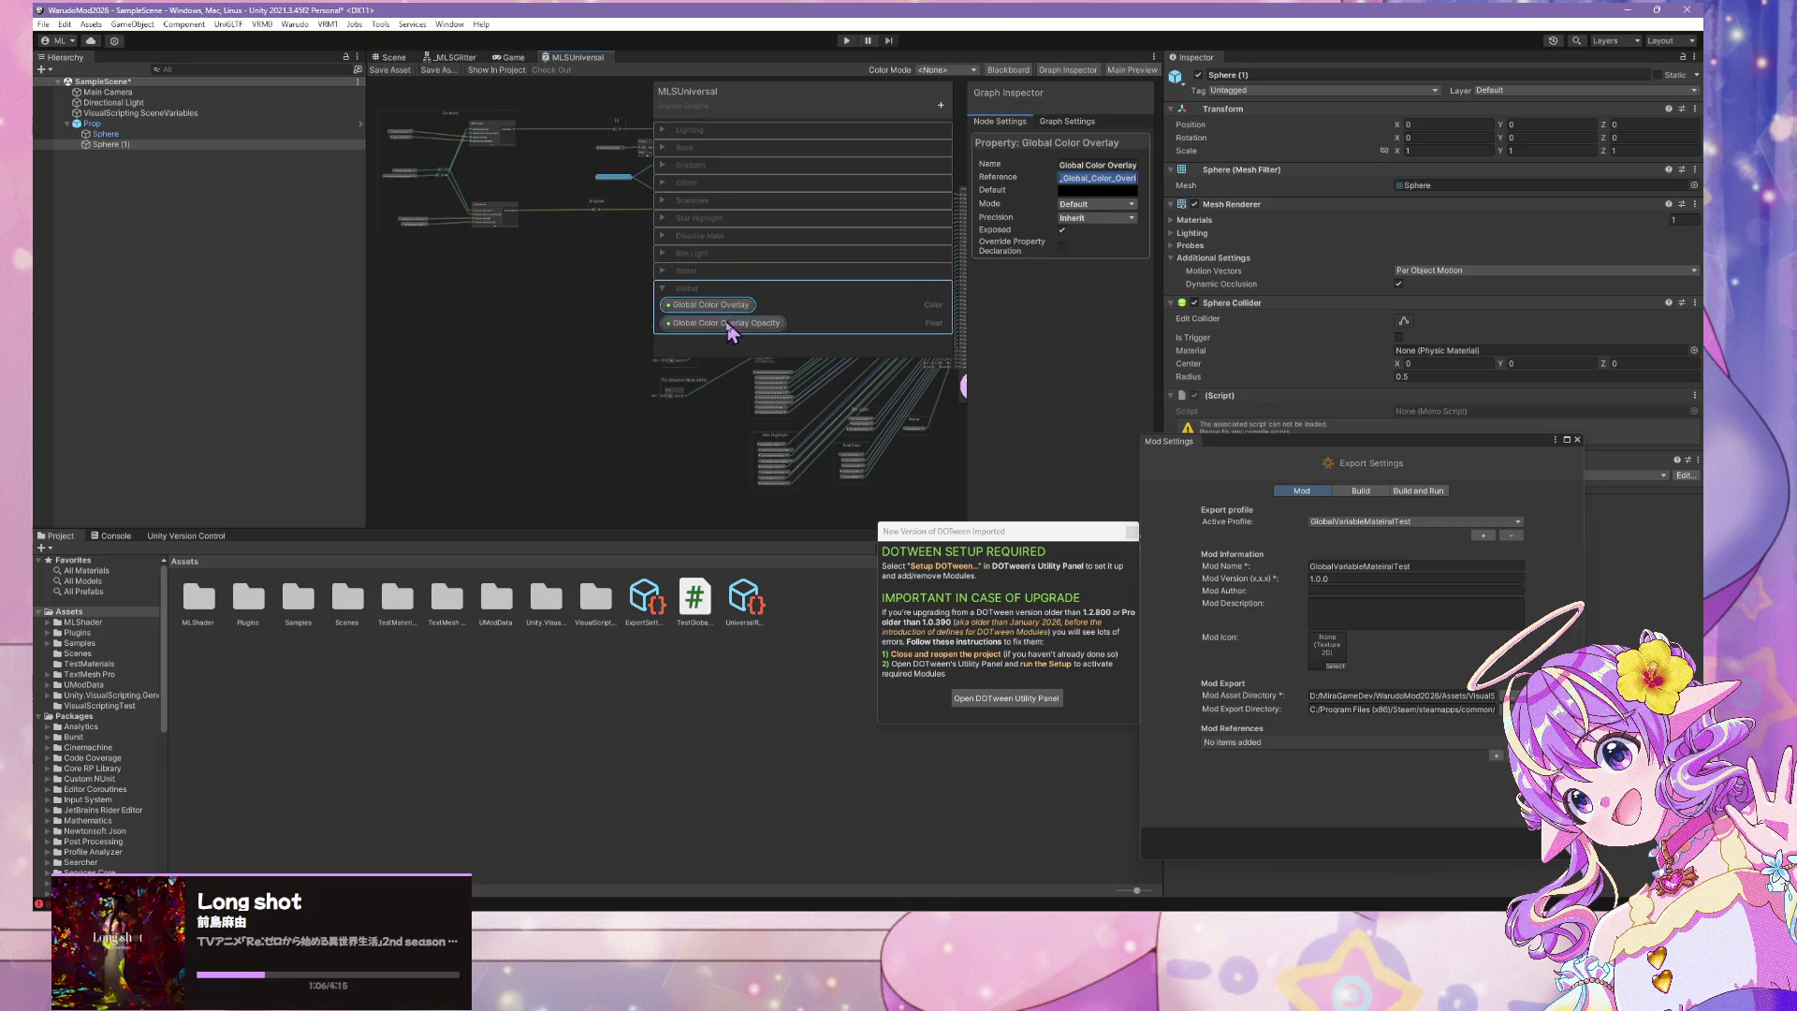
{"action": "scroll", "coordinate": [1082, 195], "scroll_direction": "down", "scroll_amount": 2}
{"action": "left_click", "coordinate": [1098, 99]}
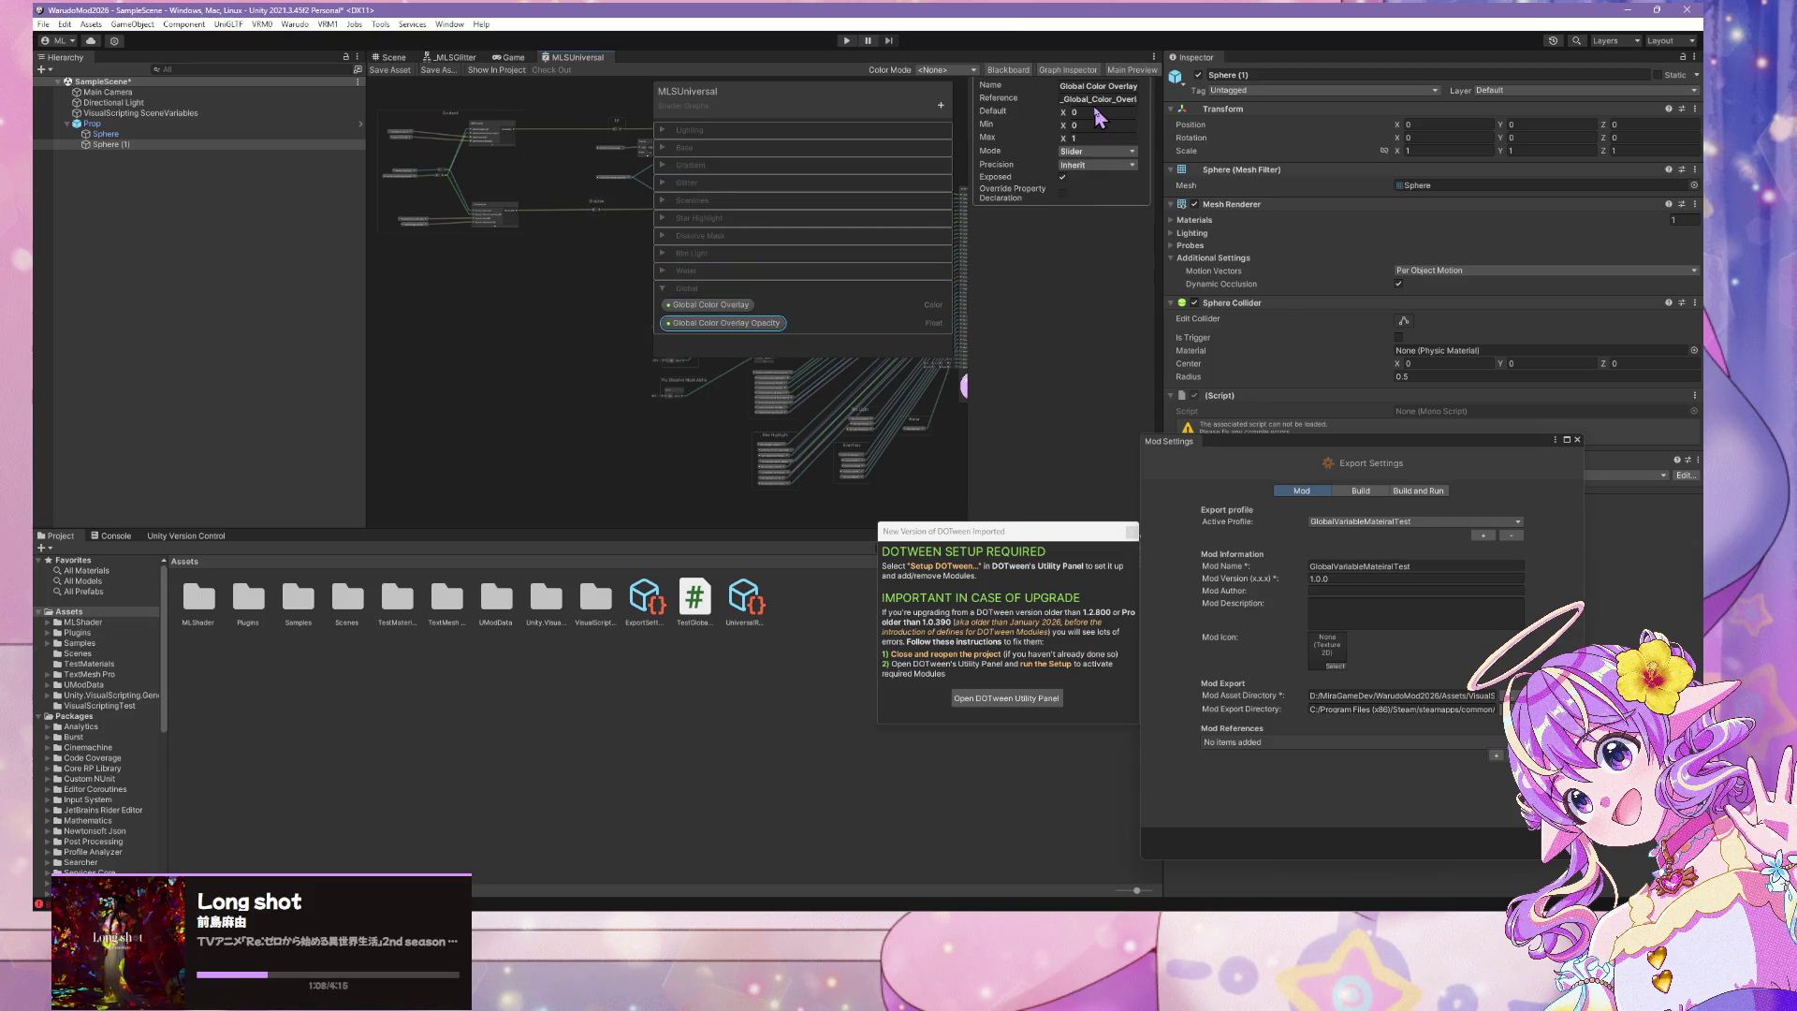
{"action": "left_click", "coordinate": [1063, 178]}
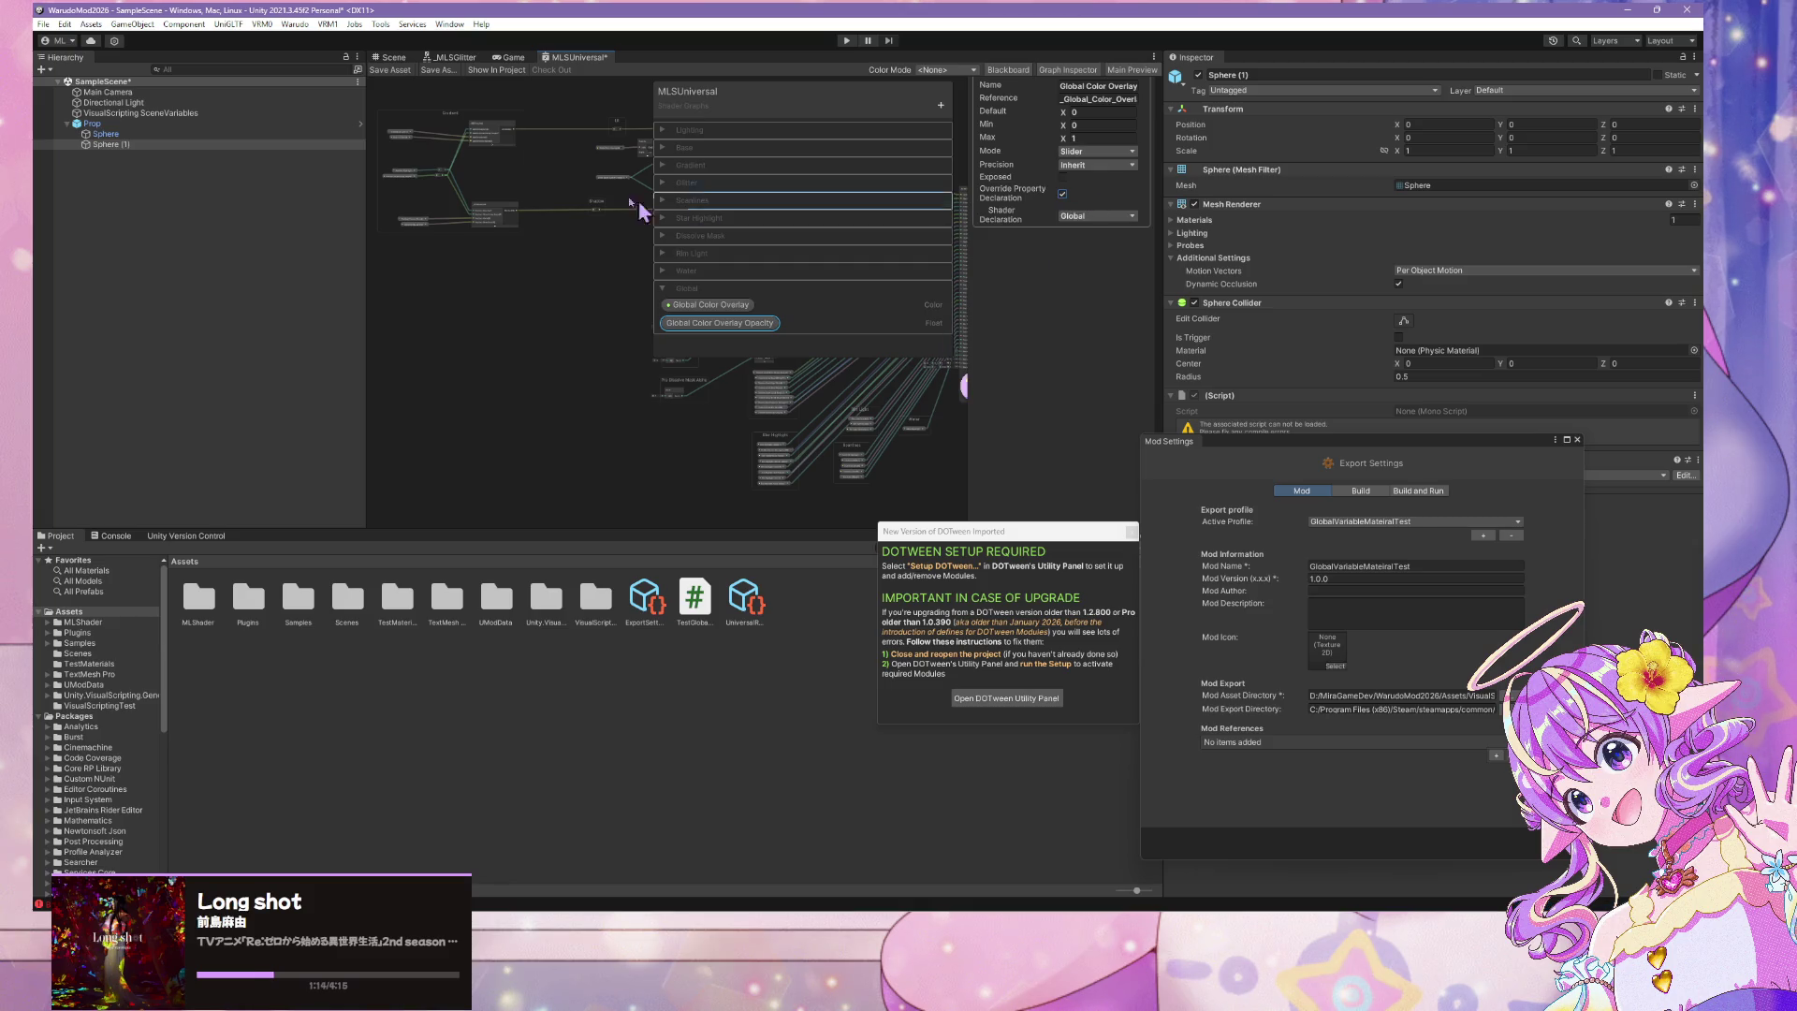
{"action": "scroll", "coordinate": [453, 293], "scroll_direction": "up", "scroll_amount": 5}
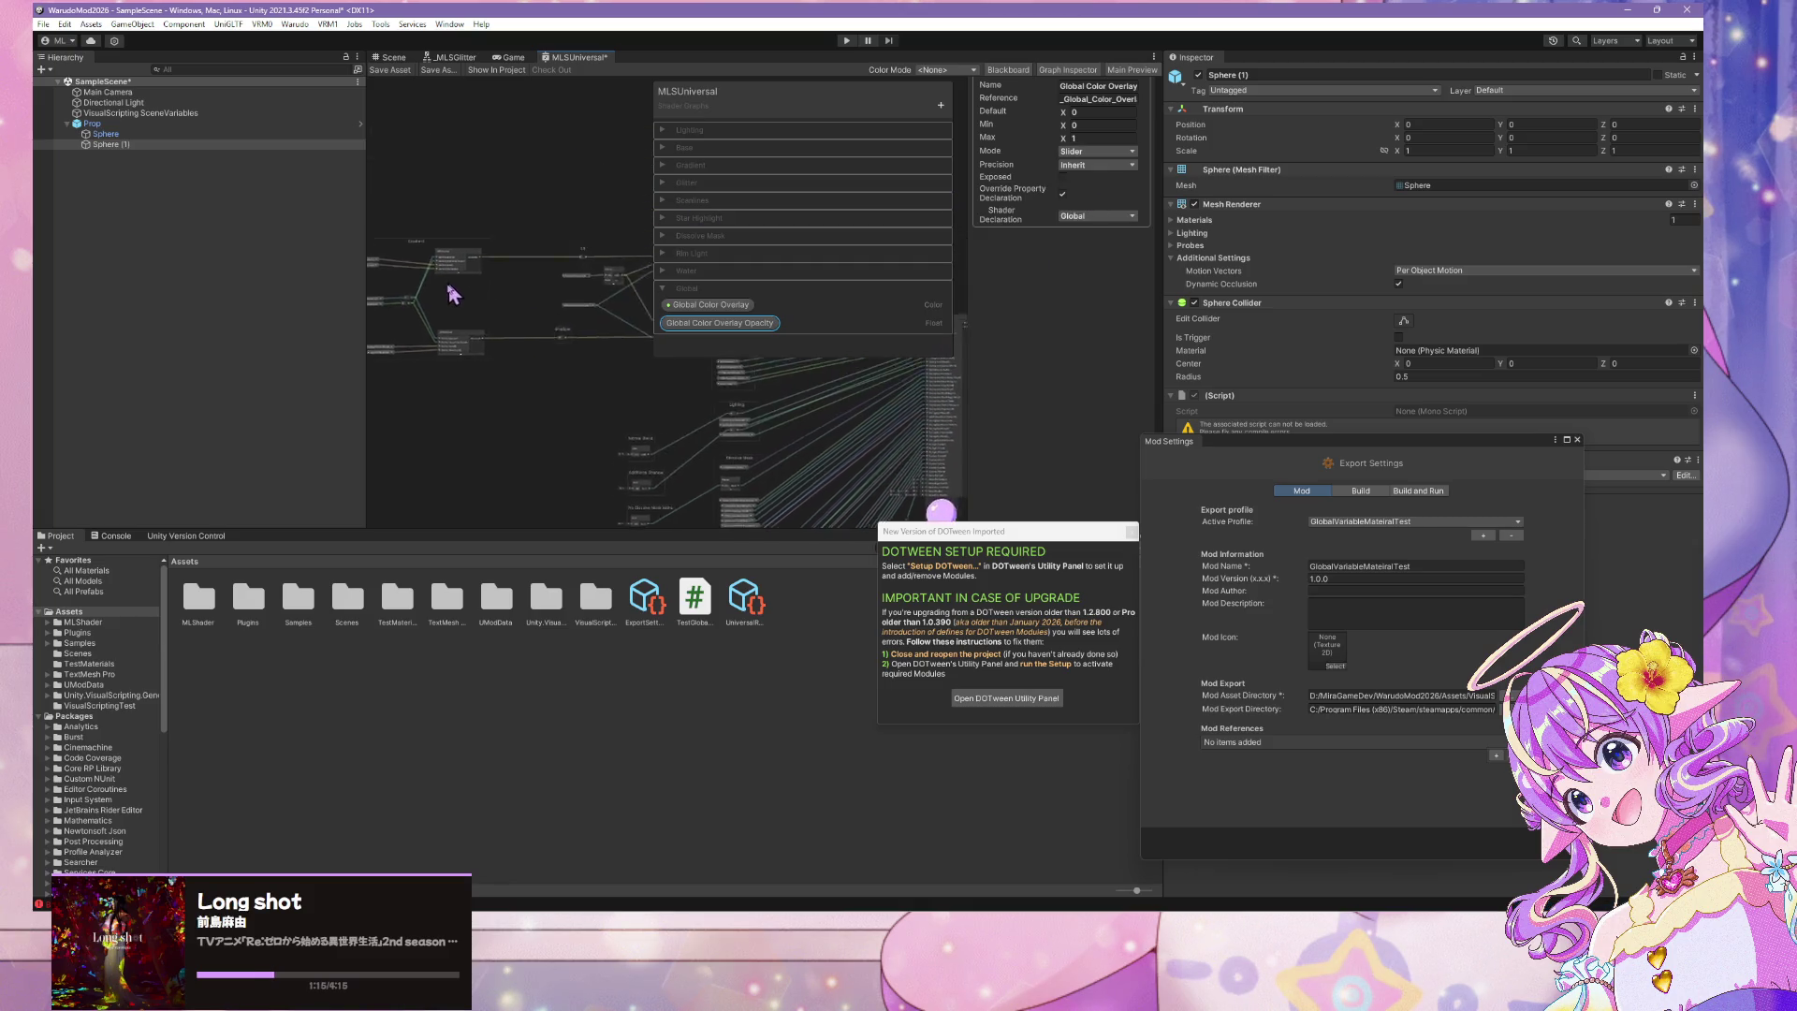
Give Global Color Overlay a Global shader declaration and save the MLSUniversal graph
{"action": "left_click", "coordinate": [709, 304]}
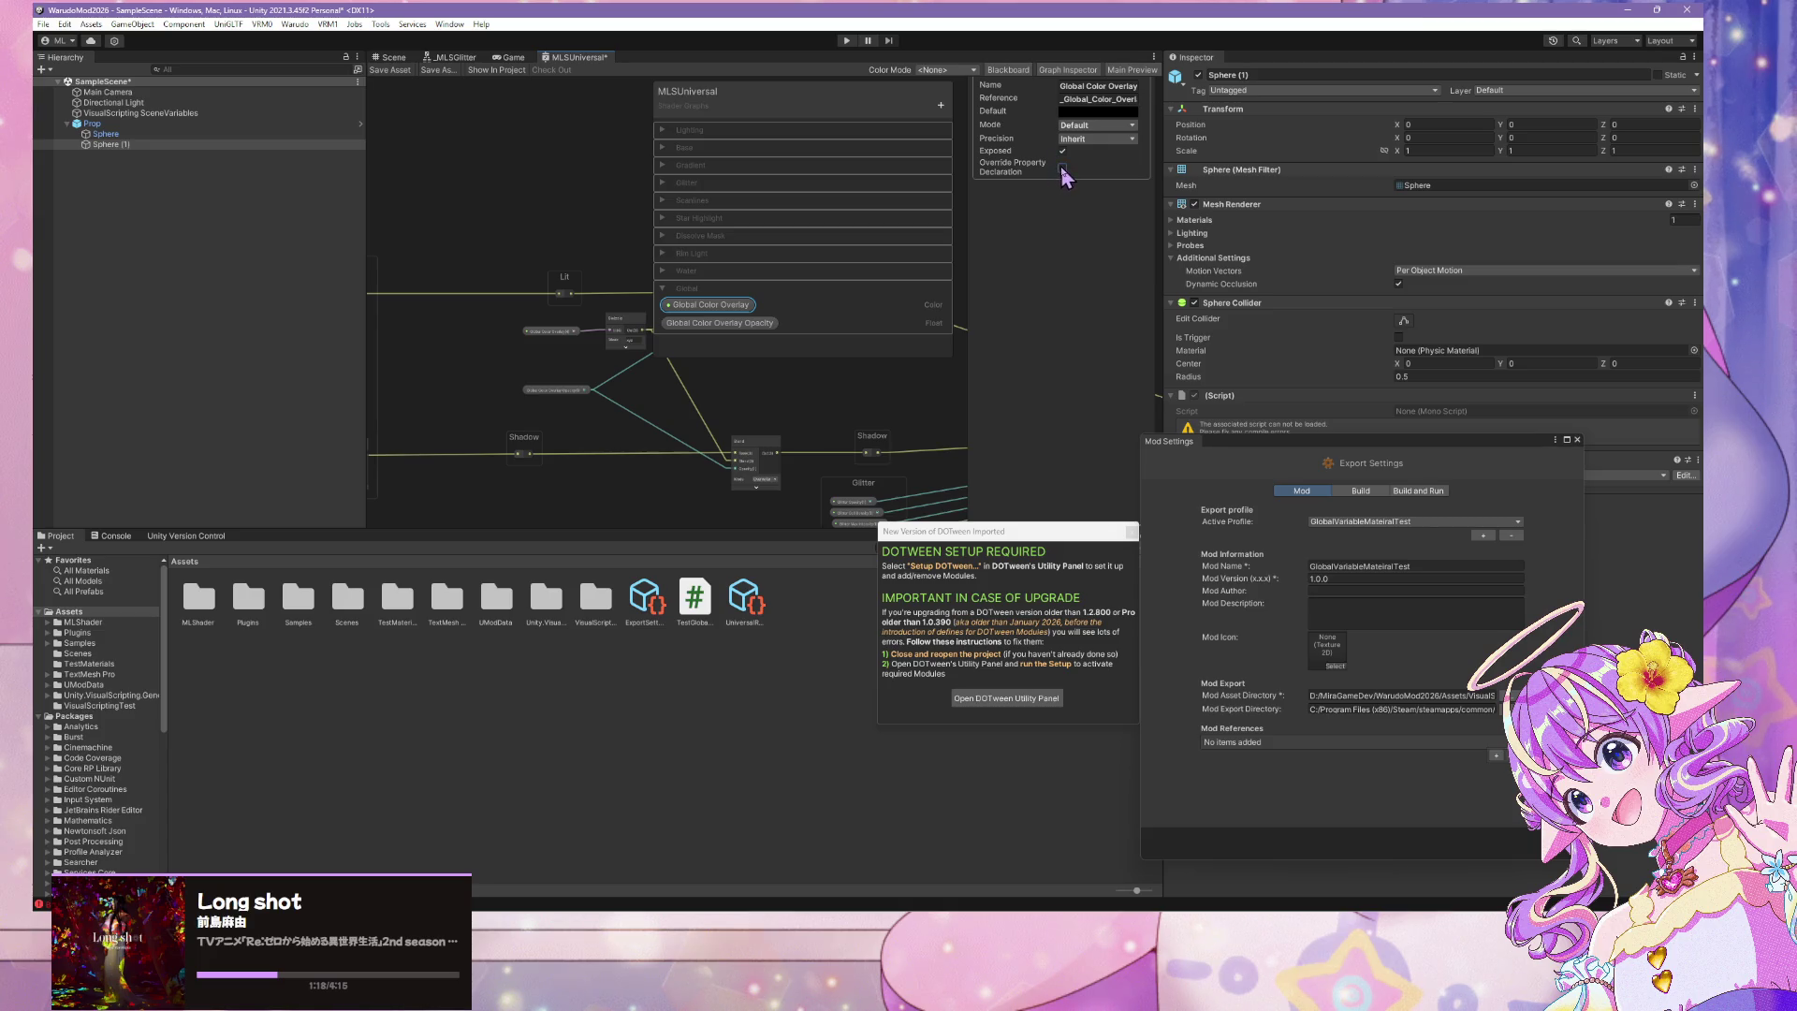
{"action": "left_click", "coordinate": [1062, 167]}
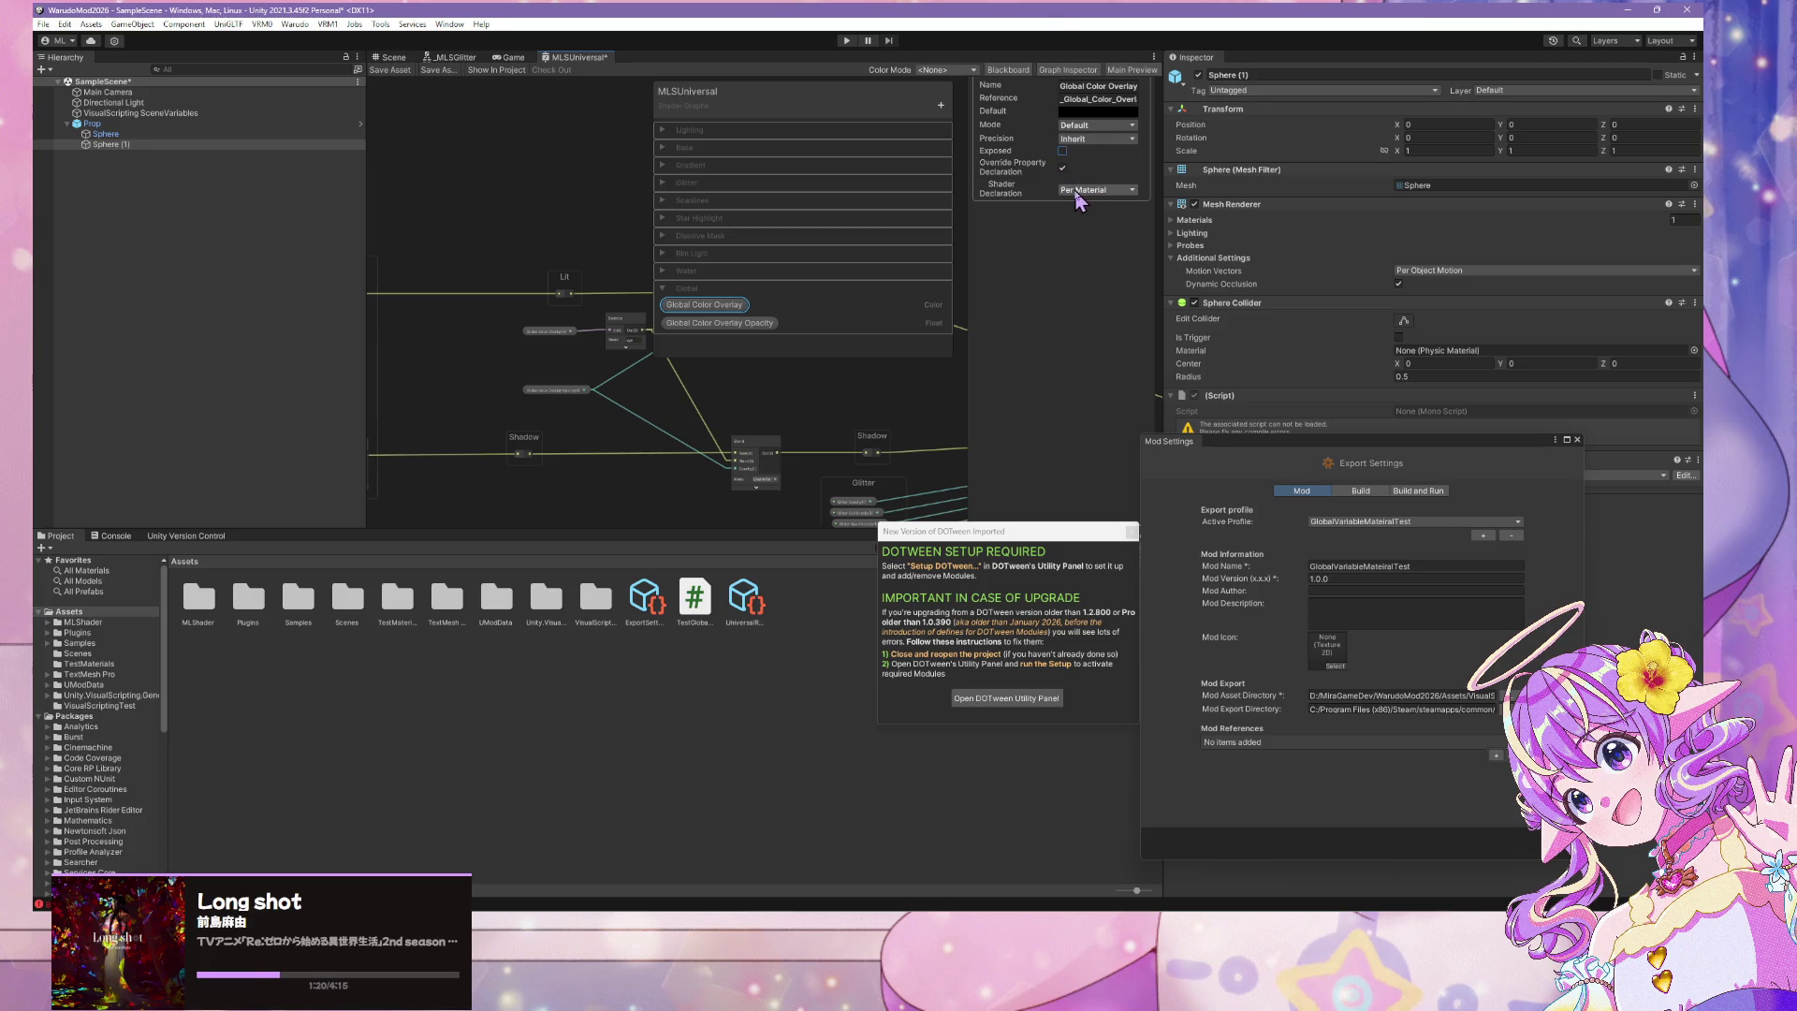
{"action": "left_click", "coordinate": [1093, 190]}
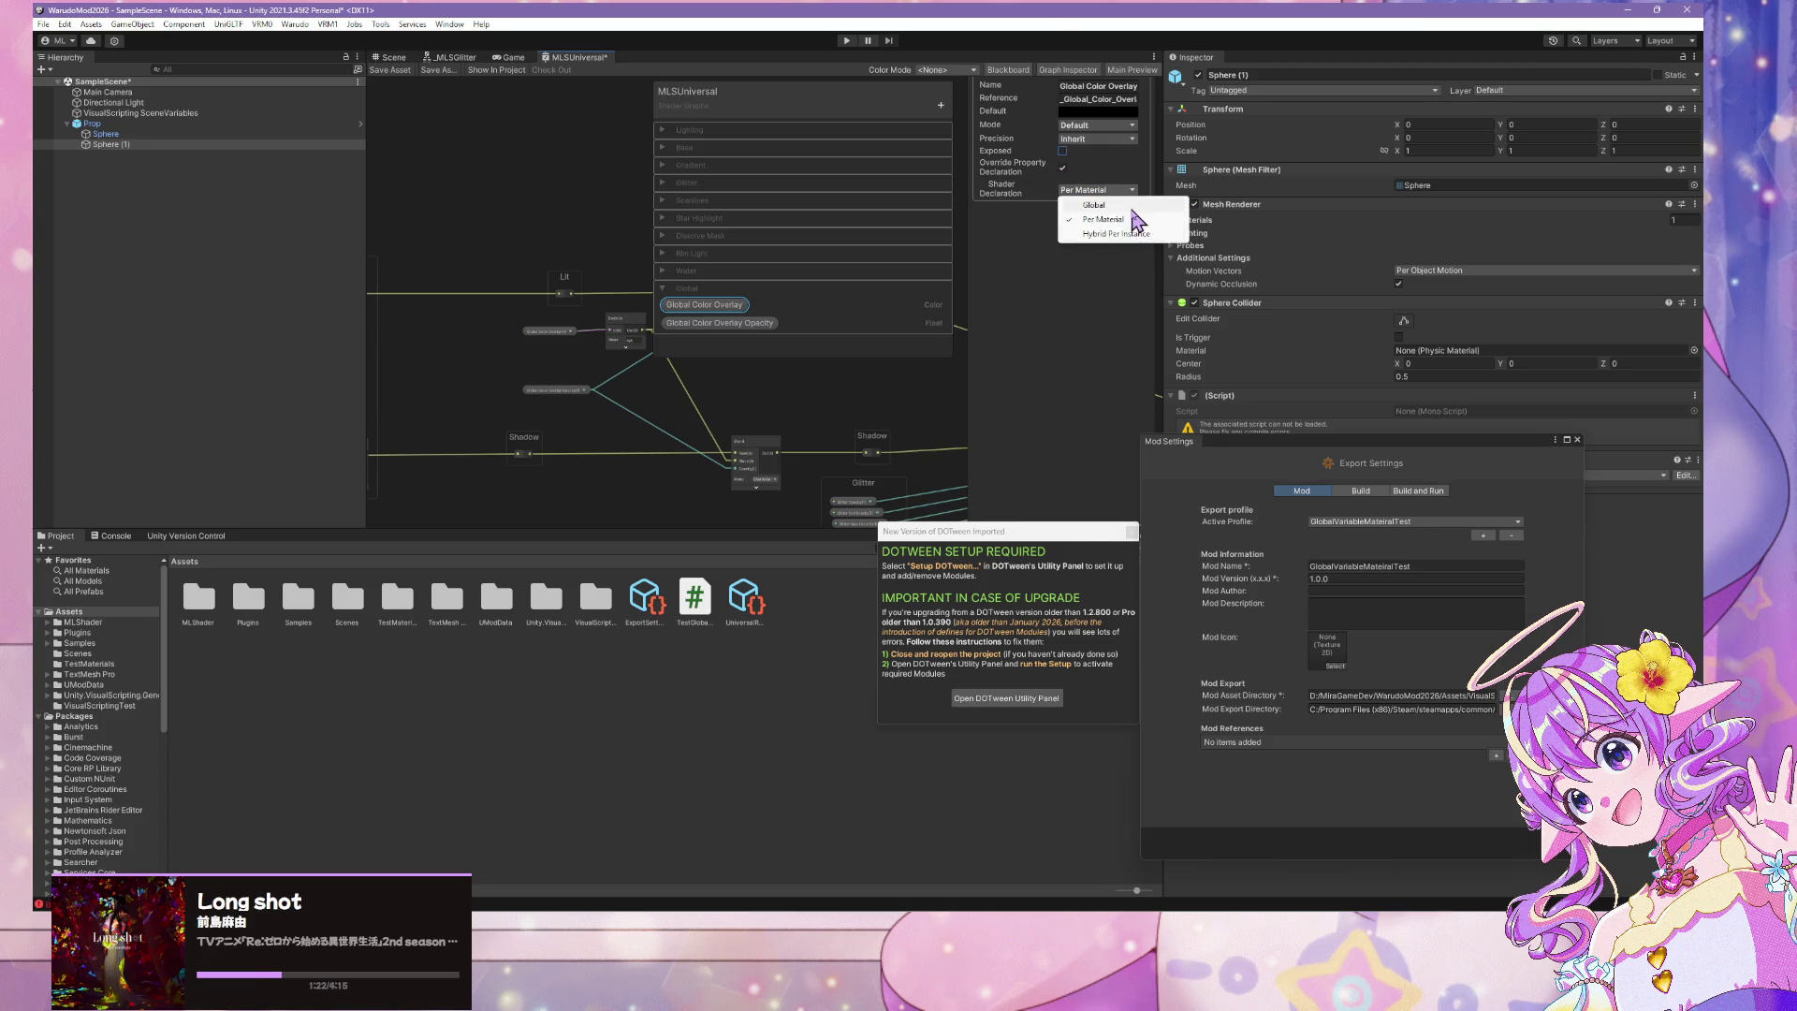
{"action": "left_click", "coordinate": [1093, 205]}
{"action": "left_click", "coordinate": [391, 71]}
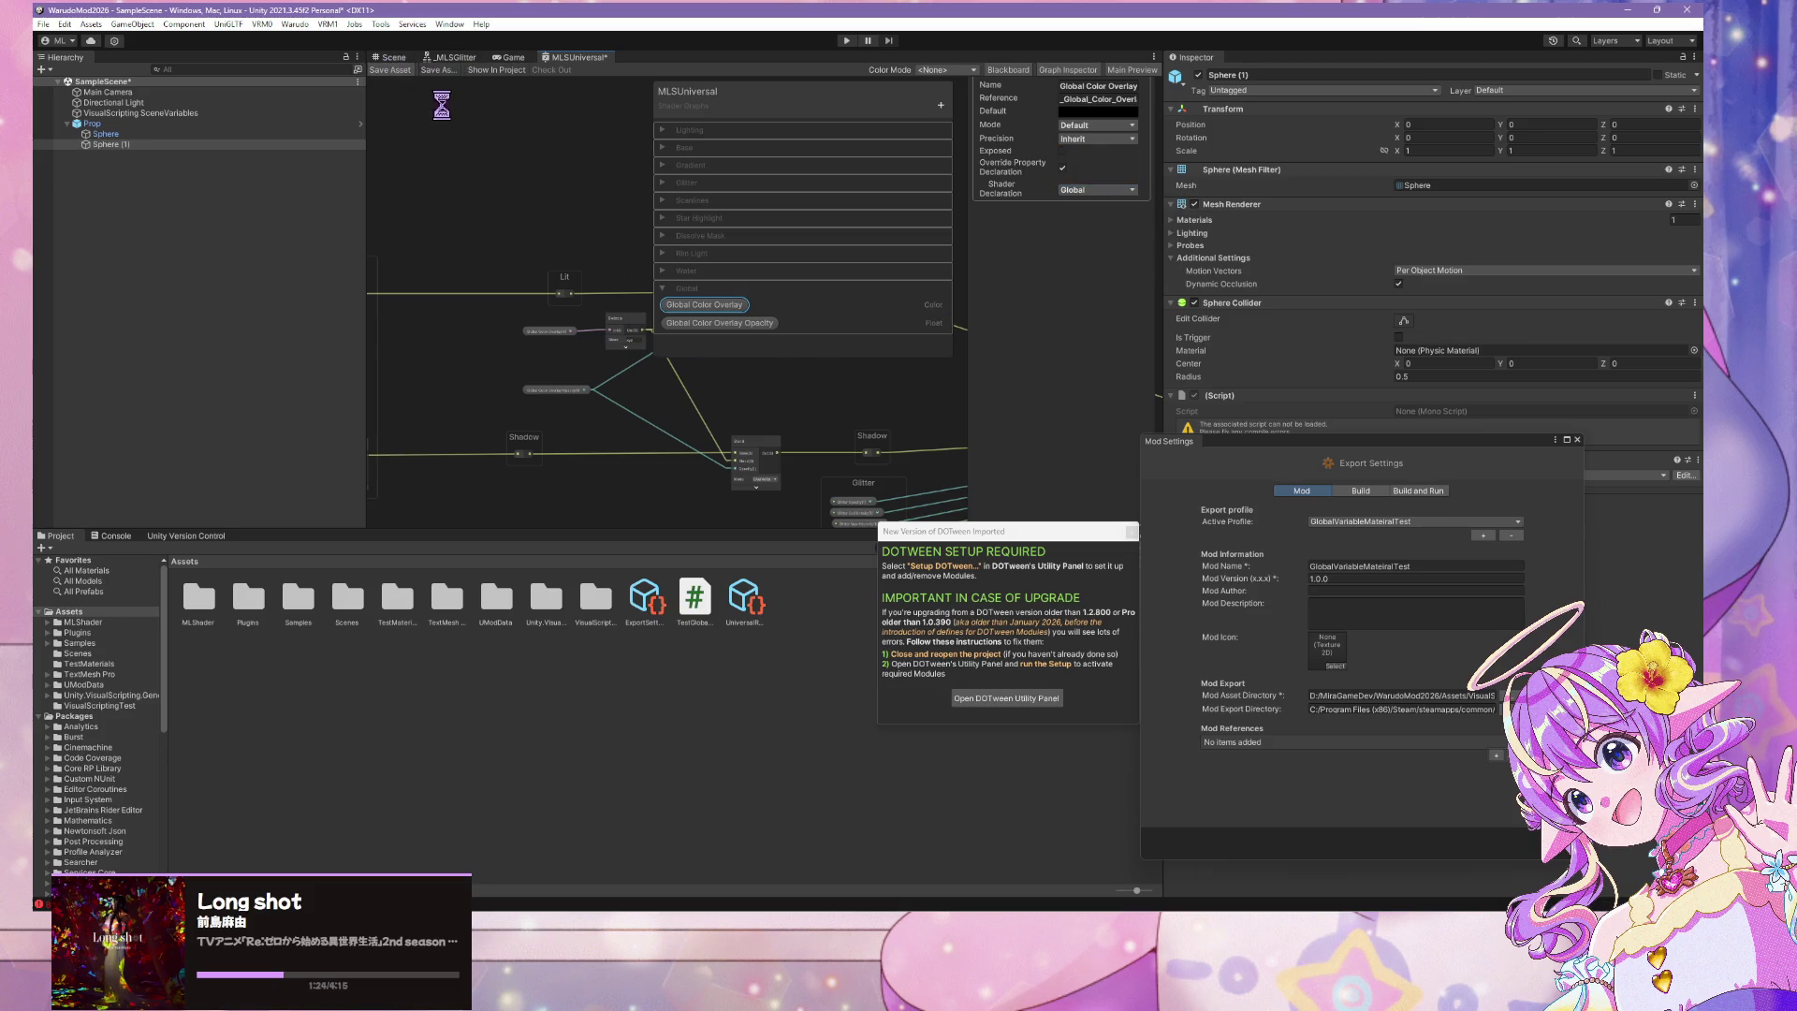
{"action": "left_click", "coordinate": [295, 24]}
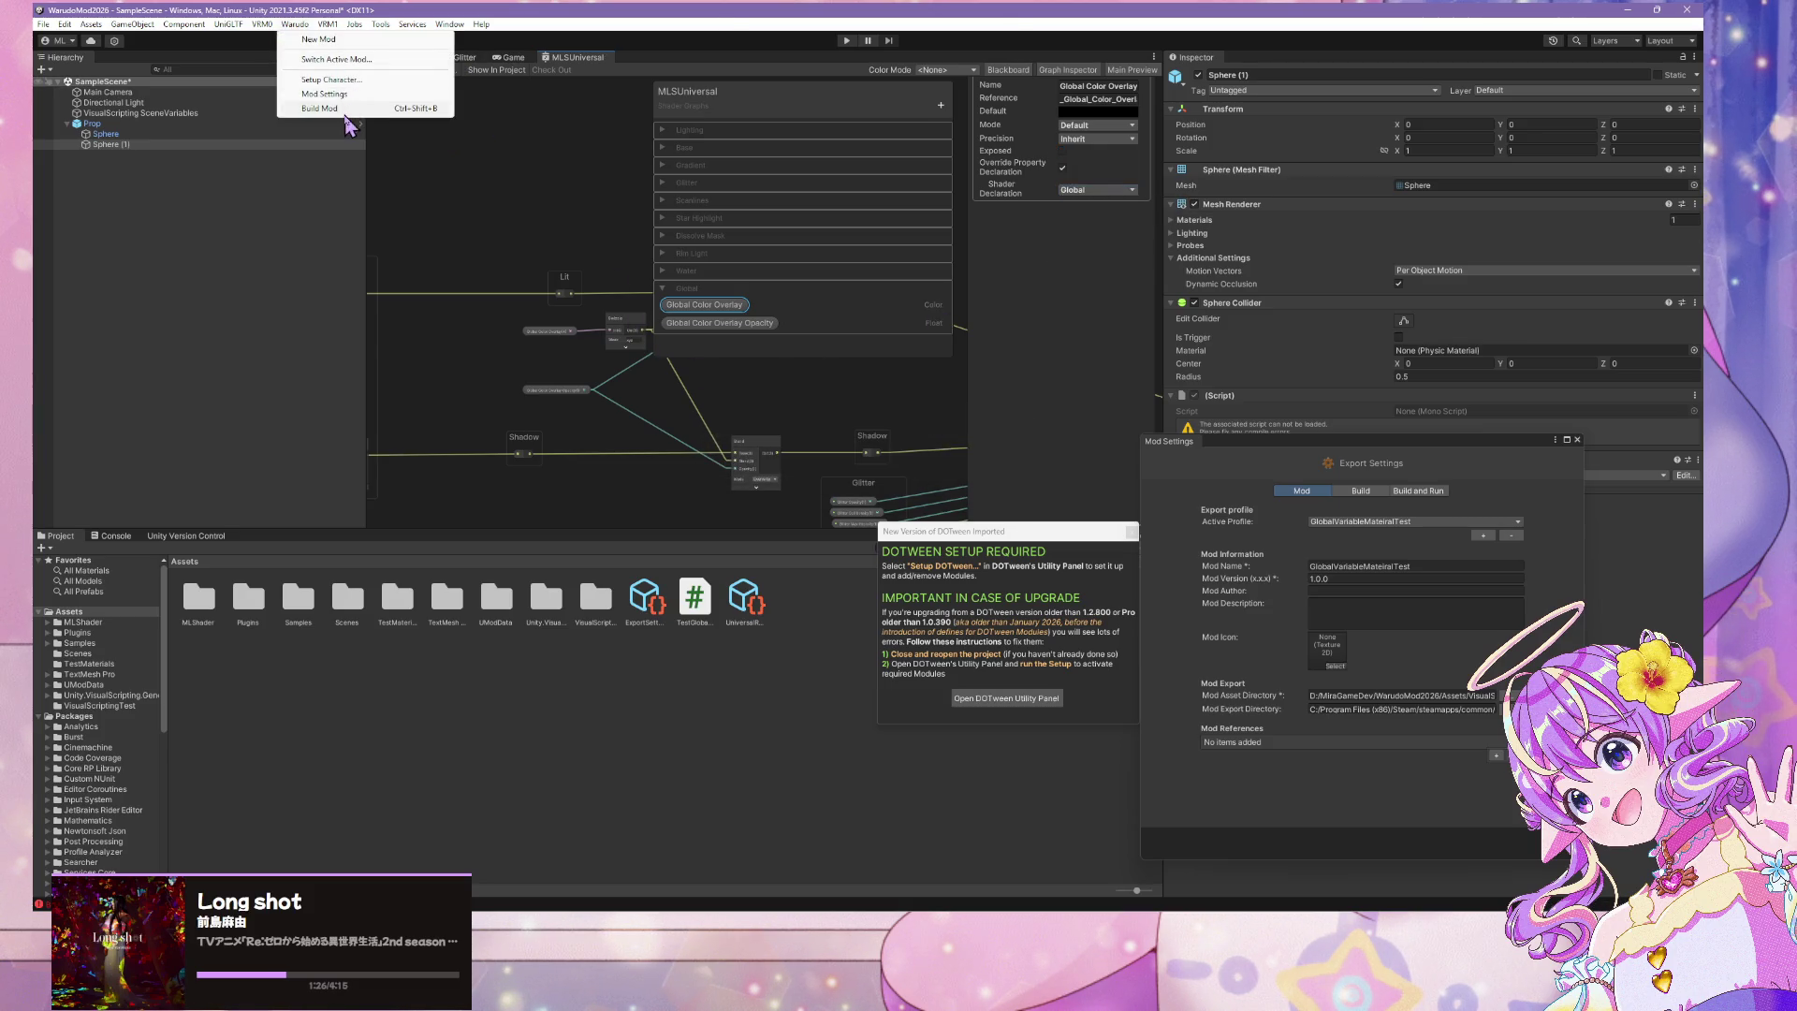
Run Warudo > Build Mod, saving the modified scene so the AssetBundle build proceeds
{"action": "left_click", "coordinate": [316, 108]}
{"action": "left_click", "coordinate": [847, 491]}
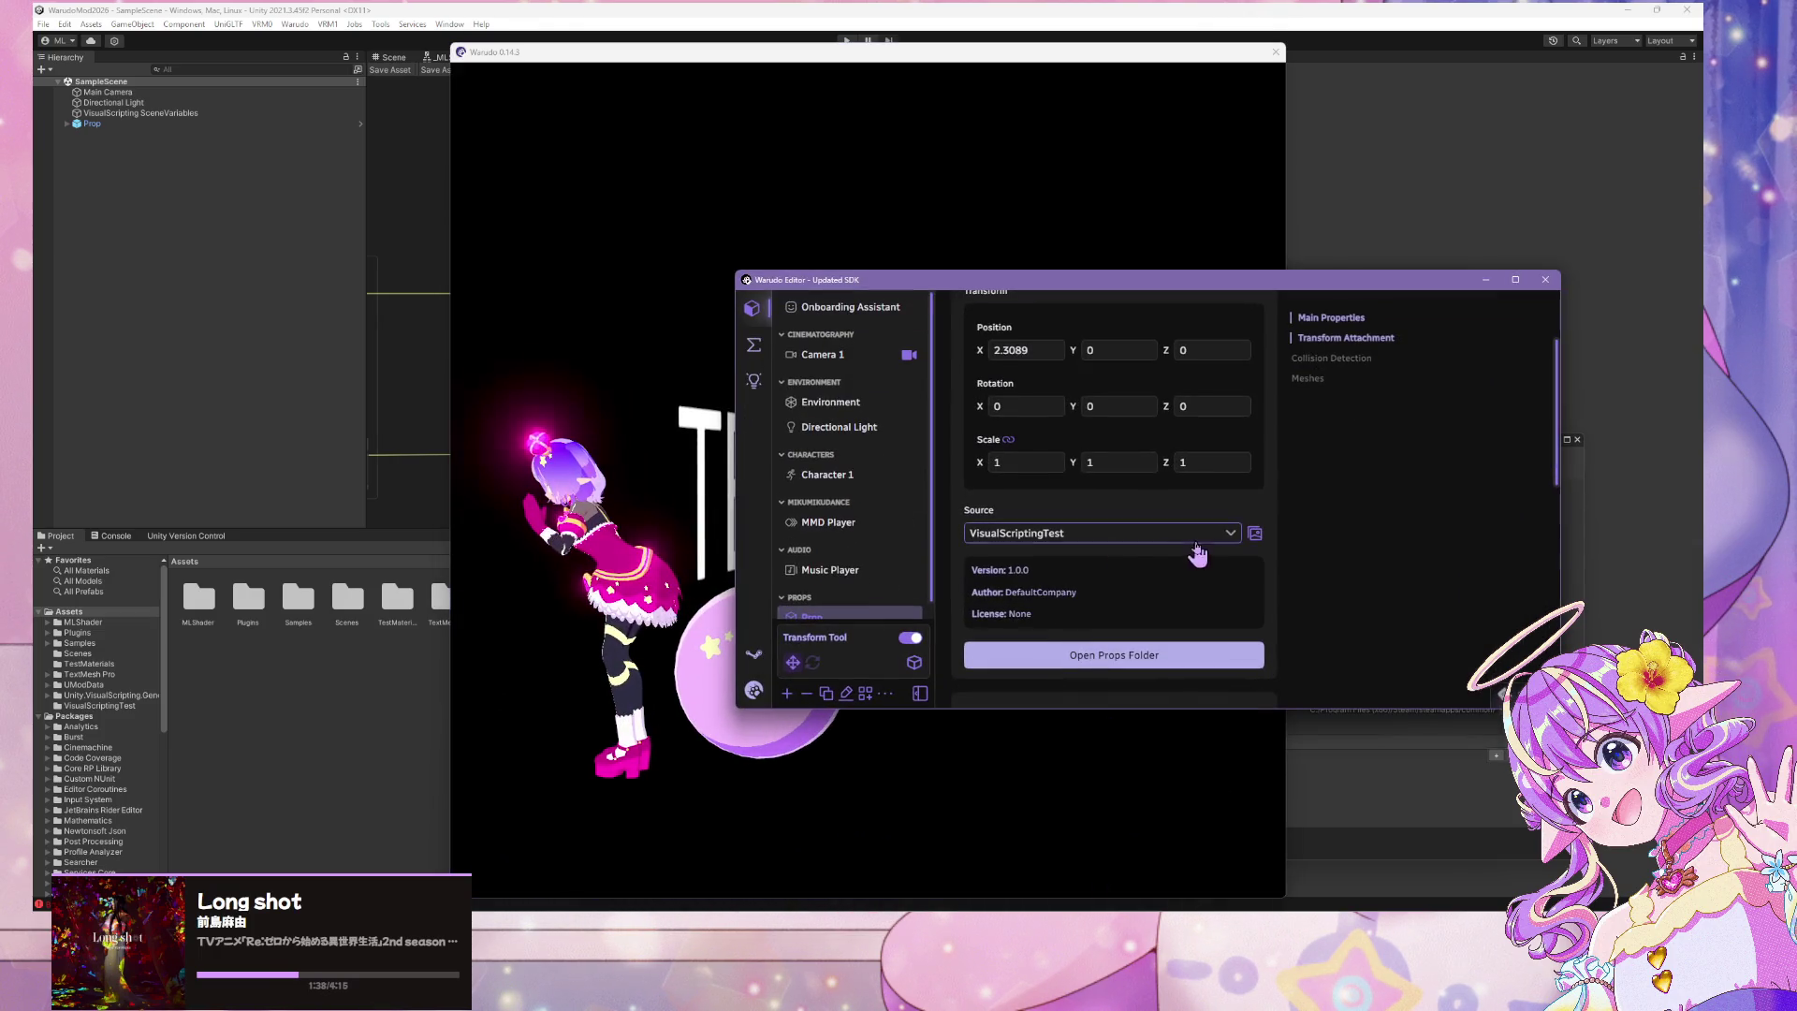
Search Warudo's prop sources for 'mate', then view Unity's console reporting BUILD FAILED
{"action": "left_click", "coordinate": [1254, 535]}
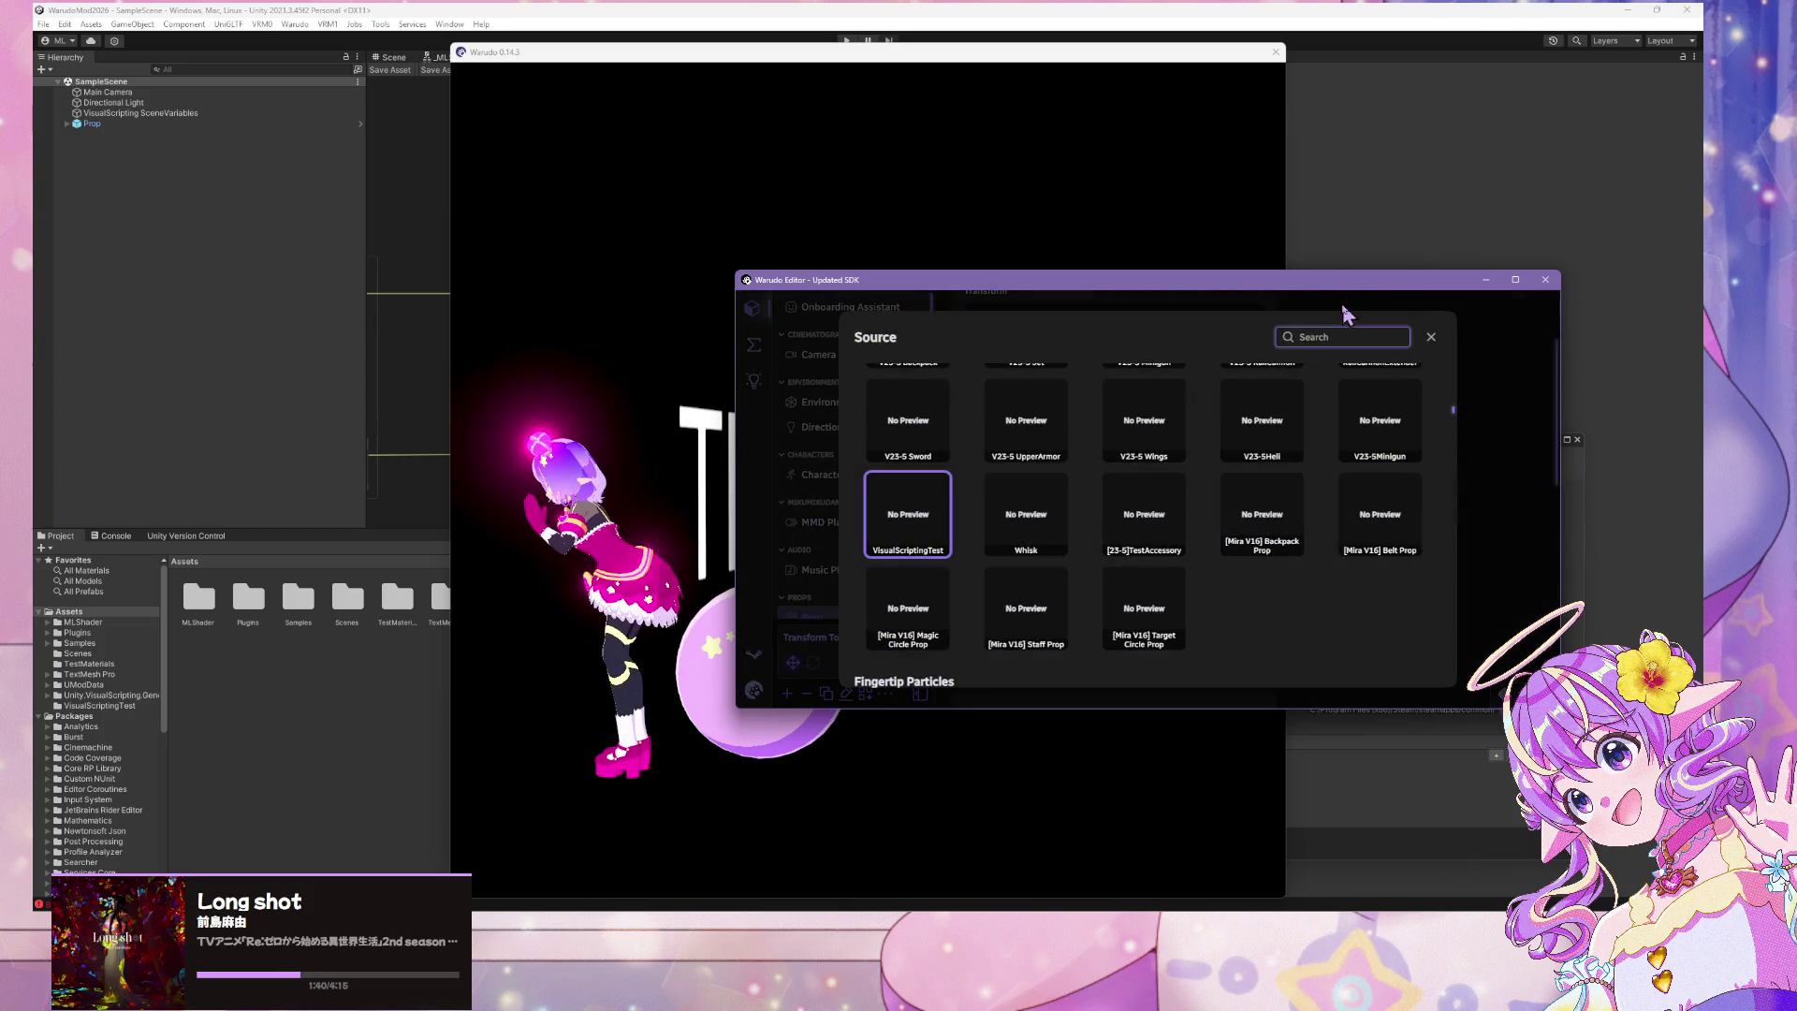
{"action": "type", "text": "game"}
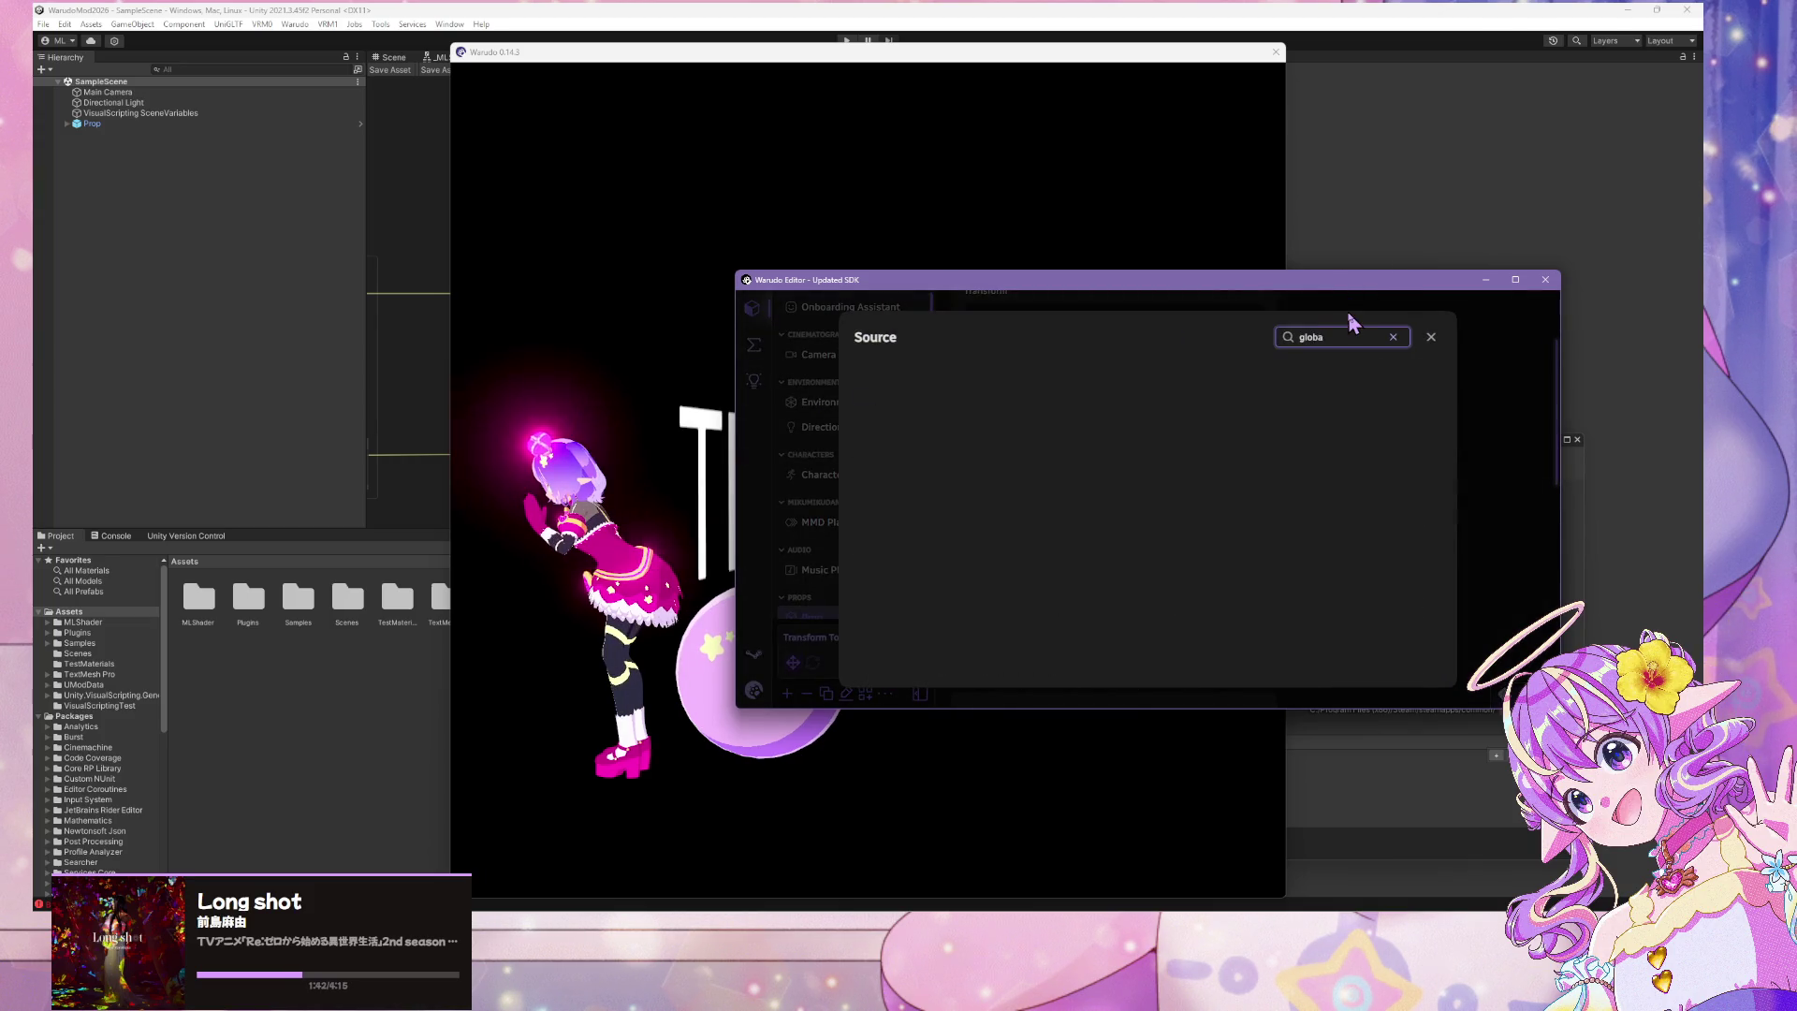
{"action": "key", "text": "BackSpace"}
{"action": "key", "text": "BackSpace"}
{"action": "key", "text": "BackSpace"}
{"action": "type", "text": "mate"}
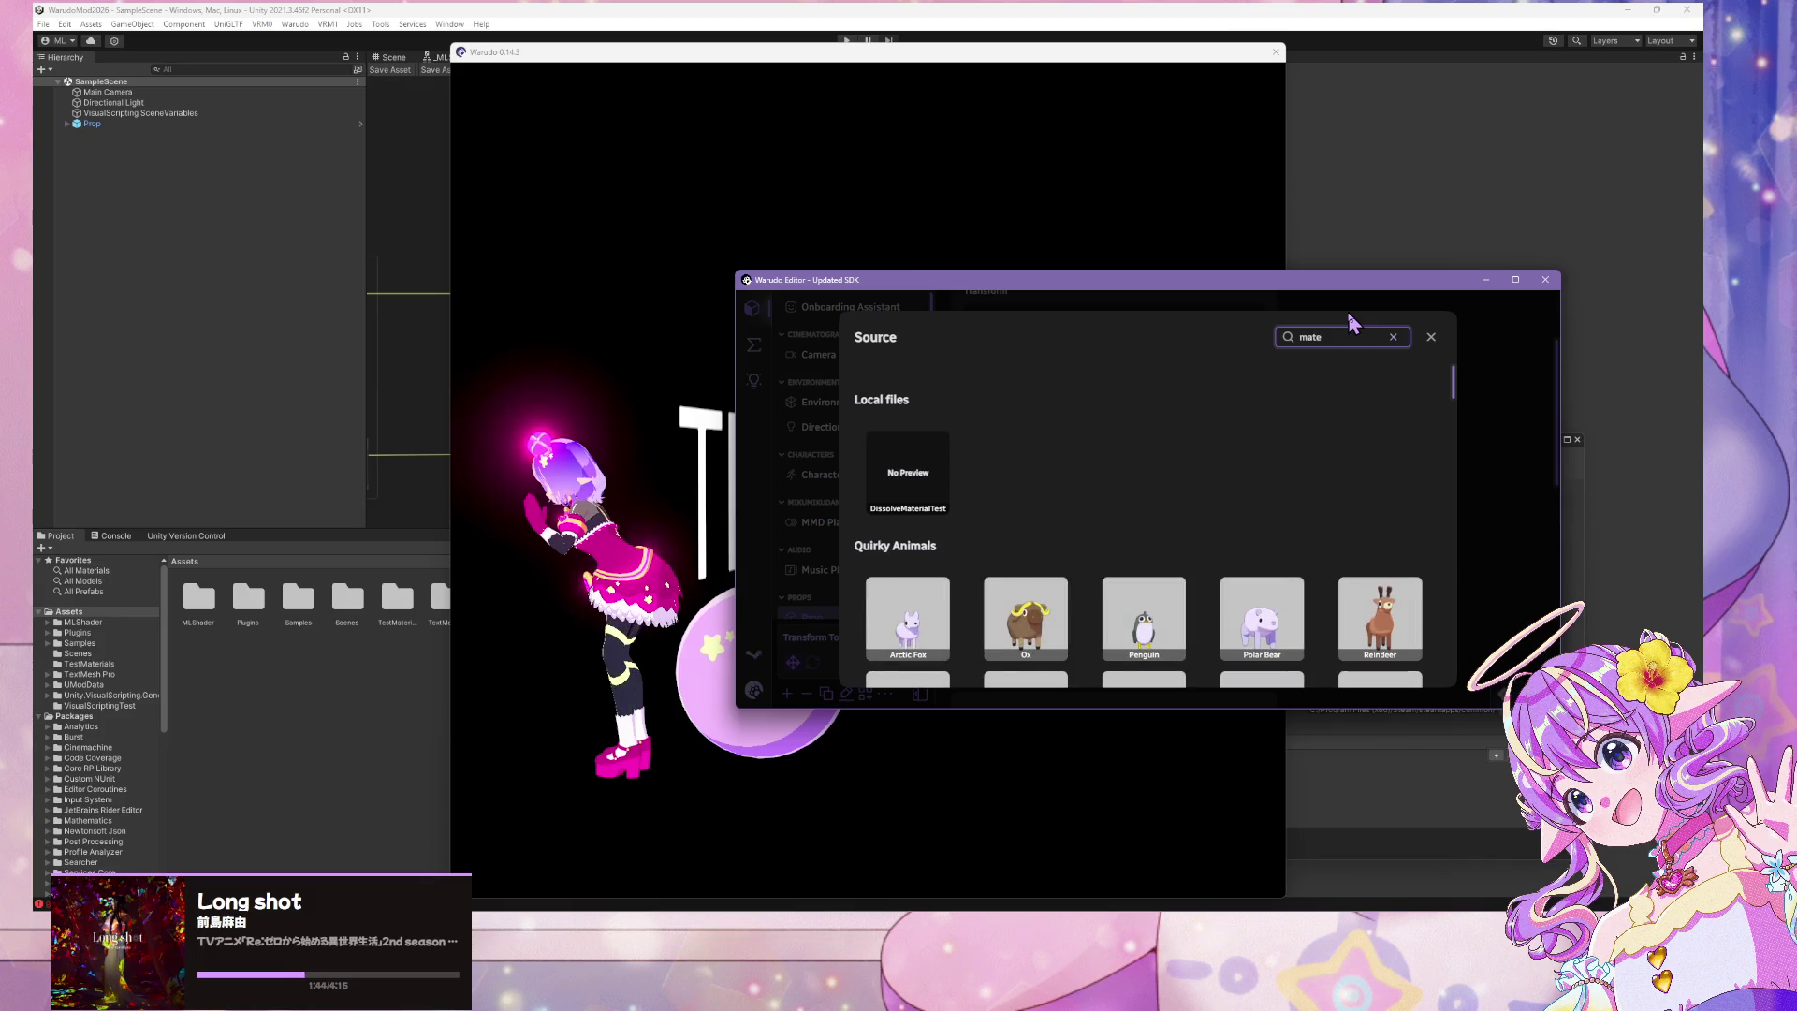
{"action": "left_click", "coordinate": [116, 535]}
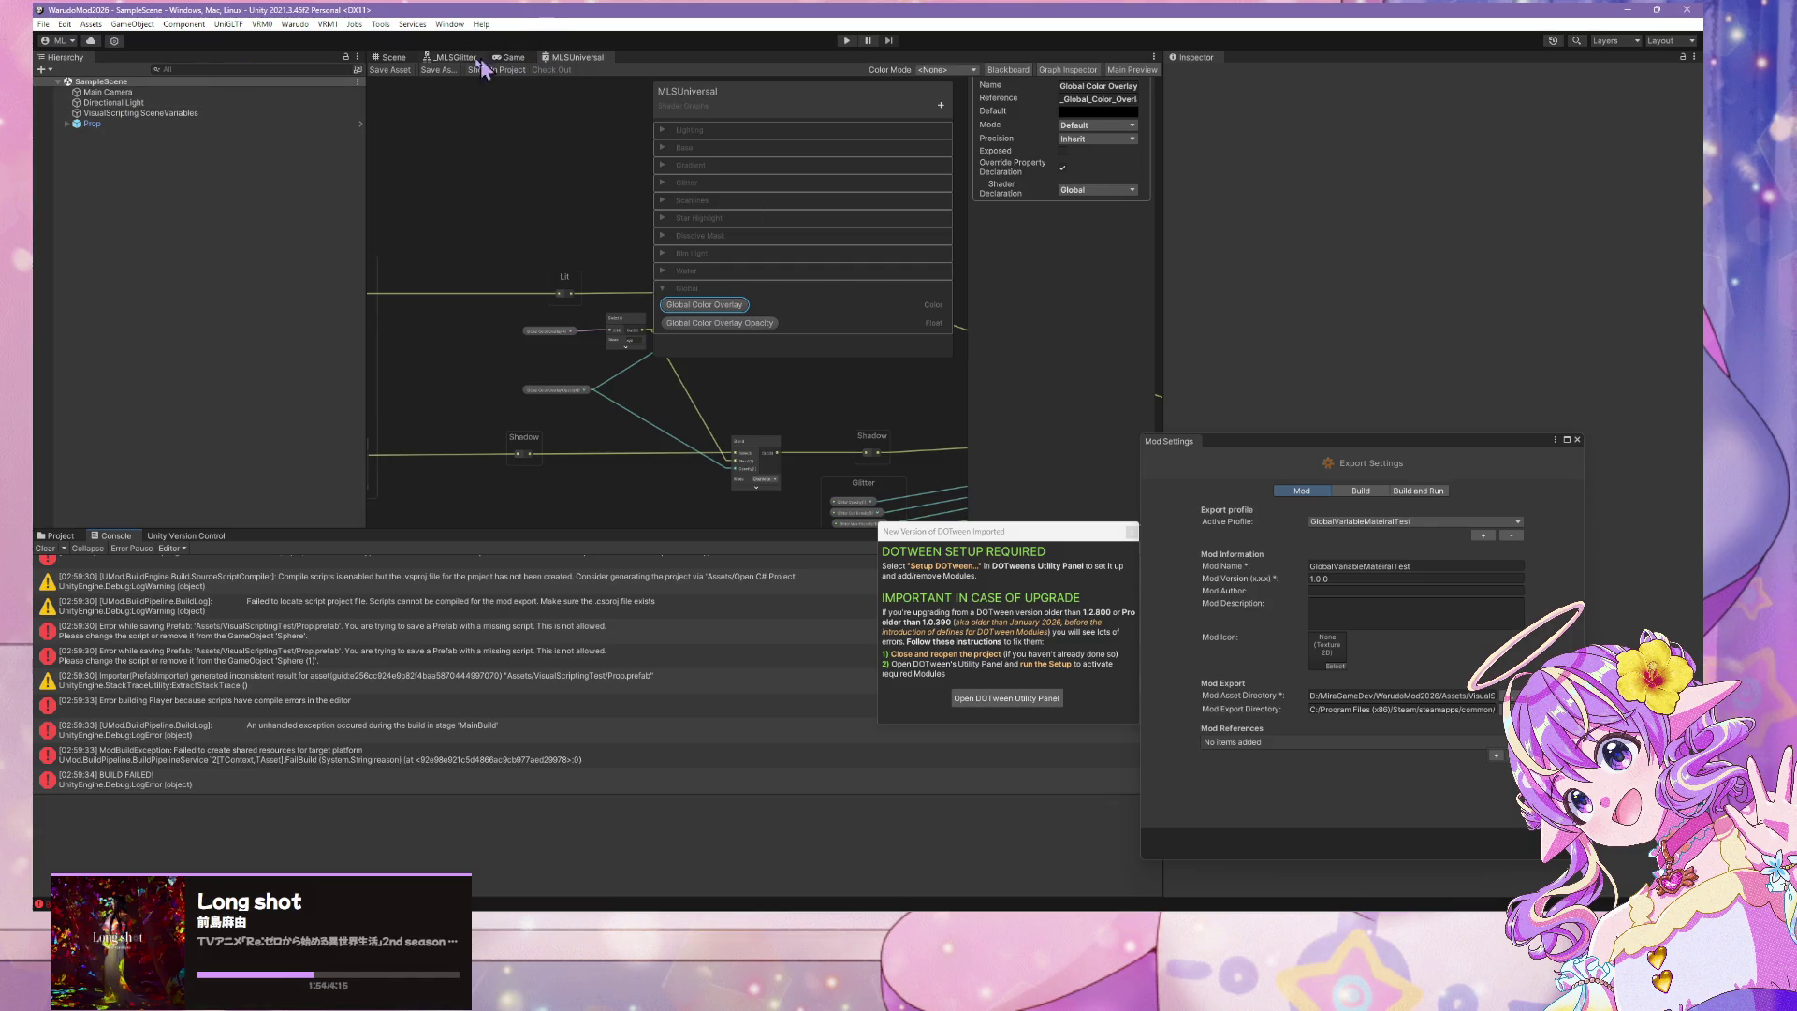
Return to the Scene view and clear the console down to the TestGlobalMaterial duplicate-definition errors
{"action": "left_click", "coordinate": [391, 57]}
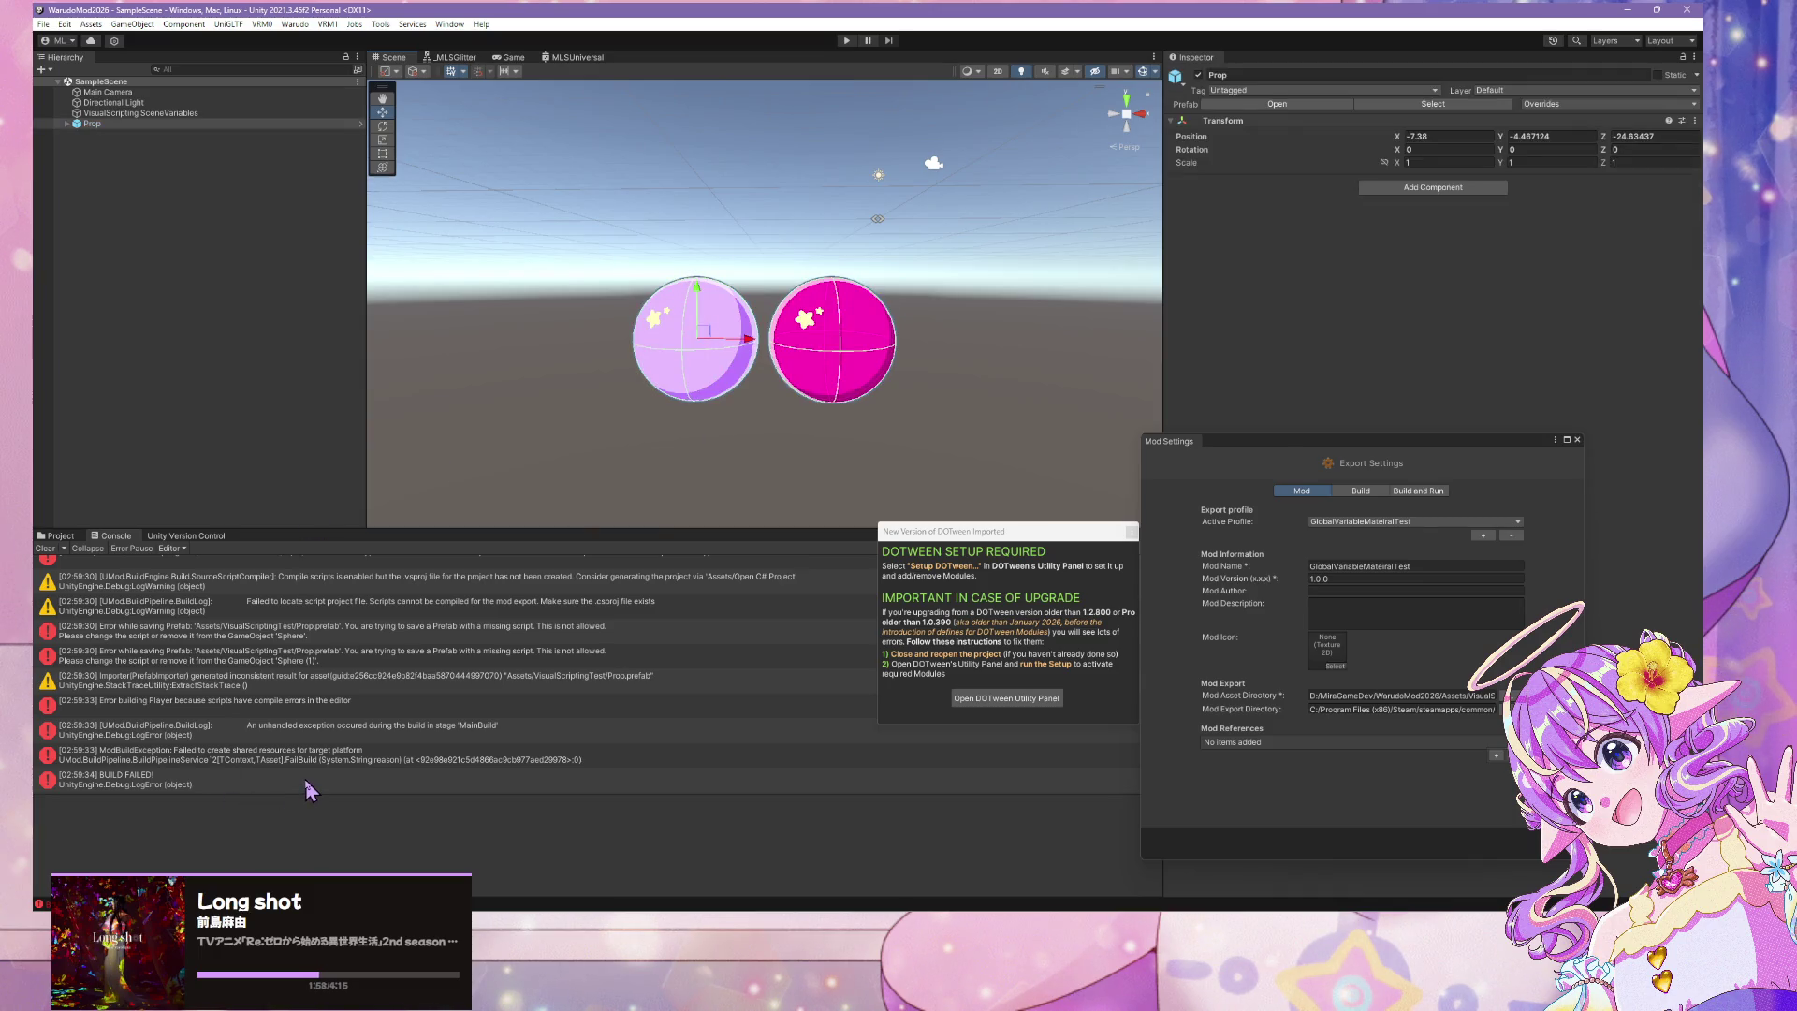
{"action": "left_click", "coordinate": [56, 552]}
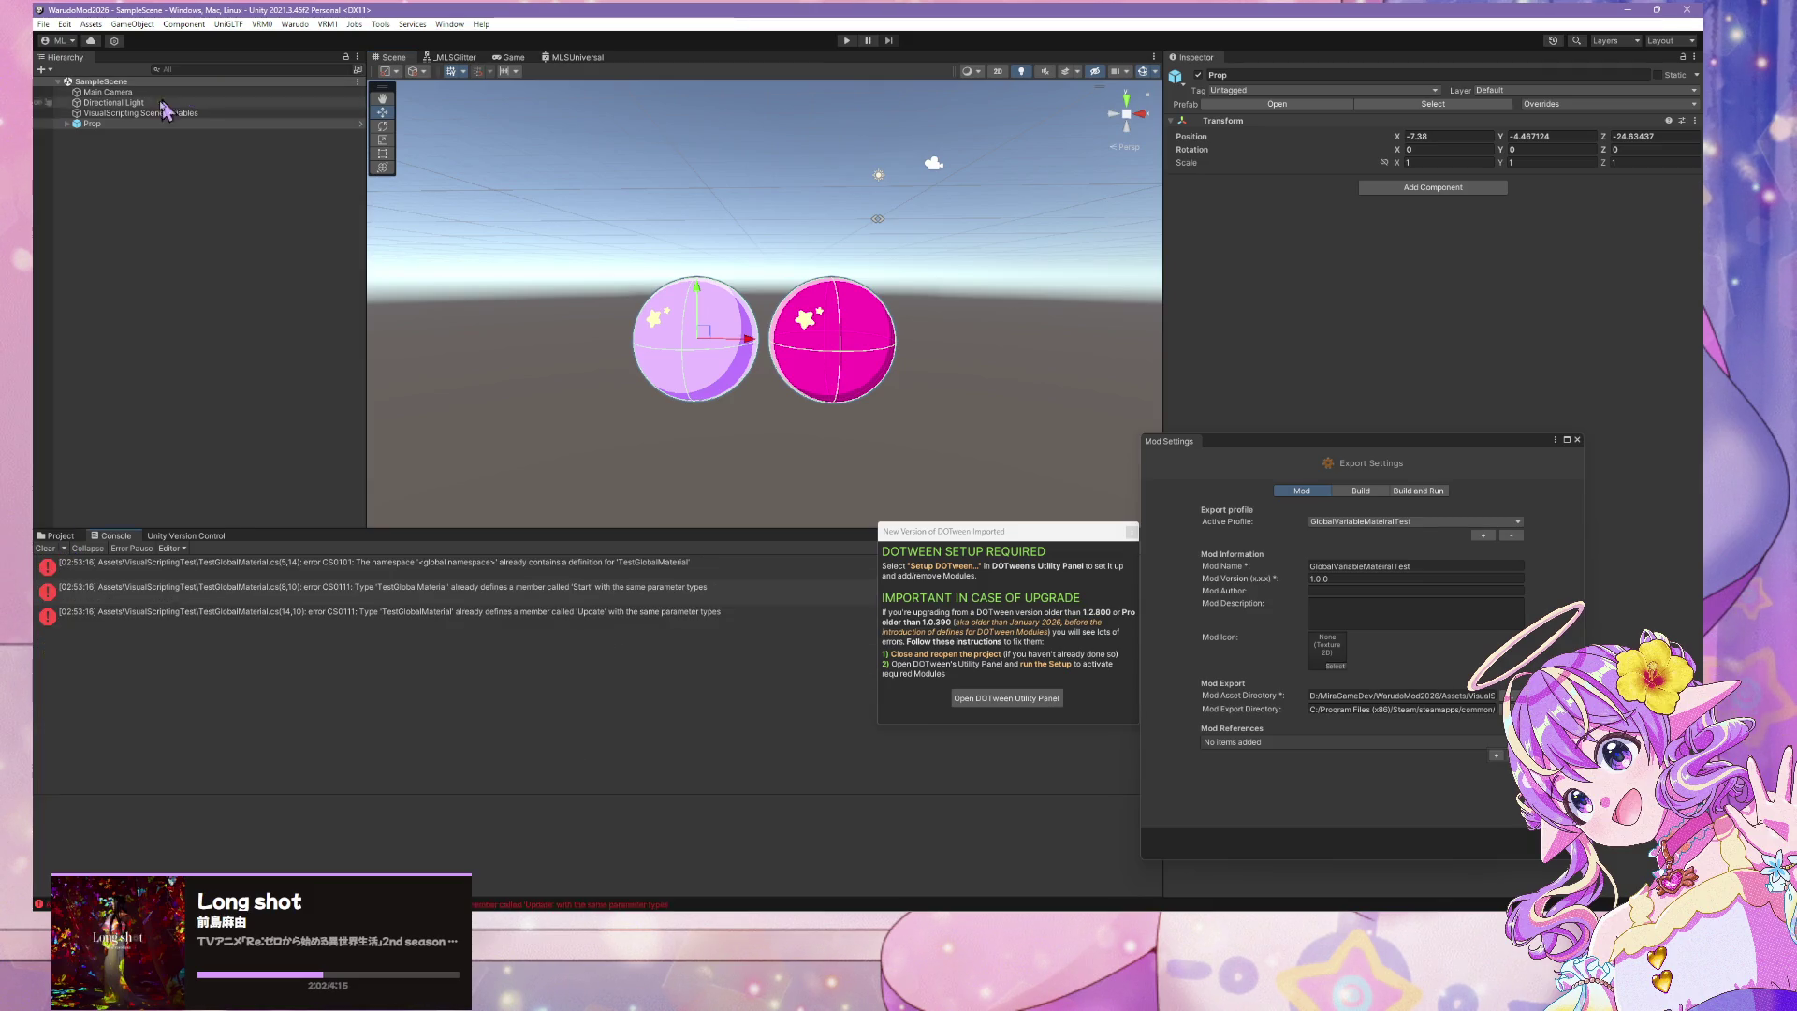
{"action": "left_click", "coordinate": [110, 124]}
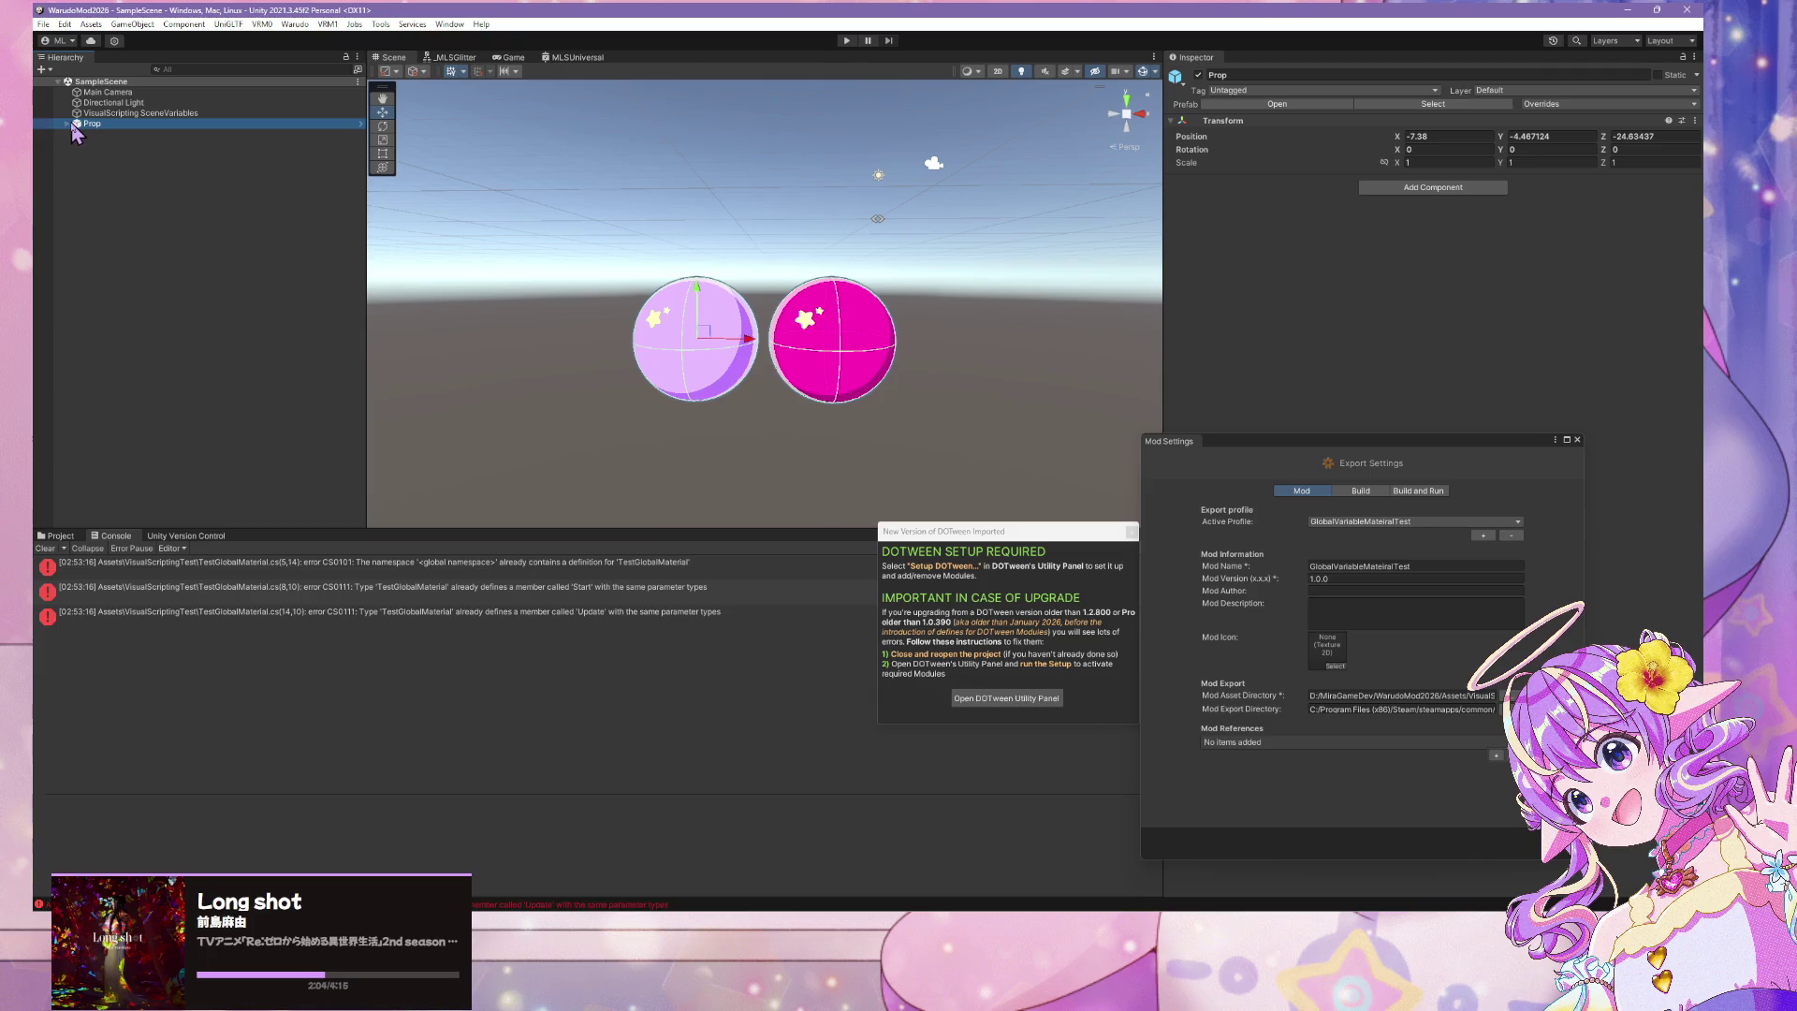
Remove the missing-script component from Sphere and Sphere (1) under Prop
{"action": "left_click", "coordinate": [67, 123]}
{"action": "left_click", "coordinate": [105, 134]}
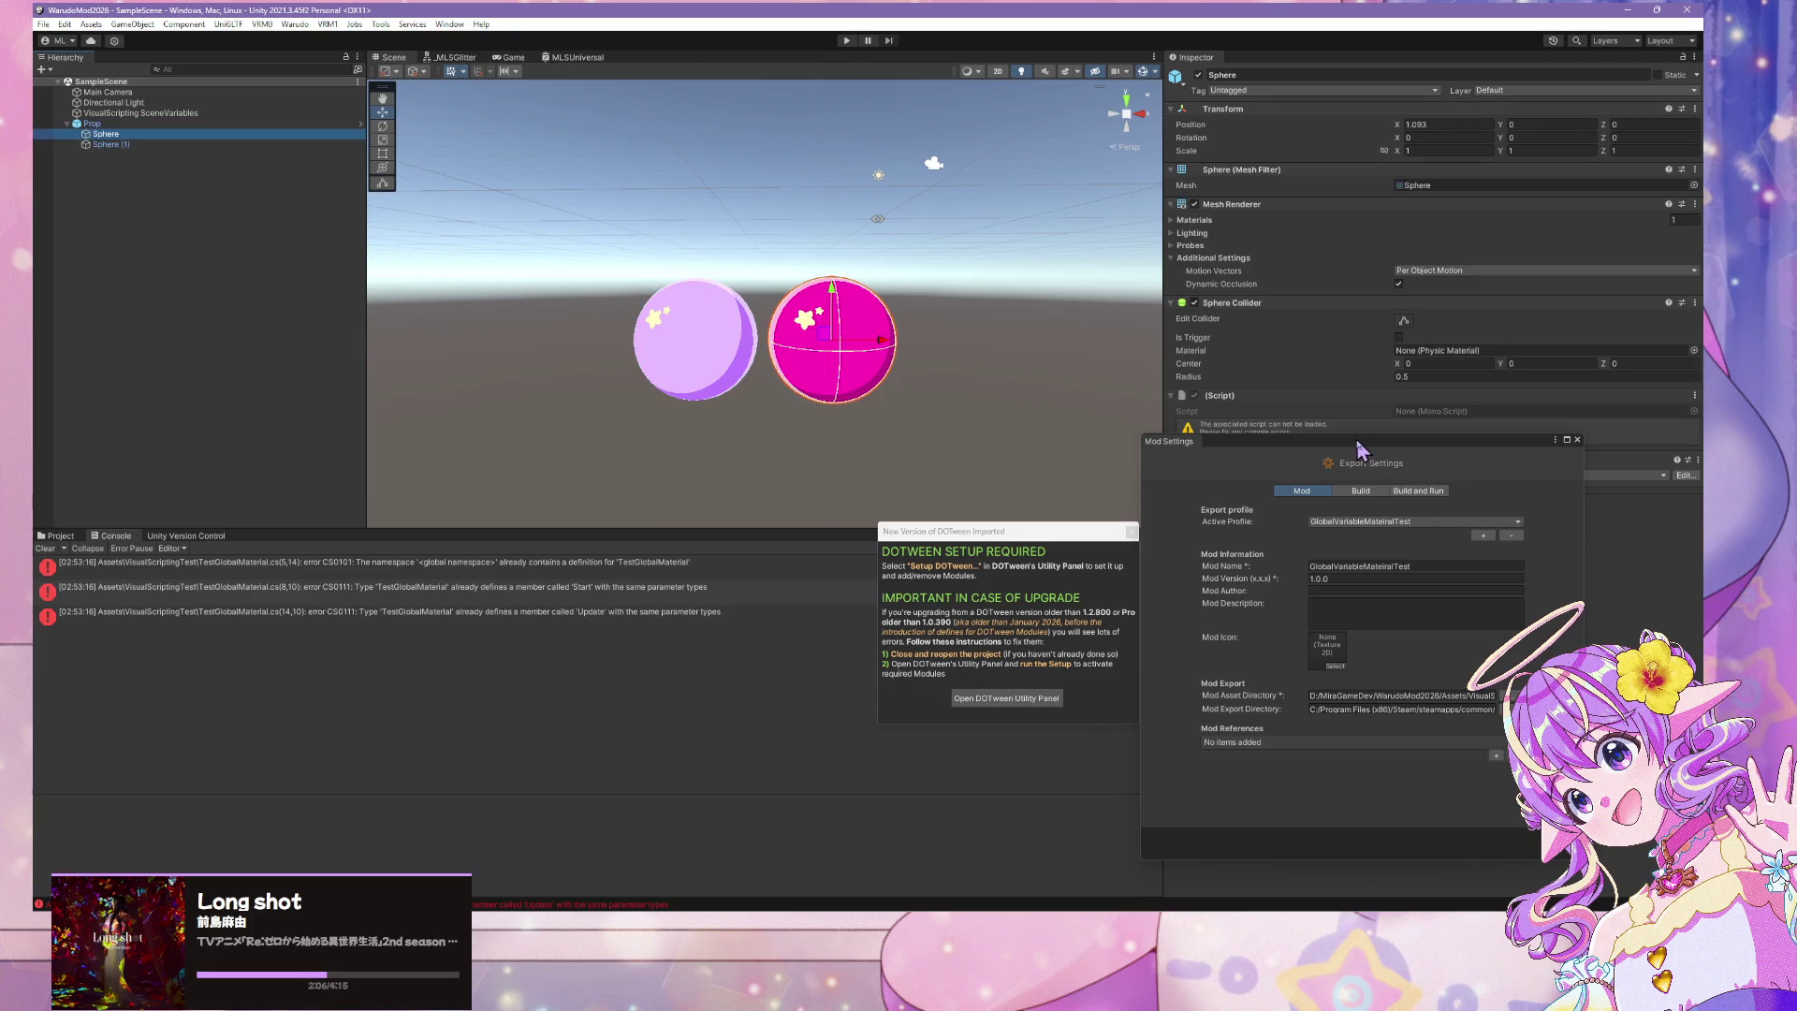
{"action": "left_click_drag", "start_coordinate": [1359, 443], "coordinate": [978, 539]}
{"action": "left_click", "coordinate": [1694, 395]}
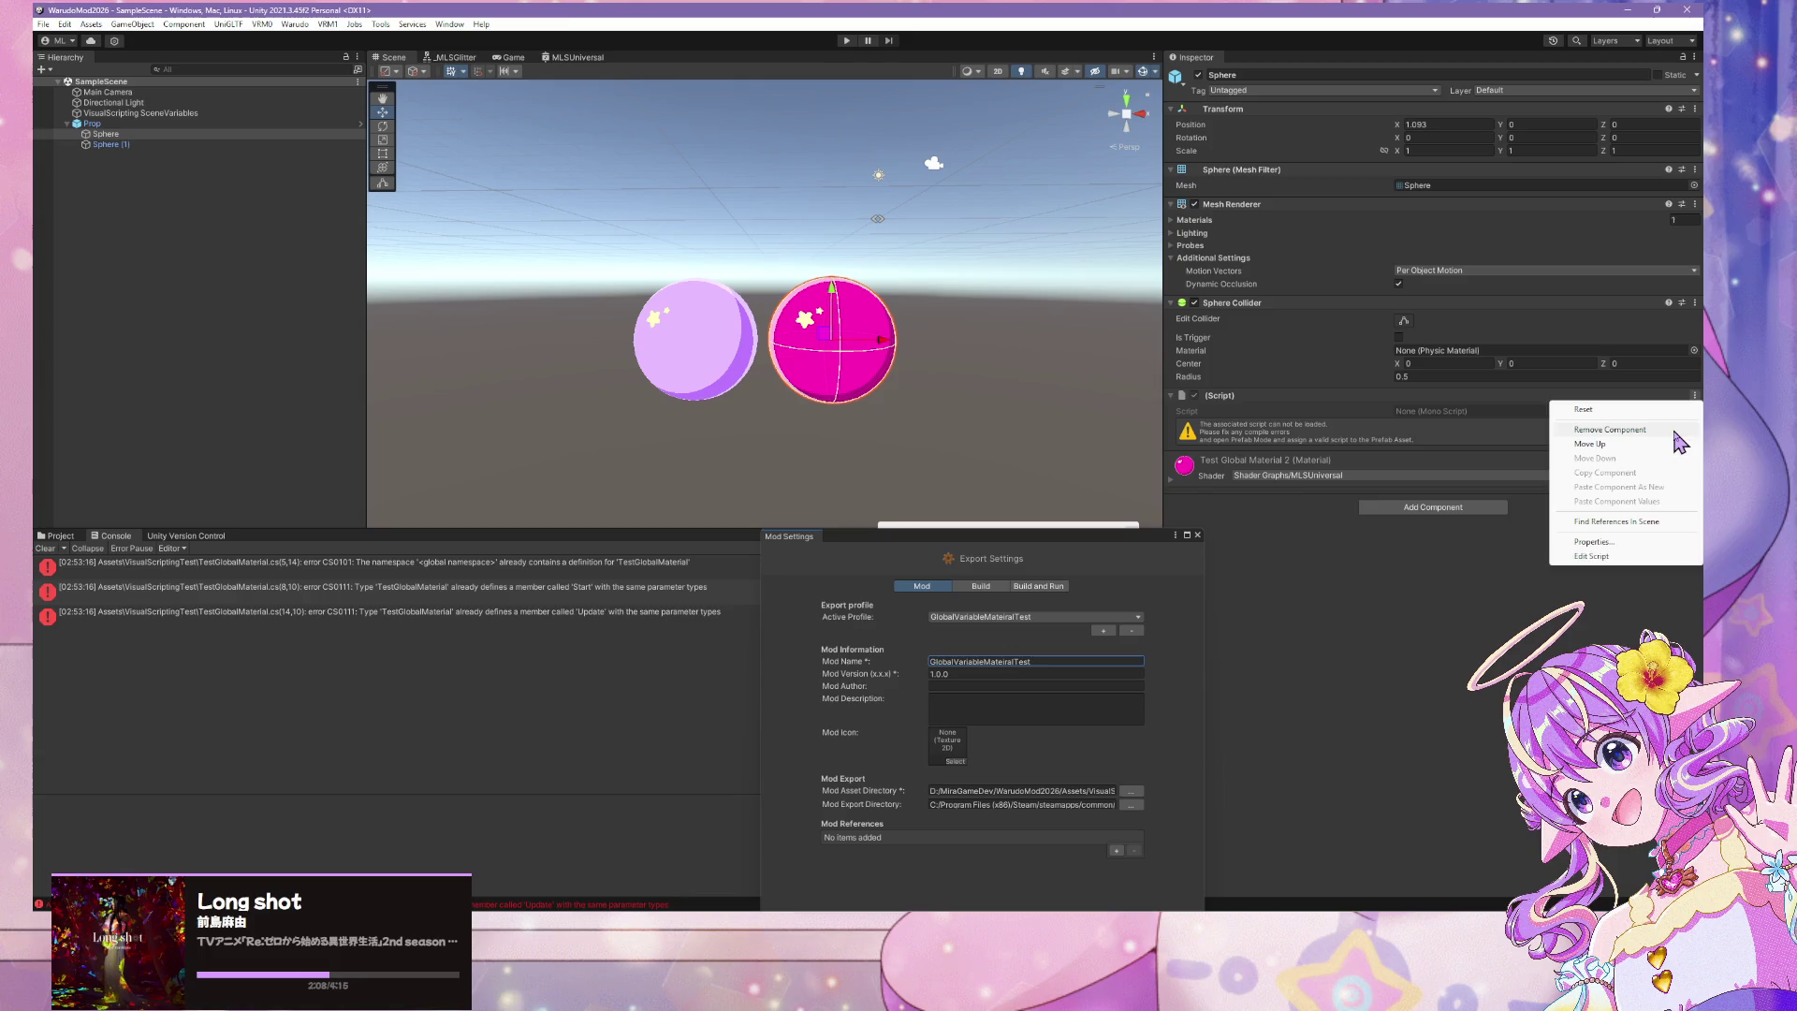
{"action": "left_click", "coordinate": [1591, 429]}
{"action": "left_click", "coordinate": [147, 145]}
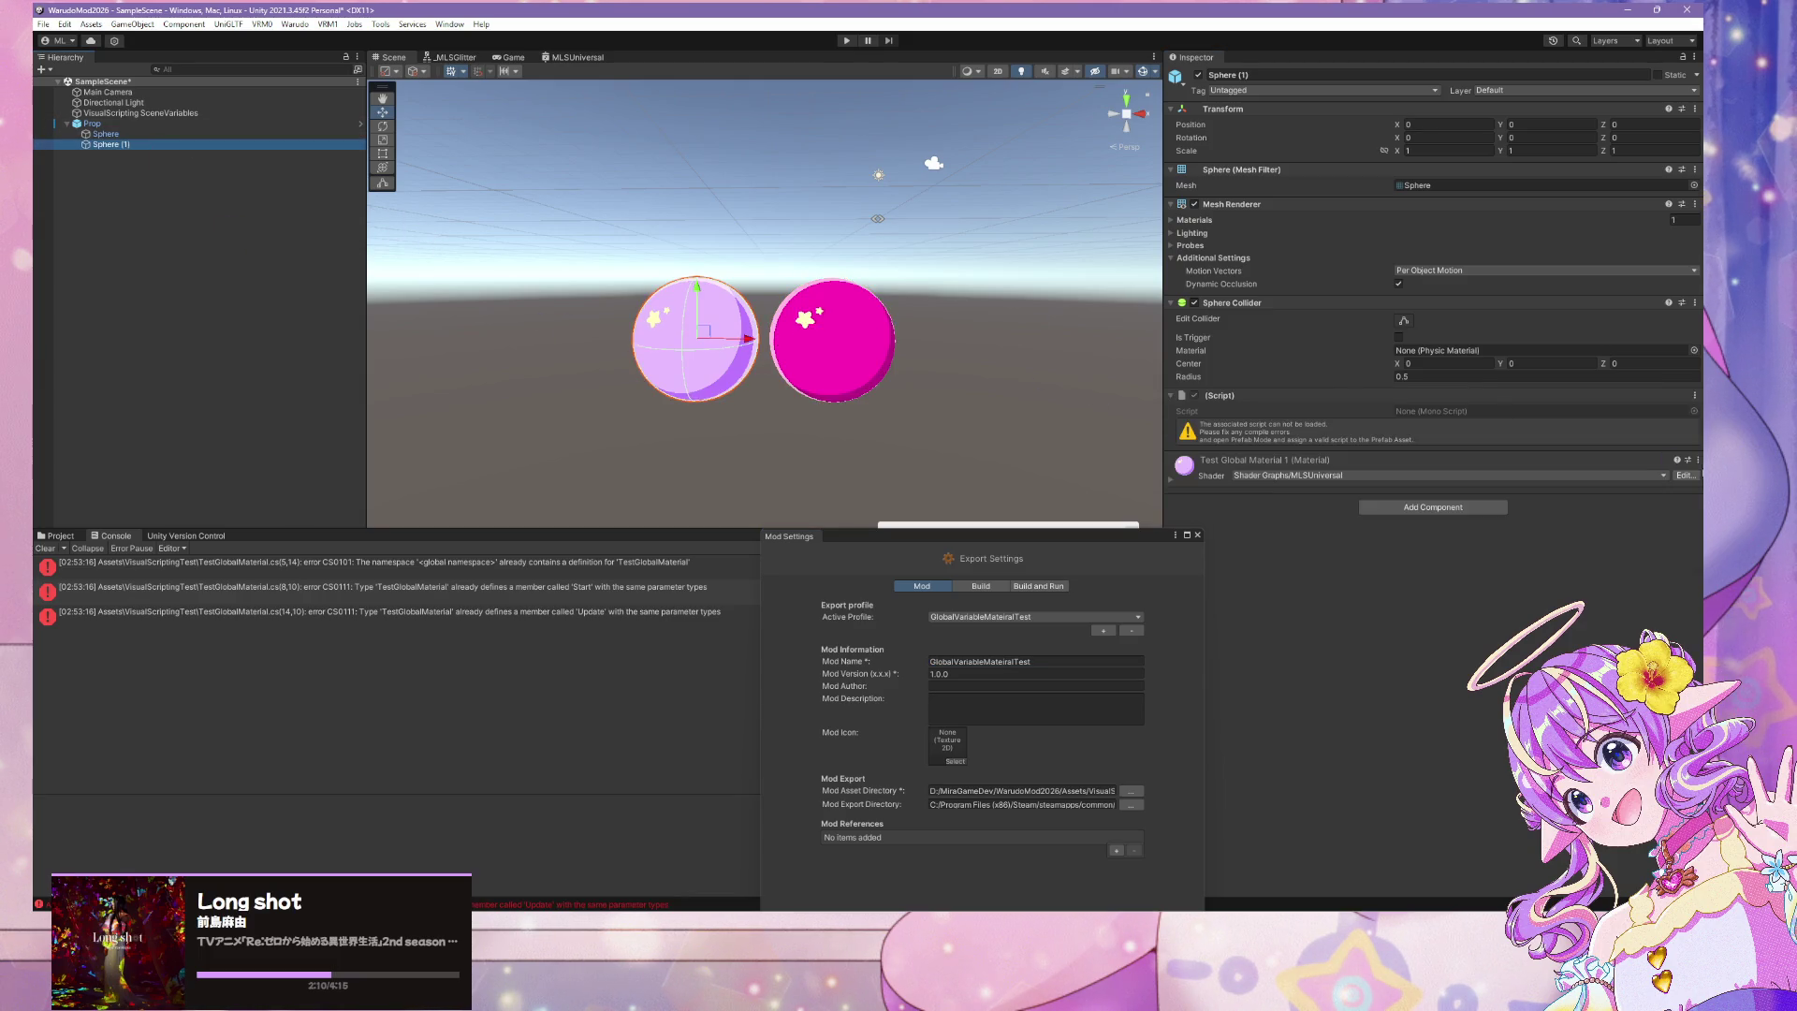
{"action": "left_click", "coordinate": [1693, 395]}
{"action": "left_click", "coordinate": [1590, 430]}
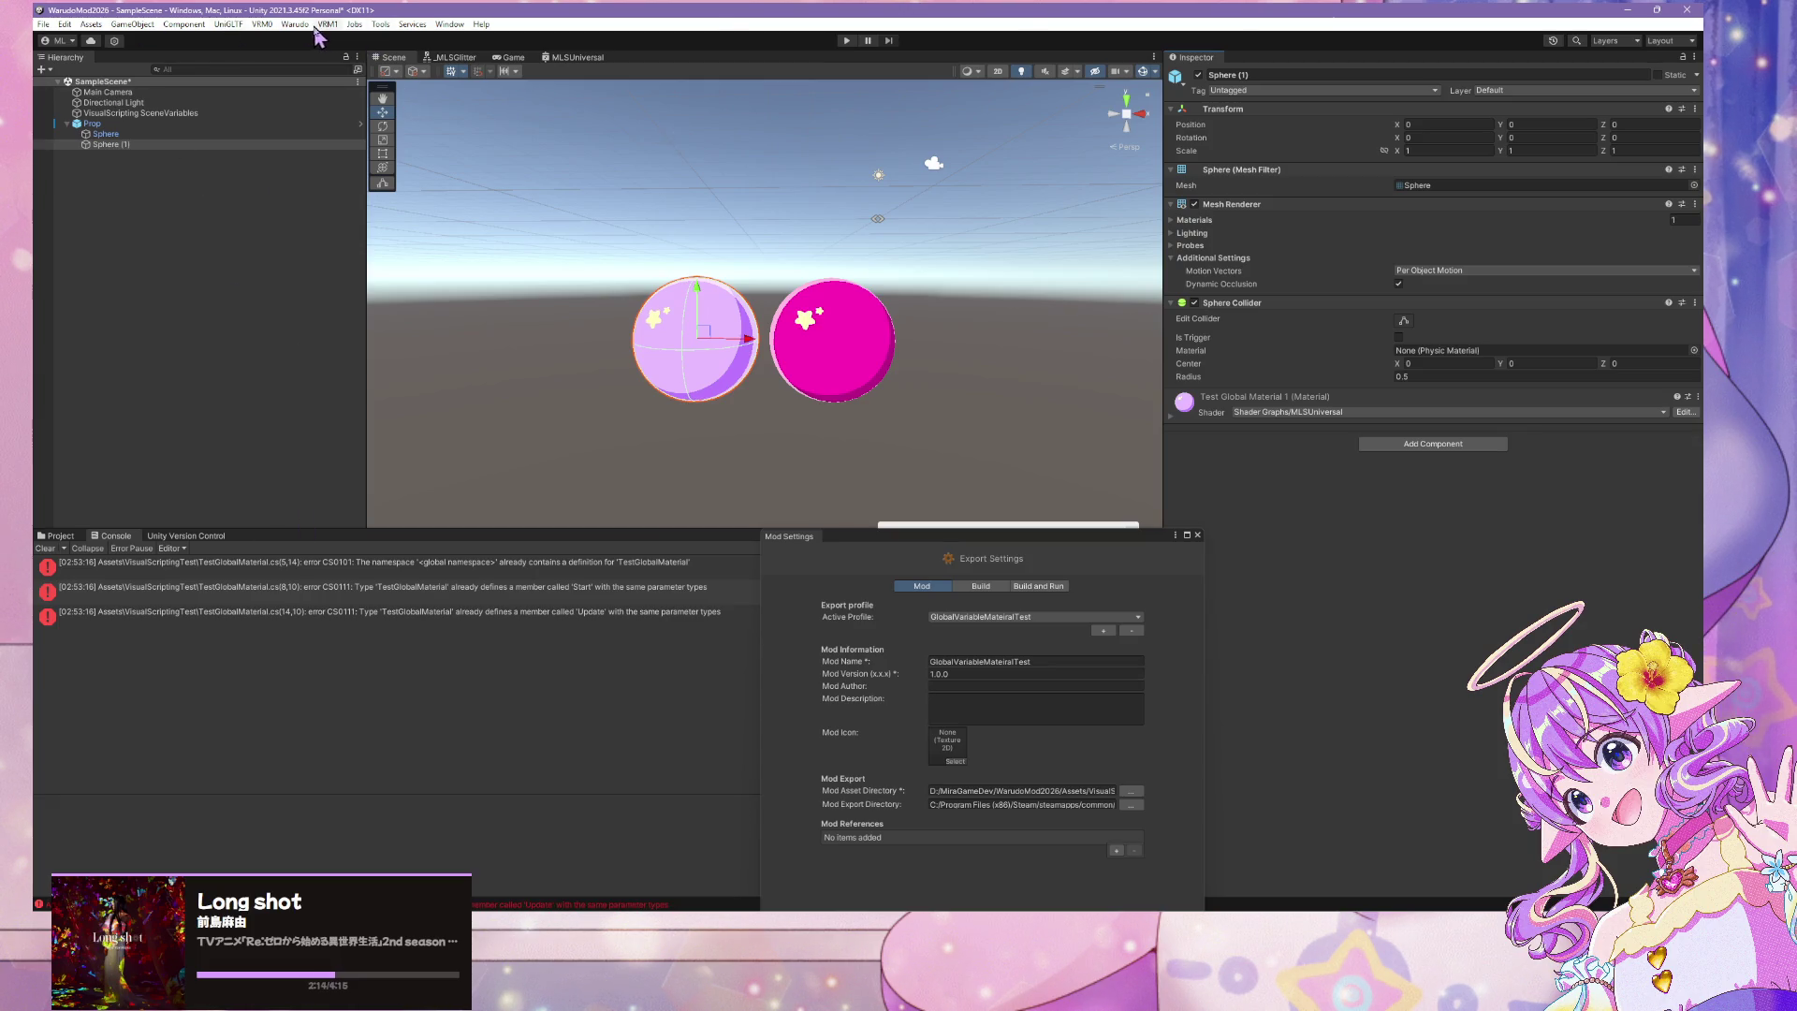
Check Prop's prefab overrides and confirm Sphere's remaining components
{"action": "left_click", "coordinate": [92, 124]}
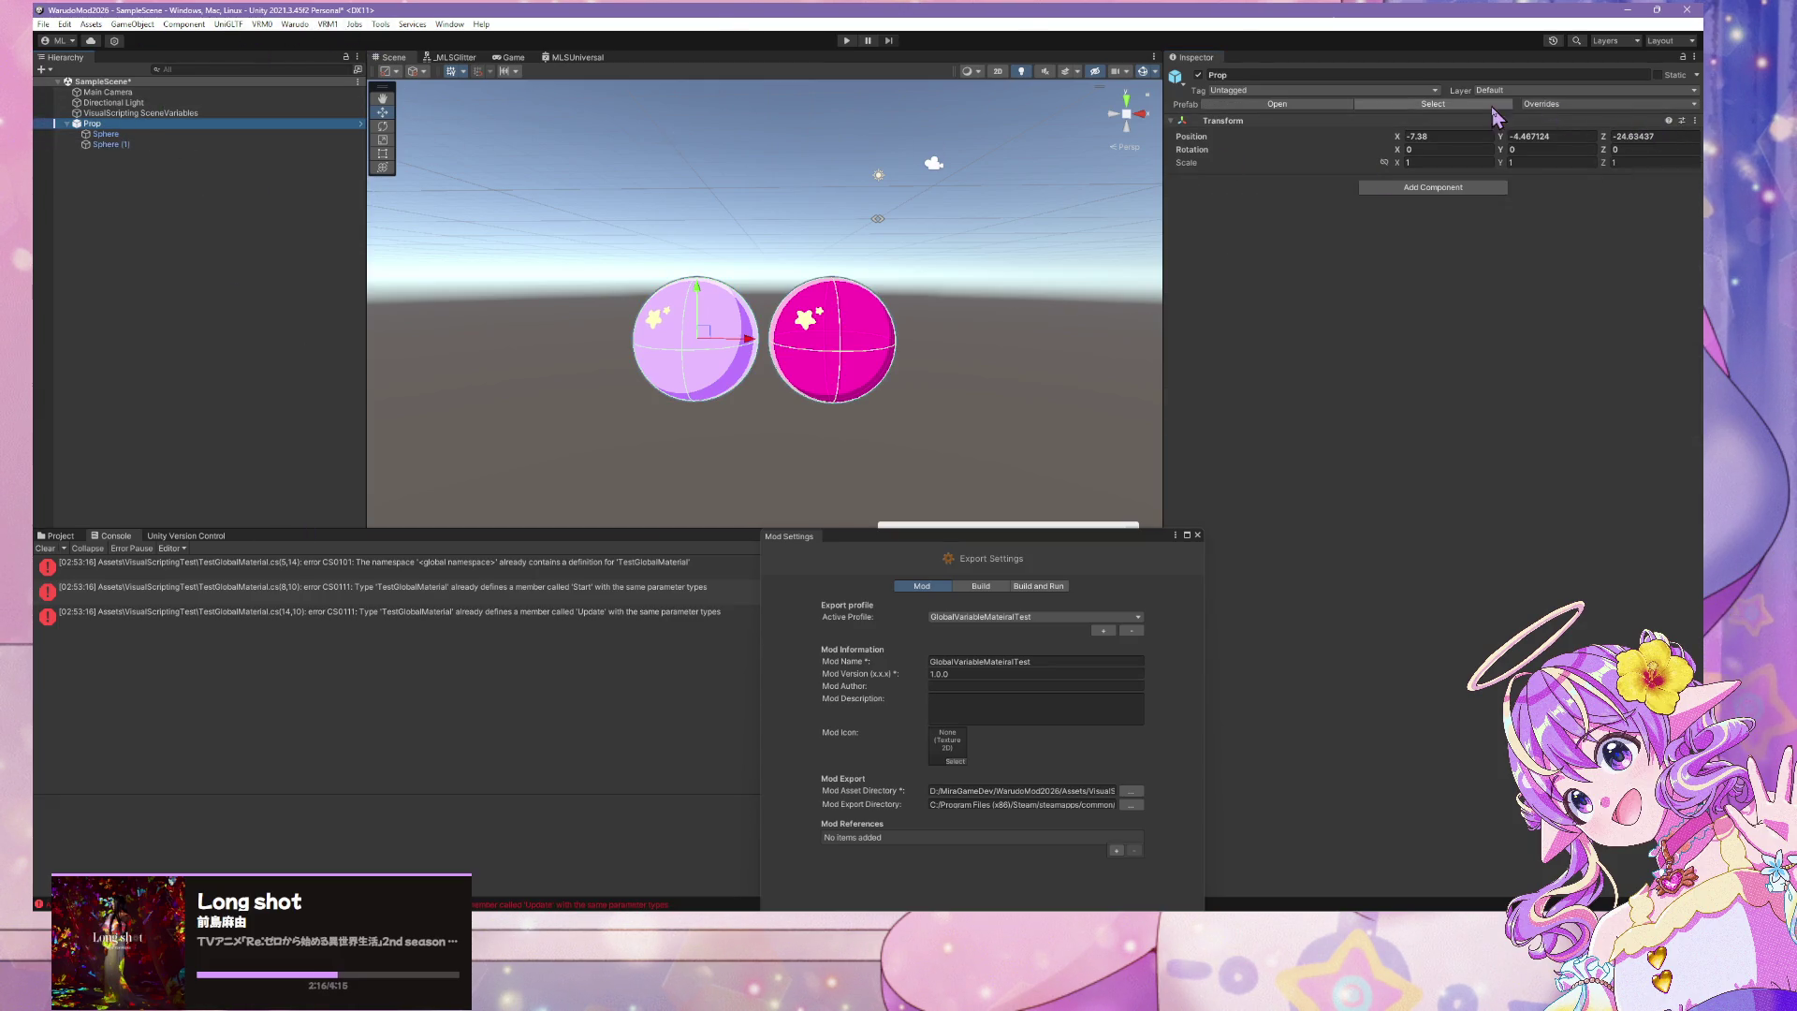
{"action": "left_click", "coordinate": [1544, 104]}
{"action": "left_click", "coordinate": [1525, 328]}
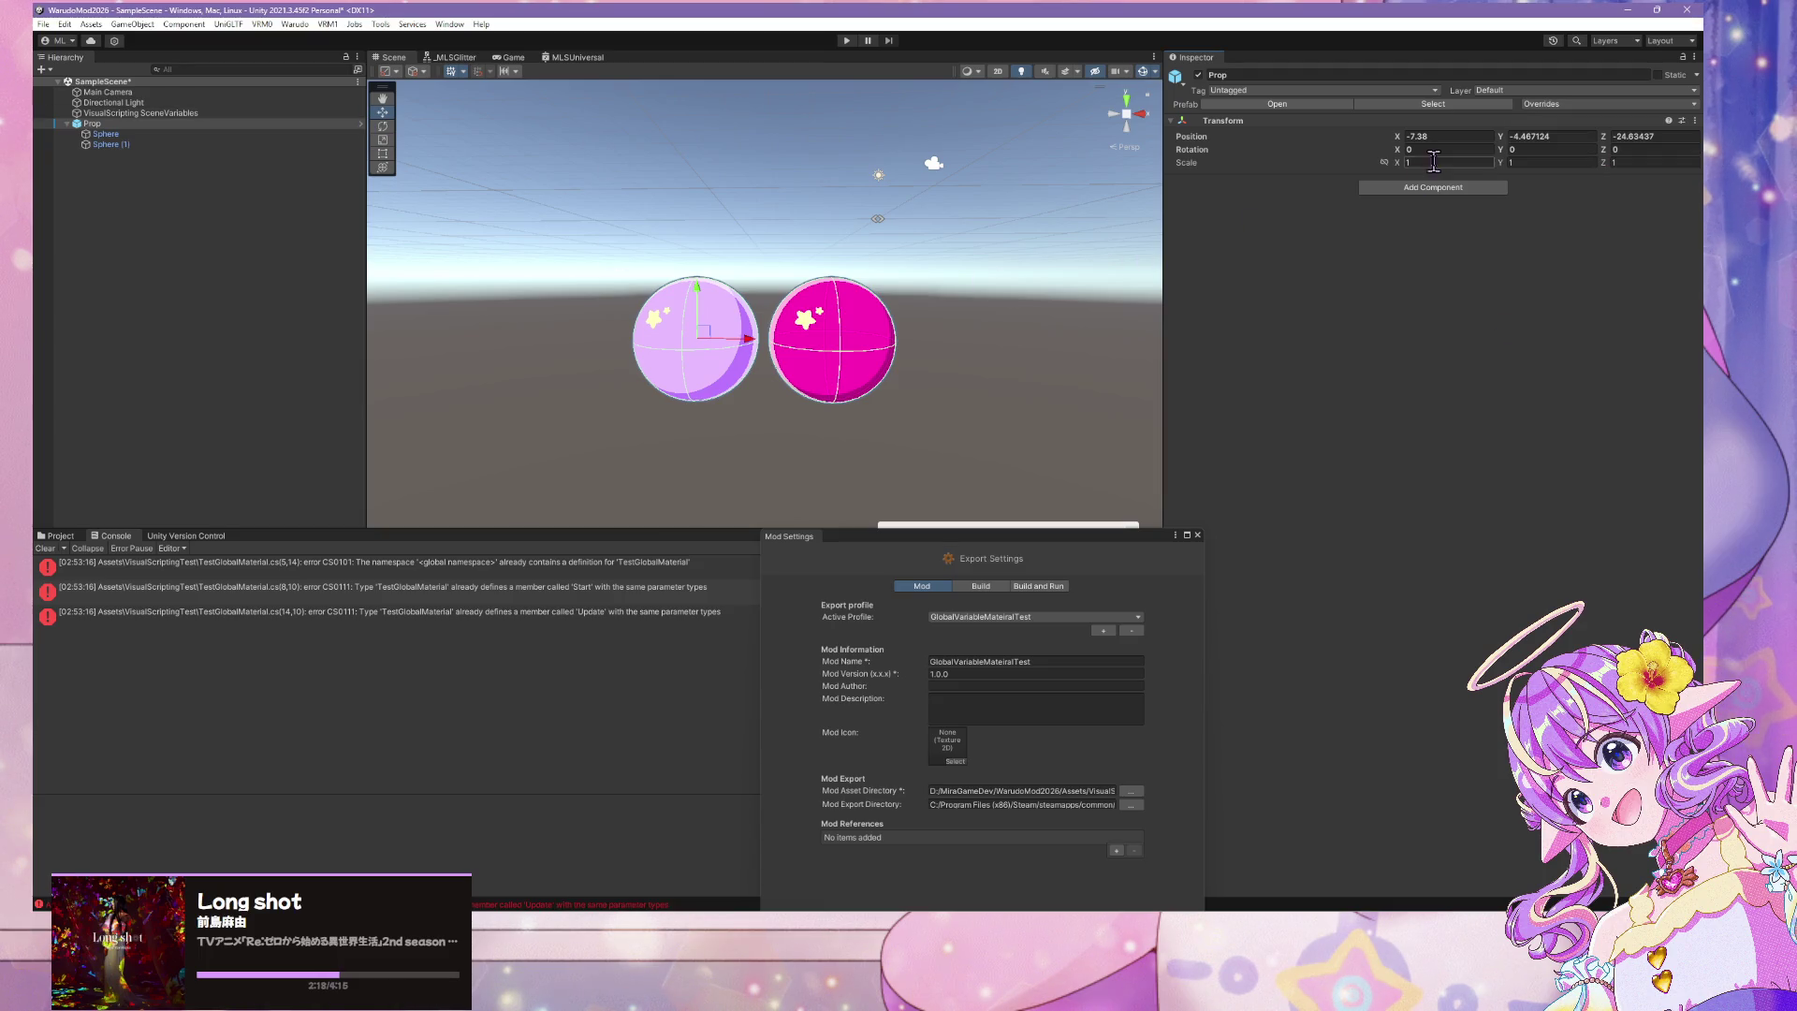
{"action": "left_click", "coordinate": [198, 133]}
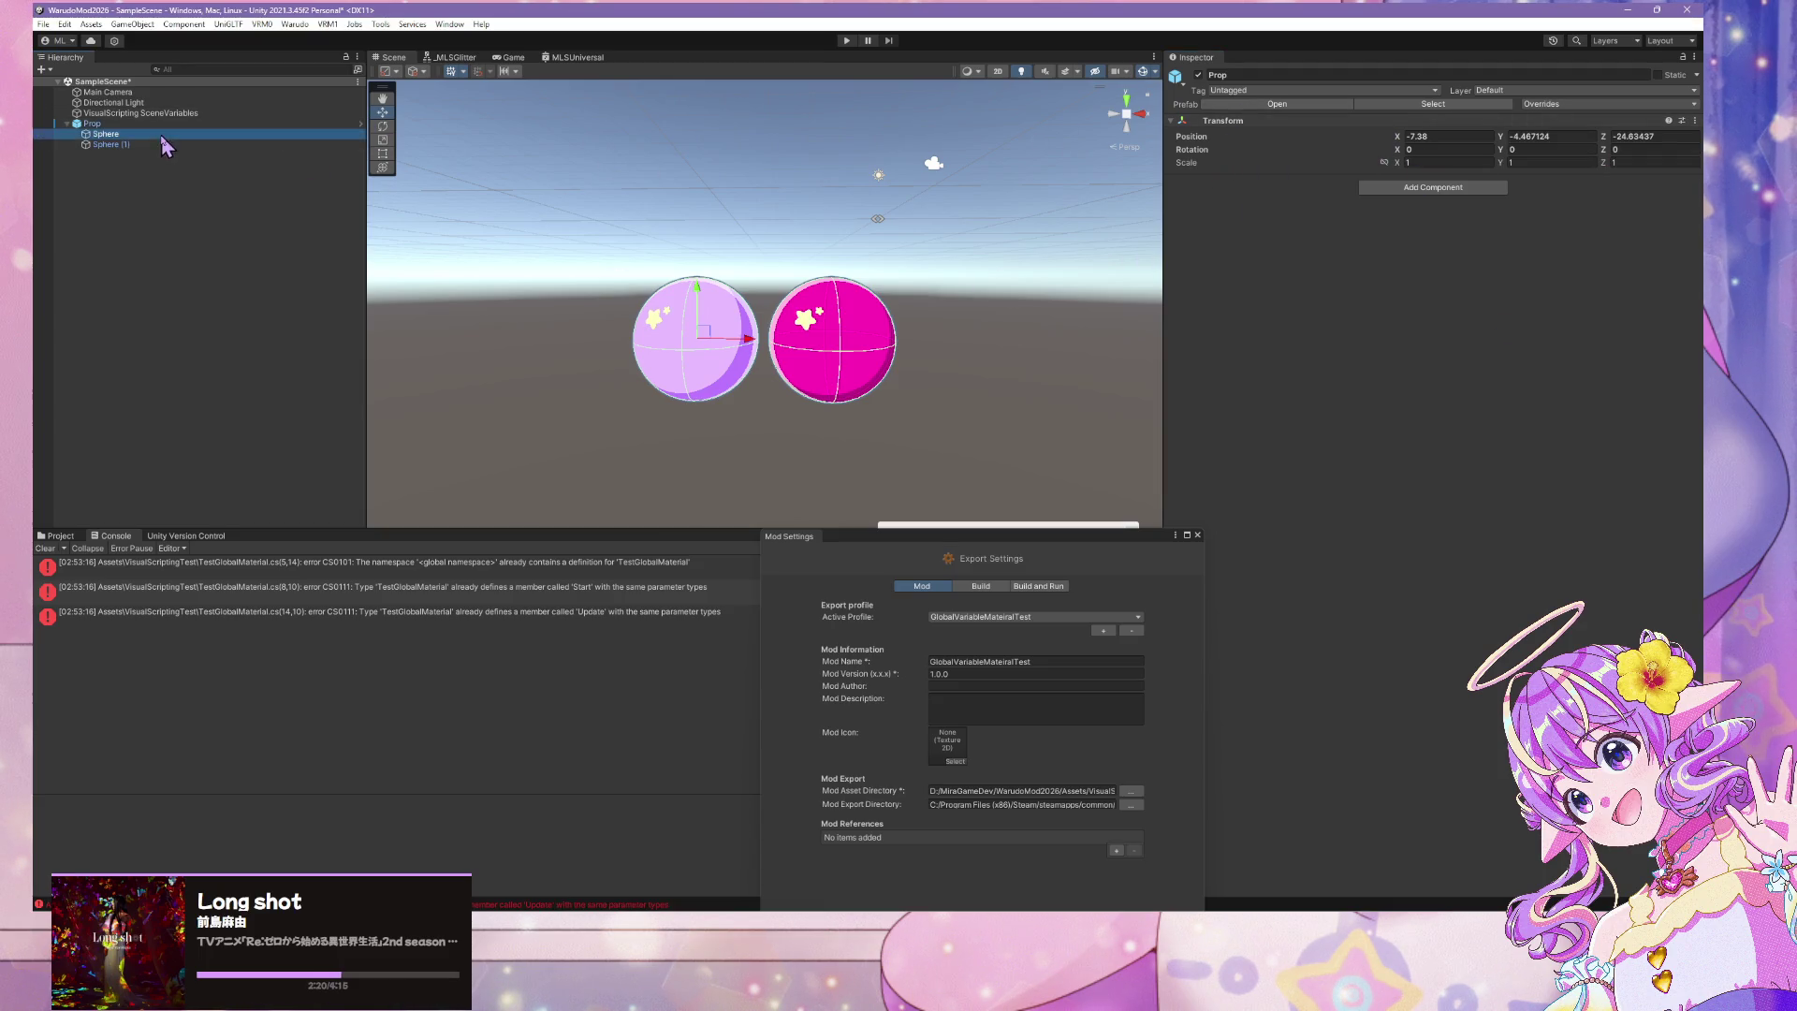
{"action": "left_click", "coordinate": [161, 124]}
{"action": "left_click", "coordinate": [298, 25]}
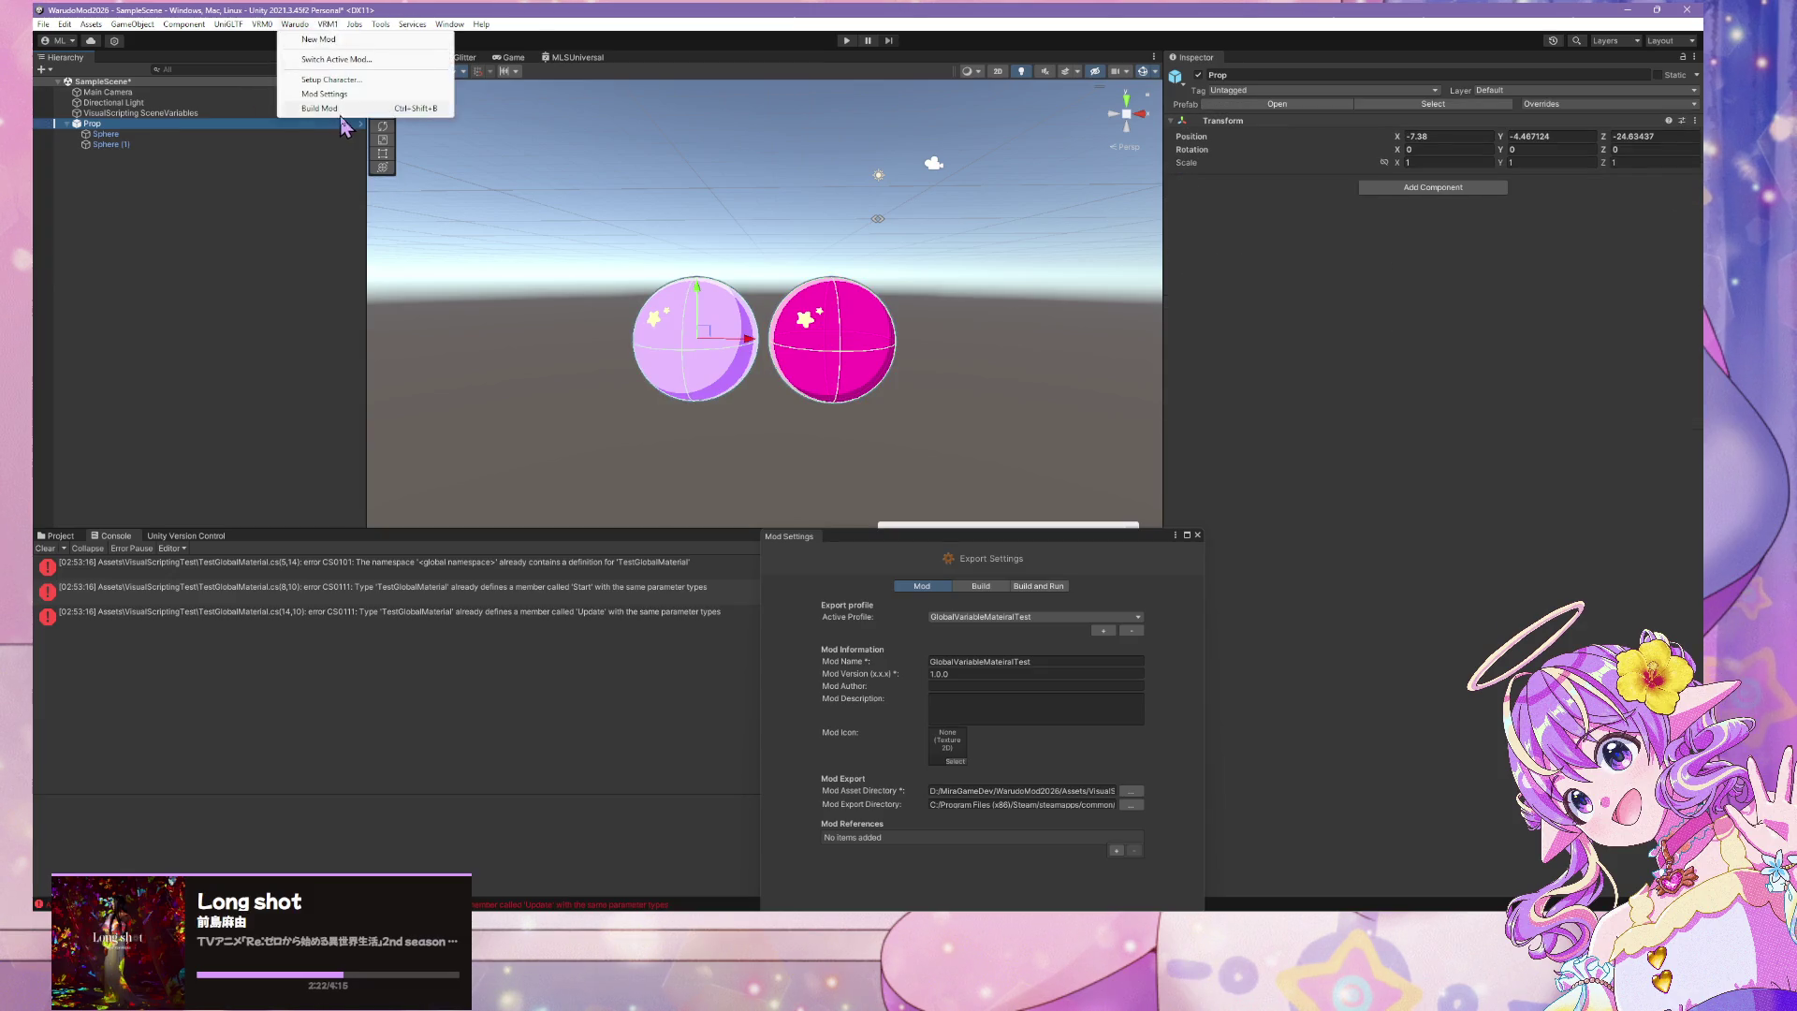
Run Warudo Build Mod after saving the modified scene, and move Mod Settings aside
{"action": "left_click", "coordinate": [348, 112]}
{"action": "left_click", "coordinate": [870, 488]}
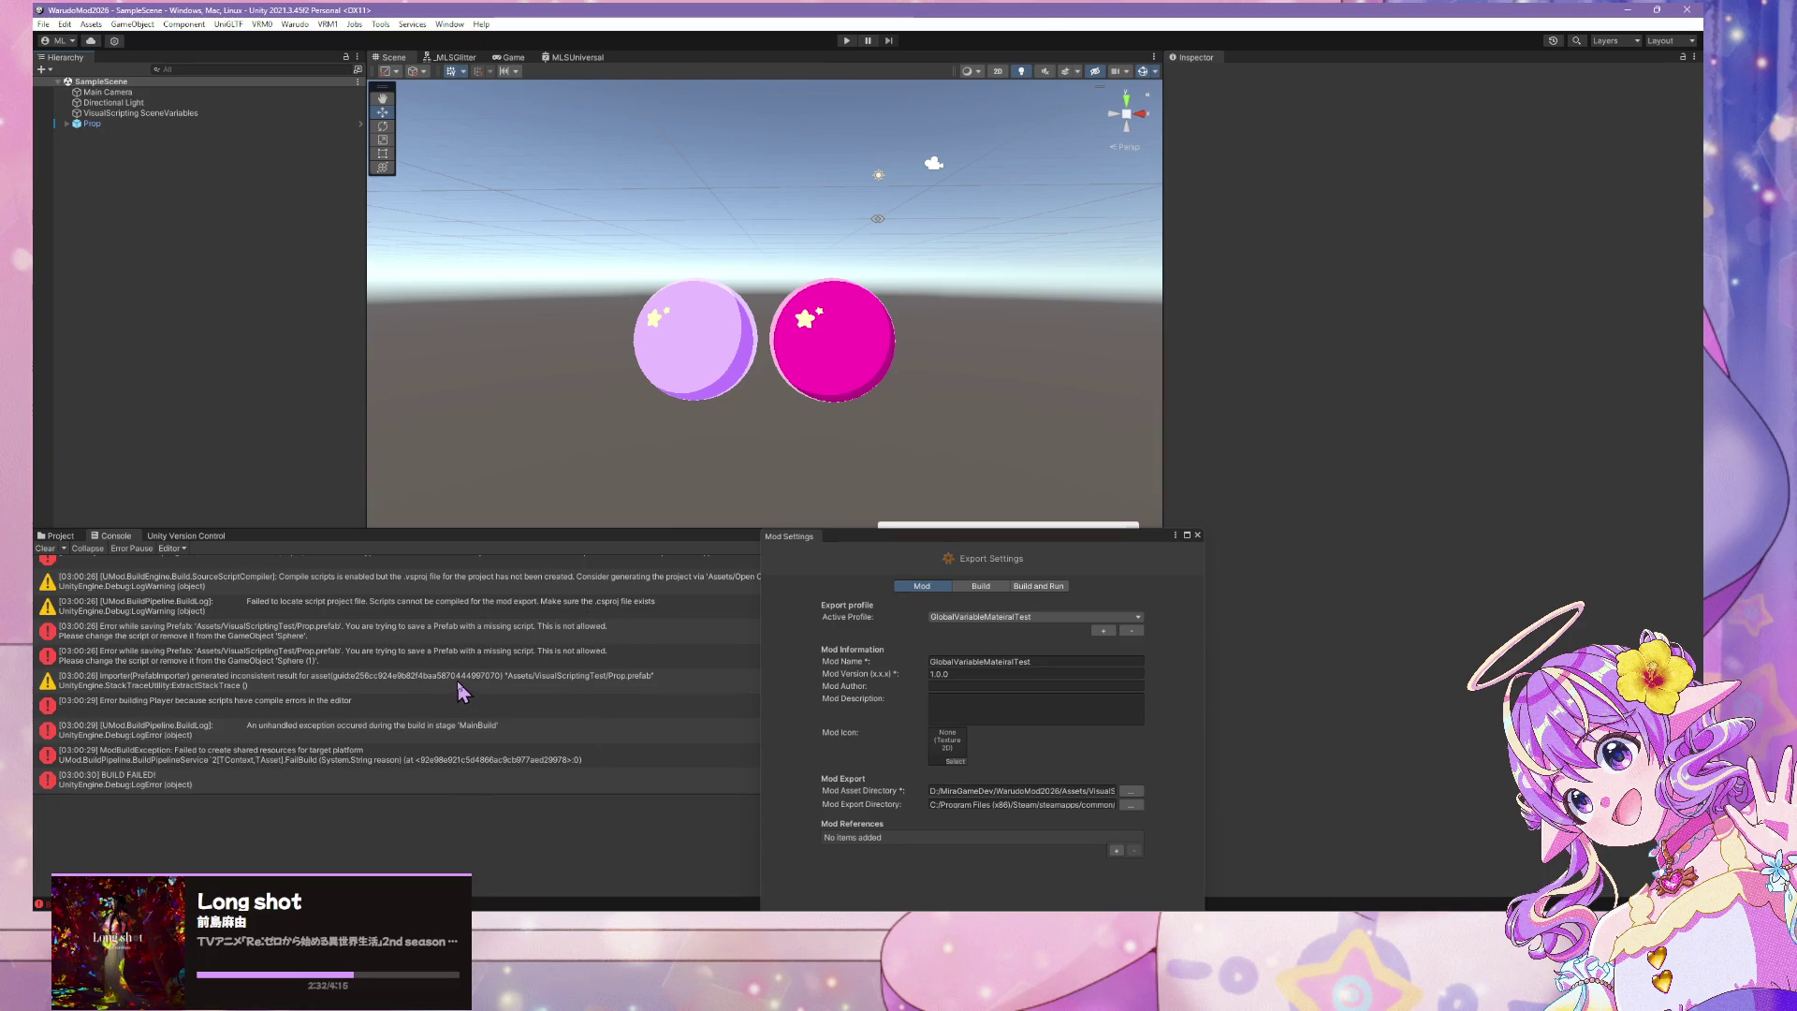
{"action": "left_click_drag", "start_coordinate": [992, 536], "coordinate": [1143, 243]}
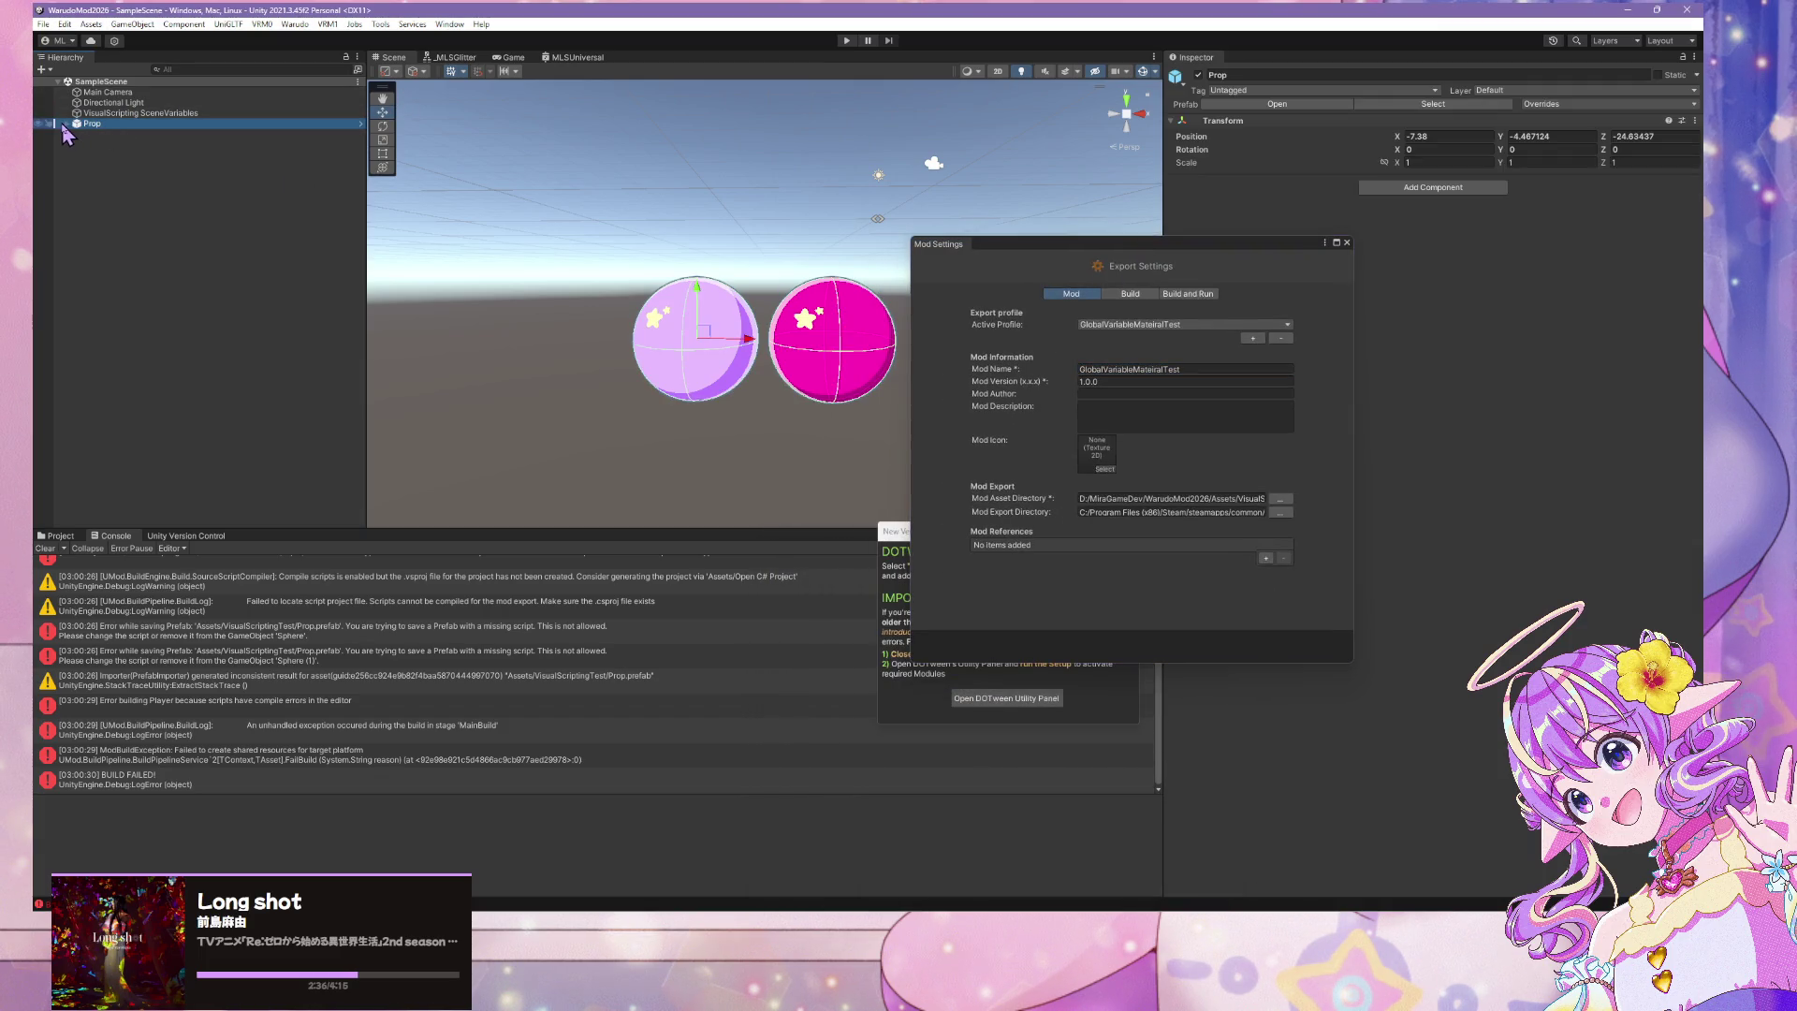
Inspect Sphere in the scene, then open the Prop prefab from the VisualScriptingTest folder
{"action": "left_click", "coordinate": [44, 548]}
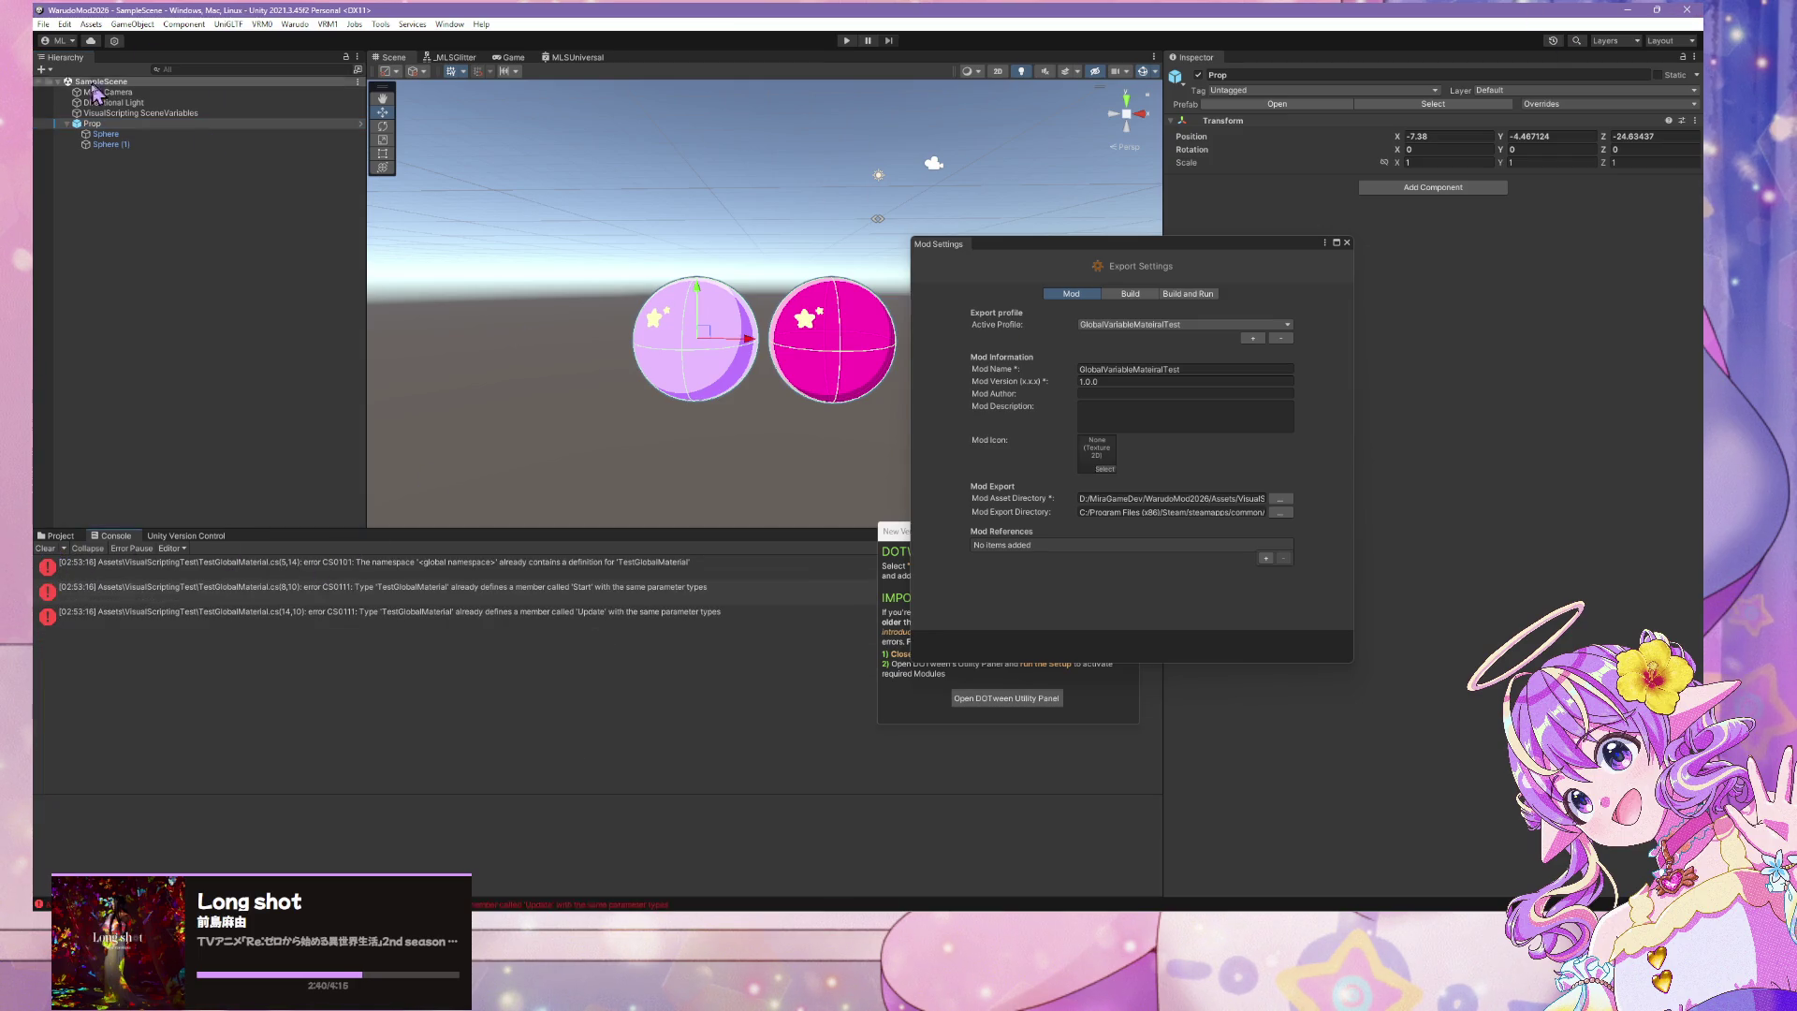
{"action": "left_click", "coordinate": [117, 134]}
{"action": "left_click", "coordinate": [129, 124]}
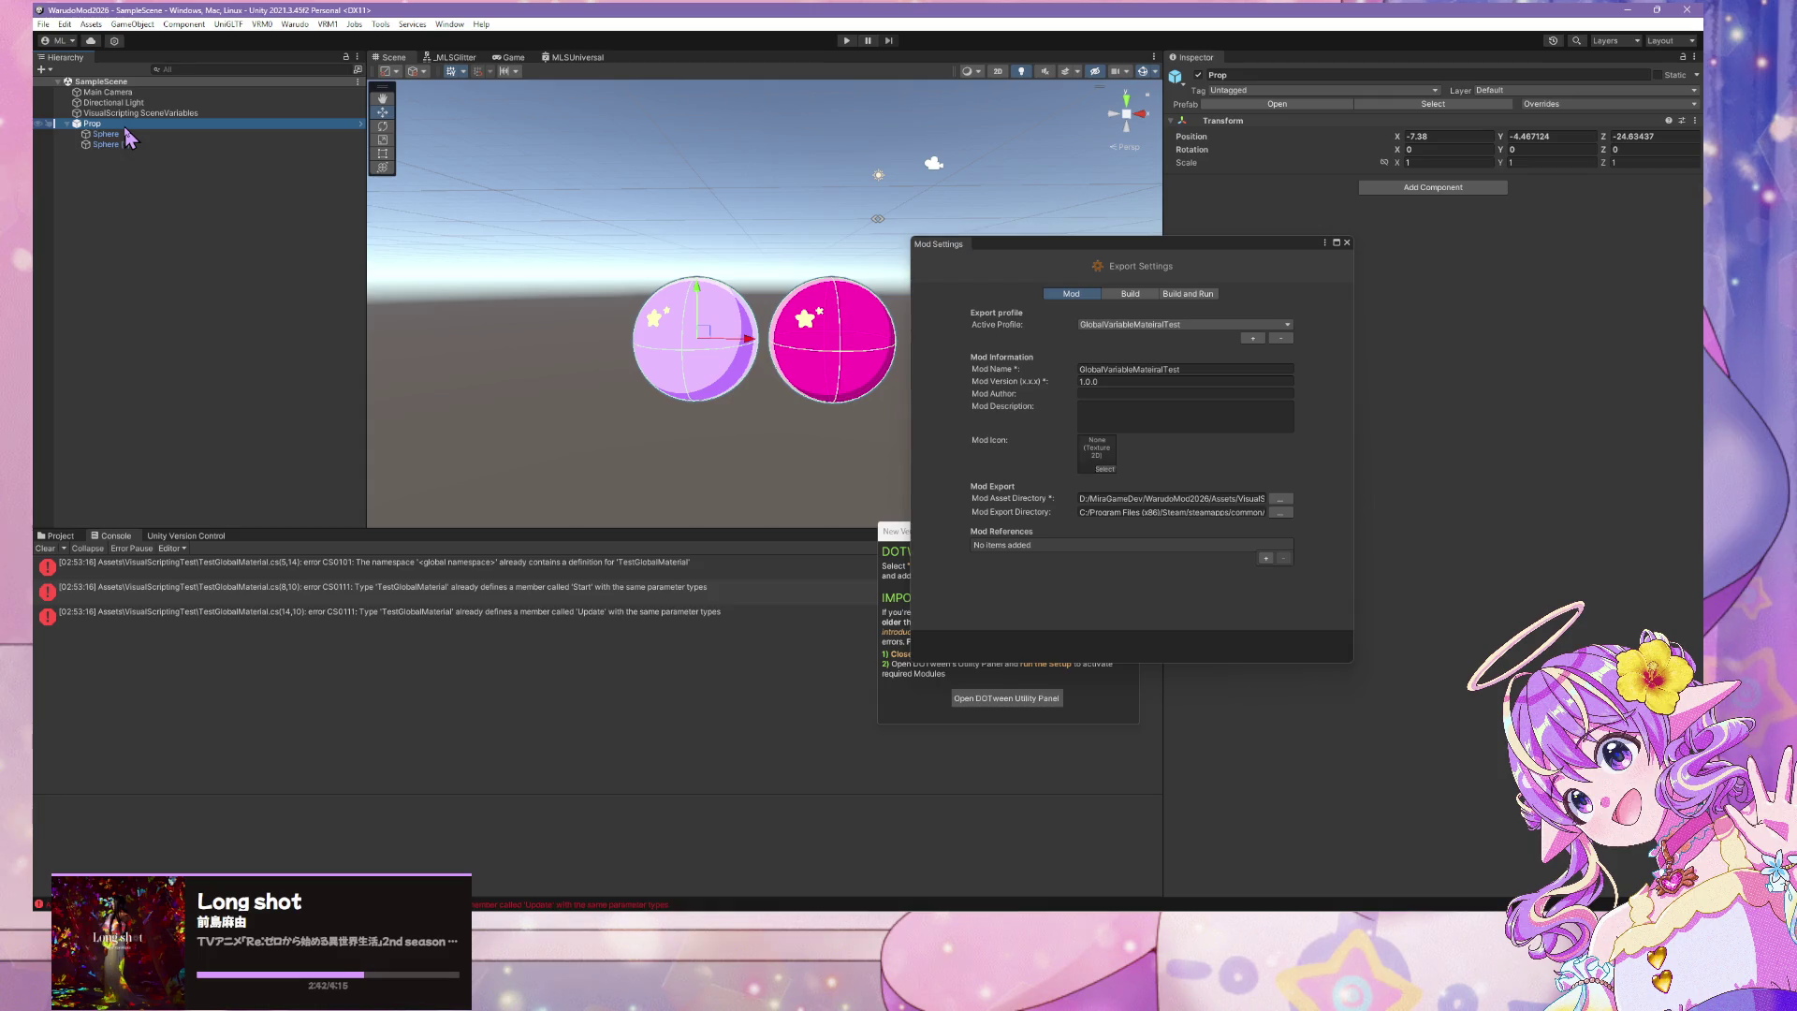
{"action": "left_click", "coordinate": [111, 133]}
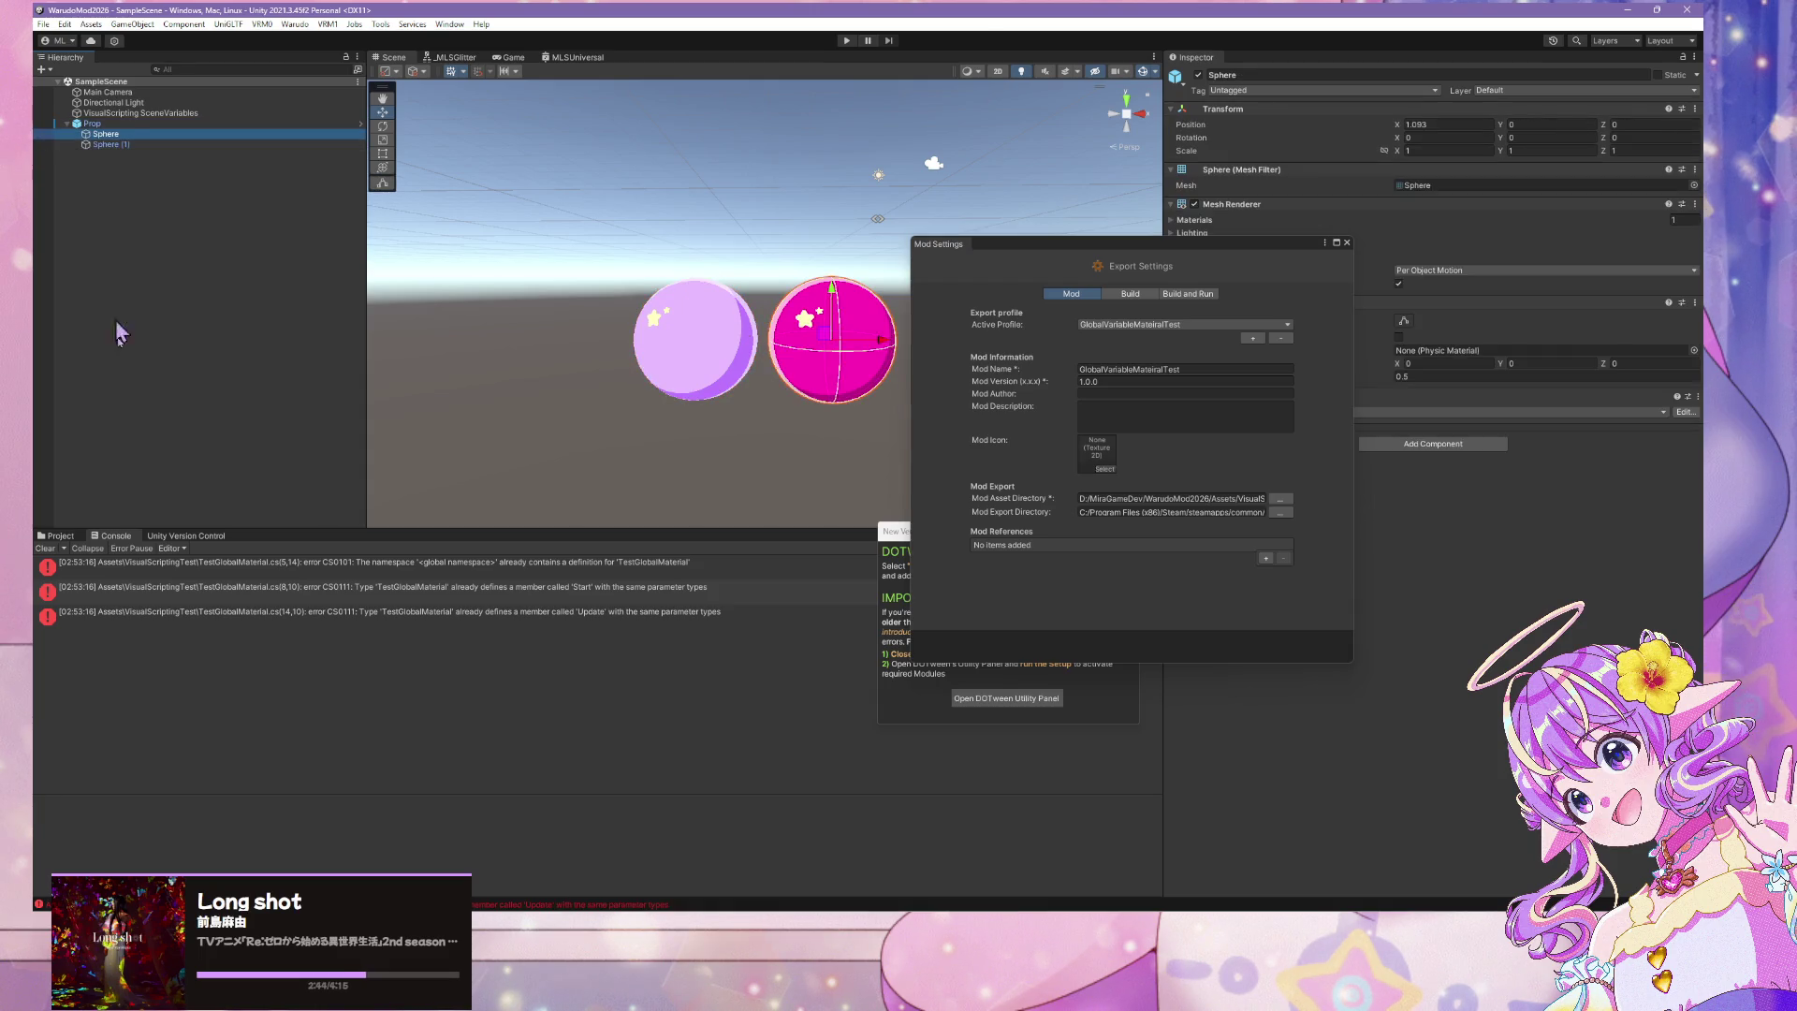
{"action": "left_click", "coordinate": [56, 537]}
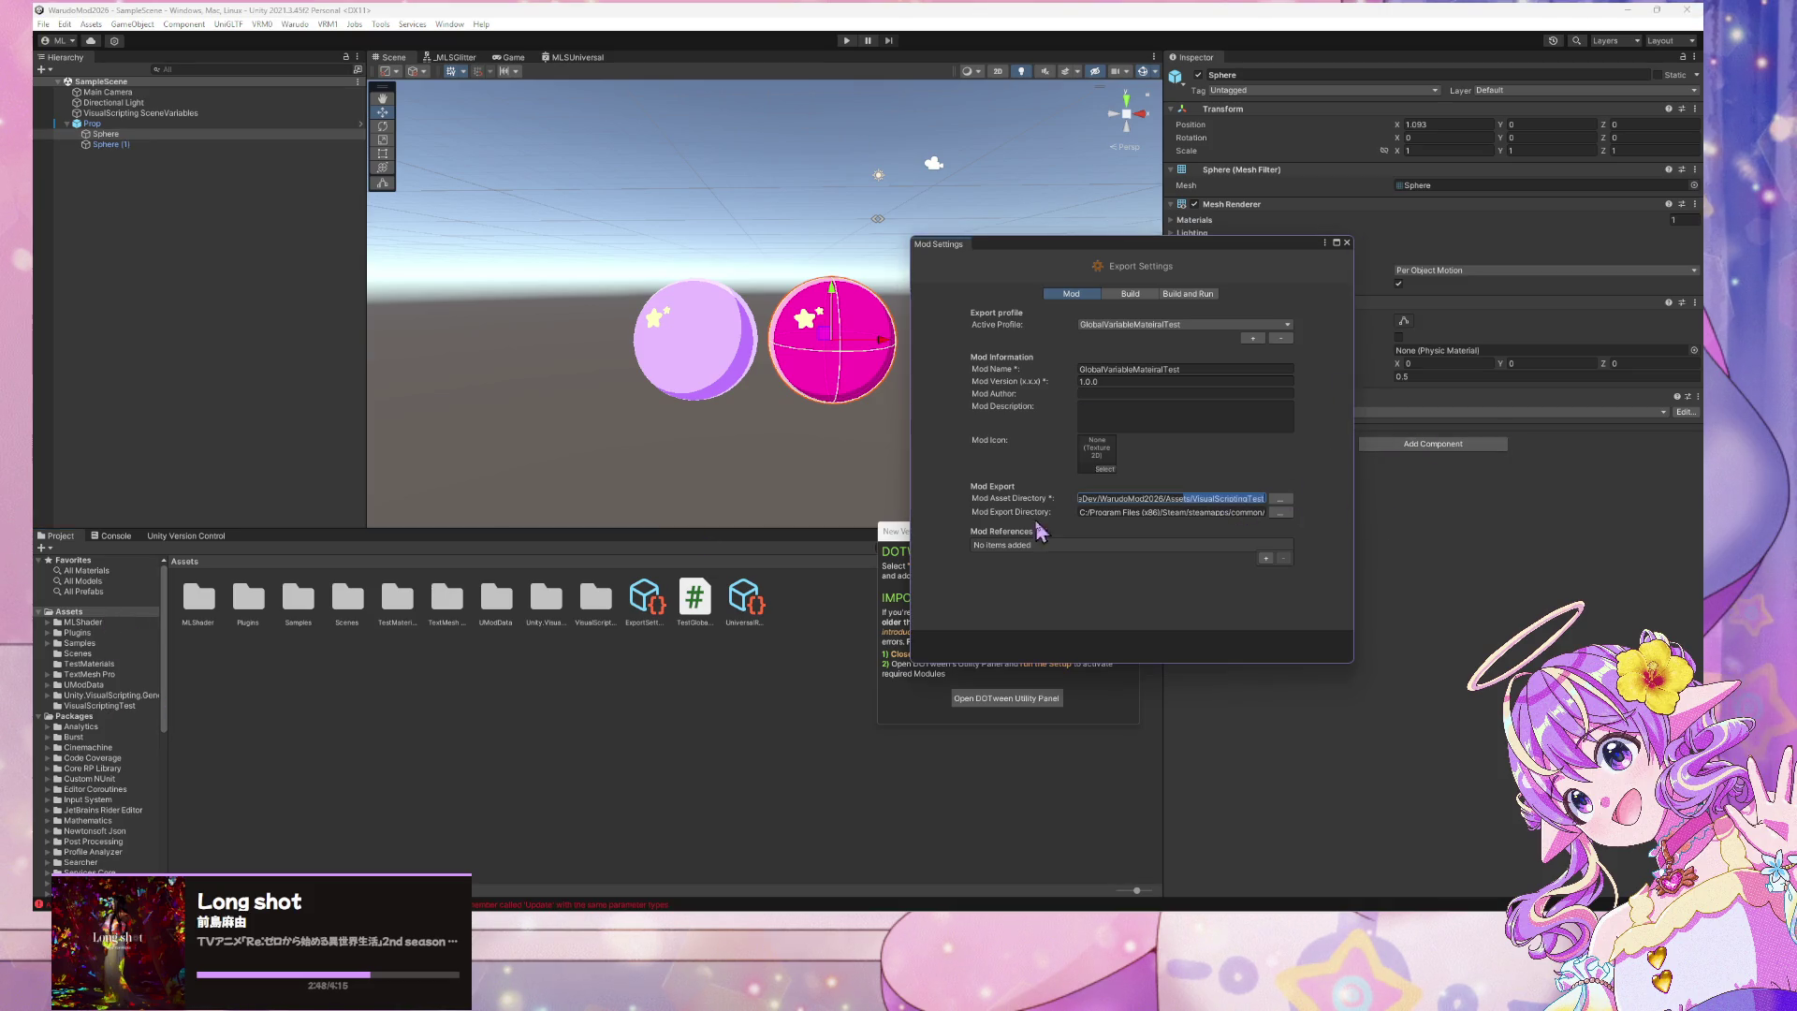
{"action": "left_click", "coordinate": [103, 705]}
{"action": "left_click", "coordinate": [198, 598]}
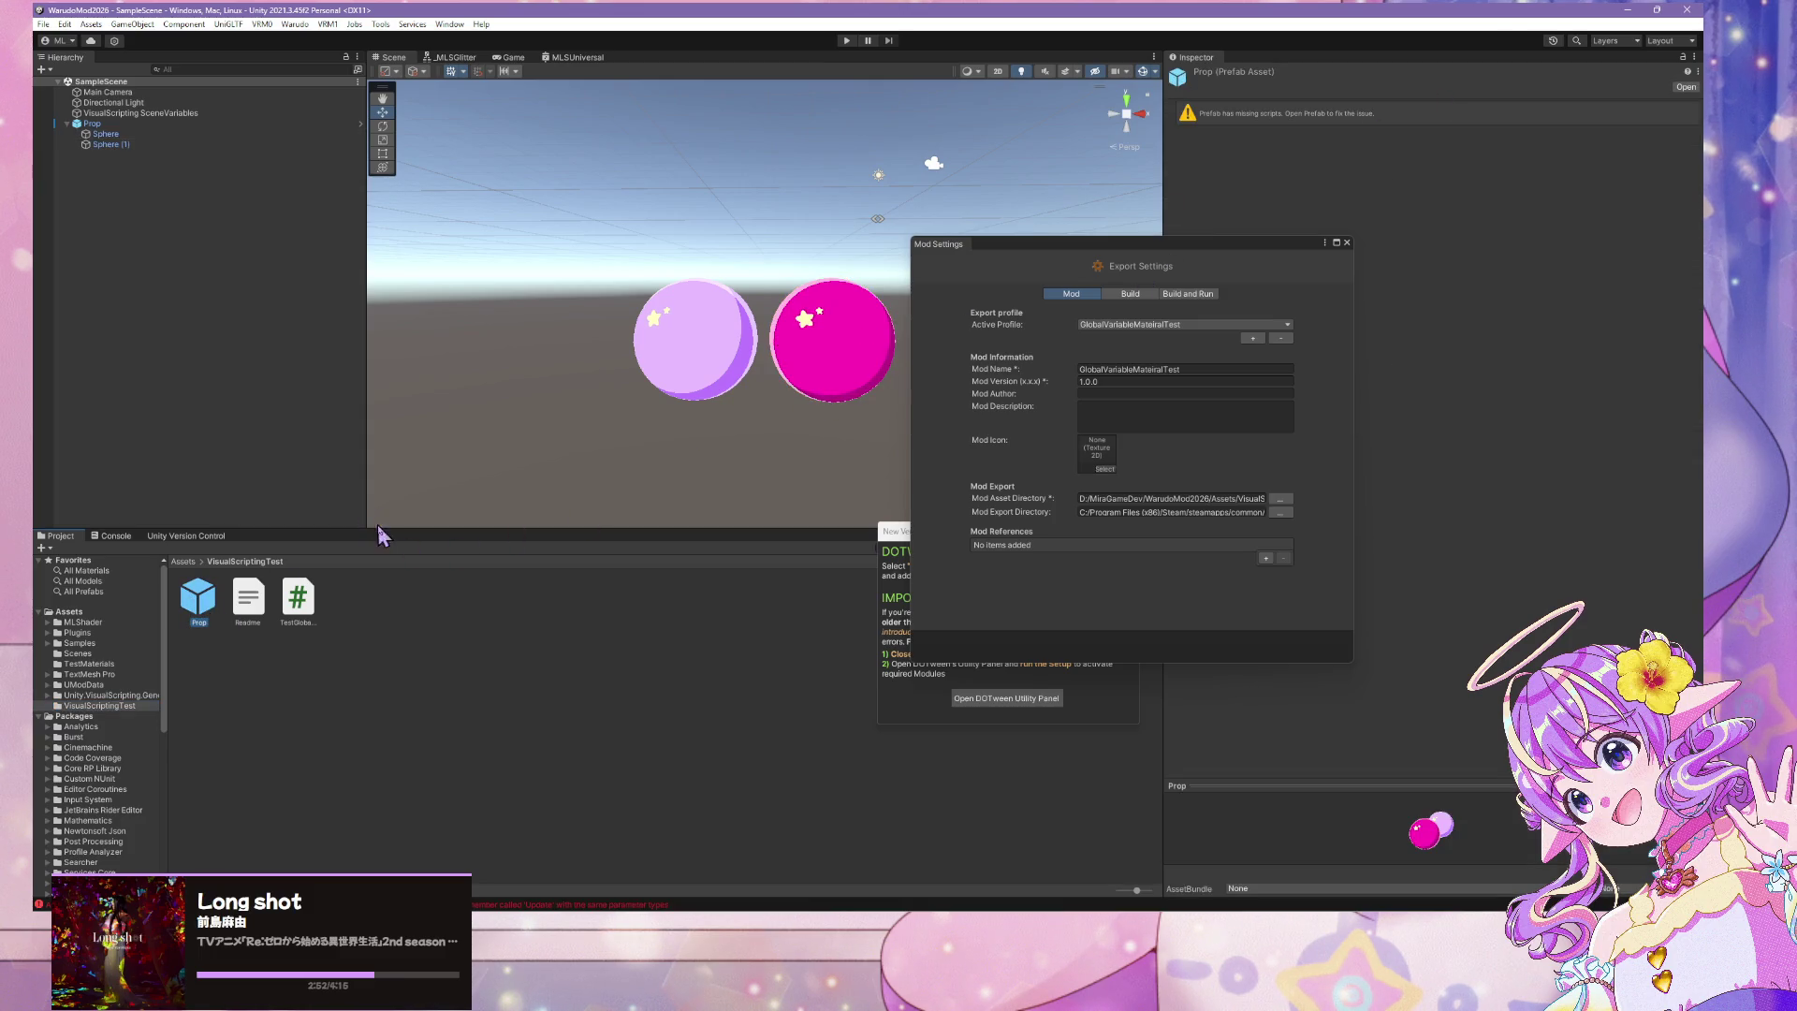
{"action": "left_click", "coordinate": [1685, 86]}
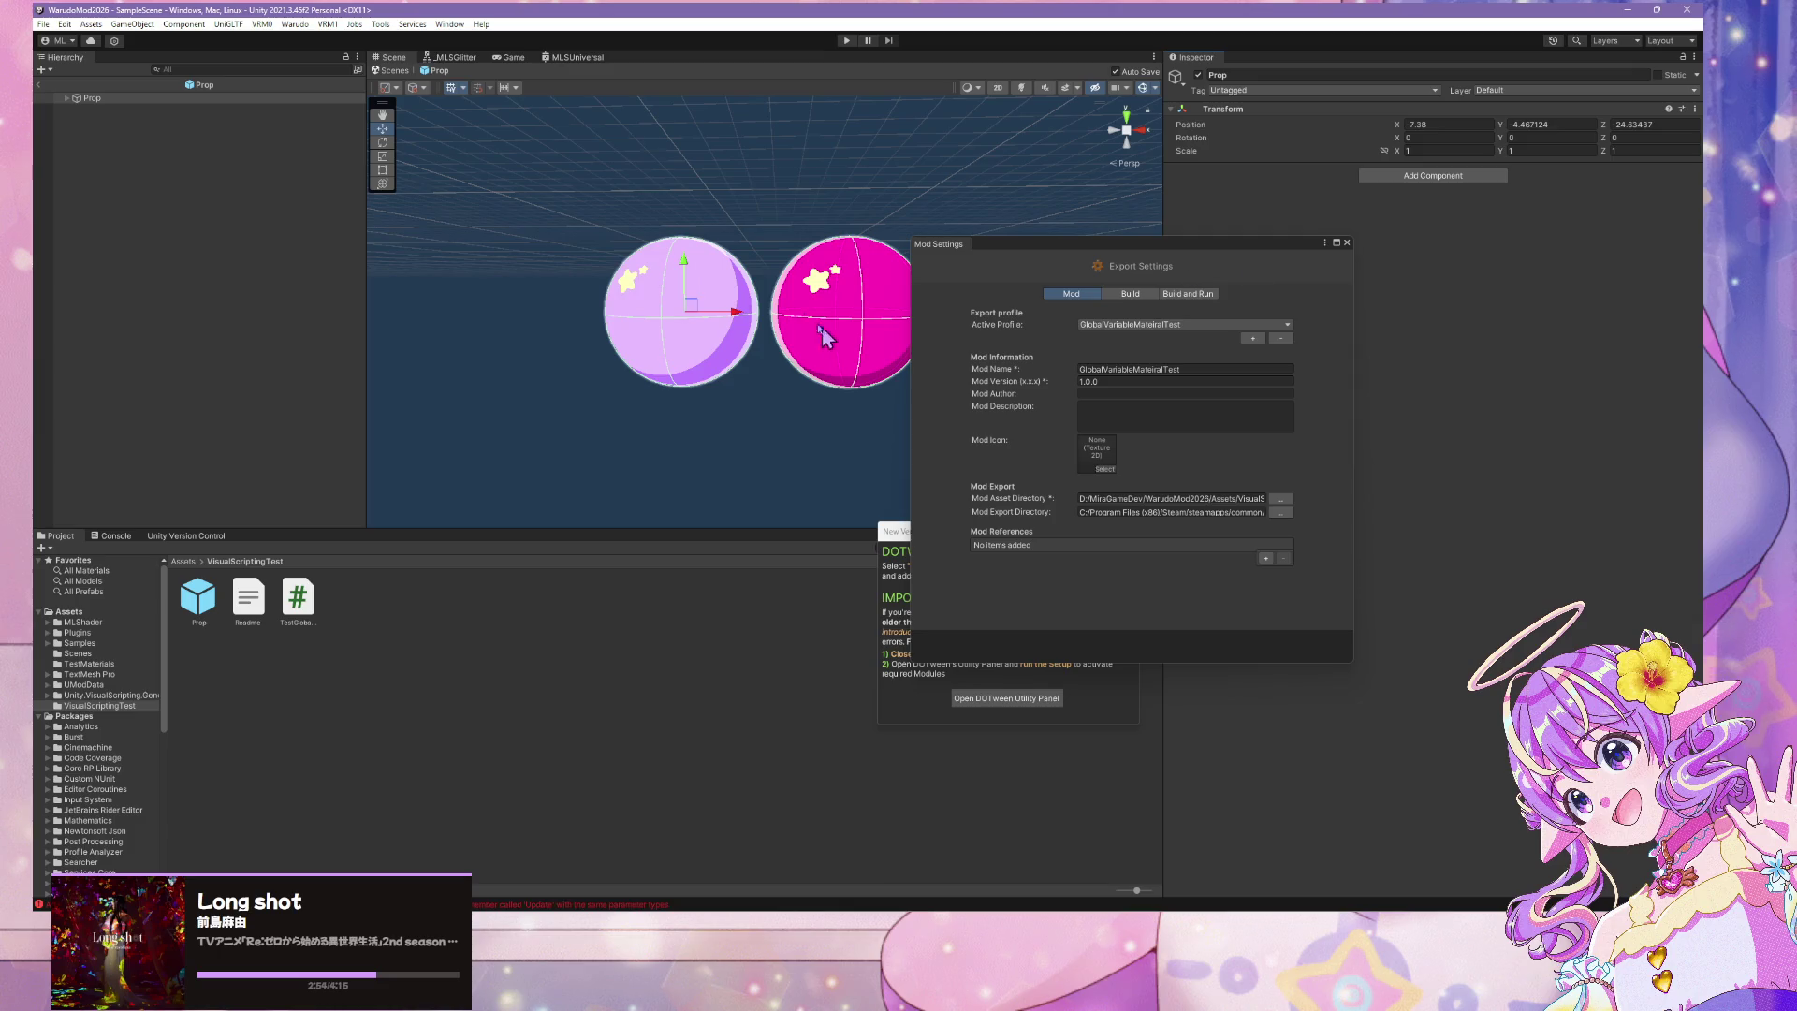
Remove the missing script from Sphere in the prefab and dismiss the saving-failed warning
{"action": "left_click", "coordinate": [67, 97]}
{"action": "left_click", "coordinate": [105, 109]}
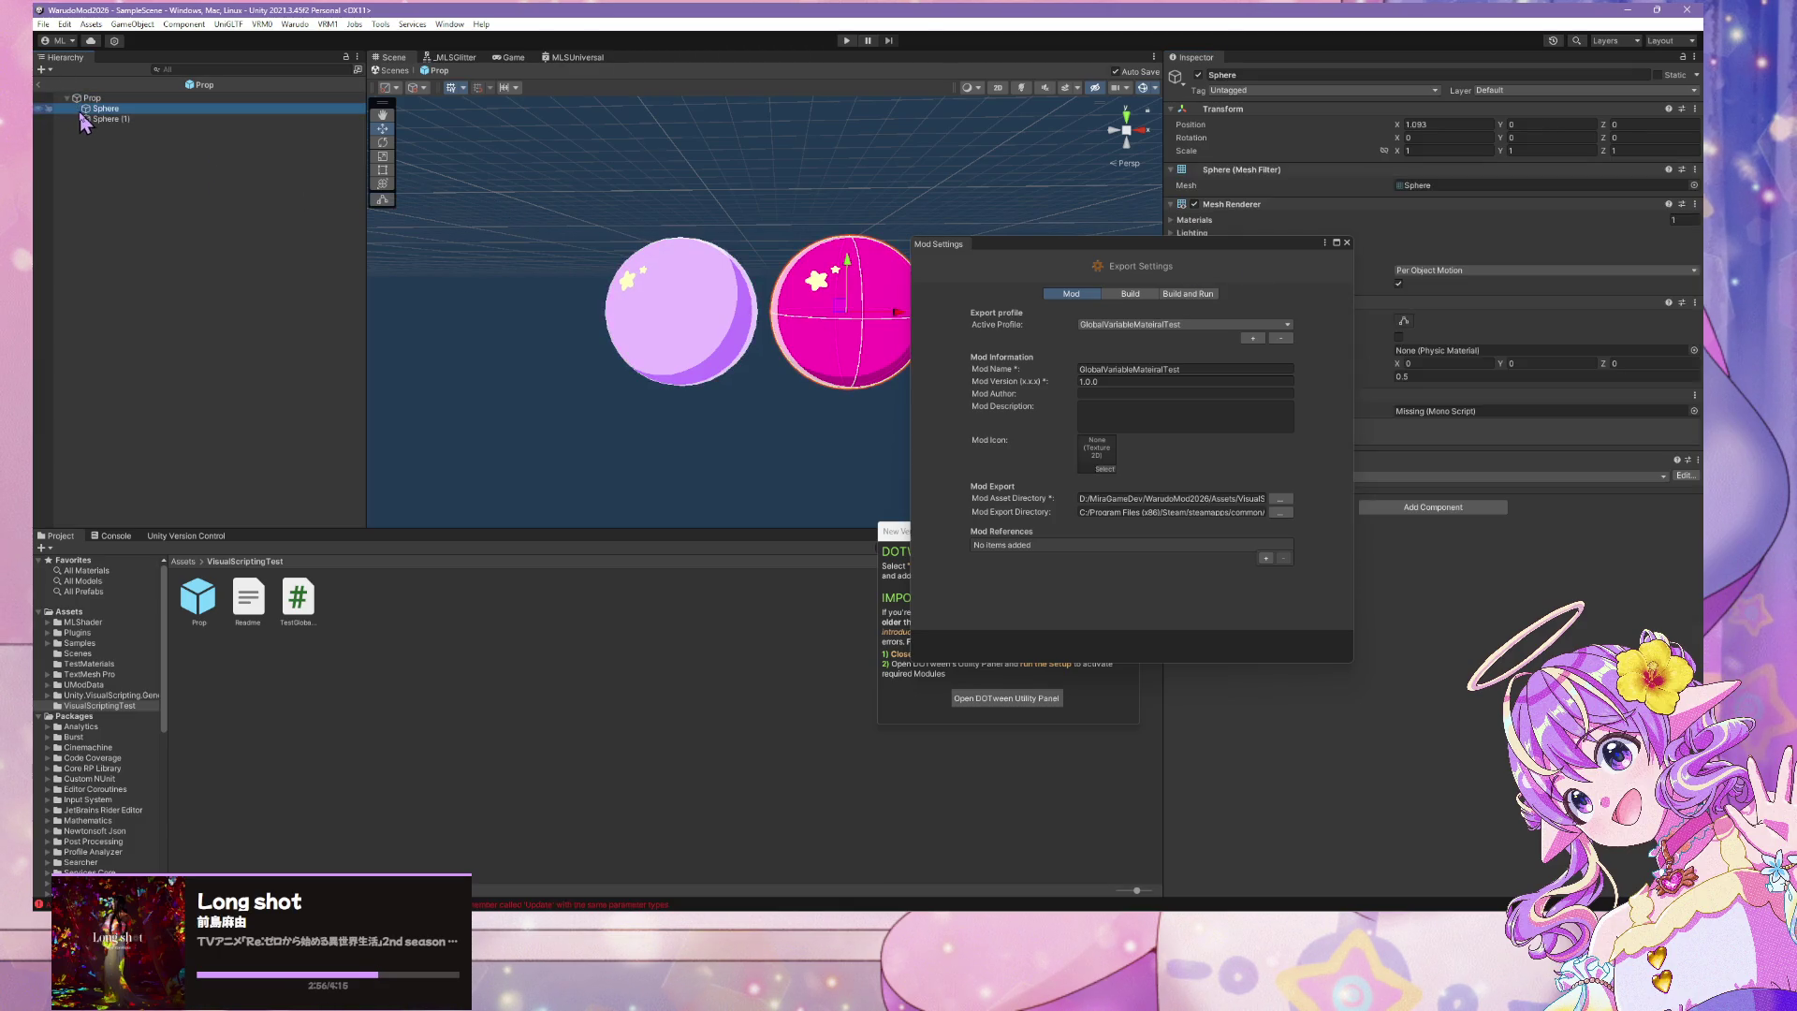
{"action": "left_click_drag", "start_coordinate": [1169, 248], "coordinate": [991, 462]}
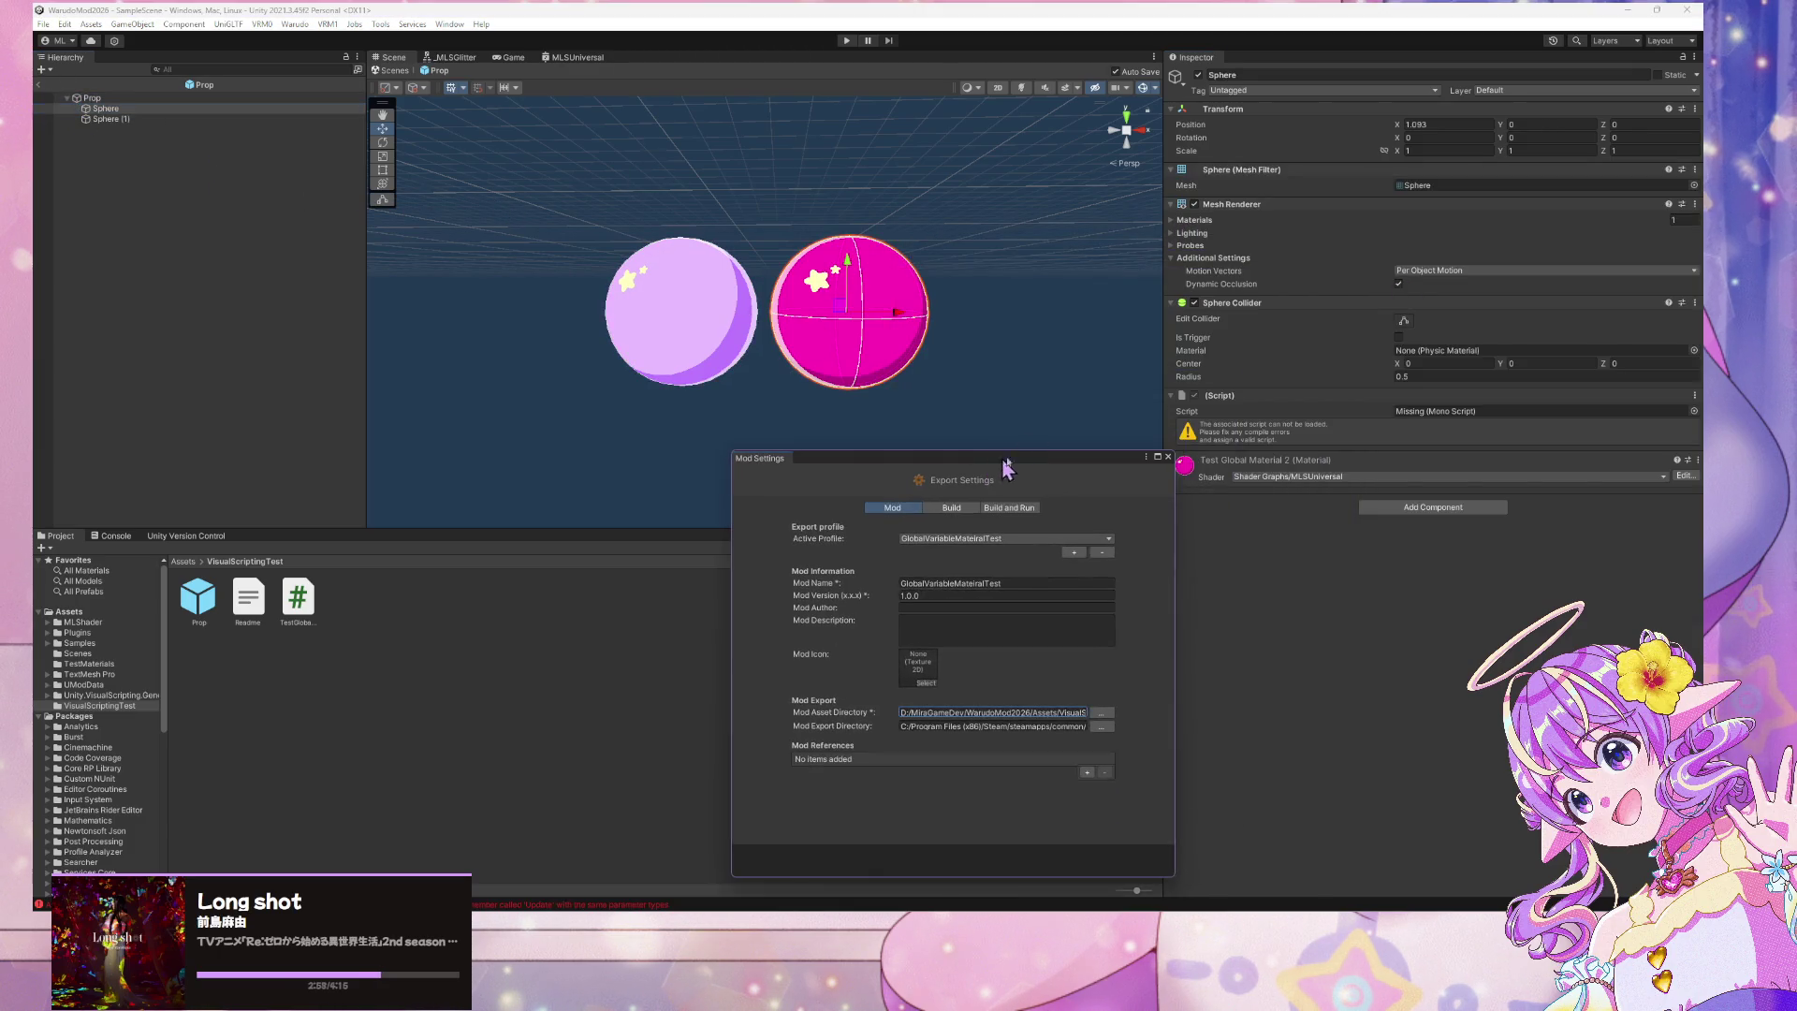
{"action": "left_click", "coordinate": [1694, 395]}
{"action": "left_click", "coordinate": [1609, 429]}
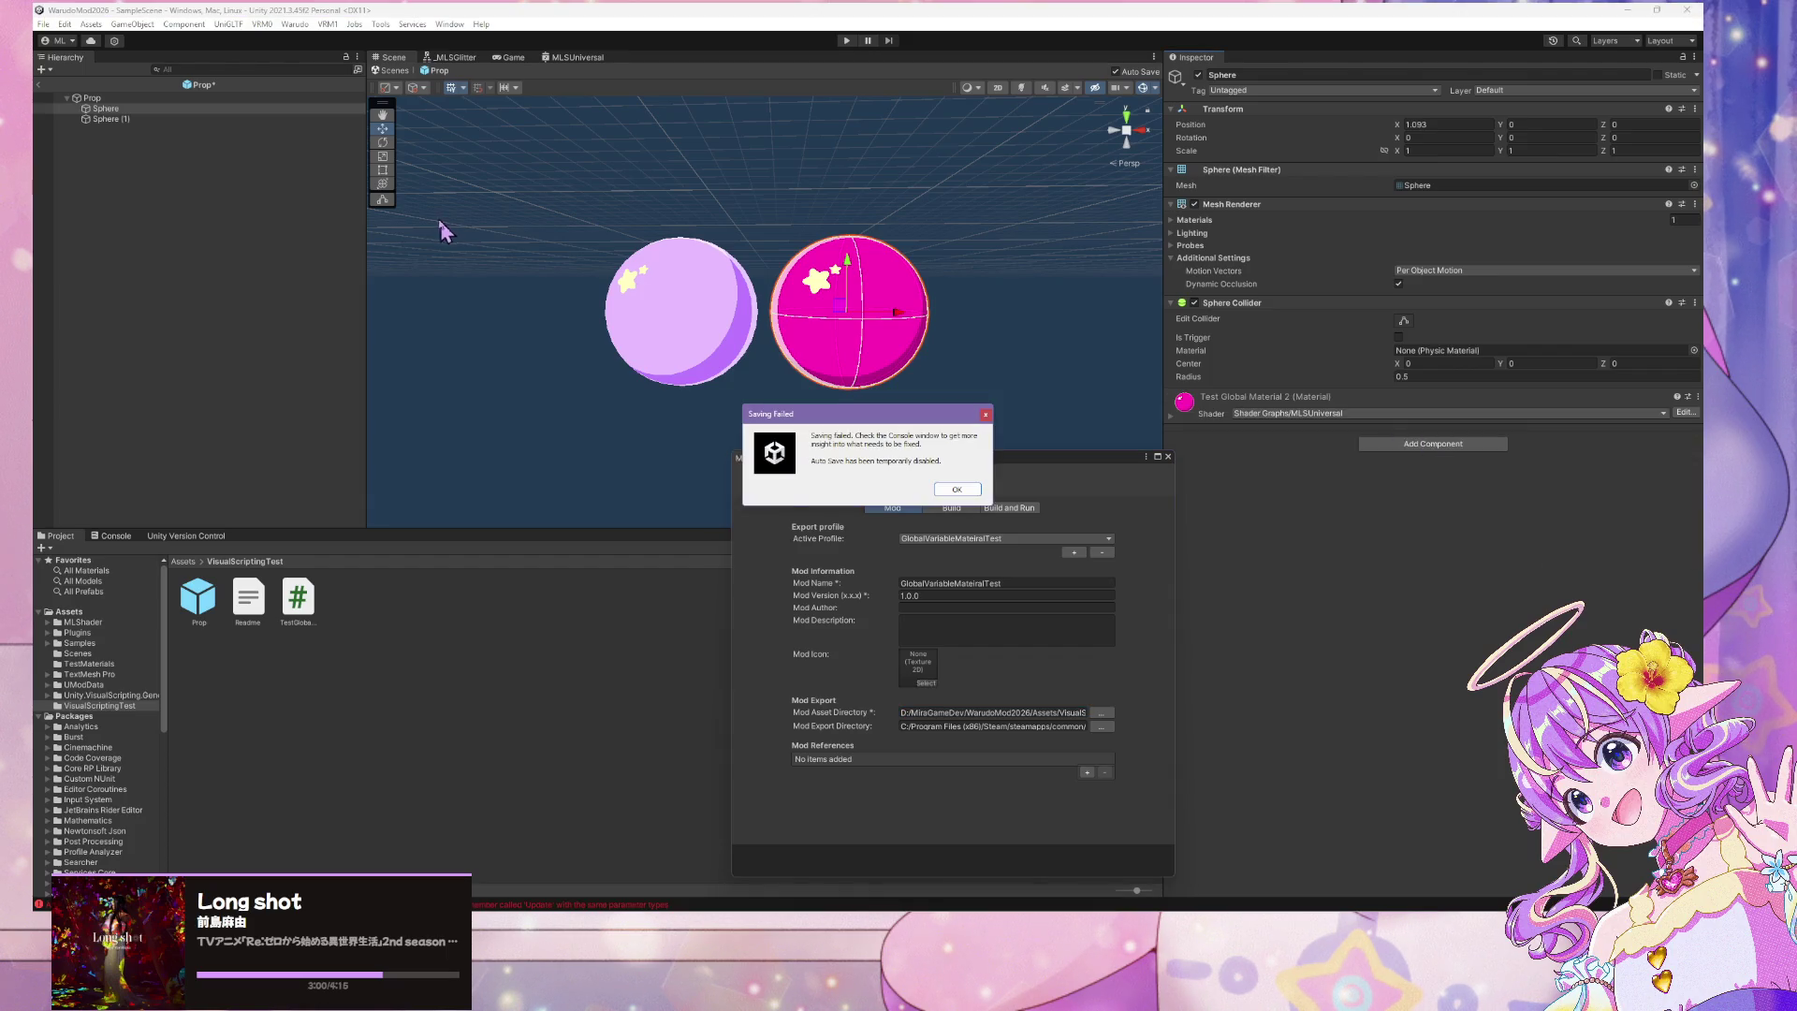
{"action": "left_click", "coordinate": [949, 485]}
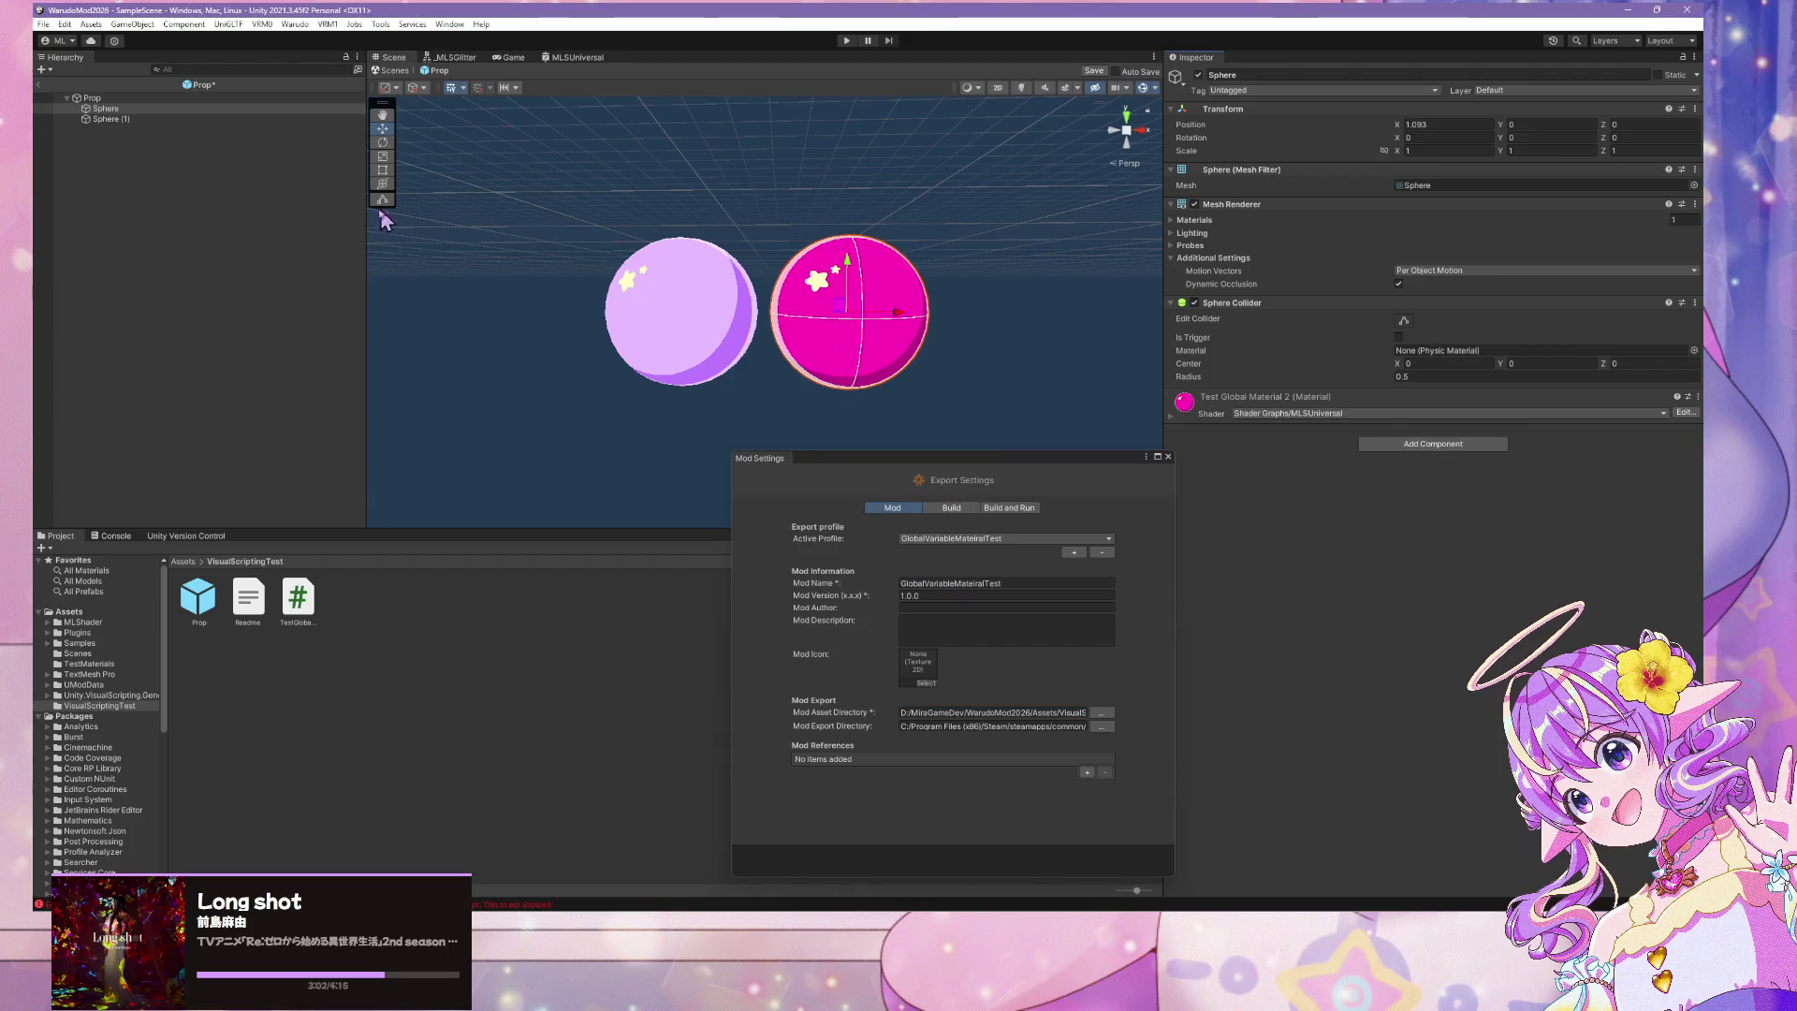
Remove Sphere (1)'s missing script, save the prefab, and return to SampleScene
{"action": "left_click", "coordinate": [230, 119]}
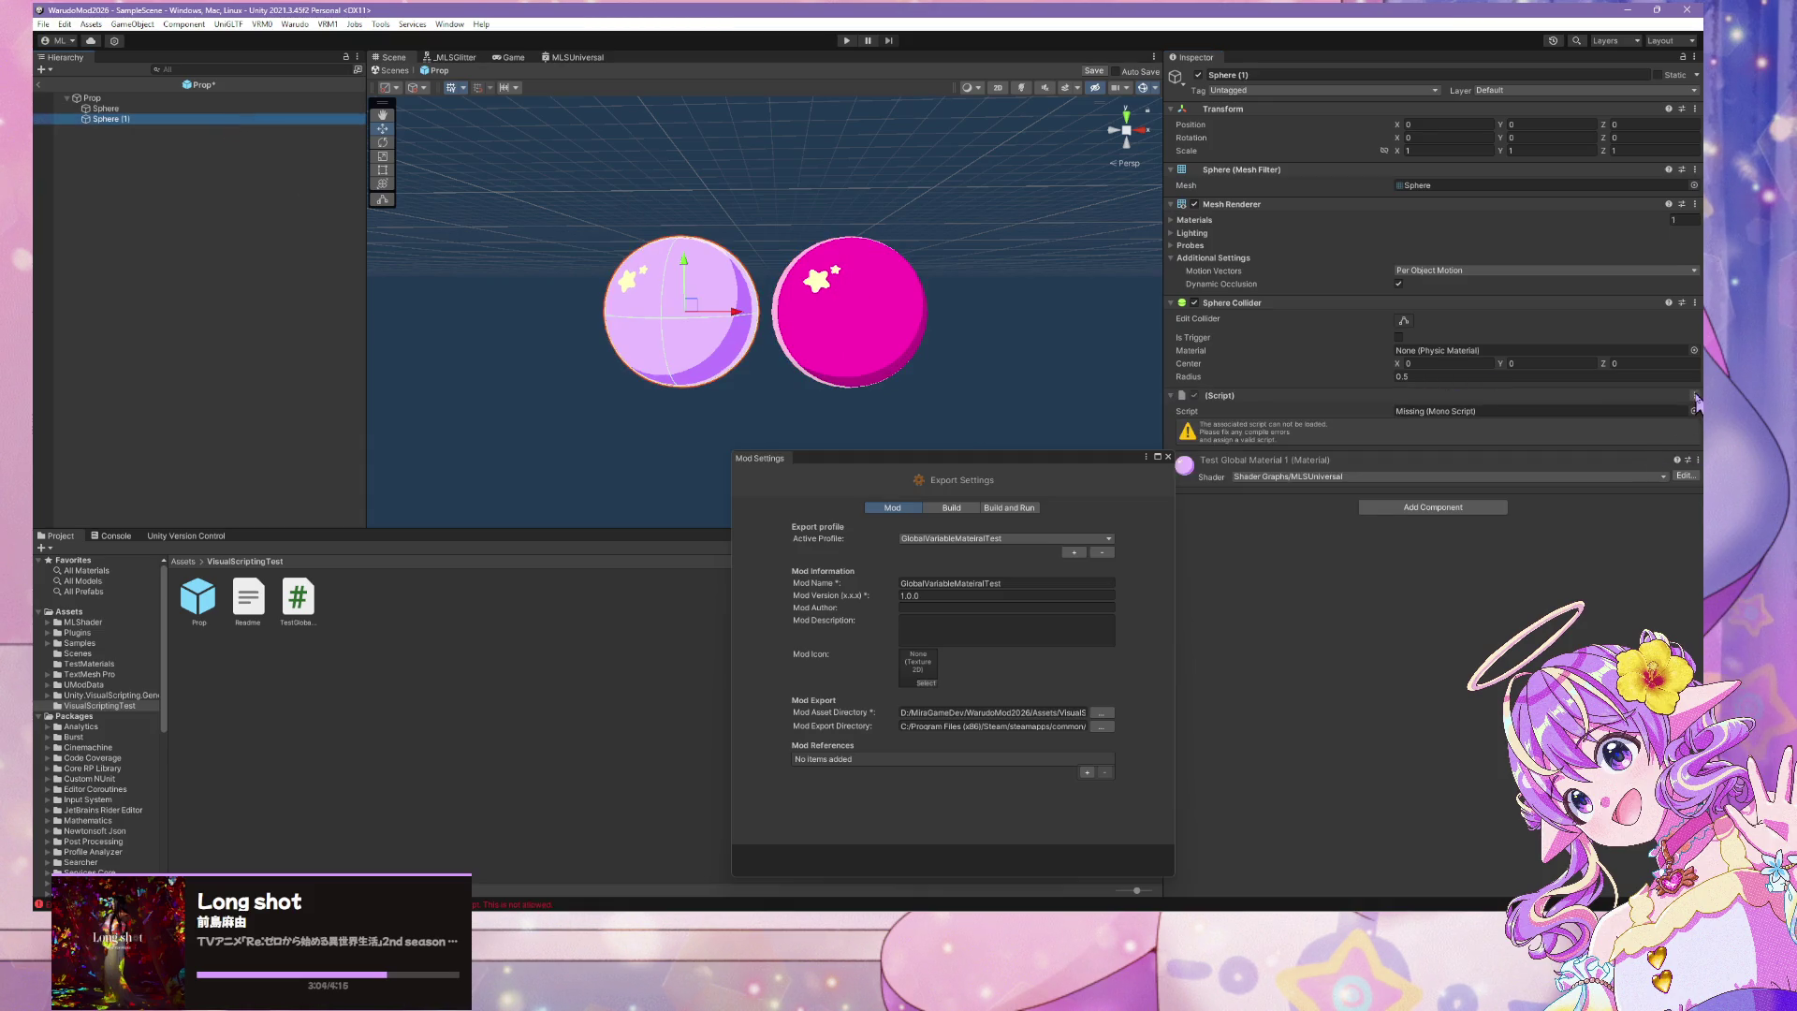
{"action": "left_click", "coordinate": [1693, 396]}
{"action": "left_click", "coordinate": [1609, 429]}
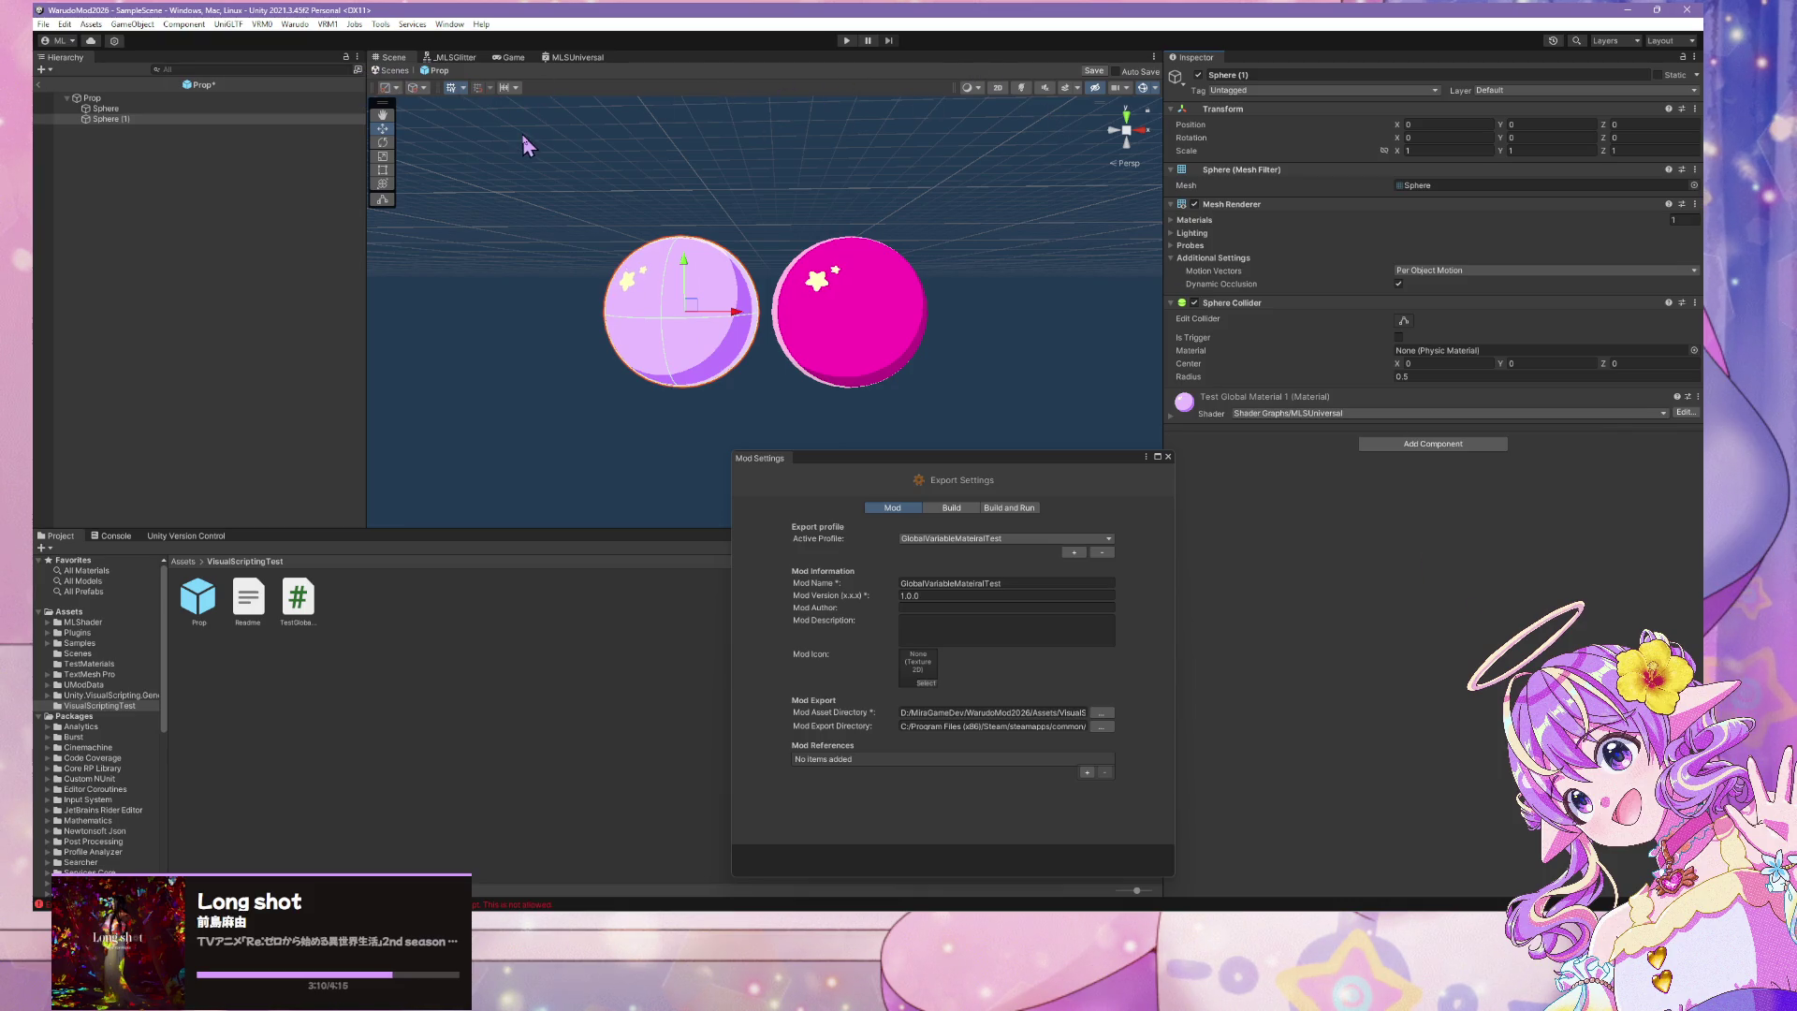
{"action": "key", "text": "ctrl+s"}
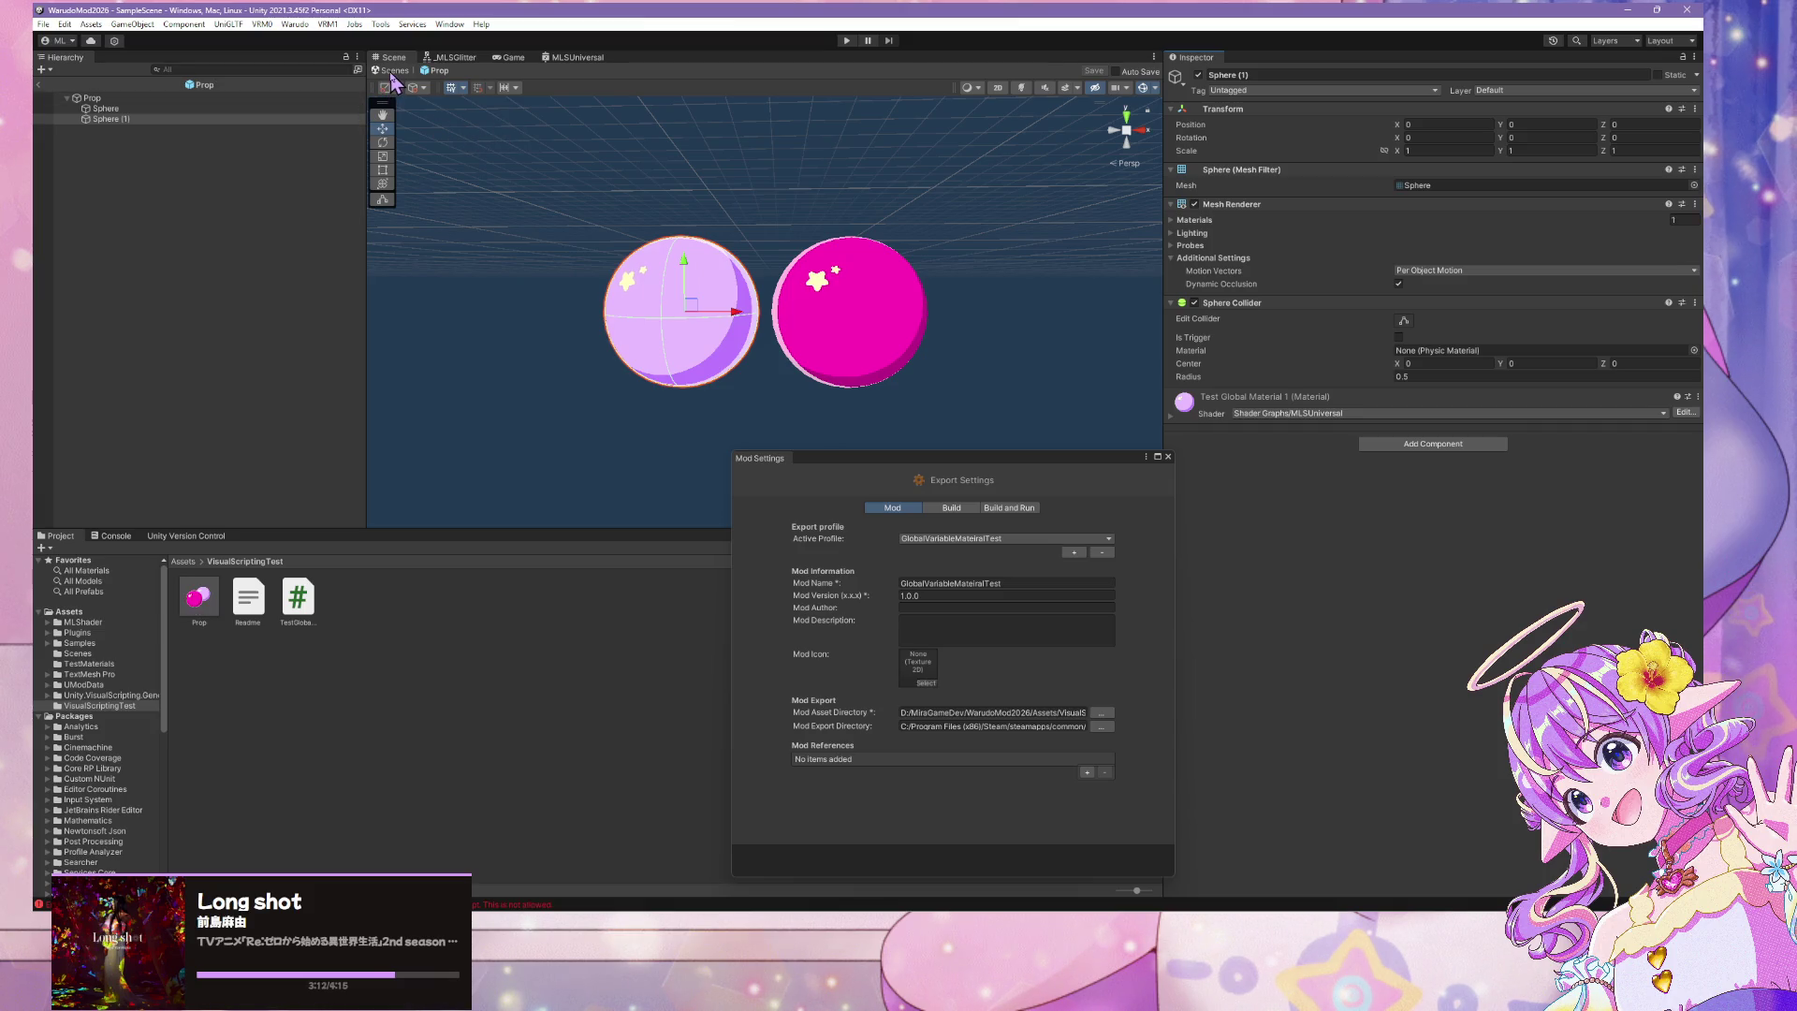
{"action": "left_click", "coordinate": [393, 71]}
{"action": "left_click", "coordinate": [104, 127]}
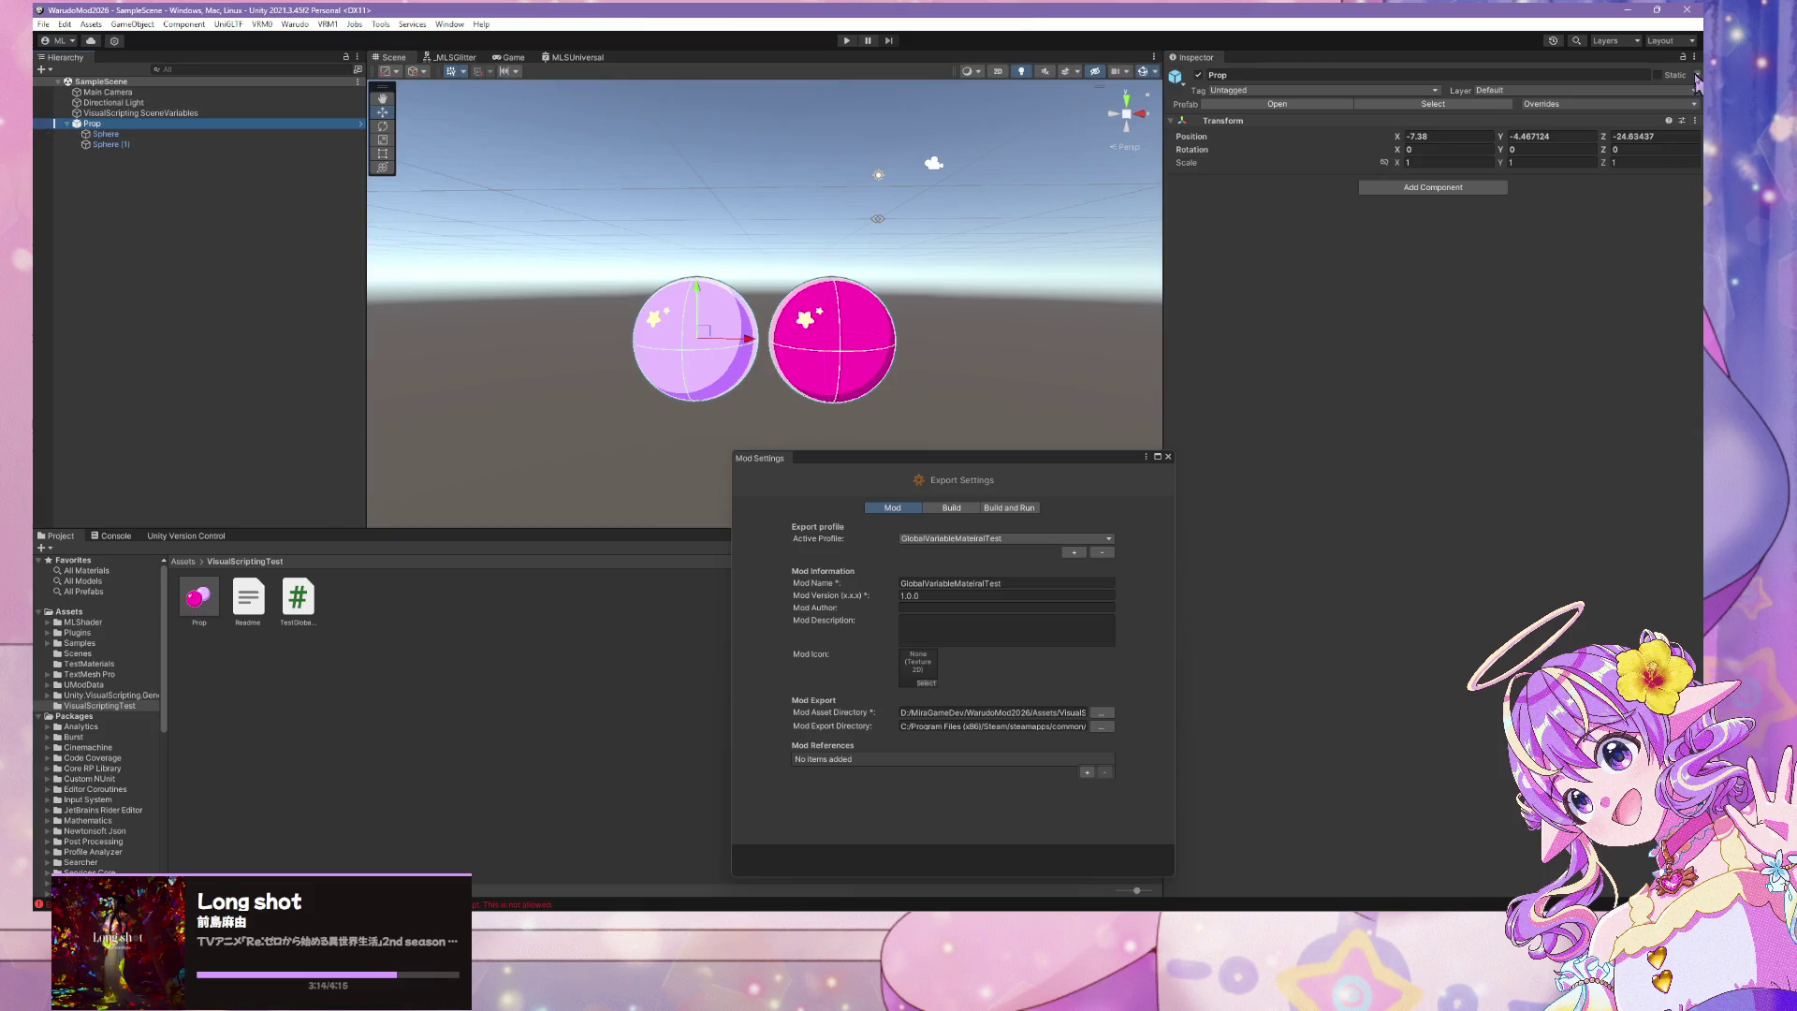
Check both spheres in the Prop prefab, then run Warudo Build Mod and view the console
{"action": "left_click", "coordinate": [1278, 105]}
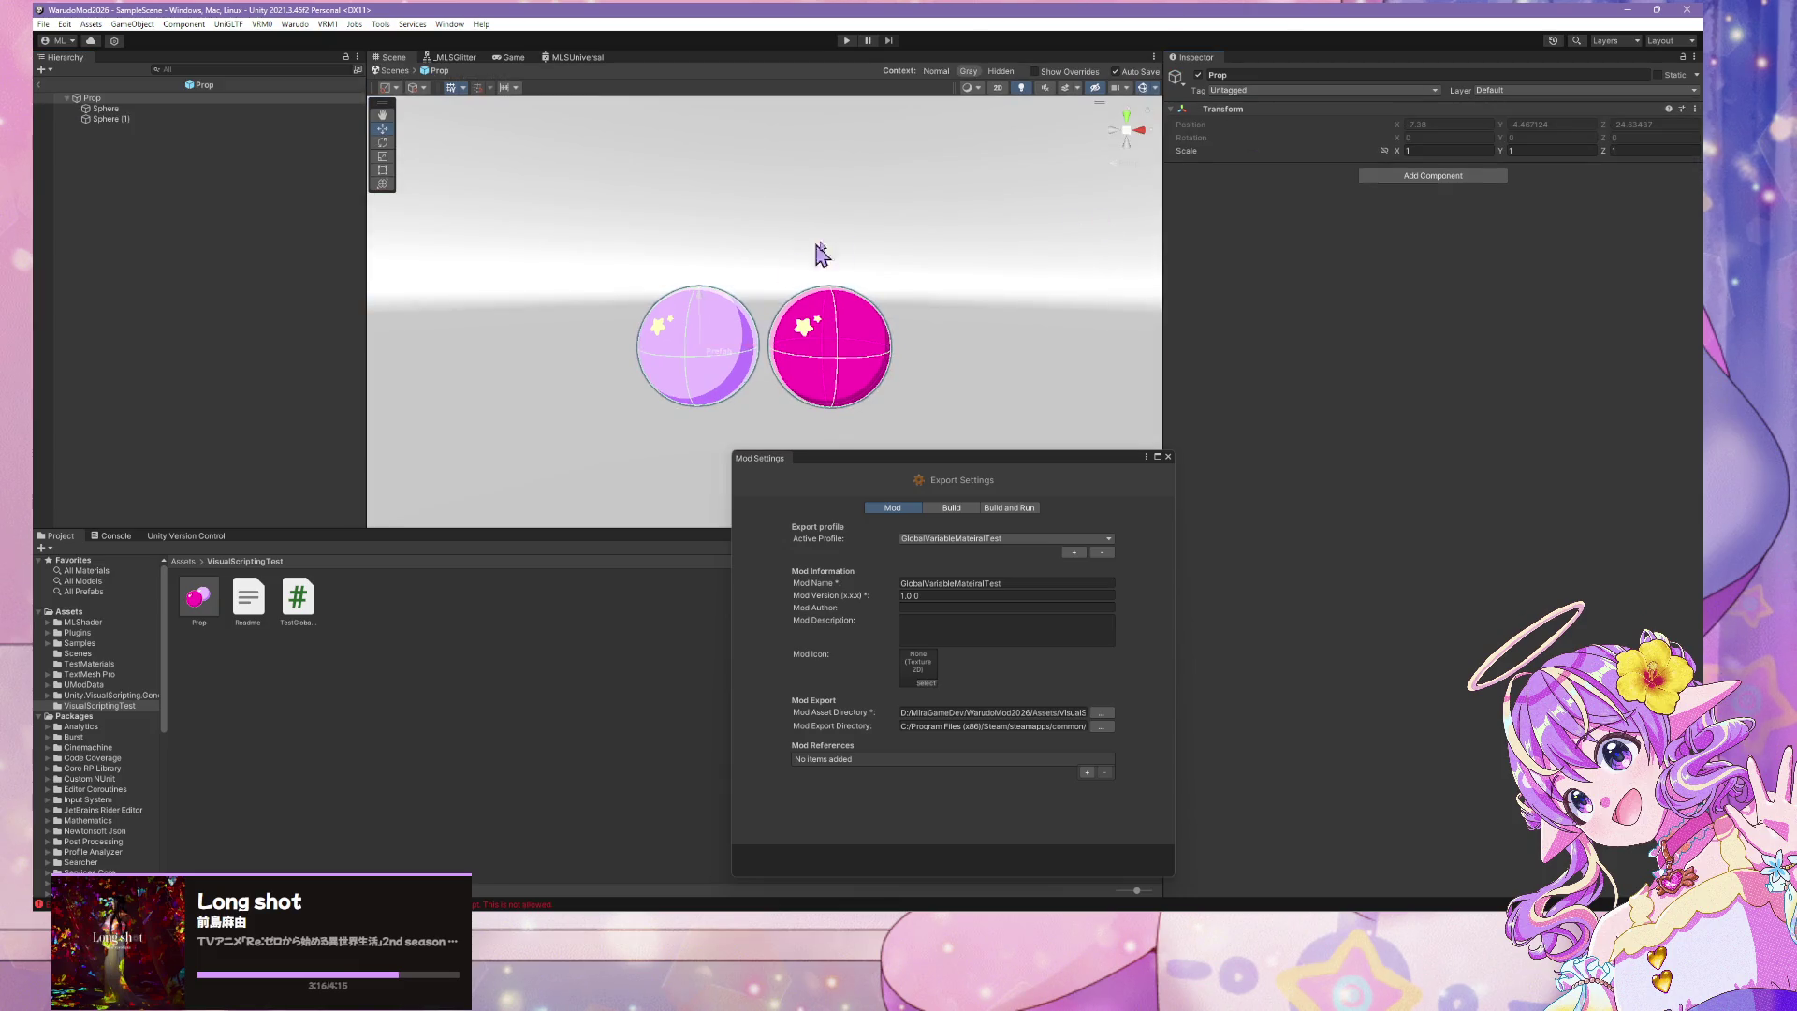
{"action": "left_click", "coordinate": [117, 109]}
{"action": "left_click", "coordinate": [124, 119]}
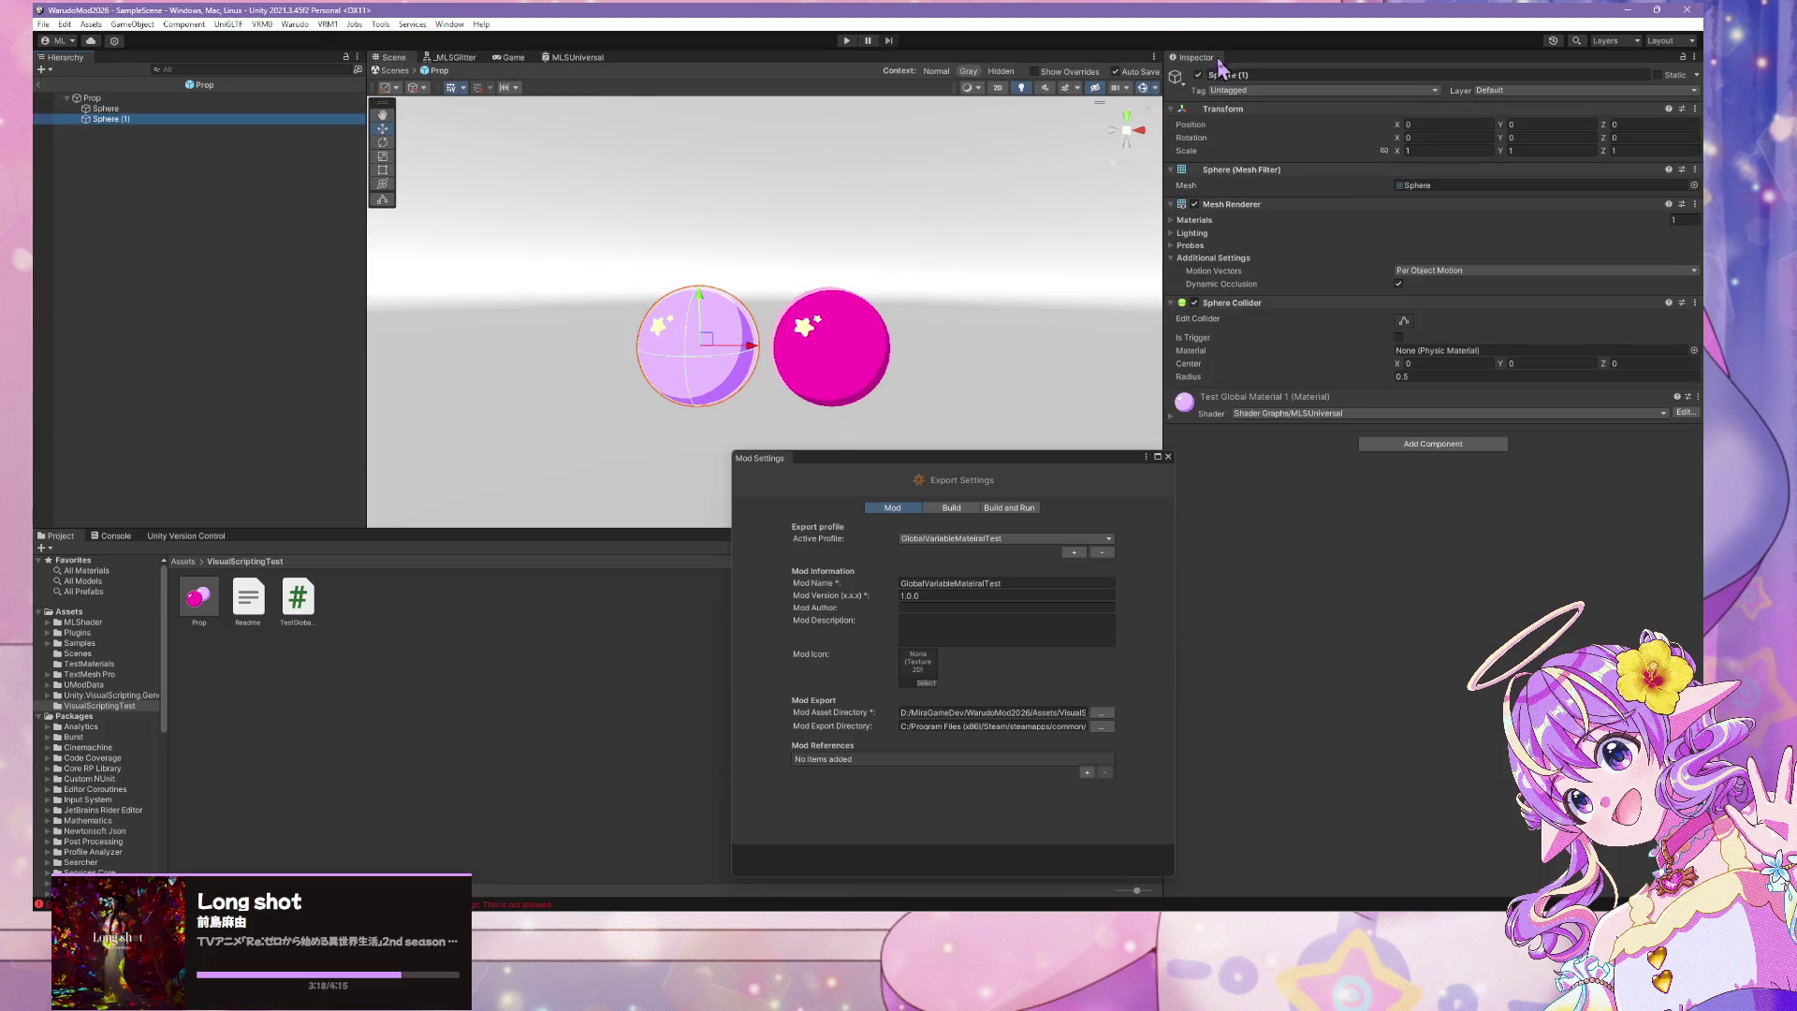
{"action": "left_click", "coordinate": [295, 24]}
{"action": "left_click", "coordinate": [323, 109]}
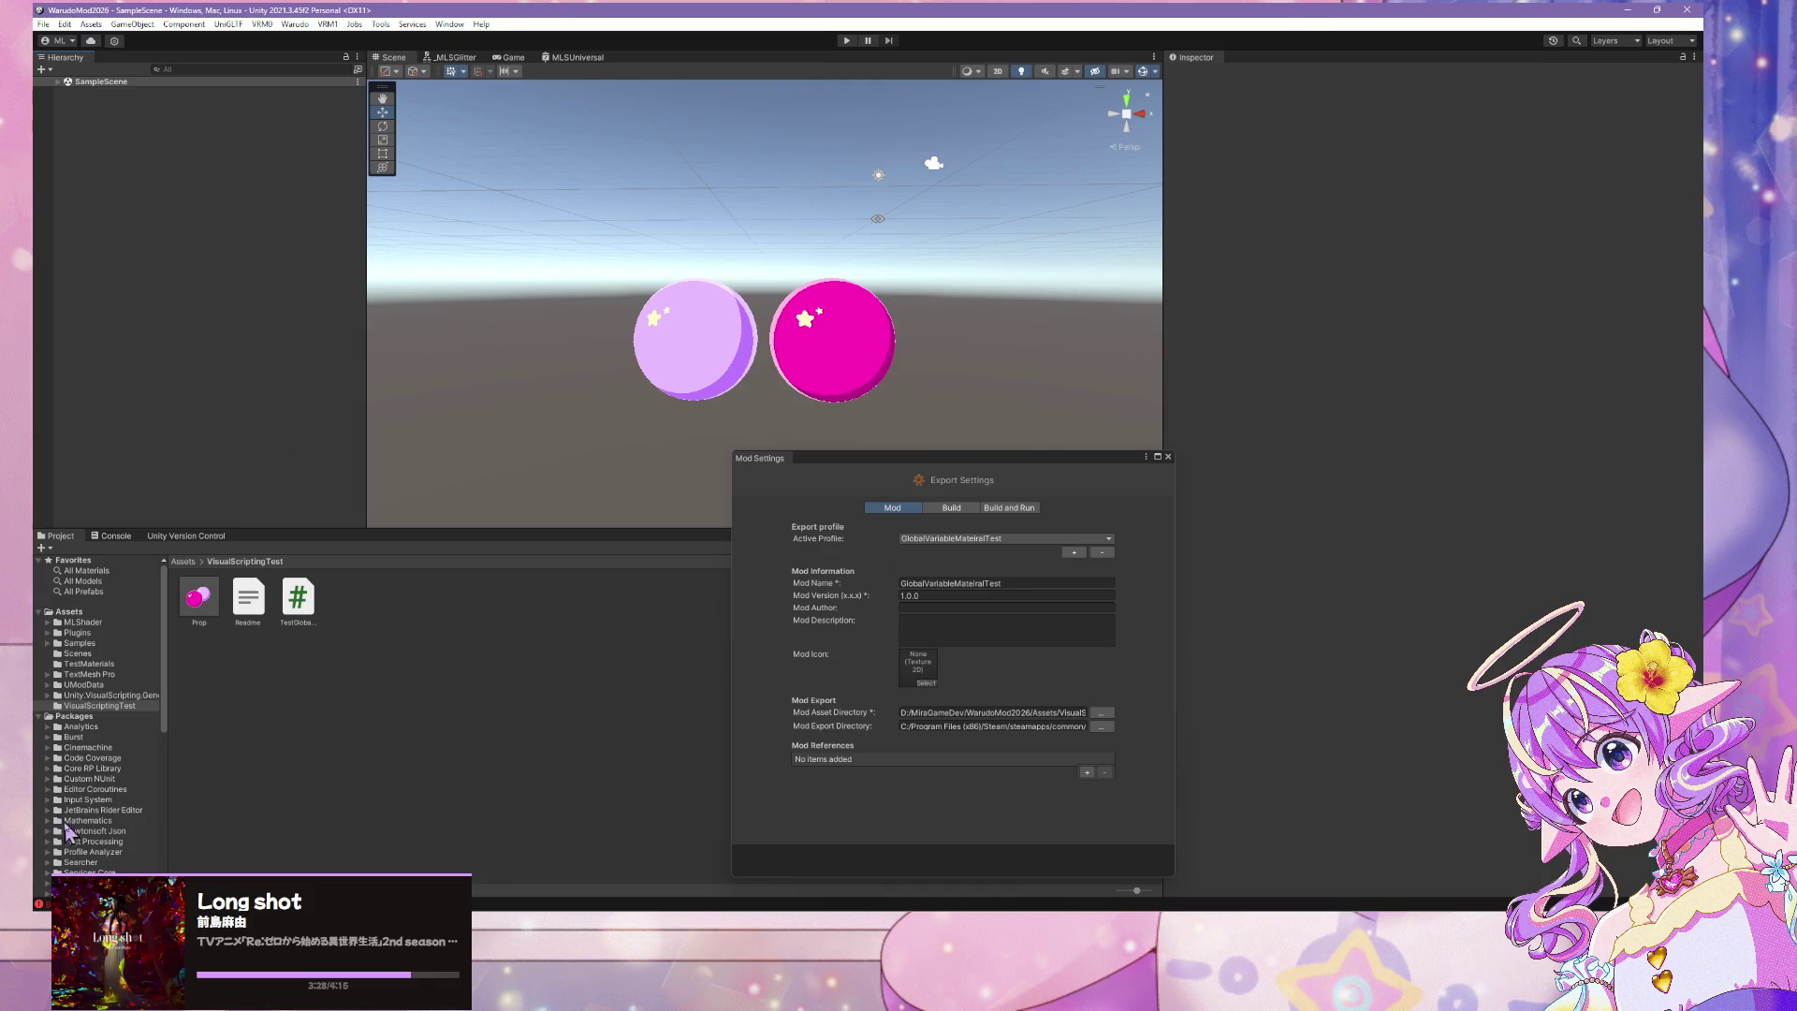
{"action": "left_click", "coordinate": [105, 536]}
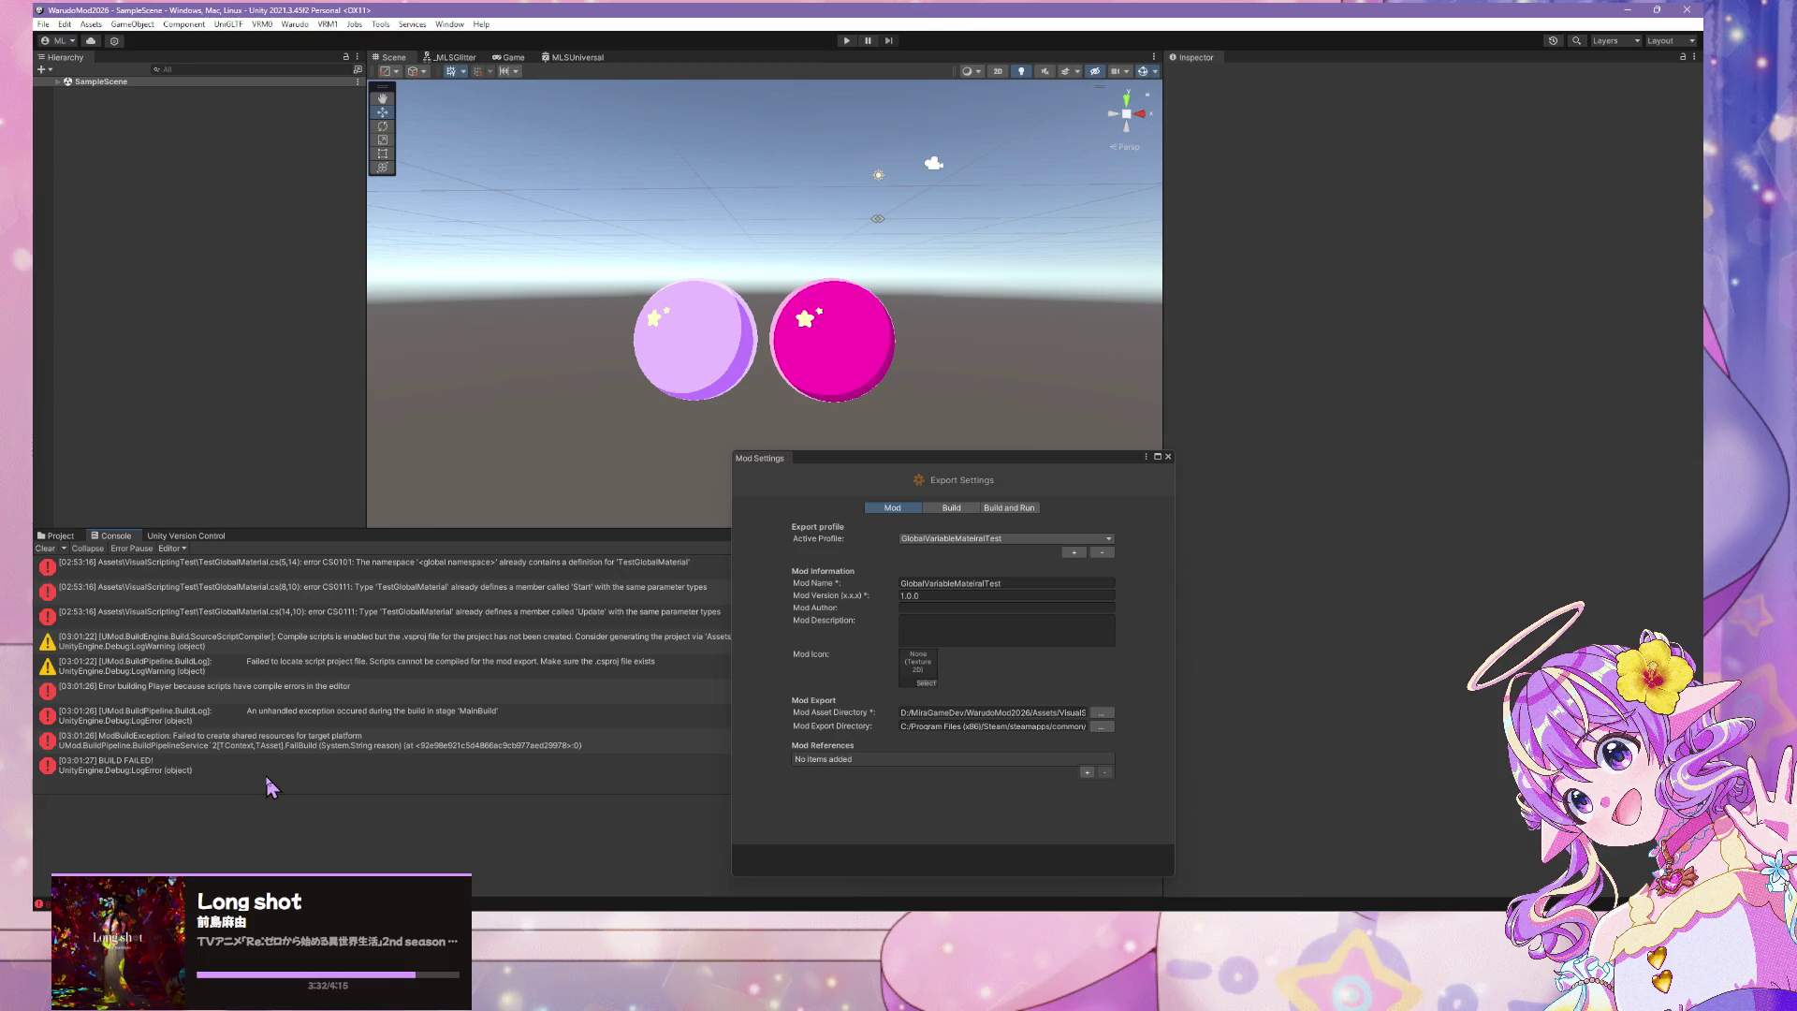
Read the stack traces of the build errors and missing-script warnings in the Console
{"action": "left_click", "coordinate": [283, 697]}
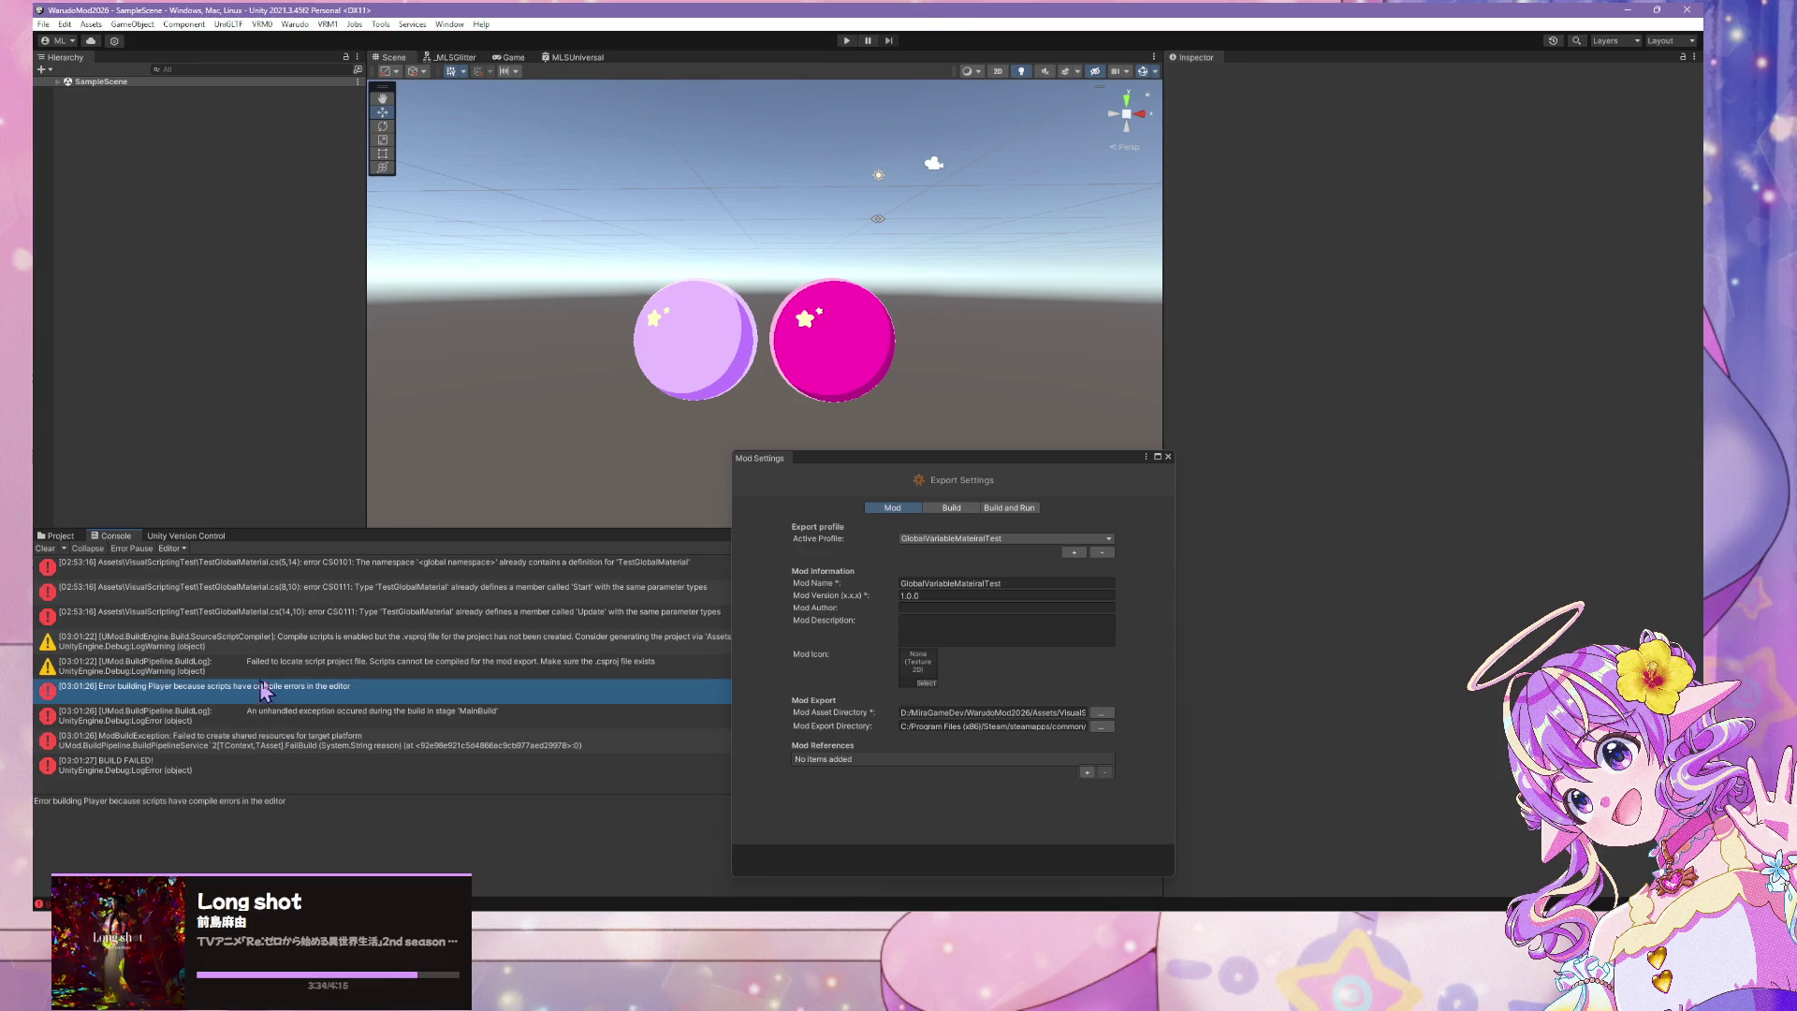
{"action": "left_click", "coordinate": [335, 674]}
{"action": "left_click", "coordinate": [367, 640]}
{"action": "left_click", "coordinate": [300, 666]}
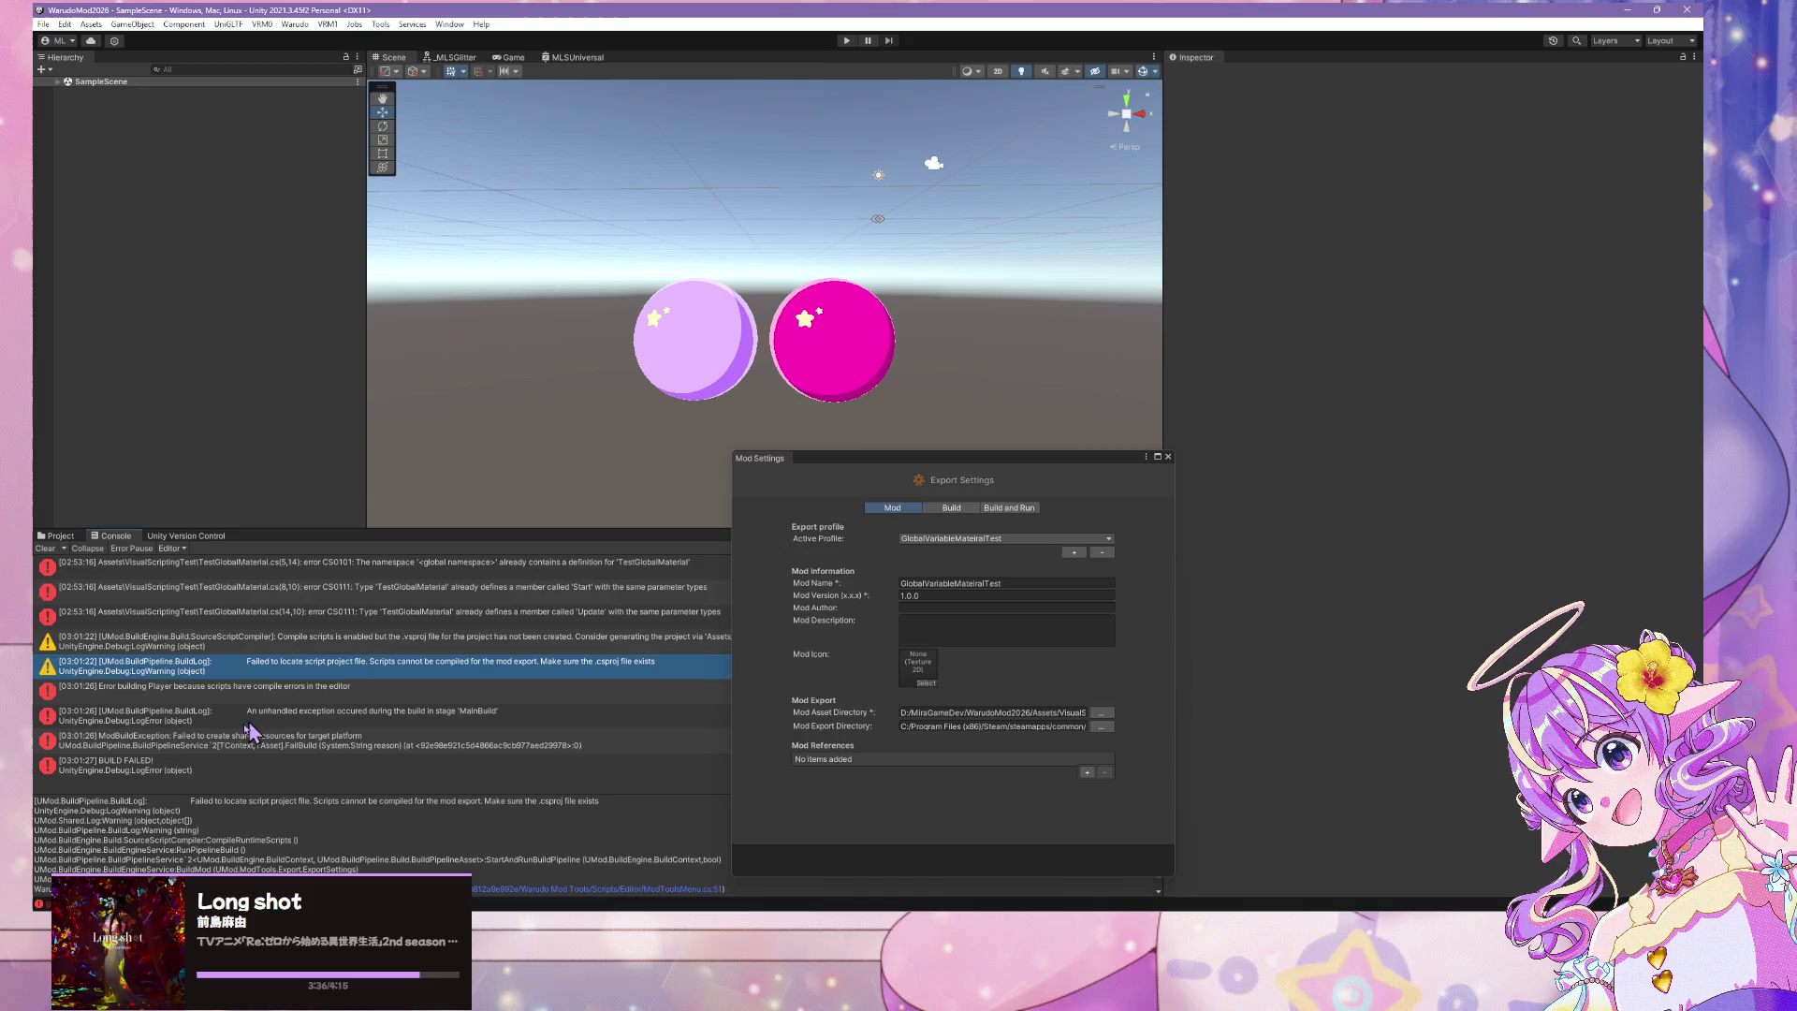
{"action": "left_click", "coordinate": [286, 640]}
Expand SampleScene and Prop in the Hierarchy, then return to the Project tab
{"action": "left_click", "coordinate": [58, 81]}
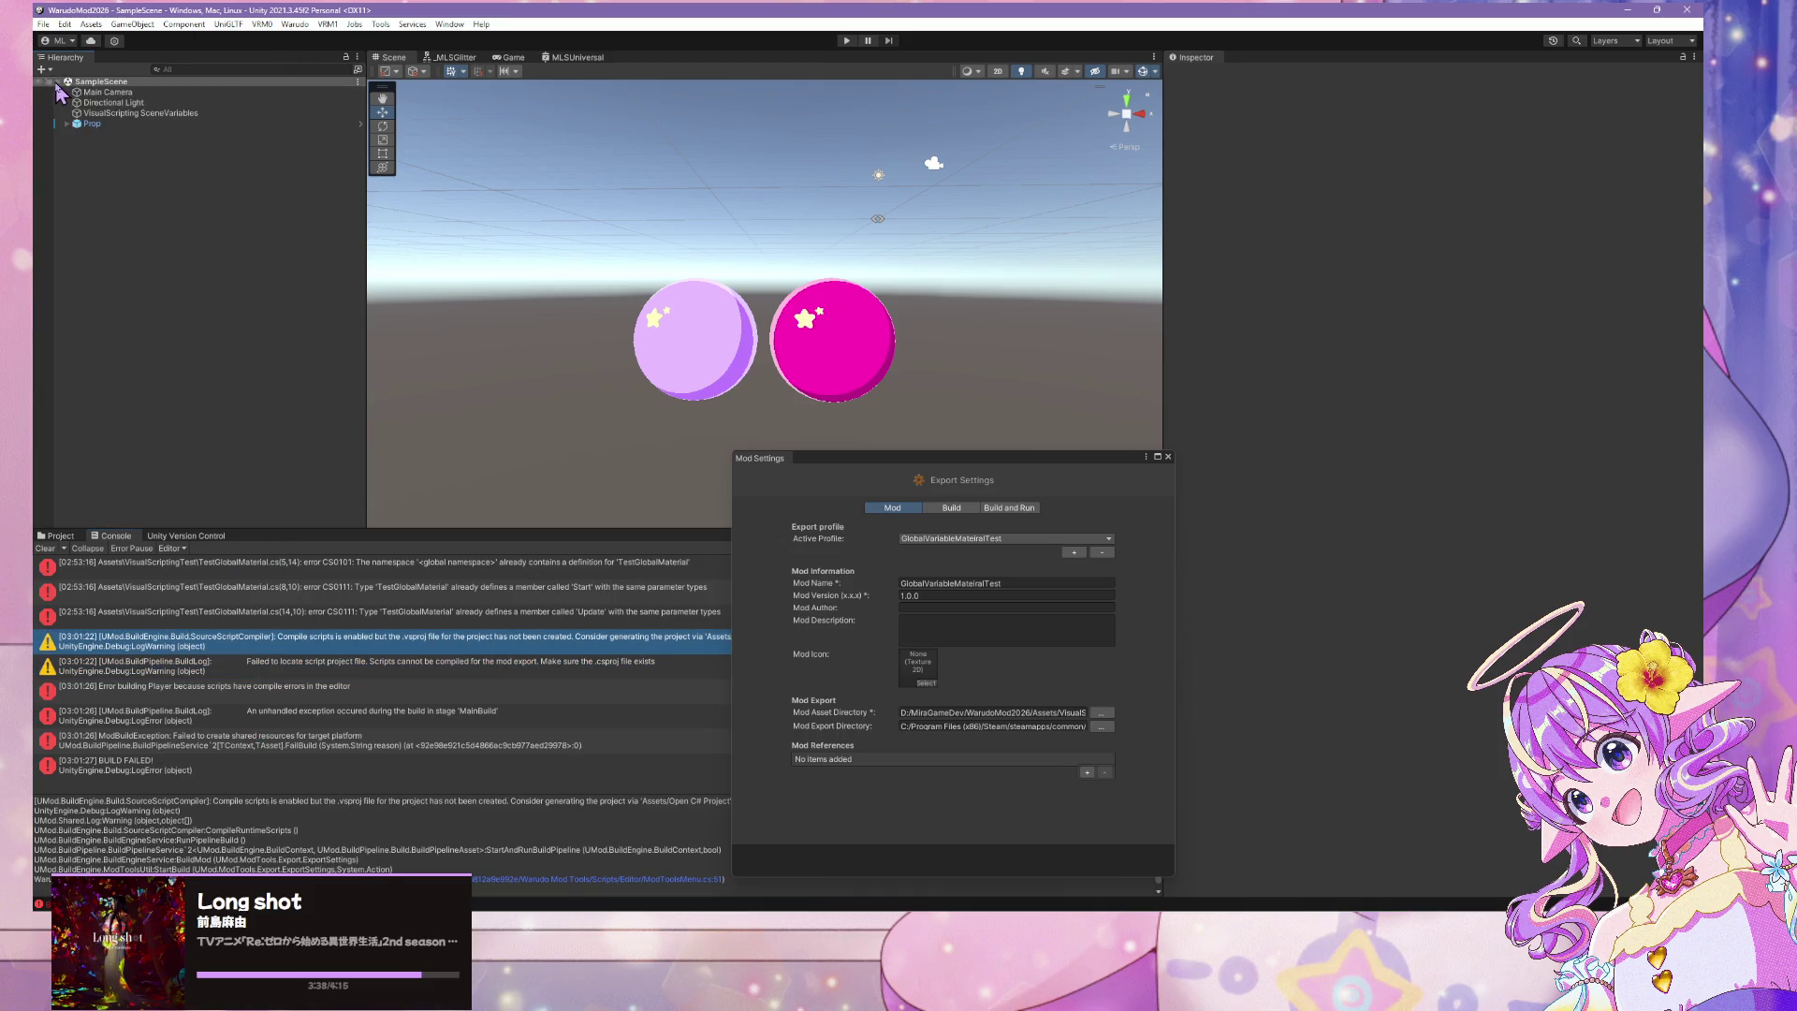
{"action": "left_click", "coordinate": [68, 124]}
{"action": "left_click", "coordinate": [62, 536]}
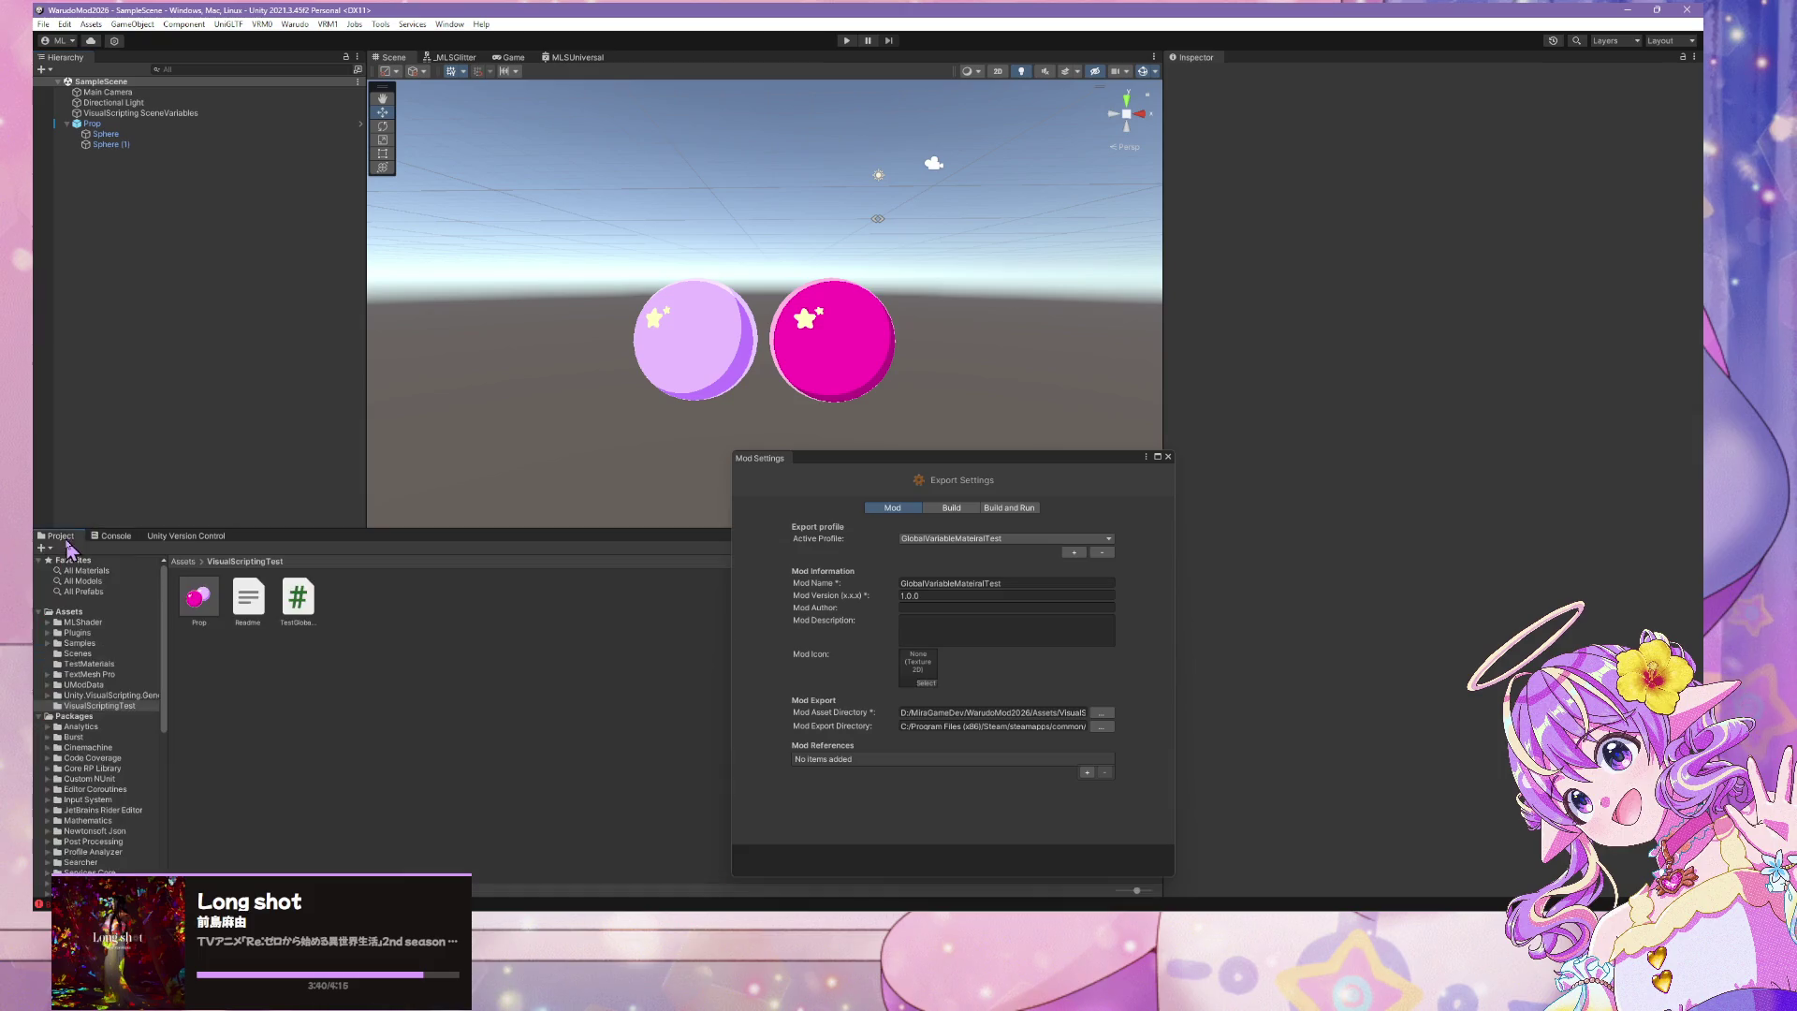
Delete the old Prop prefab and recreate it by dragging Prop from the Hierarchy into the folder
{"action": "left_click", "coordinate": [198, 599]}
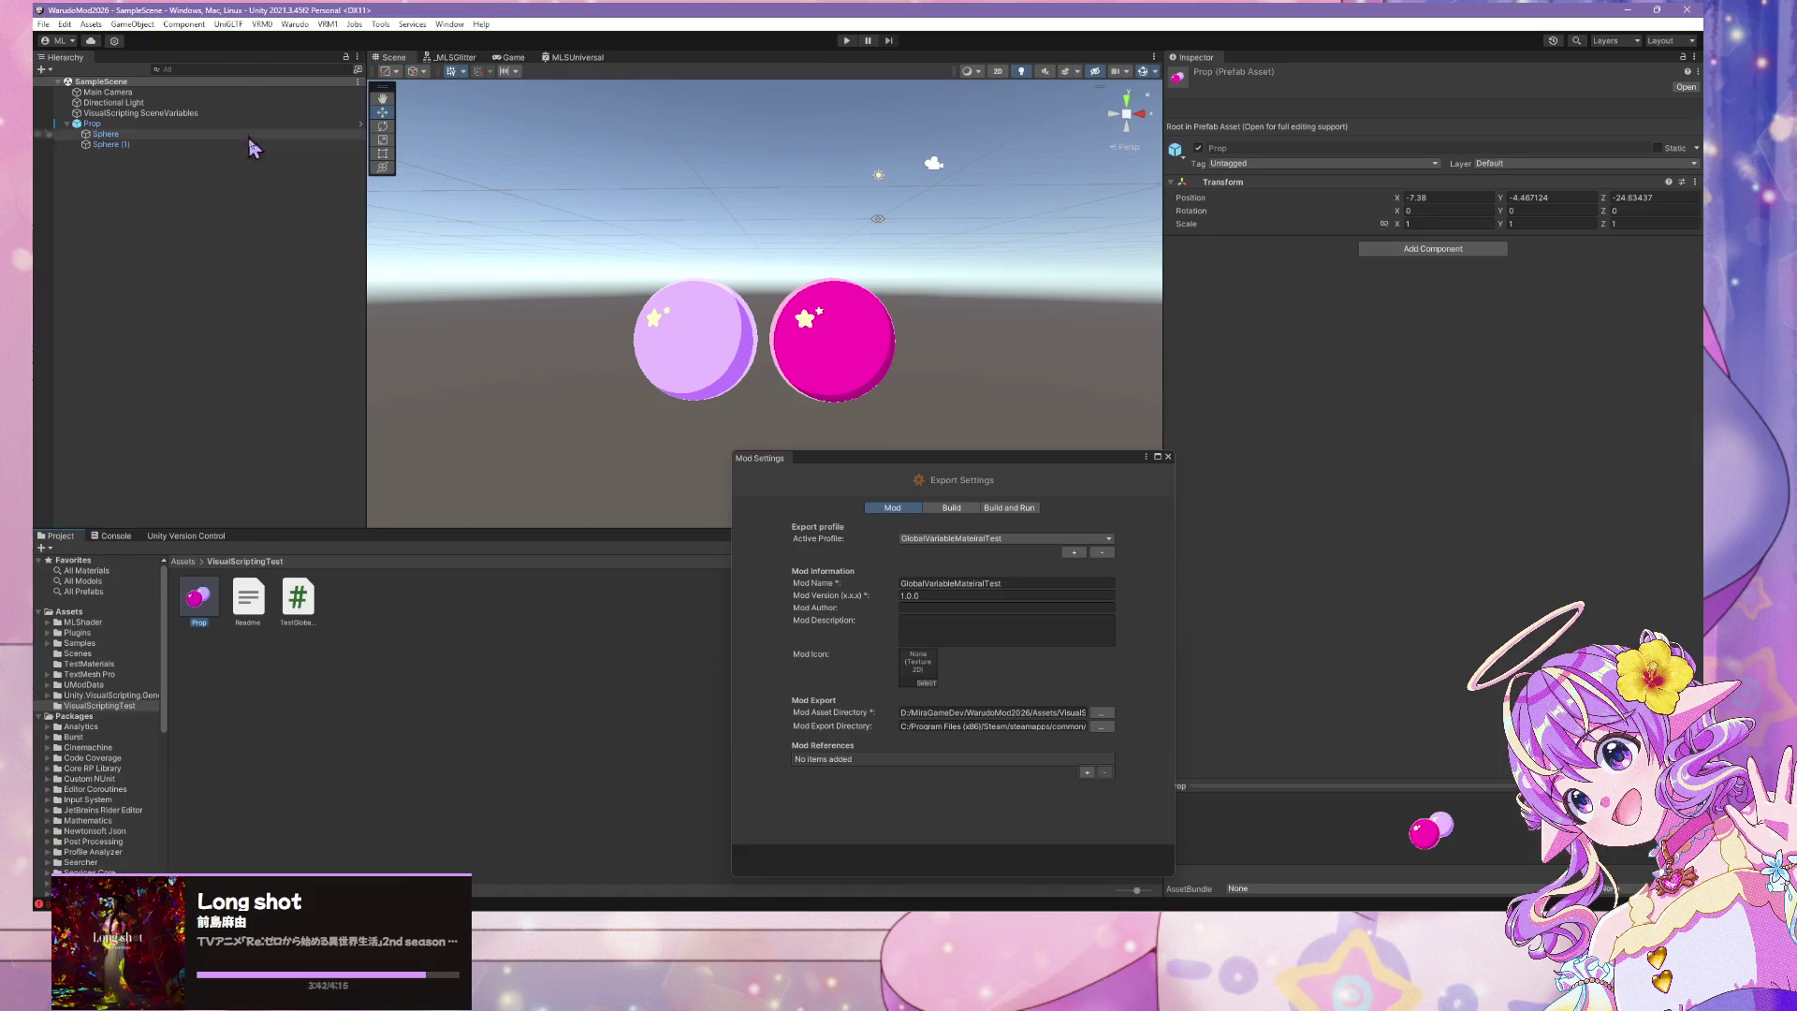
{"action": "key", "text": "Delete"}
{"action": "left_click", "coordinate": [904, 490]}
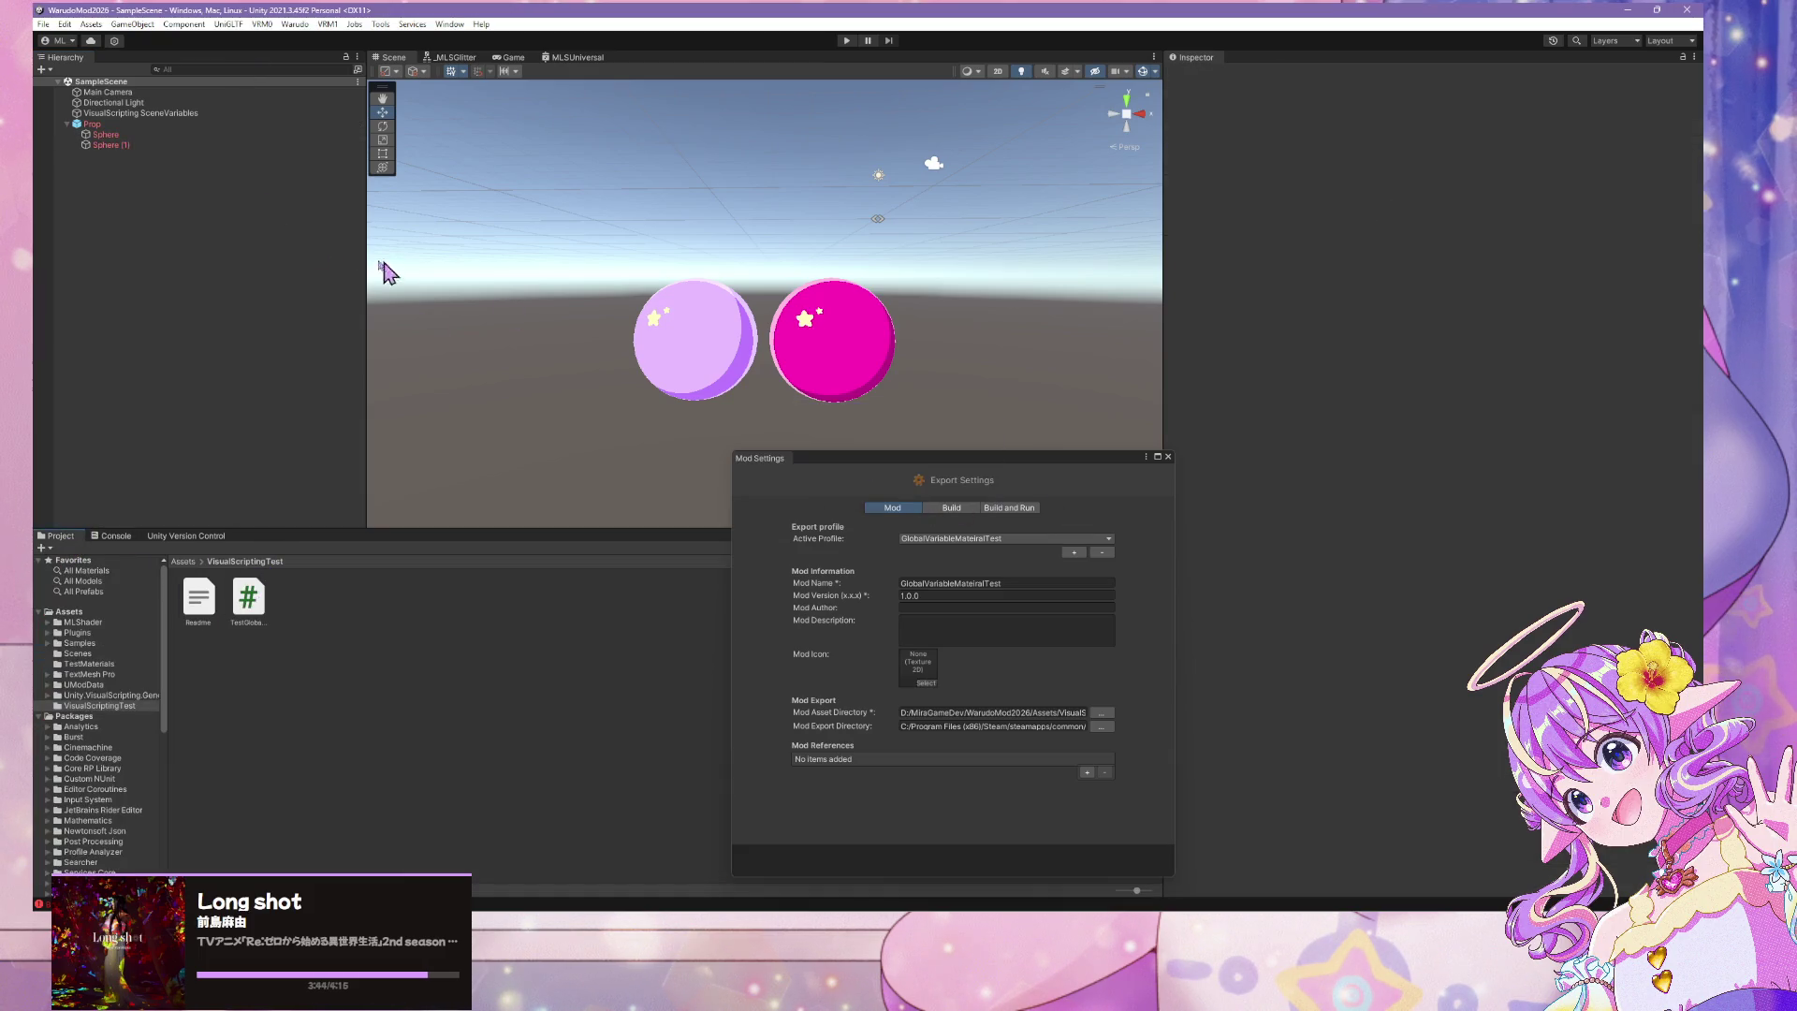
{"action": "left_click", "coordinate": [111, 135]}
{"action": "left_click", "coordinate": [124, 145]}
{"action": "left_click", "coordinate": [127, 128]}
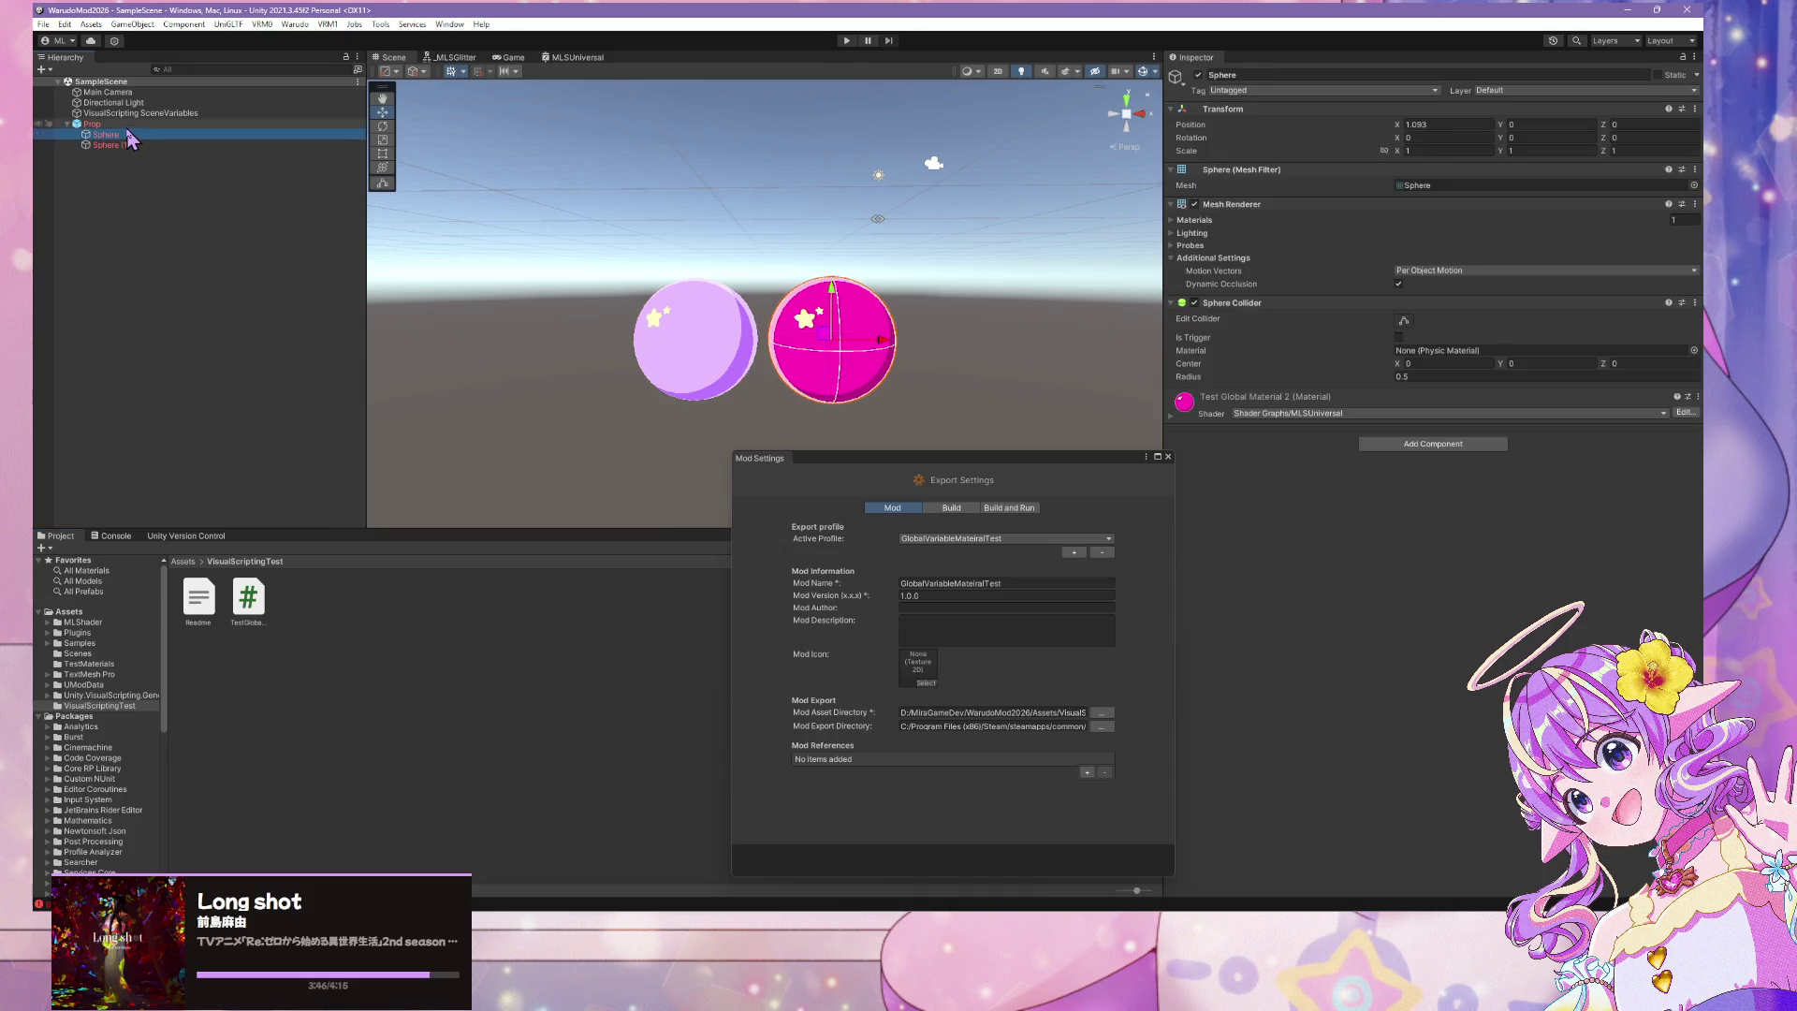
{"action": "left_click_drag", "start_coordinate": [111, 127], "coordinate": [330, 632]}
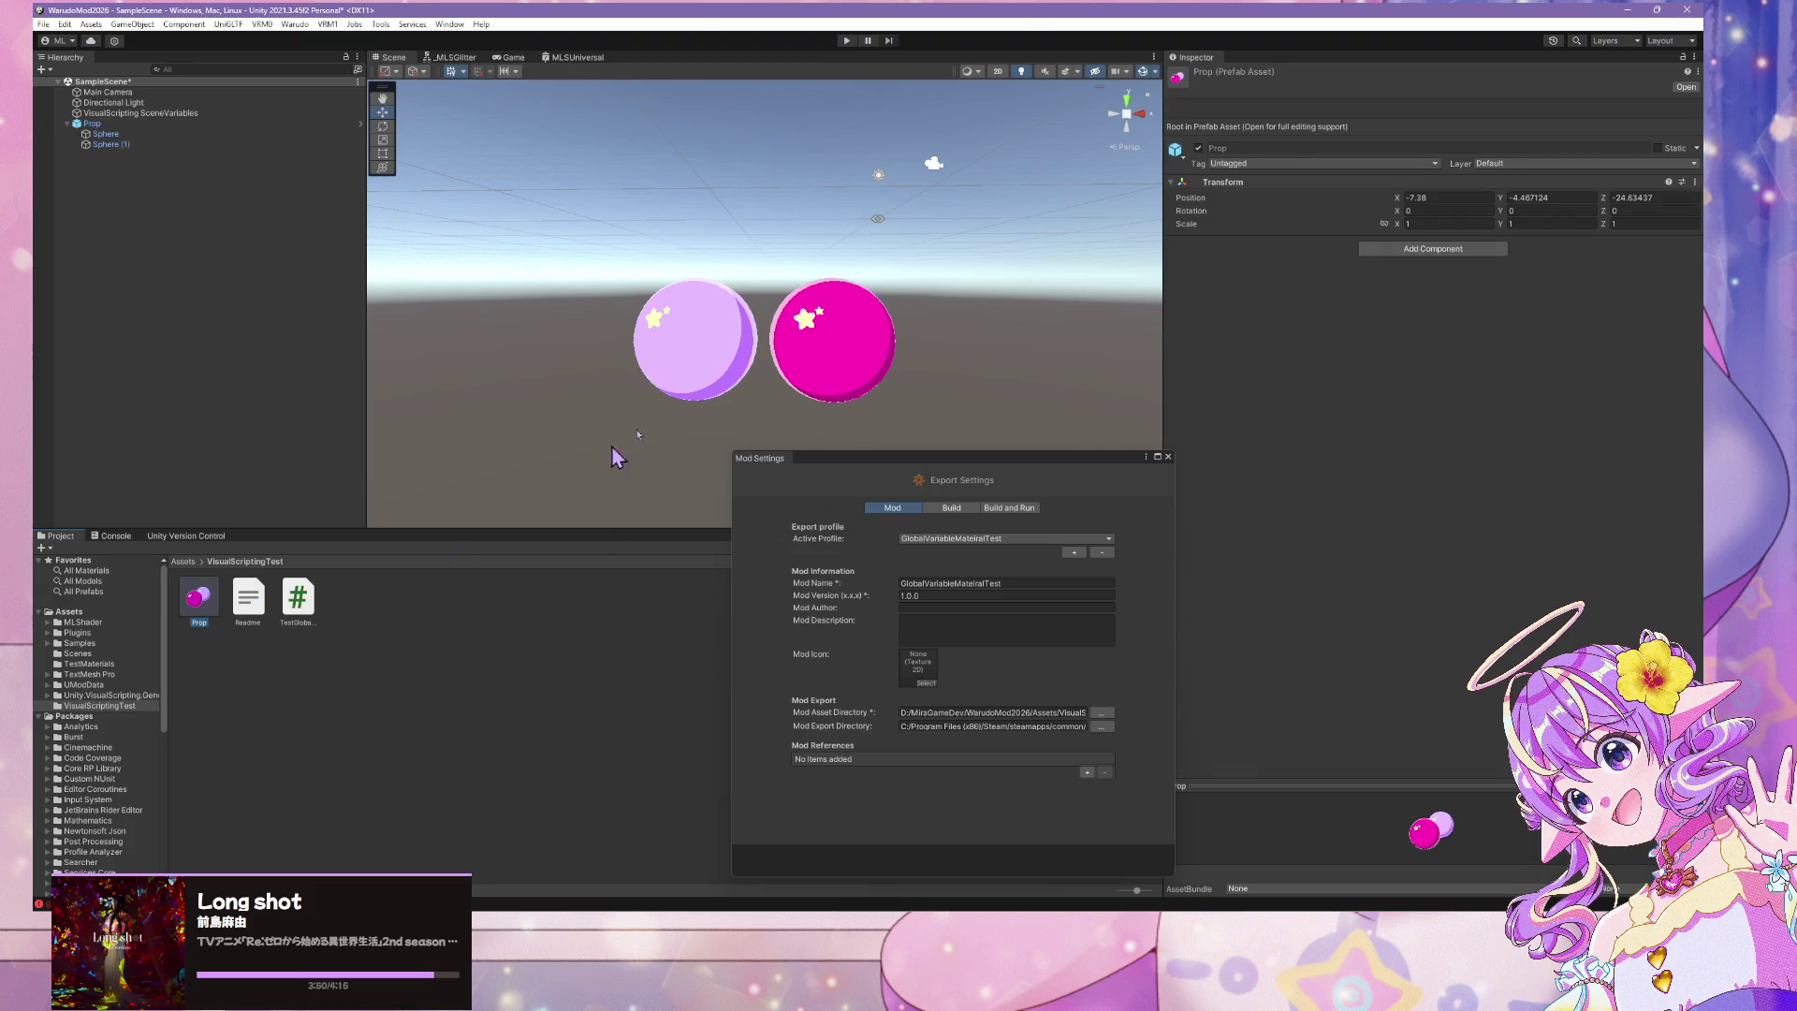
Open Warudo Mod Settings and show the Assets folder contents
{"action": "left_click", "coordinate": [296, 25]}
{"action": "left_click", "coordinate": [309, 95]}
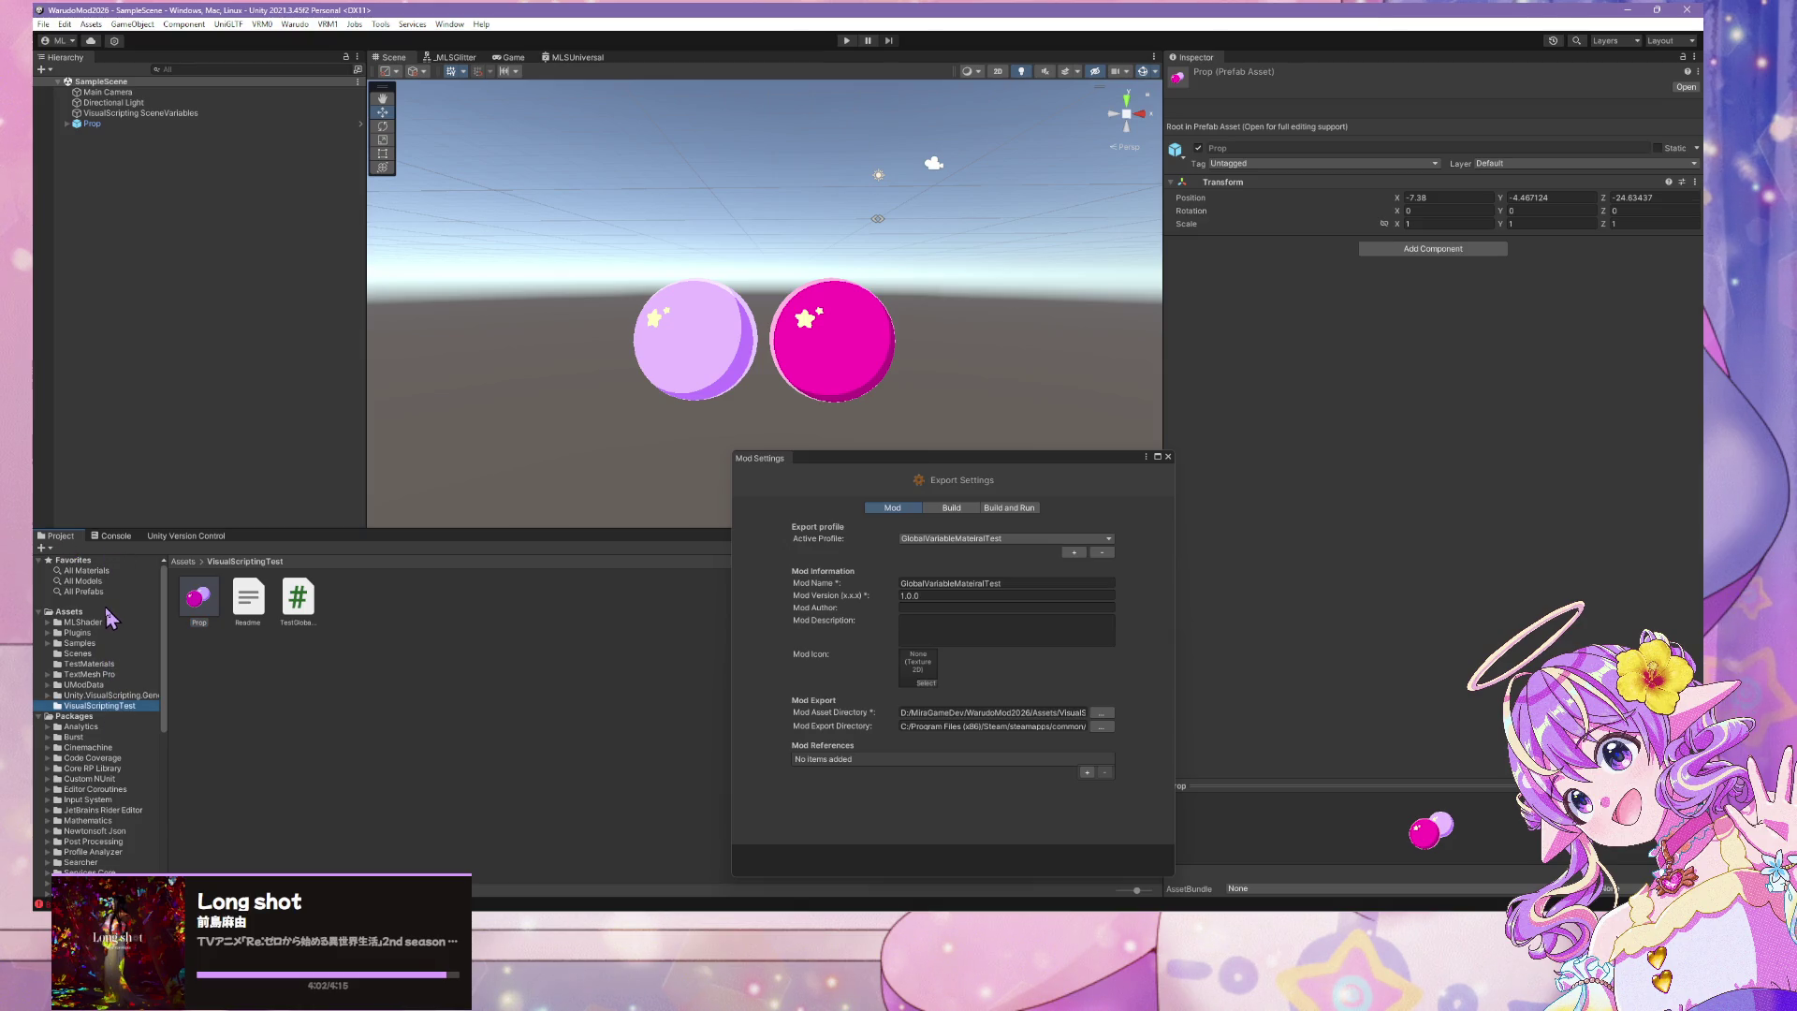
{"action": "left_click", "coordinate": [68, 611]}
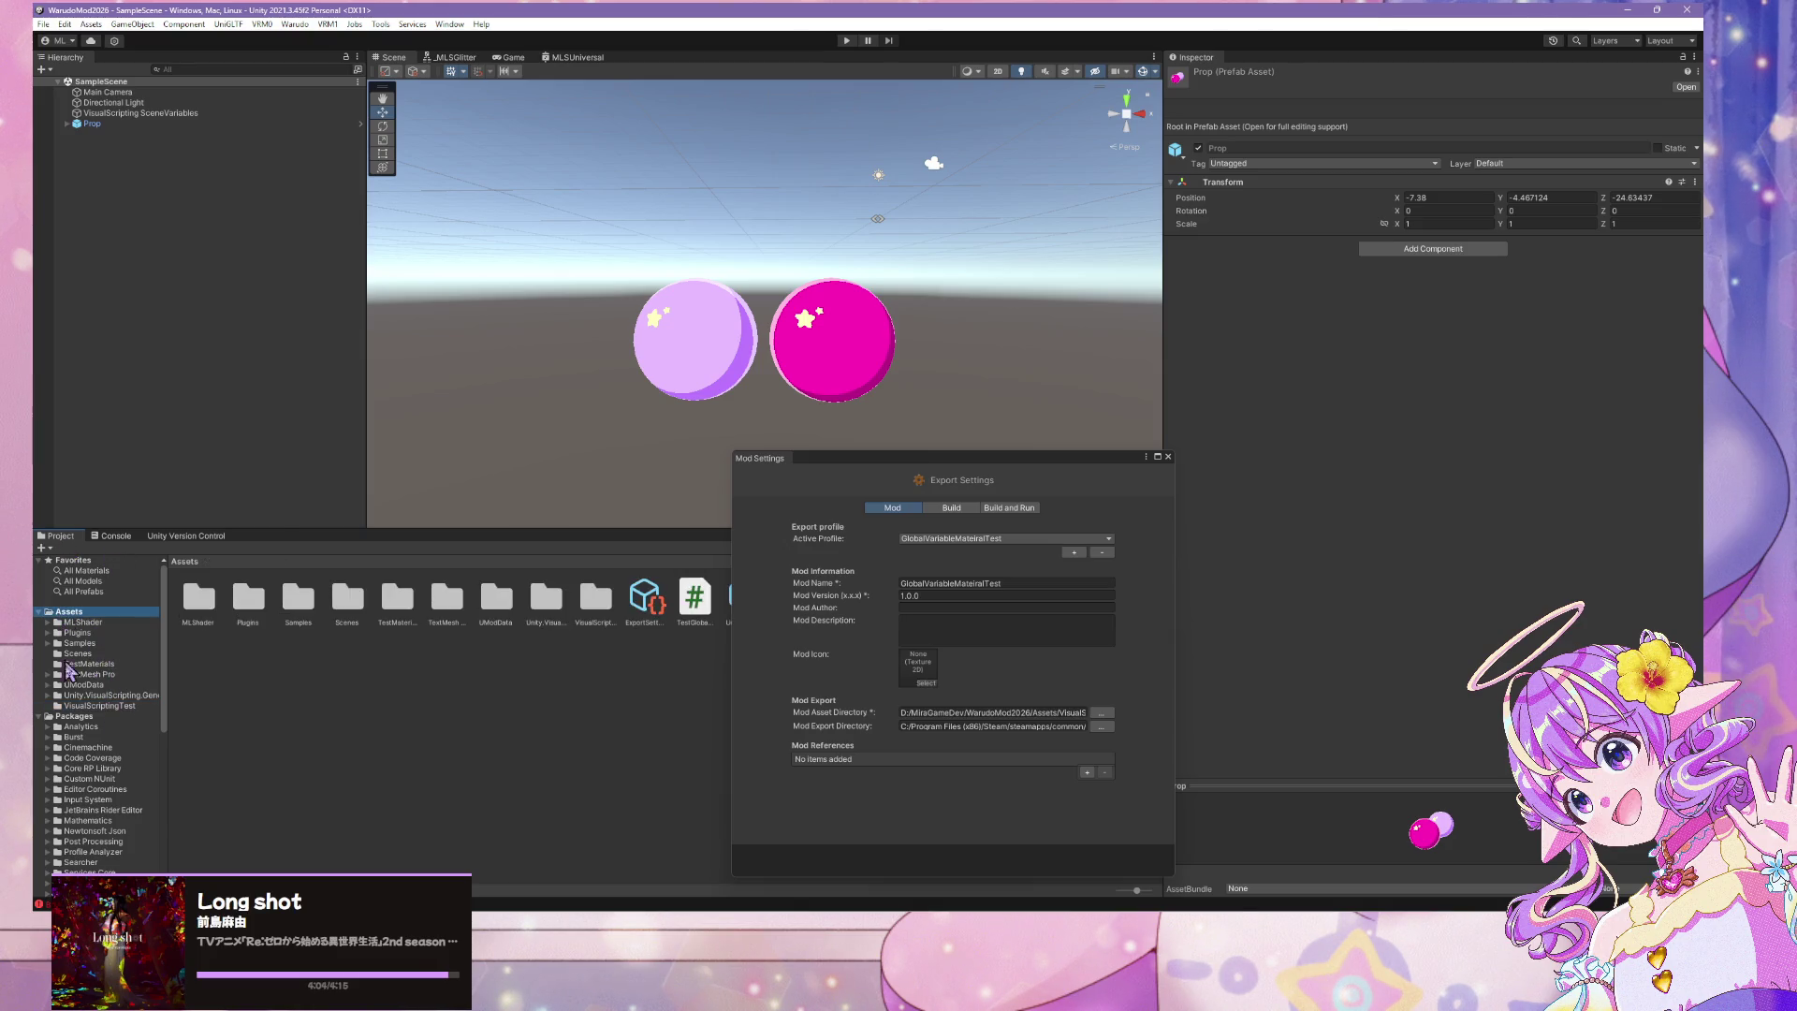
Delete TestGlobalMaterial.cs from Assets and let the C# scripts recompile
{"action": "double_click", "coordinate": [694, 598]}
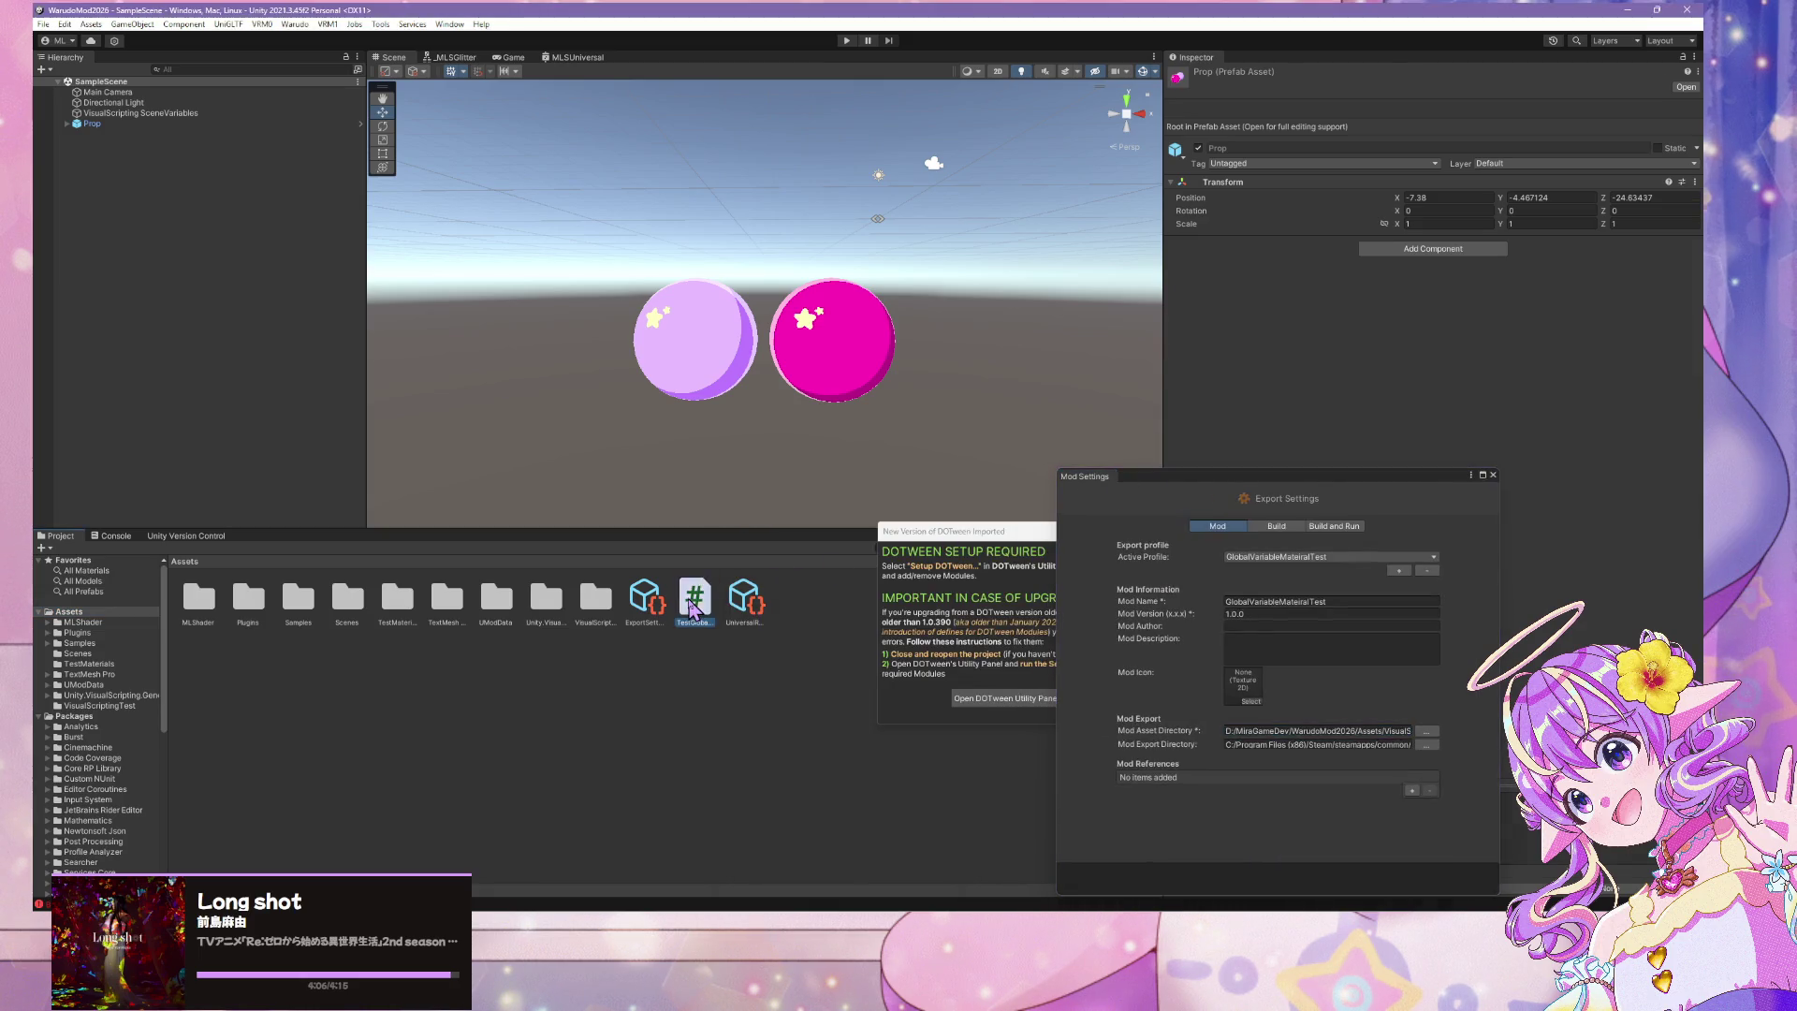
{"action": "left_click", "coordinate": [921, 496]}
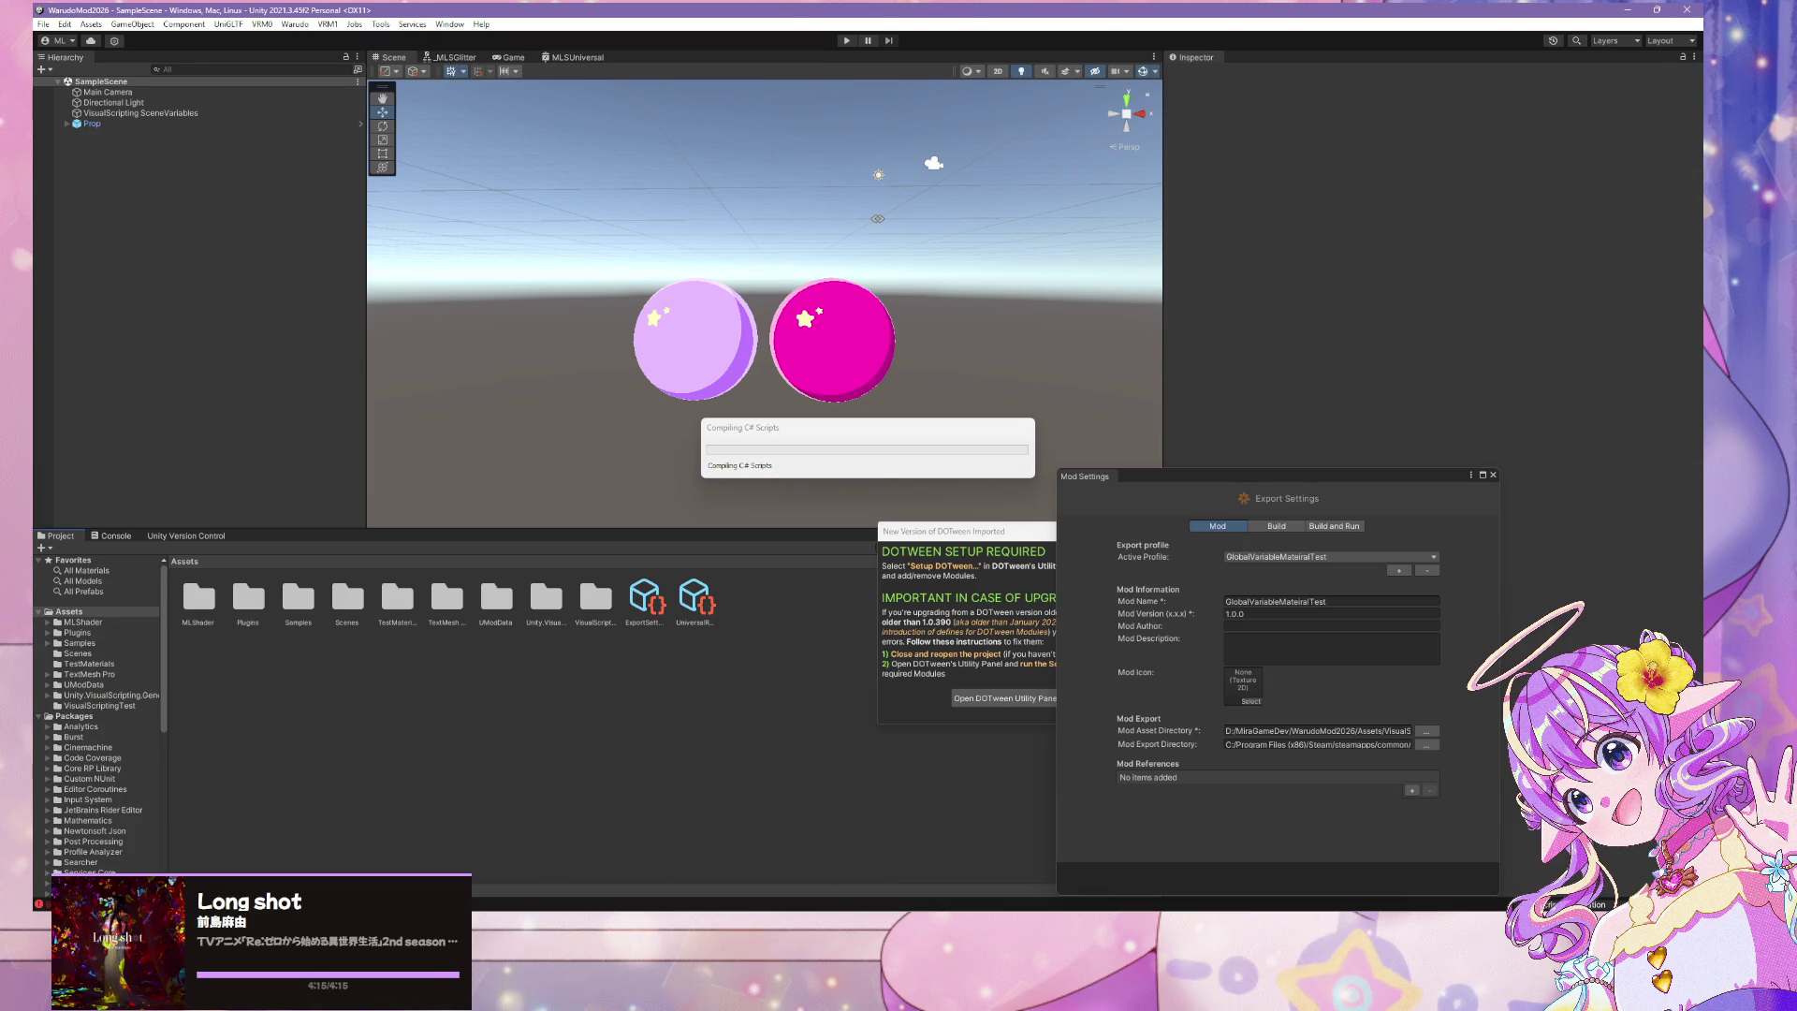
{"action": "left_click", "coordinate": [797, 434]}
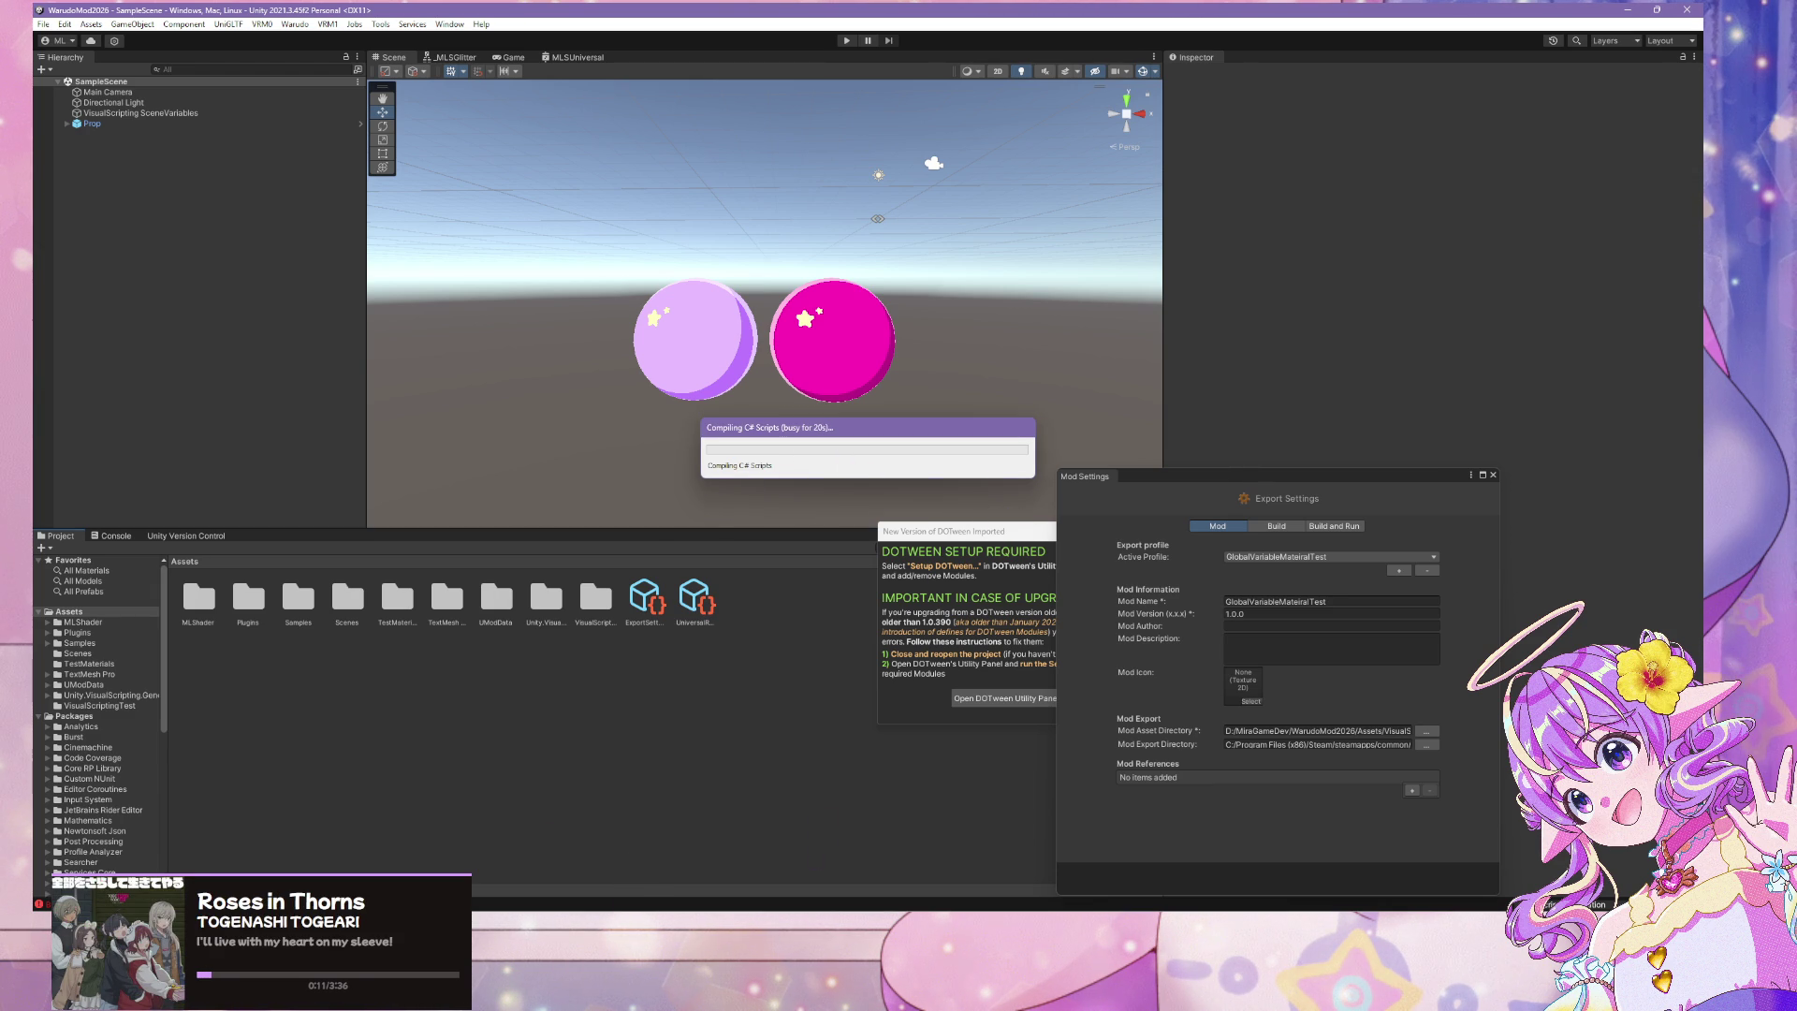
{"action": "mouse_move", "coordinate": [1086, 927]}
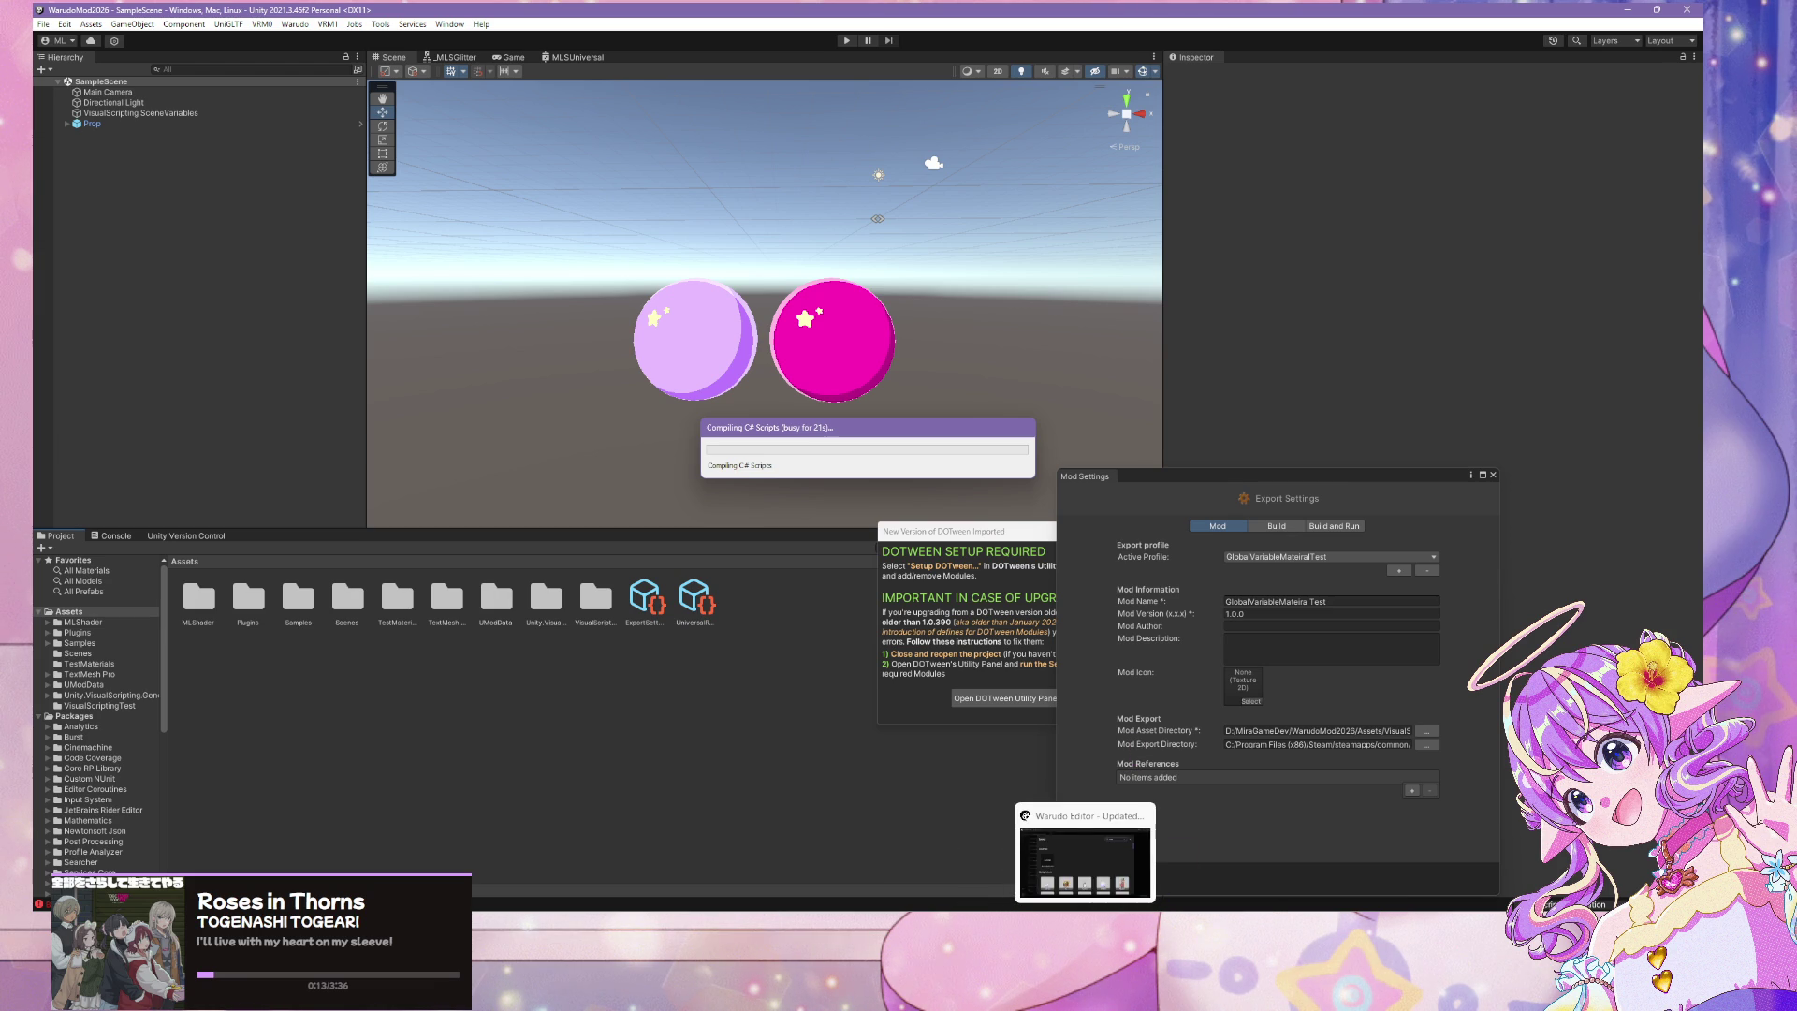
{"action": "mouse_move", "coordinate": [1142, 927]}
{"action": "mouse_move", "coordinate": [1190, 859]}
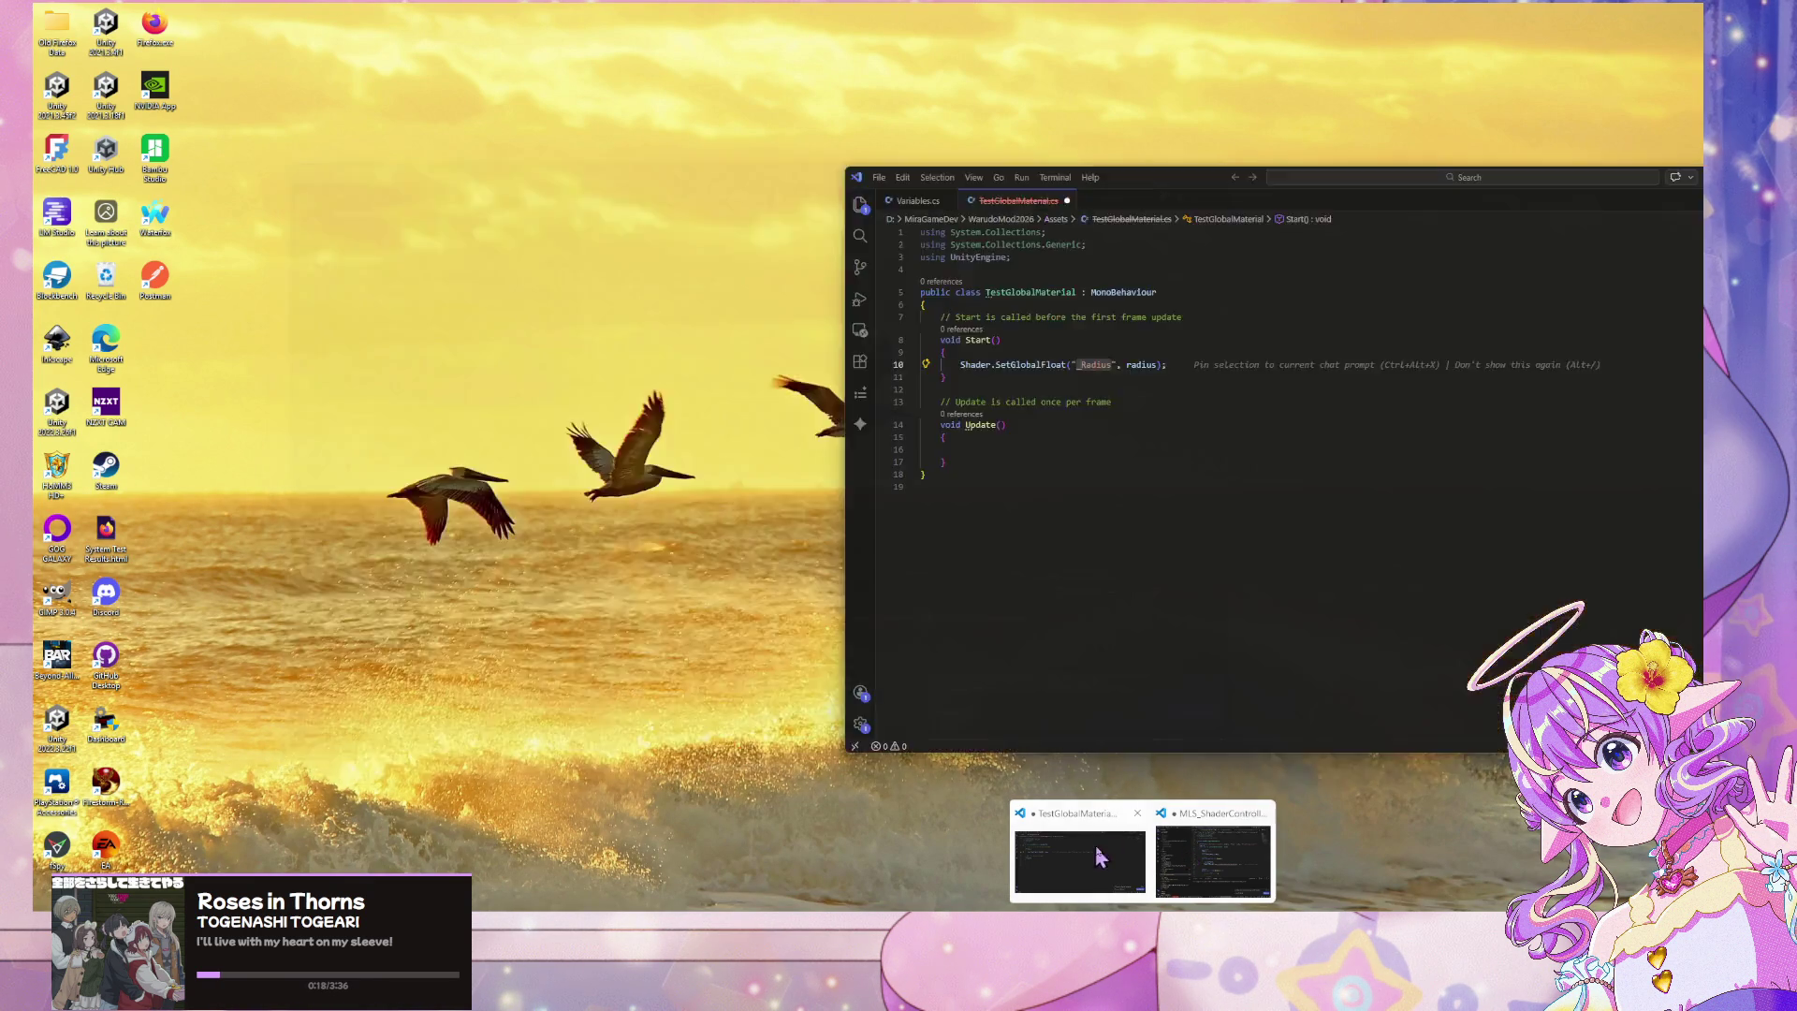
Change the SetGlobalFloat property to "_Global_Color_Overlay_Opacity" and save the script
{"action": "left_click", "coordinate": [1198, 856]}
{"action": "left_click", "coordinate": [871, 412]}
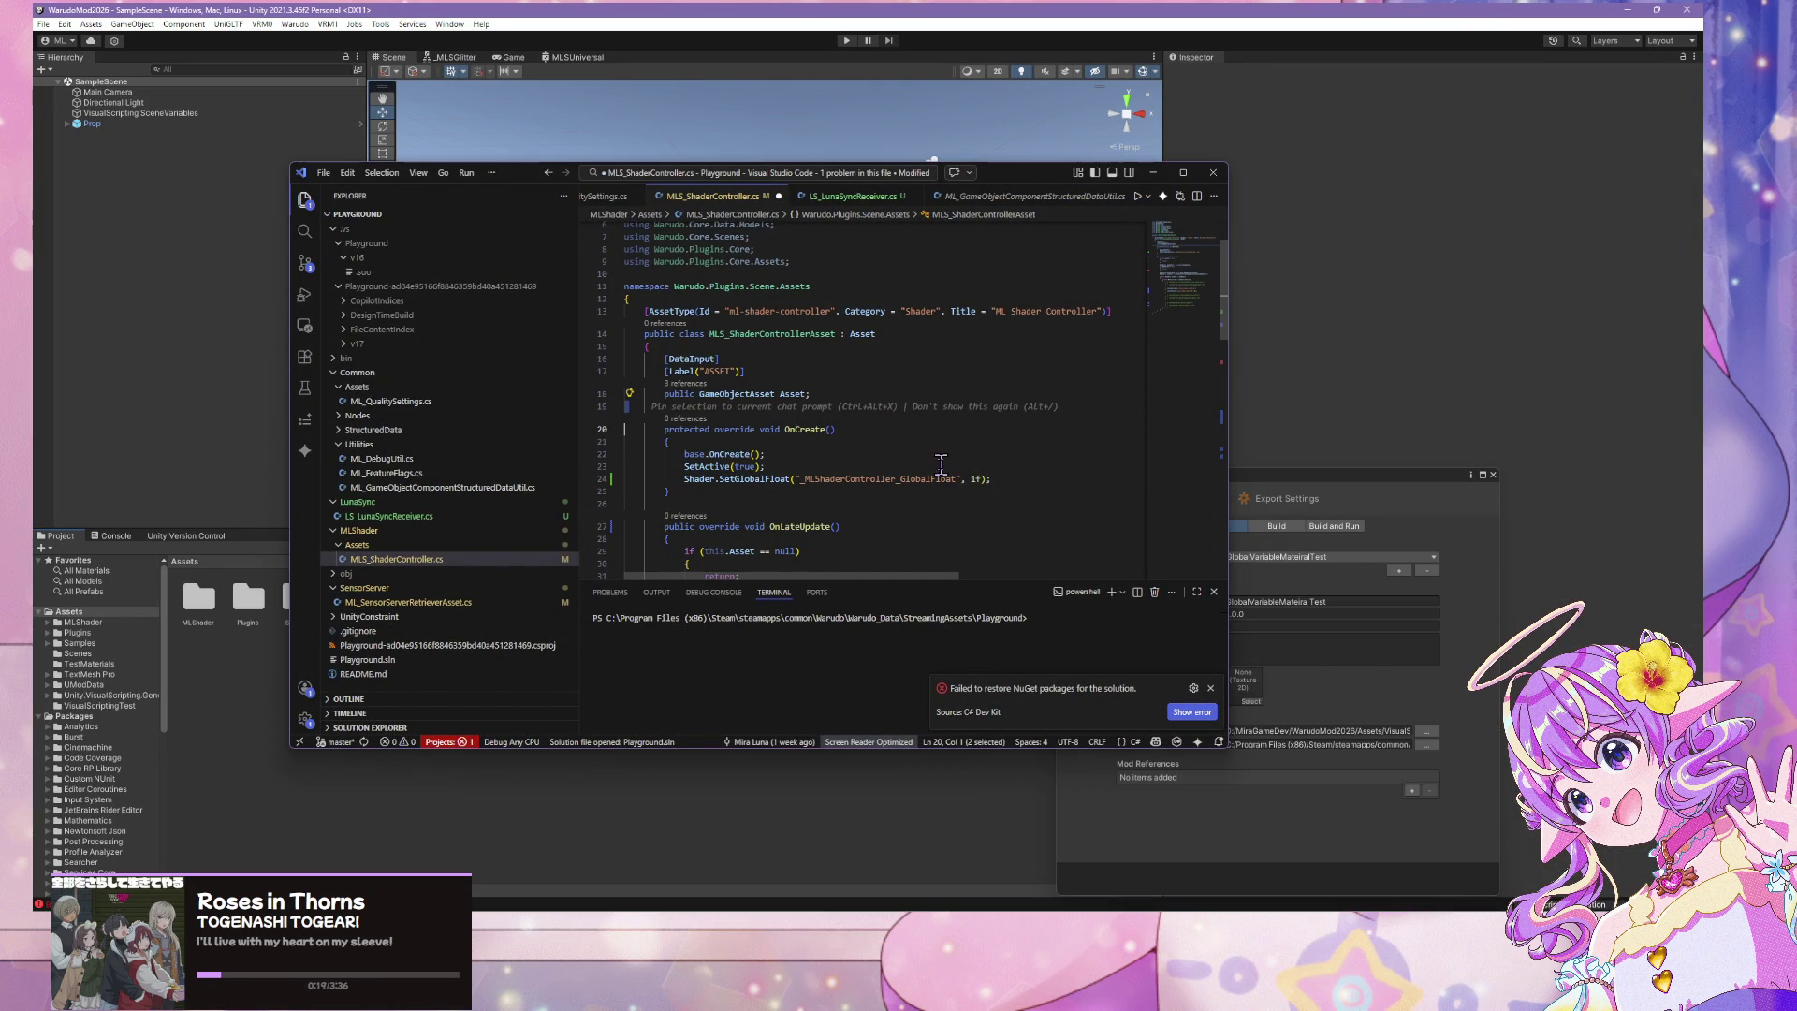
{"action": "left_click_drag", "start_coordinate": [956, 478], "coordinate": [809, 482]}
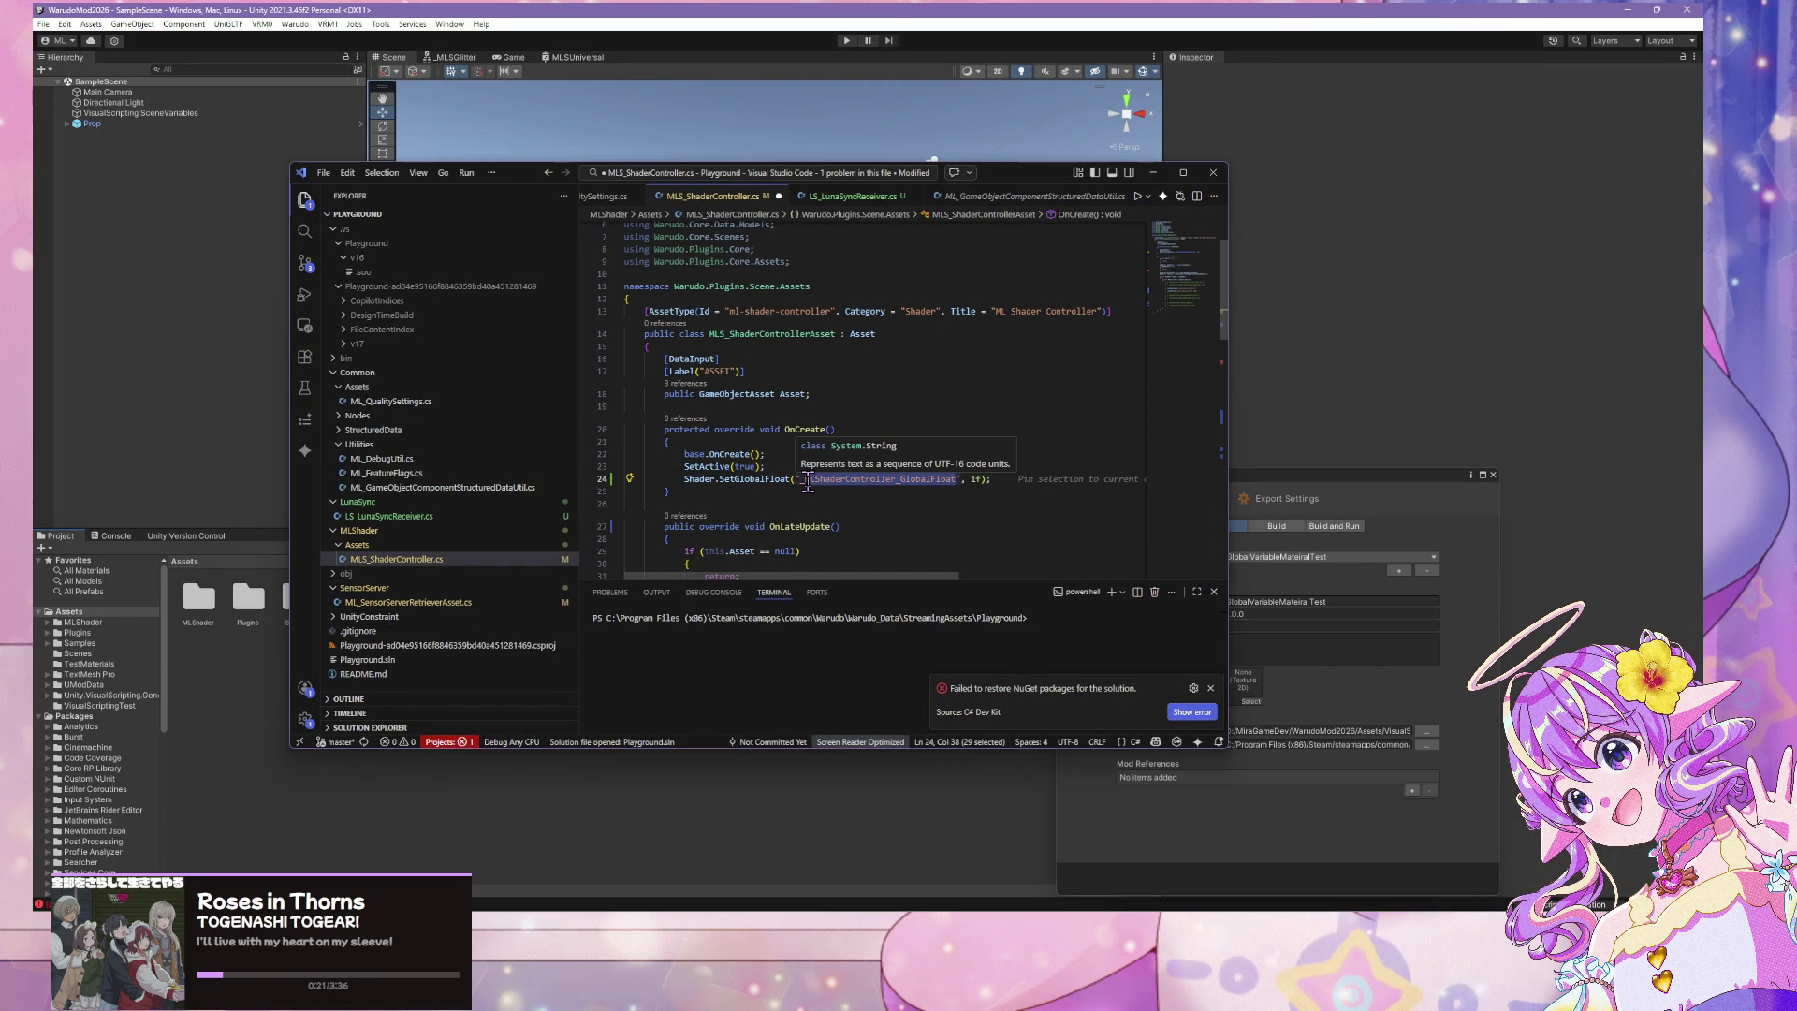
{"action": "double_click", "coordinate": [814, 479]}
{"action": "type", "text": "_Global_Color_Overlay_Opacity"}
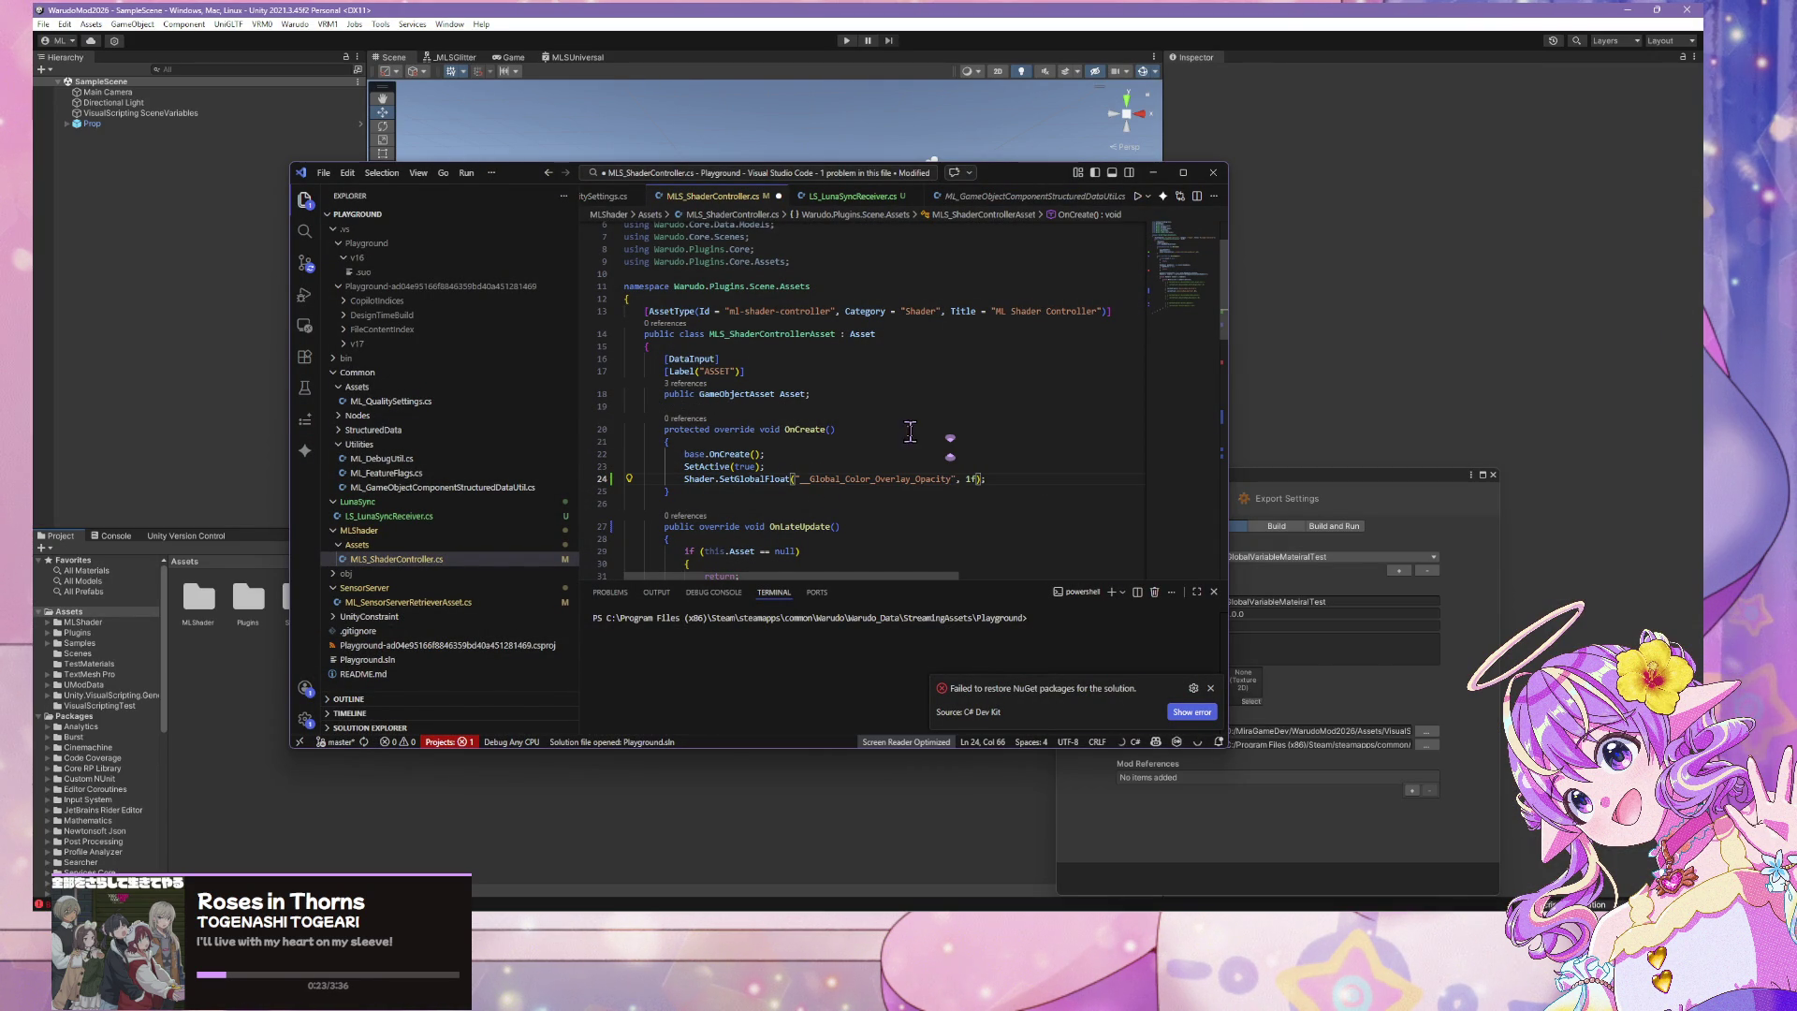
{"action": "left_click", "coordinate": [815, 479]}
{"action": "key", "text": "BackSpace"}
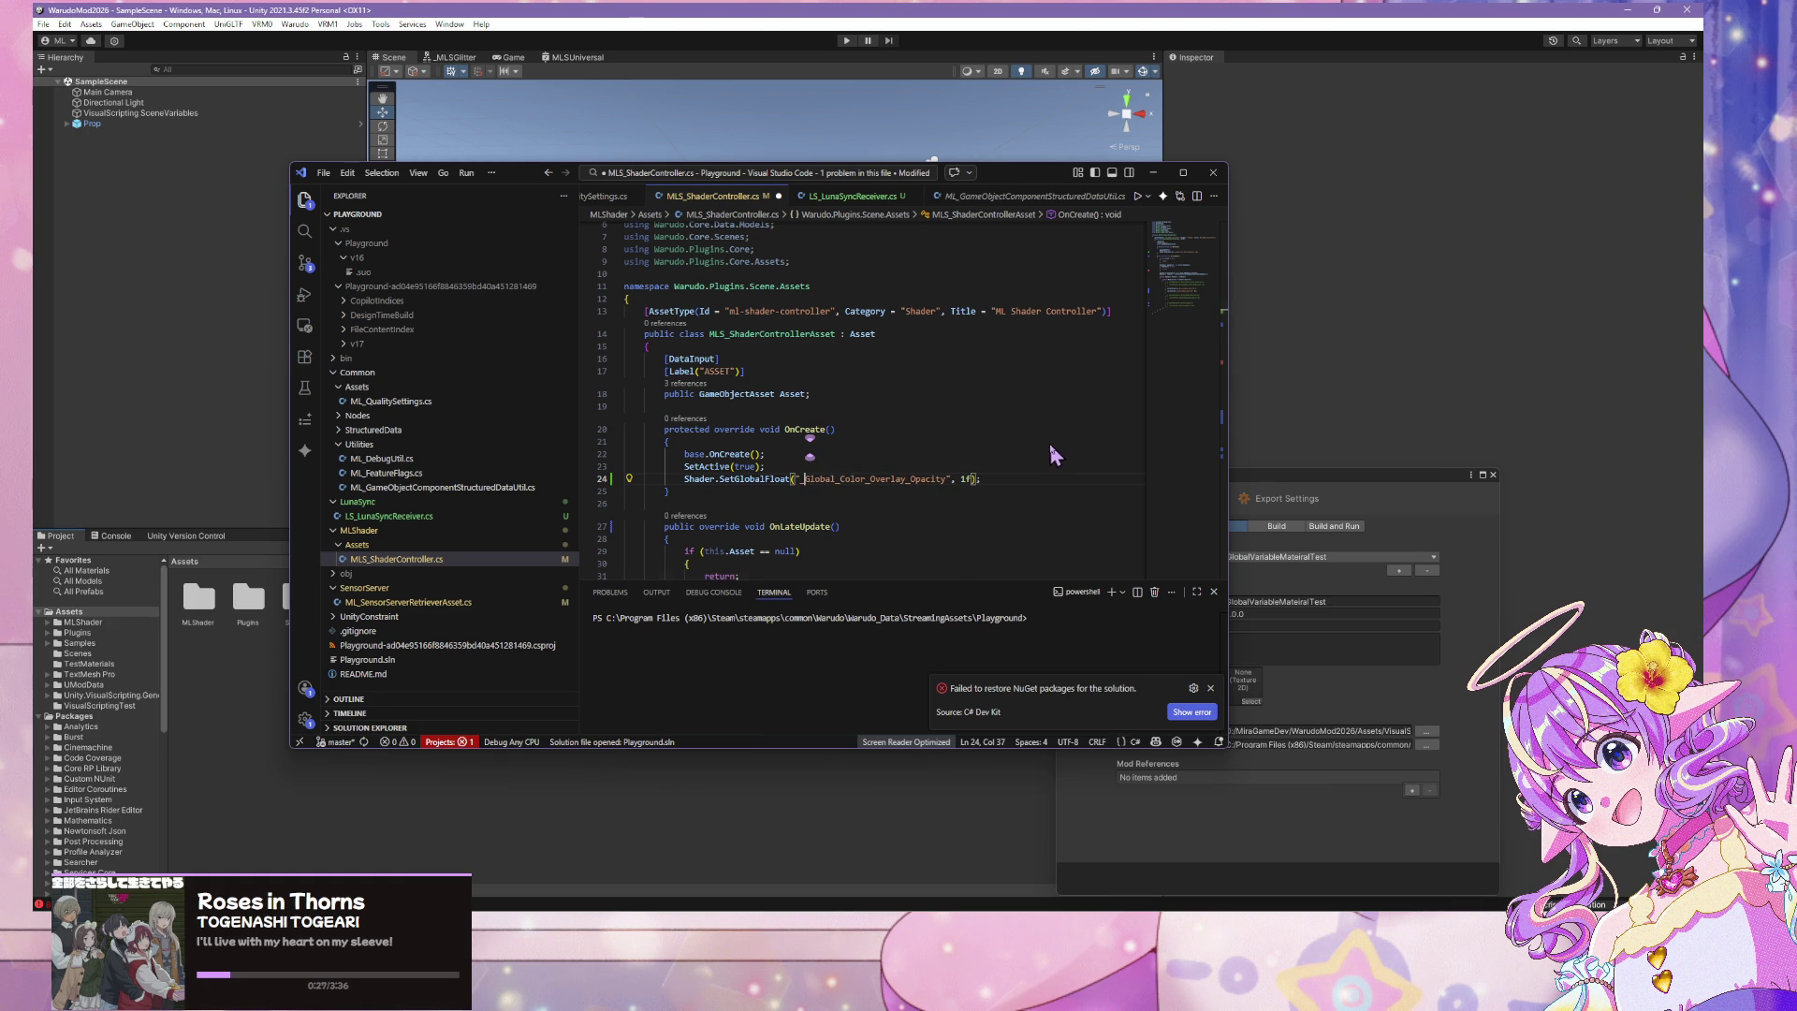
{"action": "key", "text": "ctrl+s"}
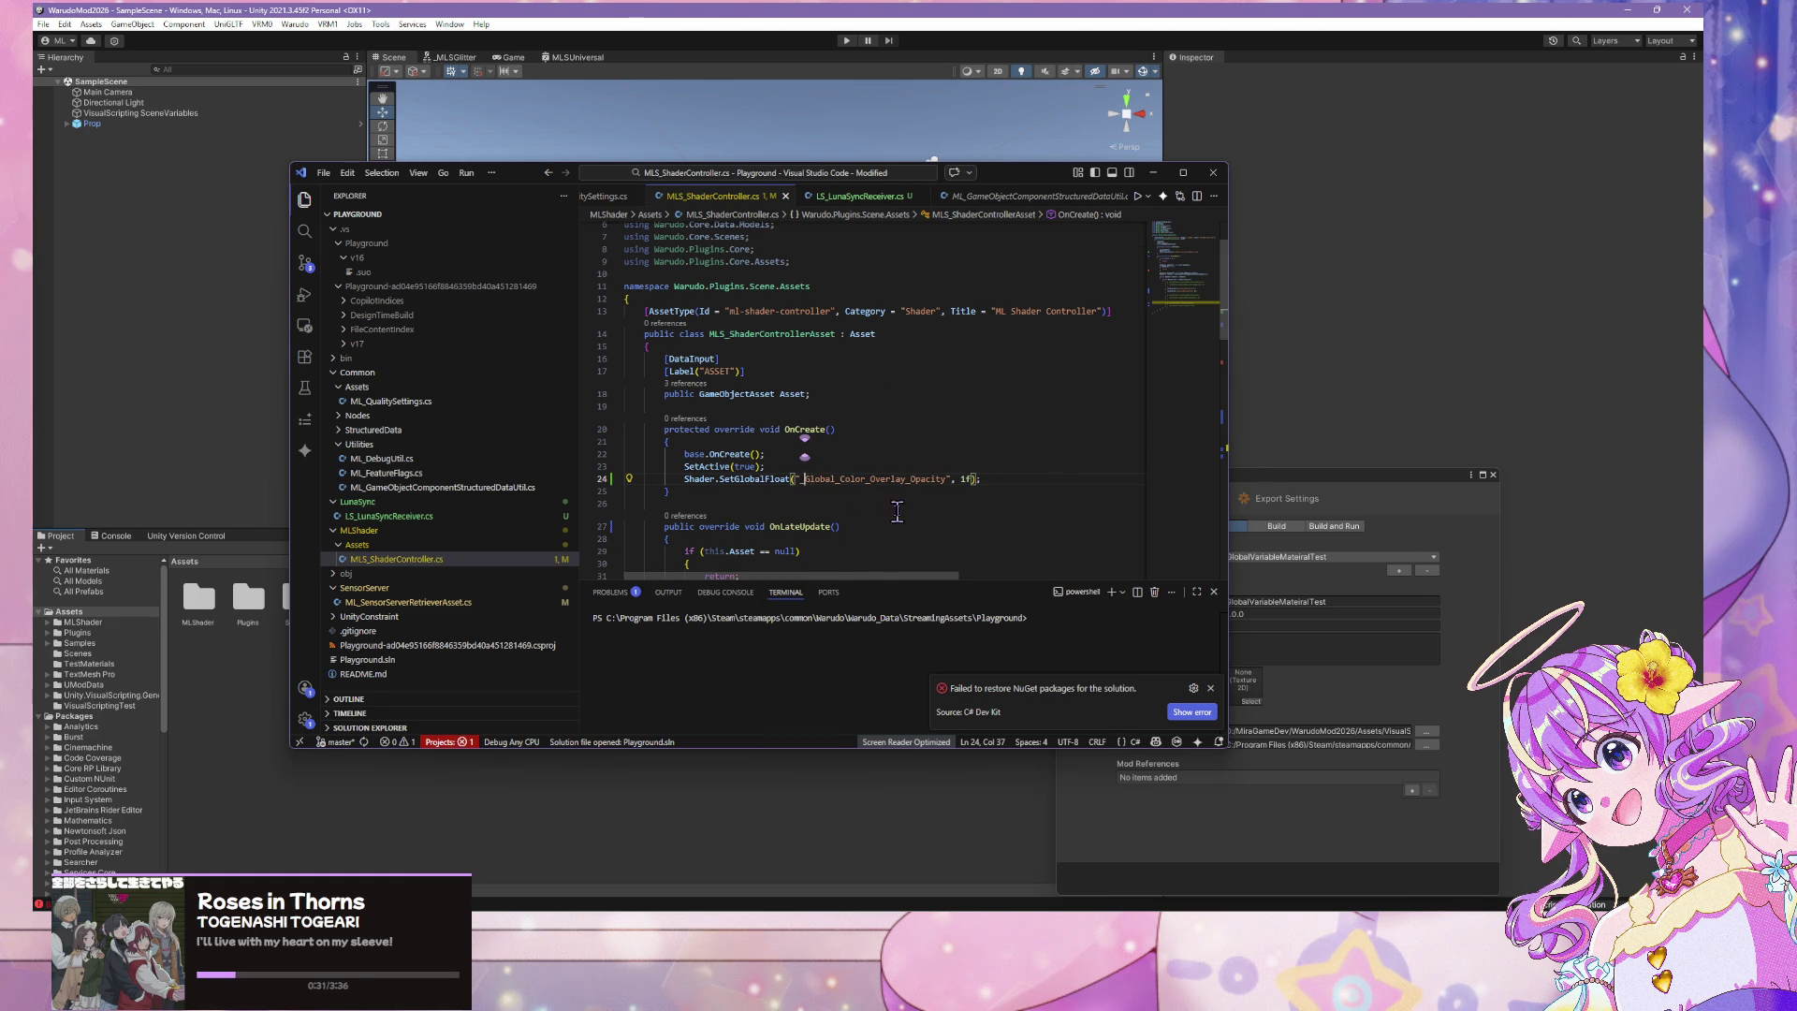
Move the SetGlobalFloat line from OnCreate to the top of OnLateUpdate and save
{"action": "key", "text": "Down"}
{"action": "key", "text": "Down"}
{"action": "key", "text": "Down"}
{"action": "left_click_drag", "start_coordinate": [1026, 356], "coordinate": [537, 342]}
{"action": "key", "text": "BackSpace"}
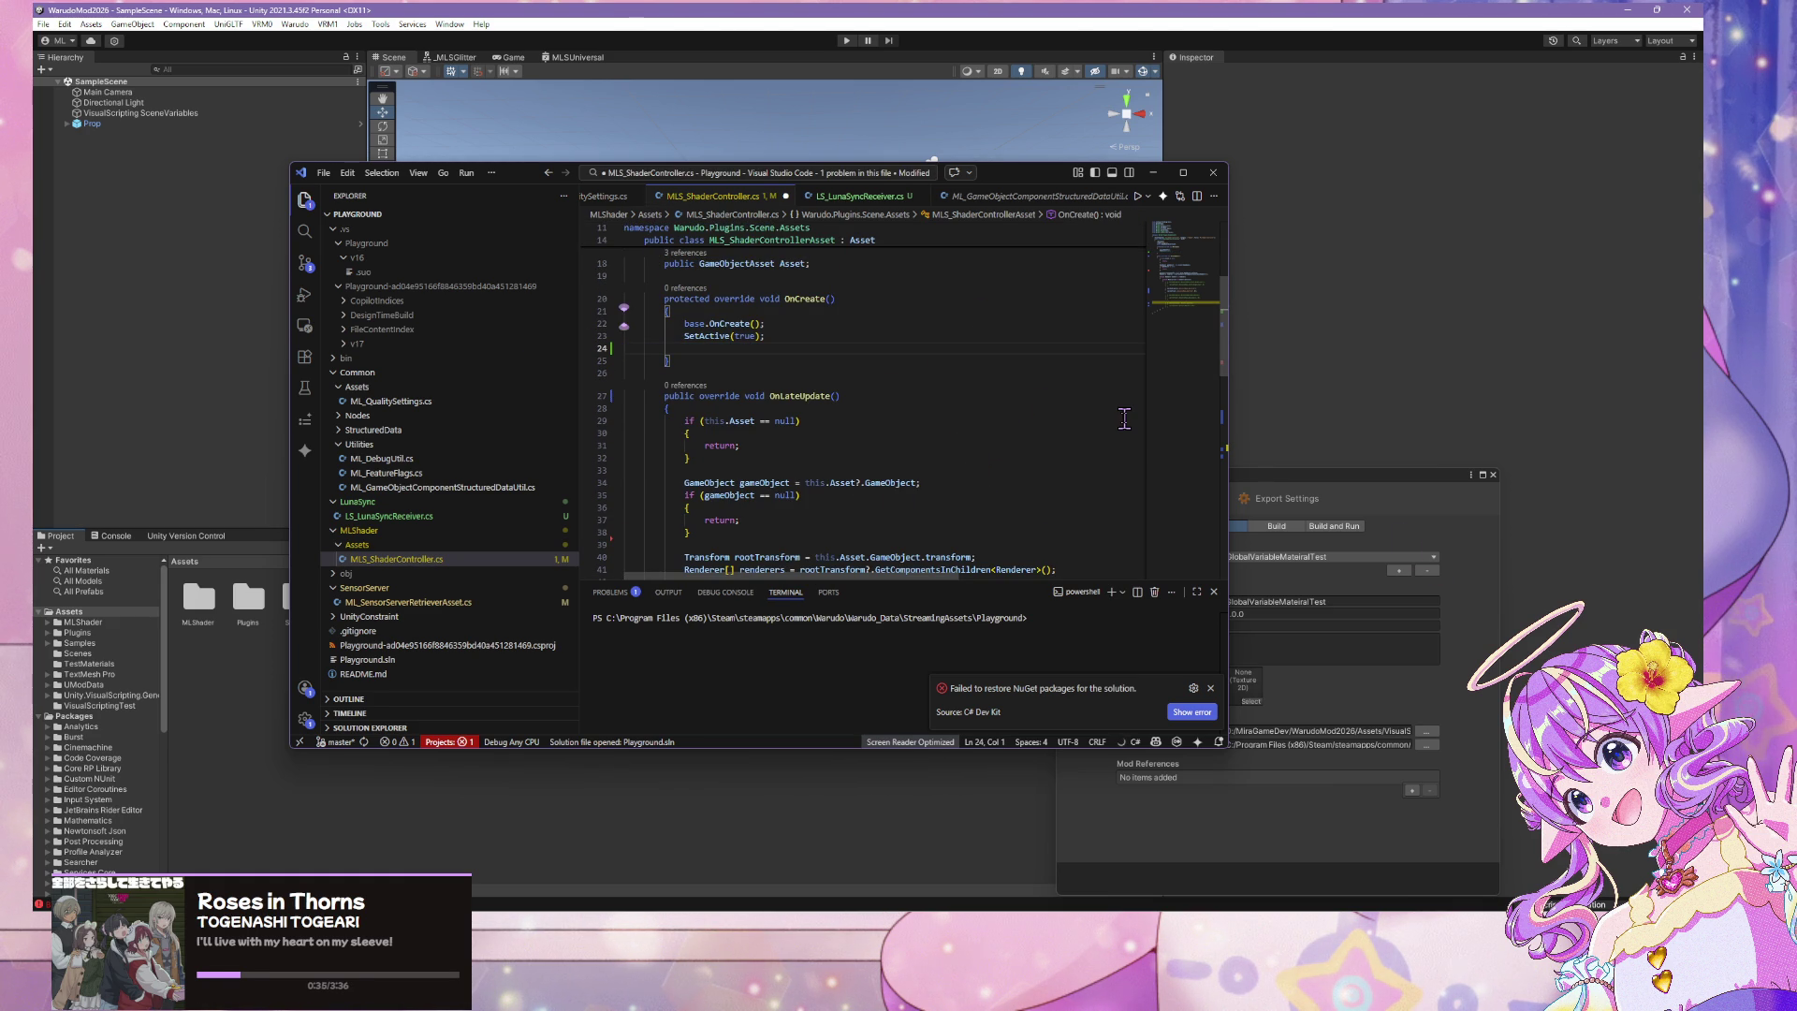
{"action": "key", "text": "BackSpace"}
{"action": "left_click", "coordinate": [712, 394]}
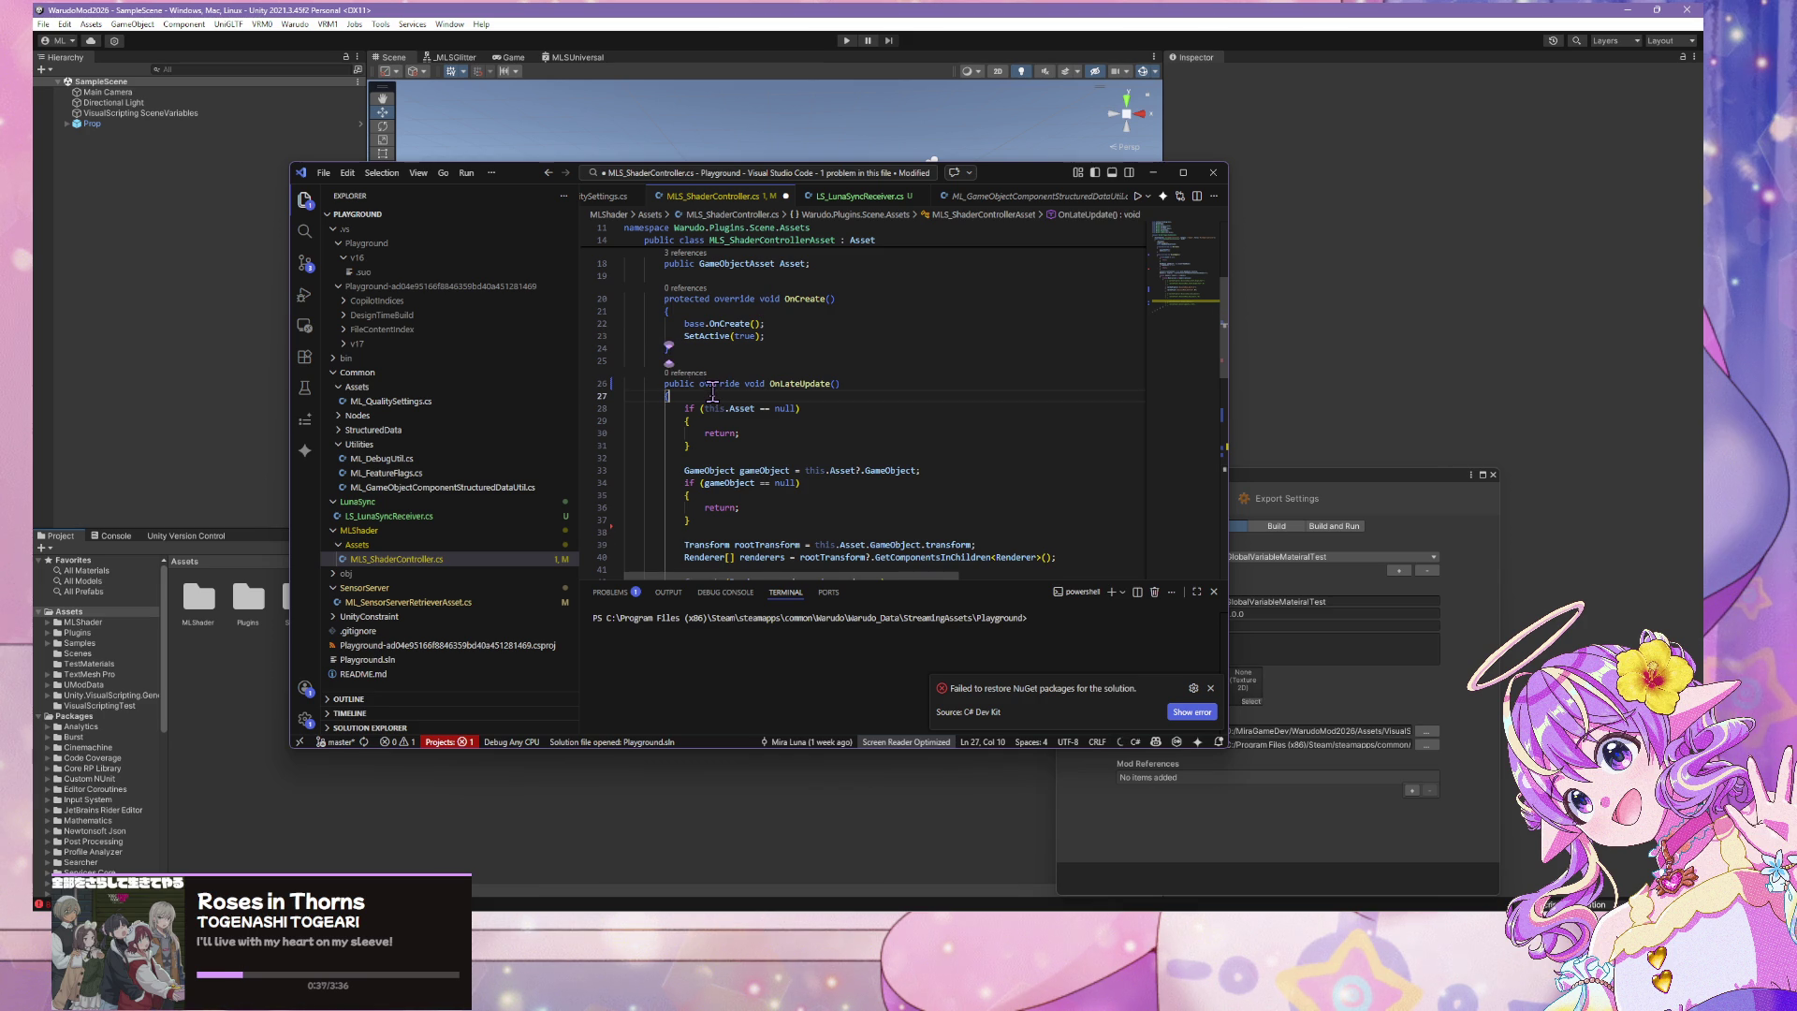
{"action": "key", "text": "Return"}
{"action": "type", "text": "Shader.SetGlobalFloat(\"_Global_Color_Overlay_Opacity\", 1f);"}
{"action": "scroll", "coordinate": [797, 366], "scroll_direction": "down", "scroll_amount": 3}
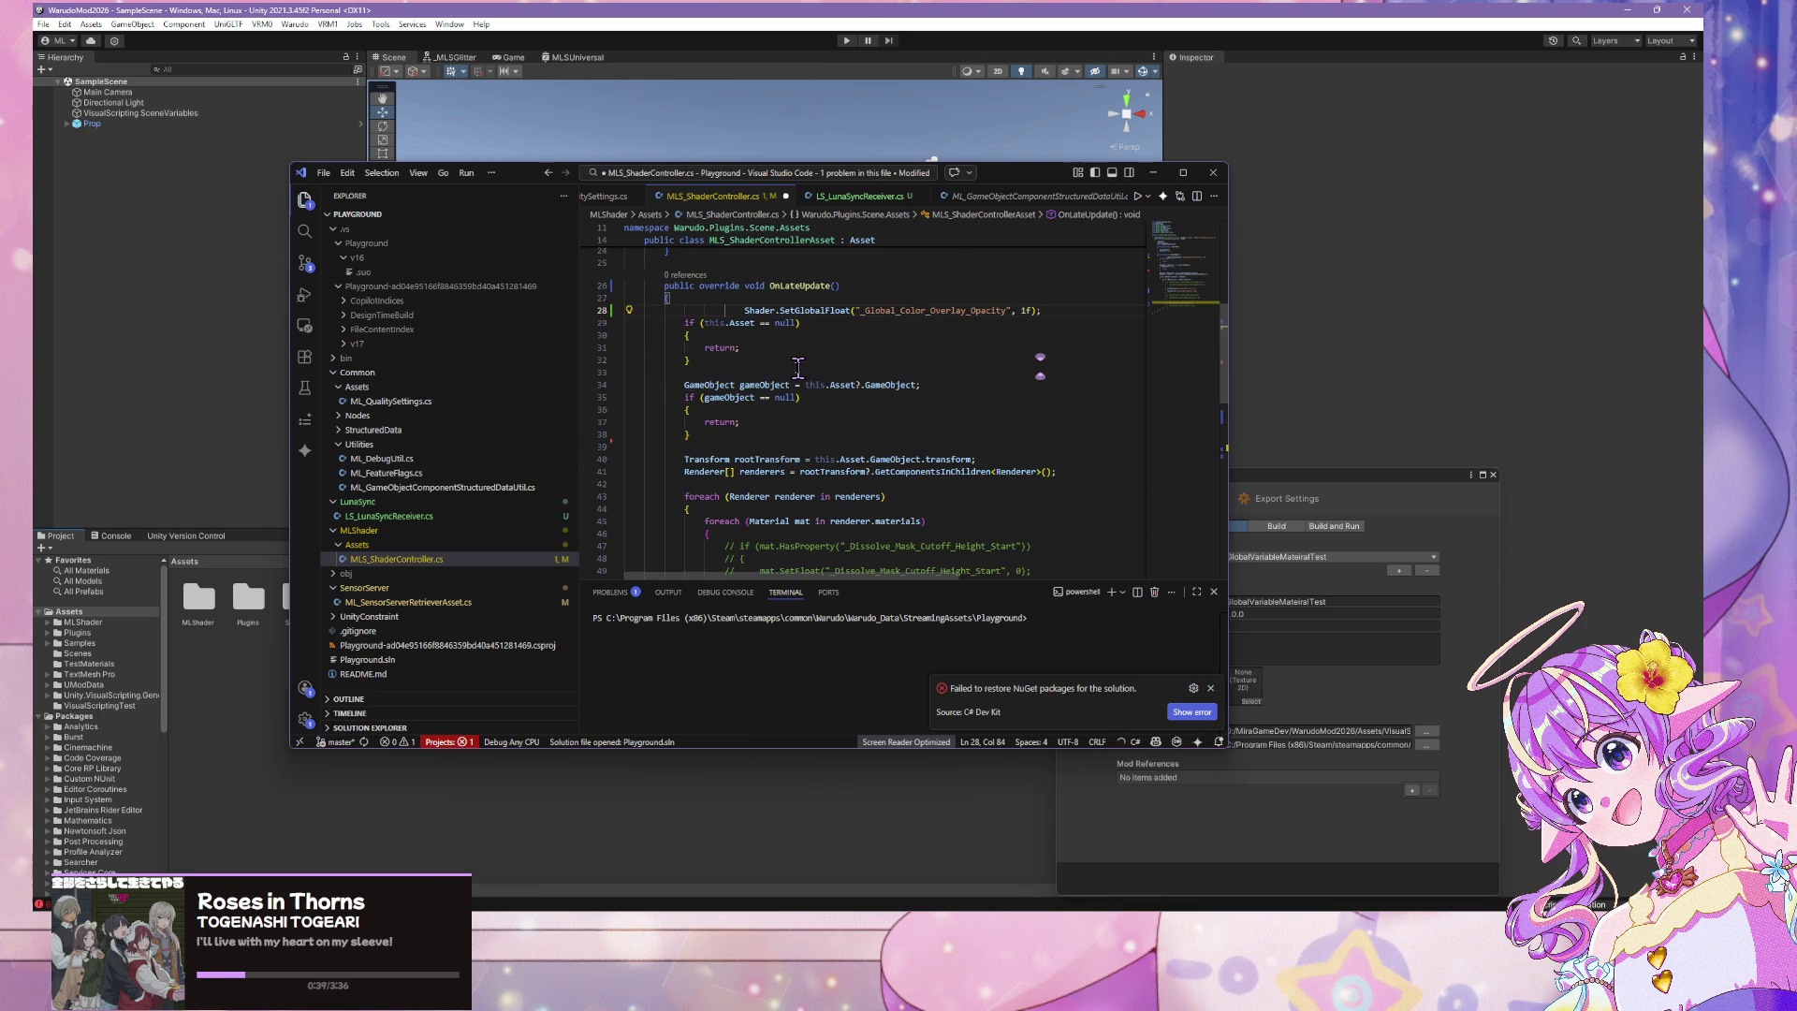
{"action": "key", "text": "ctrl+s"}
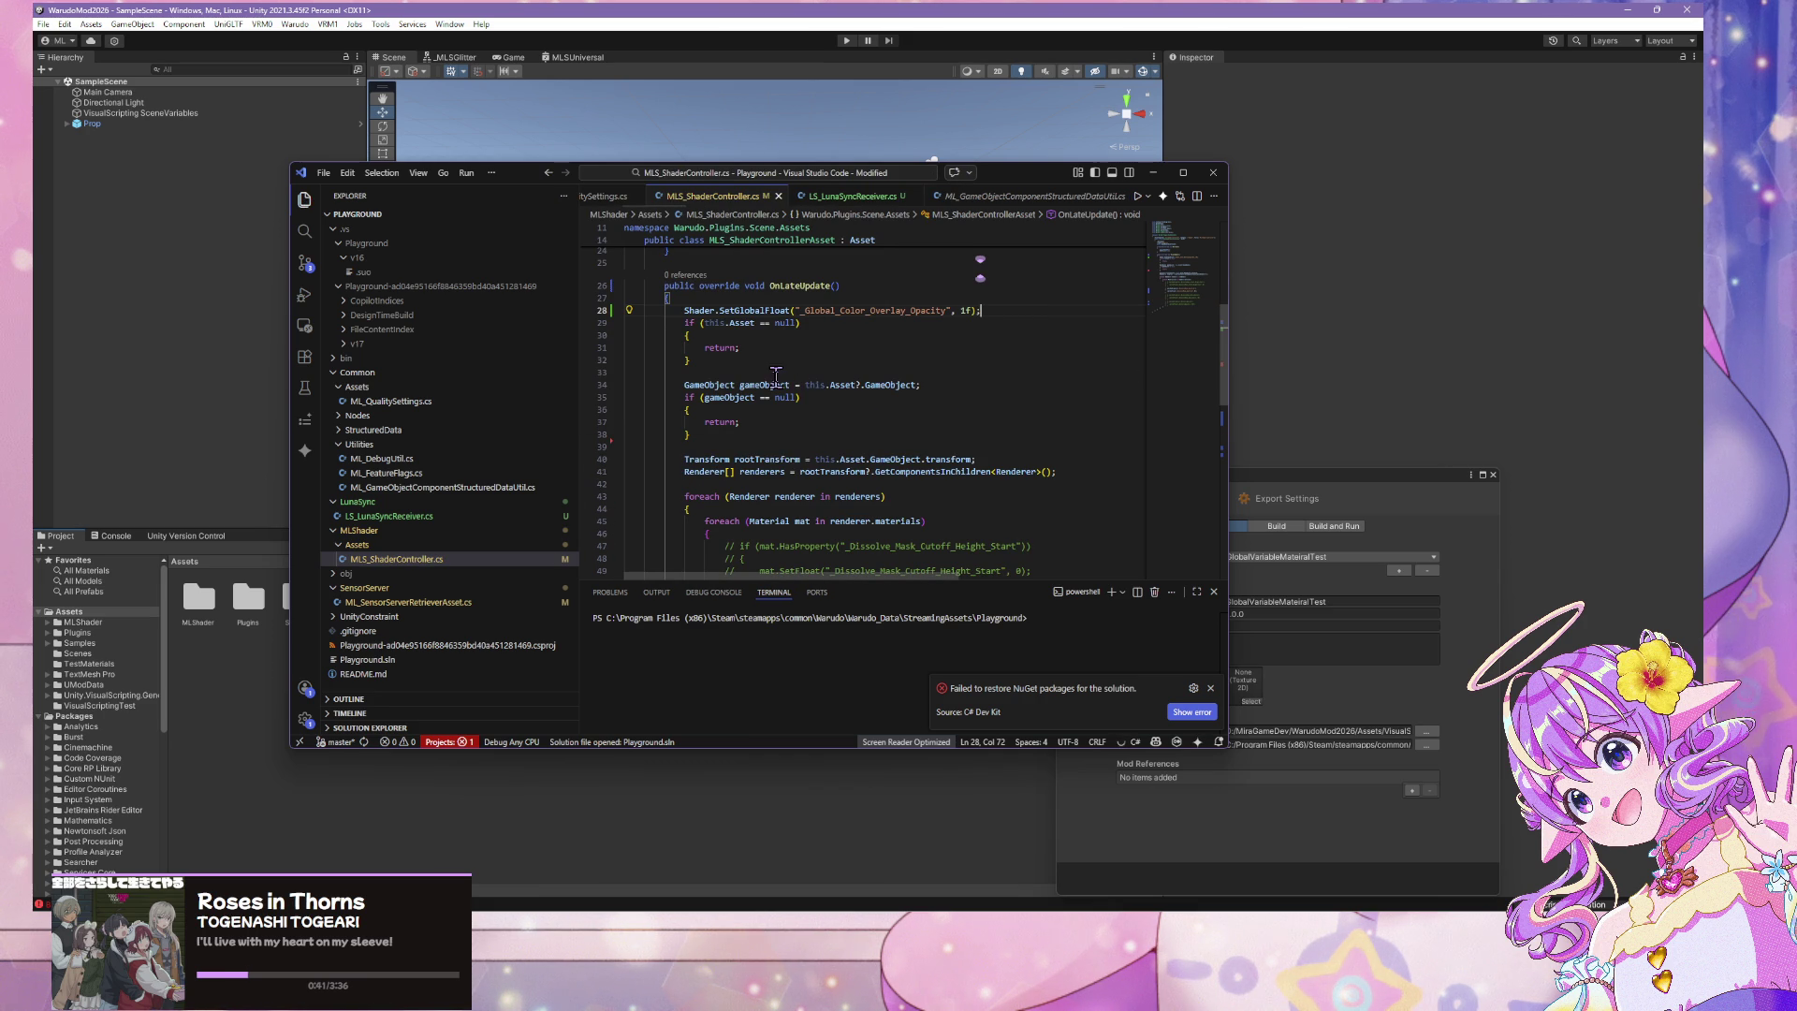
{"action": "scroll", "coordinate": [859, 411], "scroll_direction": "up", "scroll_amount": 2}
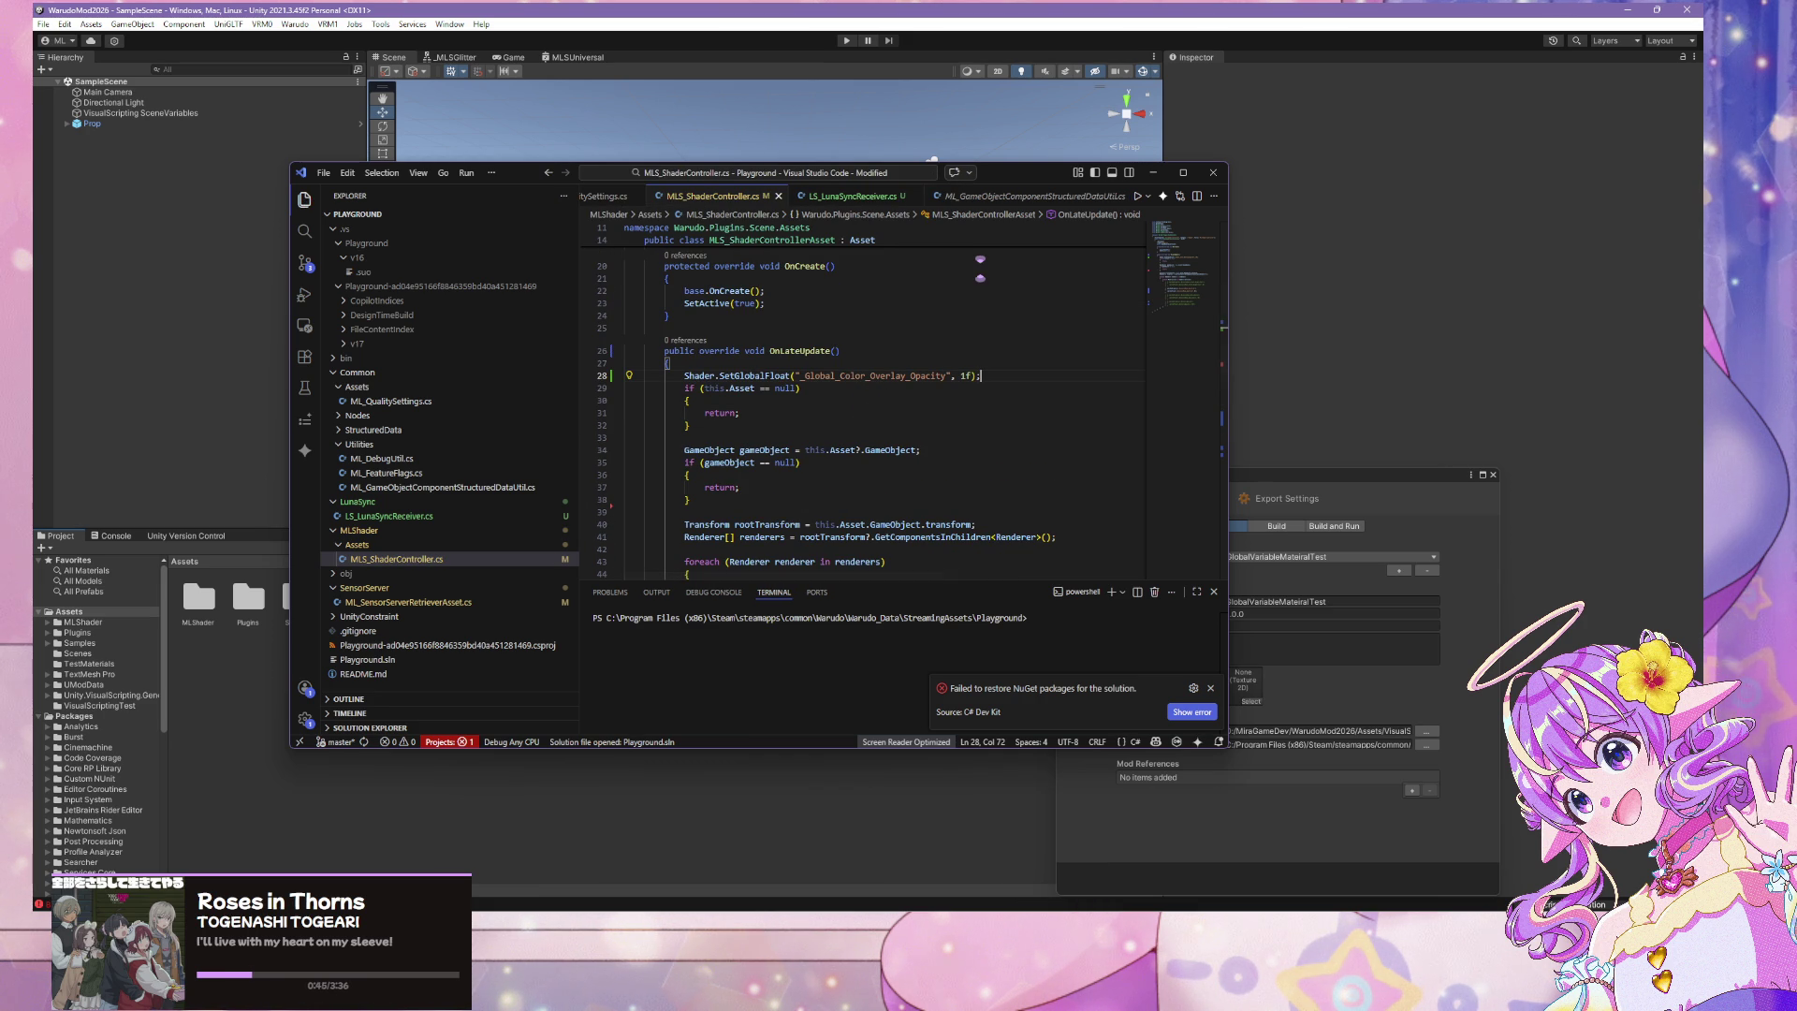
{"action": "left_click", "coordinate": [1057, 865]}
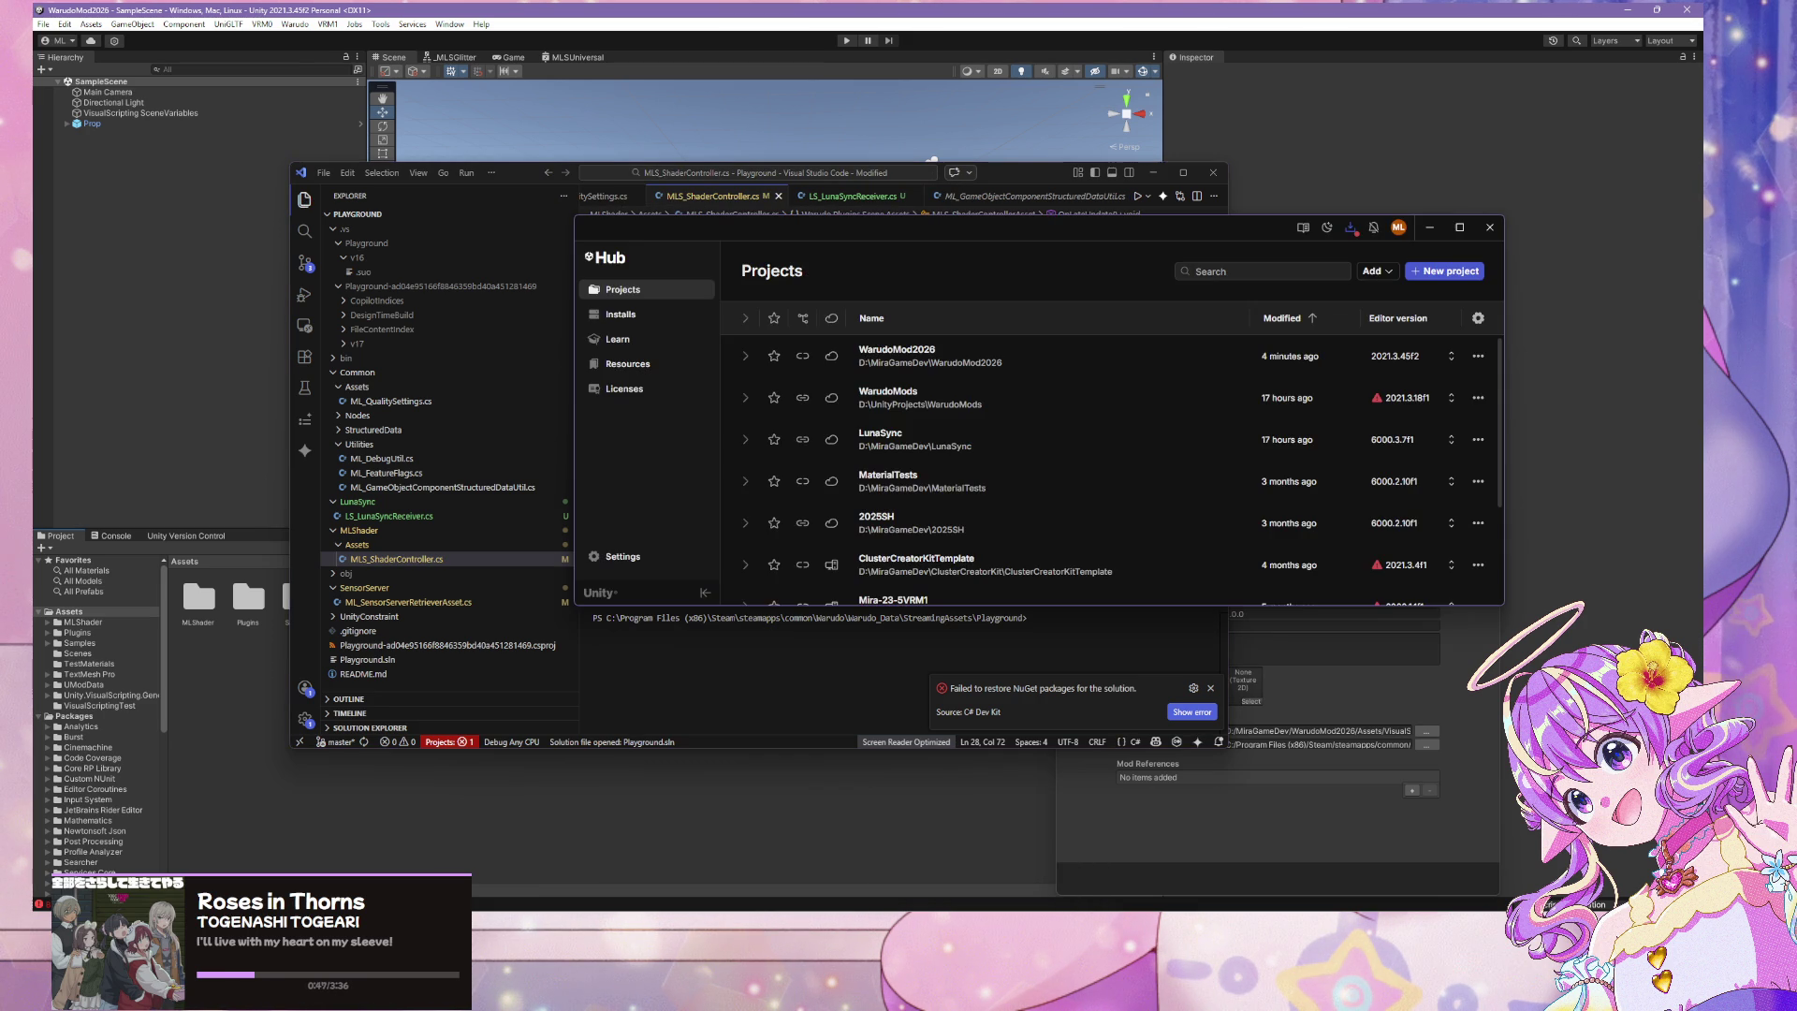
Open Unity Hub's New project page and browse the editor versions, including 6000.3.7f1 LTS
{"action": "mouse_move", "coordinate": [1165, 905]}
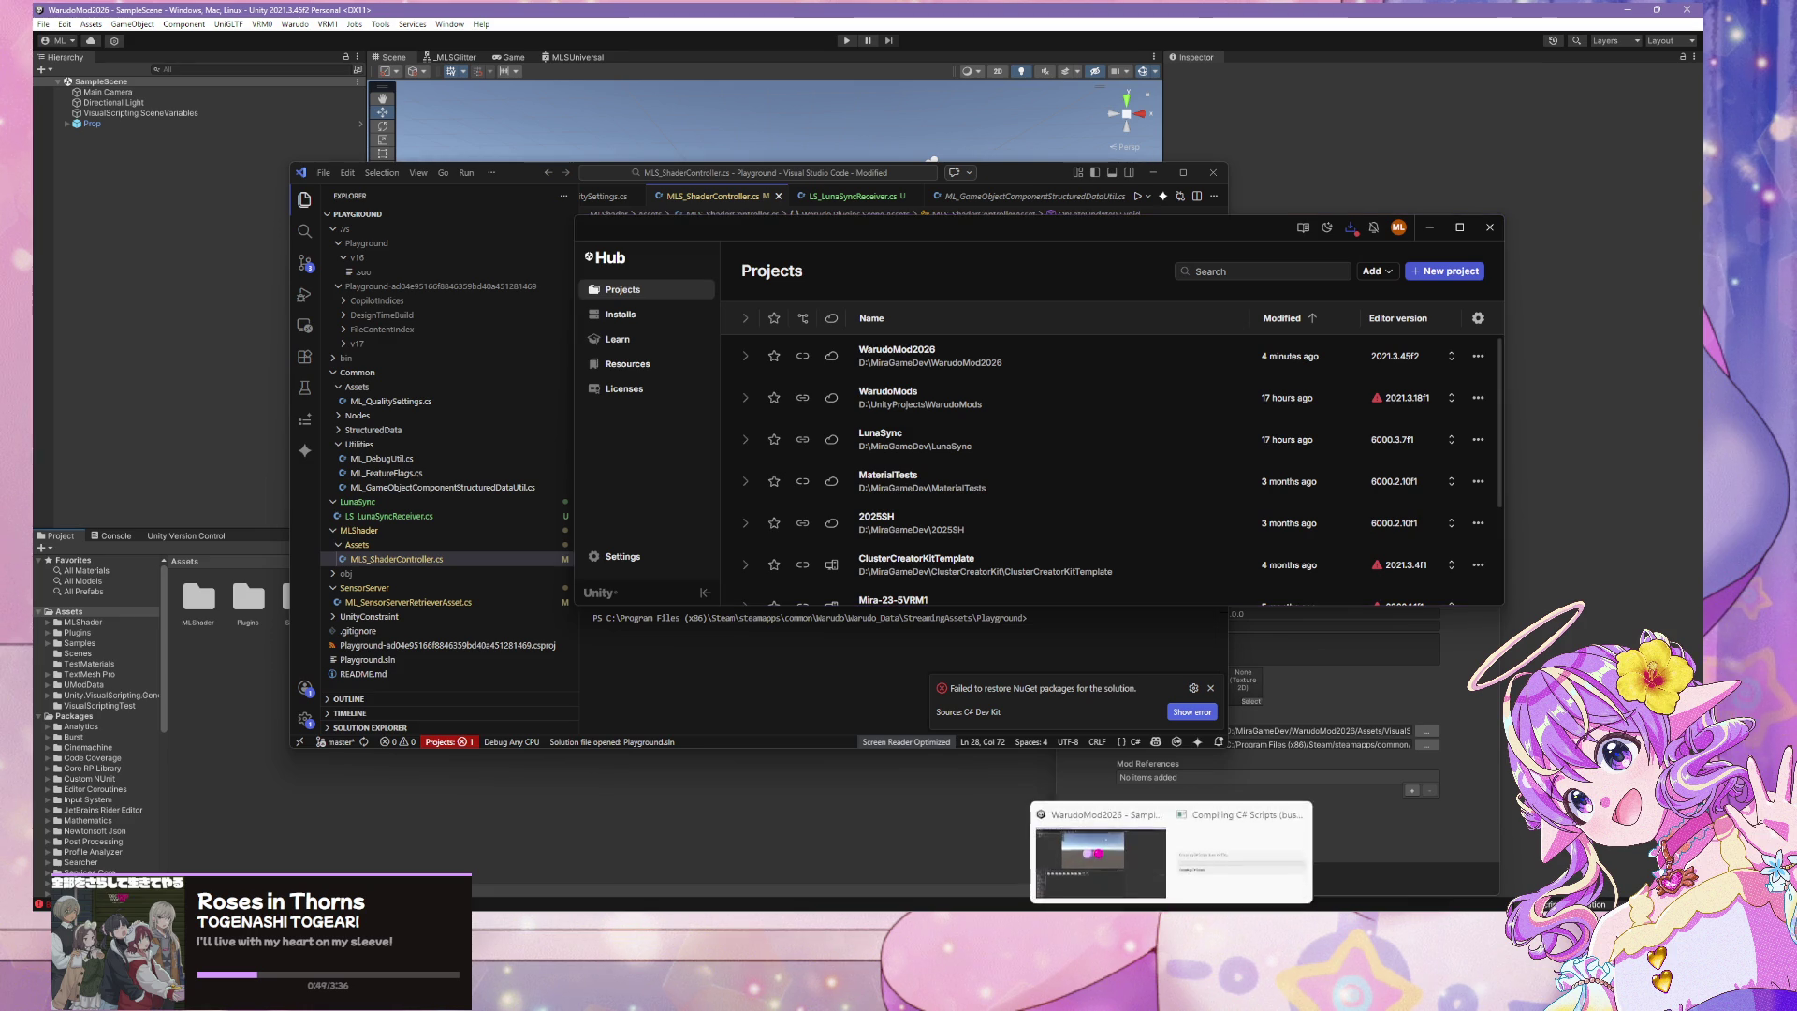
{"action": "left_click", "coordinate": [1244, 888]}
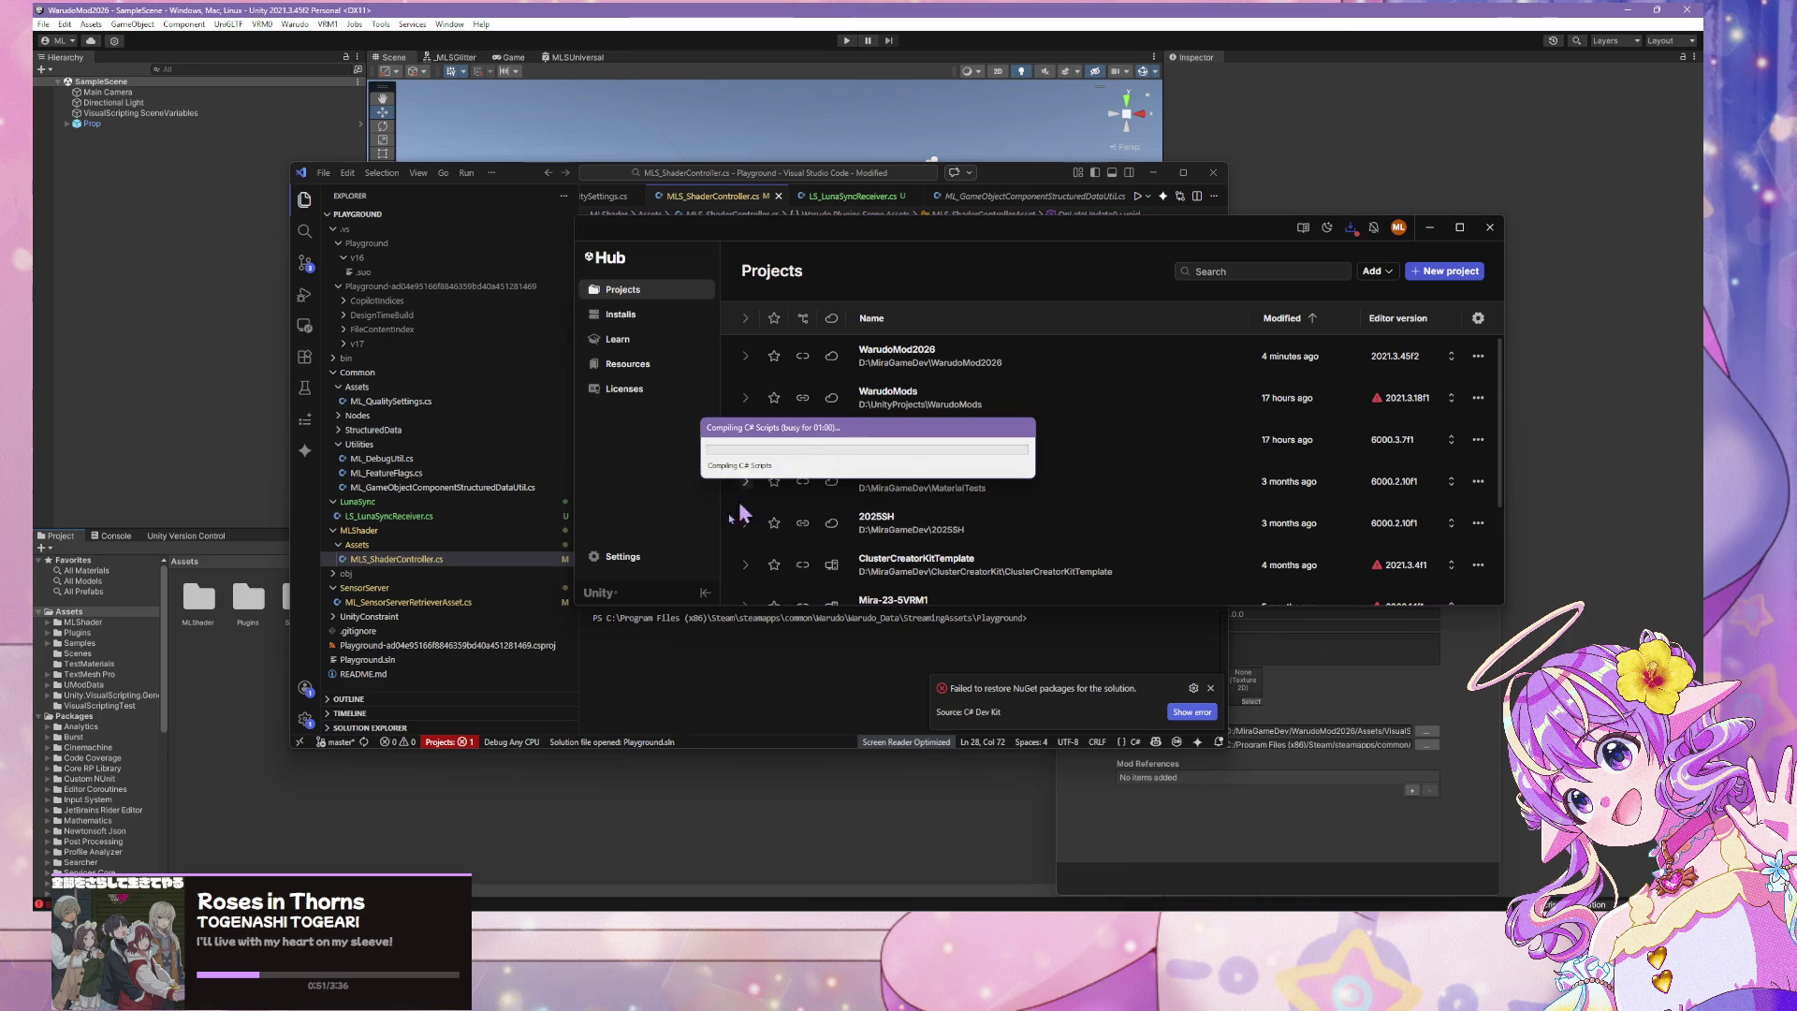
{"action": "mouse_move", "coordinate": [955, 864]}
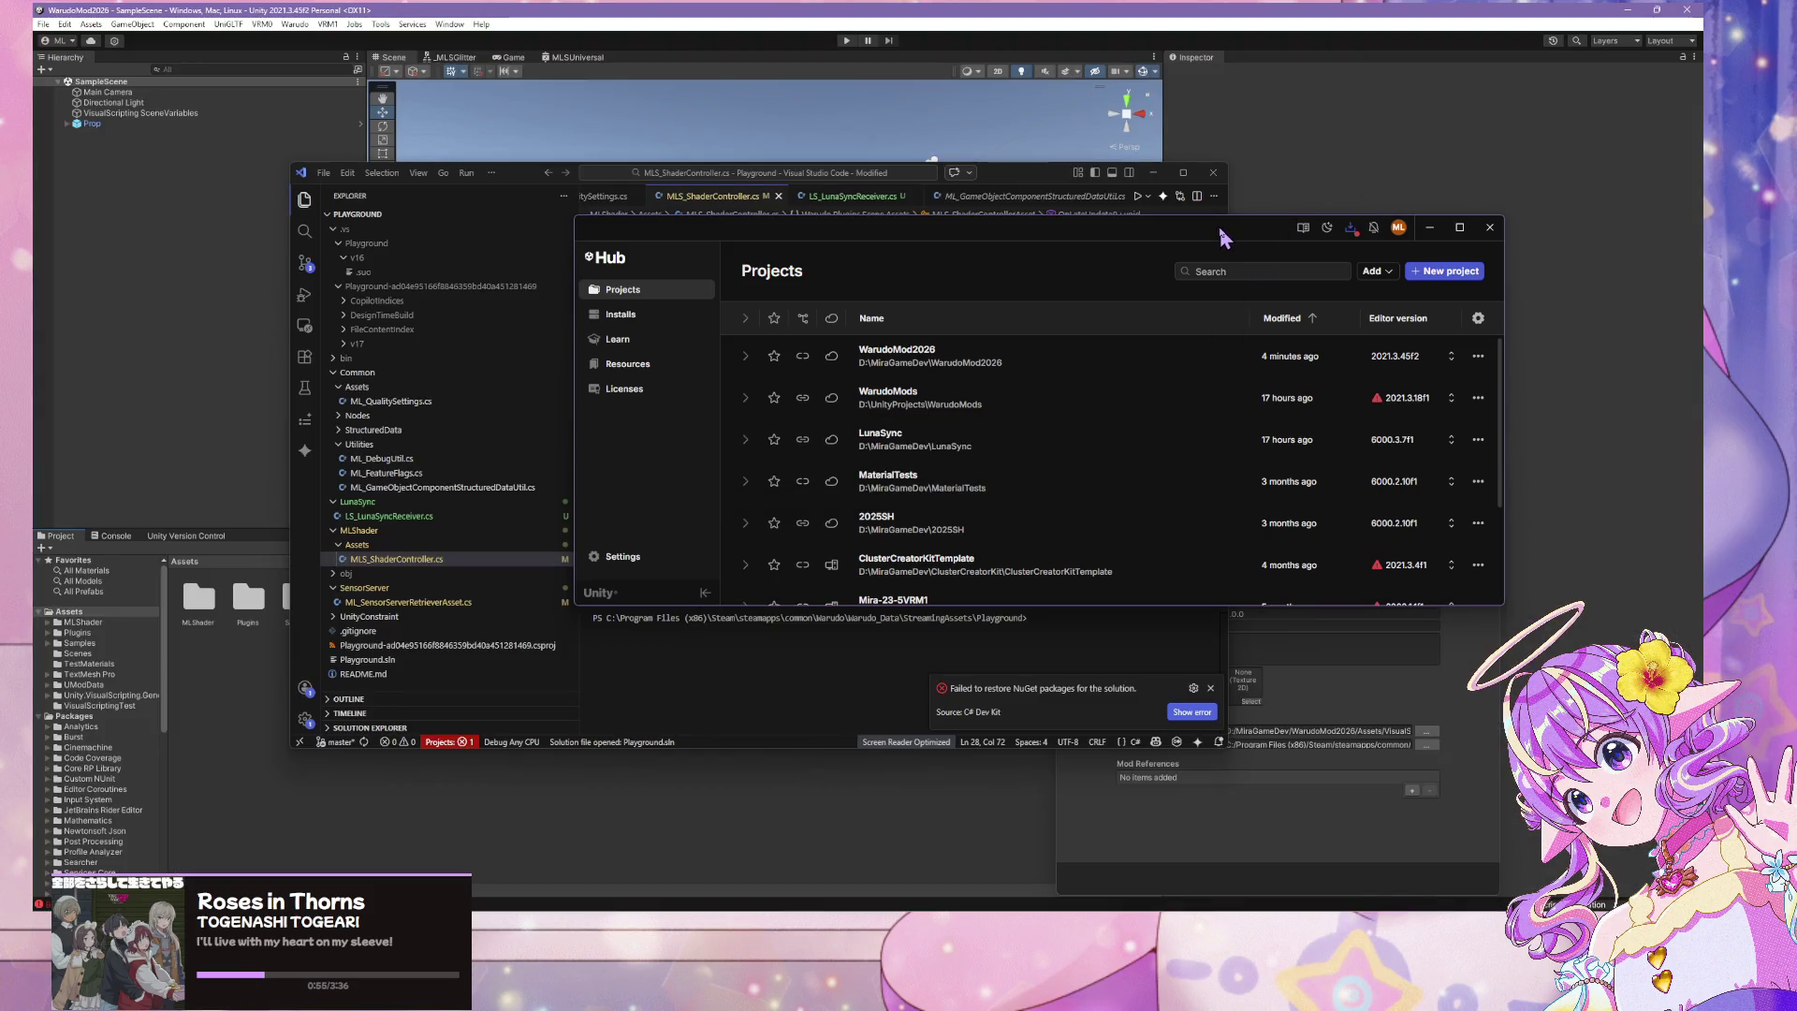
{"action": "left_click_drag", "start_coordinate": [1224, 233], "coordinate": [1139, 332]}
{"action": "left_click", "coordinate": [1141, 331]}
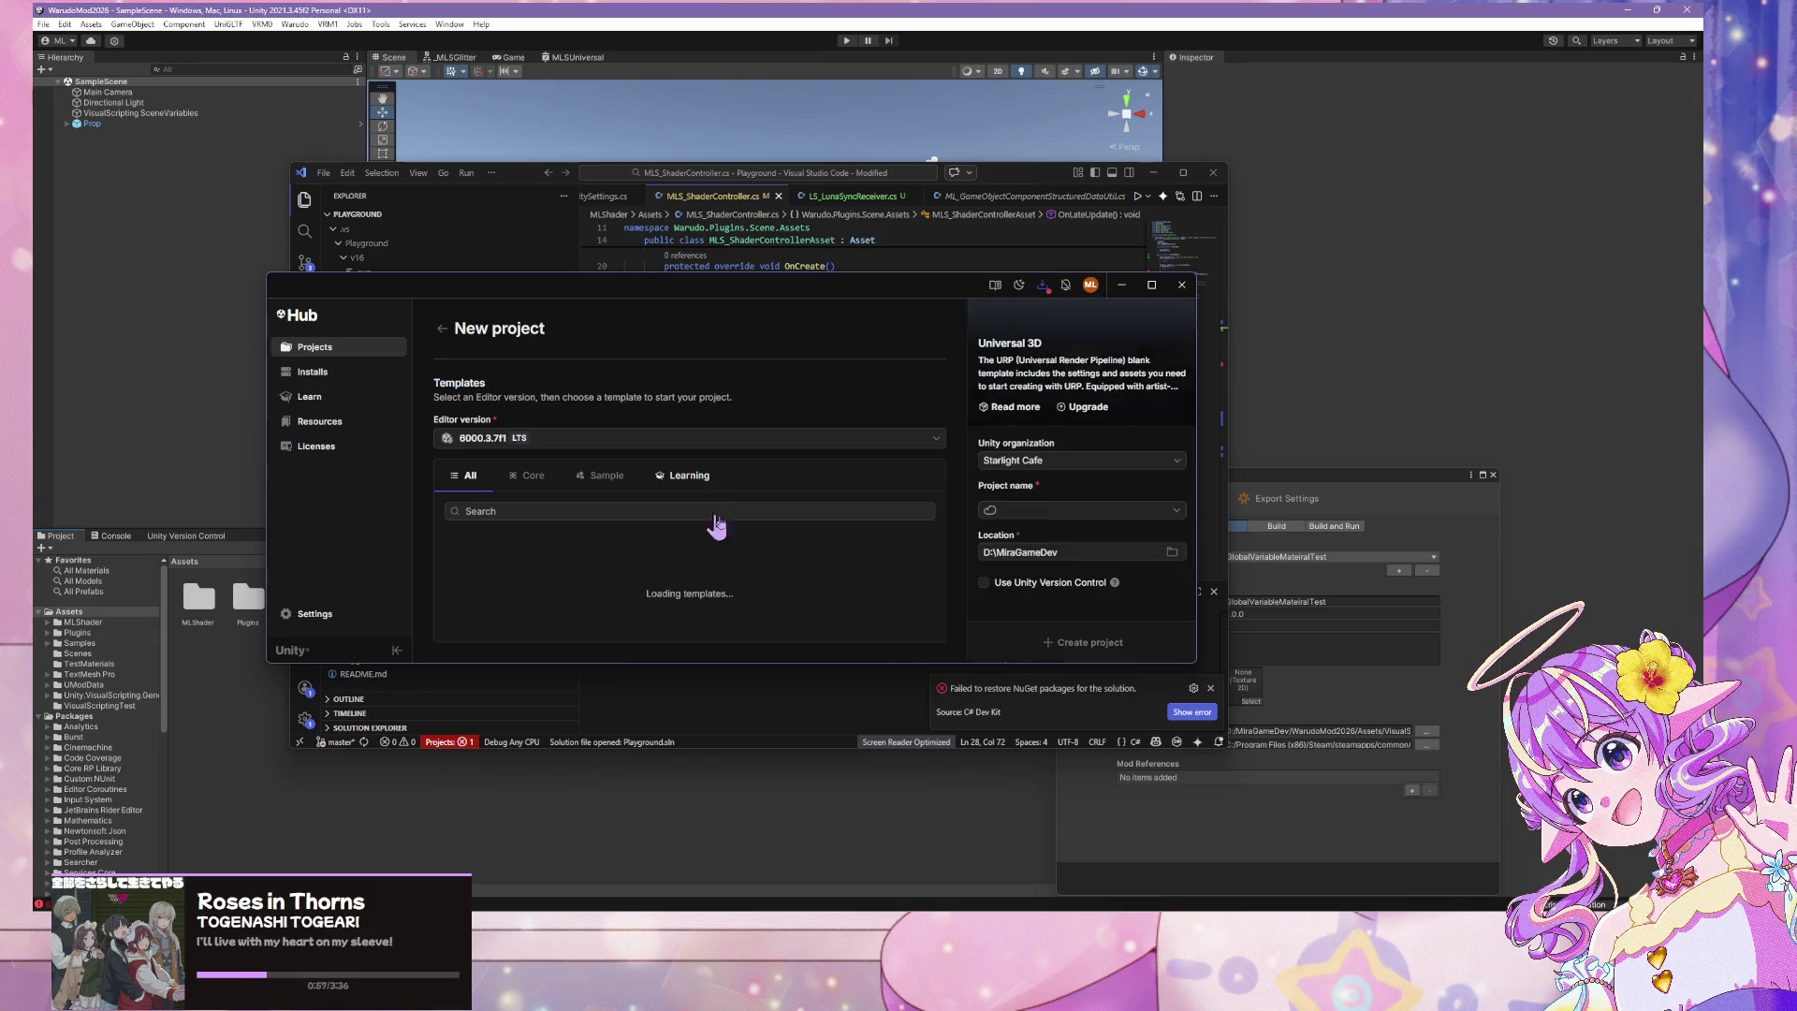
{"action": "left_click", "coordinate": [554, 438]}
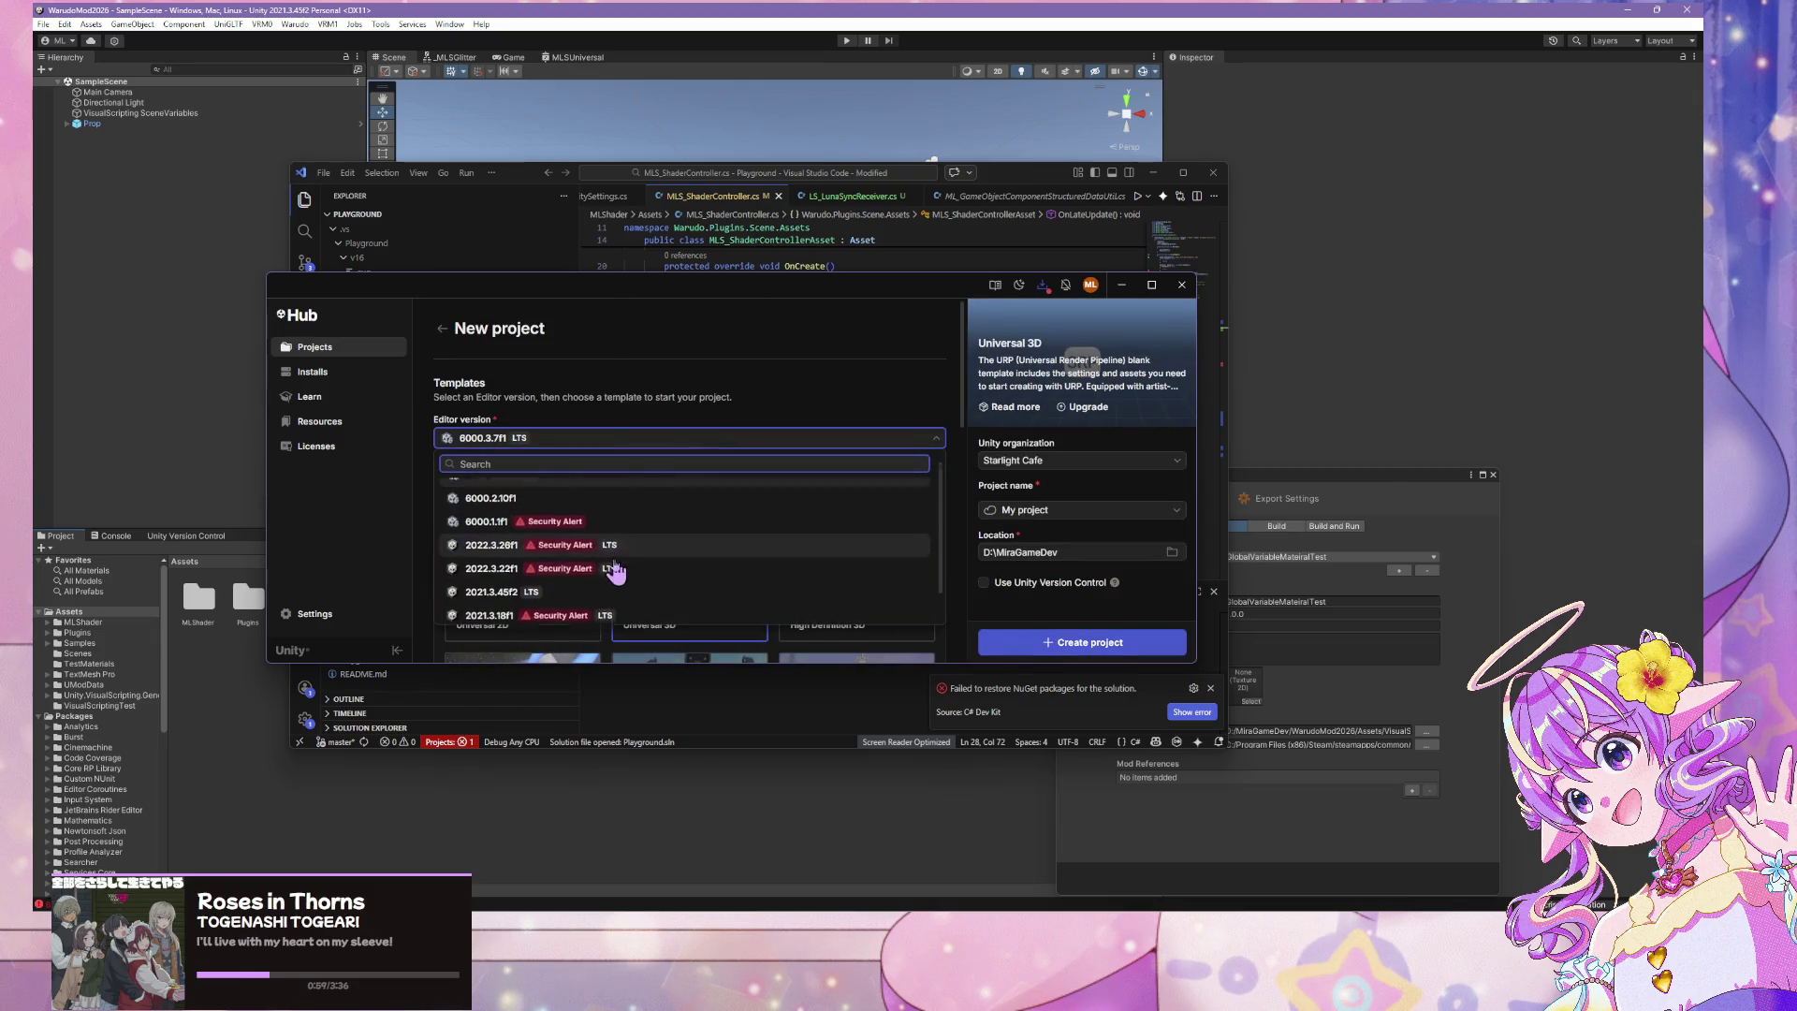
{"action": "scroll", "coordinate": [697, 575], "scroll_direction": "up", "scroll_amount": 2}
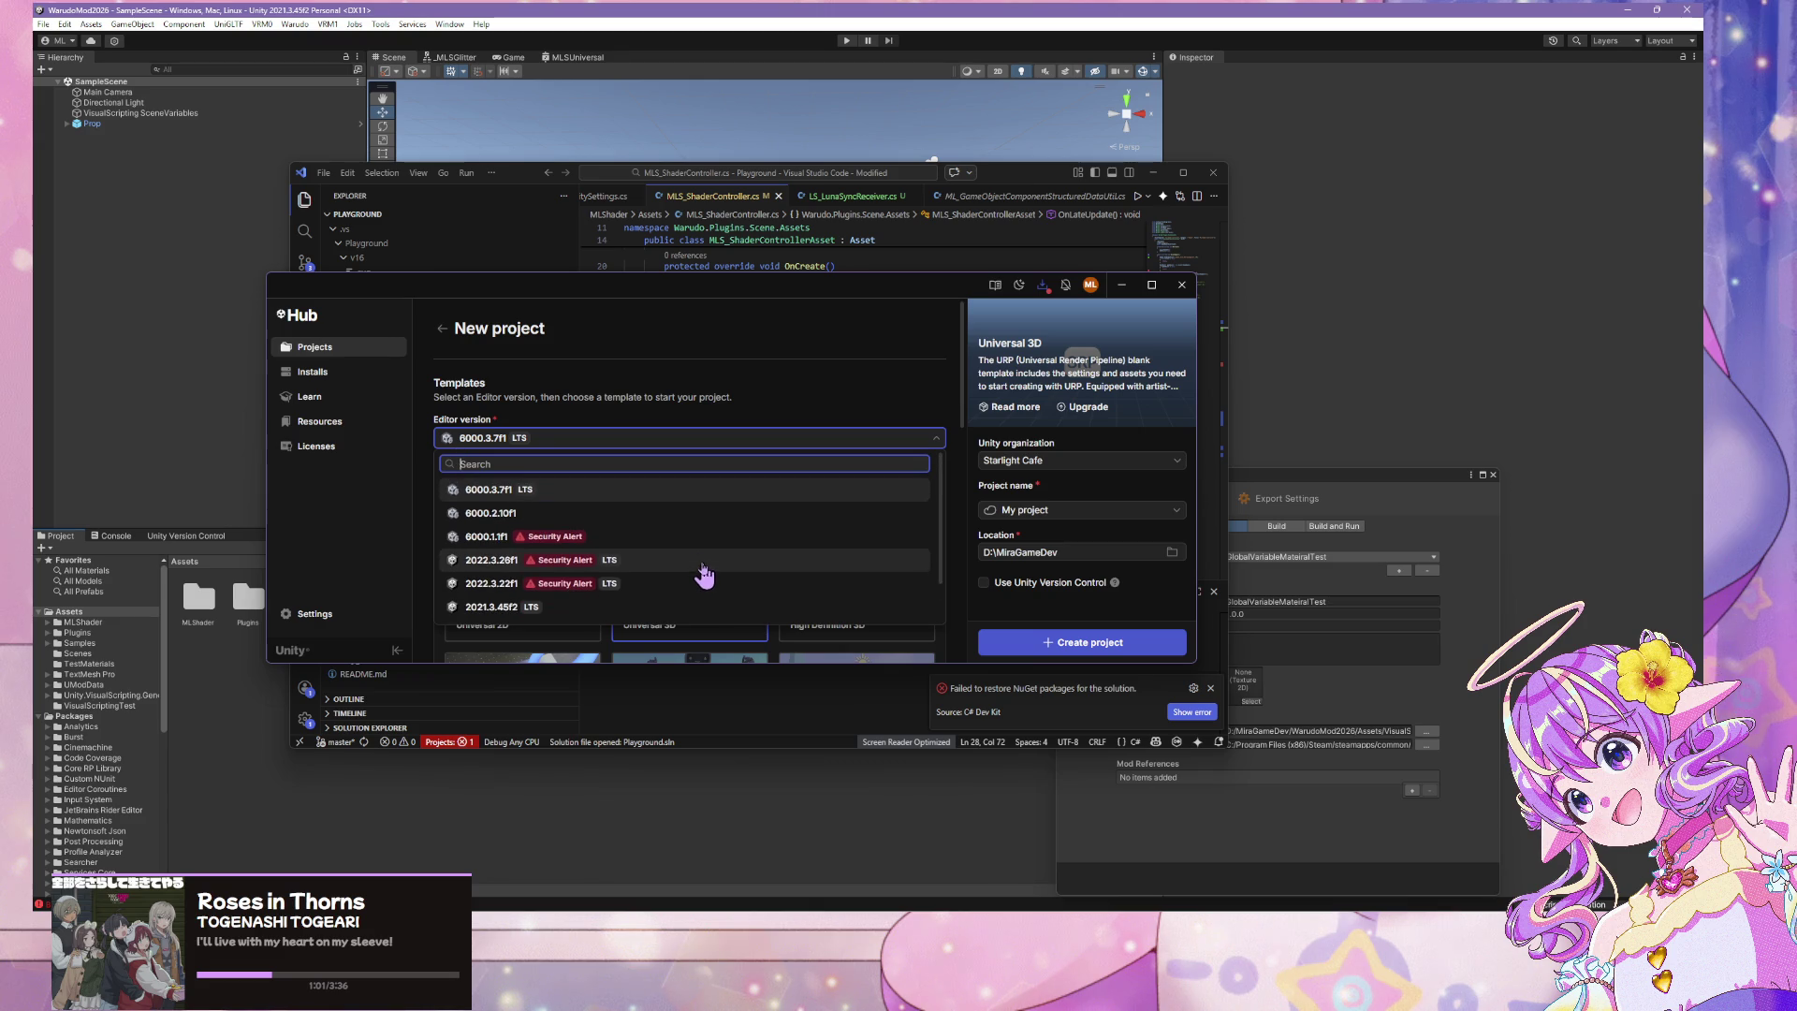
{"action": "scroll", "coordinate": [636, 574], "scroll_direction": "down", "scroll_amount": 2}
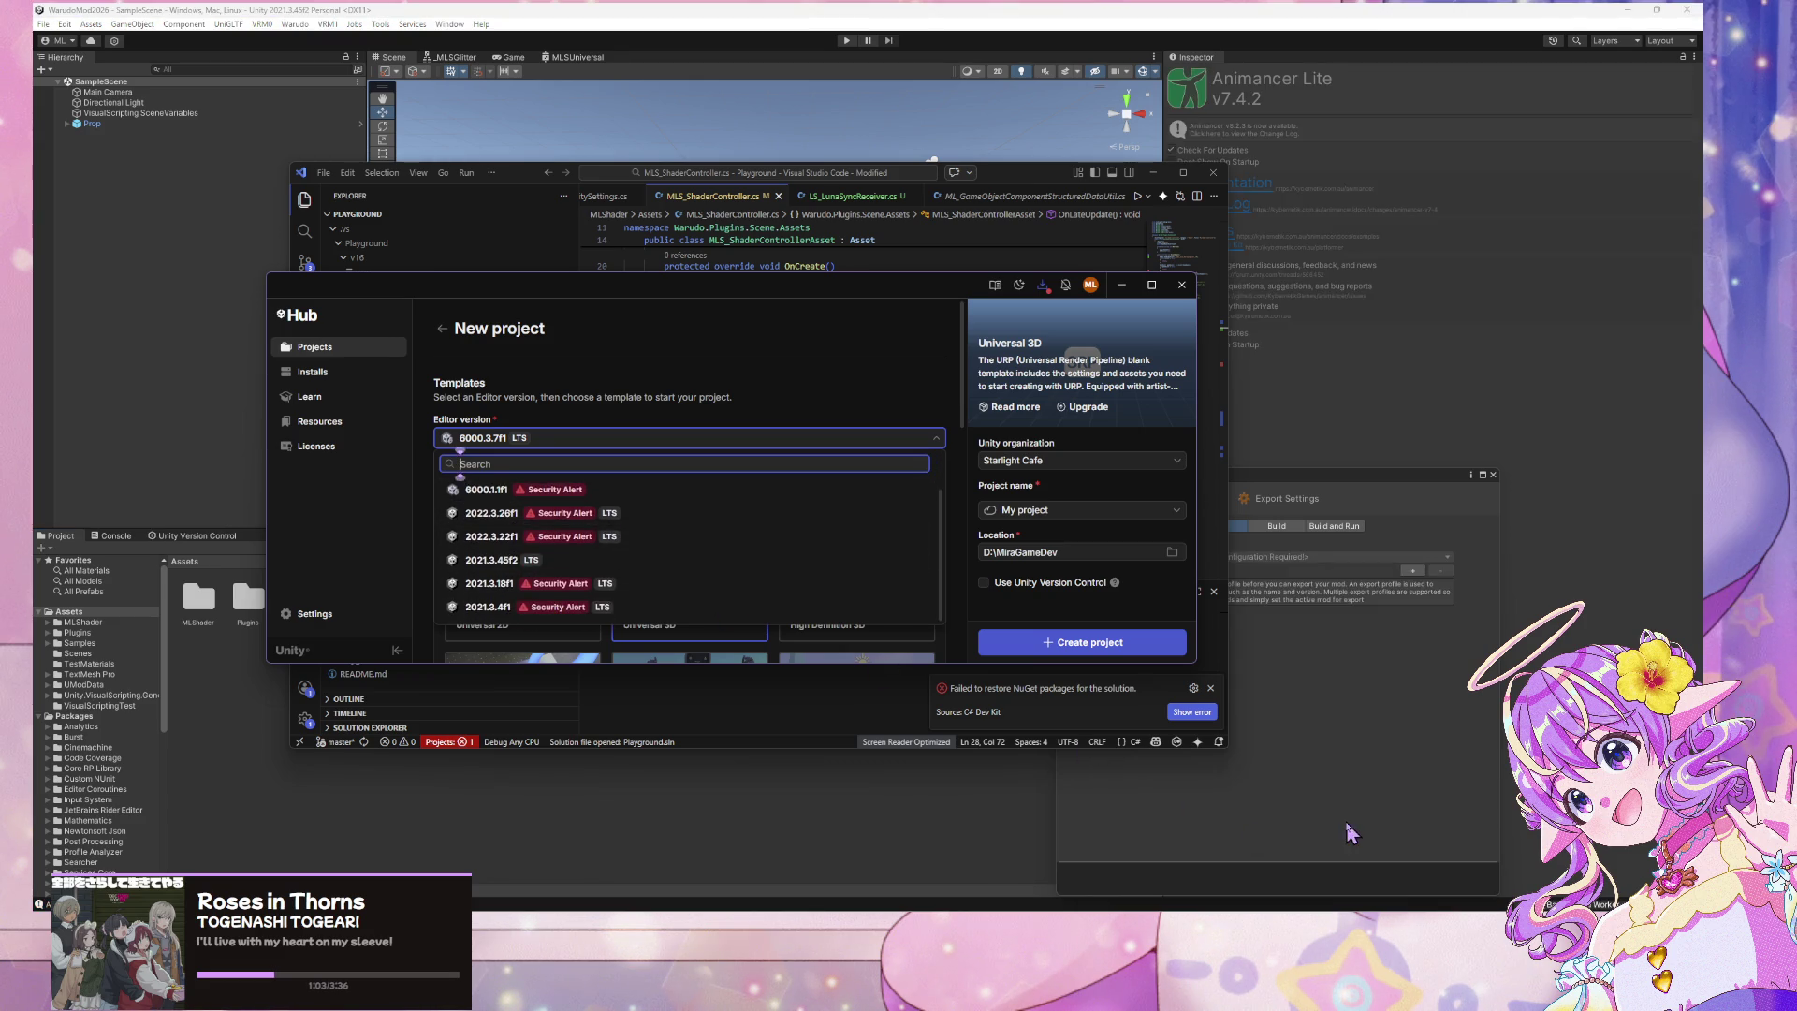
{"action": "left_click", "coordinate": [1333, 795]}
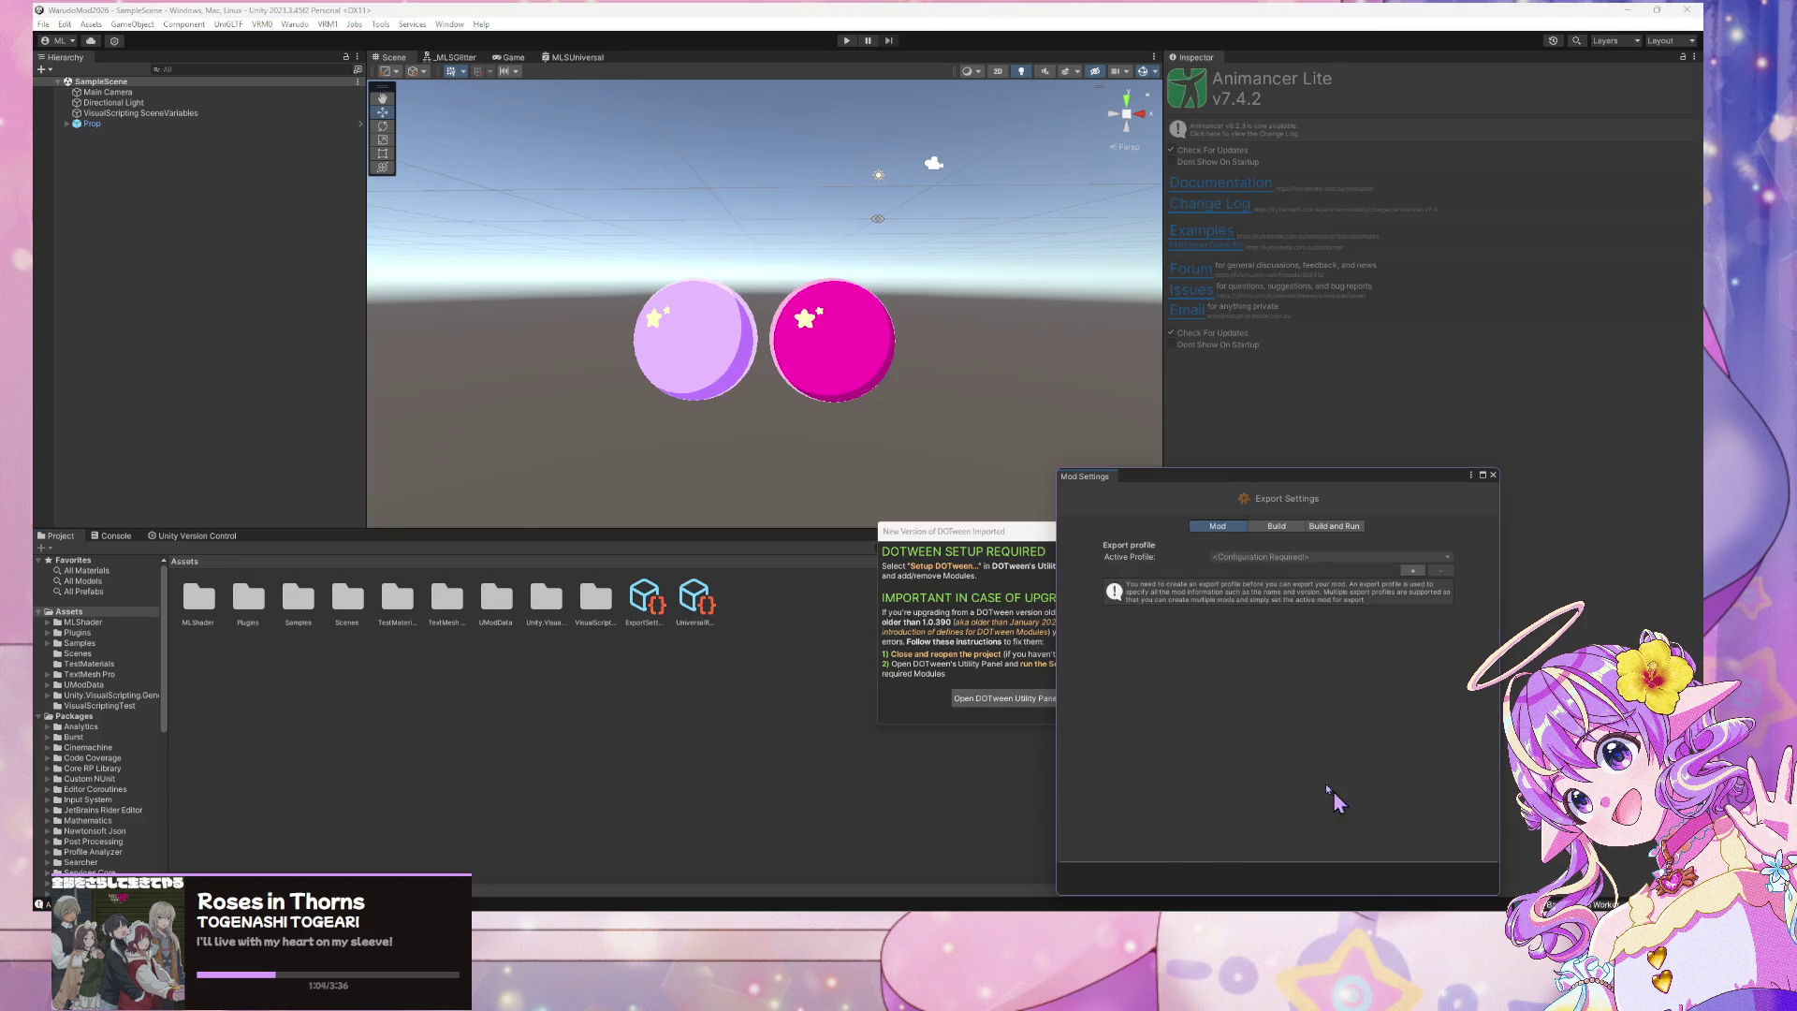
Show the Console, add a new export profile named GlobalShaderVarTest, and pick its asset folder
{"action": "left_click", "coordinate": [105, 551]}
{"action": "left_click", "coordinate": [109, 537]}
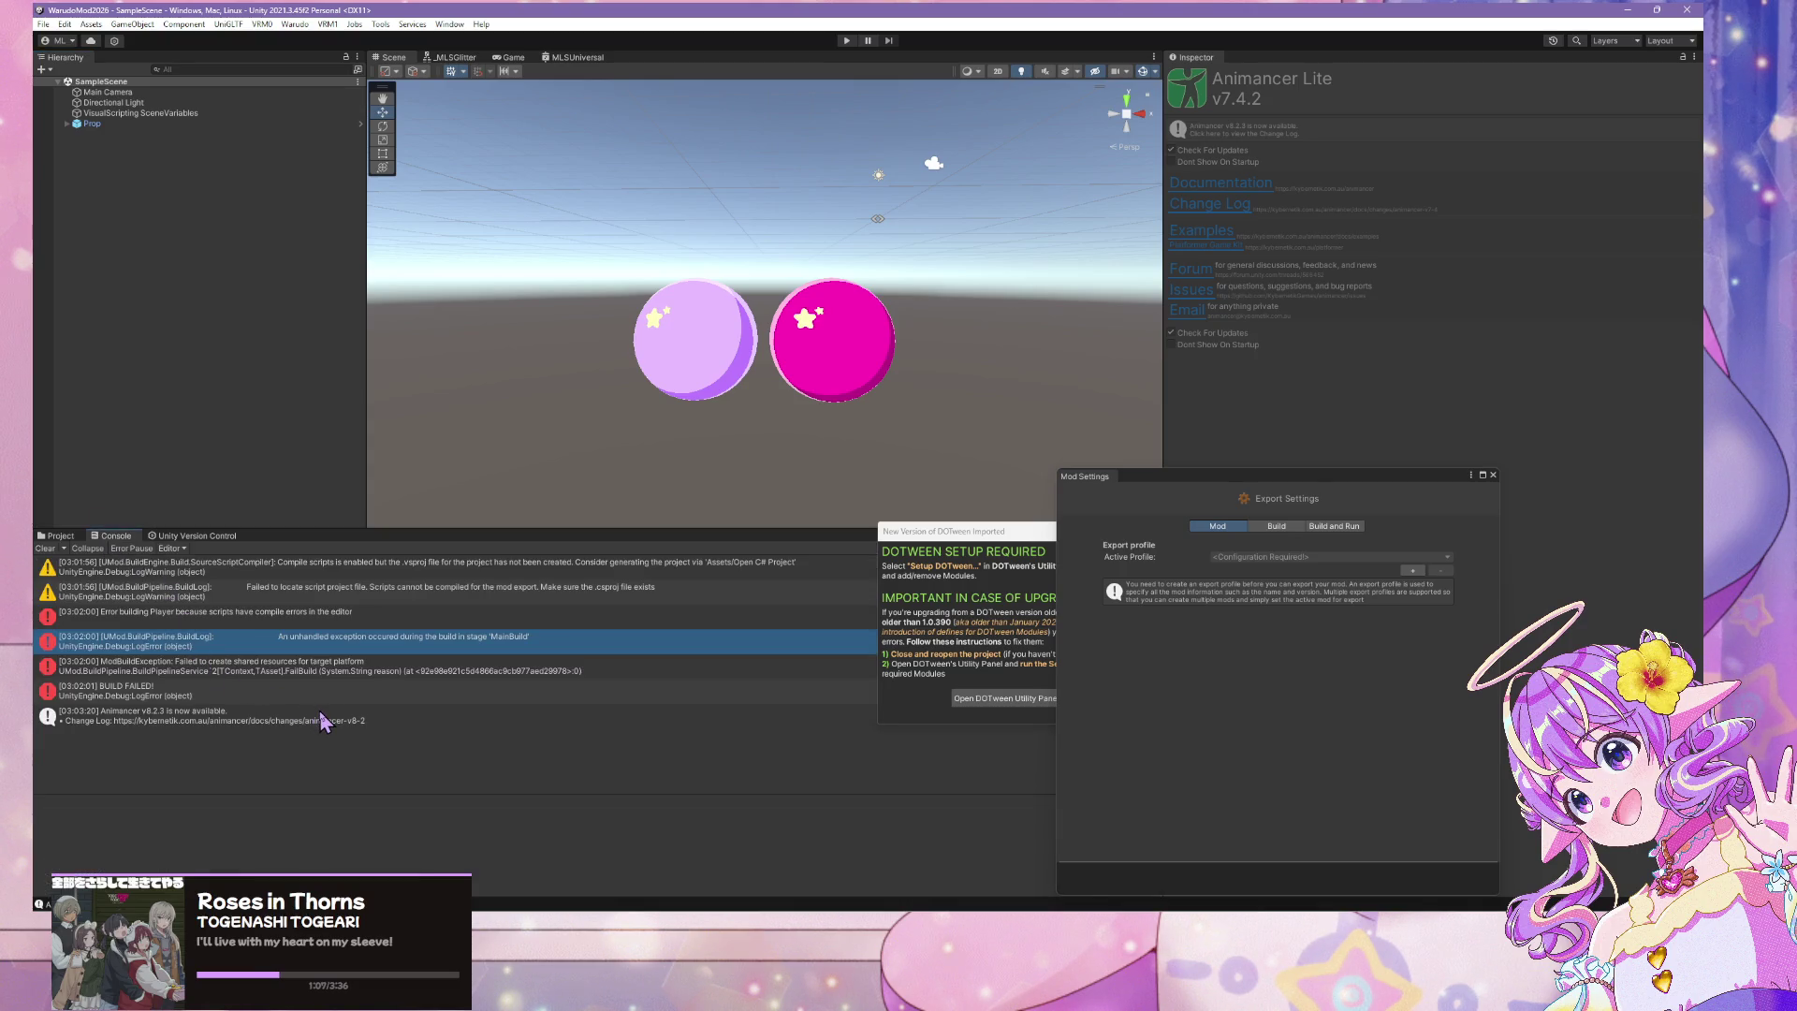
{"action": "left_click", "coordinate": [1411, 571]}
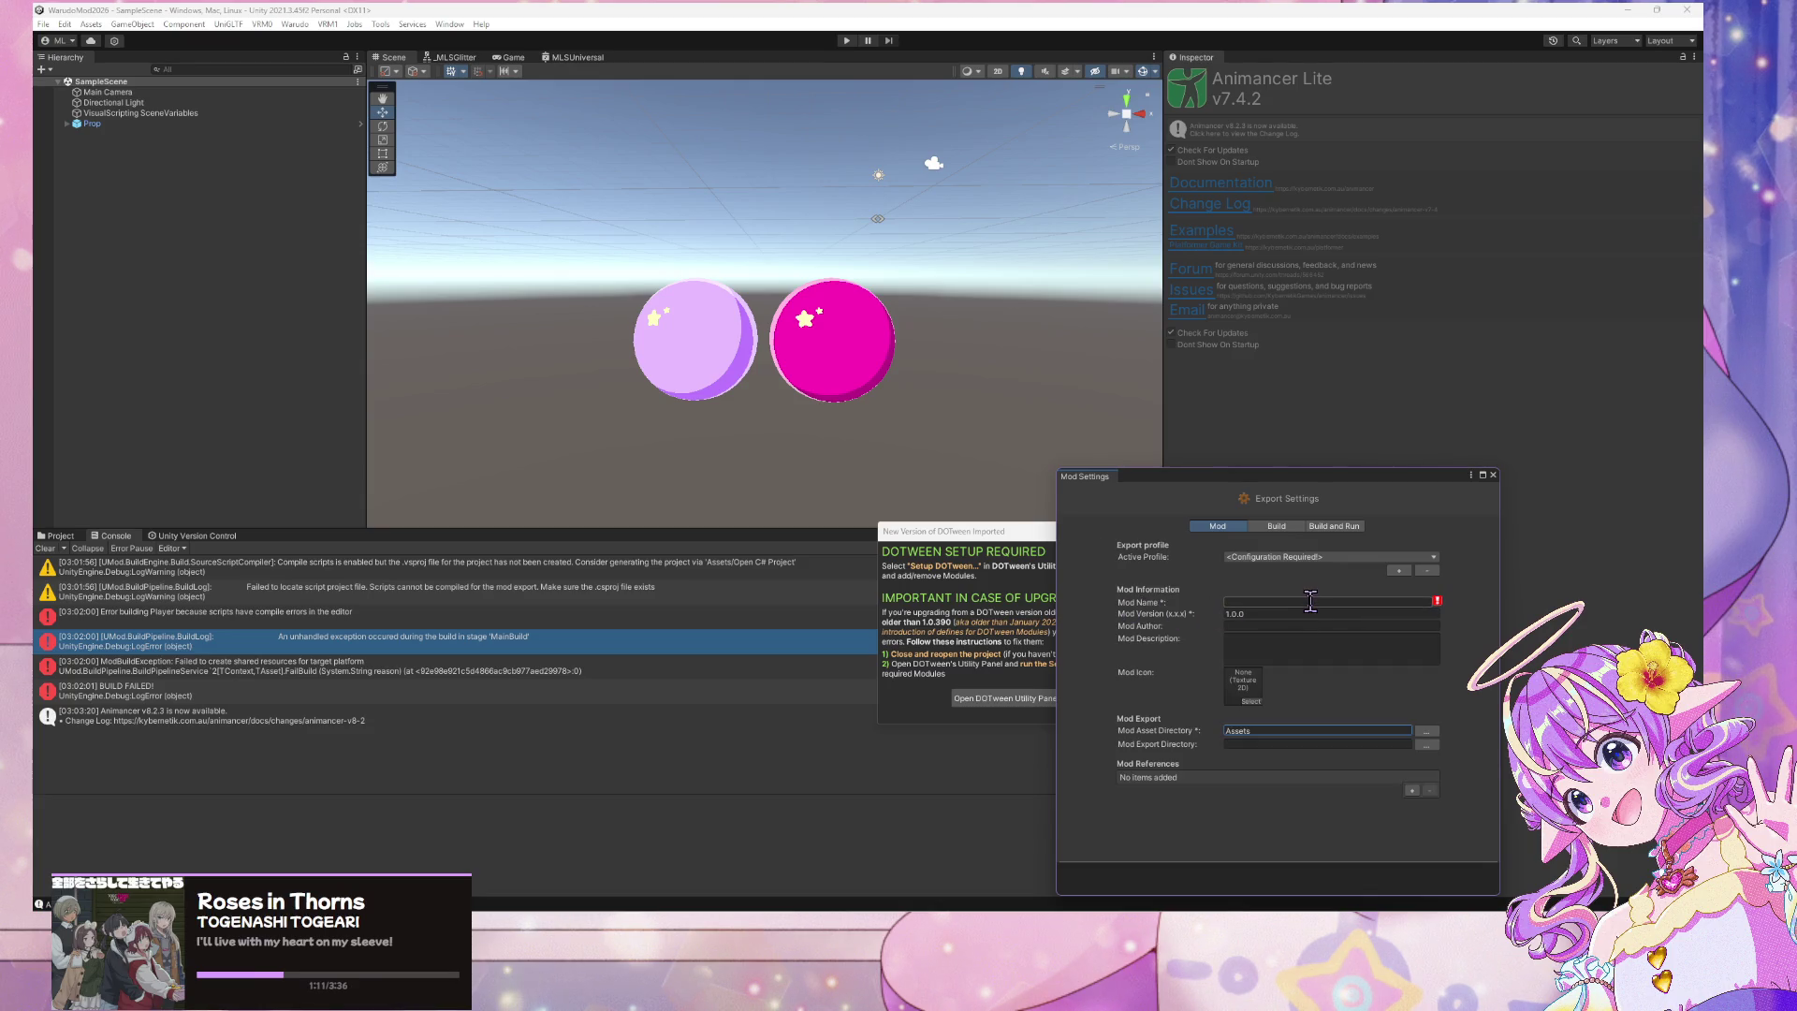
{"action": "left_click", "coordinate": [1310, 601]}
{"action": "type", "text": "GlobalShaderVarTest"}
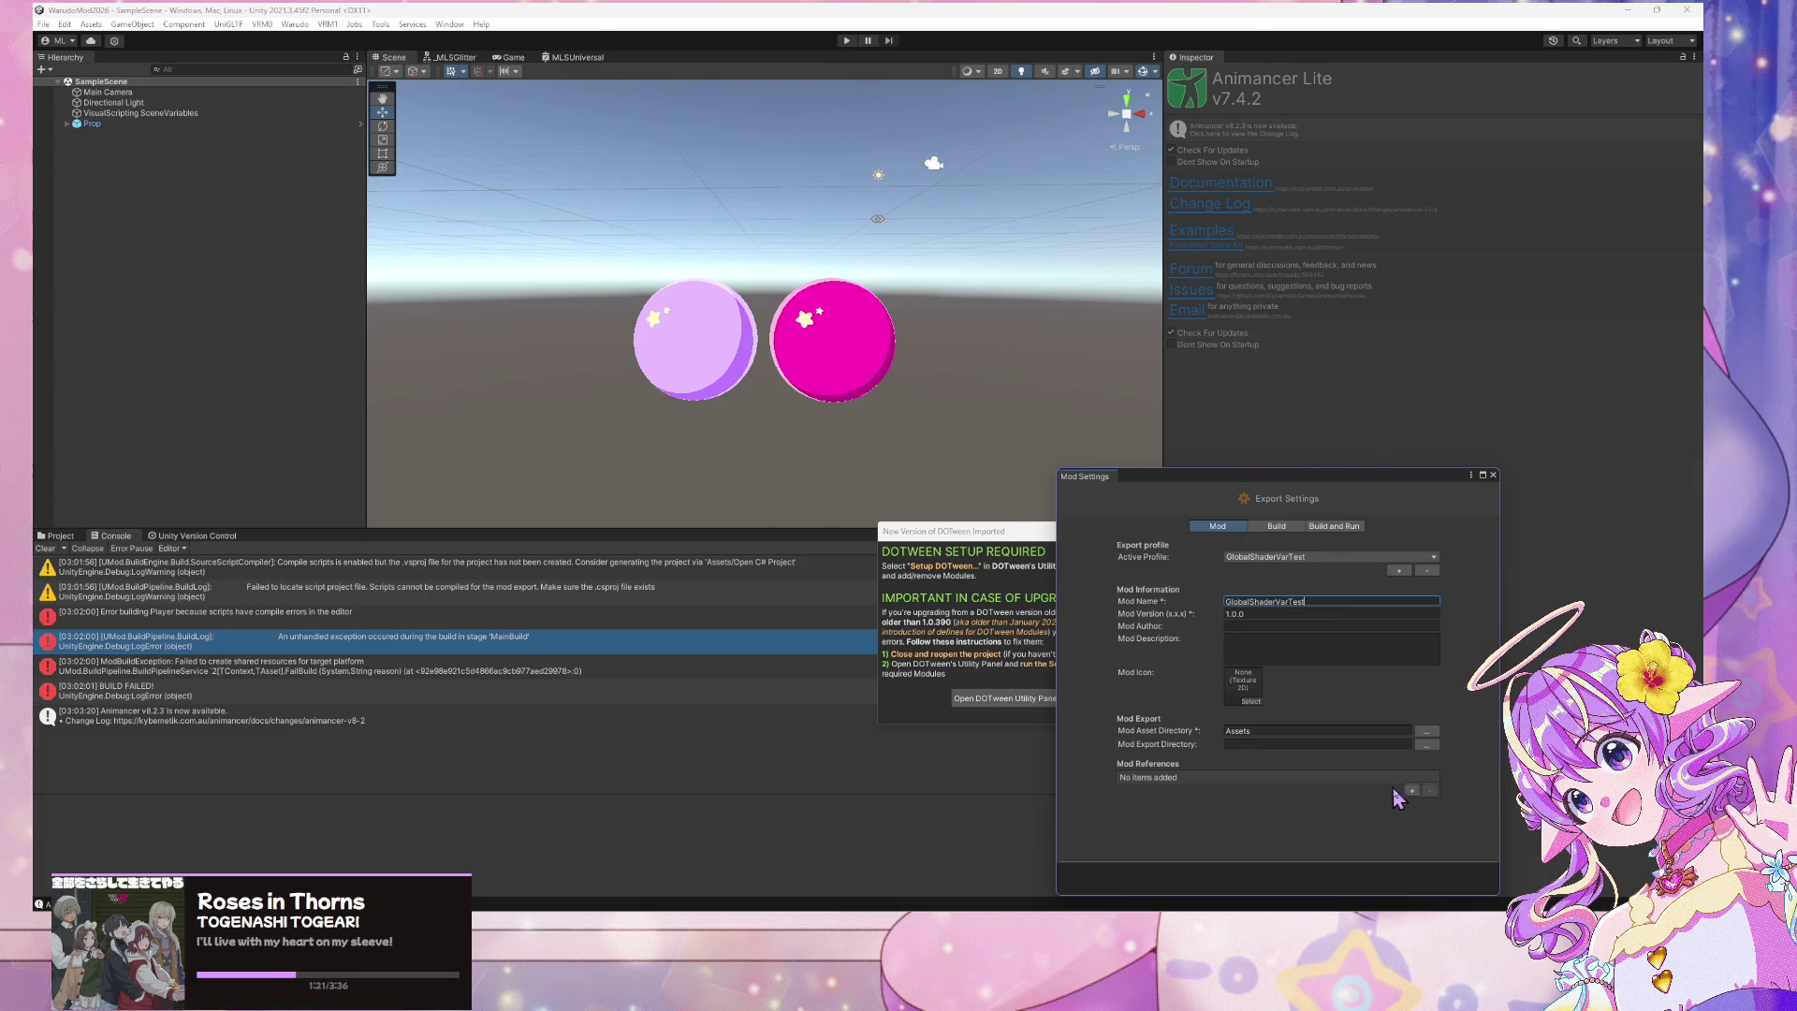
{"action": "left_click", "coordinate": [1425, 731]}
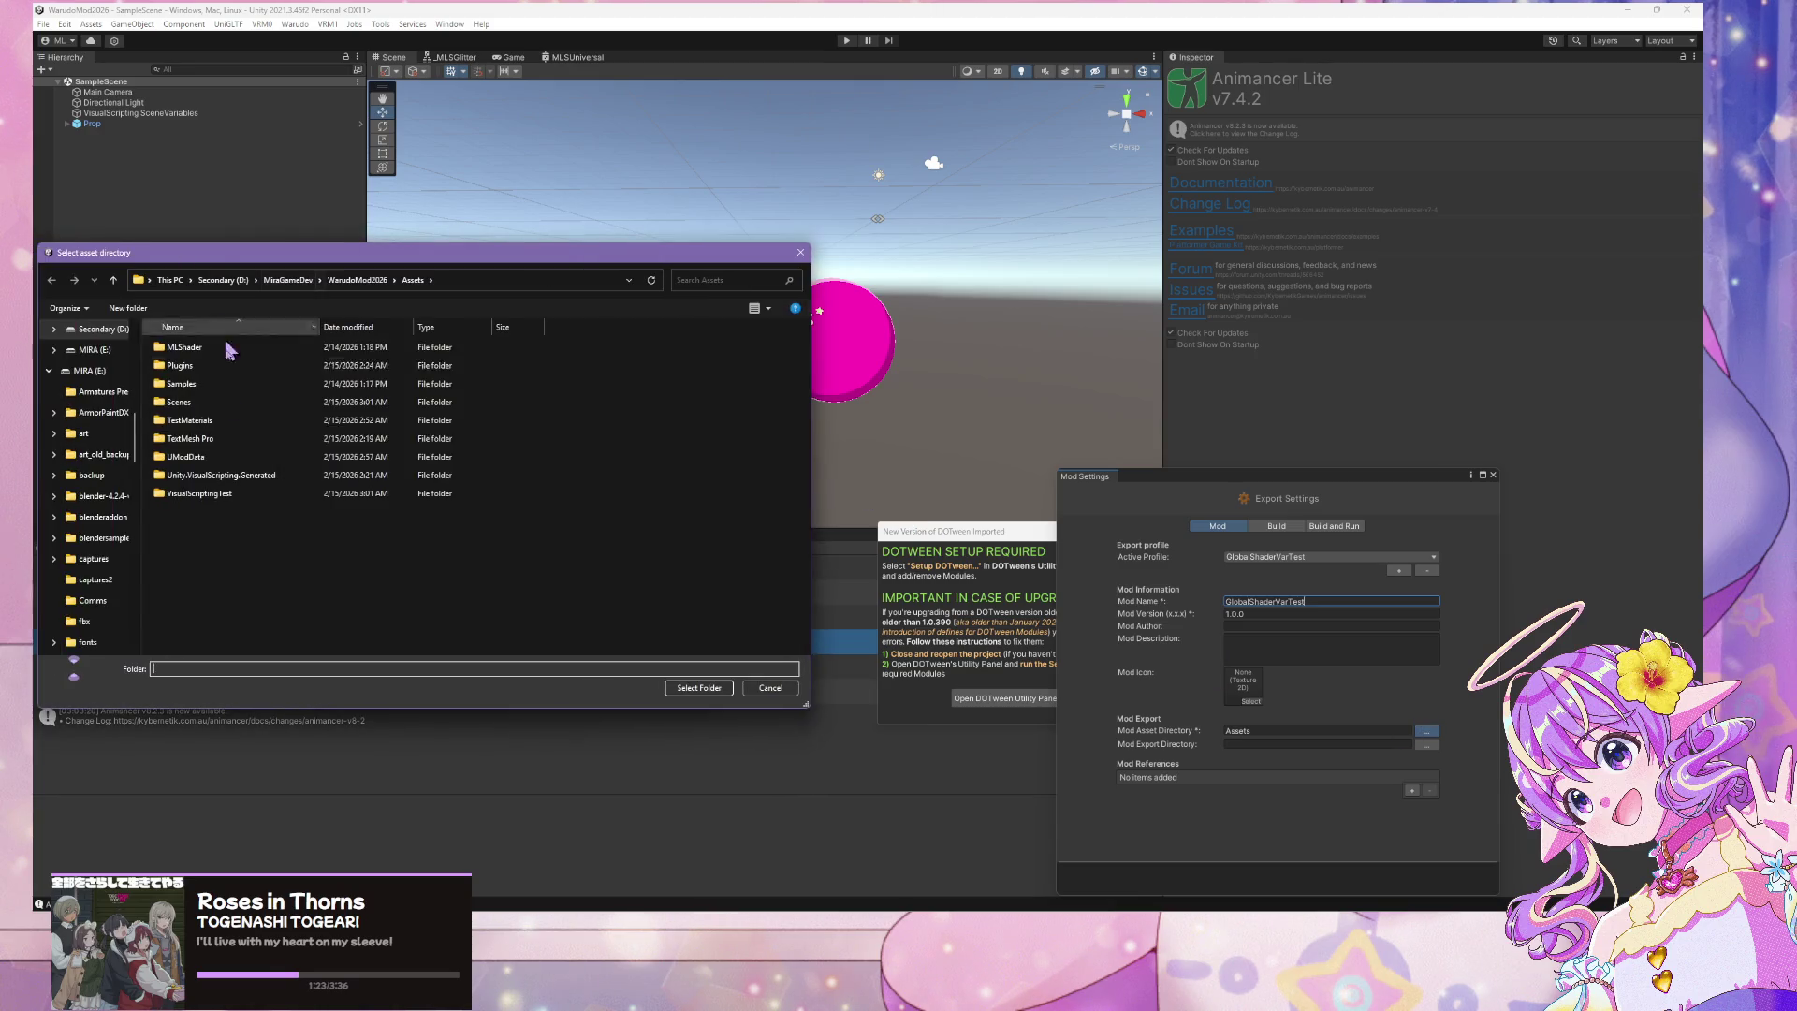
Set the Mod Asset Directory to the Assets/VisualScriptingTest folder
{"action": "scroll", "coordinate": [121, 453], "scroll_direction": "down", "scroll_amount": 8}
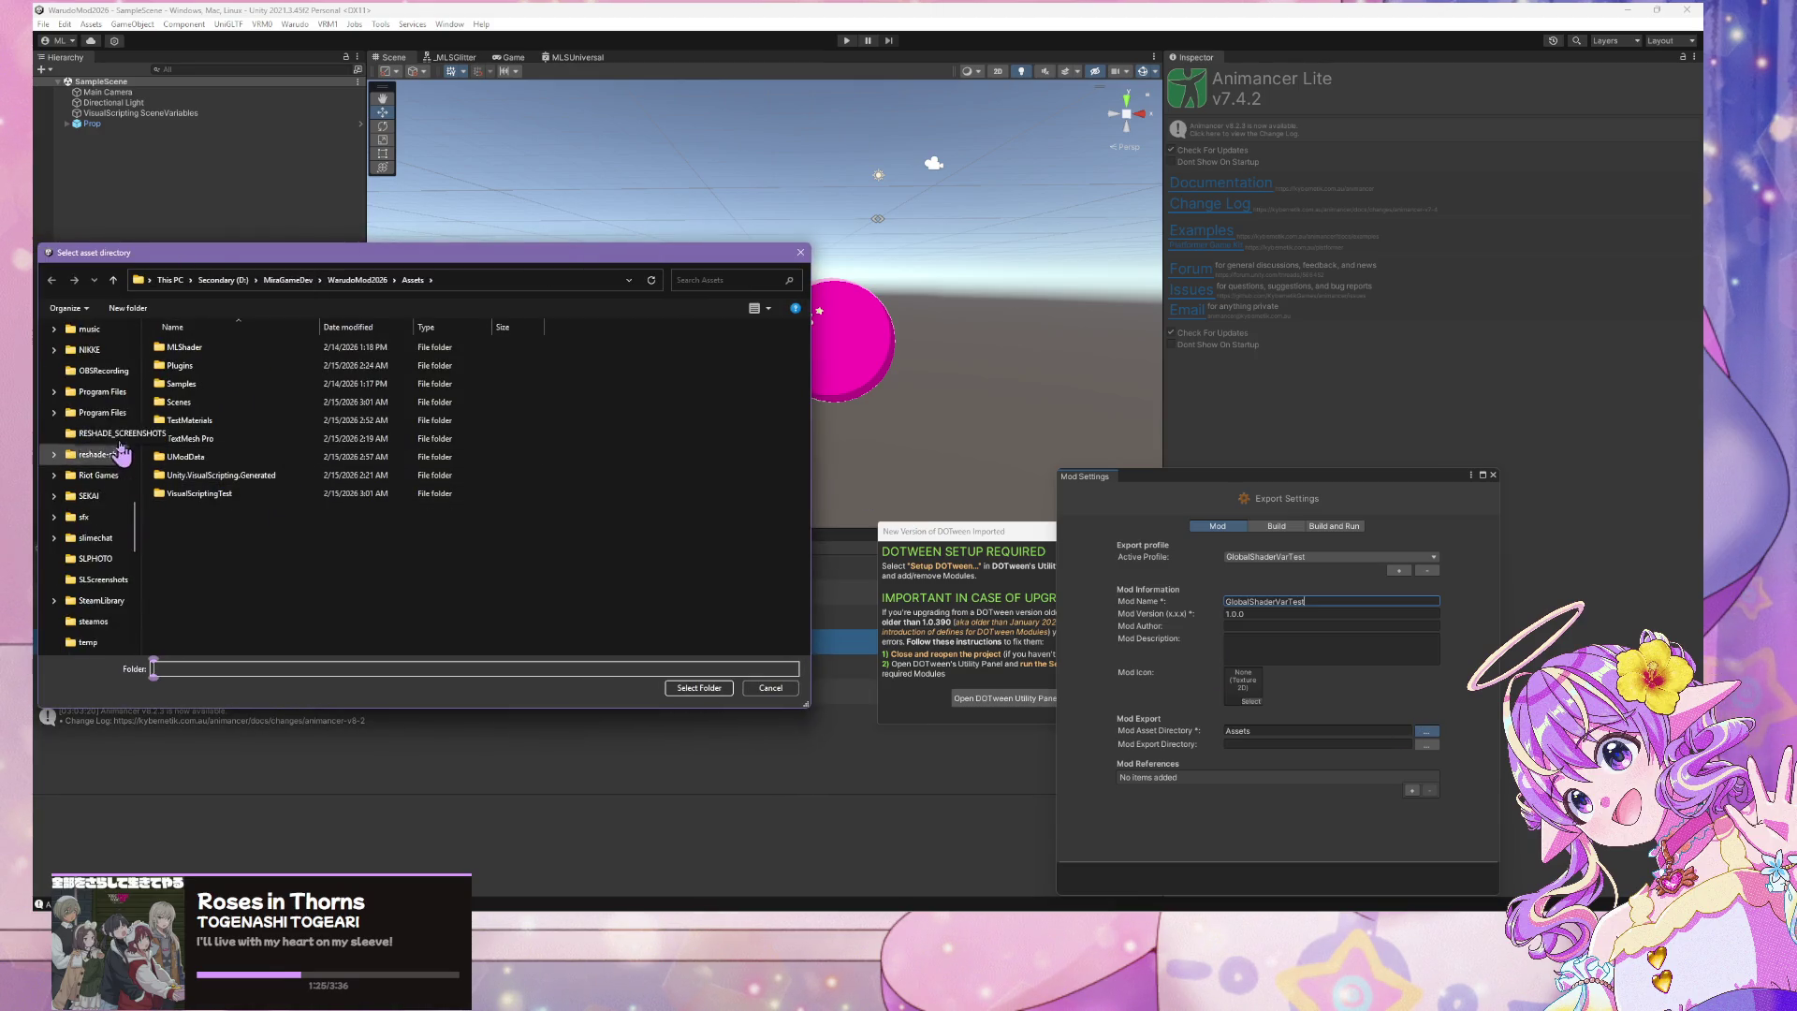
{"action": "scroll", "coordinate": [122, 454], "scroll_direction": "down", "scroll_amount": 8}
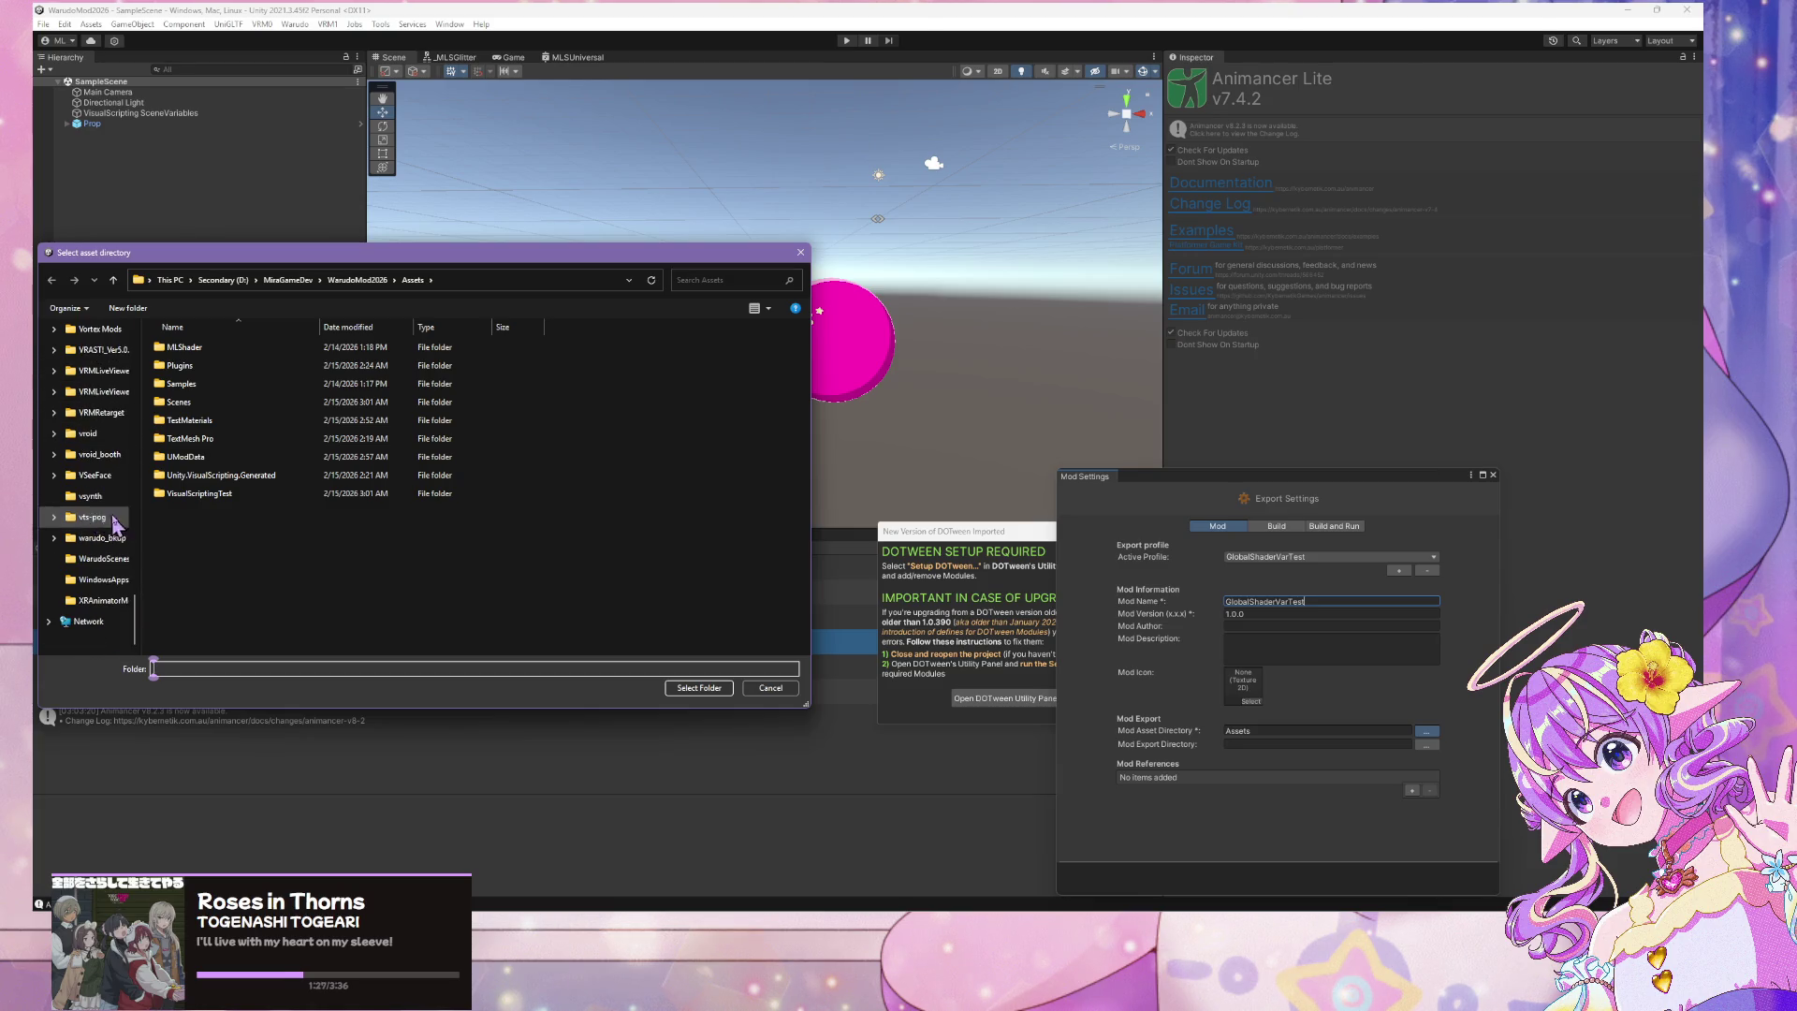
{"action": "scroll", "coordinate": [87, 566], "scroll_direction": "up", "scroll_amount": 5}
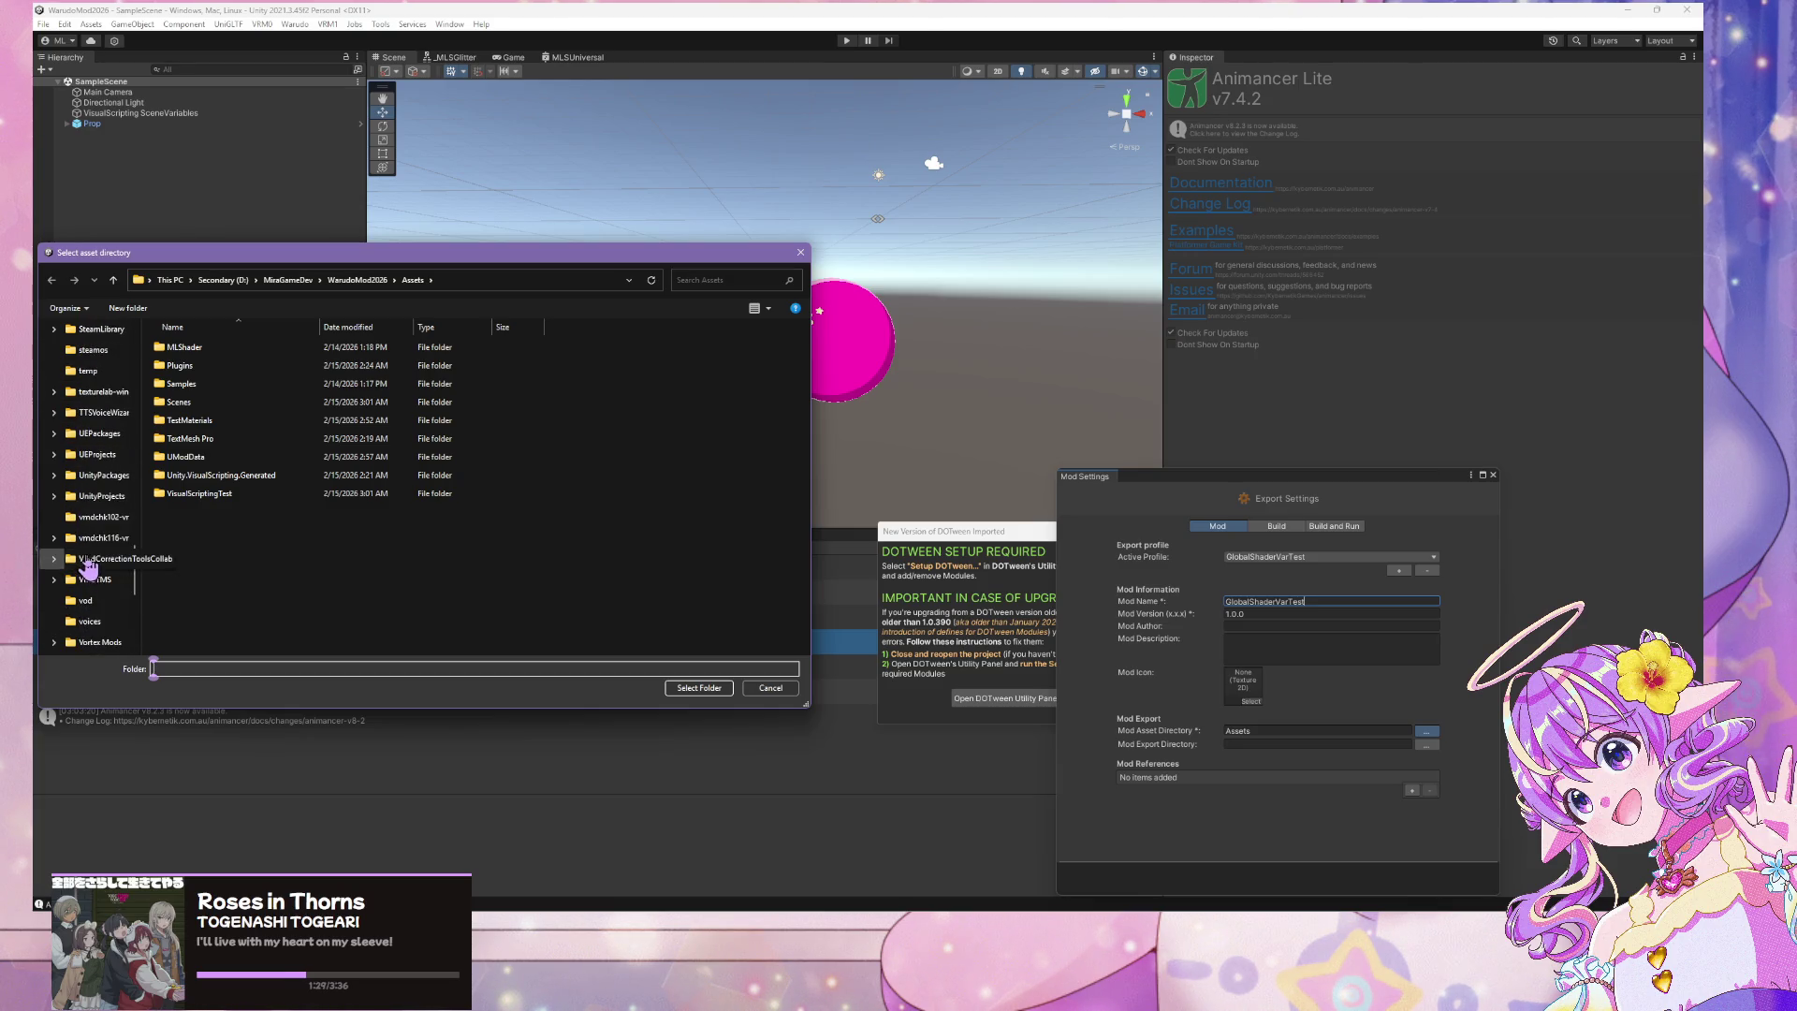
{"action": "scroll", "coordinate": [89, 561], "scroll_direction": "up", "scroll_amount": 2}
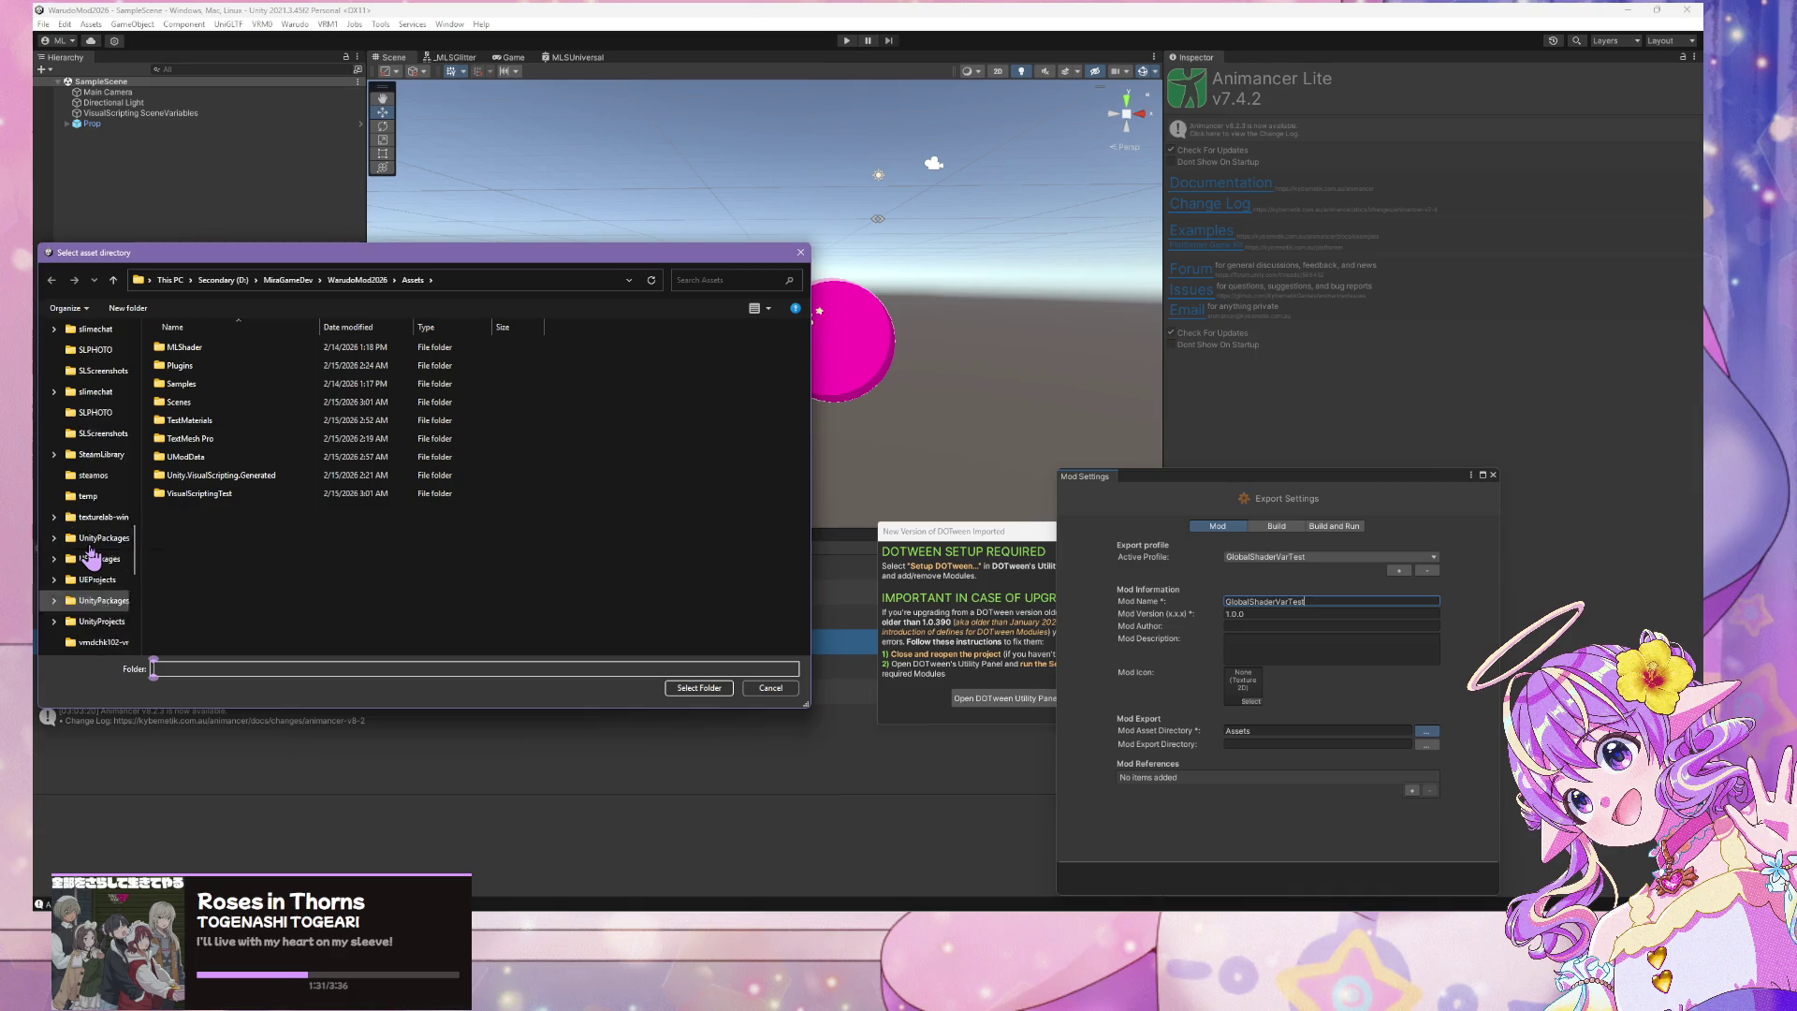
{"action": "scroll", "coordinate": [91, 554], "scroll_direction": "up", "scroll_amount": 5}
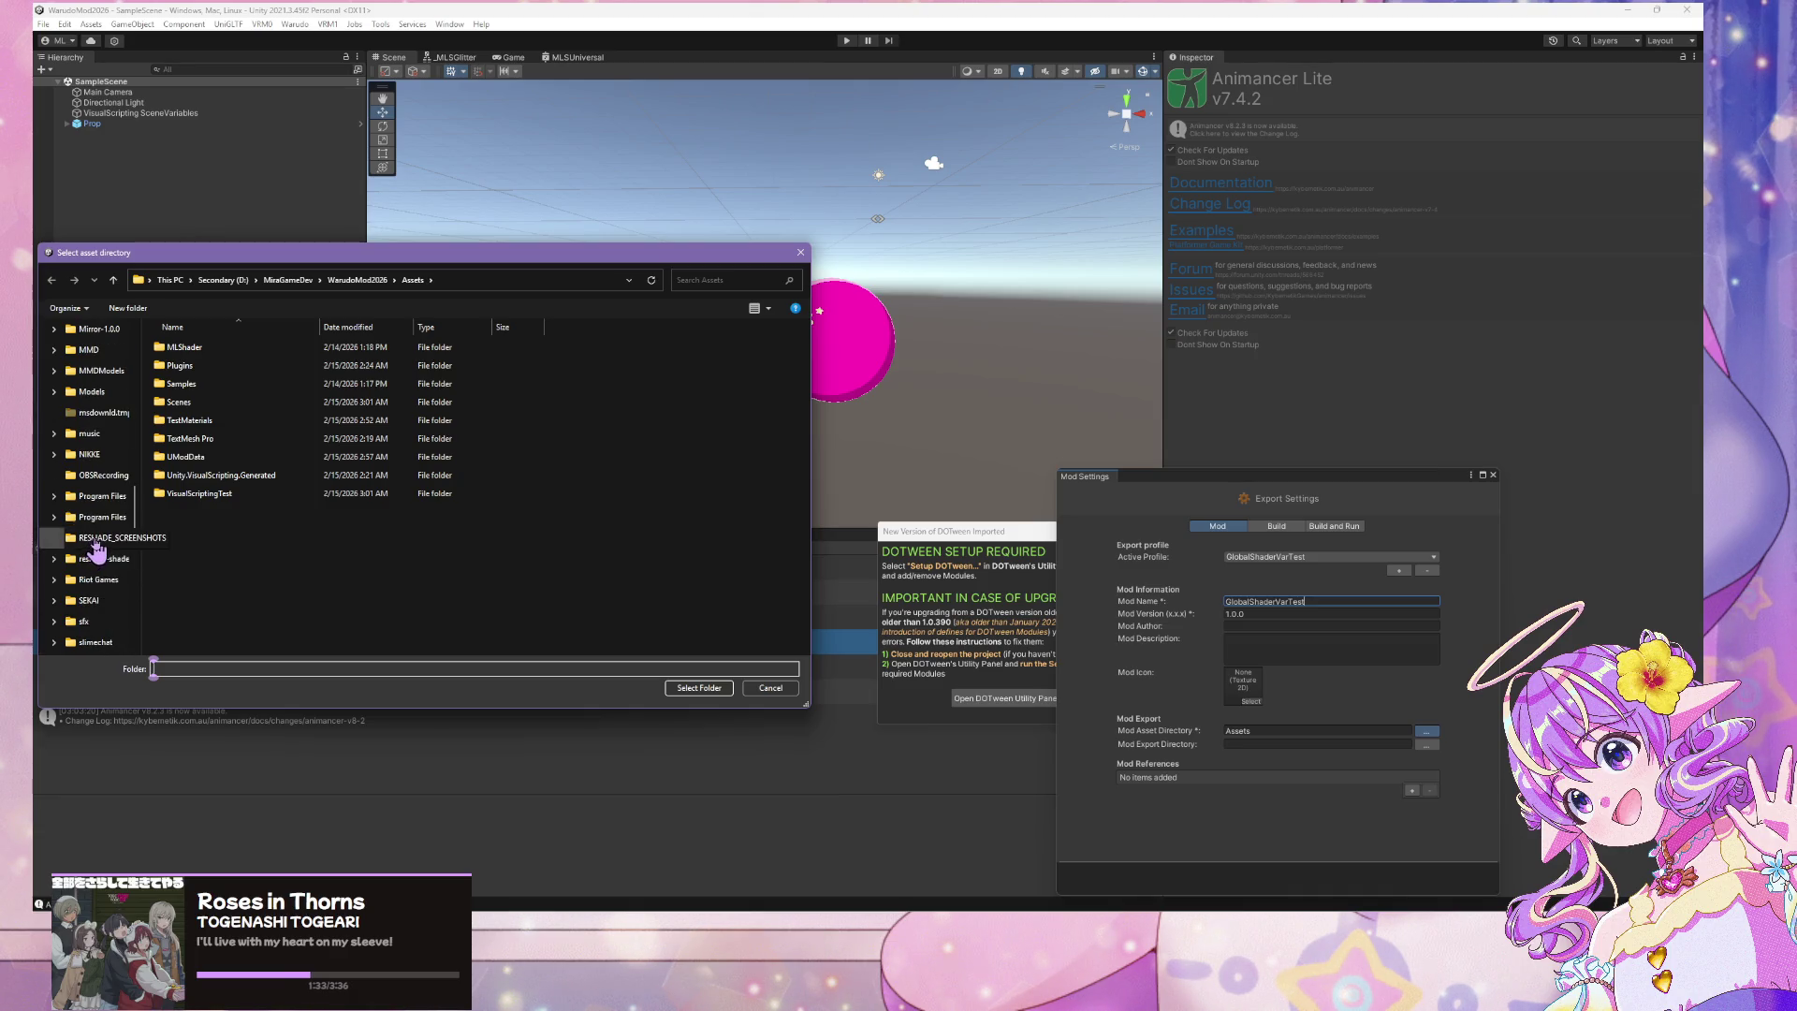
{"action": "scroll", "coordinate": [96, 552], "scroll_direction": "up", "scroll_amount": 10}
{"action": "scroll", "coordinate": [98, 524], "scroll_direction": "up", "scroll_amount": 2}
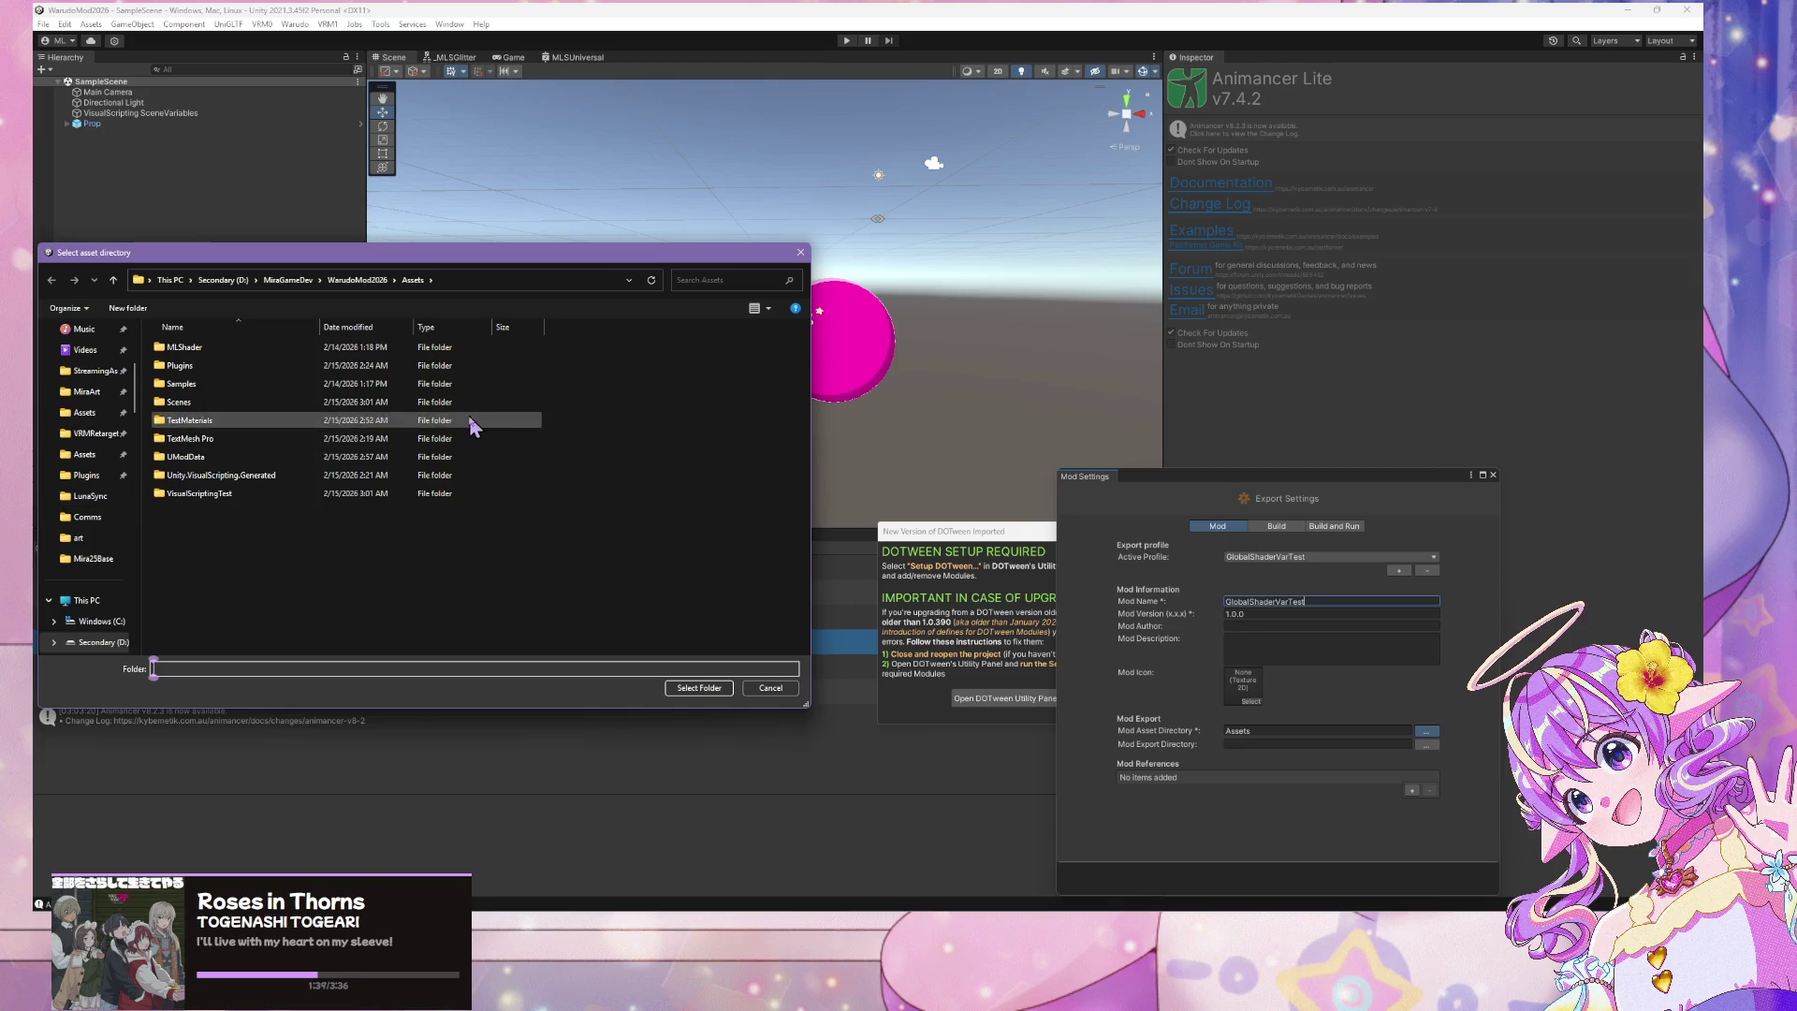
{"action": "double_click", "coordinate": [487, 493]}
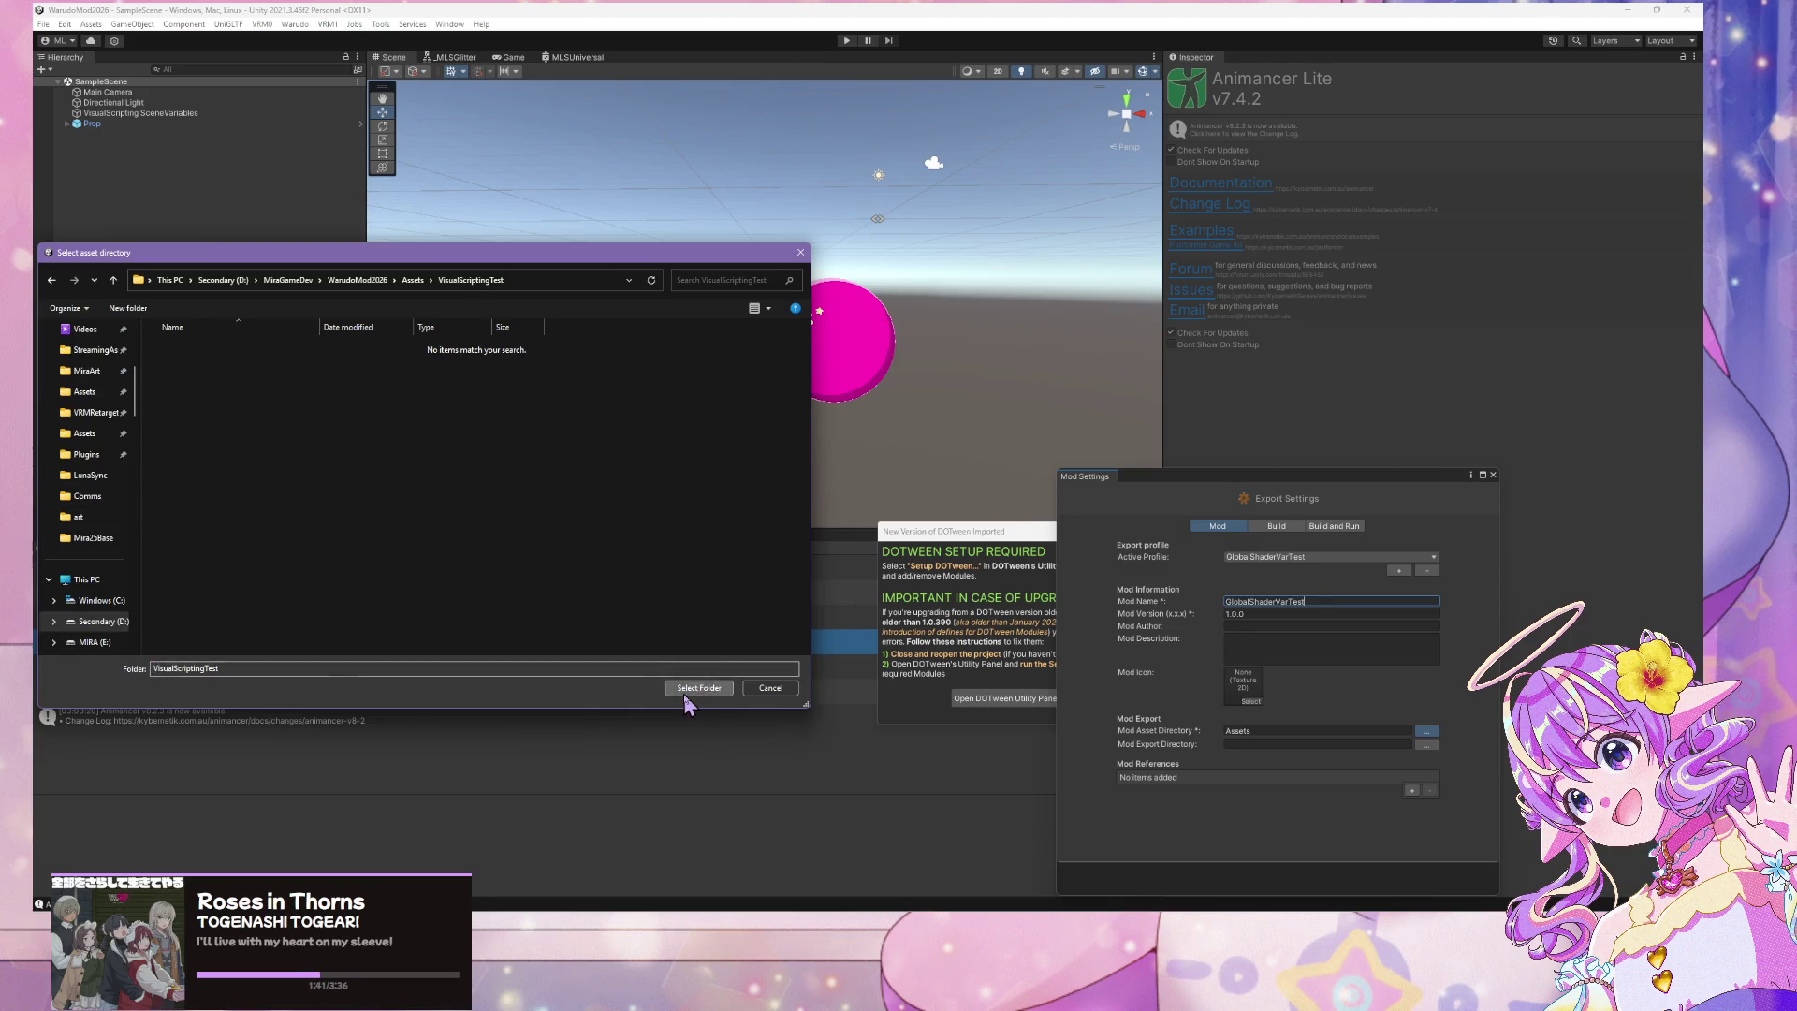
{"action": "left_click", "coordinate": [704, 688]}
Set the Mod Export Directory to Warudo's StreamingAssets/Props folder
{"action": "left_click", "coordinate": [1426, 745]}
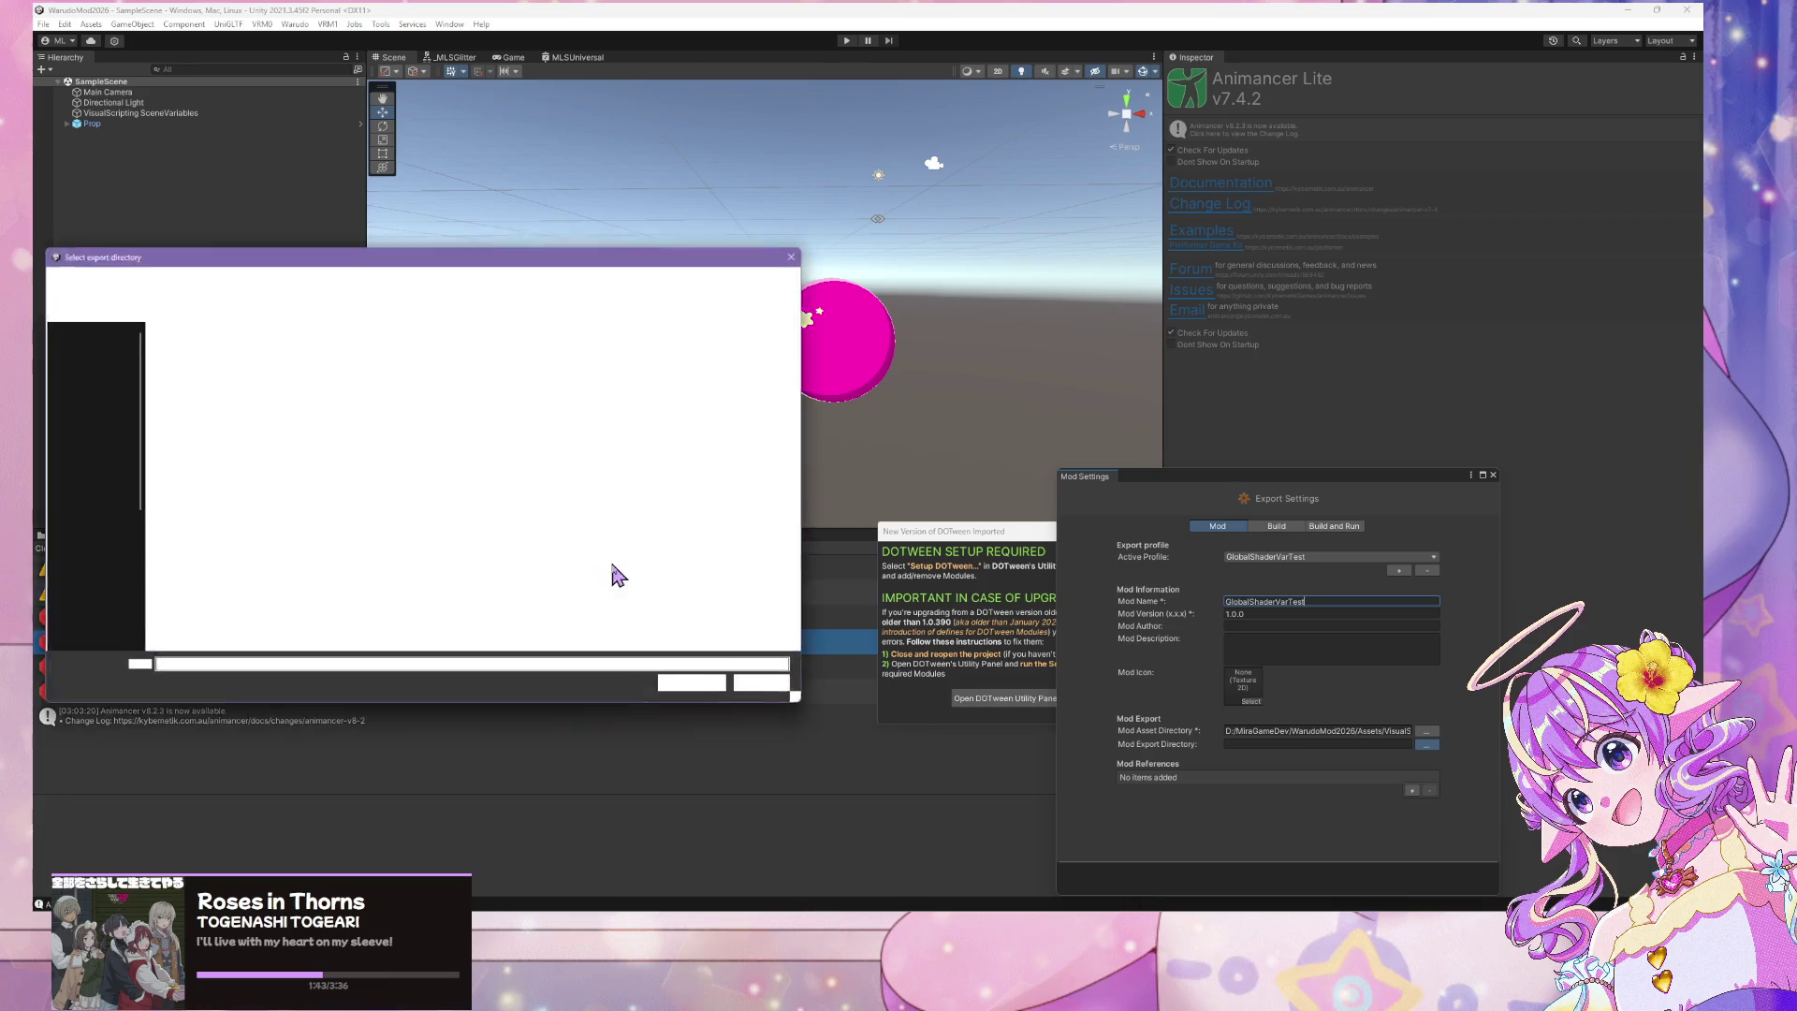
{"action": "scroll", "coordinate": [111, 394], "scroll_direction": "up", "scroll_amount": 5}
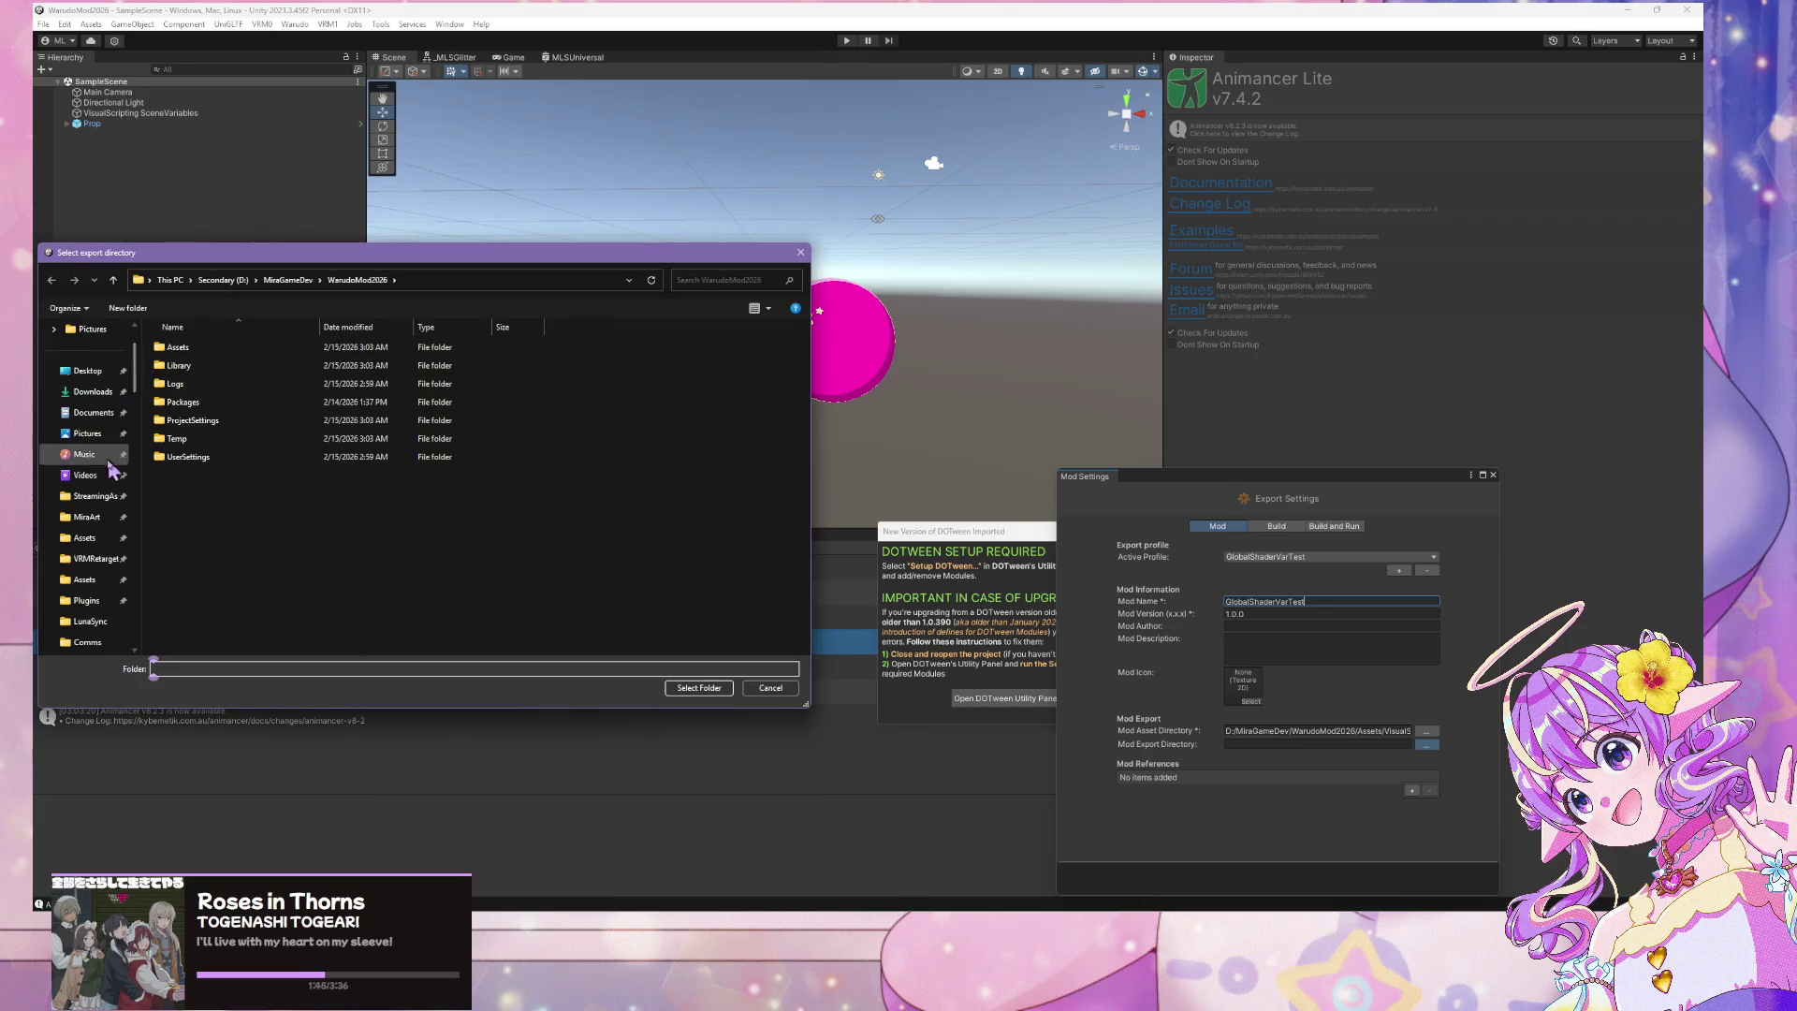
{"action": "left_click", "coordinate": [94, 496]}
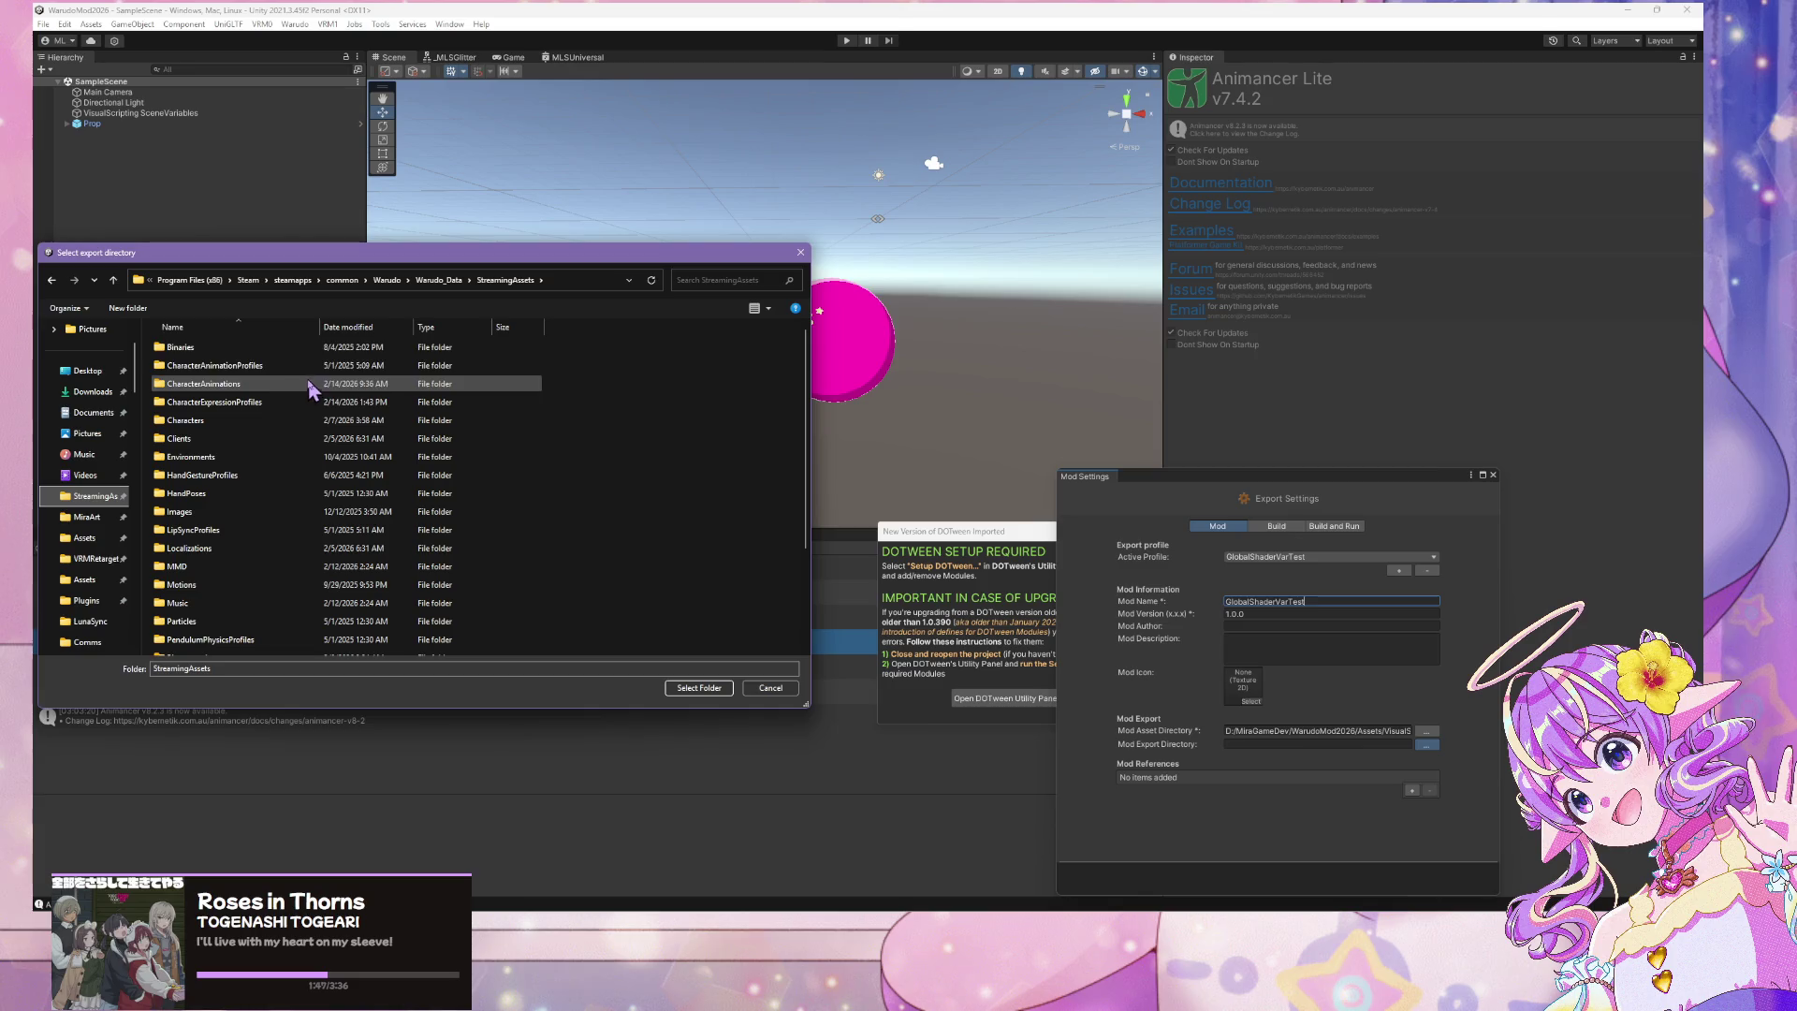
{"action": "scroll", "coordinate": [383, 559], "scroll_direction": "down", "scroll_amount": 1}
{"action": "scroll", "coordinate": [384, 557], "scroll_direction": "up", "scroll_amount": 1}
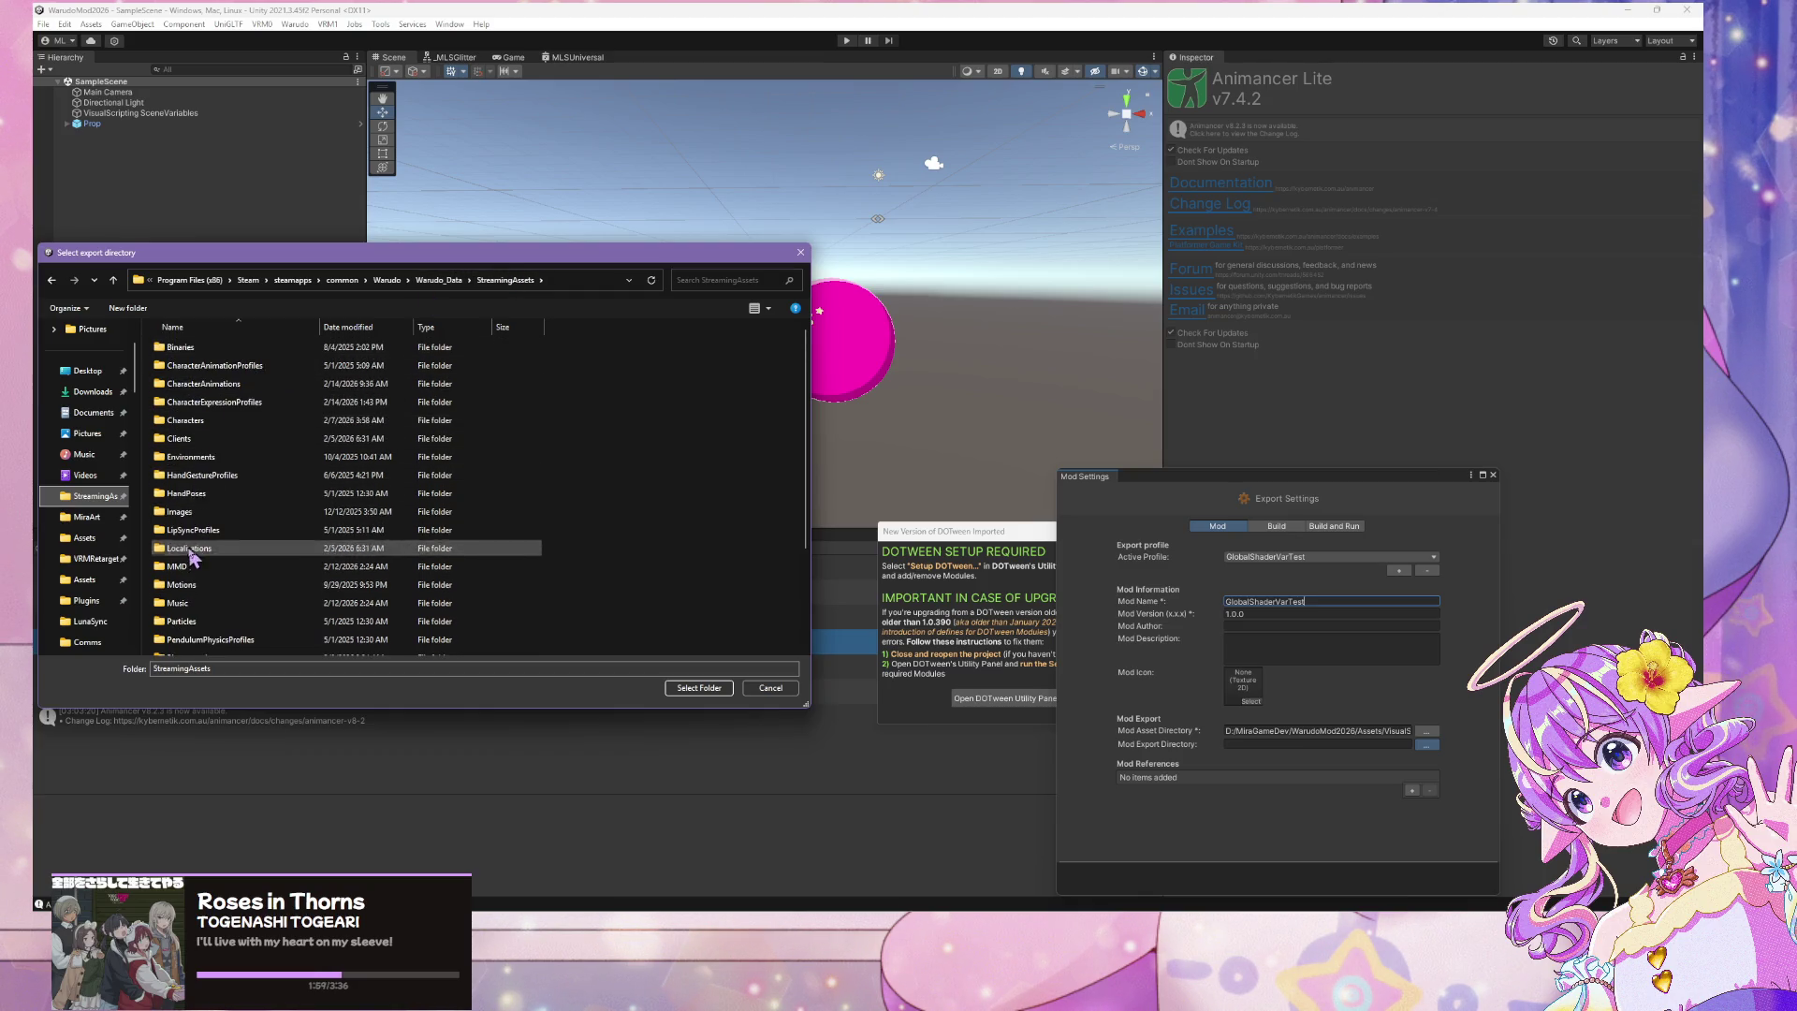
{"action": "scroll", "coordinate": [220, 552], "scroll_direction": "down", "scroll_amount": 3}
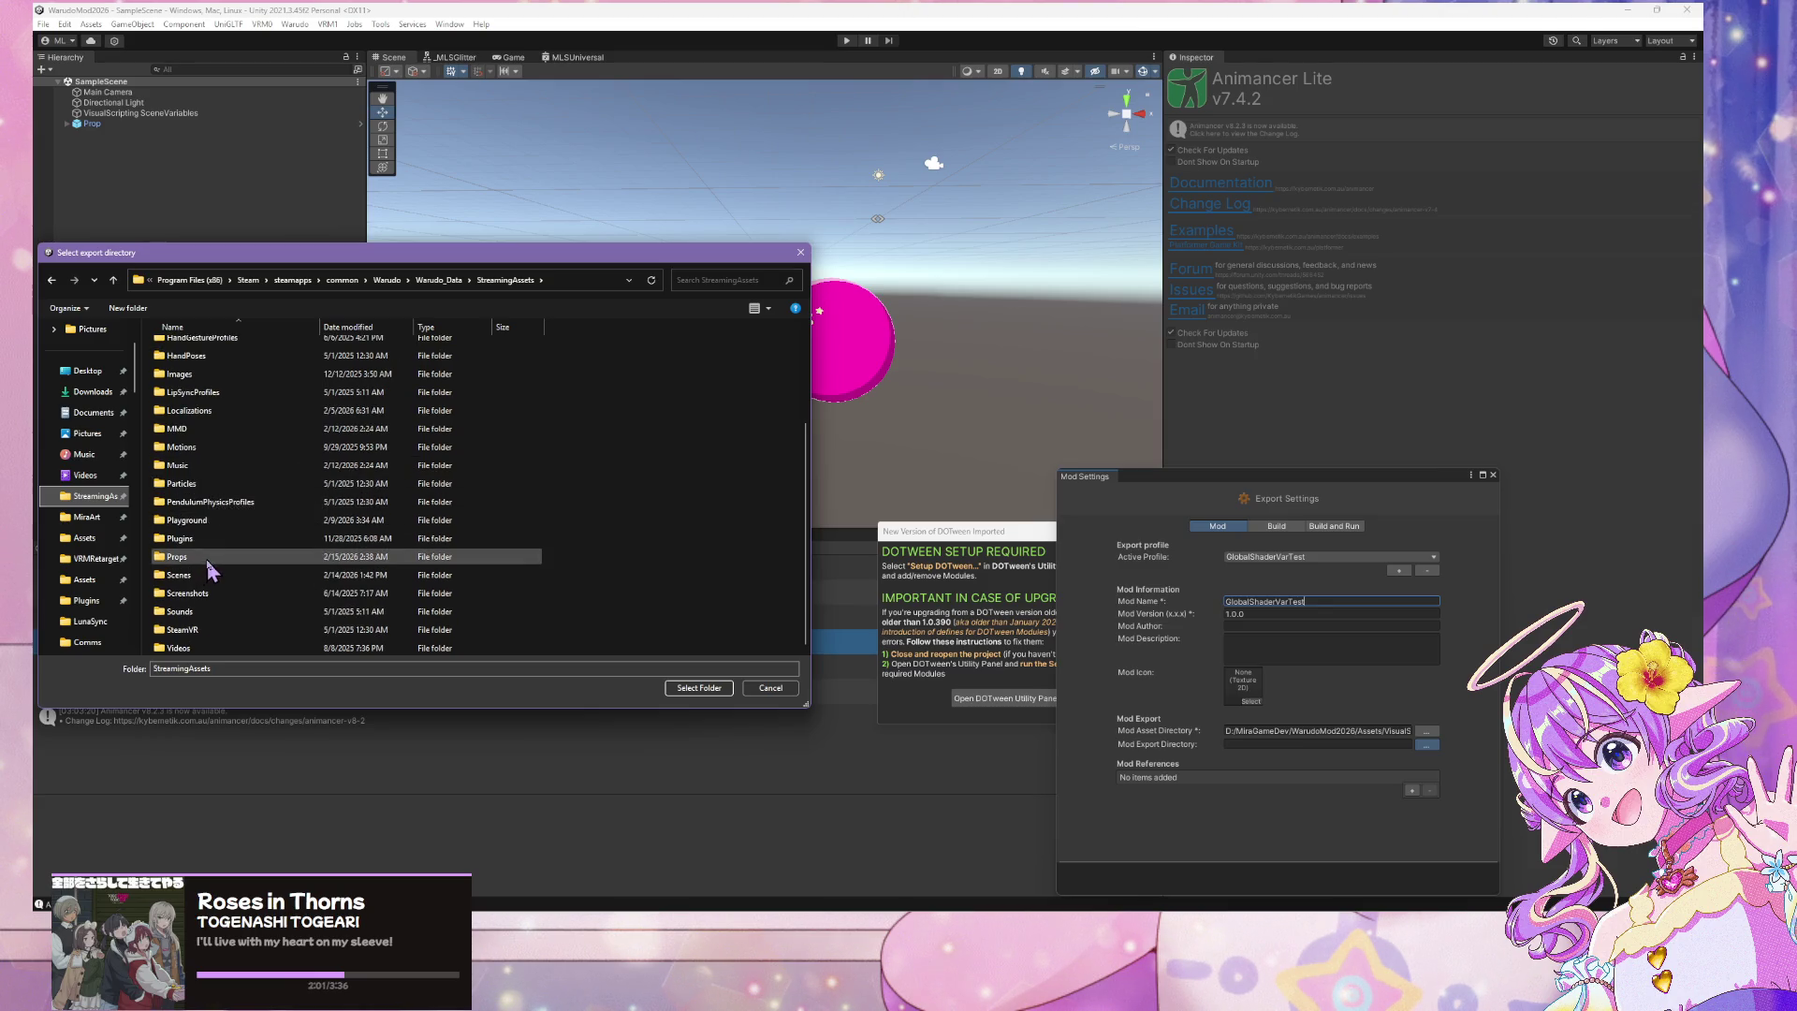
{"action": "double_click", "coordinate": [192, 559]}
{"action": "left_click", "coordinate": [703, 689]}
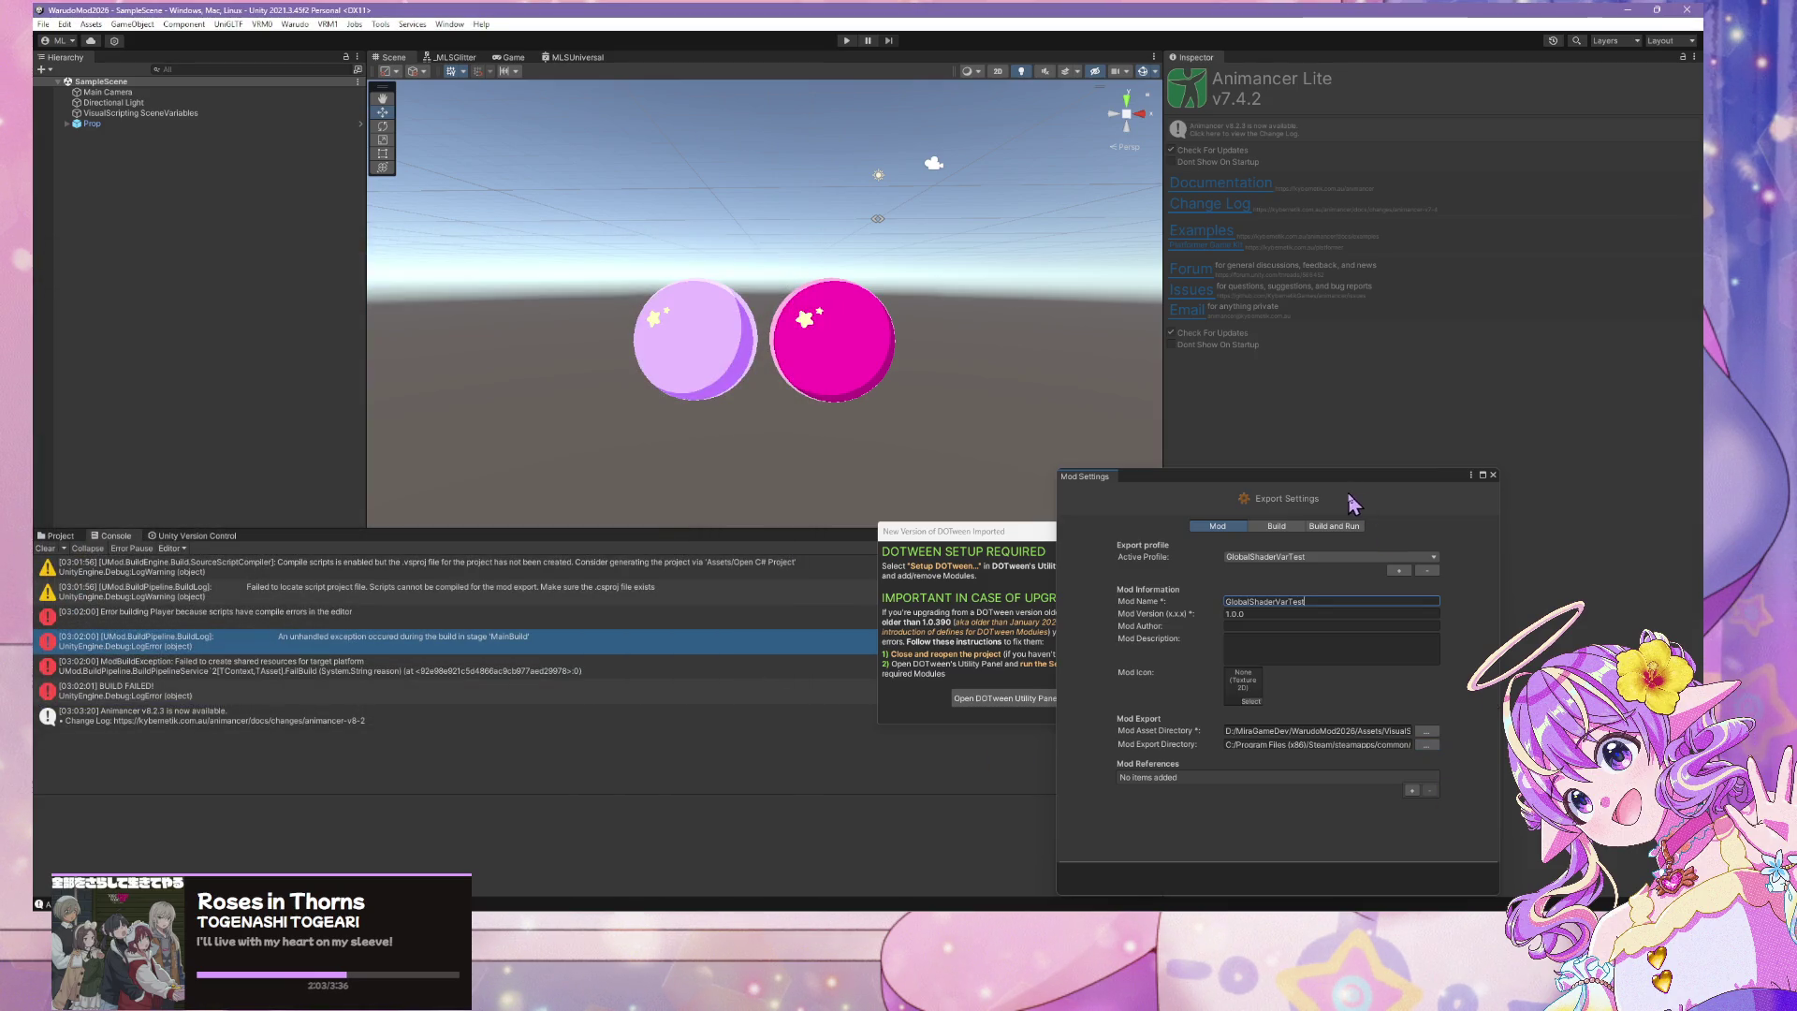
{"action": "left_click_drag", "start_coordinate": [1348, 477], "coordinate": [1052, 141]}
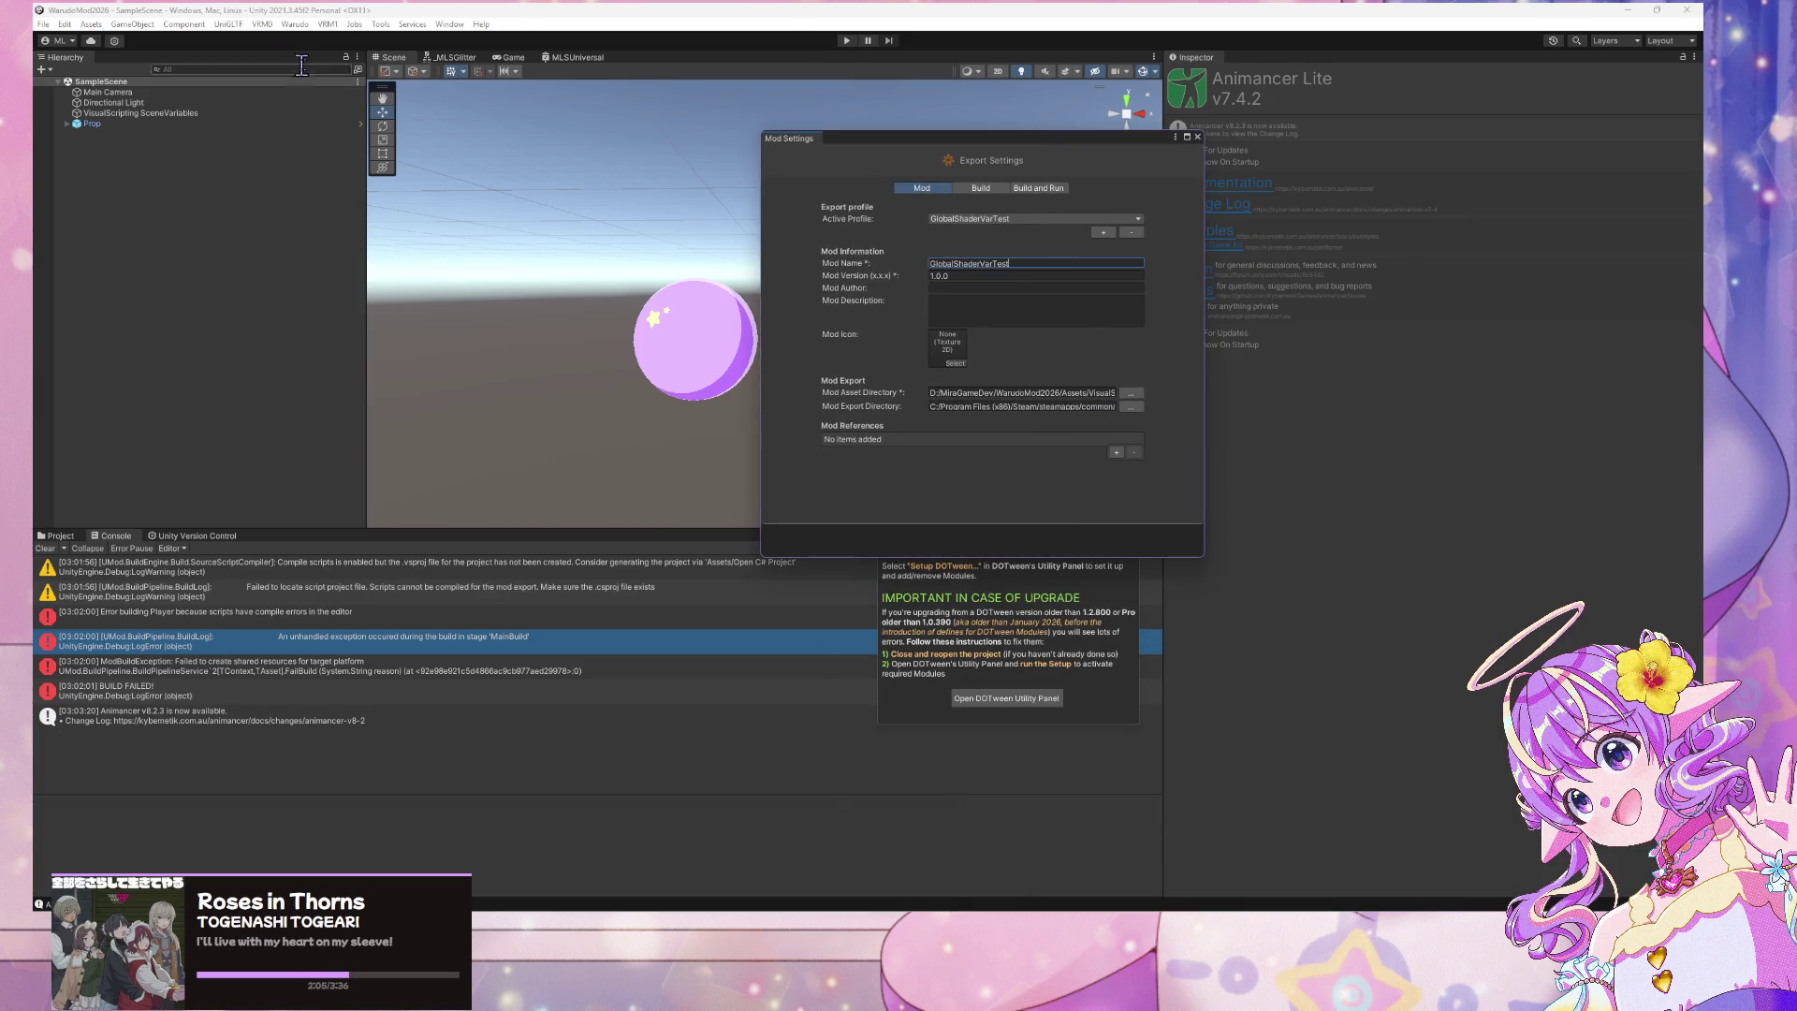
Run Warudo > Build Mod to compile and export GlobalShaderVarTest
{"action": "left_click", "coordinate": [262, 24]}
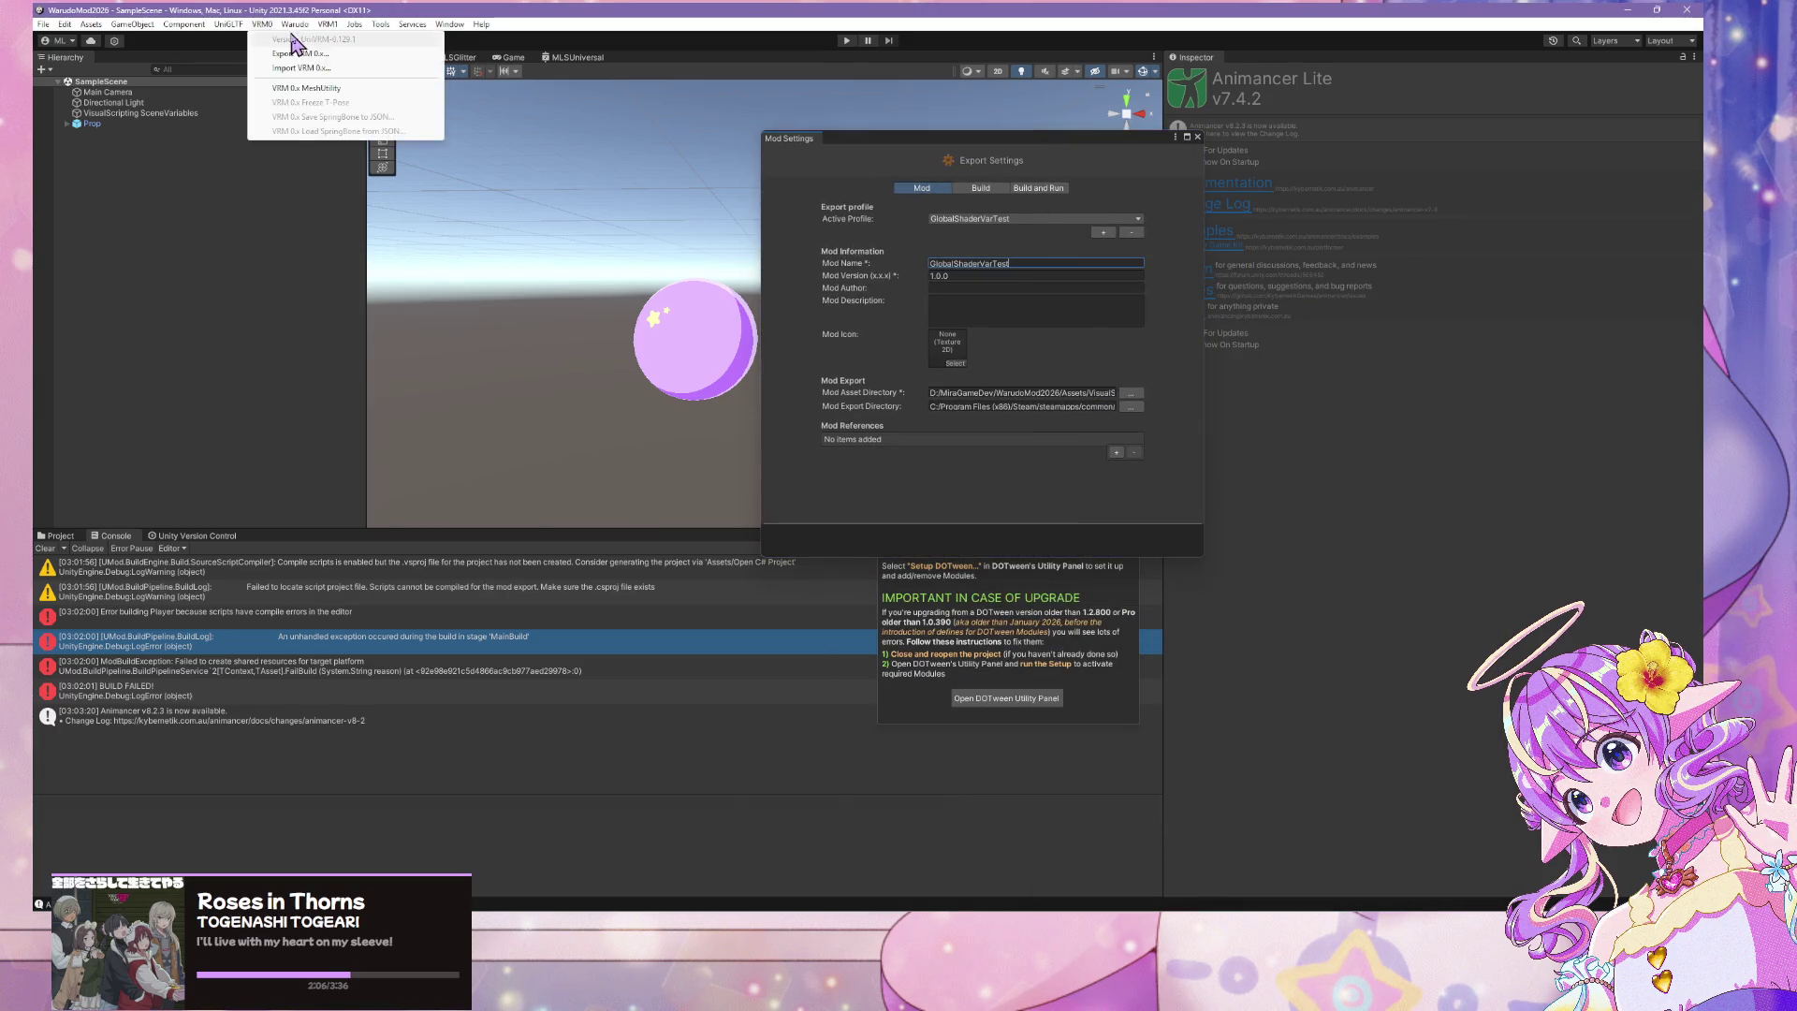
{"action": "mouse_move", "coordinate": [295, 24]}
{"action": "left_click", "coordinate": [319, 108]}
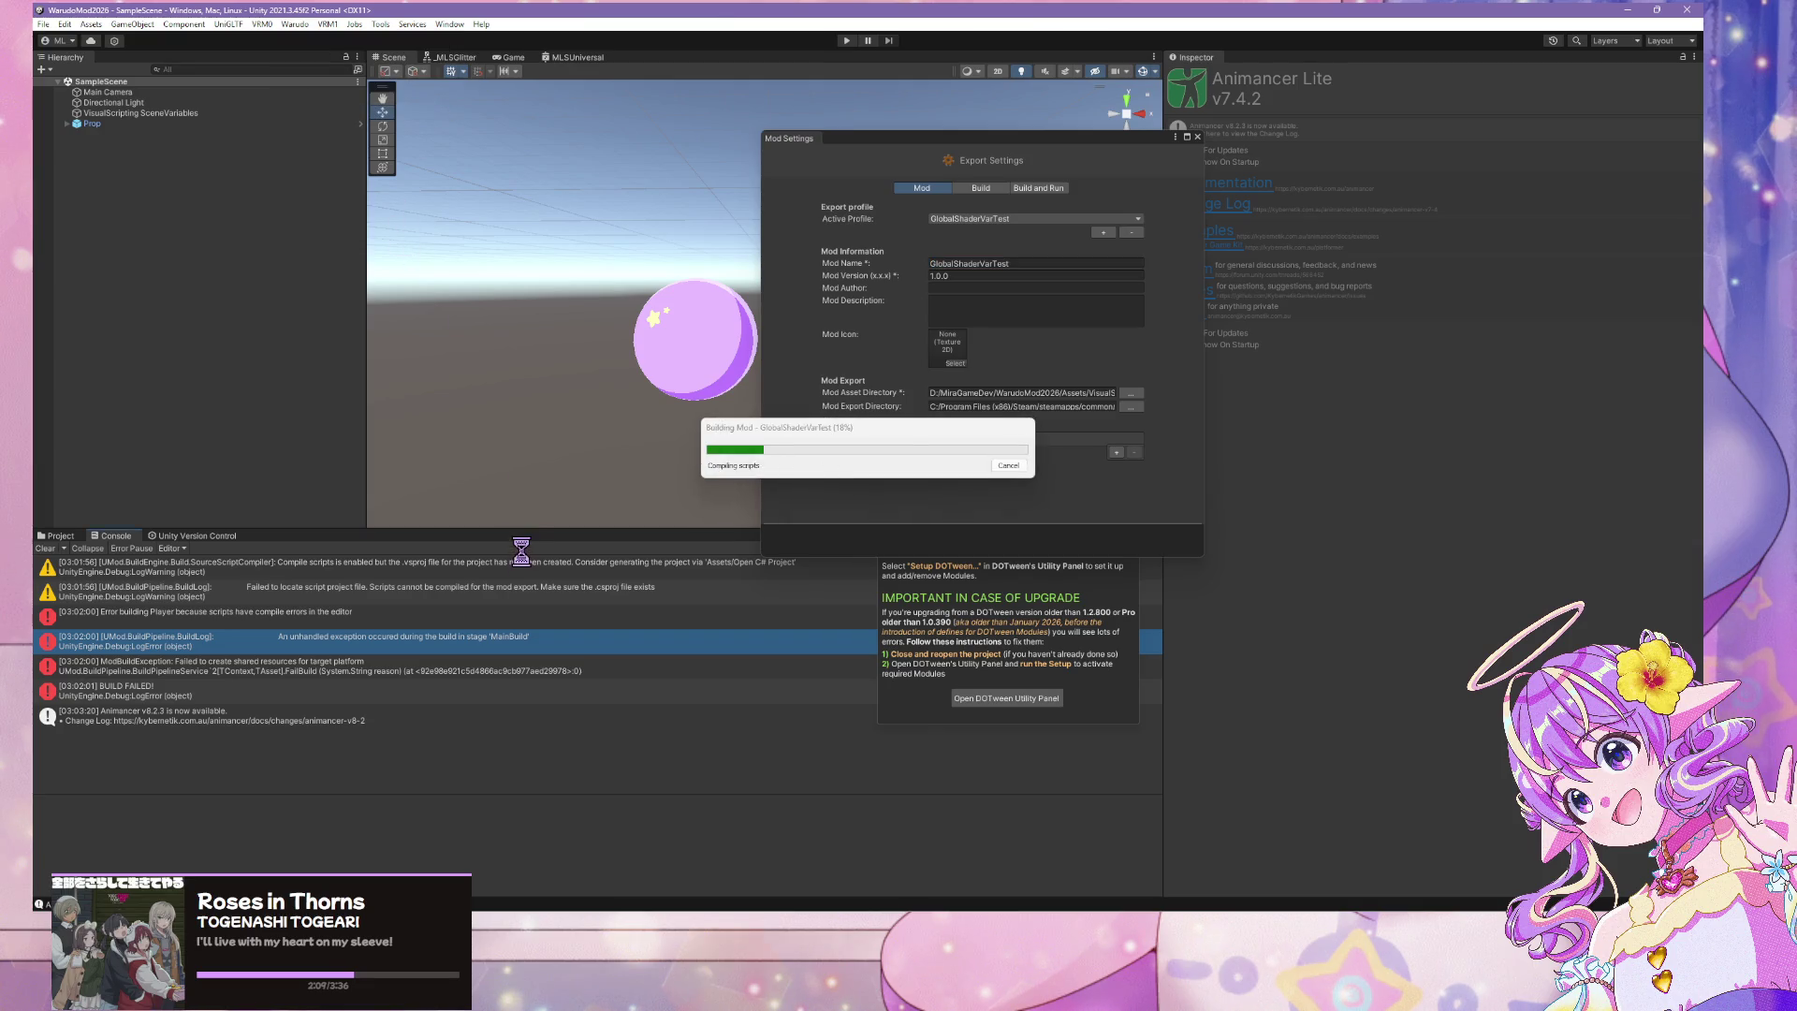
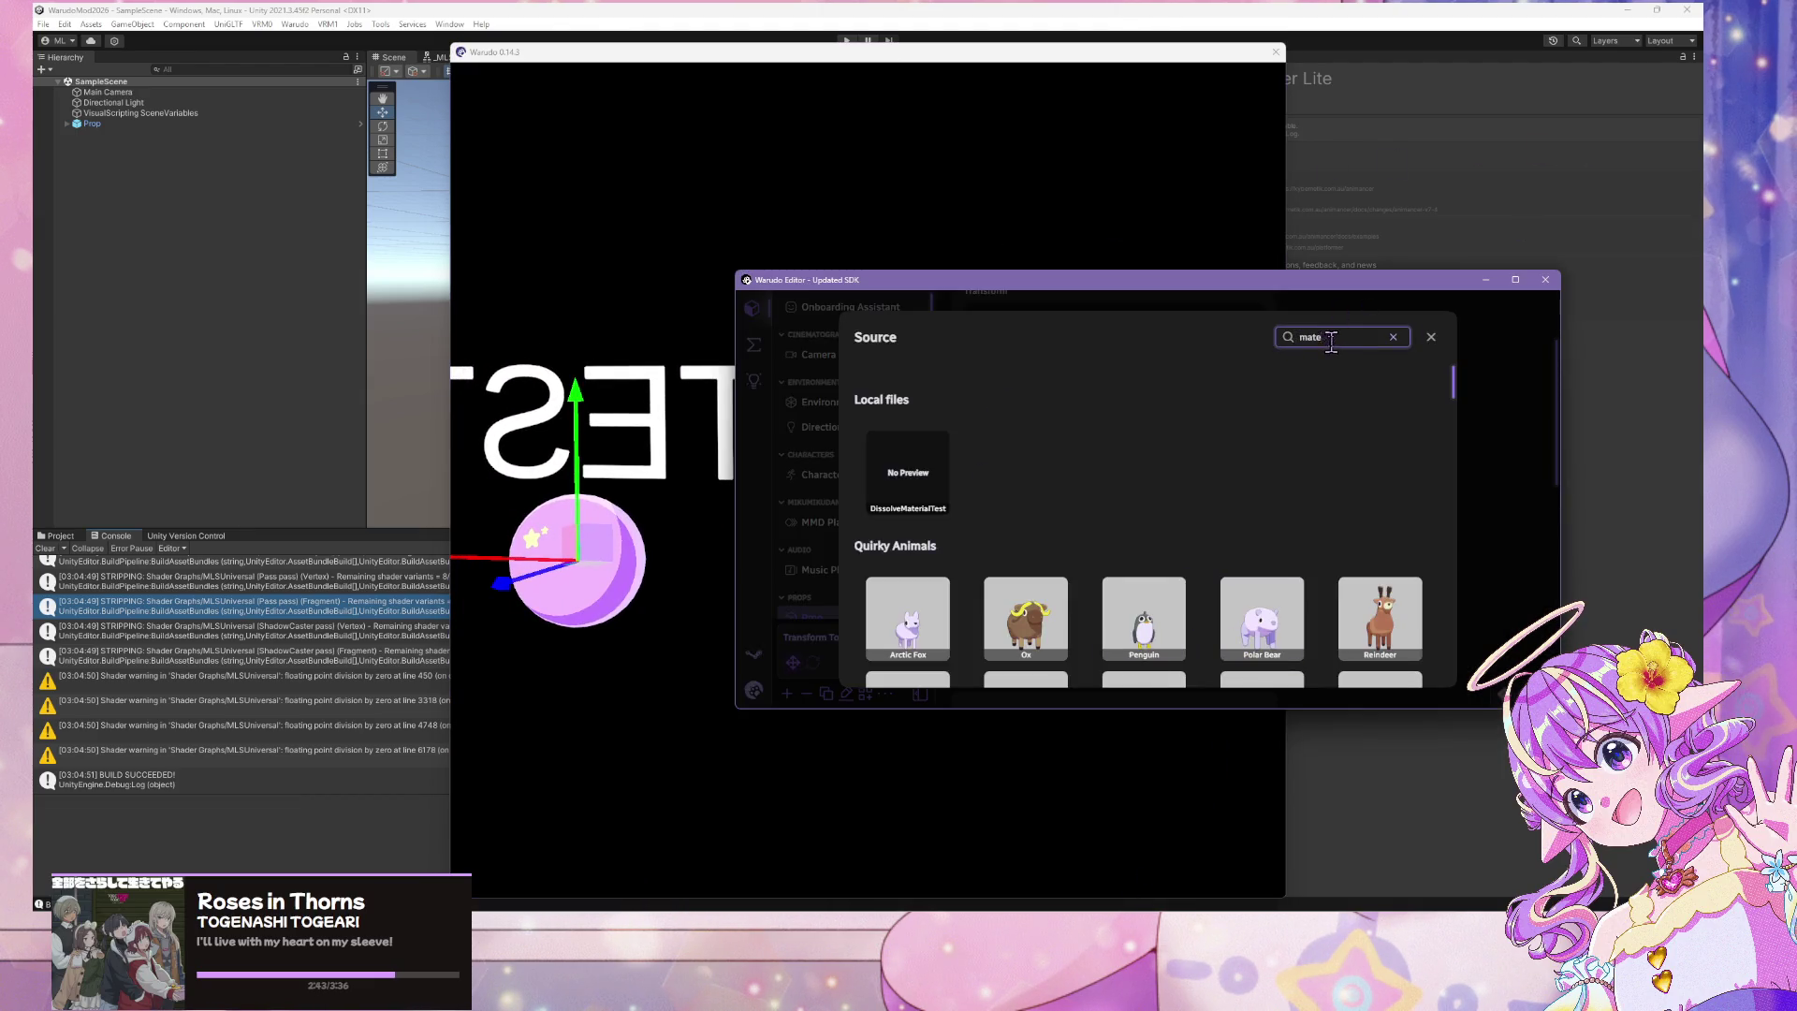
Search the prop's Source list for 'globa' and pick GlobalShaderVarTest
{"action": "type", "text": "g"}
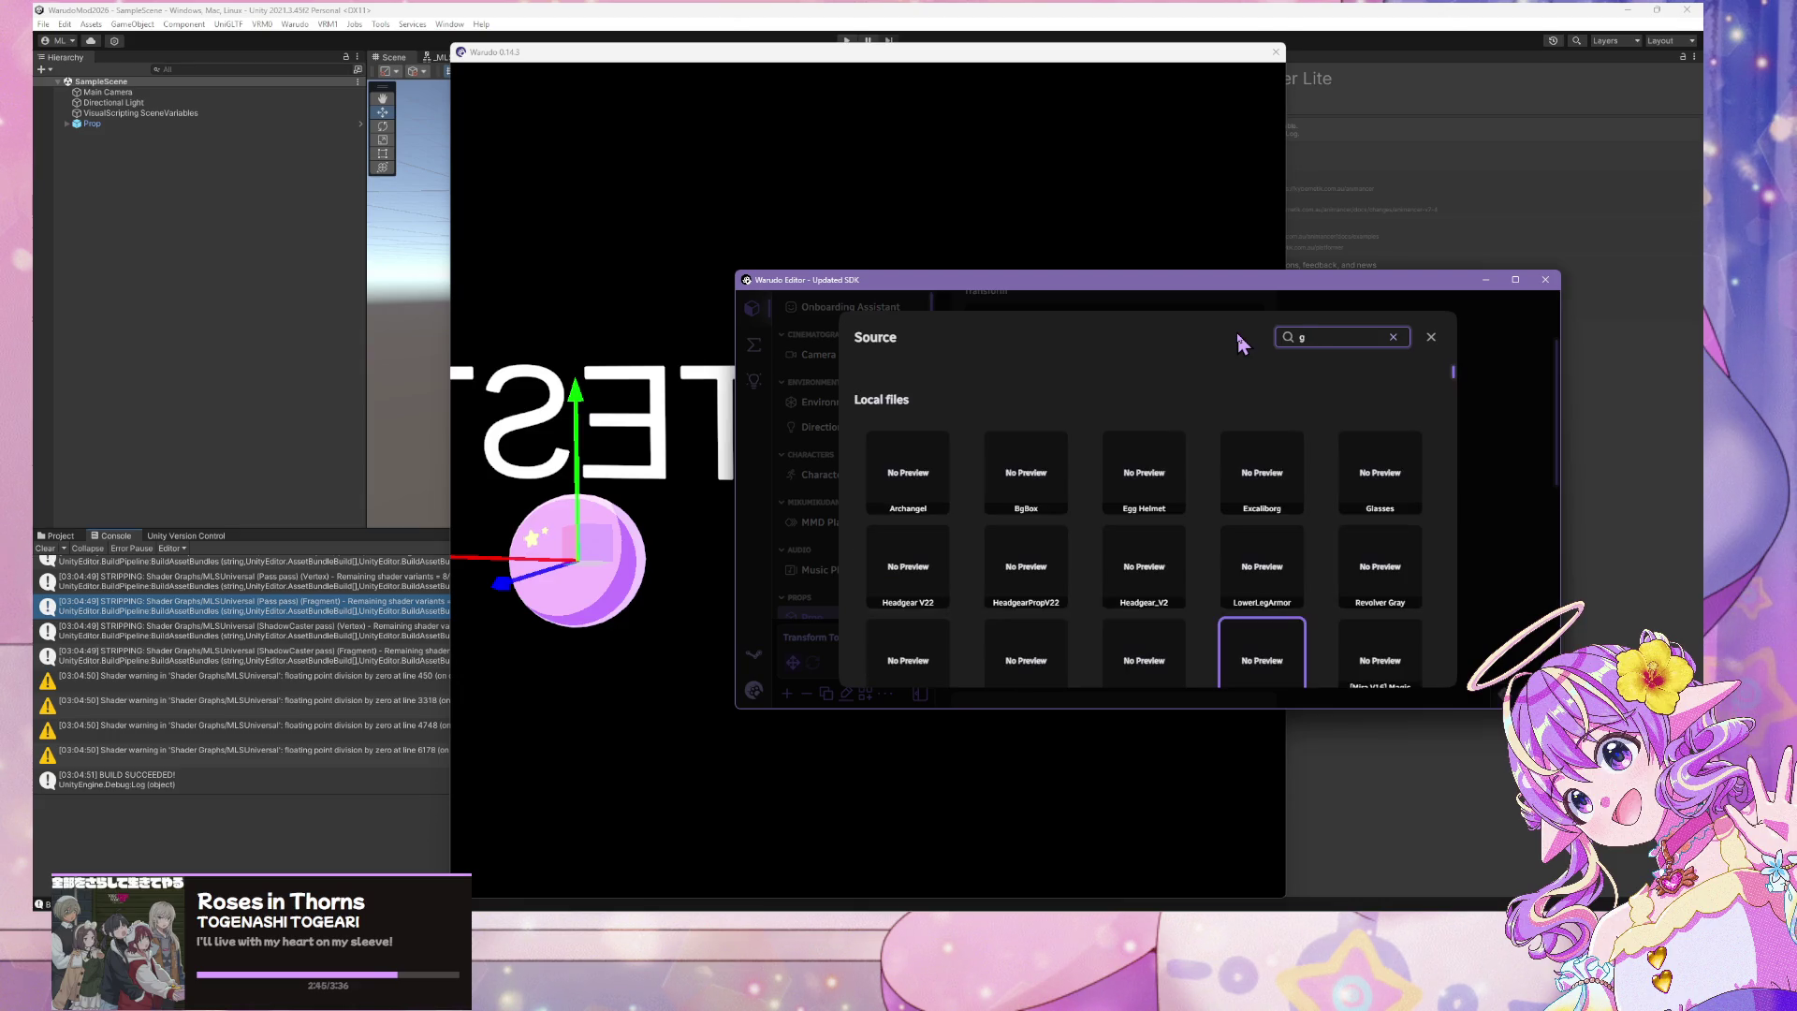
{"action": "type", "text": "lass"}
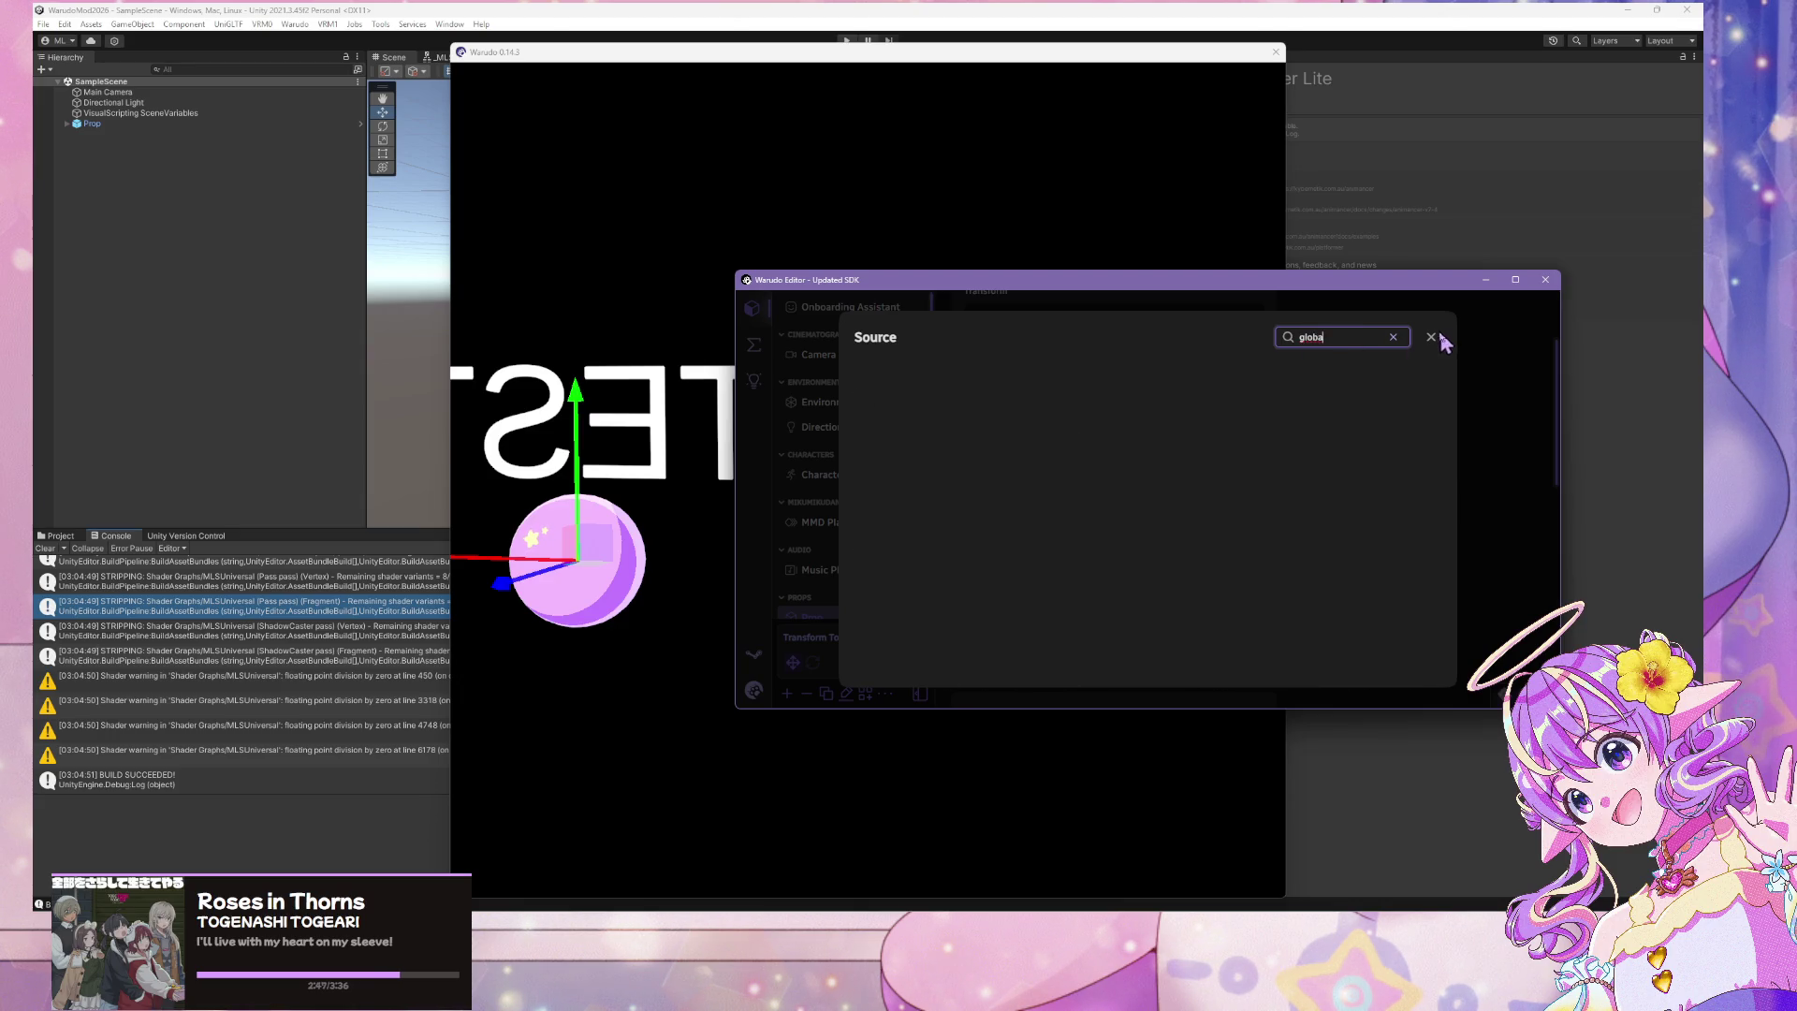
{"action": "left_click", "coordinate": [1431, 337]}
{"action": "left_click", "coordinate": [1255, 532]}
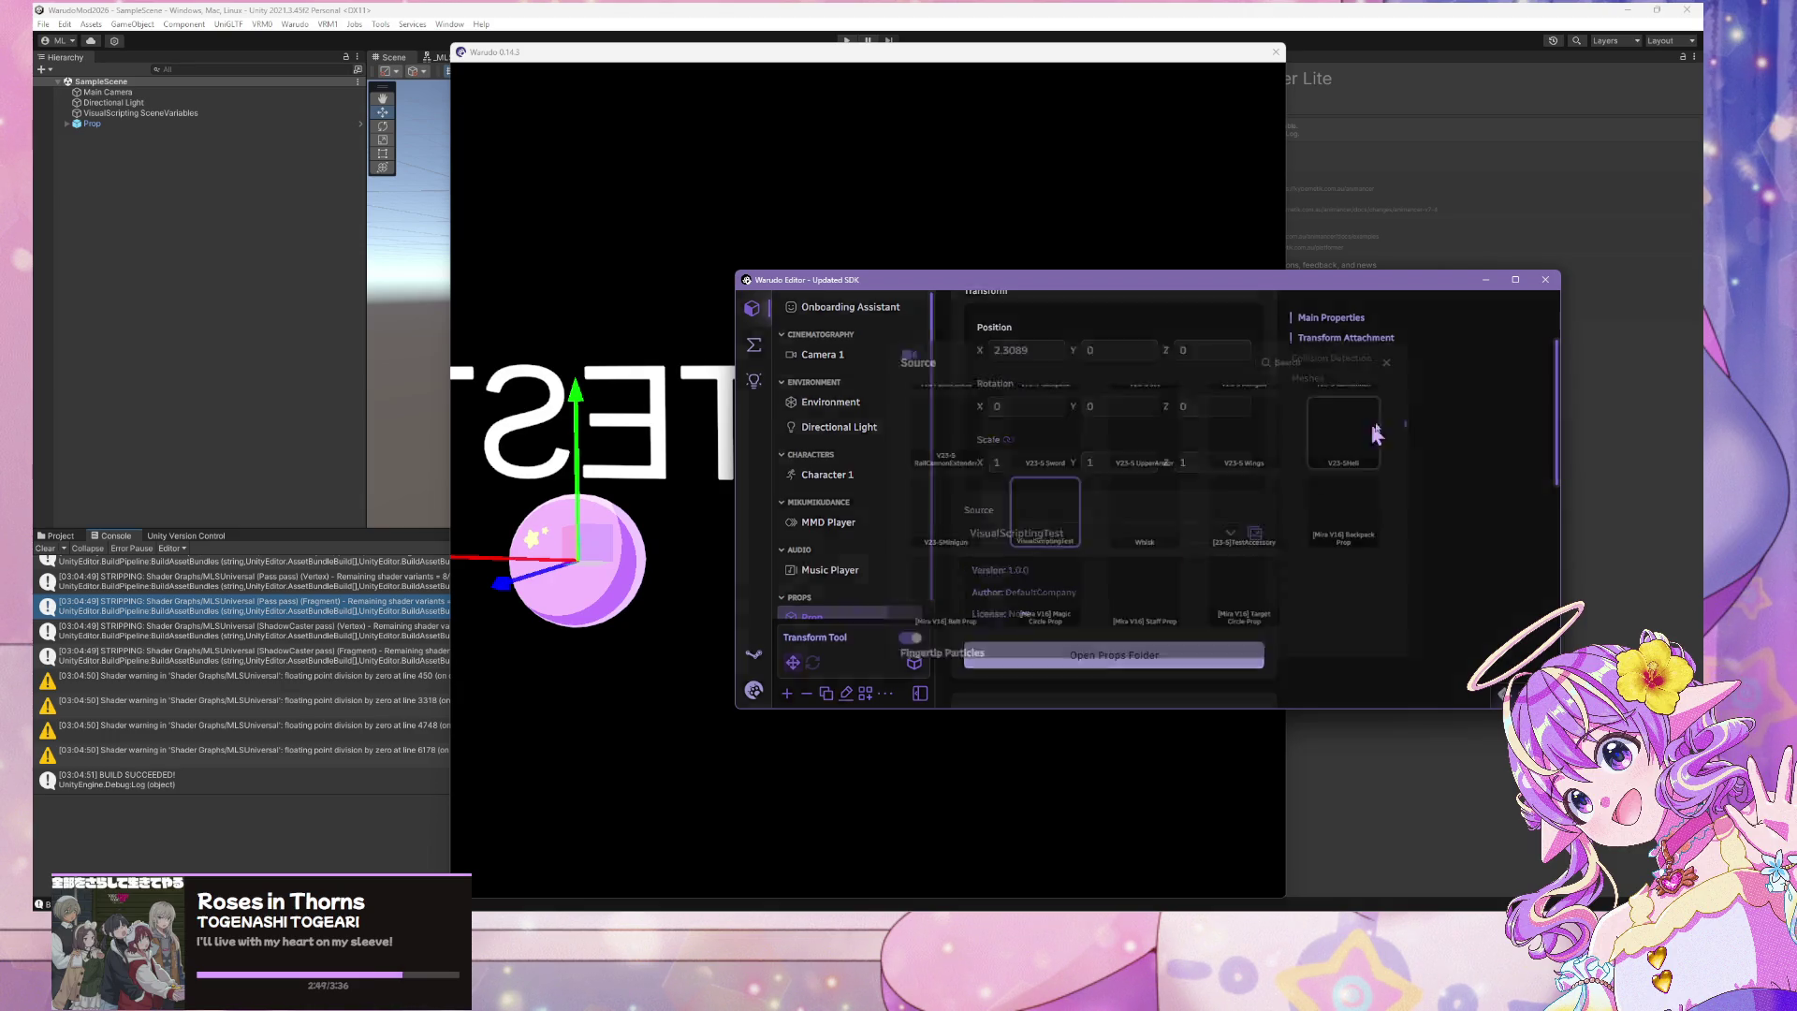
{"action": "left_click", "coordinate": [1376, 340]}
{"action": "type", "text": "globa"}
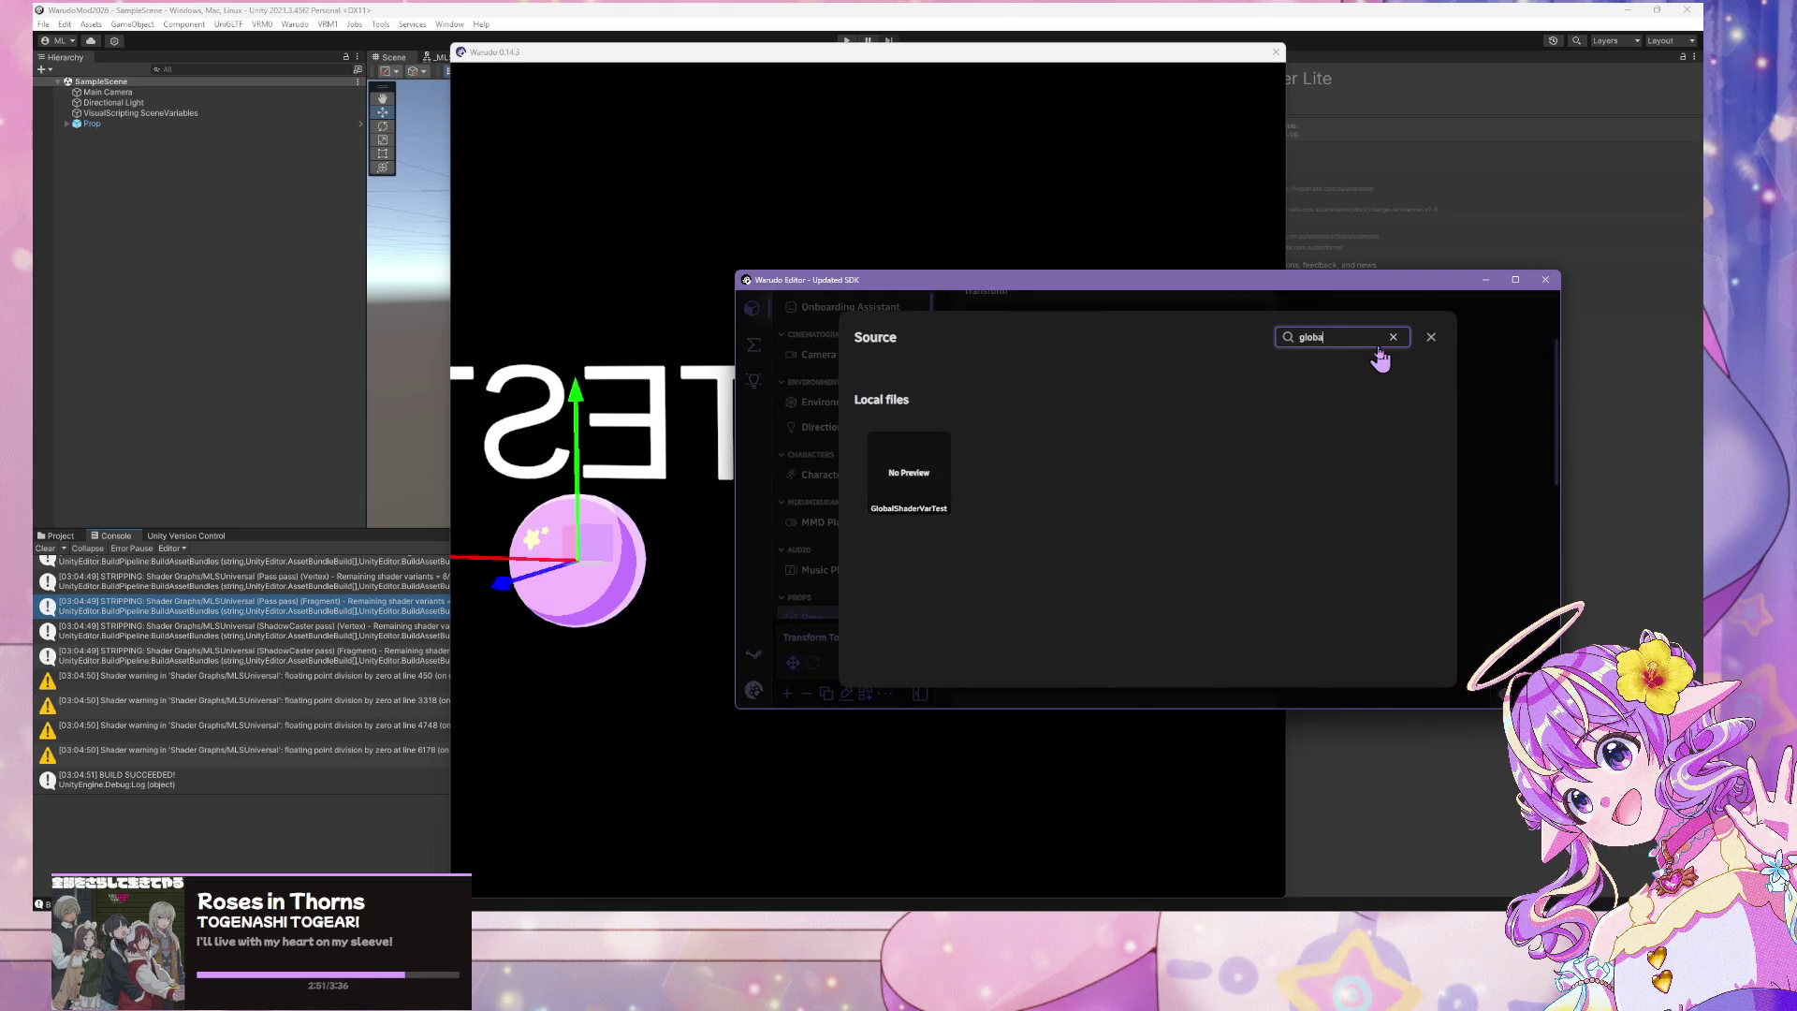
{"action": "left_click", "coordinate": [913, 473]}
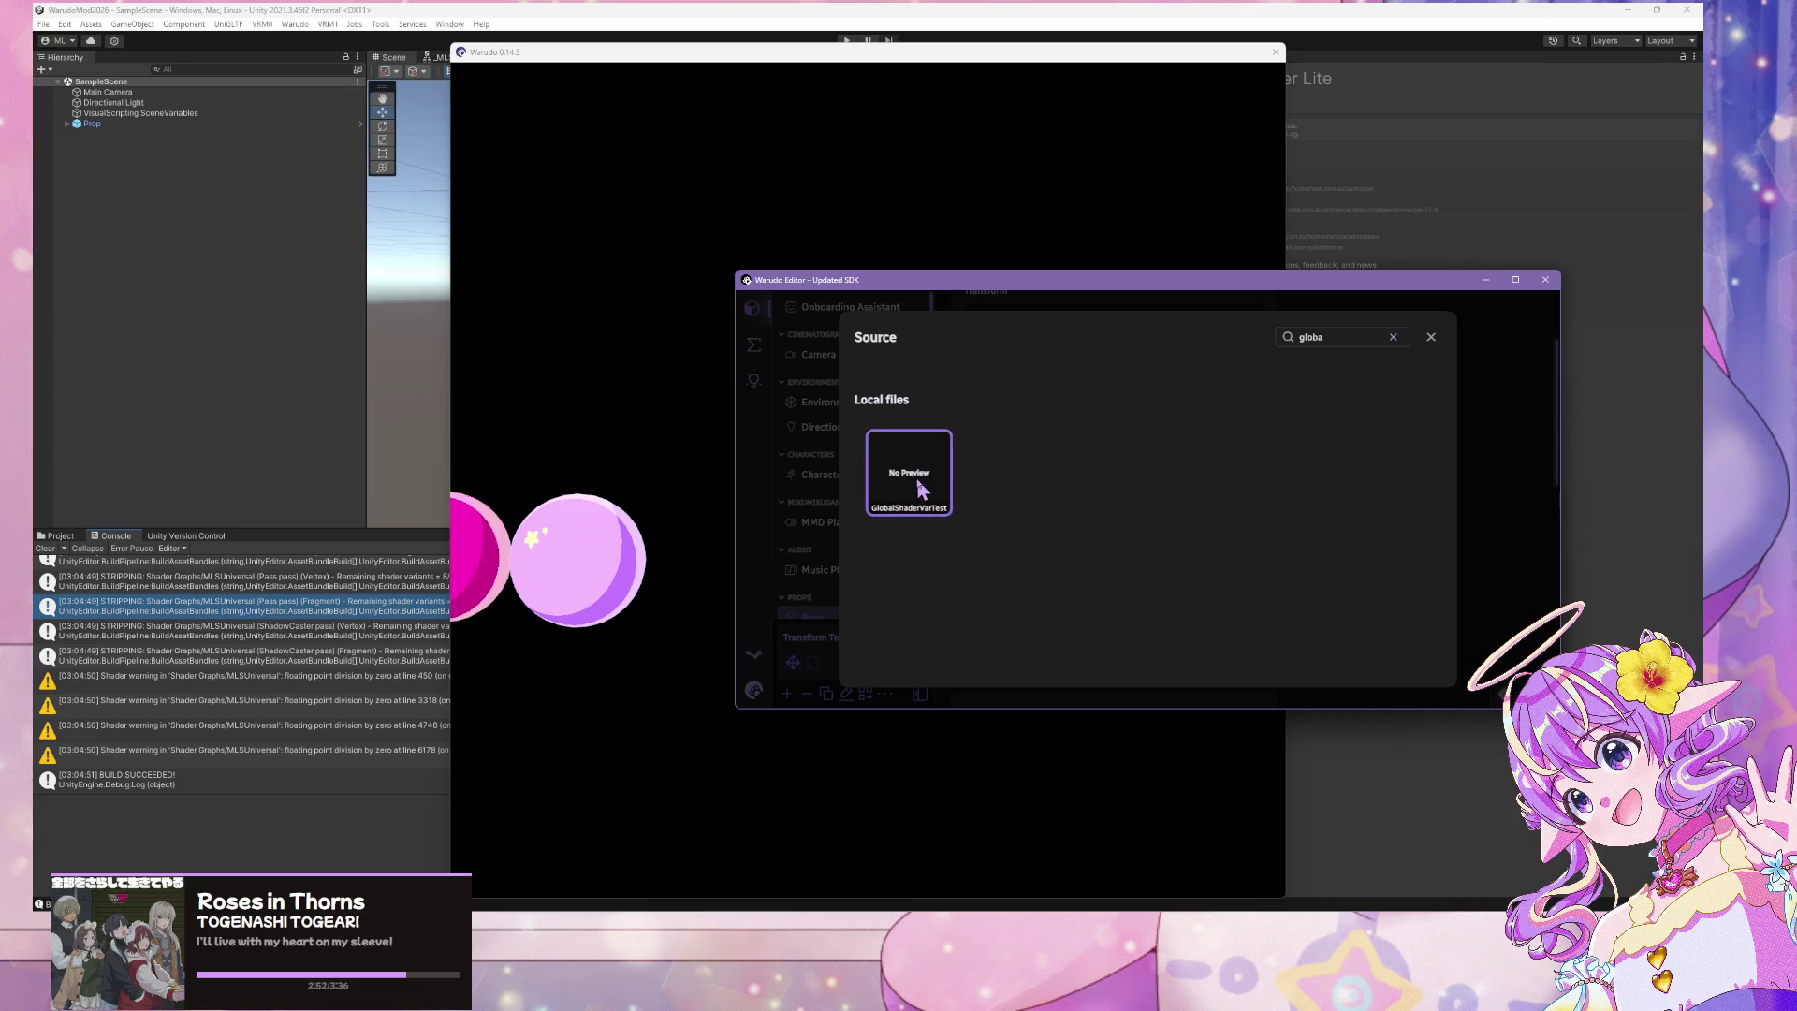
{"action": "left_click", "coordinate": [1432, 337]}
Orbit and zoom the Warudo preview to frame the magenta and lilac spheres
{"action": "left_click_drag", "start_coordinate": [1034, 280], "coordinate": [1436, 280]}
{"action": "left_click", "coordinate": [739, 454]}
{"action": "left_click_drag", "start_coordinate": [760, 447], "coordinate": [1364, 393]}
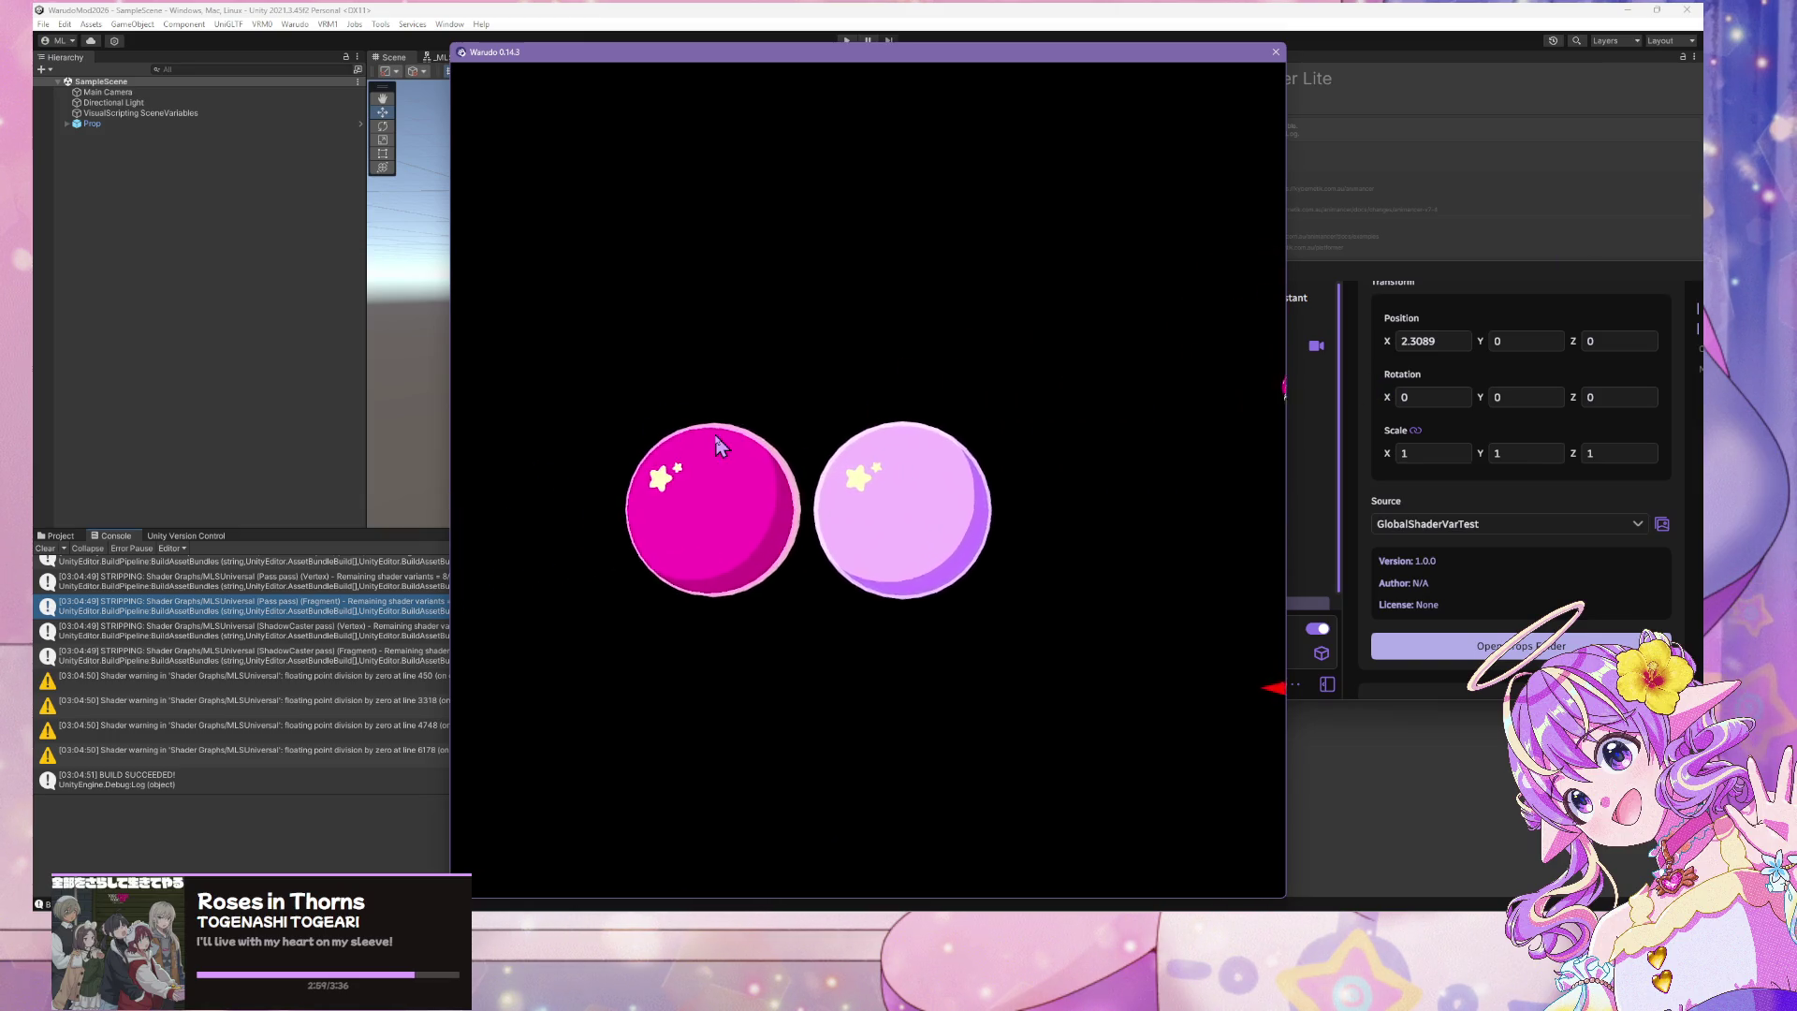
{"action": "scroll", "coordinate": [718, 434], "scroll_direction": "up", "scroll_amount": 3}
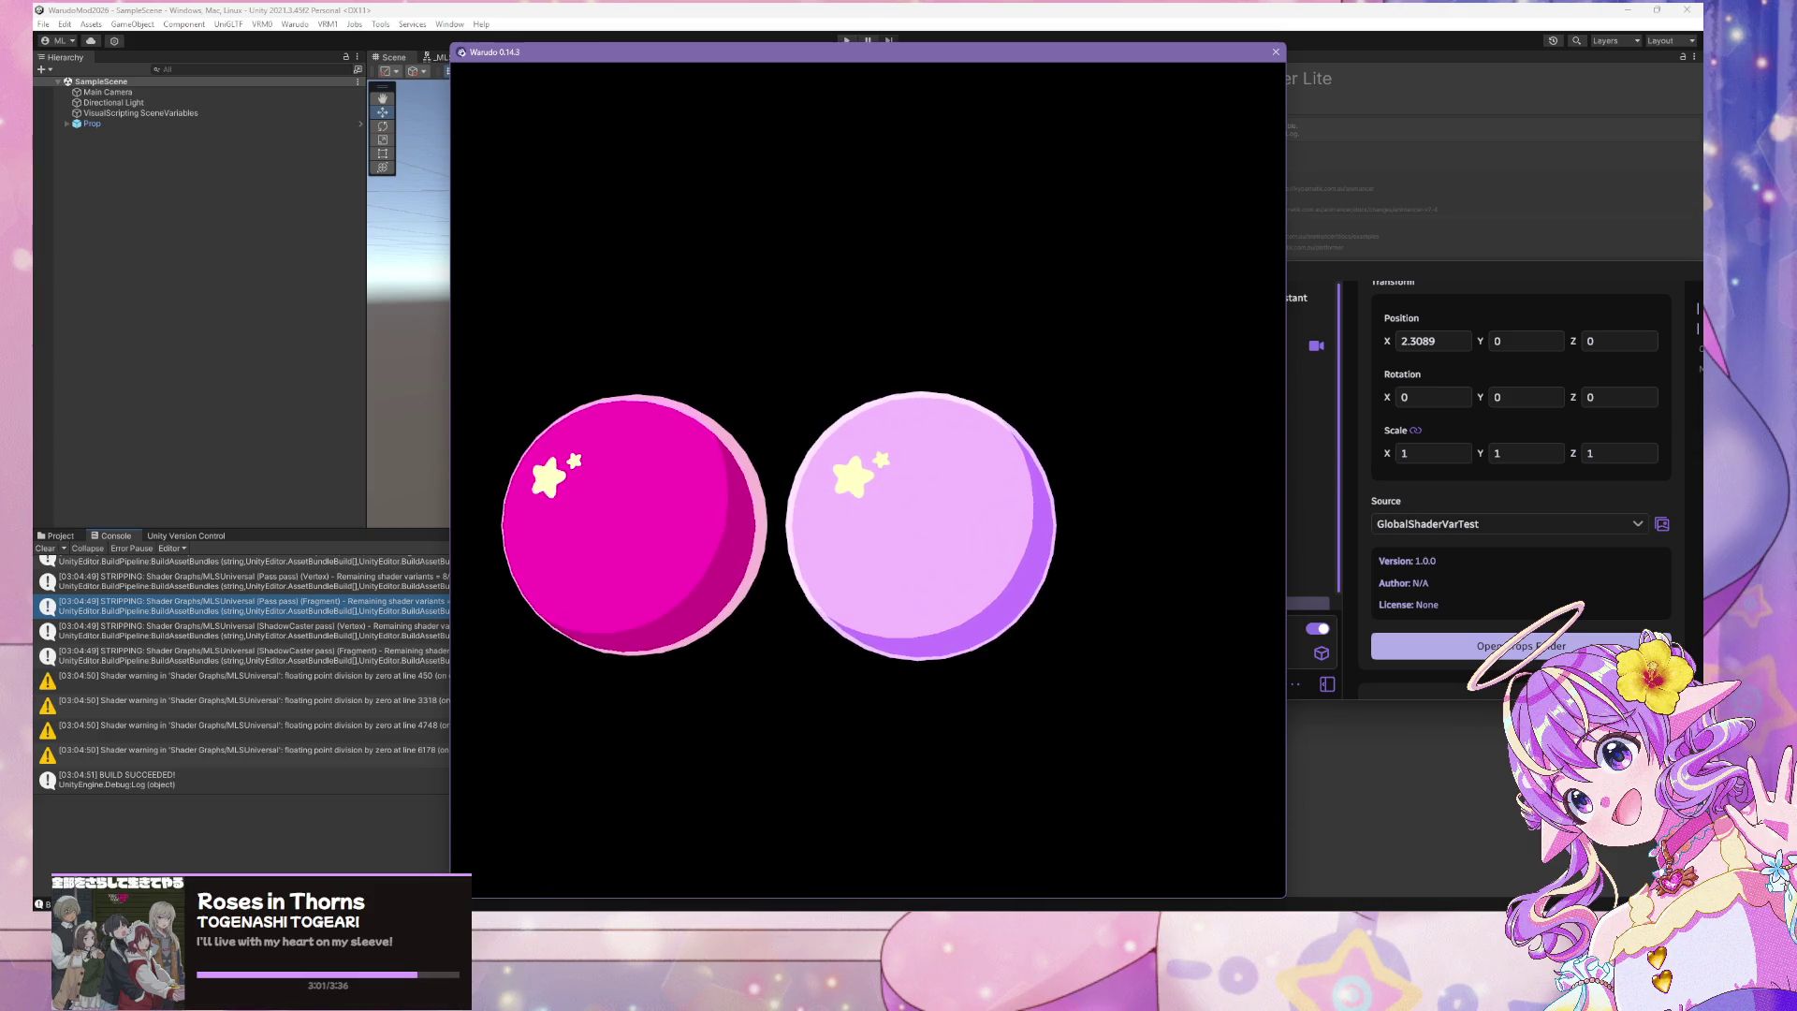
{"action": "key", "text": "alt+Tab"}
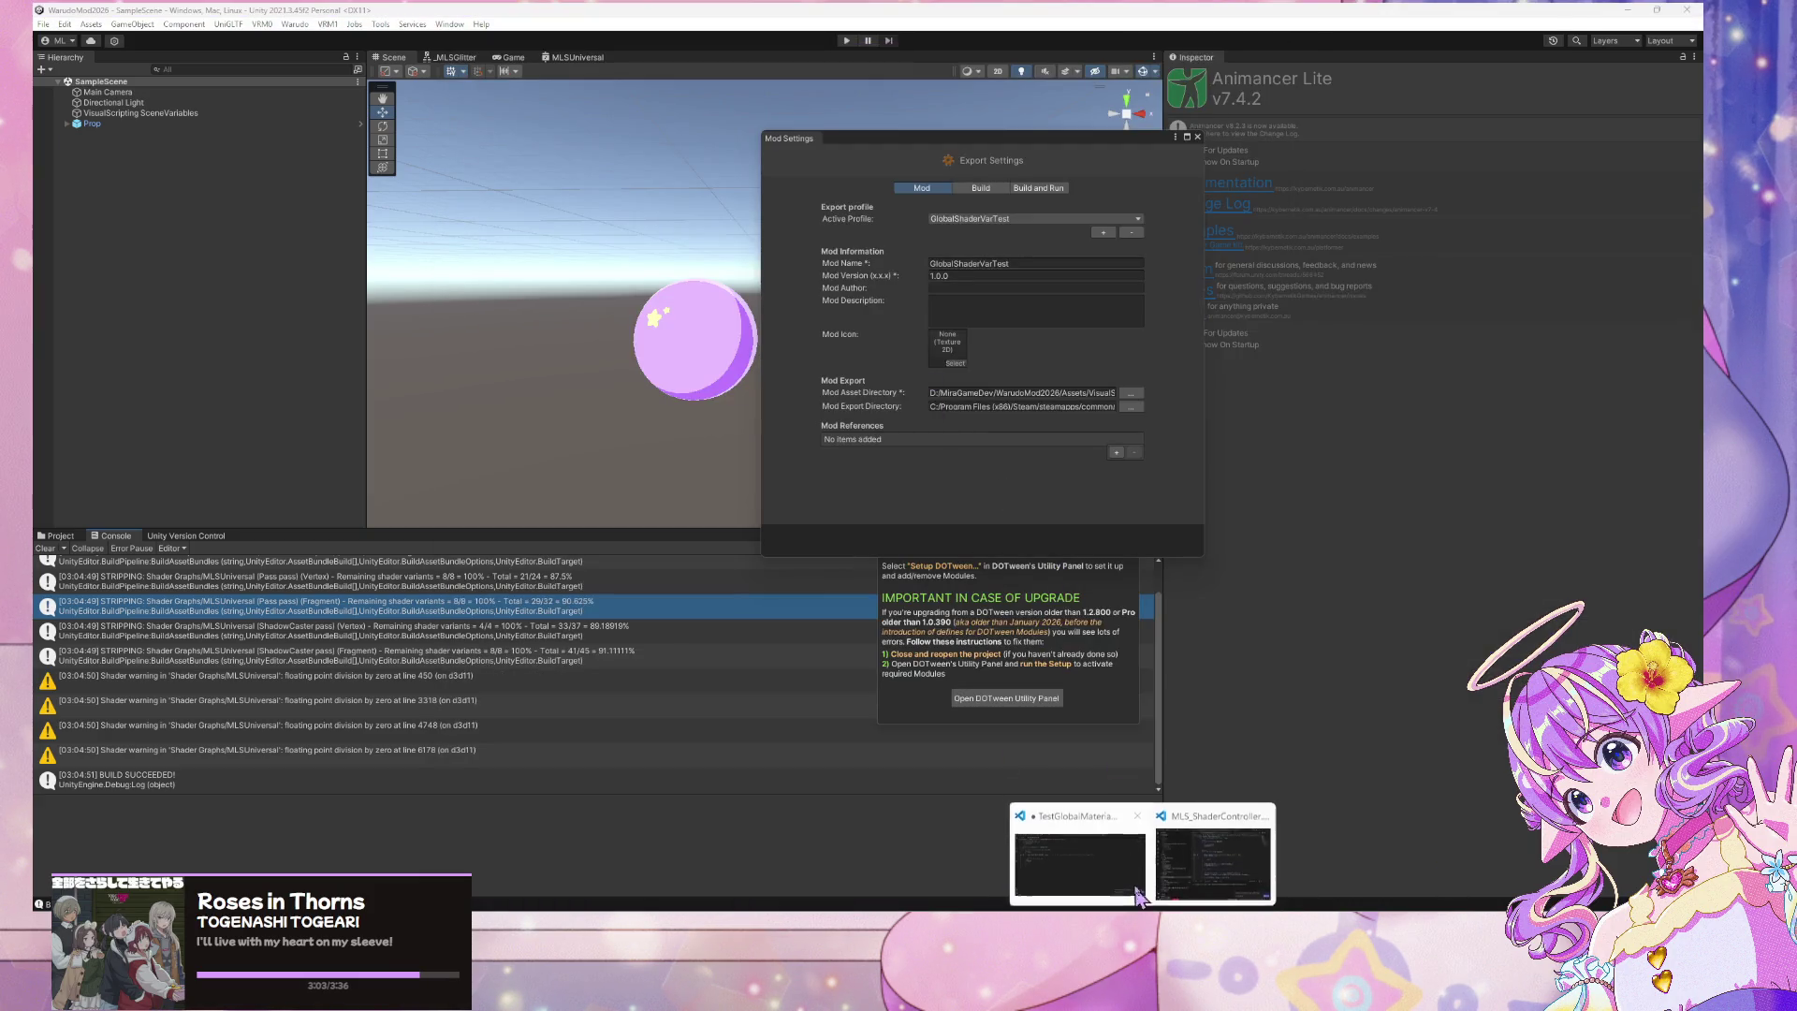
Save MLS_ShaderController in VS Code and confirm Warudo recompiled before returning to Unity
{"action": "mouse_move", "coordinate": [1212, 882]}
{"action": "mouse_move", "coordinate": [1124, 873]}
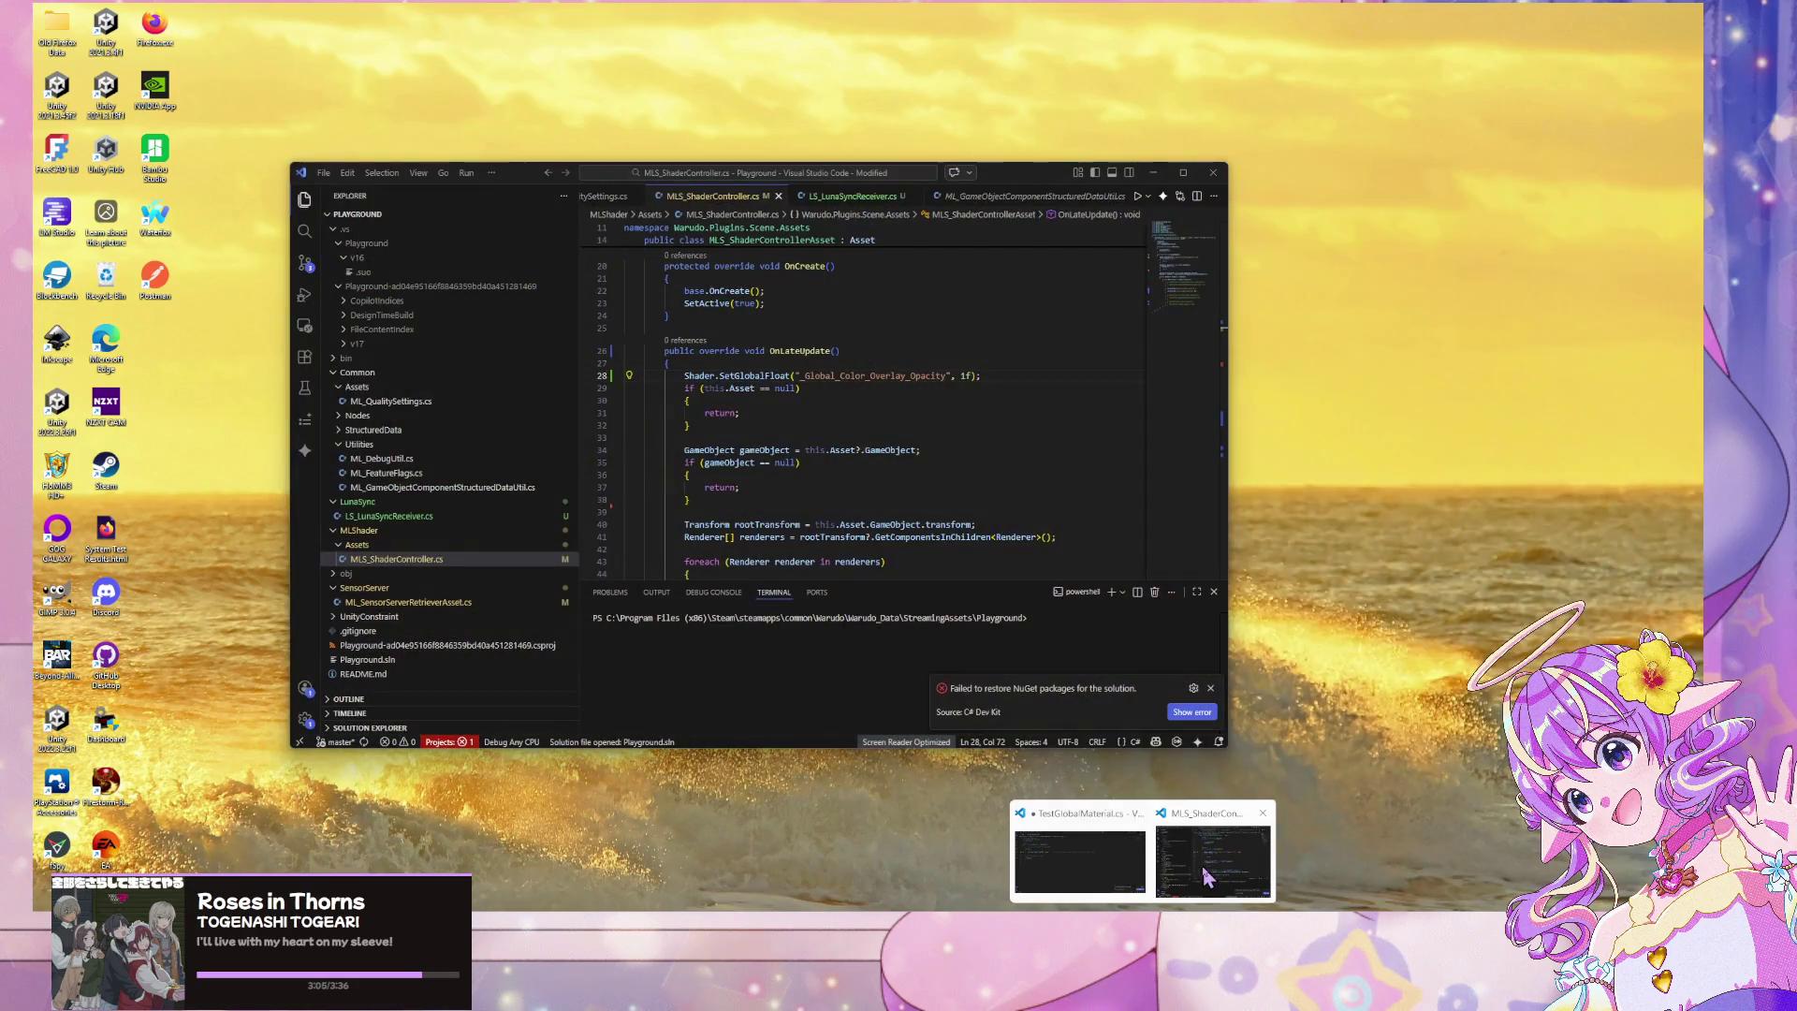
{"action": "left_click", "coordinate": [1187, 851]}
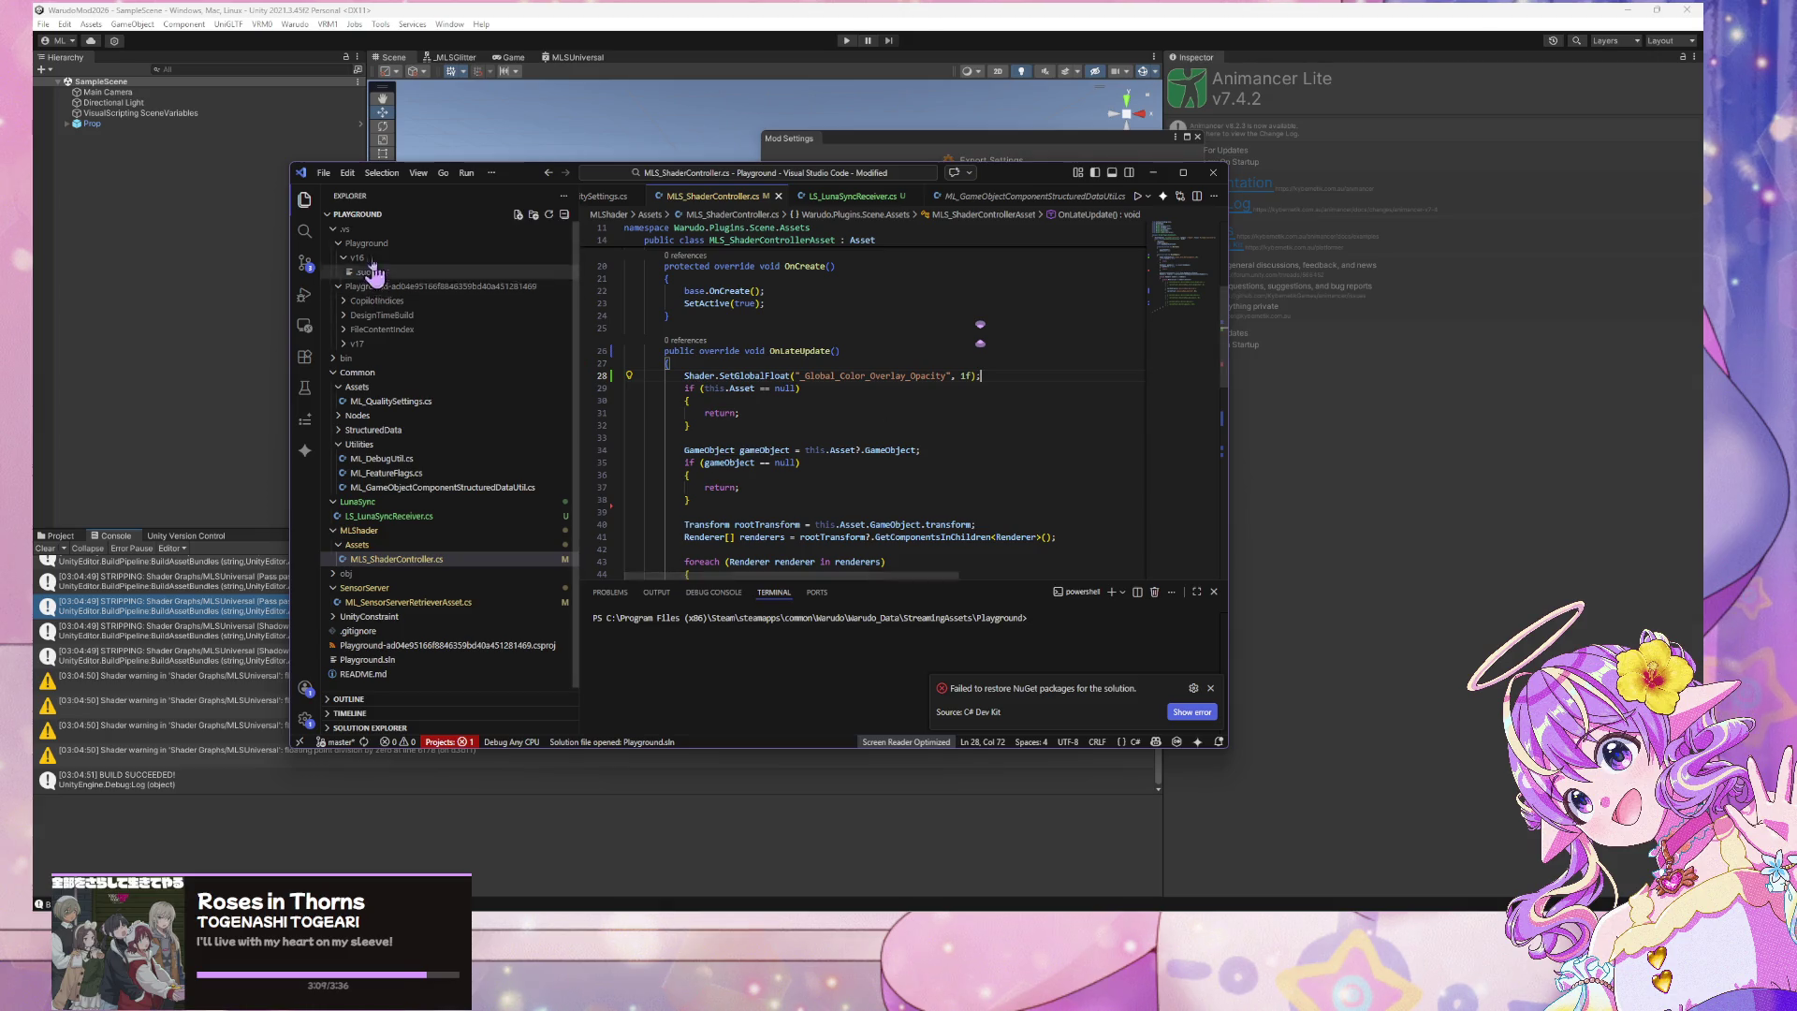
{"action": "key", "text": "ctrl+s"}
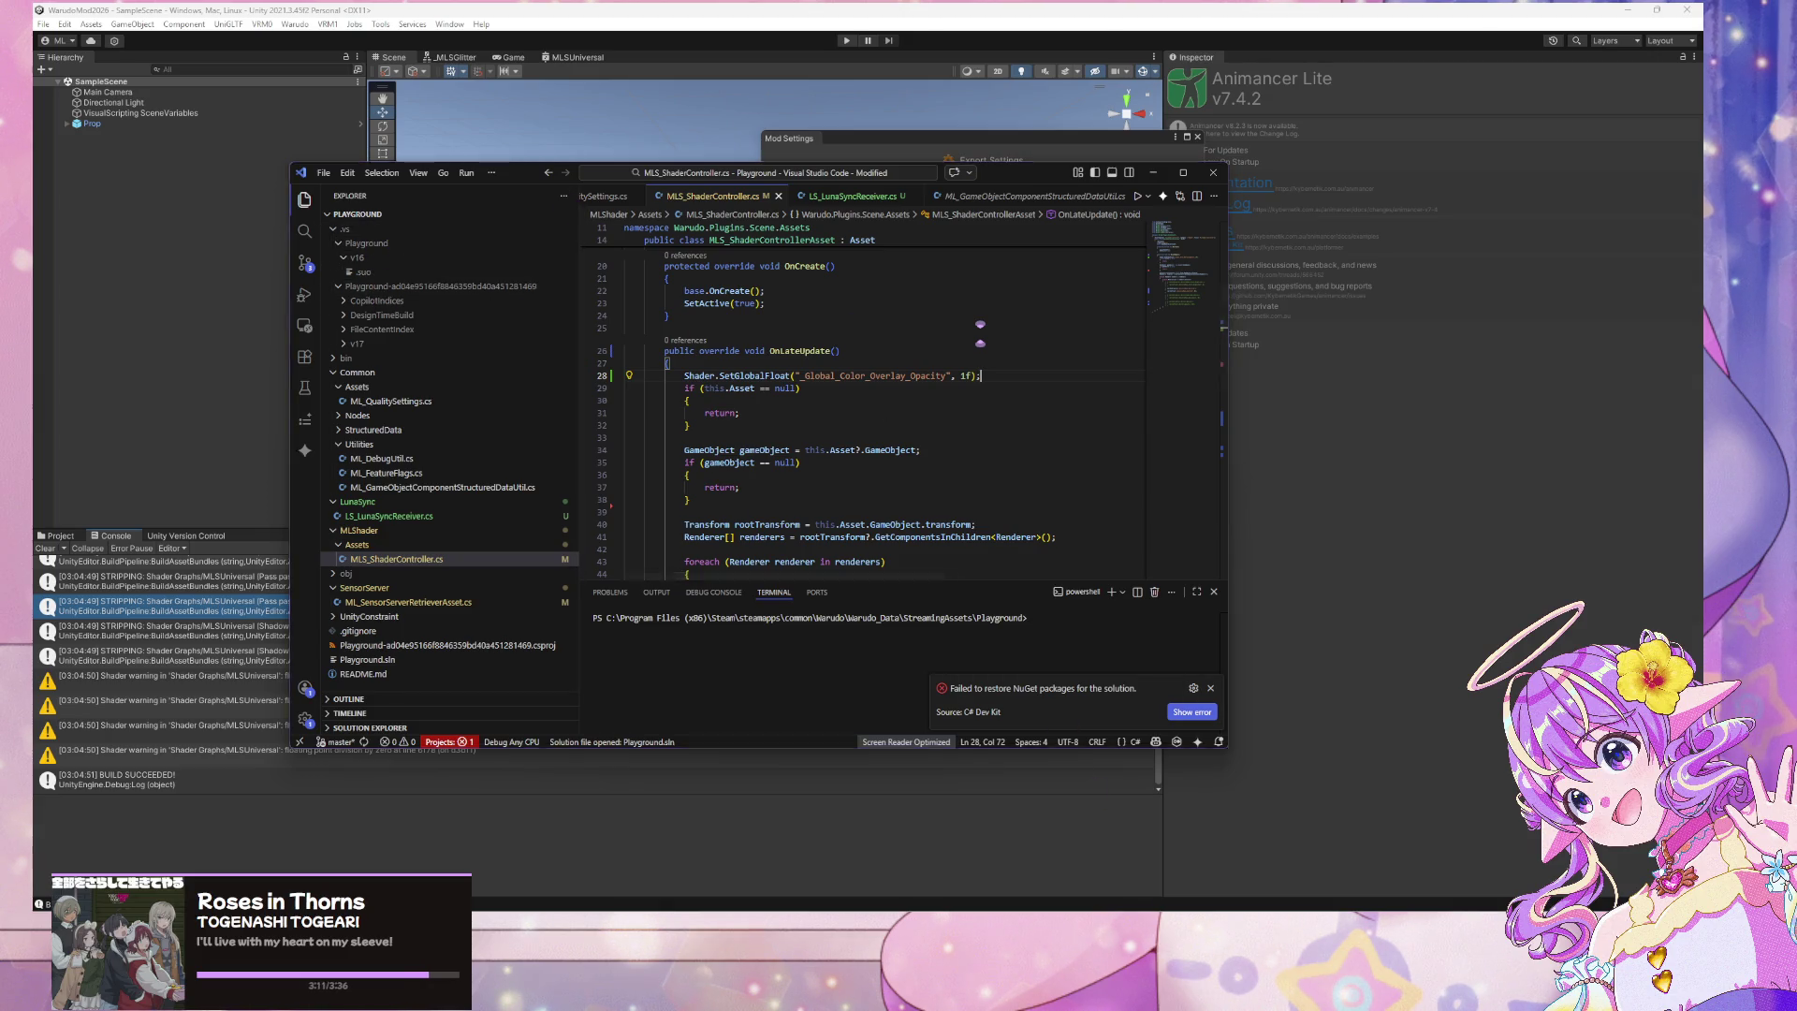
{"action": "key", "text": "alt+Tab"}
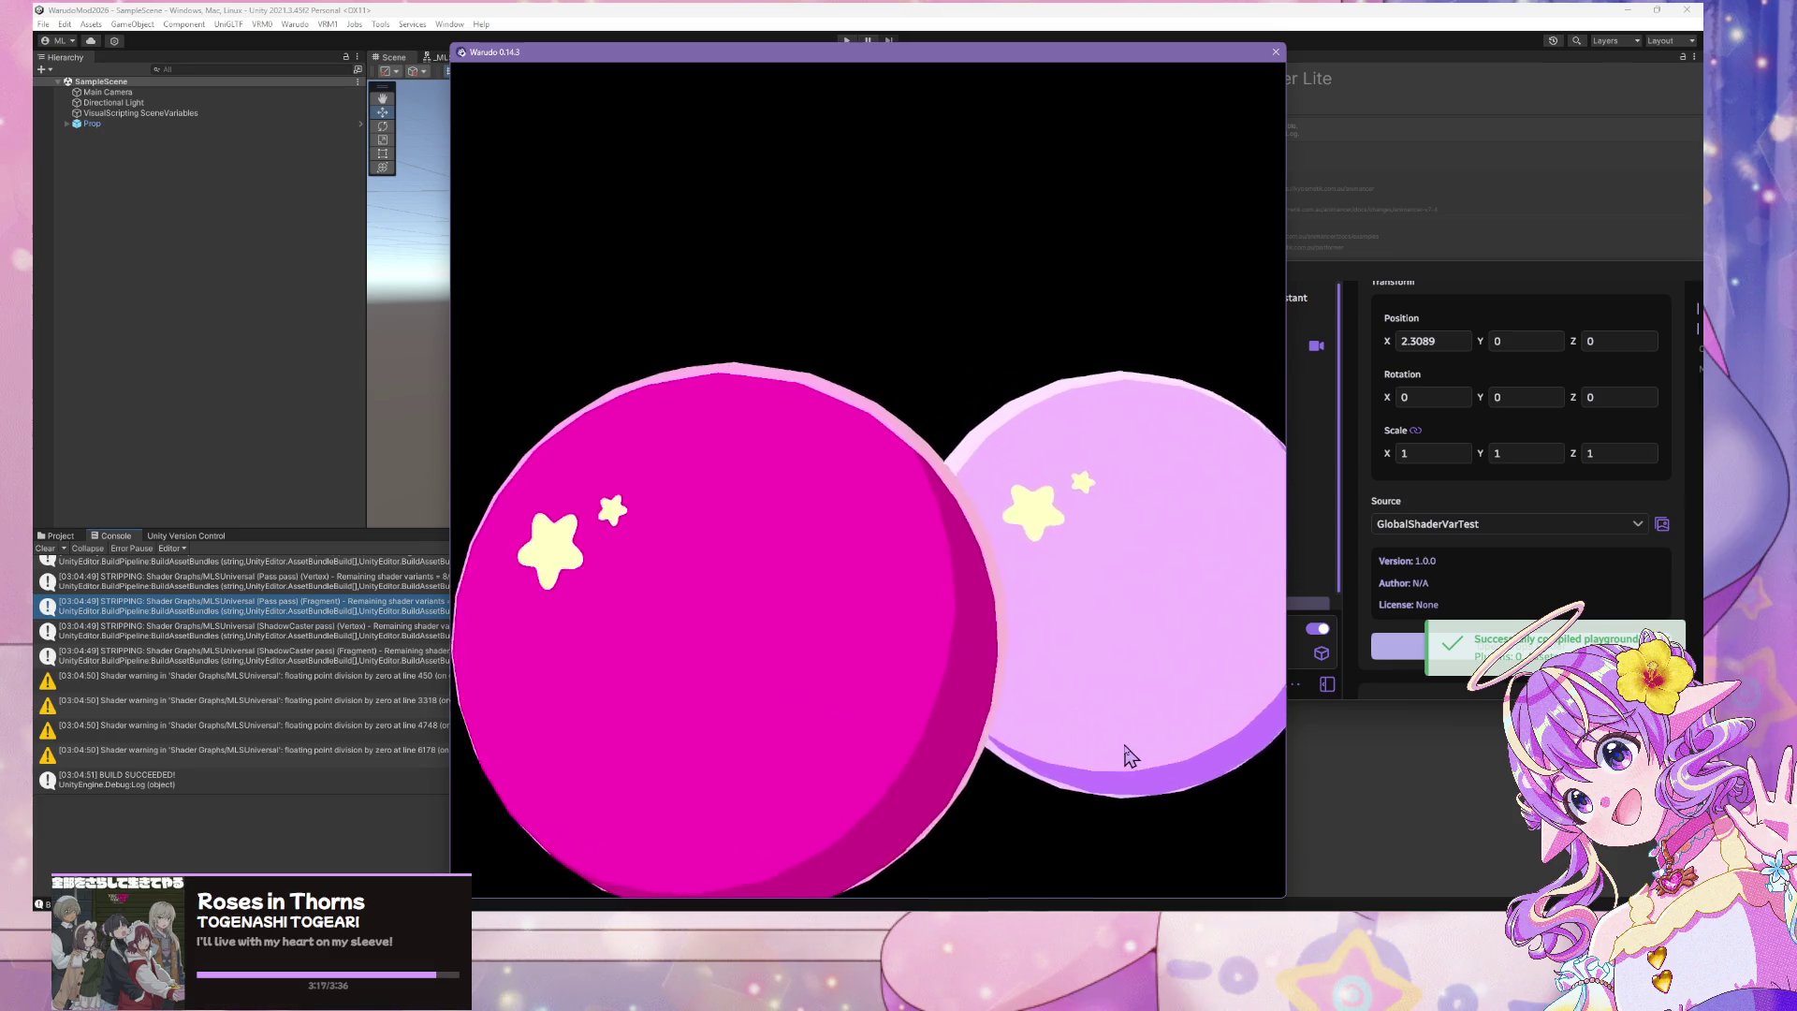
{"action": "left_click", "coordinate": [388, 459]}
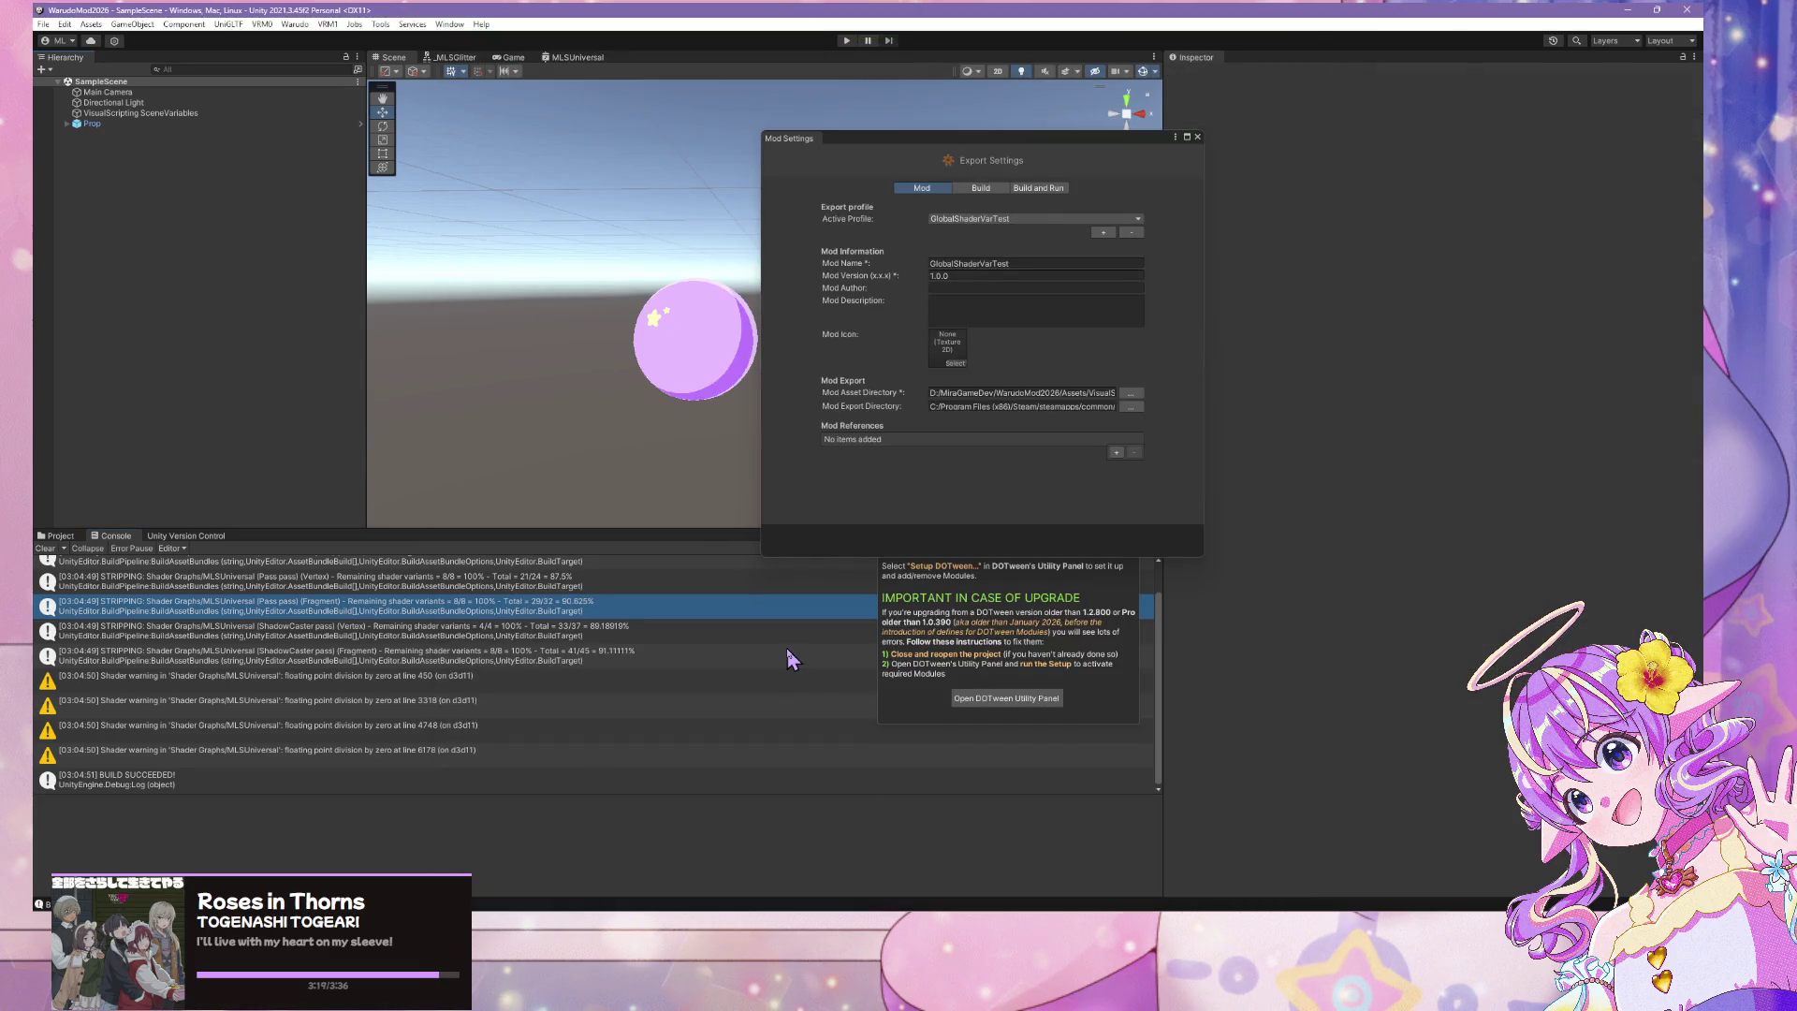
{"action": "mouse_move", "coordinate": [884, 936]}
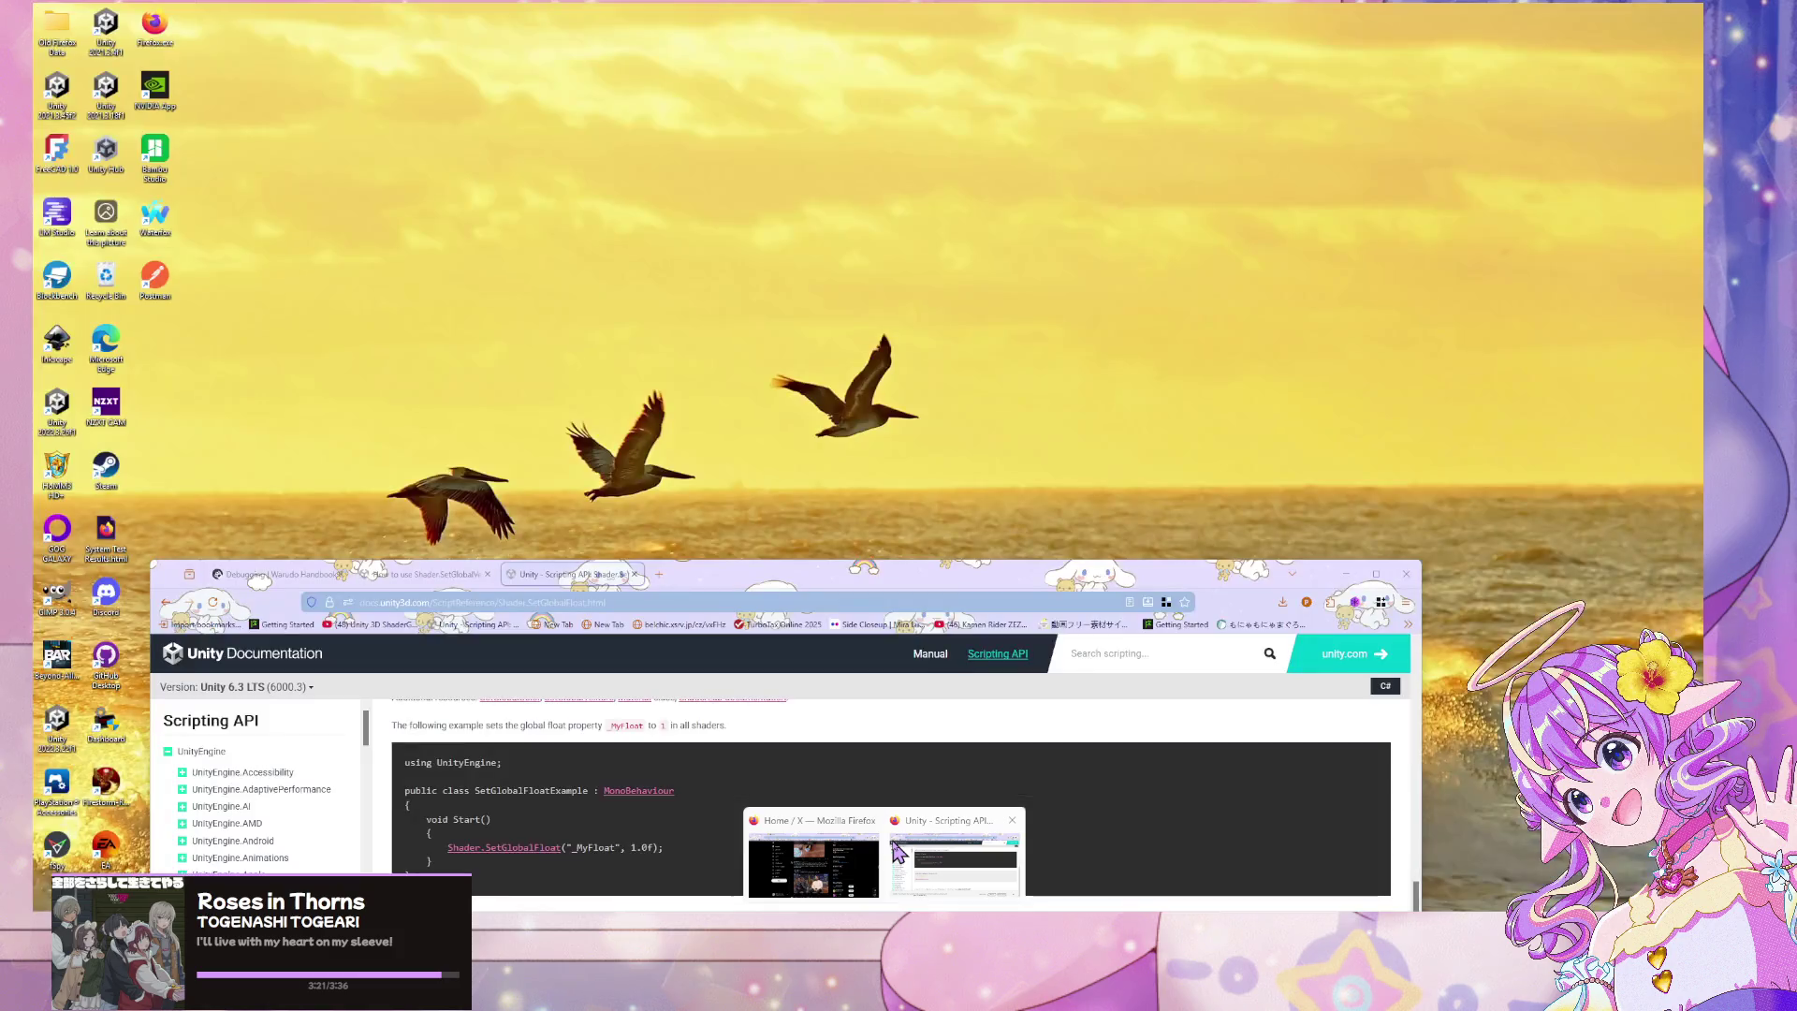
{"action": "left_click", "coordinate": [897, 851]}
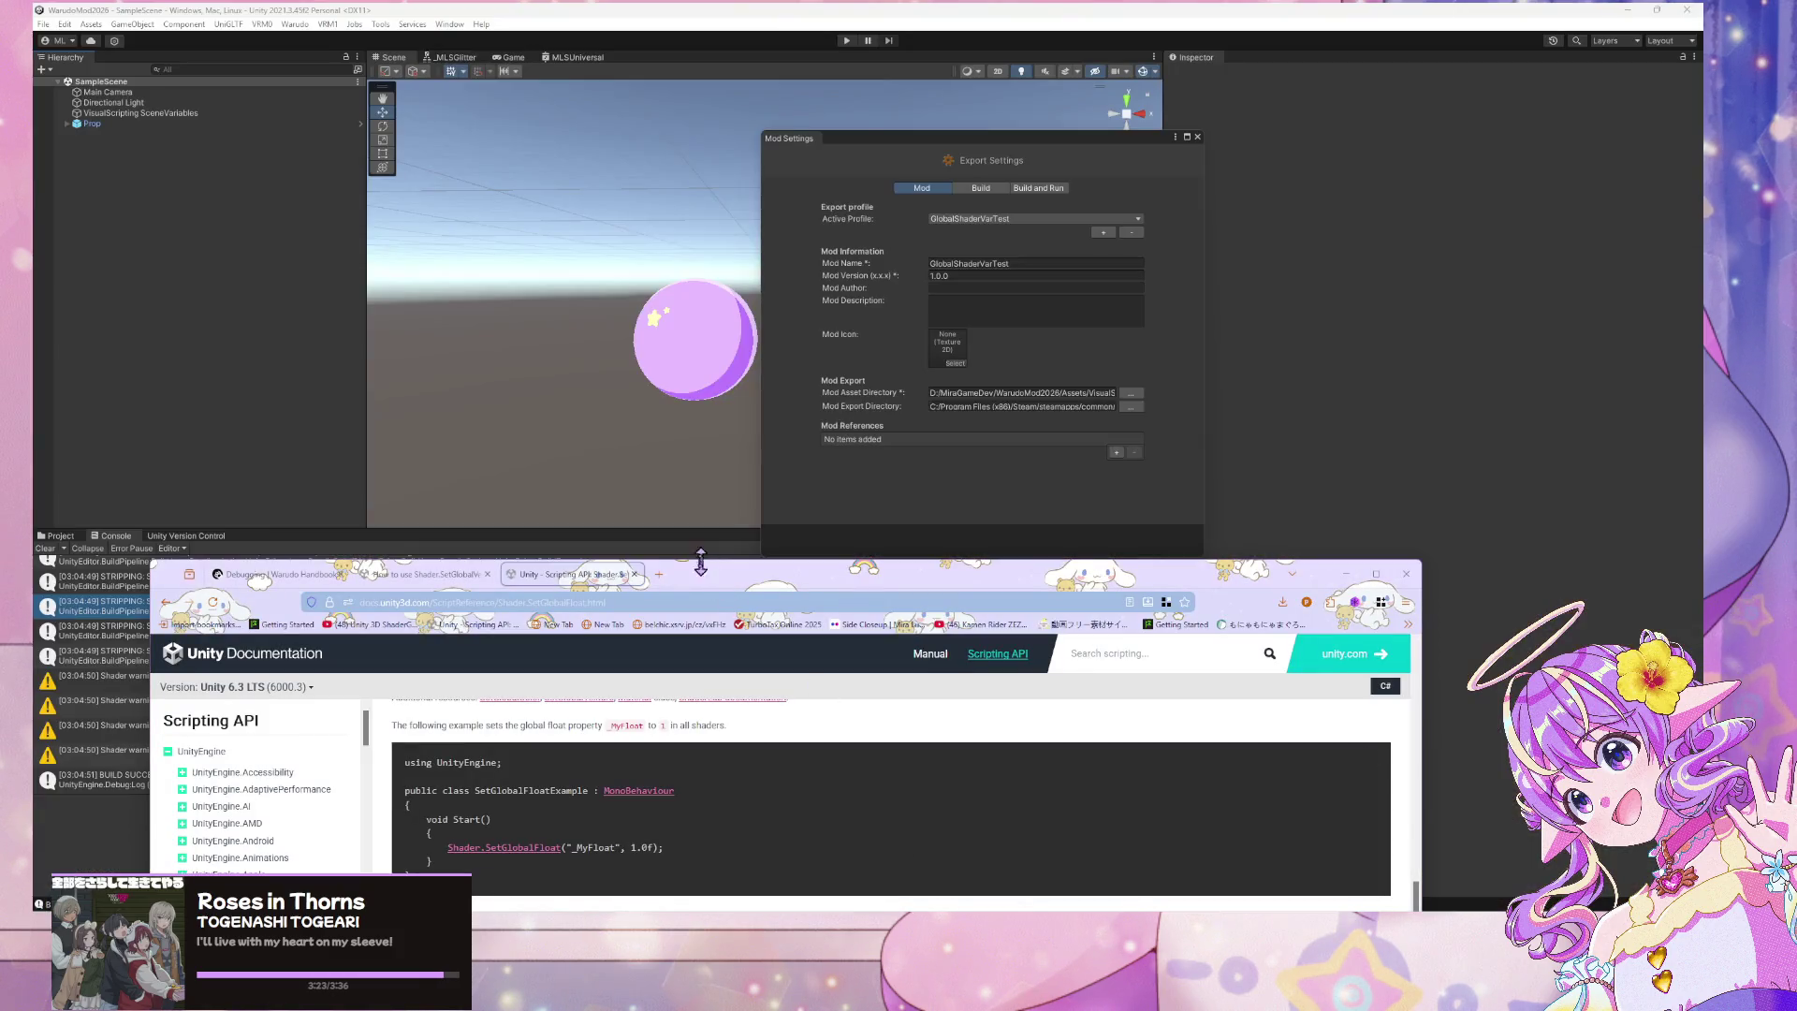
{"action": "left_click_drag", "start_coordinate": [630, 578], "coordinate": [873, 329]}
{"action": "left_click", "coordinate": [664, 326]}
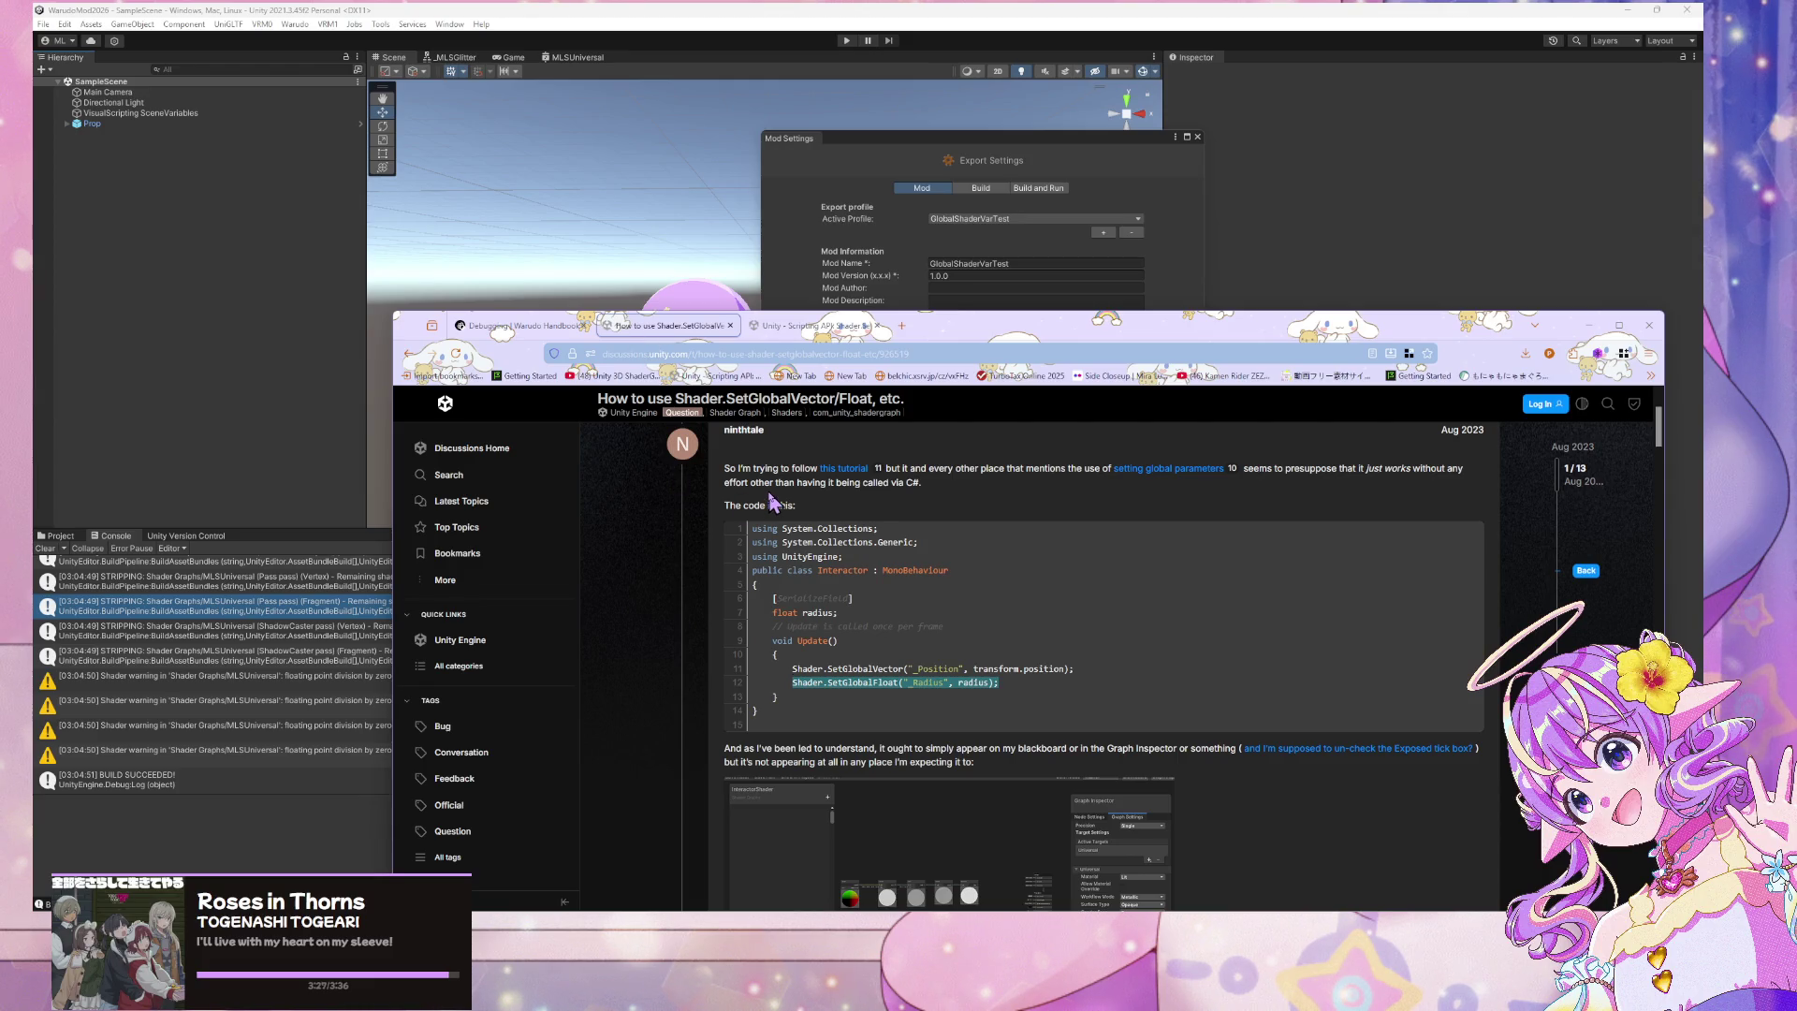
{"action": "scroll", "coordinate": [773, 504], "scroll_direction": "down", "scroll_amount": 5}
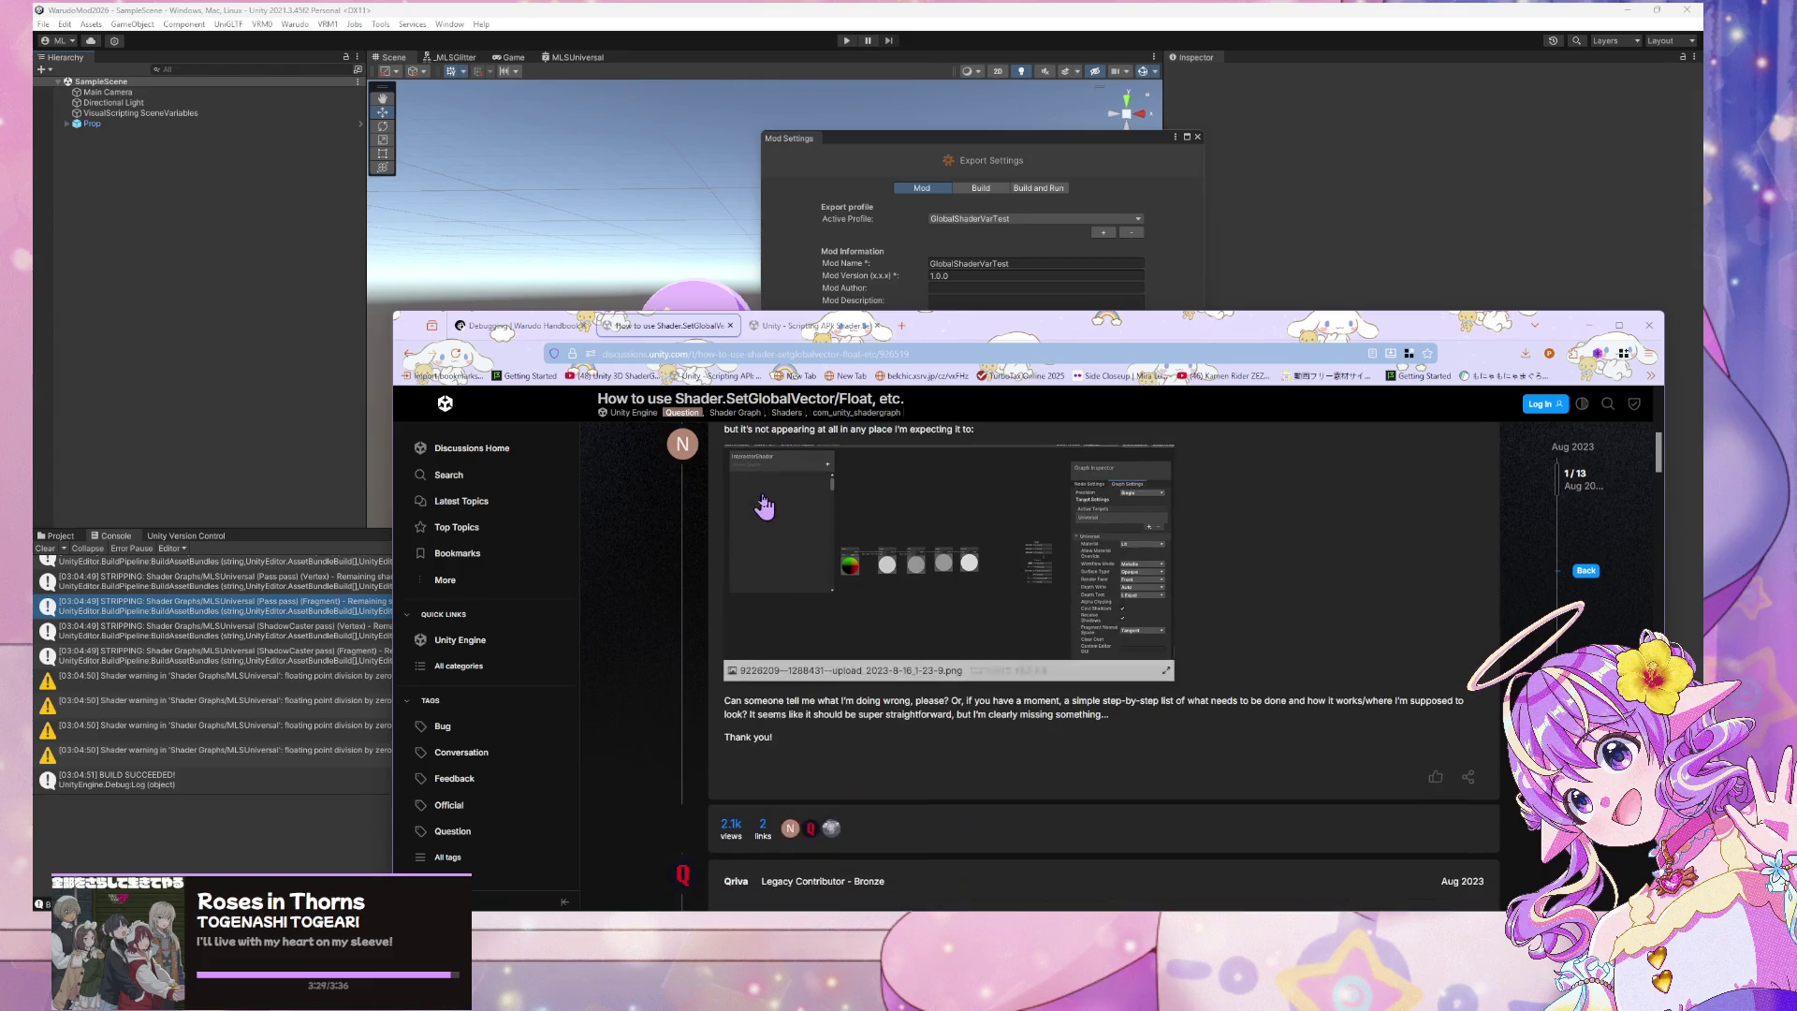
{"action": "scroll", "coordinate": [764, 506], "scroll_direction": "down", "scroll_amount": 6}
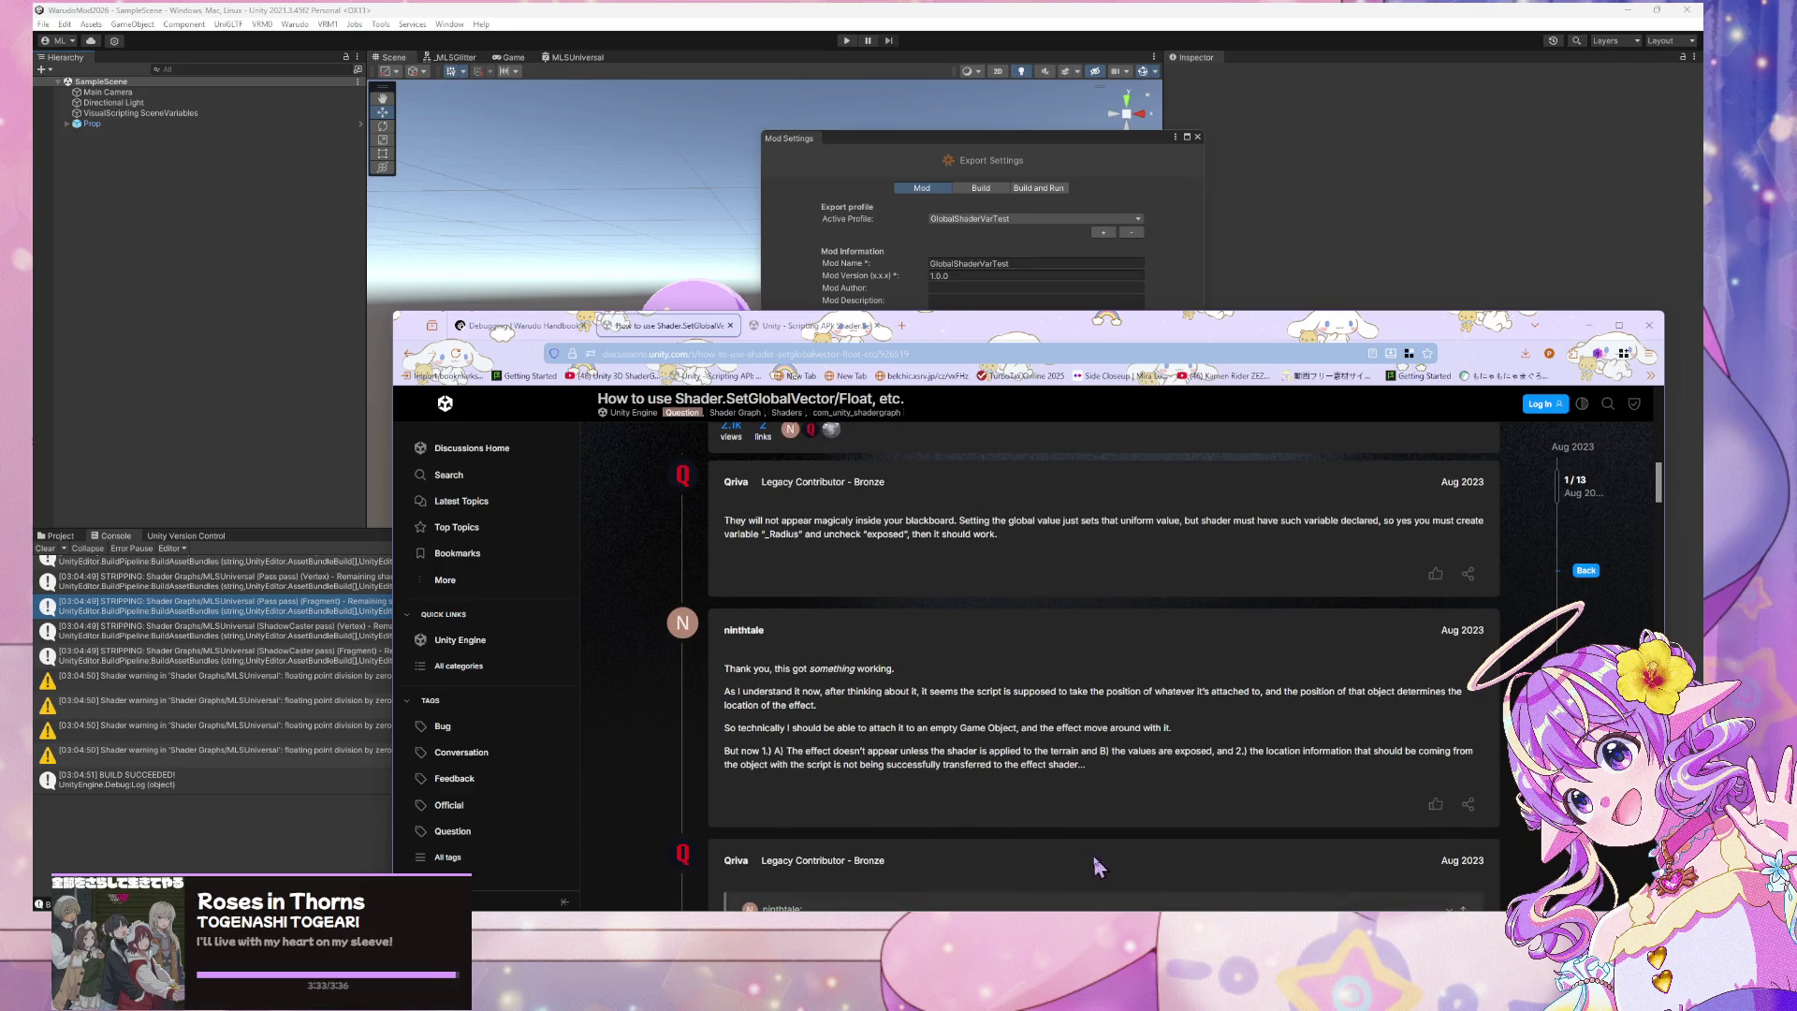
{"action": "key", "text": "alt+Tab"}
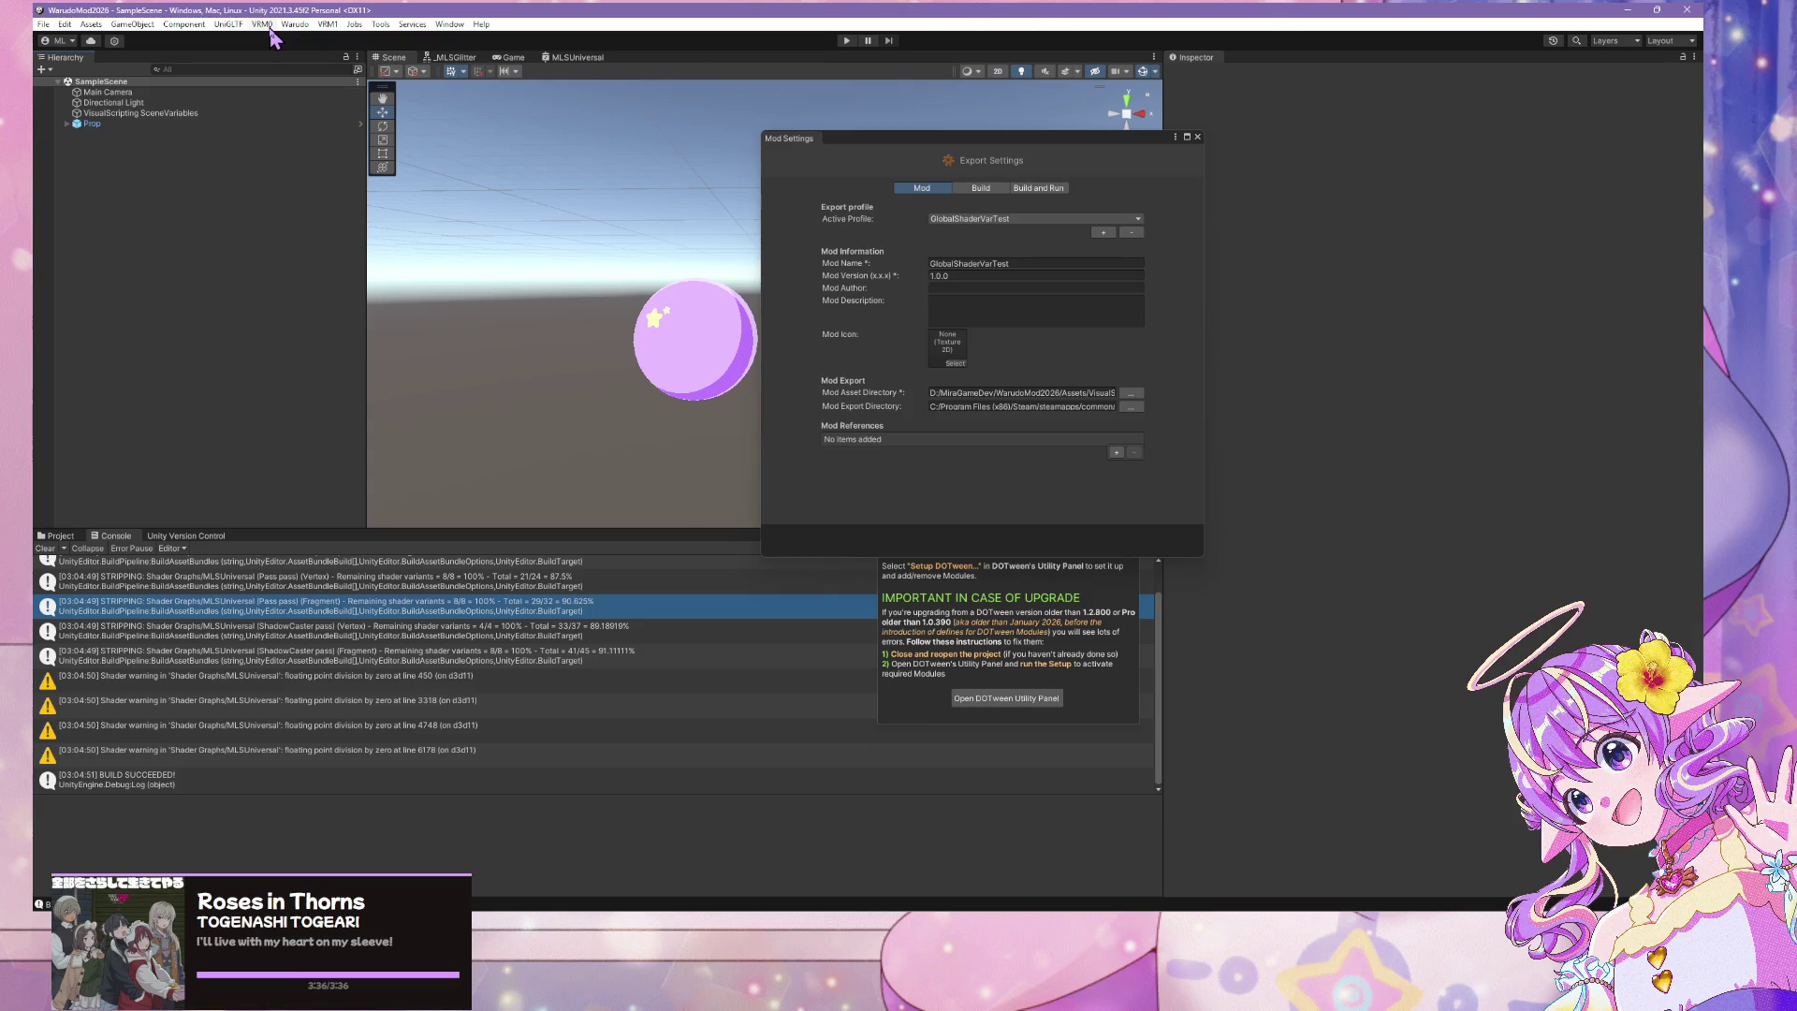
Select Prop > Sphere in the Hierarchy and open its material's MLSUniversal shader graph
{"action": "left_click", "coordinate": [717, 370]}
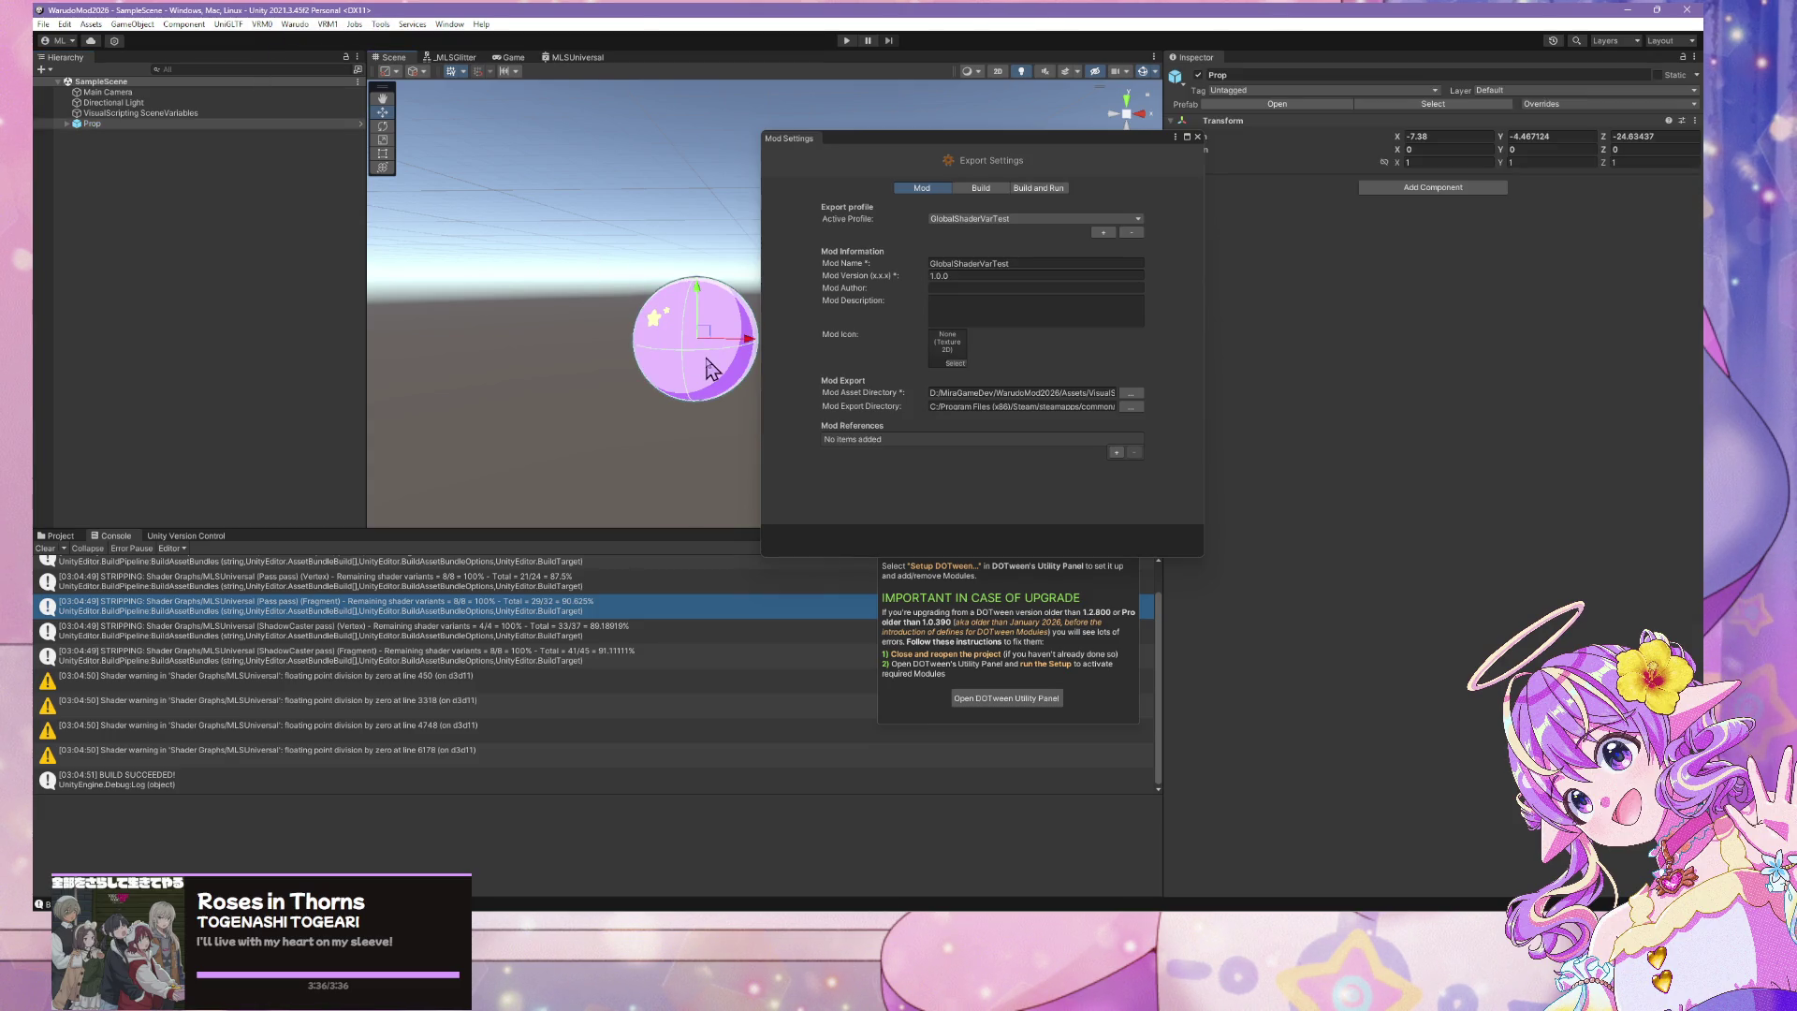
{"action": "left_click", "coordinate": [67, 123]}
{"action": "left_click", "coordinate": [105, 134]}
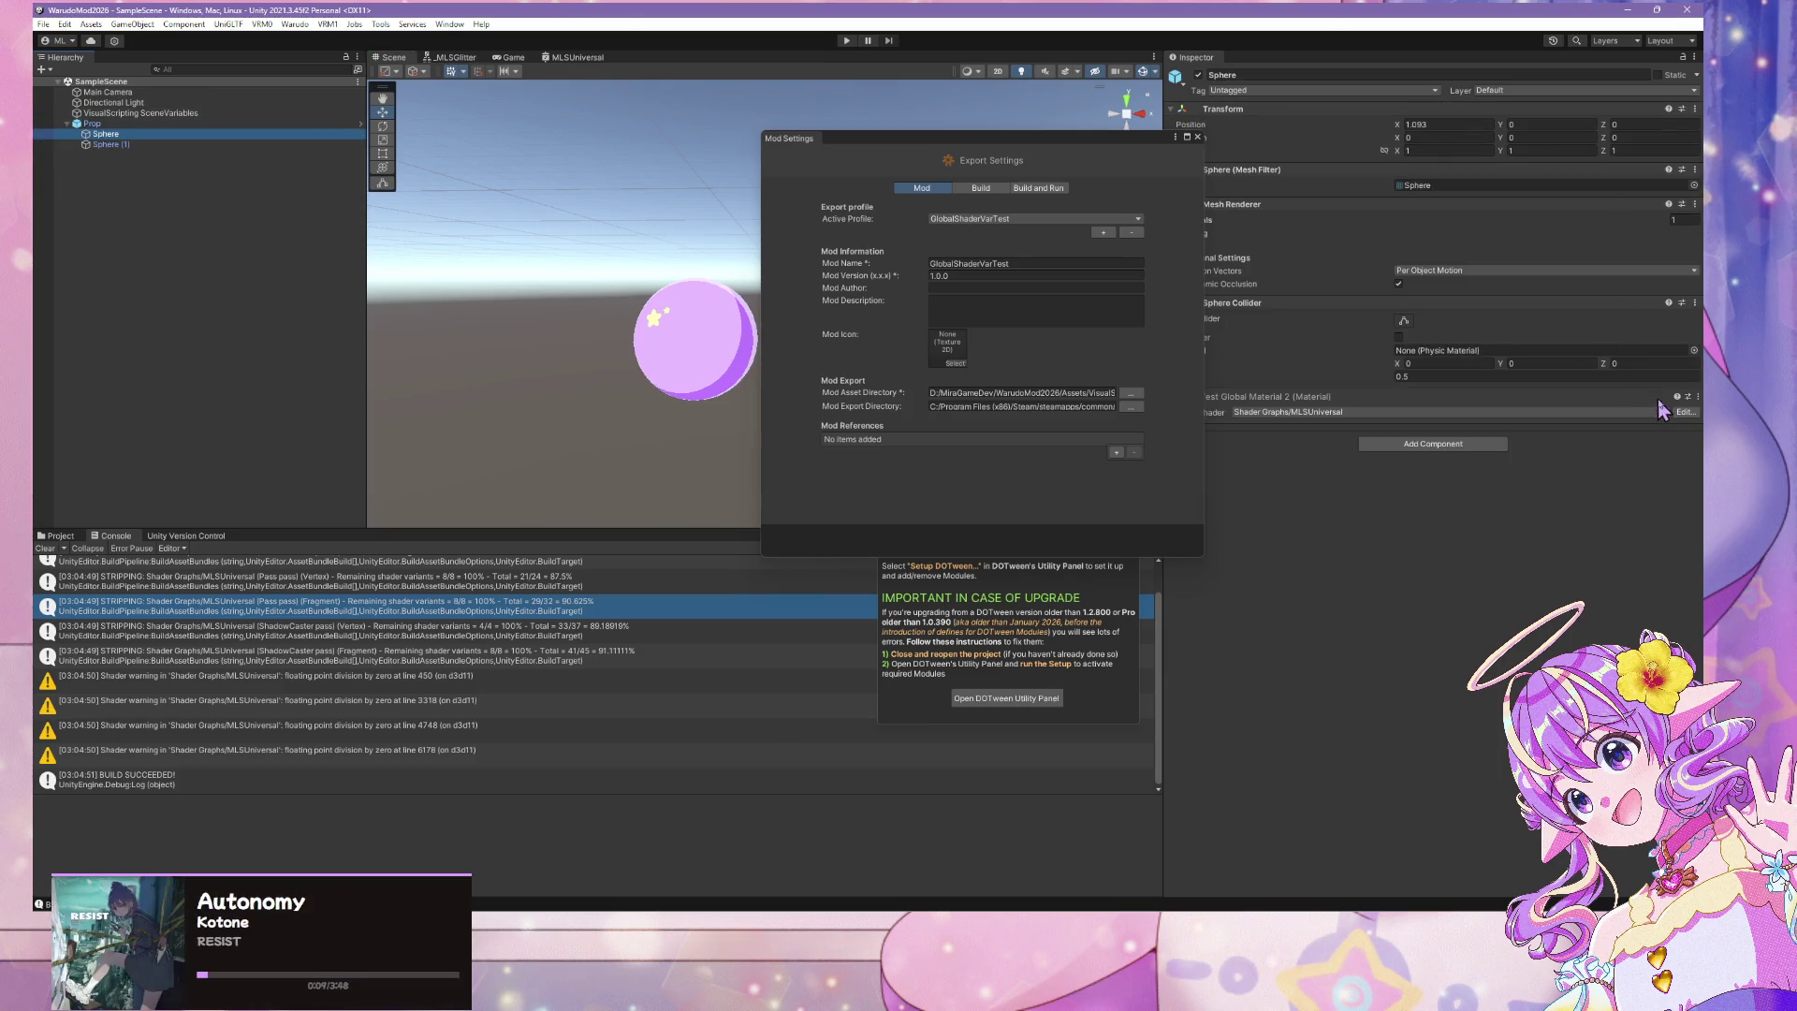
{"action": "left_click", "coordinate": [1687, 417]}
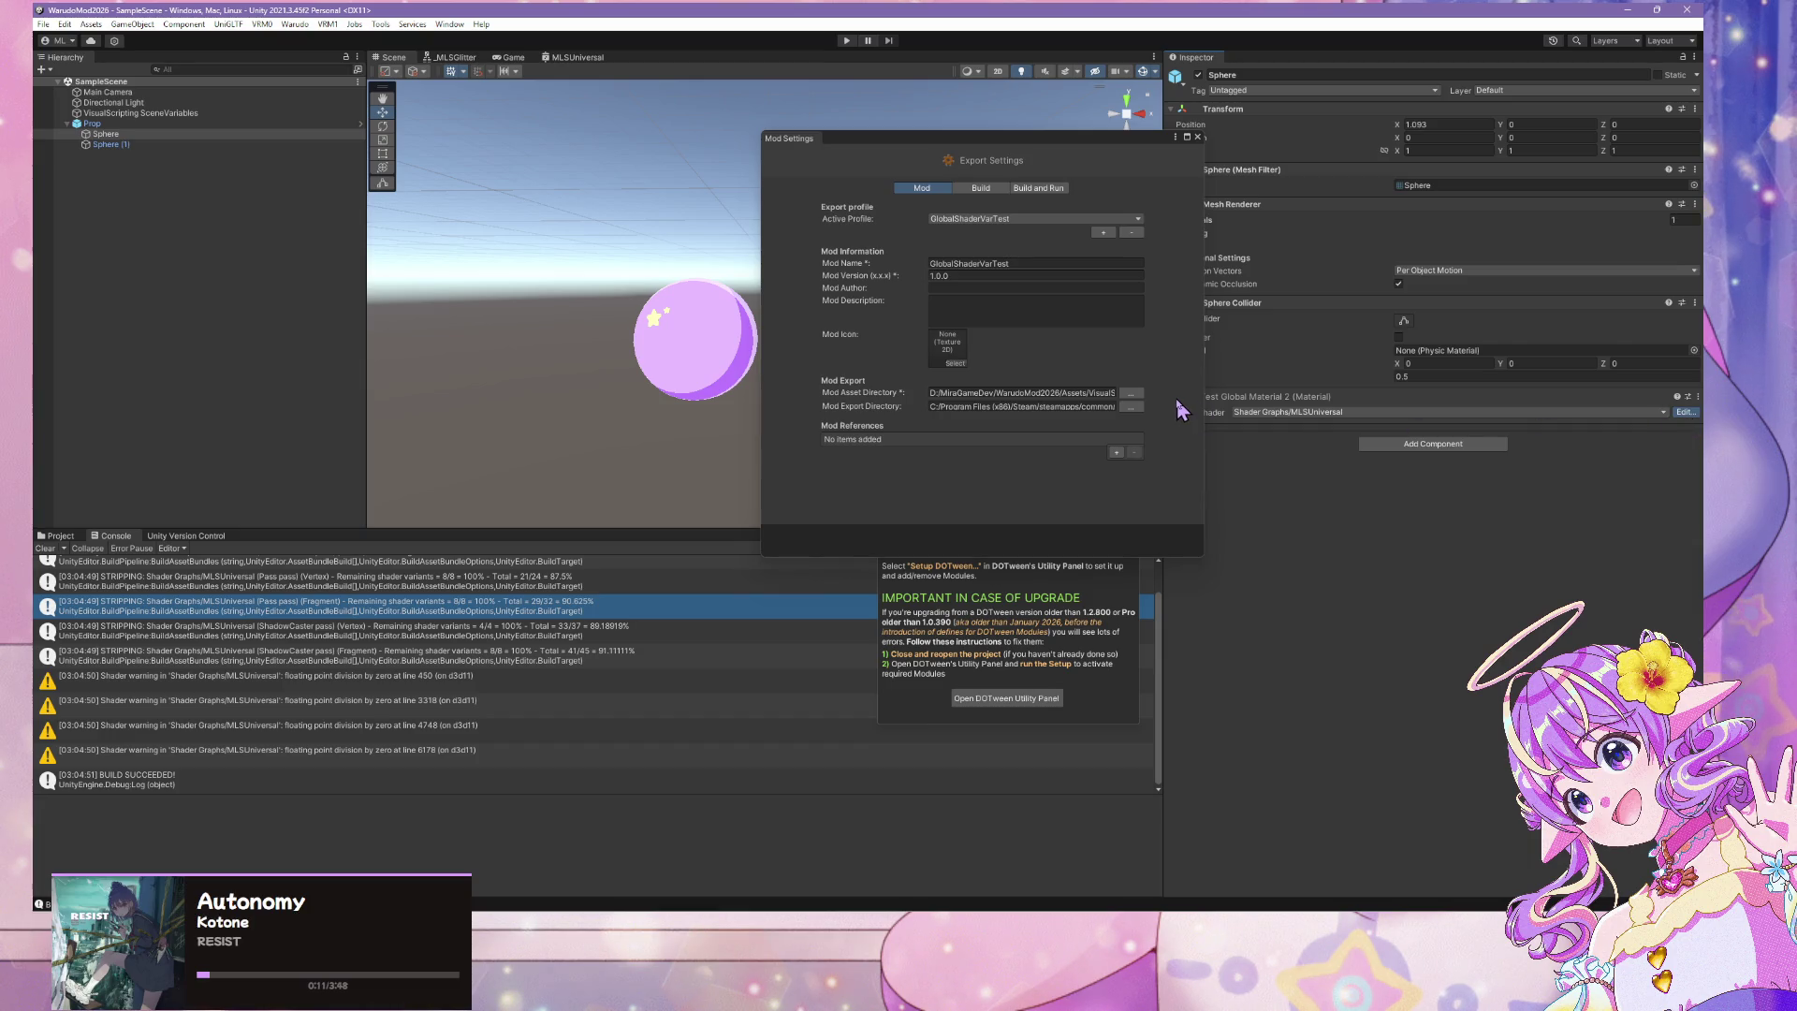
Inspect the Global Color Overlay property in the Blackboard and pan to the Blend nodes
{"action": "mouse_move", "coordinate": [922, 150]}
{"action": "left_mouse_down"}
{"action": "mouse_move", "coordinate": [1310, 463]}
{"action": "mouse_move", "coordinate": [1338, 417]}
{"action": "left_mouse_up"}
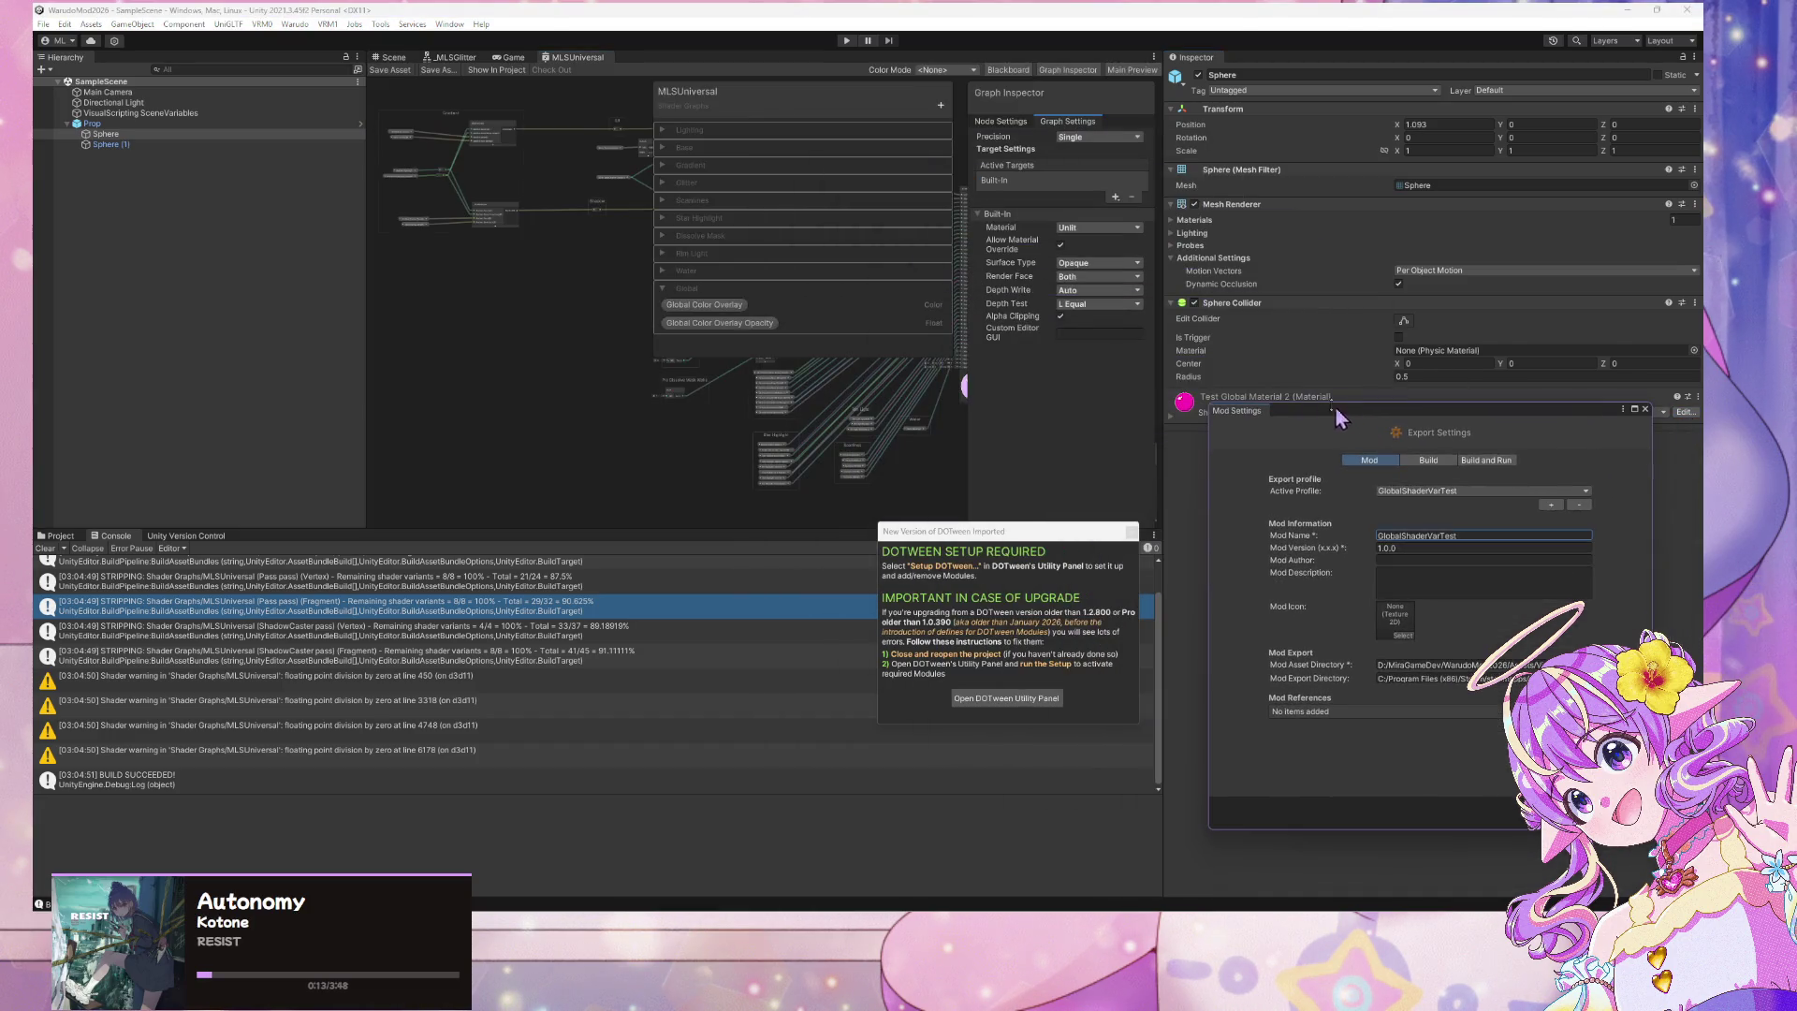
{"action": "left_click", "coordinate": [693, 304]}
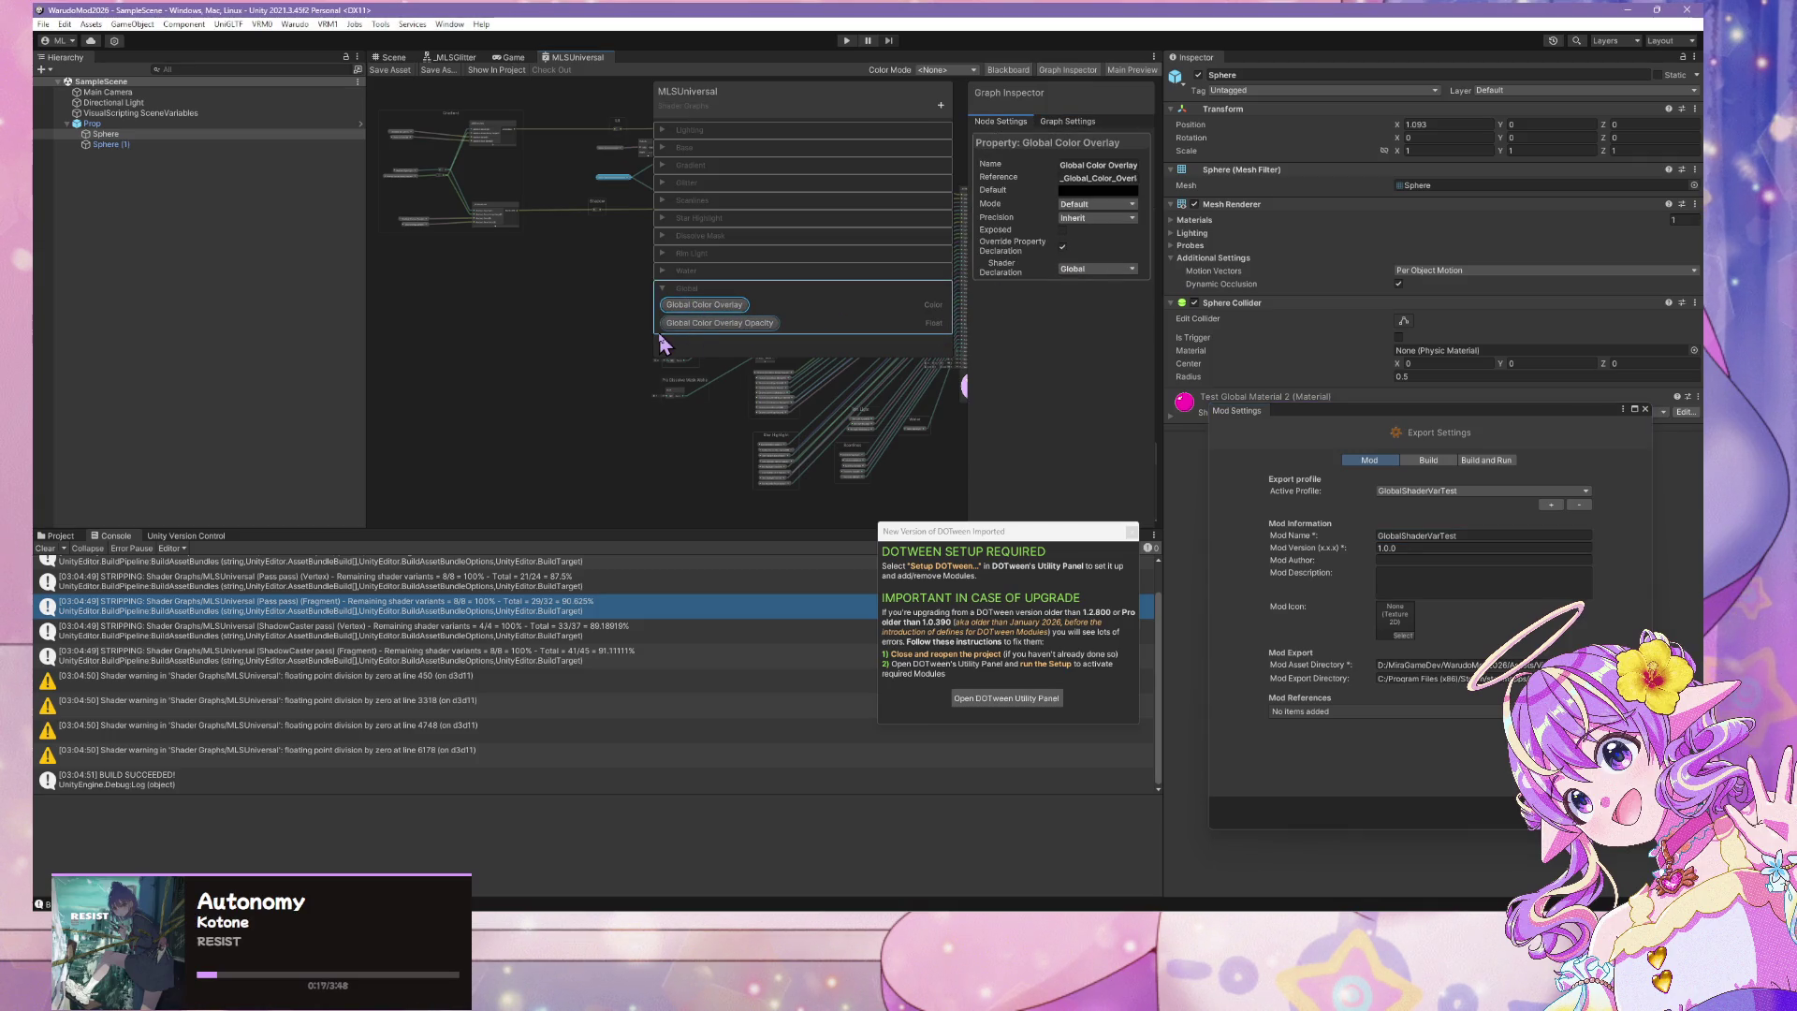
{"action": "left_click", "coordinate": [715, 323]}
{"action": "left_click", "coordinate": [708, 306]}
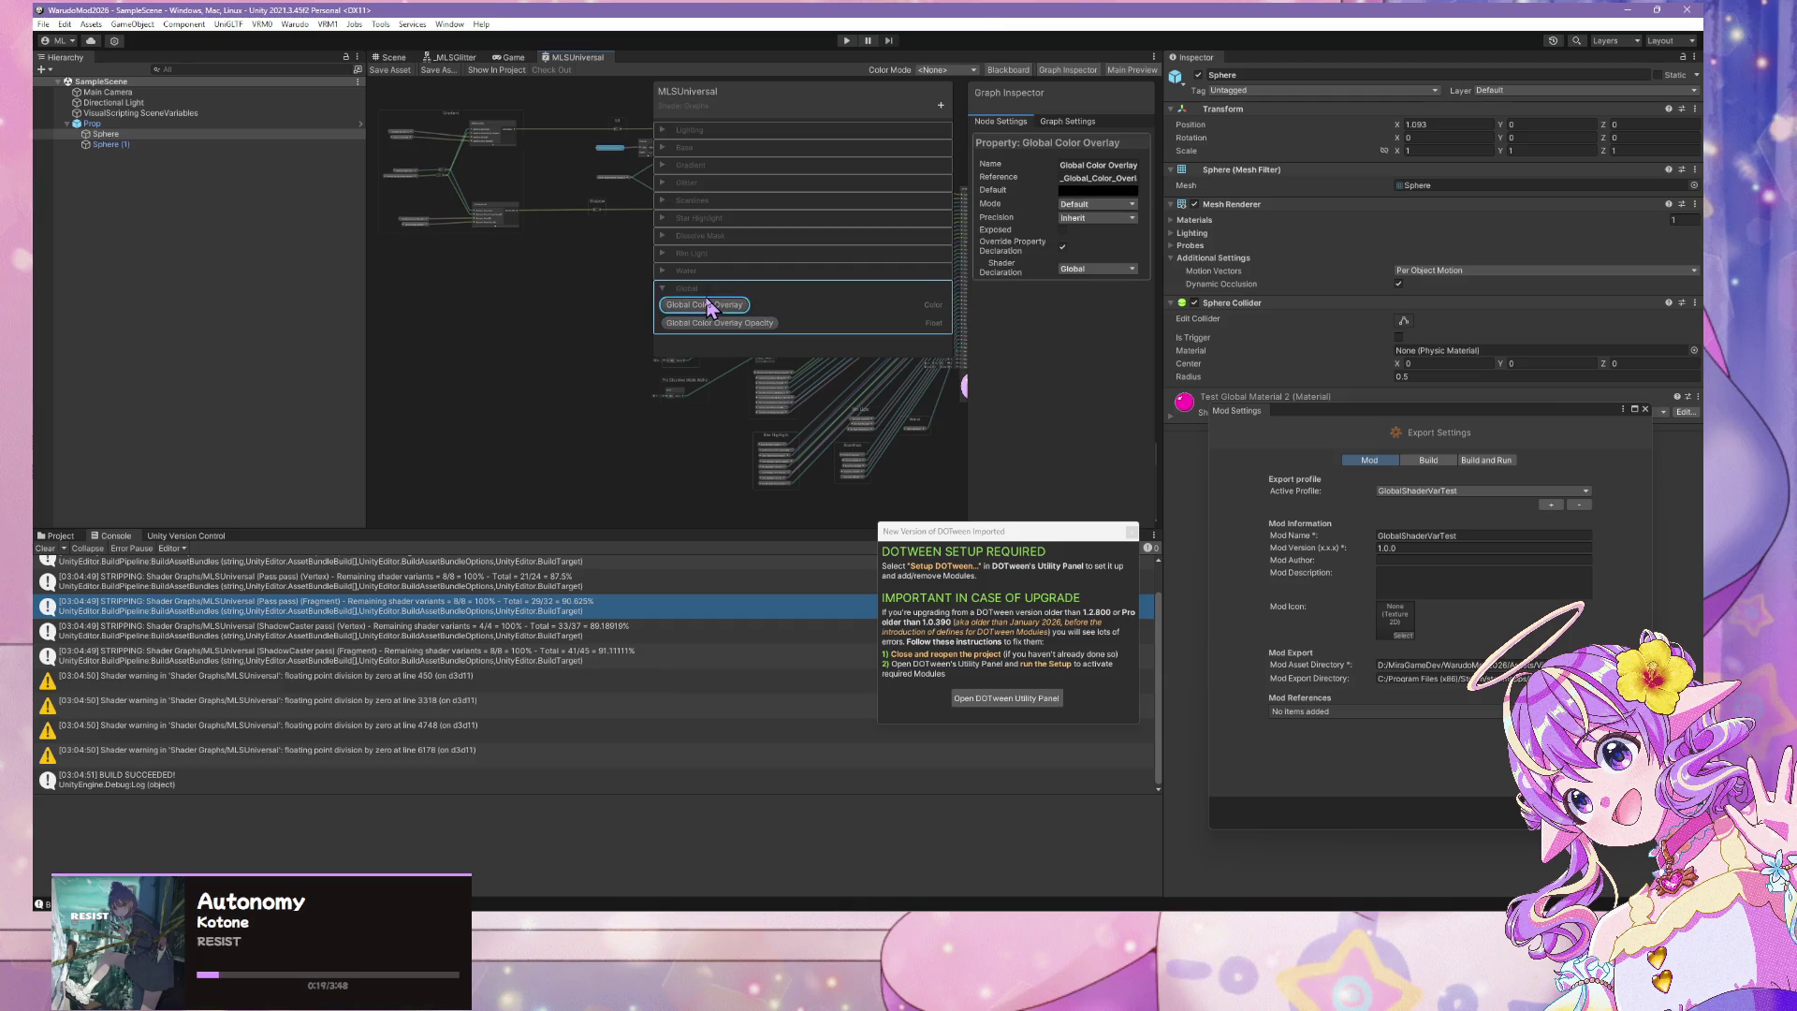
{"action": "left_click", "coordinate": [697, 323]}
{"action": "left_click", "coordinate": [706, 305]}
{"action": "scroll", "coordinate": [465, 389], "scroll_direction": "up", "scroll_amount": 3}
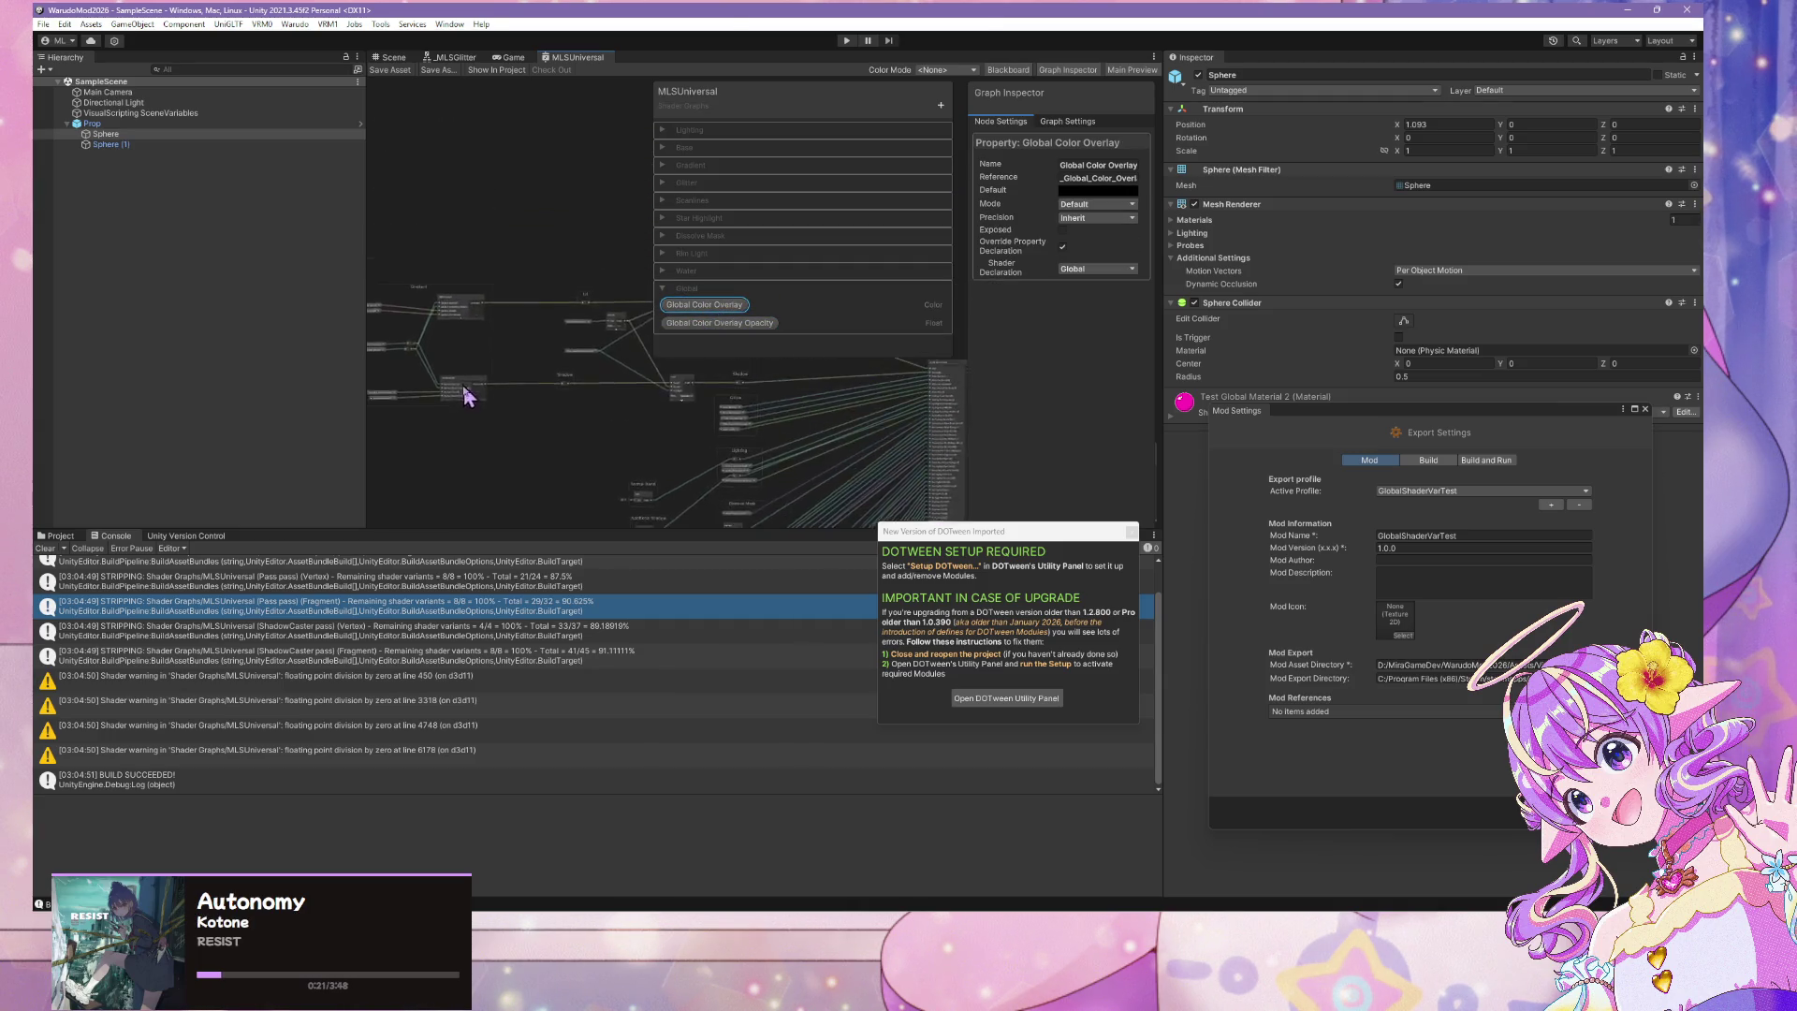
{"action": "scroll", "coordinate": [469, 473], "scroll_direction": "up", "scroll_amount": 3}
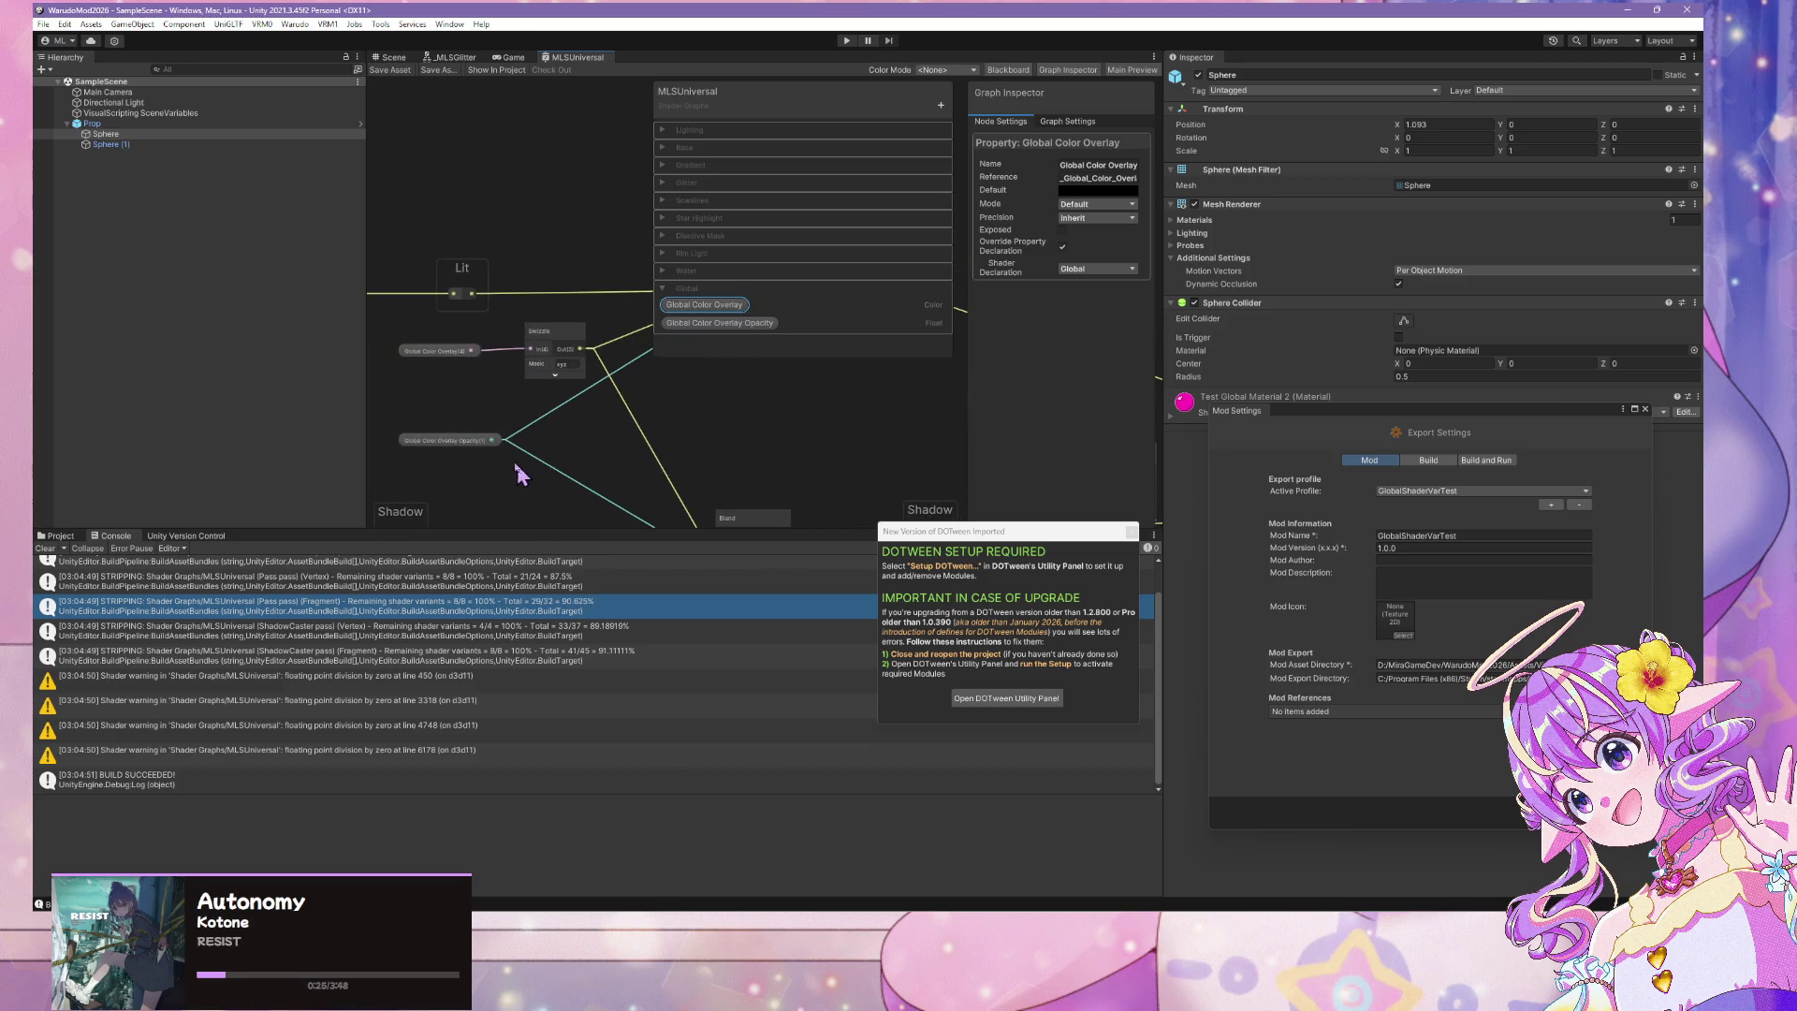
{"action": "mouse_move", "coordinate": [660, 387]}
{"action": "left_mouse_down"}
{"action": "mouse_move", "coordinate": [452, 349]}
{"action": "mouse_move", "coordinate": [496, 307]}
{"action": "left_mouse_up"}
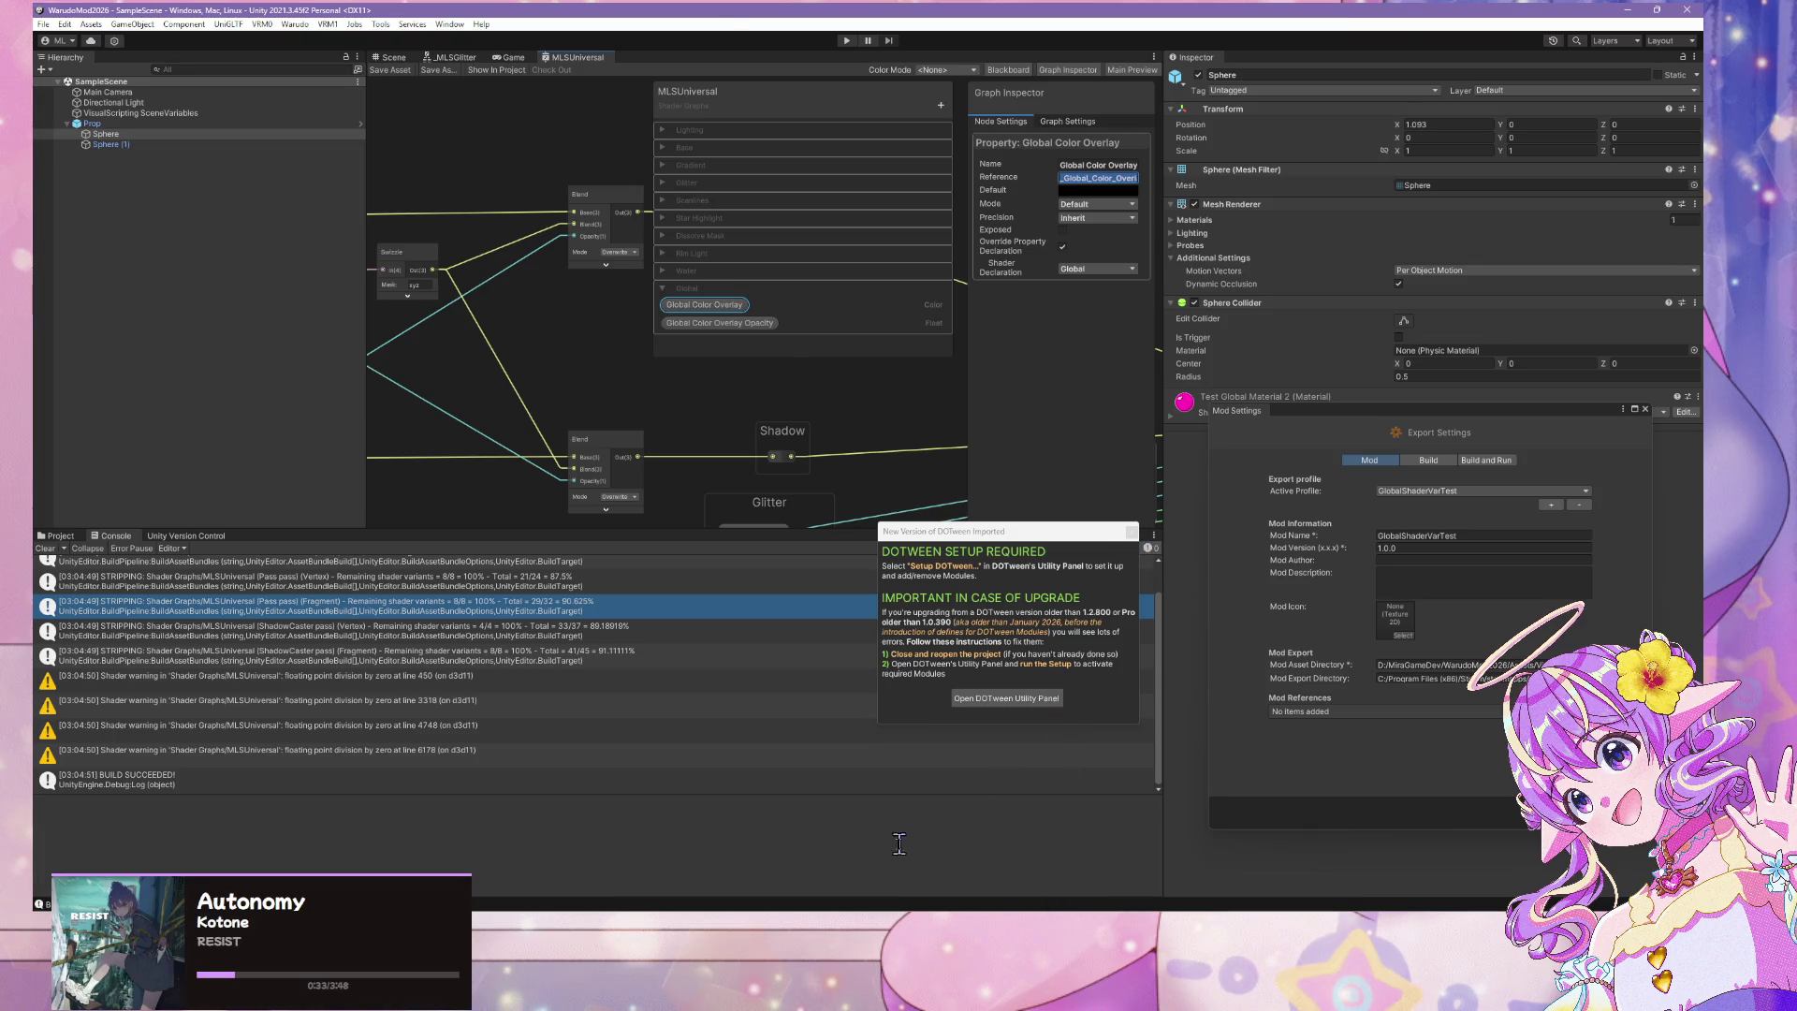
Replace the property name in line 28's SetGlobalFloat call with _Global_Color_Overlay
{"action": "mouse_move", "coordinate": [1141, 910]}
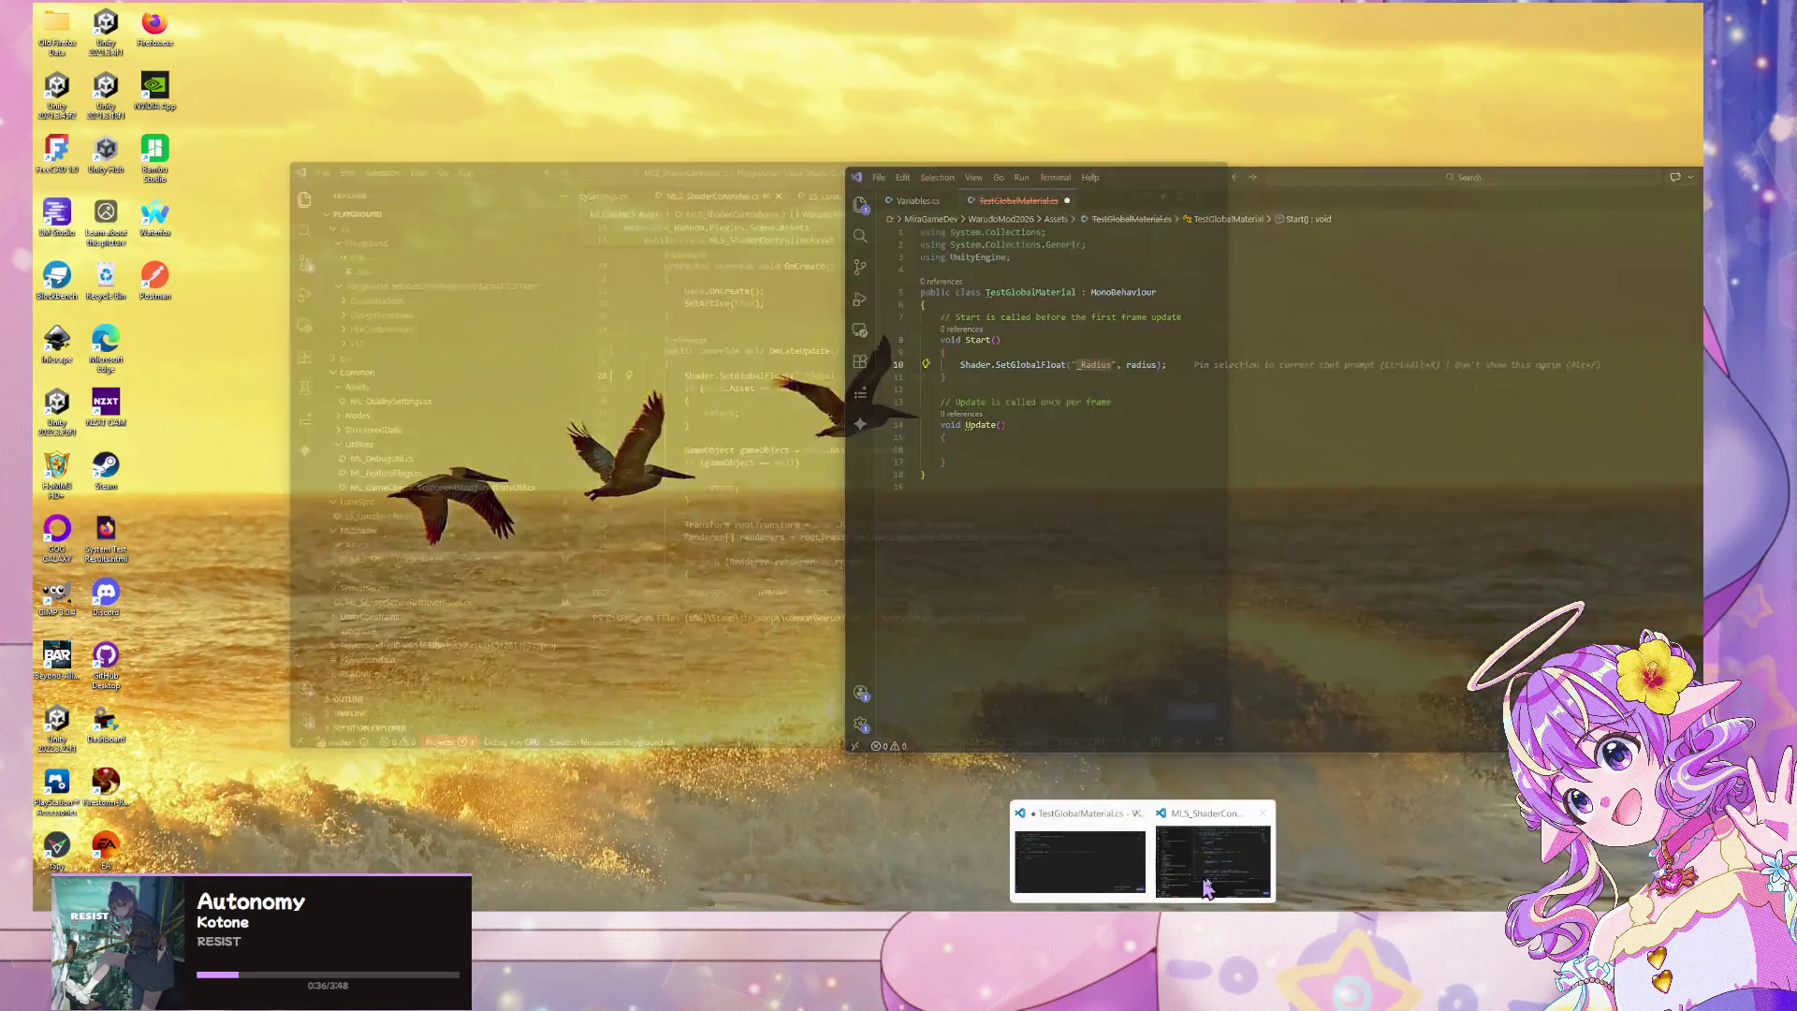
{"action": "left_click", "coordinate": [1207, 887]}
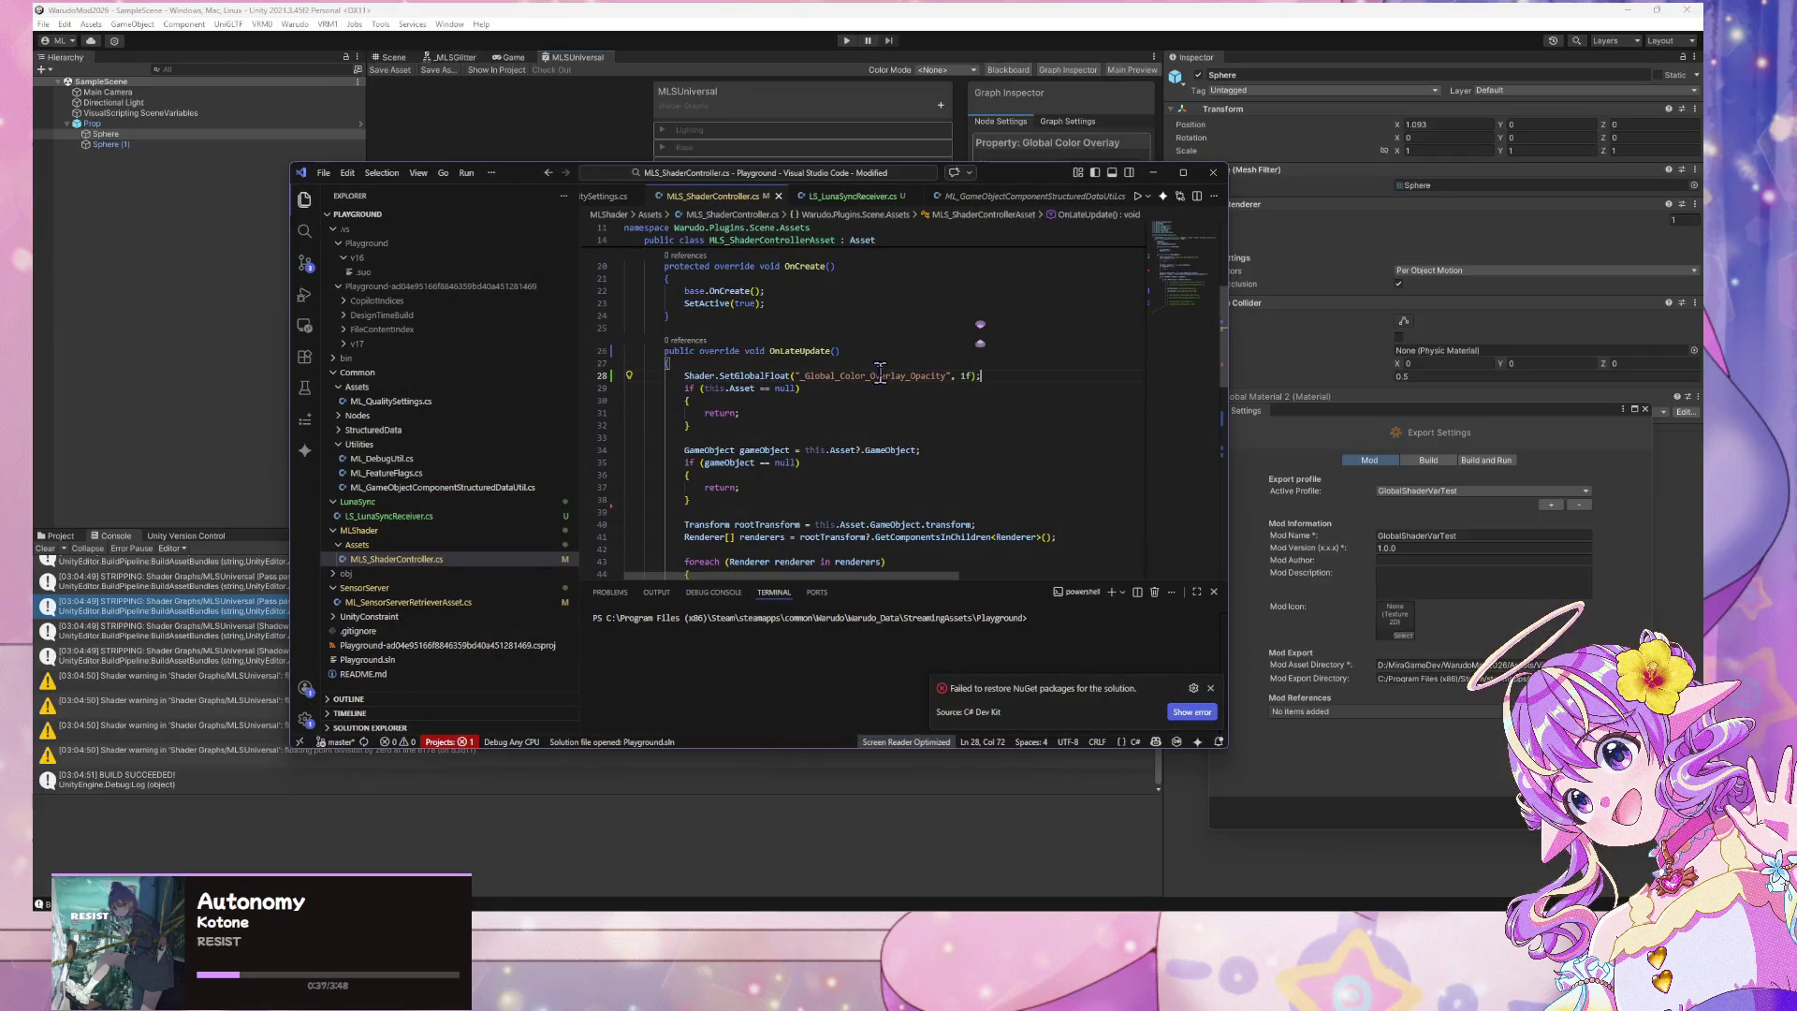
{"action": "left_click_drag", "start_coordinate": [945, 375], "coordinate": [803, 375]}
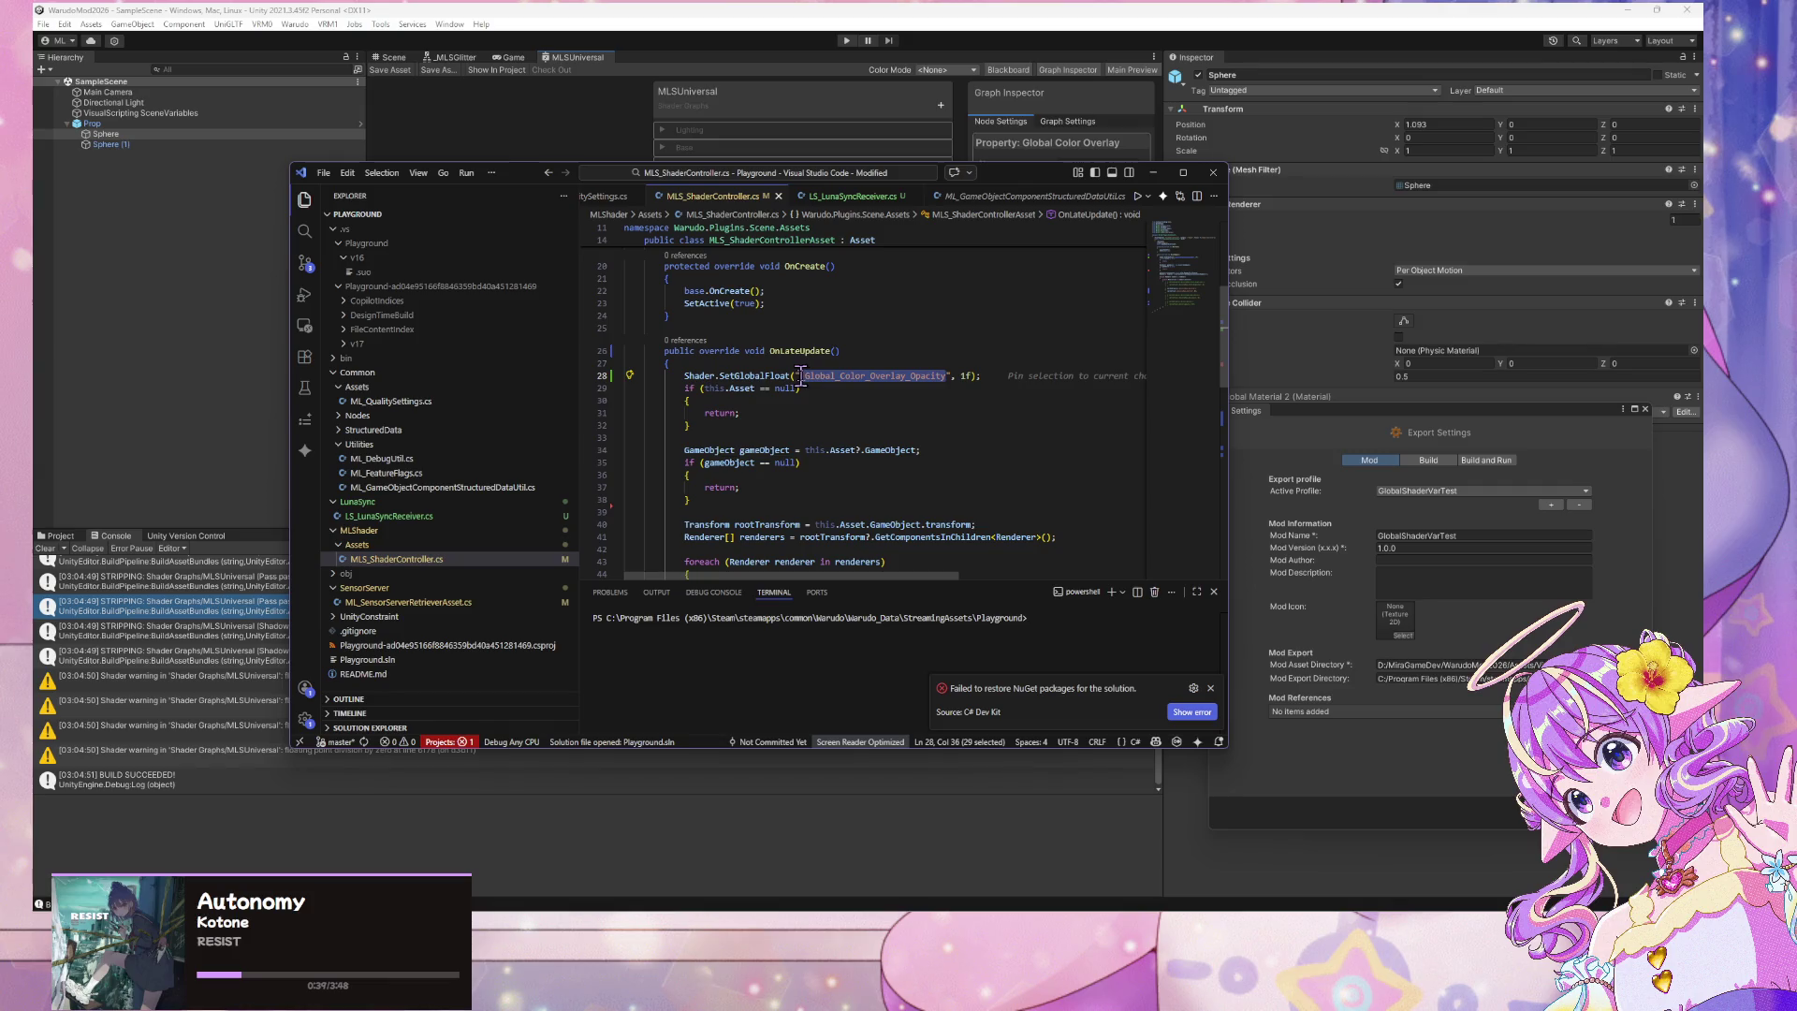
{"action": "type", "text": "_Global_Color_Overlay"}
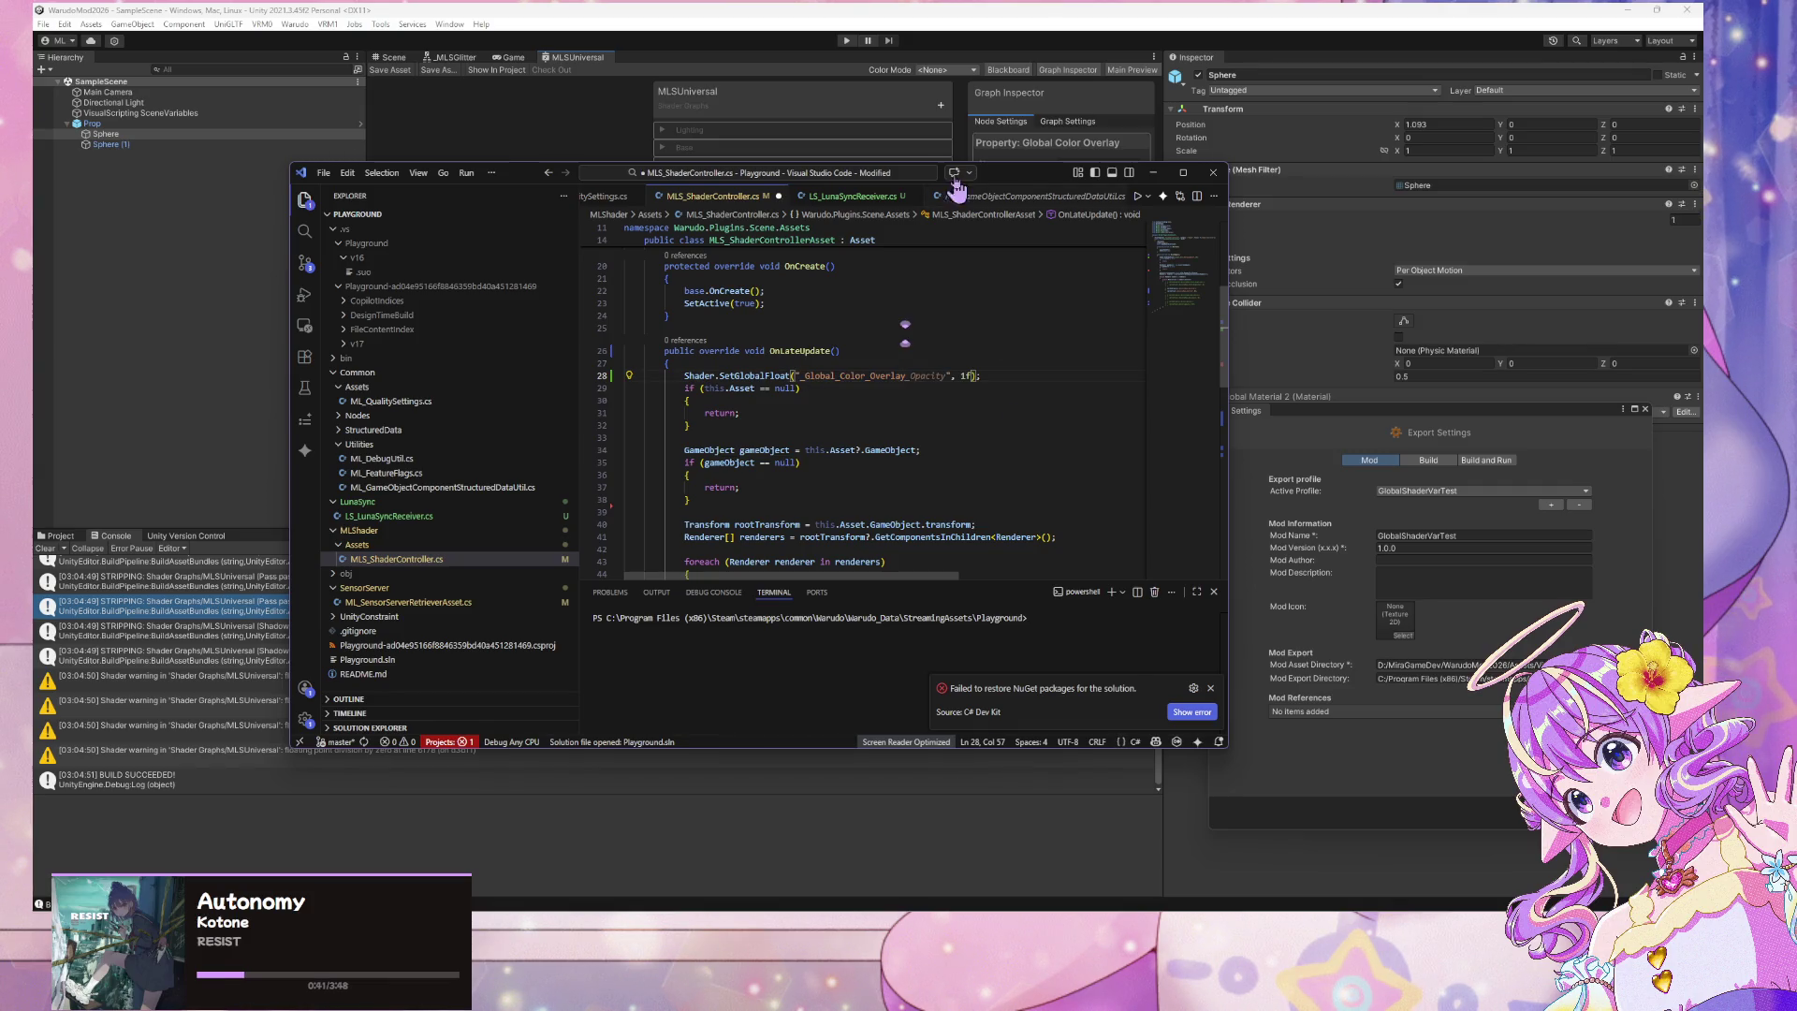
Check the Opacity property's reference and append _Opacity to make _Global_Color_Overlay_Opacity
{"action": "mouse_move", "coordinate": [1014, 178]}
{"action": "left_mouse_down"}
{"action": "mouse_move", "coordinate": [767, 589]}
{"action": "mouse_move", "coordinate": [943, 352]}
{"action": "left_mouse_up"}
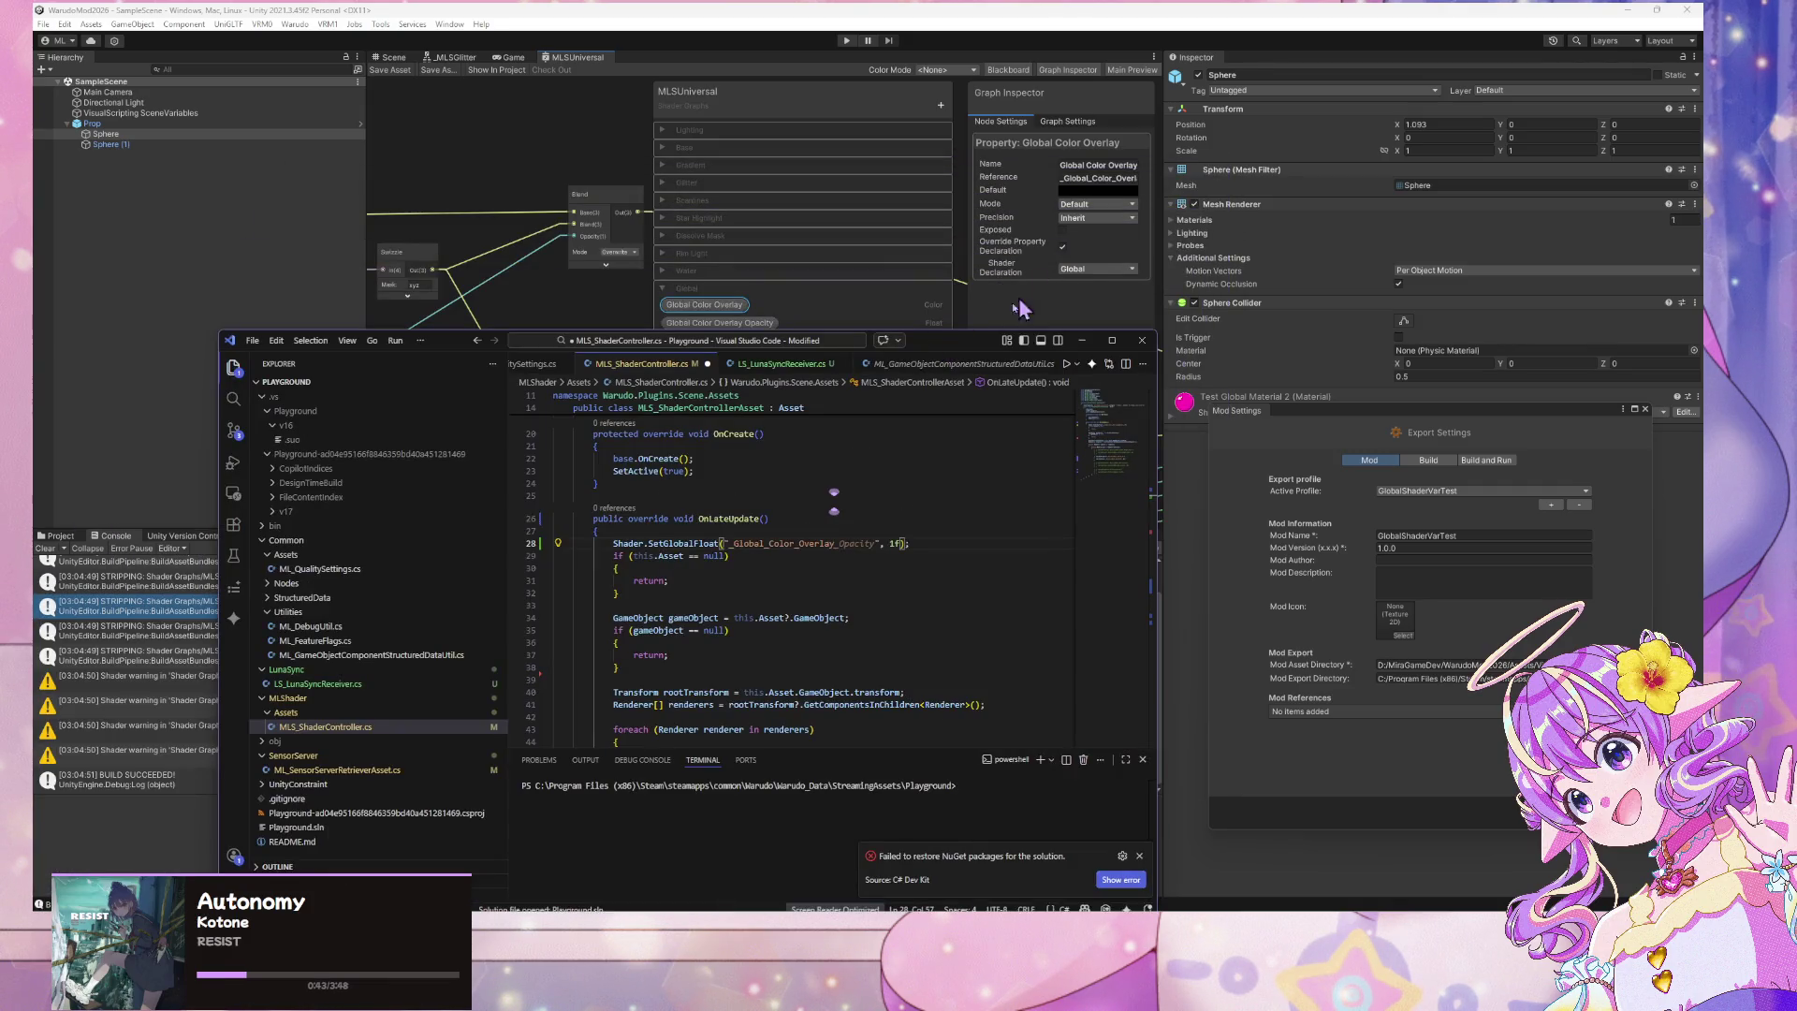
{"action": "left_click", "coordinate": [750, 323]}
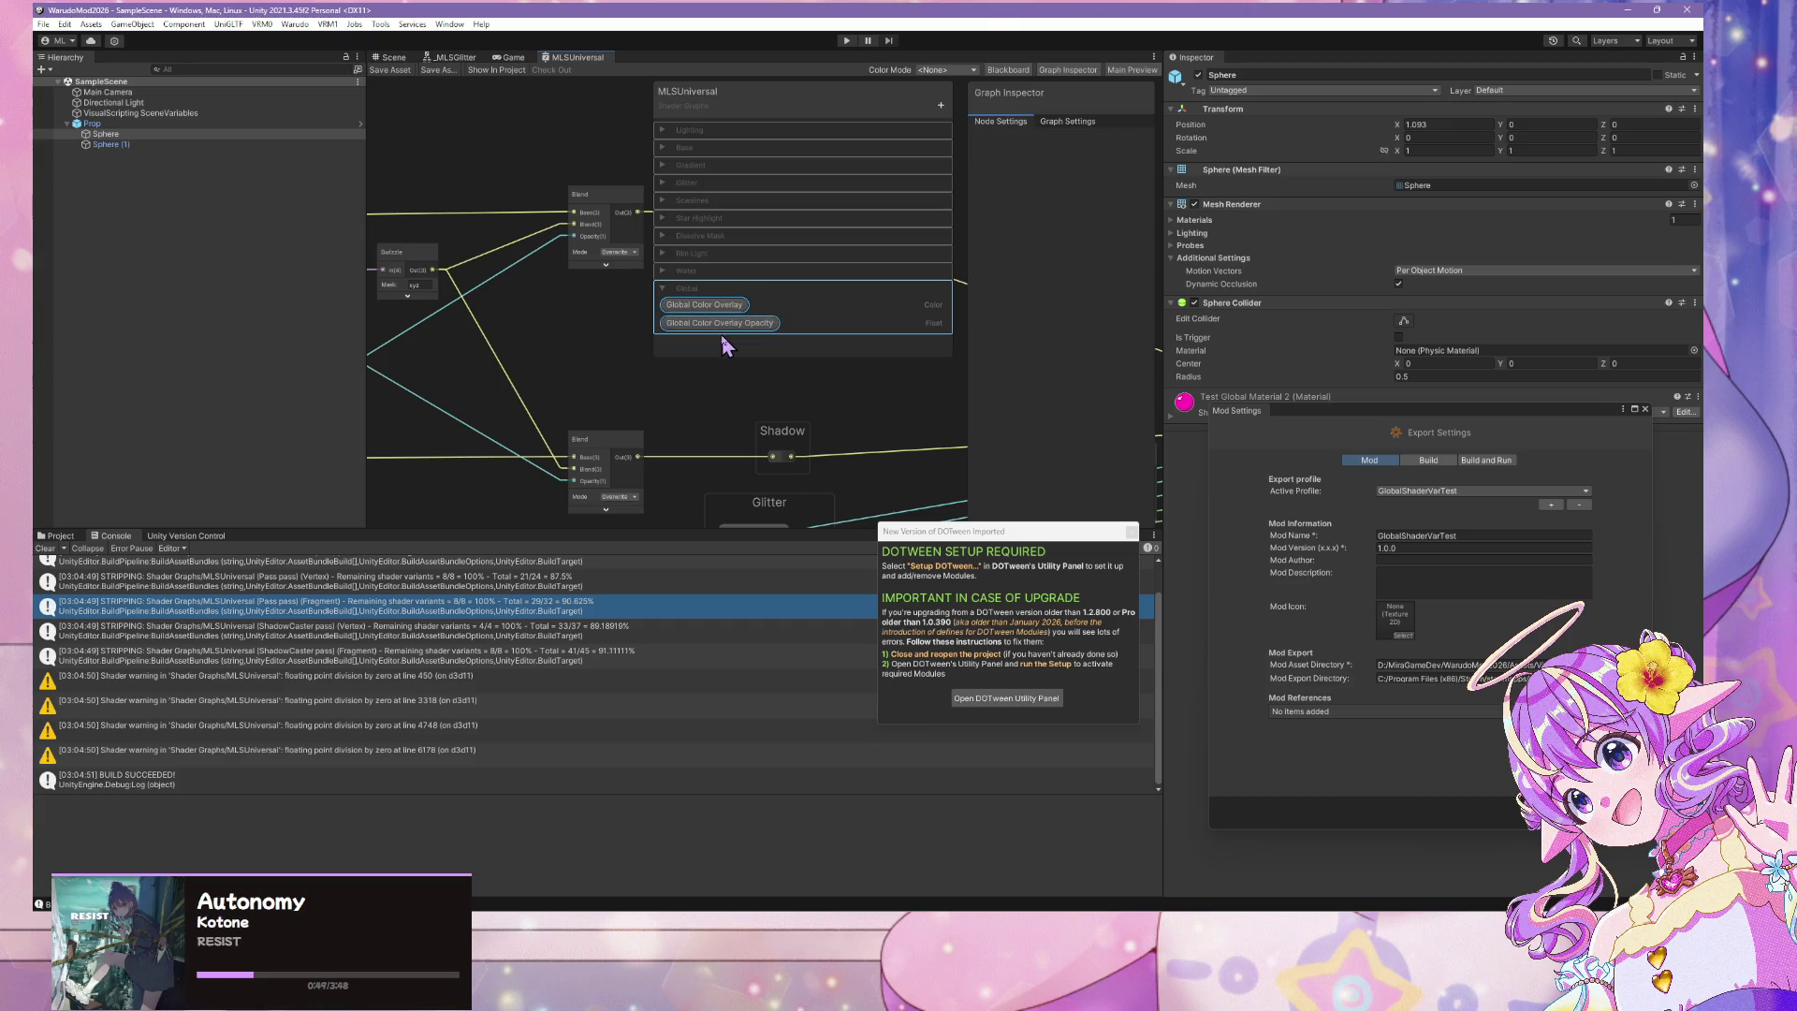
{"action": "left_click", "coordinate": [1121, 180]}
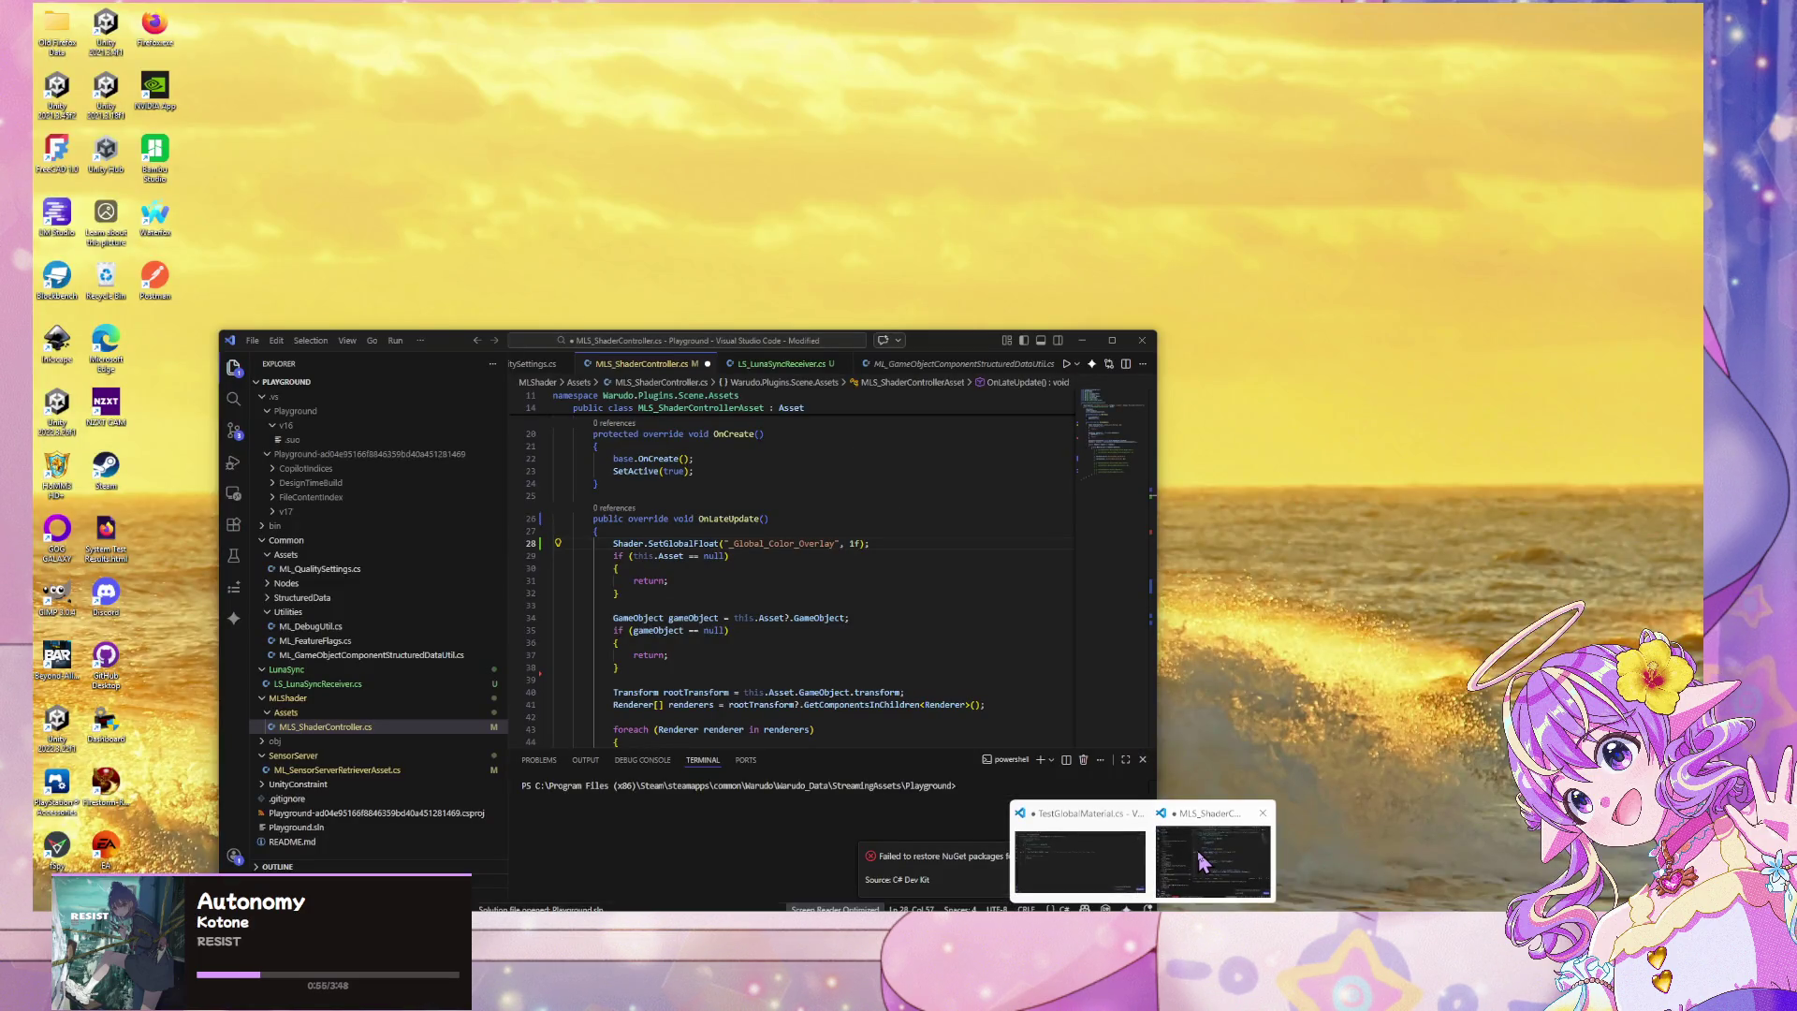
{"action": "left_click", "coordinate": [1203, 861]}
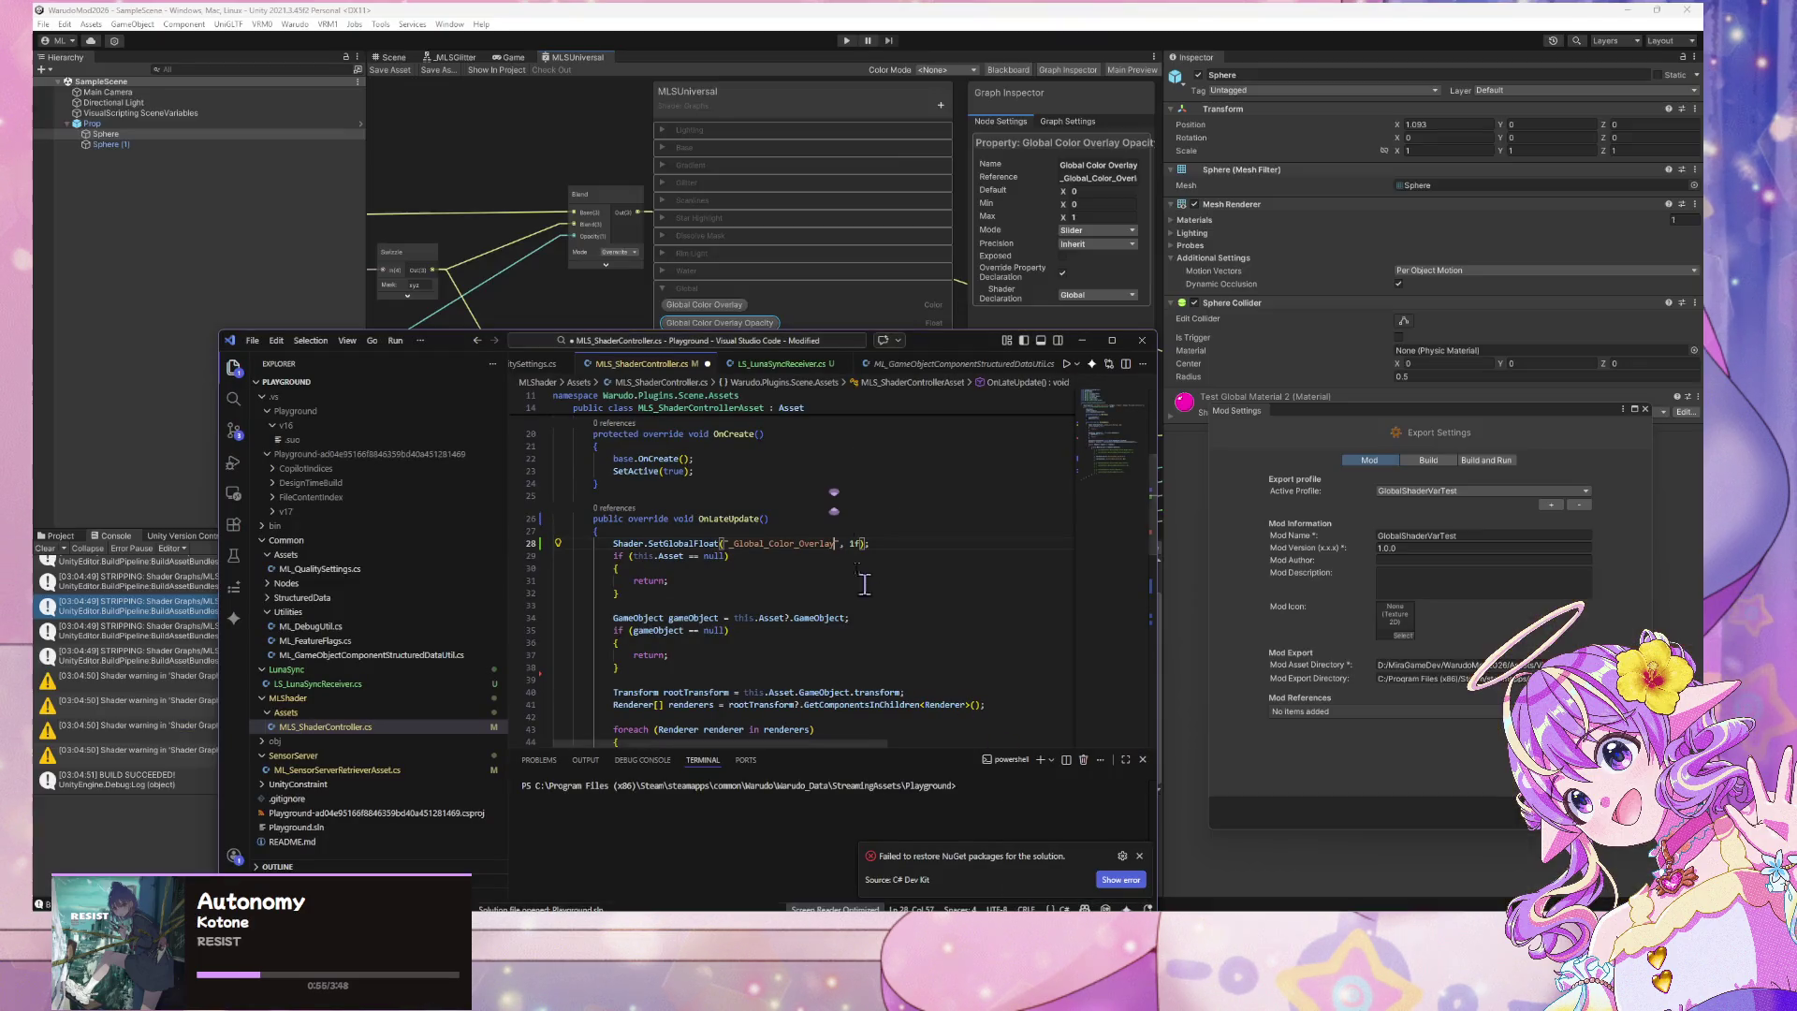
{"action": "type", "text": "_Opacity"}
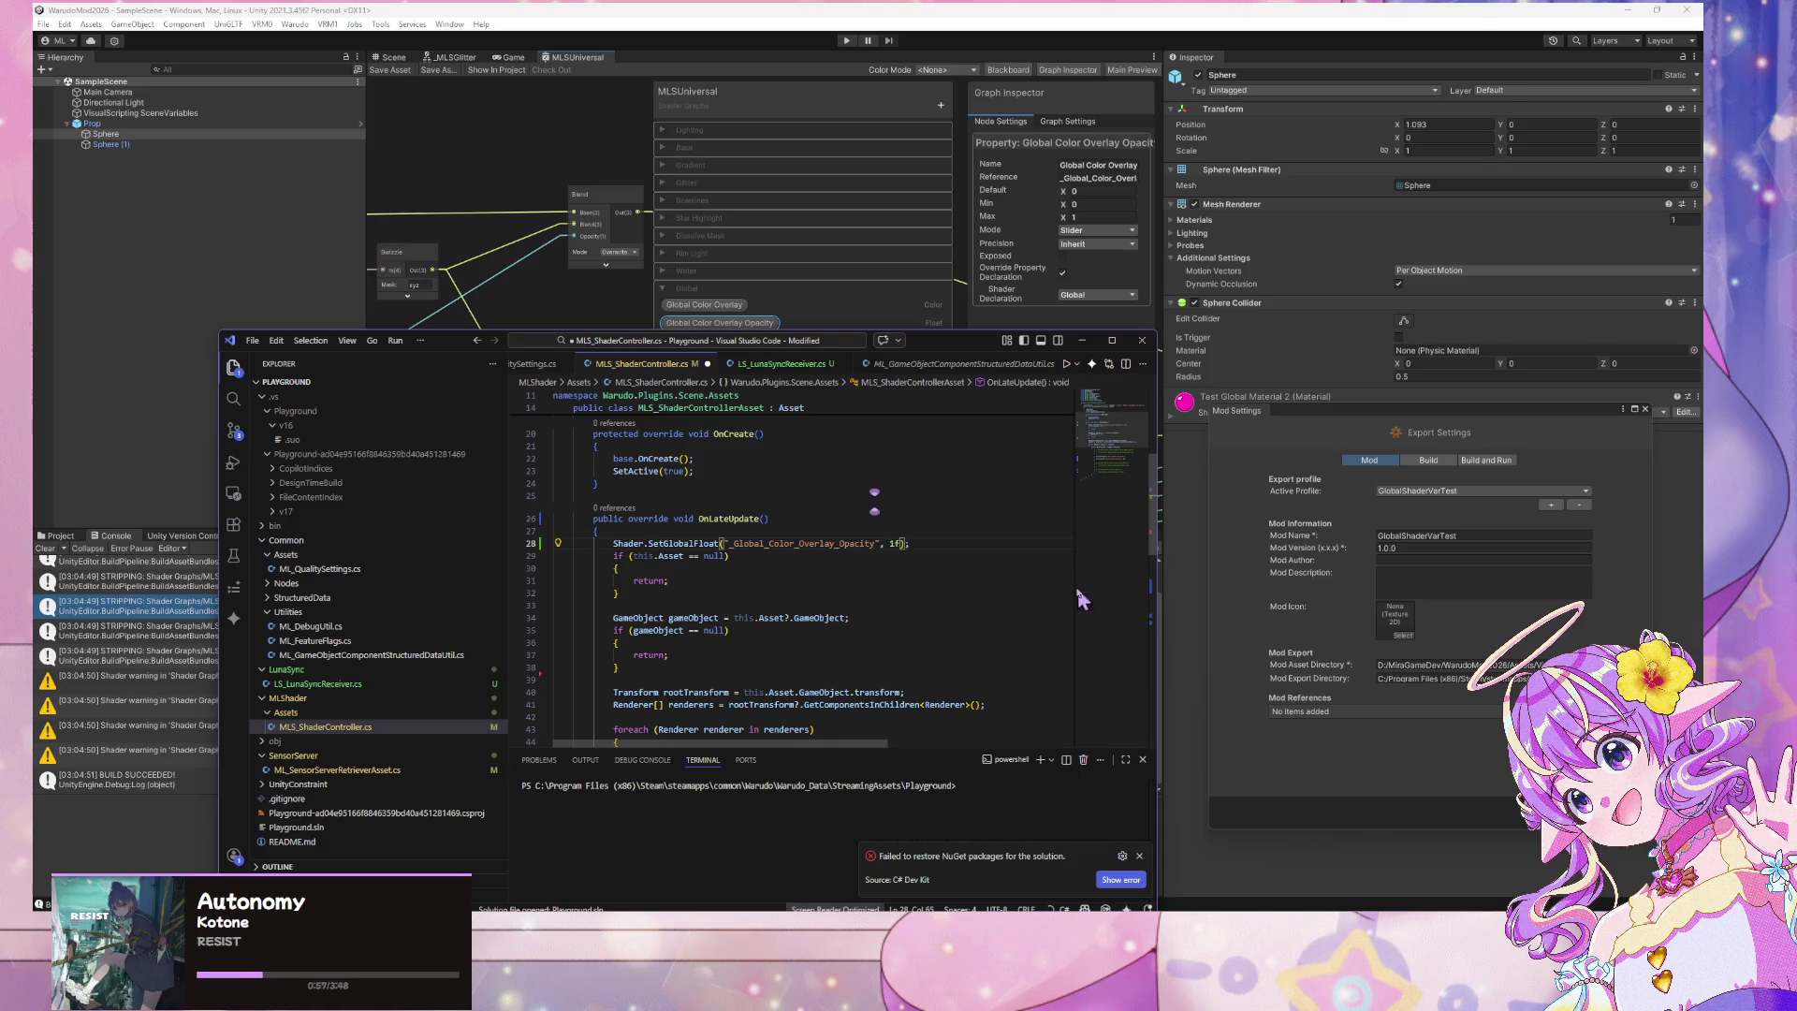
Orbit around the two spheres in Warudo to check the result
{"action": "key", "text": "alt+Tab"}
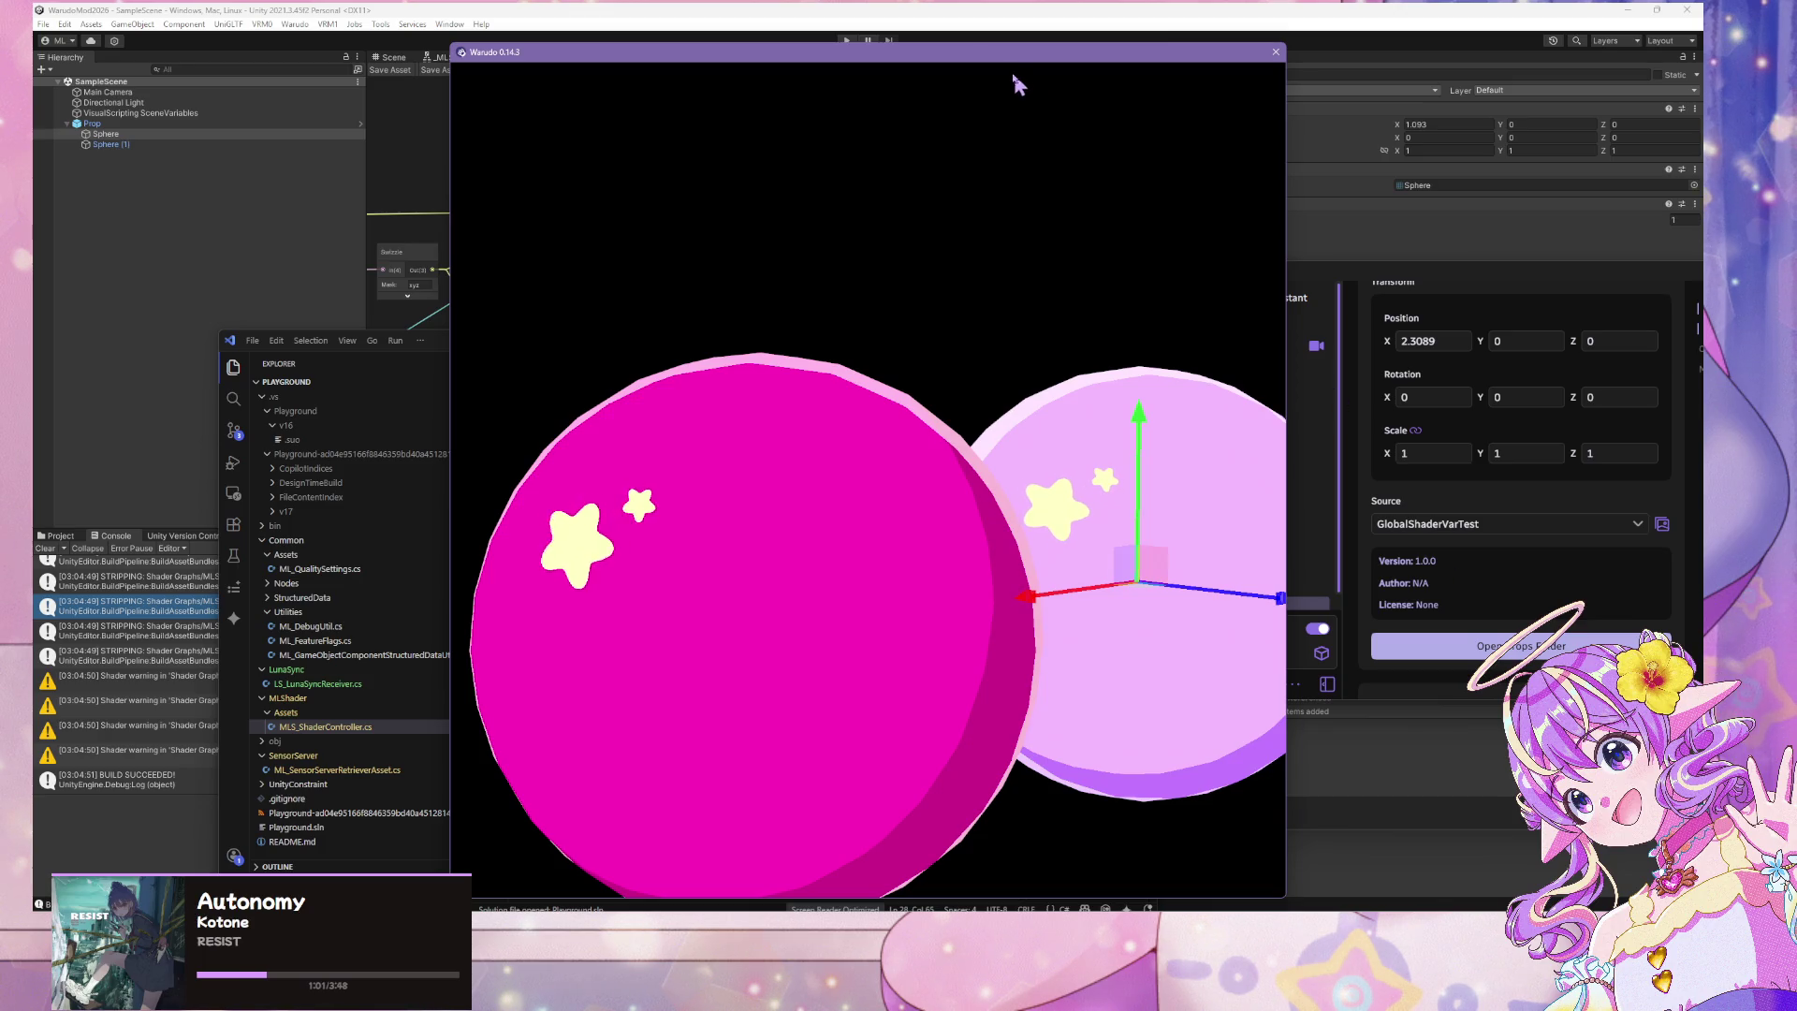
{"action": "left_click_drag", "start_coordinate": [963, 233], "coordinate": [1020, 496]}
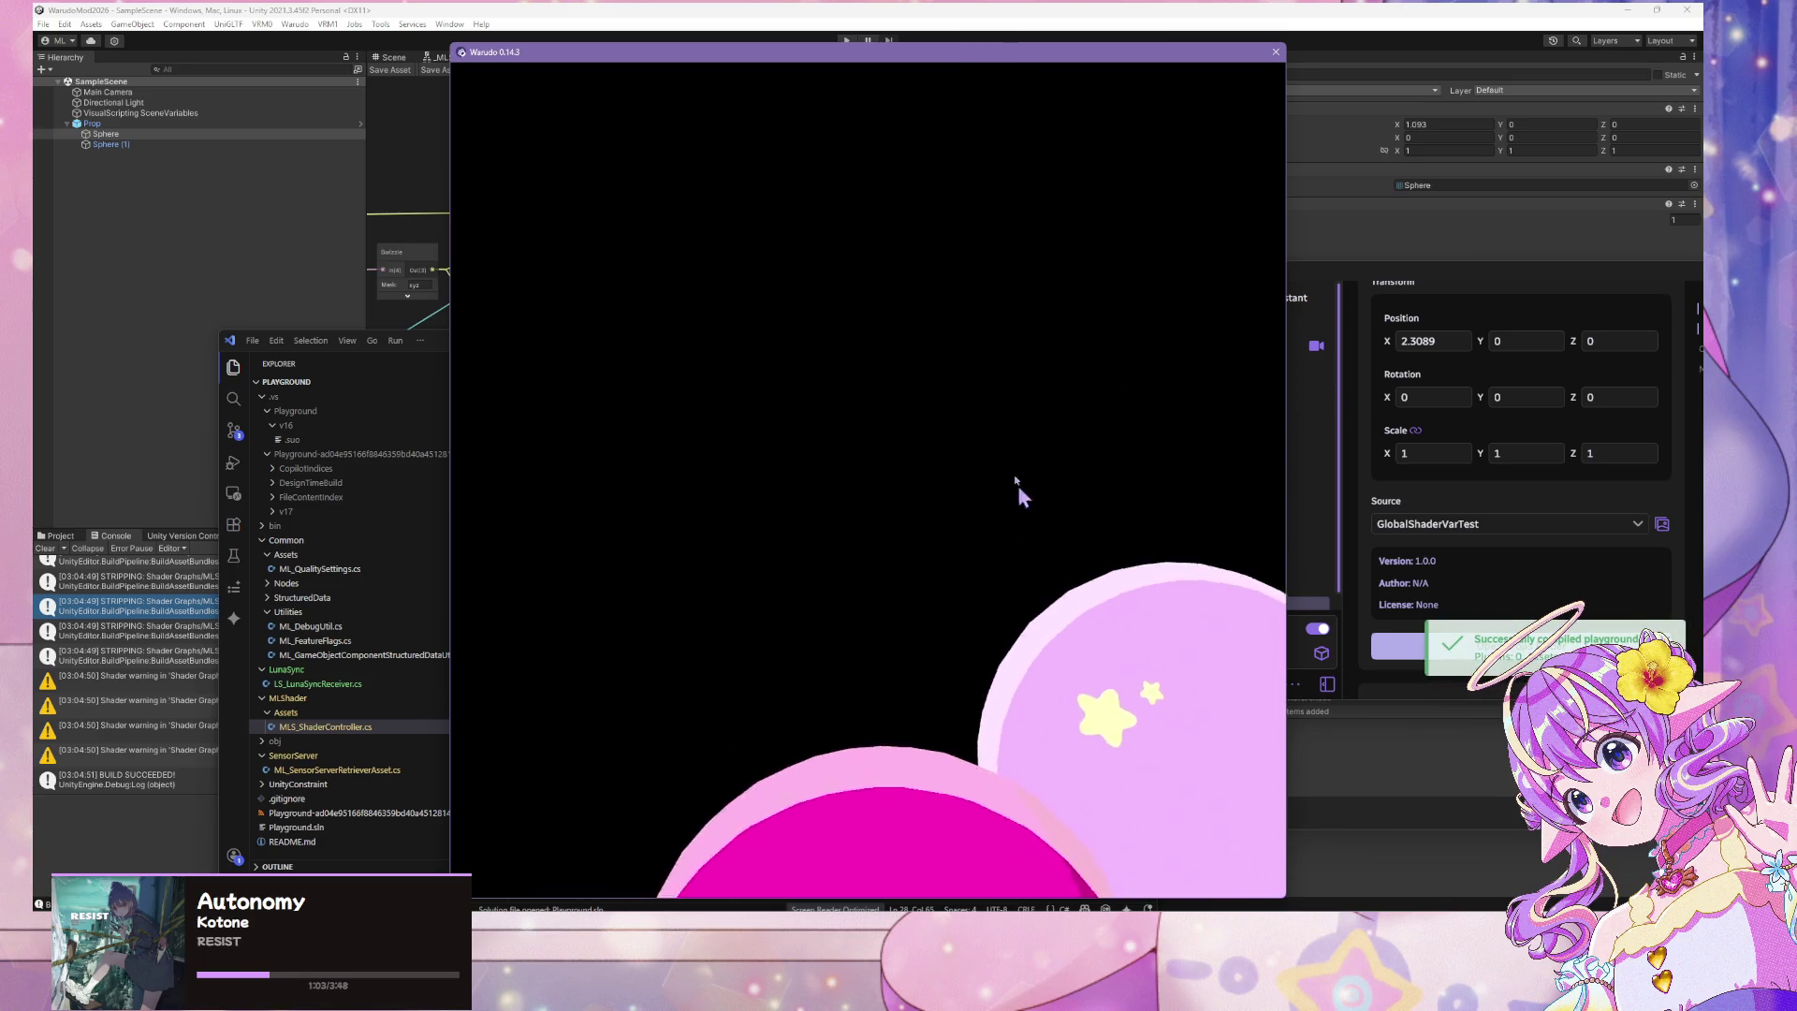
{"action": "mouse_move", "coordinate": [913, 54]}
{"action": "left_mouse_down"}
{"action": "mouse_move", "coordinate": [1056, 704]}
{"action": "mouse_move", "coordinate": [1341, 366]}
{"action": "mouse_move", "coordinate": [1363, 229]}
{"action": "left_mouse_up"}
{"action": "left_click", "coordinate": [889, 568]}
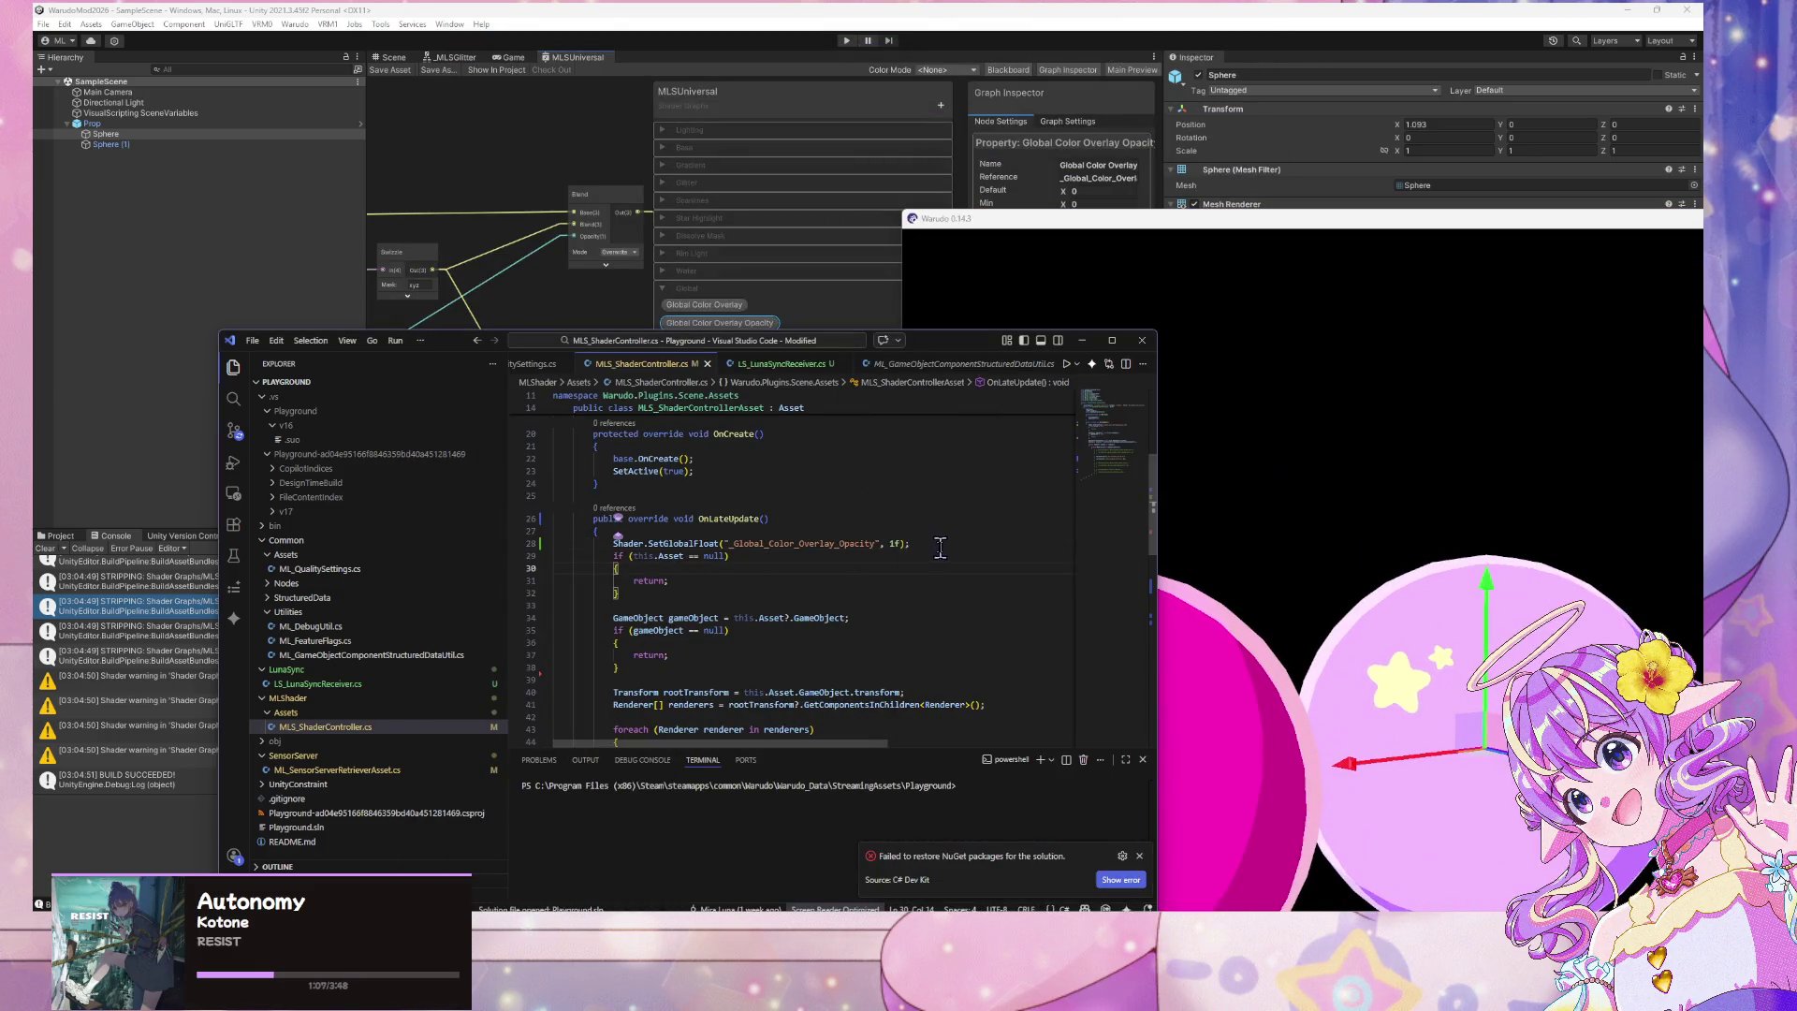
{"action": "scroll", "coordinate": [939, 548], "scroll_direction": "up", "scroll_amount": 2}
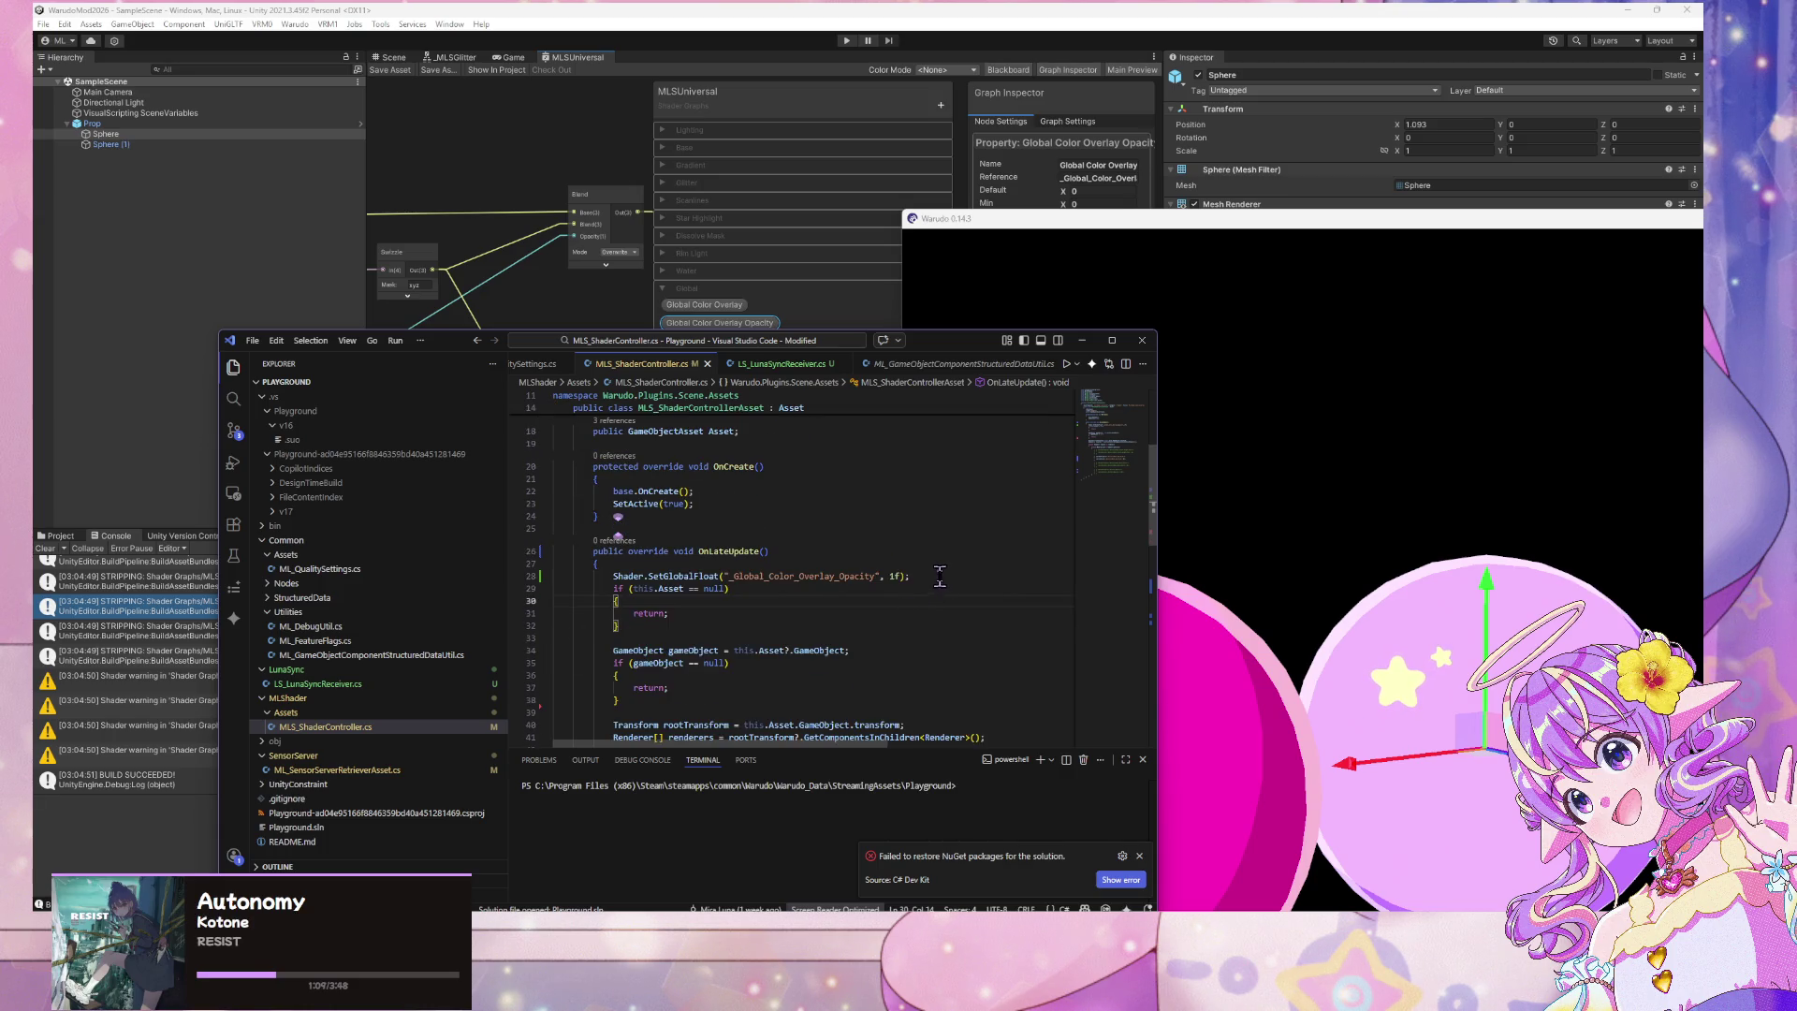
Select the whole SetGlobalFloat statement on line 28, then select Prop in Unity
{"action": "left_click", "coordinate": [940, 576]}
{"action": "key", "text": "shift+Home"}
{"action": "key", "text": "shift+Home"}
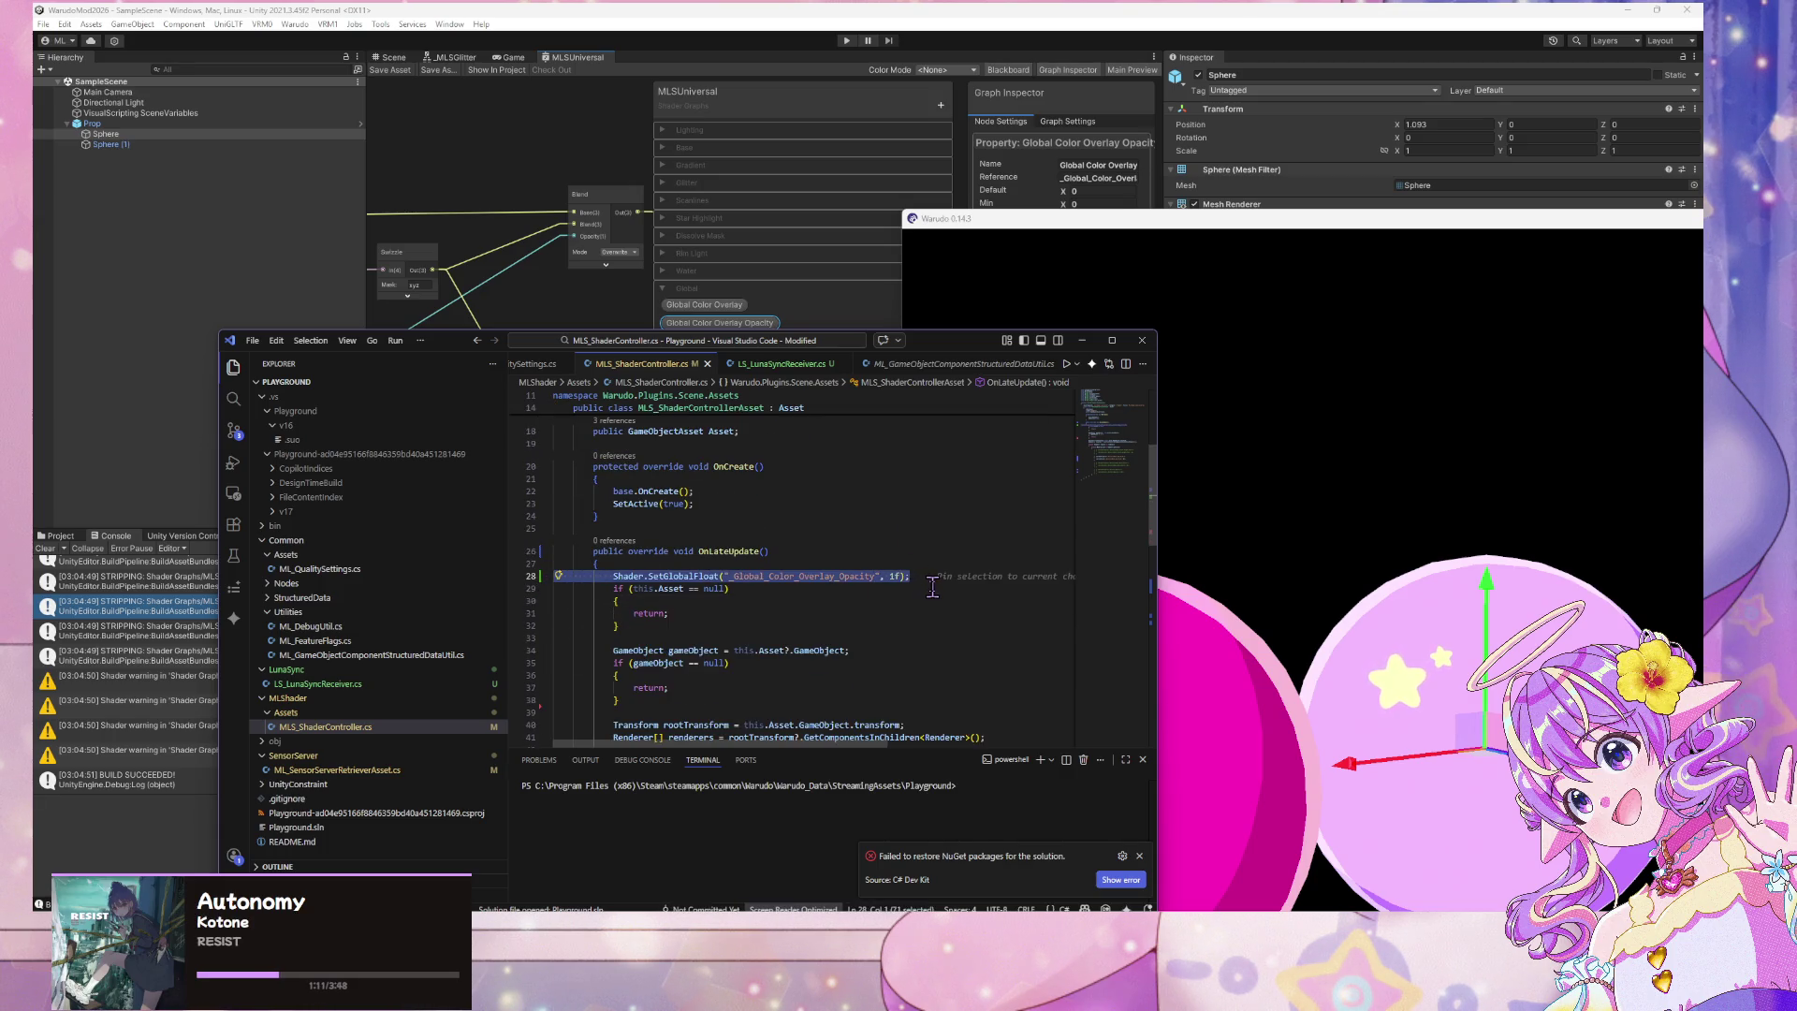
{"action": "left_click", "coordinate": [884, 992]}
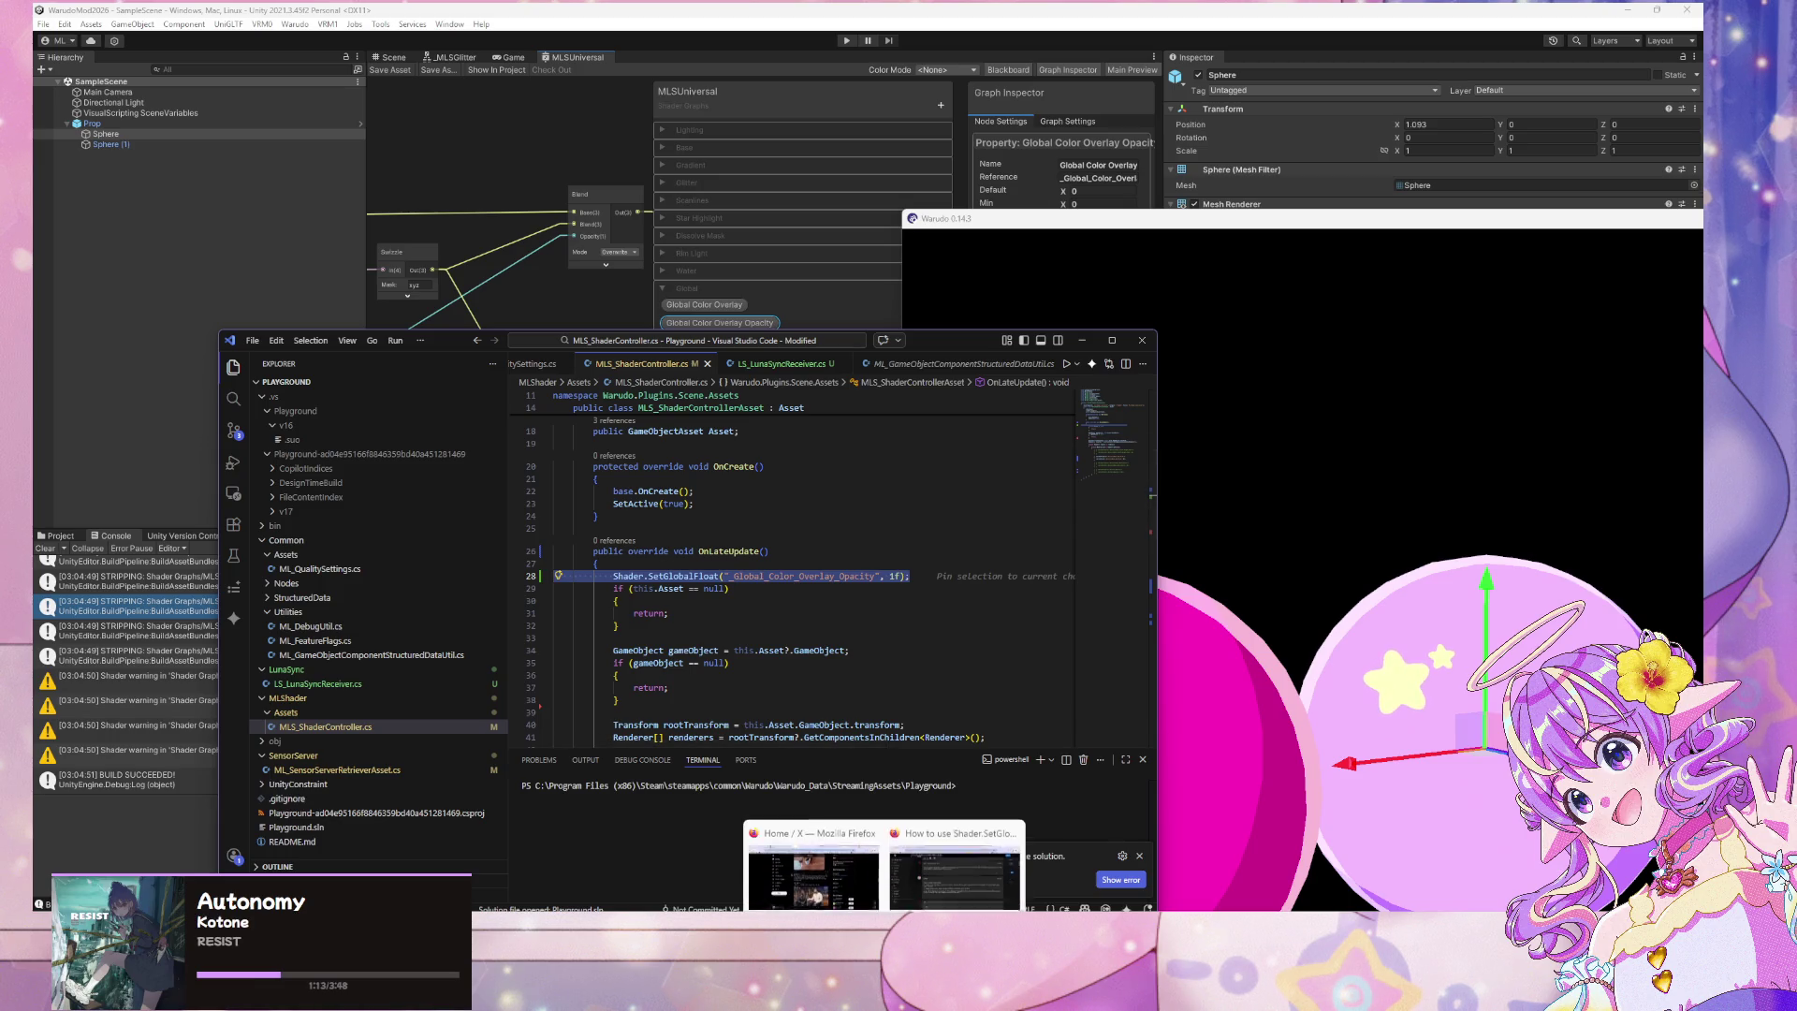
{"action": "left_click", "coordinate": [798, 530]}
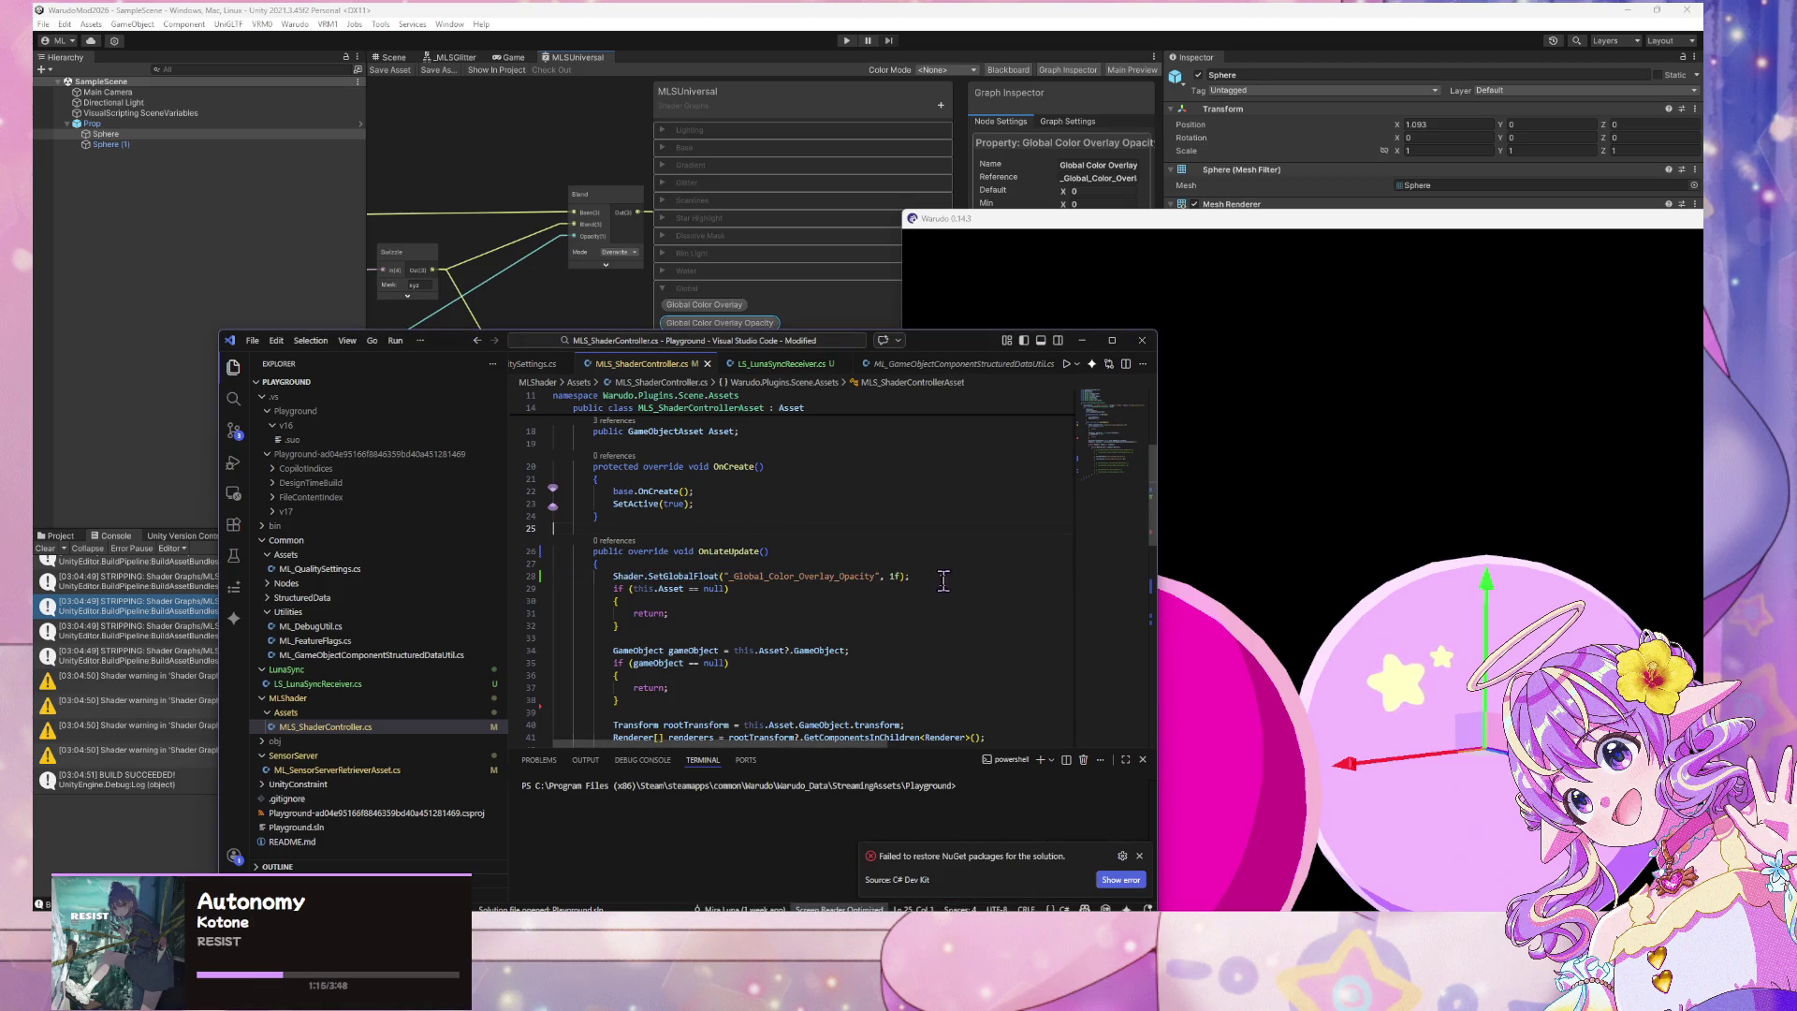
{"action": "left_click_drag", "start_coordinate": [943, 581], "coordinate": [547, 576]}
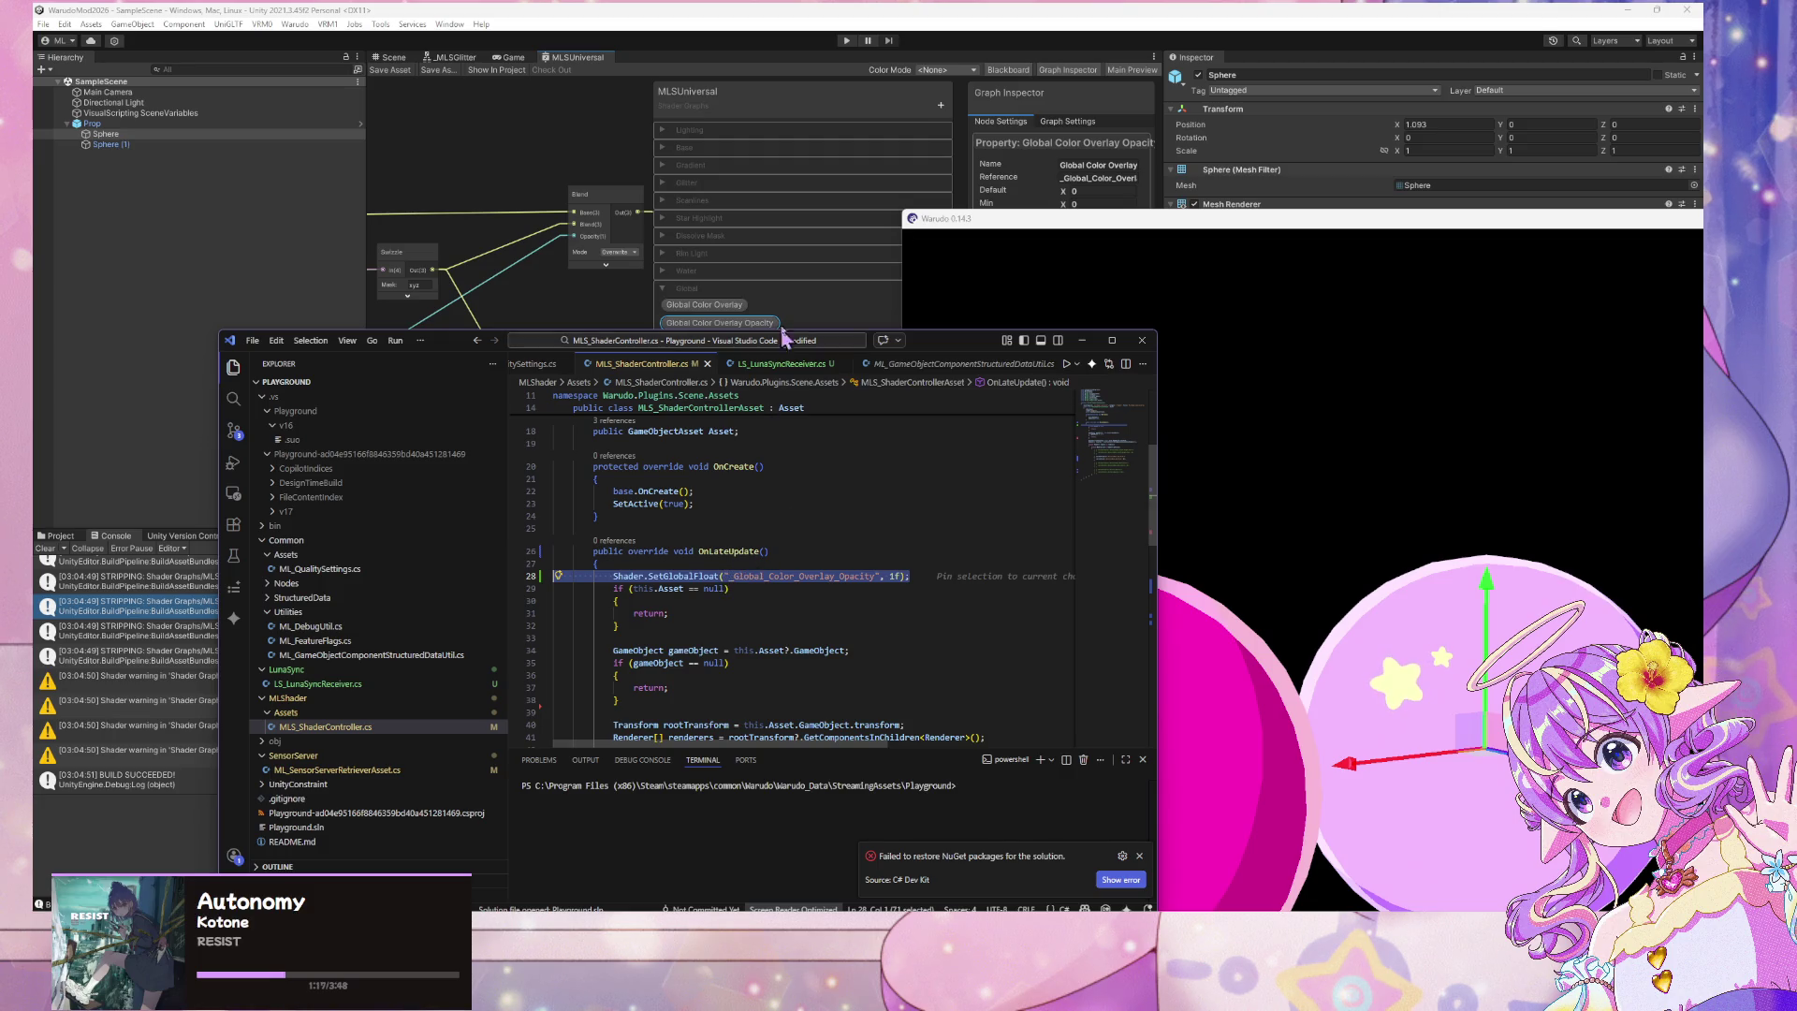
{"action": "left_click", "coordinate": [164, 145]}
{"action": "left_click", "coordinate": [92, 124]}
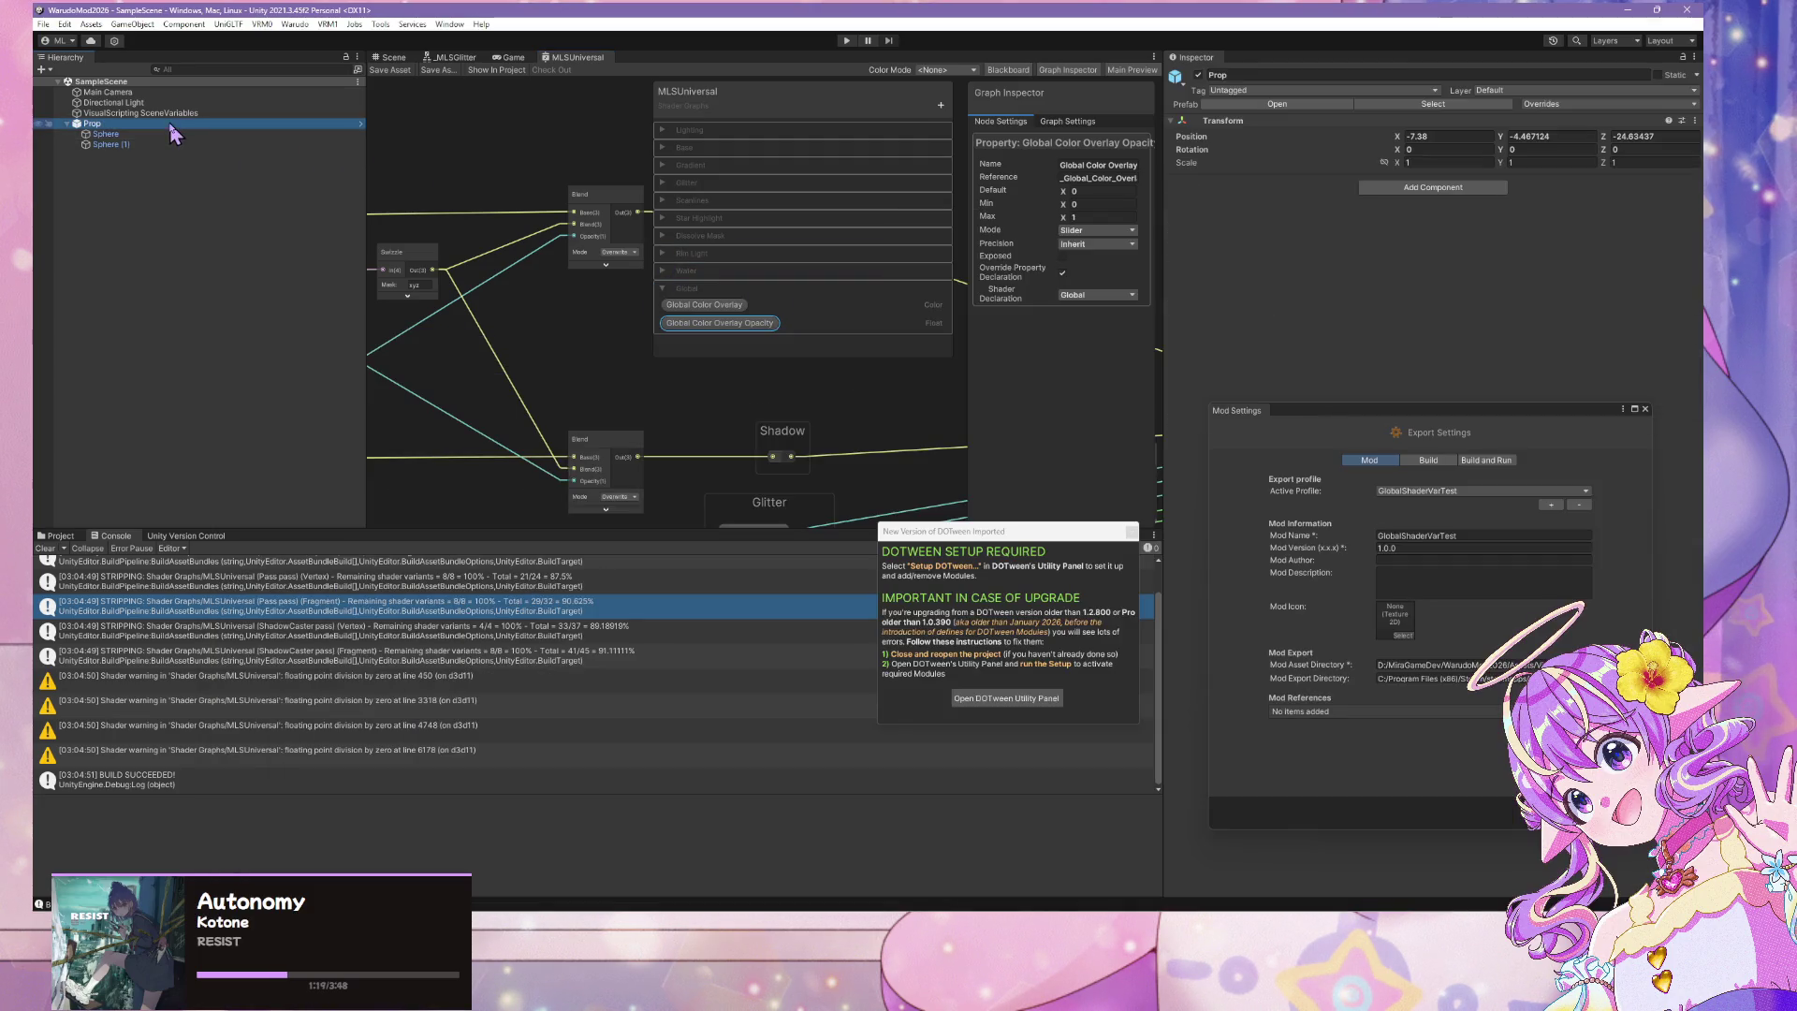
Drag the TestGlobalMaterial script onto Prop's Inspector and open it in VS Code
{"action": "left_click", "coordinate": [57, 535]}
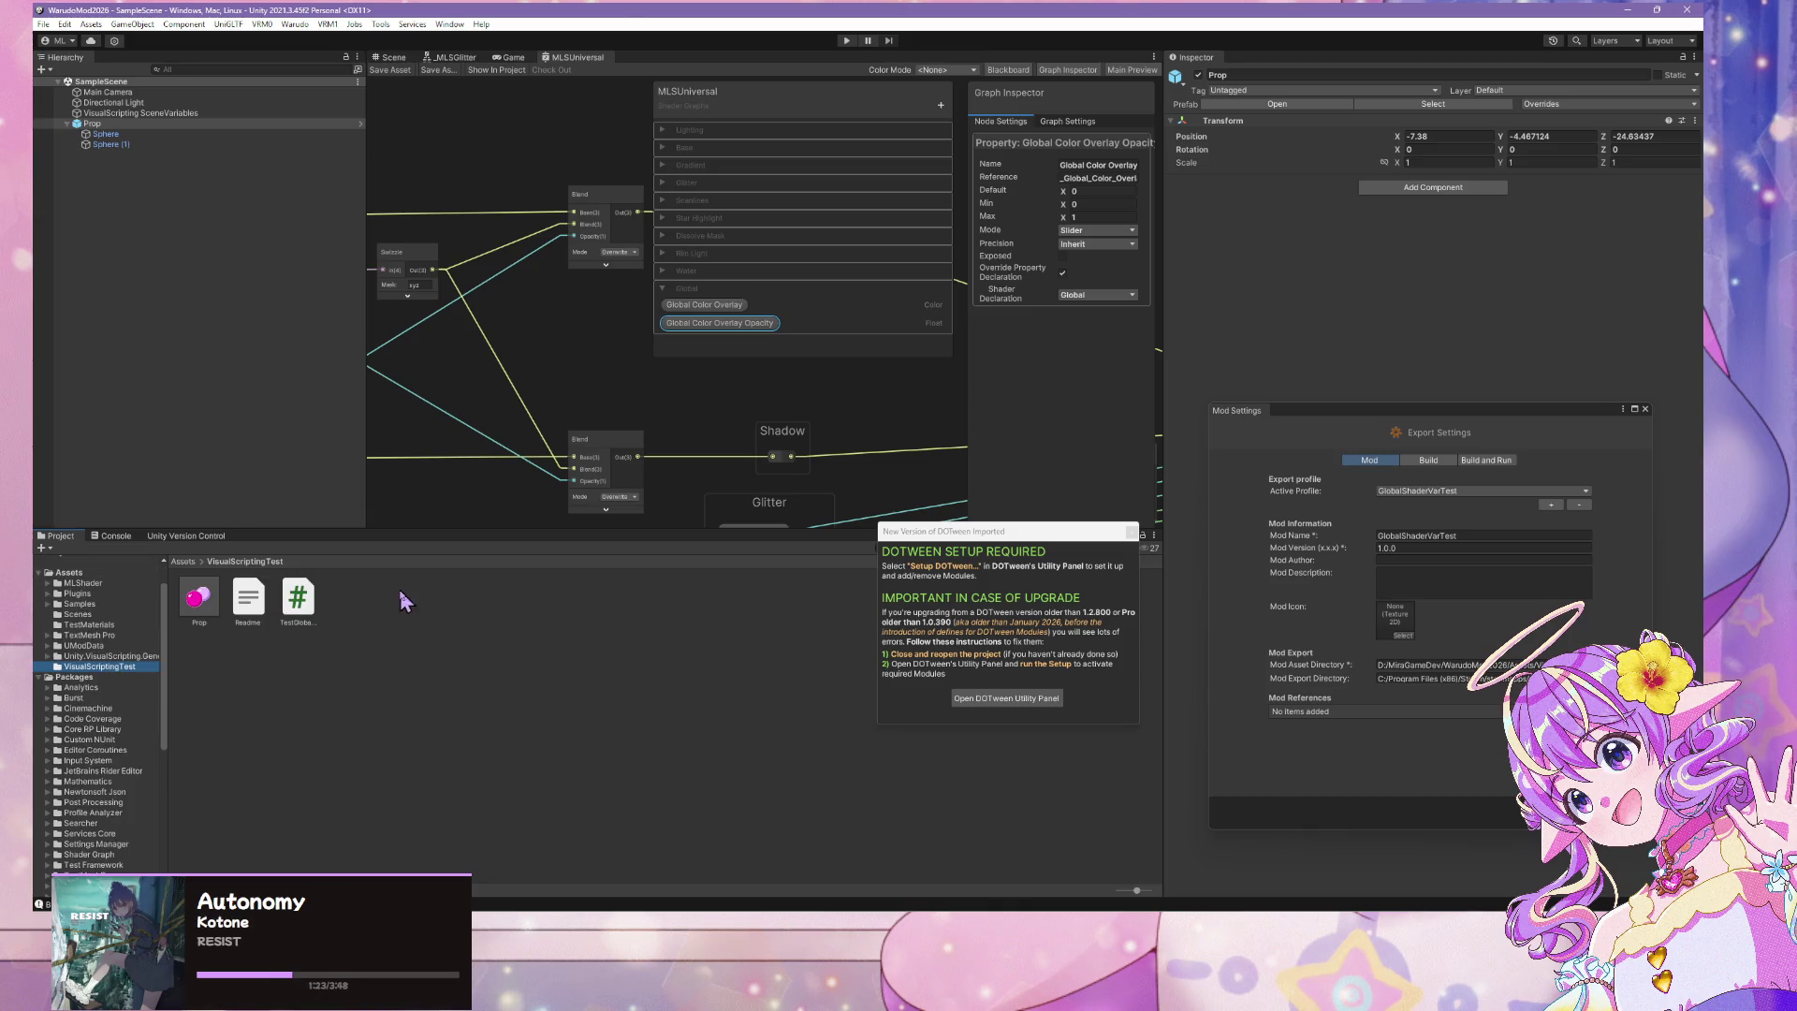
{"action": "left_click", "coordinate": [300, 603]}
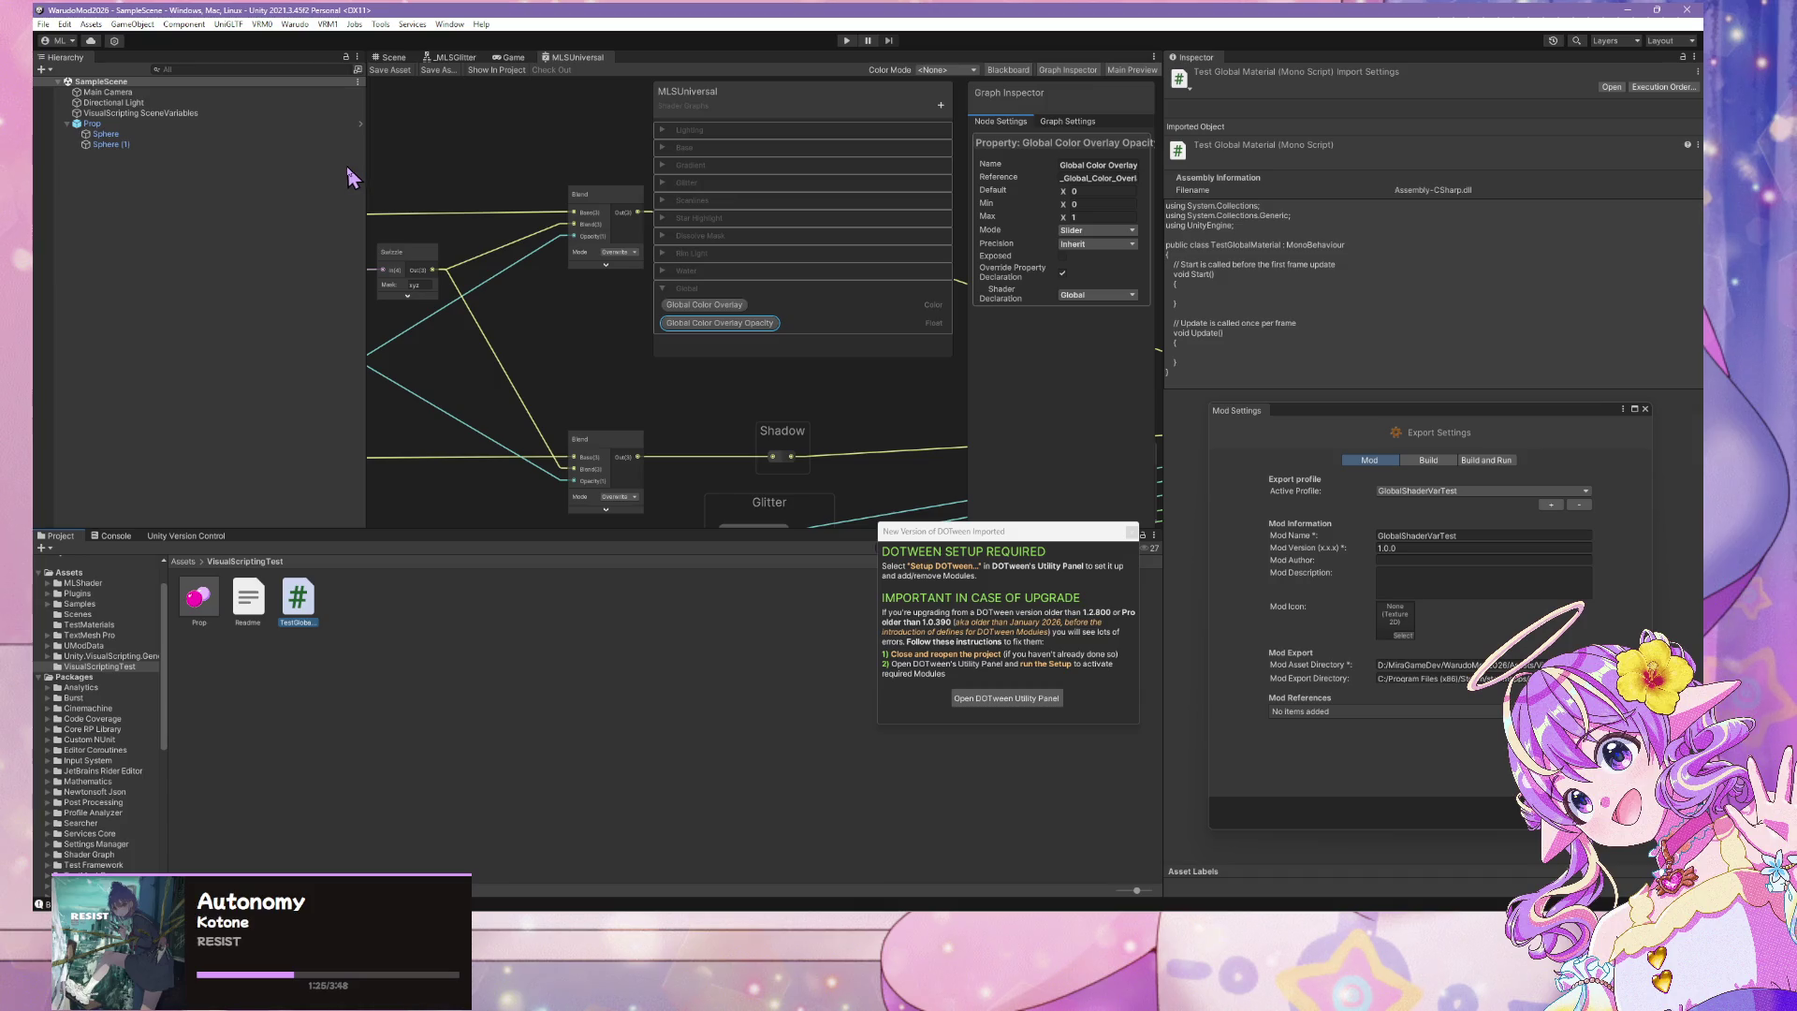
{"action": "left_click", "coordinate": [391, 57]}
{"action": "left_click", "coordinate": [129, 147]}
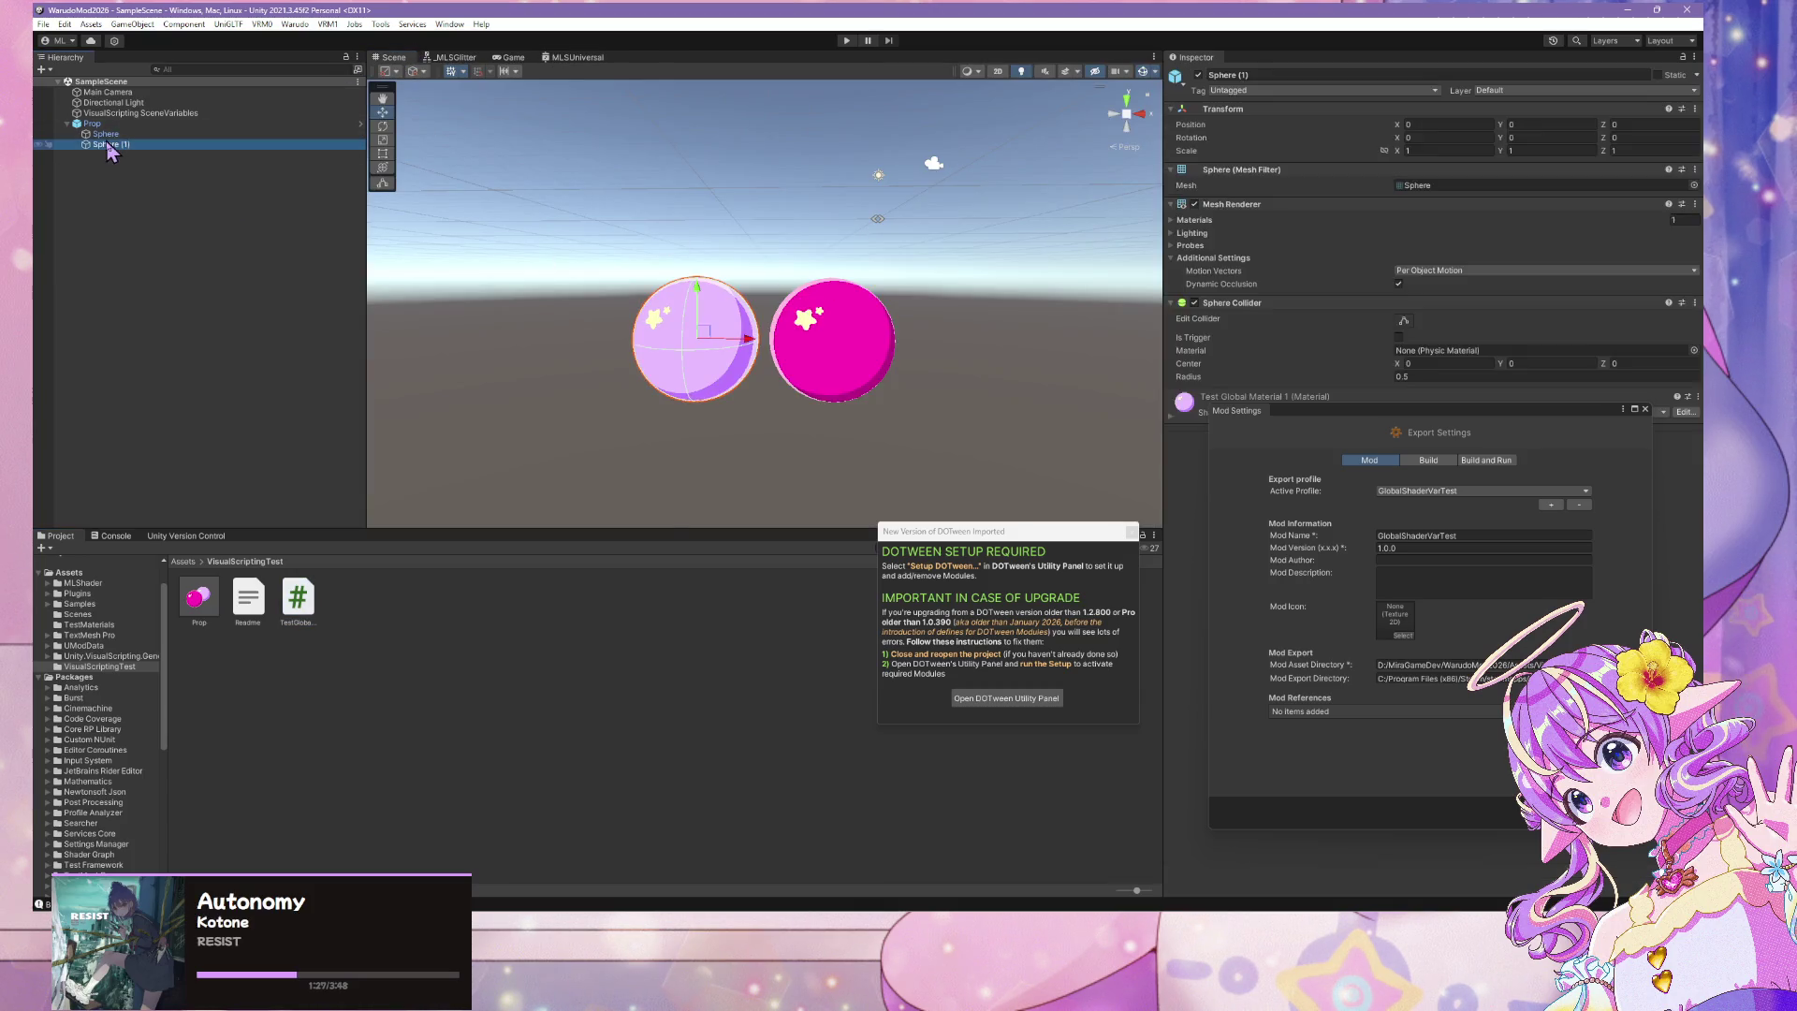
{"action": "mouse_move", "coordinate": [1400, 413]}
{"action": "left_mouse_down"}
{"action": "mouse_move", "coordinate": [1069, 651]}
{"action": "mouse_move", "coordinate": [964, 681]}
{"action": "left_mouse_up"}
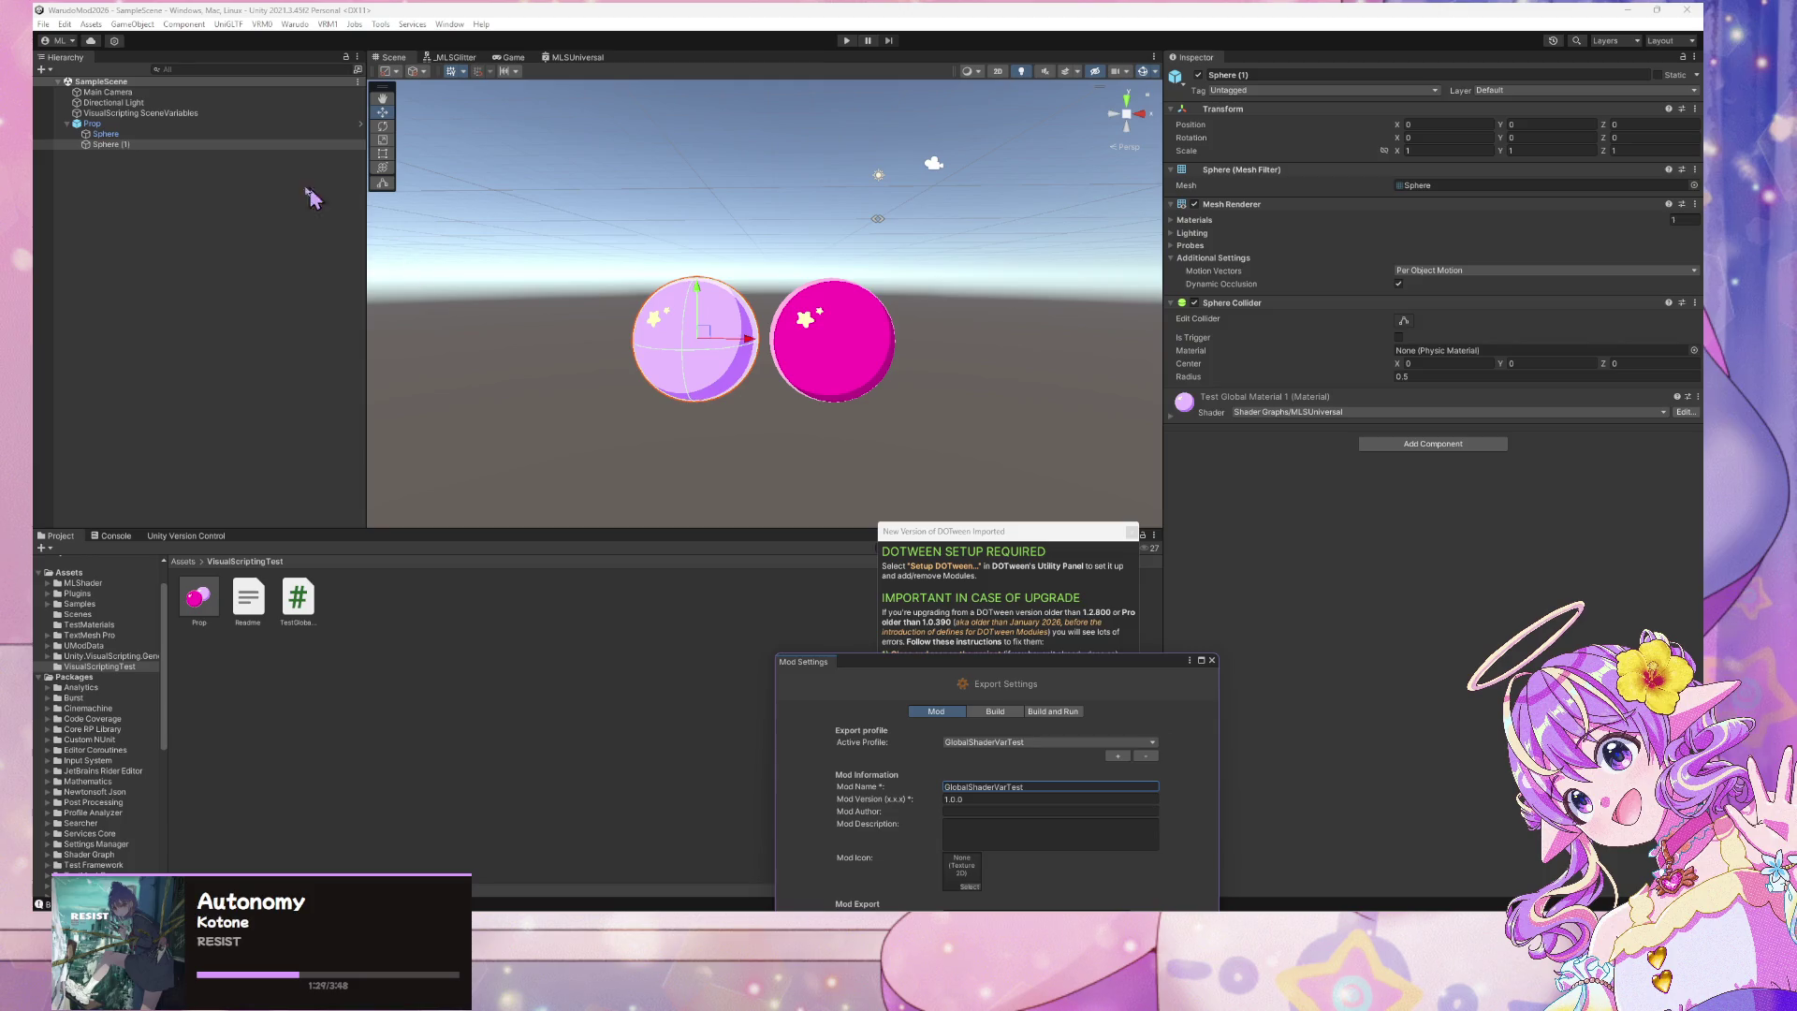
{"action": "left_click", "coordinate": [103, 123]}
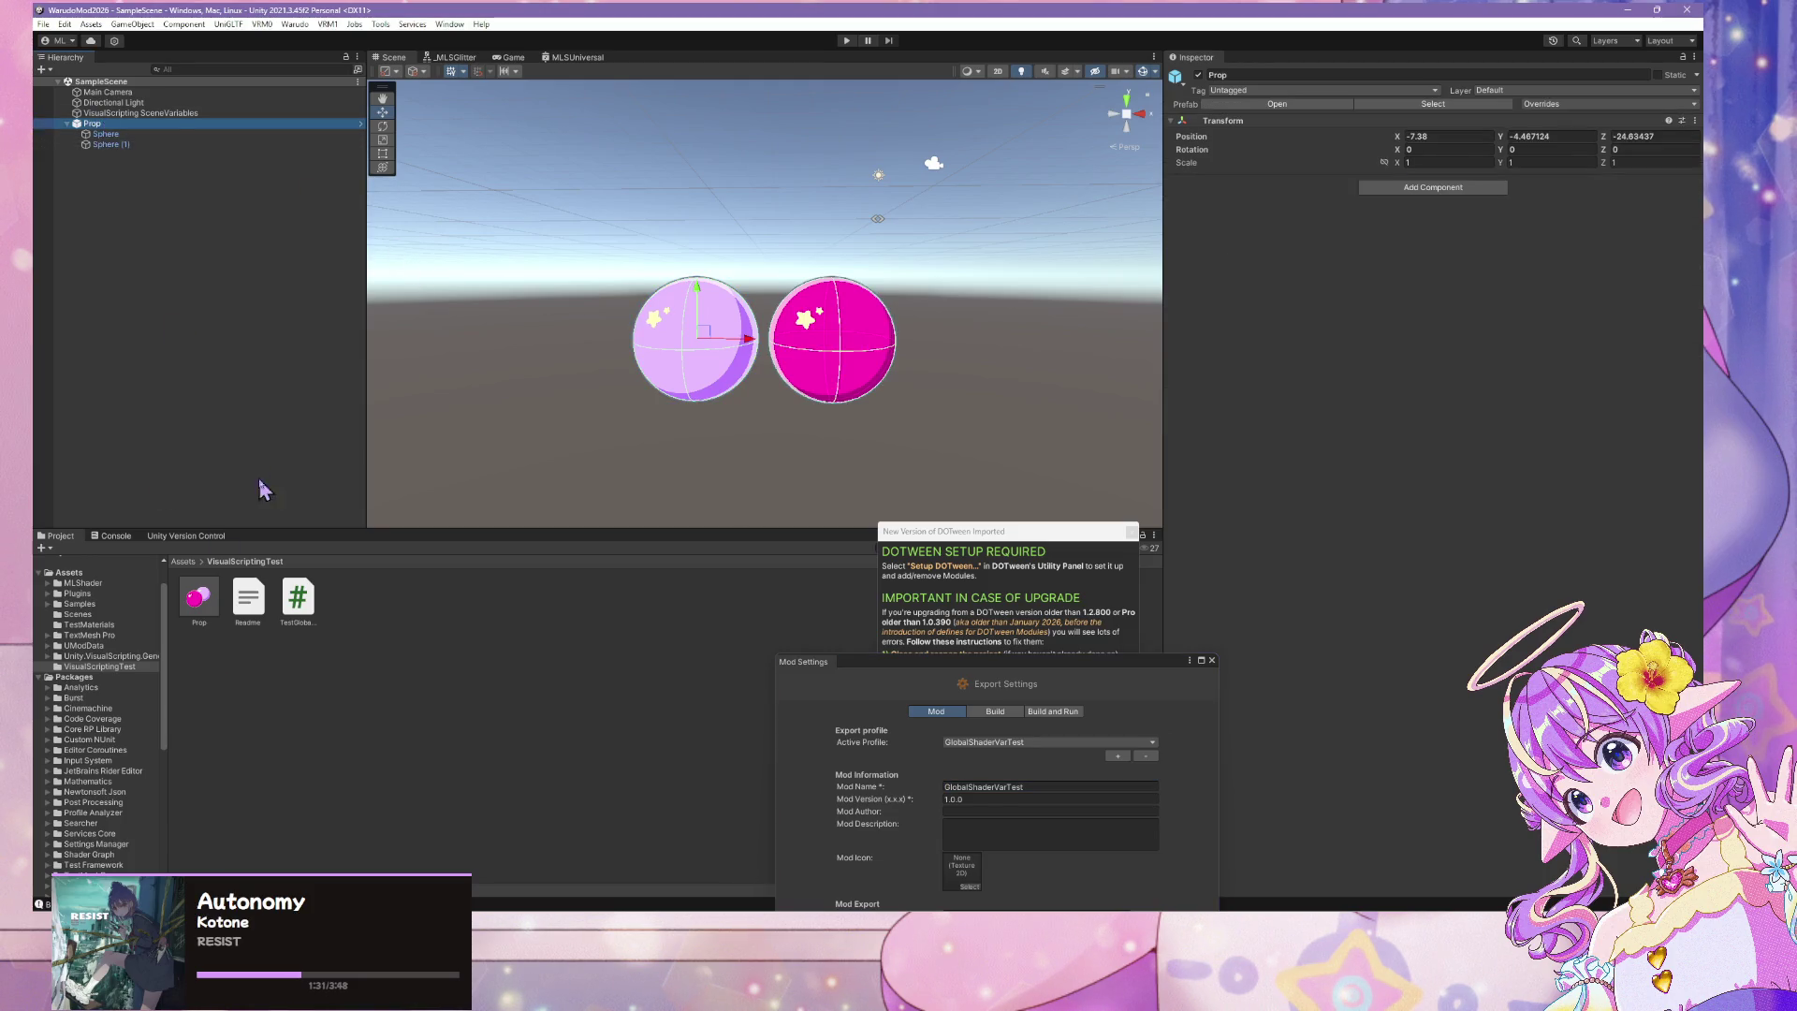
{"action": "mouse_move", "coordinate": [312, 590]}
{"action": "left_mouse_down"}
{"action": "mouse_move", "coordinate": [1250, 243]}
{"action": "mouse_move", "coordinate": [1437, 265]}
{"action": "left_mouse_up"}
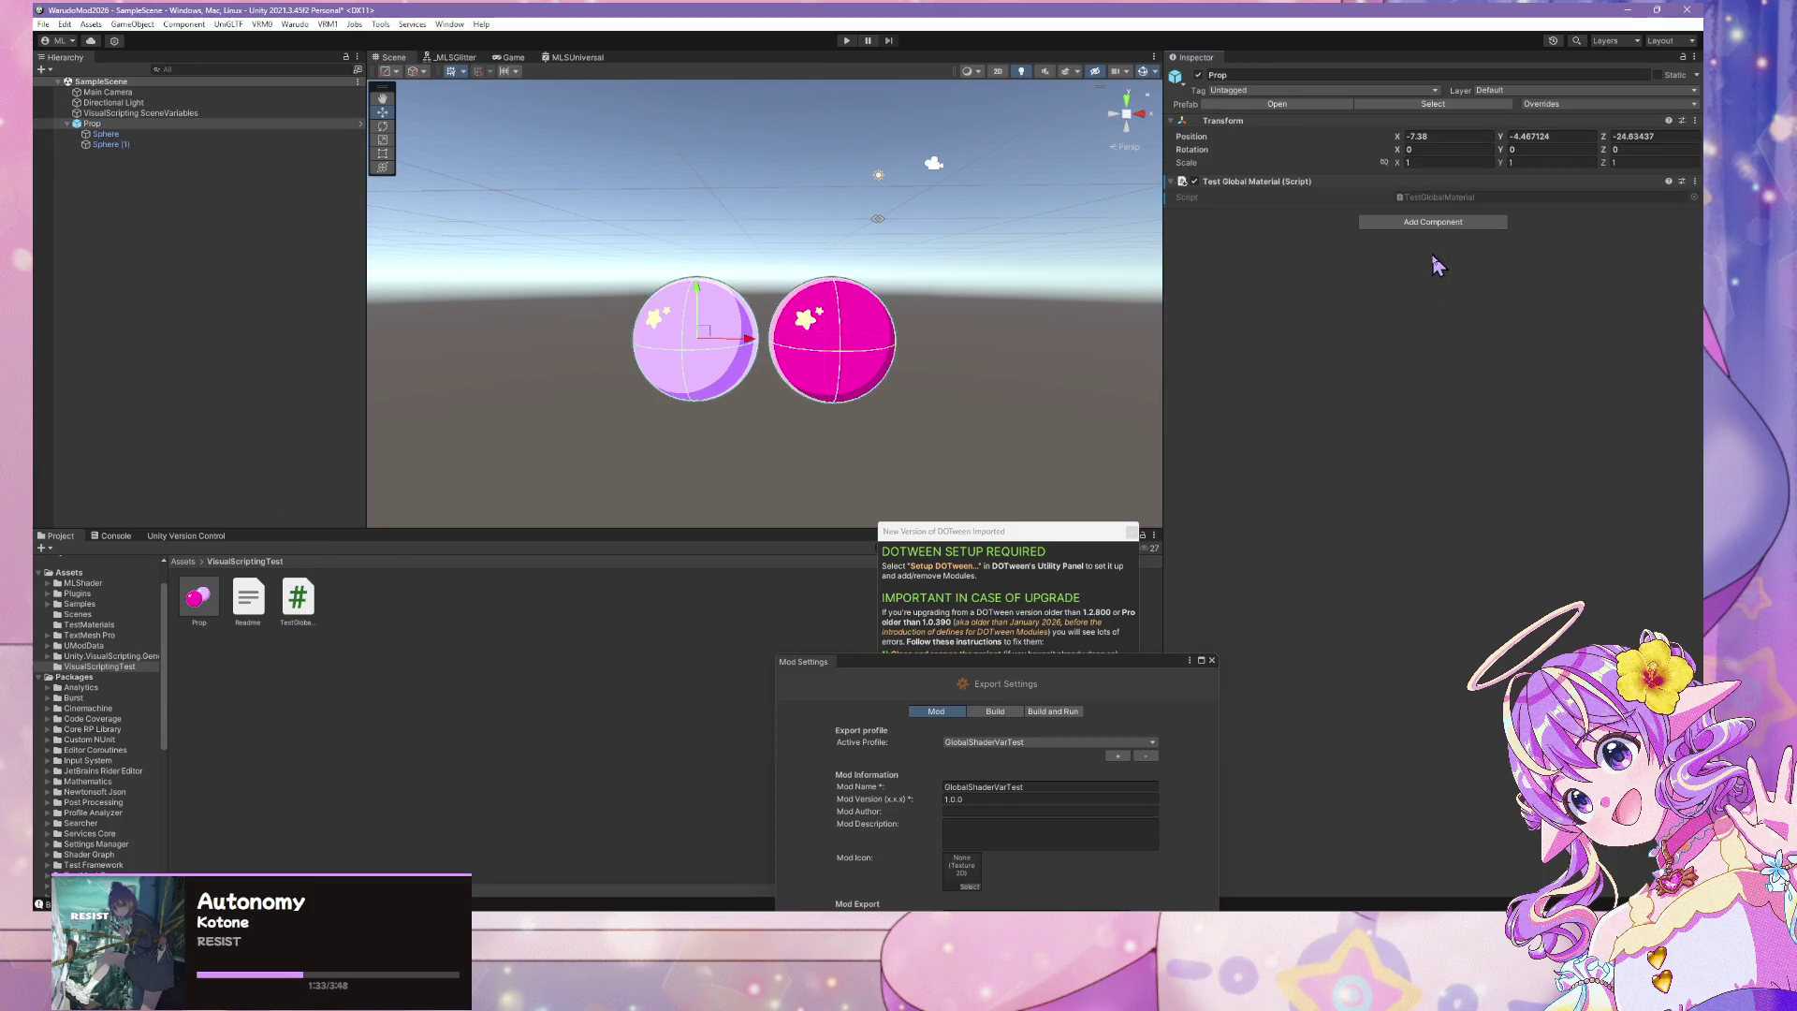
{"action": "double_click", "coordinate": [1439, 198]}
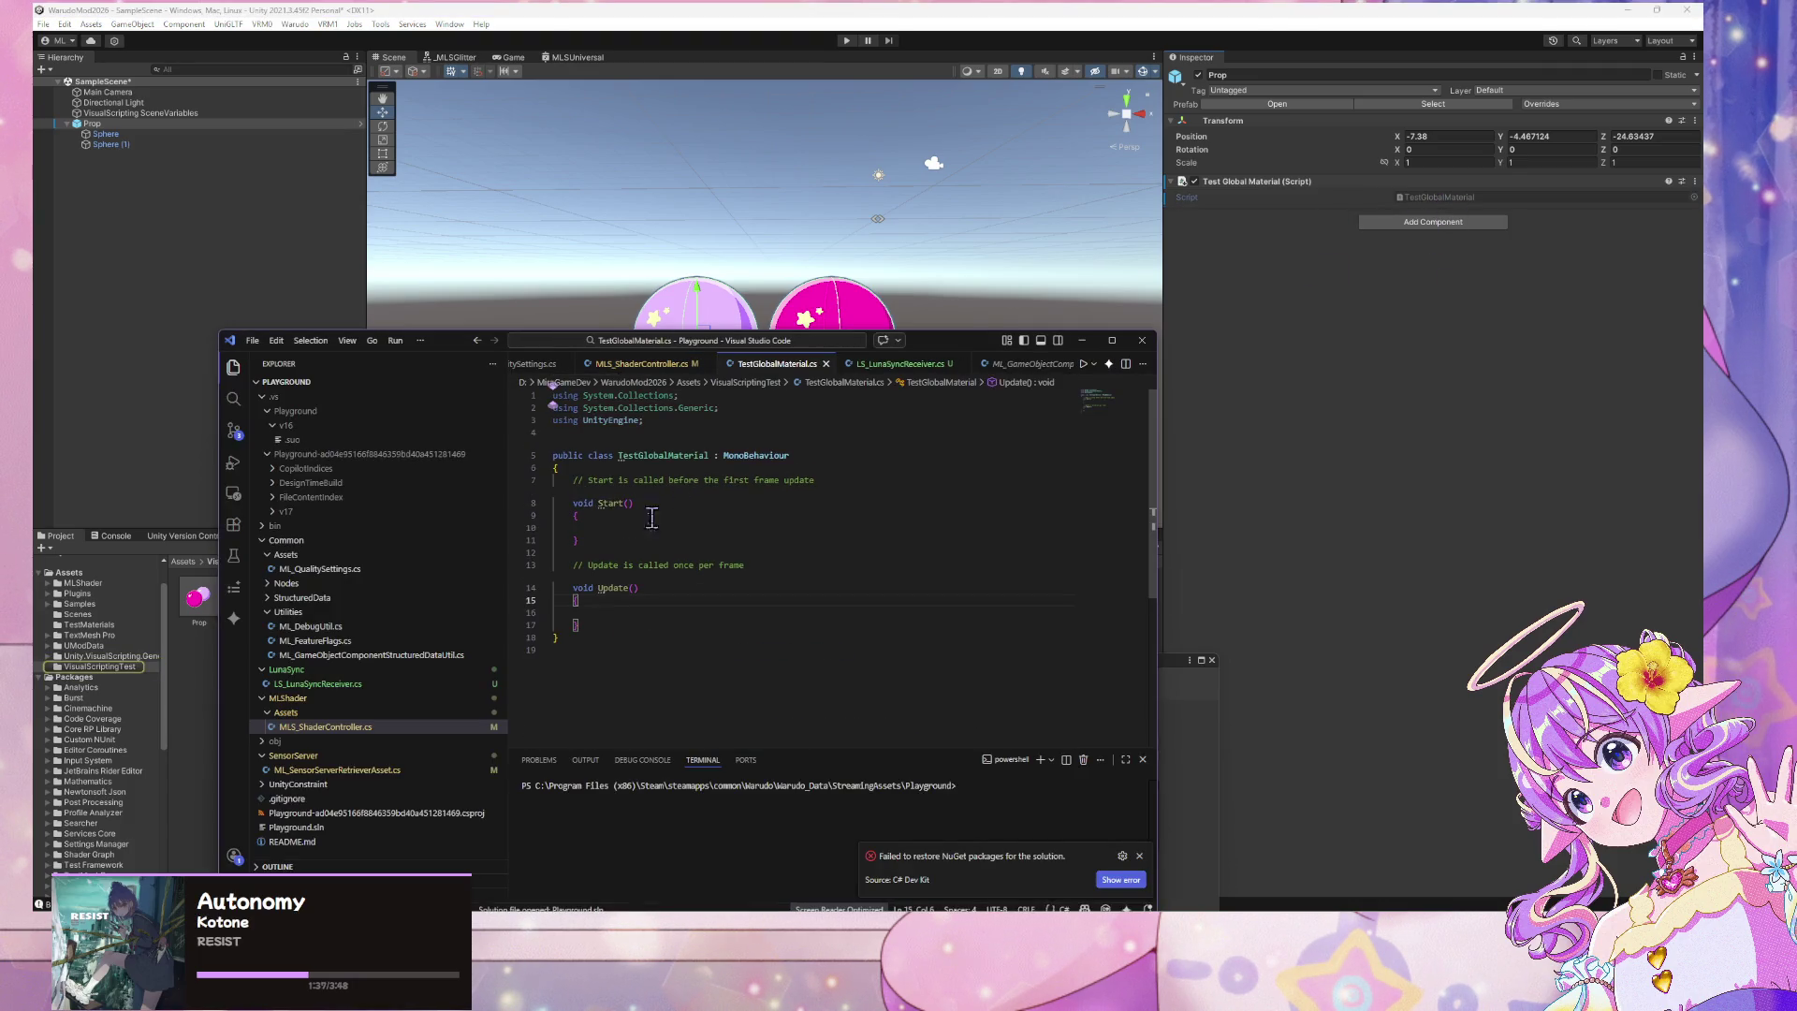
Paste Shader.SetGlobalFloat("_Global_Color_Overlay_Opacity", 1f) into Start, reformat and save
{"action": "left_click", "coordinate": [744, 527]}
{"action": "type", "text": "Shader.SetGlobalFloat(\"_Global_Color_Overlay_Opacity\", 1f);"}
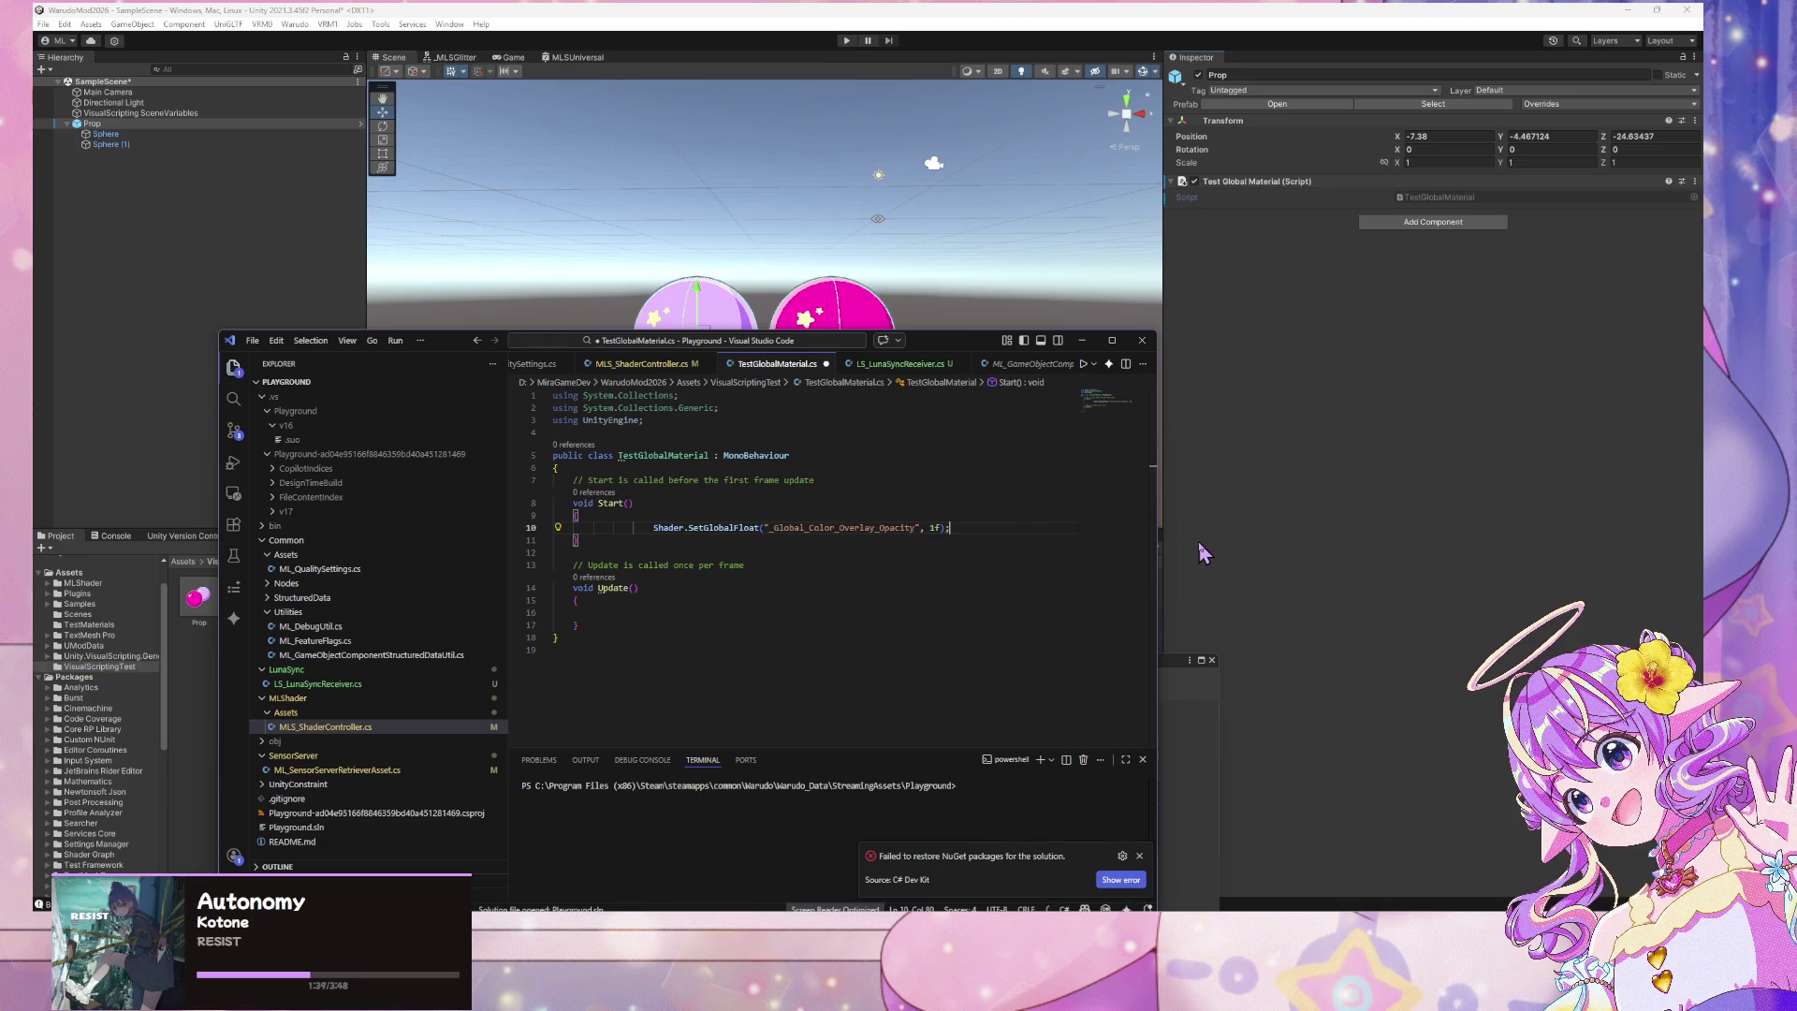
{"action": "key", "text": "ctrl+shift+p"}
{"action": "key", "text": "Escape"}
{"action": "key", "text": "ctrl+s"}
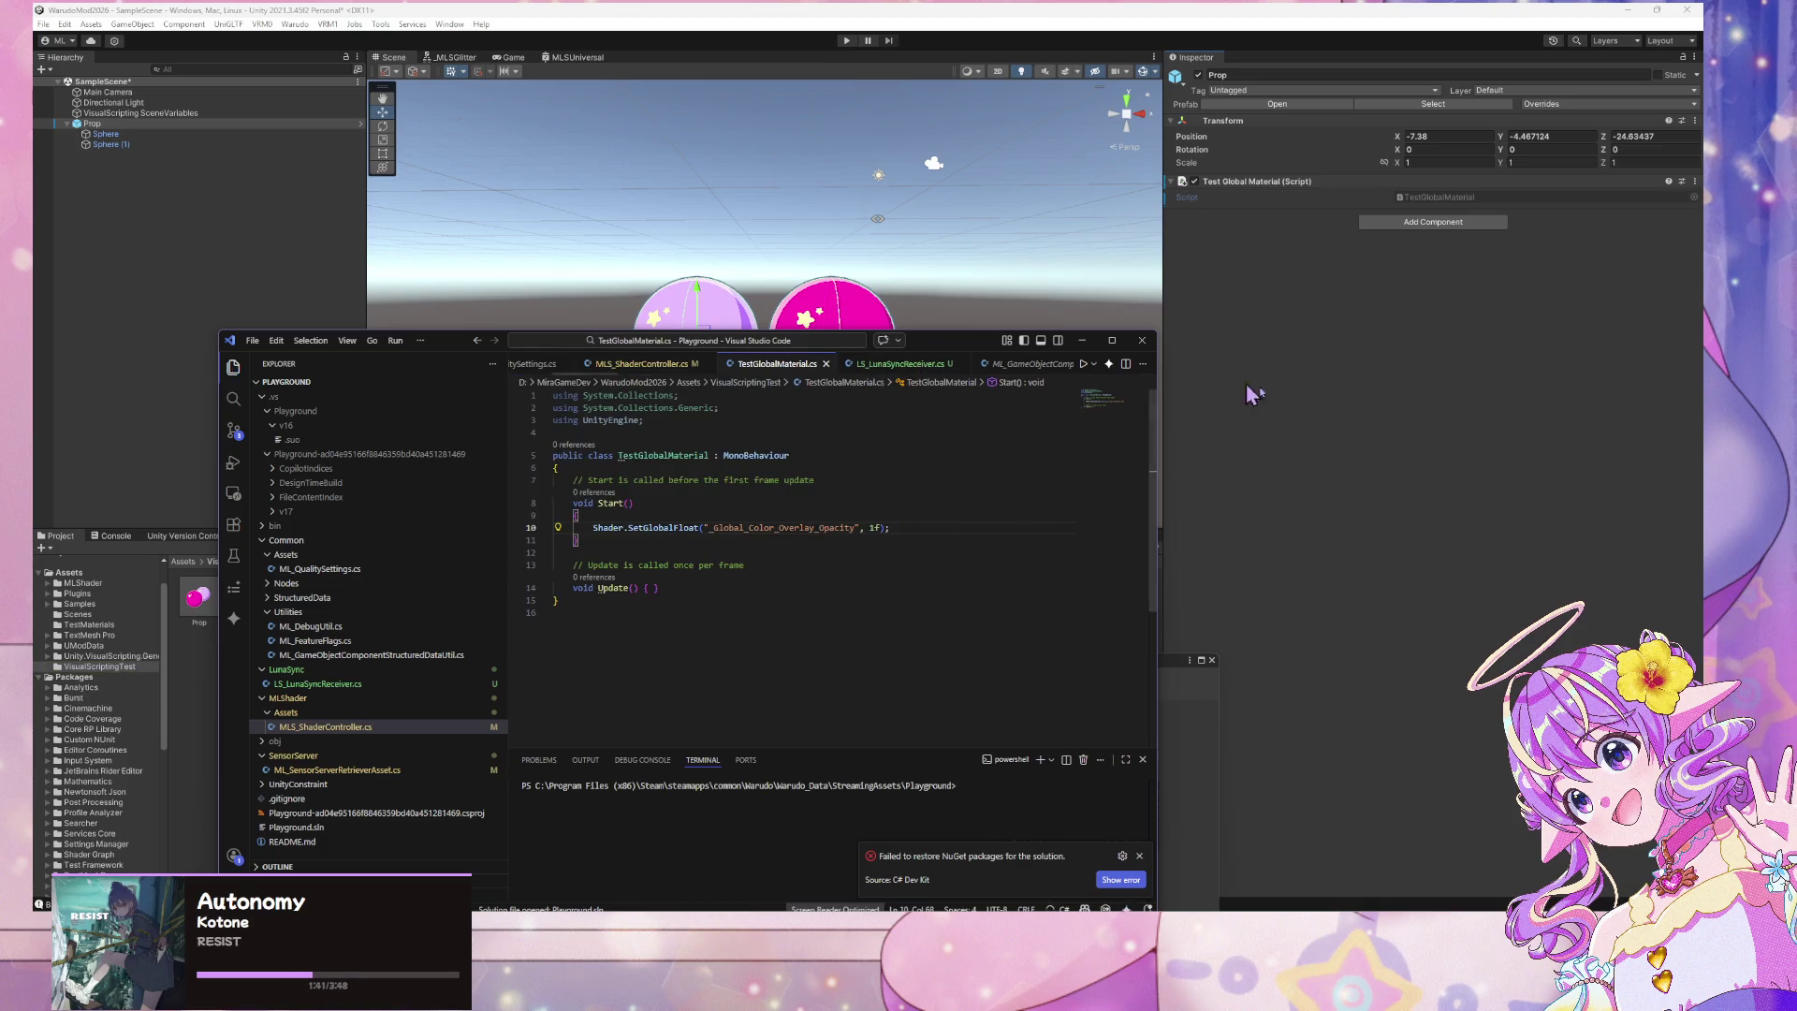
{"action": "left_click", "coordinate": [1249, 387]}
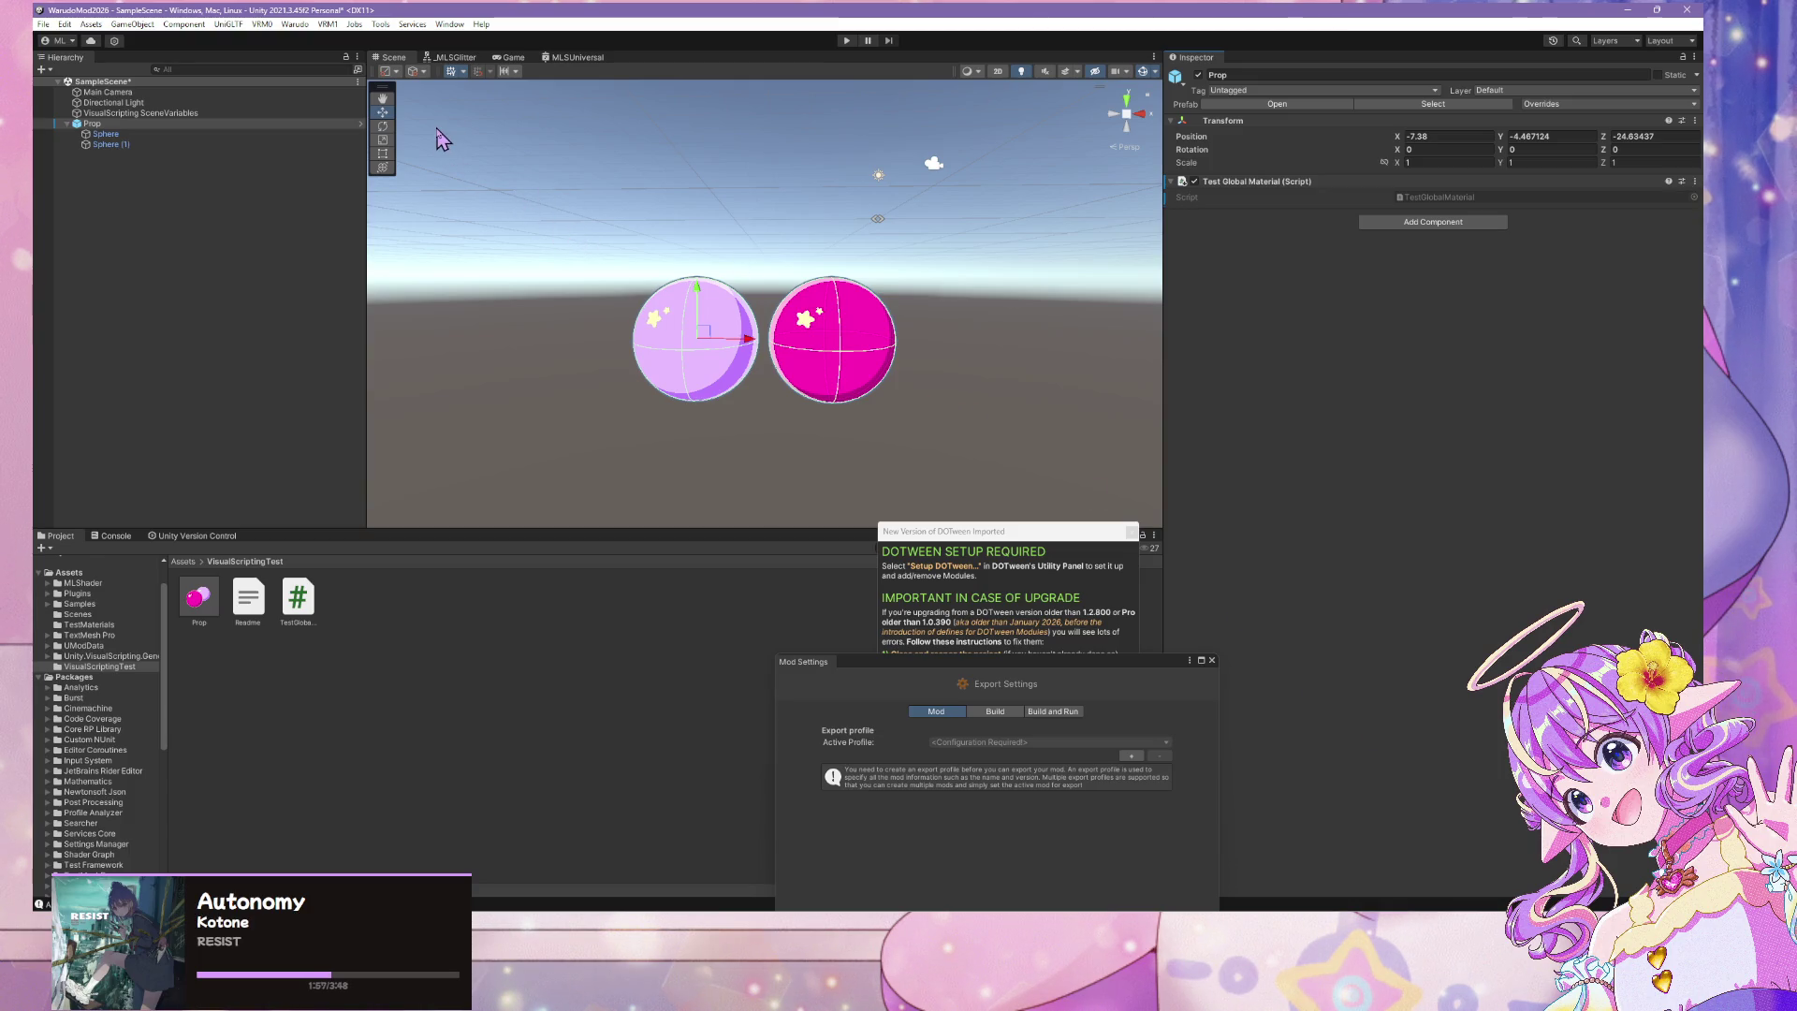
Add TestGlobalMaterial to the Prop prefab in Prefab Mode, then return to the scene
{"action": "left_click", "coordinate": [295, 24]}
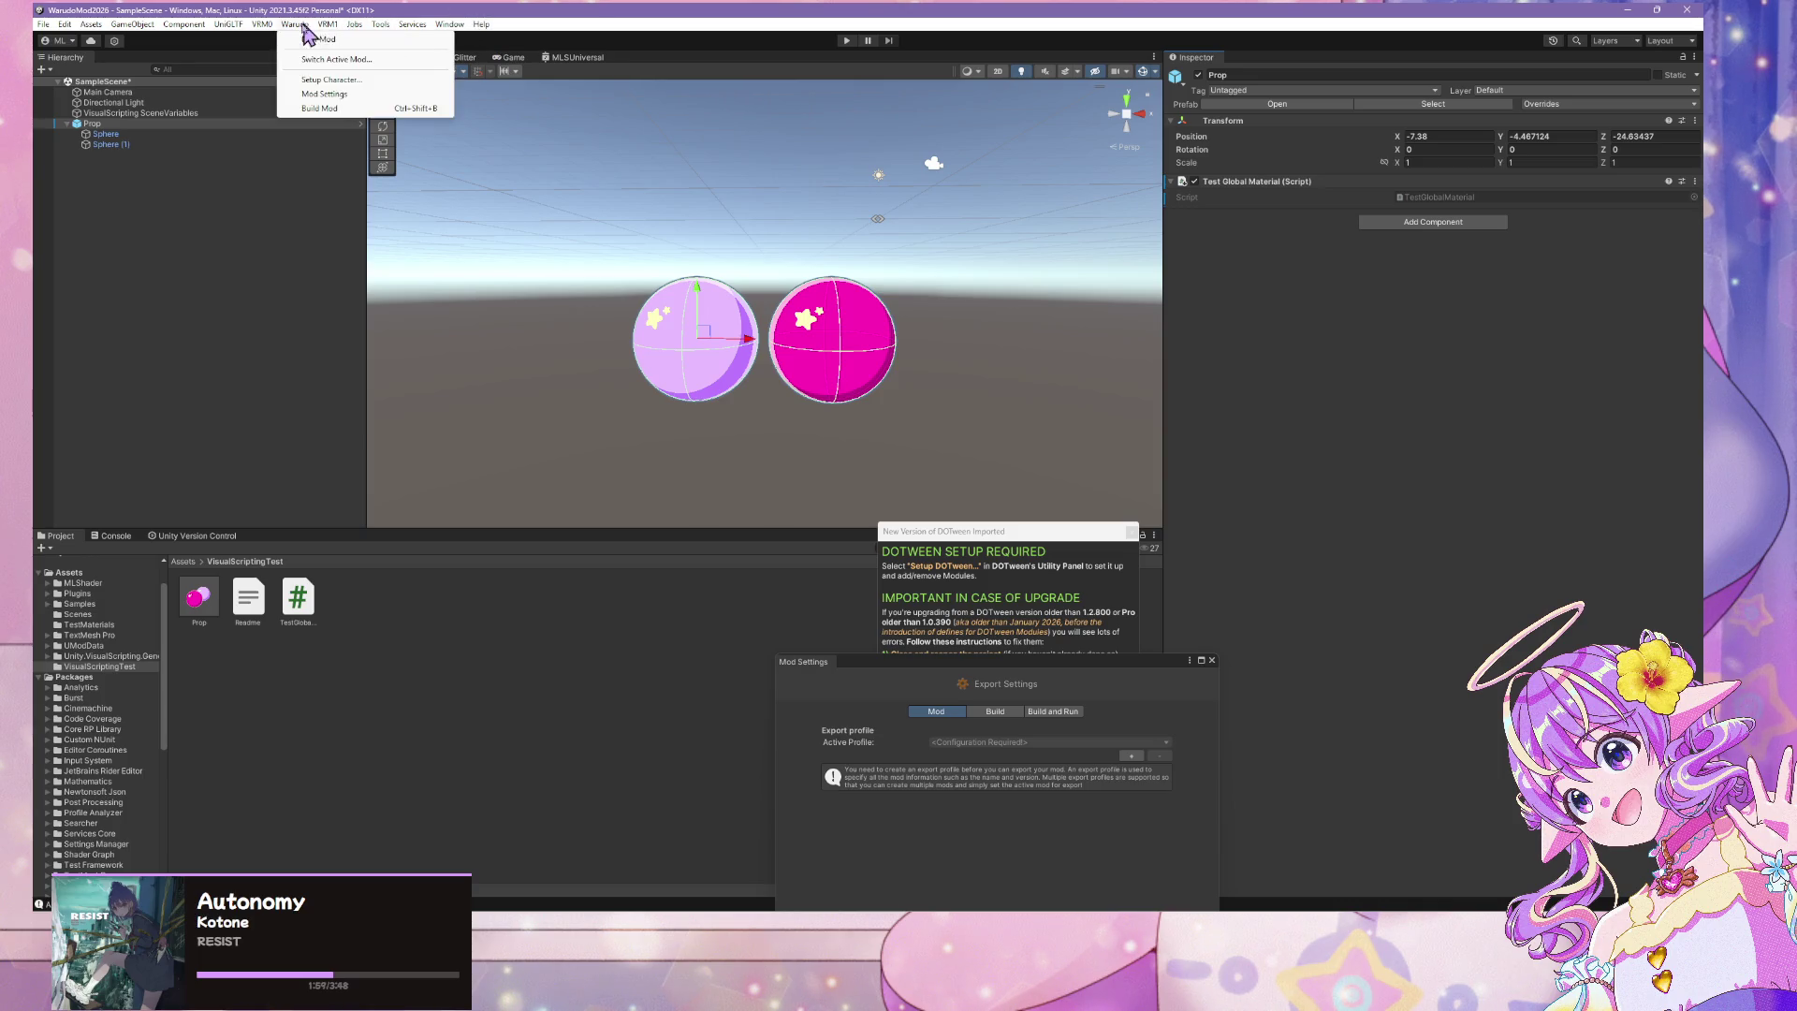
{"action": "left_click", "coordinate": [448, 227]}
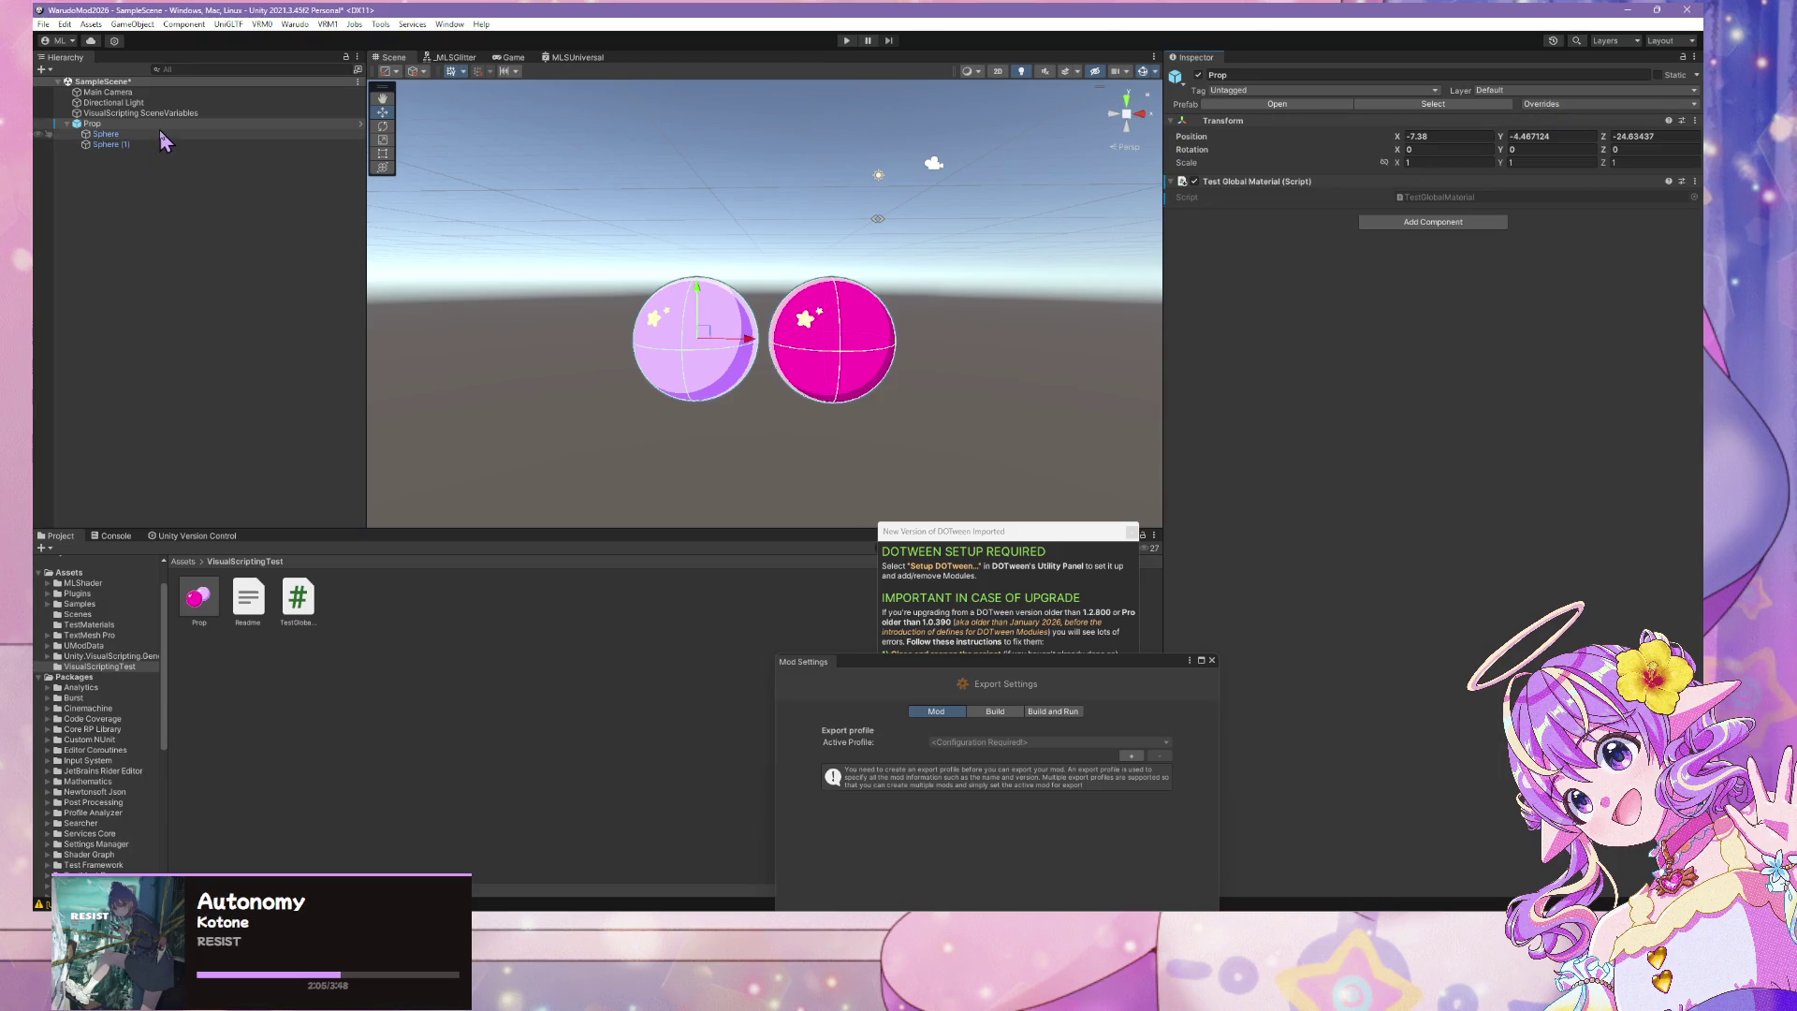
{"action": "left_click", "coordinate": [1329, 103]}
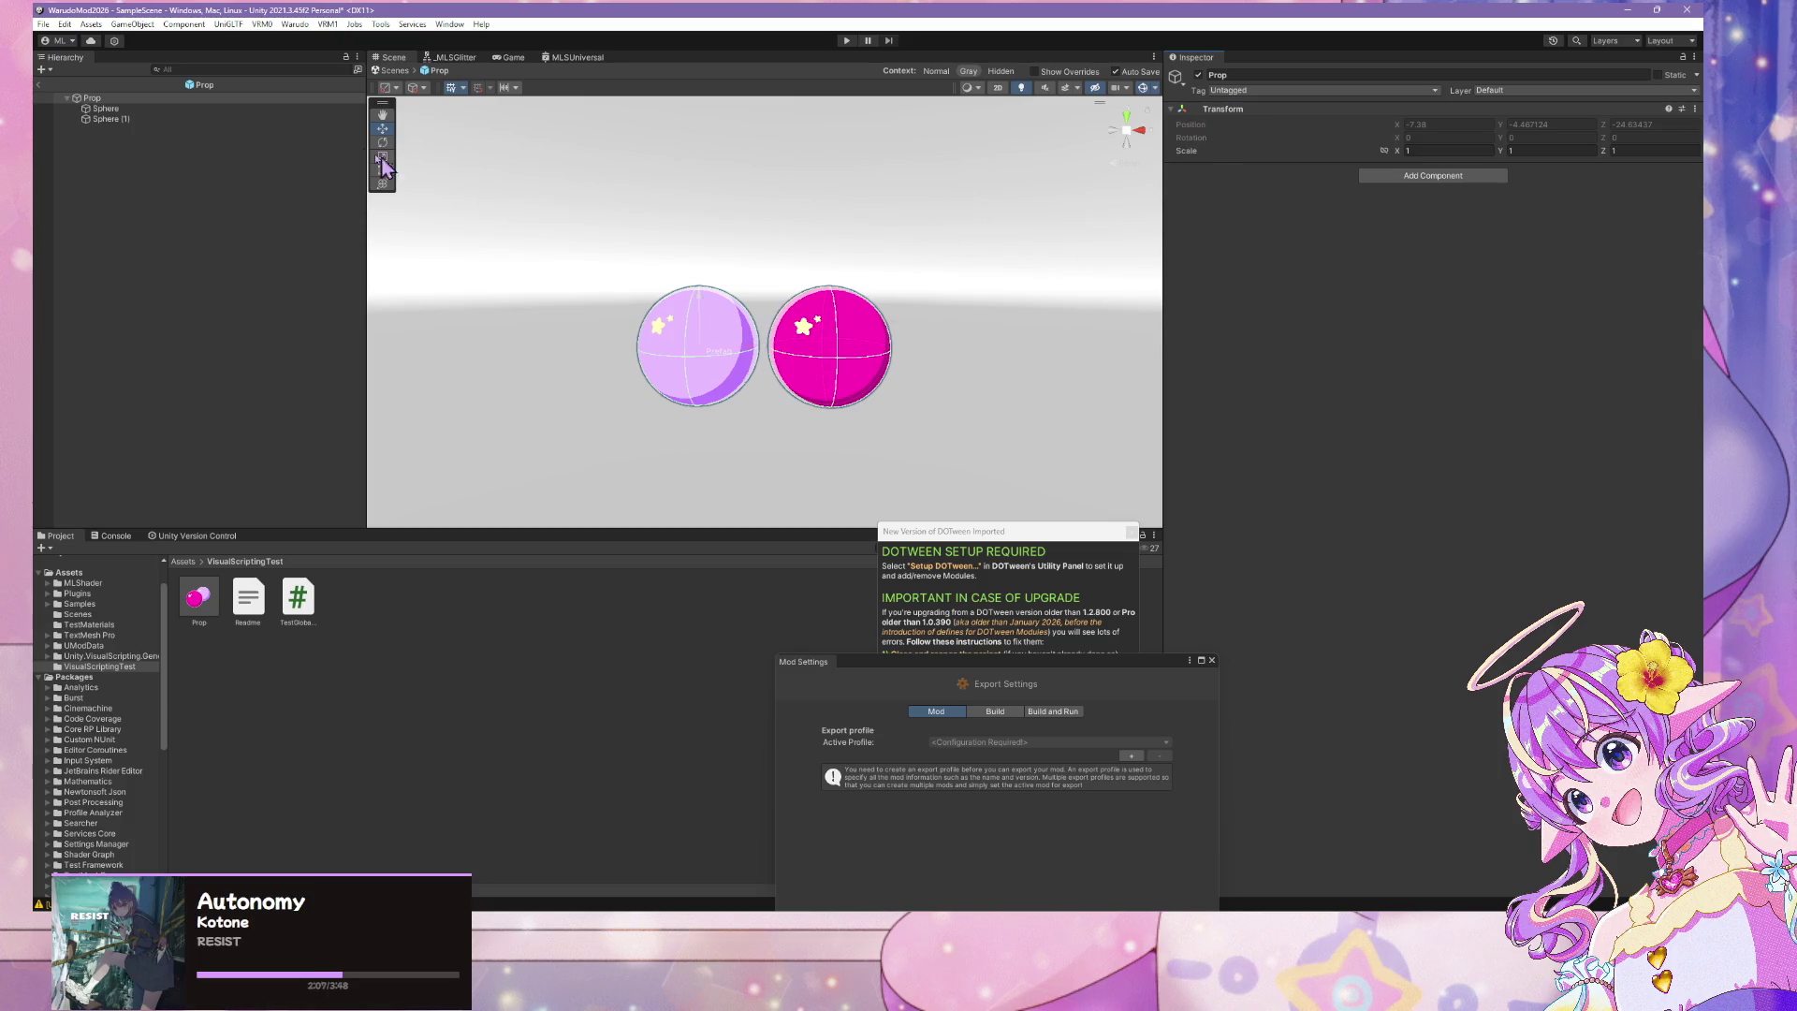
{"action": "left_click_drag", "start_coordinate": [289, 599], "coordinate": [1371, 300]}
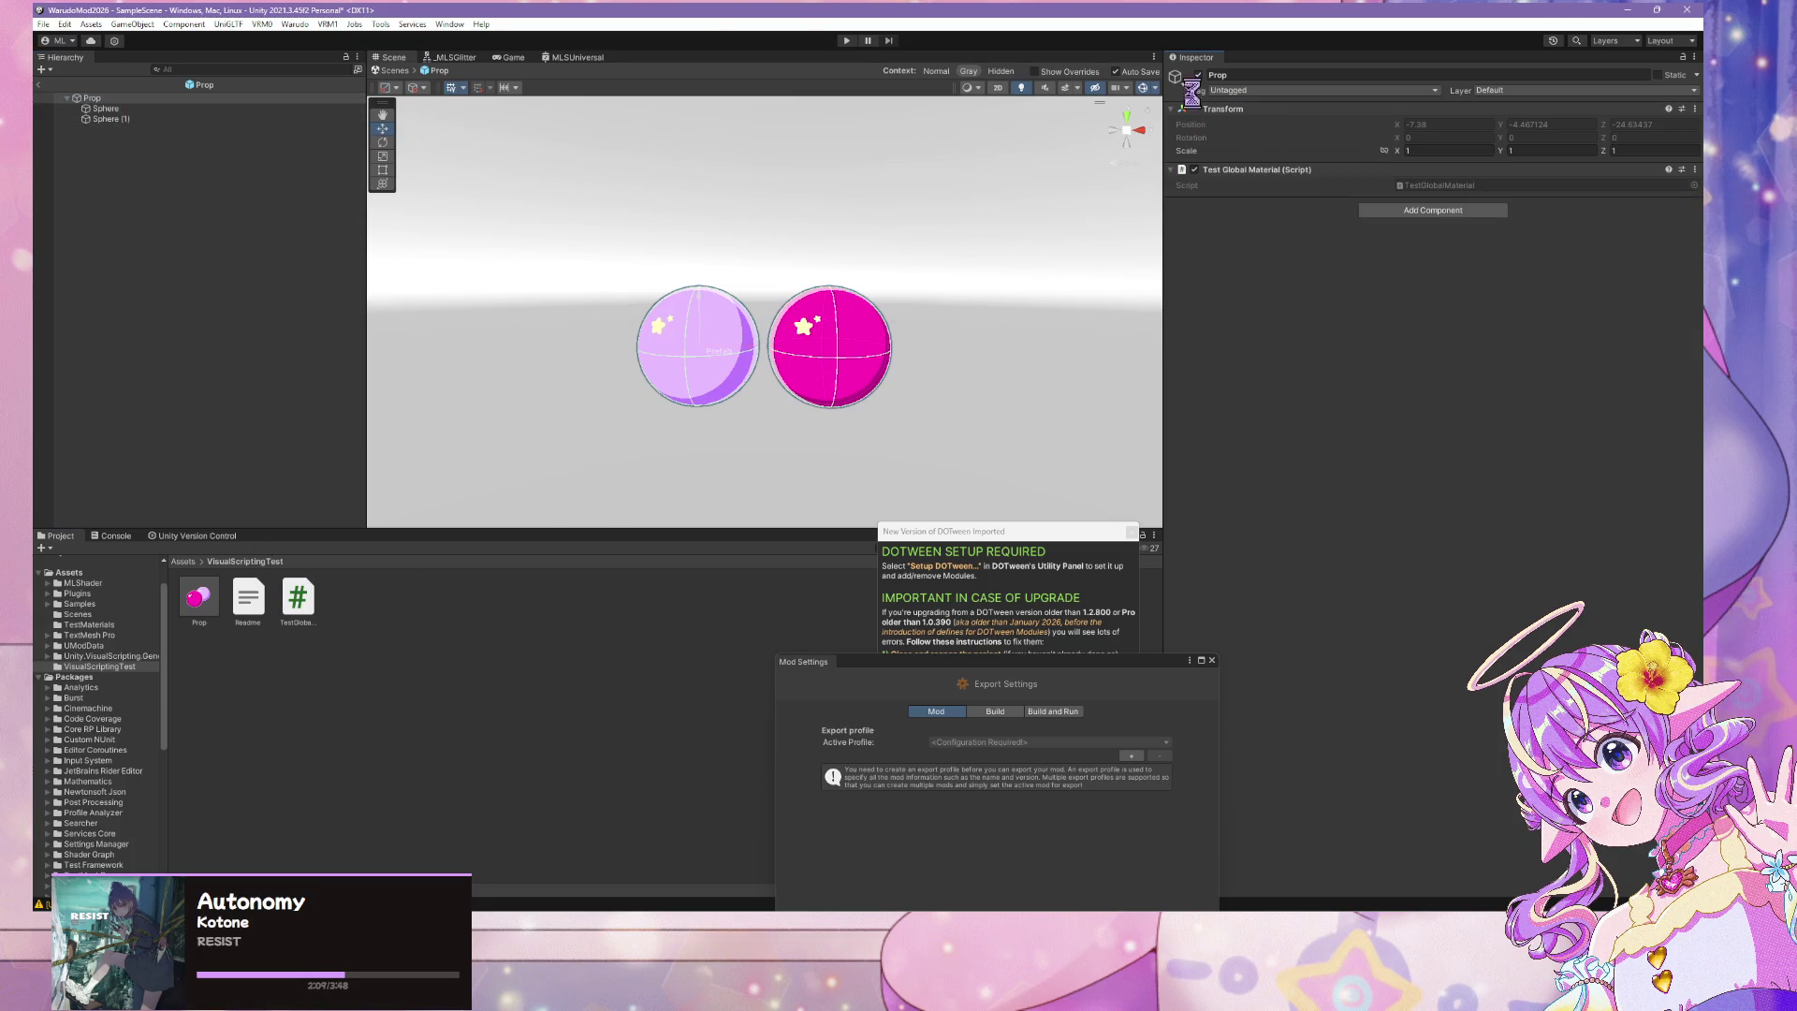
{"action": "left_click", "coordinate": [393, 70]}
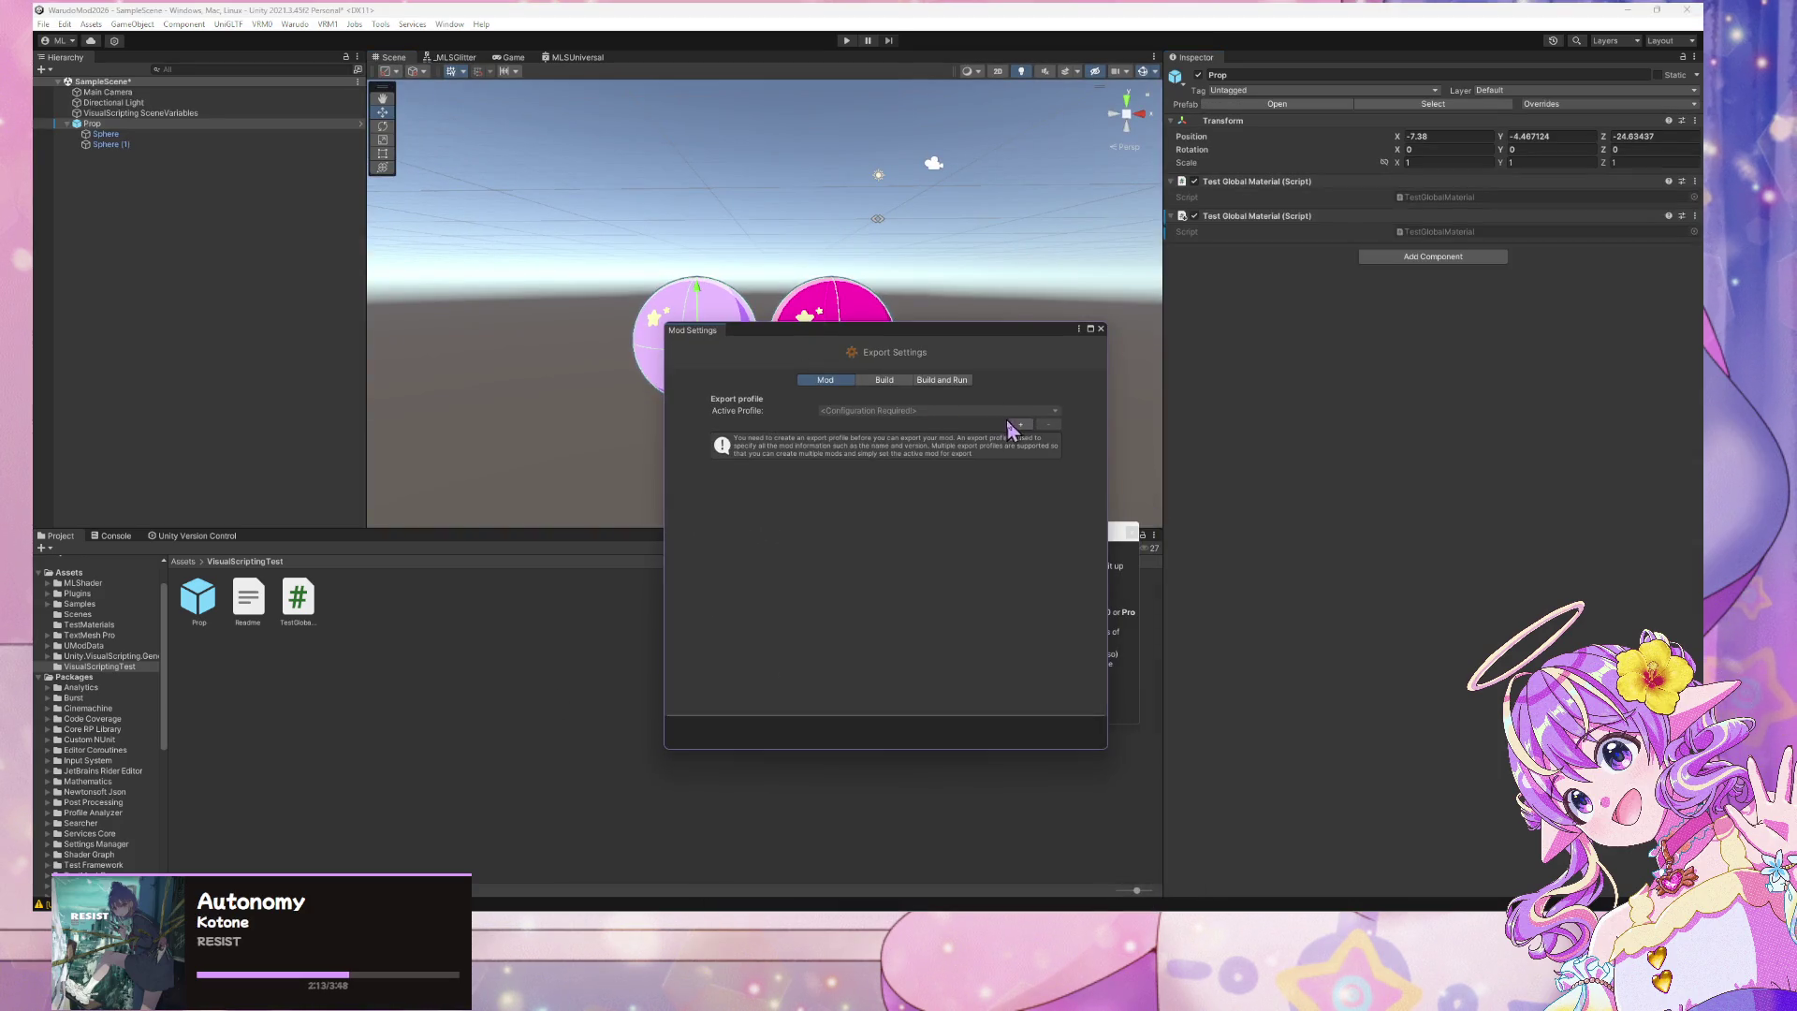
Rename the mod to ShaderGlobalVarTest in Mod Settings
{"action": "left_click", "coordinate": [1007, 424]}
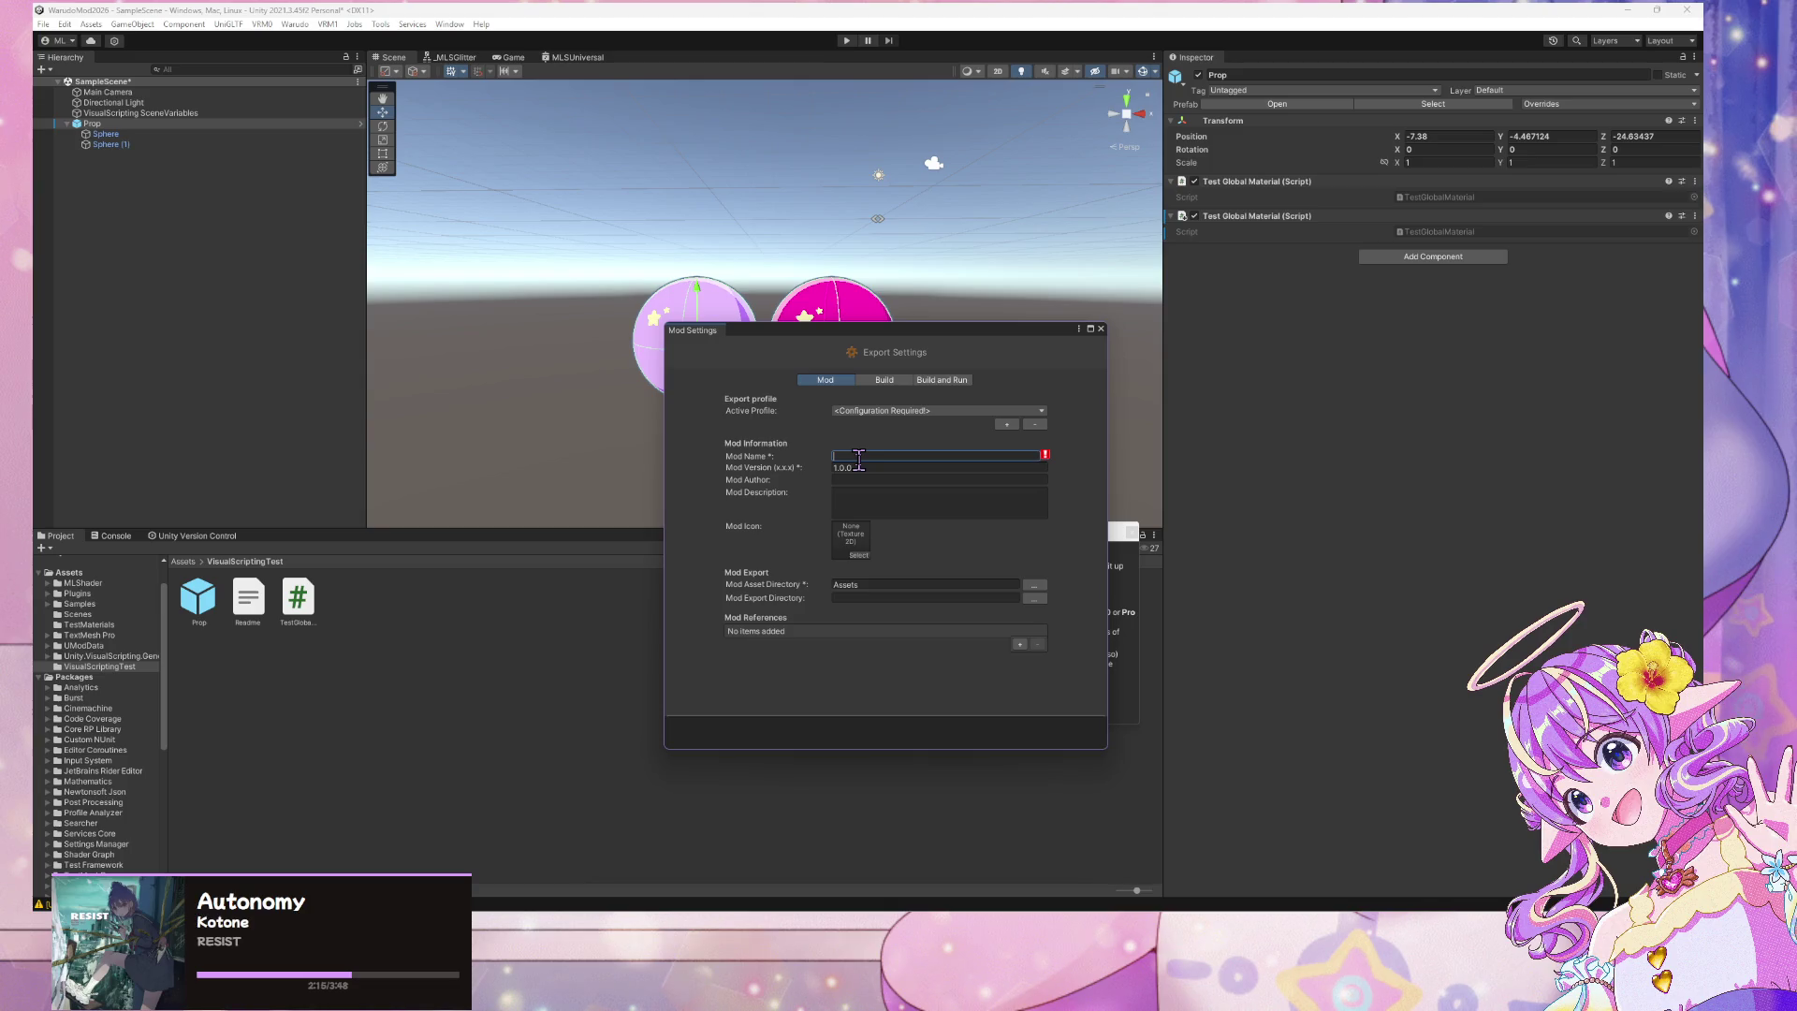
{"action": "type", "text": "G"}
{"action": "key", "text": "BackSpace"}
{"action": "key", "text": "BackSpace"}
{"action": "key", "text": "BackSpace"}
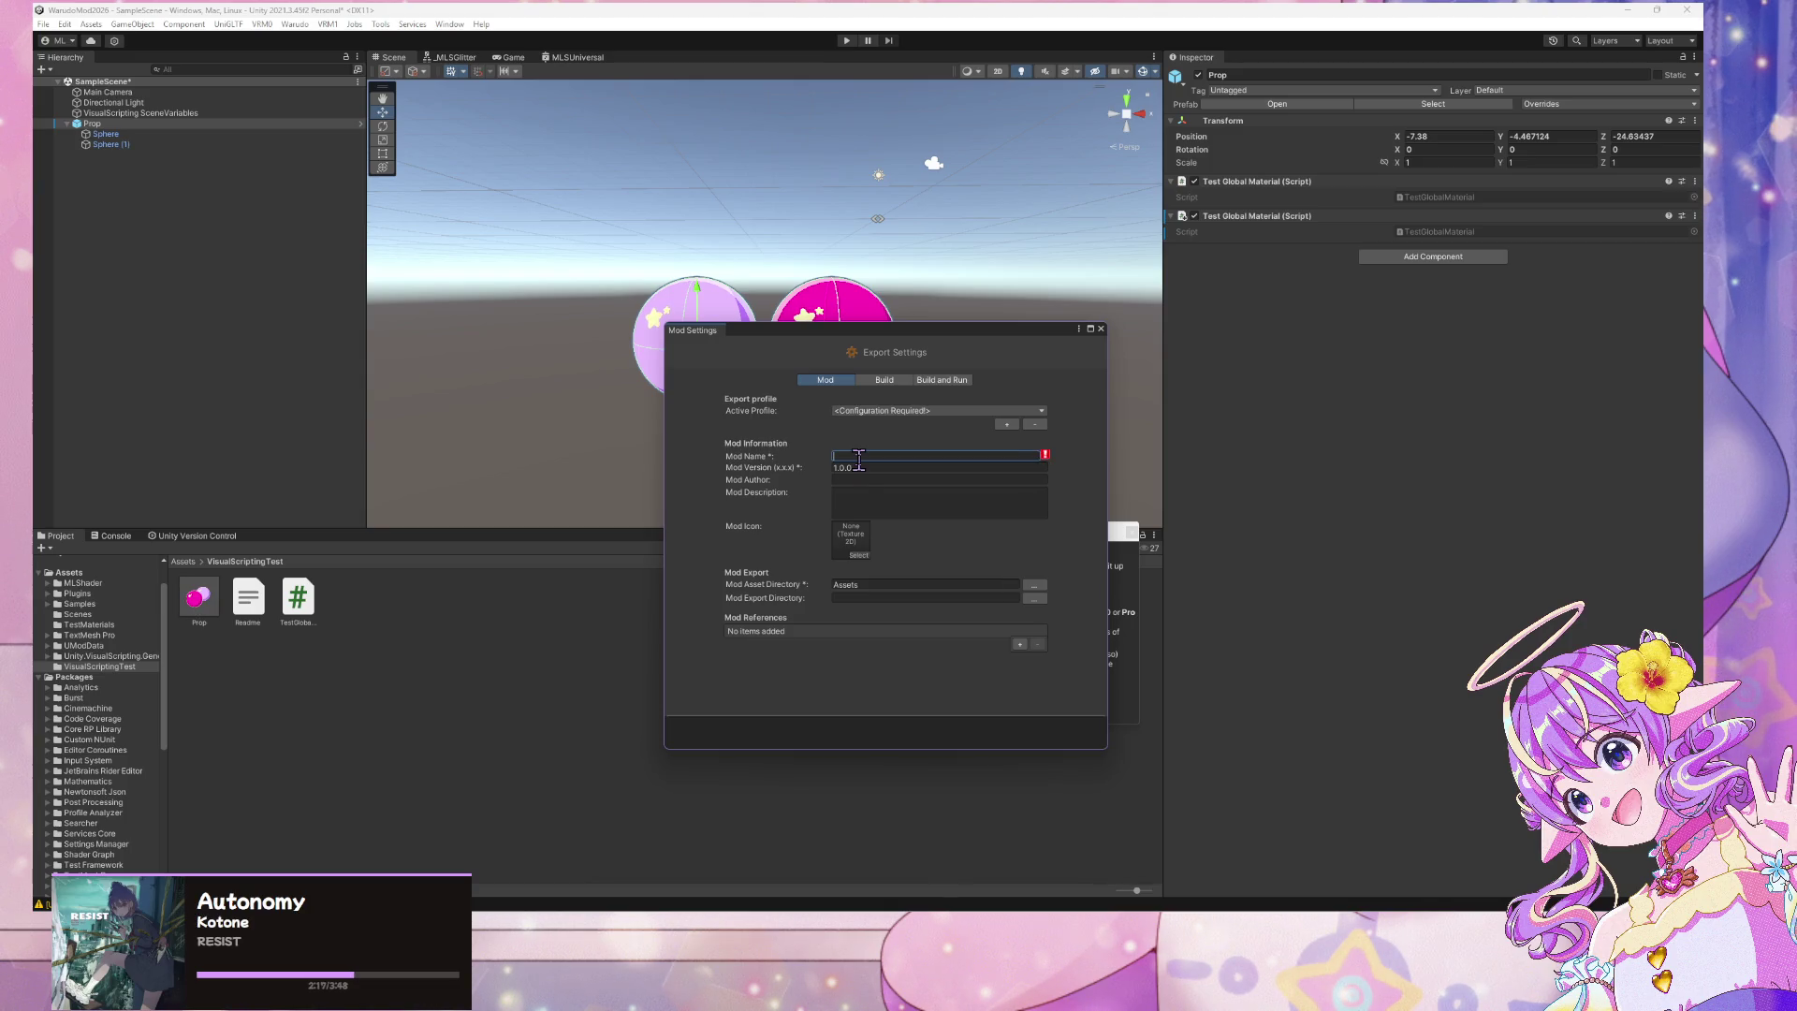
{"action": "type", "text": "Sha"}
{"action": "key", "text": "BackSpace"}
{"action": "key", "text": "BackSpace"}
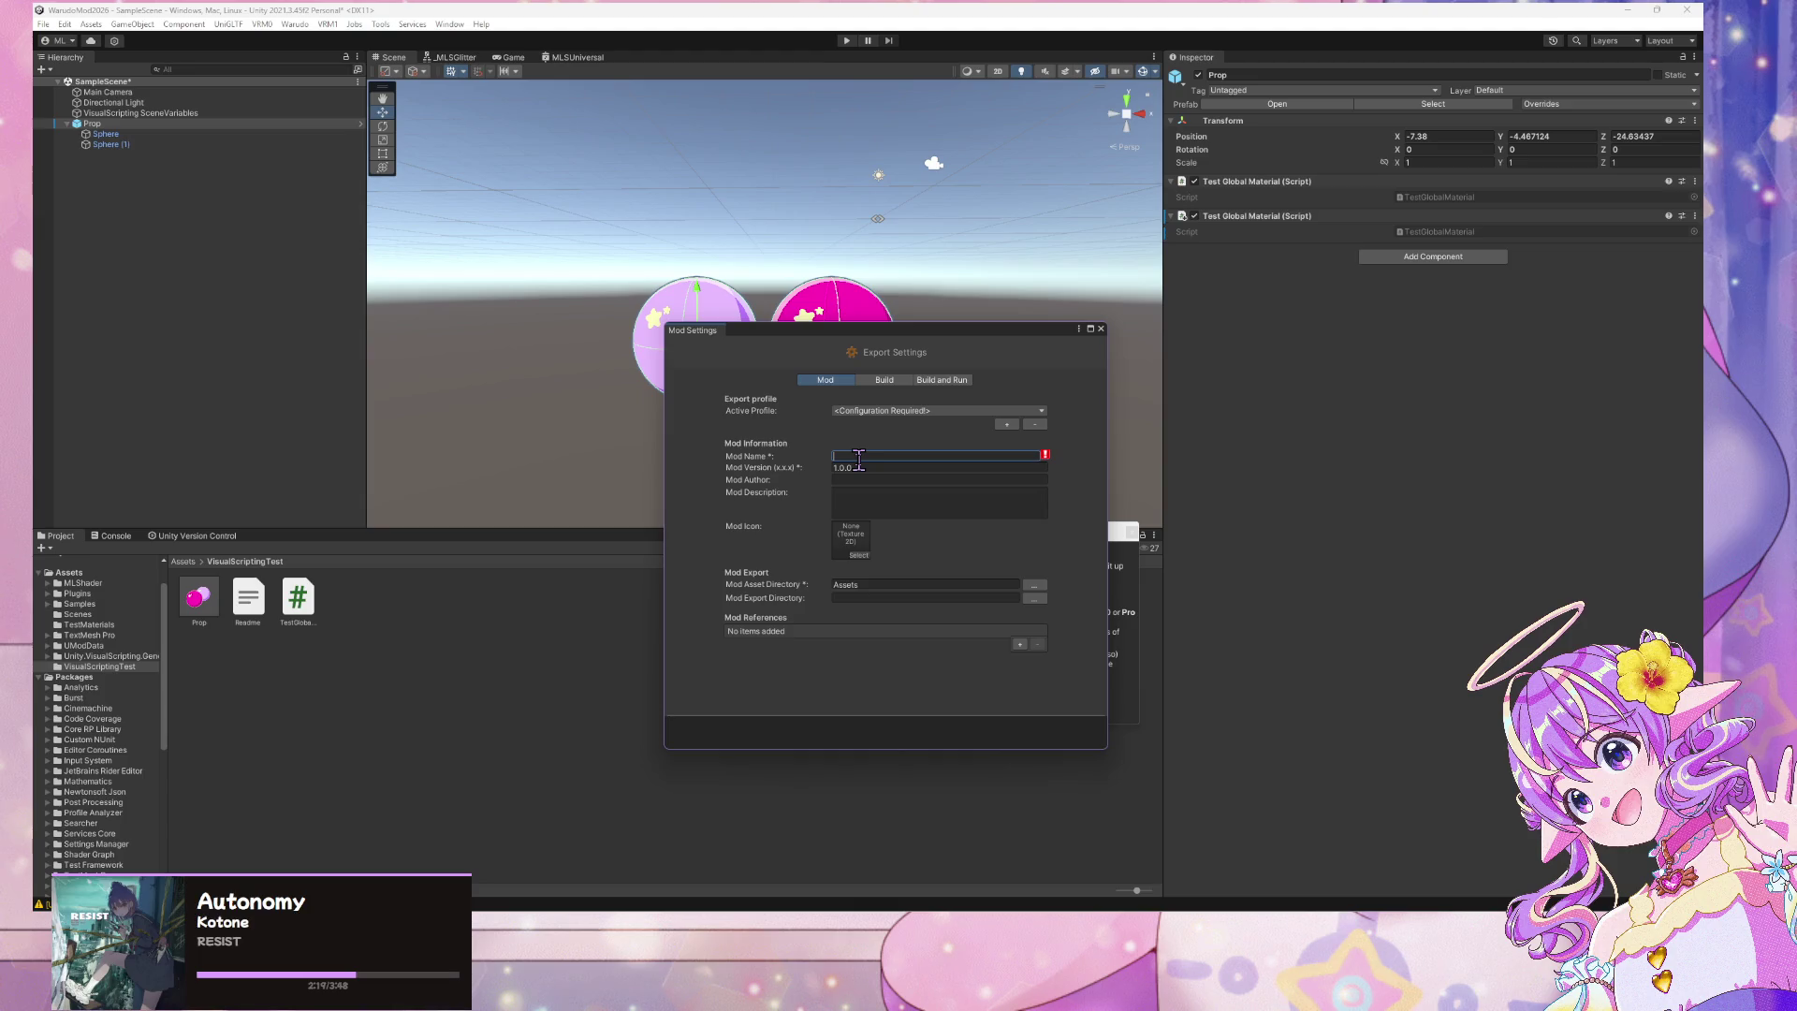
{"action": "type", "text": "Shade"}
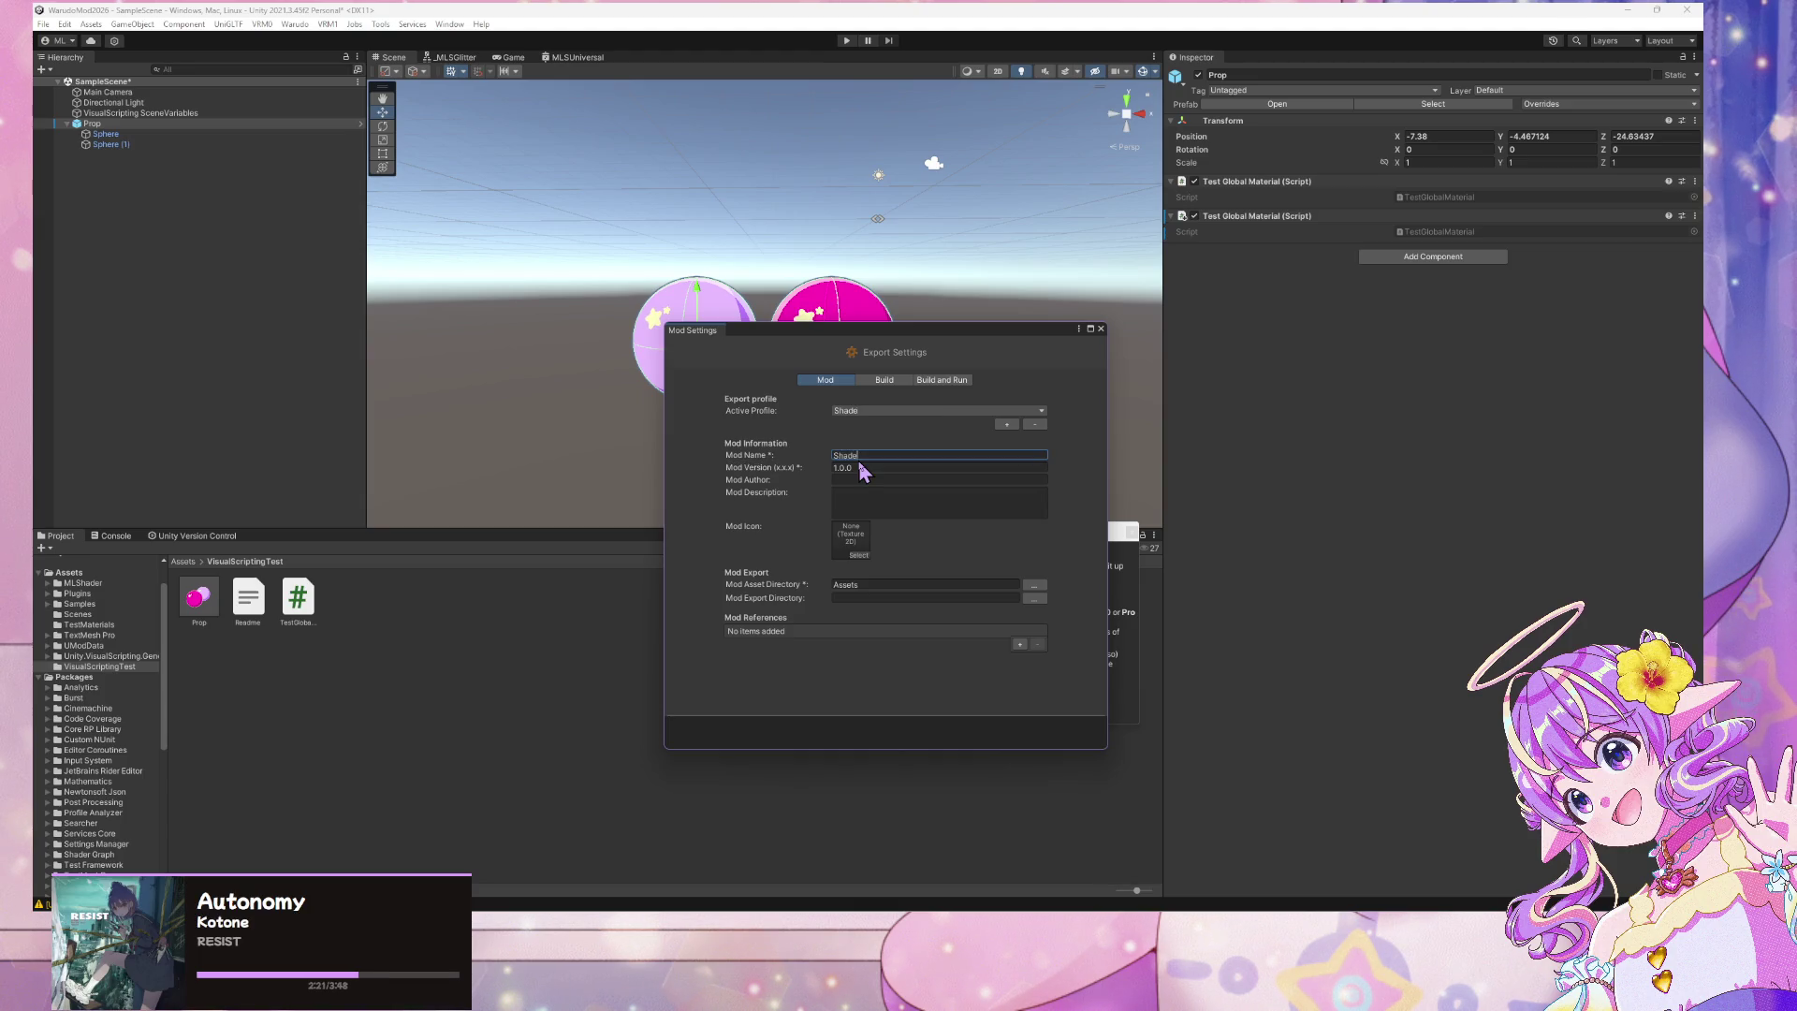
{"action": "type", "text": "rGlobalVarTest"}
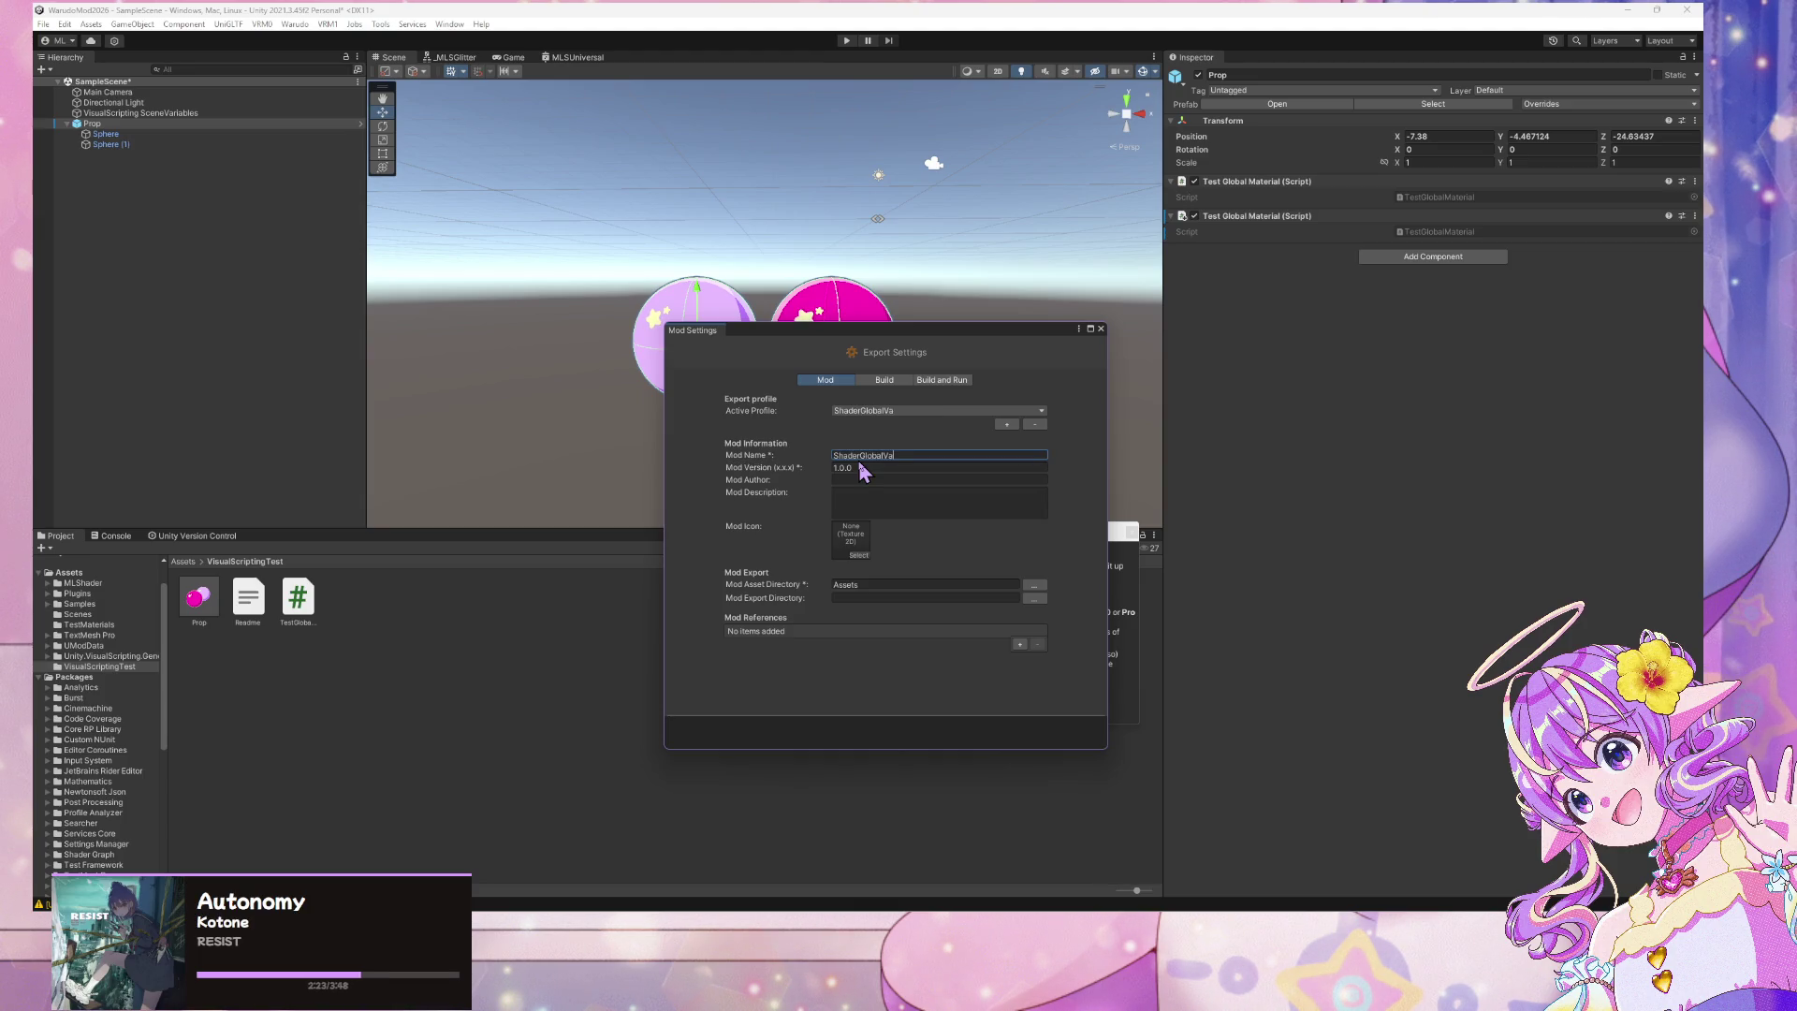
Set the asset directory to Assets/VisualScriptingTest and browse to Warudo's StreamingAssets for export
{"action": "left_click", "coordinate": [1034, 585]}
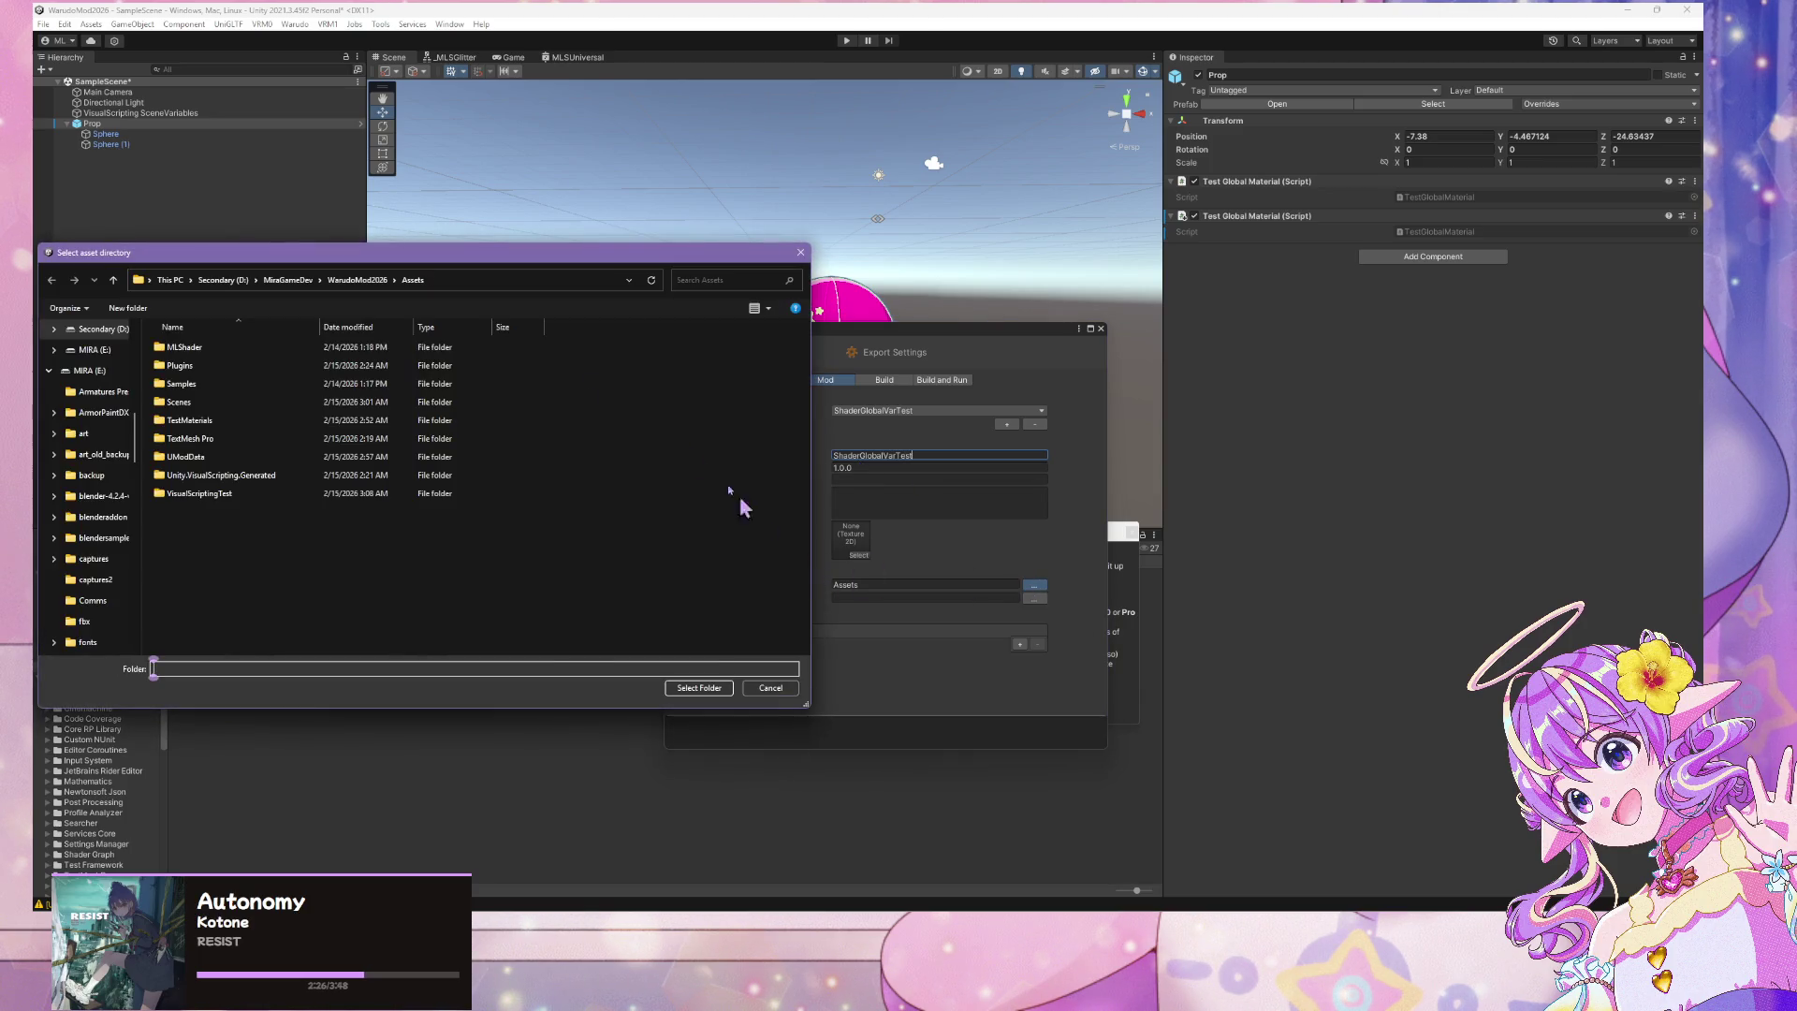
{"action": "double_click", "coordinate": [253, 493]}
{"action": "left_click", "coordinate": [699, 688]}
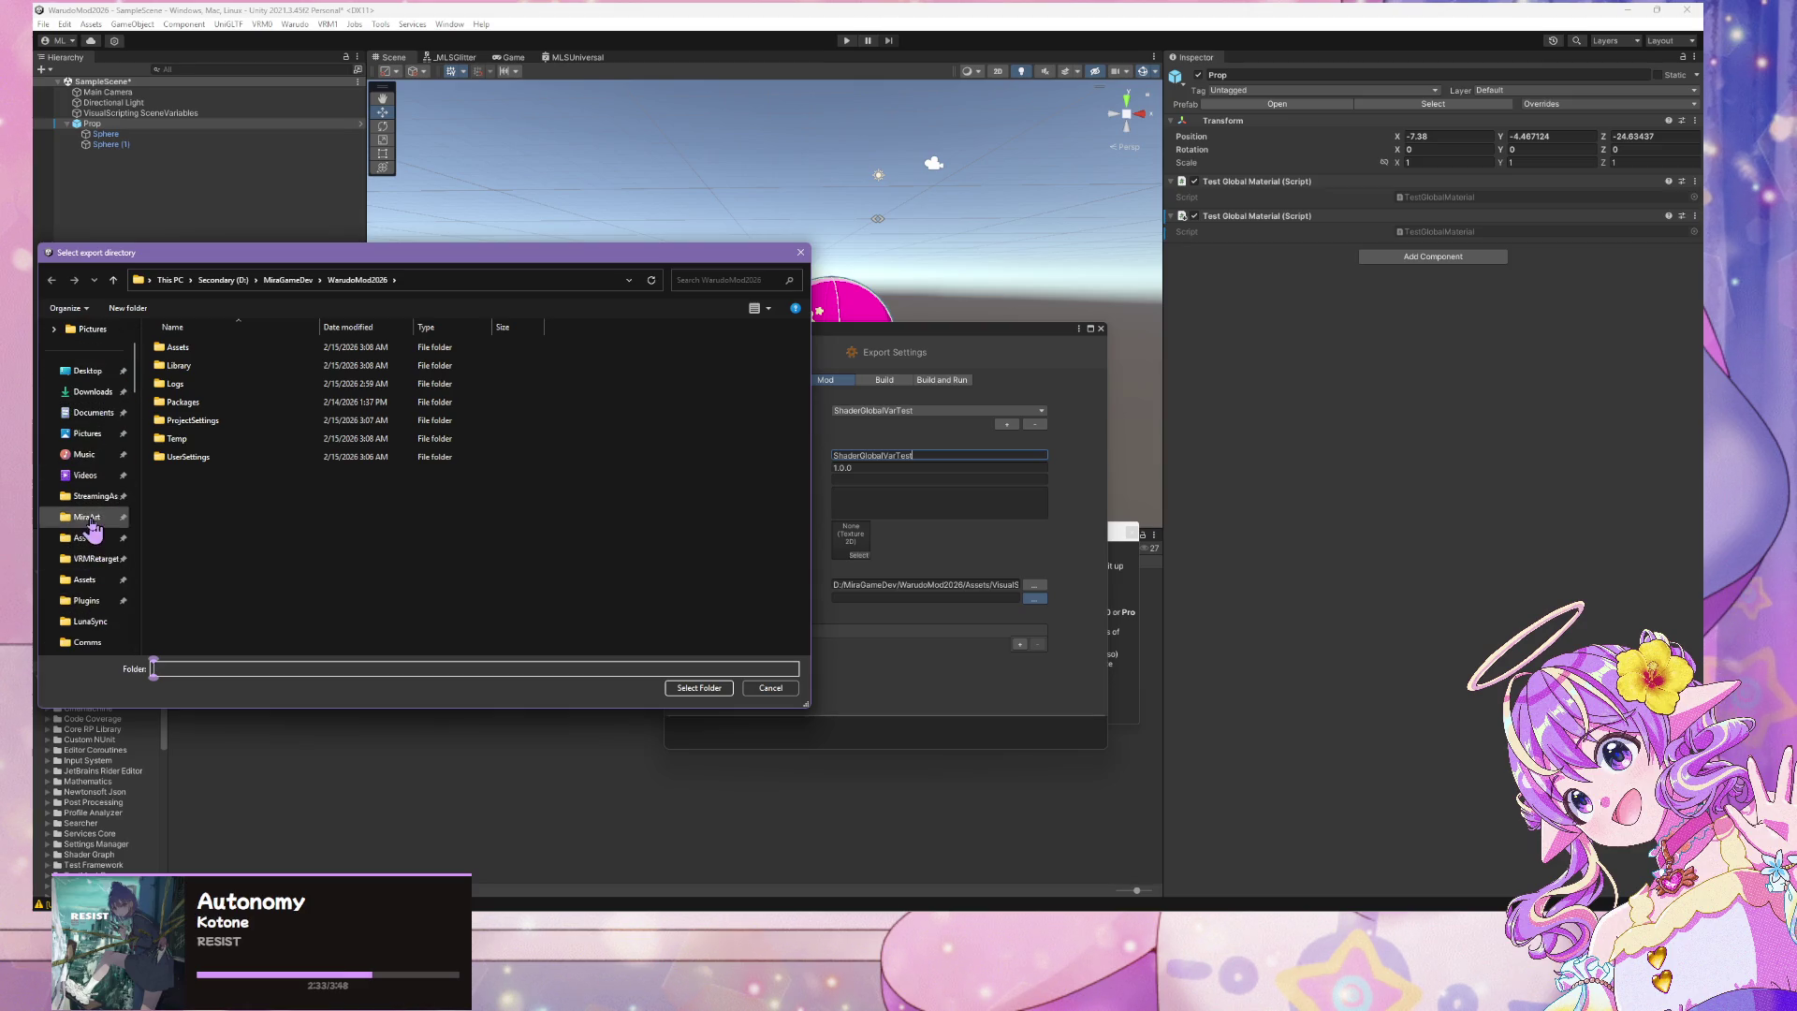
{"action": "left_click", "coordinate": [89, 496]}
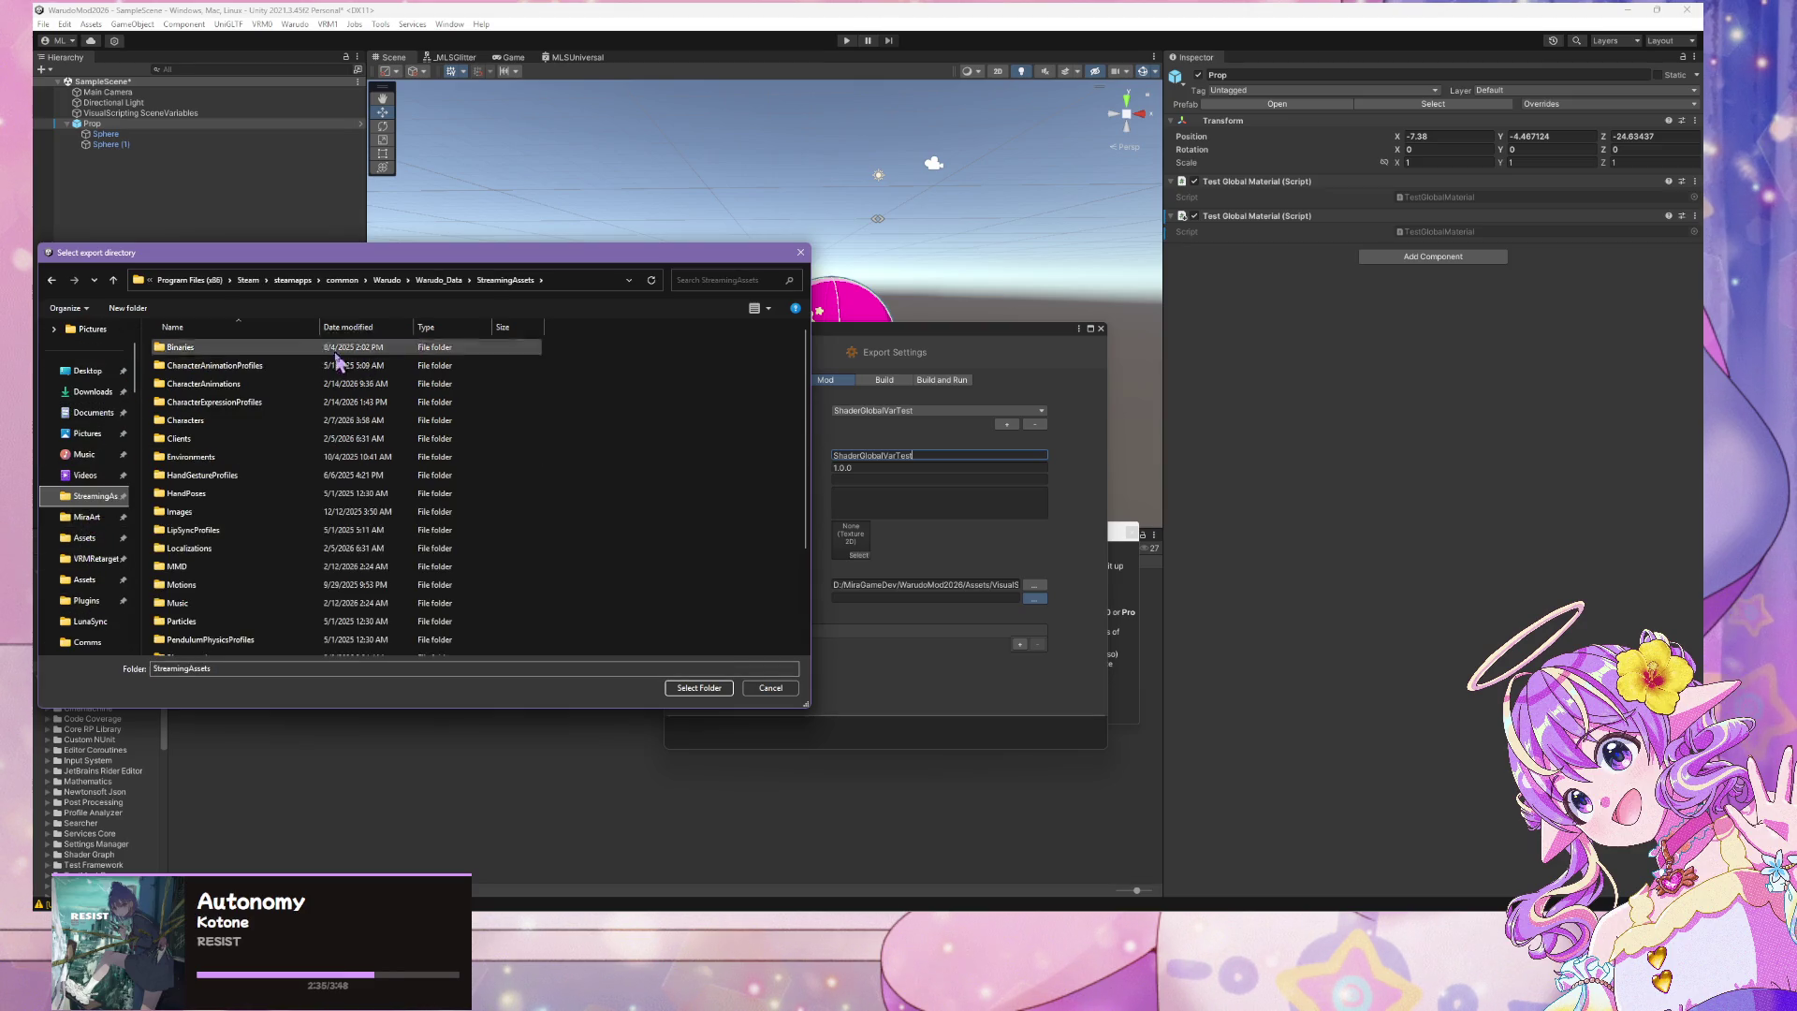
{"action": "scroll", "coordinate": [281, 468], "scroll_direction": "down", "scroll_amount": 5}
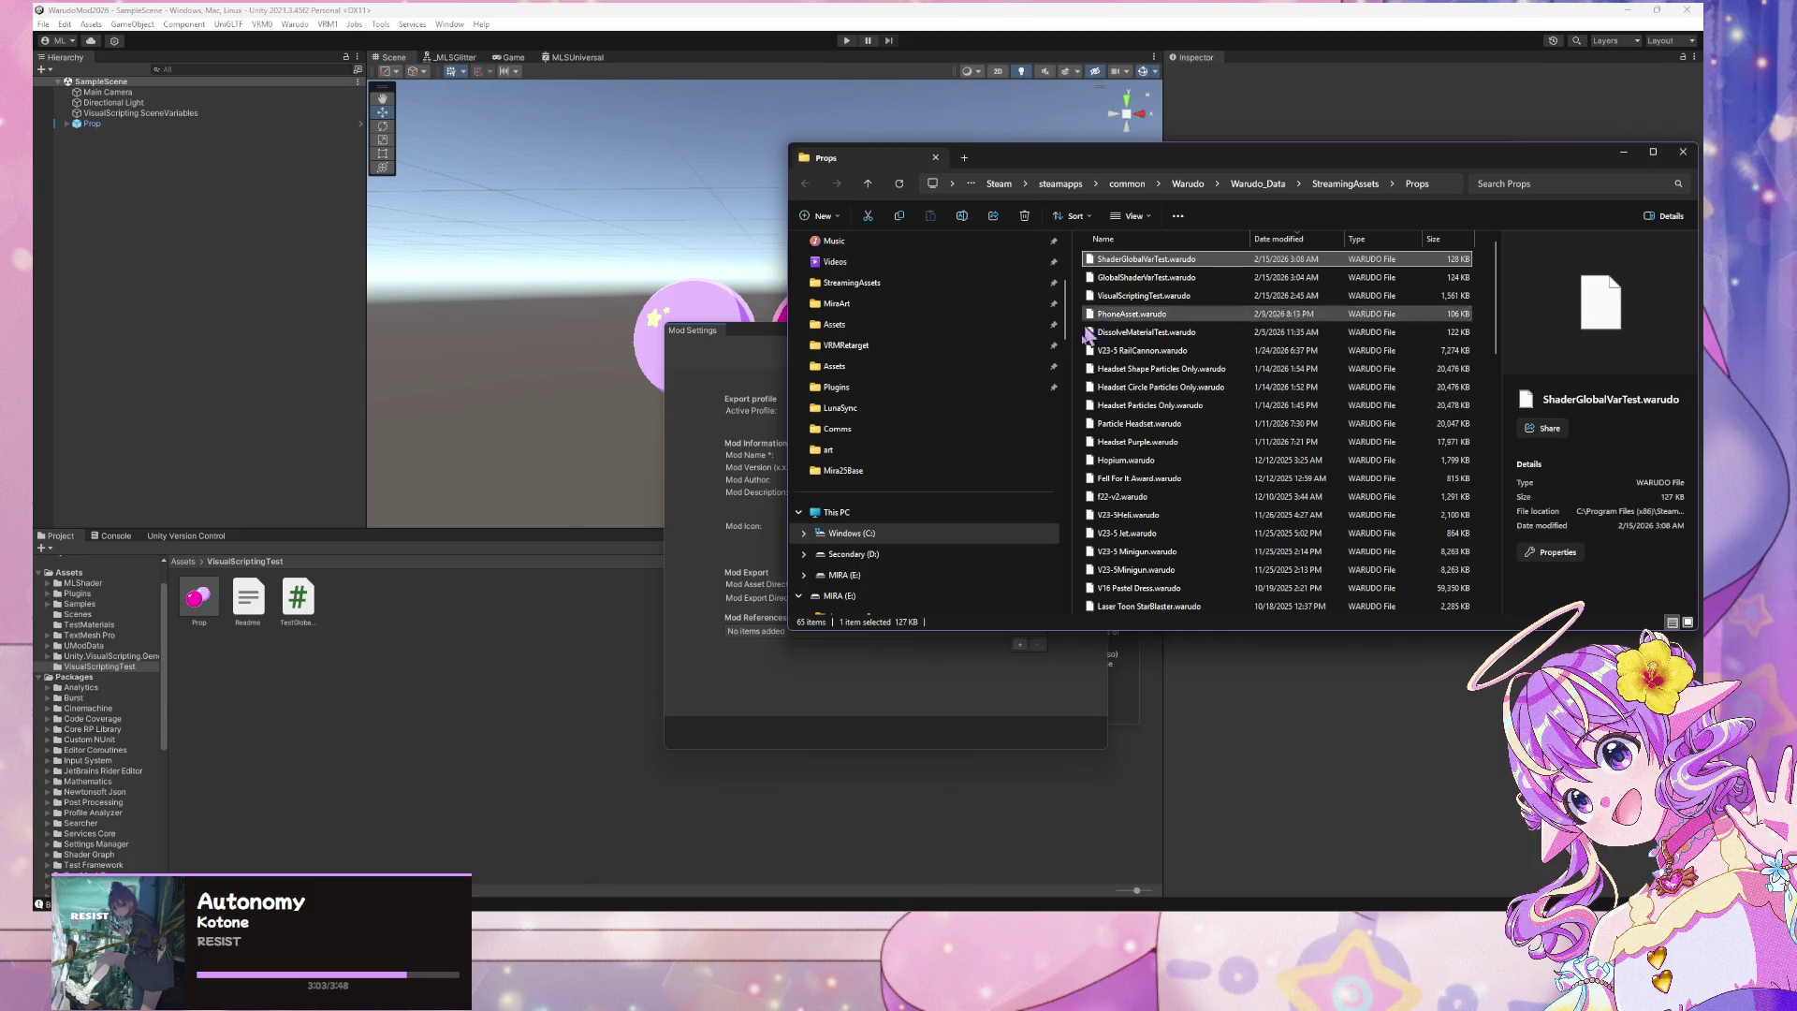
Search Warudo's prop sources for 'shade', choose ShaderGlobalVarTest, then select Prop in Unity
{"action": "left_click", "coordinate": [1056, 992]}
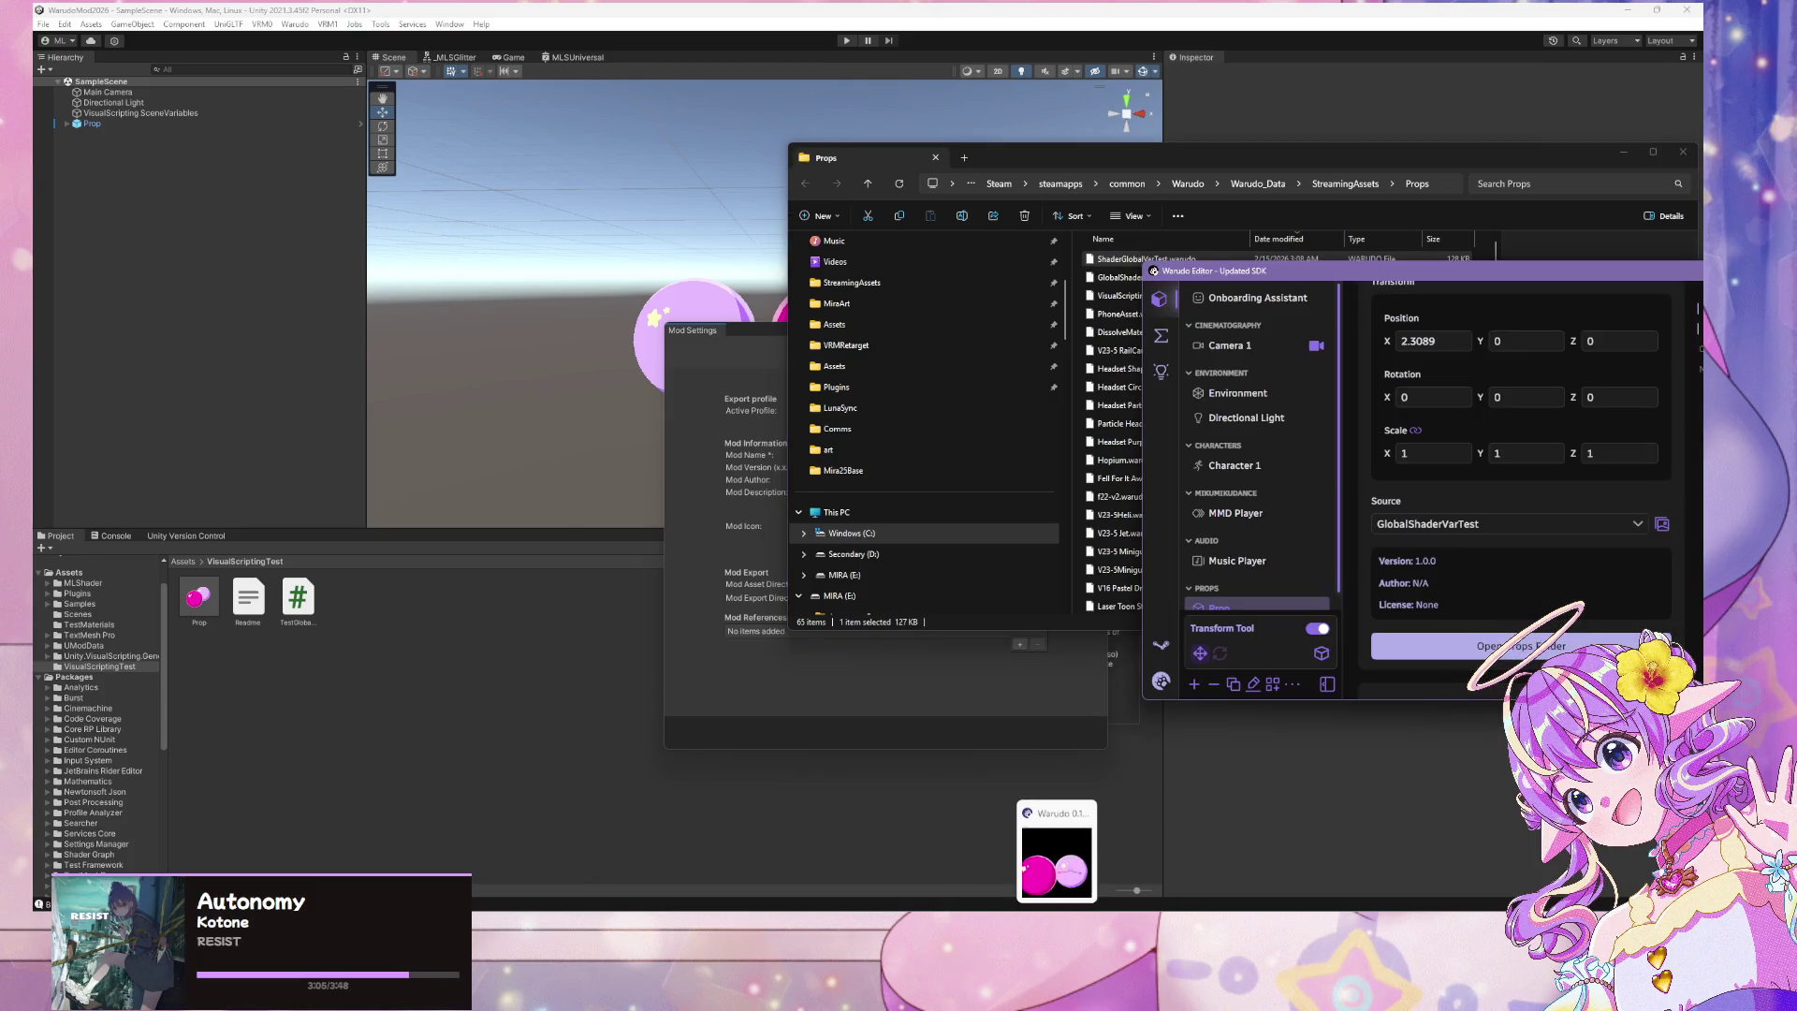
{"action": "left_click", "coordinate": [1635, 523]}
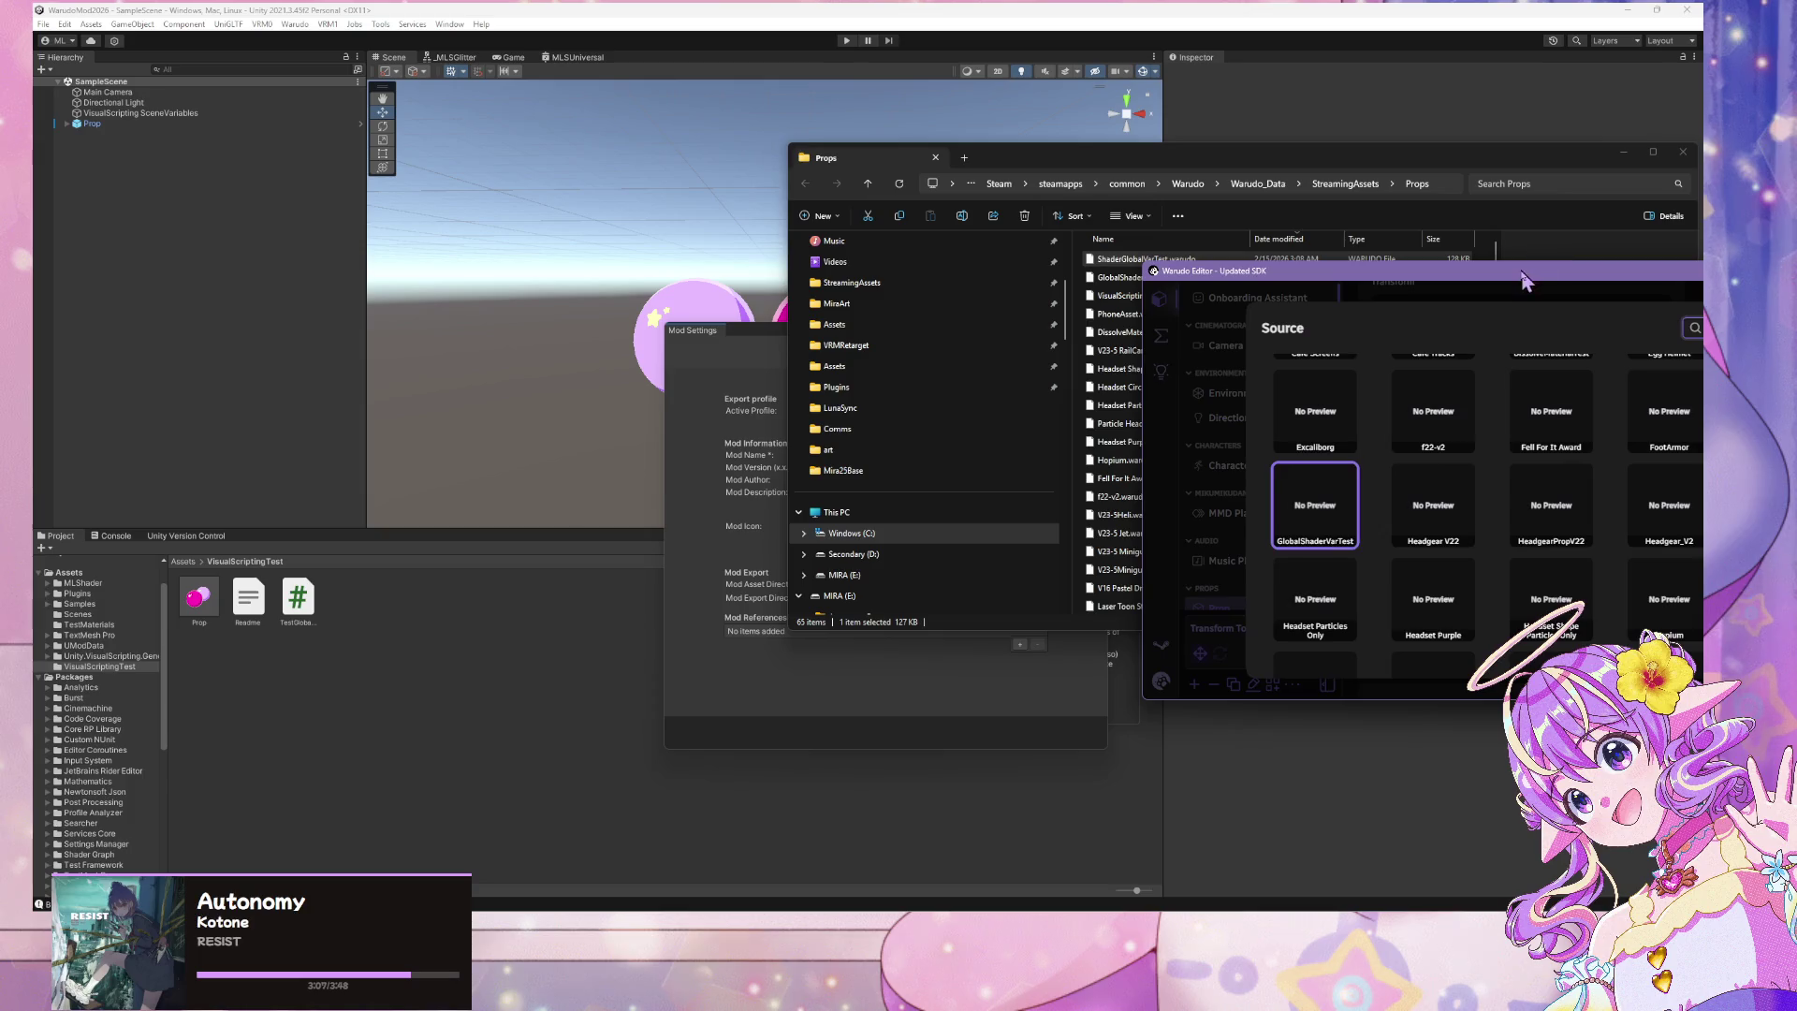
{"action": "left_click_drag", "start_coordinate": [1509, 273], "coordinate": [1057, 326]}
{"action": "type", "text": "shader"}
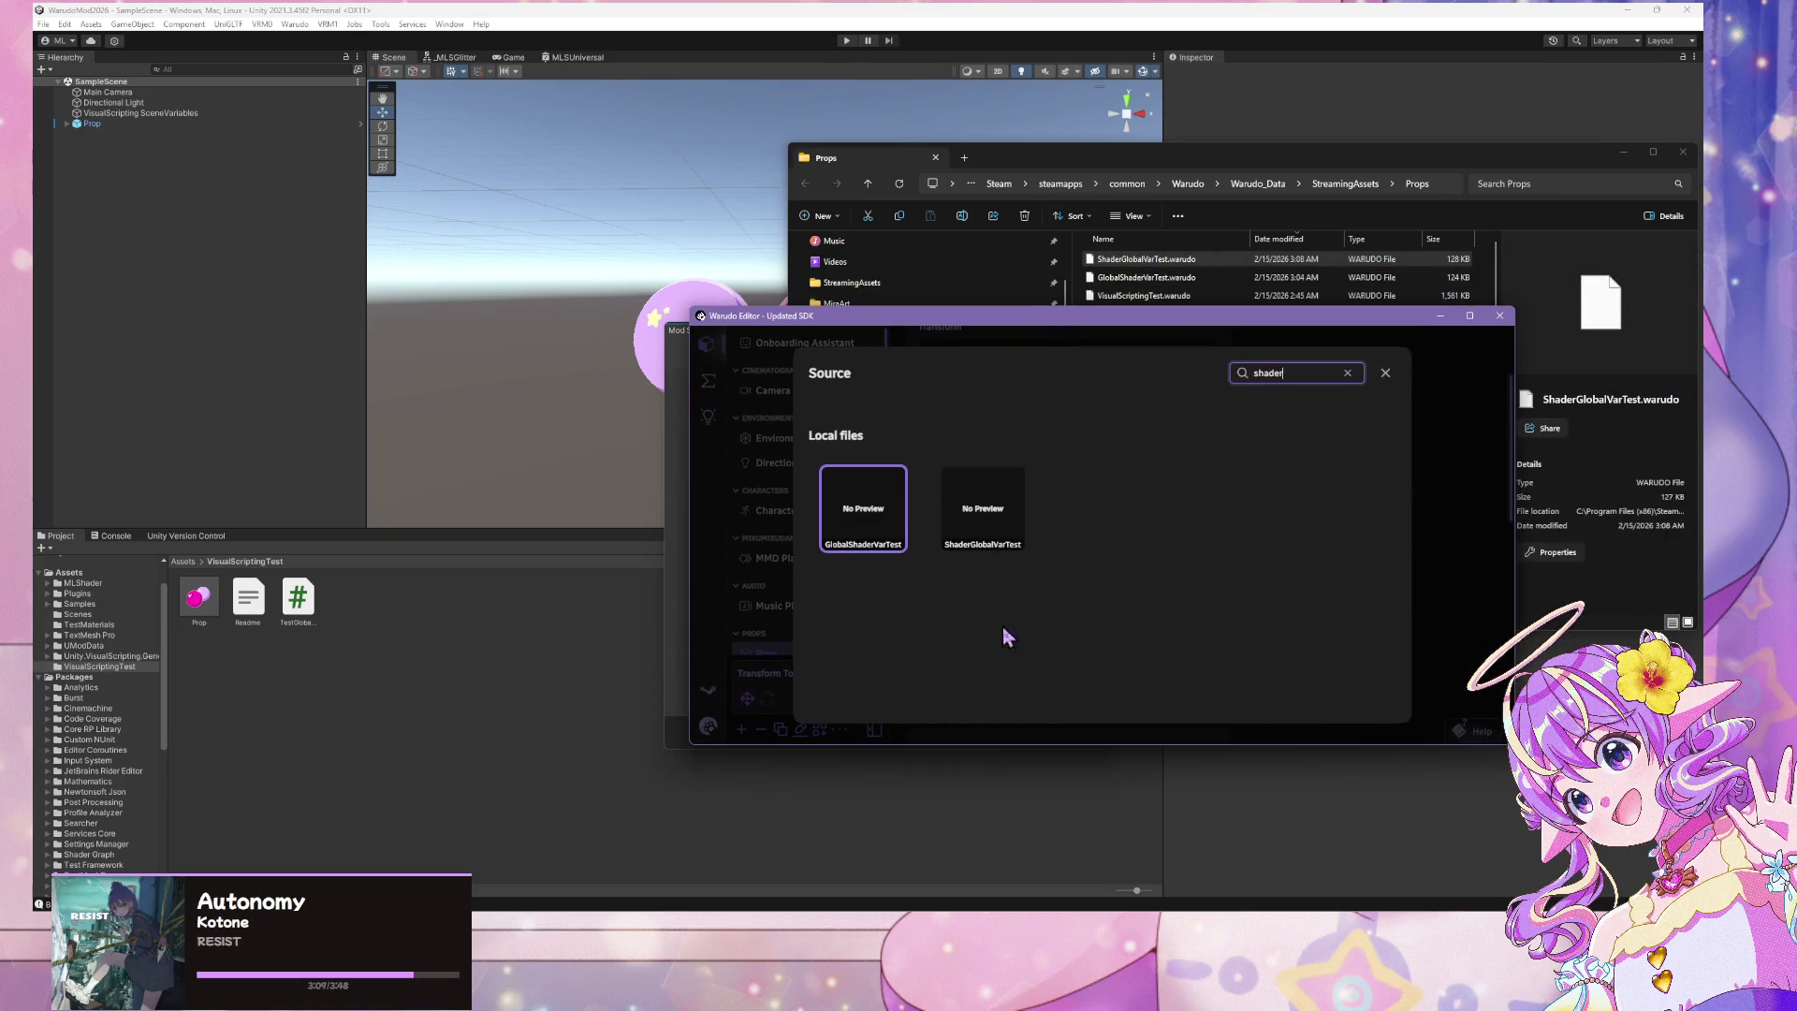
{"action": "left_click", "coordinate": [983, 510]}
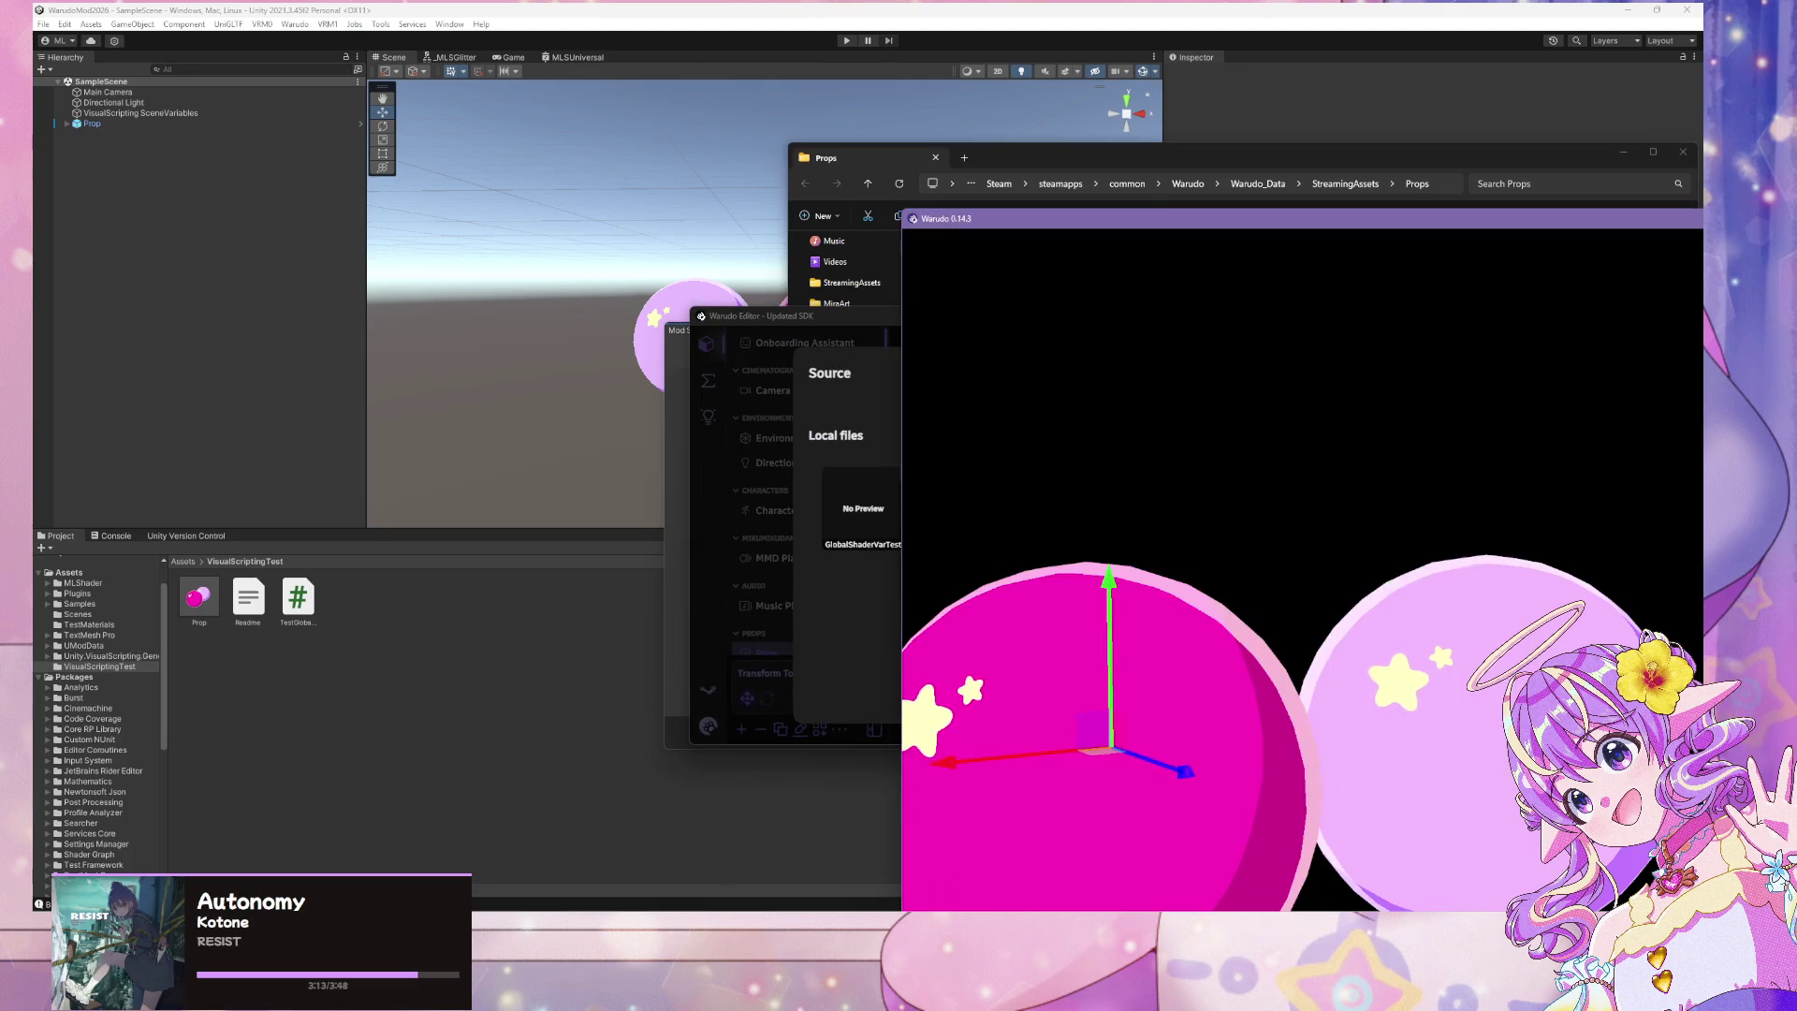
{"action": "left_click", "coordinate": [469, 716]}
{"action": "left_click_drag", "start_coordinate": [833, 330], "coordinate": [1279, 408]}
{"action": "left_click", "coordinate": [172, 126]}
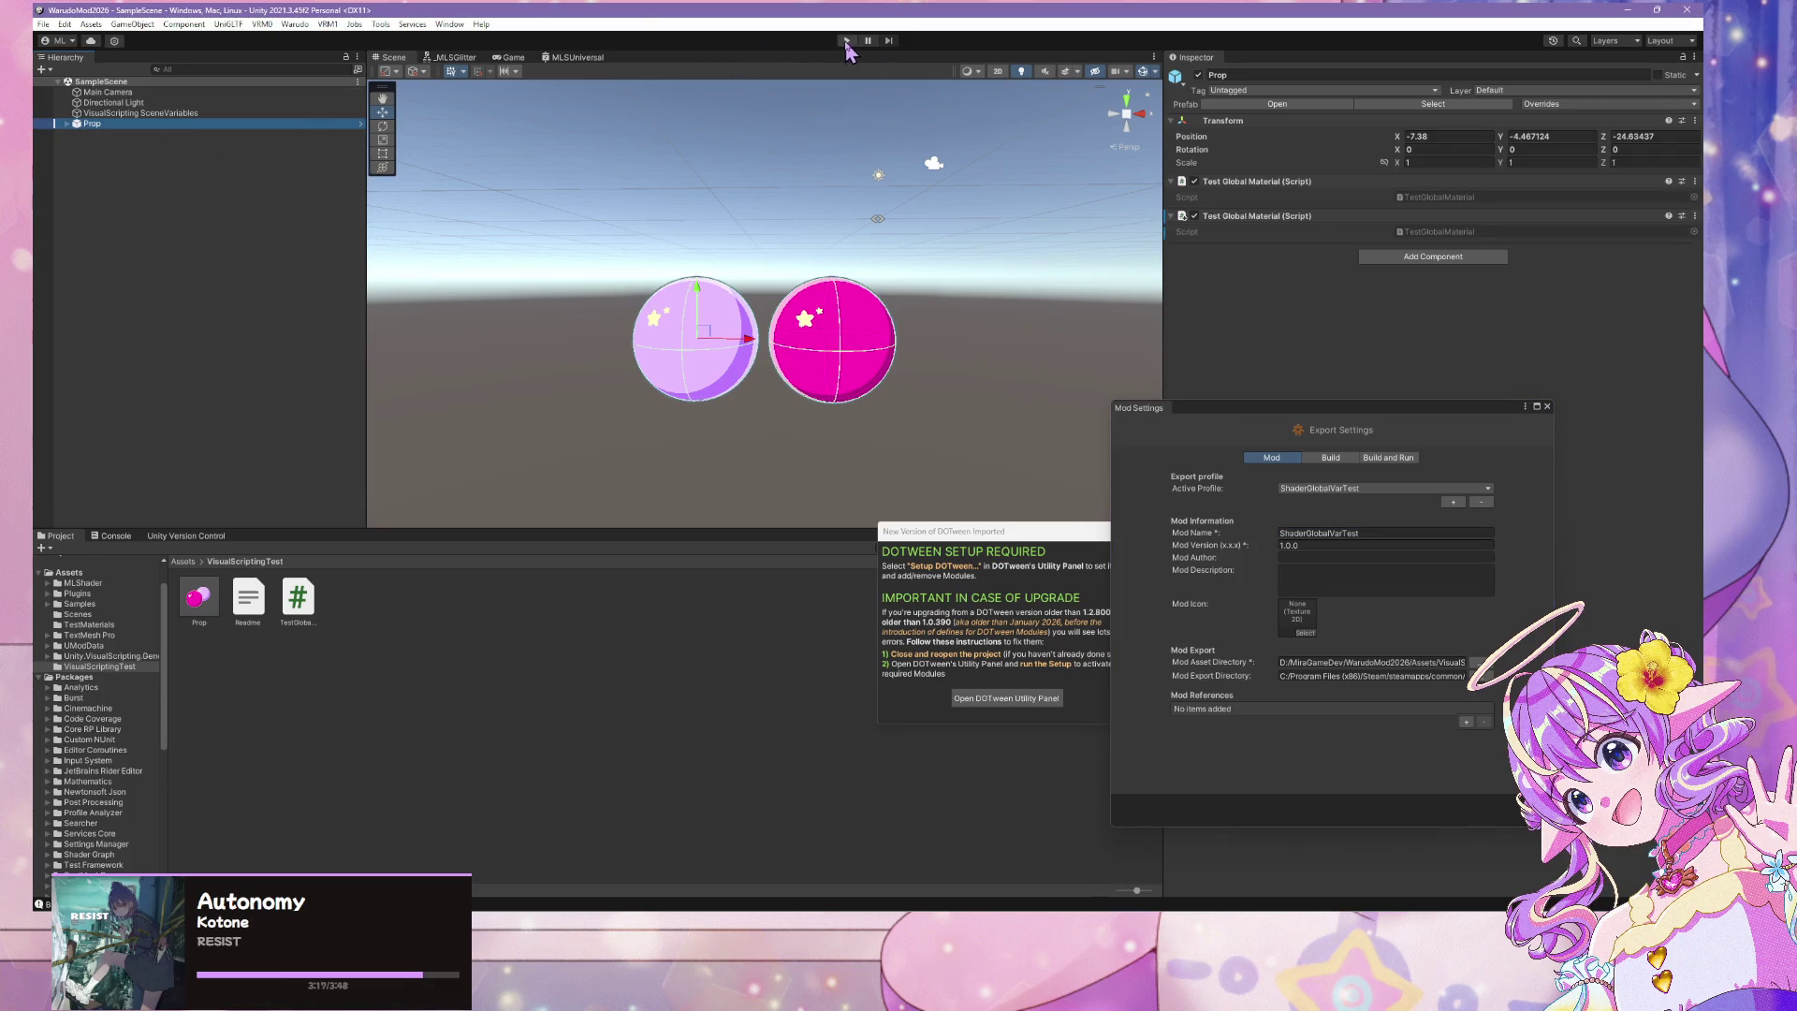
Start Play mode and view the Scene, where both spheres render black
{"action": "left_click", "coordinate": [846, 40]}
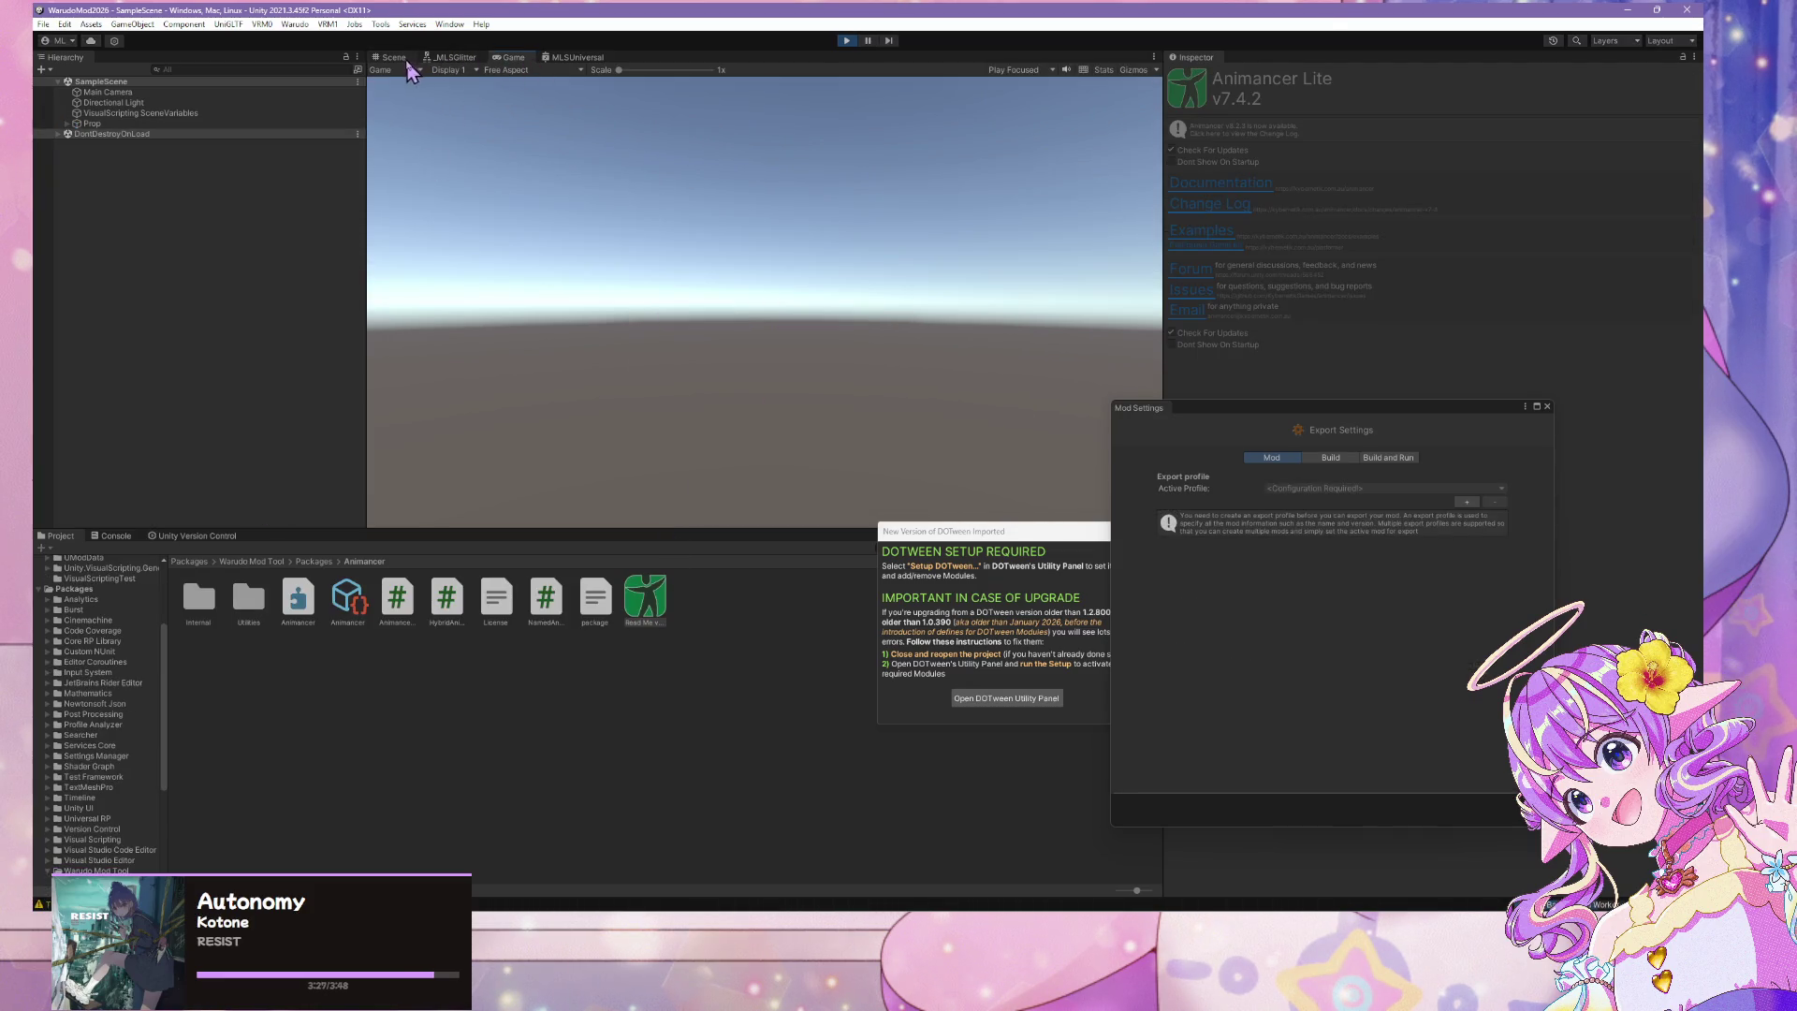
{"action": "left_click", "coordinate": [401, 58]}
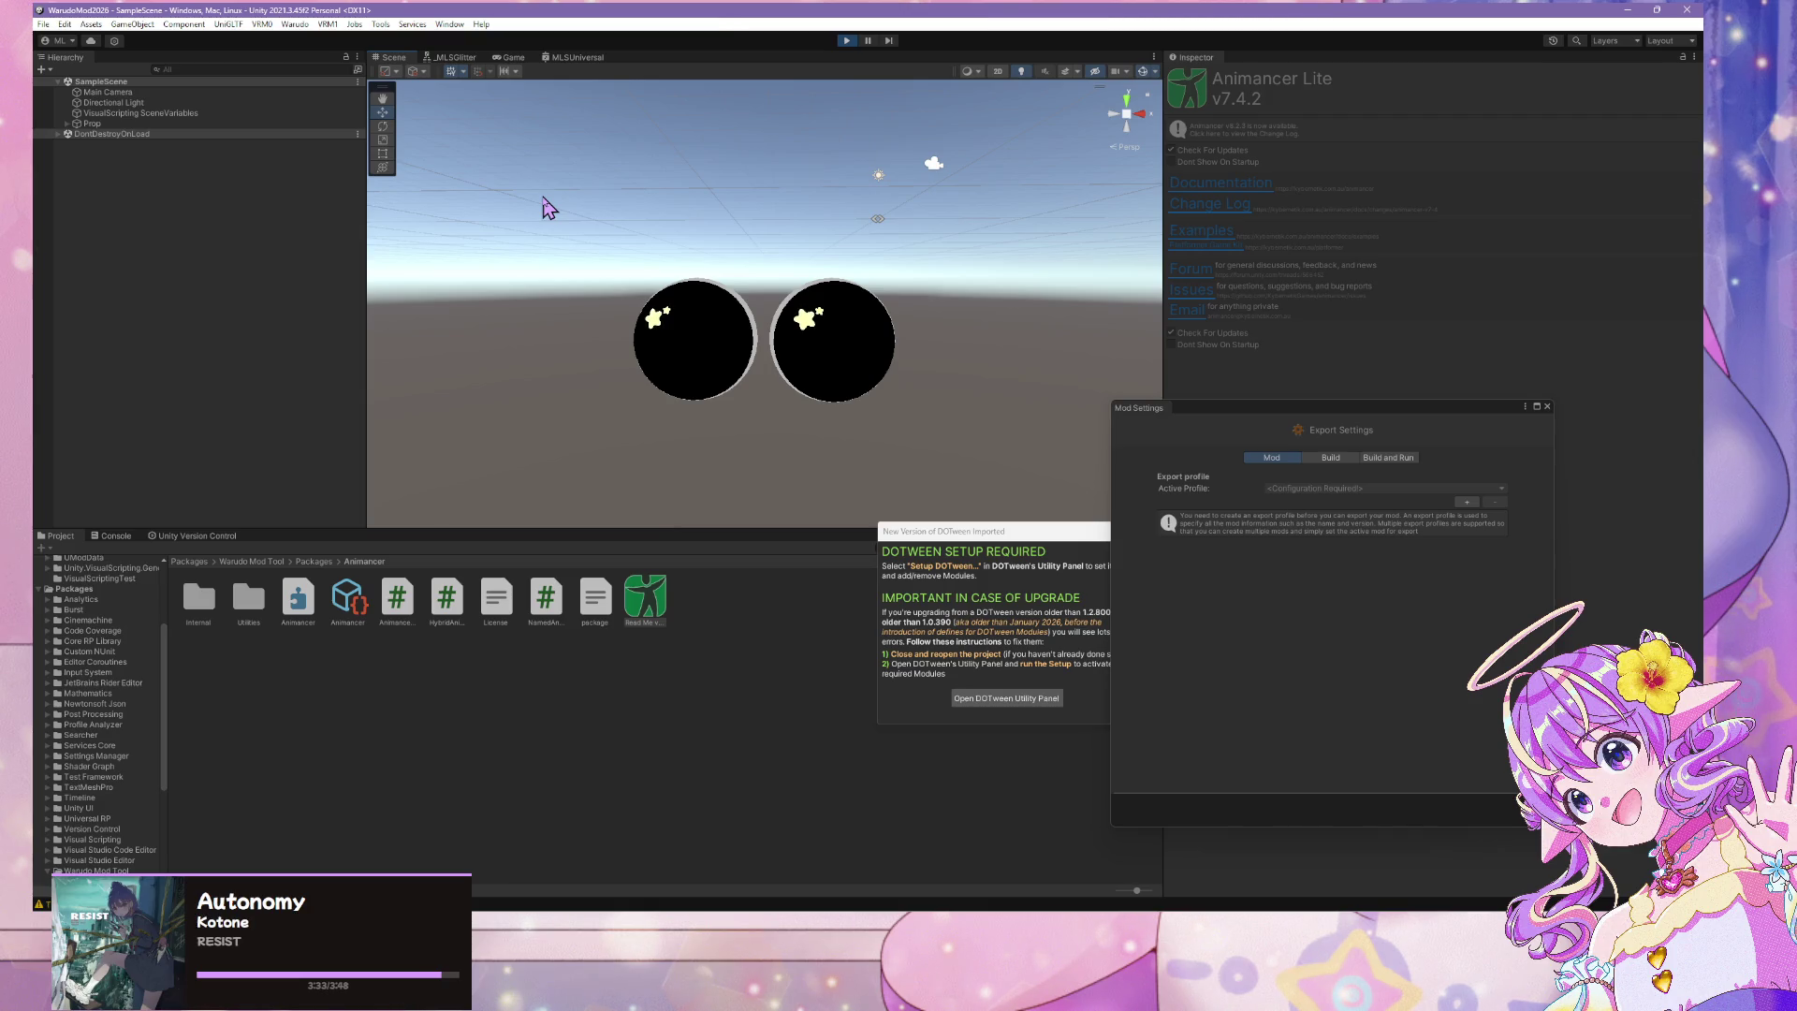
{"action": "key", "text": "alt+Tab"}
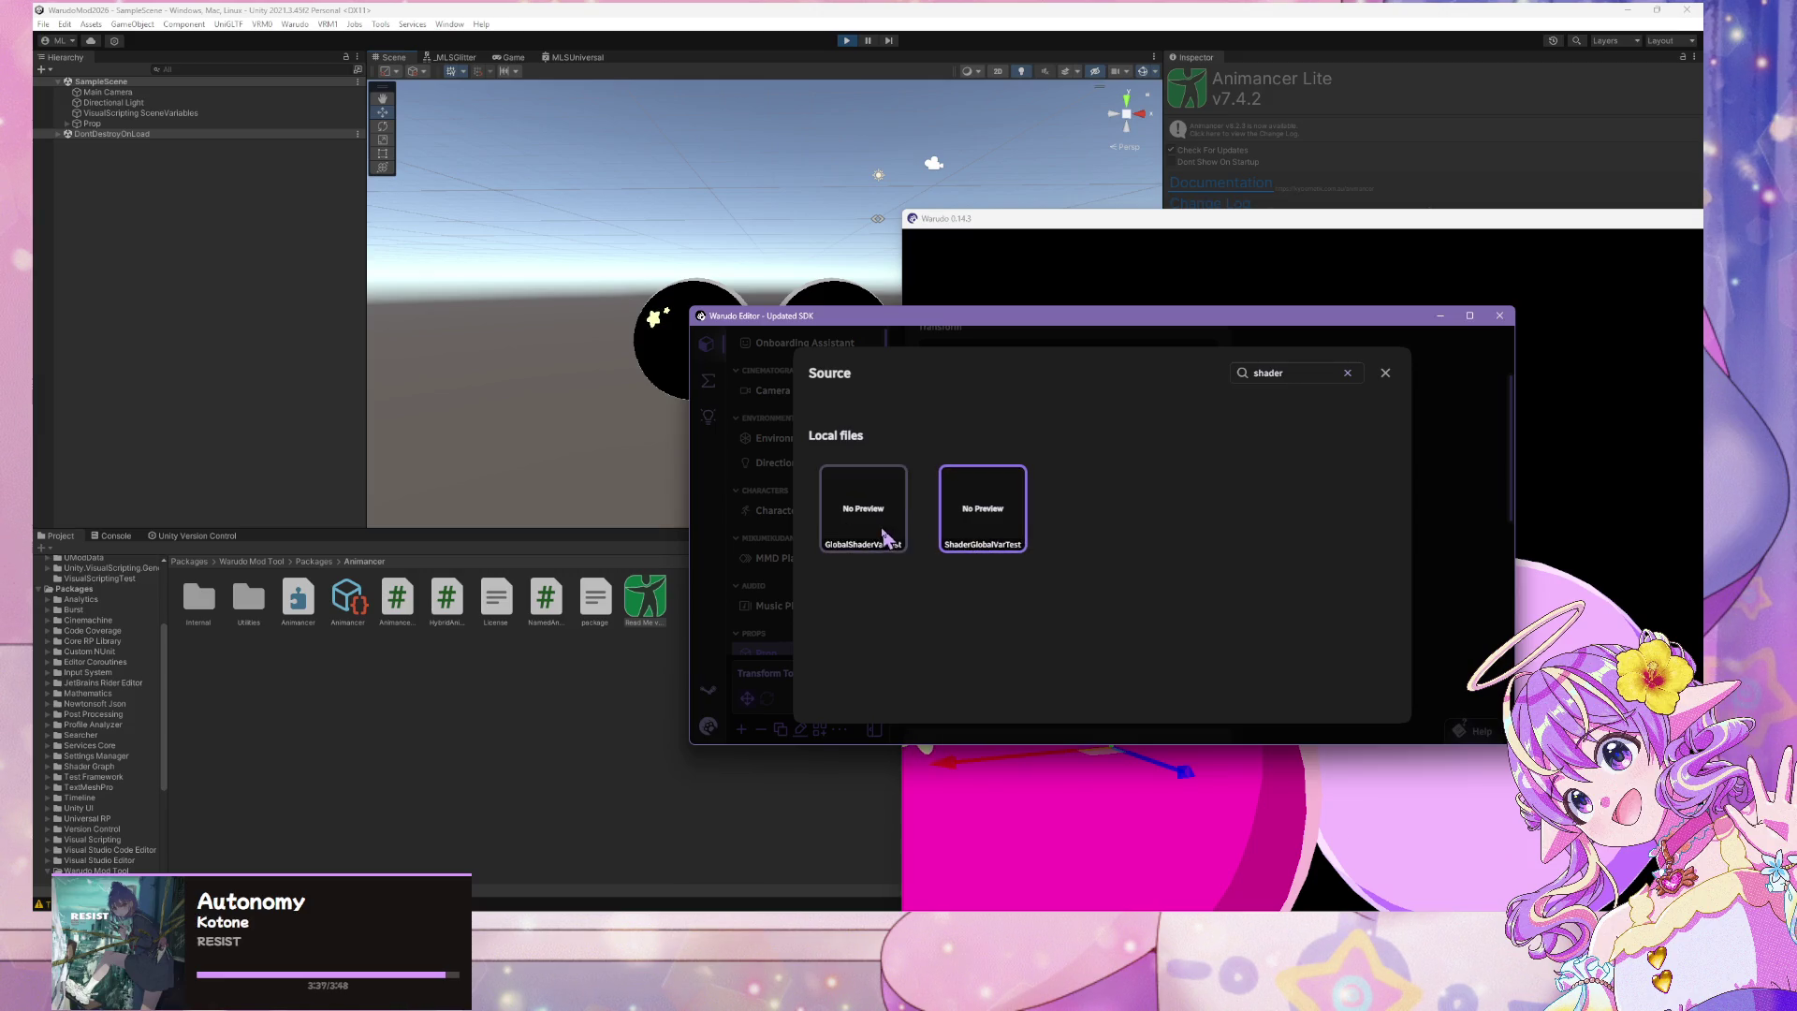
Keep ShaderGlobalVarTest as the prop source and rearrange the Warudo windows
{"action": "left_click", "coordinate": [1384, 374]}
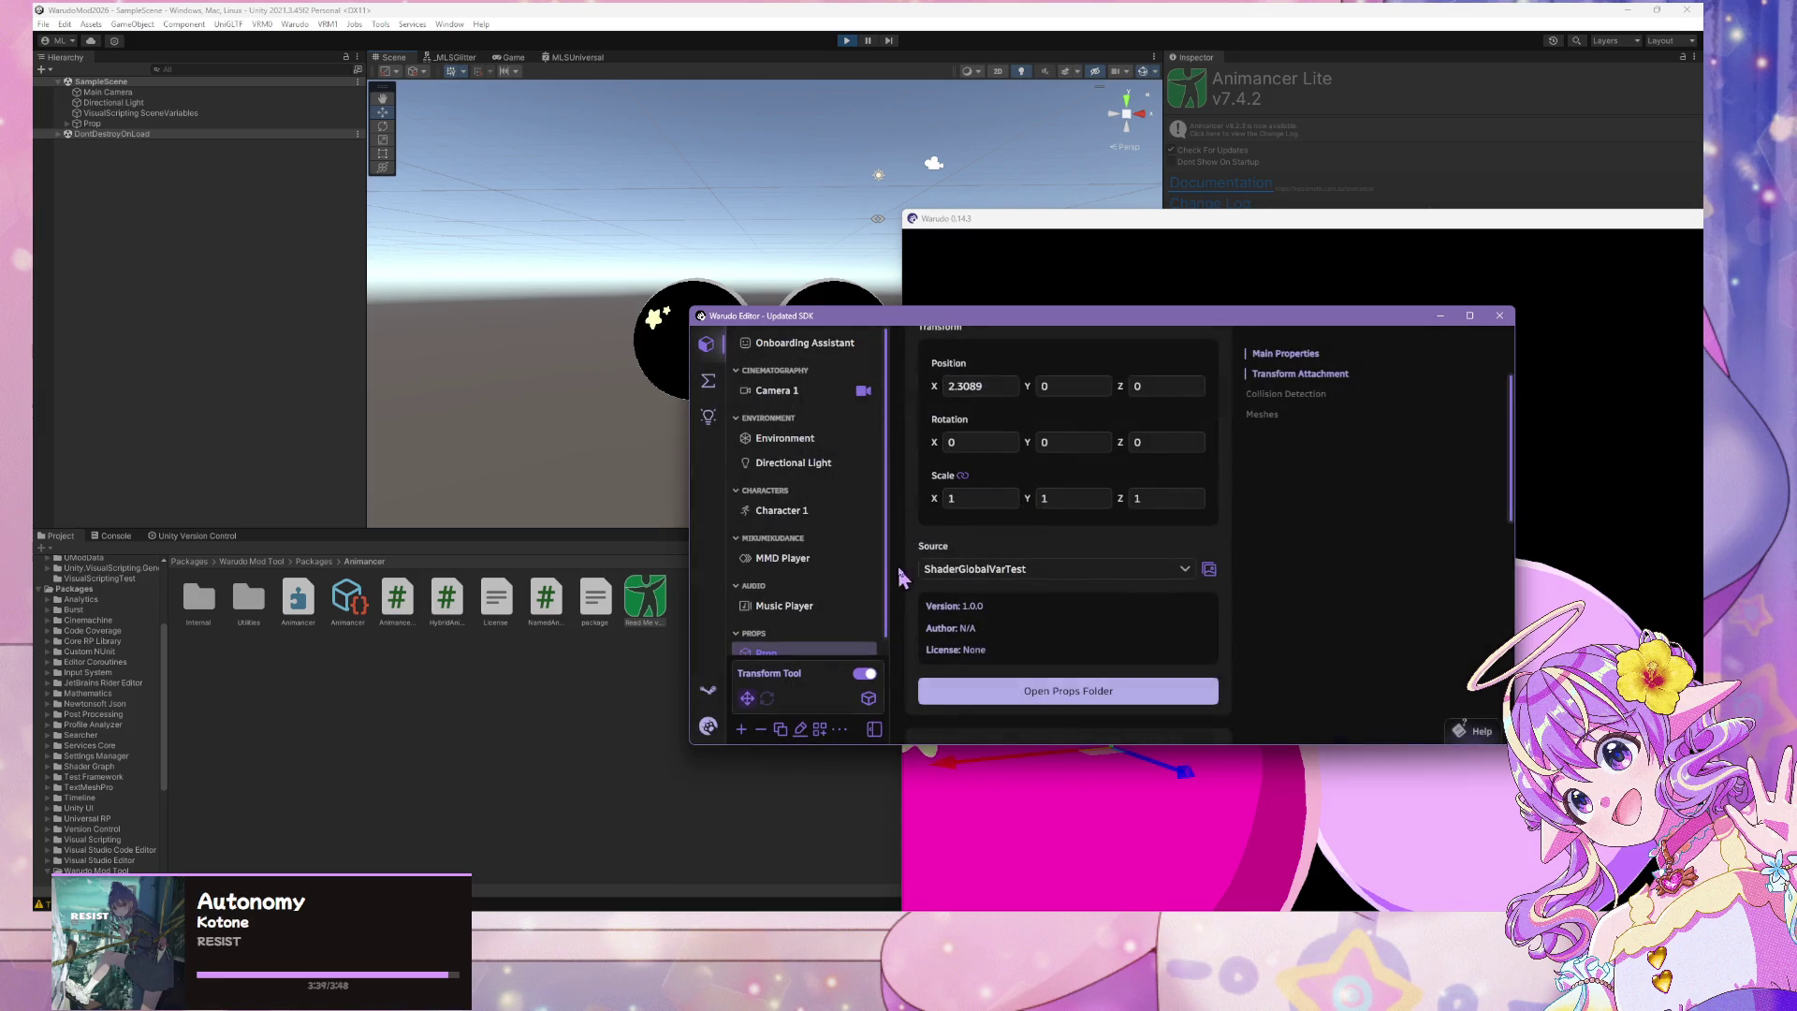
{"action": "left_click_drag", "start_coordinate": [1115, 323], "coordinate": [1426, 322]}
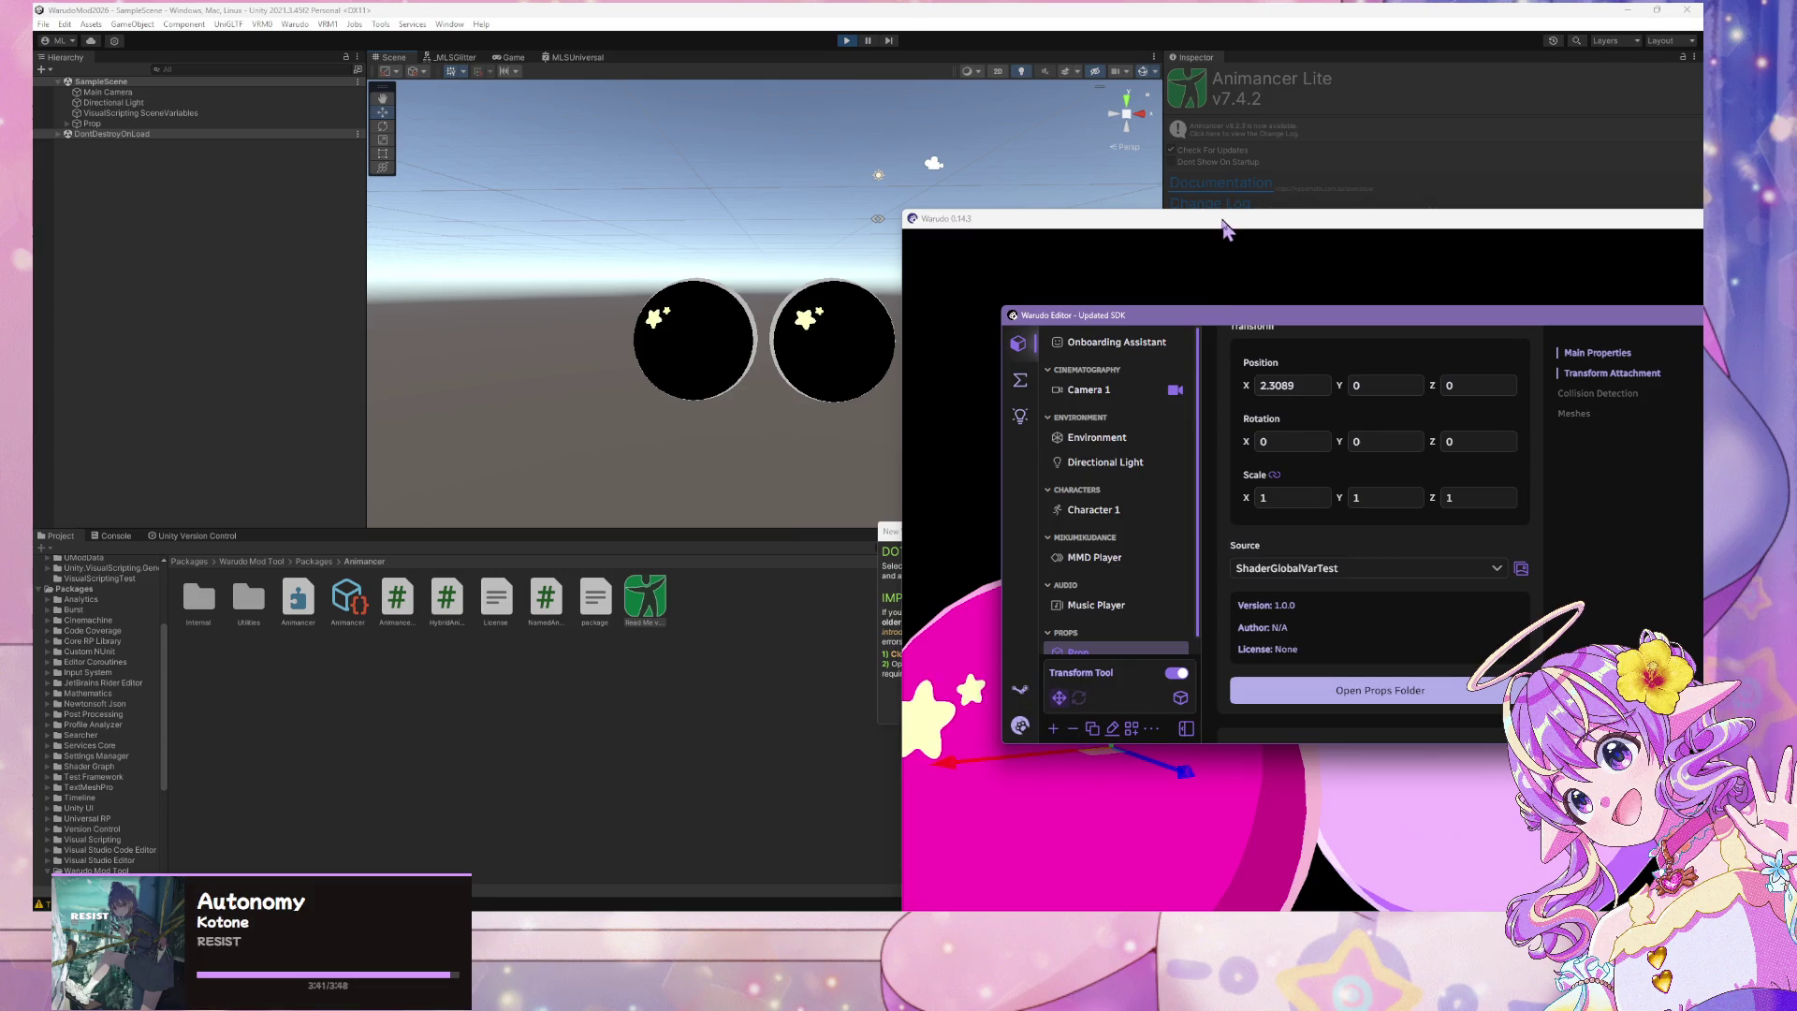
{"action": "mouse_move", "coordinate": [1222, 228]}
{"action": "left_mouse_down"}
{"action": "mouse_move", "coordinate": [587, 108]}
{"action": "mouse_move", "coordinate": [709, 145]}
{"action": "left_mouse_up"}
Close Warudo, saving changes to the Updated SDK scene
{"action": "left_click", "coordinate": [1213, 136]}
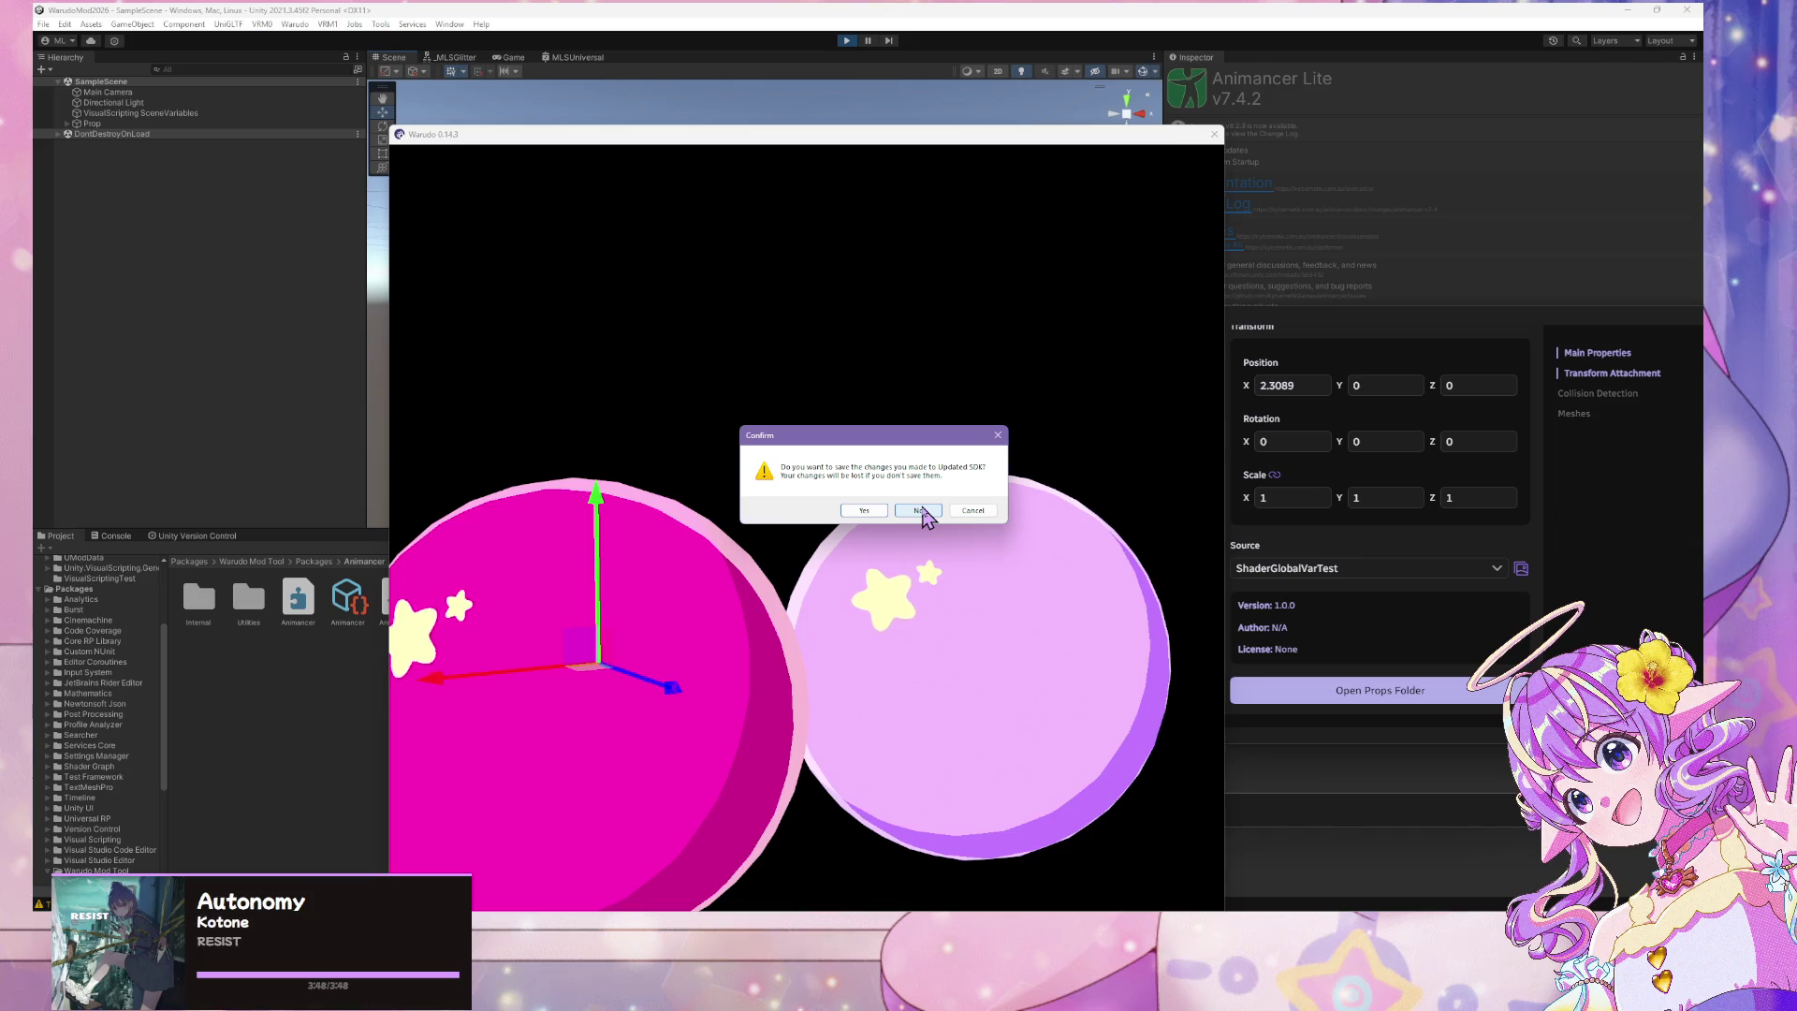
{"action": "left_click", "coordinate": [858, 511]}
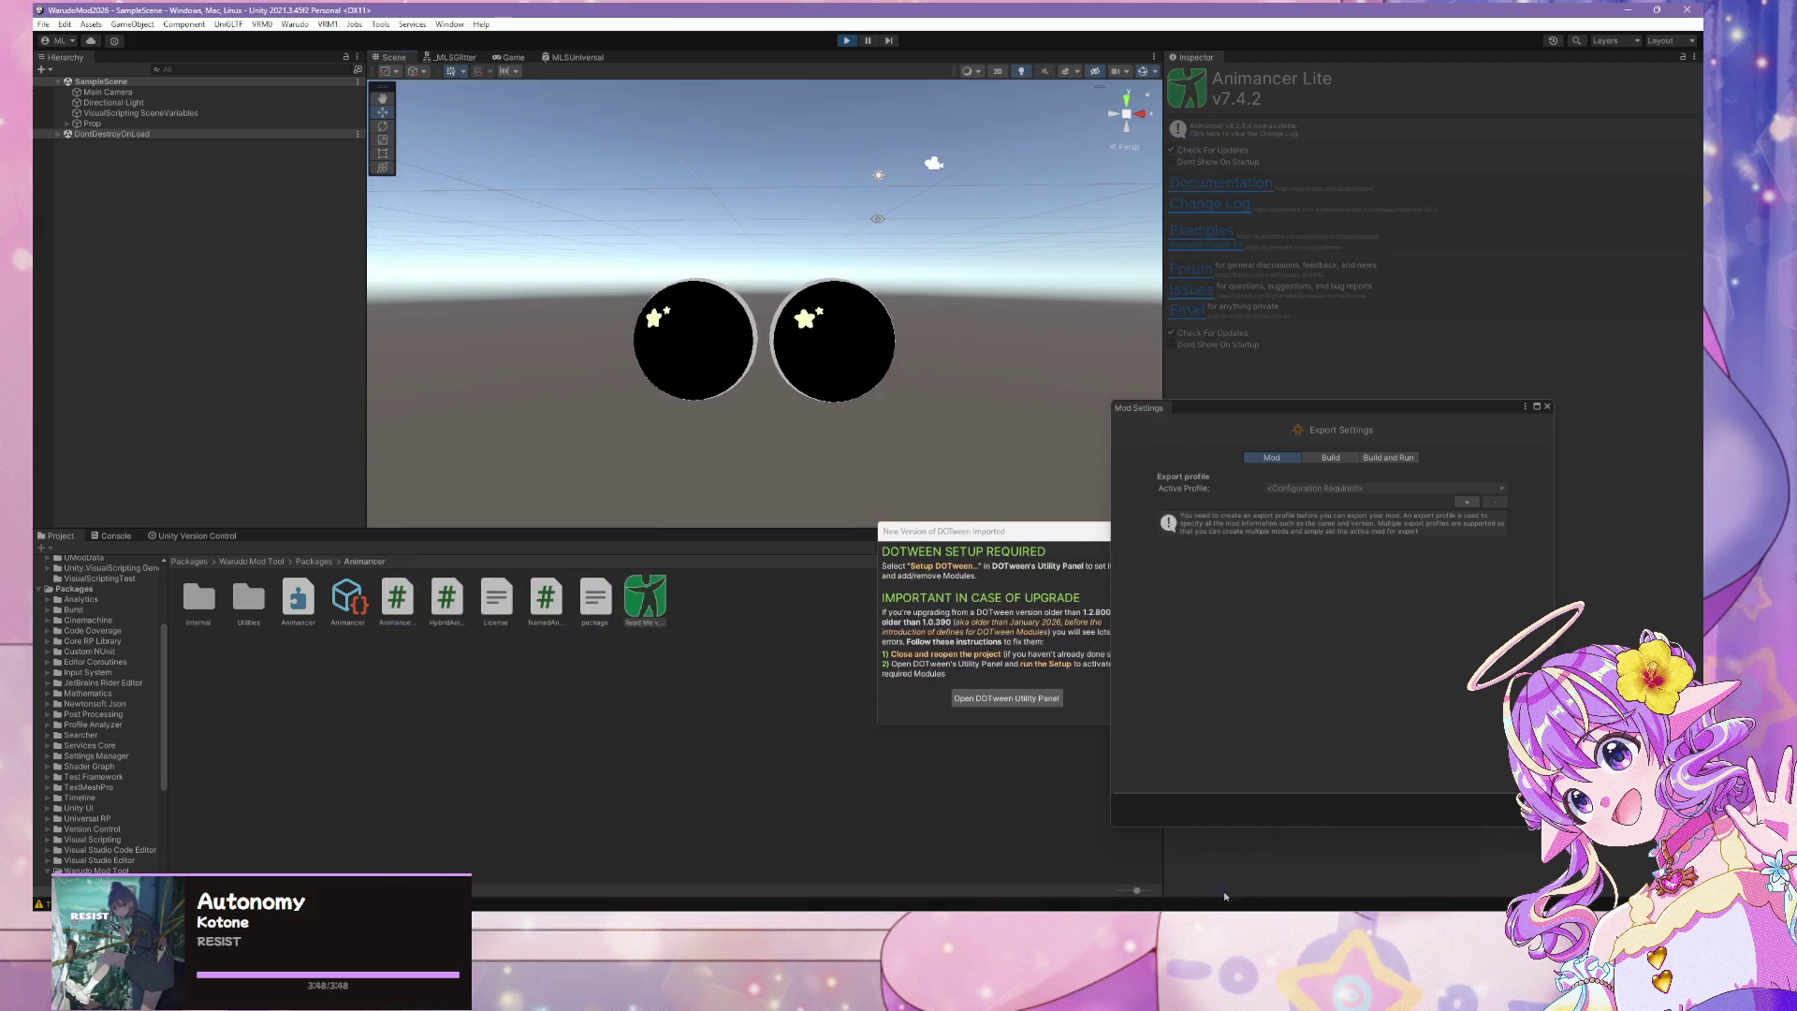
{"action": "left_click", "coordinate": [950, 865]}
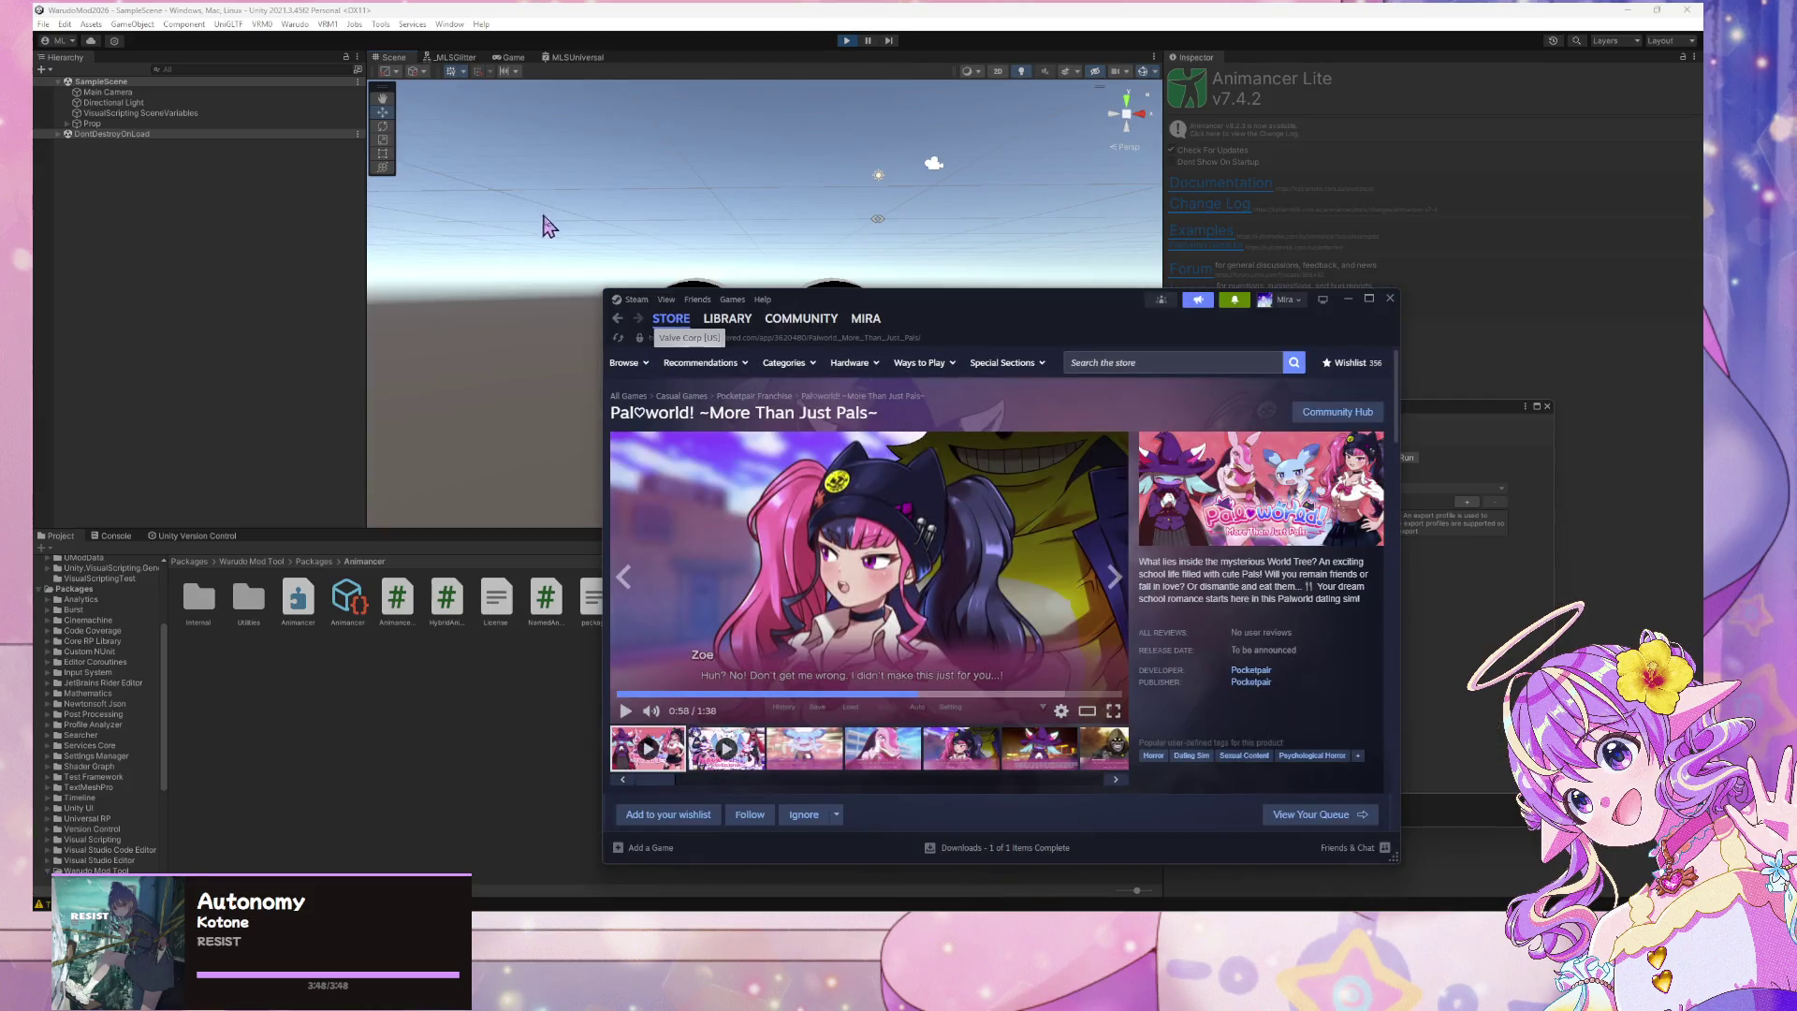
Pick Warudo from the Steam Library's Recent list and press Play
{"action": "left_click", "coordinate": [726, 327]}
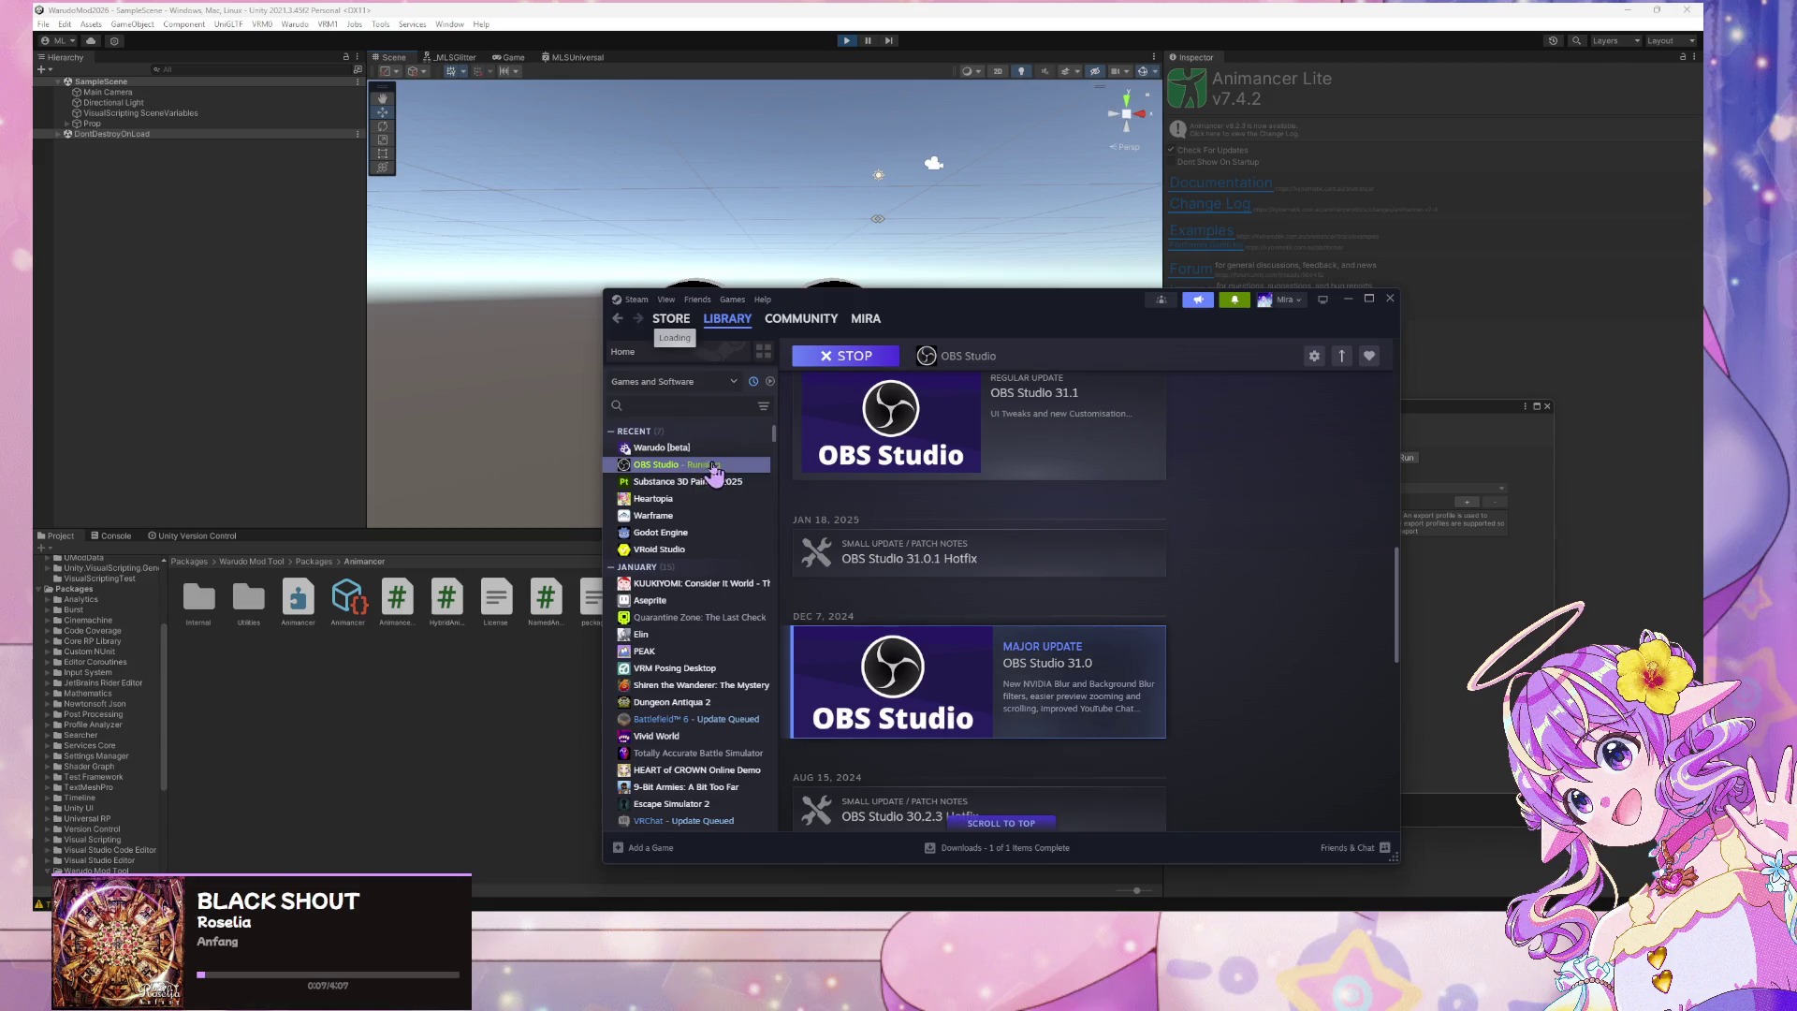
{"action": "left_click", "coordinate": [688, 452]}
{"action": "left_click", "coordinate": [847, 567]}
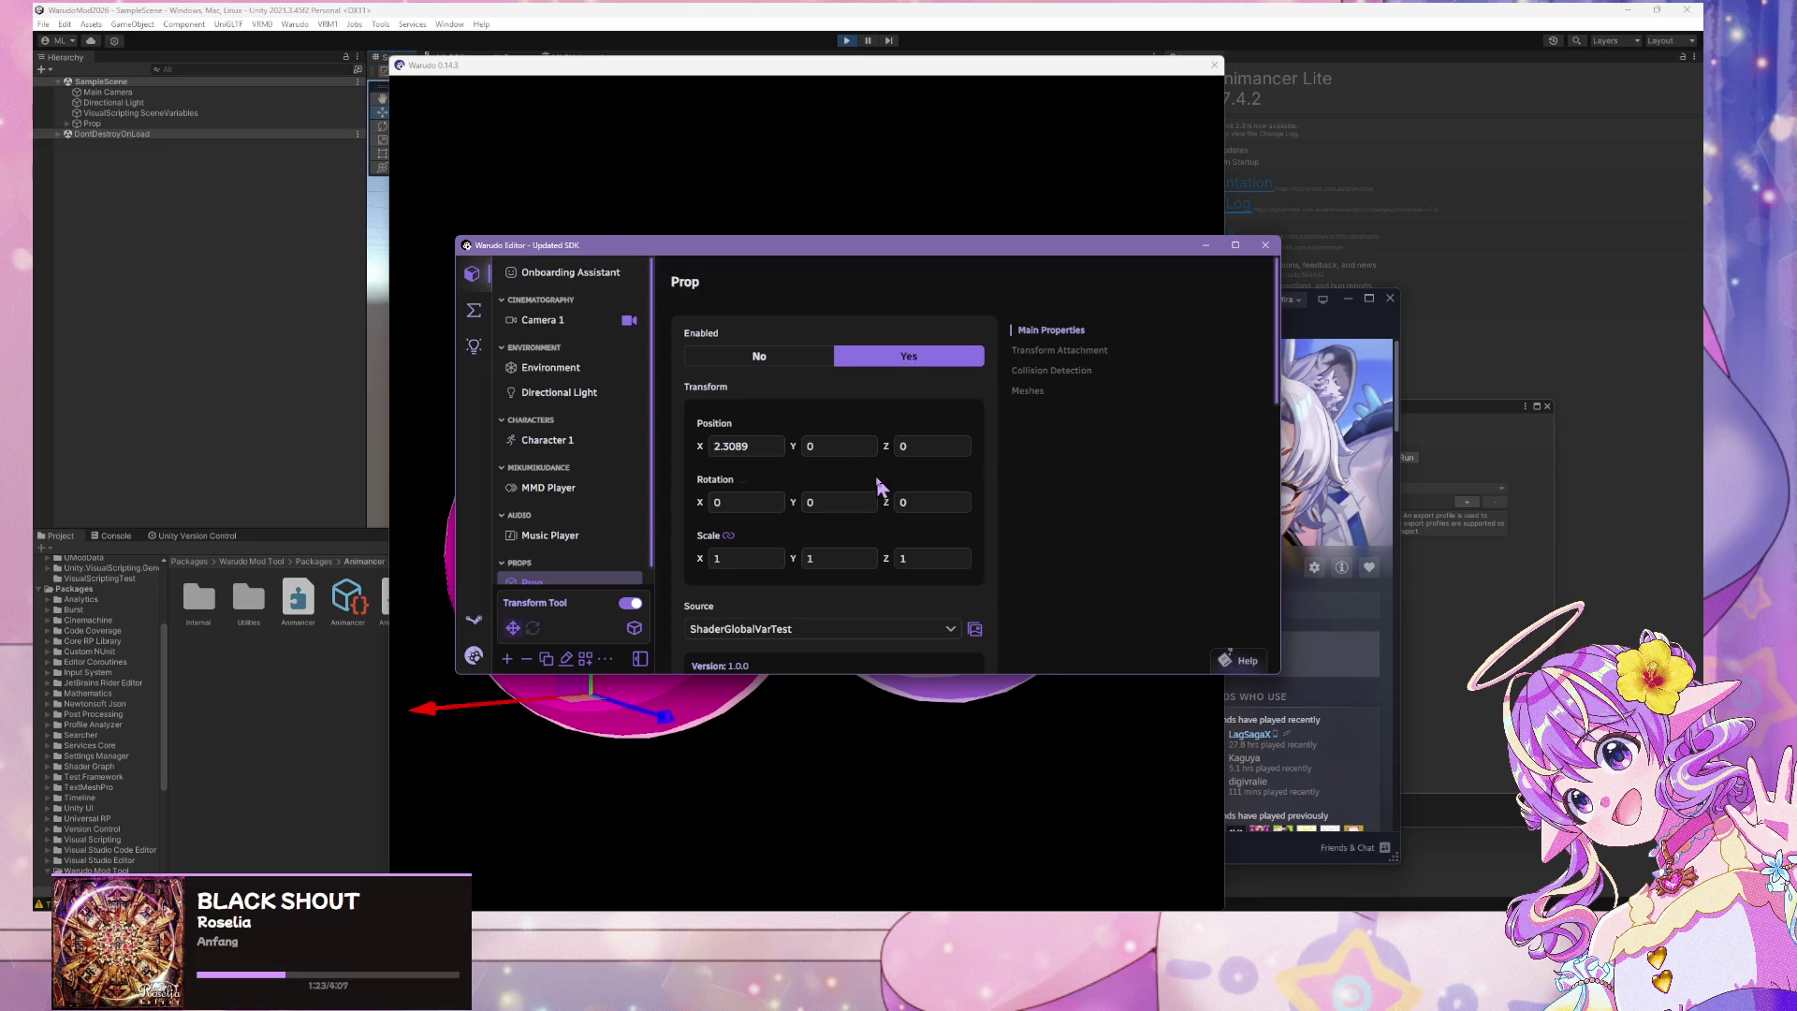
{"action": "left_click", "coordinate": [885, 637]}
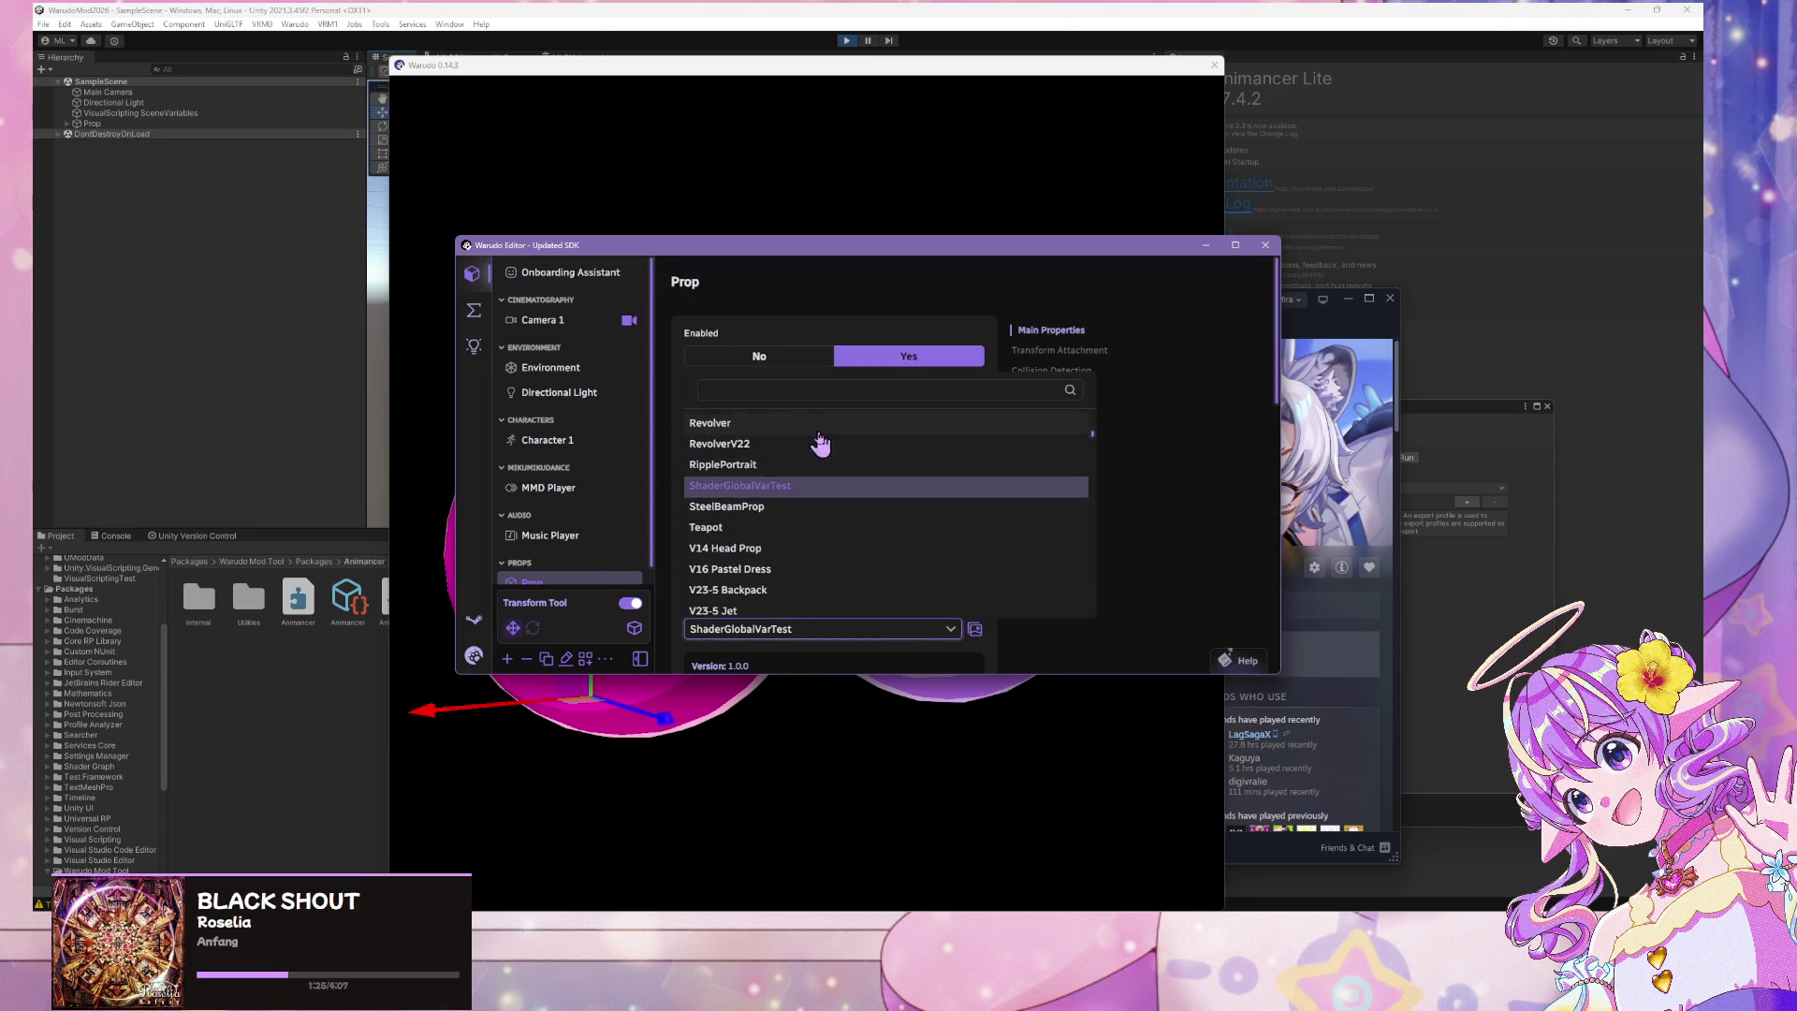
{"action": "left_click", "coordinate": [468, 486]}
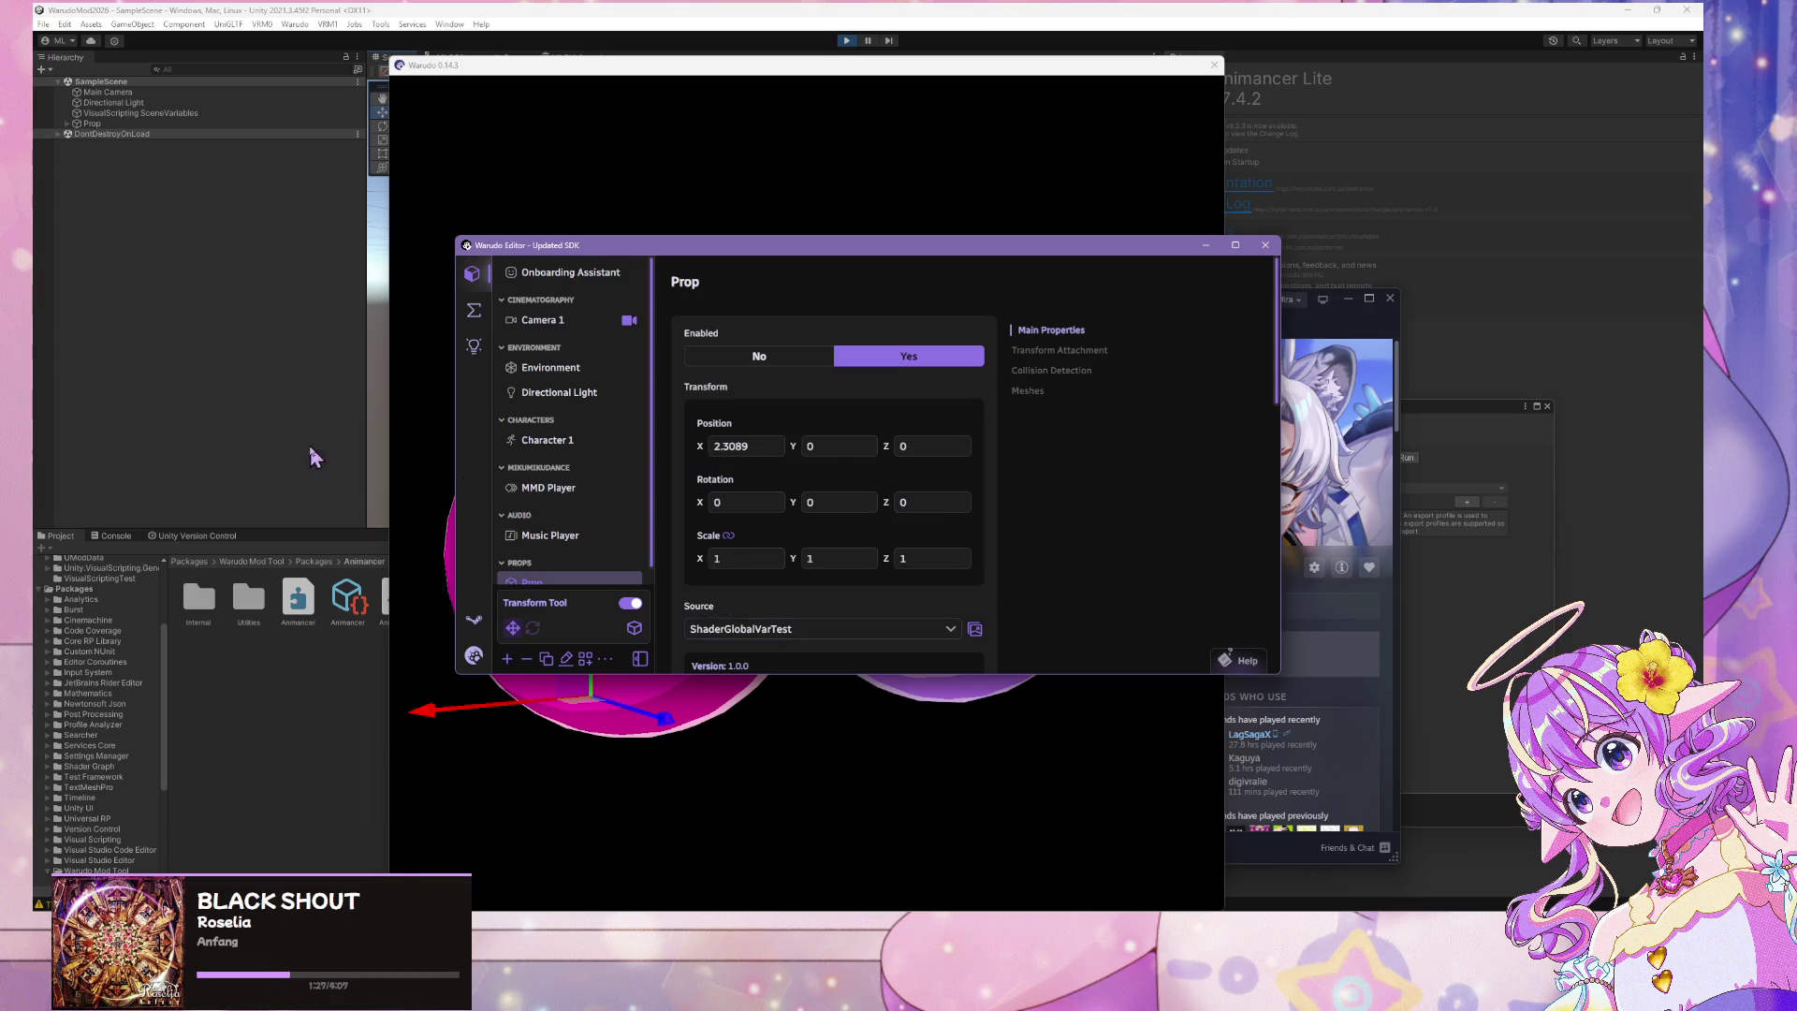
{"action": "left_click", "coordinate": [403, 450]}
{"action": "left_click", "coordinate": [682, 449]}
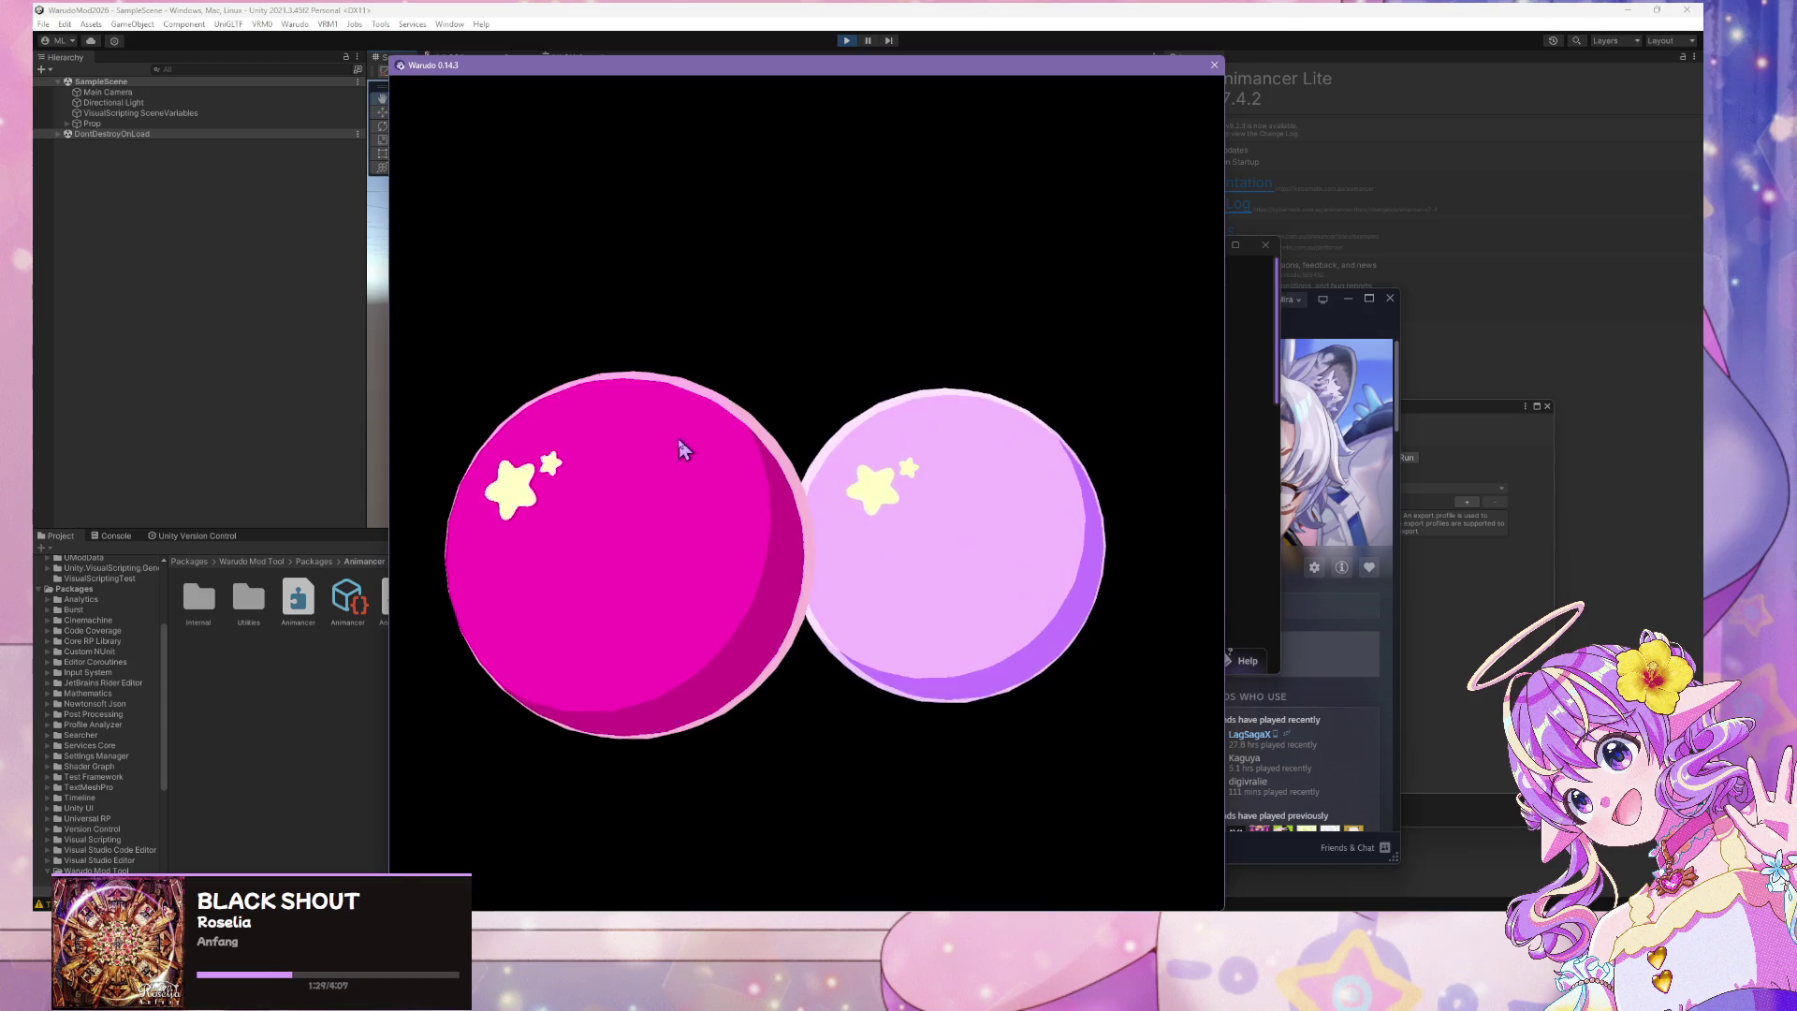
{"action": "scroll", "coordinate": [711, 486], "scroll_direction": "up", "scroll_amount": 3}
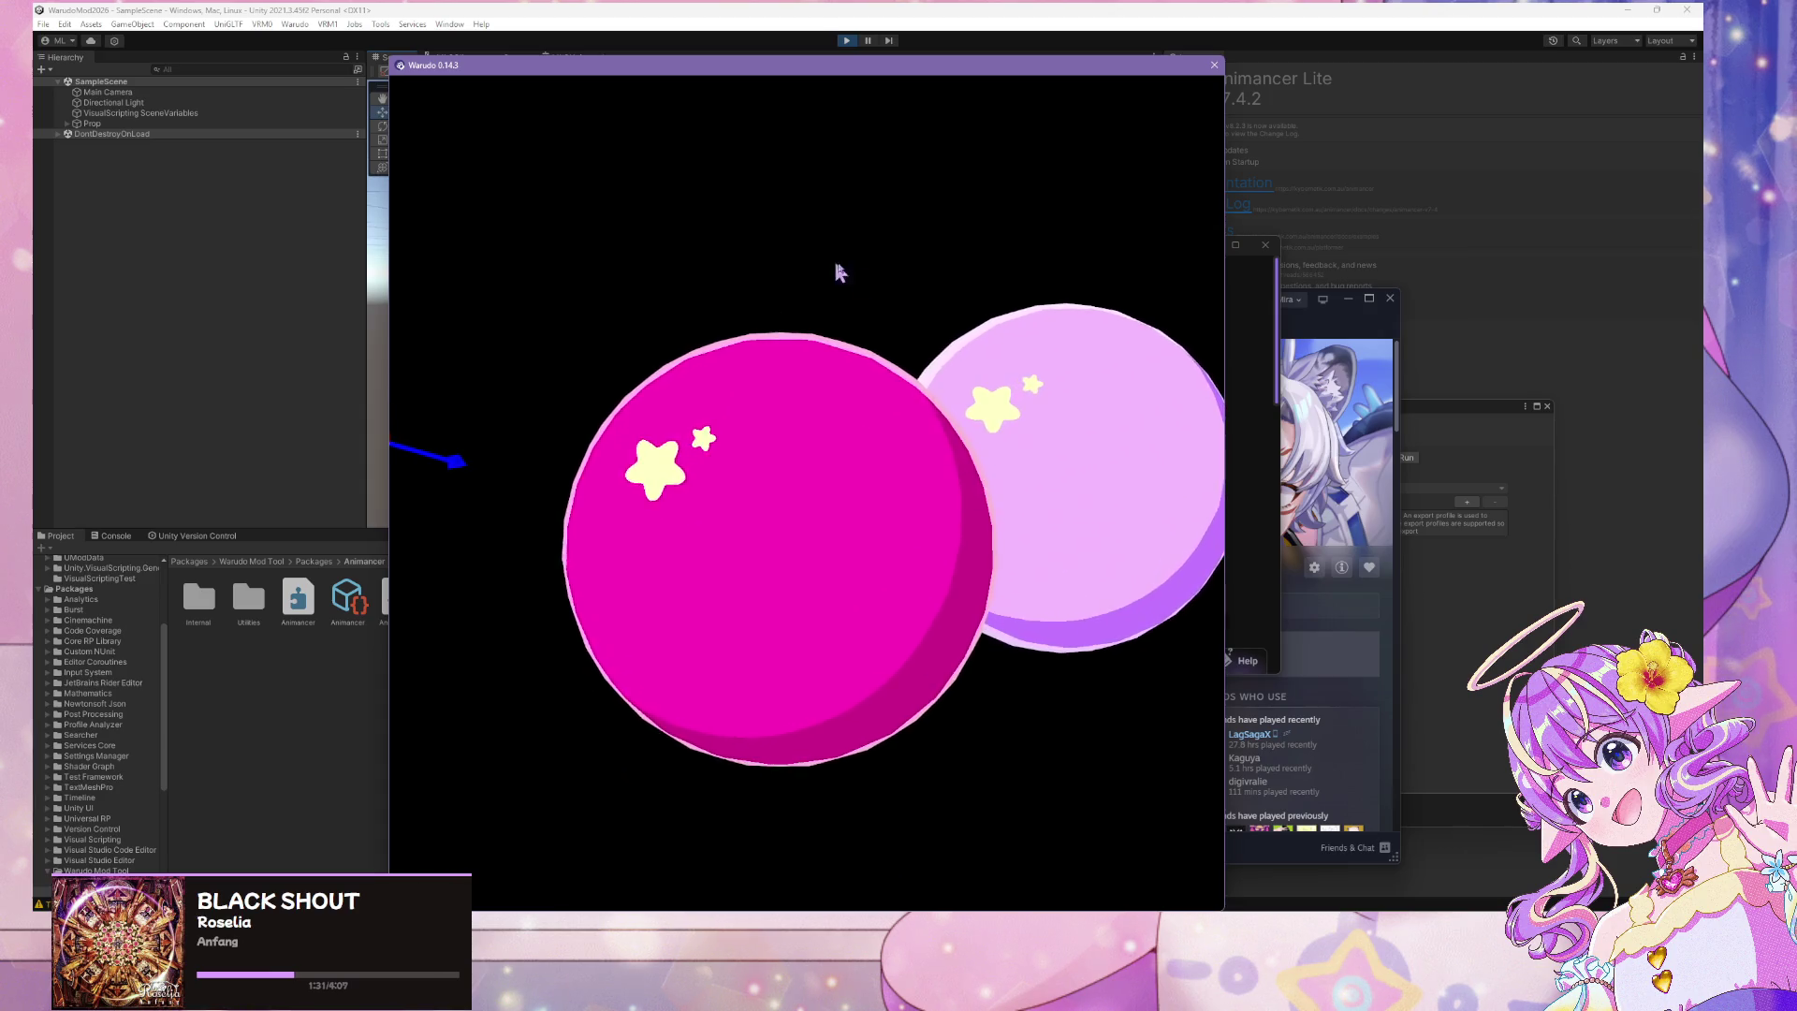
{"action": "left_click", "coordinate": [1246, 529]}
{"action": "scroll", "coordinate": [733, 447], "scroll_direction": "down", "scroll_amount": 5}
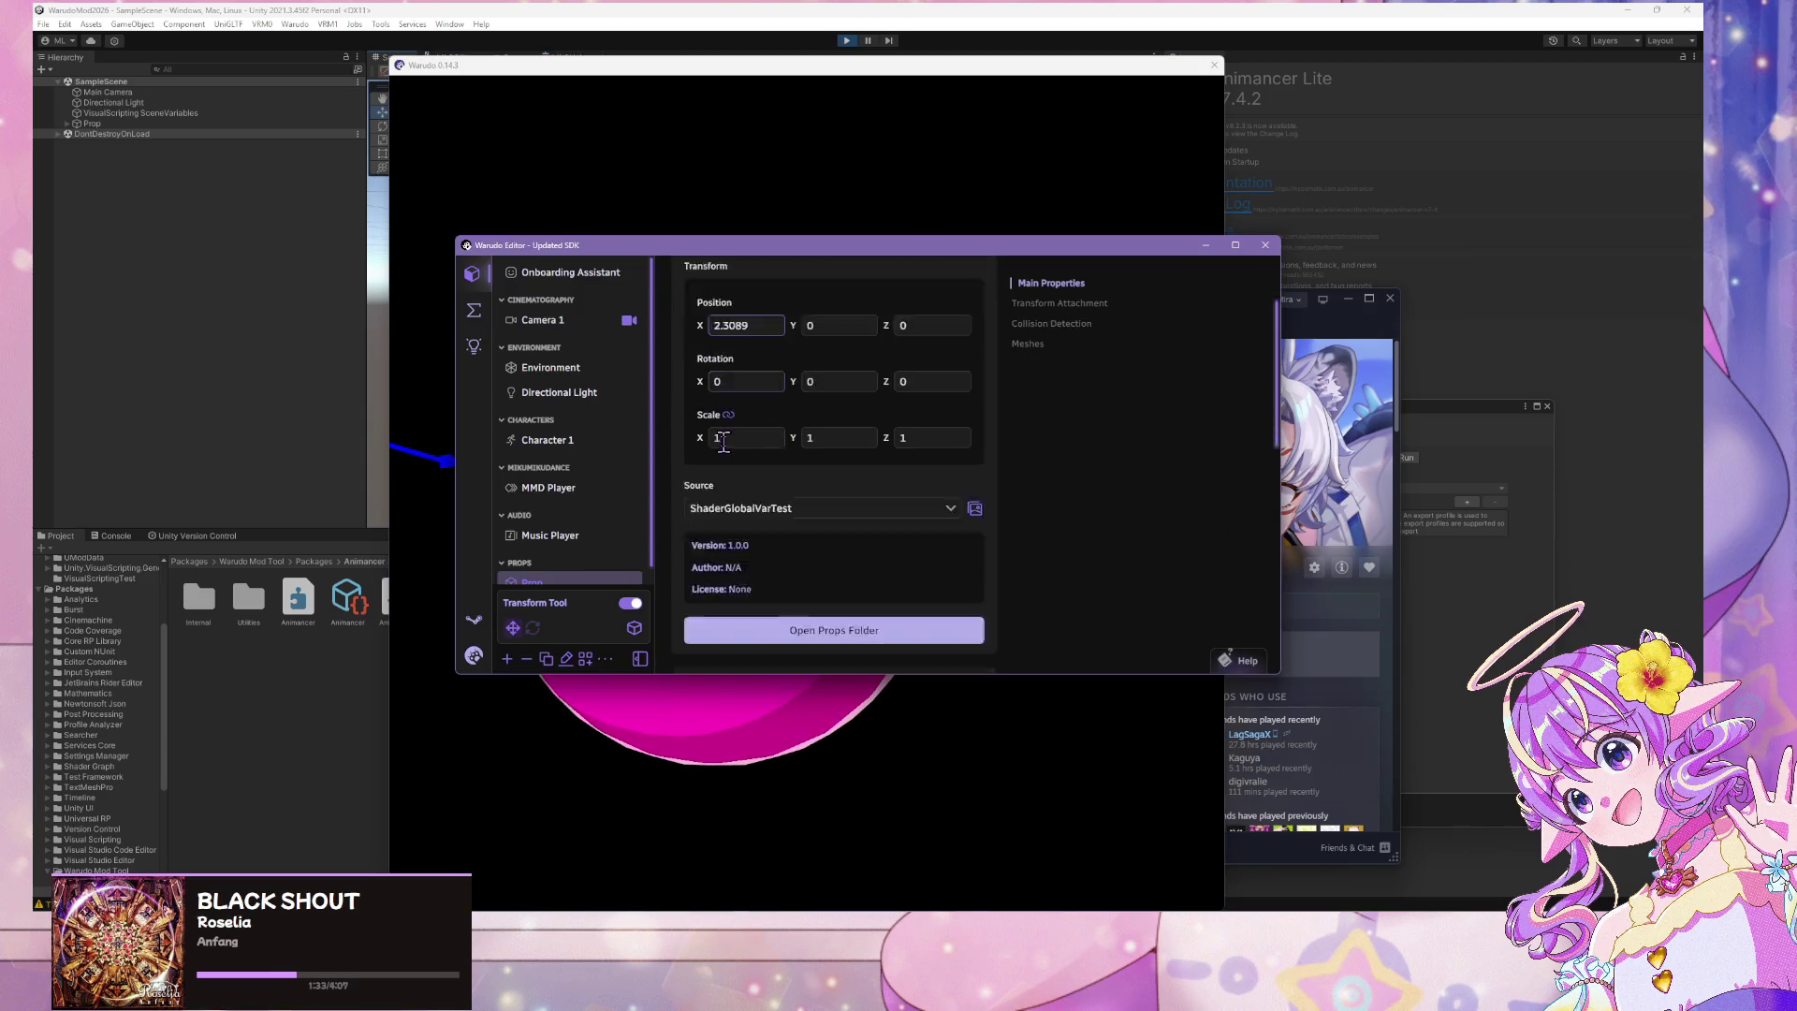
{"action": "scroll", "coordinate": [732, 447], "scroll_direction": "down", "scroll_amount": 5}
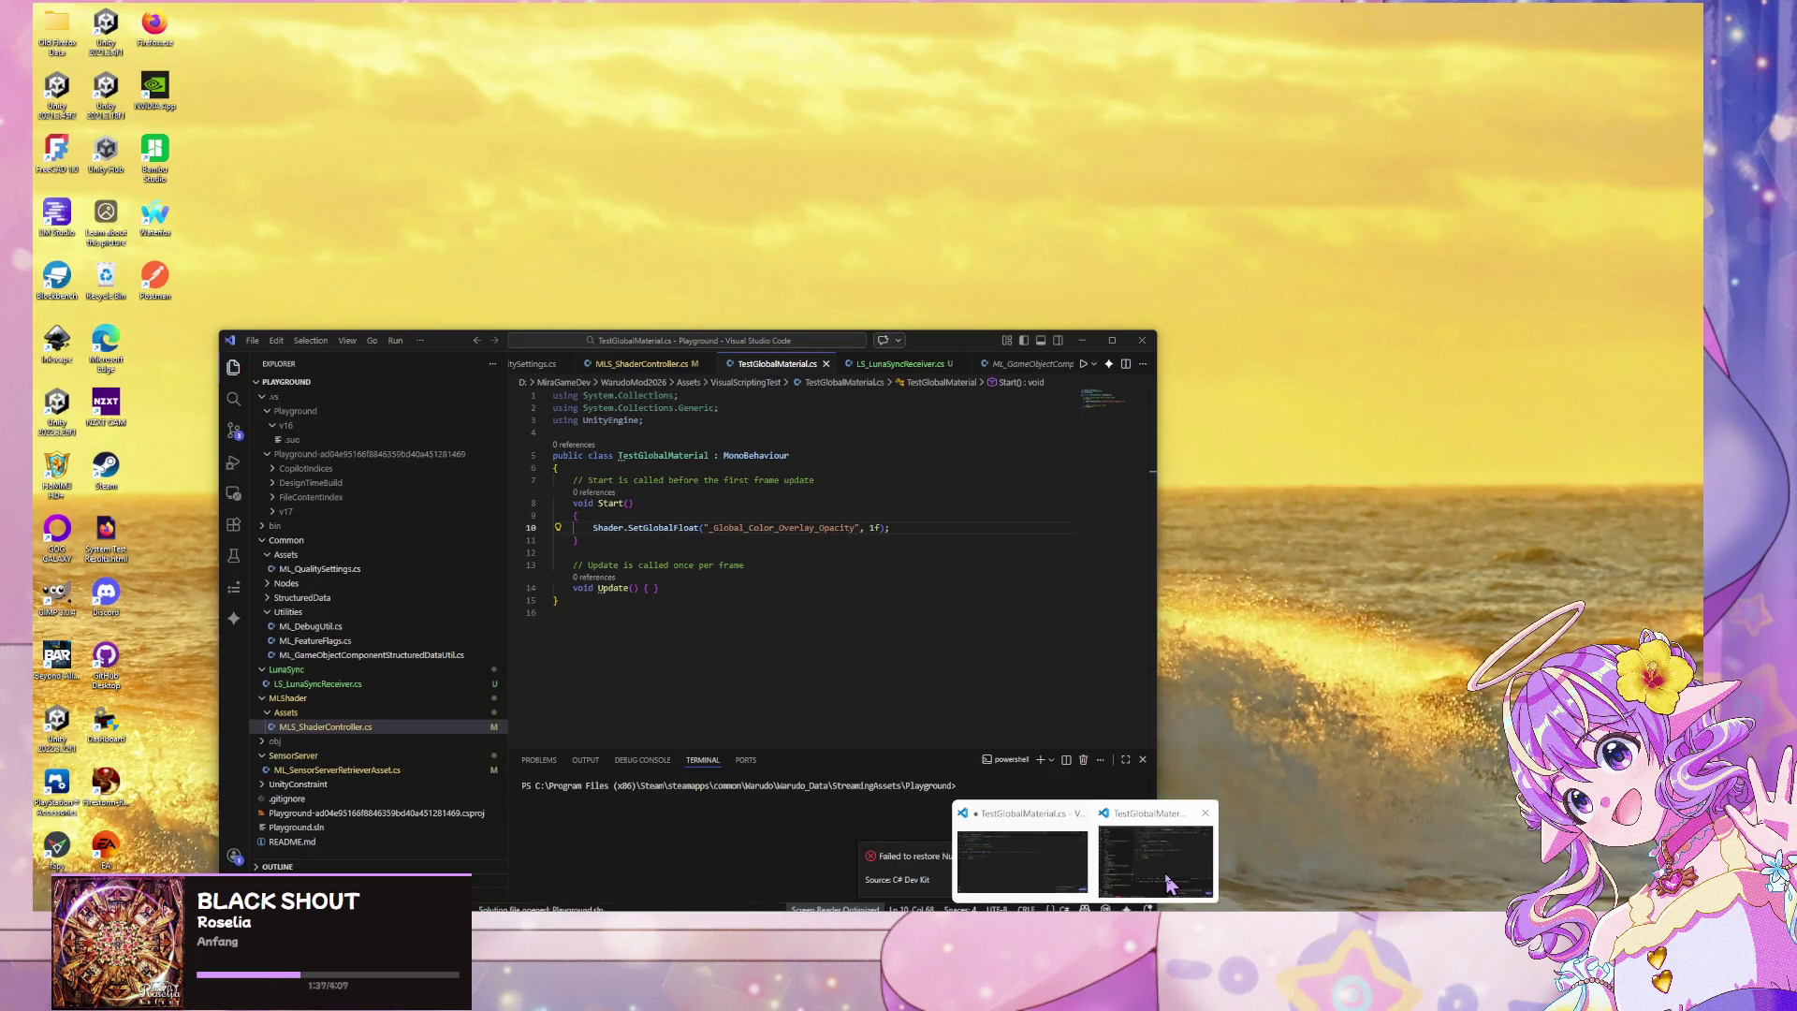
Open MLS_ShaderController.cs from MLShader > Assets in the VS Code Explorer
{"action": "left_click", "coordinate": [1168, 883]}
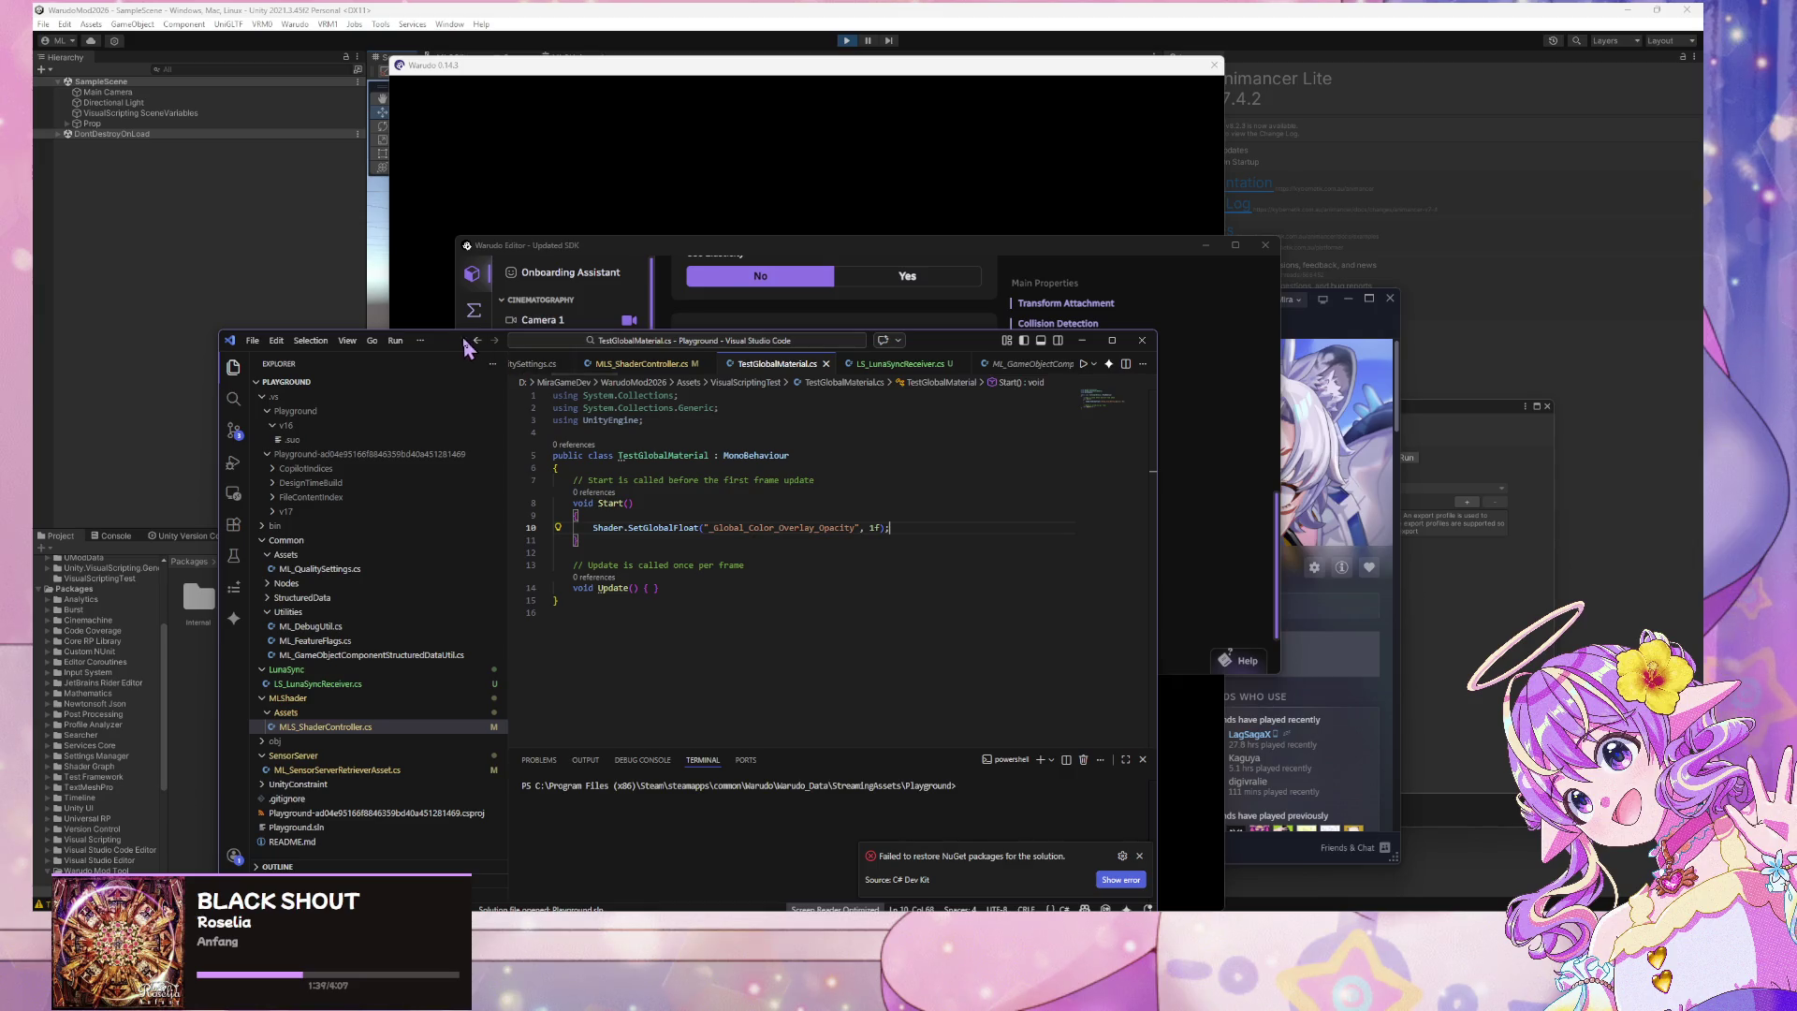
{"action": "mouse_move", "coordinate": [464, 342]}
{"action": "left_mouse_down"}
{"action": "mouse_move", "coordinate": [912, 324]}
{"action": "mouse_move", "coordinate": [985, 294]}
{"action": "left_mouse_up"}
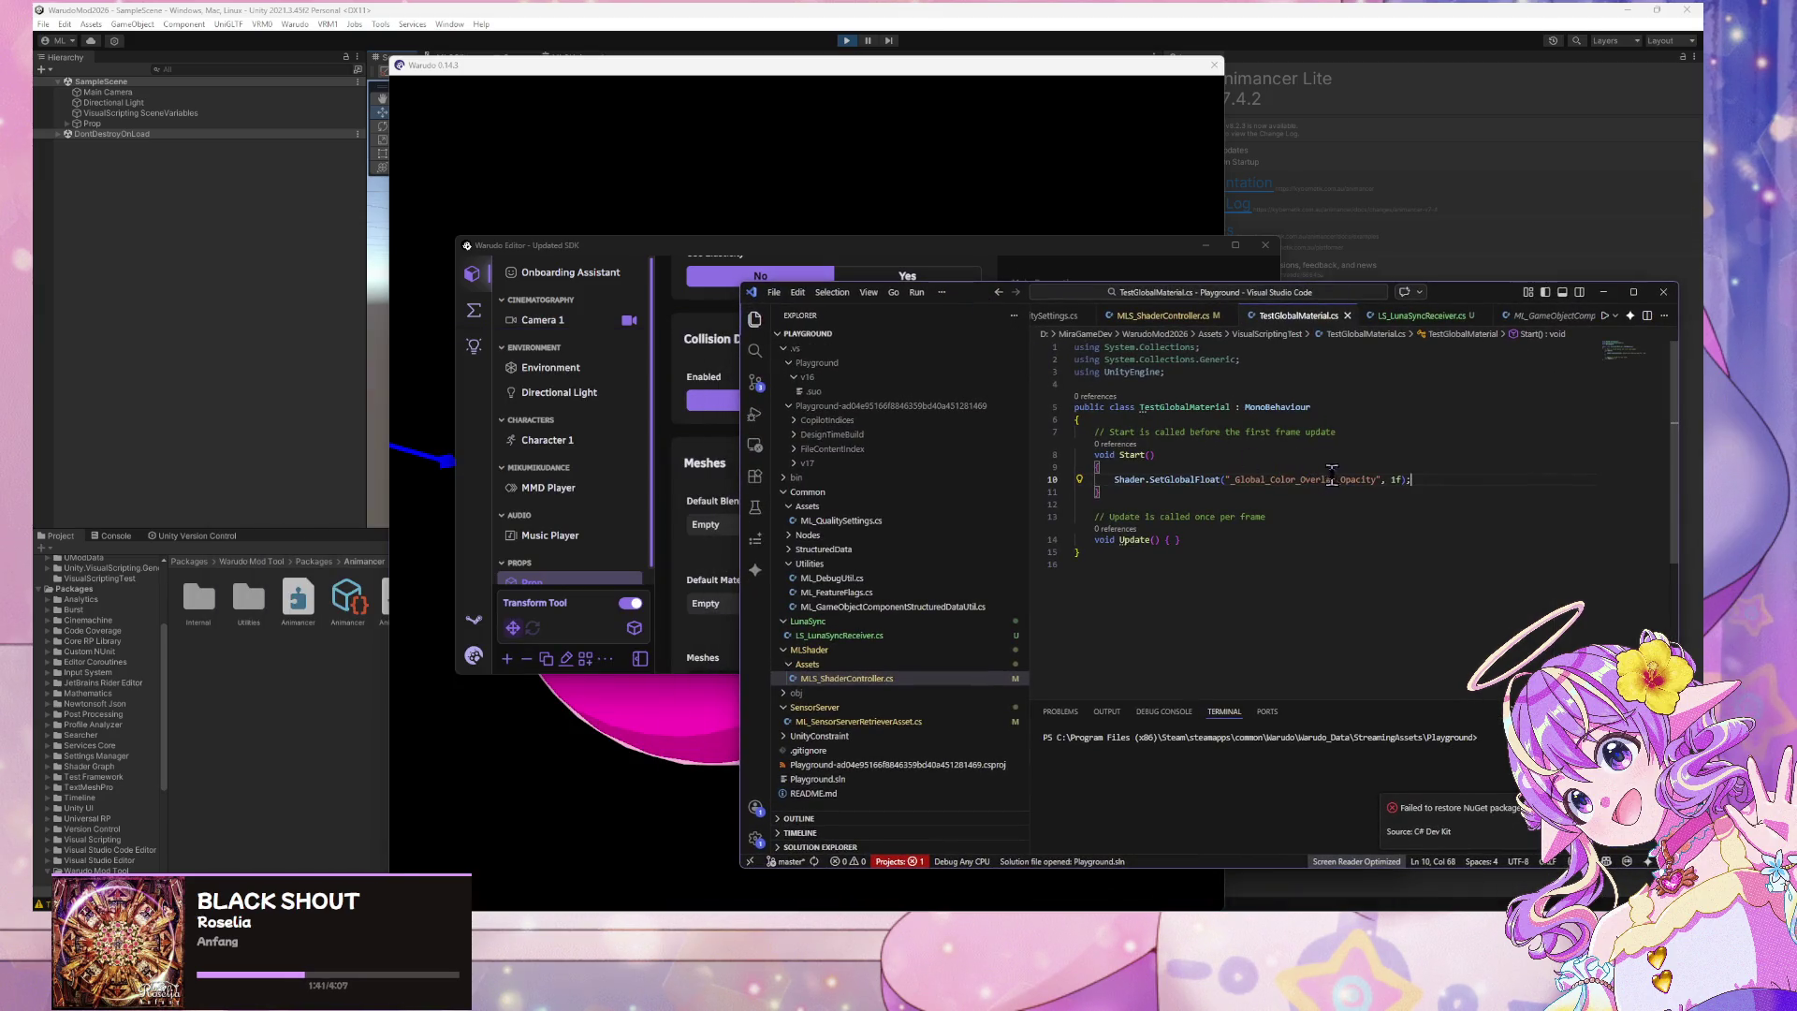
{"action": "left_click_drag", "start_coordinate": [1432, 480], "coordinate": [1076, 480]}
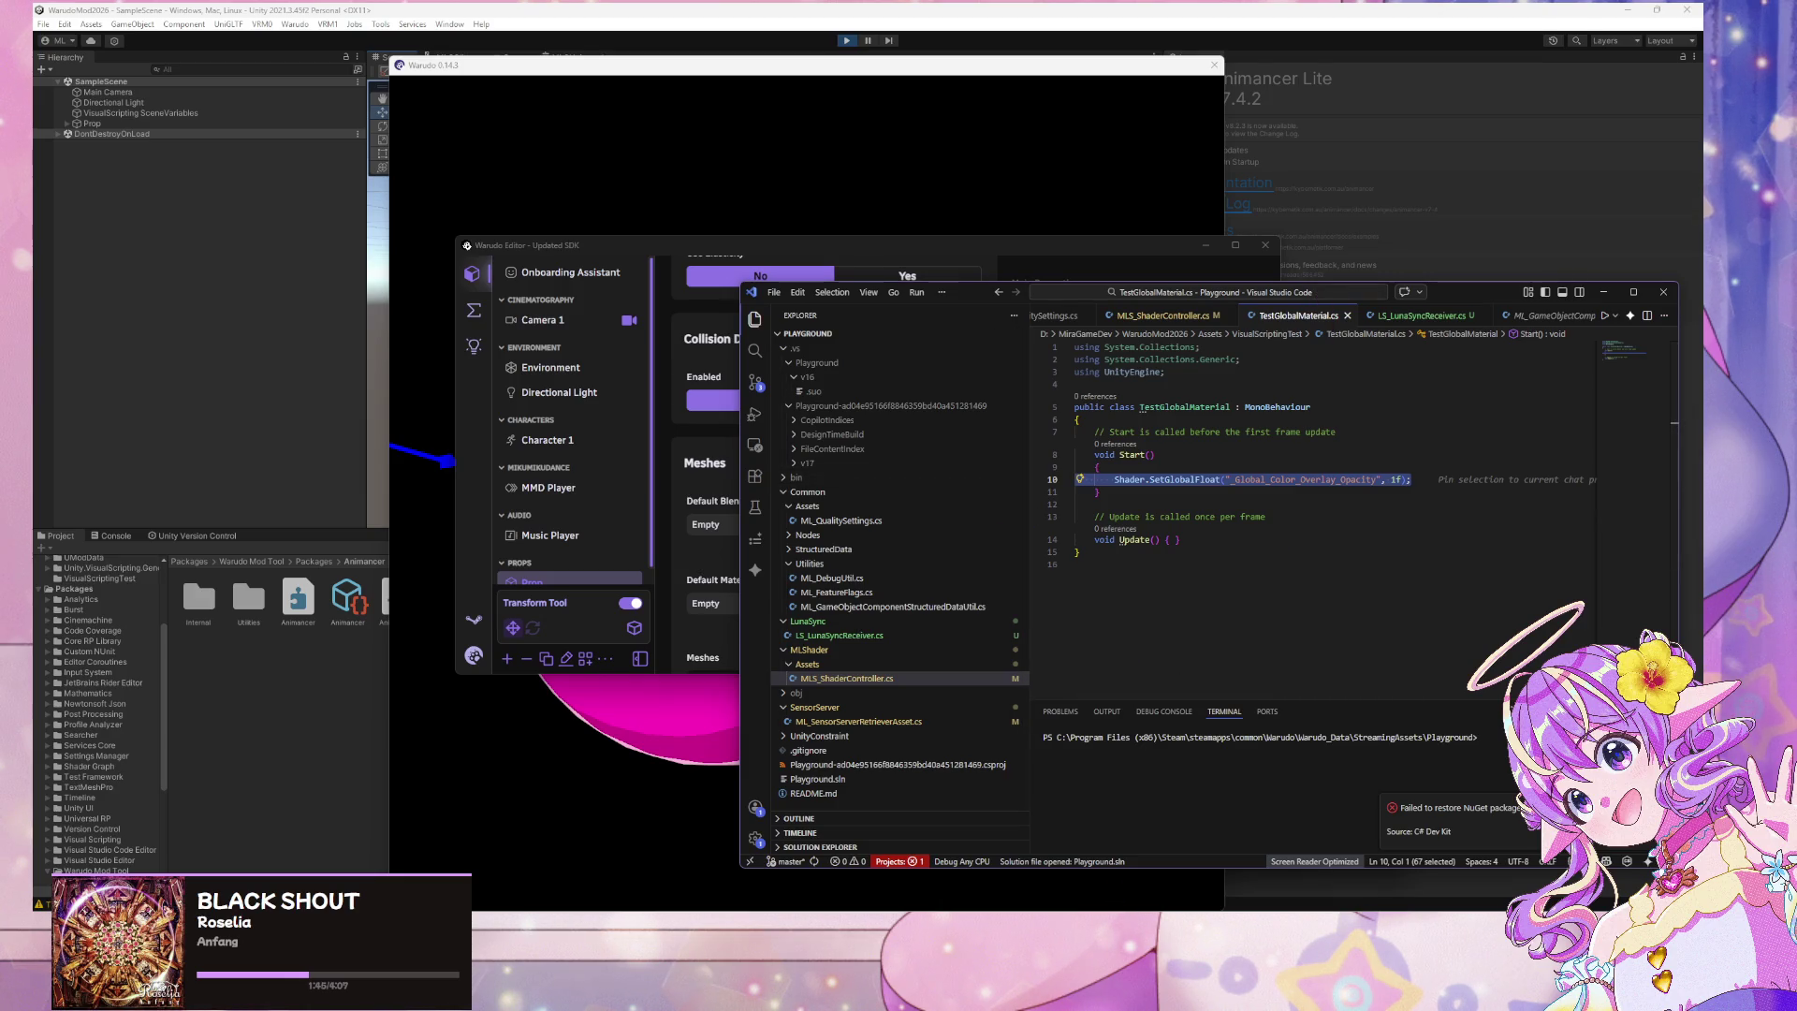
{"action": "mouse_move", "coordinate": [1086, 922]}
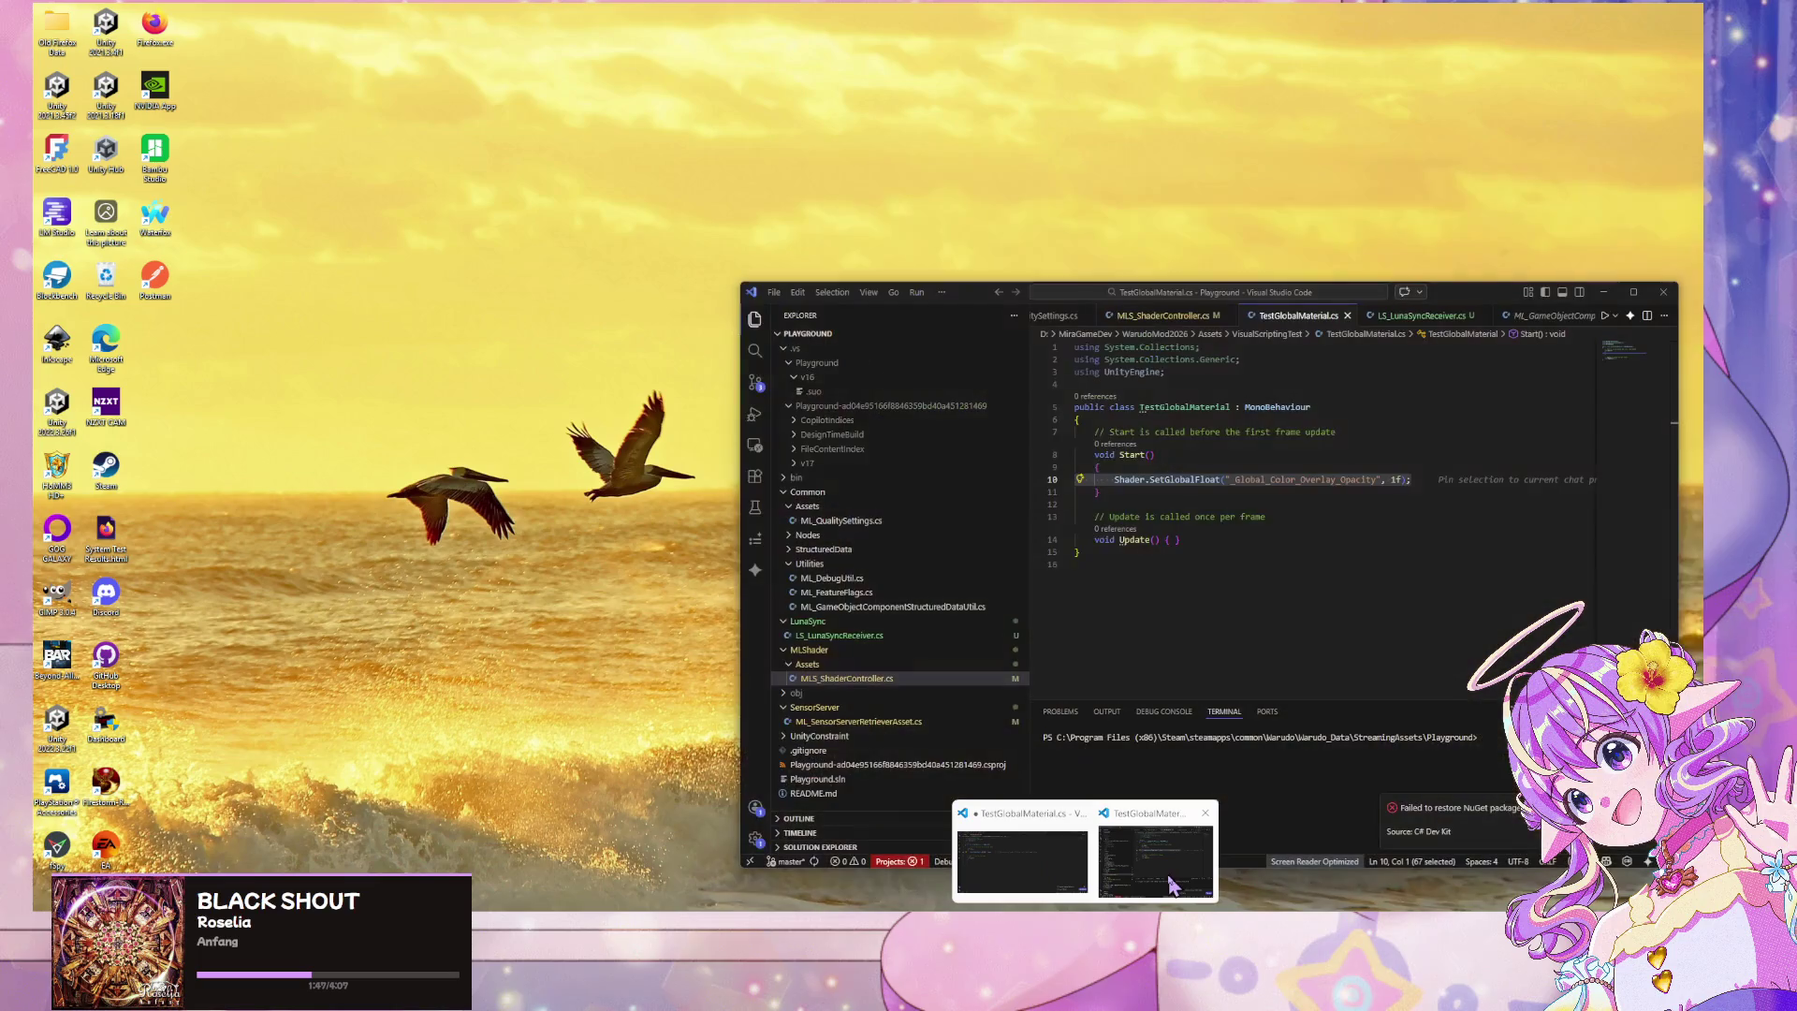
{"action": "left_click", "coordinate": [1170, 884]}
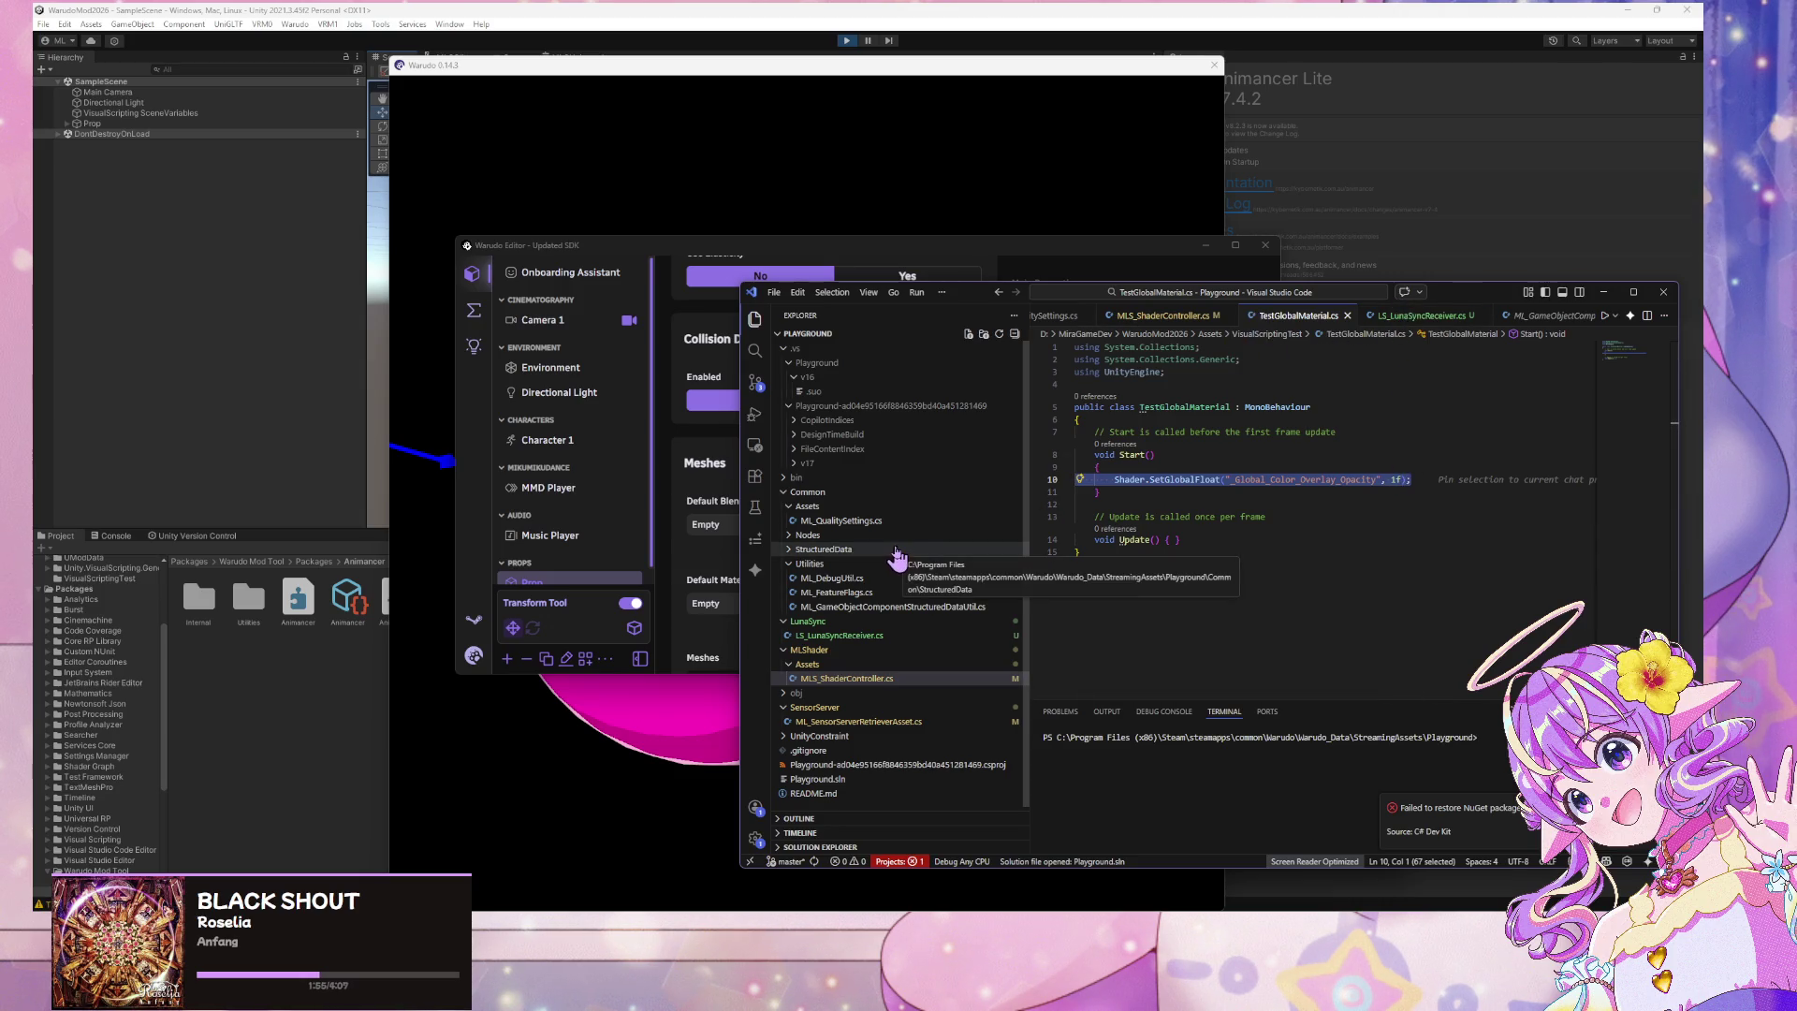
{"action": "left_click", "coordinate": [859, 678]}
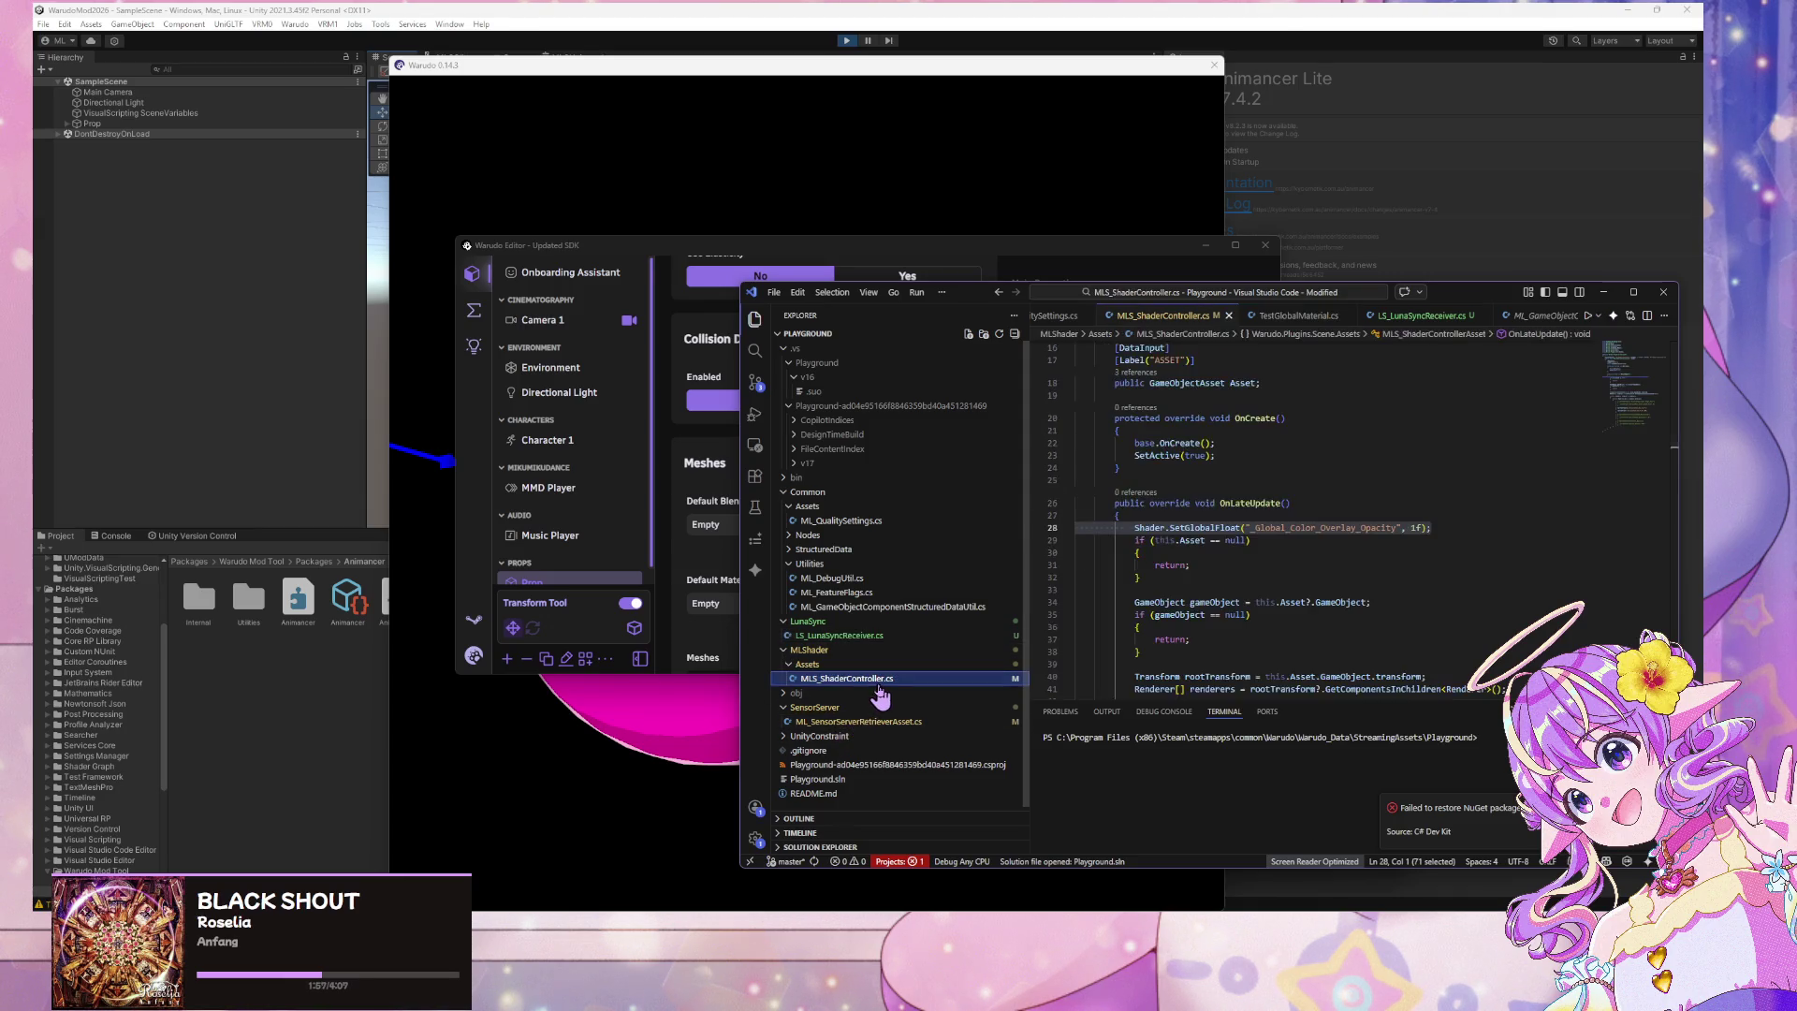
Select the Shader.SetGlobalFloat overlay opacity call on line 28 to review it
{"action": "left_click", "coordinate": [1395, 507]}
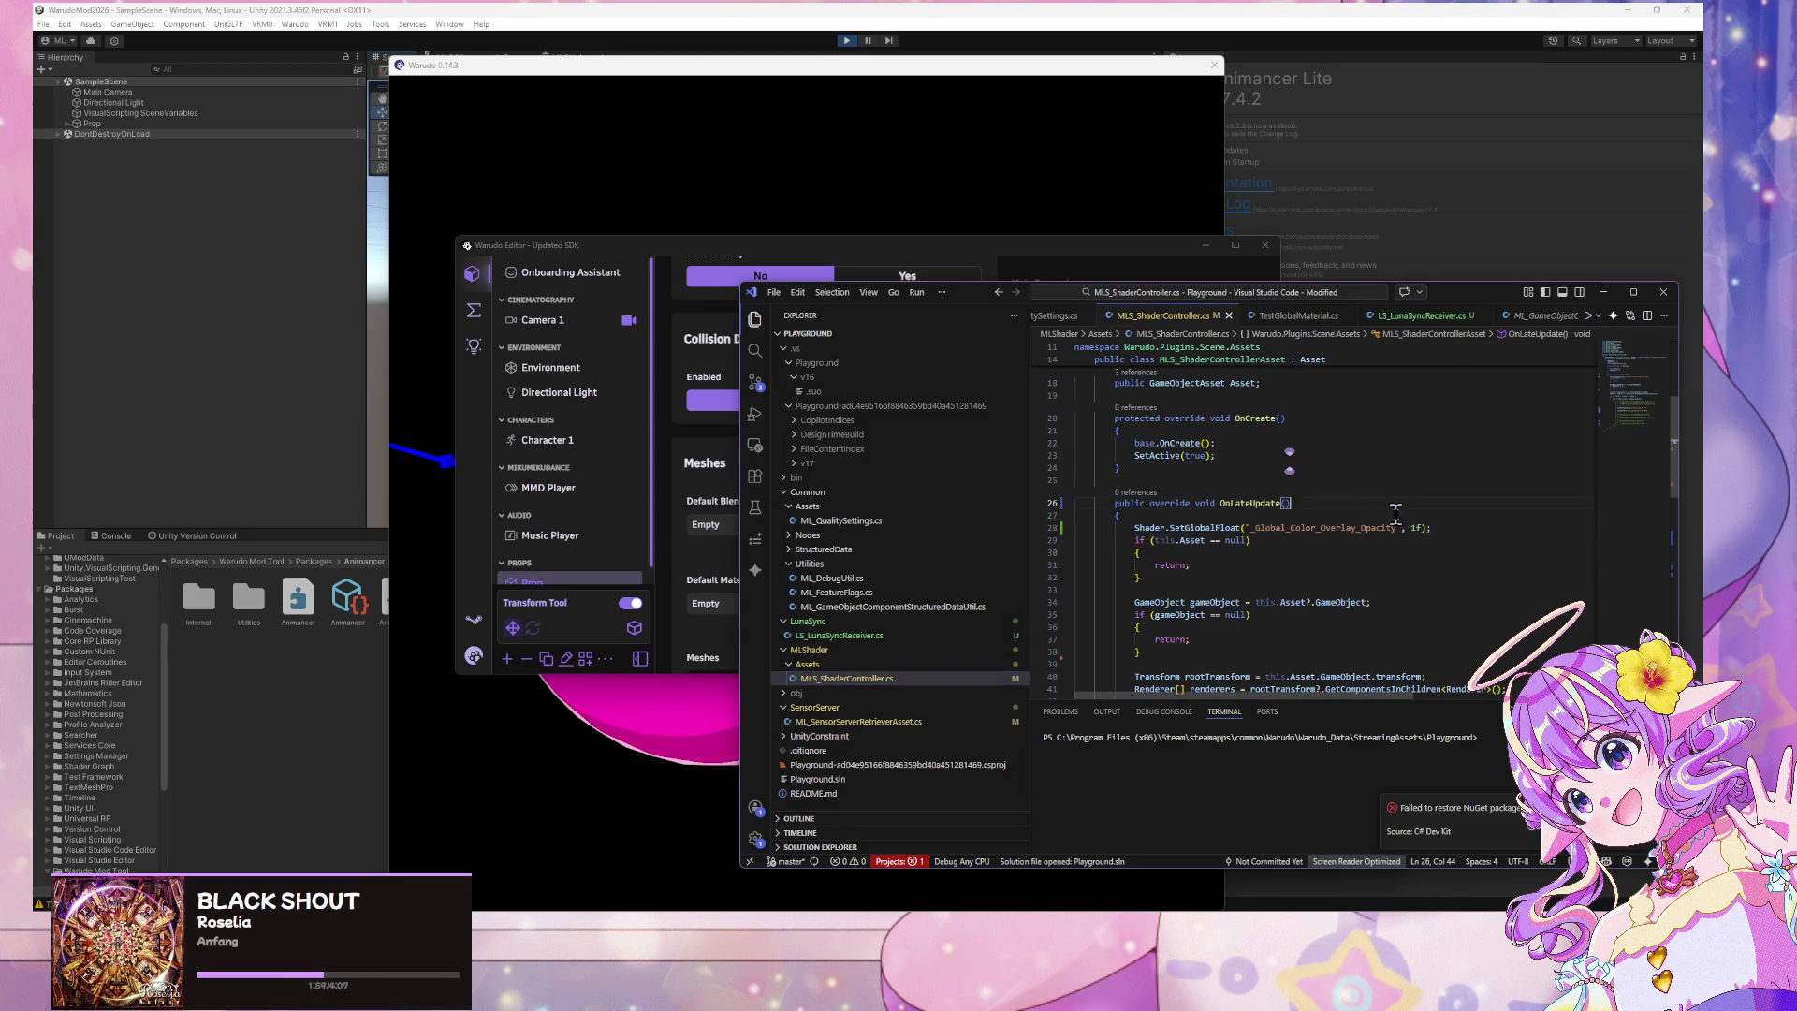
{"action": "left_click", "coordinate": [1464, 529]}
{"action": "left_click_drag", "start_coordinate": [1454, 528], "coordinate": [998, 531]}
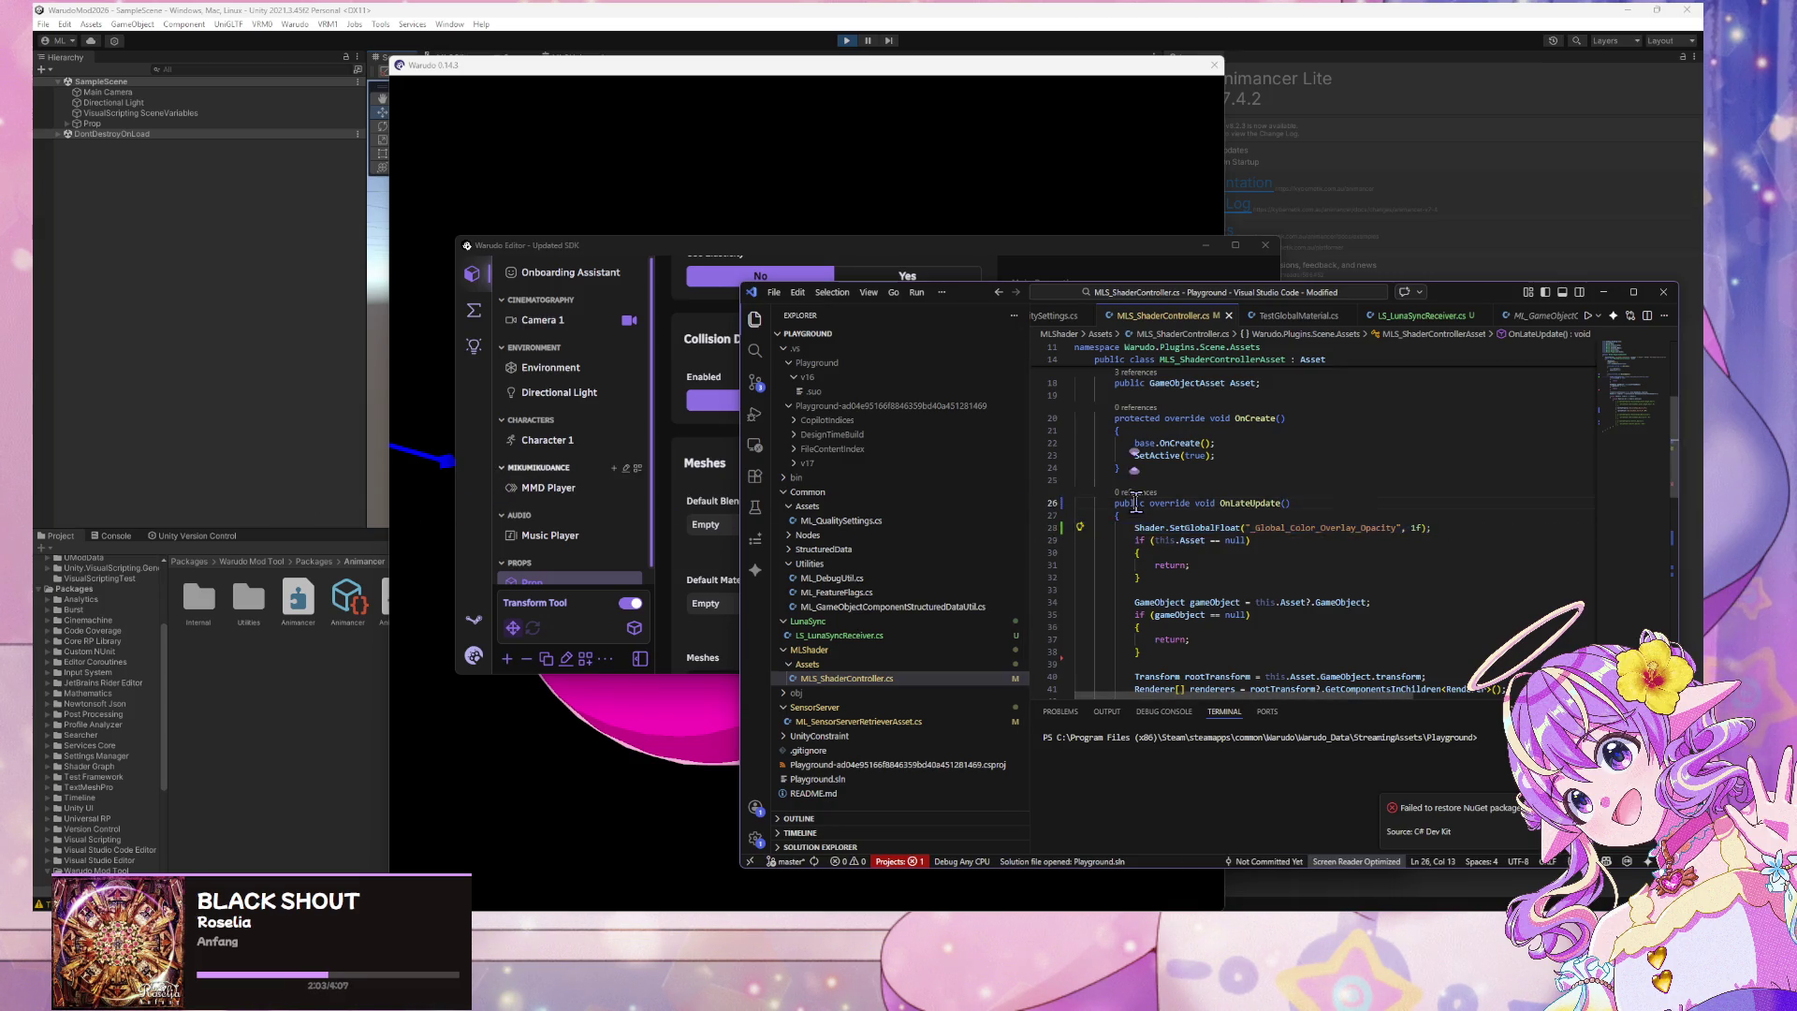
{"action": "left_click_drag", "start_coordinate": [1241, 528], "coordinate": [1127, 531]}
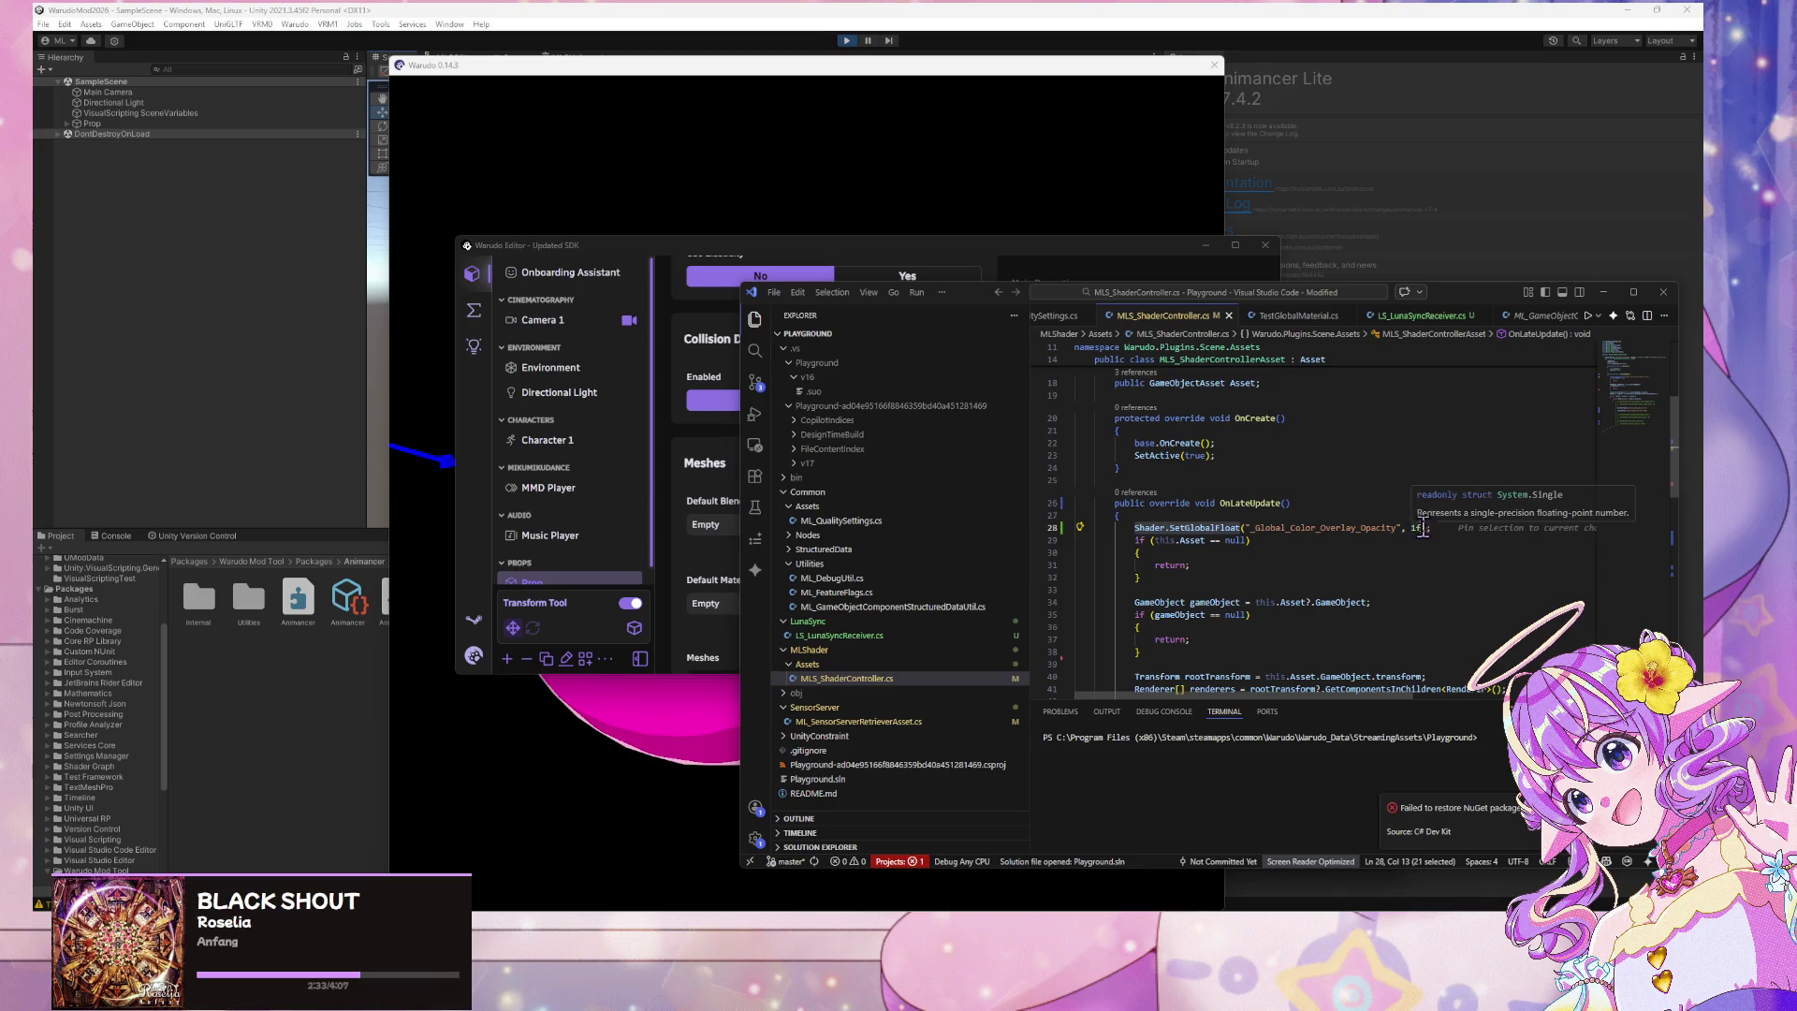
{"action": "left_click", "coordinate": [1383, 527]}
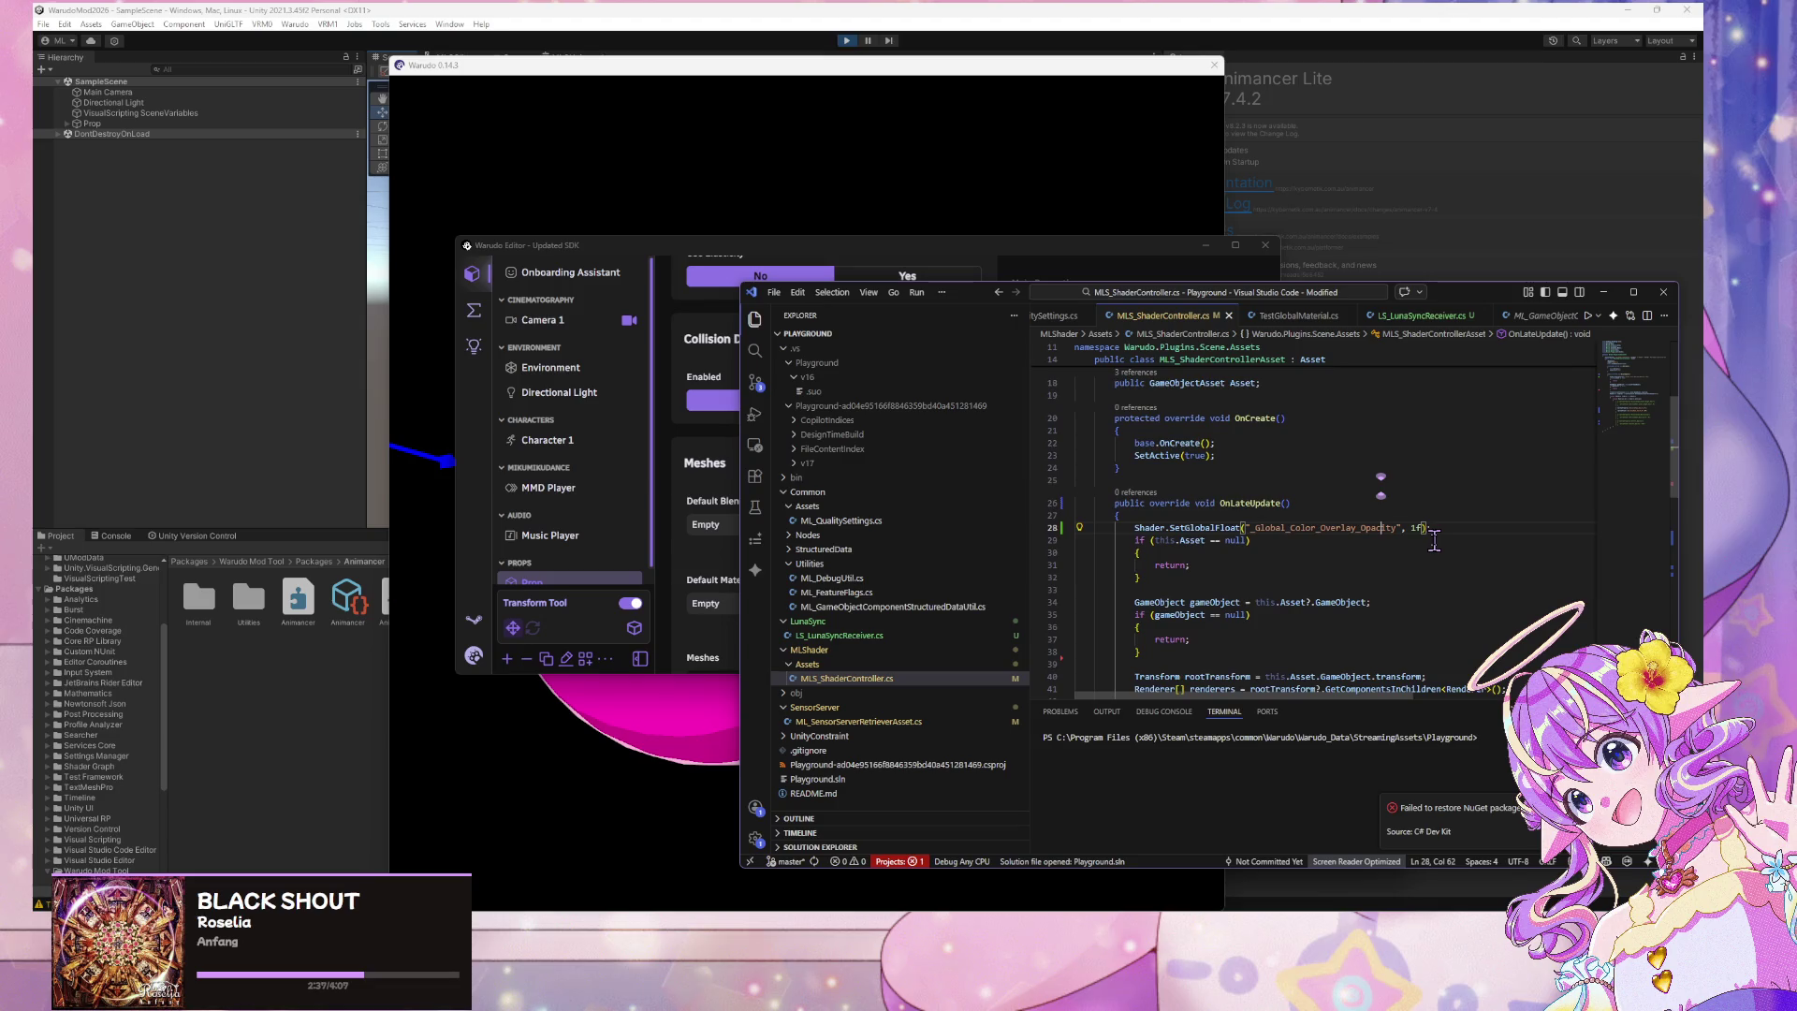
Scroll through the script to the asset null check, then bring the Warudo sphere viewport forward
{"action": "scroll", "coordinate": [1454, 548], "scroll_direction": "up", "scroll_amount": 3}
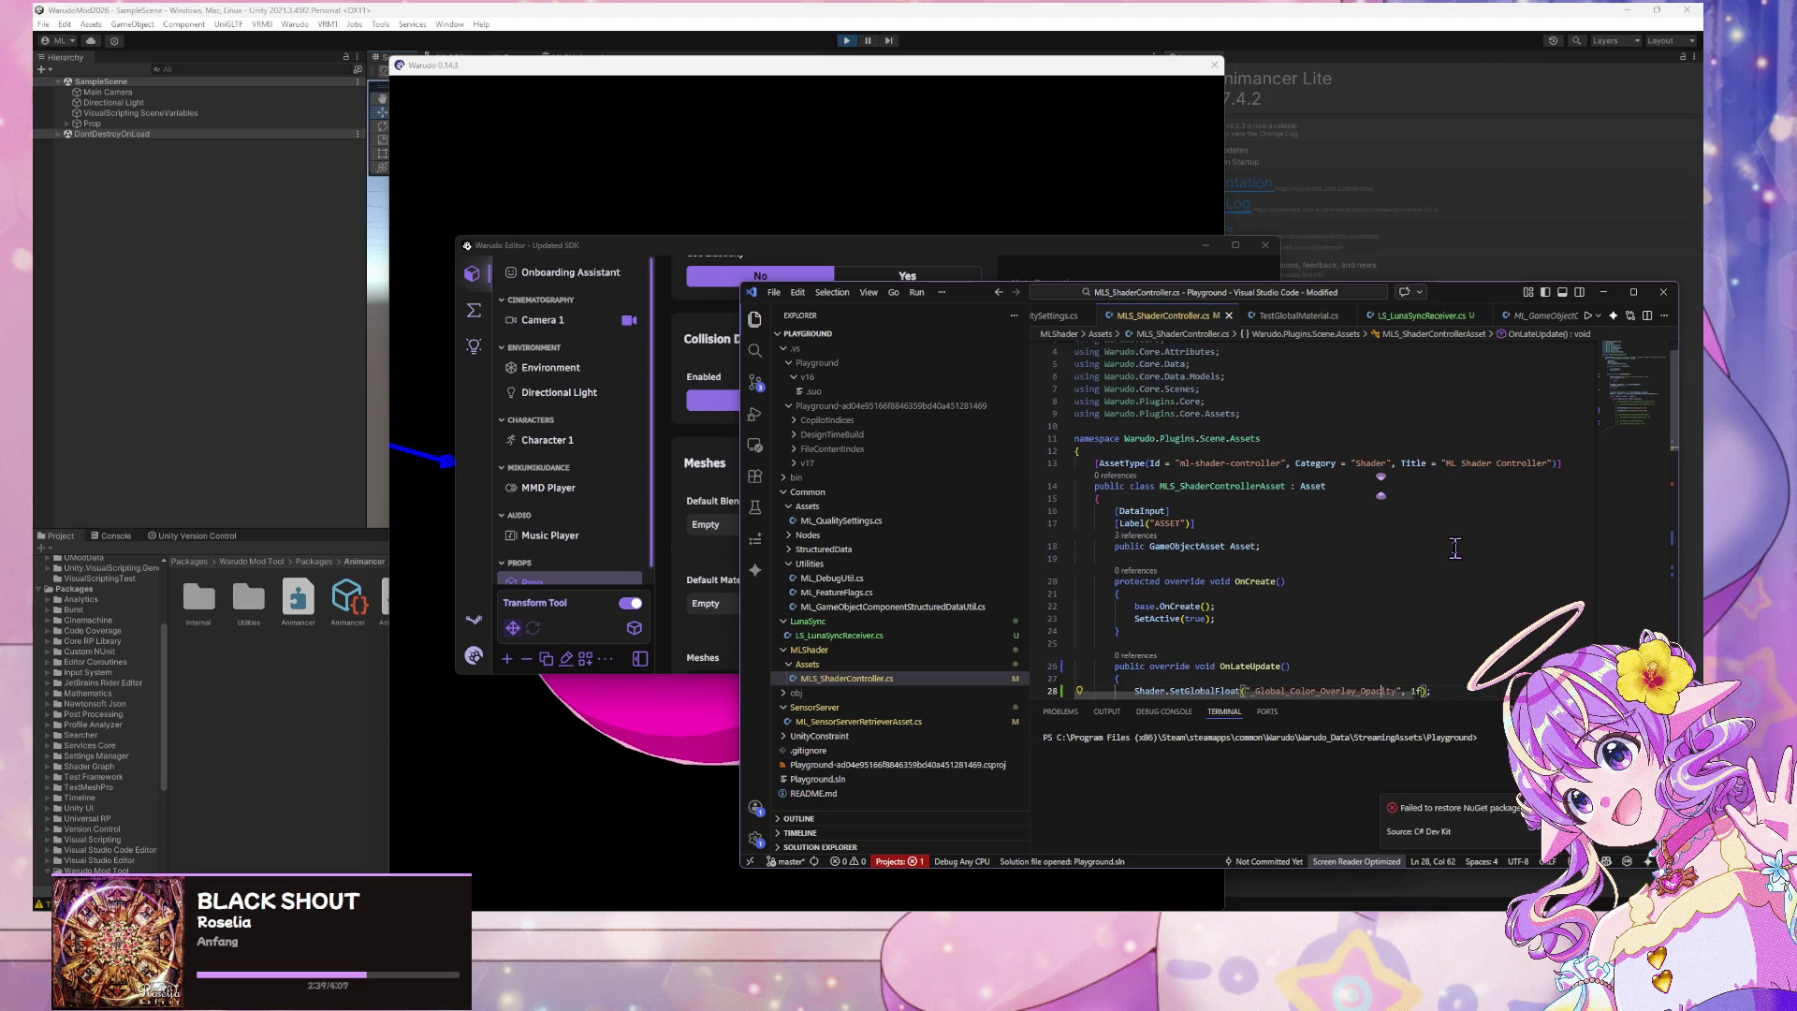
{"action": "scroll", "coordinate": [1455, 547], "scroll_direction": "down", "scroll_amount": 10}
{"action": "scroll", "coordinate": [1450, 552], "scroll_direction": "up", "scroll_amount": 4}
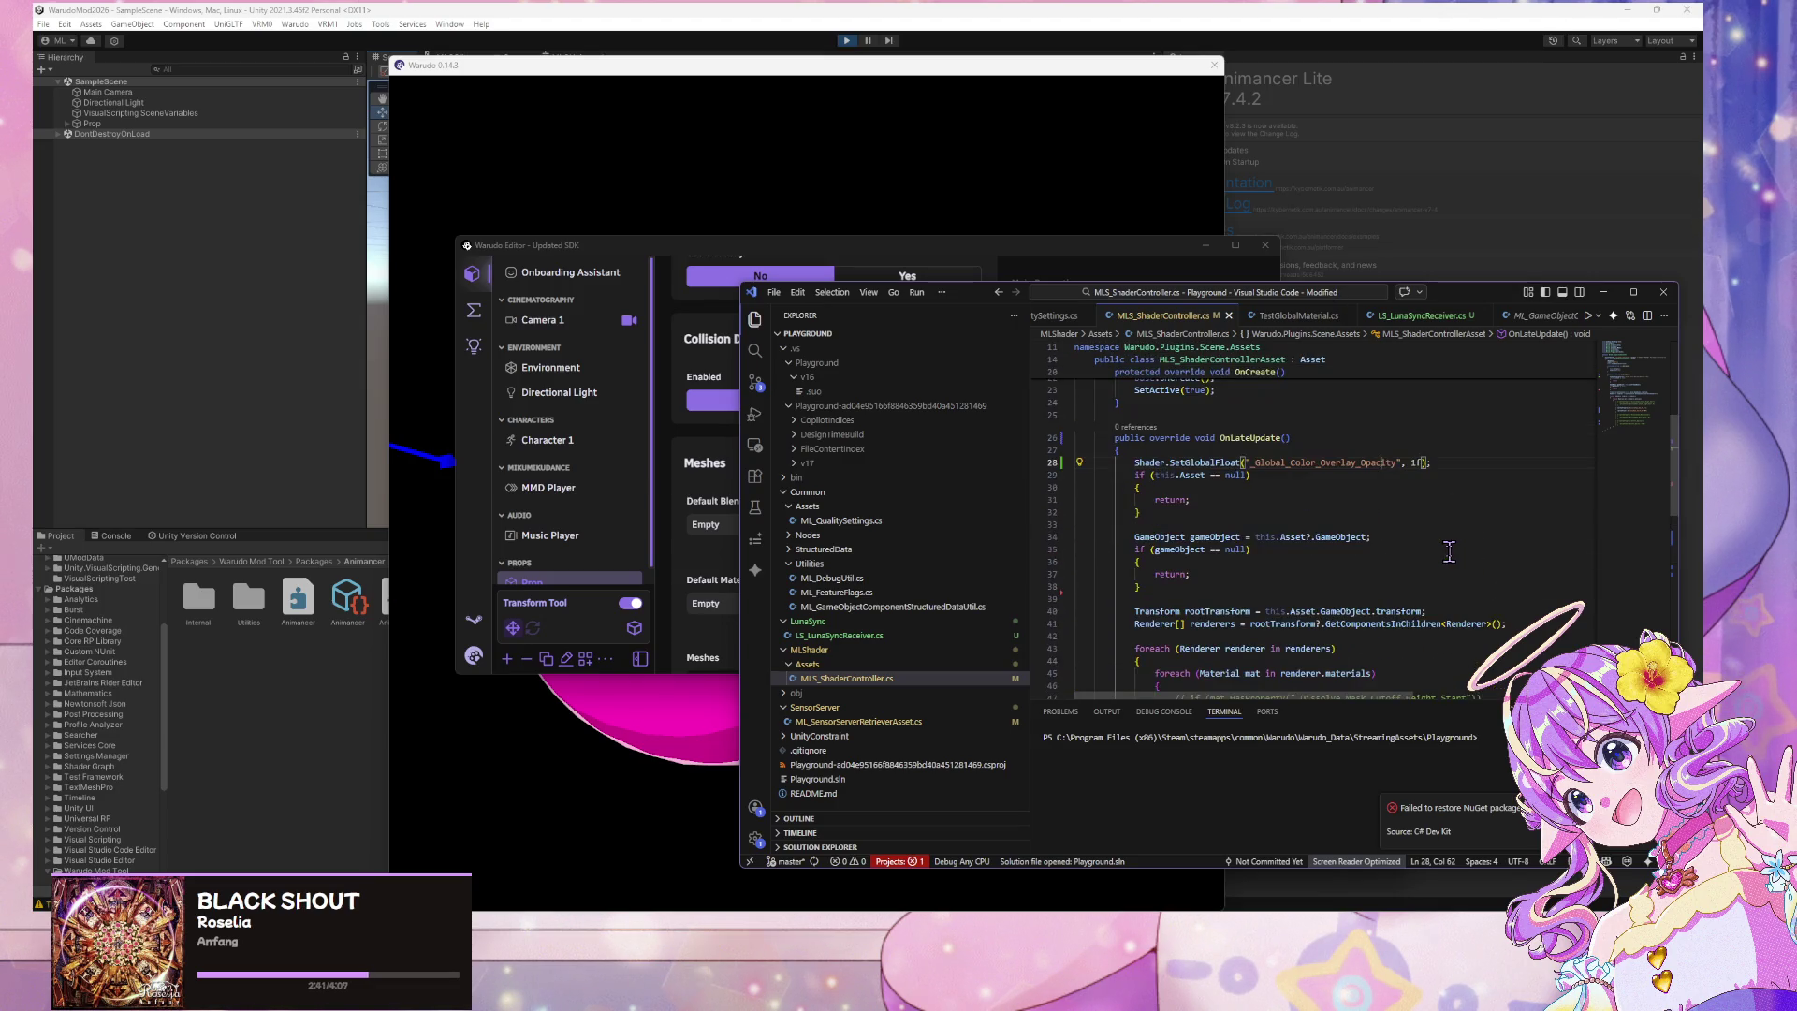
{"action": "left_click", "coordinate": [1355, 477]}
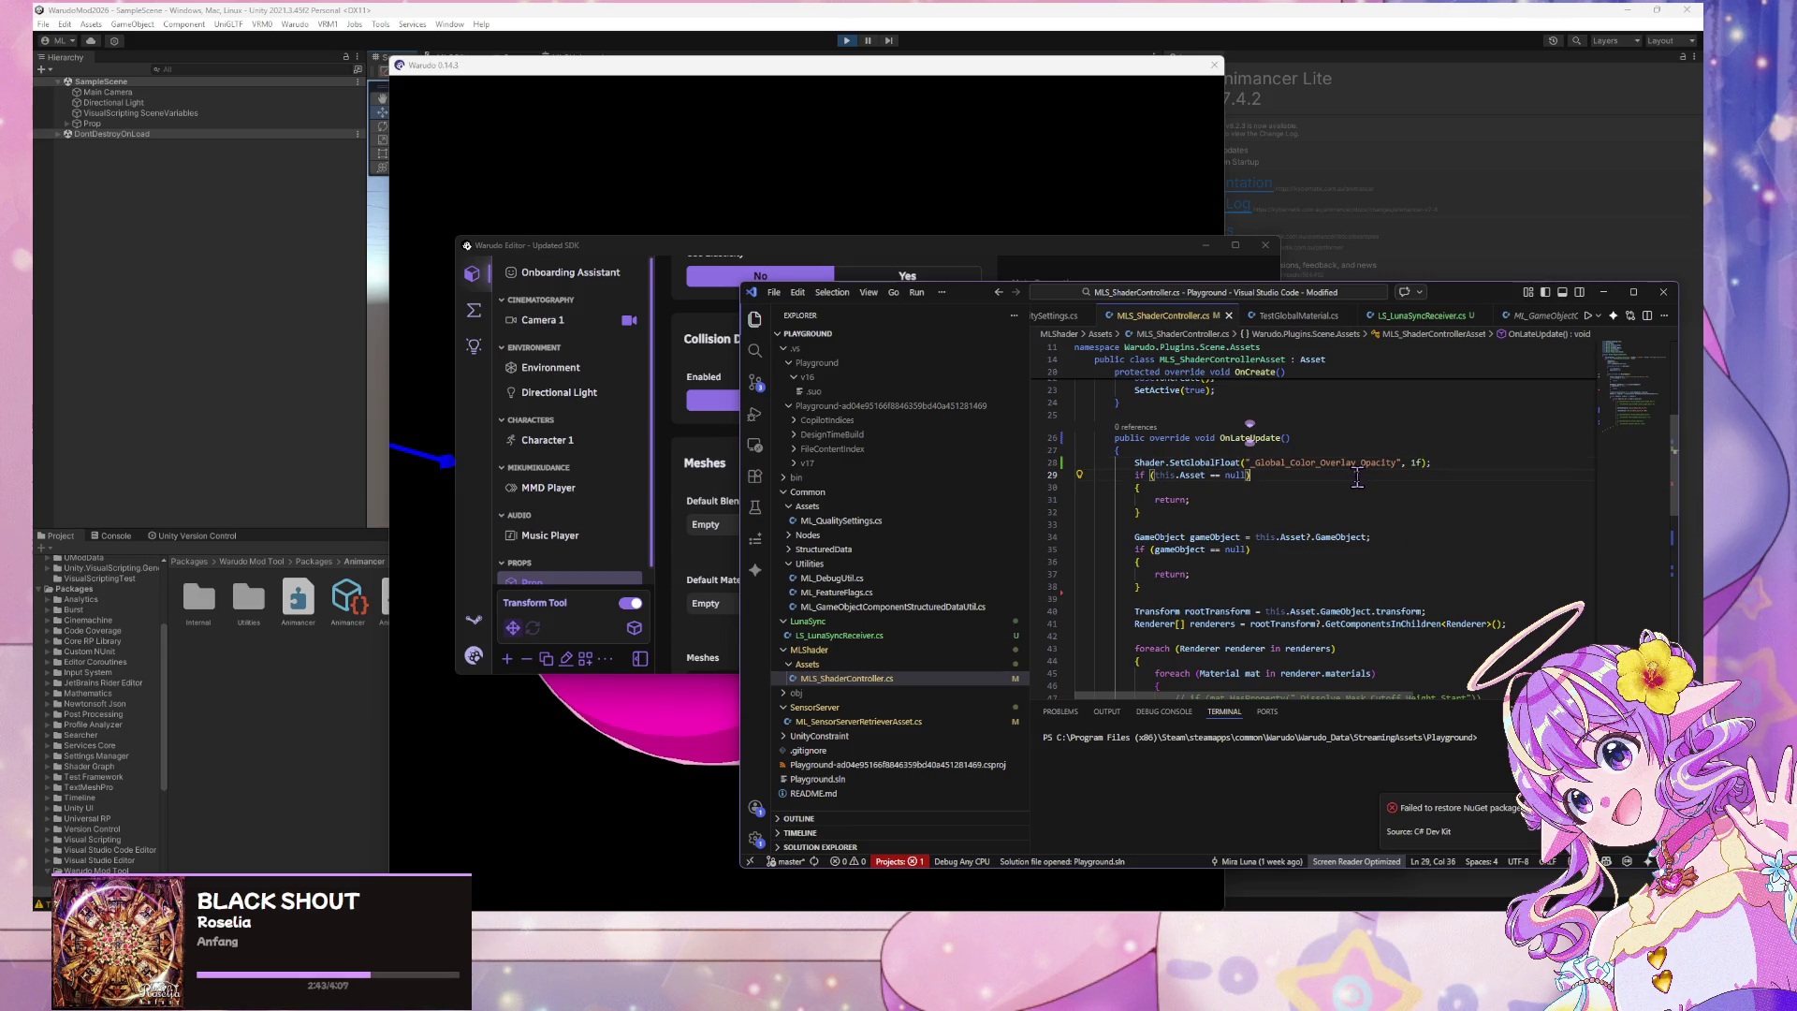
{"action": "left_click", "coordinate": [468, 191]}
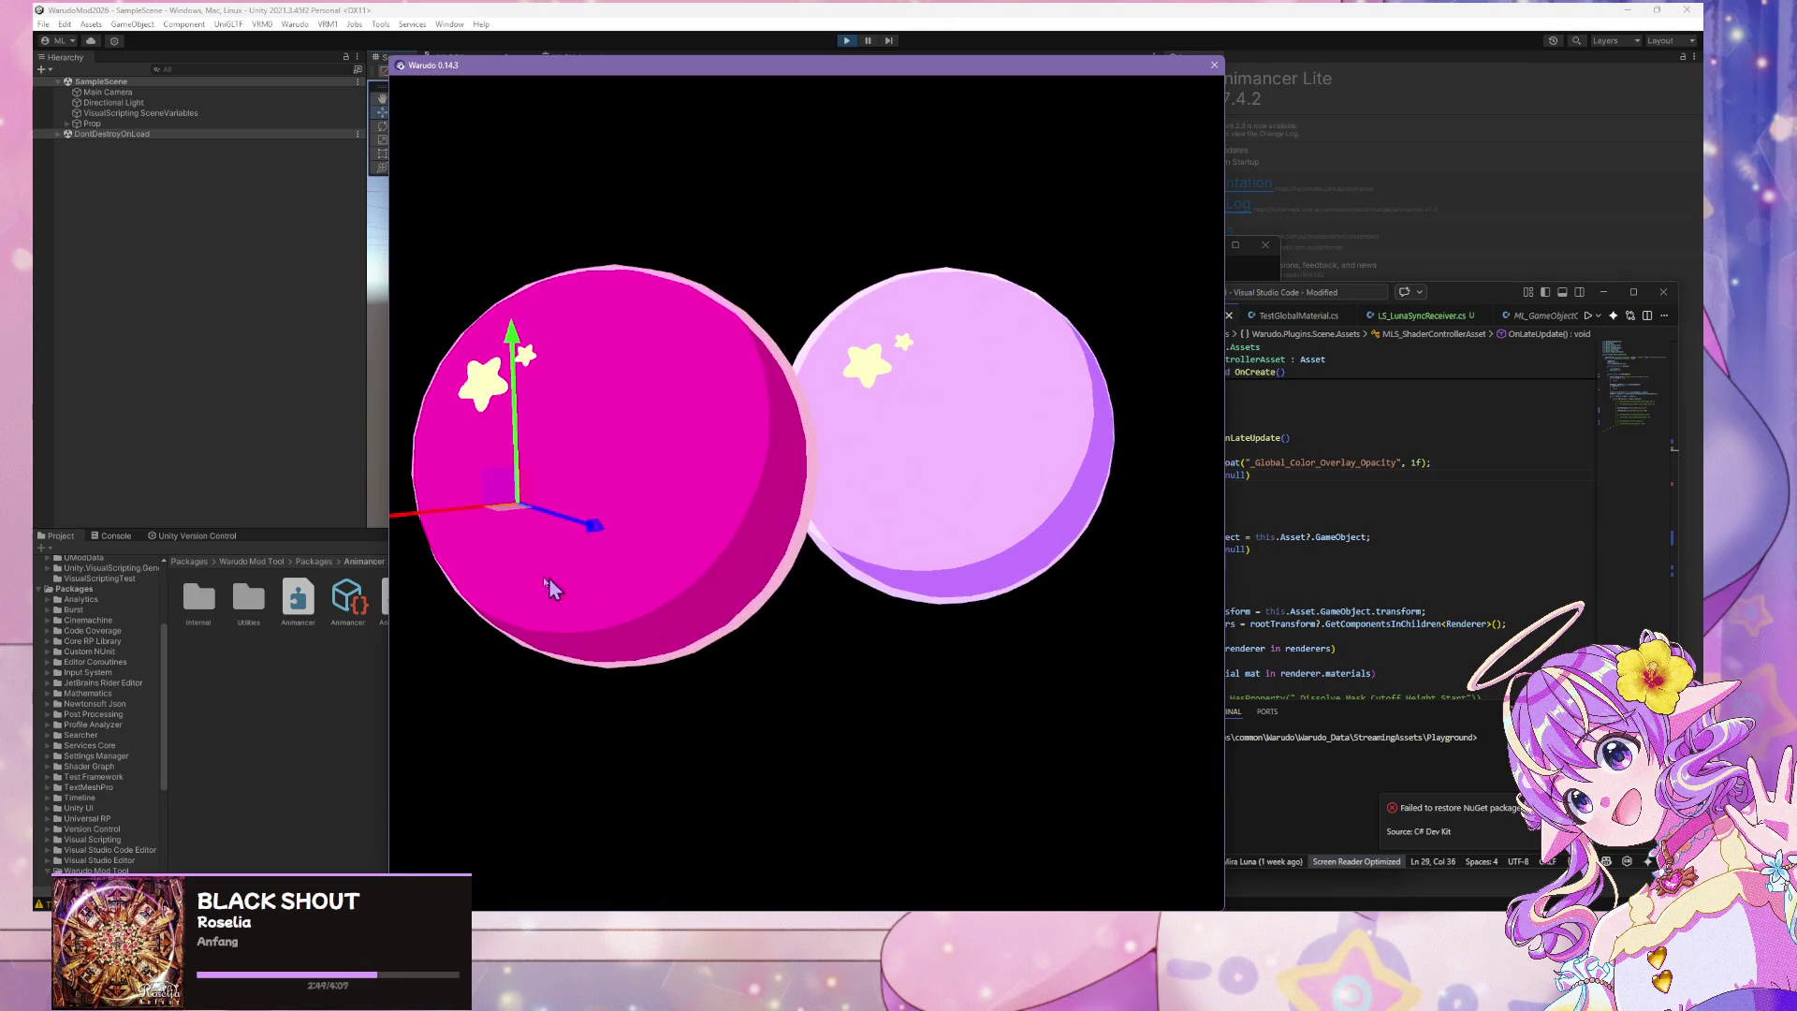
Check Unity and the Warudo viewport after recompiling, then return to MLS_ShaderController.cs
{"action": "left_click", "coordinate": [188, 321]}
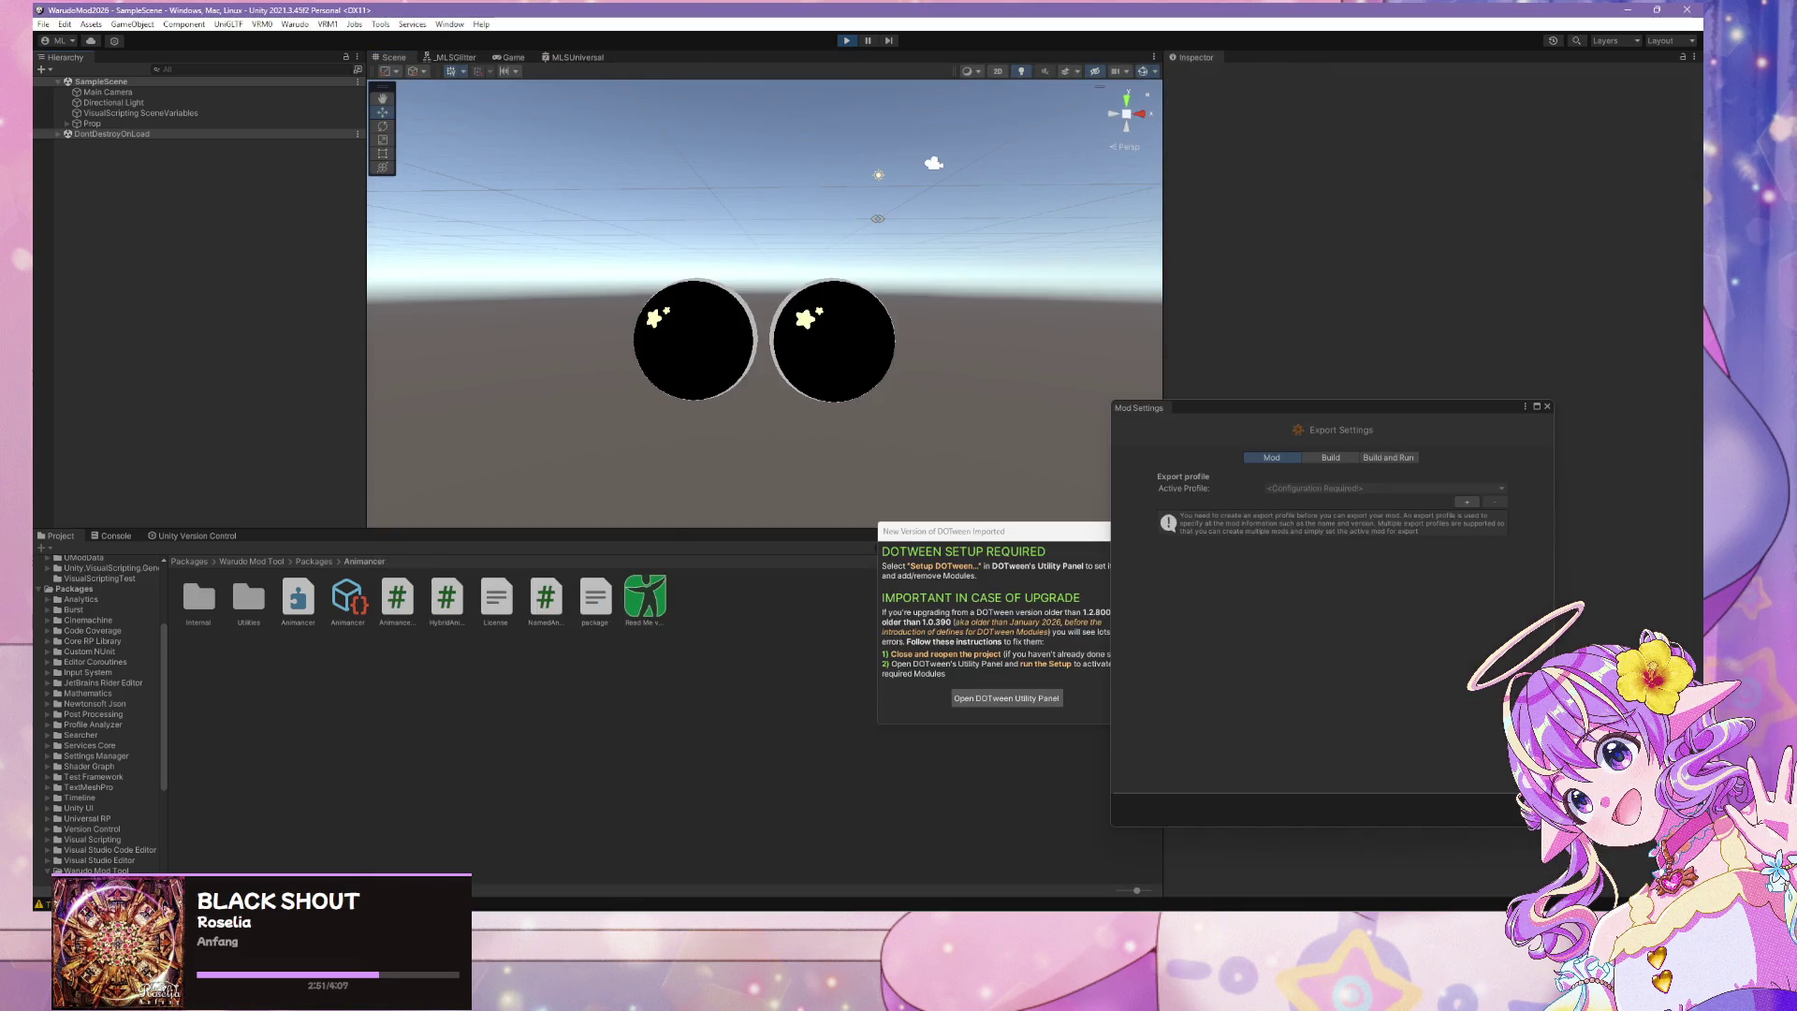
{"action": "key", "text": "alt+Tab"}
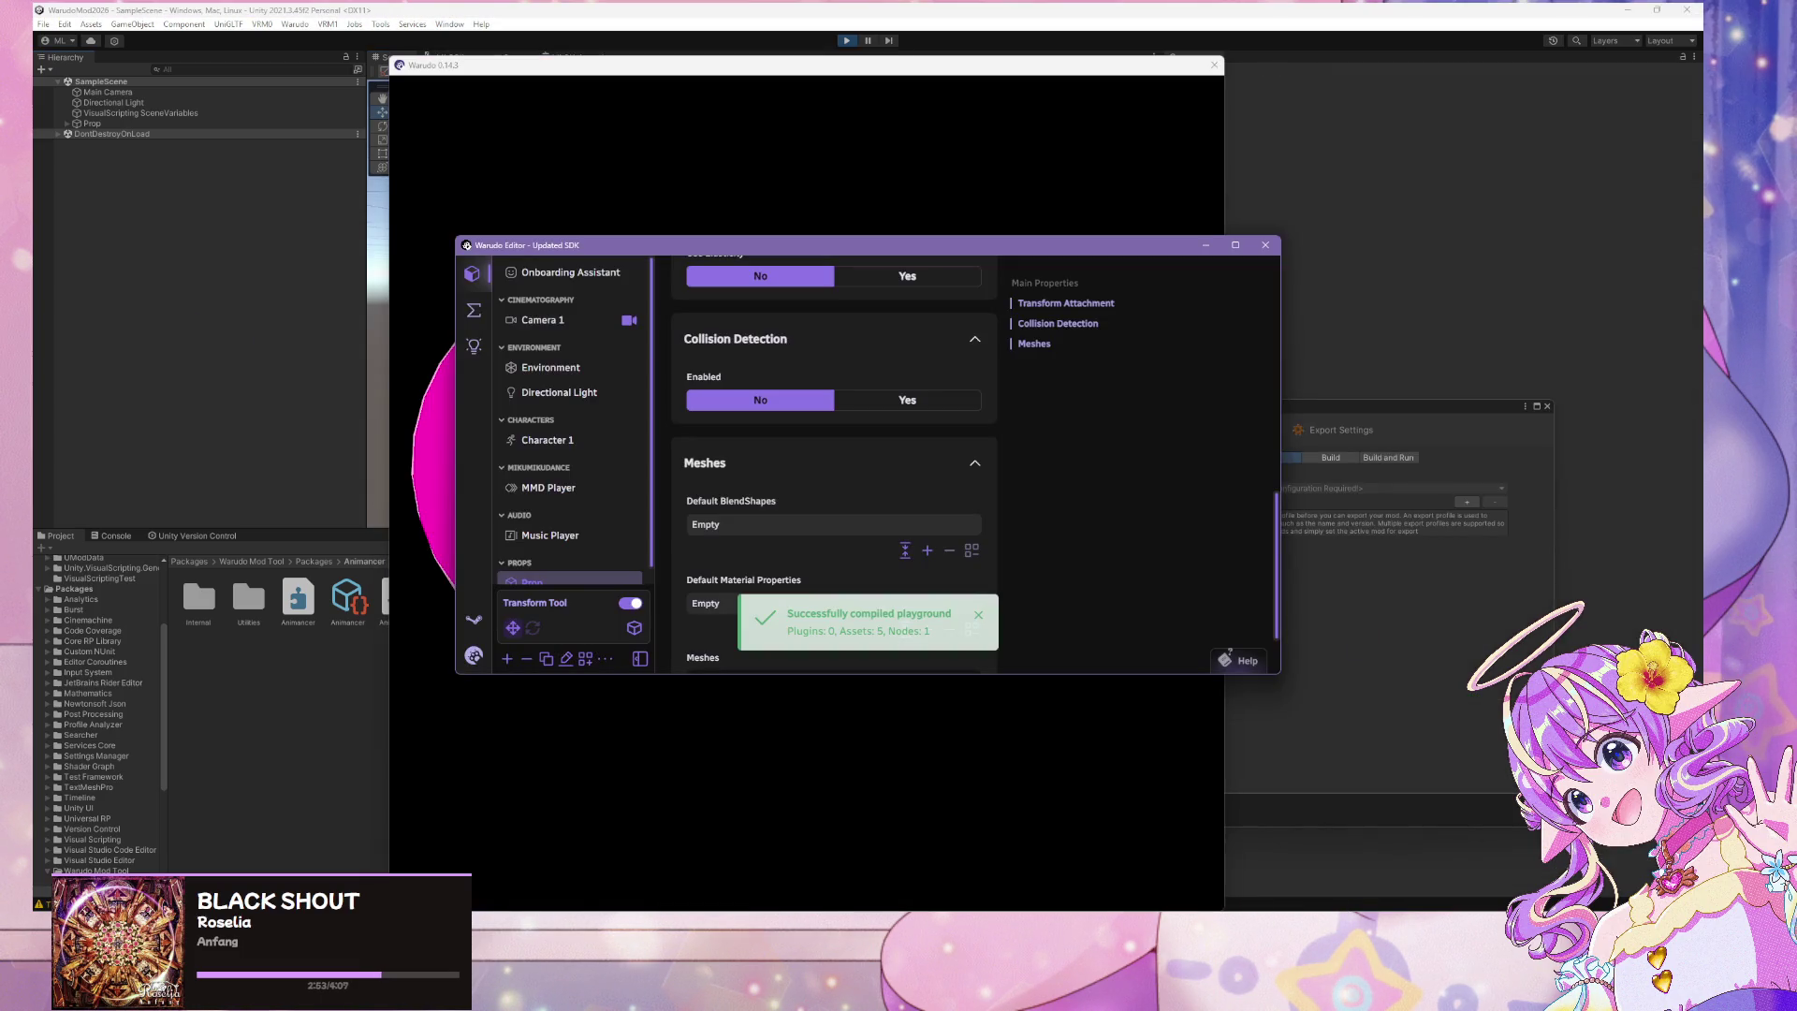
{"action": "left_click", "coordinate": [775, 715]}
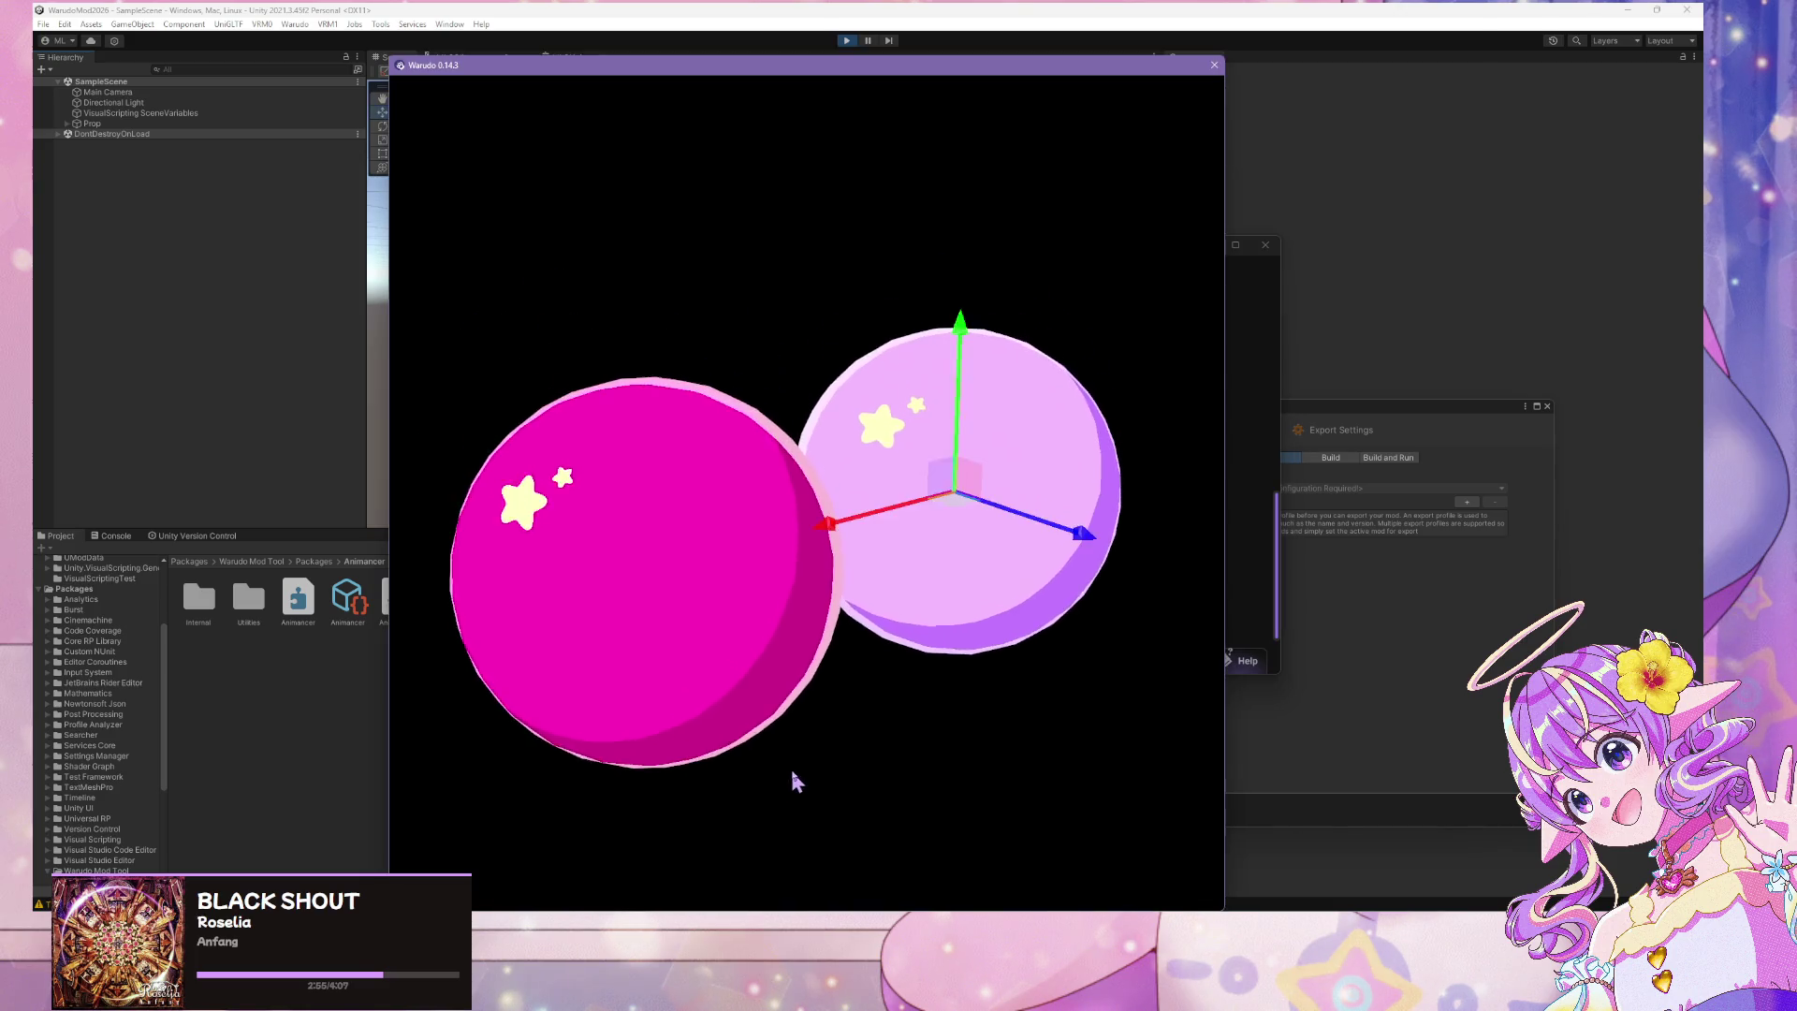
{"action": "left_click", "coordinate": [1254, 481]}
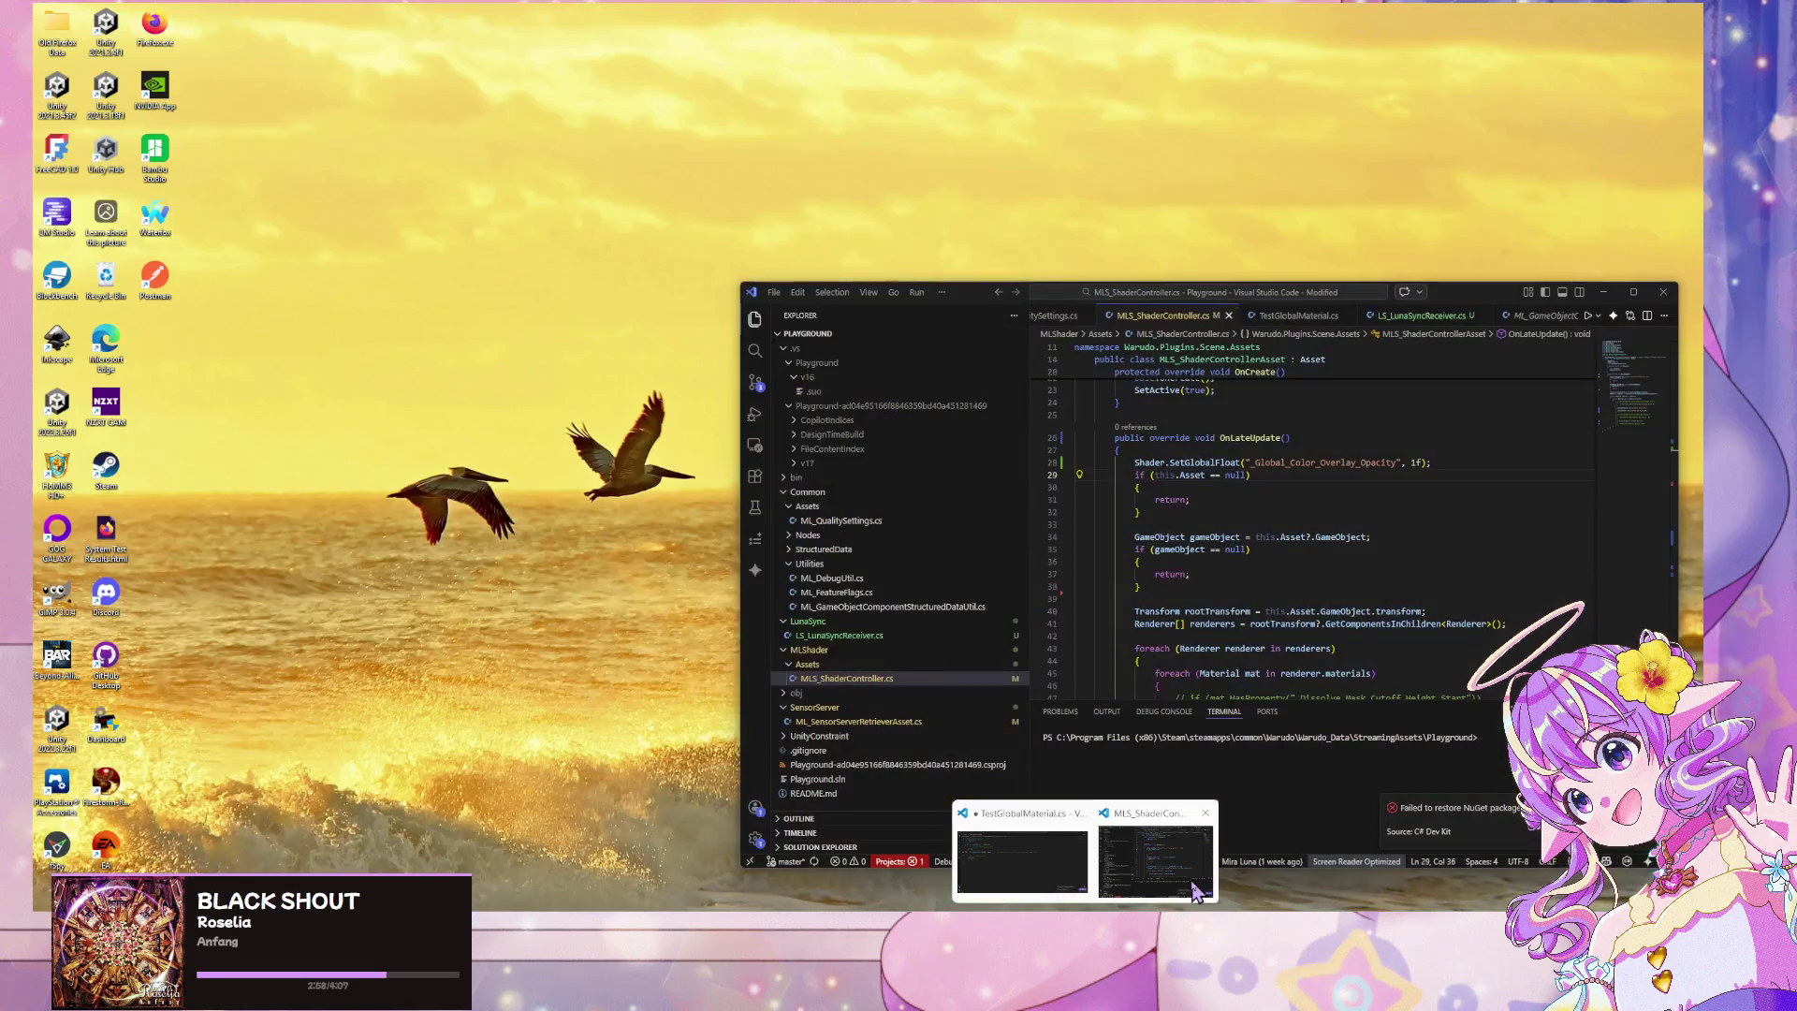
{"action": "left_click", "coordinate": [1194, 887]}
{"action": "scroll", "coordinate": [1198, 476], "scroll_direction": "down", "scroll_amount": 4}
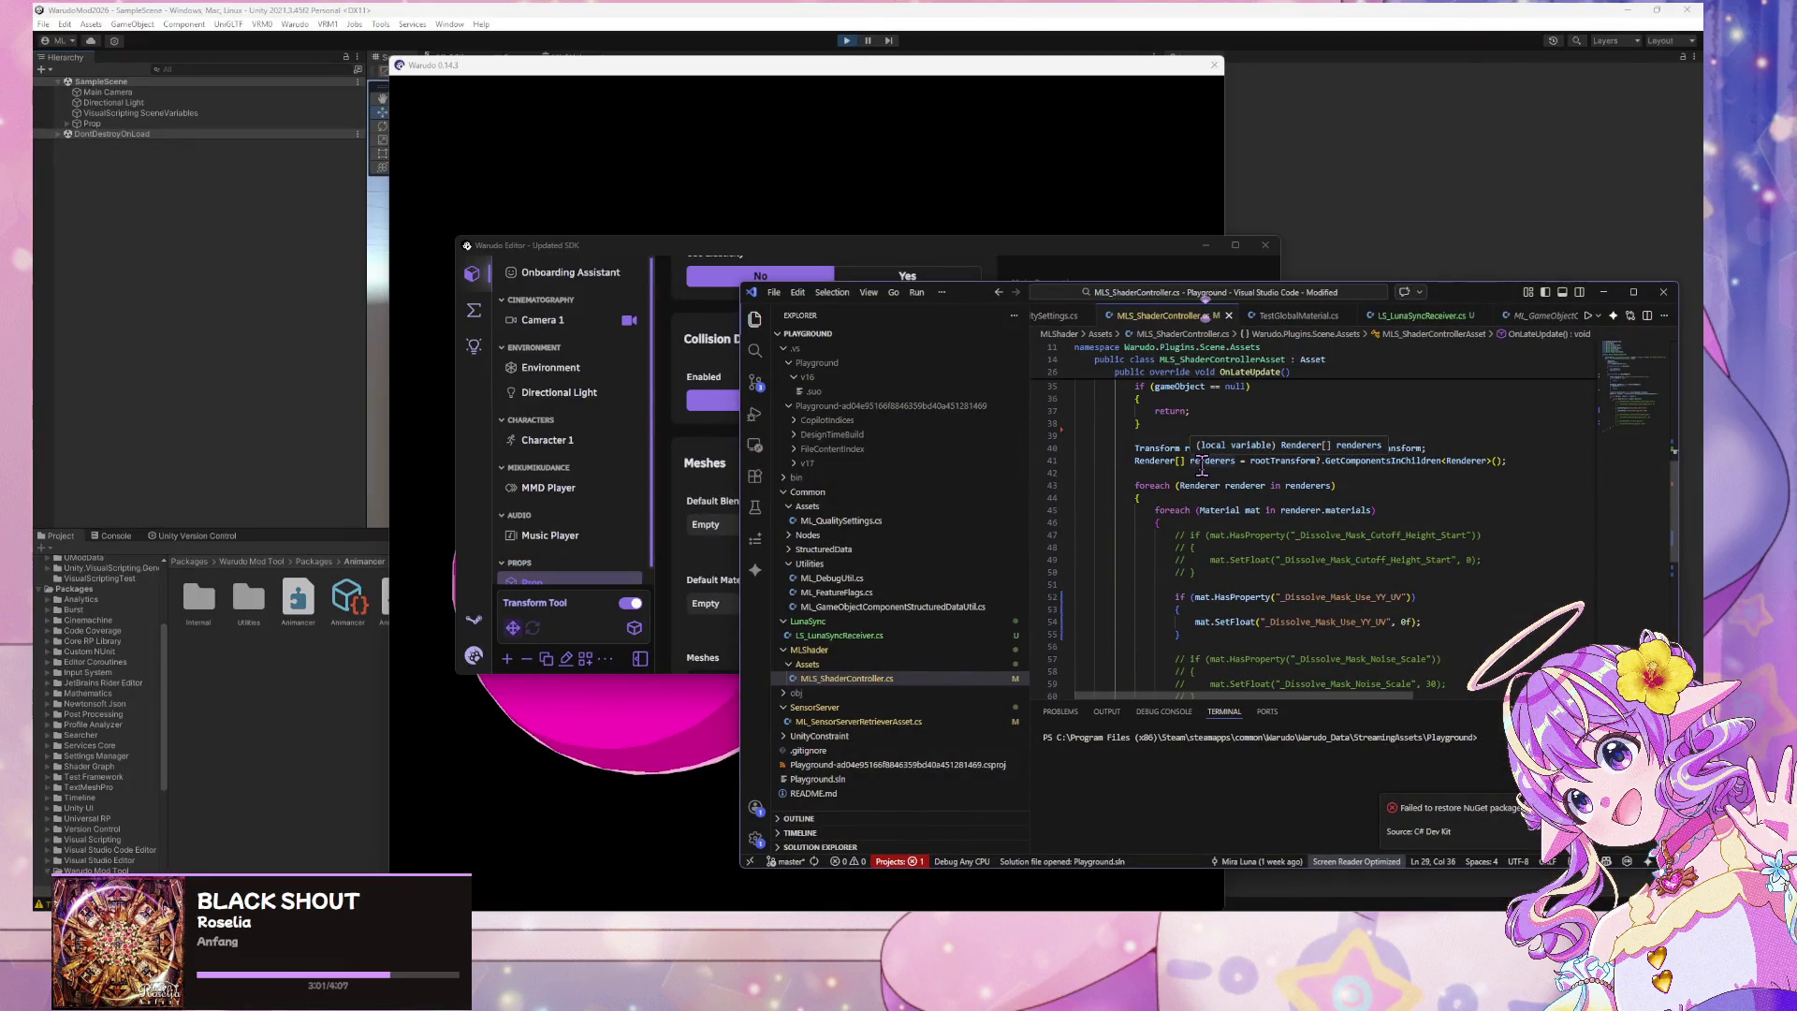
Move the Warudo Editor aside and uncomment lines 47–50 setting _Dissolve_Mask_Cutoff_Height_Start with Ctrl+/
{"action": "scroll", "coordinate": [1197, 460], "scroll_direction": "down", "scroll_amount": 3}
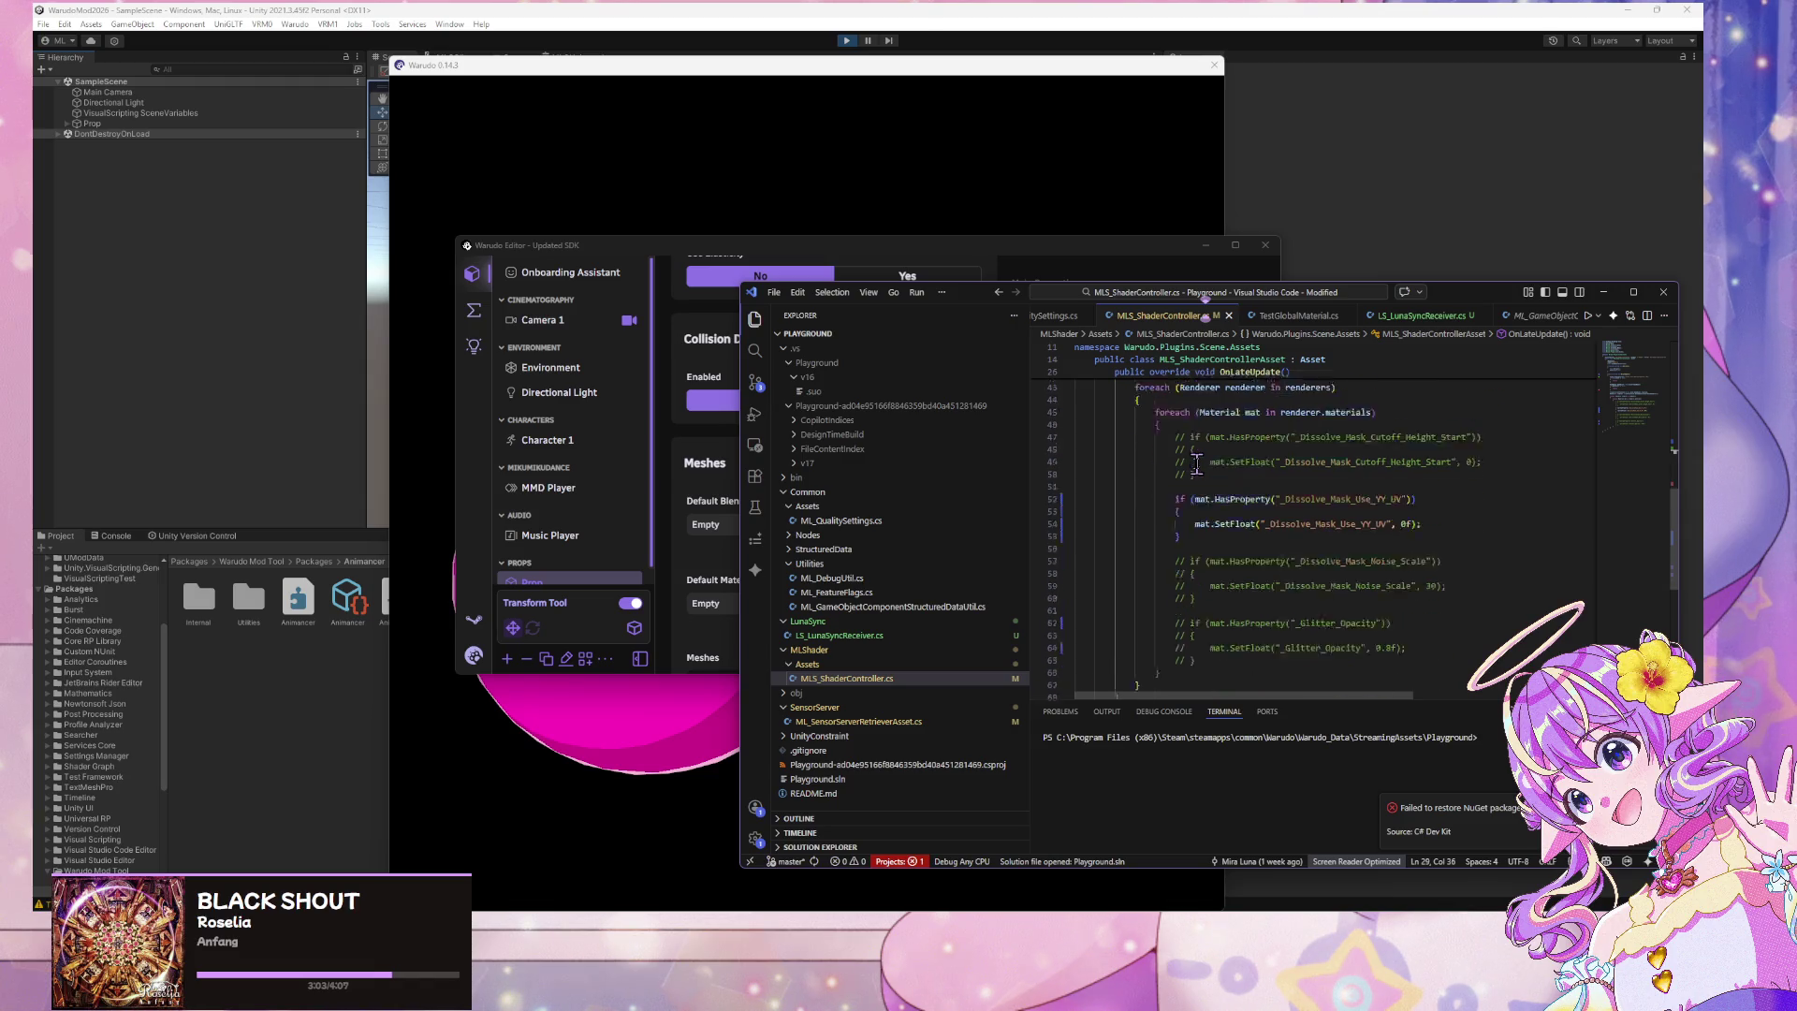
{"action": "scroll", "coordinate": [1197, 461], "scroll_direction": "up", "scroll_amount": 1}
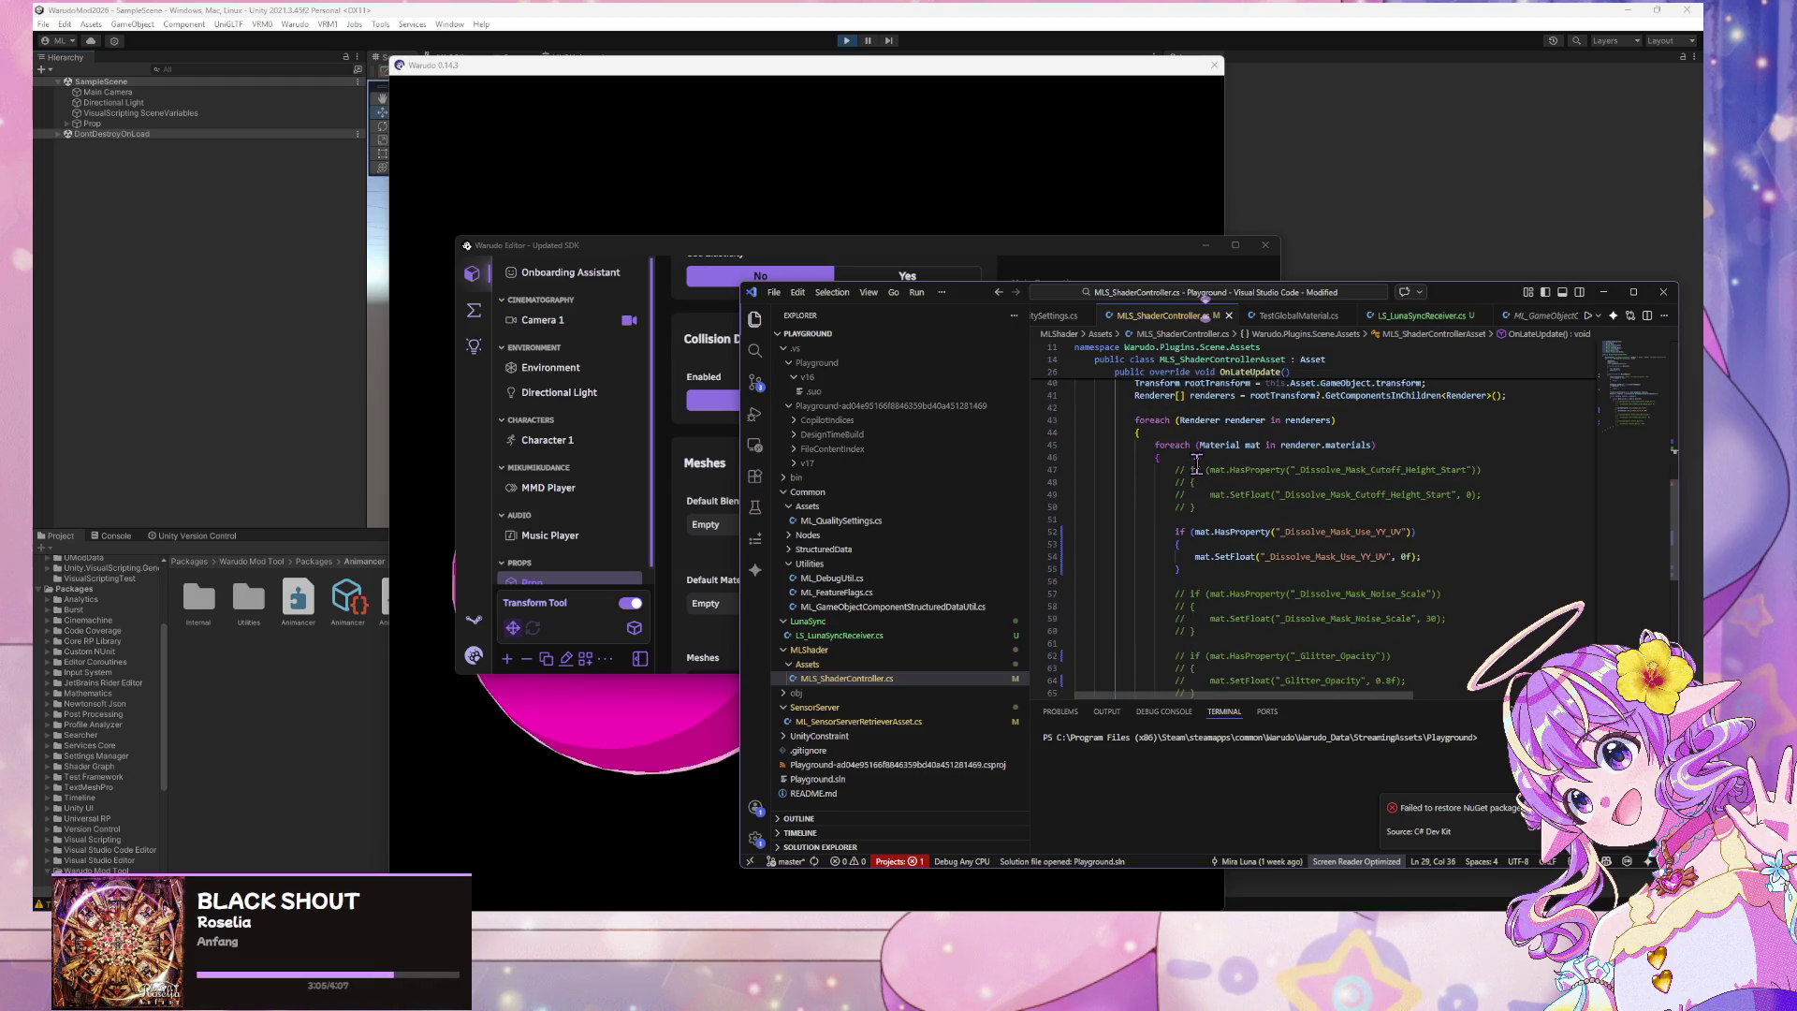
{"action": "left_click", "coordinate": [1220, 568]}
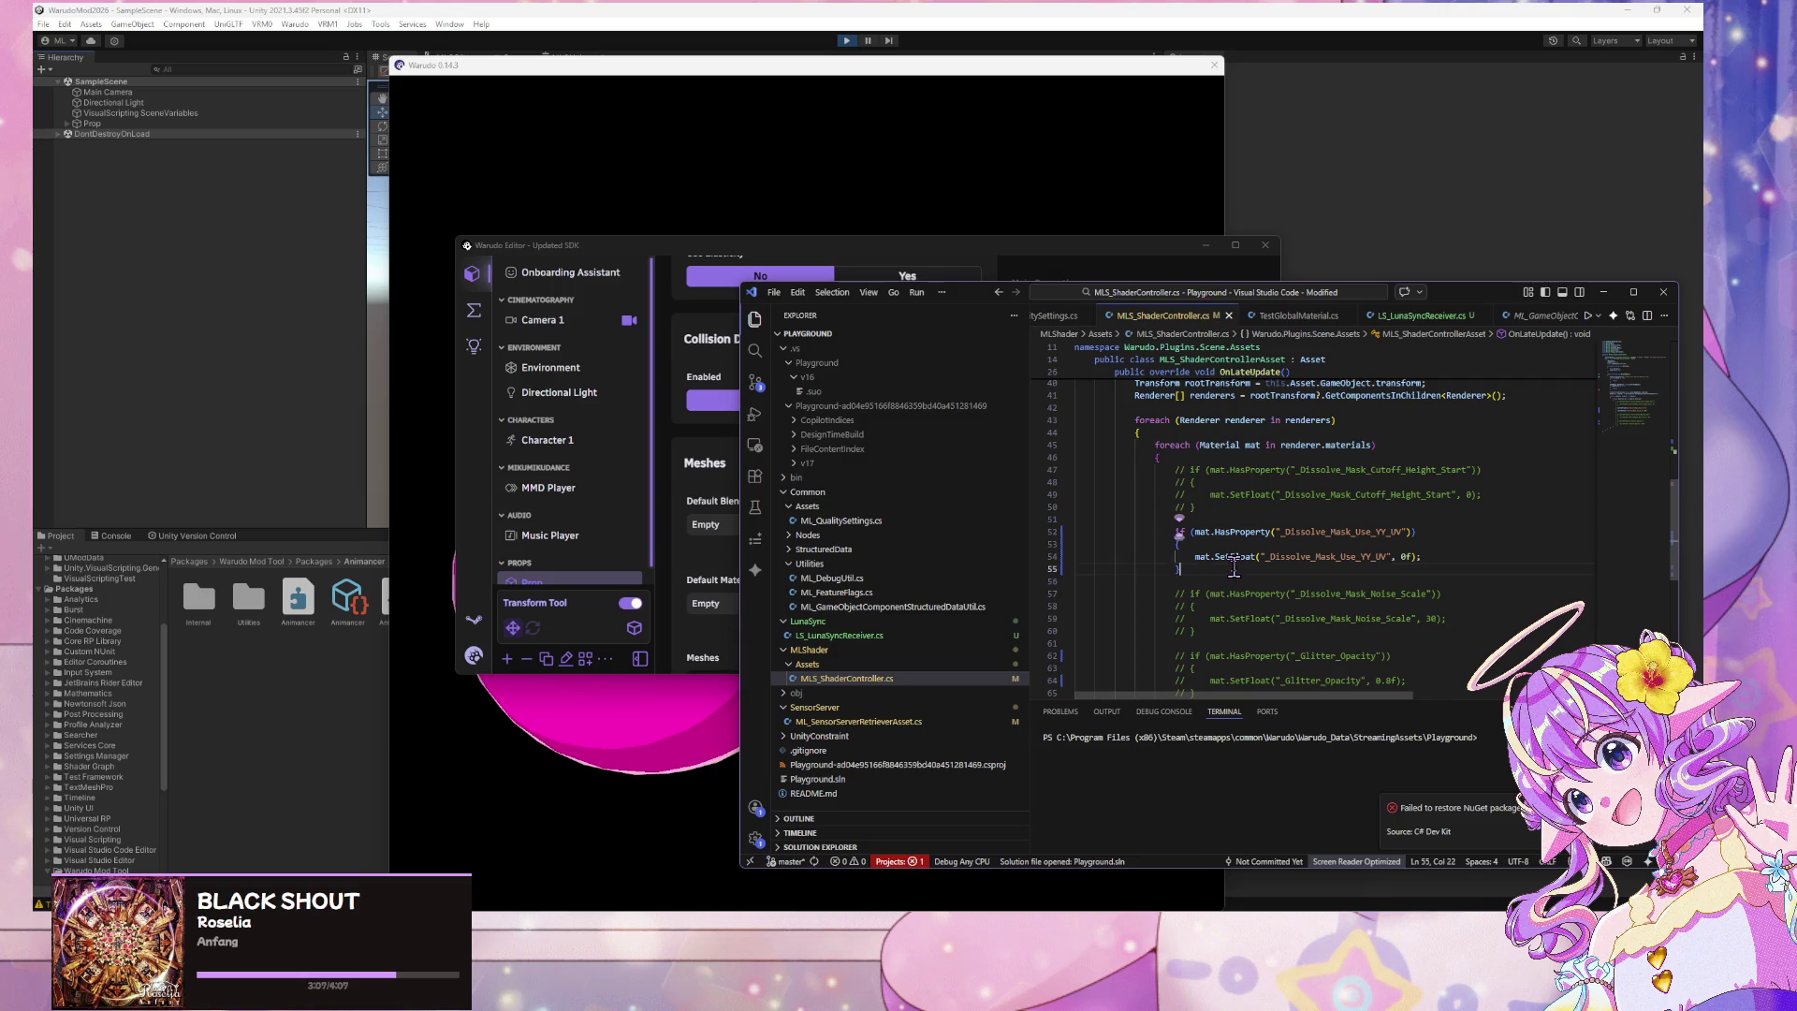
{"action": "scroll", "coordinate": [1233, 561], "scroll_direction": "up", "scroll_amount": 3}
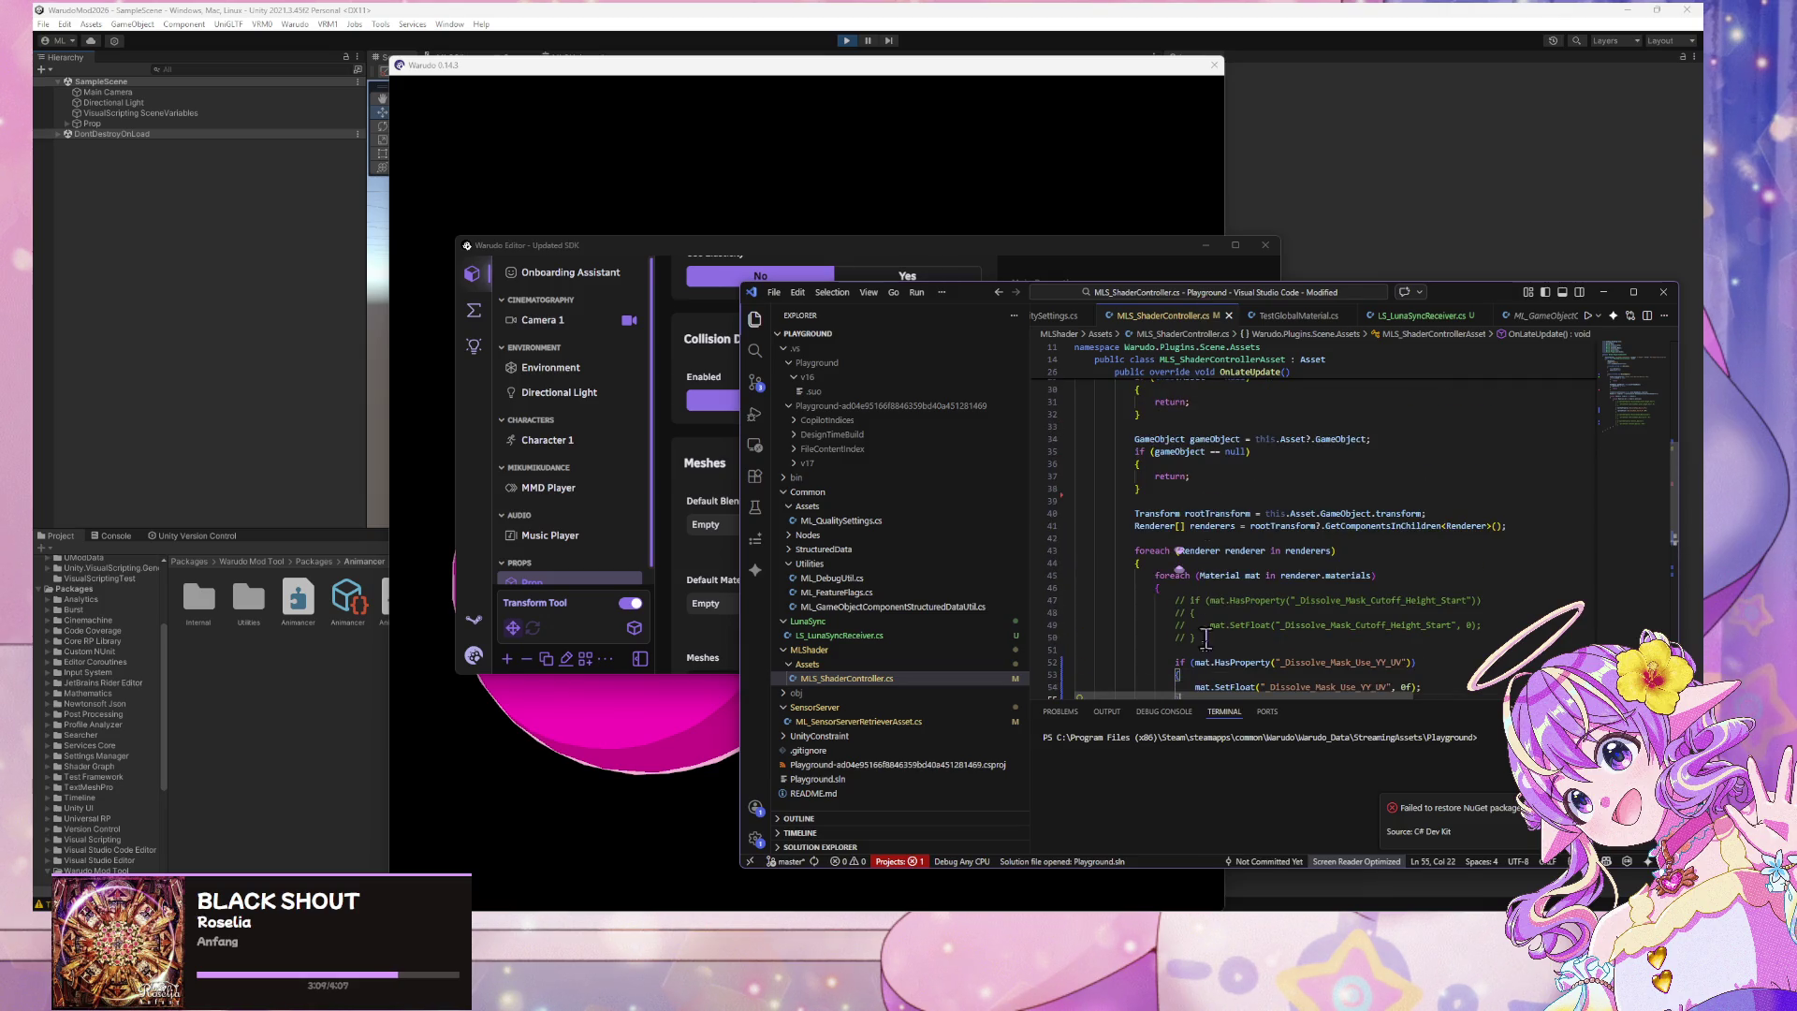
{"action": "scroll", "coordinate": [1180, 529], "scroll_direction": "up", "scroll_amount": 3}
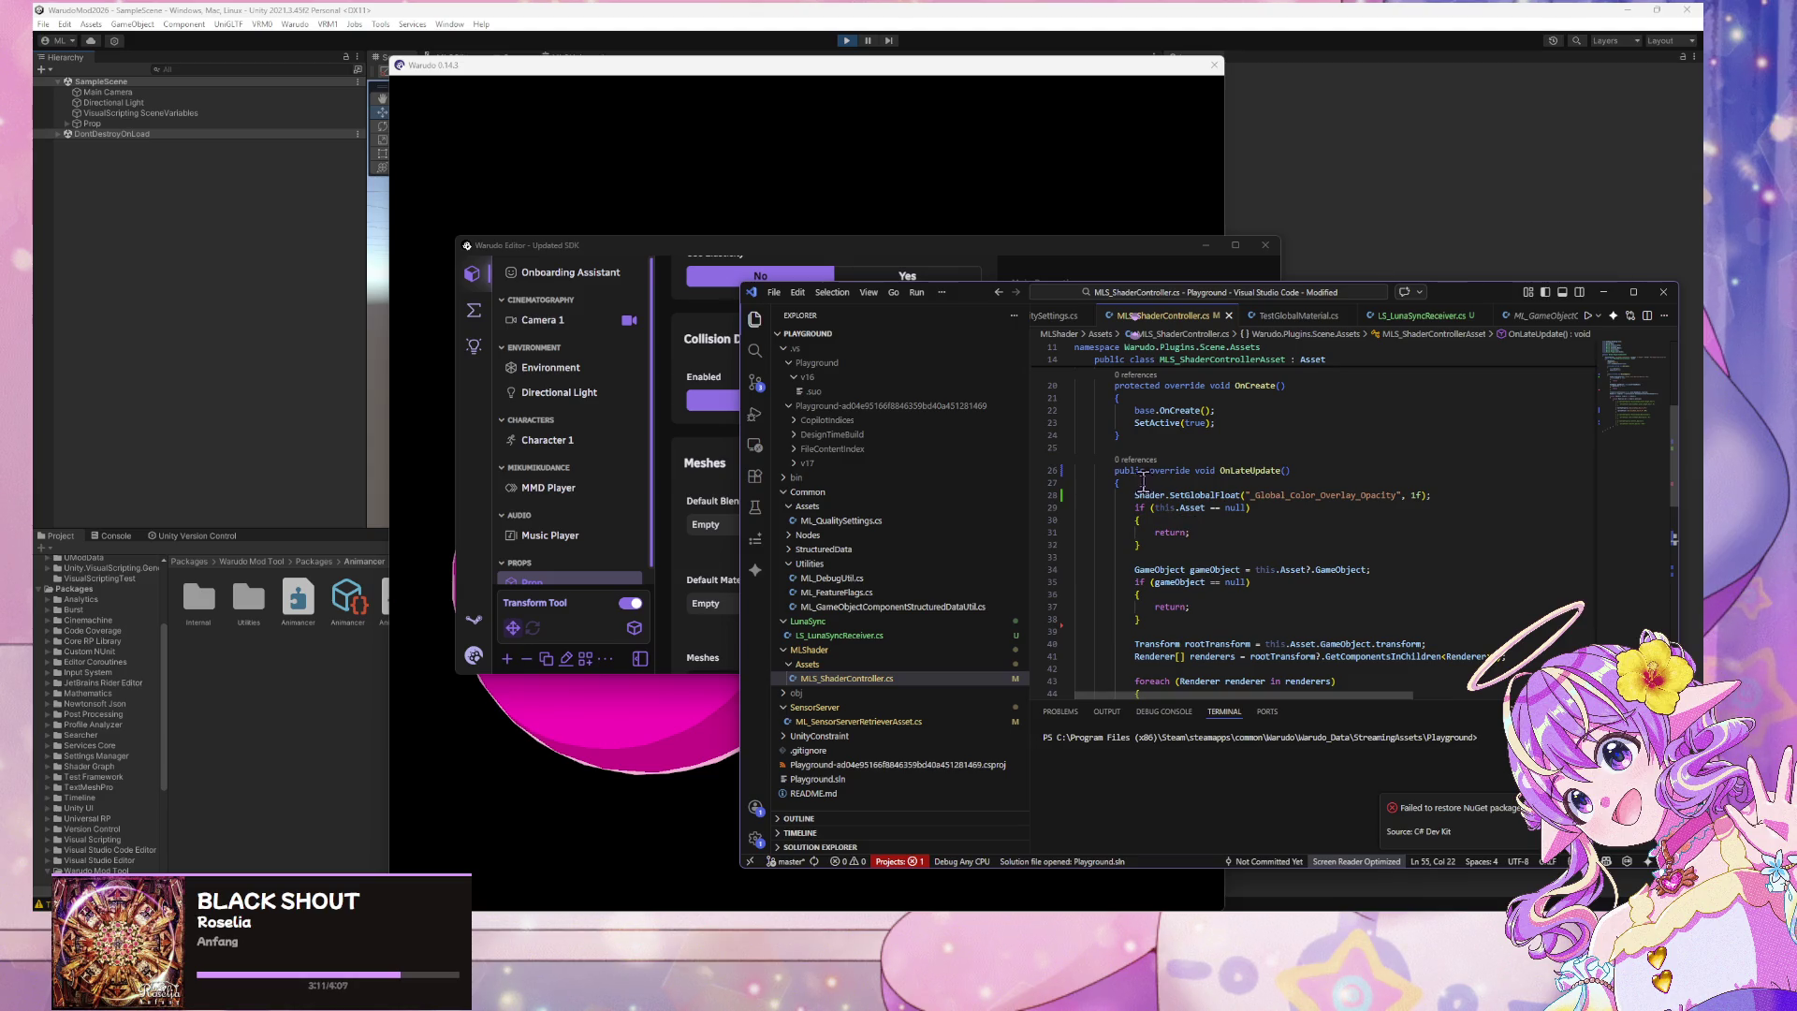
{"action": "left_click", "coordinate": [1141, 880]}
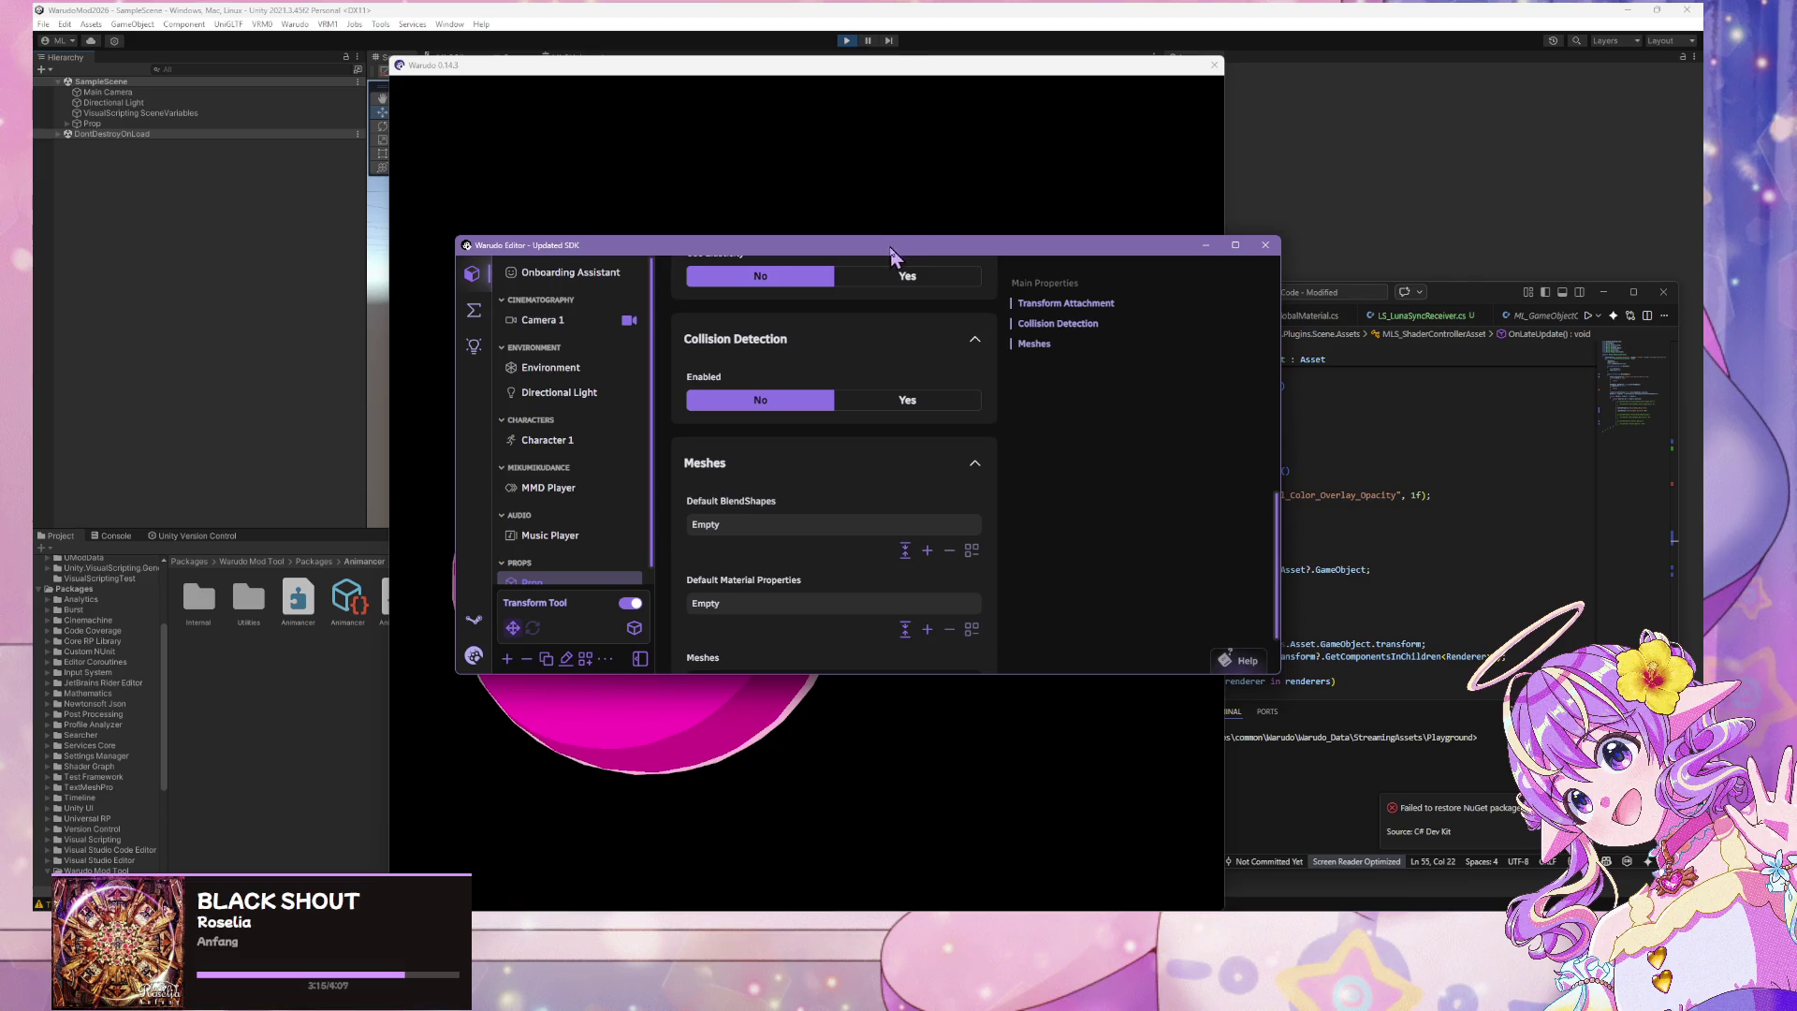
{"action": "left_click_drag", "start_coordinate": [890, 255], "coordinate": [542, 225]}
{"action": "left_click", "coordinate": [1414, 478]}
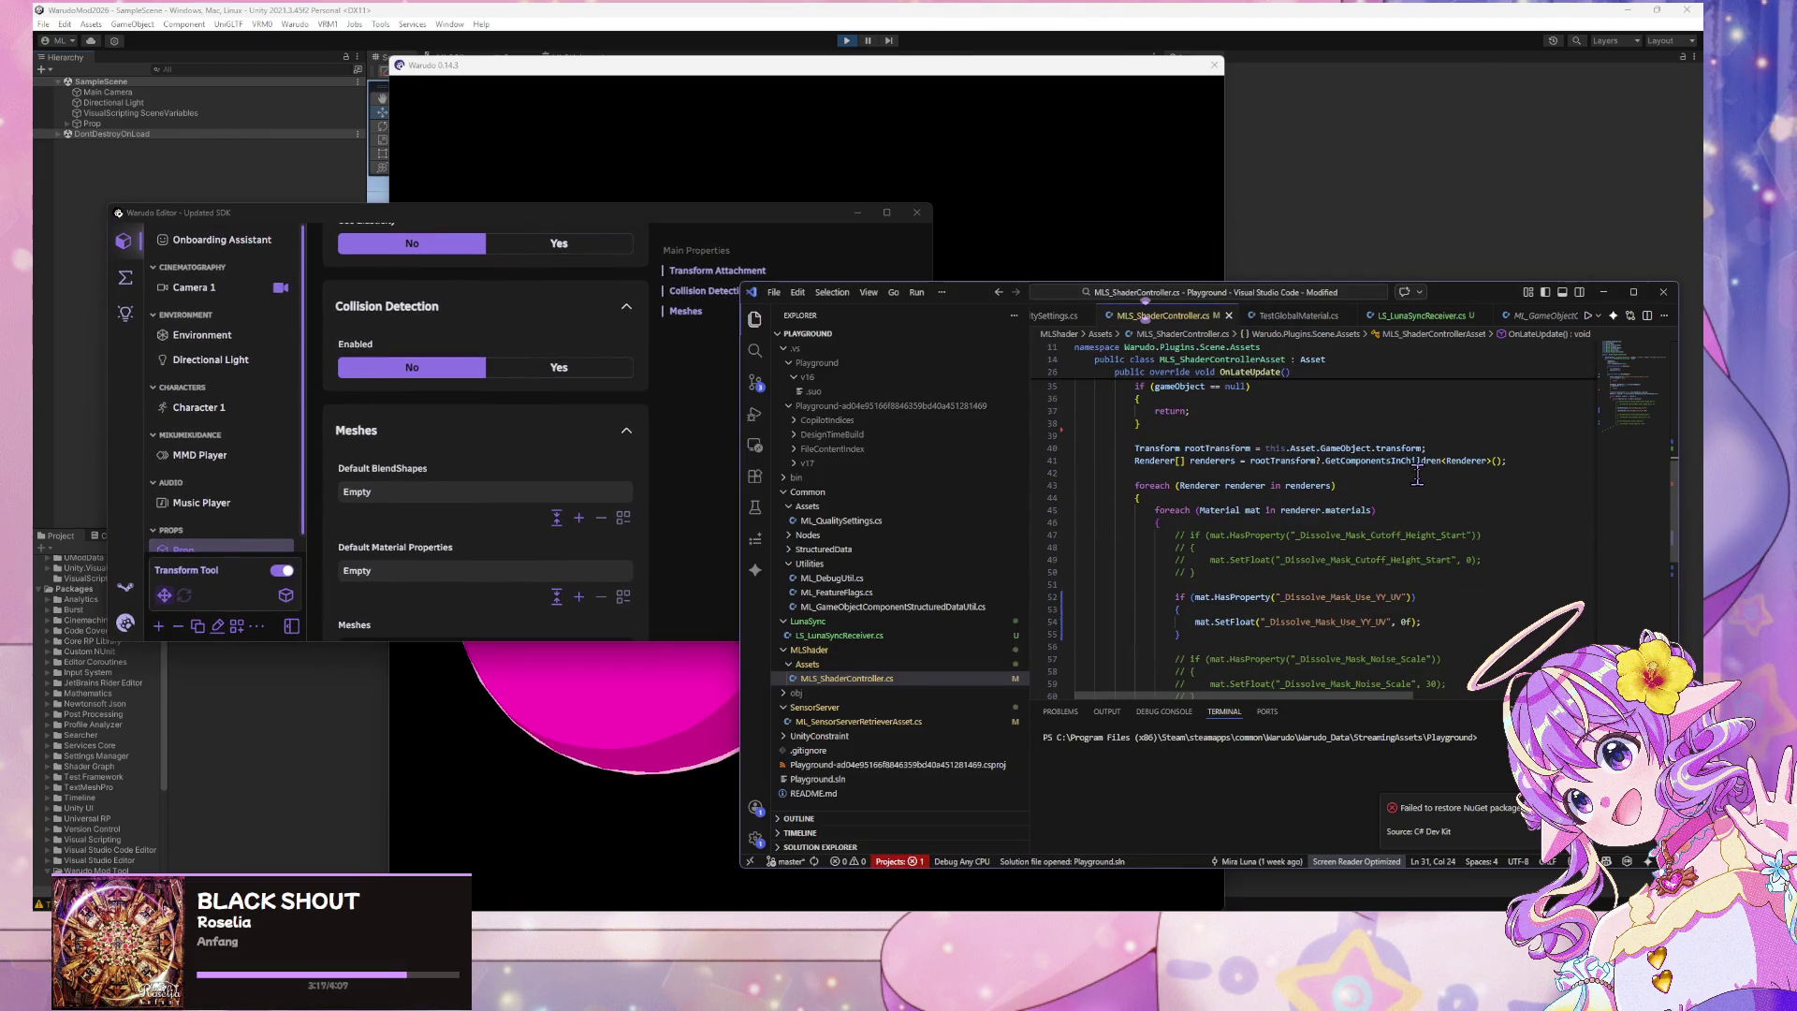
{"action": "scroll", "coordinate": [1242, 547], "scroll_direction": "down", "scroll_amount": 1}
{"action": "left_click_drag", "start_coordinate": [1211, 547], "coordinate": [1034, 512]}
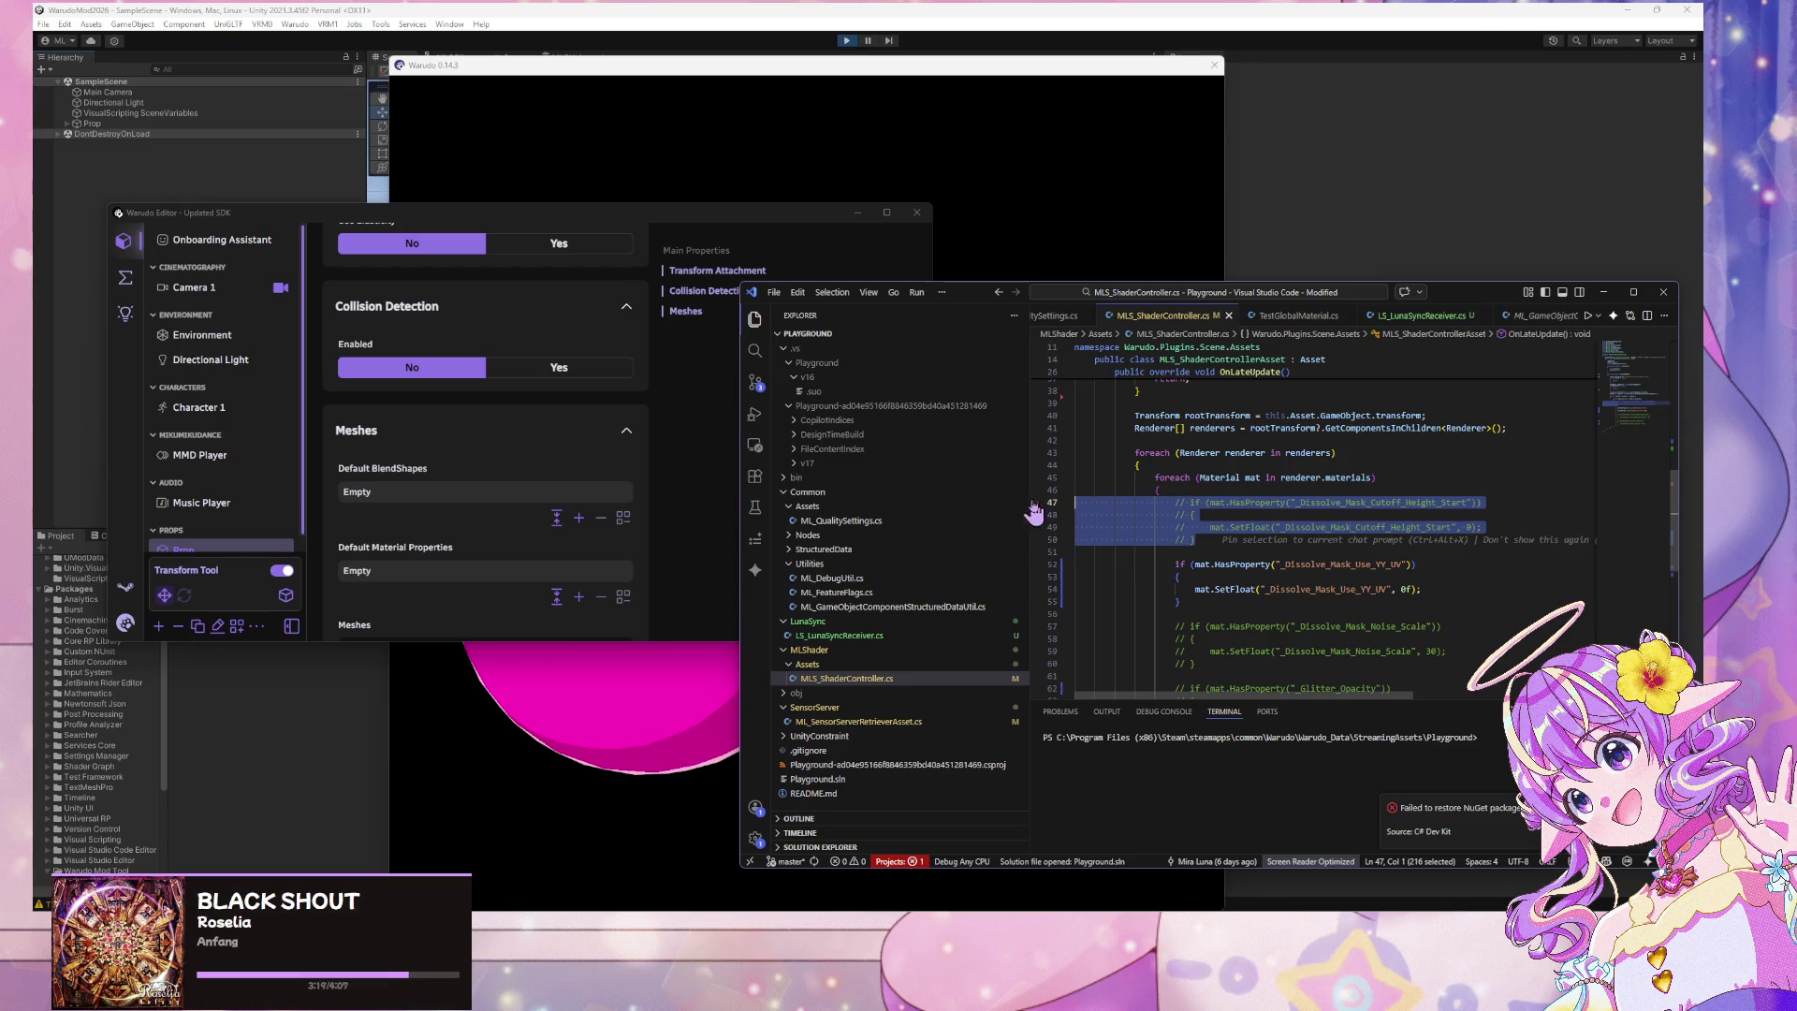
{"action": "key", "text": "ctrl+slash"}
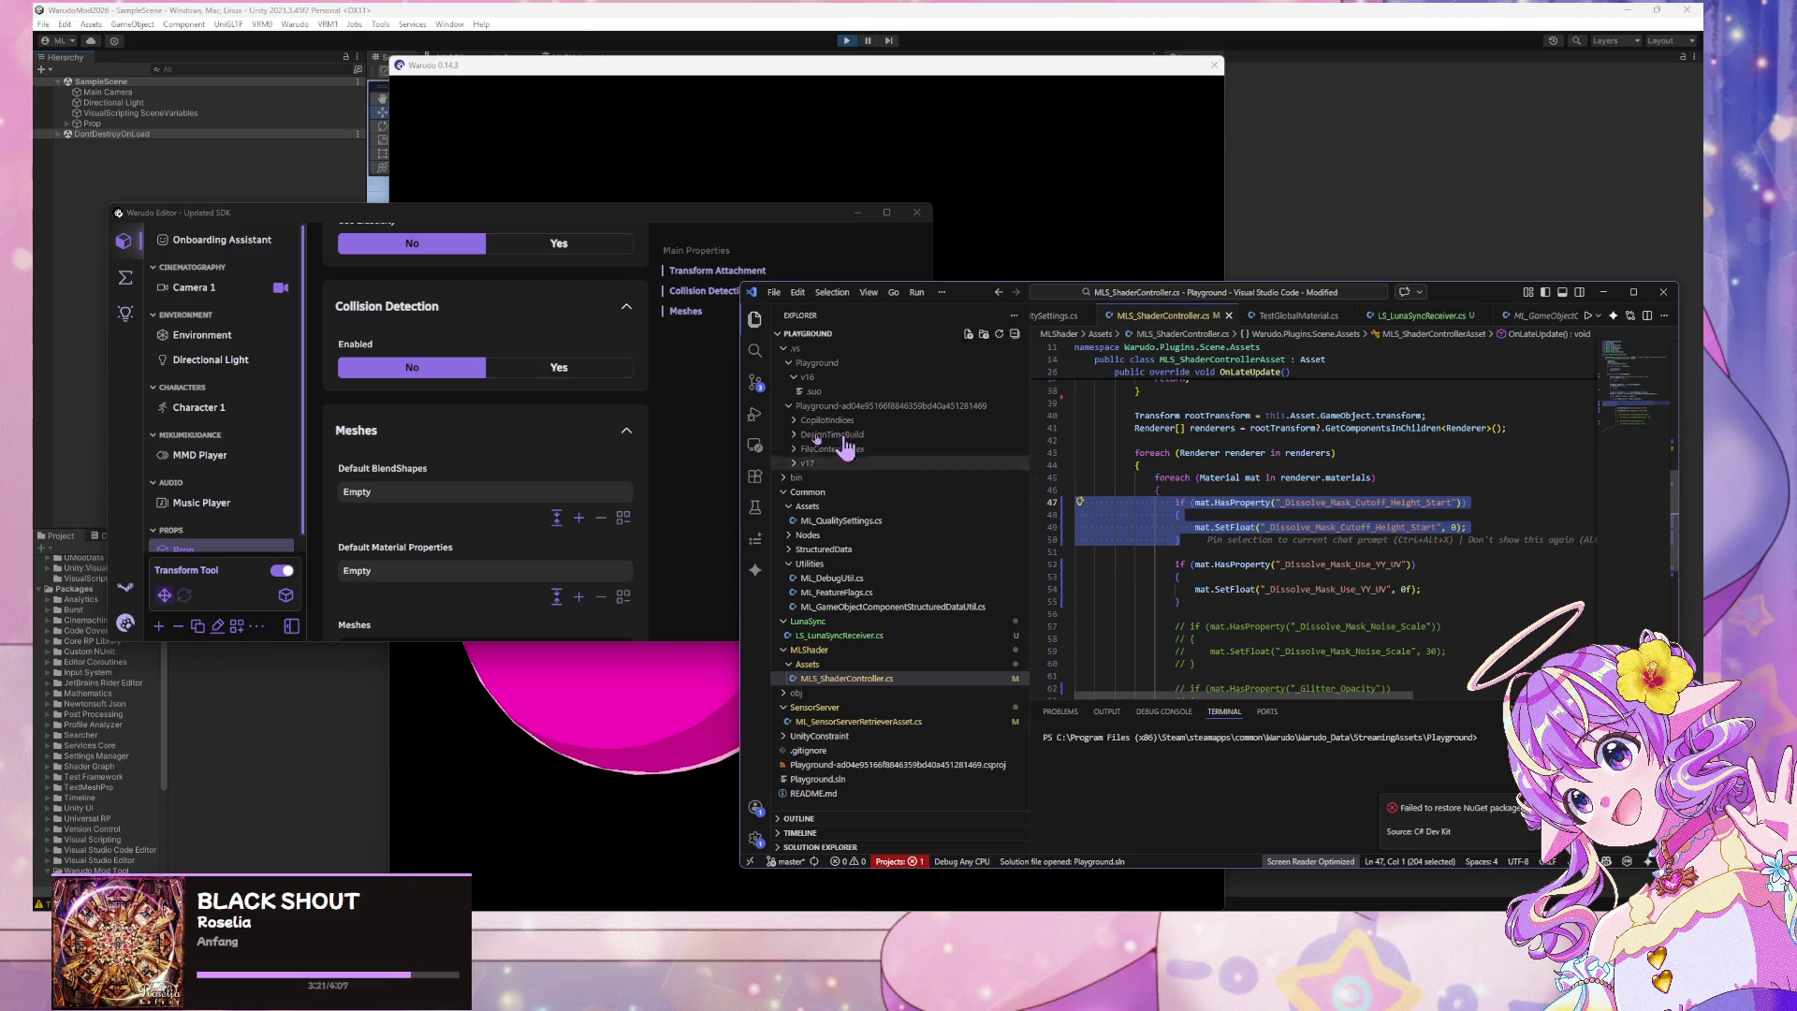
Add an ML Shader Controller asset from the Shader category and set its Asset to Prop
{"action": "left_click", "coordinate": [159, 626]}
{"action": "scroll", "coordinate": [681, 401], "scroll_direction": "down", "scroll_amount": 5}
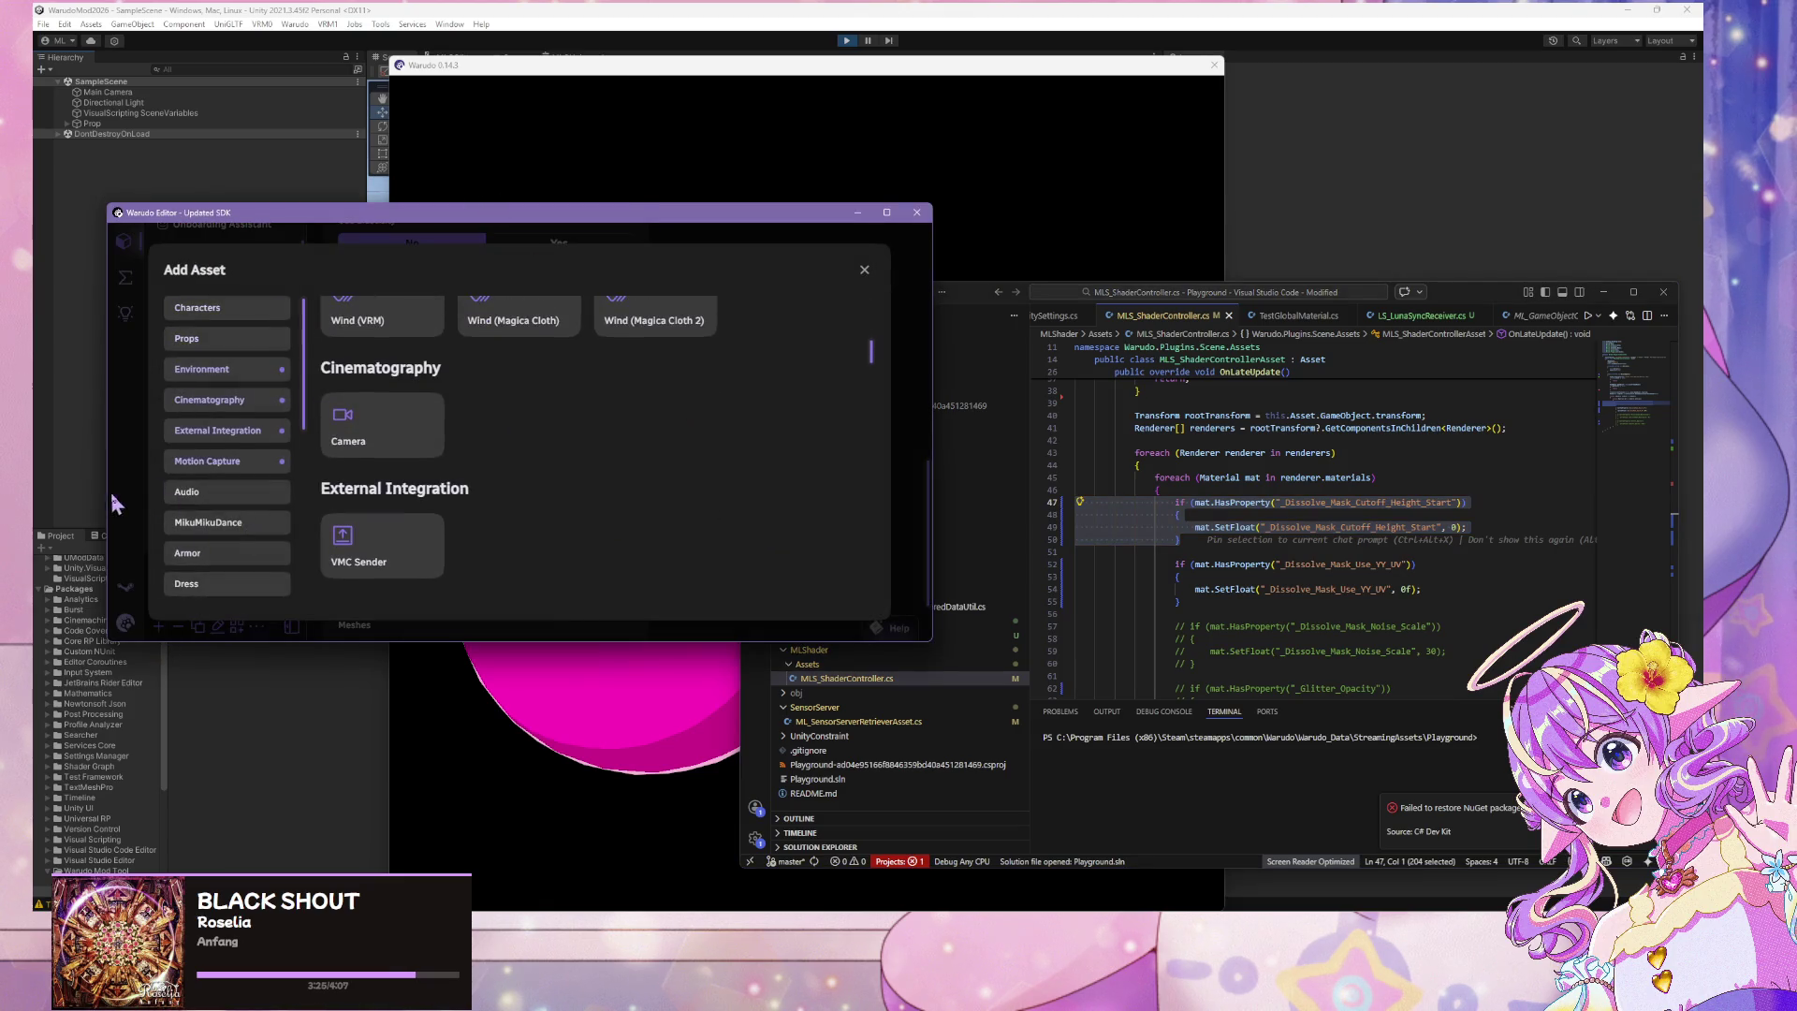
{"action": "scroll", "coordinate": [272, 496], "scroll_direction": "down", "scroll_amount": 3}
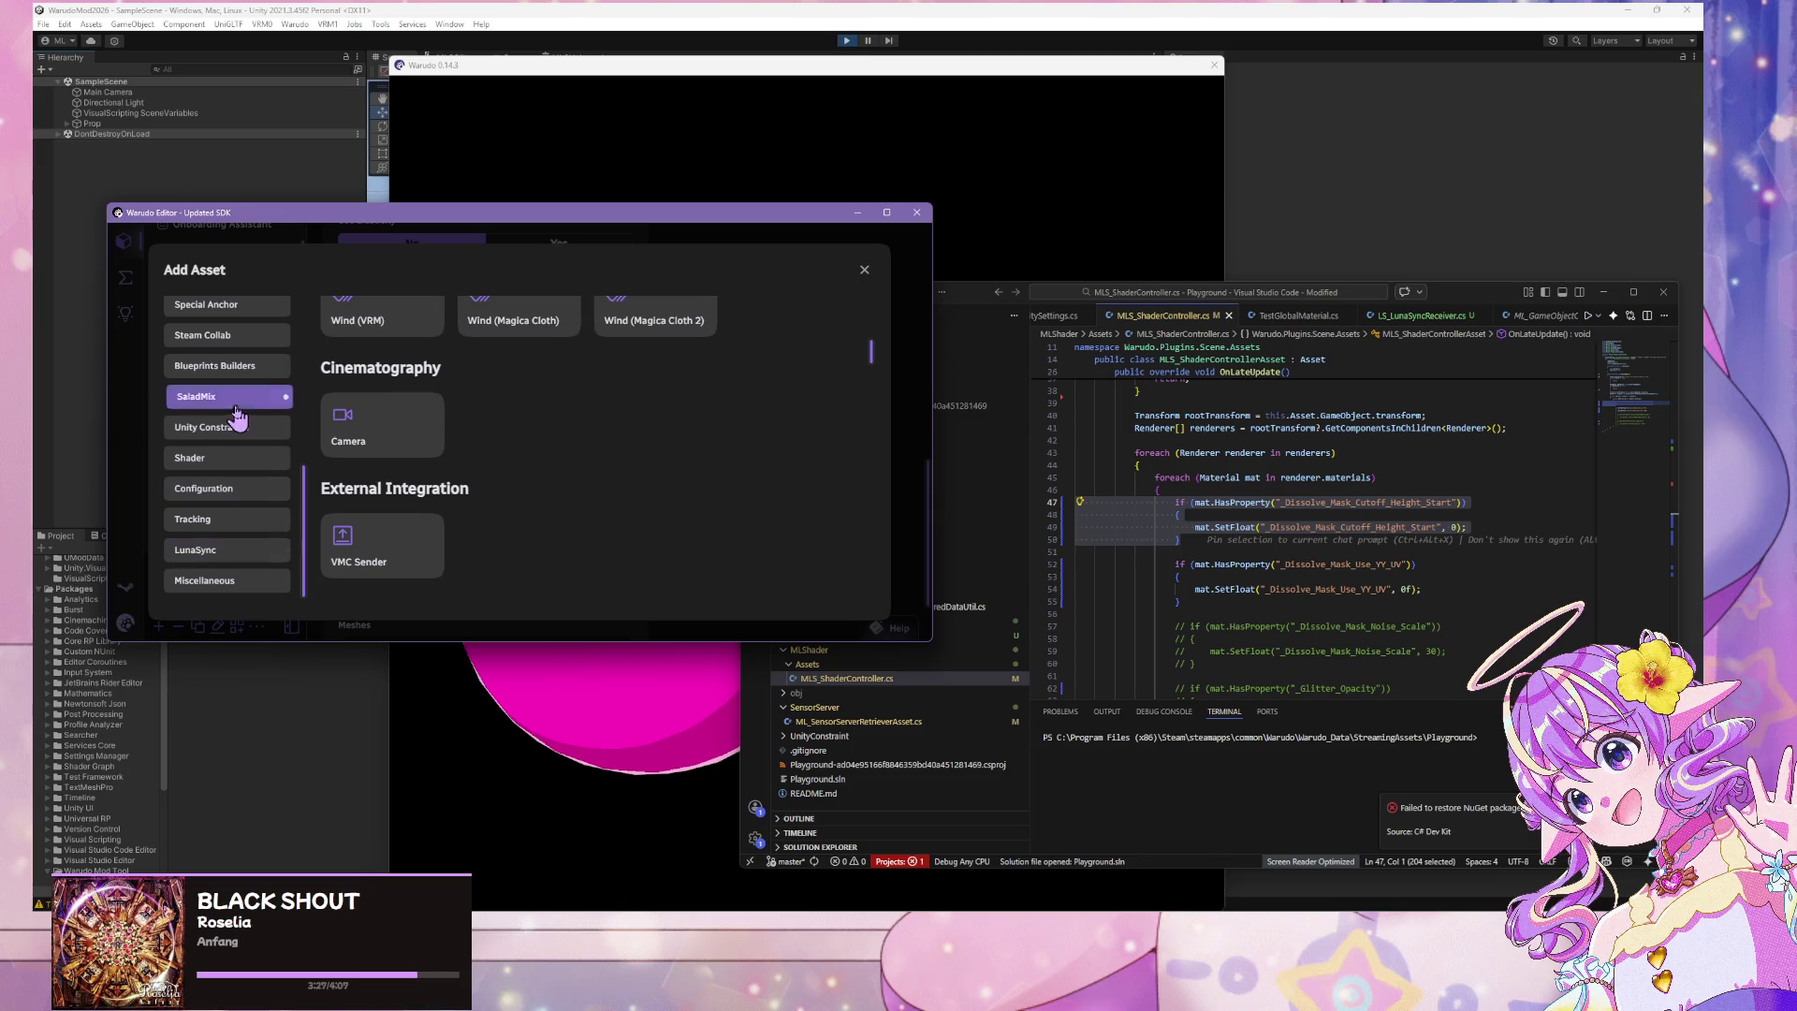
{"action": "scroll", "coordinate": [272, 432], "scroll_direction": "up", "scroll_amount": 3}
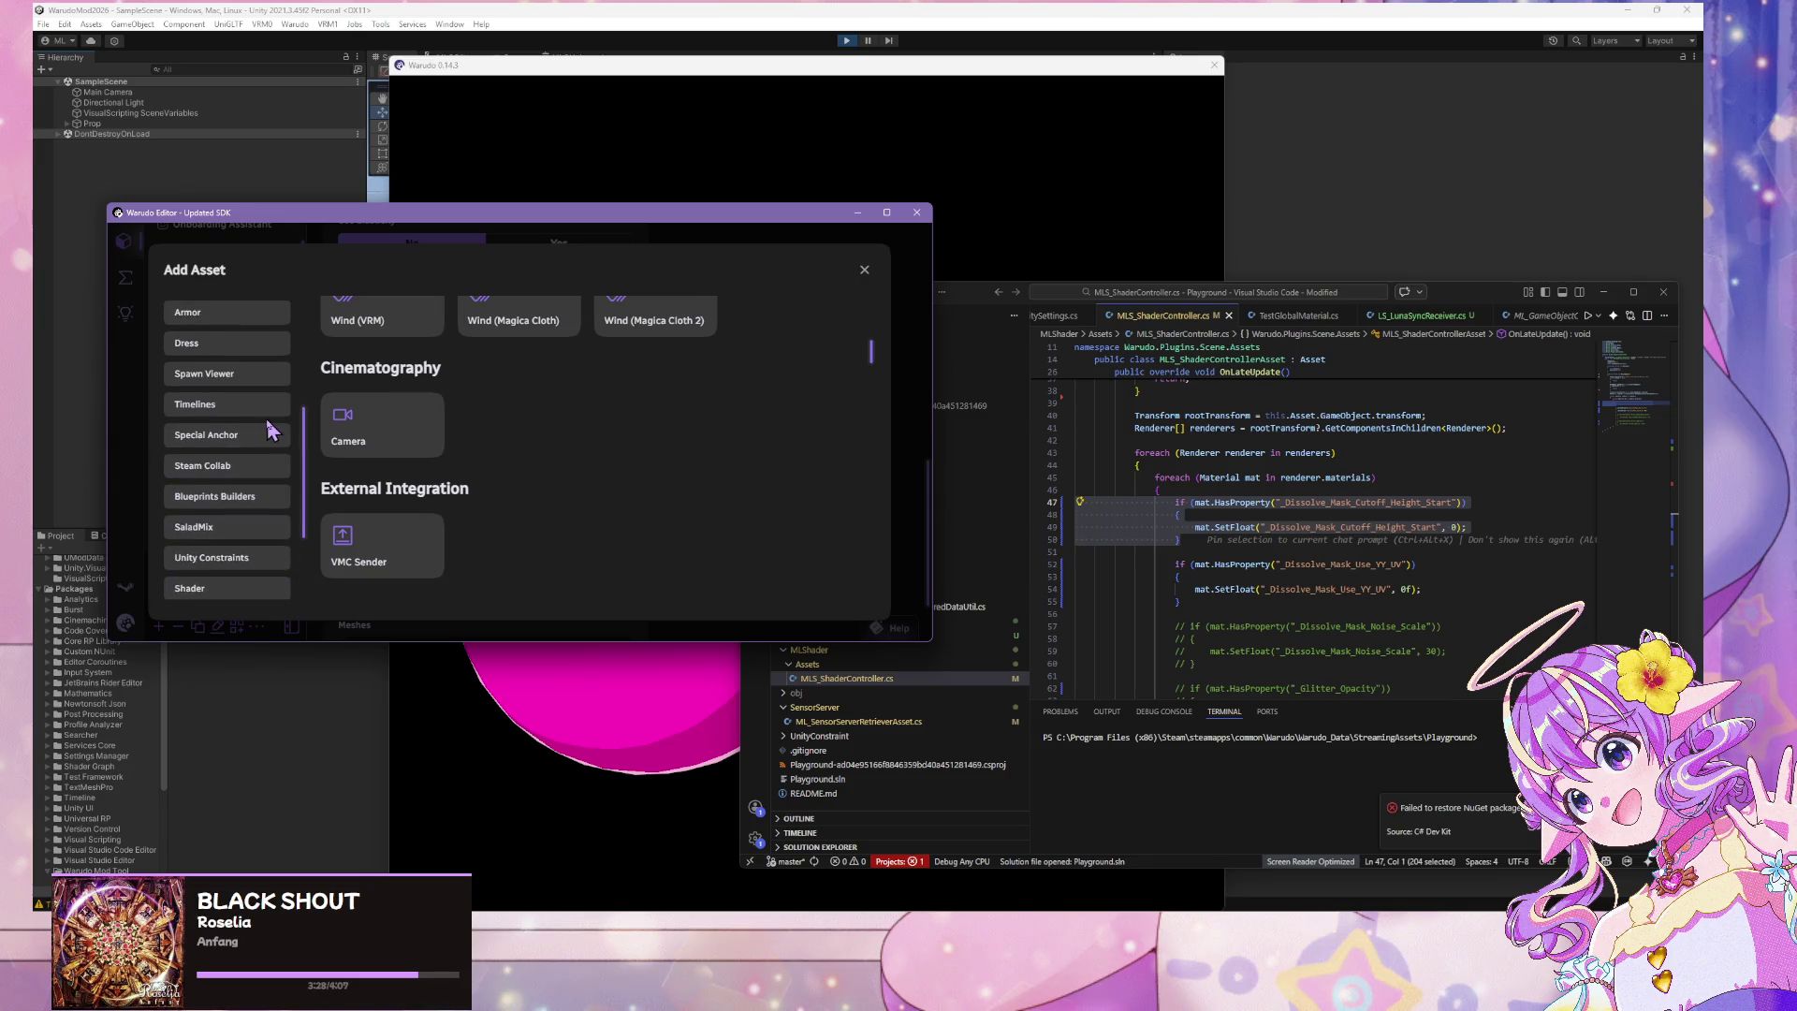
{"action": "scroll", "coordinate": [262, 547], "scroll_direction": "down", "scroll_amount": 2}
{"action": "left_click", "coordinate": [253, 524]}
{"action": "left_click", "coordinate": [355, 388]}
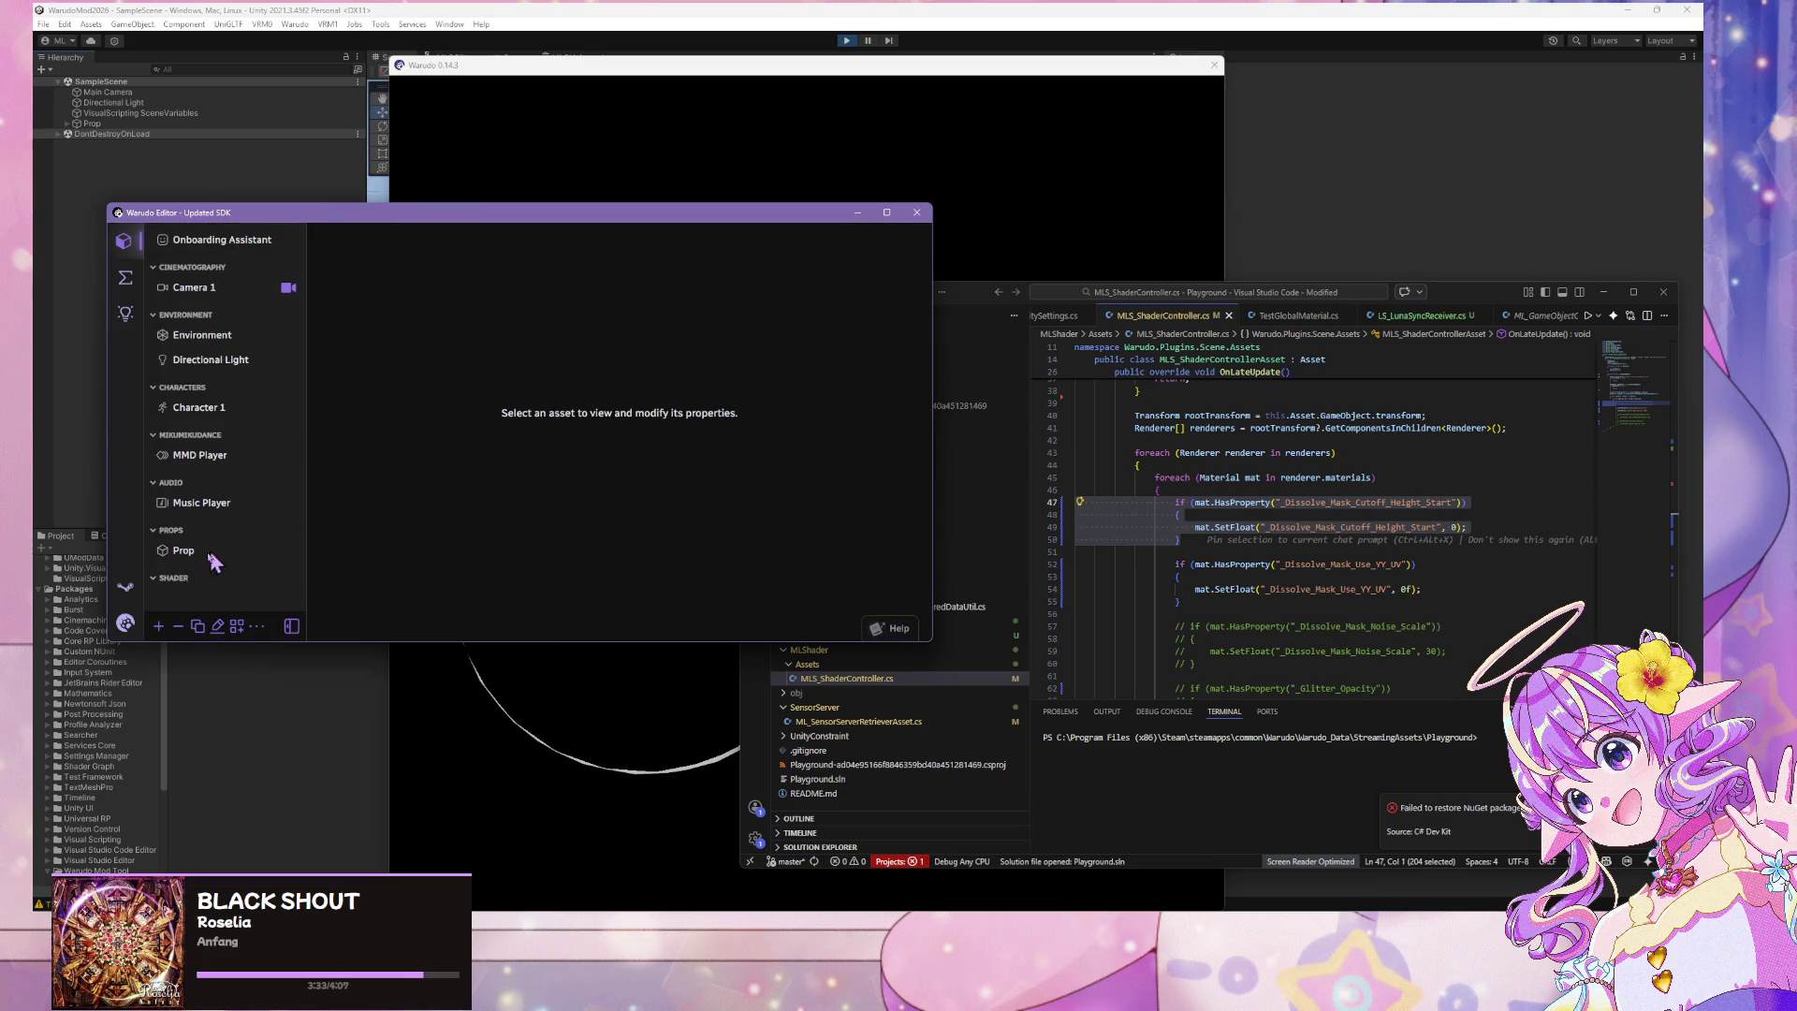
{"action": "left_click", "coordinate": [409, 321]}
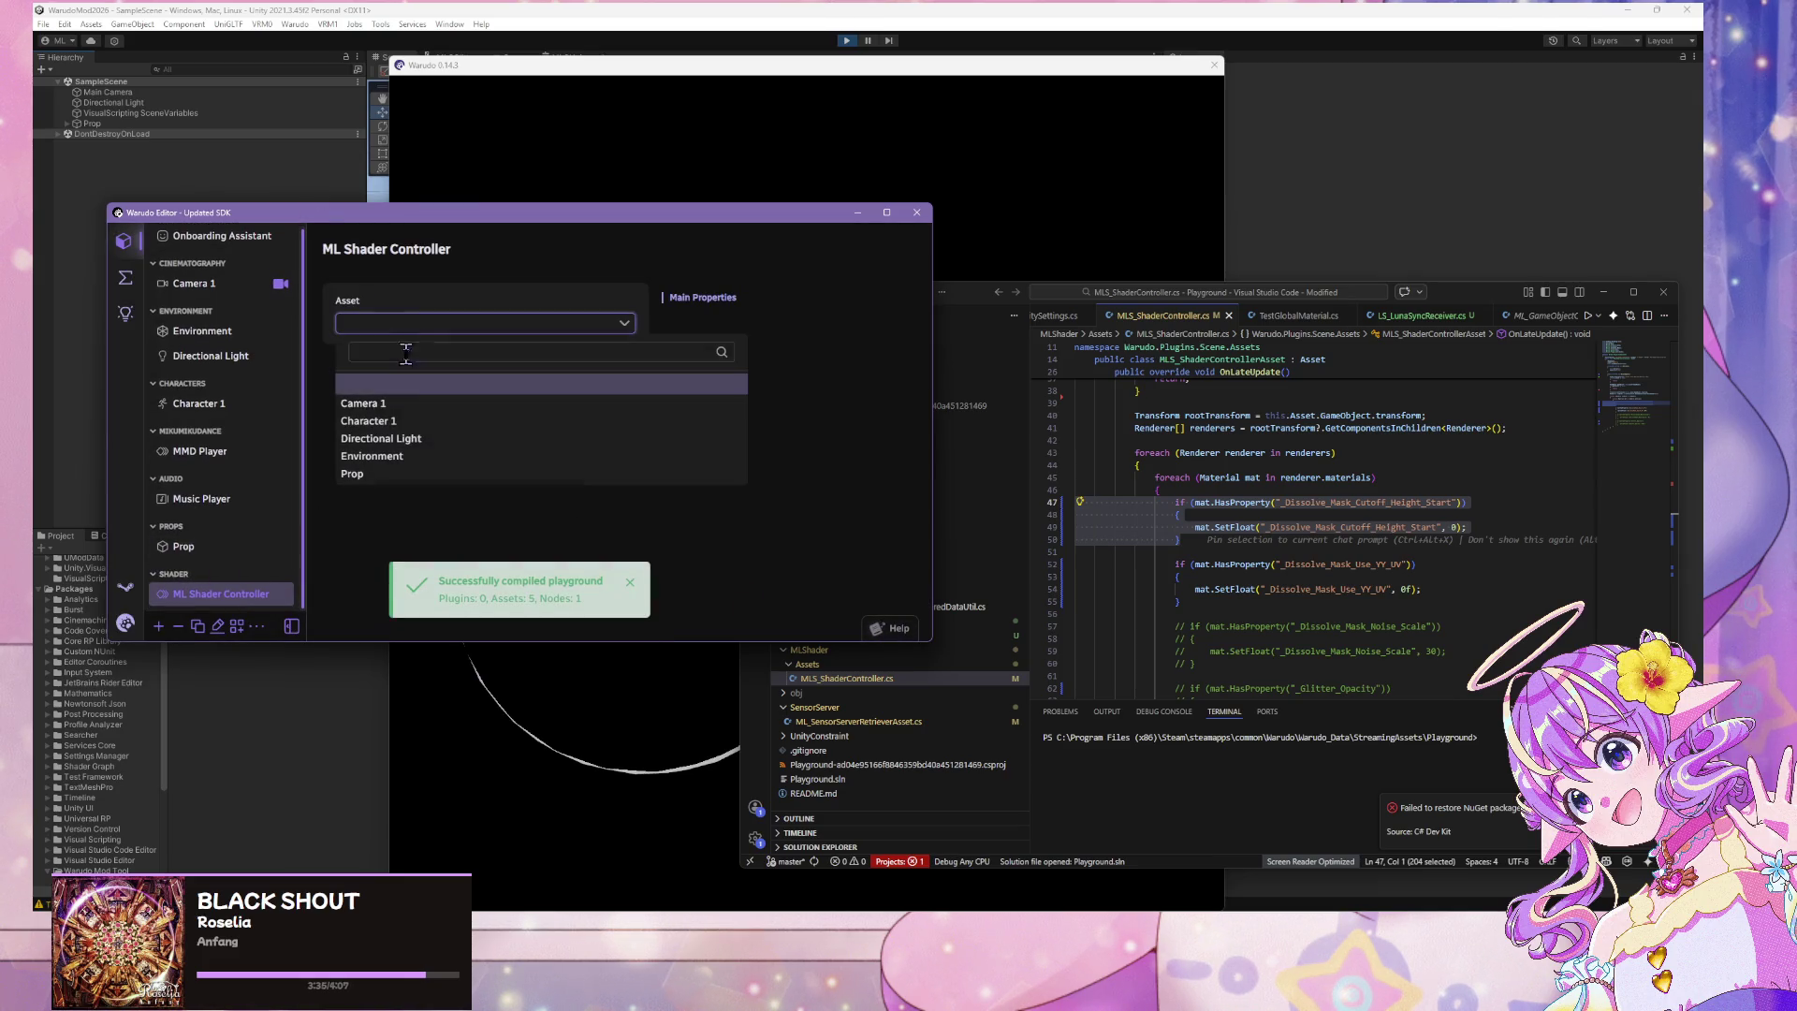
{"action": "left_click", "coordinate": [368, 475]}
{"action": "mouse_move", "coordinate": [690, 221]}
{"action": "left_mouse_down"}
{"action": "mouse_move", "coordinate": [549, 192]}
{"action": "mouse_move", "coordinate": [530, 127]}
{"action": "mouse_move", "coordinate": [1497, 523]}
{"action": "mouse_move", "coordinate": [1465, 645]}
{"action": "left_mouse_up"}
Inspect the uncommented cutoff height block, scroll up to the class header, then view Warudo's preview
{"action": "left_click", "coordinate": [1227, 540]}
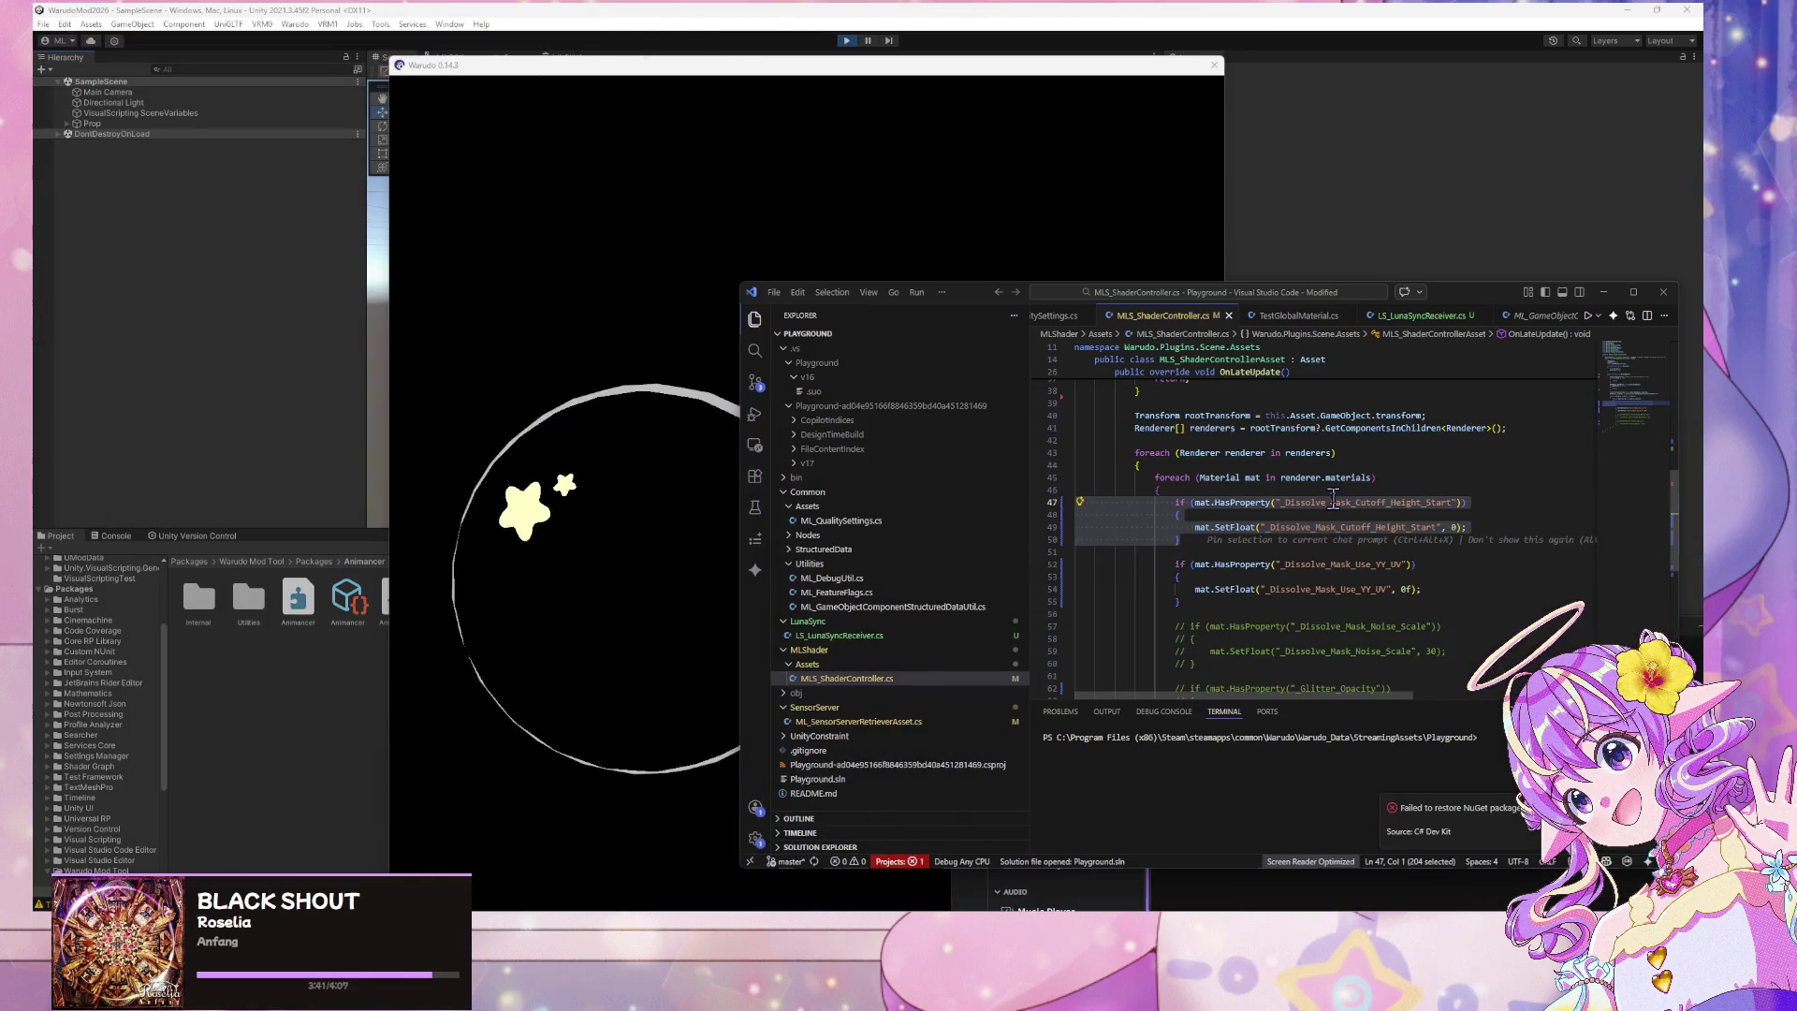
{"action": "left_click_drag", "start_coordinate": [1181, 540], "coordinate": [1076, 502]}
{"action": "left_click", "coordinate": [1227, 540]}
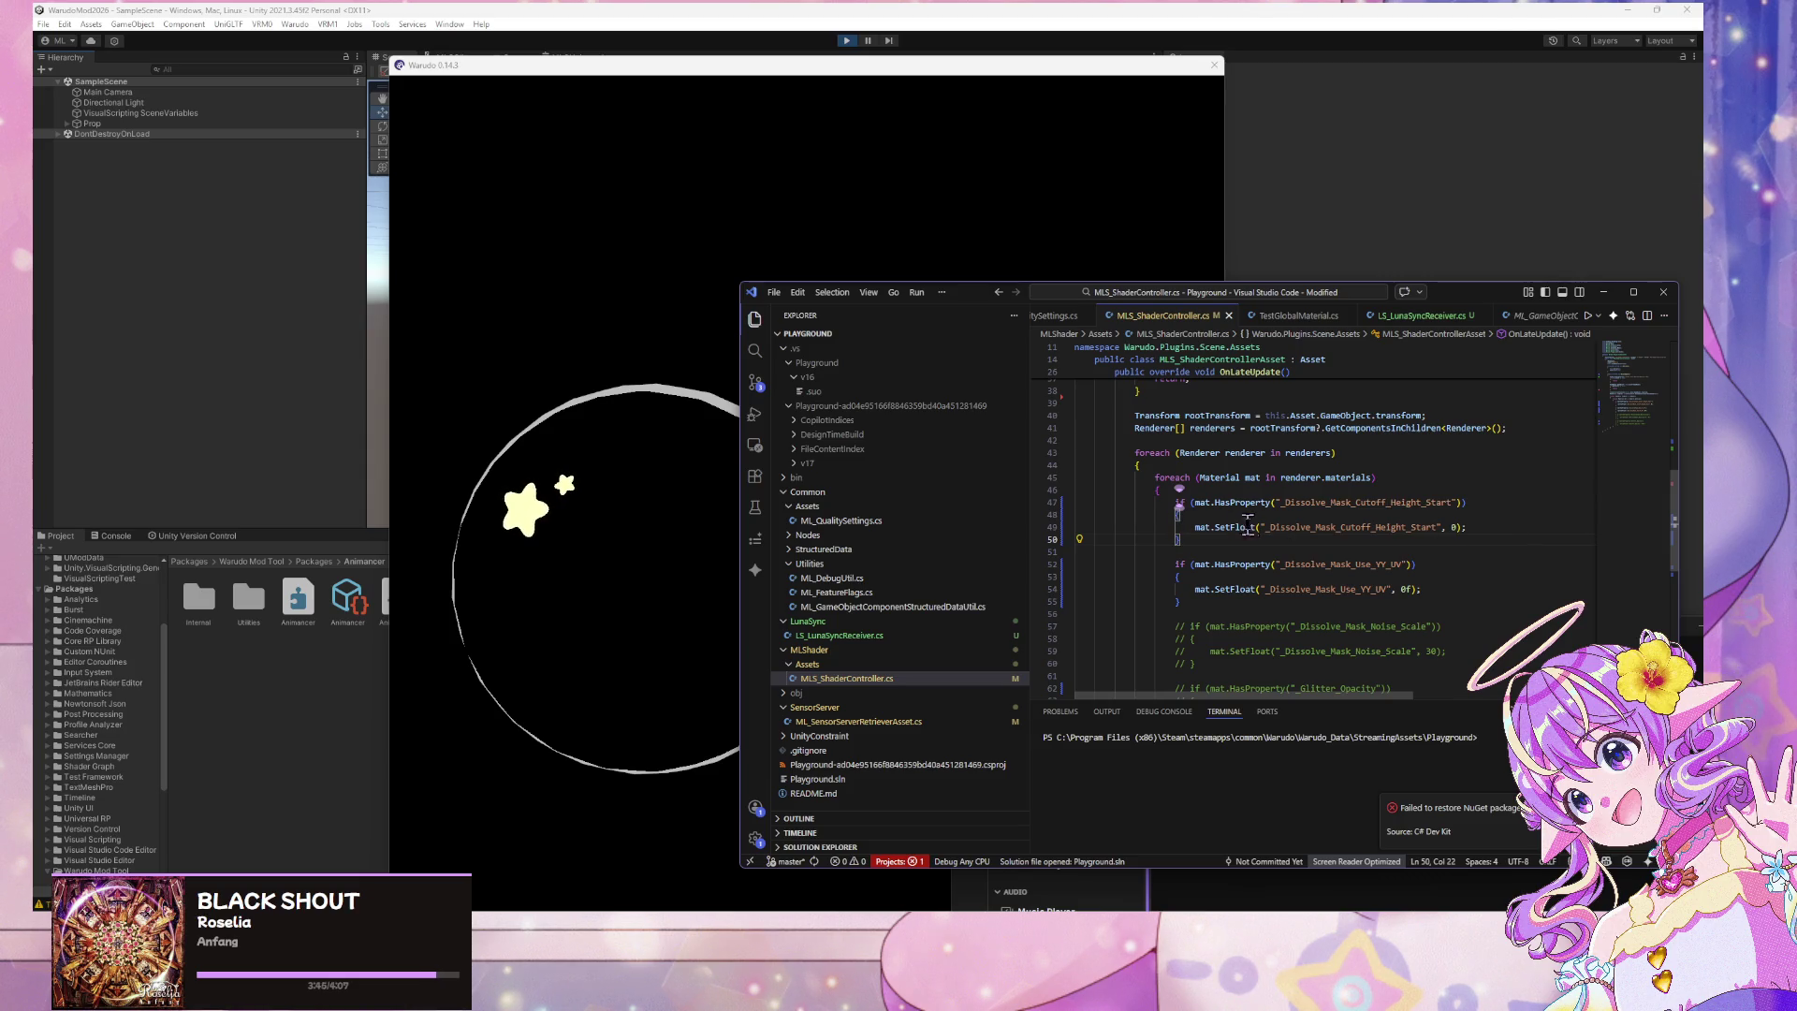
{"action": "scroll", "coordinate": [1271, 482], "scroll_direction": "up", "scroll_amount": 3}
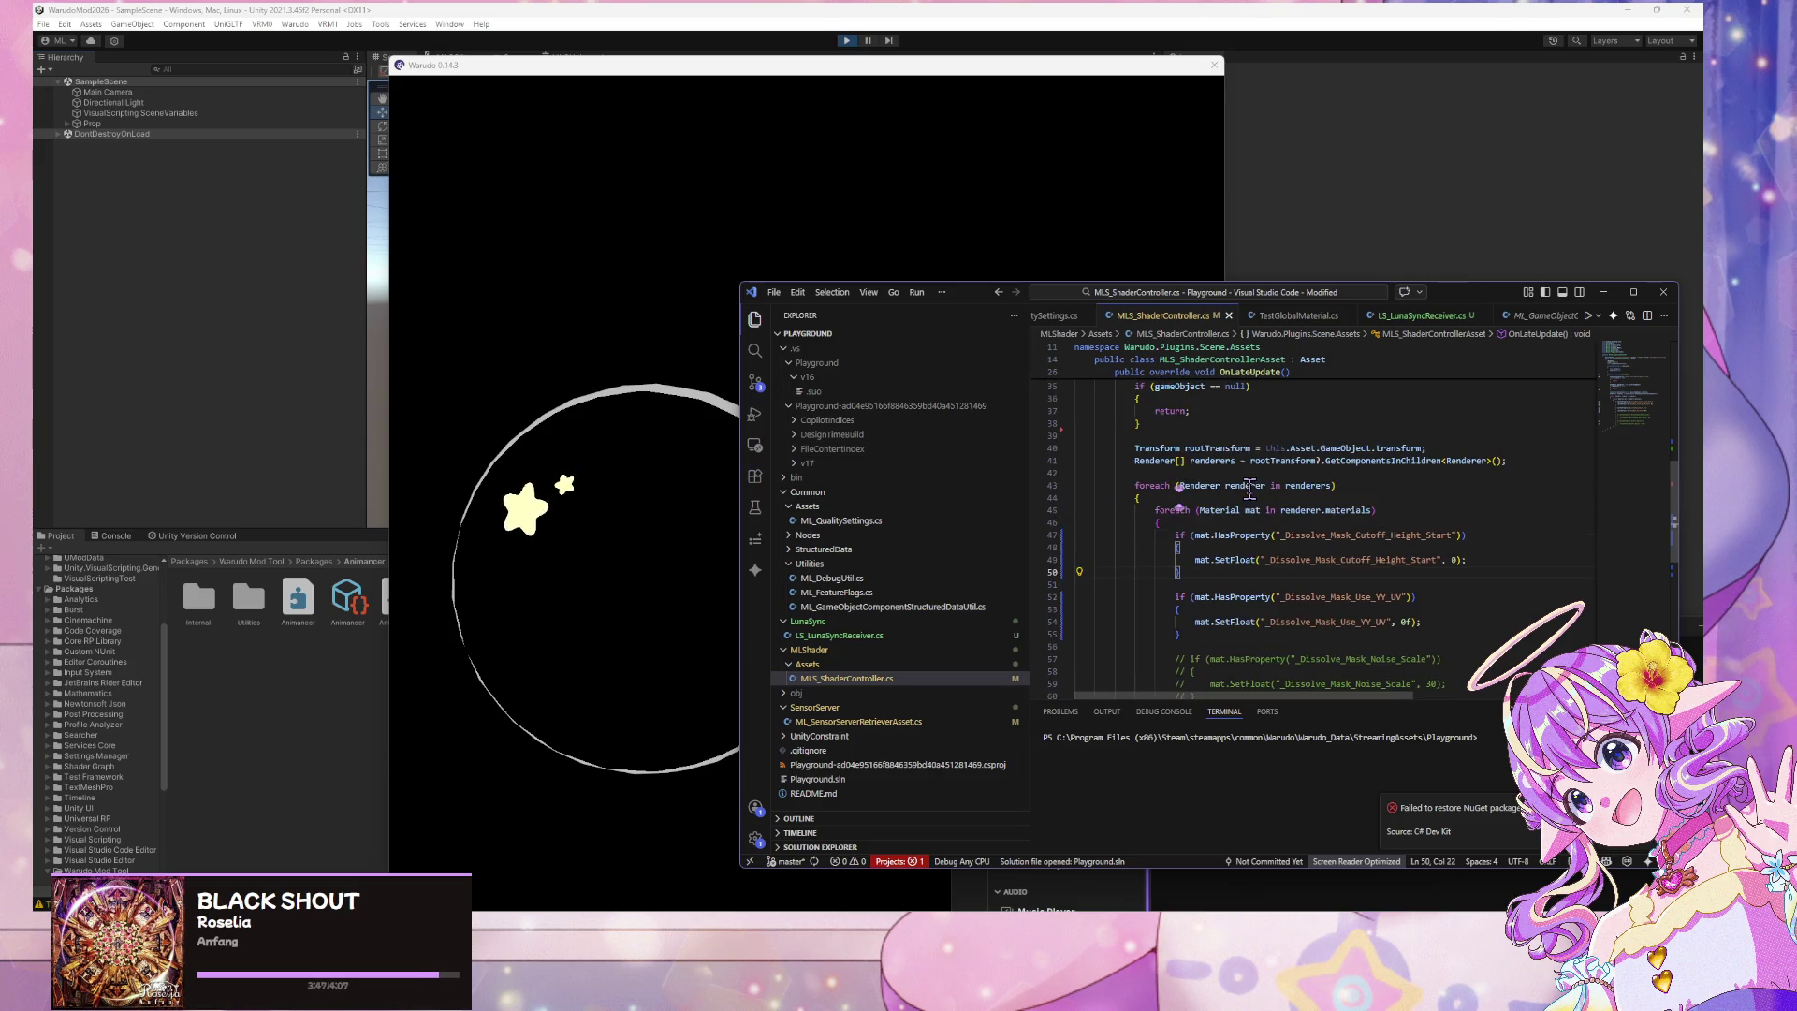
{"action": "scroll", "coordinate": [1271, 482], "scroll_direction": "up", "scroll_amount": 5}
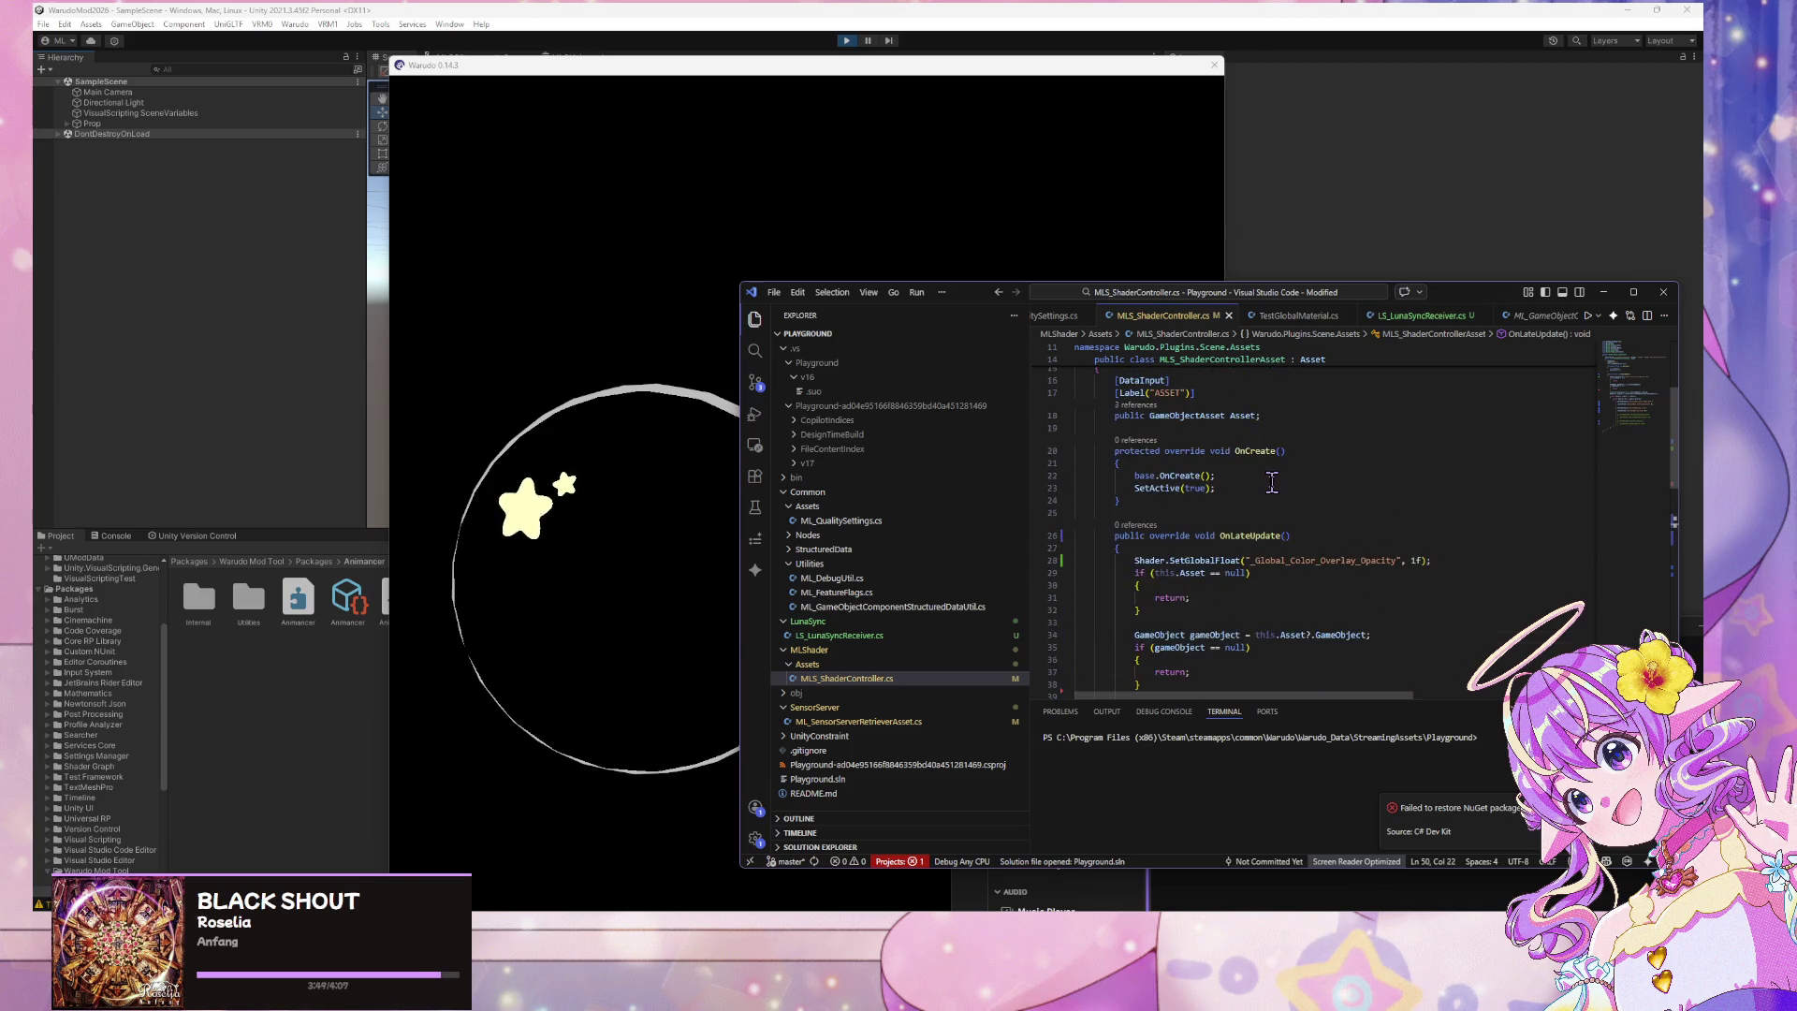
{"action": "scroll", "coordinate": [1271, 480], "scroll_direction": "down", "scroll_amount": 5}
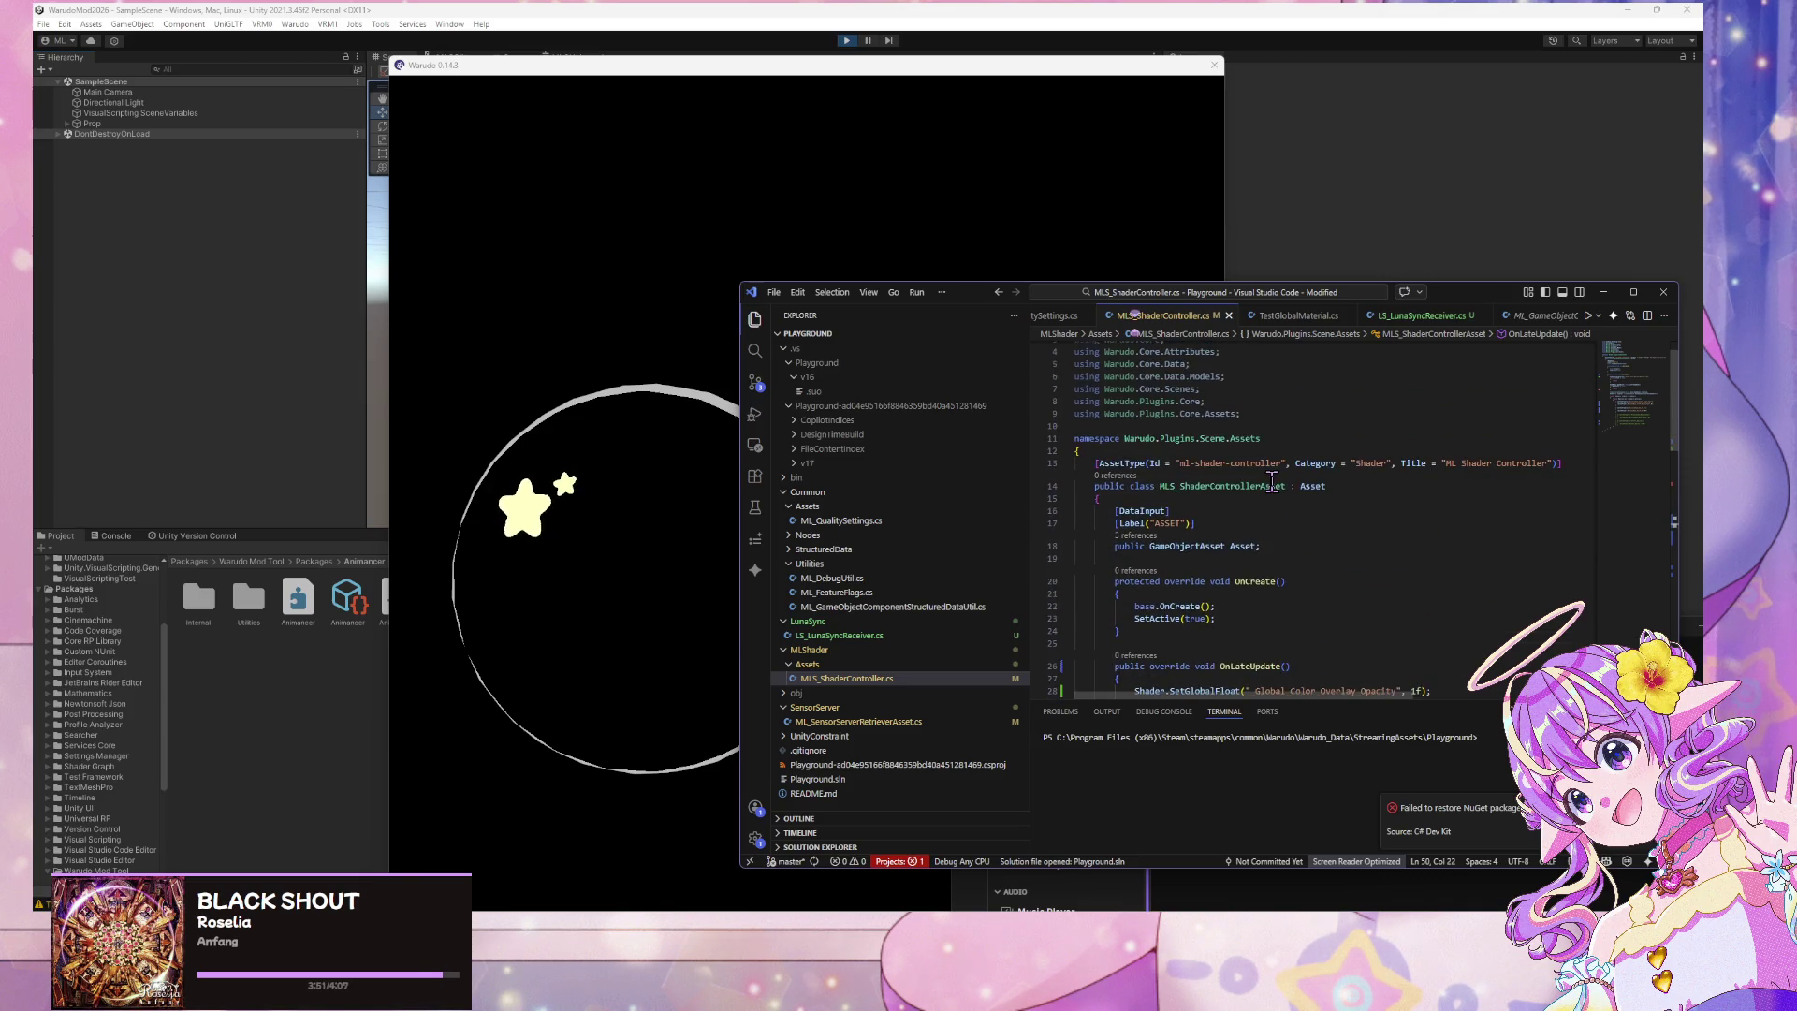
{"action": "scroll", "coordinate": [1270, 480], "scroll_direction": "up", "scroll_amount": 5}
{"action": "left_click", "coordinate": [642, 402]}
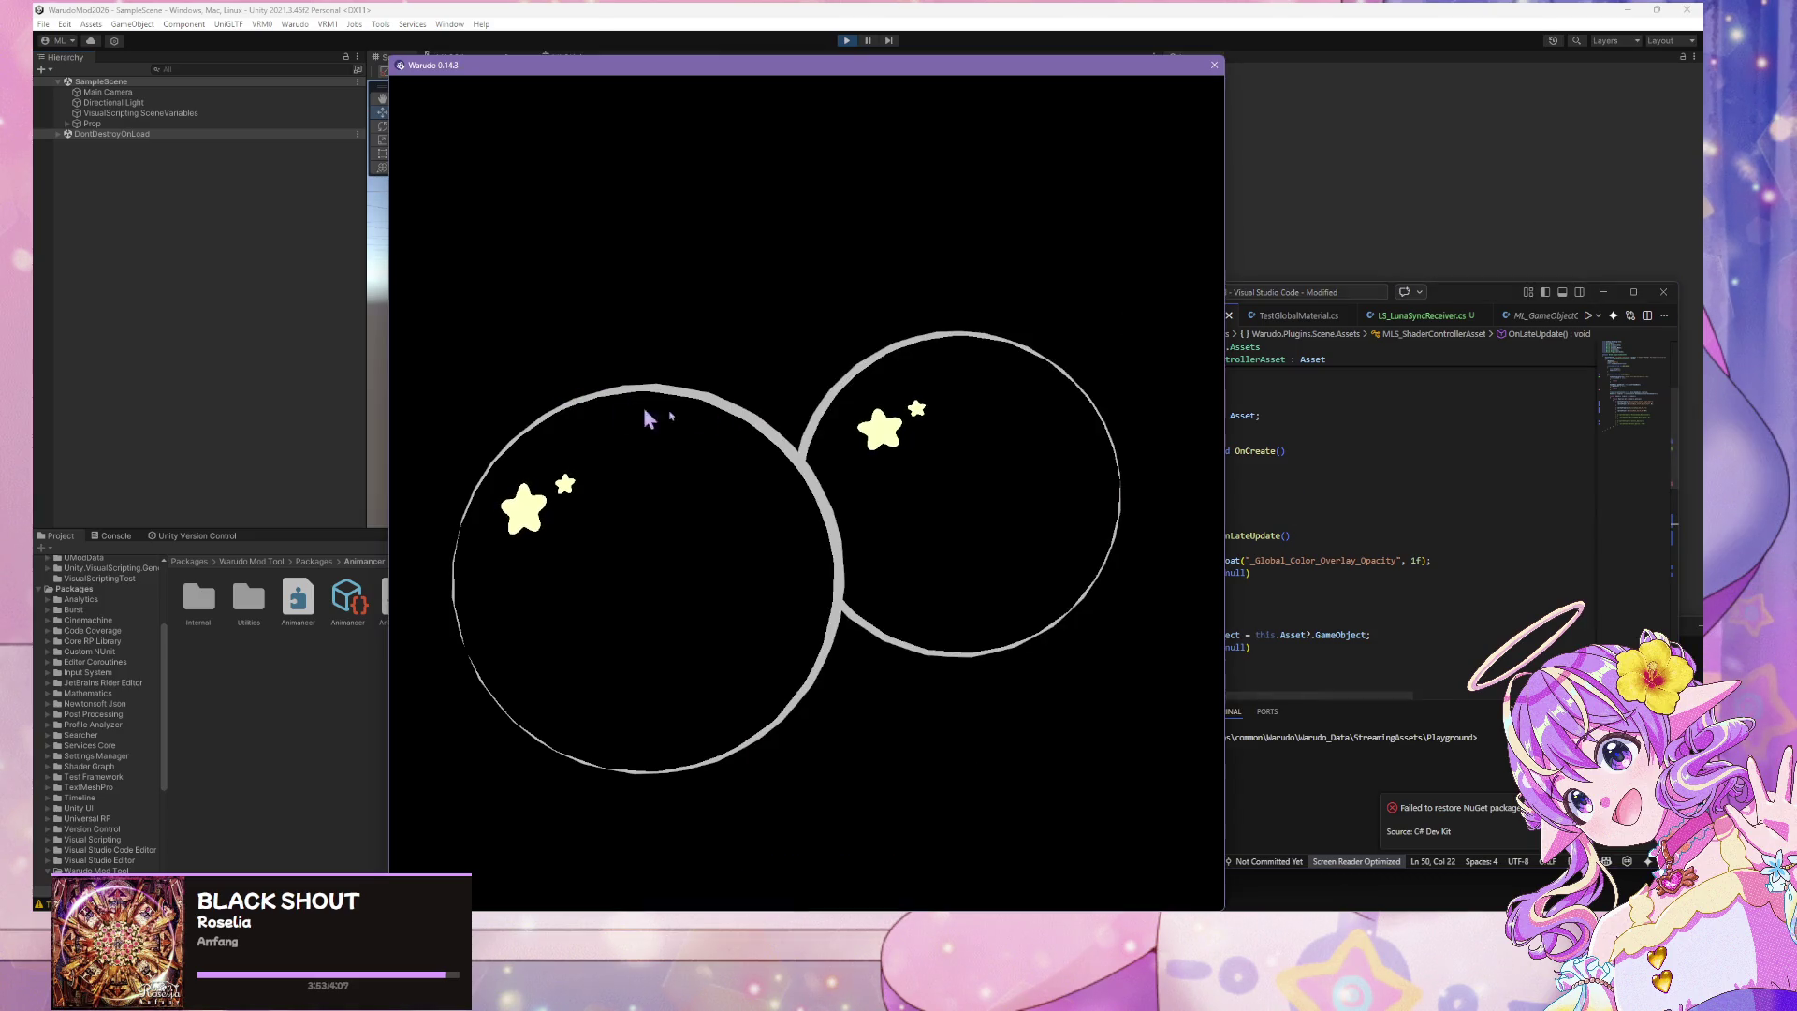
Set _Global_Color_Overlay_Opacity to 0.5 and check the spheres in the Warudo preview
{"action": "left_click", "coordinate": [1454, 564]}
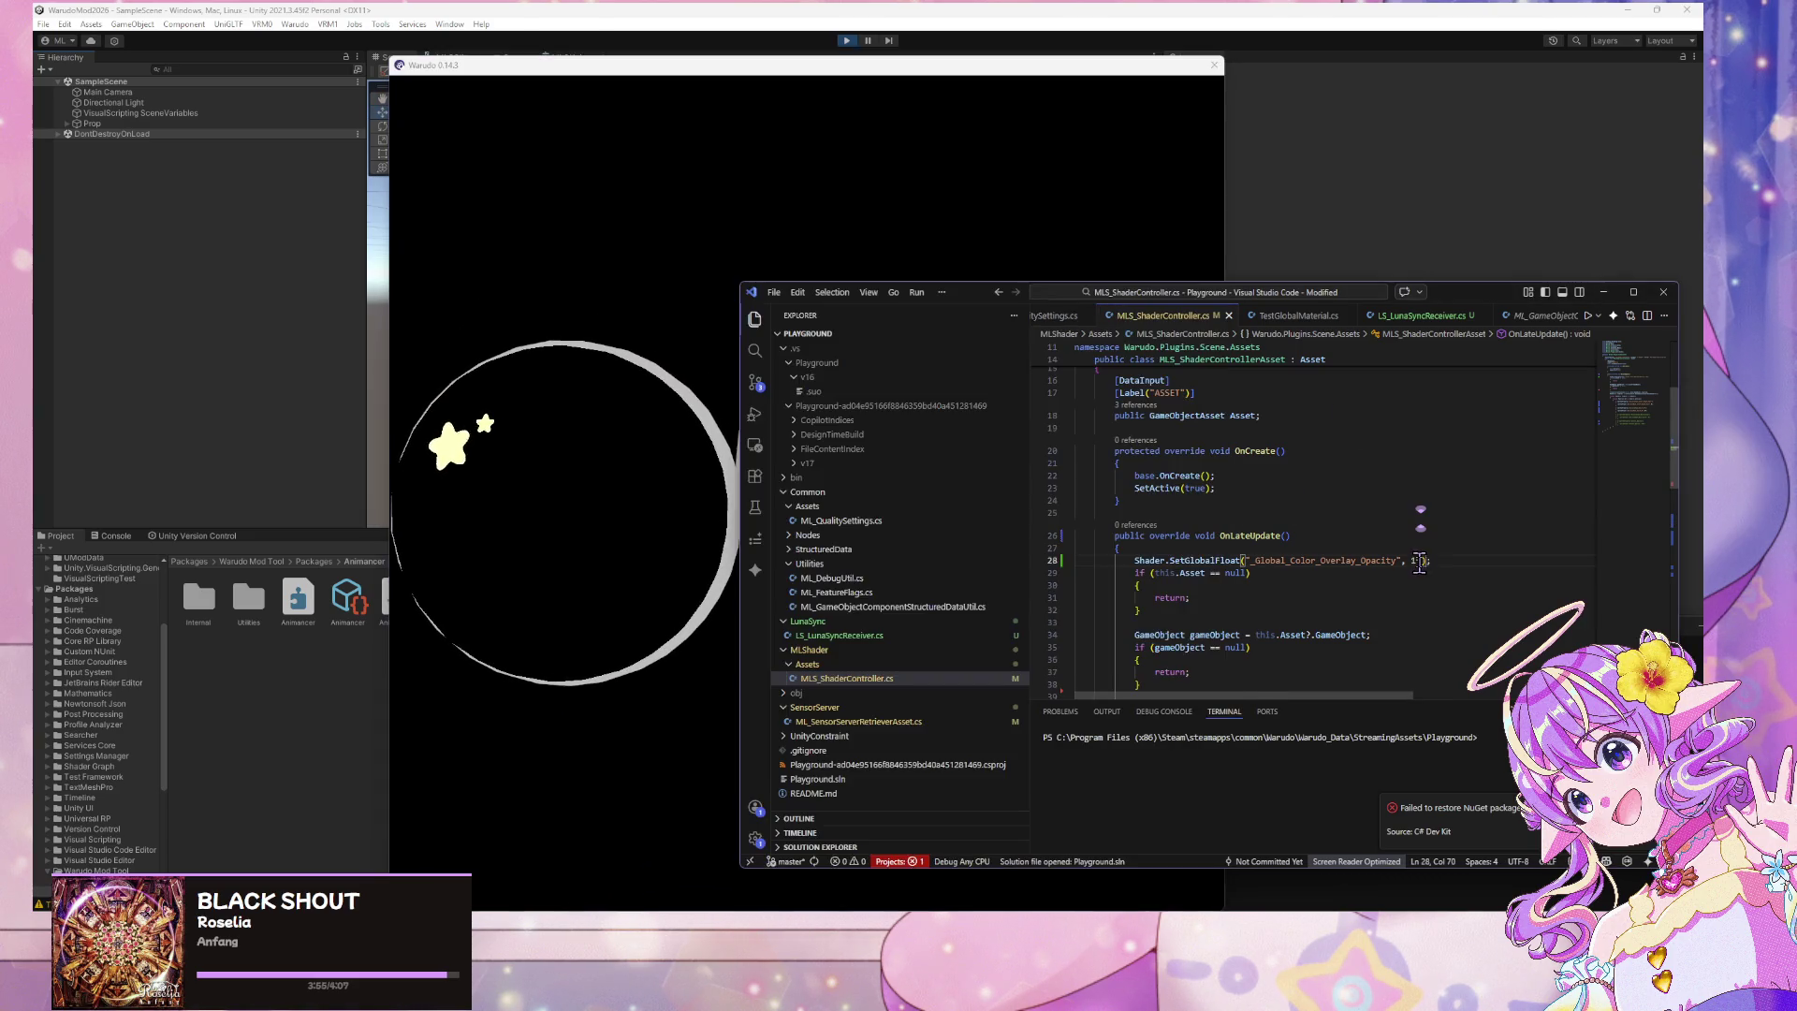
{"action": "key", "text": "BackSpace"}
{"action": "type", "text": "0.5"}
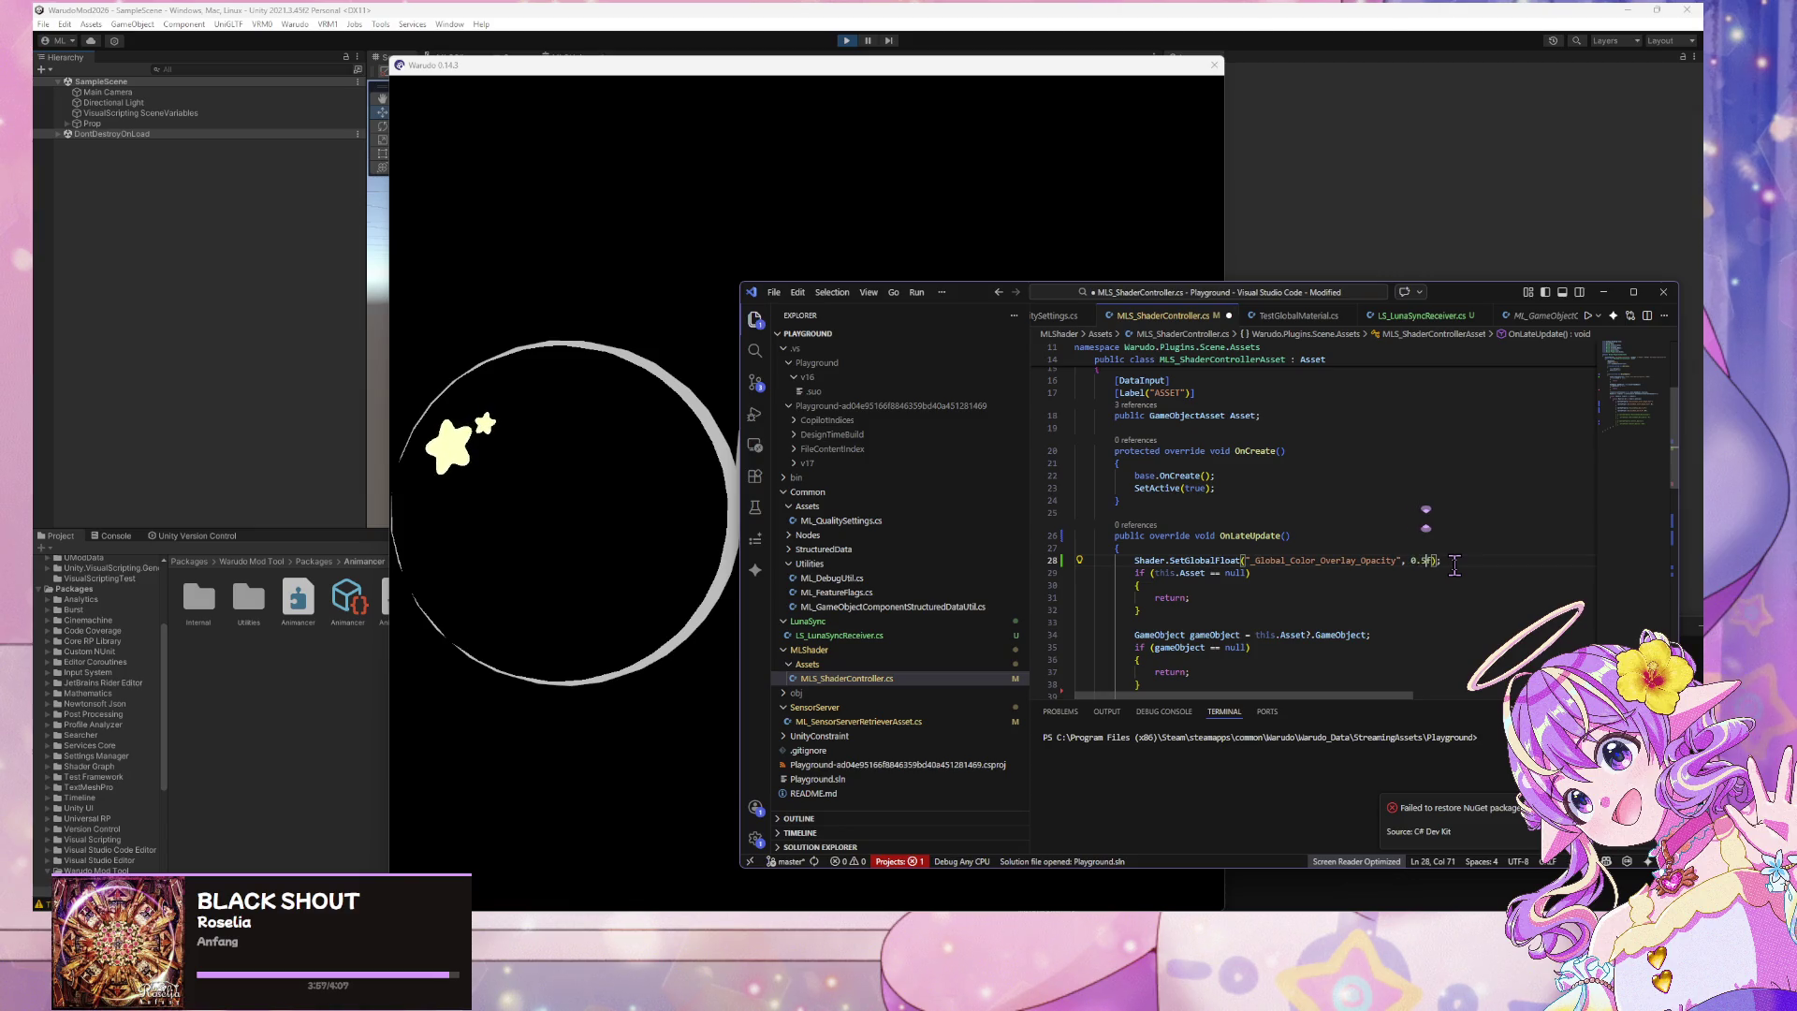
{"action": "left_click", "coordinate": [617, 360]}
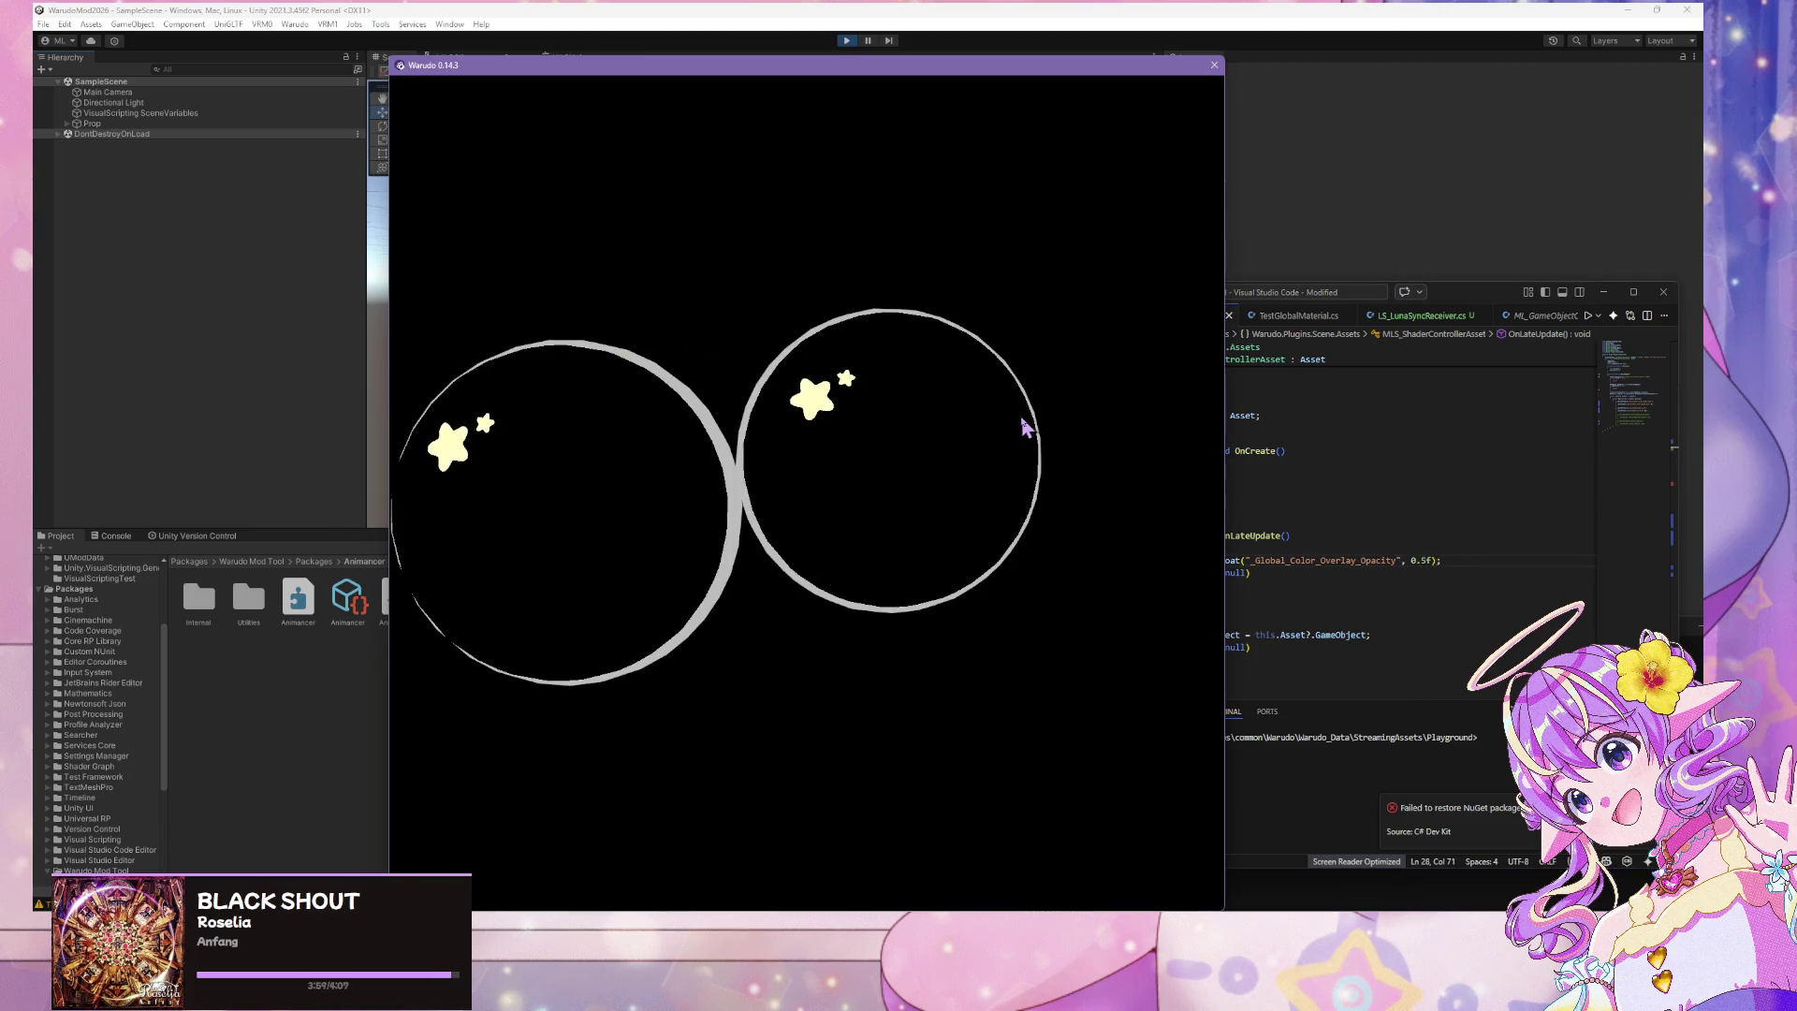
{"action": "left_click", "coordinate": [1025, 414]}
{"action": "left_click", "coordinate": [637, 392]}
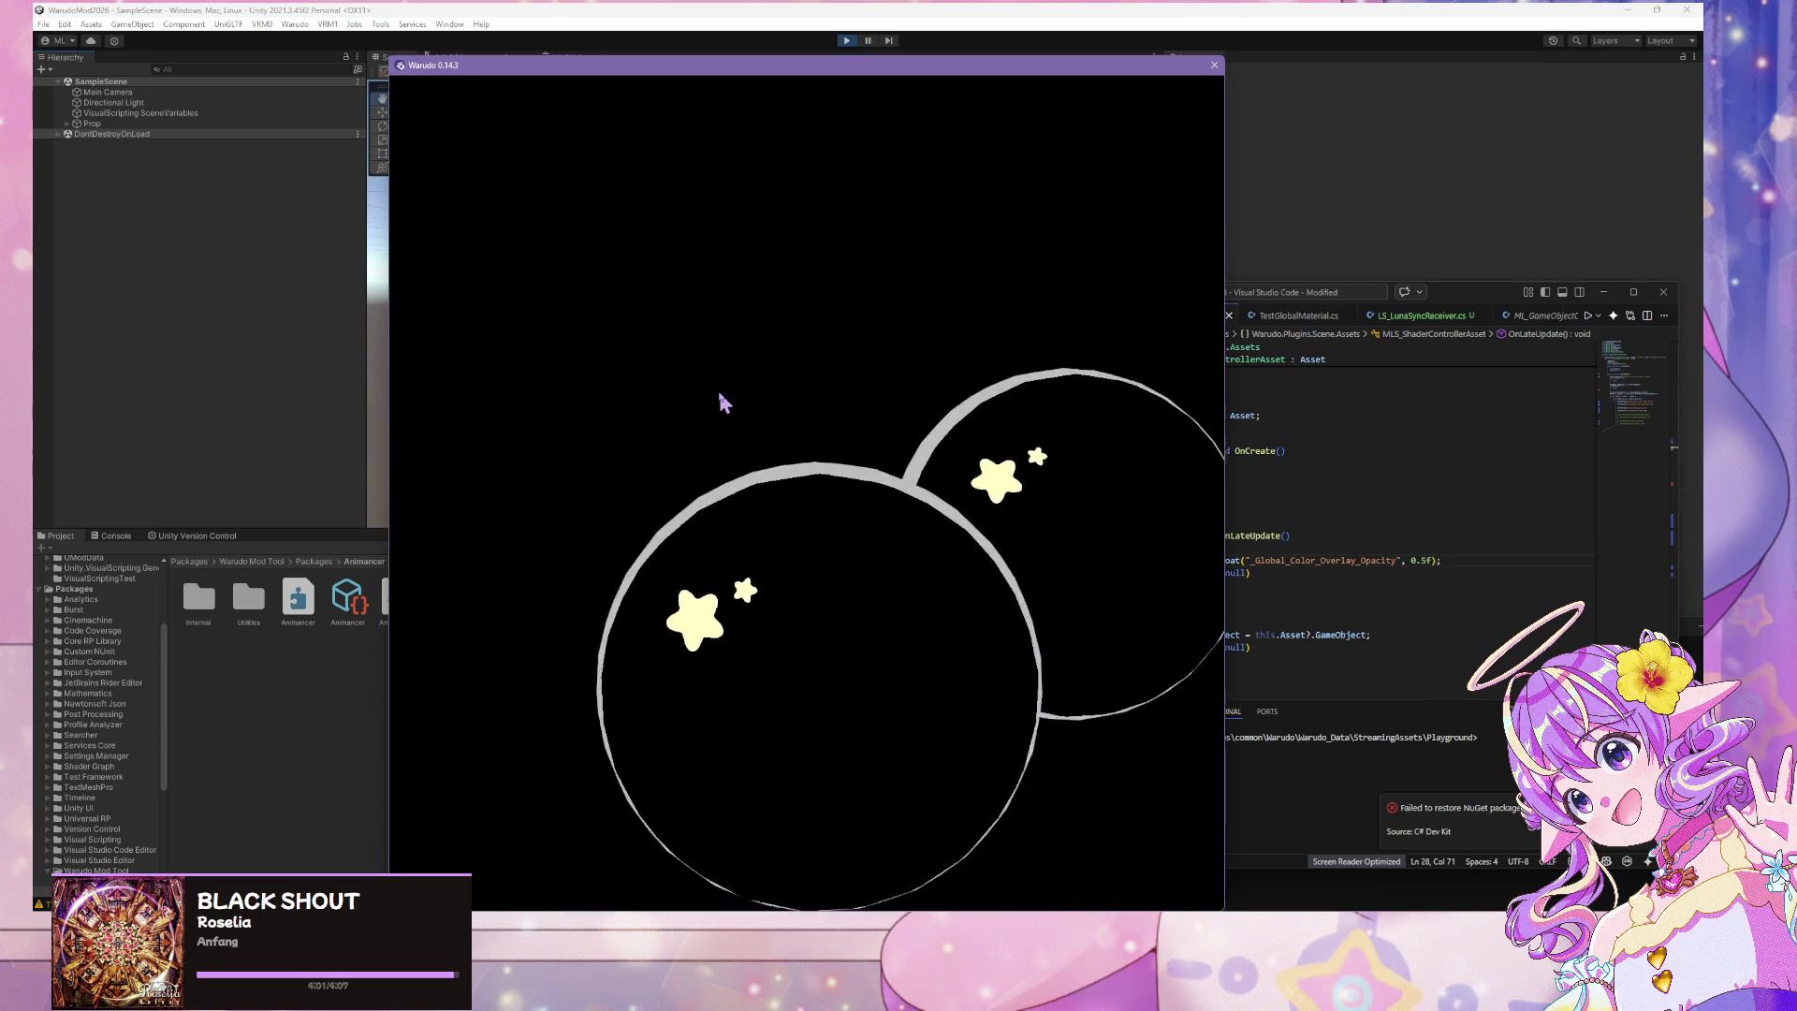
{"action": "left_click", "coordinate": [1431, 569]}
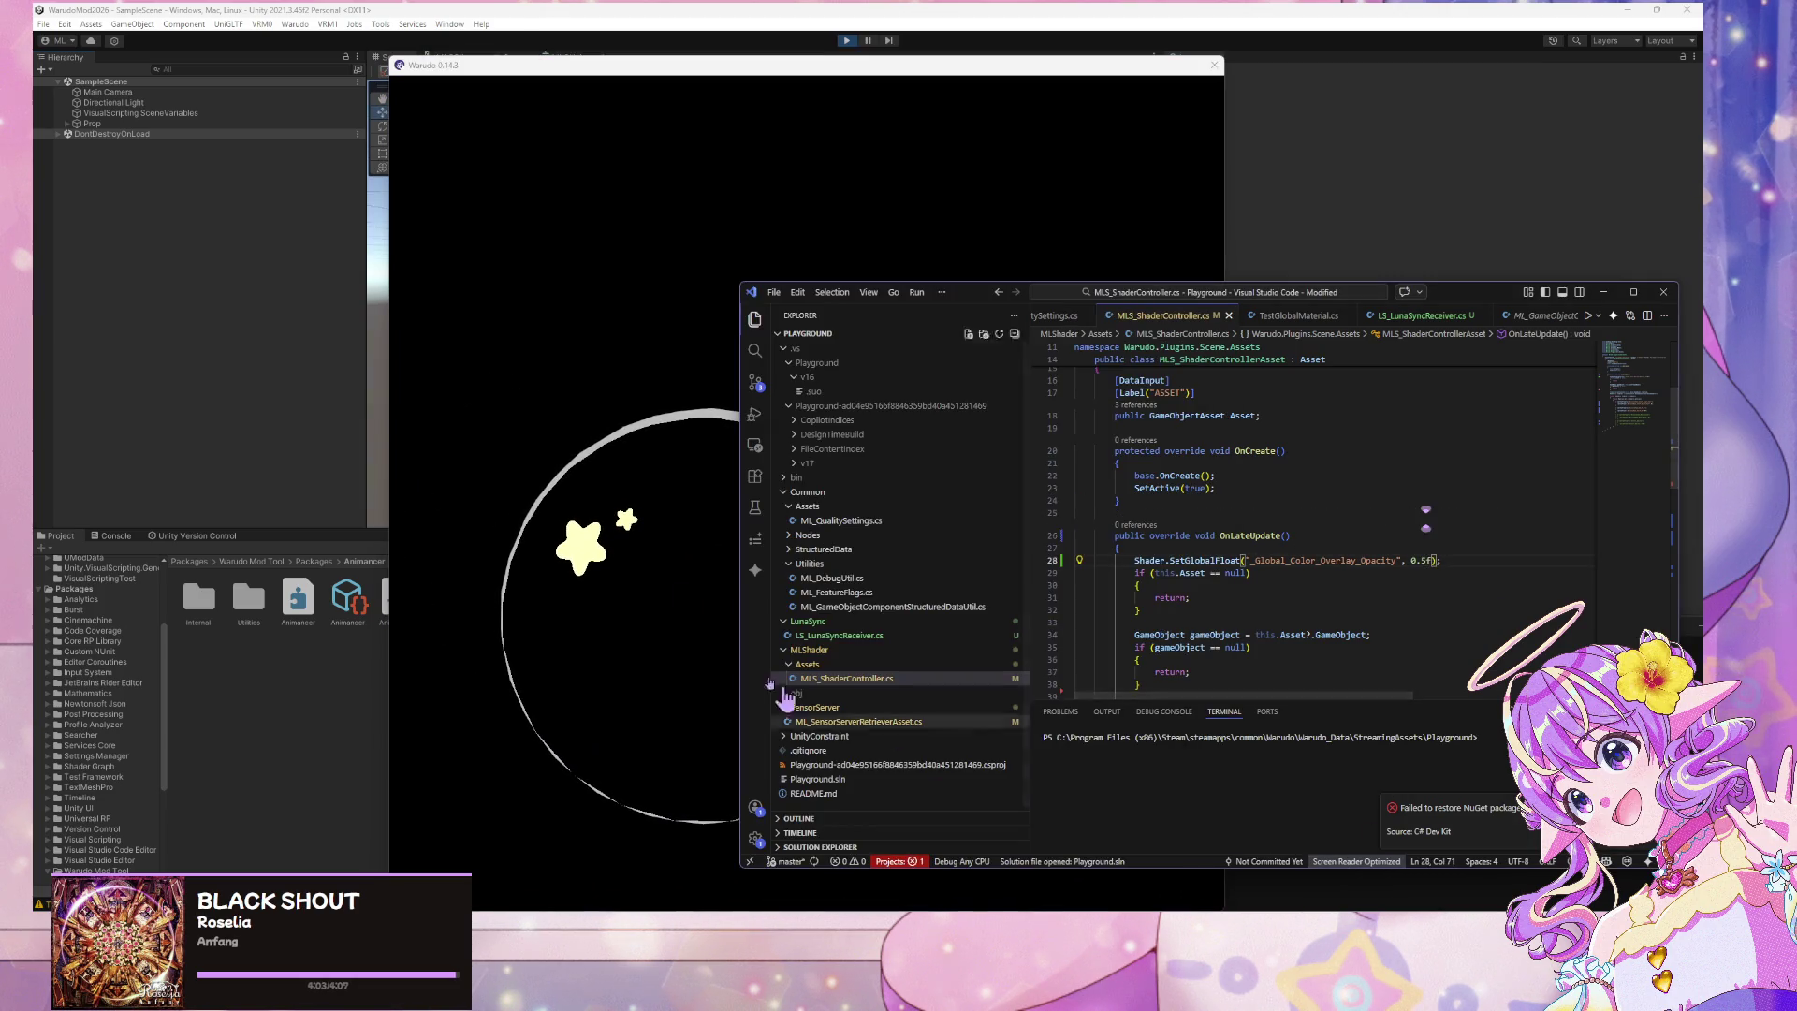
{"action": "left_click", "coordinate": [513, 482]}
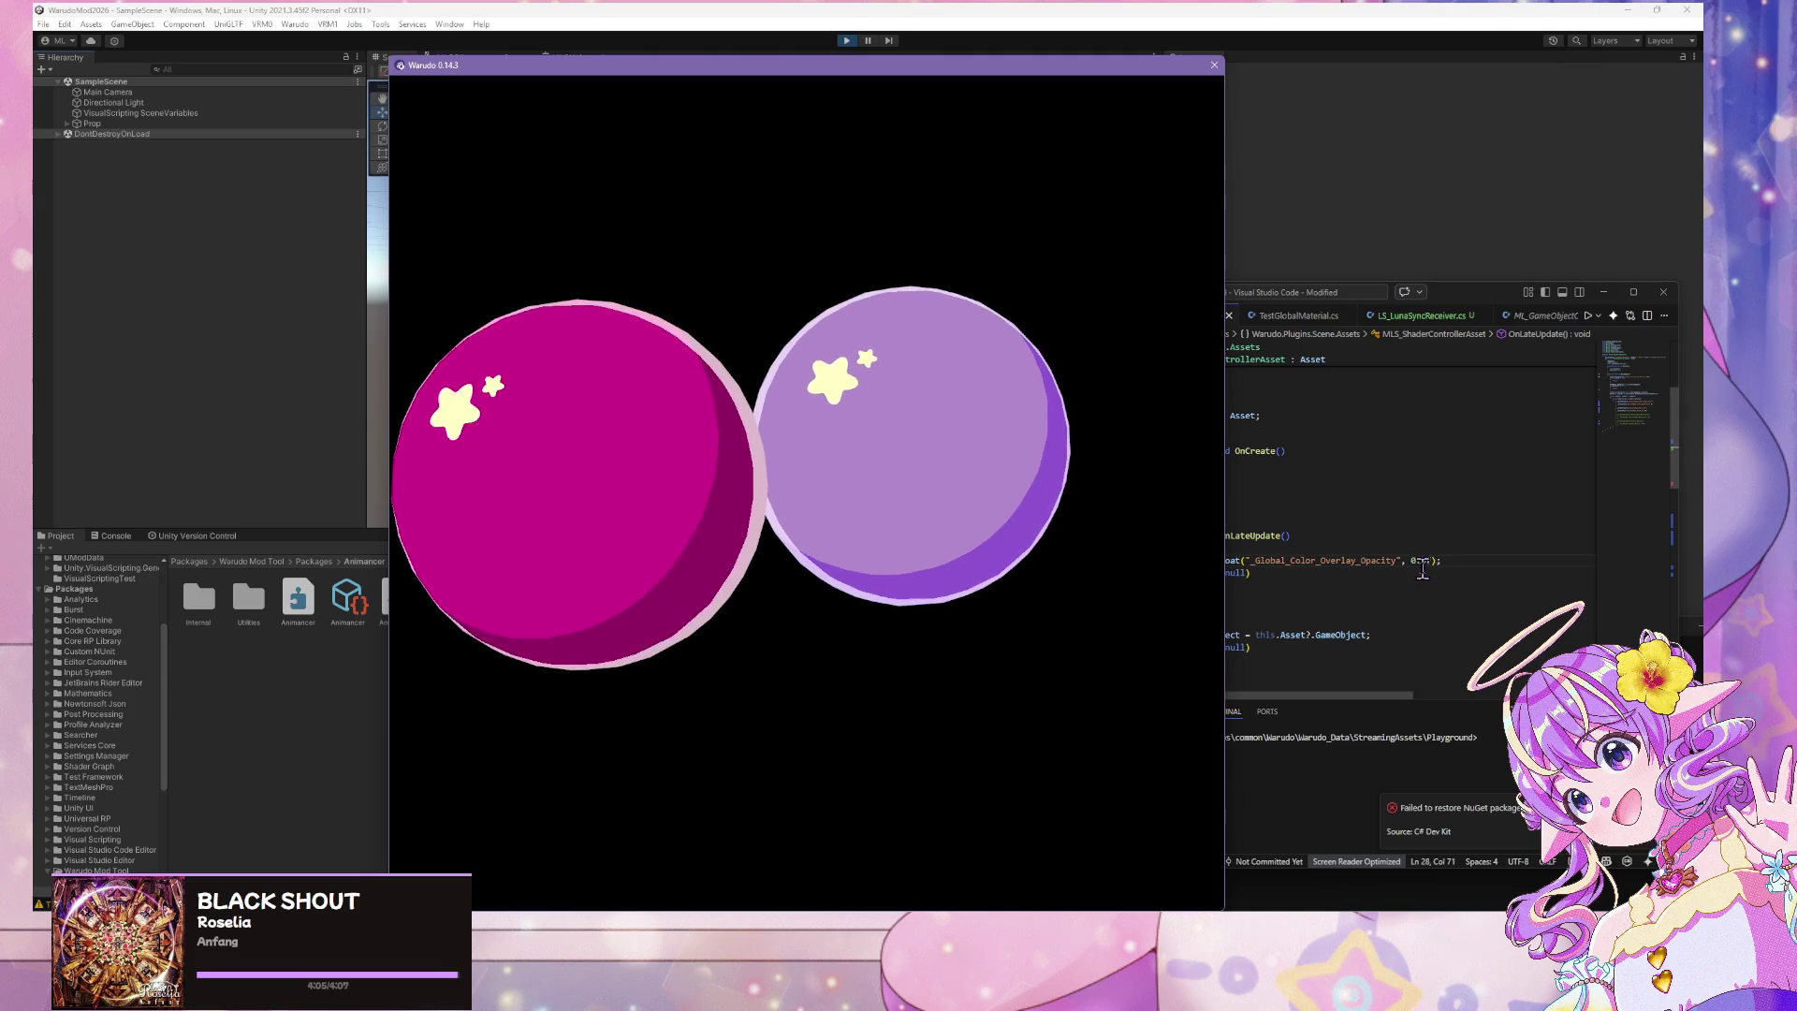
Change the opacity to 0, save the script, and check both spheres in Warudo
{"action": "left_click", "coordinate": [1592, 592]}
{"action": "key", "text": "BackSpace"}
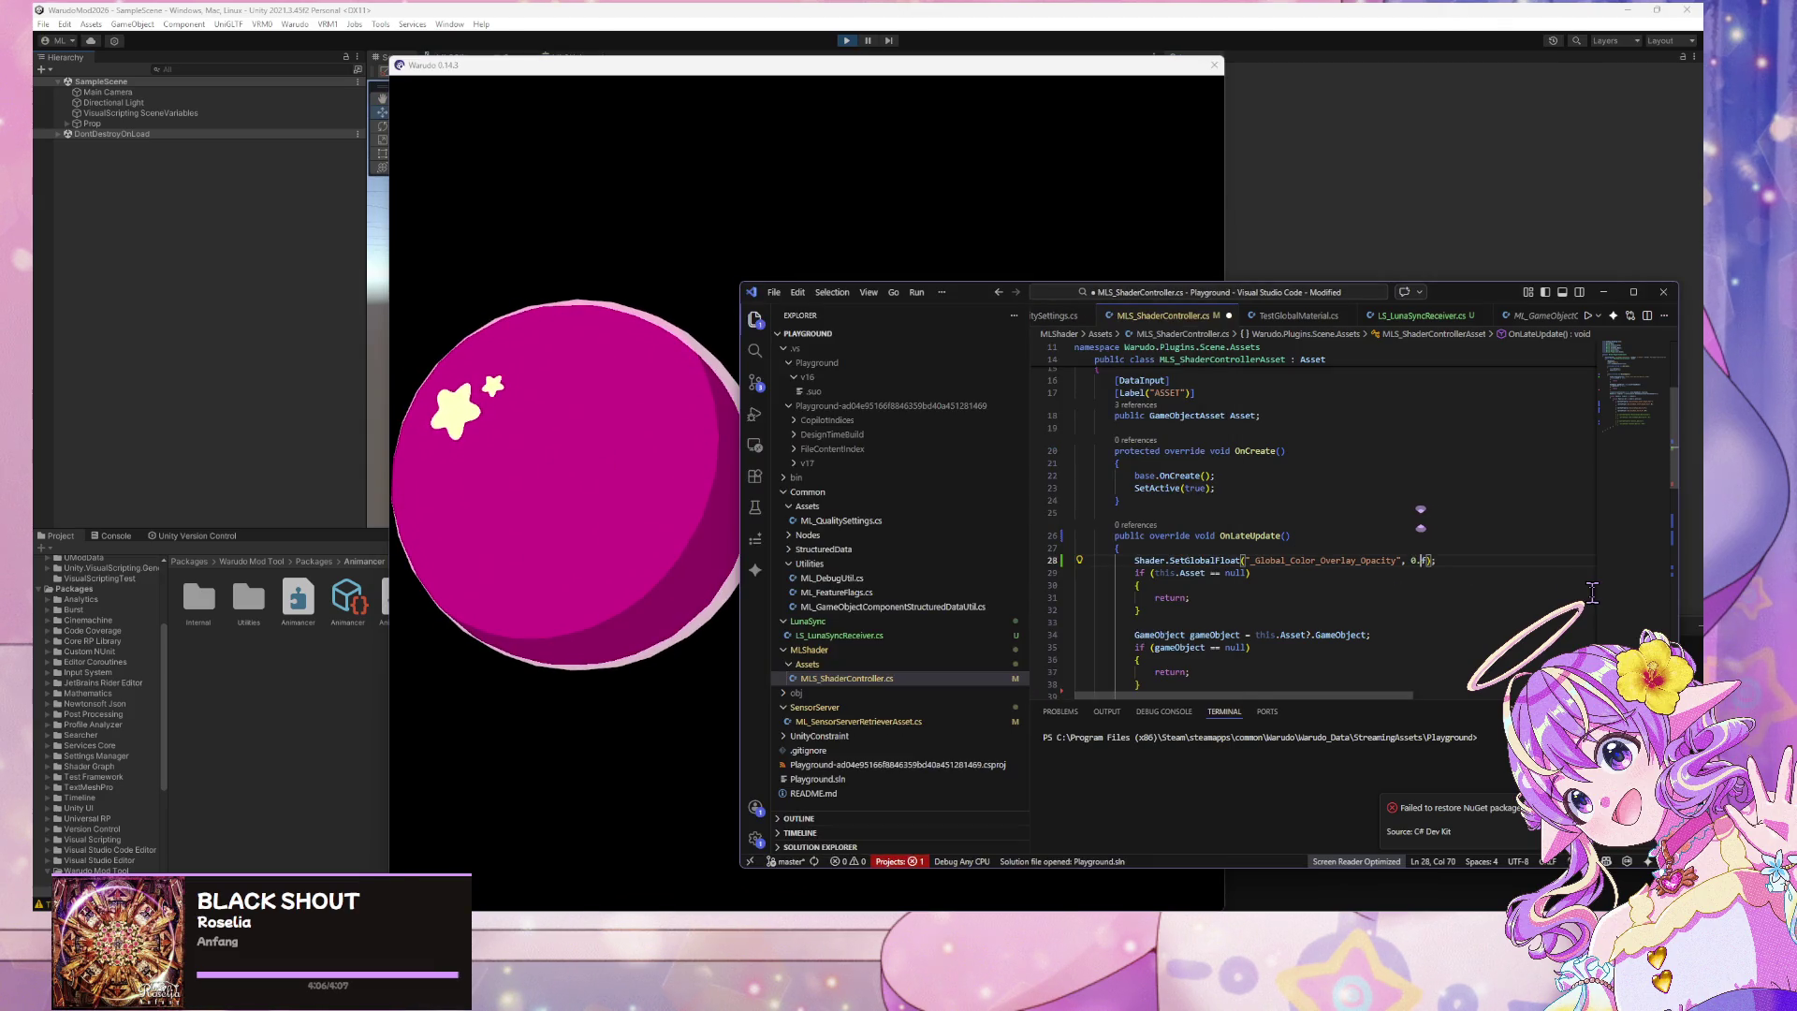
{"action": "type", "text": "8"}
{"action": "key", "text": "ctrl+s"}
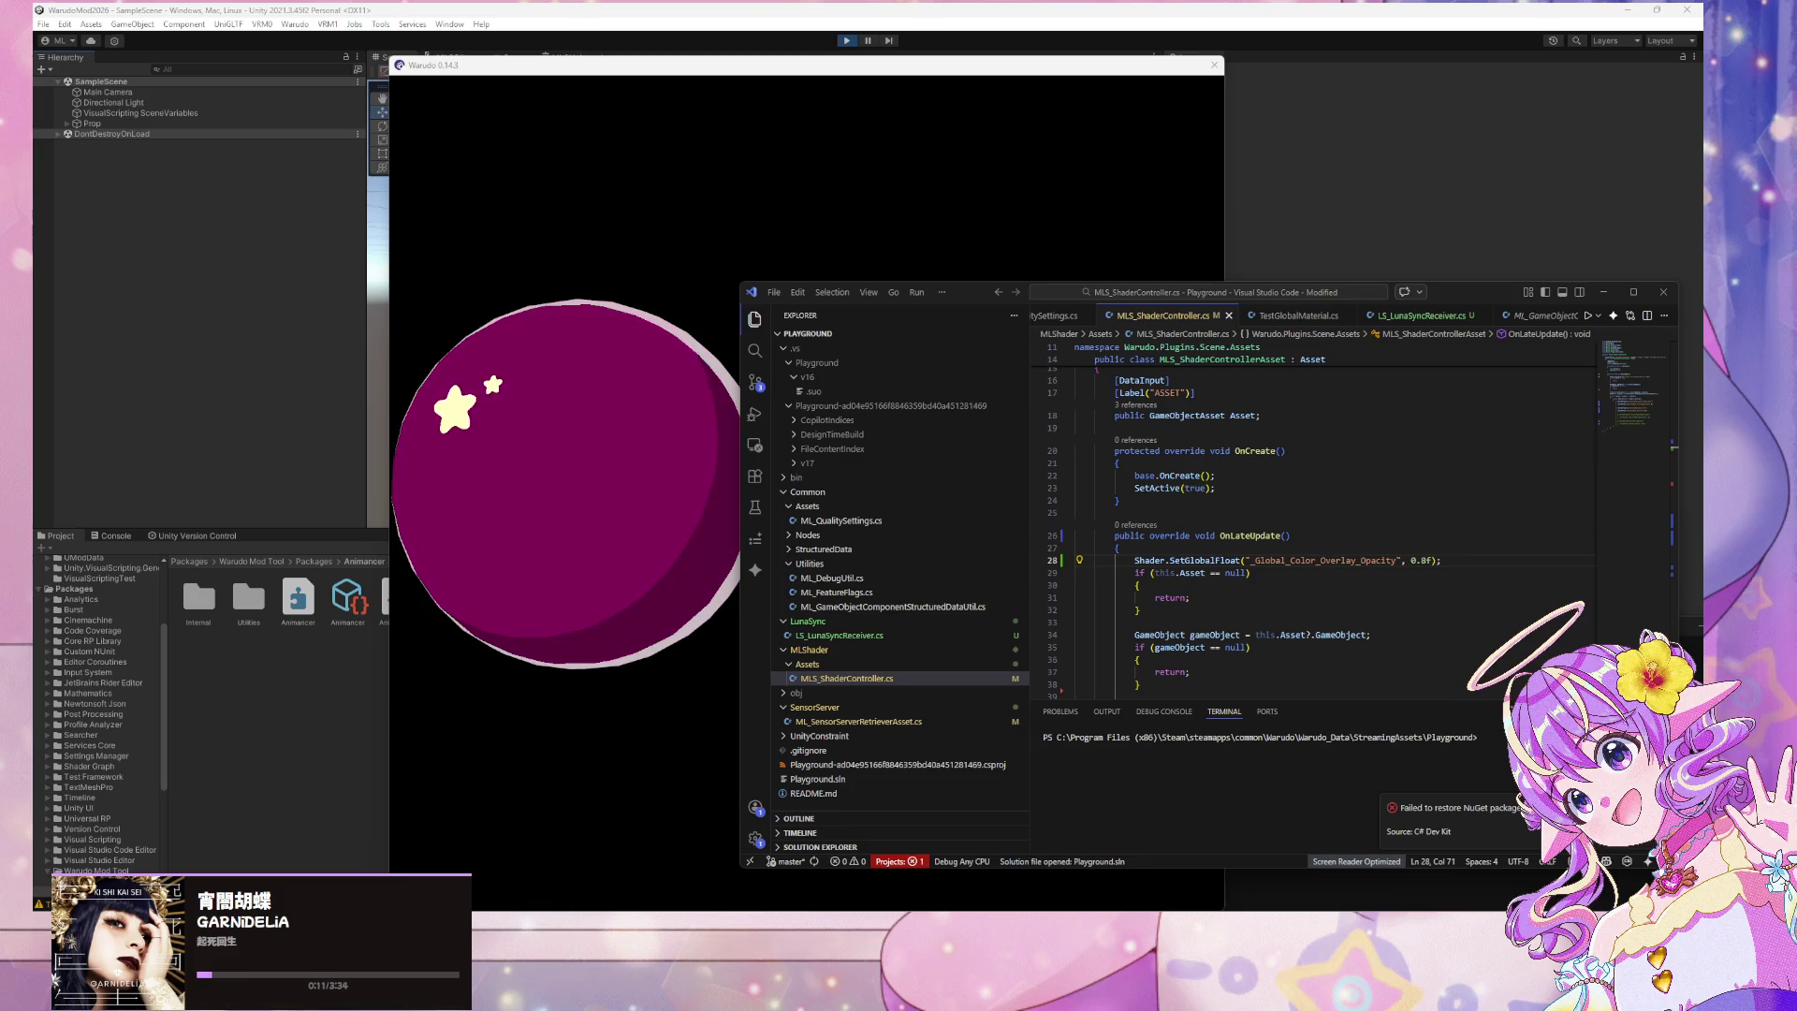
{"action": "left_click", "coordinate": [620, 243]}
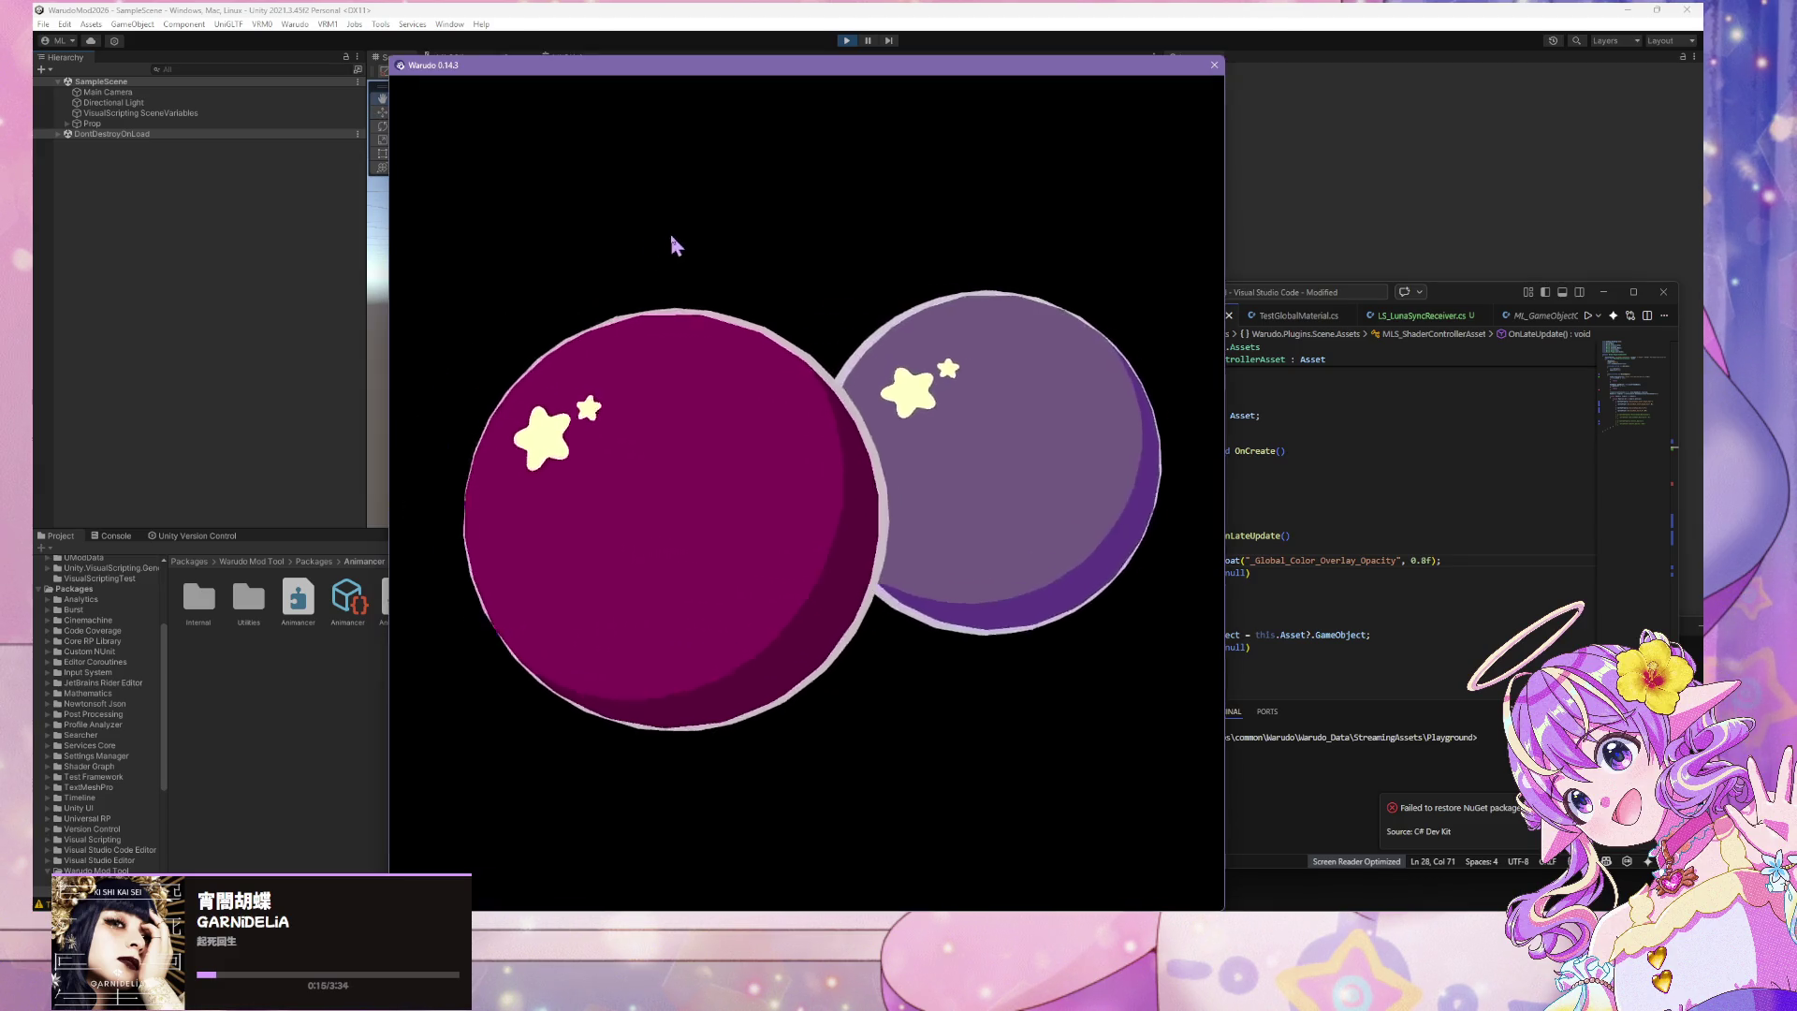
Set the opacity to 0.1, save, and rearrange windows to uncover the second sphere
{"action": "left_click", "coordinate": [1431, 553]}
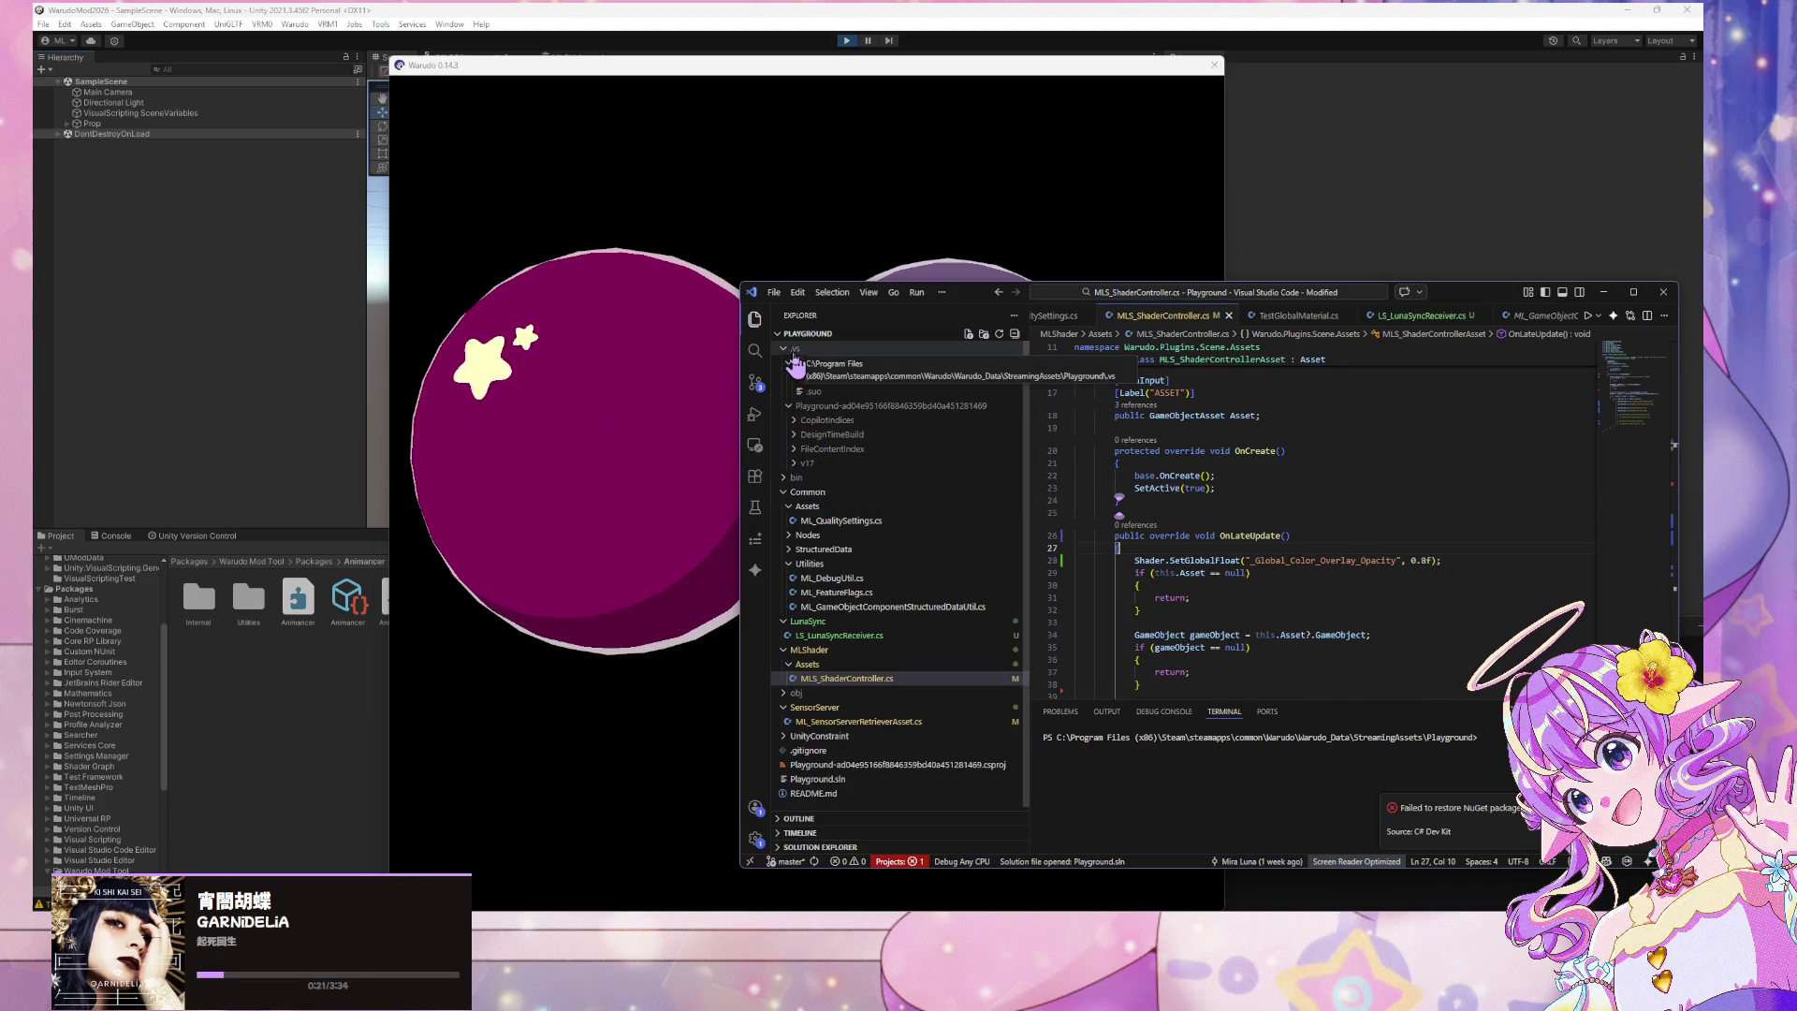
{"action": "left_click", "coordinate": [1413, 559]}
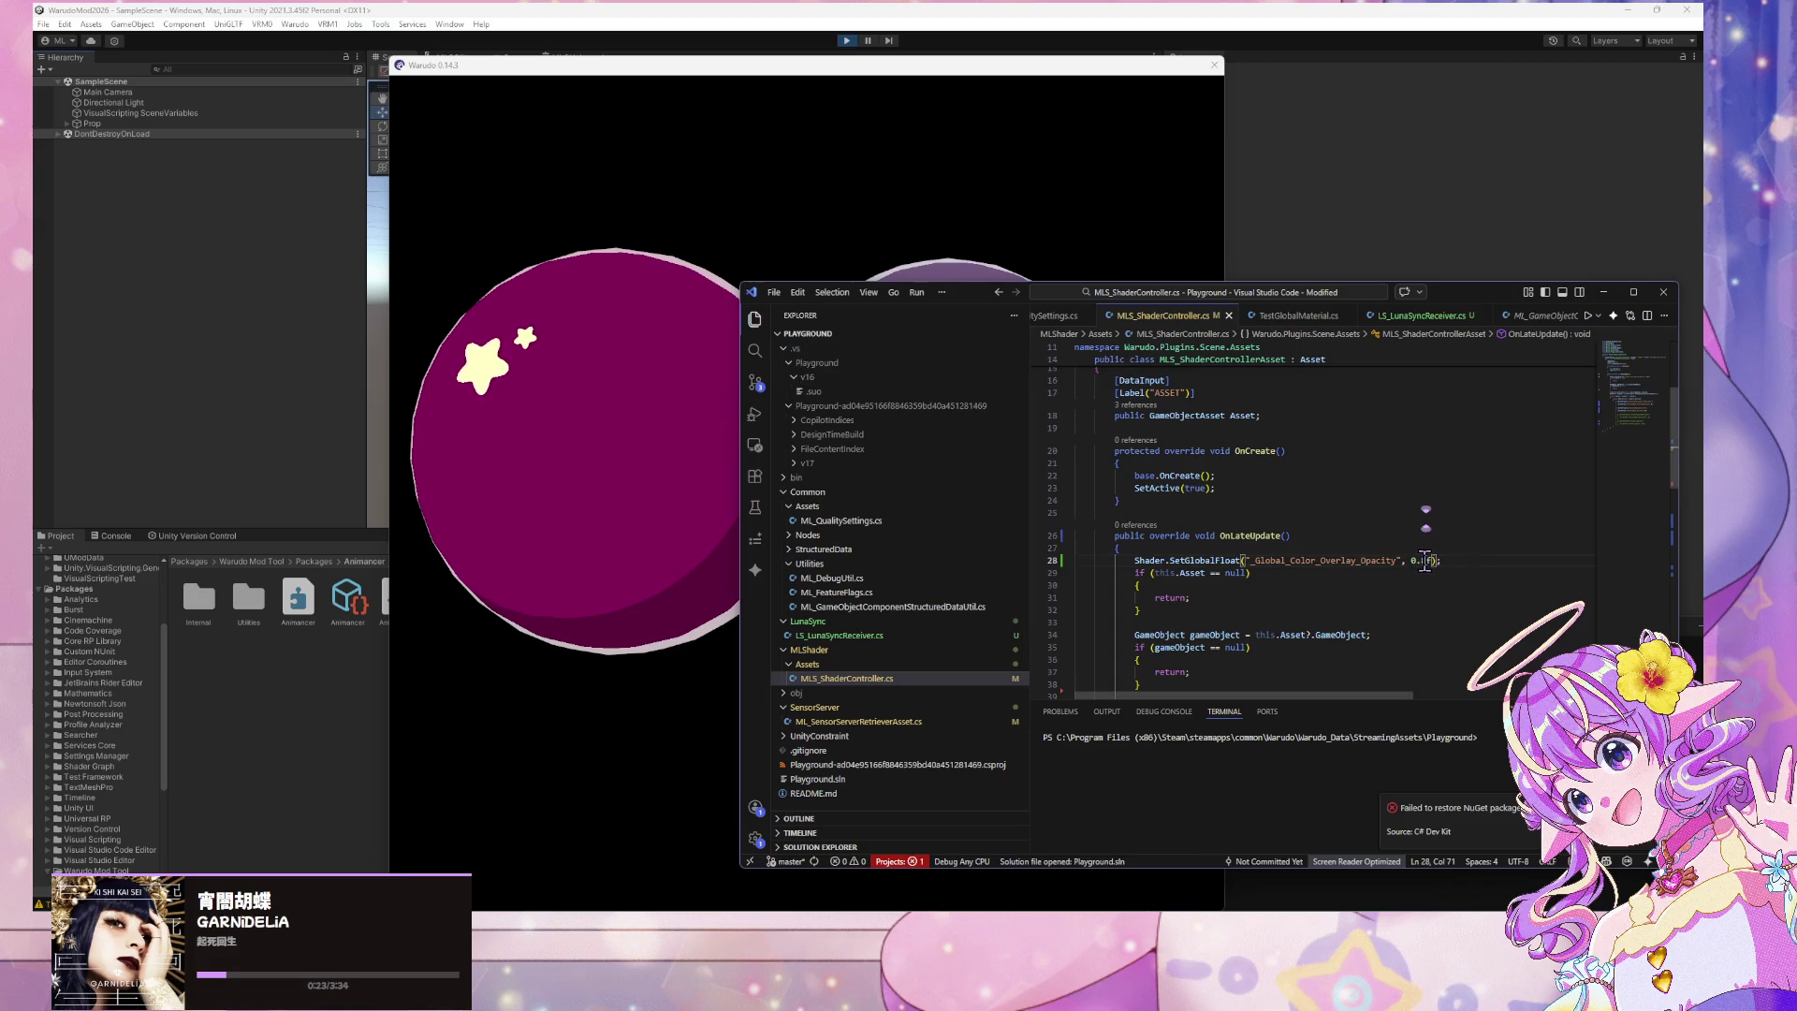
{"action": "type", "text": "0.1"}
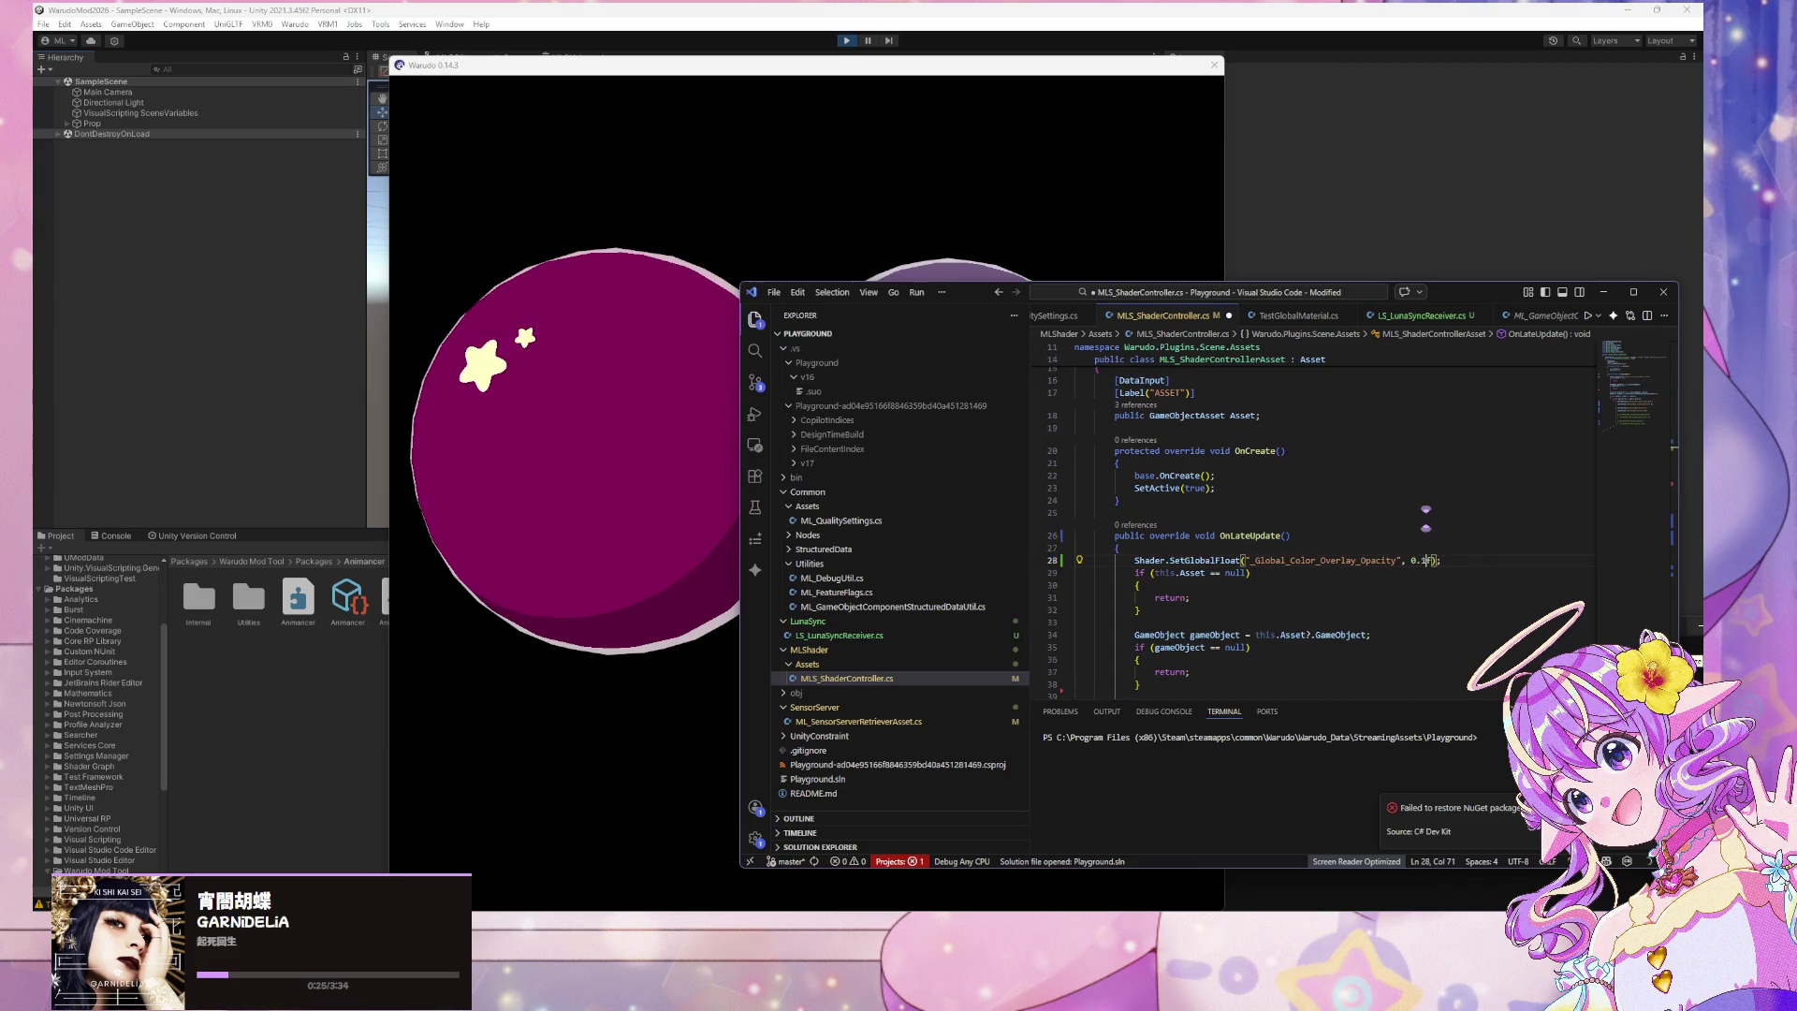
{"action": "key", "text": "ctrl+s"}
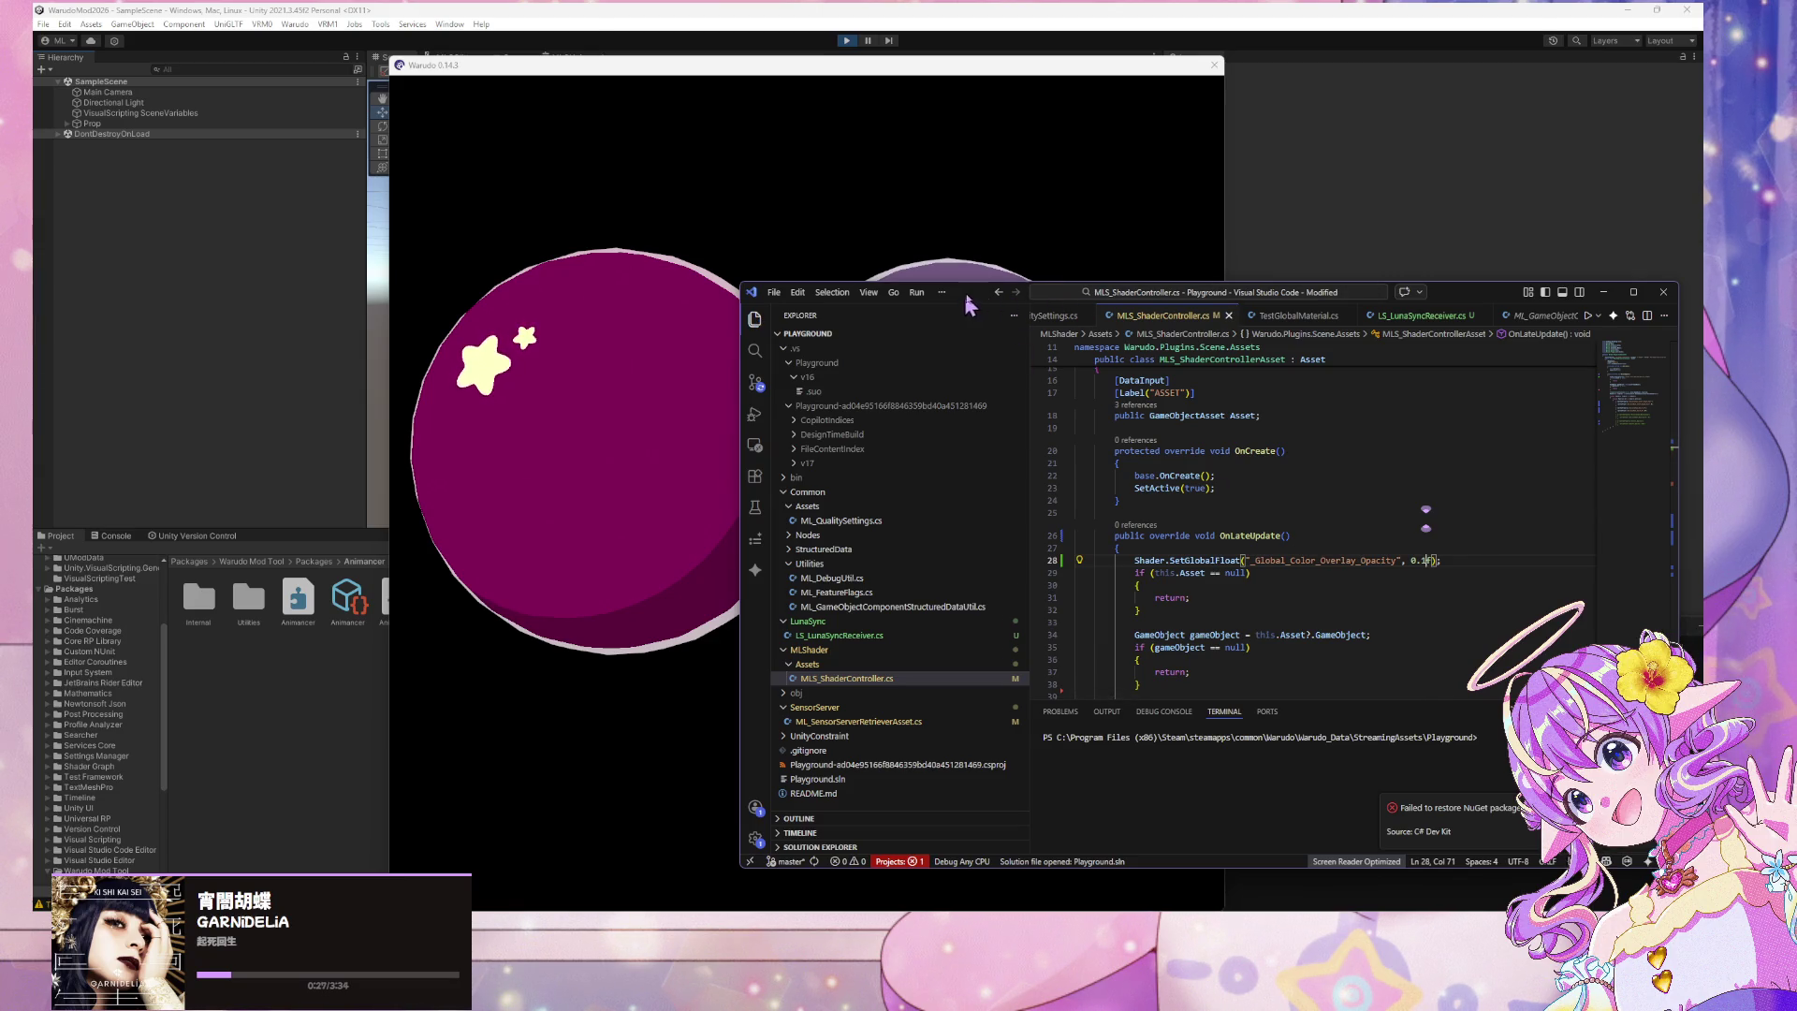
{"action": "mouse_move", "coordinate": [989, 301]}
{"action": "left_mouse_down"}
{"action": "mouse_move", "coordinate": [1291, 220]}
{"action": "mouse_move", "coordinate": [1251, 225]}
{"action": "left_mouse_up"}
{"action": "left_click_drag", "start_coordinate": [931, 61], "coordinate": [681, 33]}
{"action": "left_click_drag", "start_coordinate": [1221, 221], "coordinate": [1093, 216]}
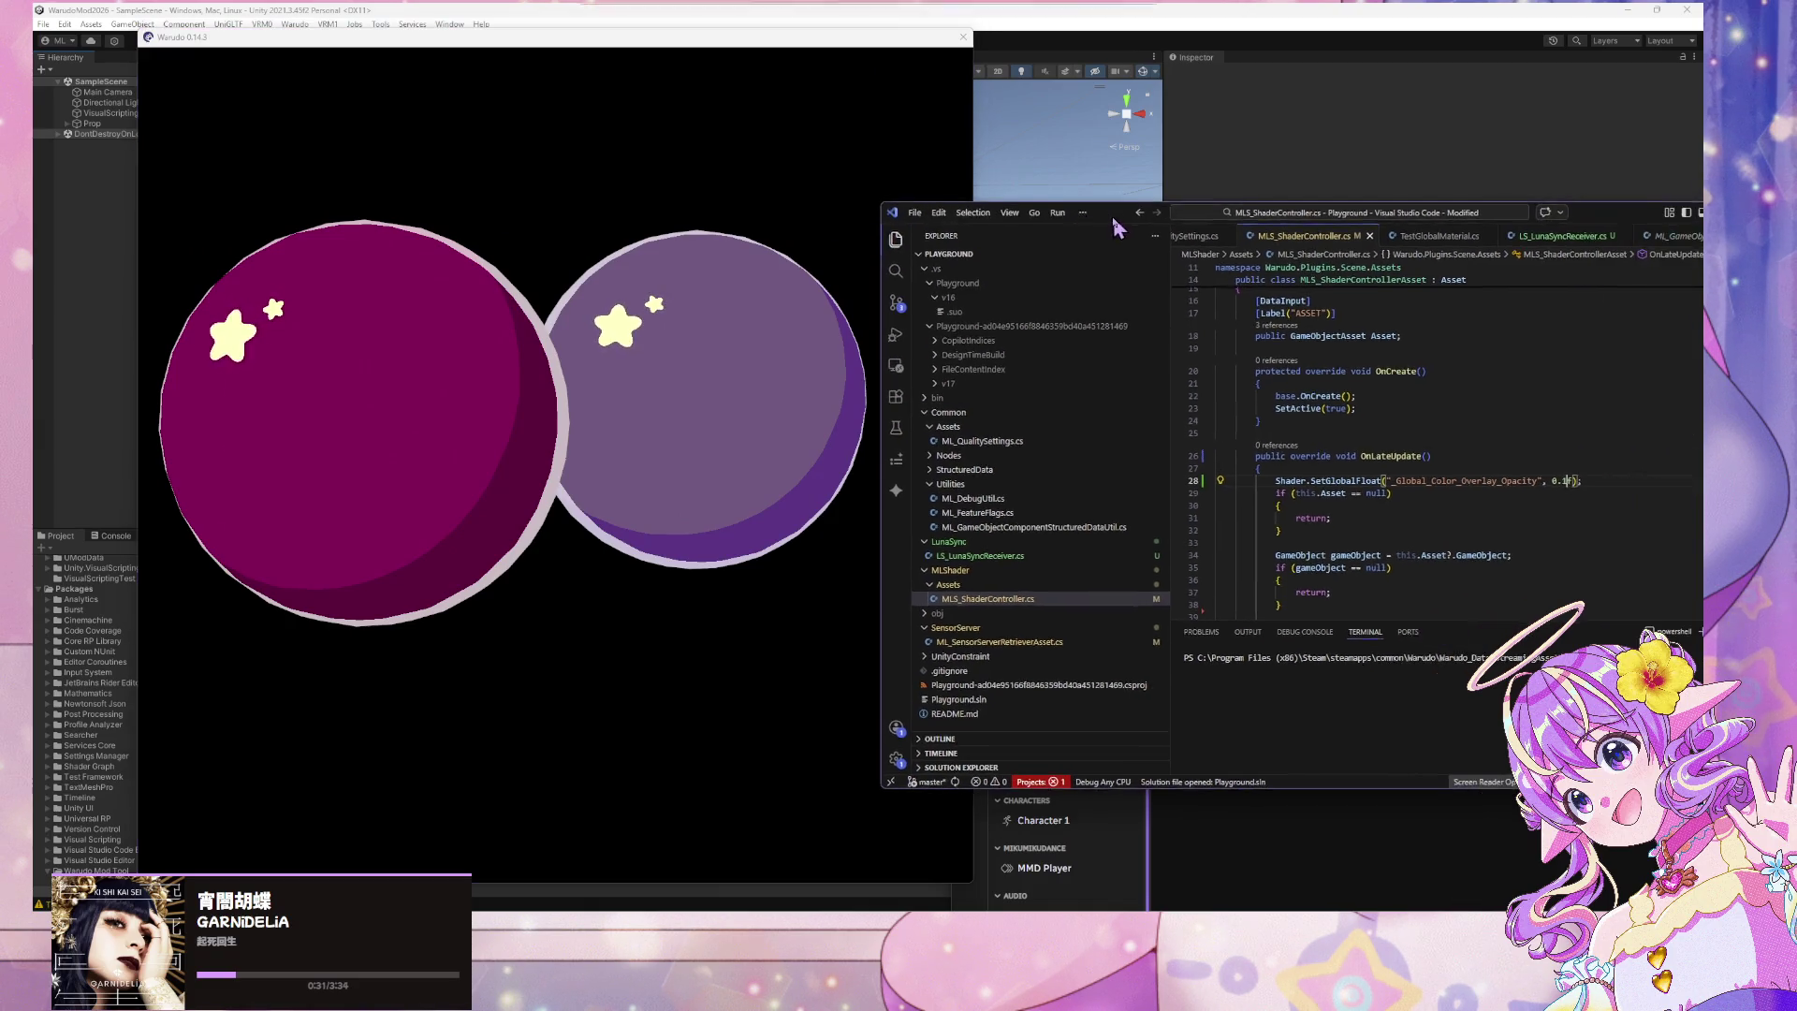
Reposition the code editor beside the Warudo preview and check the spheres at 0.1 opacity
{"action": "left_click", "coordinate": [1496, 501]}
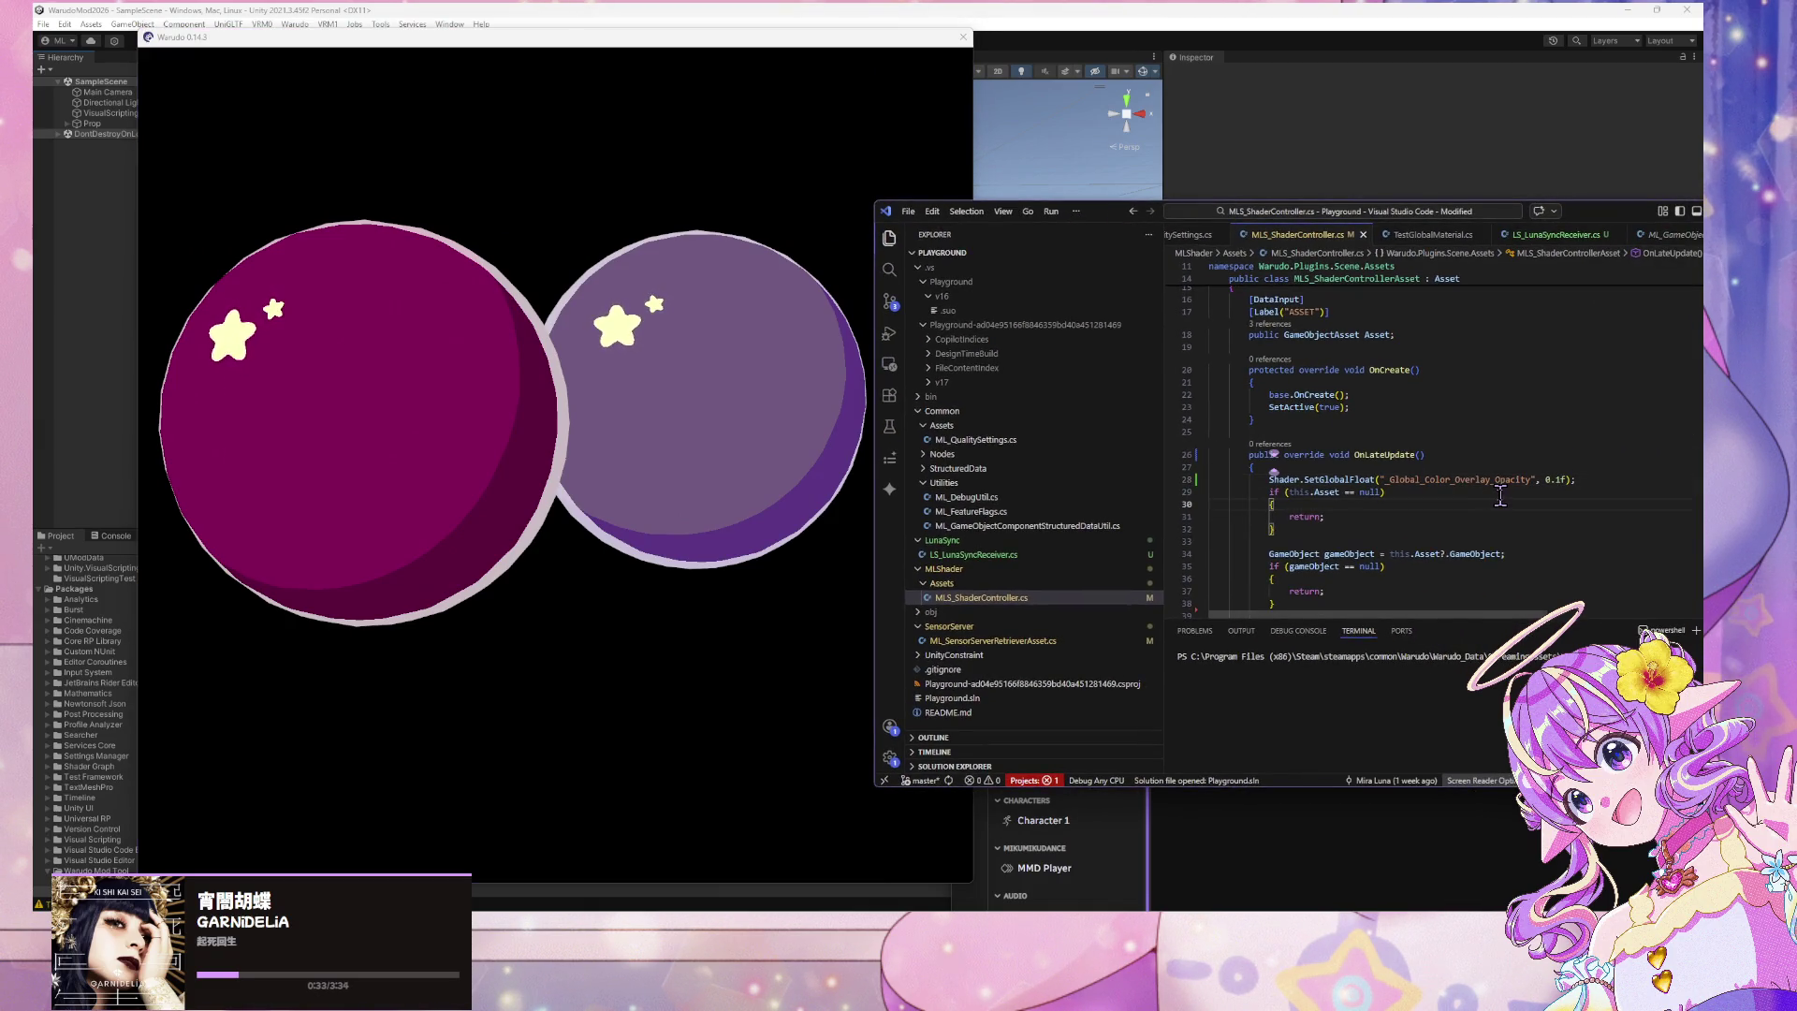
{"action": "left_click", "coordinate": [1570, 471]}
{"action": "left_click_drag", "start_coordinate": [1096, 213], "coordinate": [819, 175]}
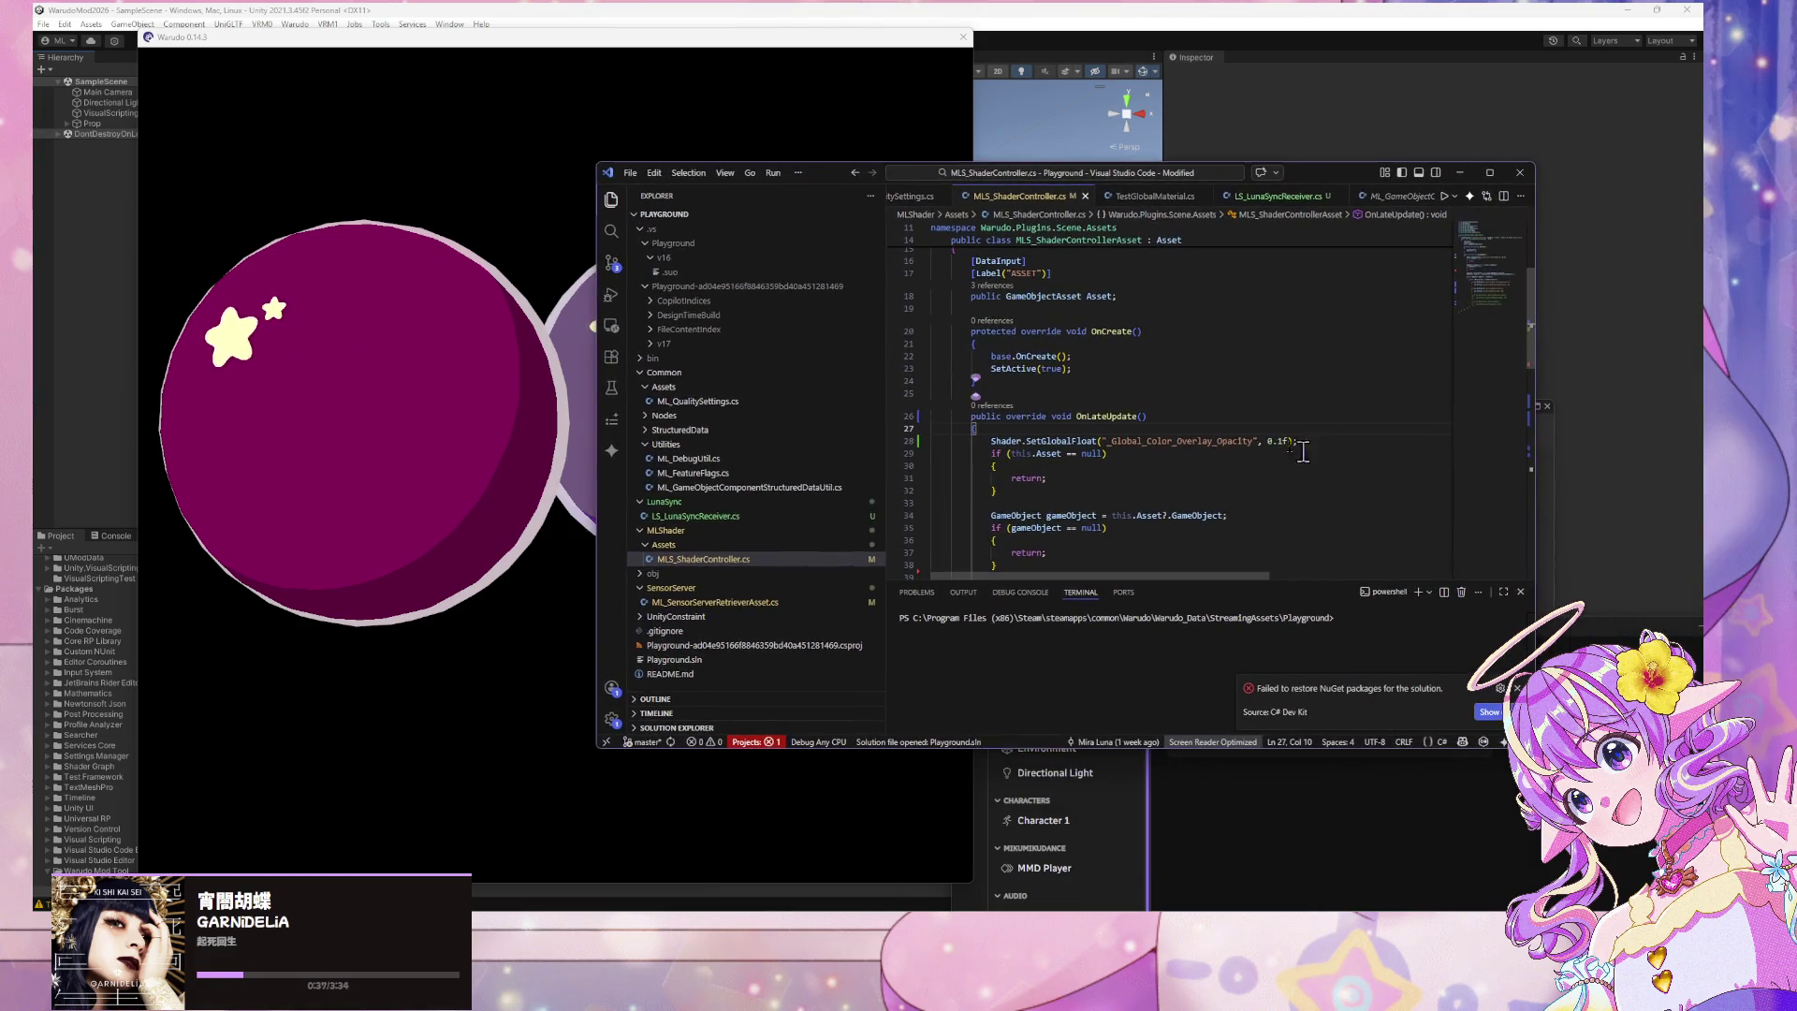
{"action": "left_click", "coordinate": [1282, 441]}
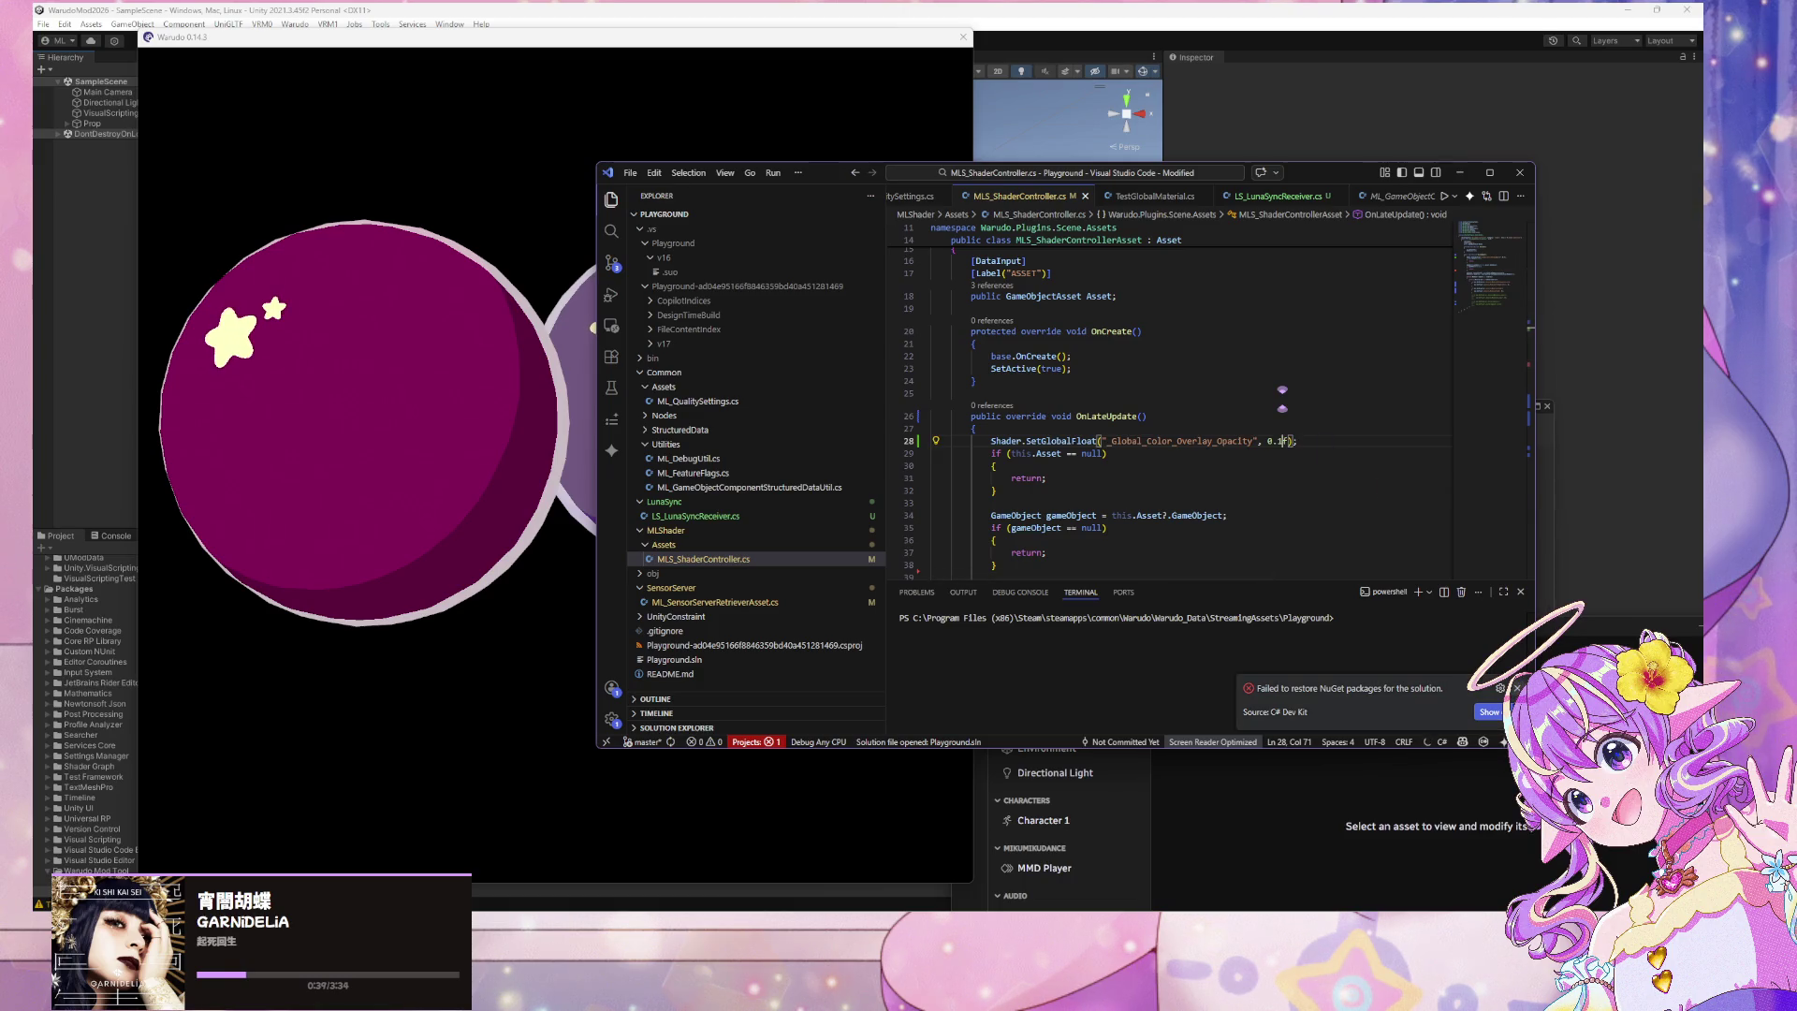
{"action": "left_click", "coordinate": [493, 473]}
{"action": "scroll", "coordinate": [735, 487], "scroll_direction": "up", "scroll_amount": 5}
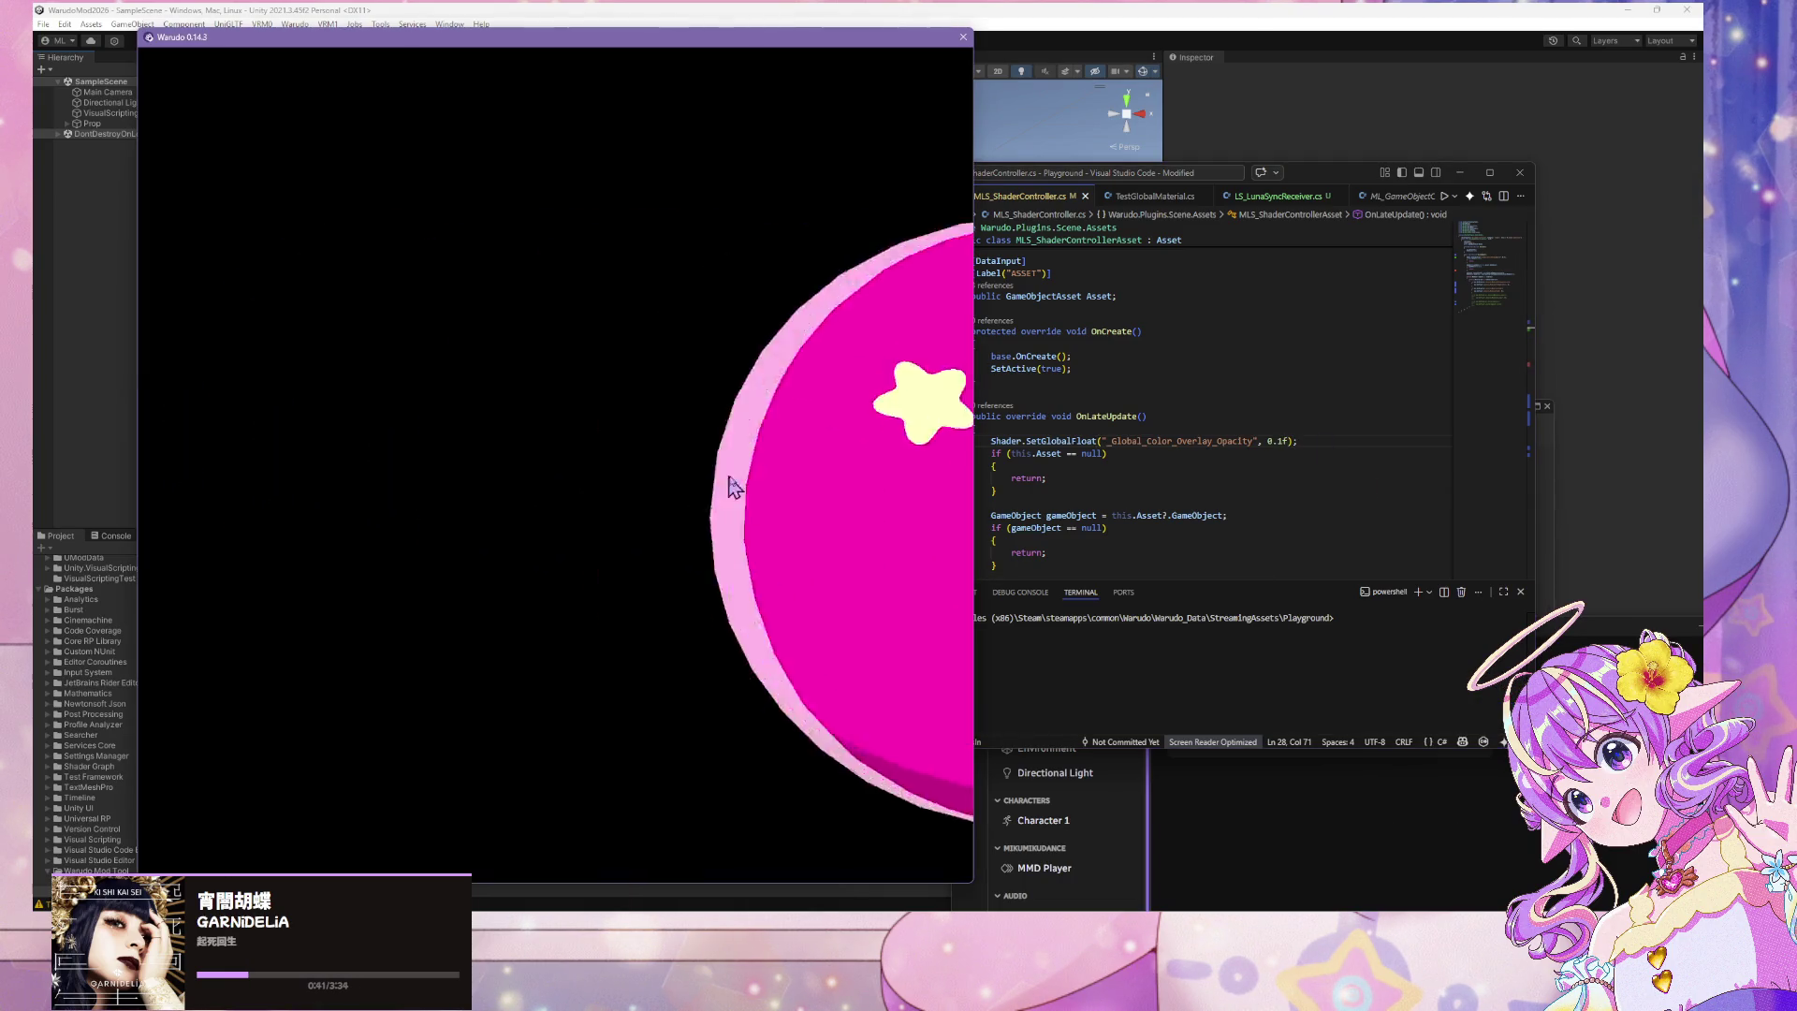
{"action": "scroll", "coordinate": [734, 487], "scroll_direction": "down", "scroll_amount": 5}
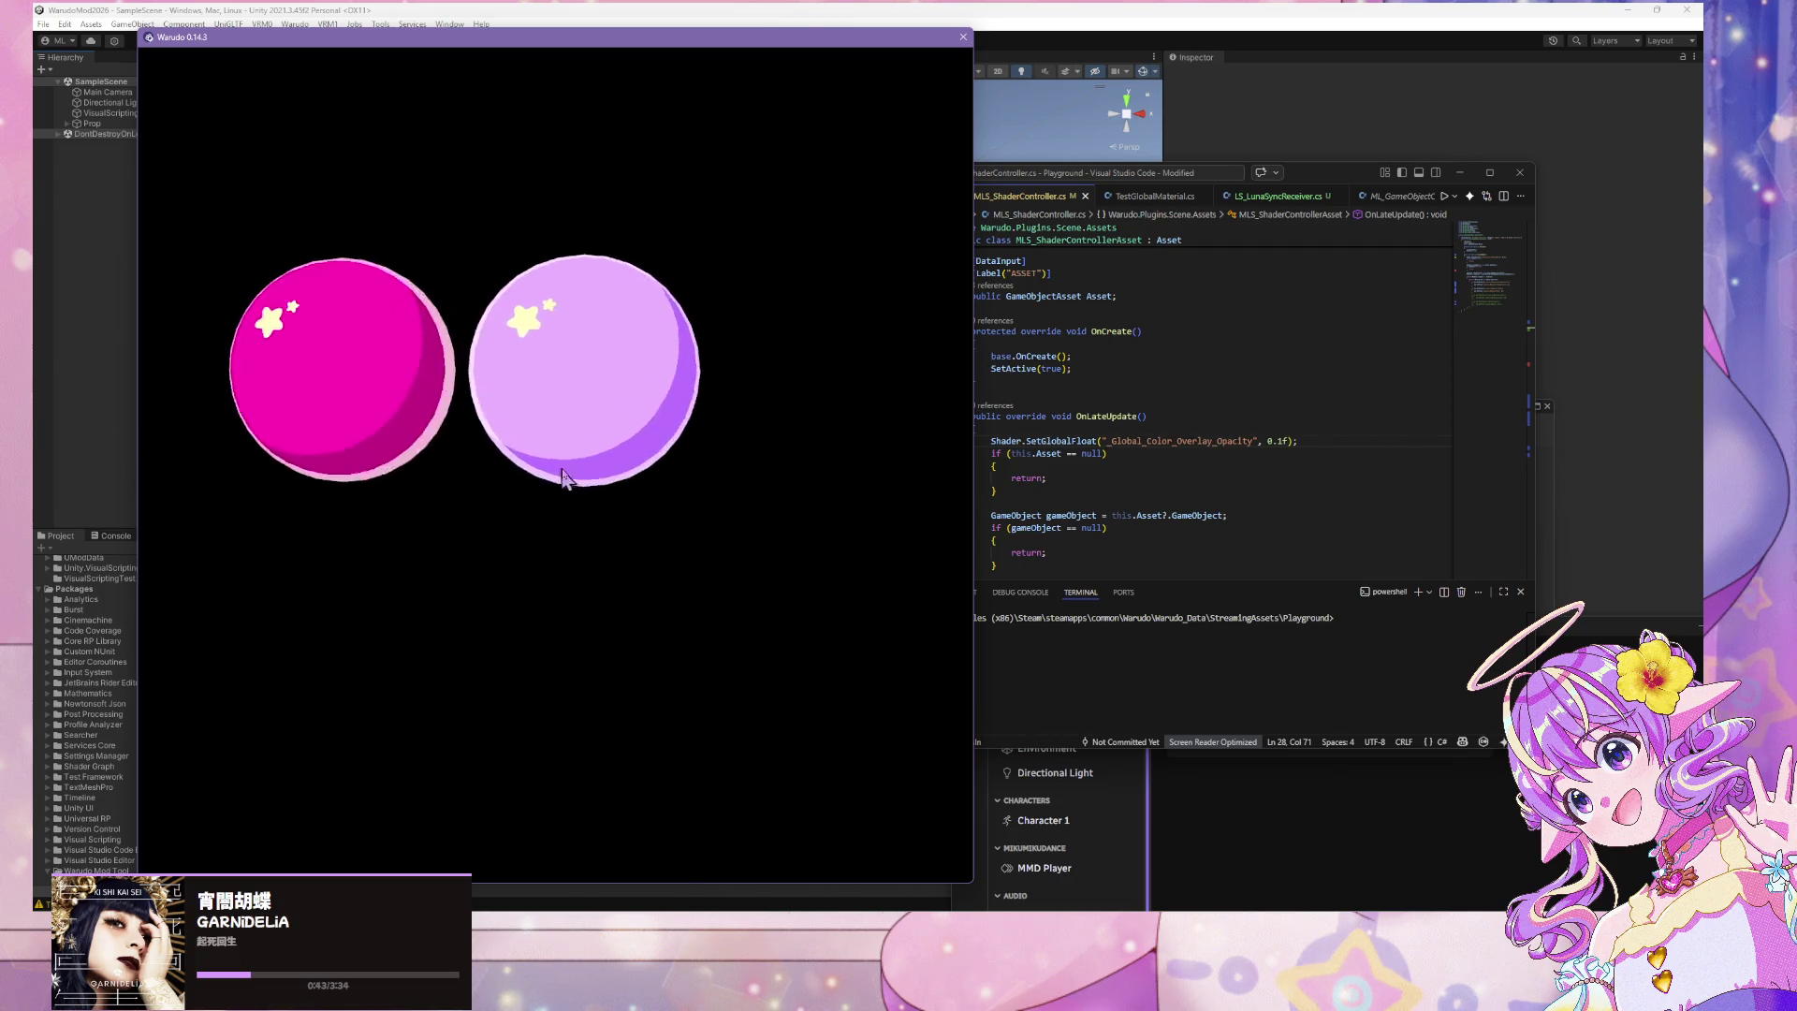
{"action": "scroll", "coordinate": [564, 478], "scroll_direction": "up", "scroll_amount": 5}
Change the global overlay opacity to 0.5f, save, and view the spheres in Warudo
{"action": "left_click", "coordinate": [1460, 543]}
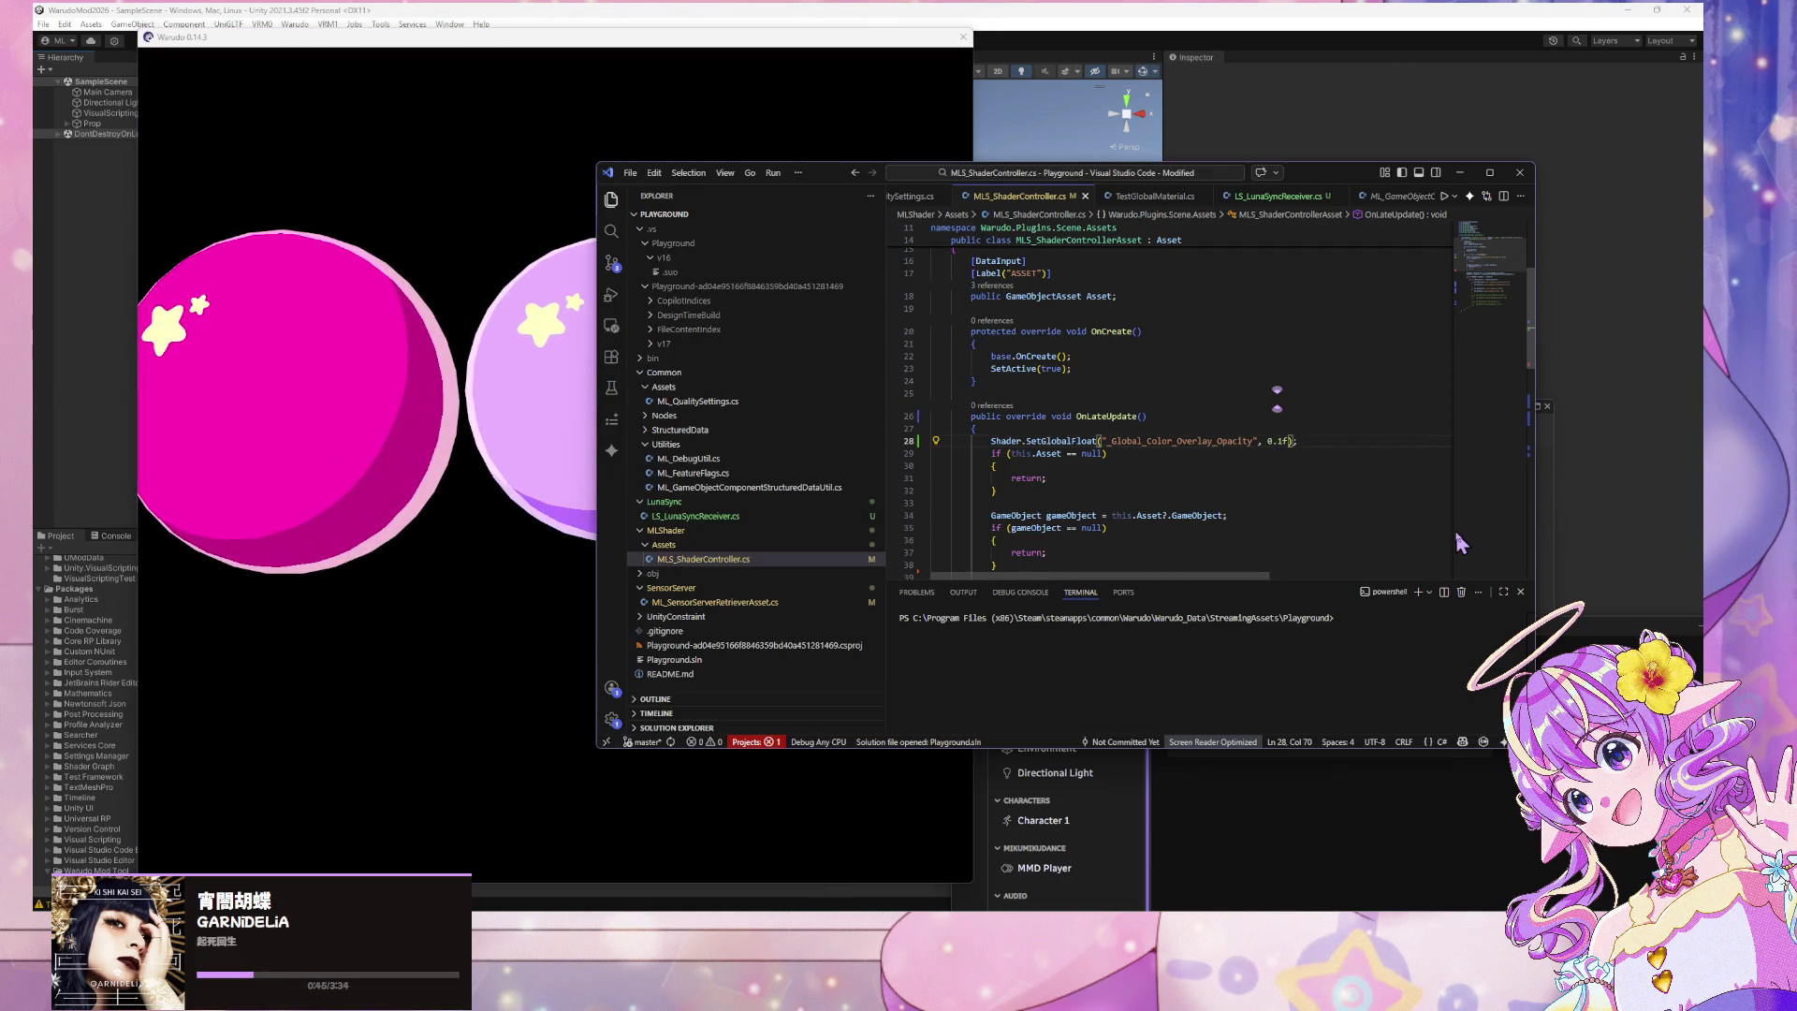
{"action": "type", "text": "1"}
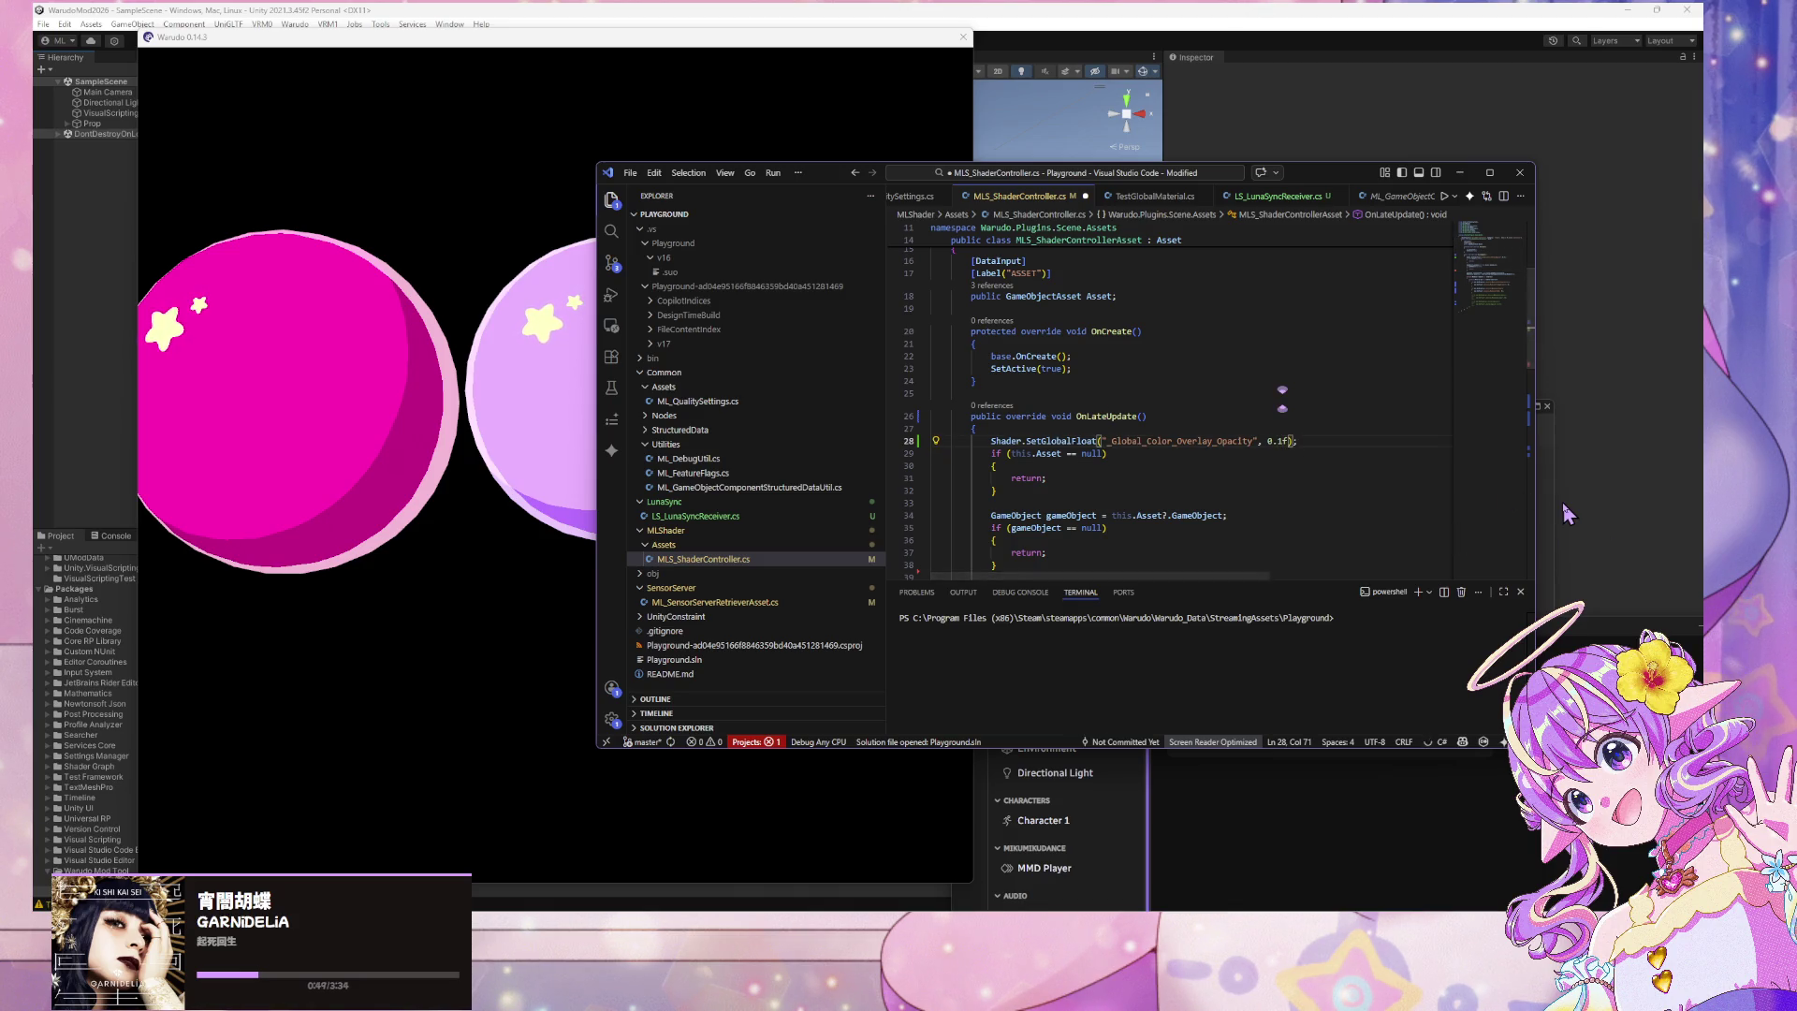
{"action": "key", "text": "BackSpace"}
{"action": "type", "text": "5"}
{"action": "key", "text": "ctrl+s"}
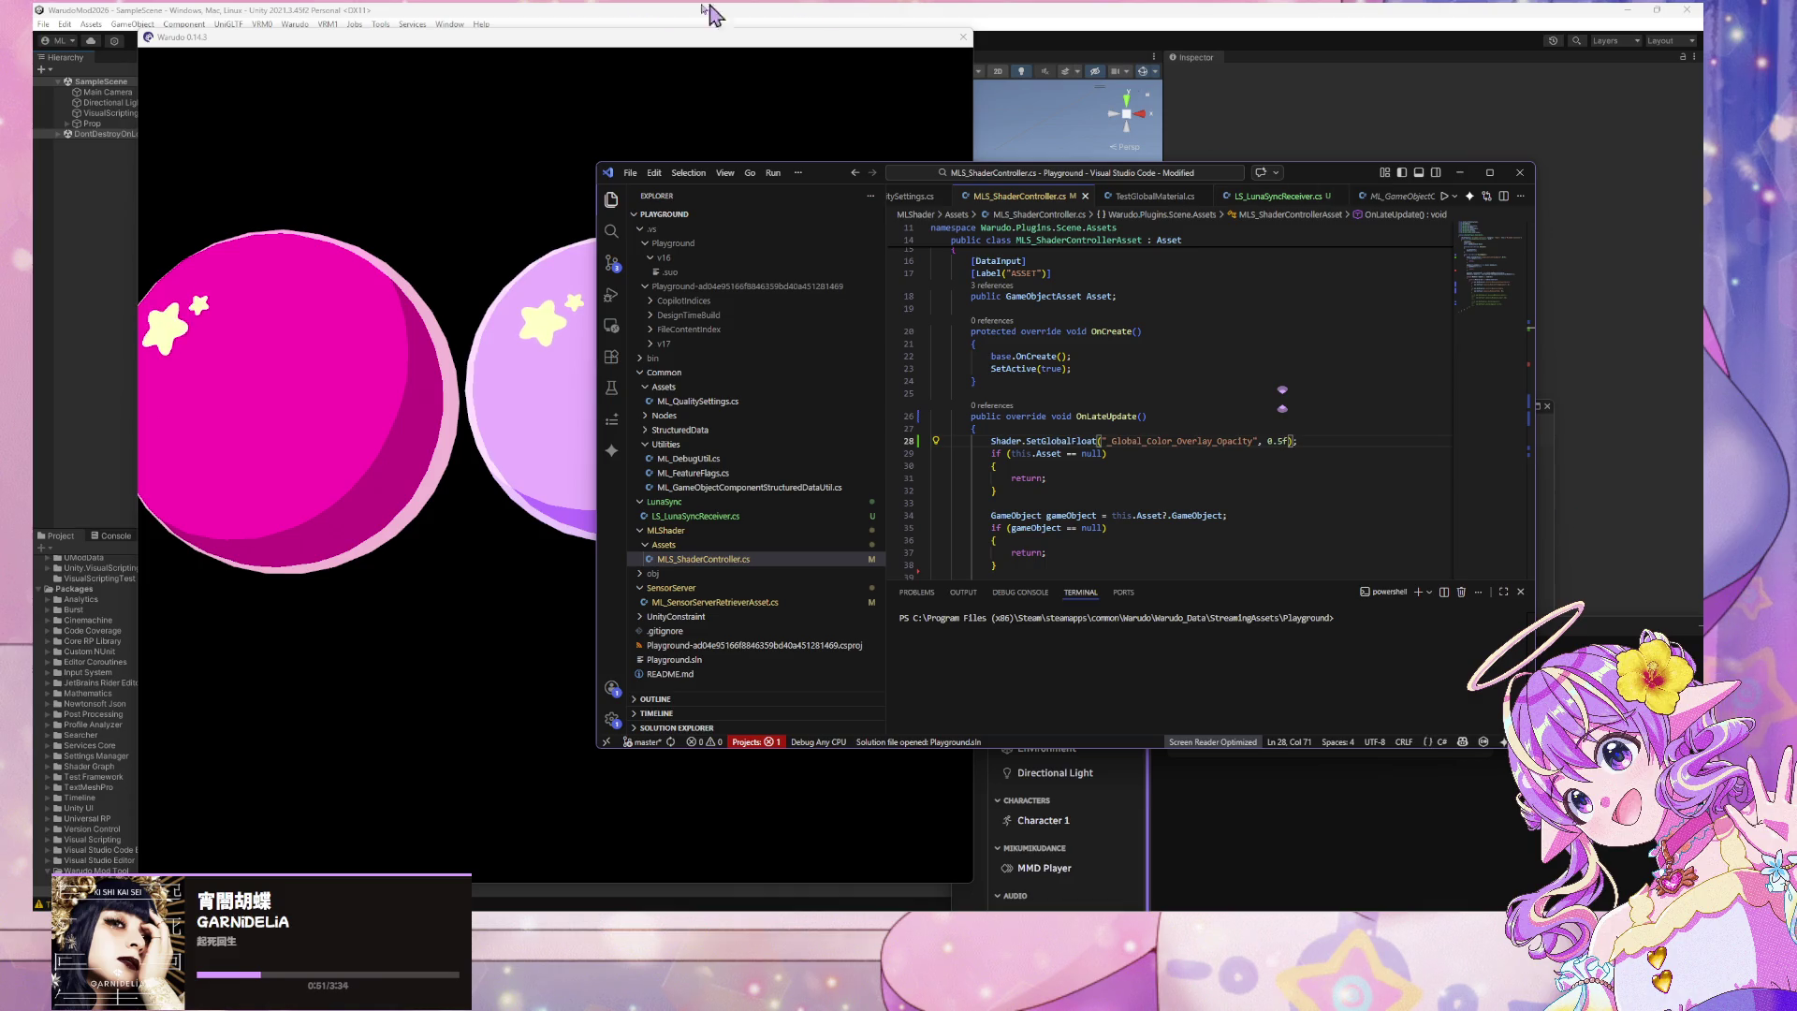
{"action": "left_click", "coordinate": [391, 257]}
{"action": "scroll", "coordinate": [580, 277], "scroll_direction": "up", "scroll_amount": 5}
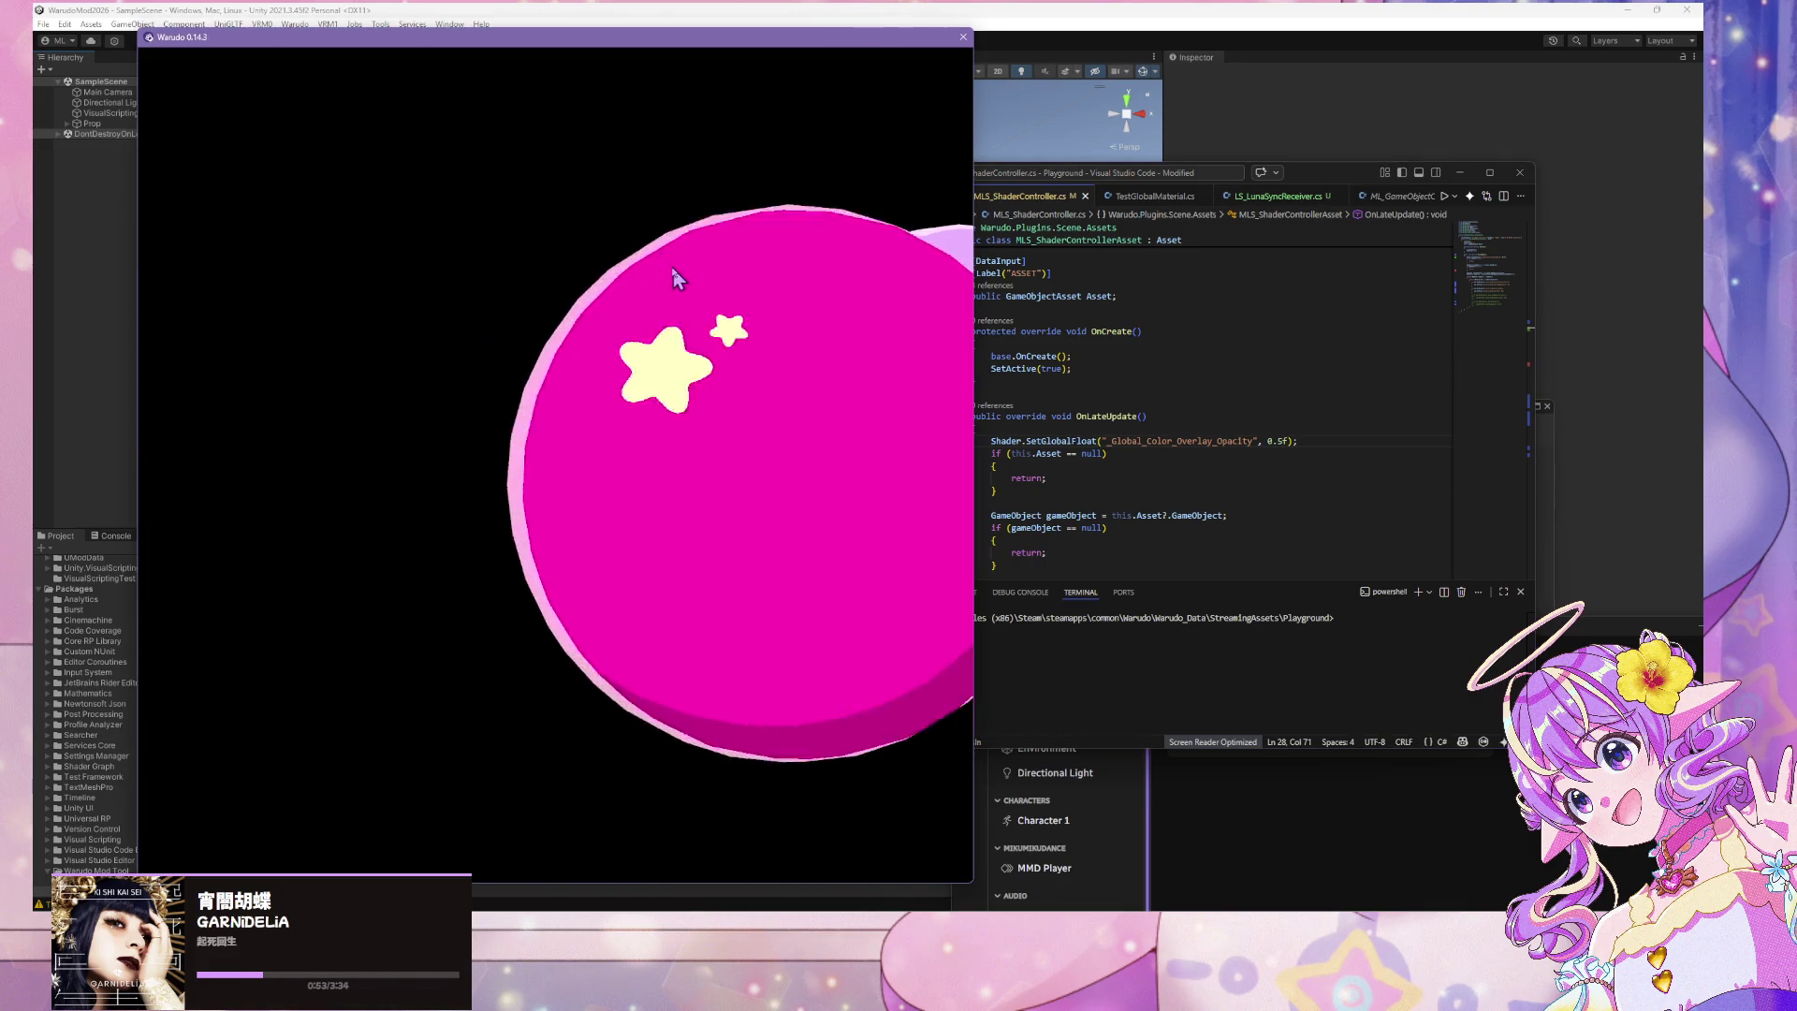
{"action": "scroll", "coordinate": [659, 271], "scroll_direction": "down", "scroll_amount": 5}
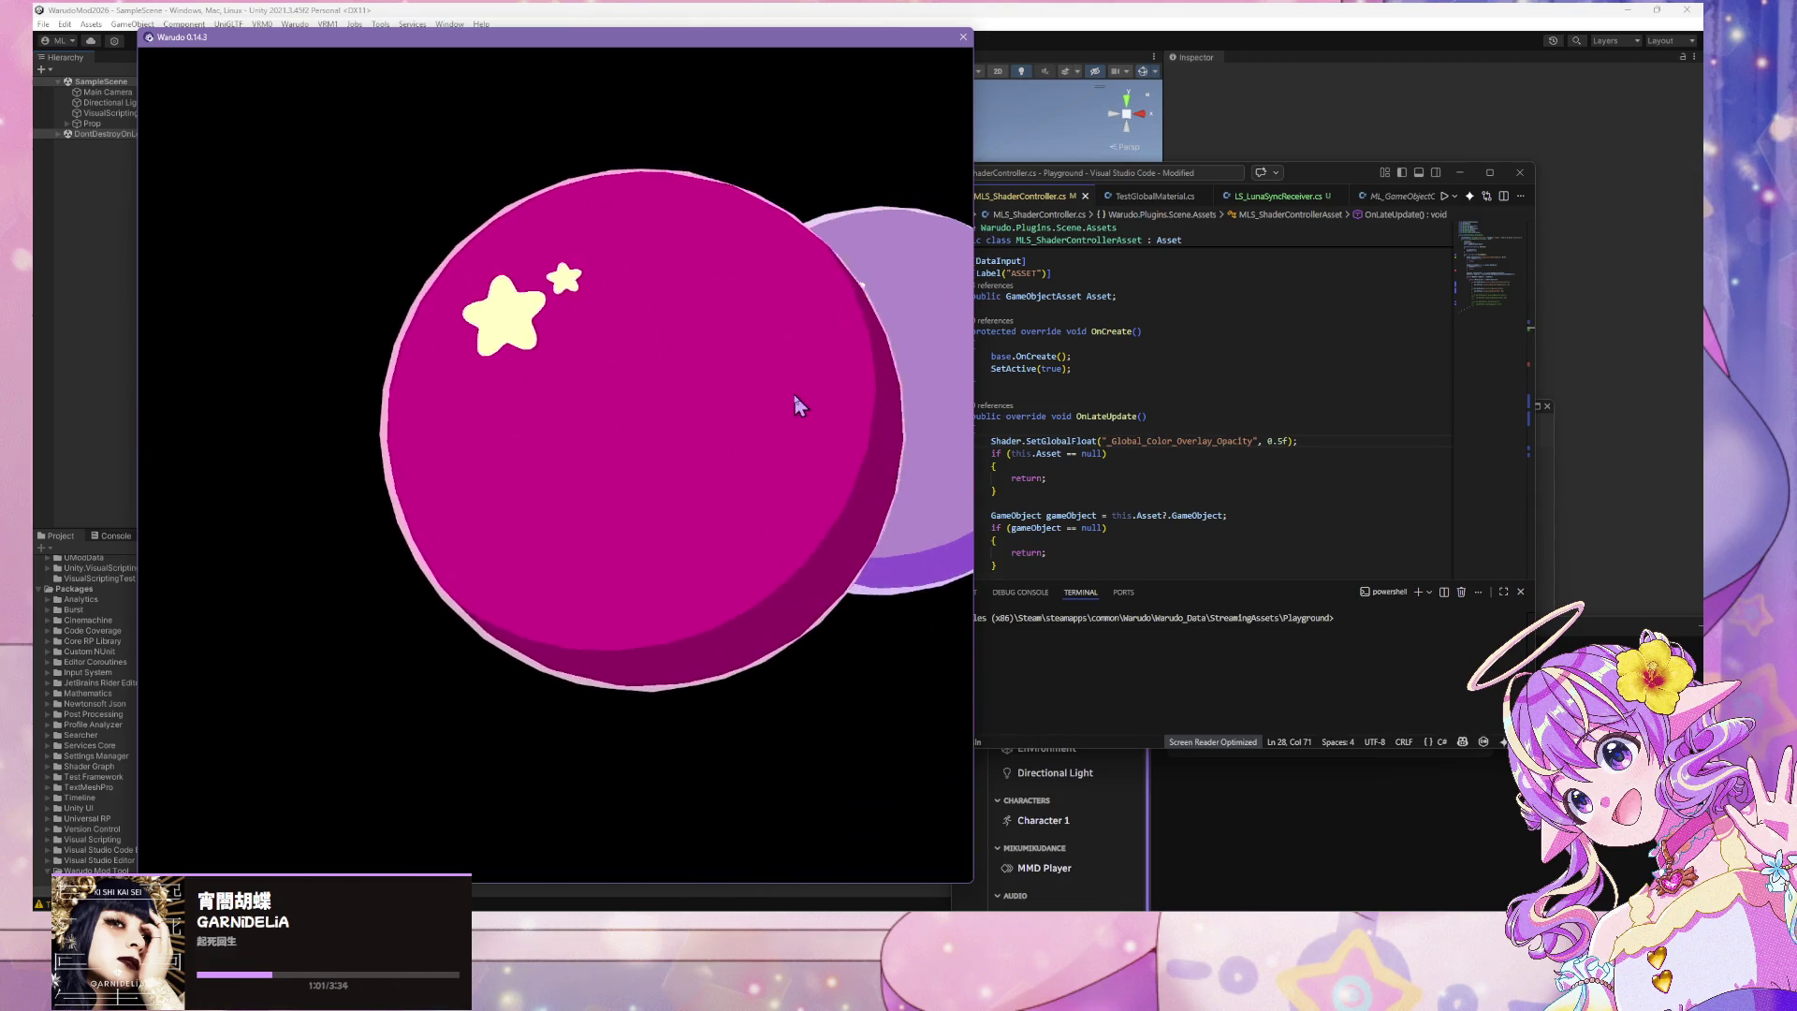
Bring up the Unity Discussions thread on Shader.SetGlobalFloat in the browser
{"action": "left_click", "coordinate": [1207, 861]}
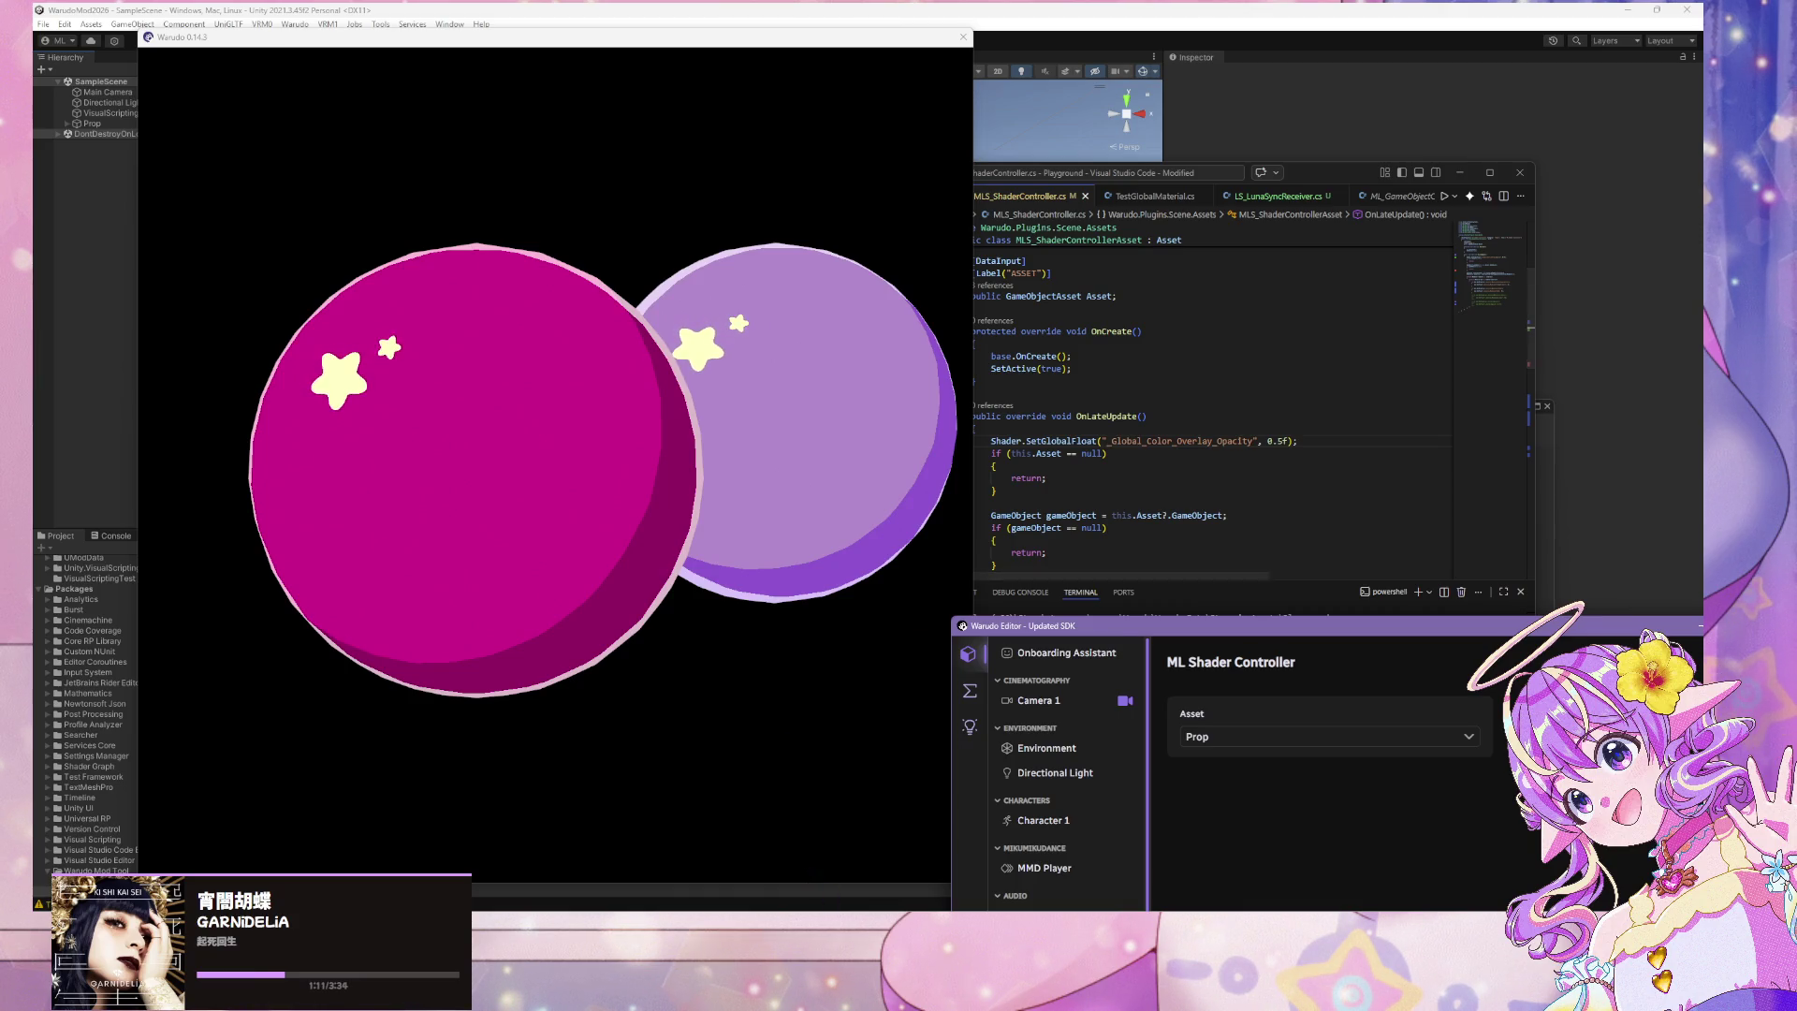
{"action": "mouse_move", "coordinate": [884, 908]}
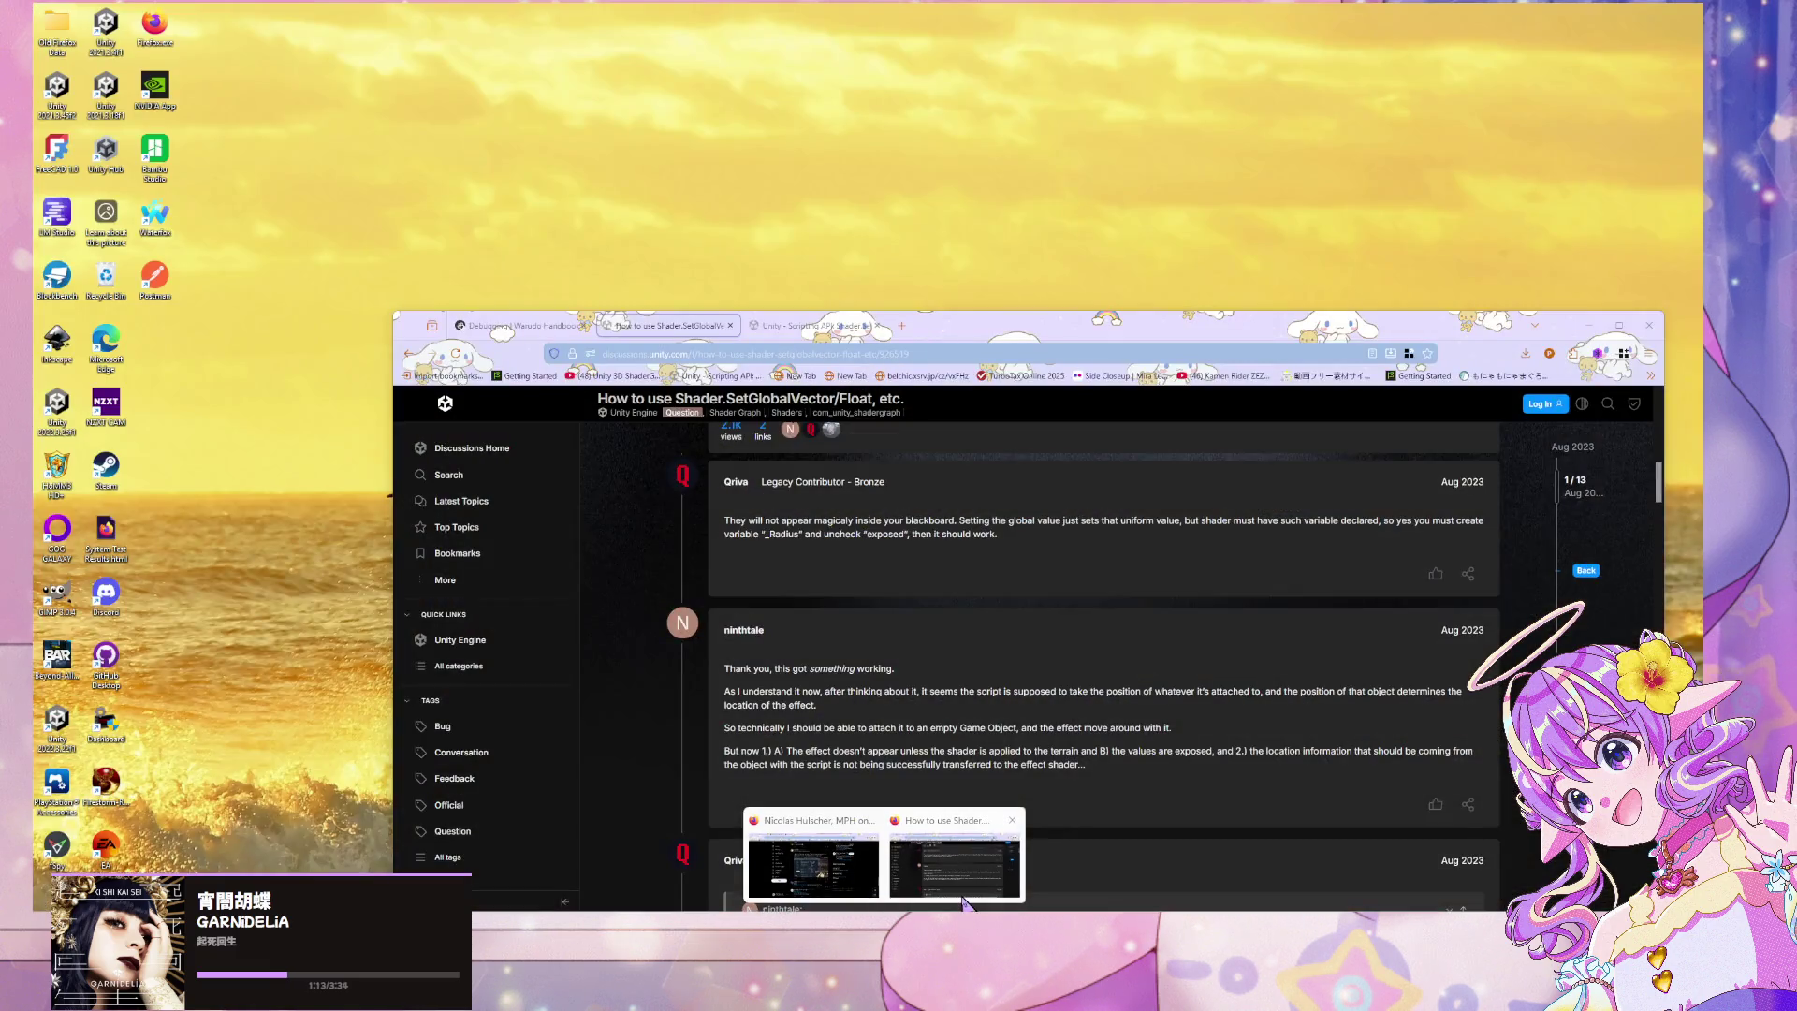
{"action": "left_click", "coordinate": [956, 856]}
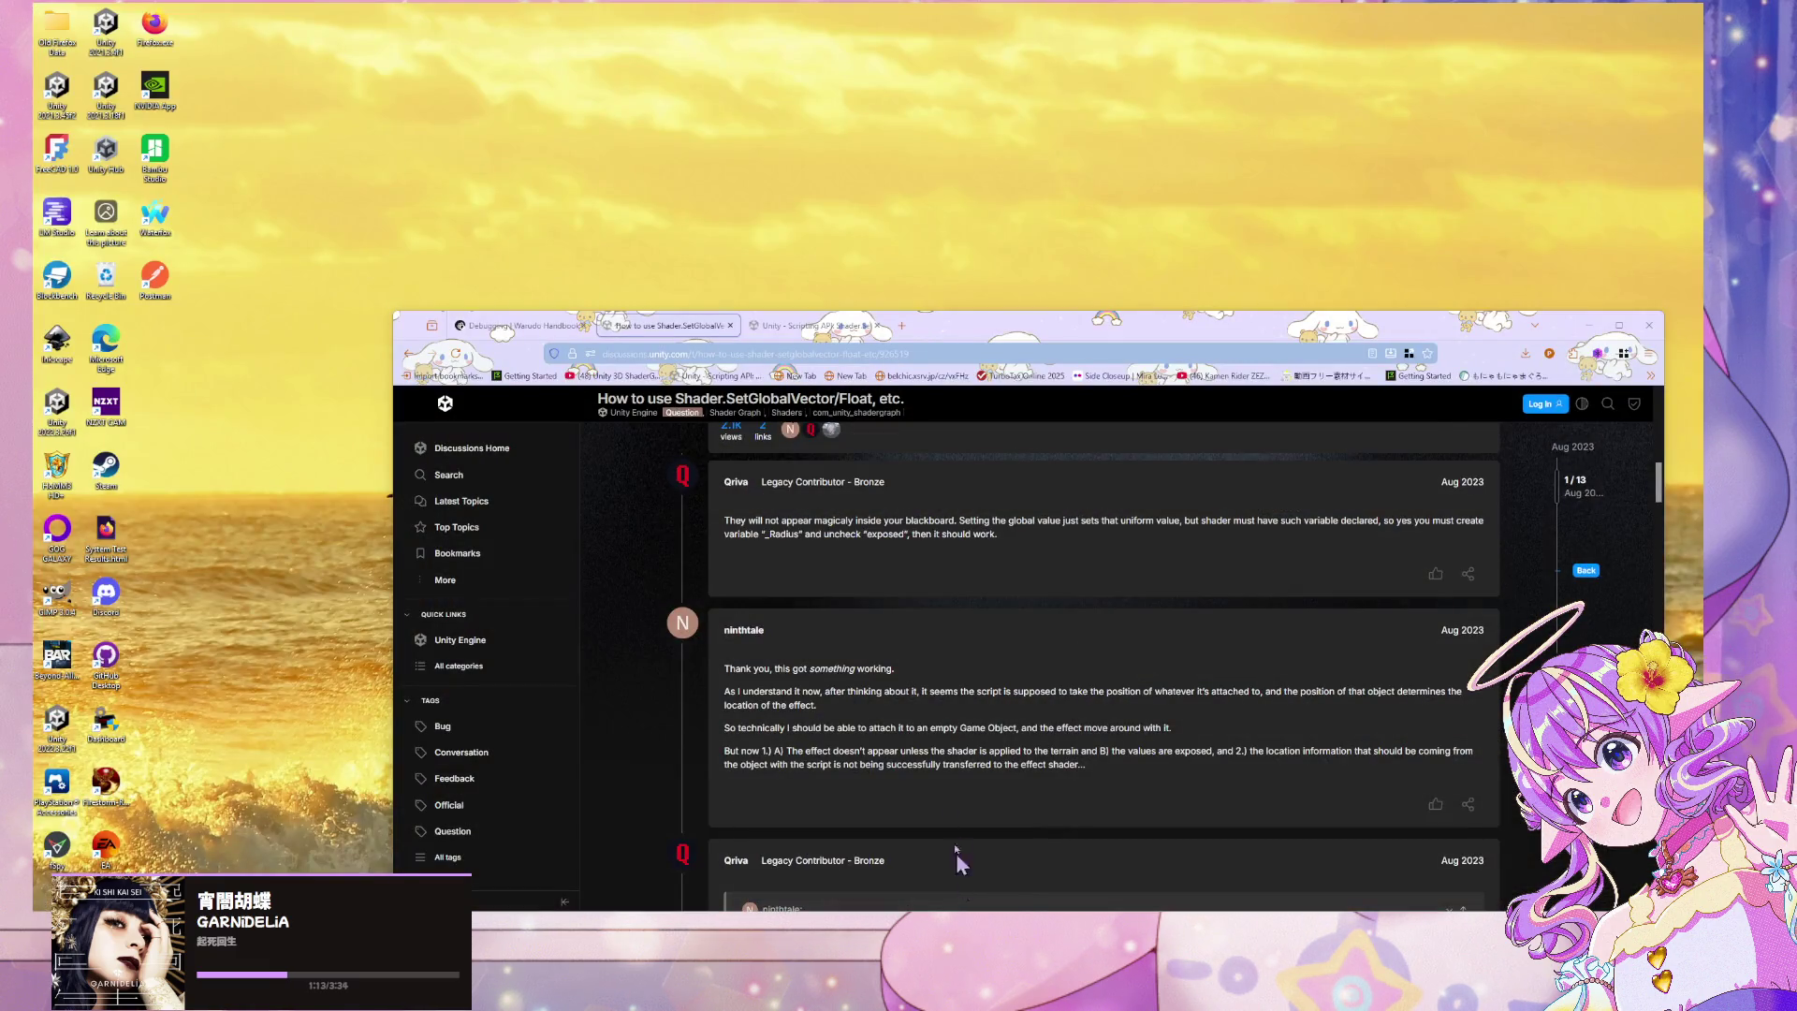
Read the shader global-variable thread down to Qriva's playmode reply, then return to MLS_ShaderController.cs in VS Code
{"action": "scroll", "coordinate": [957, 510], "scroll_direction": "down", "scroll_amount": 2}
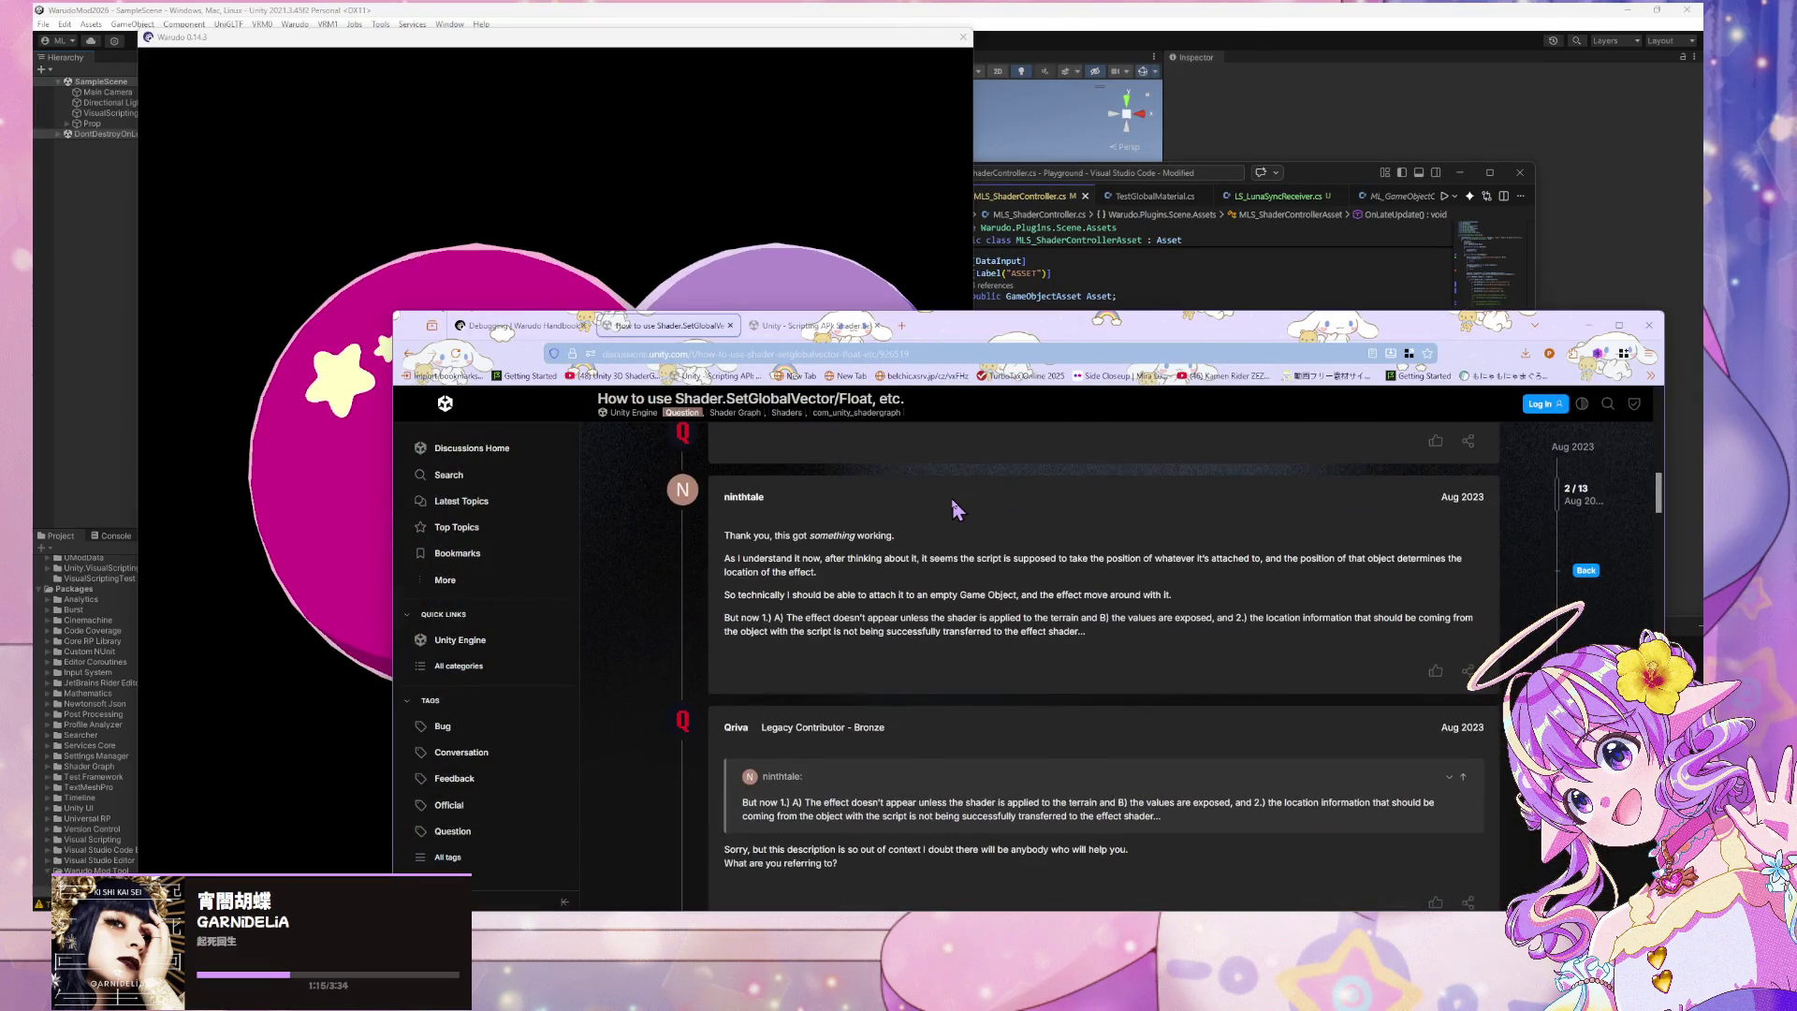
{"action": "scroll", "coordinate": [957, 510], "scroll_direction": "down", "scroll_amount": 2}
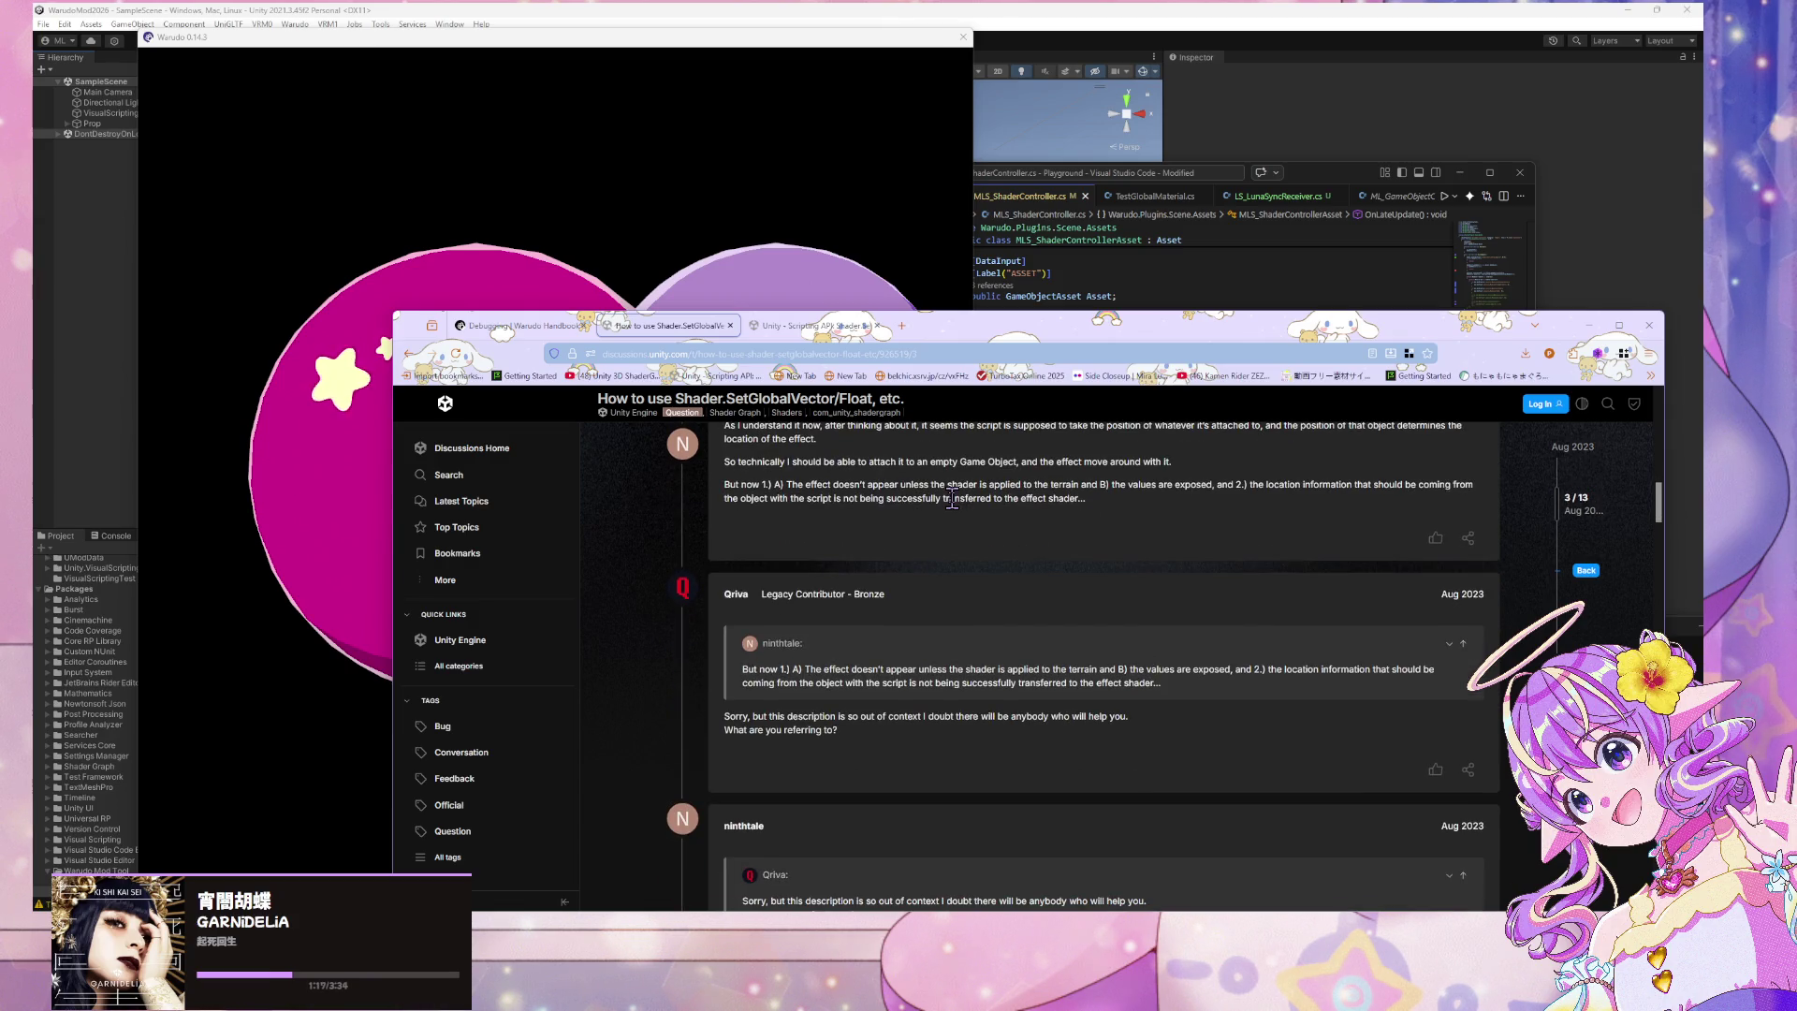
{"action": "scroll", "coordinate": [952, 498], "scroll_direction": "down", "scroll_amount": 5}
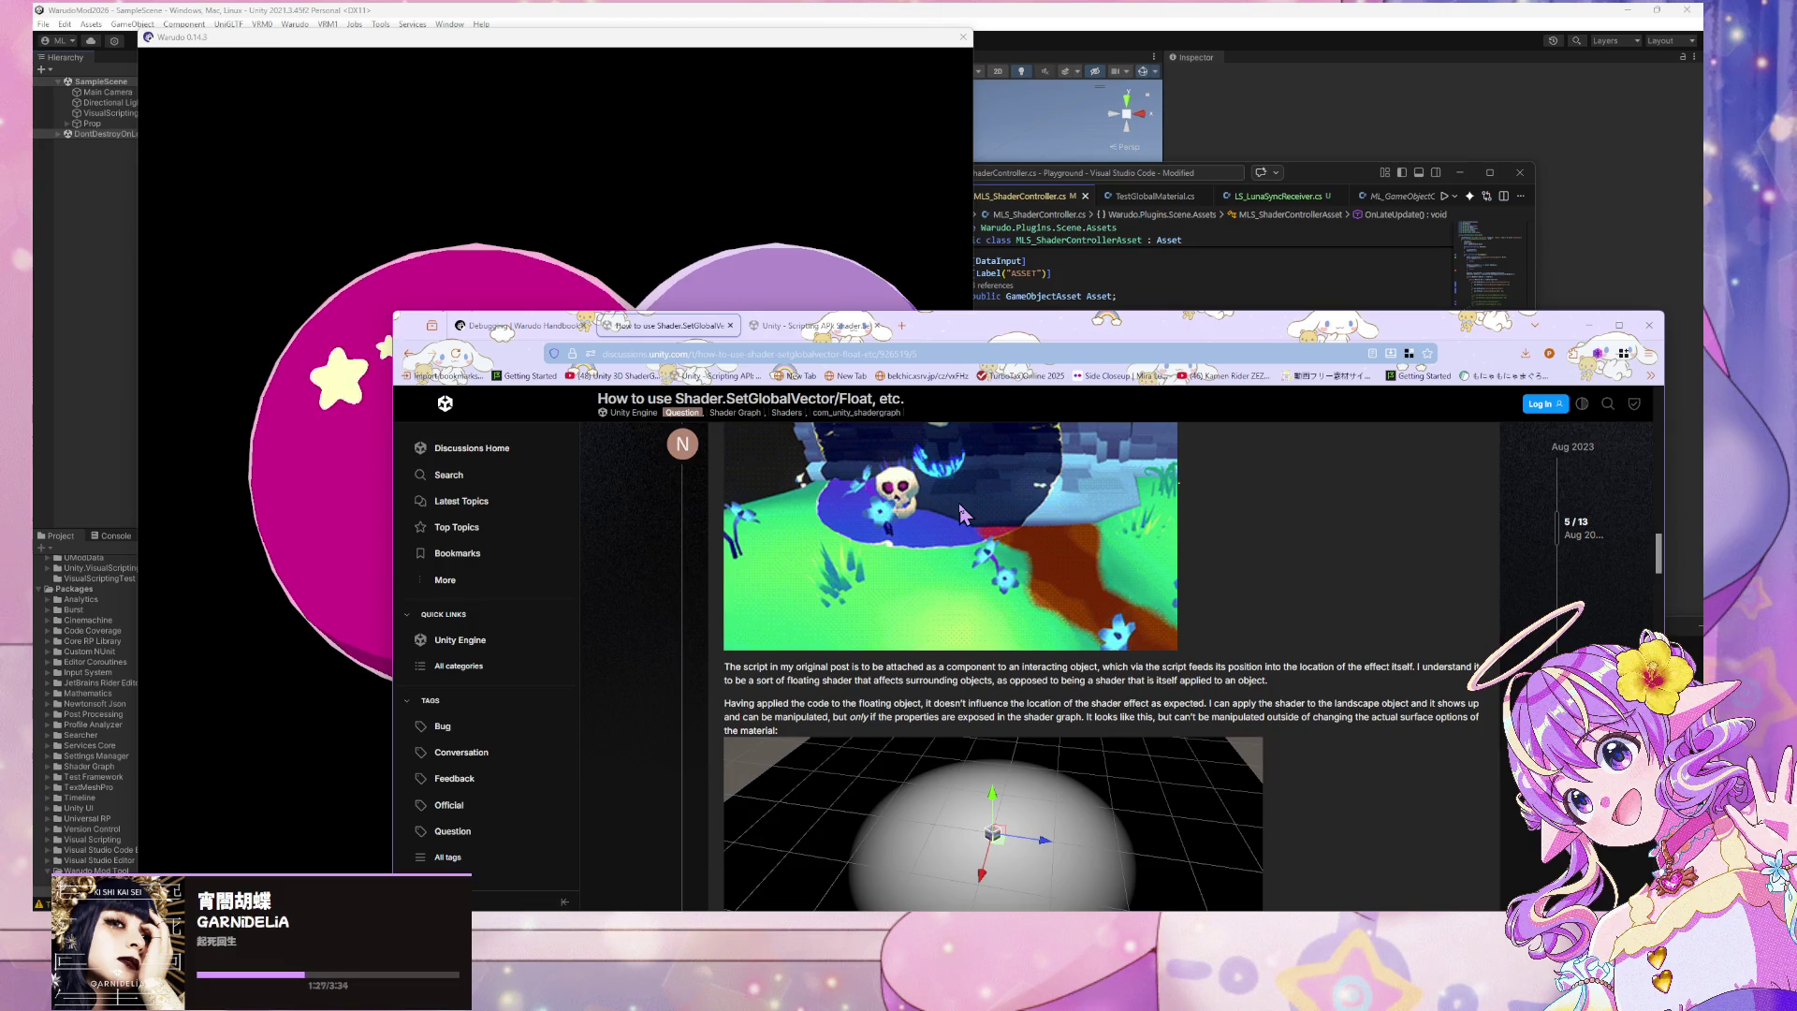
{"action": "scroll", "coordinate": [962, 513], "scroll_direction": "down", "scroll_amount": 4}
{"action": "scroll", "coordinate": [962, 513], "scroll_direction": "down", "scroll_amount": 5}
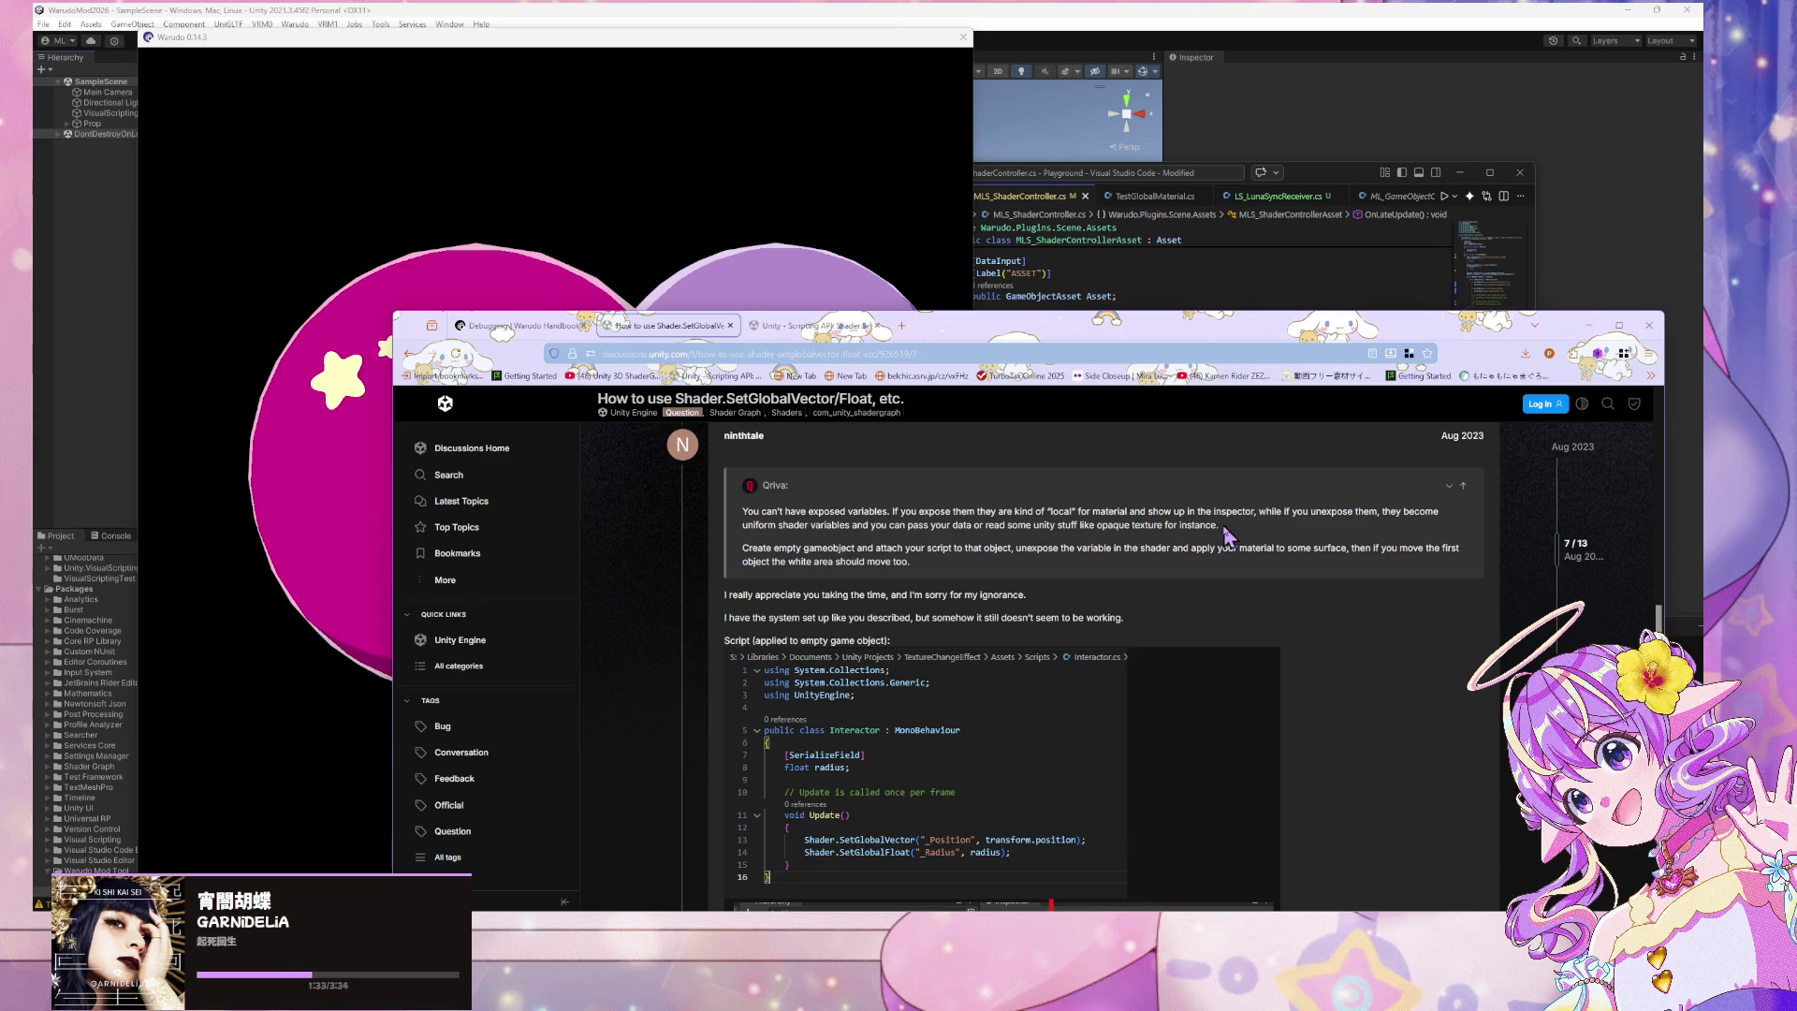
{"action": "scroll", "coordinate": [1226, 533], "scroll_direction": "down", "scroll_amount": 3}
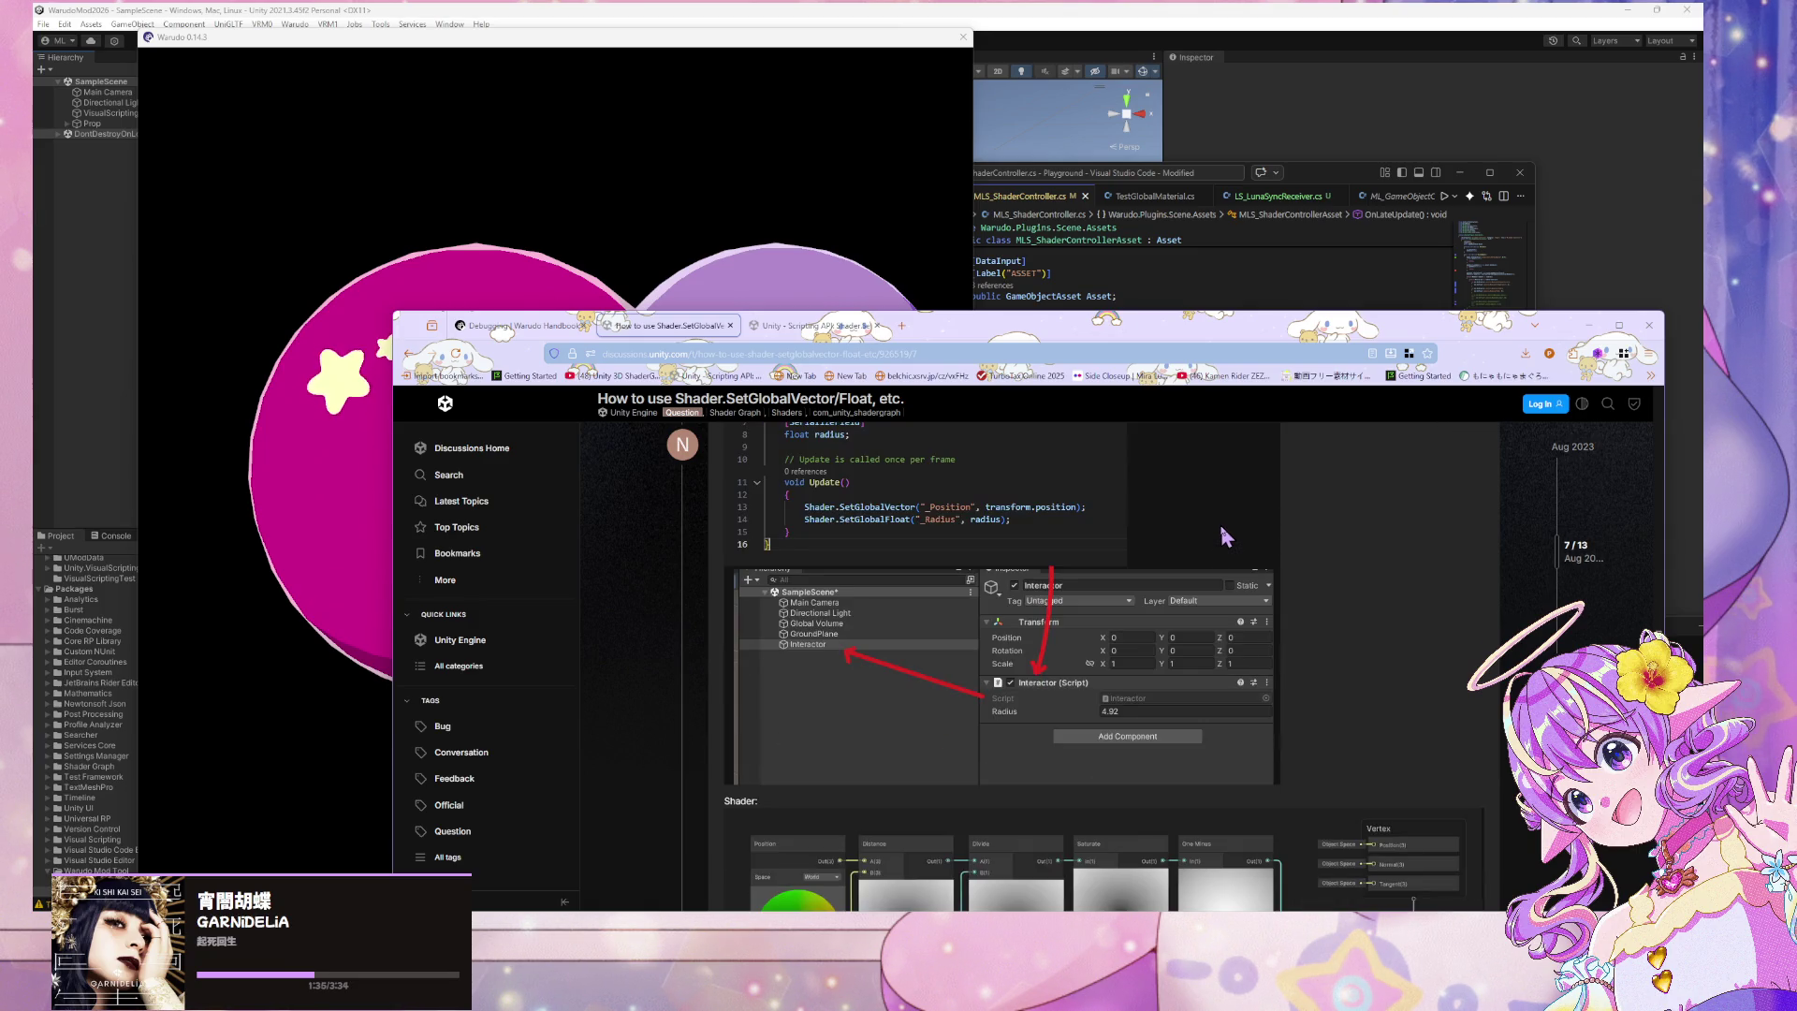
{"action": "scroll", "coordinate": [1225, 535], "scroll_direction": "down", "scroll_amount": 3}
{"action": "scroll", "coordinate": [1219, 538], "scroll_direction": "down", "scroll_amount": 5}
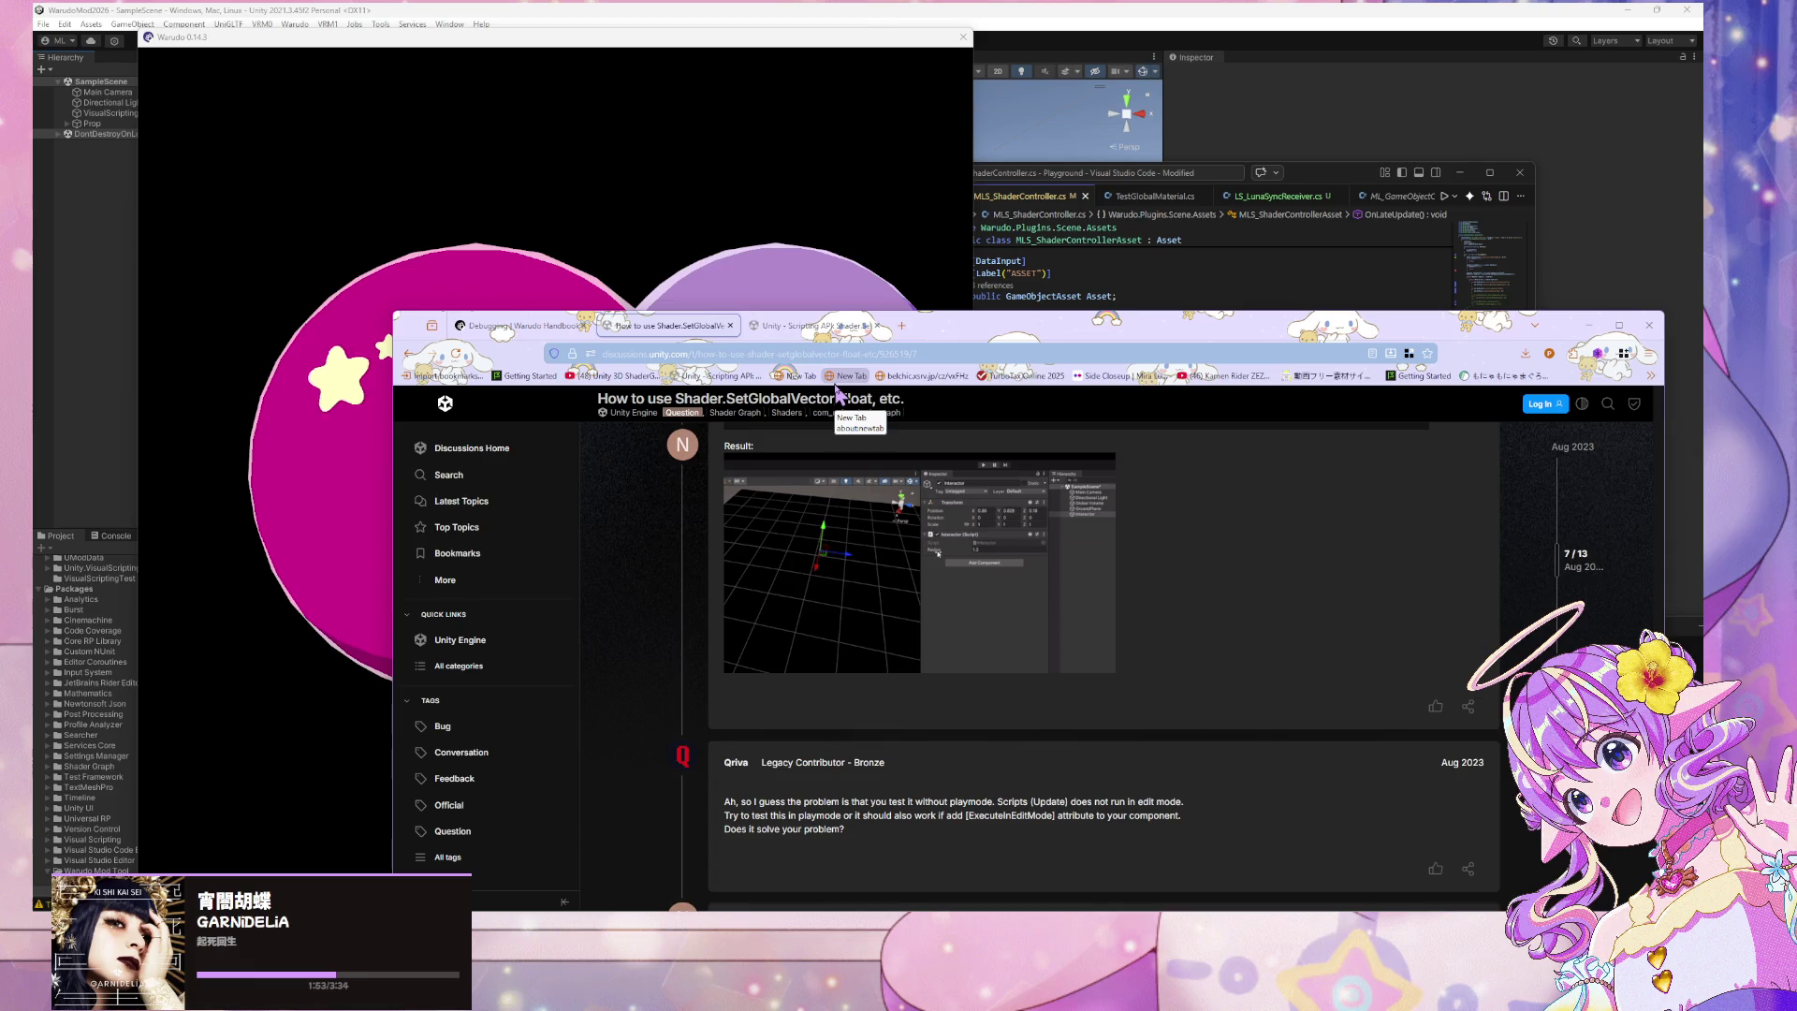
{"action": "left_click", "coordinate": [1025, 261]}
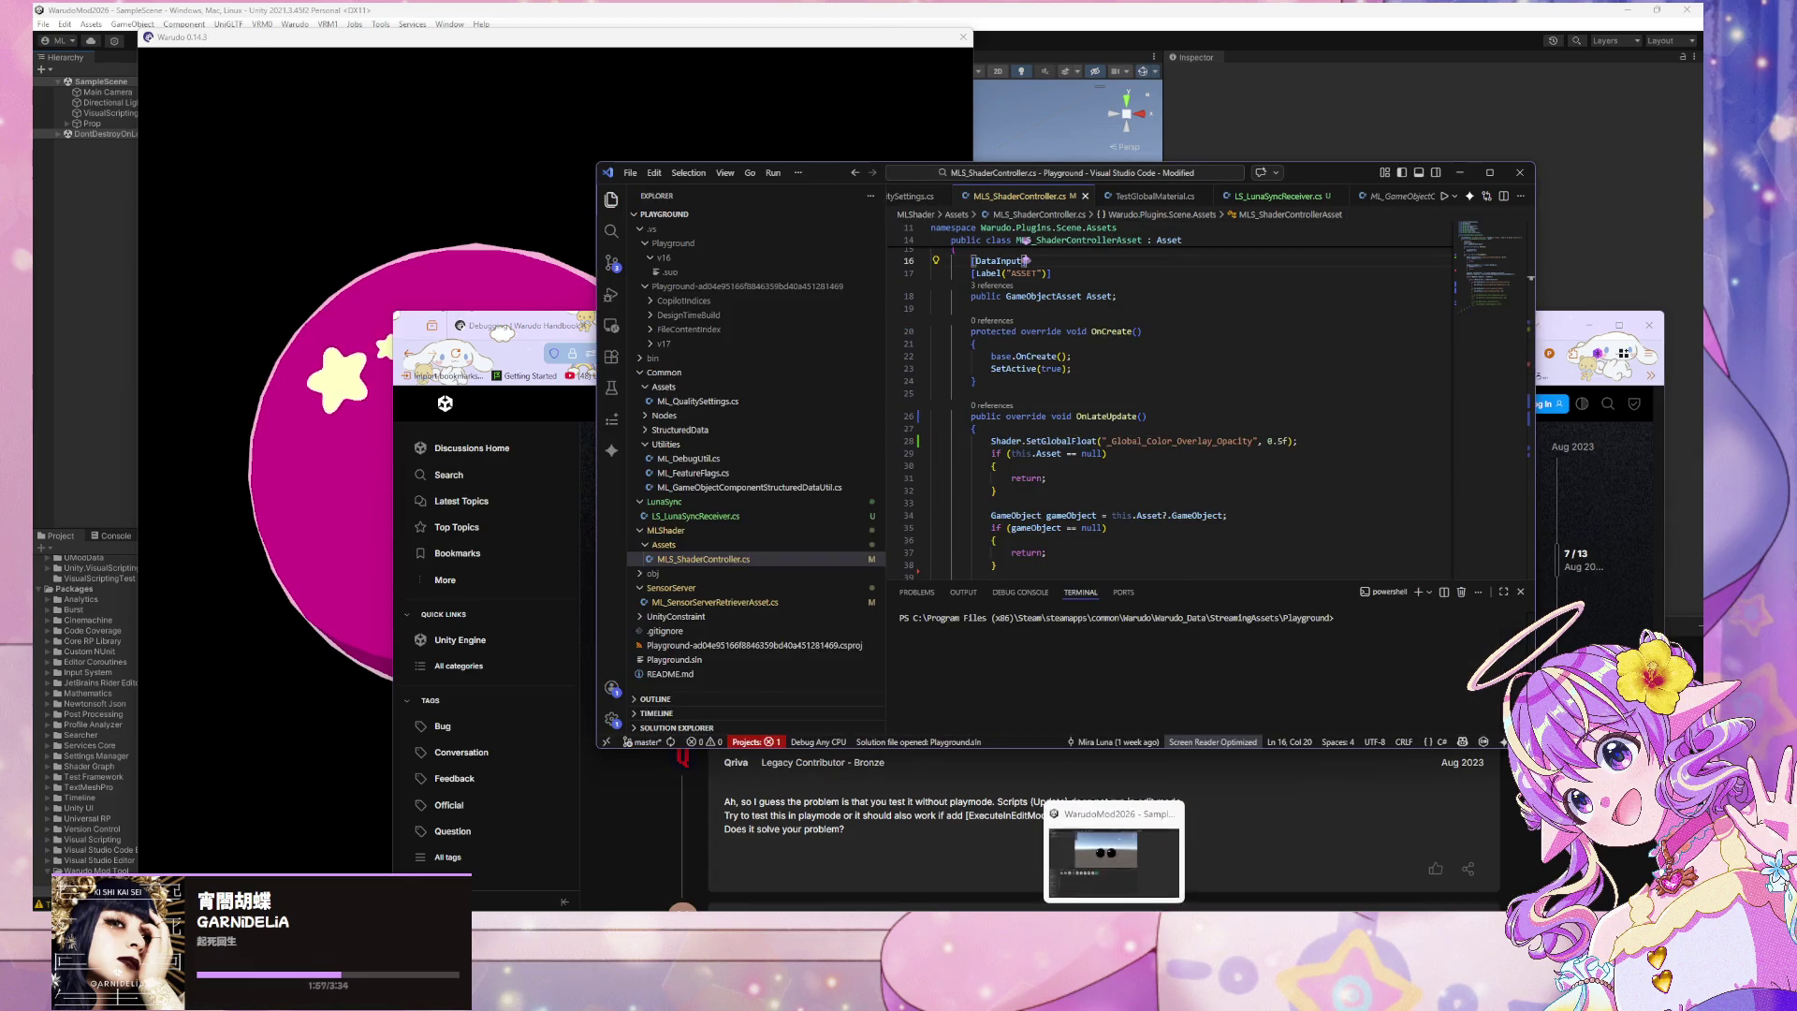
Select Sphere (1), expand its material in the Inspector and open the MLSUniversal shader graph
{"action": "left_click", "coordinate": [1114, 856]}
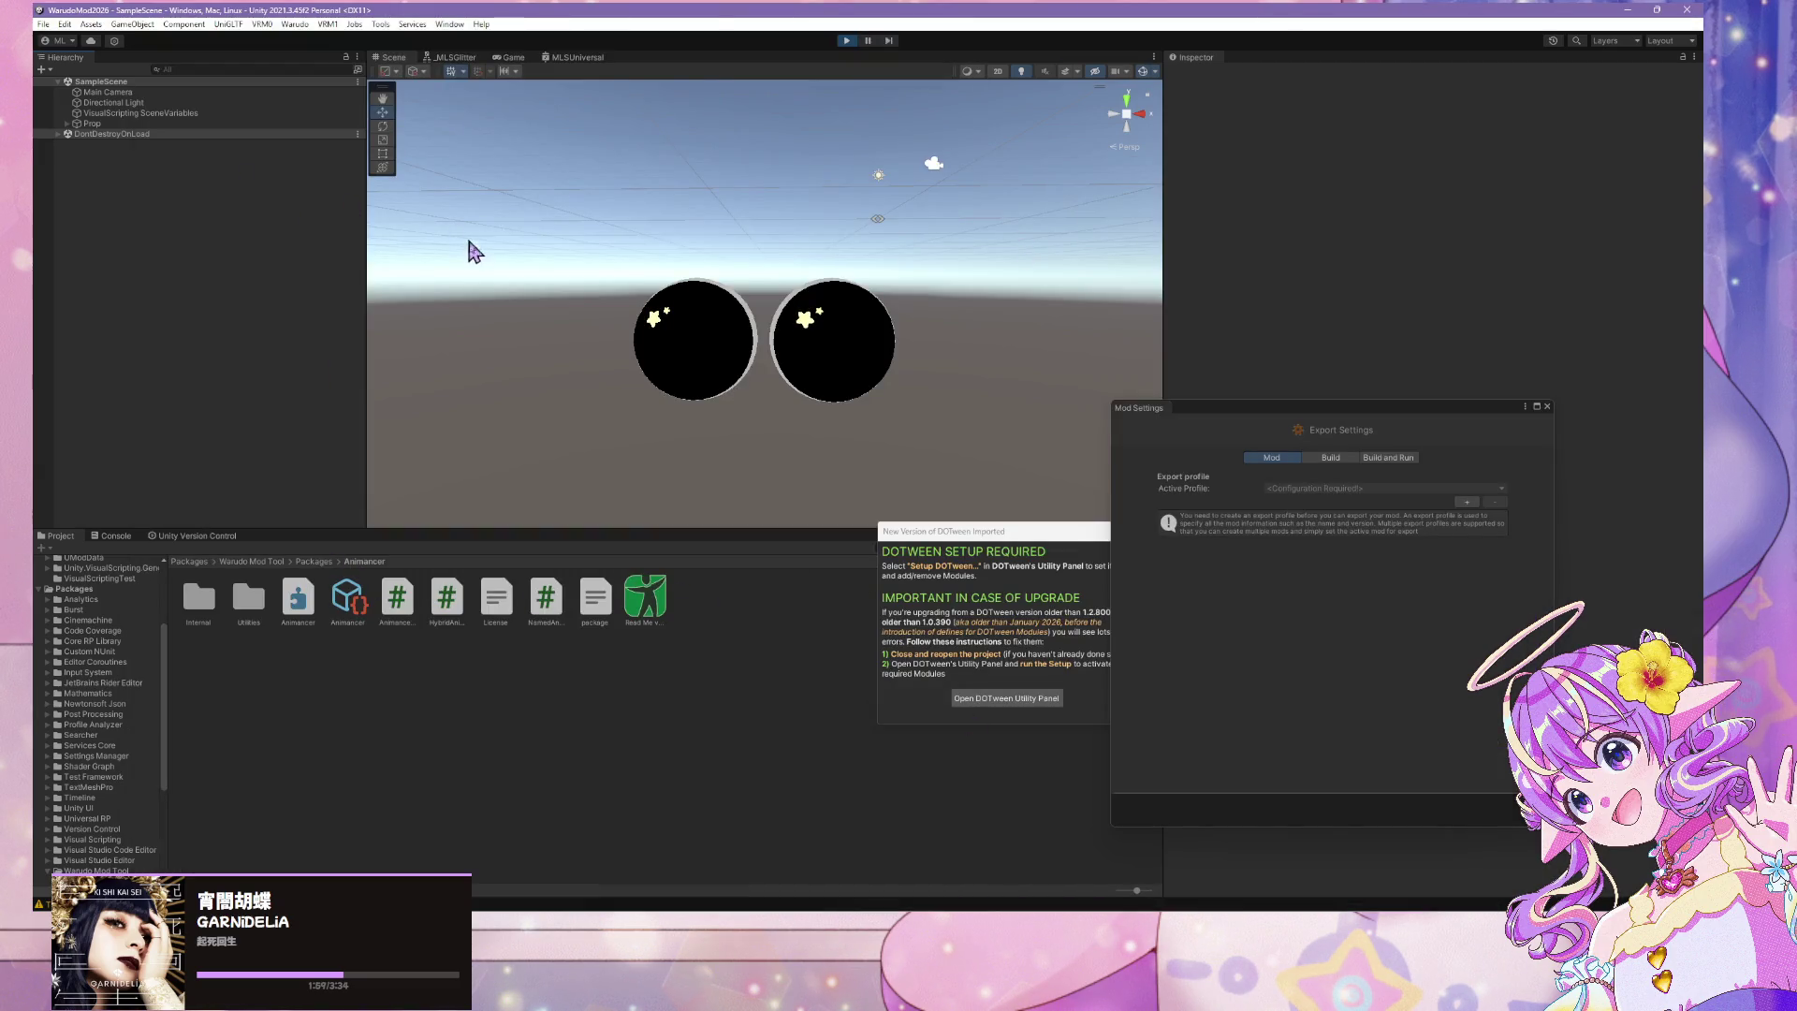
{"action": "left_click", "coordinate": [660, 316]}
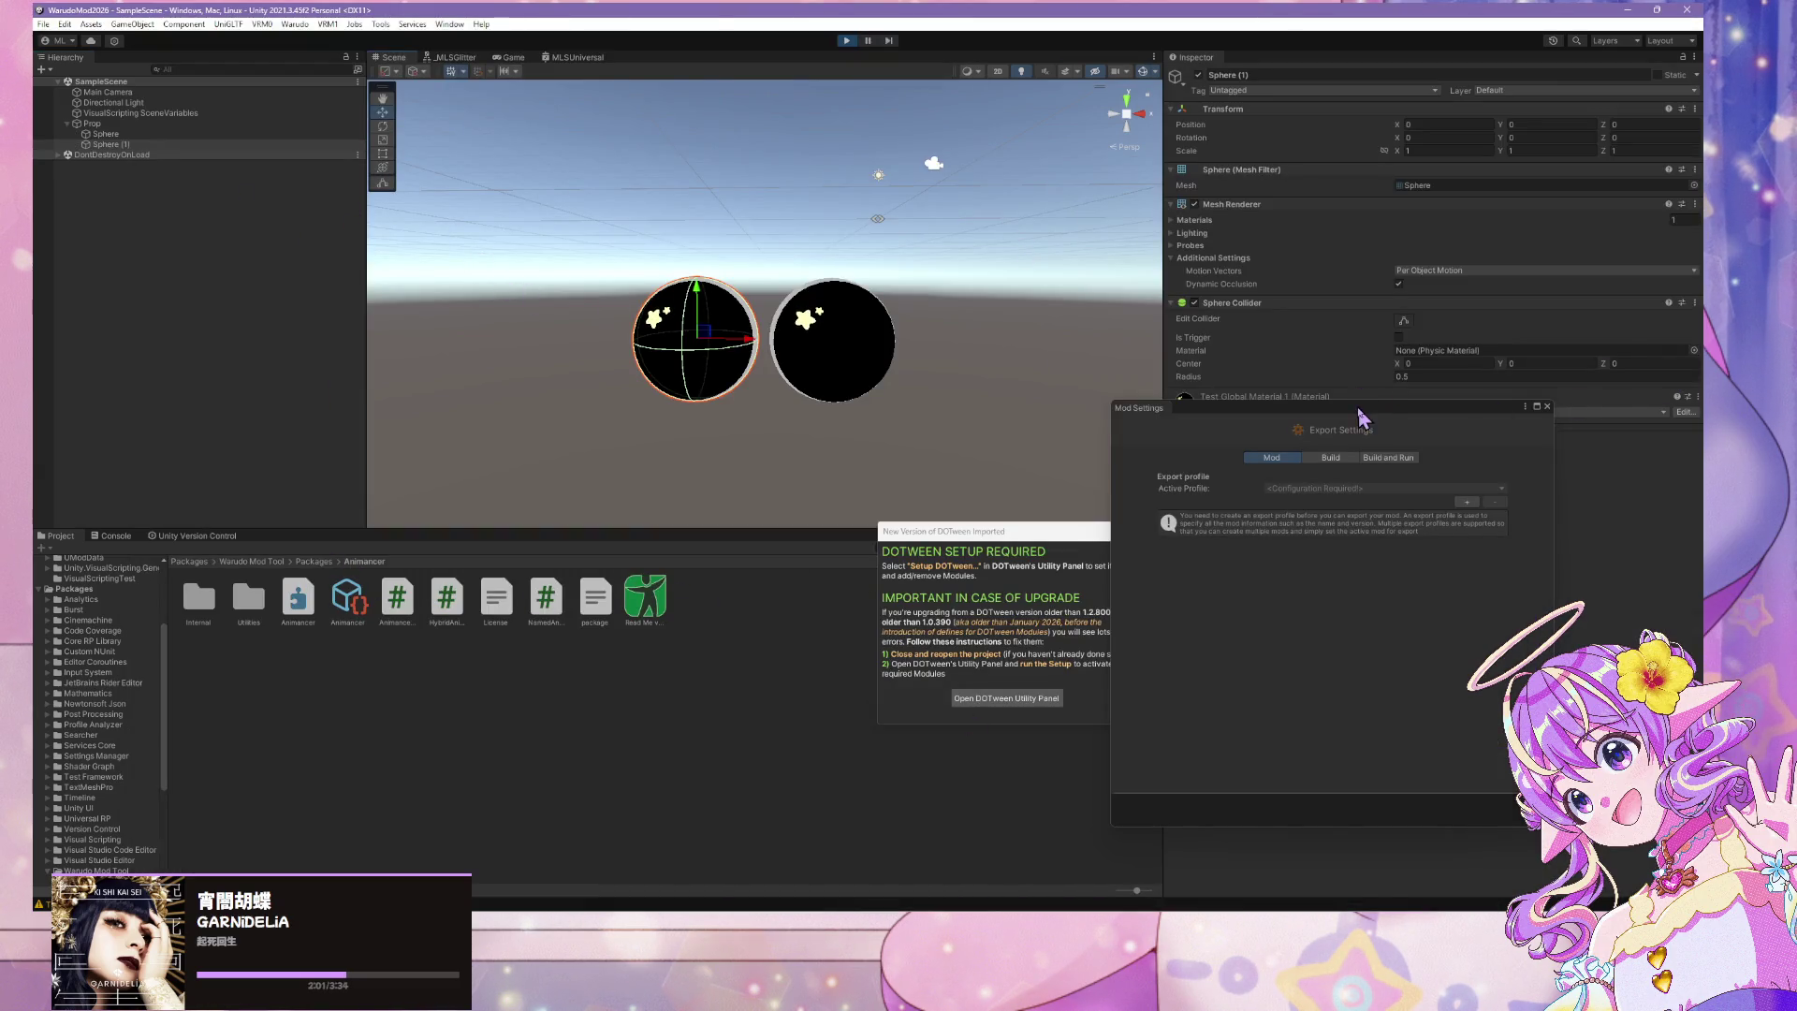
{"action": "left_click_drag", "start_coordinate": [1368, 407], "coordinate": [713, 613]}
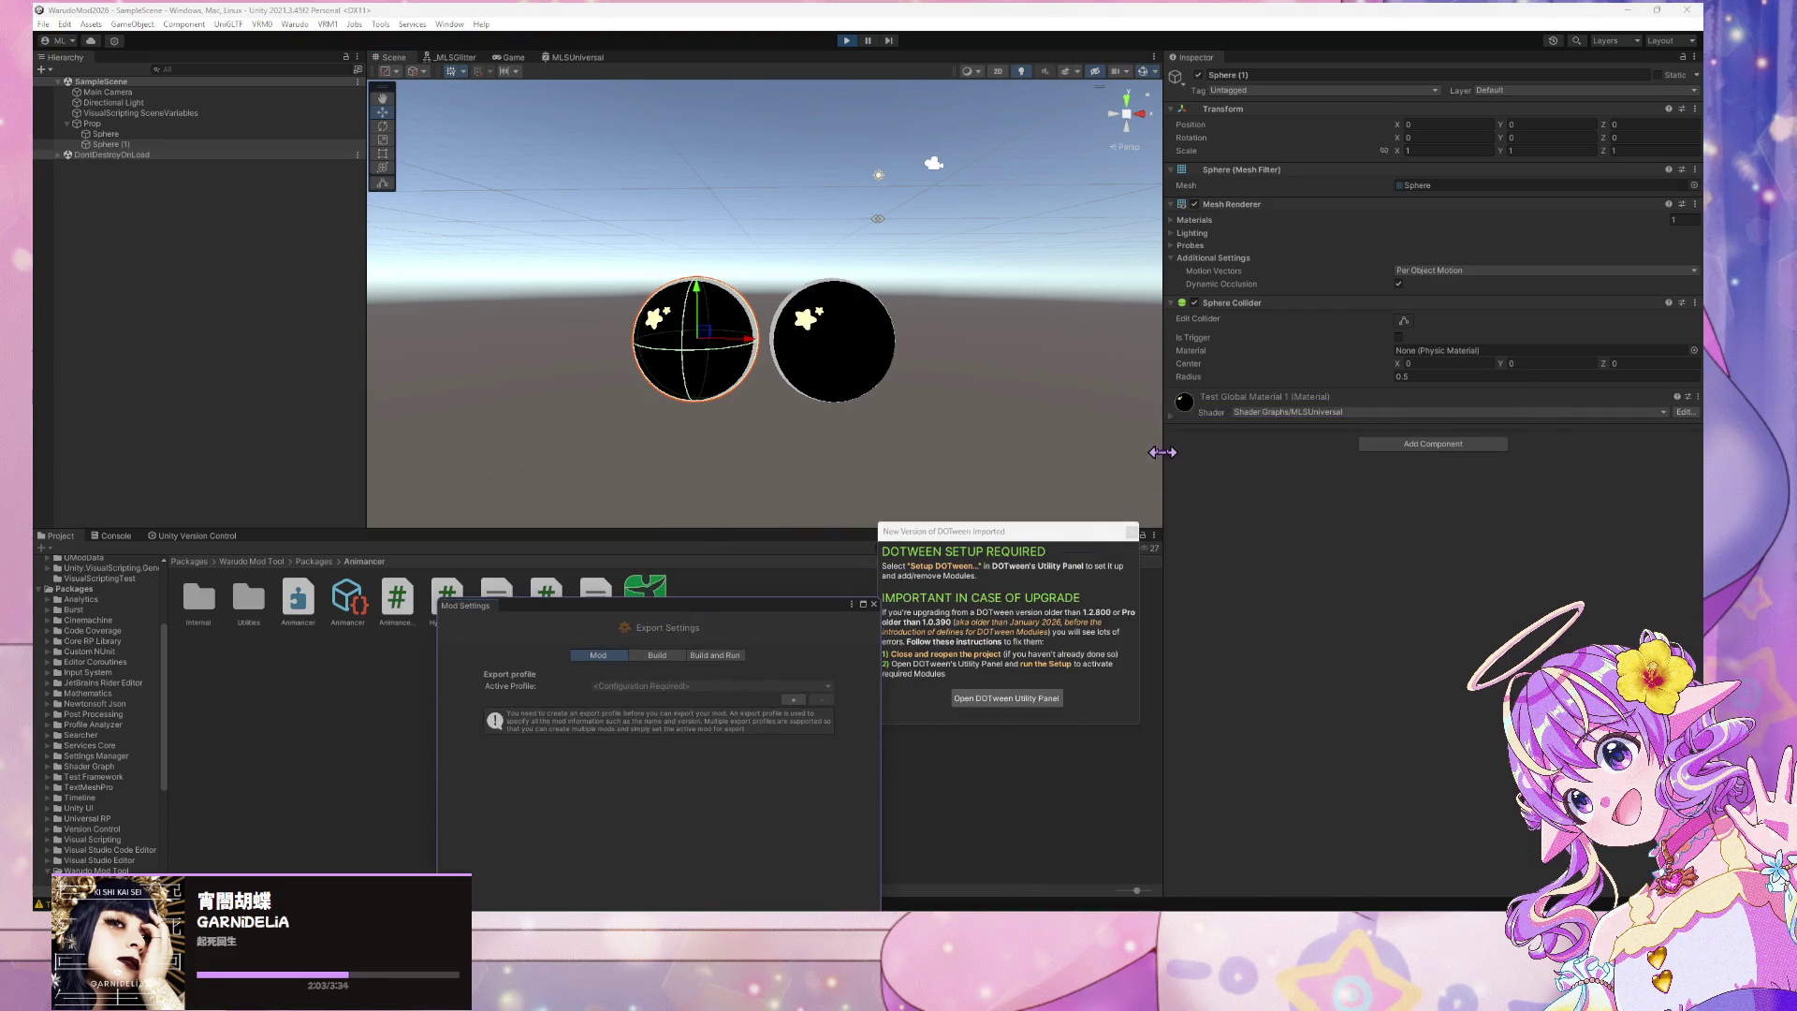
{"action": "left_click", "coordinate": [1171, 415]}
{"action": "left_click", "coordinate": [1676, 412]}
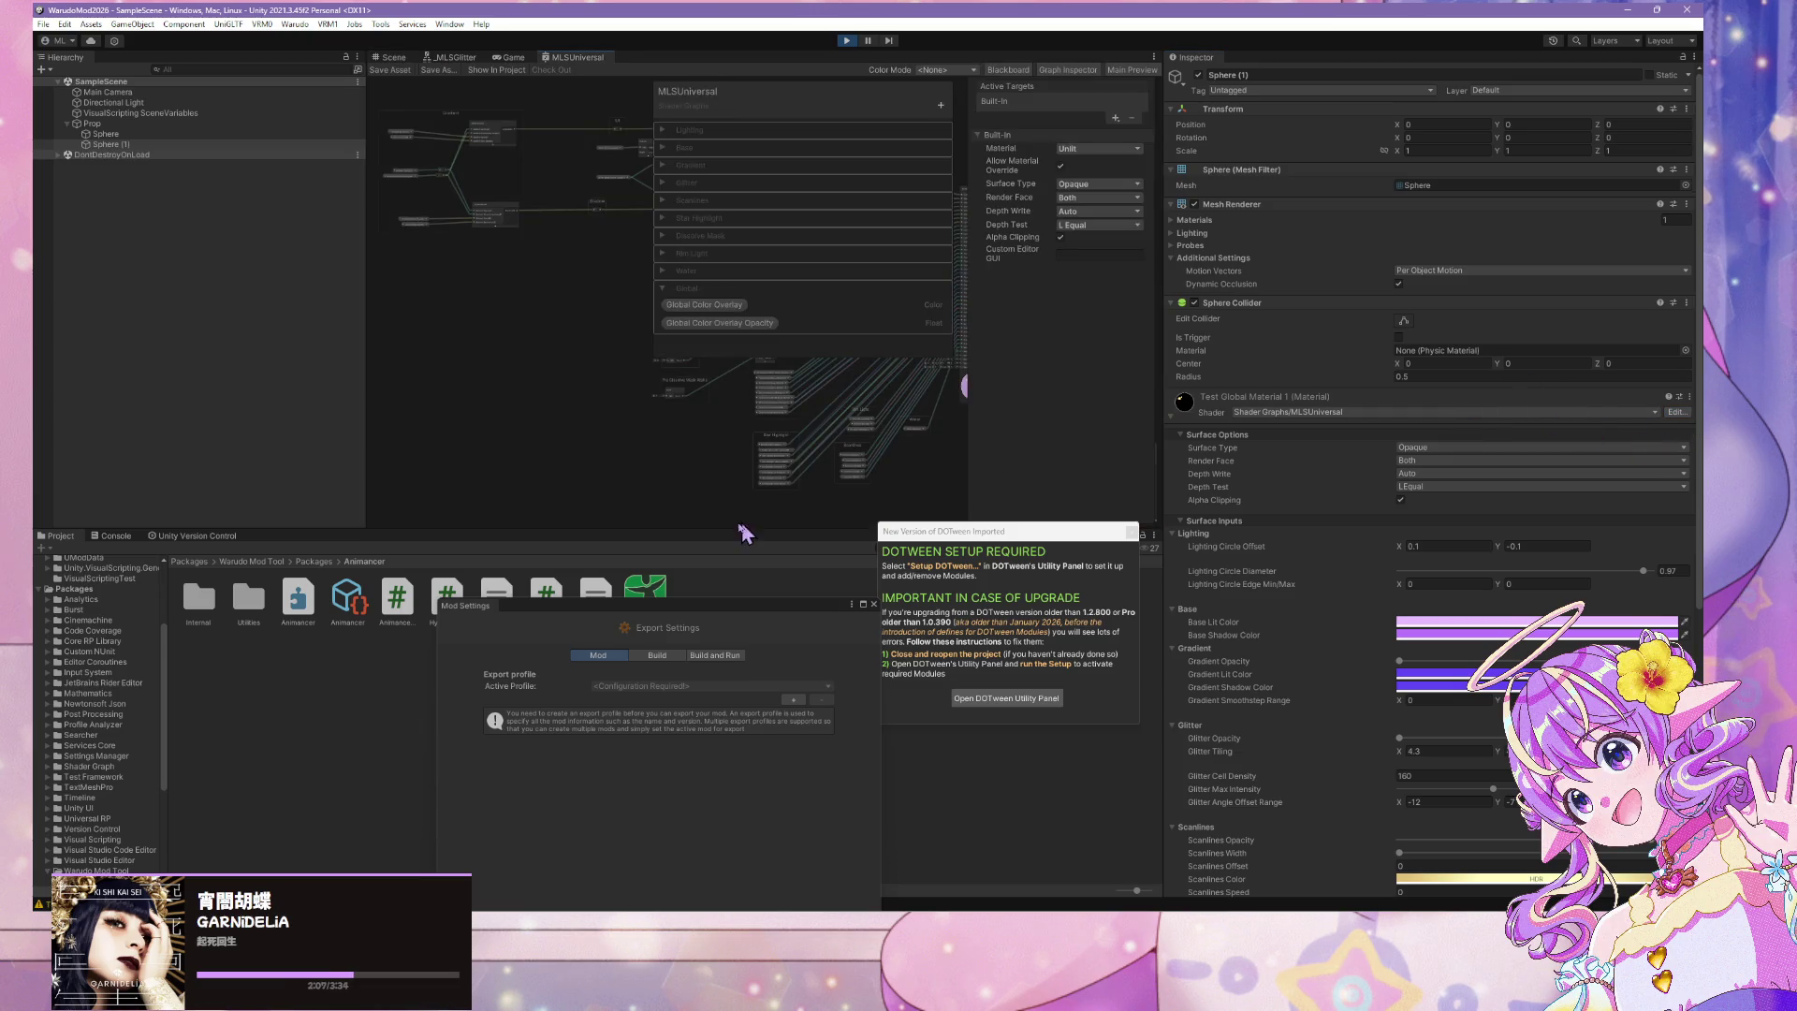
Move the DOTween notice aside and enlarge the Blackboard property list
{"action": "left_click_drag", "start_coordinate": [977, 531], "coordinate": [224, 536]}
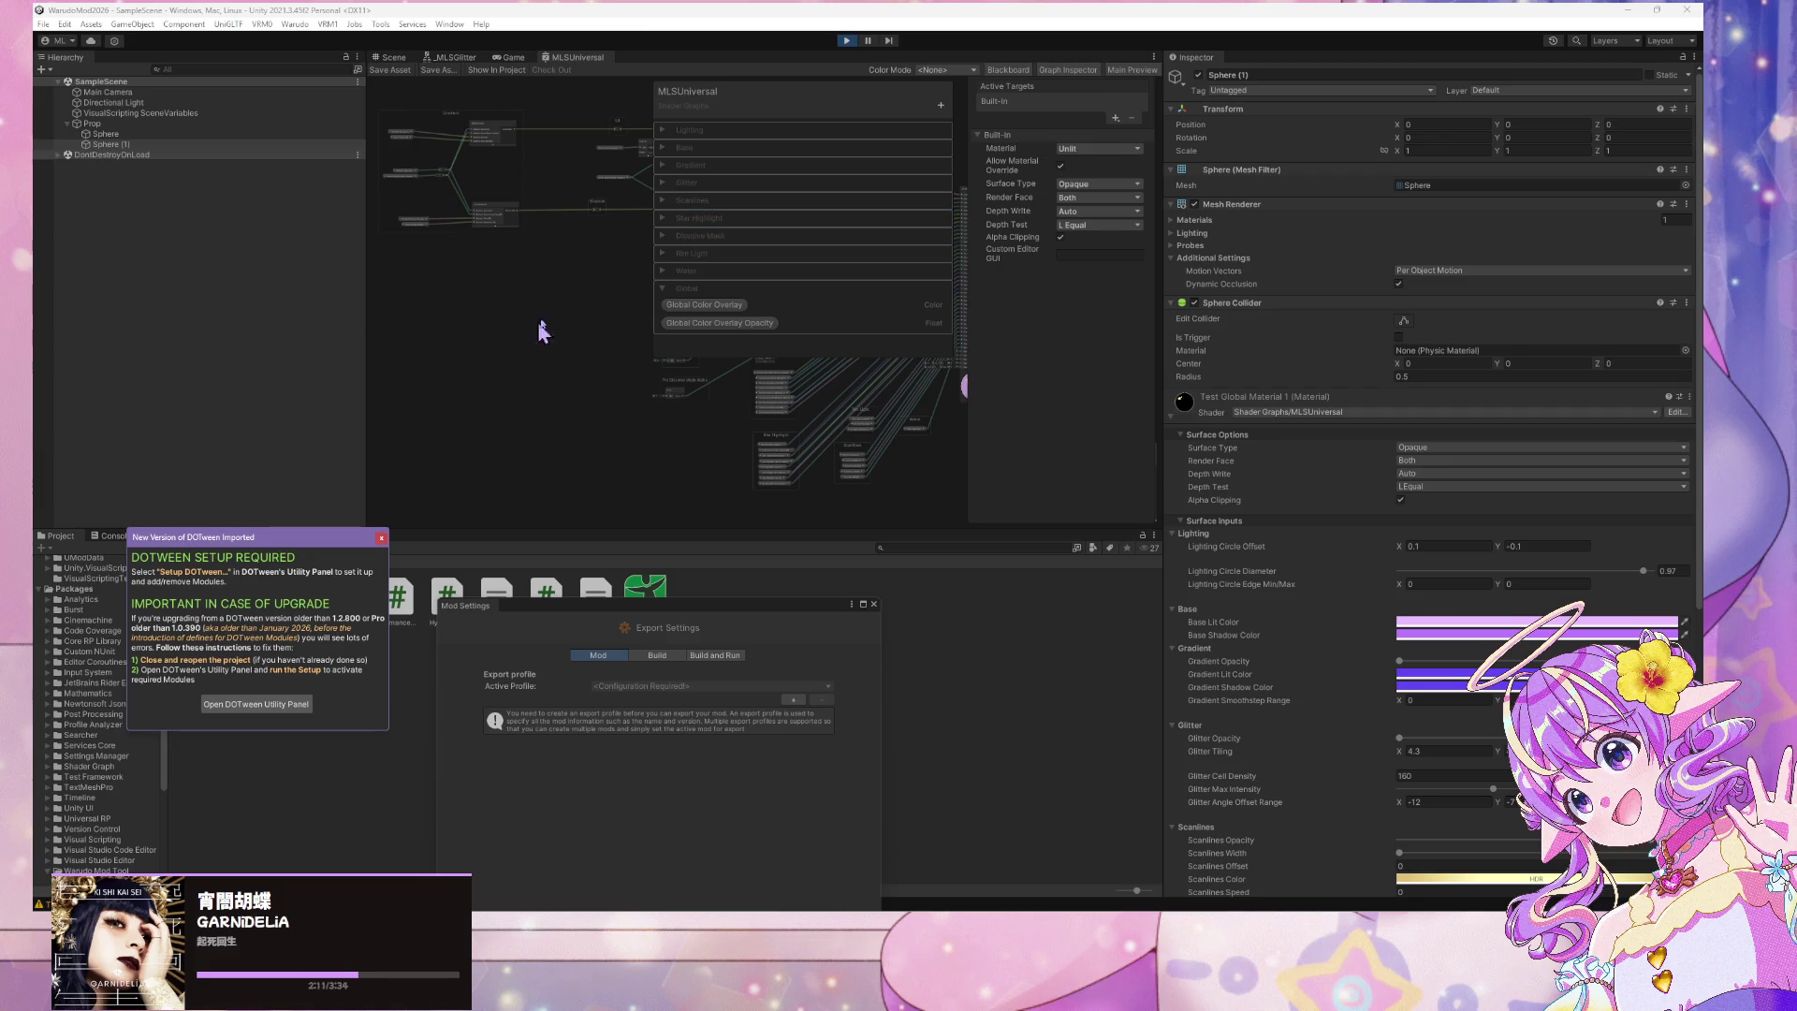
{"action": "left_click_drag", "start_coordinate": [819, 355], "coordinate": [819, 463]}
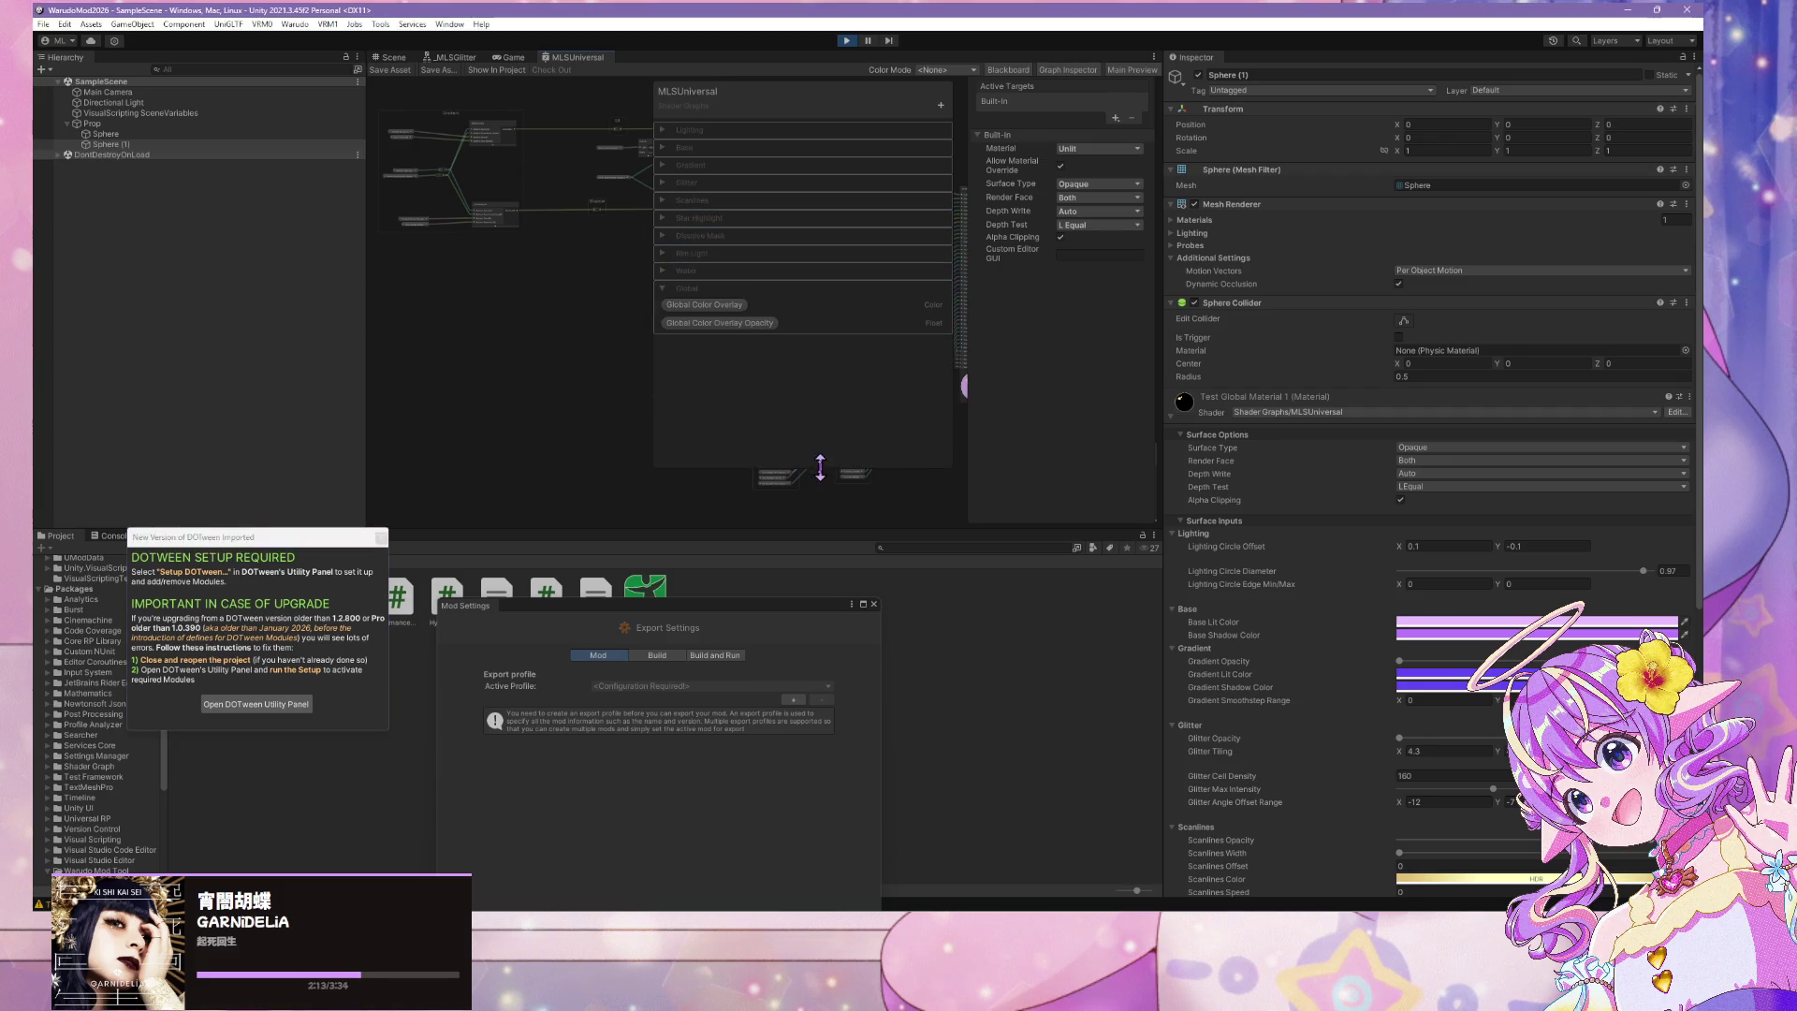
{"action": "left_click", "coordinate": [663, 273]}
{"action": "left_click", "coordinate": [662, 272]}
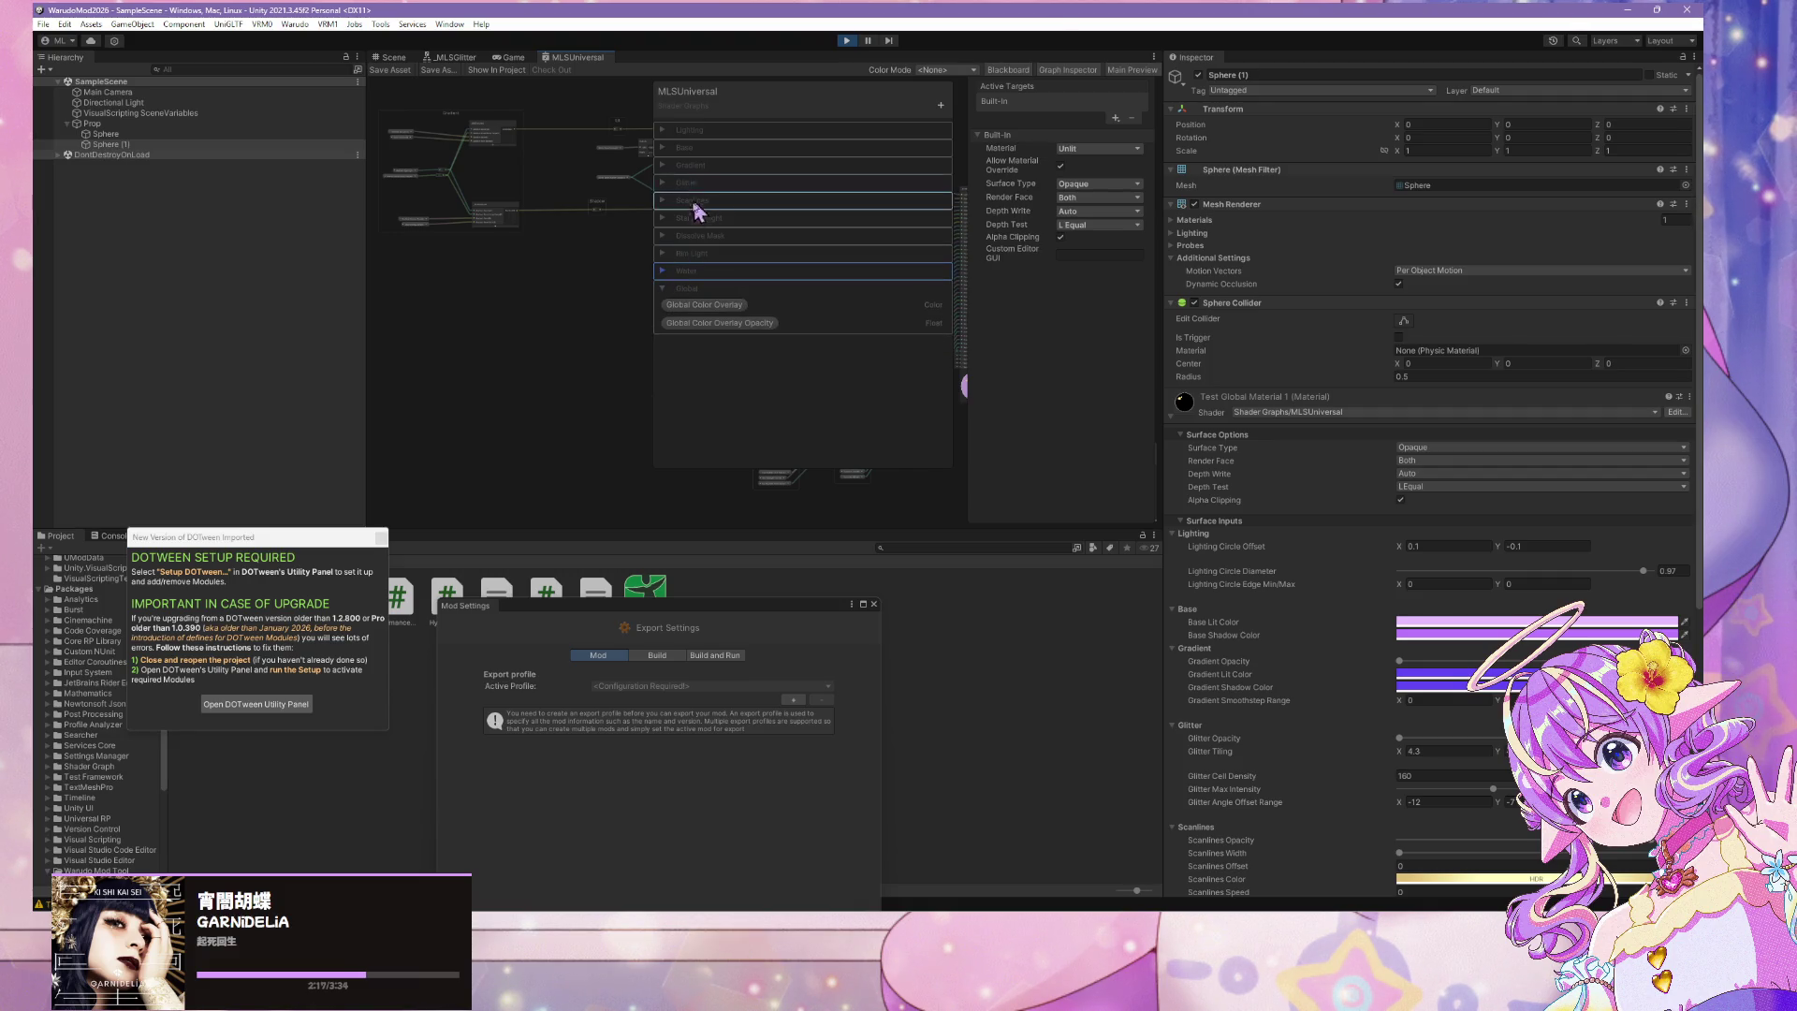
Expand the Dissolve Mask category and inspect Dissolve Mask Cutoff Height Start, which defaults to 0
{"action": "left_click", "coordinate": [663, 237]}
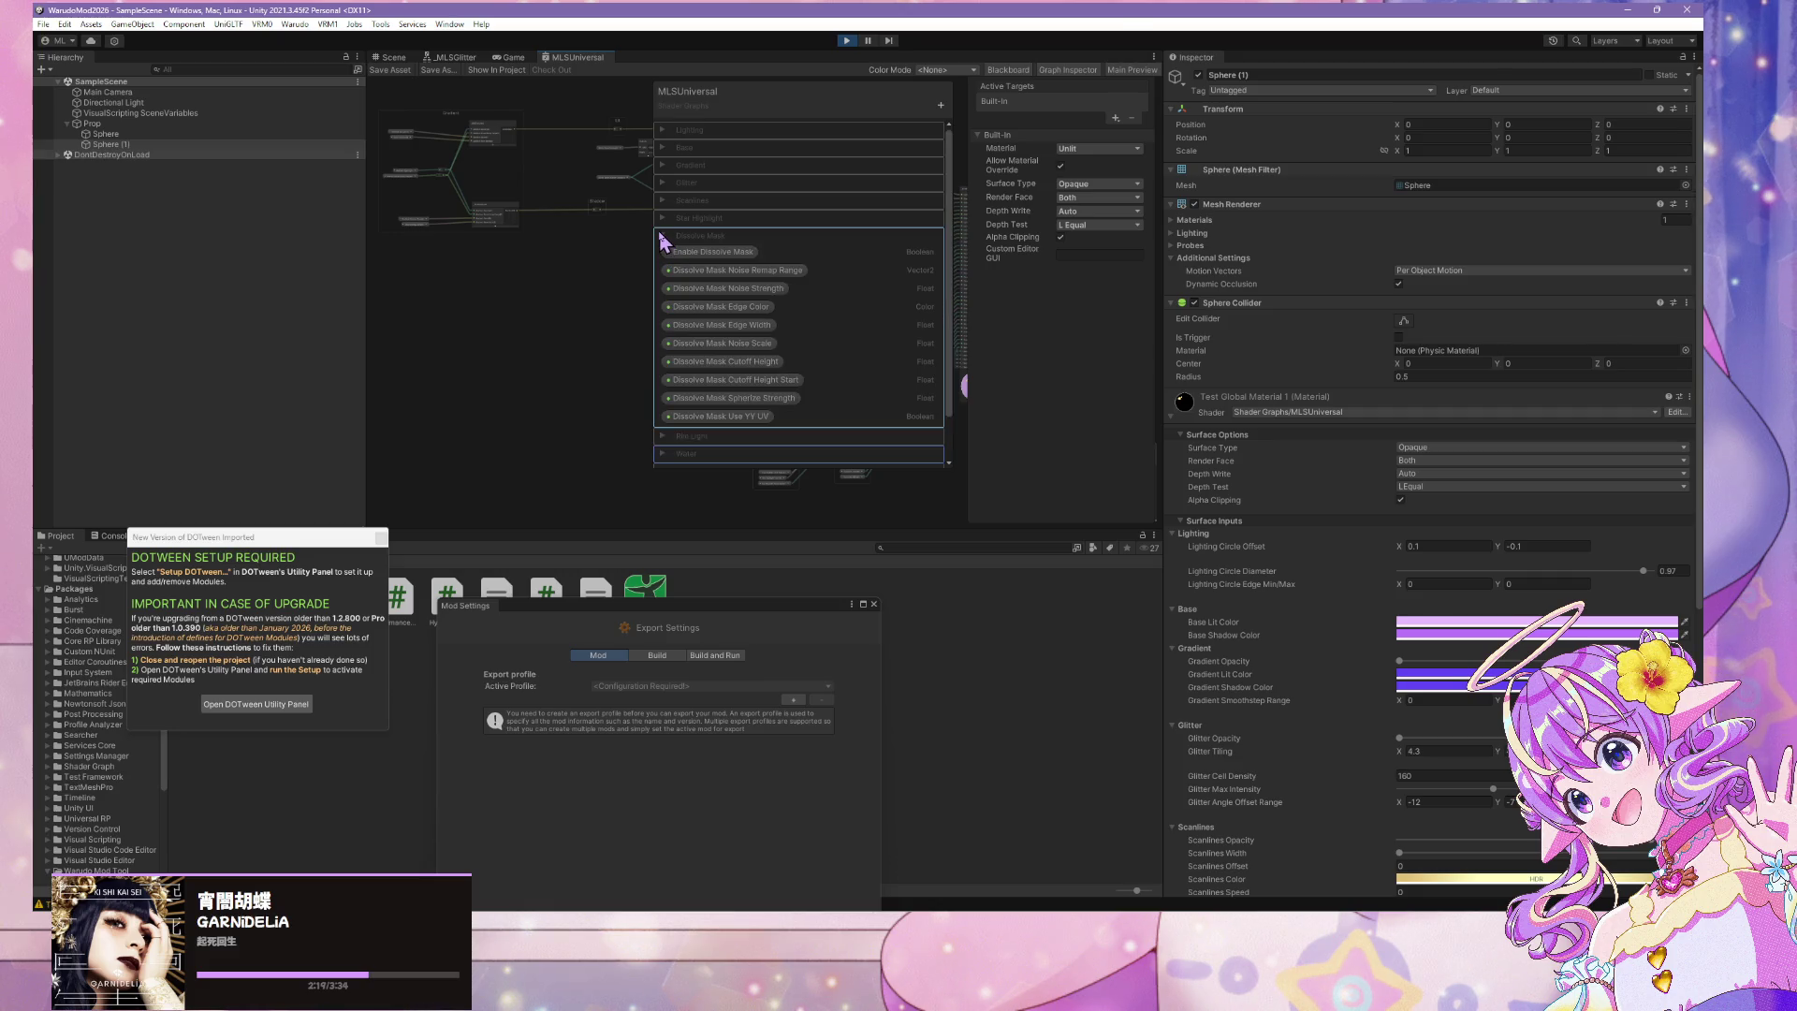
{"action": "left_click", "coordinate": [664, 238]}
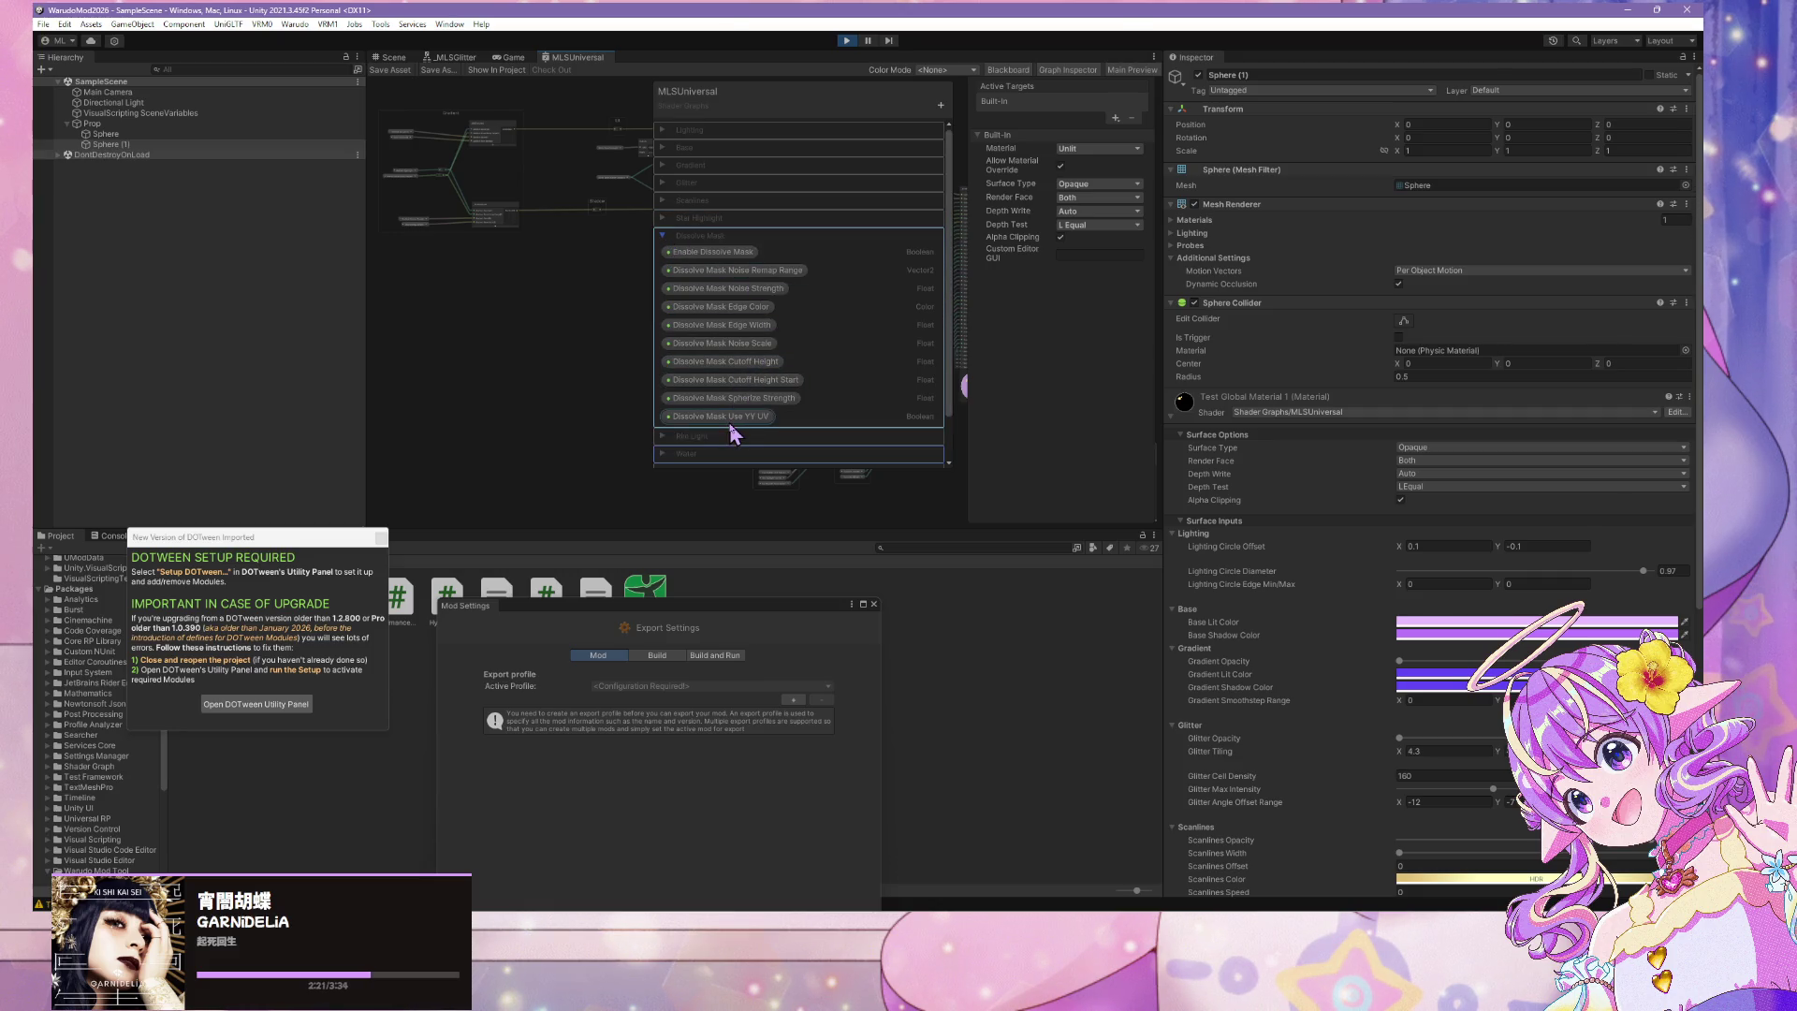
{"action": "left_click", "coordinate": [732, 423]}
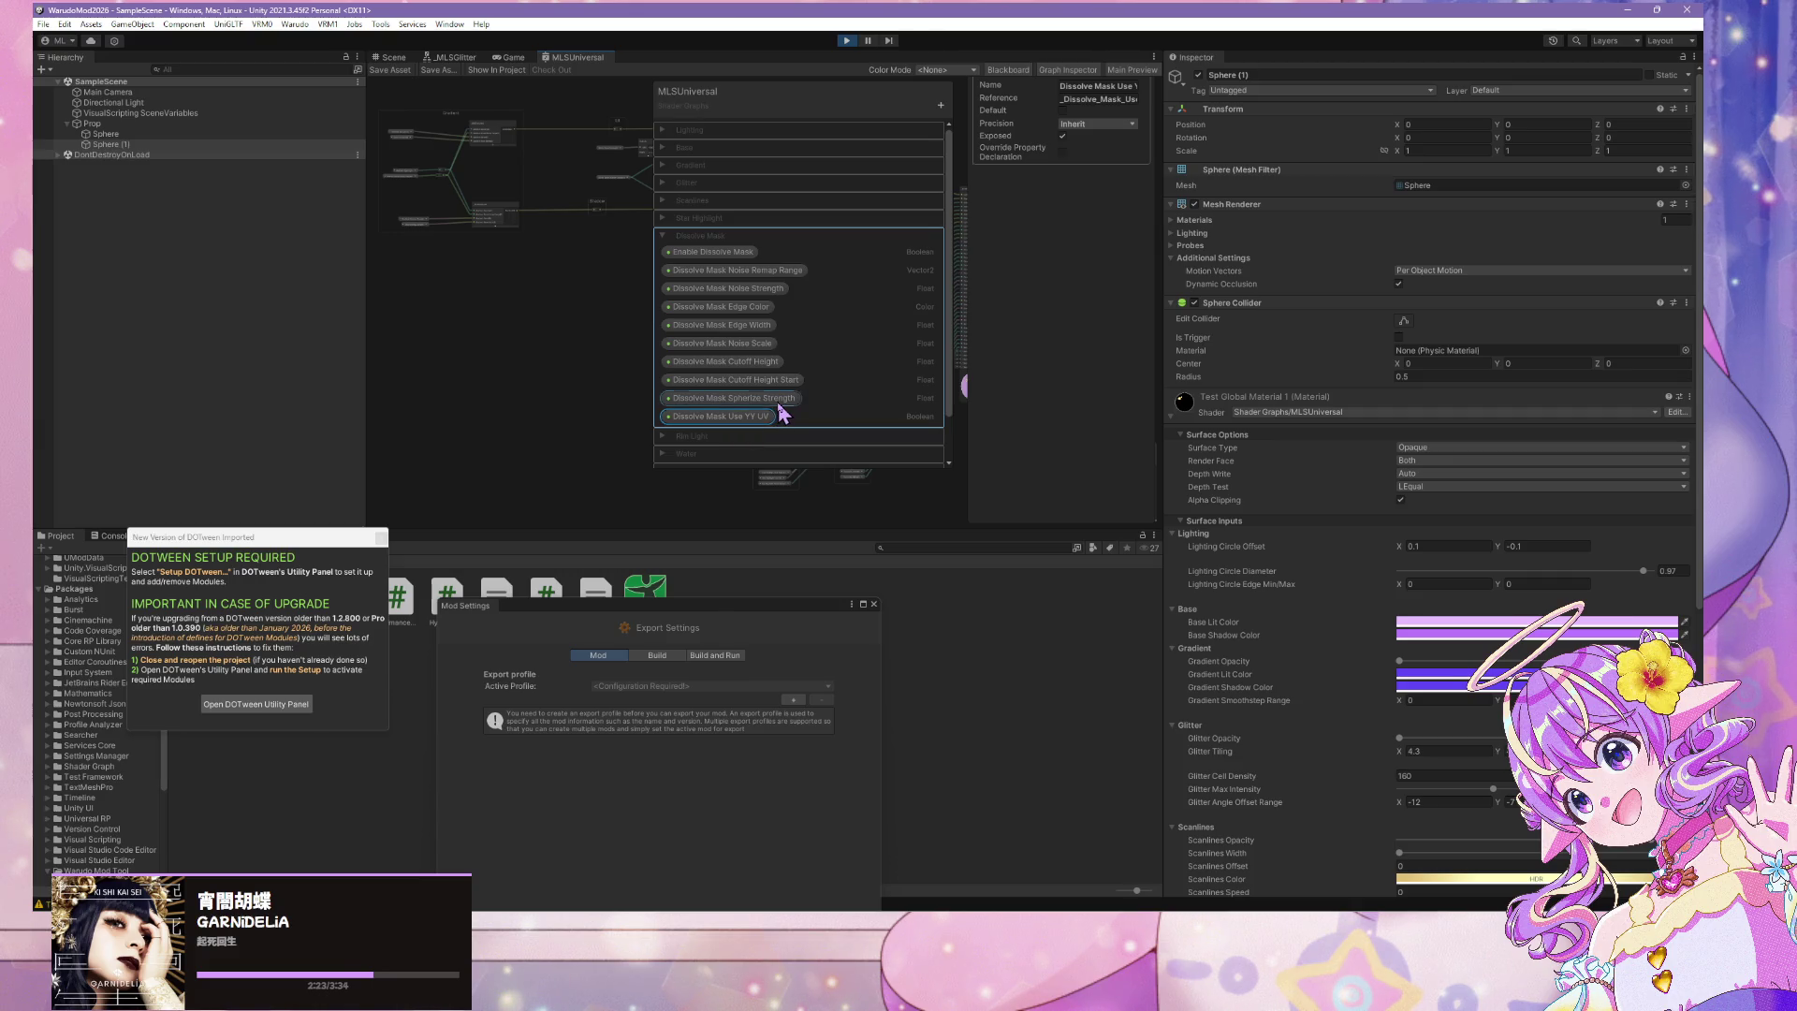
{"action": "left_click", "coordinate": [782, 399]}
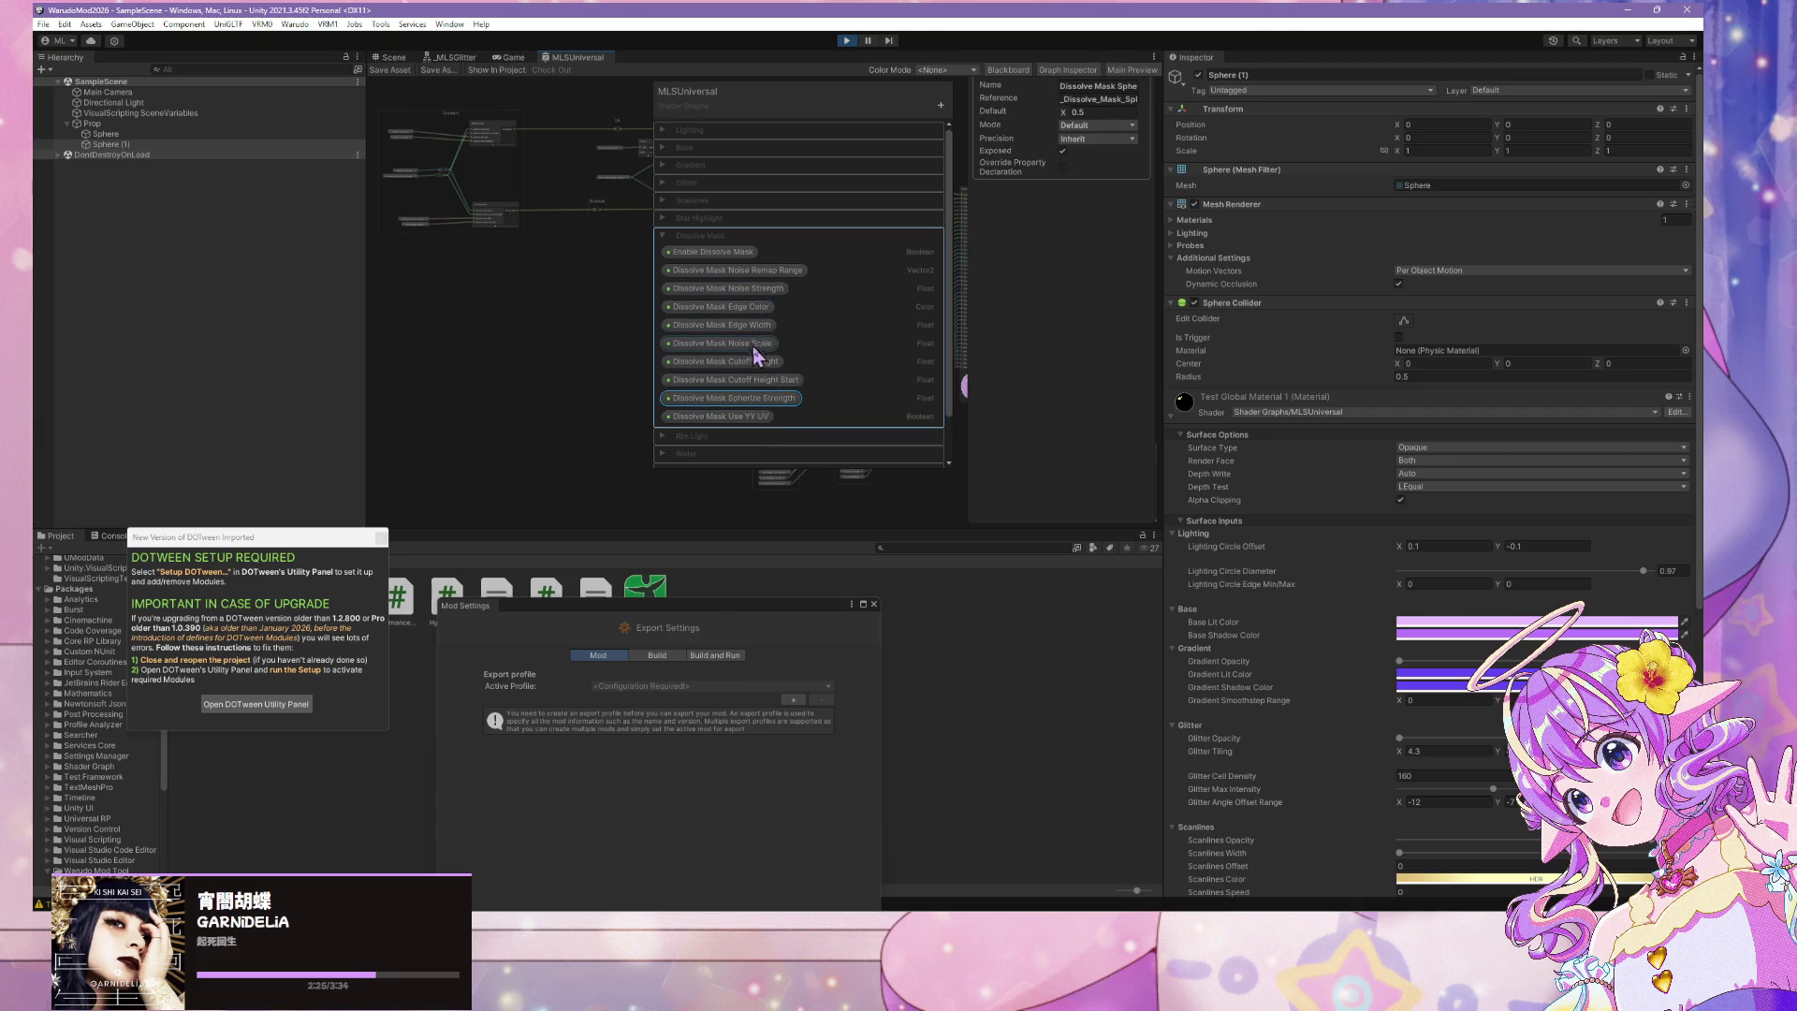
{"action": "left_click", "coordinate": [775, 380]}
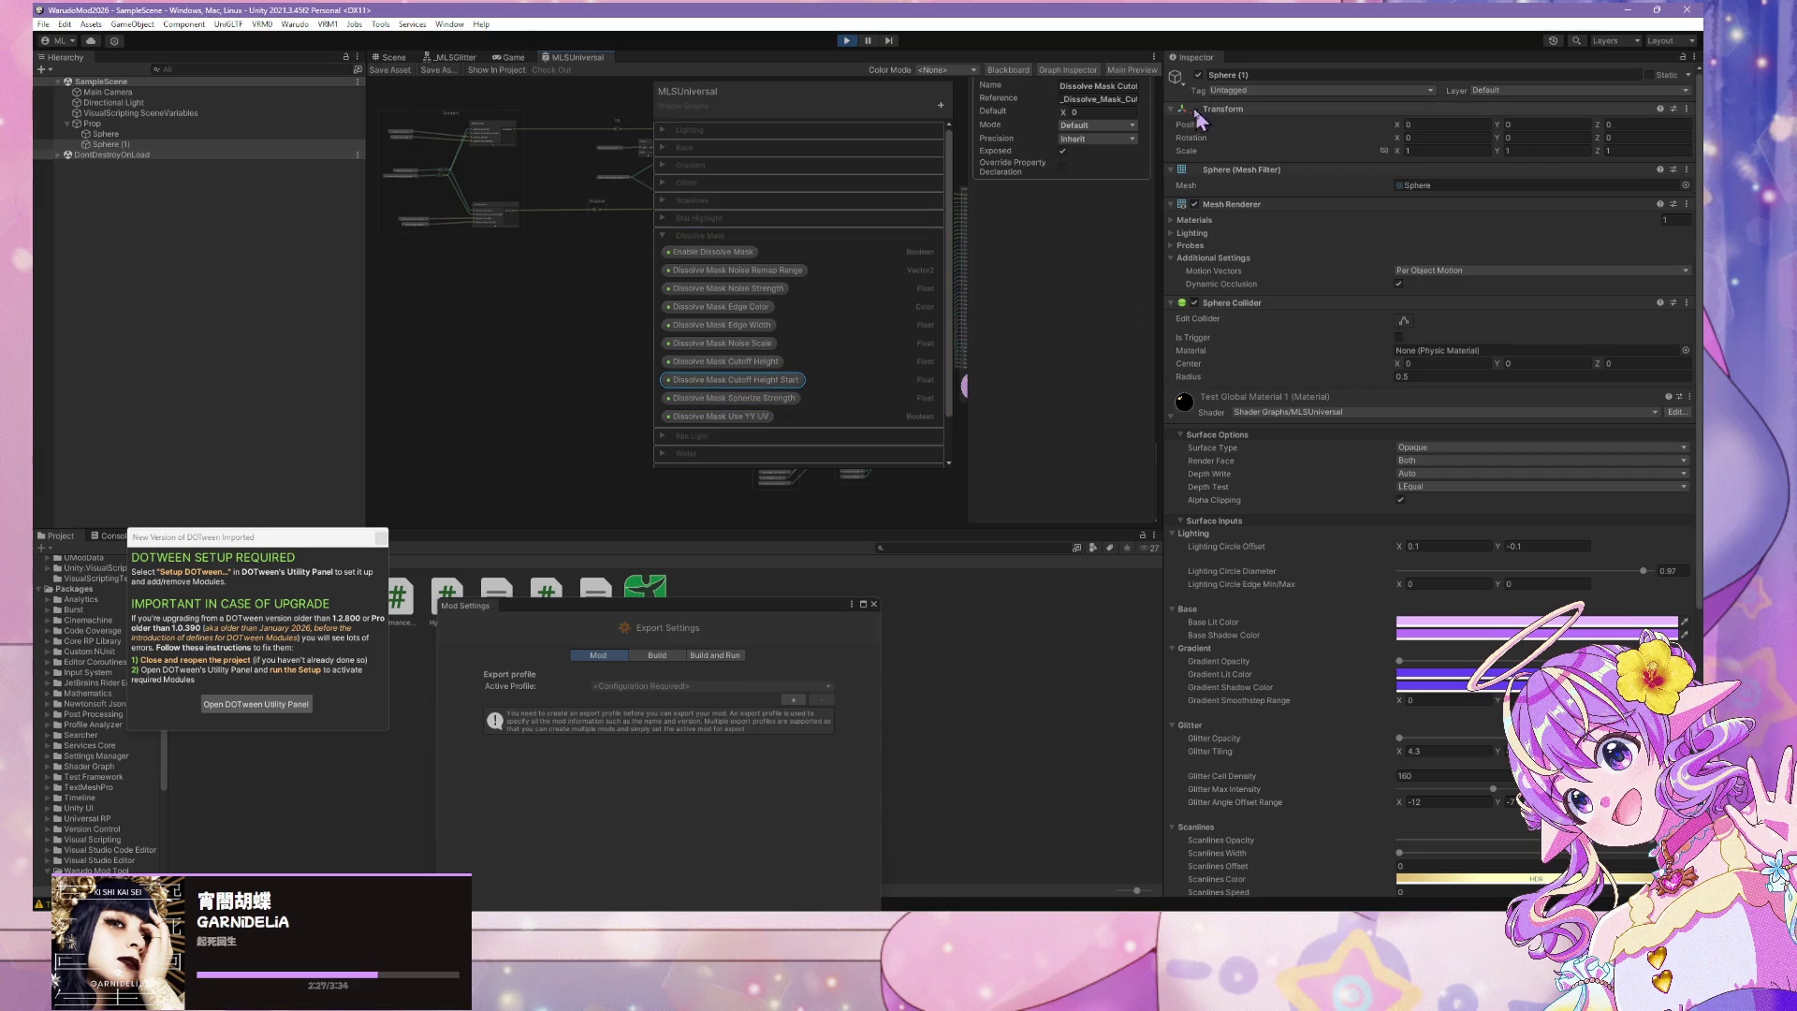
{"action": "left_click_drag", "start_coordinate": [1160, 393], "coordinate": [1374, 417]}
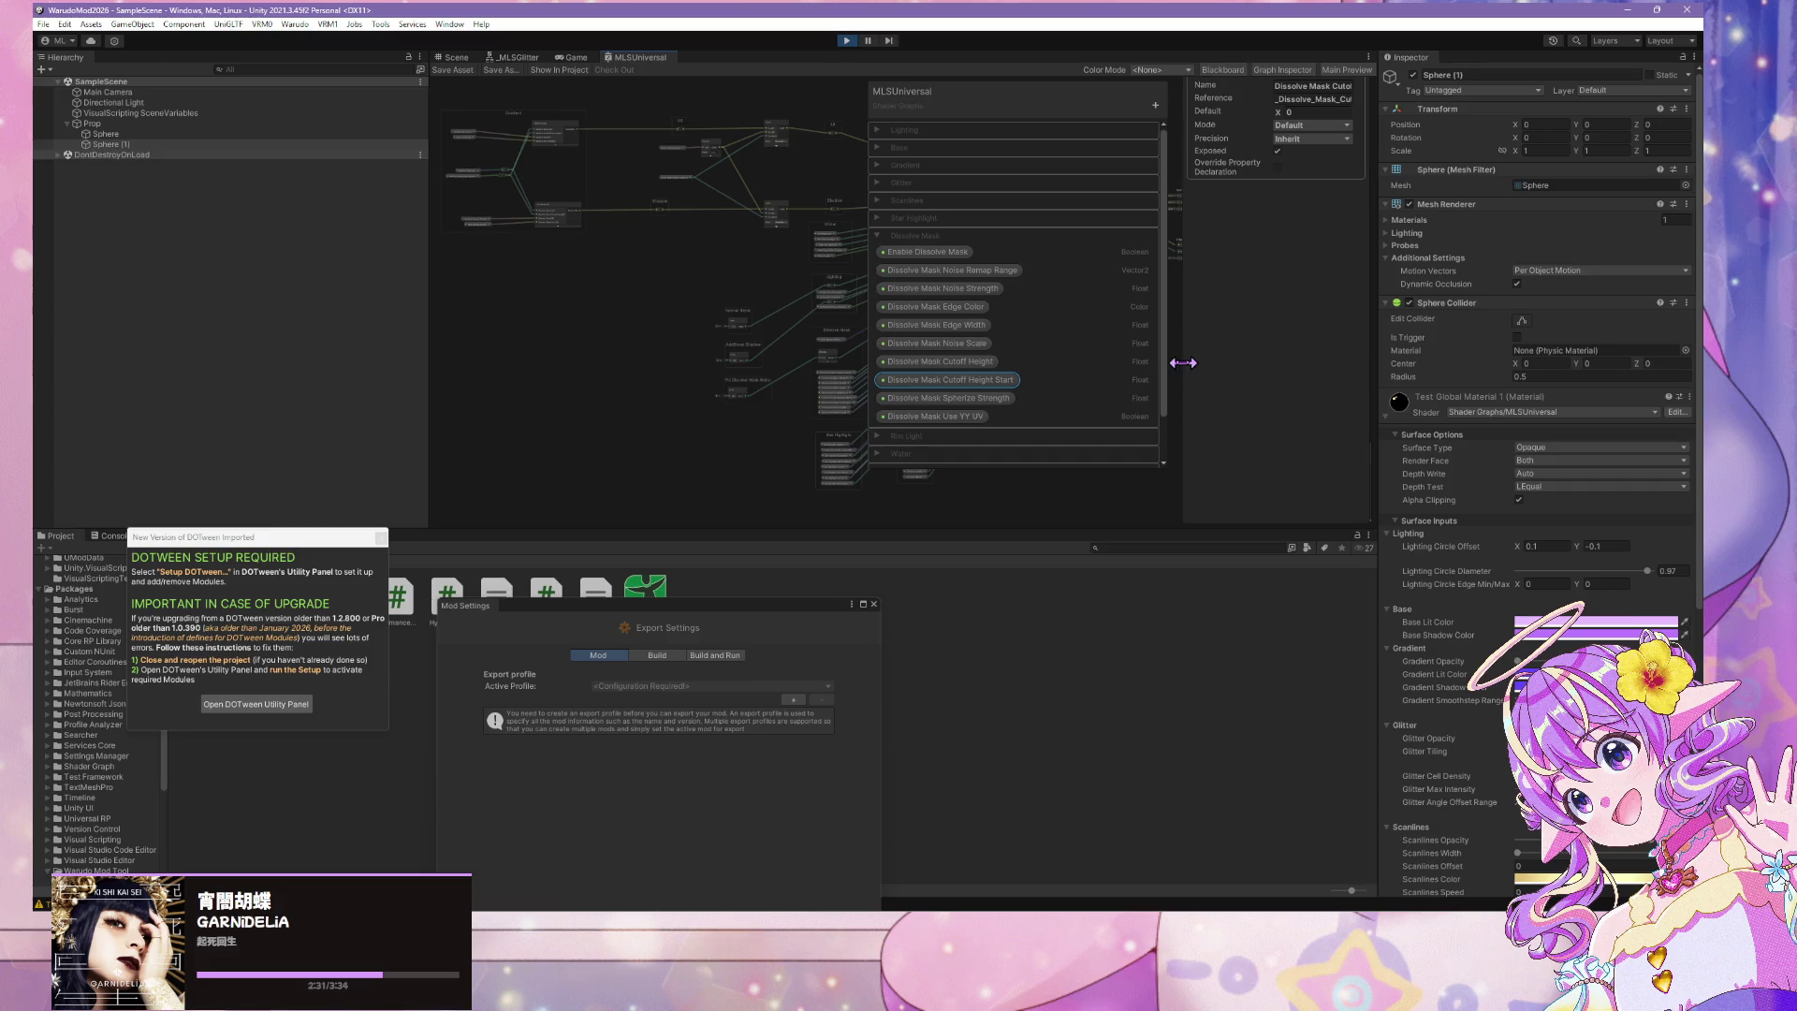
Widen the Graph Inspector to show full property names, move the Blackboard right, and zoom into the Dissolve Mask nodes
{"action": "mouse_move", "coordinate": [1183, 363]}
{"action": "left_mouse_down"}
{"action": "mouse_move", "coordinate": [1123, 367]}
{"action": "mouse_move", "coordinate": [1191, 385]}
{"action": "mouse_move", "coordinate": [1170, 379]}
{"action": "left_mouse_up"}
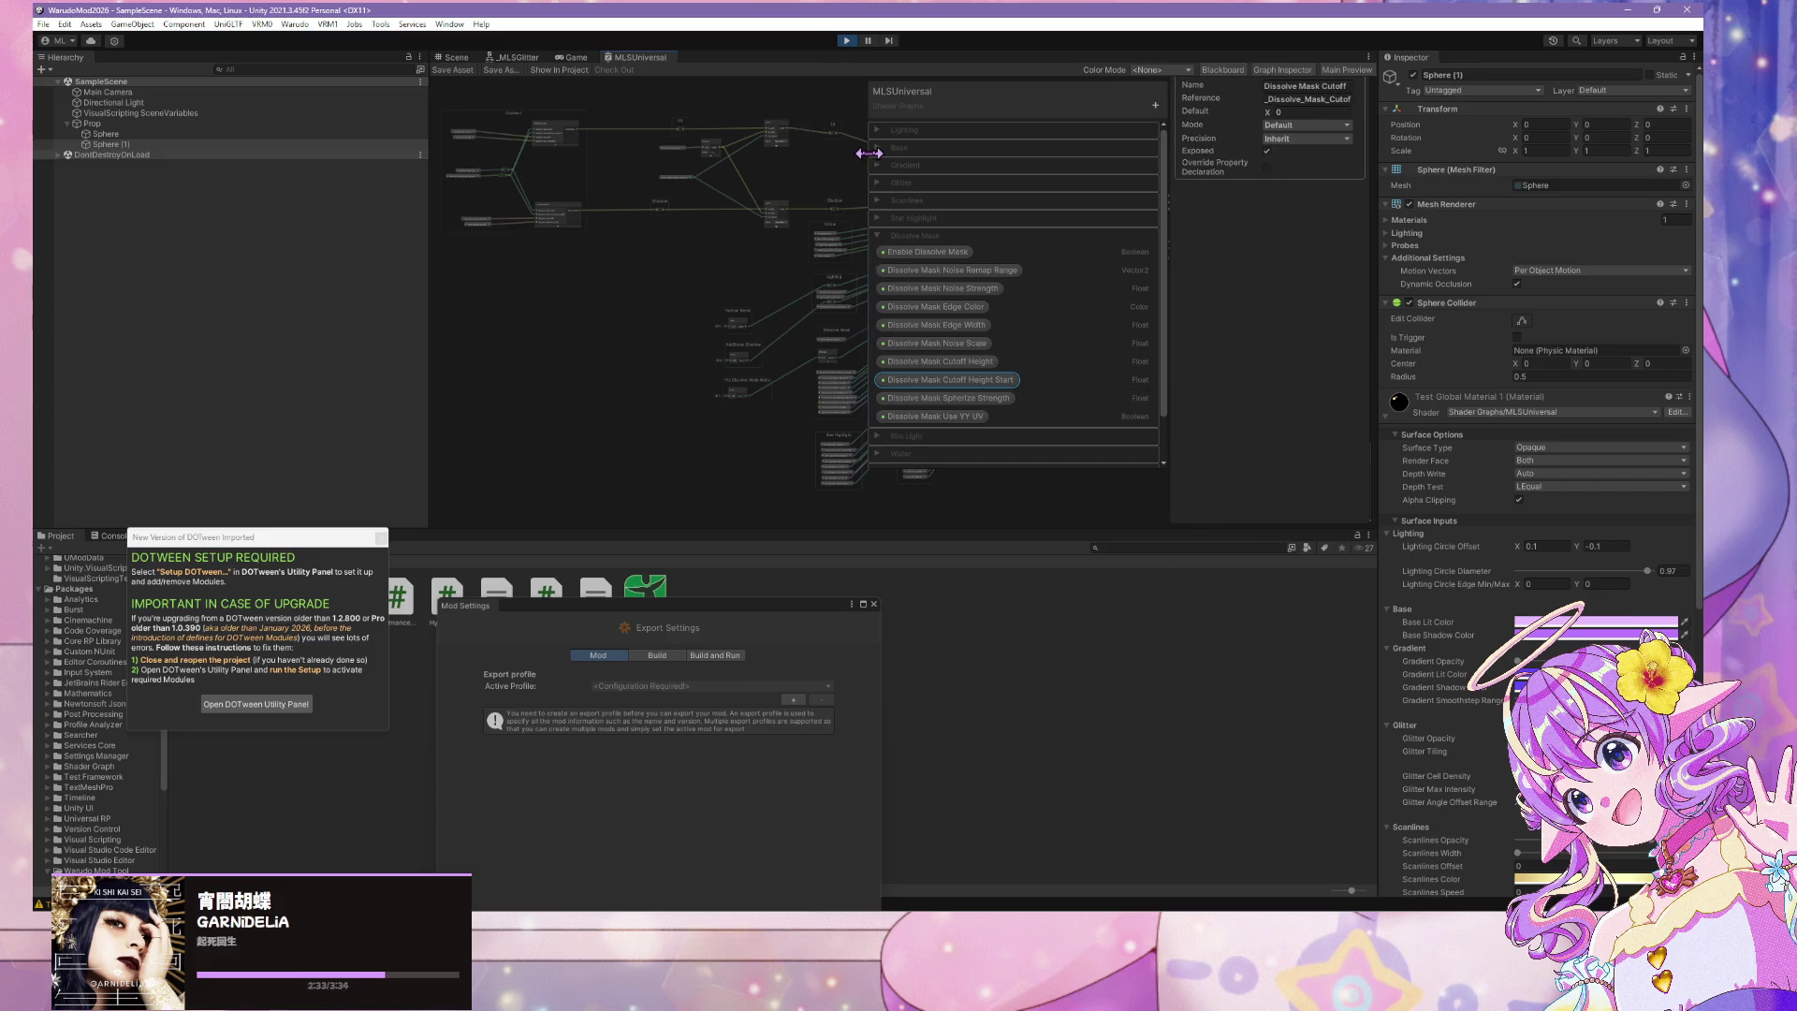
{"action": "left_click_drag", "start_coordinate": [891, 83], "coordinate": [701, 115]}
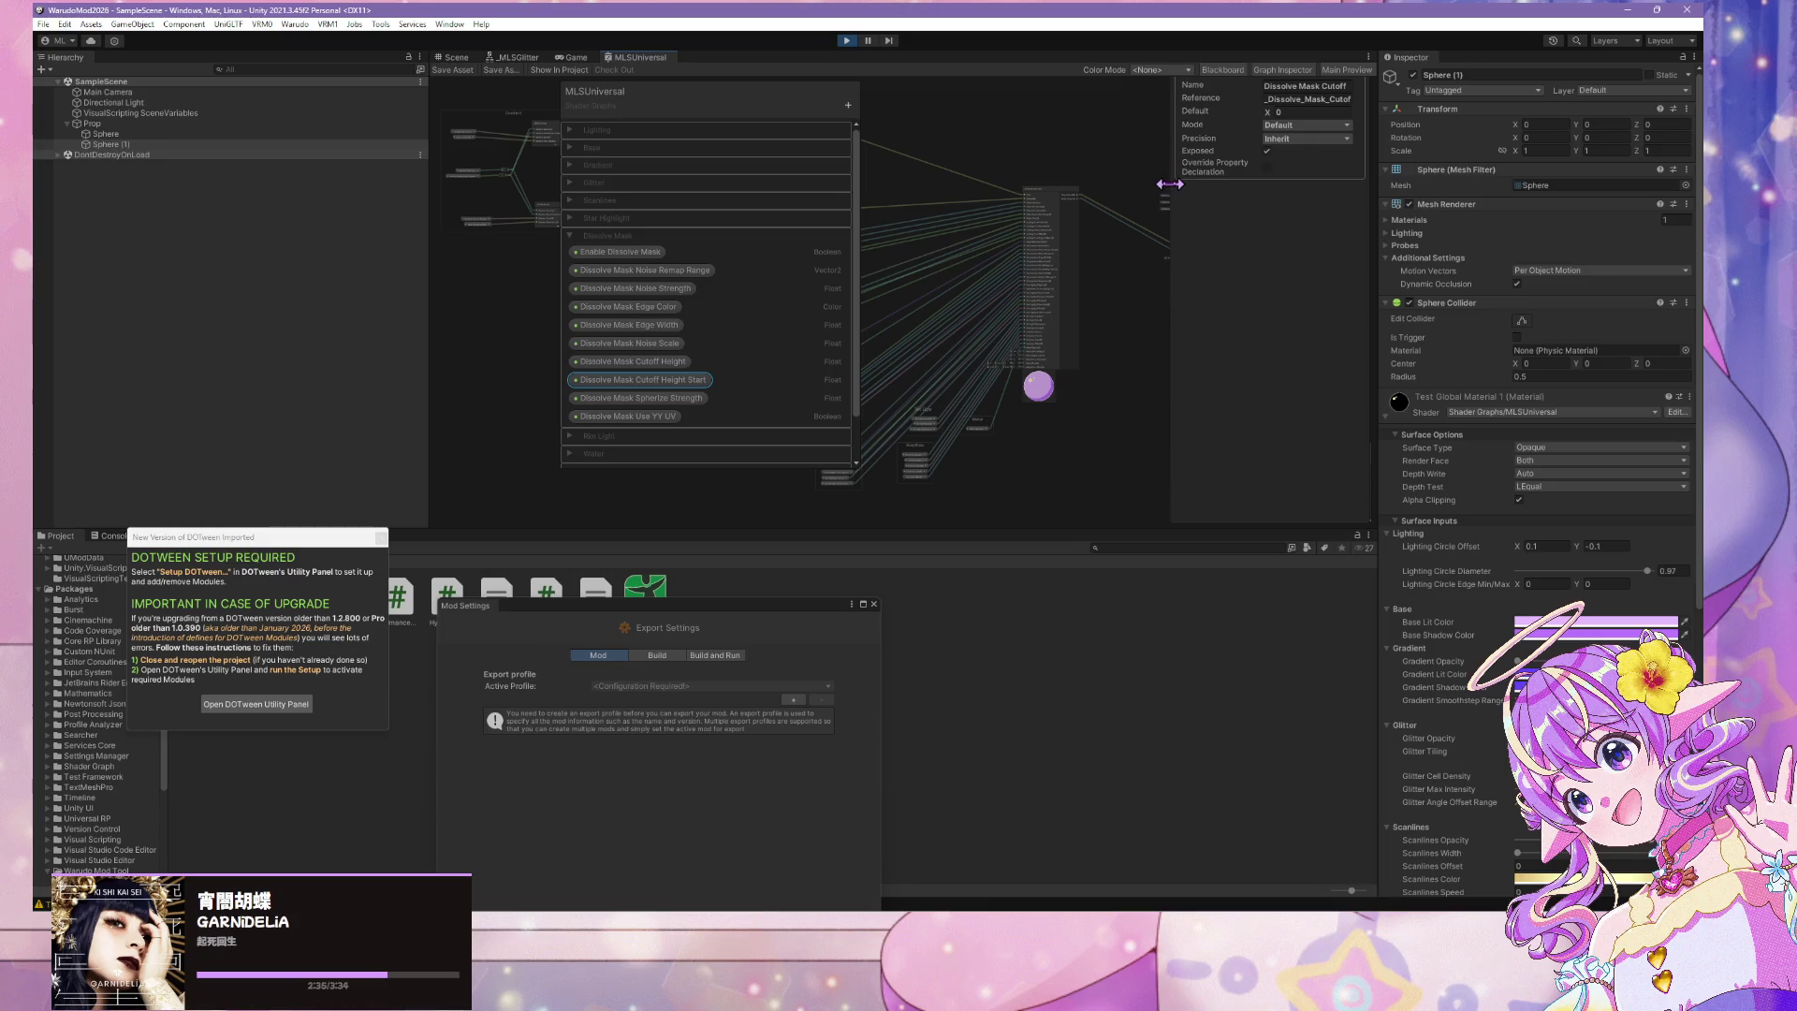
{"action": "left_click_drag", "start_coordinate": [1170, 184], "coordinate": [908, 175]}
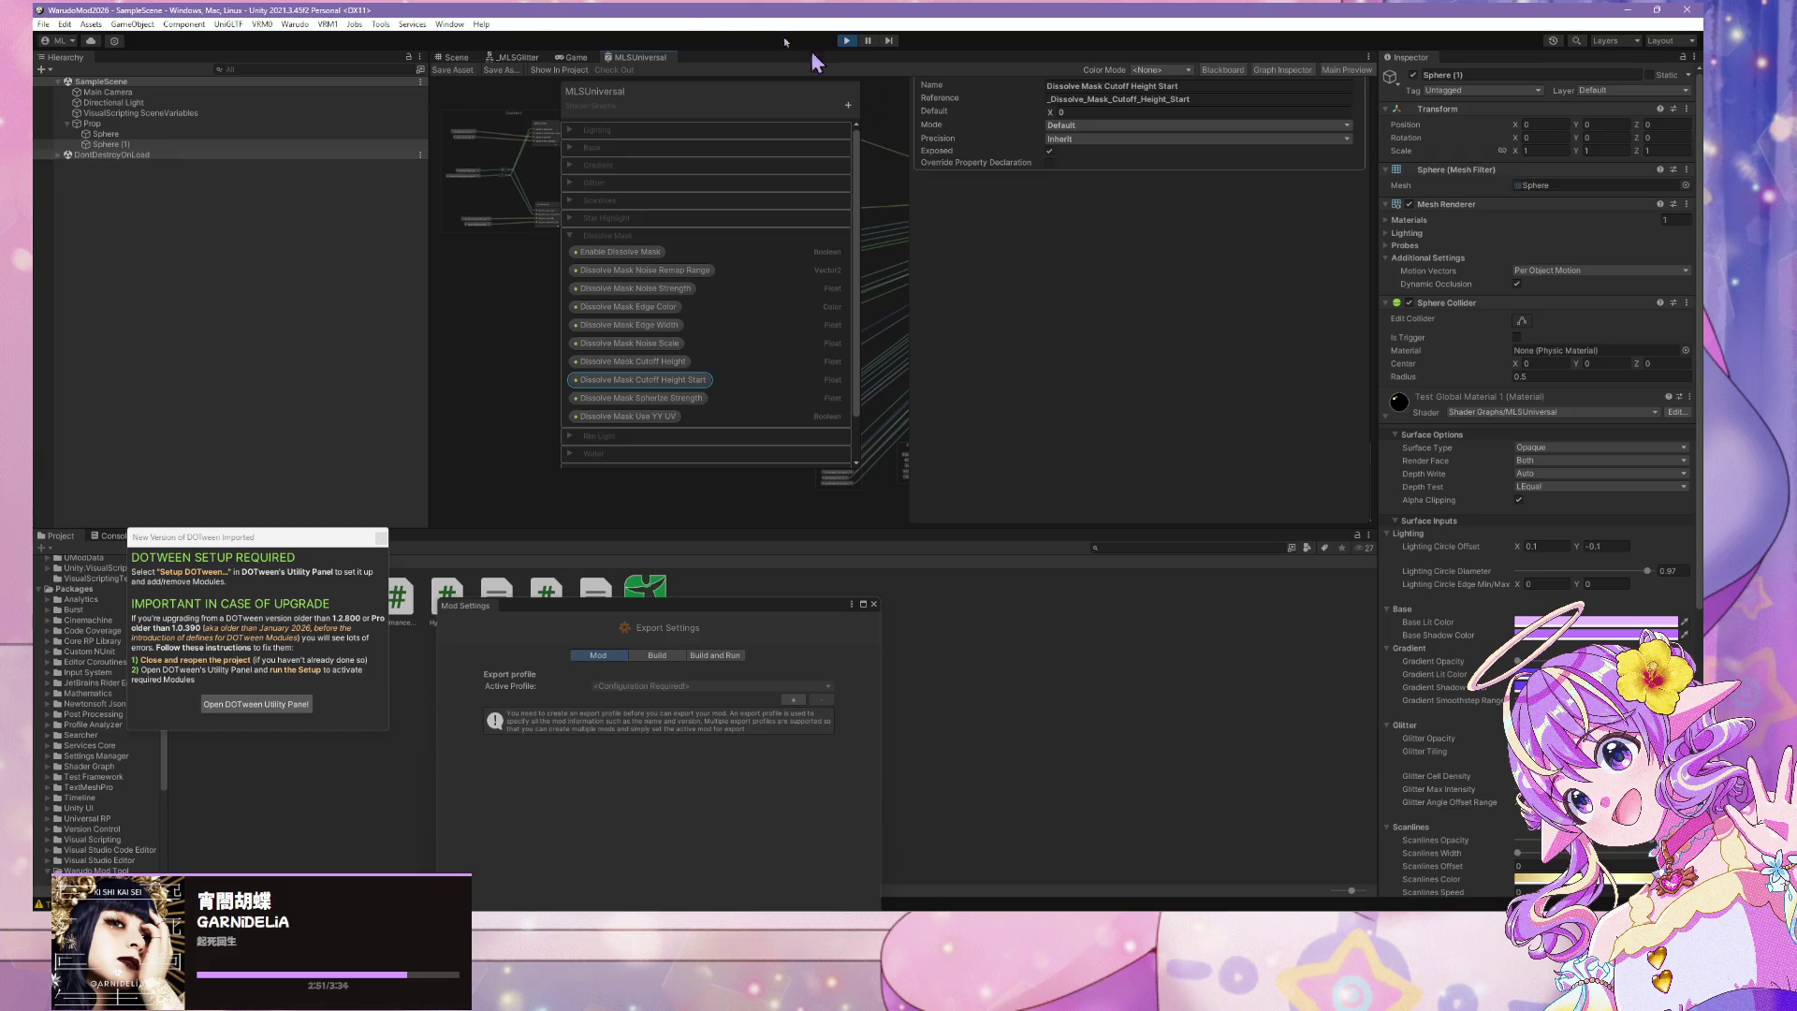
{"action": "scroll", "coordinate": [441, 221], "scroll_direction": "down", "scroll_amount": 2}
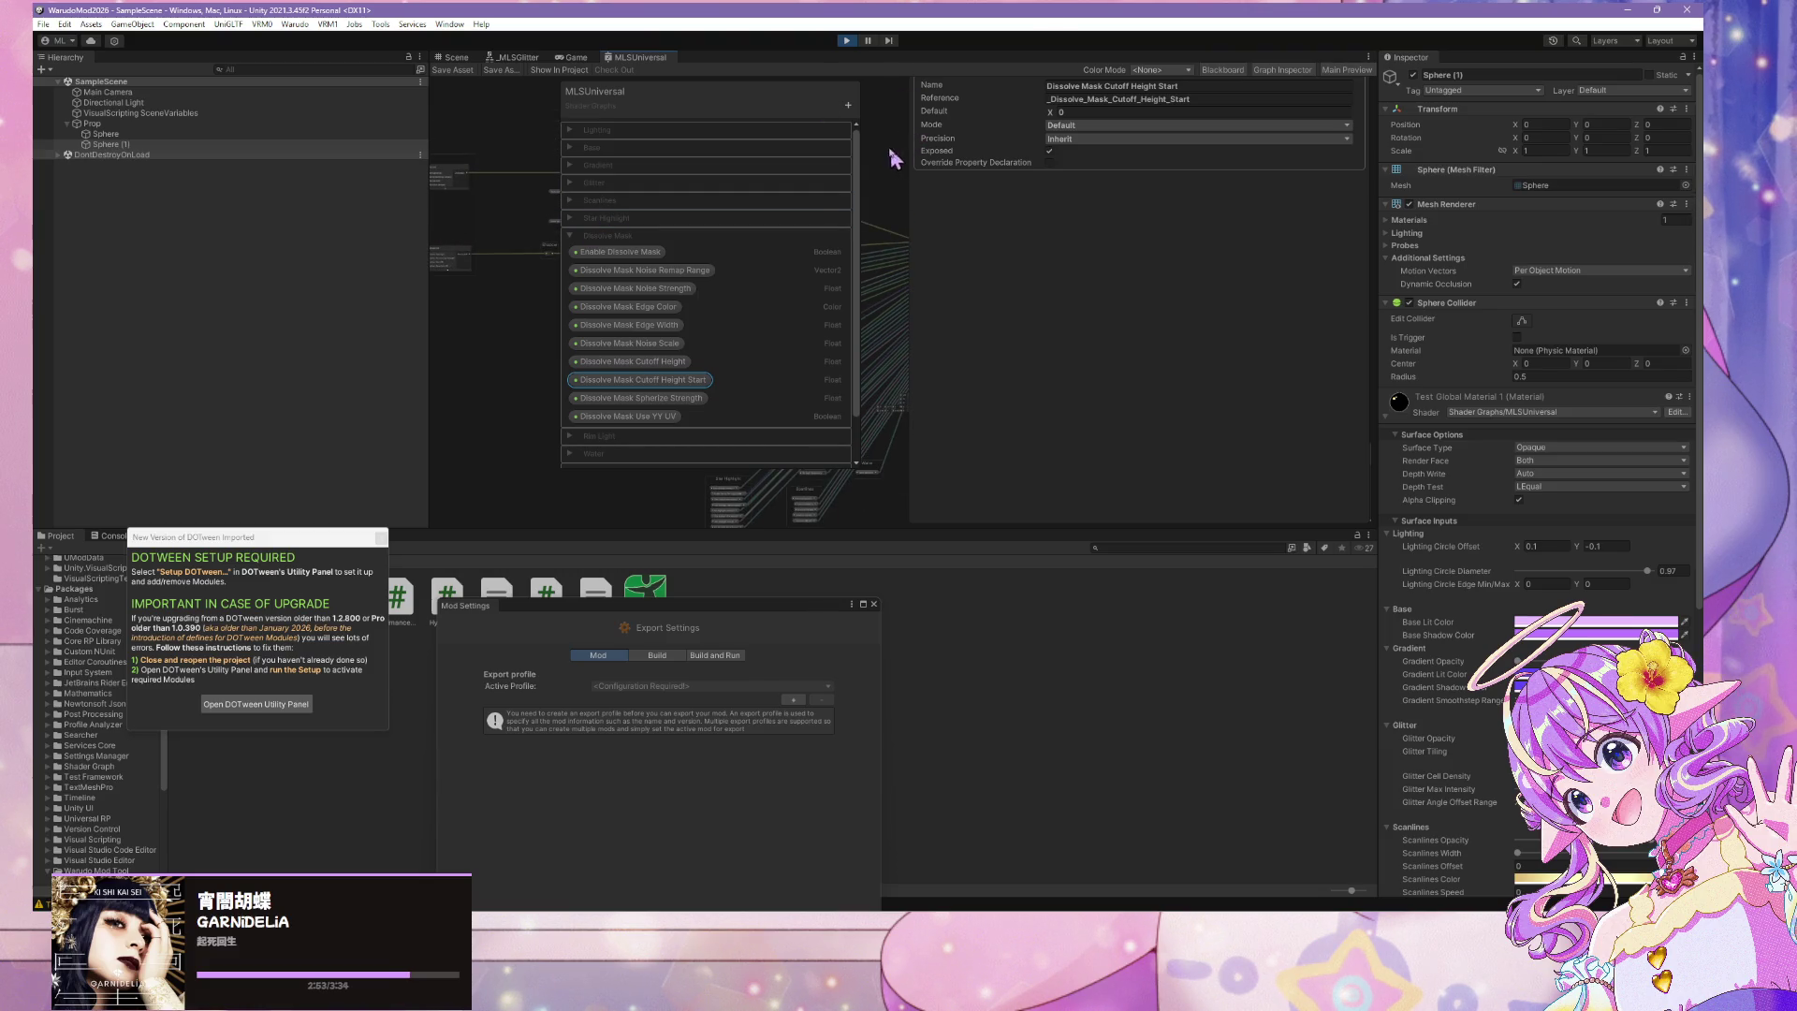
{"action": "left_click_drag", "start_coordinate": [746, 101], "coordinate": [1258, 155]}
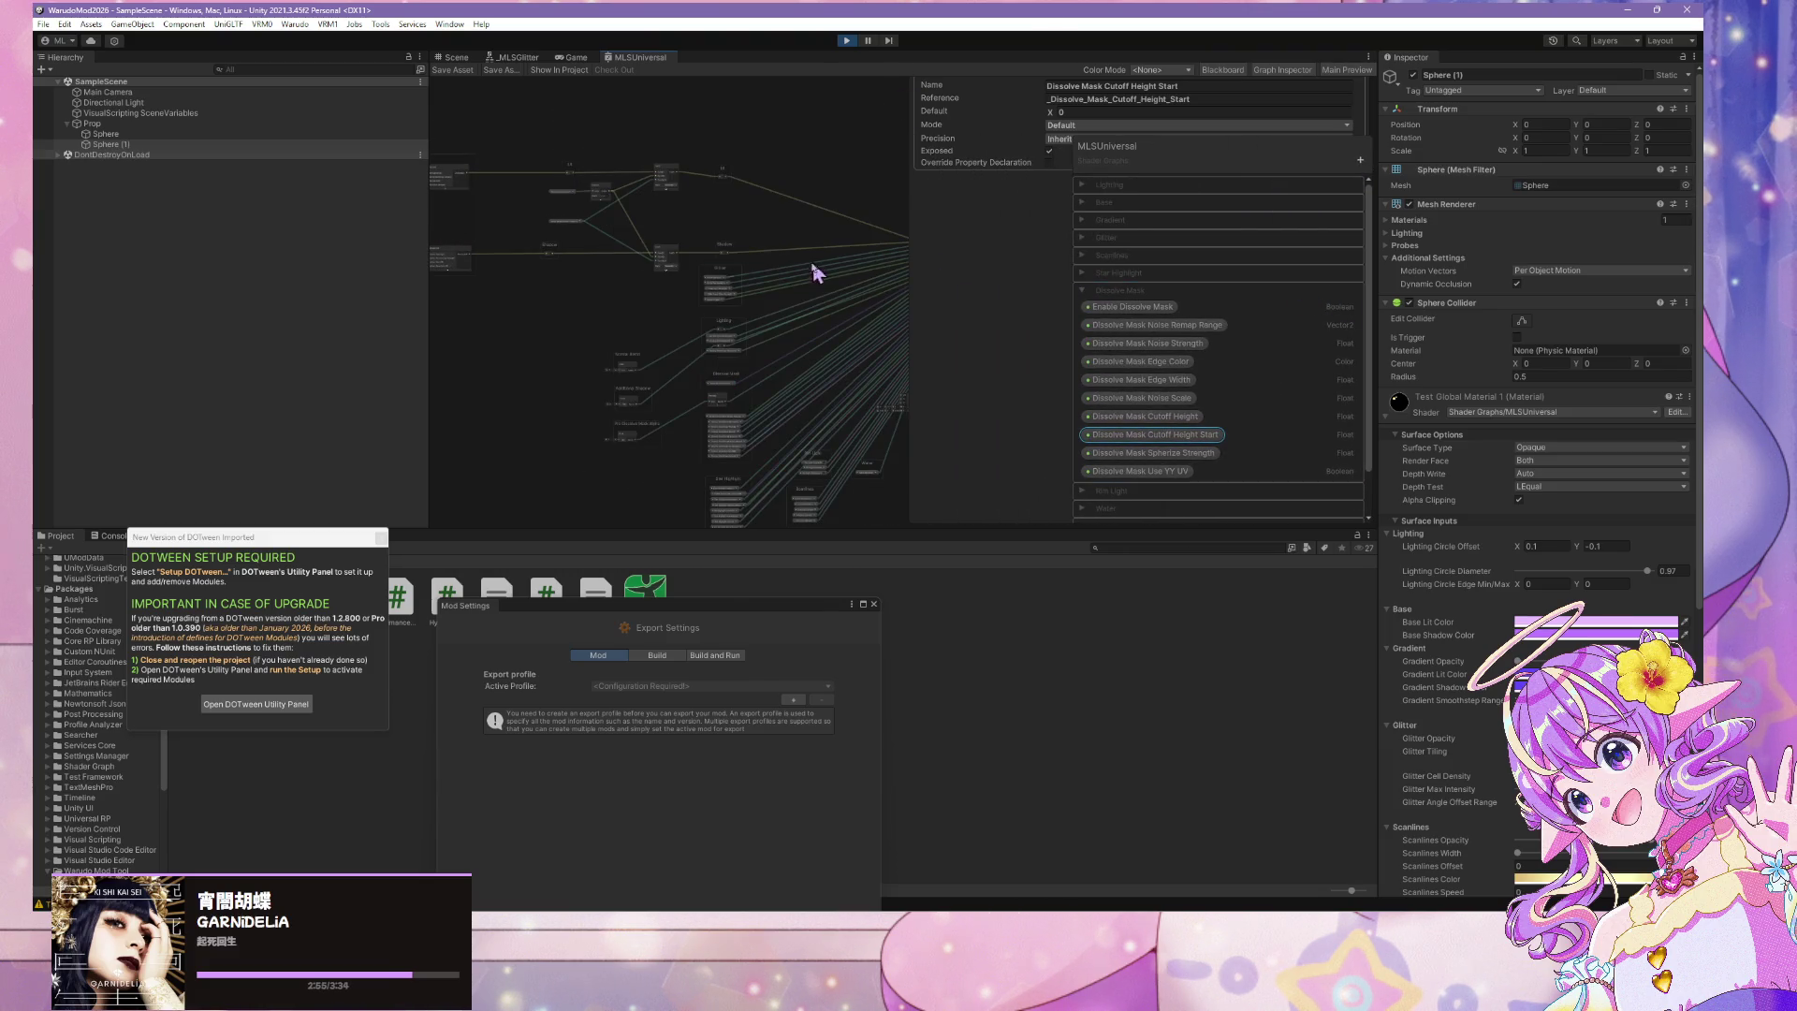
{"action": "scroll", "coordinate": [836, 372], "scroll_direction": "up", "scroll_amount": 2}
{"action": "scroll", "coordinate": [835, 373], "scroll_direction": "up", "scroll_amount": 4}
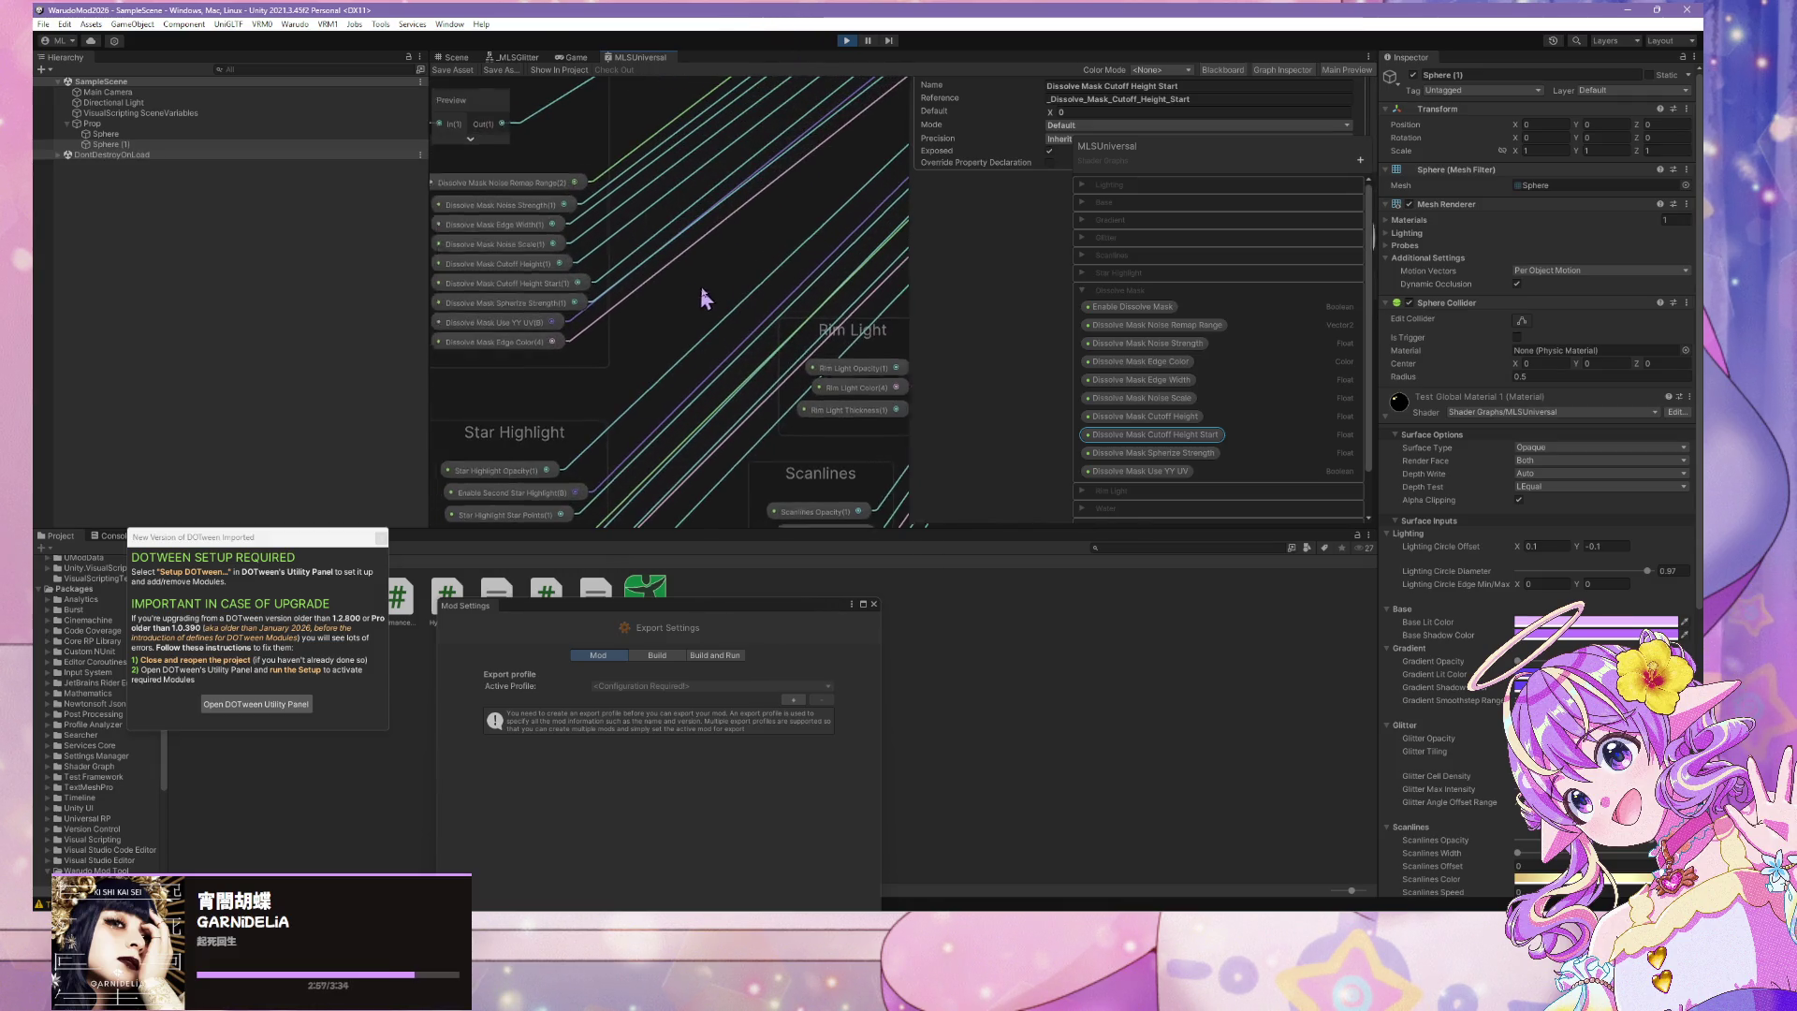
Lower the Edge Color, Use YY UV and Spherize Strength nodes and add a reroute point on the Spherize Strength wire
{"action": "mouse_move", "coordinate": [601, 293]}
{"action": "left_mouse_down"}
{"action": "mouse_move", "coordinate": [602, 316]}
{"action": "mouse_move", "coordinate": [604, 273]}
{"action": "left_mouse_up"}
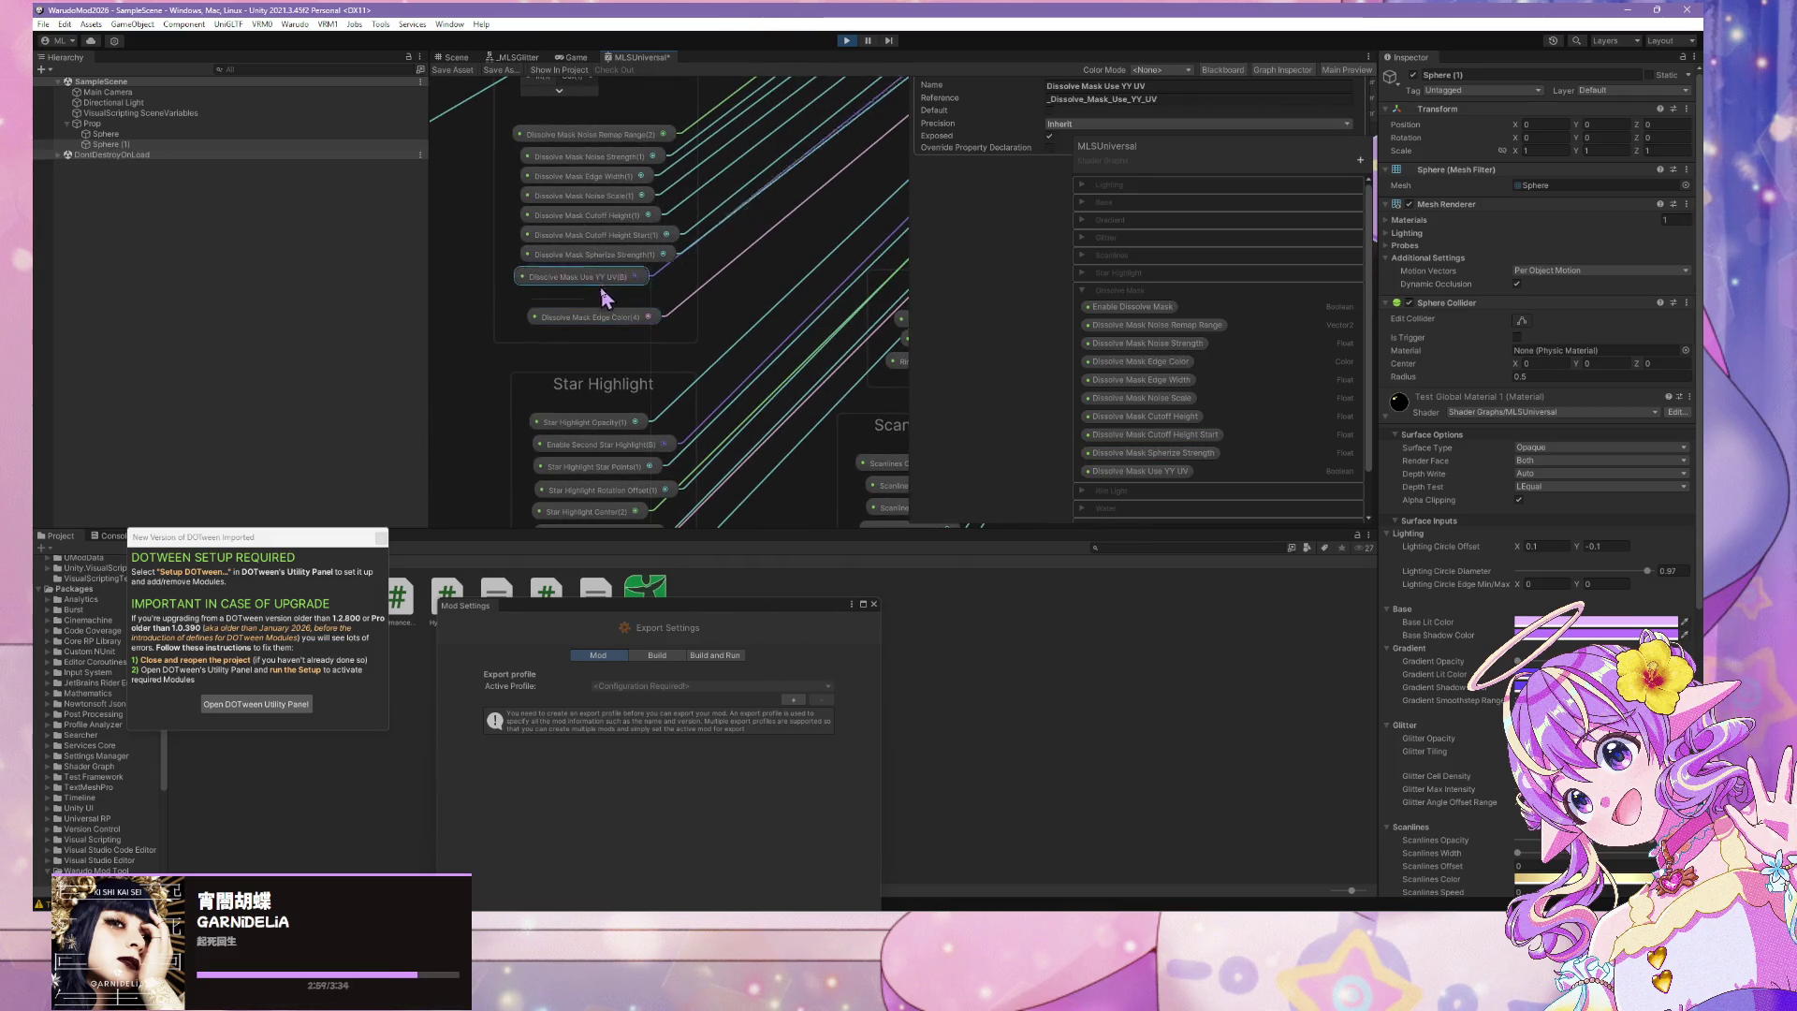
{"action": "left_click_drag", "start_coordinate": [870, 208], "coordinate": [753, 459]}
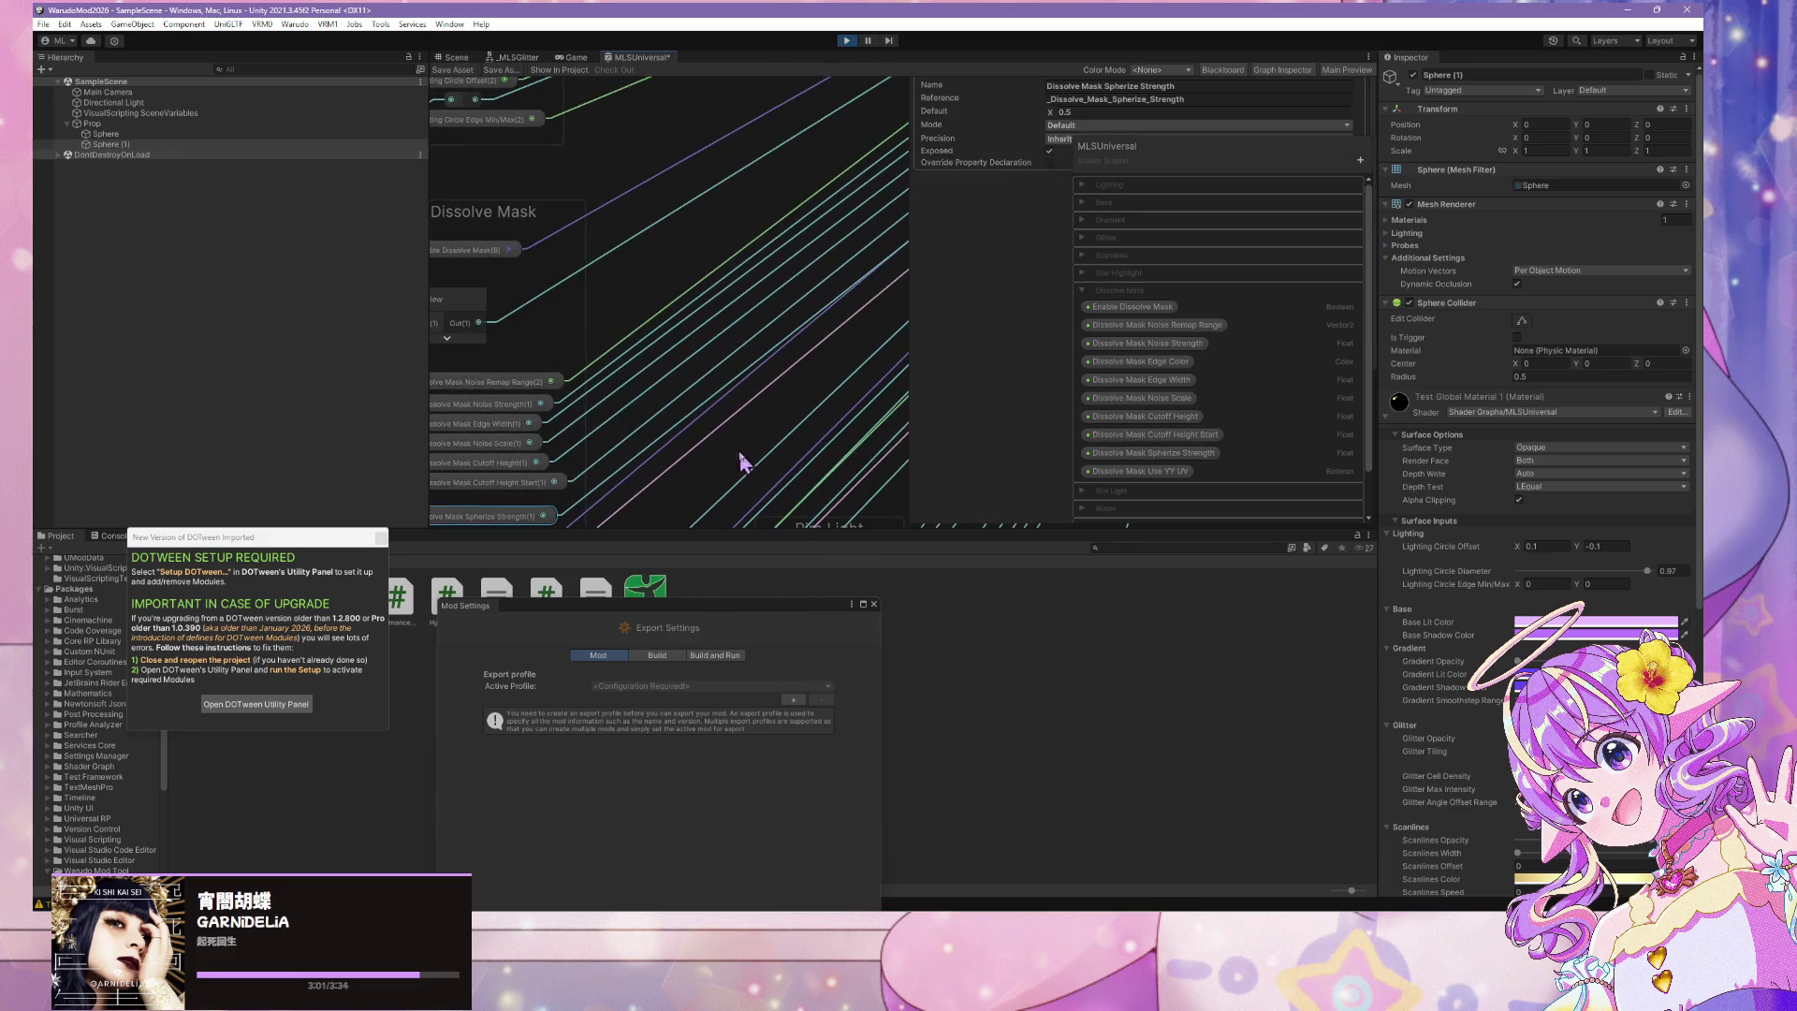
{"action": "double_click", "coordinate": [629, 452]}
{"action": "left_click_drag", "start_coordinate": [630, 450], "coordinate": [642, 414]}
Add a second reroute point, level both reroutes, and bring up the Create Node search
{"action": "double_click", "coordinate": [803, 302]}
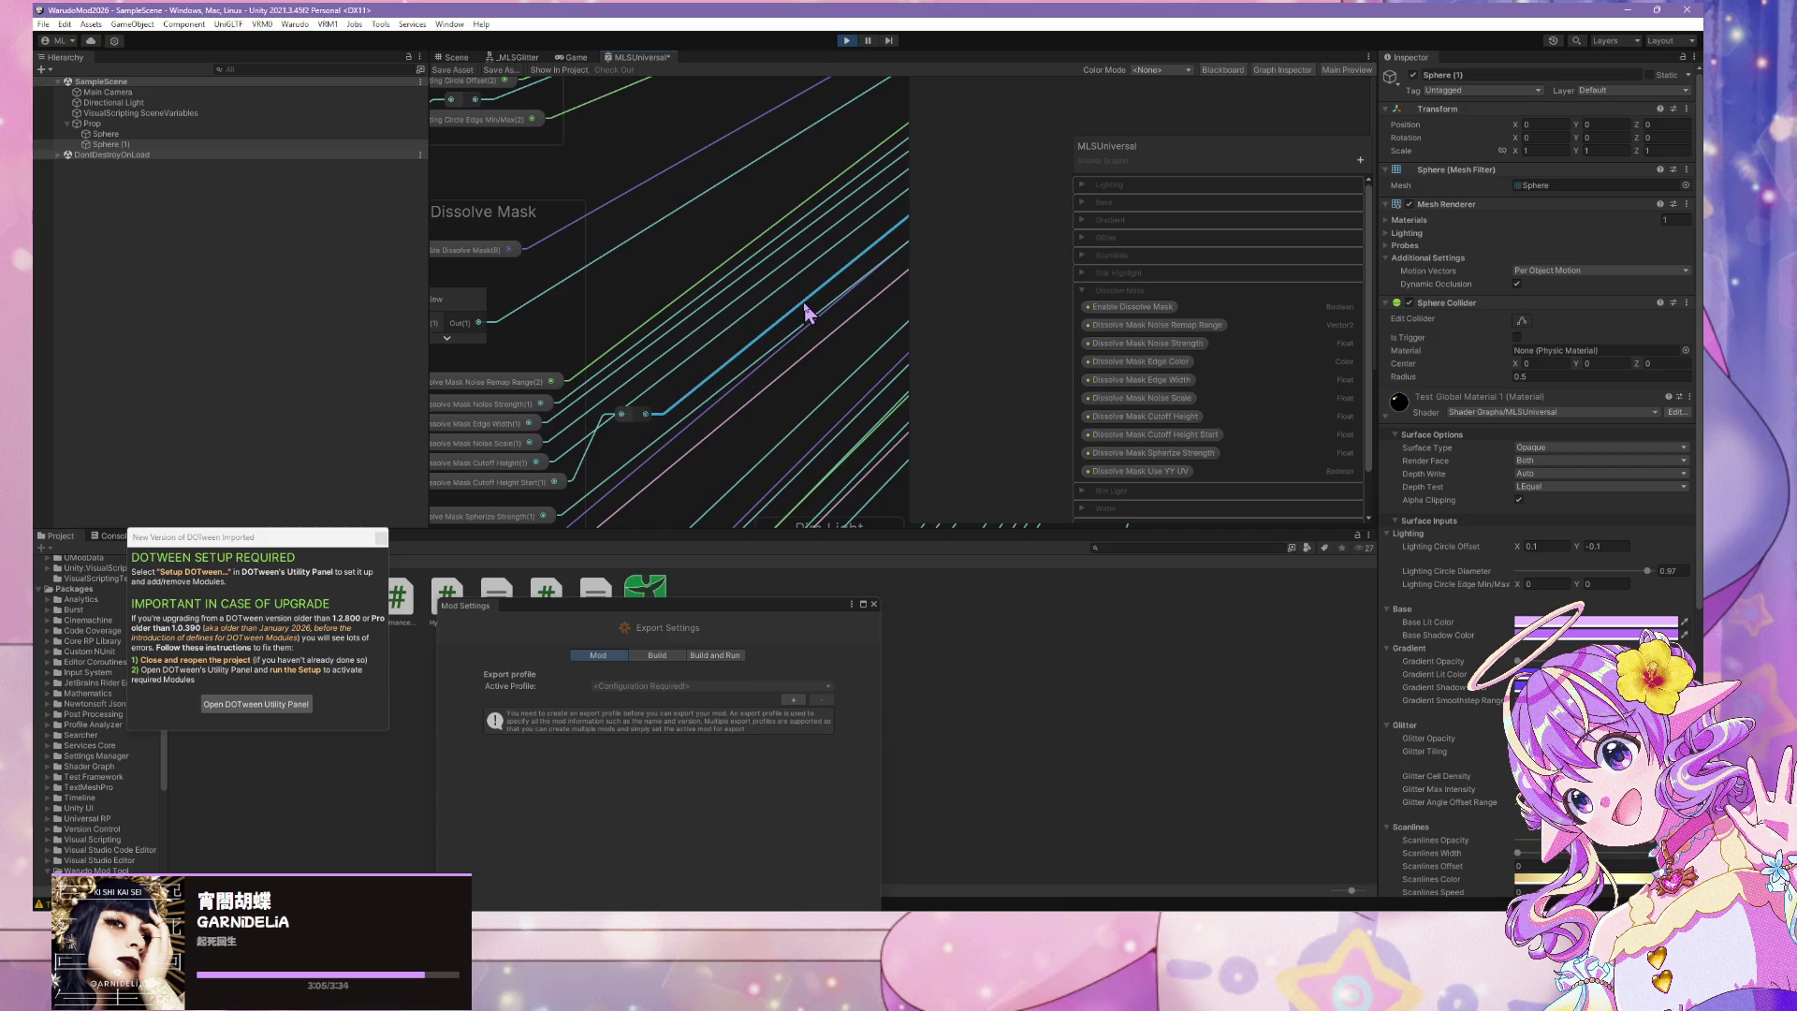
{"action": "left_click_drag", "start_coordinate": [800, 298], "coordinate": [809, 285]}
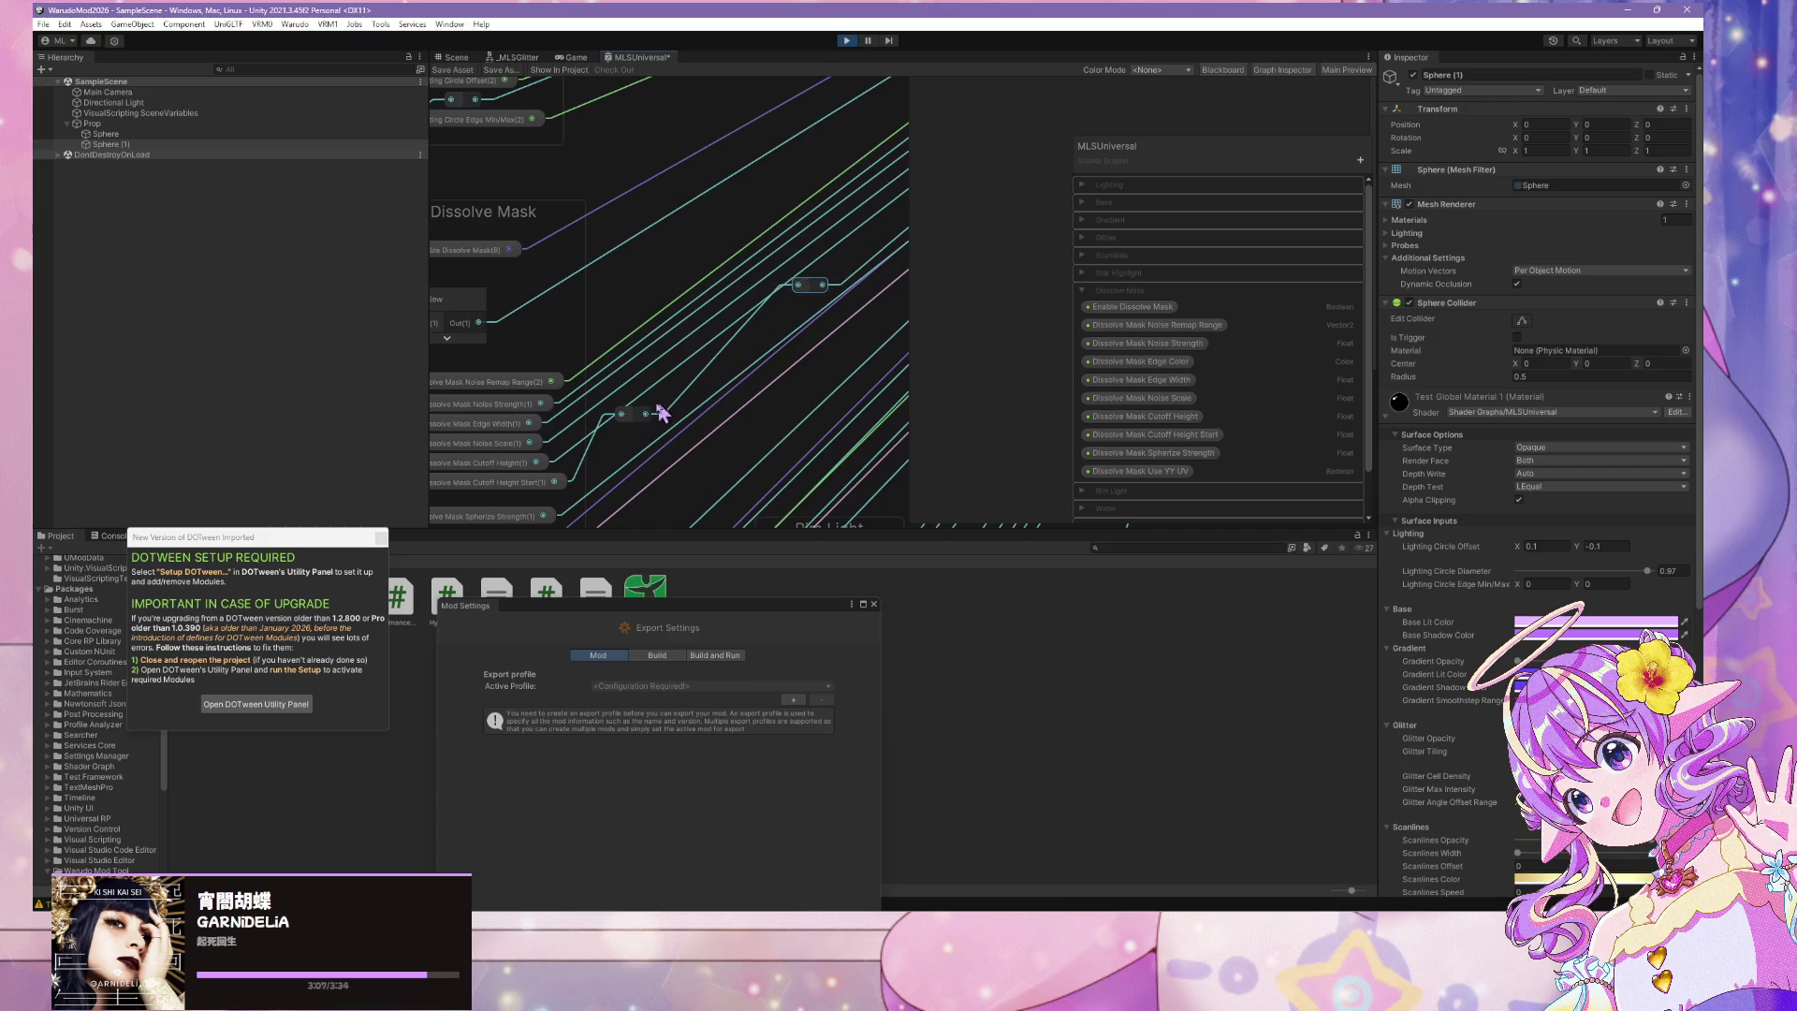
{"action": "left_click_drag", "start_coordinate": [629, 414], "coordinate": [624, 288]}
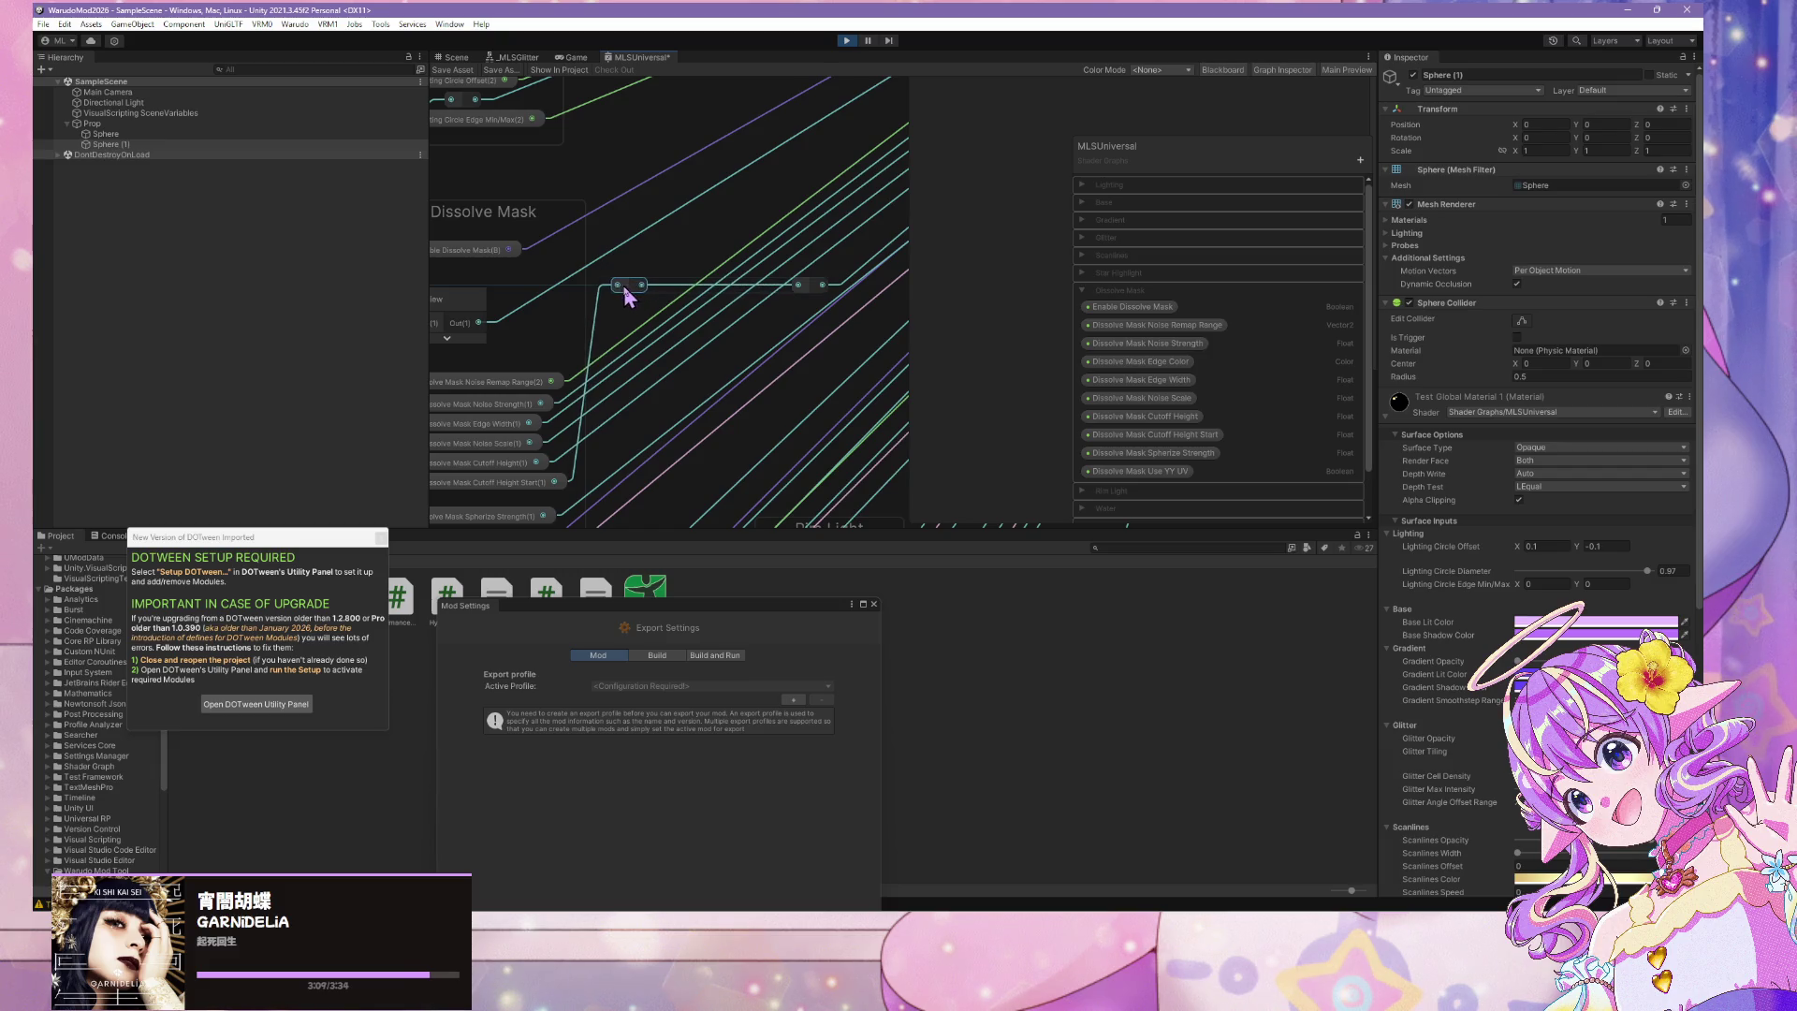
{"action": "left_click_drag", "start_coordinate": [815, 291], "coordinate": [834, 272]}
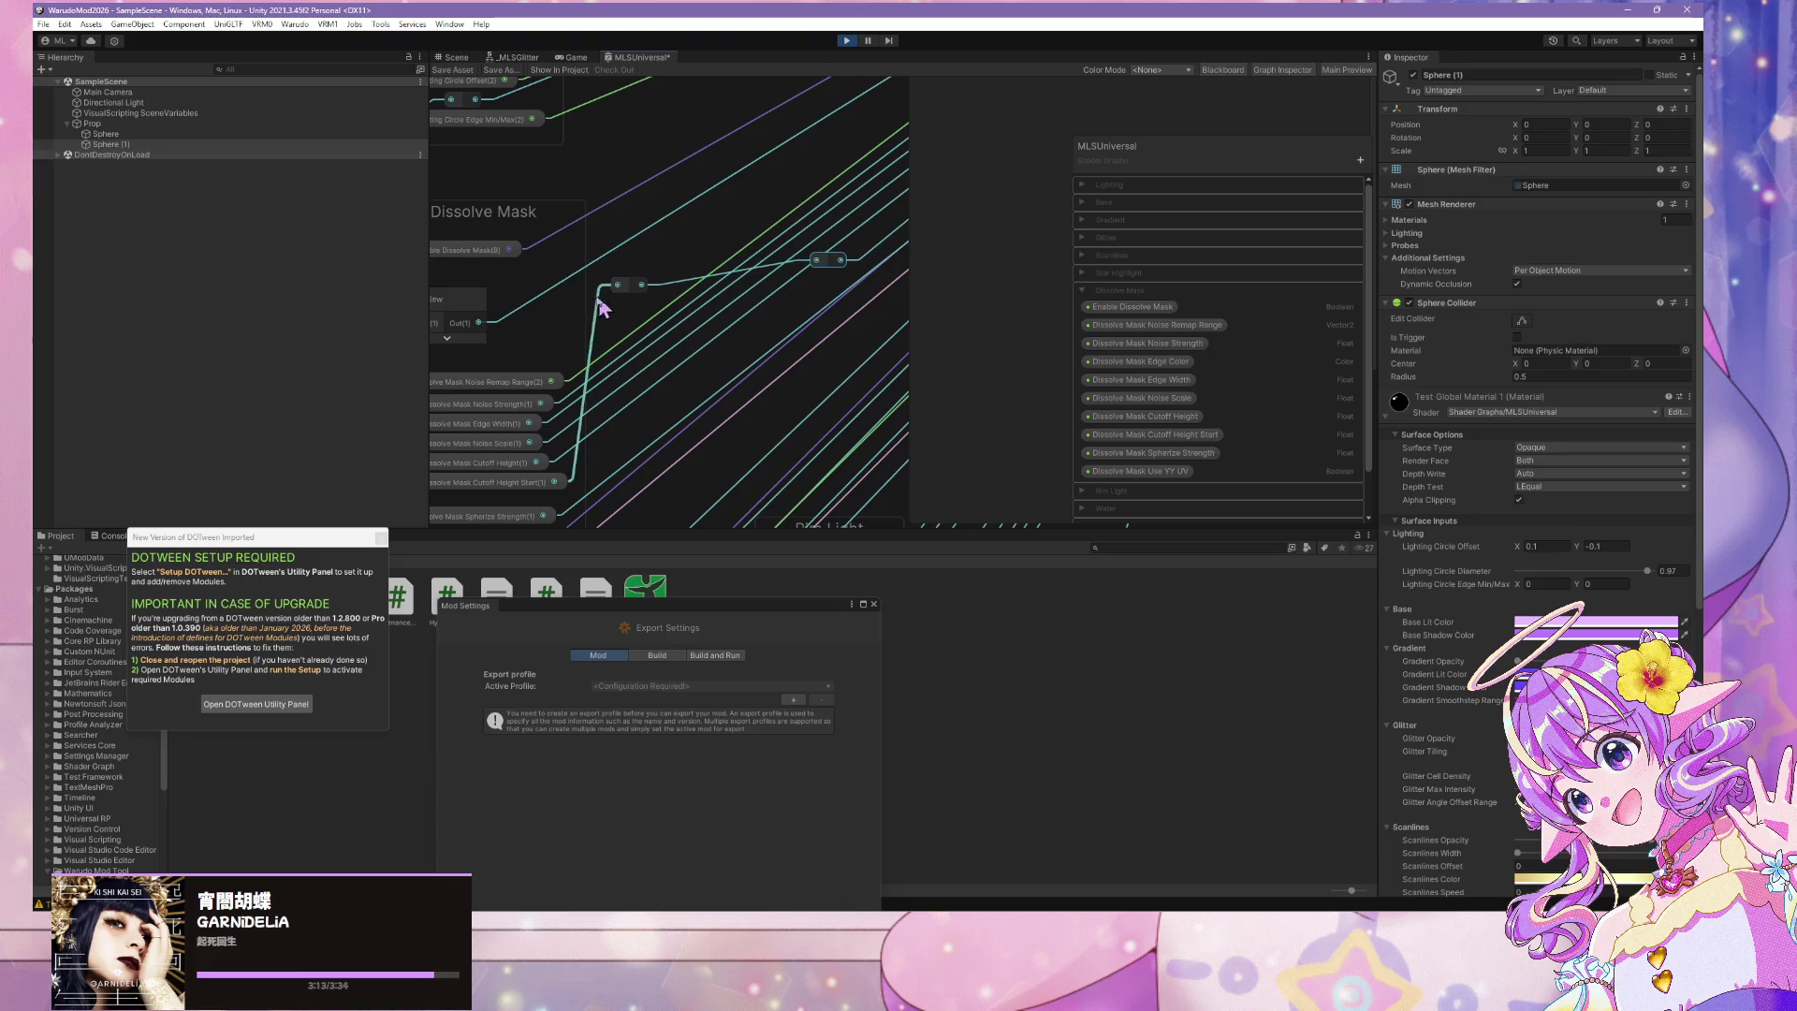
{"action": "left_click_drag", "start_coordinate": [623, 285], "coordinate": [634, 261]}
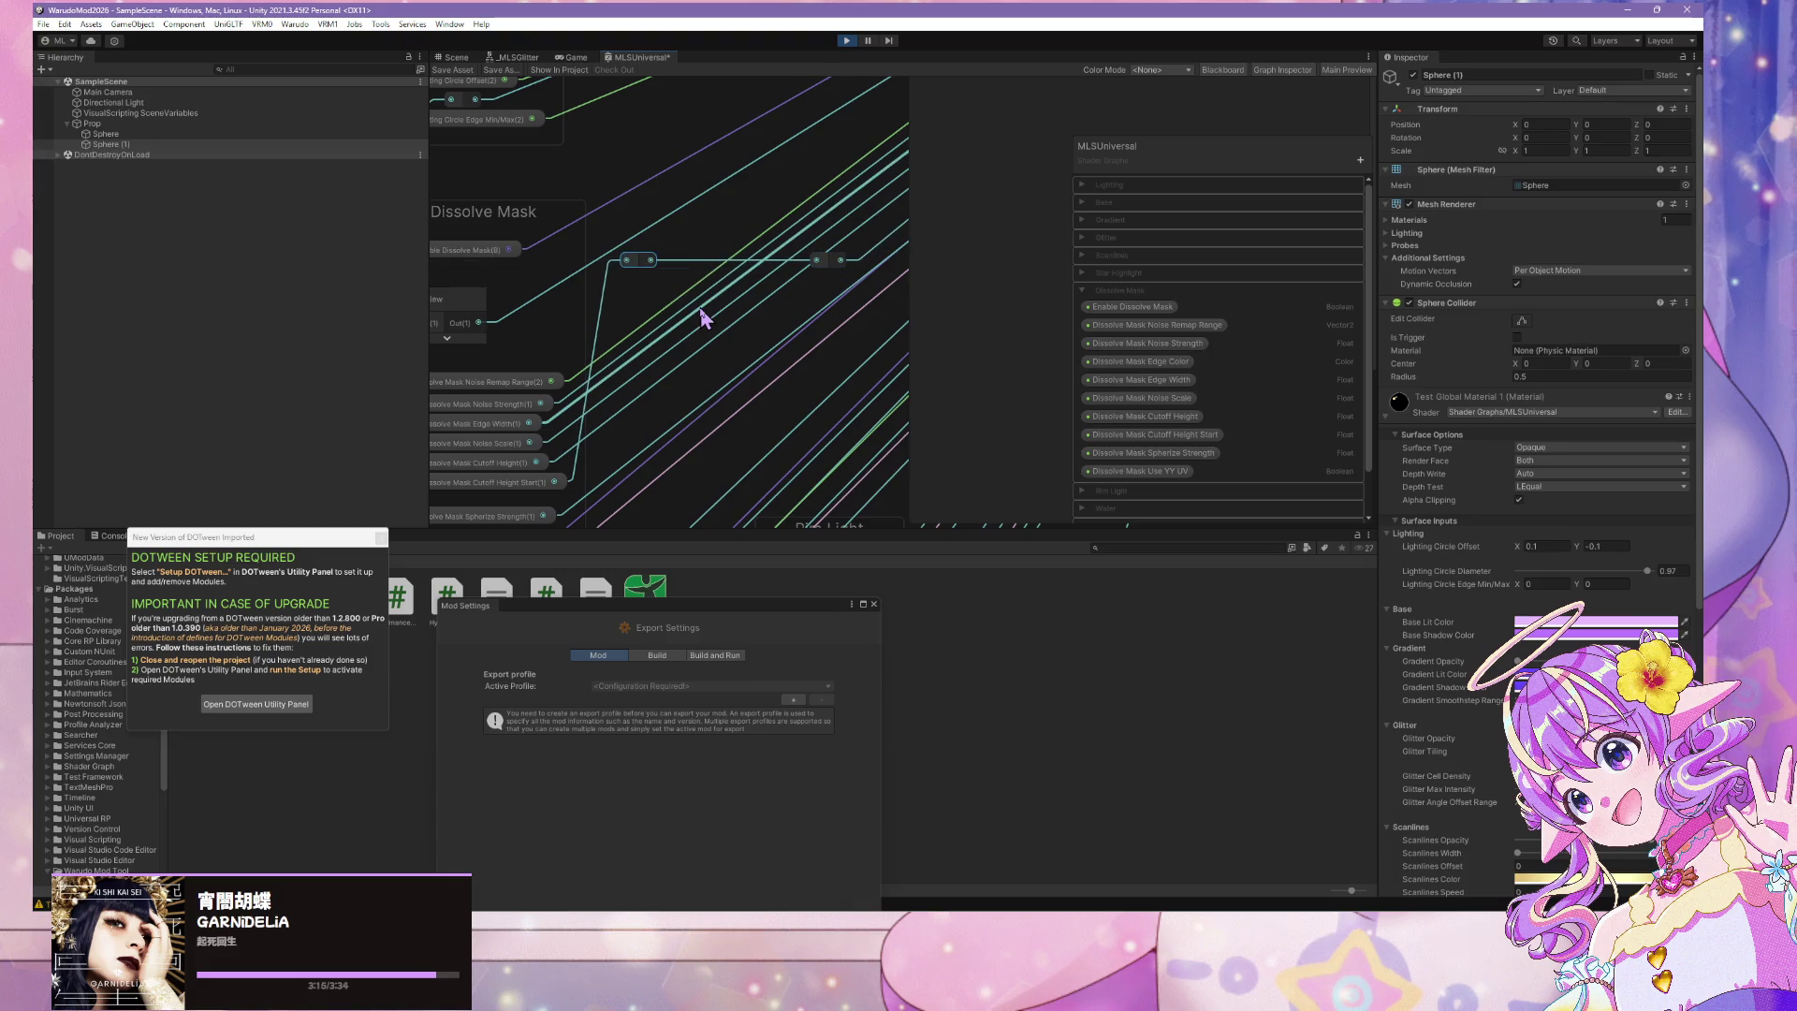
{"action": "key", "text": "space"}
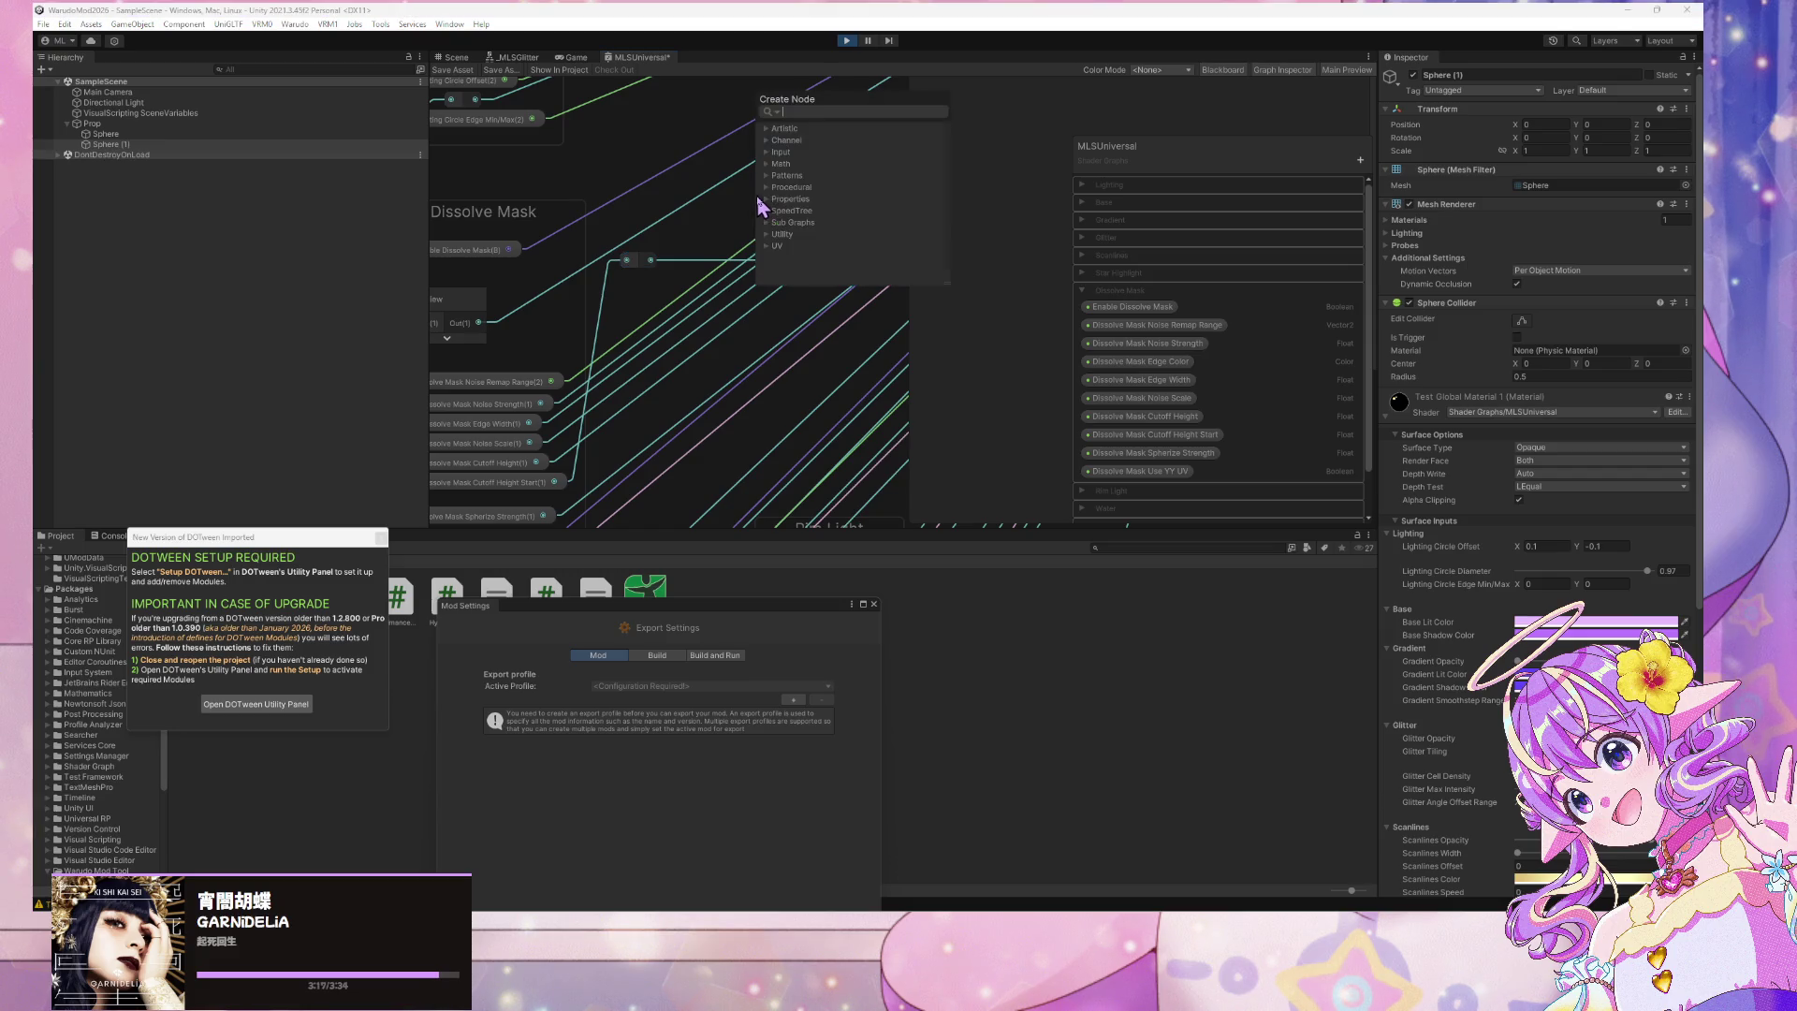
Create a Math > Basic > Add node and place it between the two reroute points
{"action": "type", "text": "add"}
{"action": "key", "text": "Return"}
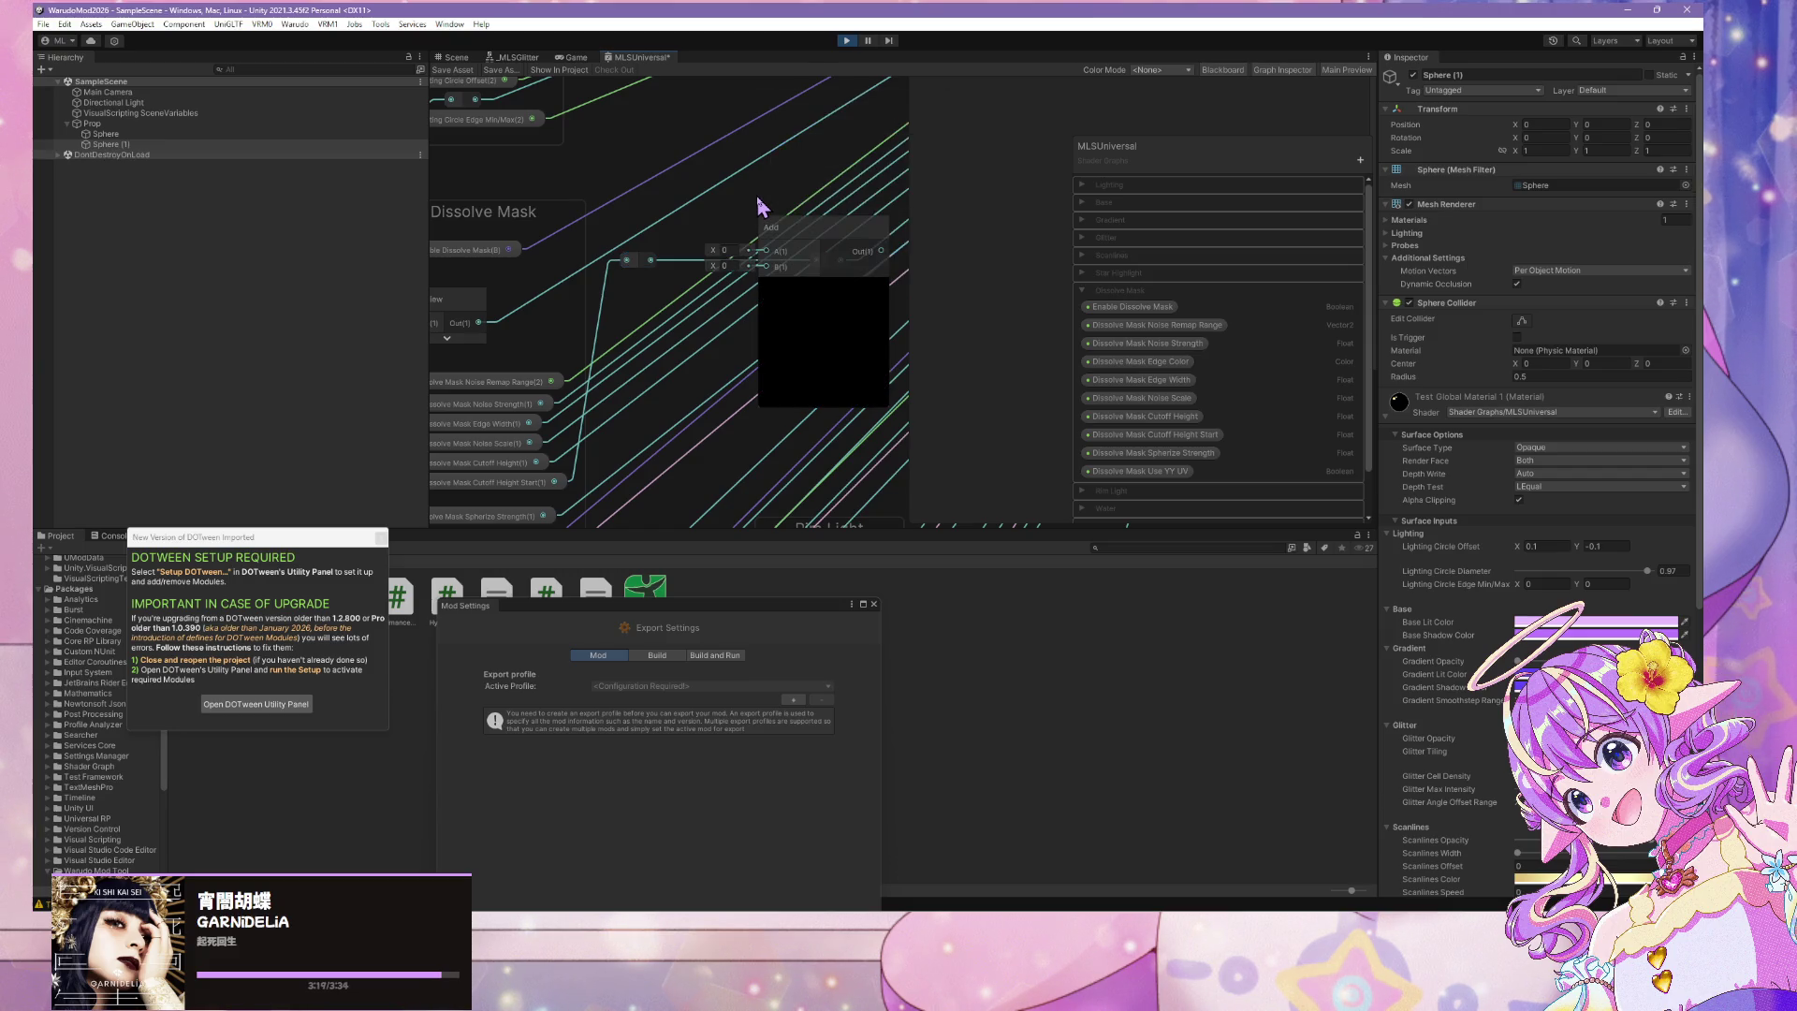
{"action": "mouse_move", "coordinate": [834, 229]}
{"action": "left_mouse_down"}
{"action": "mouse_move", "coordinate": [746, 337]}
{"action": "mouse_move", "coordinate": [749, 302]}
{"action": "left_mouse_up"}
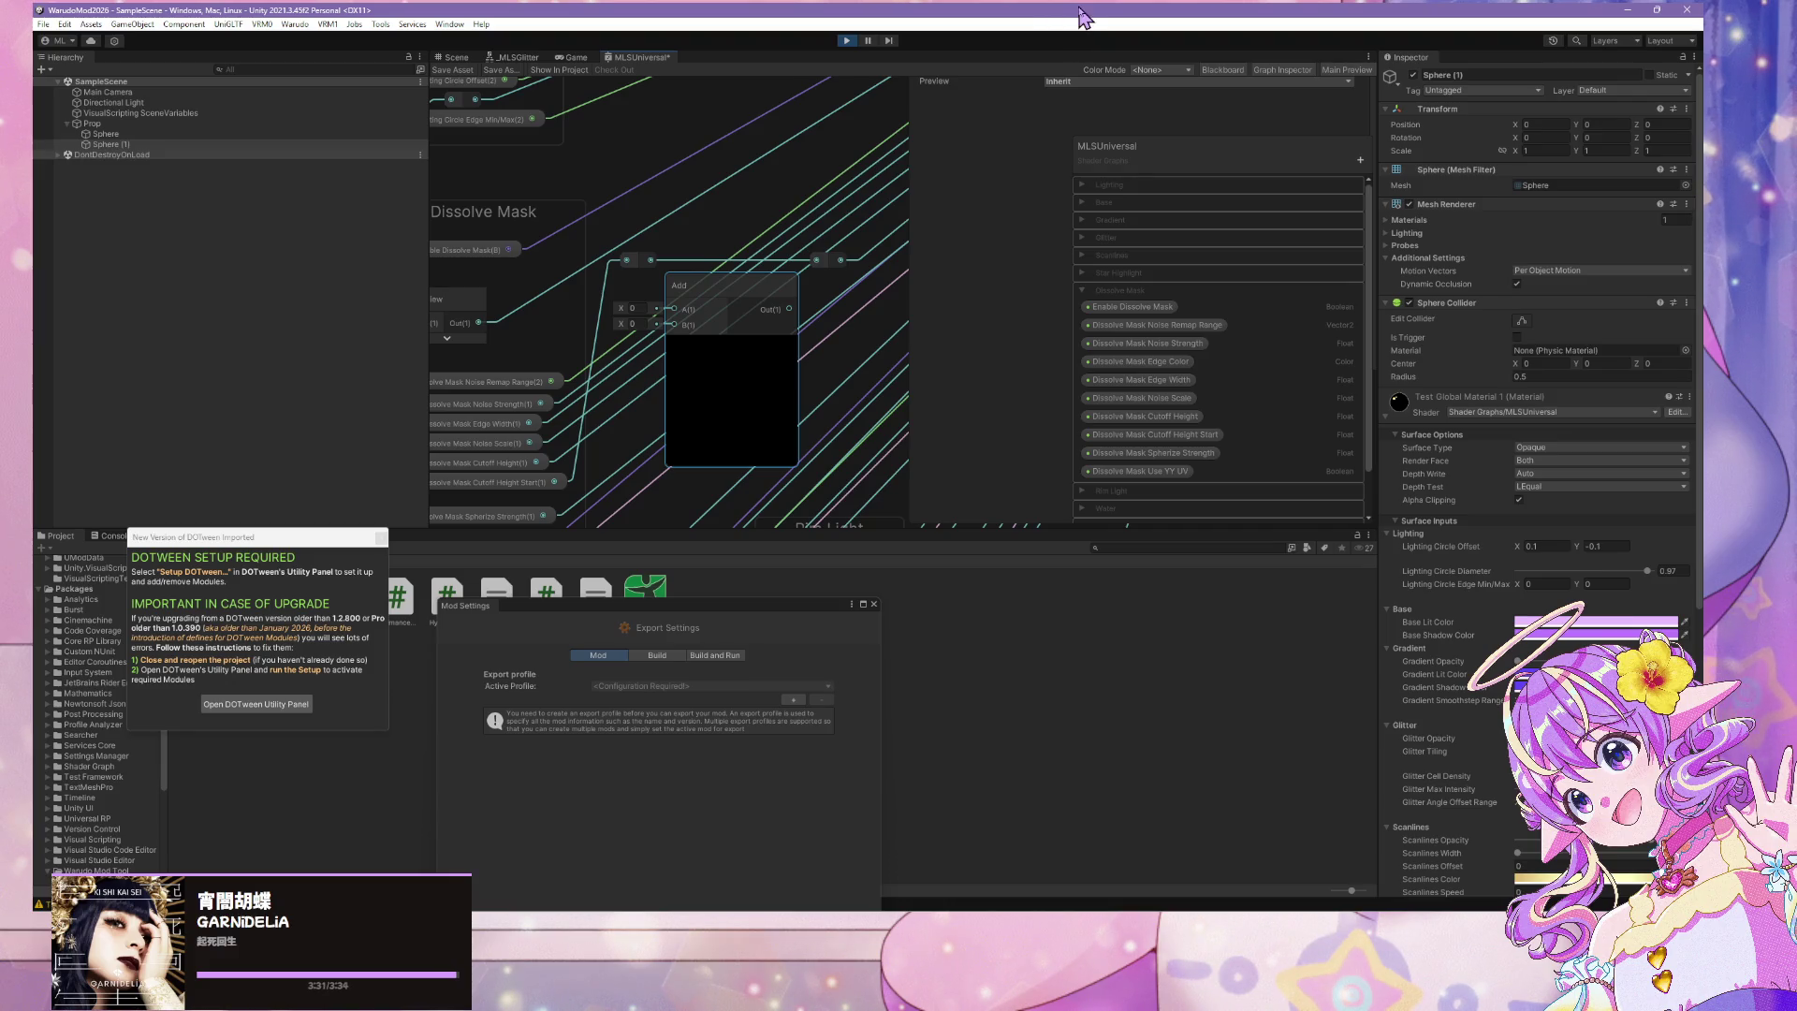
{"action": "left_click", "coordinate": [1359, 165]}
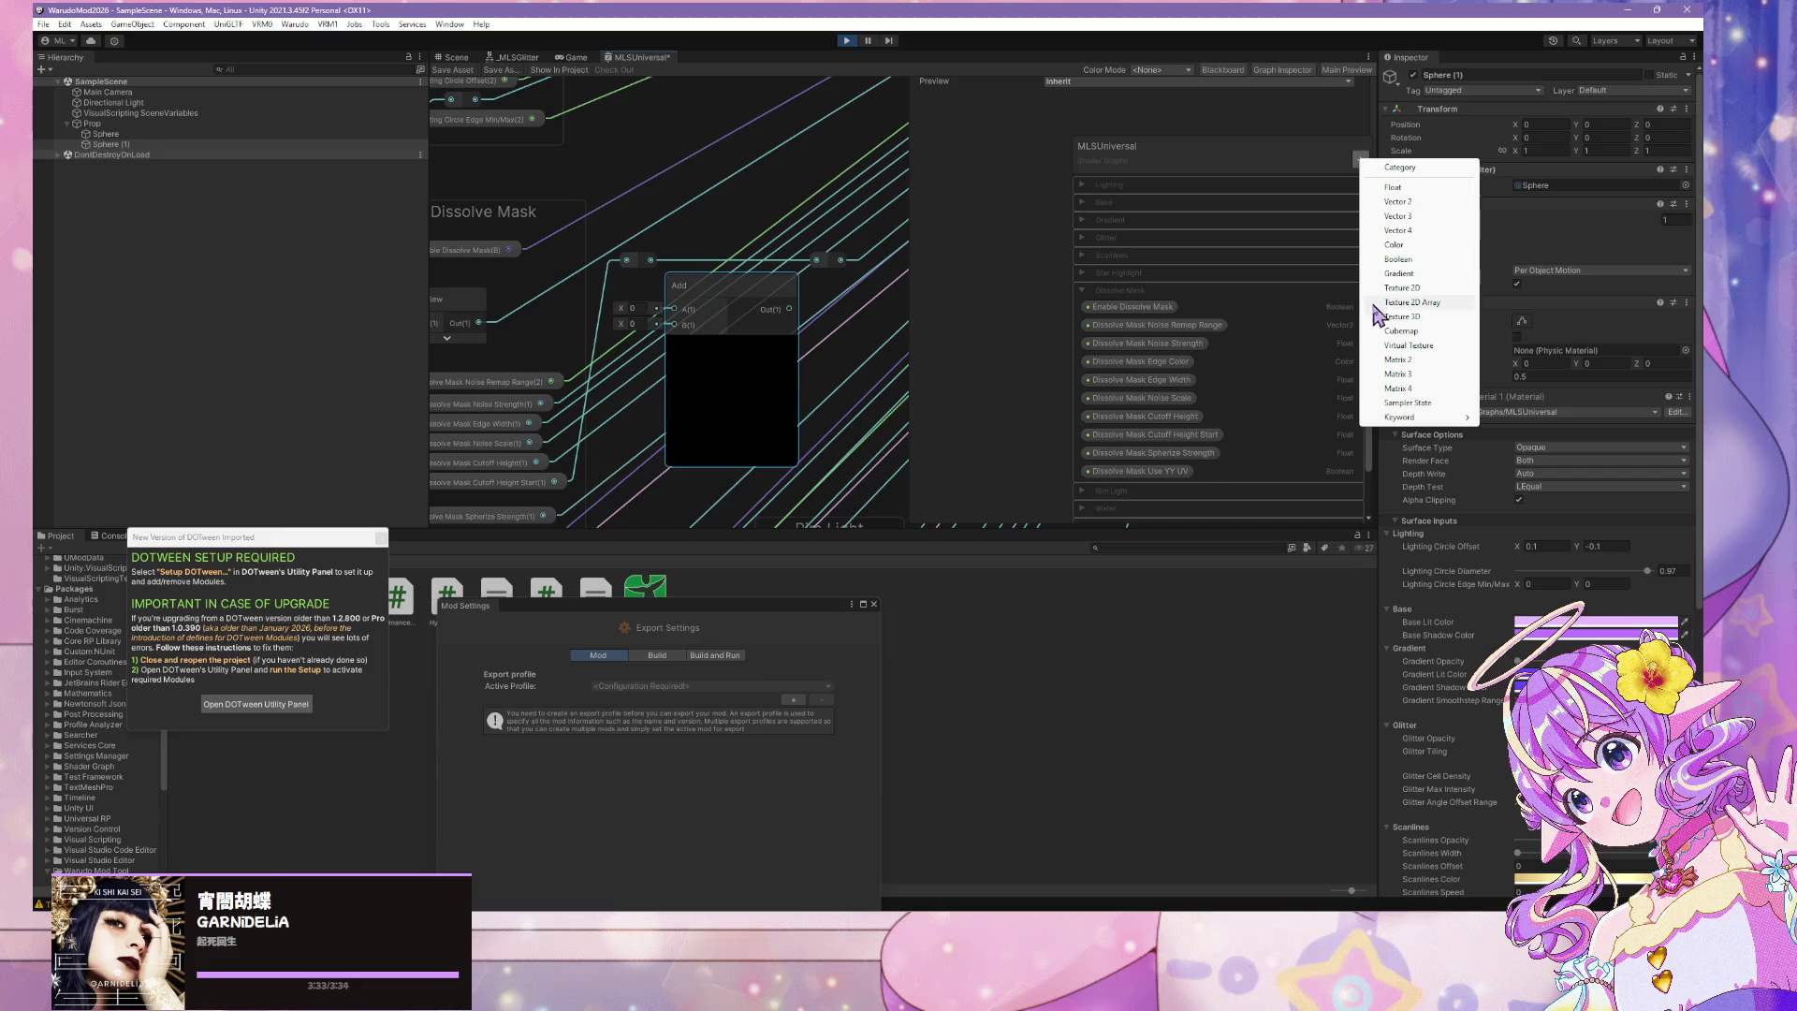
Add a Float property named Global Mask Cutoff Height Start and move it below Dissolve Mask Cutoff Height Start
{"action": "left_click", "coordinate": [1385, 185]}
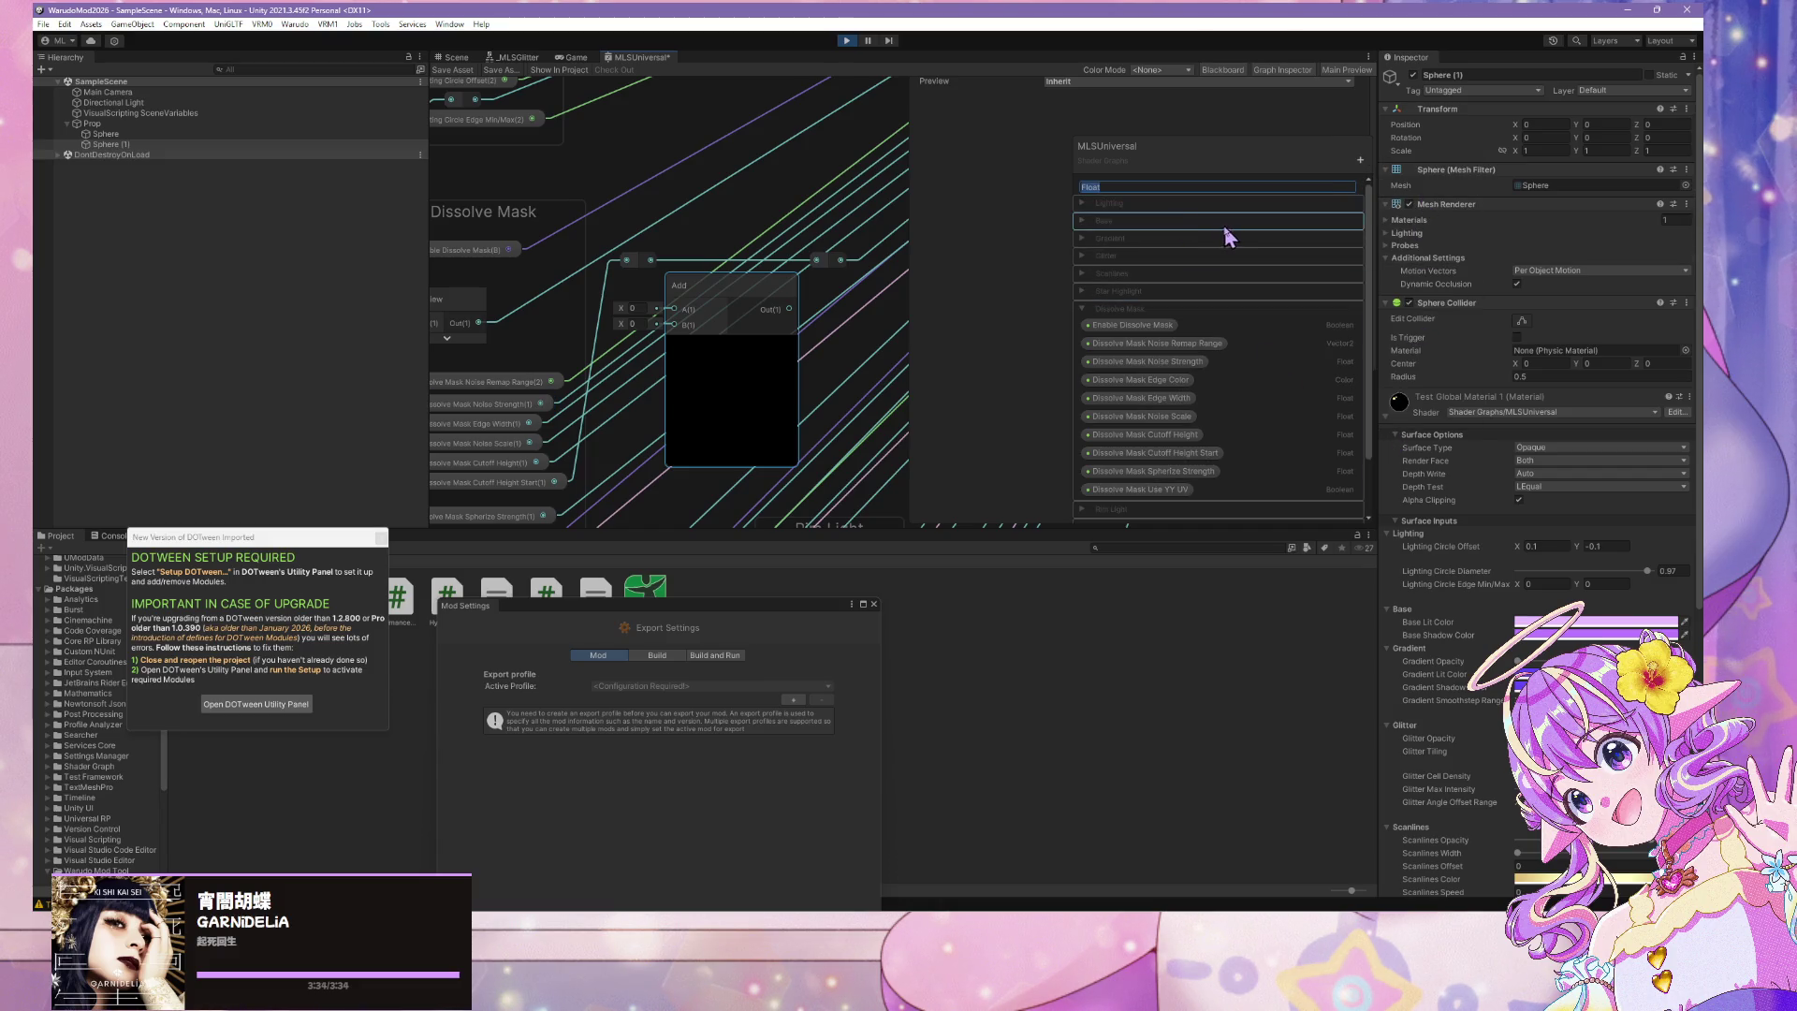
{"action": "type", "text": "Global "}
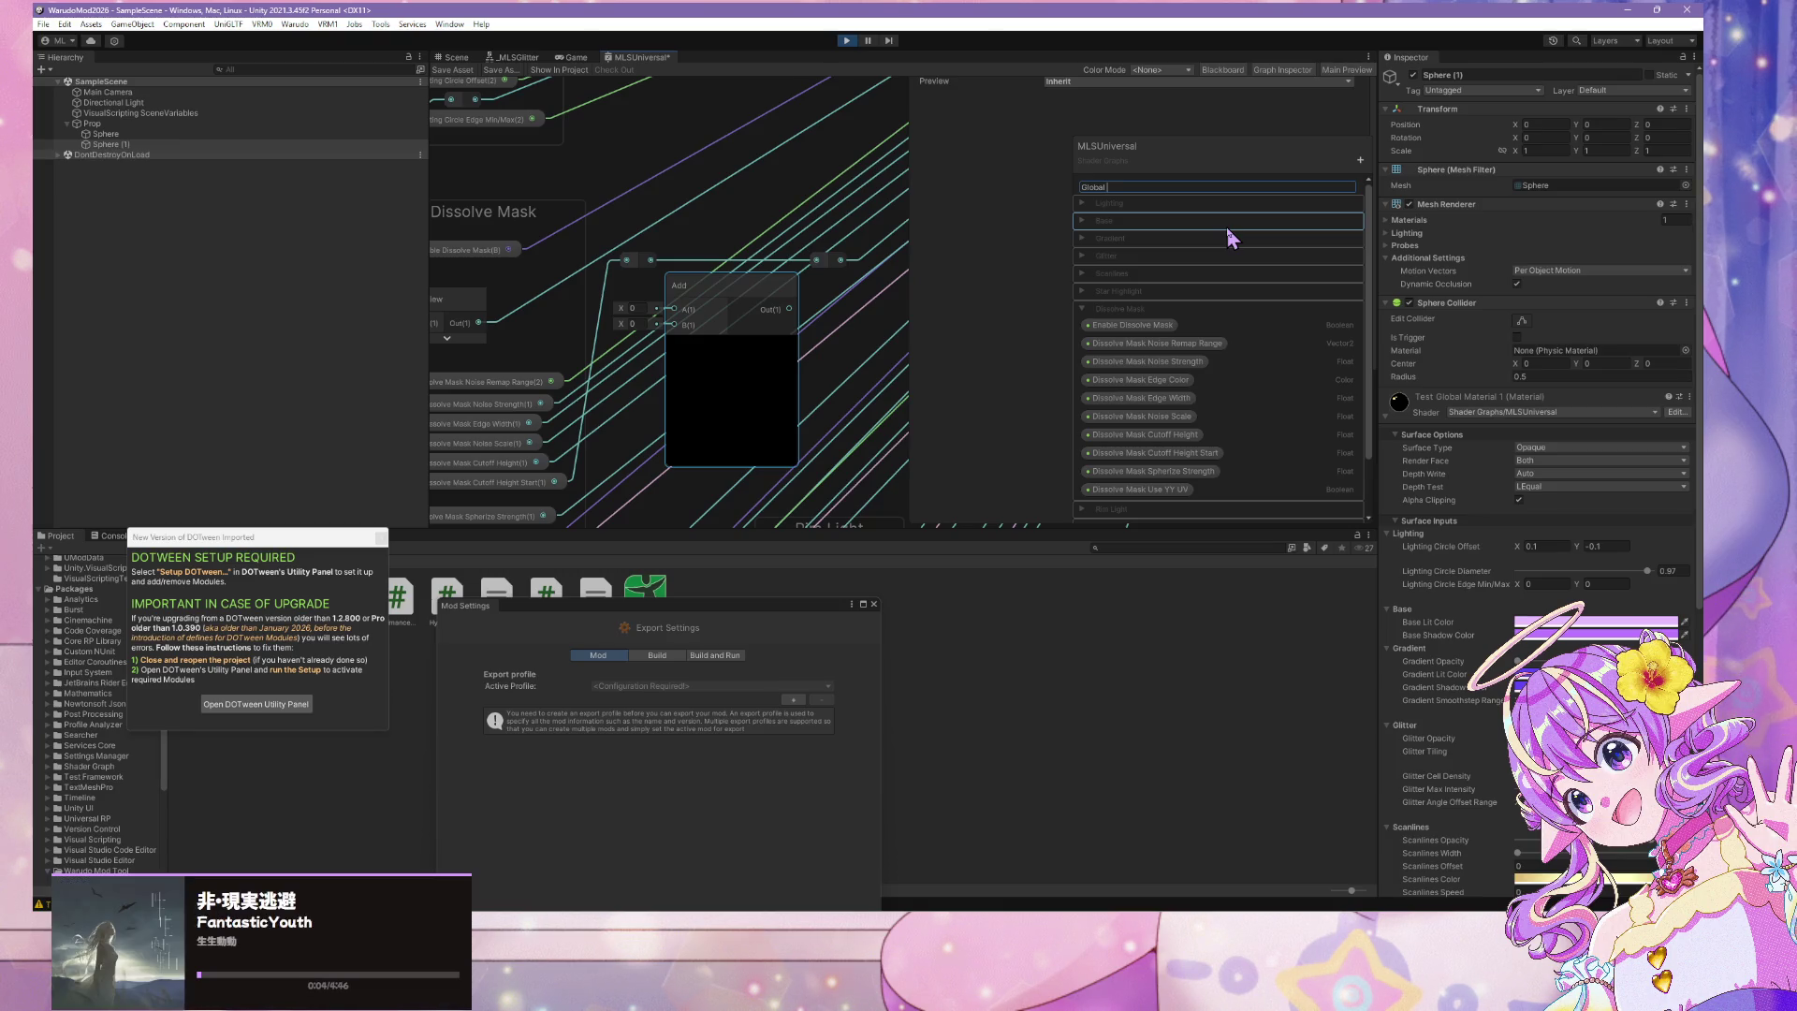
{"action": "type", "text": "Mask Cutoff Height Start"}
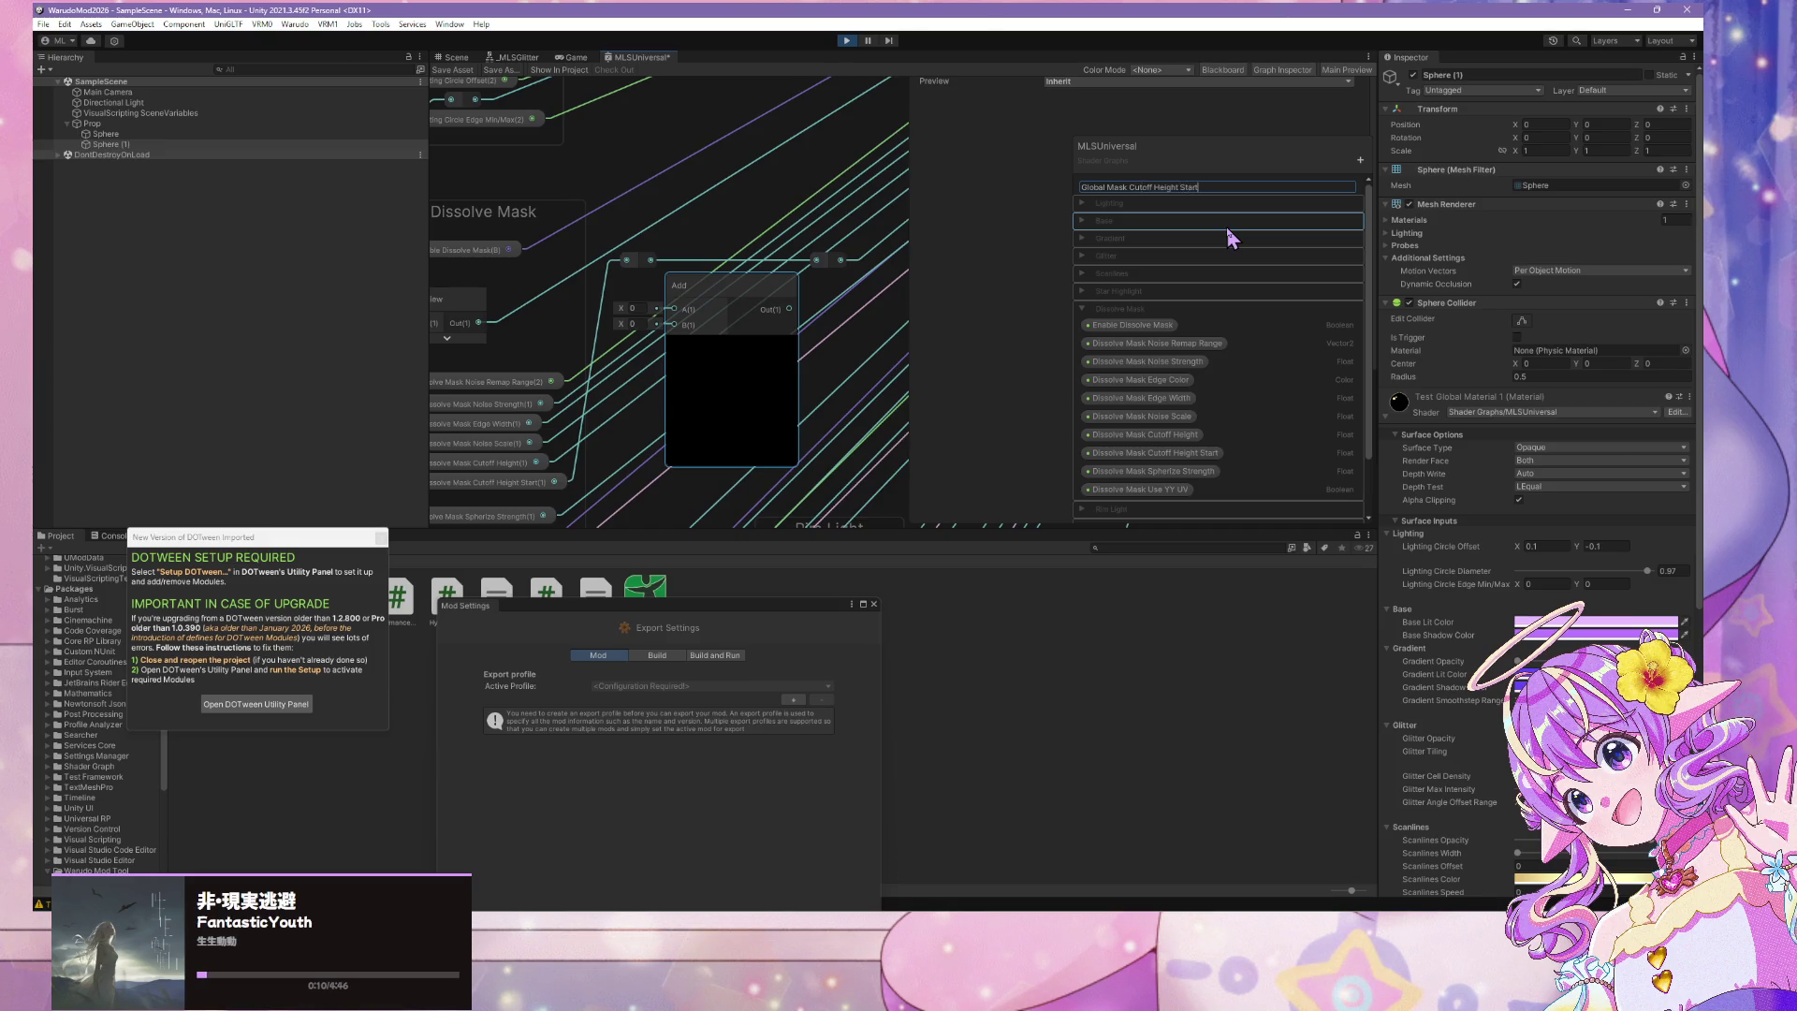
{"action": "key", "text": "Return"}
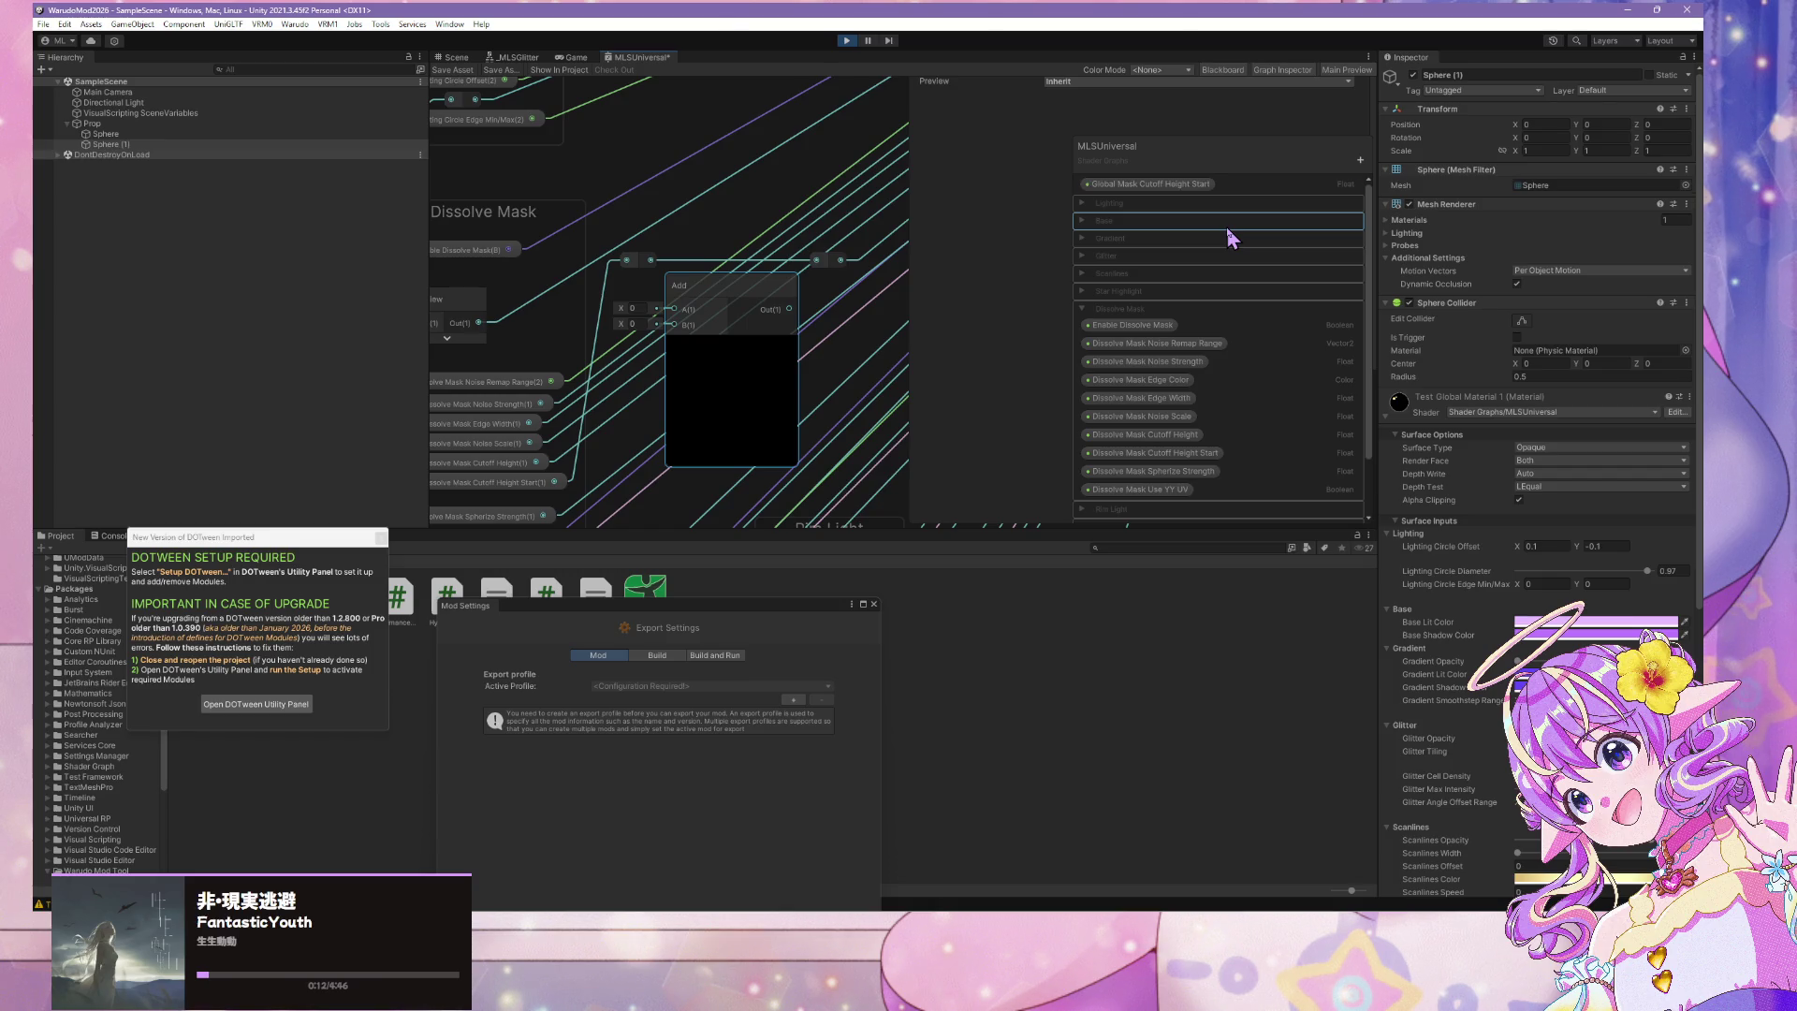
{"action": "mouse_move", "coordinate": [1199, 190]}
{"action": "left_mouse_down"}
{"action": "mouse_move", "coordinate": [1170, 273]}
{"action": "mouse_move", "coordinate": [1171, 509]}
{"action": "mouse_move", "coordinate": [1186, 465]}
{"action": "left_mouse_up"}
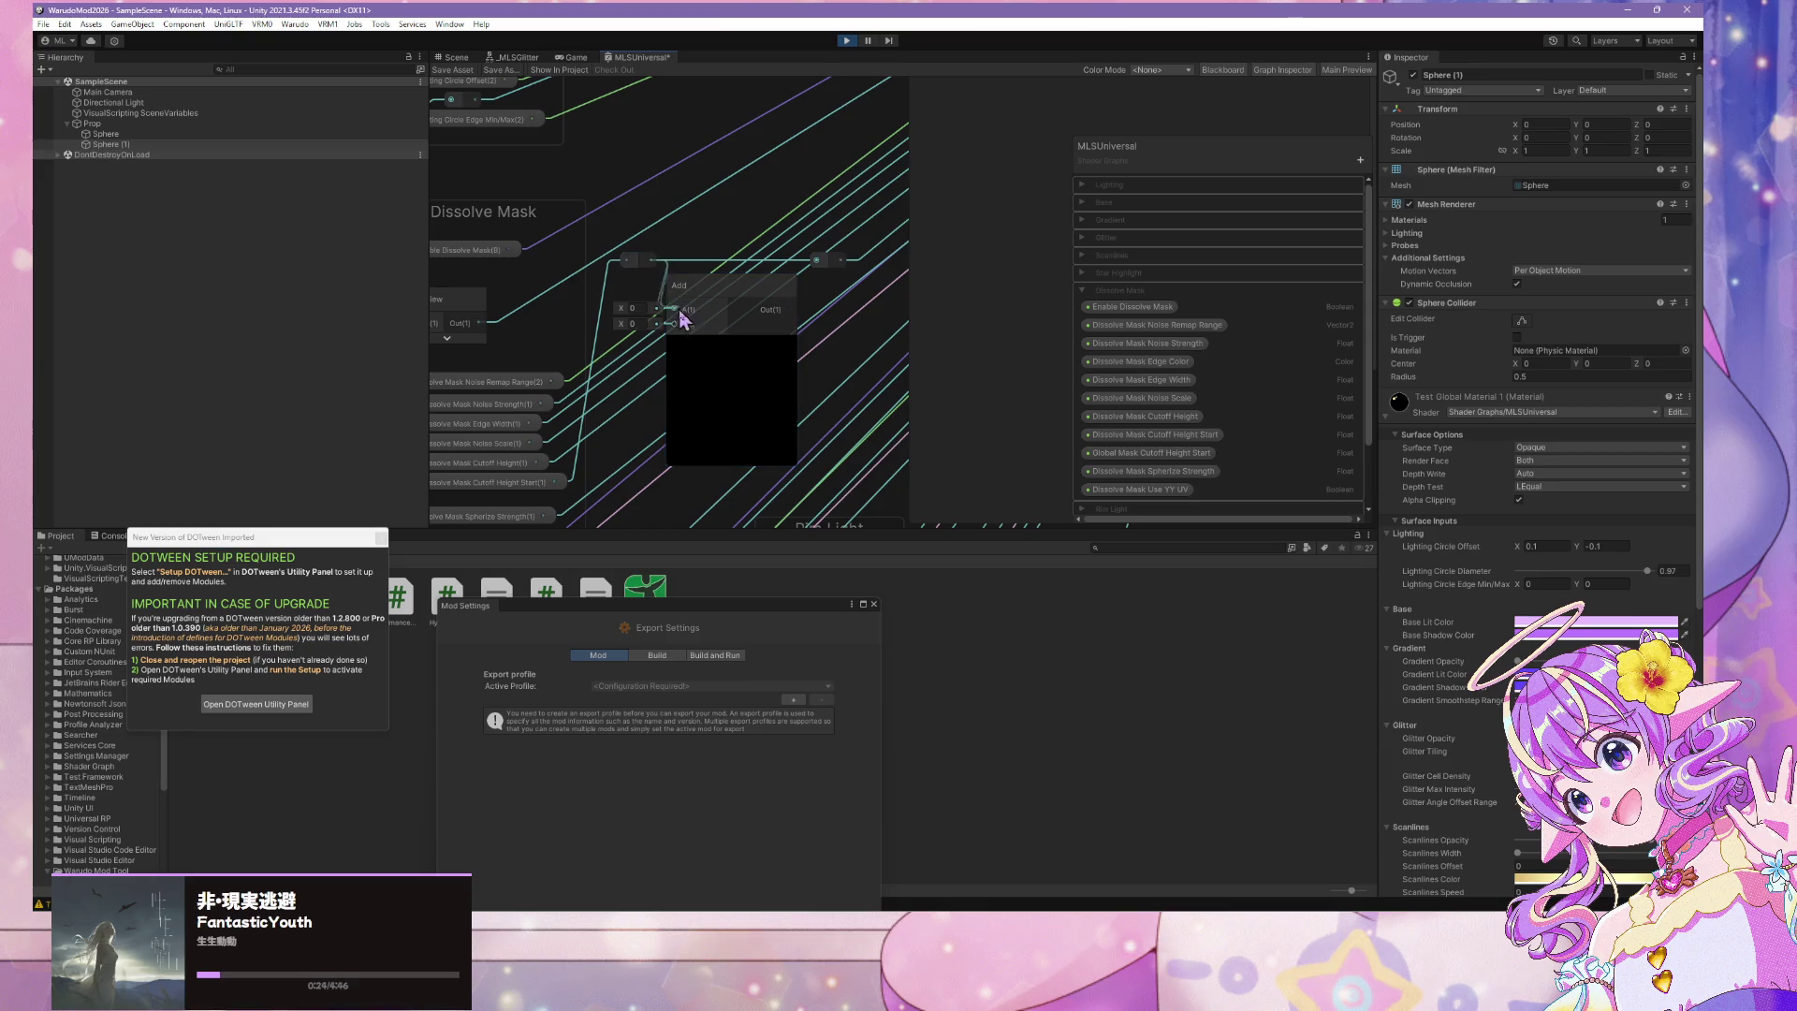
Wire the left reroute into Add input A and the Add output into the right reroute, aligning both
{"action": "left_click_drag", "start_coordinate": [680, 320], "coordinate": [675, 309]}
{"action": "left_click_drag", "start_coordinate": [790, 310], "coordinate": [817, 260]}
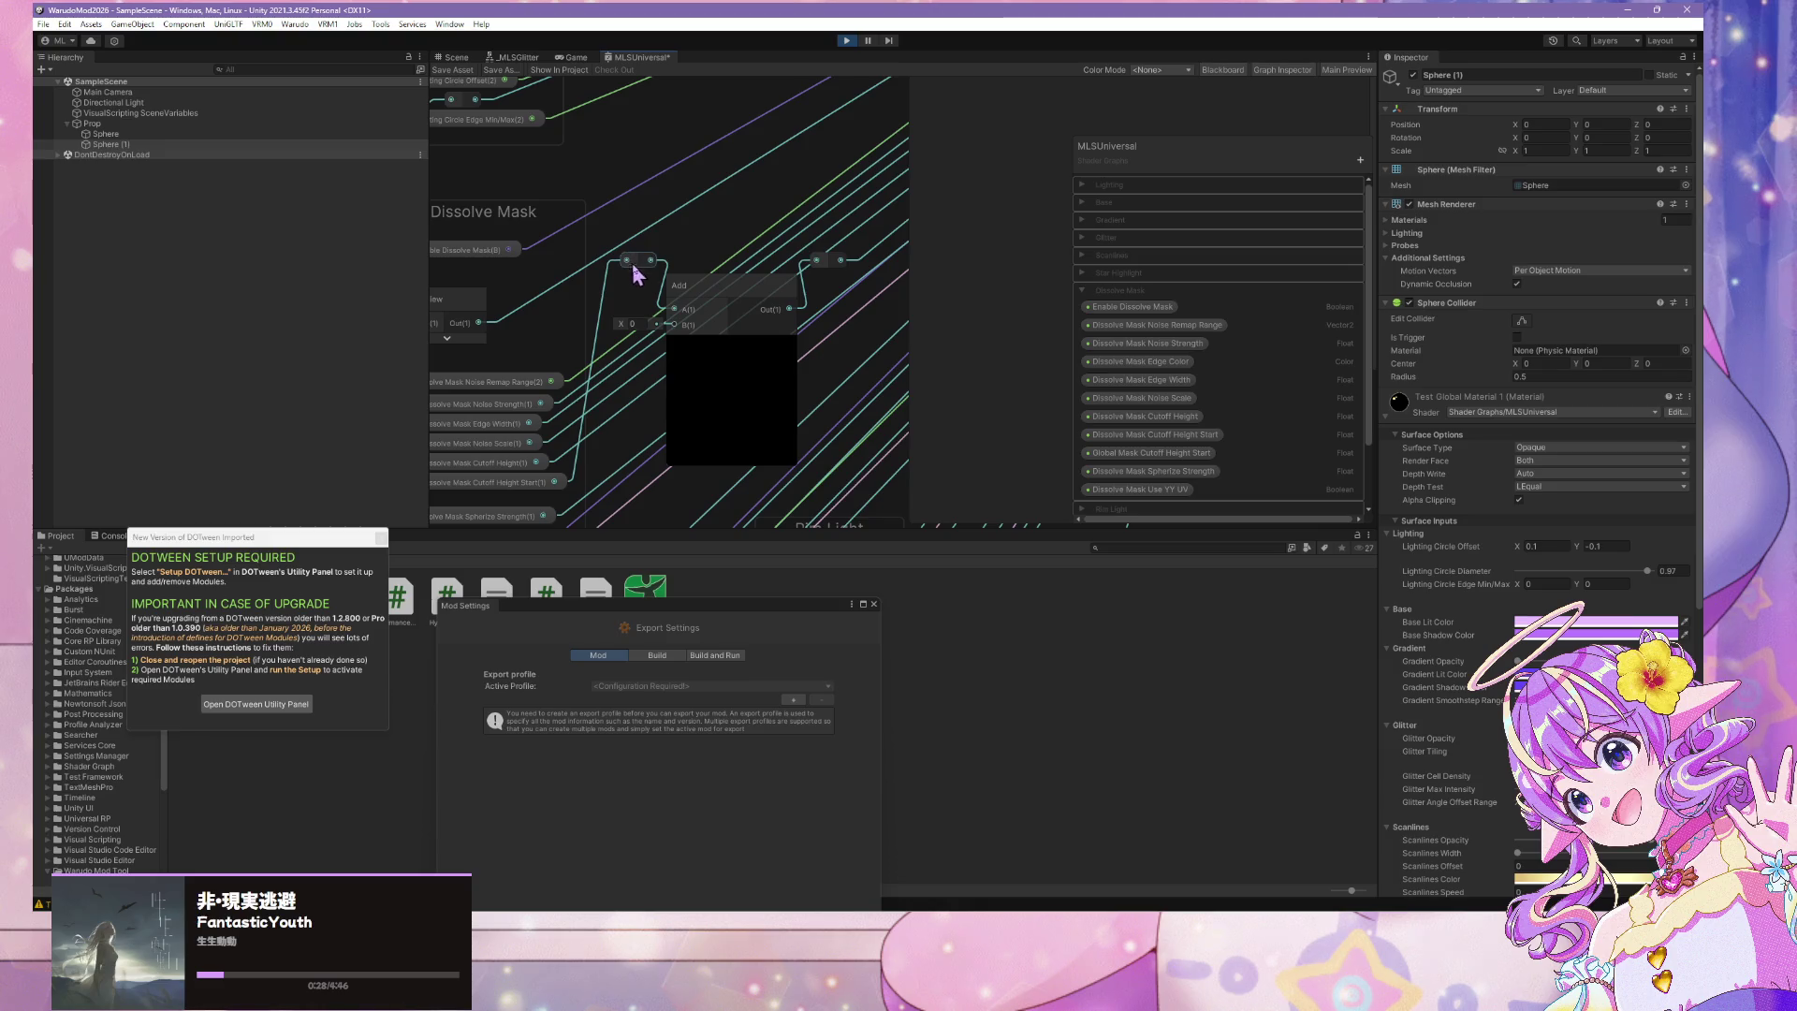
{"action": "left_click_drag", "start_coordinate": [632, 265], "coordinate": [605, 285]}
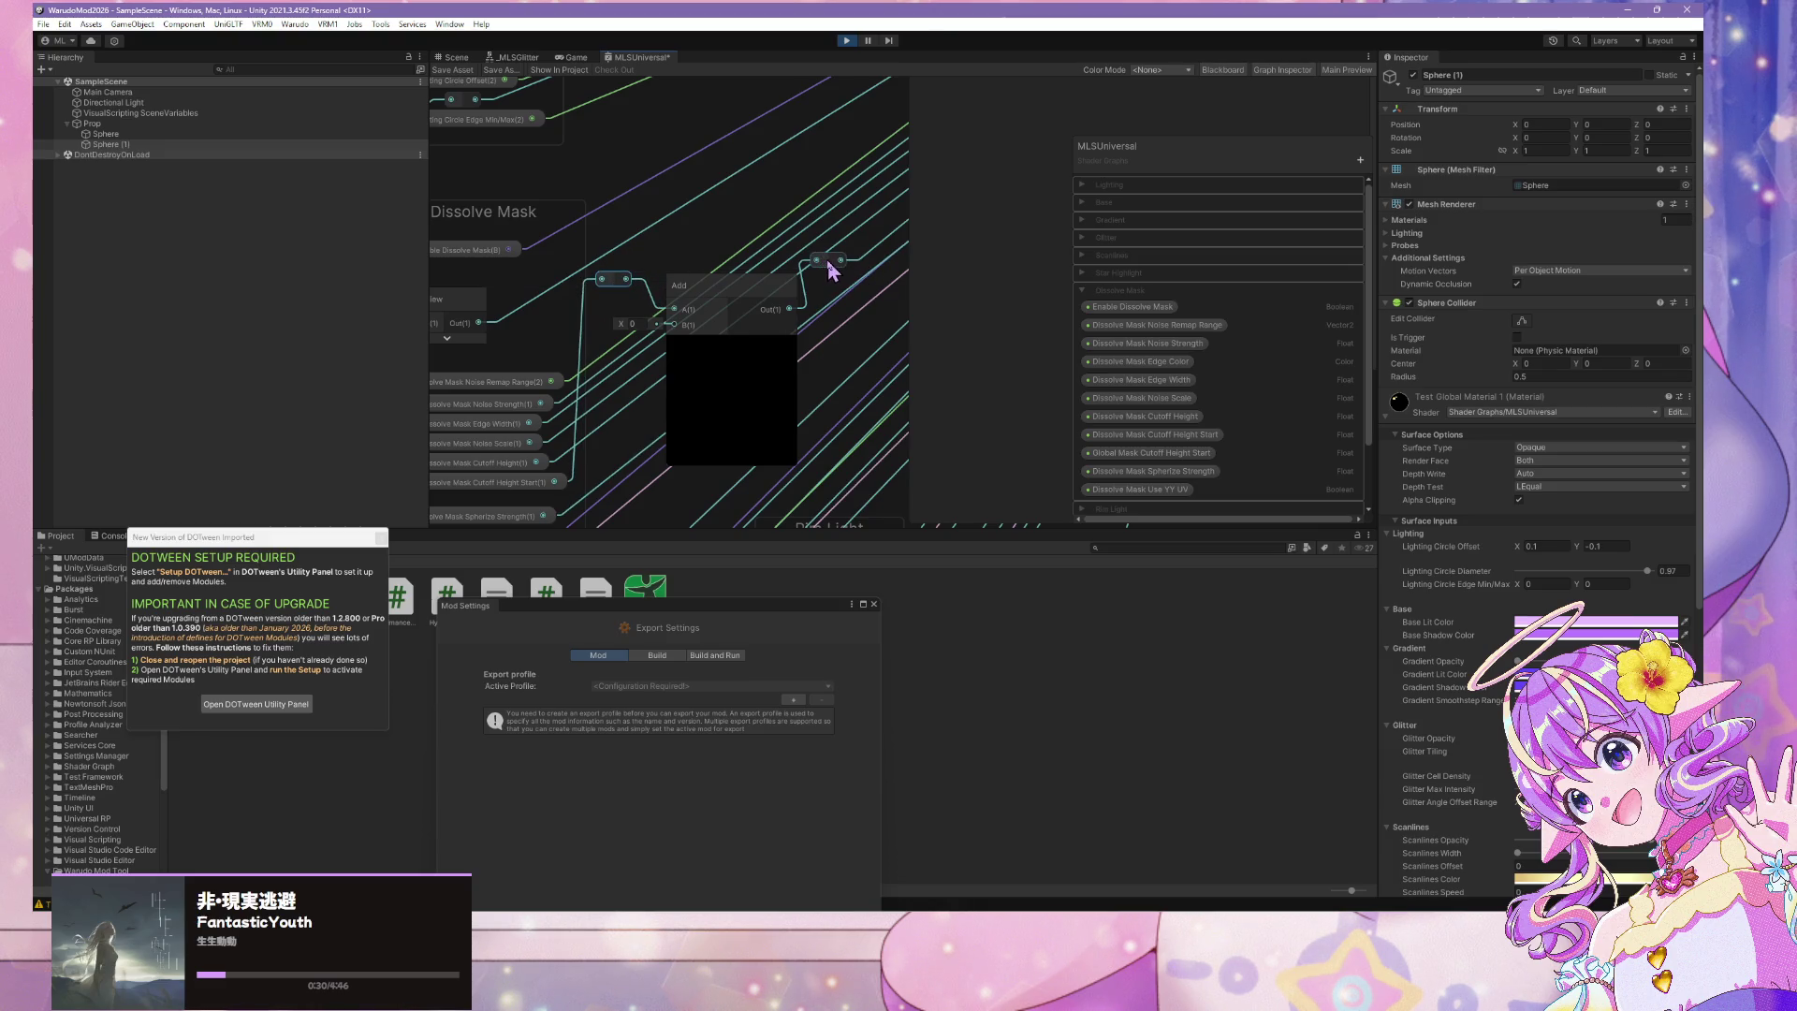
{"action": "mouse_move", "coordinate": [827, 260]}
{"action": "left_mouse_down"}
{"action": "mouse_move", "coordinate": [852, 279]}
{"action": "mouse_move", "coordinate": [750, 277]}
{"action": "mouse_move", "coordinate": [754, 244]}
{"action": "mouse_move", "coordinate": [742, 308]}
{"action": "left_mouse_up"}
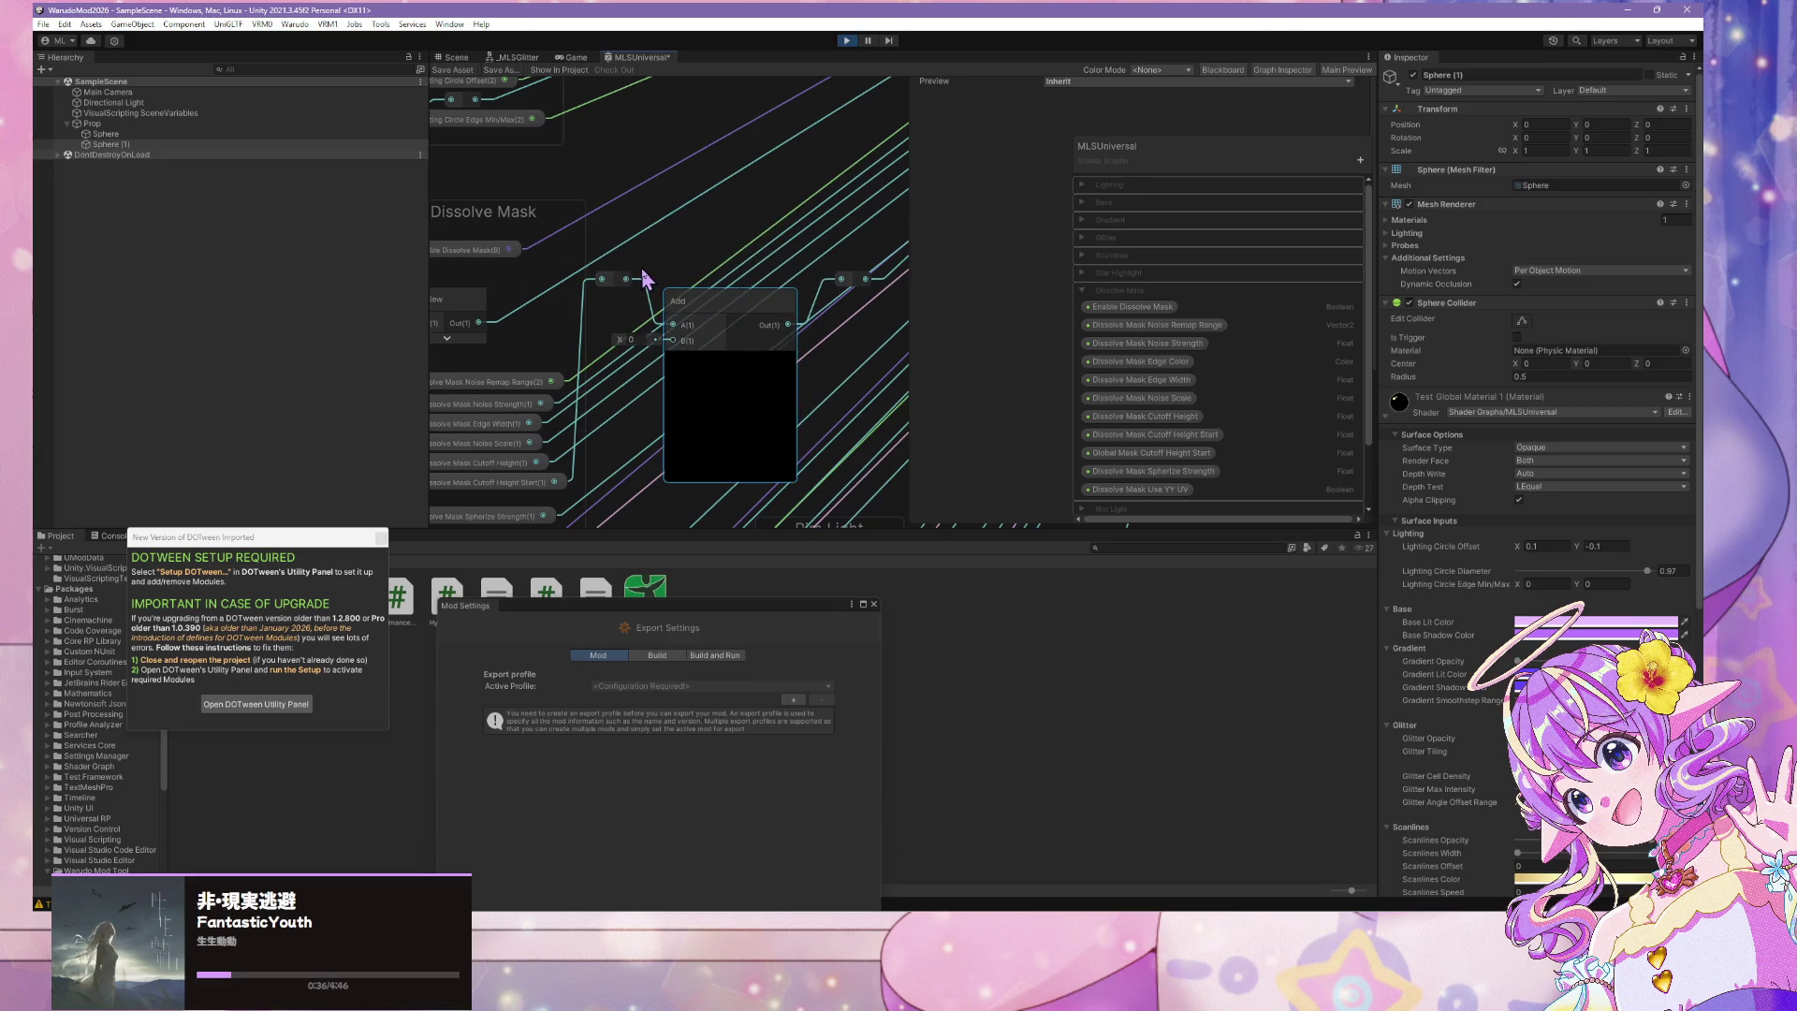
{"action": "scroll", "coordinate": [642, 281], "scroll_direction": "down", "scroll_amount": 2}
{"action": "scroll", "coordinate": [702, 314], "scroll_direction": "up", "scroll_amount": 3}
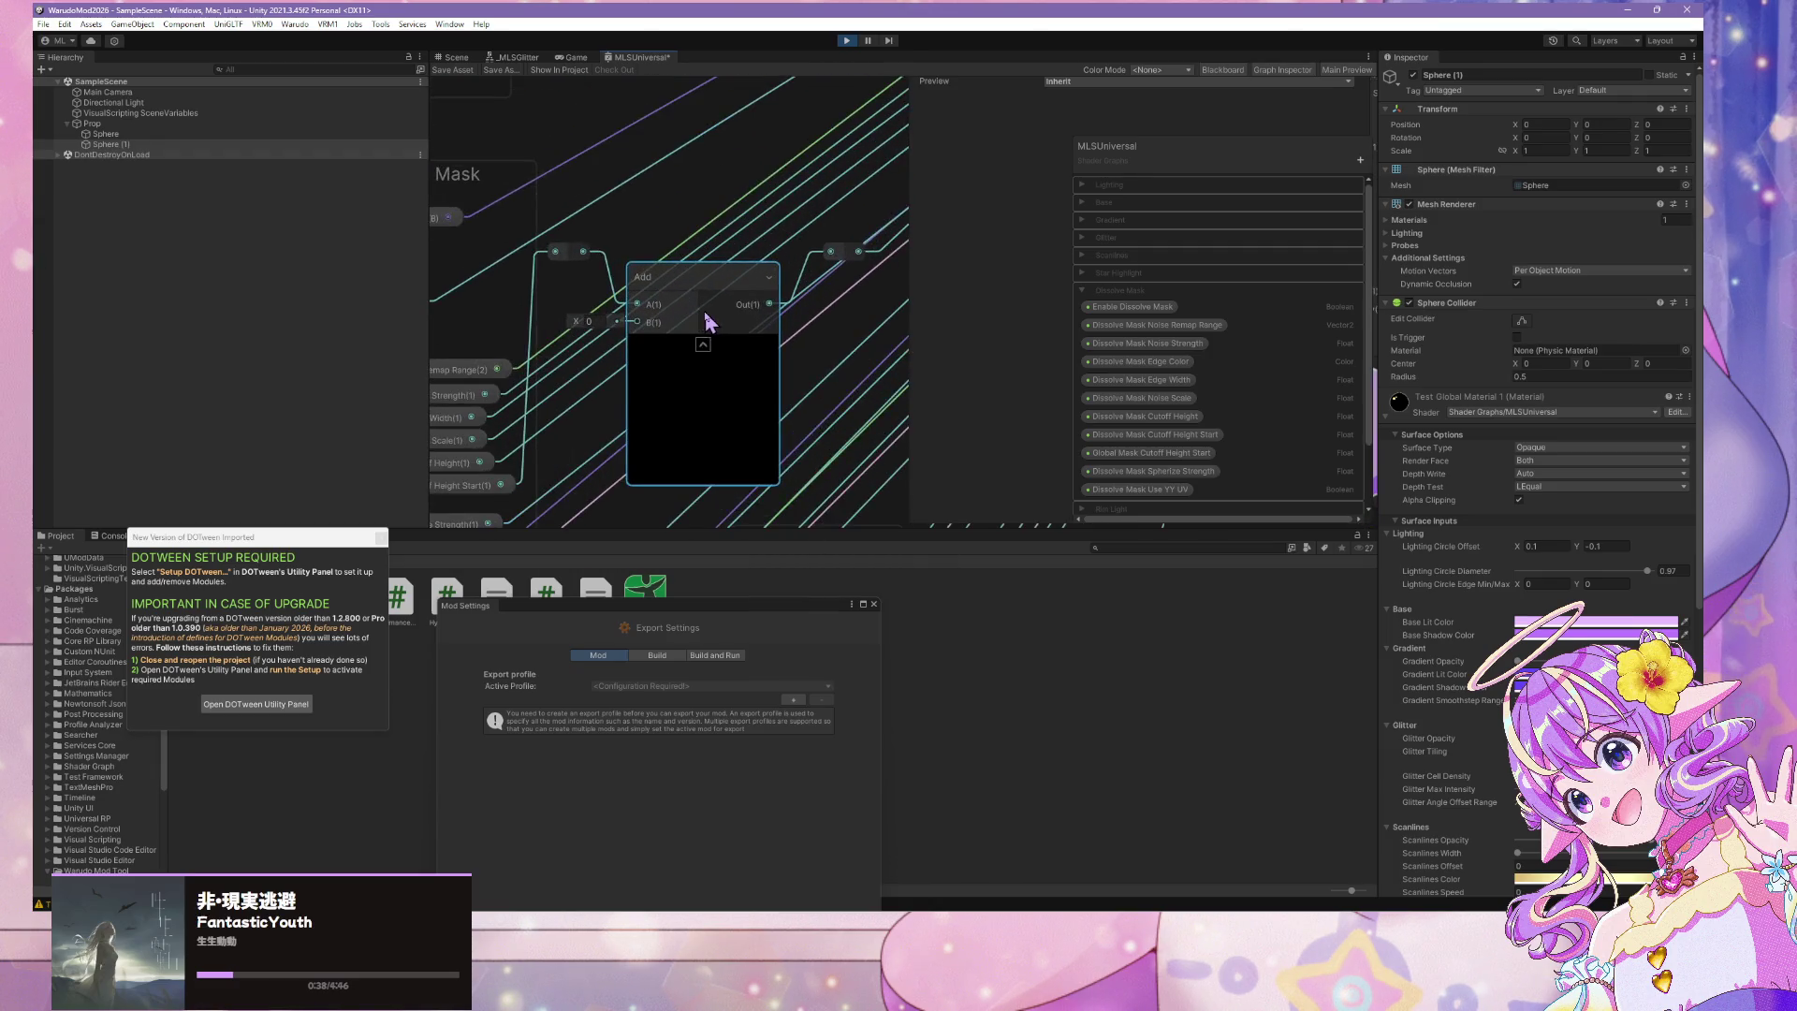
{"action": "scroll", "coordinate": [707, 323], "scroll_direction": "down", "scroll_amount": 1}
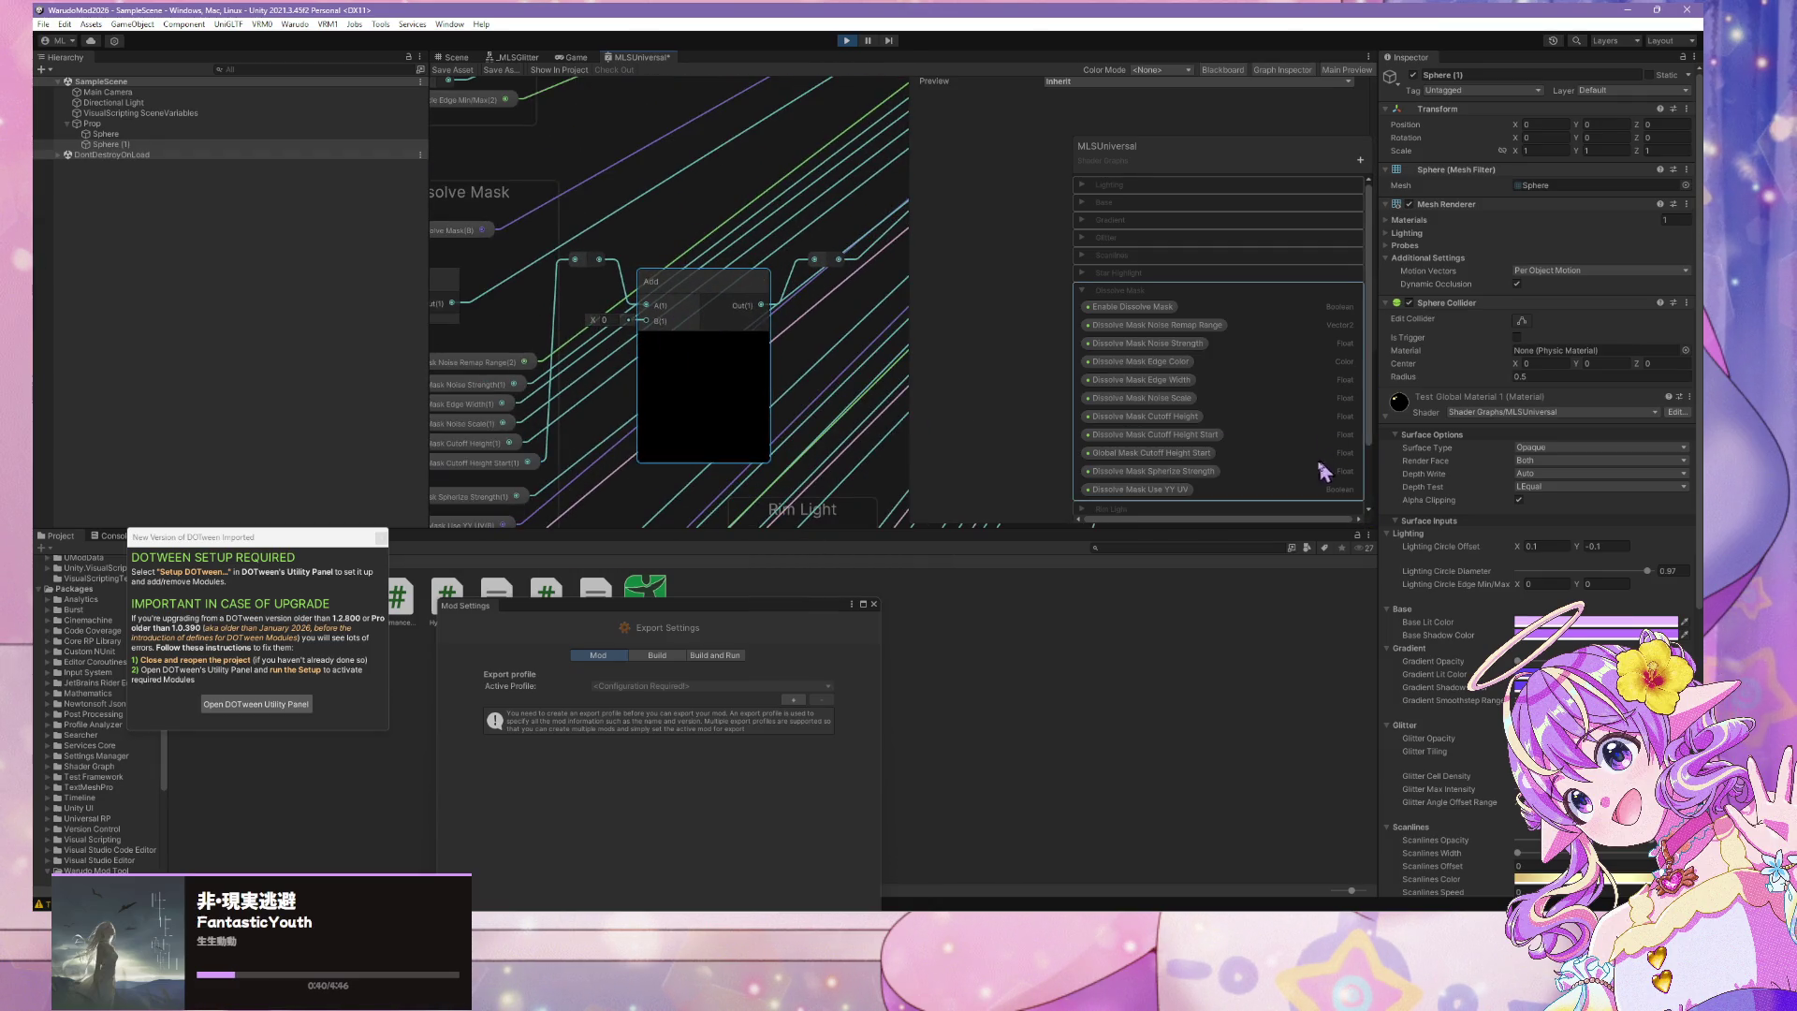
Untick Exposed on Global Mask Cutoff Height Start and override its declaration with a Global shader declaration
{"action": "left_click", "coordinate": [1174, 458]}
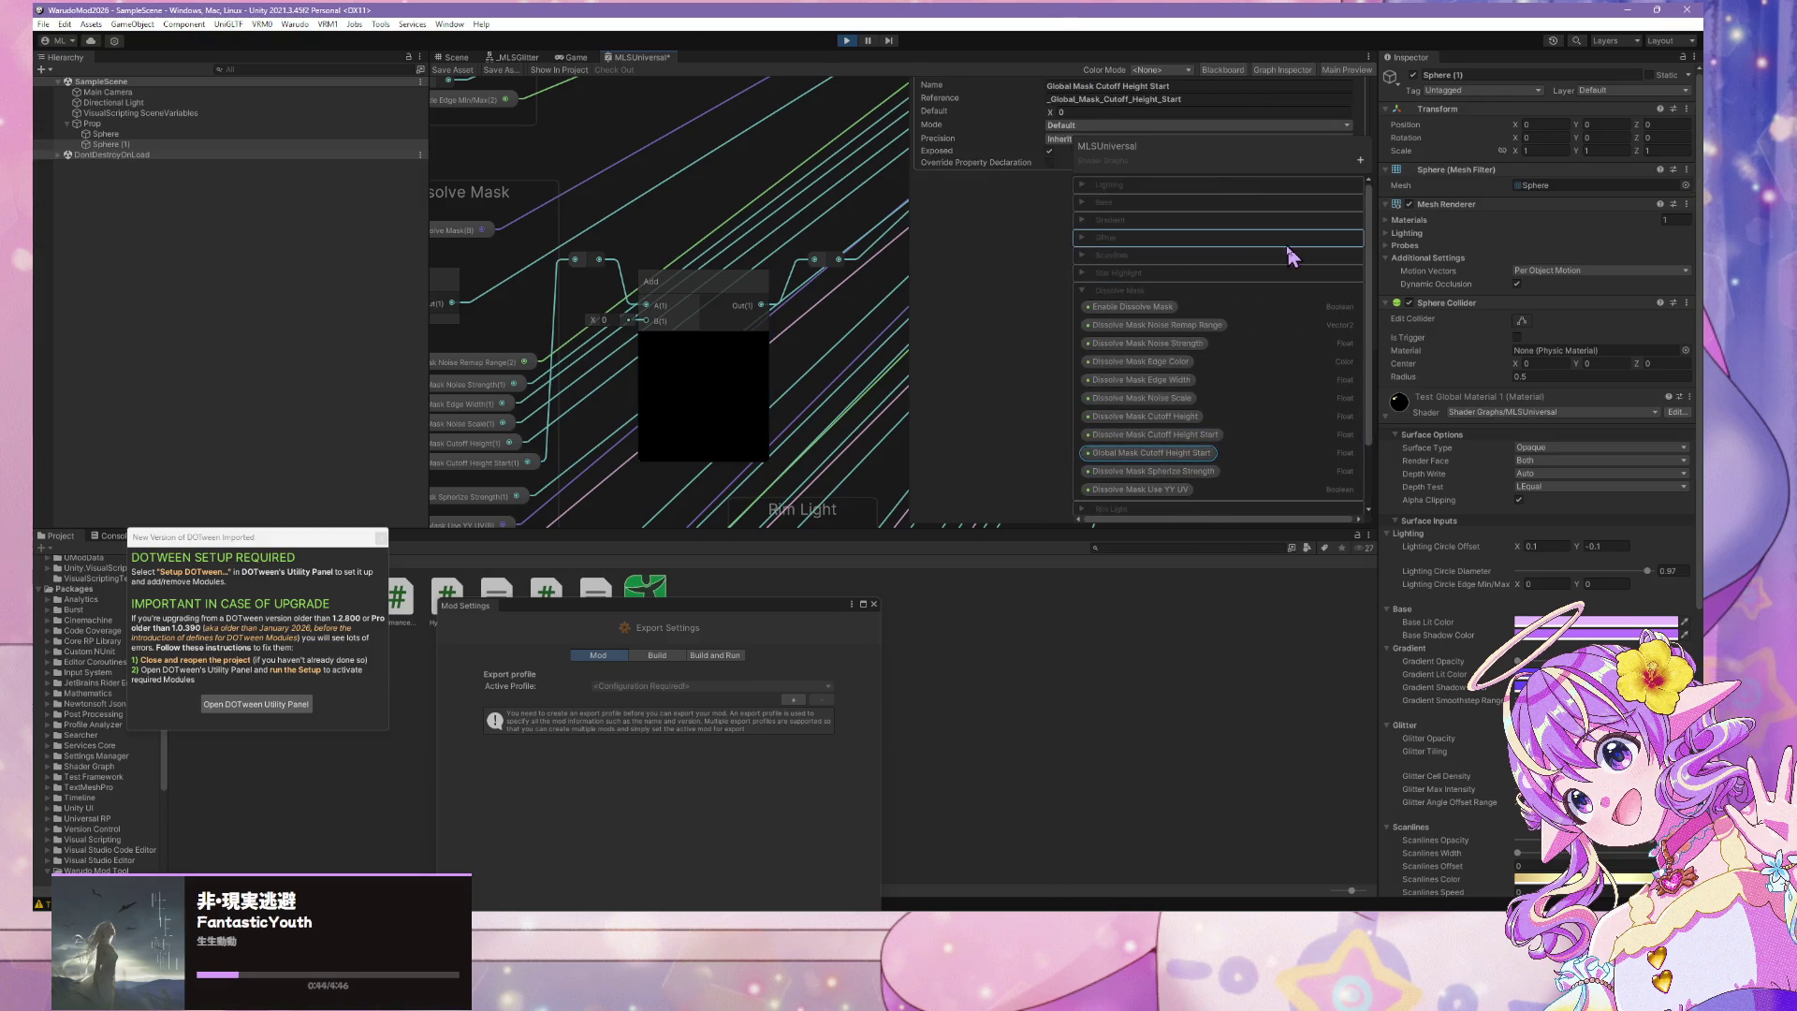
{"action": "left_click", "coordinate": [1049, 152]}
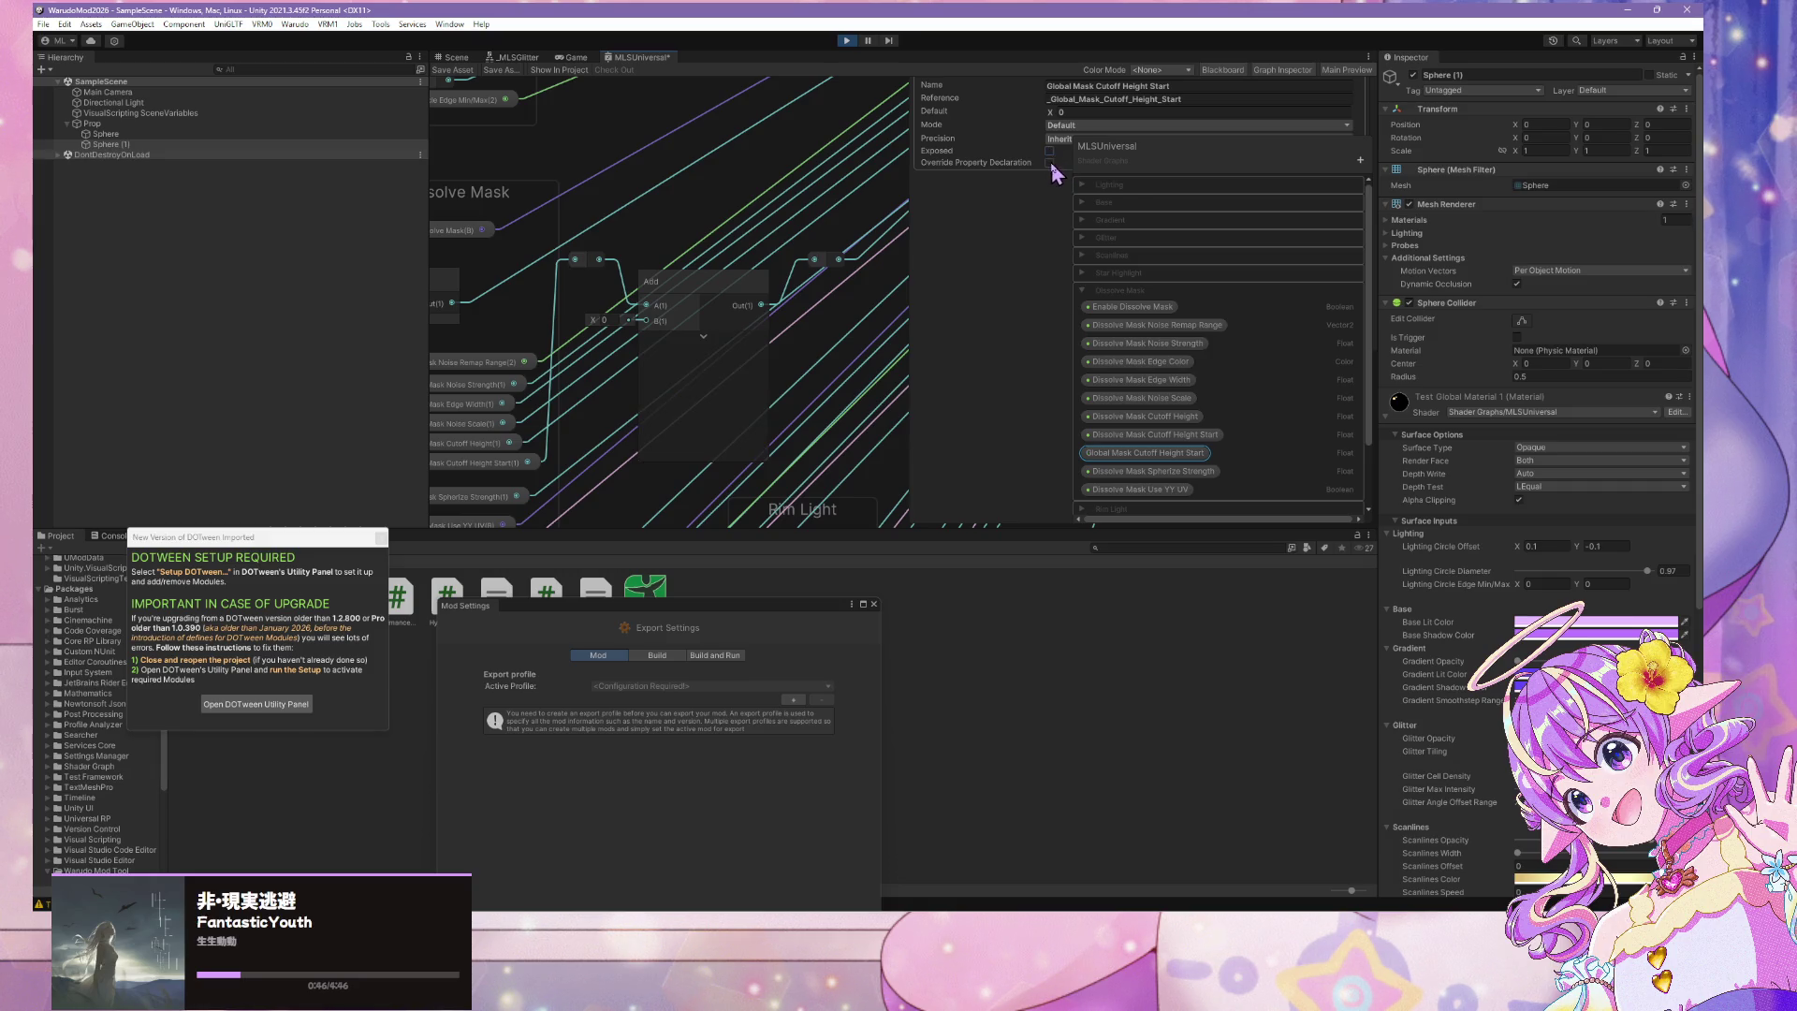
{"action": "left_click", "coordinate": [1049, 163]}
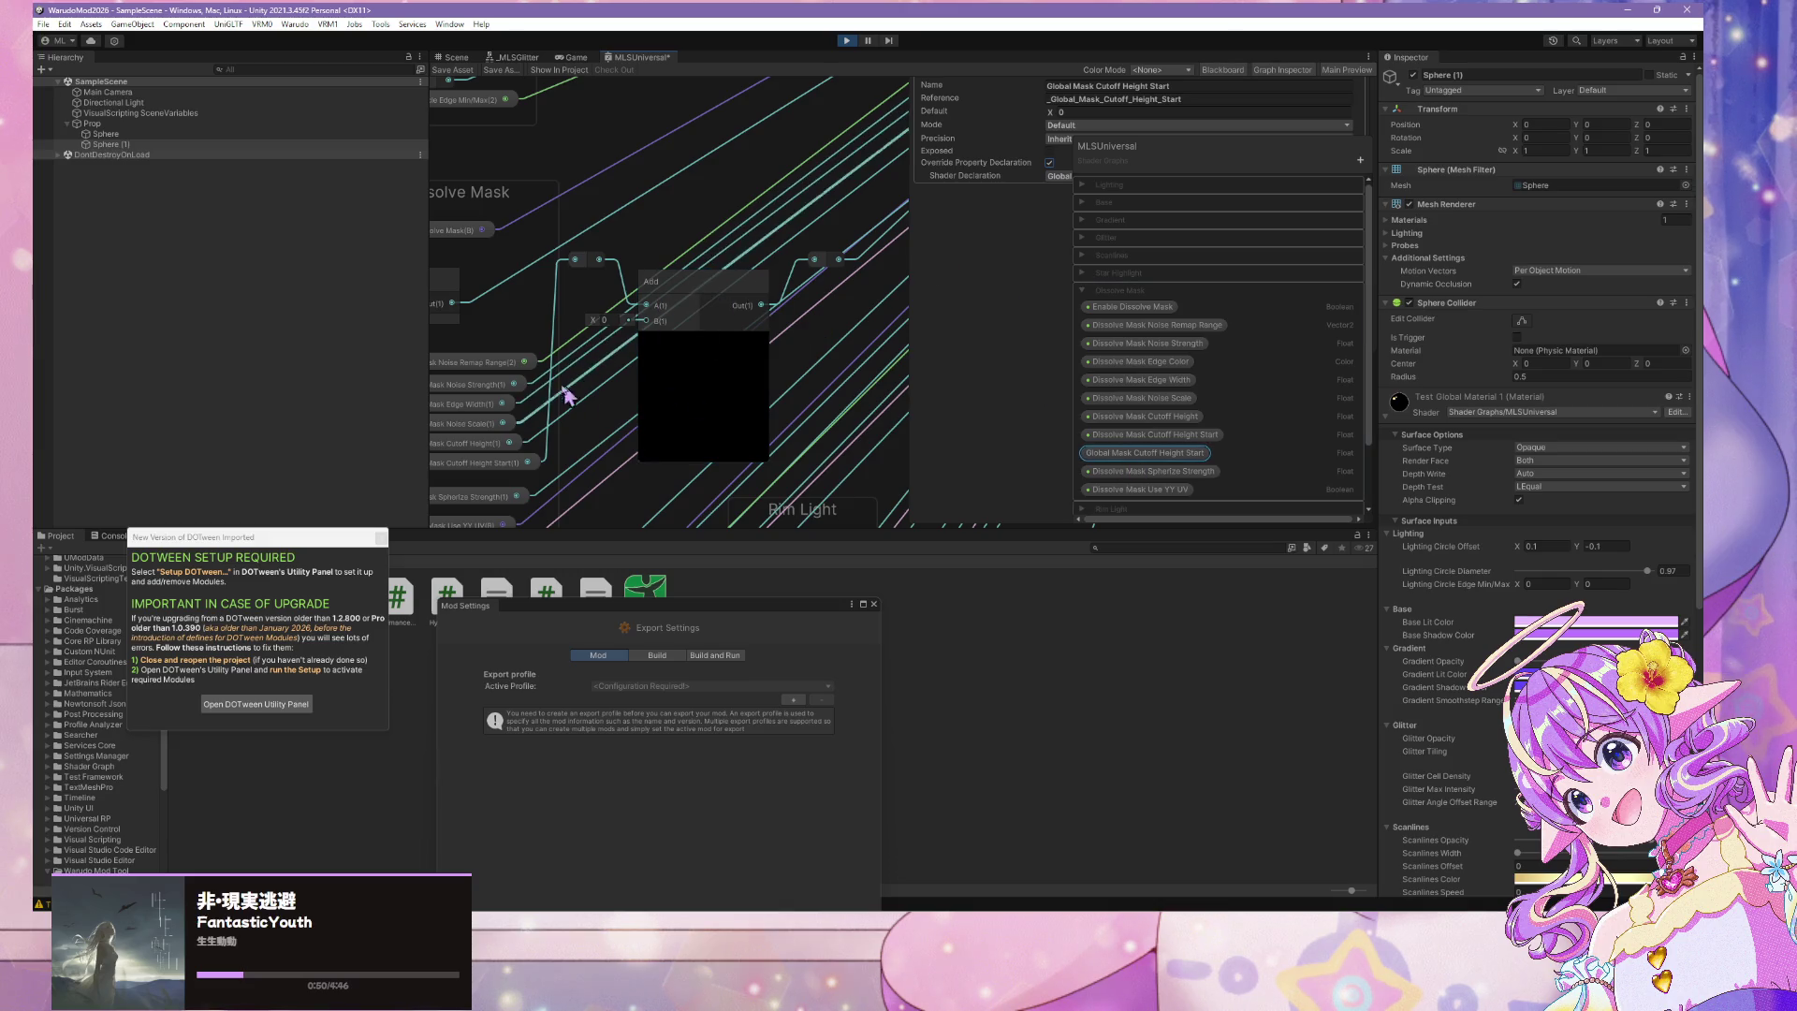
{"action": "scroll", "coordinate": [815, 233], "scroll_direction": "down", "scroll_amount": 4}
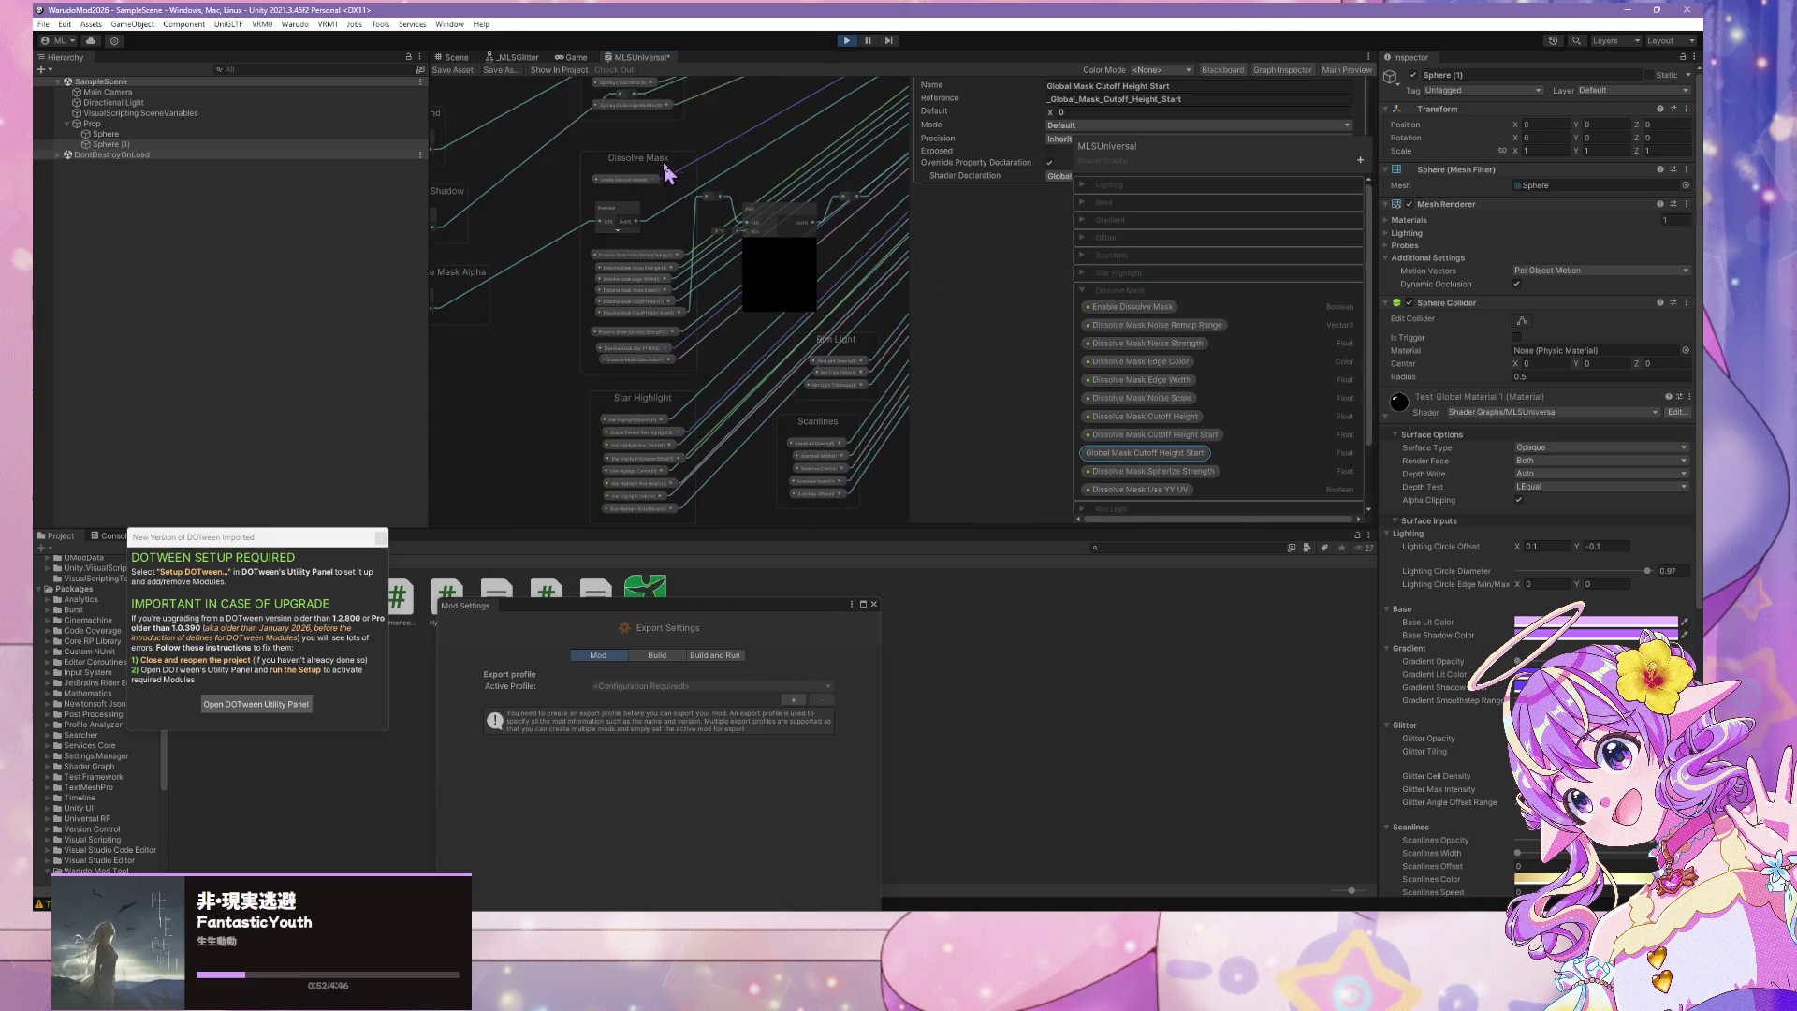
{"action": "left_click", "coordinate": [644, 153]}
{"action": "scroll", "coordinate": [646, 183], "scroll_direction": "up", "scroll_amount": 4}
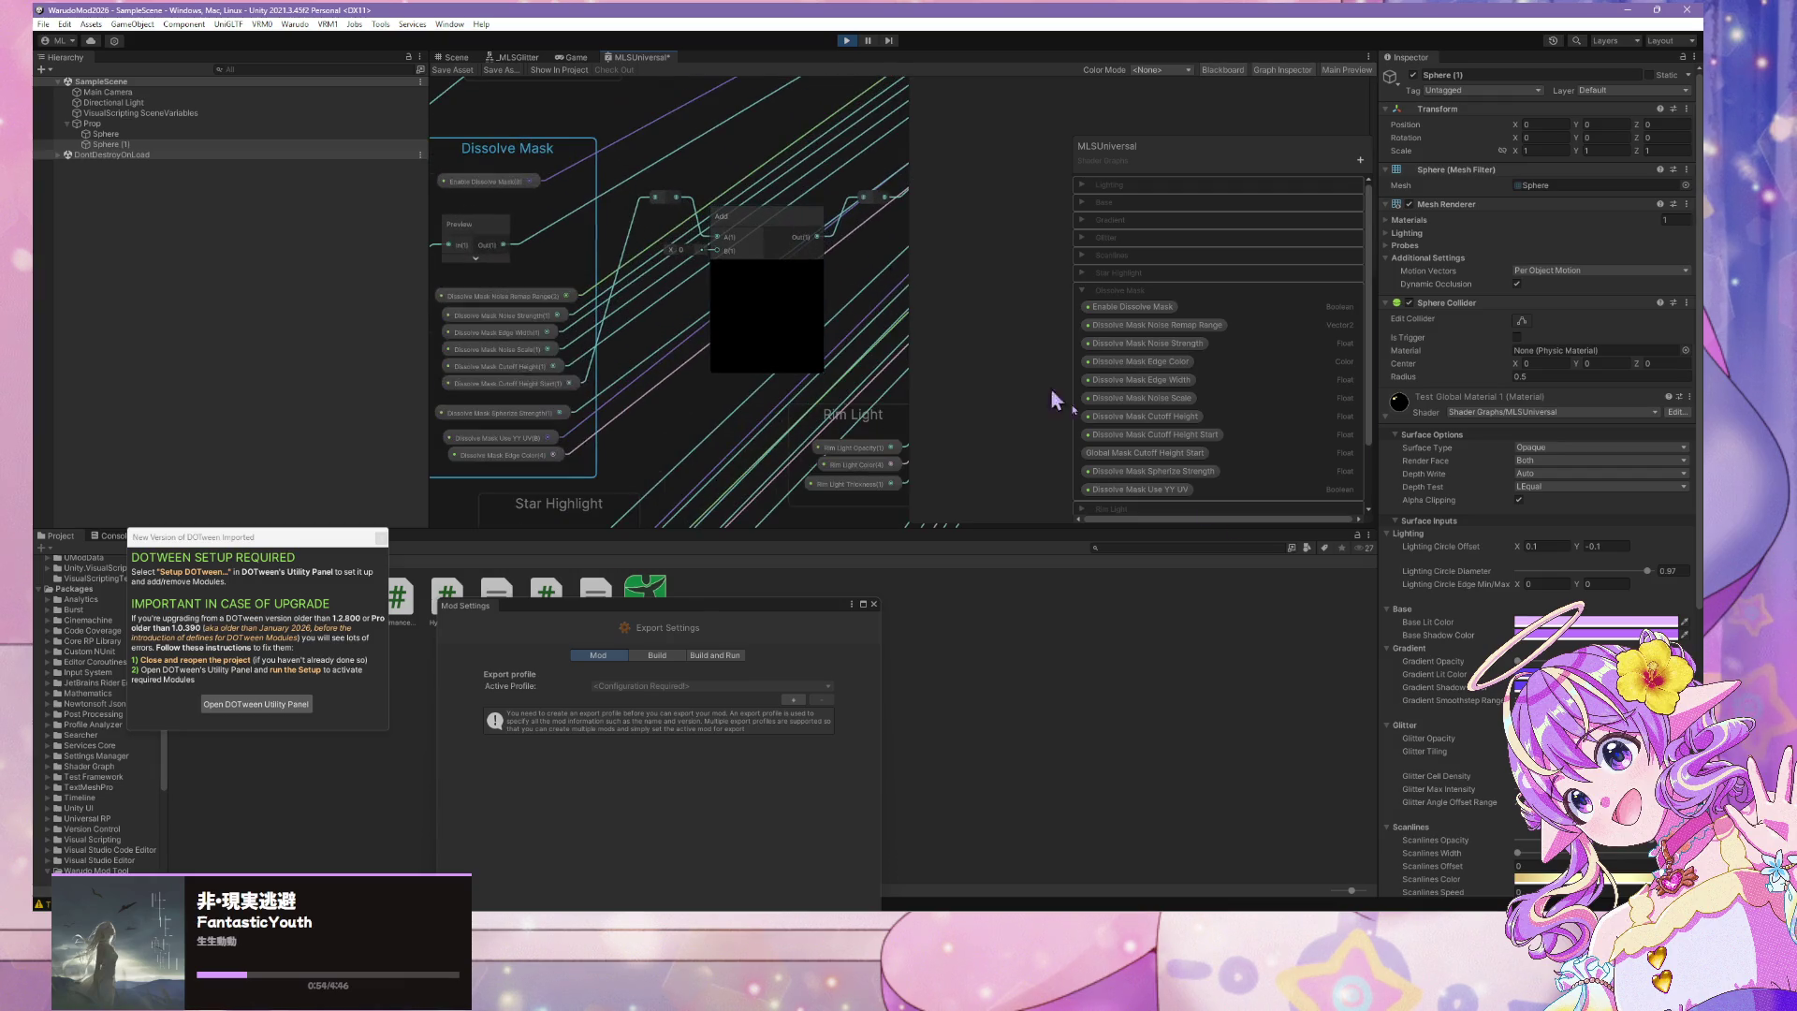
Place a Global Mask Cutoff Height Start property node beside the Dissolve Mask group, below the Add node
{"action": "mouse_move", "coordinate": [1153, 456]}
{"action": "left_mouse_down"}
{"action": "mouse_move", "coordinate": [727, 442]}
{"action": "mouse_move", "coordinate": [581, 415]}
{"action": "mouse_move", "coordinate": [653, 438]}
{"action": "mouse_move", "coordinate": [716, 251]}
{"action": "left_mouse_up"}
{"action": "mouse_move", "coordinate": [699, 447]}
{"action": "left_mouse_down"}
{"action": "mouse_move", "coordinate": [600, 363]}
{"action": "mouse_move", "coordinate": [654, 374]}
{"action": "mouse_move", "coordinate": [643, 412]}
{"action": "left_mouse_up"}
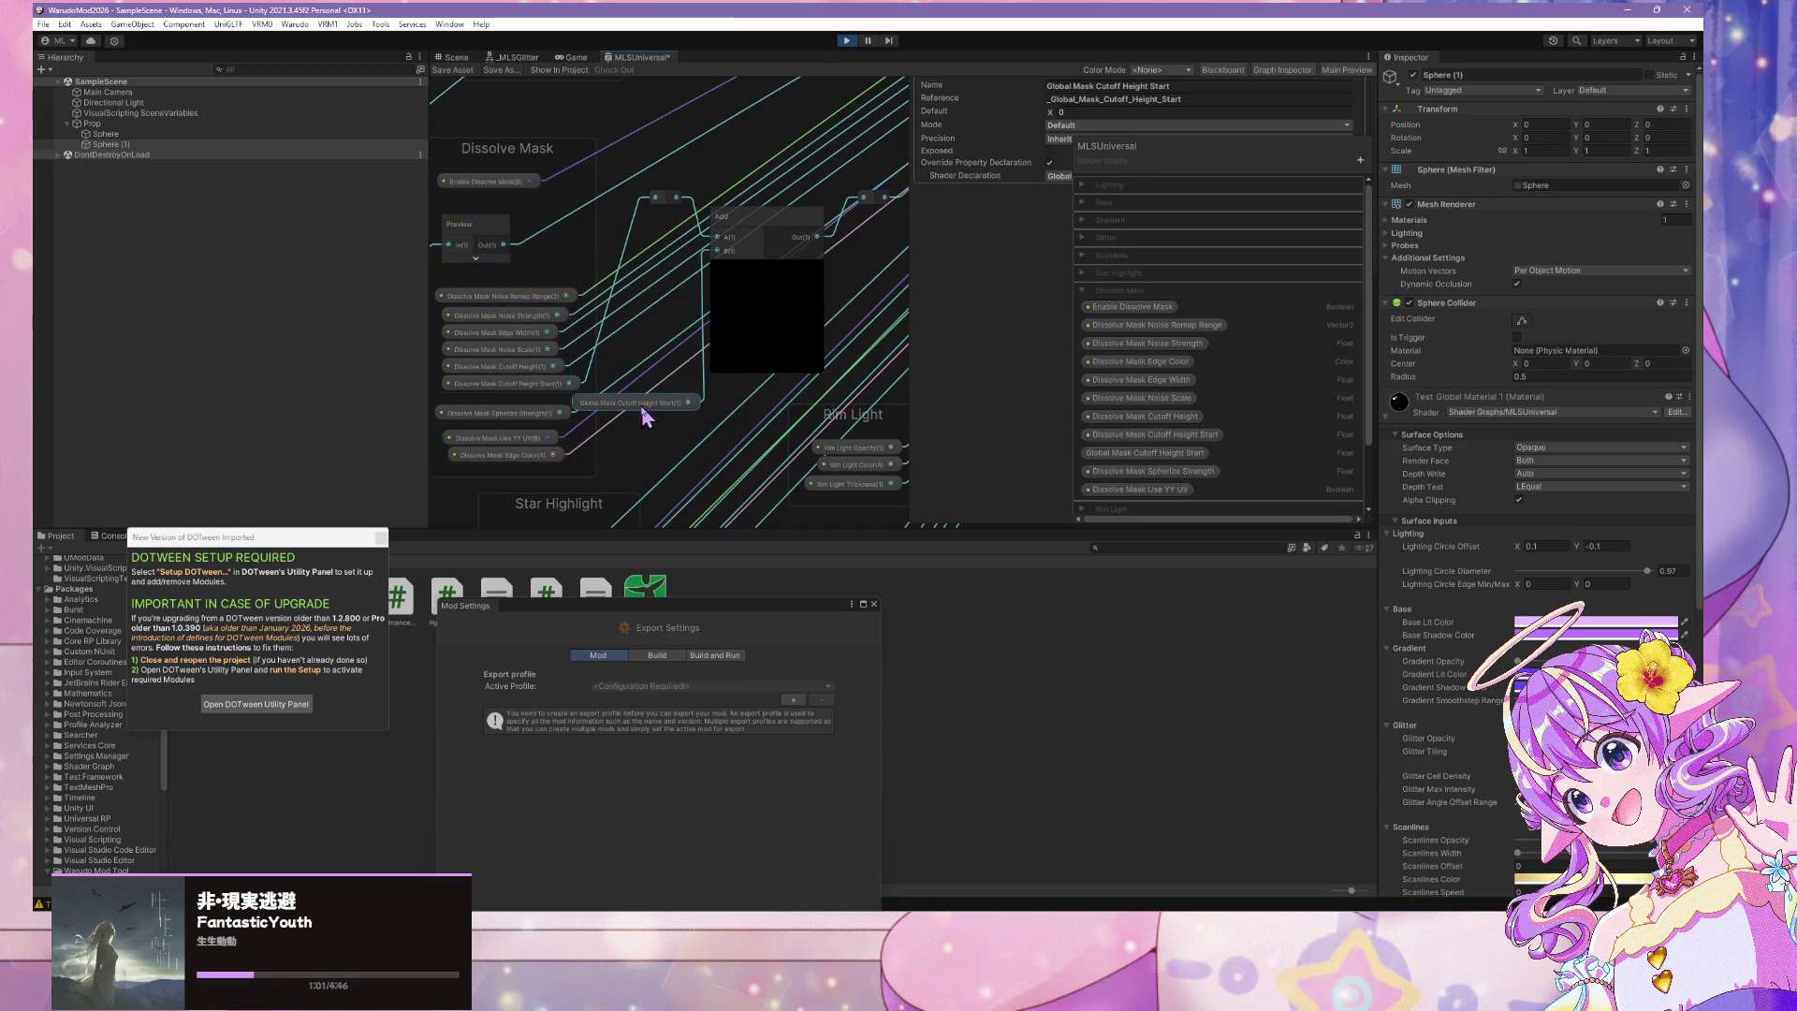
{"action": "scroll", "coordinate": [602, 300], "scroll_direction": "down", "scroll_amount": 6}
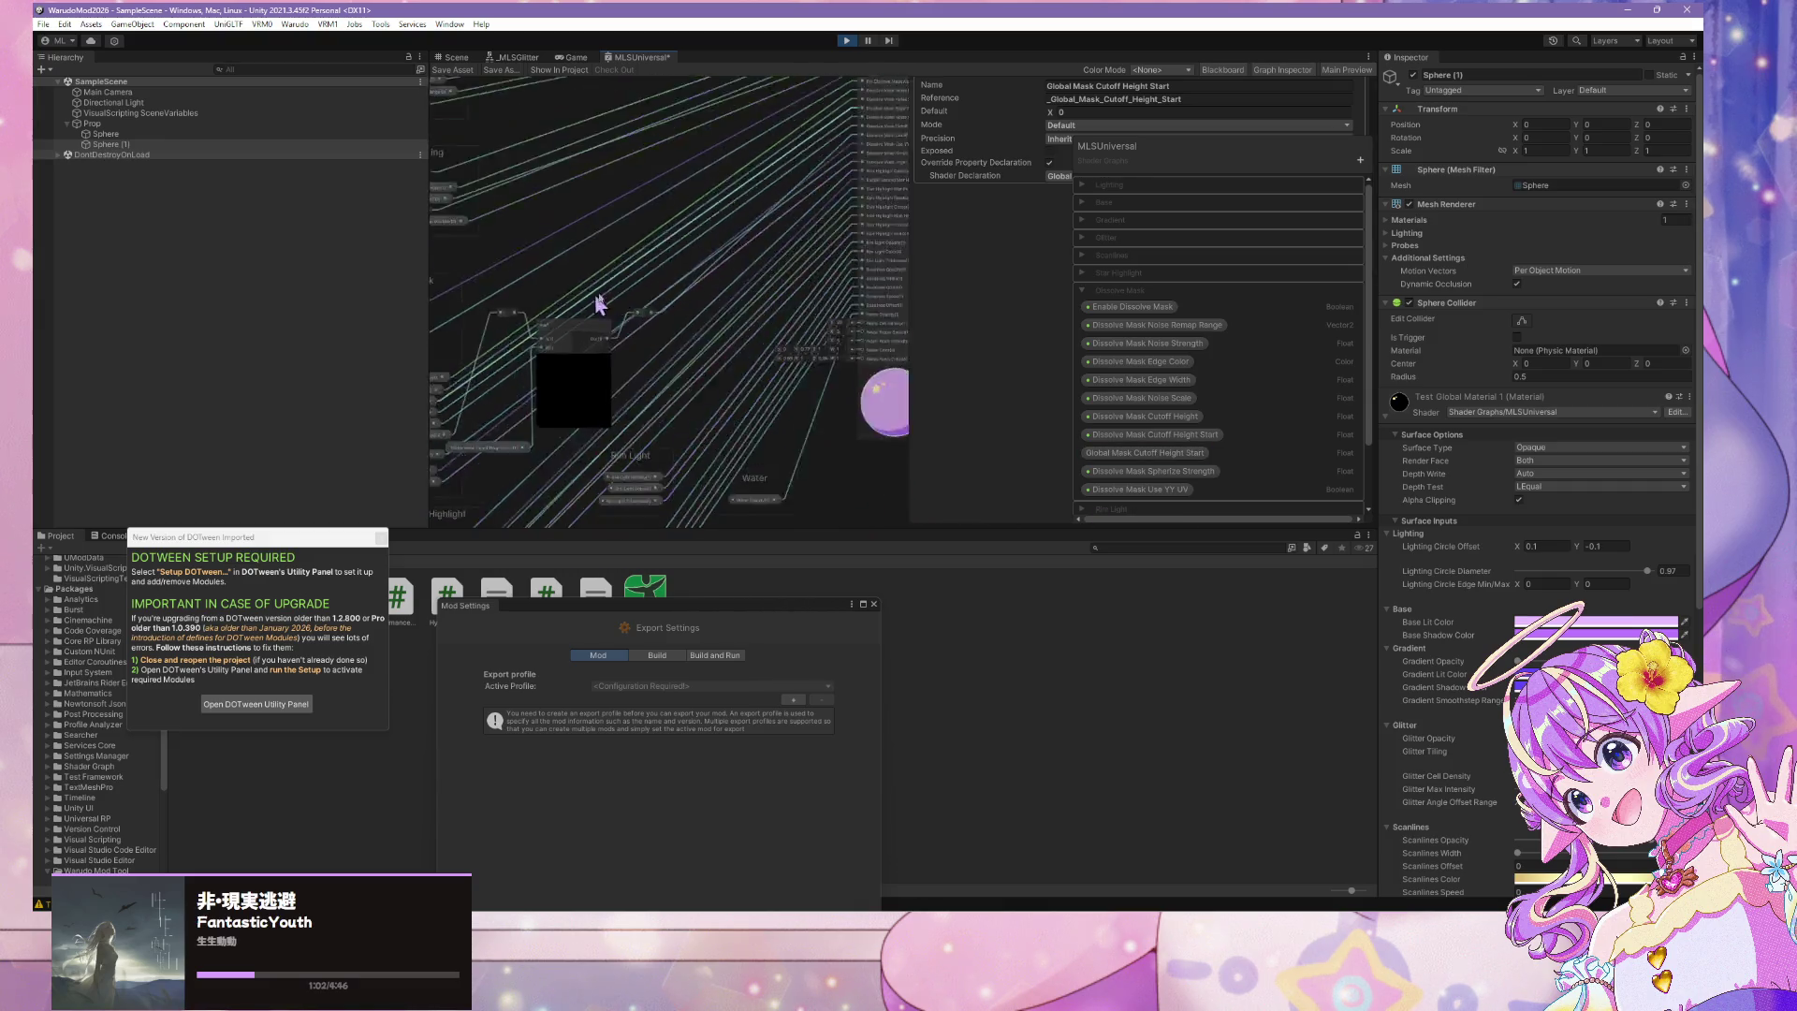
{"action": "scroll", "coordinate": [814, 180], "scroll_direction": "down", "scroll_amount": 2}
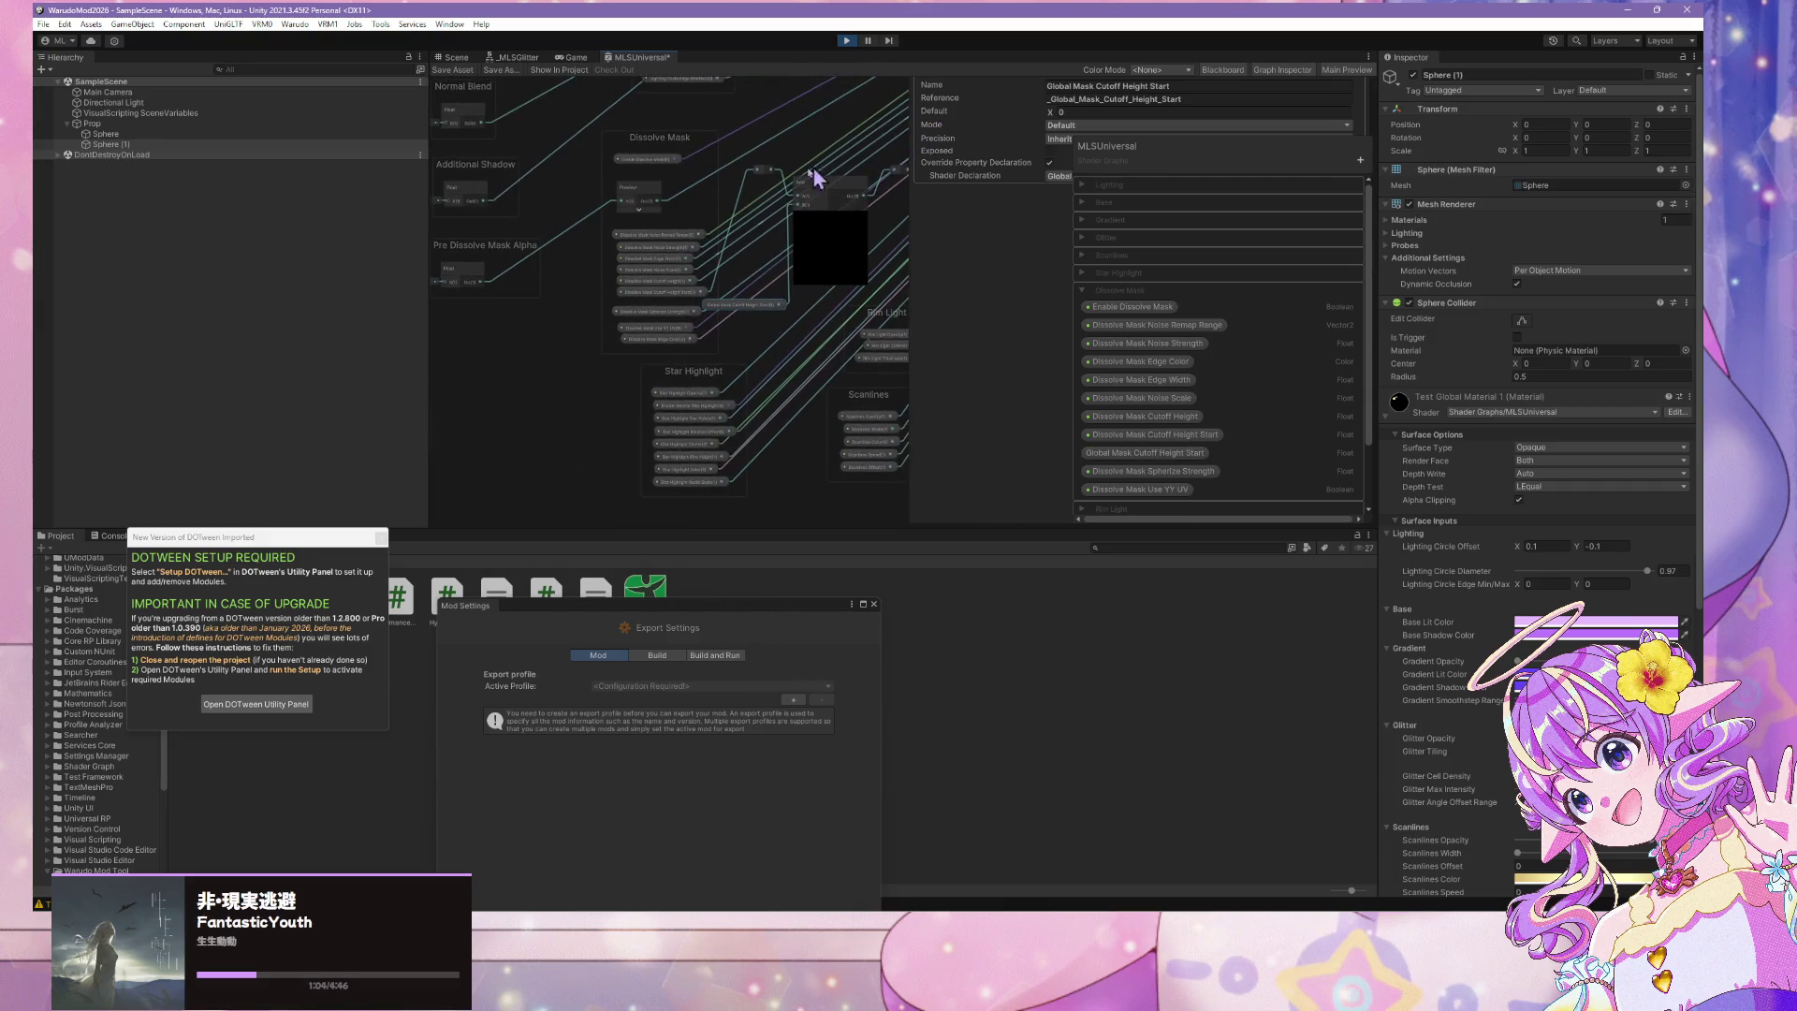
{"action": "left_click", "coordinate": [654, 177]}
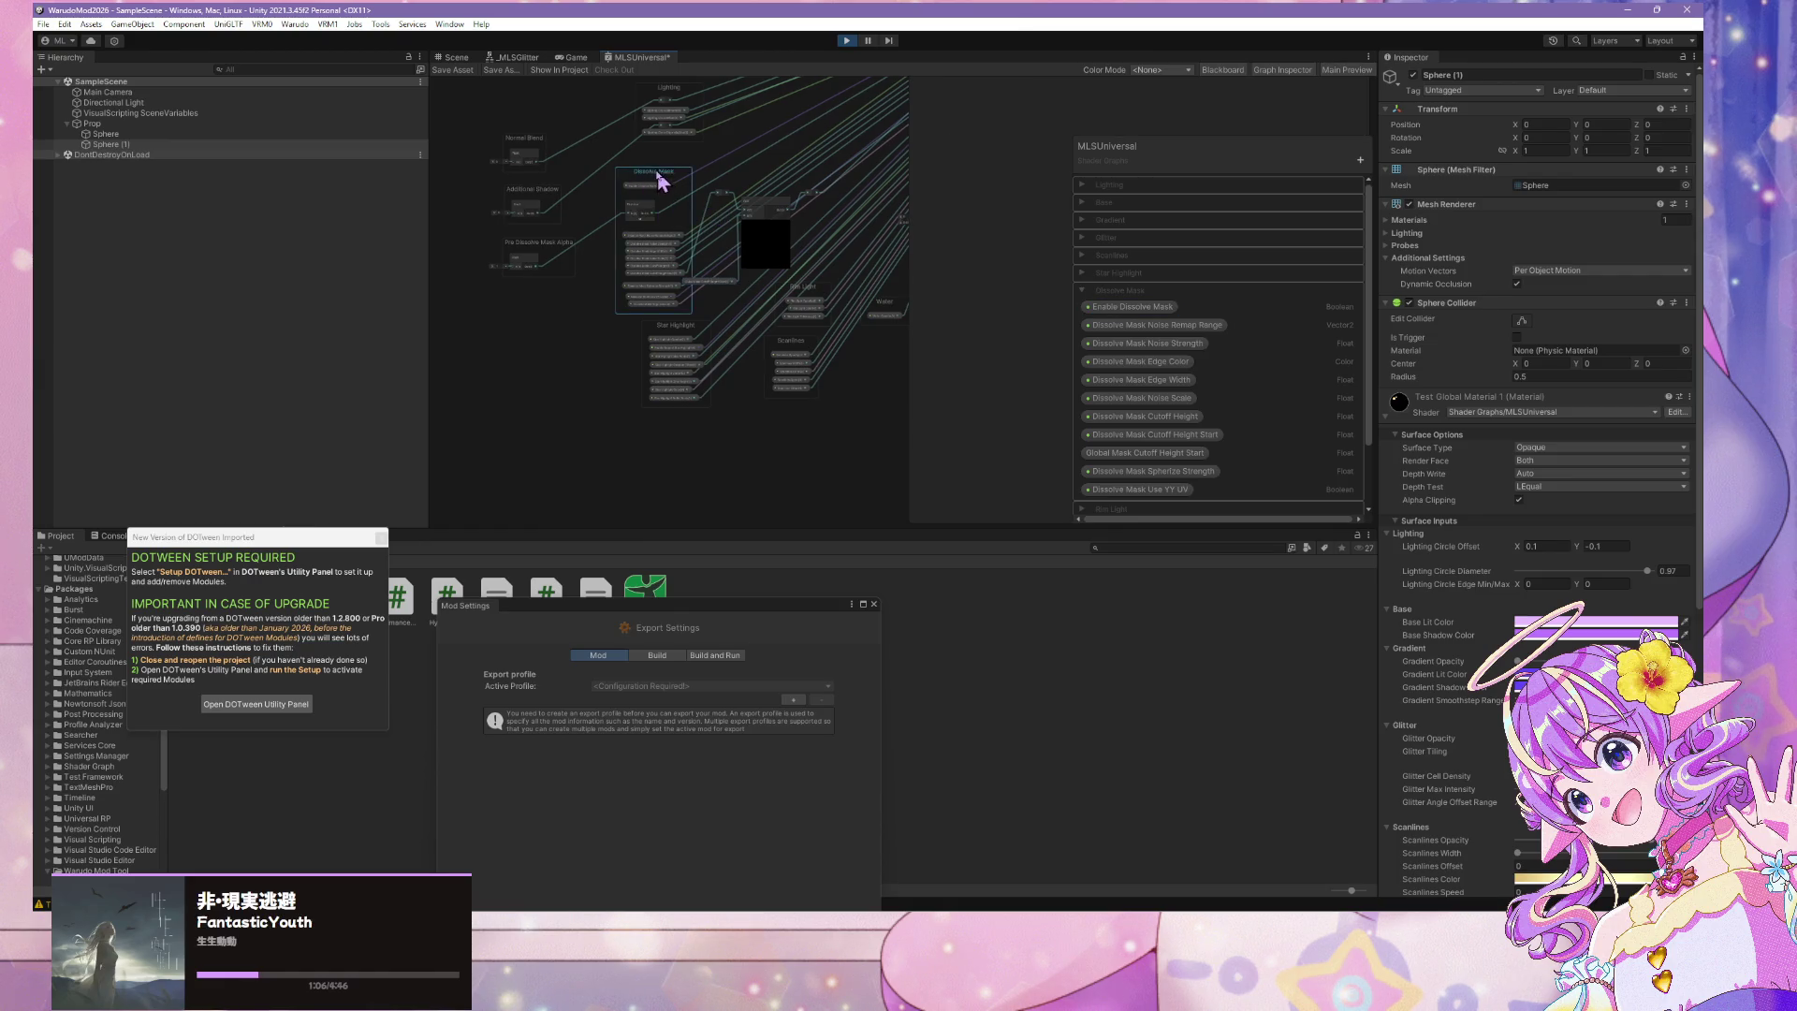
{"action": "scroll", "coordinate": [650, 505], "scroll_direction": "up", "scroll_amount": 2}
Move Normal Blend, Additional Shadow and Pre Dissolve Mask Alpha up-left, and shift the Dissolve Mask group and preview node left
{"action": "mouse_move", "coordinate": [650, 505]}
{"action": "left_mouse_down"}
{"action": "mouse_move", "coordinate": [521, 234]}
{"action": "mouse_move", "coordinate": [505, 271]}
{"action": "left_mouse_up"}
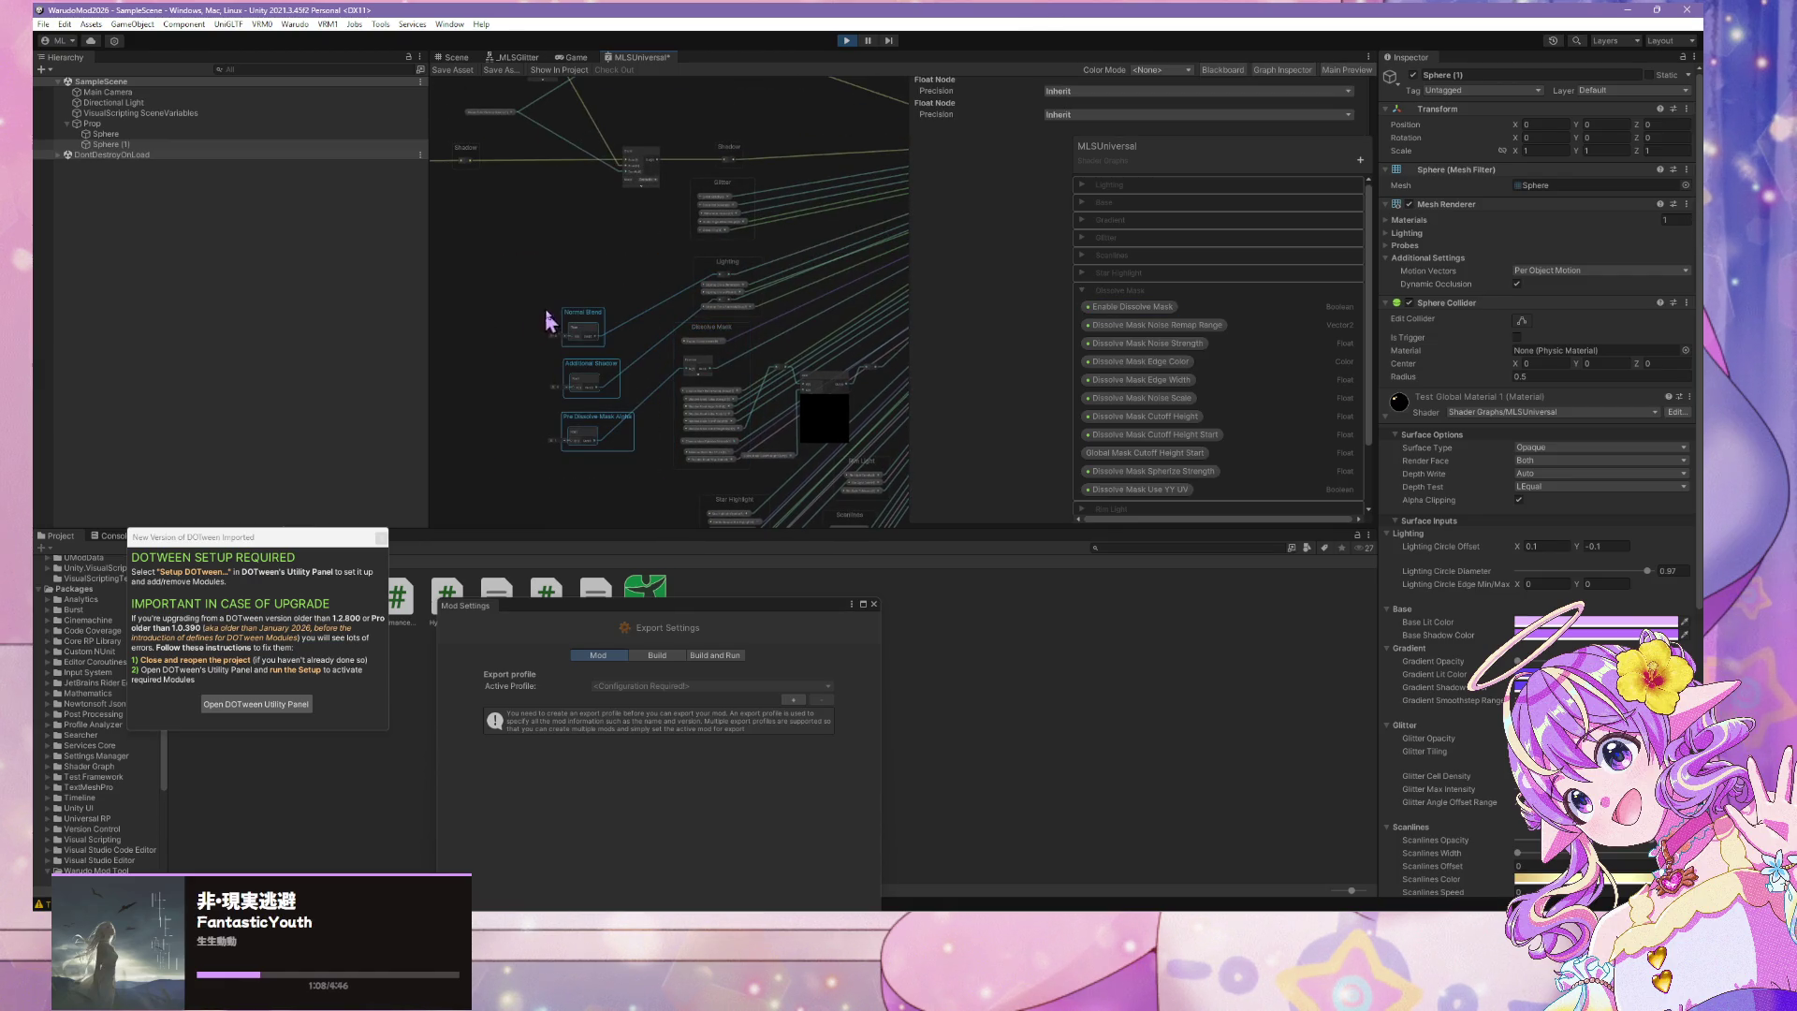
{"action": "left_click_drag", "start_coordinate": [594, 320], "coordinate": [506, 239]}
{"action": "left_click", "coordinate": [708, 329]}
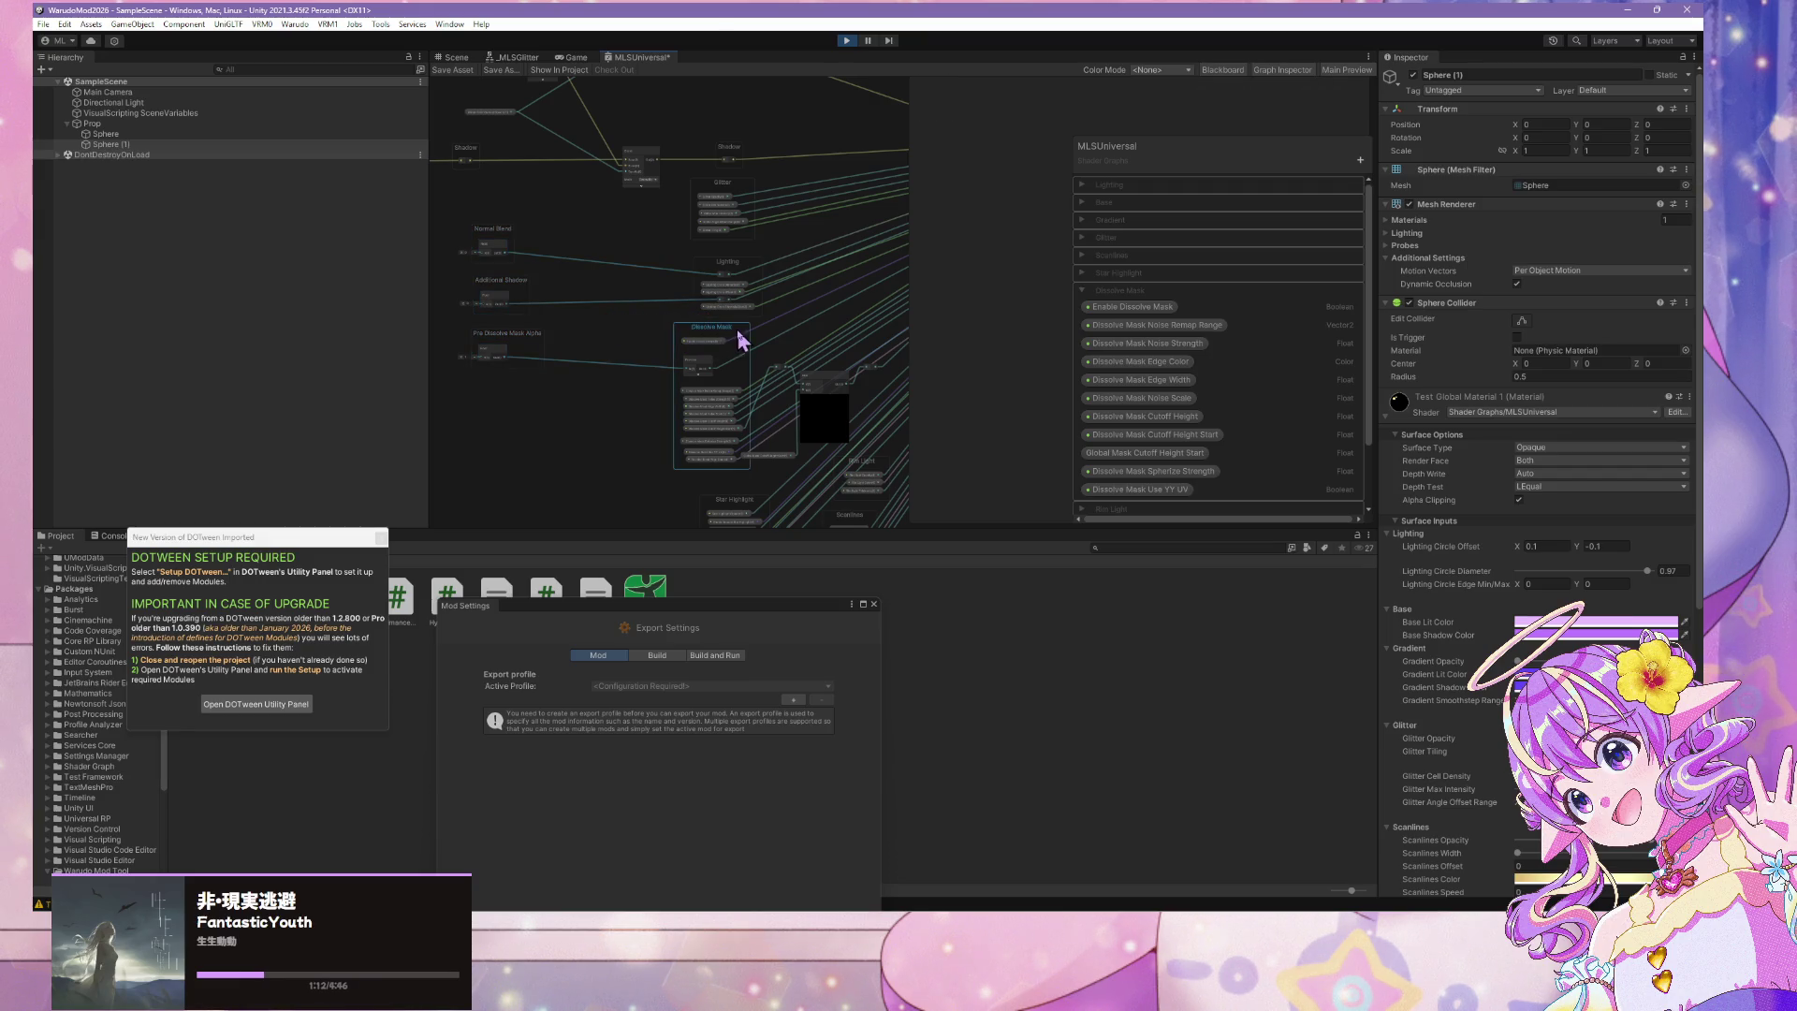
{"action": "left_click_drag", "start_coordinate": [739, 338], "coordinate": [633, 334]}
{"action": "left_click_drag", "start_coordinate": [826, 383], "coordinate": [811, 397]}
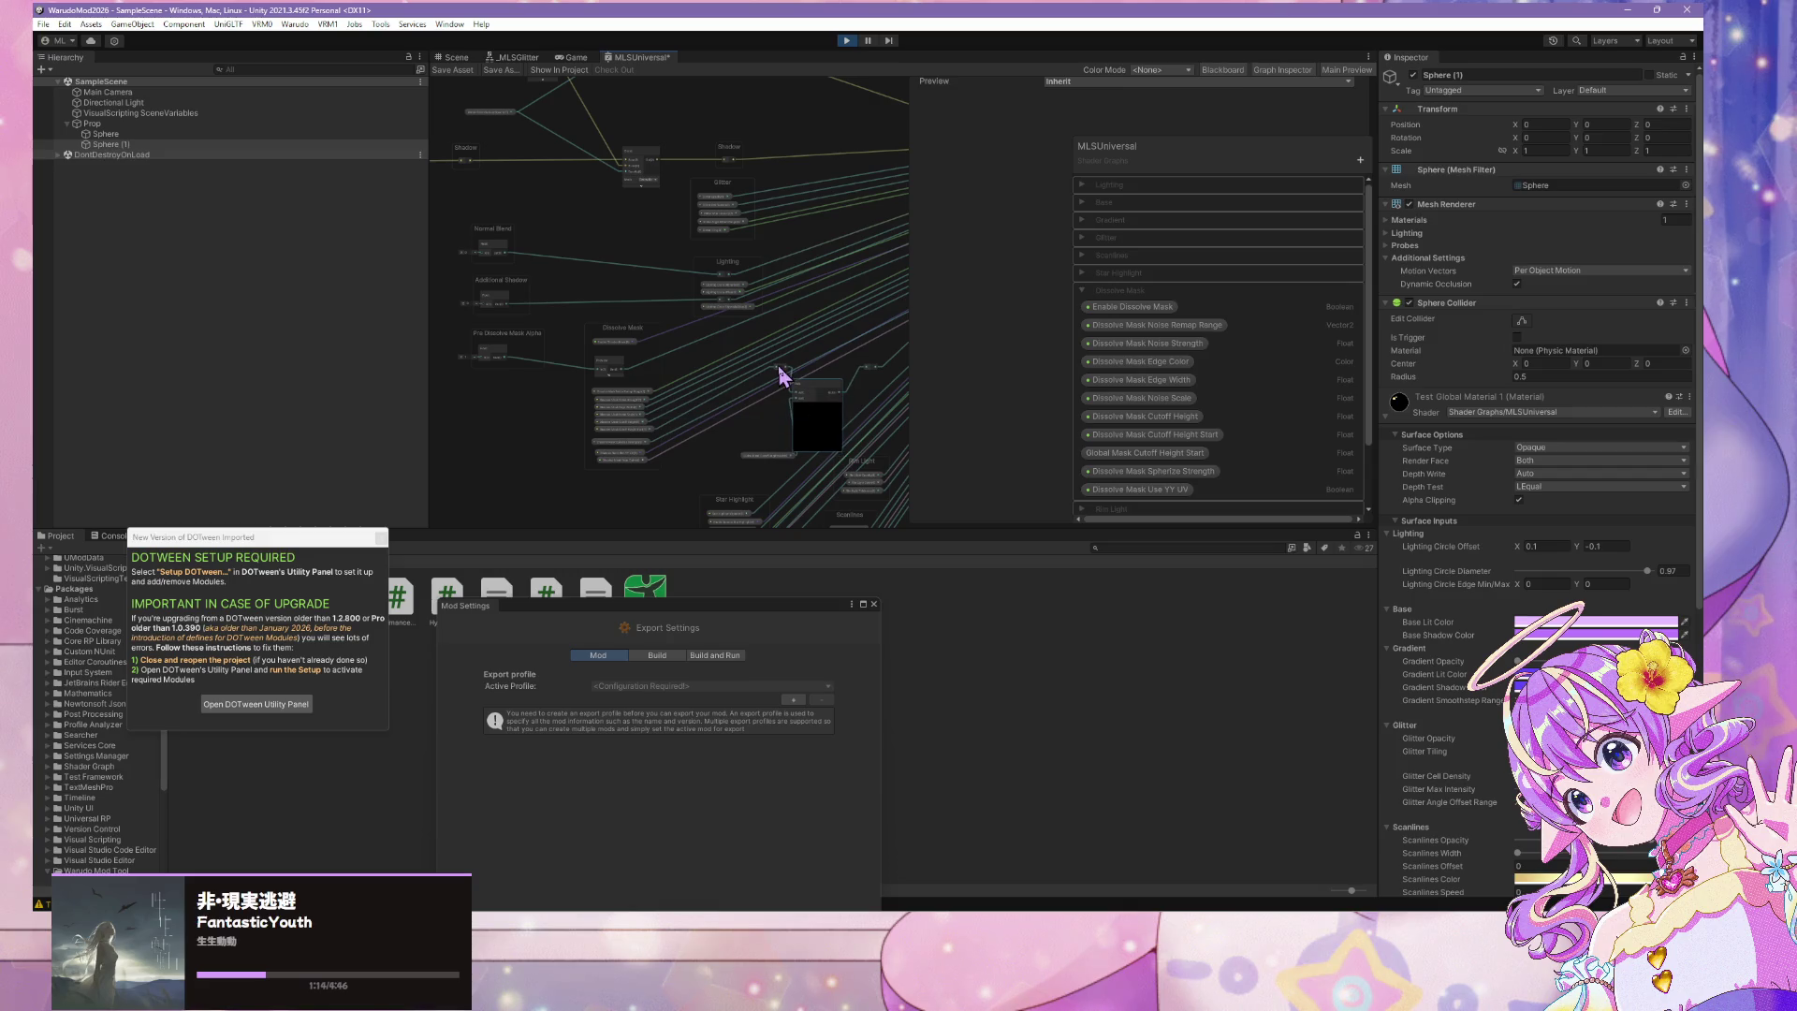
{"action": "left_click", "coordinate": [782, 374]}
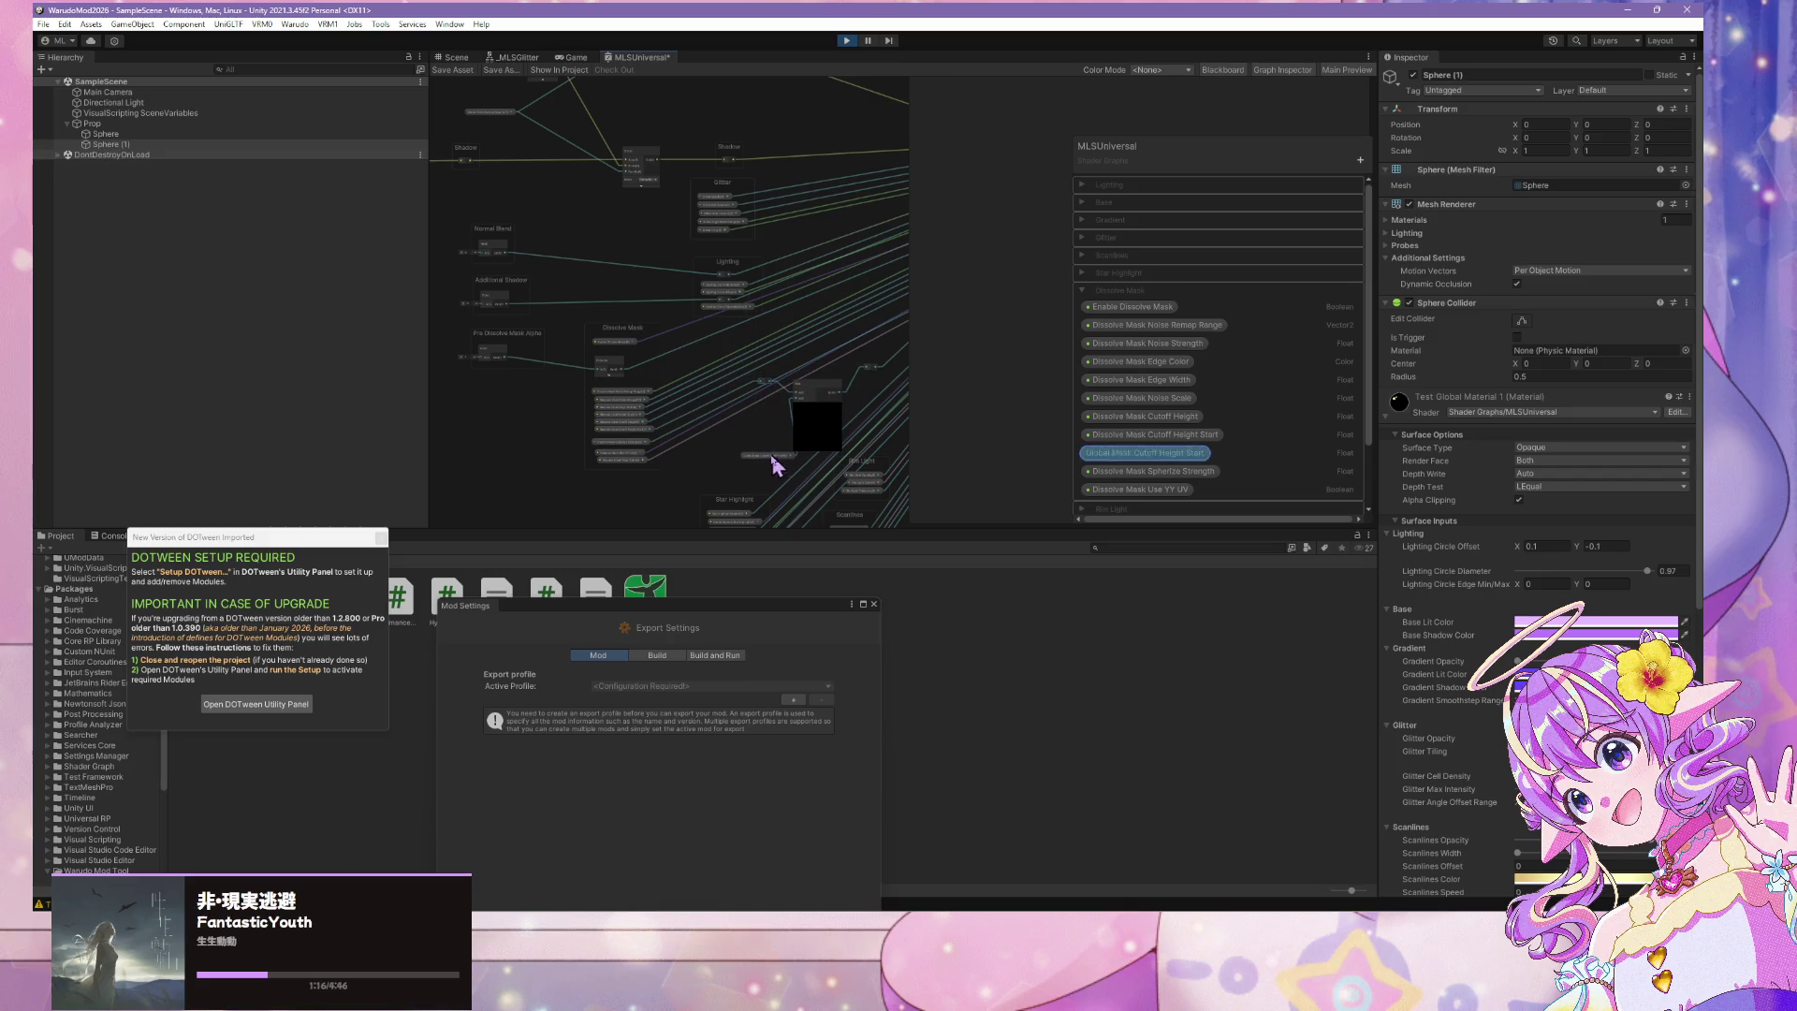
{"action": "left_click_drag", "start_coordinate": [772, 457], "coordinate": [740, 457]}
{"action": "mouse_move", "coordinate": [812, 383]}
{"action": "left_mouse_down"}
{"action": "mouse_move", "coordinate": [674, 361]}
{"action": "mouse_move", "coordinate": [655, 140]}
{"action": "left_mouse_up"}
{"action": "left_click", "coordinate": [766, 386]}
Move the Scanlines group down-right and place the Rim Light group above it
{"action": "scroll", "coordinate": [689, 356], "scroll_direction": "up", "scroll_amount": 3}
{"action": "scroll", "coordinate": [732, 220], "scroll_direction": "up", "scroll_amount": 3}
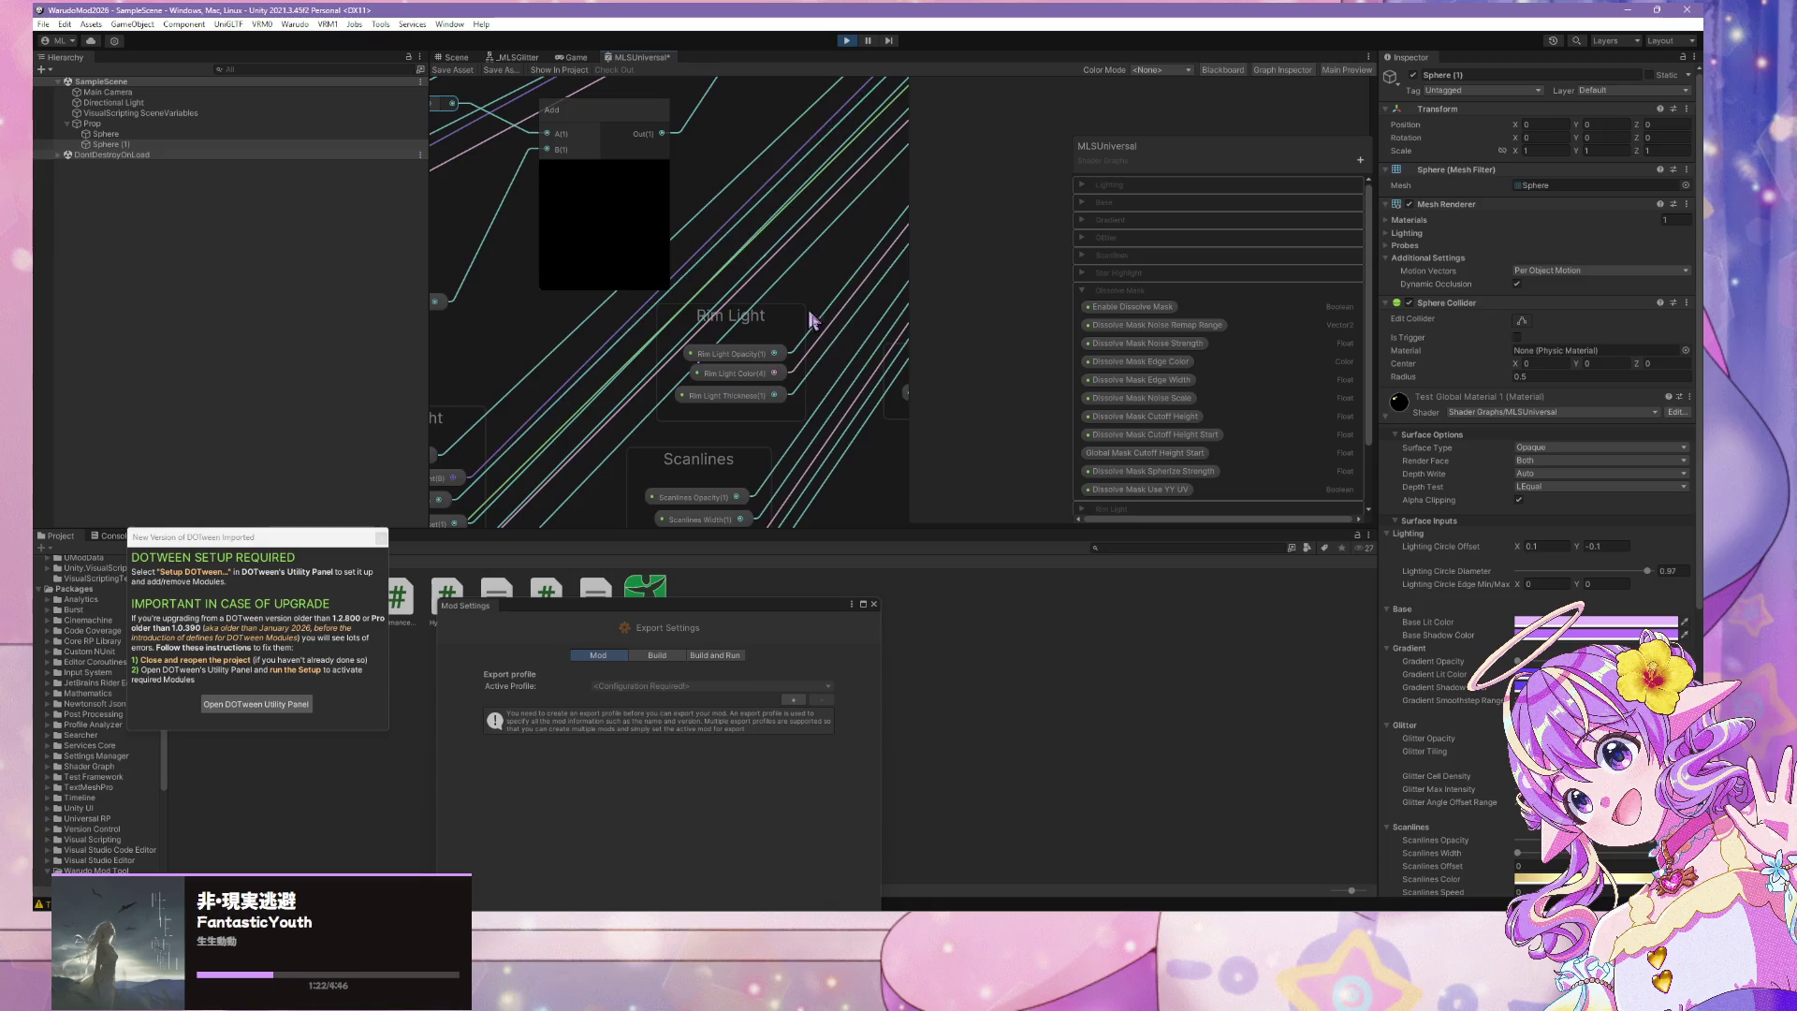
{"action": "right_click", "coordinate": [725, 350]}
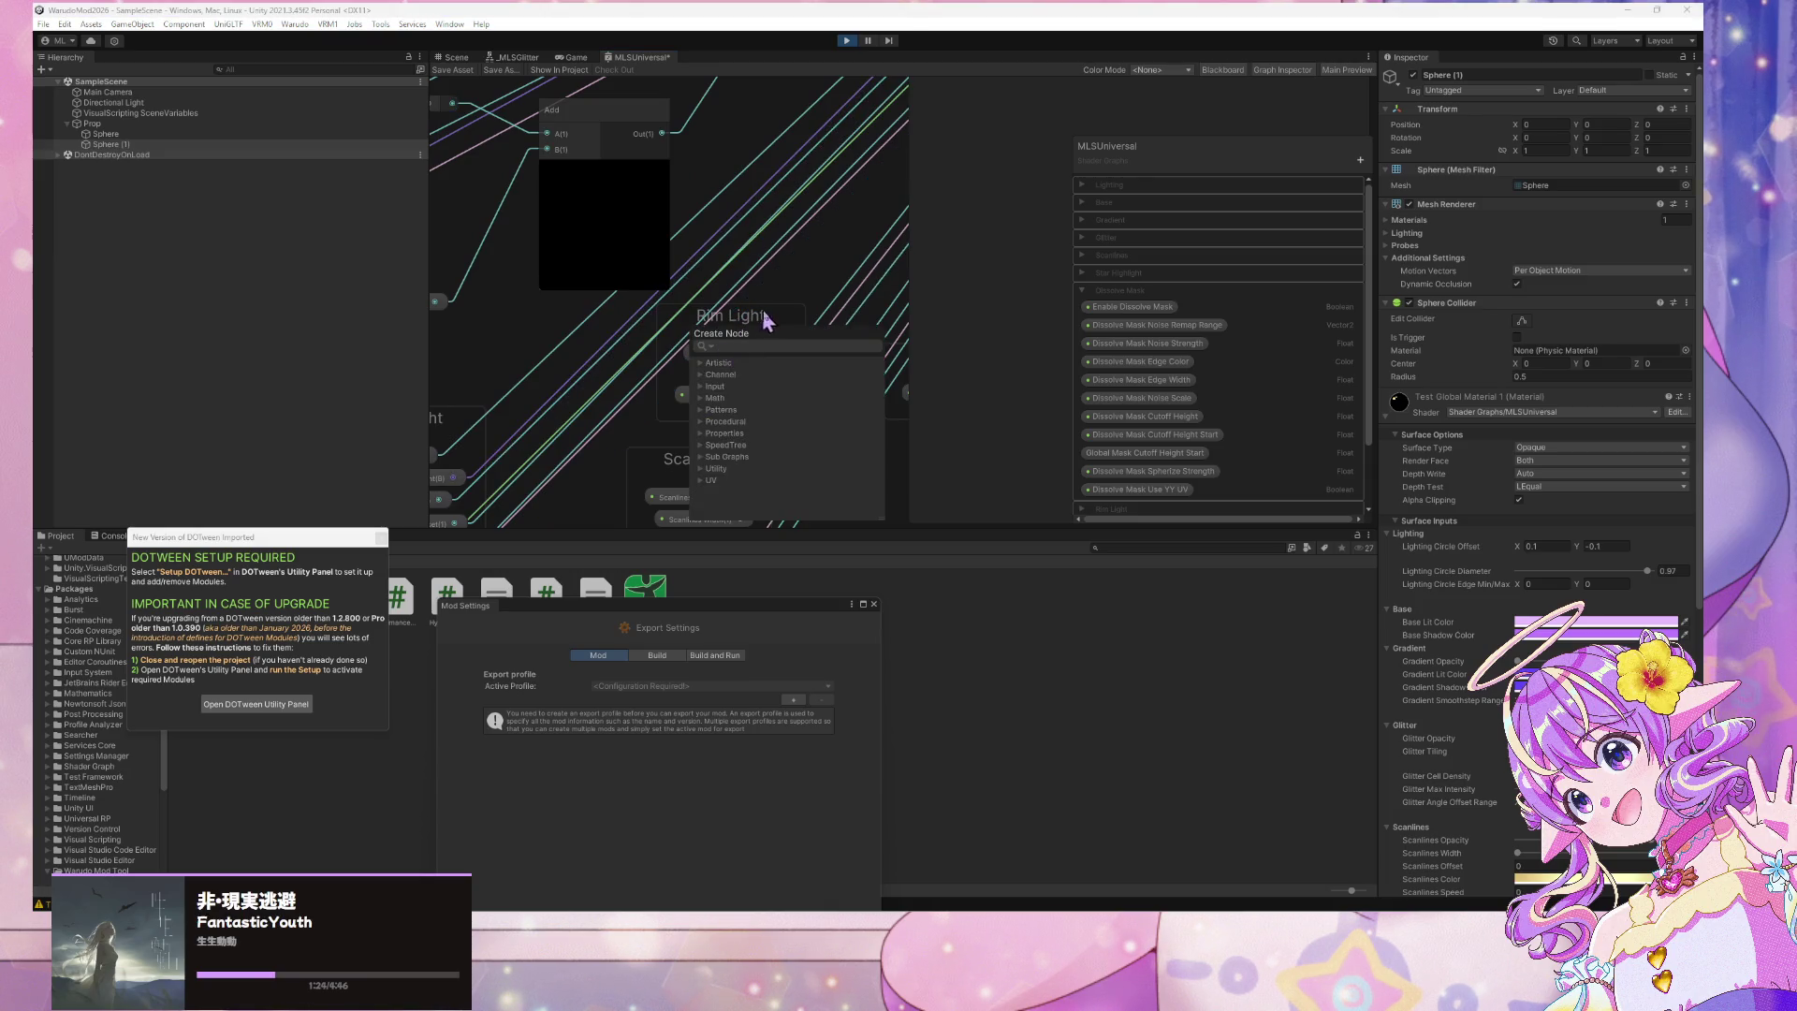
{"action": "key", "text": "Escape"}
{"action": "scroll", "coordinate": [811, 283], "scroll_direction": "down", "scroll_amount": 3}
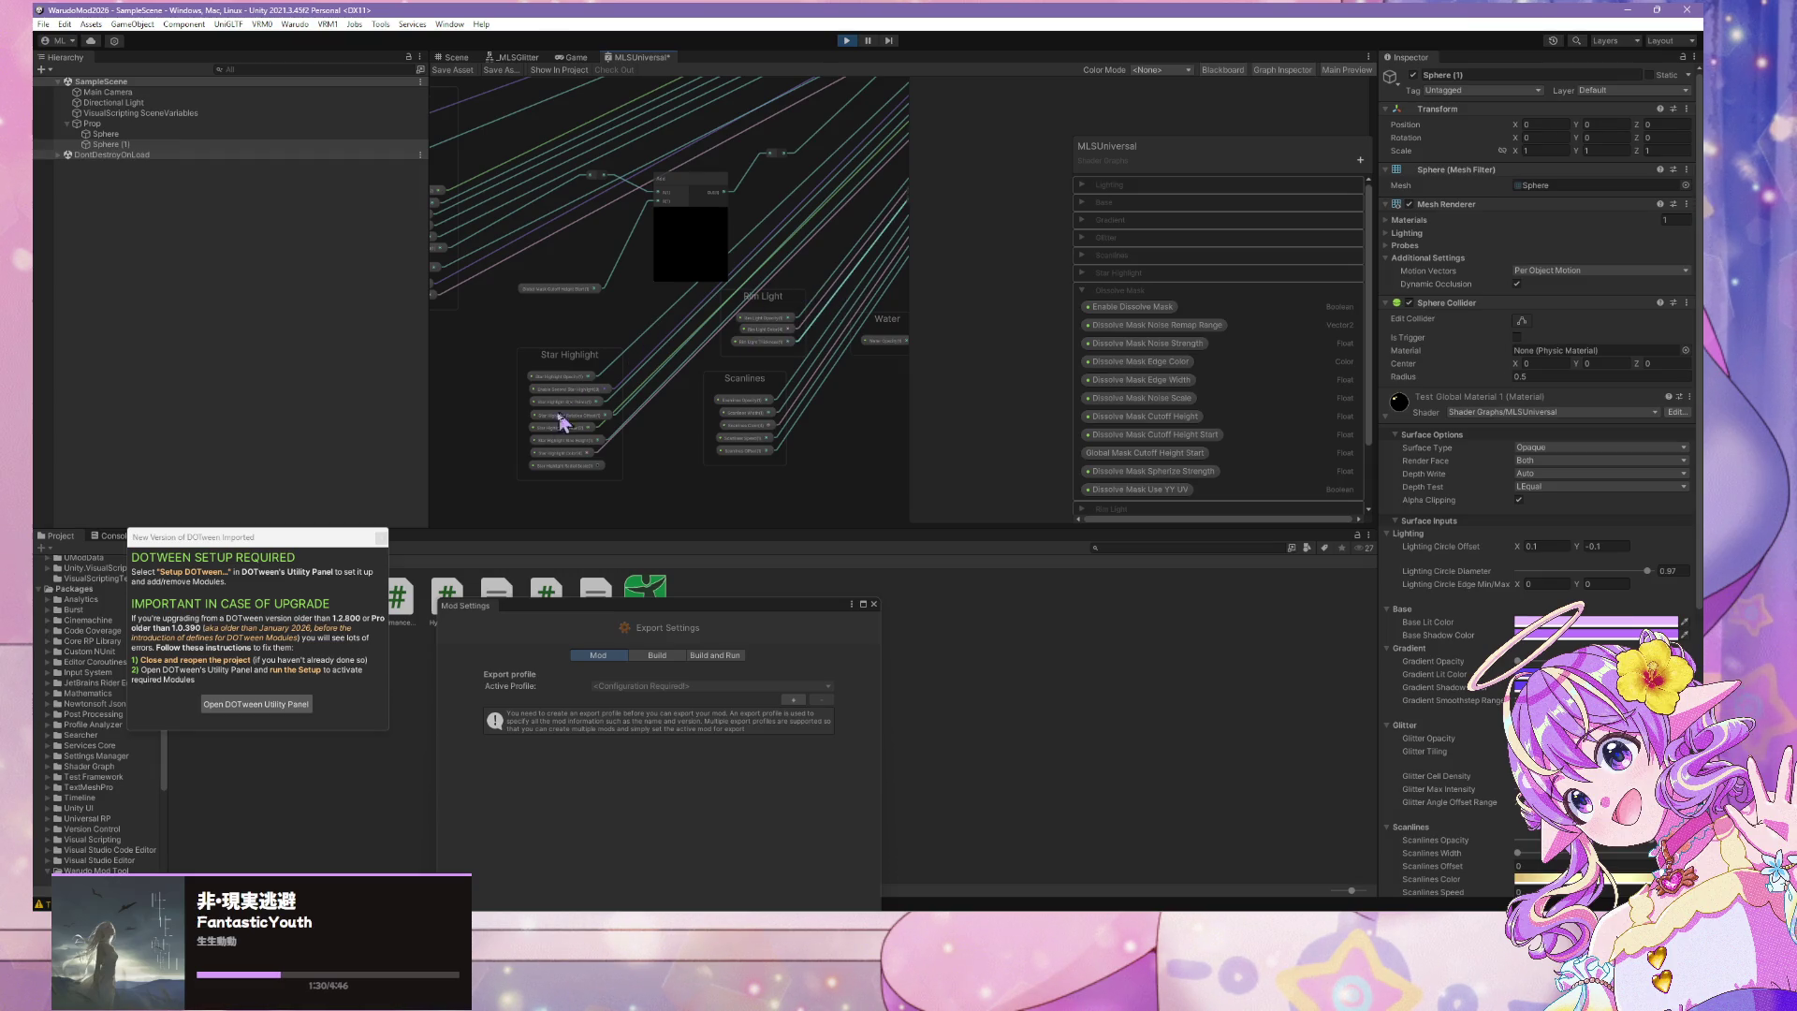
{"action": "scroll", "coordinate": [662, 413], "scroll_direction": "up", "scroll_amount": 1}
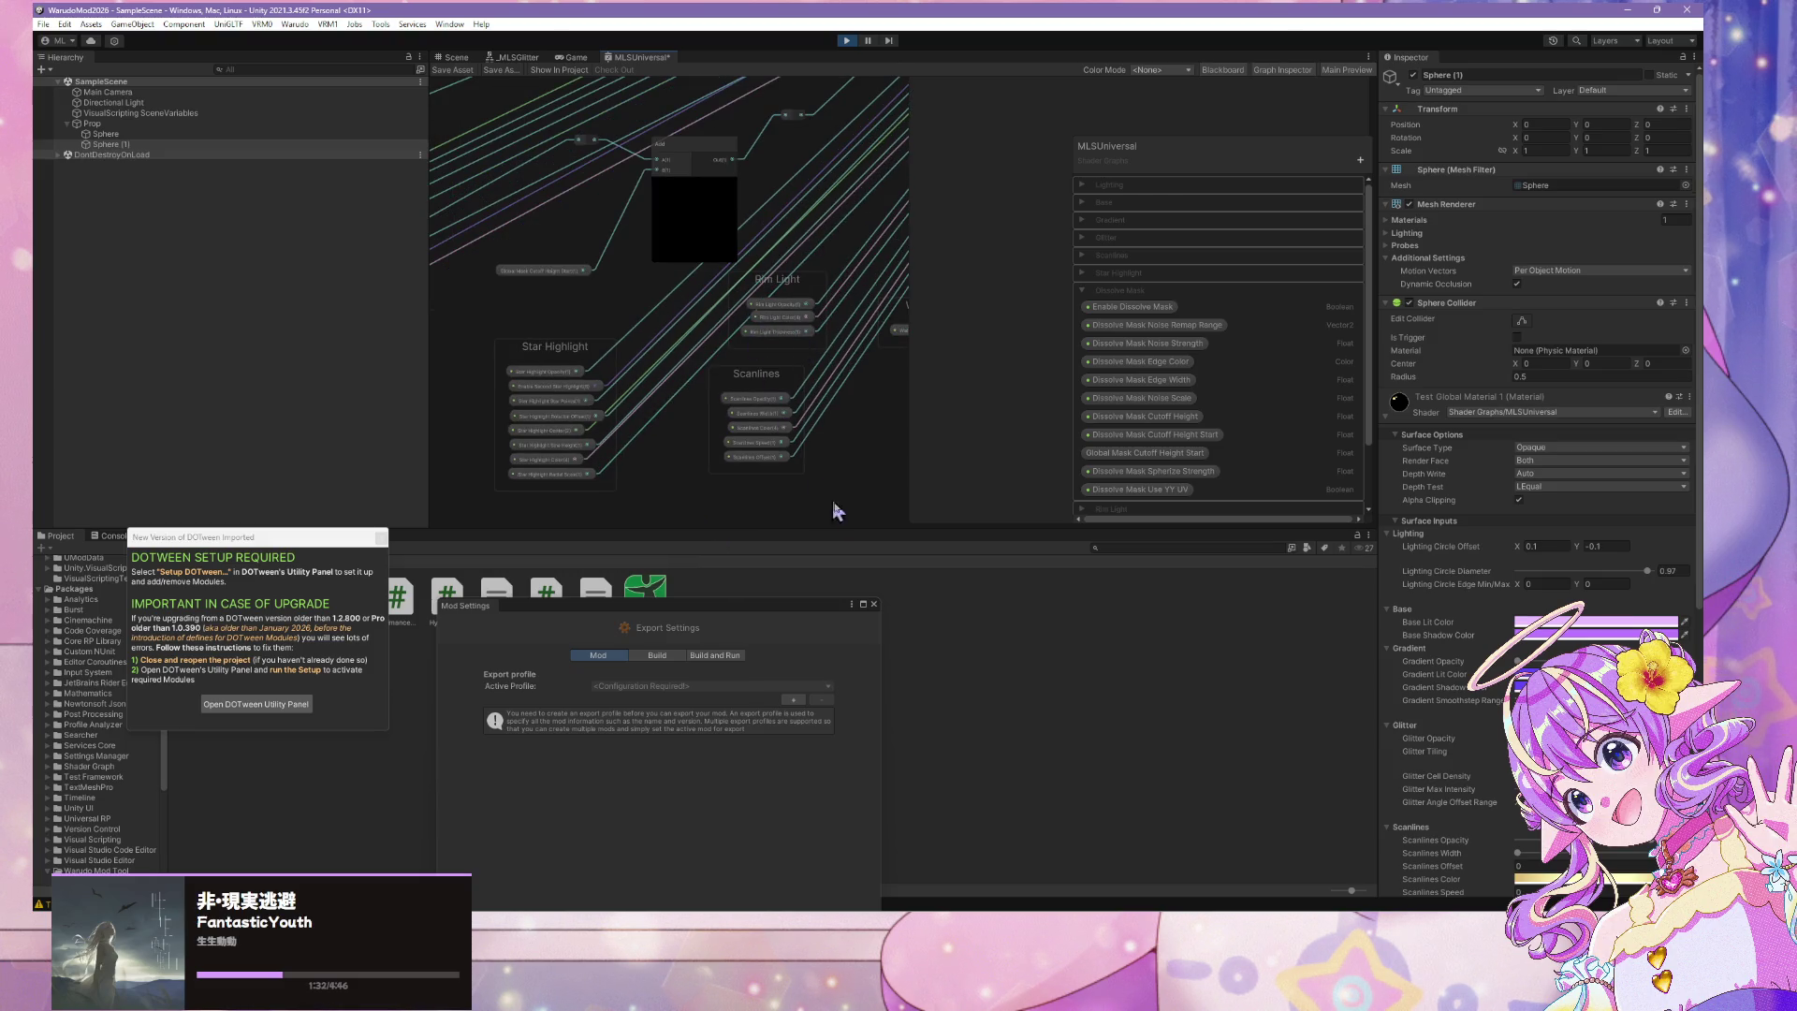
{"action": "scroll", "coordinate": [831, 389], "scroll_direction": "down", "scroll_amount": 3}
{"action": "left_click_drag", "start_coordinate": [716, 274], "coordinate": [760, 339]}
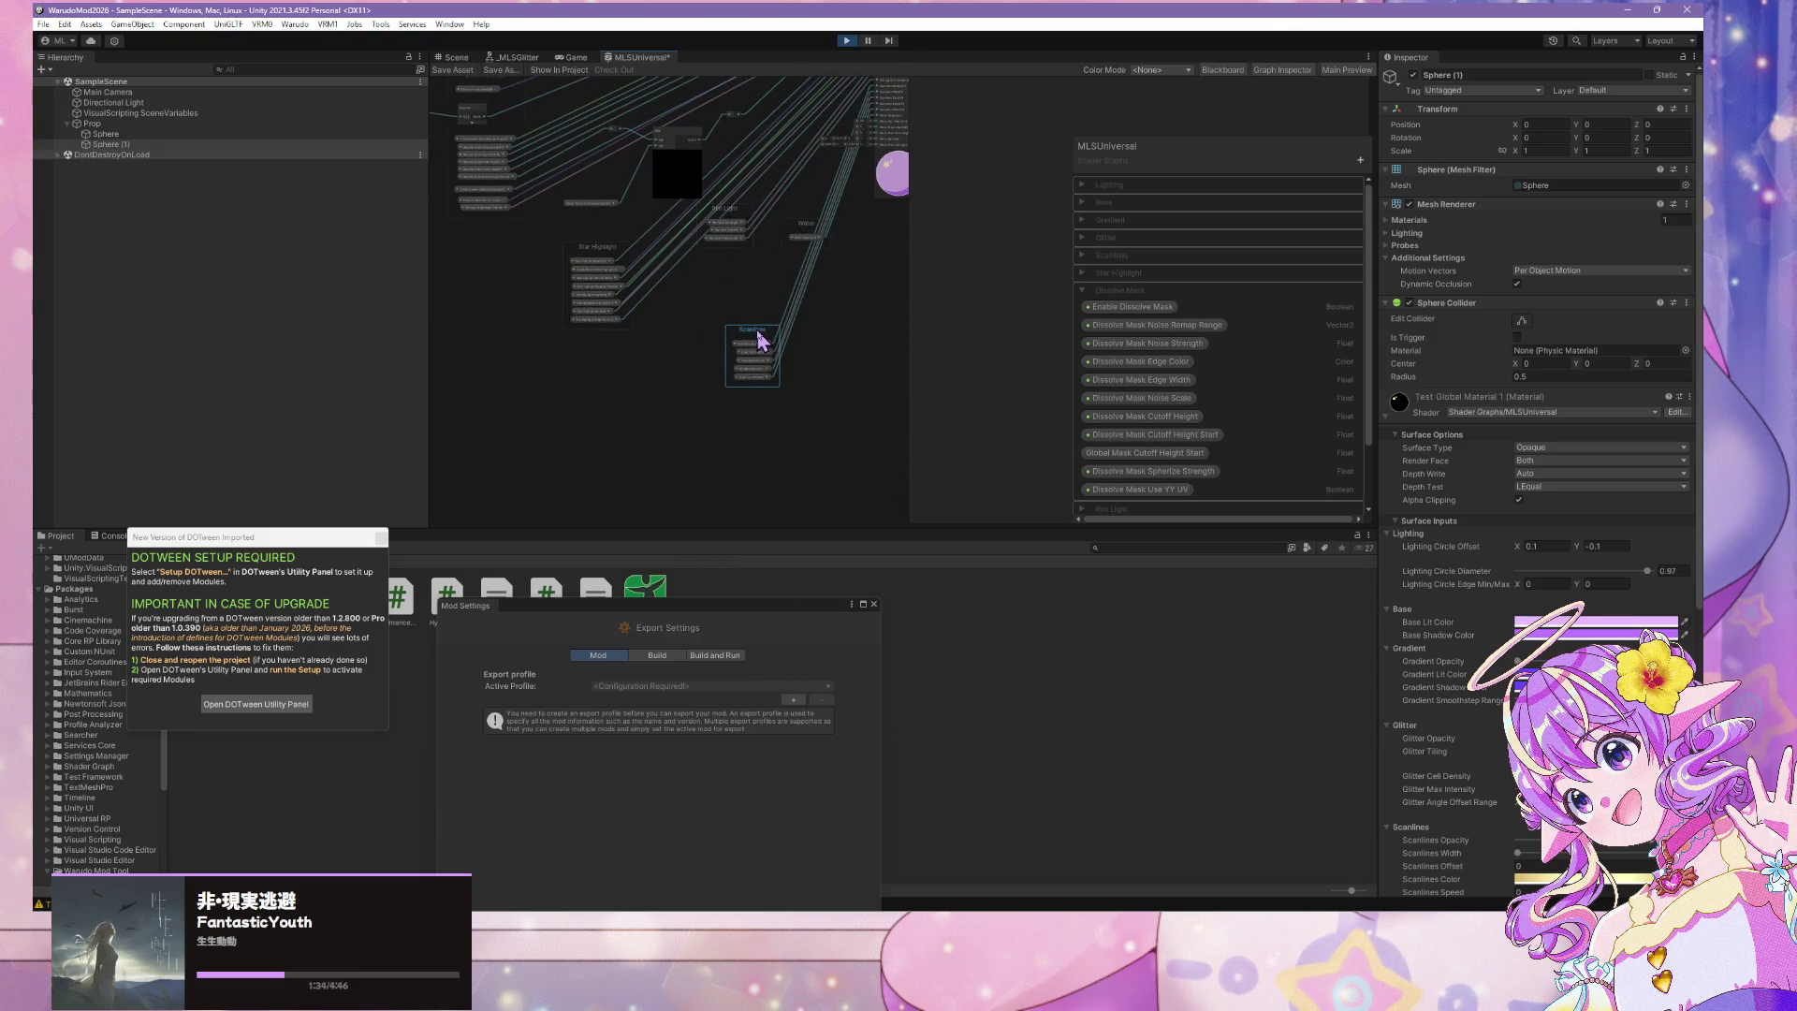
{"action": "mouse_move", "coordinate": [735, 221]}
{"action": "left_mouse_down"}
{"action": "mouse_move", "coordinate": [729, 281]}
{"action": "mouse_move", "coordinate": [760, 284]}
{"action": "left_mouse_up"}
Pan the graph past the Lit and Shadow nodes back to the Add node and Dissolve Mask group
{"action": "scroll", "coordinate": [758, 281], "scroll_direction": "up", "scroll_amount": 8}
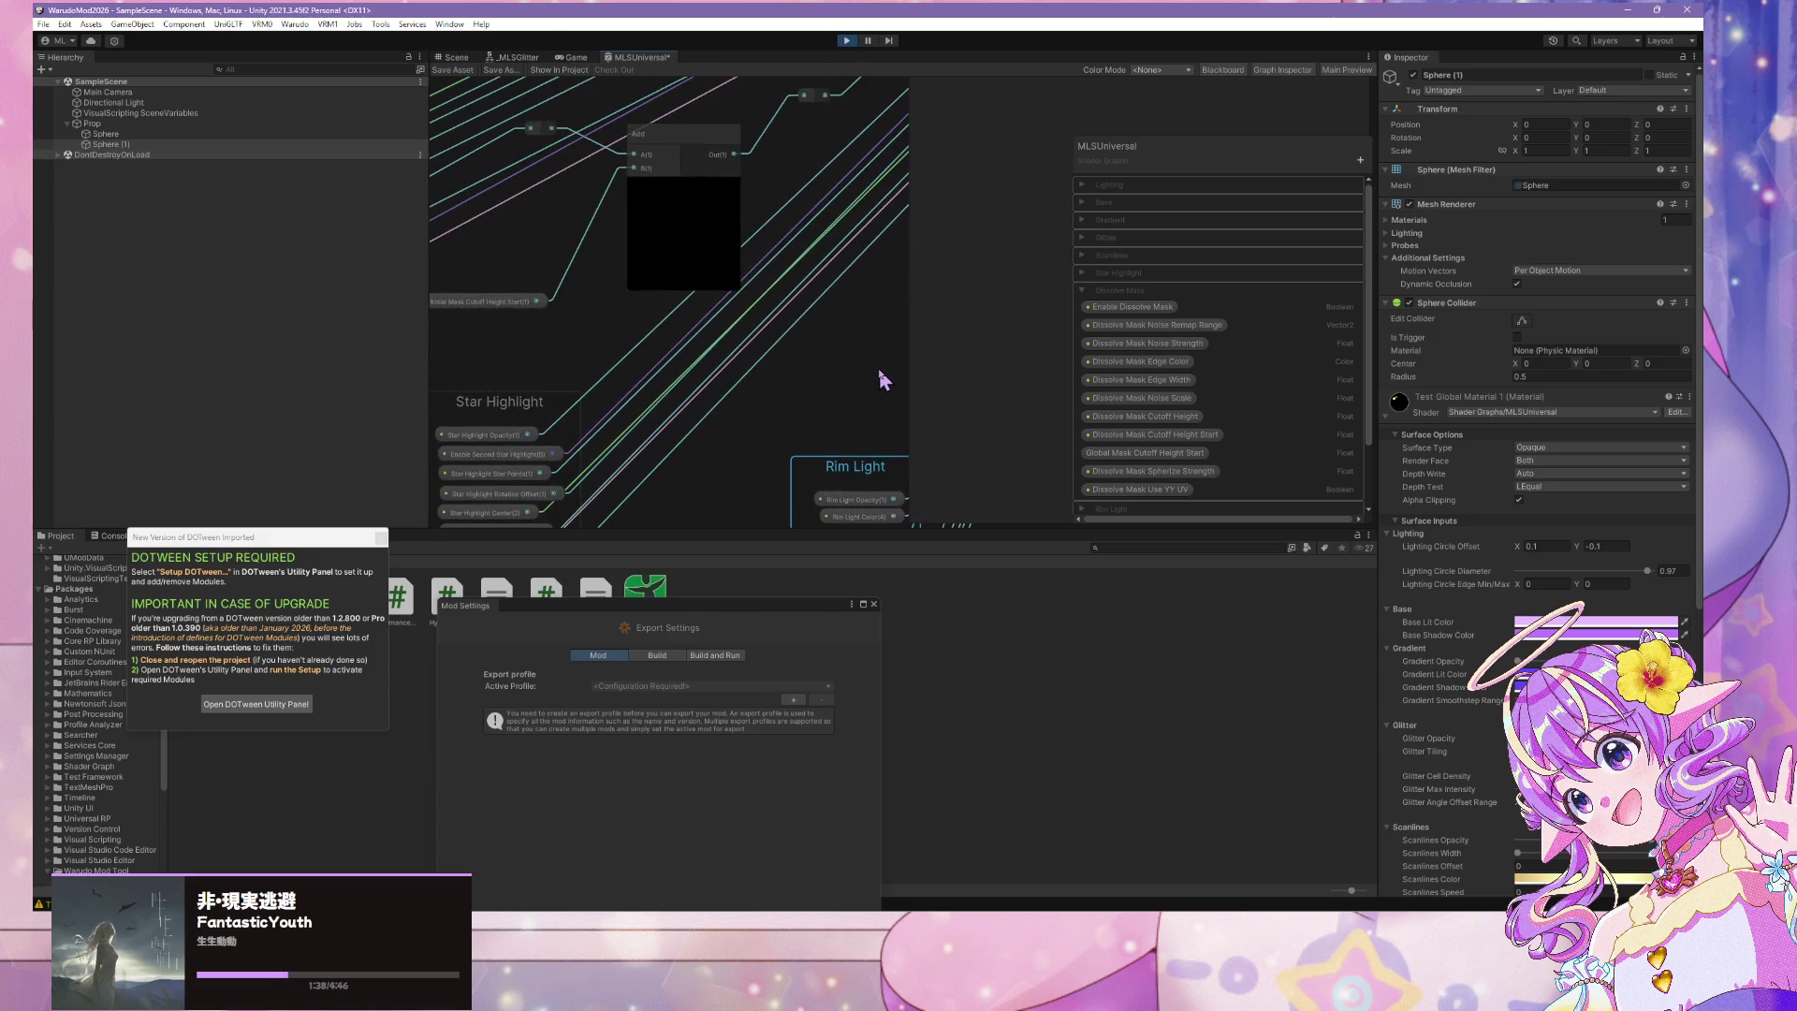
{"action": "scroll", "coordinate": [720, 255], "scroll_direction": "down", "scroll_amount": 2}
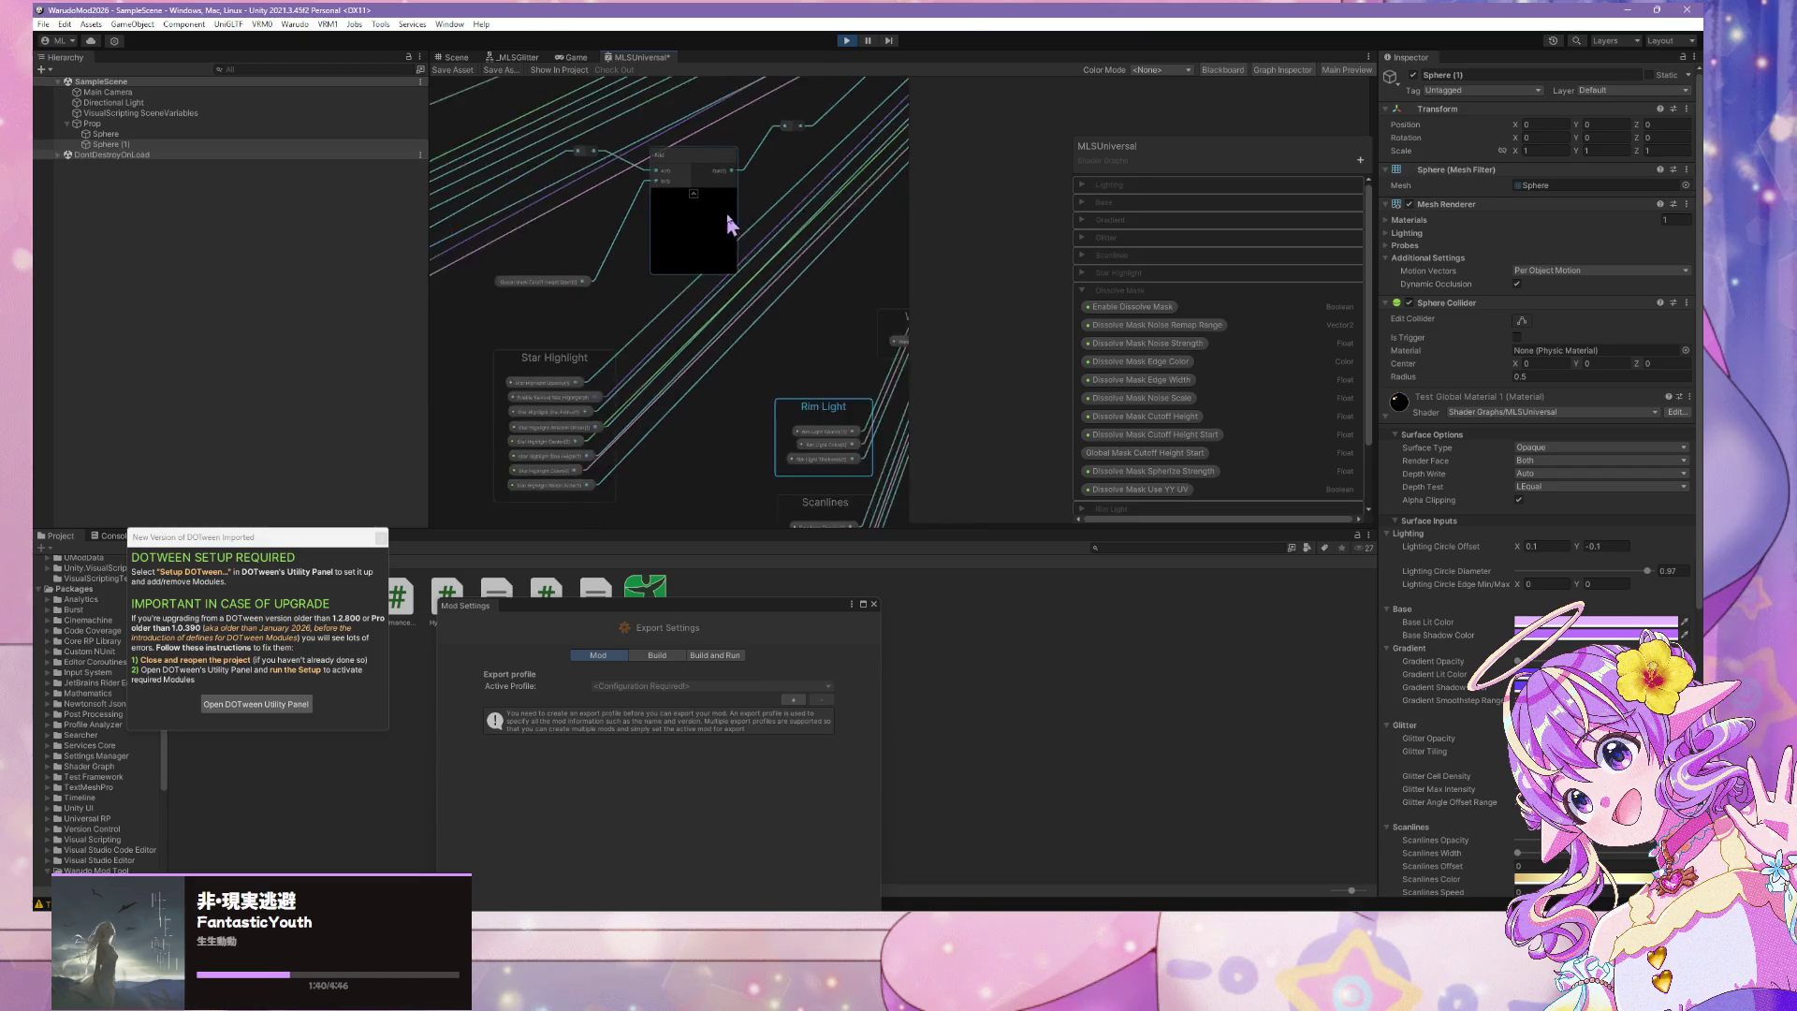
{"action": "mouse_move", "coordinate": [453, 229]}
{"action": "left_mouse_down"}
{"action": "mouse_move", "coordinate": [629, 373]}
{"action": "mouse_move", "coordinate": [547, 338]}
{"action": "left_mouse_up"}
{"action": "scroll", "coordinate": [630, 265], "scroll_direction": "down", "scroll_amount": 2}
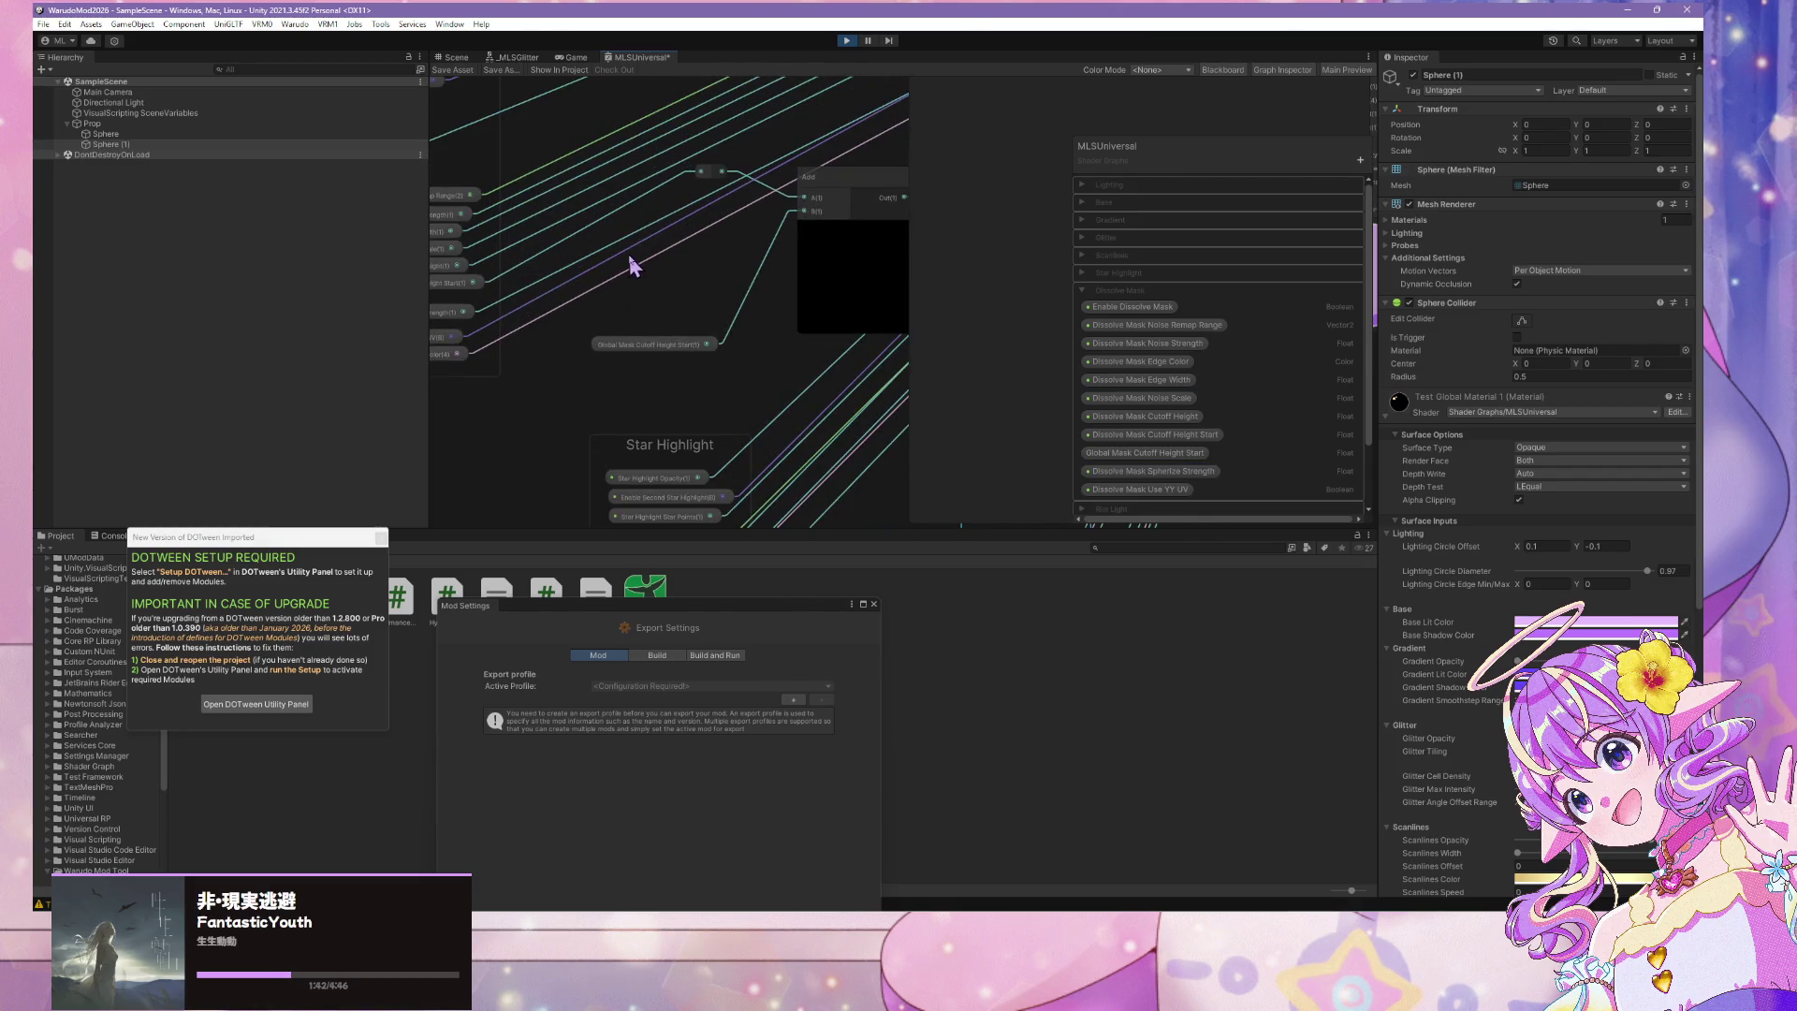
{"action": "mouse_move", "coordinate": [642, 261]}
{"action": "left_mouse_down"}
{"action": "mouse_move", "coordinate": [758, 378]}
{"action": "mouse_move", "coordinate": [906, 413]}
{"action": "mouse_move", "coordinate": [806, 365]}
{"action": "mouse_move", "coordinate": [674, 349]}
{"action": "mouse_move", "coordinate": [674, 329]}
{"action": "left_mouse_up"}
{"action": "scroll", "coordinate": [806, 365], "scroll_direction": "down", "scroll_amount": 2}
{"action": "scroll", "coordinate": [863, 409], "scroll_direction": "up", "scroll_amount": 4}
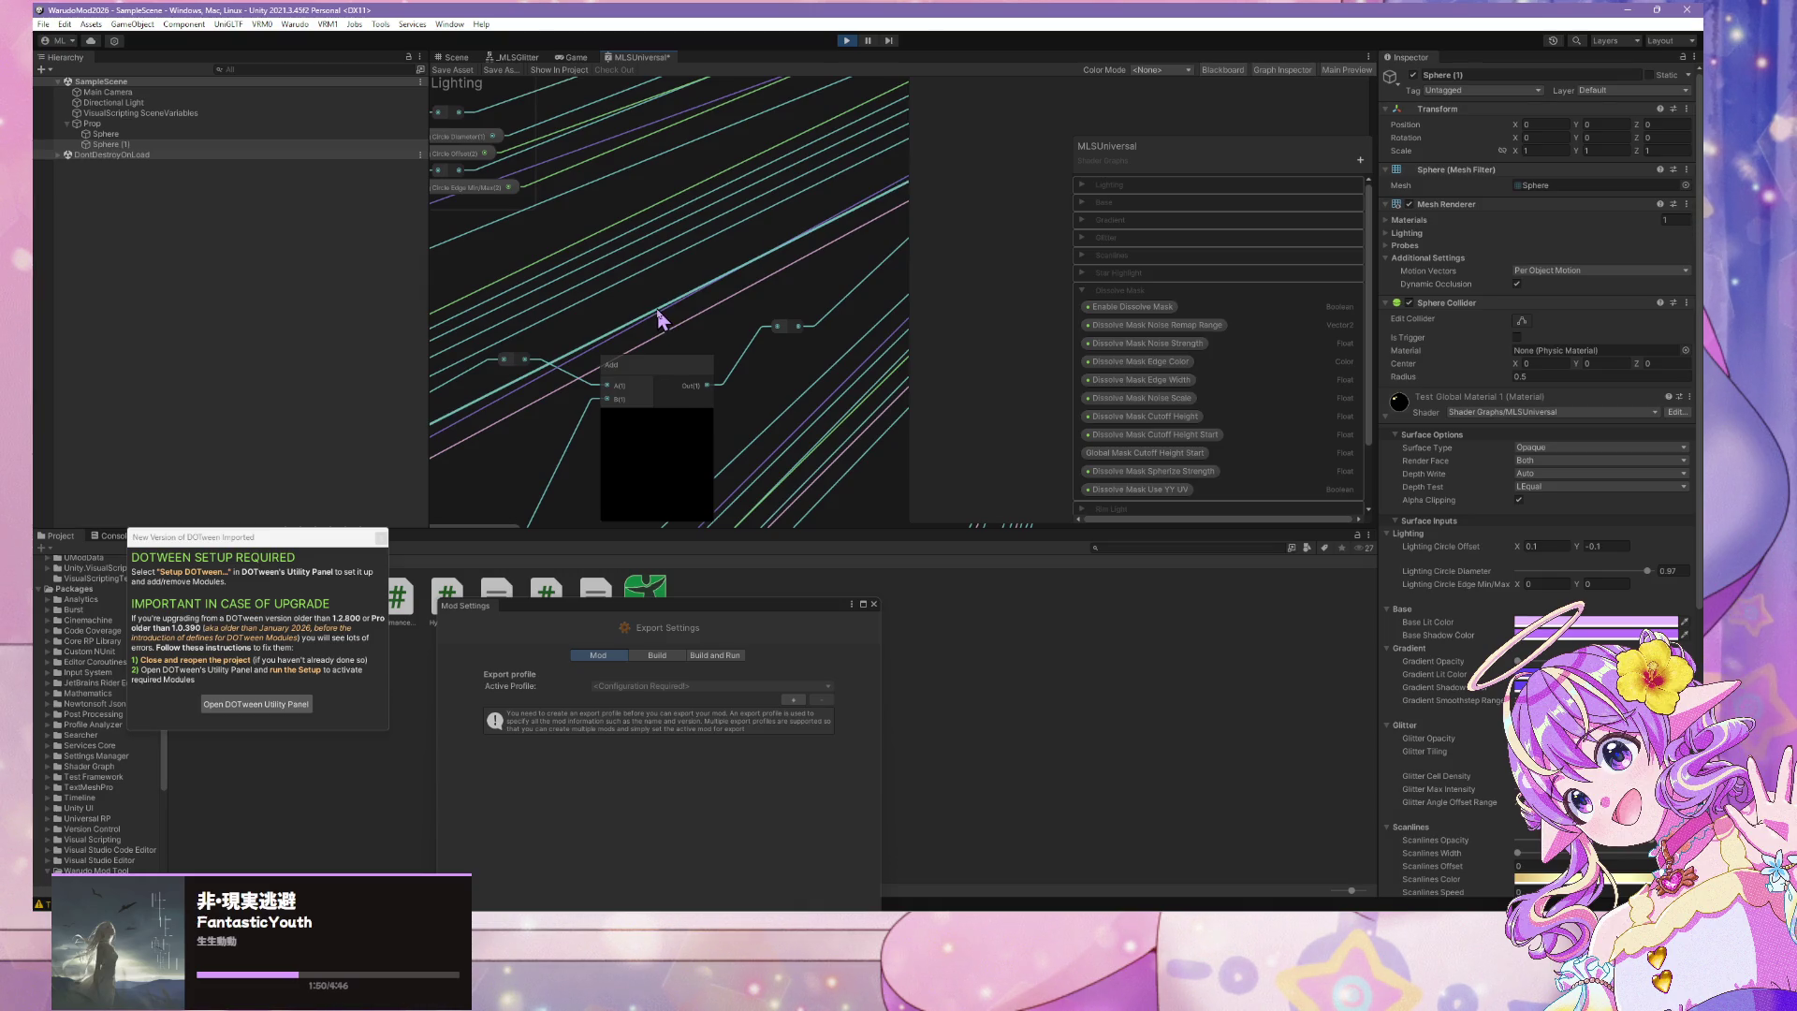
{"action": "mouse_move", "coordinate": [667, 257]}
{"action": "left_mouse_down"}
{"action": "mouse_move", "coordinate": [807, 180]}
{"action": "mouse_move", "coordinate": [846, 192]}
{"action": "left_mouse_up"}
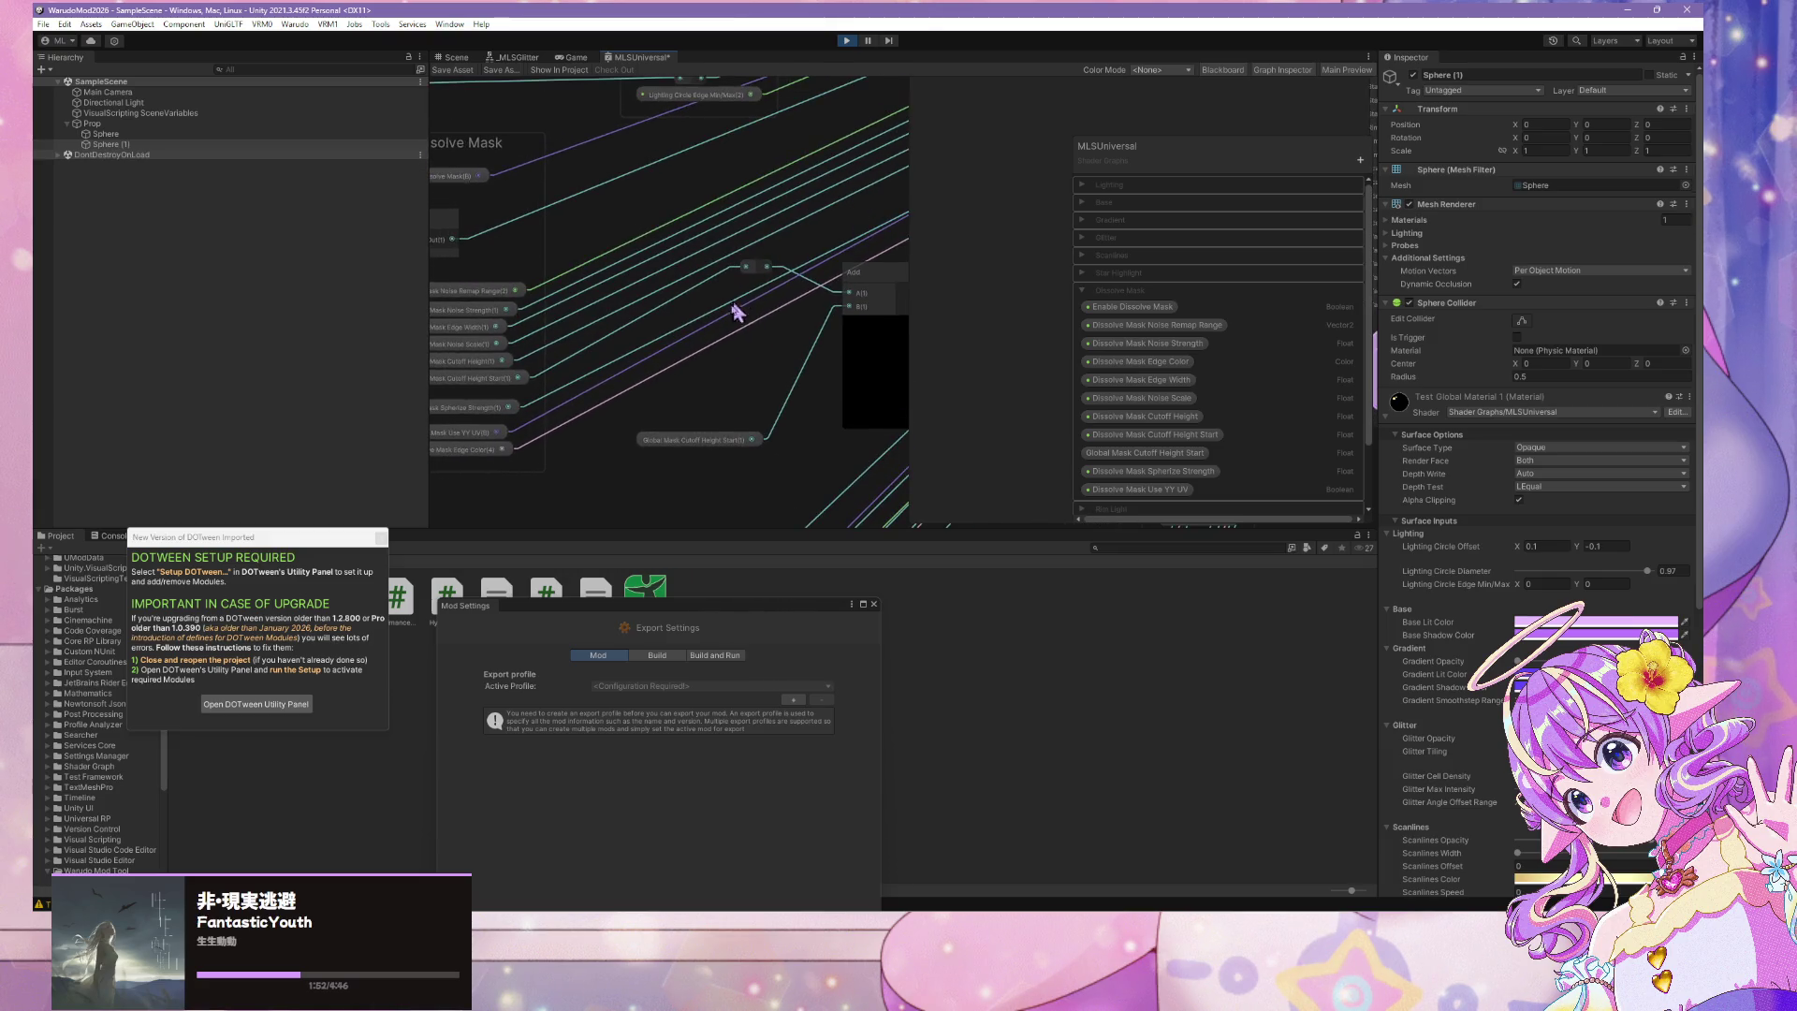
{"action": "mouse_move", "coordinate": [790, 369]}
{"action": "left_mouse_down"}
{"action": "mouse_move", "coordinate": [670, 349]}
{"action": "mouse_move", "coordinate": [730, 351]}
{"action": "left_mouse_up"}
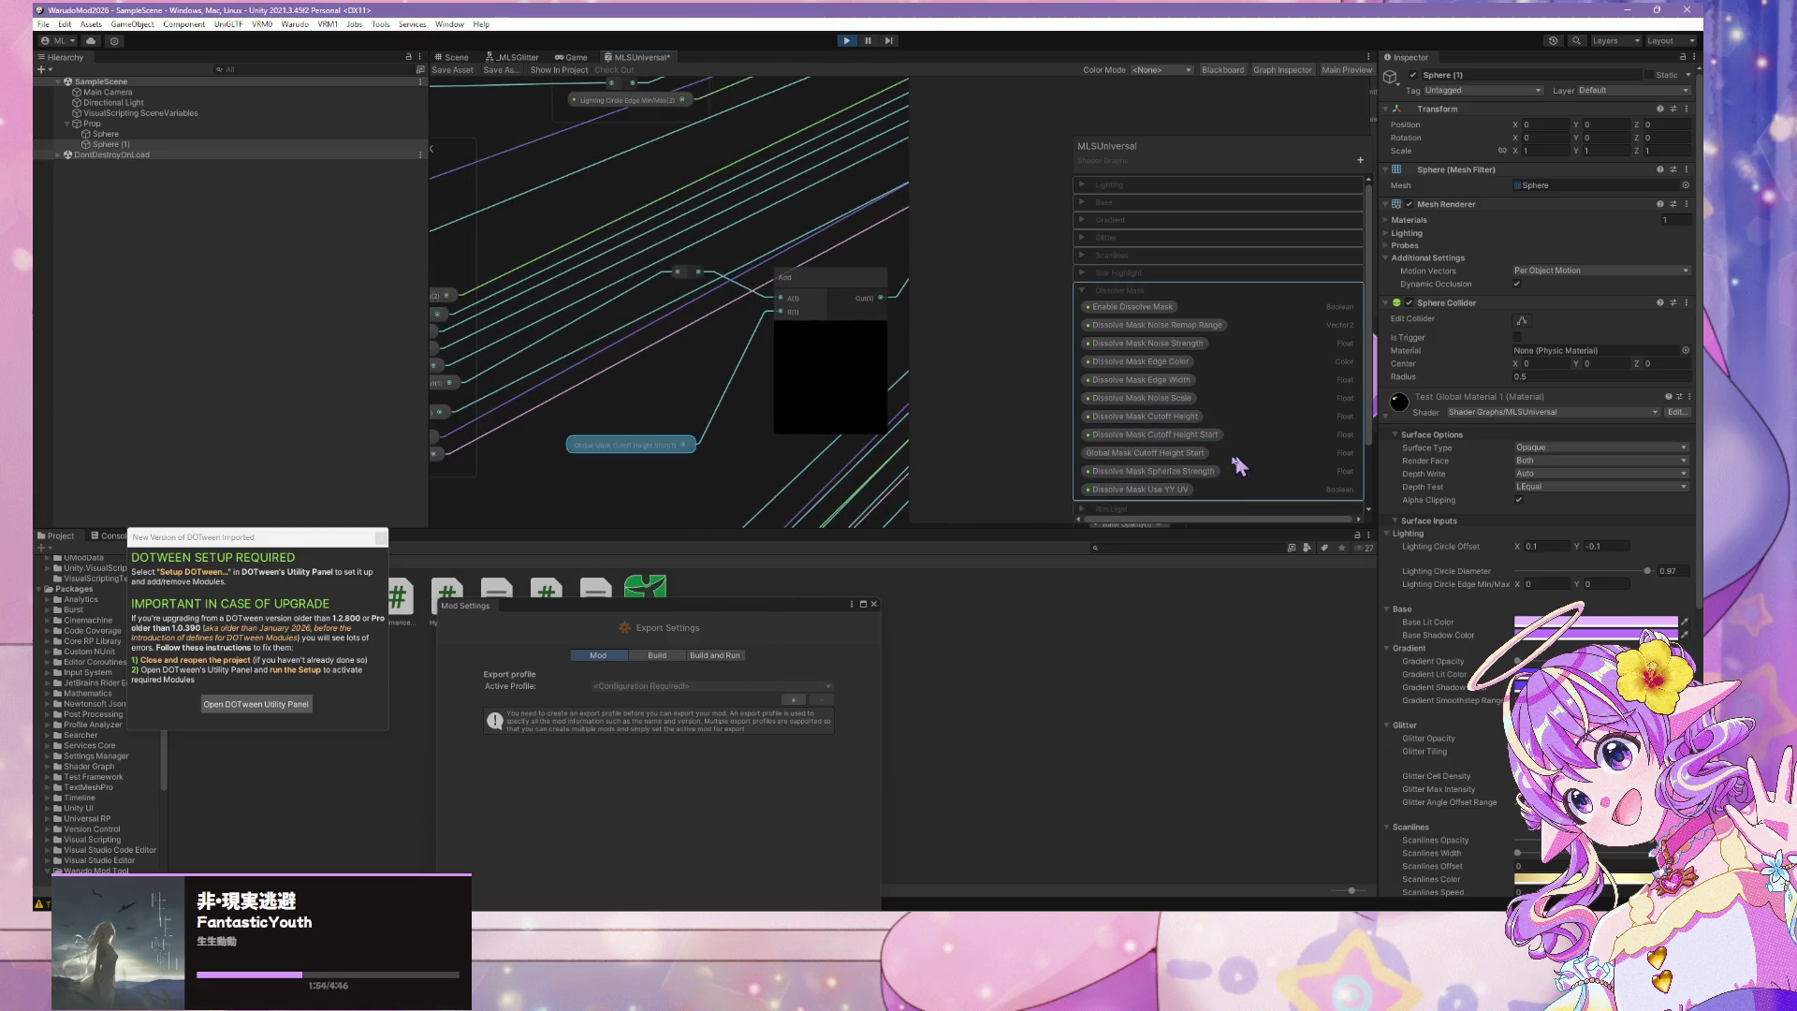
Add a Boolean node to the graph and set its value to true
{"action": "left_click", "coordinate": [1196, 455]}
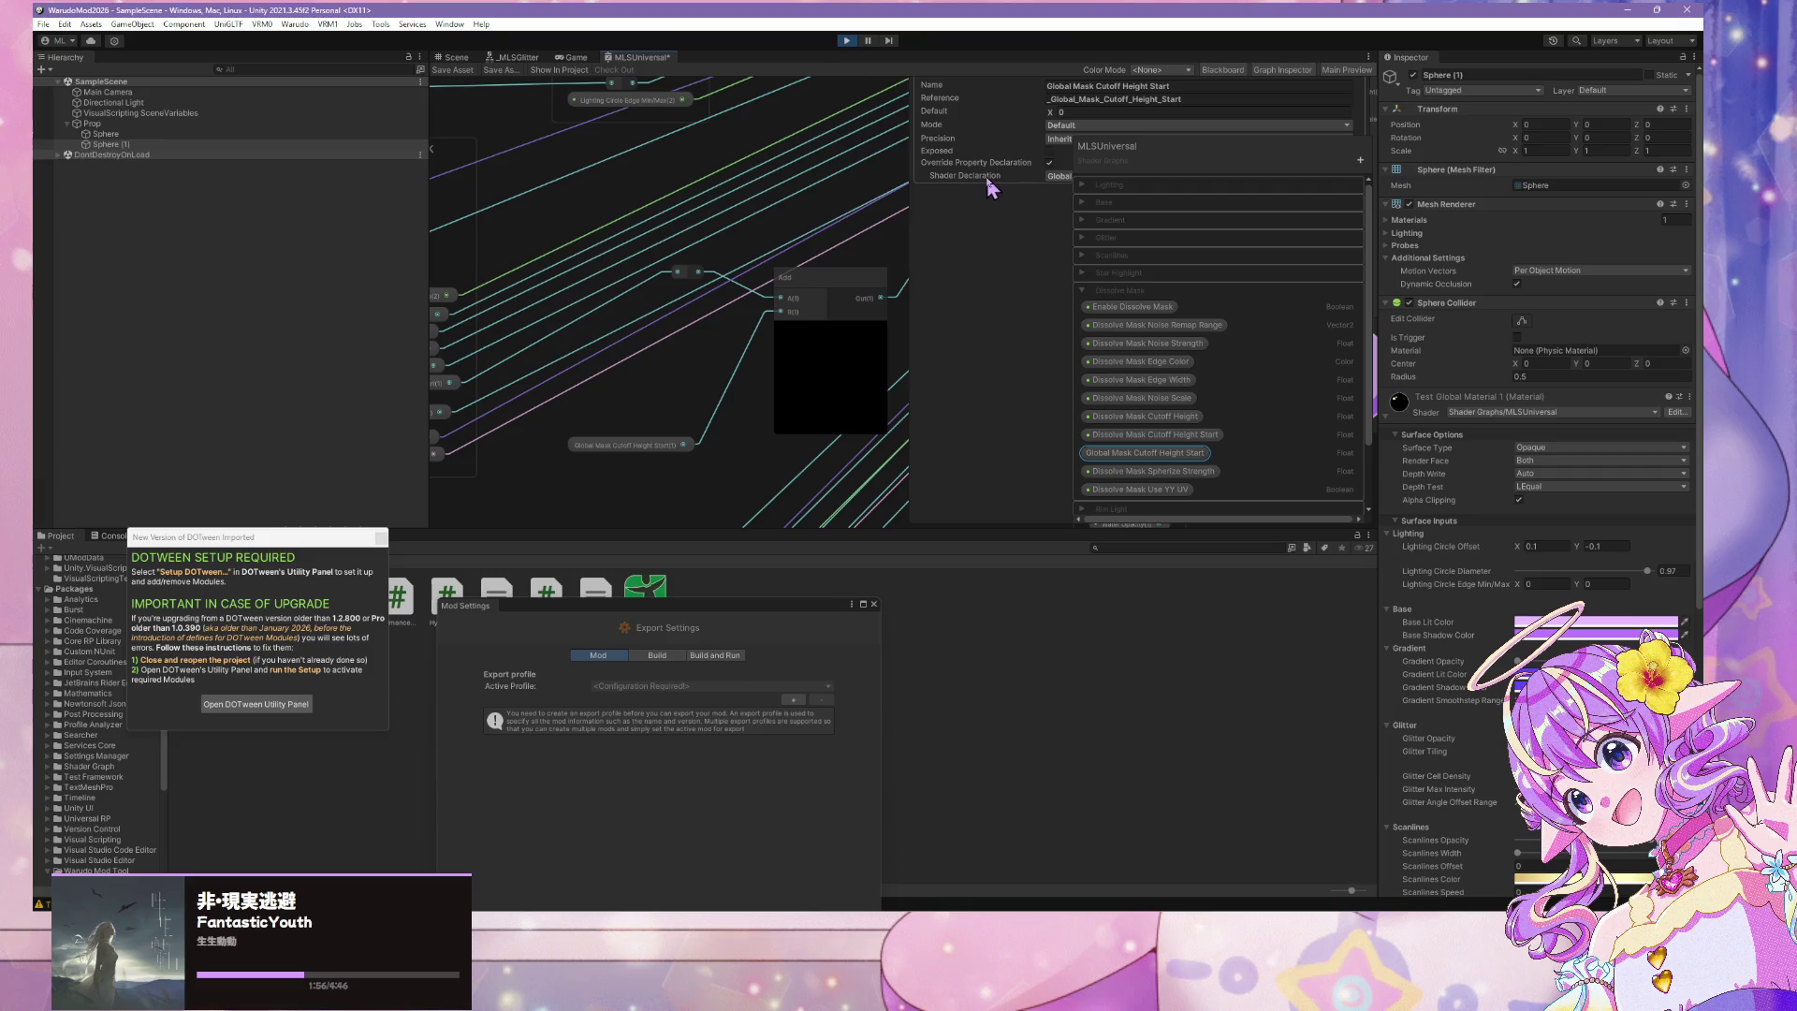
{"action": "left_click", "coordinate": [707, 388]}
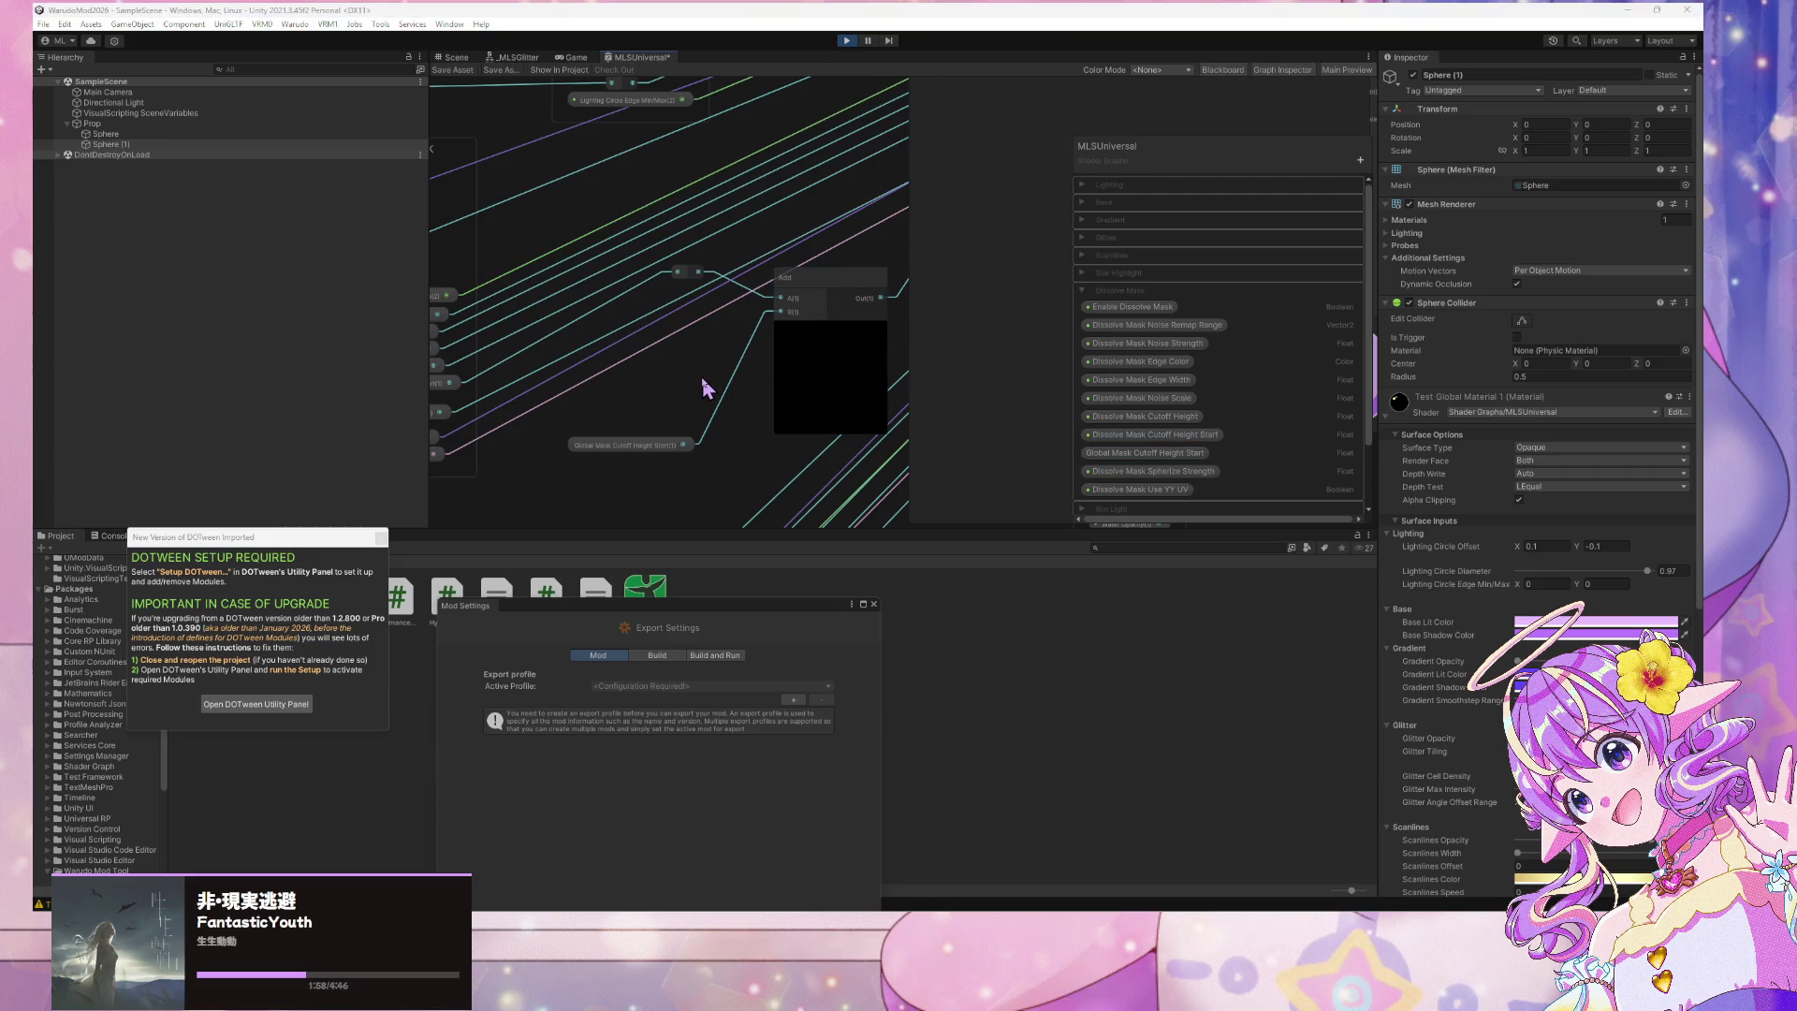
{"action": "key", "text": "space"}
{"action": "type", "text": "boolea"}
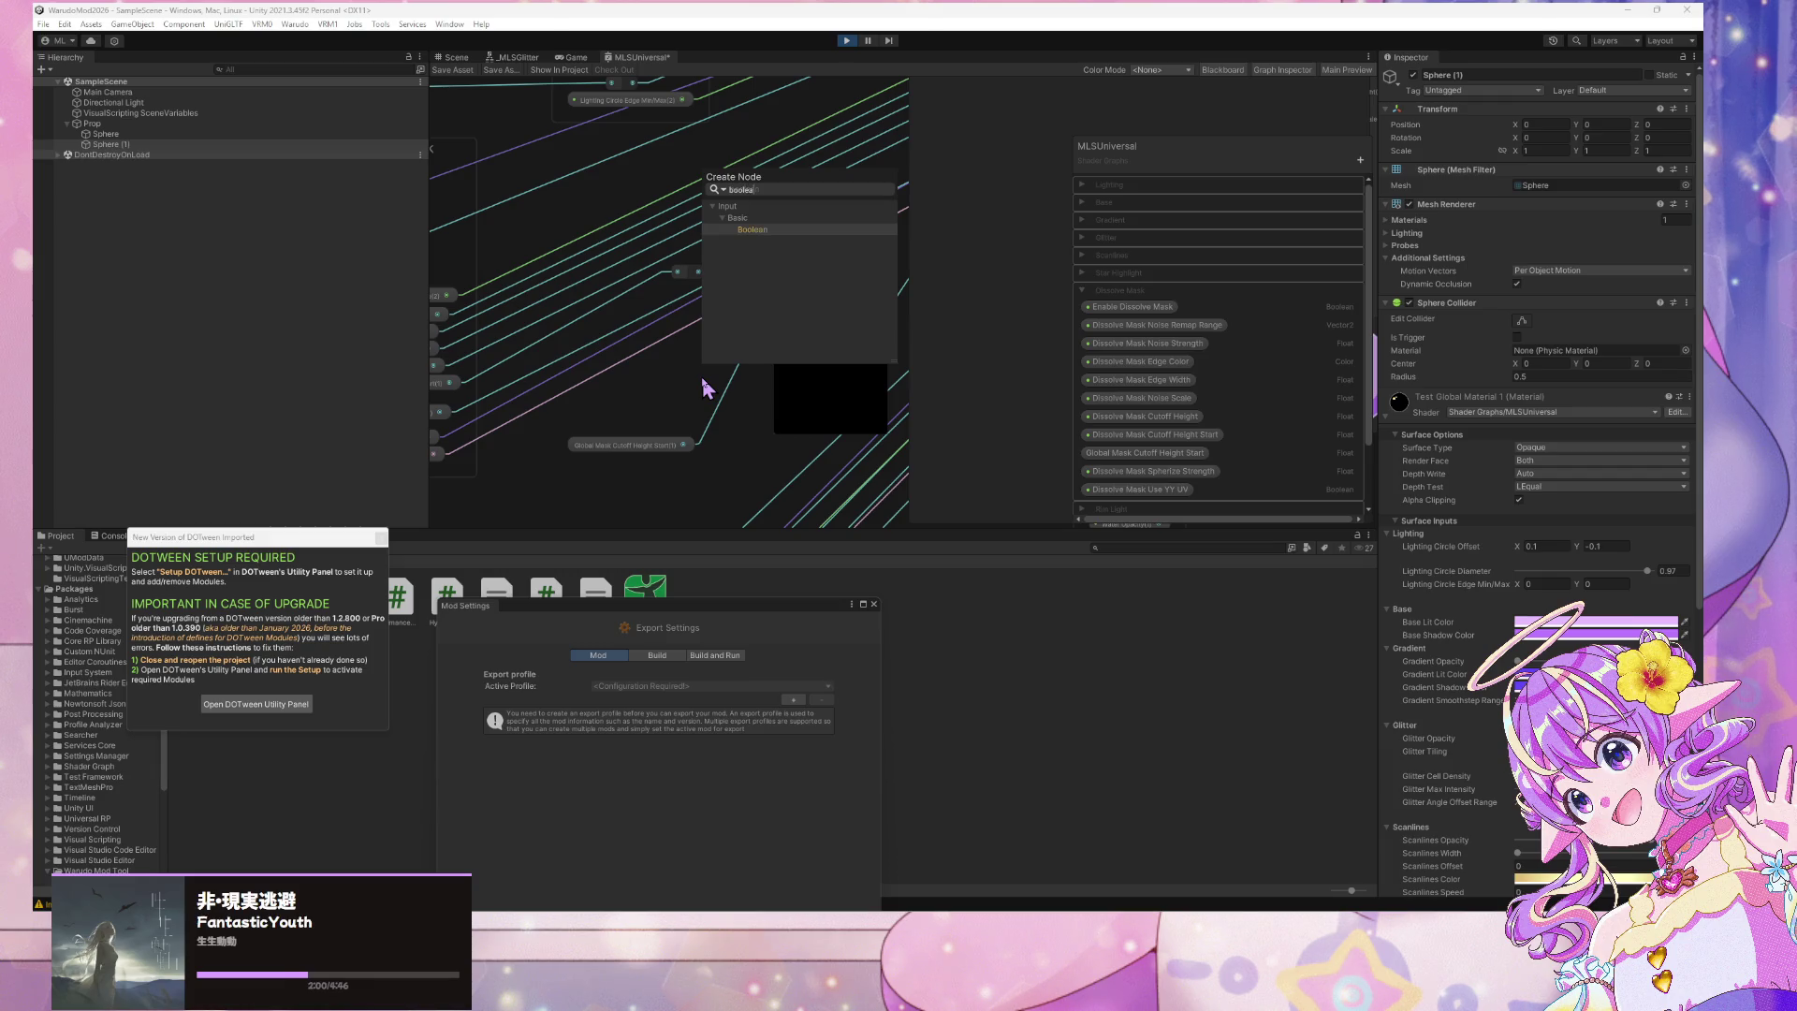
{"action": "key", "text": "Return"}
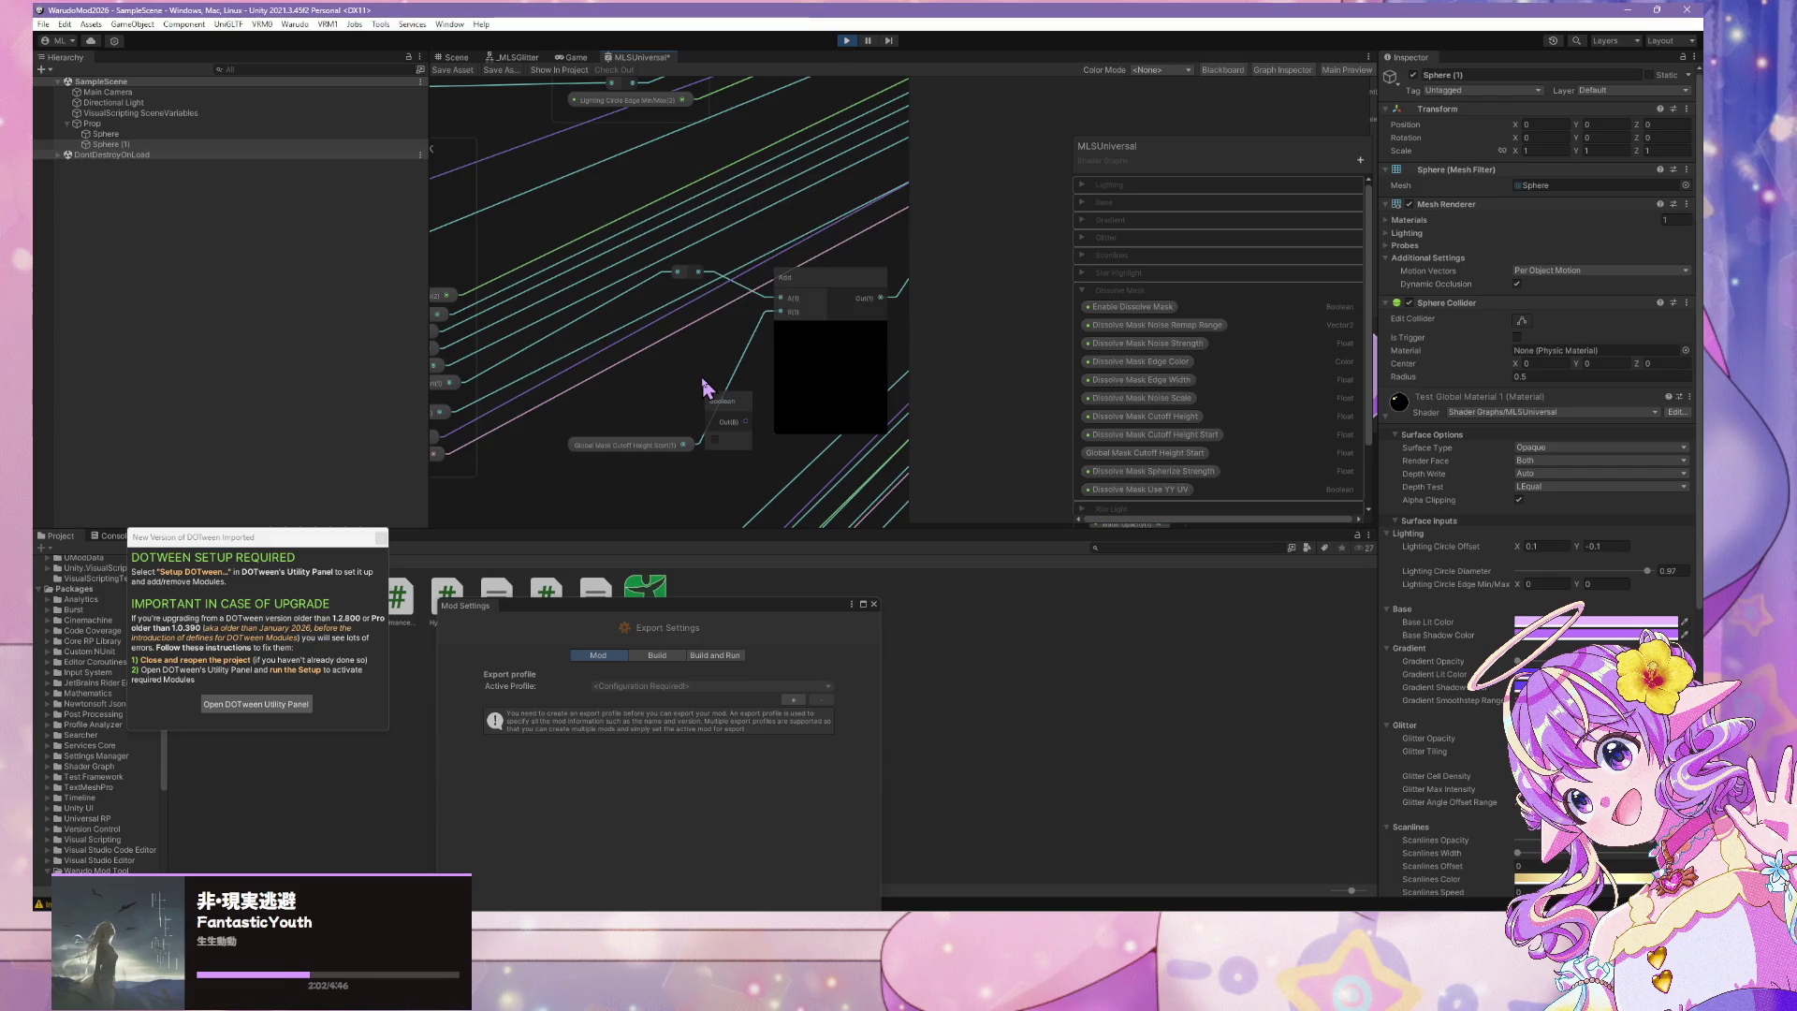
{"action": "left_click", "coordinate": [715, 439]}
{"action": "mouse_move", "coordinate": [723, 404]}
{"action": "left_mouse_down"}
{"action": "mouse_move", "coordinate": [606, 351]}
{"action": "mouse_move", "coordinate": [642, 369]}
{"action": "left_mouse_up"}
Convert the Boolean node into a property named Add Global Mask Cutoff Height Start
{"action": "right_click", "coordinate": [648, 364]}
{"action": "mouse_move", "coordinate": [740, 509]}
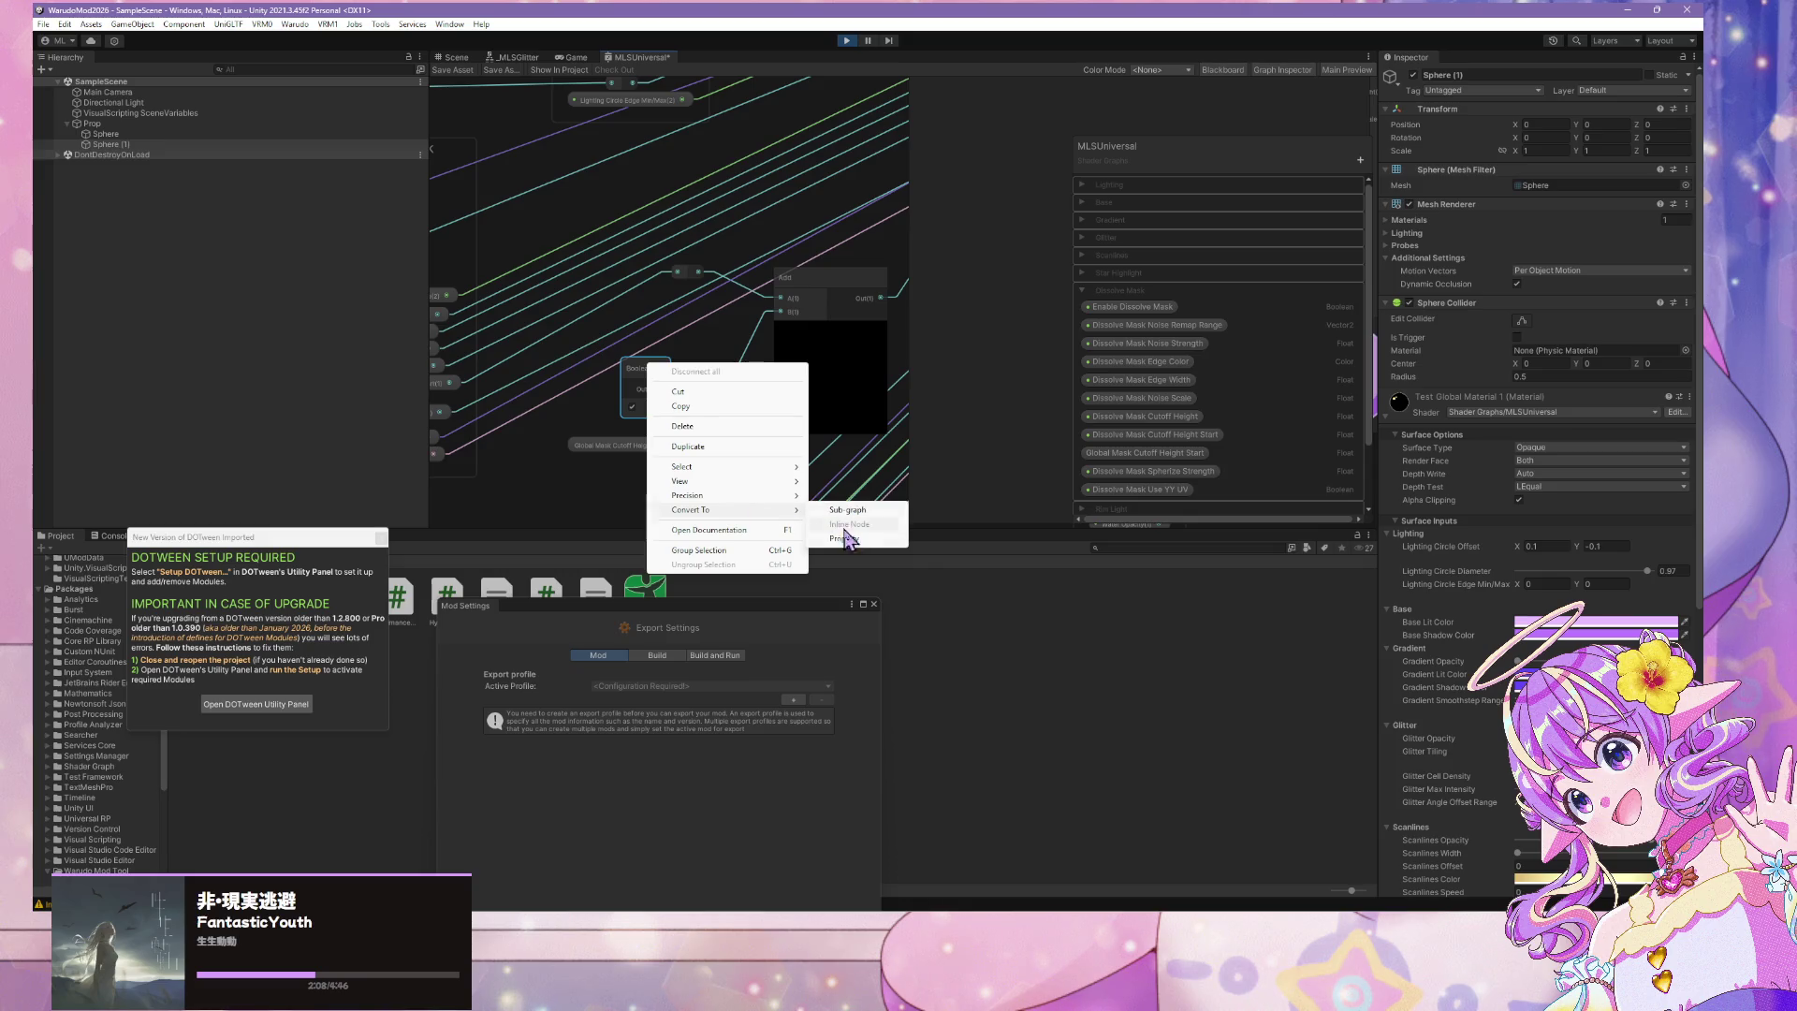
{"action": "left_click", "coordinate": [846, 513]}
{"action": "double_click", "coordinate": [1104, 185]}
{"action": "type", "text": "Add Global Mask Cutoff Height Start"}
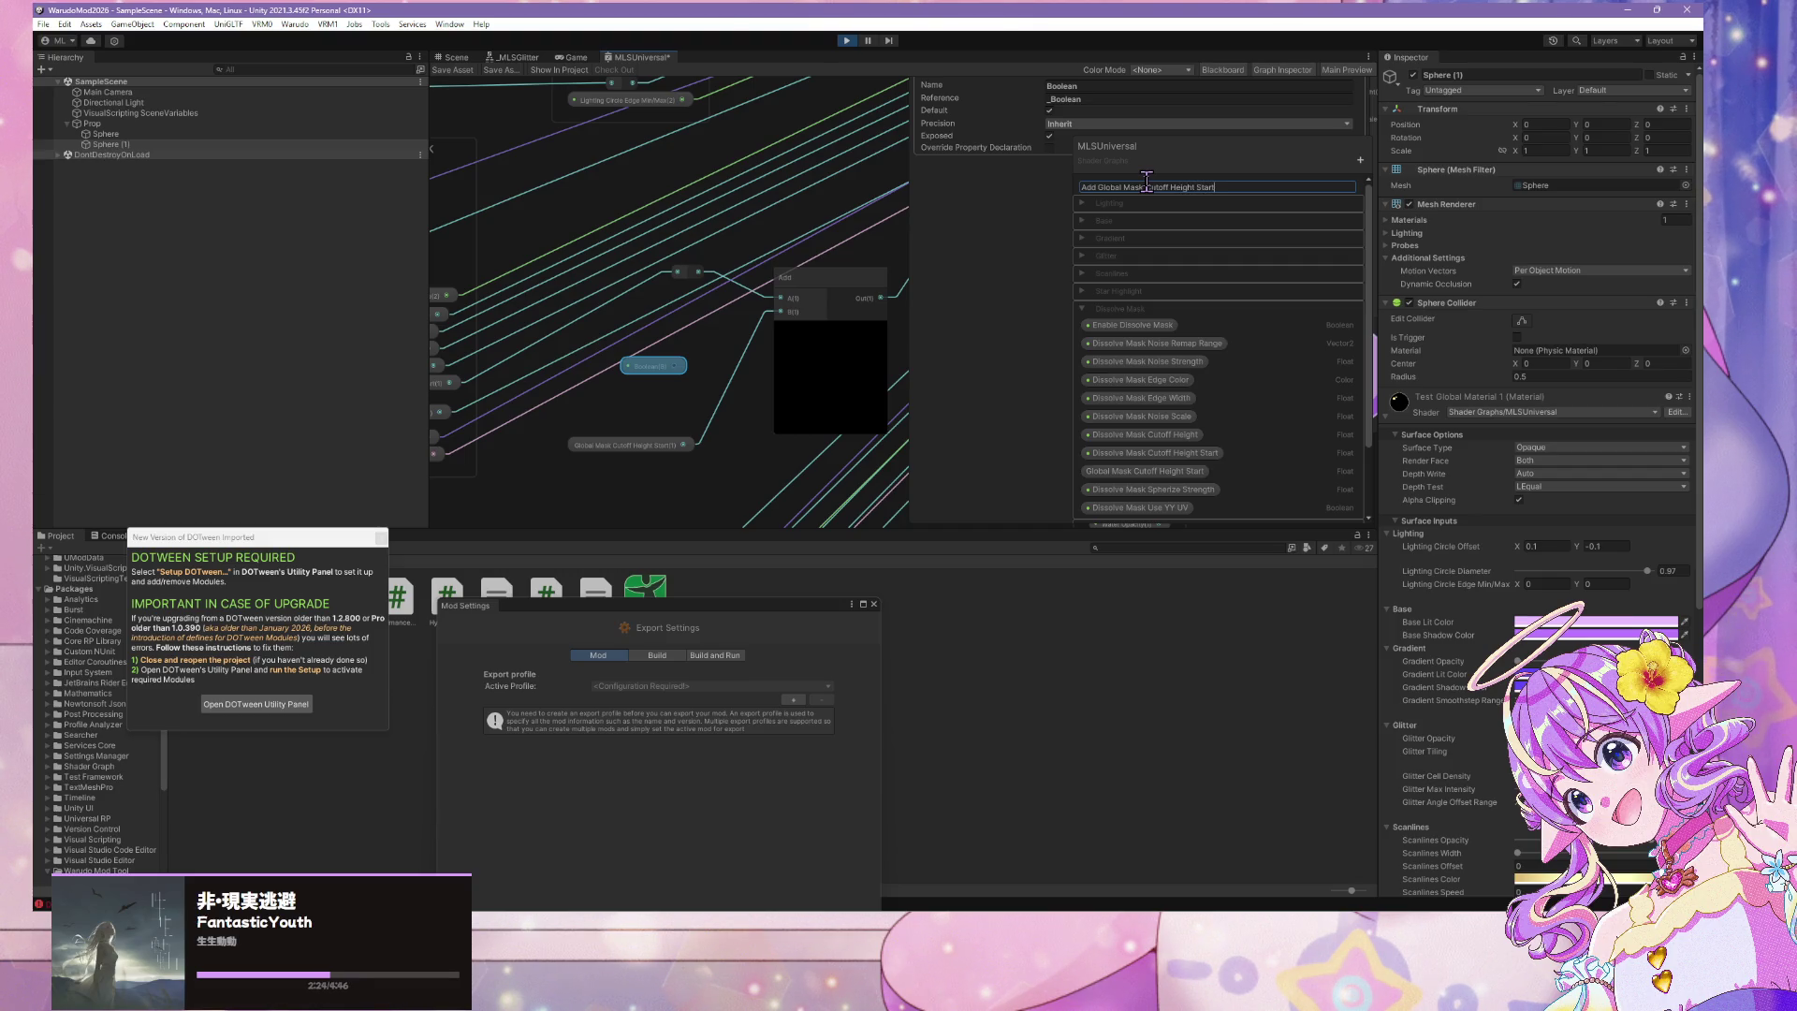
{"action": "key", "text": "Return"}
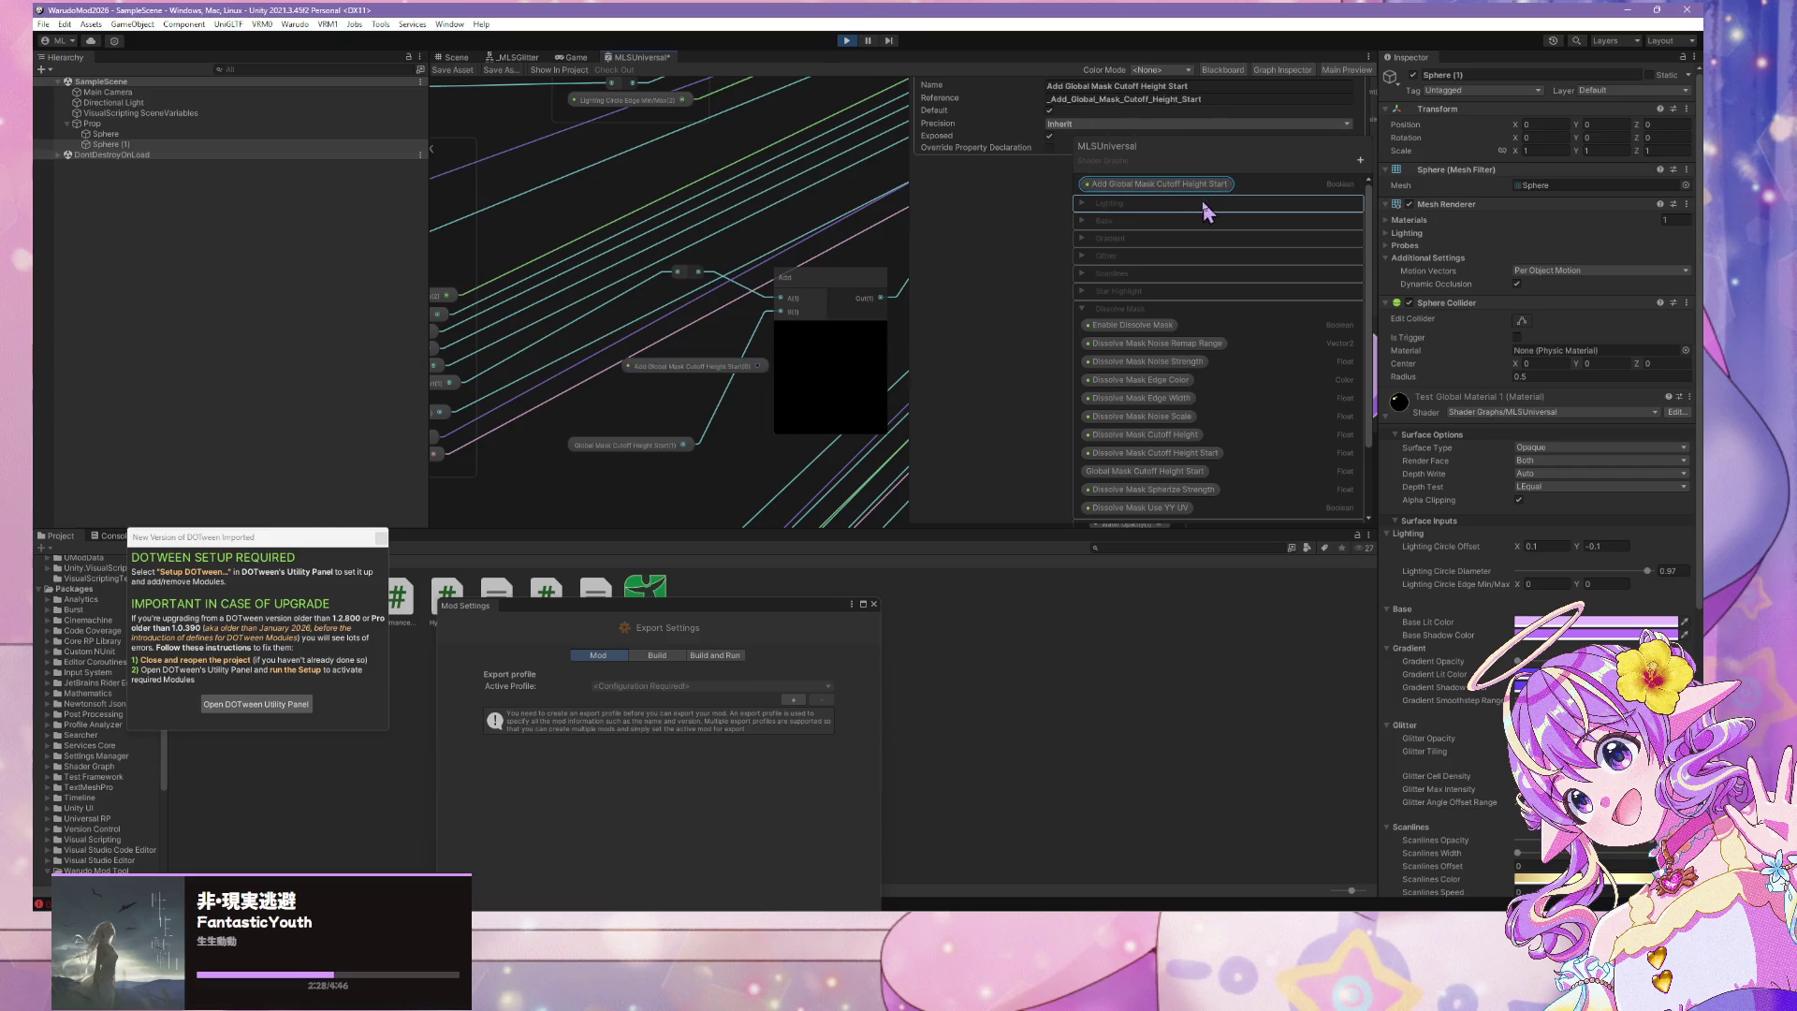
File the new property under the Dissolve Mask category and reposition its node
{"action": "mouse_move", "coordinate": [1210, 192]}
{"action": "left_mouse_down"}
{"action": "mouse_move", "coordinate": [1193, 513]}
{"action": "mouse_move", "coordinate": [1201, 459]}
{"action": "left_mouse_up"}
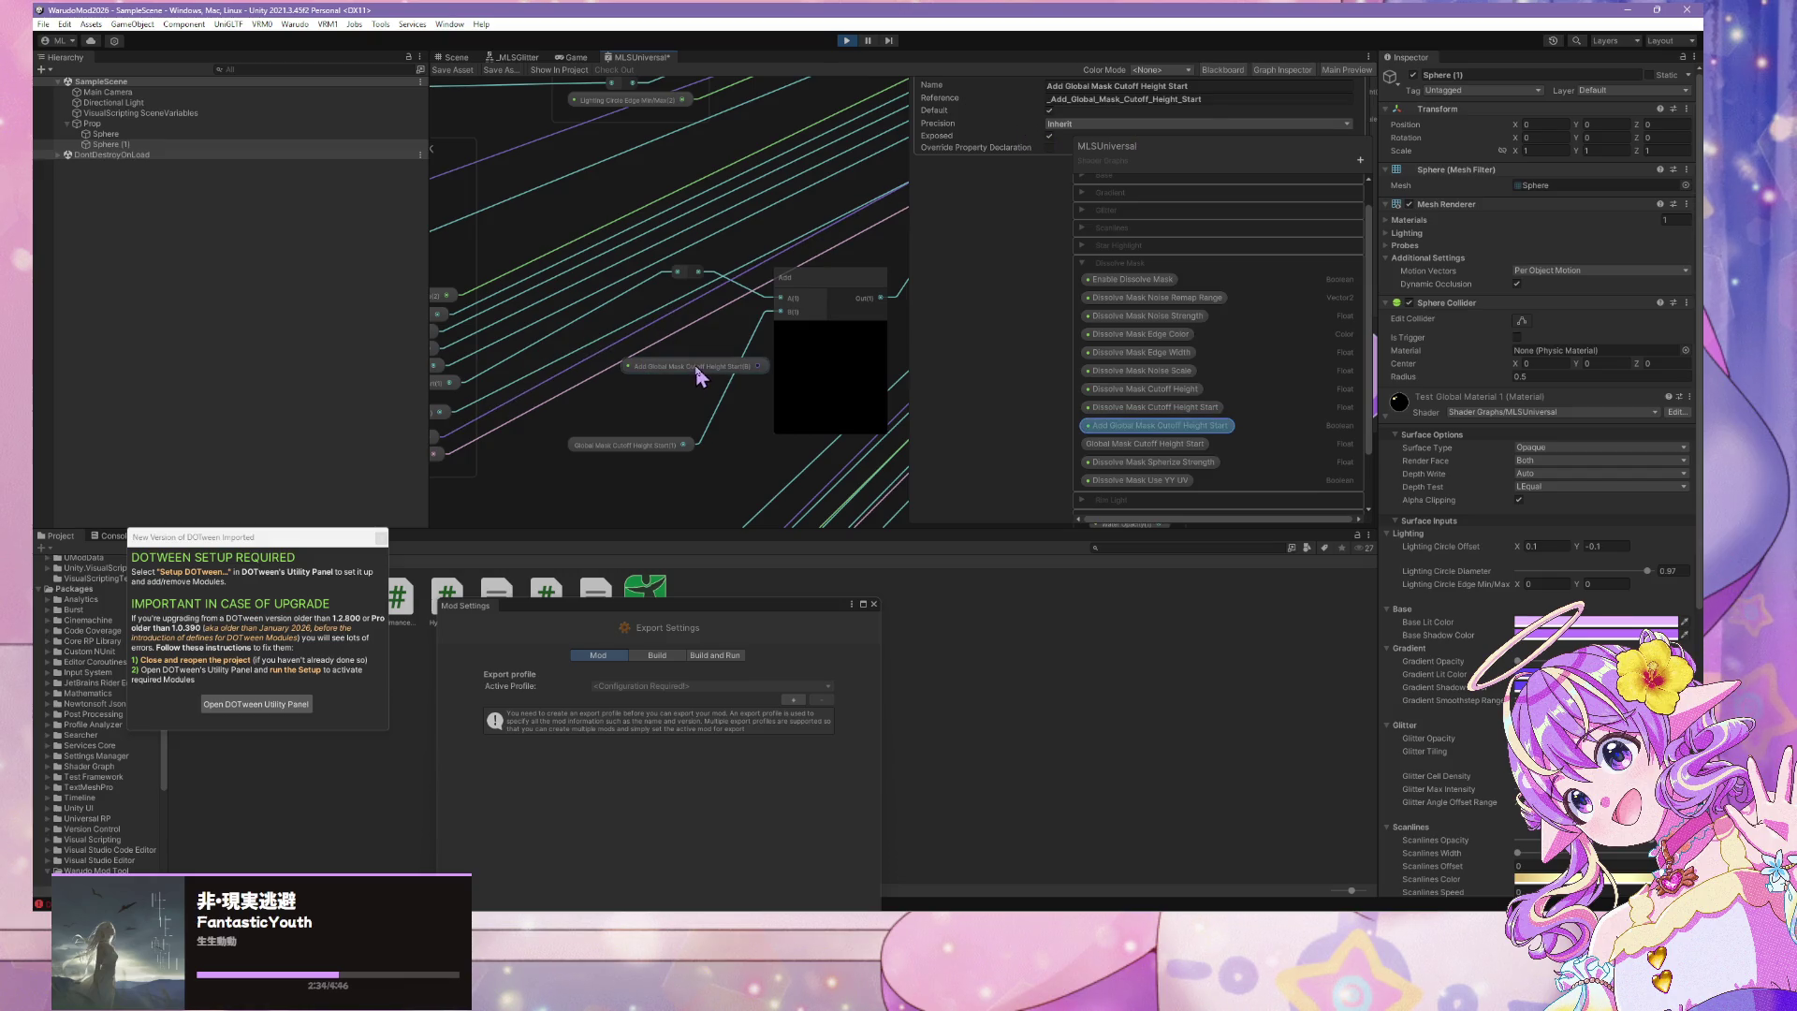
{"action": "left_click_drag", "start_coordinate": [697, 375], "coordinate": [621, 407]}
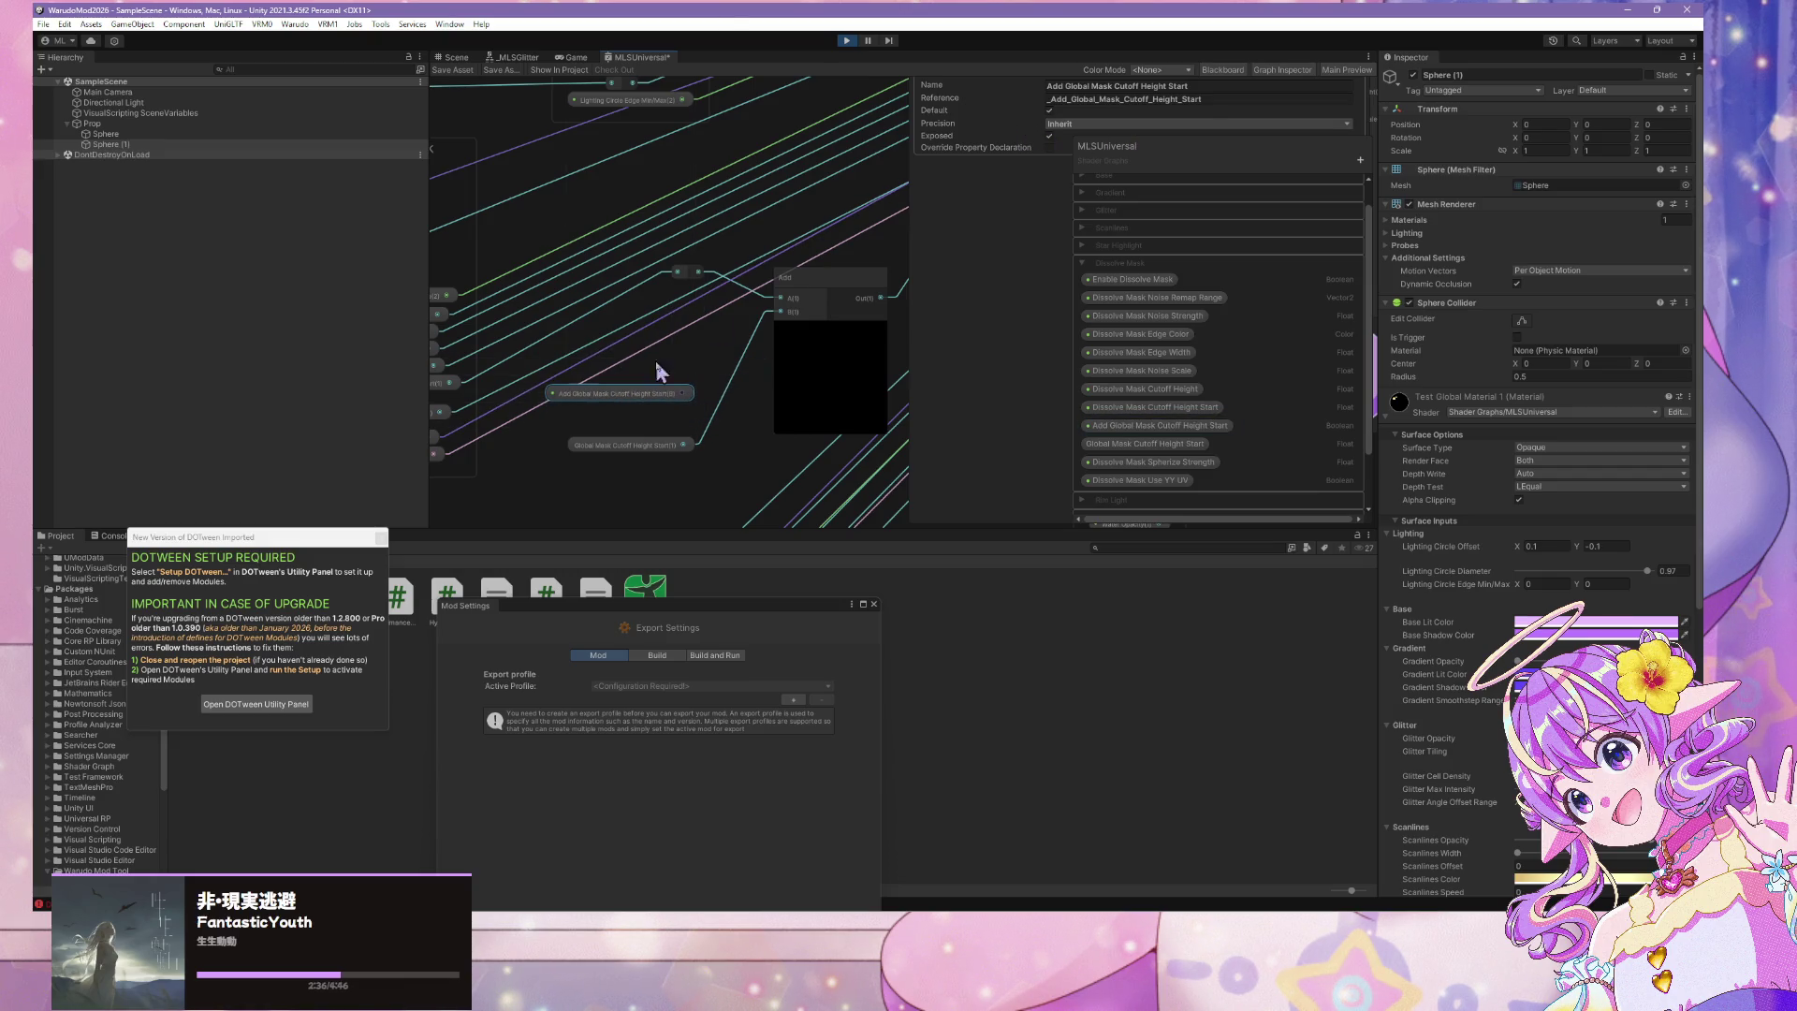
{"action": "scroll", "coordinate": [655, 300], "scroll_direction": "down", "scroll_amount": 2}
{"action": "scroll", "coordinate": [763, 423], "scroll_direction": "down", "scroll_amount": 3}
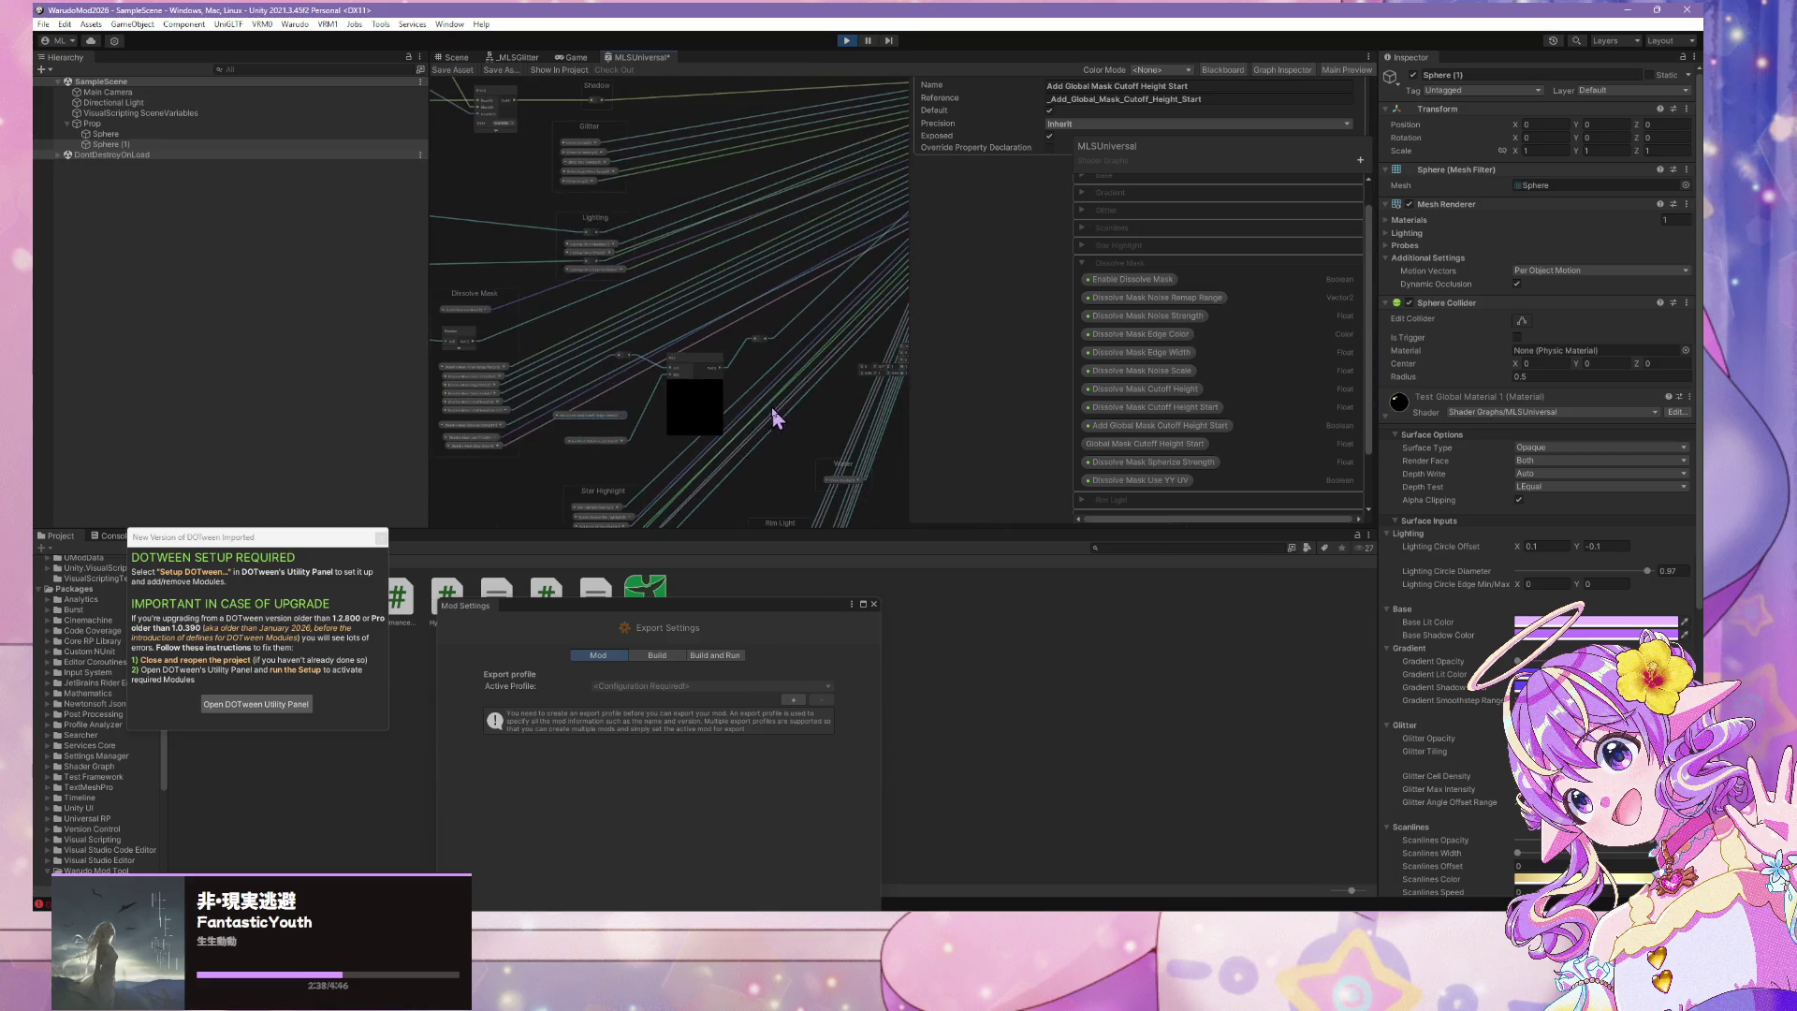
Add a Branch node with its preview collapsed and wire the Add output into its True input
{"action": "key", "text": "space"}
{"action": "type", "text": "if"}
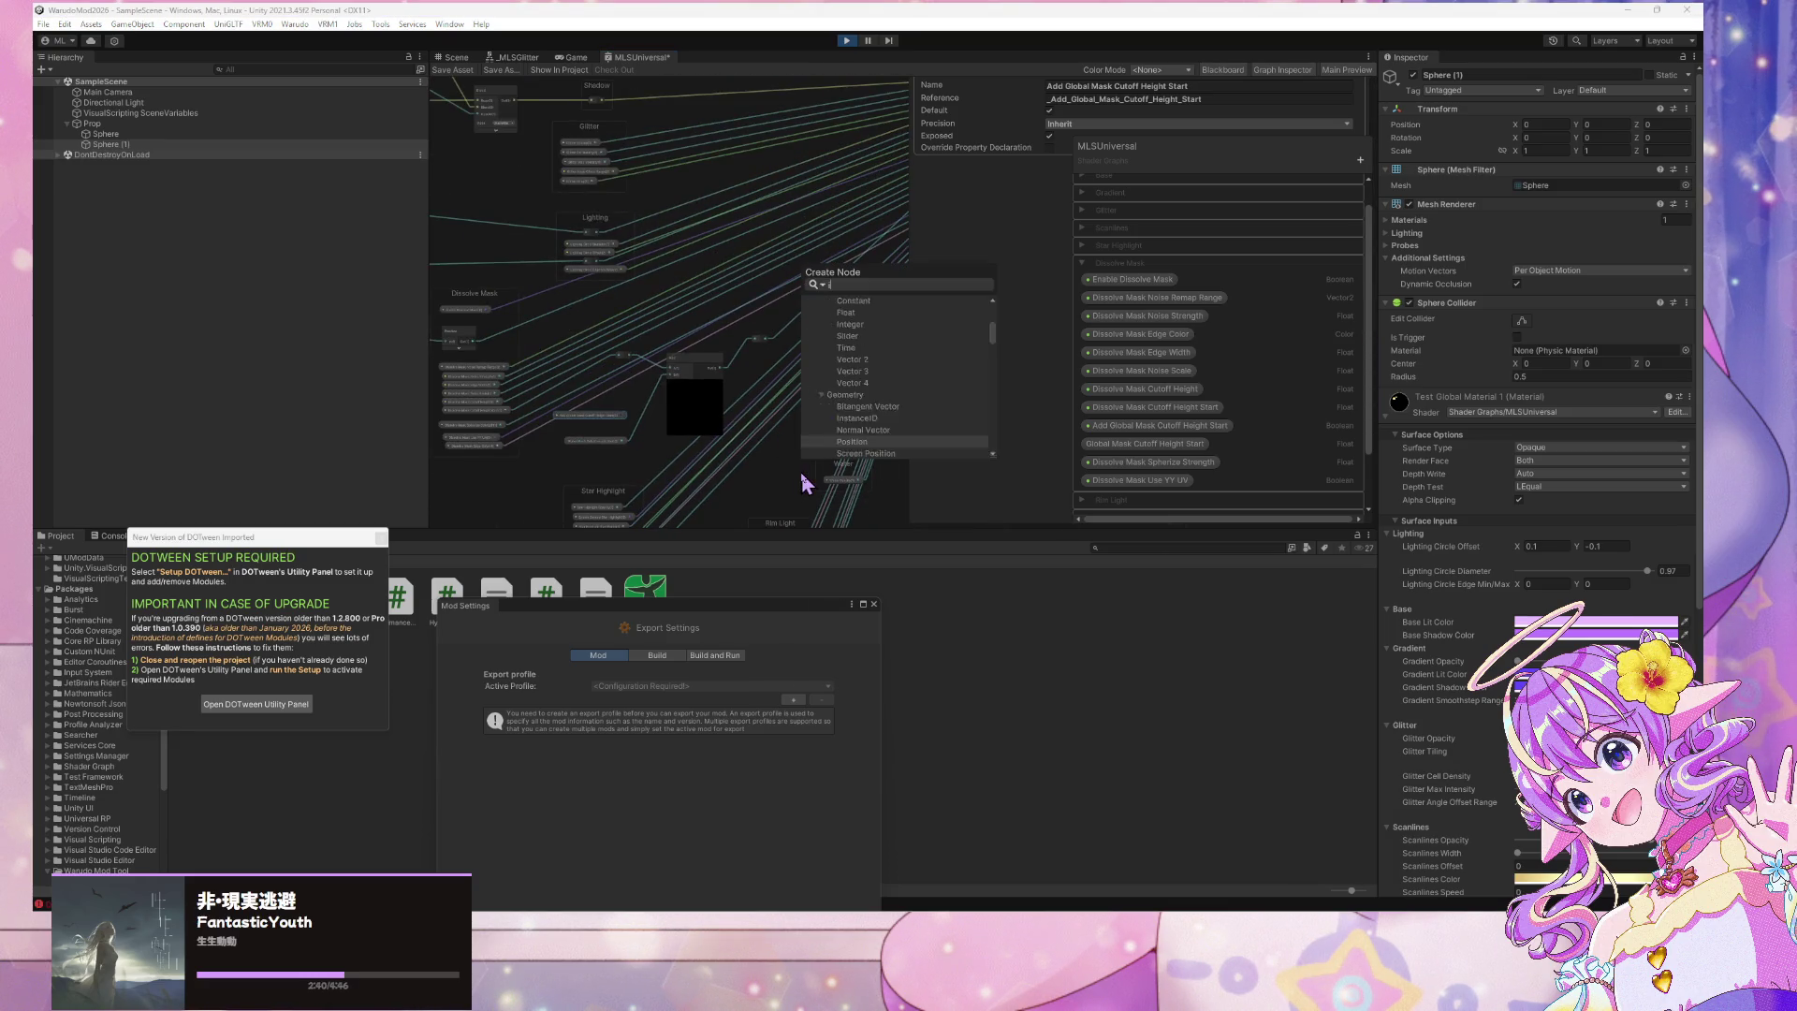
{"action": "key", "text": "Return"}
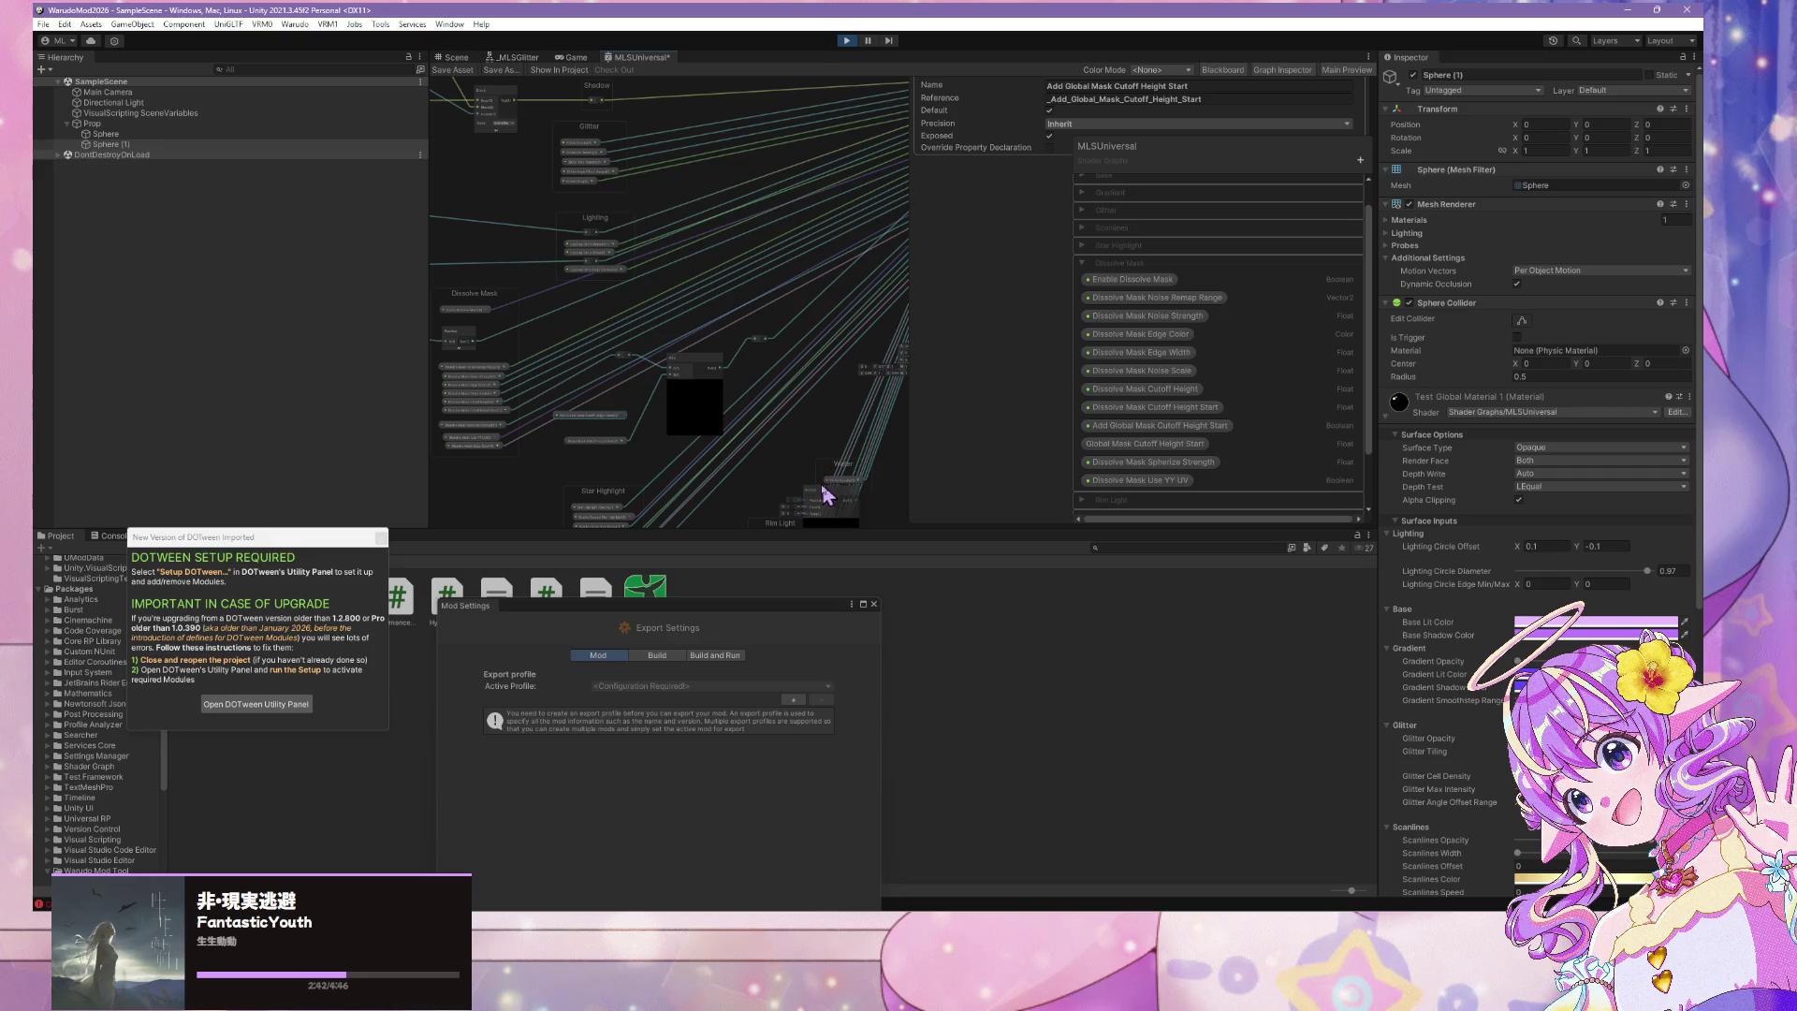
{"action": "mouse_move", "coordinate": [827, 495]}
{"action": "left_mouse_down"}
{"action": "mouse_move", "coordinate": [682, 321]}
{"action": "mouse_move", "coordinate": [711, 297]}
{"action": "left_mouse_up"}
{"action": "scroll", "coordinate": [689, 314], "scroll_direction": "up", "scroll_amount": 3}
{"action": "left_click", "coordinate": [696, 317]}
{"action": "left_click_drag", "start_coordinate": [657, 408], "coordinate": [681, 368]}
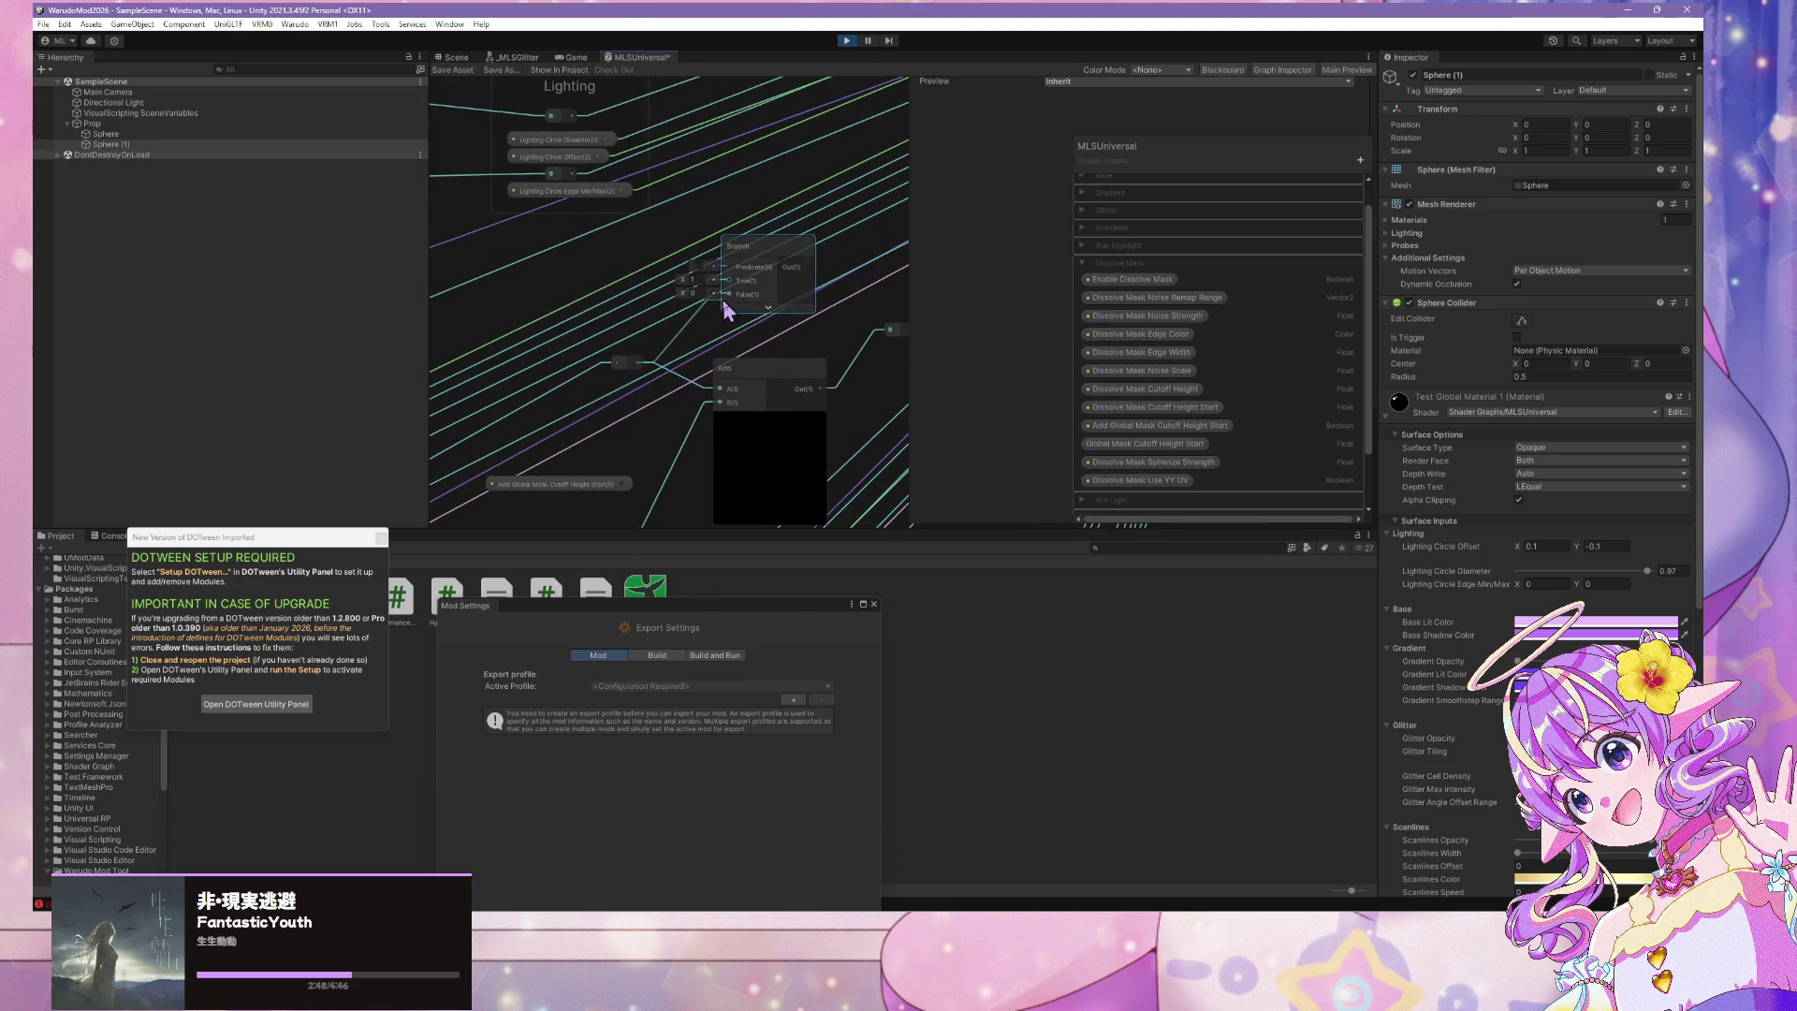
{"action": "key", "text": "f"}
{"action": "left_click_drag", "start_coordinate": [650, 290], "coordinate": [691, 305]}
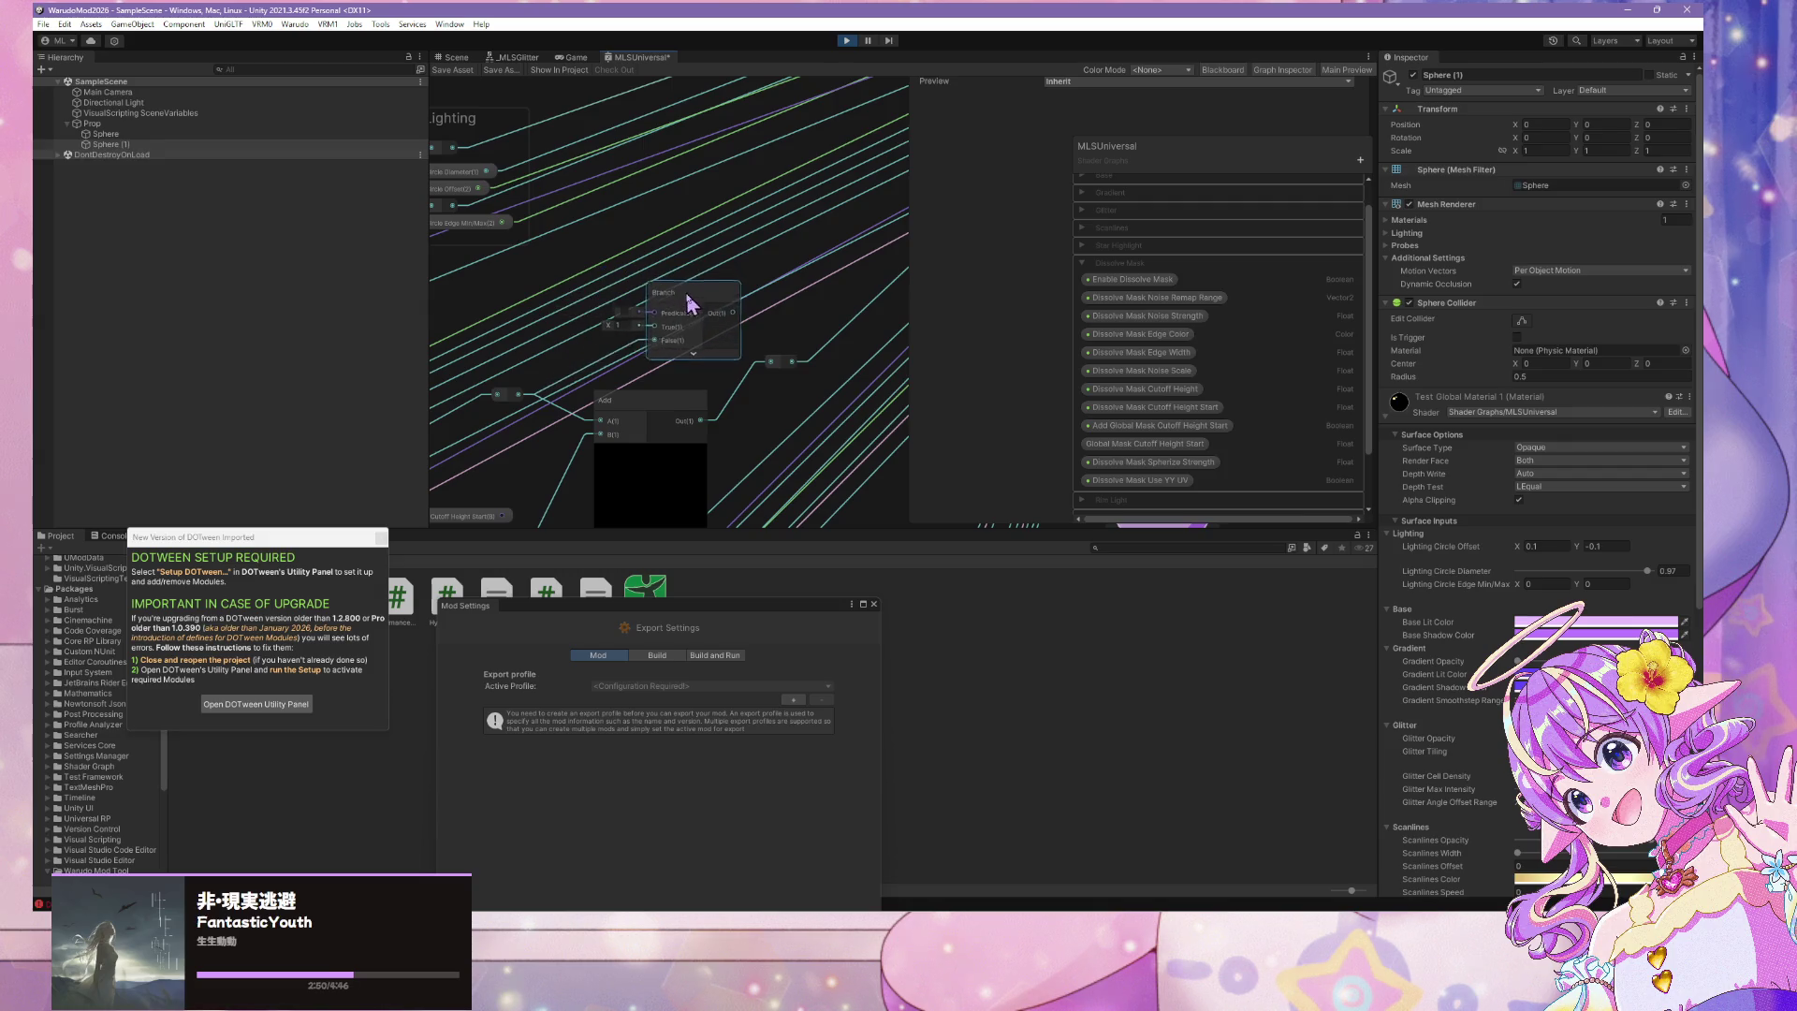
{"action": "left_click_drag", "start_coordinate": [700, 420], "coordinate": [655, 327]}
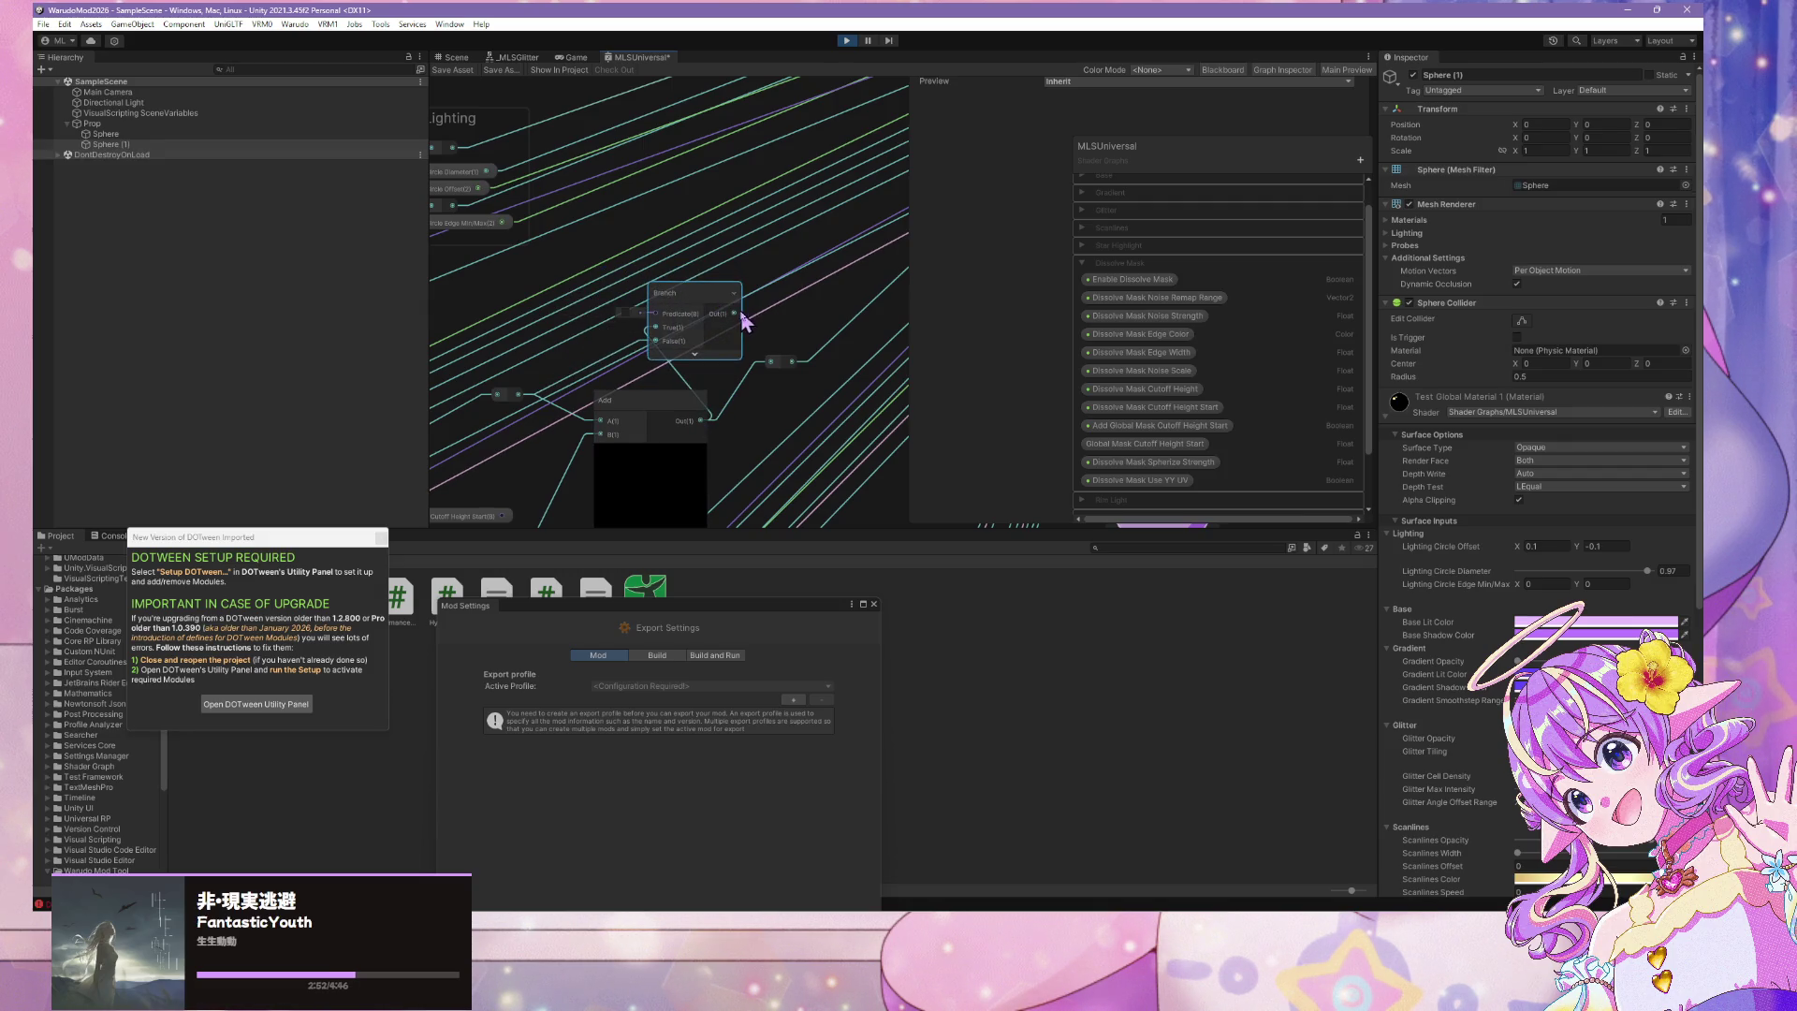
Tidy the reroute point and move Global Mask Cutoff Height Start into the Global category
{"action": "mouse_move", "coordinate": [468, 517]}
{"action": "left_mouse_down"}
{"action": "mouse_move", "coordinate": [683, 404]}
{"action": "mouse_move", "coordinate": [830, 181]}
{"action": "mouse_move", "coordinate": [576, 337]}
{"action": "left_mouse_up"}
{"action": "left_click", "coordinate": [683, 405]}
{"action": "left_click", "coordinate": [811, 215]}
{"action": "scroll", "coordinate": [824, 241], "scroll_direction": "down", "scroll_amount": 3}
{"action": "mouse_move", "coordinate": [694, 309]}
{"action": "left_mouse_down"}
{"action": "mouse_move", "coordinate": [711, 292]}
{"action": "mouse_move", "coordinate": [641, 274]}
{"action": "mouse_move", "coordinate": [726, 274]}
{"action": "mouse_move", "coordinate": [646, 277]}
{"action": "left_mouse_up"}
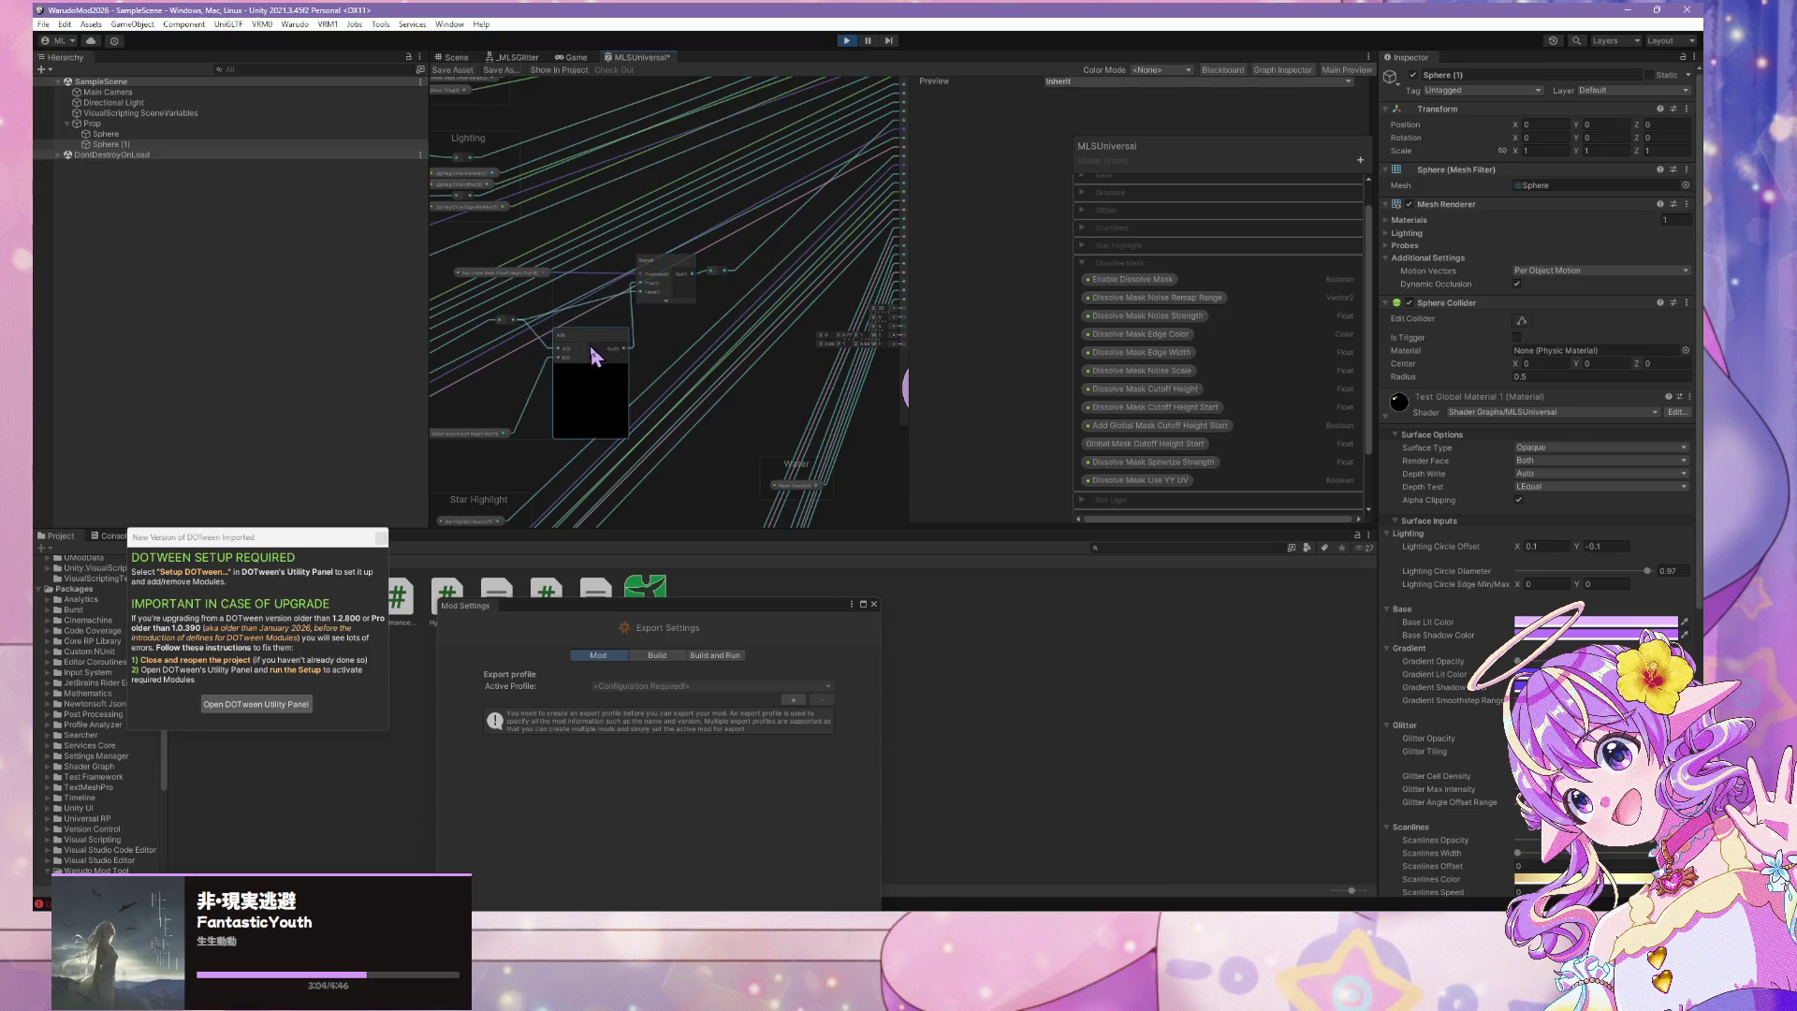
{"action": "scroll", "coordinate": [746, 248], "scroll_direction": "up", "scroll_amount": 2}
{"action": "scroll", "coordinate": [743, 238], "scroll_direction": "down", "scroll_amount": 3}
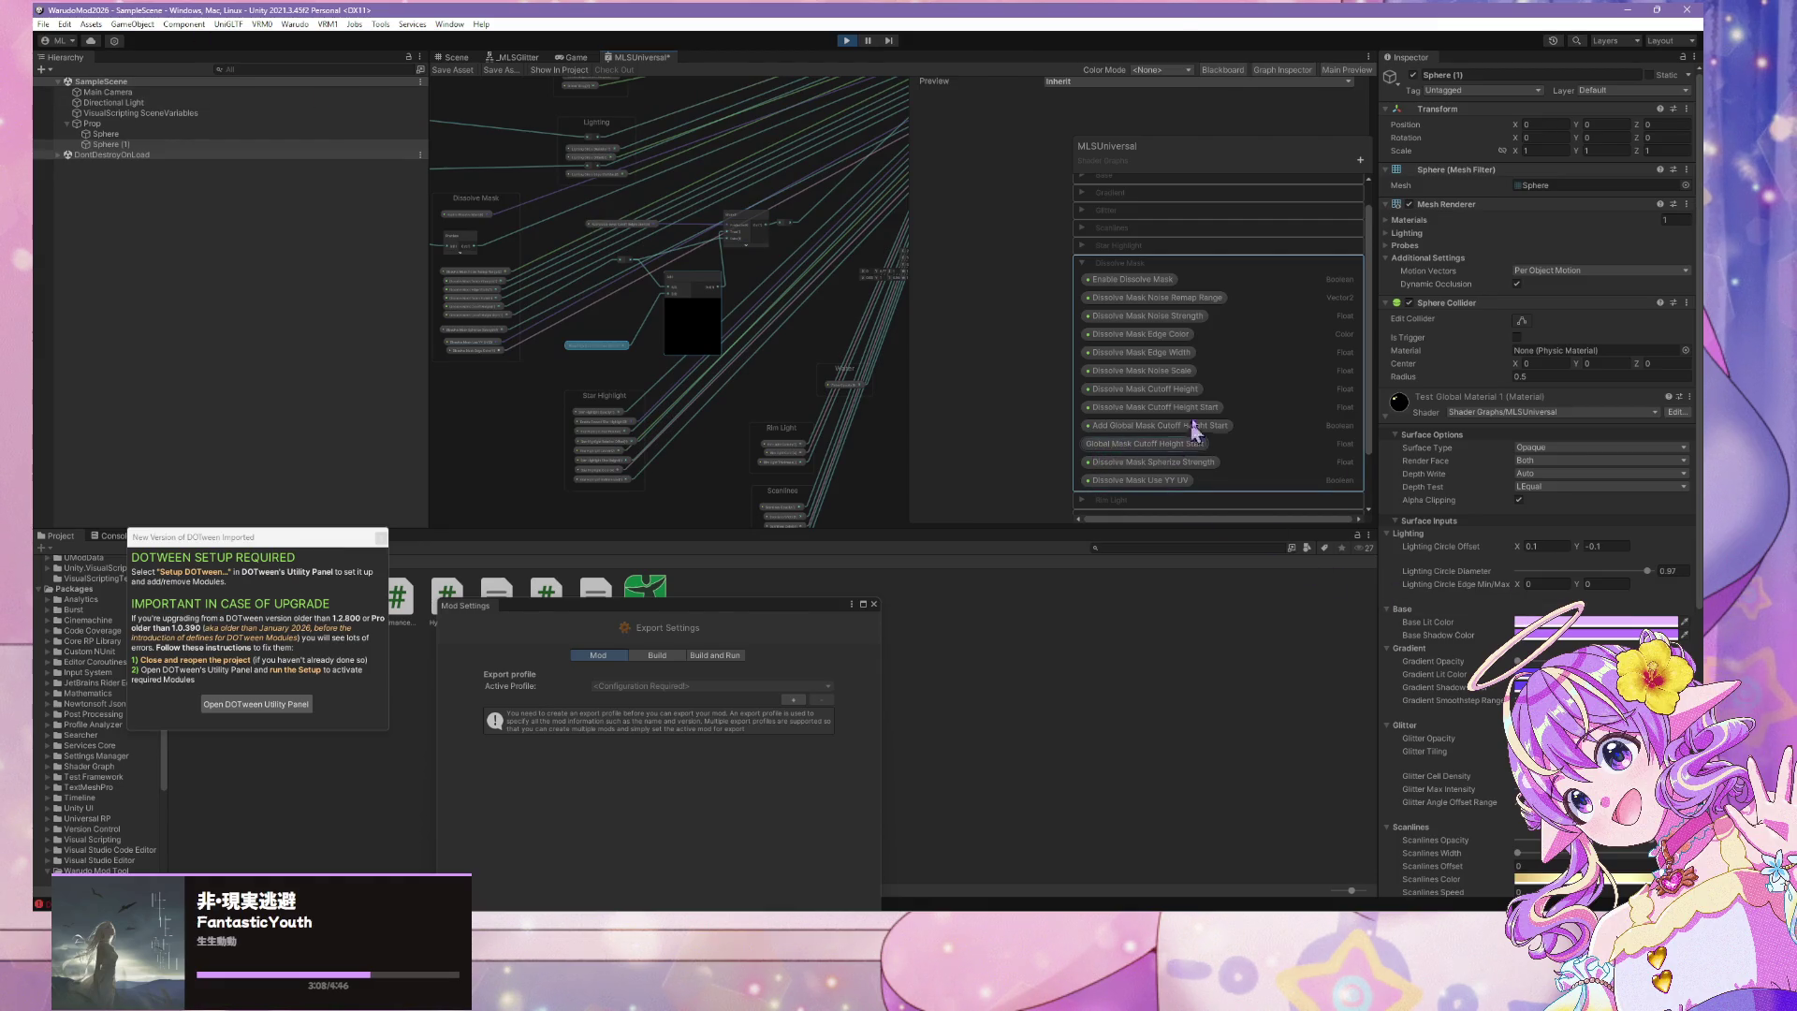
{"action": "scroll", "coordinate": [1195, 432], "scroll_direction": "down", "scroll_amount": 2}
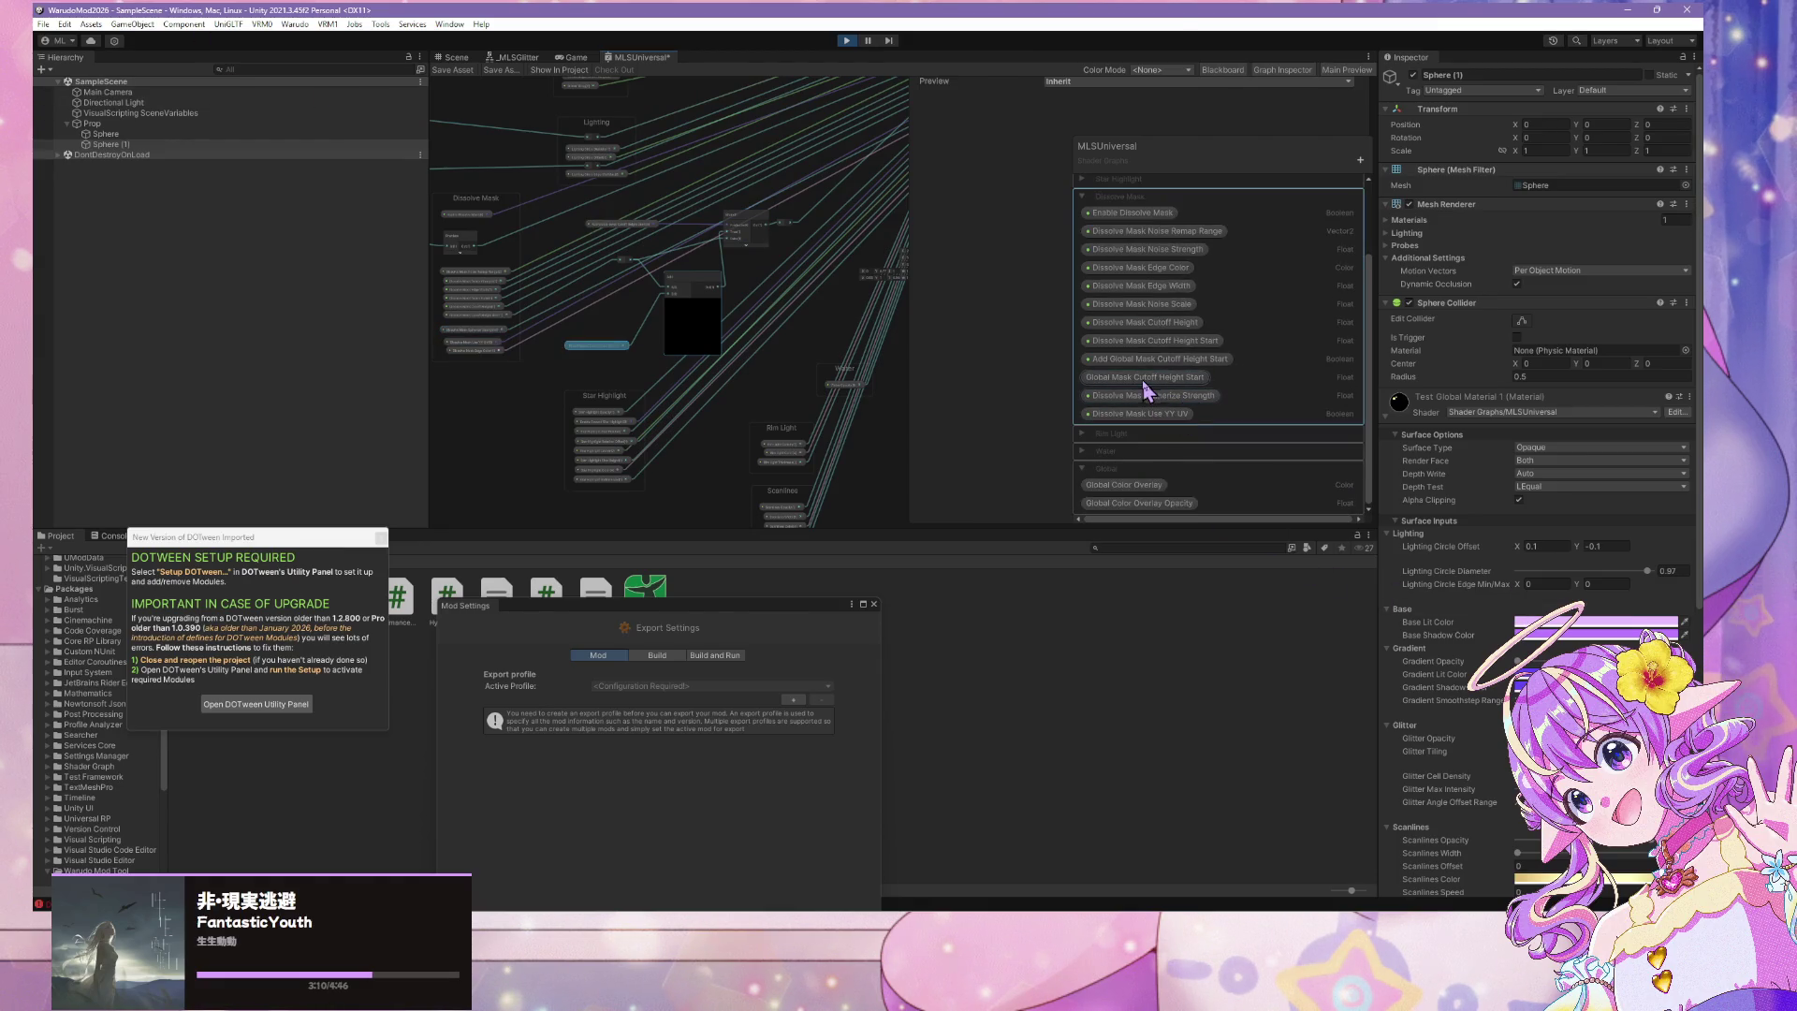
{"action": "mouse_move", "coordinate": [1147, 391]}
{"action": "left_mouse_down"}
{"action": "mouse_move", "coordinate": [1139, 514]}
{"action": "mouse_move", "coordinate": [1161, 503]}
{"action": "left_mouse_up"}
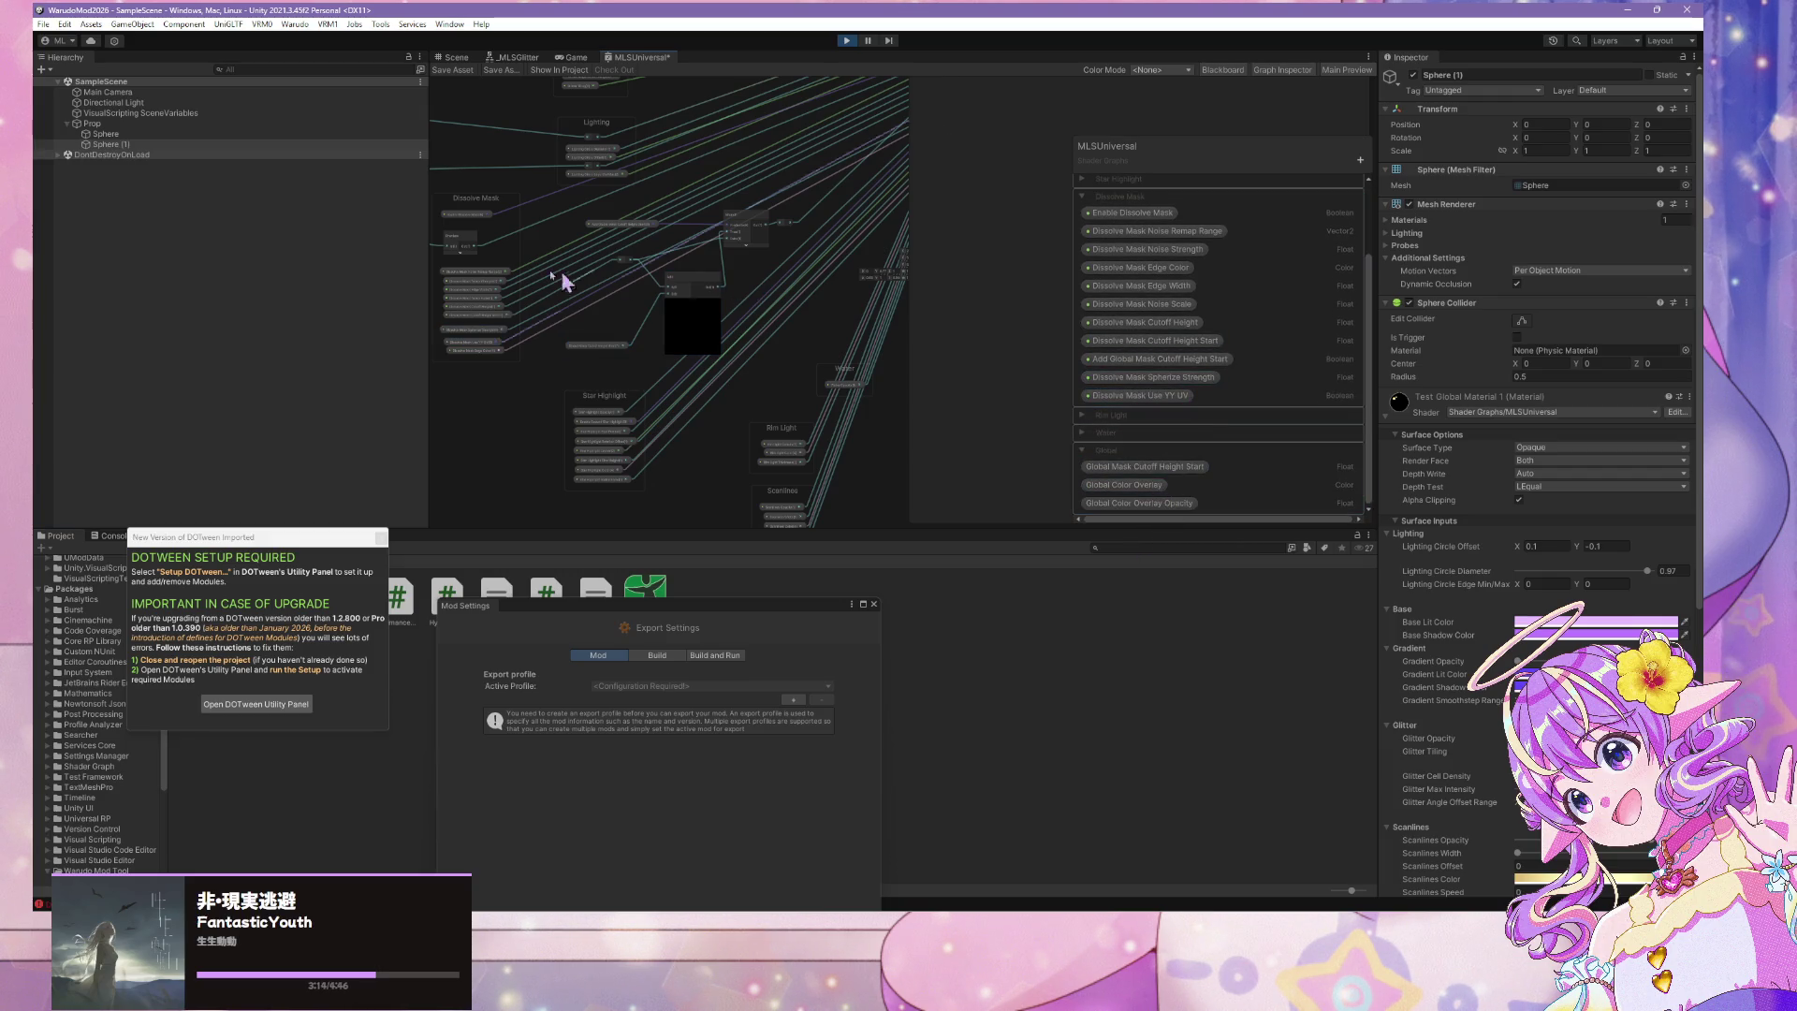
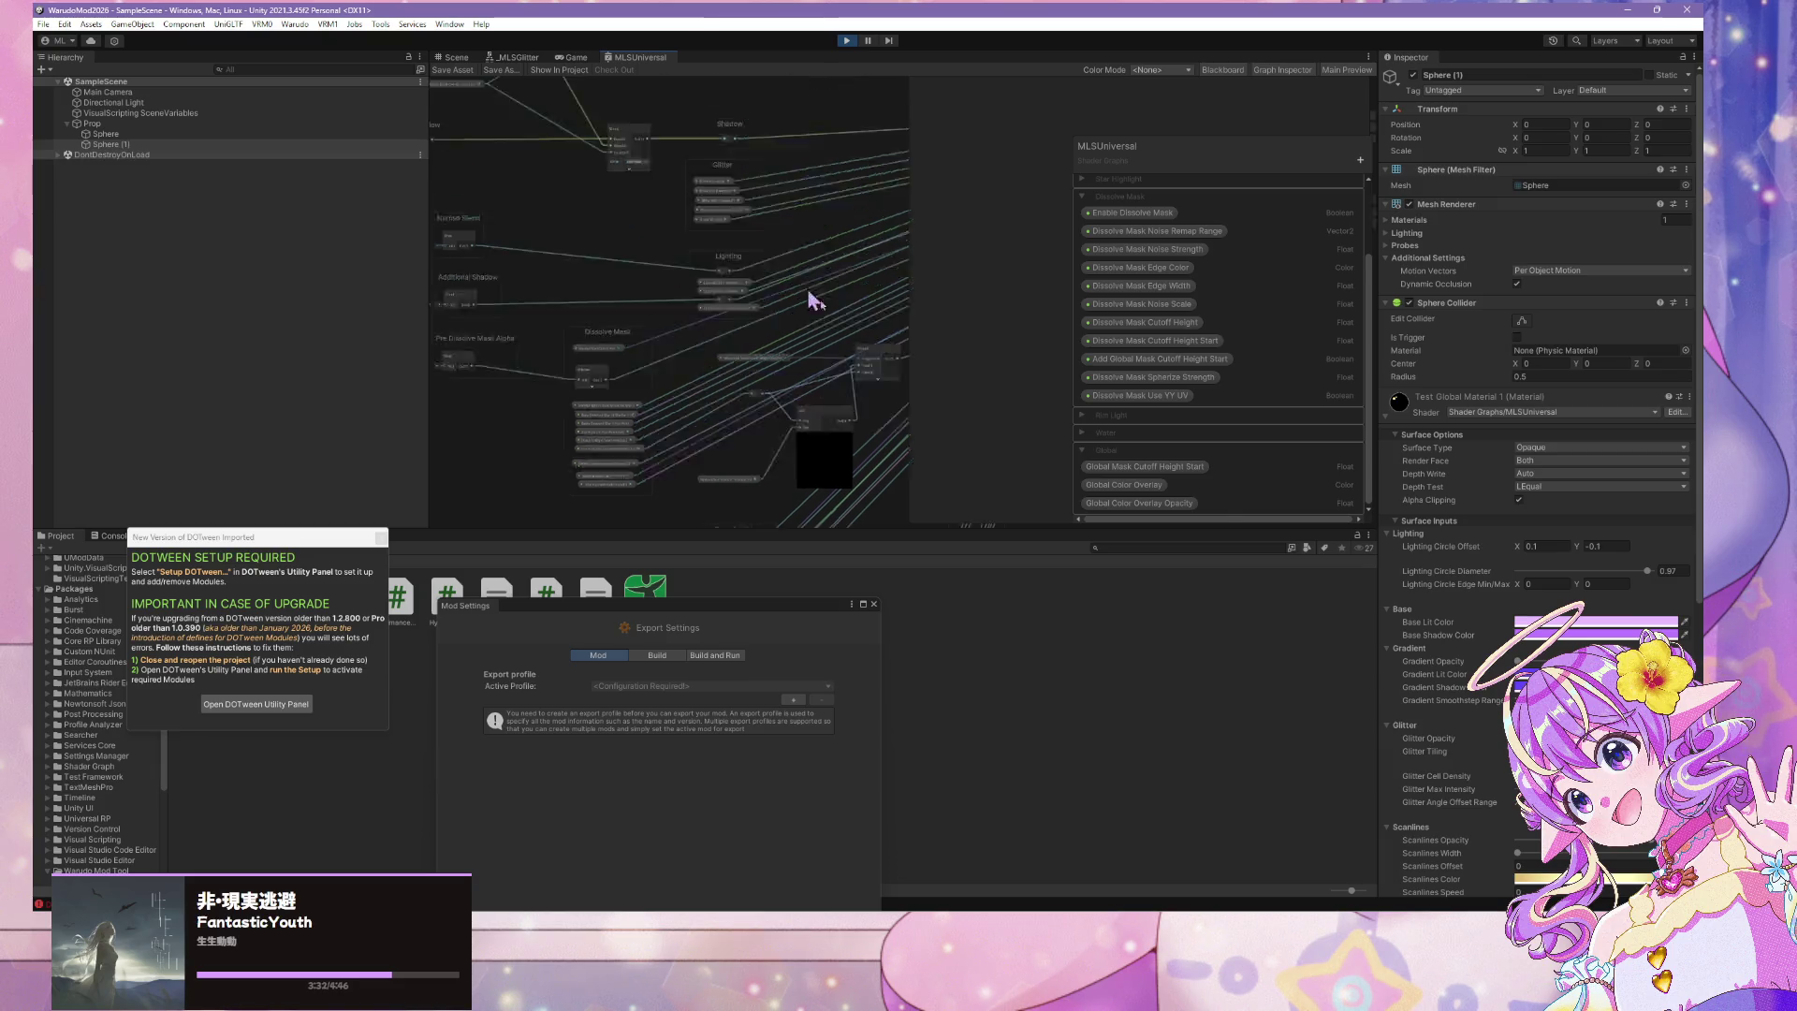
Dismiss the DOTween notice and close the Mod Settings panel in Unity
{"action": "scroll", "coordinate": [614, 334], "scroll_direction": "up", "scroll_amount": 5}
{"action": "scroll", "coordinate": [702, 390], "scroll_direction": "up", "scroll_amount": 3}
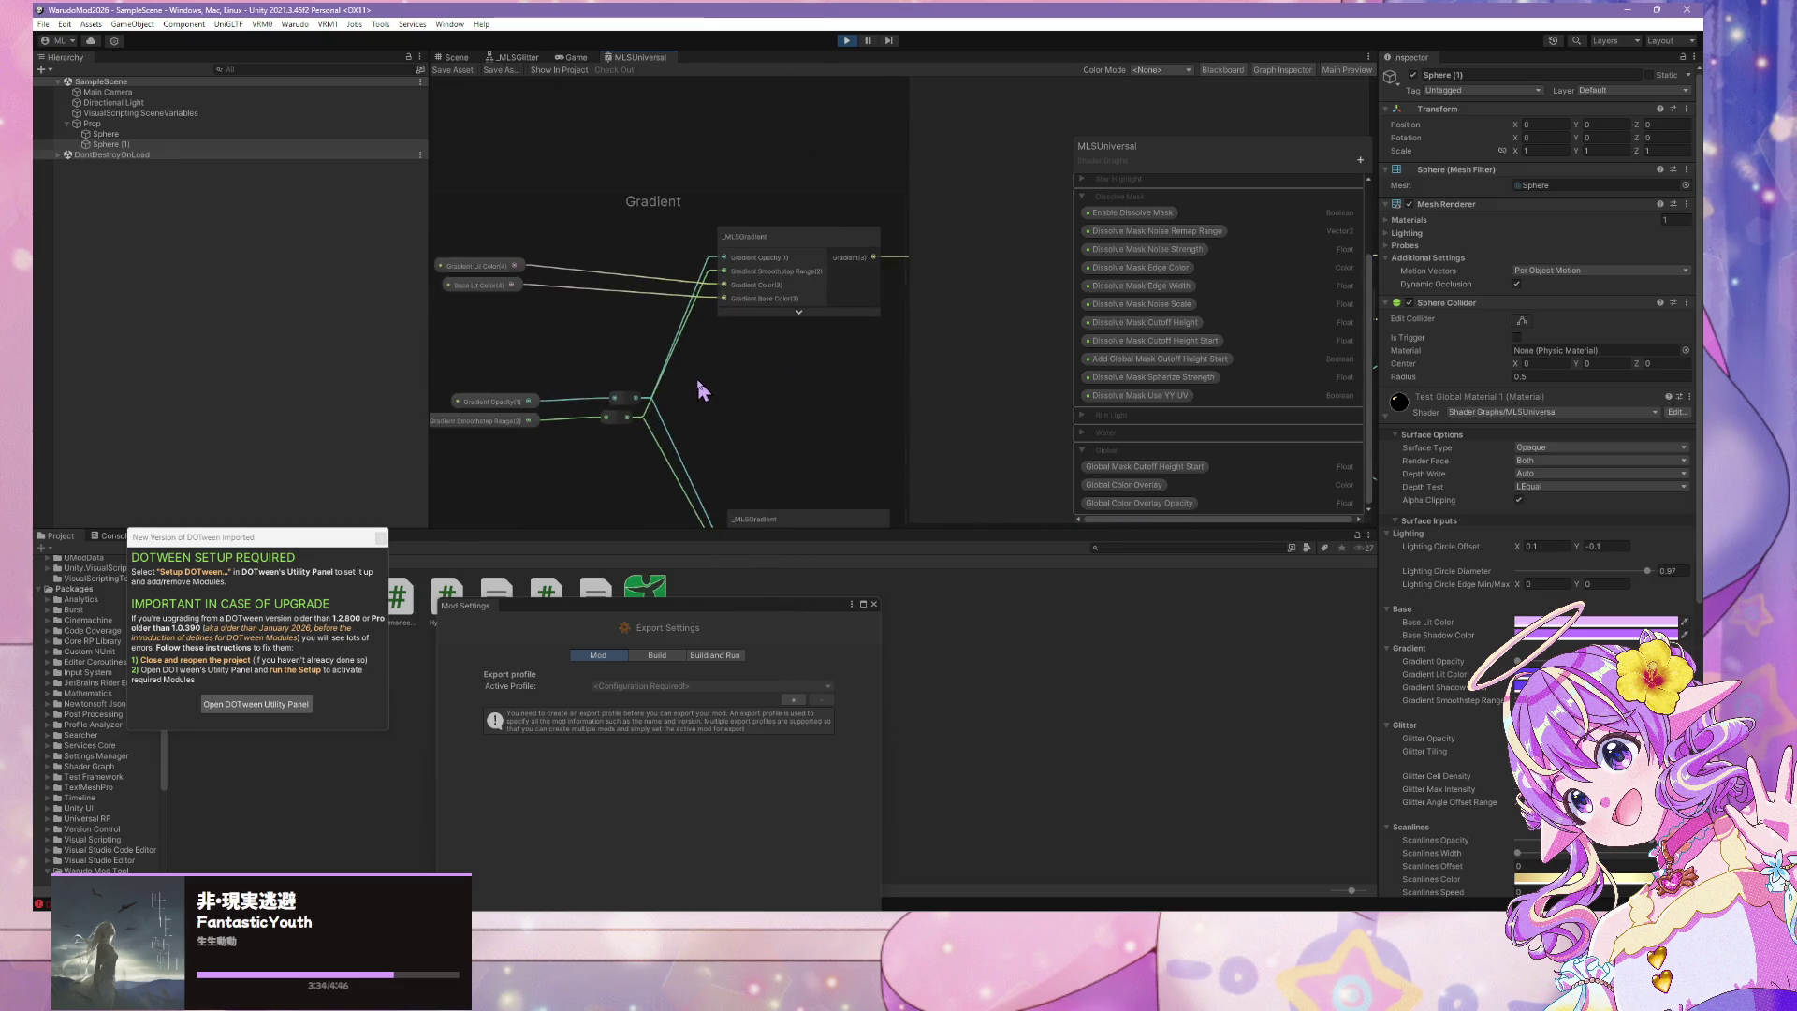
{"action": "scroll", "coordinate": [702, 376], "scroll_direction": "up", "scroll_amount": 2}
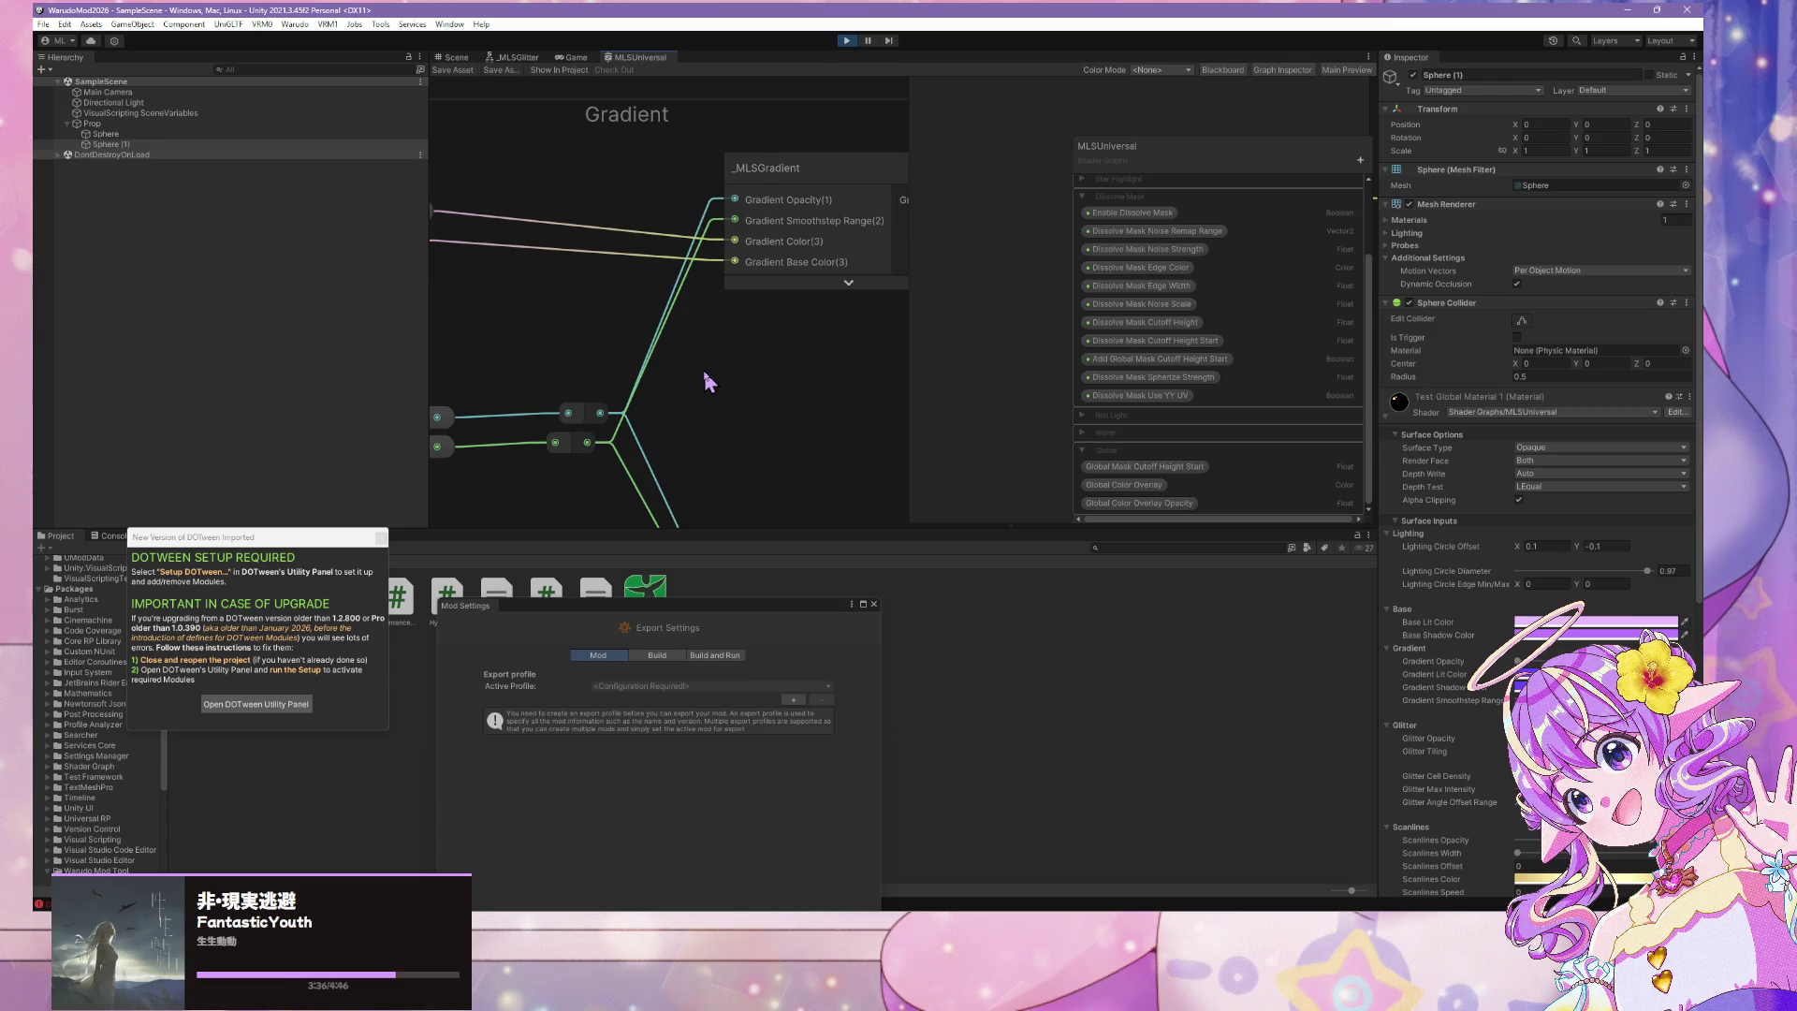
{"action": "scroll", "coordinate": [708, 381], "scroll_direction": "down", "scroll_amount": 1}
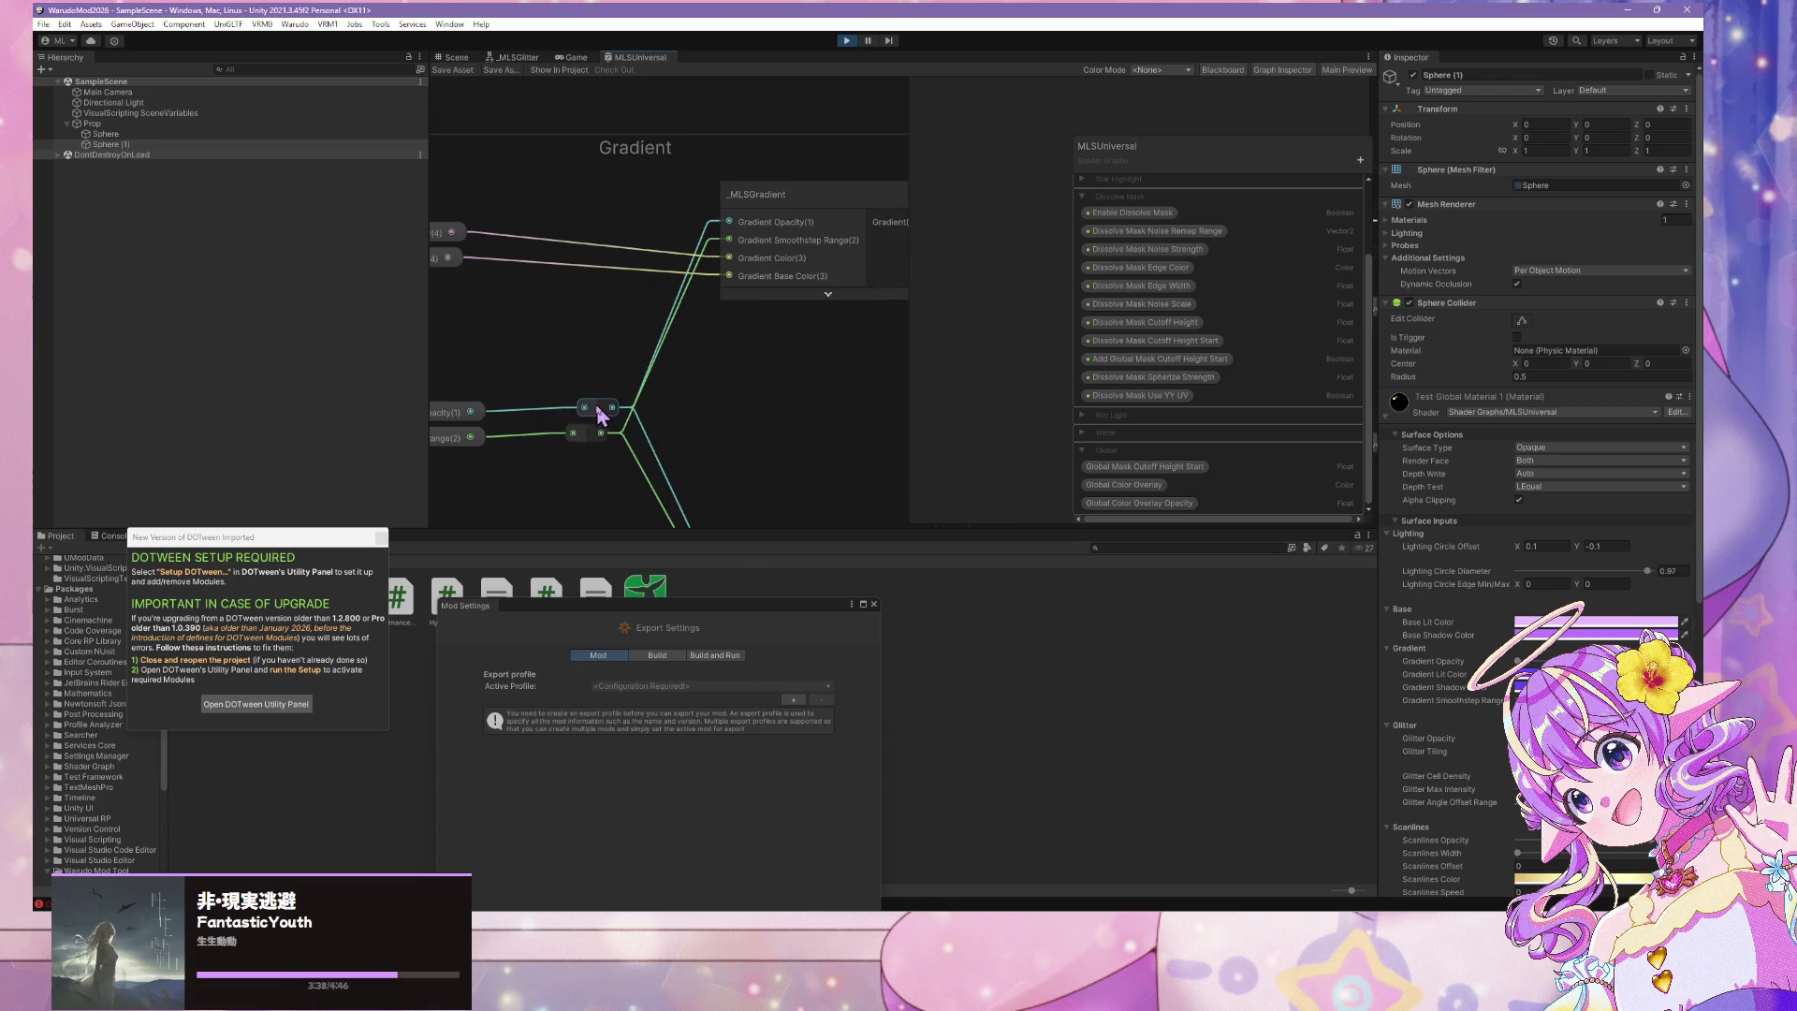
{"action": "scroll", "coordinate": [627, 351], "scroll_direction": "down", "scroll_amount": 3}
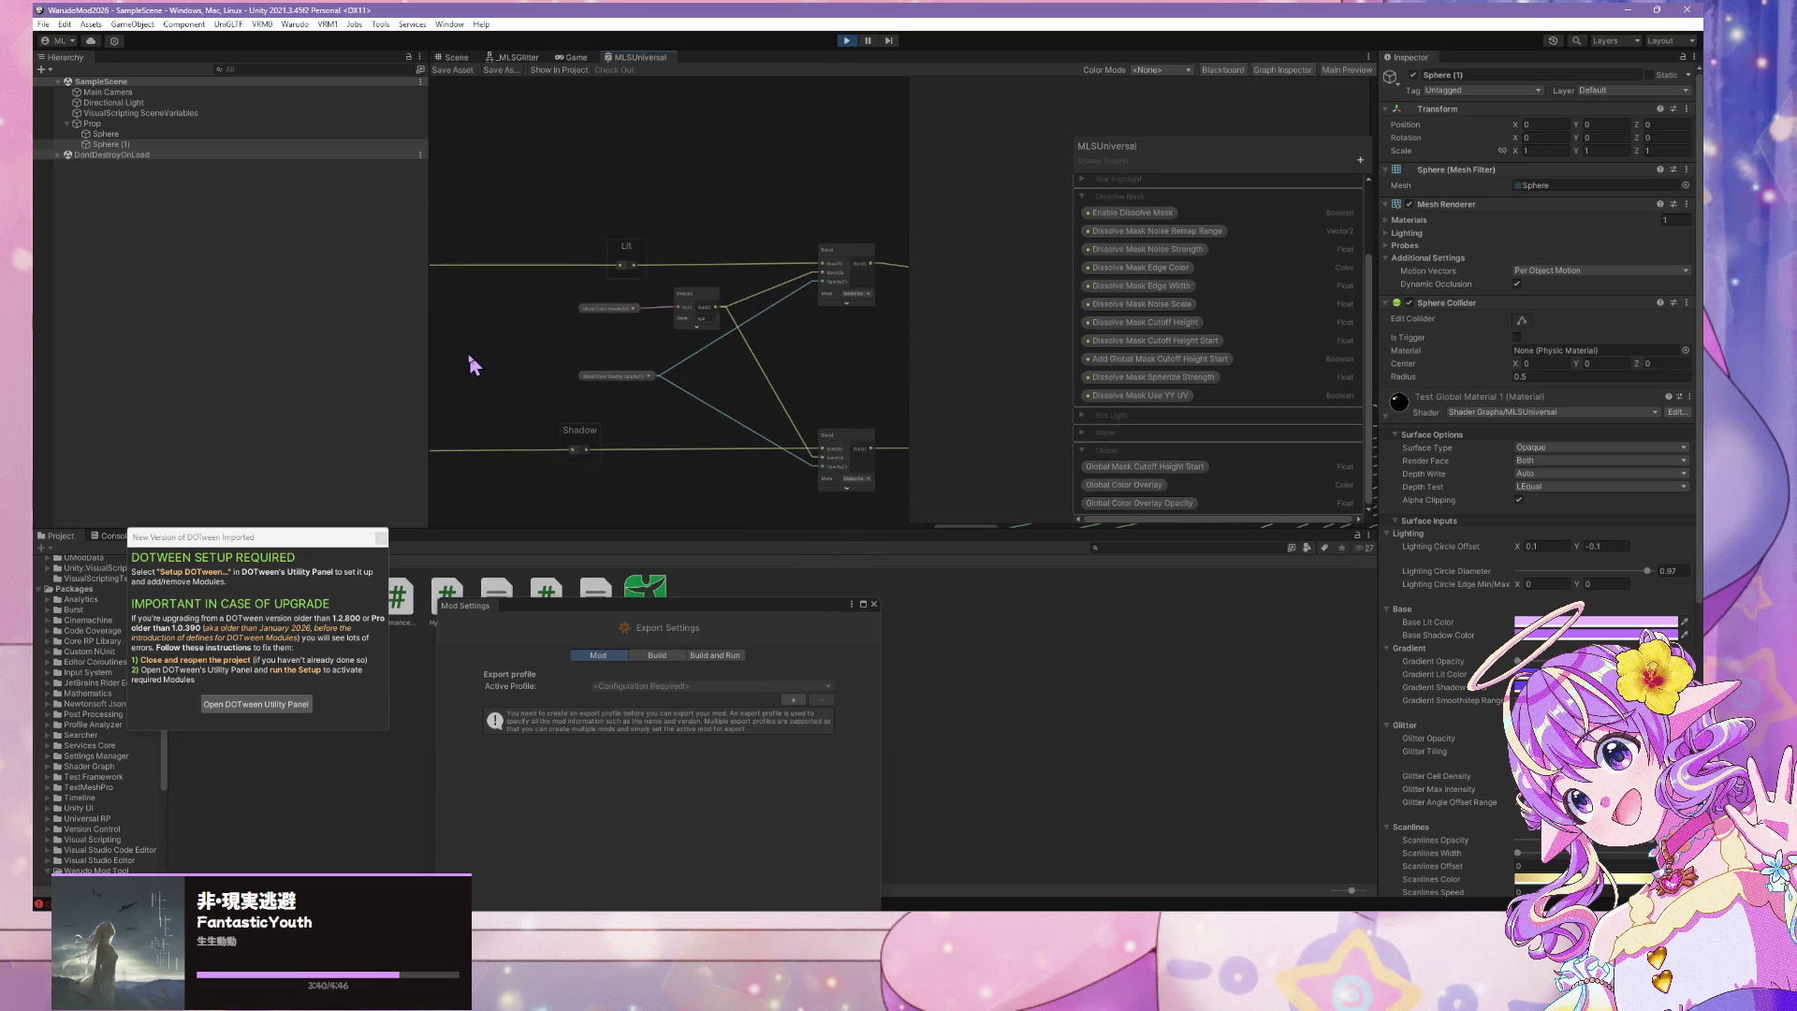
{"action": "scroll", "coordinate": [502, 357], "scroll_direction": "up", "scroll_amount": 1}
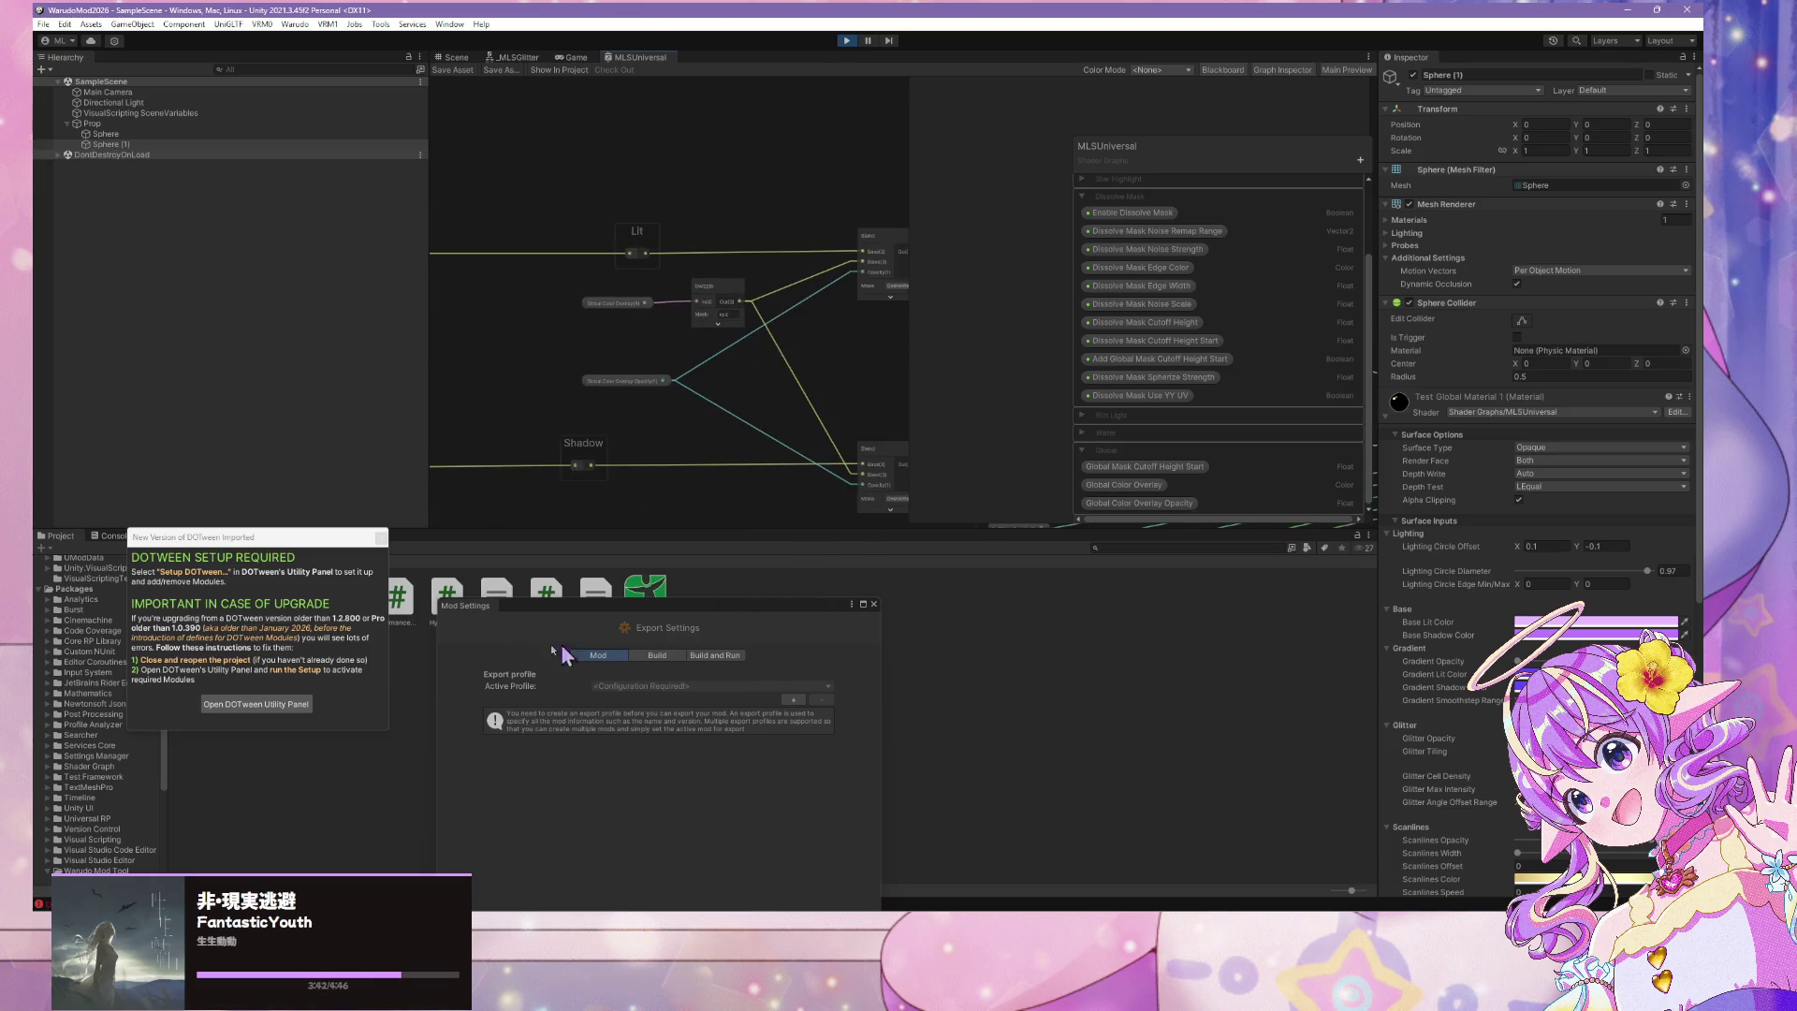
{"action": "left_click", "coordinate": [376, 554]}
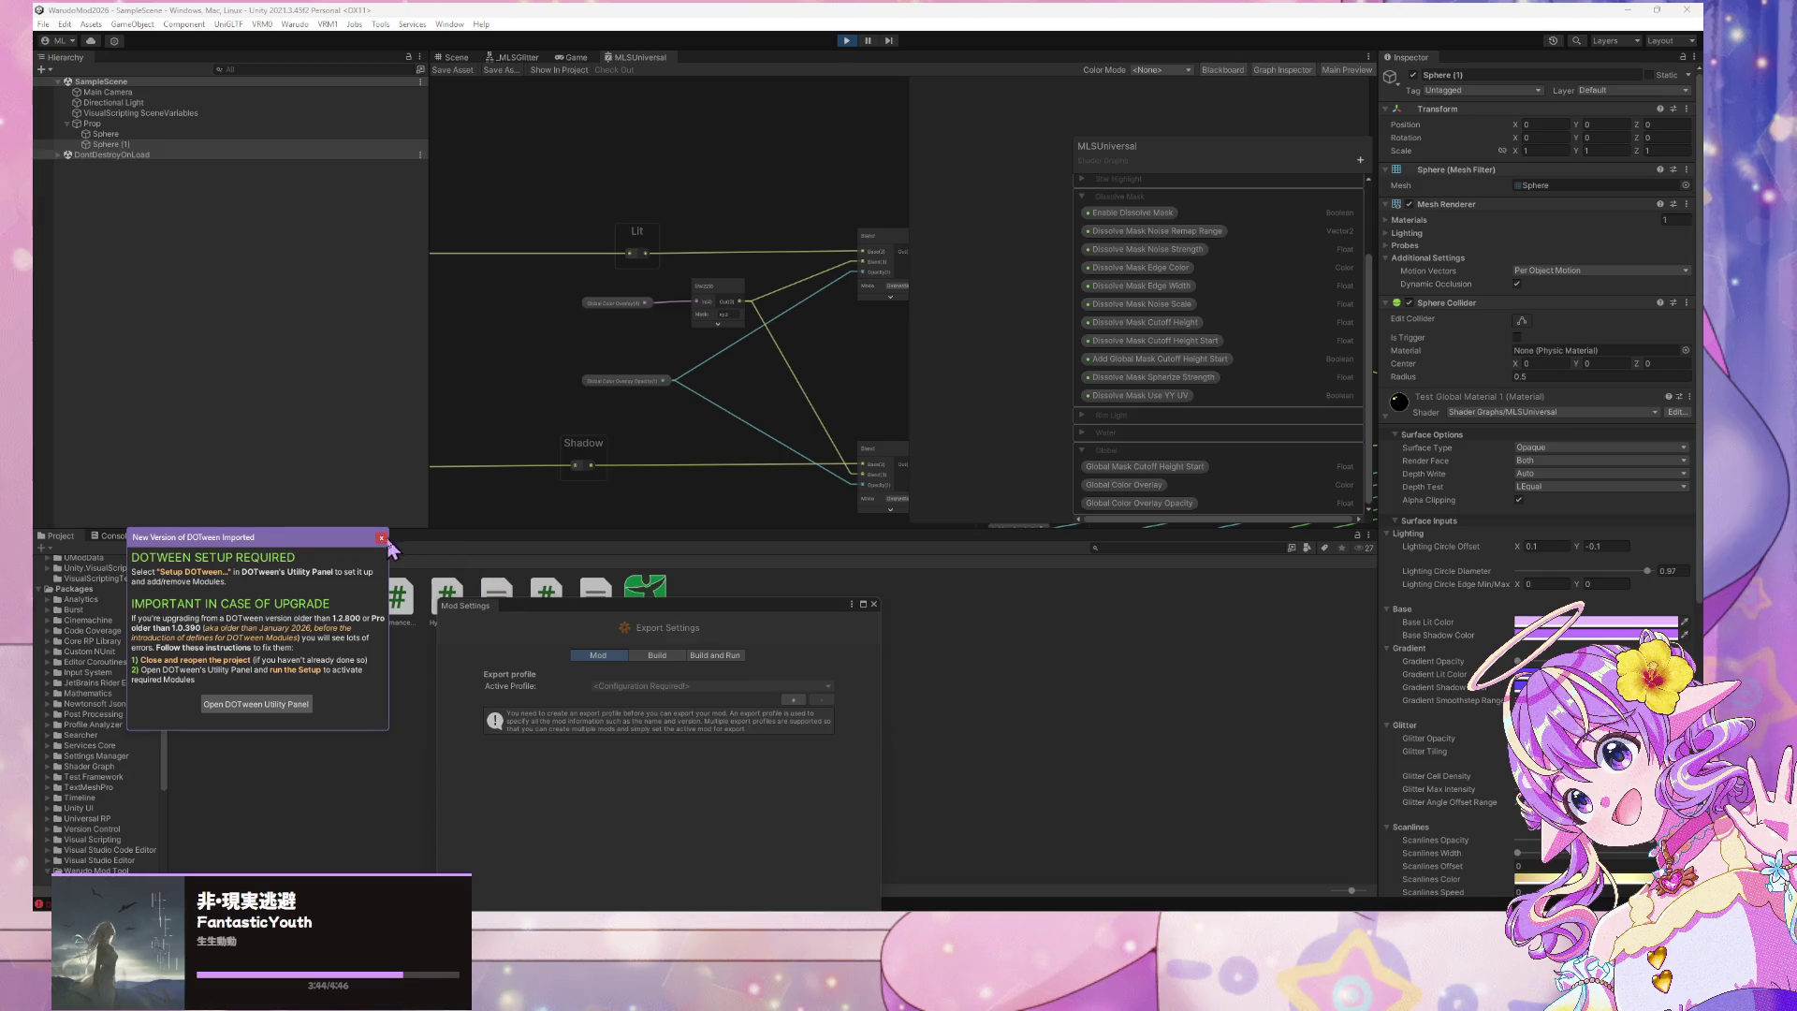
{"action": "left_click", "coordinate": [874, 605]}
Move the Water group up-left in the MLSUniversal graph, bringing the Add and Branch nodes into view
{"action": "mouse_move", "coordinate": [655, 228]}
{"action": "left_mouse_down"}
{"action": "mouse_move", "coordinate": [642, 221]}
{"action": "mouse_move", "coordinate": [794, 358]}
{"action": "mouse_move", "coordinate": [735, 346]}
{"action": "mouse_move", "coordinate": [817, 174]}
{"action": "mouse_move", "coordinate": [642, 127]}
{"action": "left_mouse_up"}
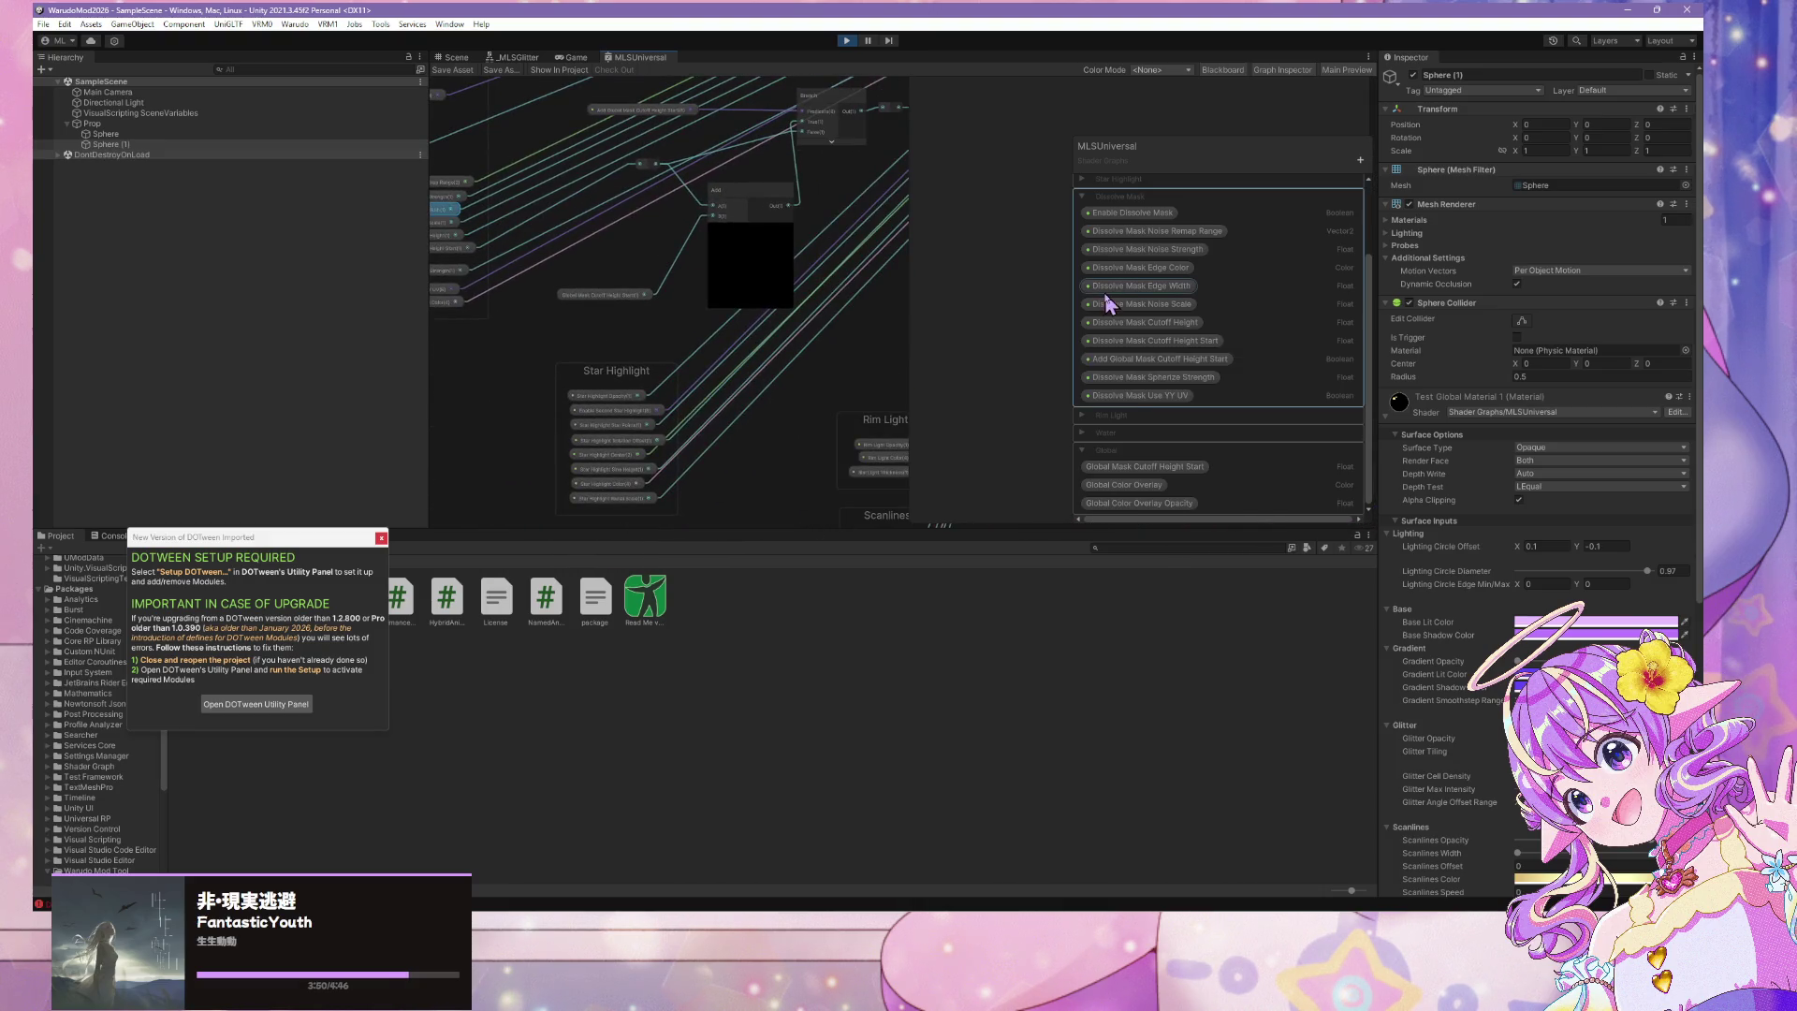
{"action": "scroll", "coordinate": [1107, 303], "scroll_direction": "up", "scroll_amount": 3}
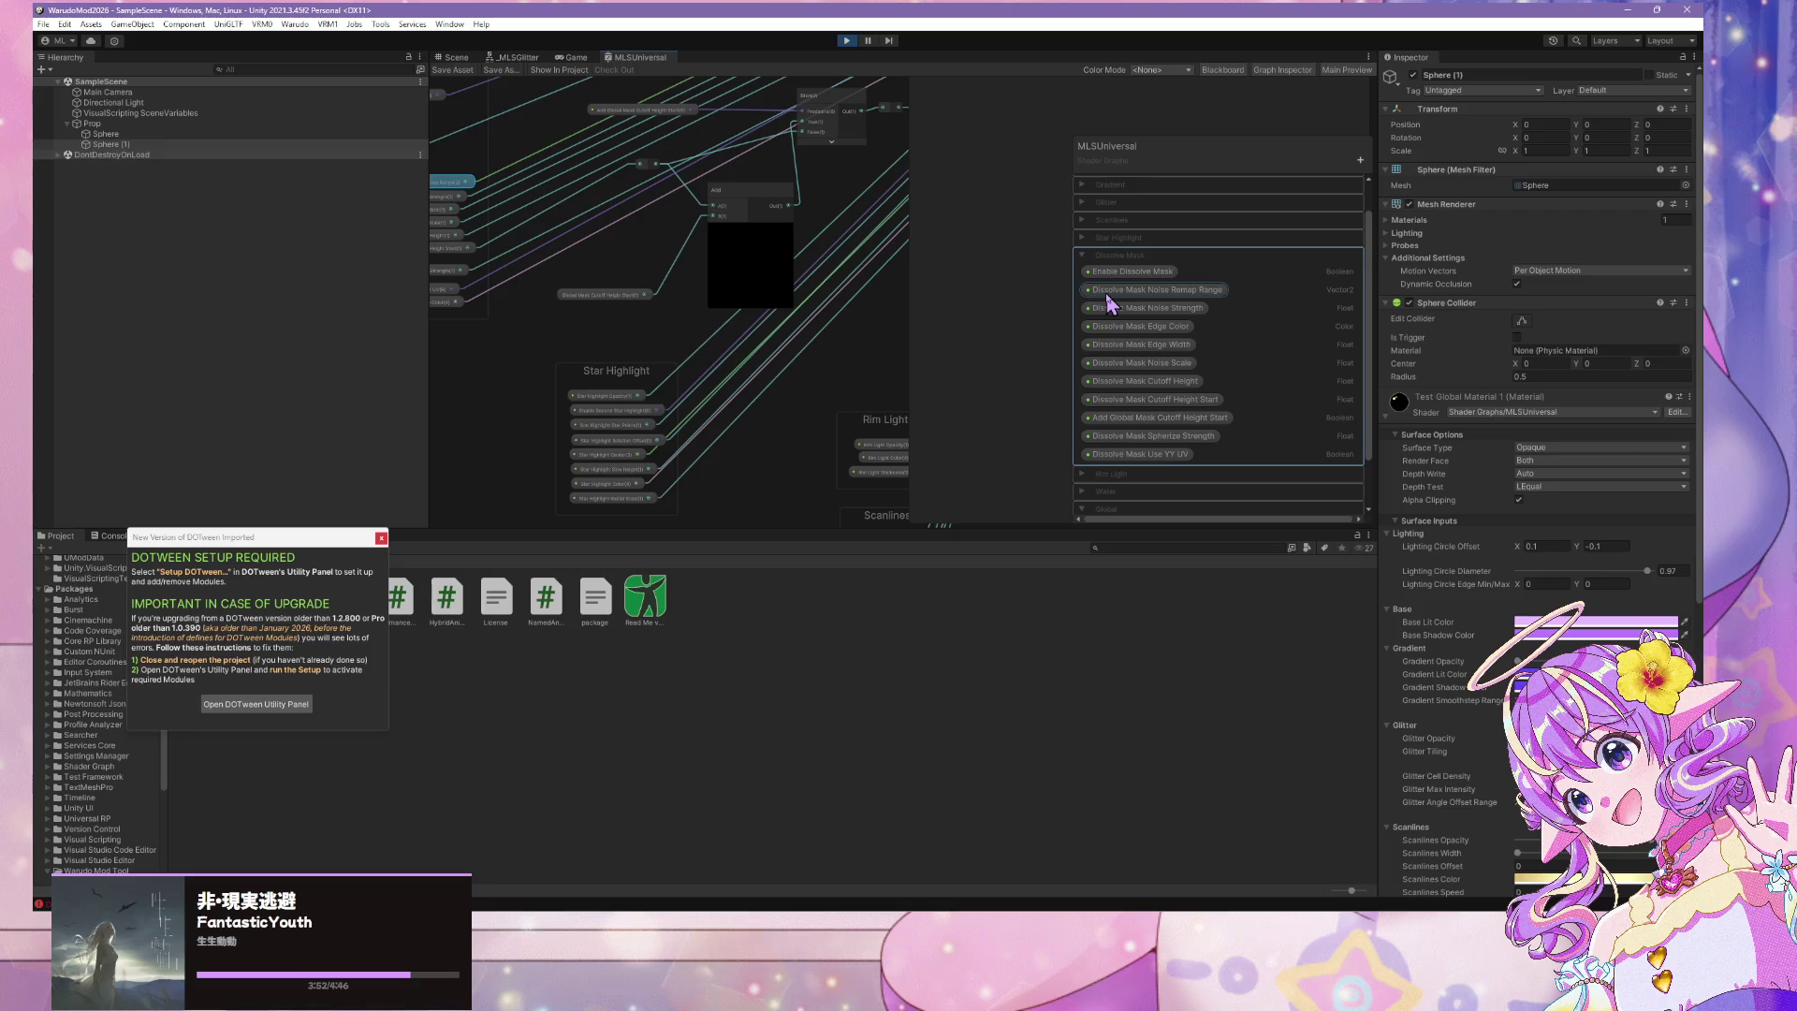
{"action": "scroll", "coordinate": [1107, 302], "scroll_direction": "down", "scroll_amount": 3}
{"action": "mouse_move", "coordinate": [902, 353]}
{"action": "left_mouse_down"}
{"action": "mouse_move", "coordinate": [745, 279]}
{"action": "mouse_move", "coordinate": [611, 289]}
{"action": "mouse_move", "coordinate": [798, 289]}
{"action": "mouse_move", "coordinate": [856, 506]}
{"action": "left_mouse_up"}
{"action": "scroll", "coordinate": [610, 288], "scroll_direction": "up", "scroll_amount": 3}
{"action": "left_click_drag", "start_coordinate": [766, 469], "coordinate": [673, 382]}
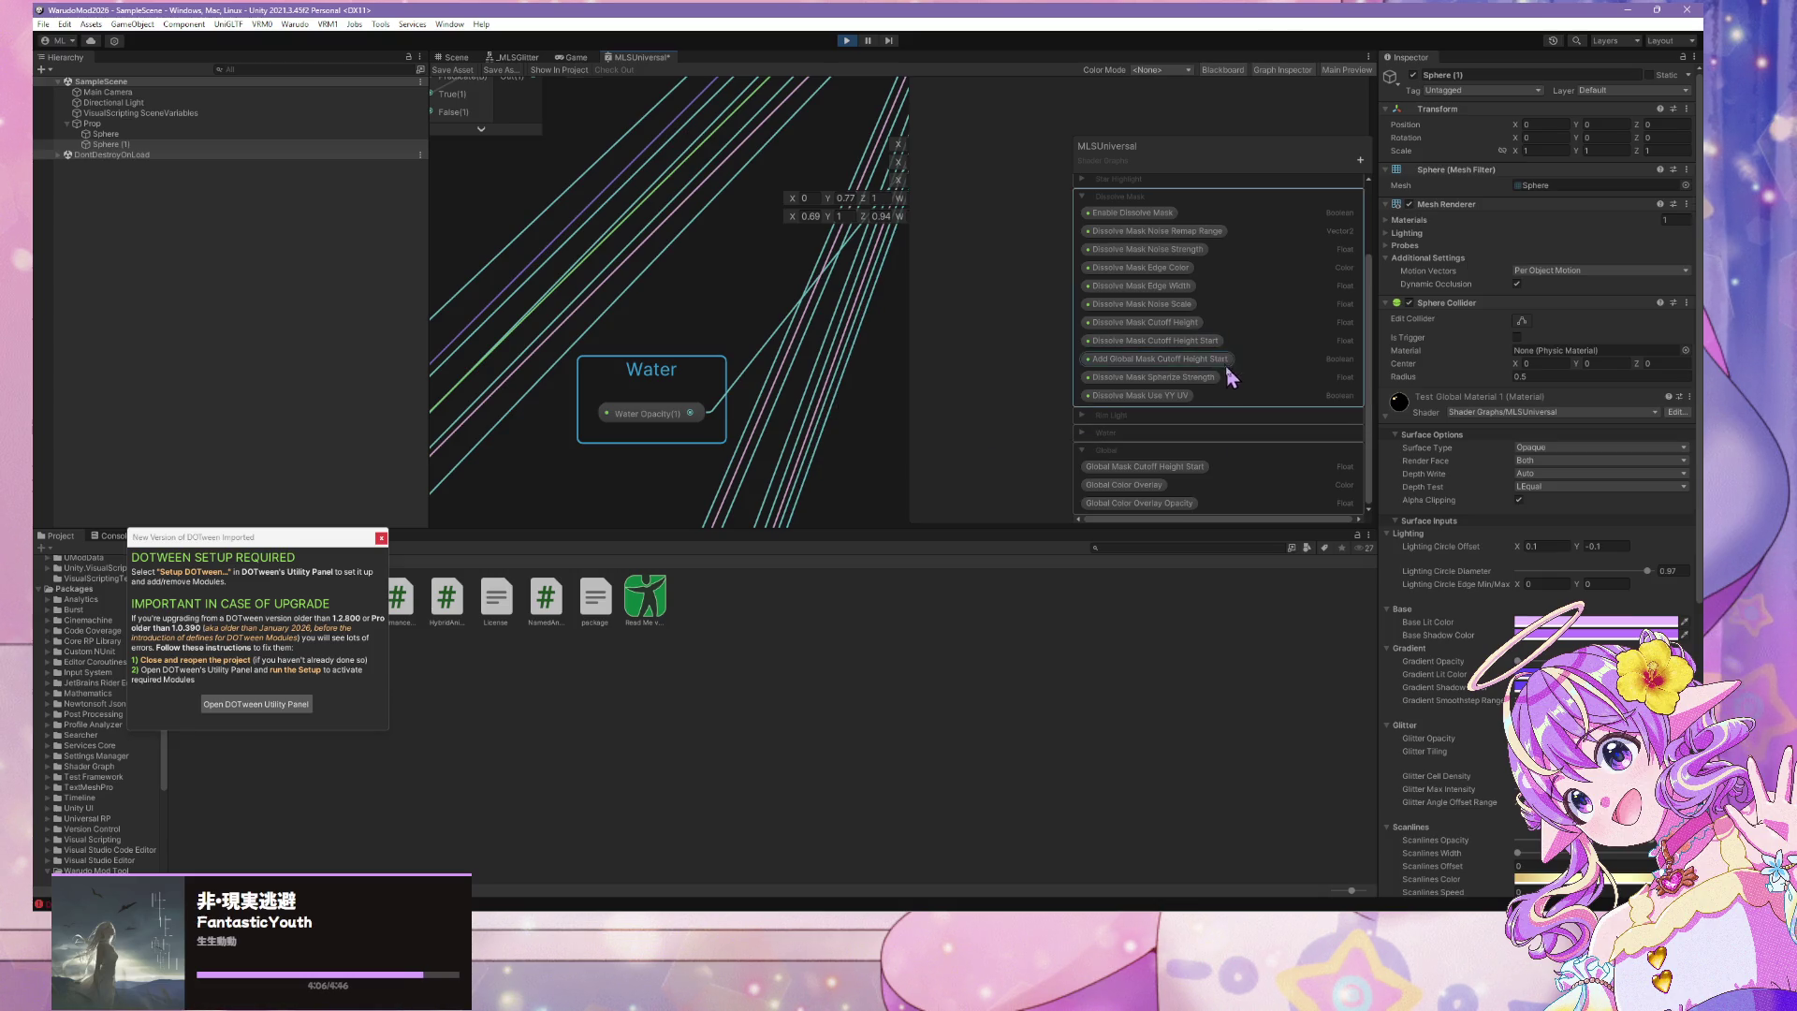
{"action": "mouse_move", "coordinate": [491, 317]}
{"action": "left_mouse_down"}
{"action": "mouse_move", "coordinate": [589, 313]}
{"action": "mouse_move", "coordinate": [931, 405]}
{"action": "mouse_move", "coordinate": [639, 311]}
{"action": "left_mouse_up"}
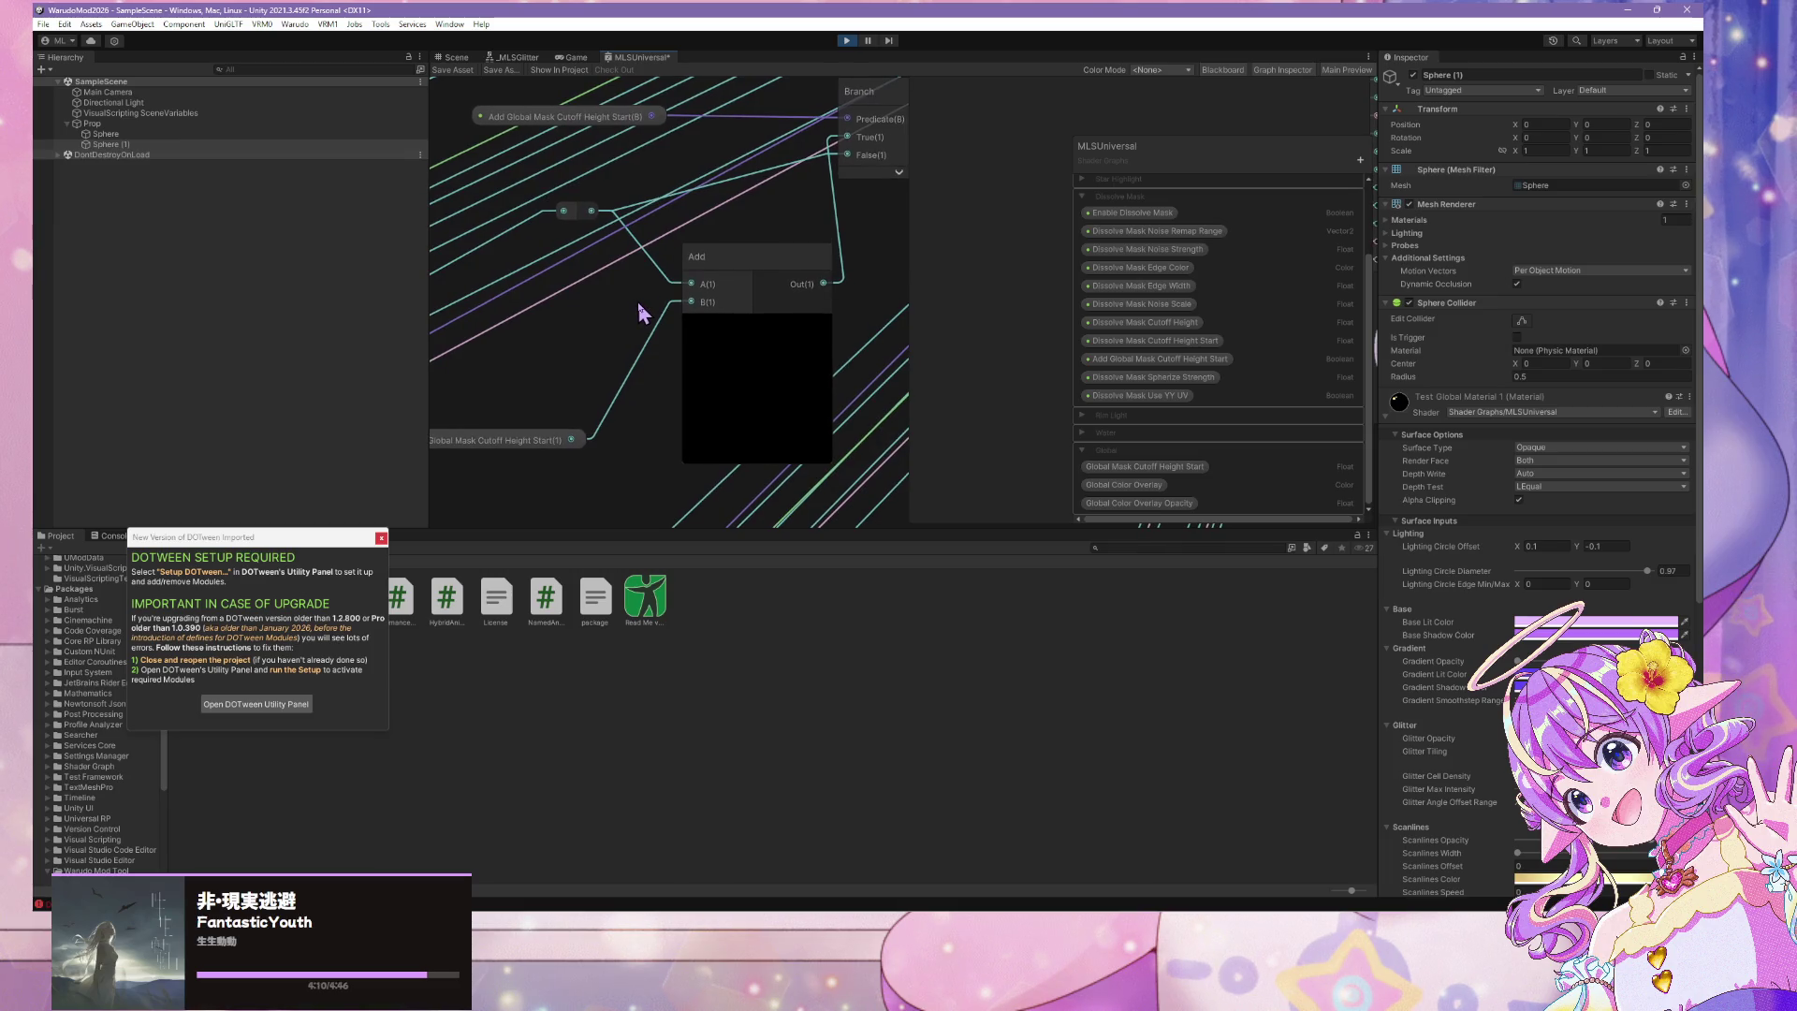
{"action": "scroll", "coordinate": [640, 311], "scroll_direction": "down", "scroll_amount": 10}
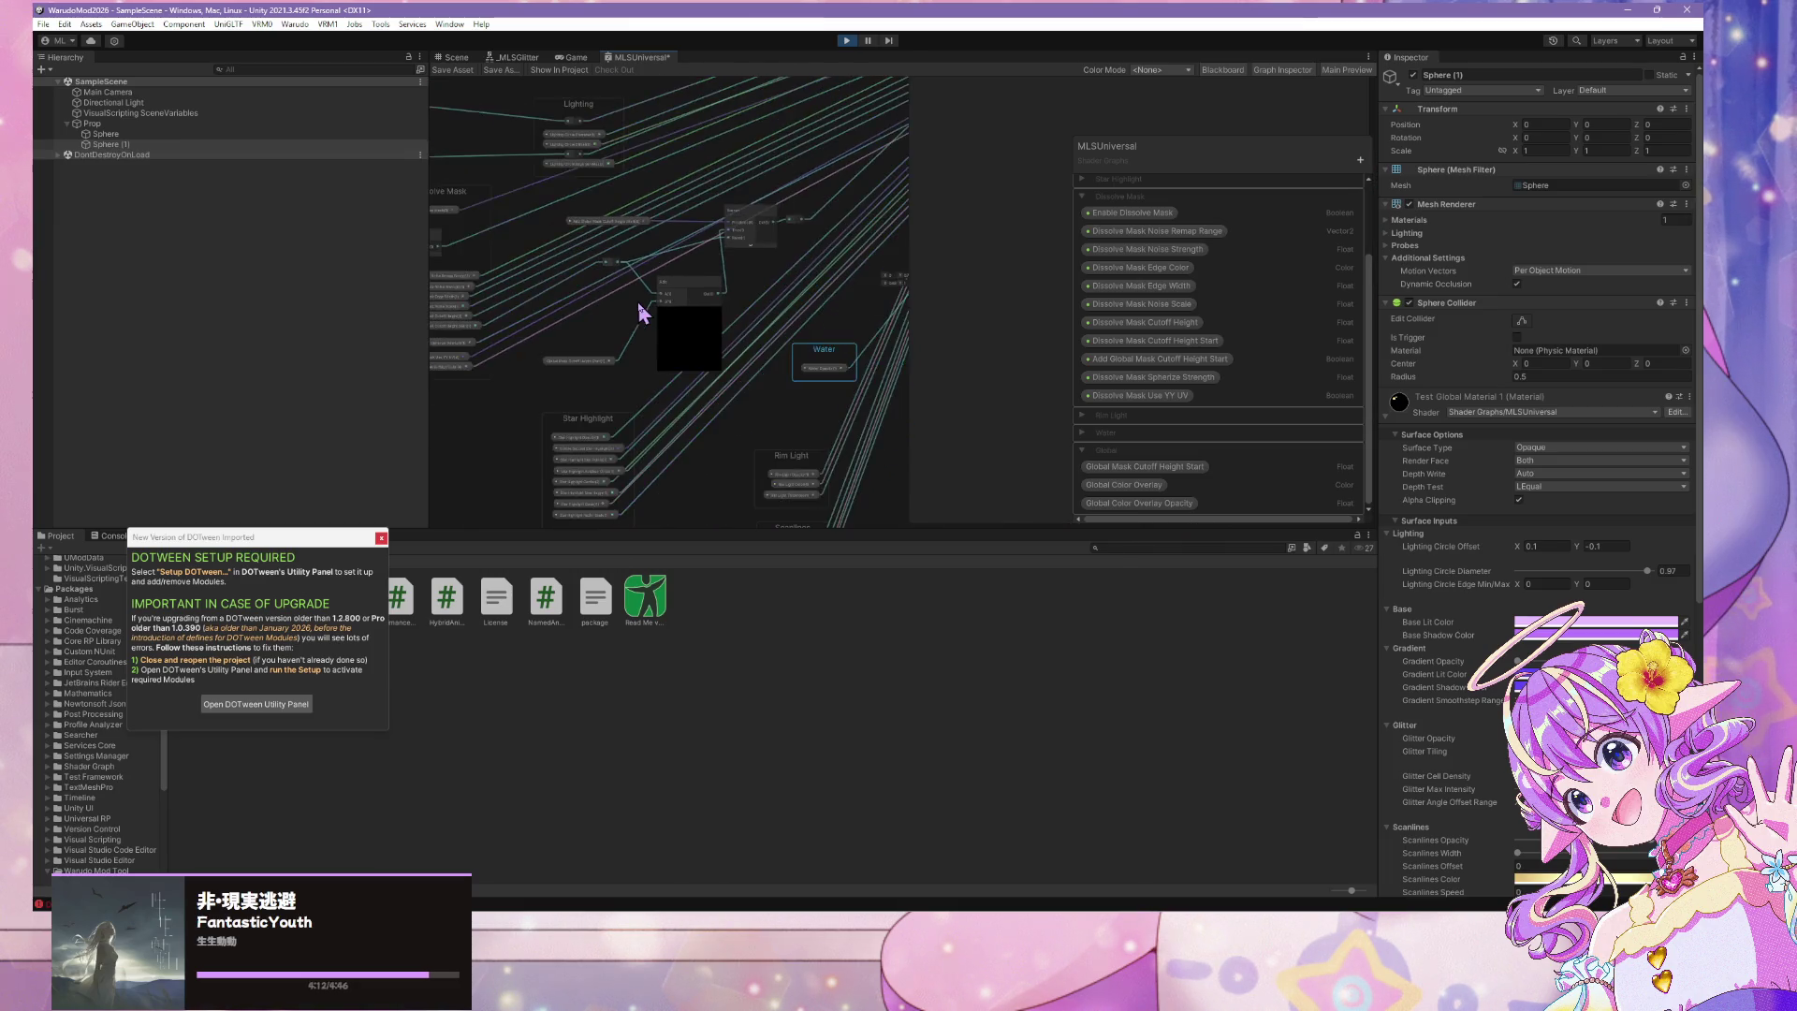
{"action": "scroll", "coordinate": [642, 313], "scroll_direction": "up", "scroll_amount": 3}
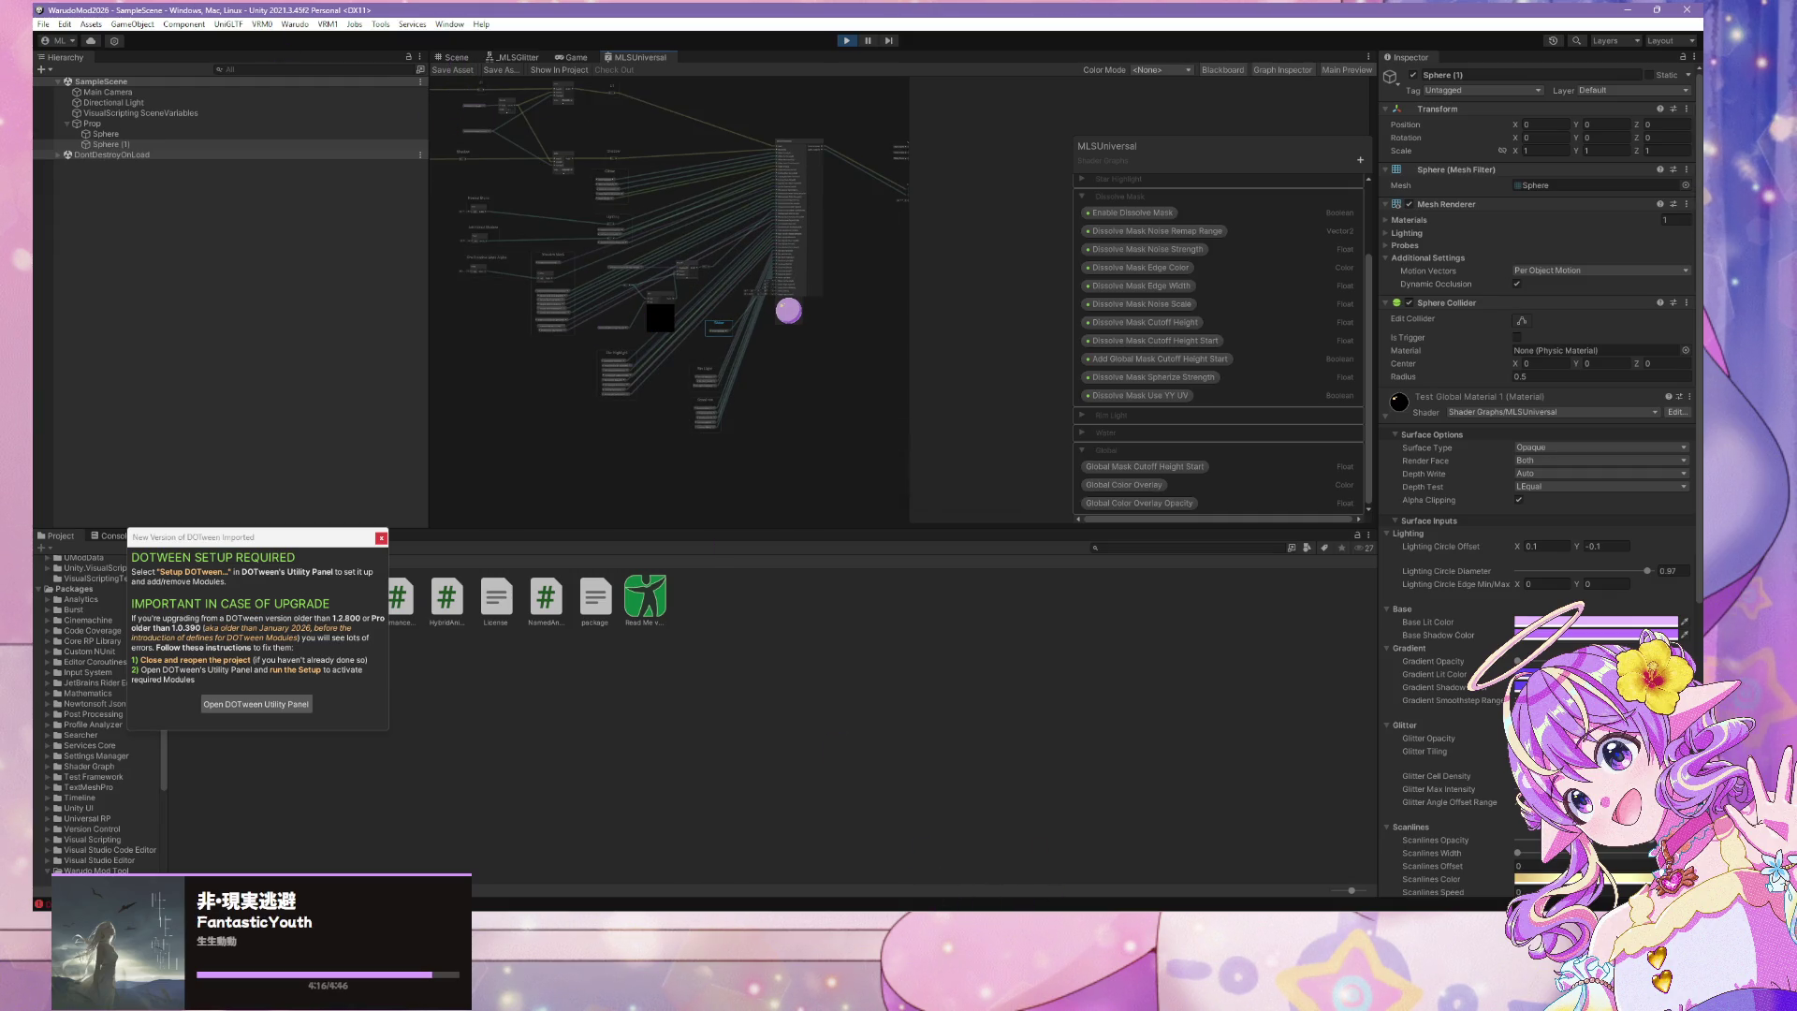
Close the unsaved Blender window without saving
{"action": "mouse_move", "coordinate": [794, 794]}
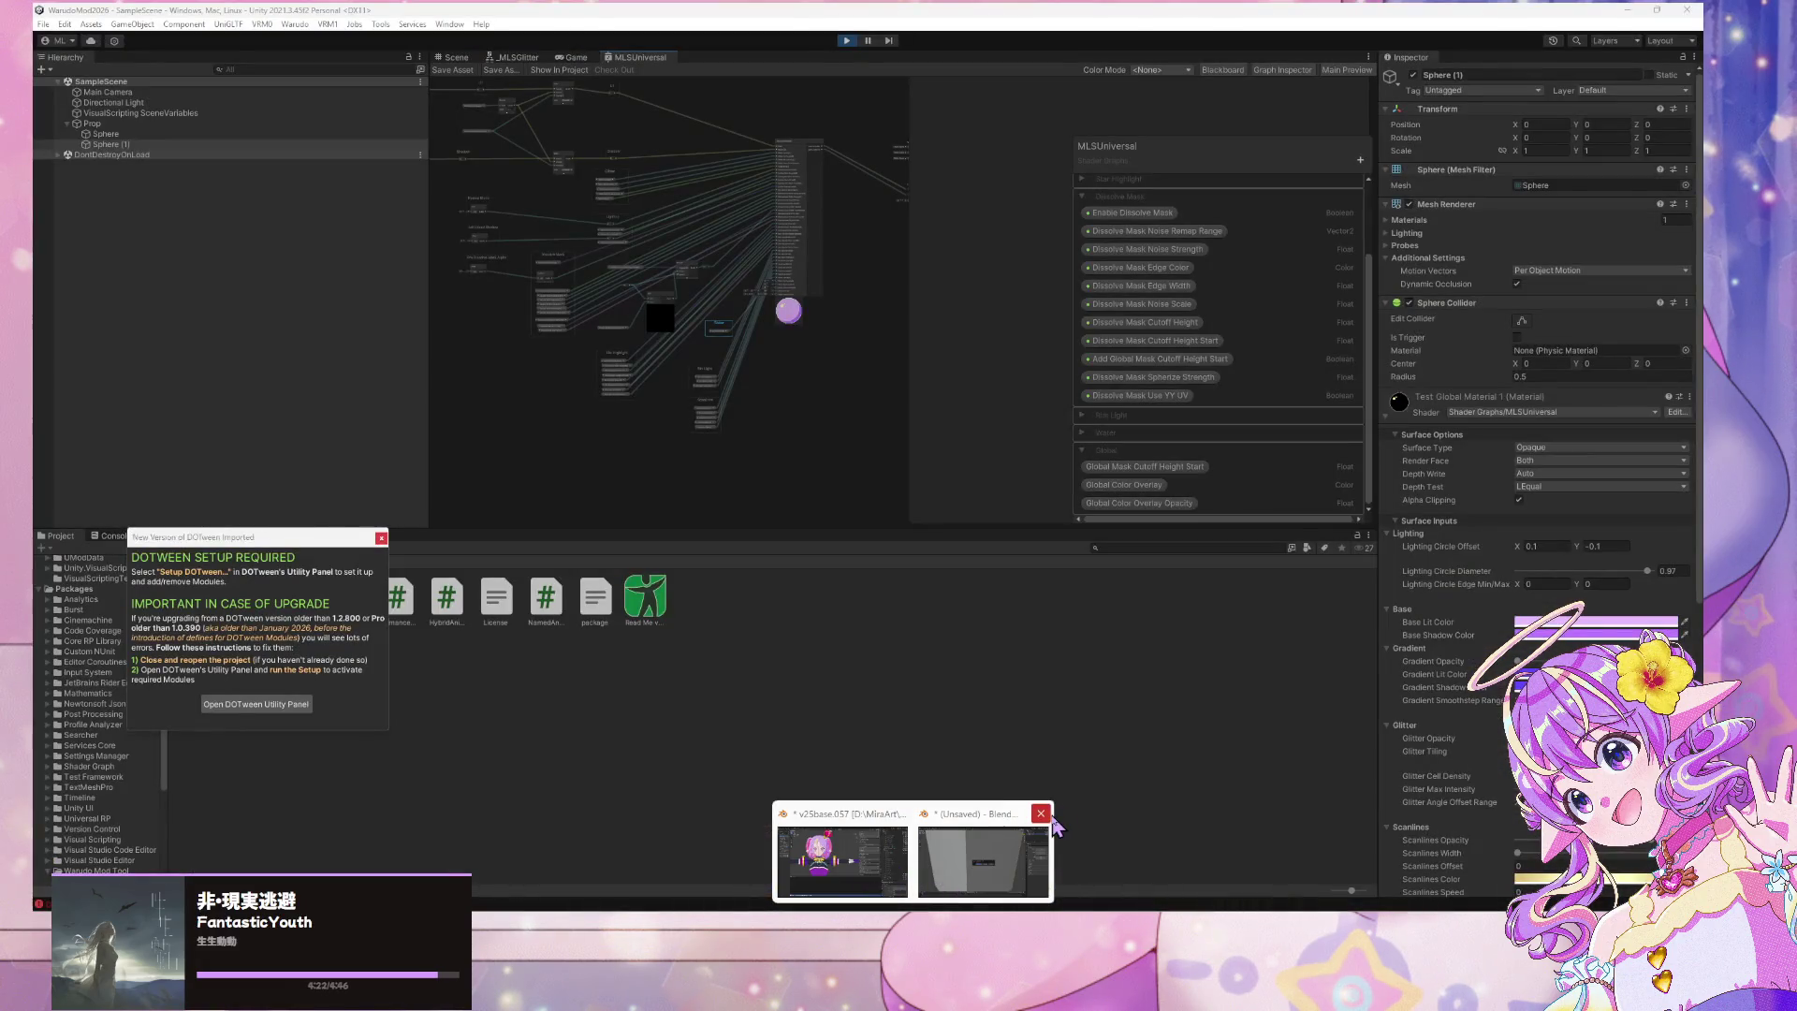
{"action": "left_click", "coordinate": [982, 868]}
{"action": "left_click", "coordinate": [878, 482]}
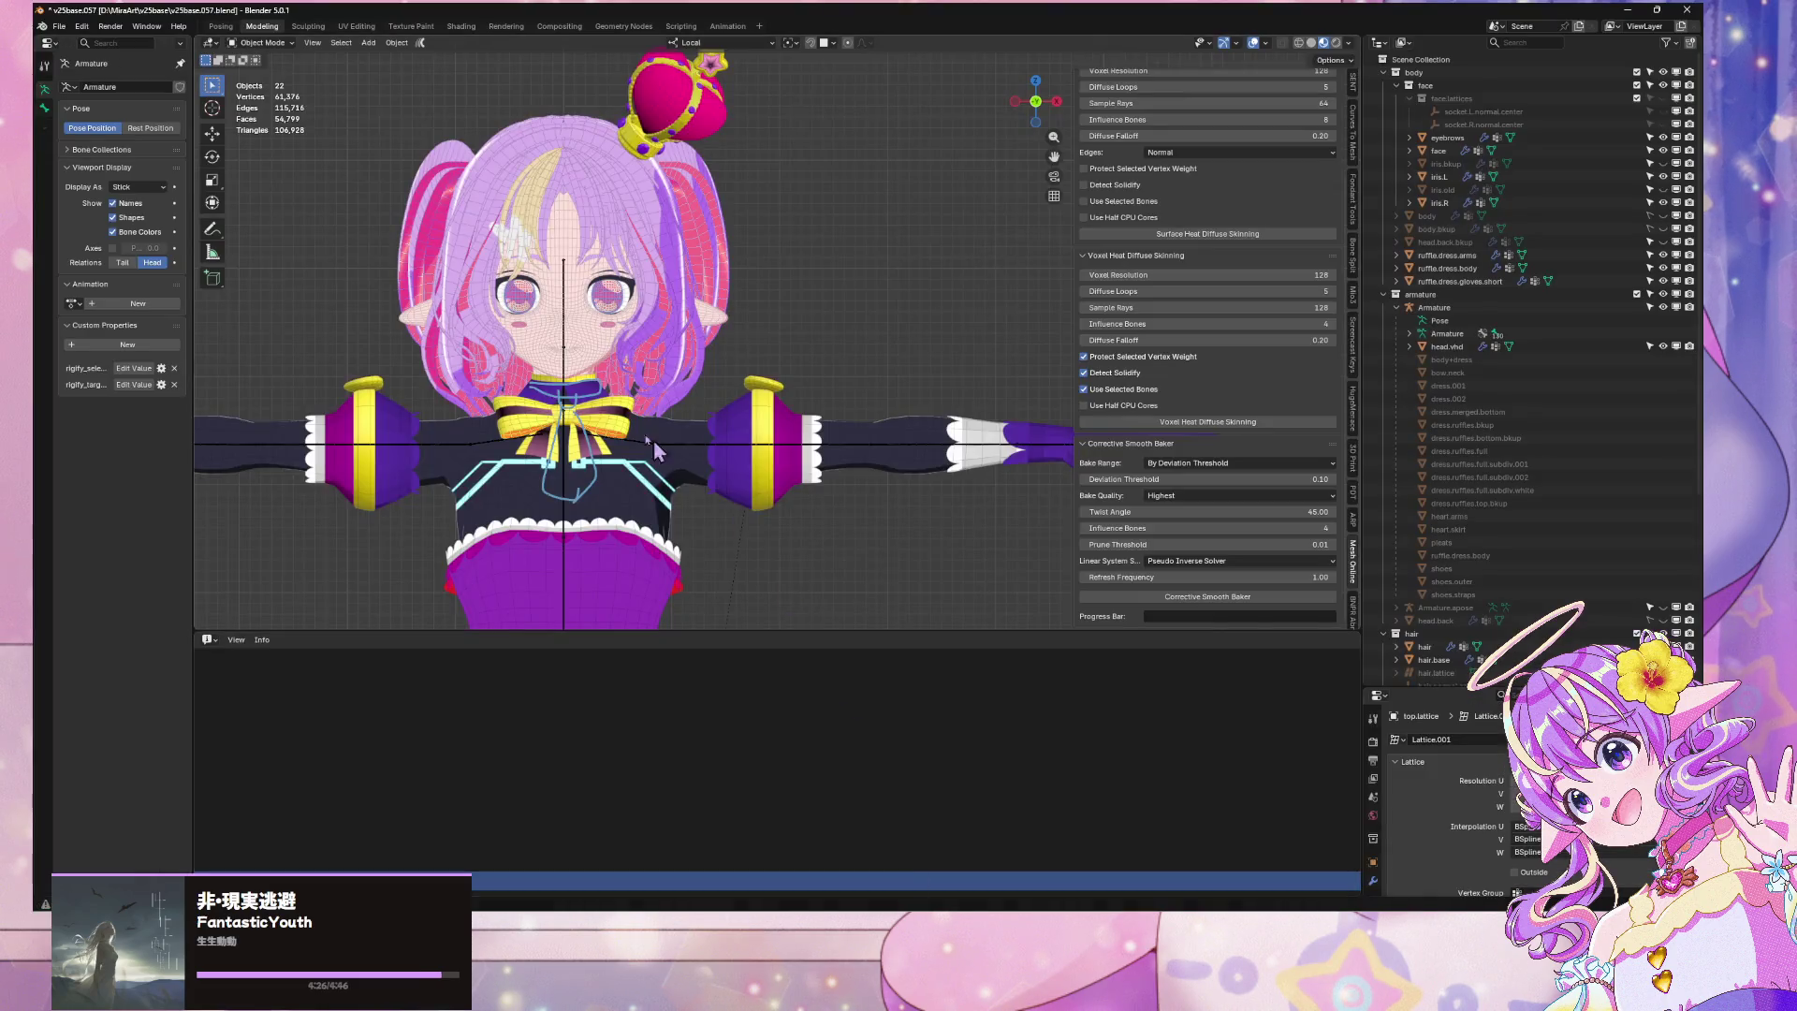
Save the avatar file and browse to the v25base\dress folder for a copy
{"action": "left_click_drag", "start_coordinate": [653, 439], "coordinate": [655, 452]}
{"action": "key", "text": "ctrl+s"}
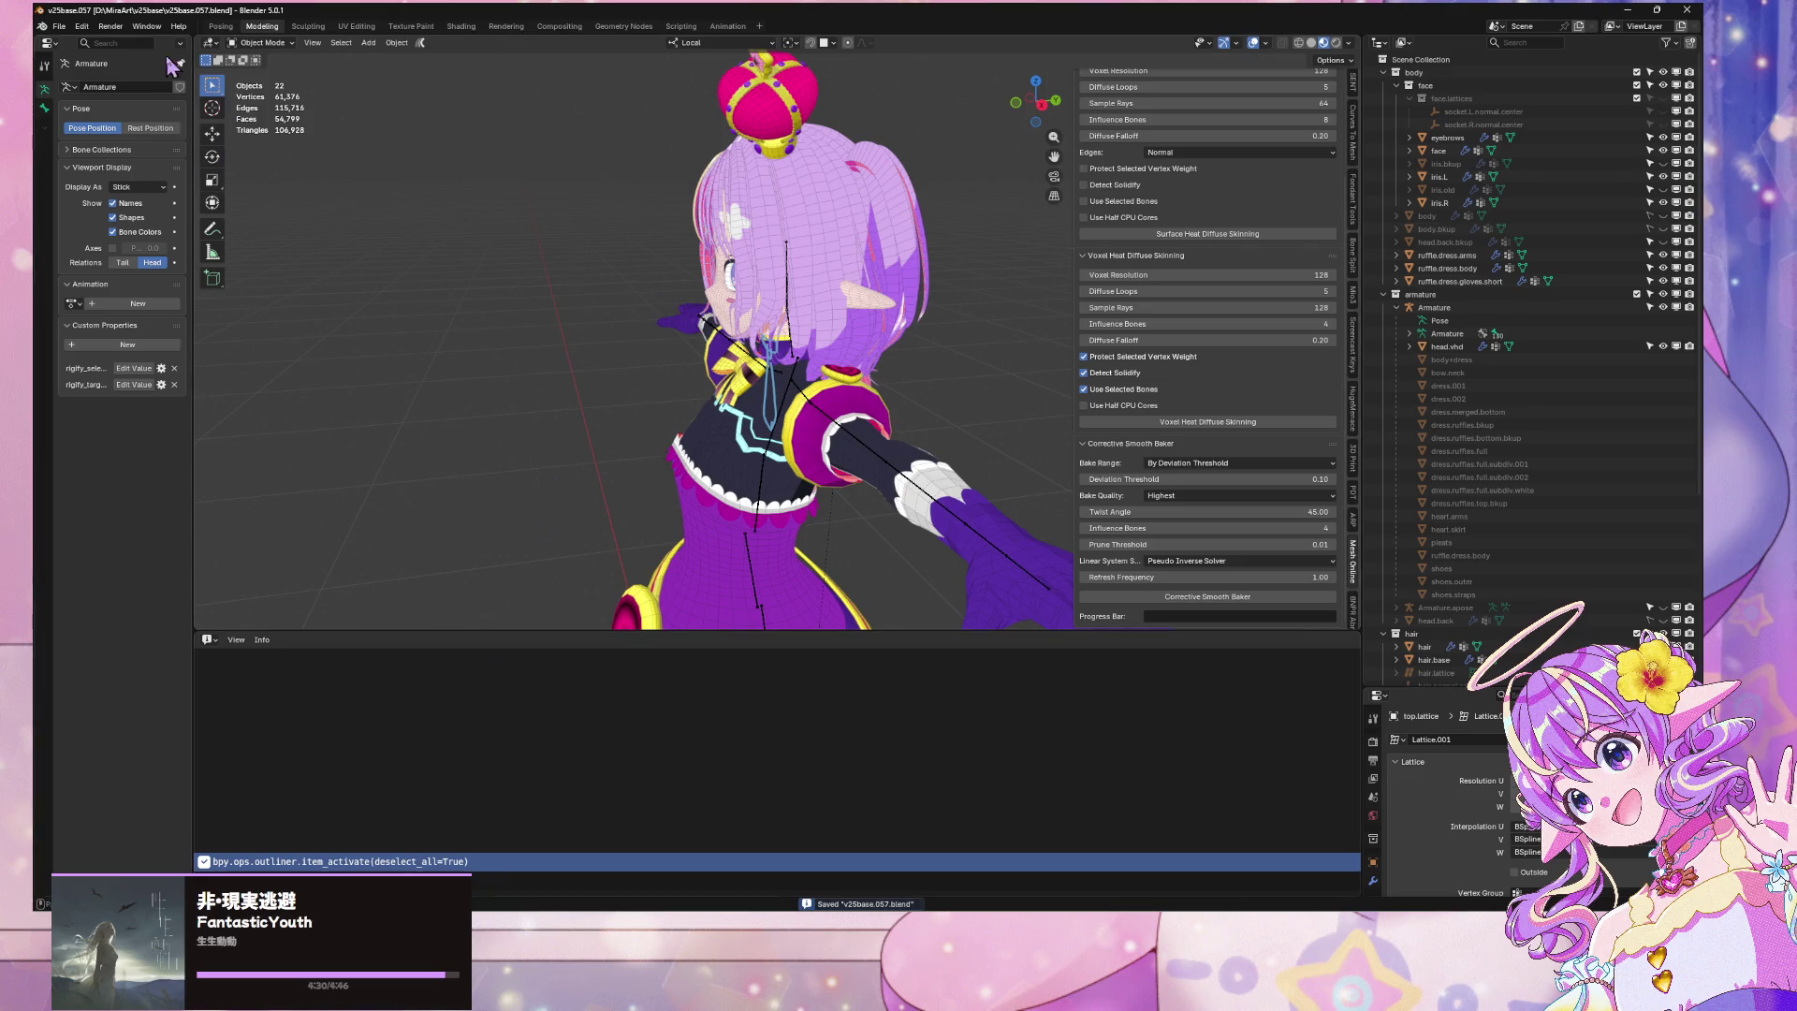
{"action": "left_click", "coordinate": [58, 26]}
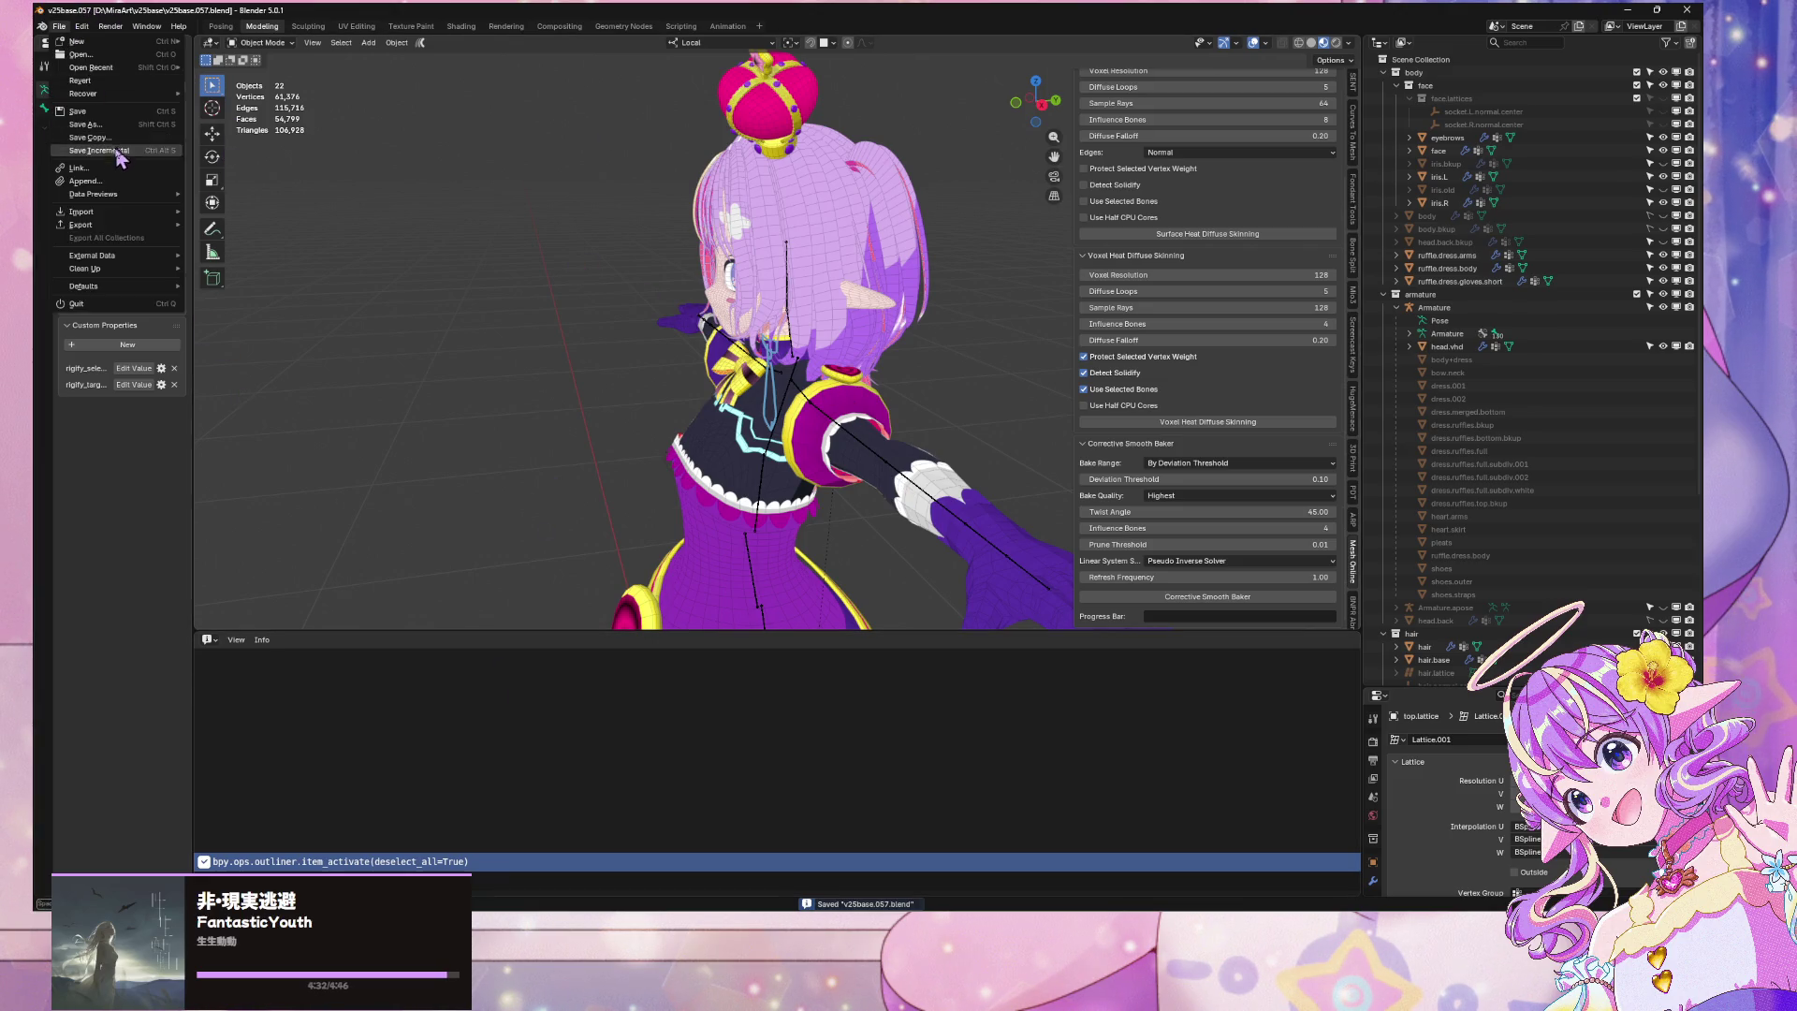
{"action": "mouse_move", "coordinate": [147, 228]}
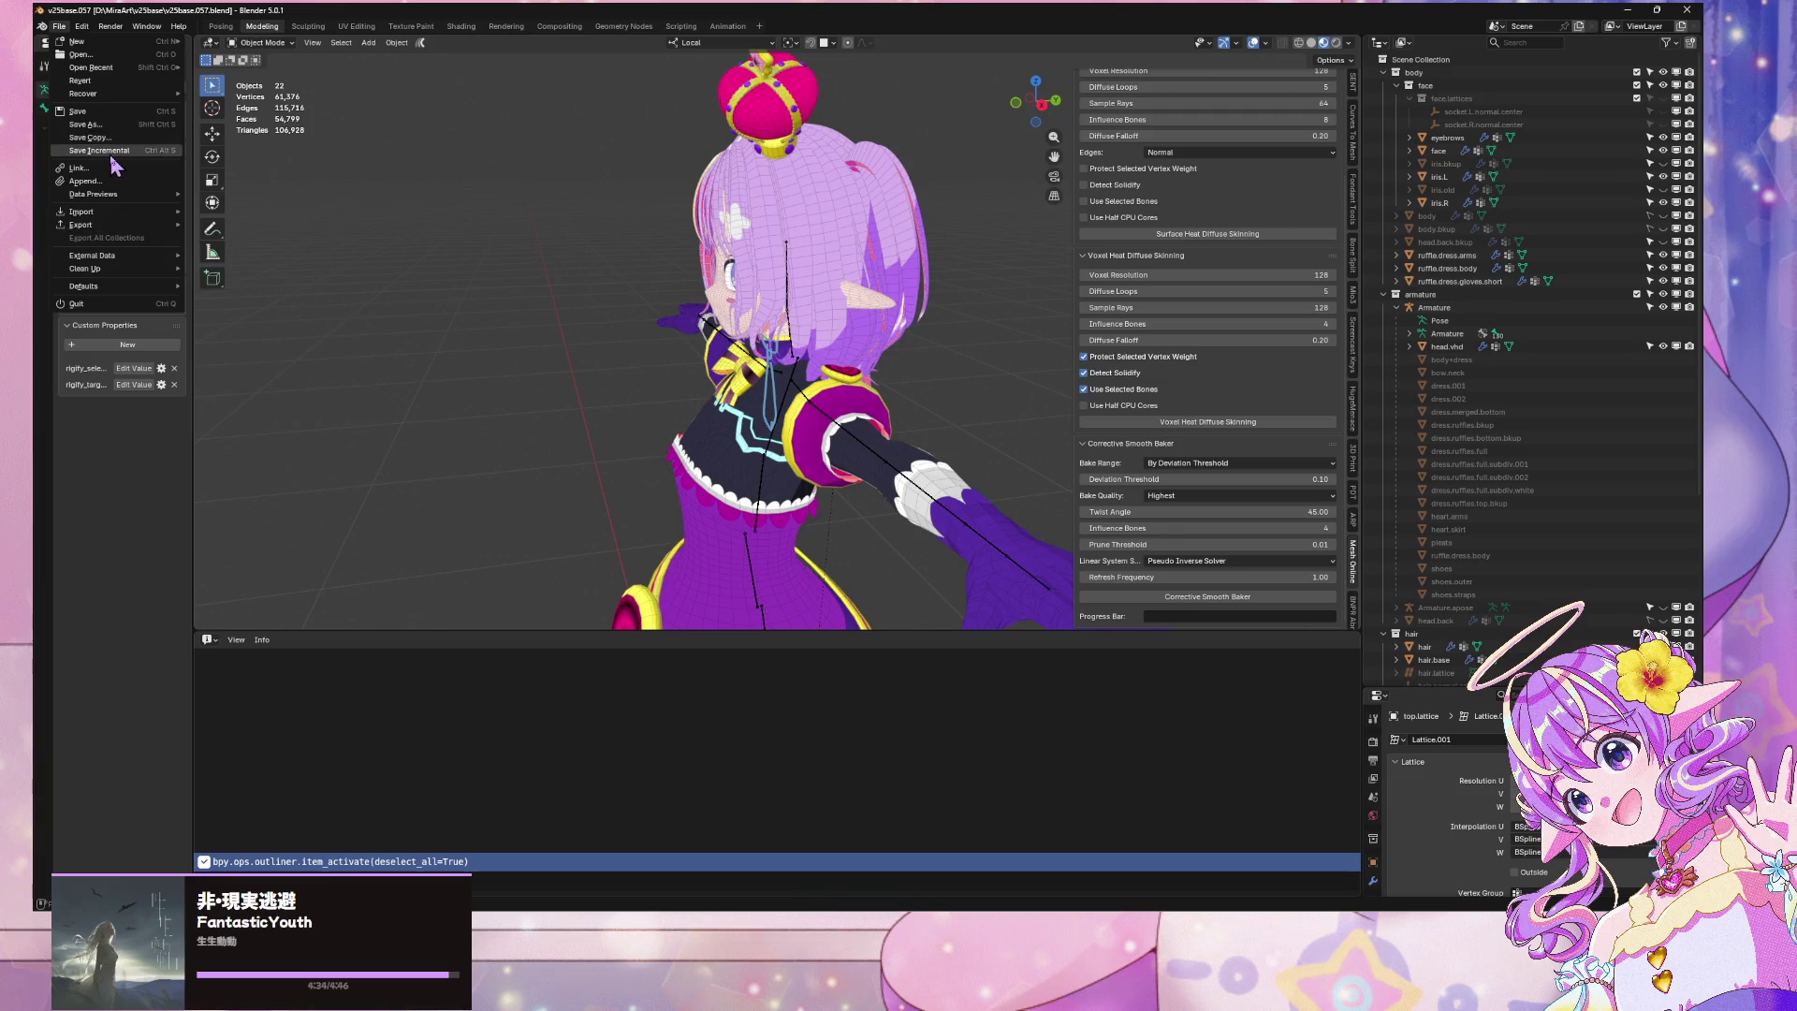
{"action": "left_click", "coordinate": [161, 124]}
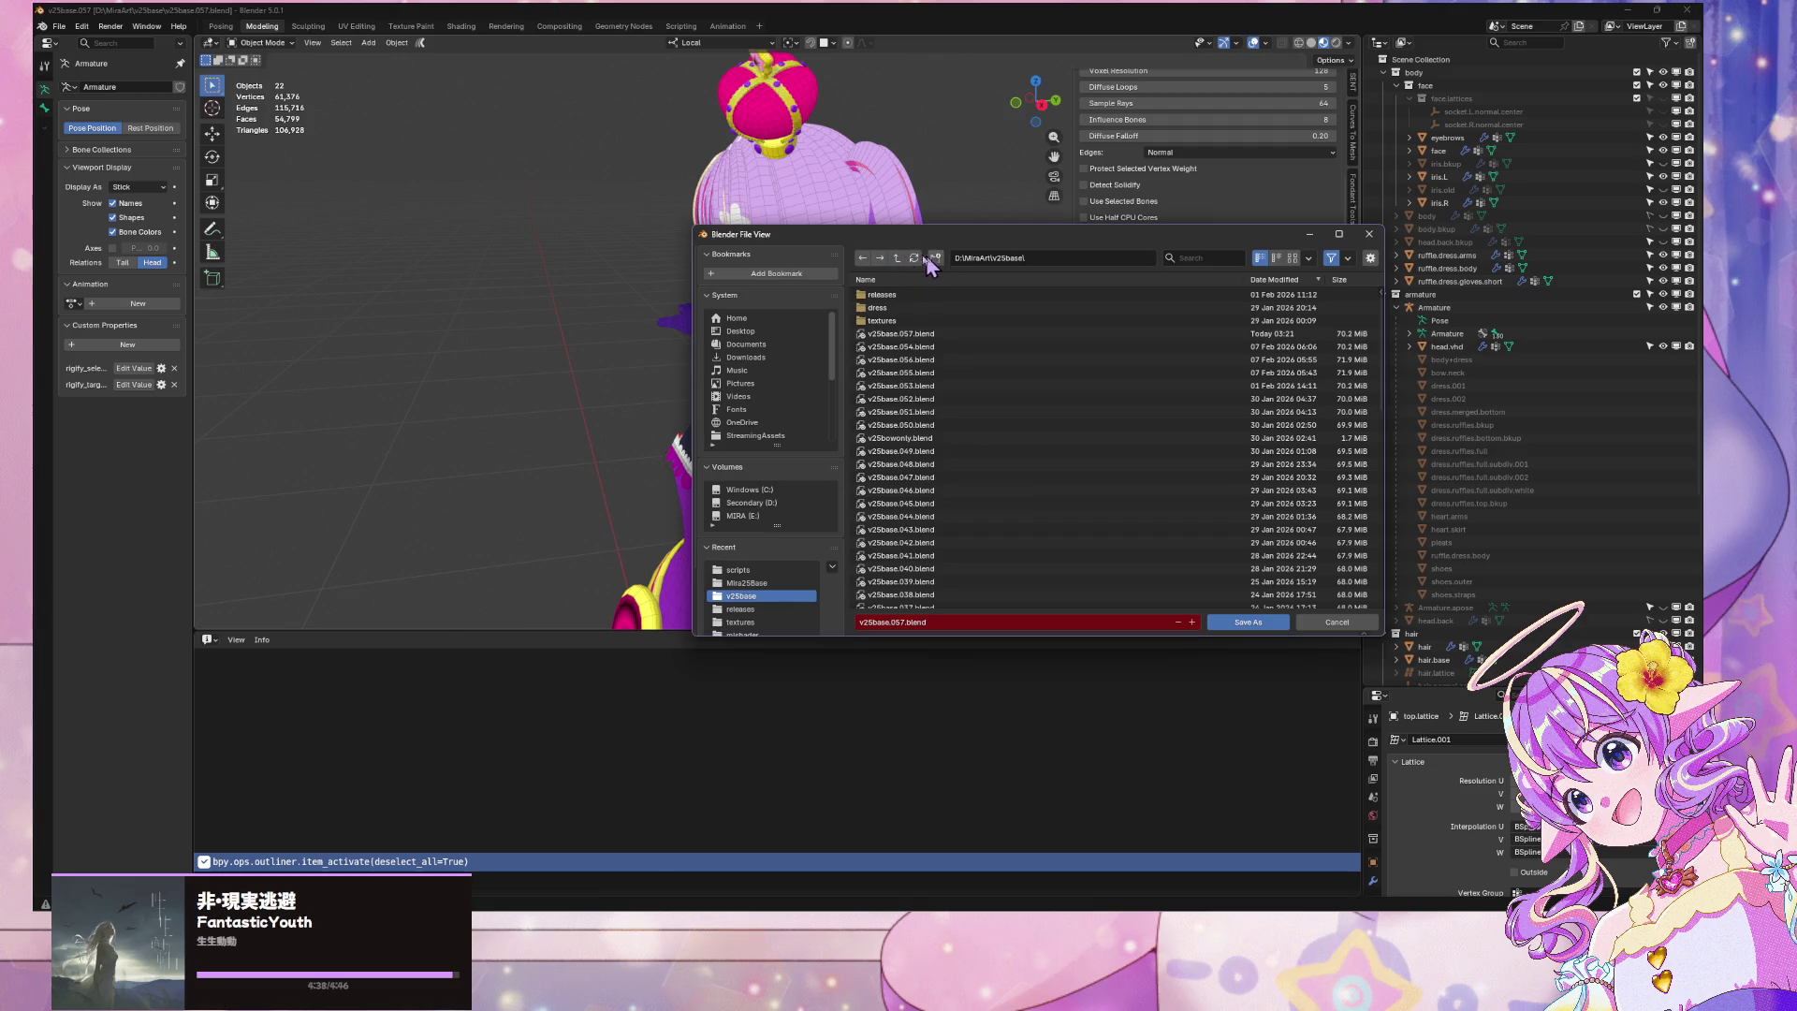
{"action": "left_click", "coordinate": [897, 258]}
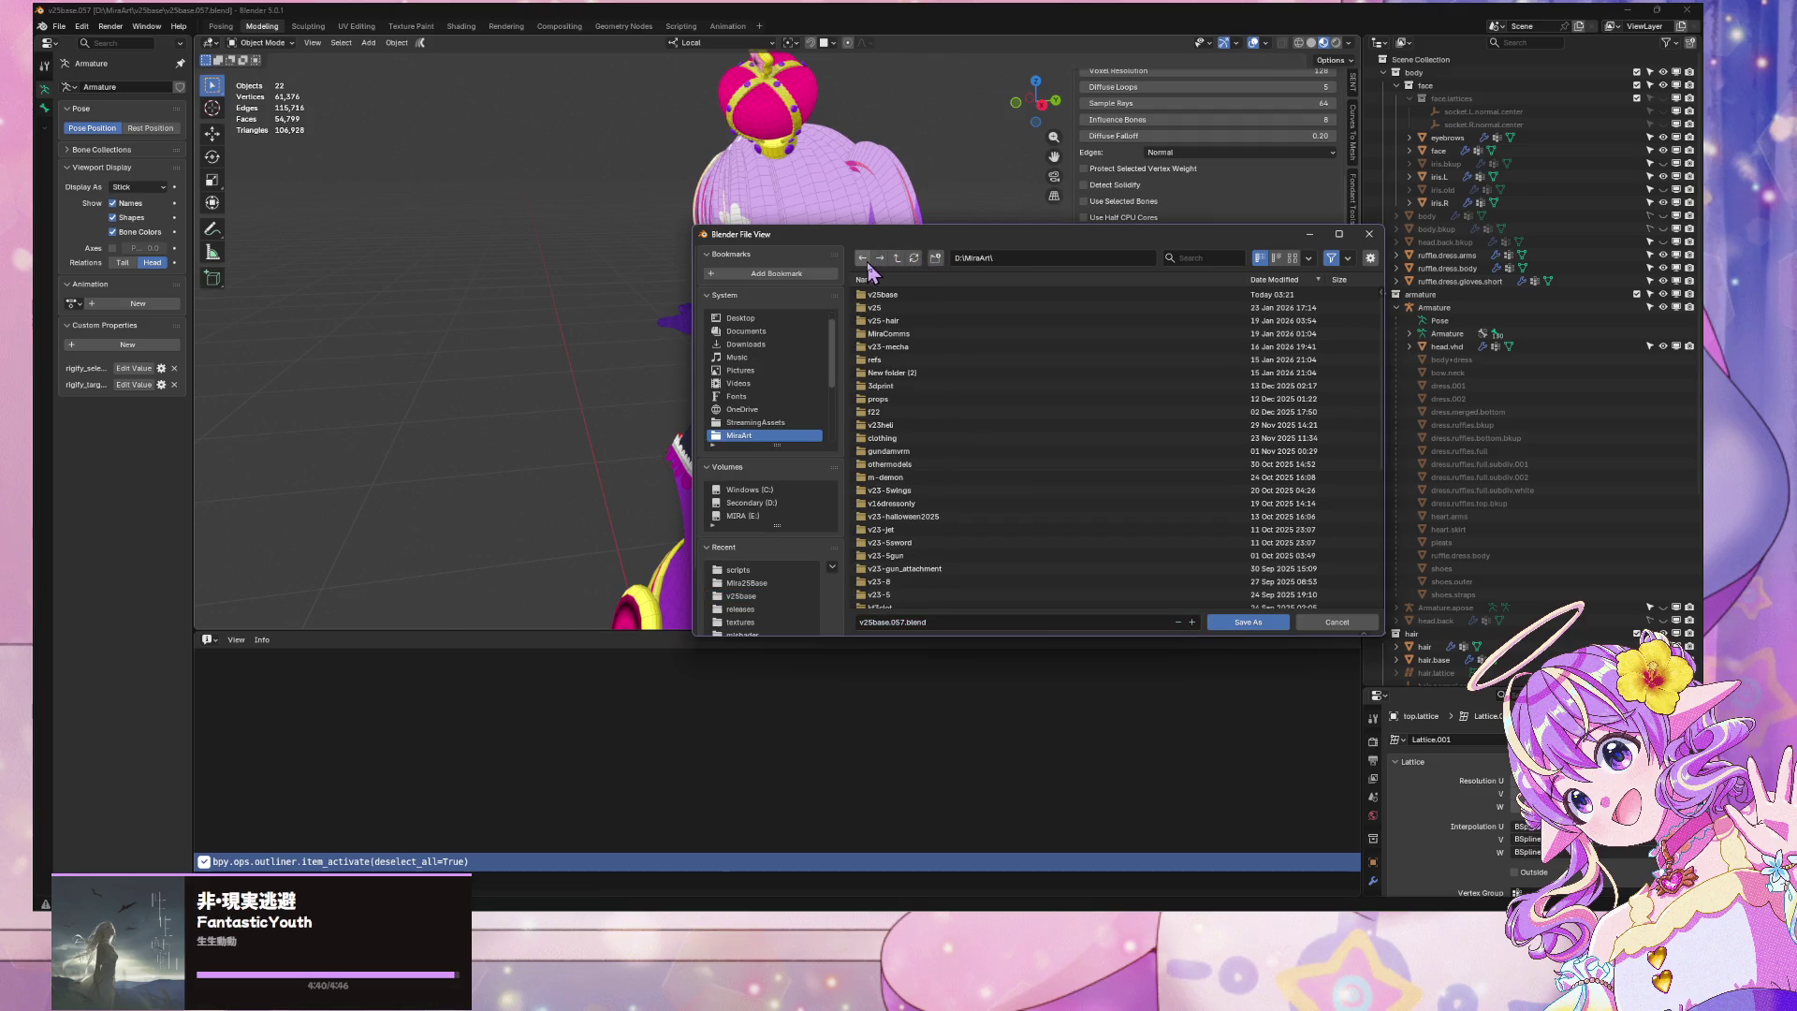
{"action": "left_click", "coordinate": [865, 261]}
{"action": "double_click", "coordinate": [905, 298]}
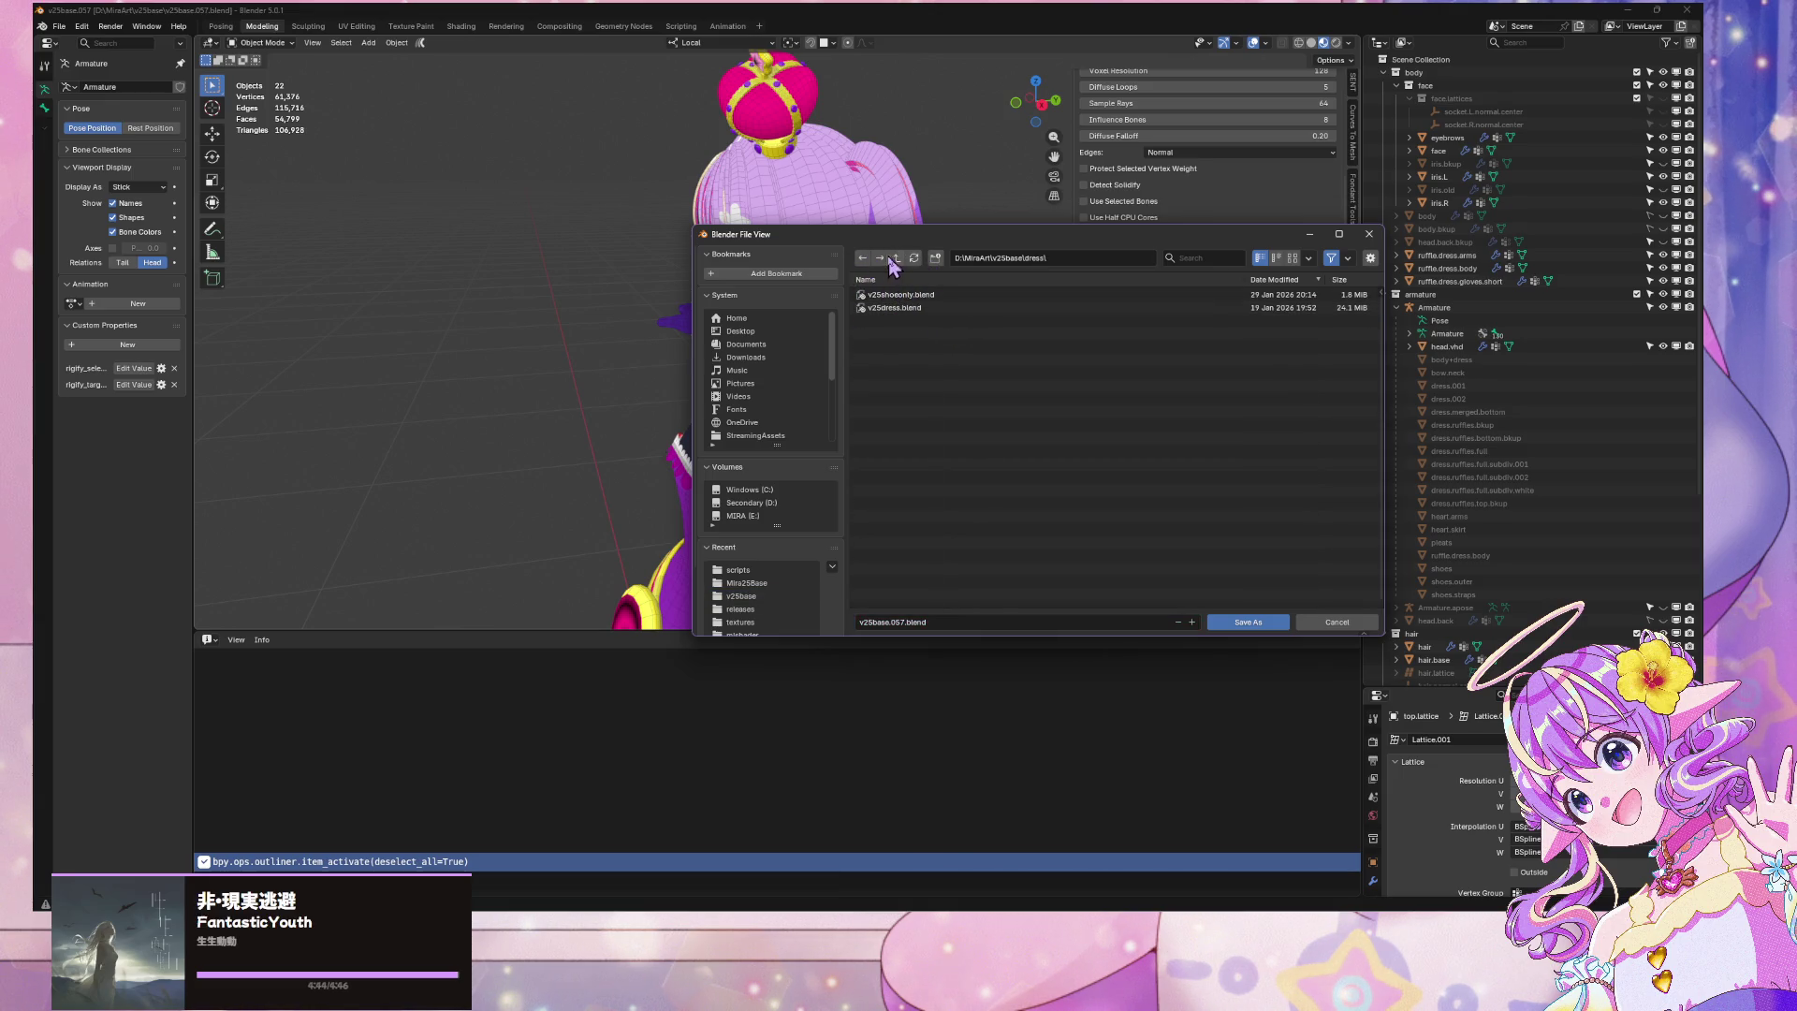
Create a dress2 folder and save the copy there as v25dressv2.001.blend
{"action": "left_click", "coordinate": [936, 258]}
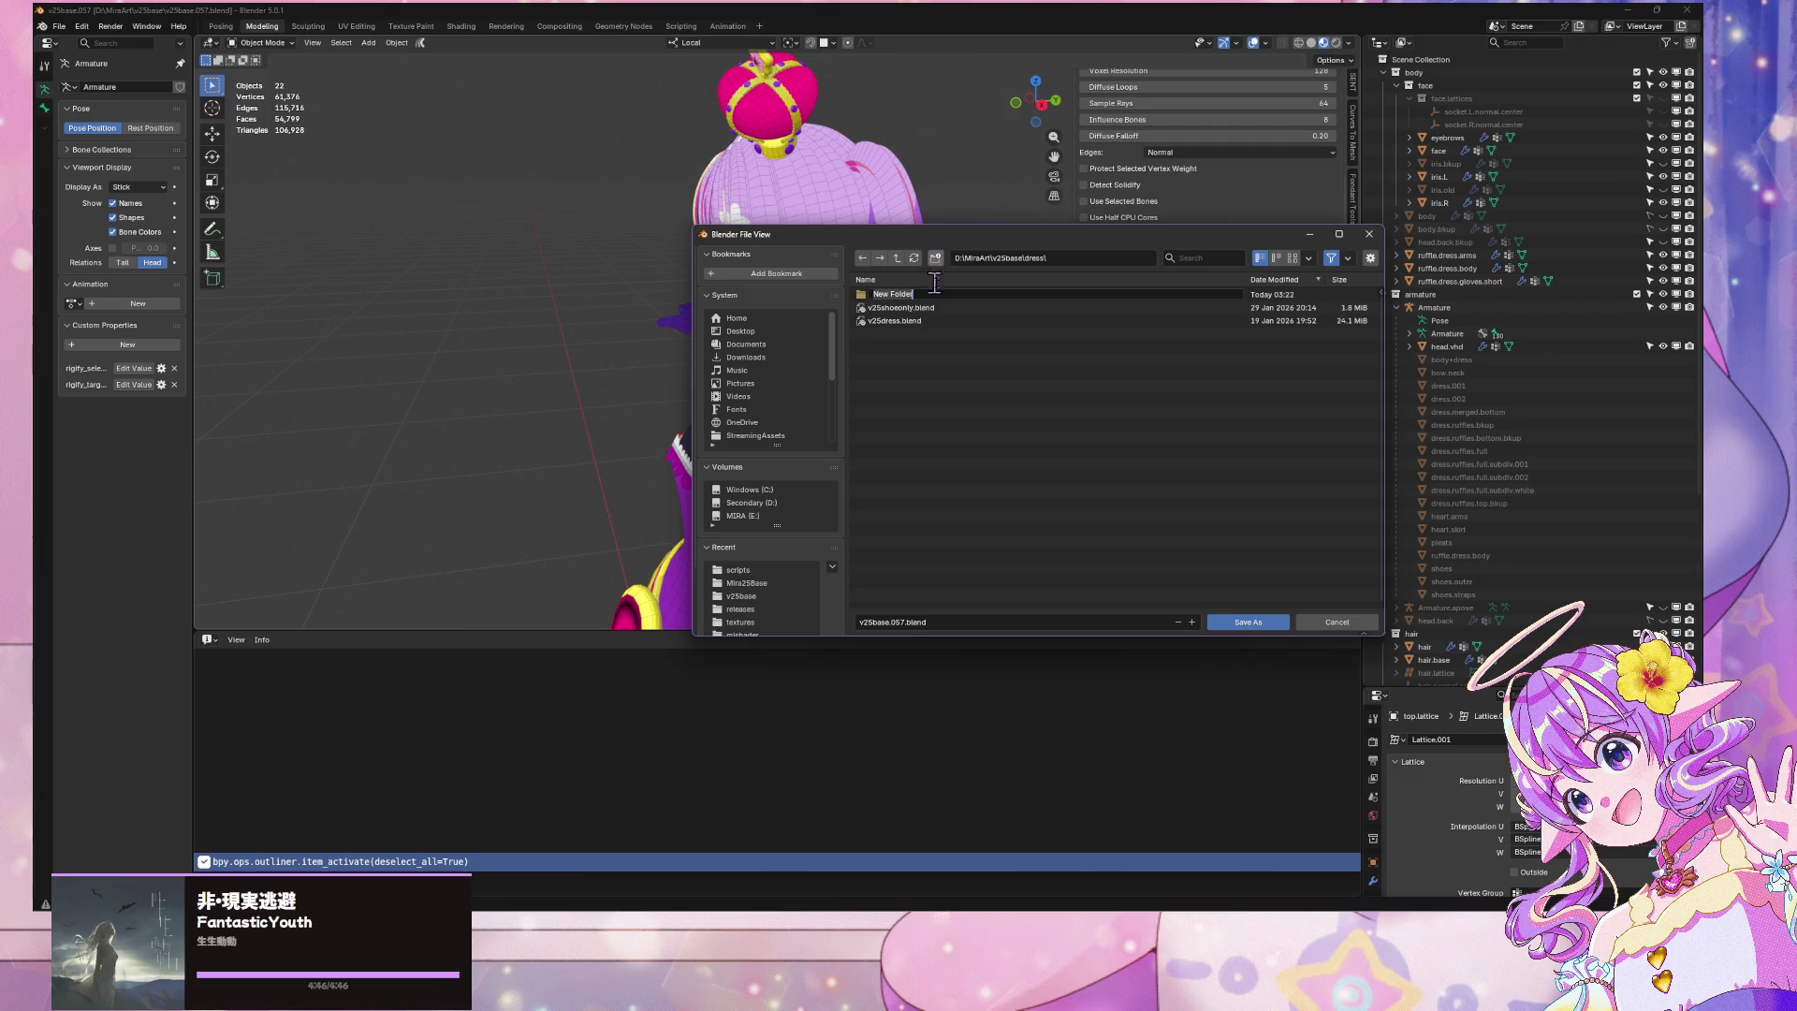
{"action": "key", "text": "Return"}
{"action": "double_click", "coordinate": [981, 300]}
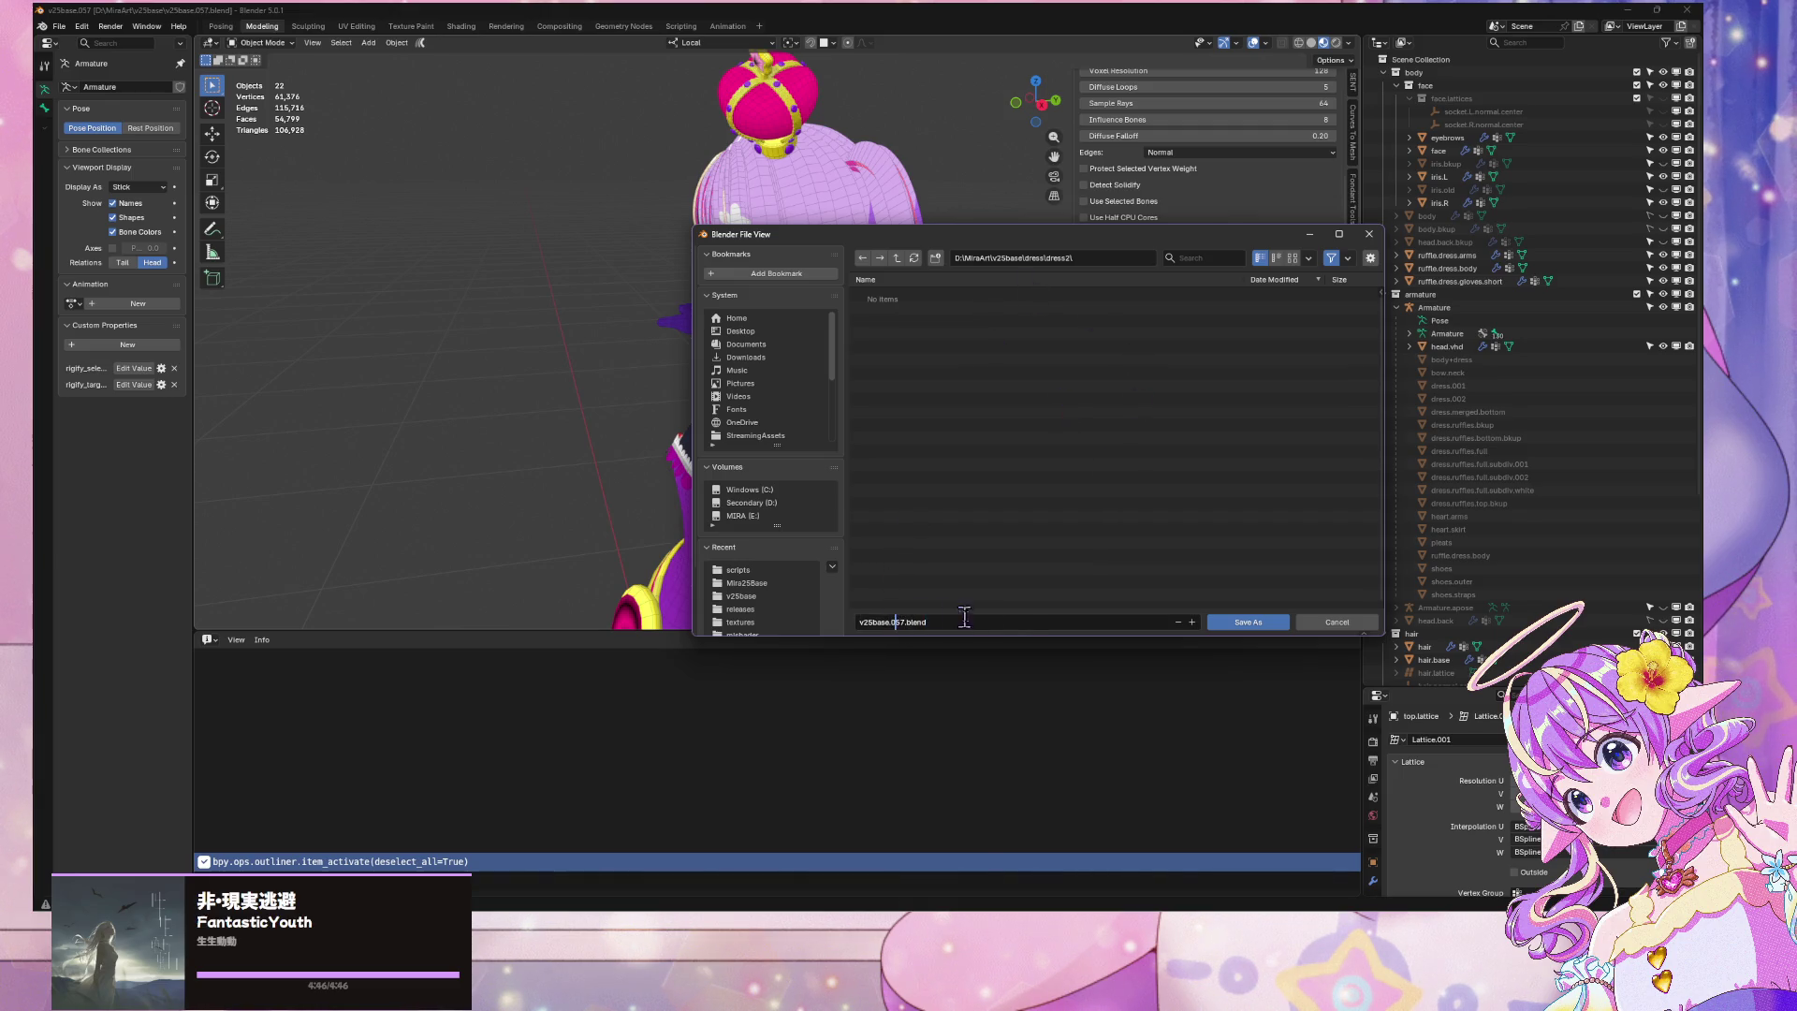
{"action": "key", "text": "Delete"}
{"action": "type", "text": "dressv2.001"}
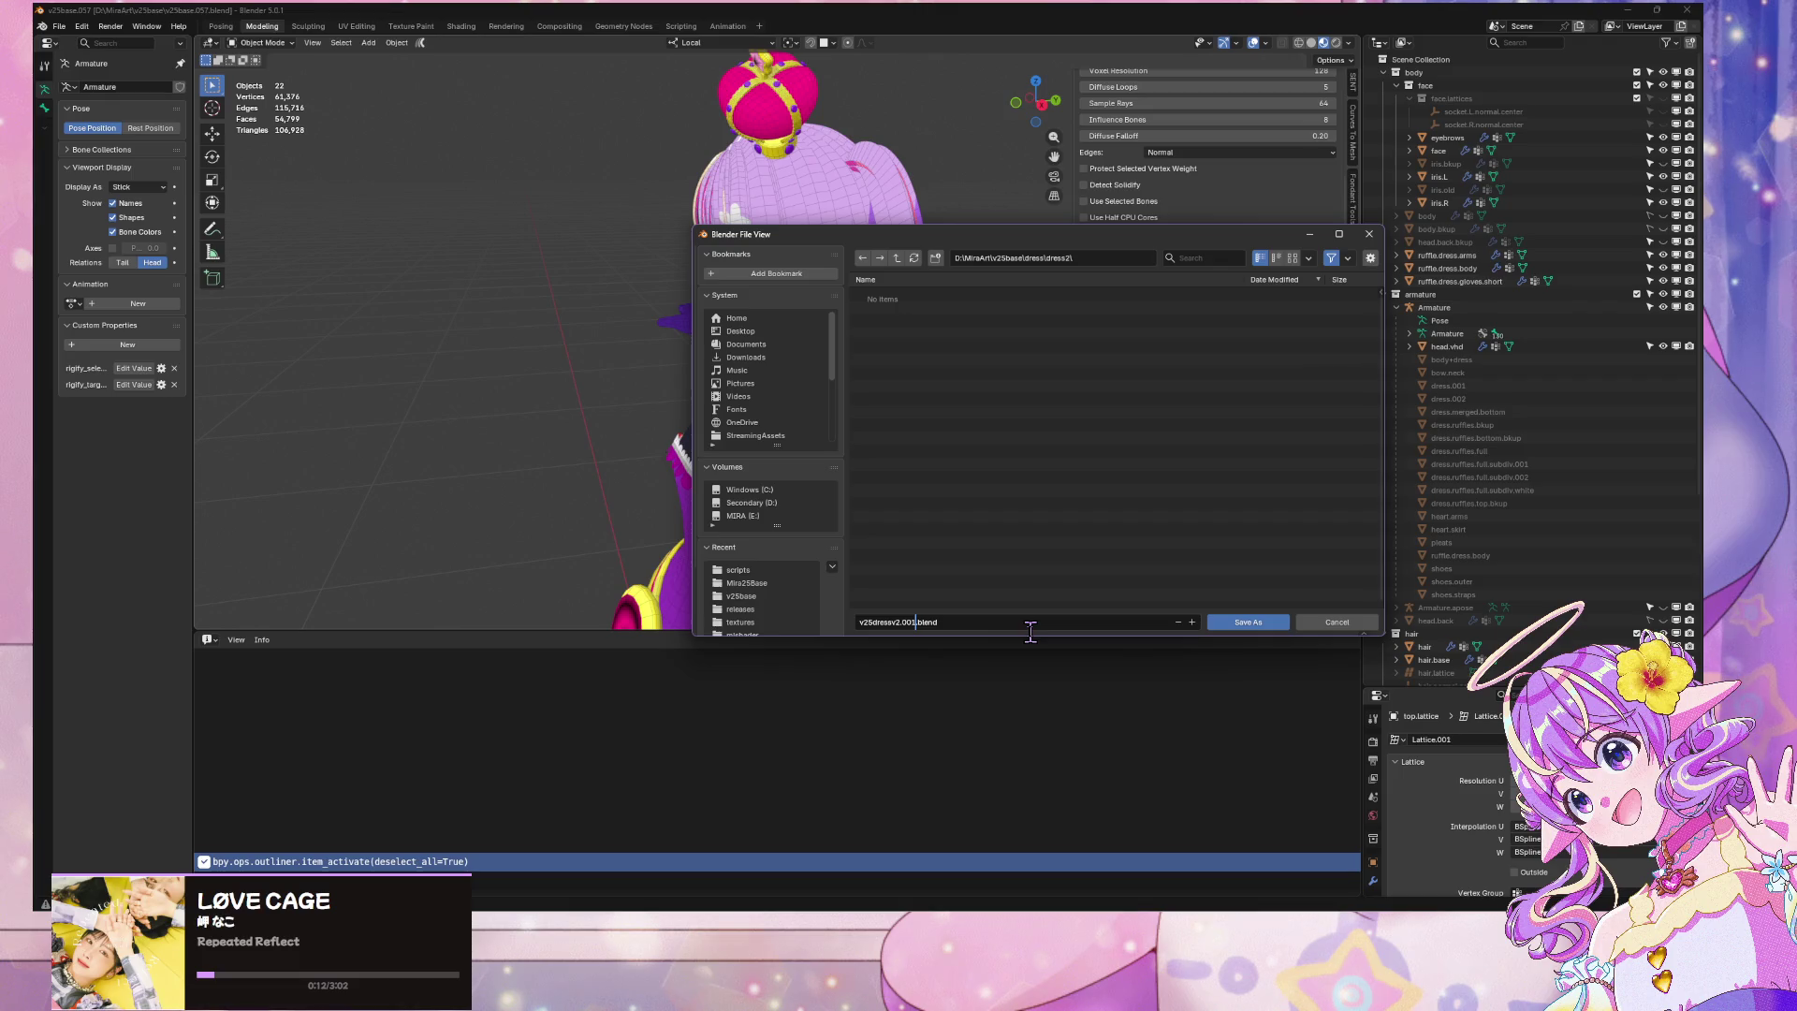
{"action": "left_click", "coordinate": [1237, 622]}
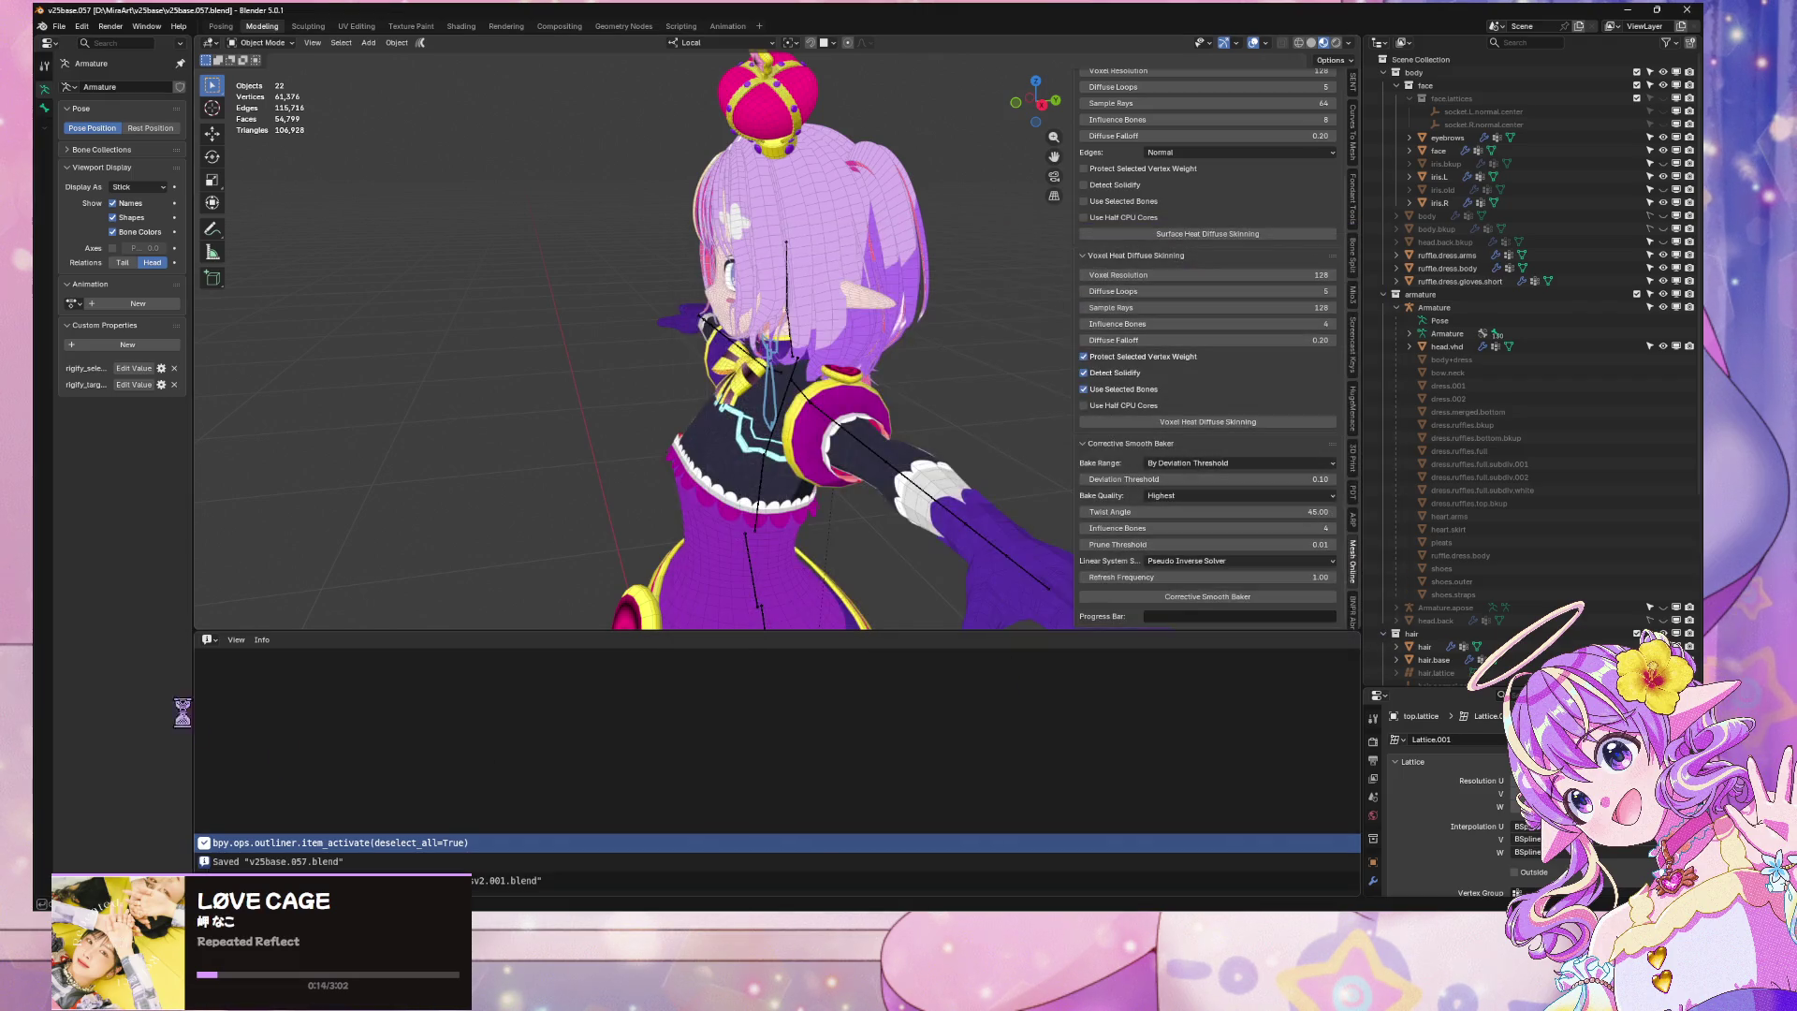
Face the avatar toward the camera and review the head objects in the Outliner
{"action": "left_click_drag", "start_coordinate": [675, 397], "coordinate": [775, 452]}
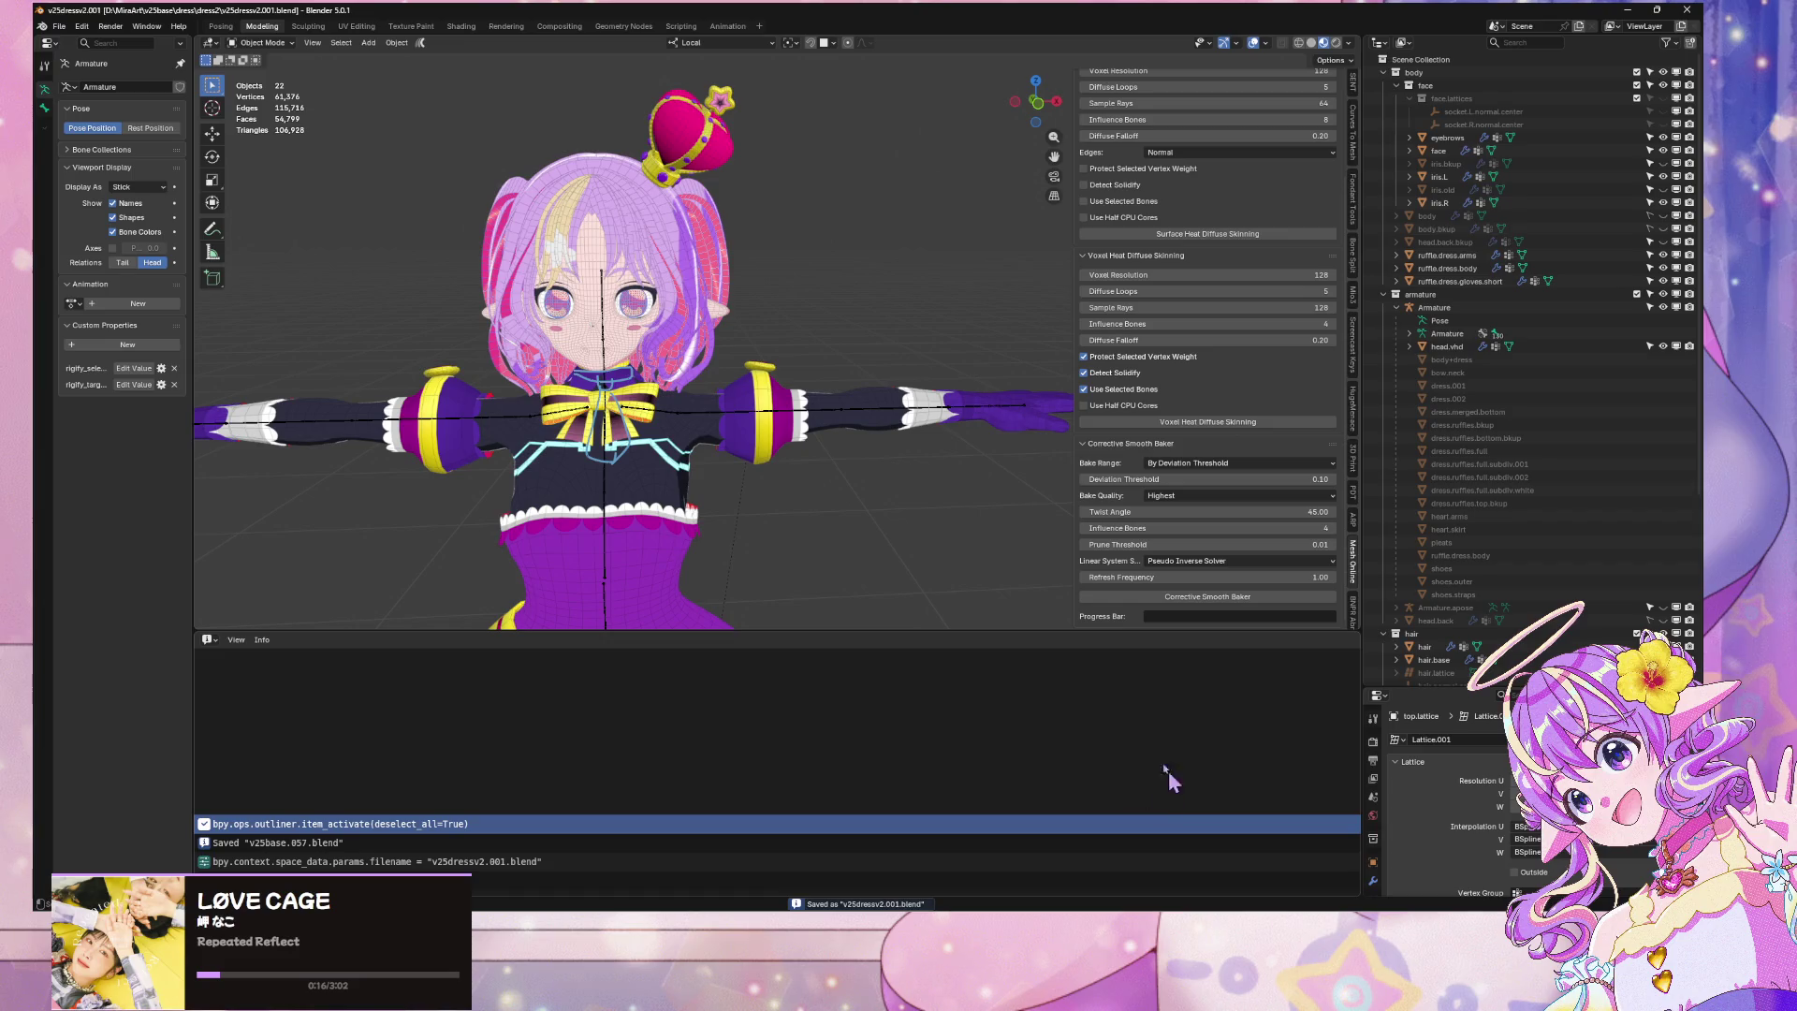
{"action": "scroll", "coordinate": [1528, 290], "scroll_direction": "down", "scroll_amount": 3}
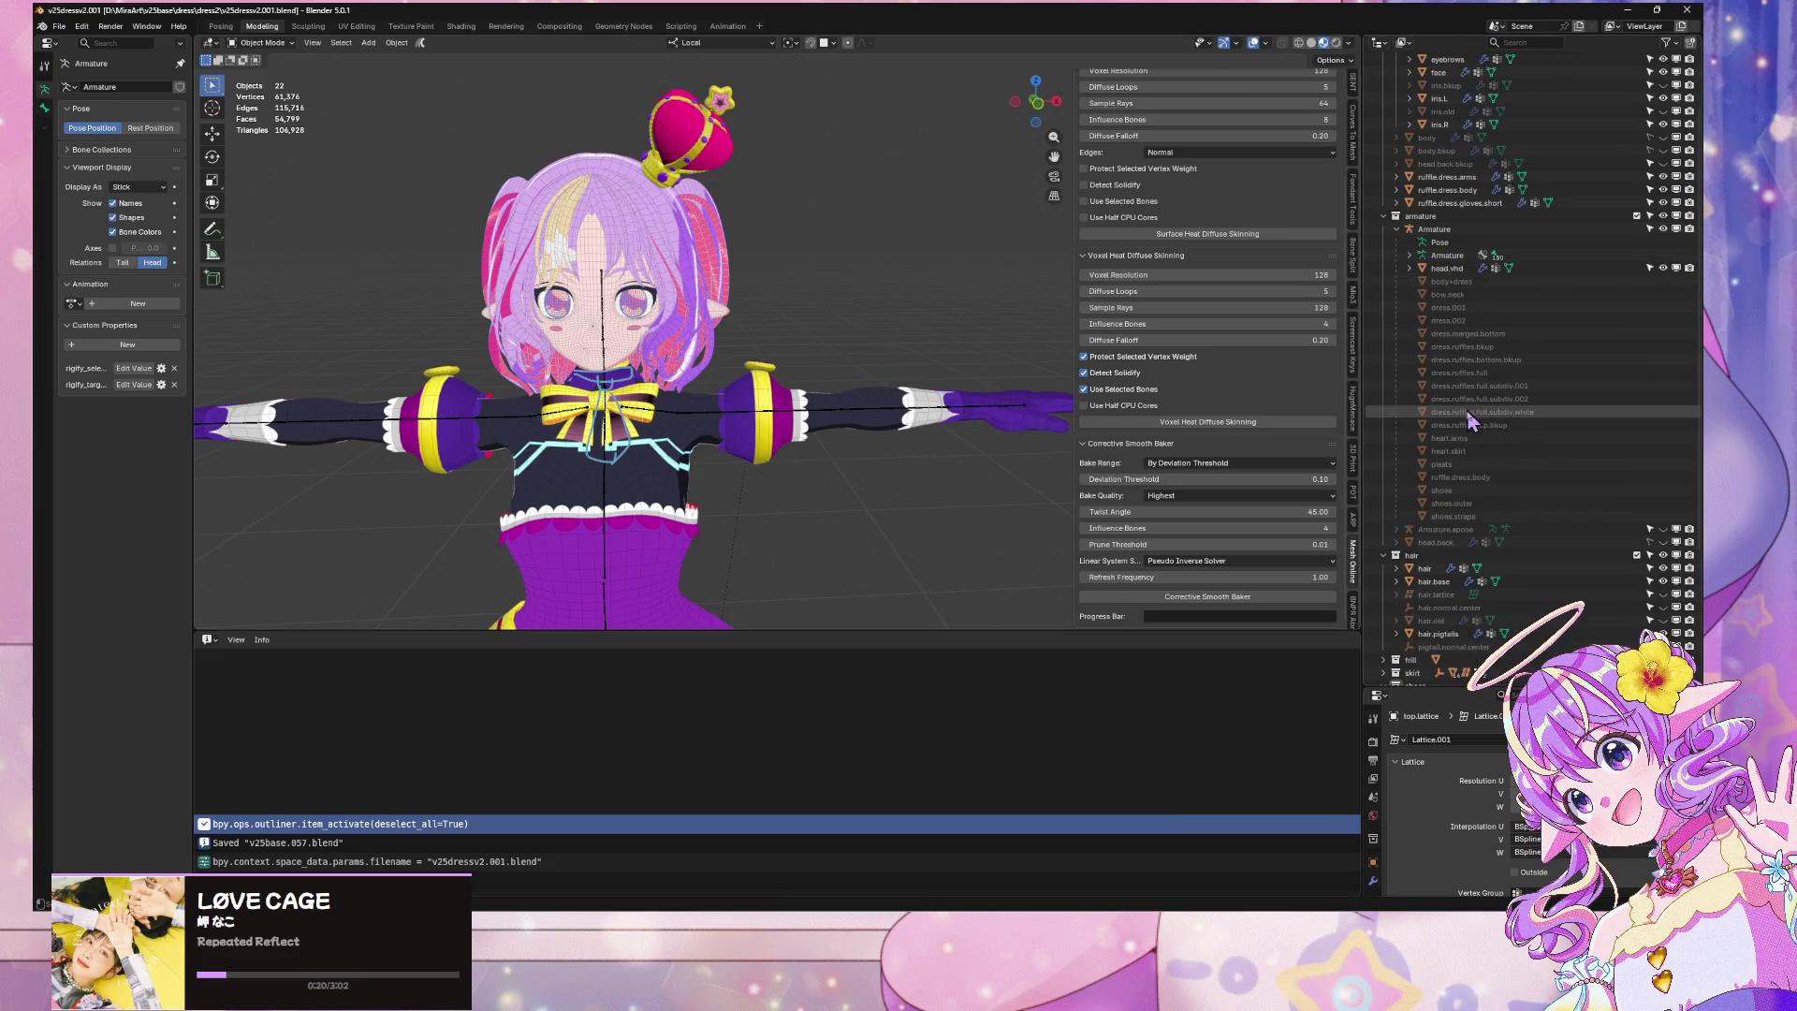
{"action": "left_click", "coordinate": [1460, 270]}
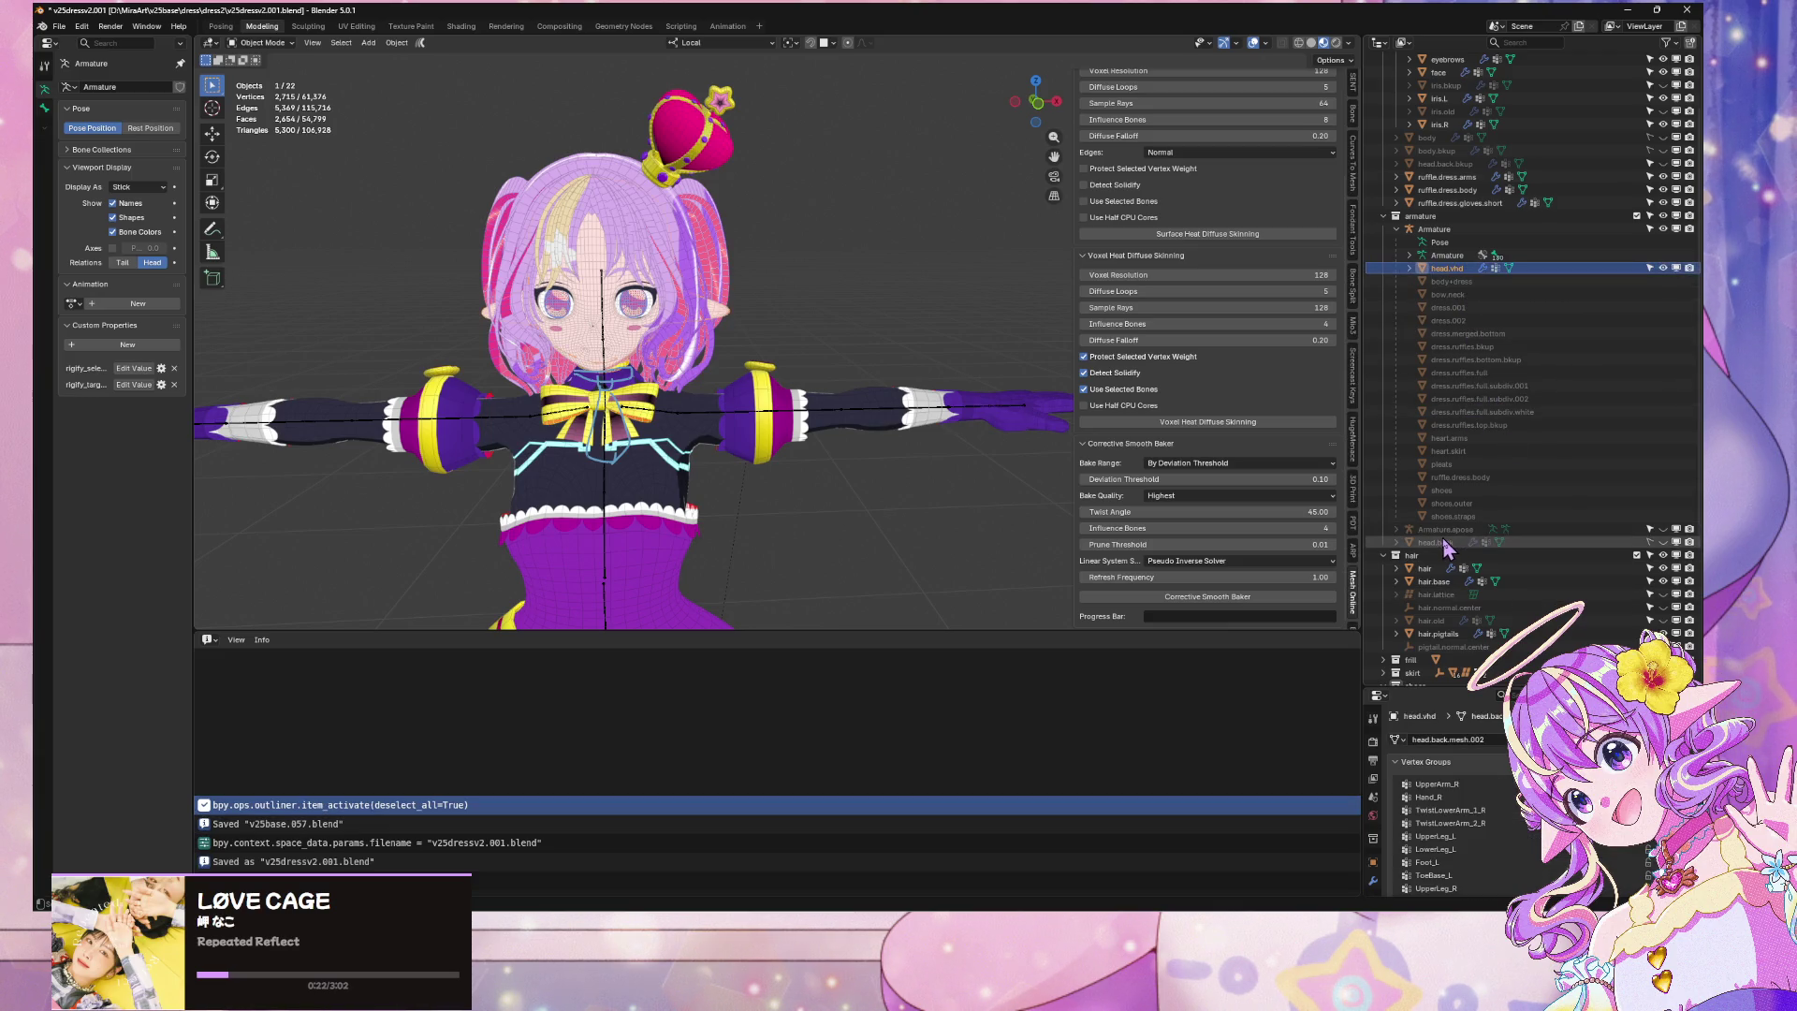
{"action": "left_click", "coordinate": [1446, 545], "text": "shift"}
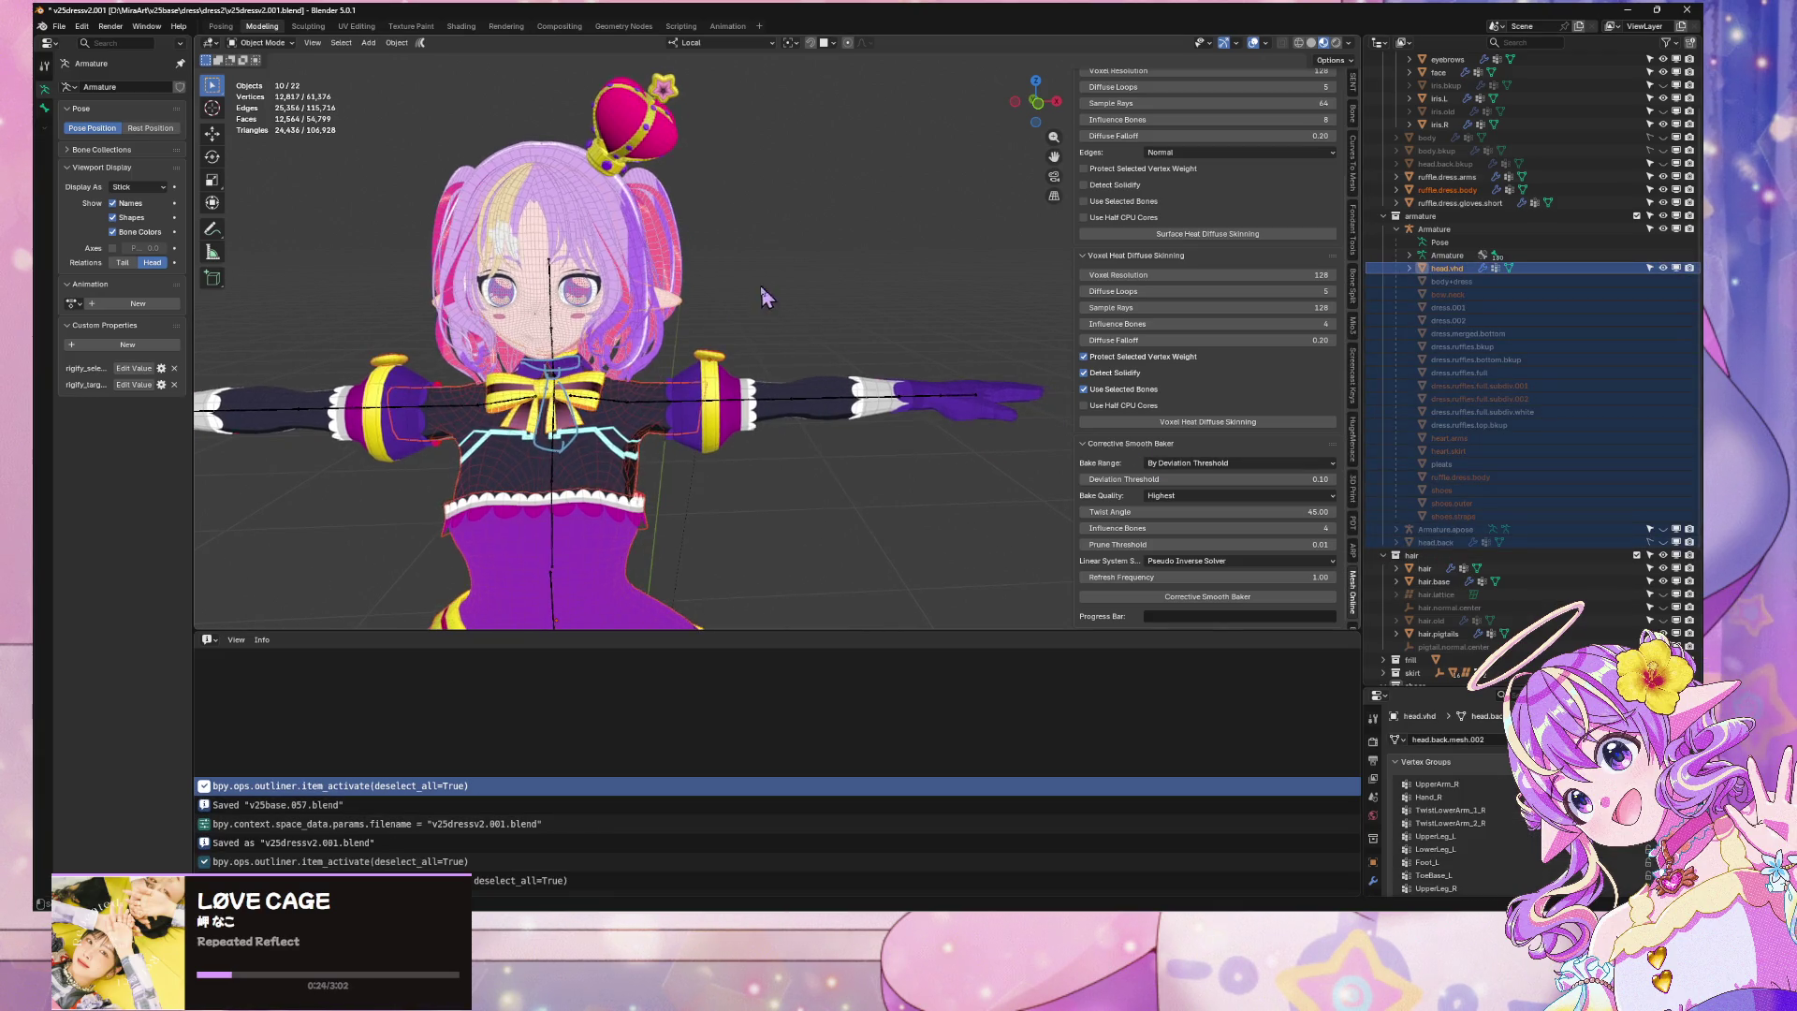
{"action": "scroll", "coordinate": [838, 320], "scroll_direction": "up", "scroll_amount": 5}
{"action": "scroll", "coordinate": [866, 131], "scroll_direction": "down", "scroll_amount": 5}
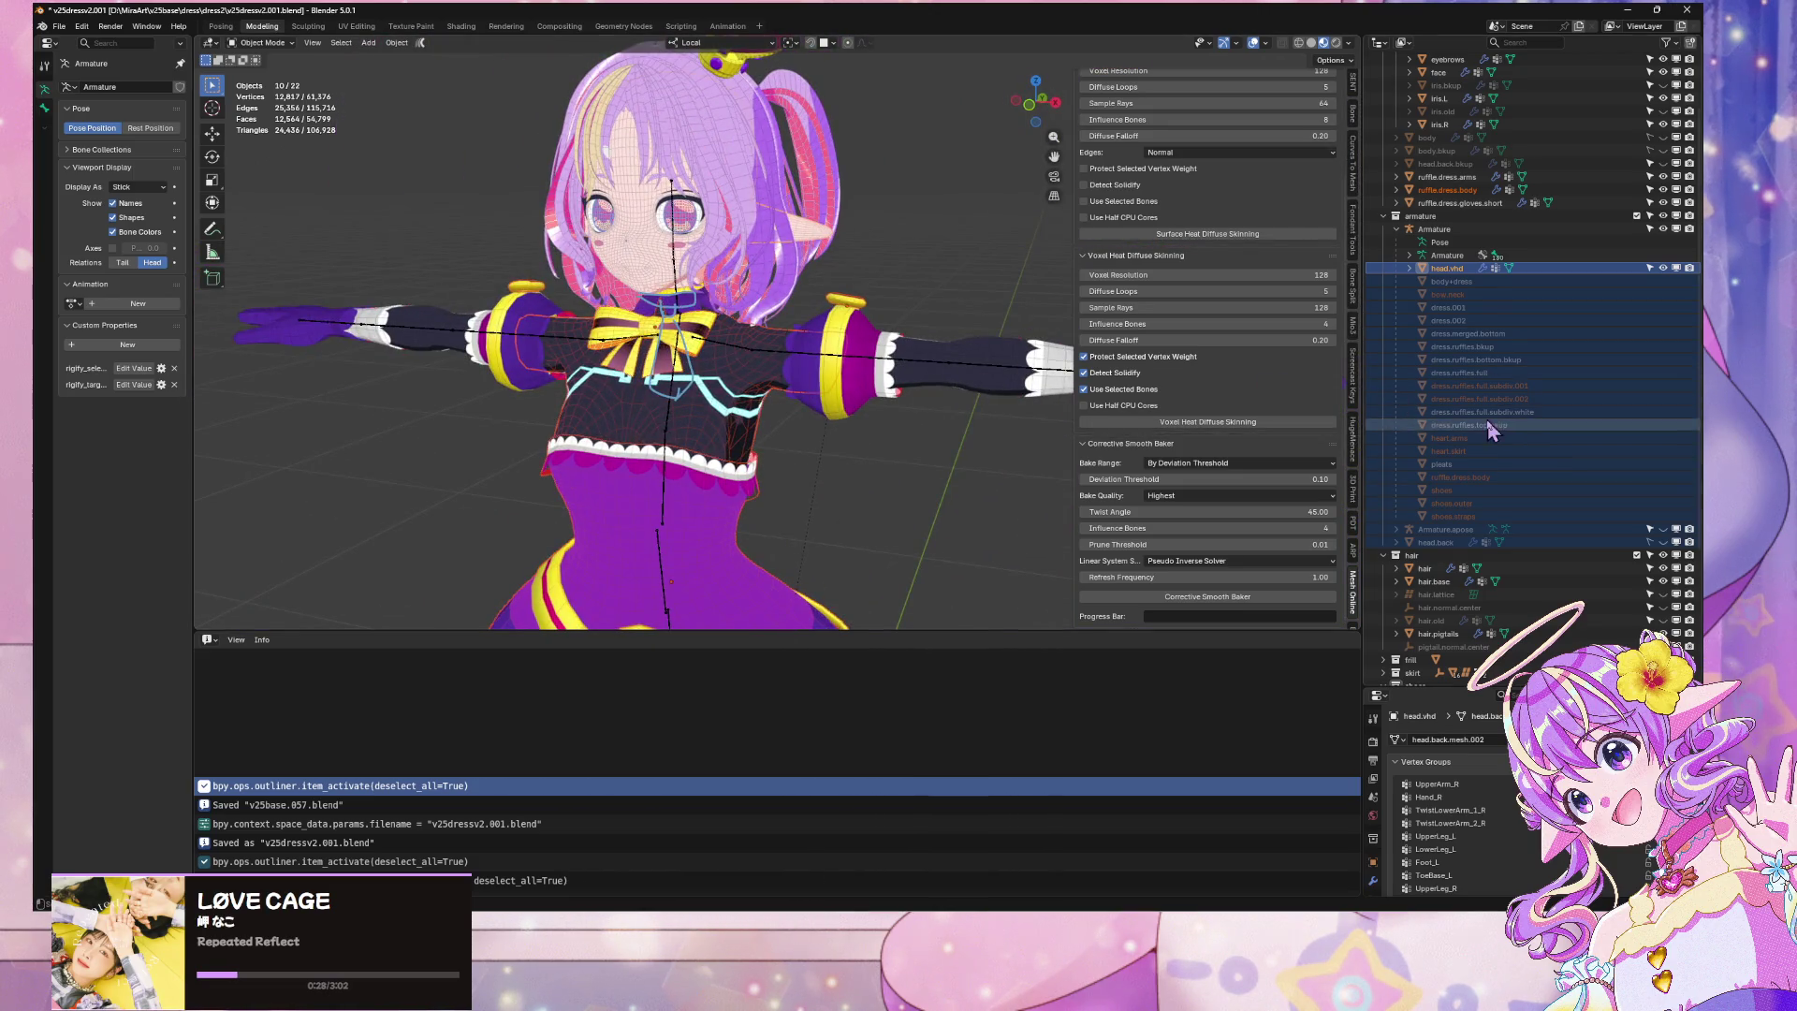
{"action": "left_click", "coordinate": [1456, 268]}
{"action": "scroll", "coordinate": [1462, 295], "scroll_direction": "down", "scroll_amount": 5}
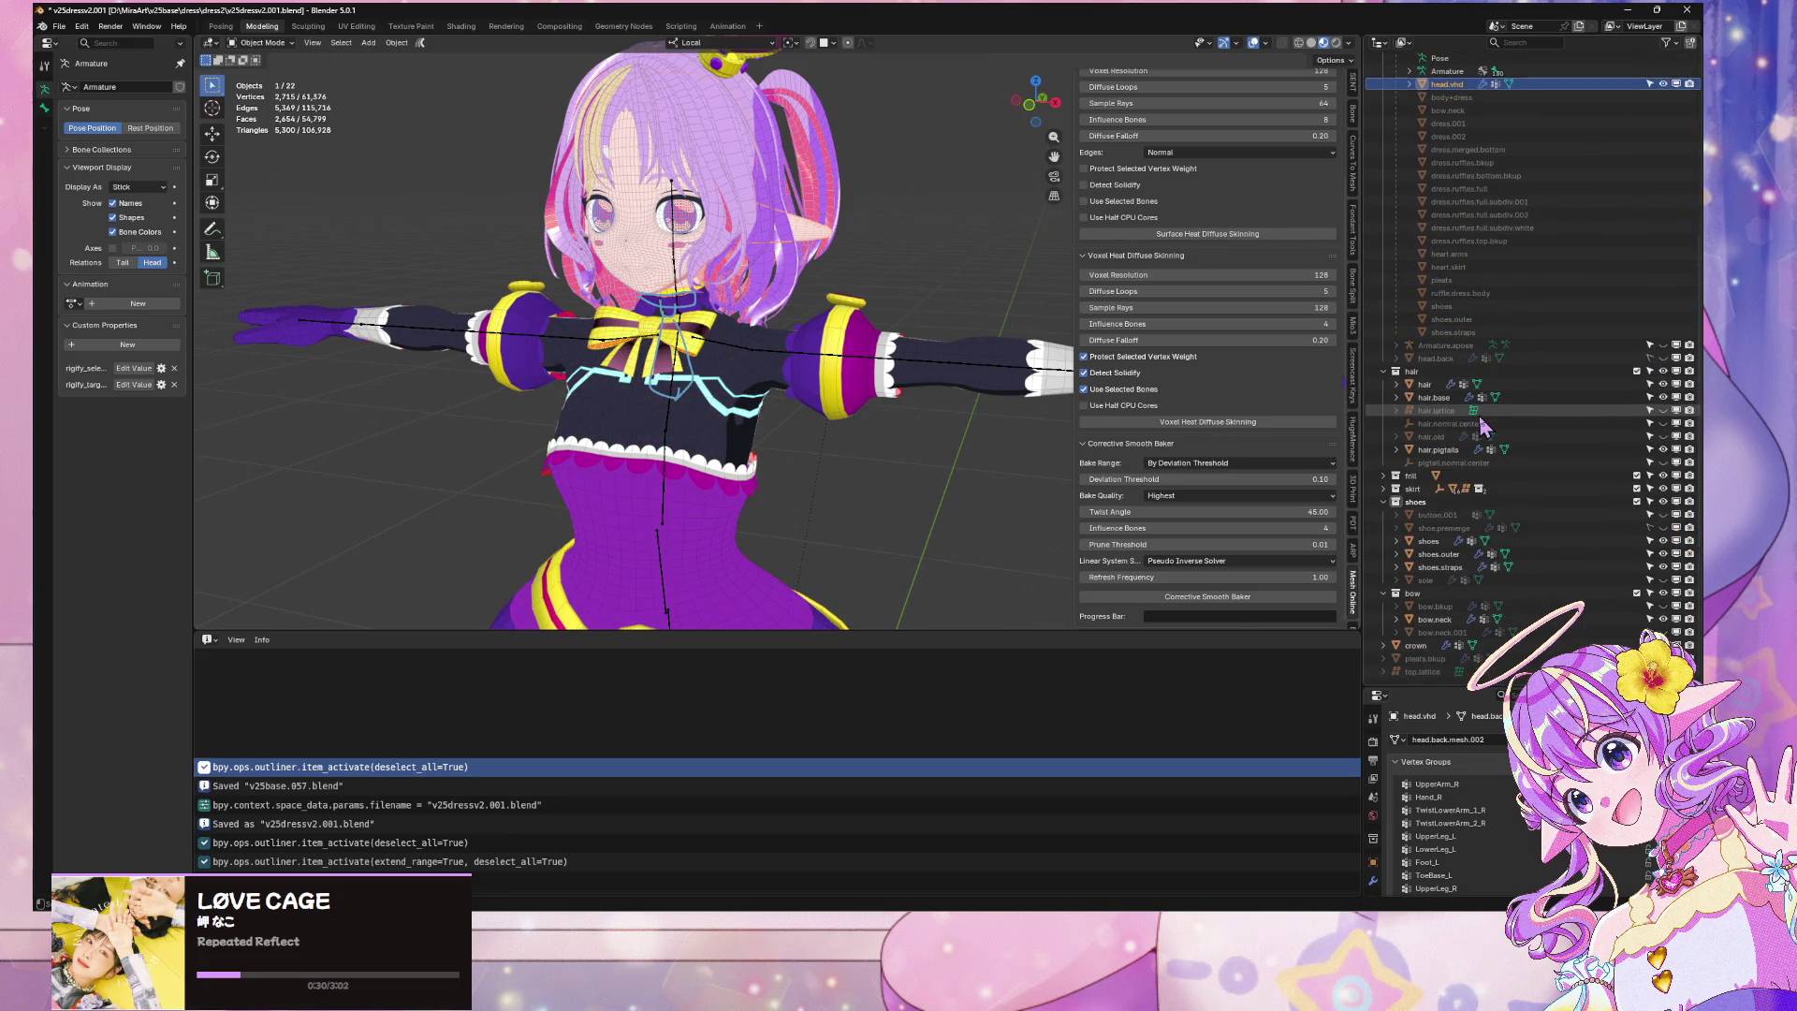
Expand the skirt collection and switch the viewport to Solid shading
{"action": "left_click", "coordinate": [1418, 503]}
{"action": "left_click", "coordinate": [1418, 489]}
{"action": "right_click", "coordinate": [1417, 489]}
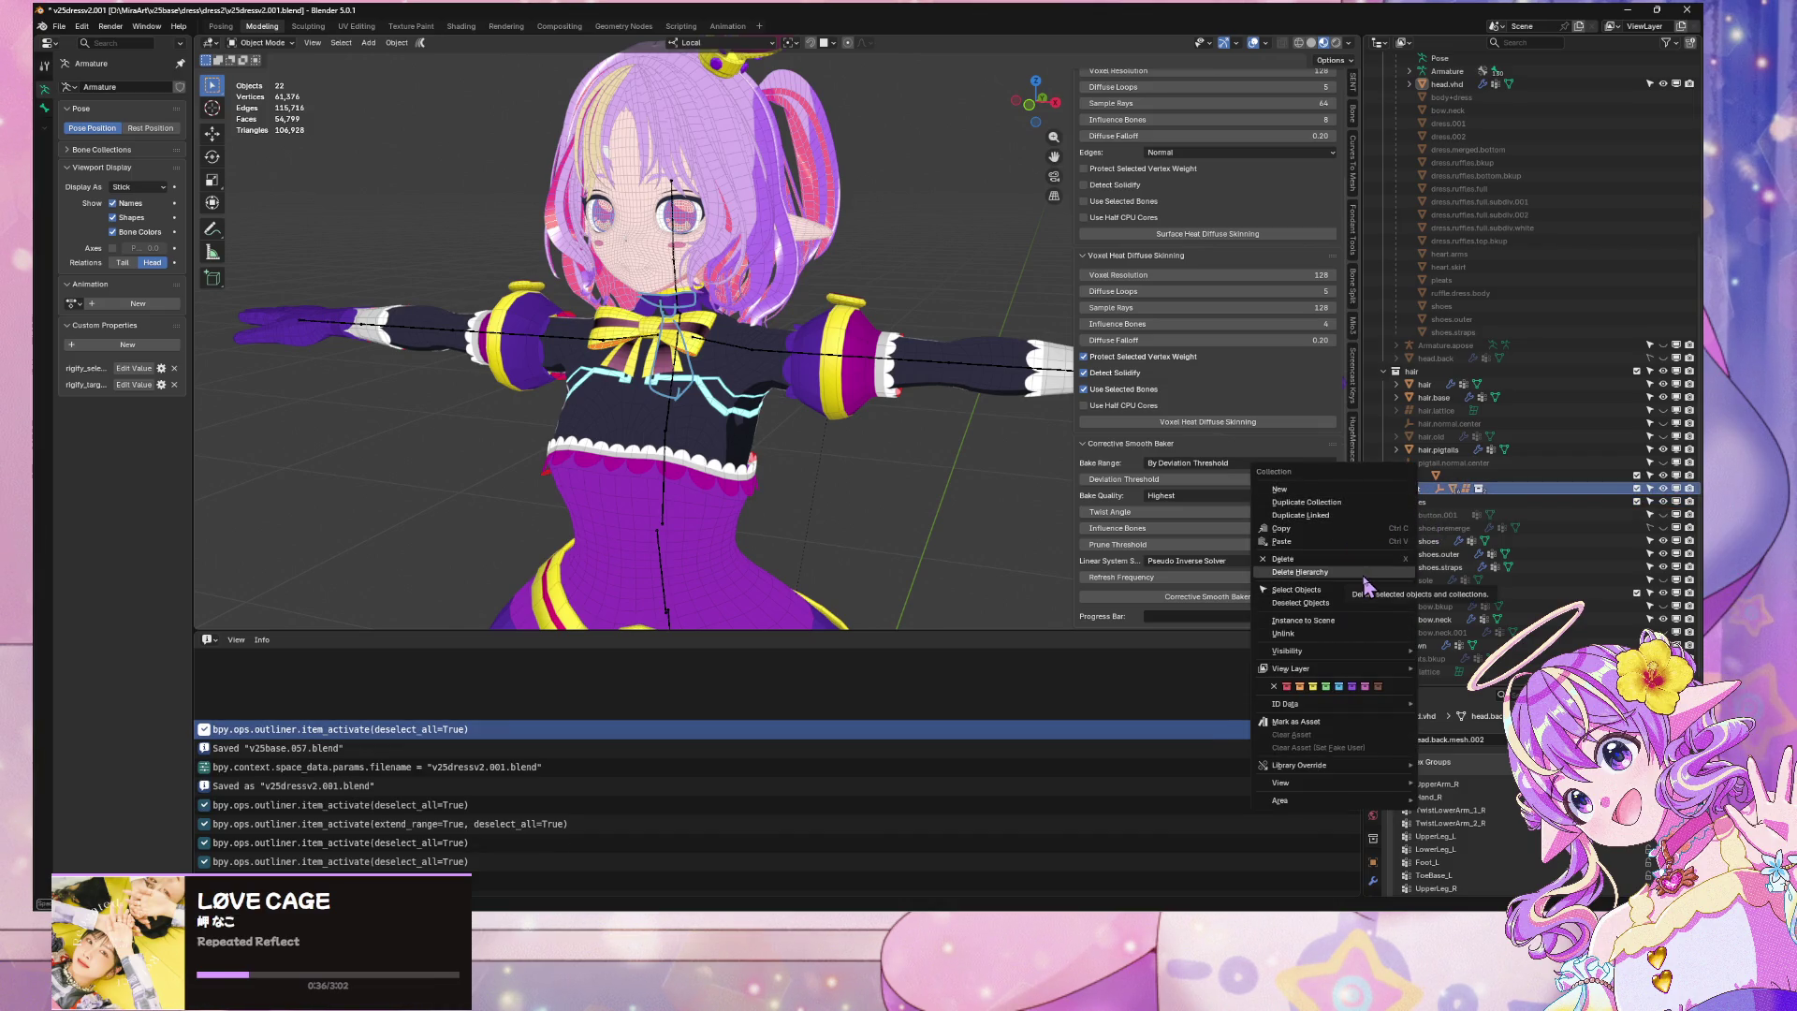
{"action": "key", "text": "Escape"}
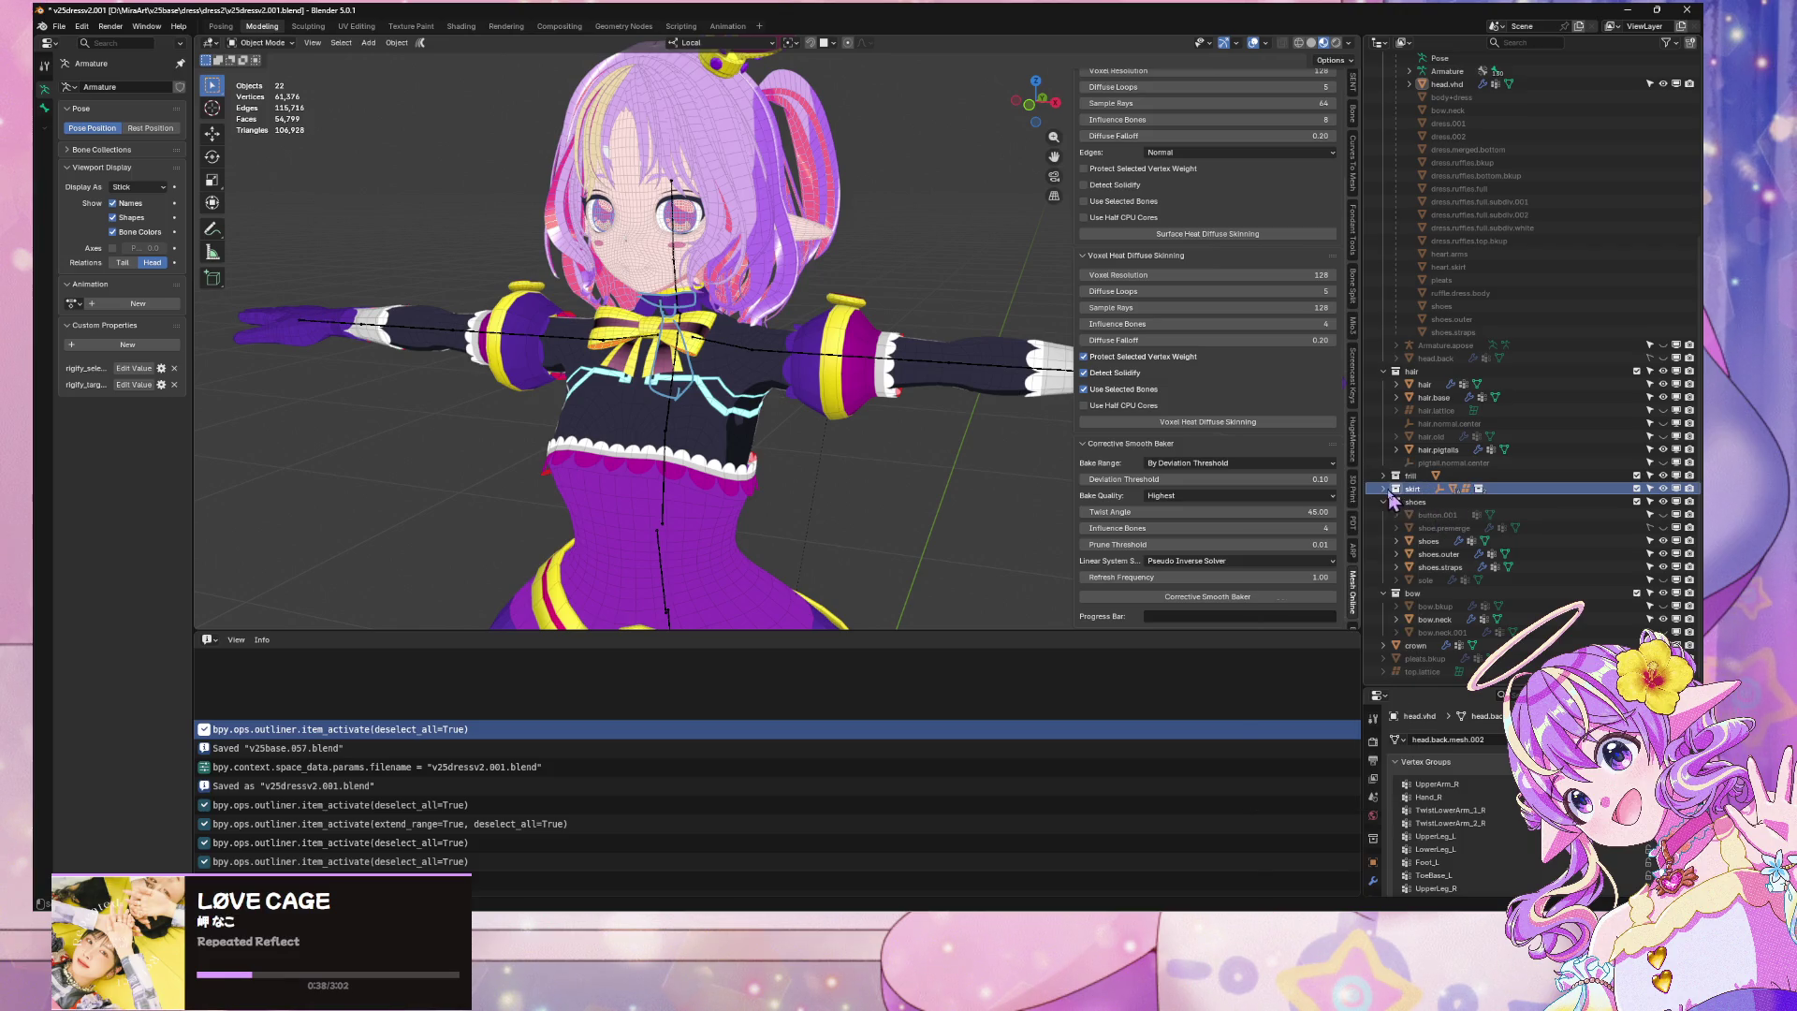
{"action": "left_click", "coordinate": [1384, 489]}
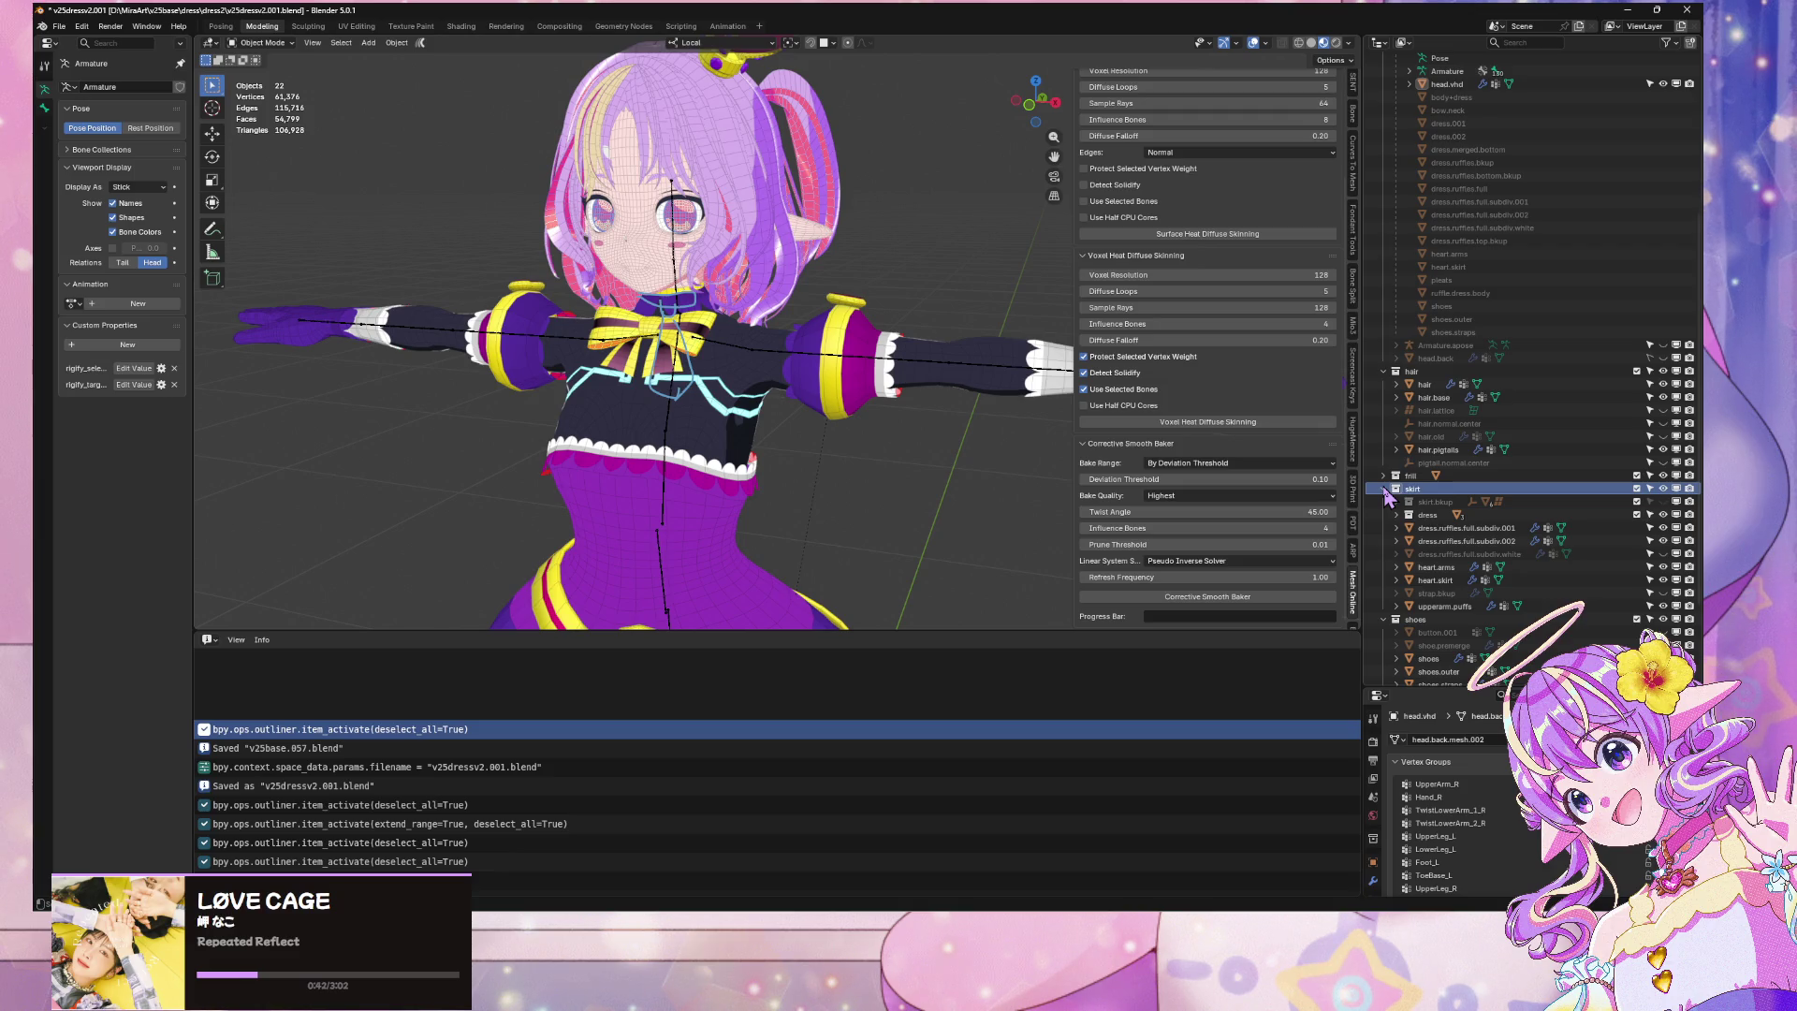
{"action": "right_click", "coordinate": [1427, 493]}
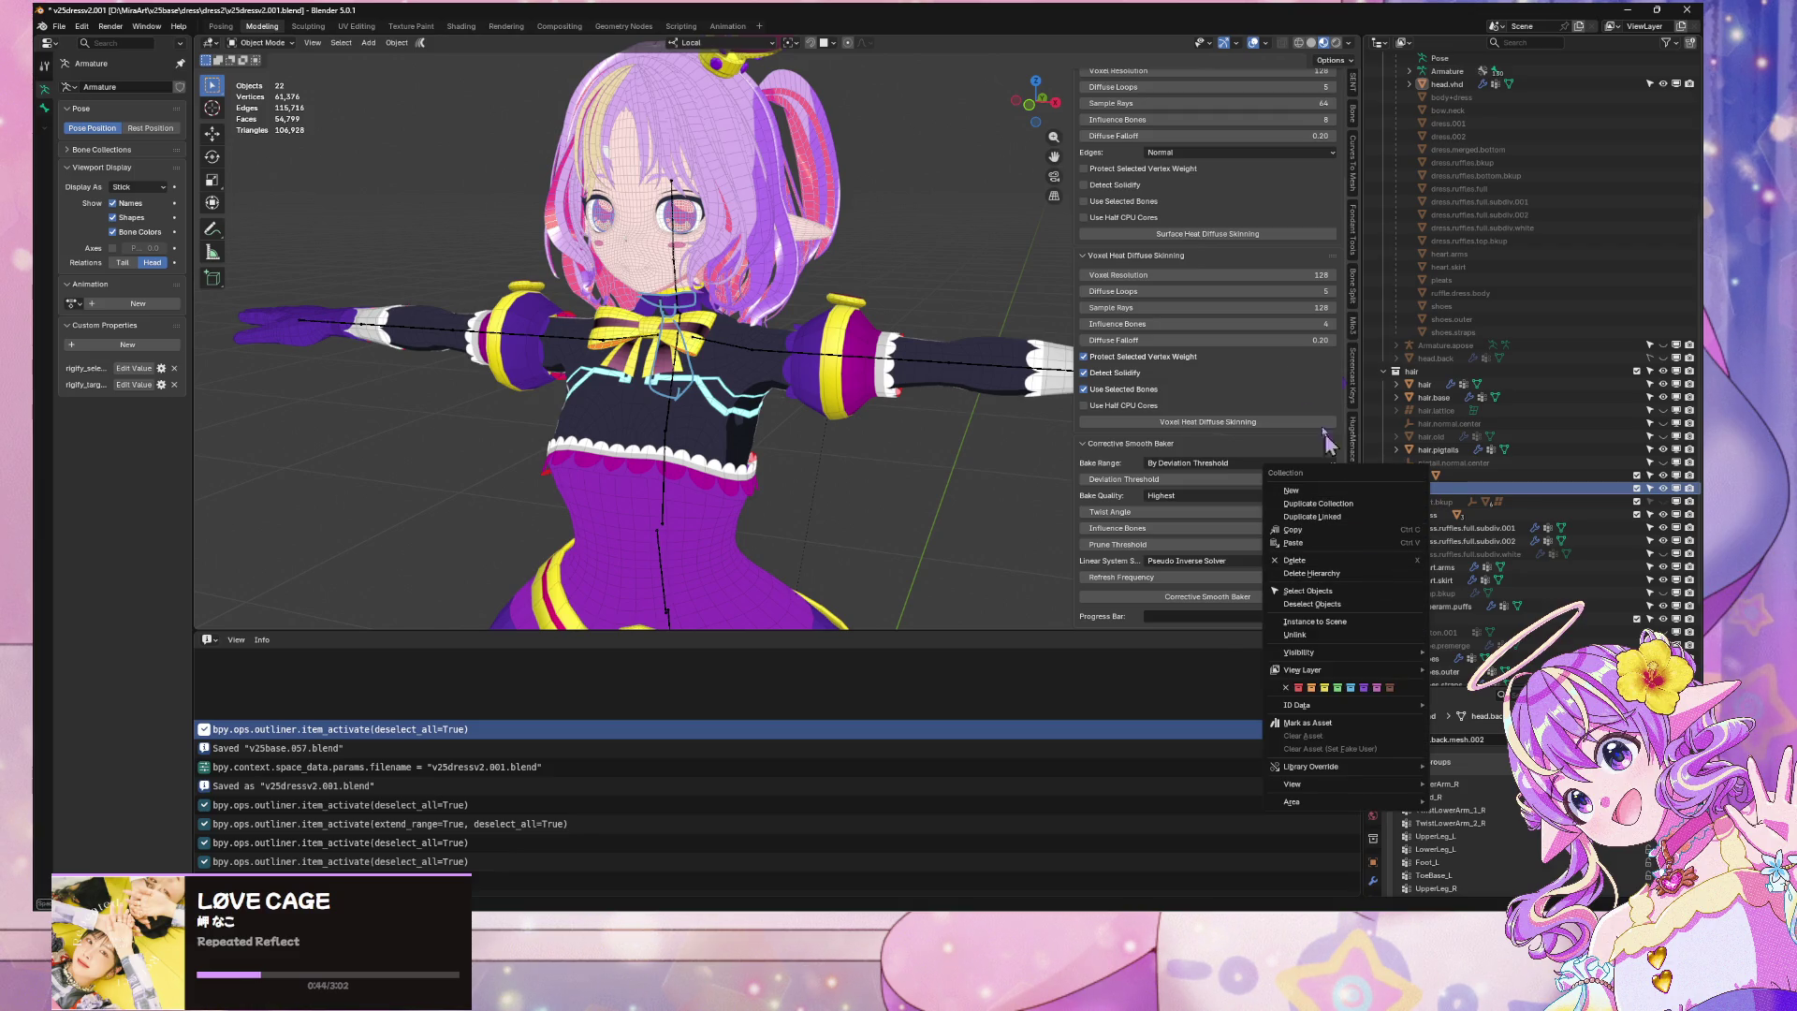
{"action": "left_click", "coordinate": [1311, 43]}
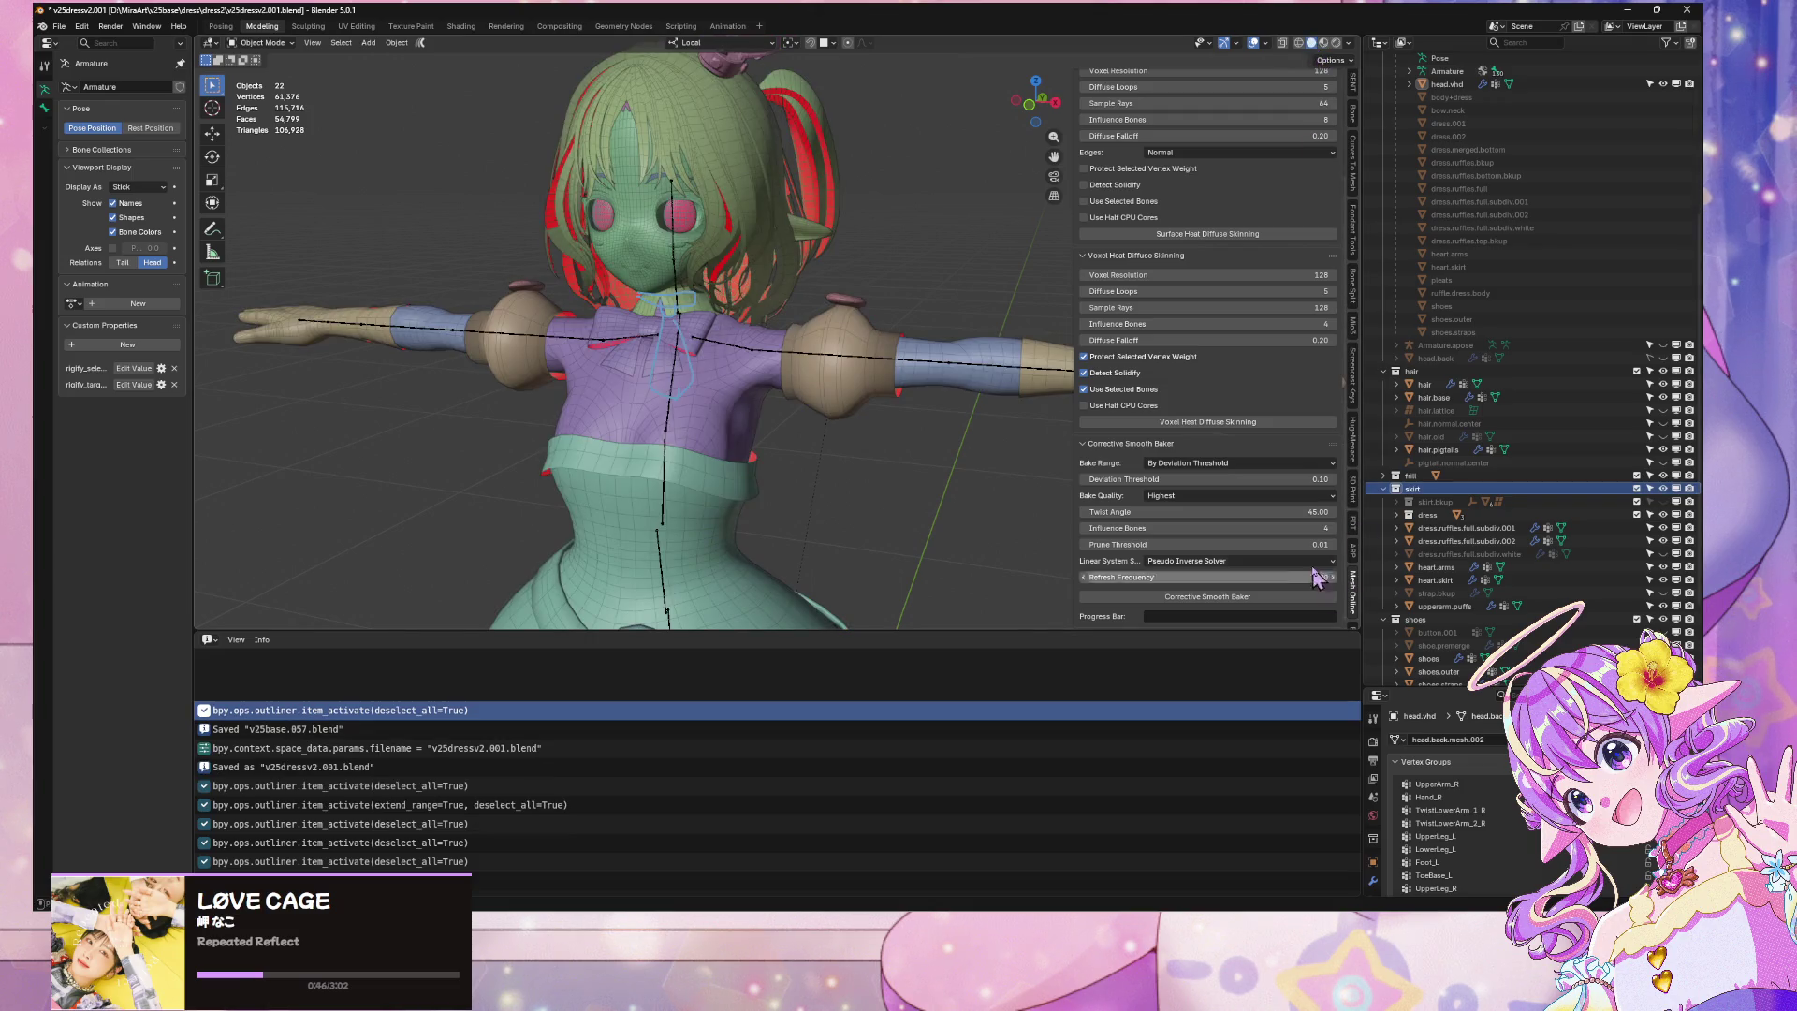
Delete the skirt, shoes and bow collections
{"action": "right_click", "coordinate": [1433, 504]}
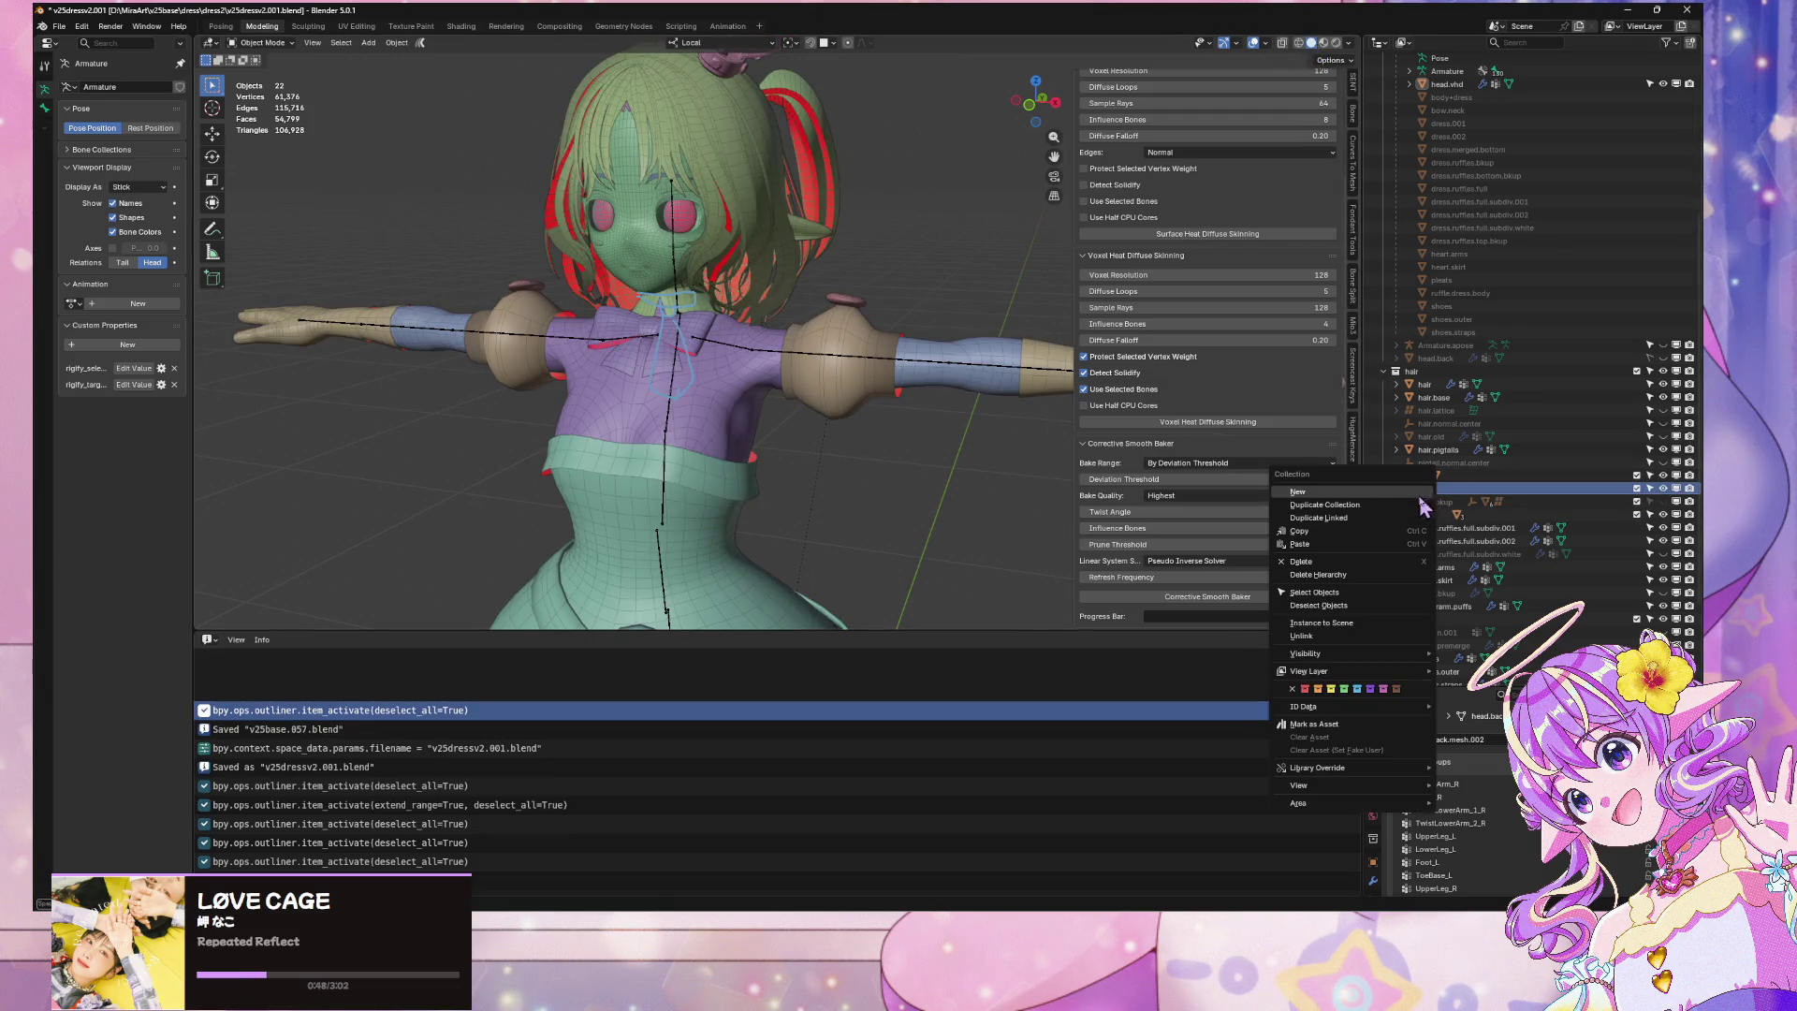
{"action": "left_click", "coordinate": [1329, 562]}
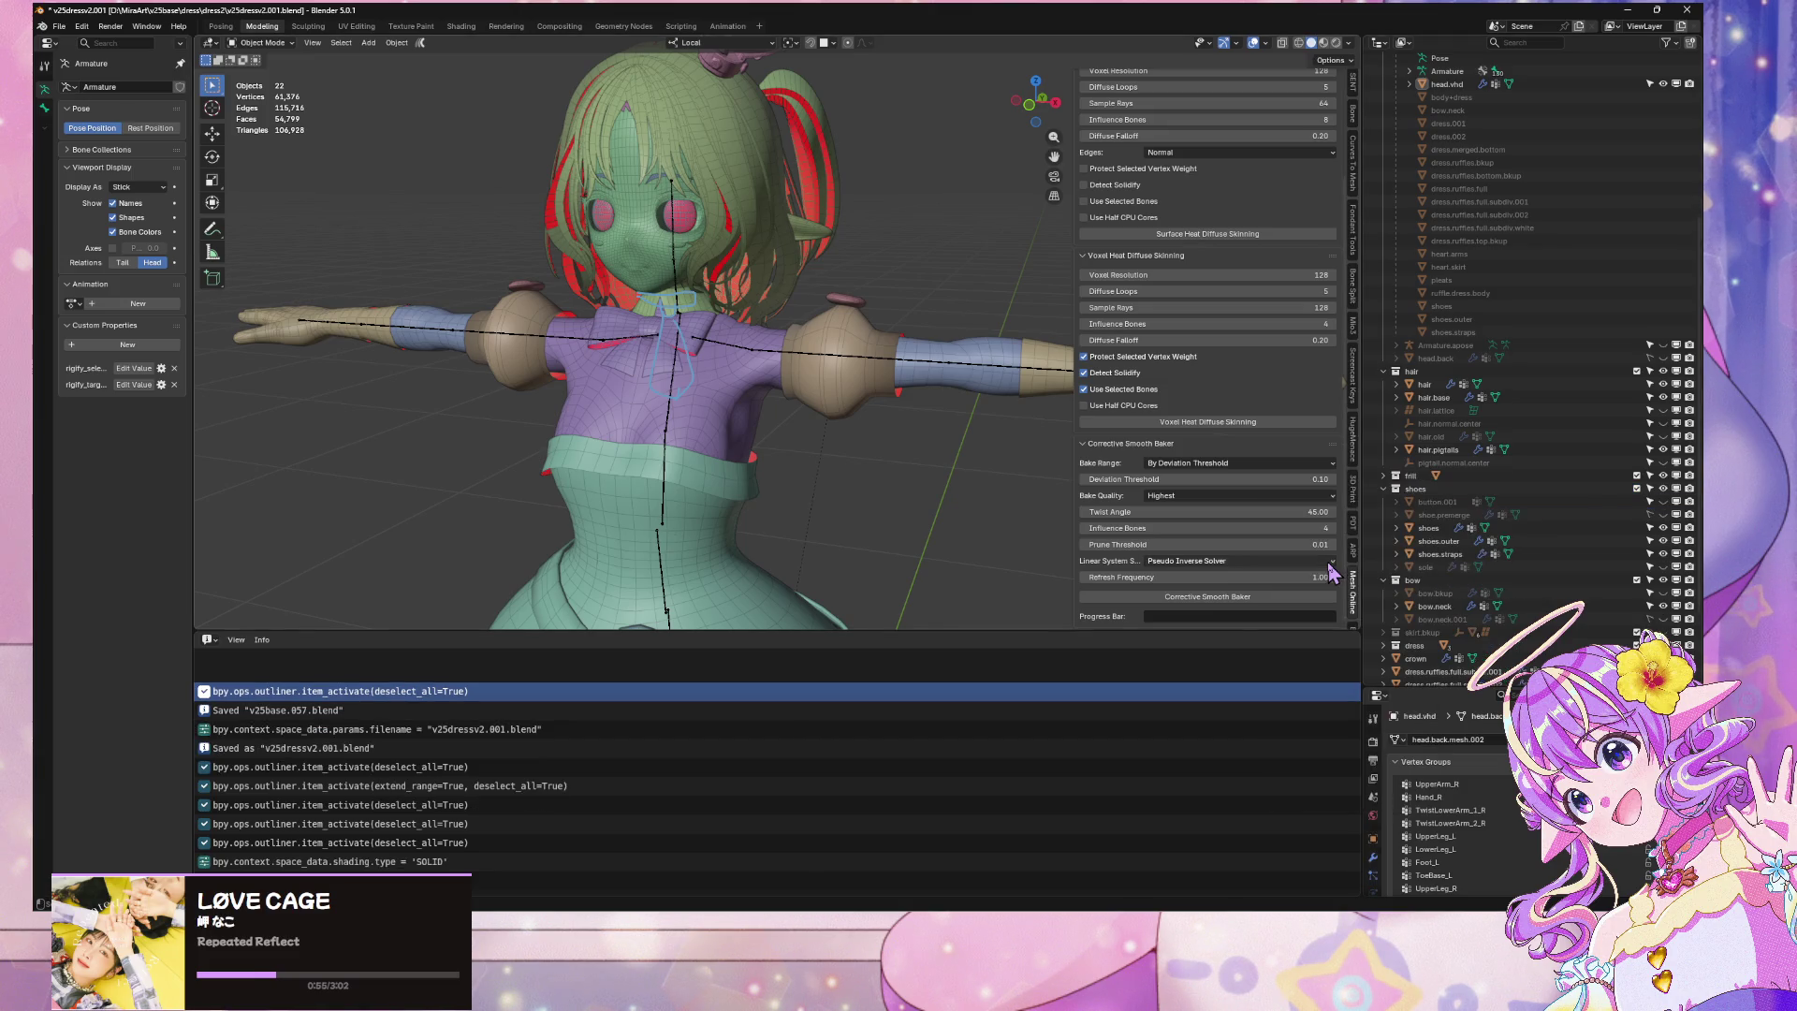
{"action": "left_click", "coordinate": [1429, 493]}
{"action": "right_click", "coordinate": [1425, 493]}
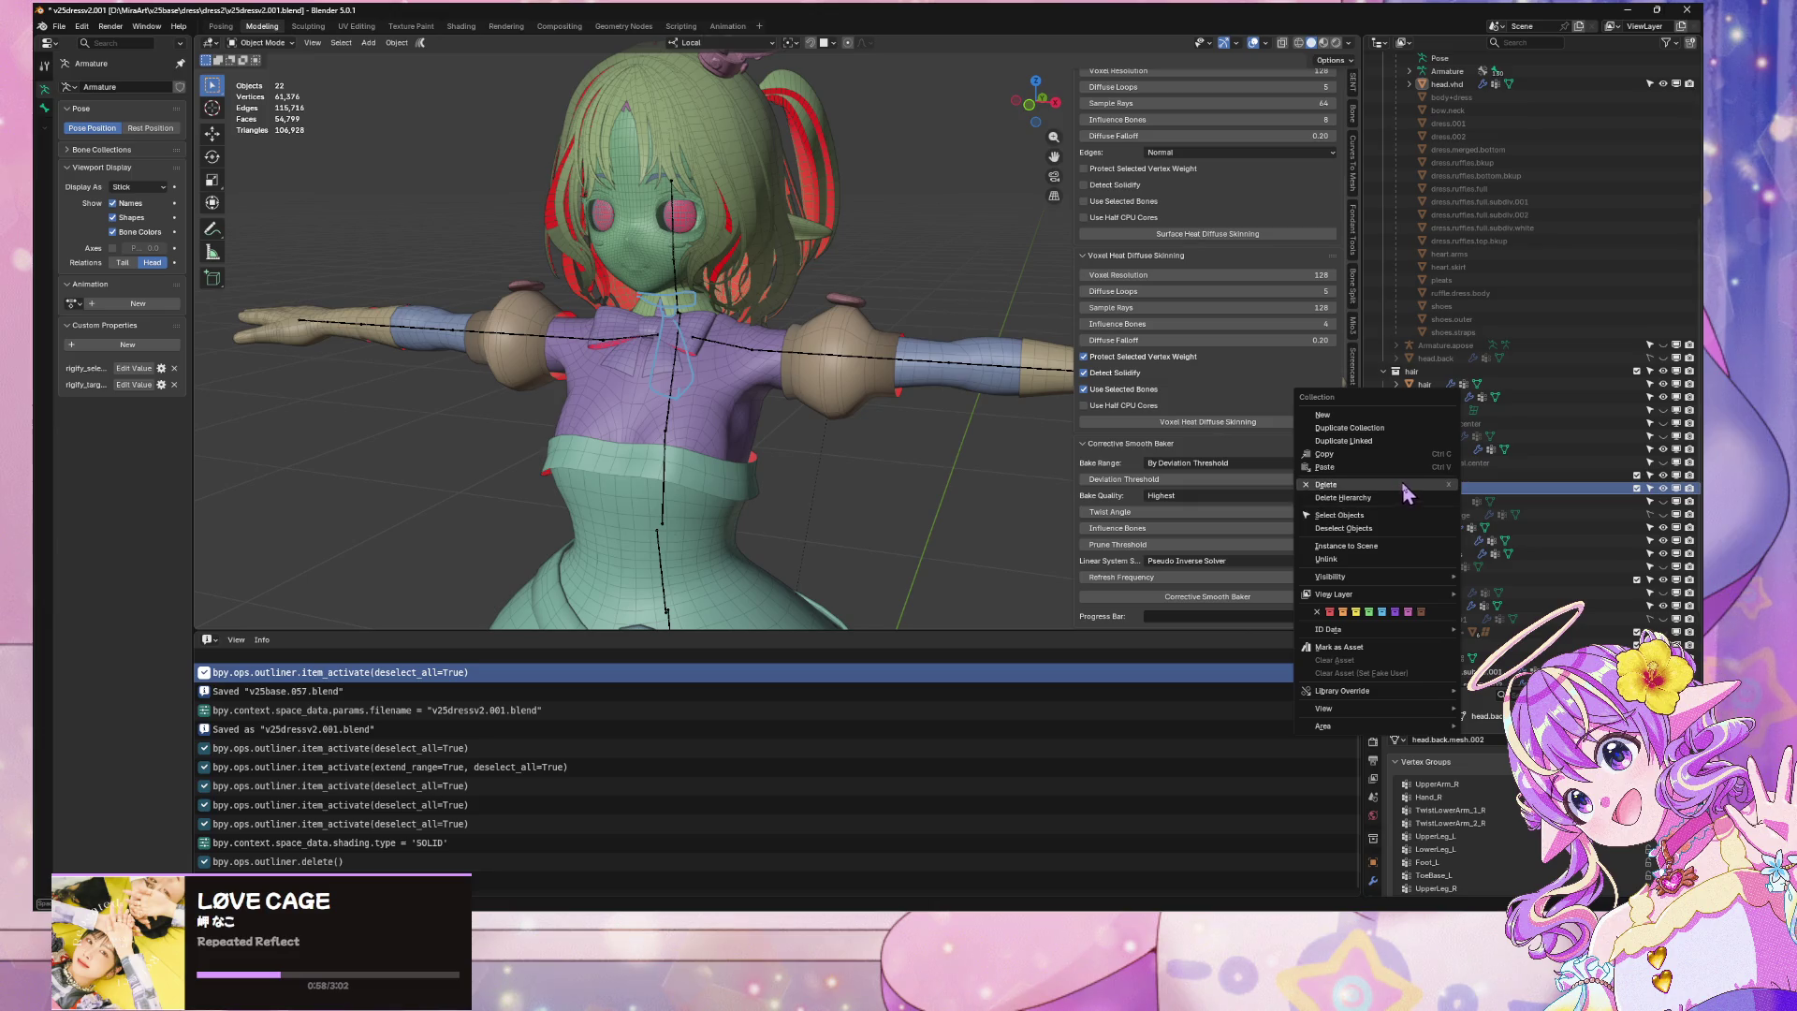
{"action": "left_click", "coordinate": [1423, 493]}
{"action": "right_click", "coordinate": [1414, 489]}
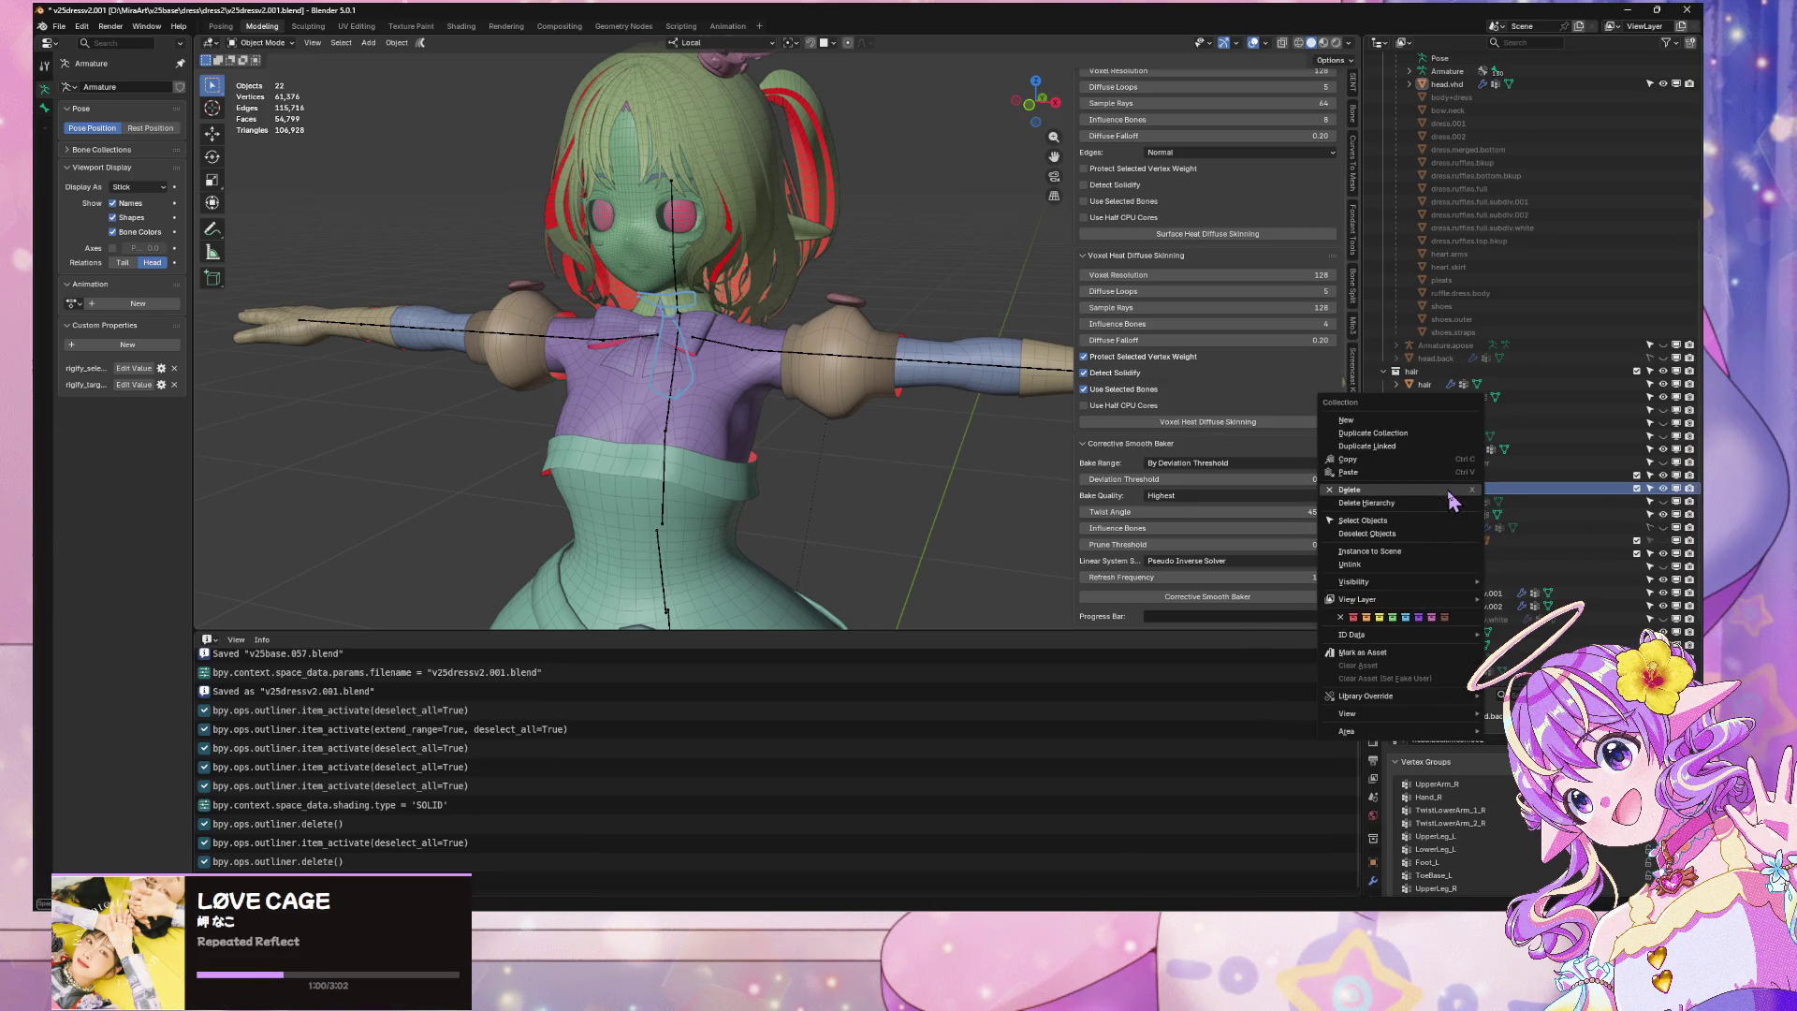
{"action": "left_click", "coordinate": [1413, 503]}
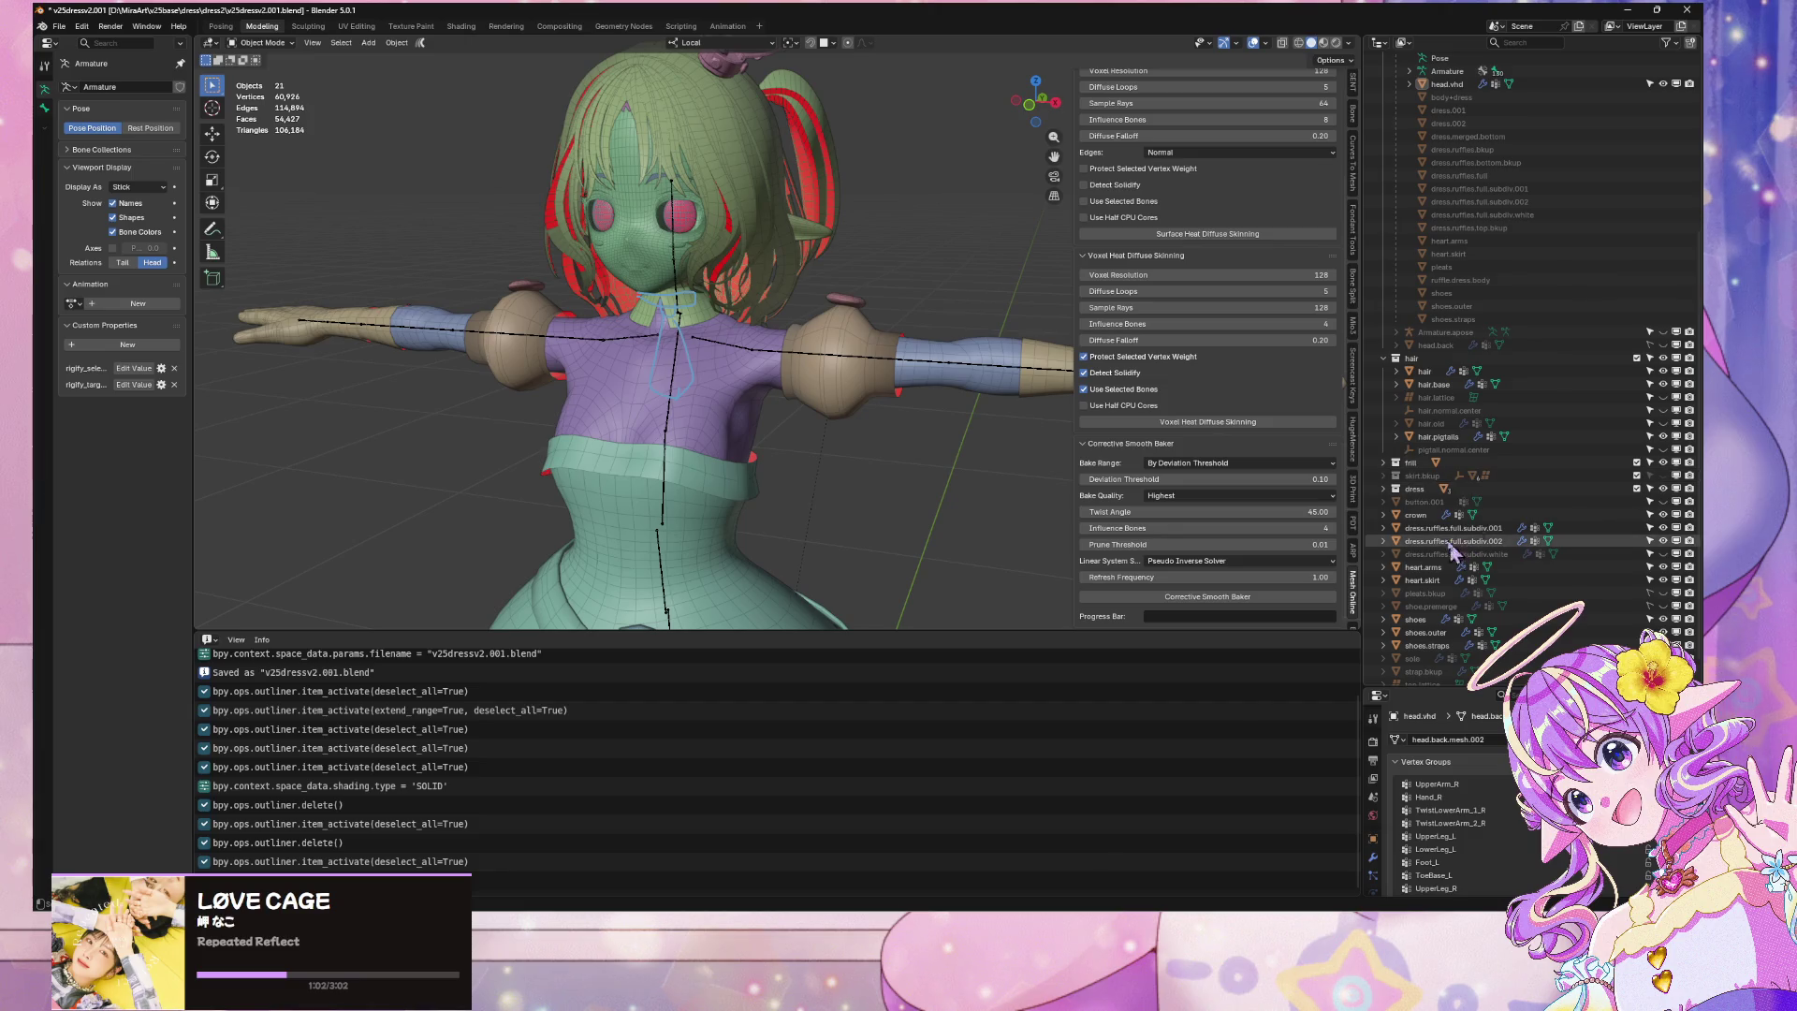
Delete the leftover dress objects down to upperarm.puffs, including their children
{"action": "left_click", "coordinate": [1470, 489]}
{"action": "left_click", "coordinate": [1425, 672], "text": "shift"}
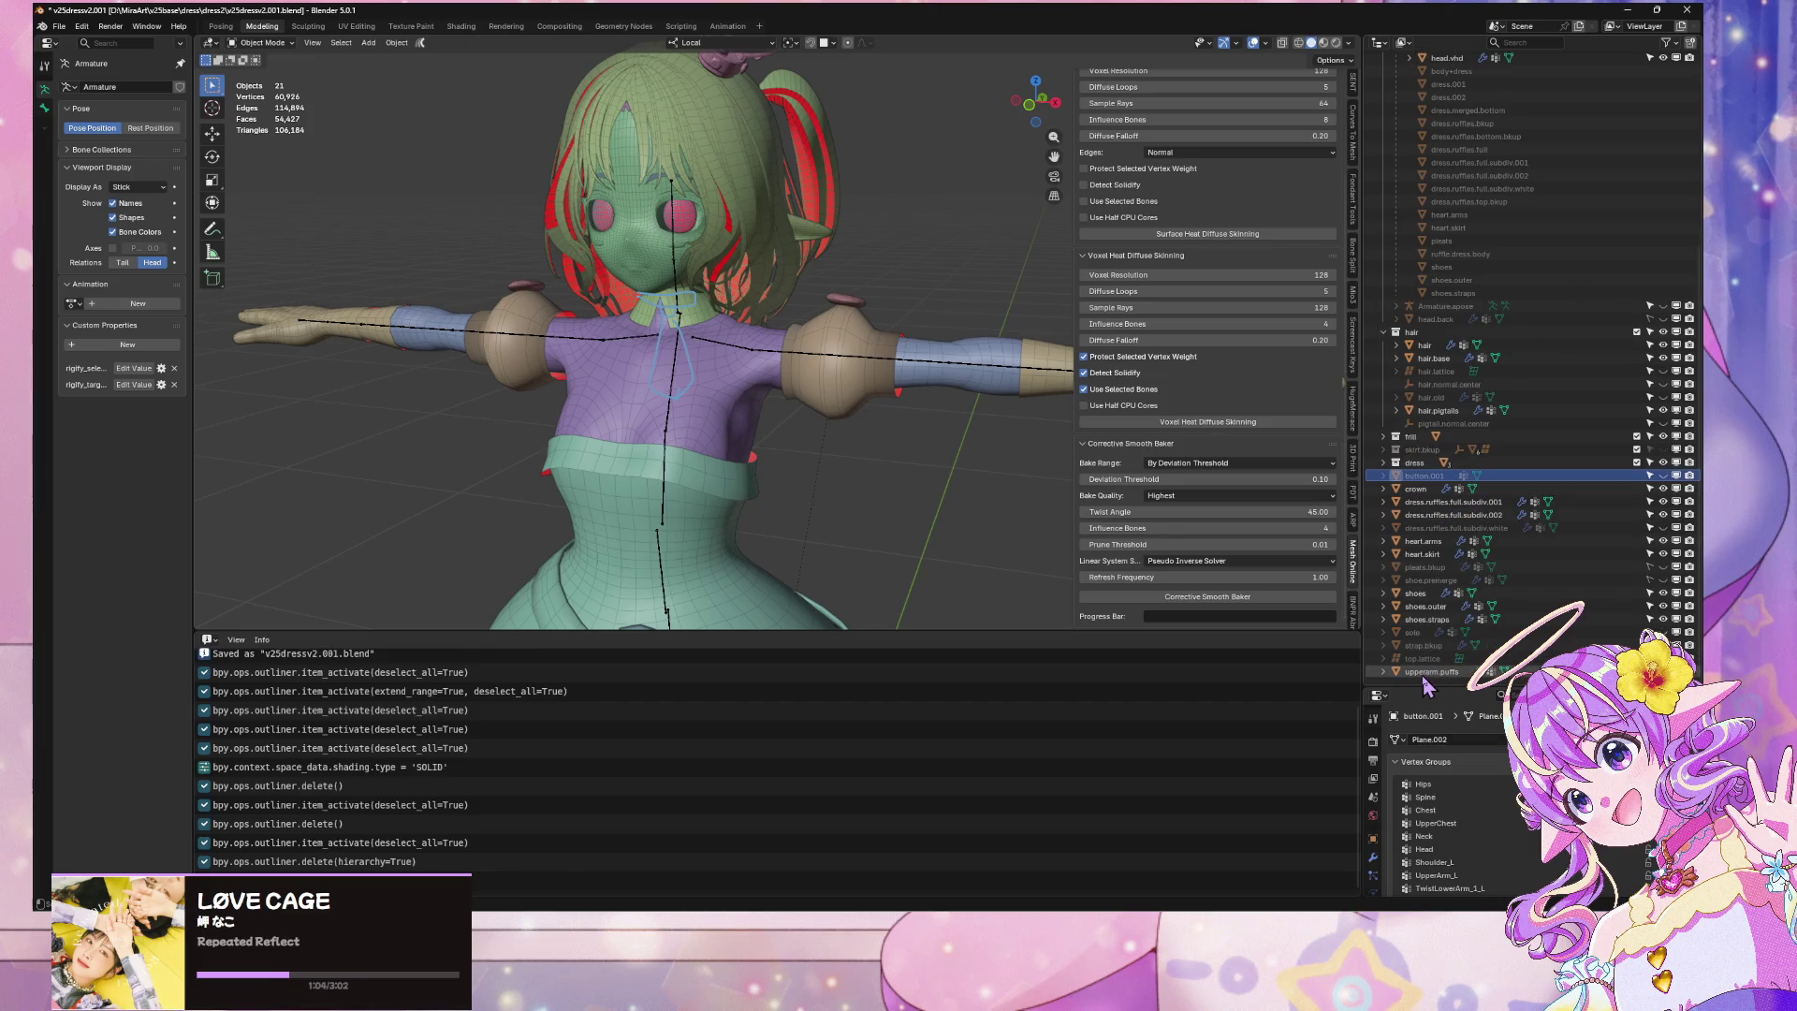
{"action": "right_click", "coordinate": [1427, 686]}
{"action": "left_click", "coordinate": [1426, 704]}
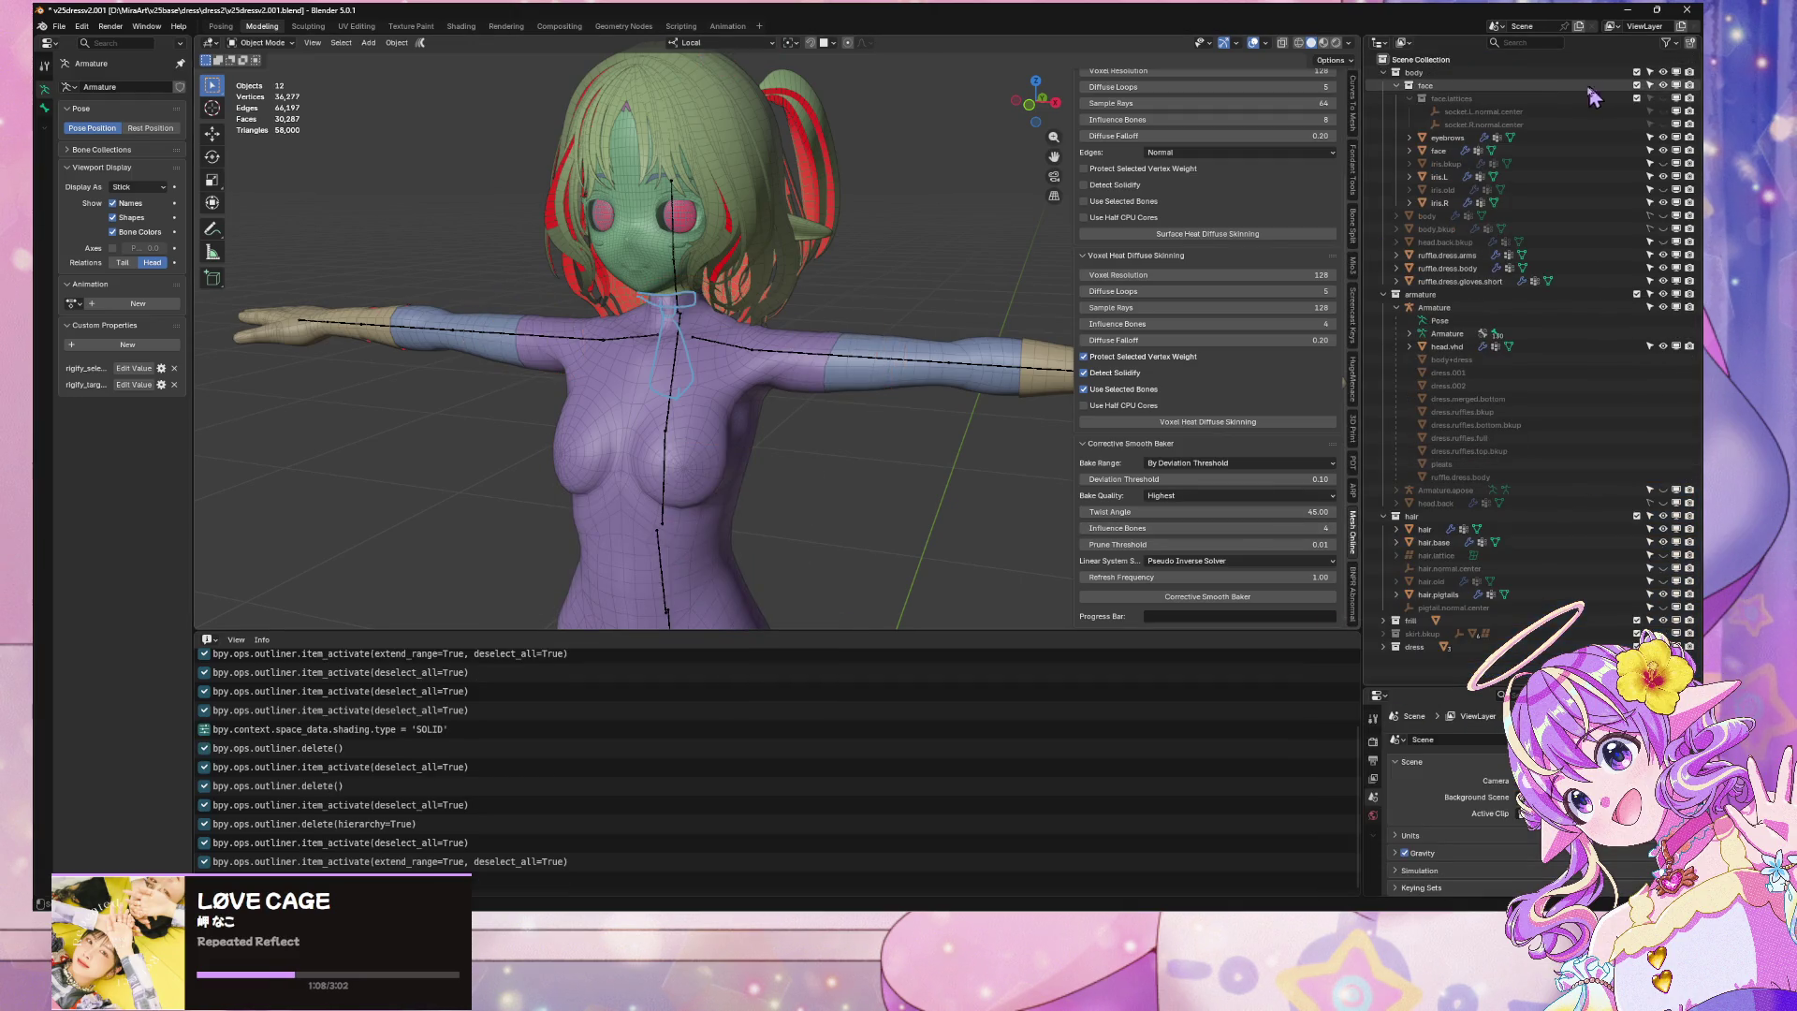
Delete the spare iris.bkup and iris.old copies
{"action": "right_click", "coordinate": [1453, 167]}
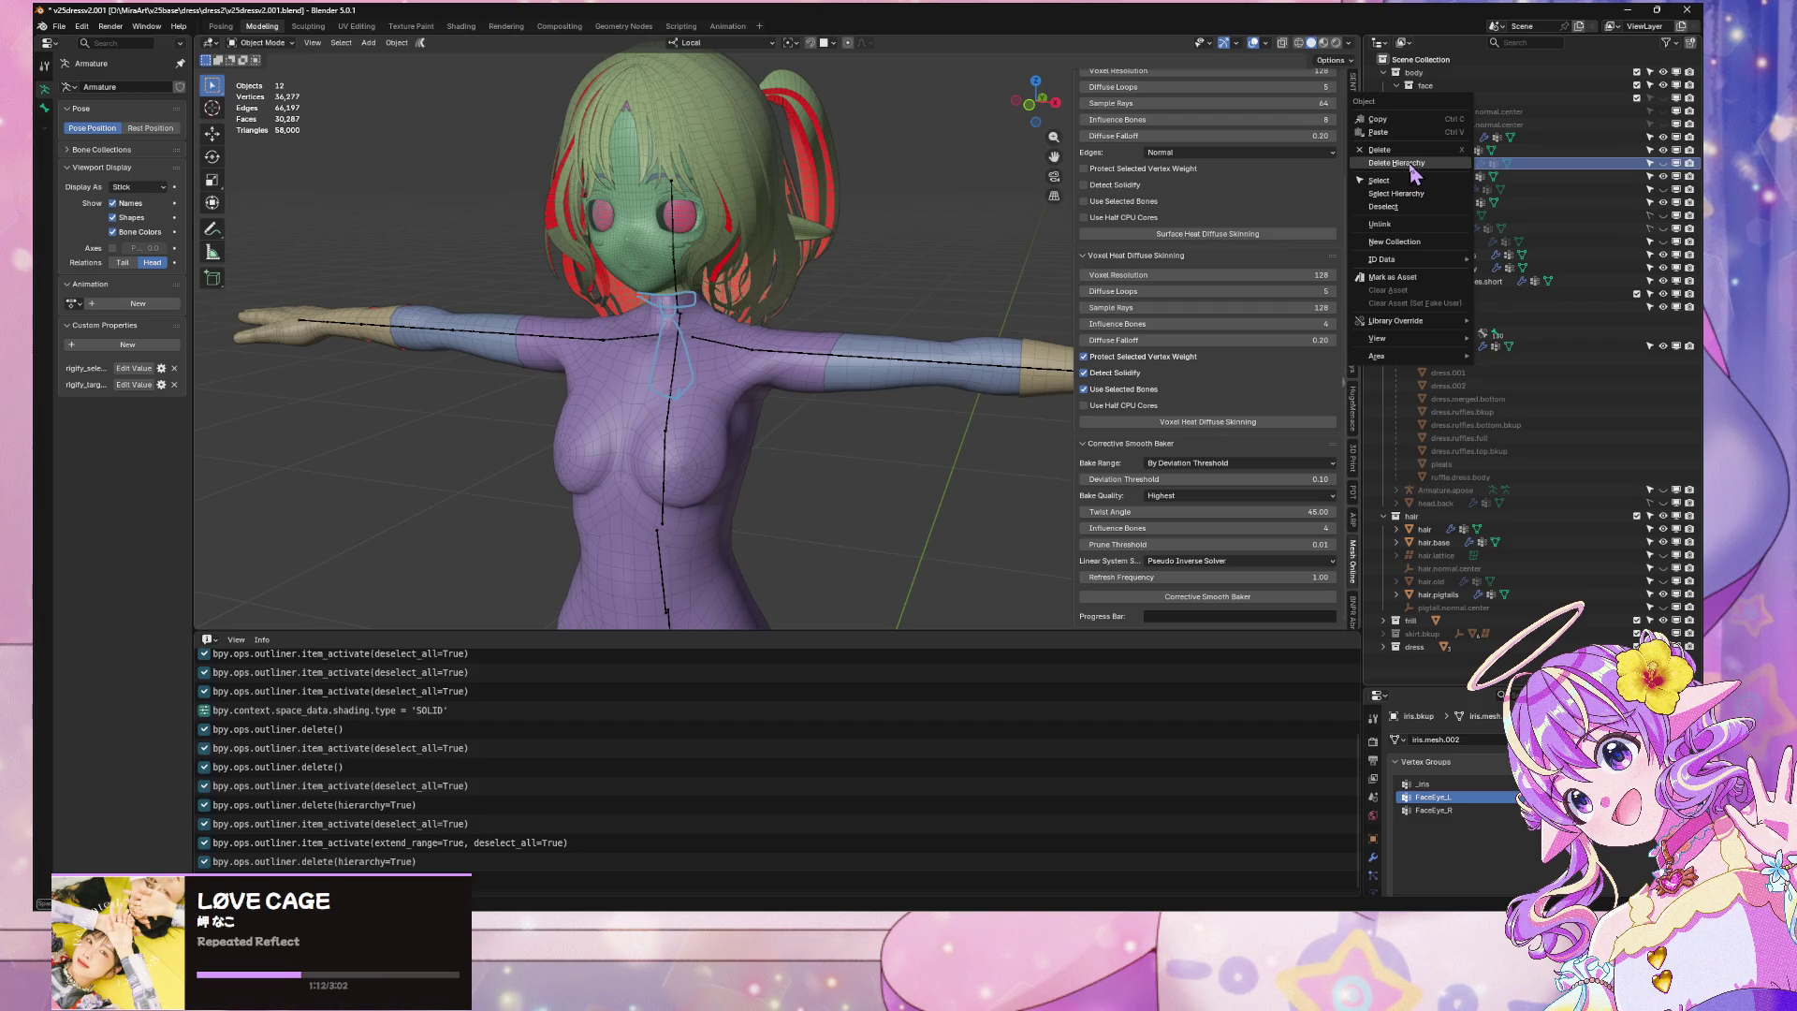
{"action": "left_click", "coordinate": [1410, 166]}
{"action": "right_click", "coordinate": [1440, 177]}
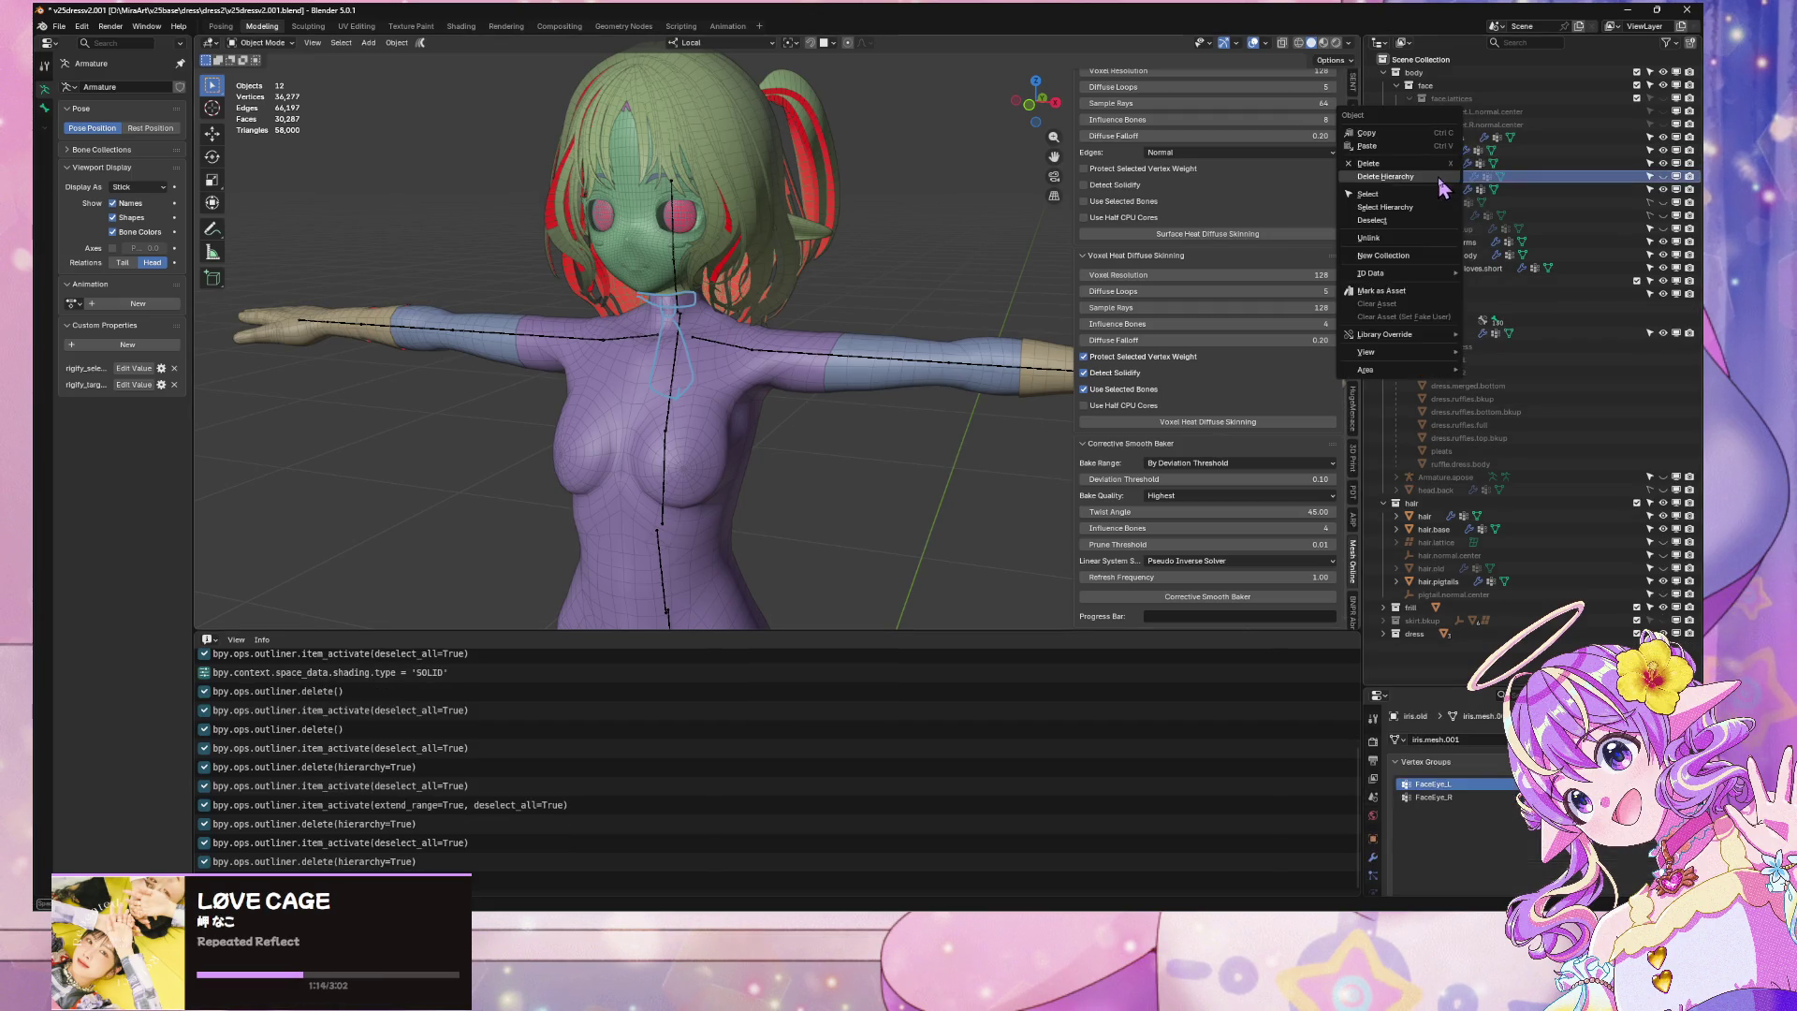
{"action": "left_click", "coordinate": [1440, 177]}
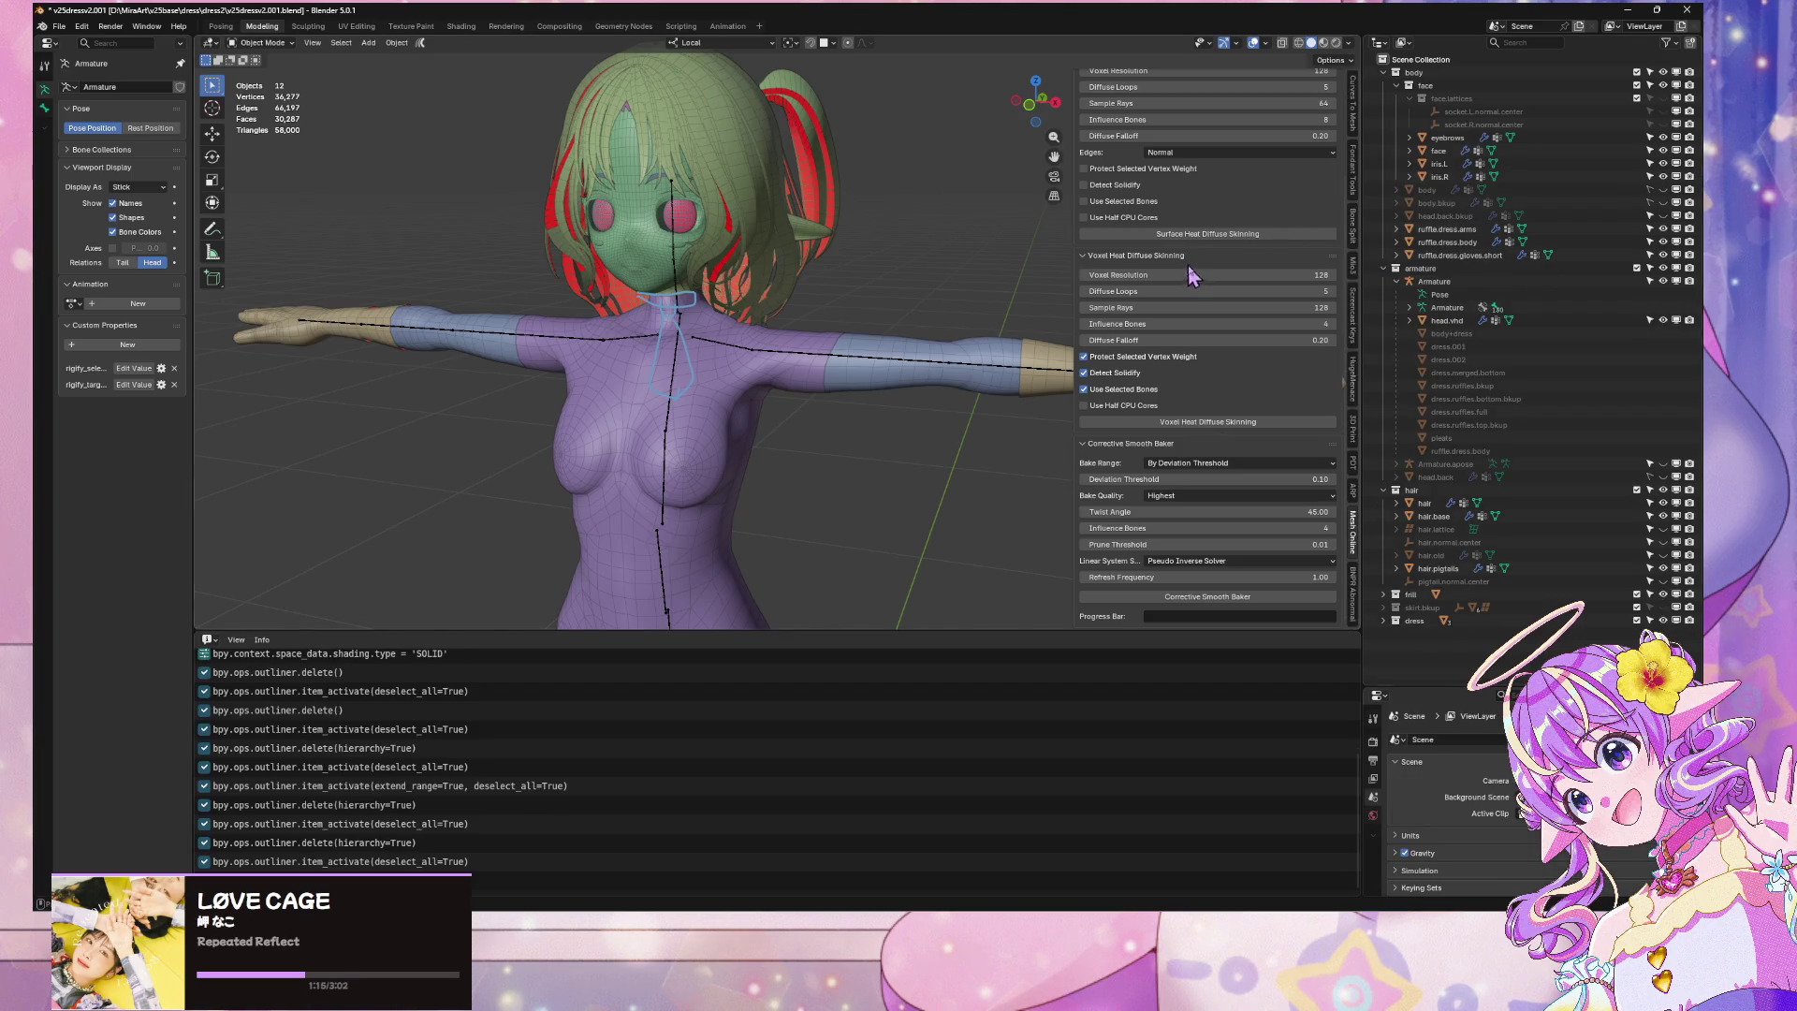
Delete the ruffle dress arms, body and short gloves objects with their children
{"action": "left_click", "coordinate": [1427, 190]}
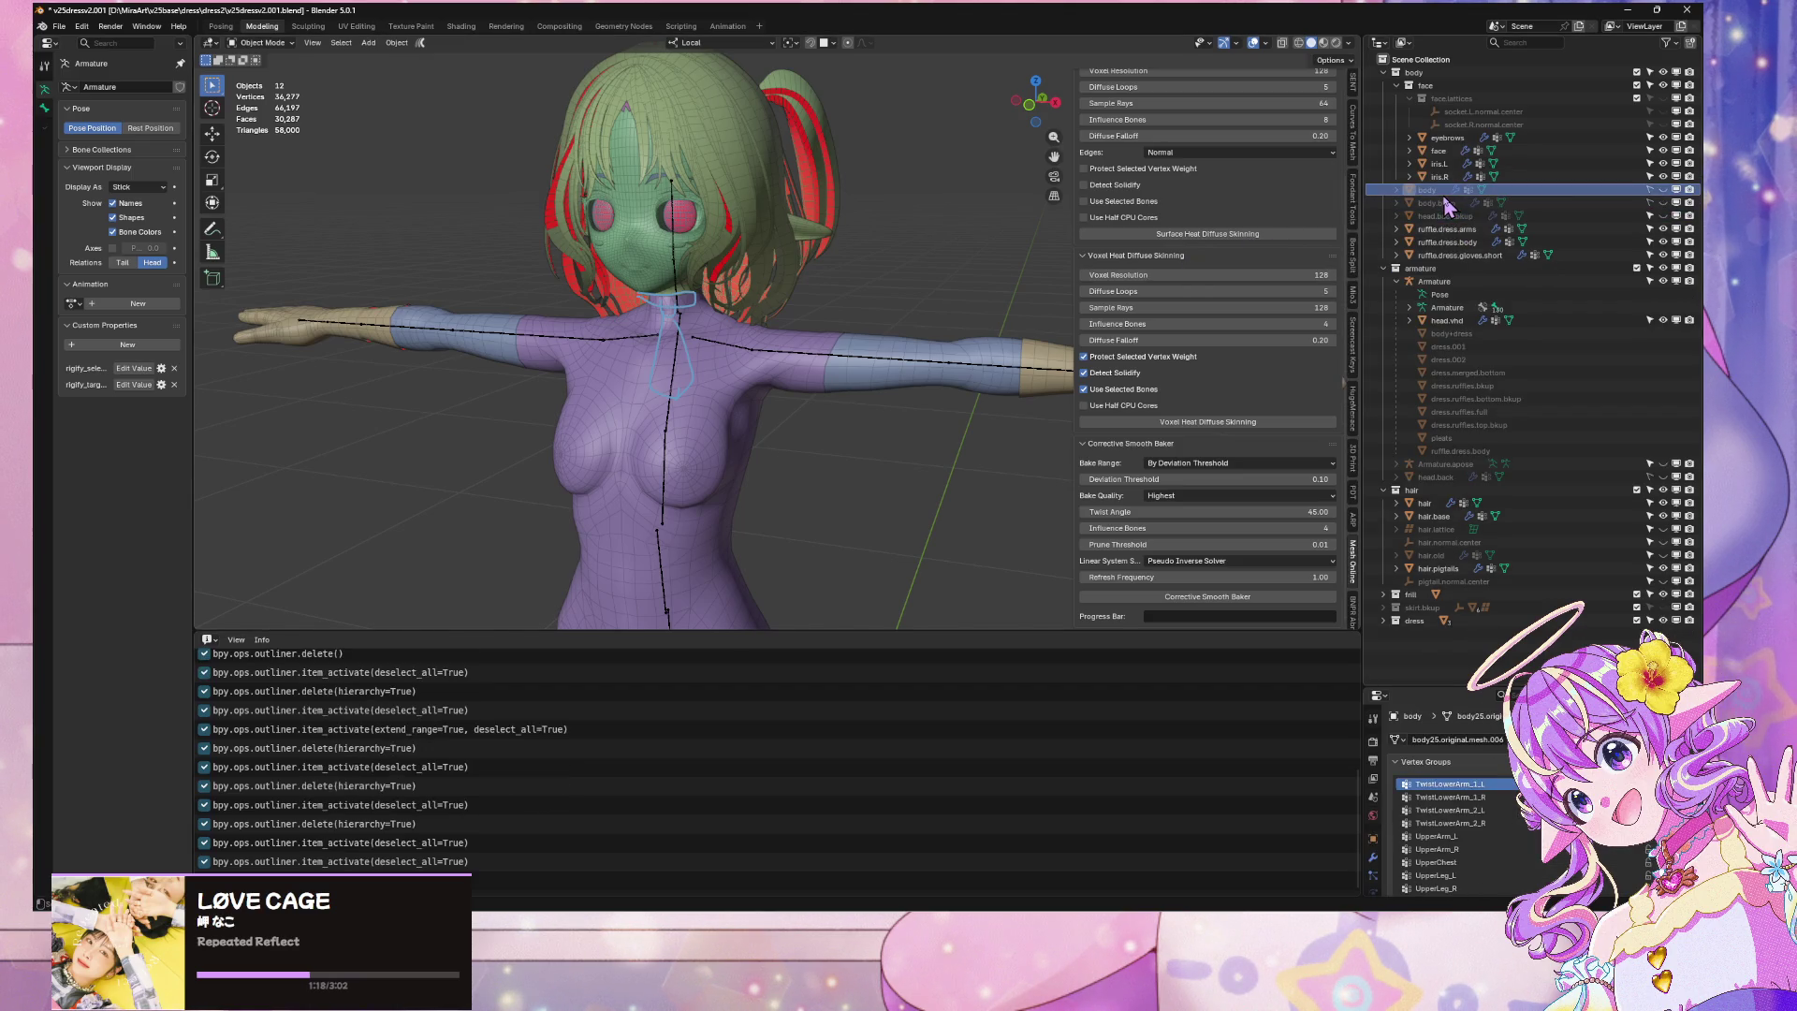
{"action": "left_click", "coordinate": [1444, 216]}
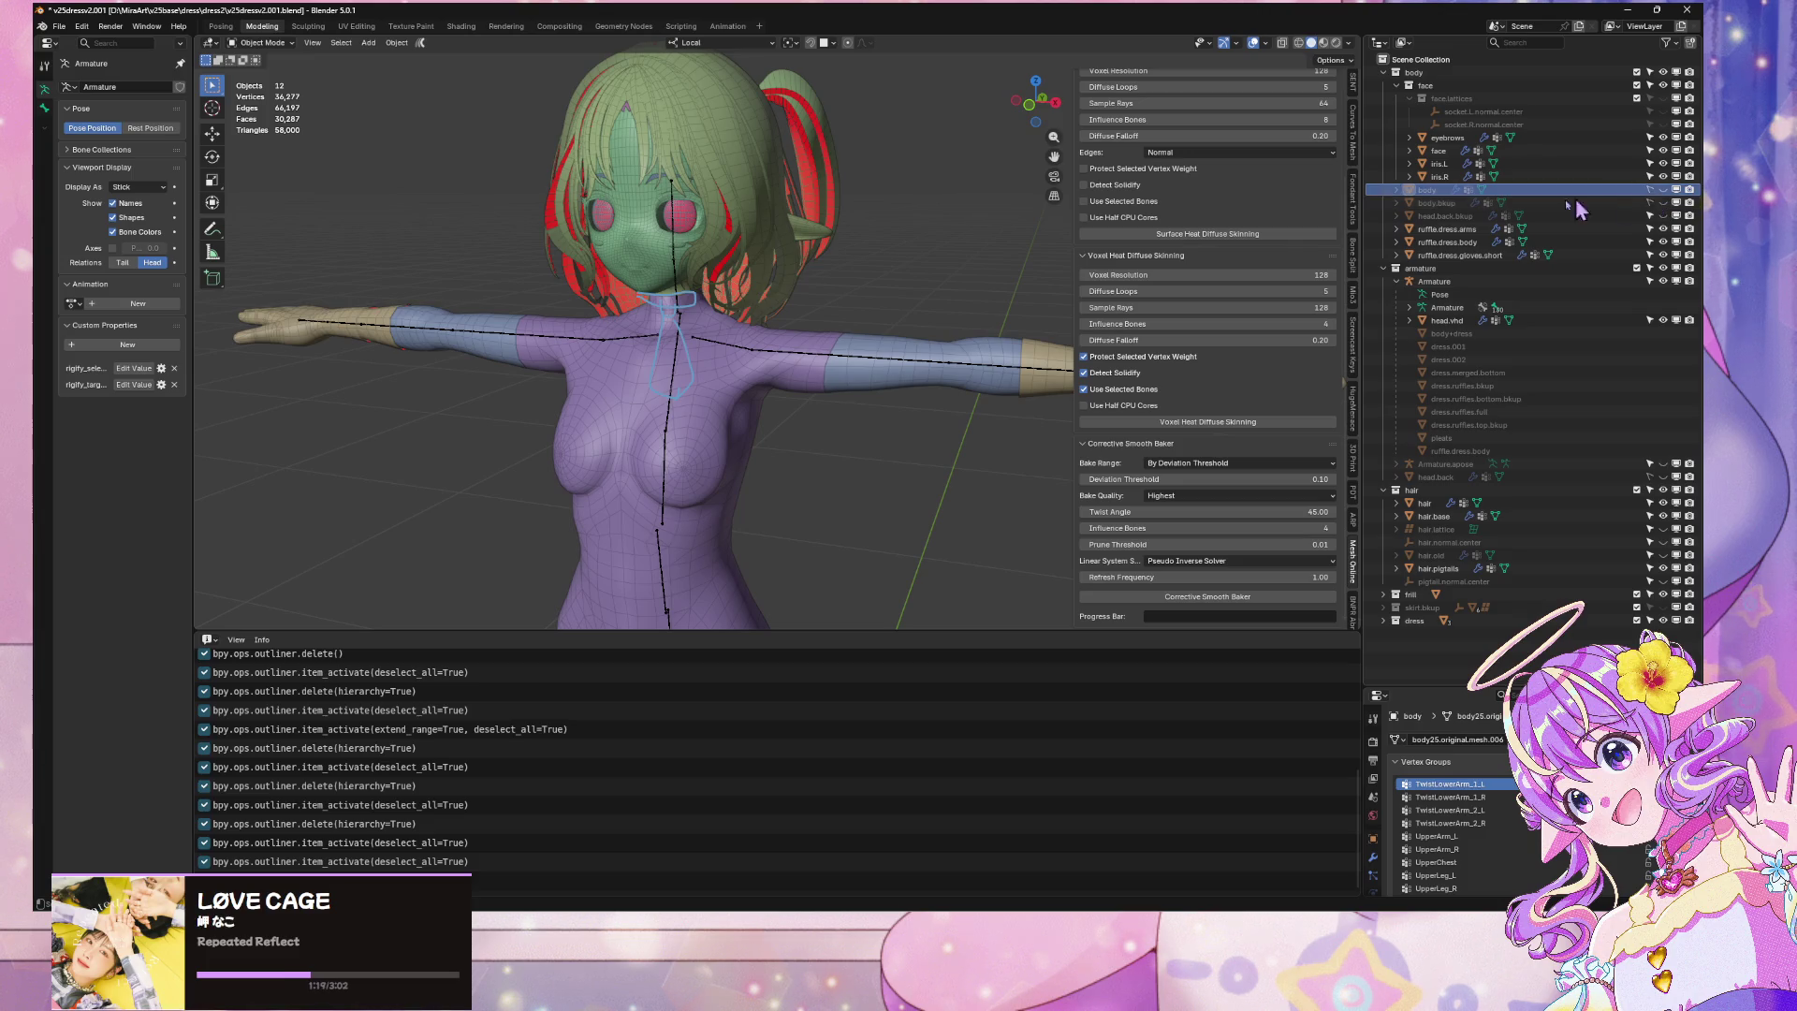
{"action": "left_click", "coordinate": [1446, 228]}
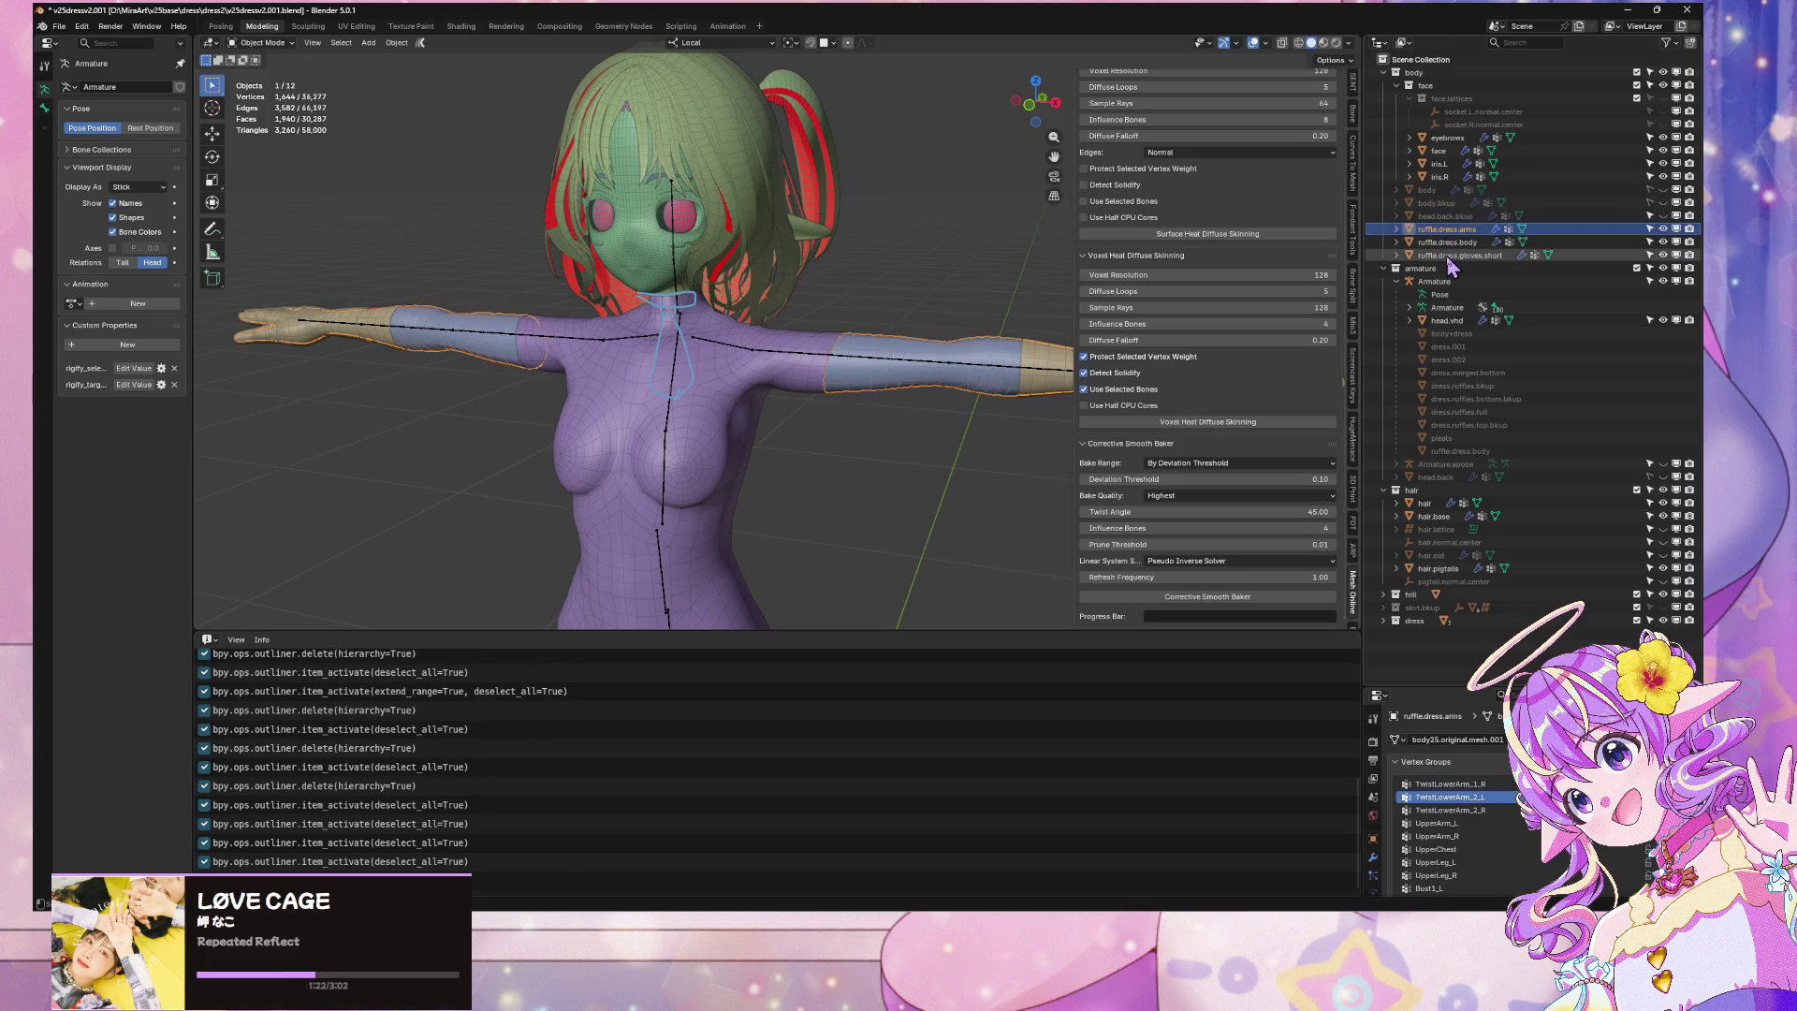
{"action": "left_click", "coordinate": [1447, 255], "text": "shift"}
{"action": "right_click", "coordinate": [1447, 258]}
{"action": "left_click", "coordinate": [1446, 258]}
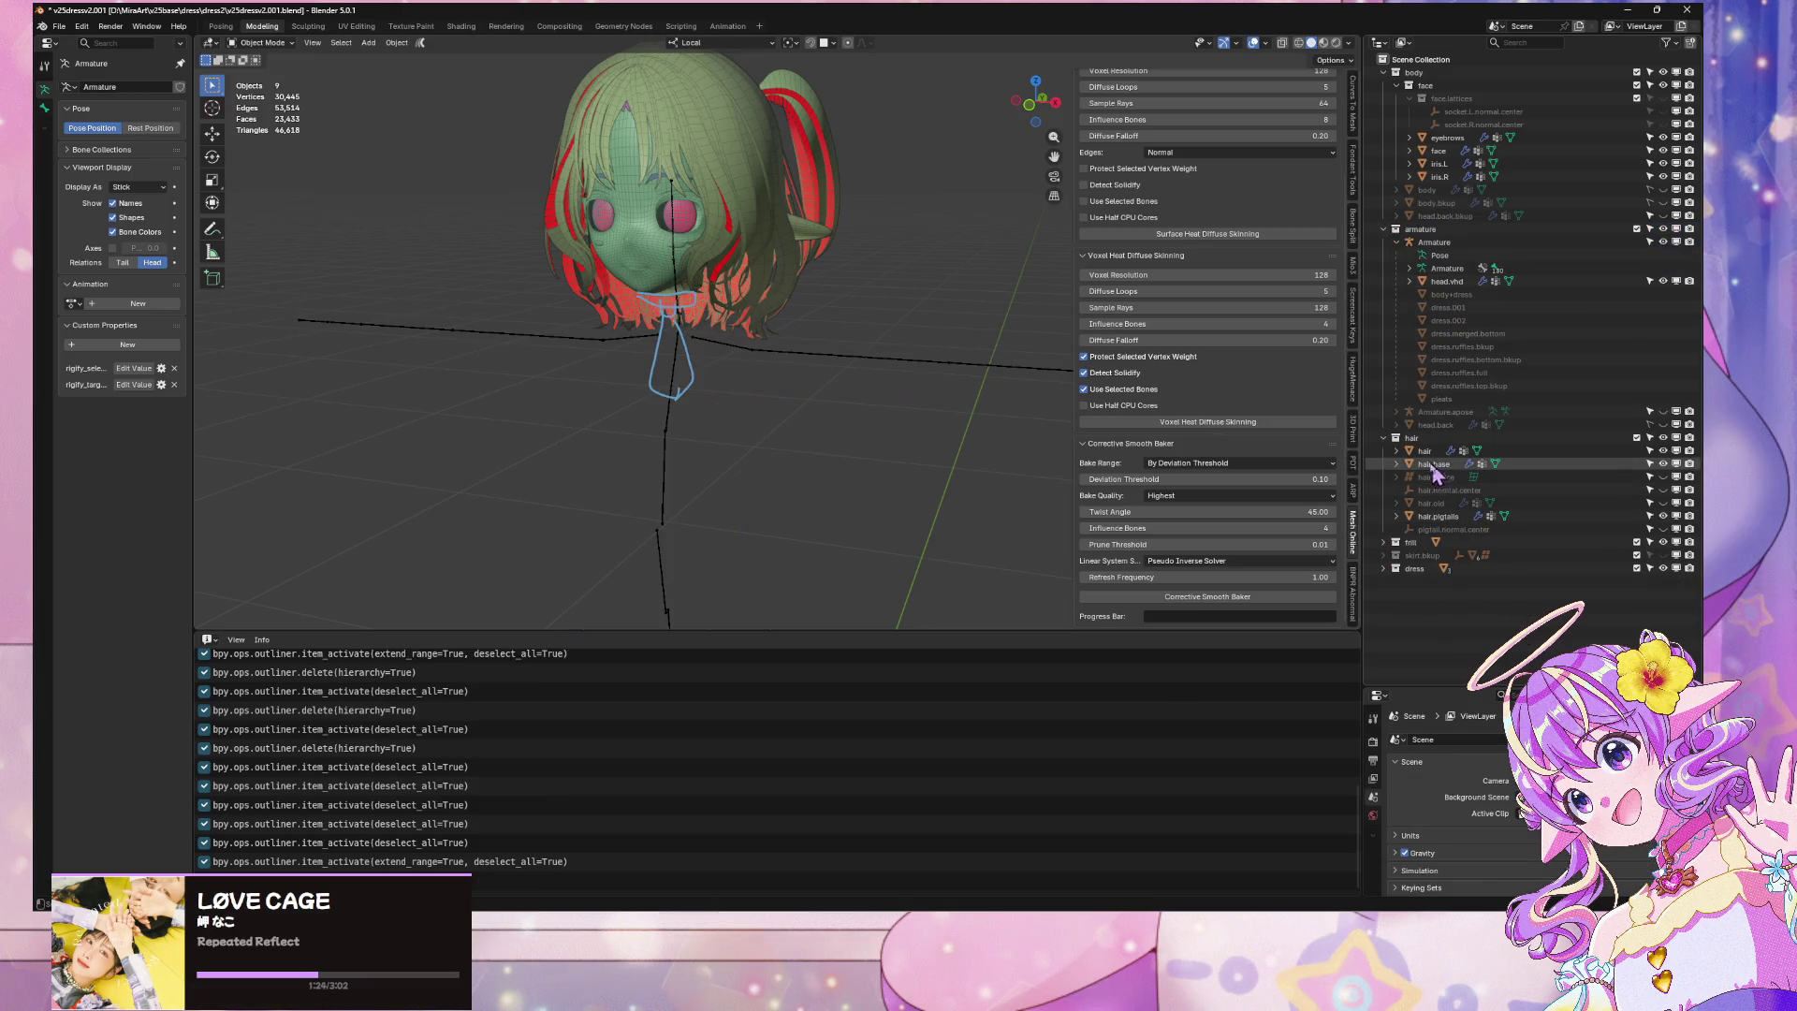
Unhide the body mesh, make it selectable, and select it
{"action": "left_click", "coordinate": [1663, 190]}
{"action": "left_click", "coordinate": [1650, 190]}
{"action": "left_click", "coordinate": [891, 339]}
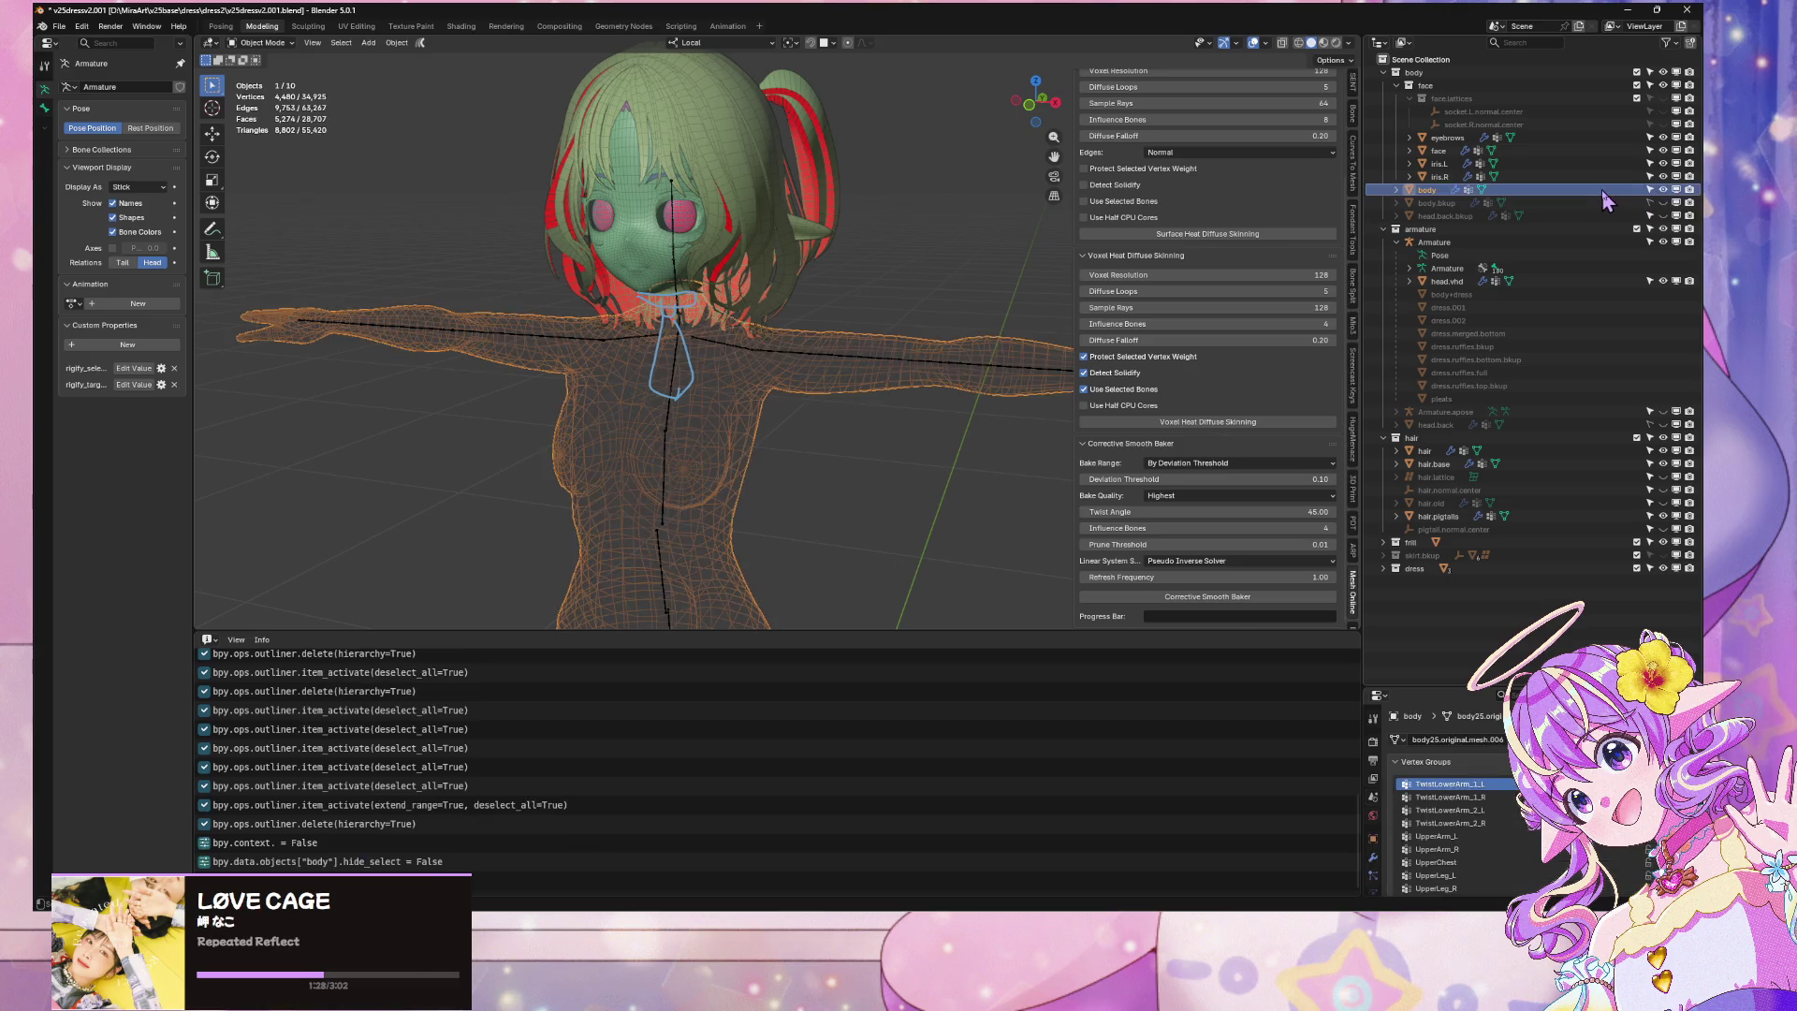
{"action": "scroll", "coordinate": [933, 314], "scroll_direction": "up", "scroll_amount": 3}
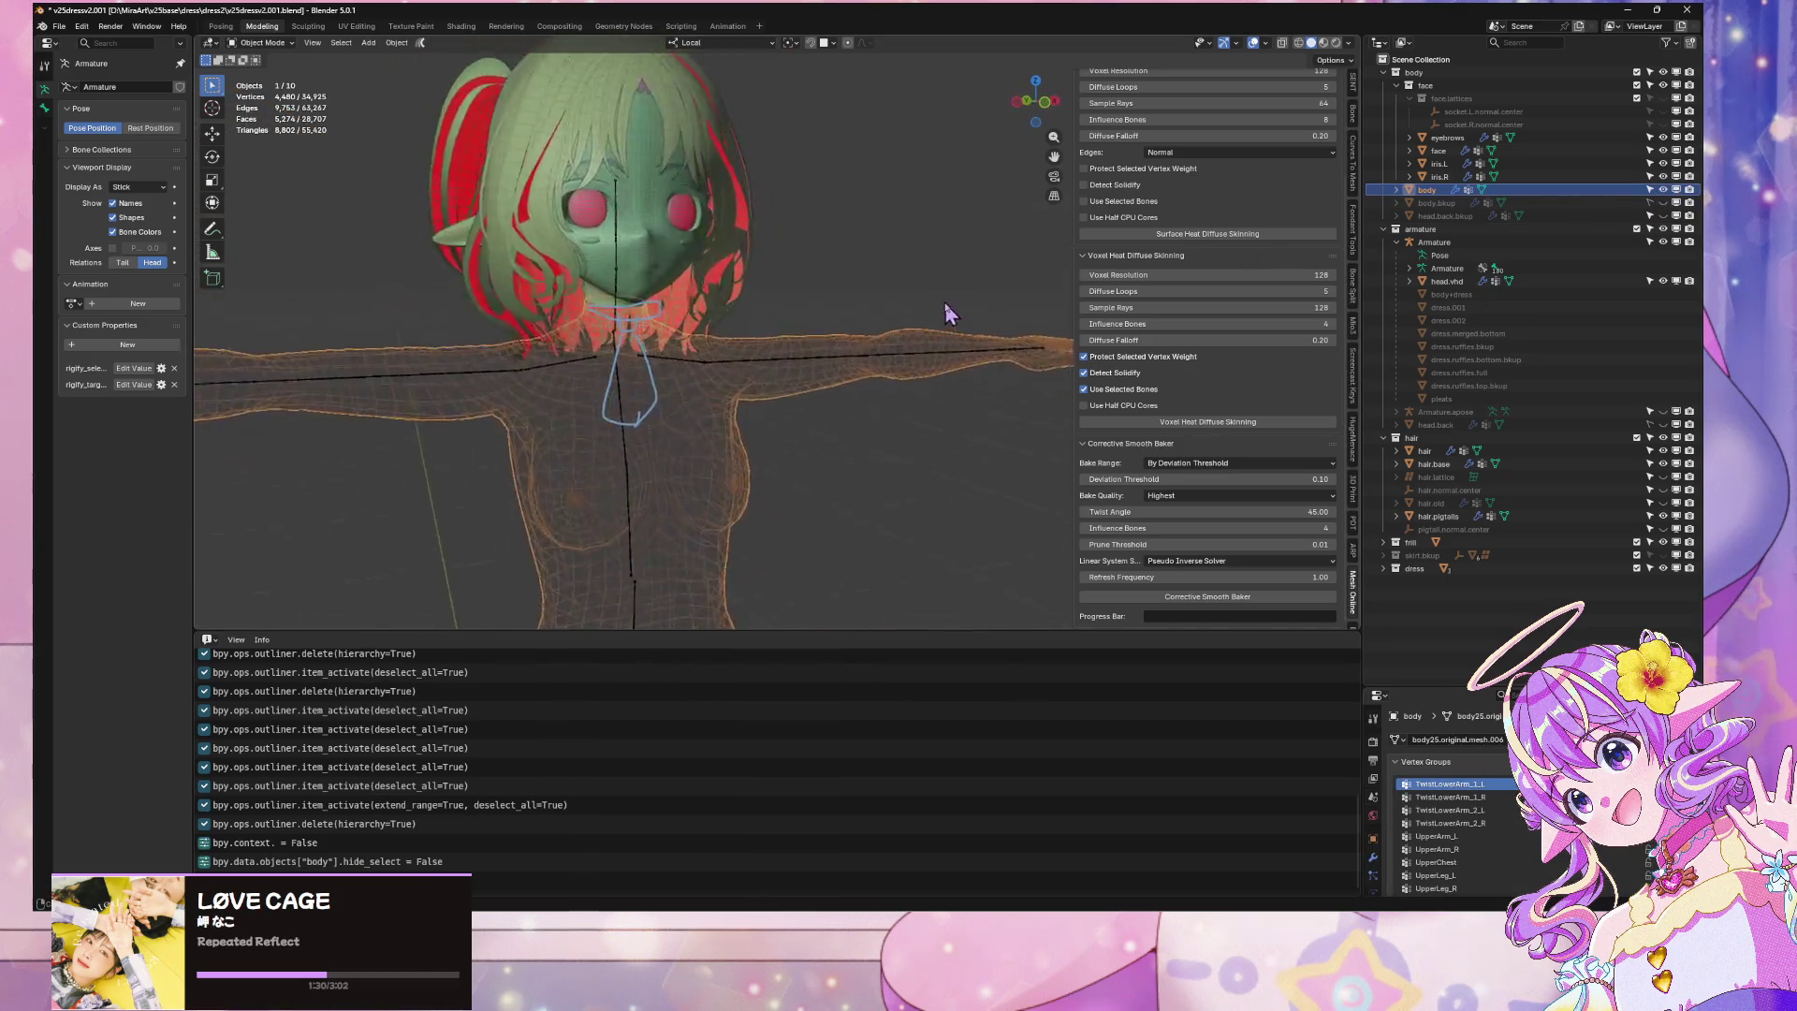
{"action": "scroll", "coordinate": [883, 329], "scroll_direction": "up", "scroll_amount": 4}
{"action": "scroll", "coordinate": [908, 233], "scroll_direction": "down", "scroll_amount": 5}
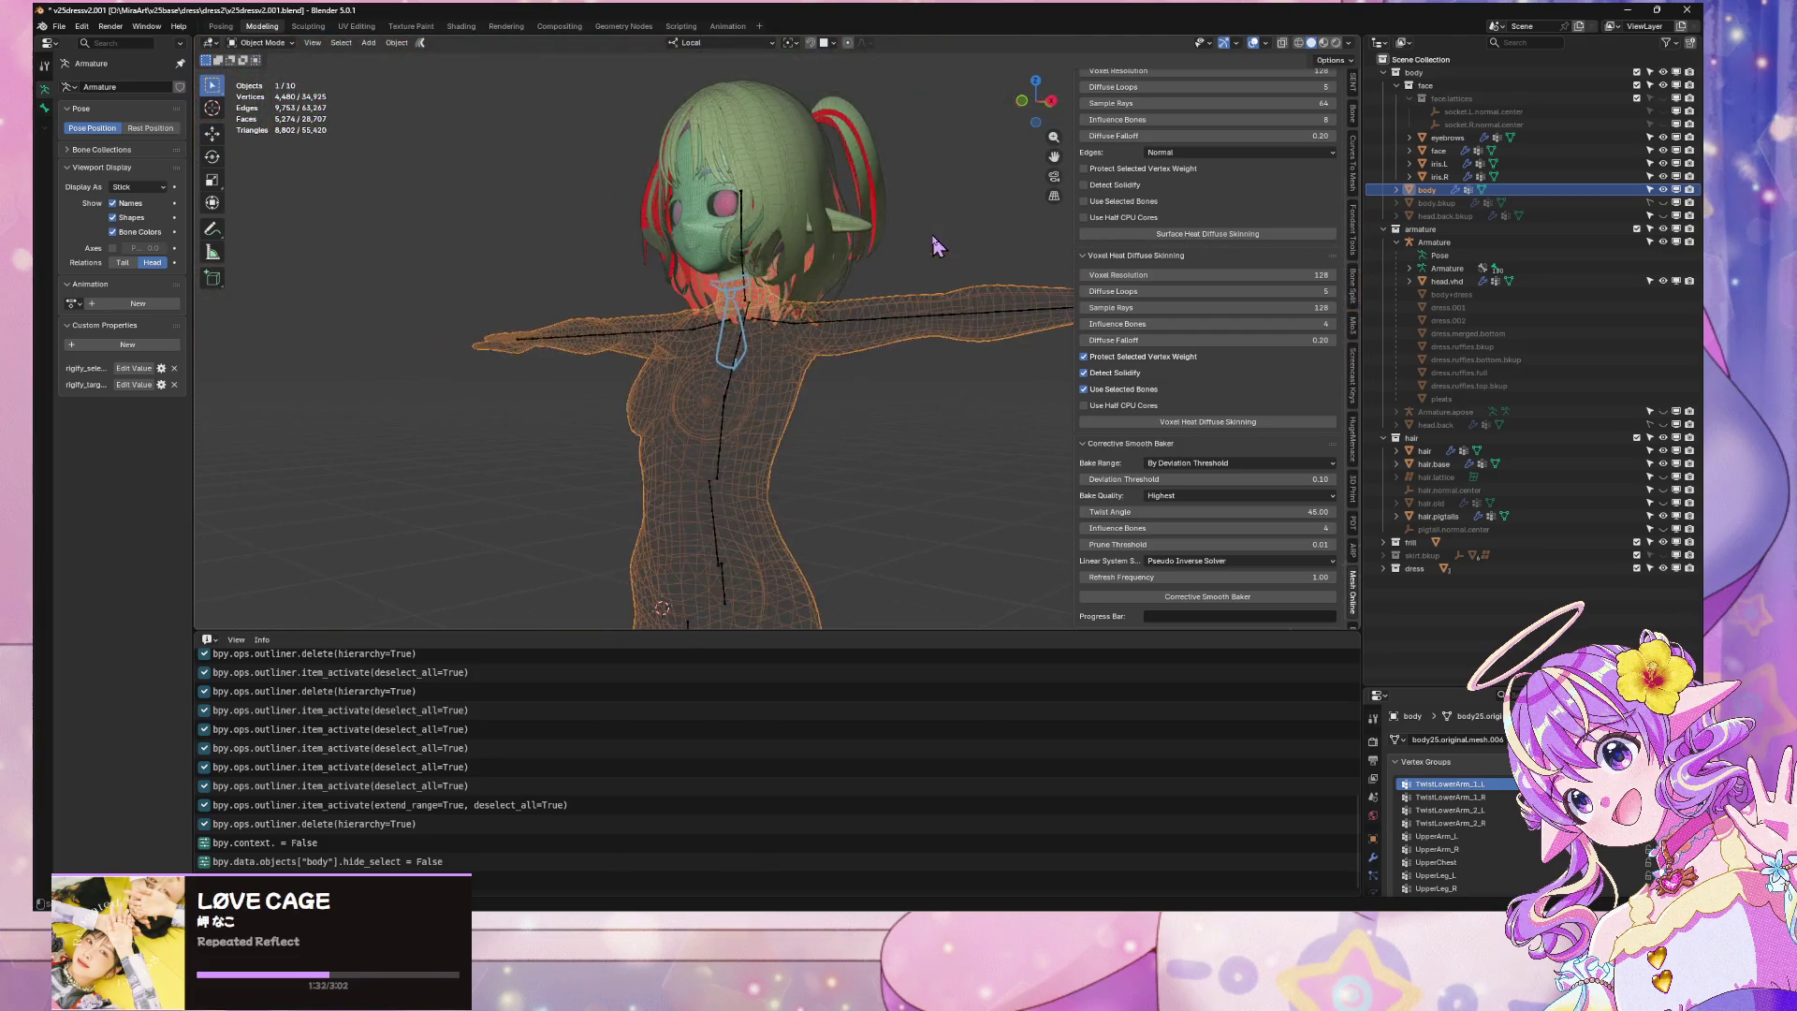
{"action": "mouse_move", "coordinate": [814, 243]}
{"action": "left_mouse_down"}
{"action": "mouse_move", "coordinate": [765, 223]}
{"action": "mouse_move", "coordinate": [736, 337]}
{"action": "mouse_move", "coordinate": [830, 272]}
{"action": "left_mouse_up"}
{"action": "scroll", "coordinate": [826, 270], "scroll_direction": "down", "scroll_amount": 2}
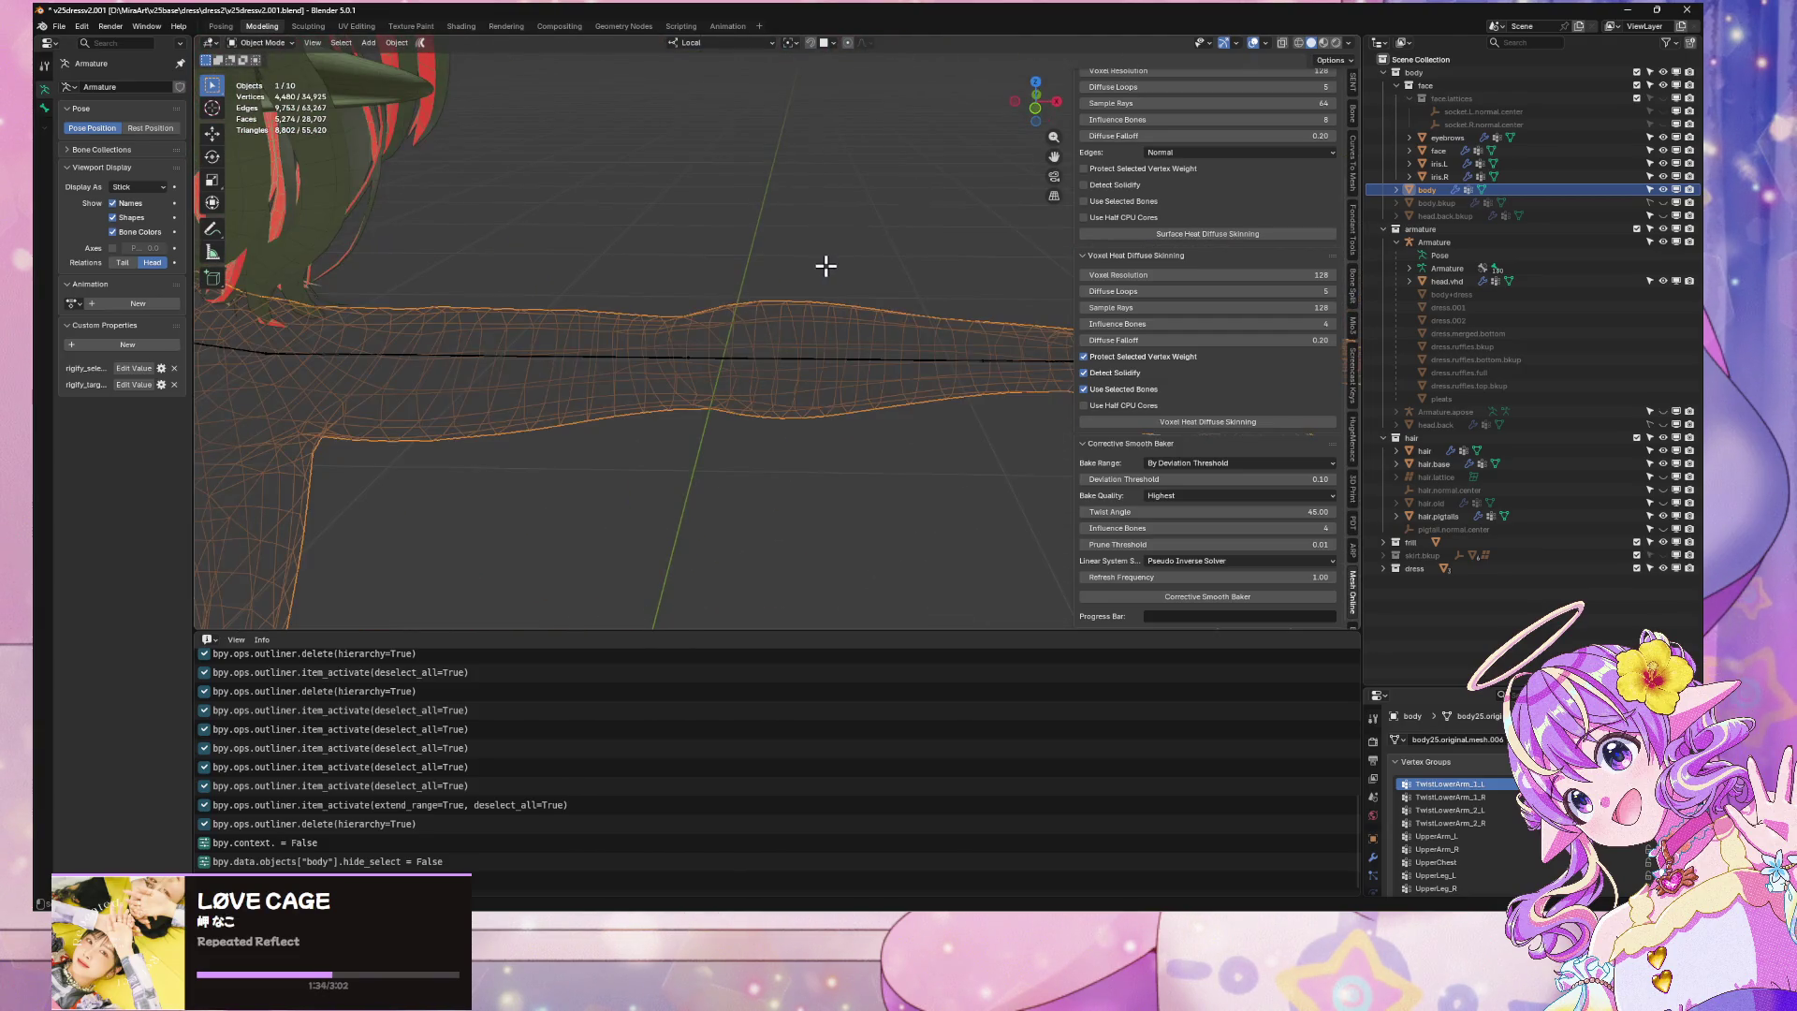
{"action": "key", "text": "Tab"}
{"action": "scroll", "coordinate": [517, 326], "scroll_direction": "down", "scroll_amount": 5}
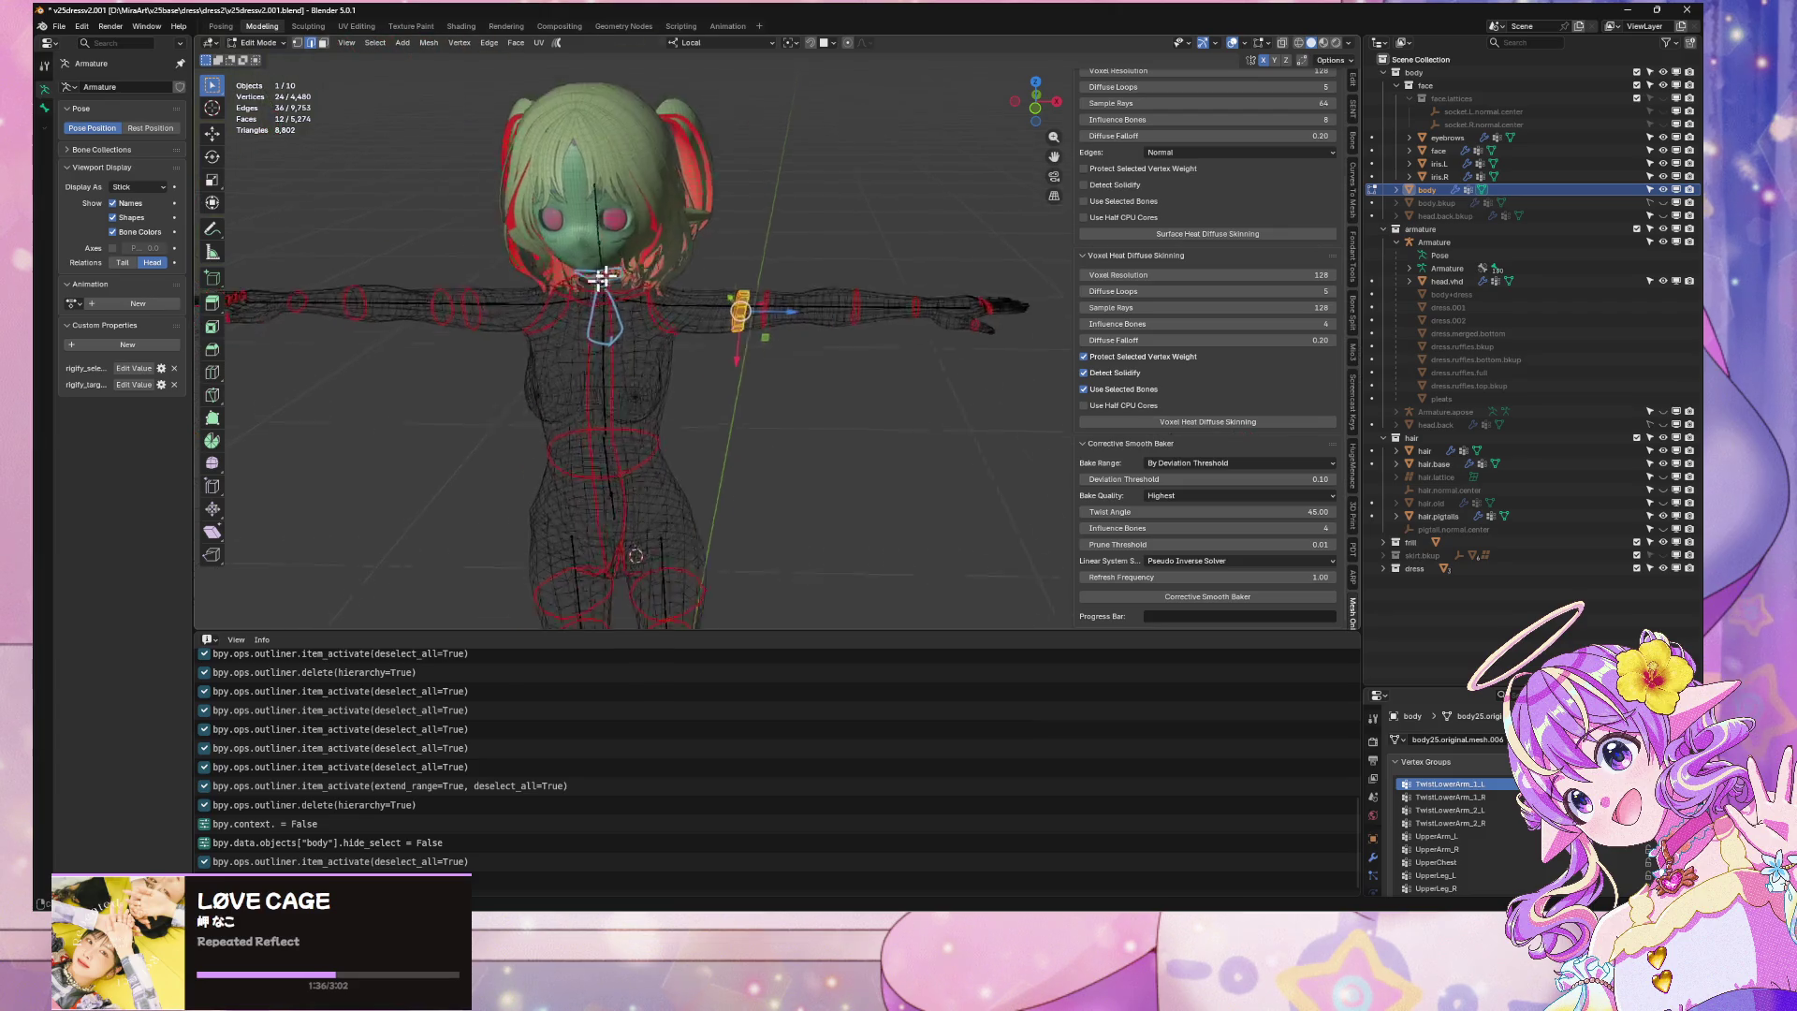
{"action": "scroll", "coordinate": [746, 224], "scroll_direction": "up", "scroll_amount": 4}
{"action": "mouse_move", "coordinate": [872, 206]}
{"action": "left_mouse_down"}
{"action": "mouse_move", "coordinate": [947, 240]}
{"action": "mouse_move", "coordinate": [822, 241]}
{"action": "left_mouse_up"}
{"action": "key", "text": "Tab"}
{"action": "left_click", "coordinate": [912, 335]}
{"action": "mouse_move", "coordinate": [913, 335]}
{"action": "left_mouse_down"}
{"action": "mouse_move", "coordinate": [903, 461]}
{"action": "mouse_move", "coordinate": [820, 384]}
{"action": "left_mouse_up"}
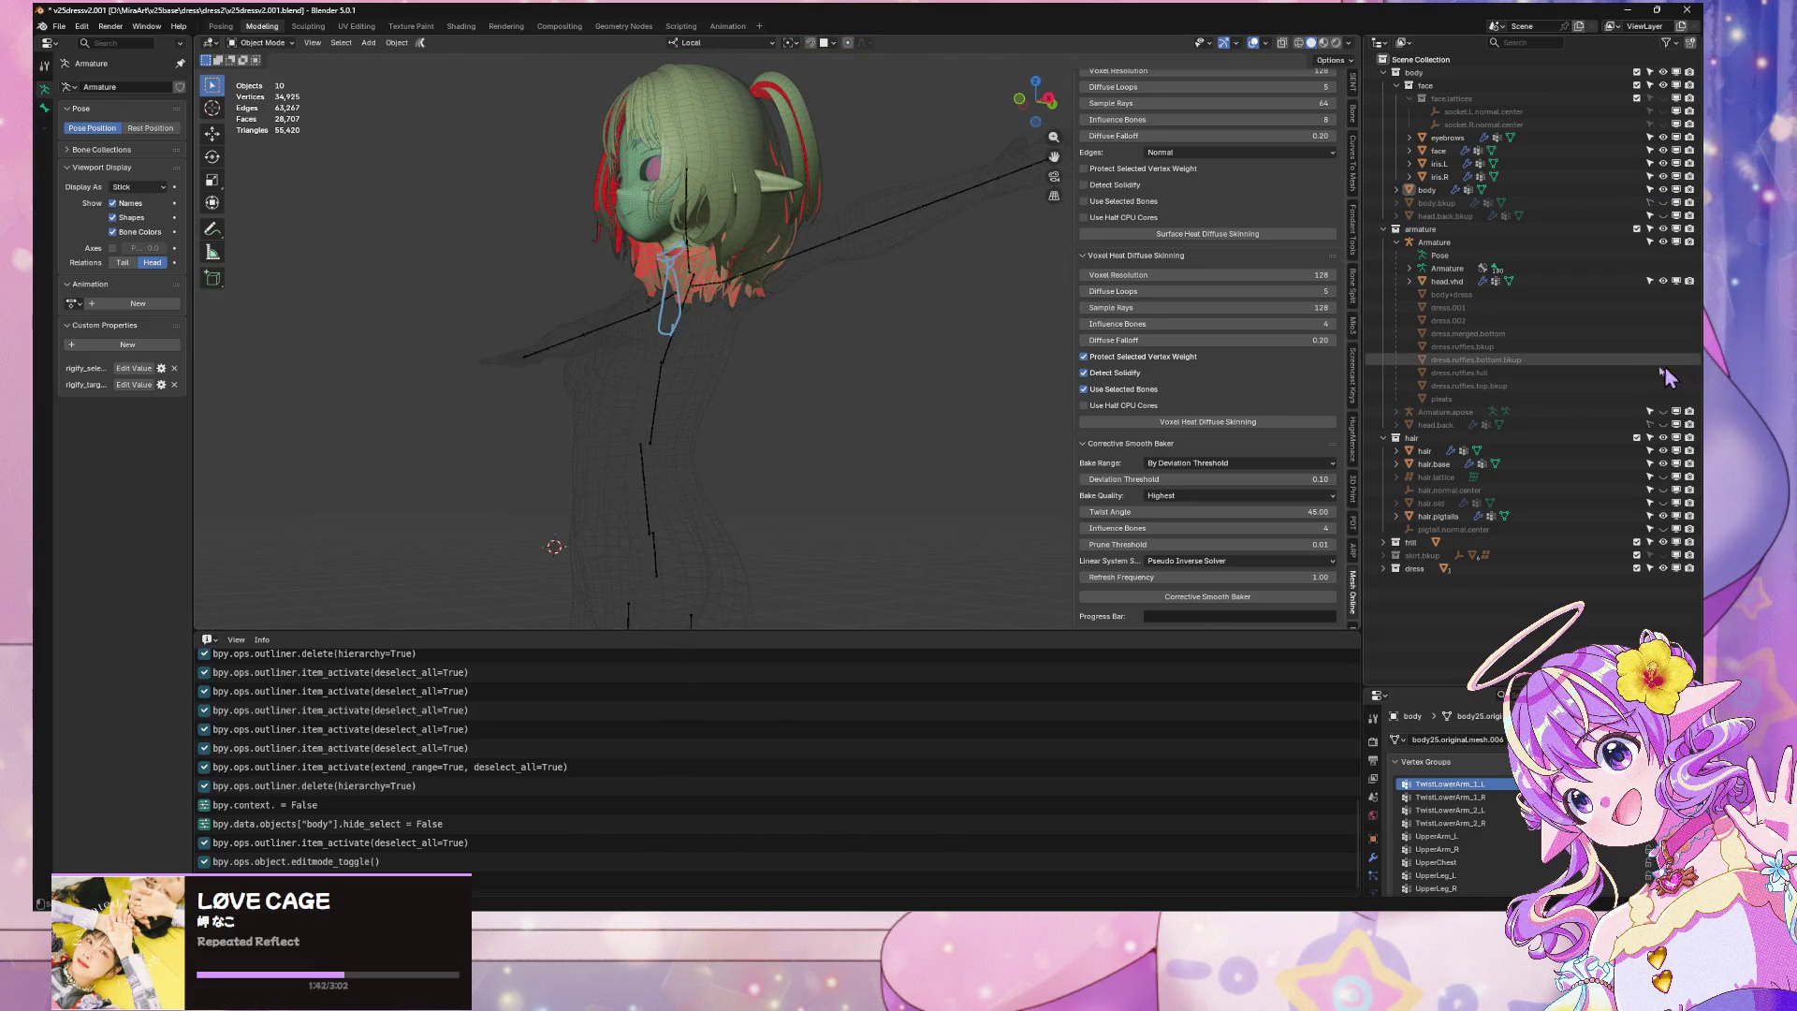
{"action": "key", "text": "KP_1"}
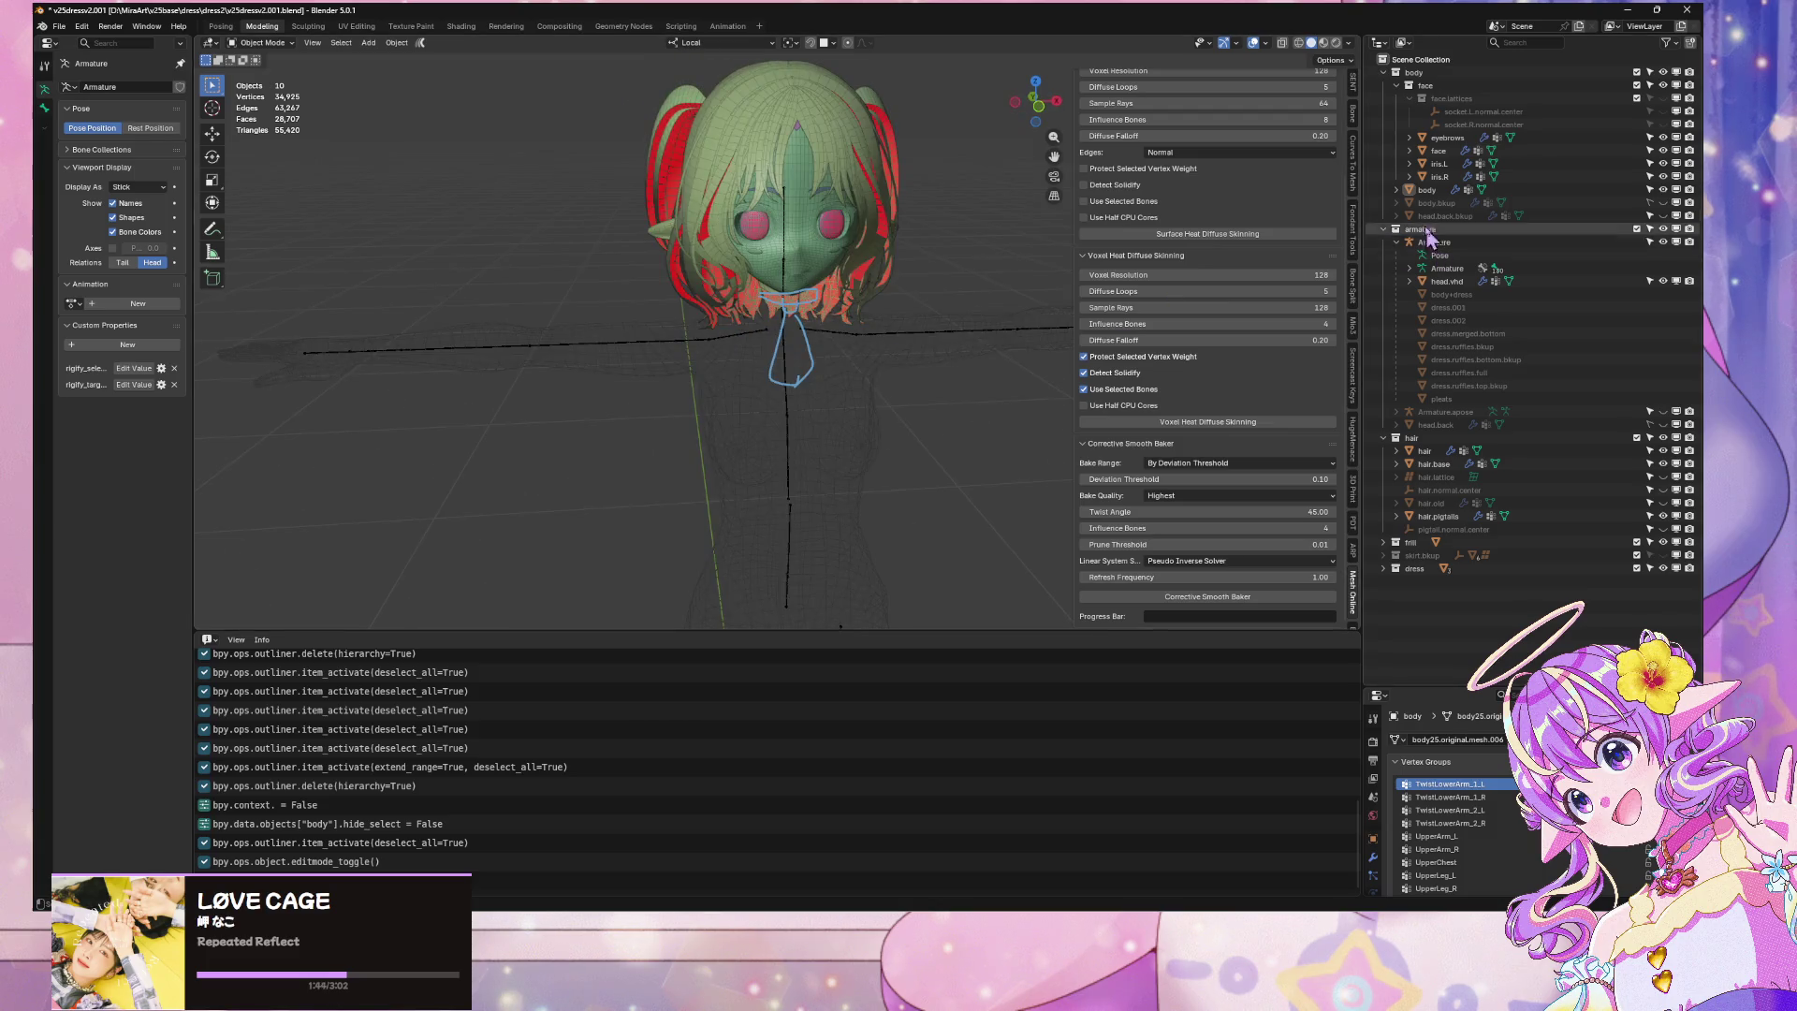
{"action": "left_click", "coordinate": [1428, 204]}
{"action": "left_click", "coordinate": [1432, 216], "text": "ctrl"}
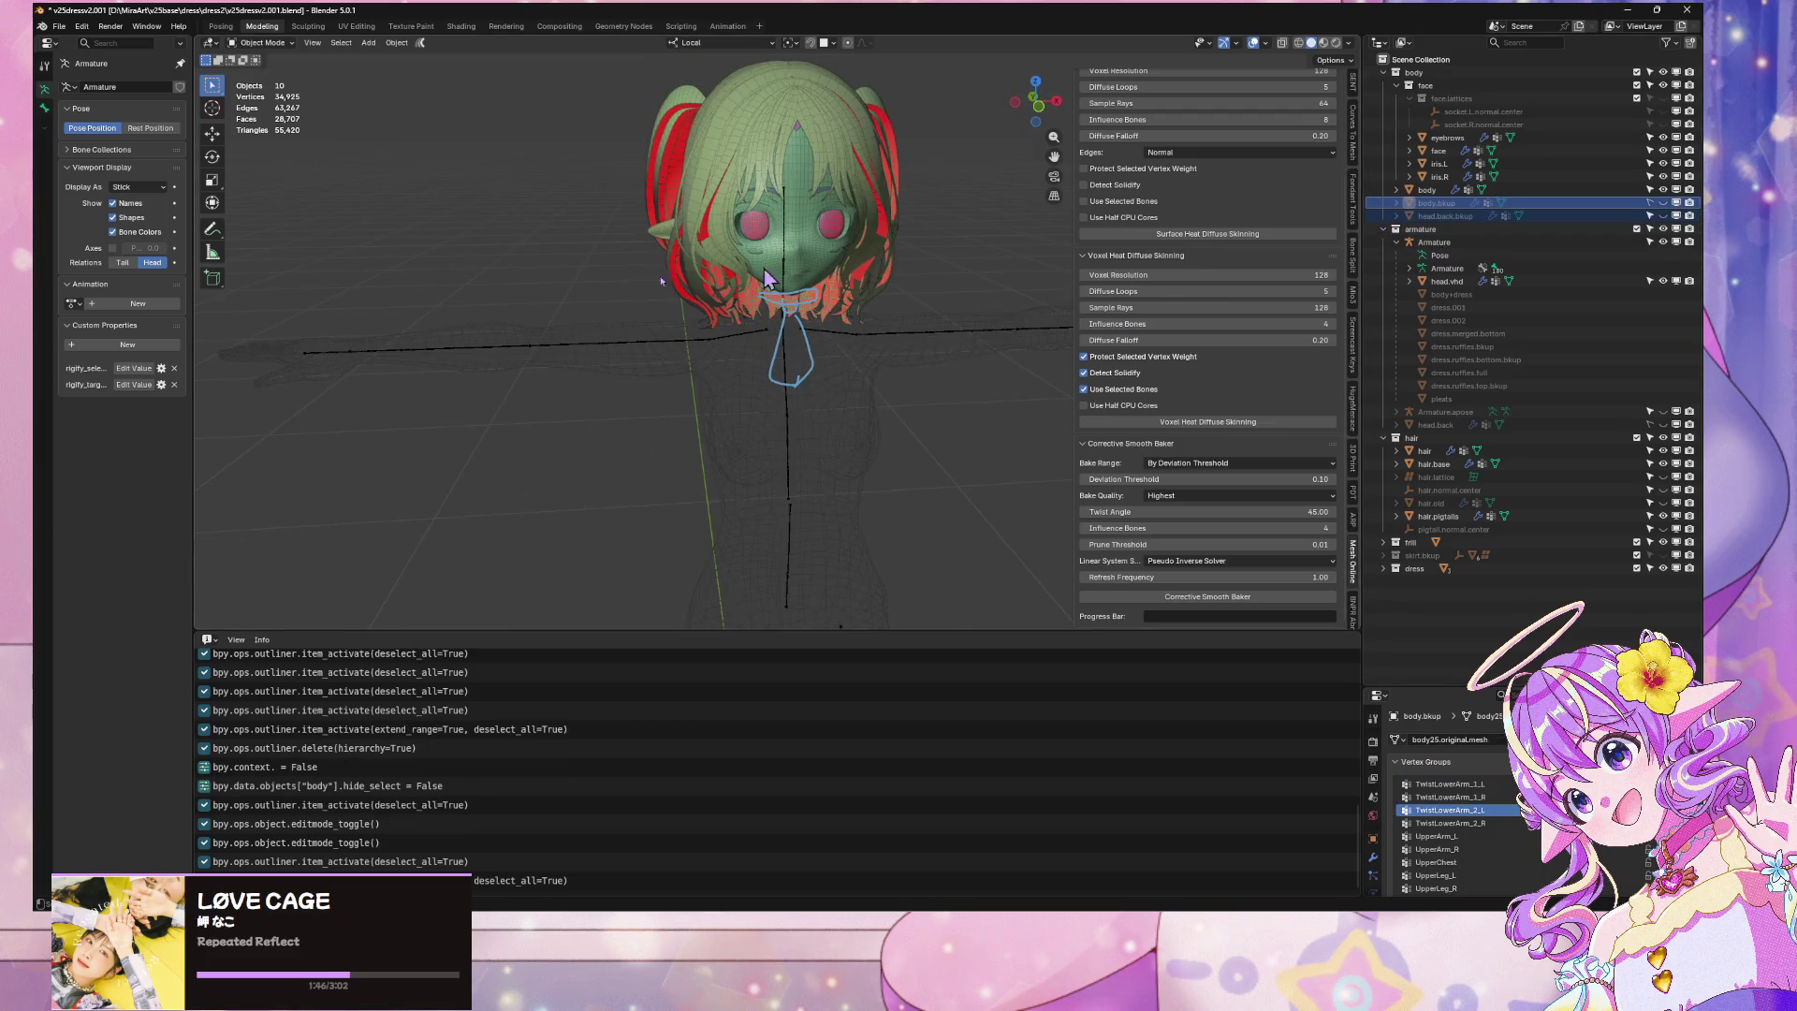
{"action": "mouse_move", "coordinate": [770, 279]}
{"action": "left_mouse_down"}
{"action": "mouse_move", "coordinate": [786, 217]}
{"action": "mouse_move", "coordinate": [730, 272]}
{"action": "mouse_move", "coordinate": [655, 262]}
{"action": "left_mouse_up"}
{"action": "scroll", "coordinate": [580, 224], "scroll_direction": "up", "scroll_amount": 4}
{"action": "scroll", "coordinate": [774, 208], "scroll_direction": "down", "scroll_amount": 5}
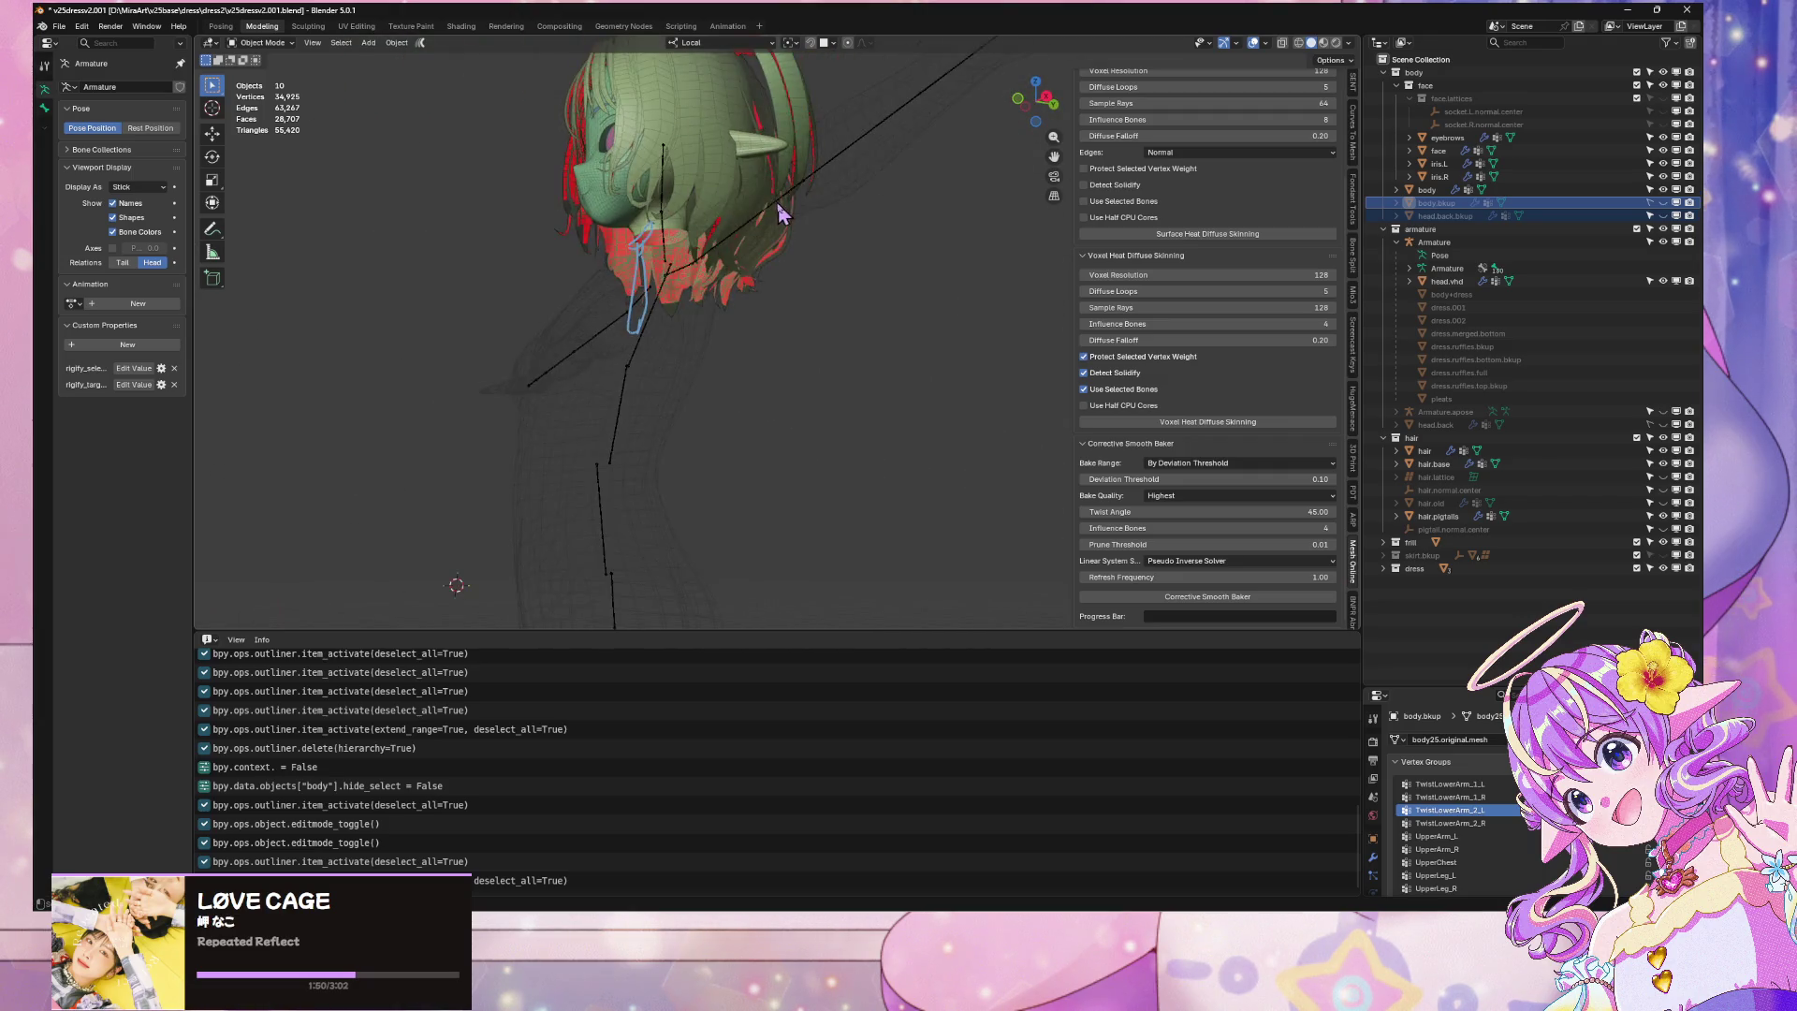
{"action": "mouse_move", "coordinate": [786, 212]}
{"action": "left_mouse_down"}
{"action": "mouse_move", "coordinate": [898, 465]}
{"action": "mouse_move", "coordinate": [855, 409]}
{"action": "mouse_move", "coordinate": [958, 413]}
{"action": "mouse_move", "coordinate": [970, 486]}
{"action": "left_mouse_up"}
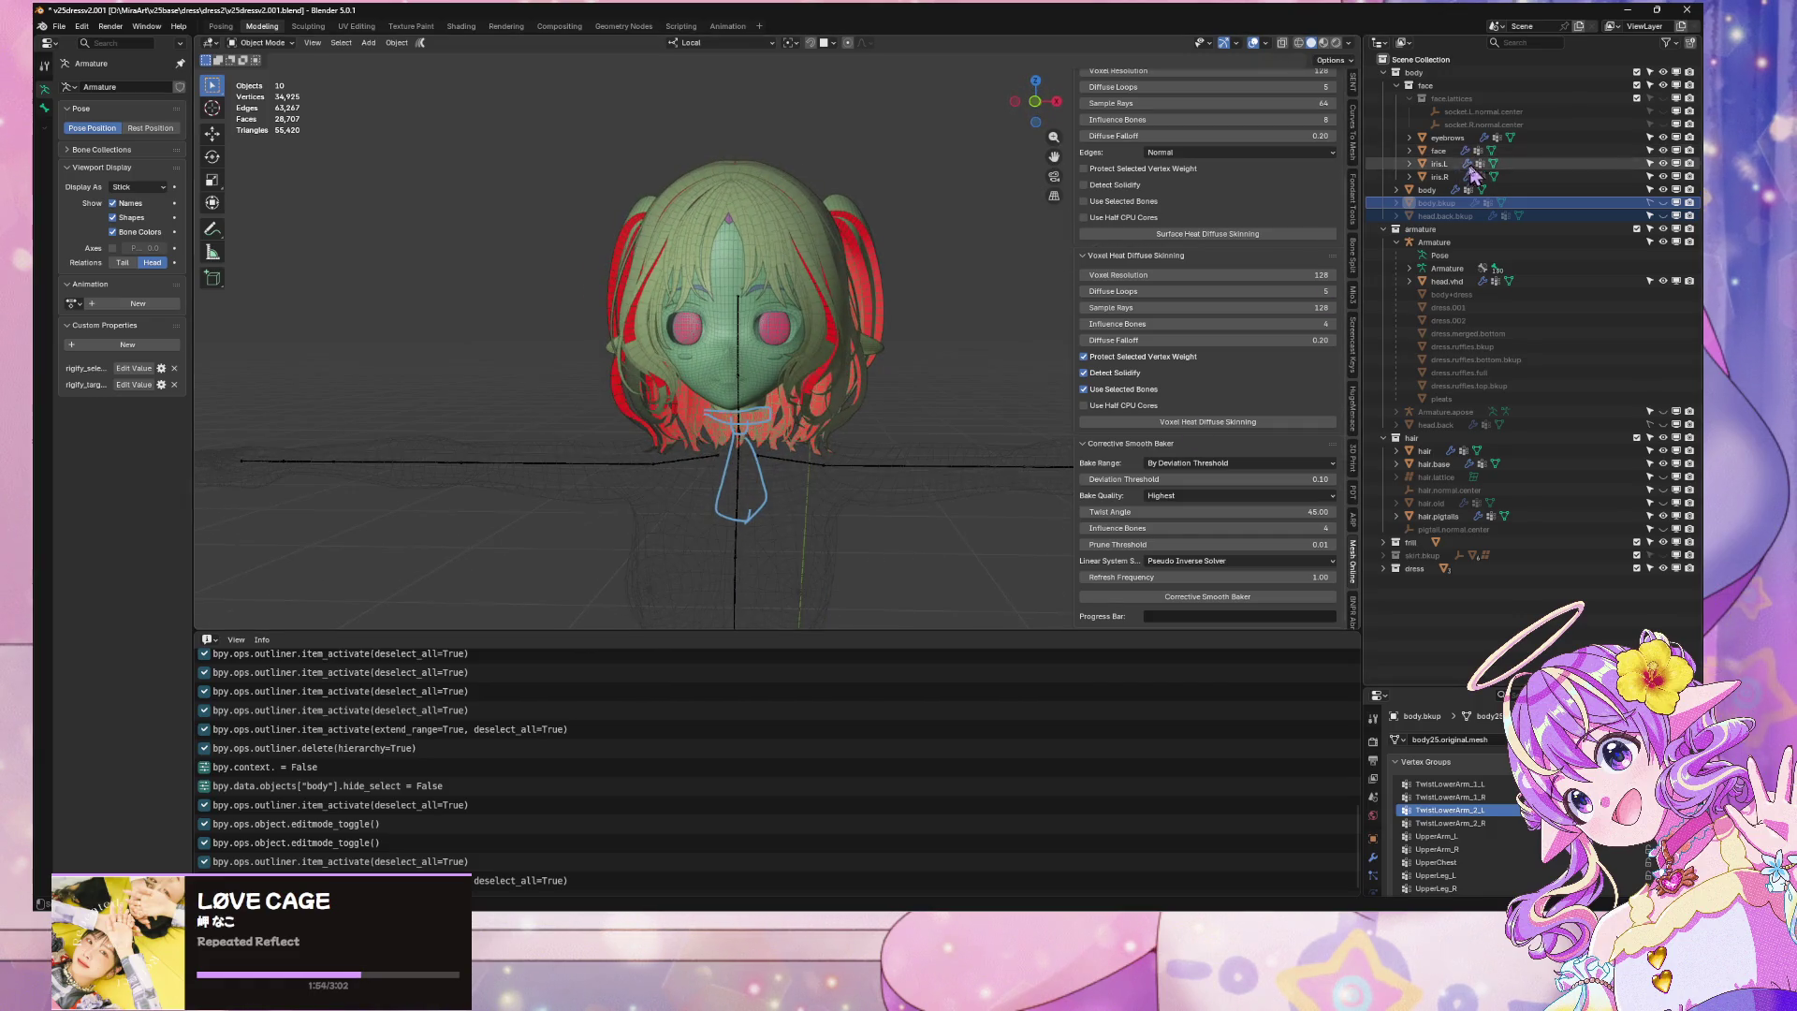
{"action": "left_click", "coordinate": [1413, 217], "text": "shift"}
{"action": "left_click_drag", "start_coordinate": [889, 384], "coordinate": [810, 234]}
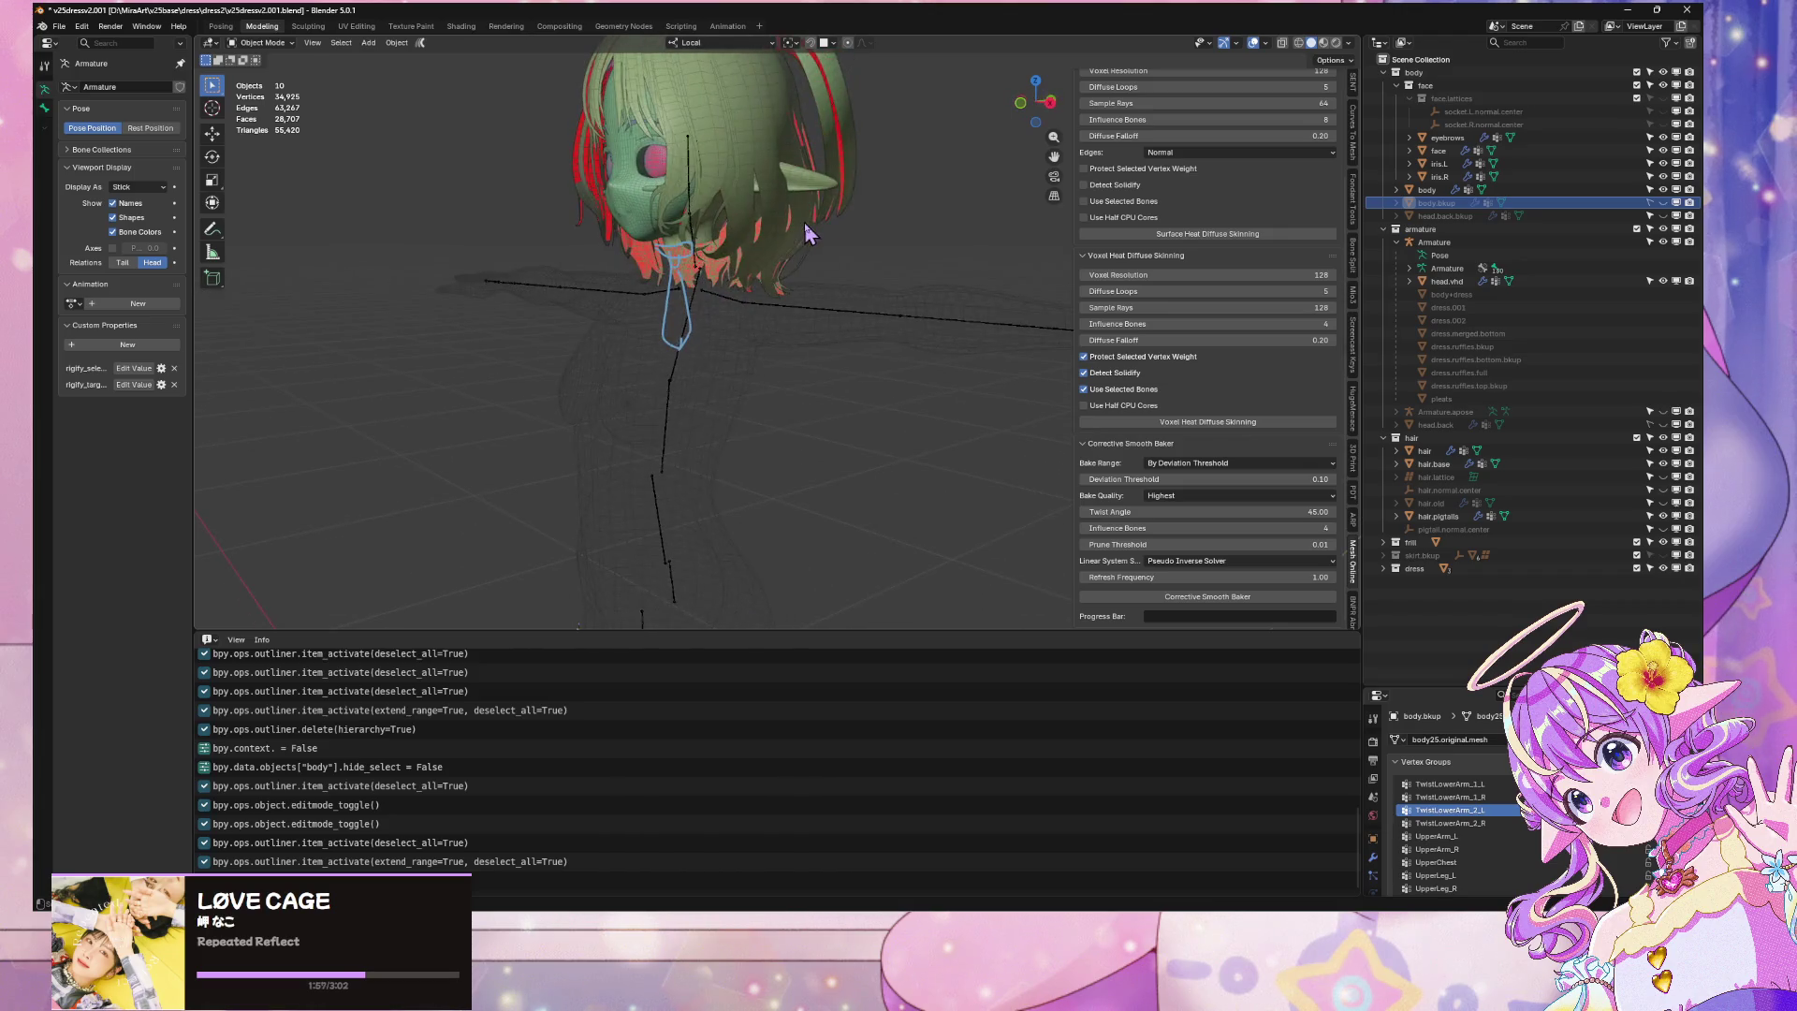
{"action": "left_click", "coordinate": [1481, 295]}
{"action": "left_click", "coordinate": [1449, 477]}
{"action": "left_click", "coordinate": [1449, 477]}
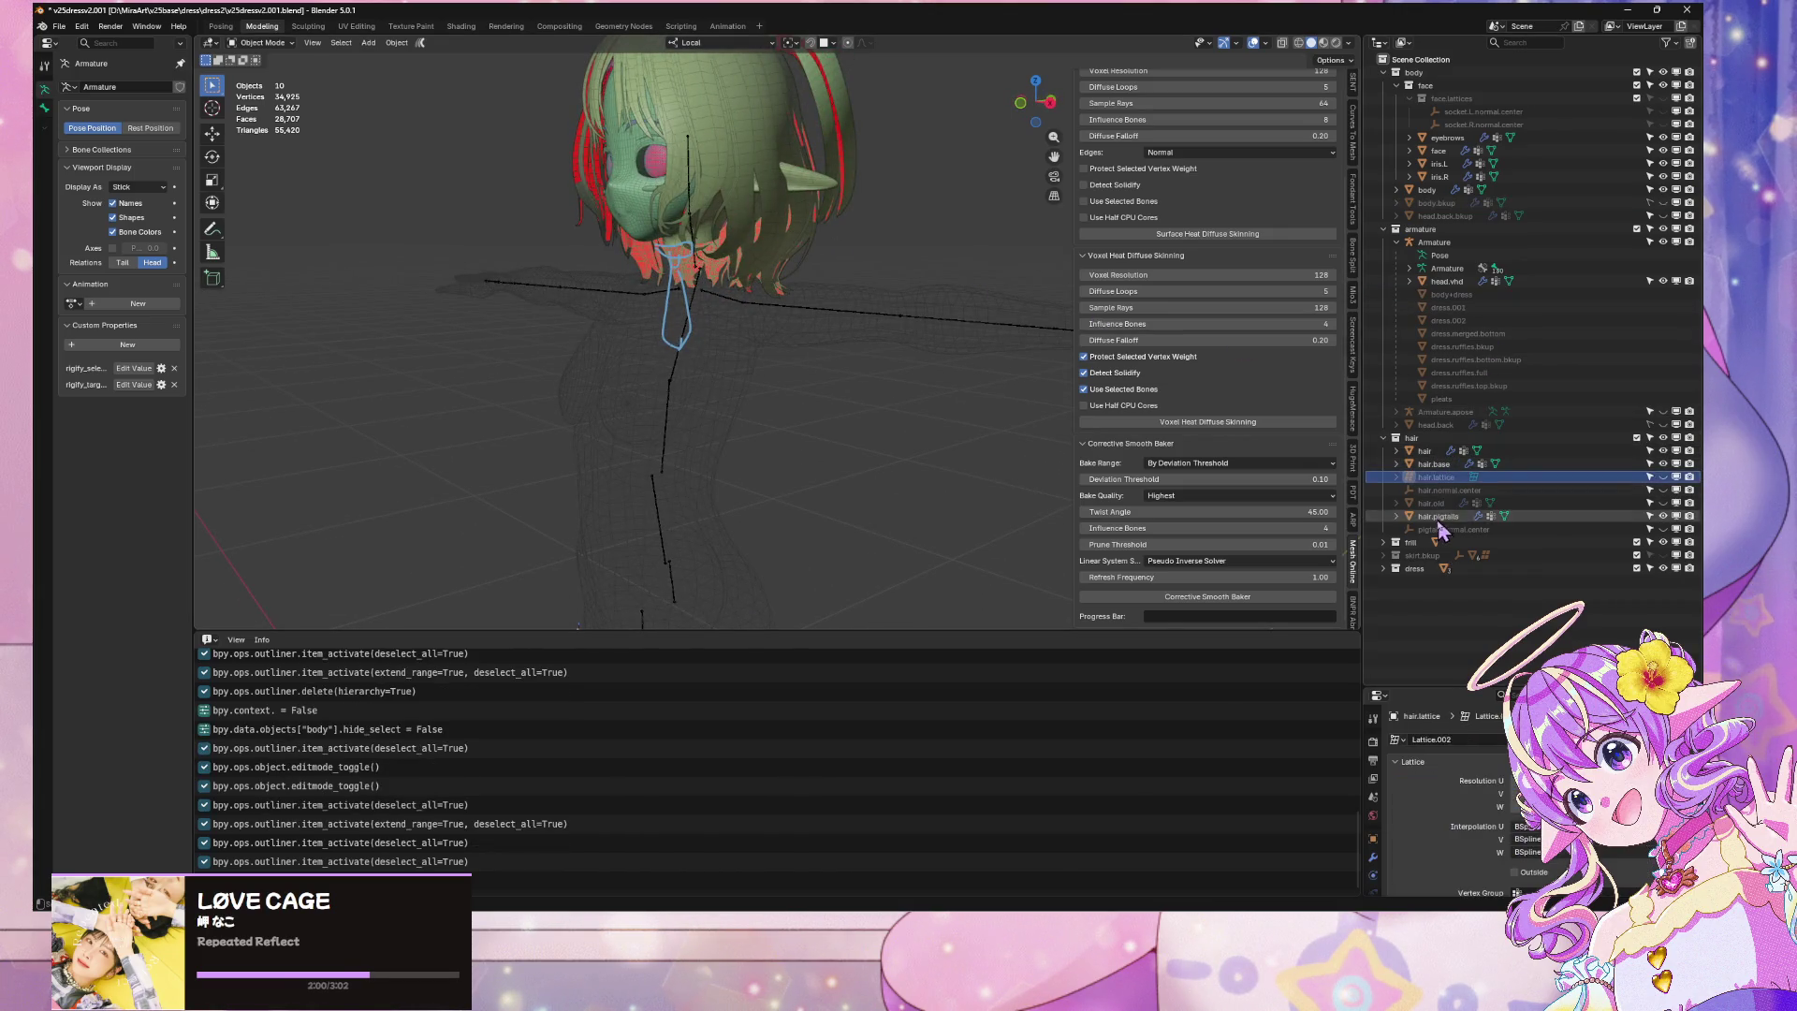
{"action": "left_click", "coordinate": [1453, 529], "text": "shift"}
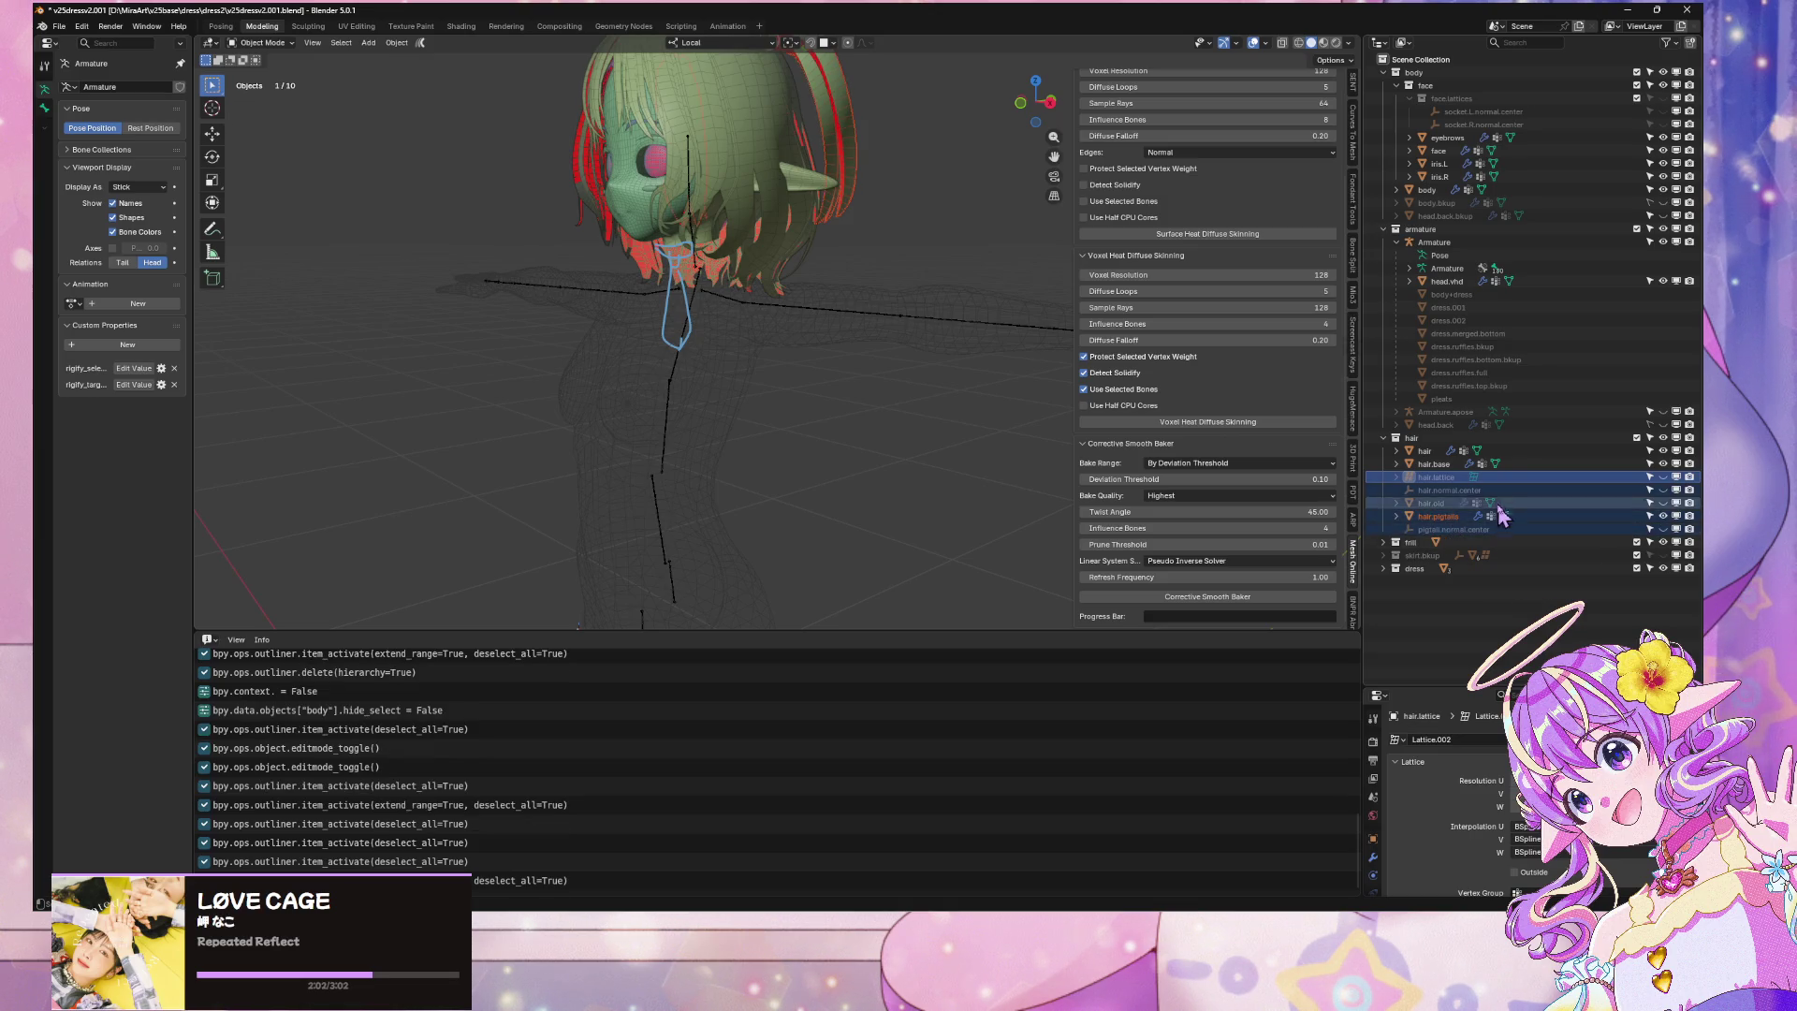
{"action": "left_click", "coordinate": [1450, 490]}
{"action": "left_click", "coordinate": [1450, 476]}
{"action": "left_click", "coordinate": [1441, 503], "text": "shift"}
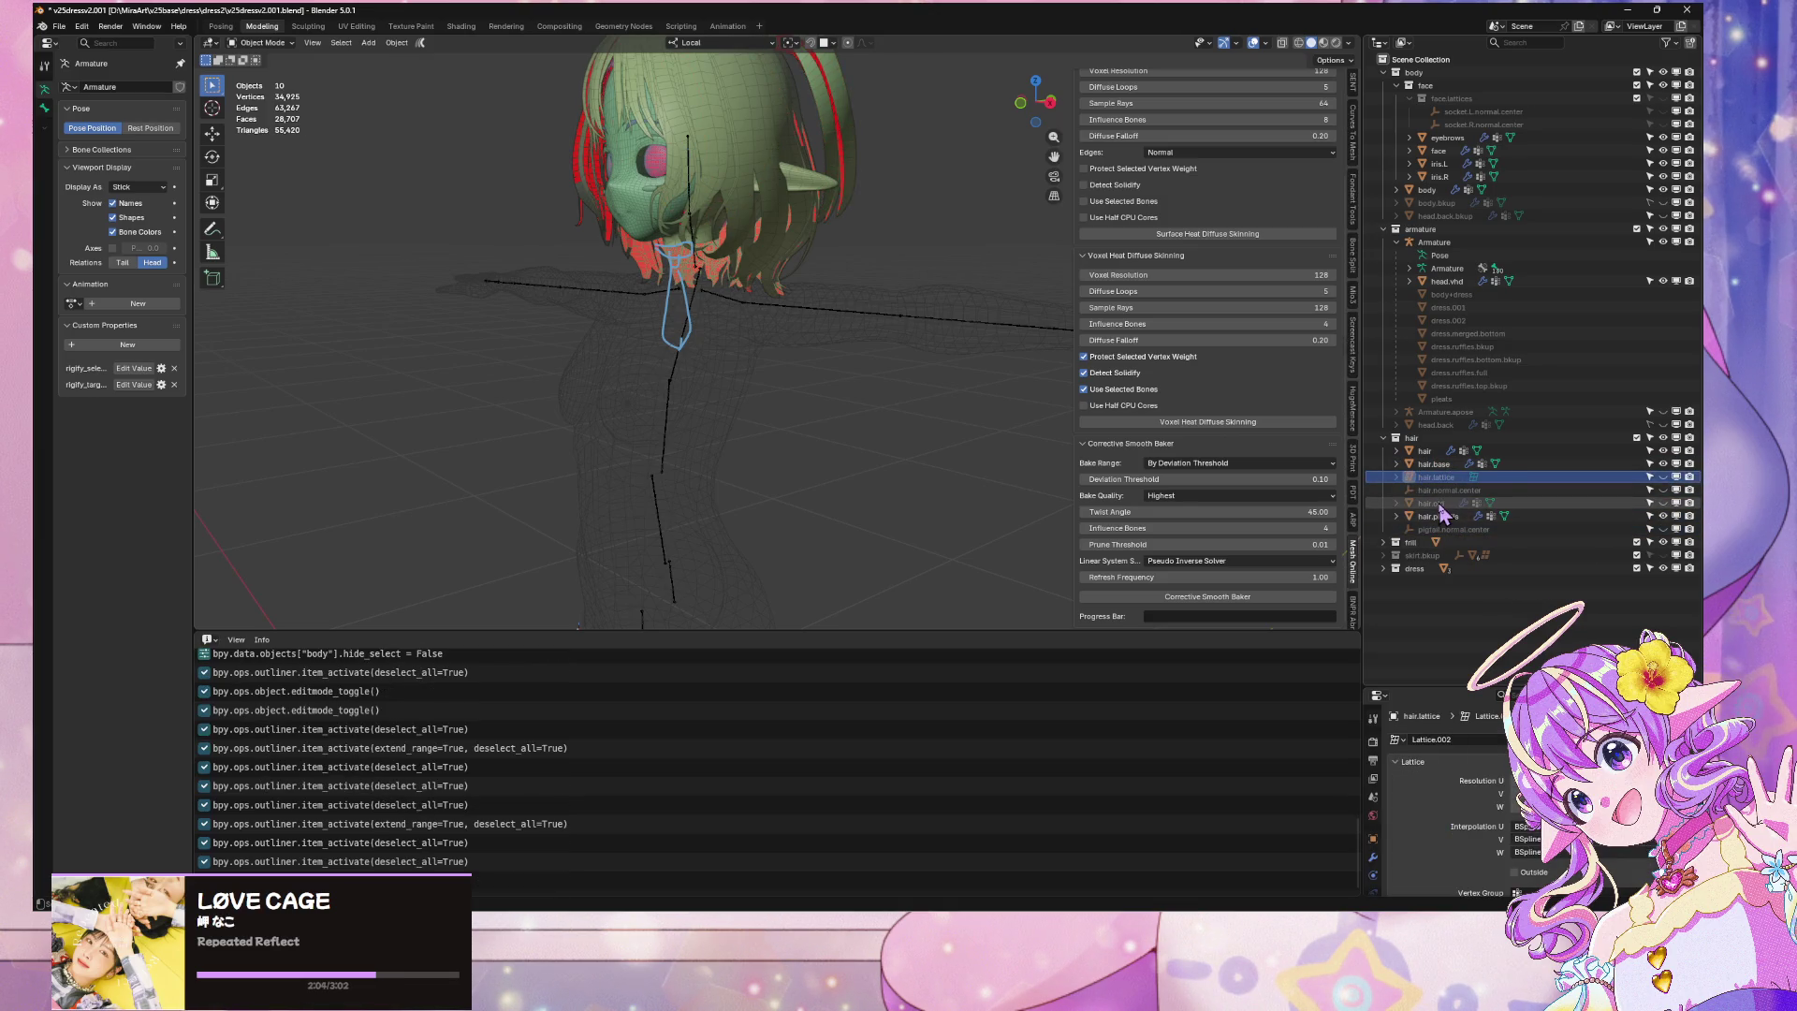